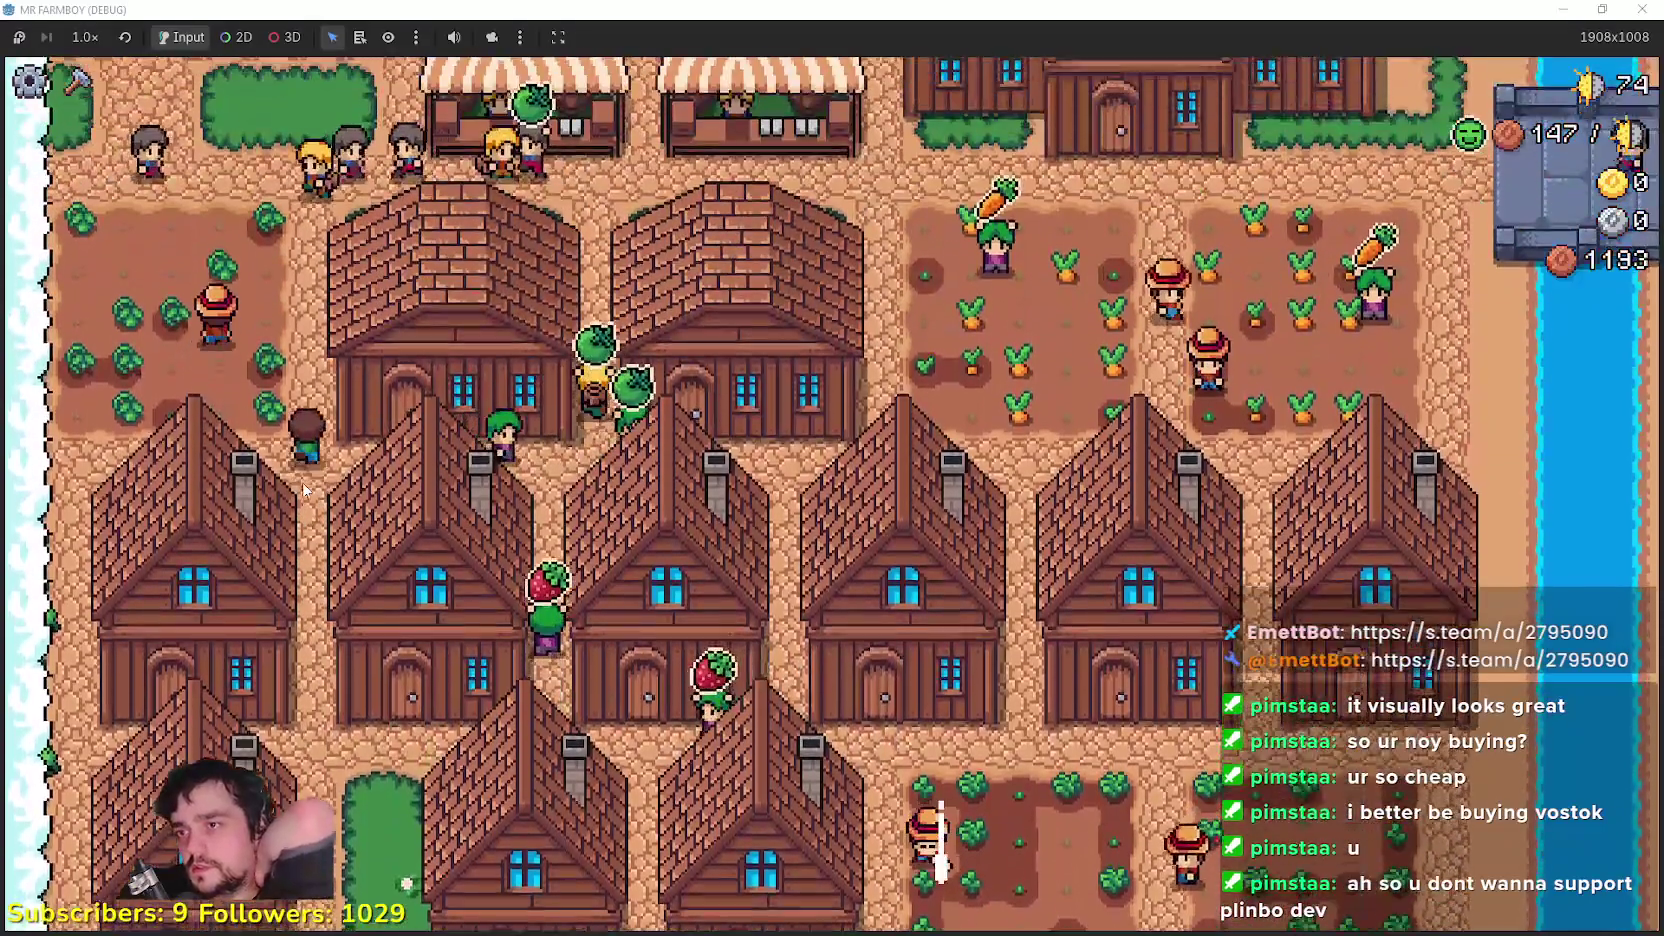
pyautogui.press('w')
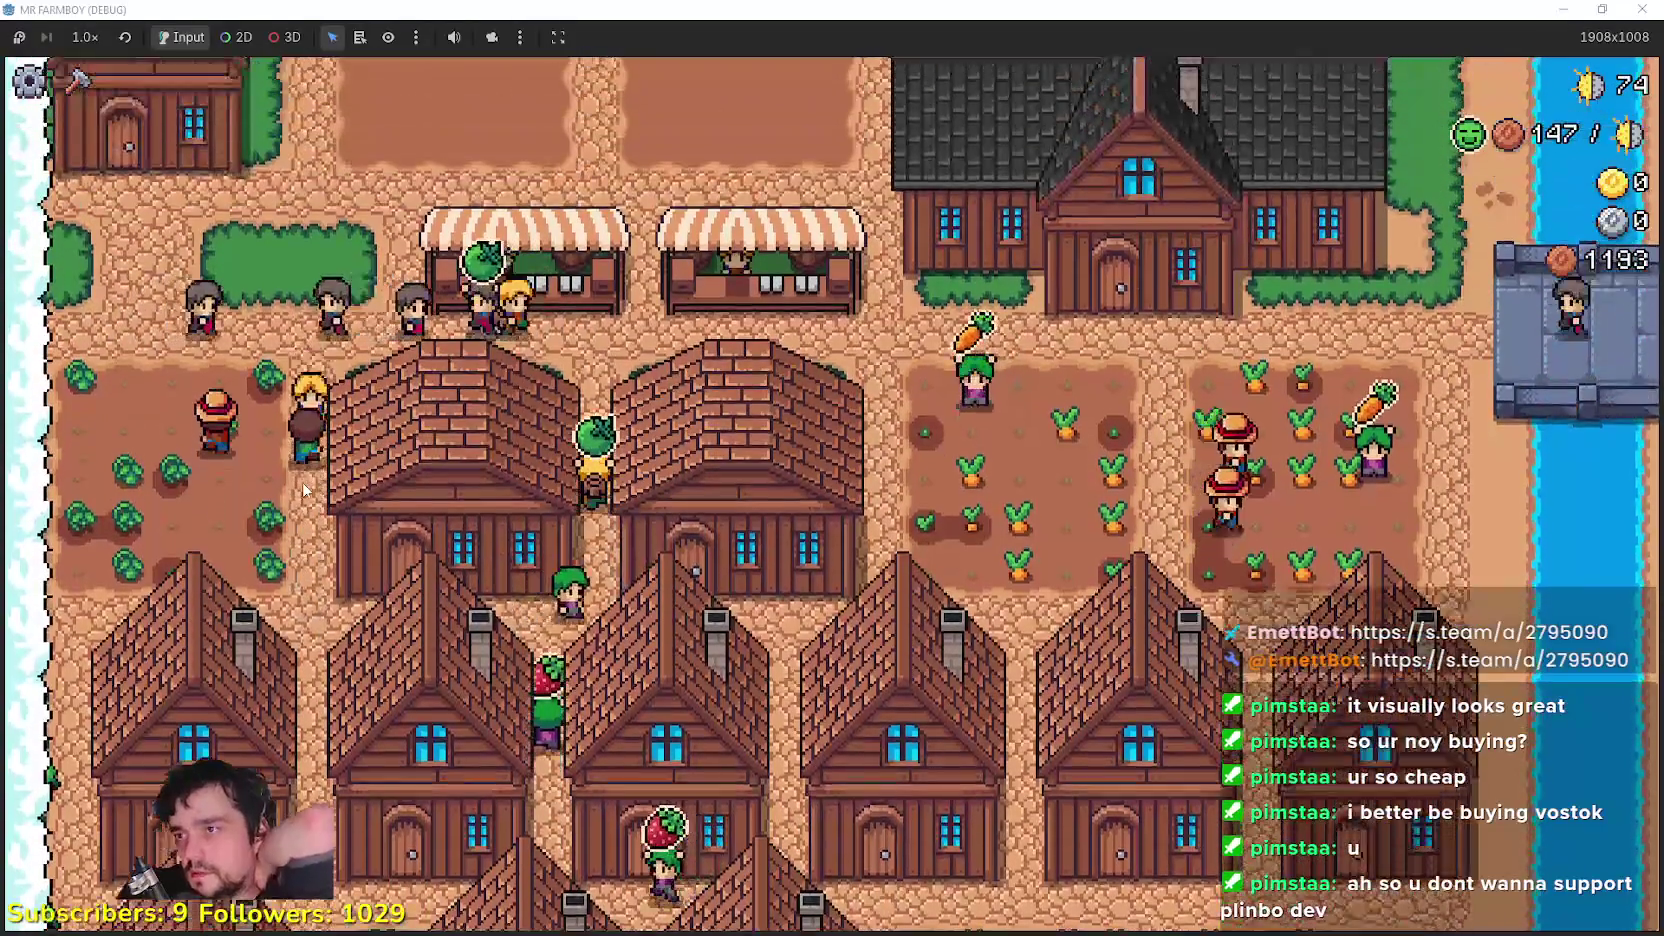
# Step: Walk the farmer around the village, briefly checking the warehouse inventory and the crafting list
pyautogui.press('s')
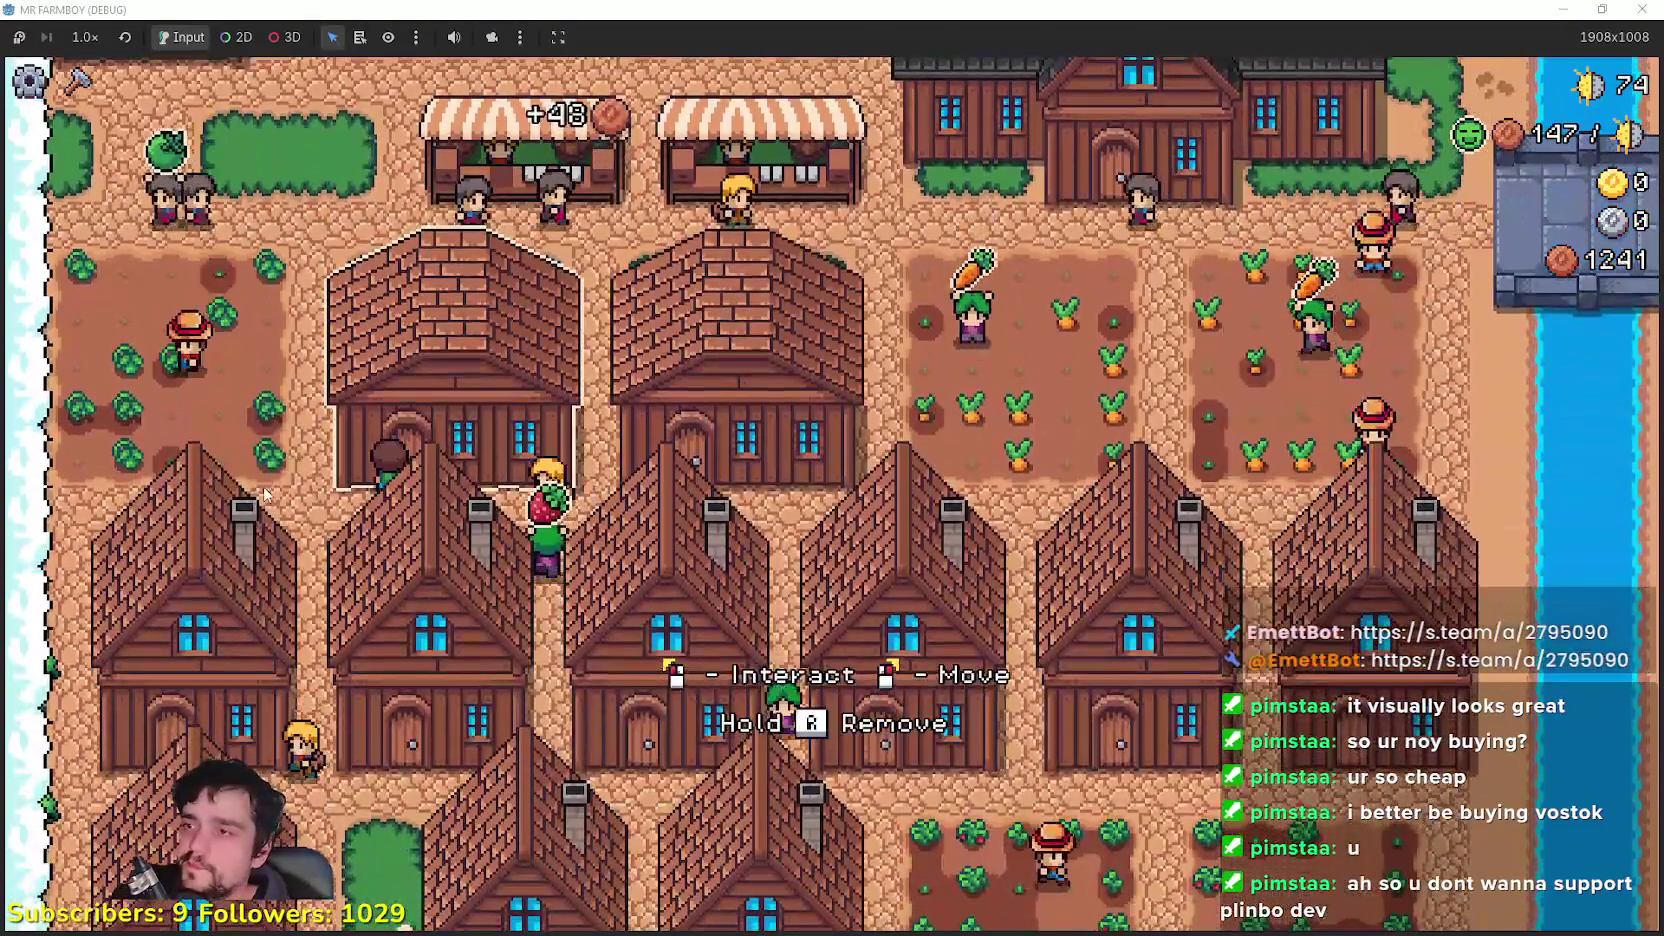
pyautogui.press('e')
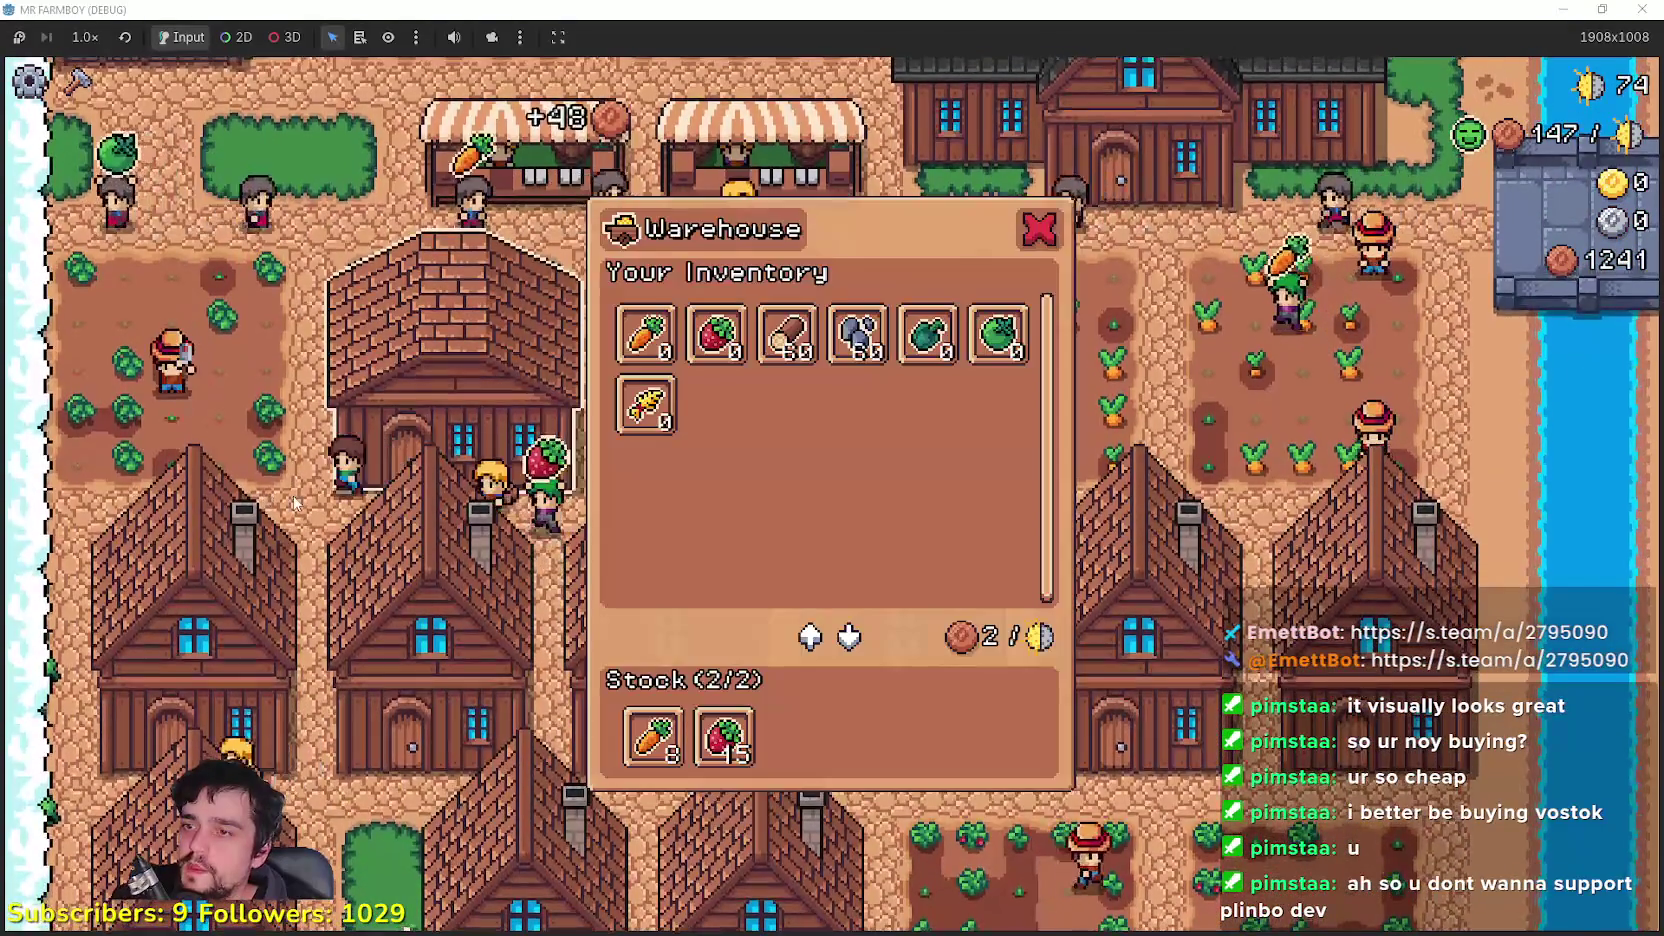
pyautogui.press('Escape')
pyautogui.press('w')
pyautogui.press('c')
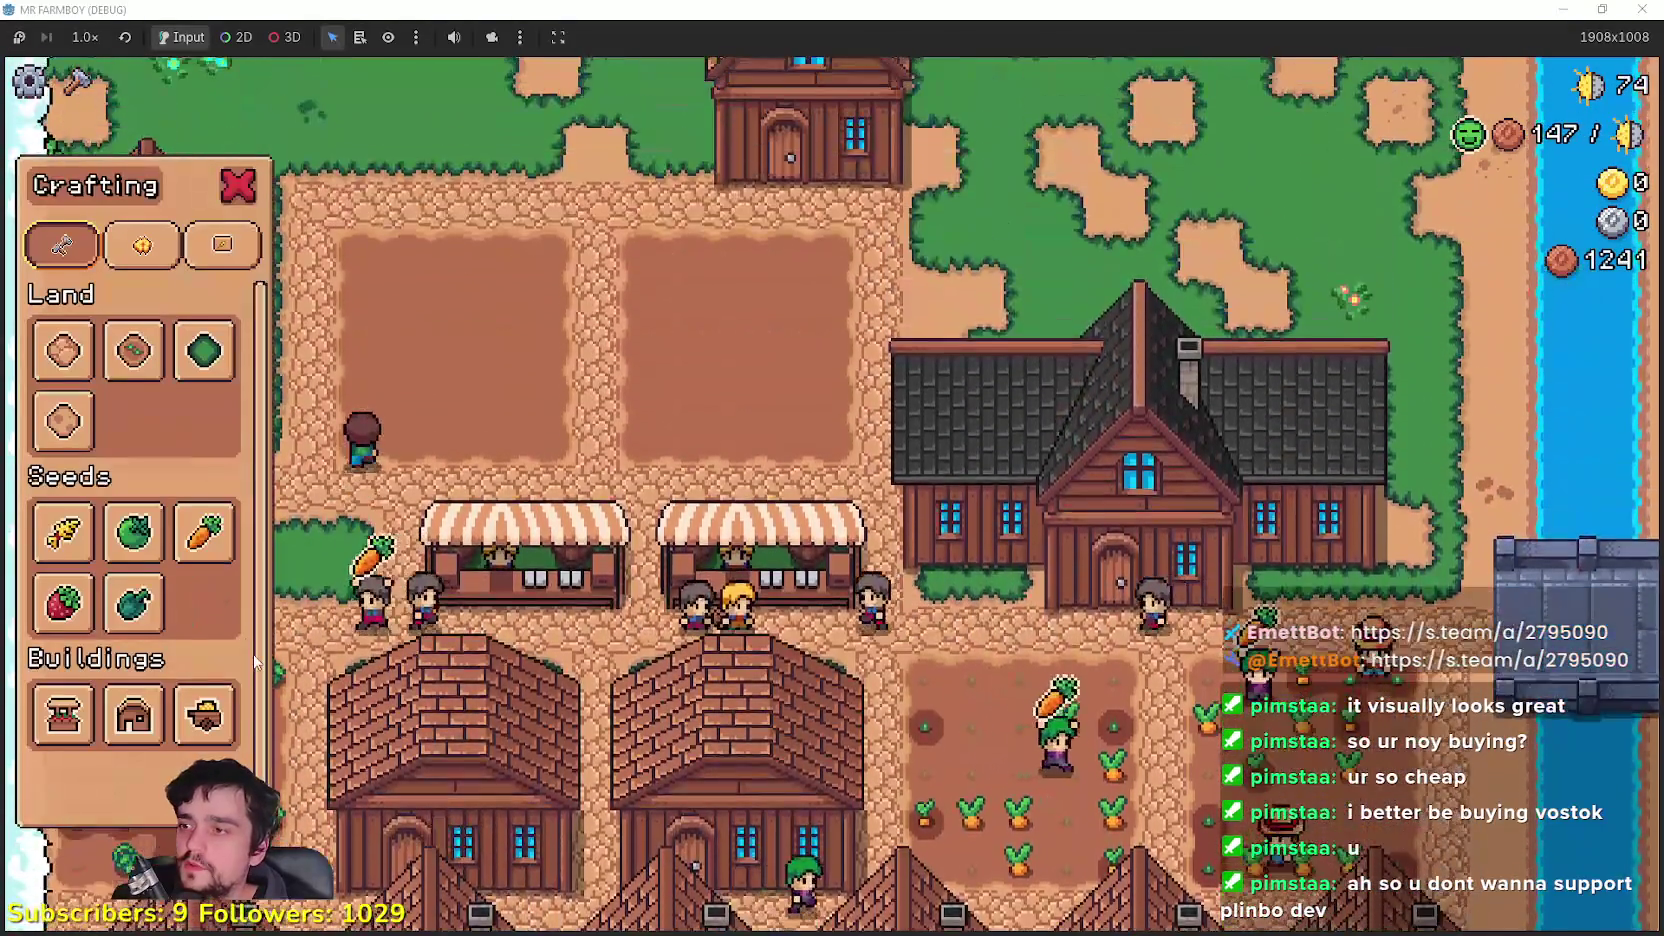
pyautogui.press('s')
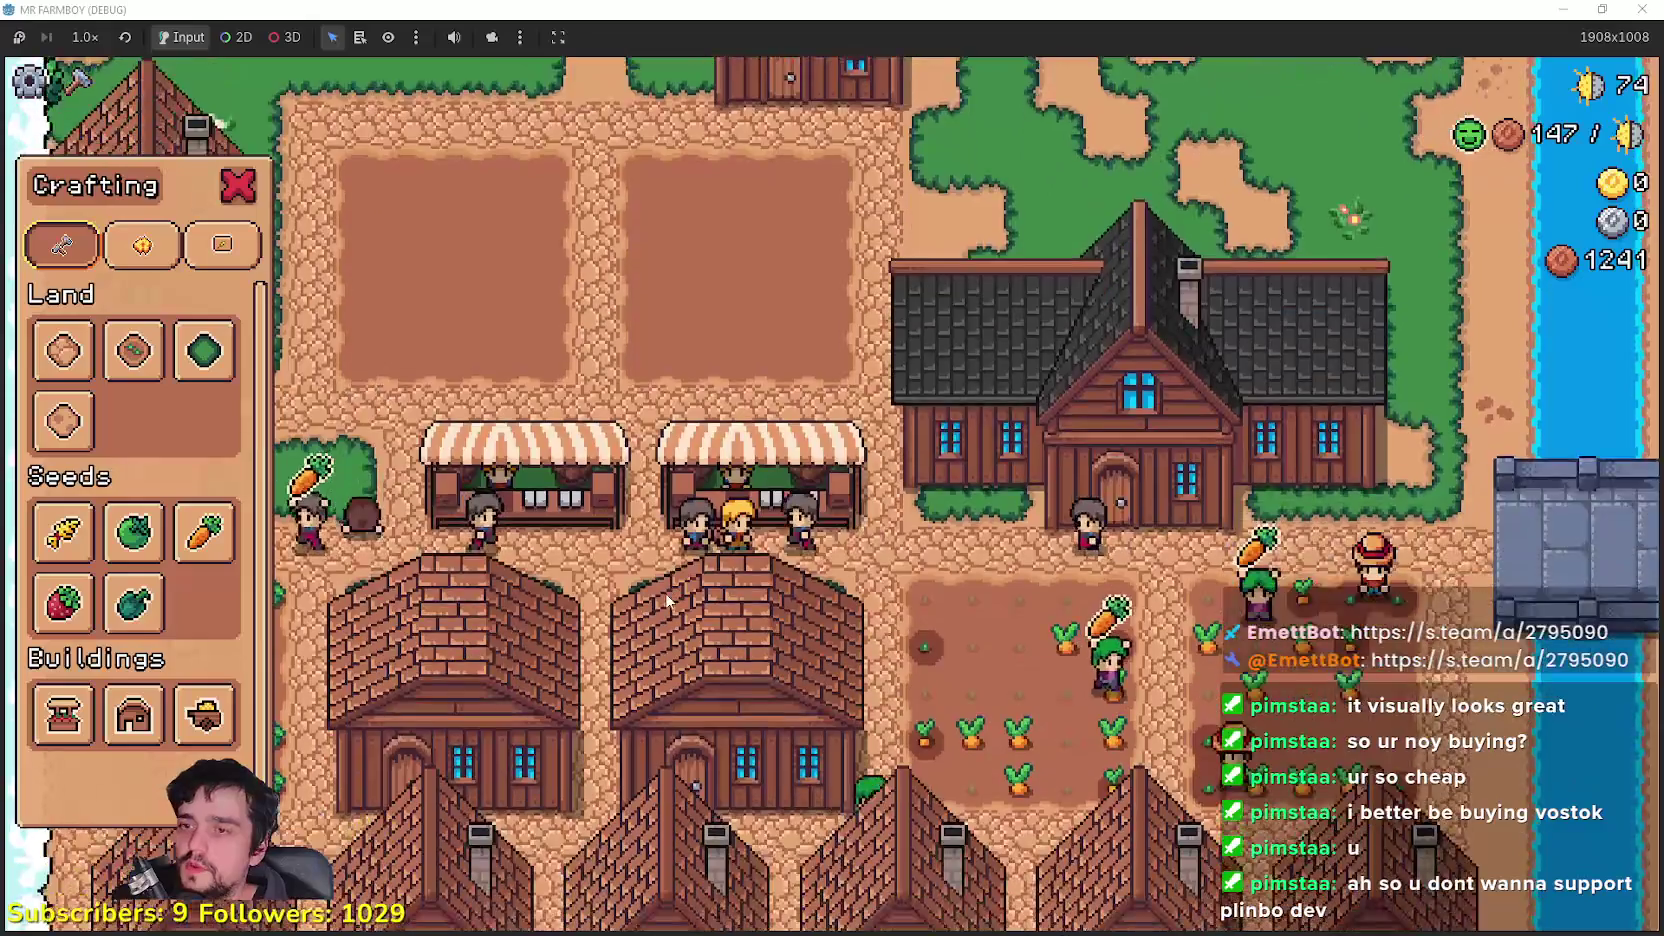
# Step: Update the warehouse's stocked items over several visits to its inventory
pyautogui.press('c')
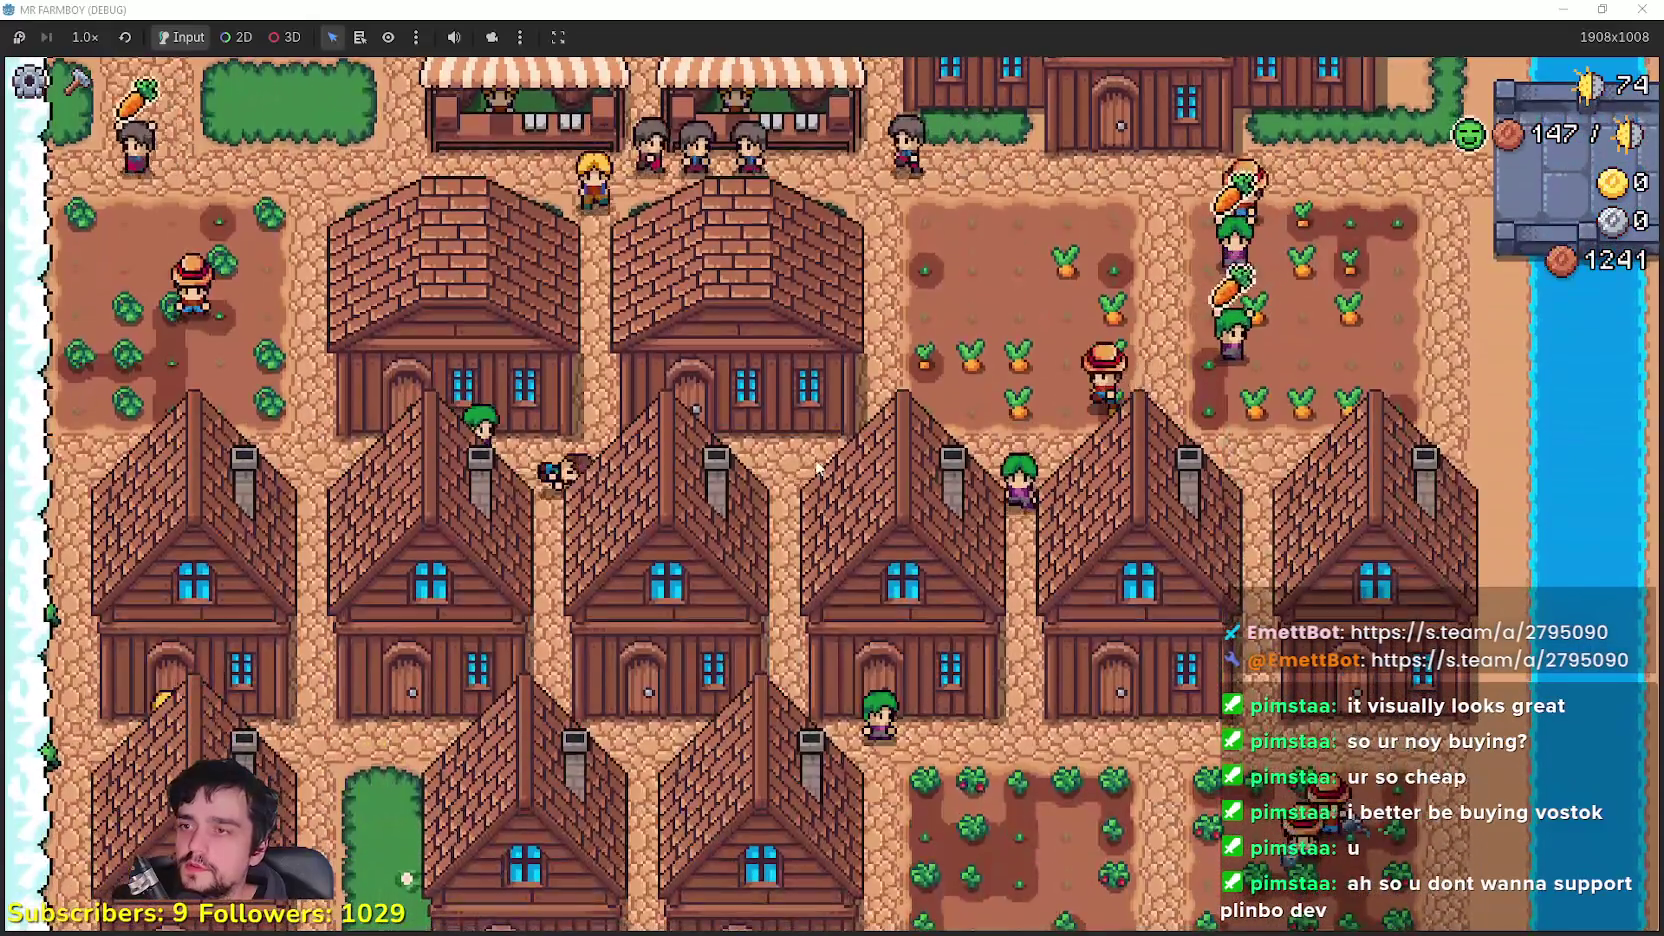
pyautogui.press('e')
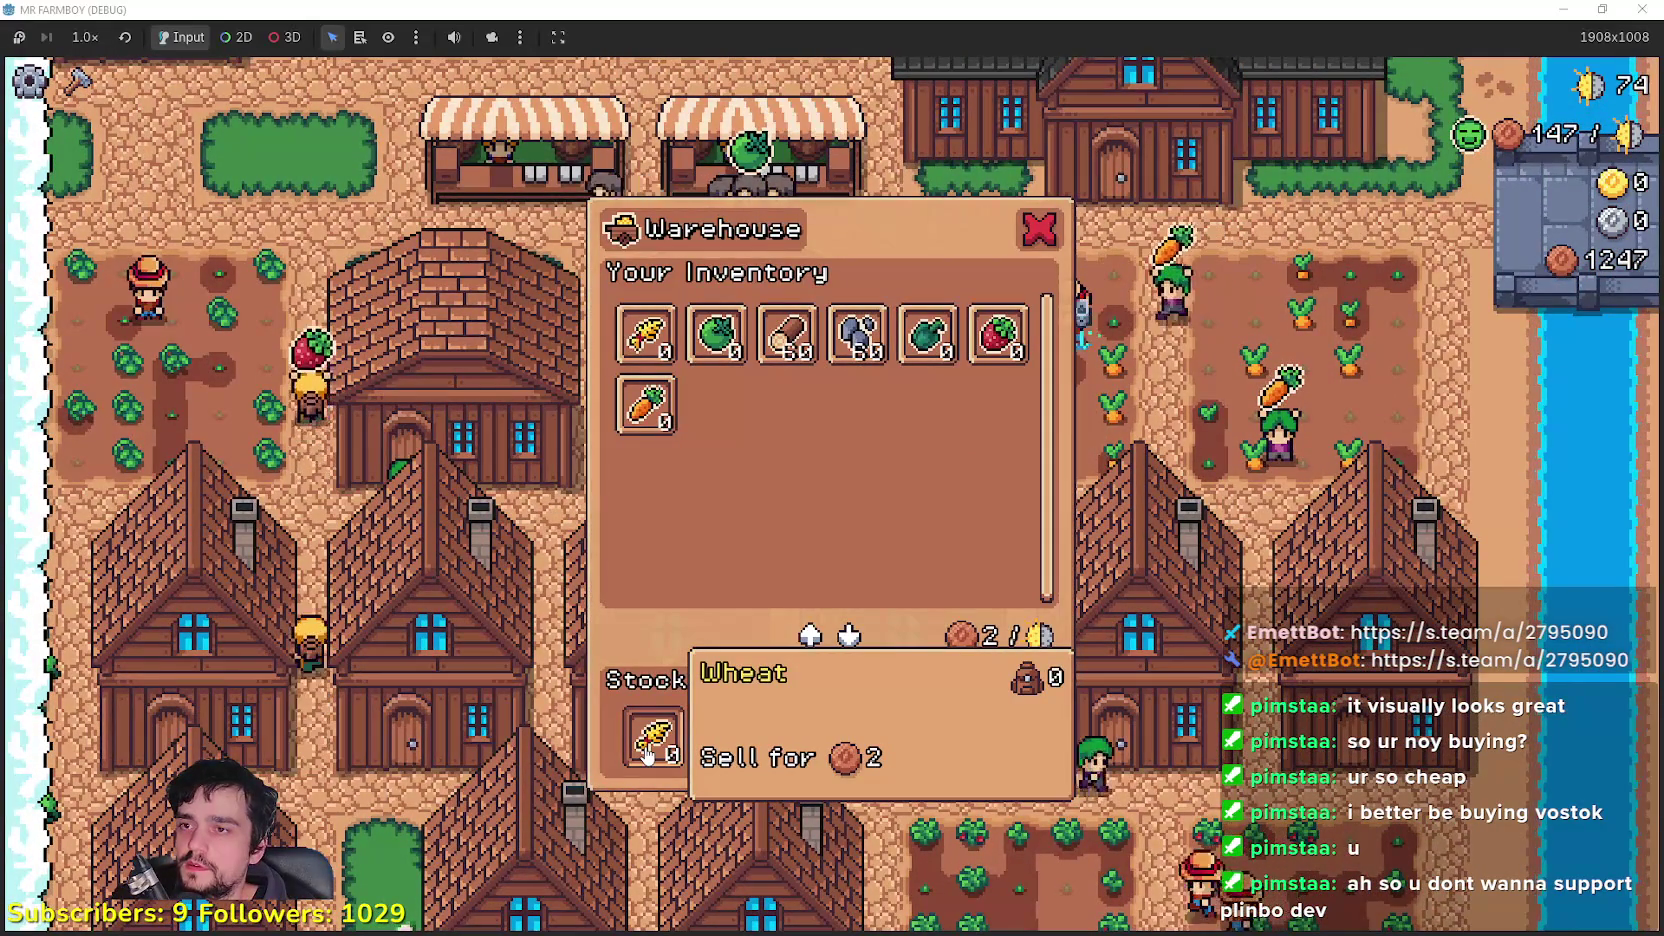
pyautogui.press('Escape')
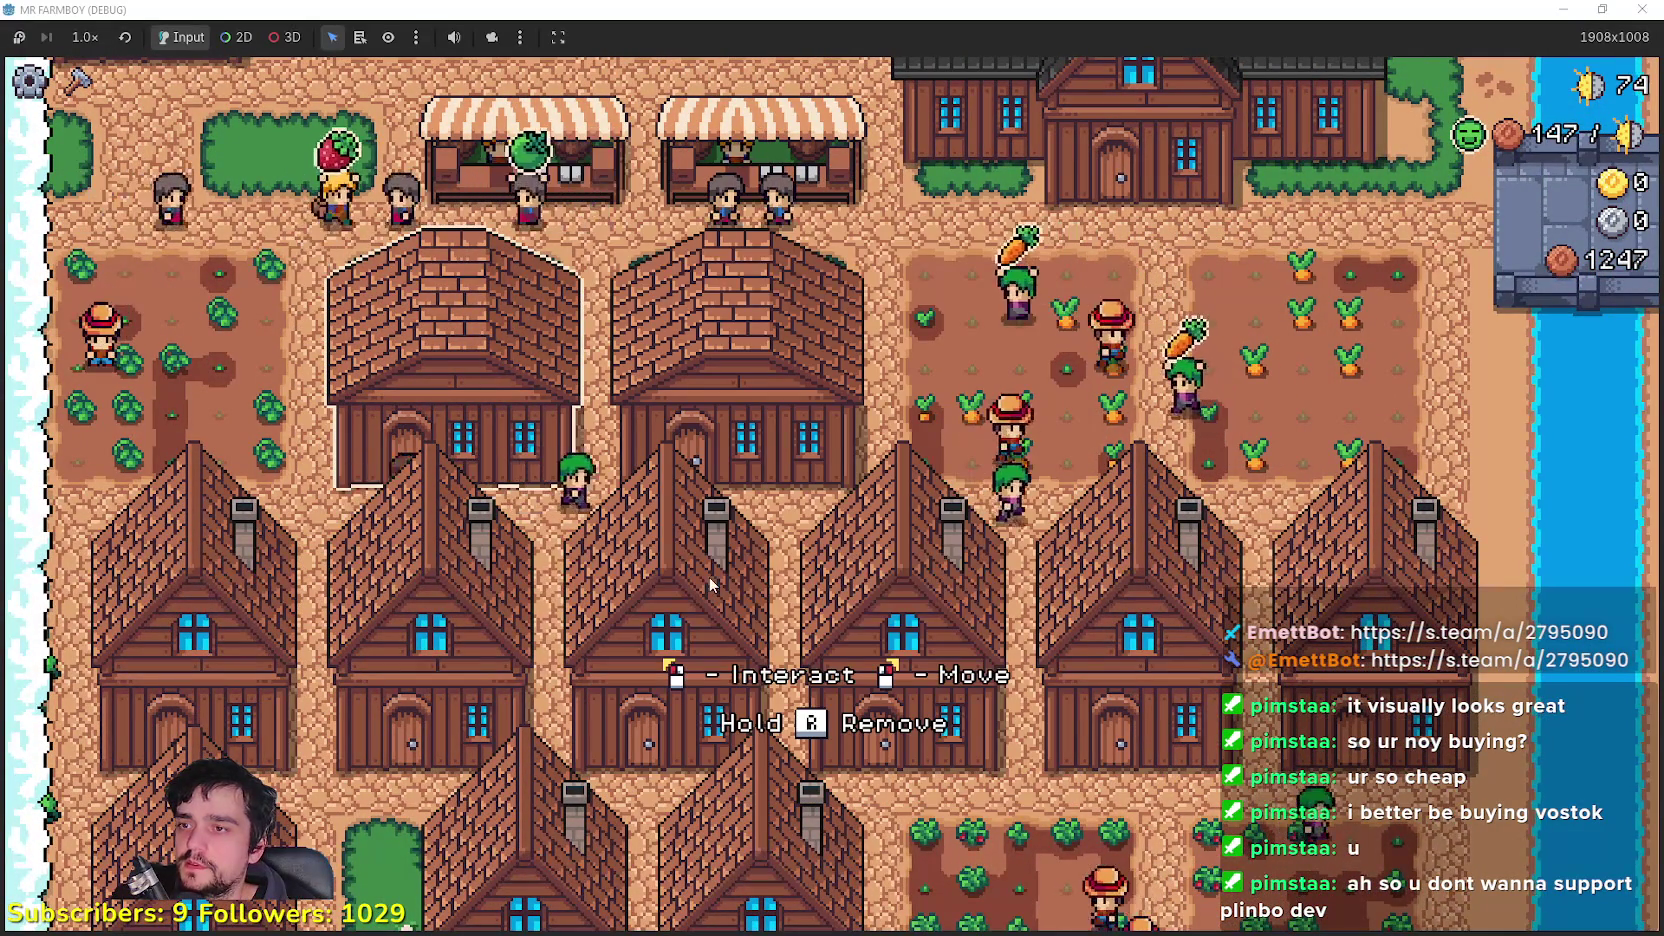
pyautogui.press('e')
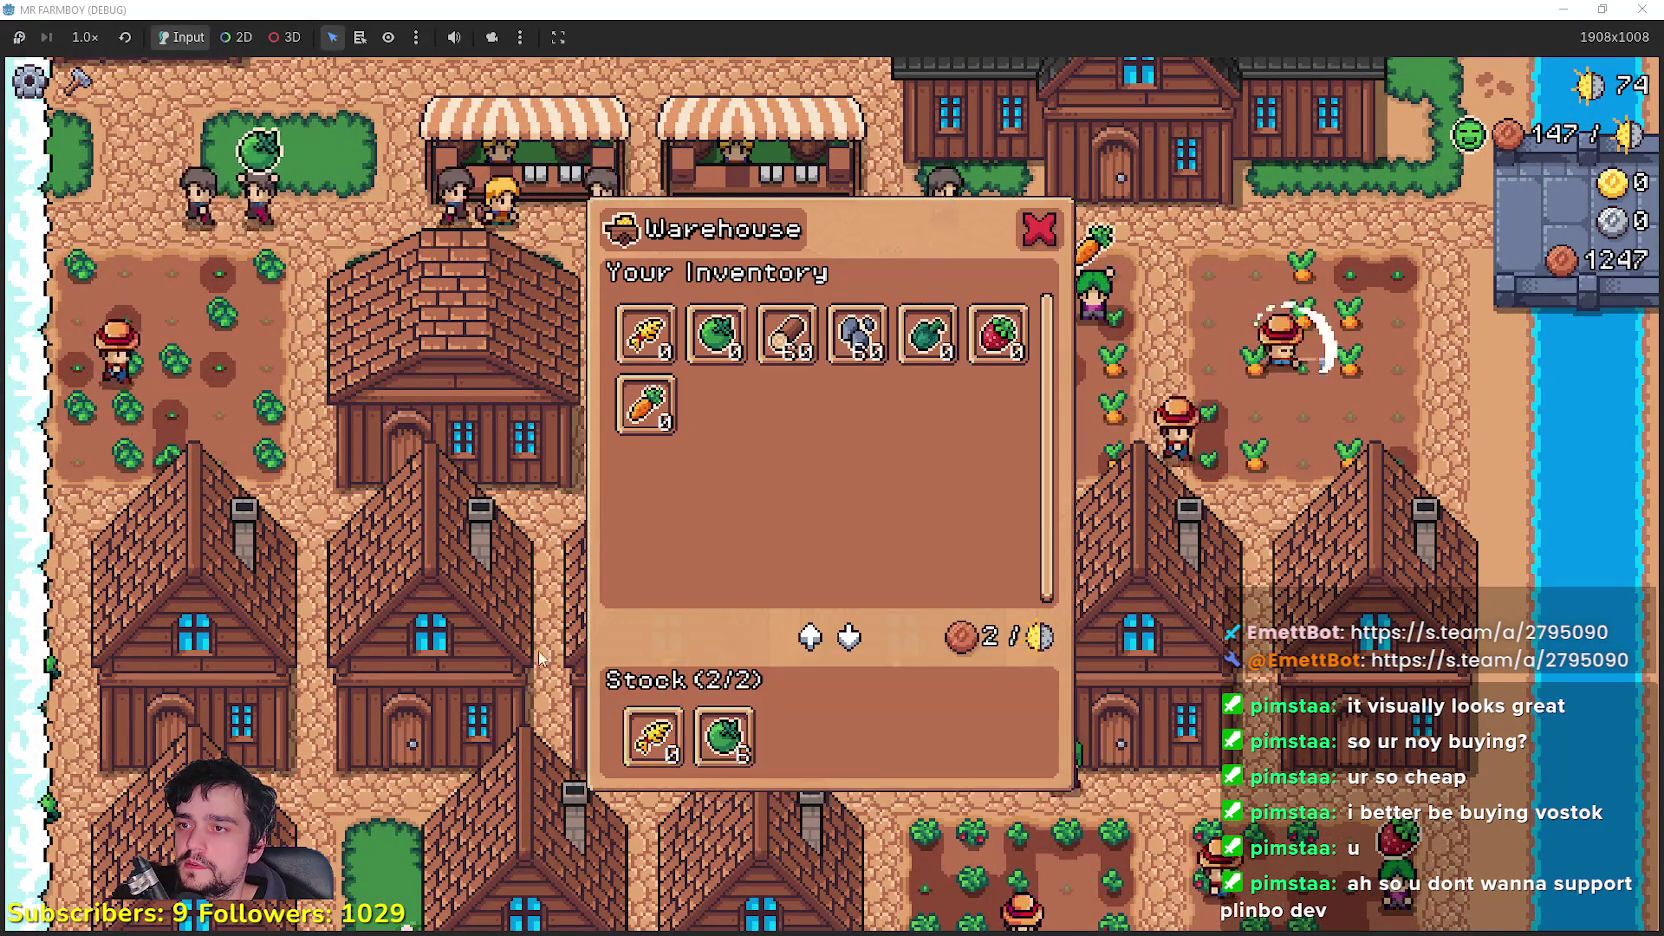
pyautogui.press('Escape')
pyautogui.press('e')
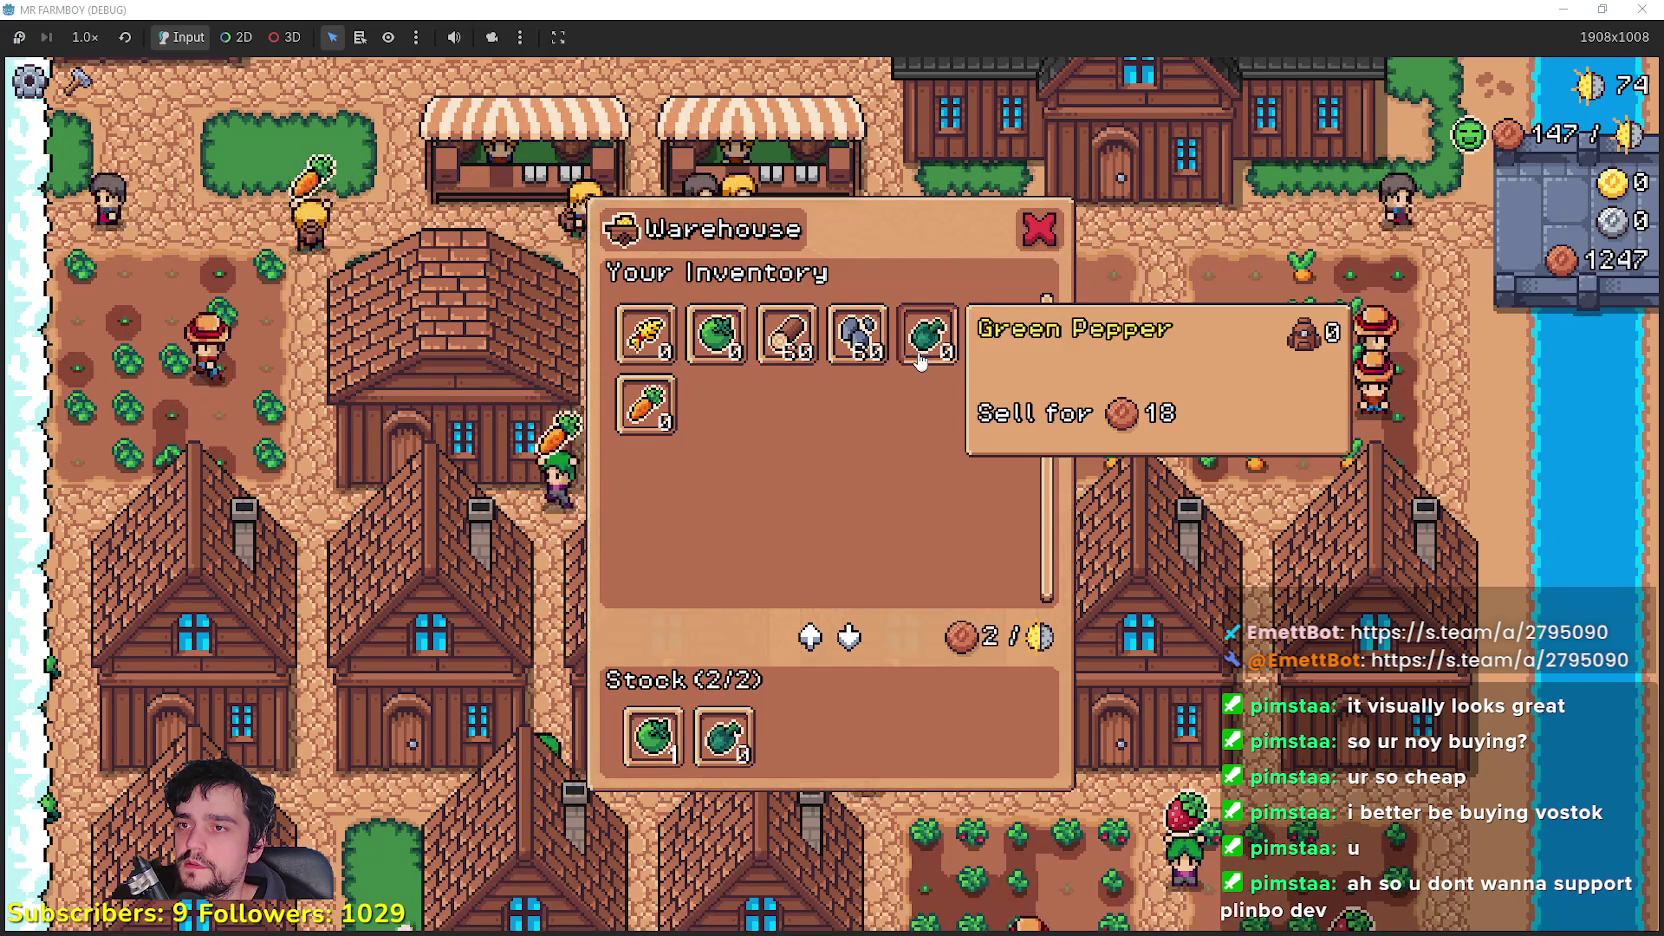
pyautogui.press('Escape')
# Step: Add Green Pepper as a second item for the market stall to sell
pyautogui.press('d')
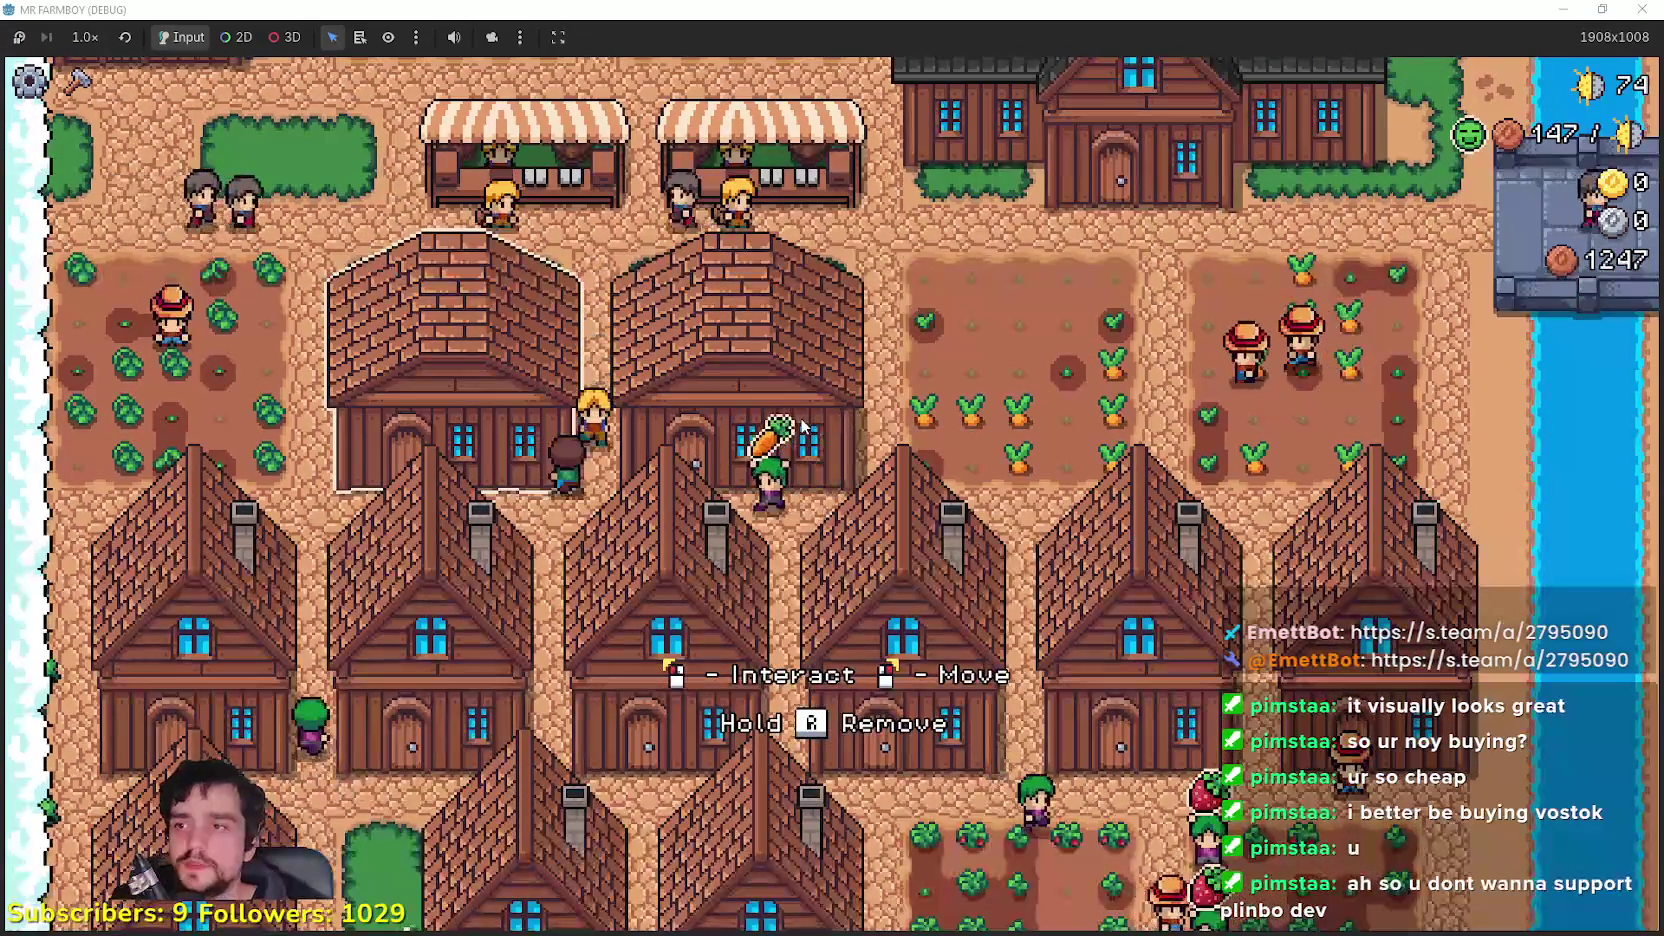
pyautogui.press('a')
pyautogui.press('e')
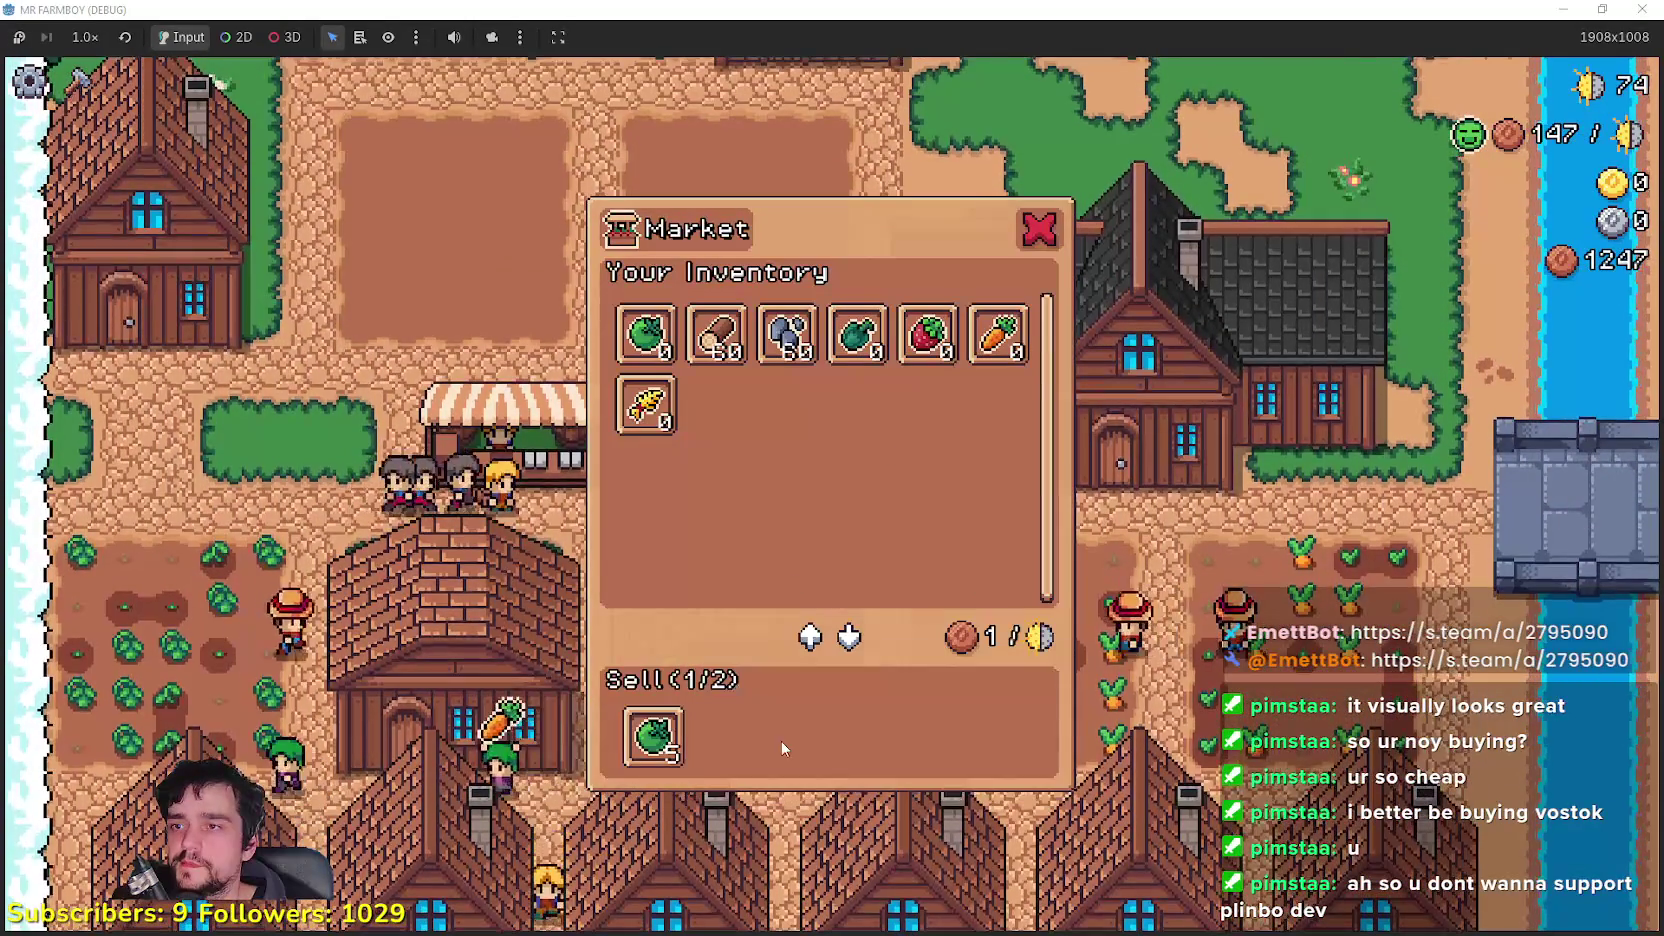
pyautogui.click(857, 333)
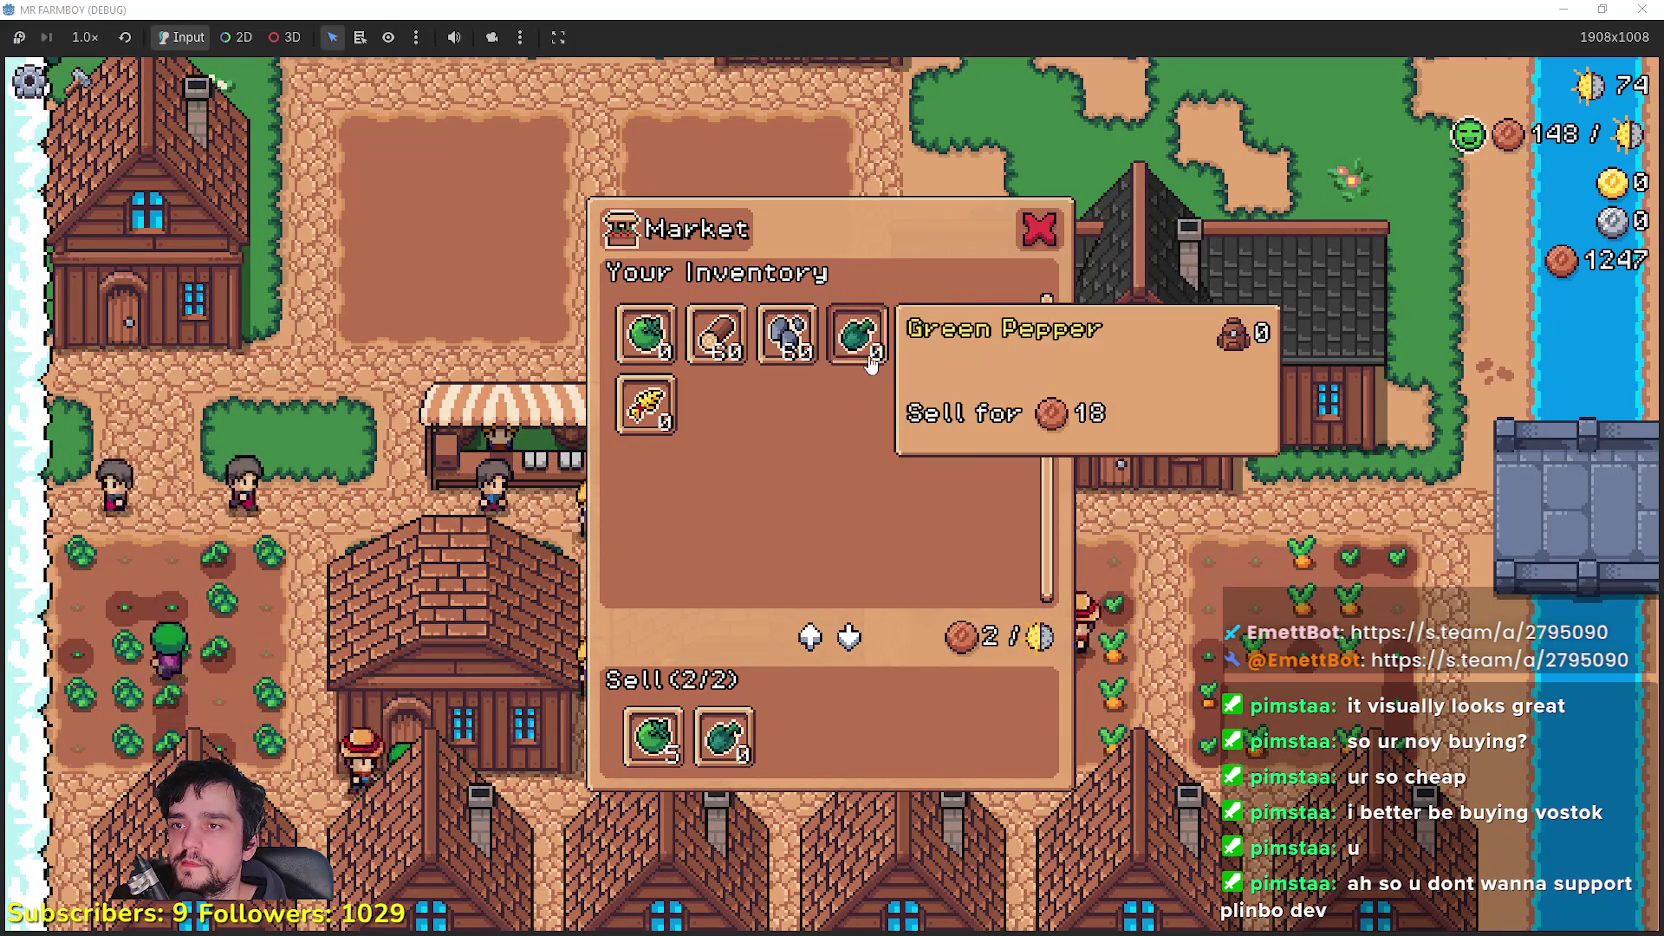
pyautogui.press('Escape')
pyautogui.press('e')
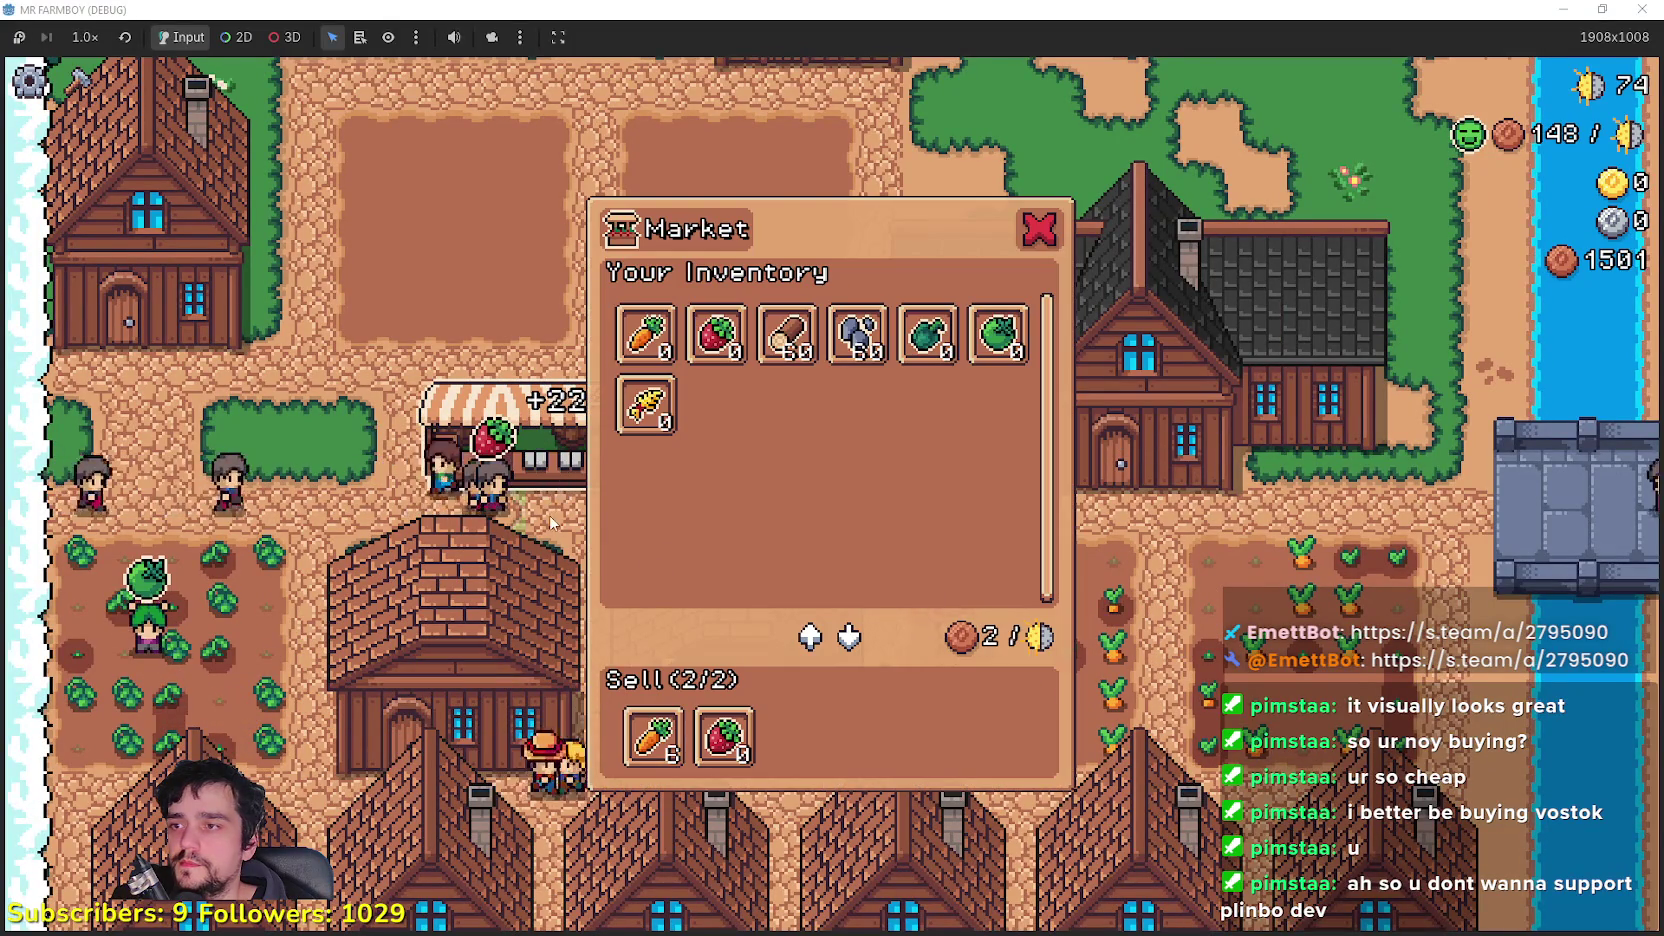
pyautogui.press('Escape')
# Step: At the empty plots, choose Green Pepper seeds from the crafting list
pyautogui.press('w')
pyautogui.press('c')
pyautogui.click(134, 603)
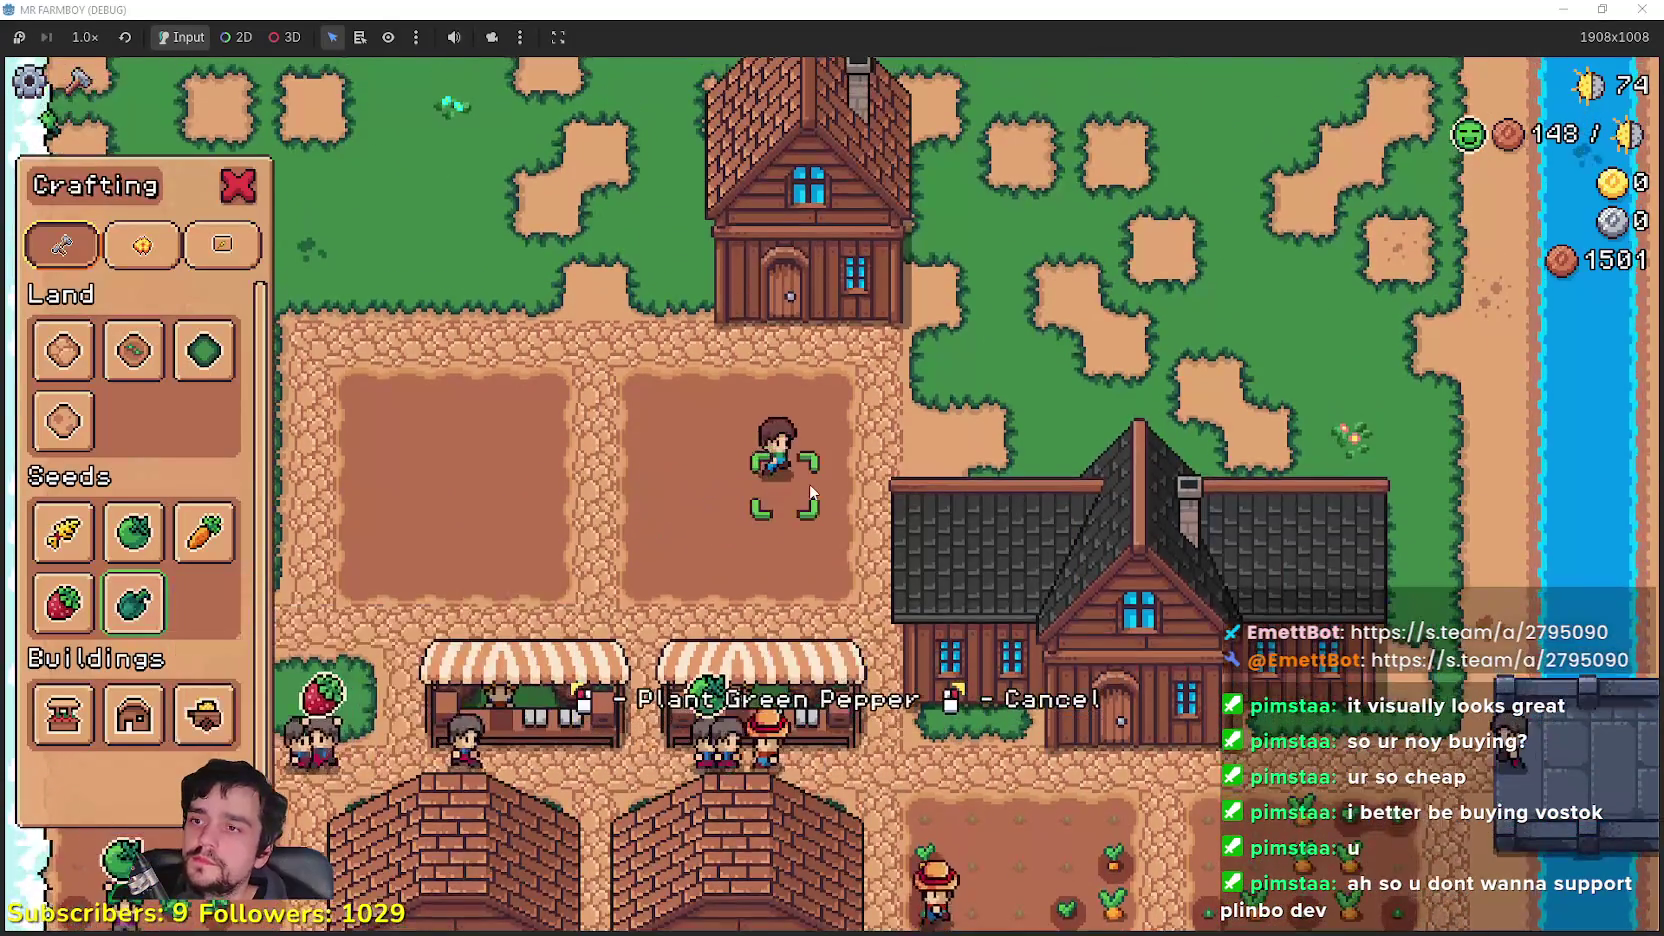
# Step: Sow Green Pepper seeds over both empty plots and water the seedlings
pyautogui.click(813, 482)
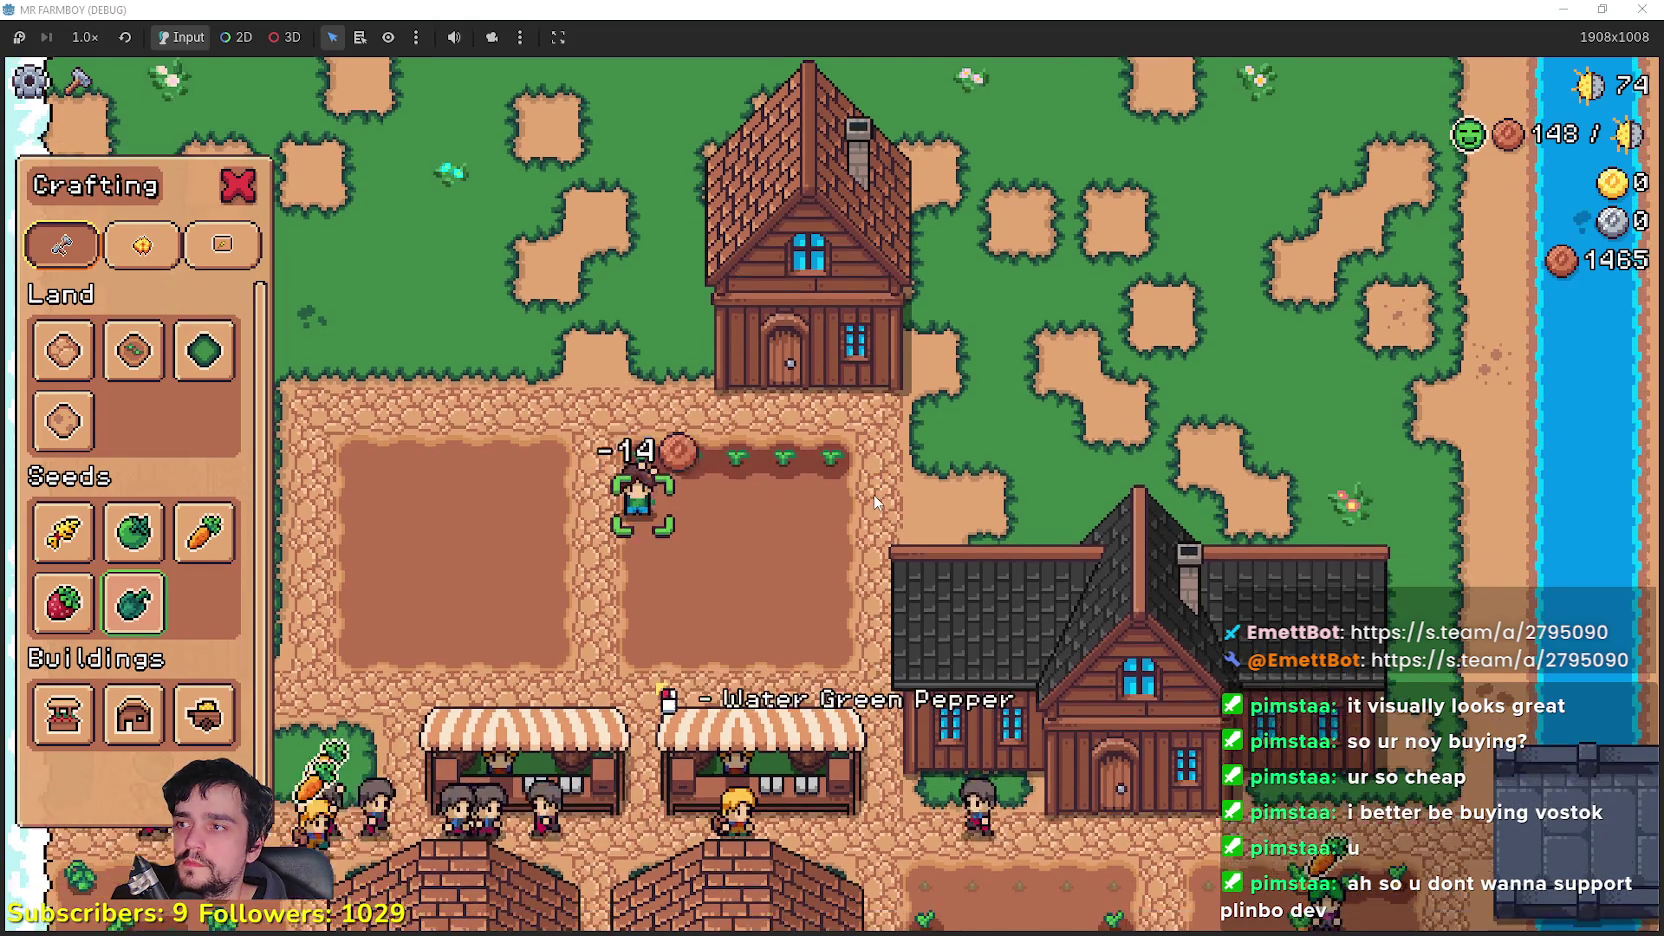
pyautogui.click(680, 547)
pyautogui.click(679, 549)
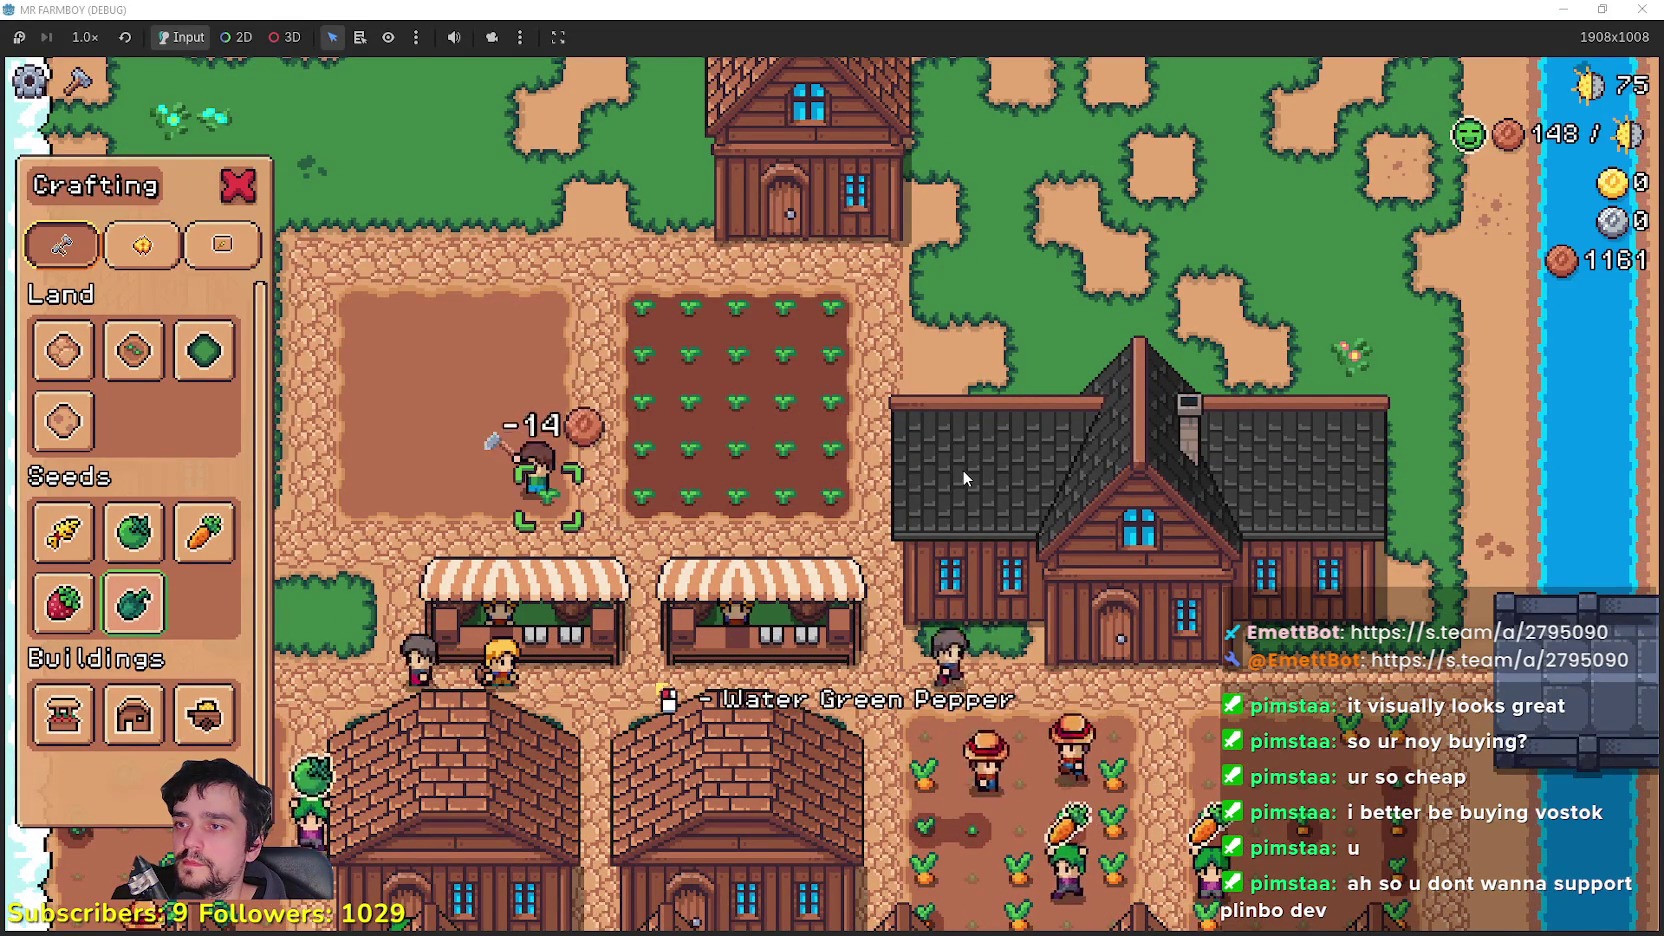
pyautogui.scroll(3, 868, 541)
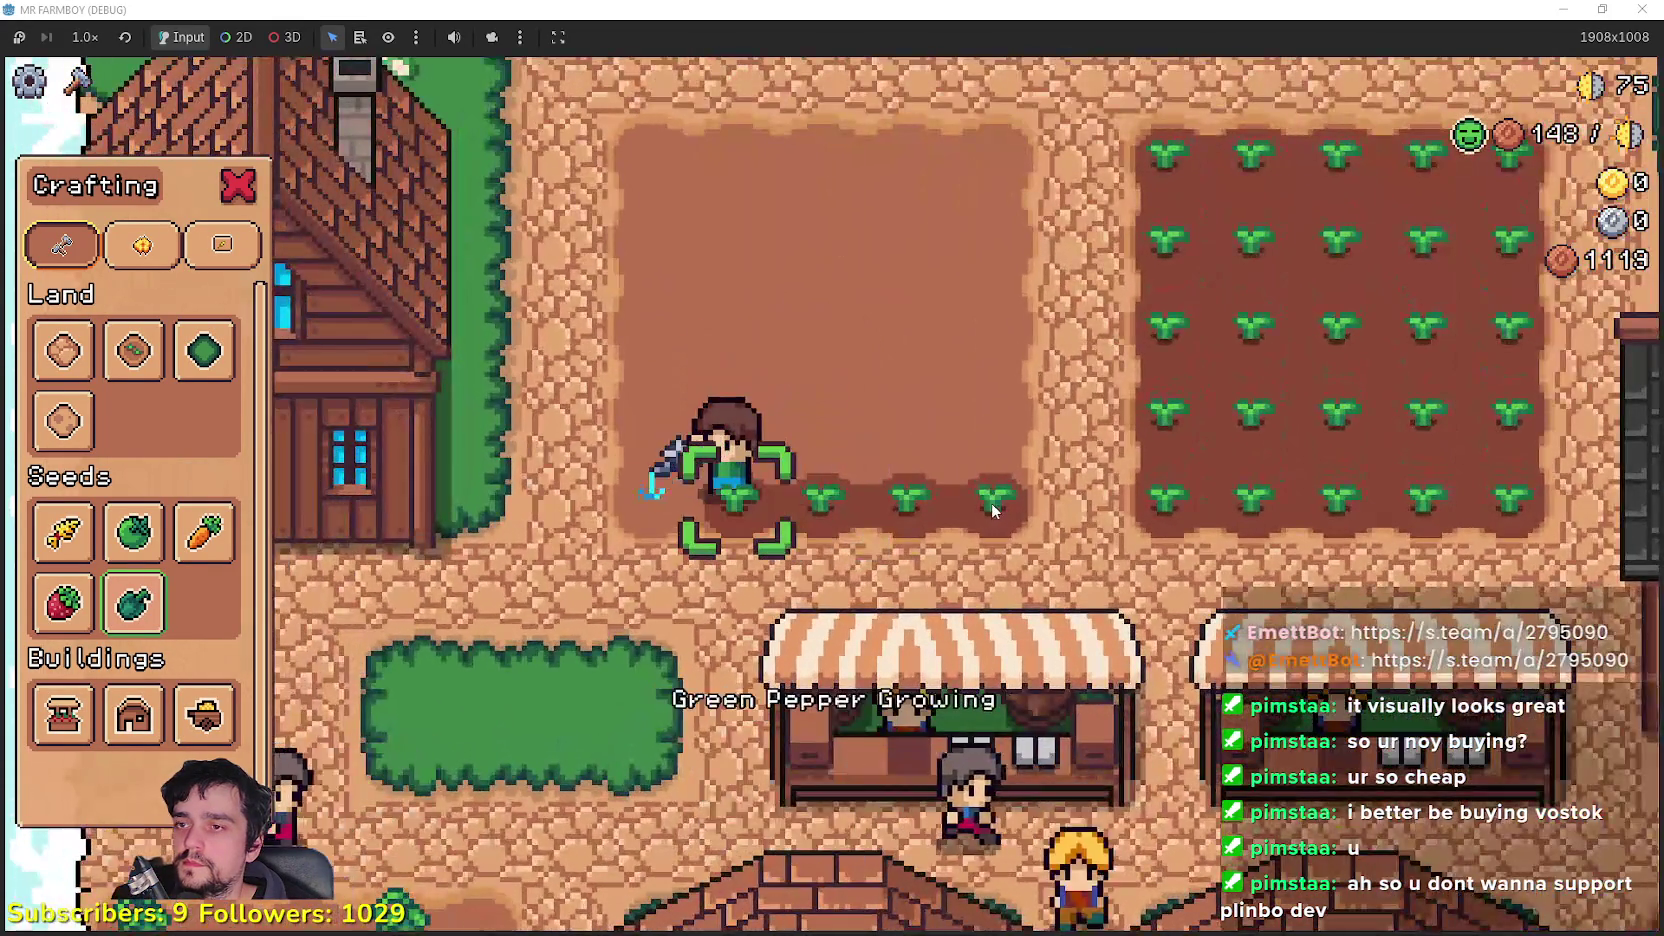
pyautogui.scroll(-3, 992, 510)
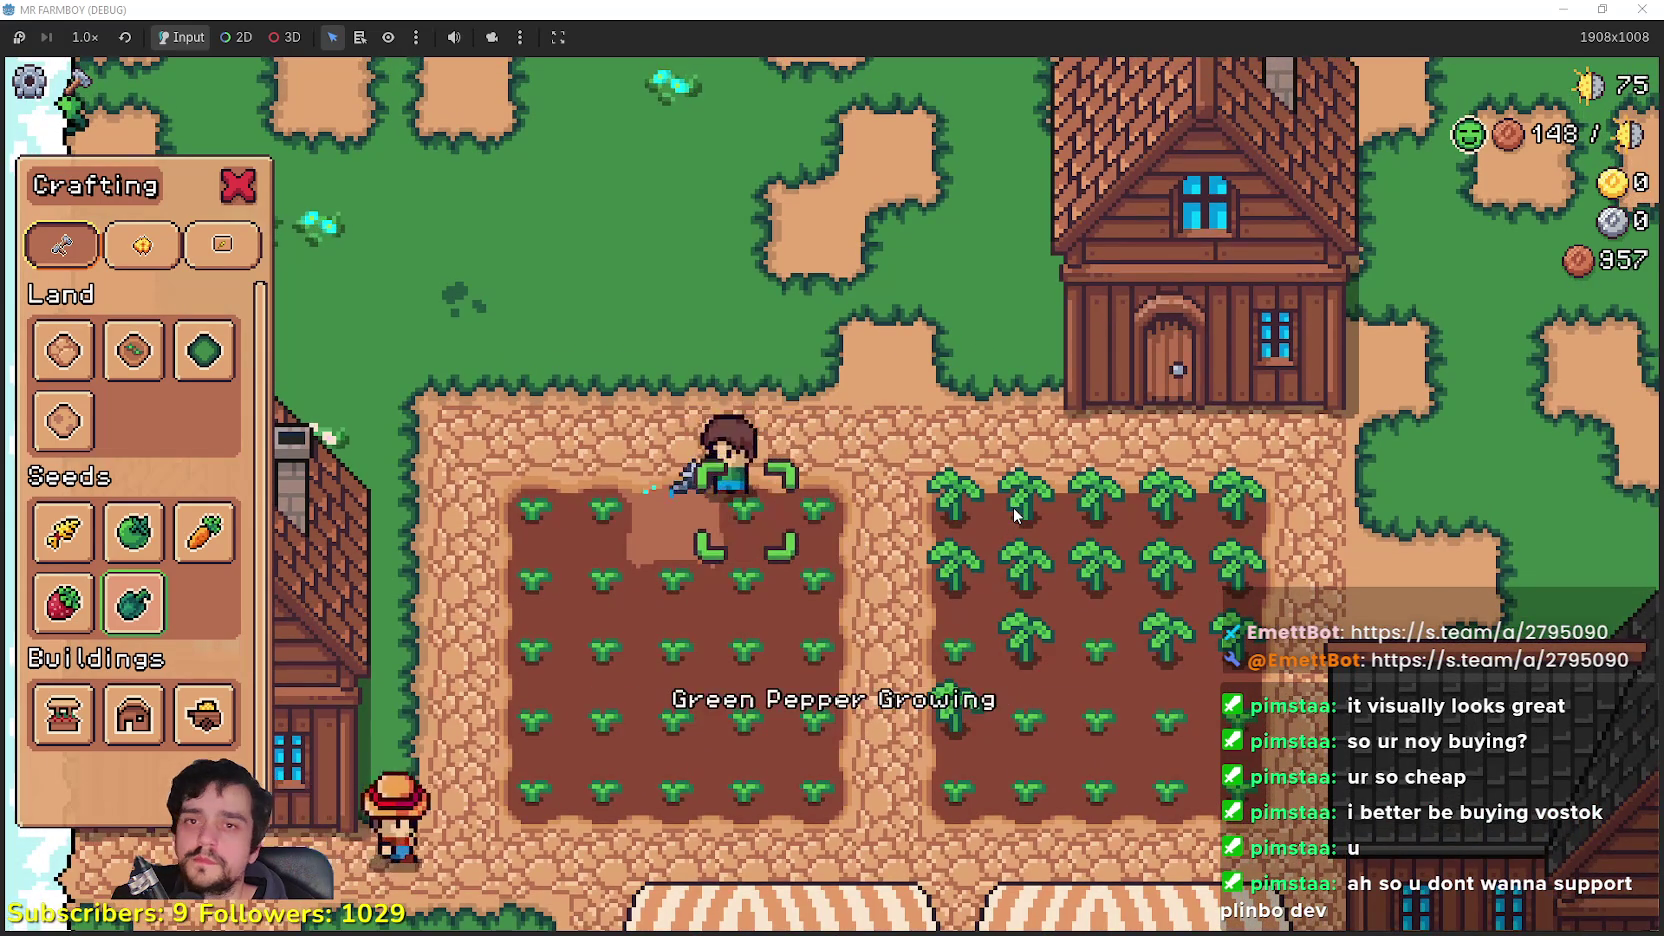
pyautogui.scroll(-3, 980, 520)
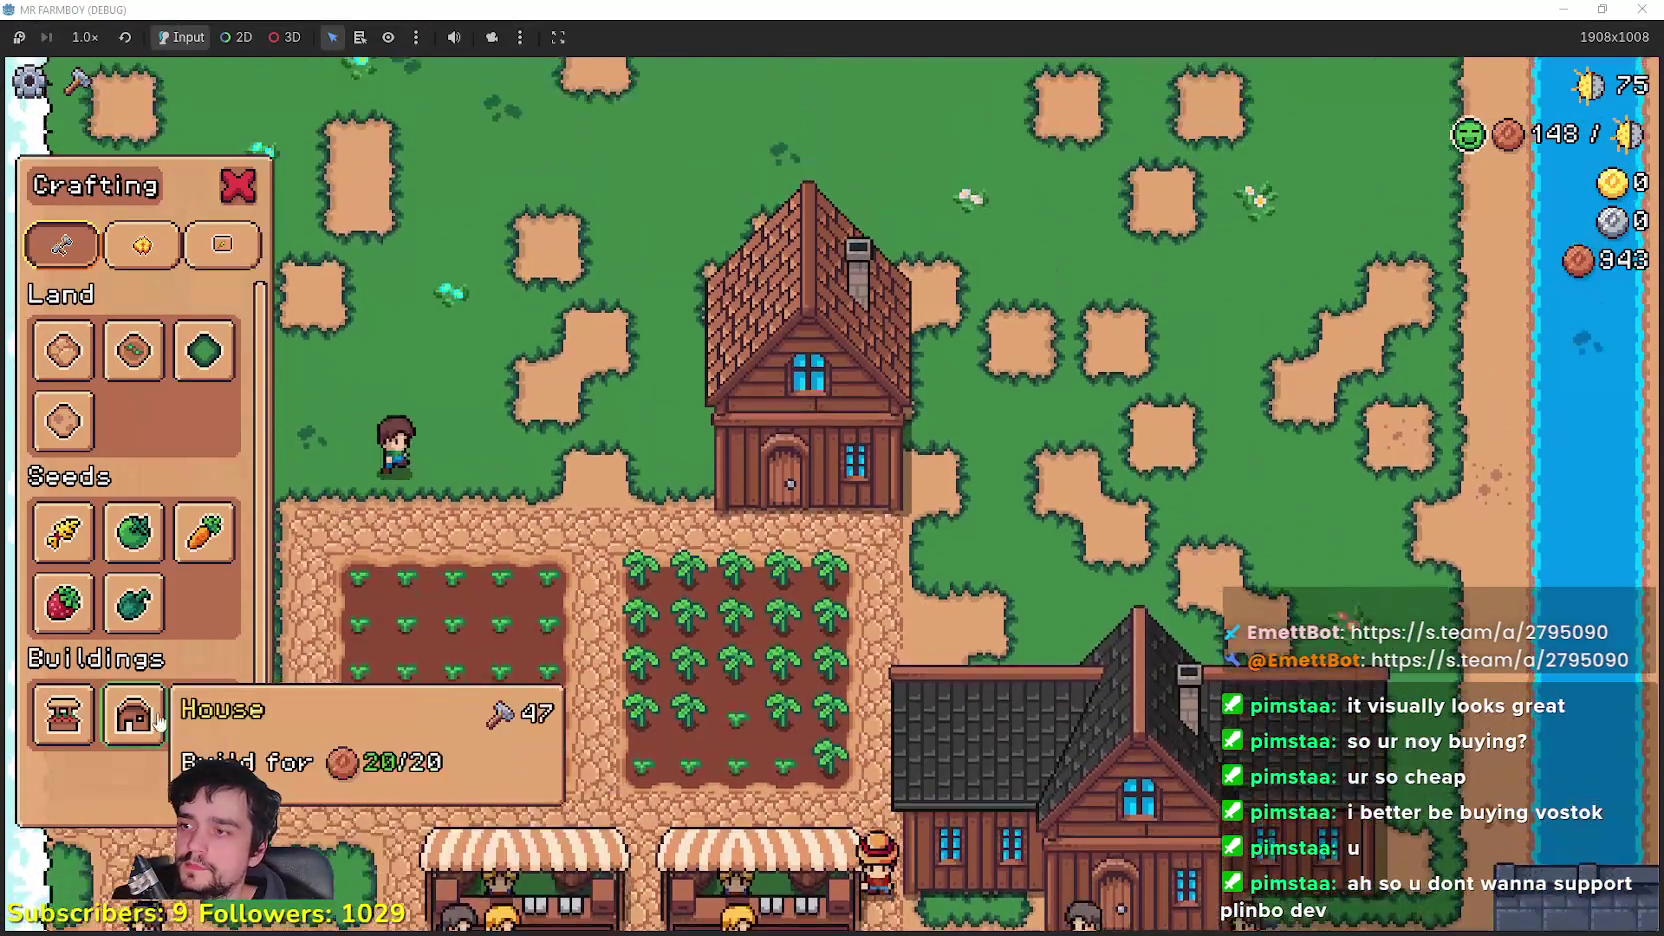
# Step: Close crafting and view the house's hirable Farmer
pyautogui.press('Escape')
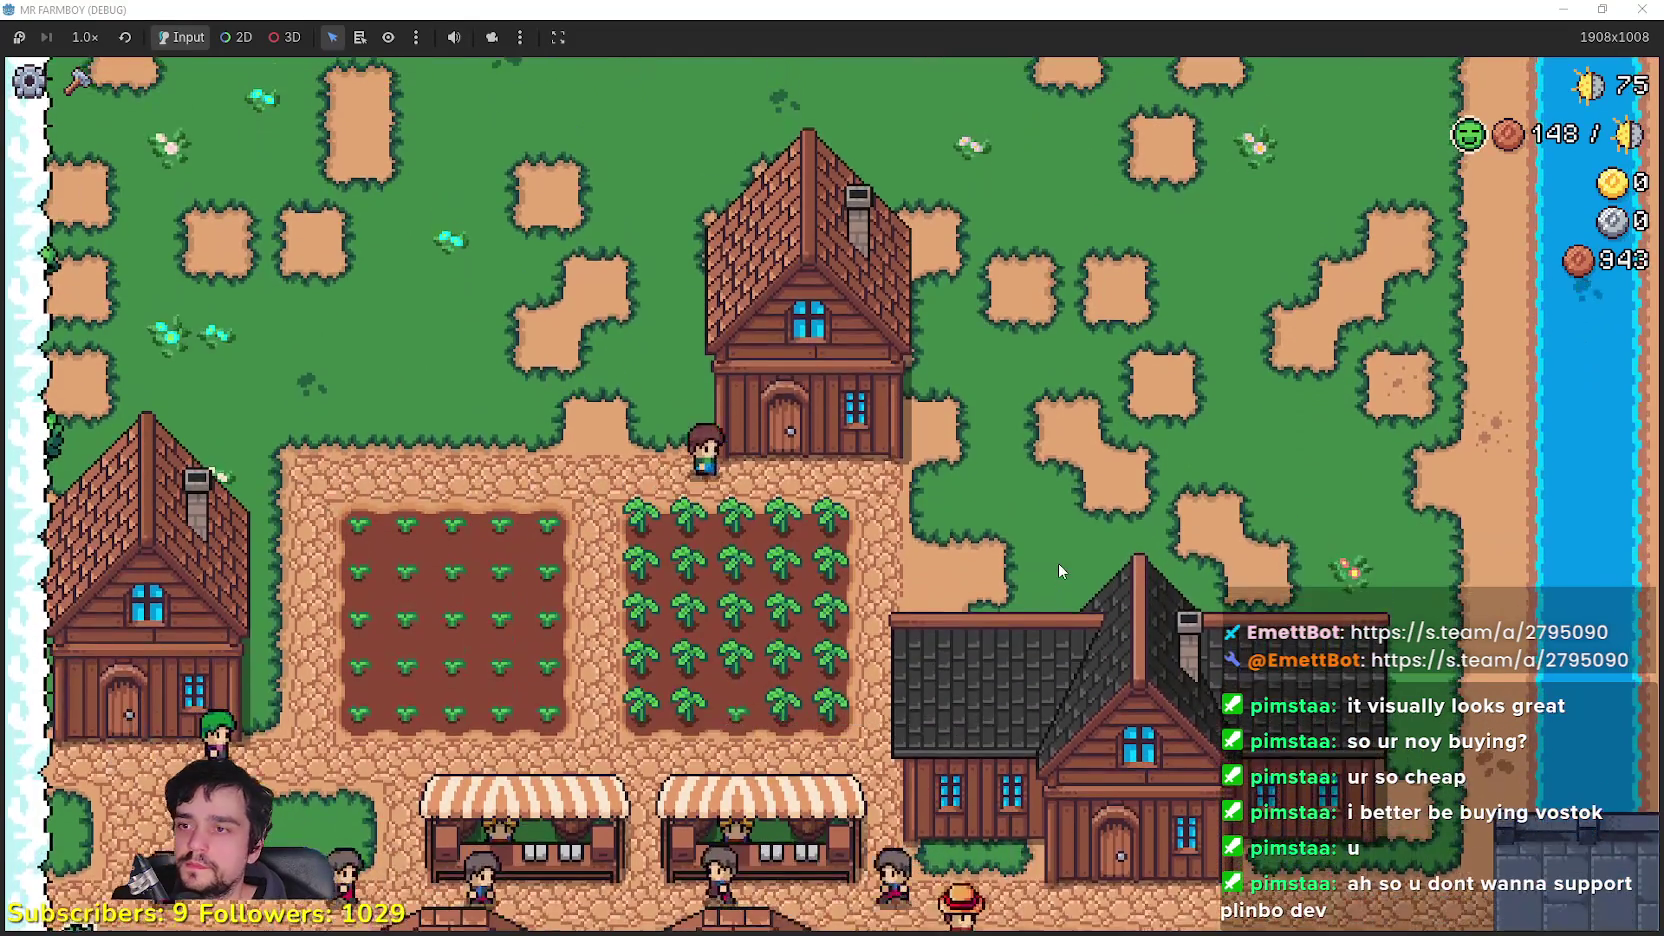
pyautogui.click(1058, 563)
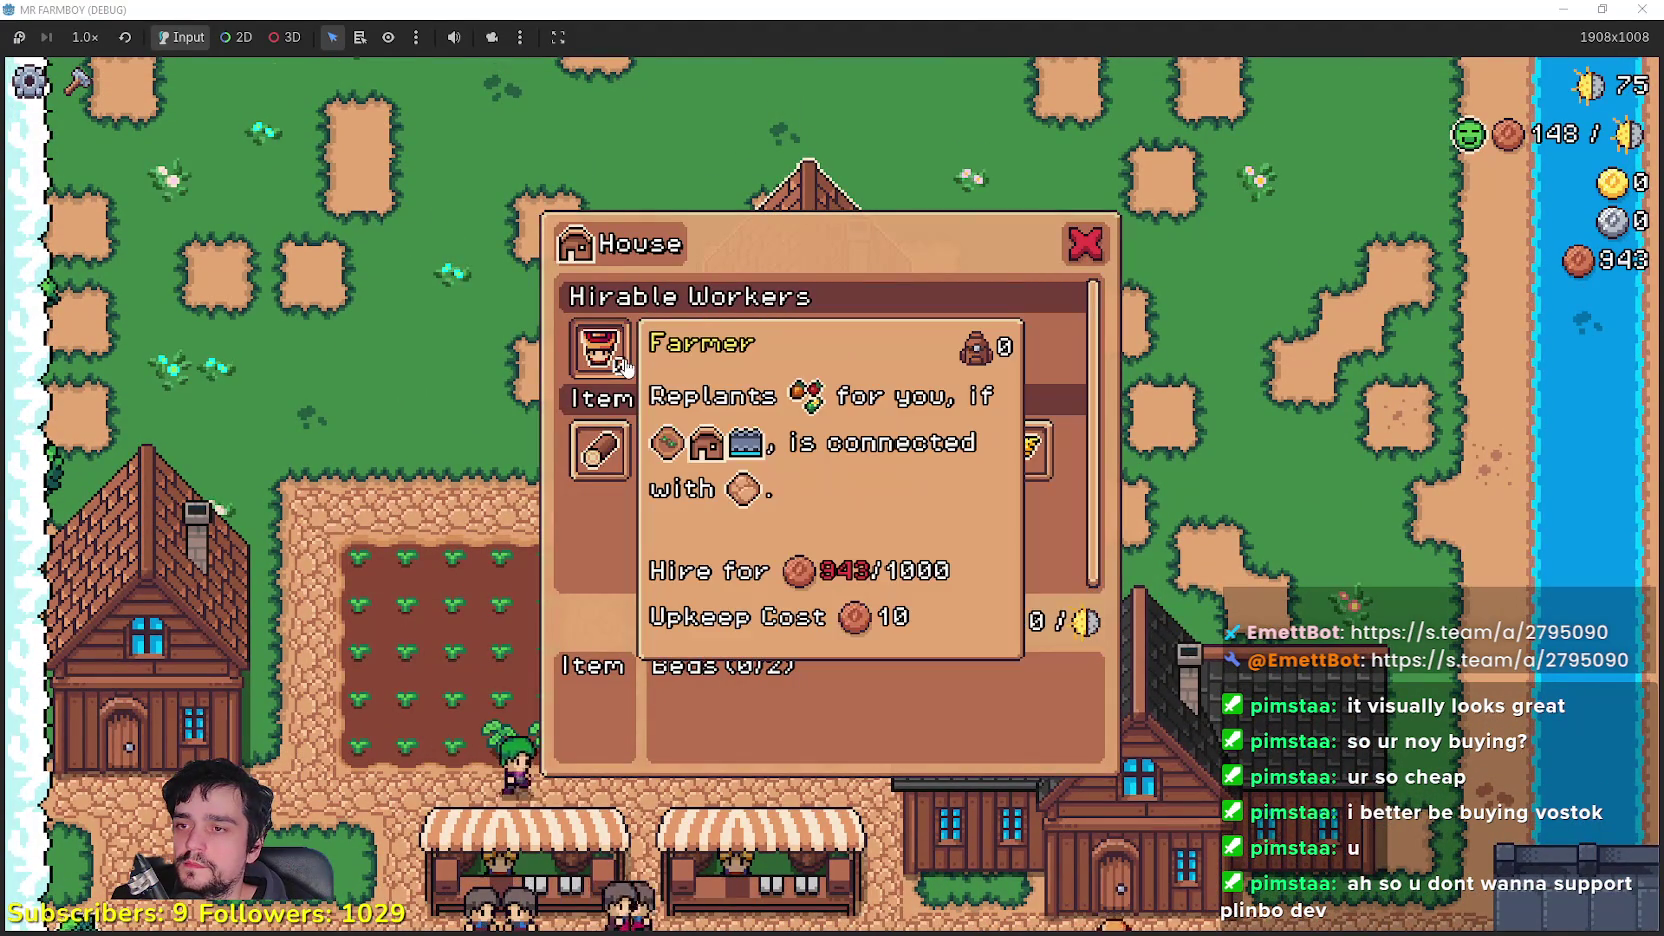
pyautogui.press('Escape')
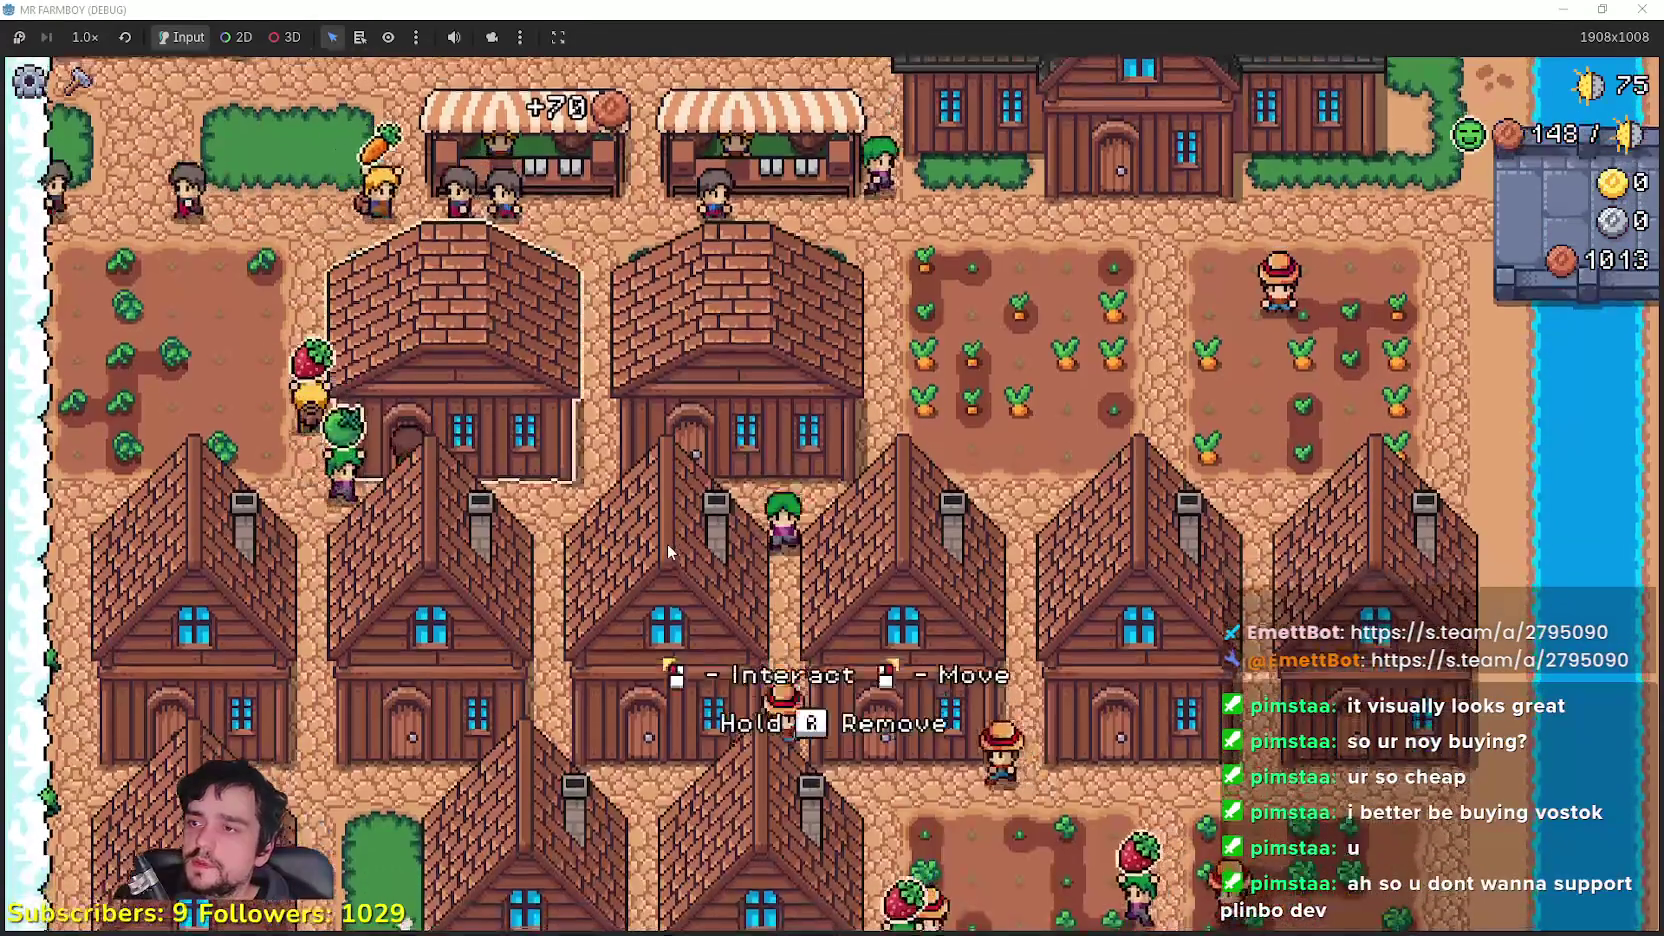
# Step: Check the warehouse inventory twice, then open the left house's panel
pyautogui.click(590, 565)
pyautogui.click(504, 523)
pyautogui.click(495, 520)
pyautogui.click(491, 490)
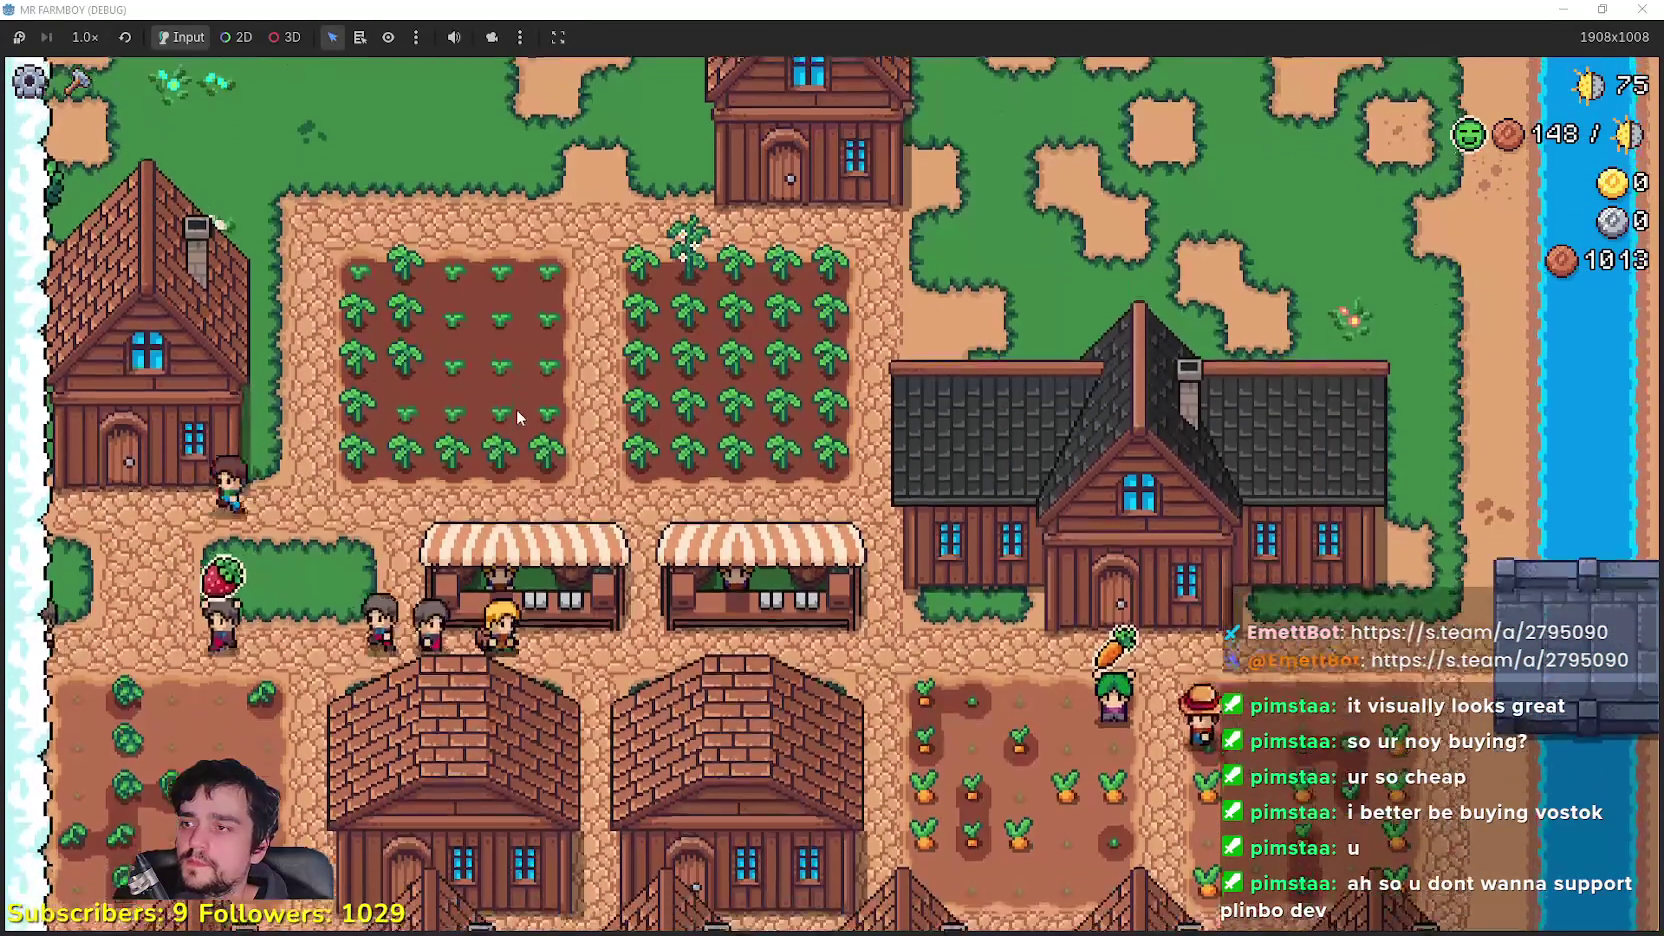
pyautogui.click(515, 408)
# Step: Leave the house panel and walk south past fields, stalls and houses into the forest
pyautogui.press('w')
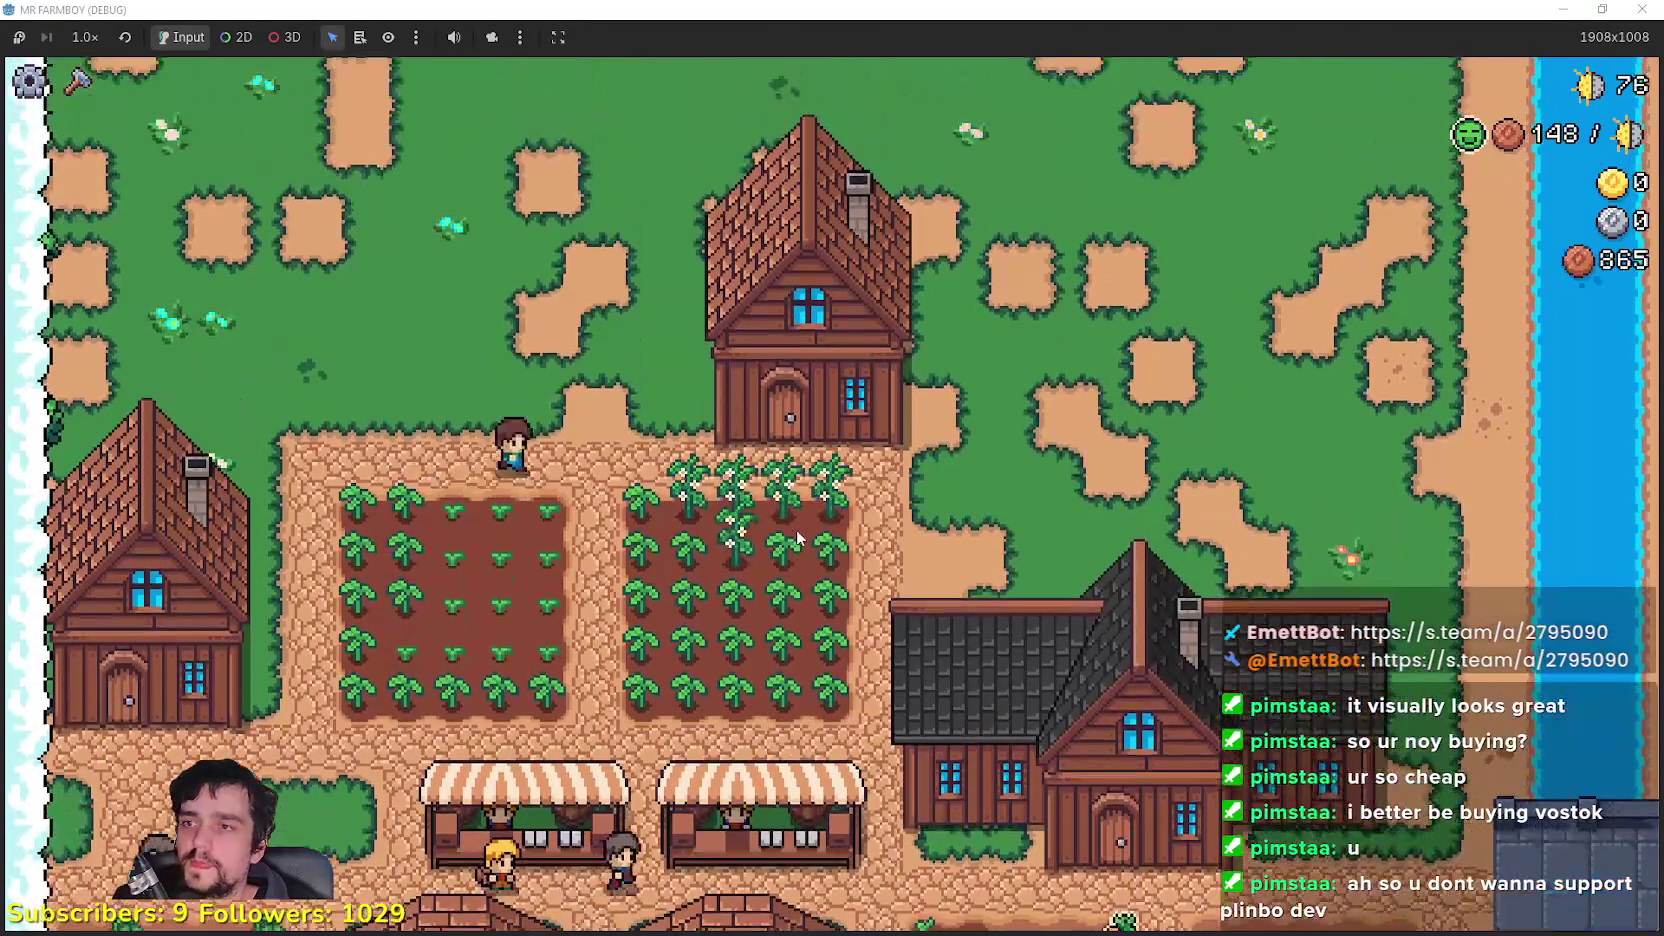
pyautogui.press('w')
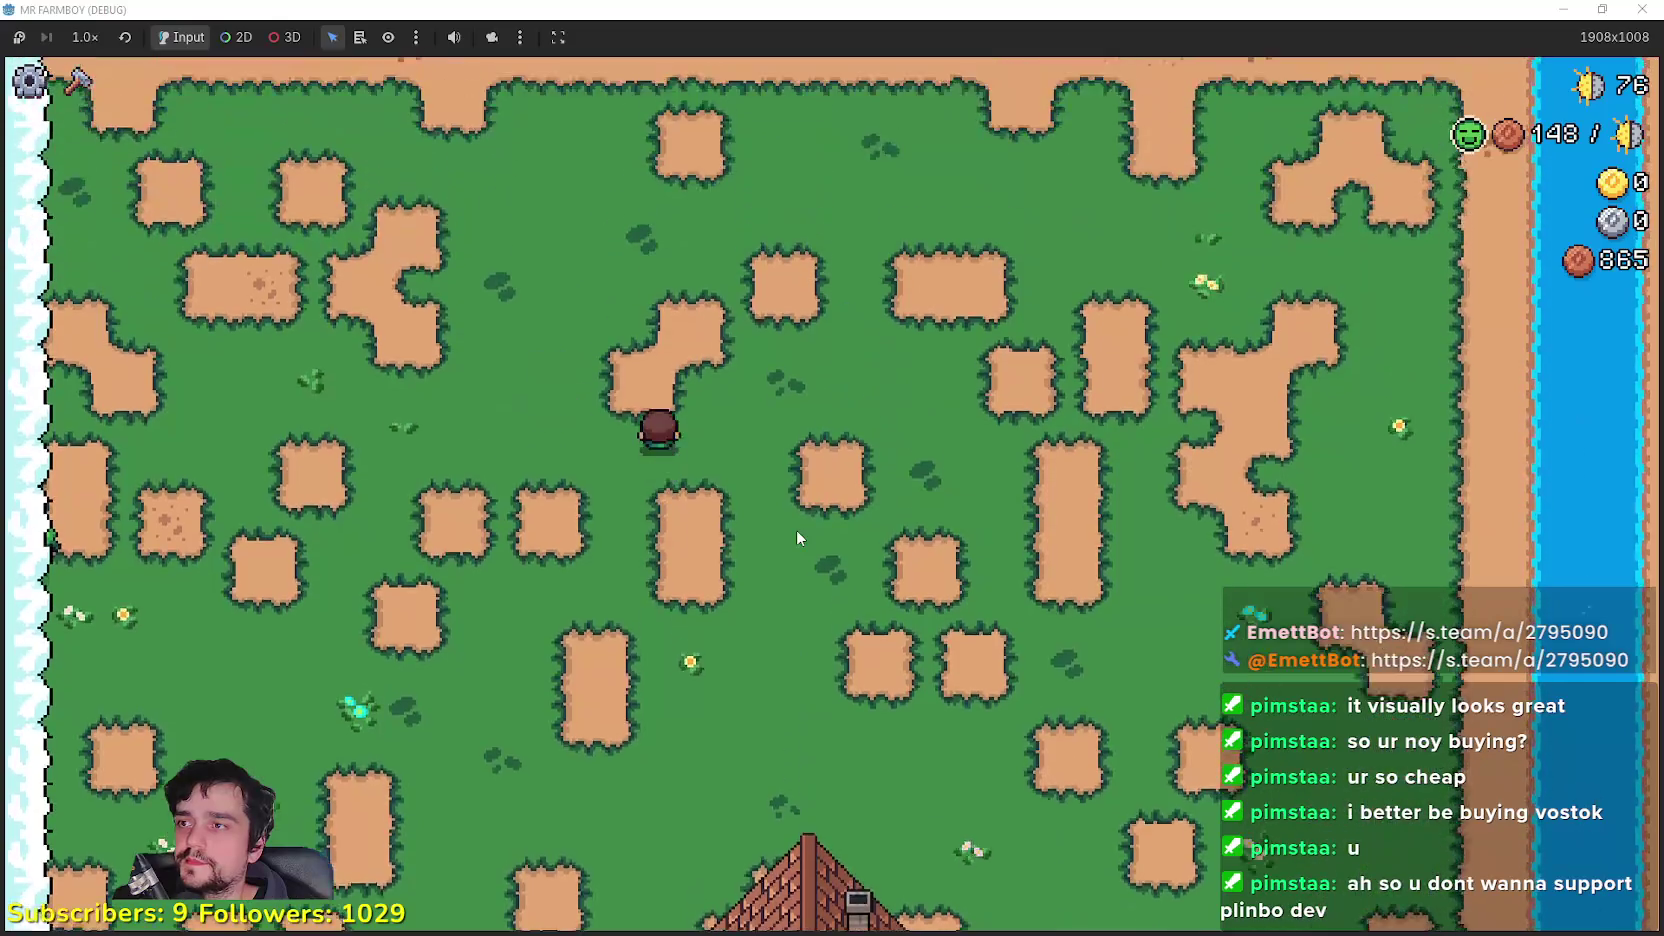
pyautogui.press('s')
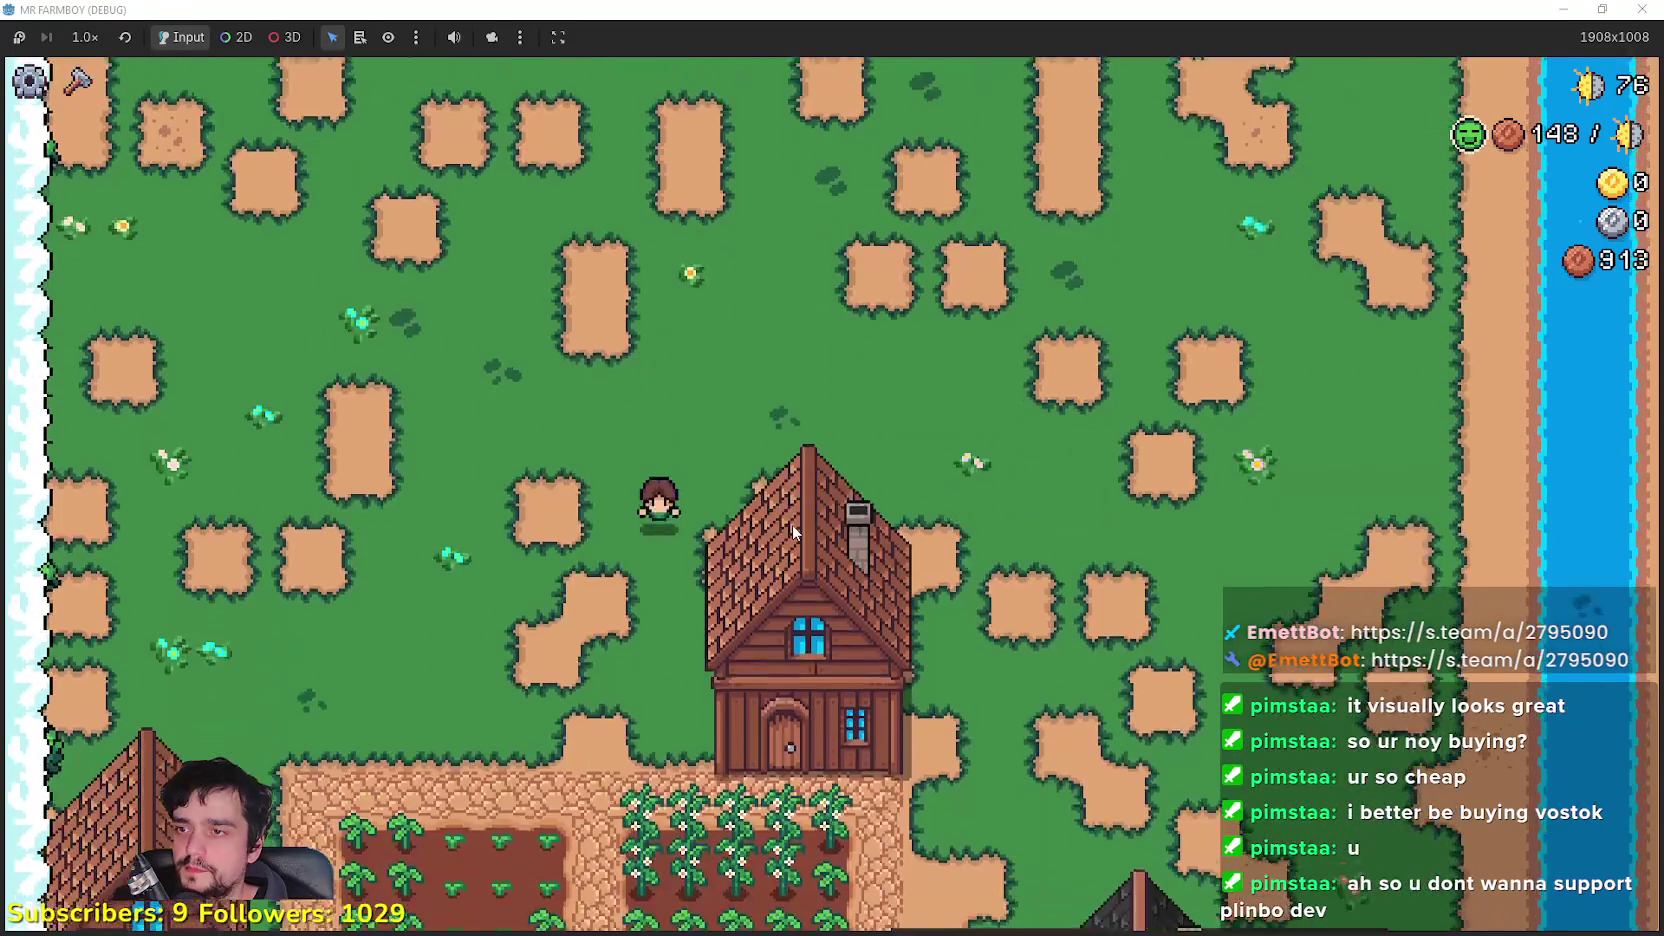
pyautogui.press('s')
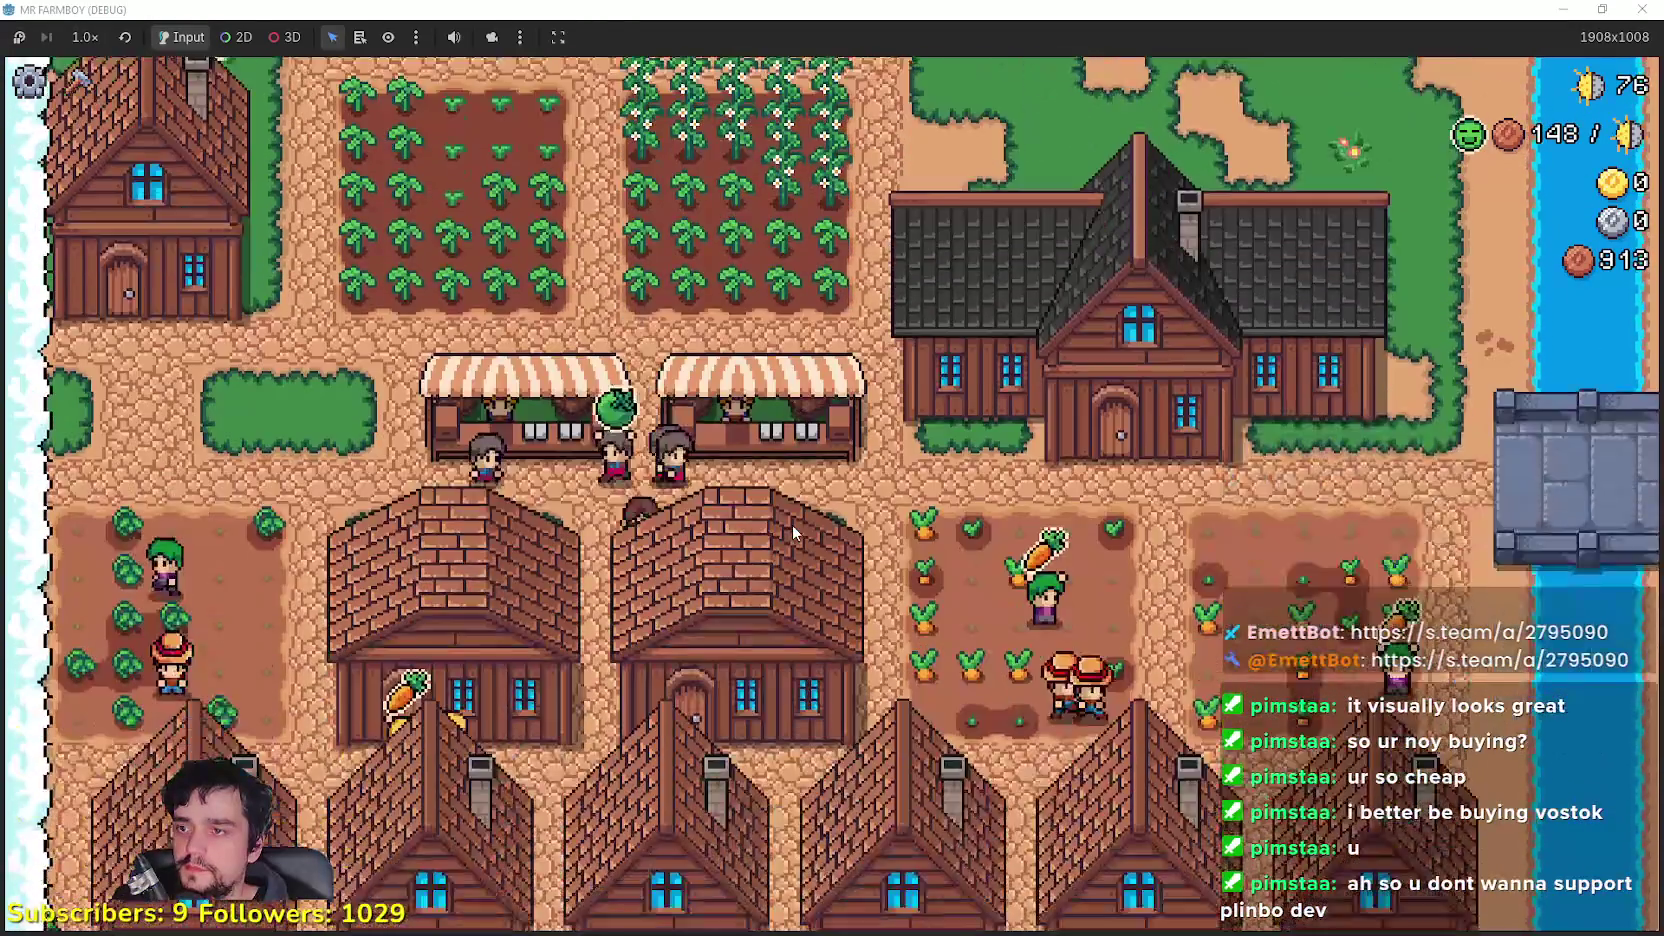
pyautogui.press('s')
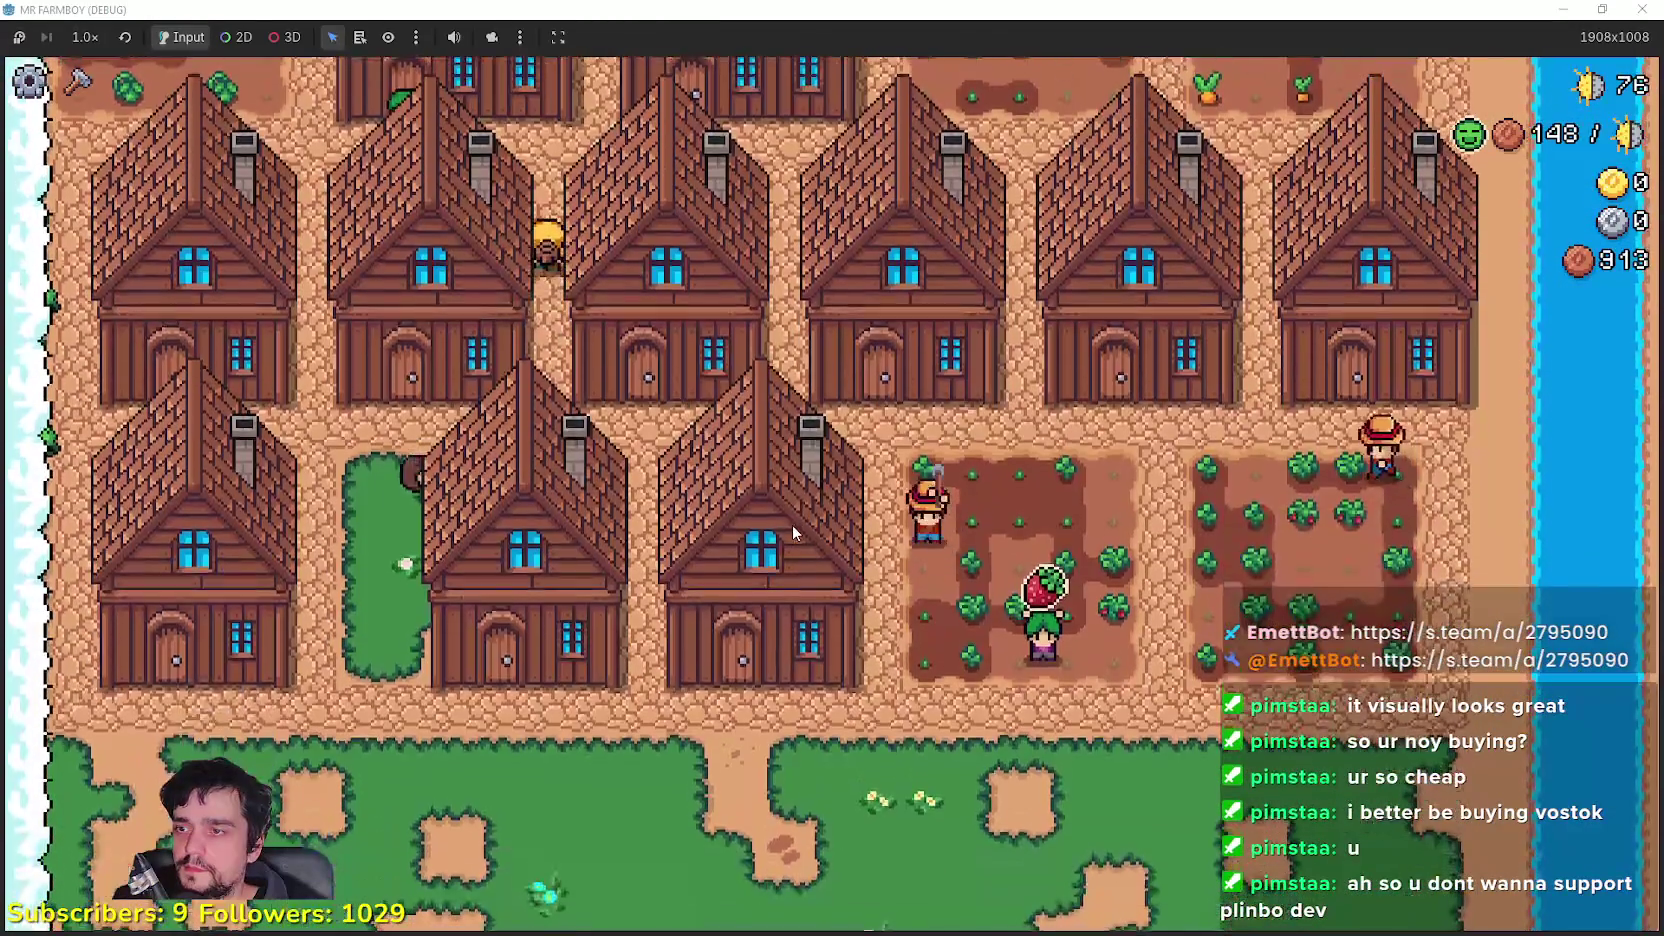
pyautogui.press('s')
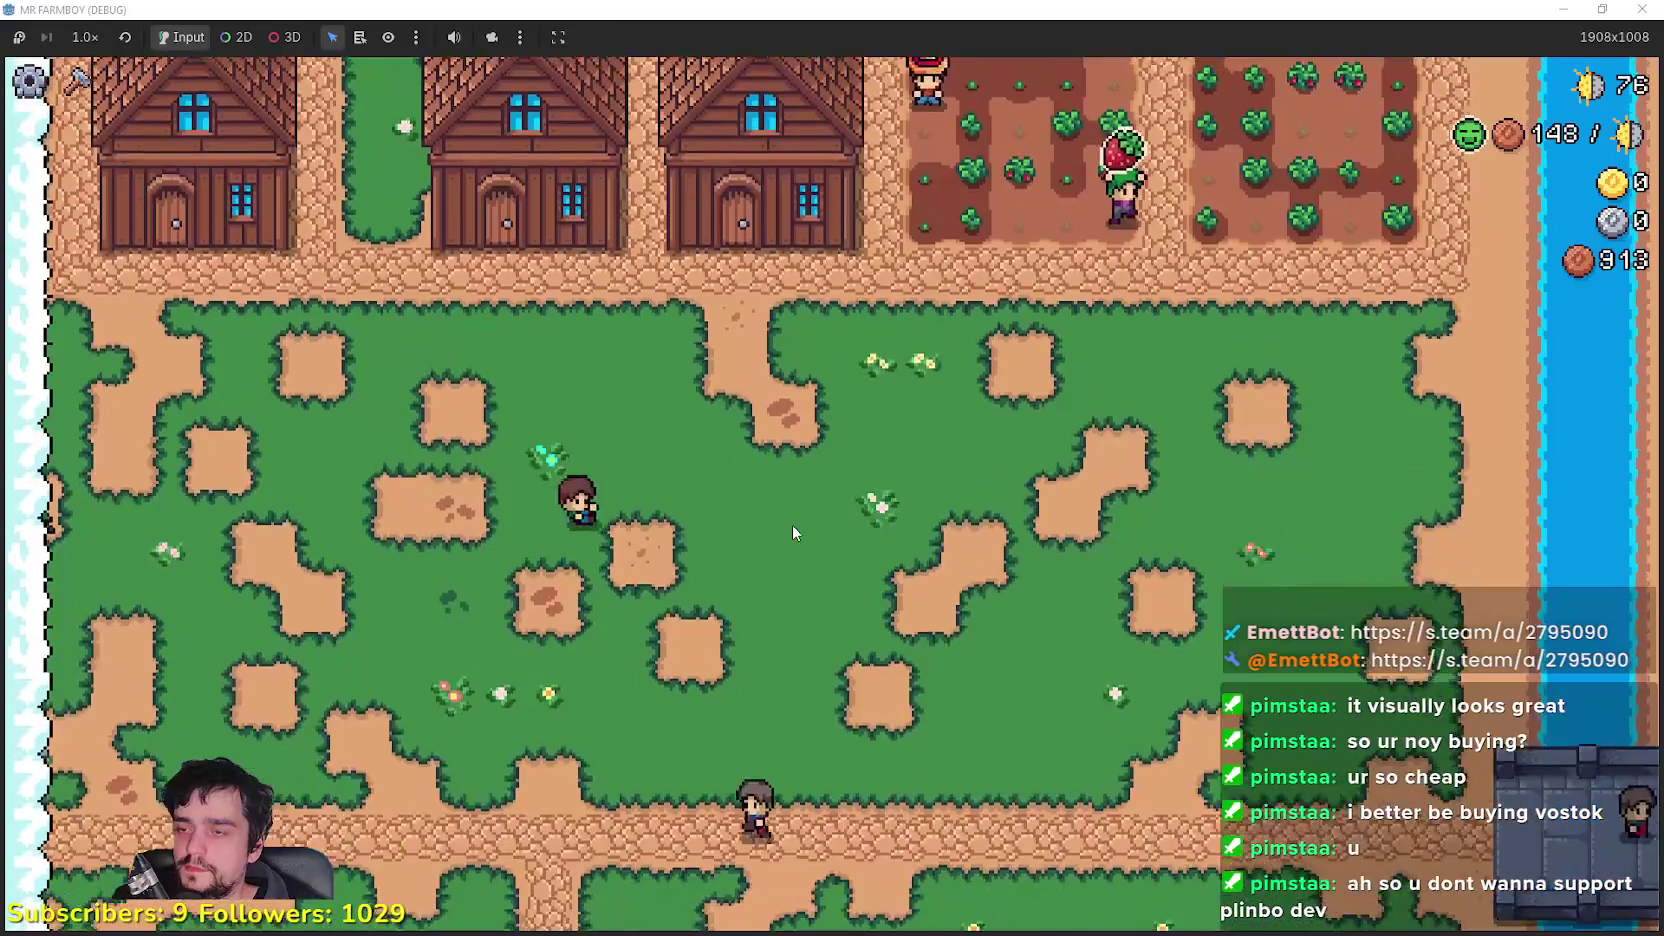
pyautogui.press('s')
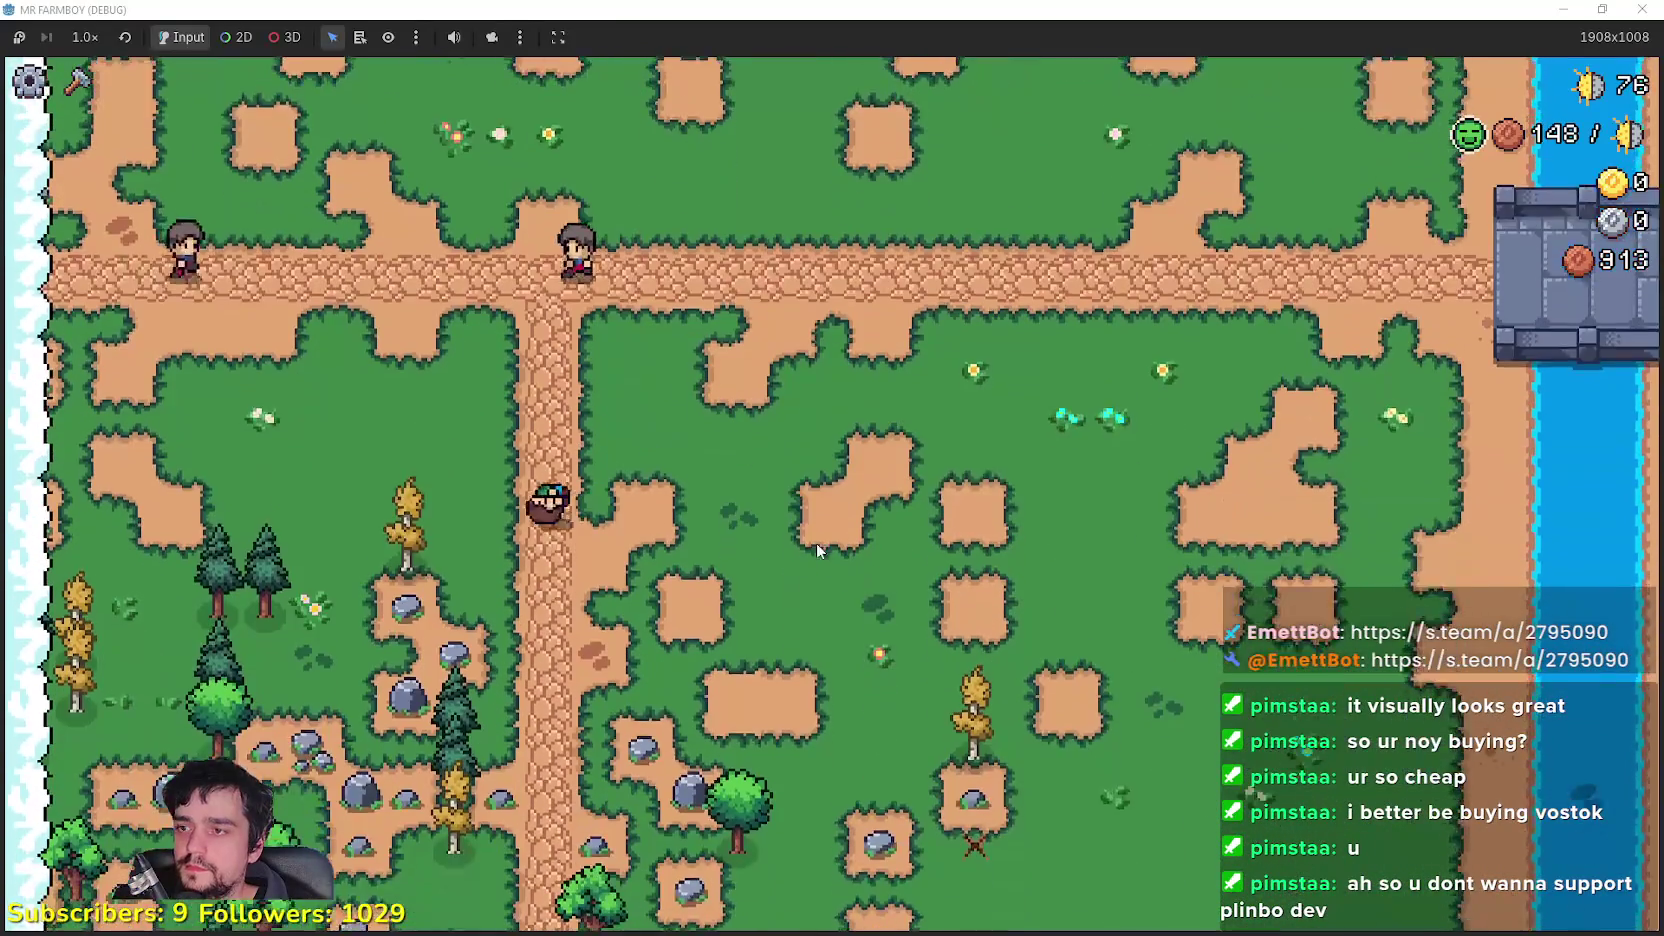
pyautogui.press('s')
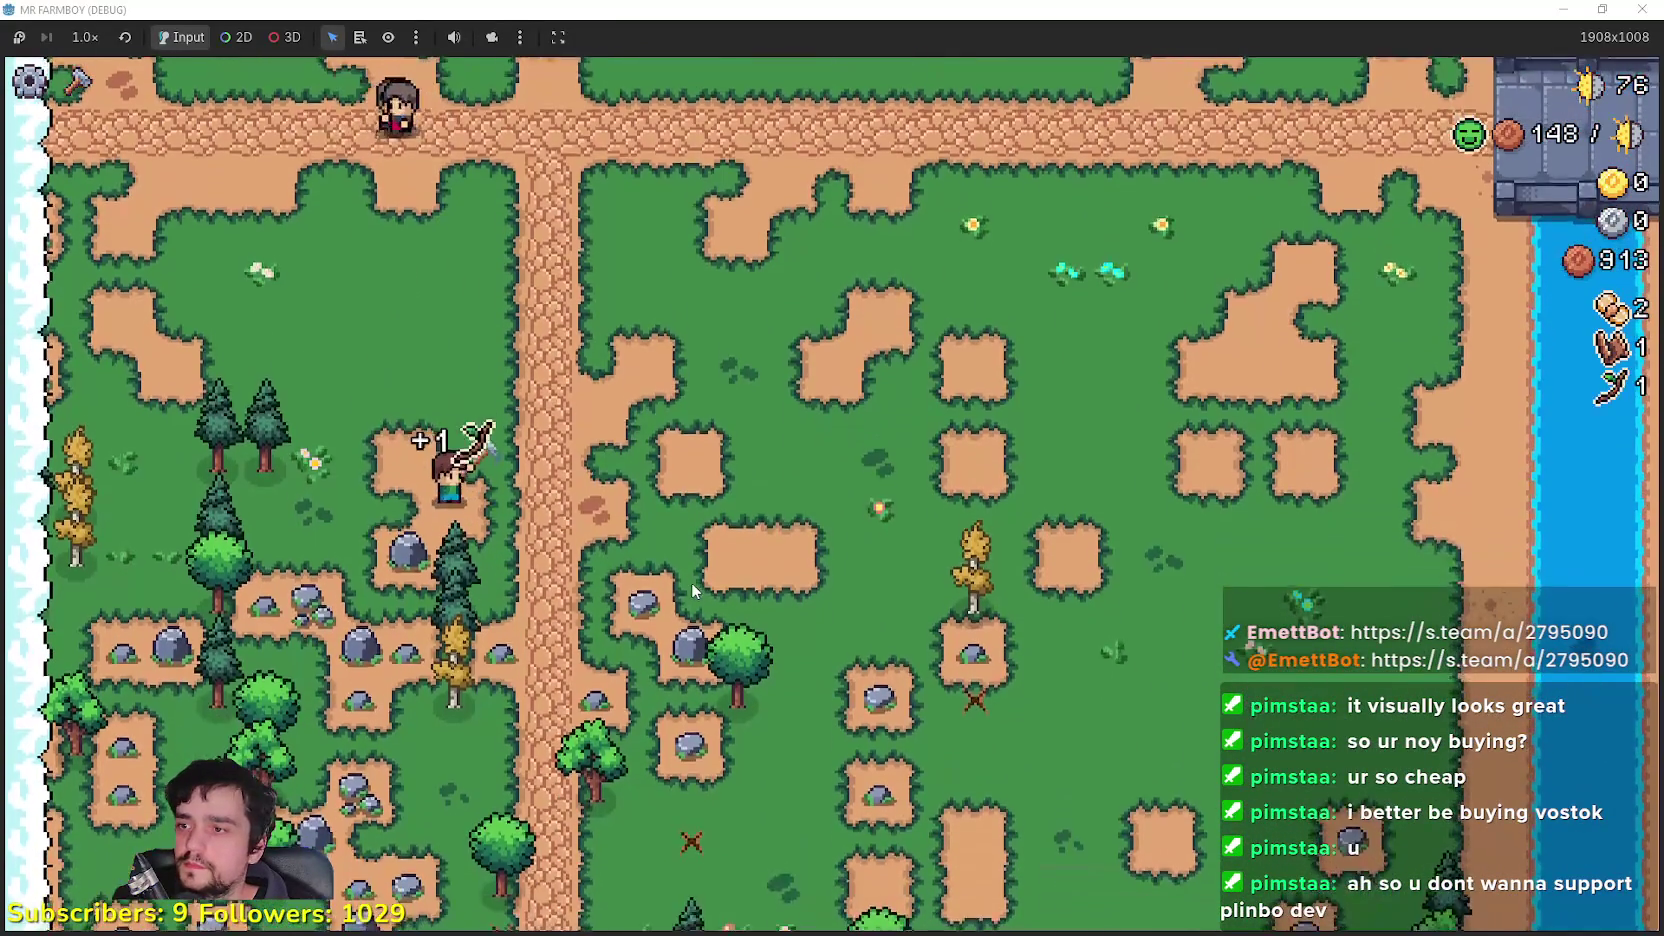
# Step: Chop the trees south and east of the road, including the pine, for logs
pyautogui.press('space')
pyautogui.press('s')
pyautogui.press('space')
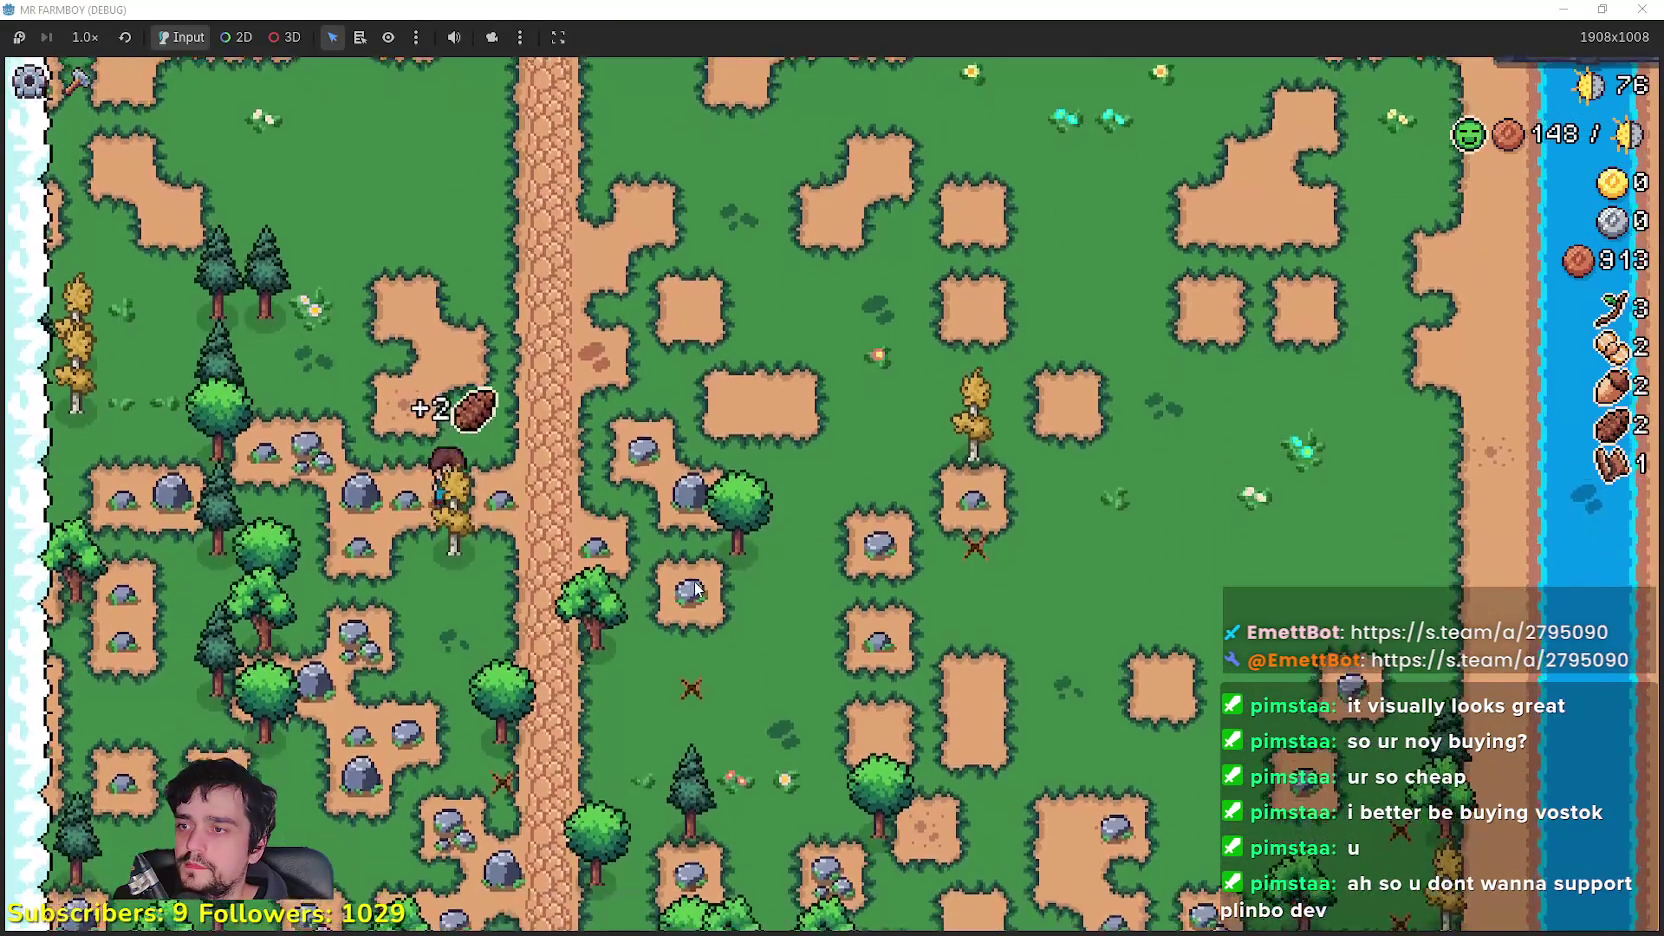
pyautogui.press('d')
pyautogui.press('space')
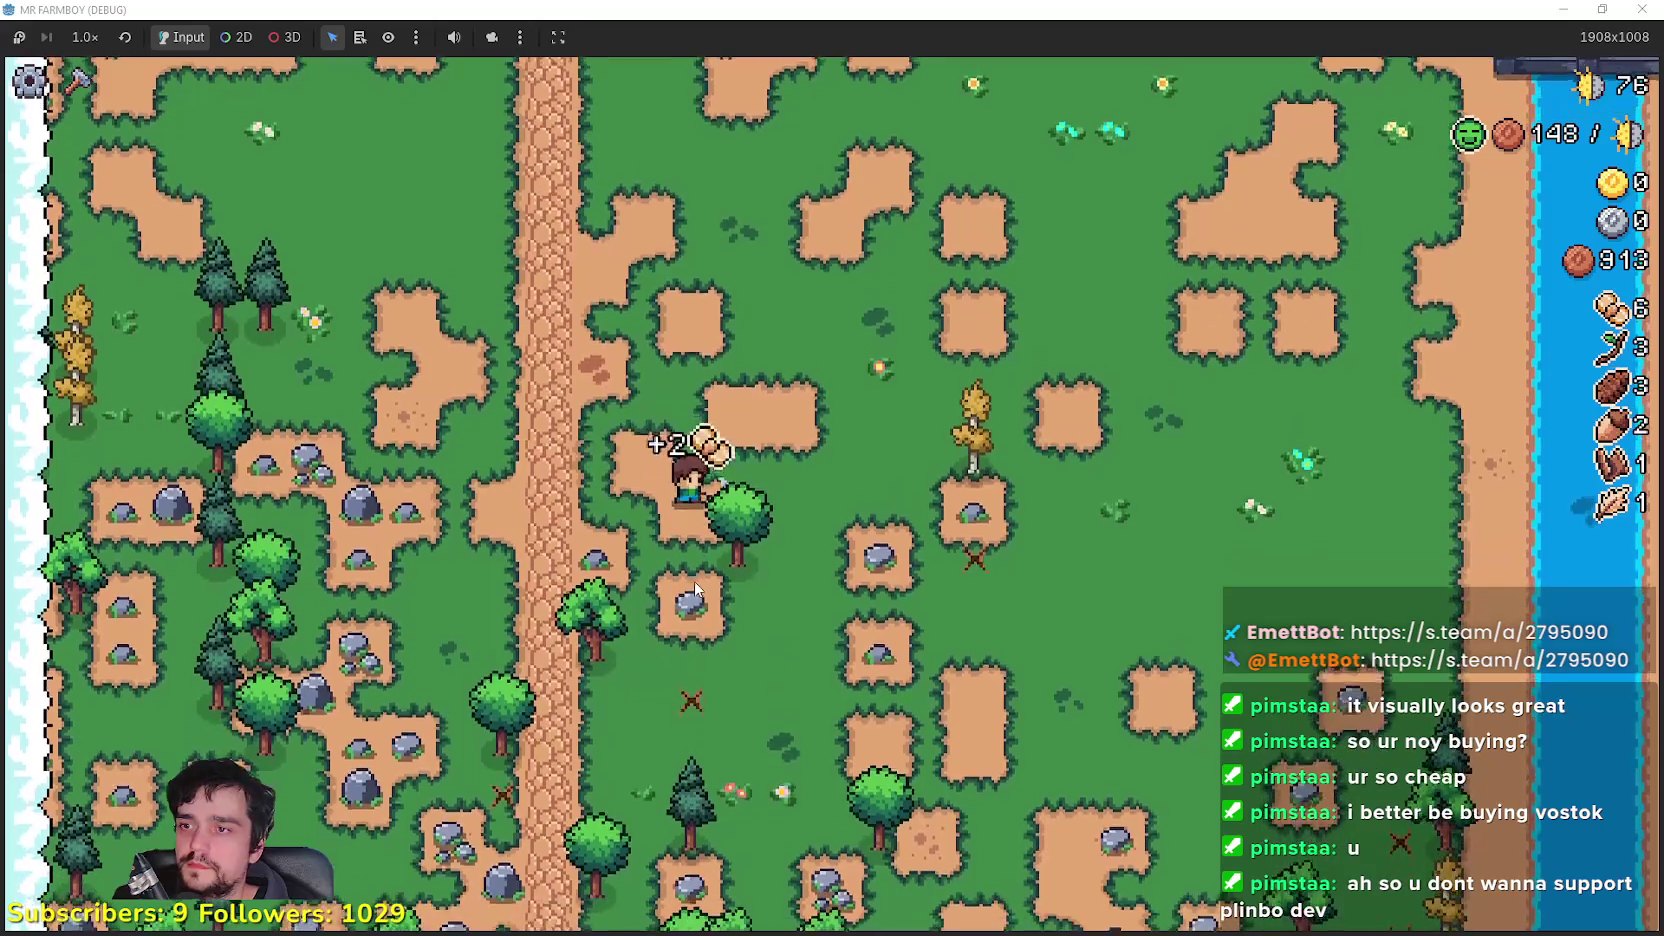
pyautogui.press('space')
pyautogui.press('s')
pyautogui.press('a')
pyautogui.press('s')
pyautogui.press('d')
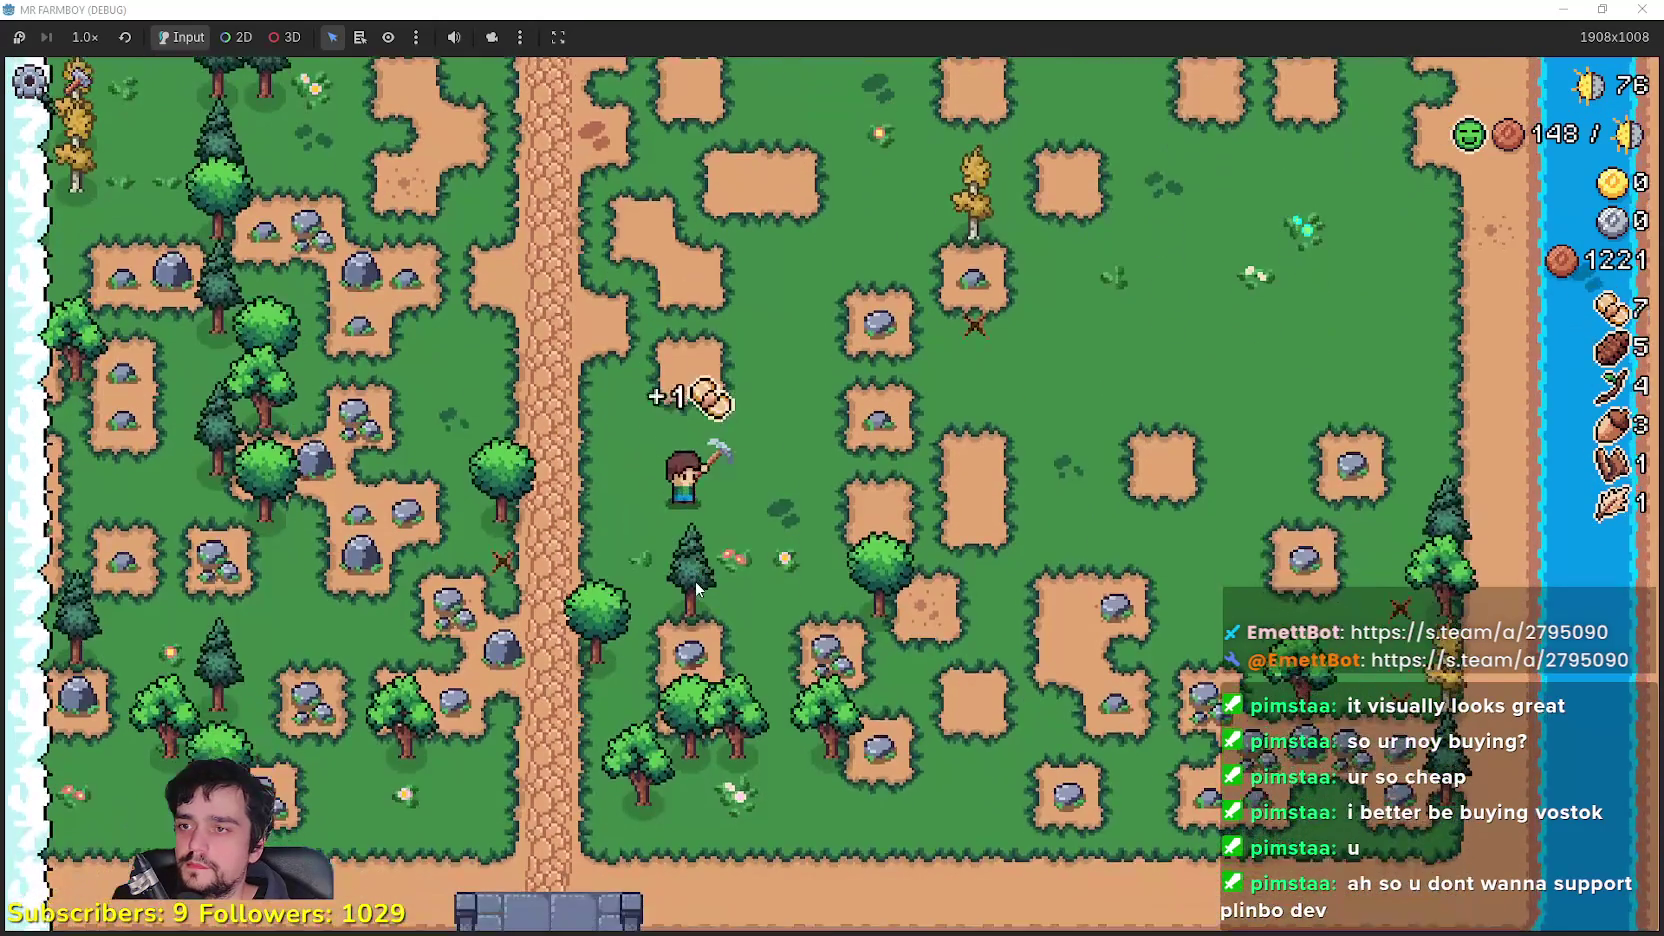
pyautogui.press('space')
pyautogui.press('space')
pyautogui.press('s')
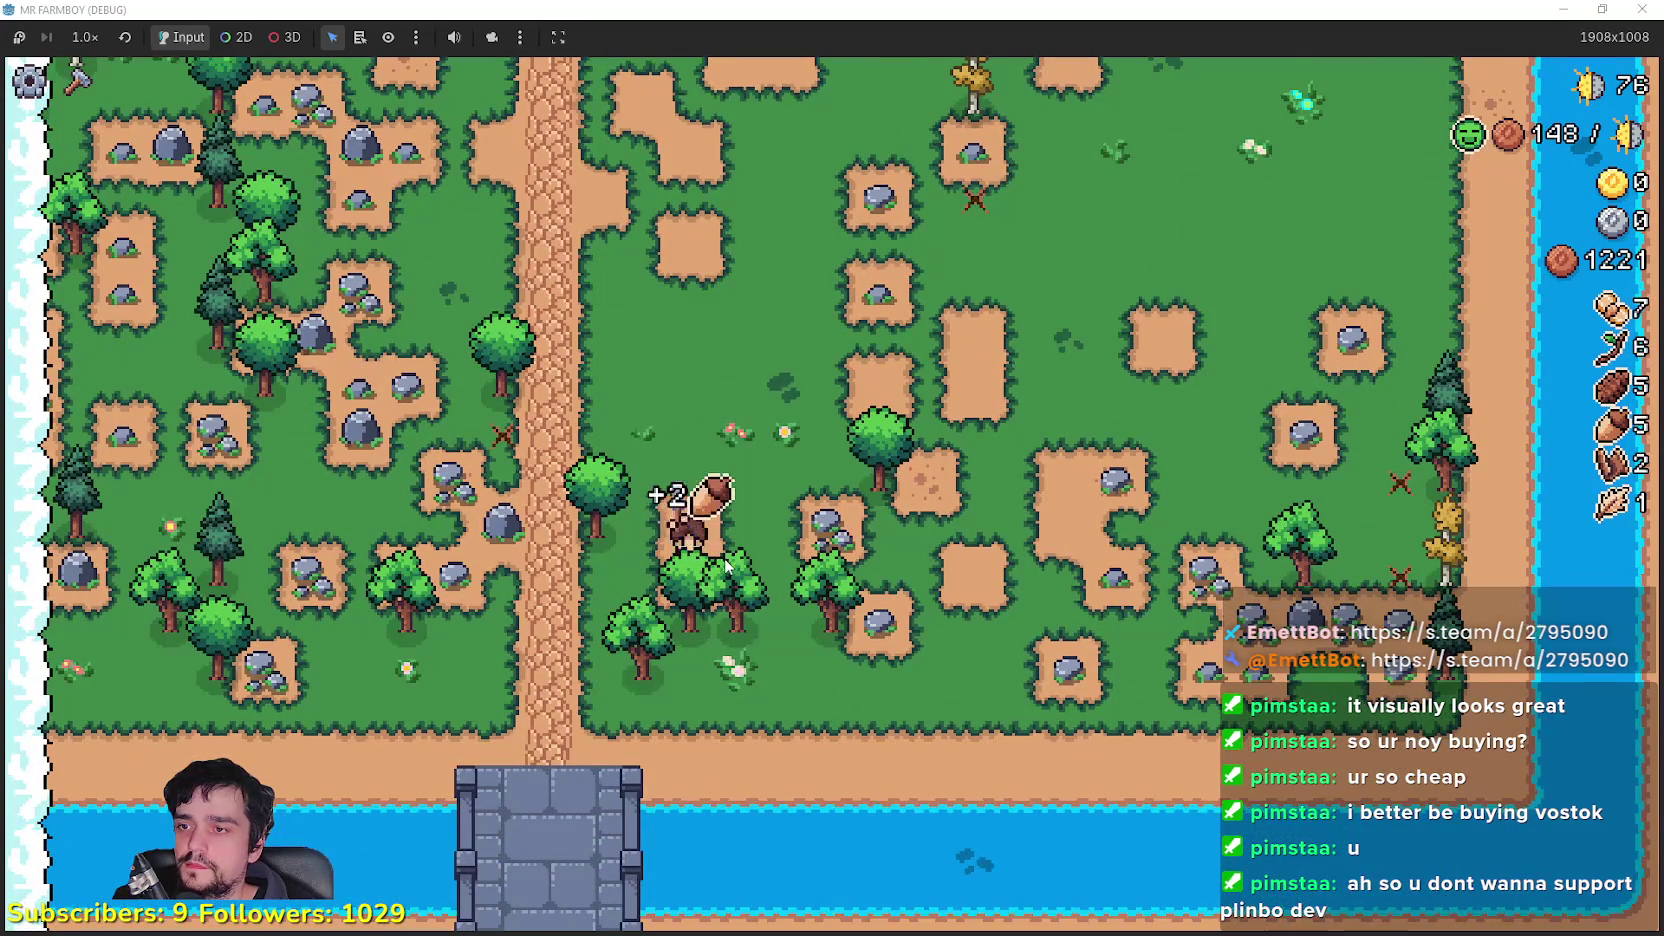
# Step: Clear the nearby rock and trees, then chop the tree by the riverbank
pyautogui.press('w')
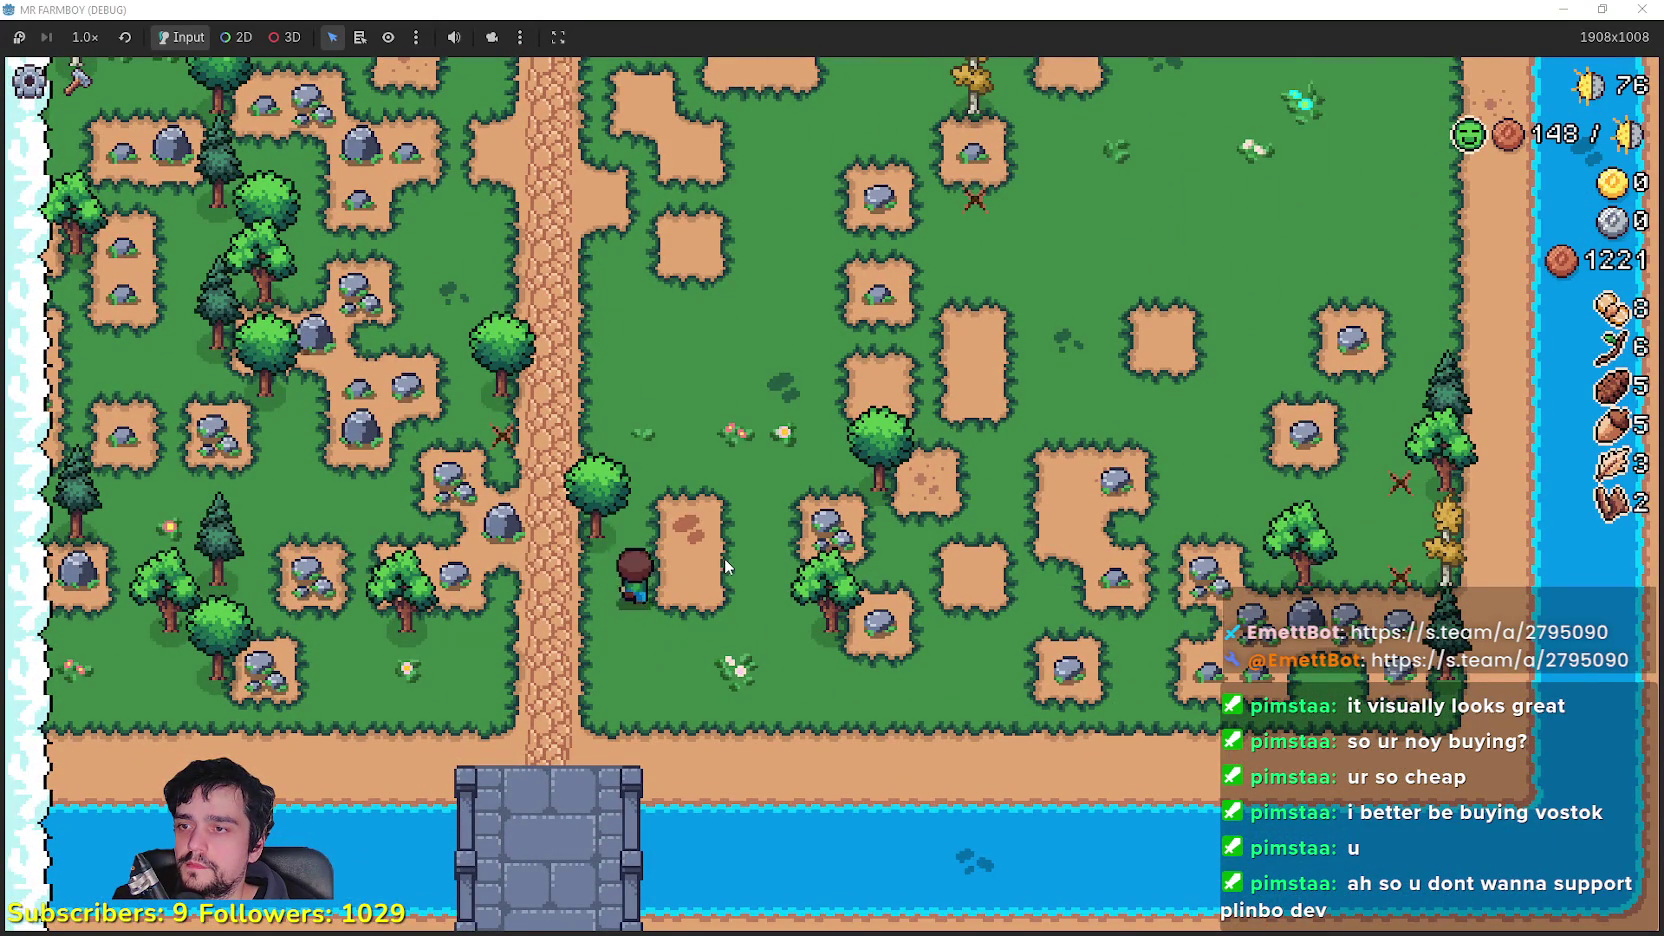
pyautogui.press('d')
pyautogui.press('d')
pyautogui.press('space')
pyautogui.press('s')
pyautogui.press('w')
pyautogui.press('space')
pyautogui.press('w')
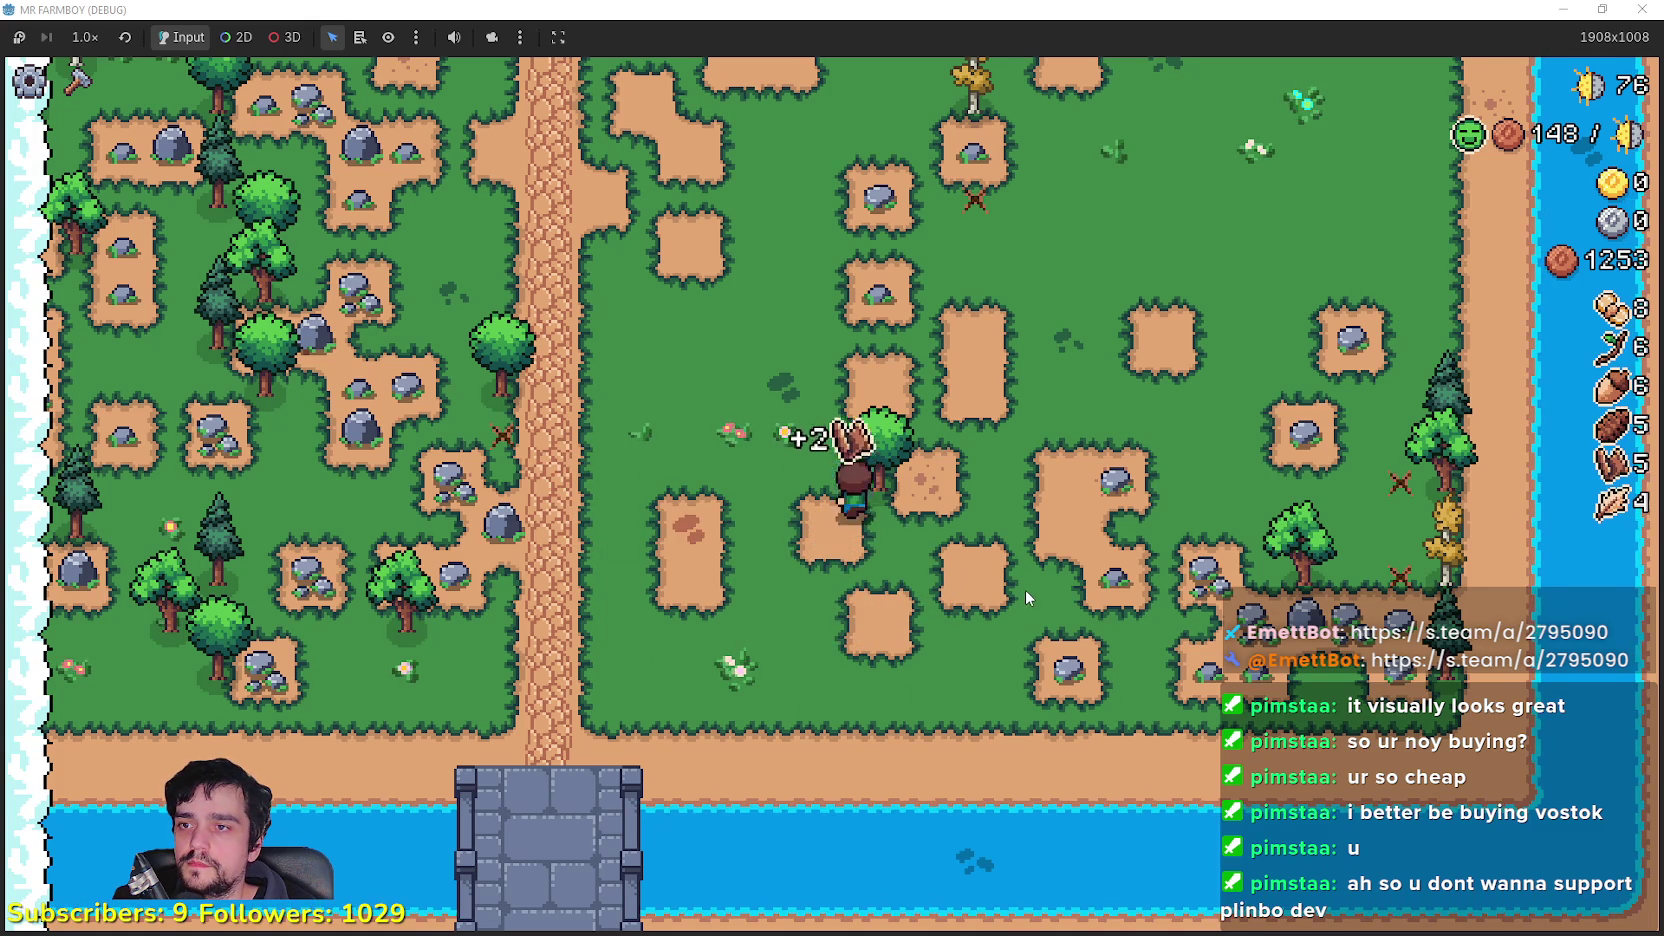
pyautogui.press('space')
pyautogui.press('d')
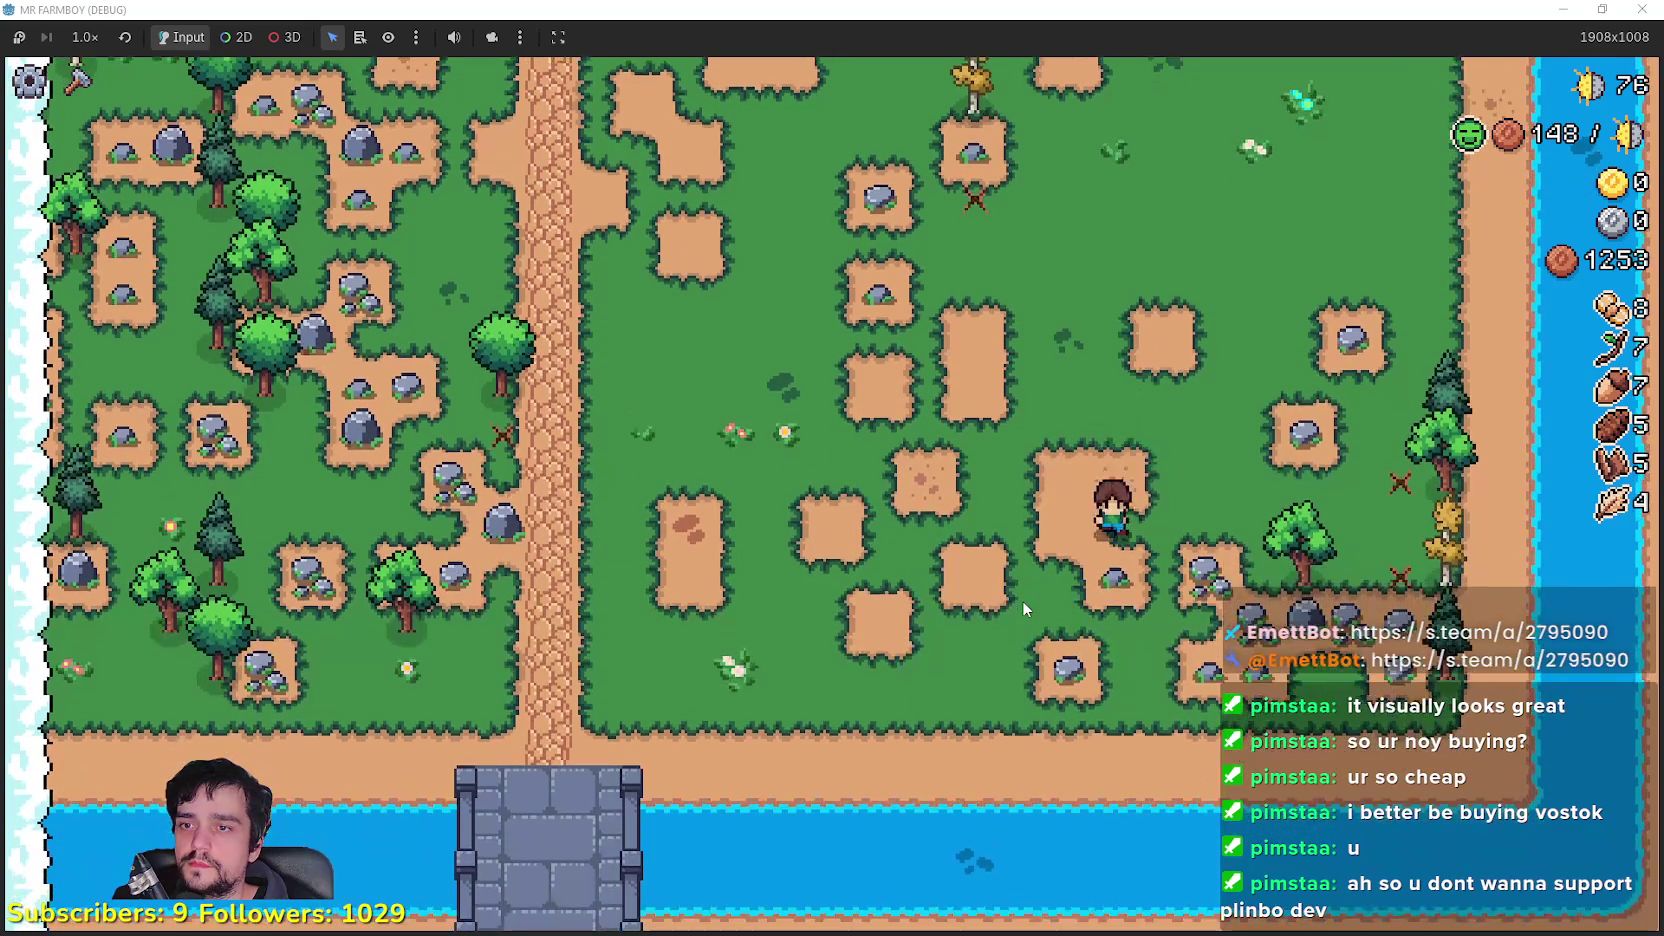
pyautogui.press('s')
pyautogui.press('d')
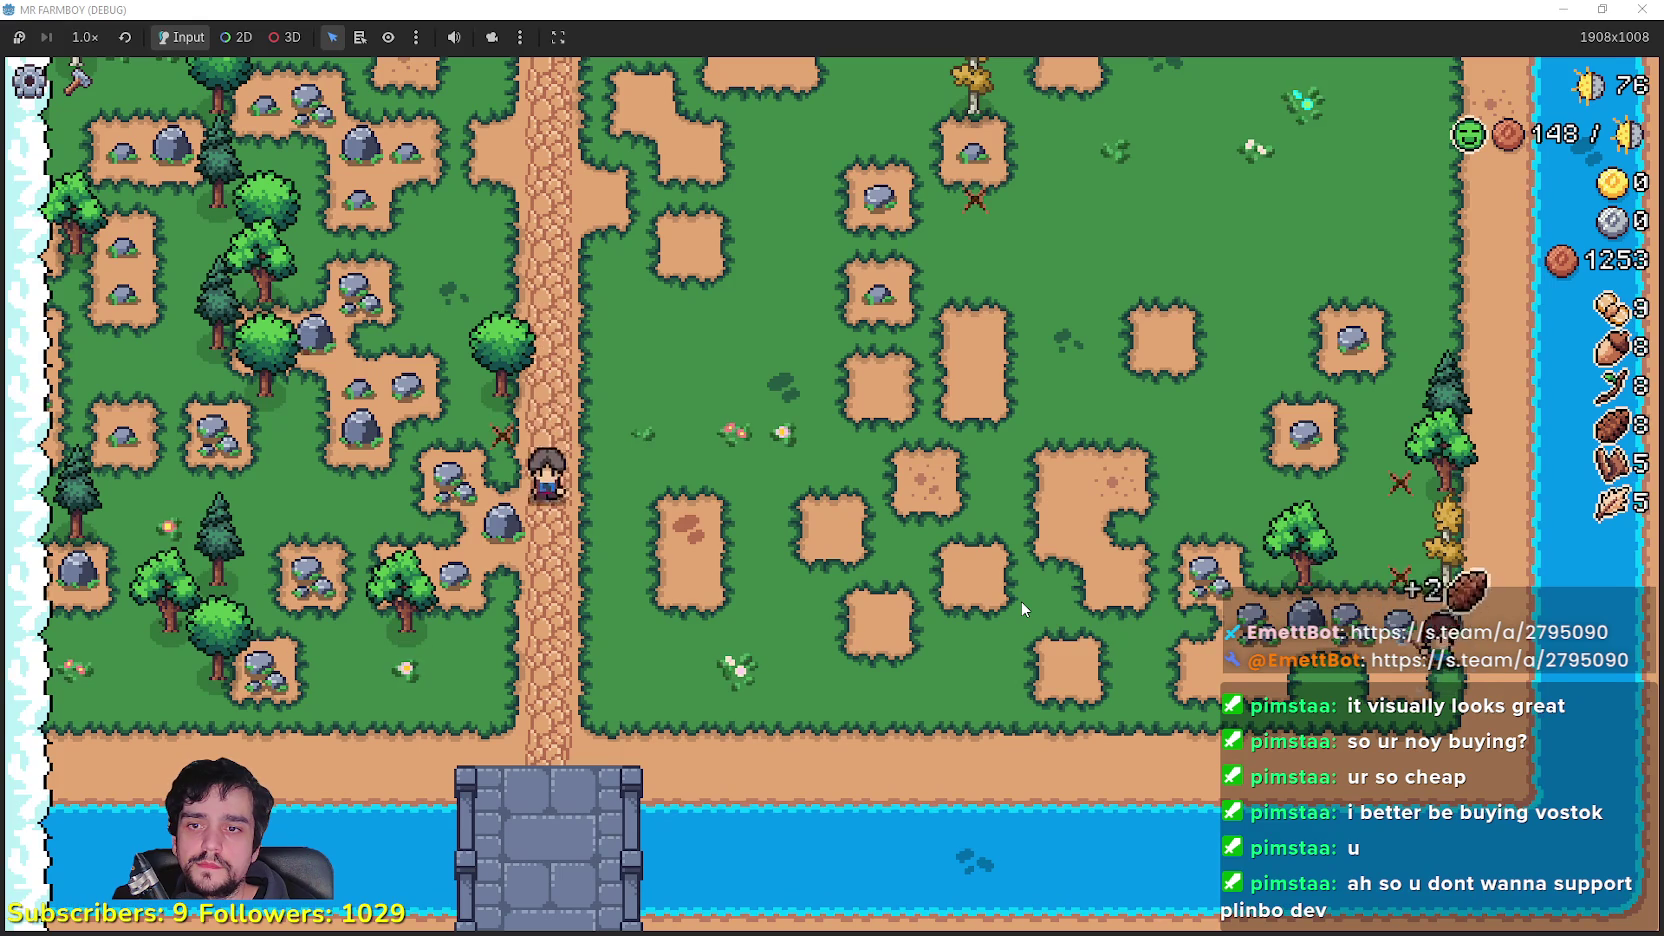
pyautogui.press('space')
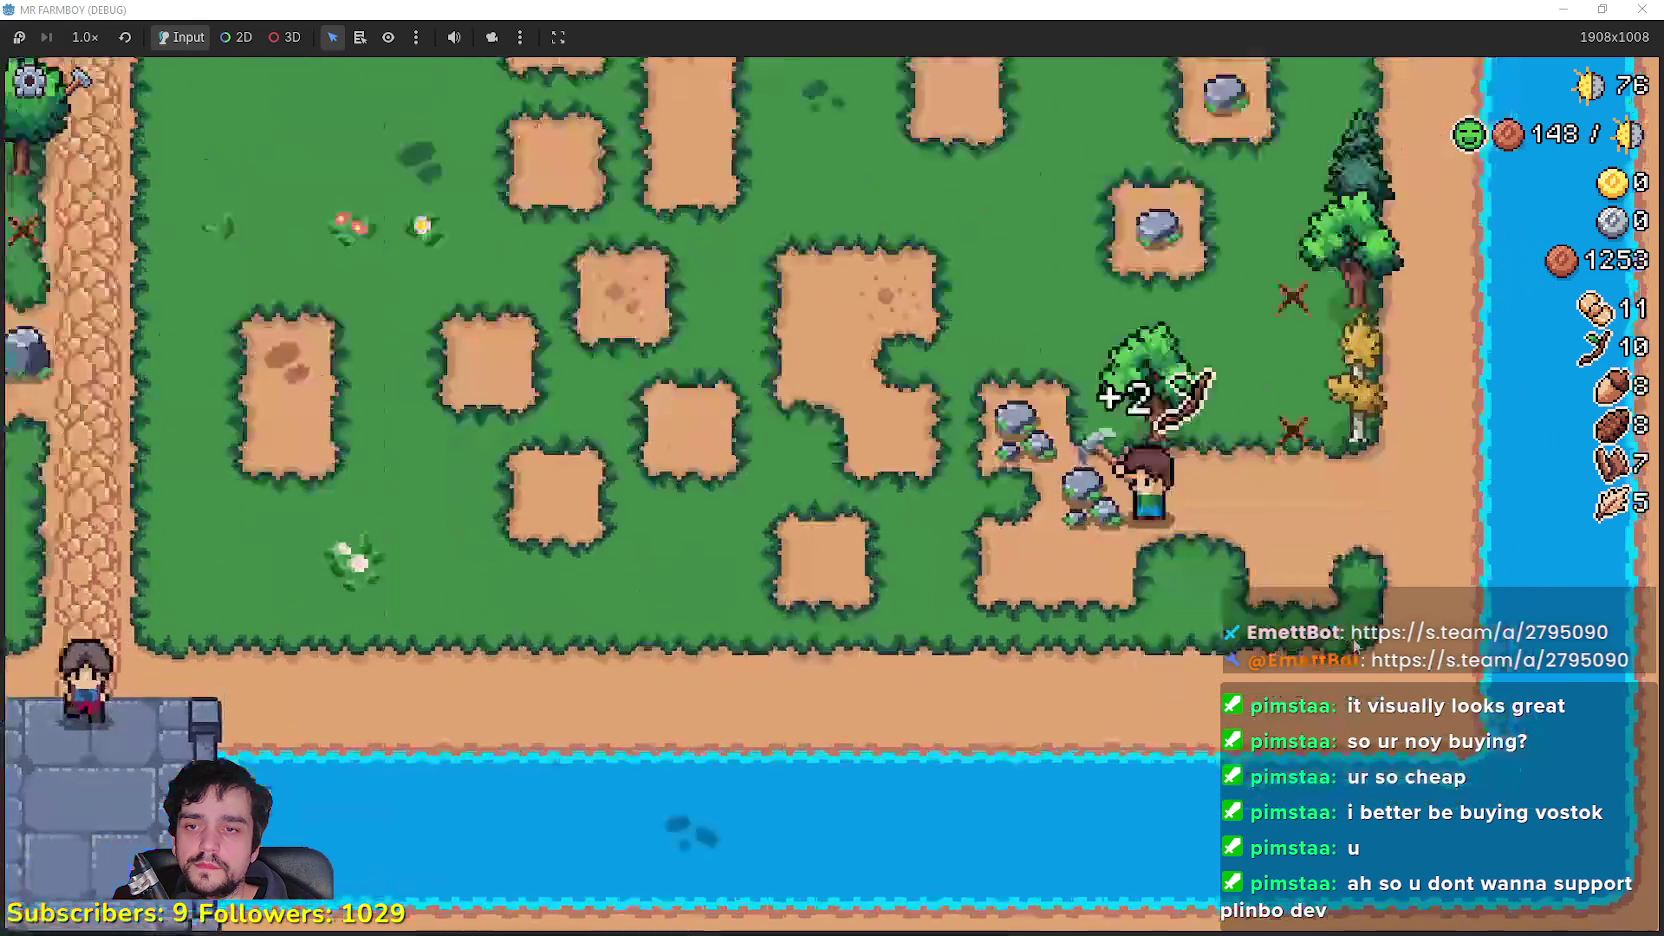
# Step: Walk back north and west collecting dropped leaves, logs and acorns
pyautogui.press('w')
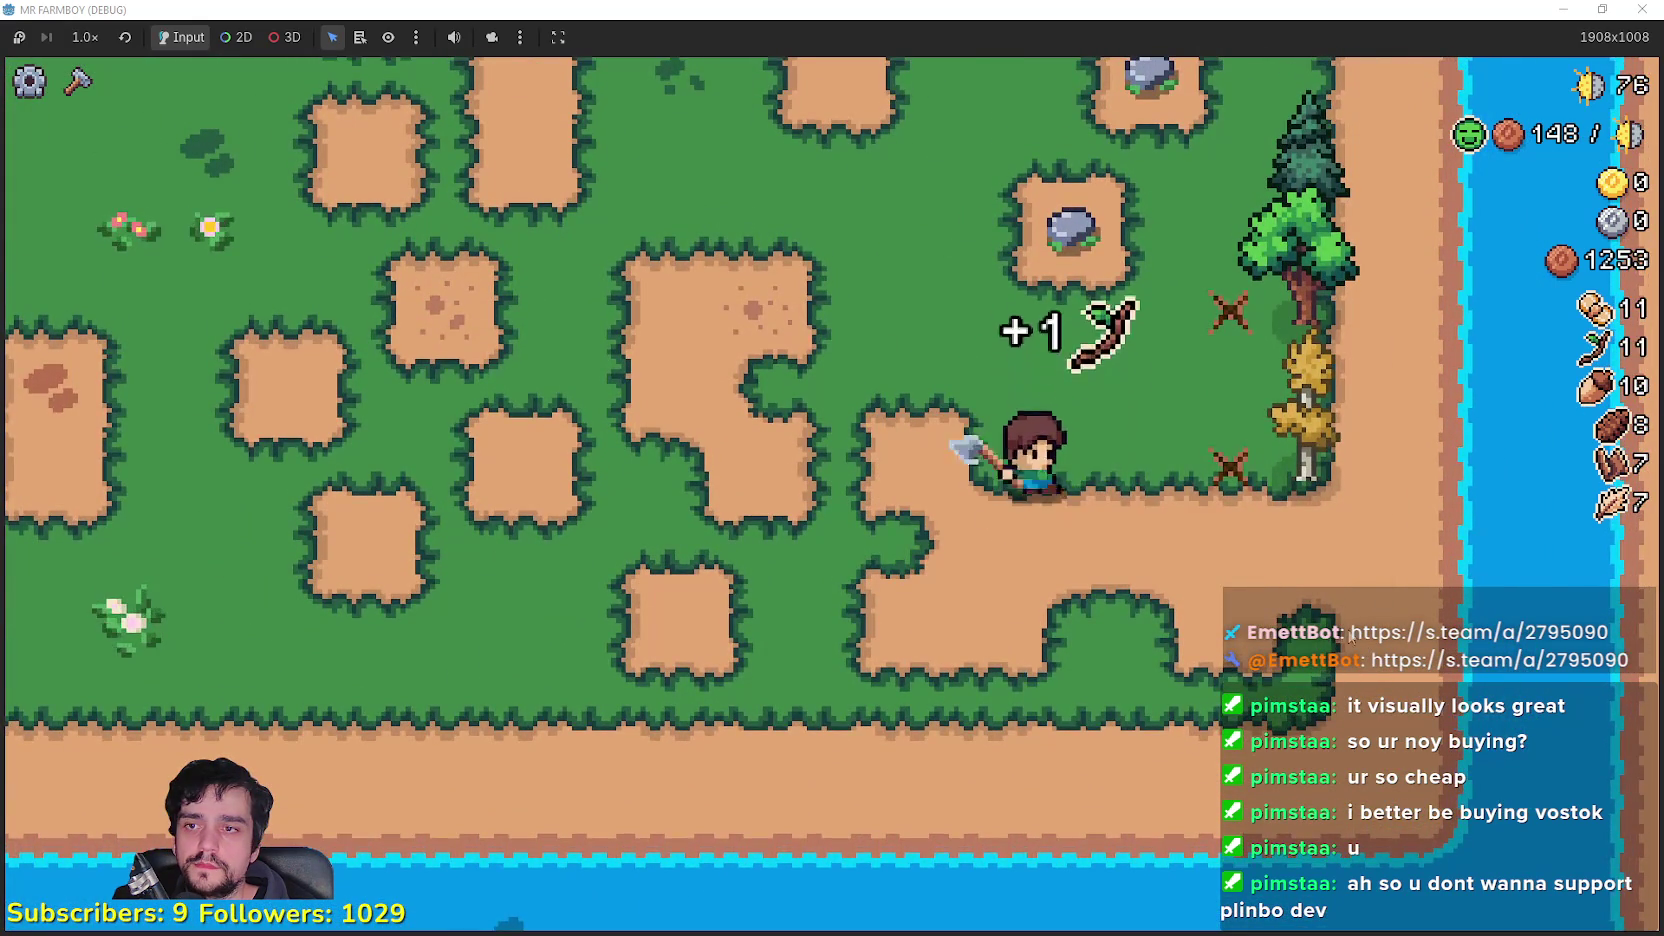
pyautogui.press('w')
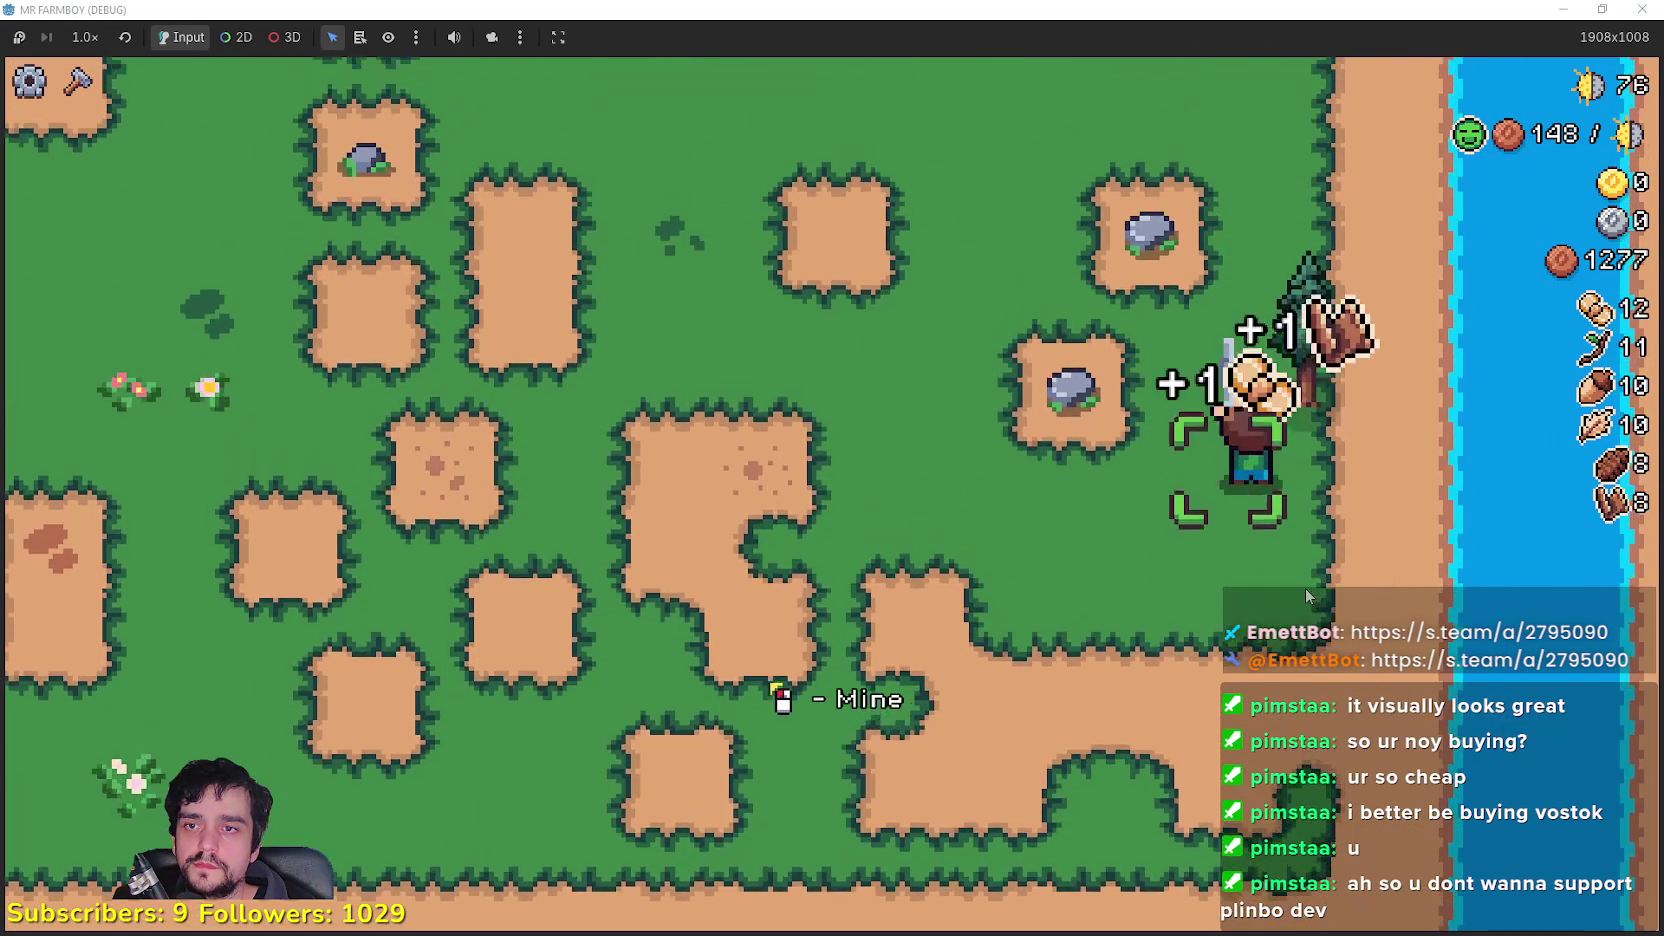
pyautogui.press('a')
pyautogui.press('w')
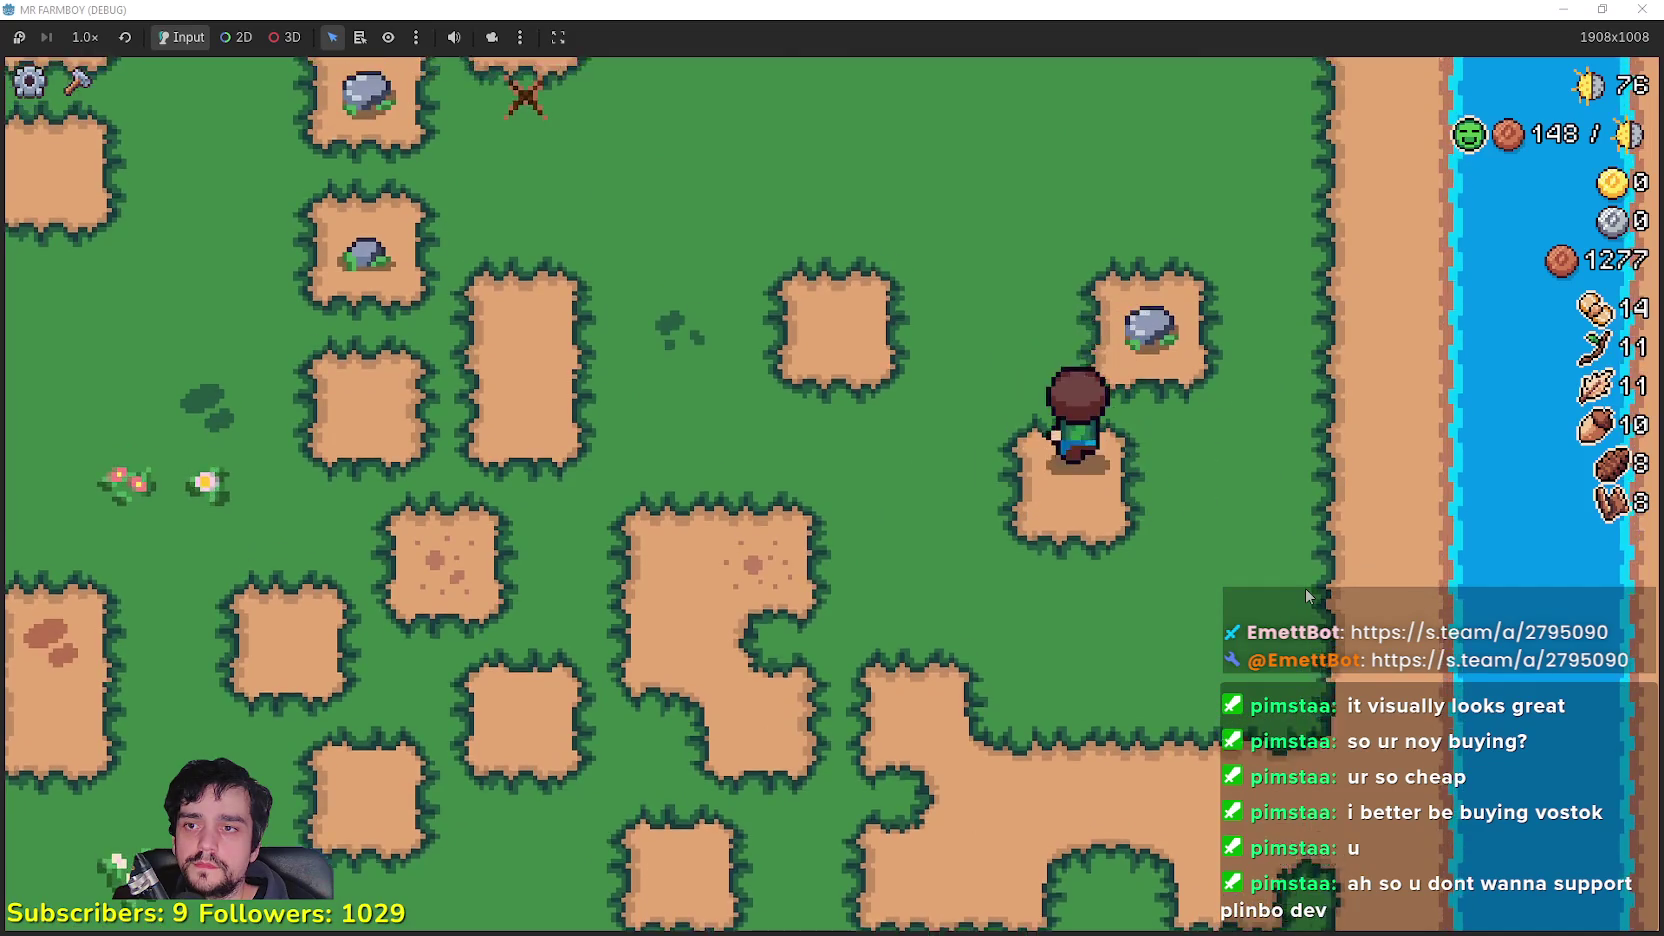
pyautogui.press('a')
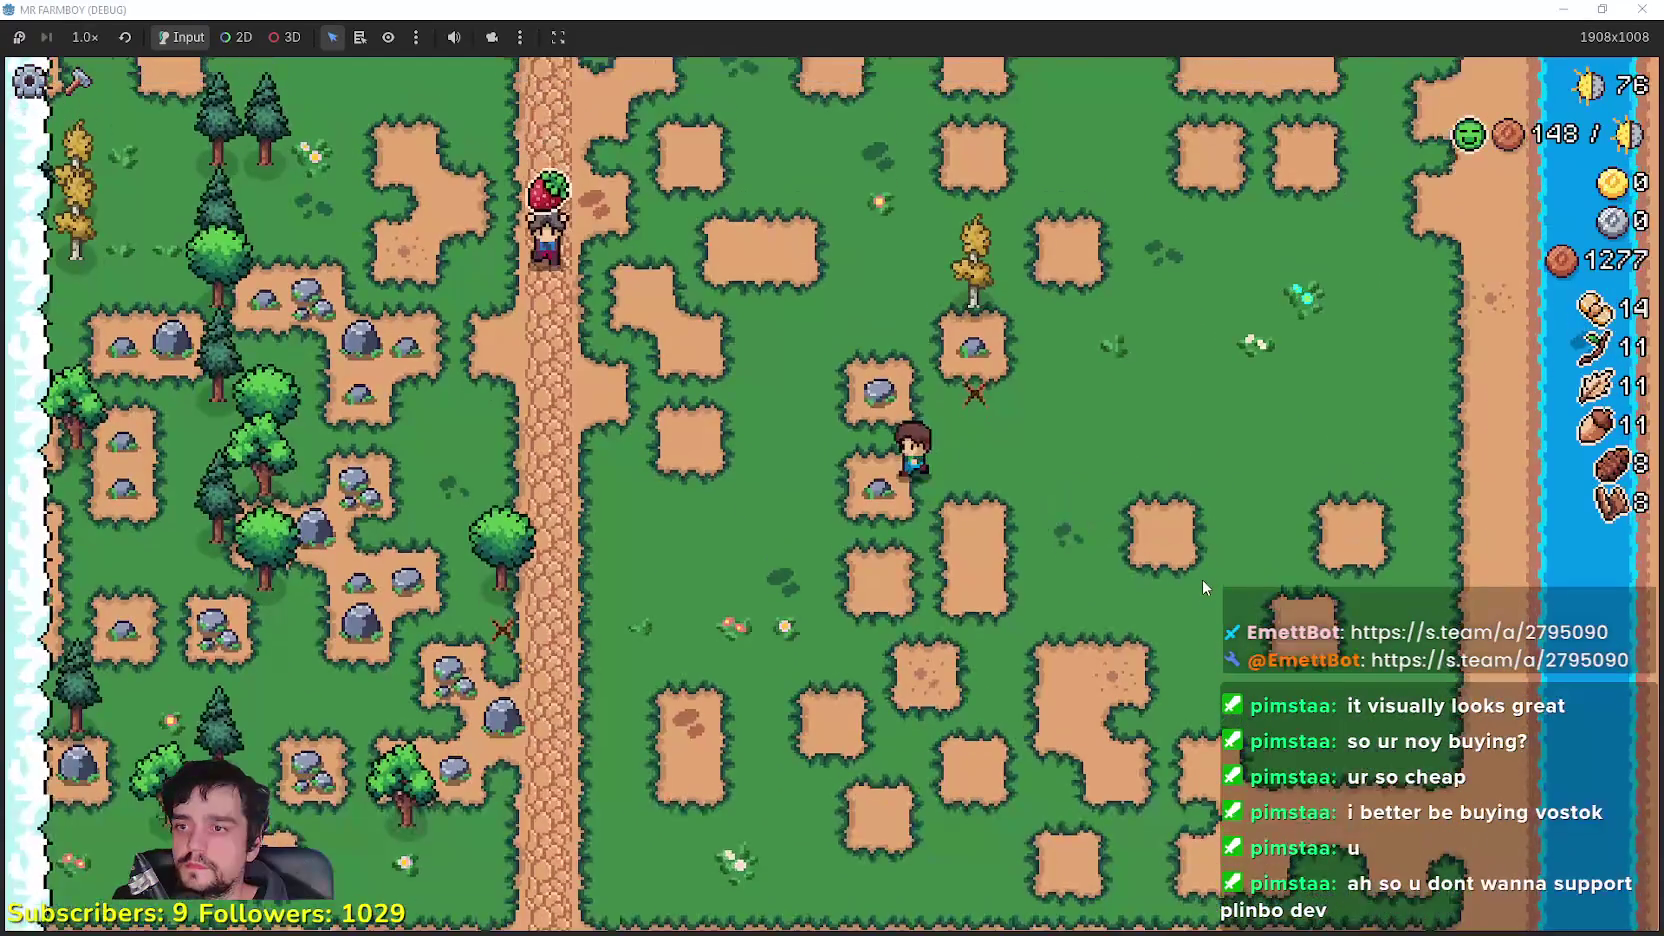
pyautogui.press('d')
pyautogui.press('s')
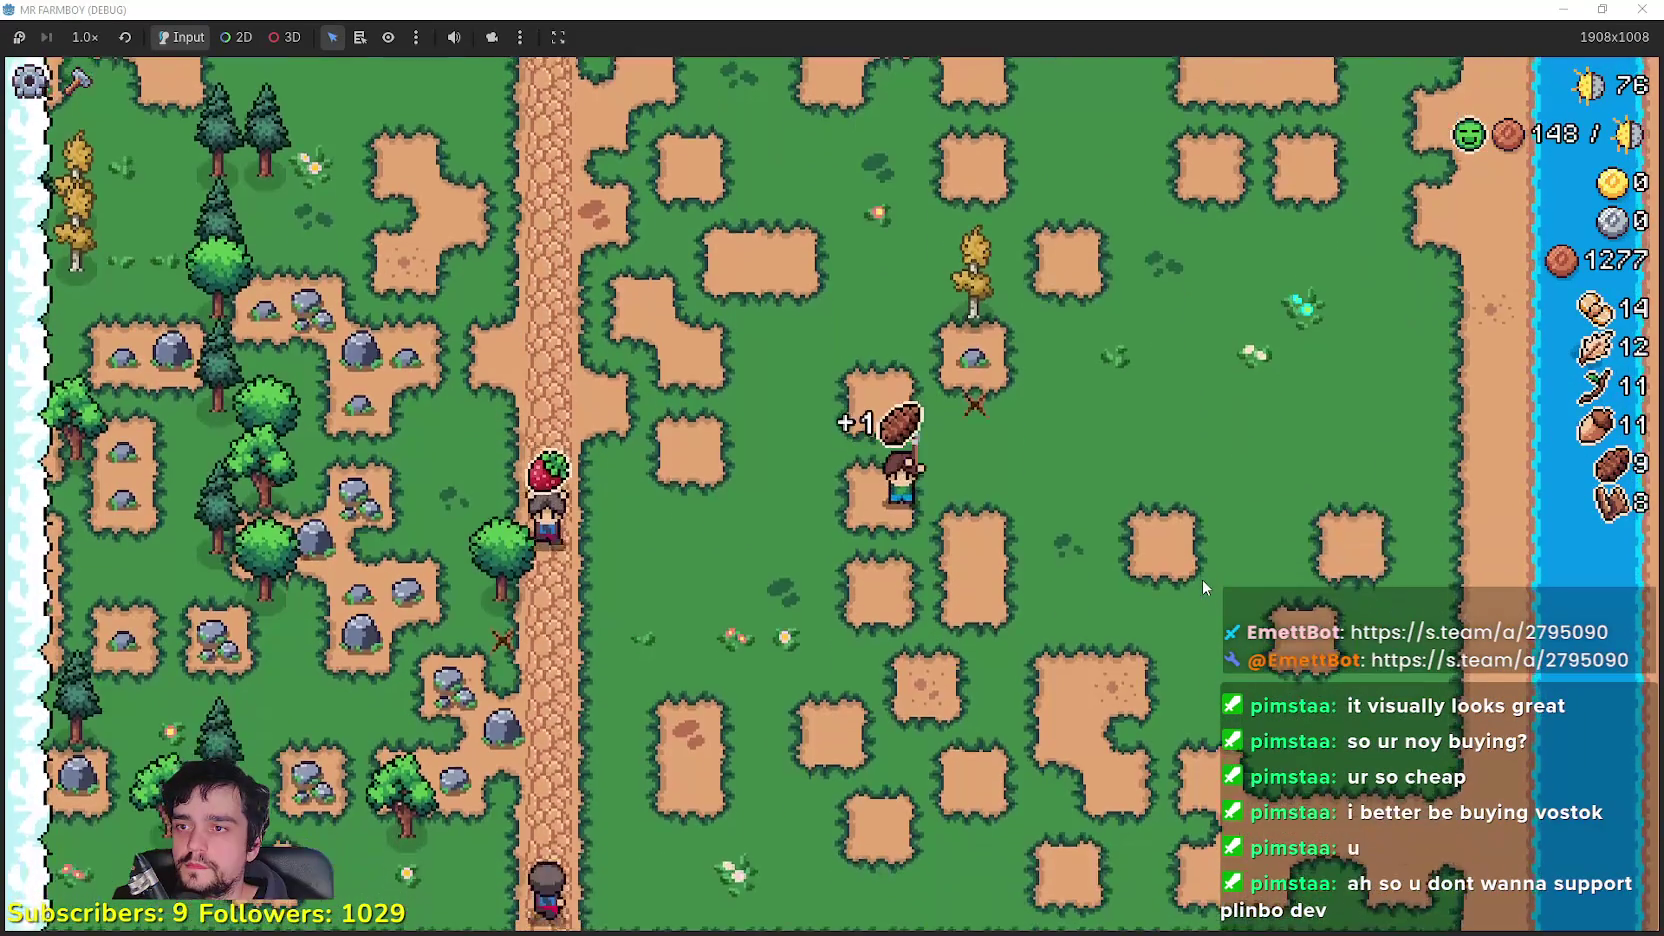
pyautogui.press('w')
pyautogui.press('a')
pyautogui.press('a')
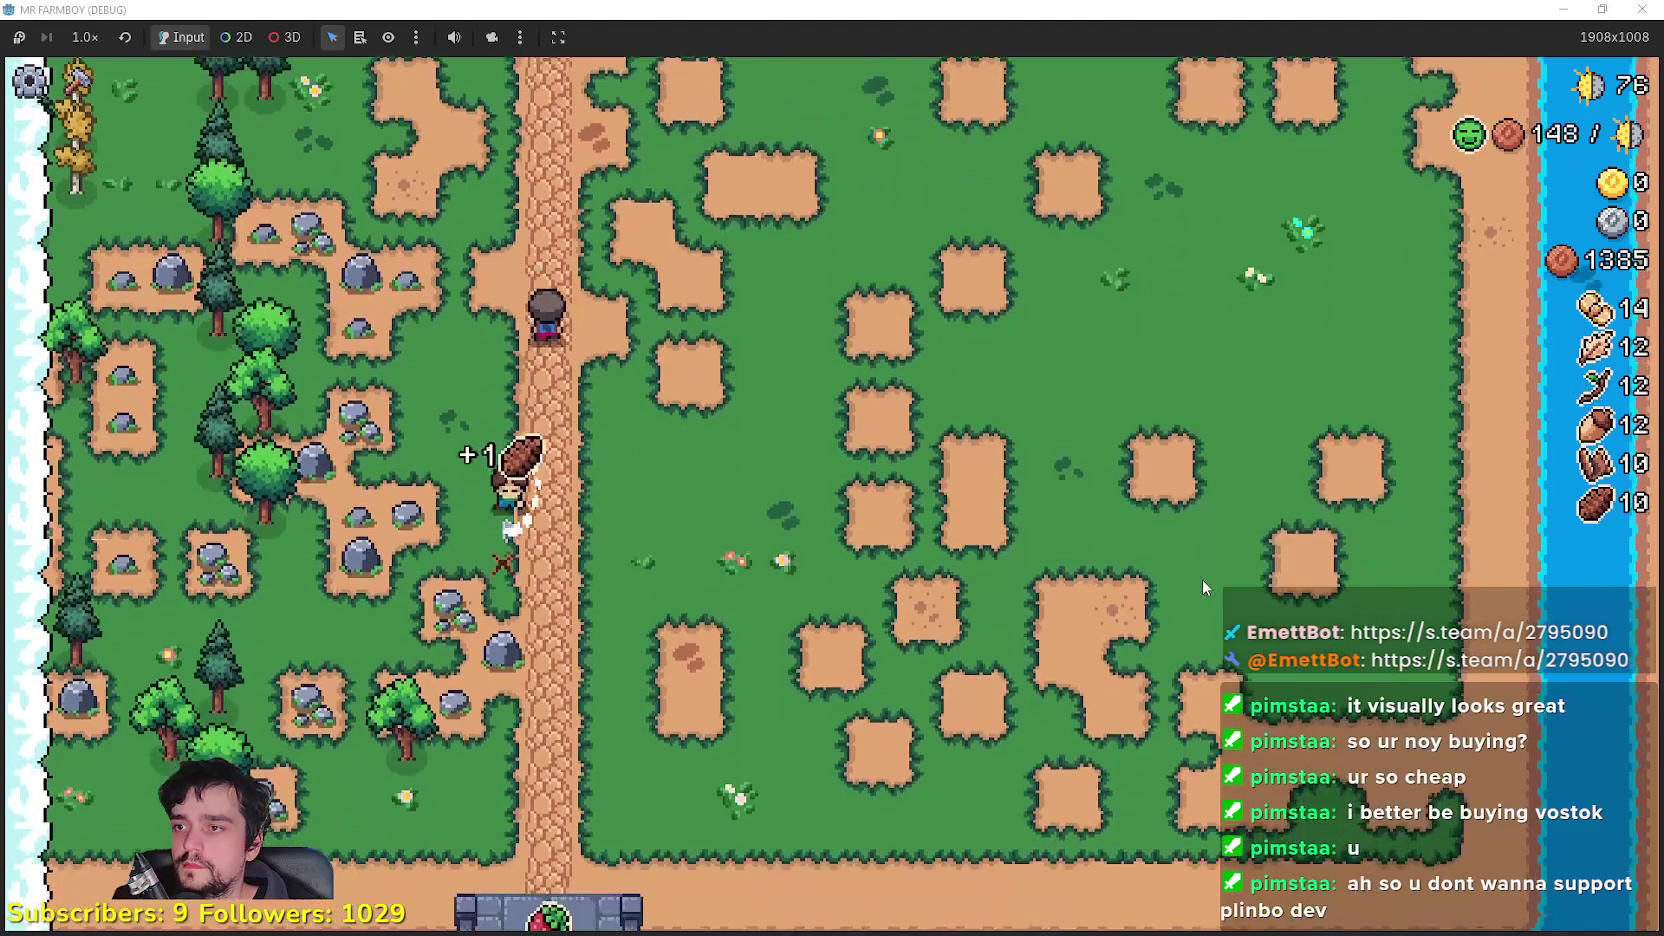
pyautogui.press('s')
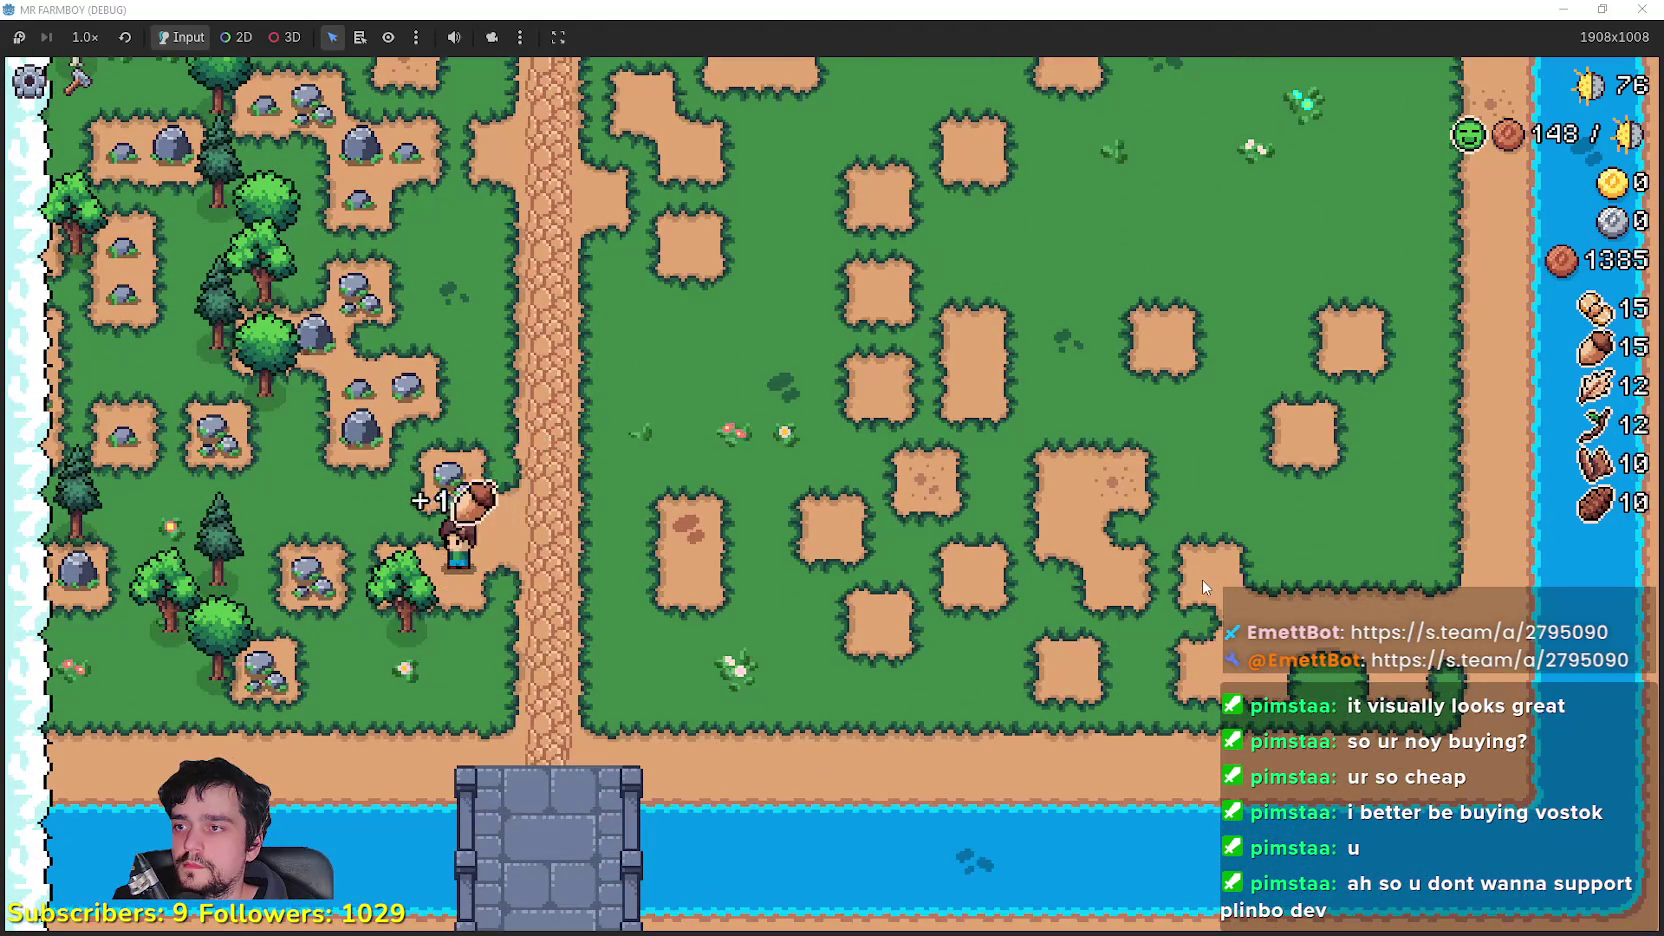
# Step: Harvest more trees and rocks to the northwest, picking up acorns and feathers
pyautogui.press('a')
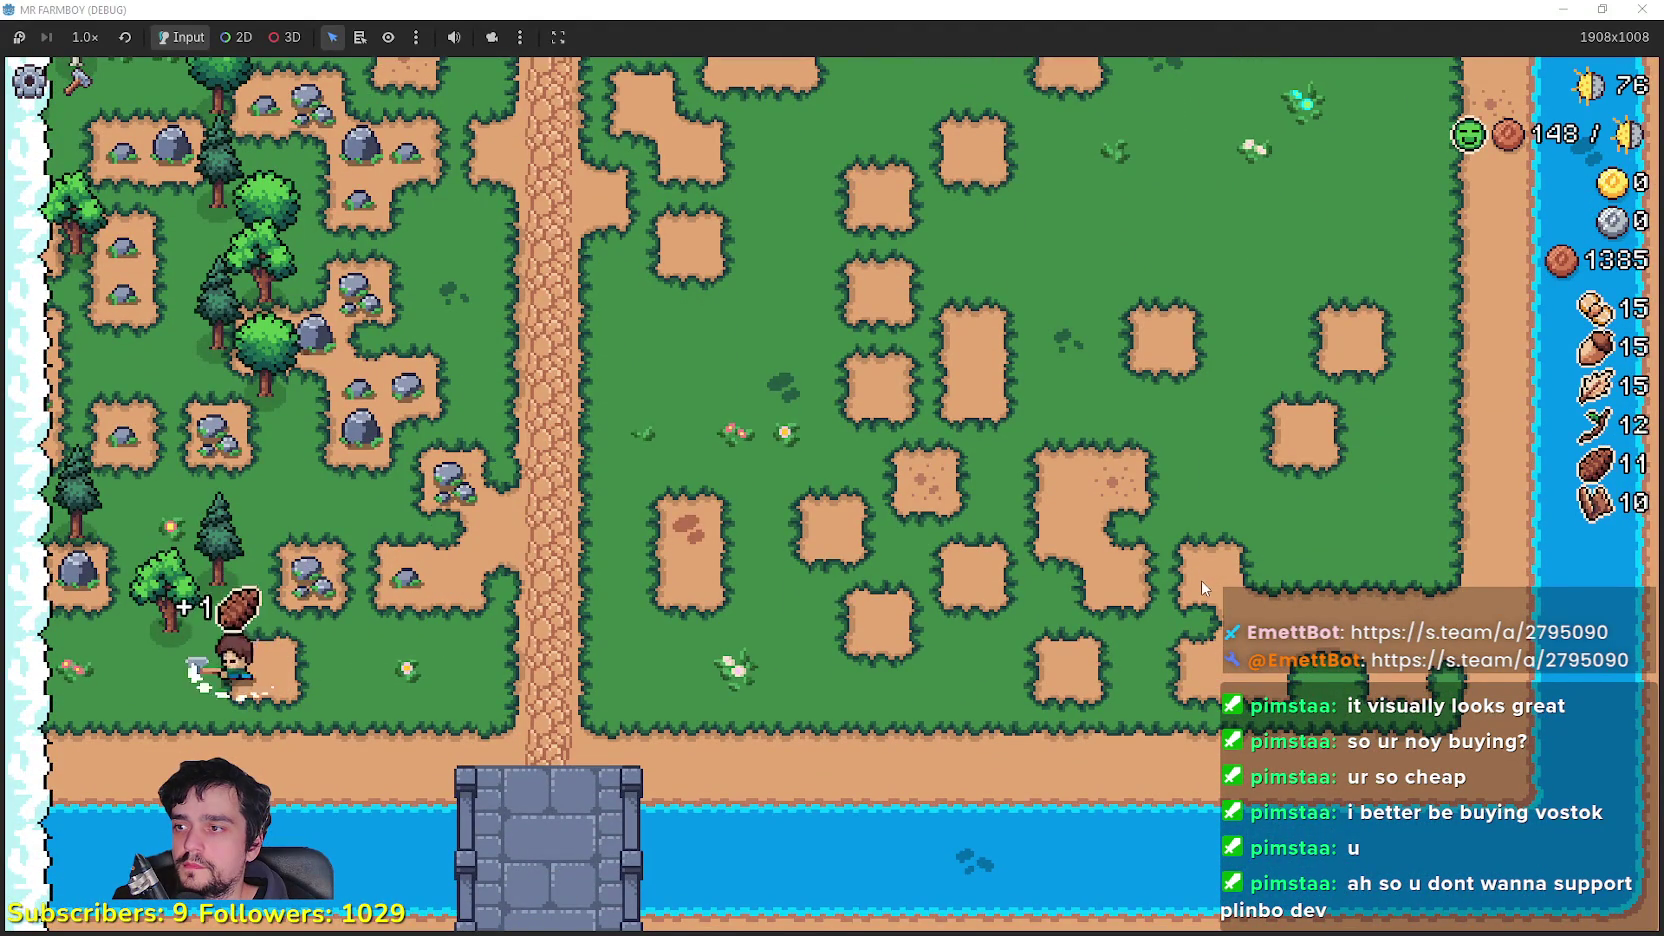
pyautogui.press('w')
pyautogui.press('d')
pyautogui.press('w')
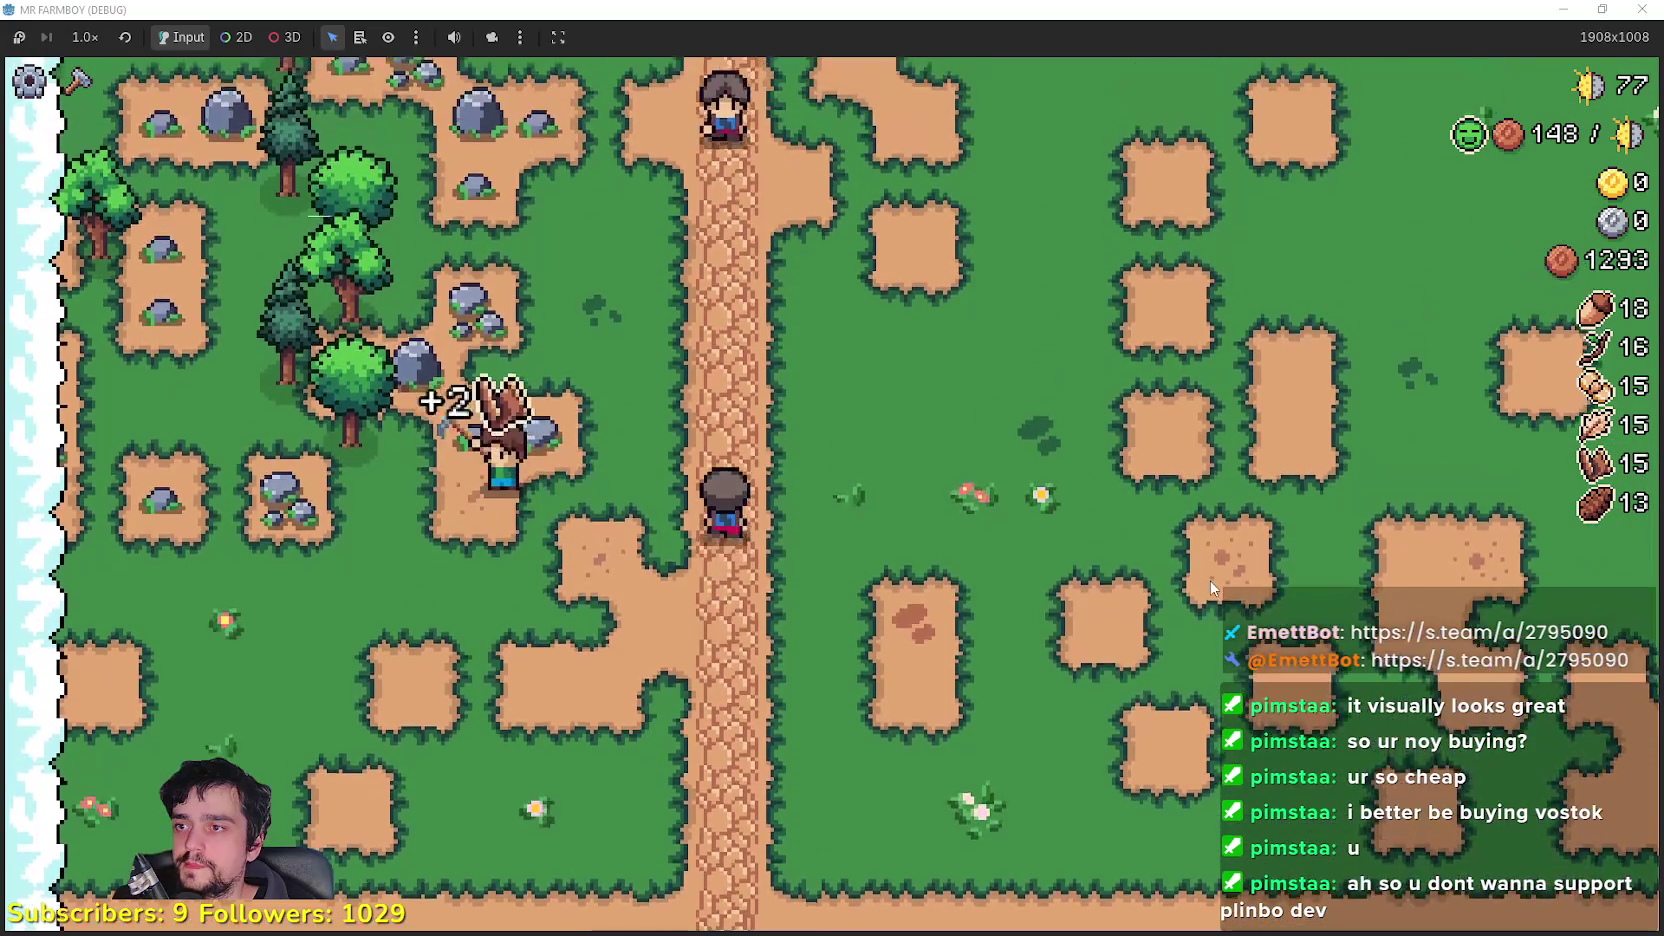
pyautogui.press('a')
pyautogui.press('w')
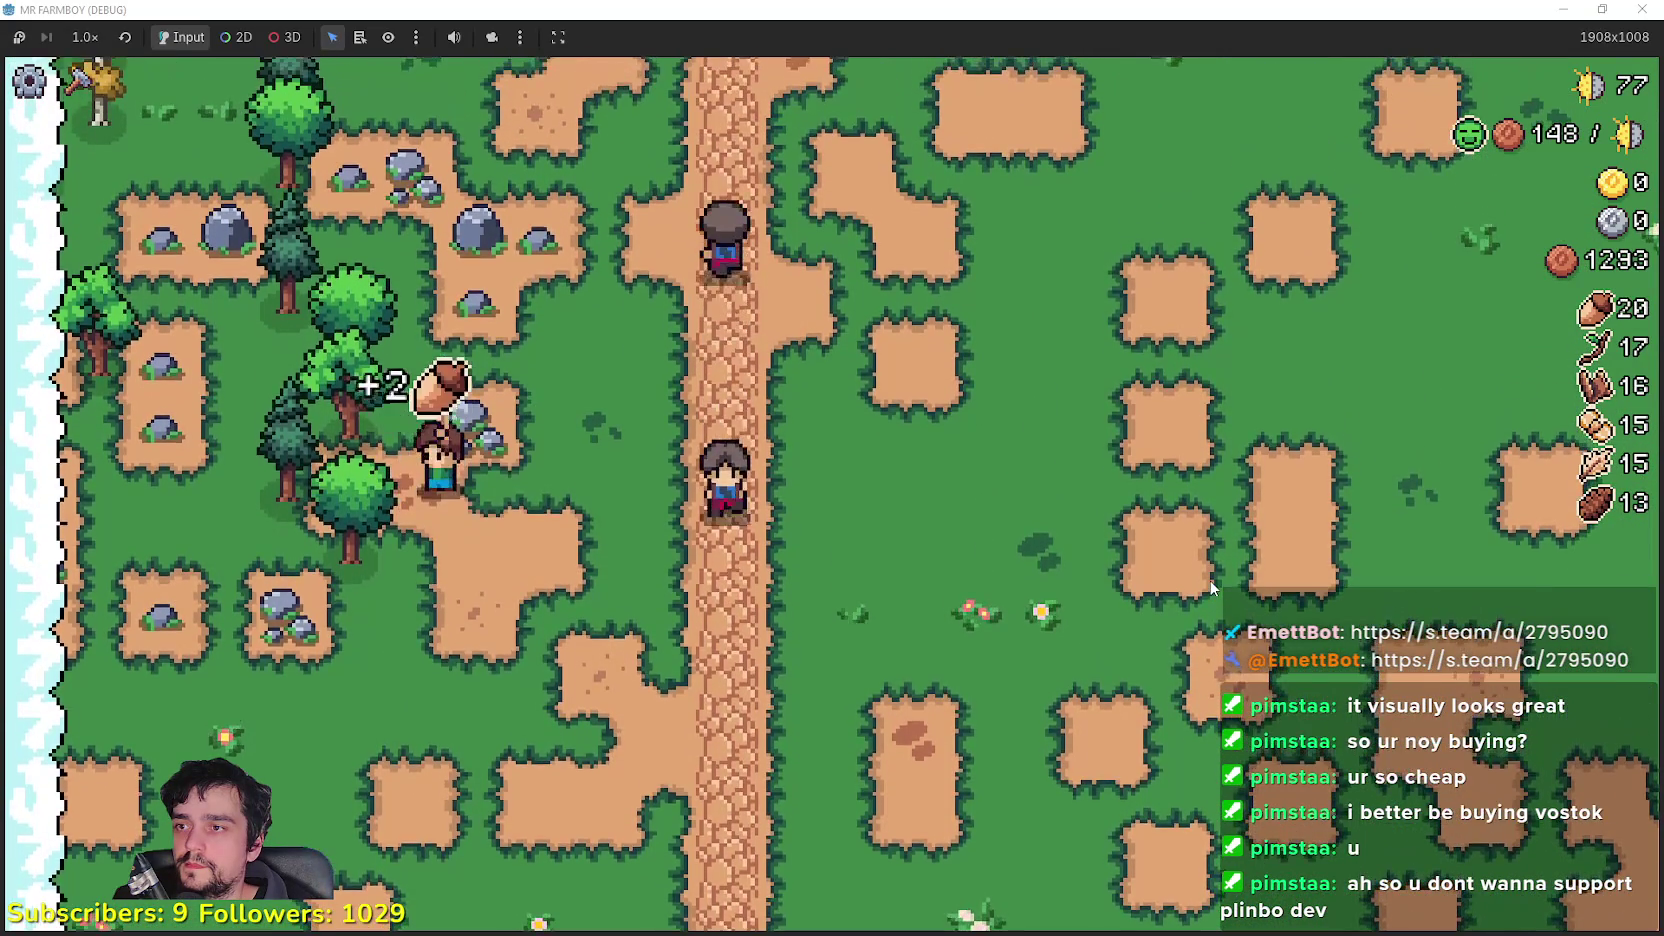
pyautogui.press('s')
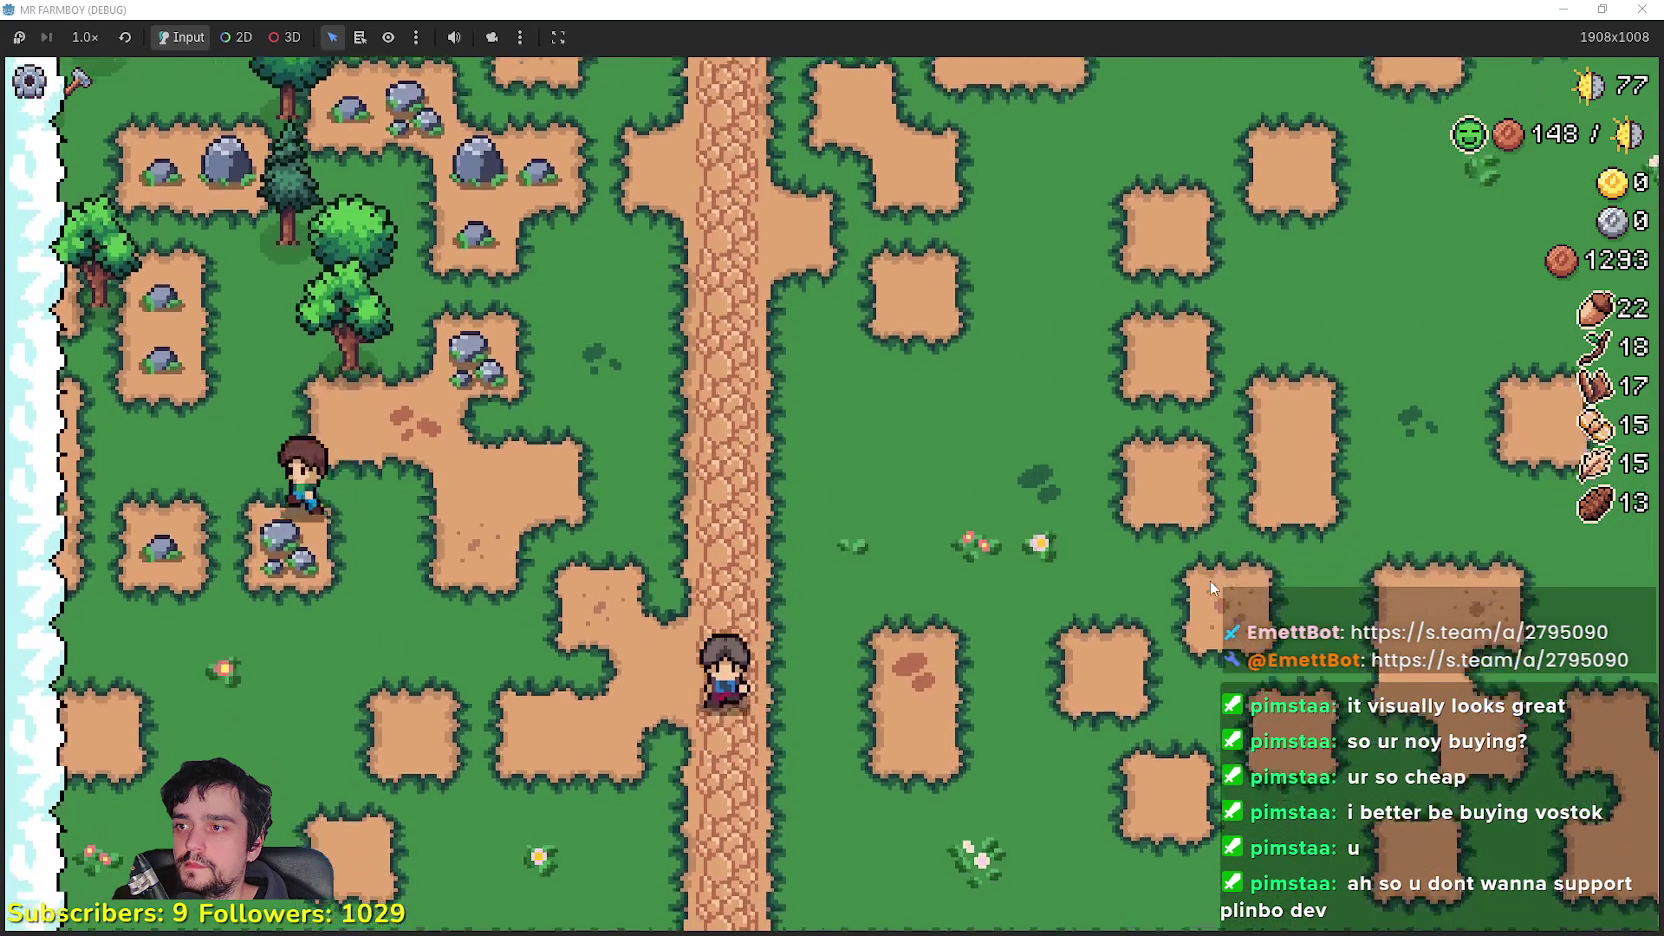
pyautogui.press('w')
pyautogui.press('a')
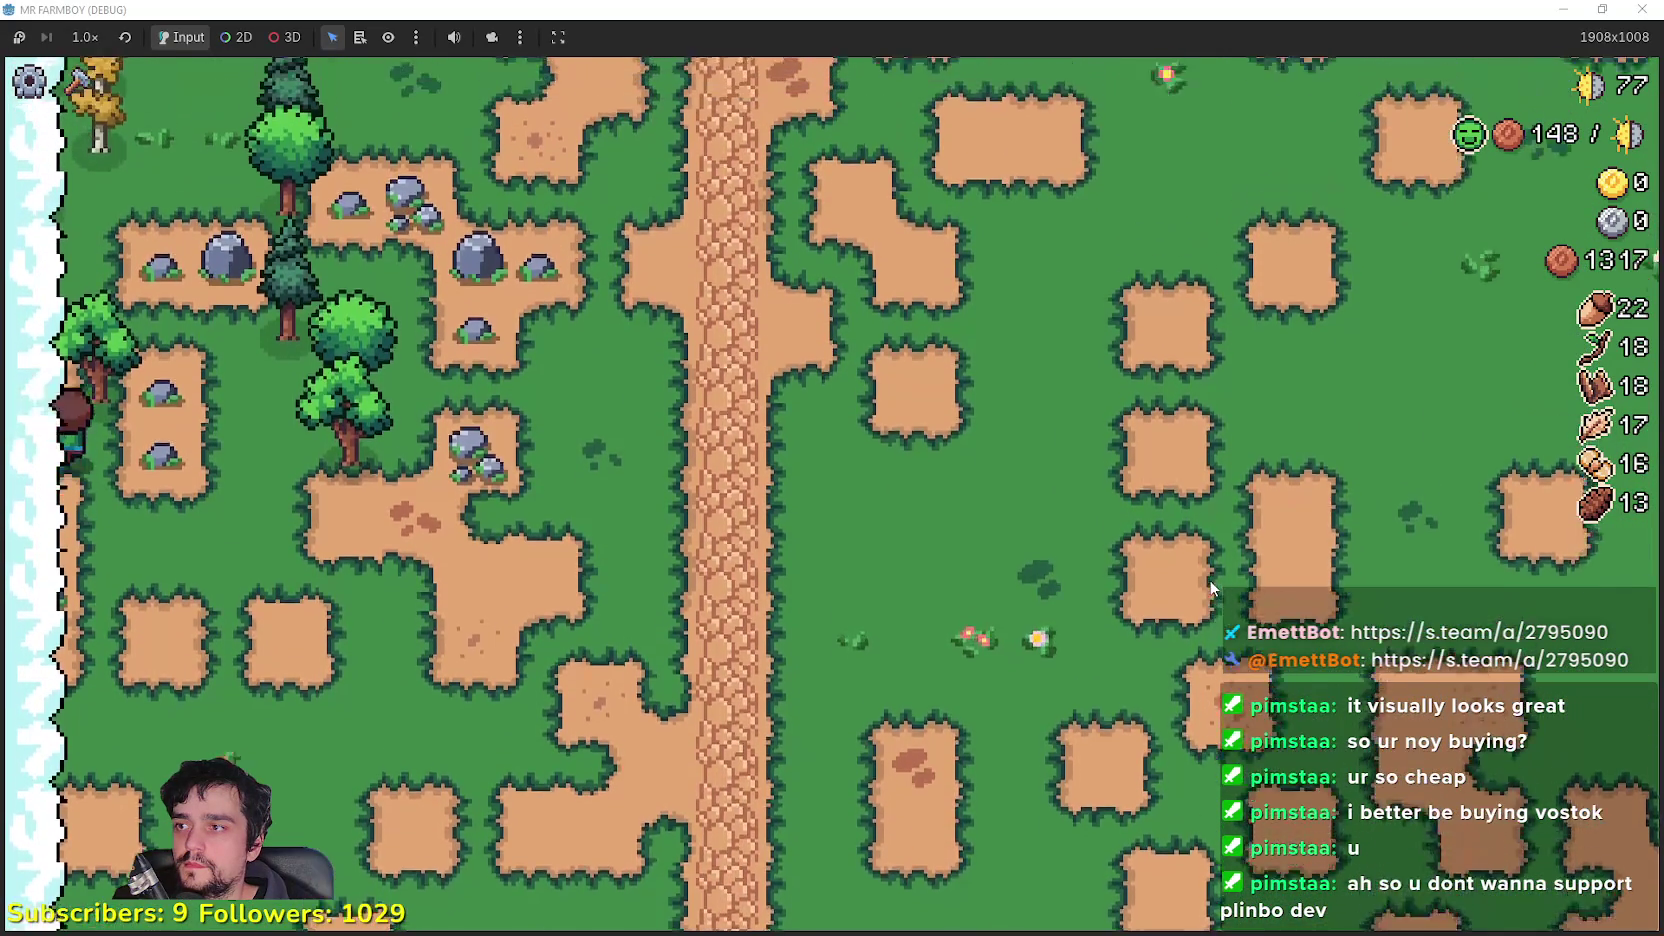
pyautogui.press('d')
pyautogui.press('s')
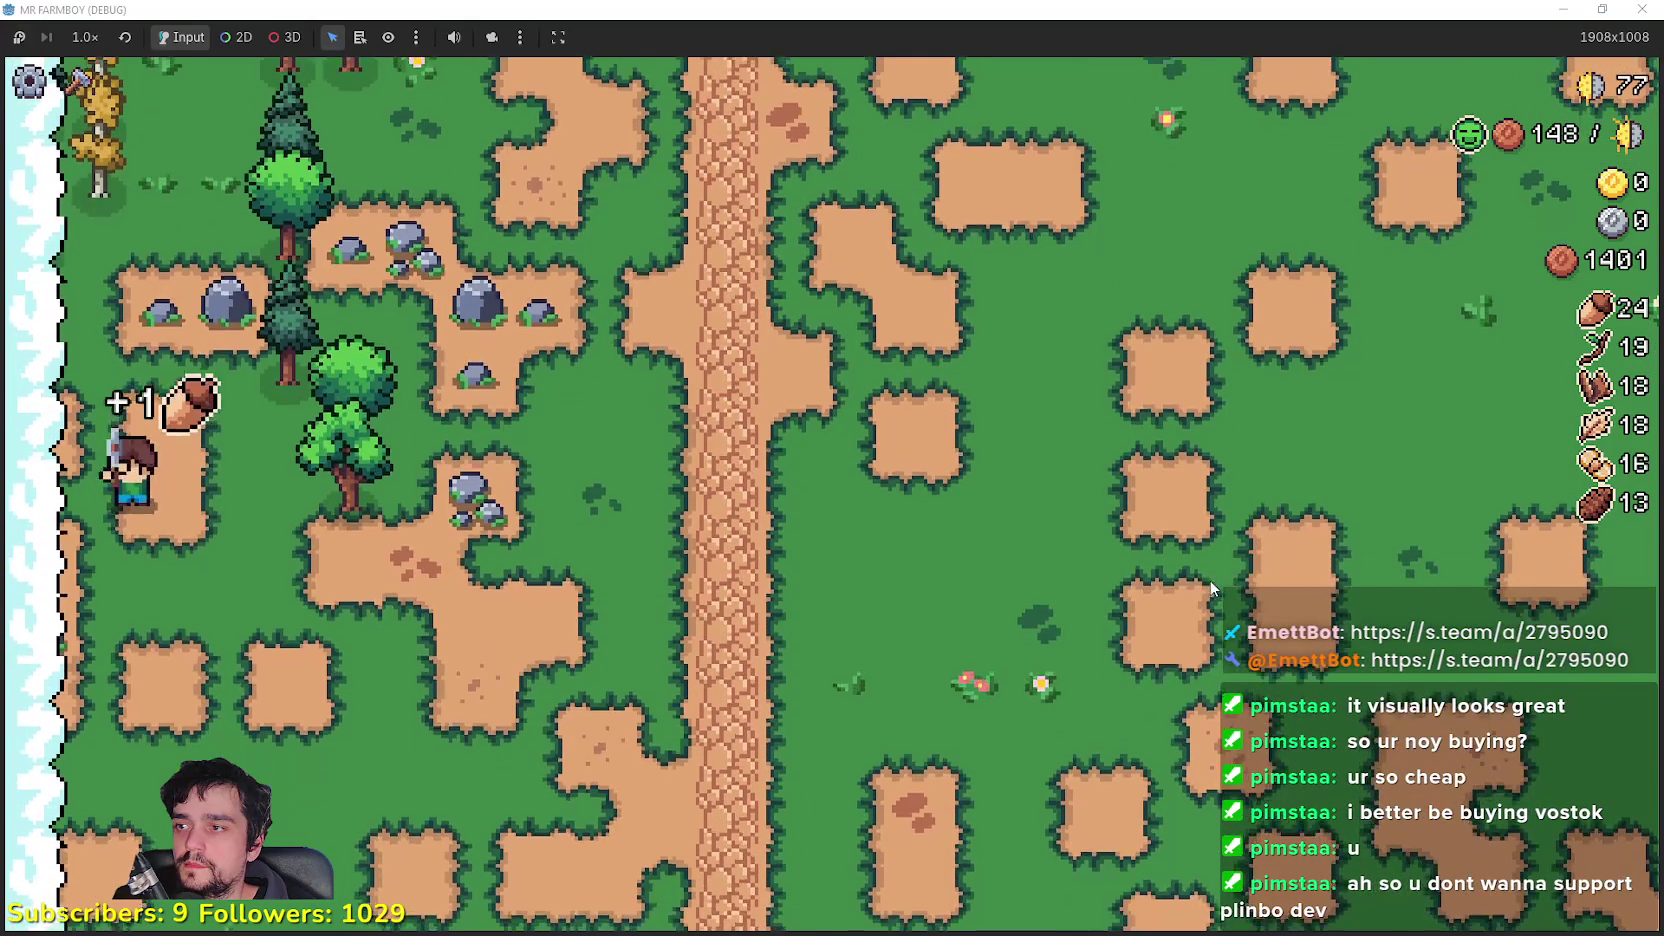
pyautogui.press('w')
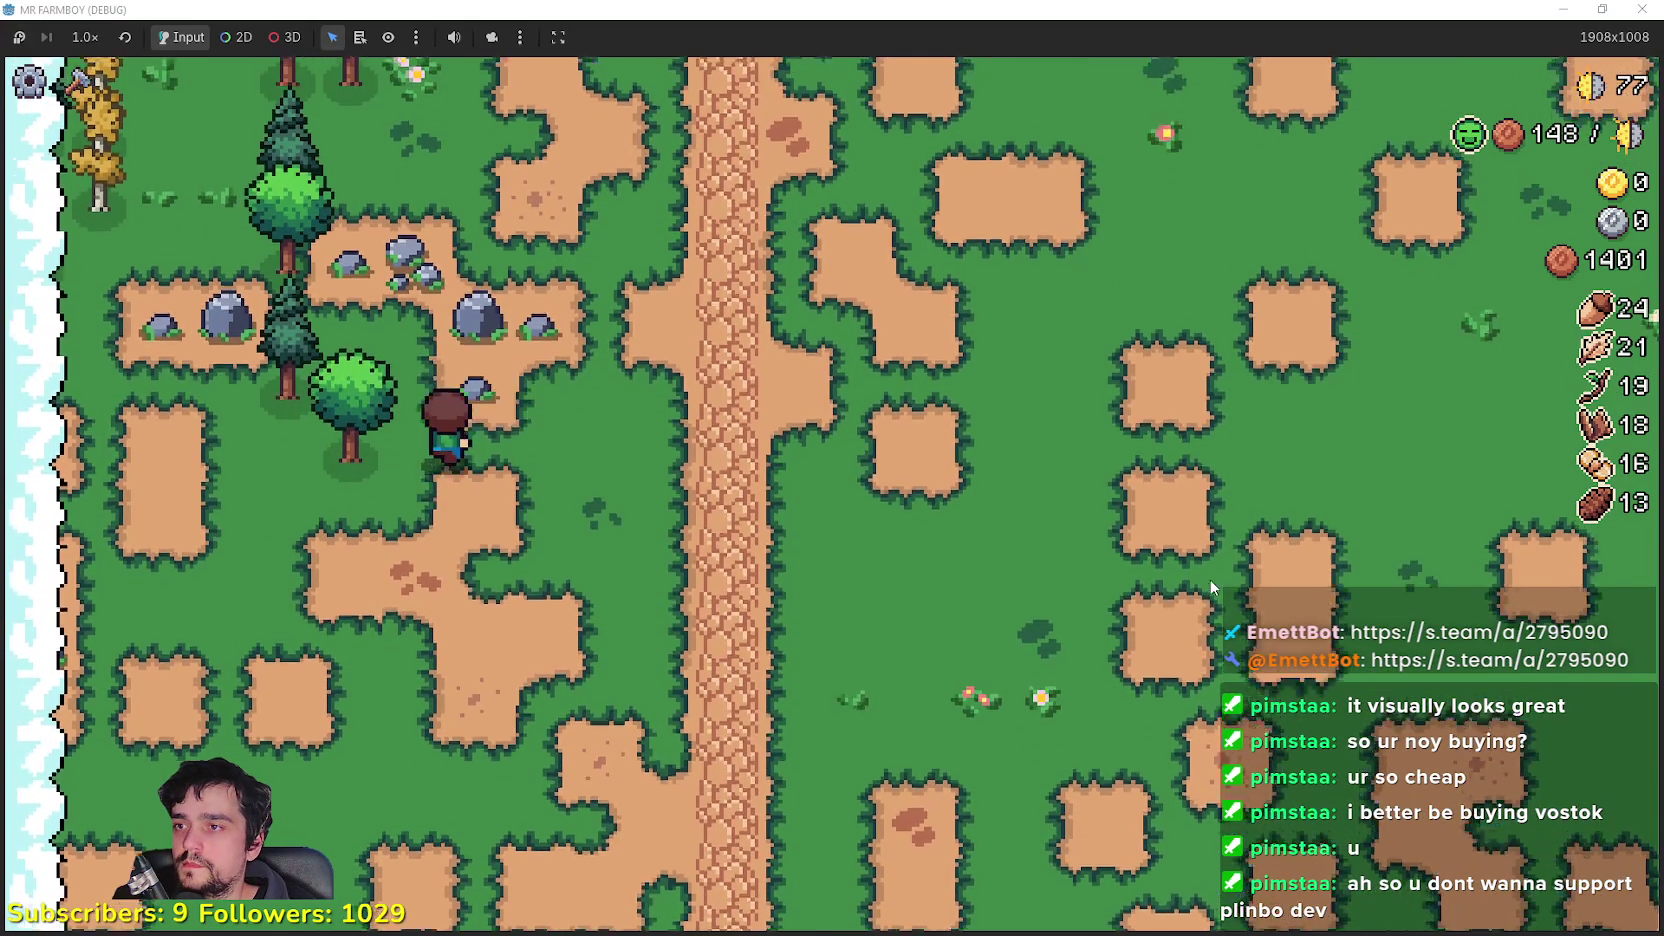
# Step: Chop the remaining nearby trees and collect drops along the road
pyautogui.press('d')
pyautogui.press('a')
pyautogui.press('w')
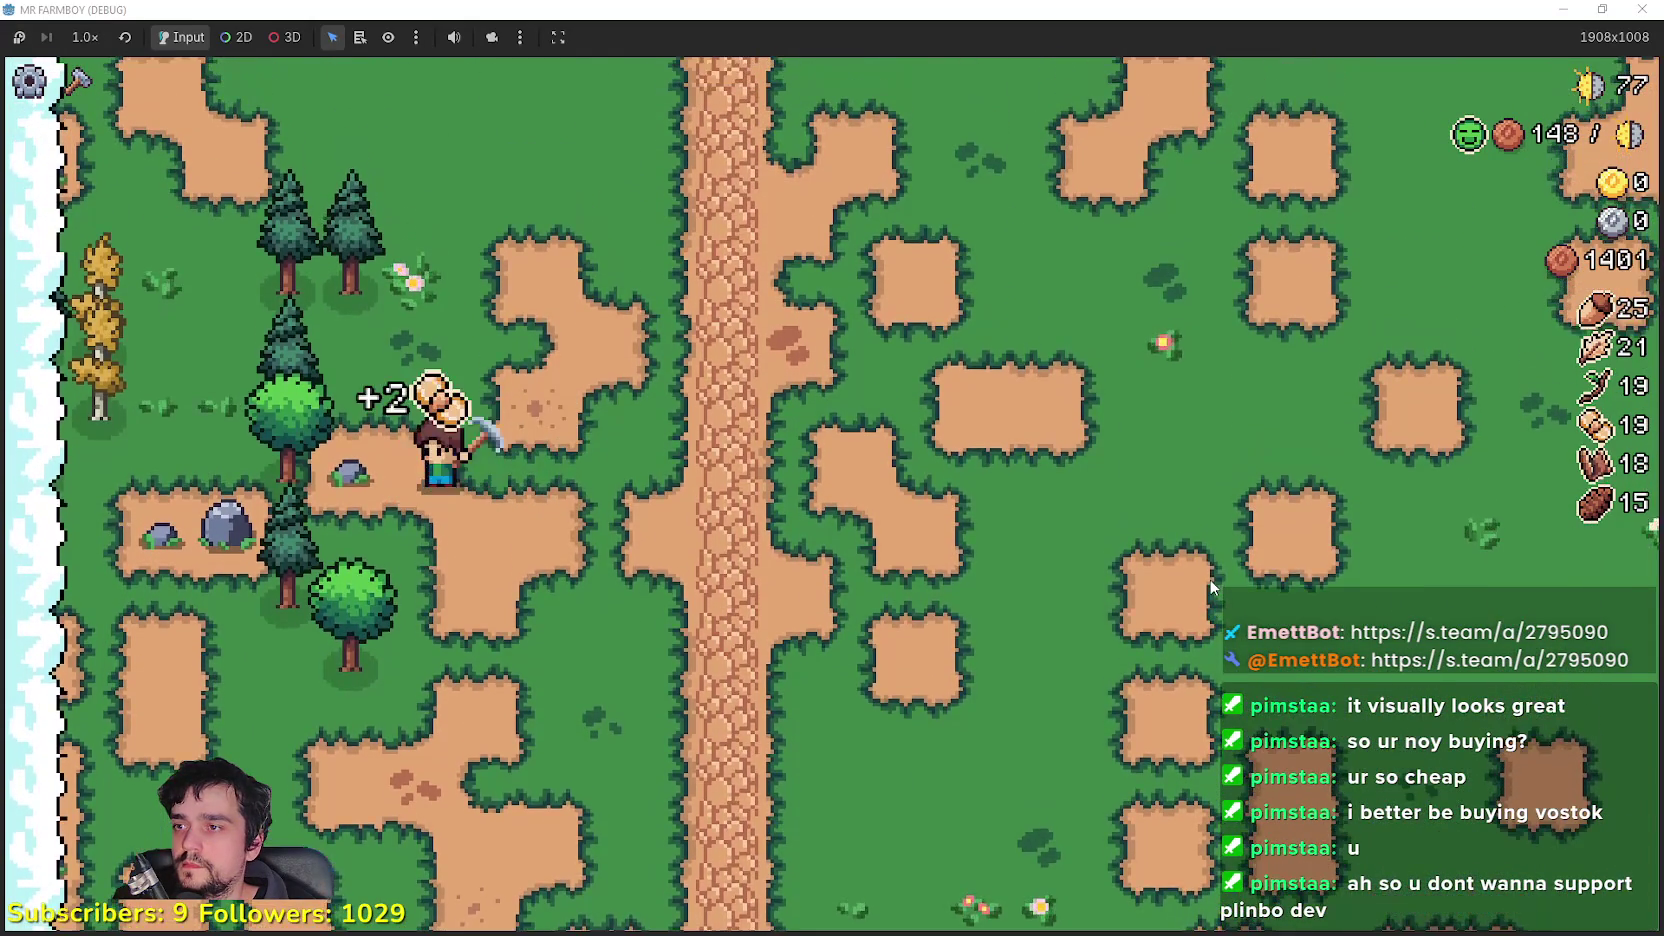
pyautogui.press('a')
pyautogui.press('s')
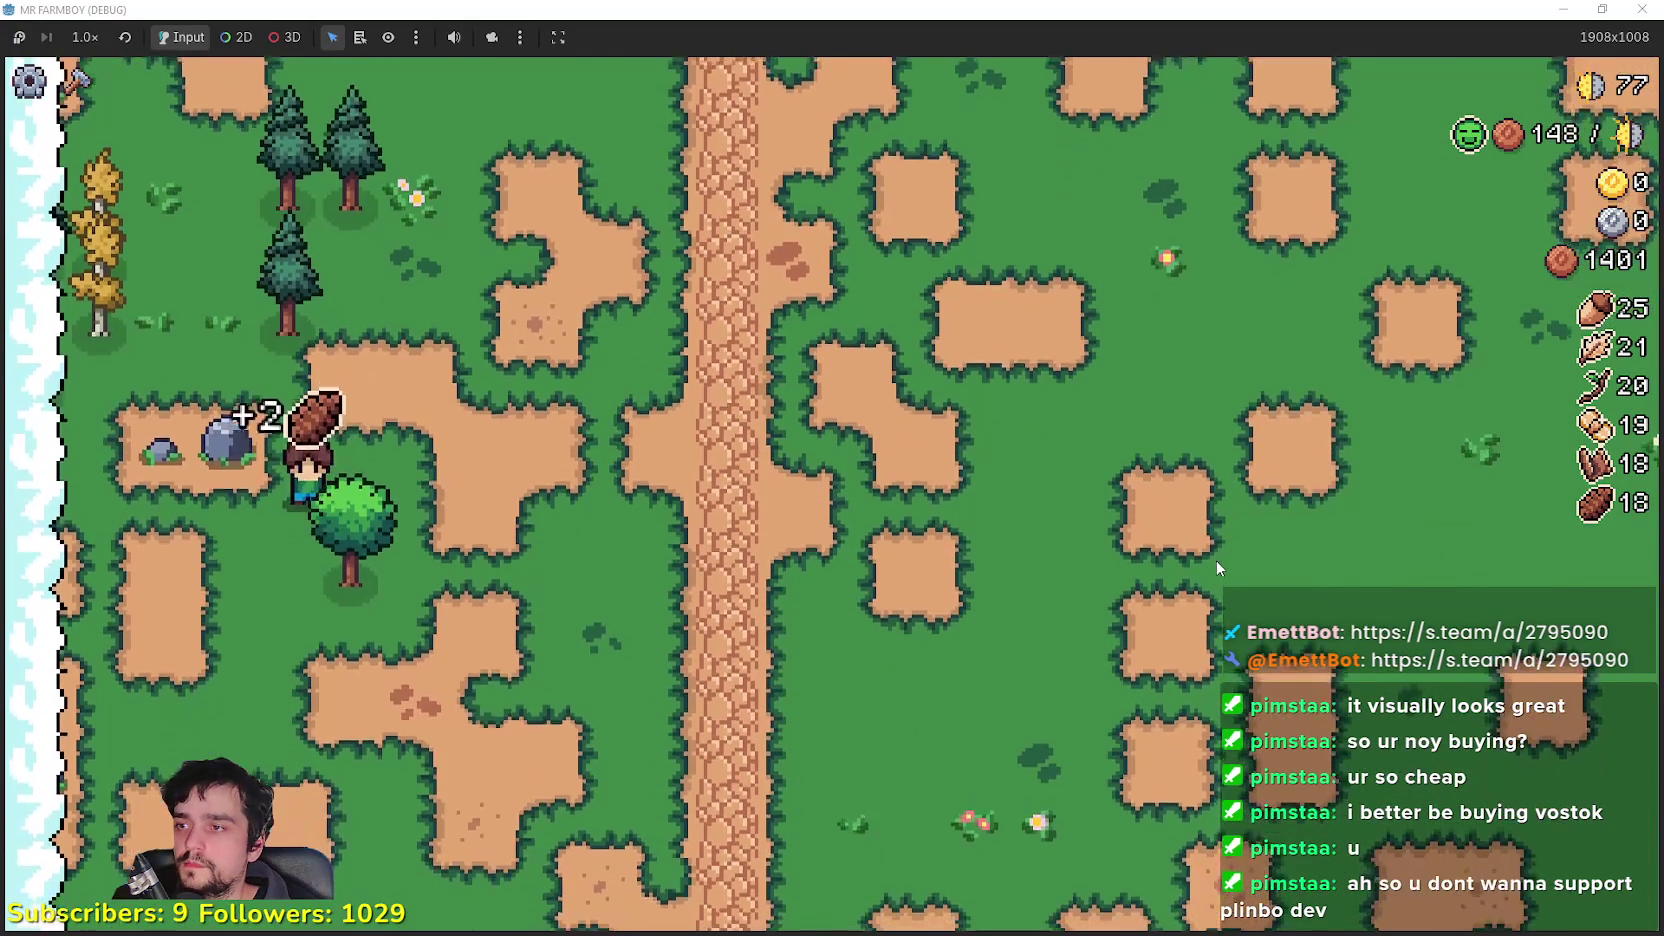
pyautogui.press('a')
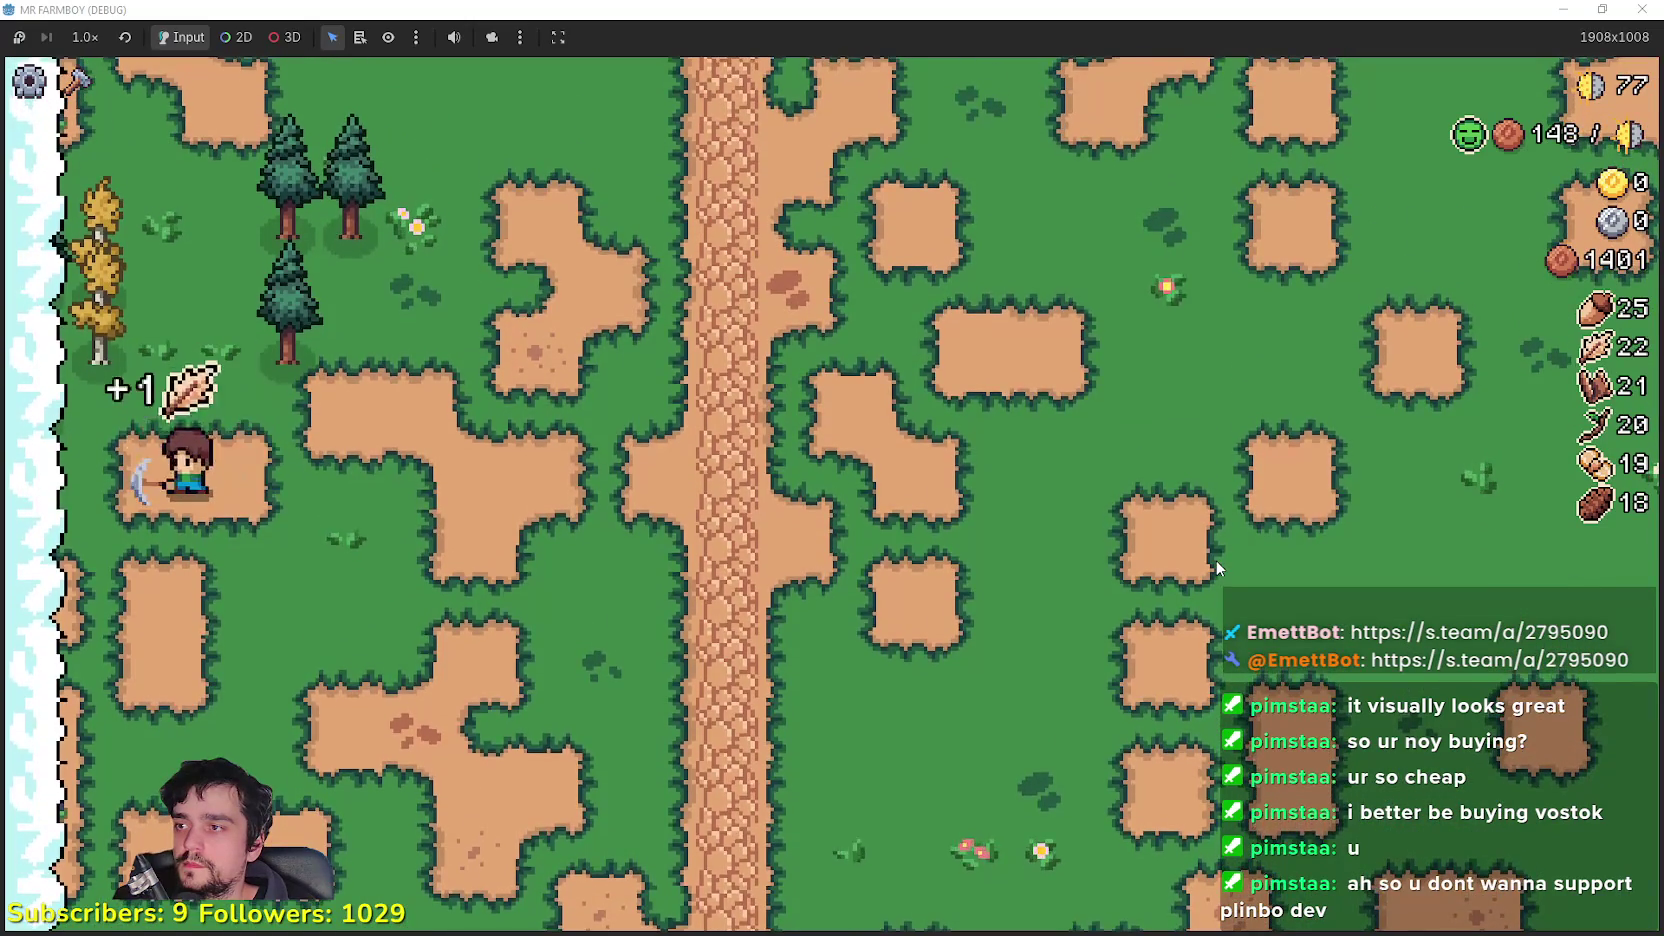
pyautogui.press('w')
pyautogui.press('w')
pyautogui.press('d')
pyautogui.press('s')
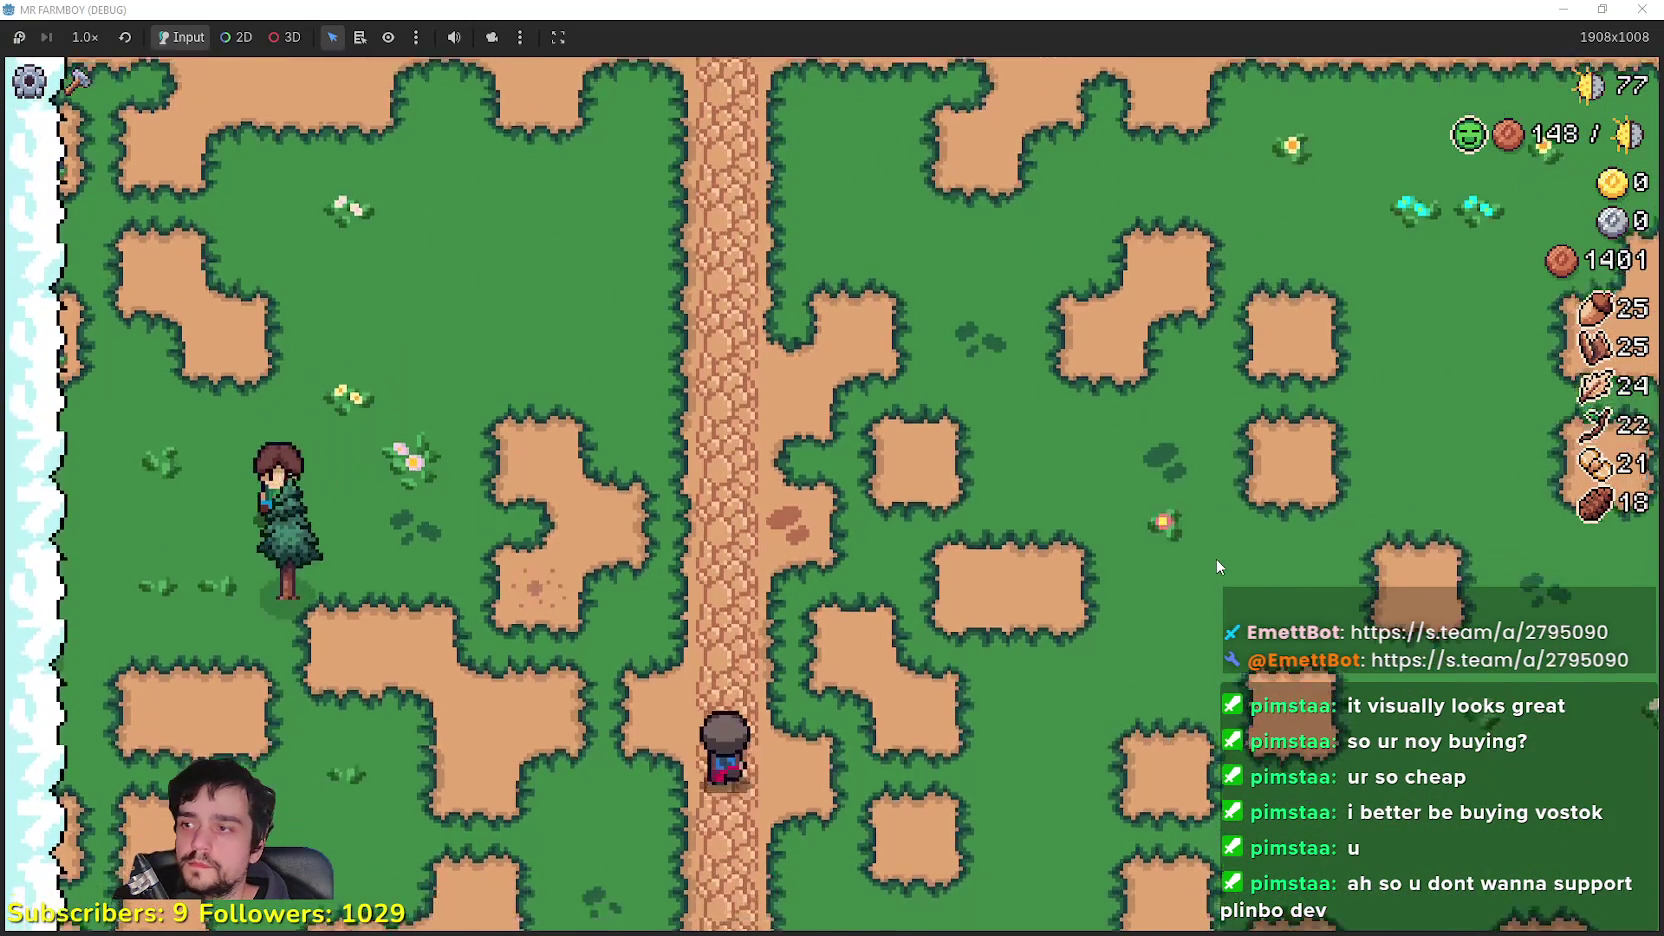
pyautogui.press('d')
pyautogui.press('s')
pyautogui.press('d')
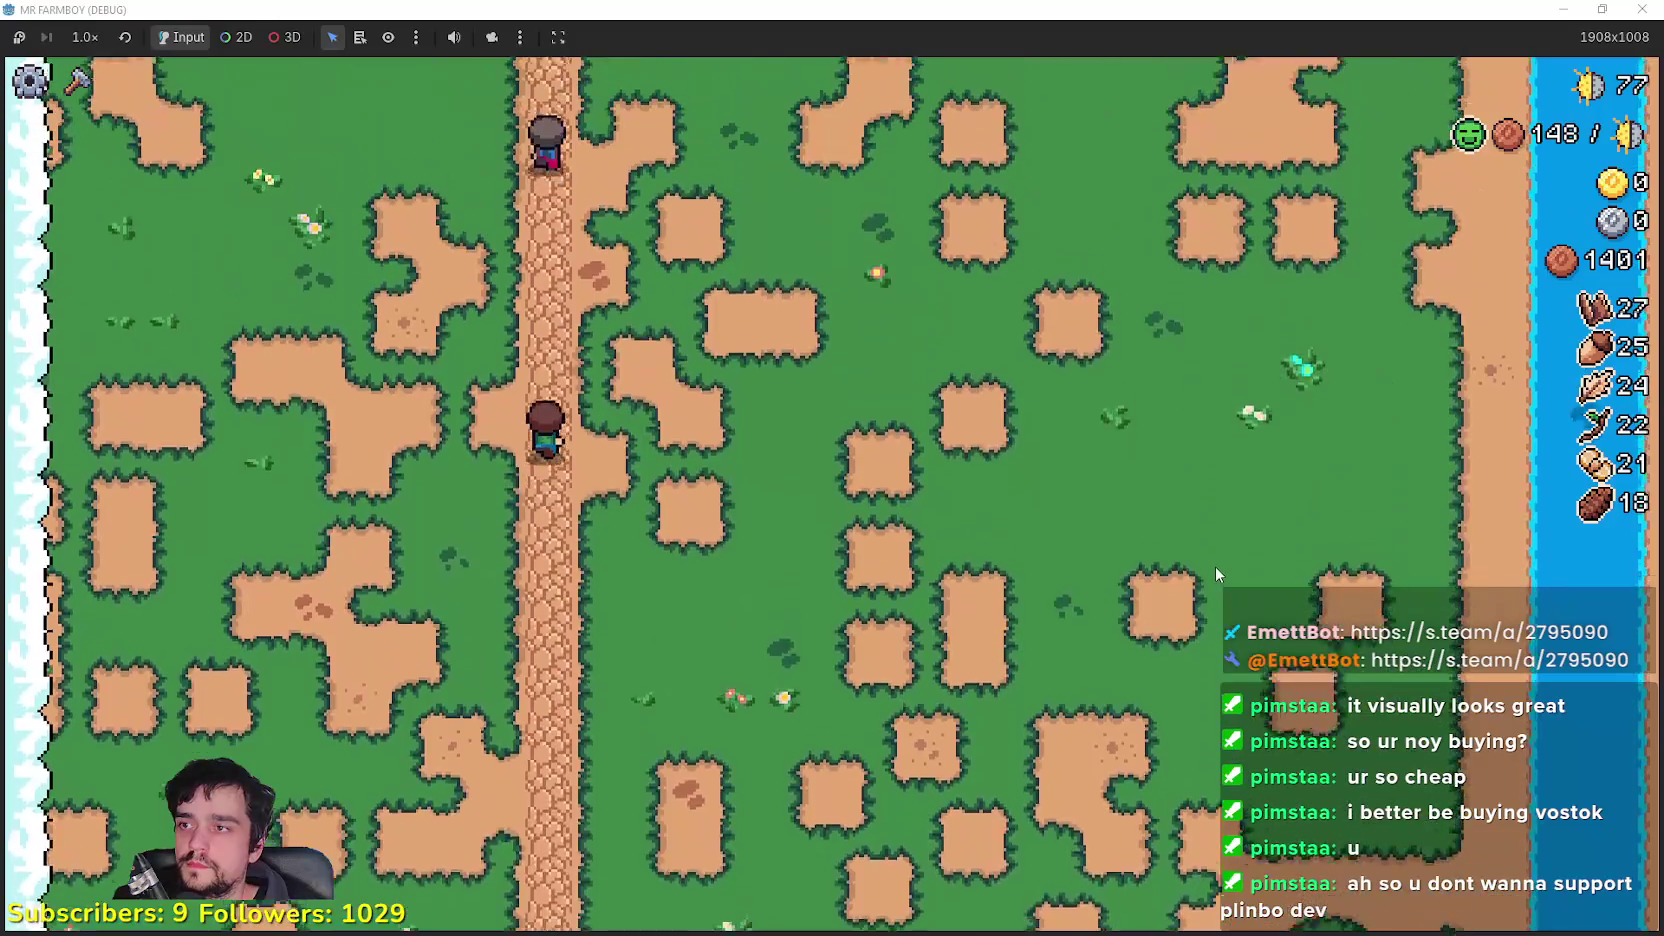
# Step: Walk north into the field harvesting 16 green peppers, then open the house above it
pyautogui.press('w')
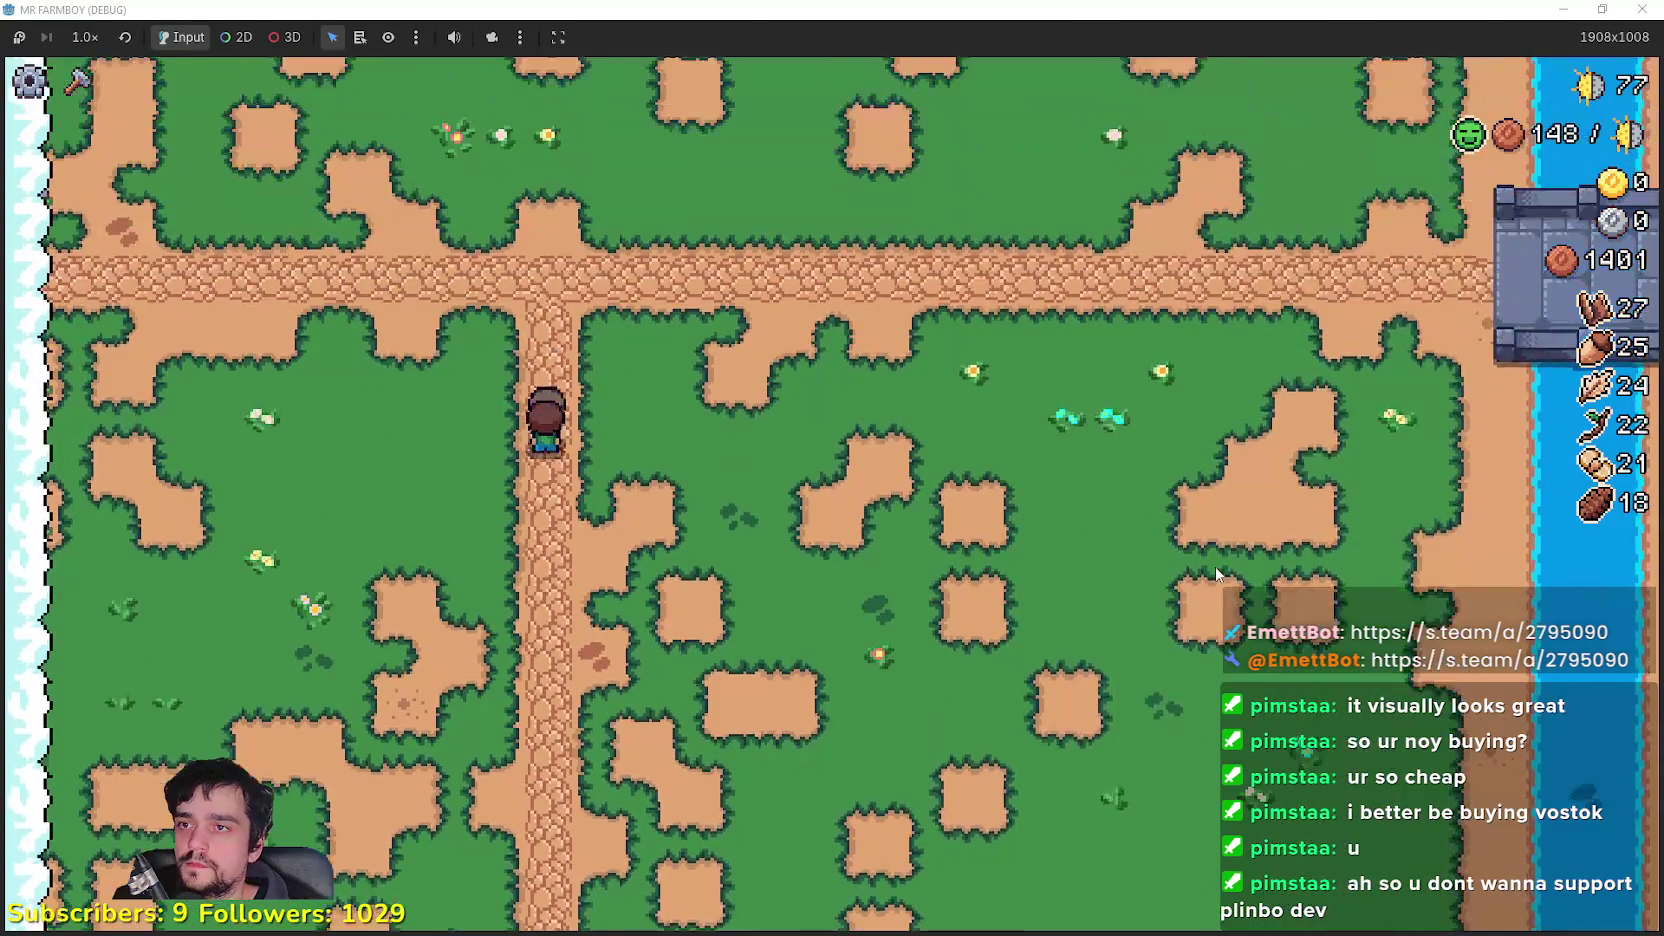
pyautogui.press('w')
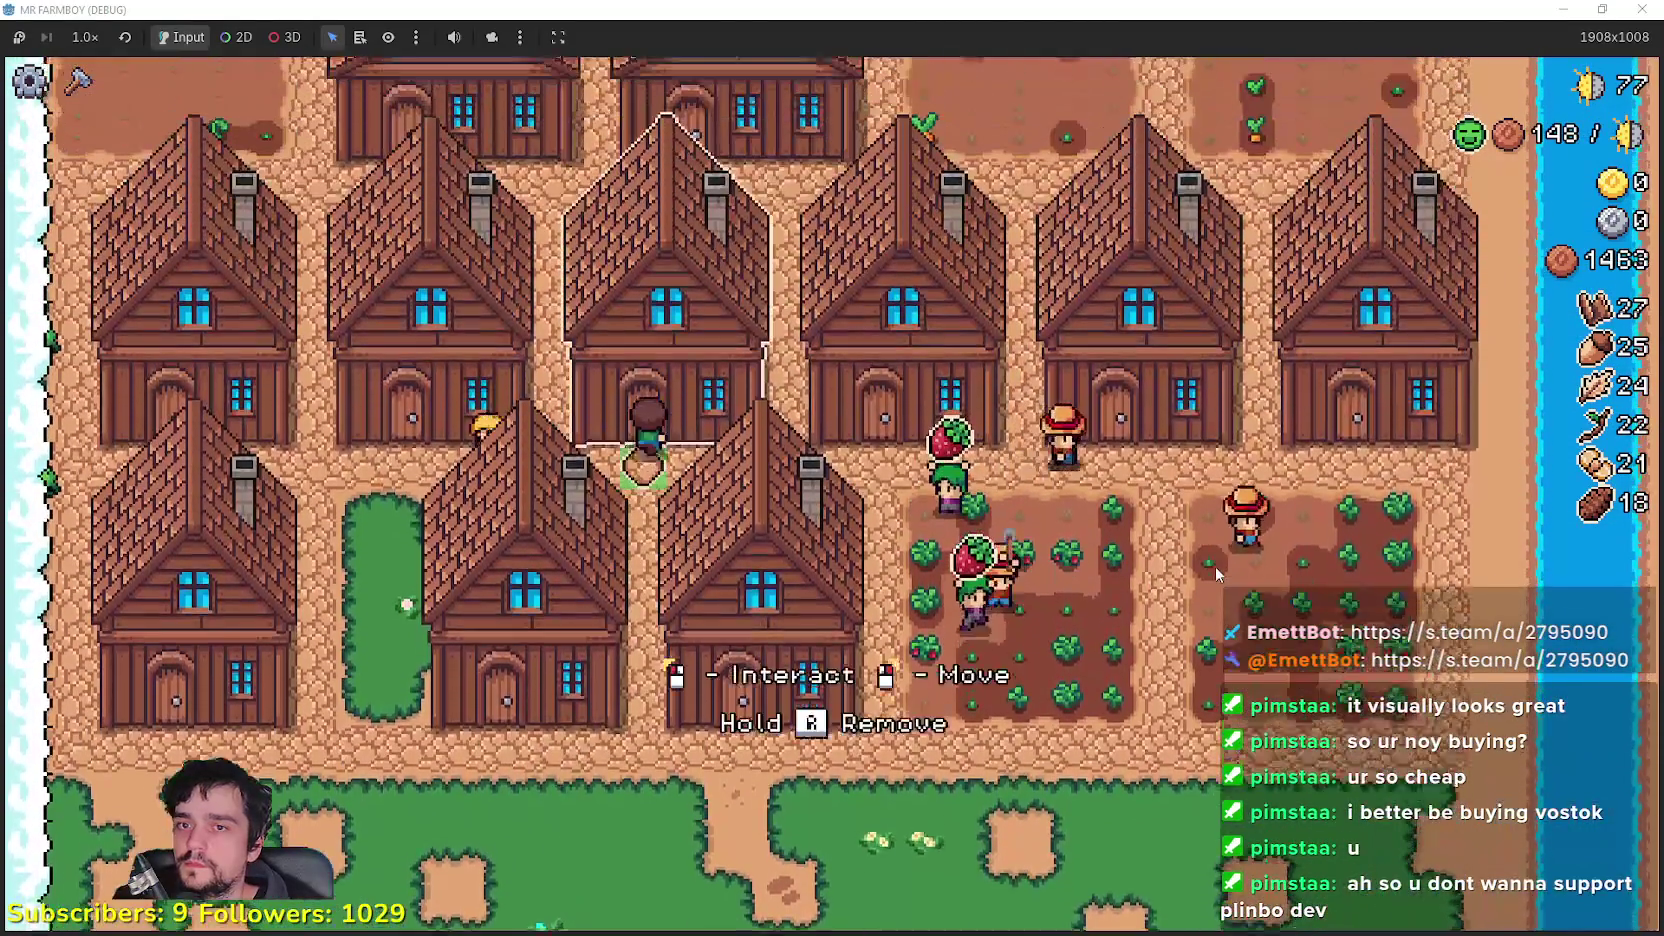
pyautogui.press('w')
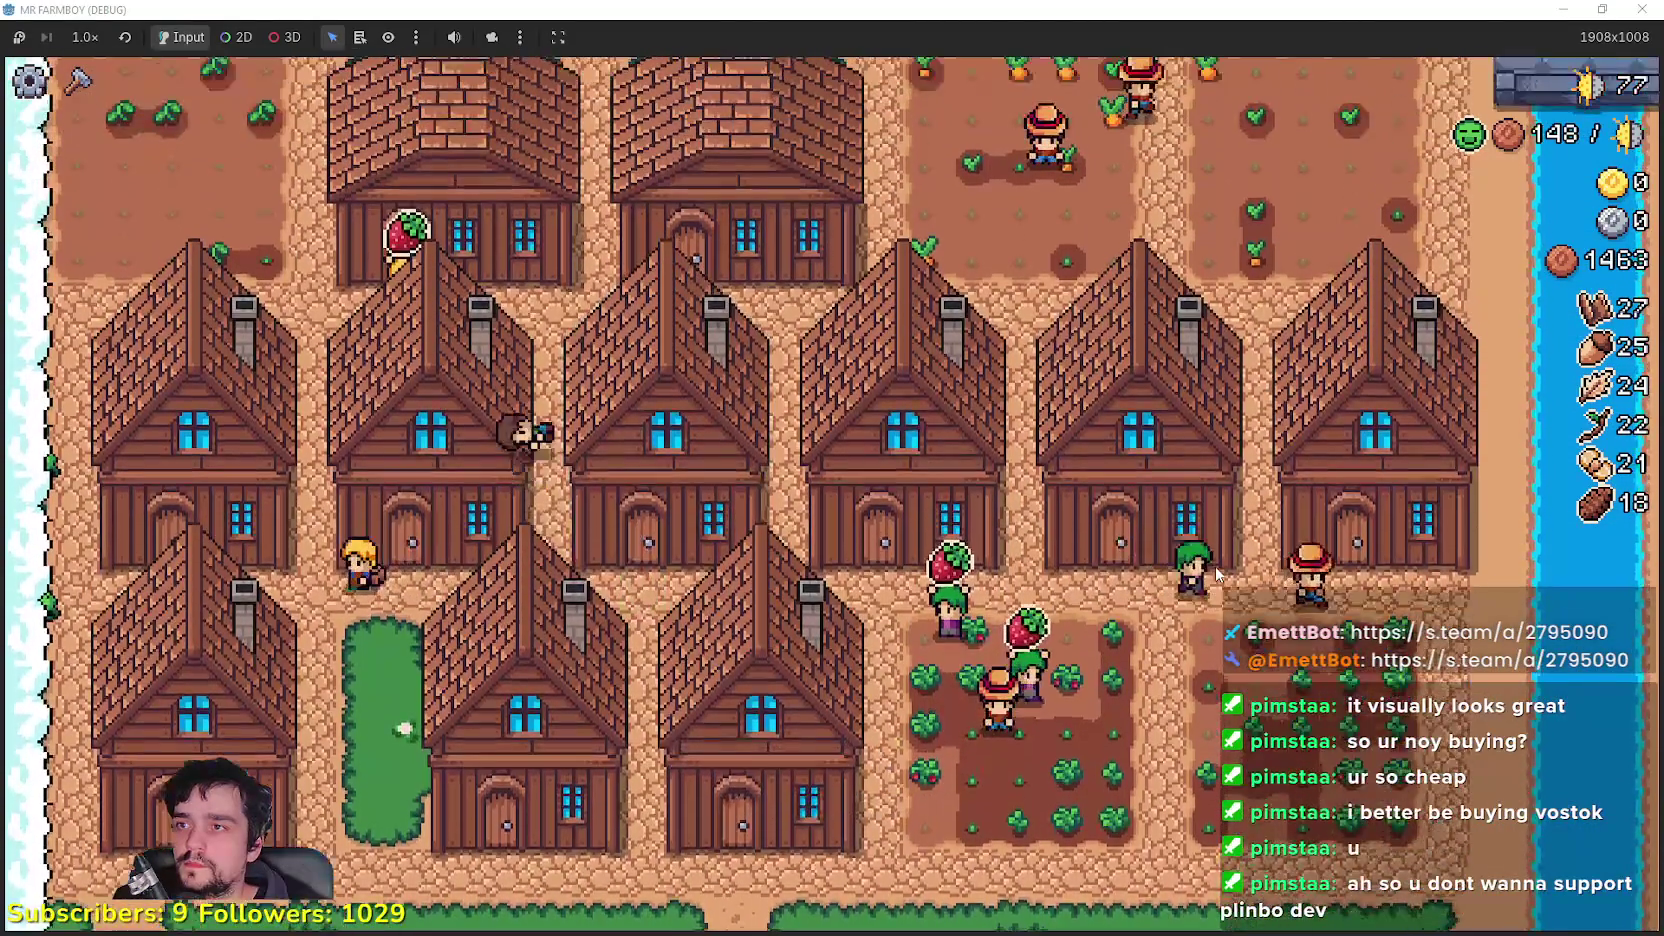
pyautogui.press('w')
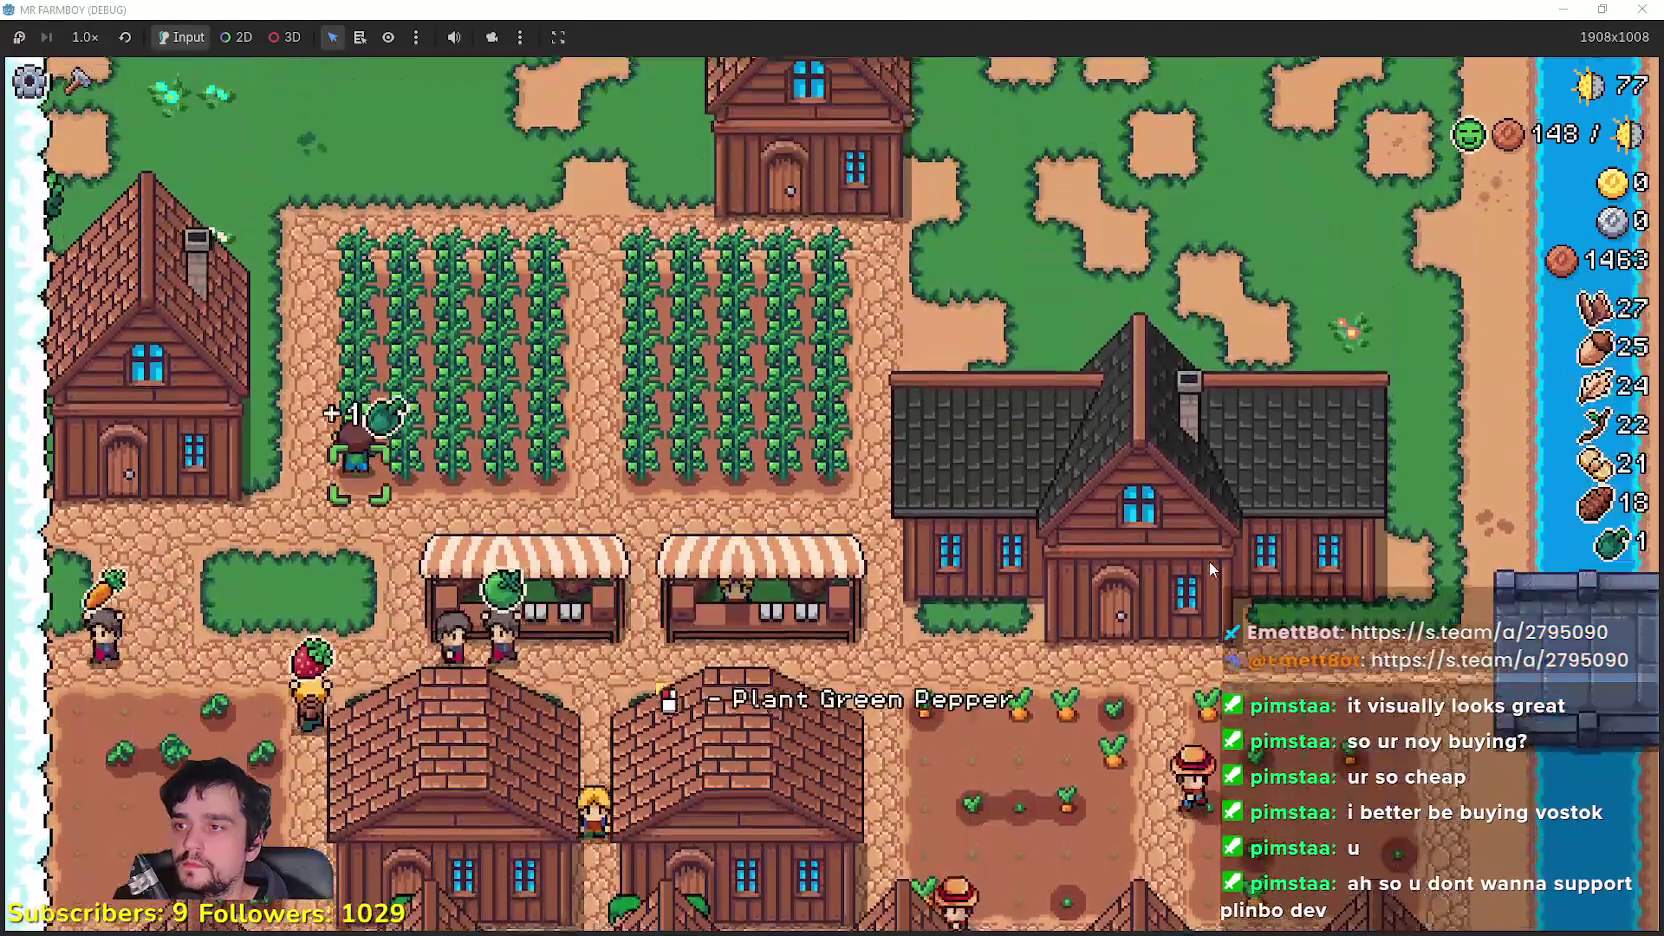
pyautogui.press('w')
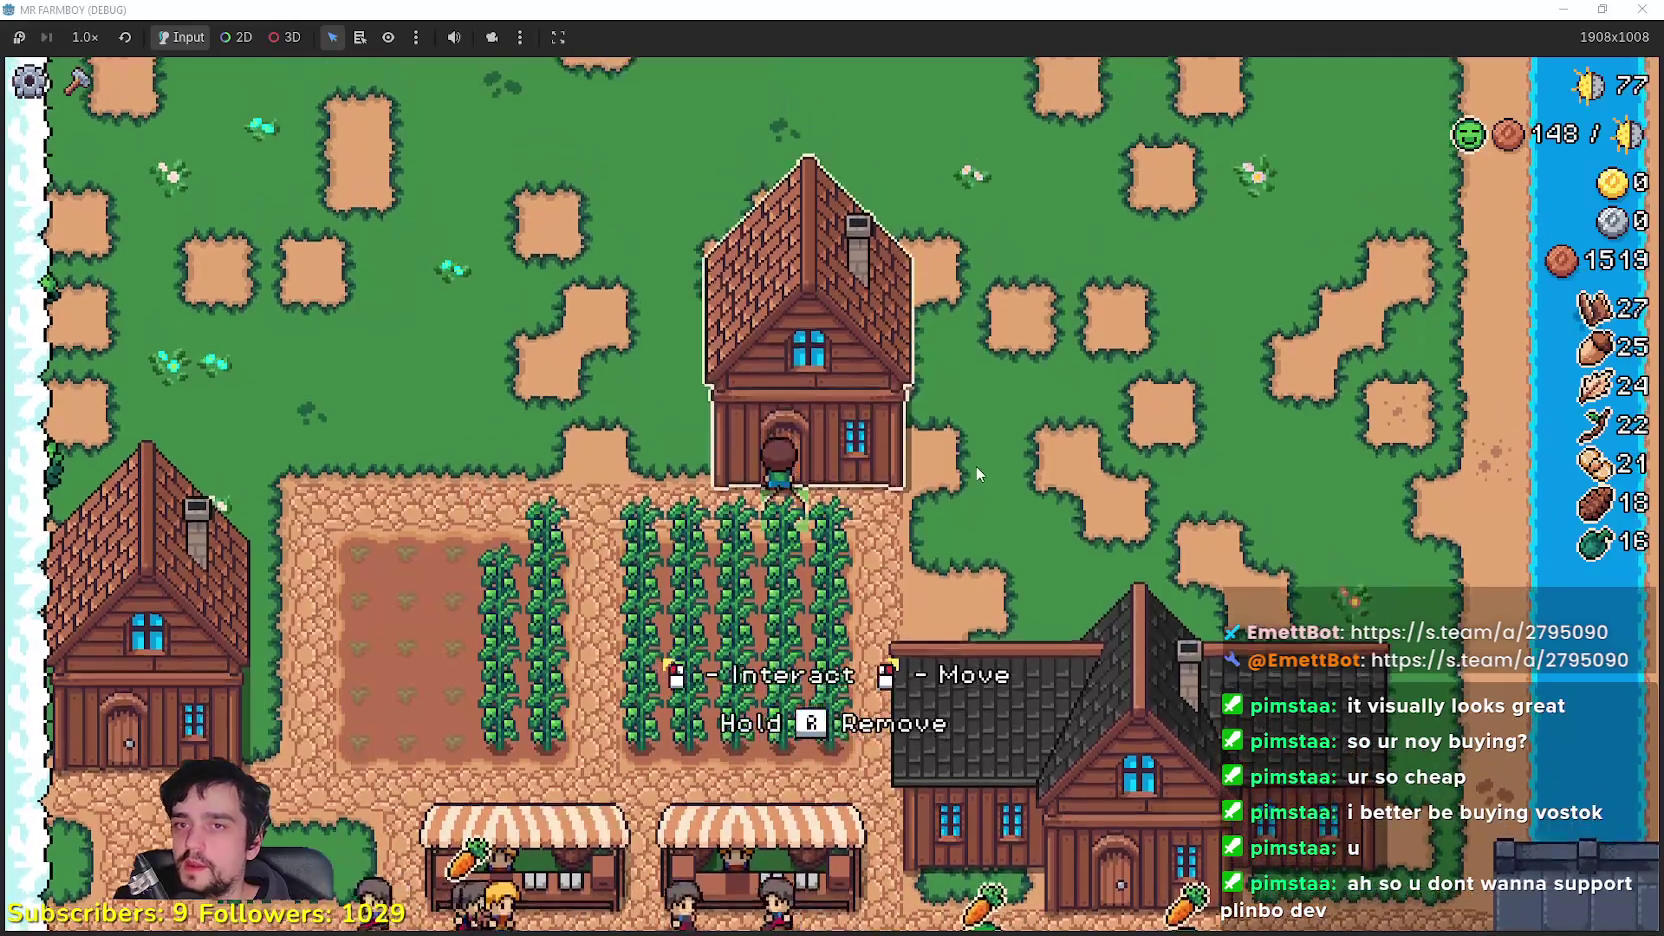
pyautogui.click(975, 465)
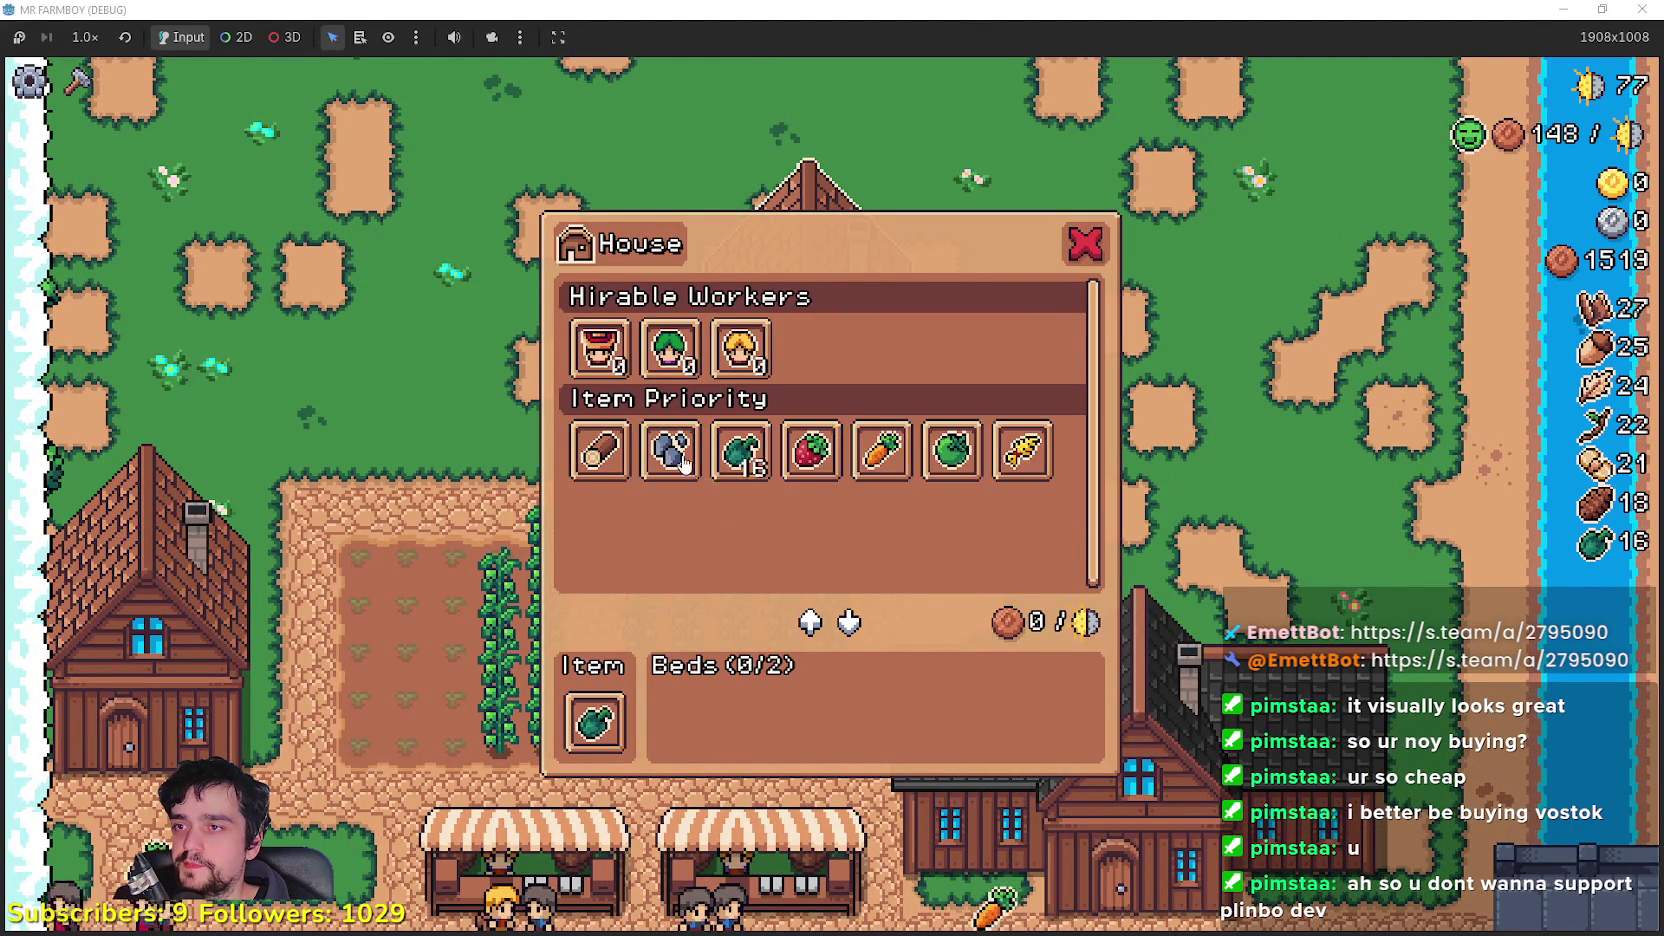
# Step: Hire the Farmer for the top house and start replanting the field with green peppers
pyautogui.moveTo(618, 365)
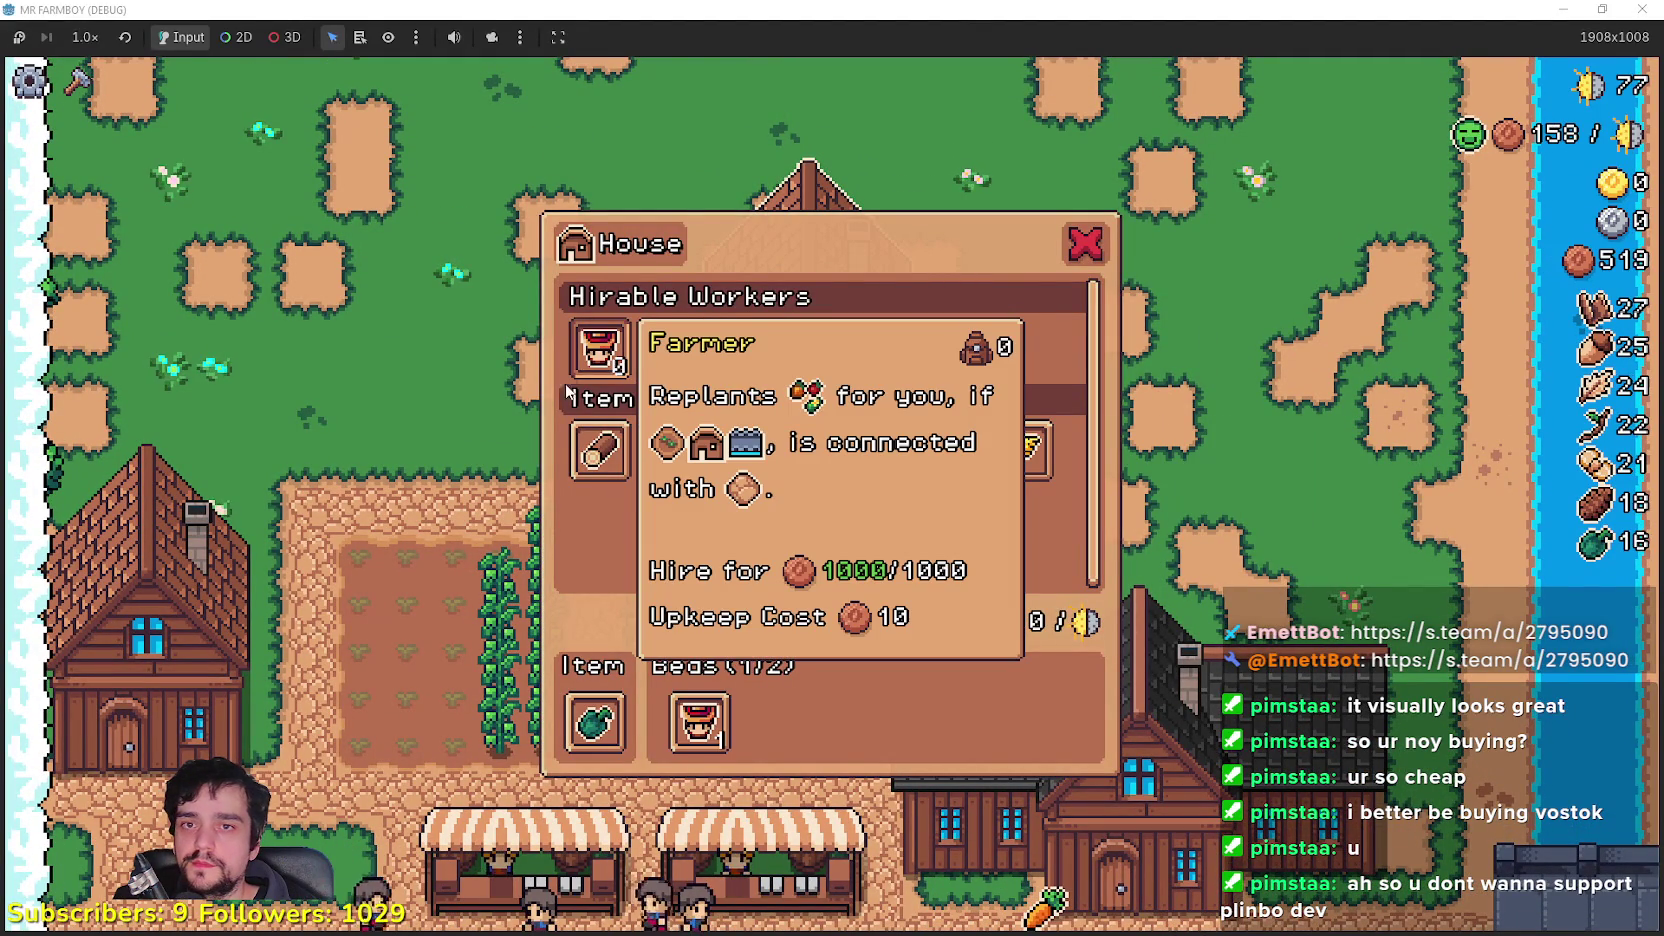
pyautogui.press('Escape')
pyautogui.press('s')
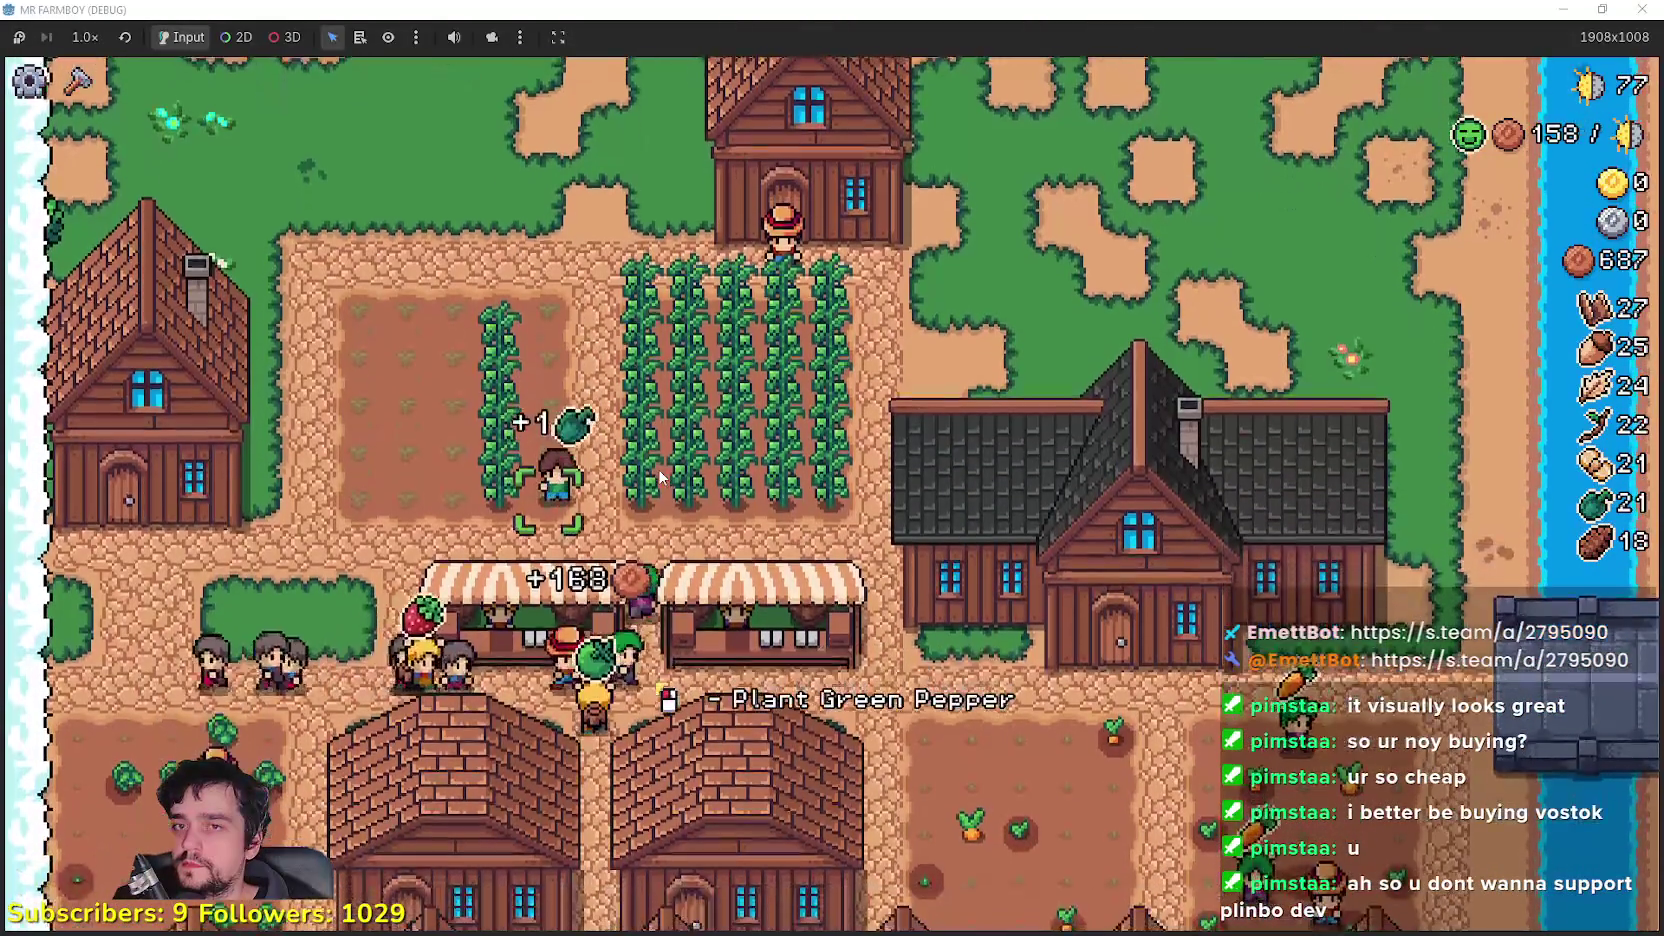
pyautogui.press('w')
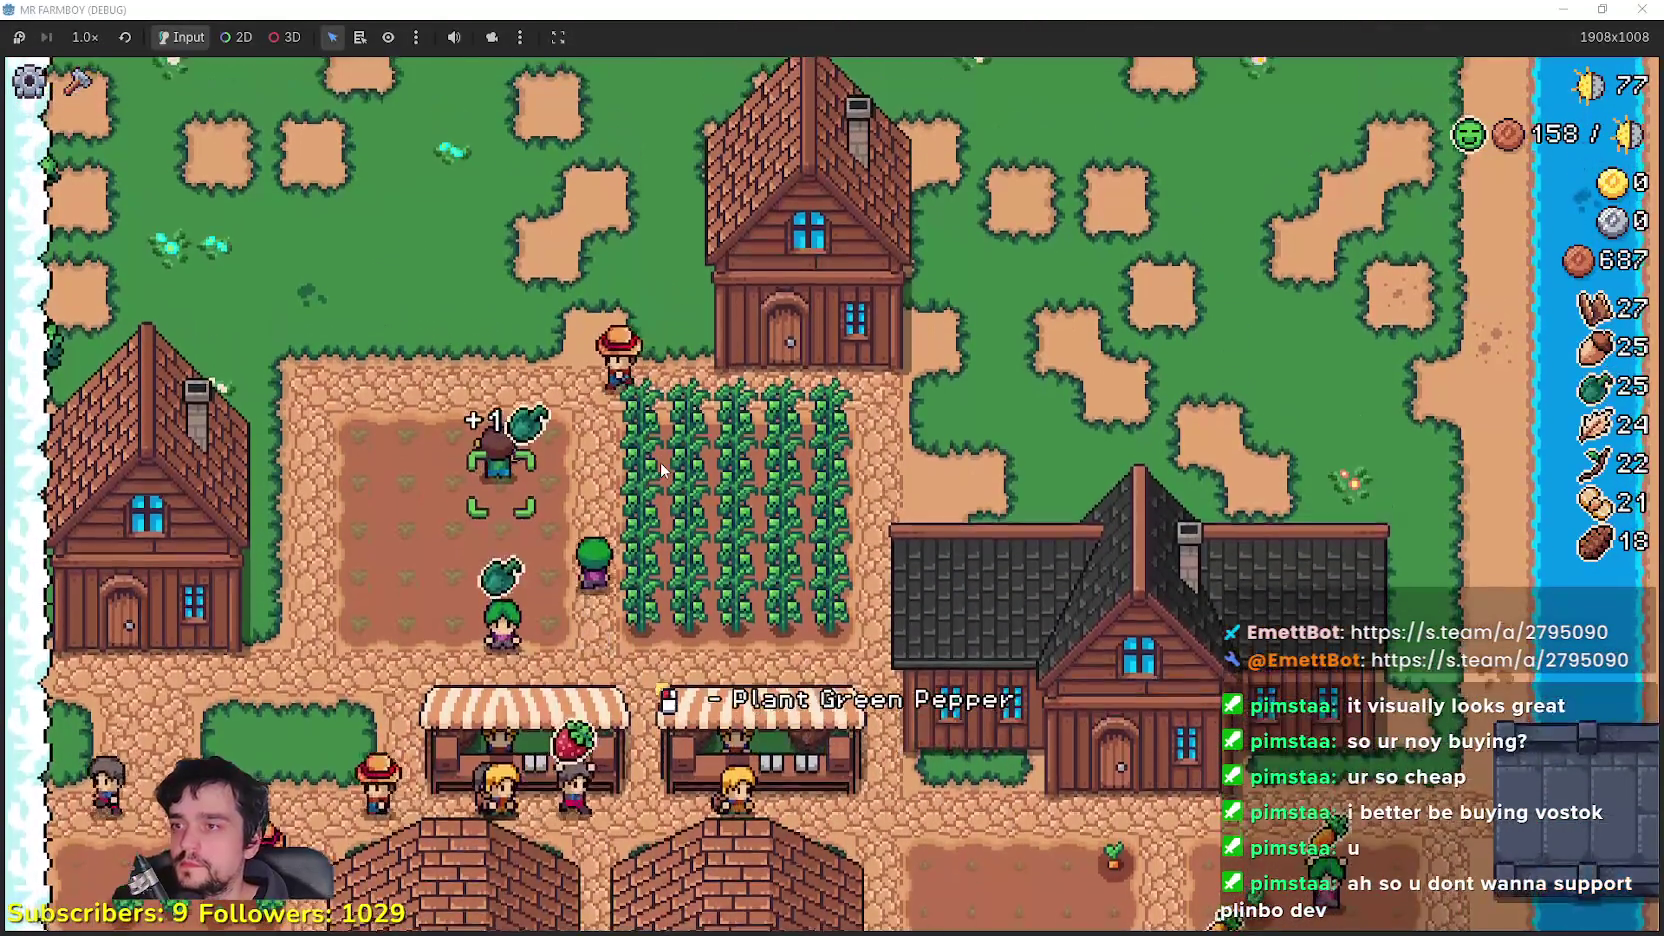
# Step: Finish planting green peppers across the plot and reopen the top house's worker panel
pyautogui.press('w')
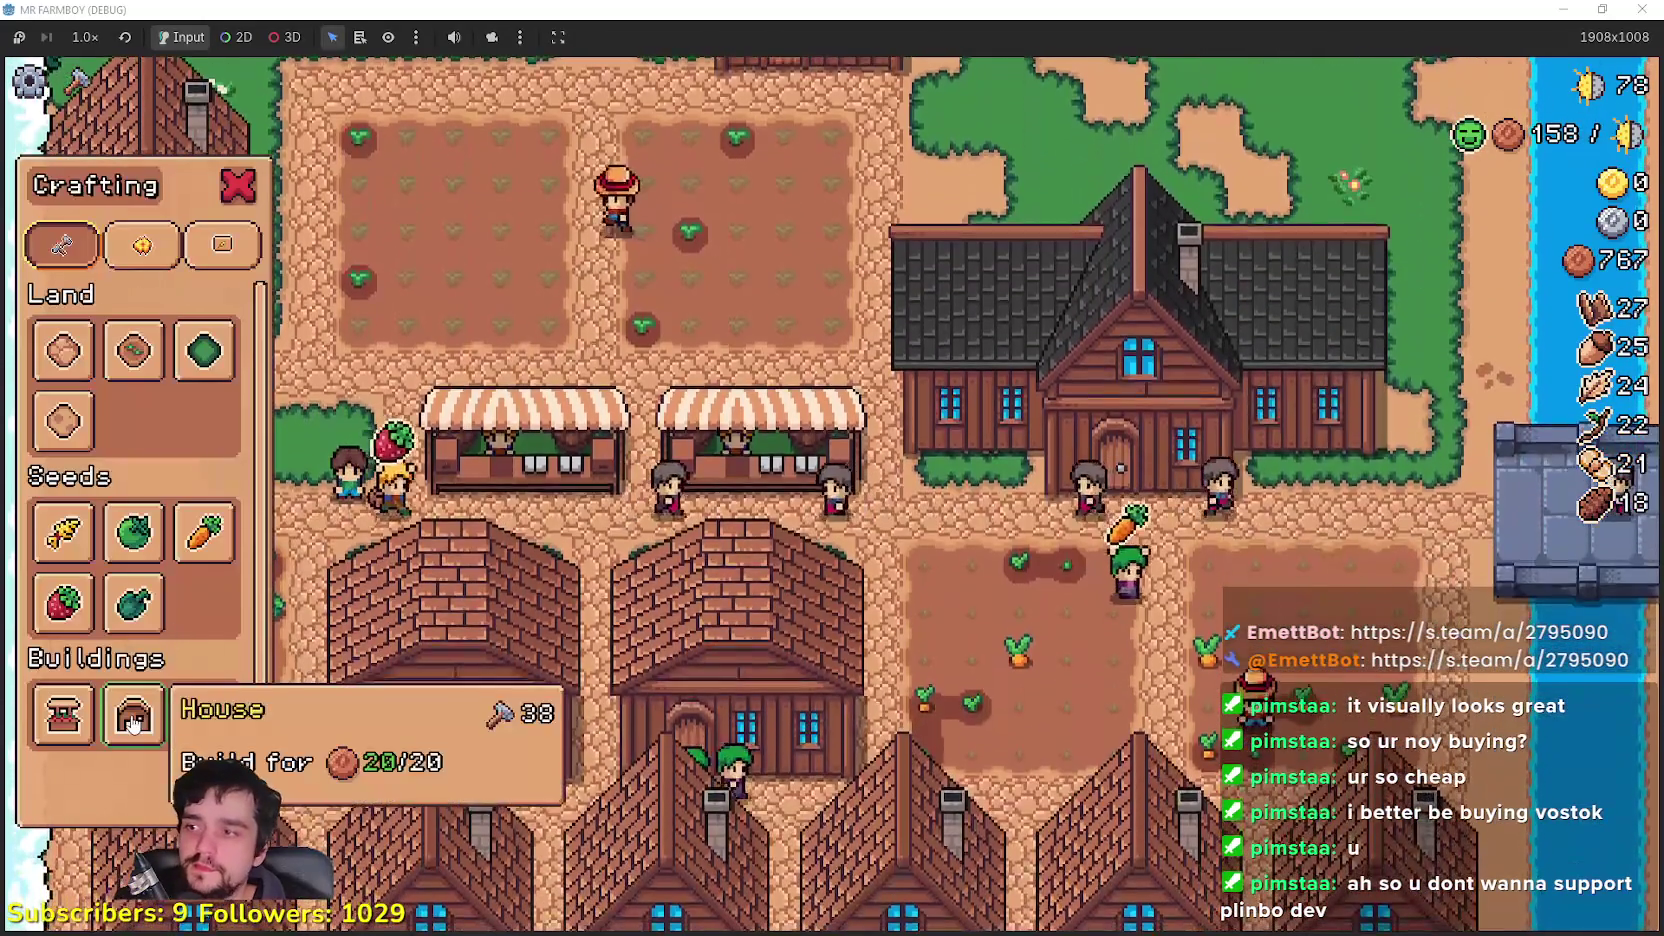
pyautogui.click(133, 714)
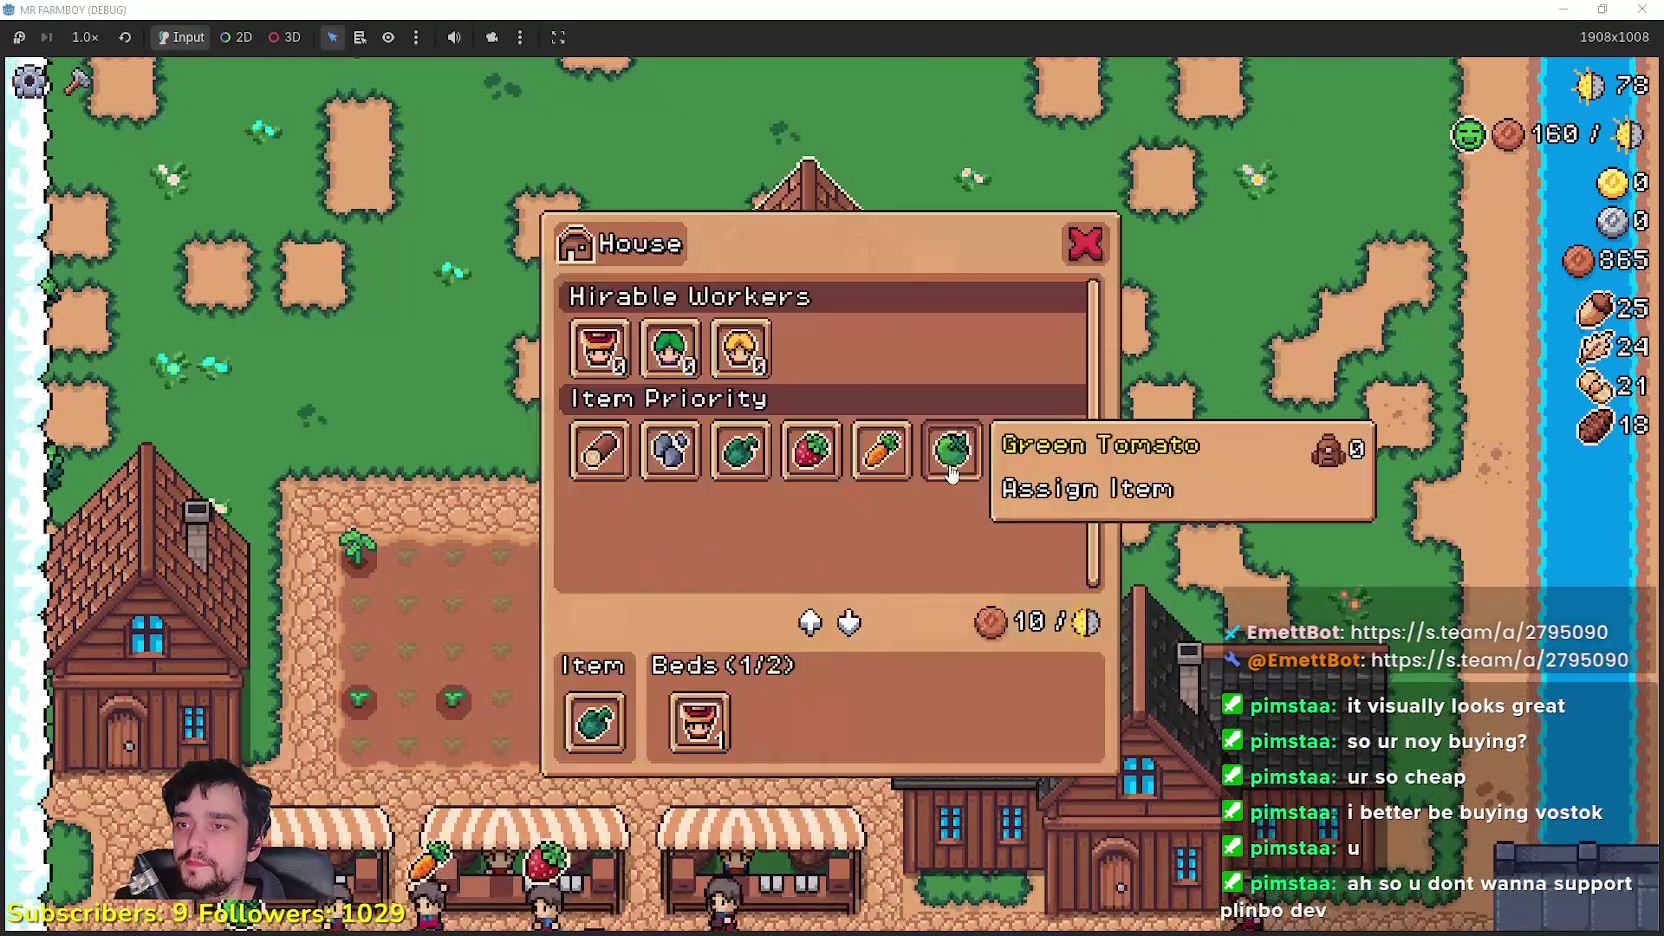
pyautogui.moveTo(688, 350)
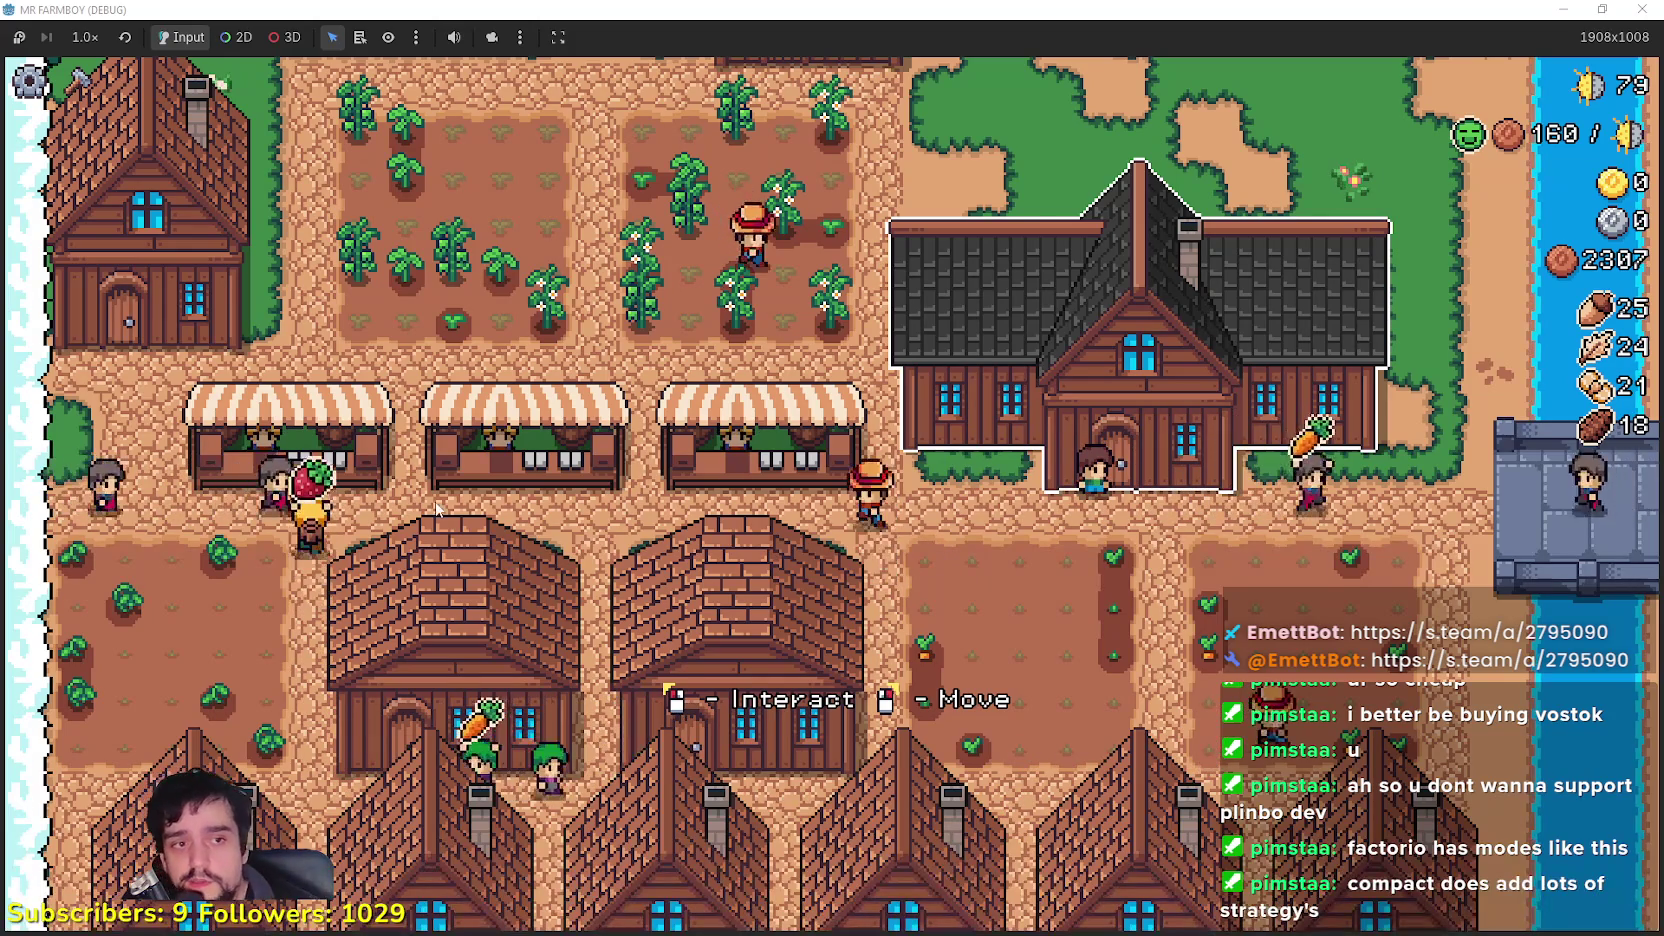
# Step: Walk to the top house and hire a Gatherer for 1200
pyautogui.scroll(3, 613, 352)
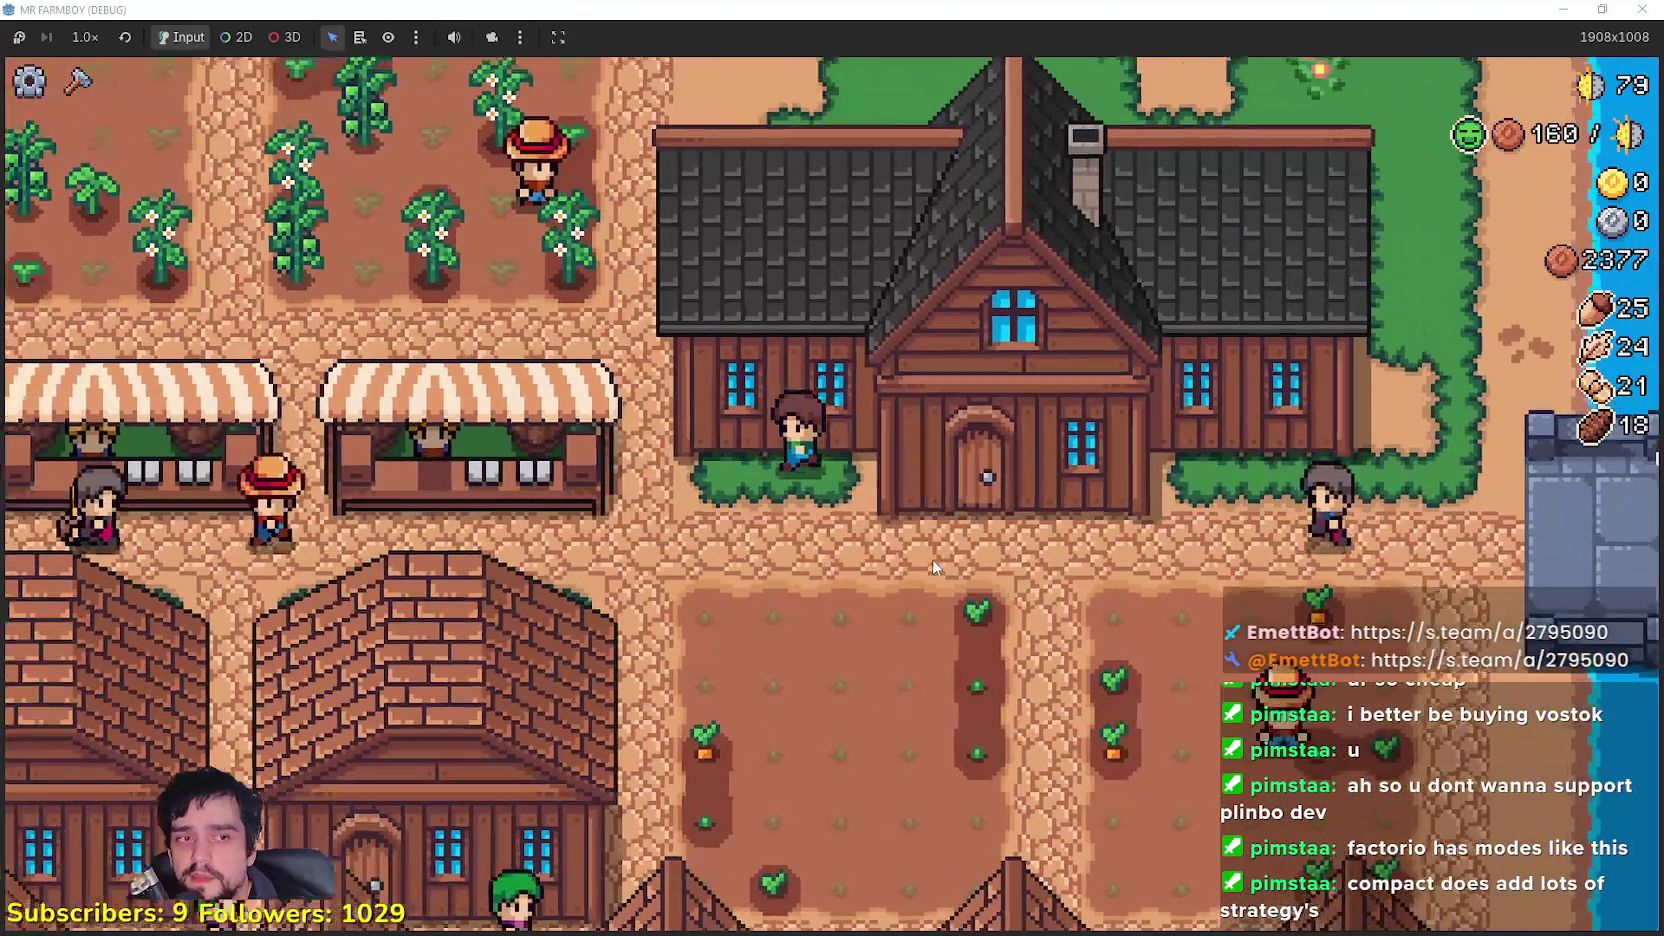
pyautogui.press('w')
pyautogui.press('a')
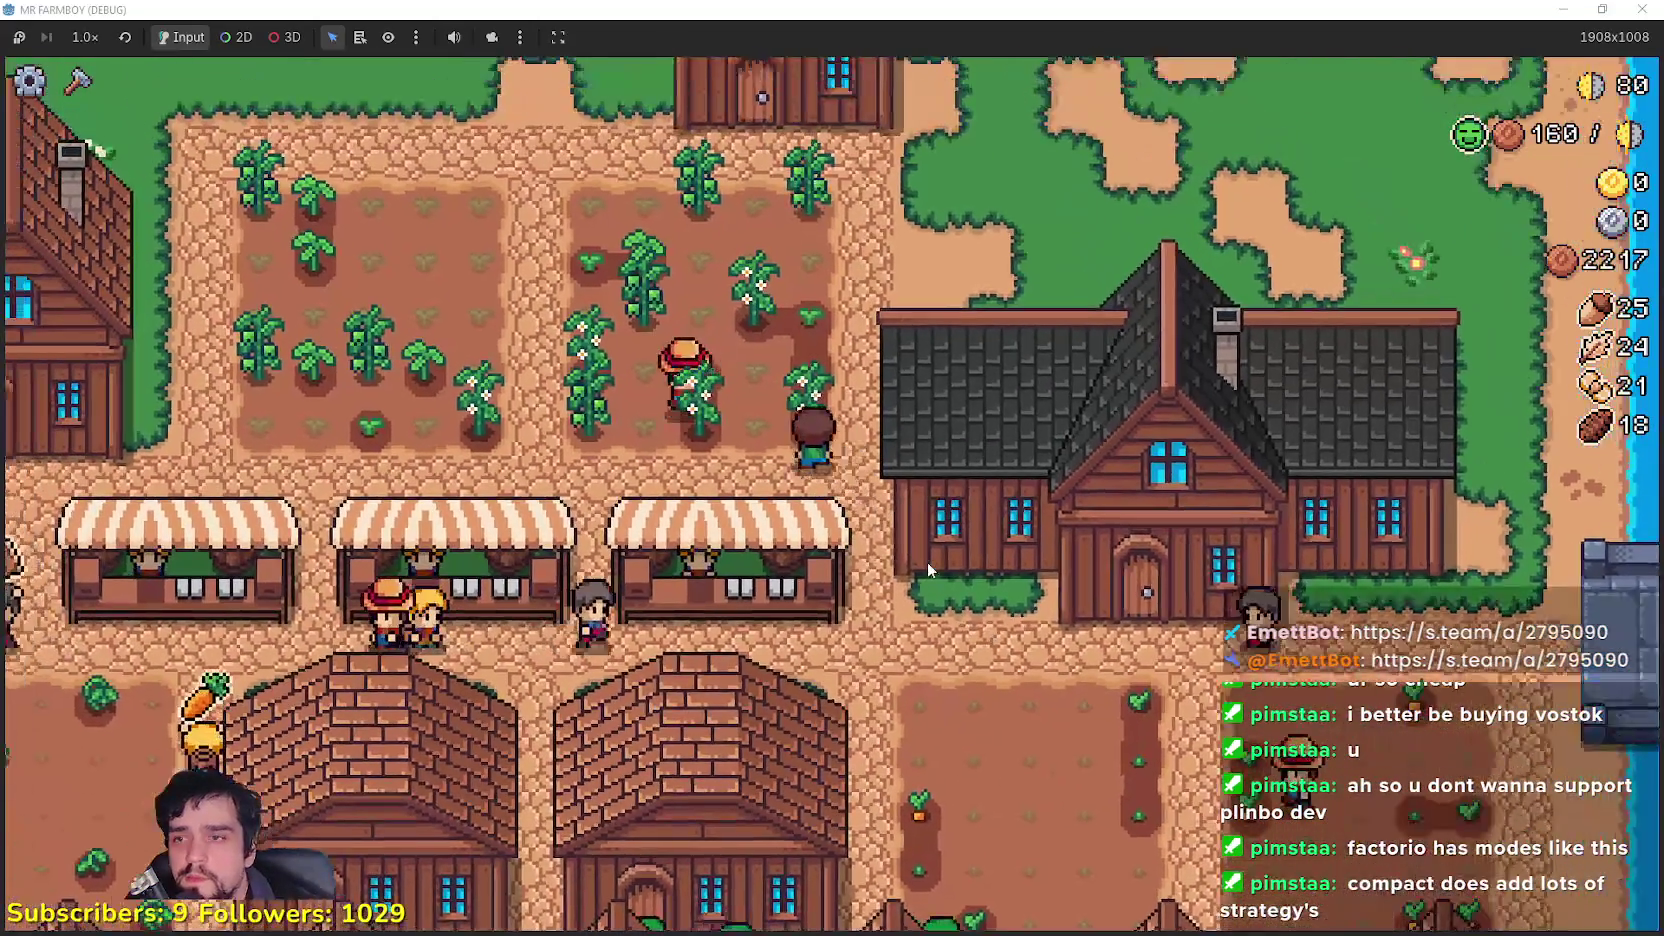
pyautogui.press('w')
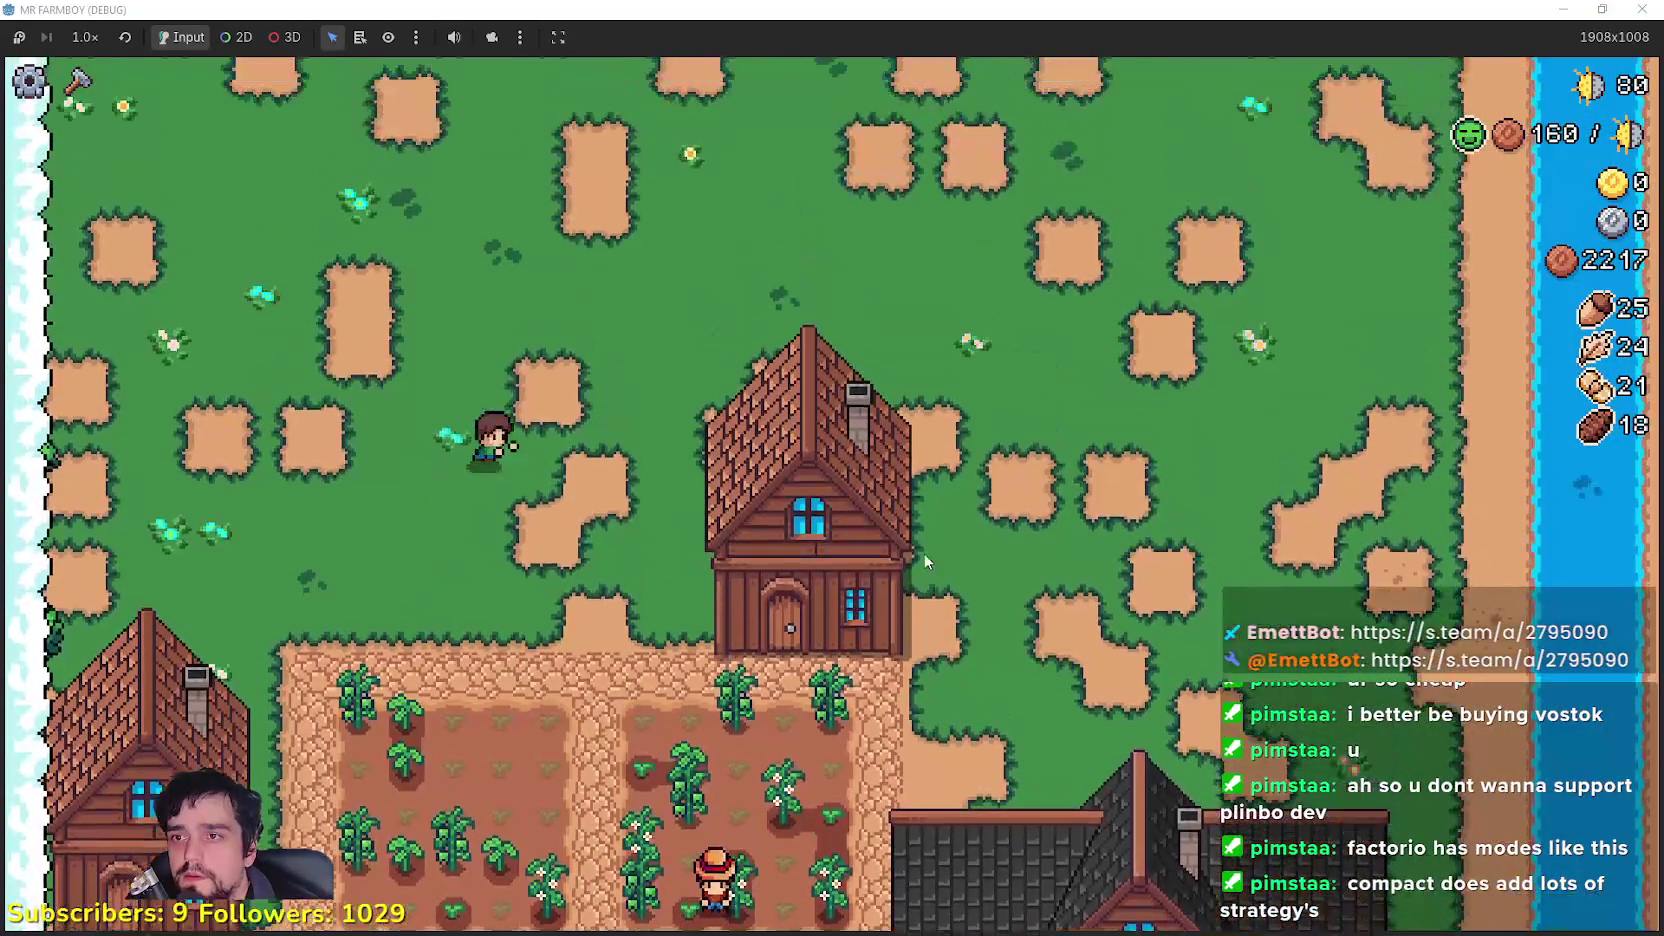
pyautogui.press('w')
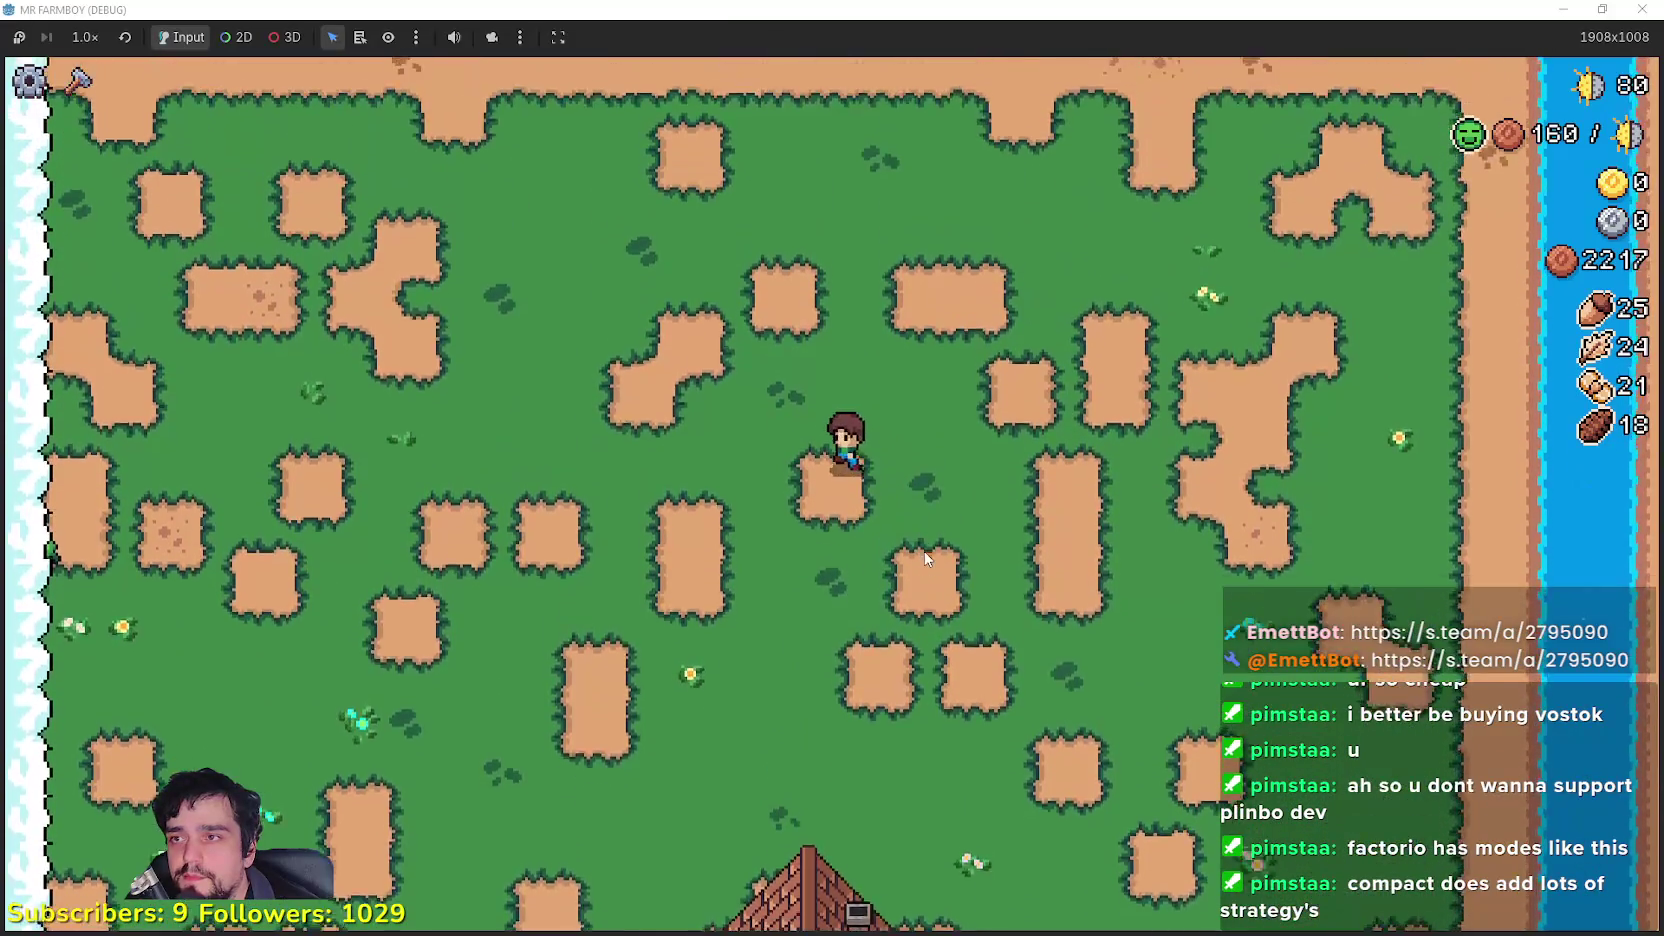
pyautogui.press('s')
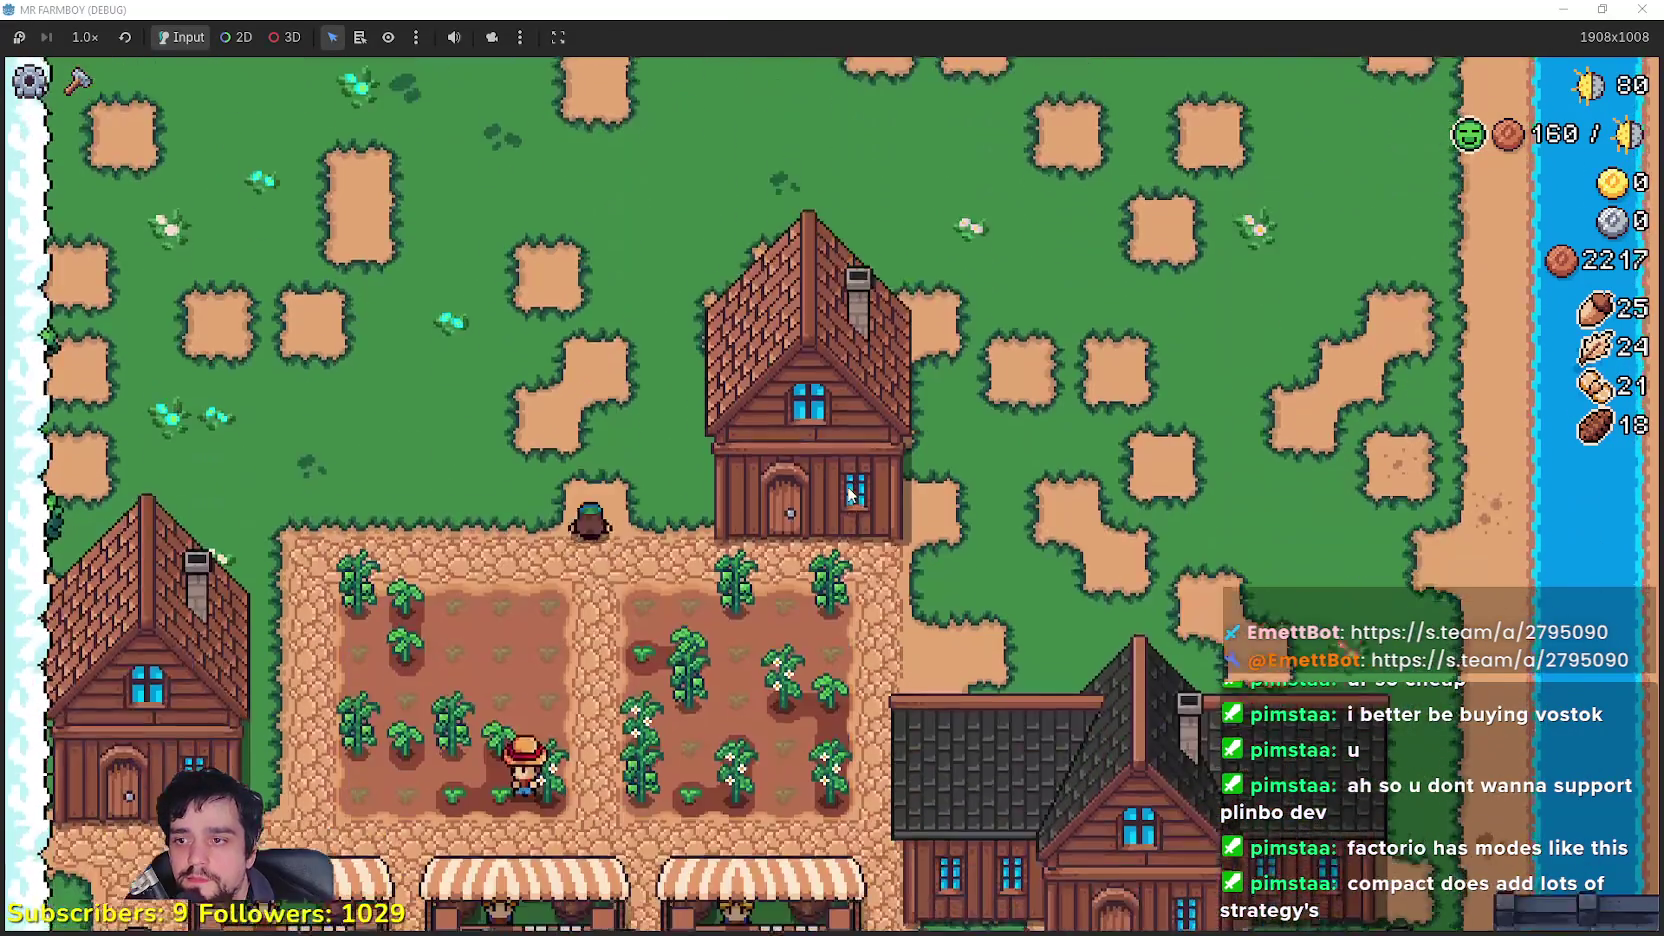
pyautogui.press('s')
pyautogui.press('d')
pyautogui.press('w')
pyautogui.press('e')
pyautogui.moveTo(686, 367)
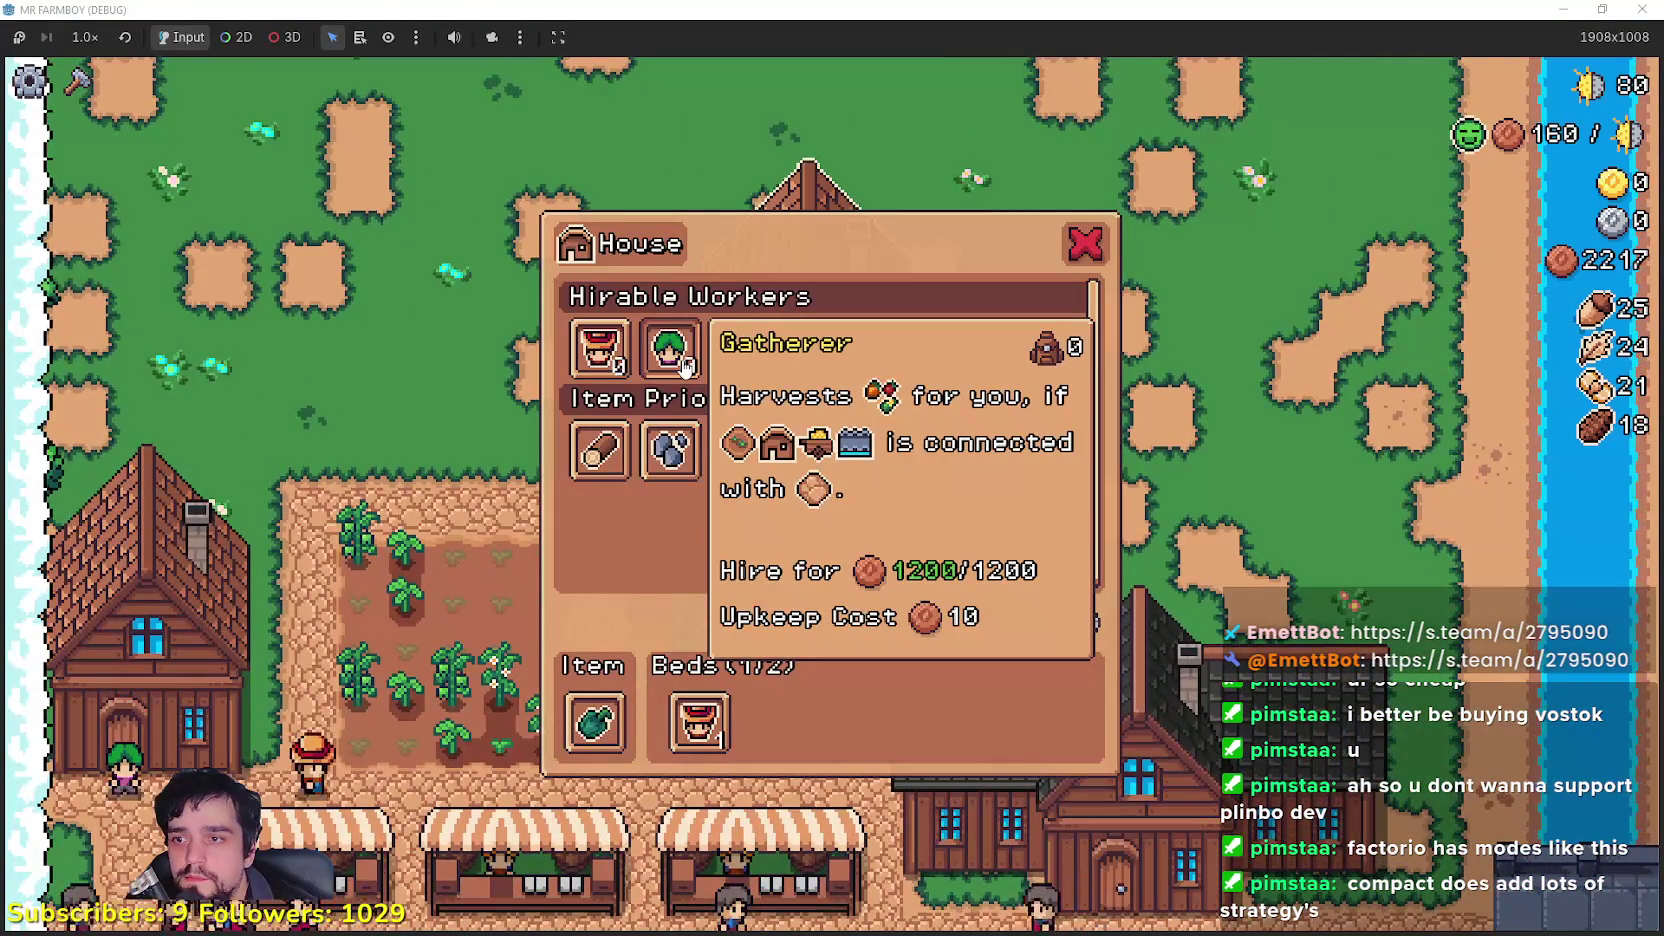
pyautogui.press('Escape')
# Step: View the Player House skill tree, close it, and head south past the houses
pyautogui.press('s')
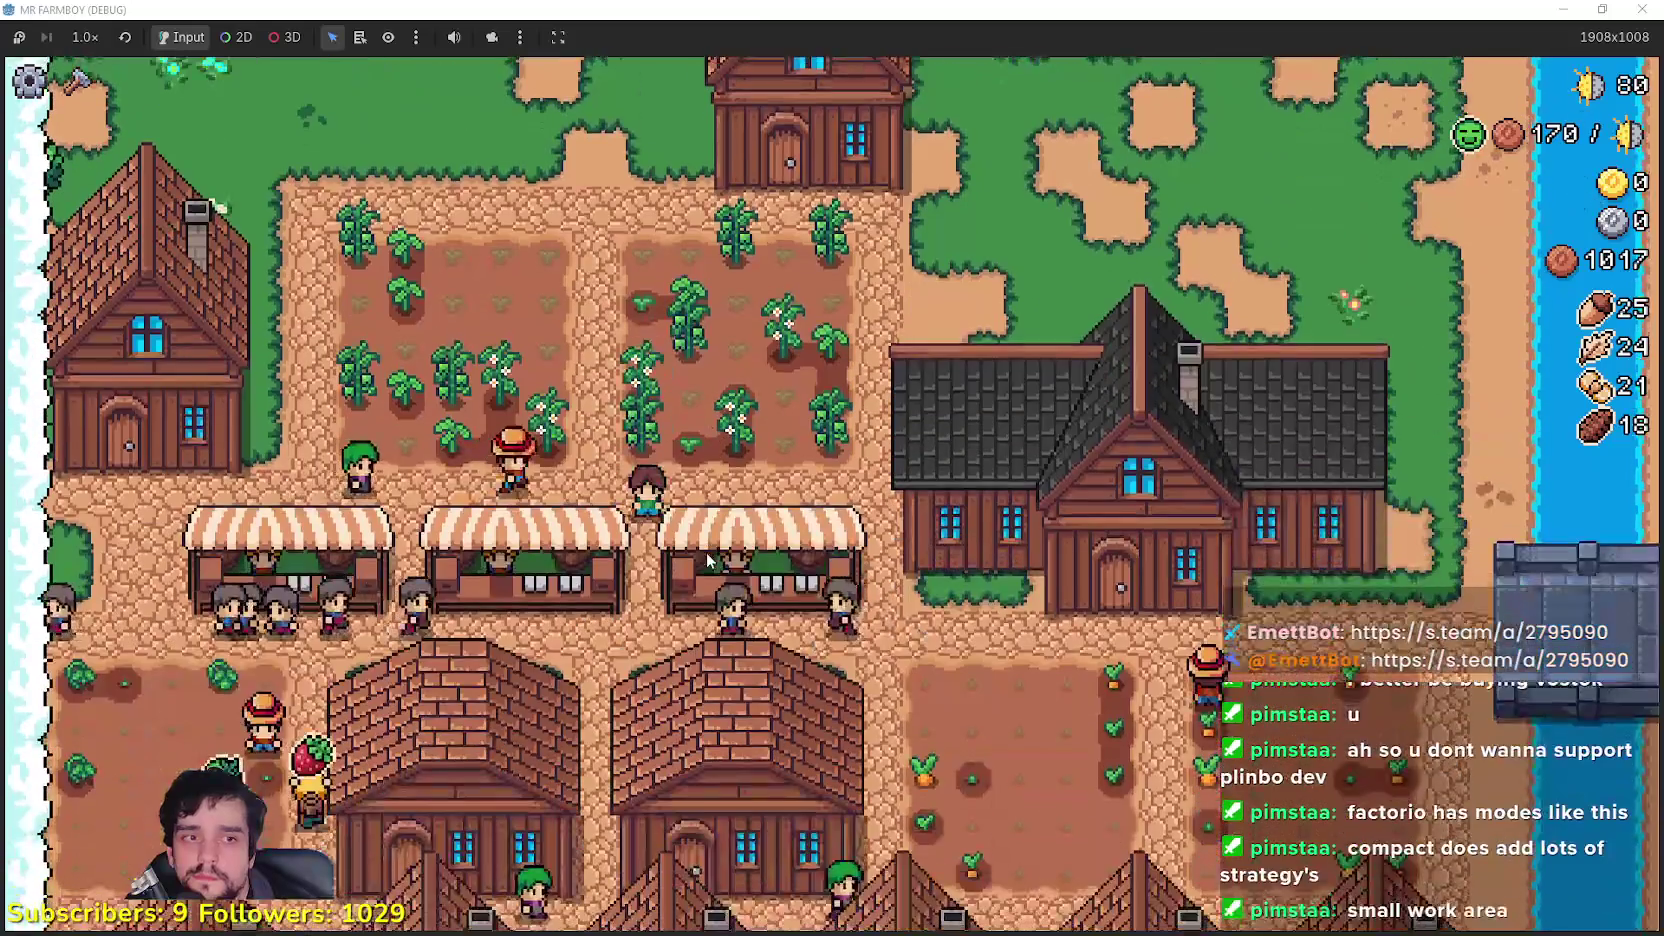
pyautogui.press('s')
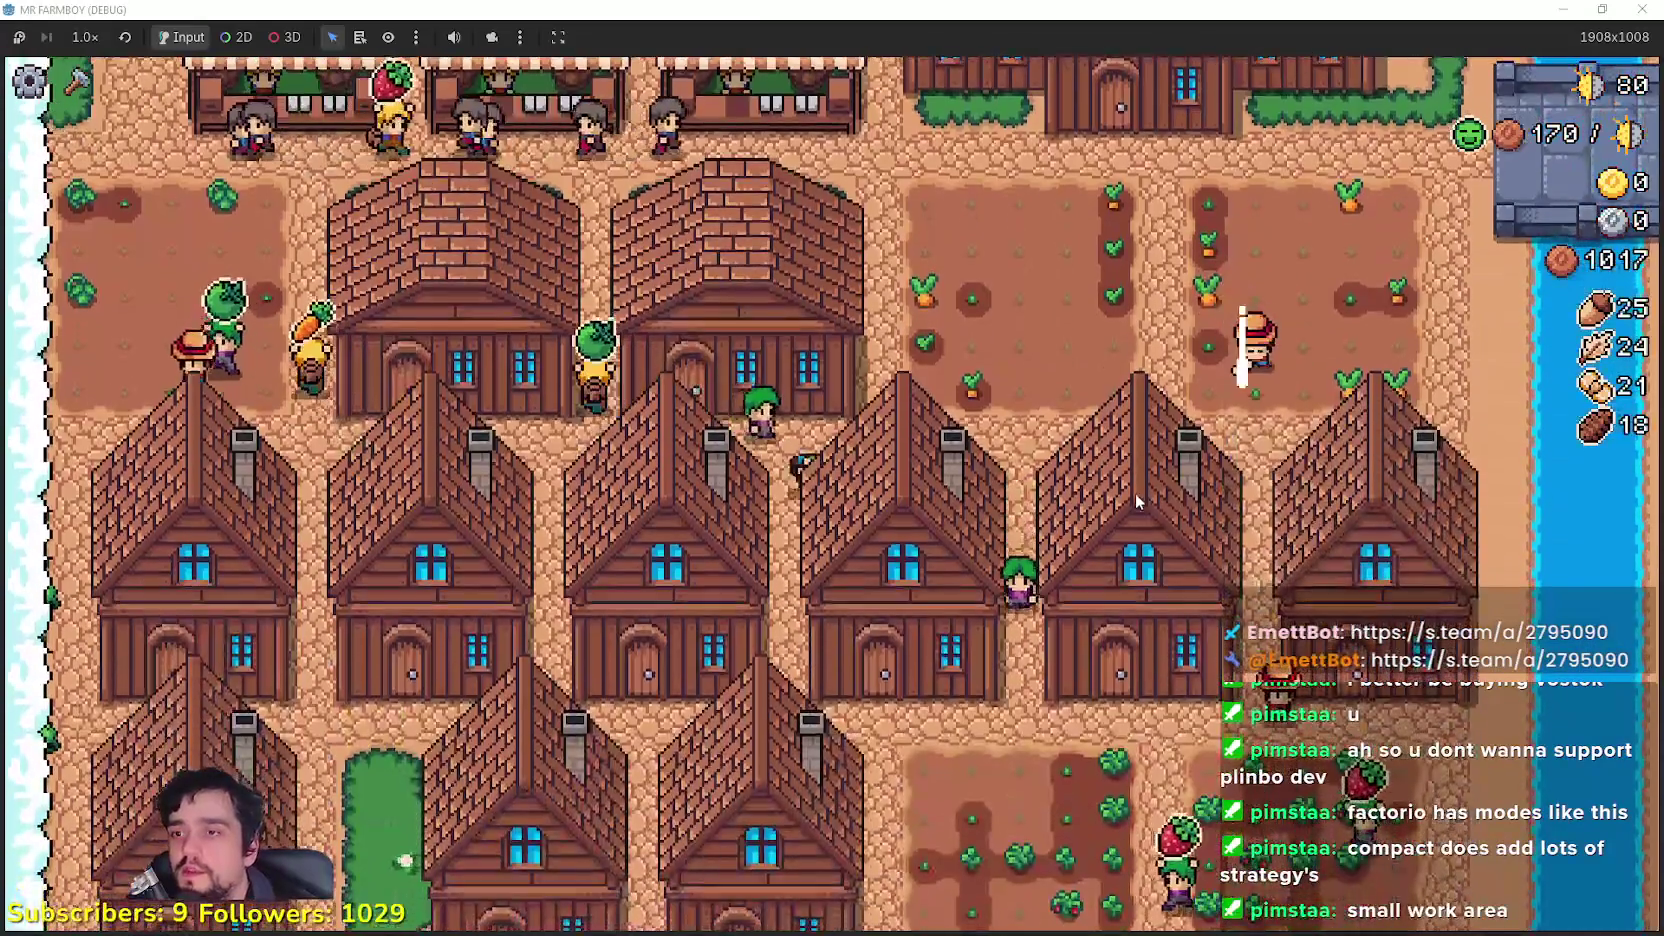
pyautogui.press('w')
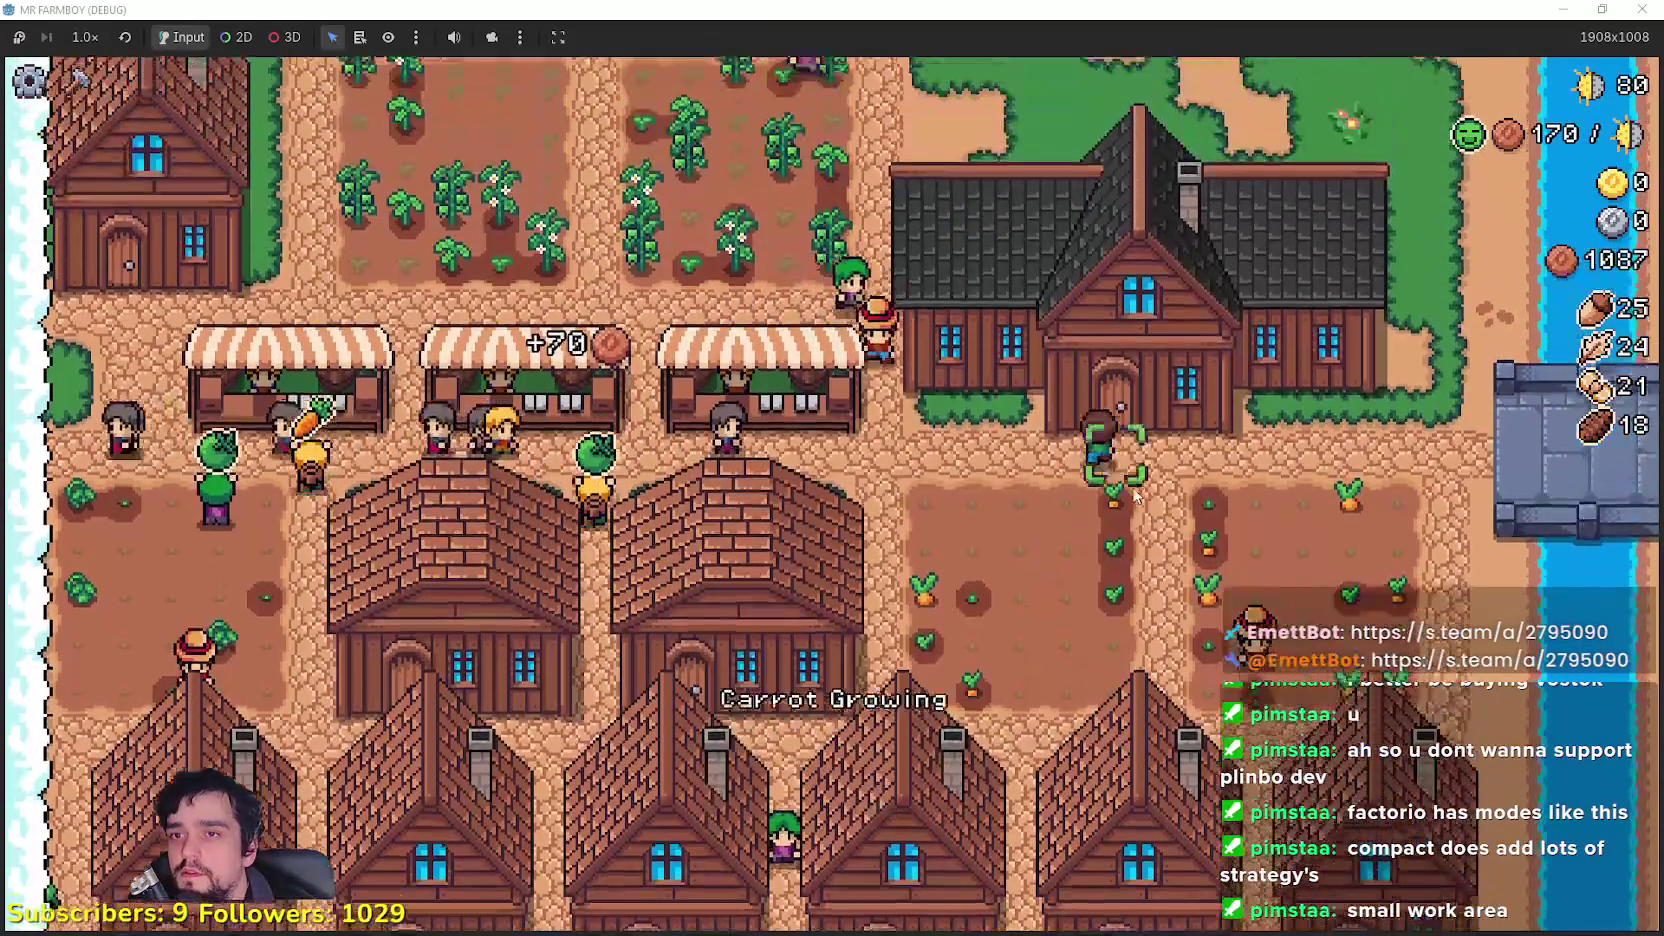
pyautogui.press('e')
pyautogui.moveTo(440, 539)
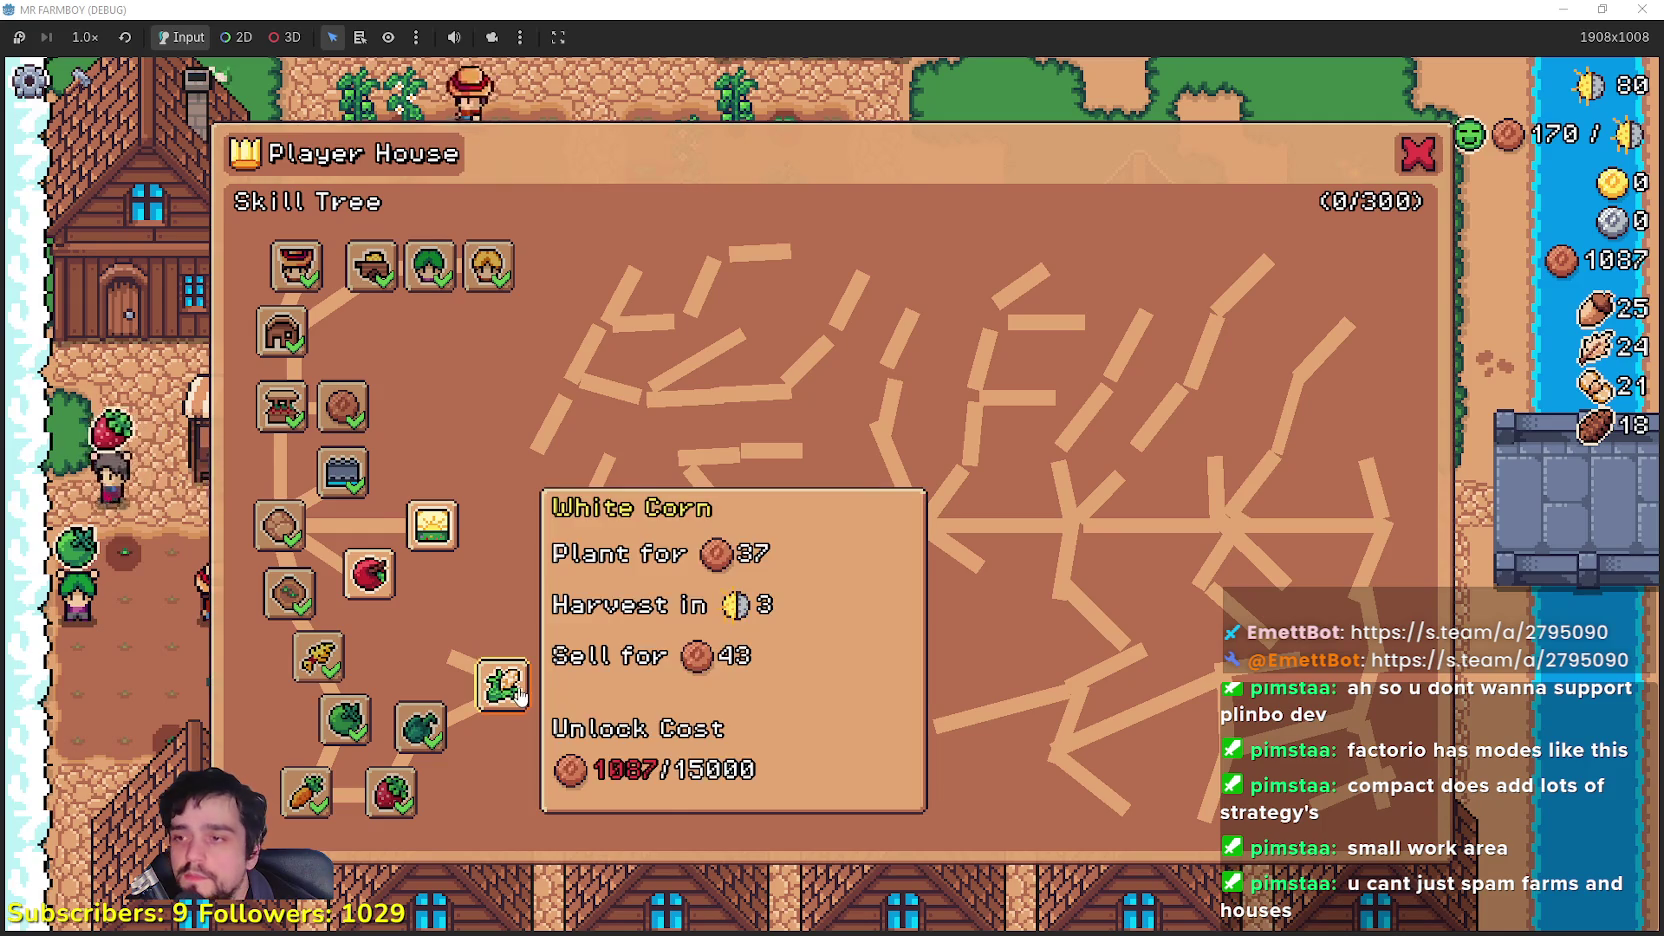
pyautogui.press('Escape')
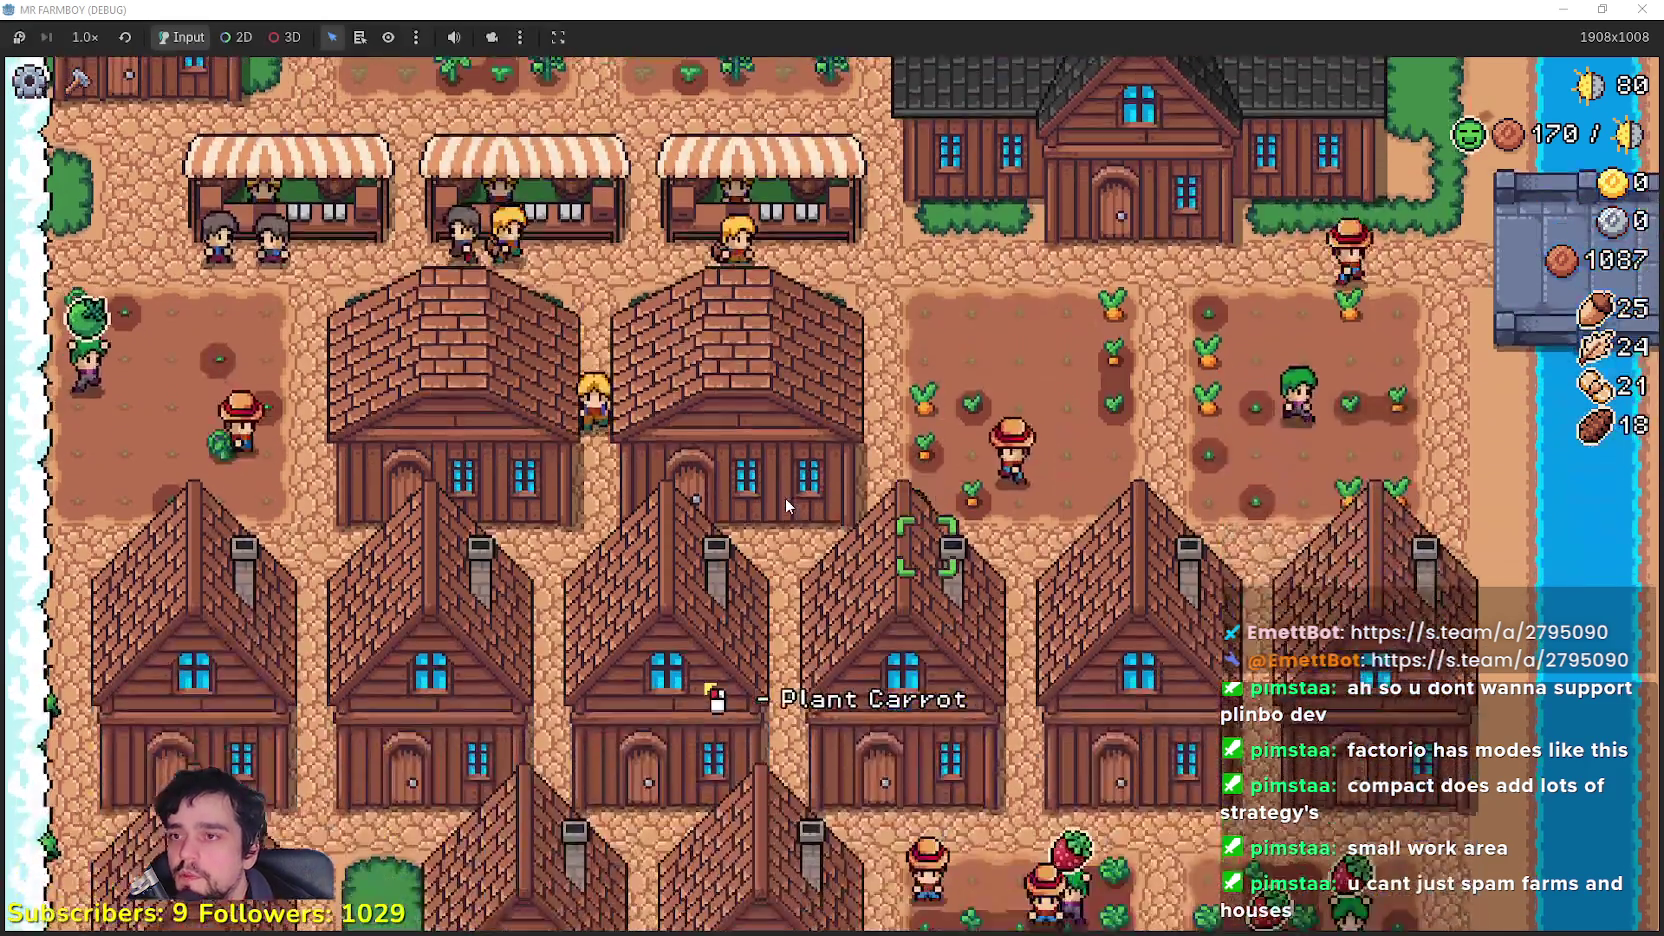
pyautogui.press('s')
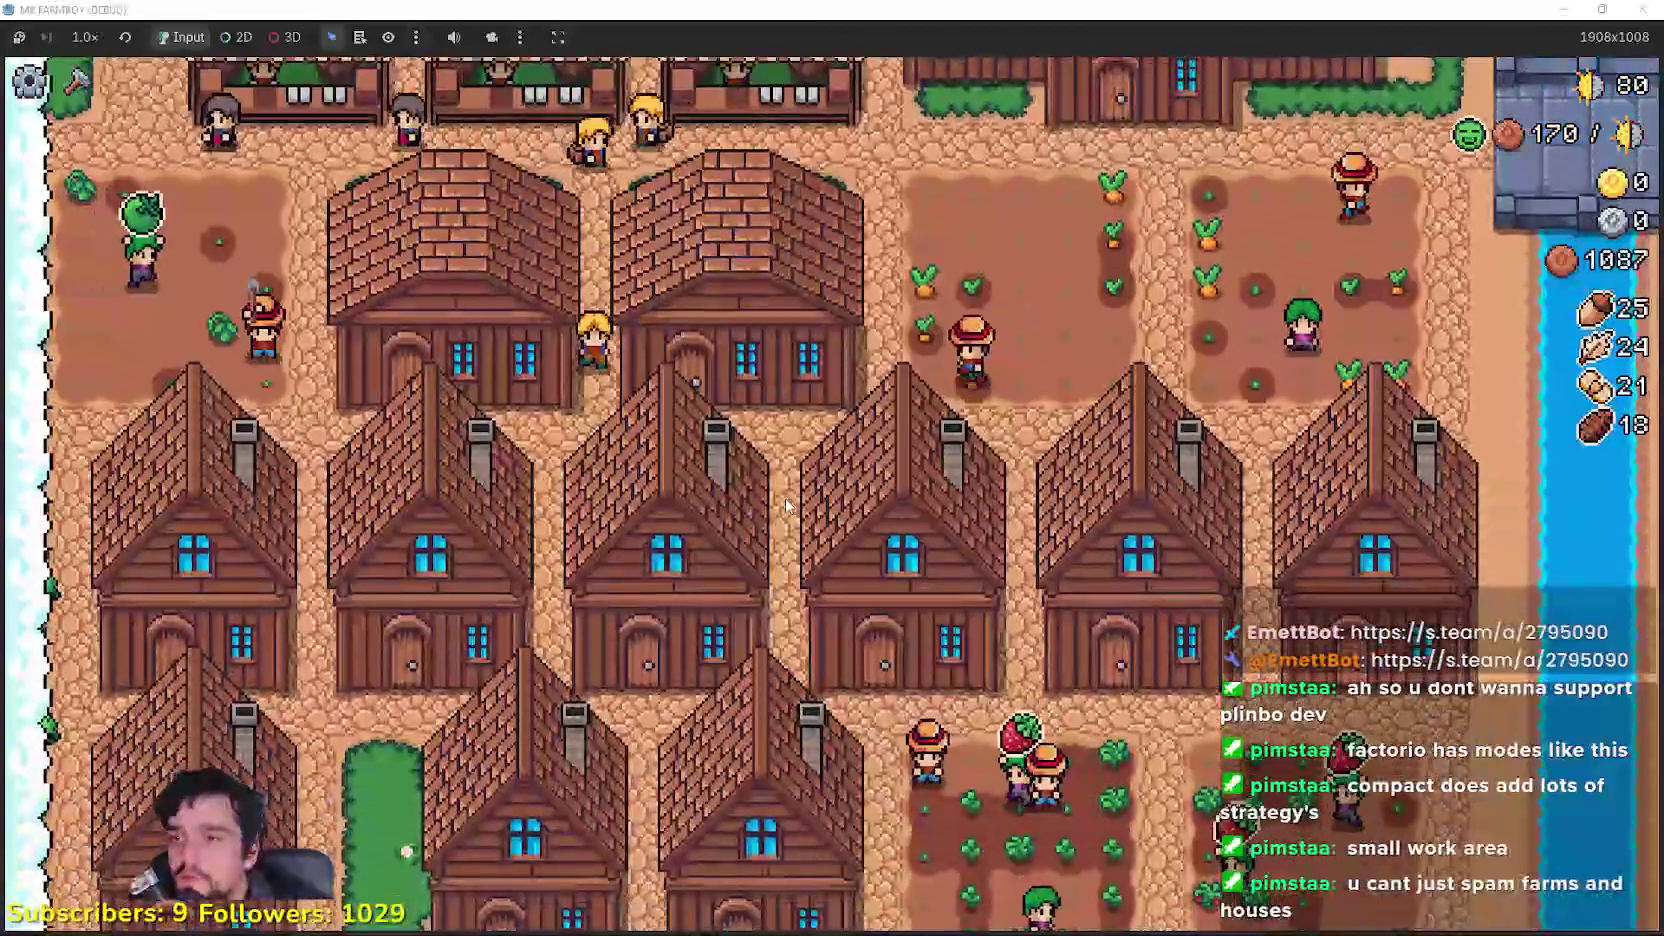
pyautogui.press('s')
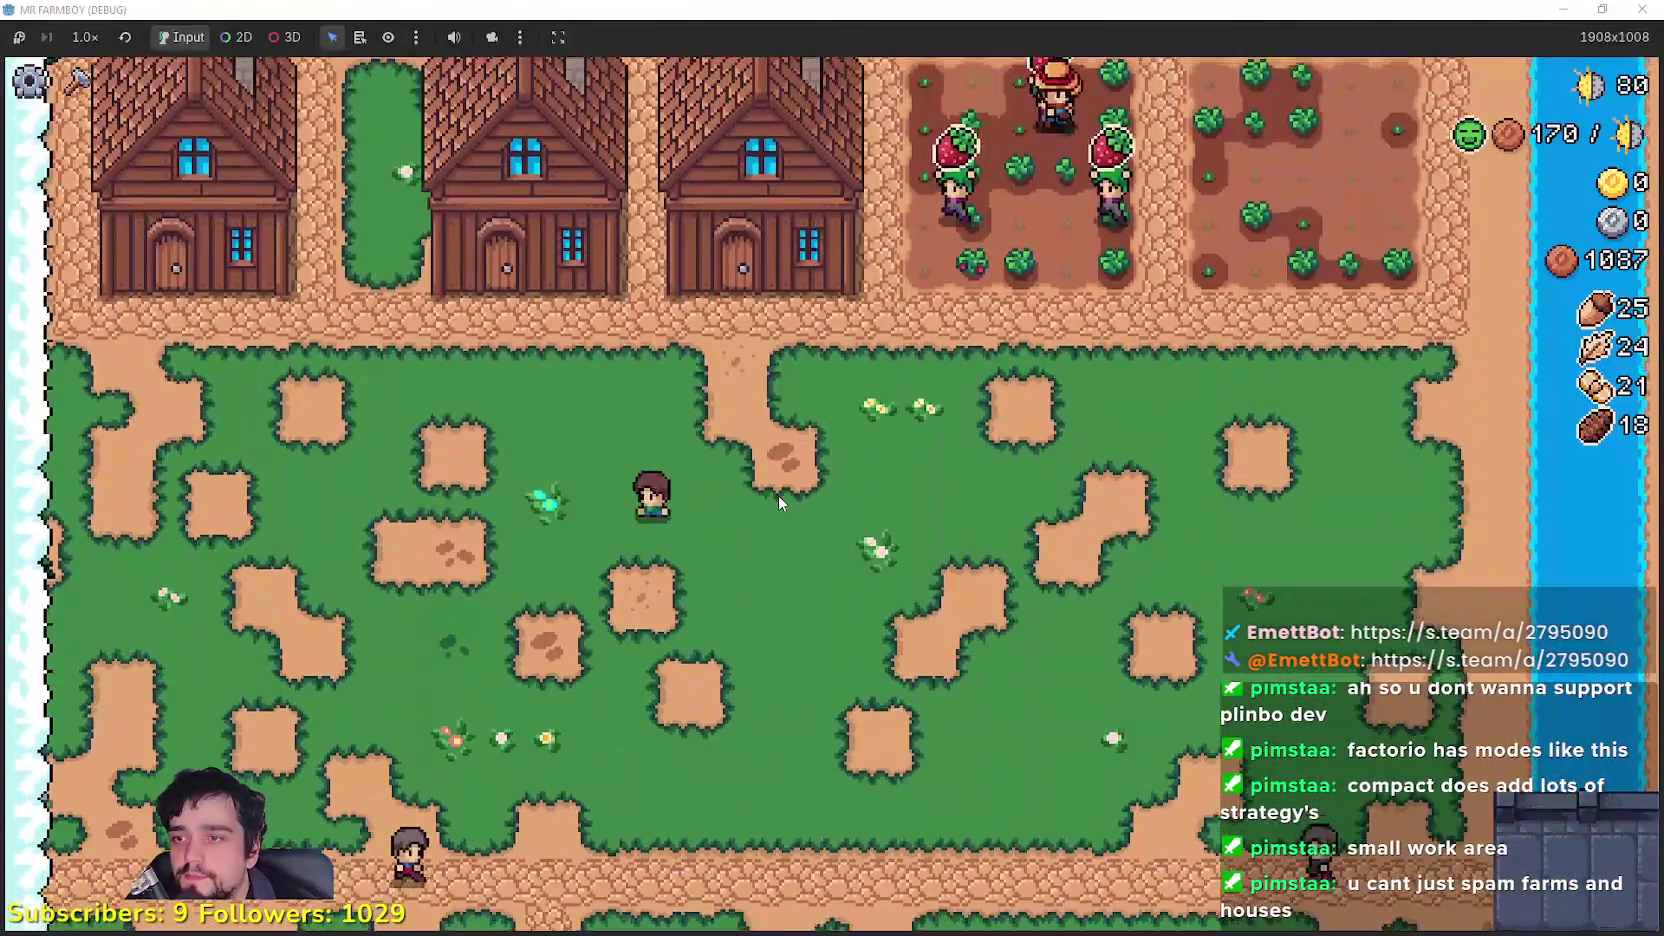
pyautogui.press('s')
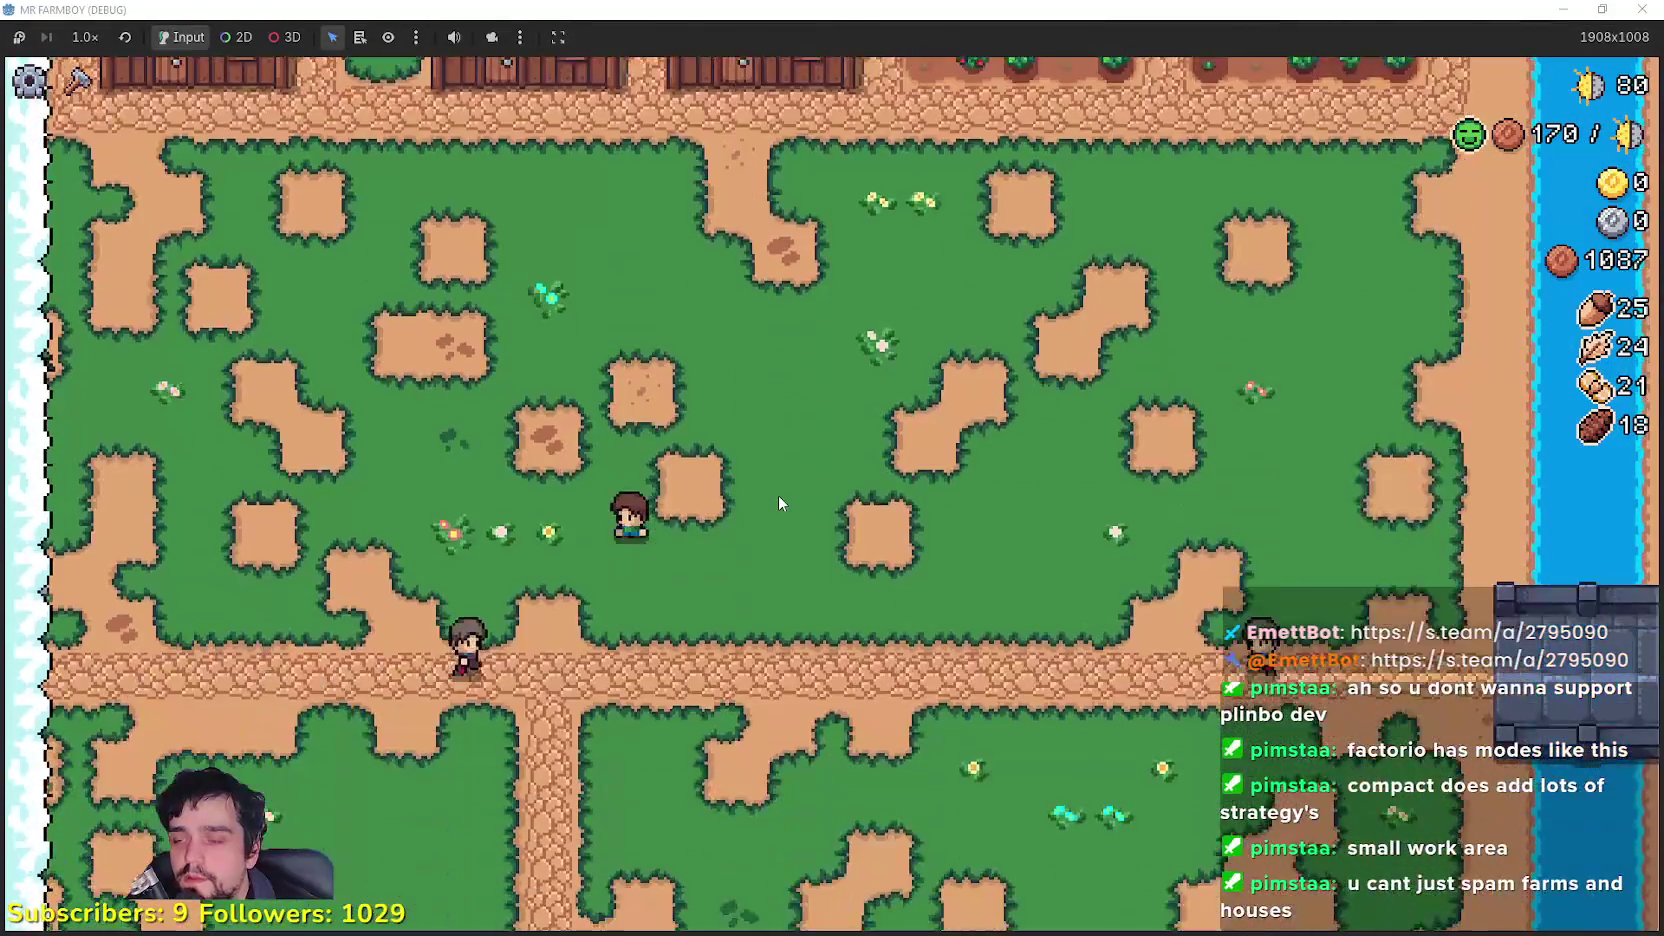
pyautogui.press('s')
pyautogui.press('a')
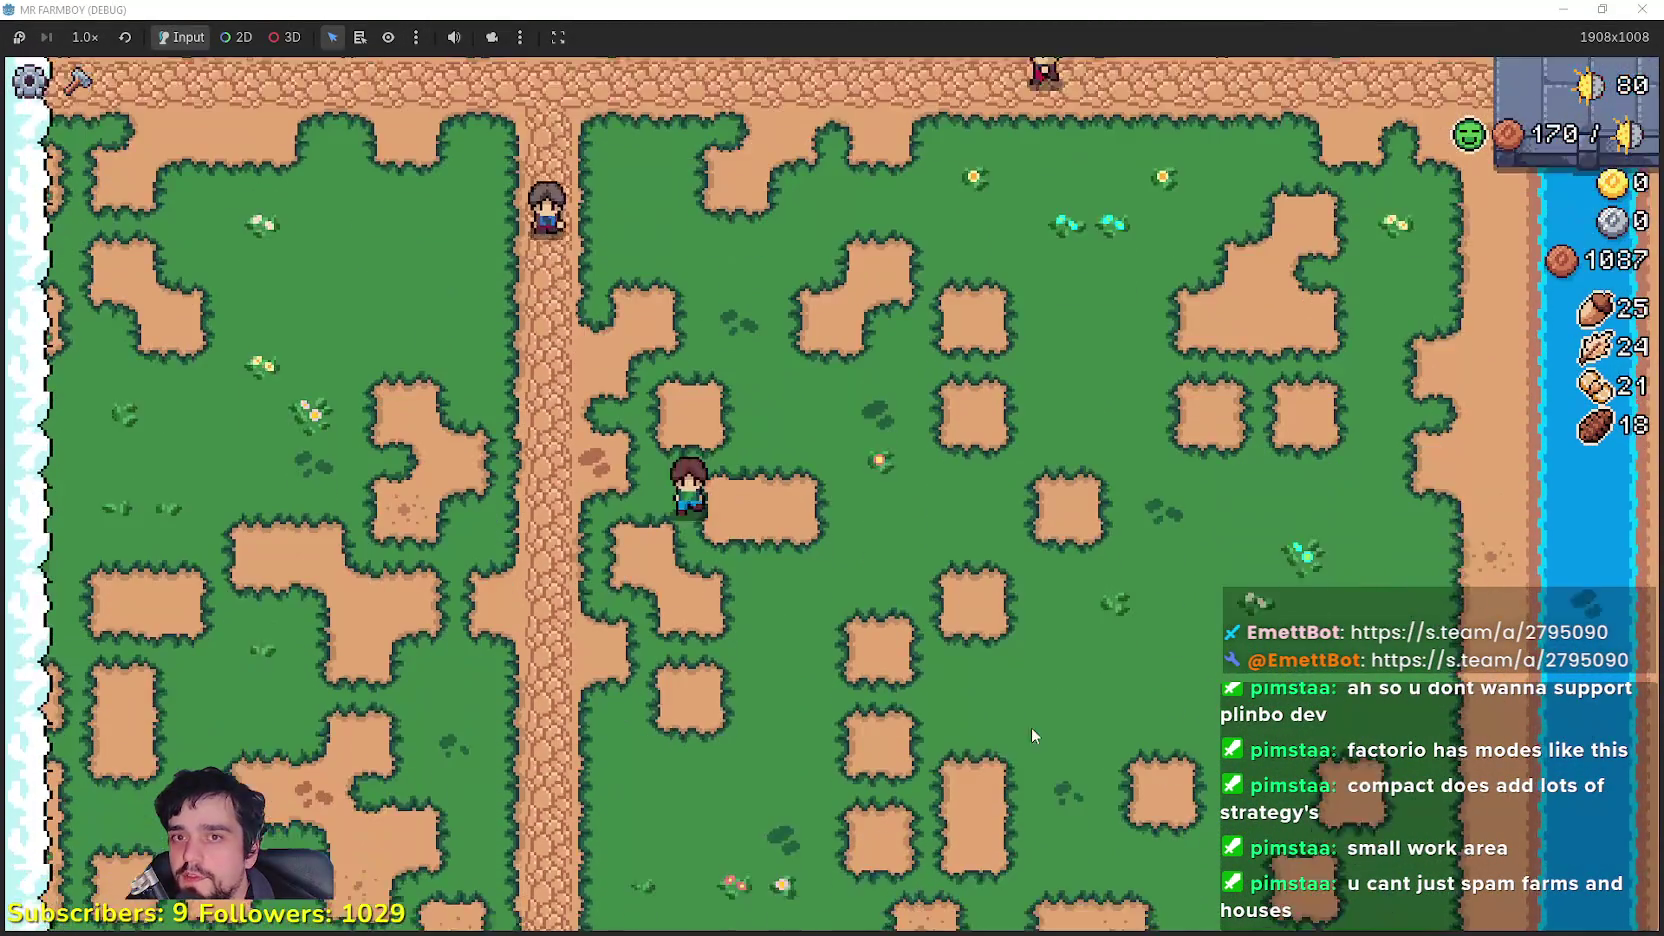
pyautogui.press('d')
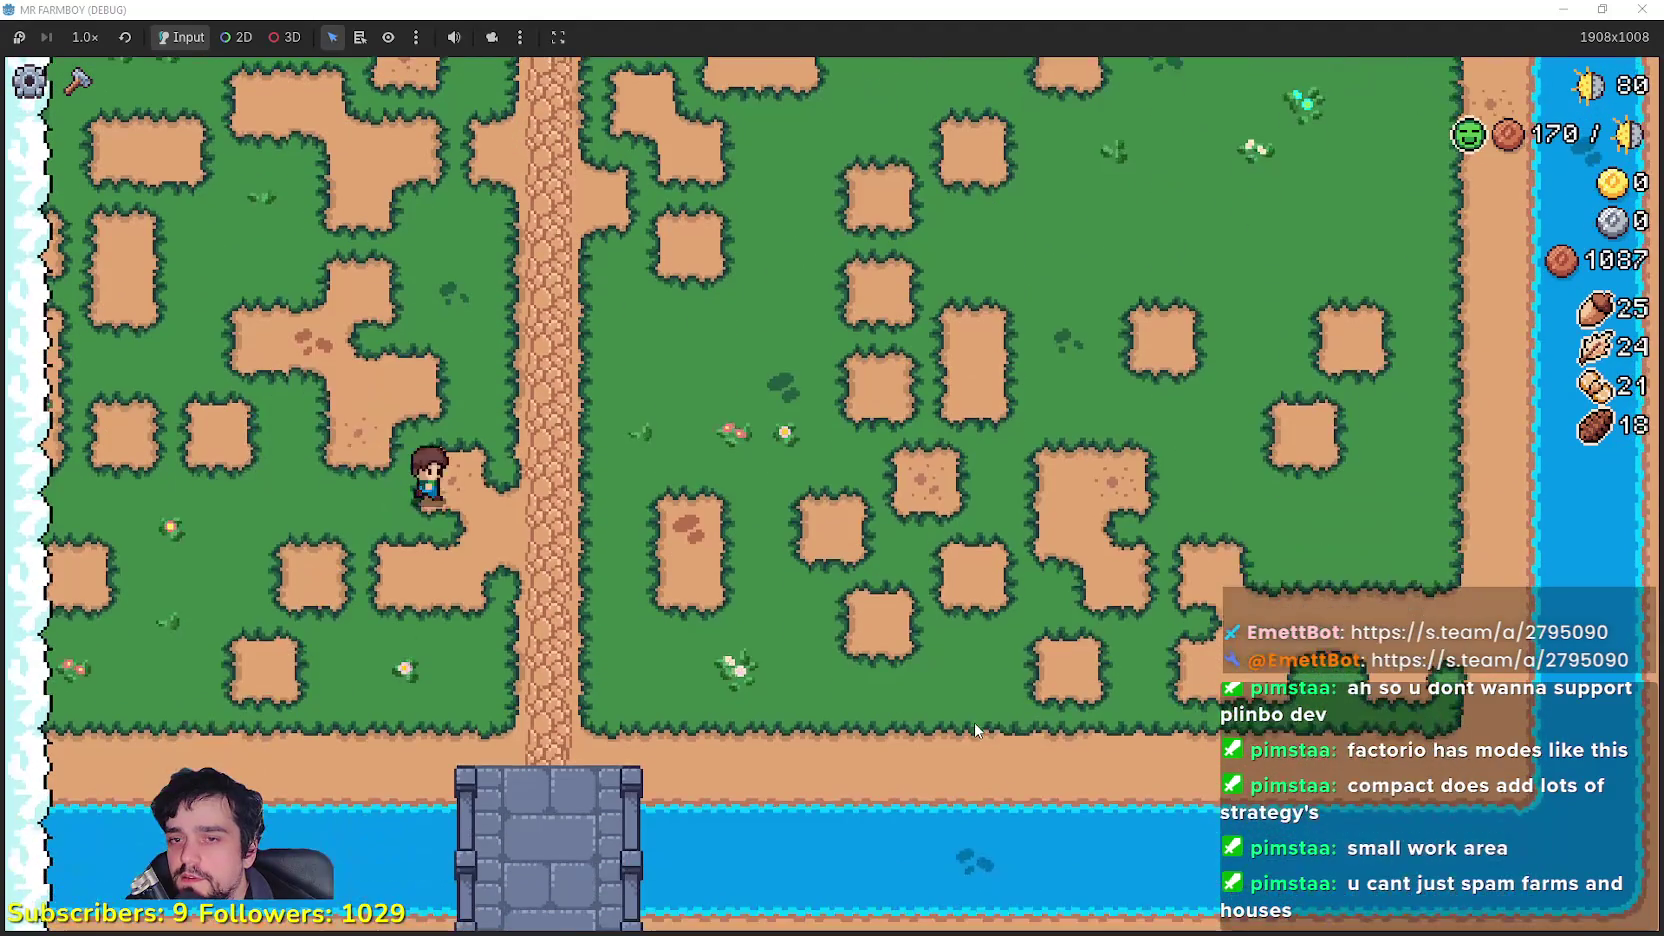
pyautogui.press('w')
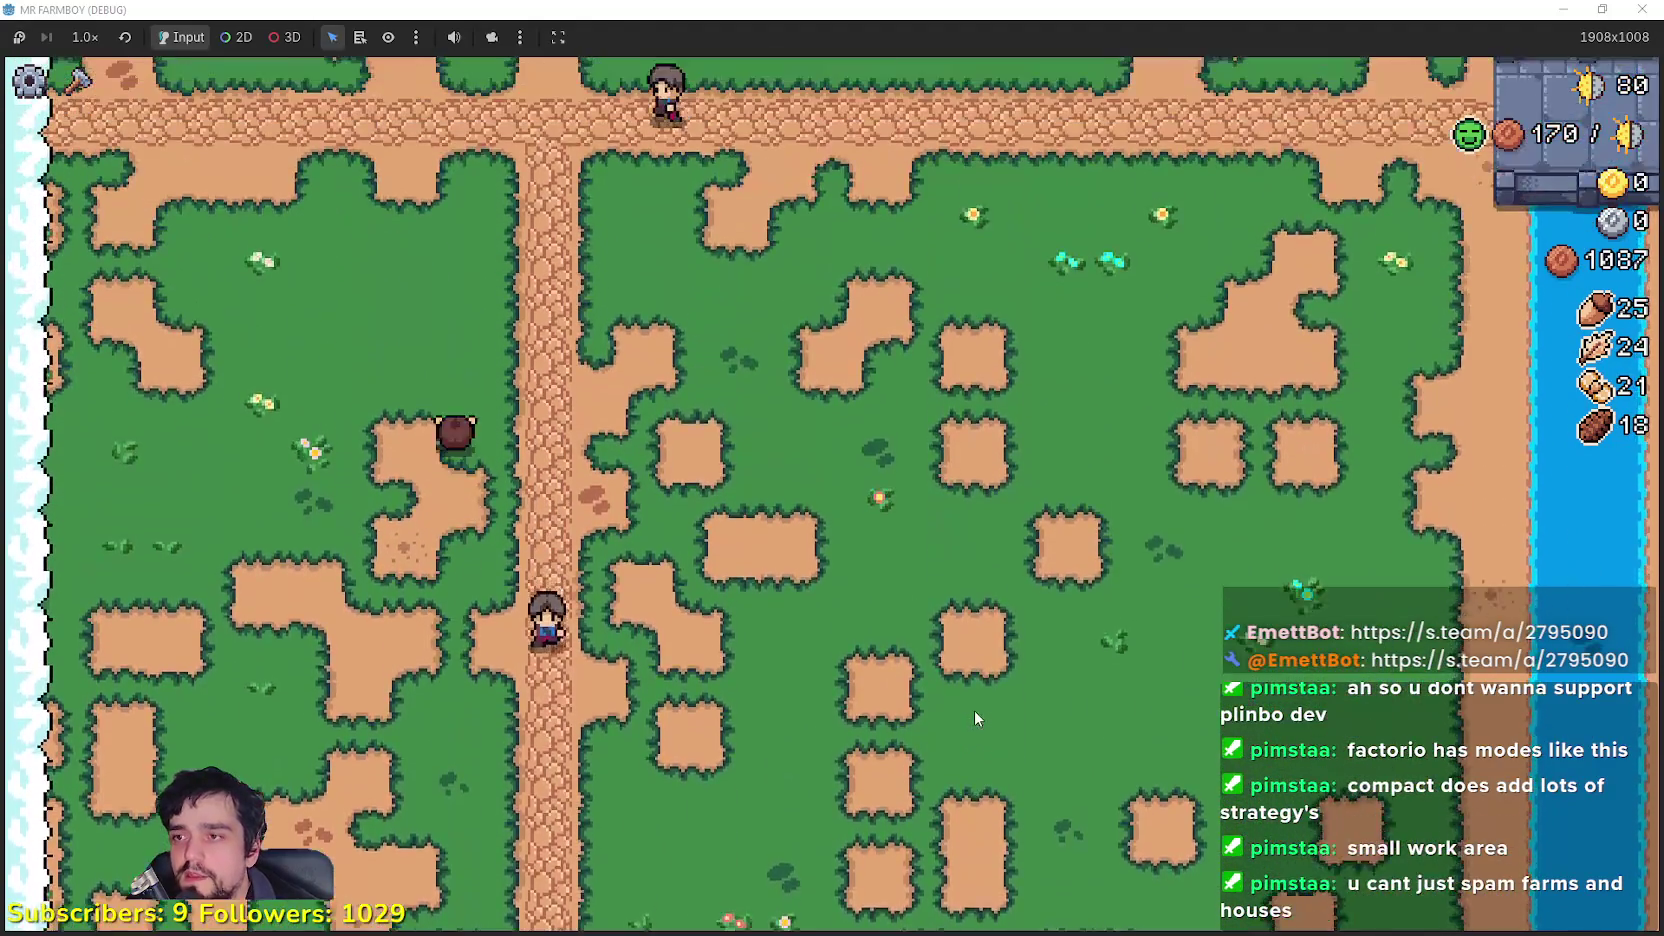
pyautogui.press('w')
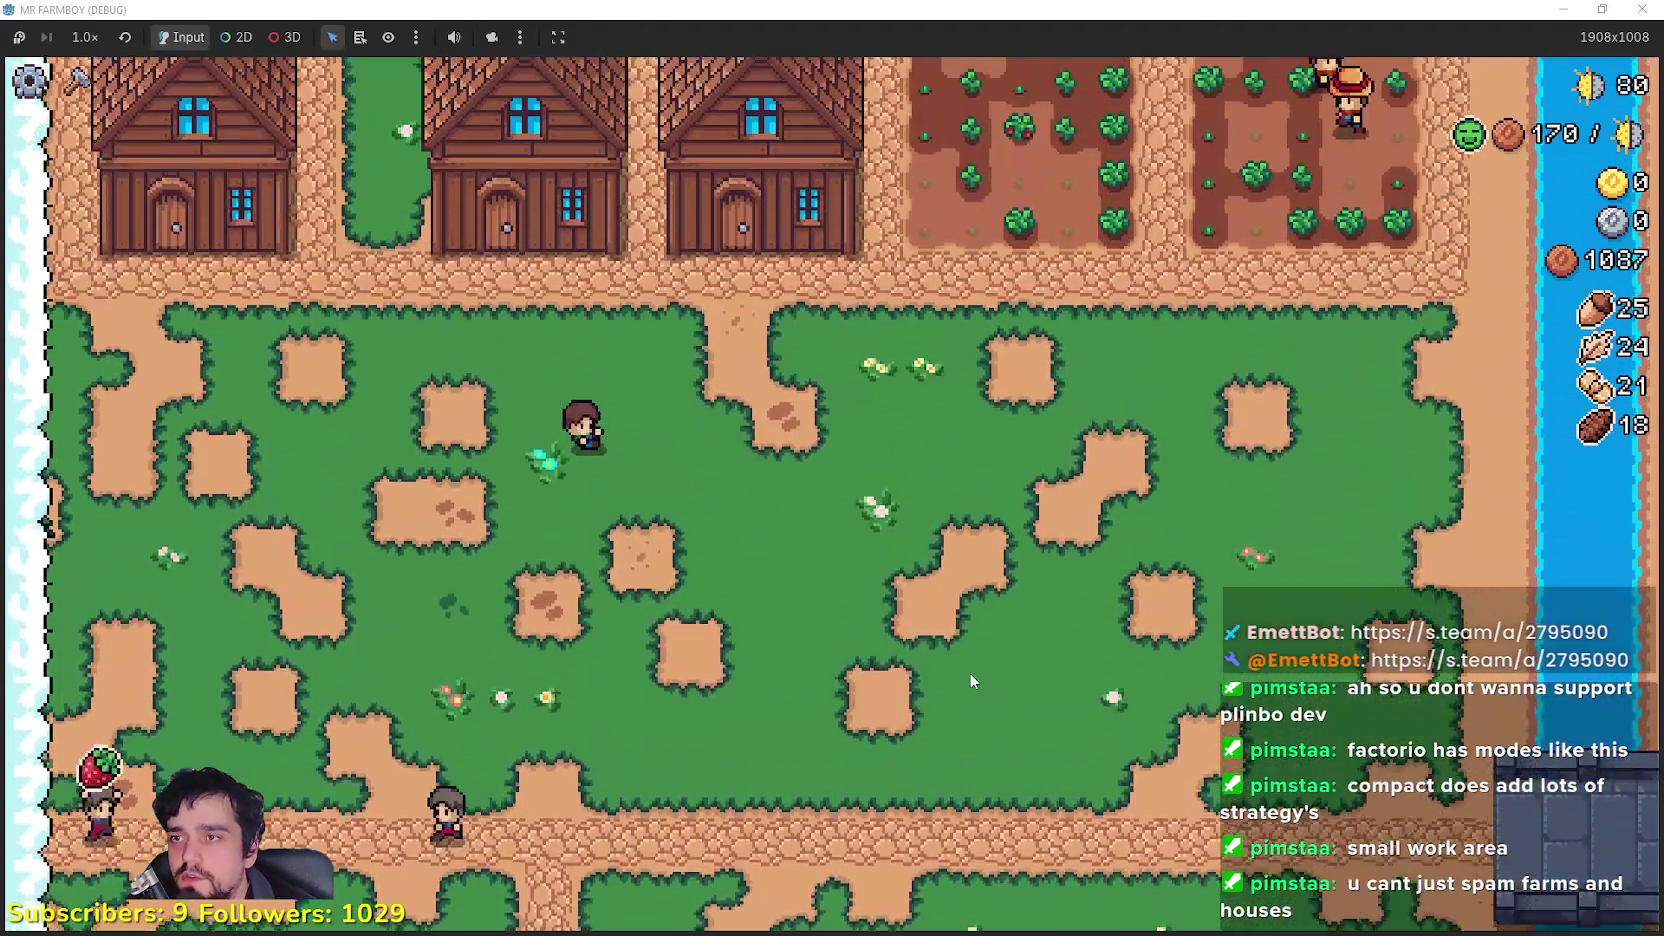
pyautogui.press('w')
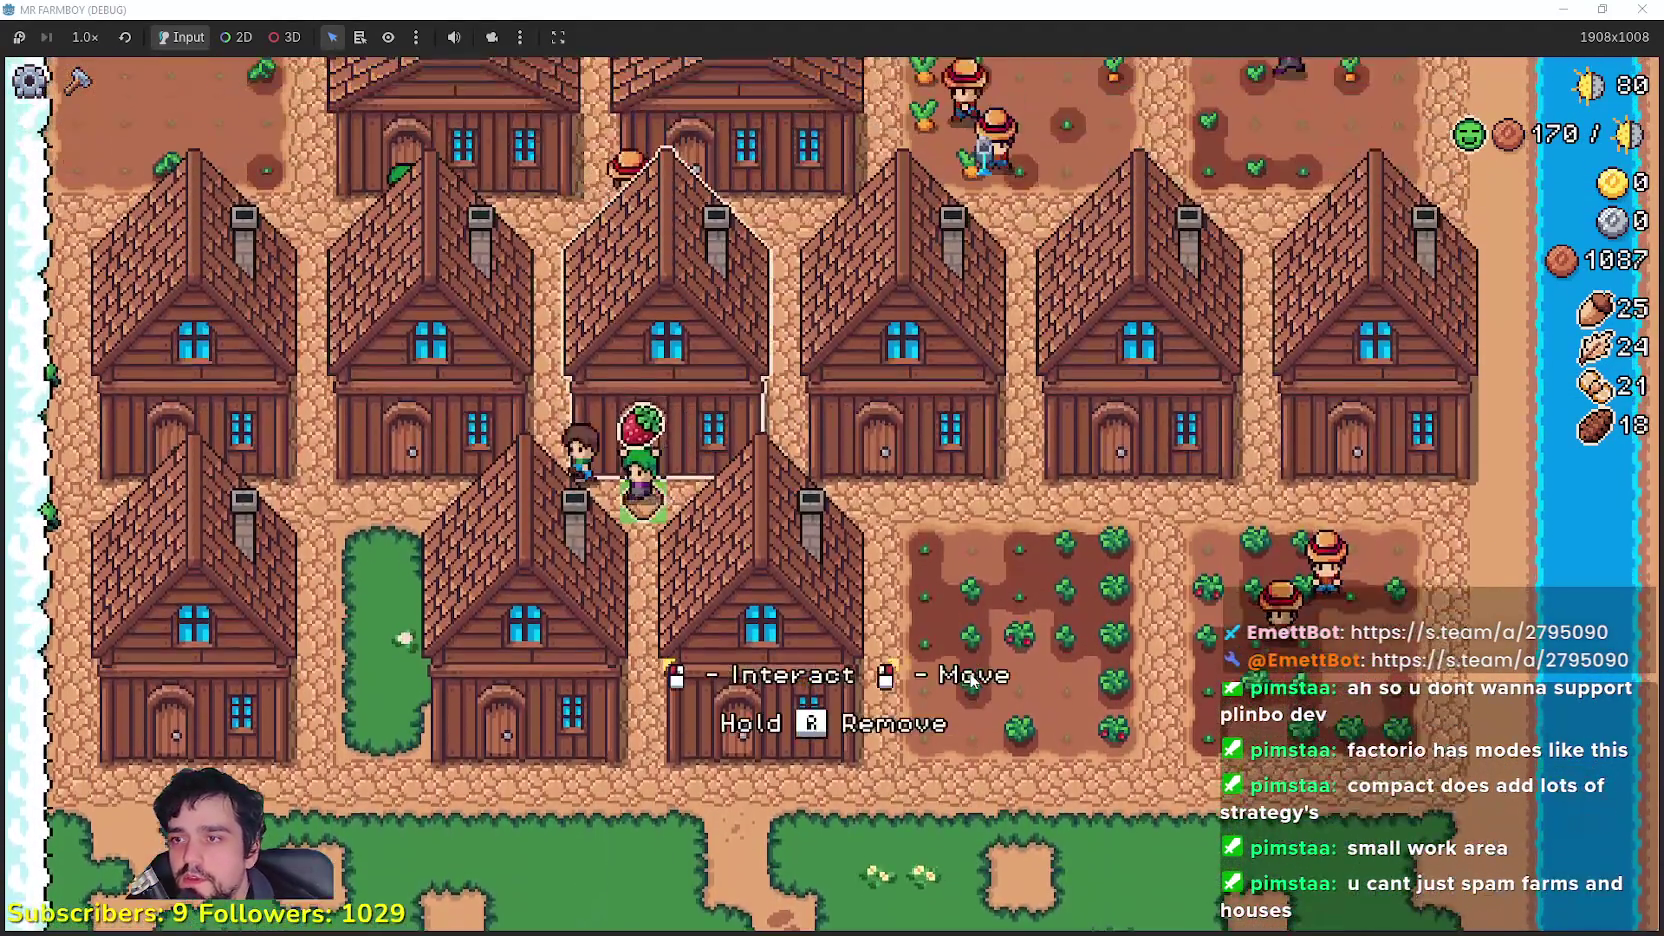
pyautogui.press('w')
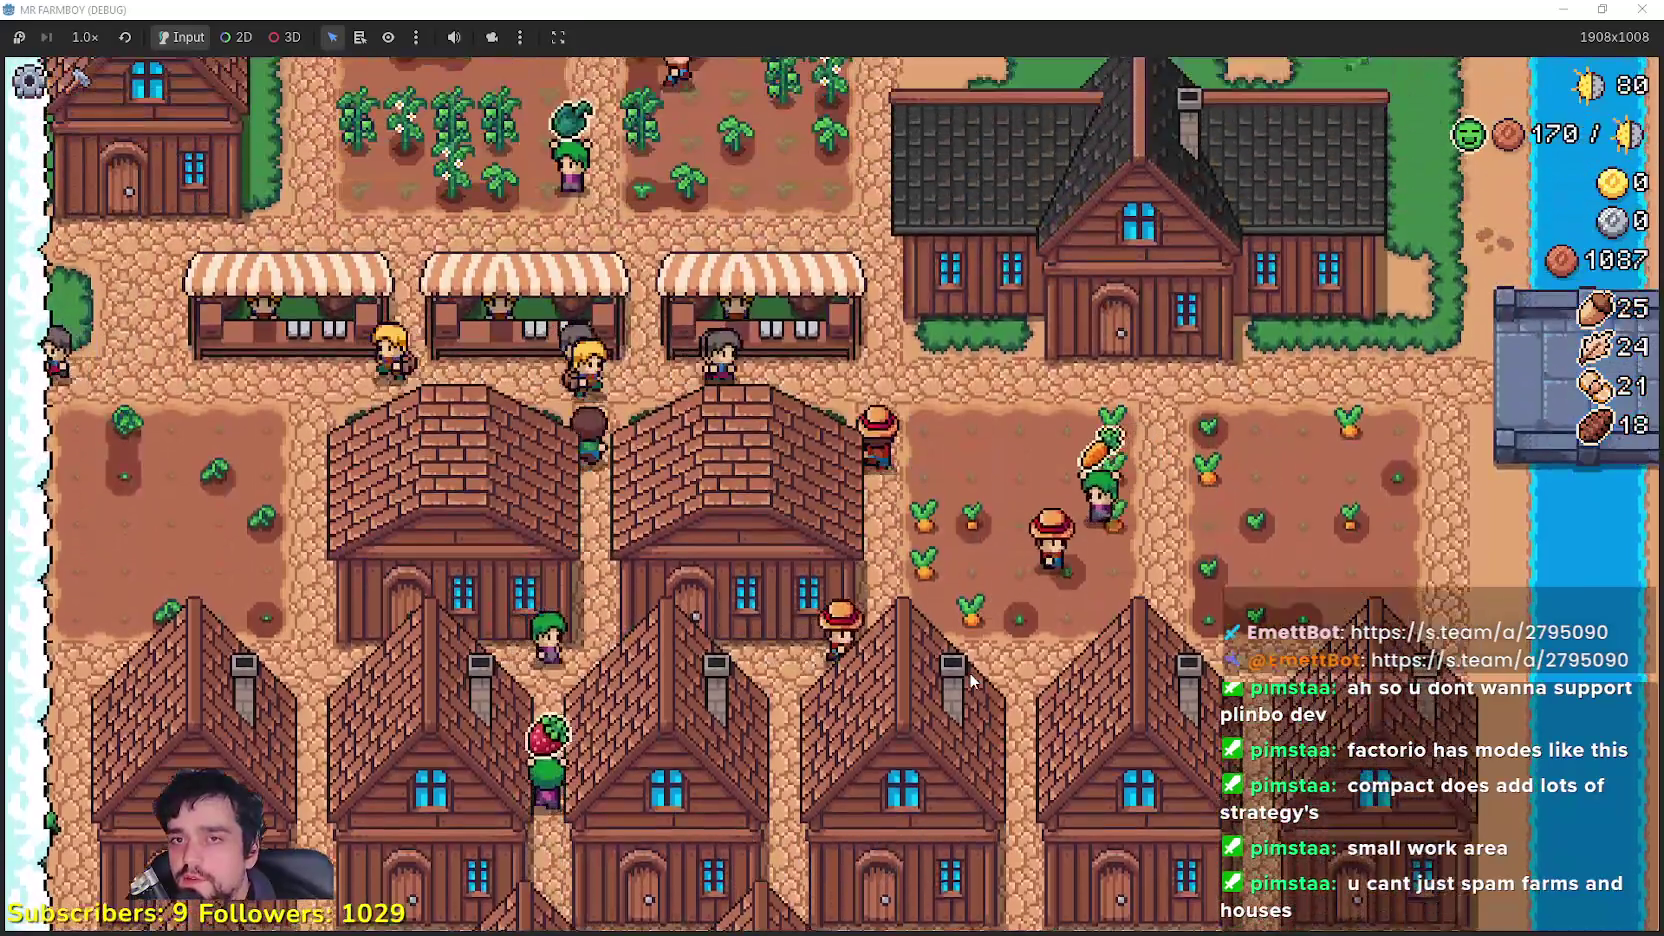
pyautogui.press('w')
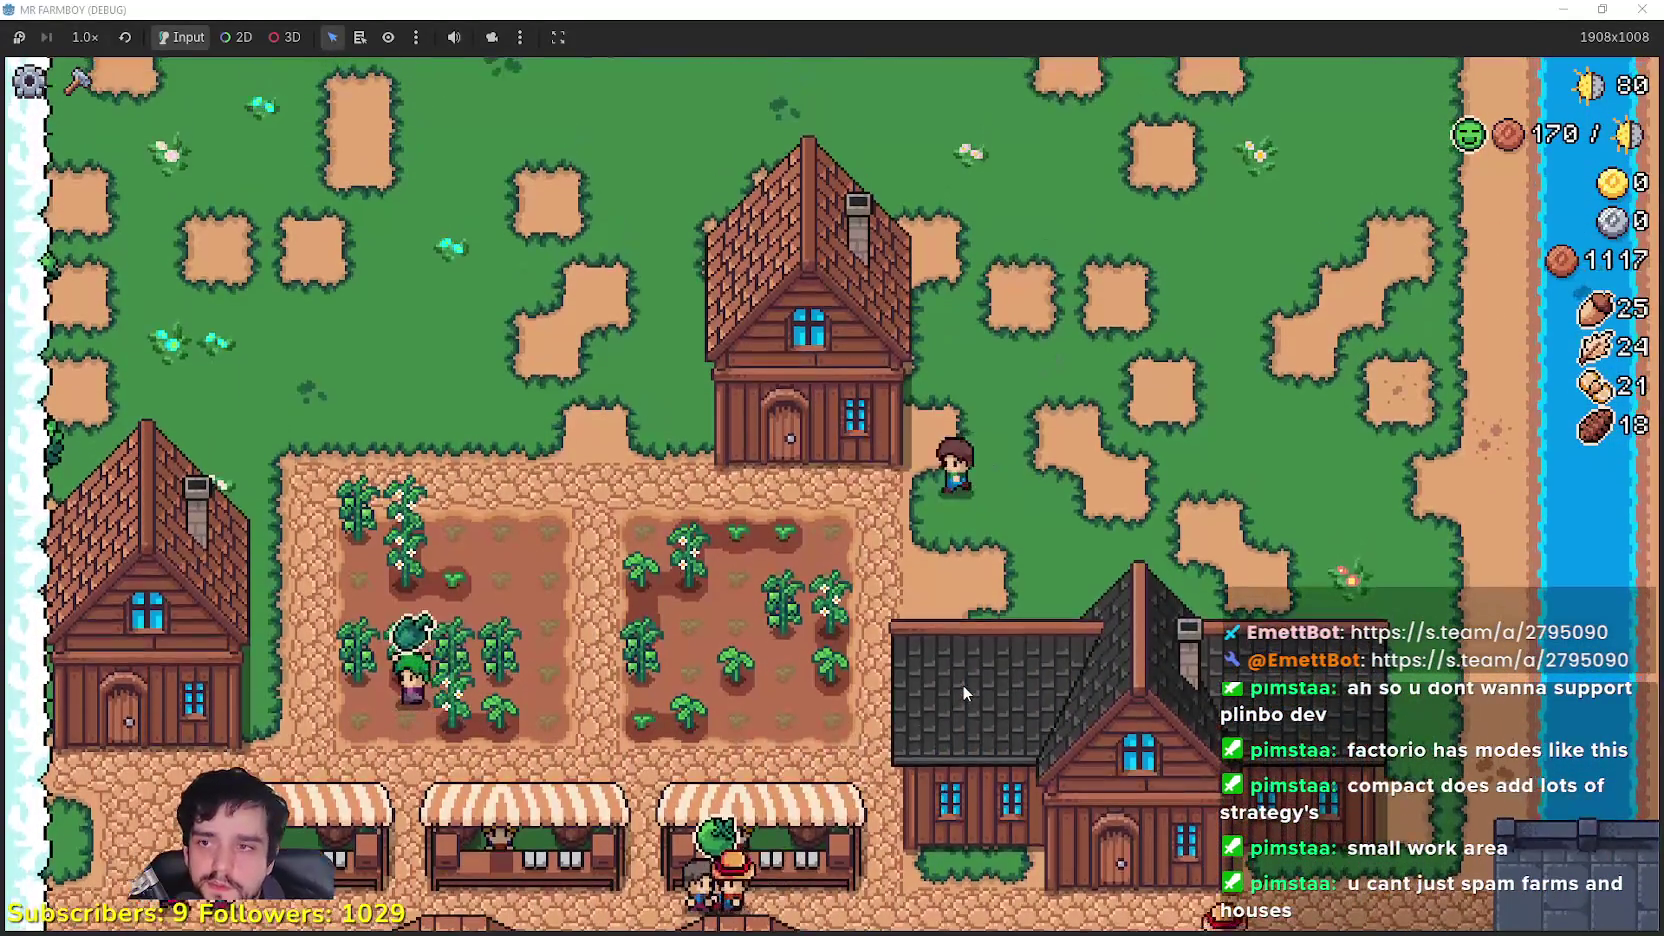
# Step: Check the top house, then put two inventory items up for sale at the market
pyautogui.click(965, 690)
pyautogui.press('Escape')
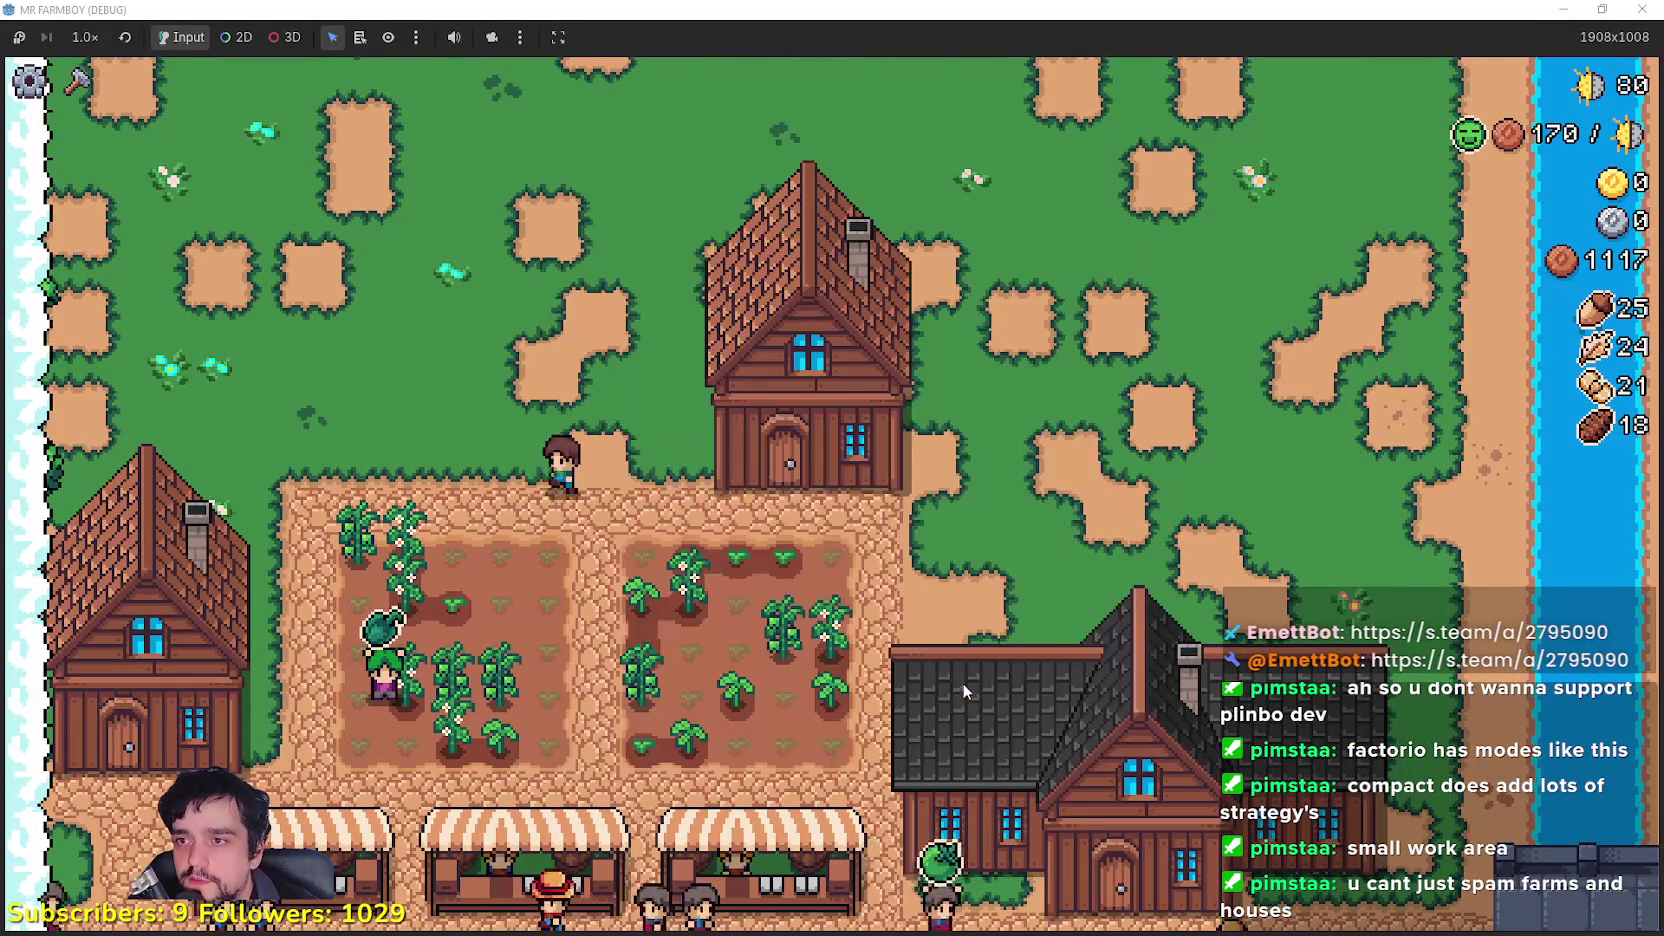
pyautogui.press('s')
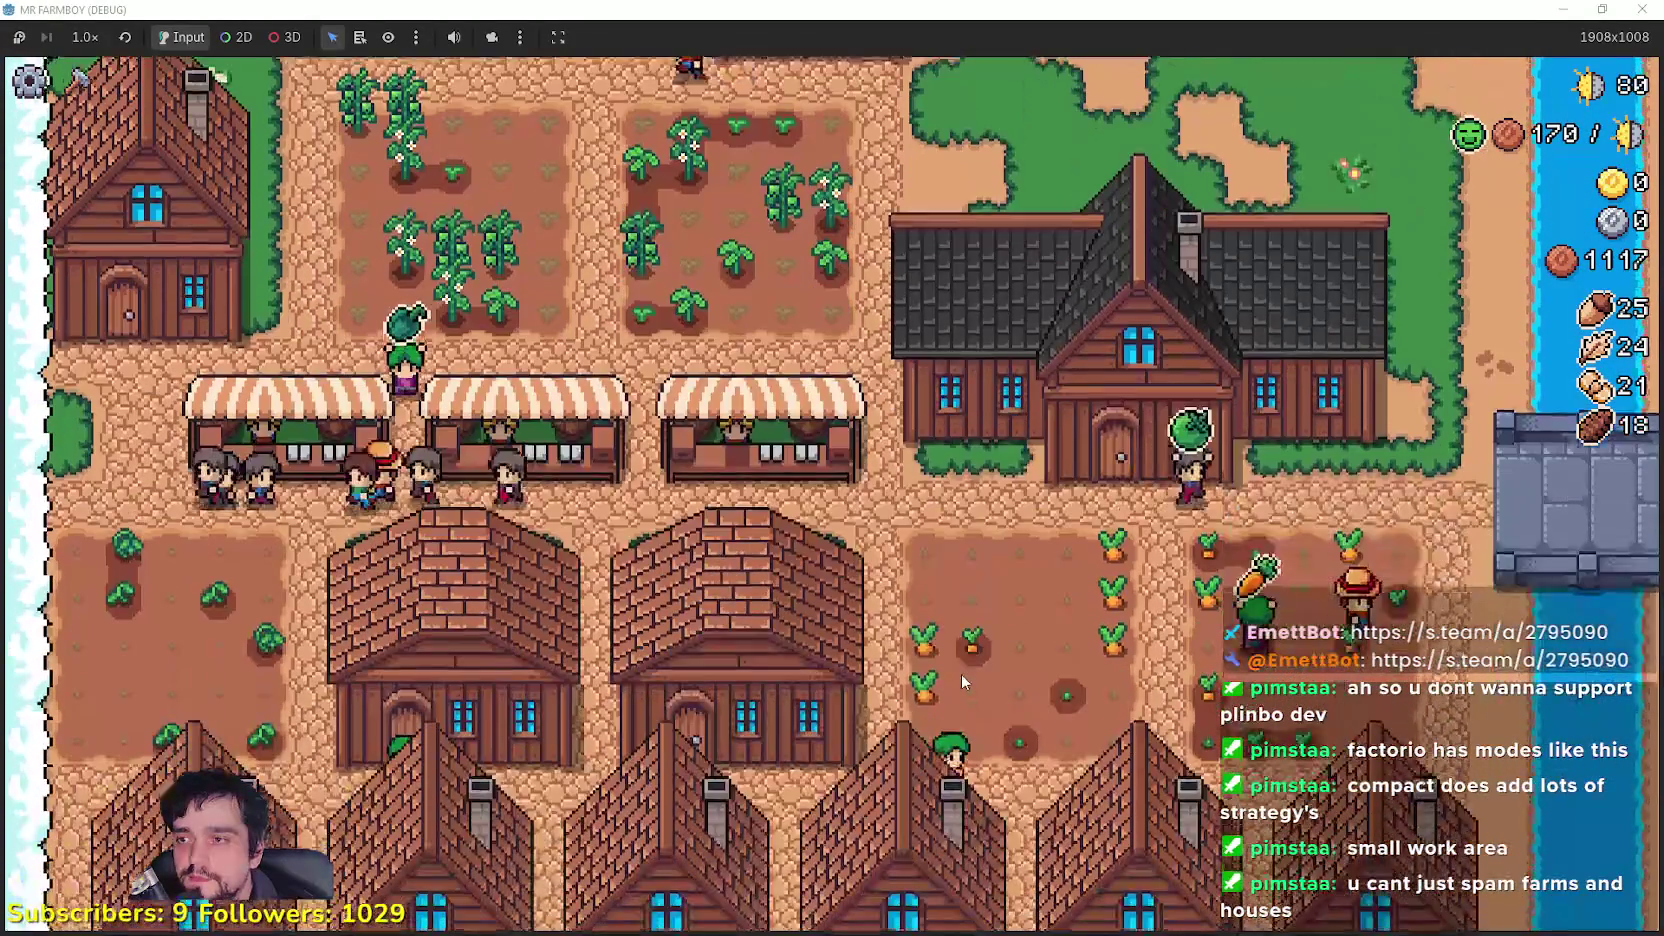
pyautogui.press('m')
pyautogui.moveTo(717, 450)
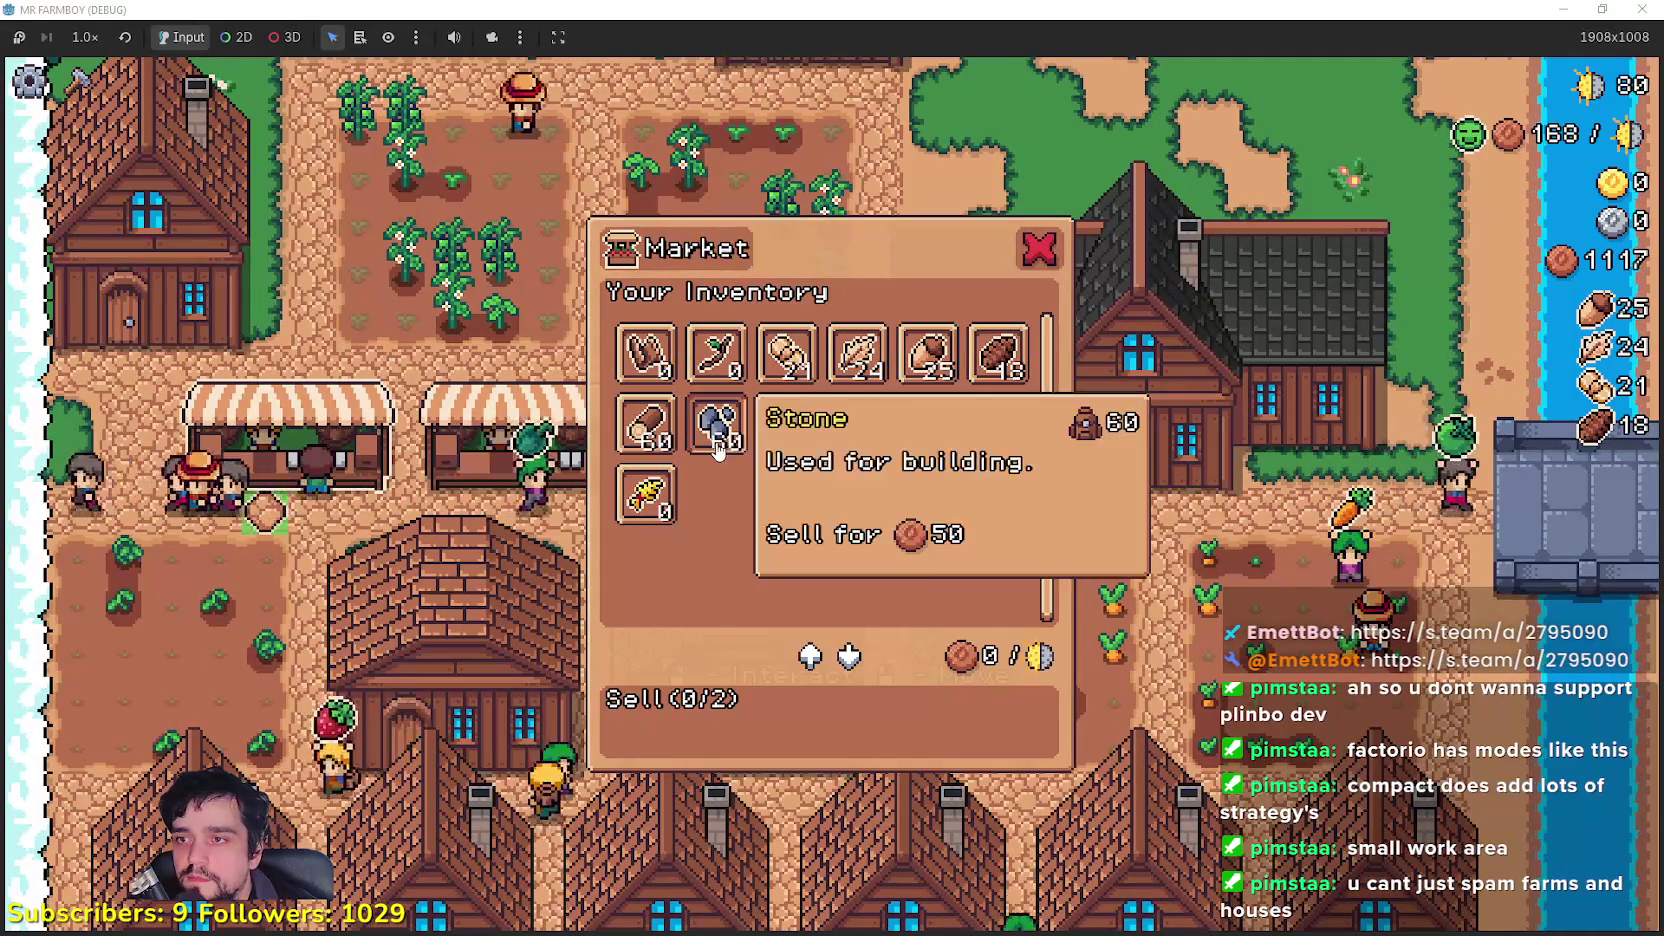
pyautogui.click(787, 353)
pyautogui.click(857, 353)
pyautogui.press('Escape')
# Step: Look over the worker panels of two houses in the southern village
pyautogui.press('s')
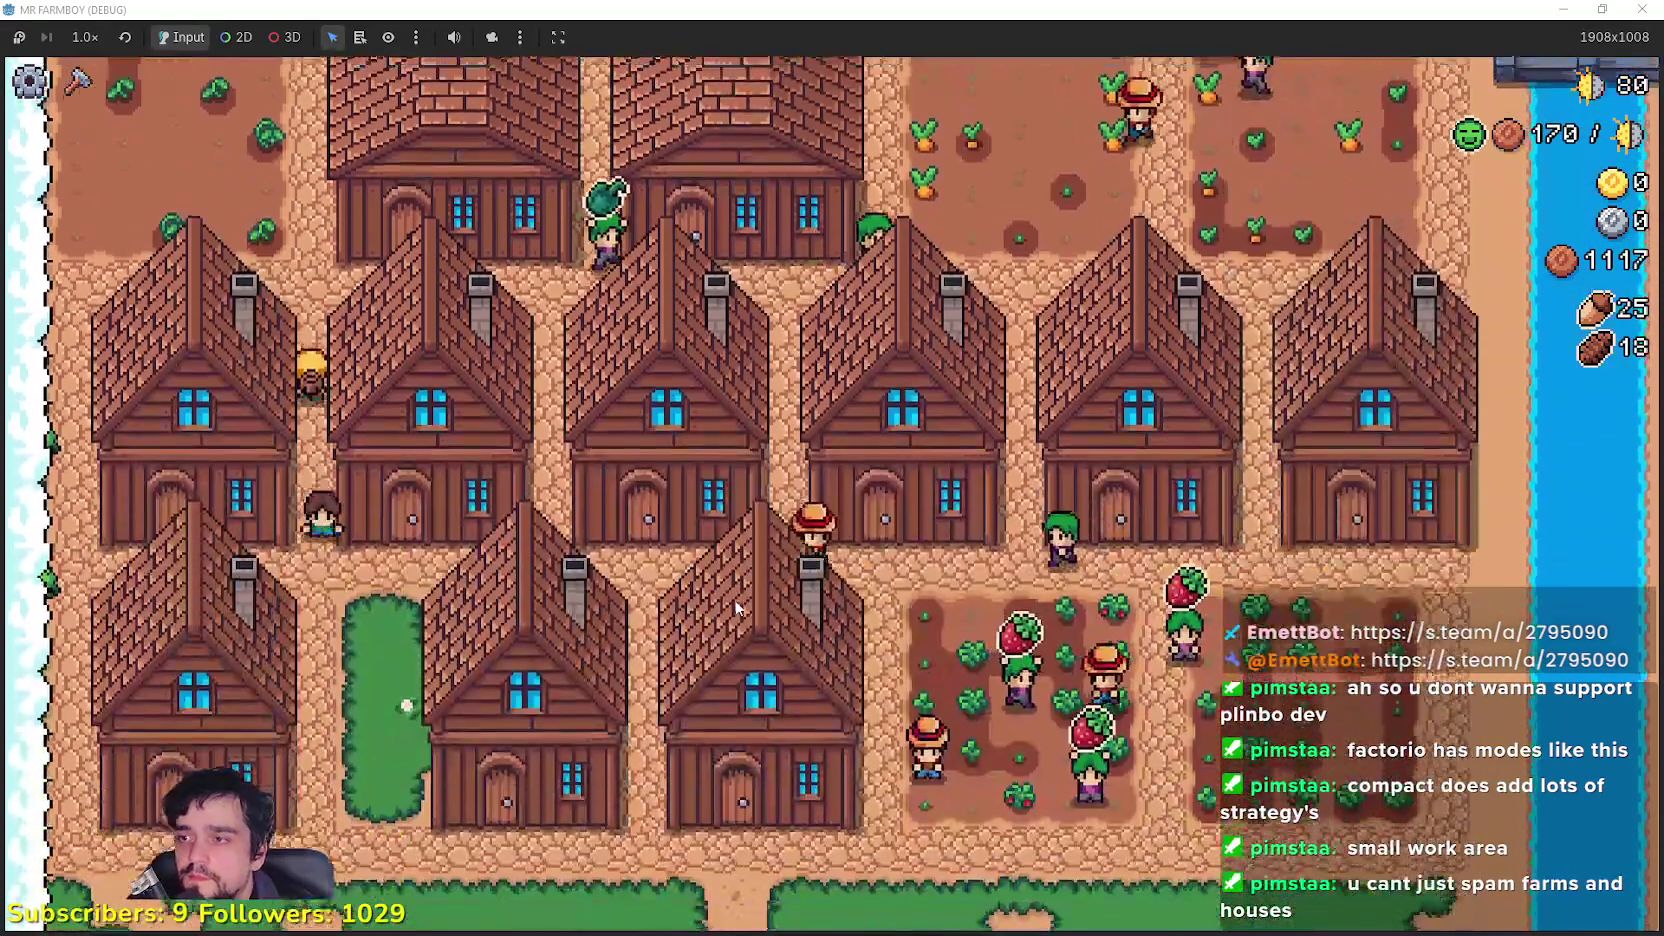
pyautogui.click(733, 598)
pyautogui.press('Escape')
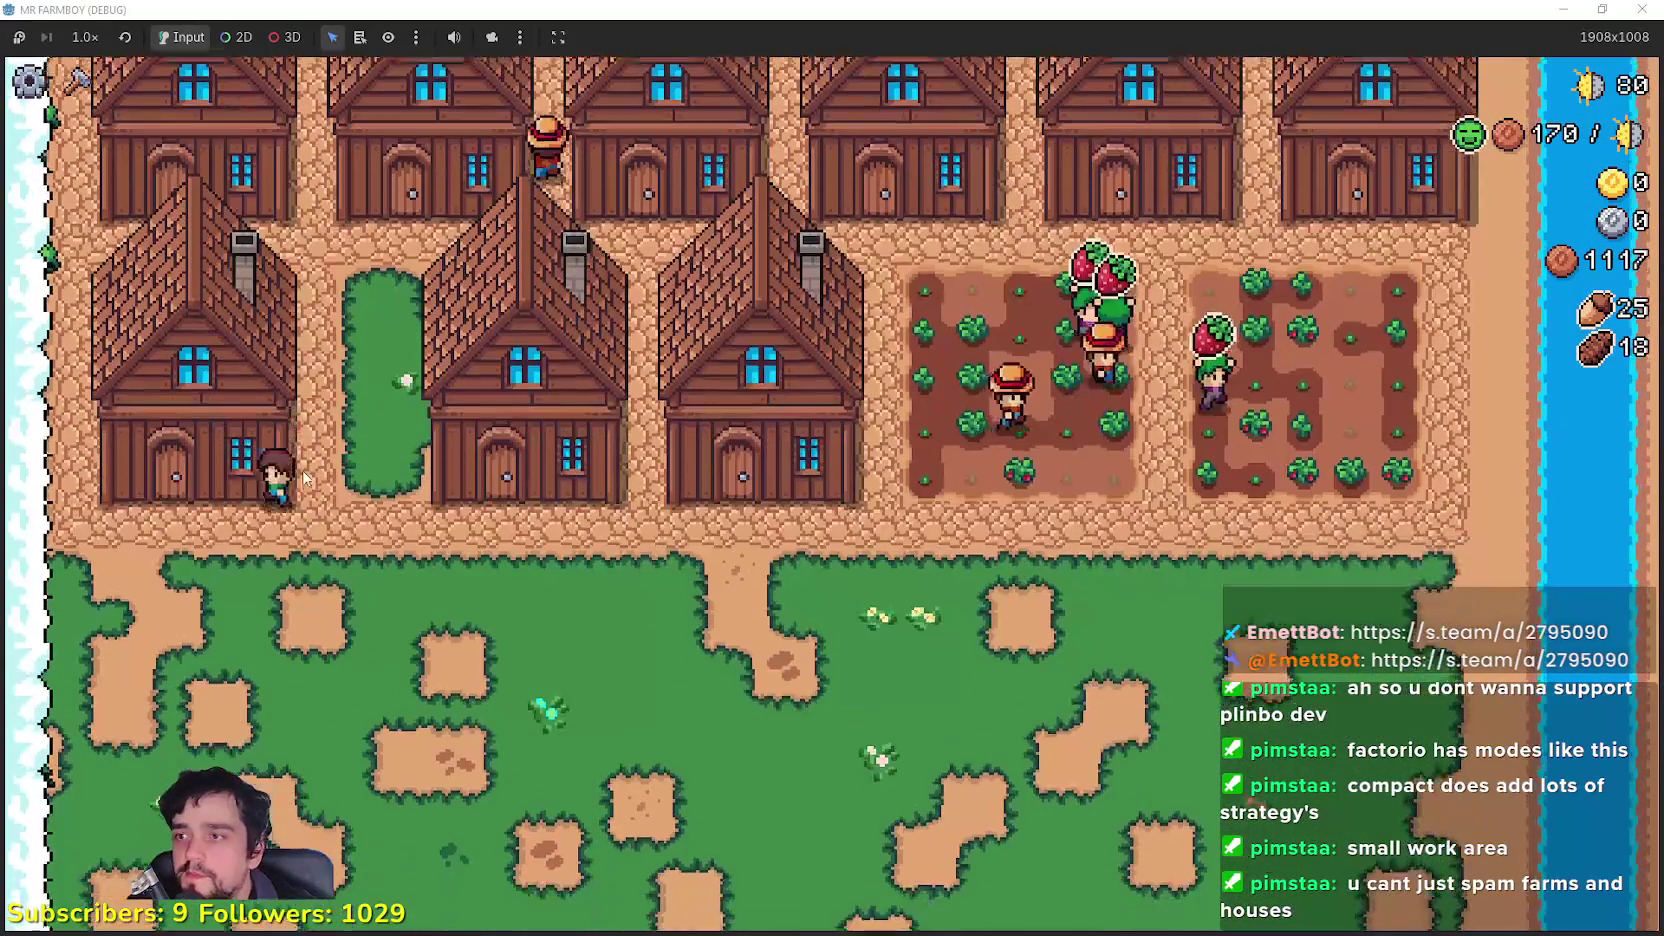
pyautogui.click(300, 476)
pyautogui.press('Escape')
pyautogui.press('w')
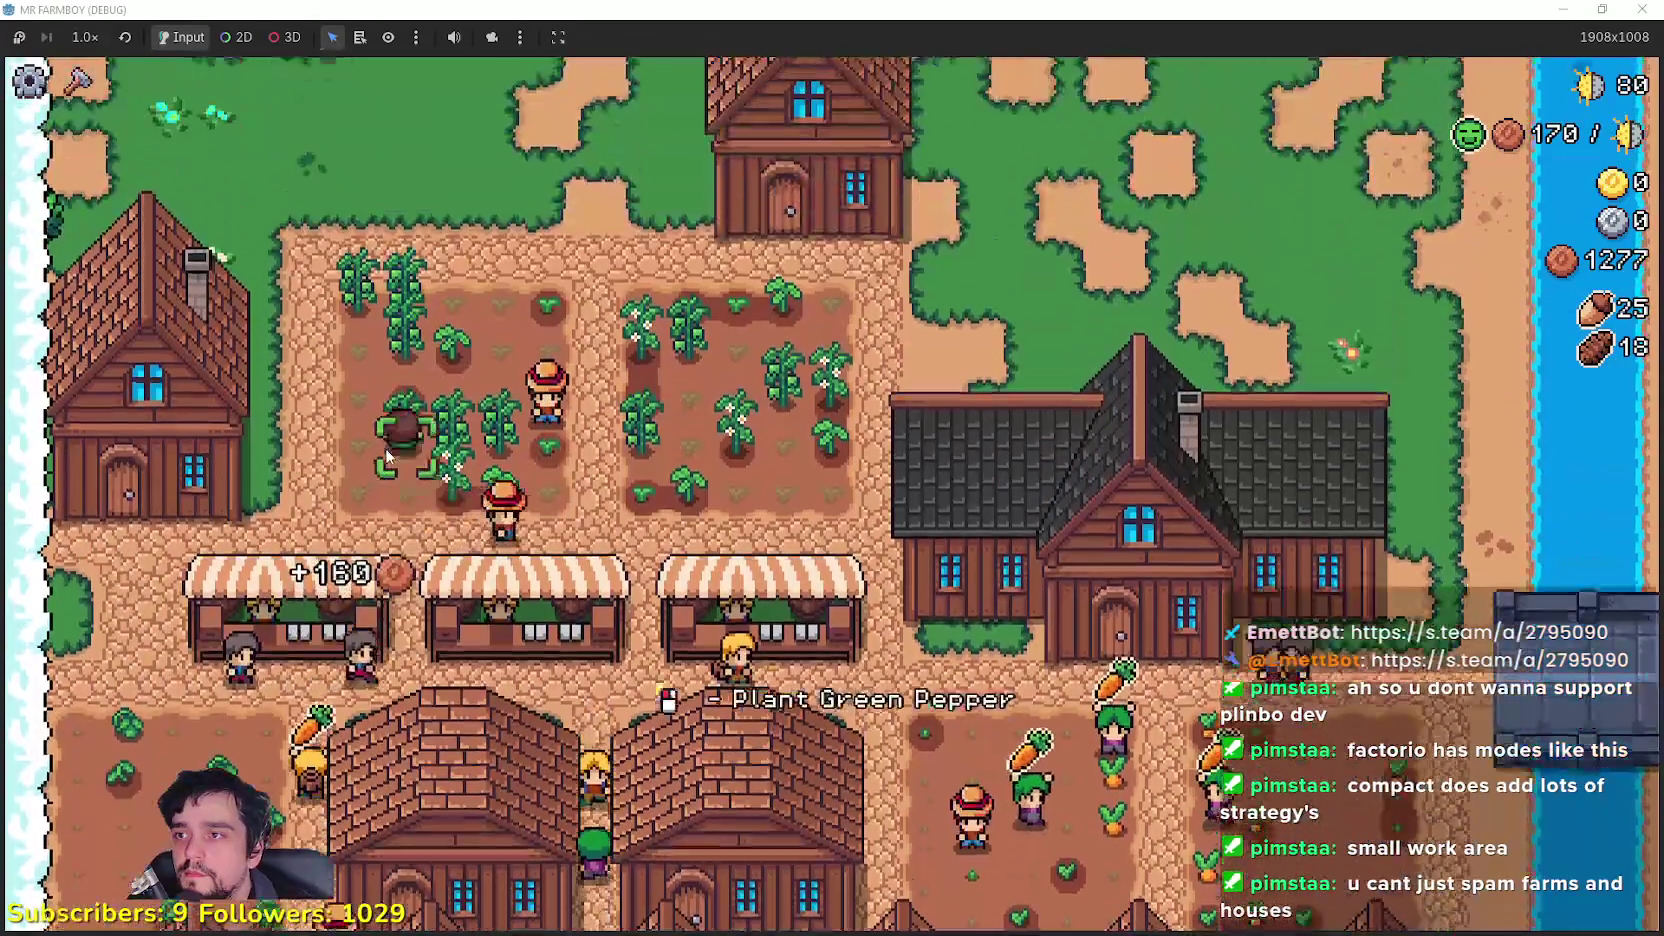
# Step: Build a house left of the existing one and assign it Green Pepper
pyautogui.press('c')
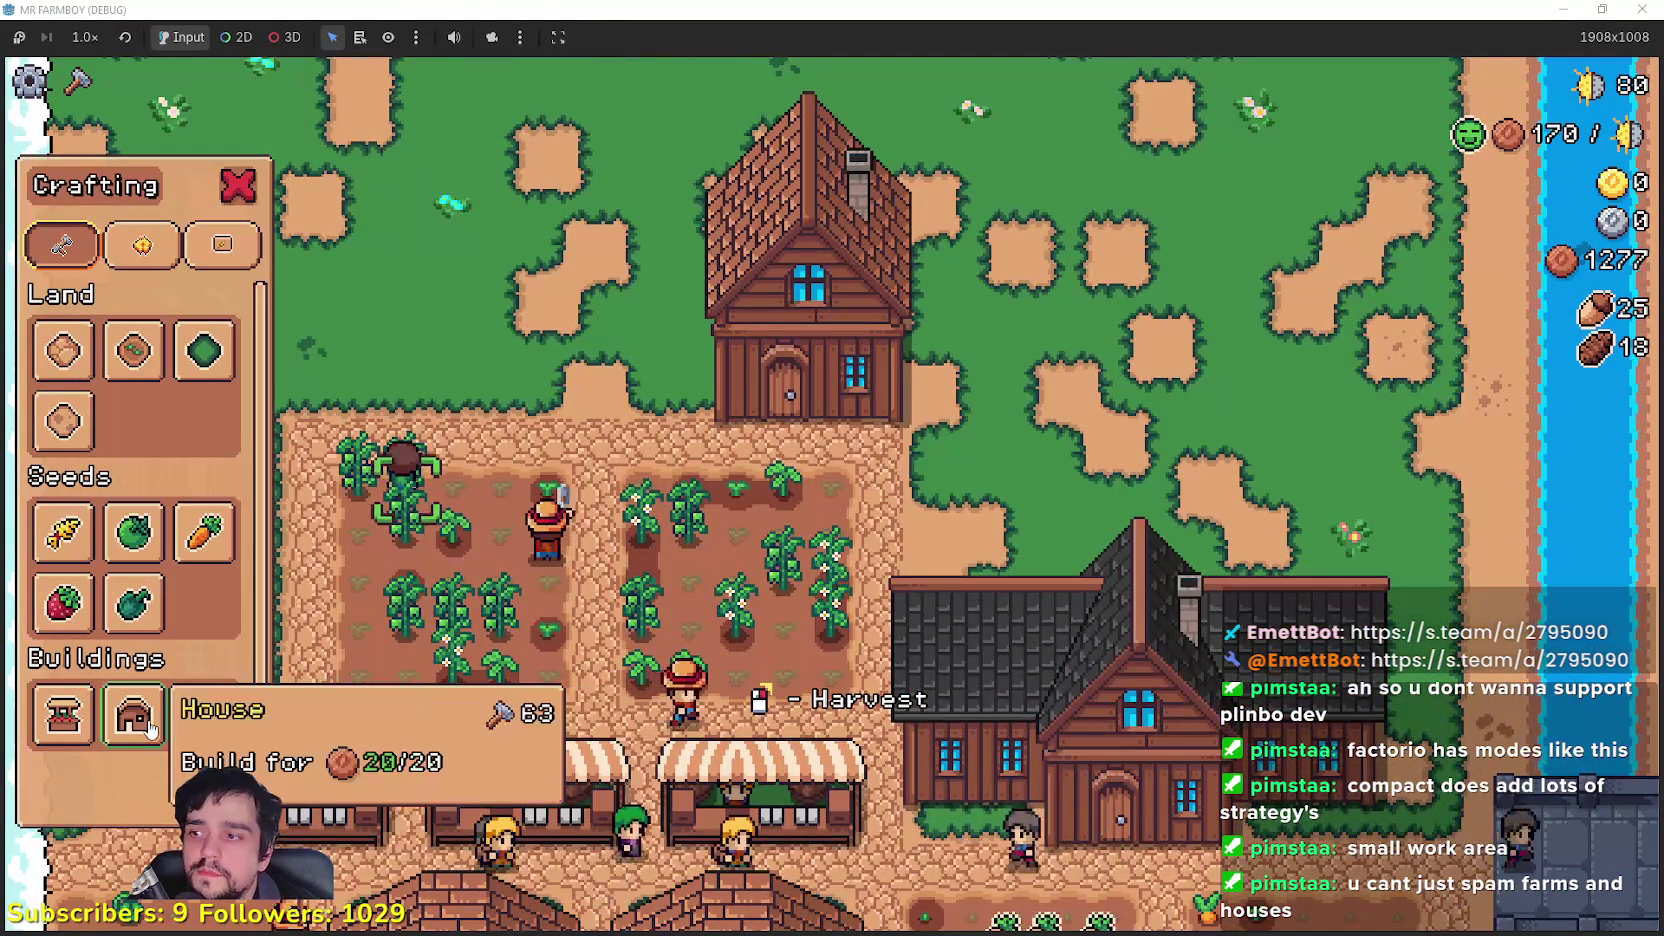
pyautogui.click(133, 712)
pyautogui.click(699, 541)
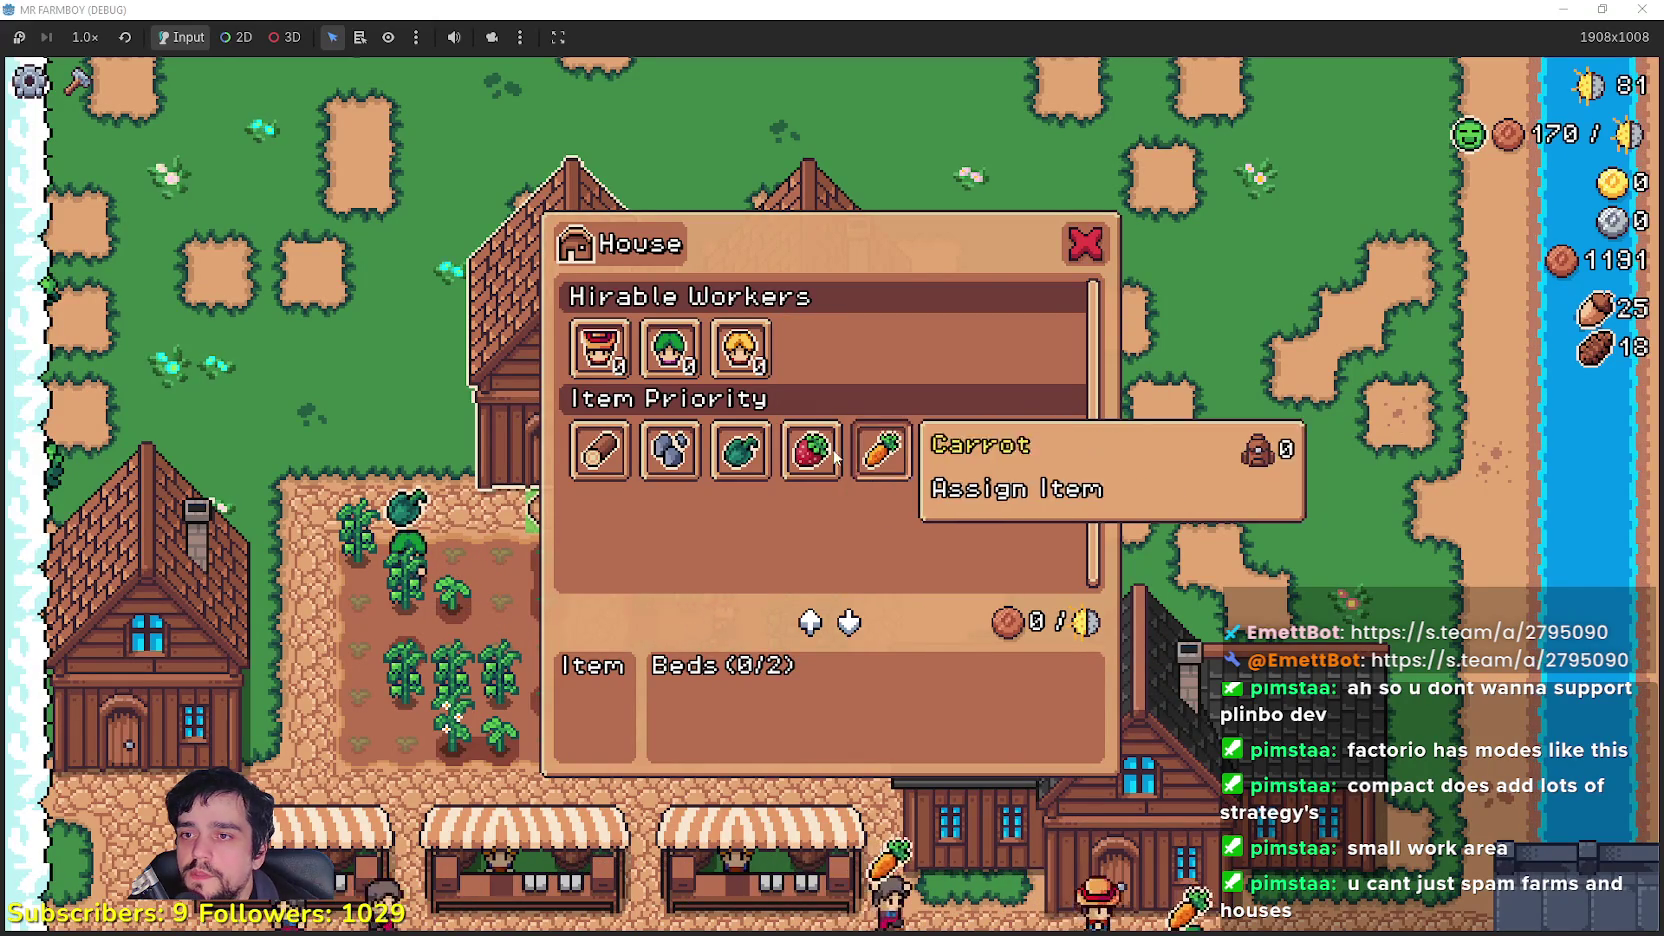
pyautogui.click(764, 455)
pyautogui.press('s')
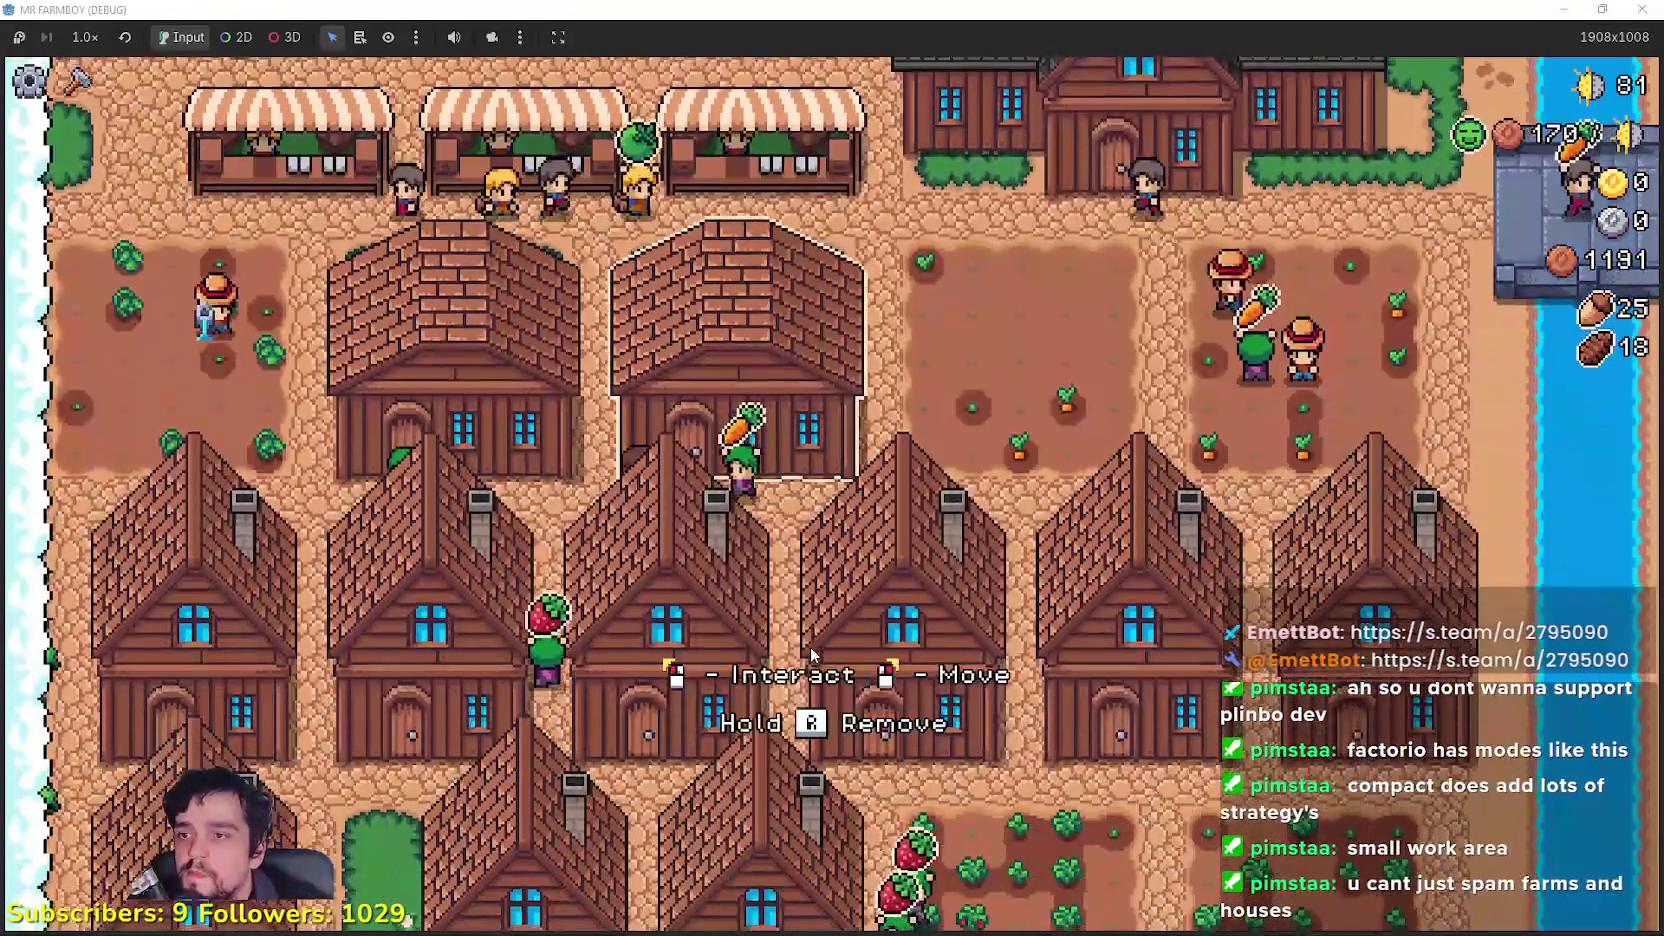
# Step: Check the warehouse's stock and the market's new sell items
pyautogui.click(812, 655)
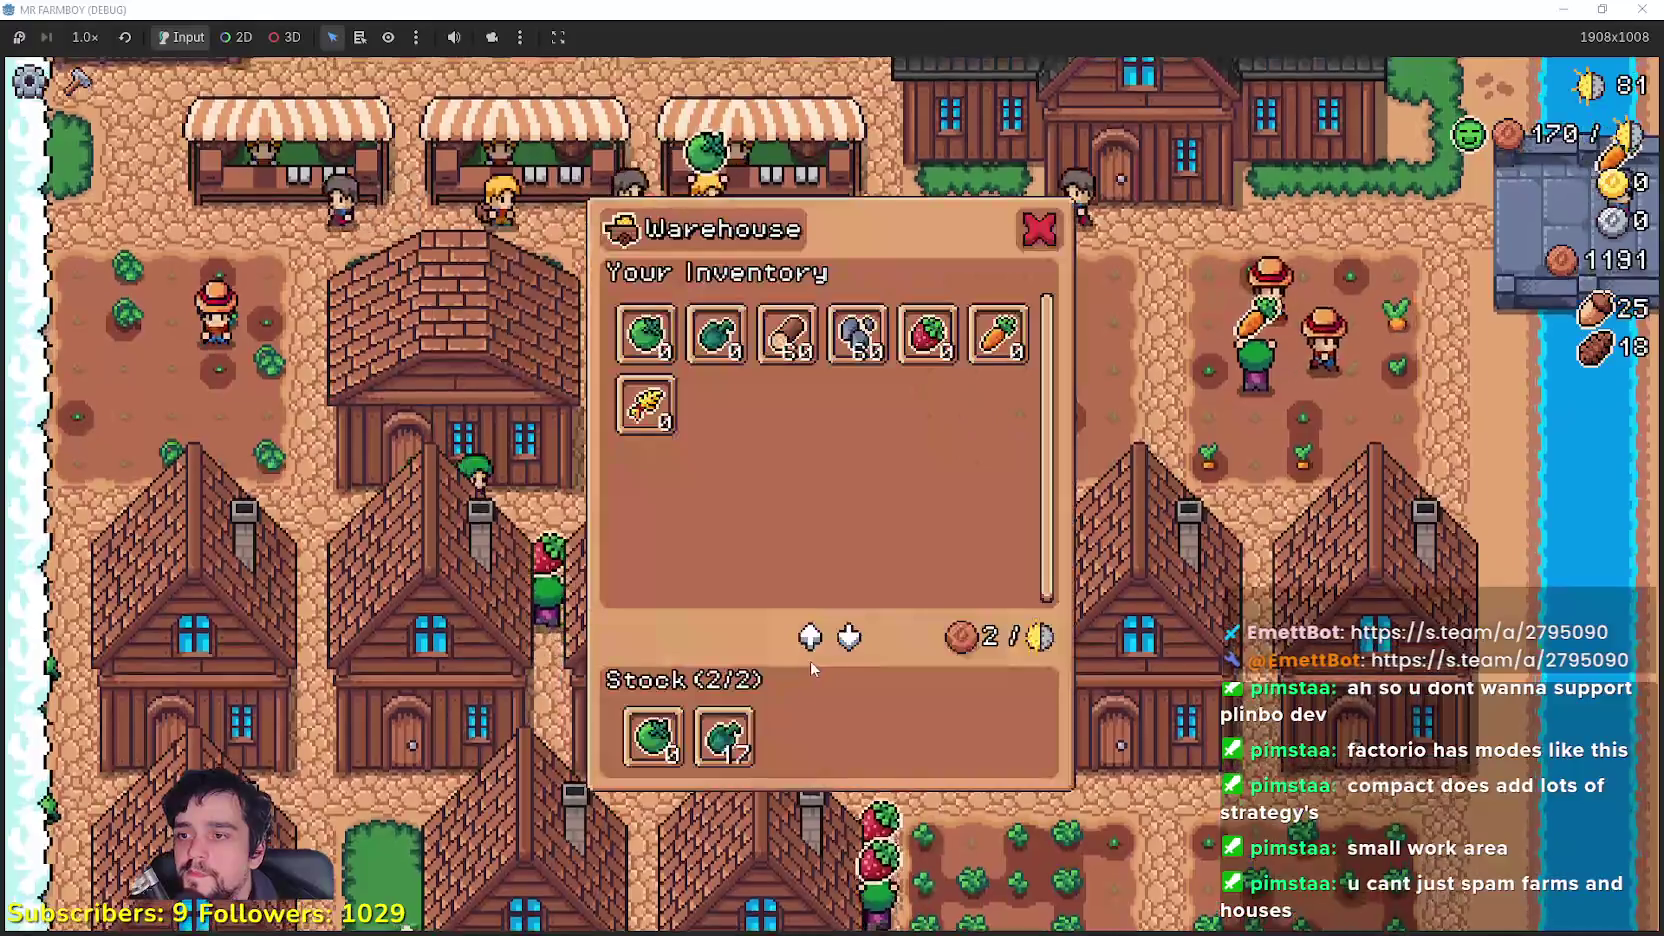
pyautogui.press('Escape')
pyautogui.press('w')
pyautogui.click(841, 545)
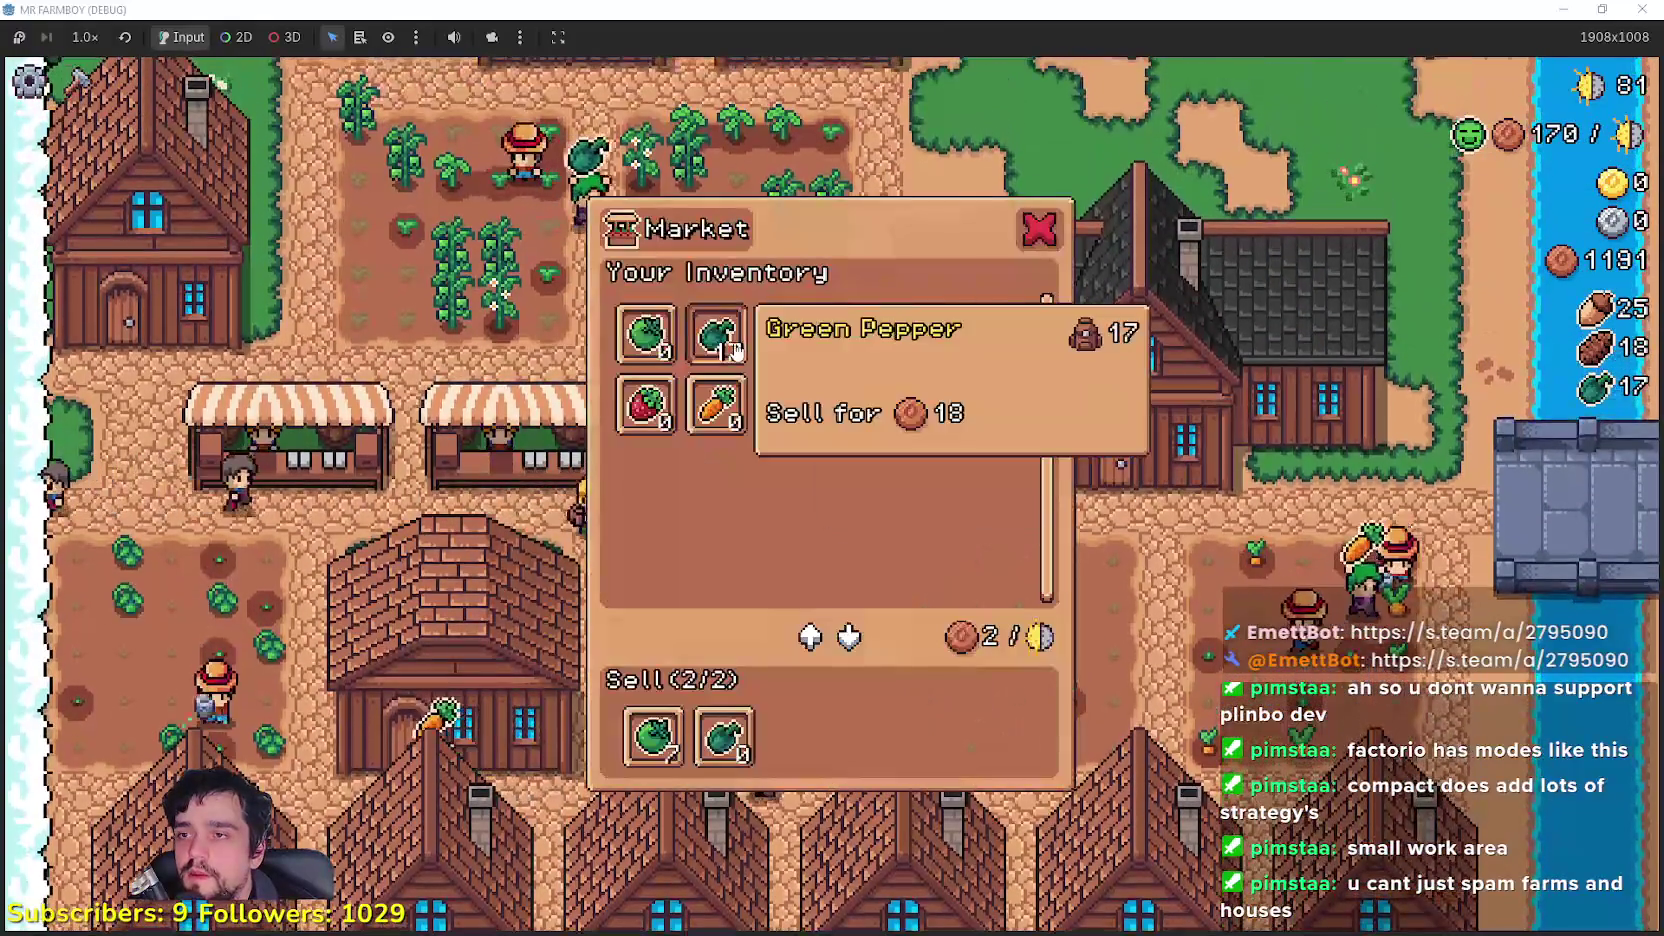
pyautogui.press('Escape')
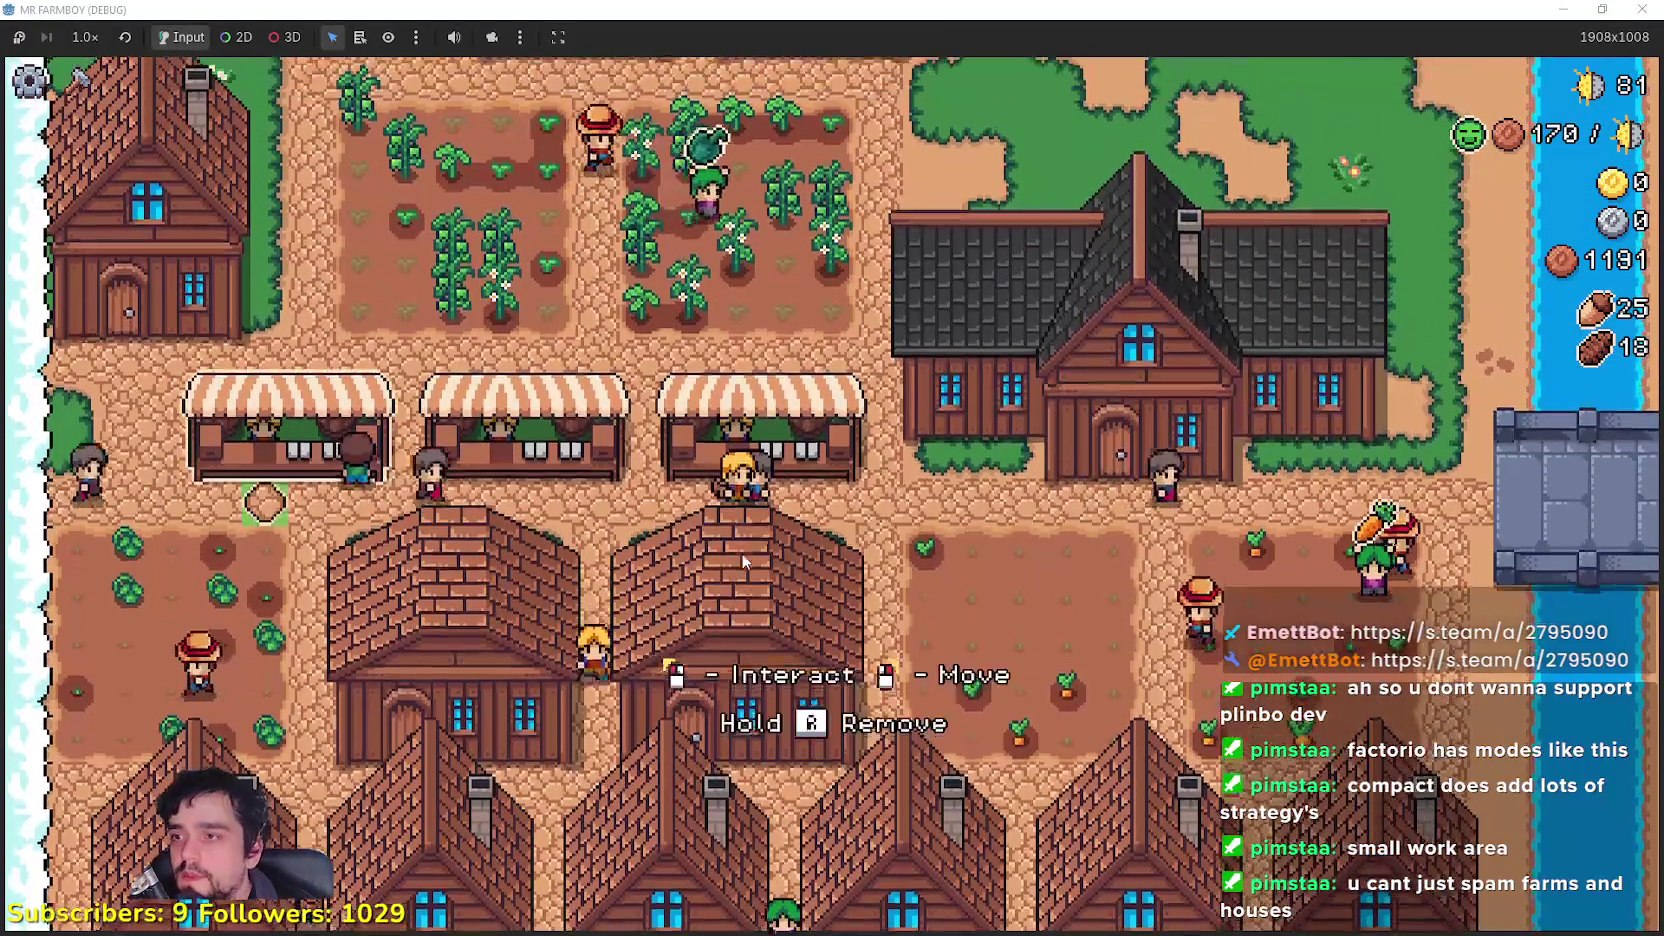
pyautogui.click(736, 603)
pyautogui.press('Escape')
# Step: Check a house panel, then walk the farmer north toward the river and back
pyautogui.press('w')
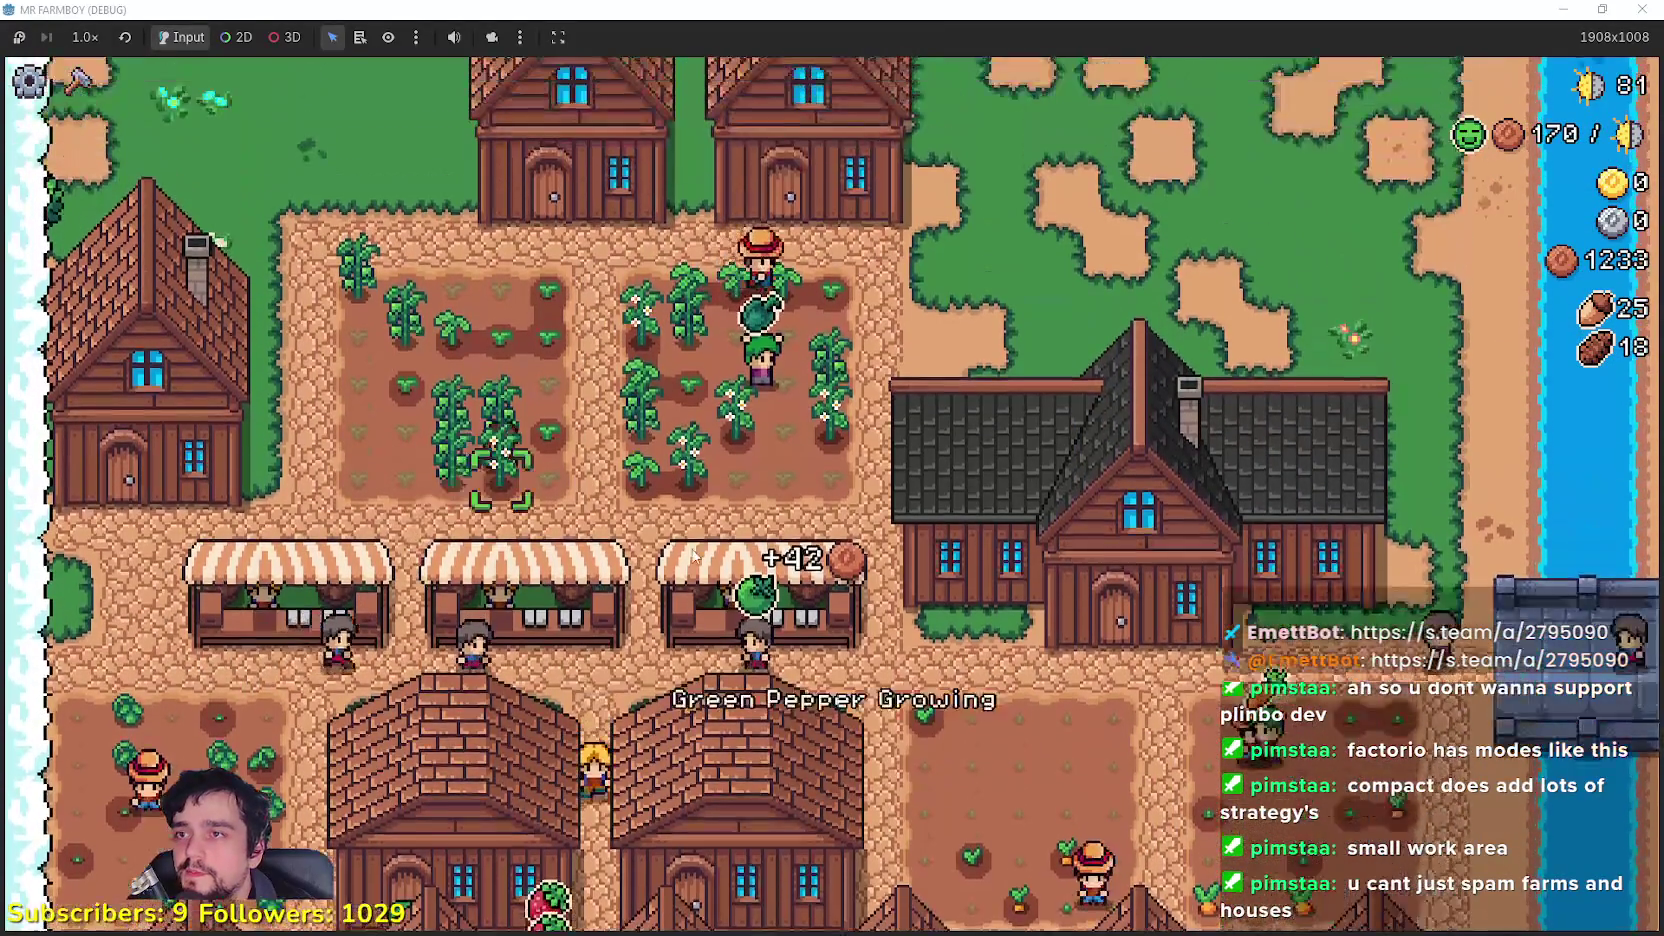
pyautogui.click(693, 553)
pyautogui.press('Escape')
pyautogui.press('w')
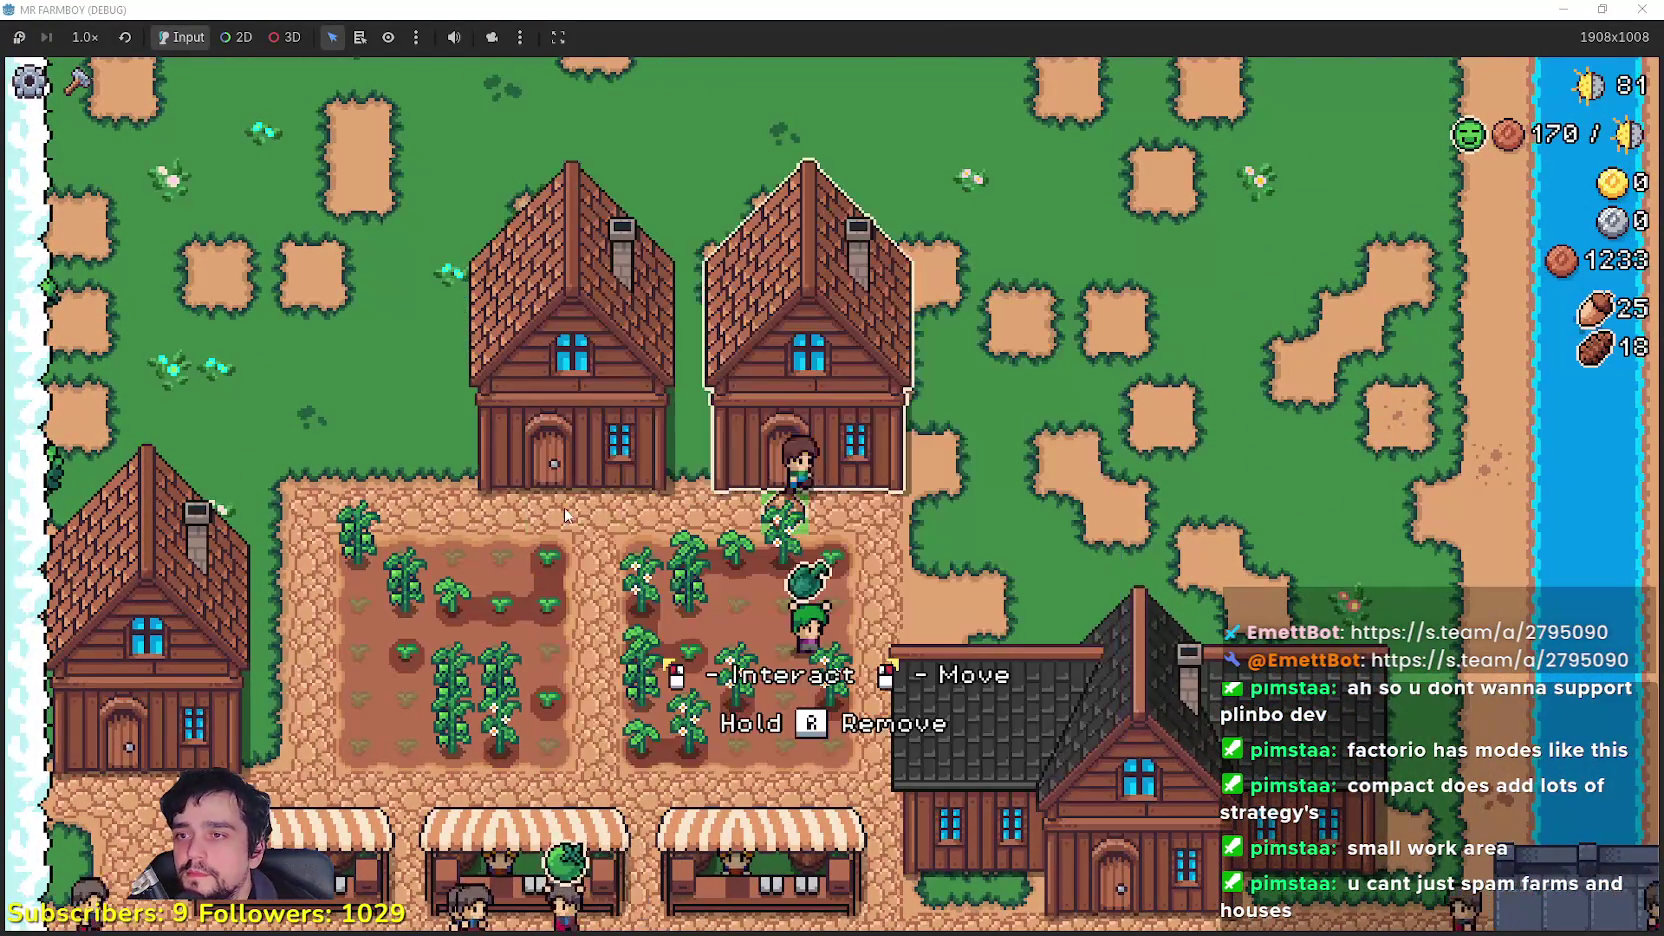
pyautogui.press('w')
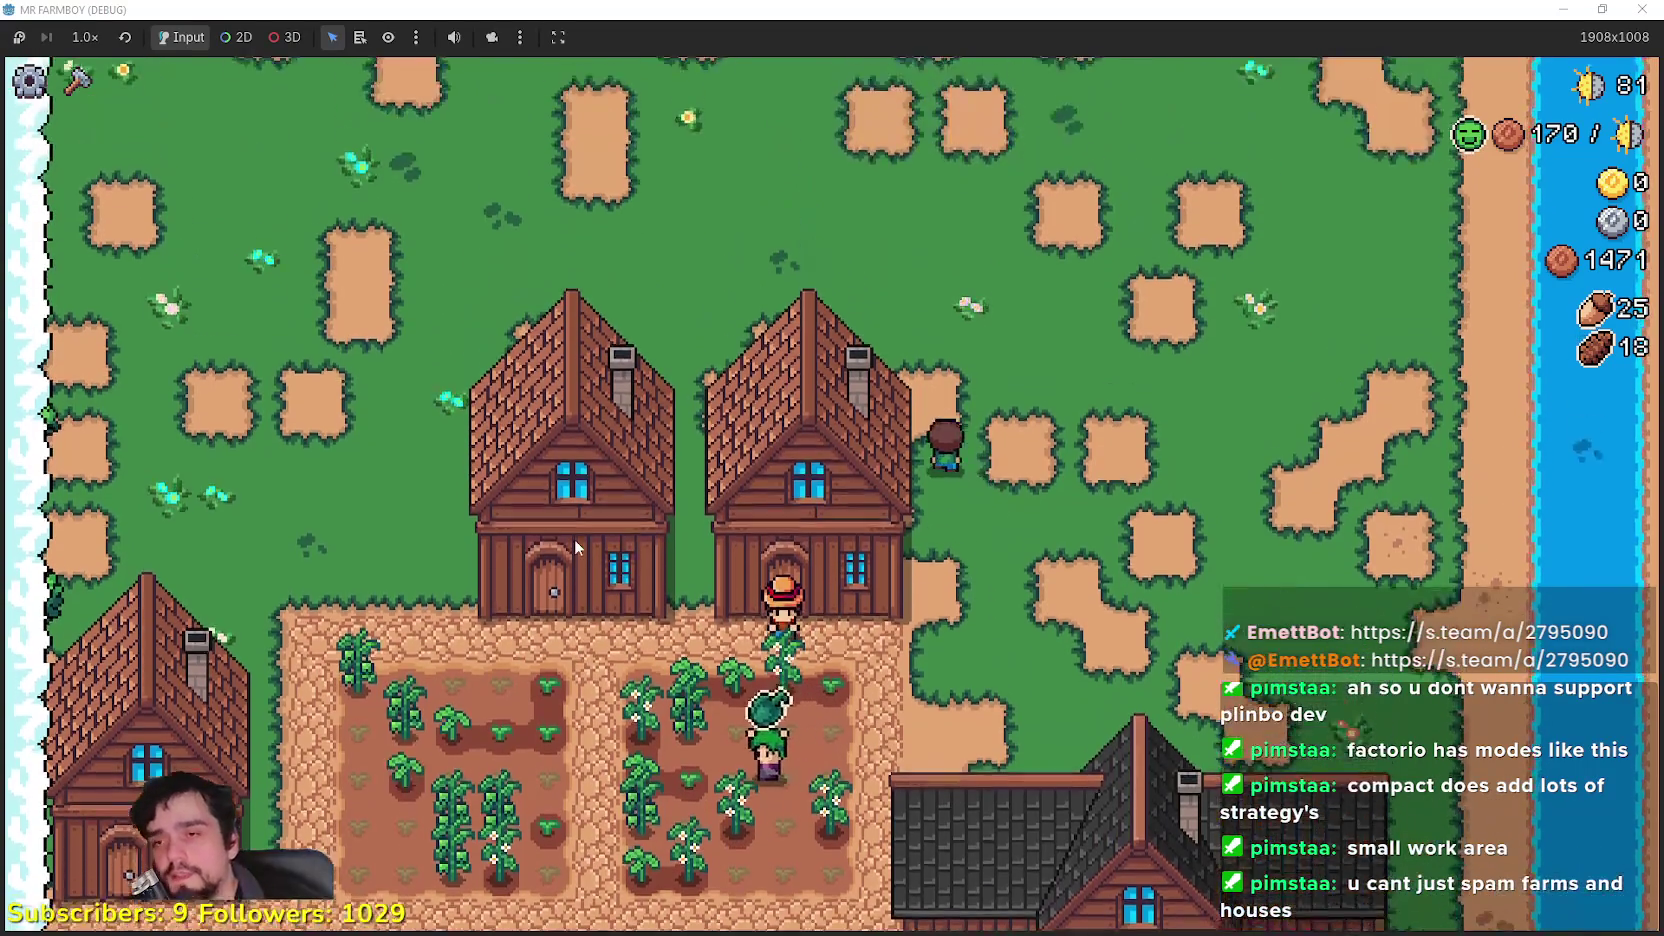
pyautogui.press('w')
pyautogui.press('a')
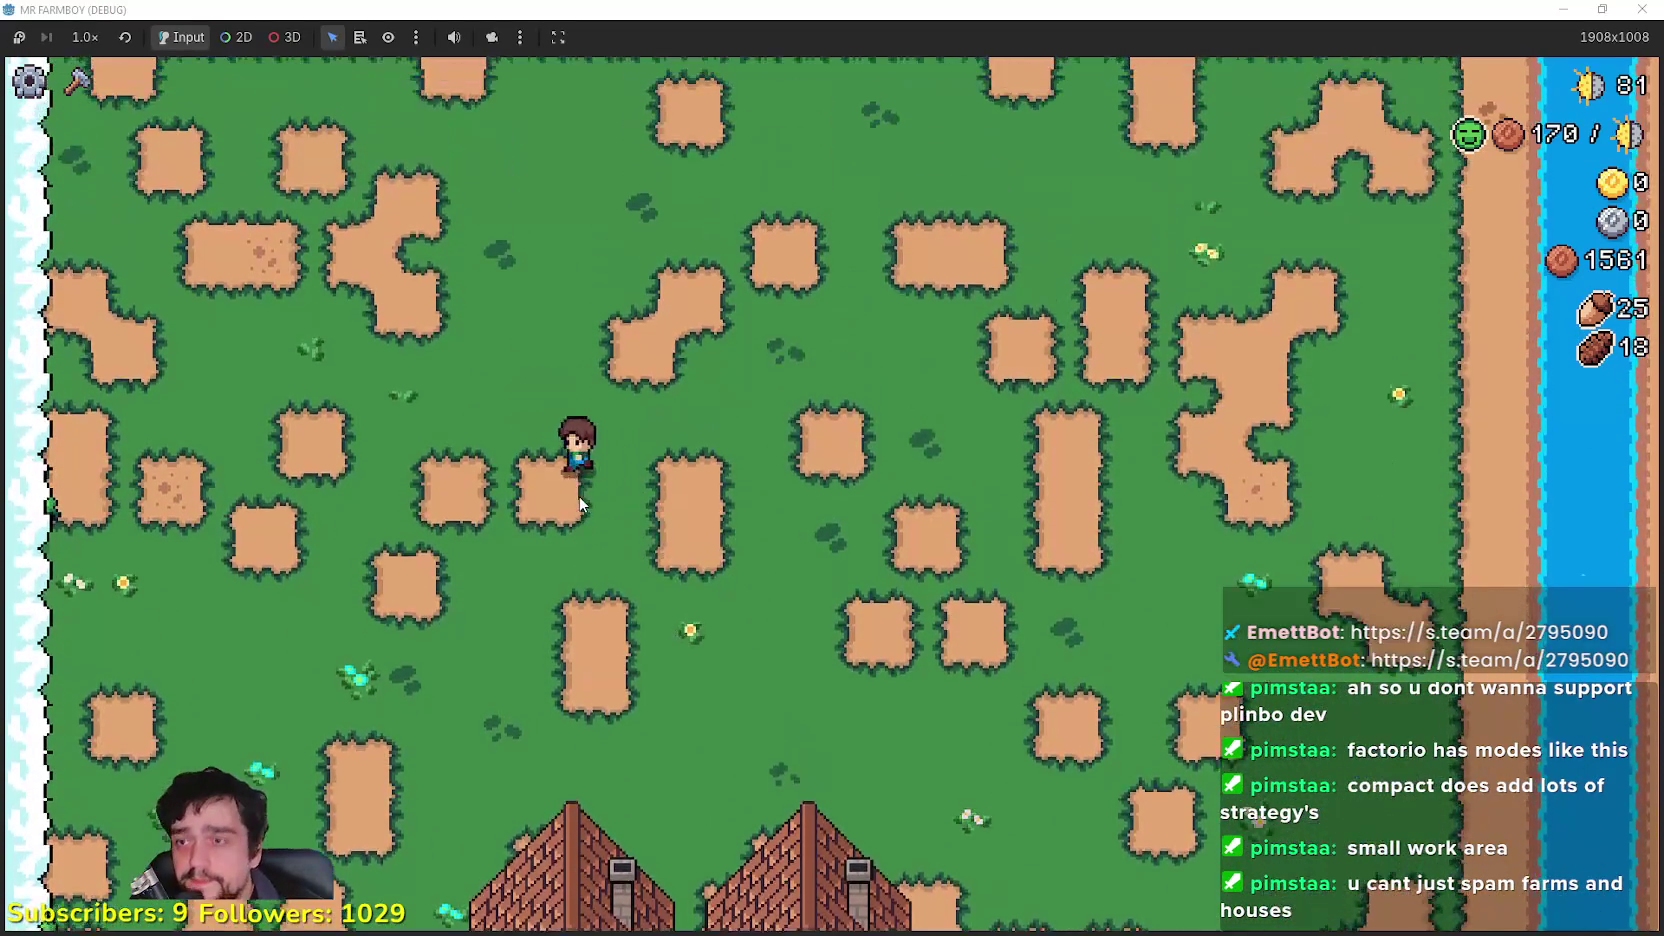
pyautogui.press('s')
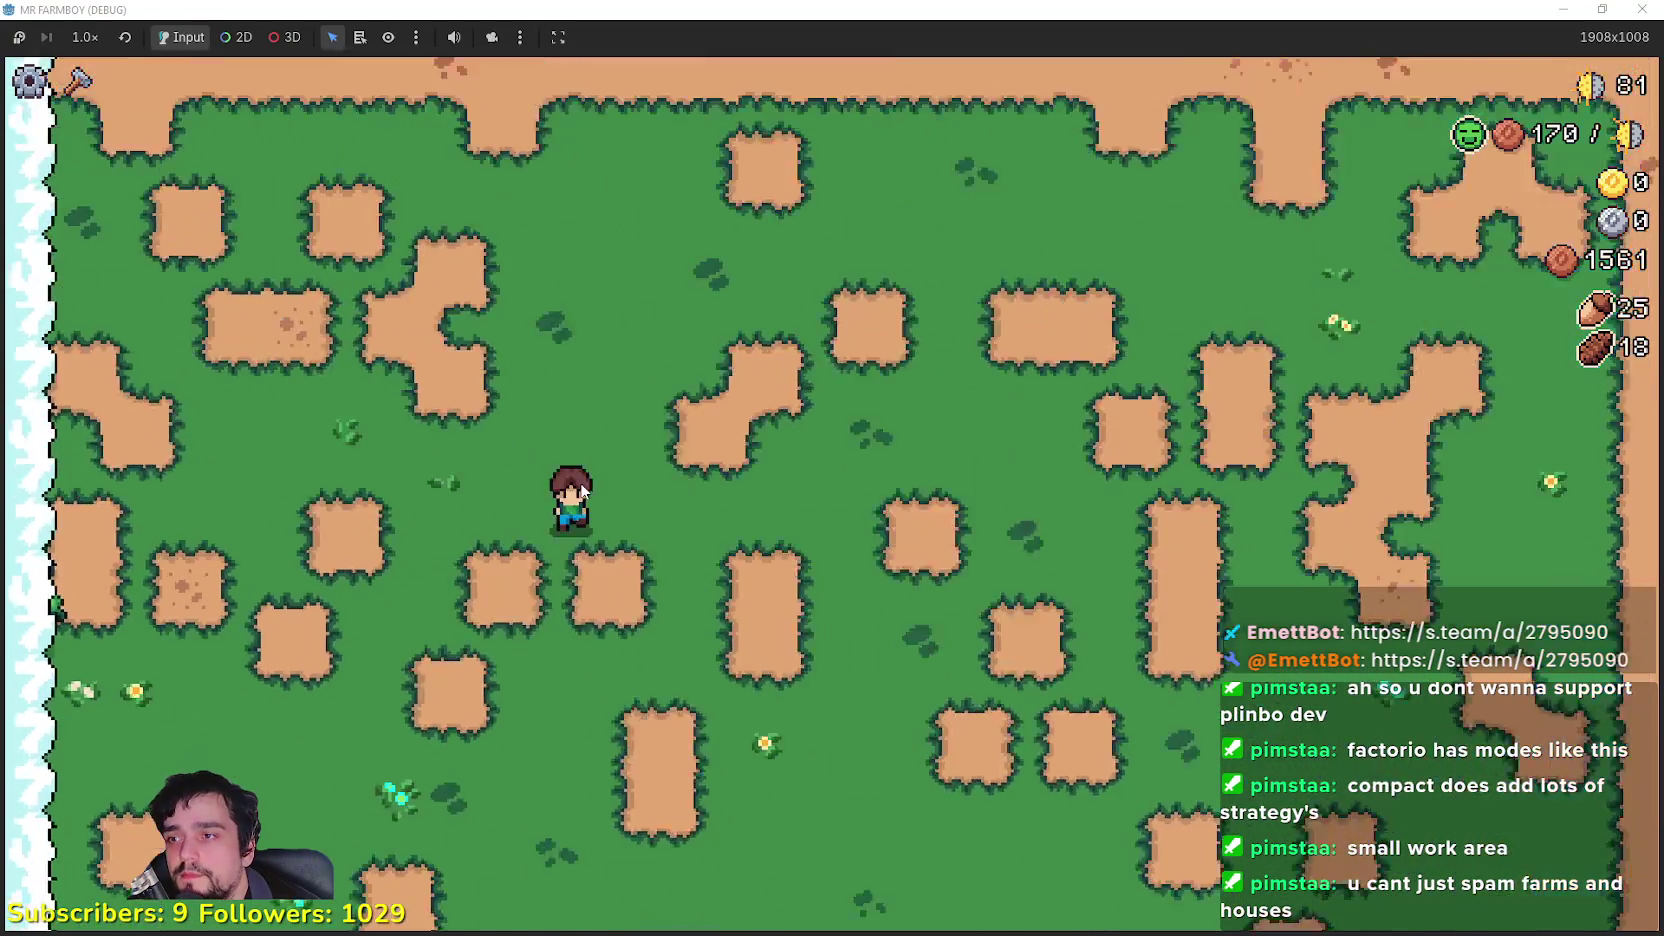
pyautogui.press('s')
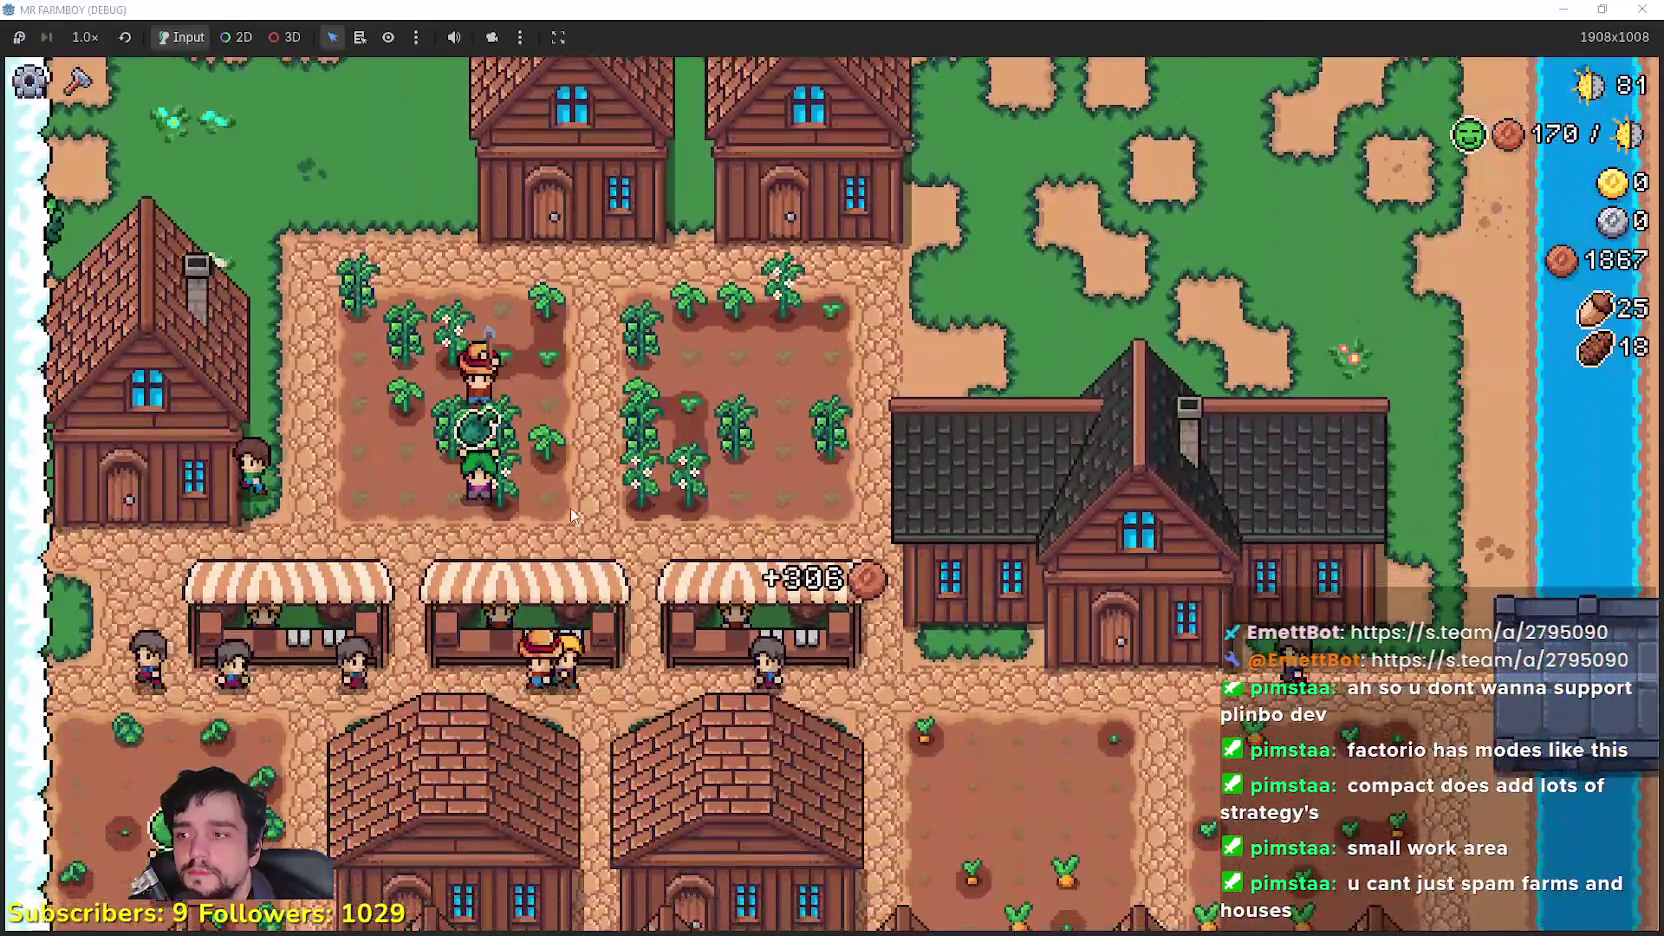
# Step: Open the left house's worker panel, showing both beds filled and carrot assigned
pyautogui.click(730, 660)
pyautogui.click(790, 676)
pyautogui.click(443, 527)
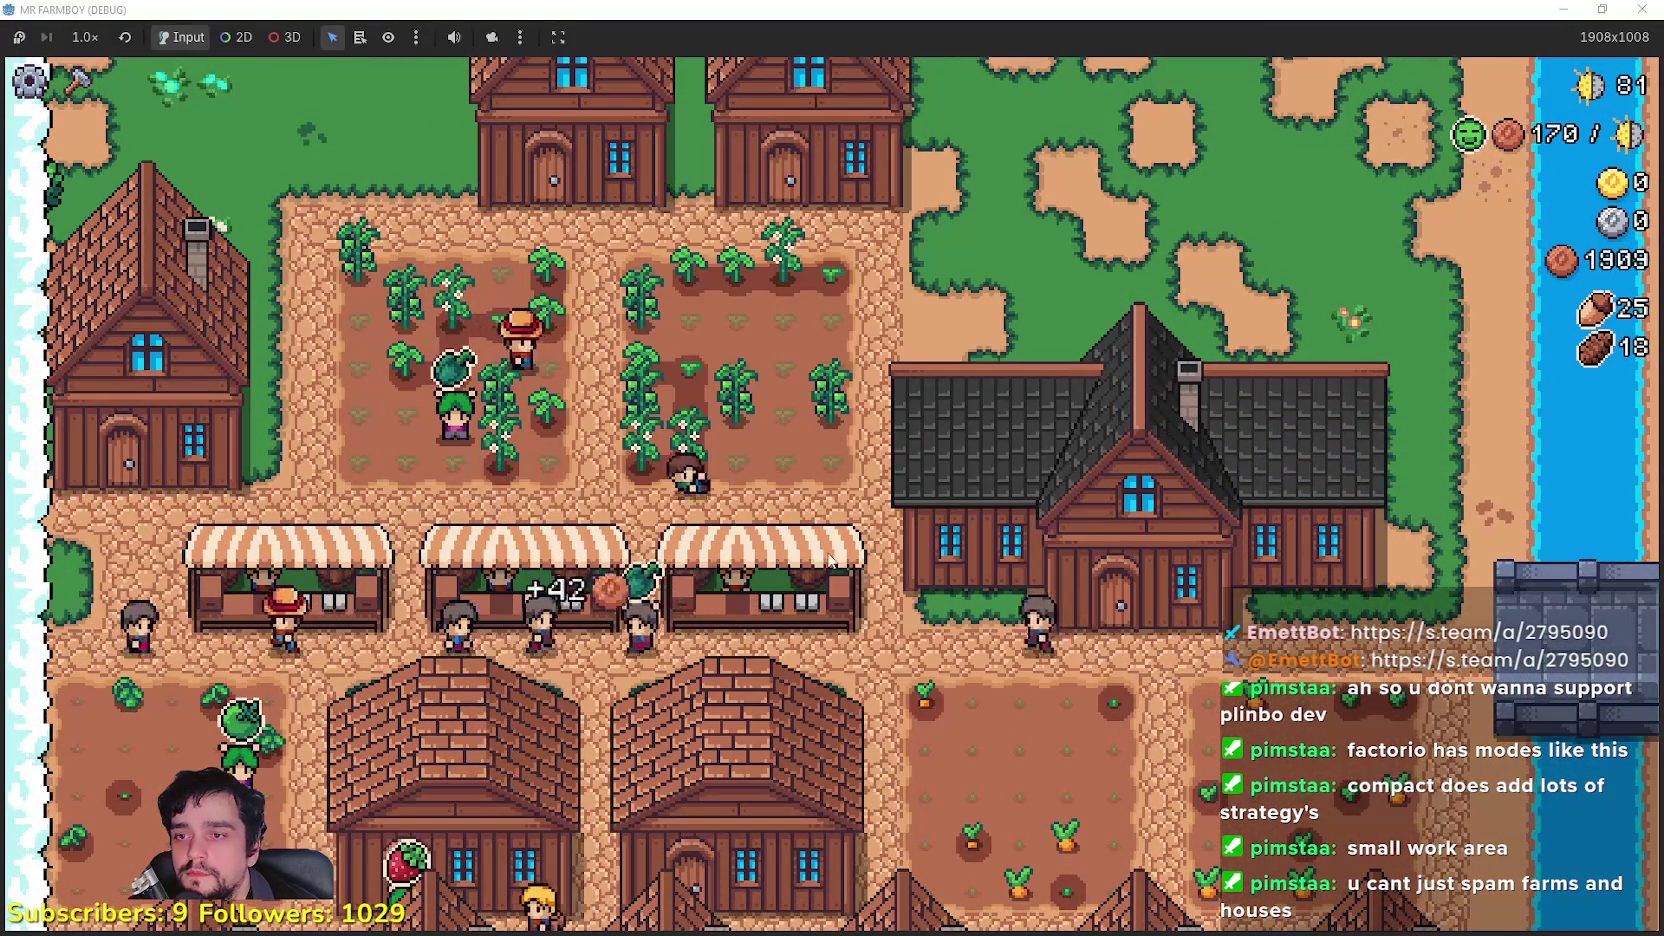
pyautogui.press('s')
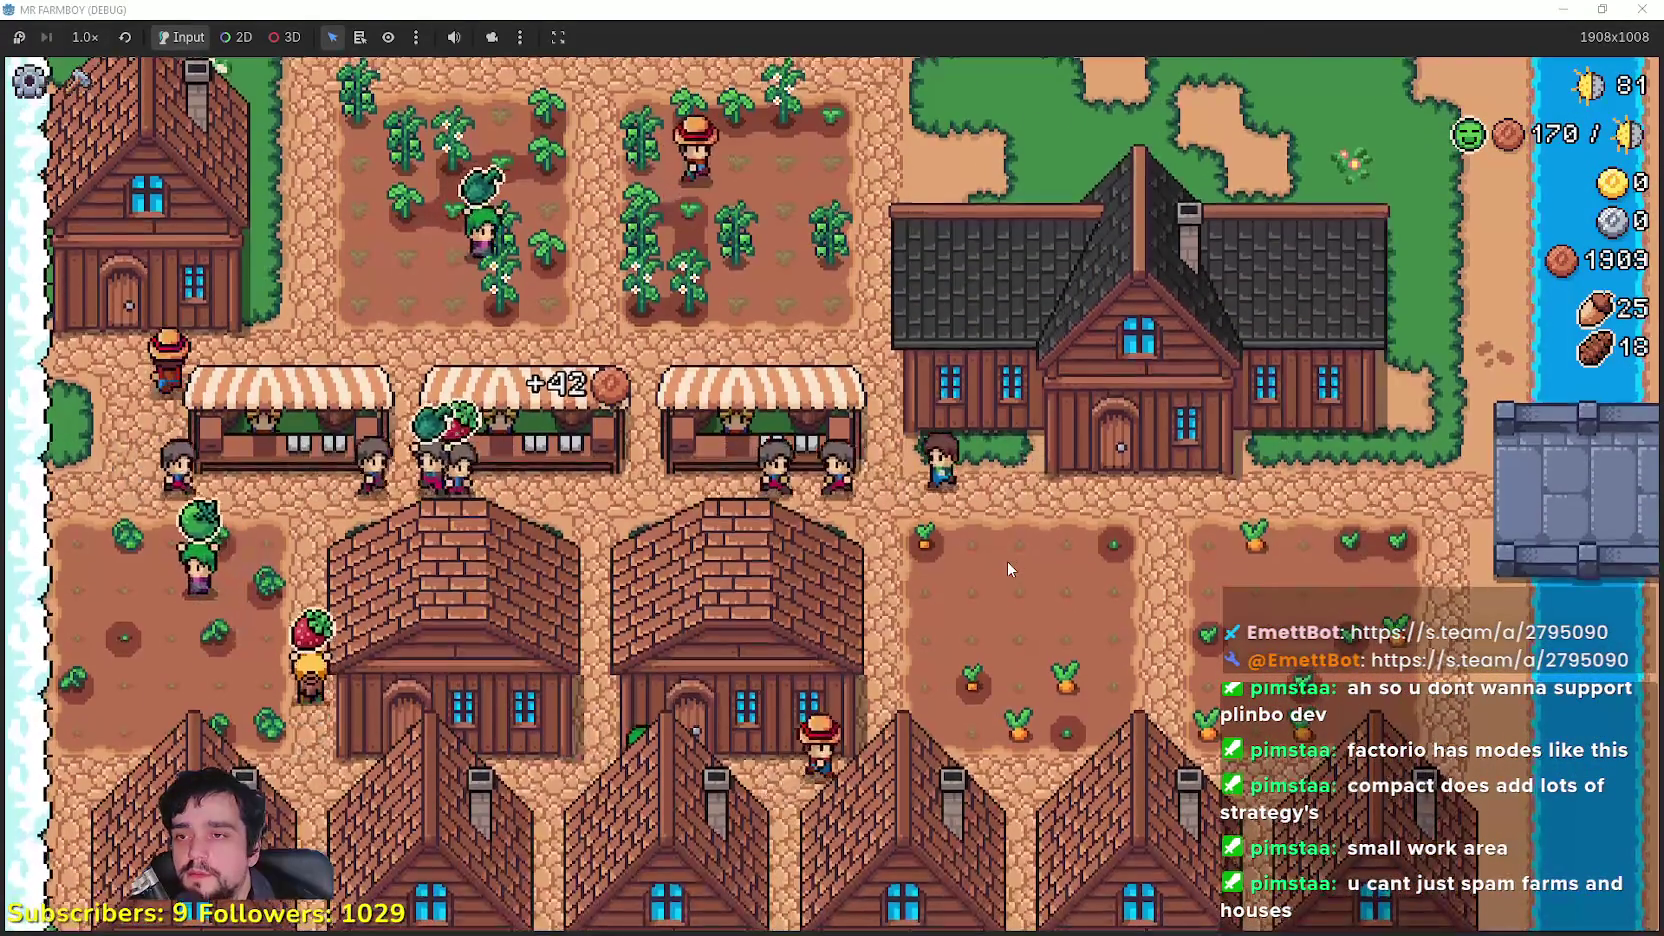
pyautogui.press('w')
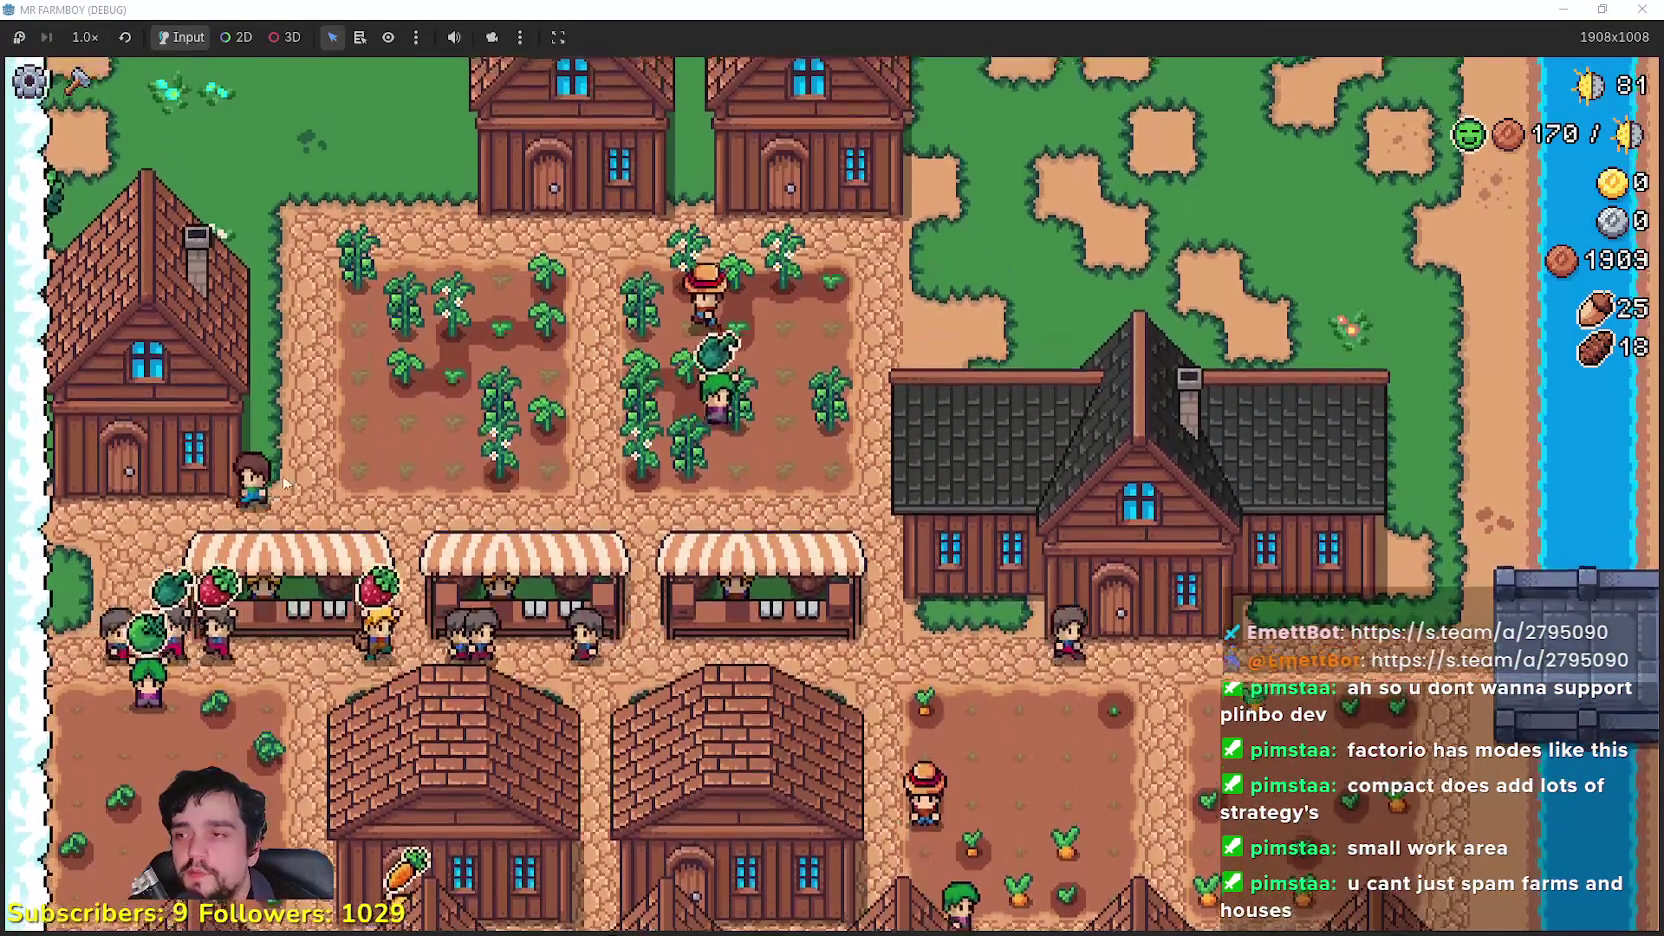
pyautogui.click(150, 400)
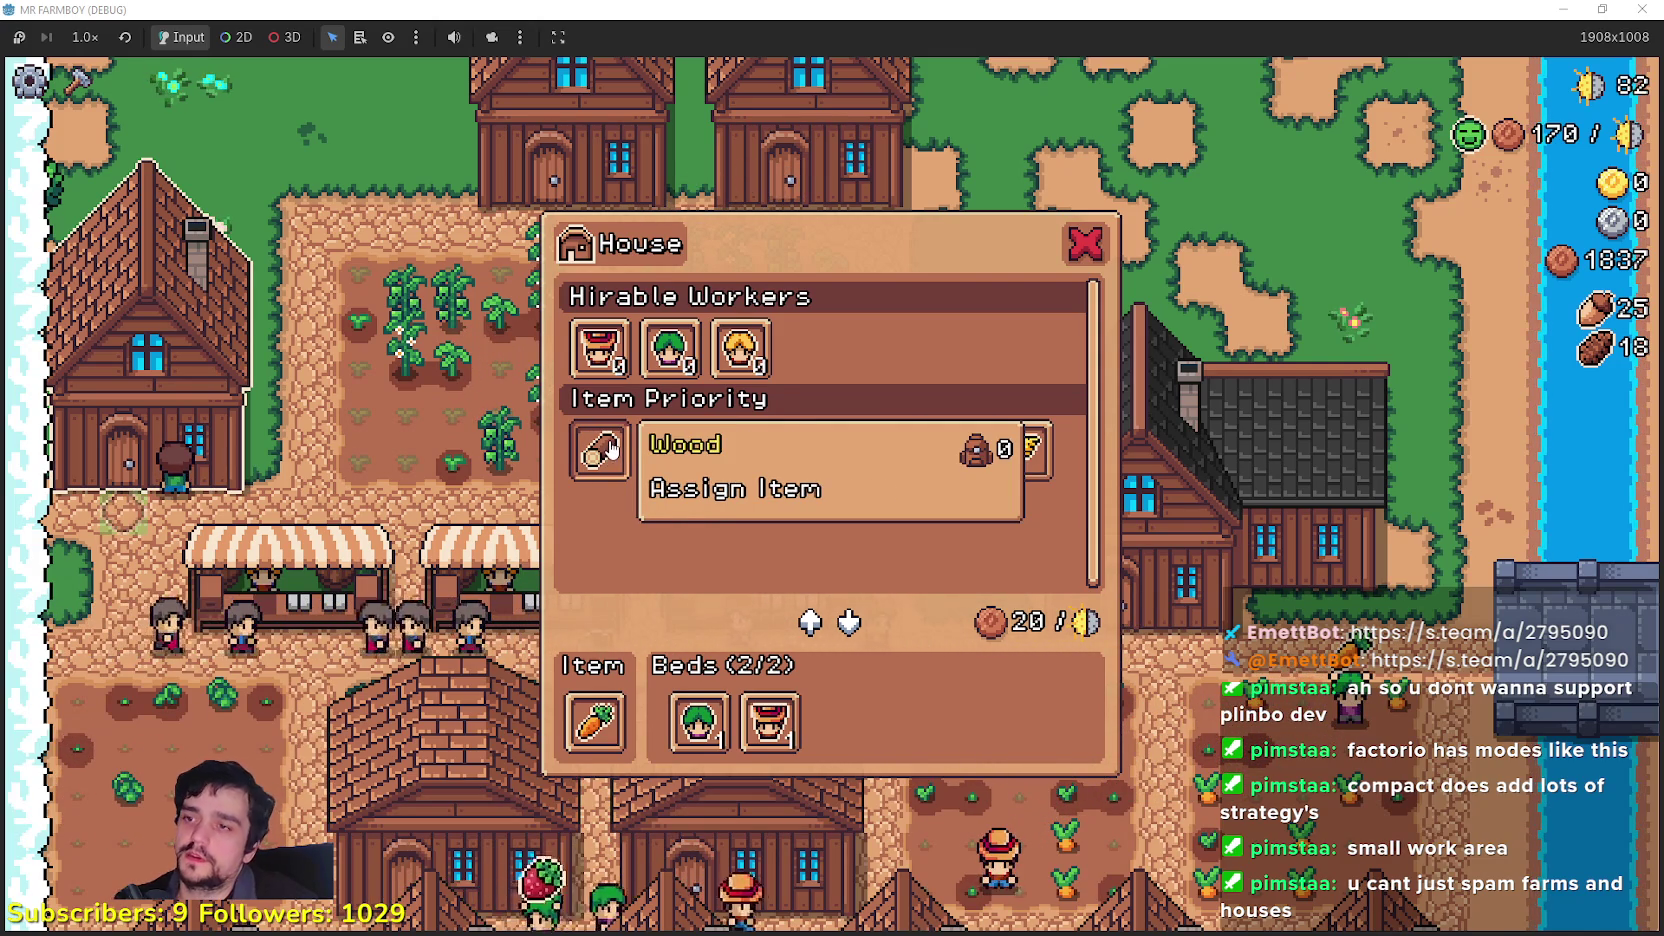
# Step: Review the market stall's inventory and sell slots
pyautogui.click(1086, 247)
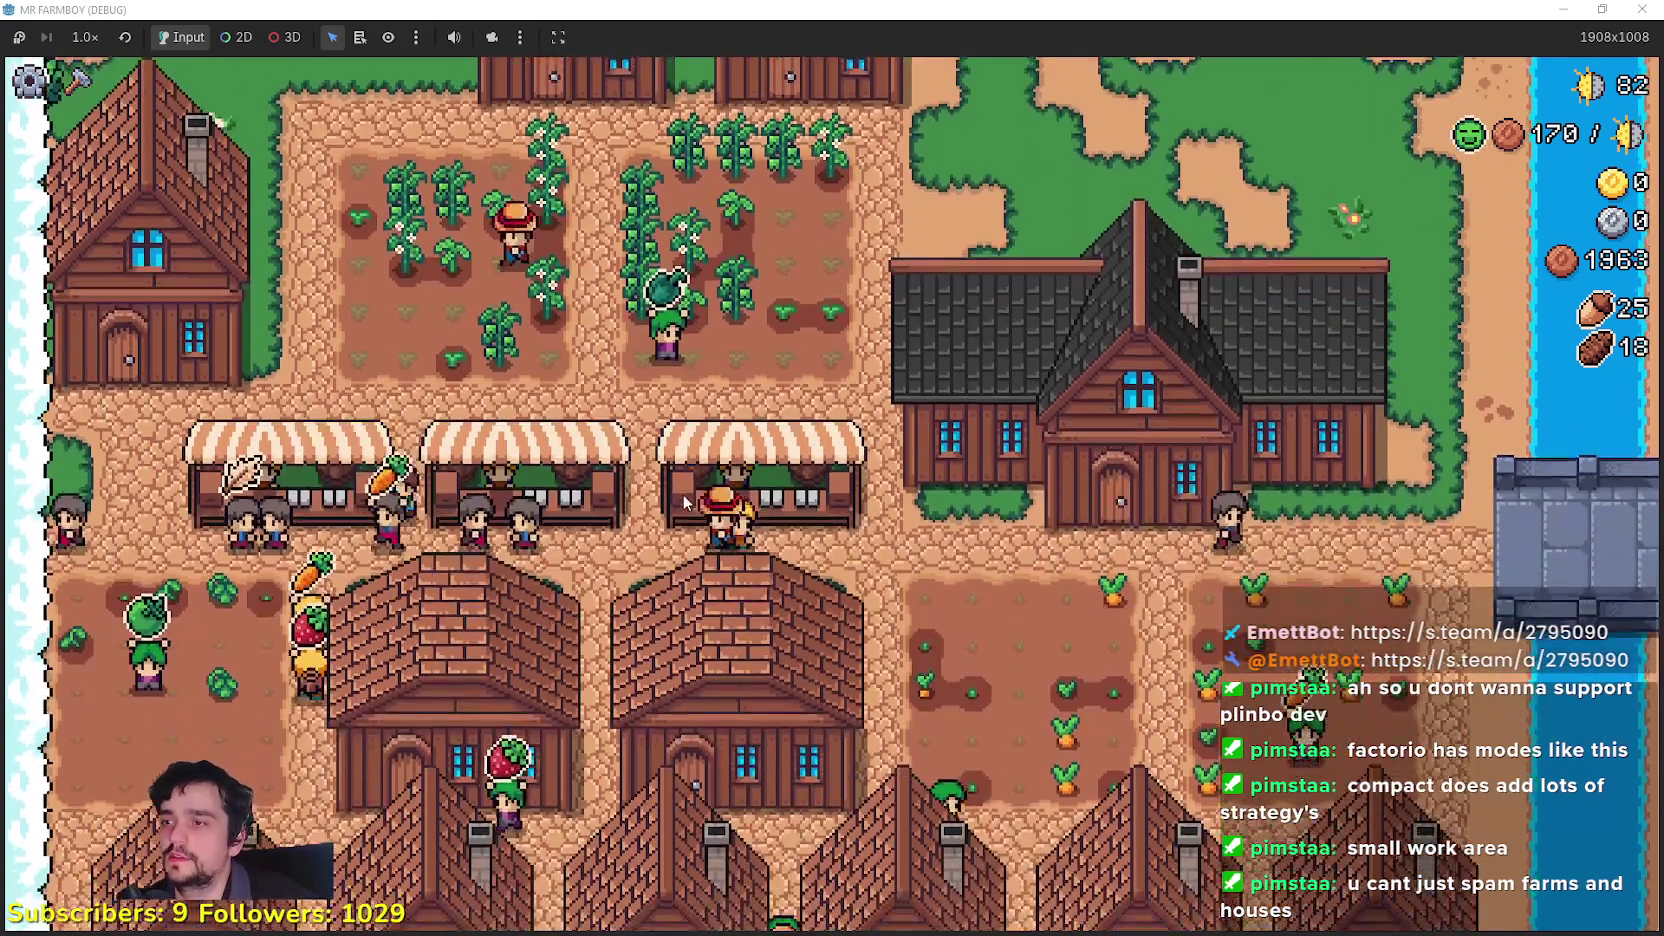
pyautogui.click(682, 494)
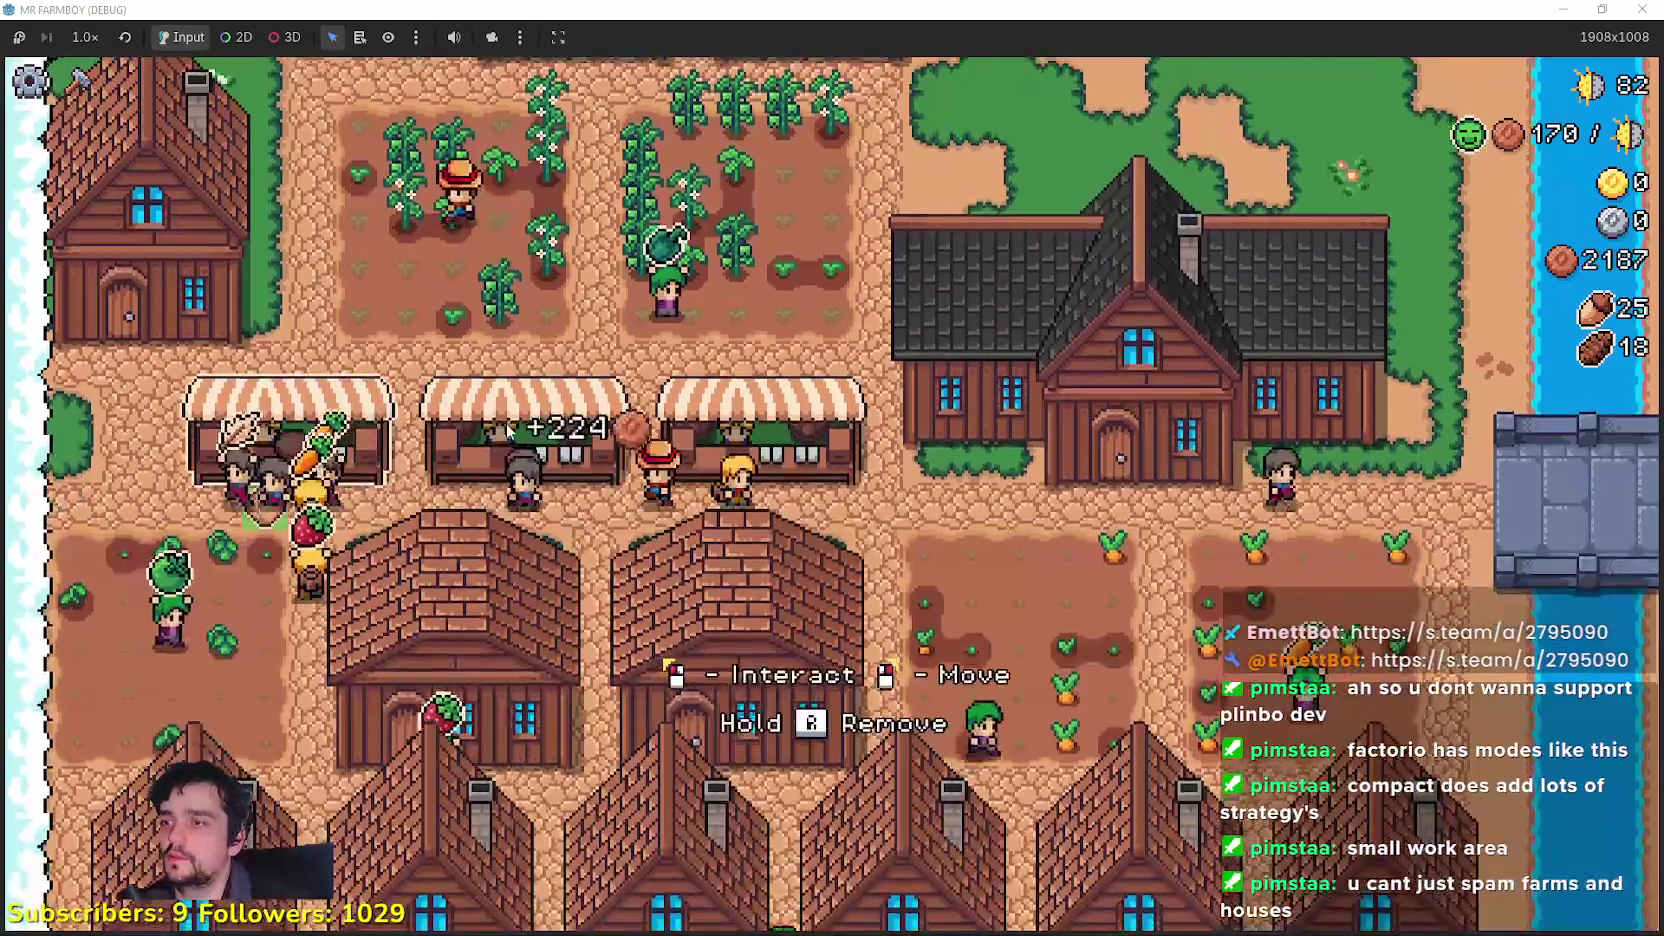
pyautogui.click(800, 672)
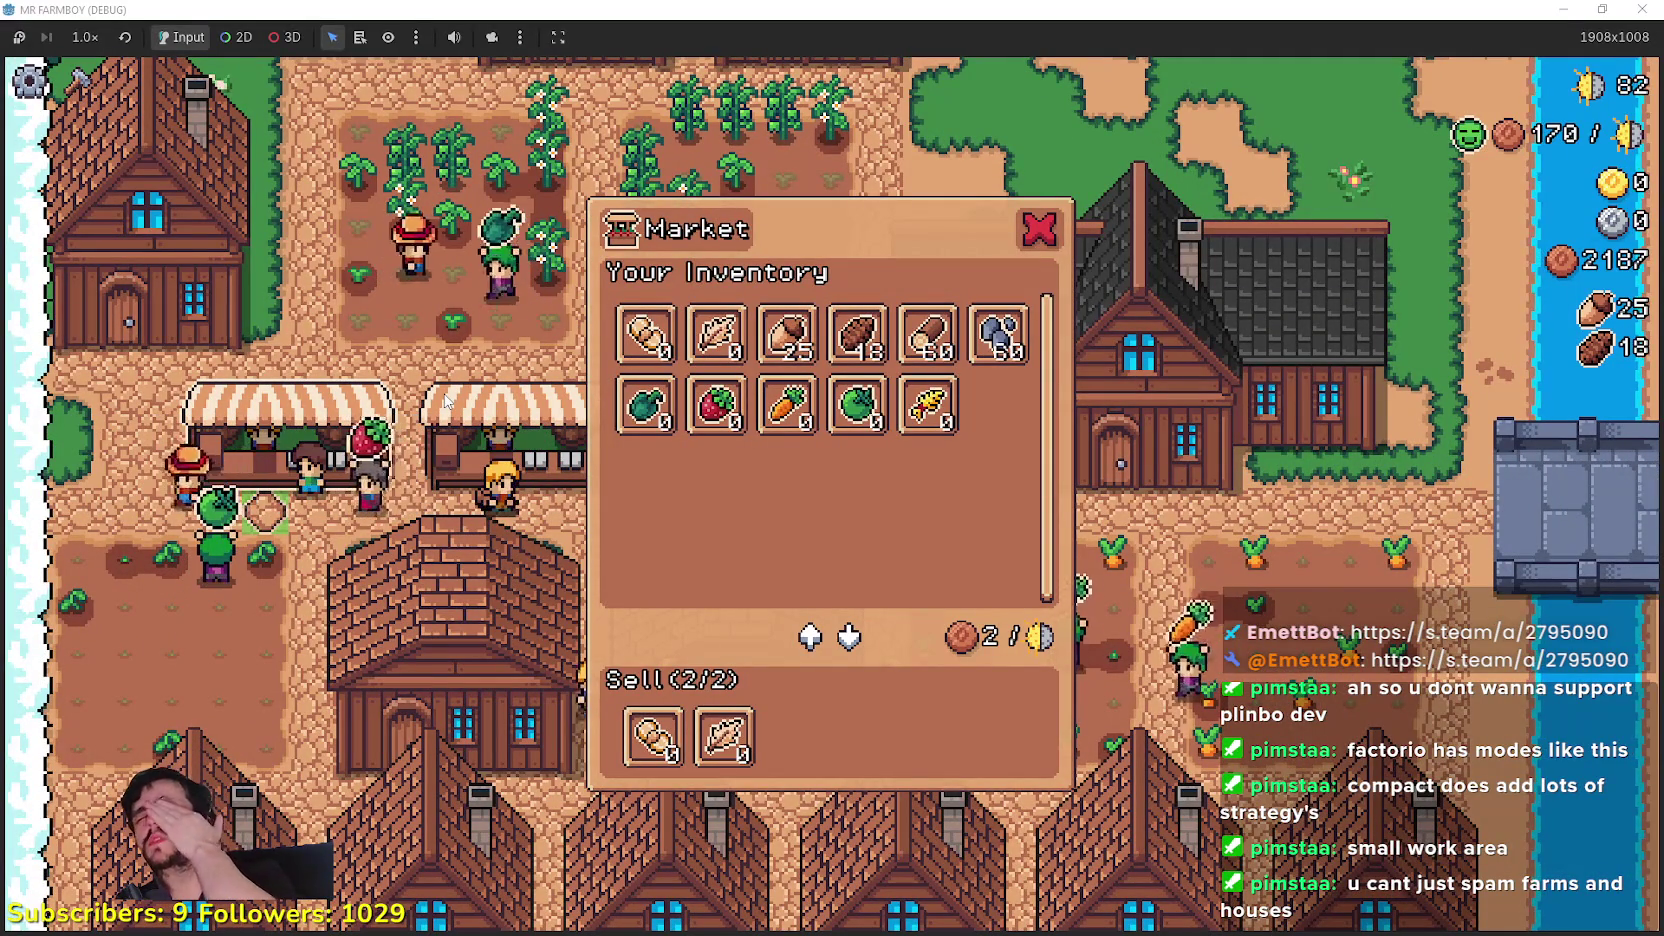
pyautogui.press('Escape')
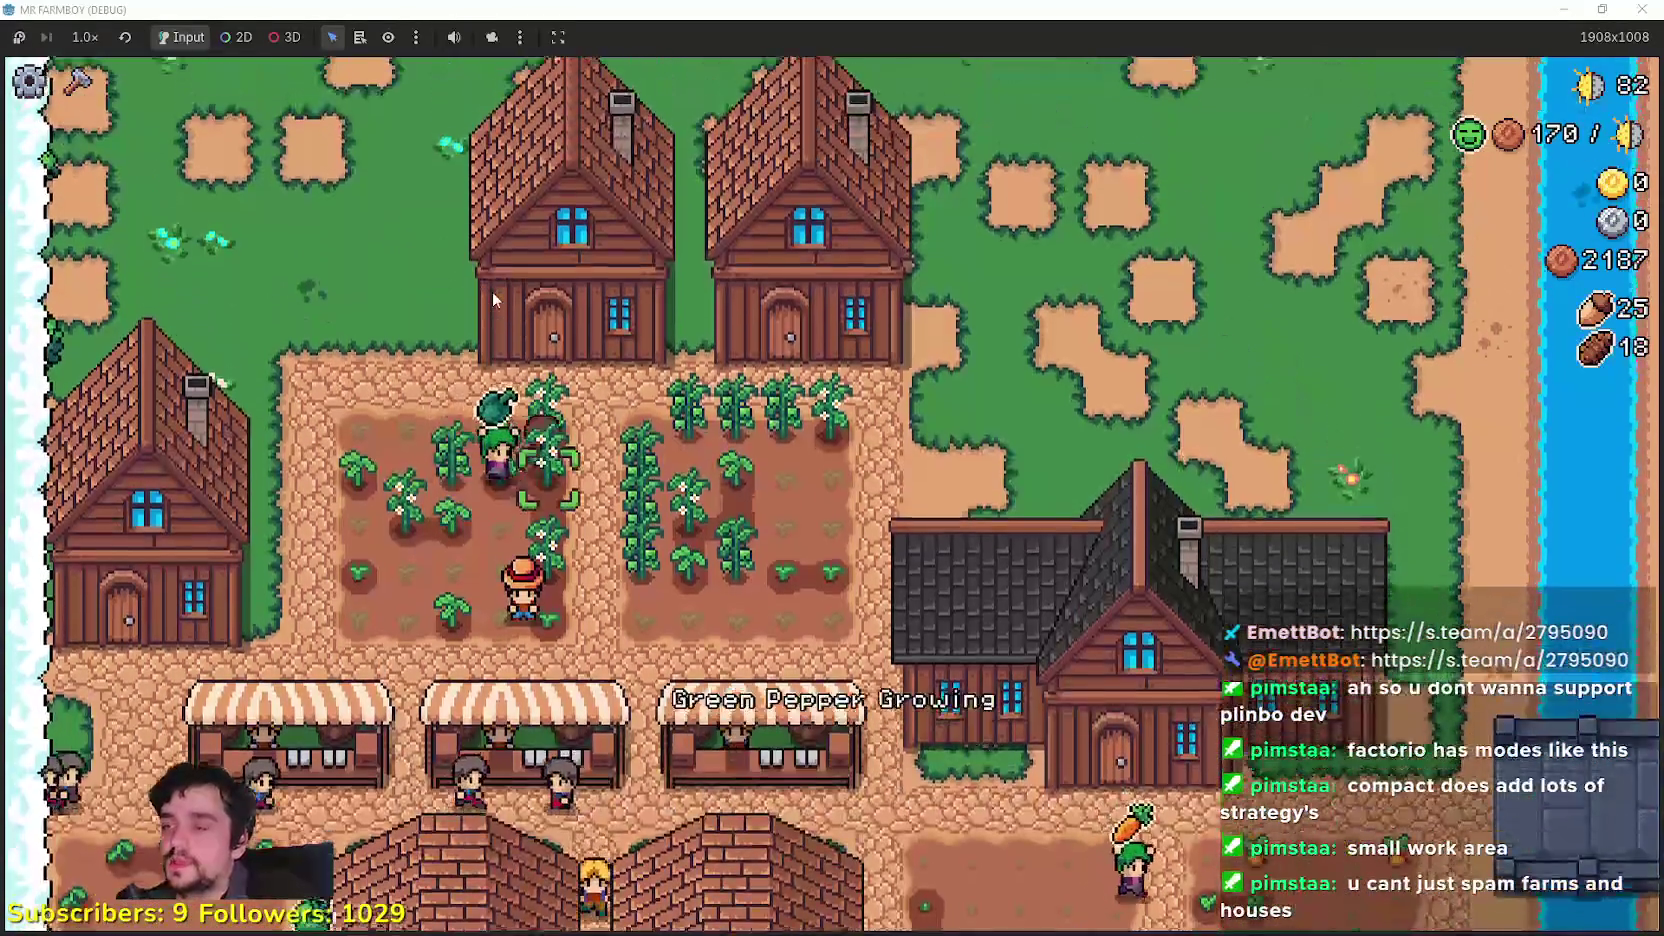
# Step: Pan north to the river bank and back south past the market stalls
pyautogui.press('w')
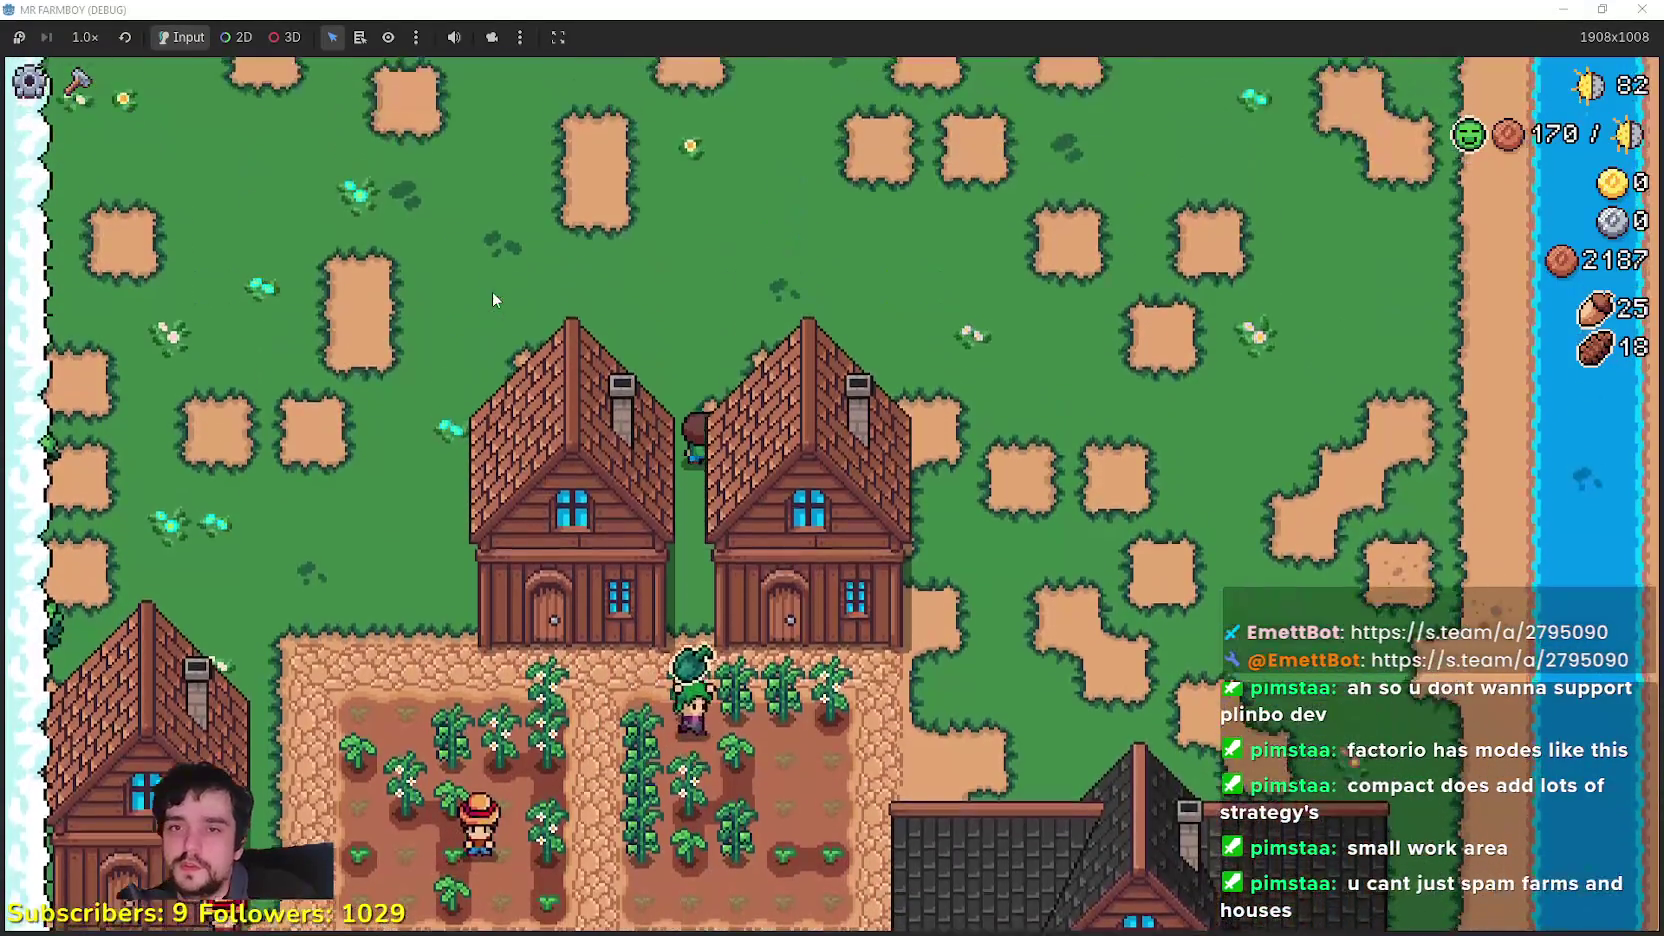
pyautogui.press('w')
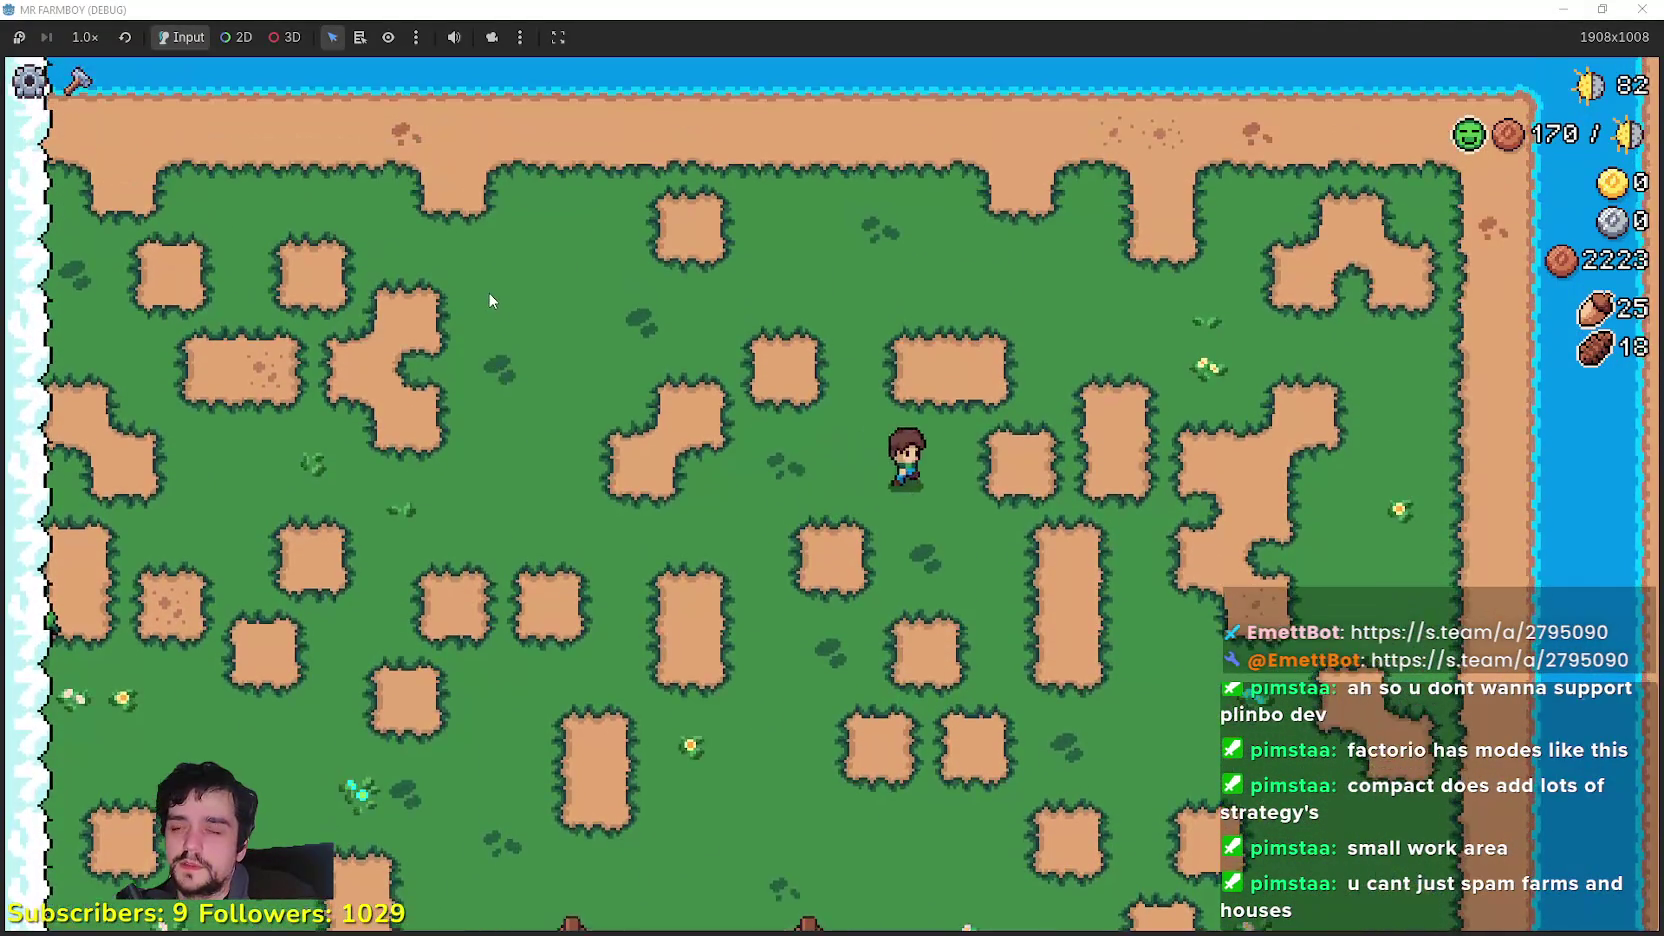
pyautogui.press('s')
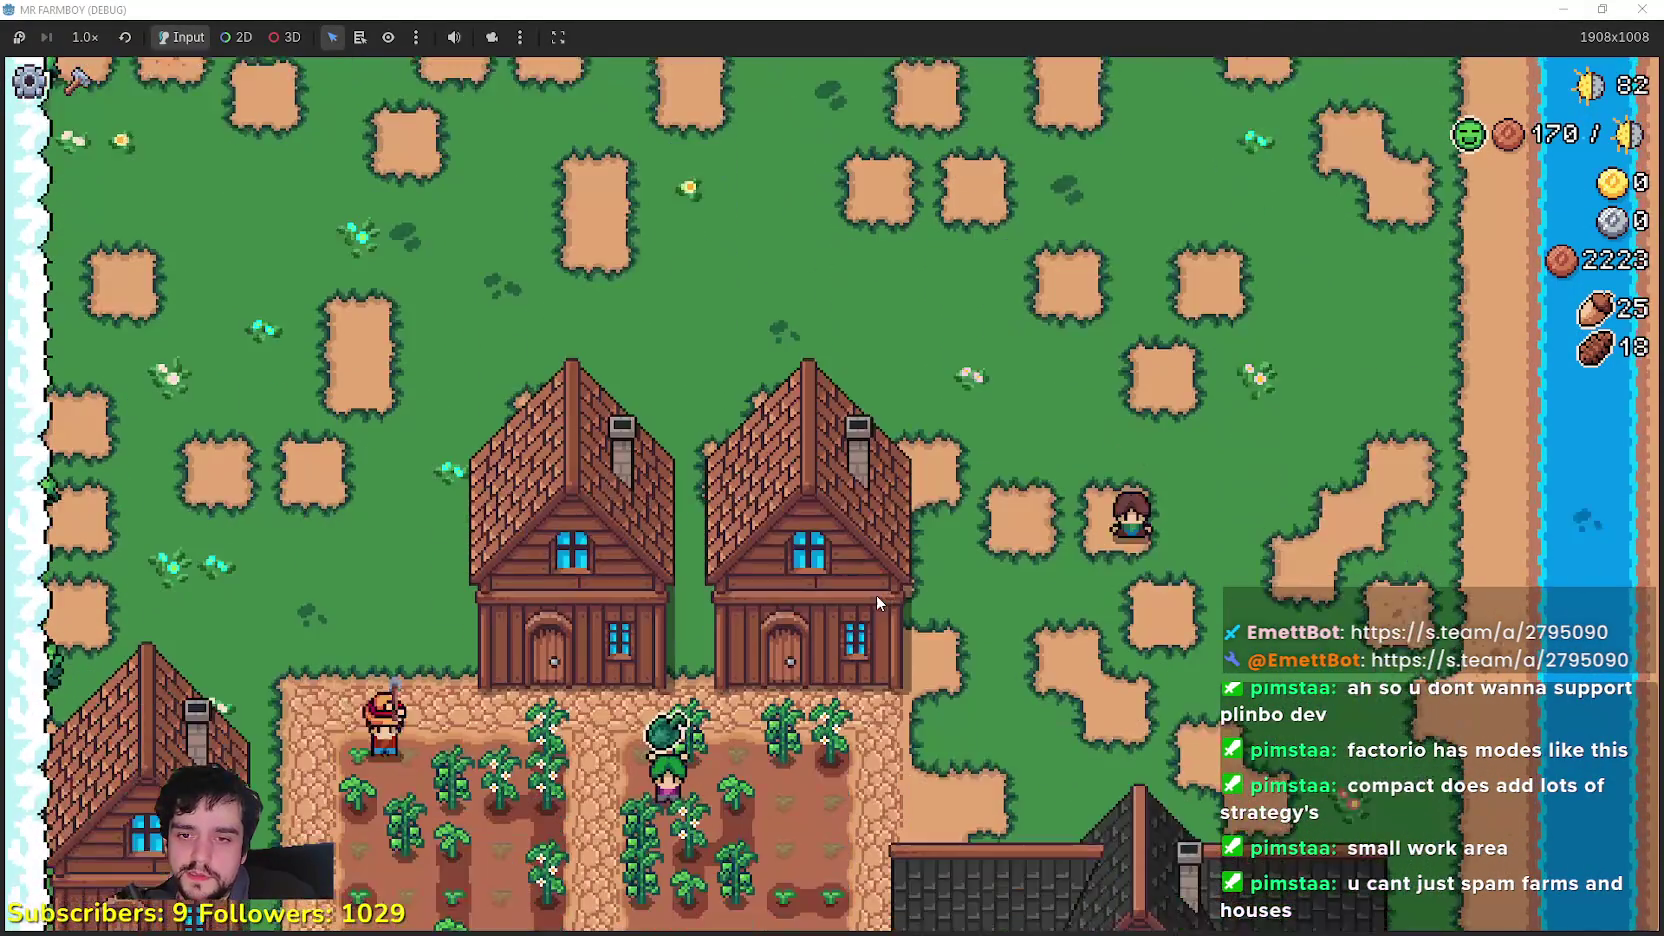
pyautogui.press('s')
pyautogui.scroll(2, 876, 595)
pyautogui.press('s')
pyautogui.scroll(-2, 874, 595)
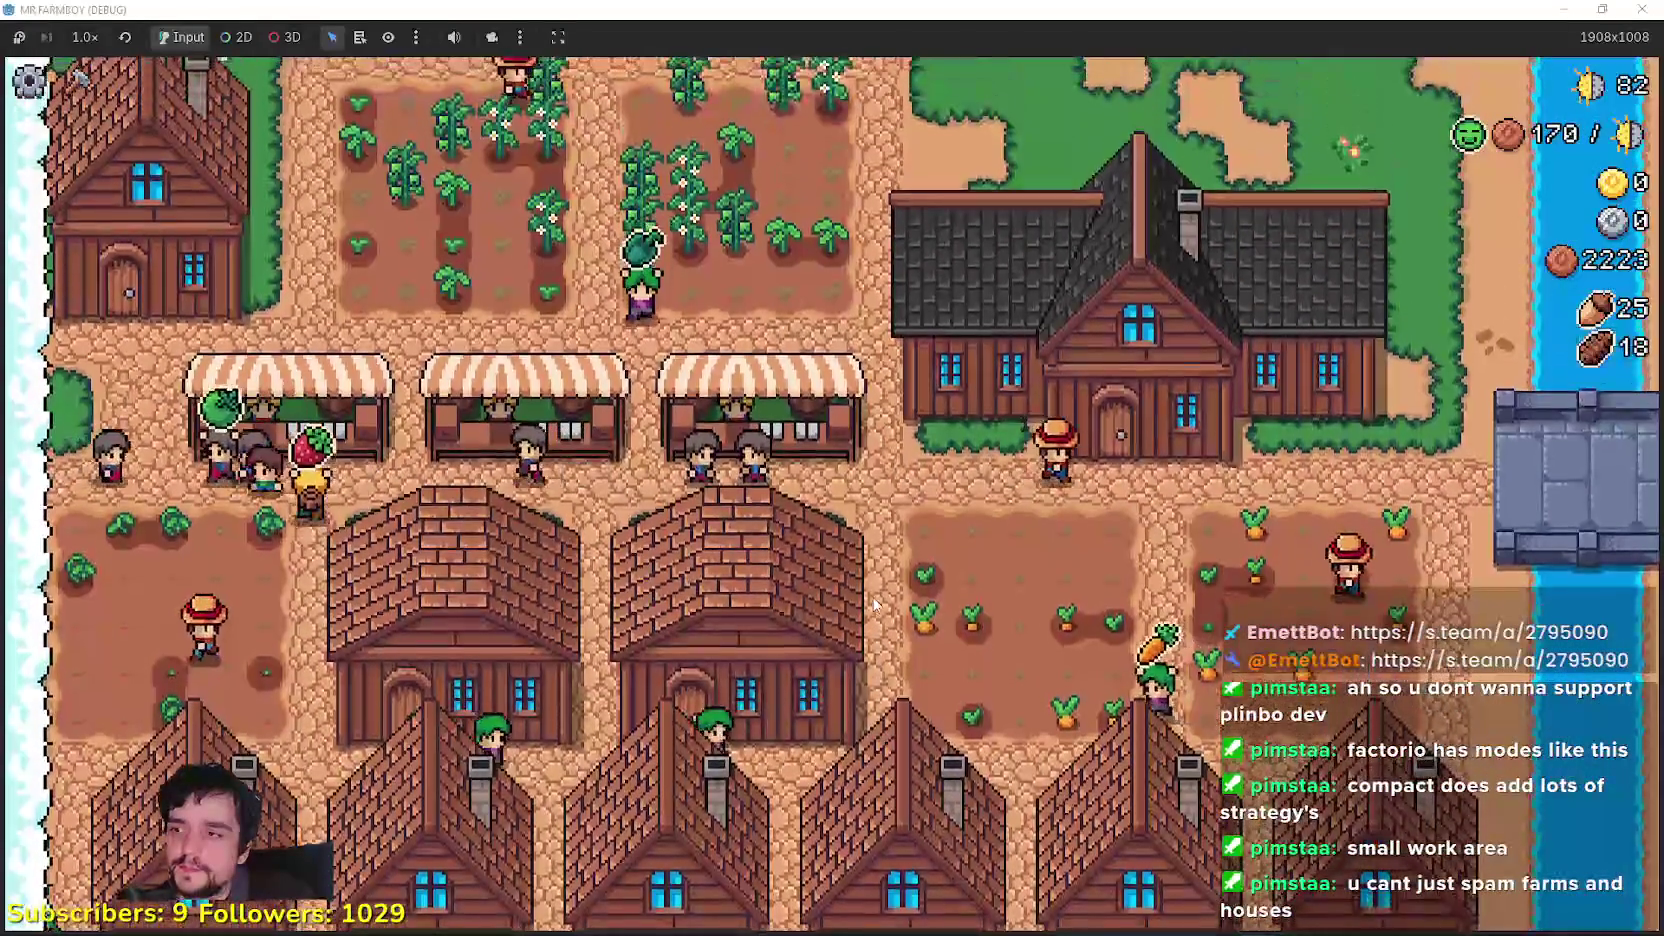
pyautogui.press('w')
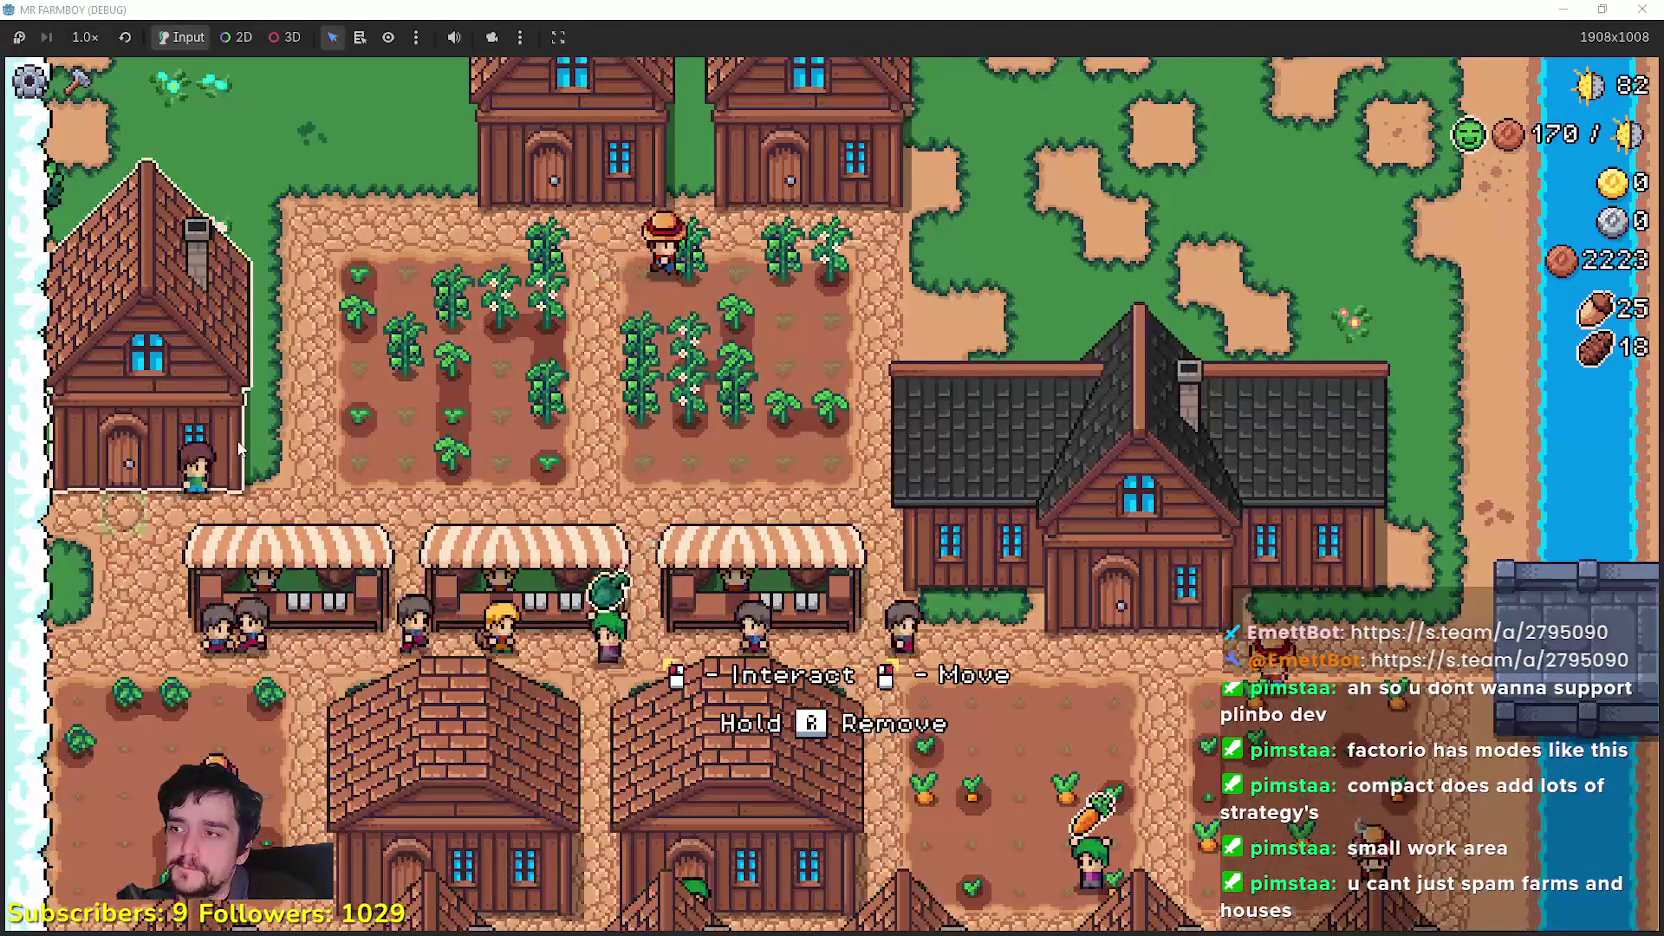
# Step: Open the new house's panel, showing Green Pepper and 0 of 2 beds filled
pyautogui.click(237, 439)
pyautogui.press('Escape')
pyautogui.press('w')
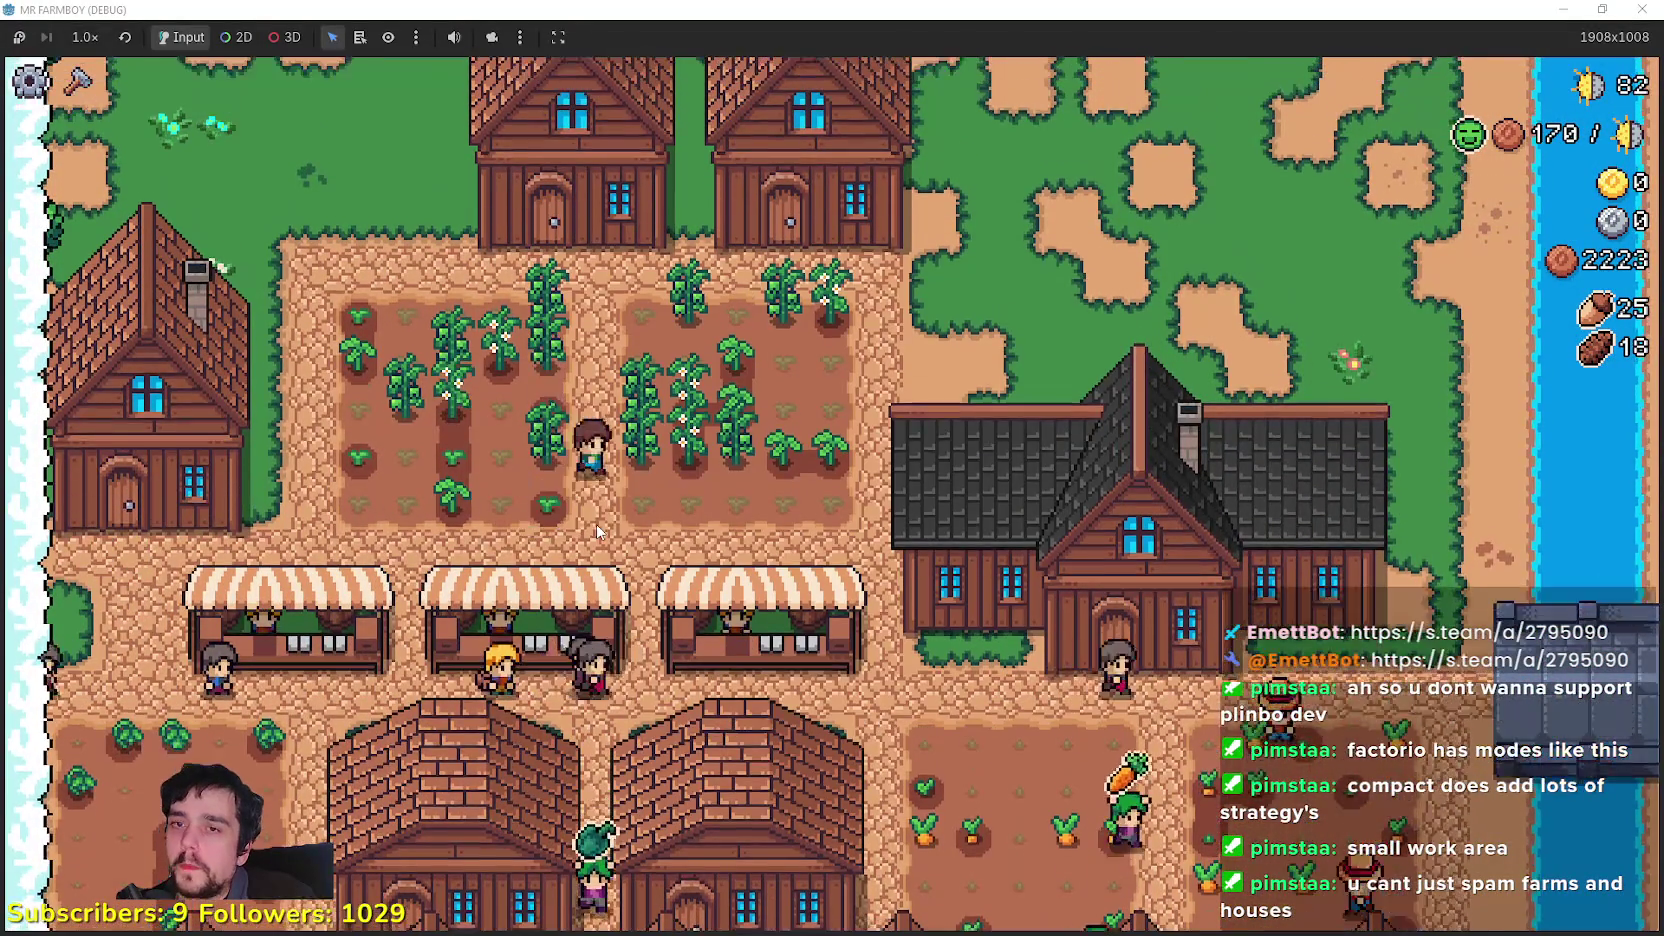
pyautogui.press('w')
pyautogui.click(610, 521)
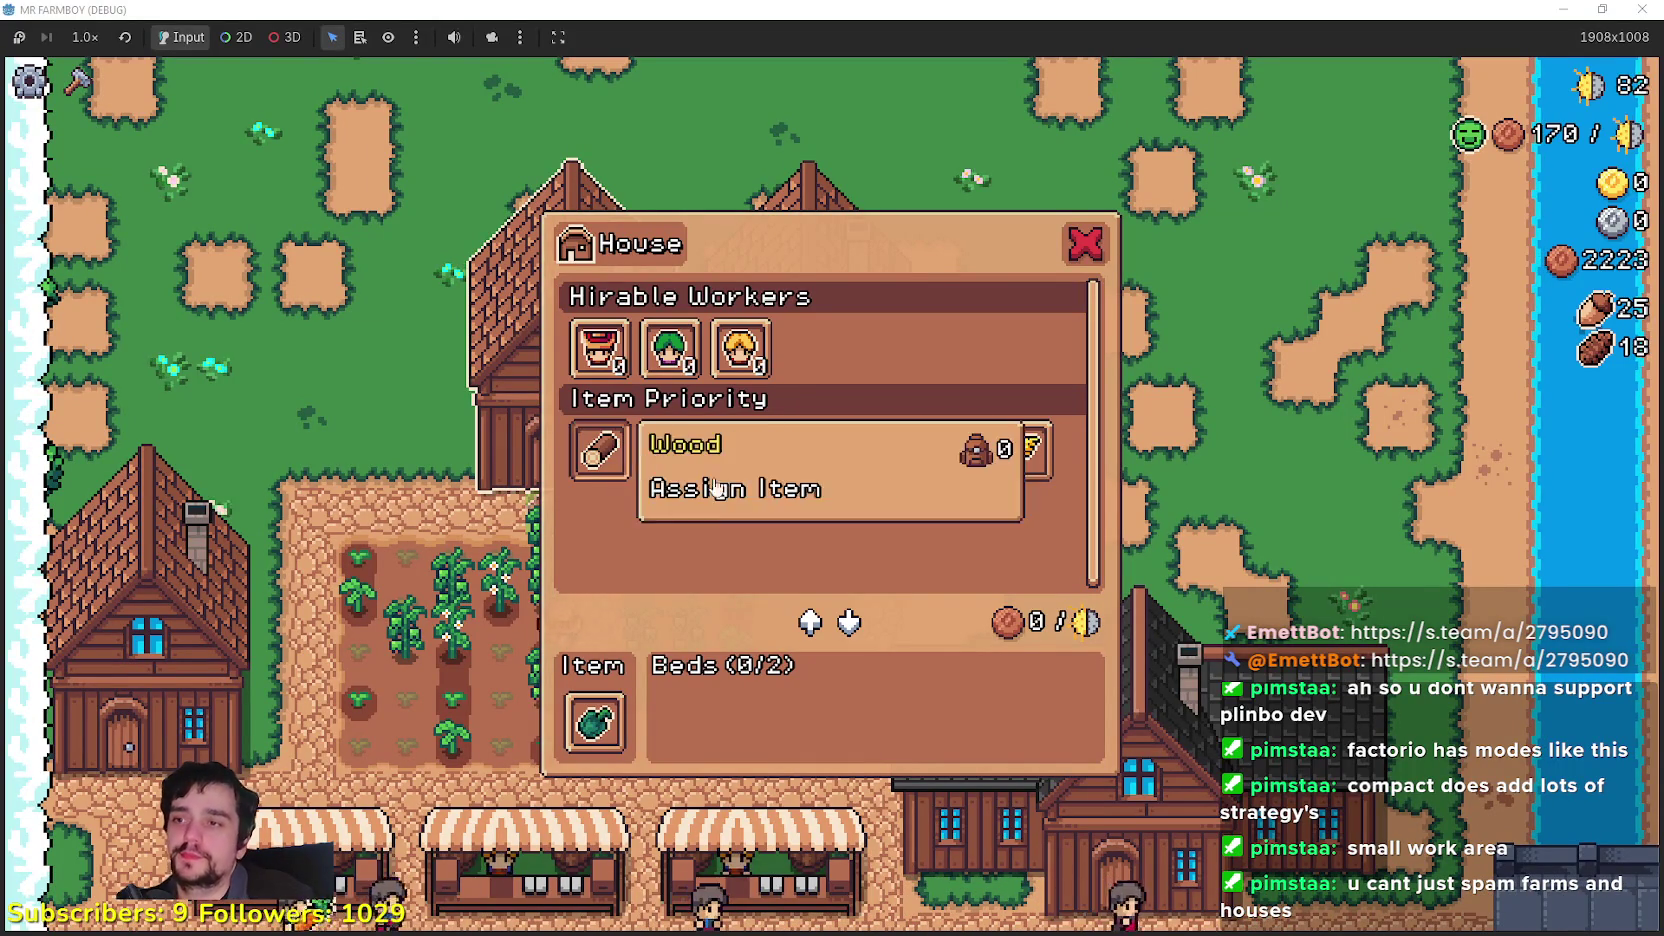
# Step: Hire a worker into the new Green Pepper house for 1200 coins
pyautogui.press('Escape')
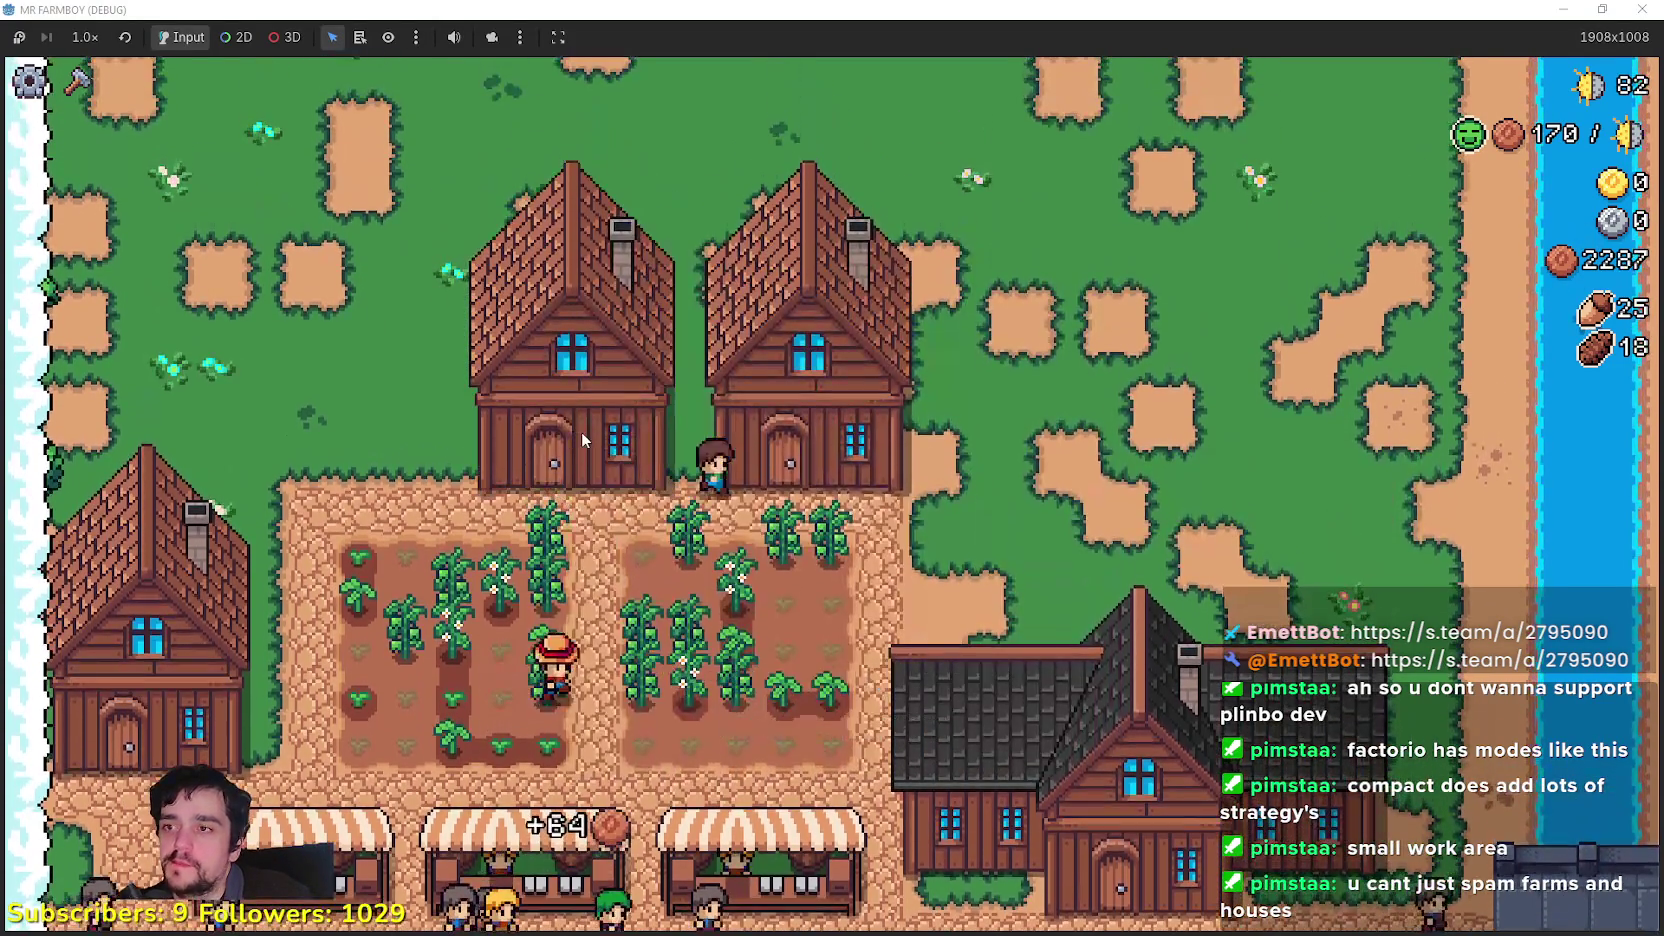
pyautogui.click(581, 433)
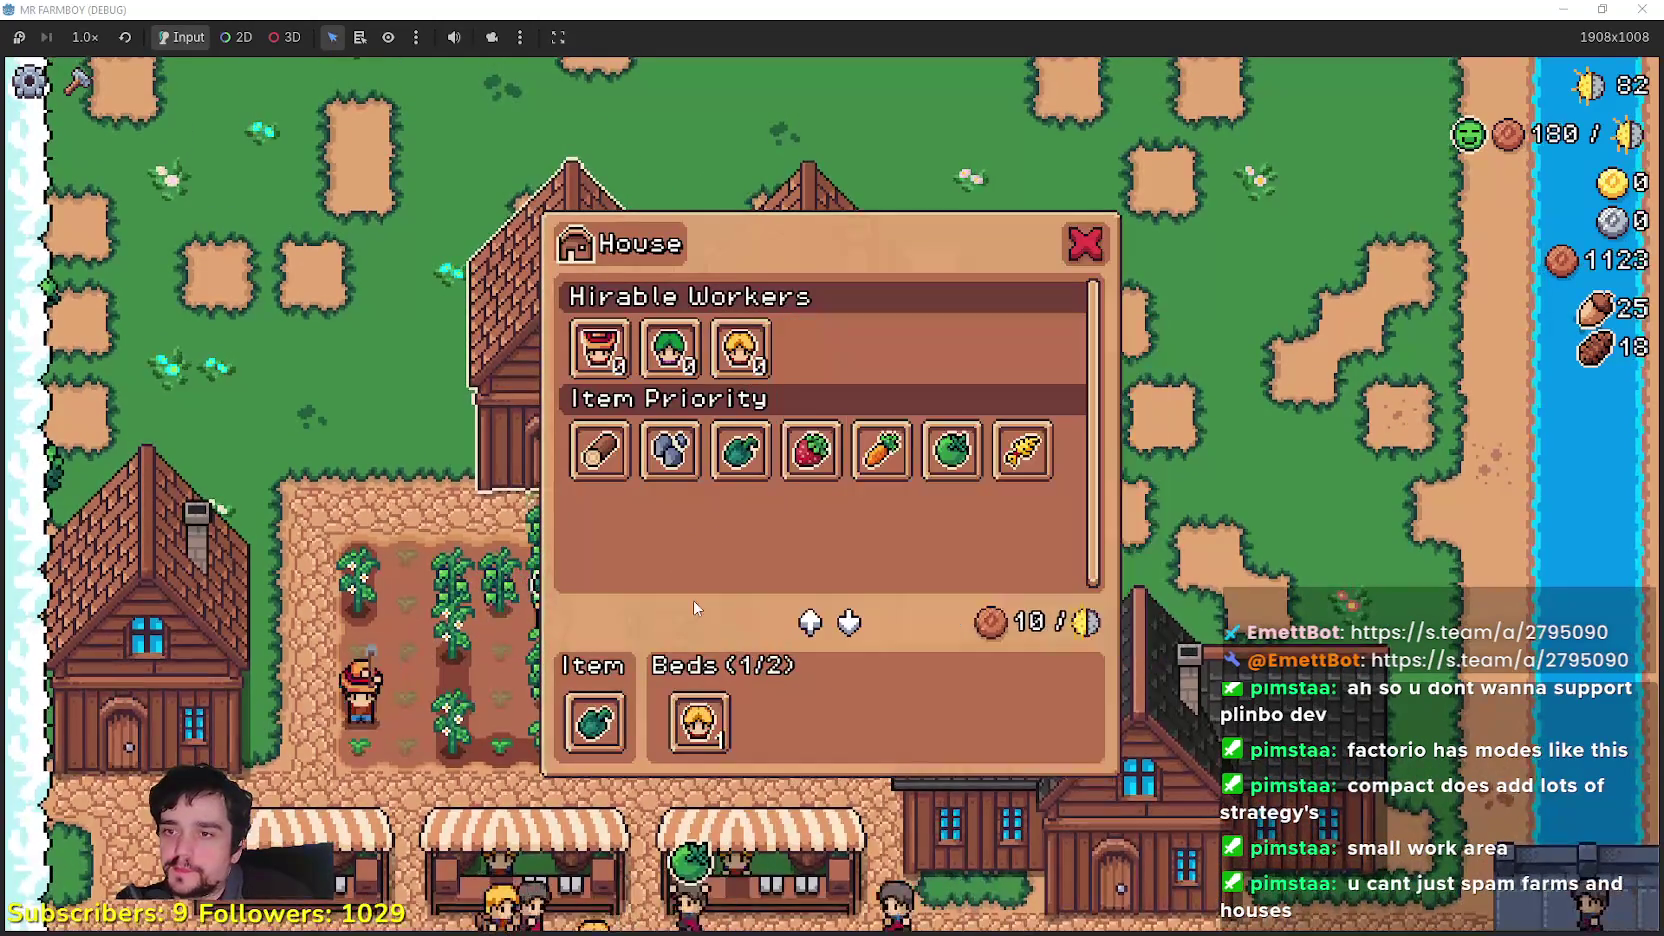
pyautogui.press('Escape')
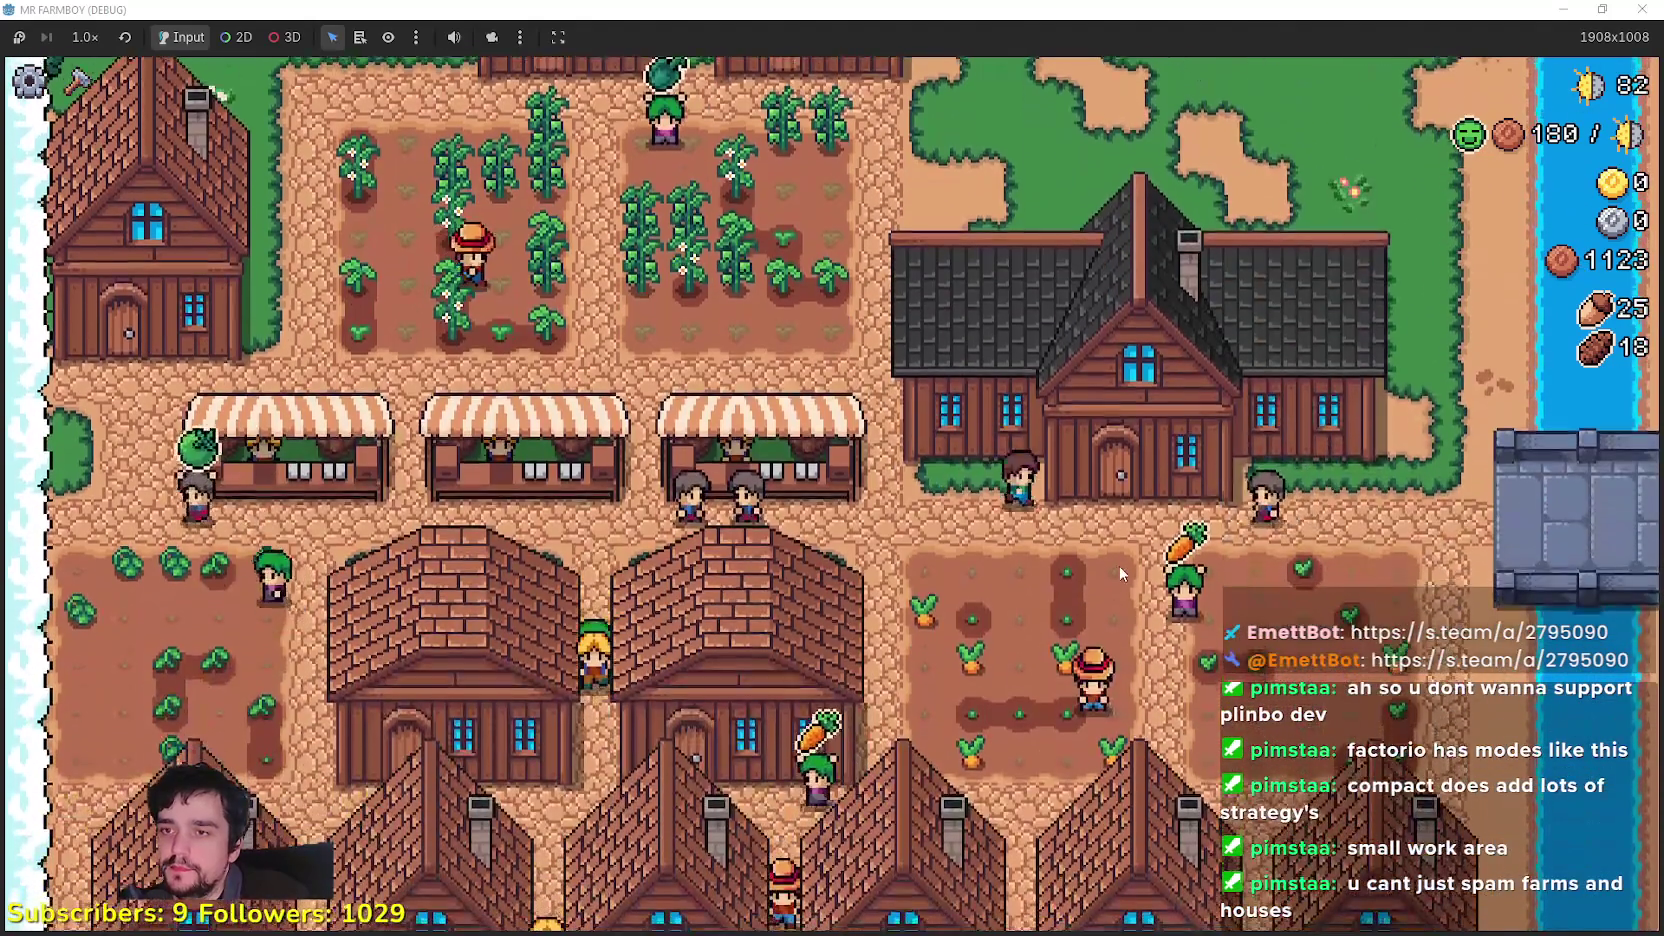
pyautogui.click(1006, 582)
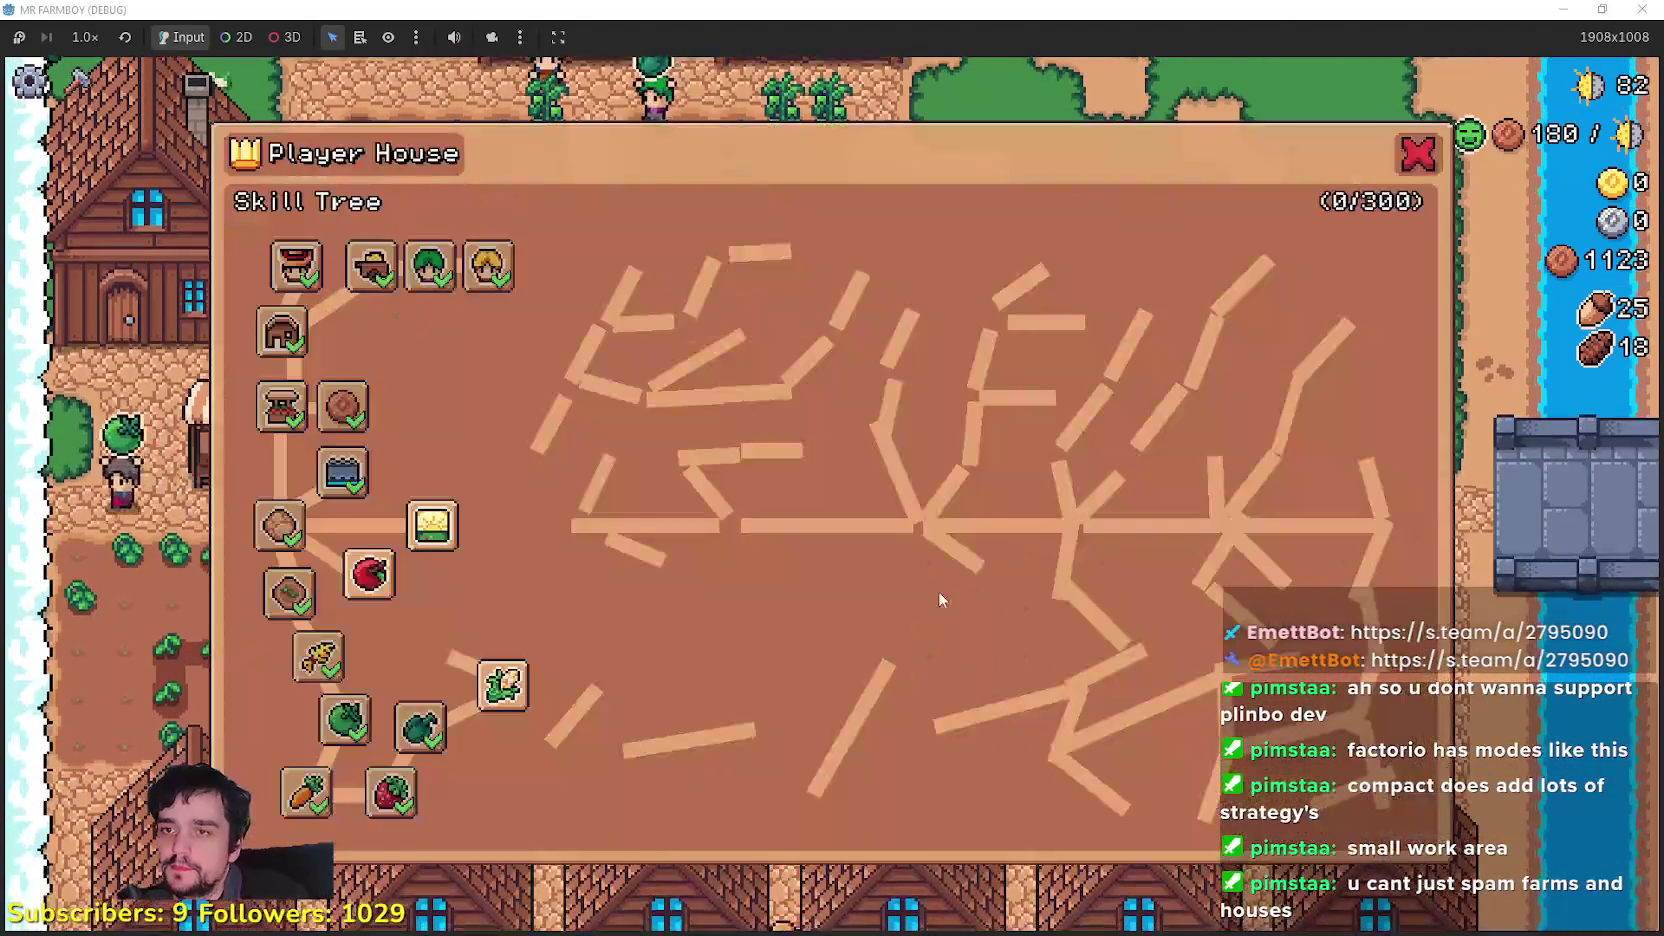
# Step: Look over the Player House skill tree, then return to the market area
pyautogui.moveTo(504, 688)
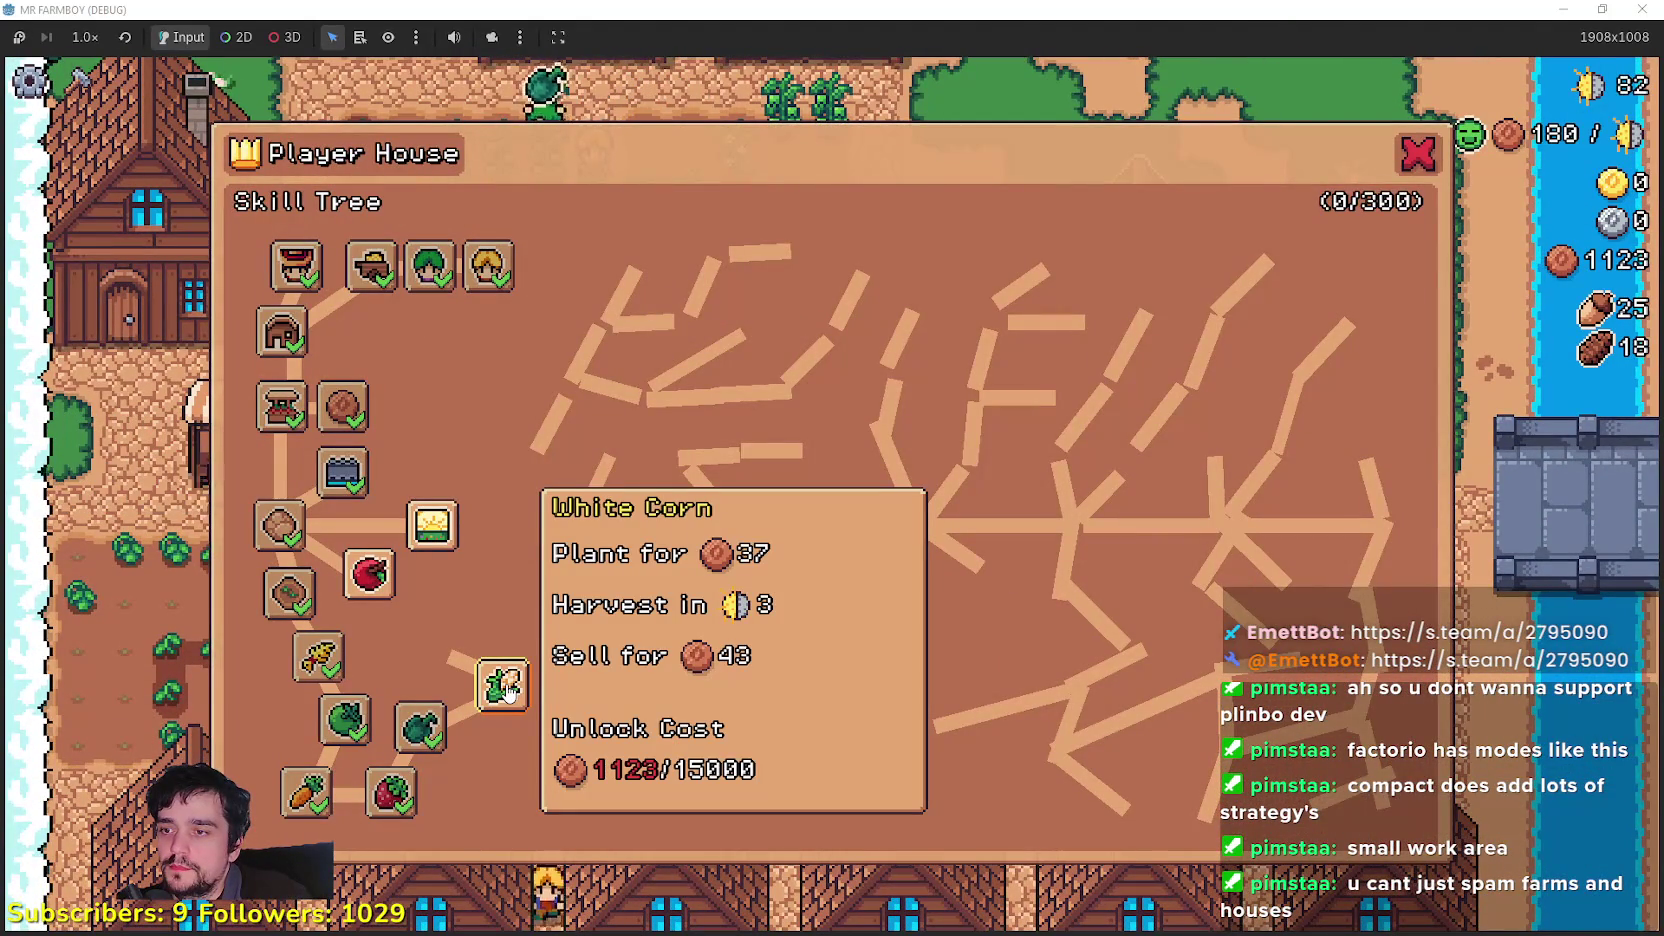
pyautogui.moveTo(440, 531)
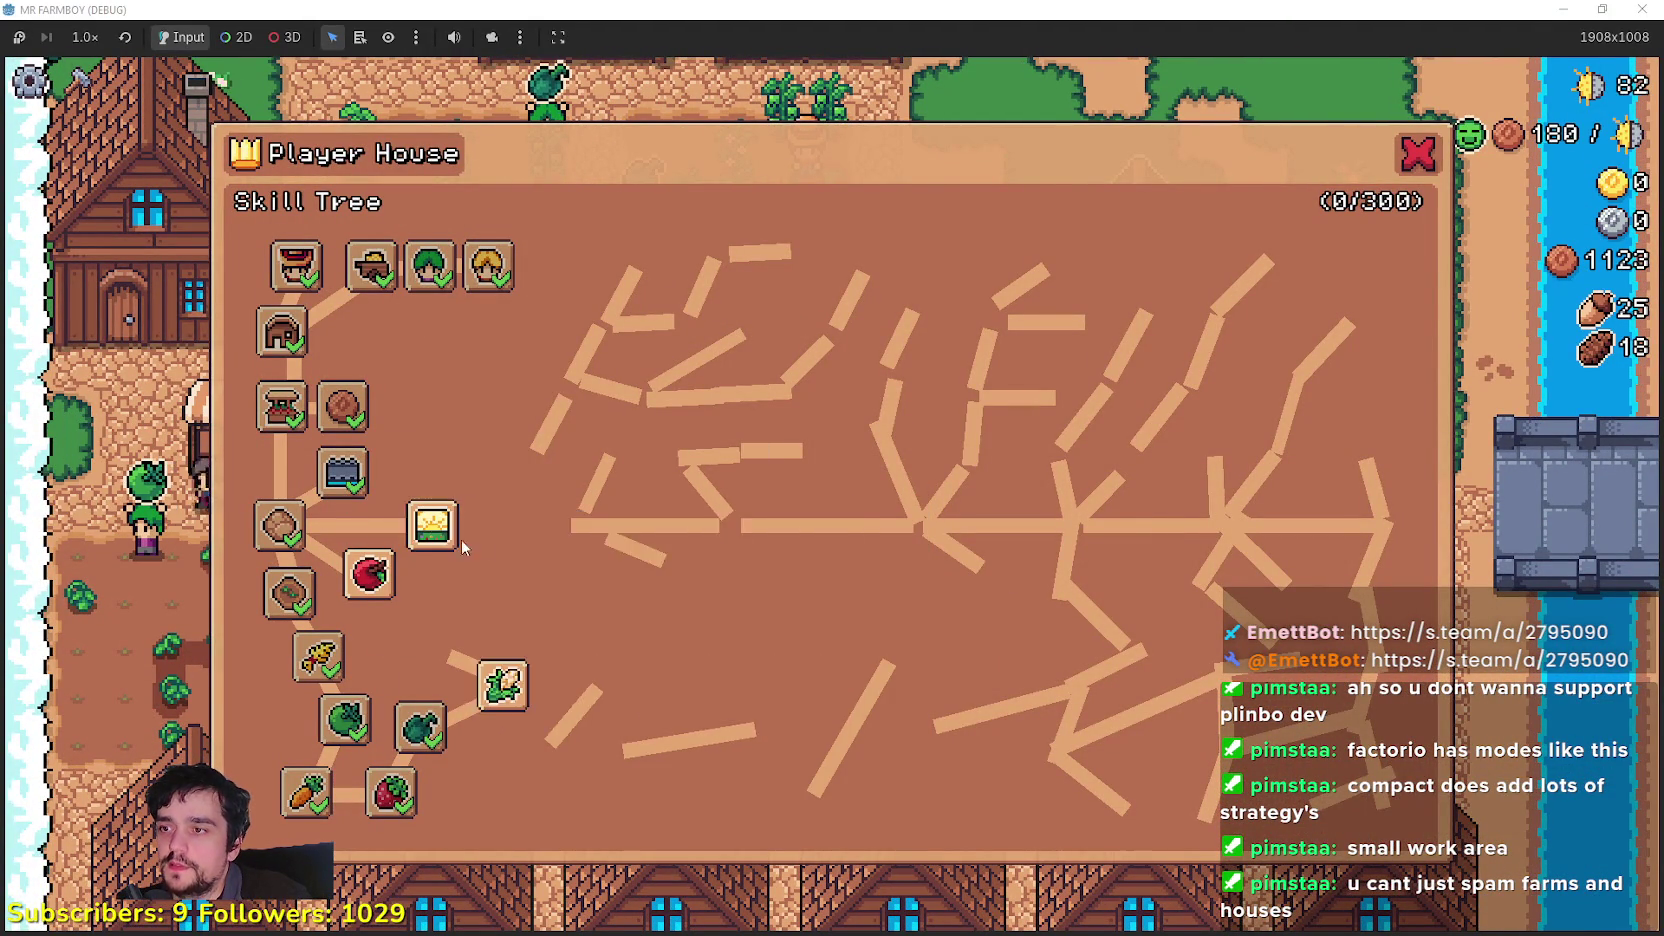
pyautogui.press('Escape')
pyautogui.press('s')
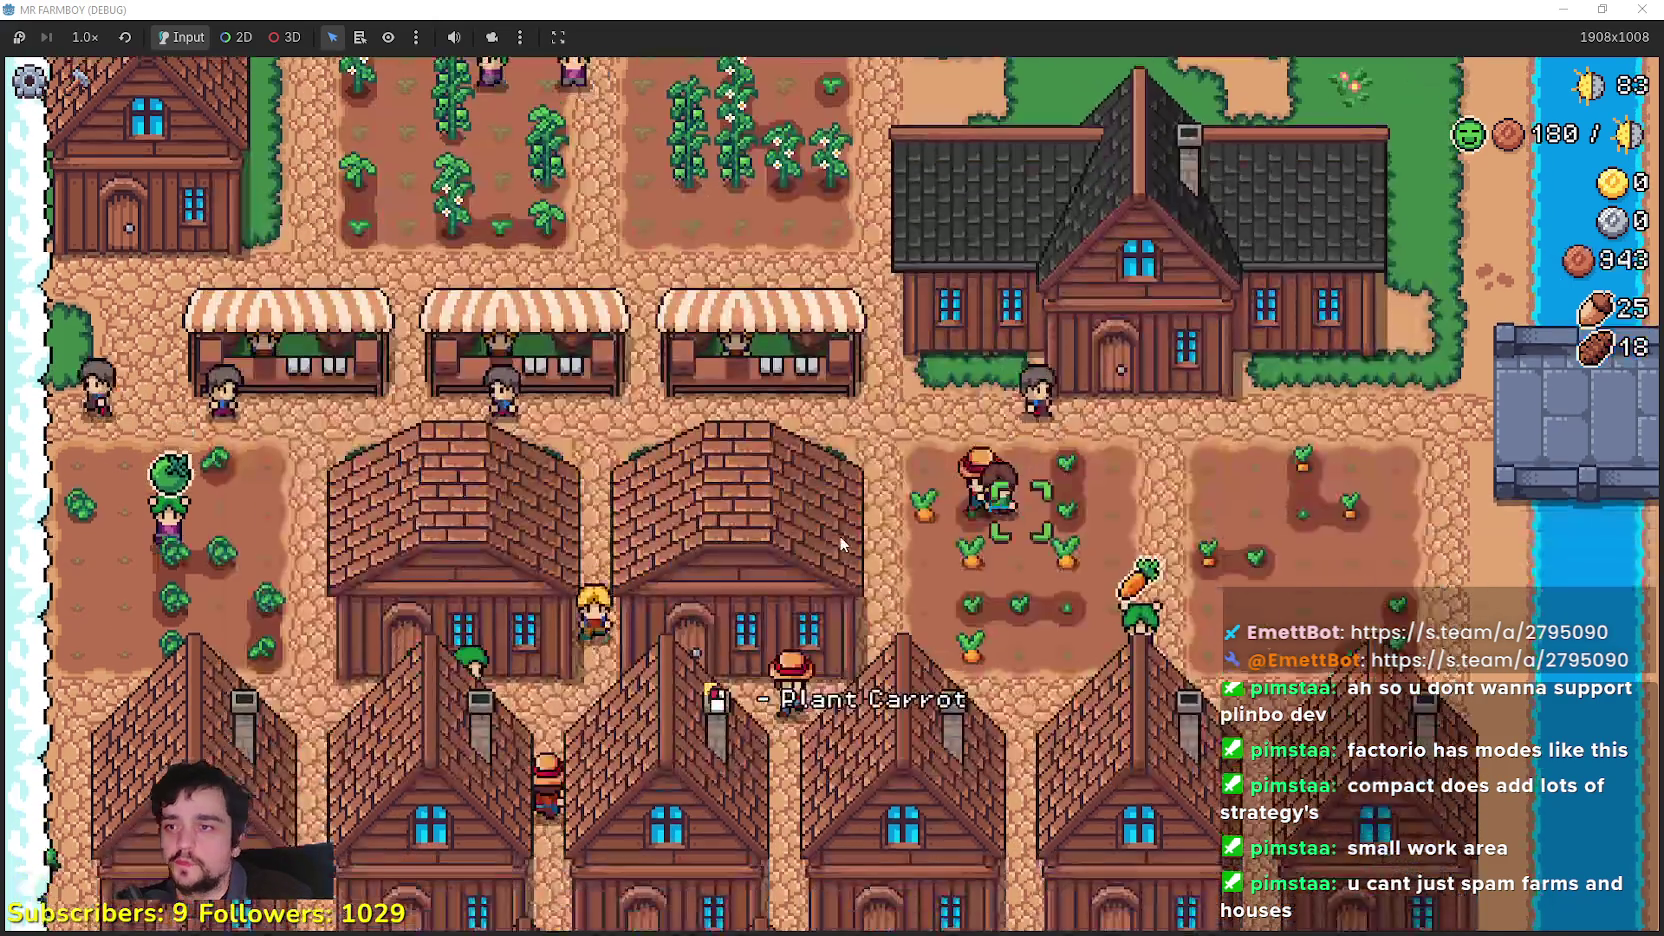
pyautogui.press('s')
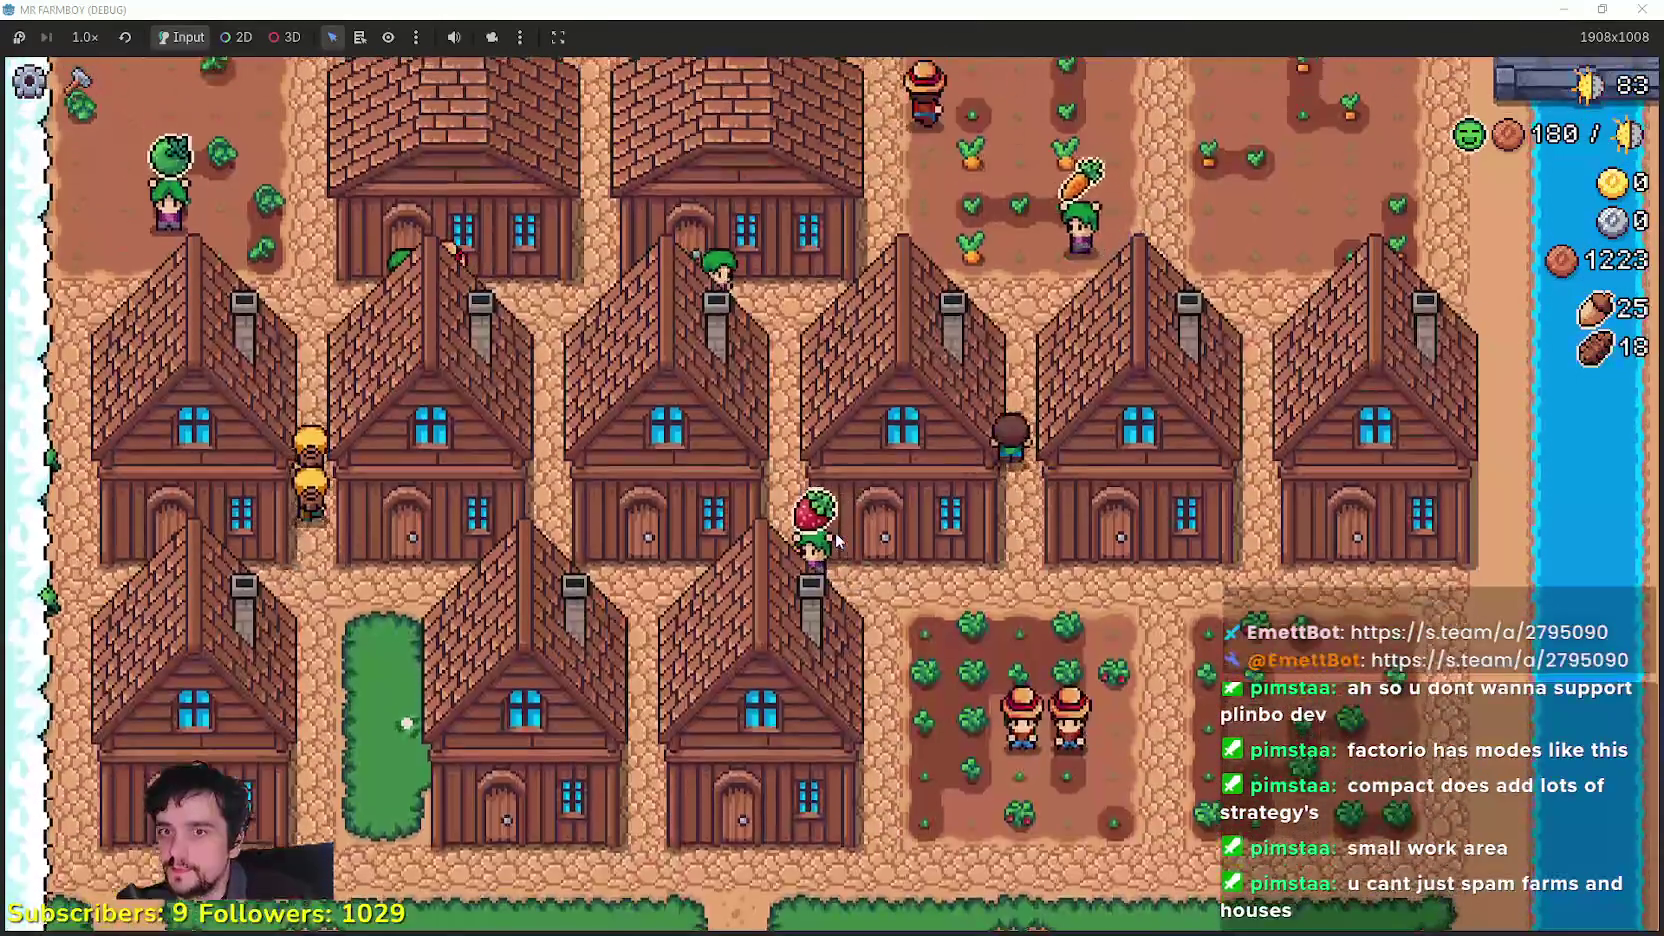
pyautogui.press('w')
pyautogui.press('w')
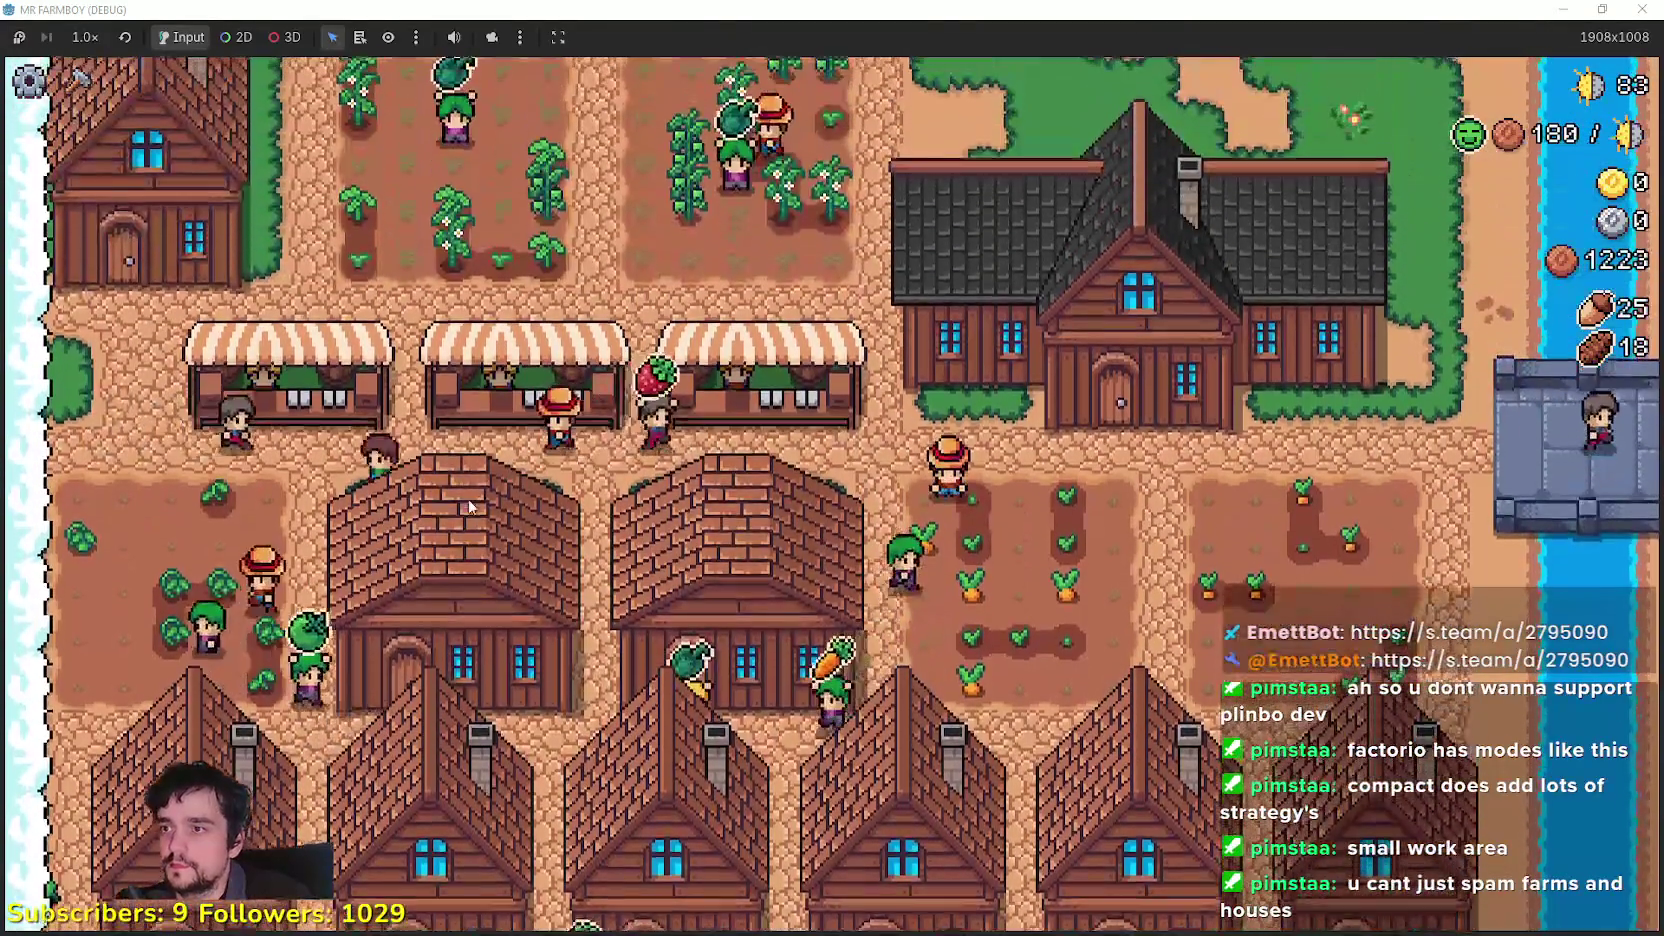
# Step: Replace bread and leaf with the 25 acorns in the market's Sell slots
pyautogui.click(290, 440)
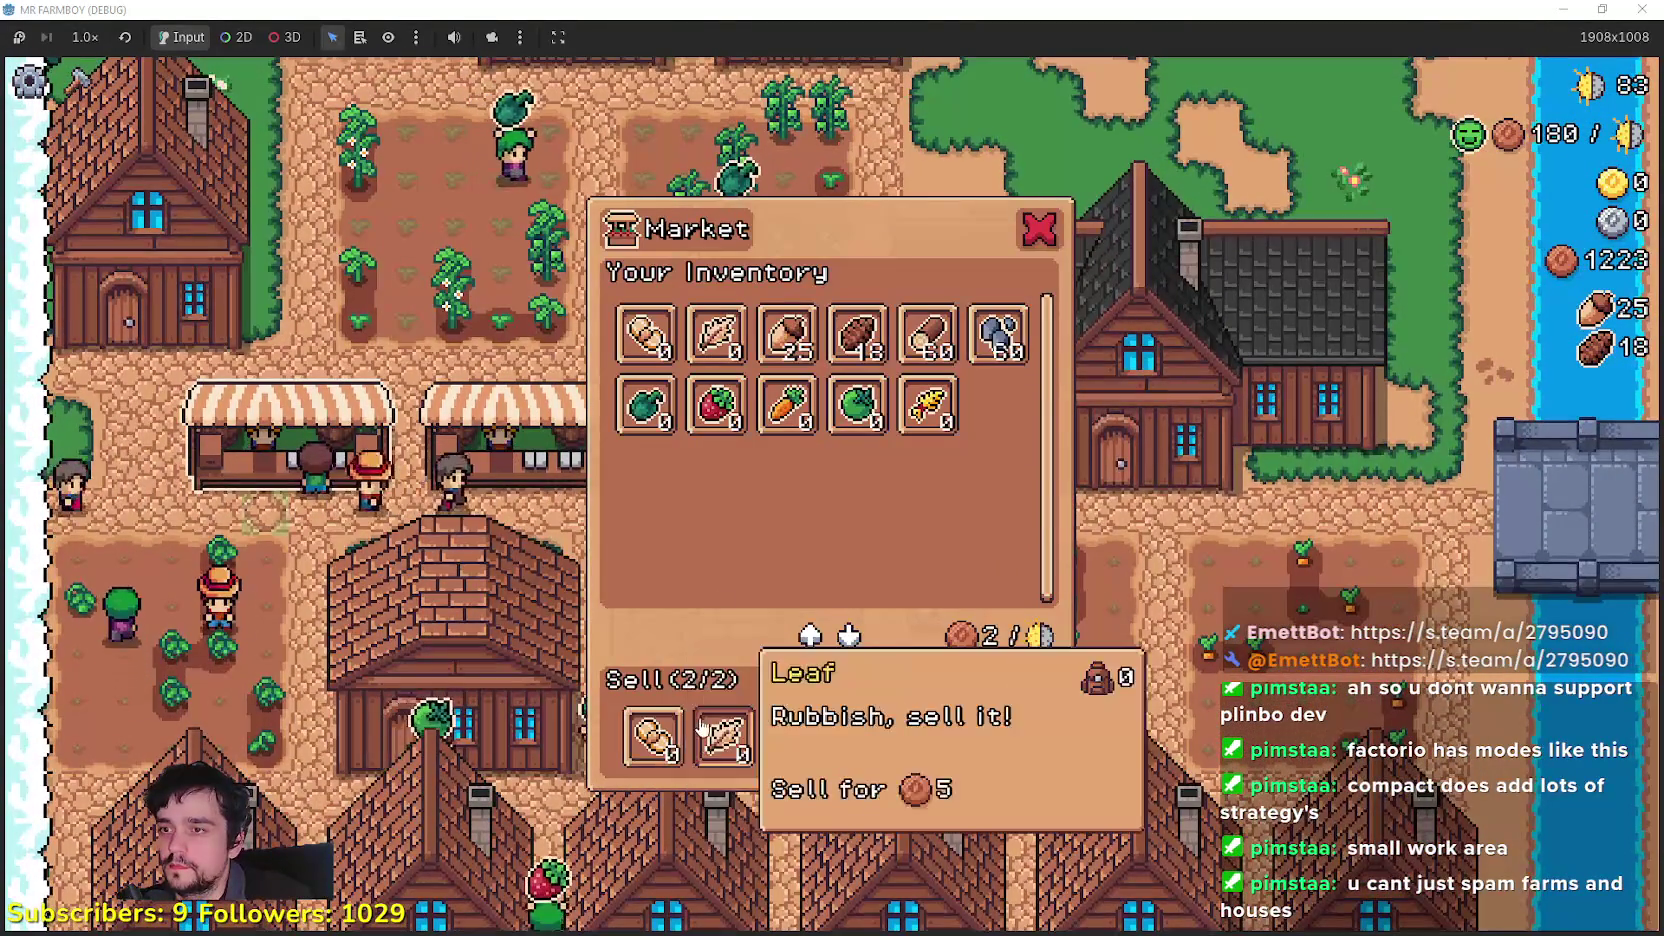
pyautogui.click(722, 738)
pyautogui.click(828, 345)
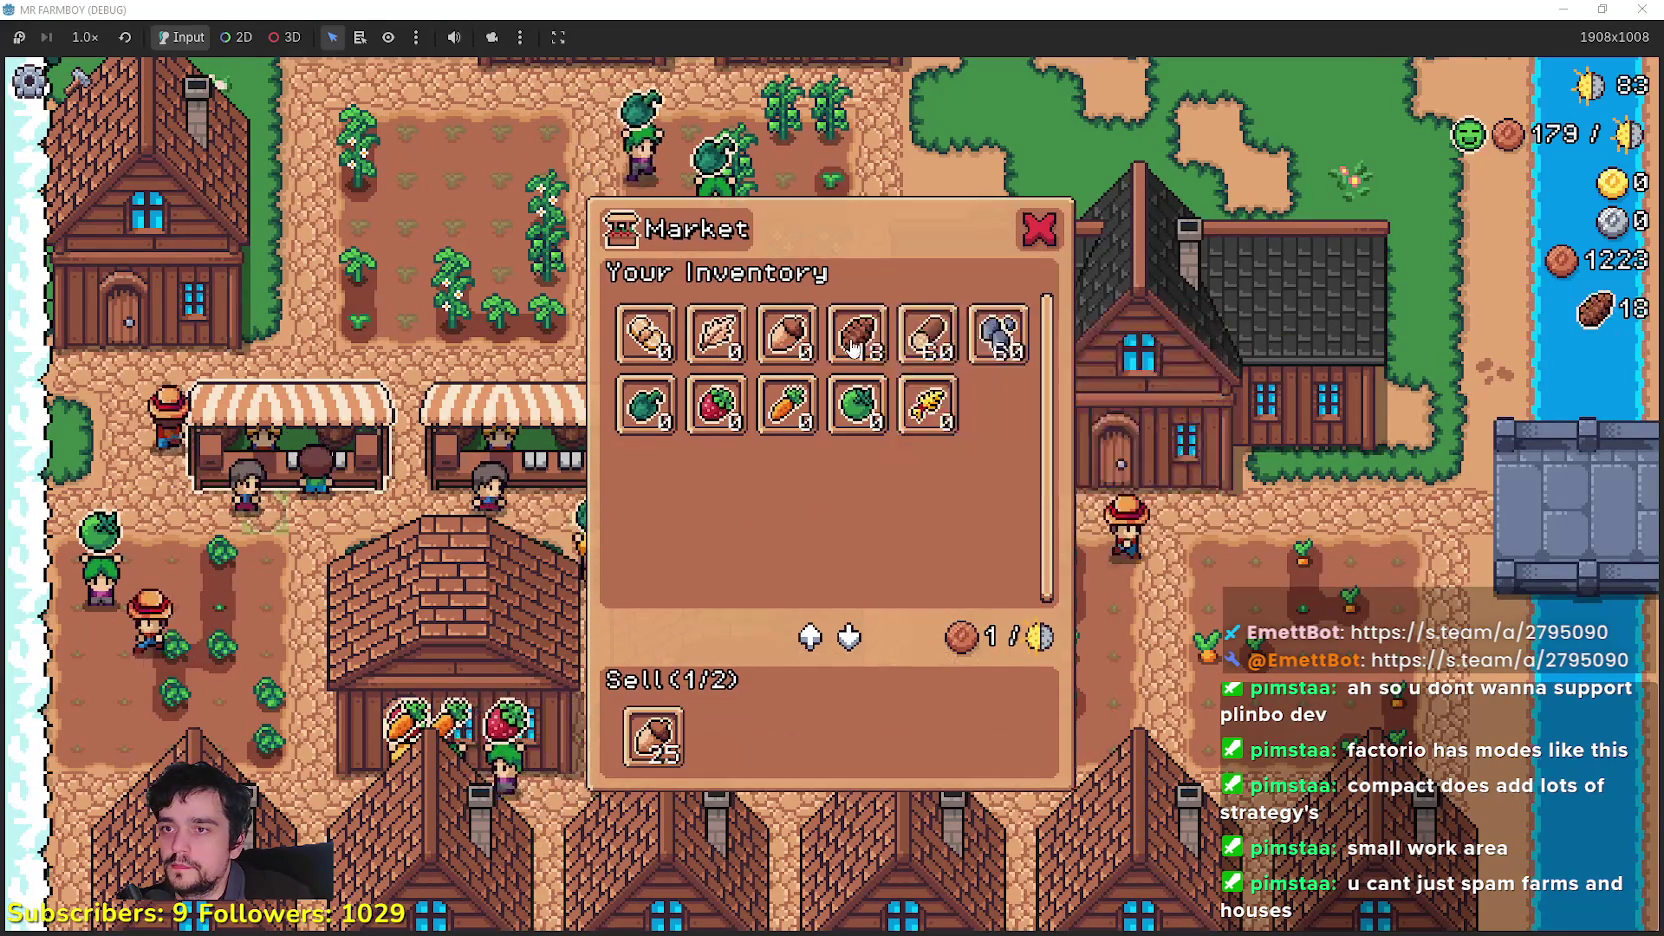
pyautogui.press('Escape')
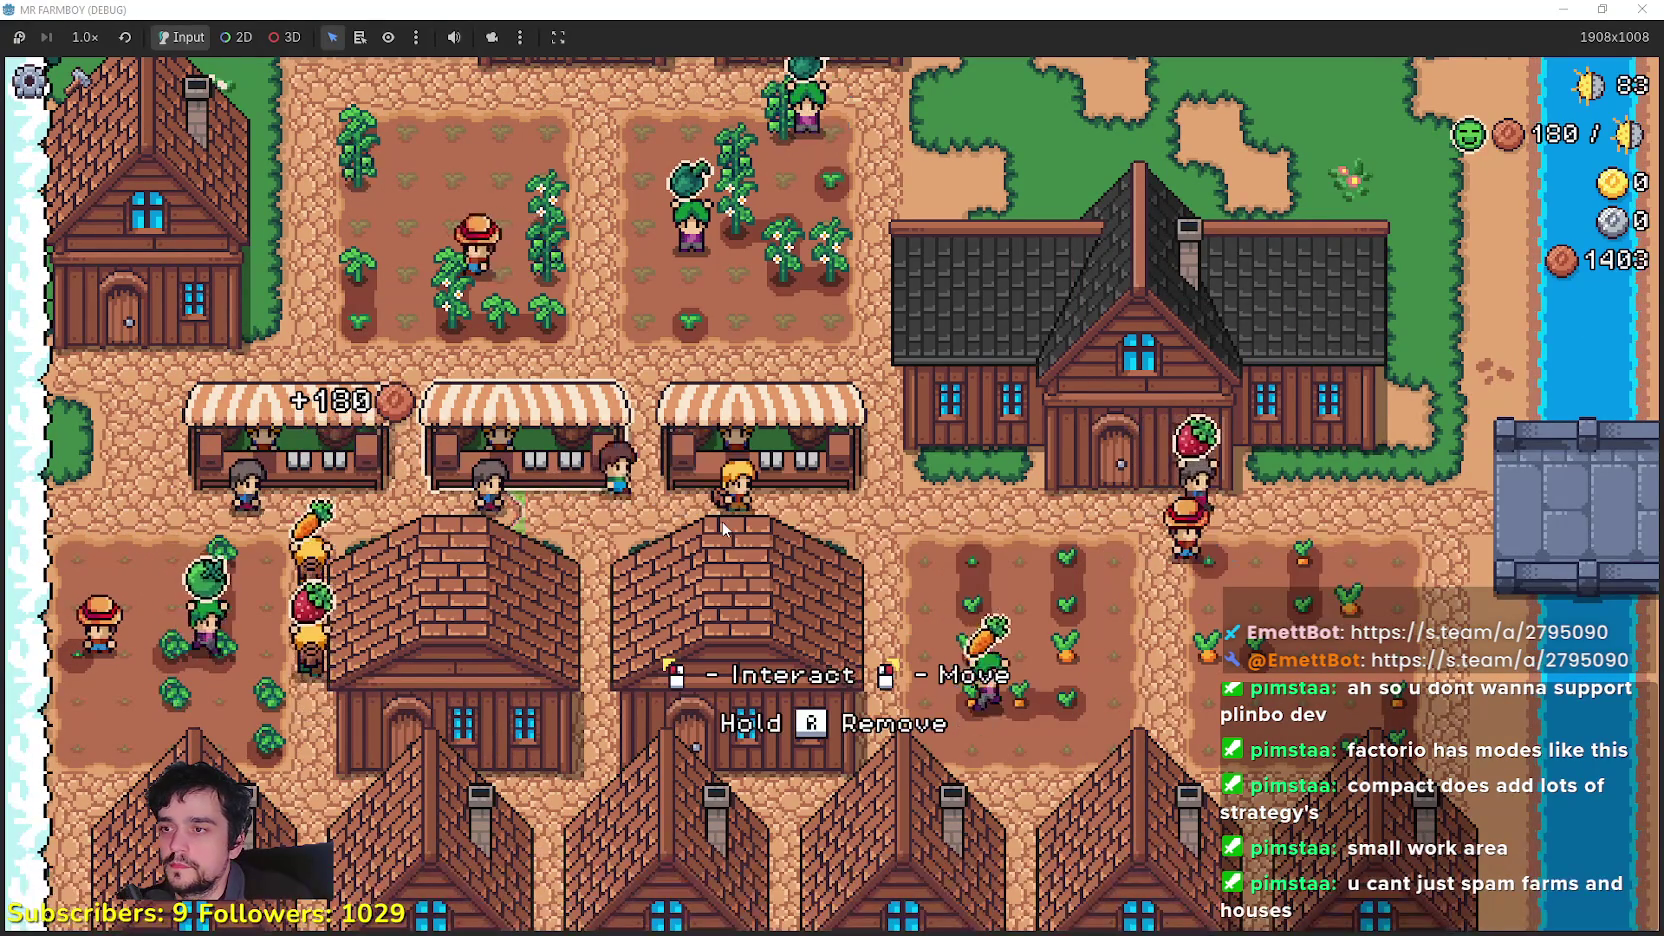
pyautogui.press('w')
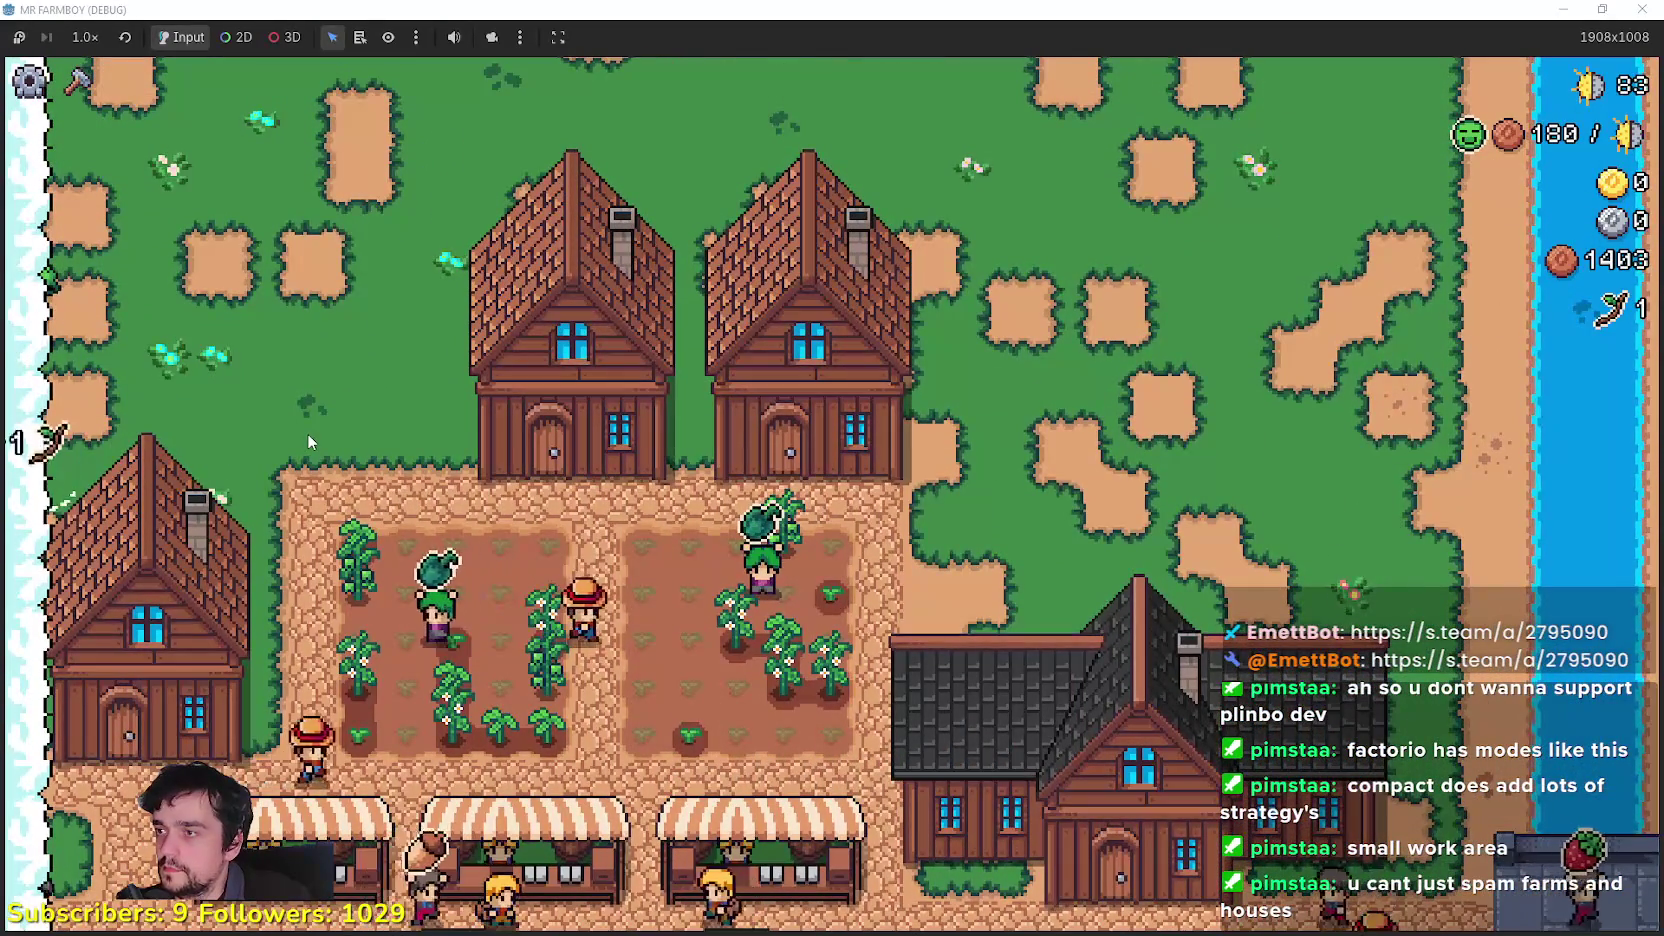
# Step: Pan north to the map's water edge and back south over the houses
pyautogui.press('w')
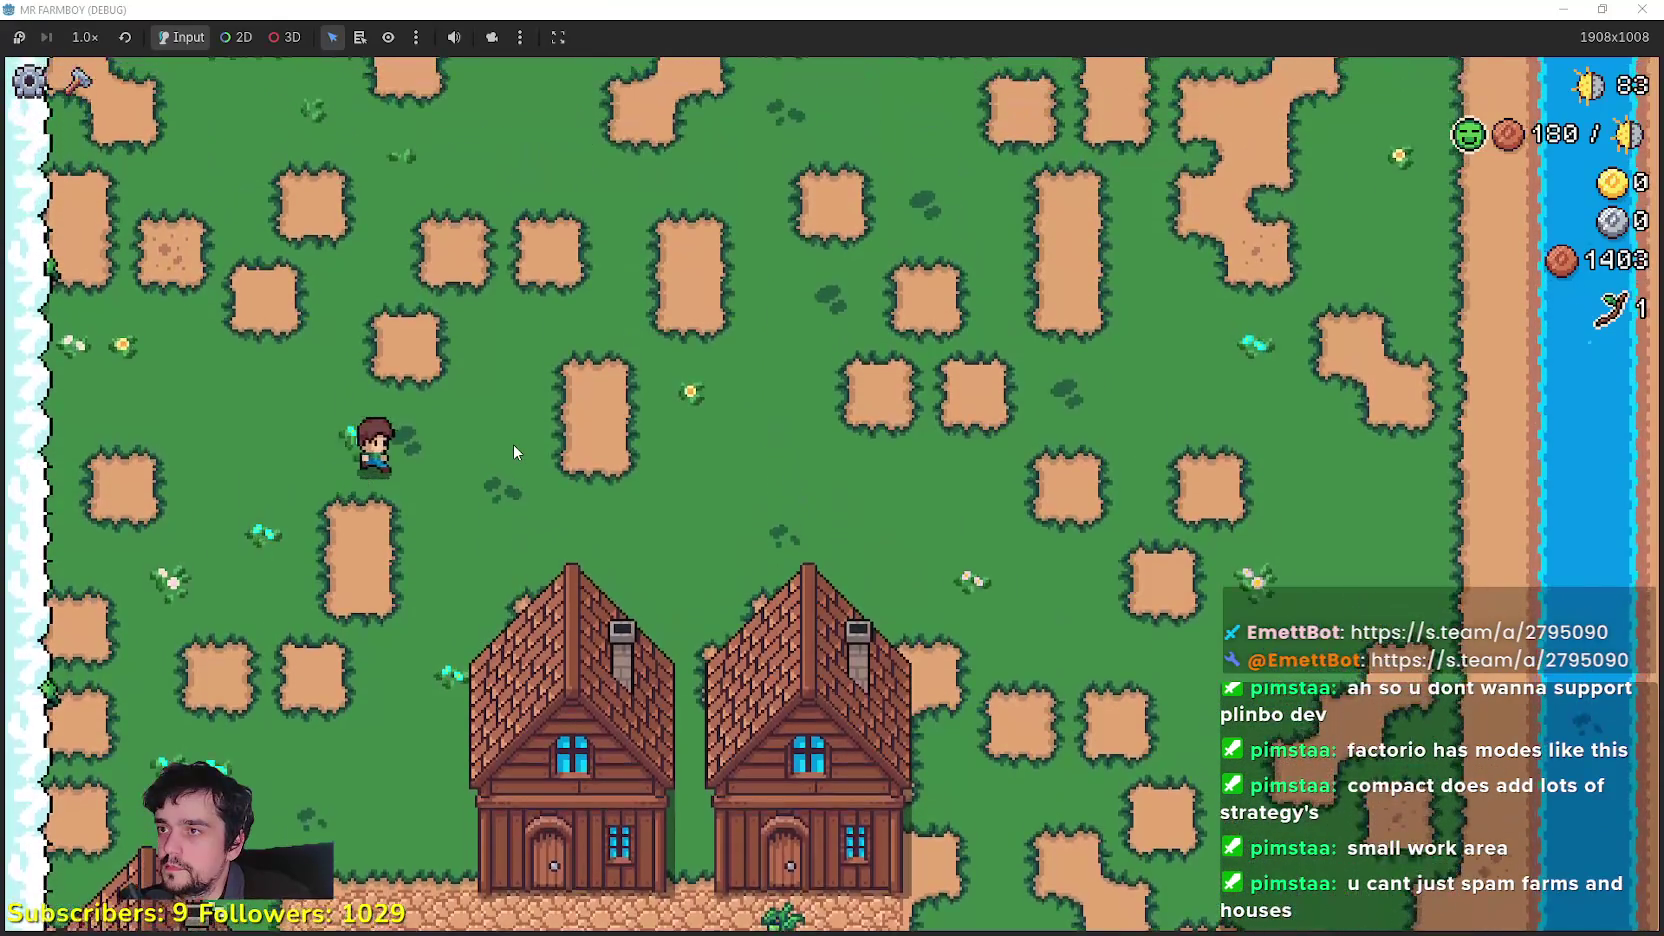
pyautogui.press('w')
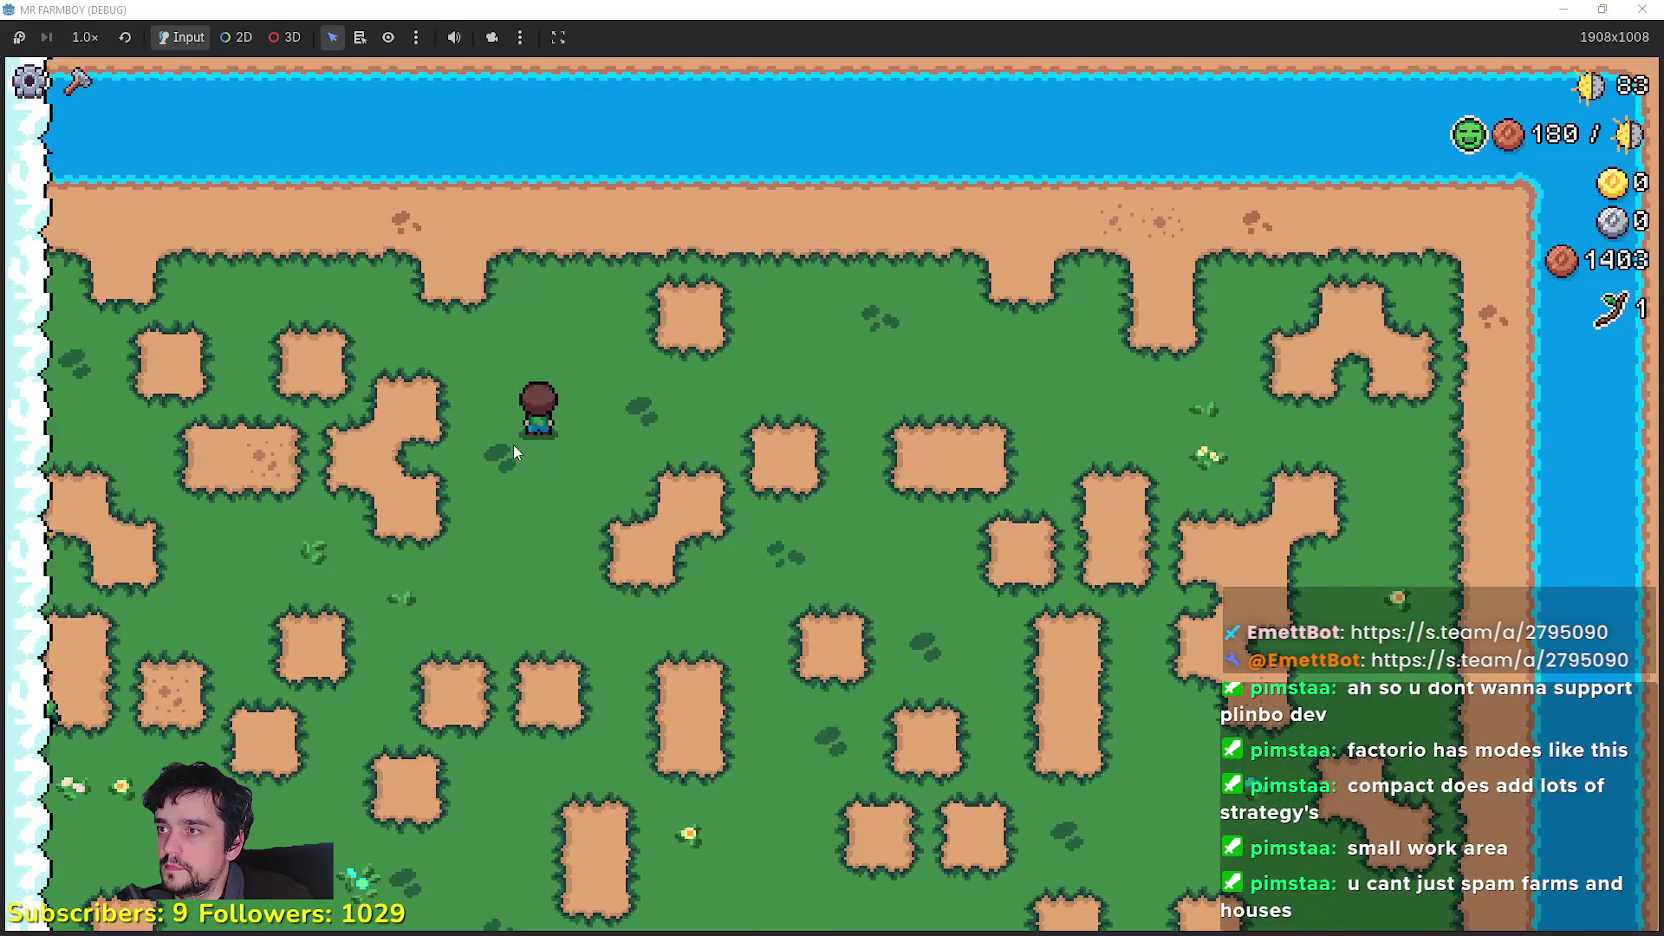
pyautogui.press('s')
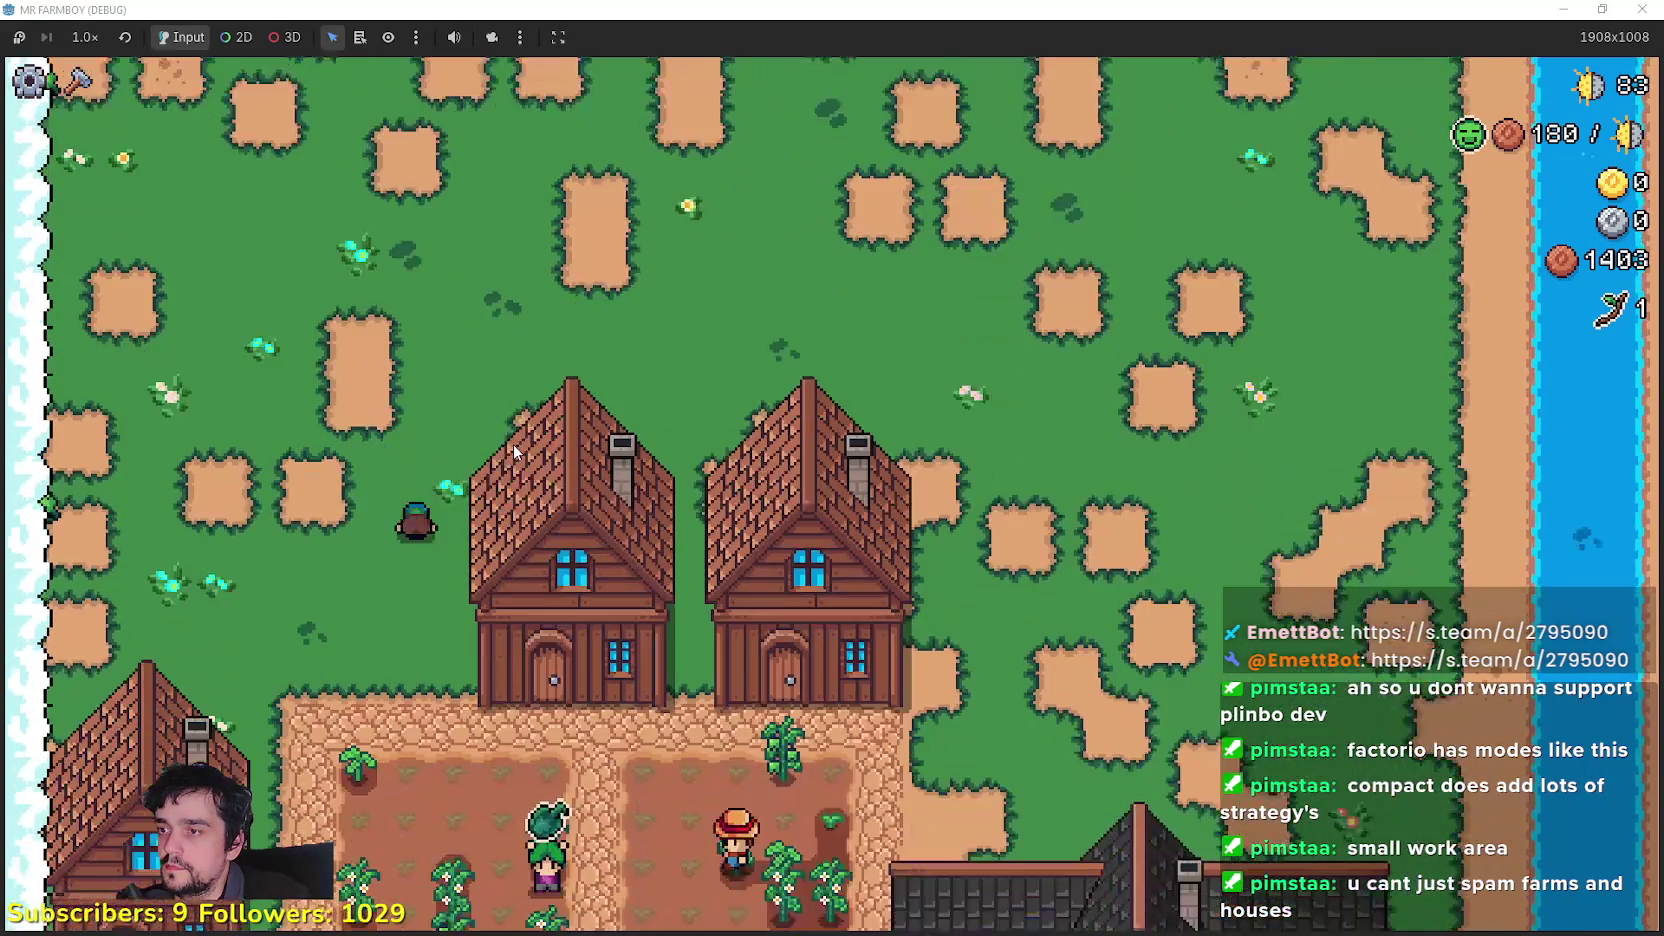
pyautogui.press('s')
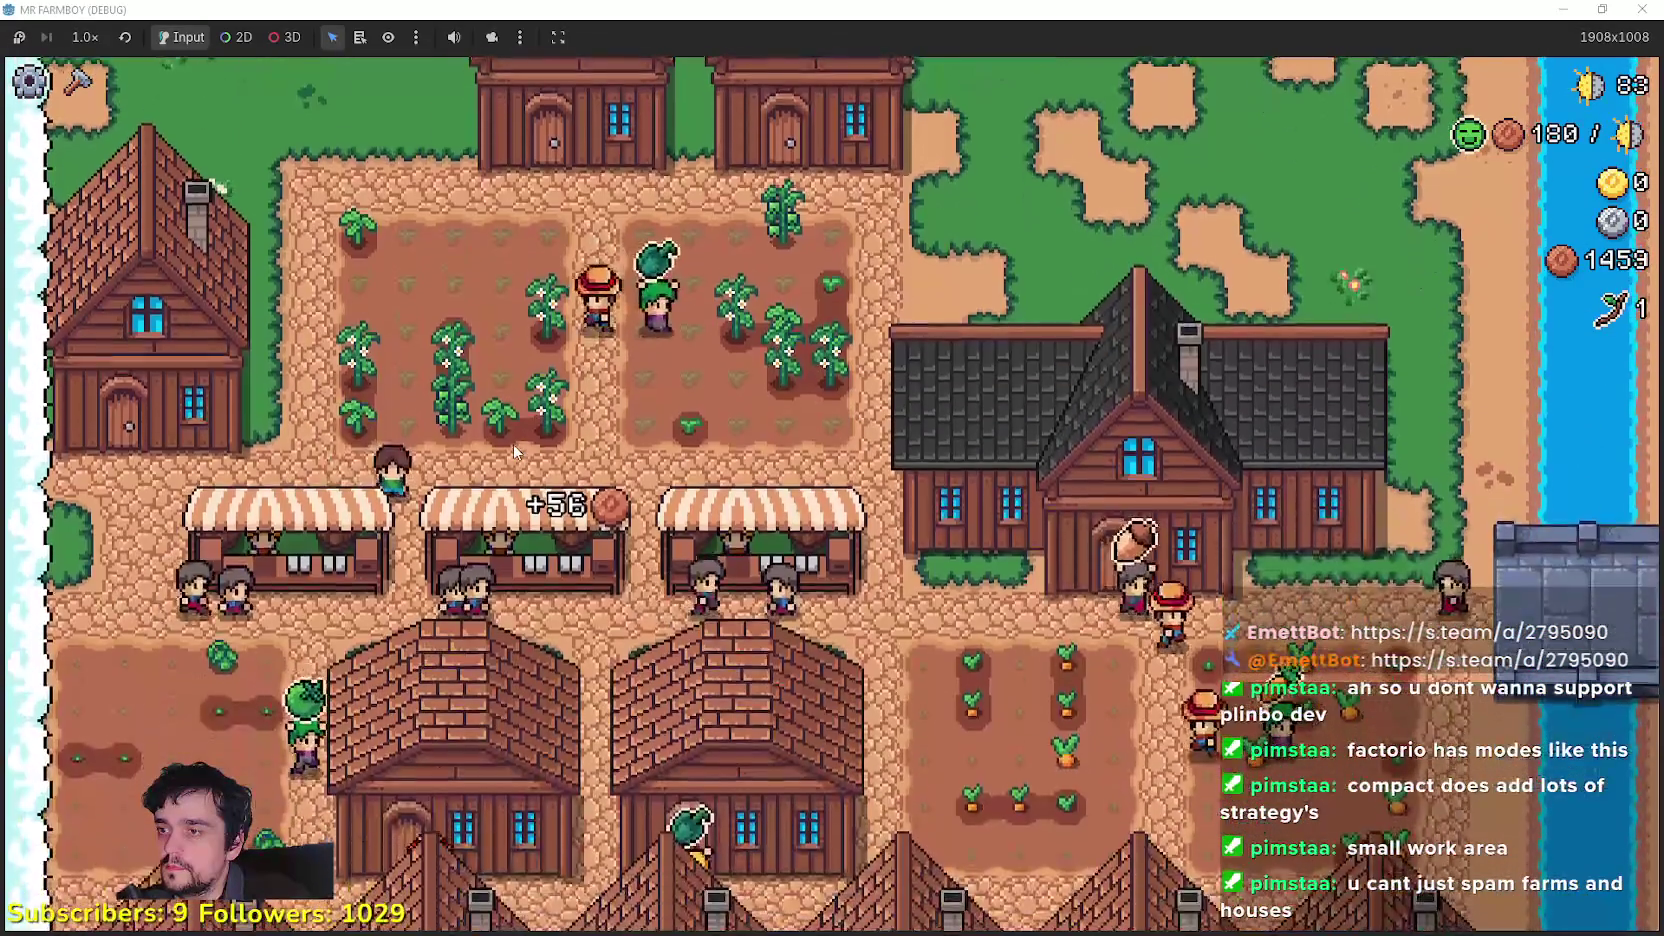
pyautogui.press('s')
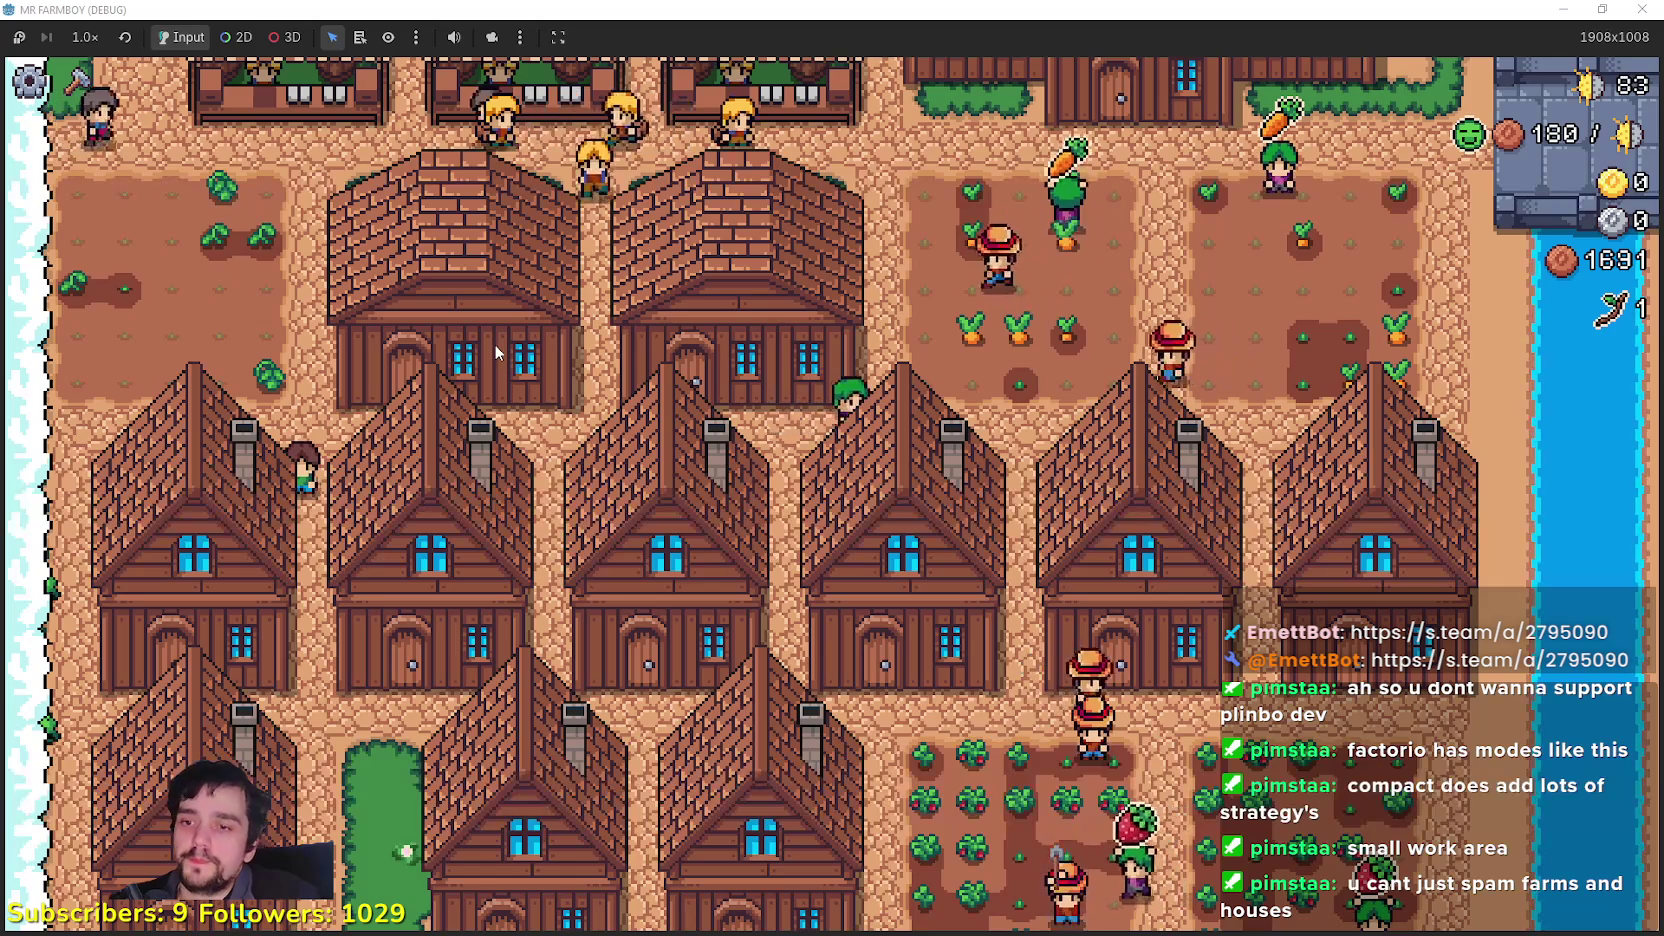
pyautogui.press('s')
pyautogui.press('s')
pyautogui.press('s')
# Step: Walk the farmer down the dirt road, to the left field and back
pyautogui.press('d')
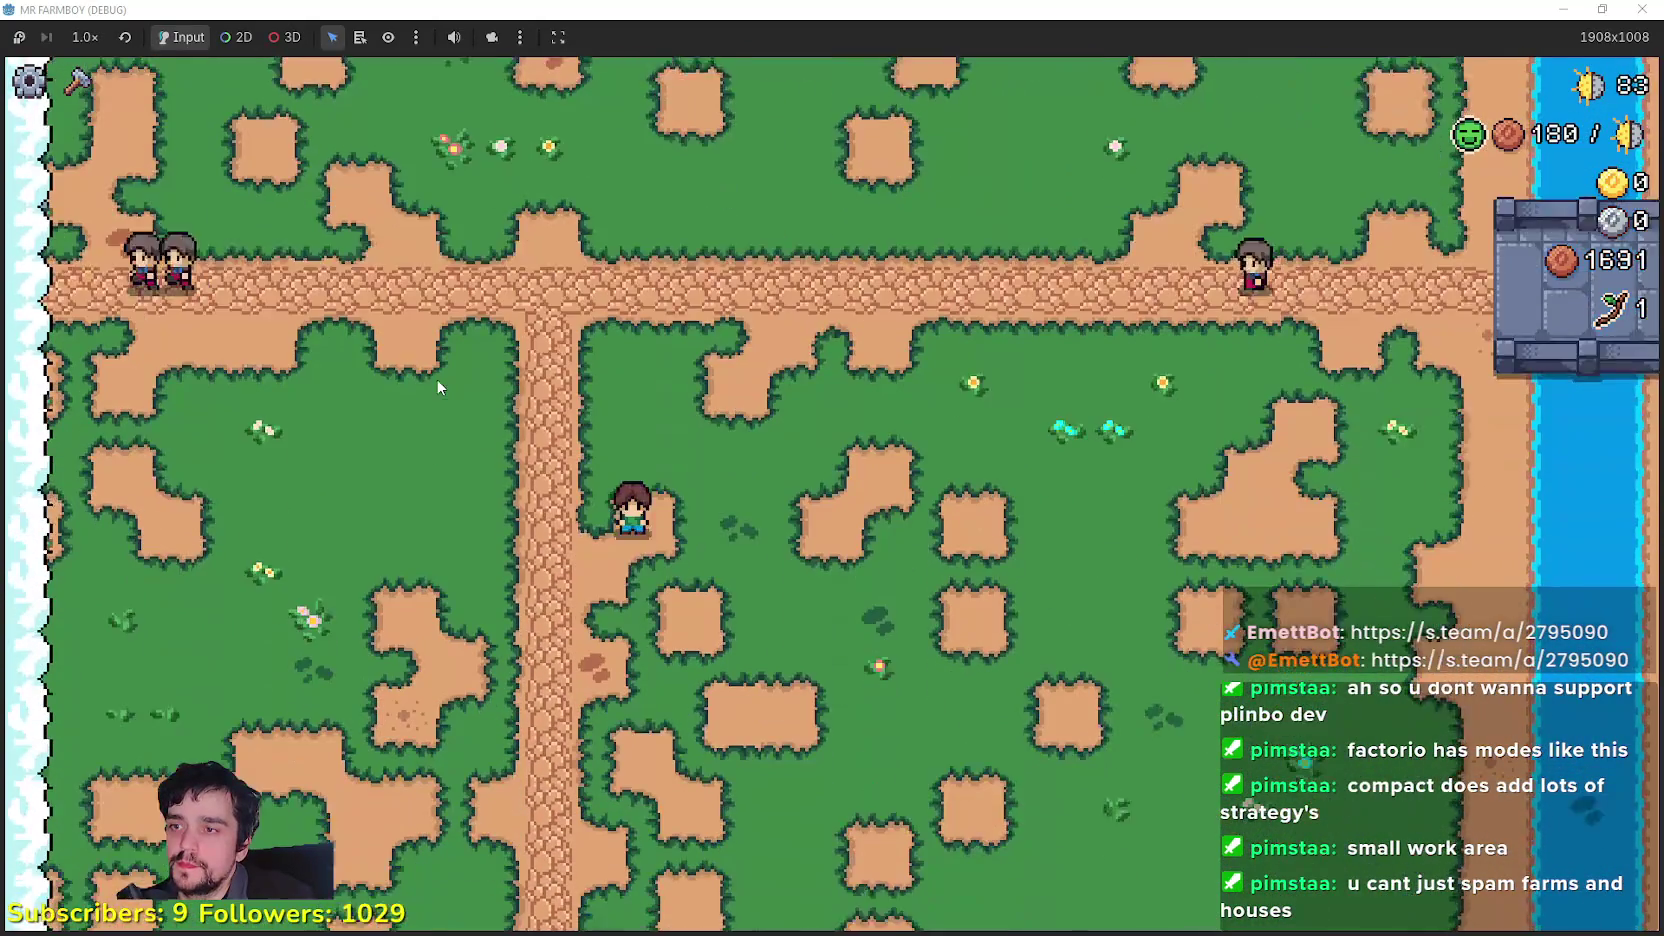
pyautogui.press('s')
pyautogui.press('a')
pyautogui.press('s')
pyautogui.press('w')
pyautogui.press('a')
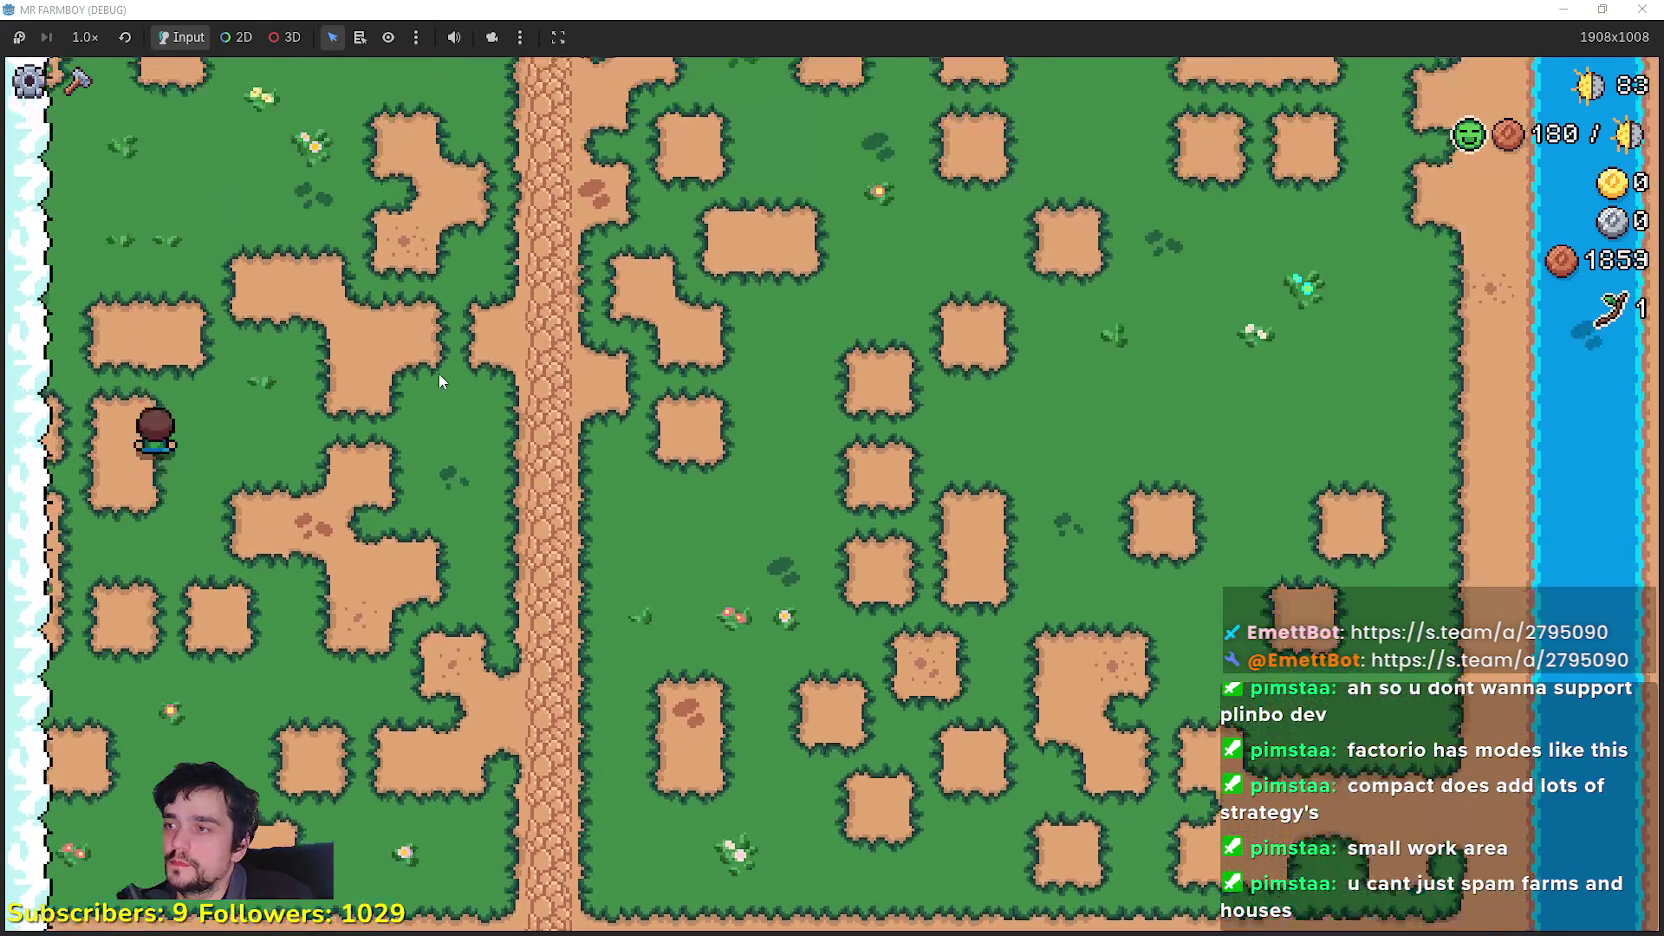
pyautogui.press('d')
pyautogui.press('w')
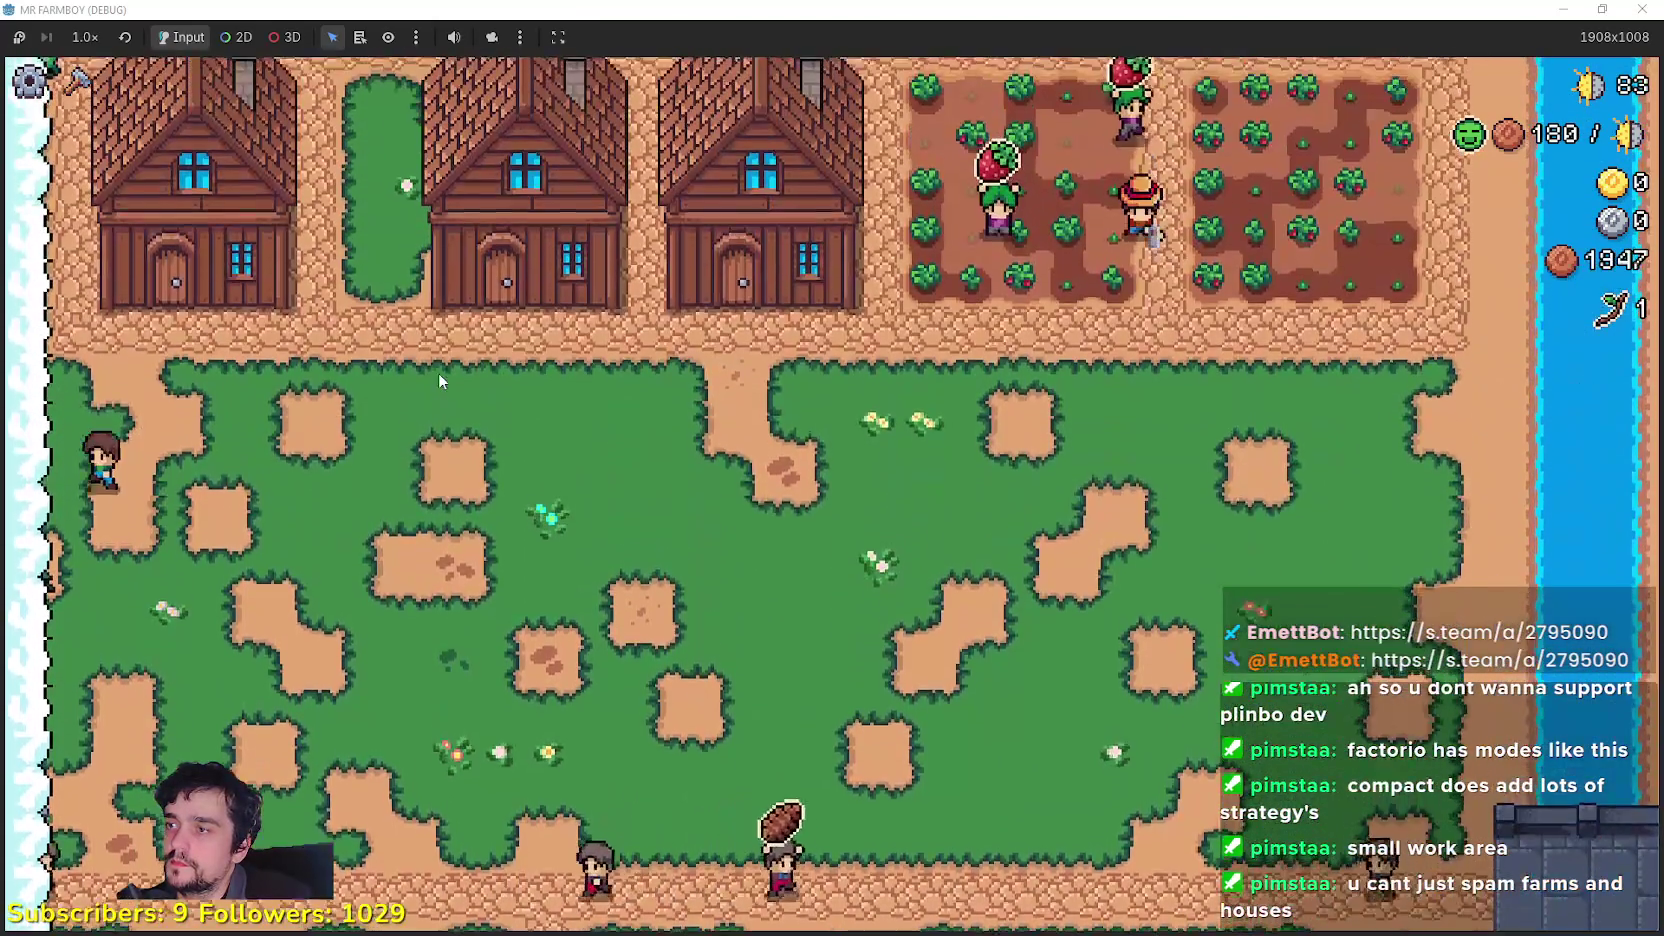
pyautogui.press('s')
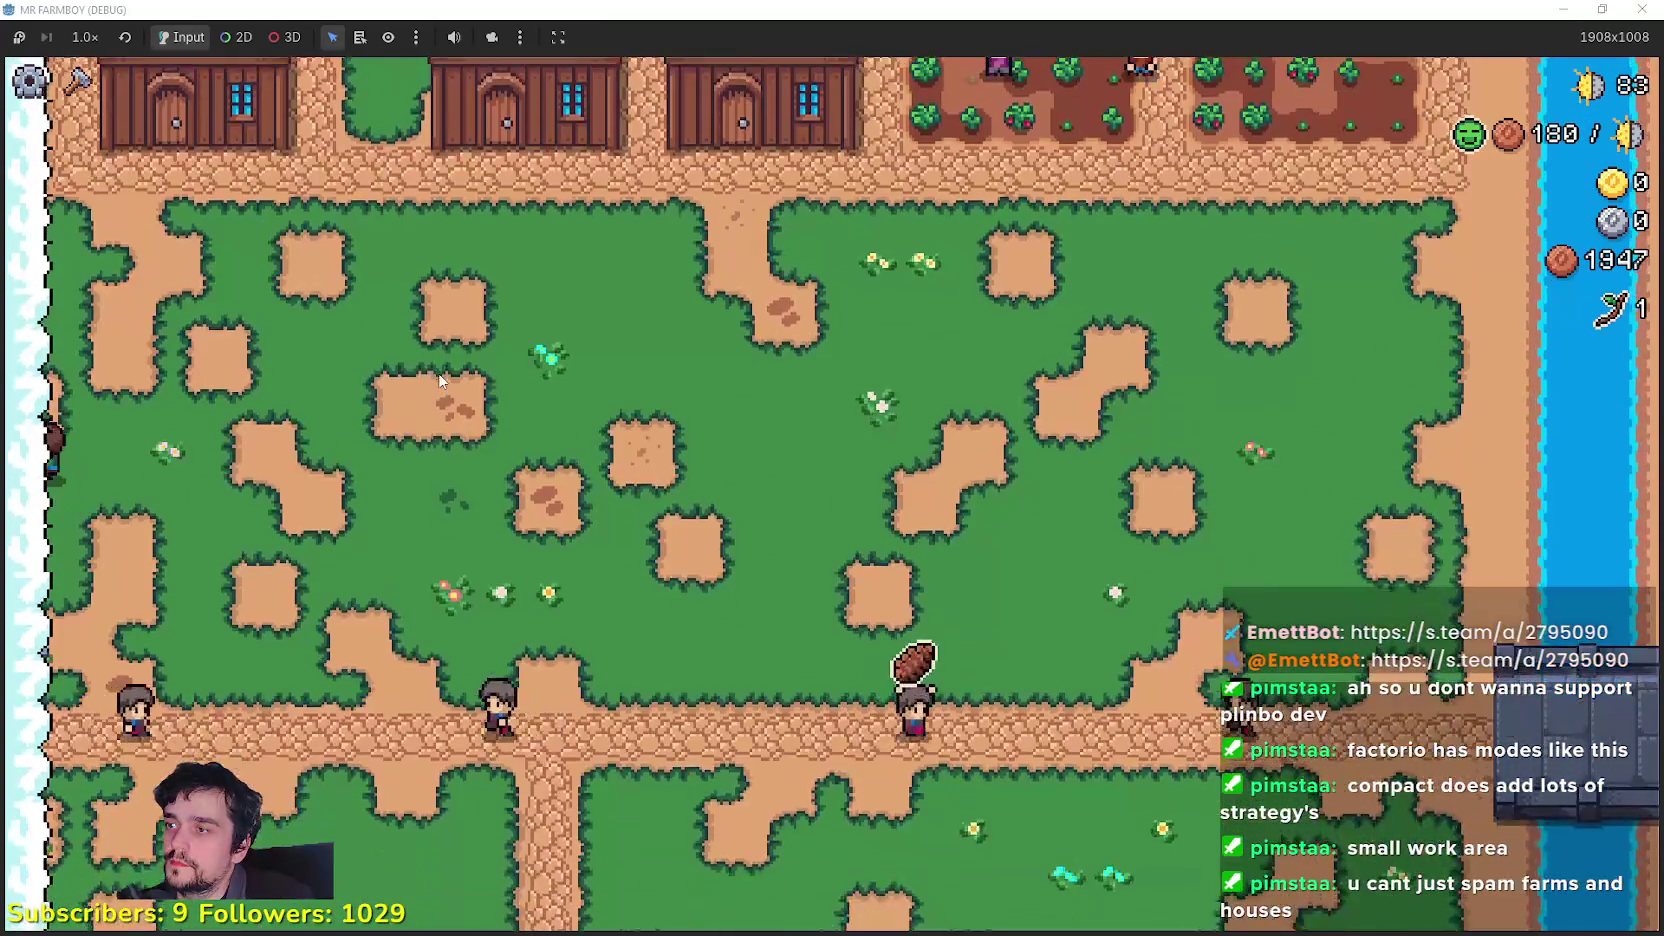
# Step: Survey north to the river and back, then pick House from the Crafting menu
pyautogui.press('w')
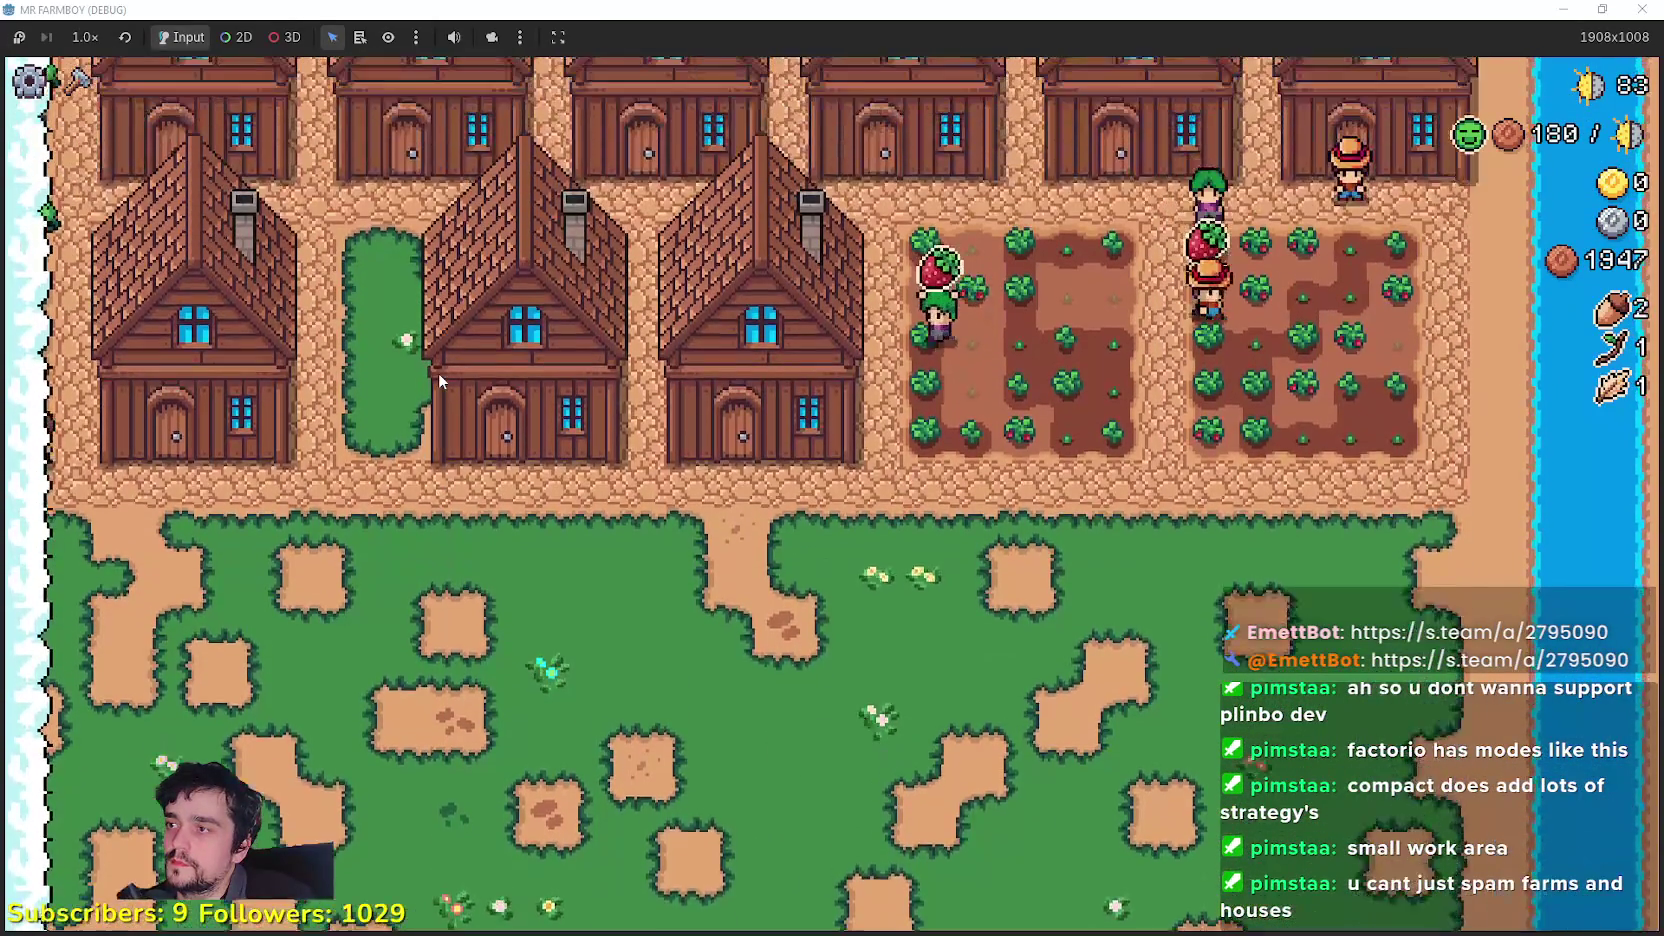
pyautogui.press('w')
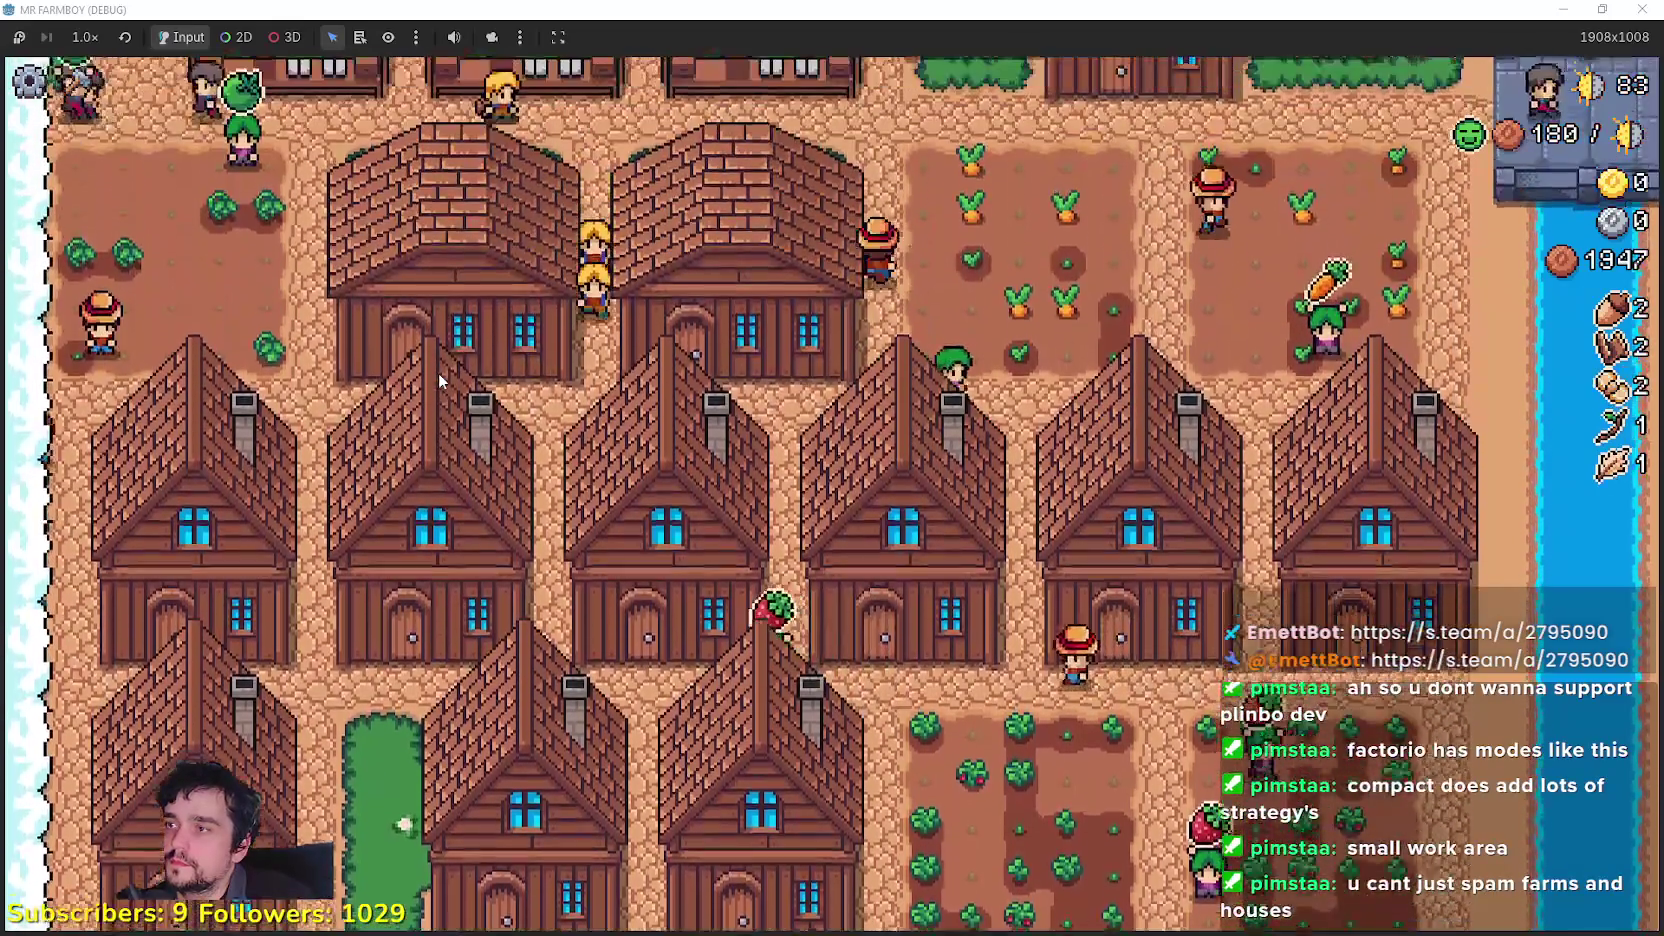
pyautogui.press('w')
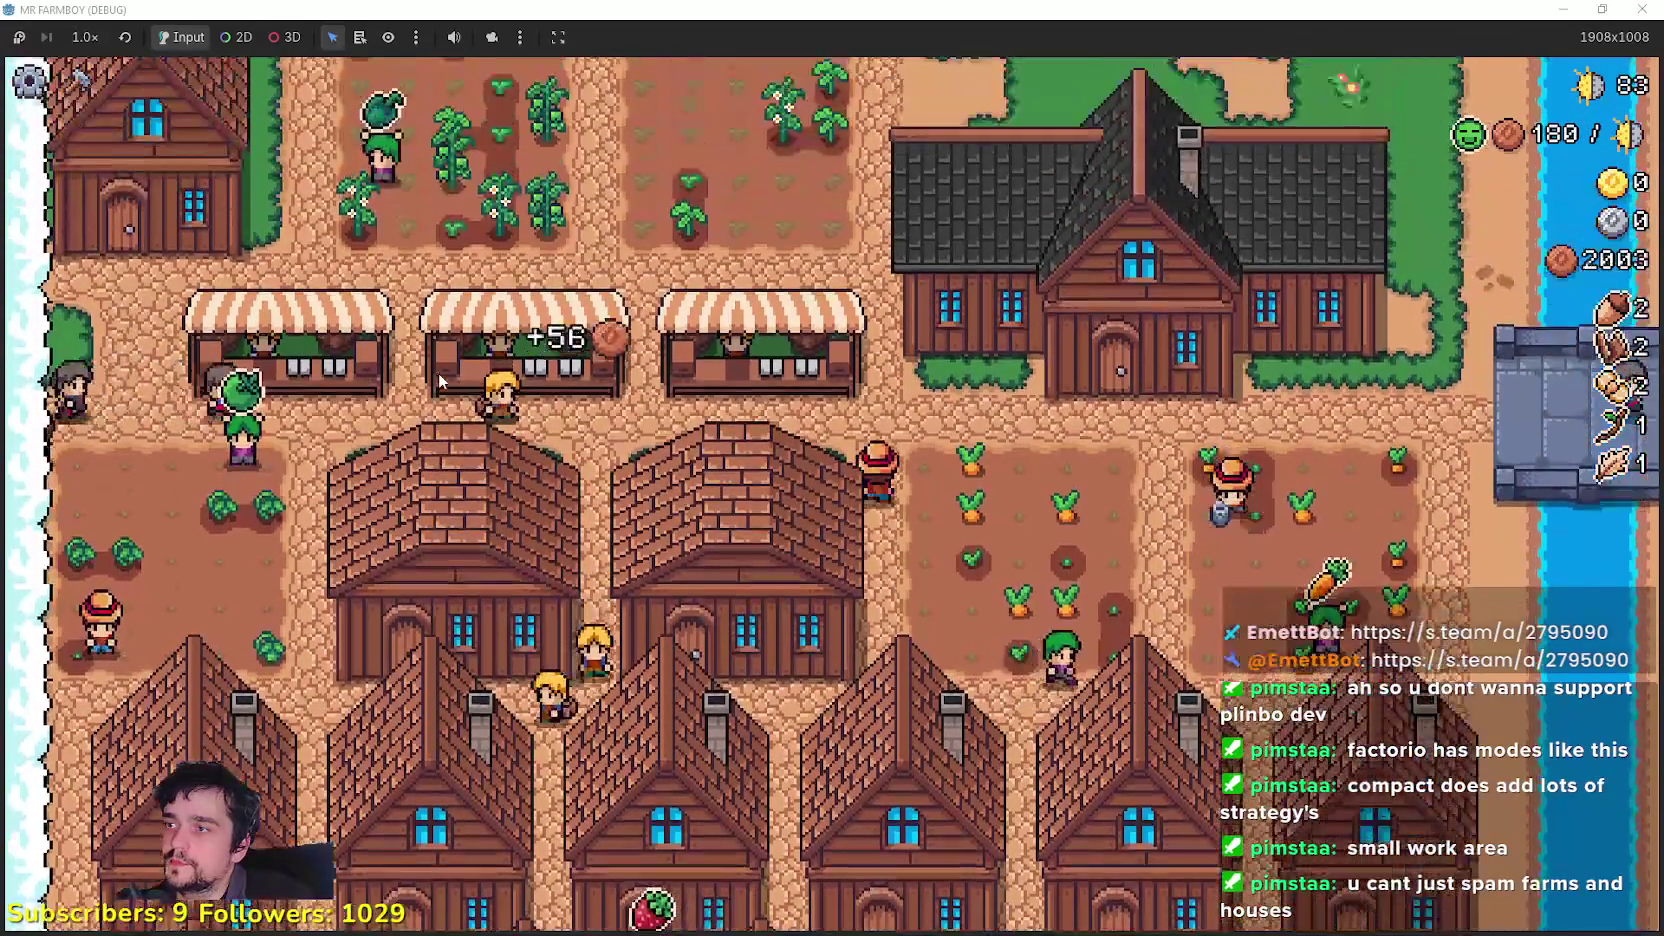
pyautogui.press('w')
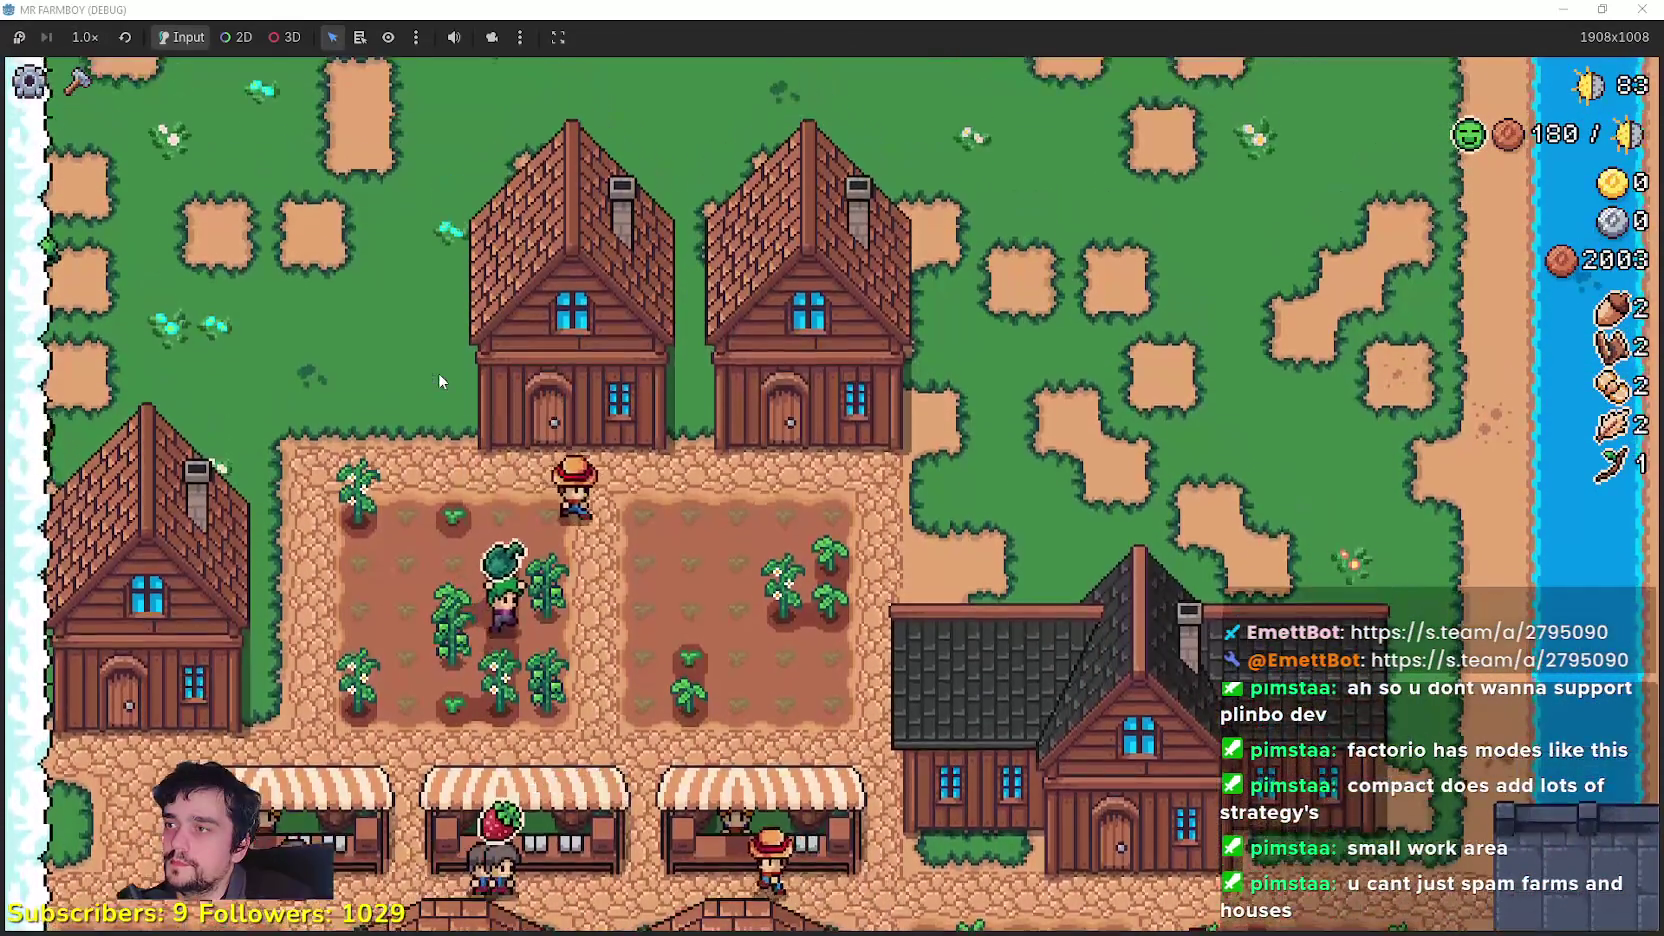
pyautogui.press('w')
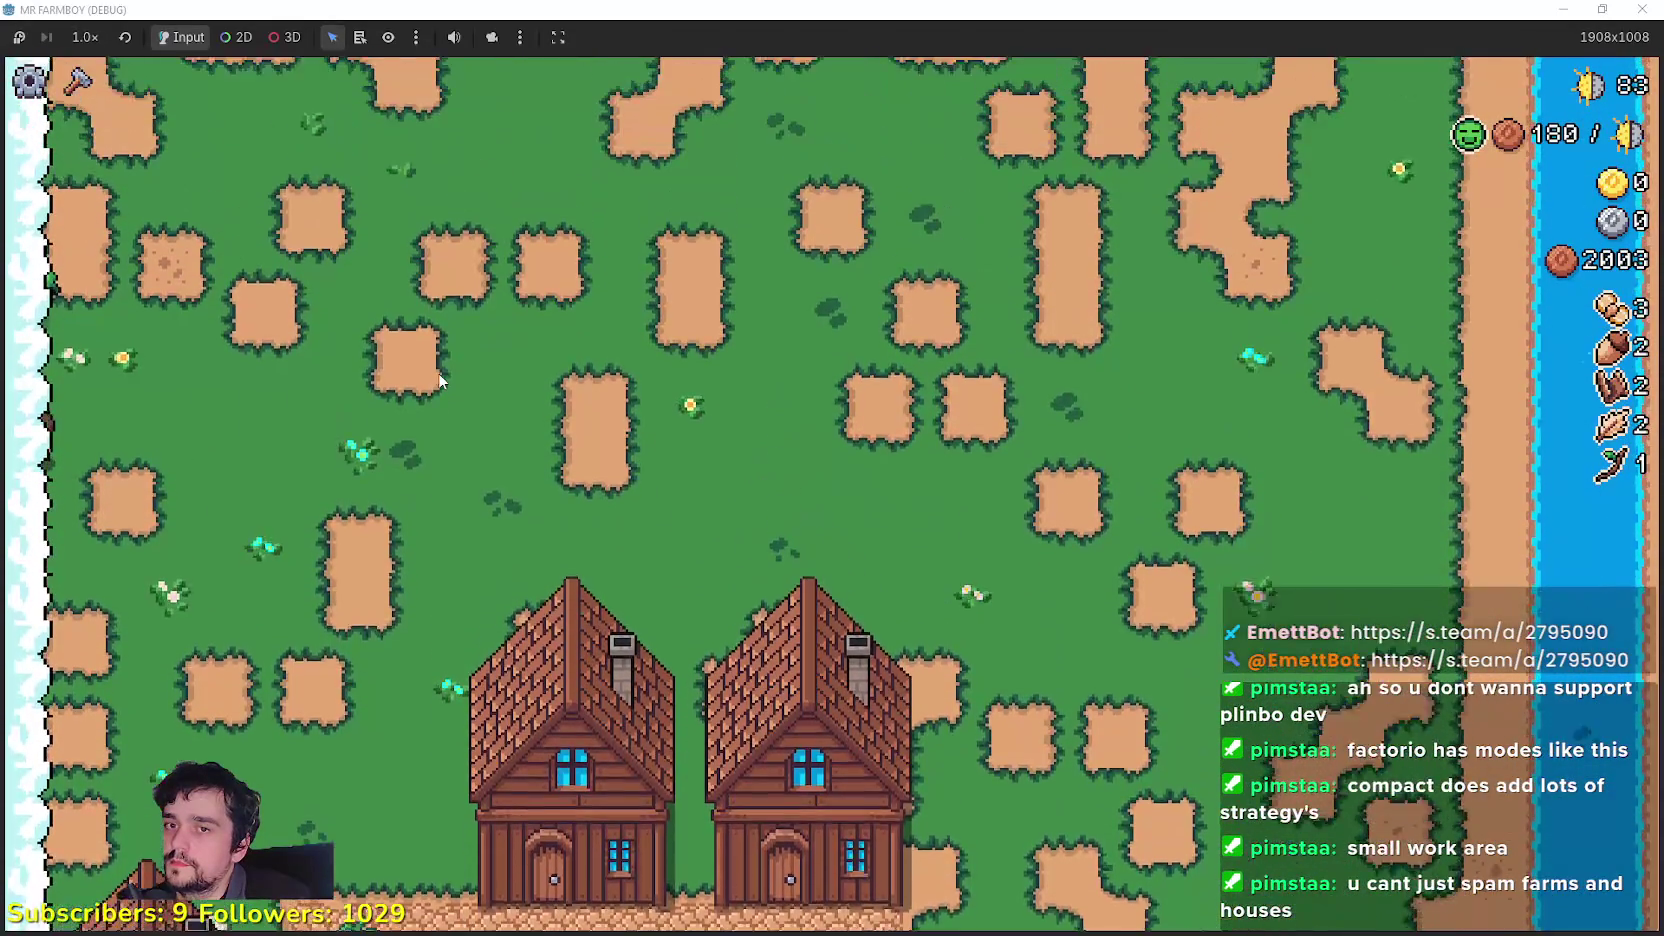
pyautogui.press('w')
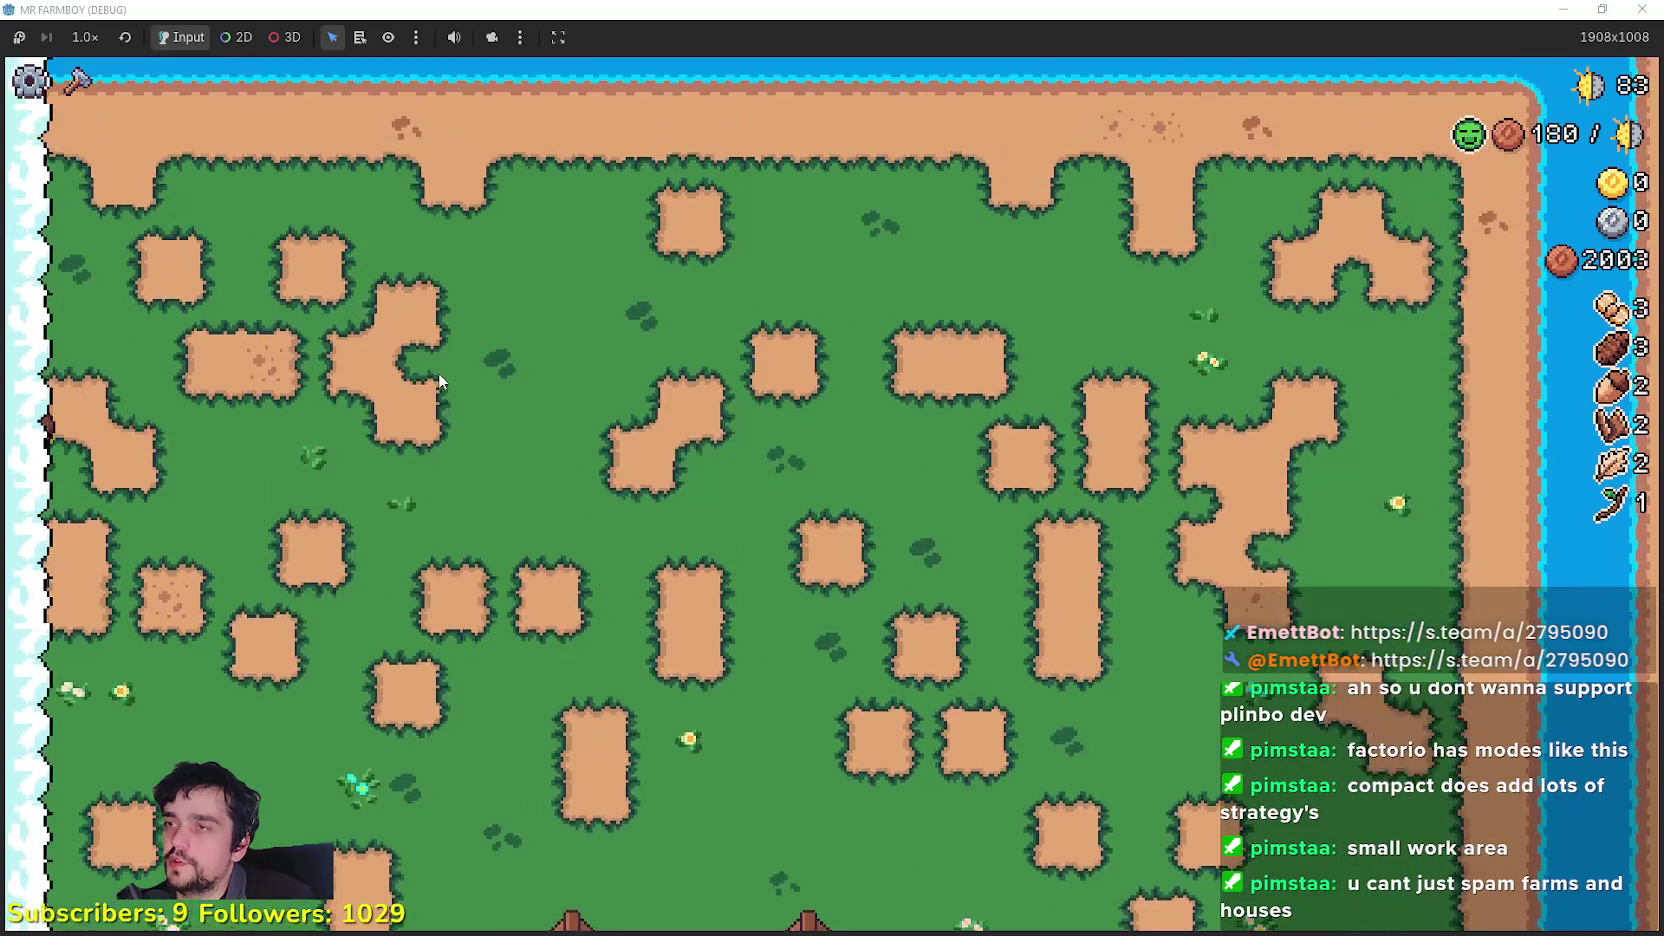
pyautogui.press('s')
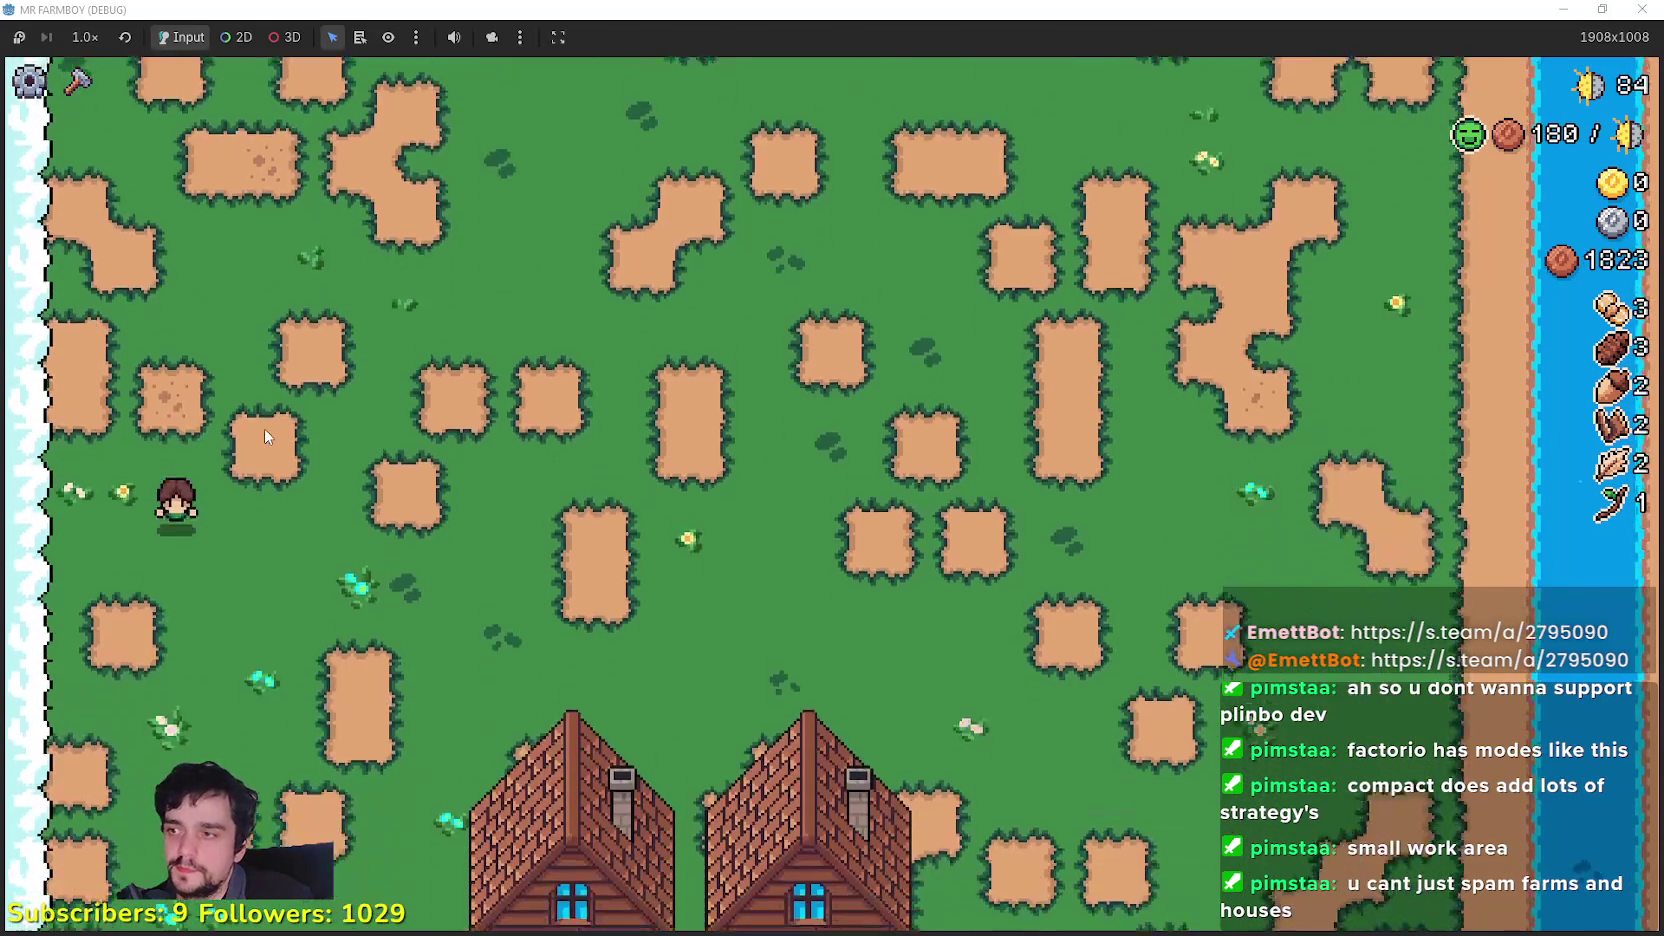
pyautogui.press('s')
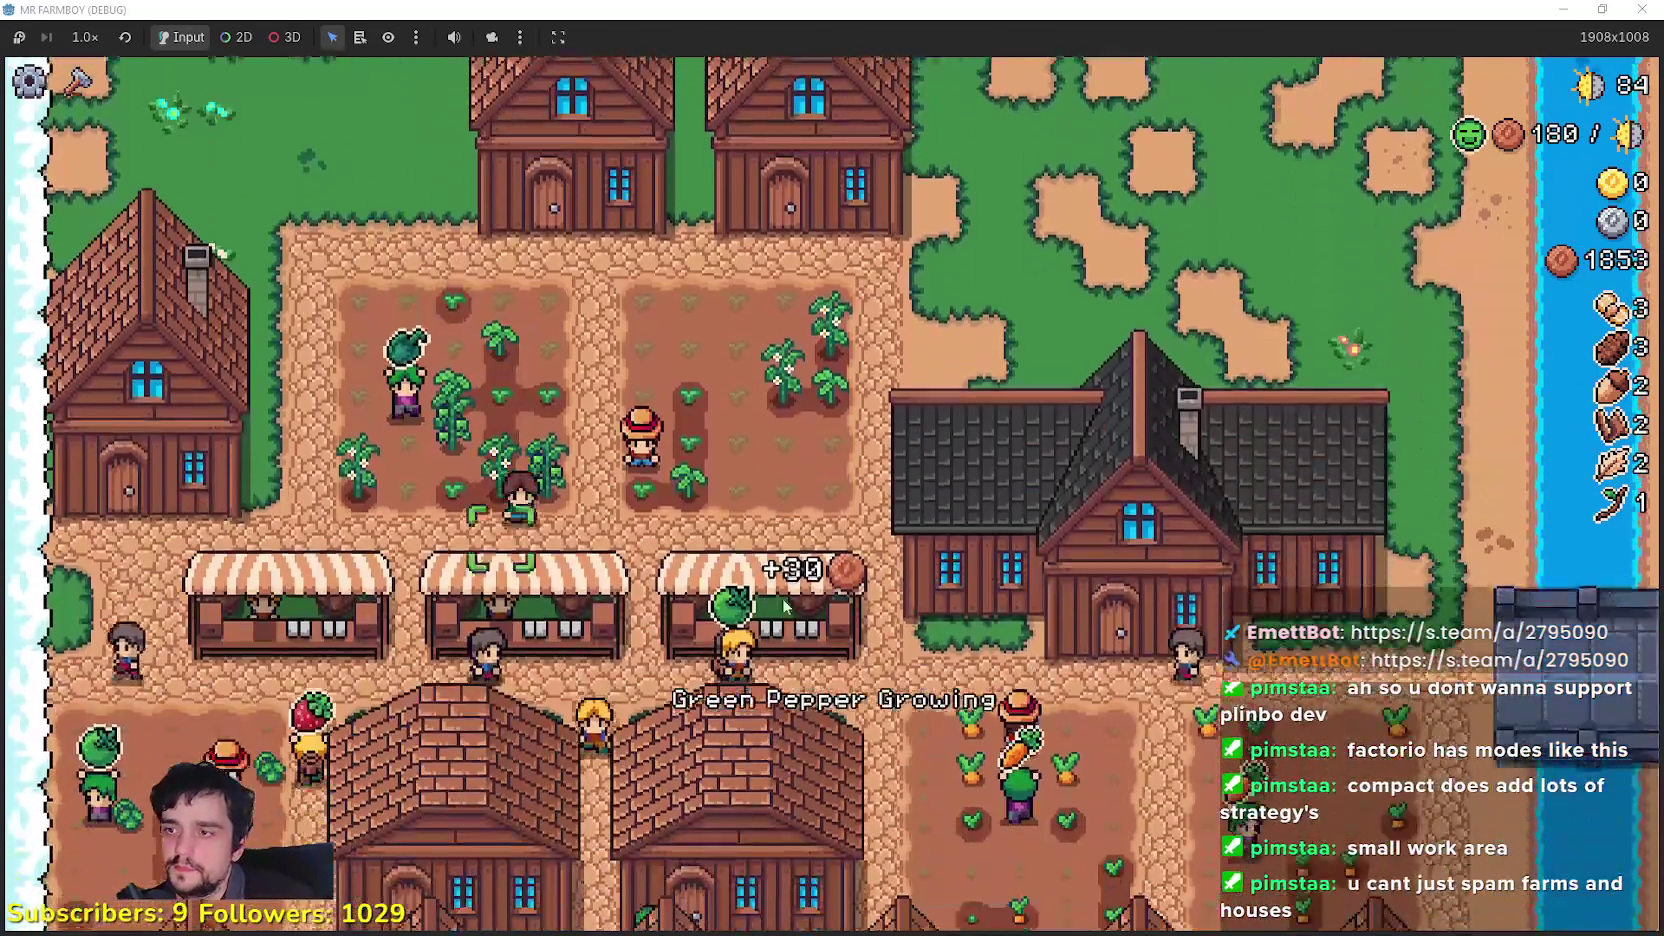
pyautogui.press('c')
pyautogui.click(133, 714)
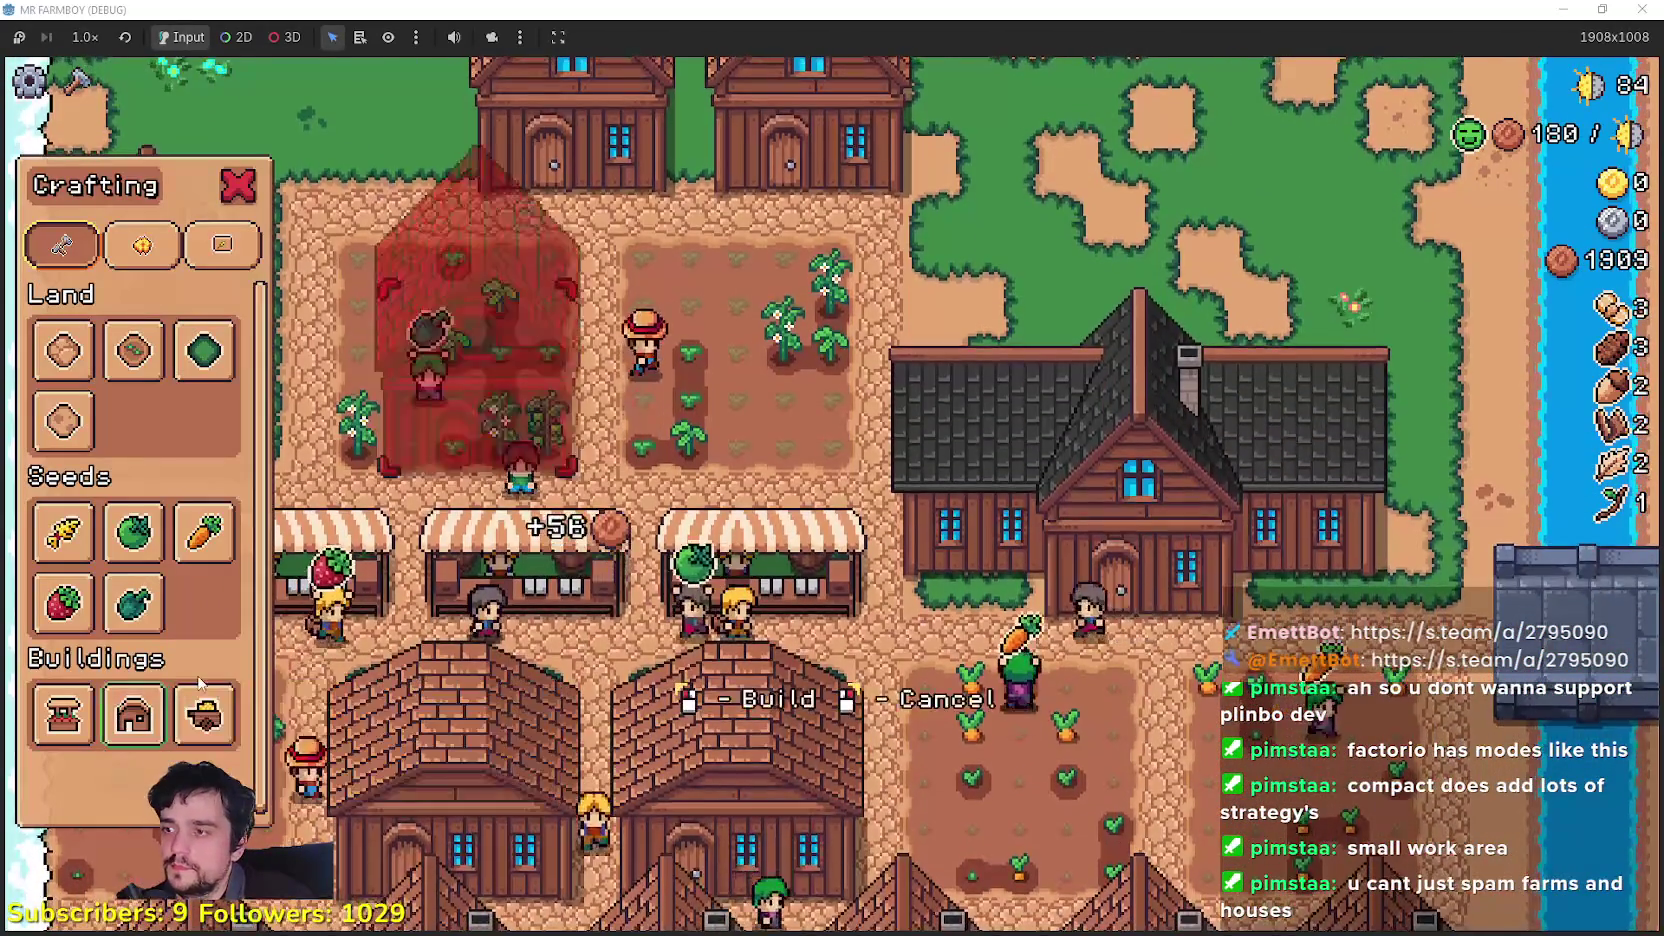
# Step: Place the house beside the two northern houses and hire a Farmer for 1200
pyautogui.press('w')
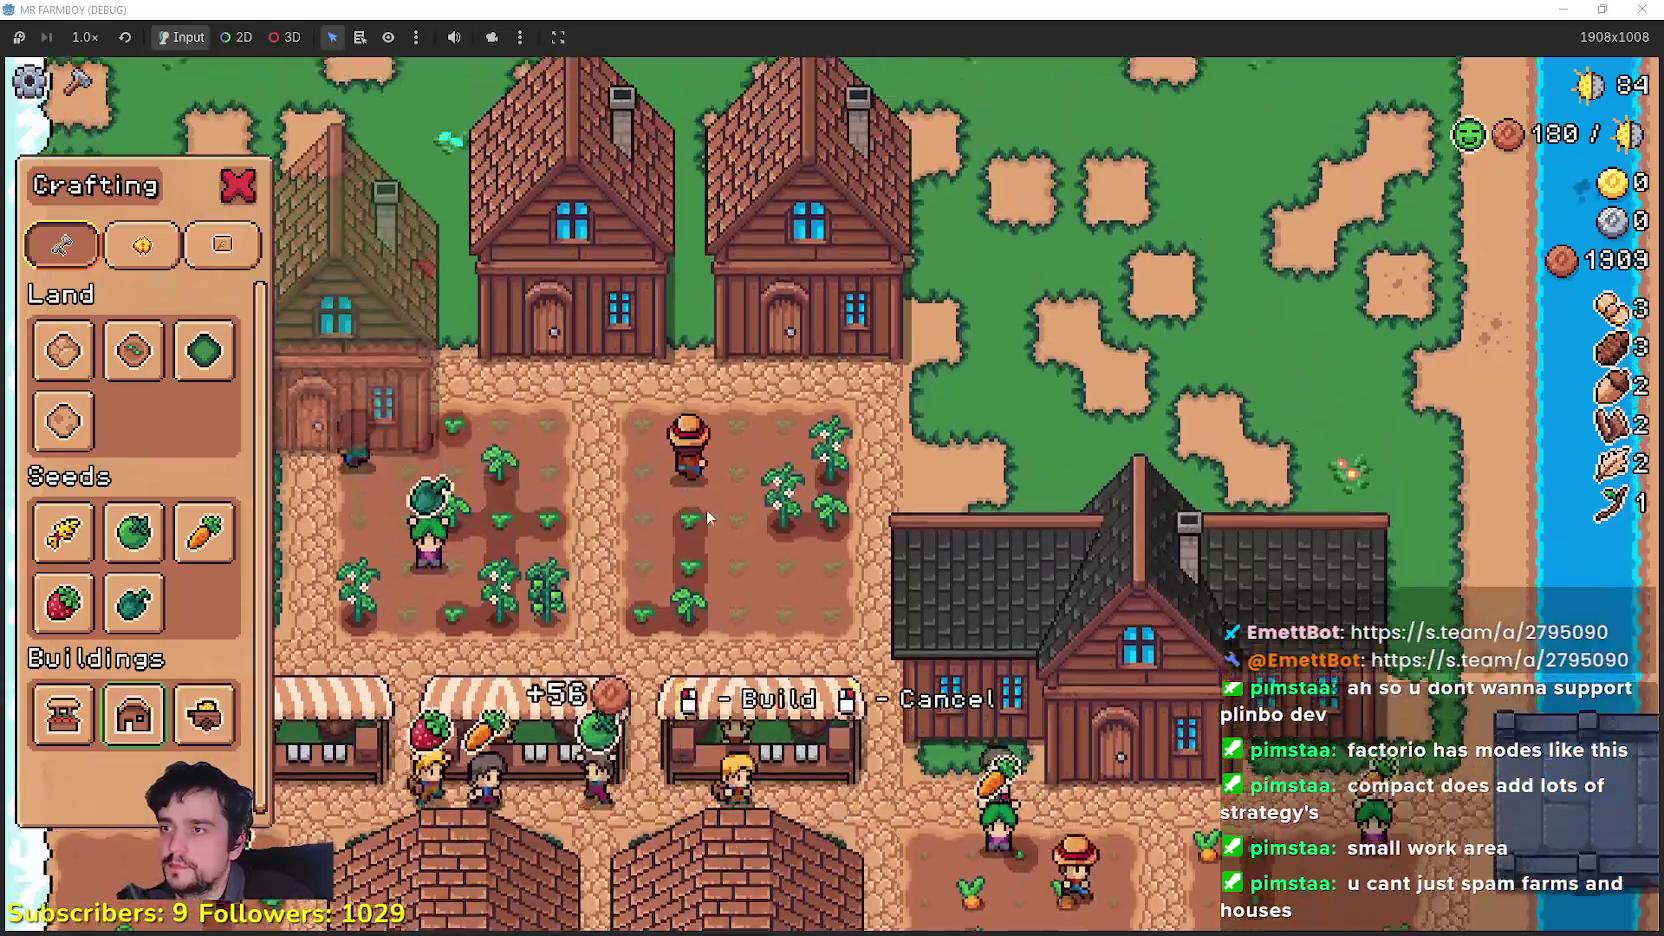
pyautogui.press('w')
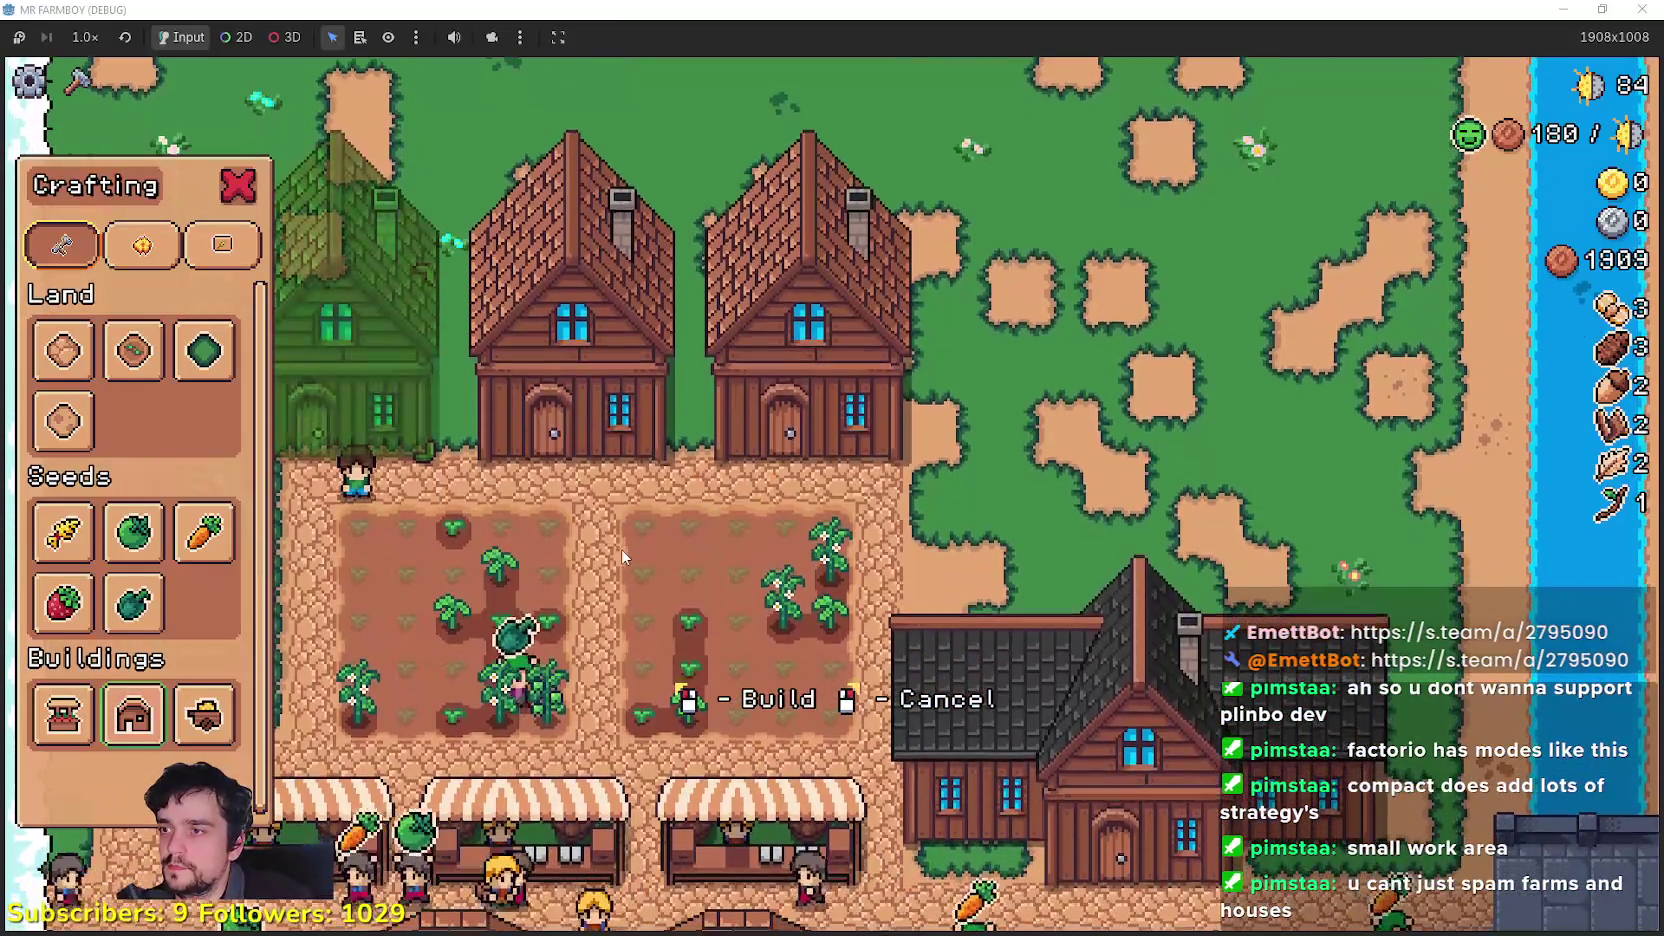
pyautogui.click(621, 550)
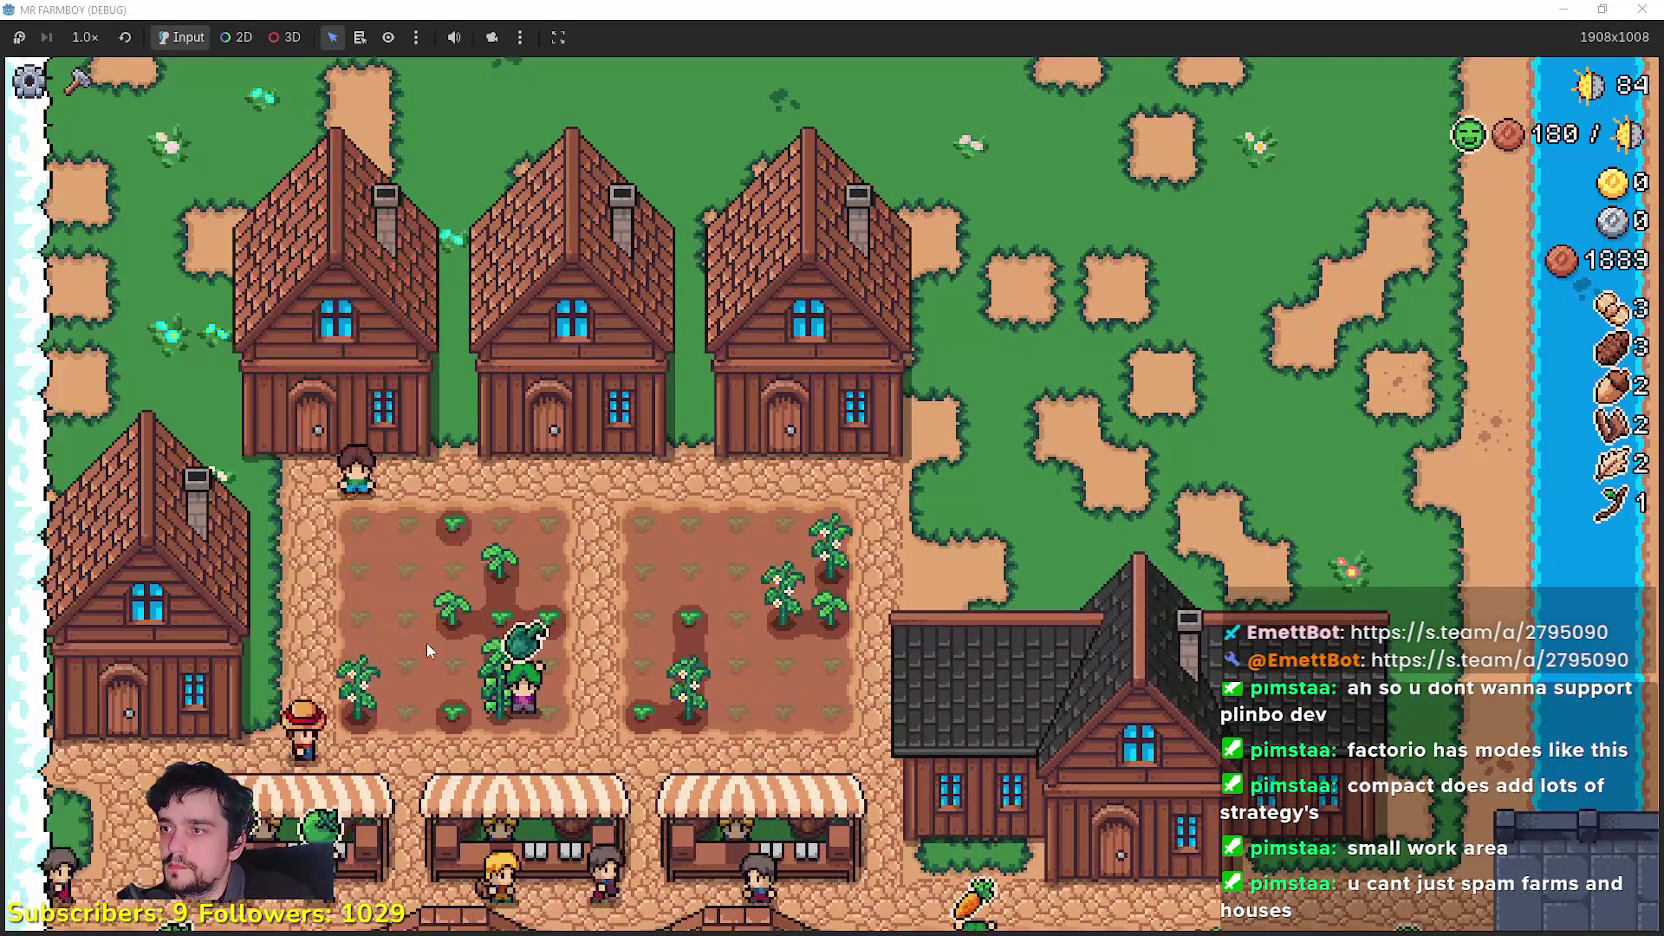
pyautogui.click(403, 599)
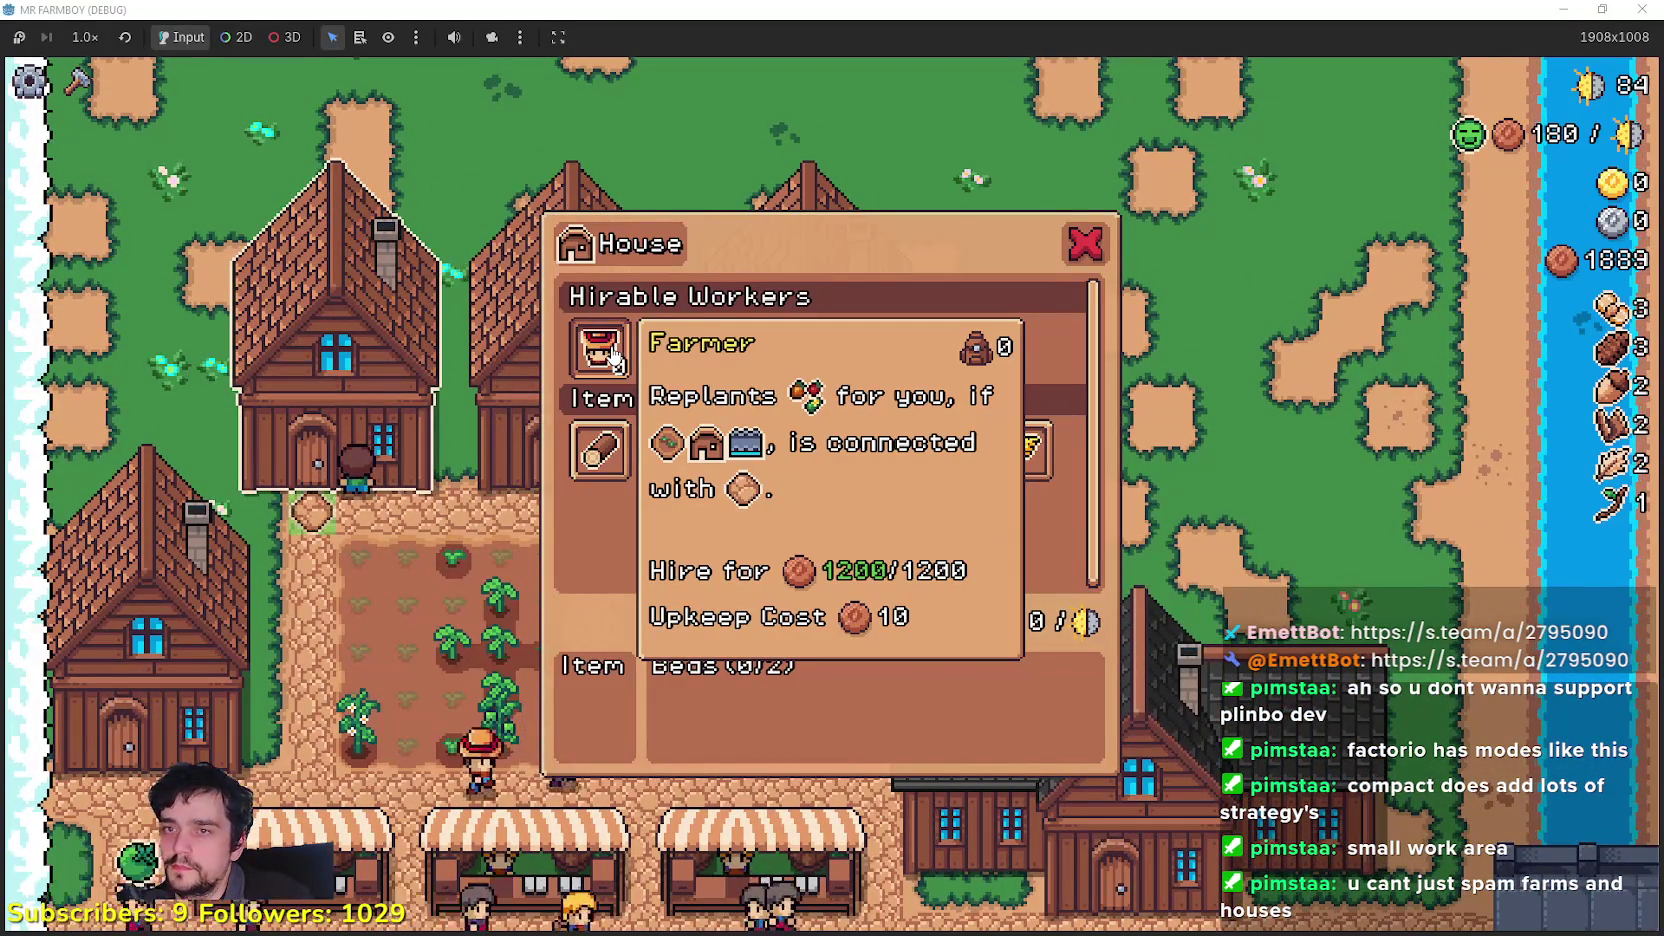
pyautogui.click(387, 575)
pyautogui.press('s')
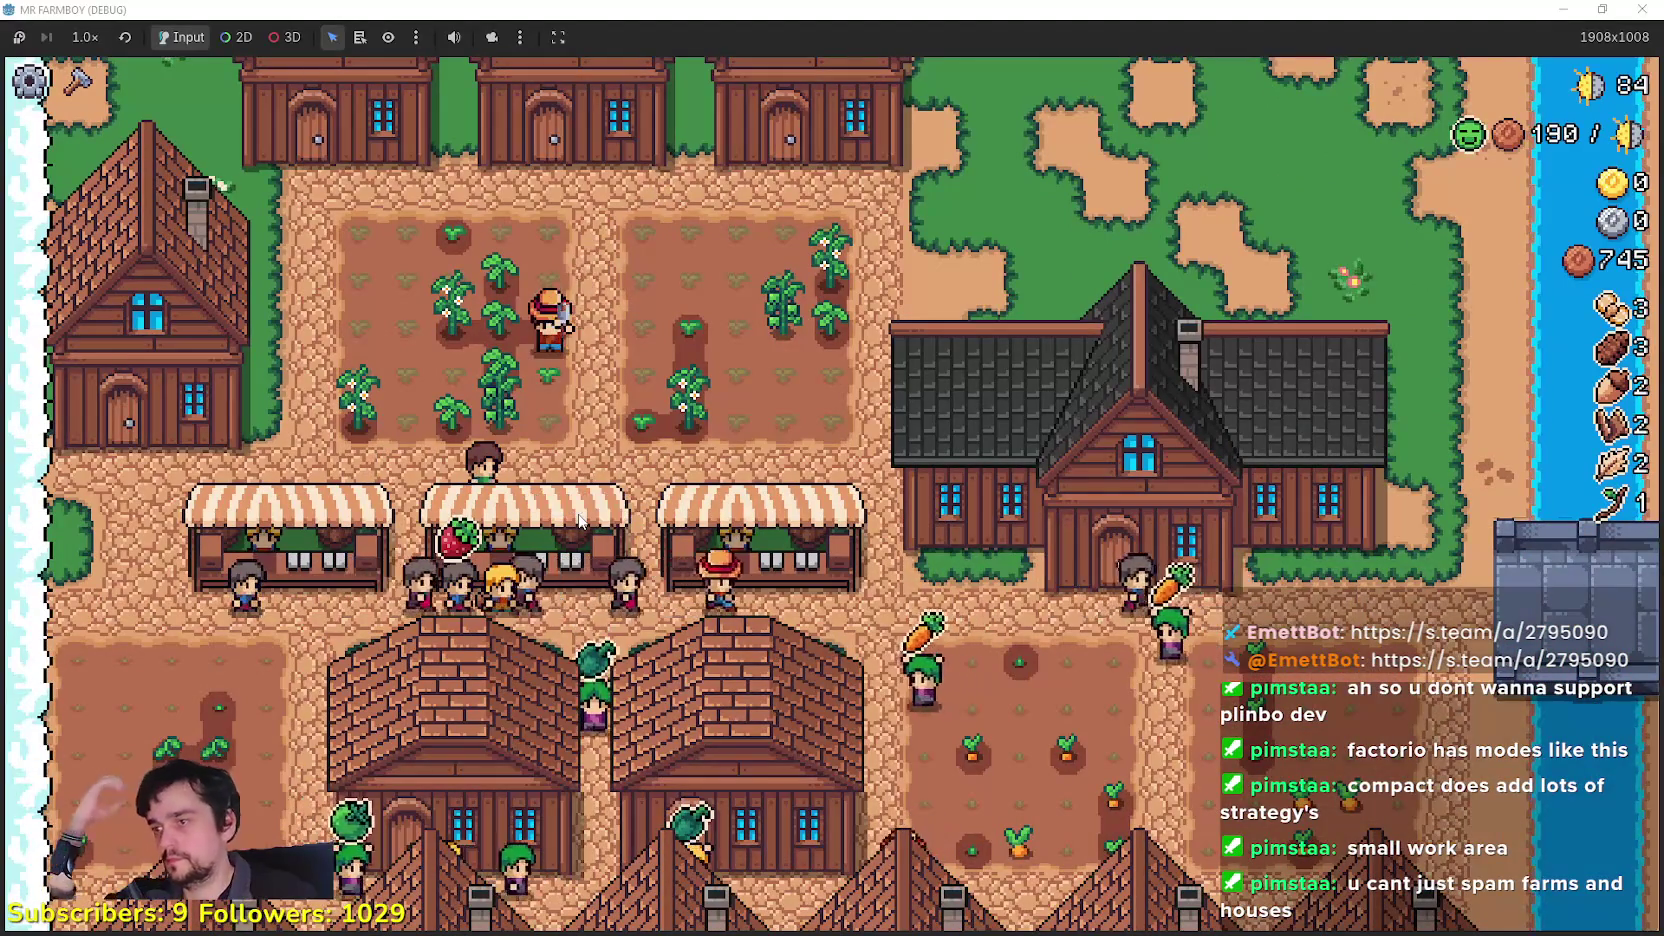
pyautogui.press('s')
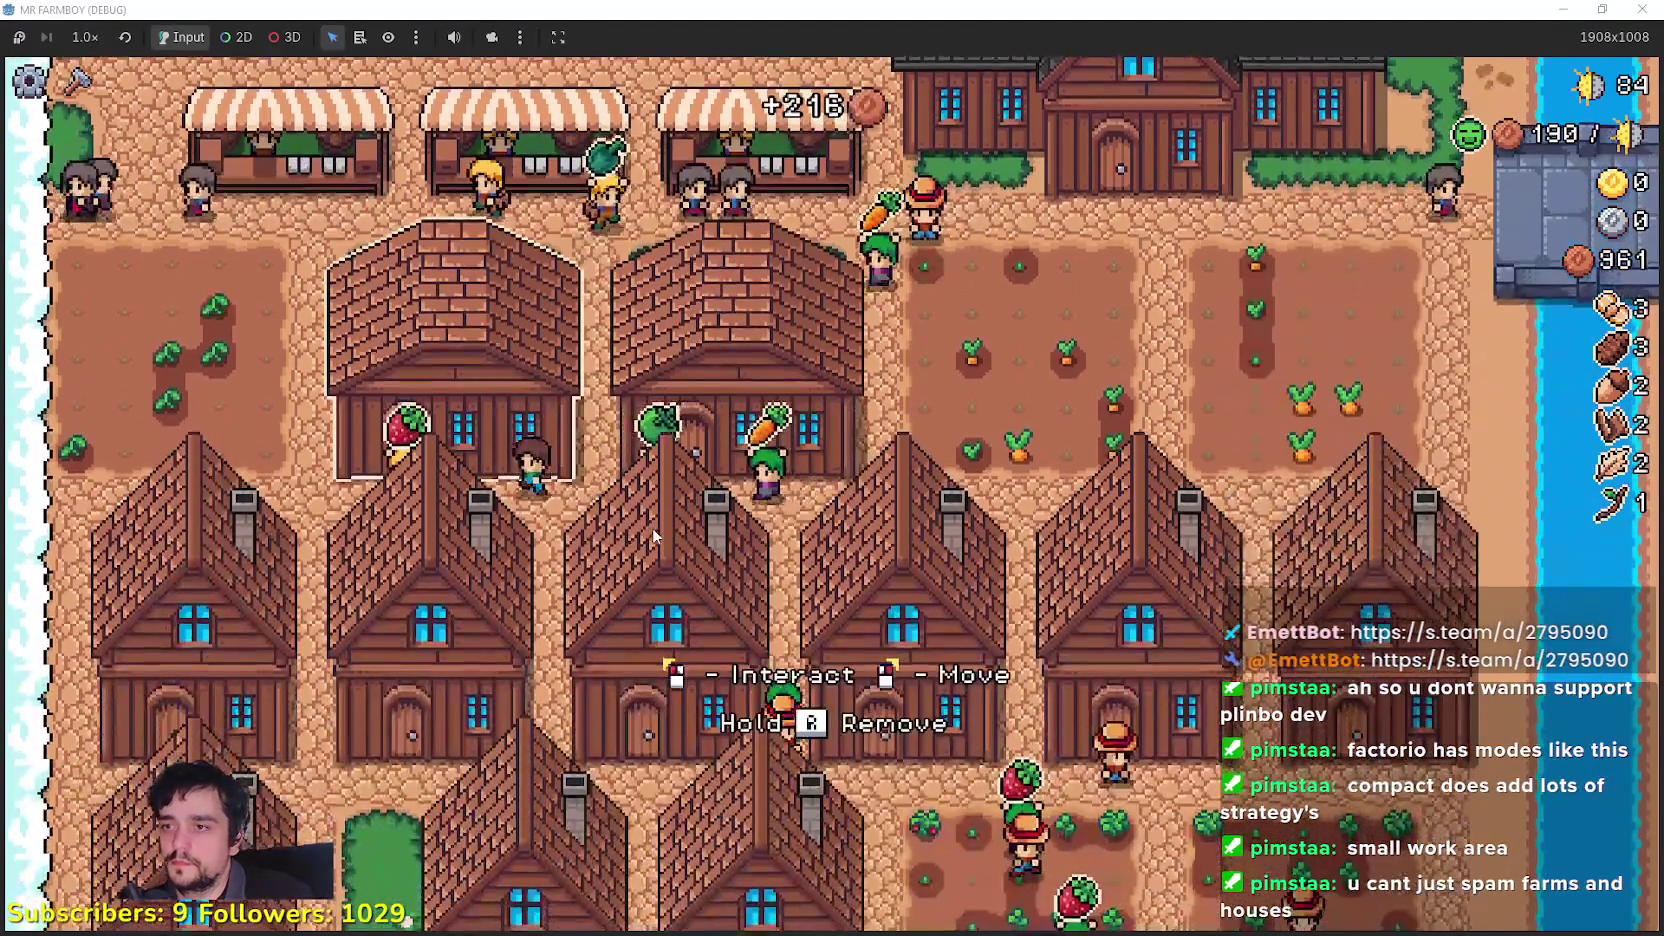
pyautogui.click(653, 526)
# Step: Set the first warehouse's stock and check a market stall's sell settings
pyautogui.click(590, 523)
pyautogui.click(521, 520)
pyautogui.press('Escape')
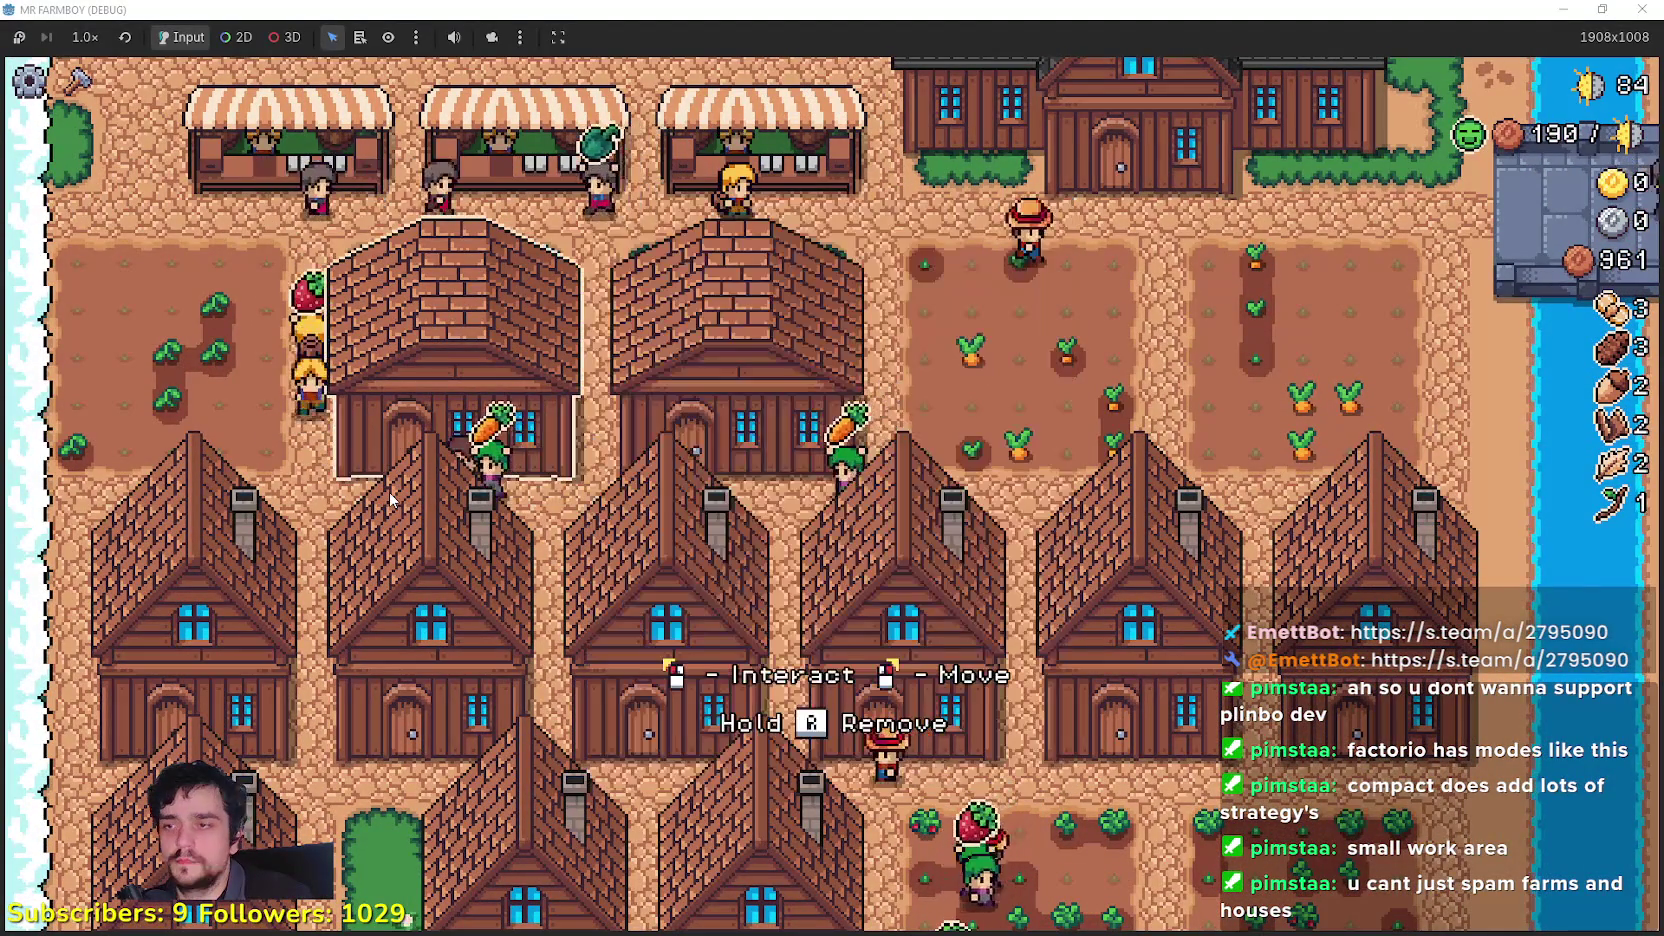
pyautogui.press('w')
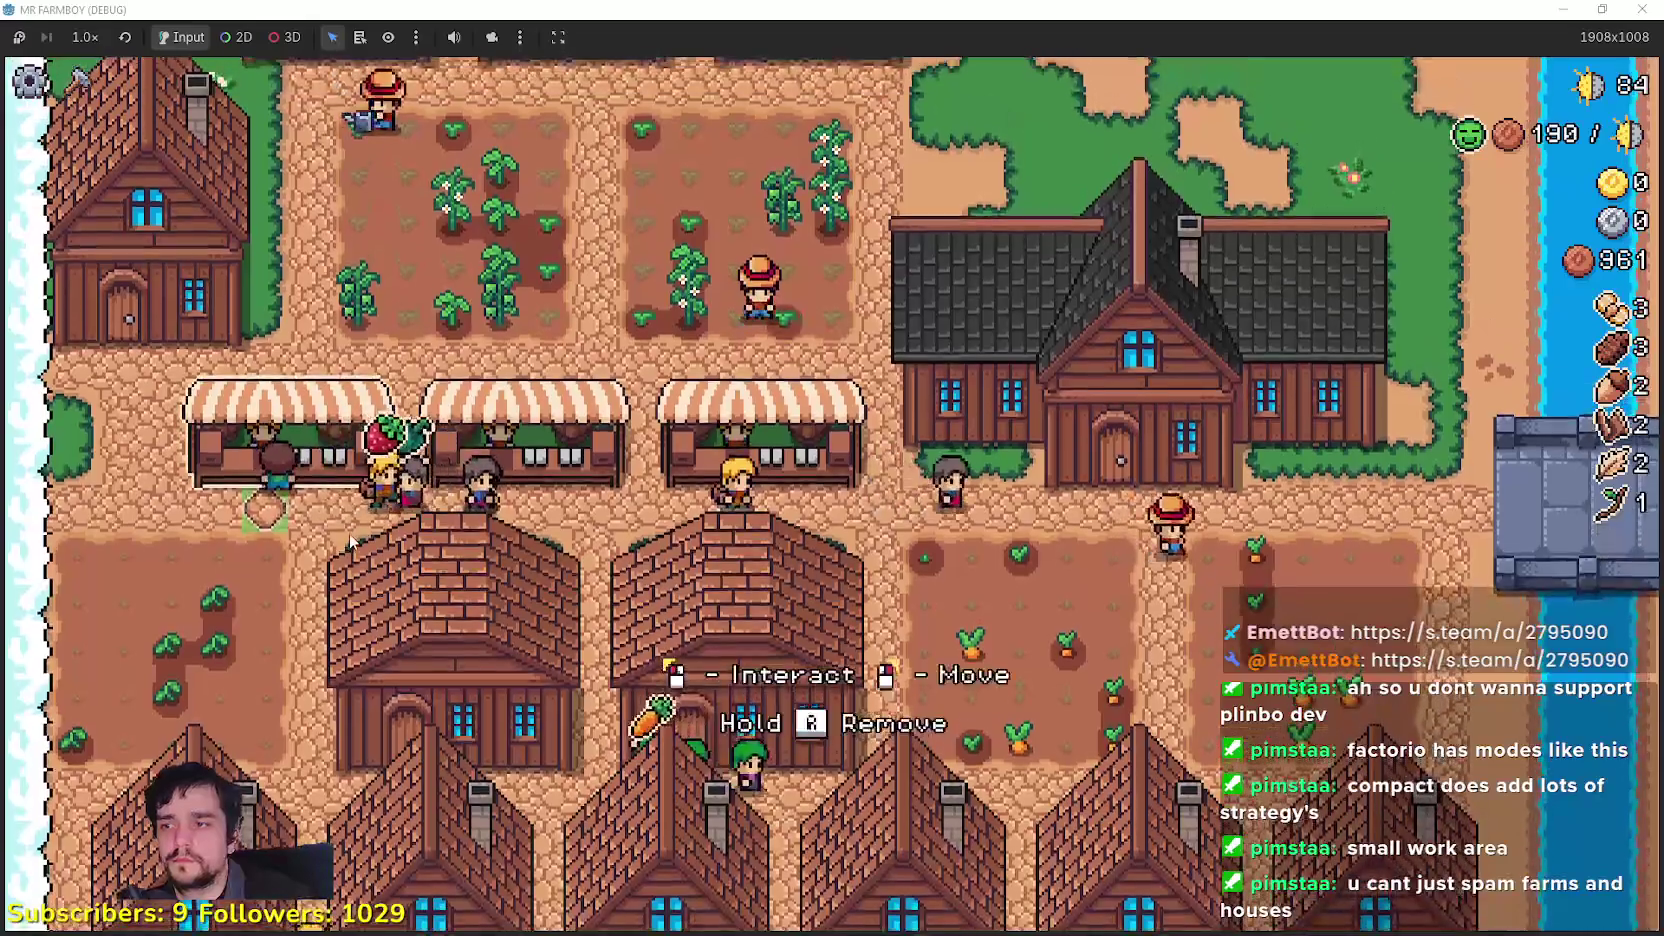
pyautogui.click(348, 533)
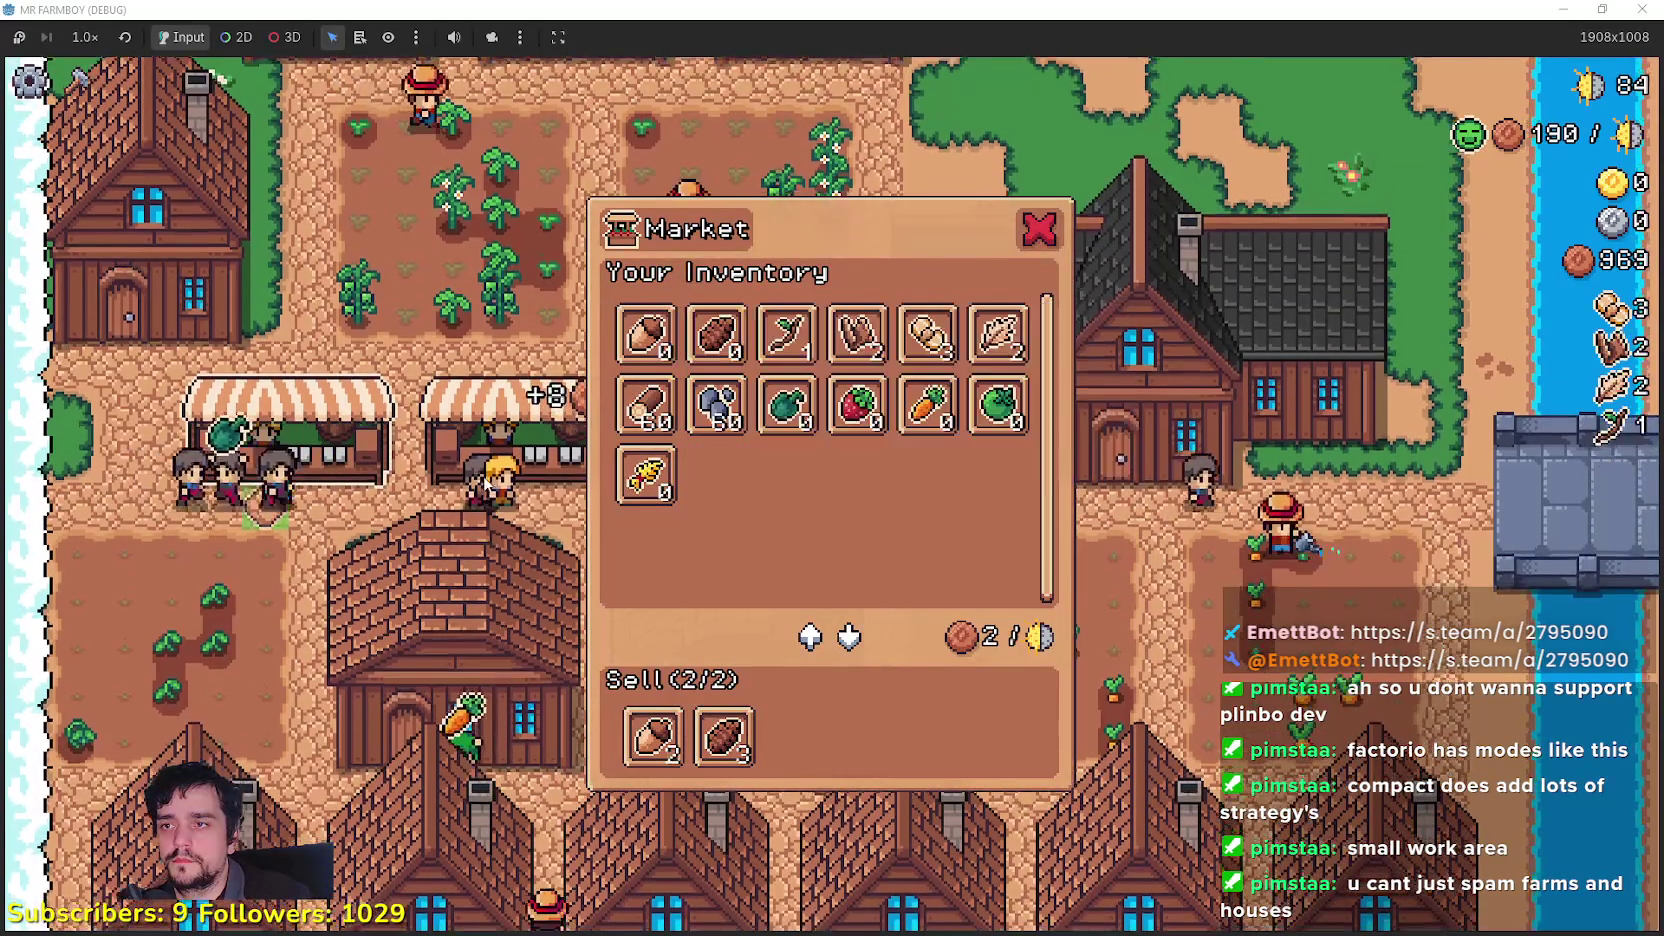
pyautogui.click(474, 473)
# Step: Add strawberries and Green Tomato to another warehouse's stock
pyautogui.click(543, 510)
pyautogui.click(433, 478)
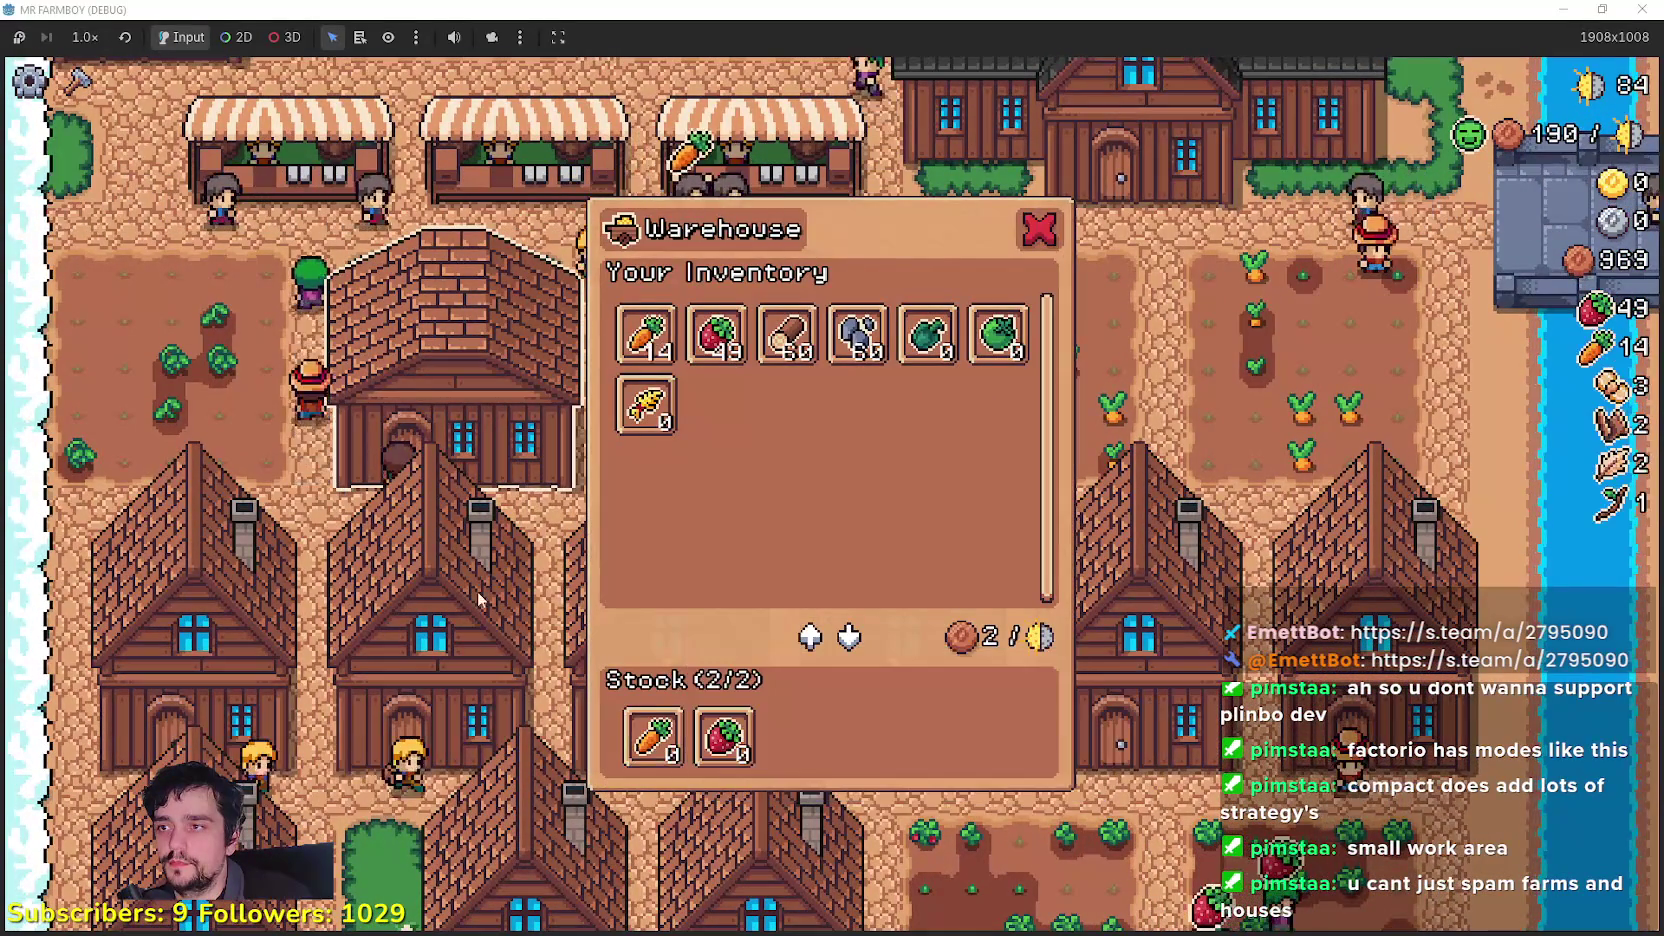
pyautogui.click(455, 553)
pyautogui.click(735, 768)
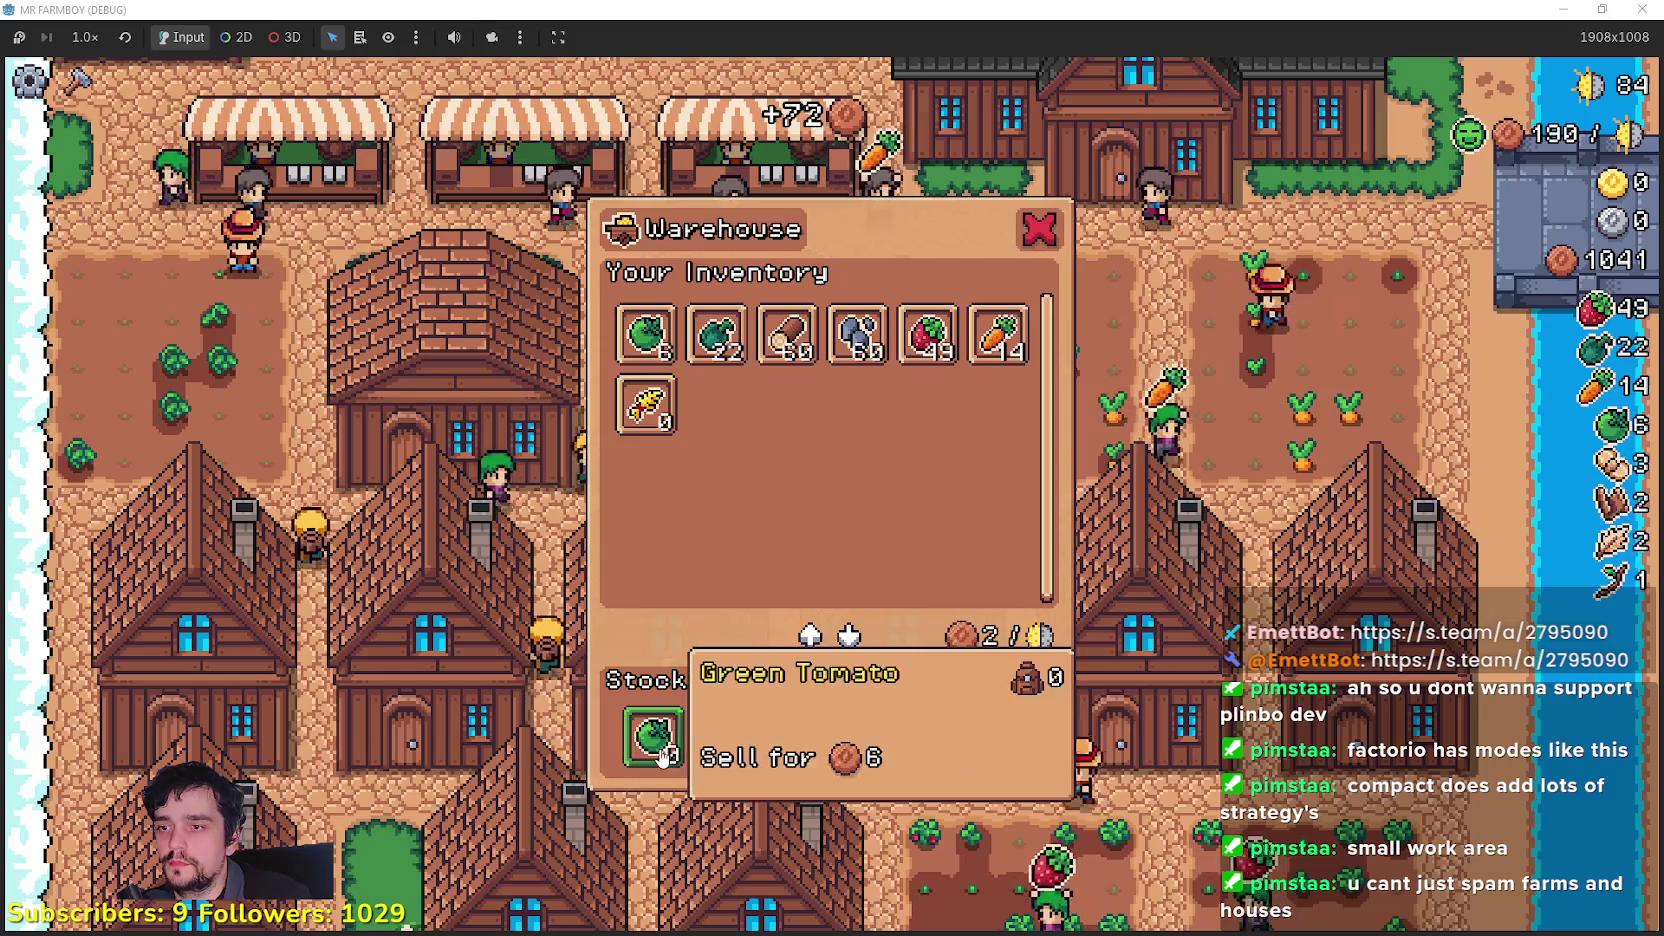
pyautogui.click(662, 757)
# Step: Set a market stall to sell carrots and strawberries
pyautogui.click(712, 477)
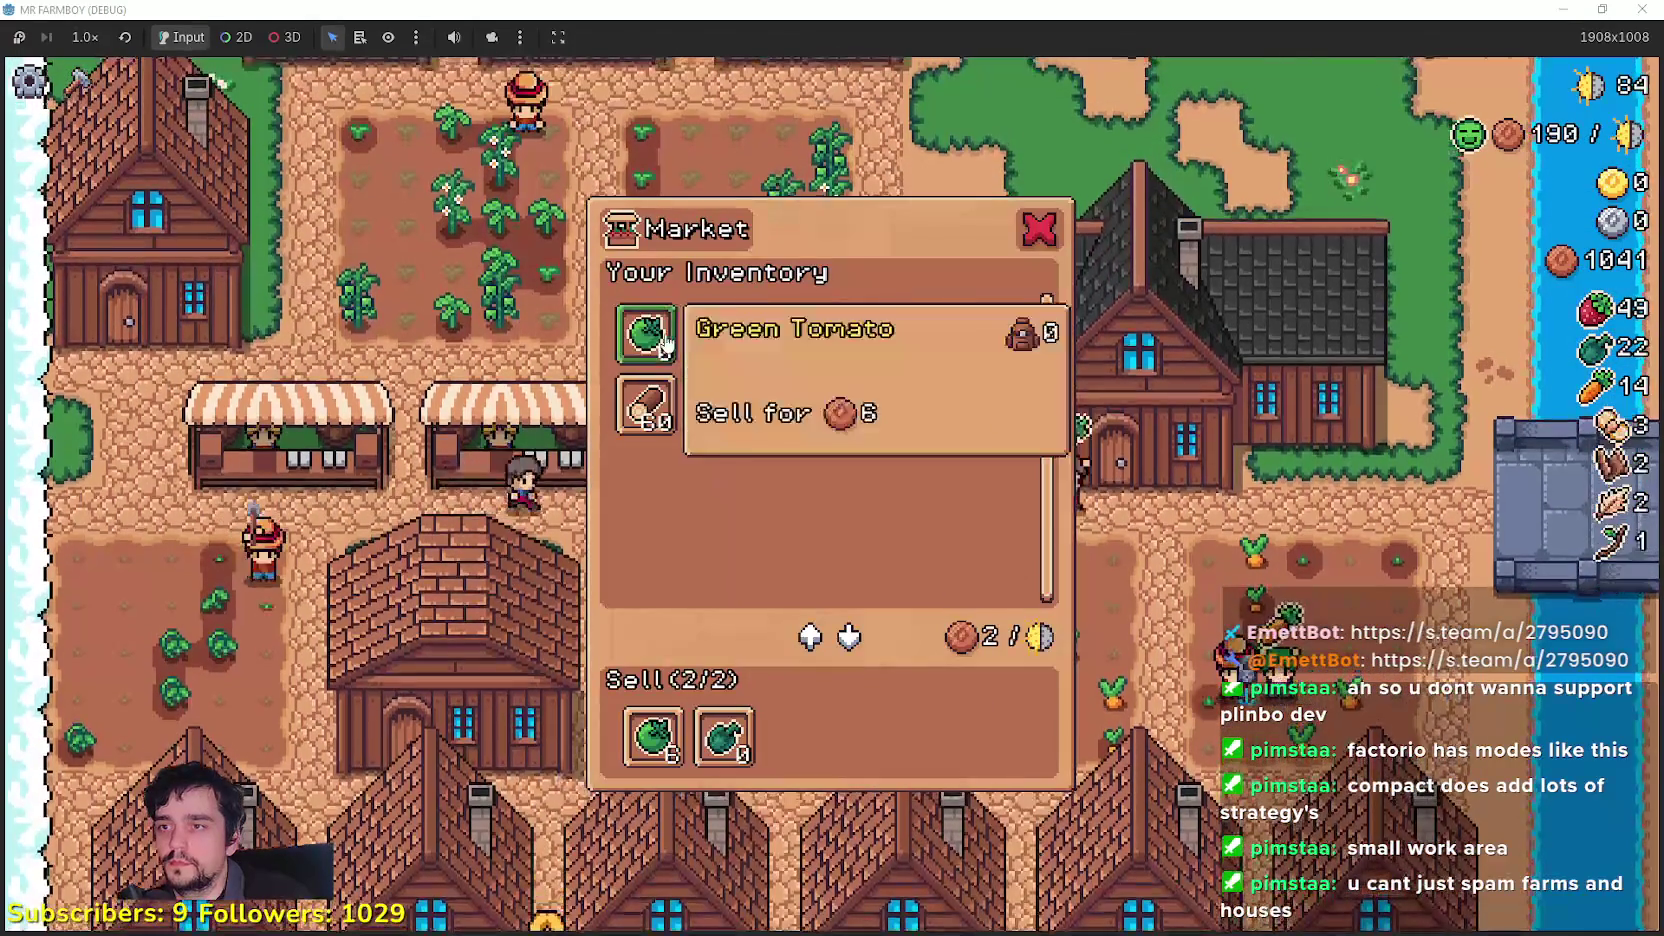
pyautogui.click(780, 765)
pyautogui.click(761, 676)
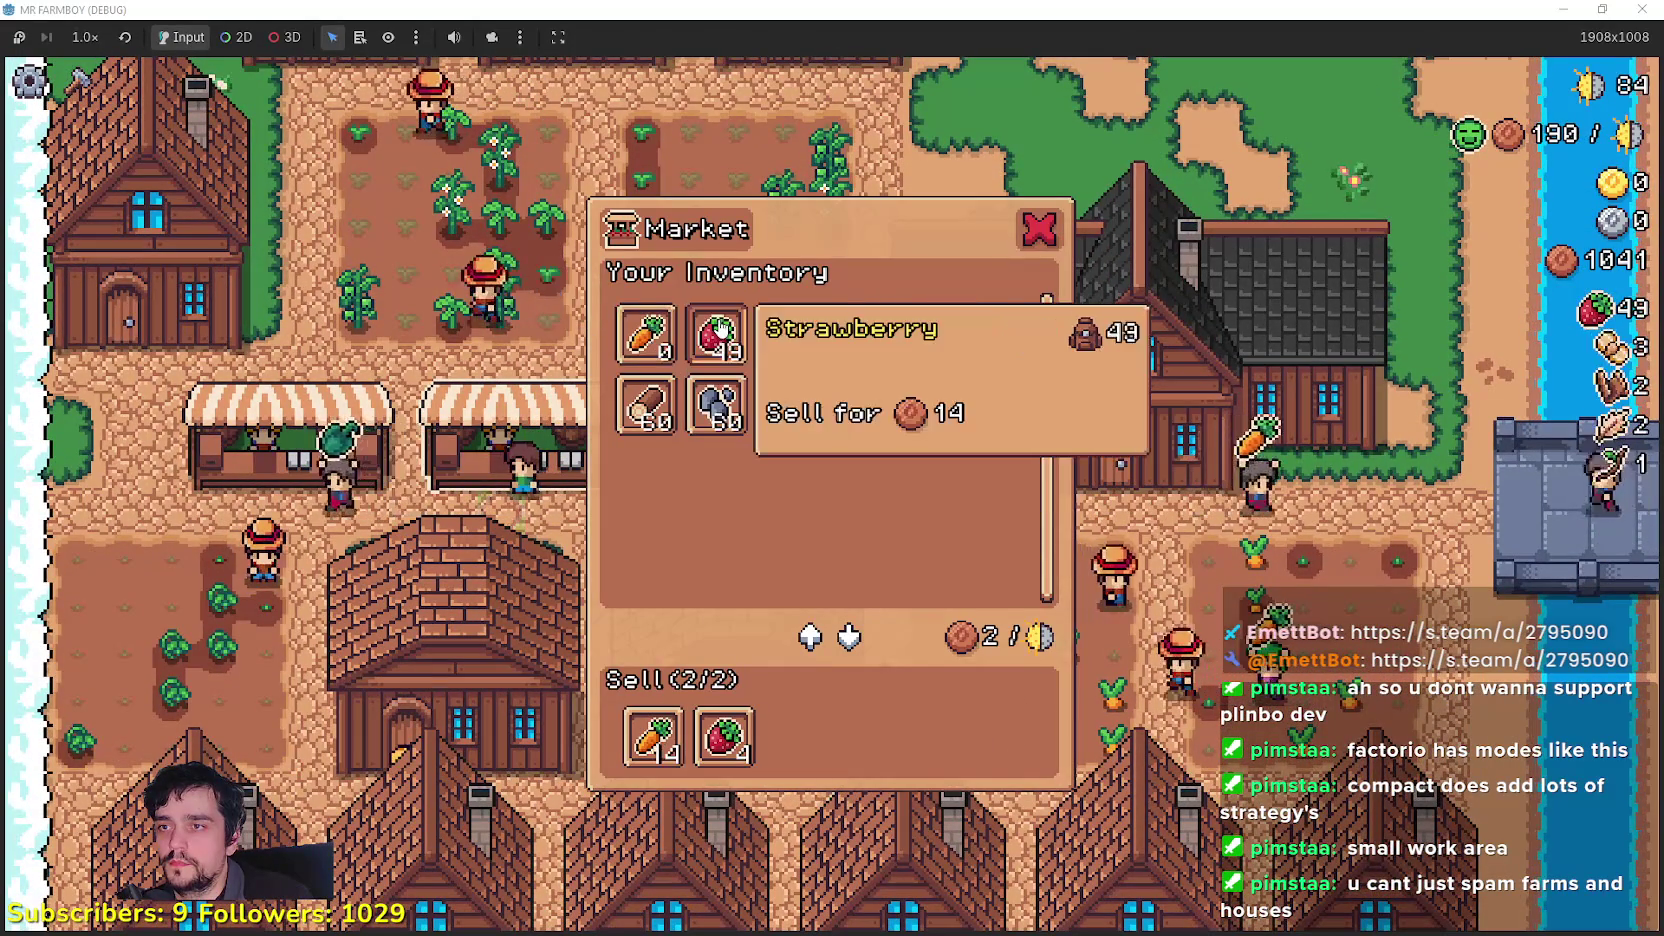
pyautogui.click(374, 556)
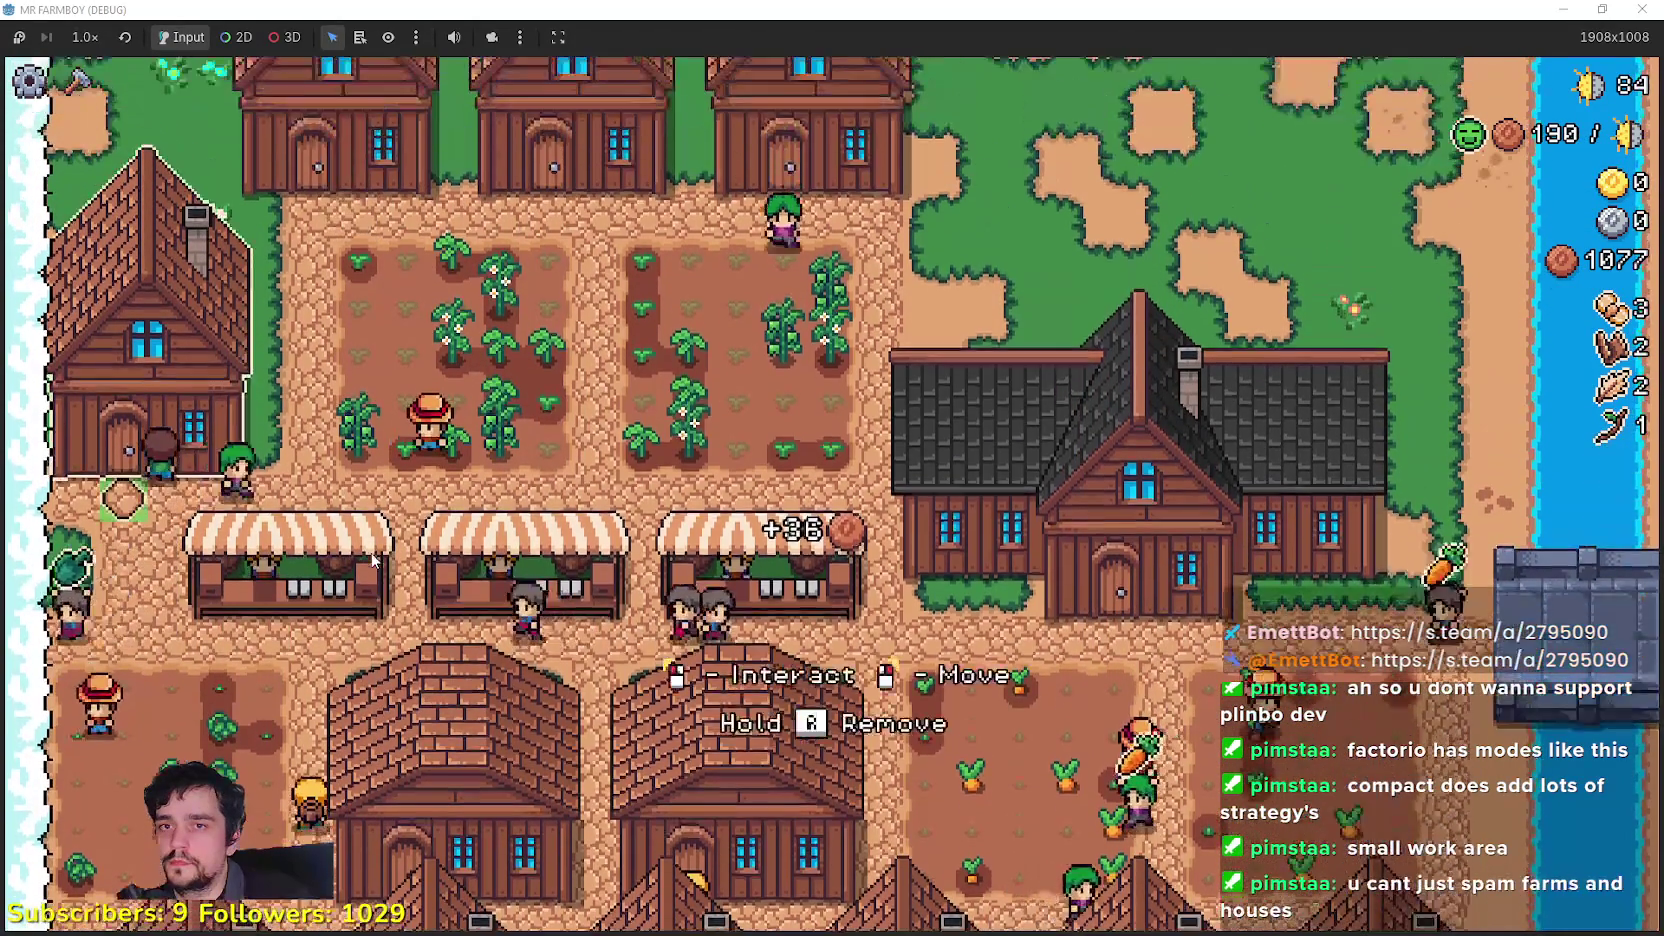
pyautogui.click(217, 638)
# Step: Look through the panels of the houses beside the crop plots
pyautogui.press('Escape')
pyautogui.press('w')
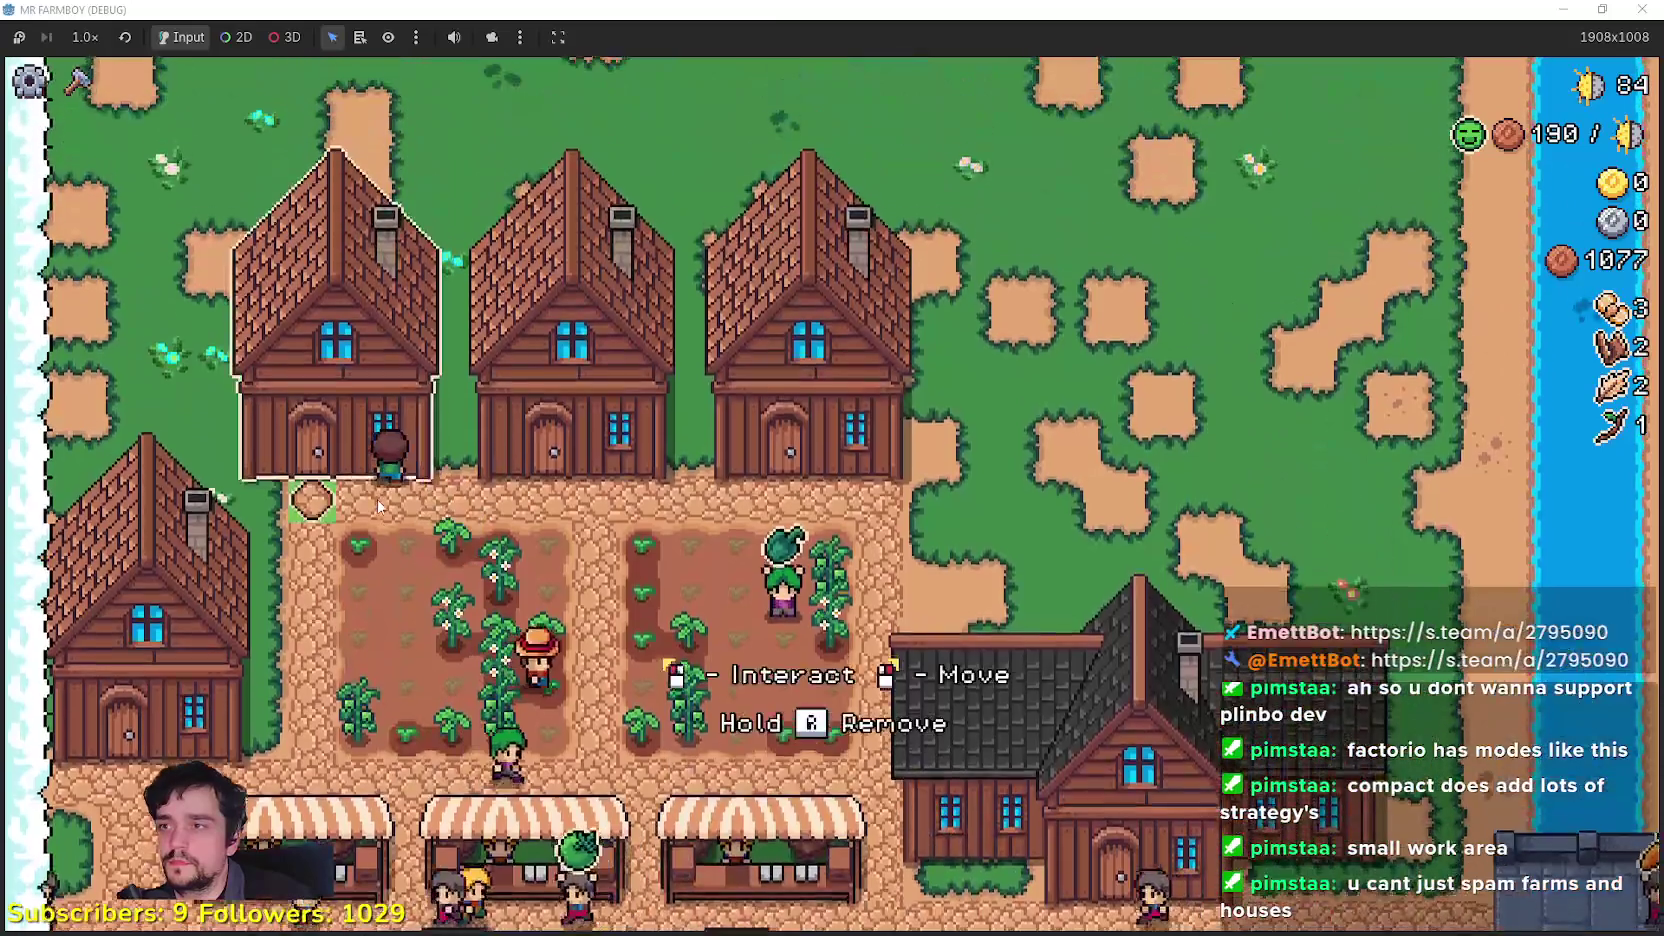
pyautogui.click(300, 560)
pyautogui.moveTo(687, 350)
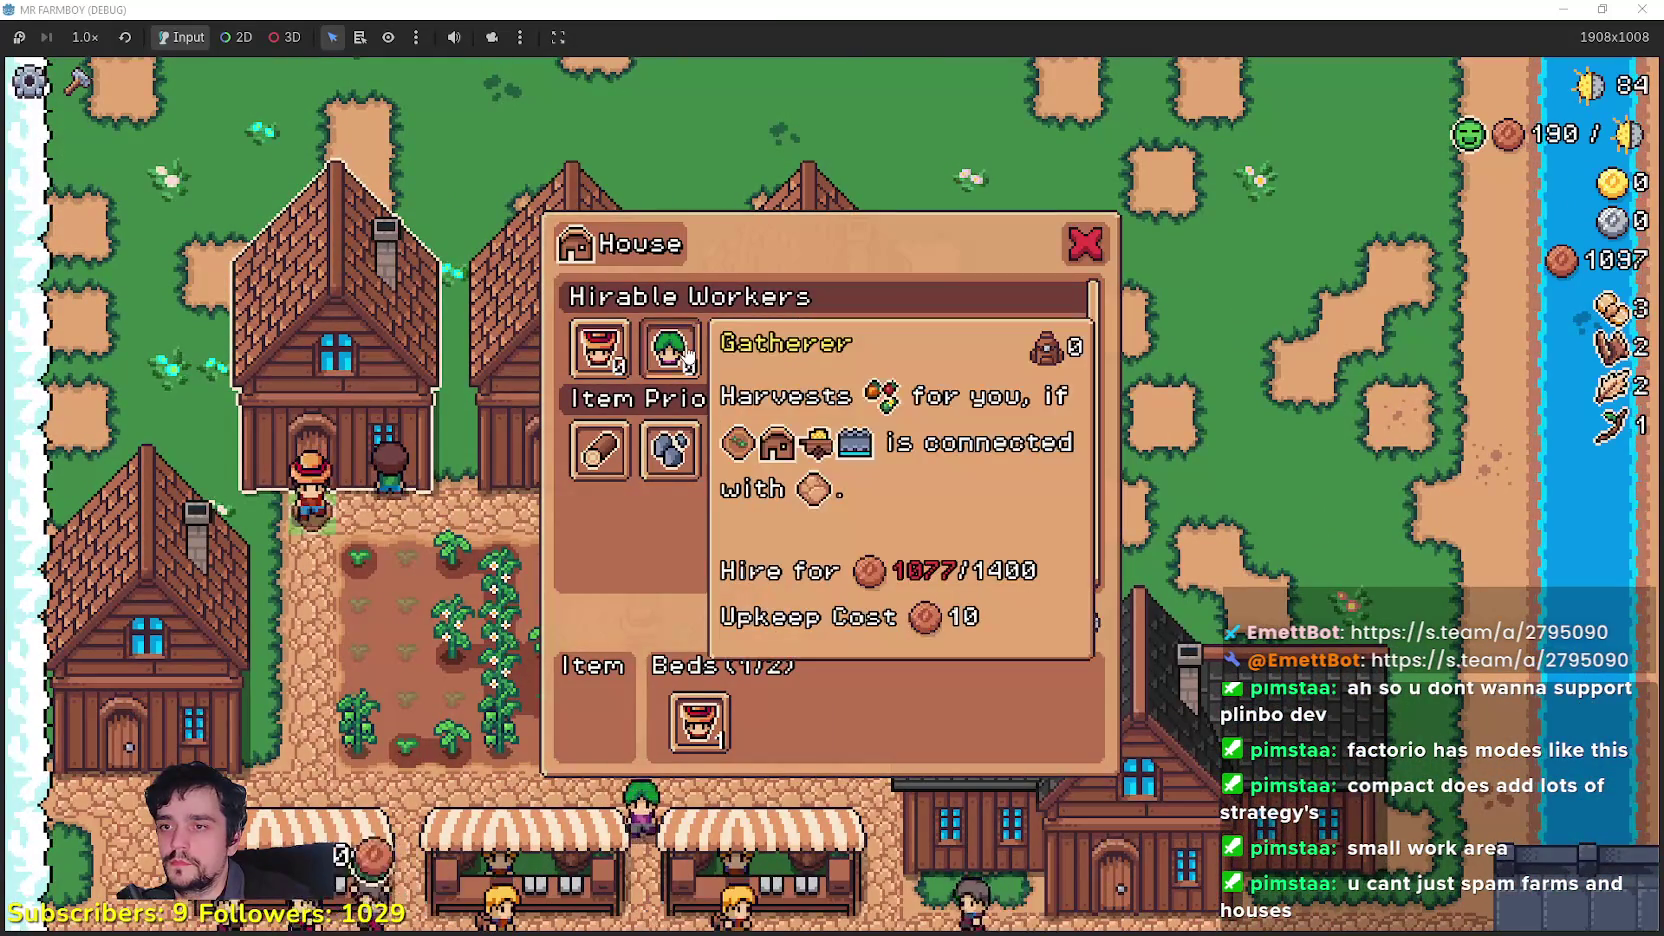
pyautogui.press('Escape')
pyautogui.click(335, 400)
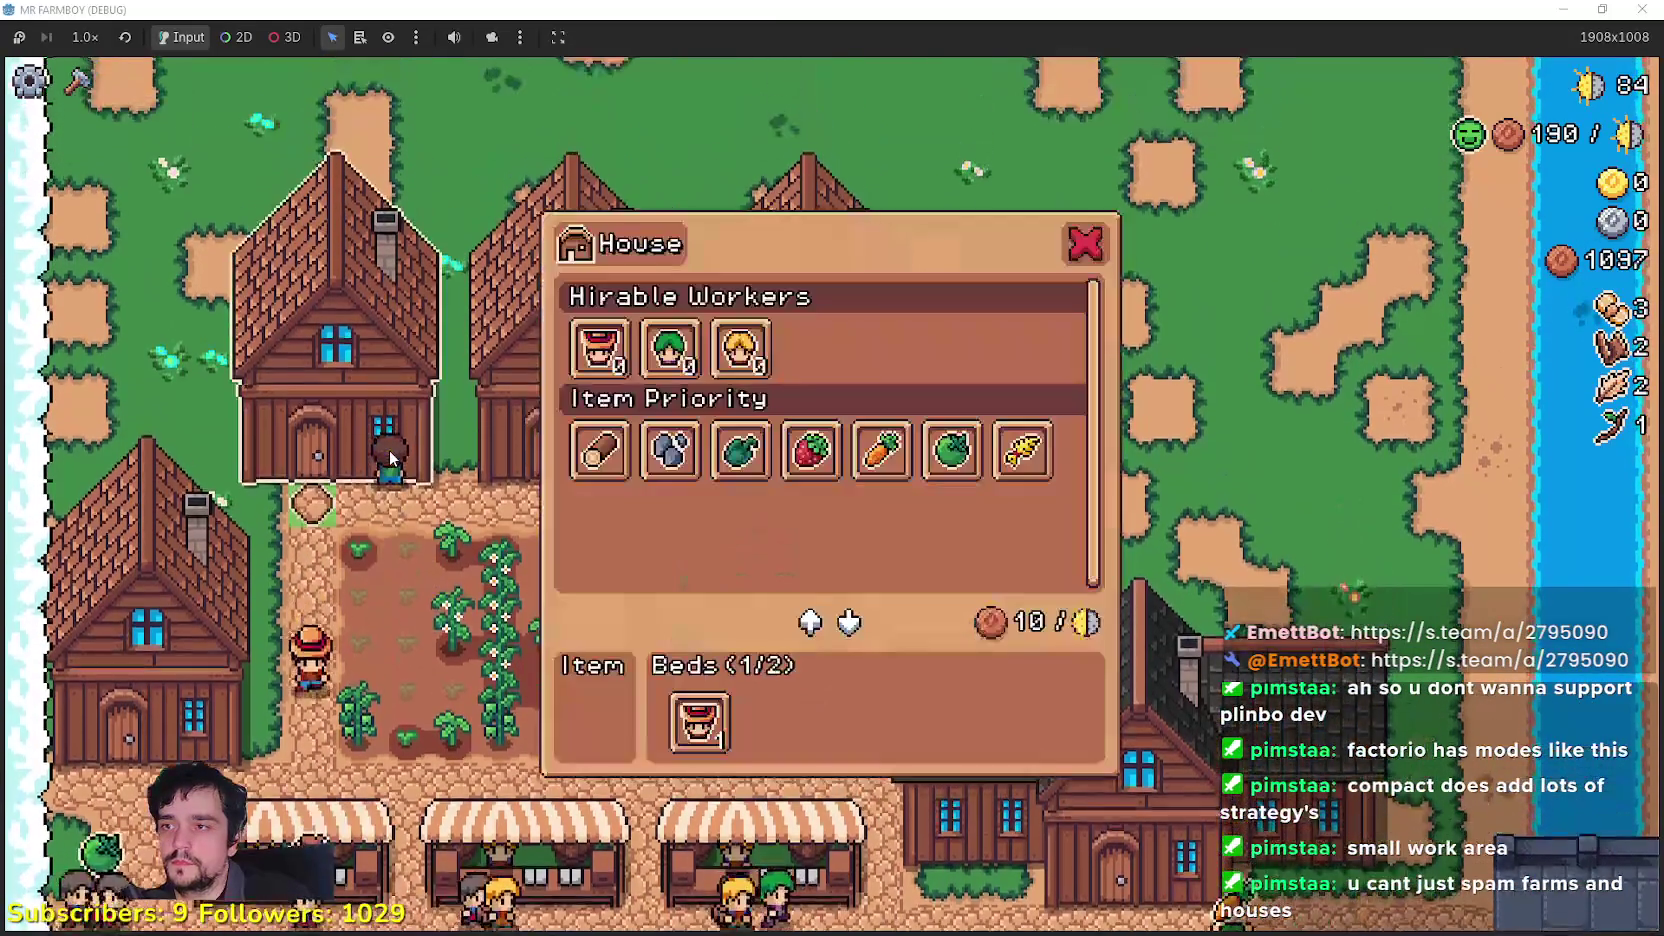
pyautogui.press('Escape')
pyautogui.click(400, 460)
pyautogui.press('Escape')
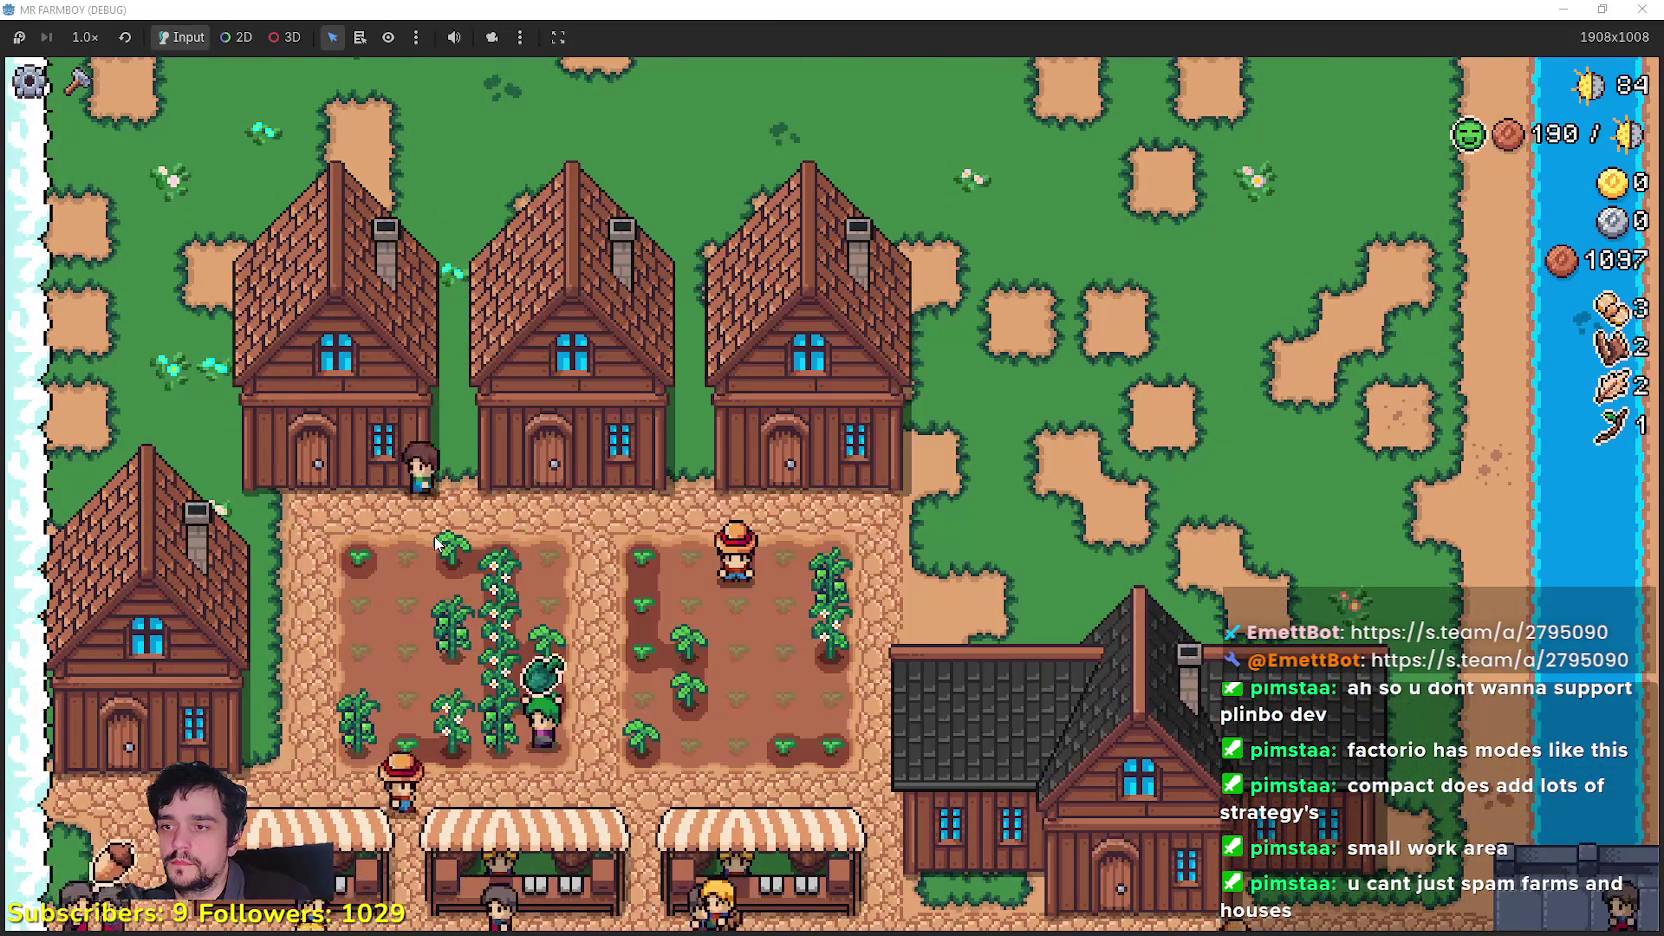
pyautogui.click(484, 516)
pyautogui.press('Escape')
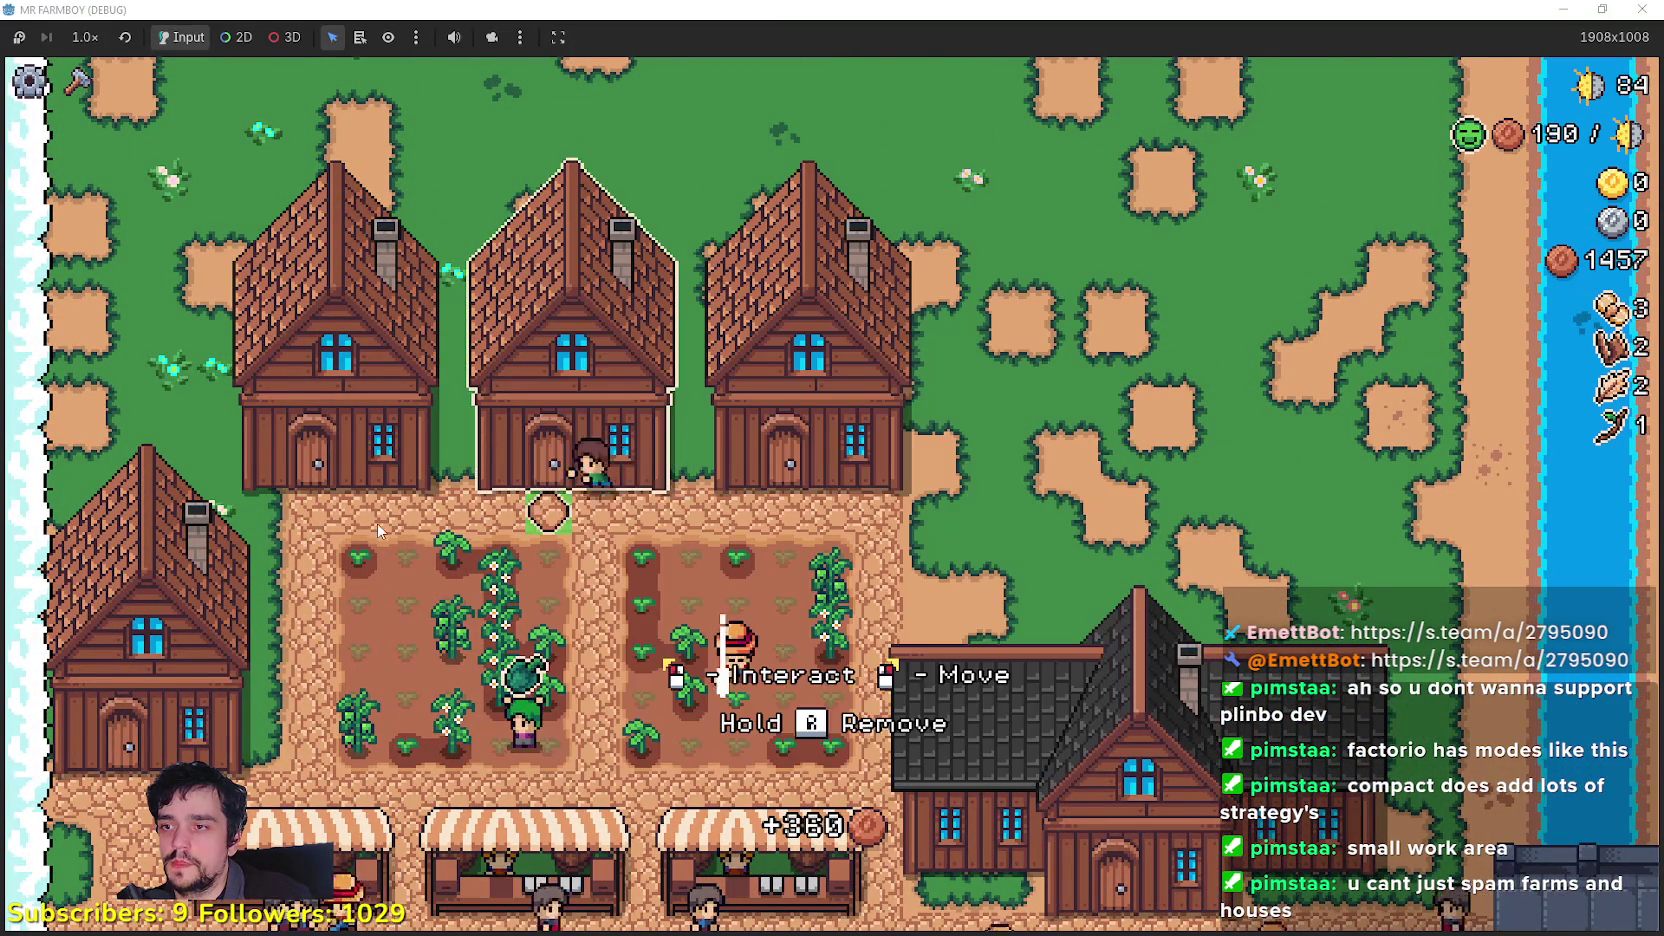
# Step: Give the left house Green Pepper and hire a Gatherer for 1400
pyautogui.click(290, 528)
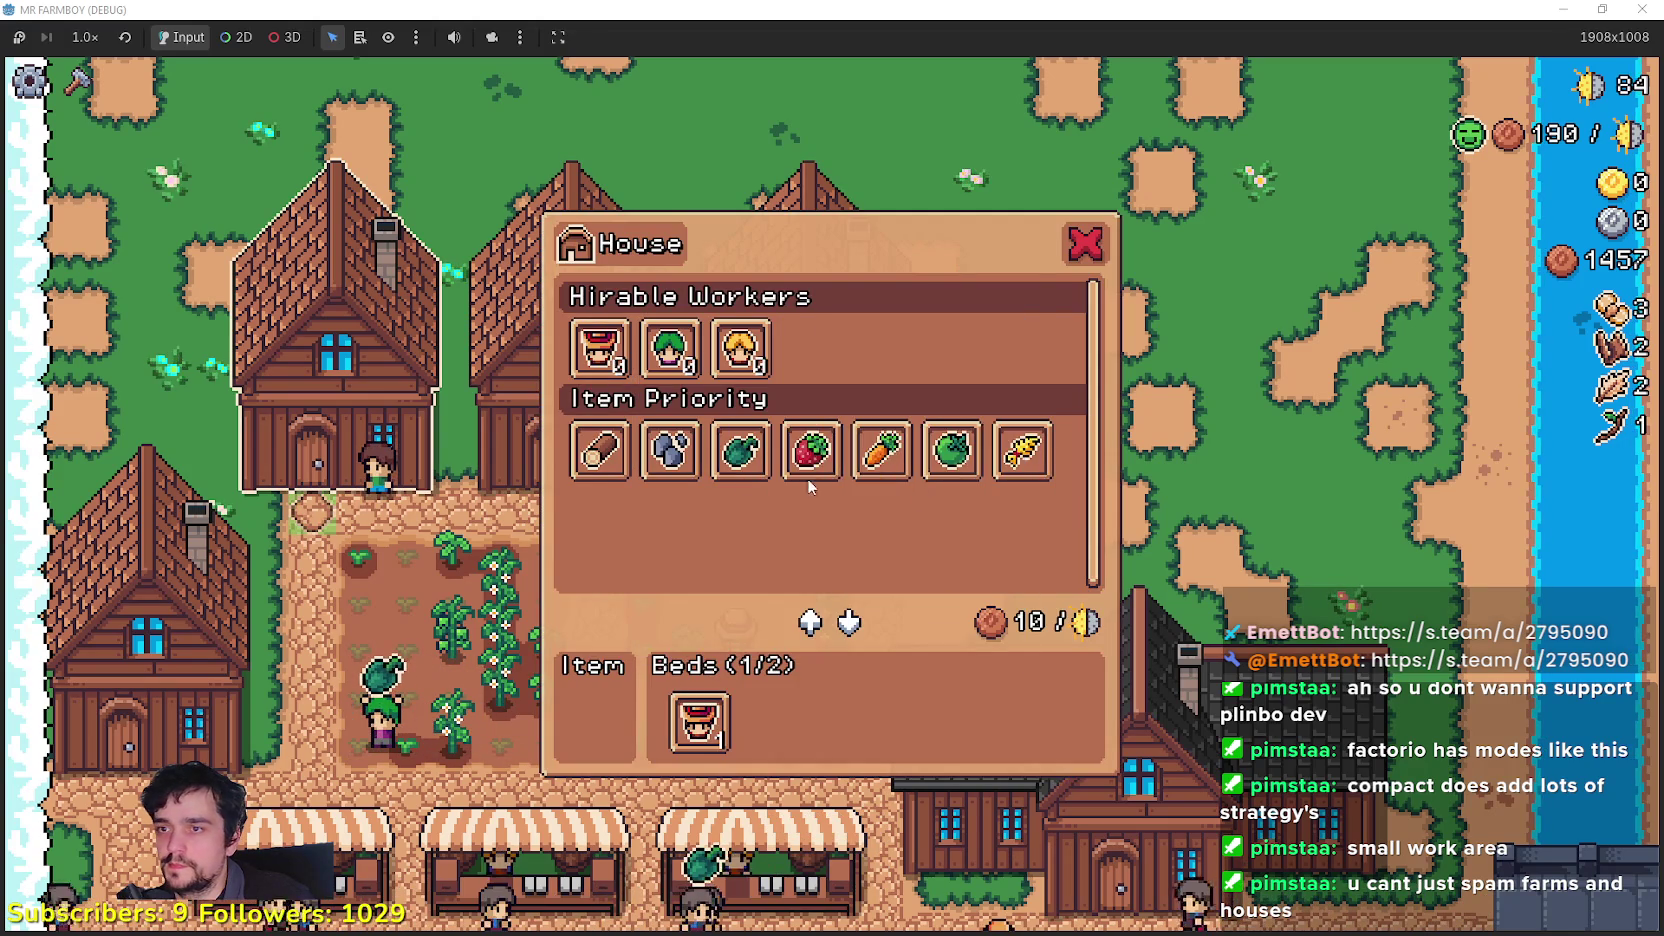
pyautogui.click(737, 483)
pyautogui.press('Escape')
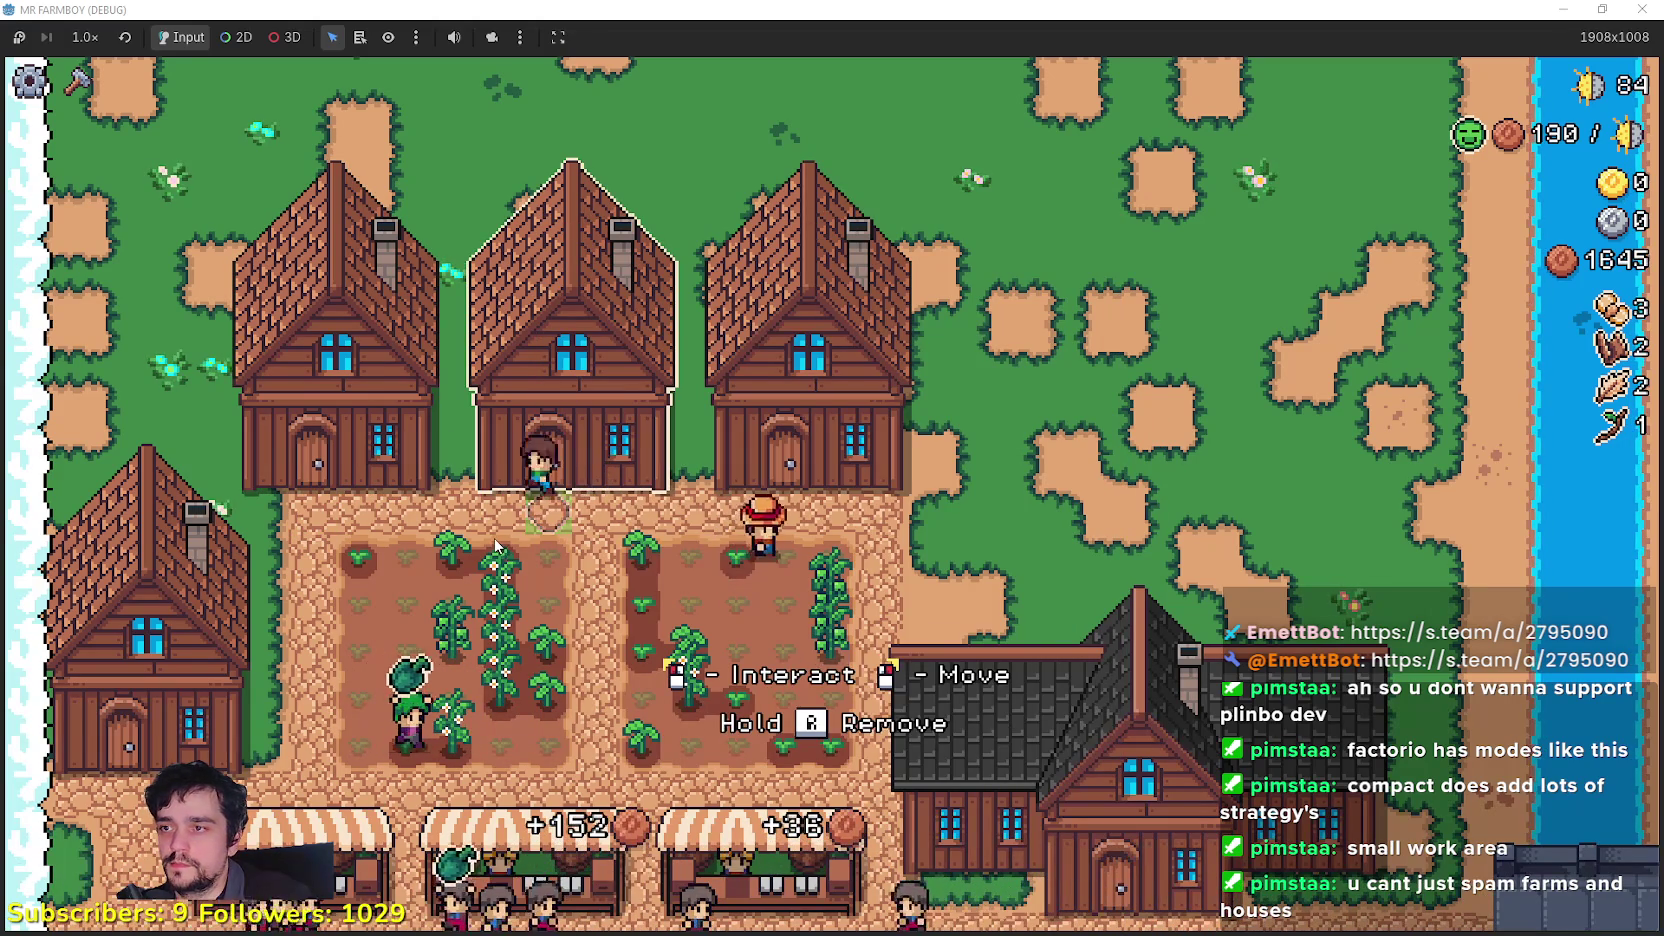
pyautogui.click(496, 545)
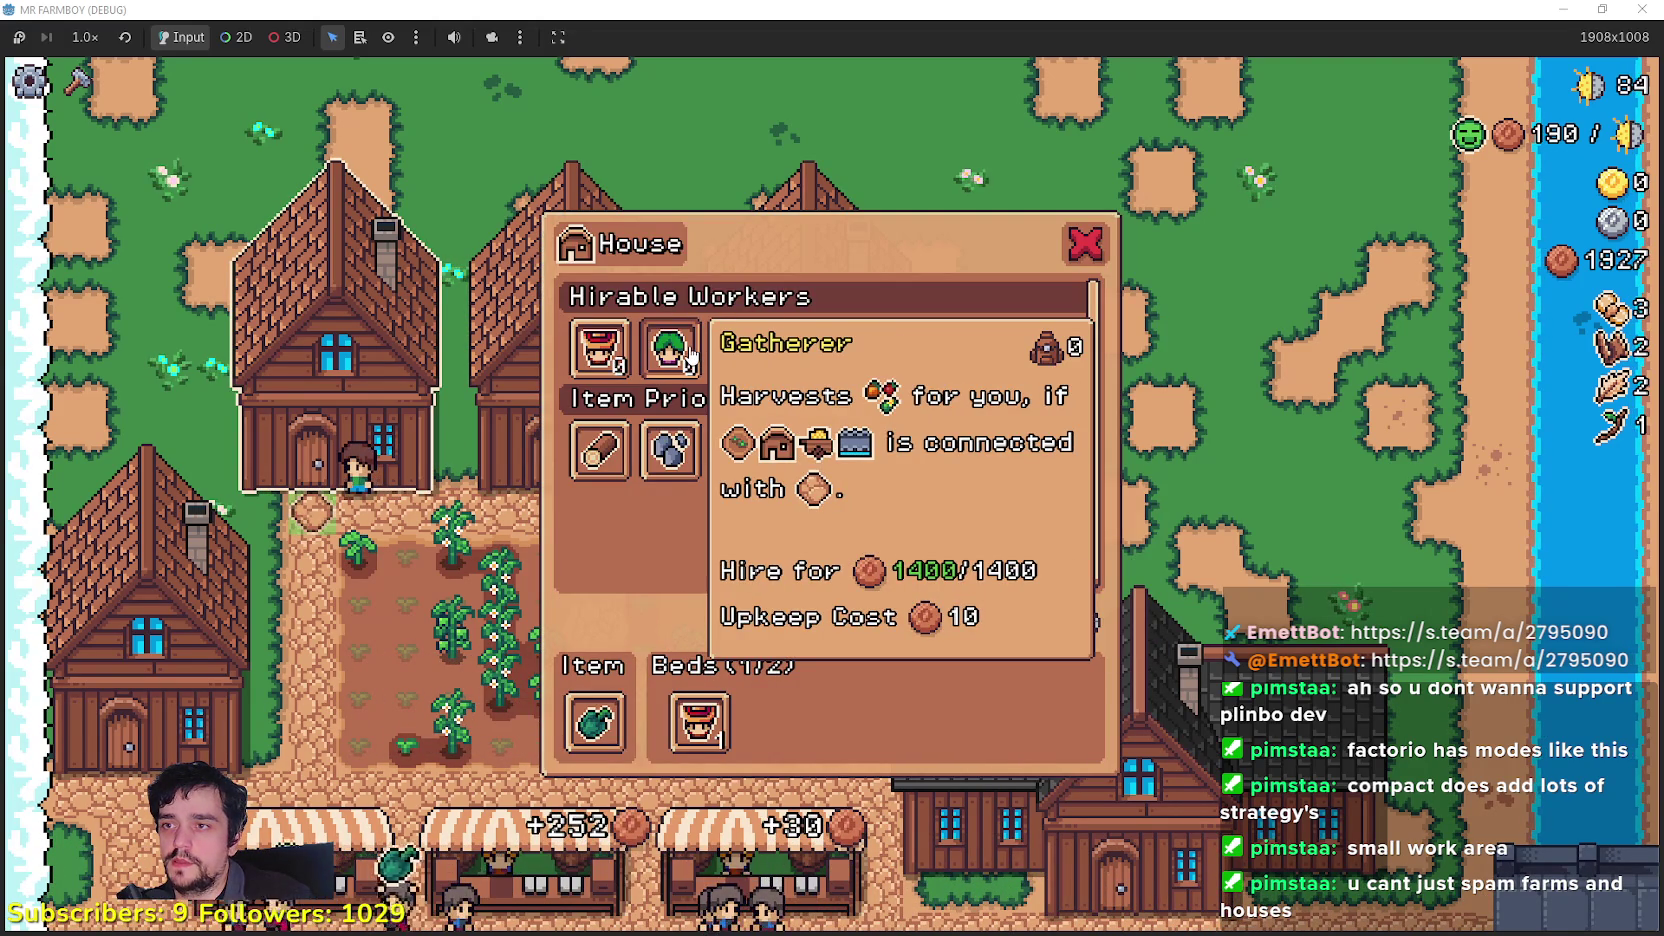
pyautogui.click(1085, 245)
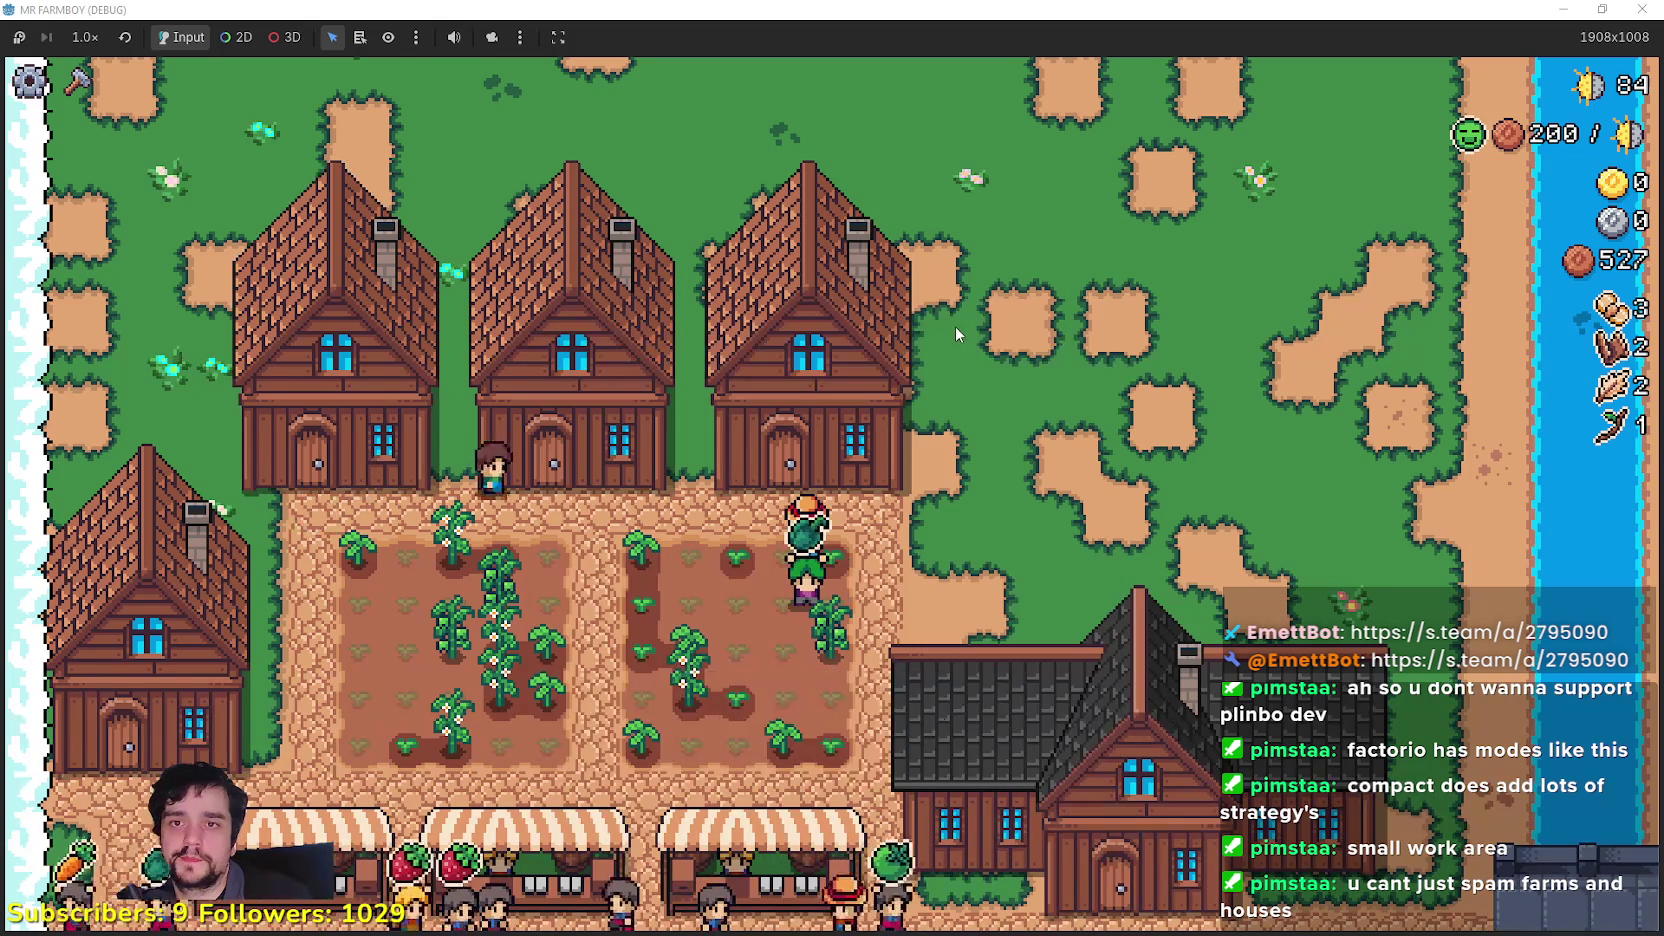
pyautogui.scroll(-1, 933, 311)
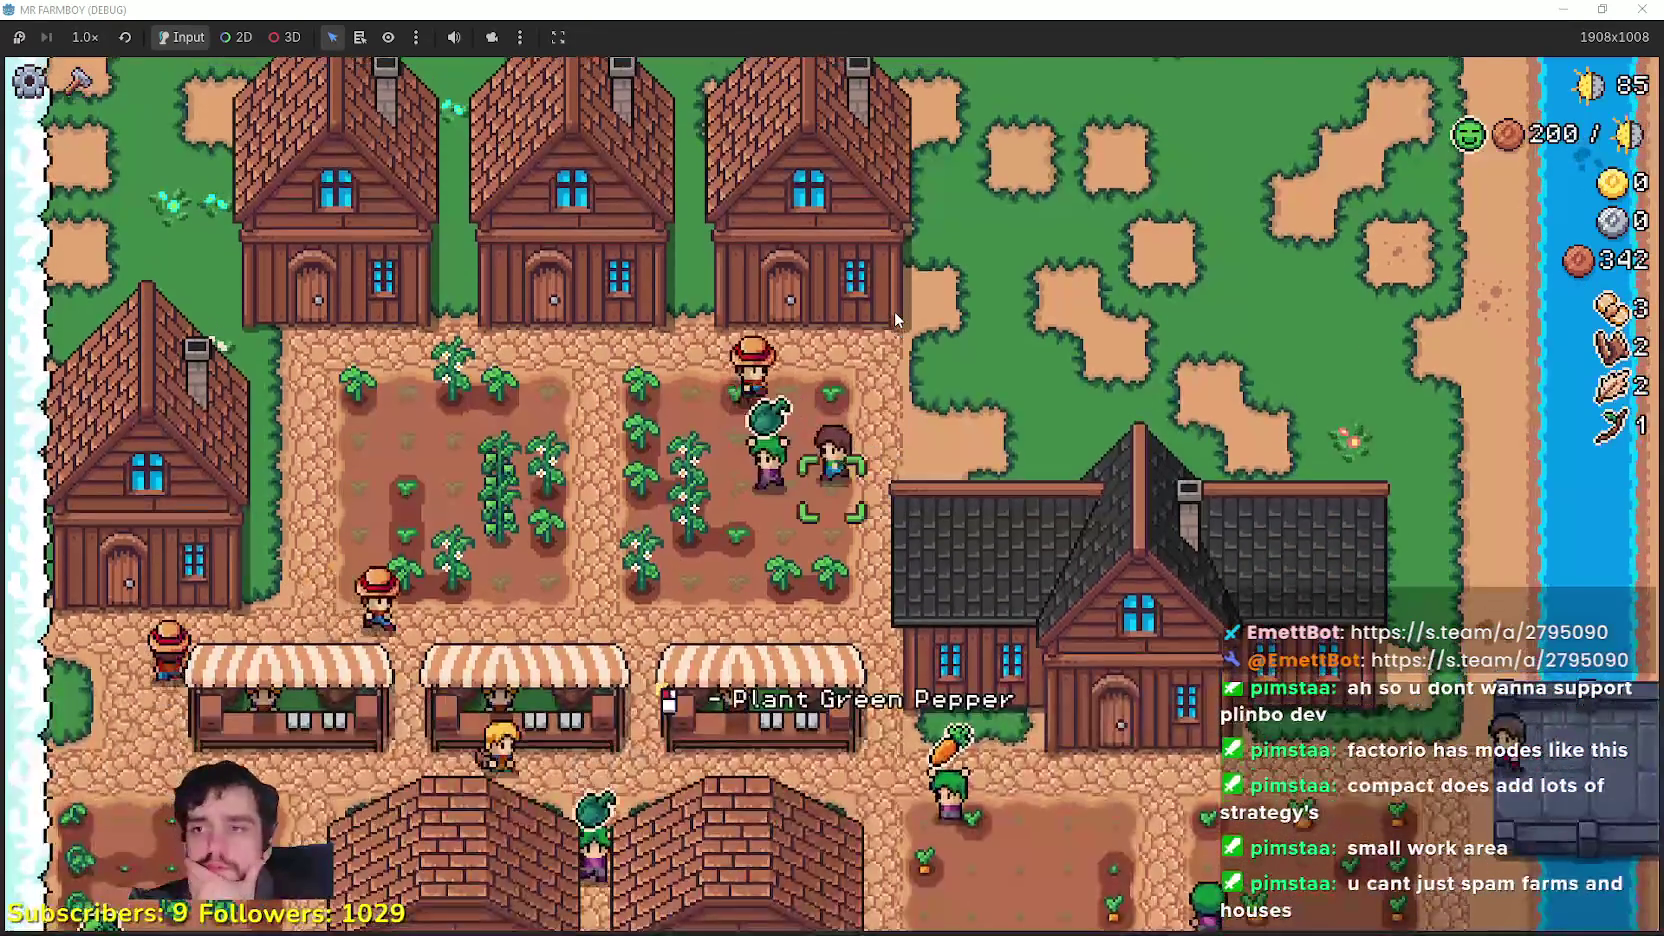
pyautogui.press('s')
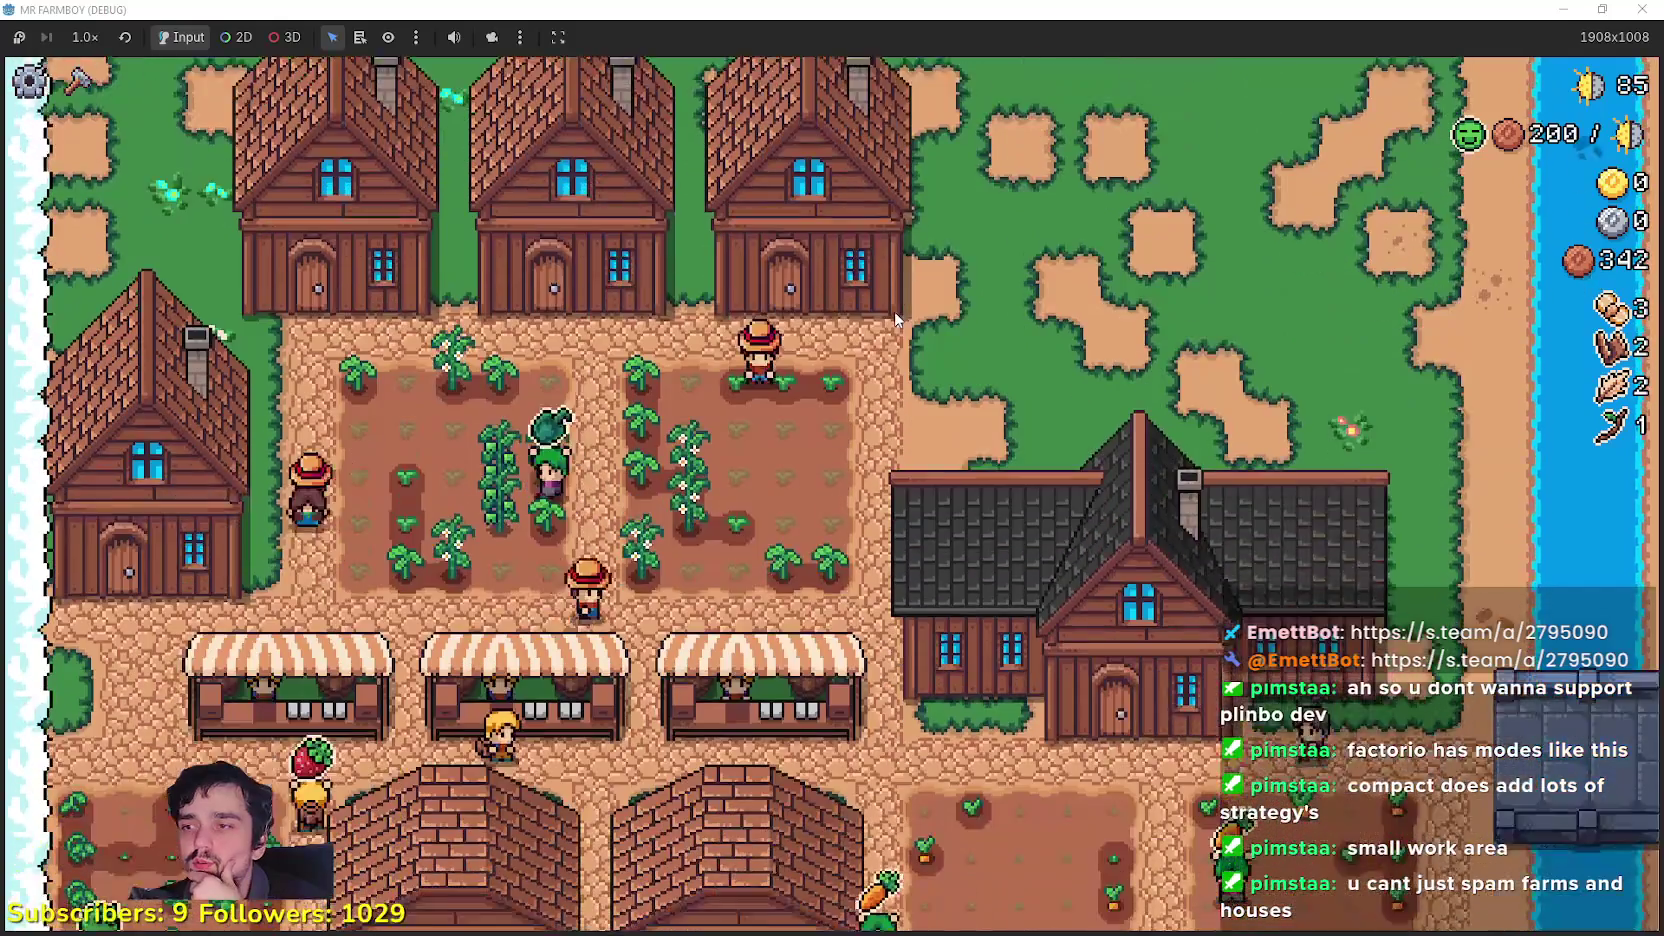
pyautogui.press('s')
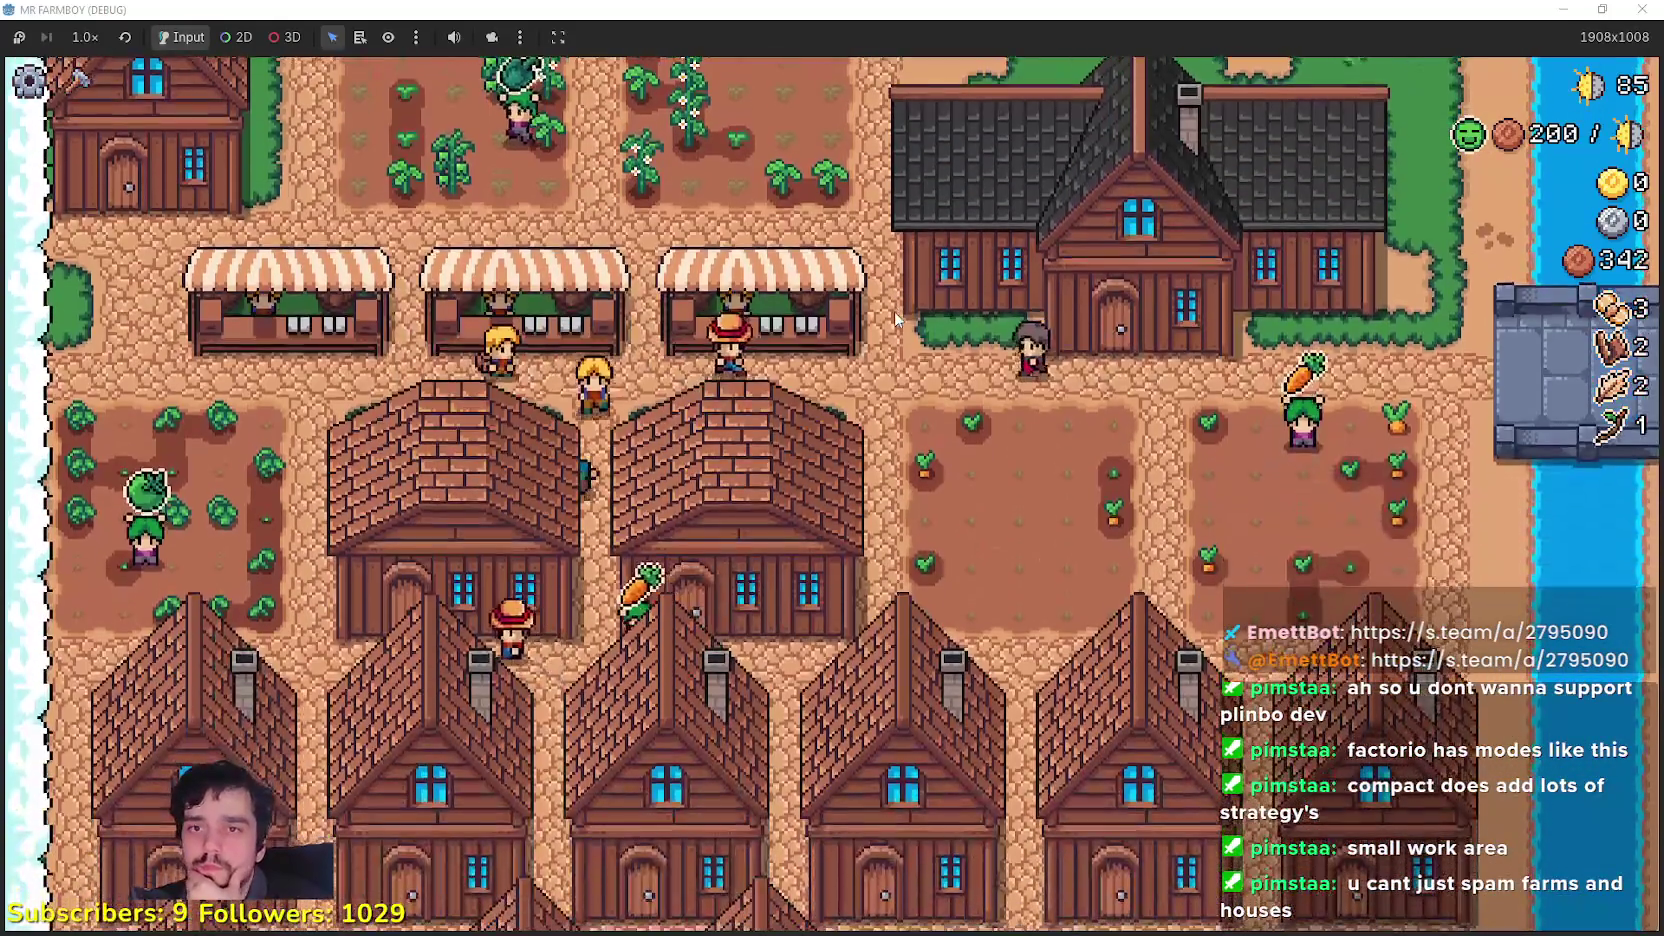
pyautogui.press('s')
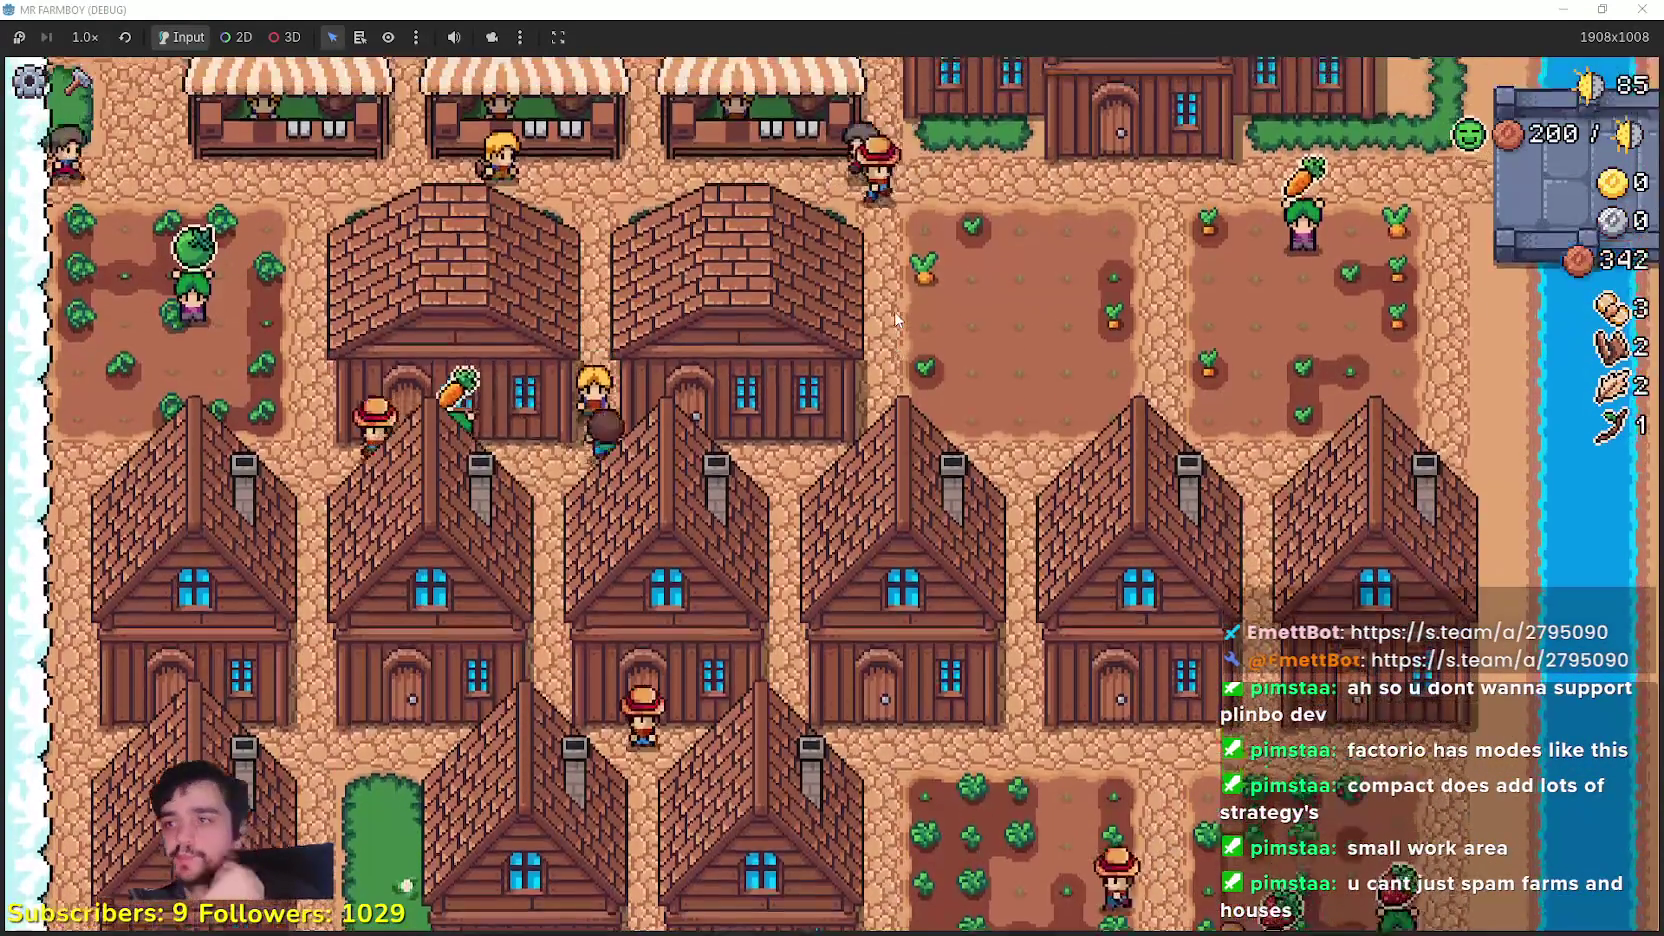
# Step: Put twigs up for sale at the market stall and close it to collect the sale
pyautogui.press('w')
pyautogui.press('w')
pyautogui.click(760, 420)
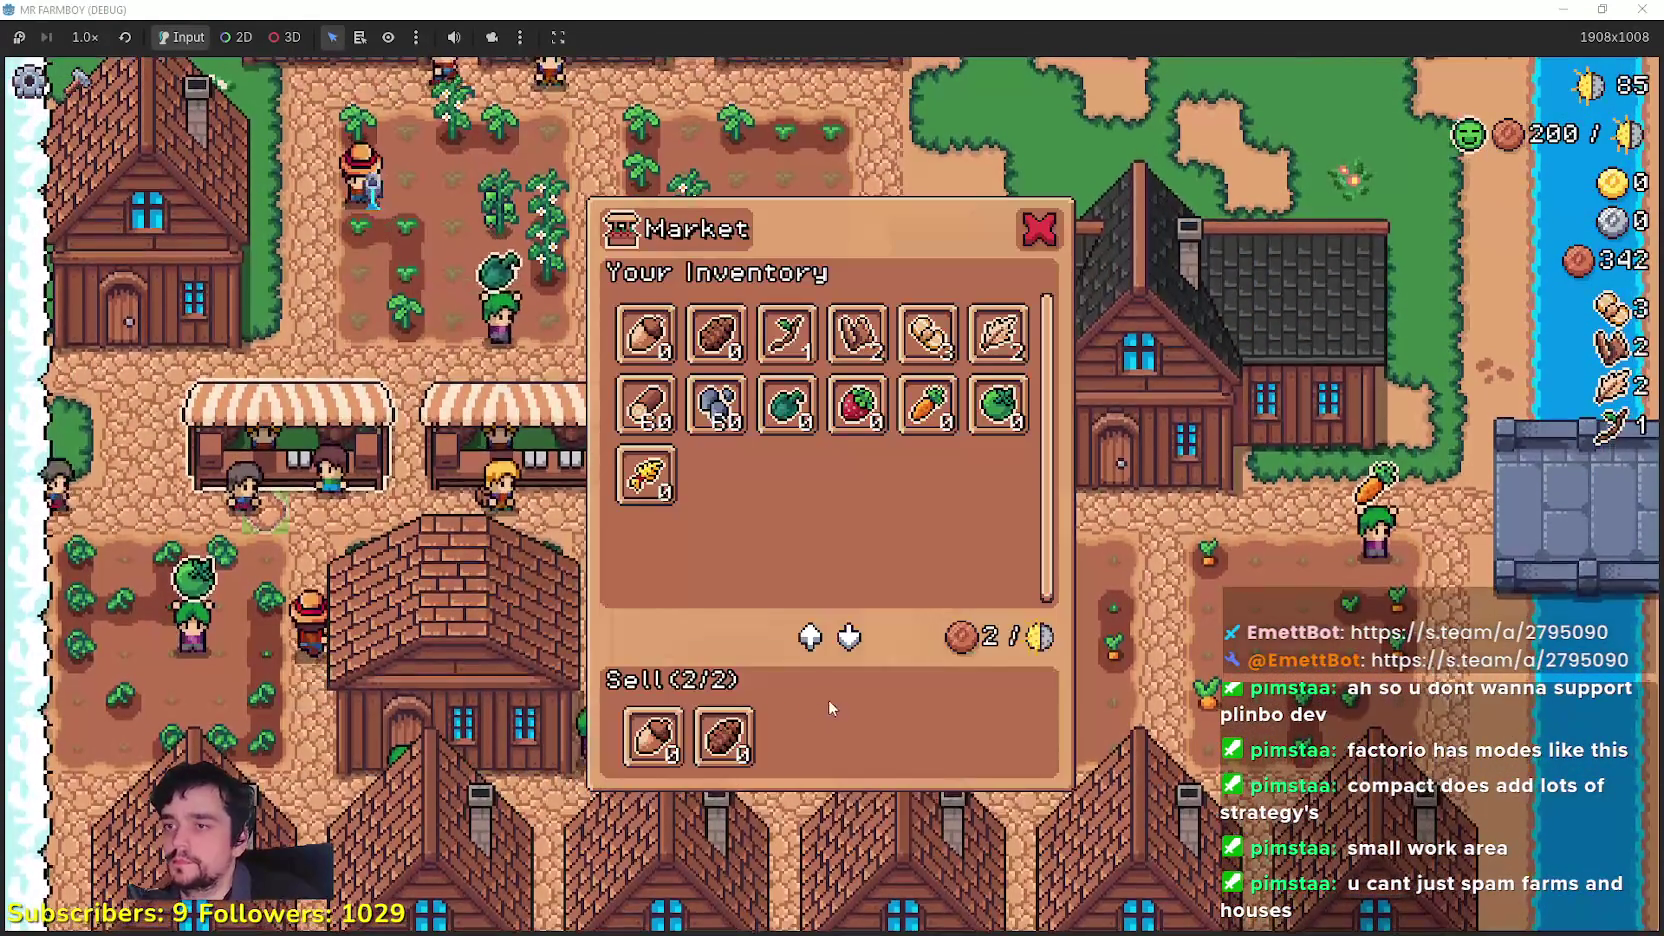
pyautogui.click(783, 360)
pyautogui.press('Escape')
pyautogui.click(510, 400)
pyautogui.press('Escape')
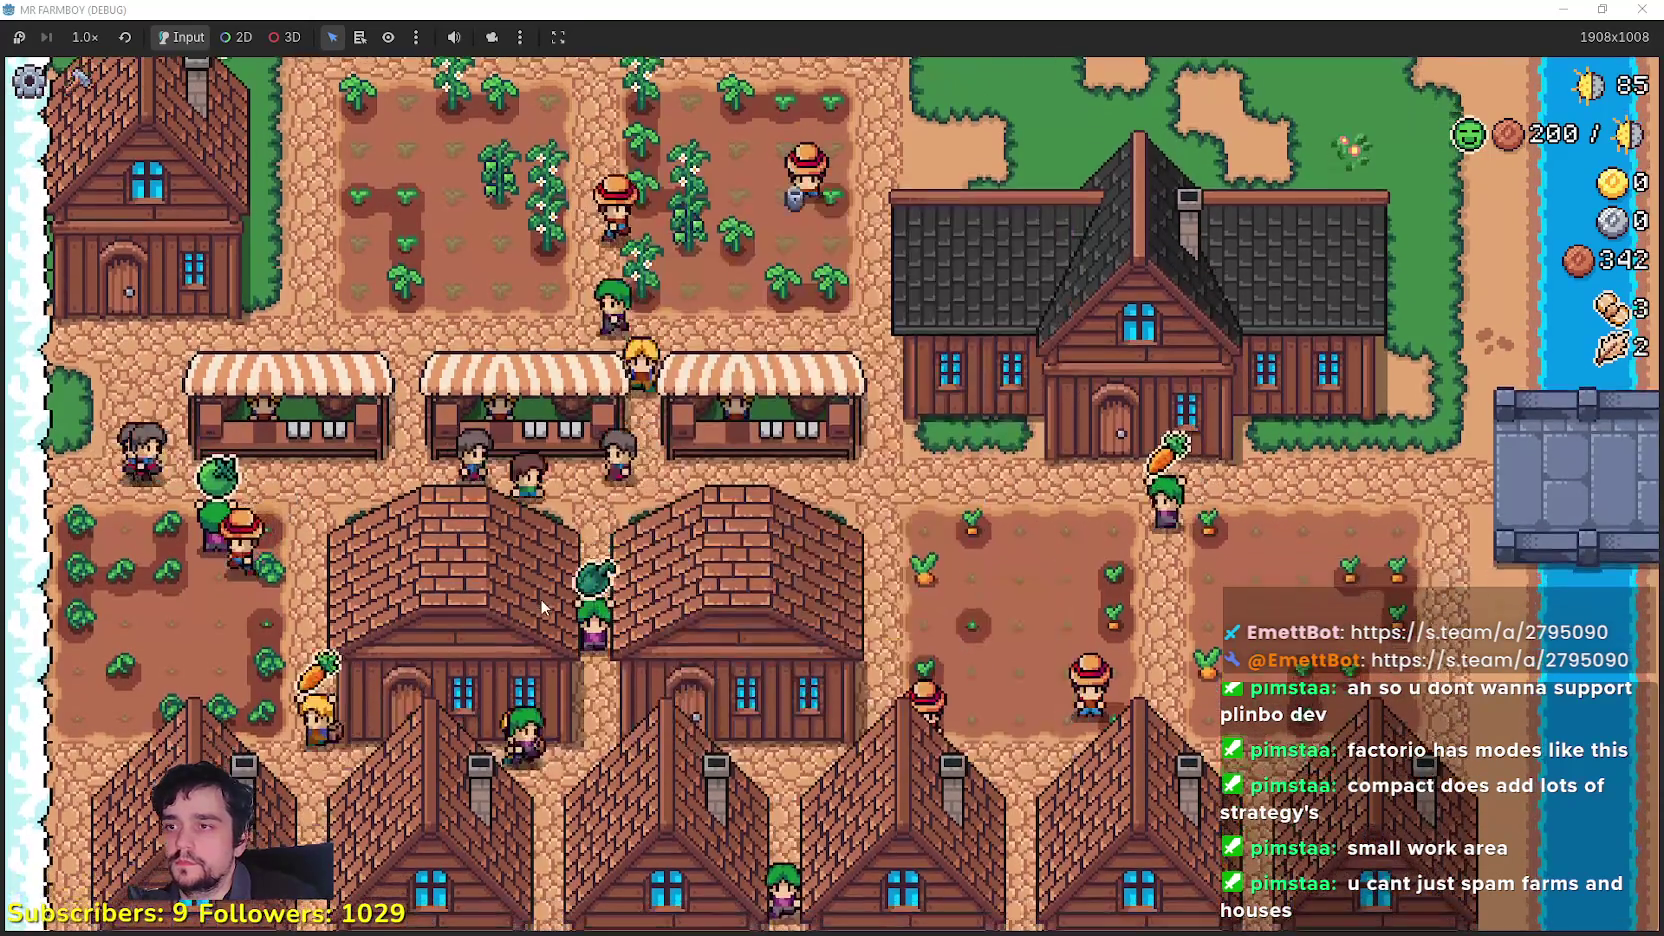
# Step: Walk south through the village and back north to the market stalls
pyautogui.press('s')
pyautogui.press('s')
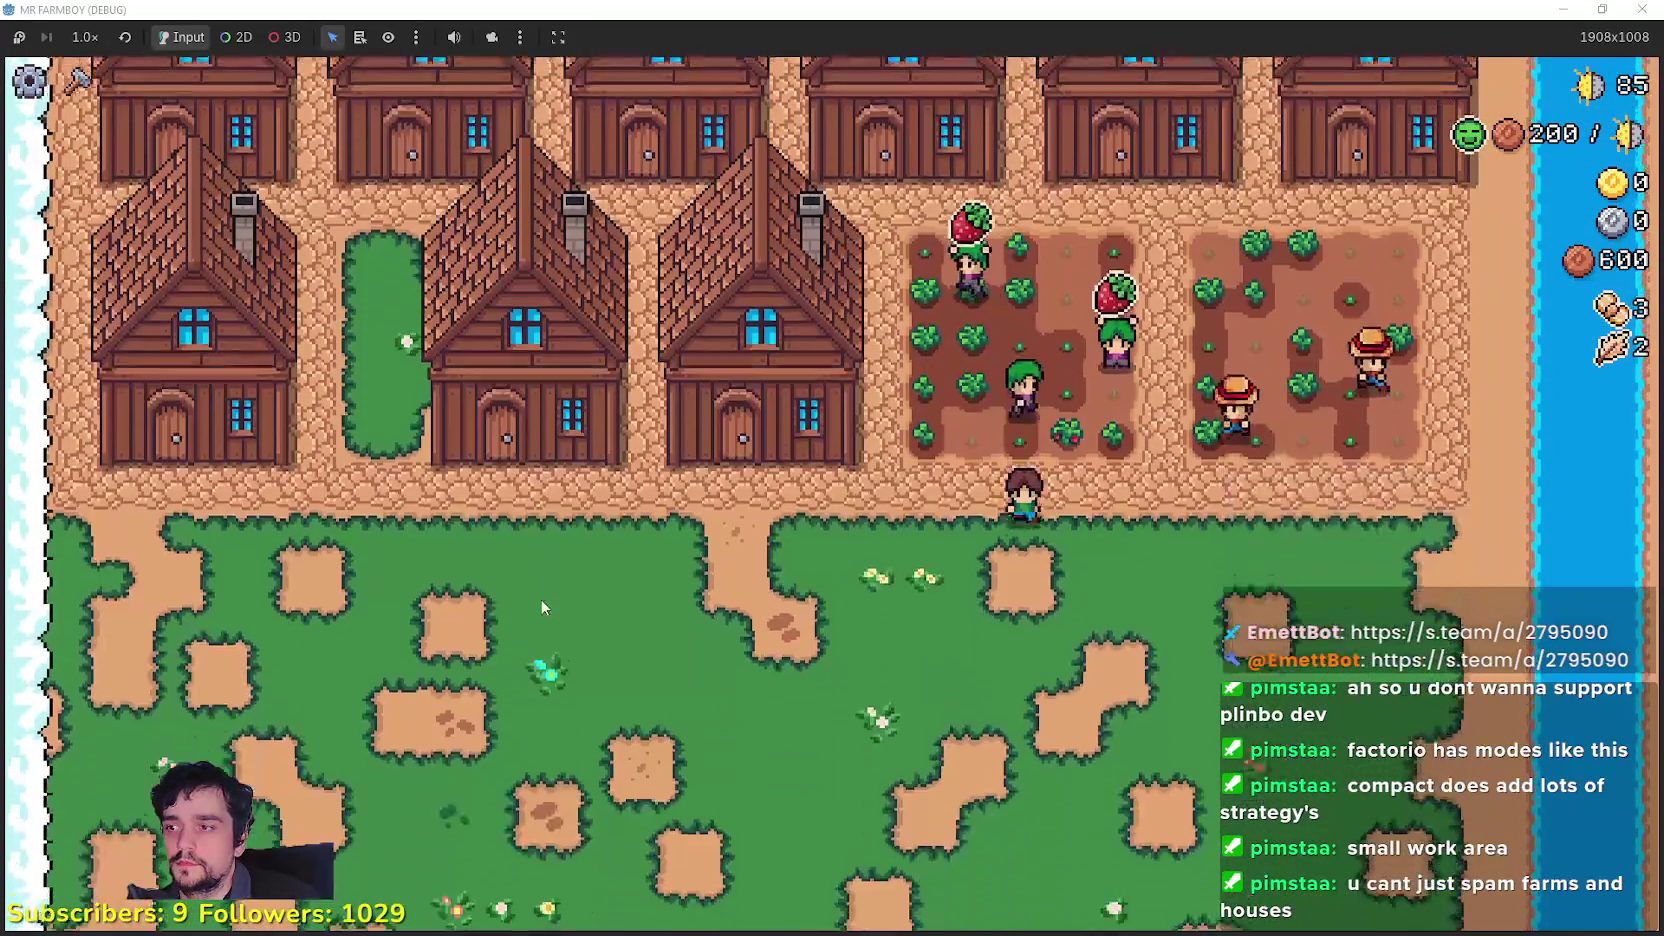
pyautogui.press('c')
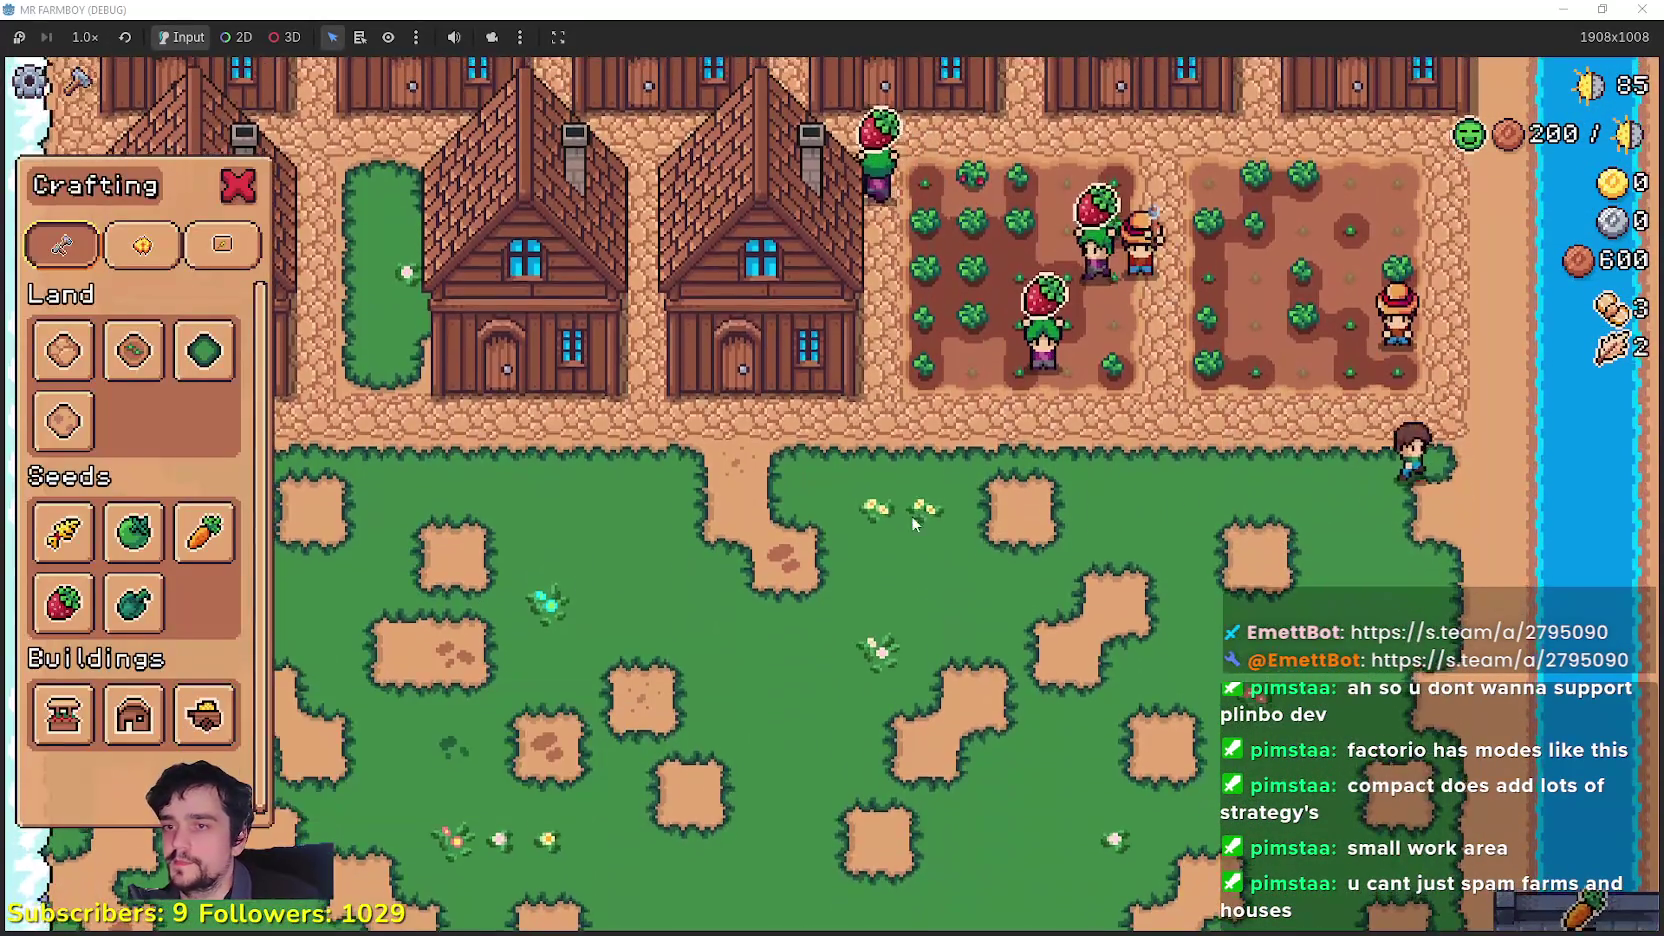
pyautogui.click(188, 708)
pyautogui.press('w')
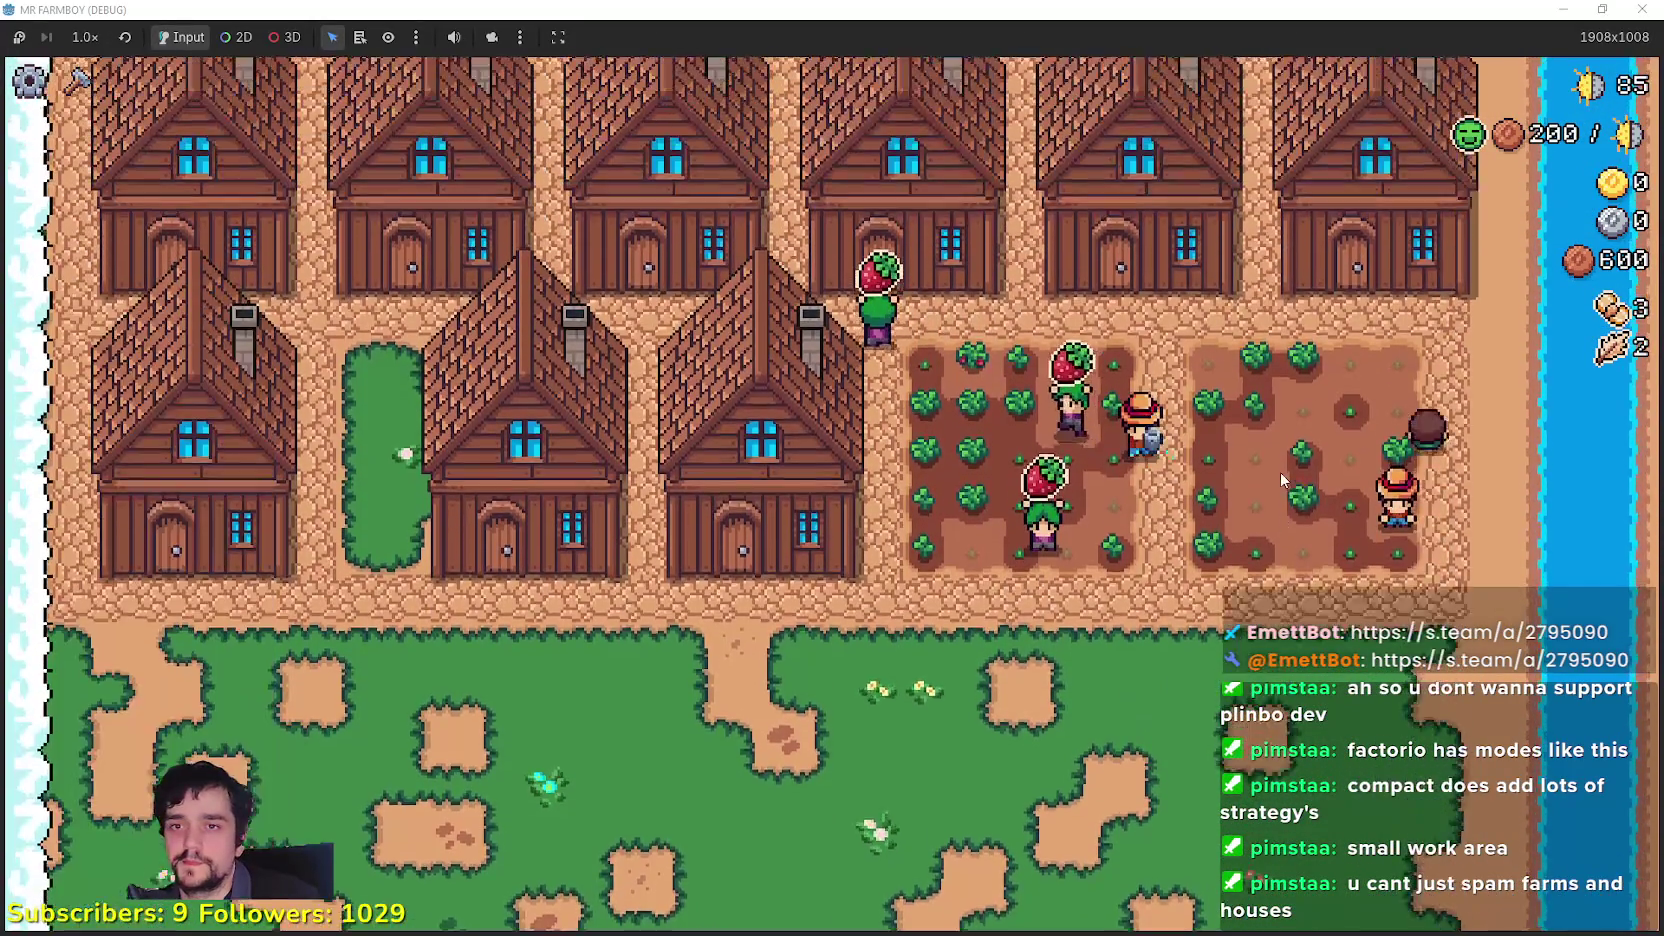
pyautogui.press('w')
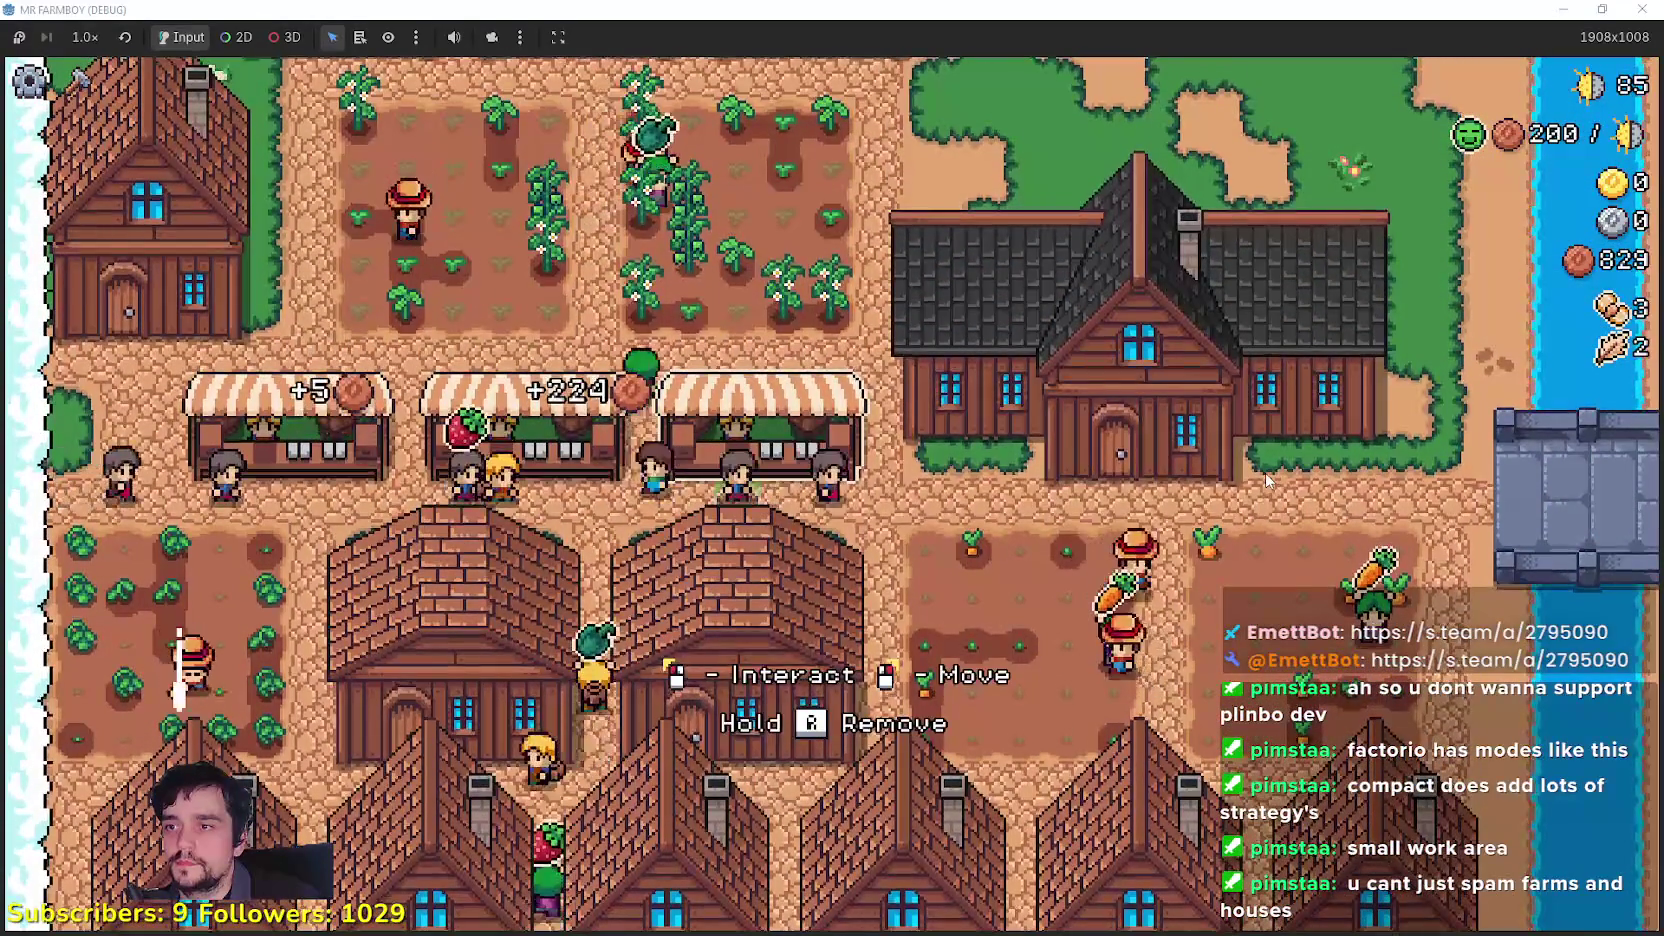
# Step: Swap the twig out of the sell slots for Paper Scarab and another spare item
pyautogui.press('e')
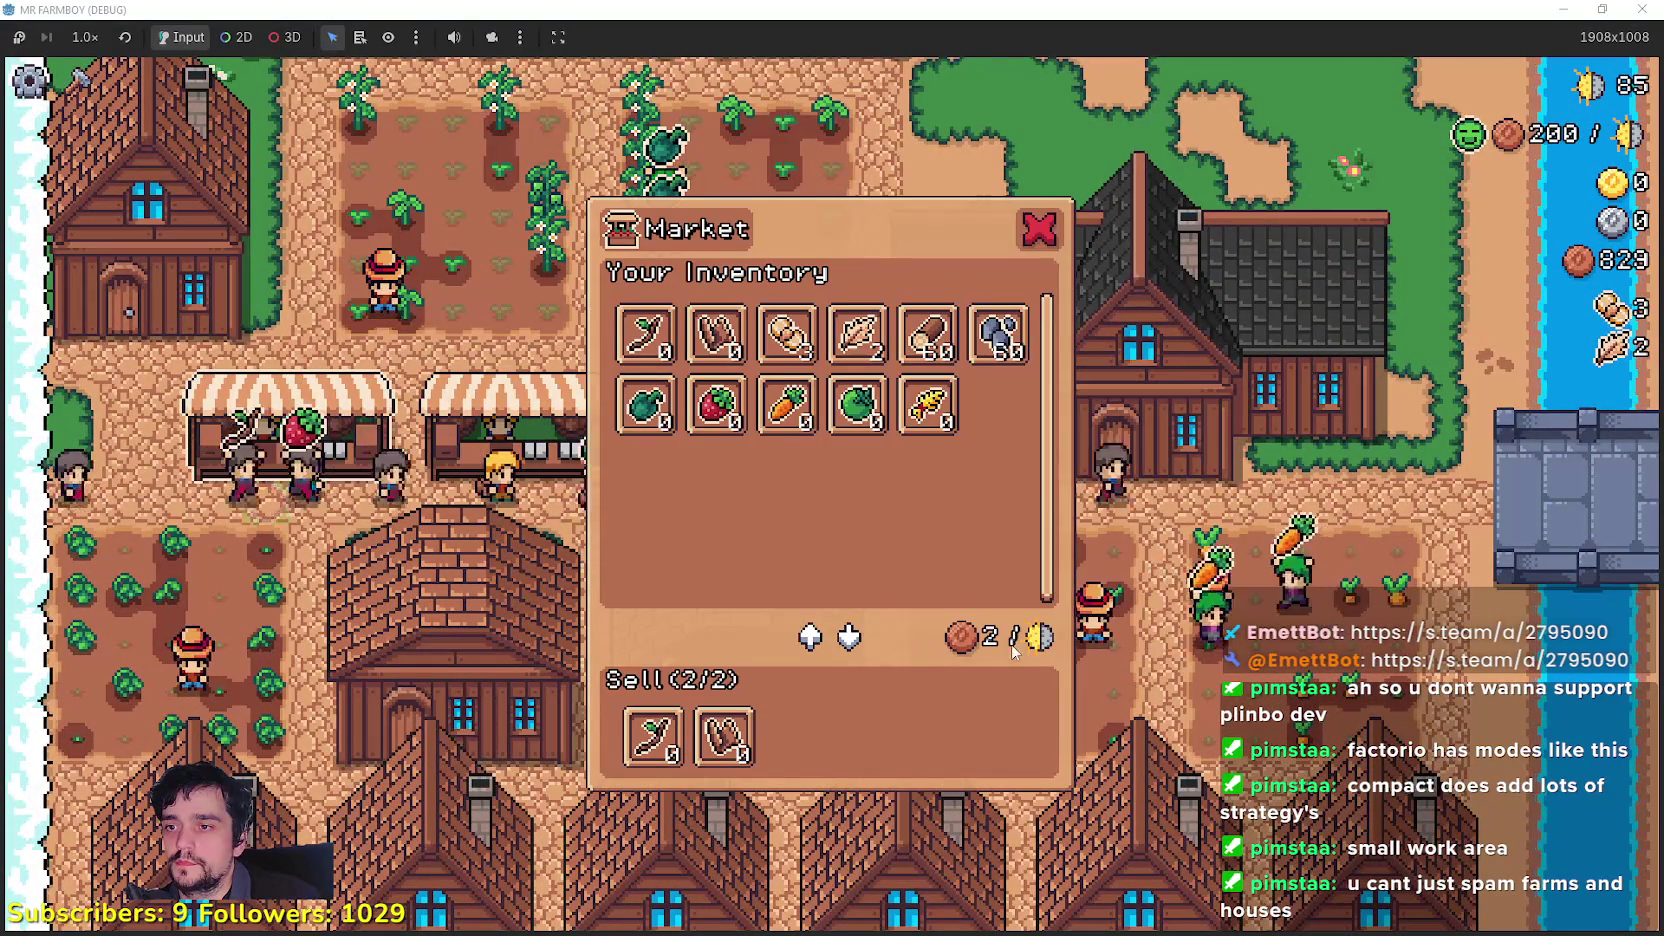
pyautogui.click(653, 735)
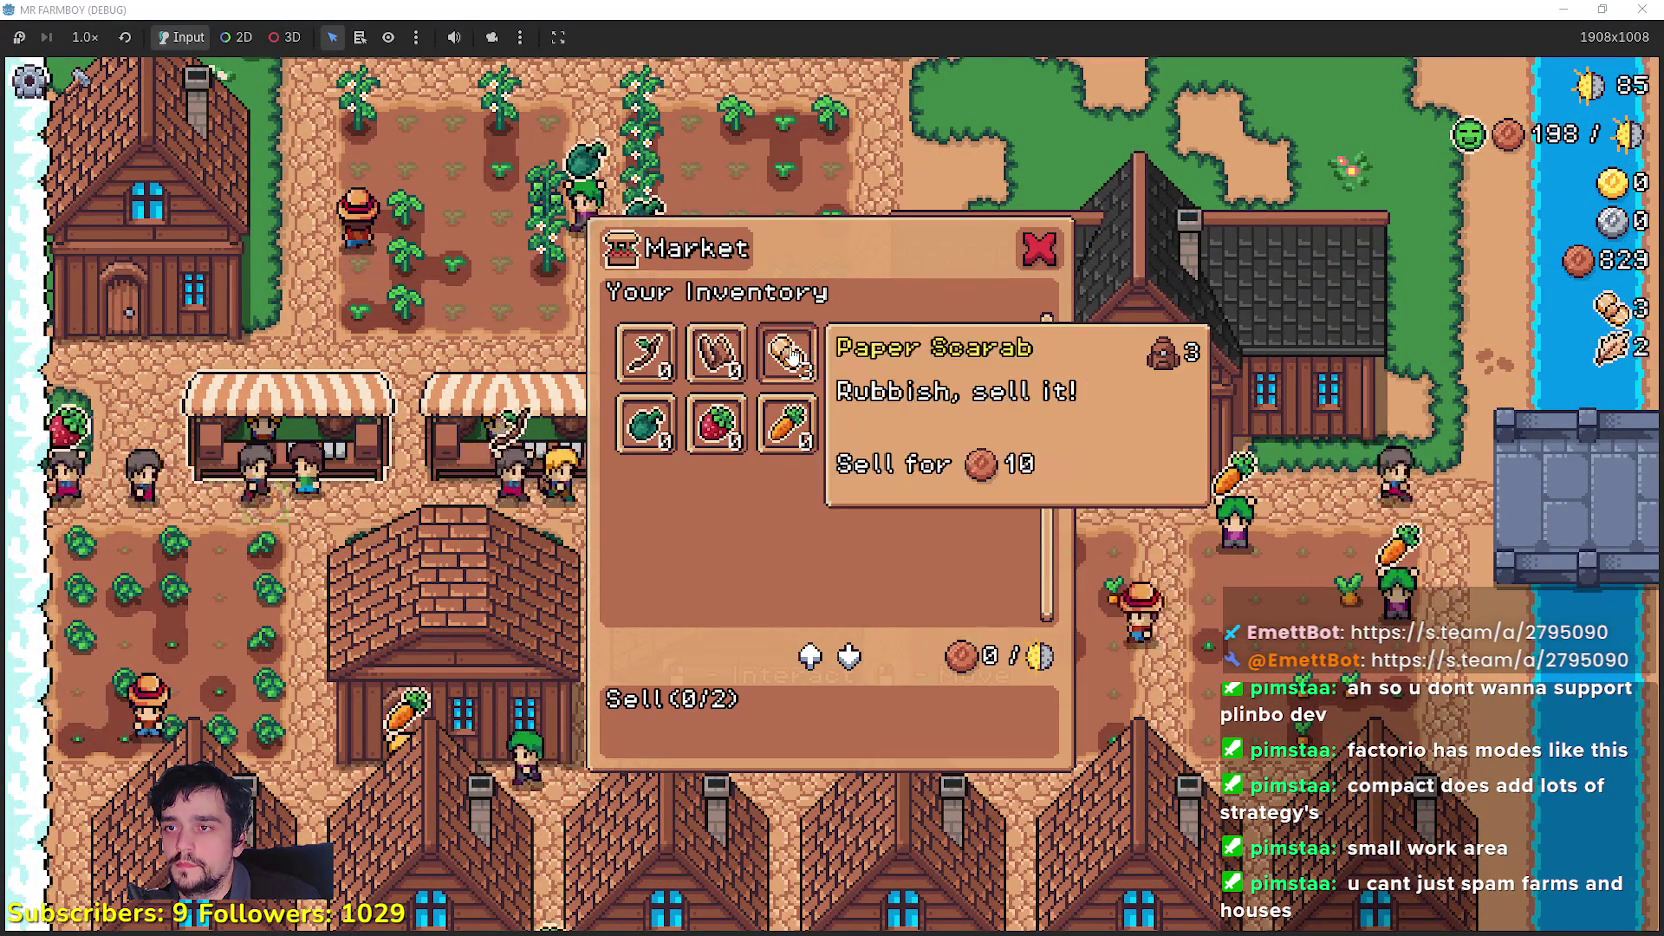
pyautogui.click(786, 333)
pyautogui.click(857, 333)
pyautogui.press('Escape')
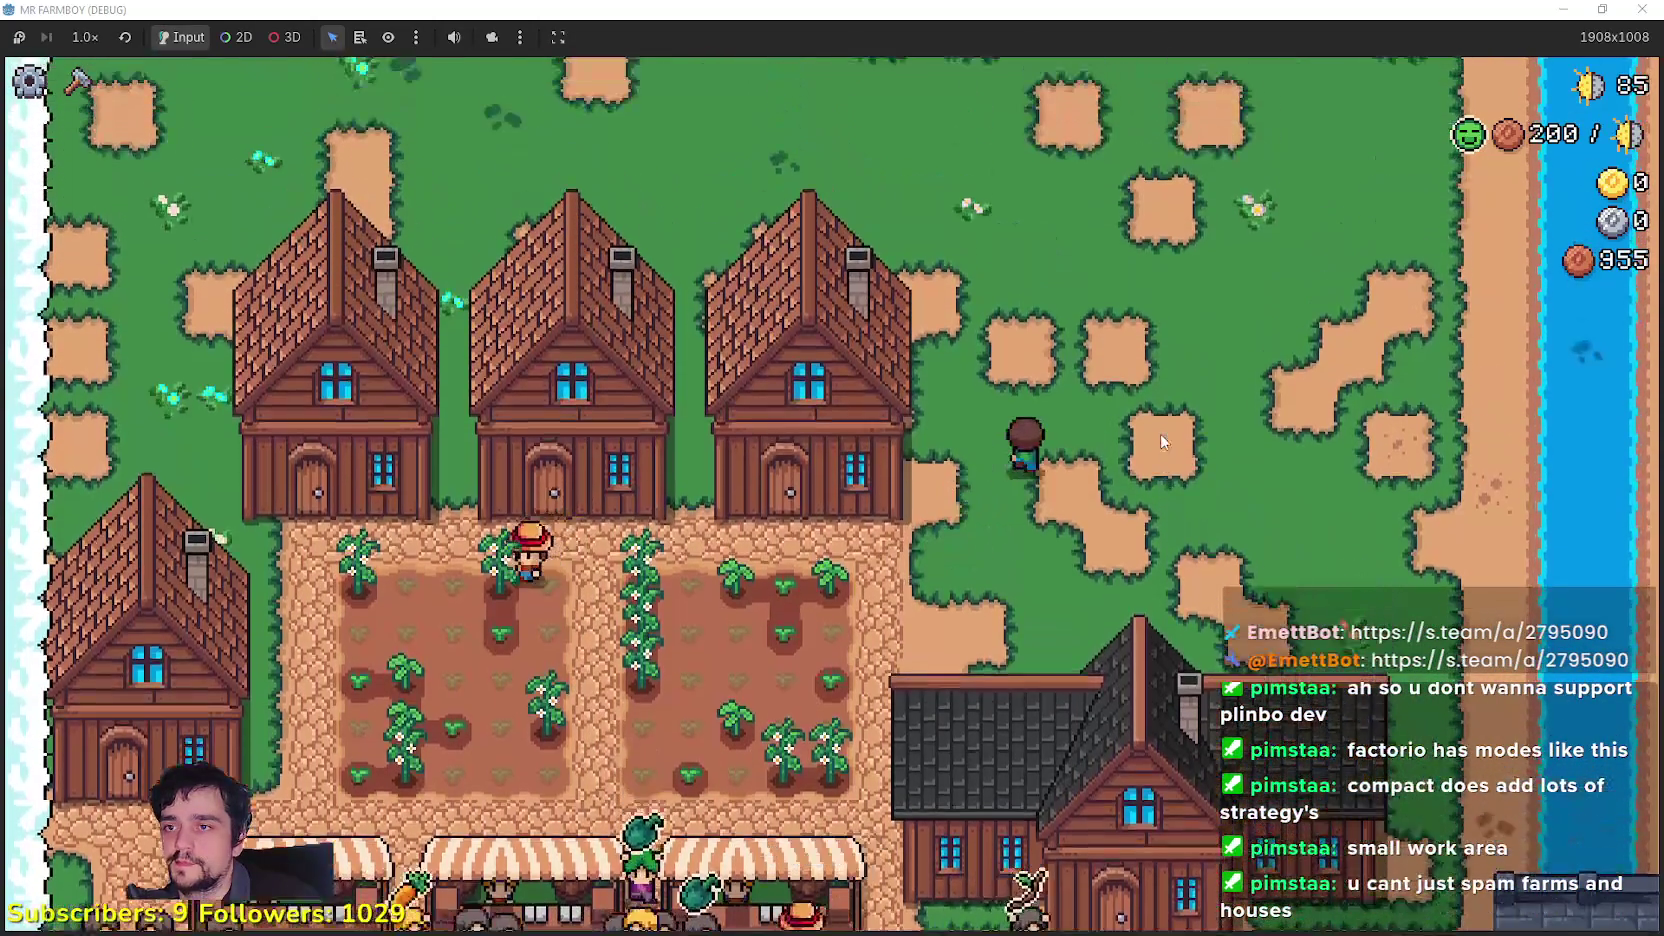
# Step: Check an existing house's worker and bed details and the warehouse inventory
pyautogui.press('c')
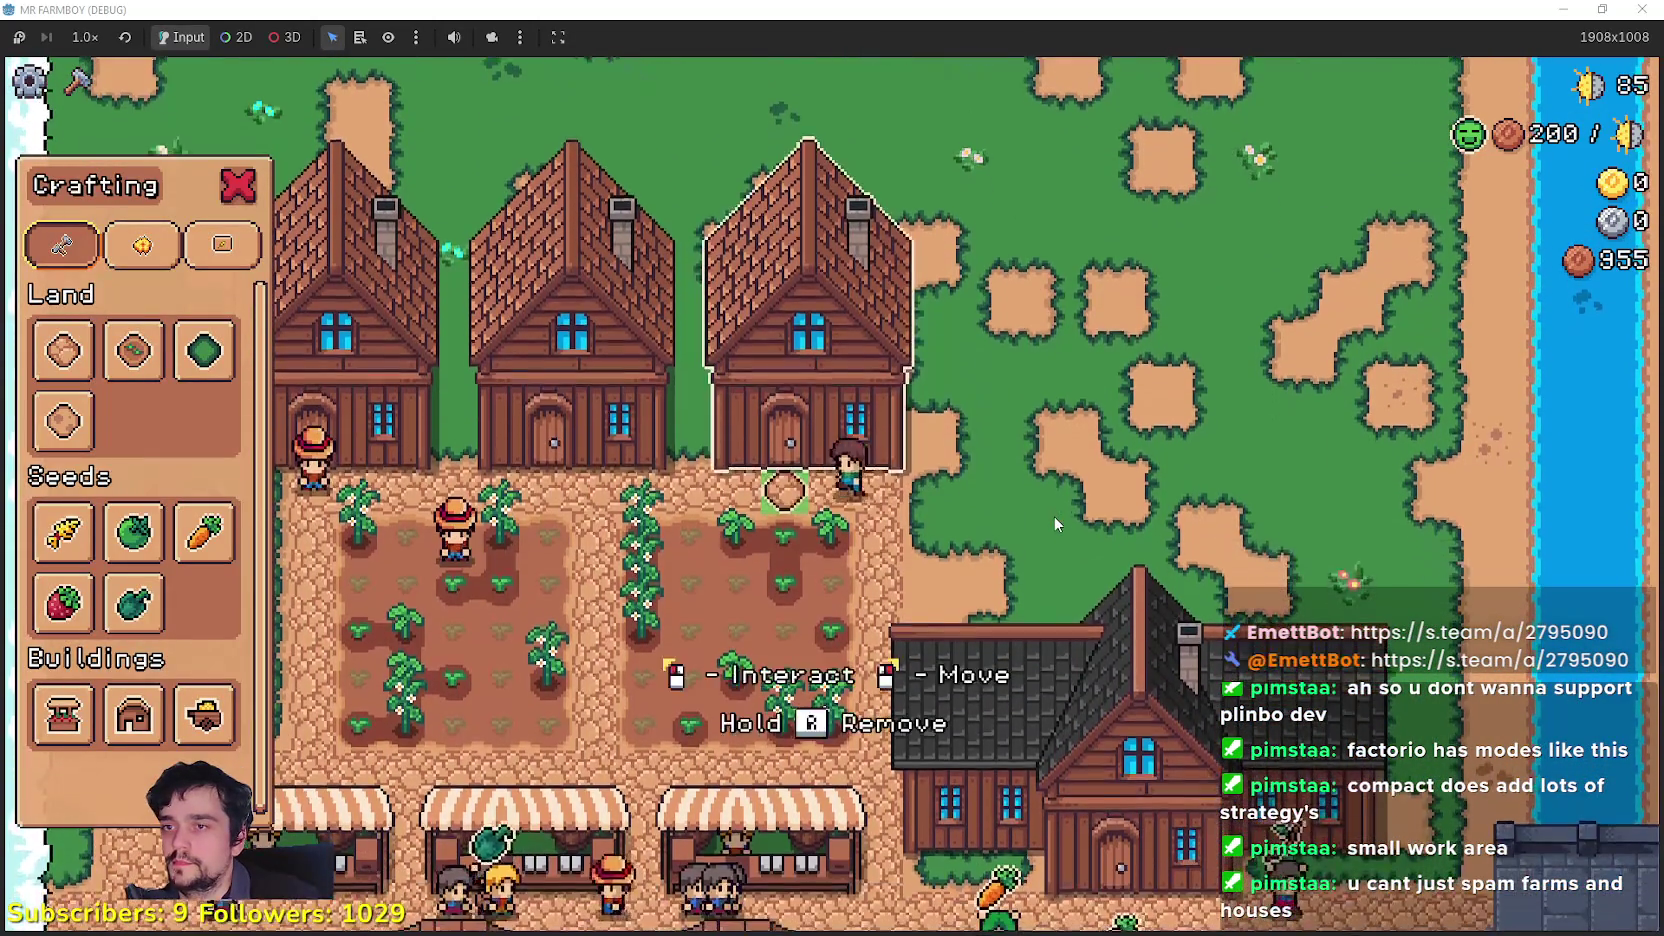
pyautogui.click(1048, 516)
pyautogui.click(1036, 520)
pyautogui.click(1036, 520)
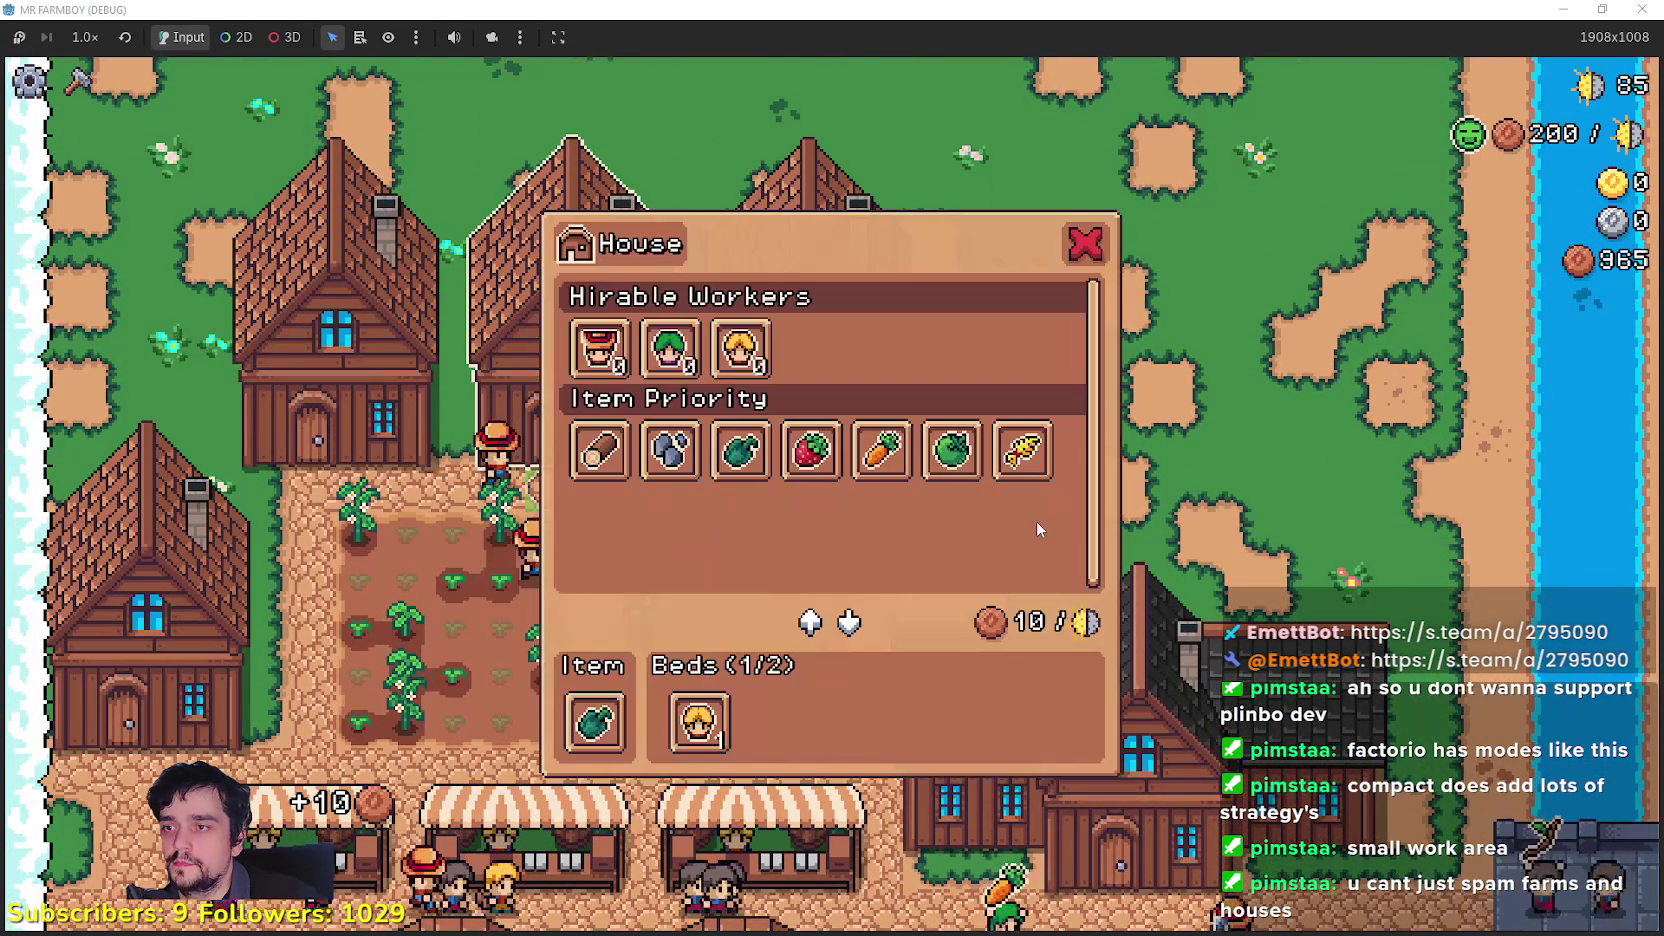
pyautogui.click(1036, 520)
pyautogui.press('s')
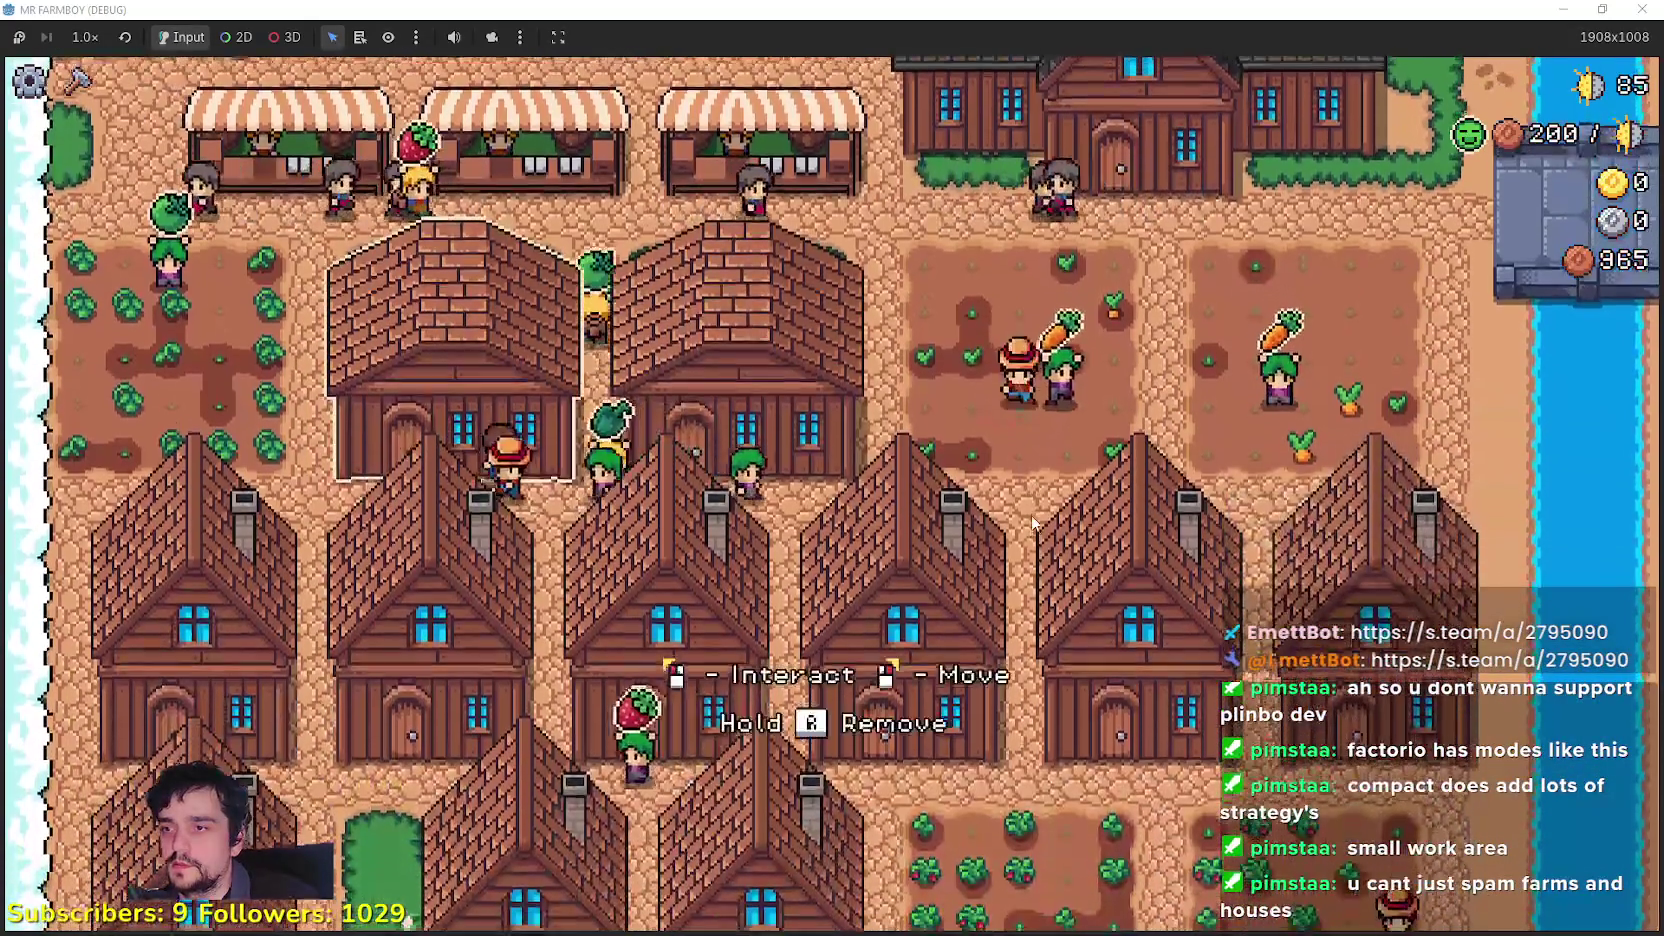
pyautogui.click(1031, 518)
pyautogui.click(1031, 520)
pyautogui.click(1031, 520)
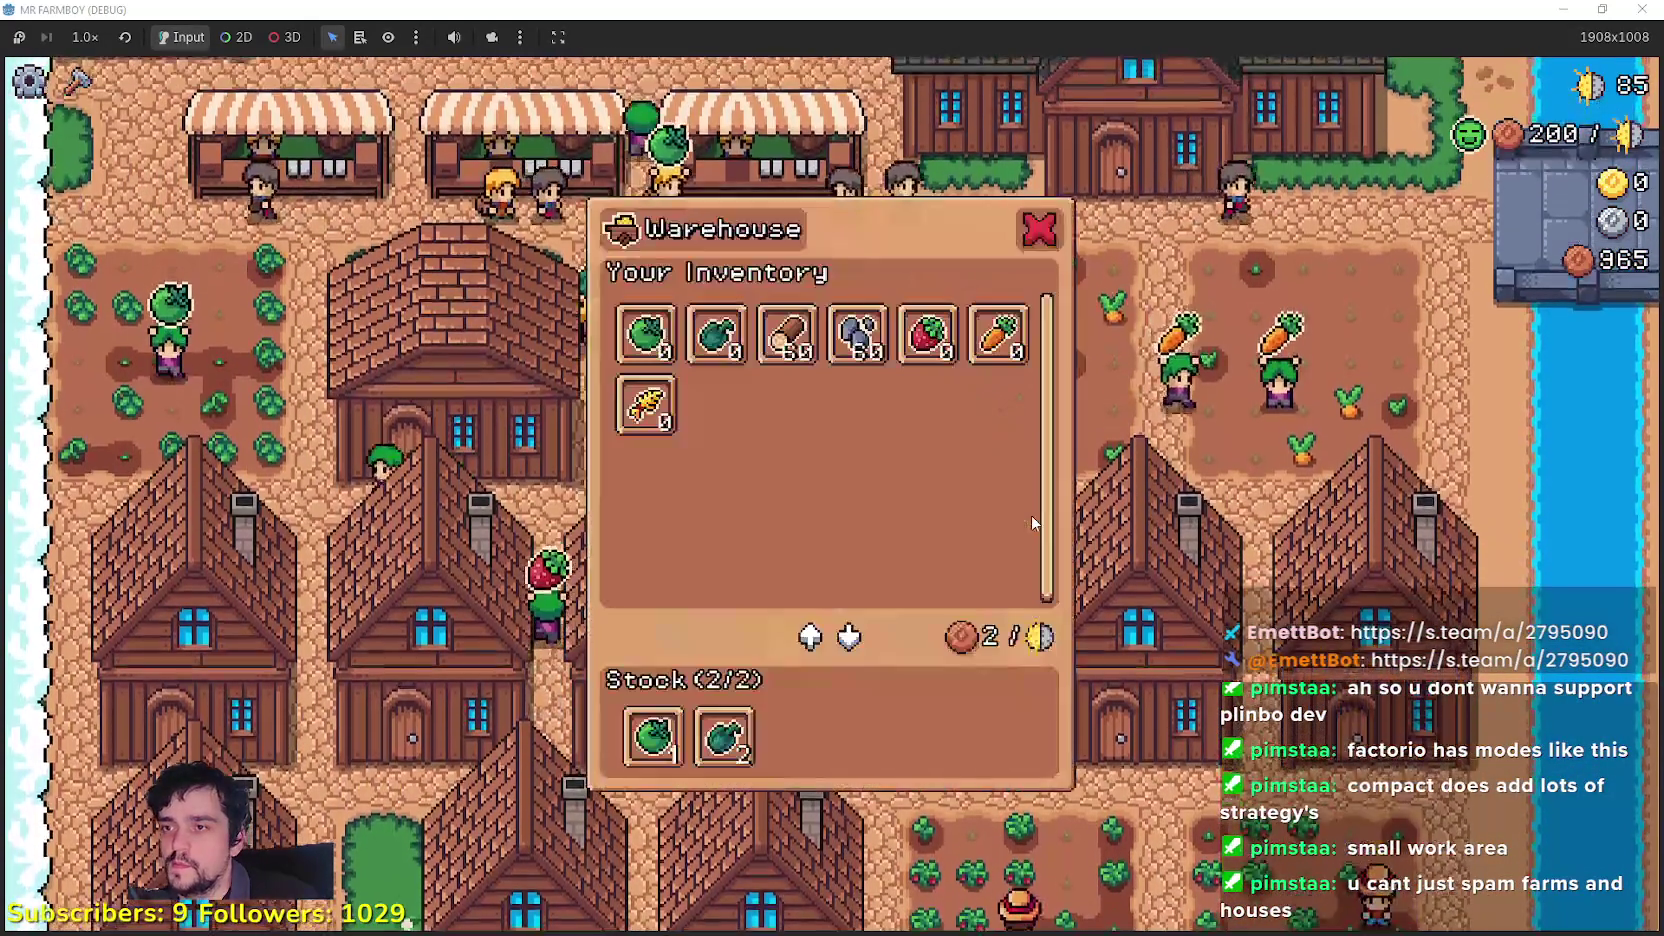
pyautogui.click(1031, 520)
# Step: Walk back north and place a new House ending the northern row of houses
pyautogui.press('s')
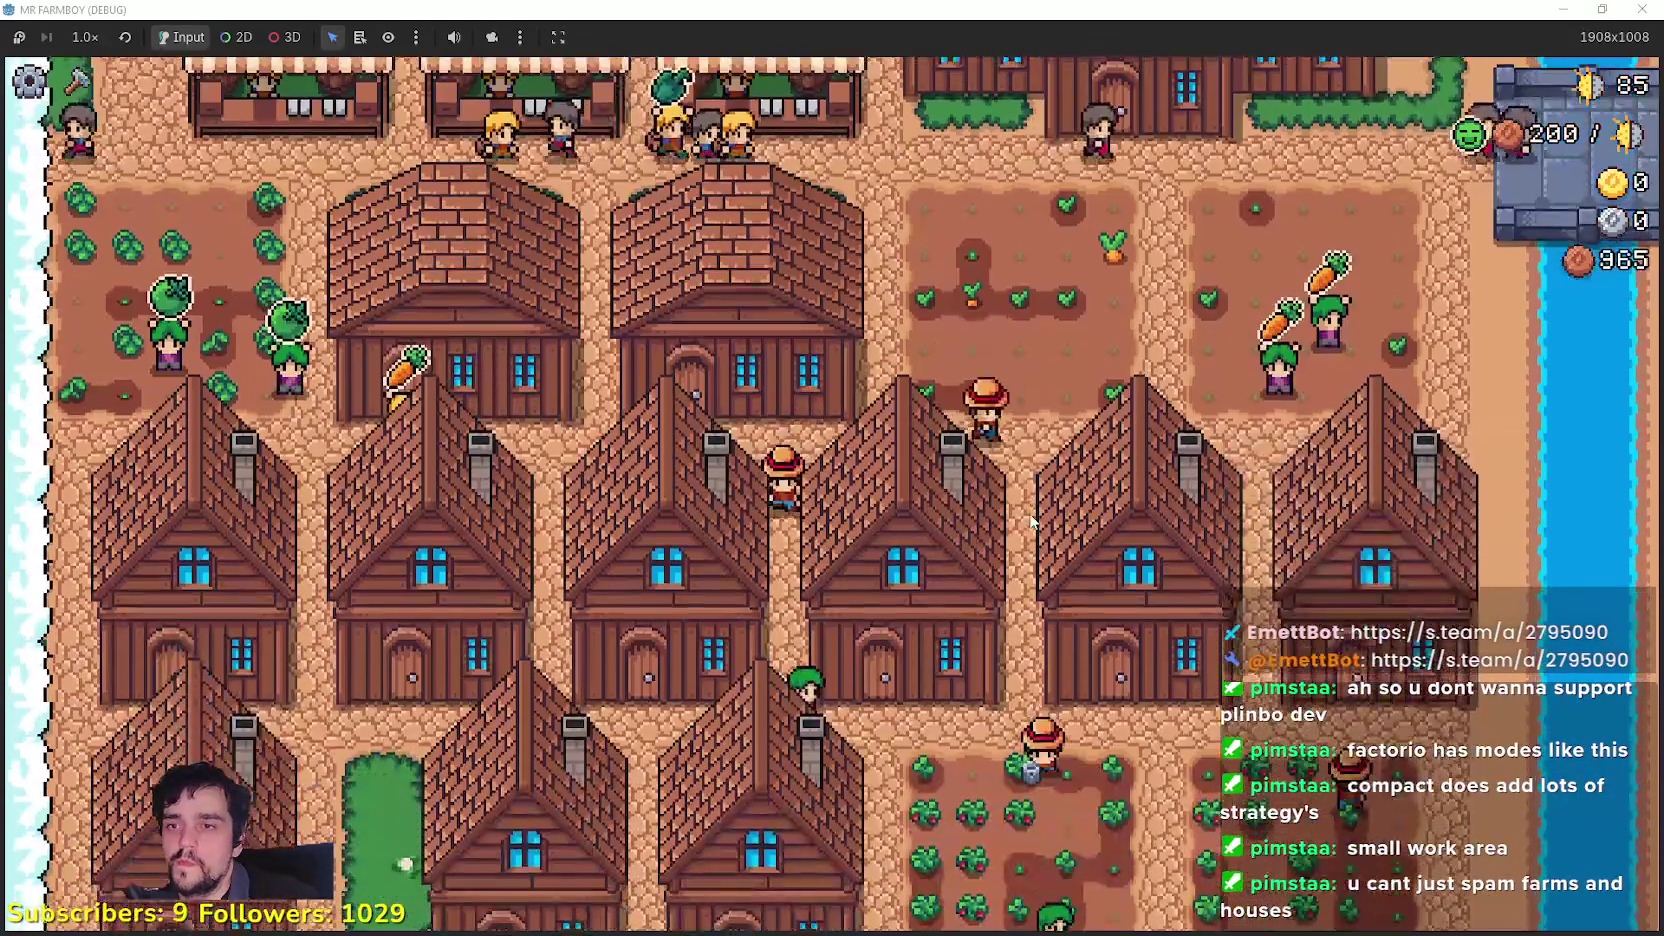
pyautogui.press('s')
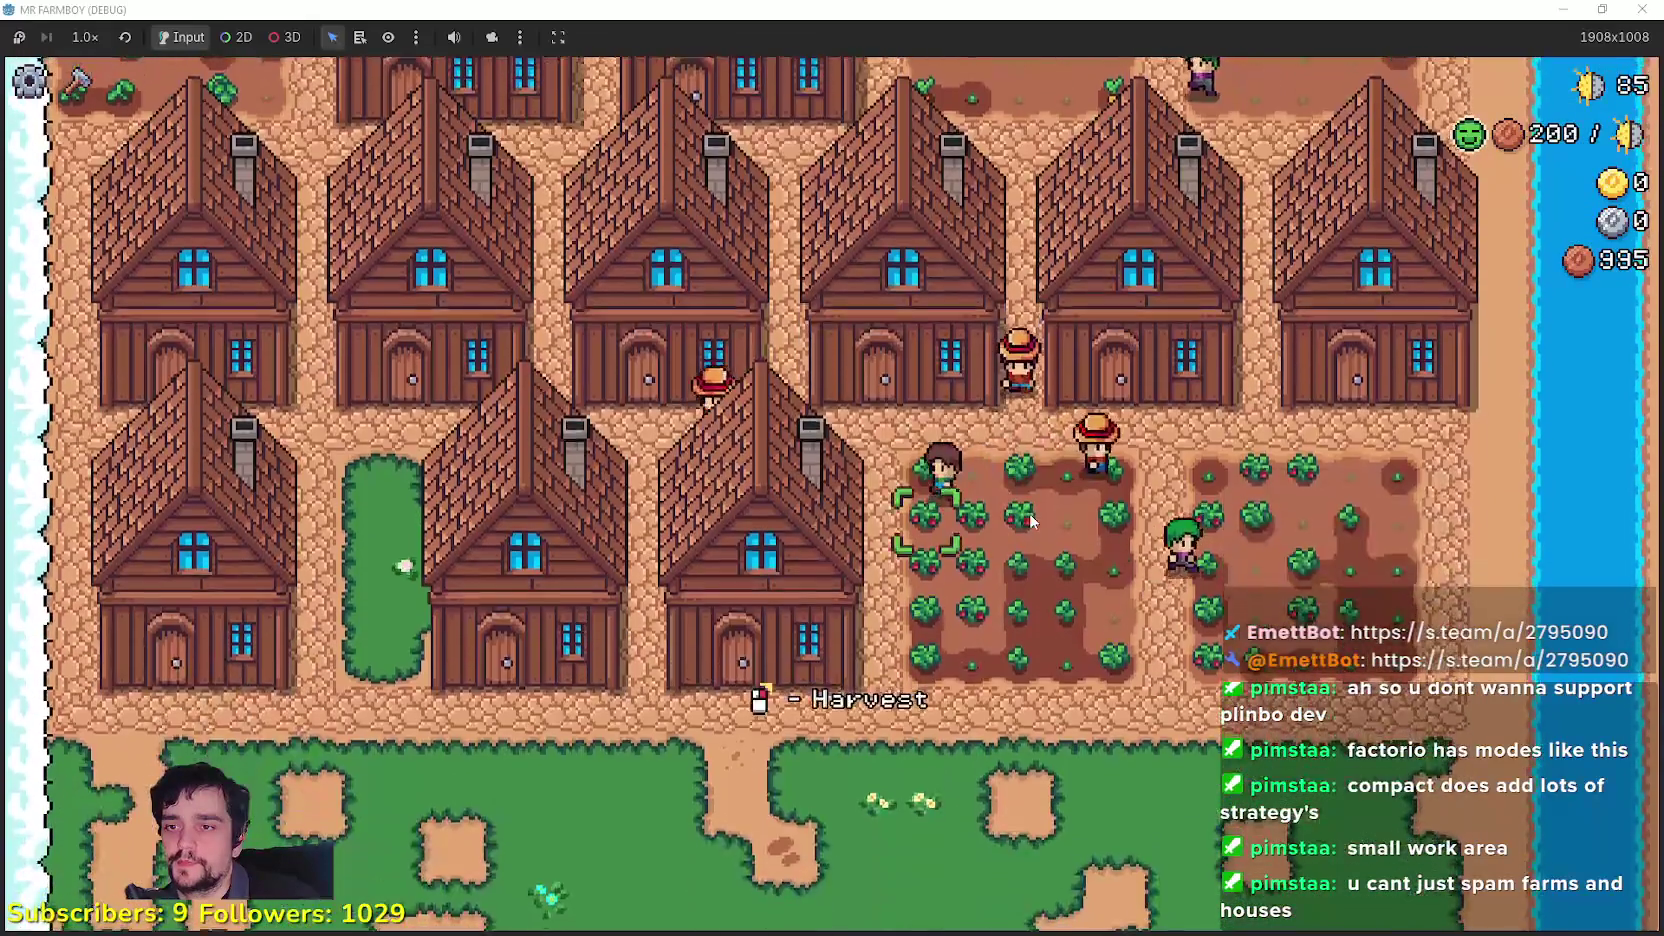
pyautogui.press('w')
pyautogui.press('w')
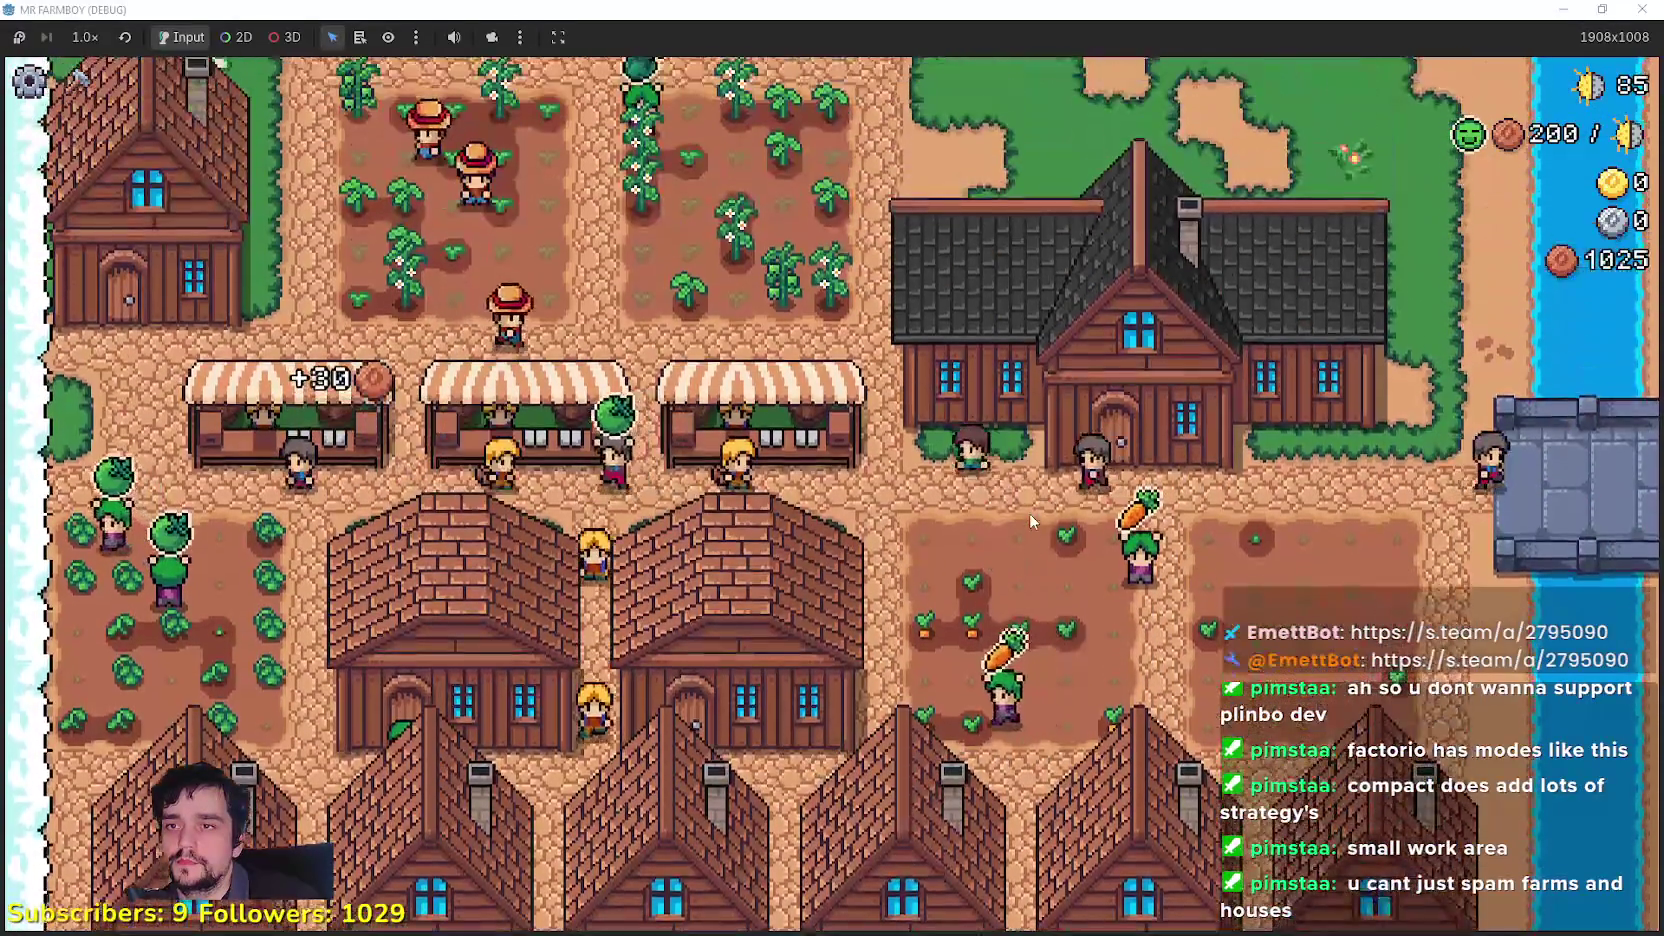
pyautogui.press('w')
pyautogui.press('c')
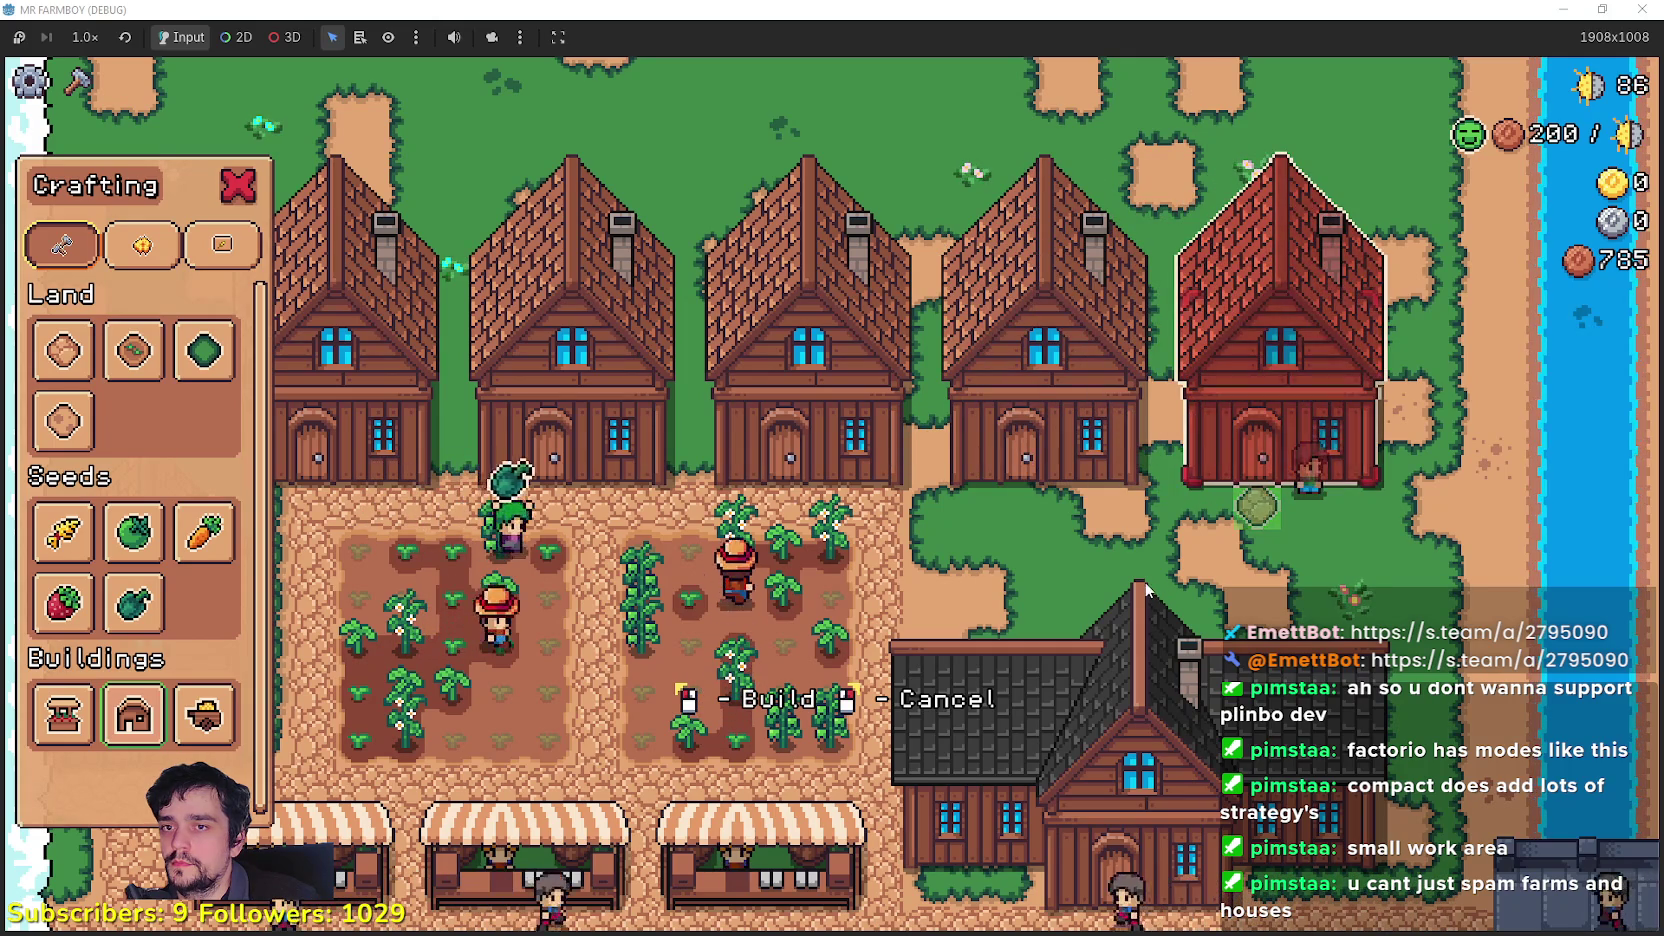
pyautogui.press('a')
pyautogui.press('a')
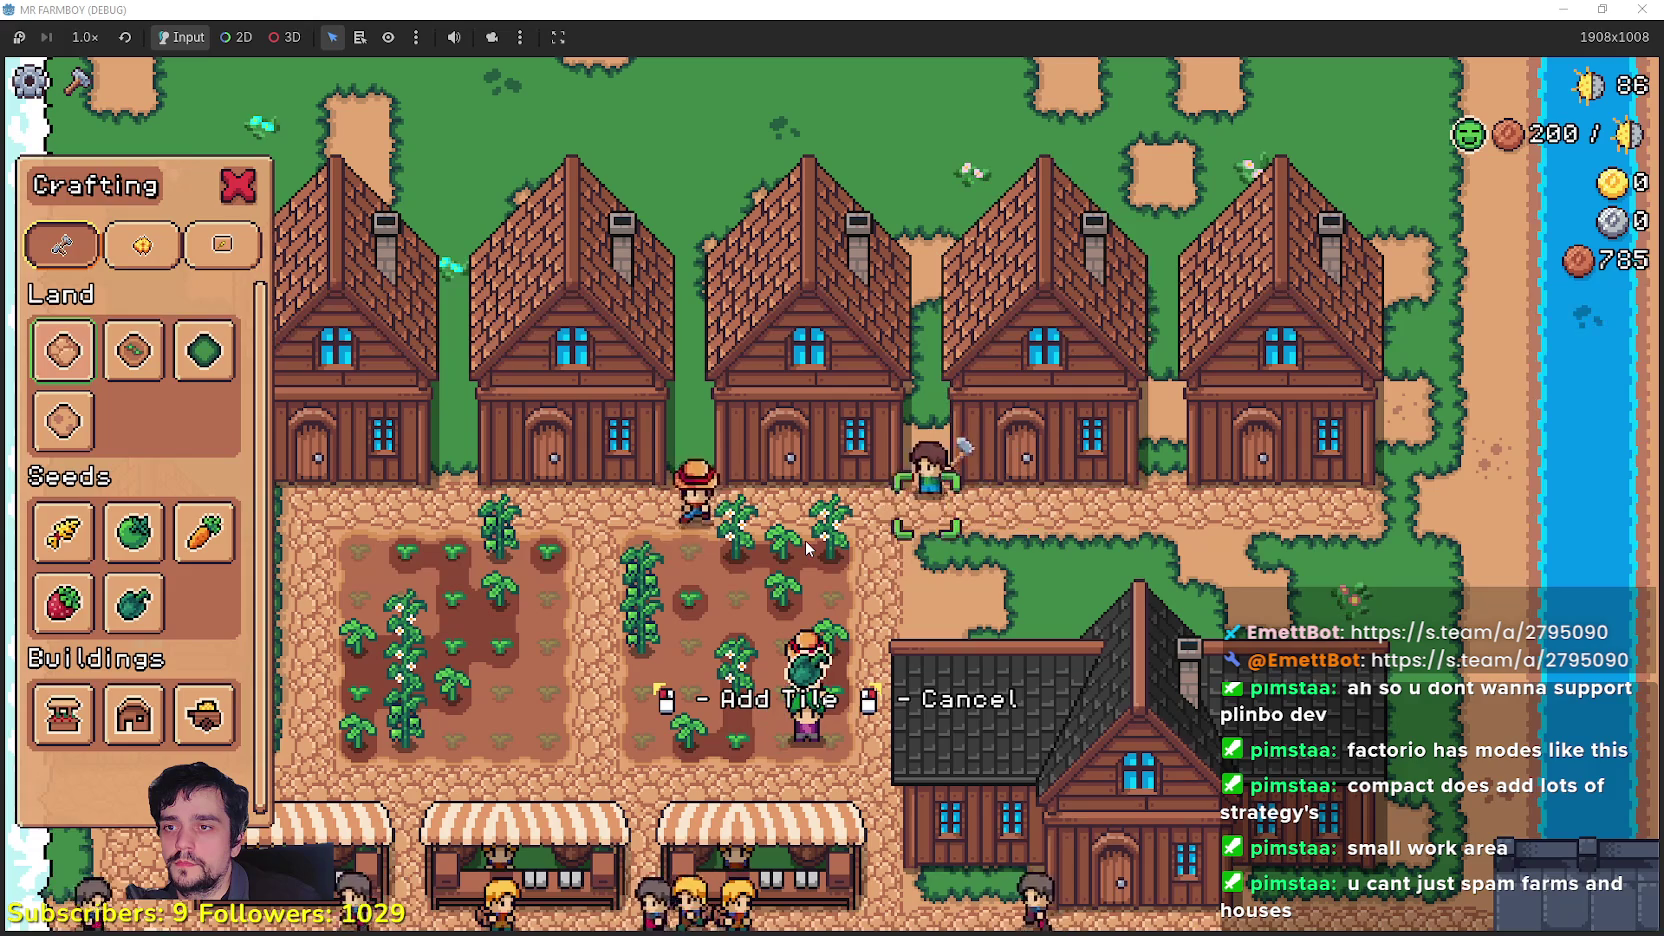
pyautogui.press('Escape')
# Step: Inspect the new house's worker details, then head south past the market stalls
pyautogui.press('e')
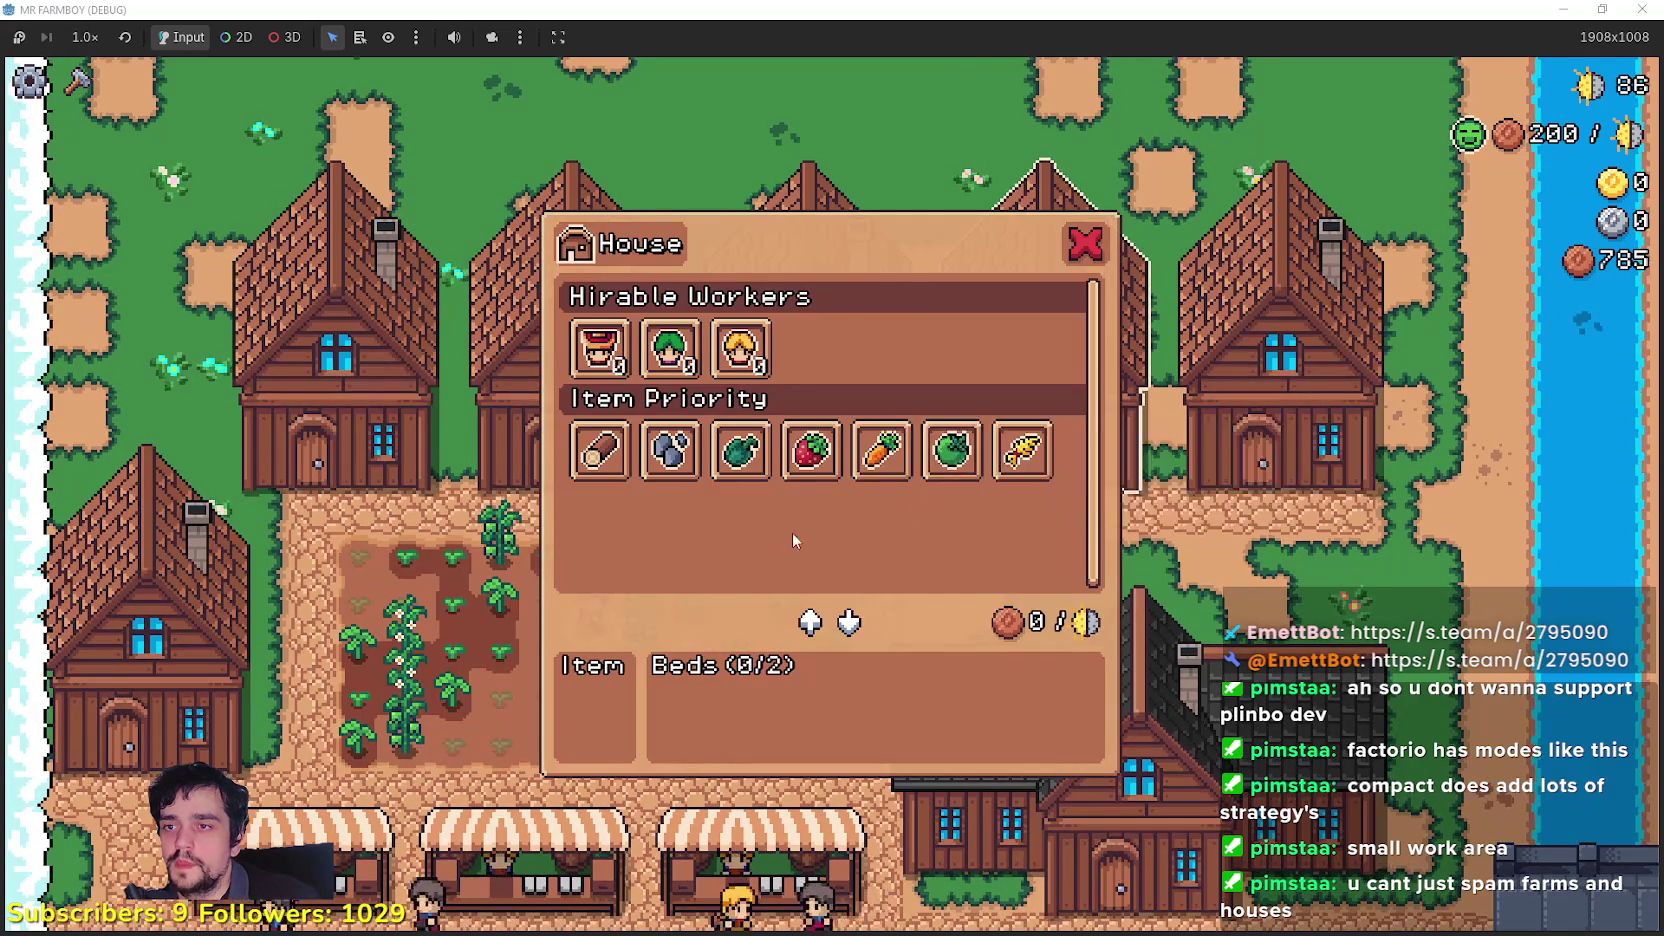
pyautogui.press('Escape')
pyautogui.press('s')
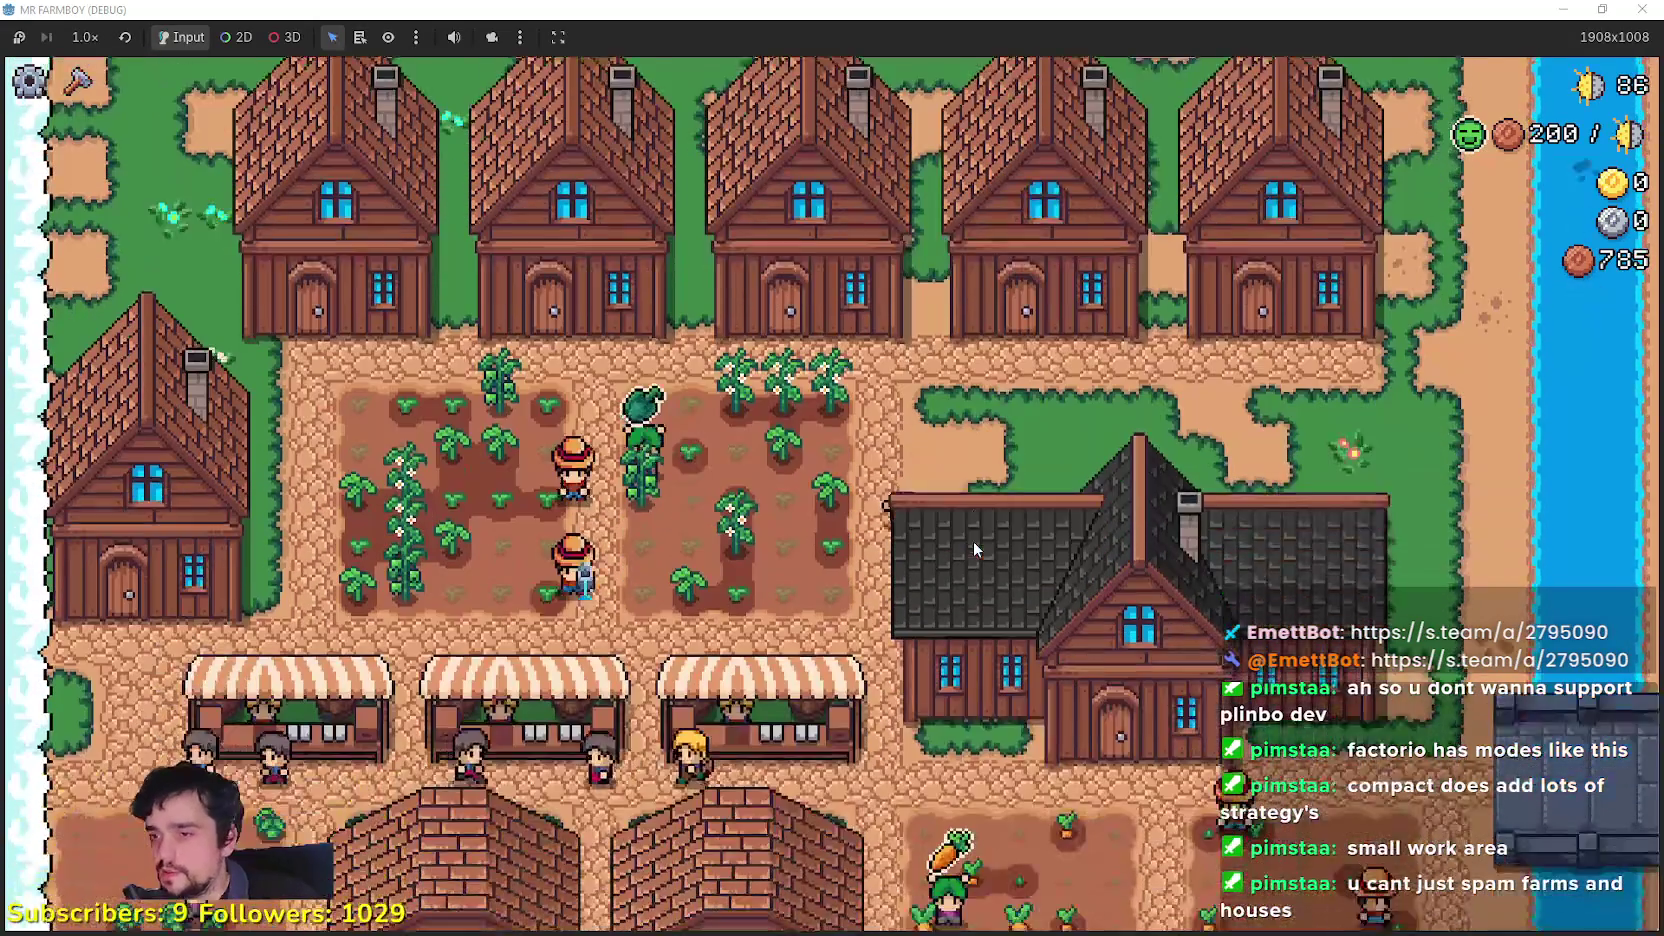
pyautogui.press('s')
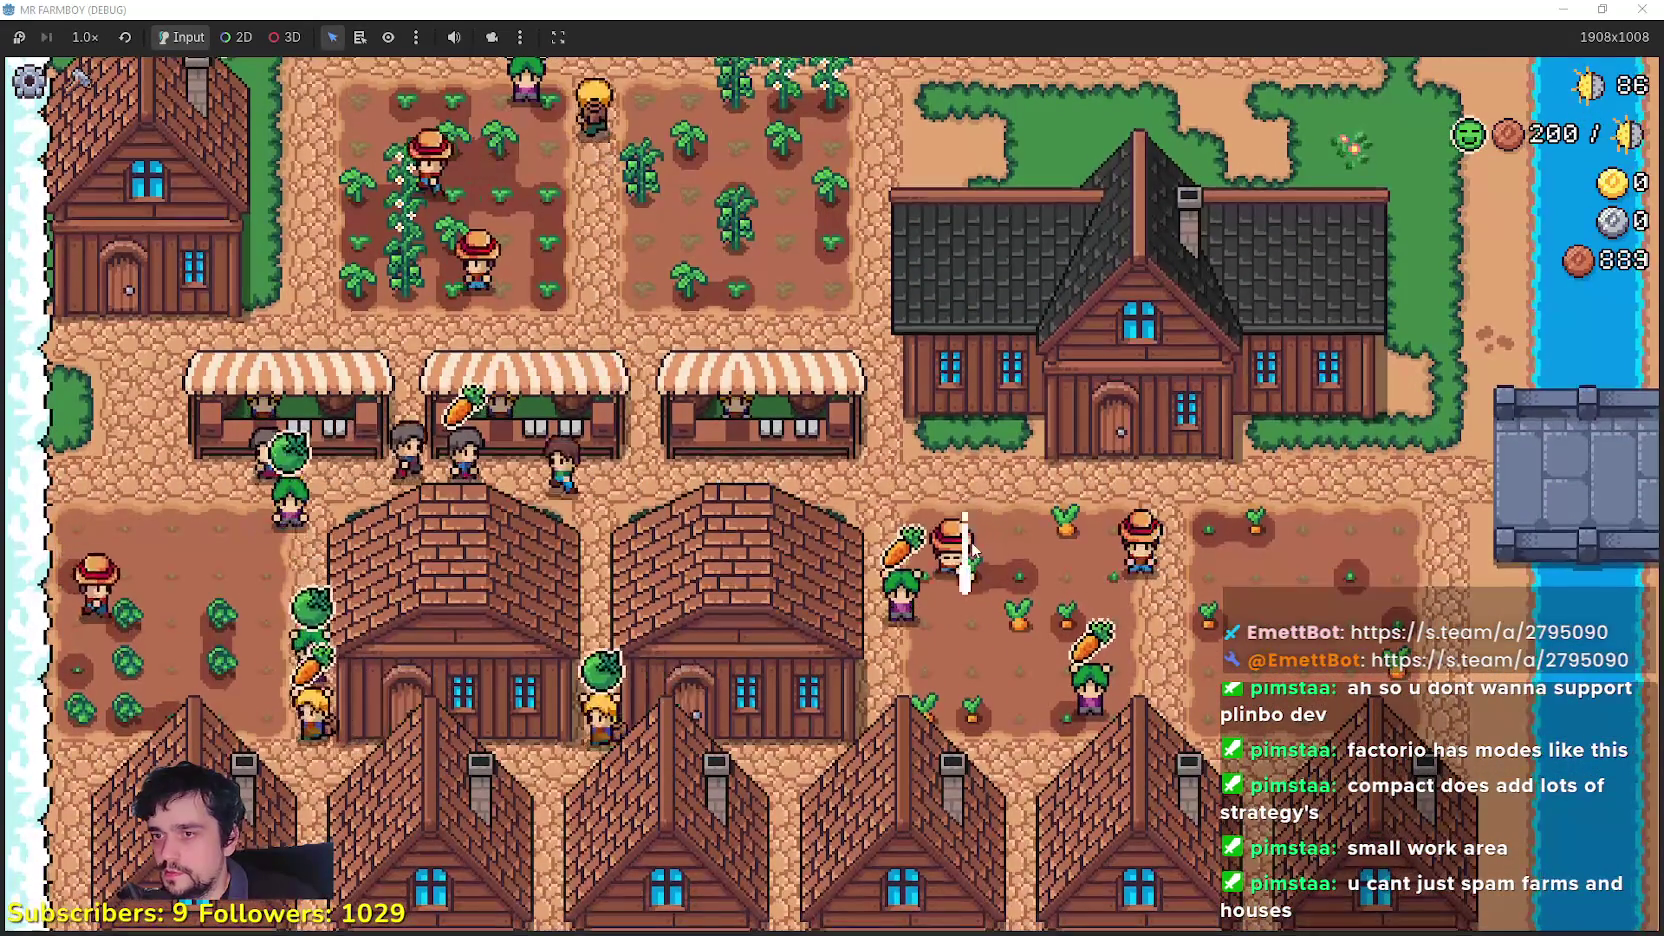
# Step: Walk the farmer south and north around the village between houses and crop fields
pyautogui.press('s')
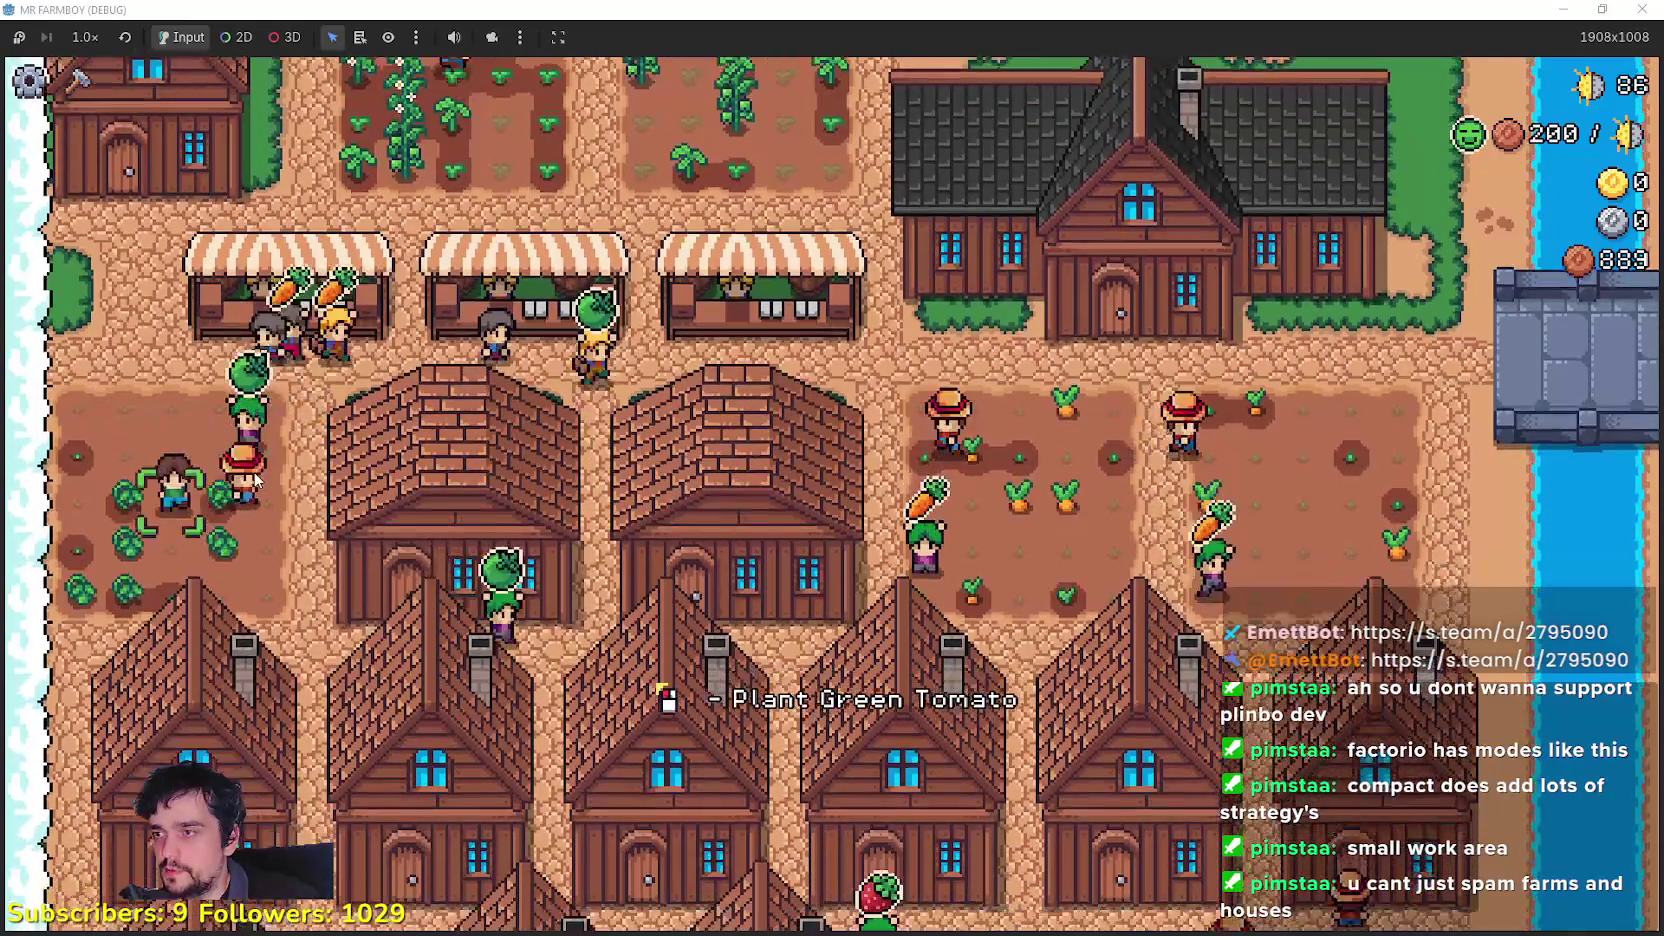
pyautogui.press('s')
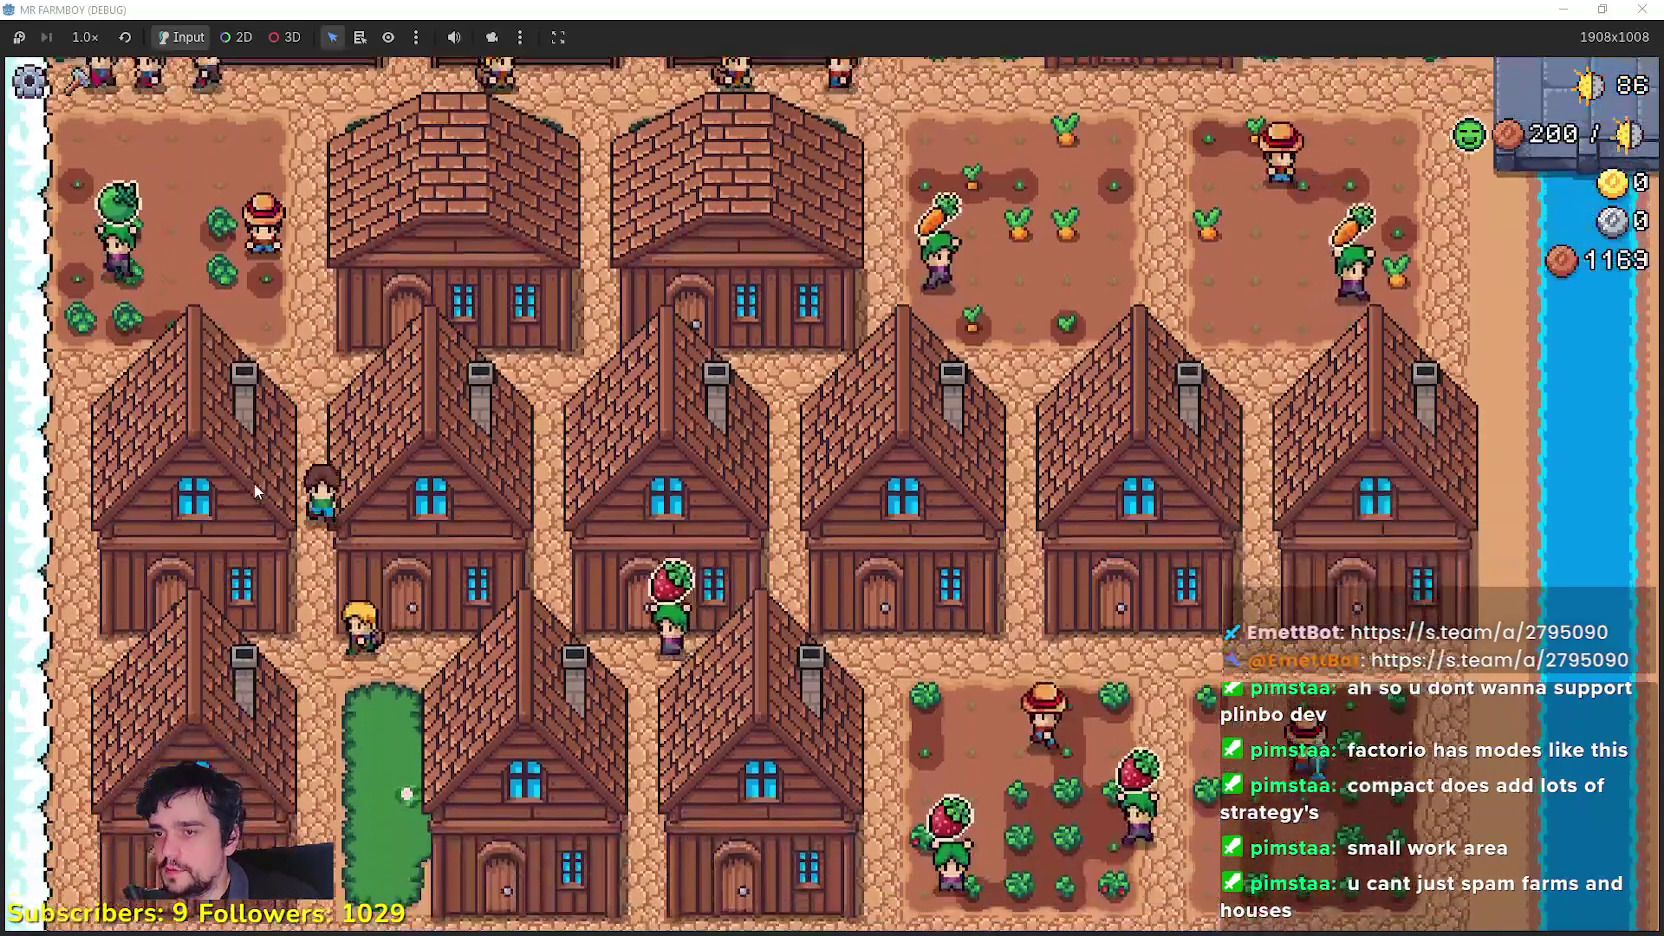
pyautogui.press('w')
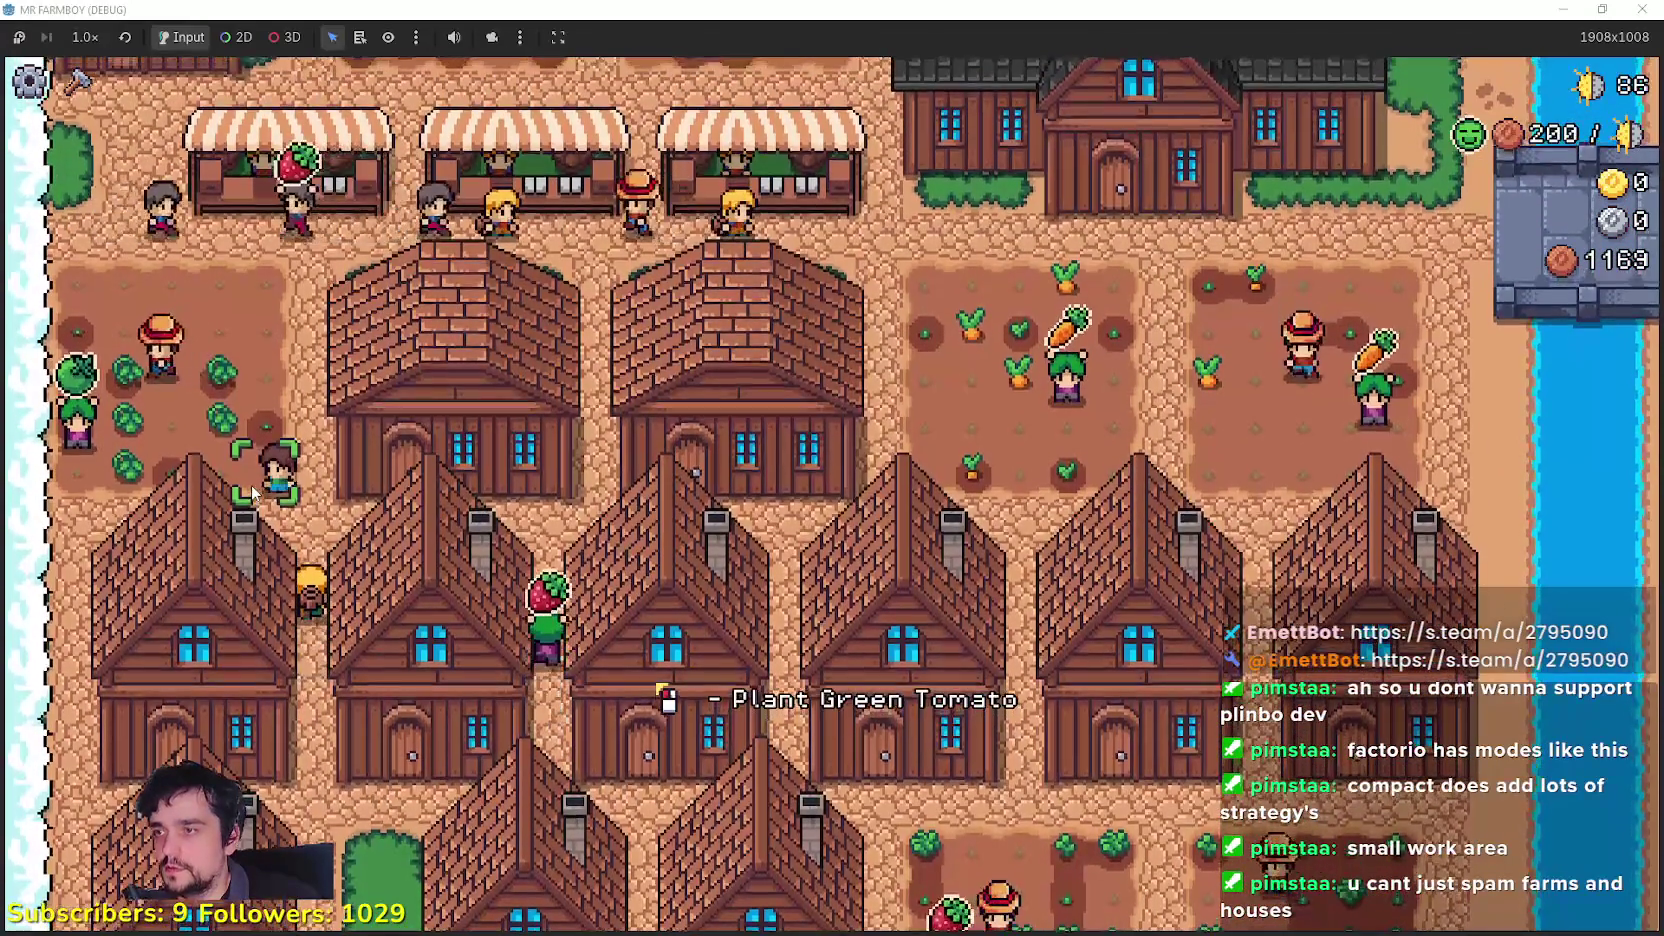
pyautogui.press('w')
pyautogui.press('s')
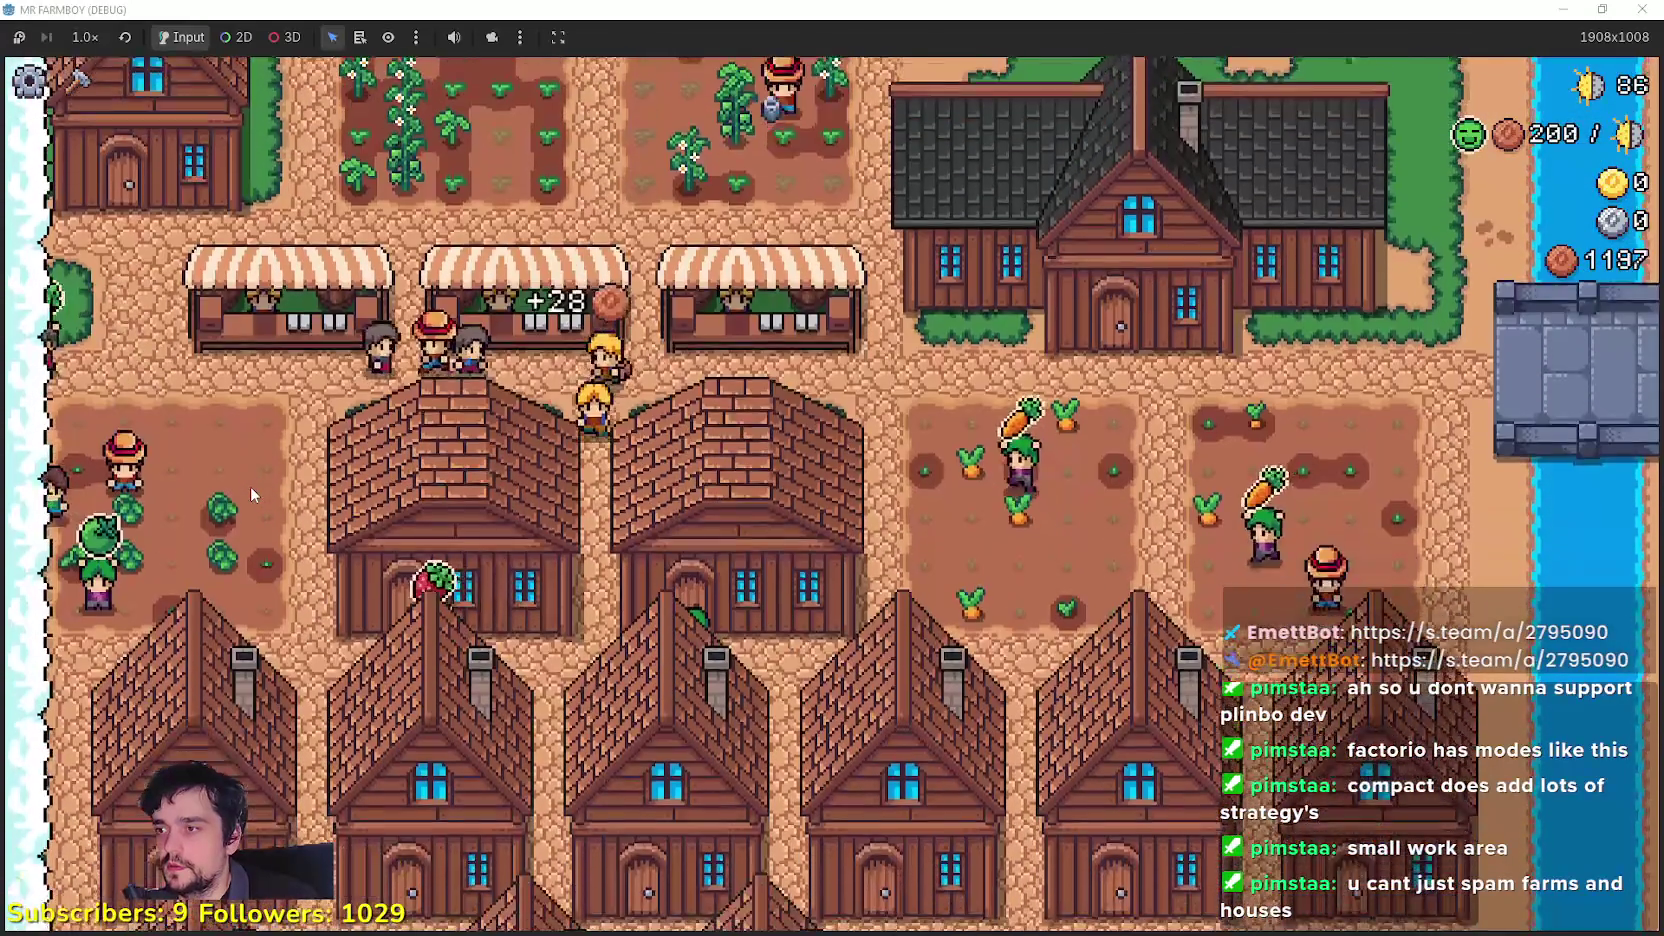
pyautogui.press('w')
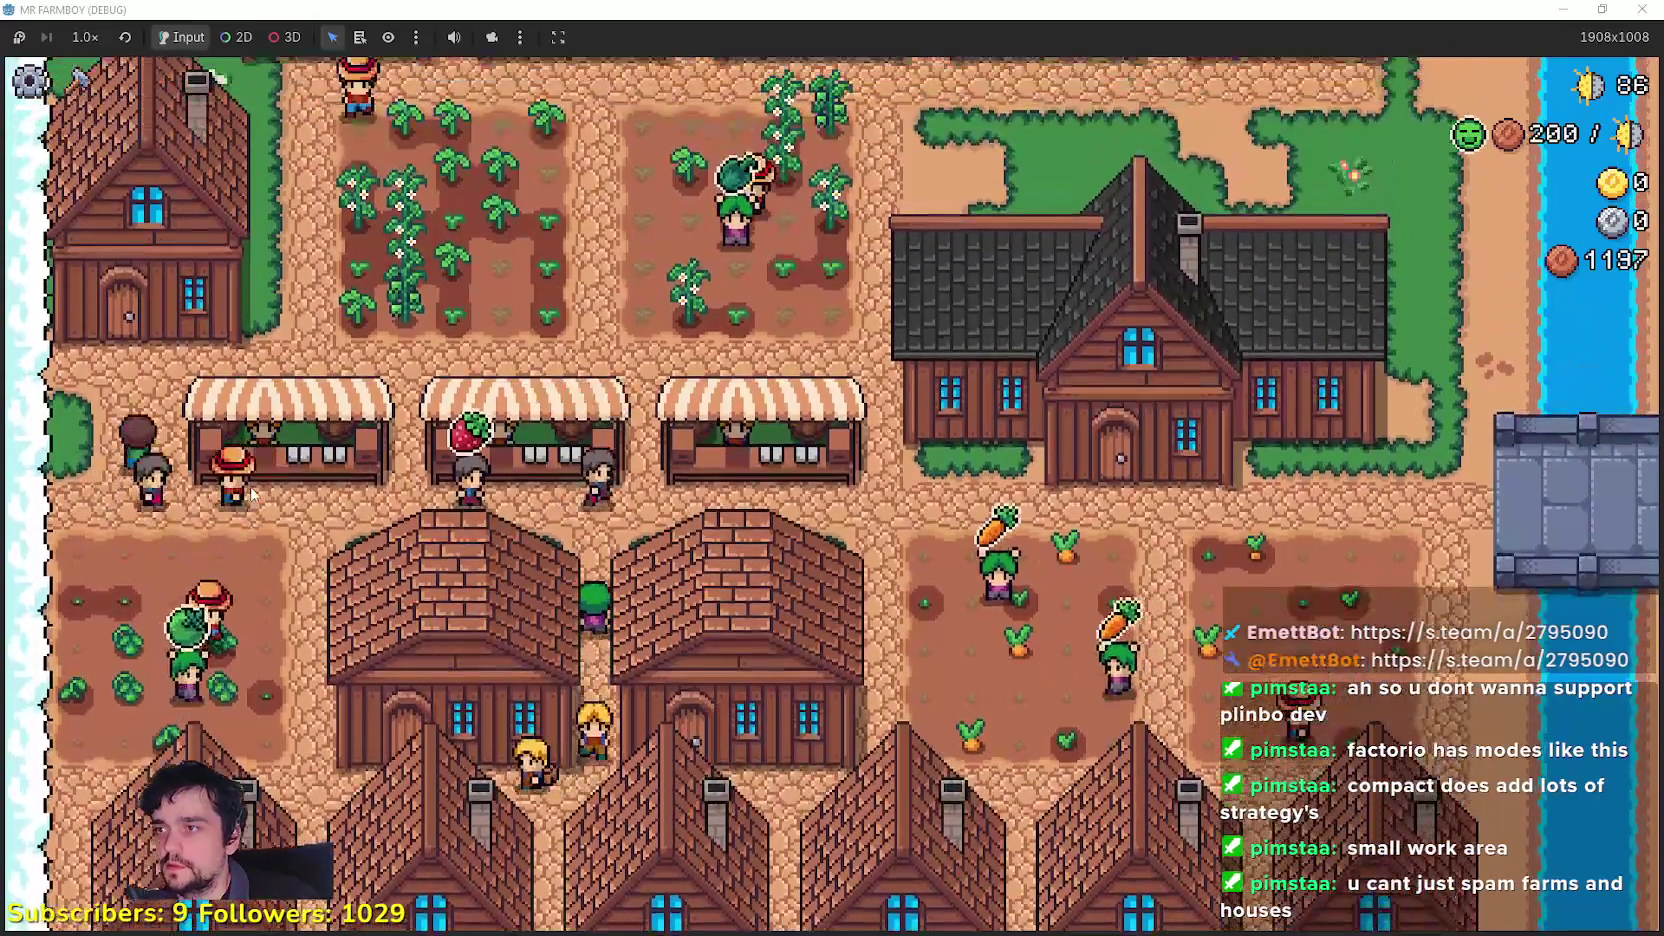
pyautogui.press('s')
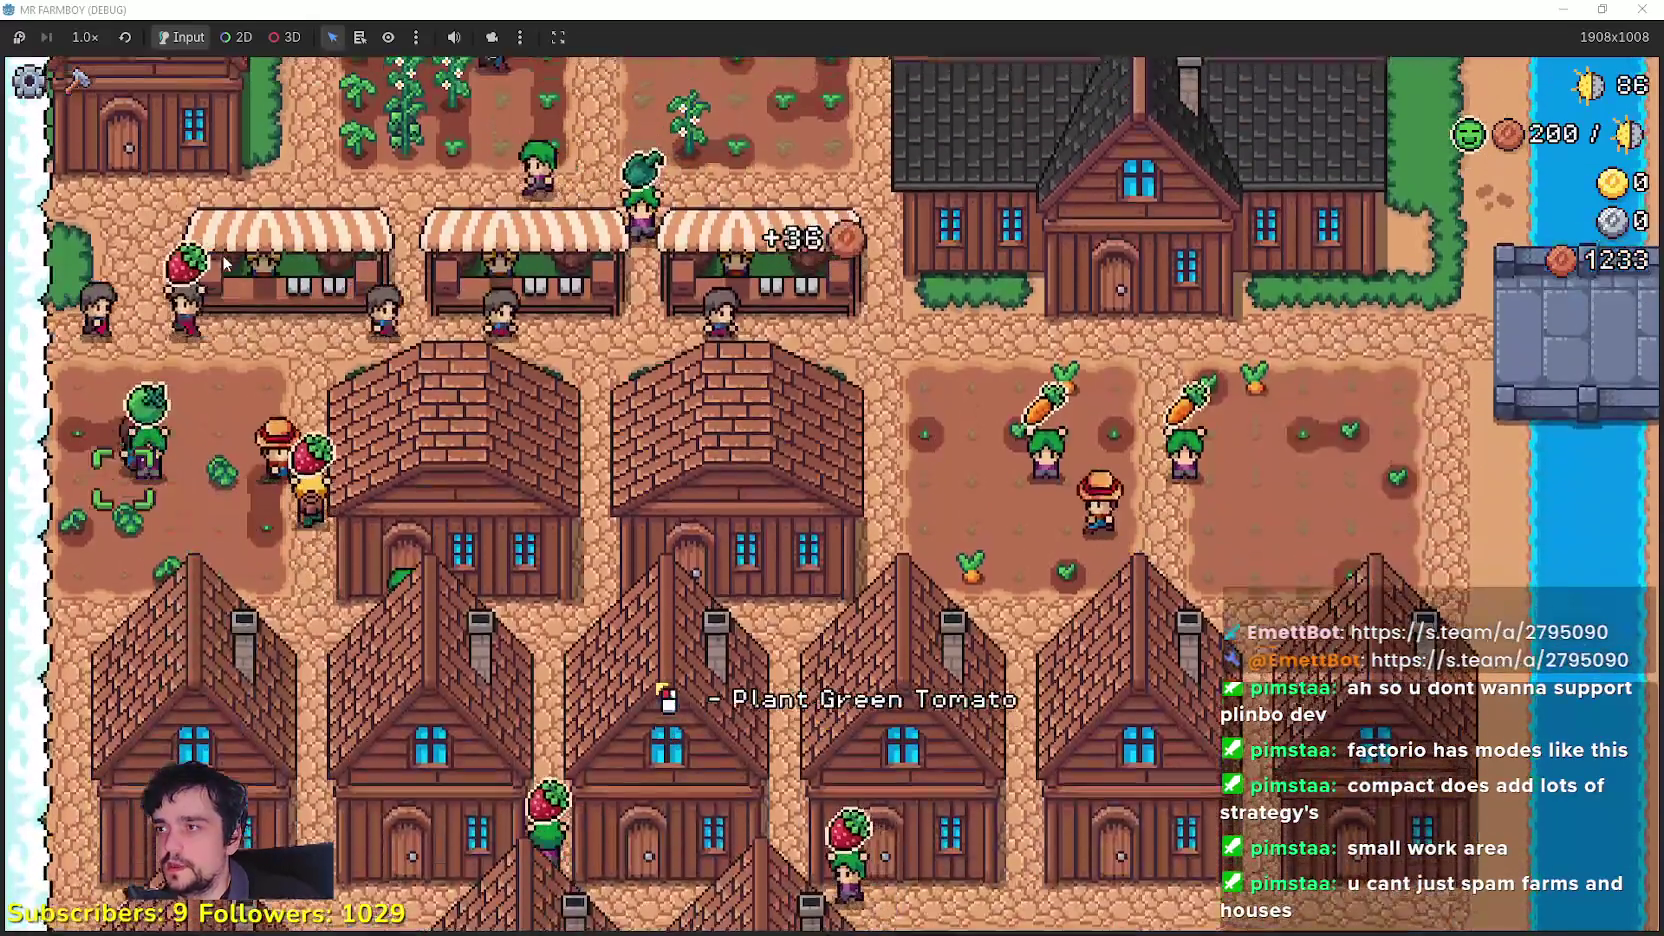
# Step: View one house's worker details, then close it and walk south
pyautogui.press('w')
pyautogui.click(143, 498)
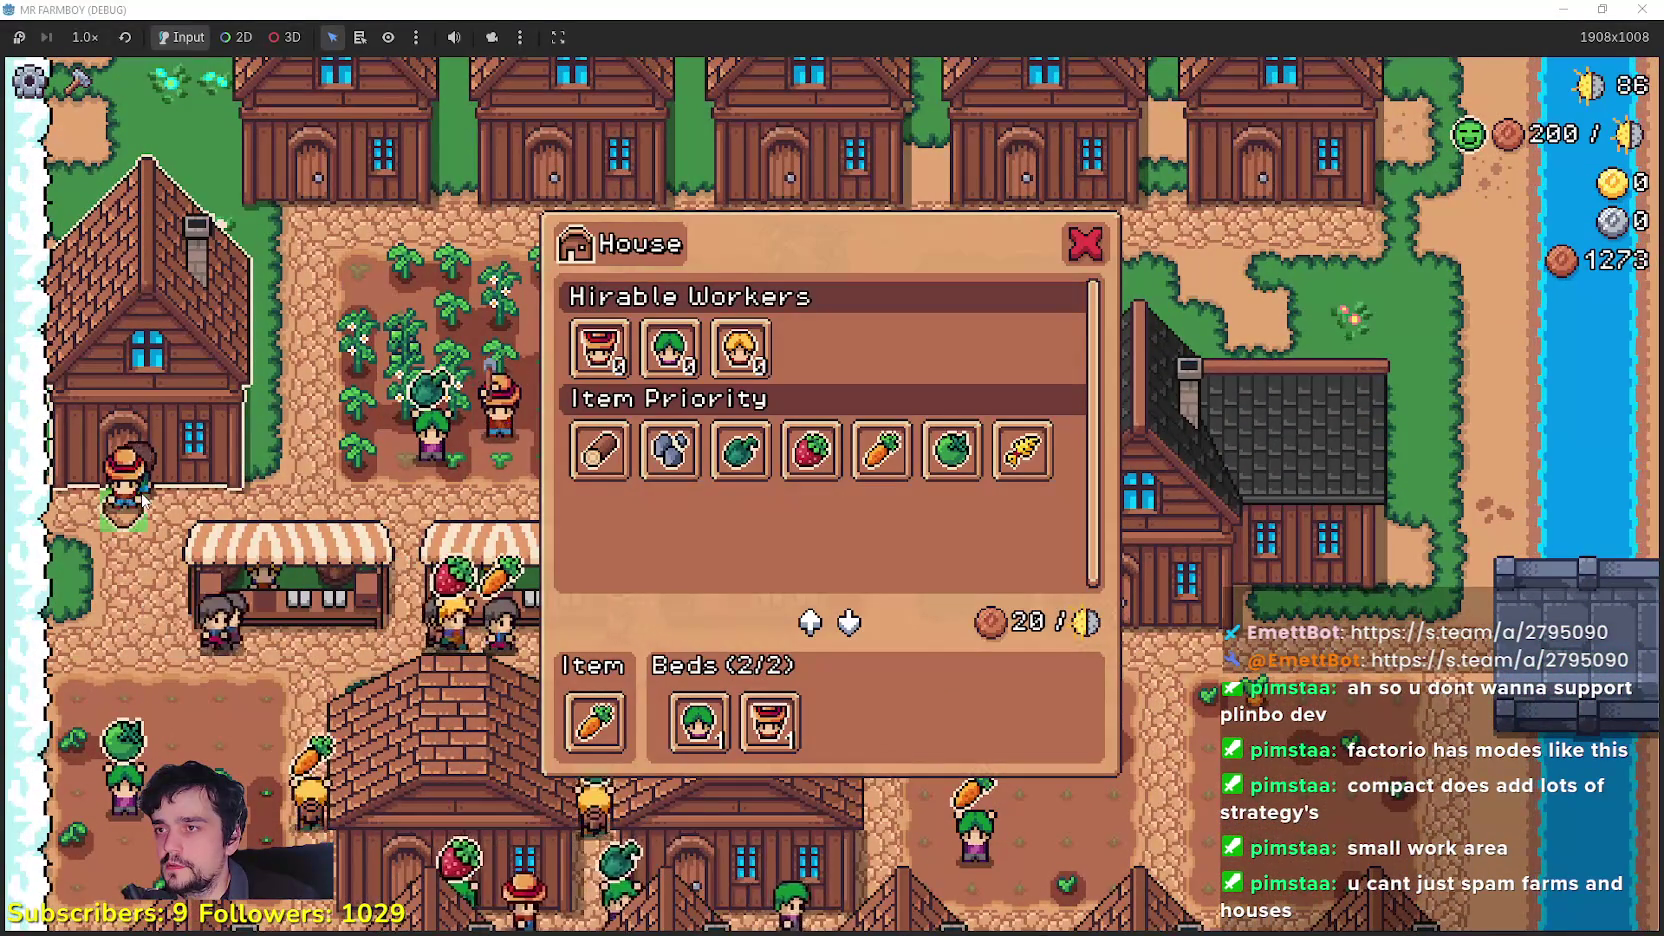
pyautogui.press('Escape')
pyautogui.press('s')
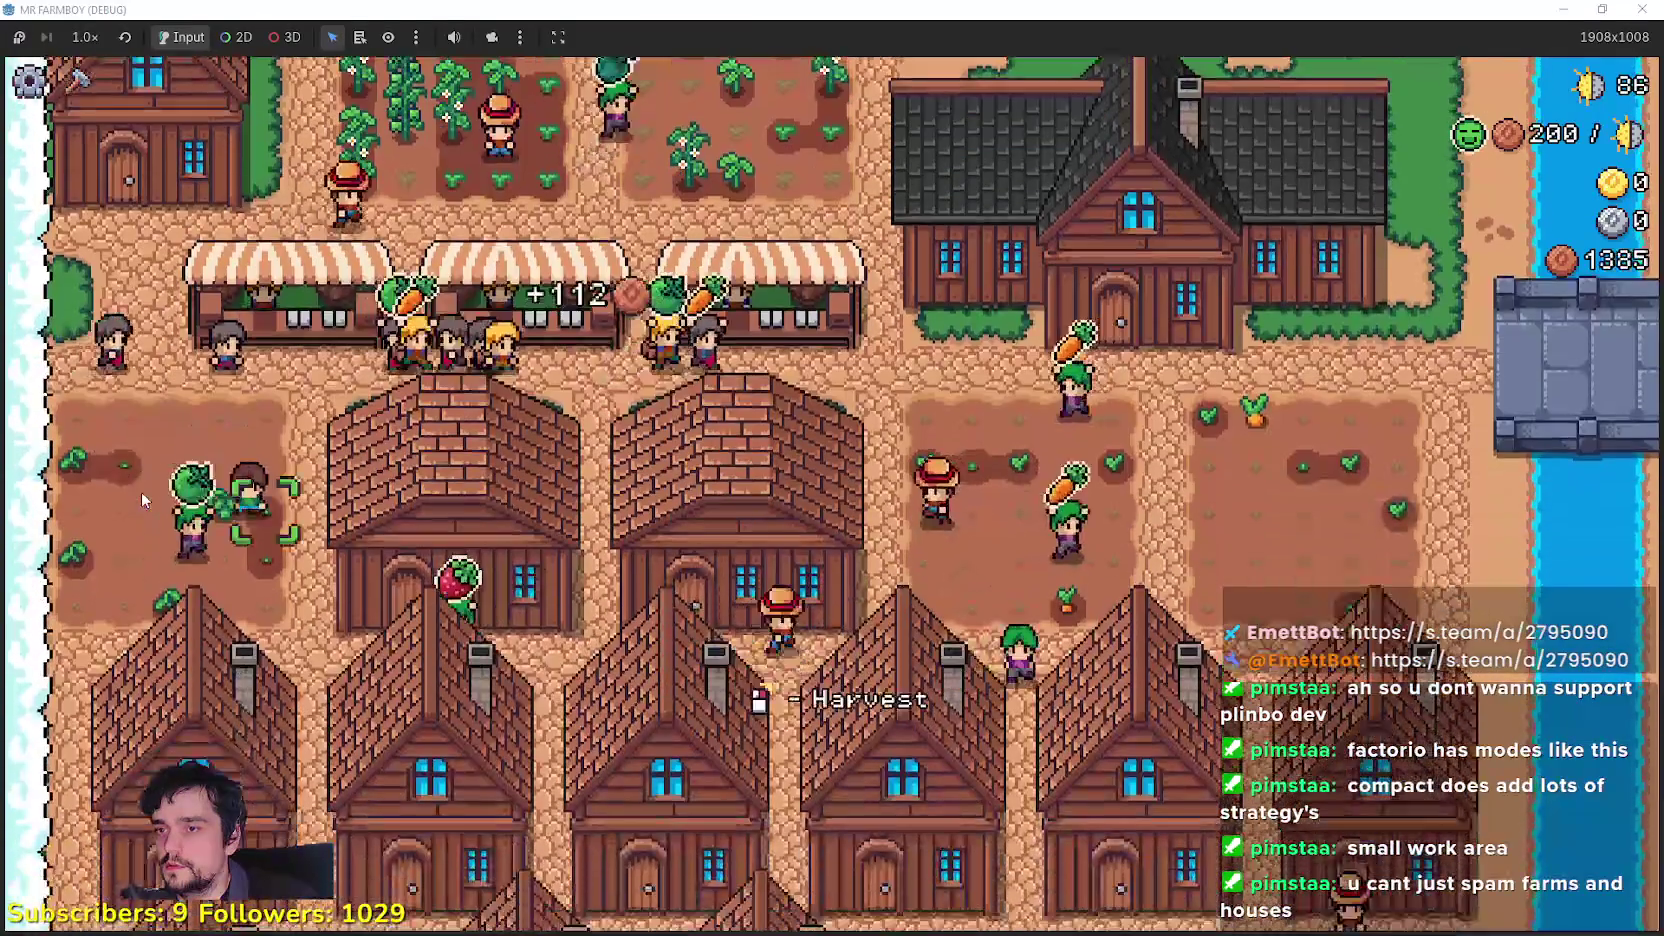
pyautogui.press('s')
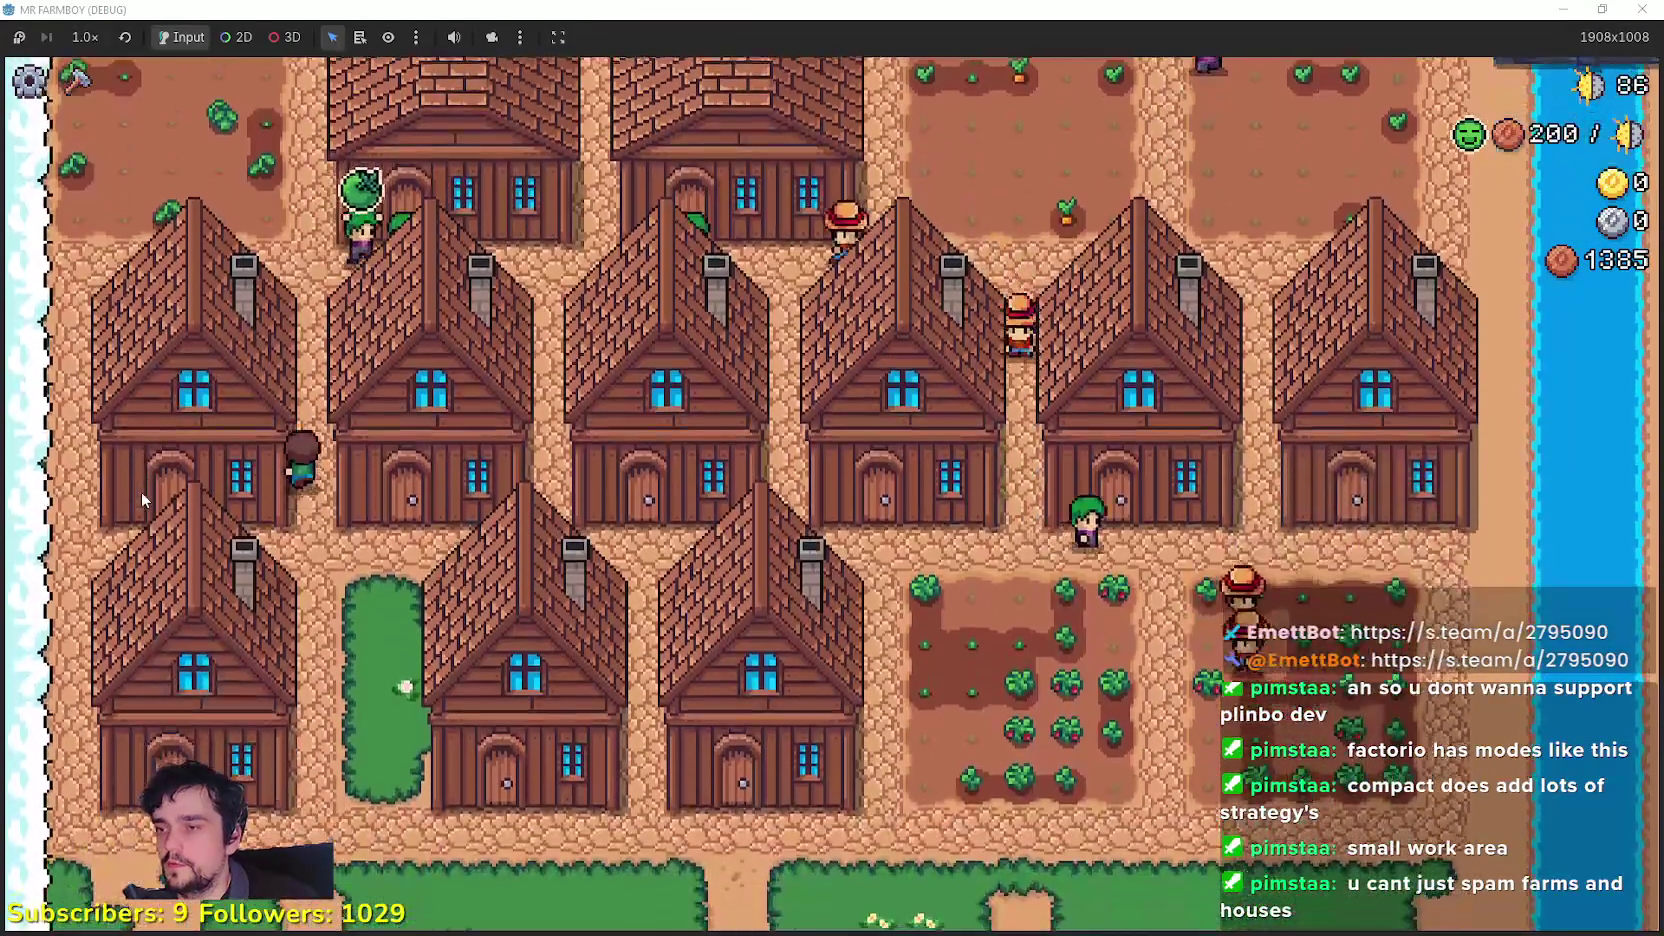
# Step: Check a house's item priority, then open the lower-left house showing carrot with 1 of 2 beds
pyautogui.press('w')
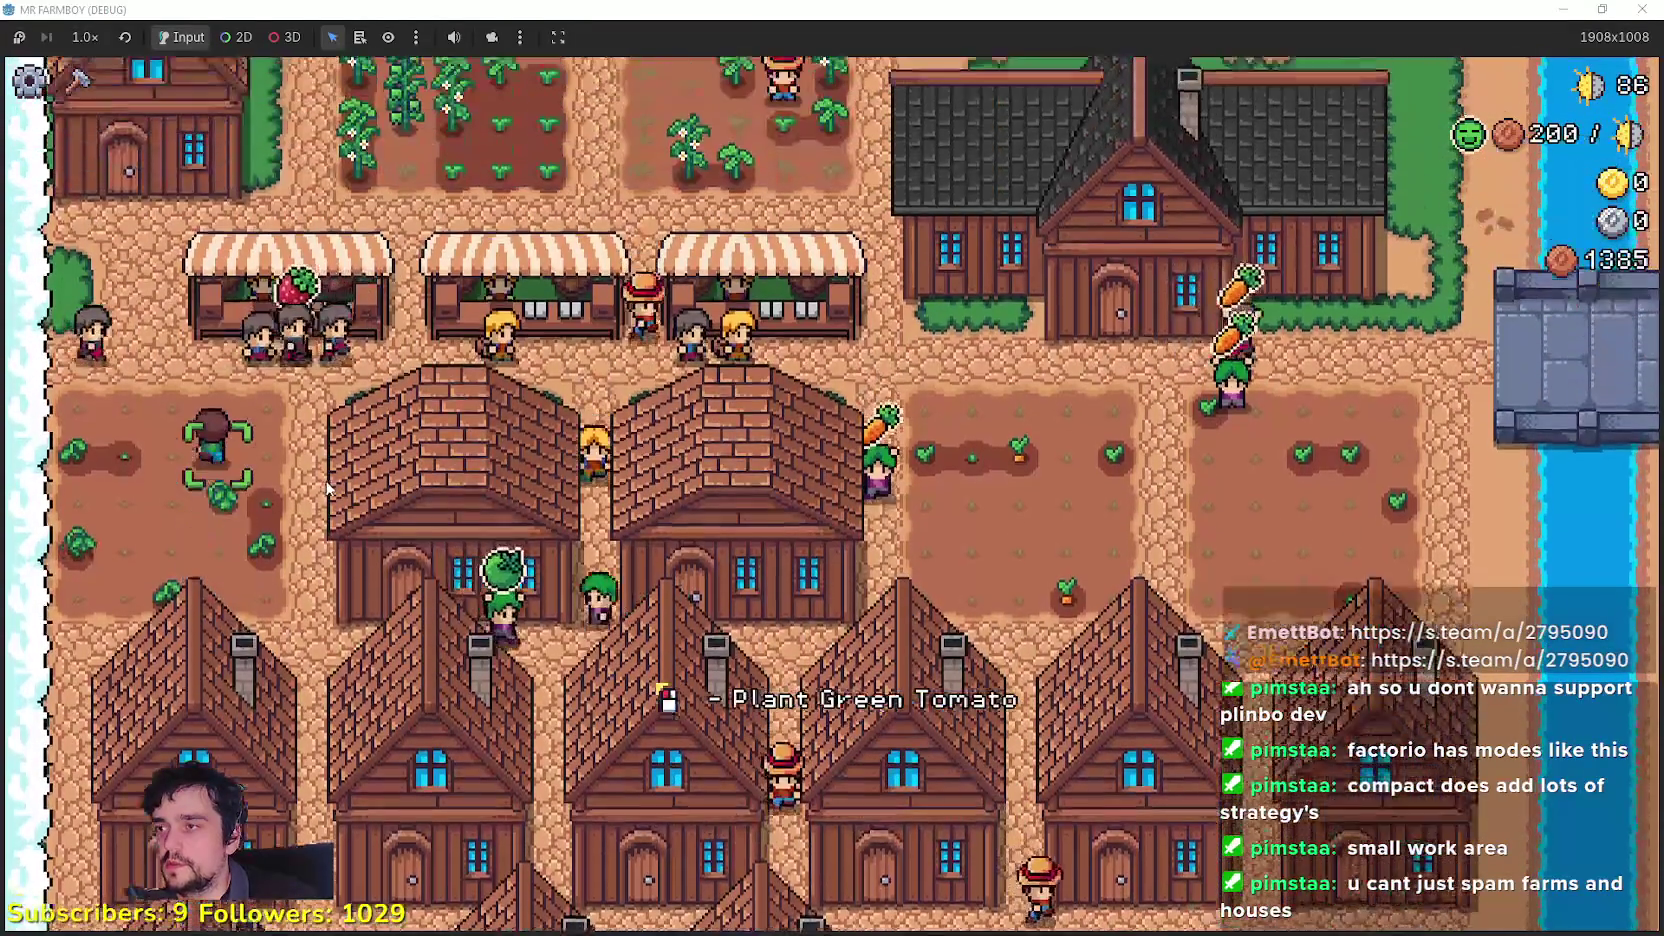
pyautogui.press('c')
pyautogui.press('c')
pyautogui.press('w')
pyautogui.click(450, 650)
pyautogui.click(313, 627)
pyautogui.press('s')
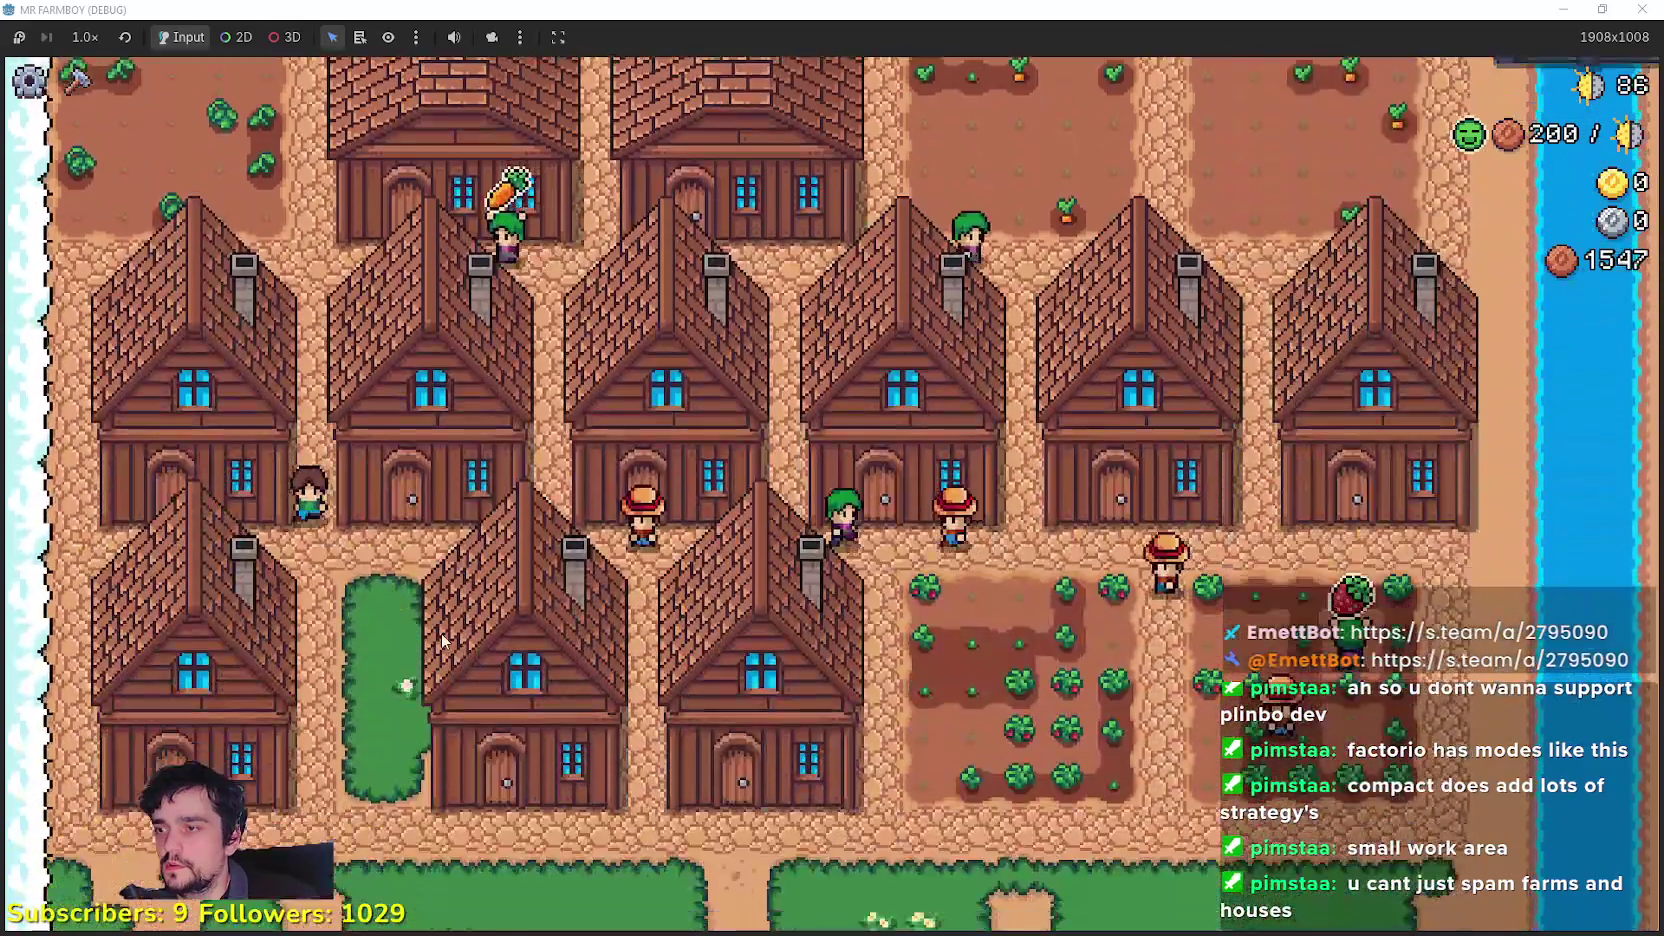
pyautogui.click(180, 568)
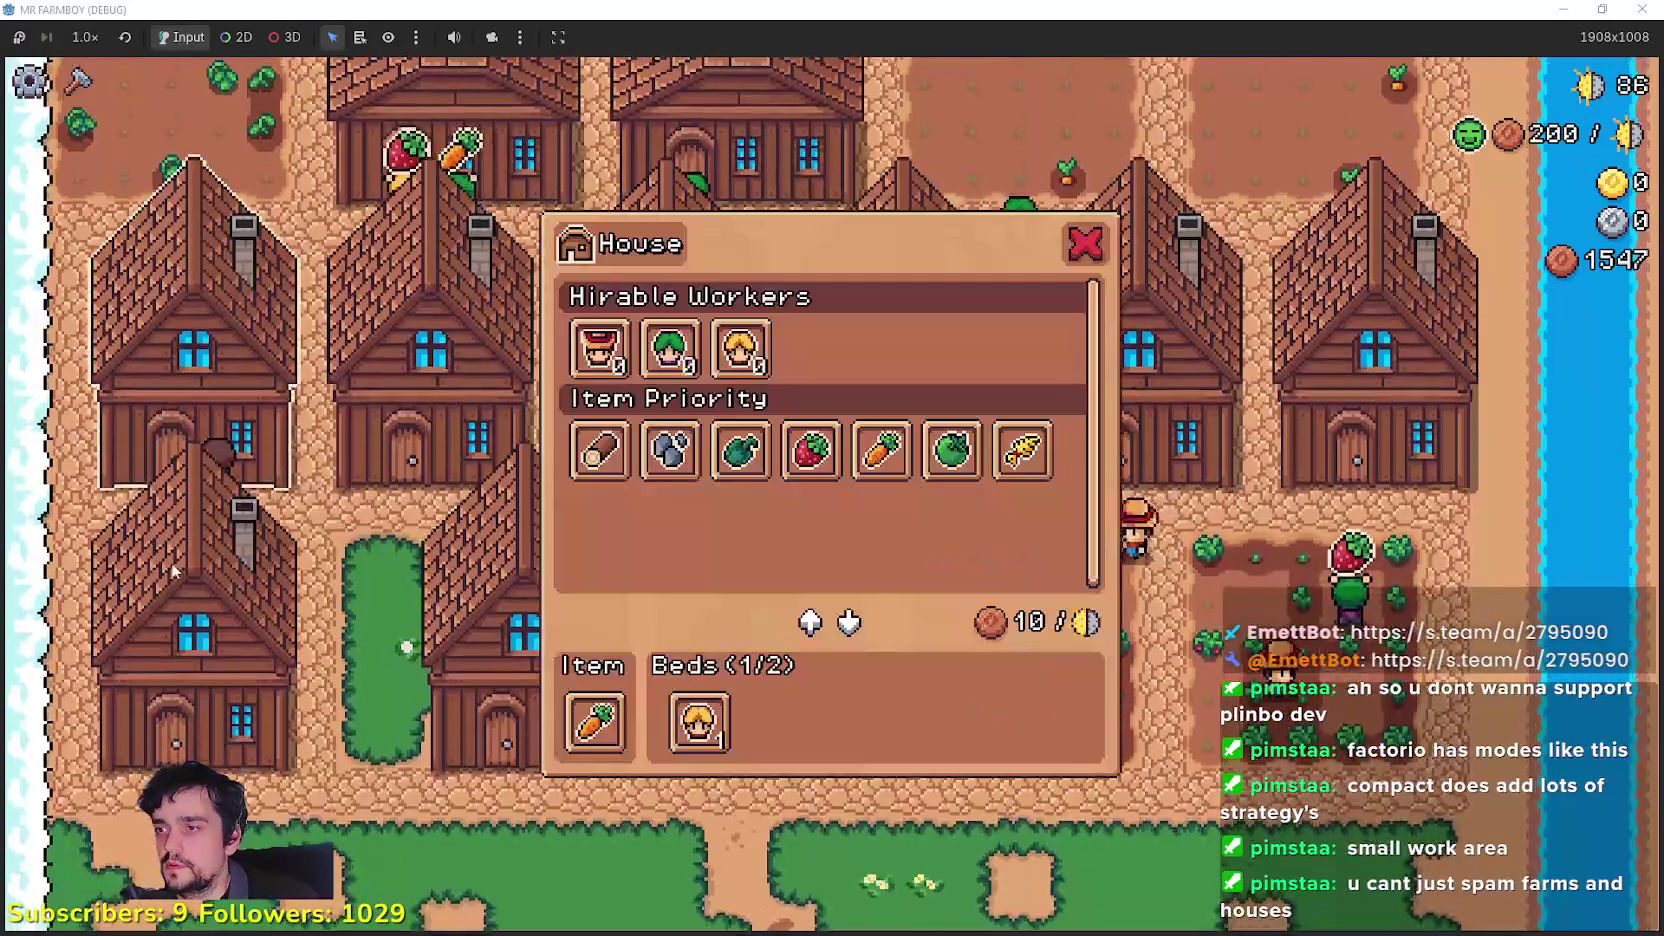
# Step: Open the leftmost house's details and check the warehouse stock near the stalls
pyautogui.click(404, 578)
pyautogui.click(368, 630)
pyautogui.press('s')
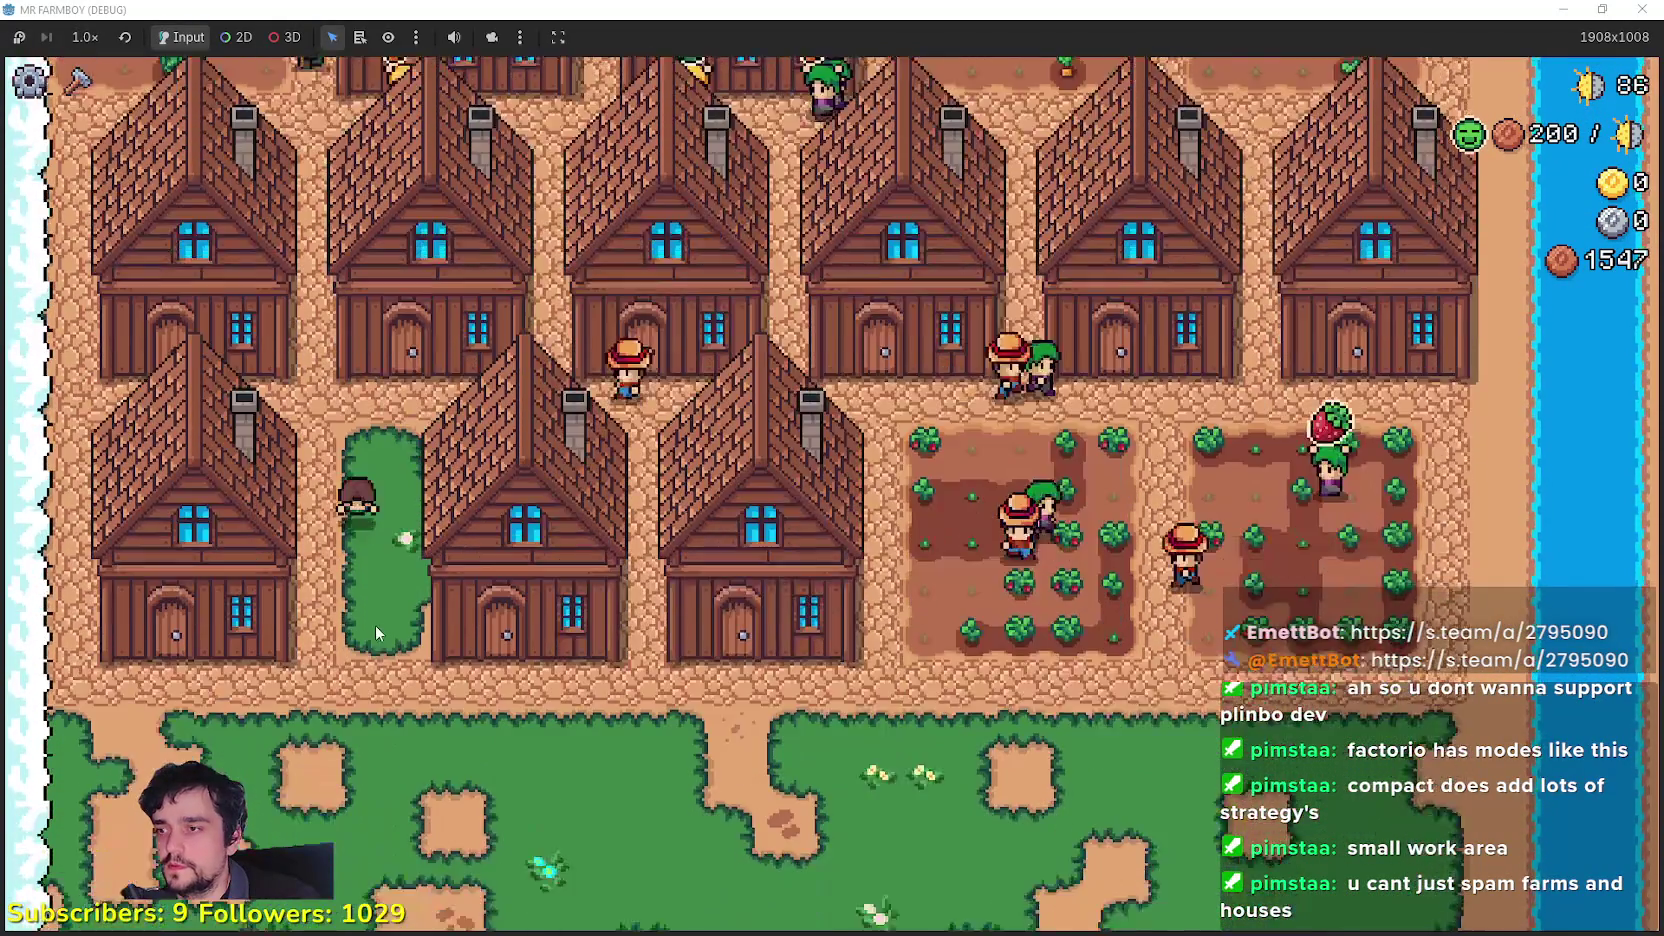
pyautogui.press('e')
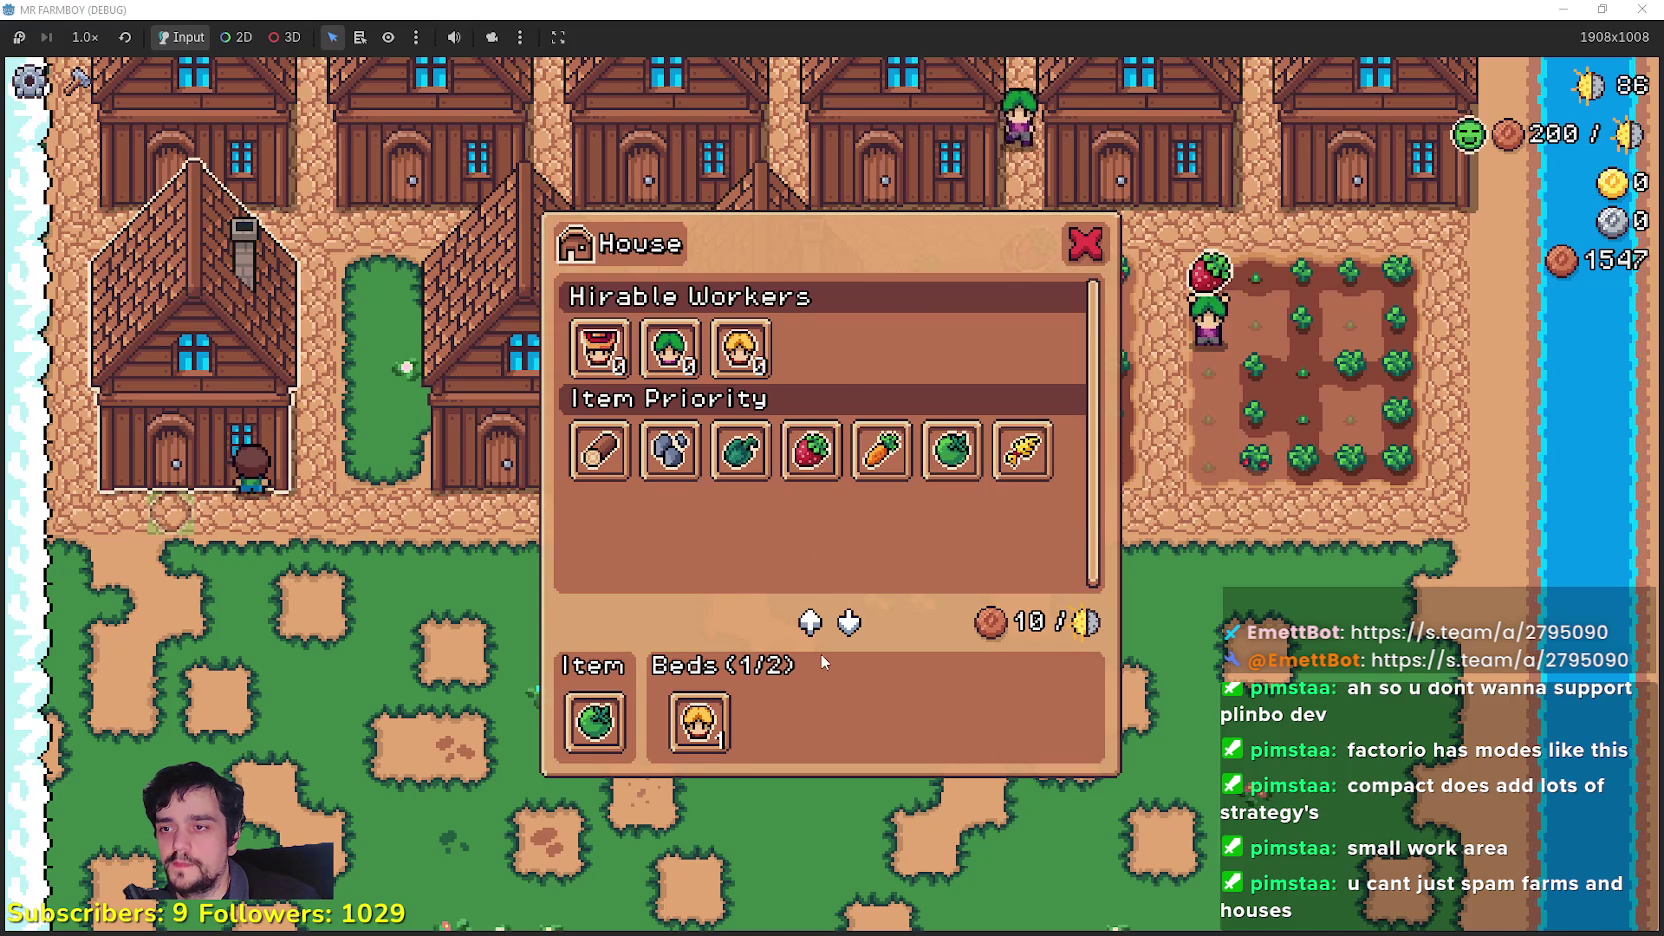
pyautogui.press('w')
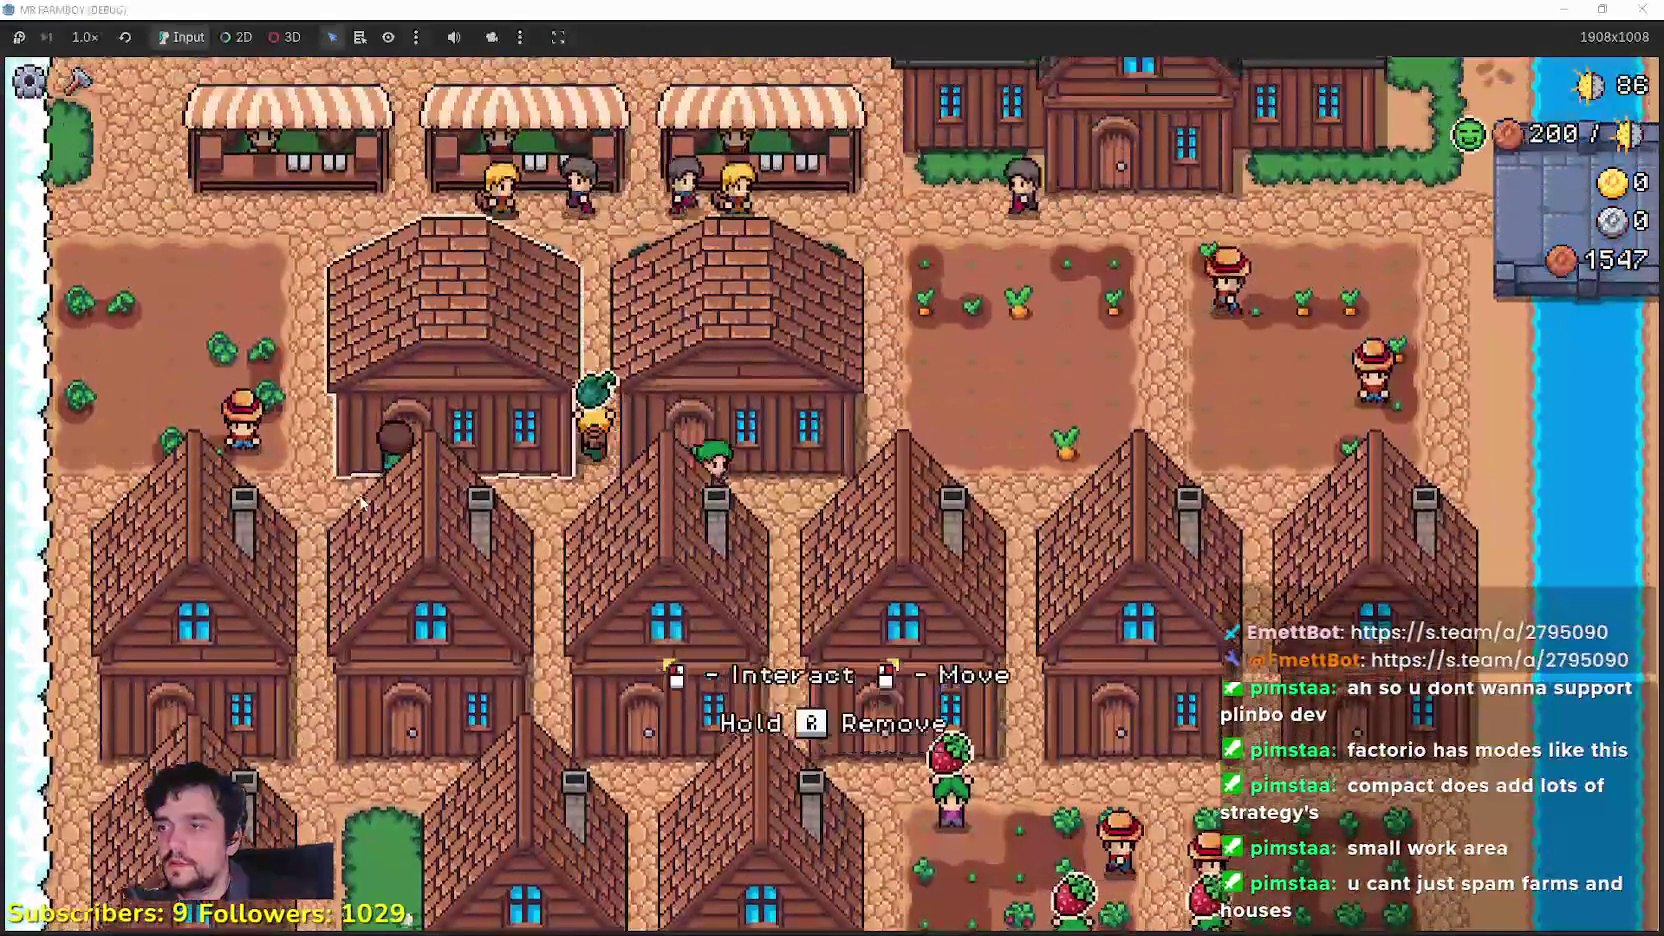
pyautogui.press('e')
pyautogui.press('w')
pyautogui.press('e')
pyautogui.press('e')
pyautogui.press('s')
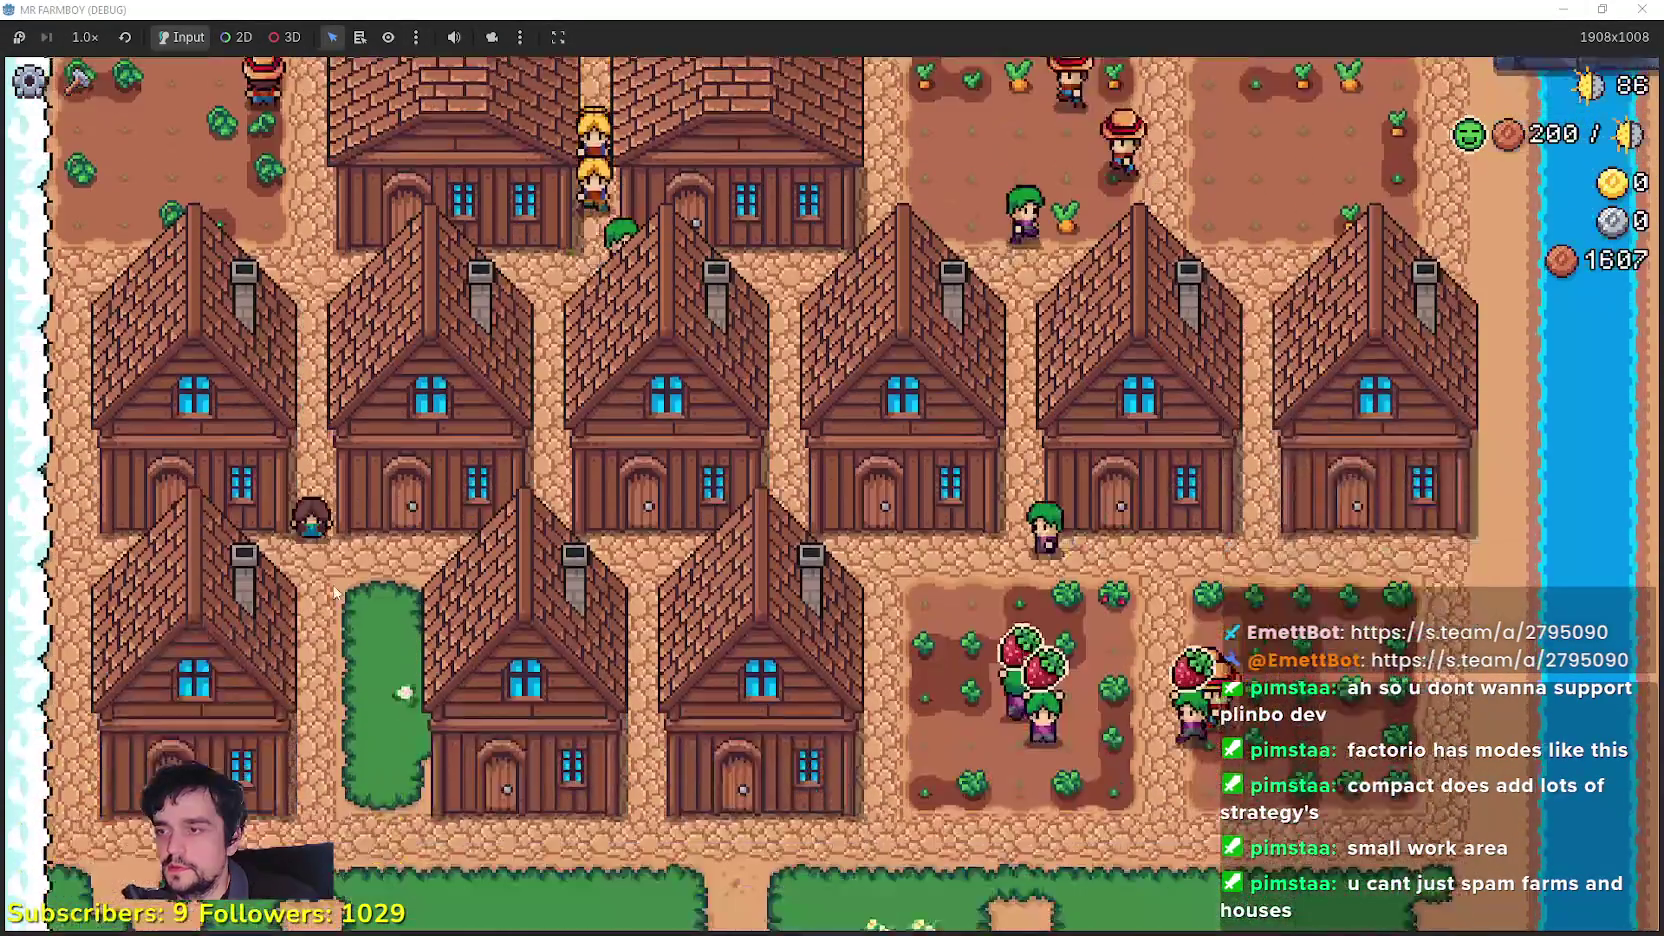
pyautogui.press('e')
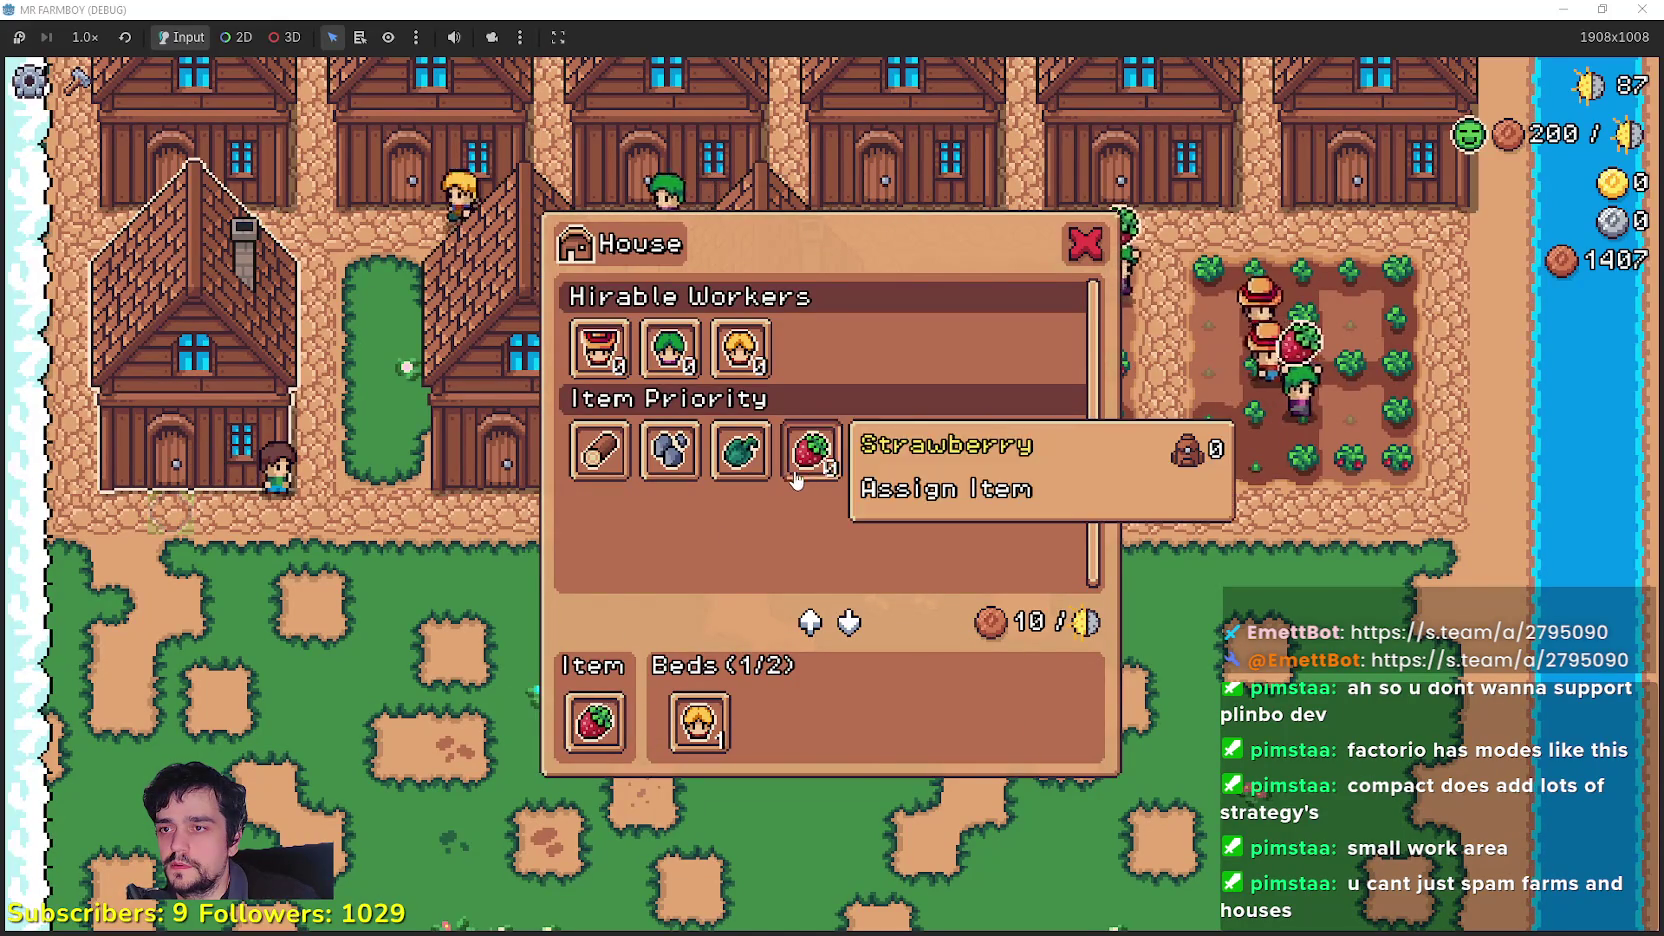
# Step: Move along the row opening each neighbouring house's details
pyautogui.press('e')
pyautogui.press('d')
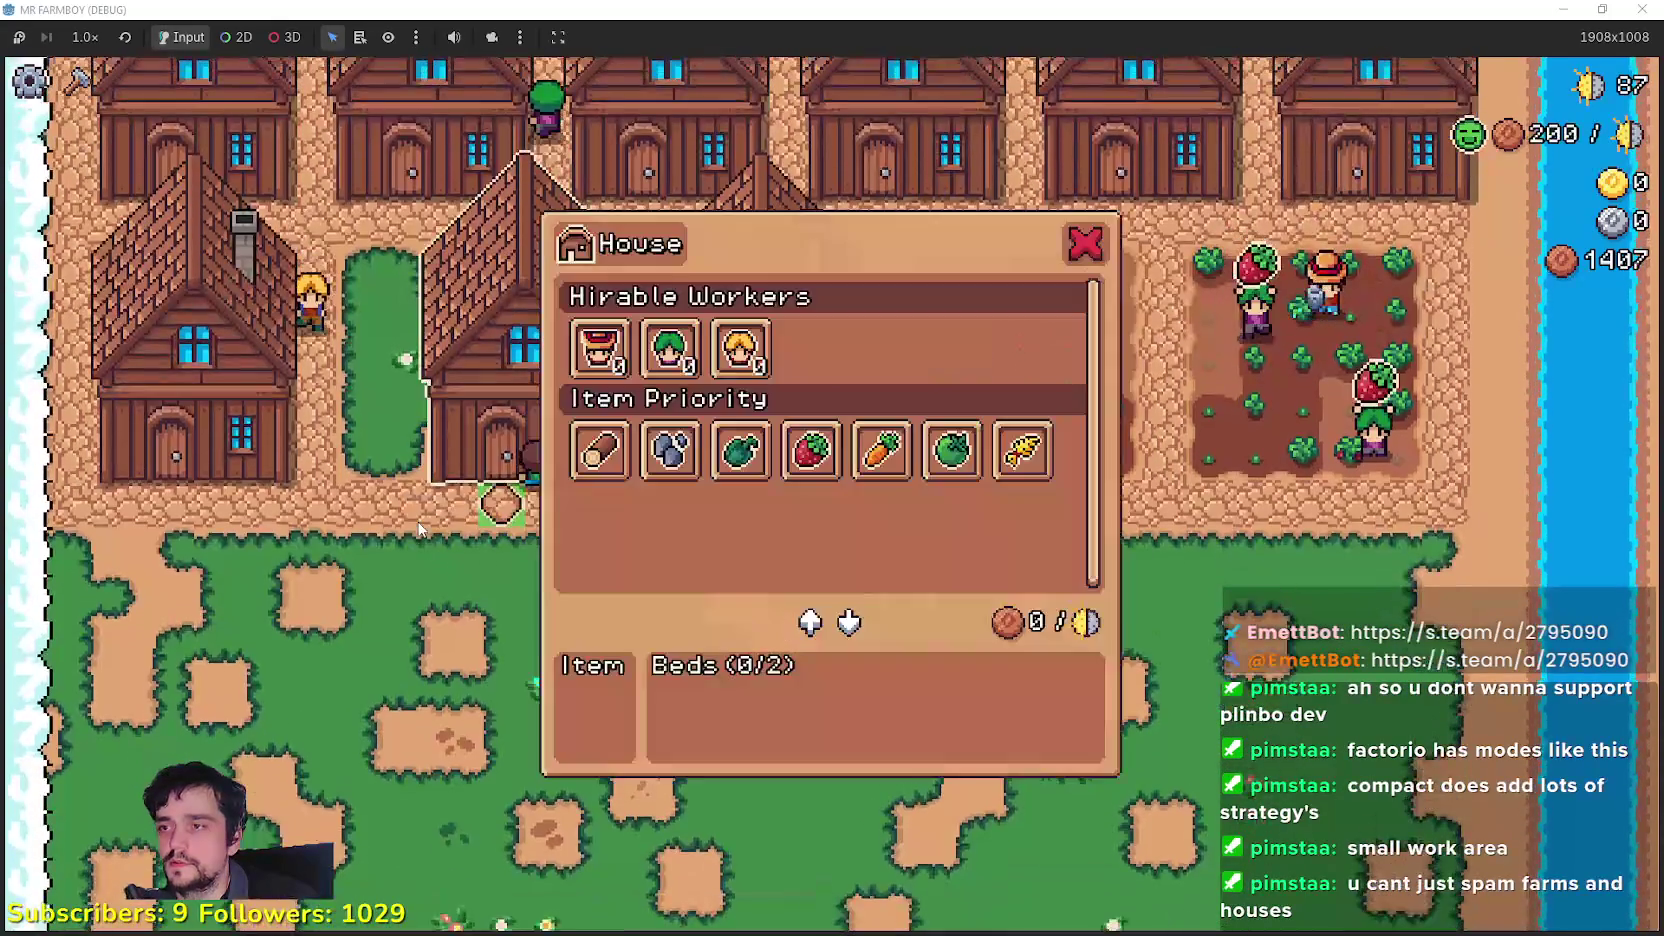
pyautogui.press('e')
pyautogui.press('e')
pyautogui.press('d')
pyautogui.press('e')
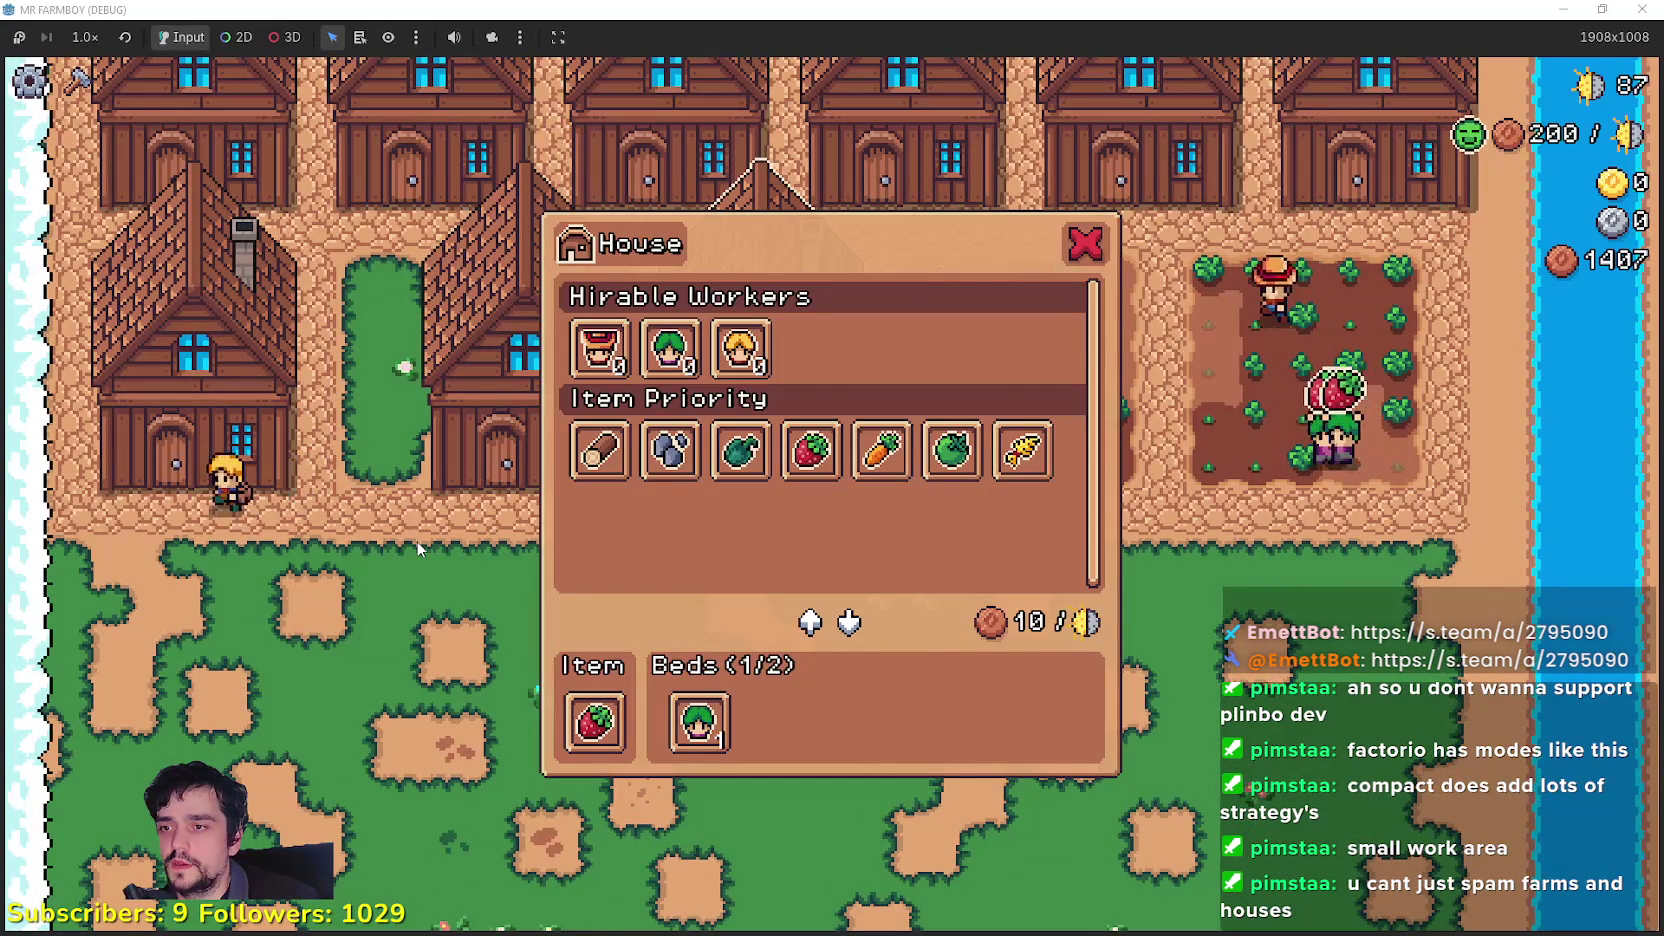
pyautogui.press('e')
pyautogui.press('w')
pyautogui.press('a')
pyautogui.press('e')
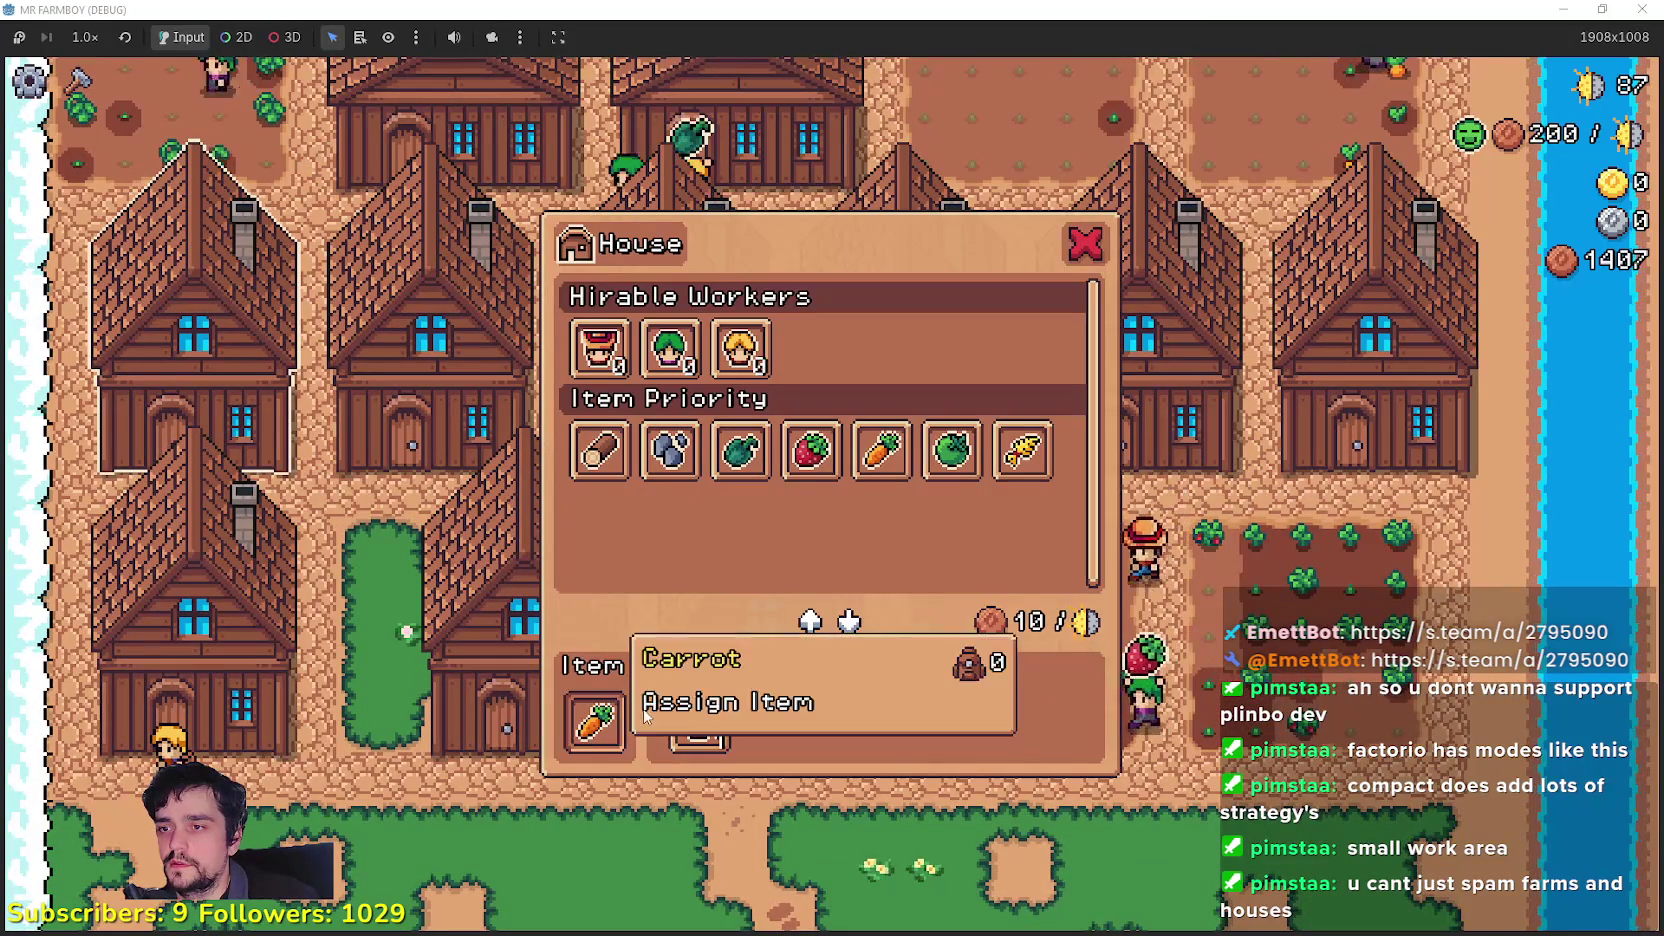
# Step: Assign Green Tomato to a house and fill both of its beds with workers
pyautogui.press('e')
pyautogui.press('w')
pyautogui.press('e')
pyautogui.press('e')
pyautogui.press('e')
pyautogui.press('e')
pyautogui.press('e')
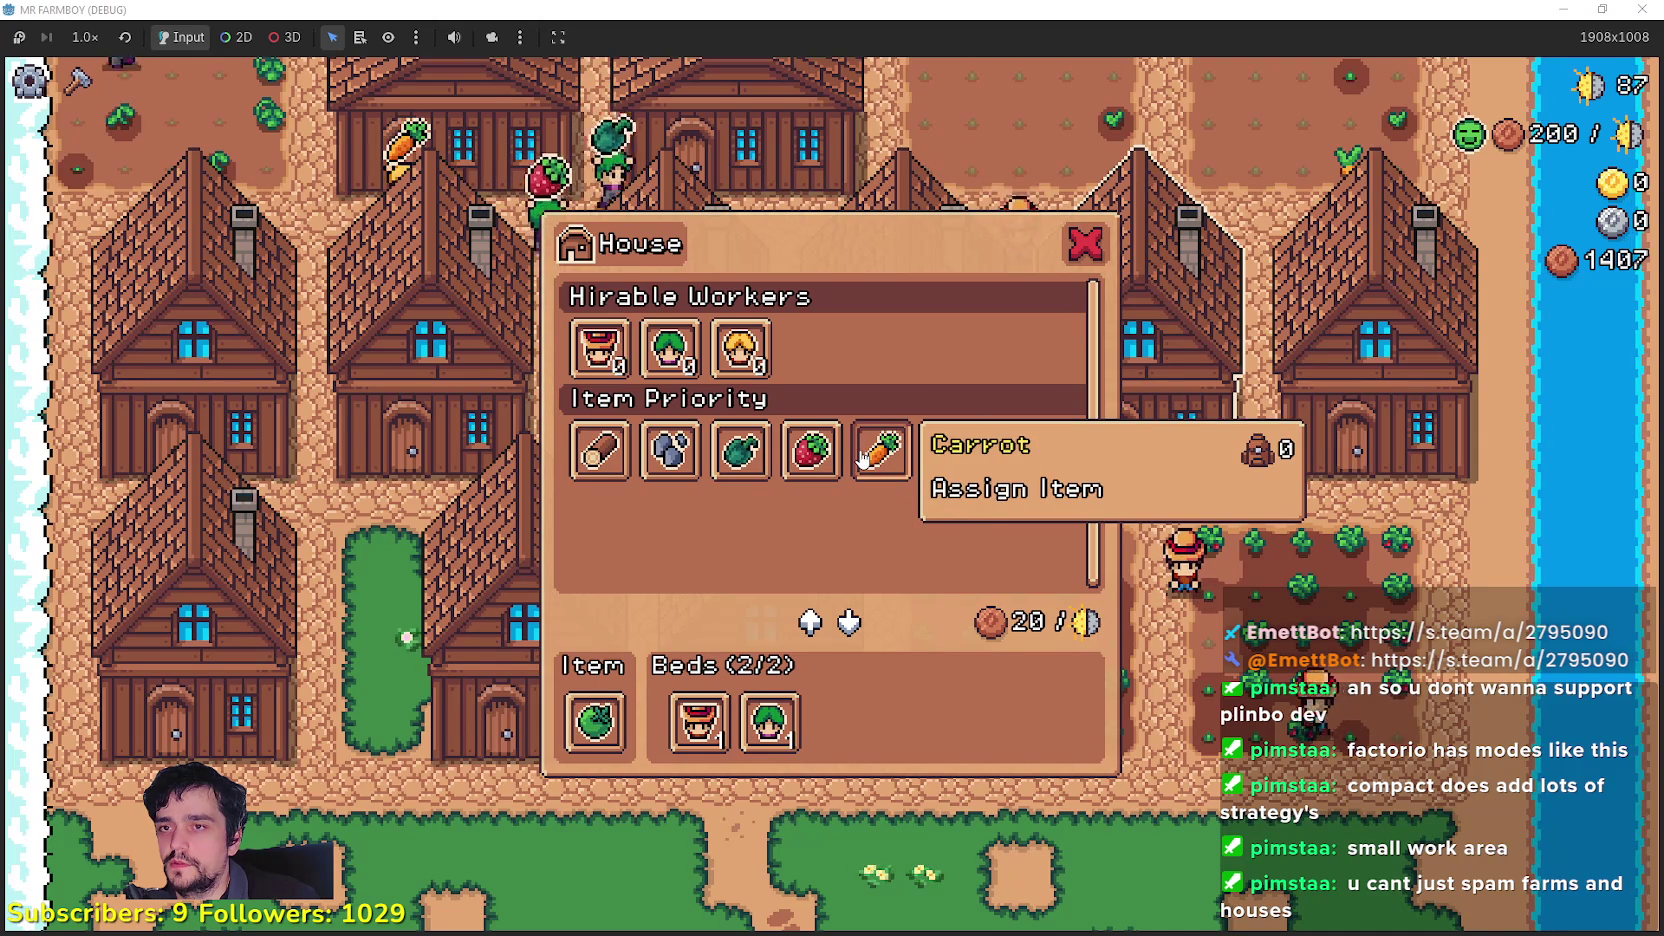
pyautogui.press('e')
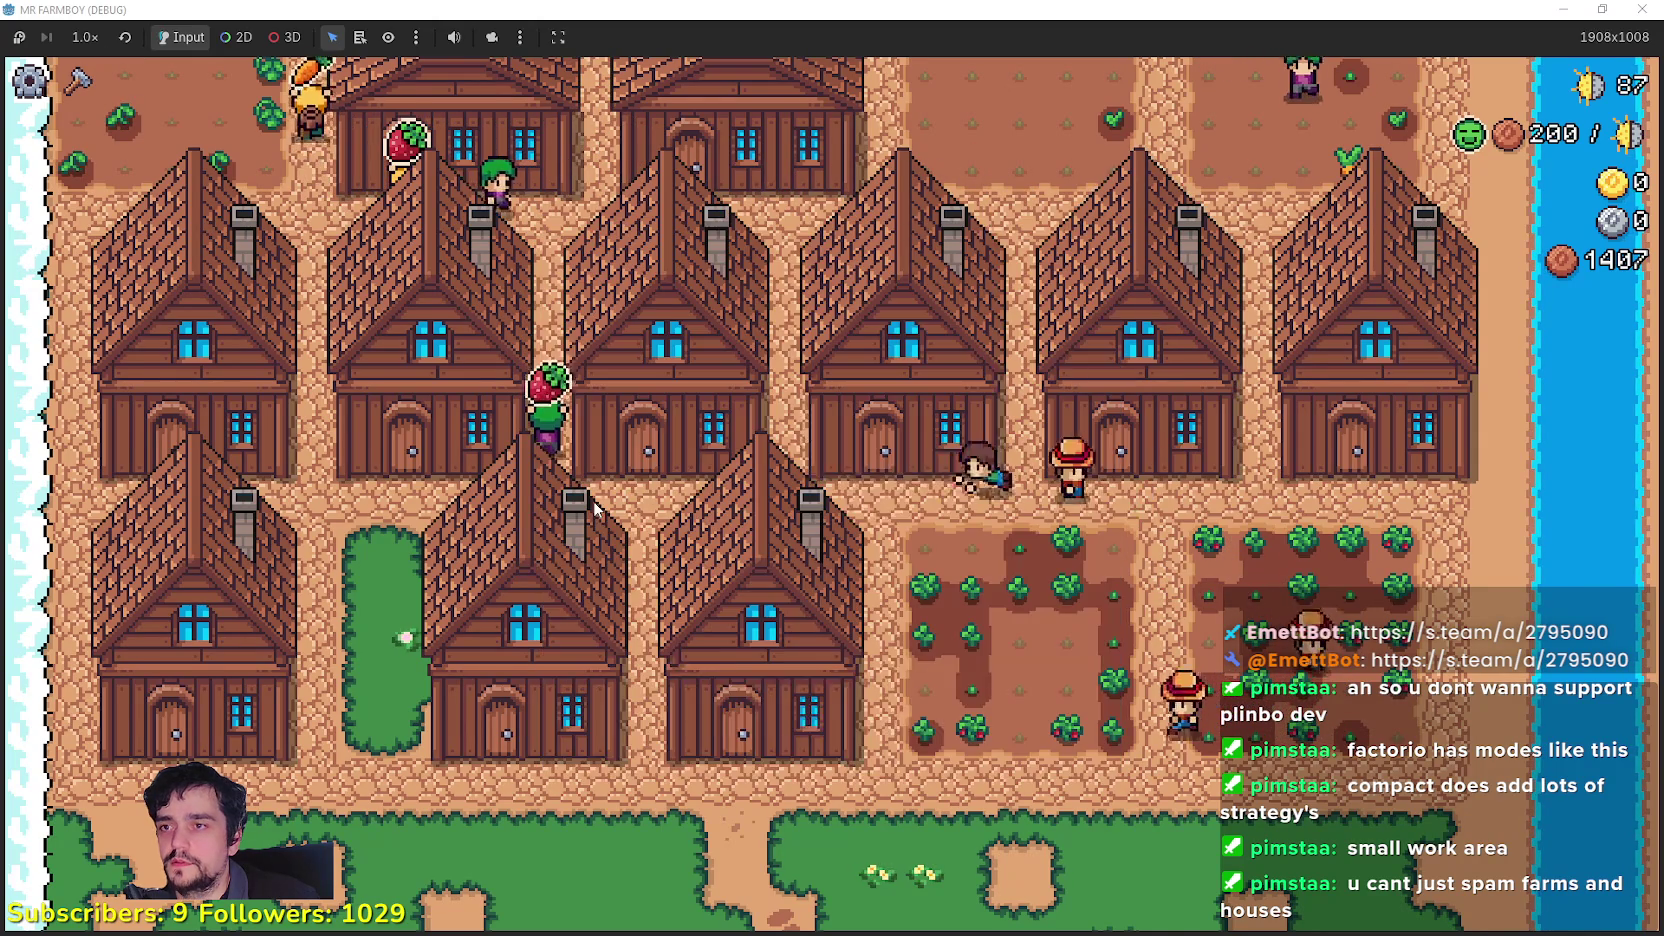
# Step: Walk north and pick Green Tomato seeds in the crafting list
pyautogui.press('w')
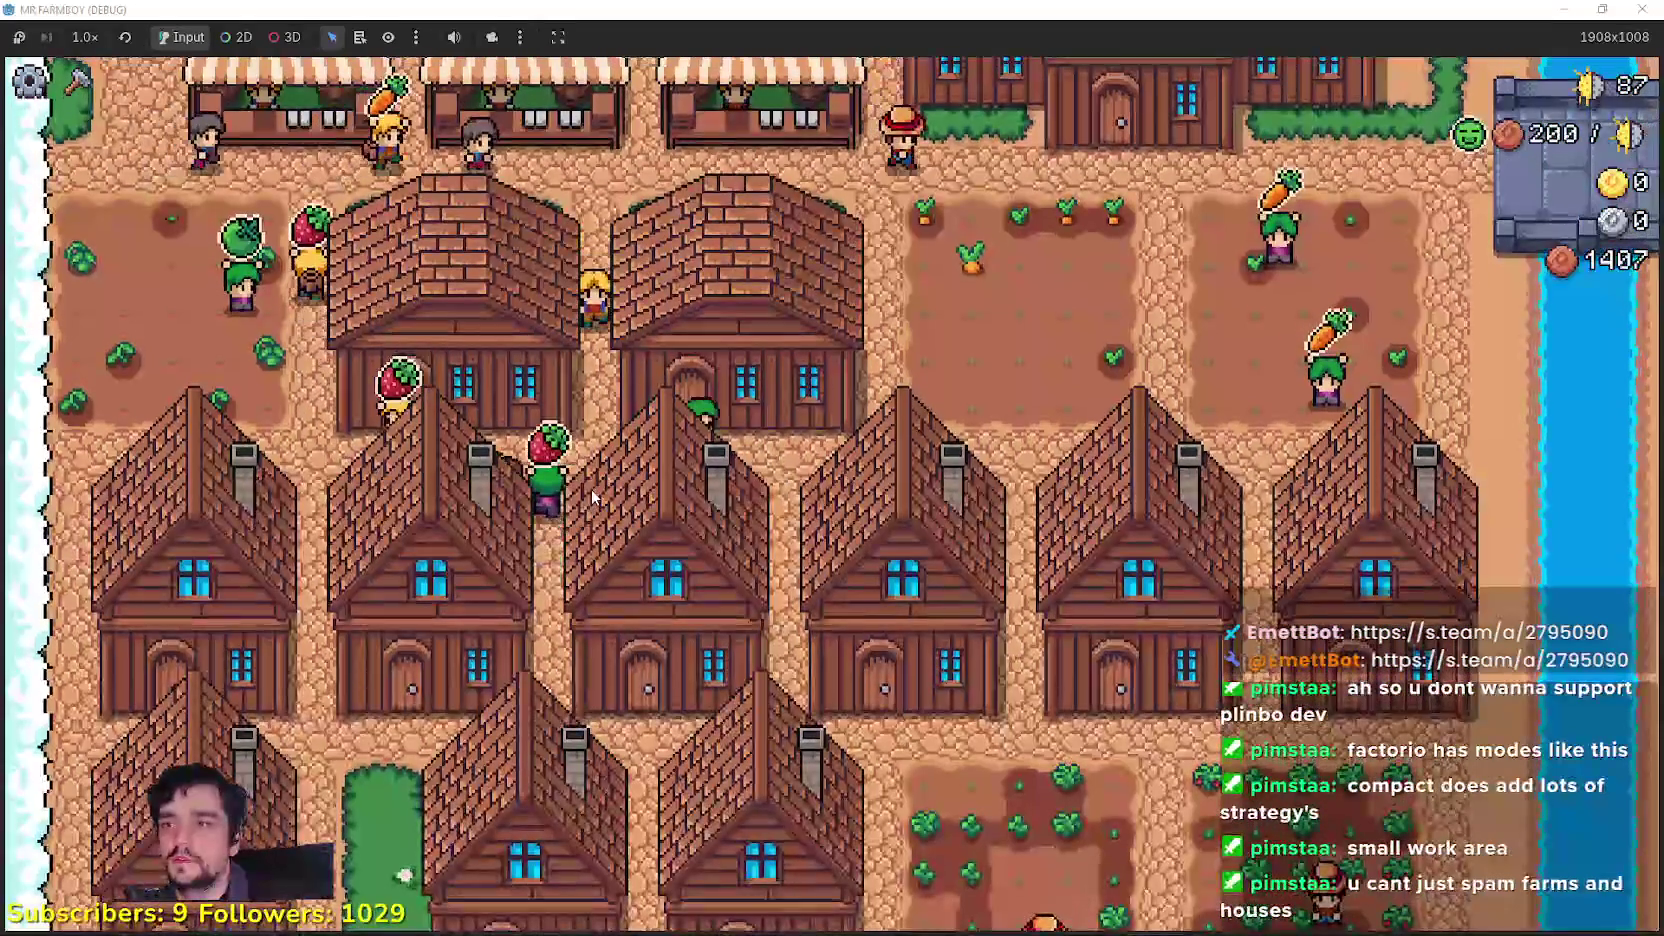
pyautogui.press('w')
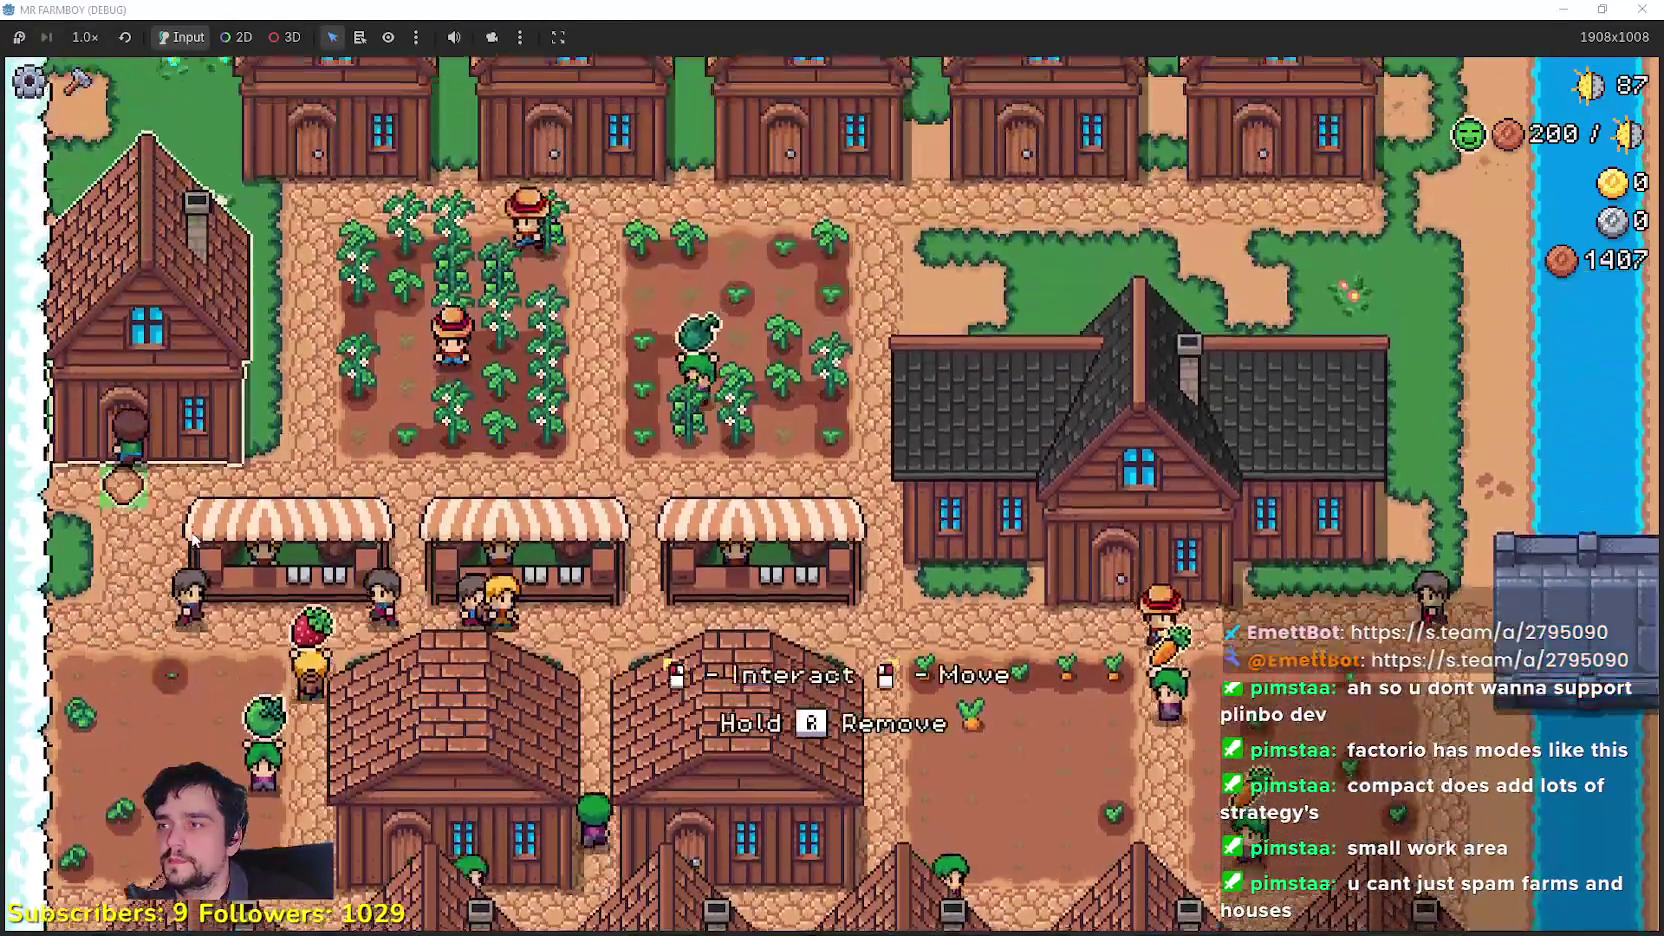
pyautogui.click(193, 538)
# Step: Select Grass Tile under Land and start laying grass across the dirt field
pyautogui.press('e')
pyautogui.press('s')
pyautogui.press('c')
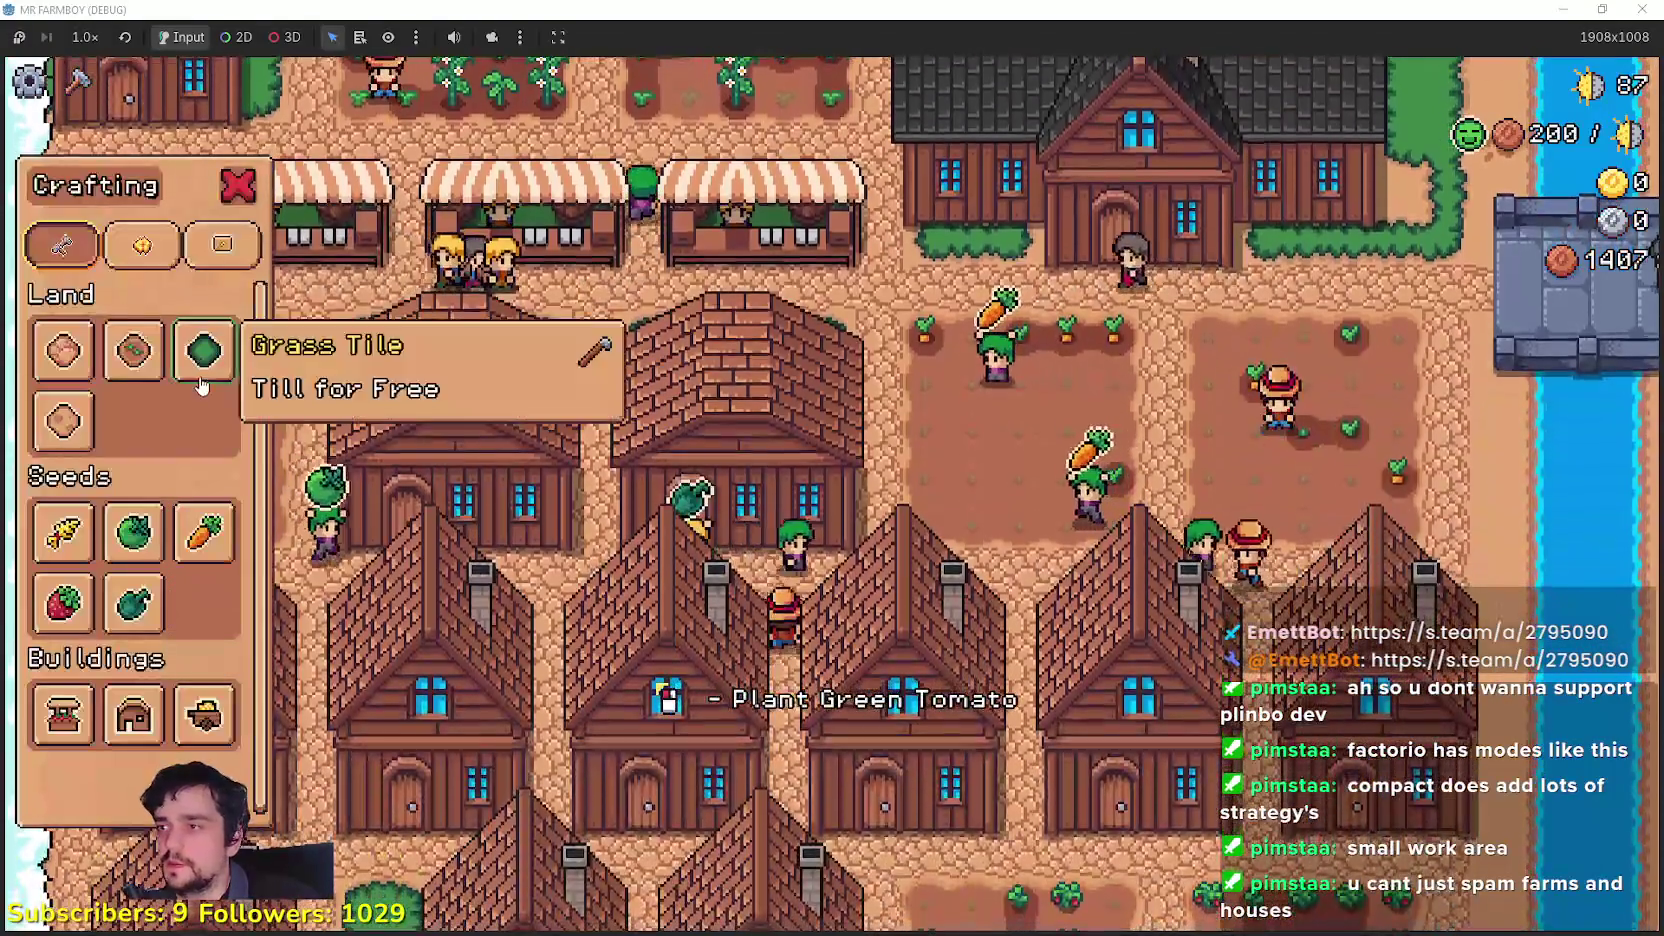
pyautogui.click(204, 350)
pyautogui.scroll(5, 610, 595)
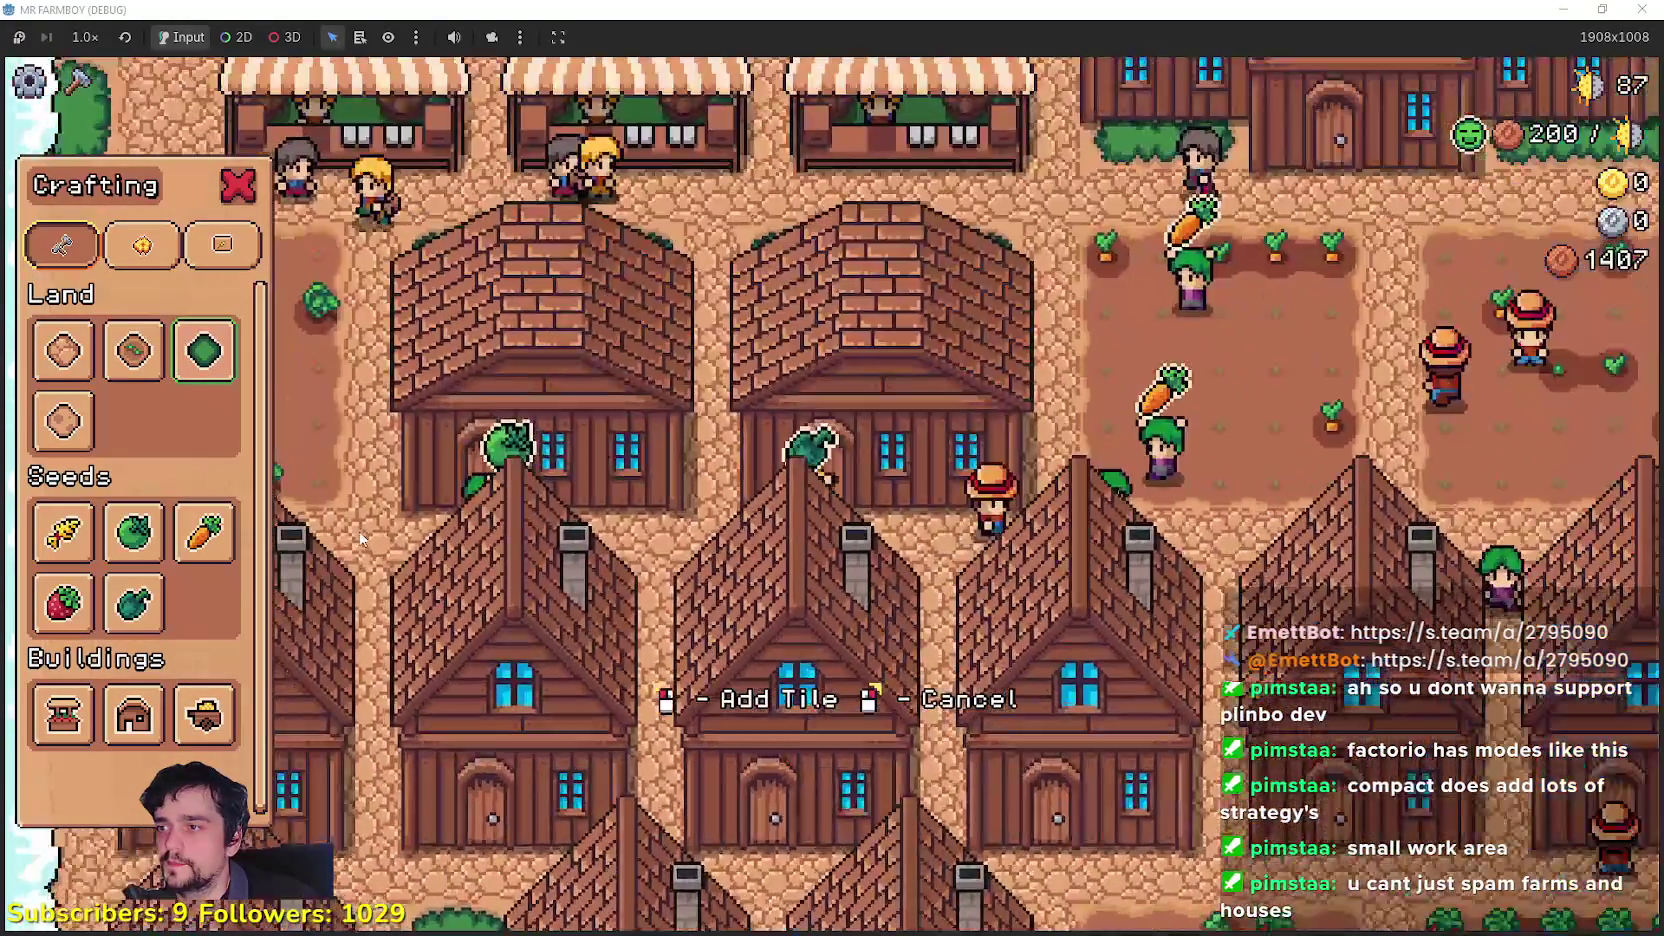
pyautogui.press('d')
pyautogui.press('a')
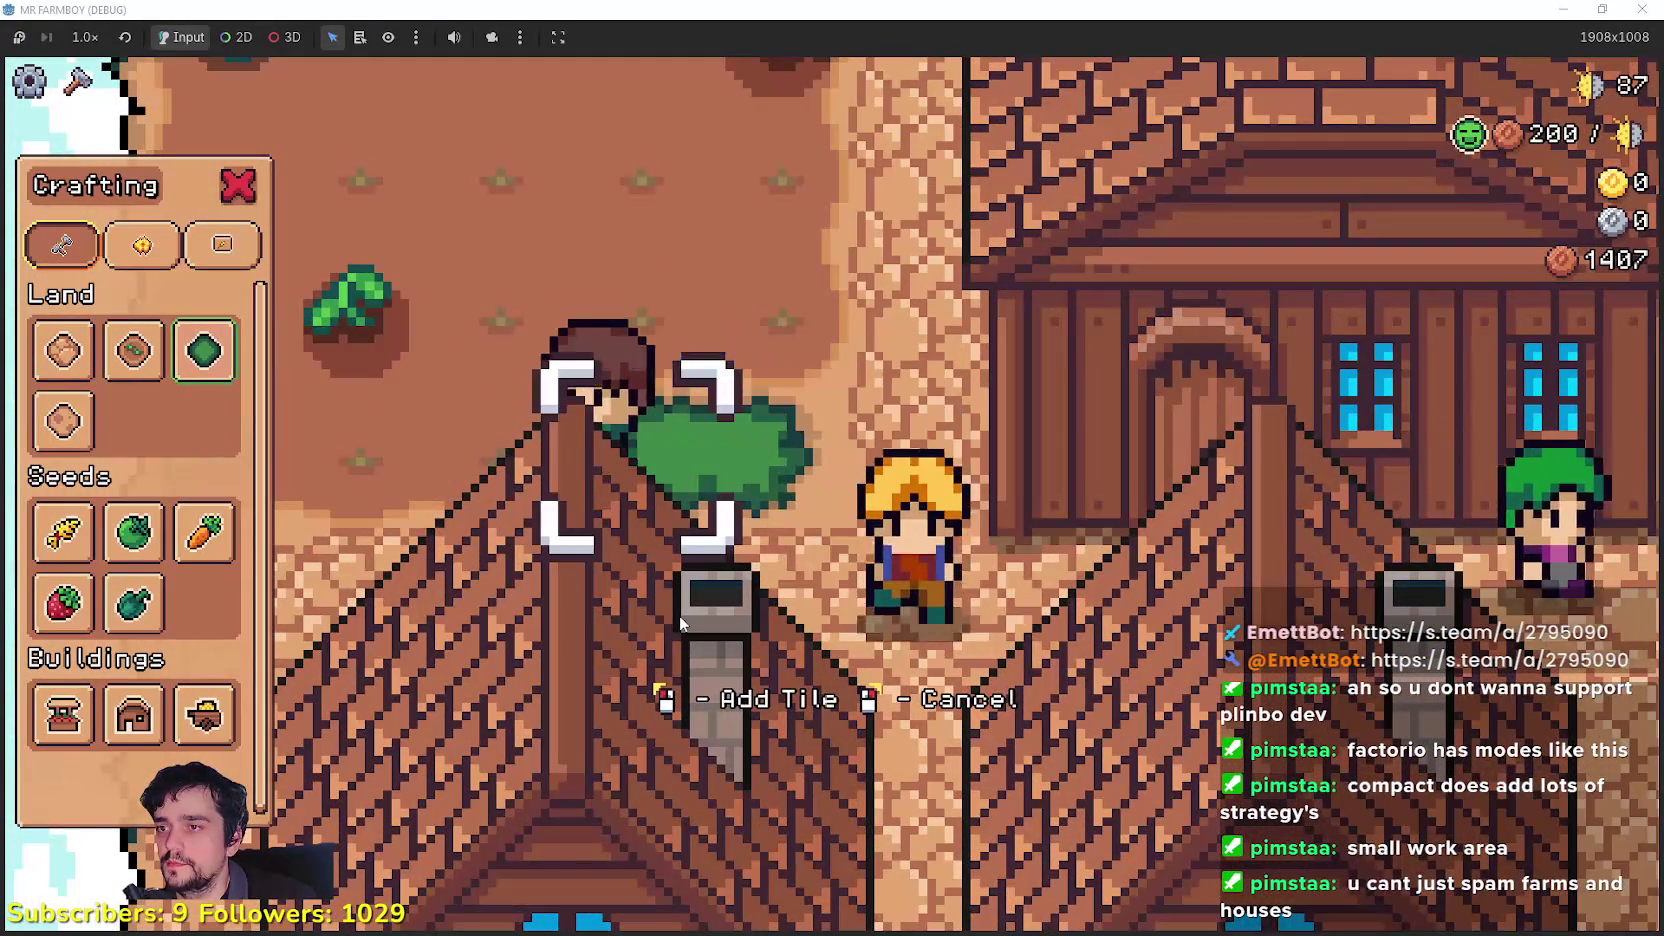
pyautogui.press('a')
pyautogui.press('w')
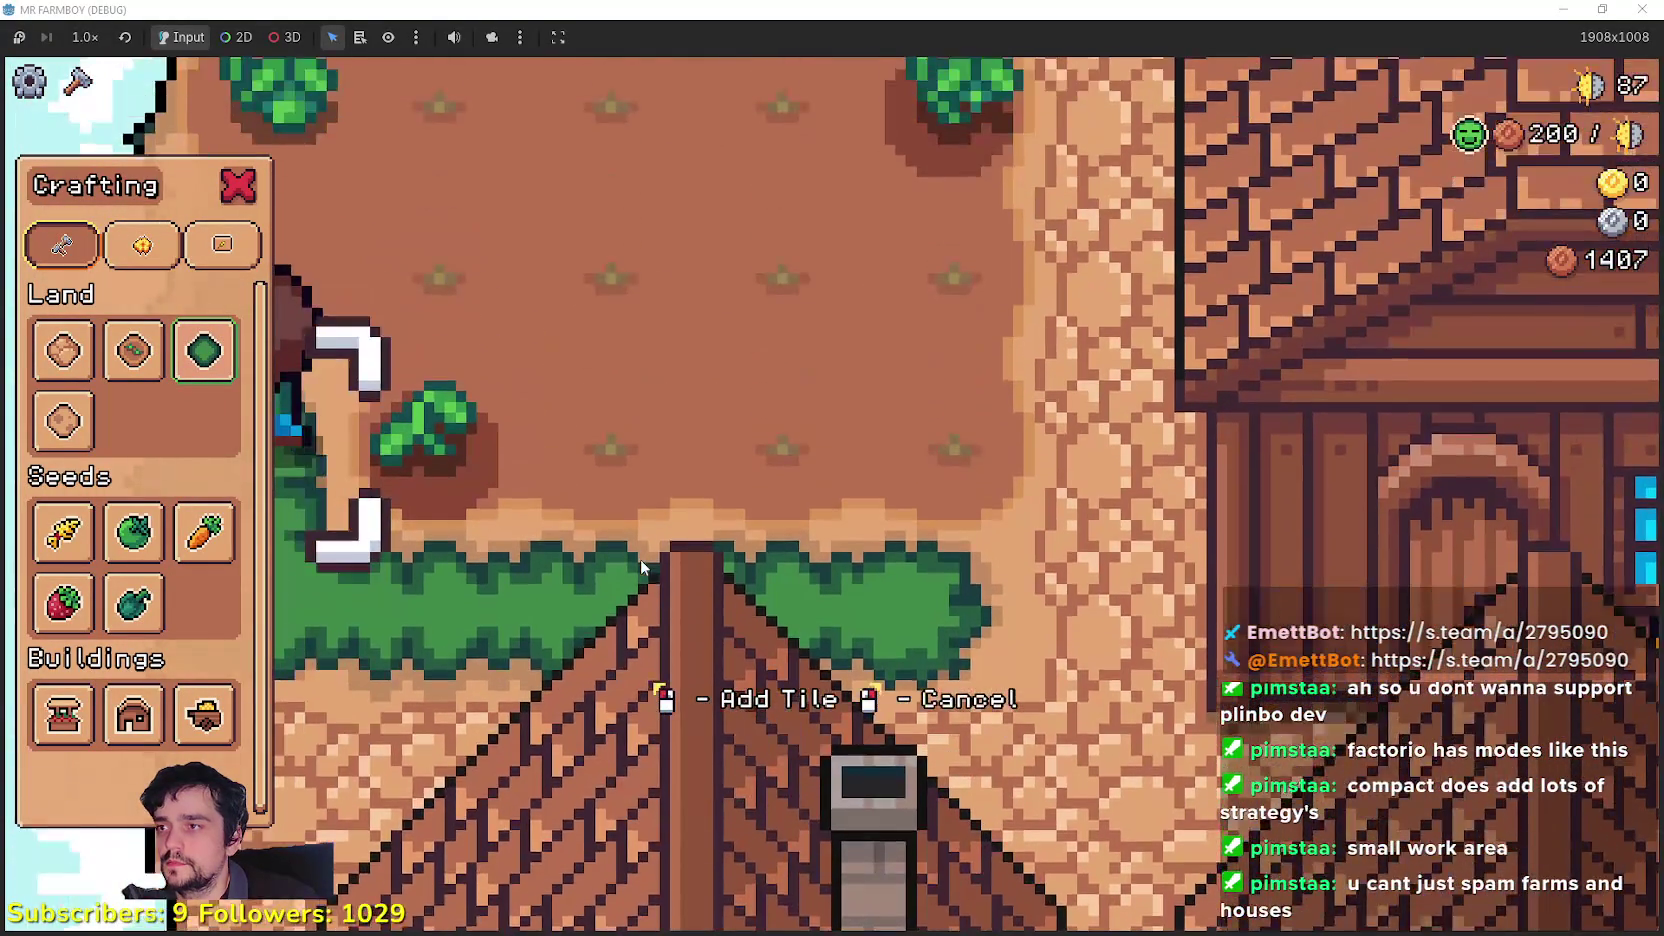
pyautogui.press('w')
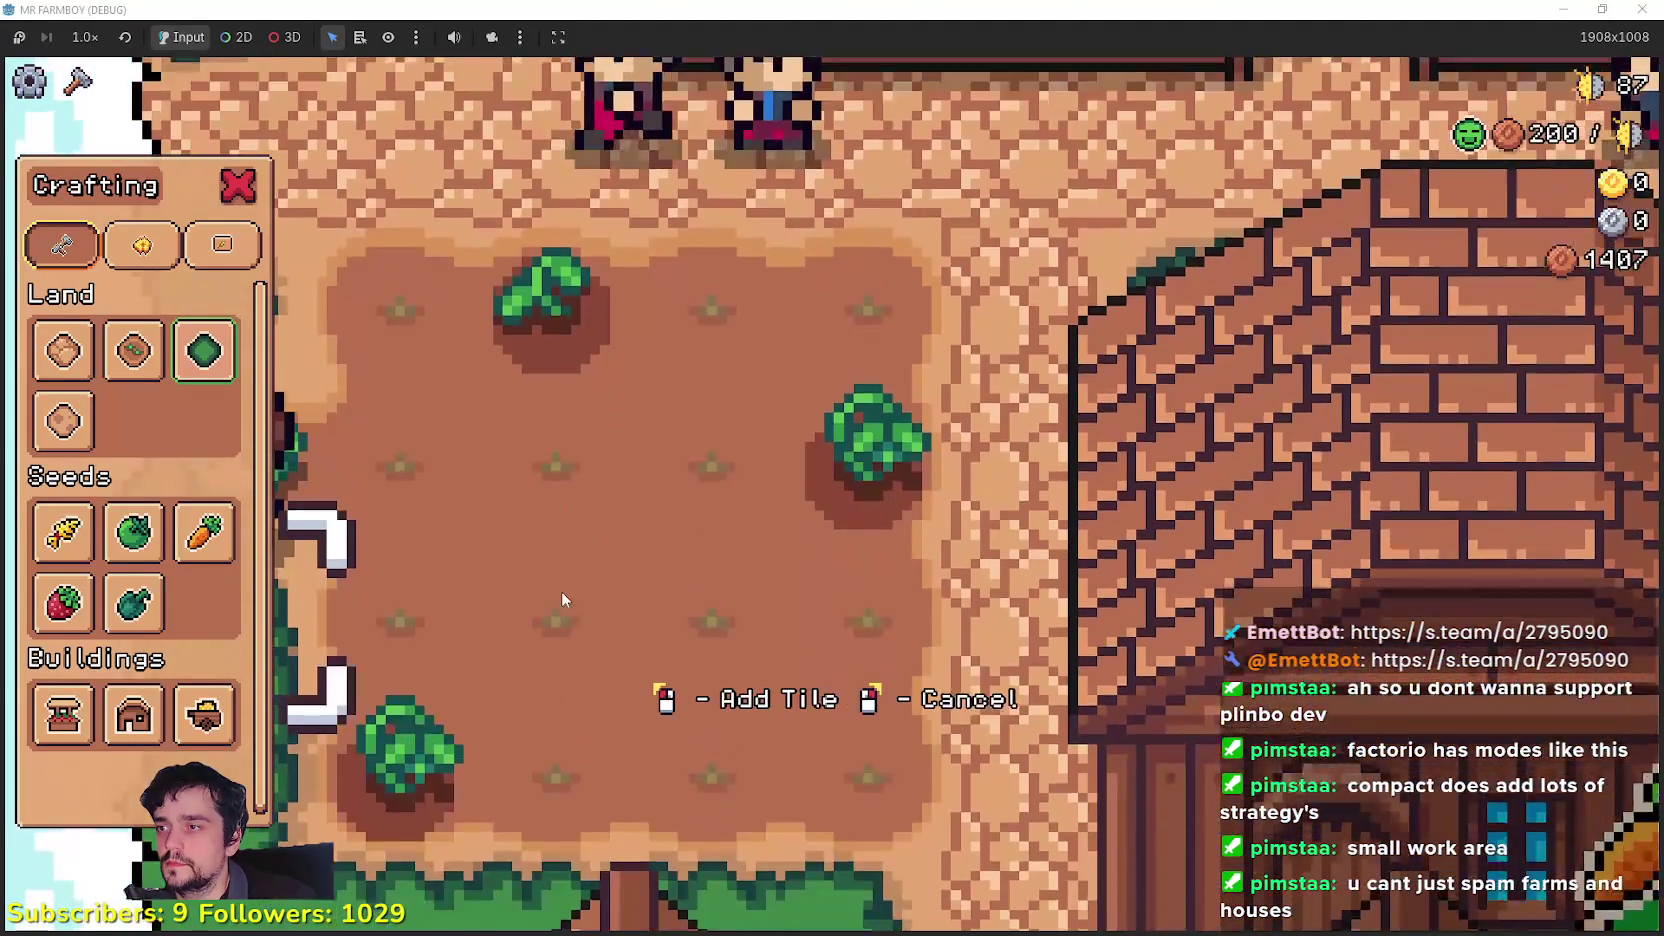
# Step: Lay more grass tiles up the field and beside the path, then close Crafting
pyautogui.press('w')
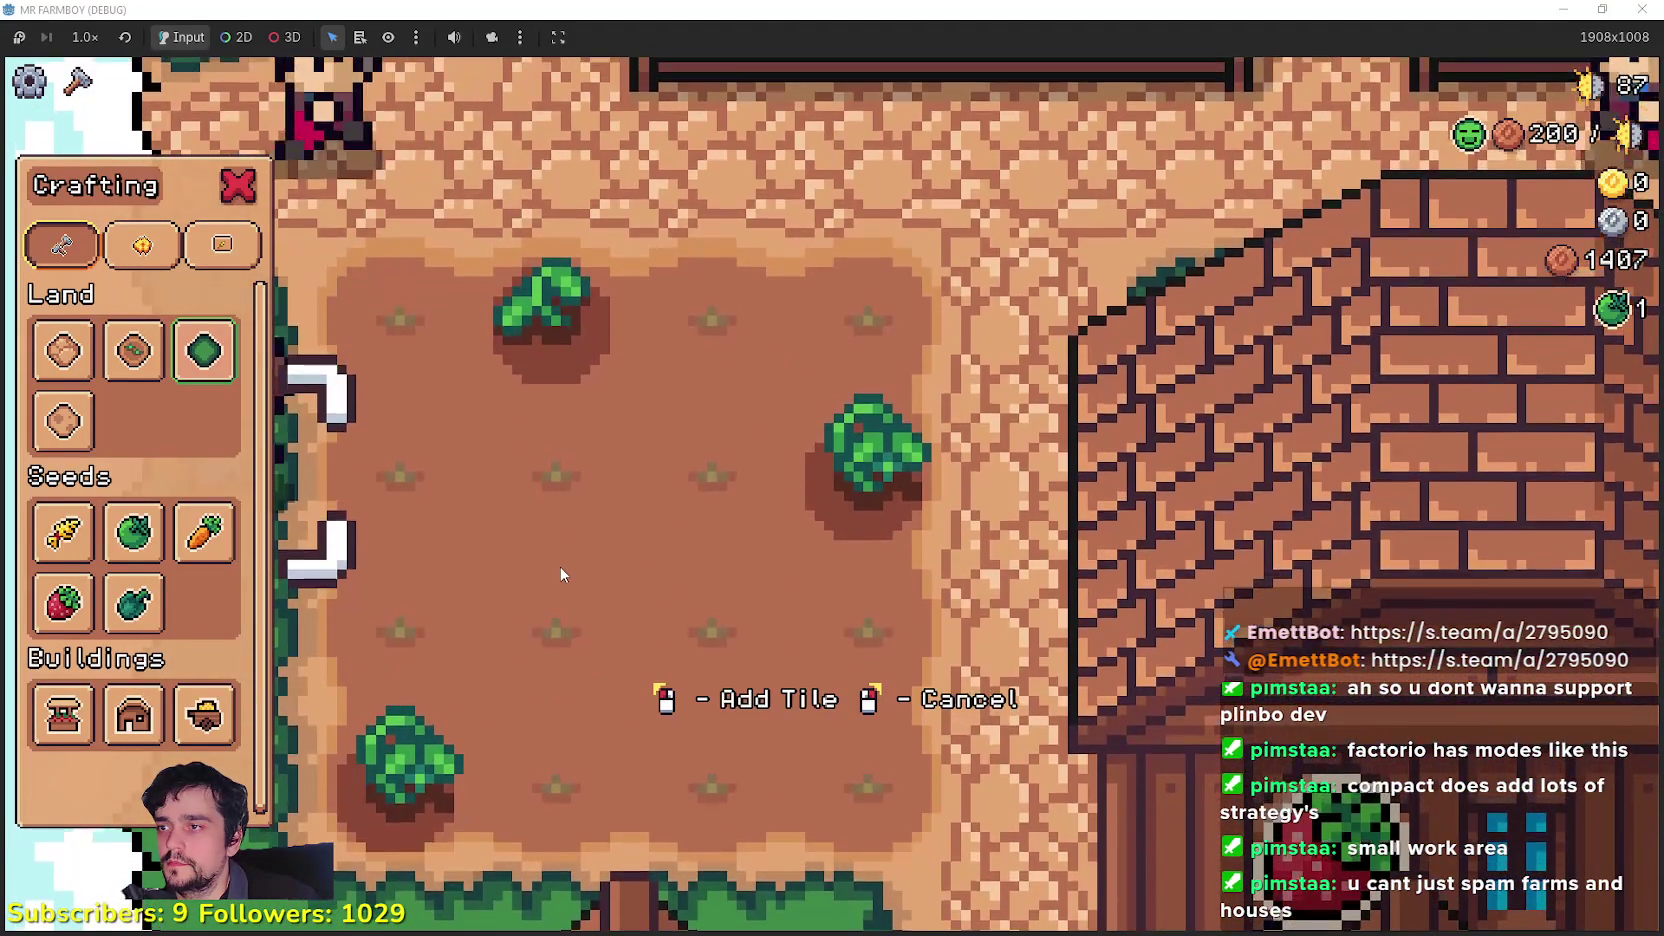
pyautogui.press('w')
pyautogui.press('d')
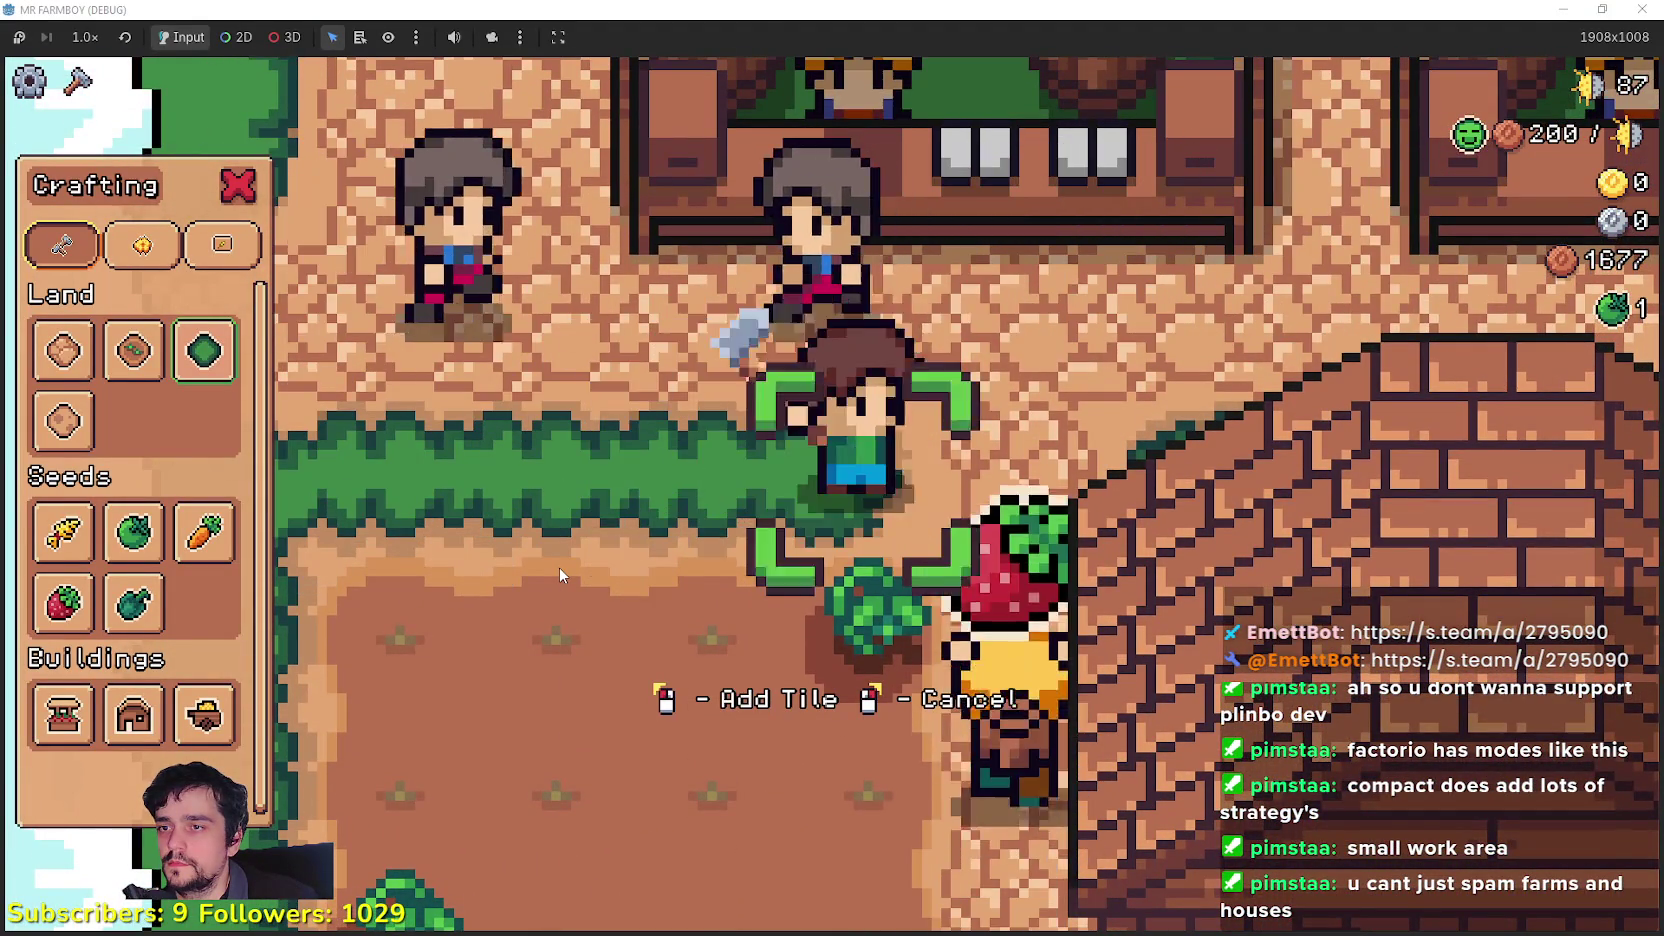
pyautogui.press('w')
pyautogui.press('d')
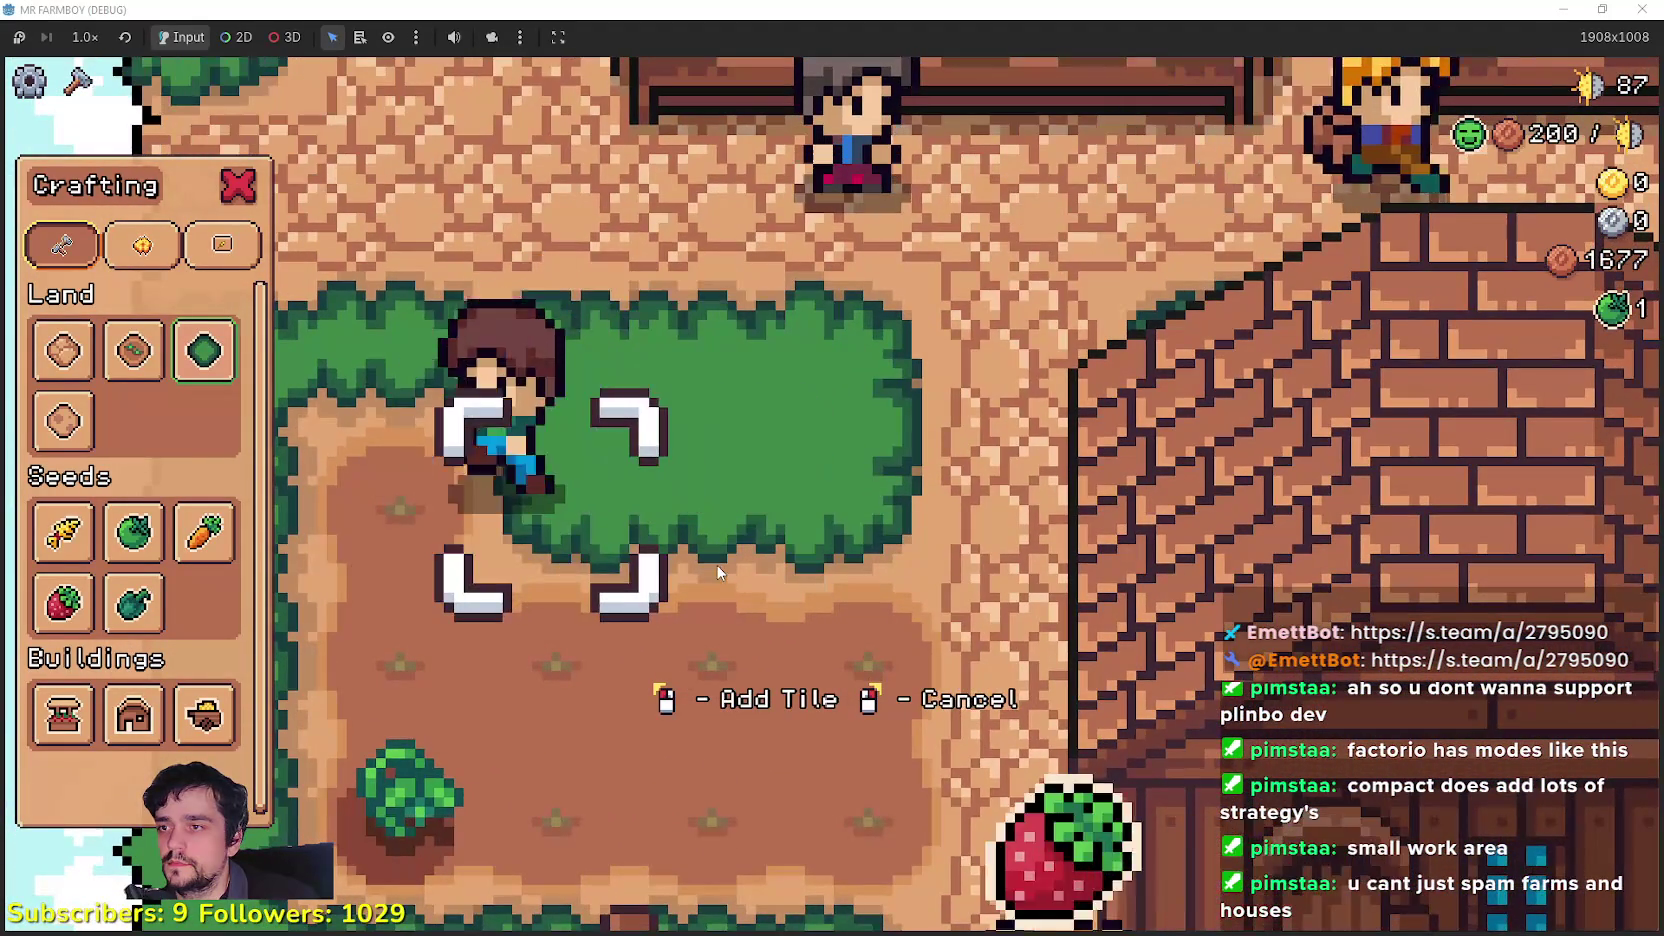
pyautogui.press('a')
pyautogui.press('s')
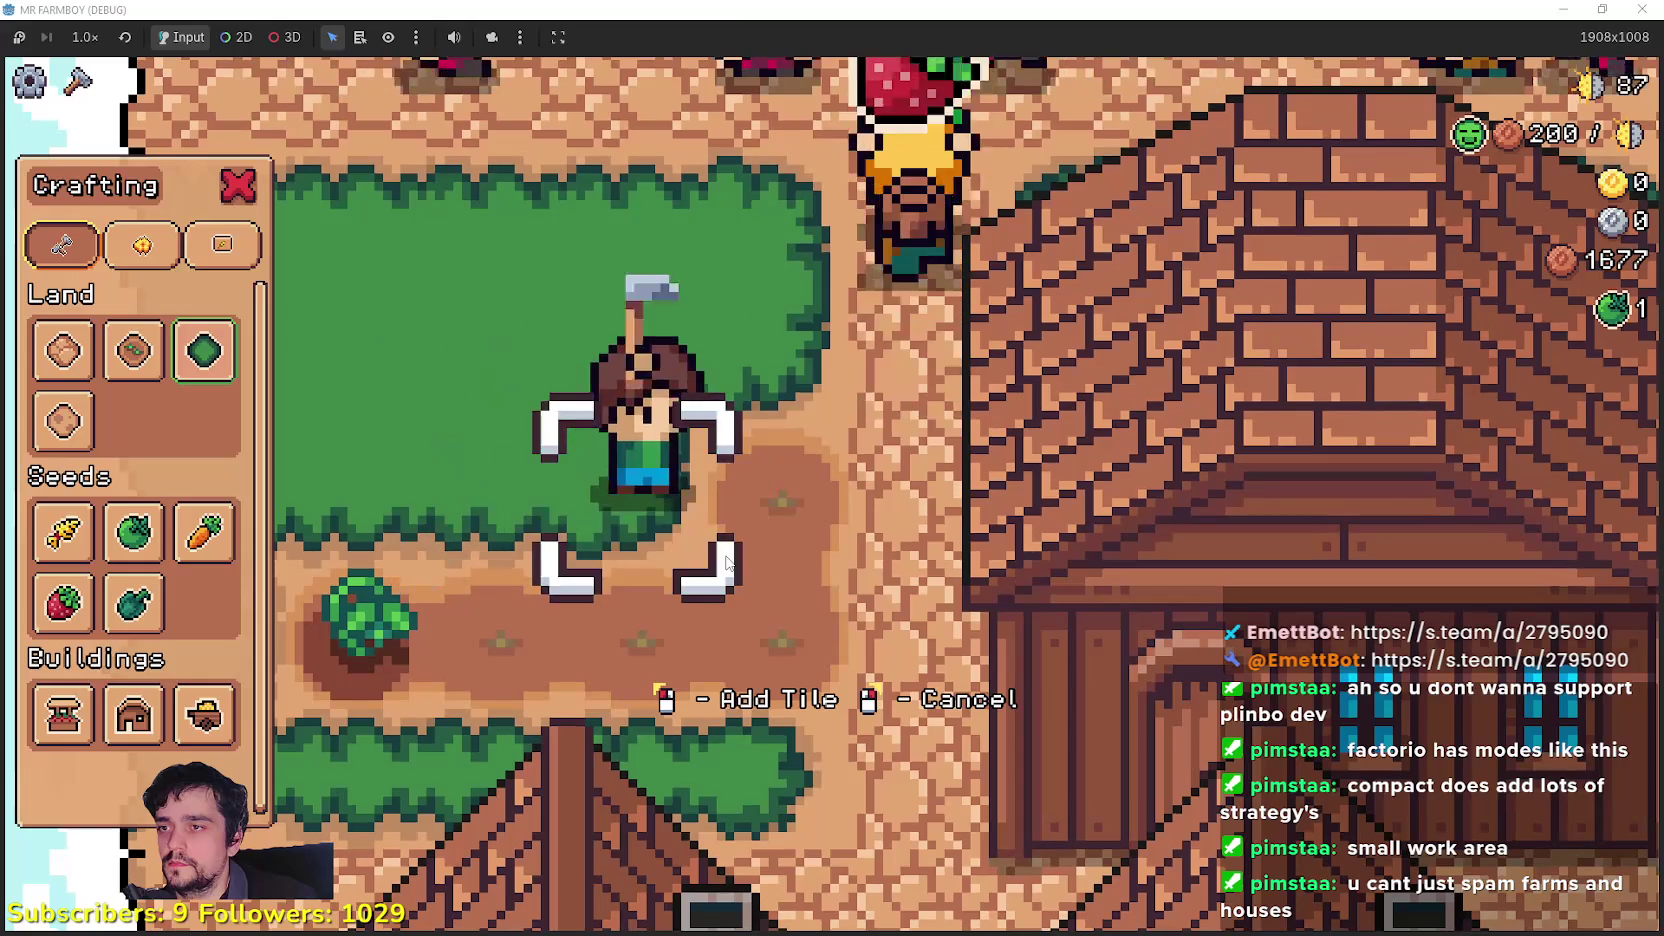
pyautogui.press('s')
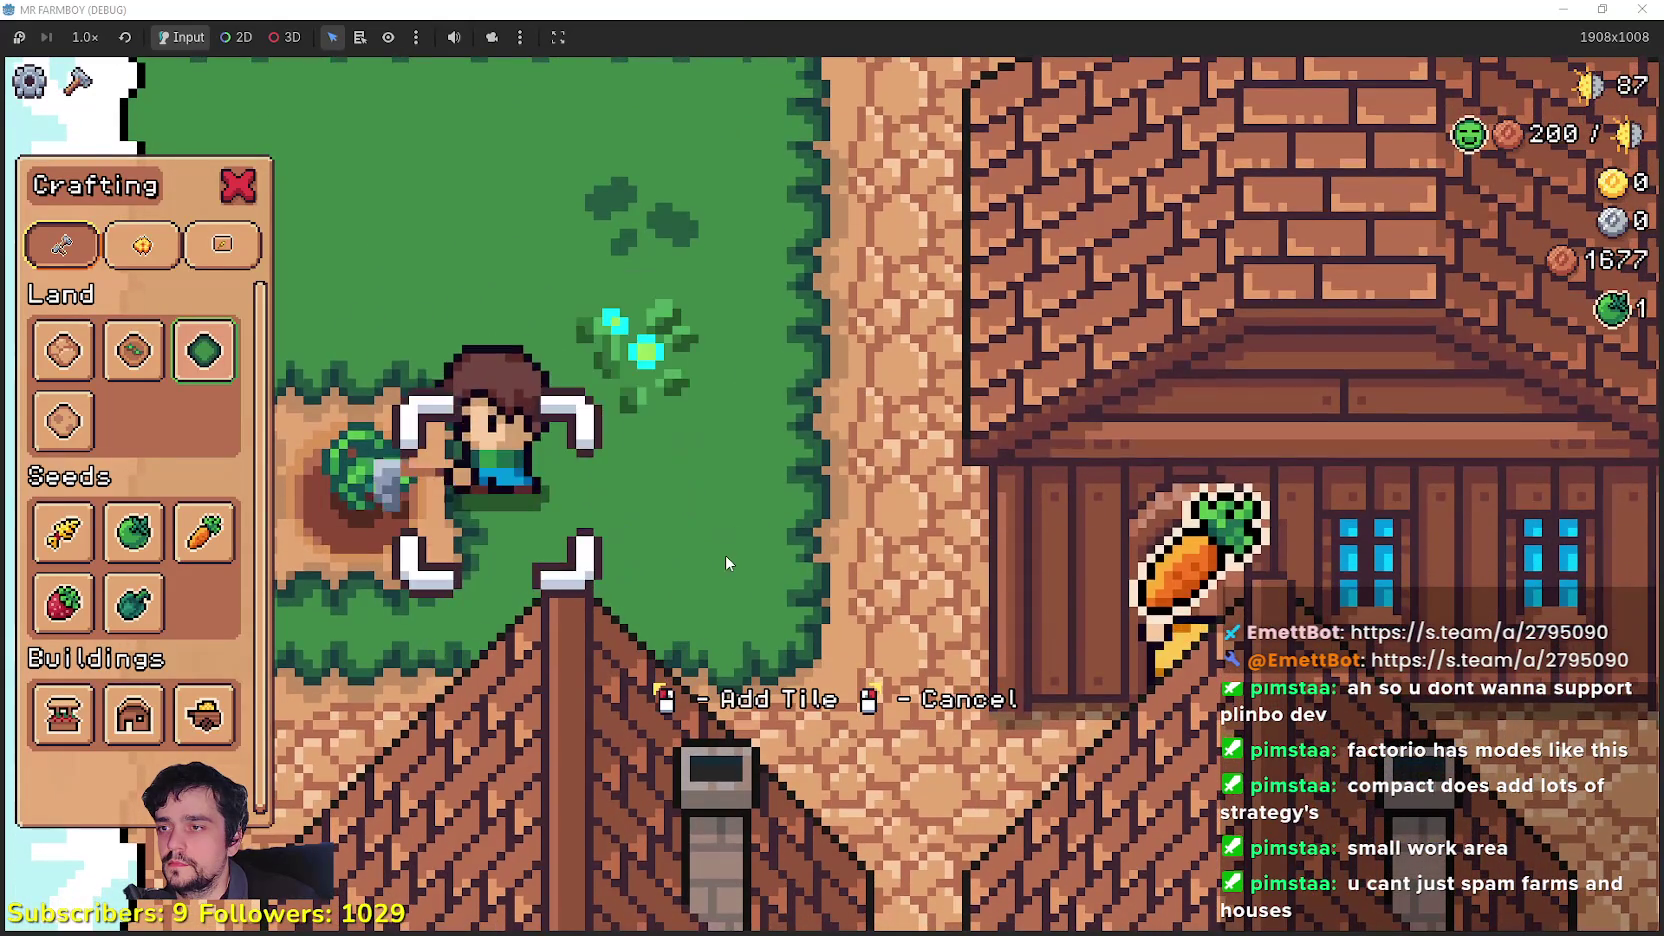
pyautogui.press('Escape')
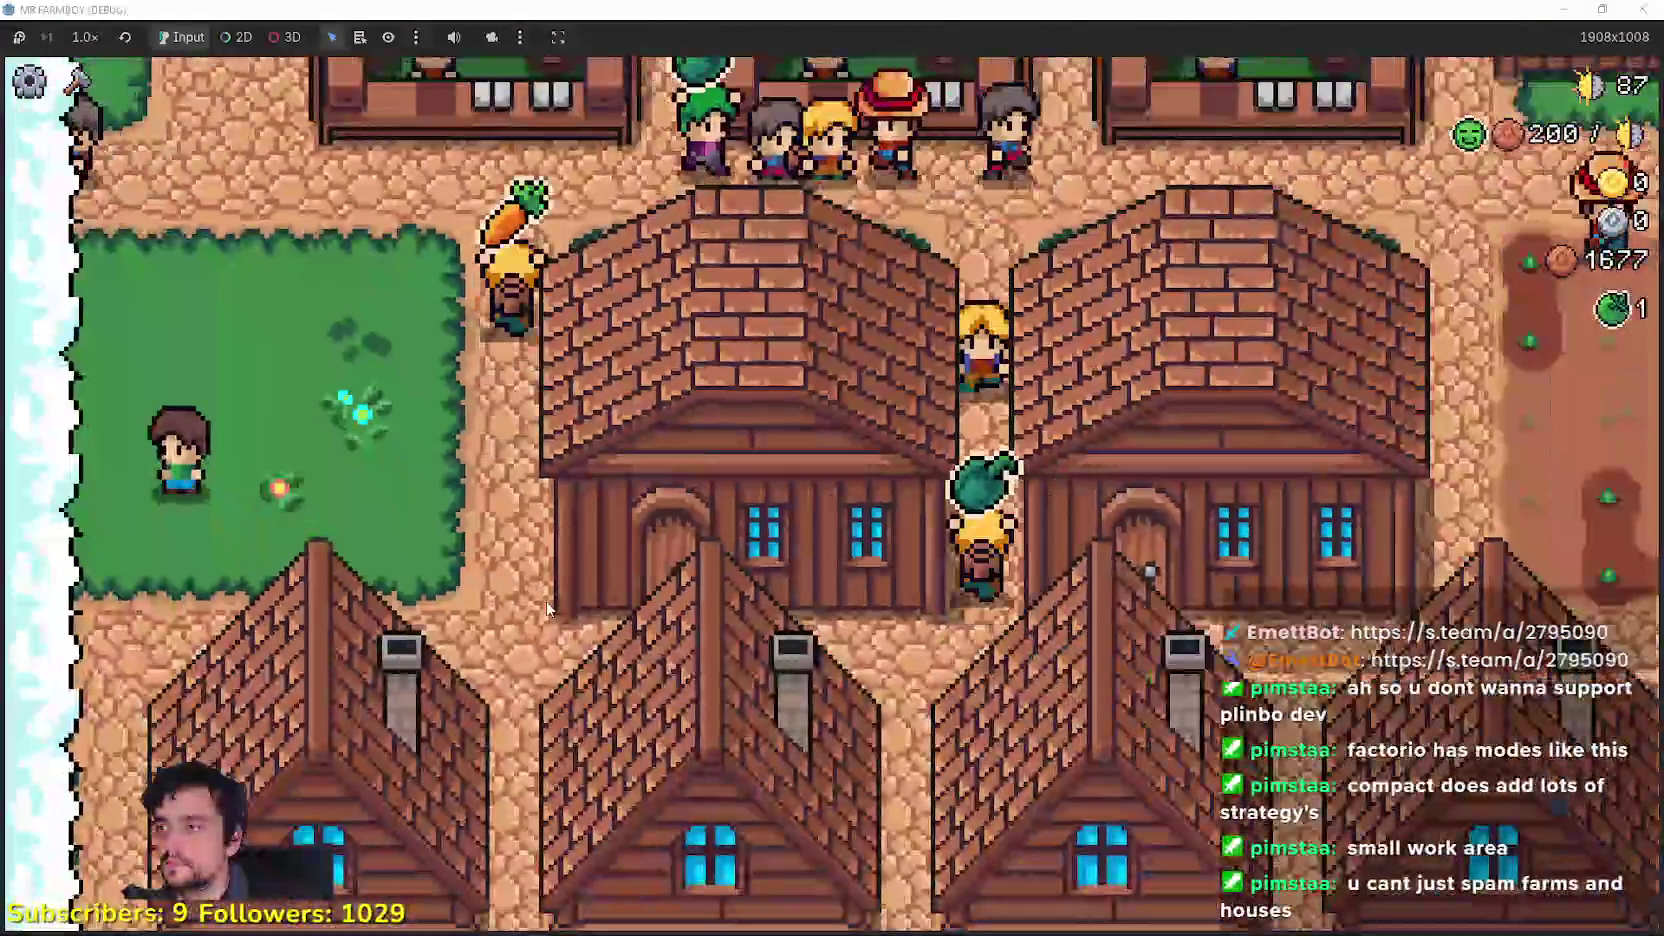
pyautogui.press('w')
pyautogui.press('s')
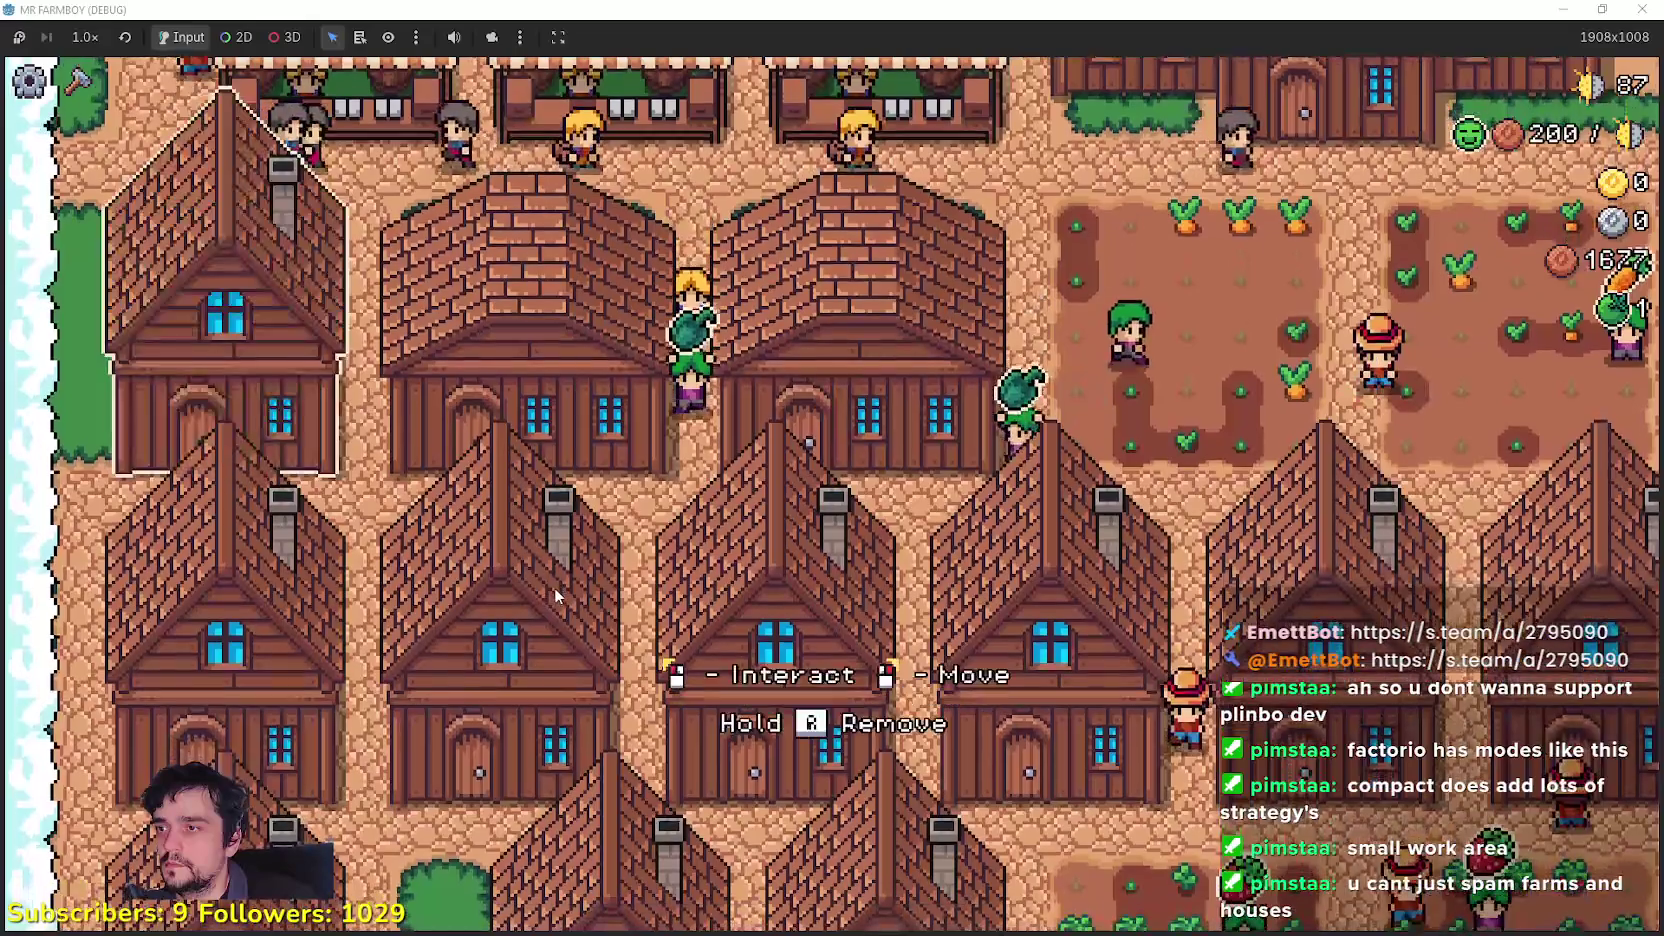
pyautogui.press('s')
pyautogui.press('c')
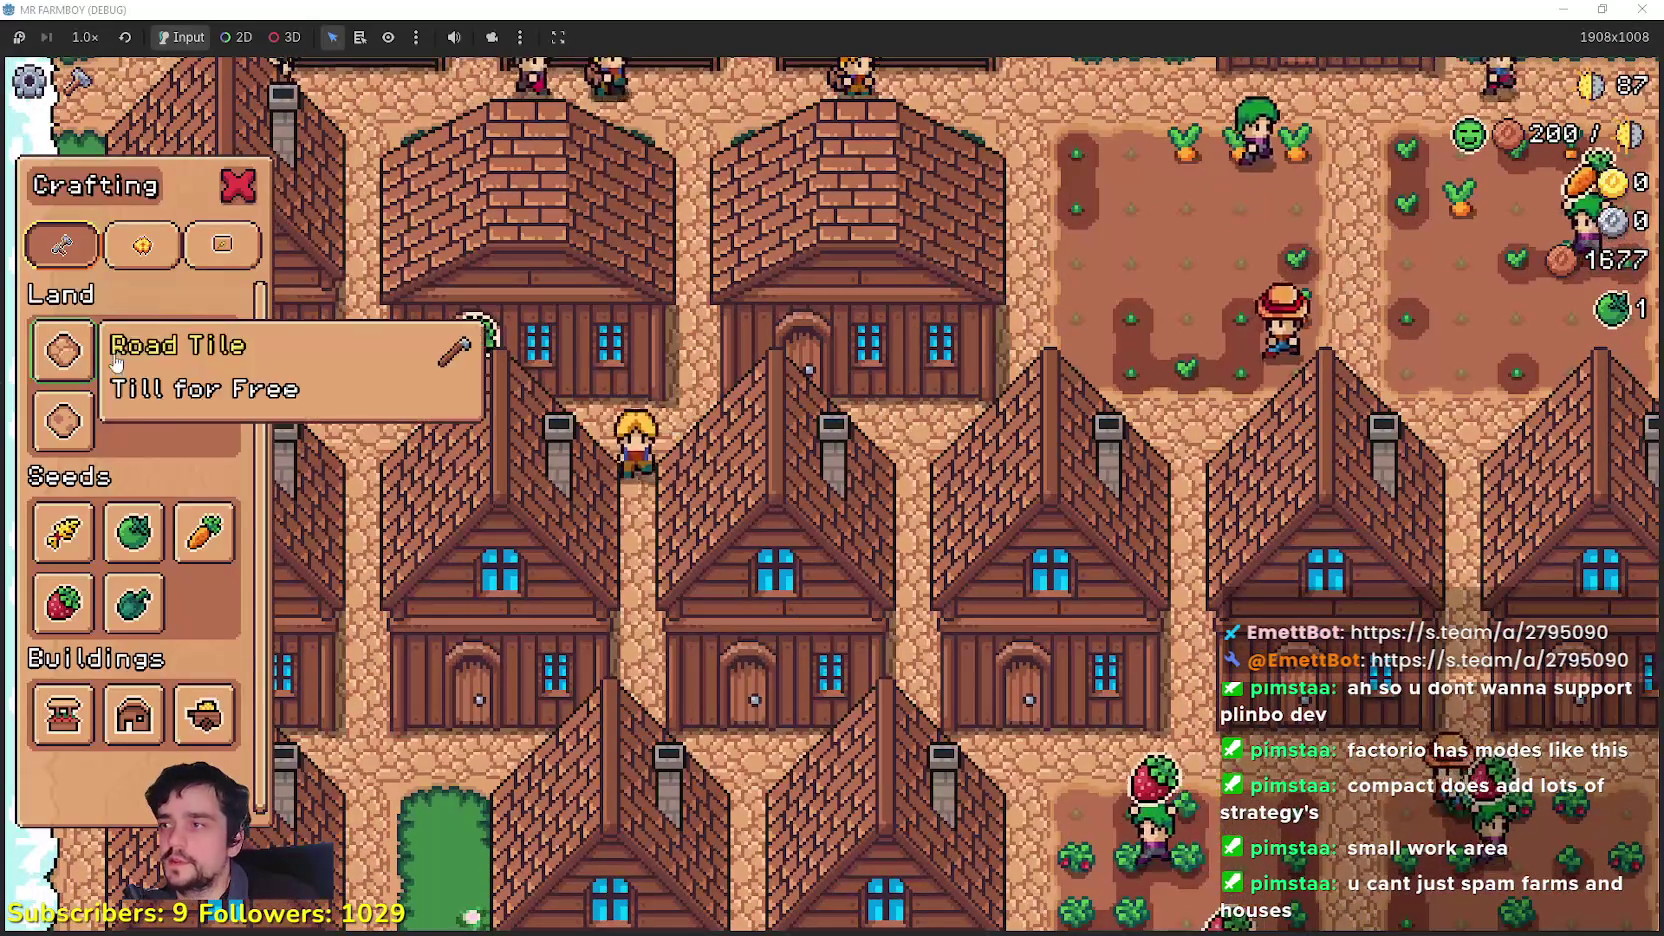
pyautogui.click(62, 350)
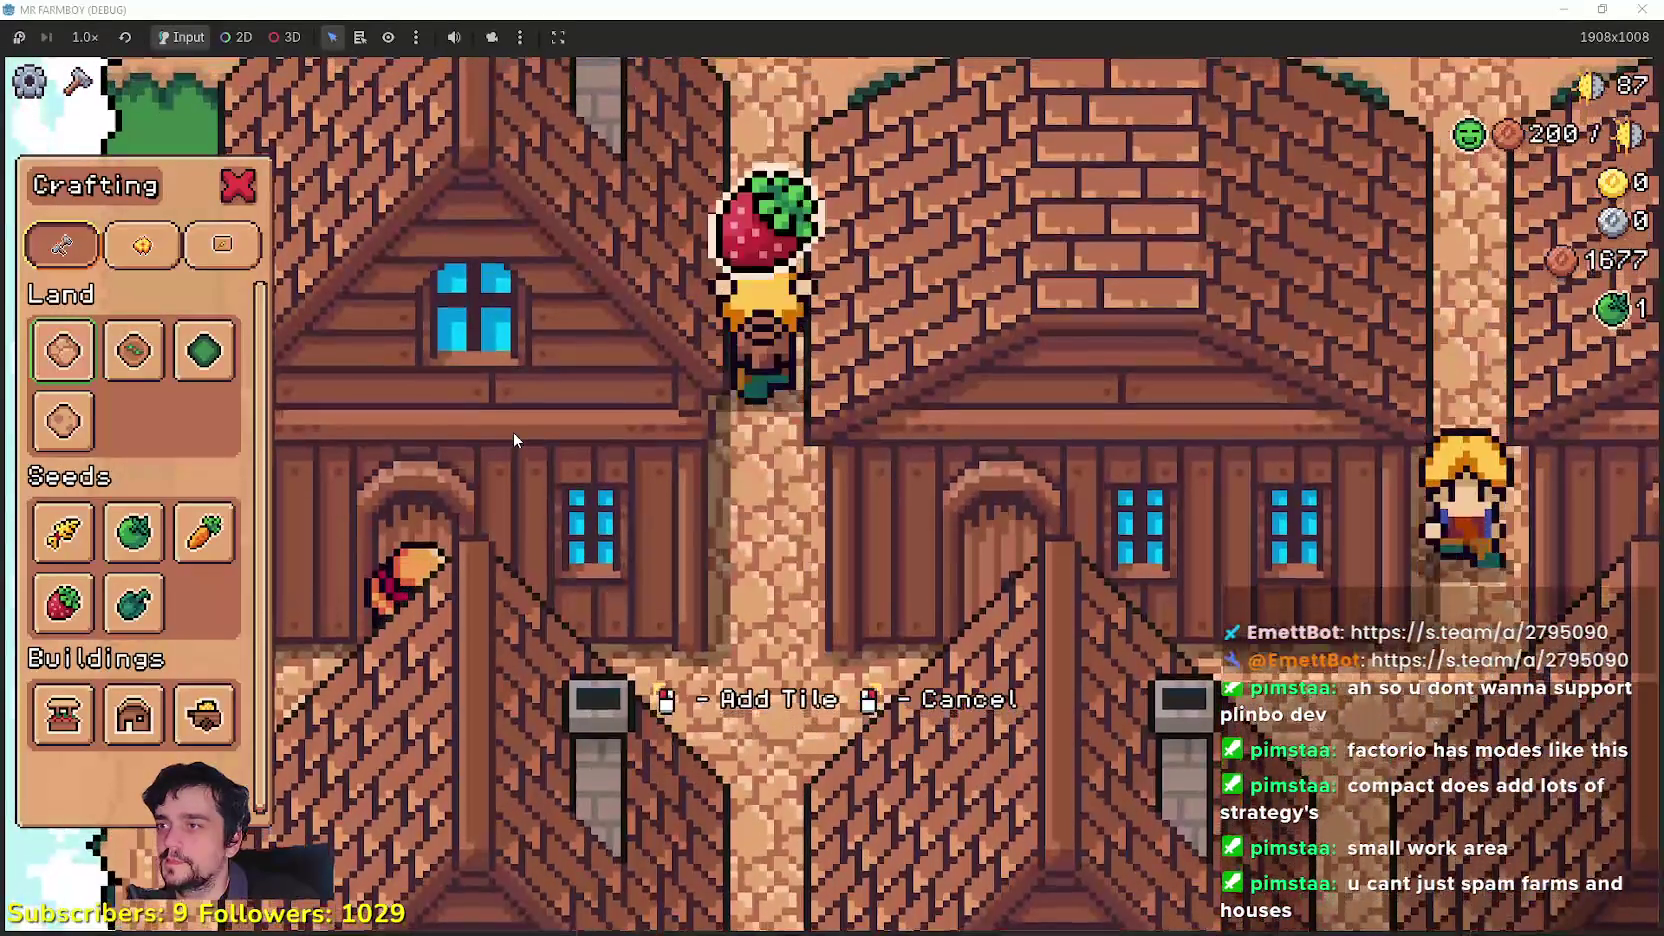
pyautogui.press('w')
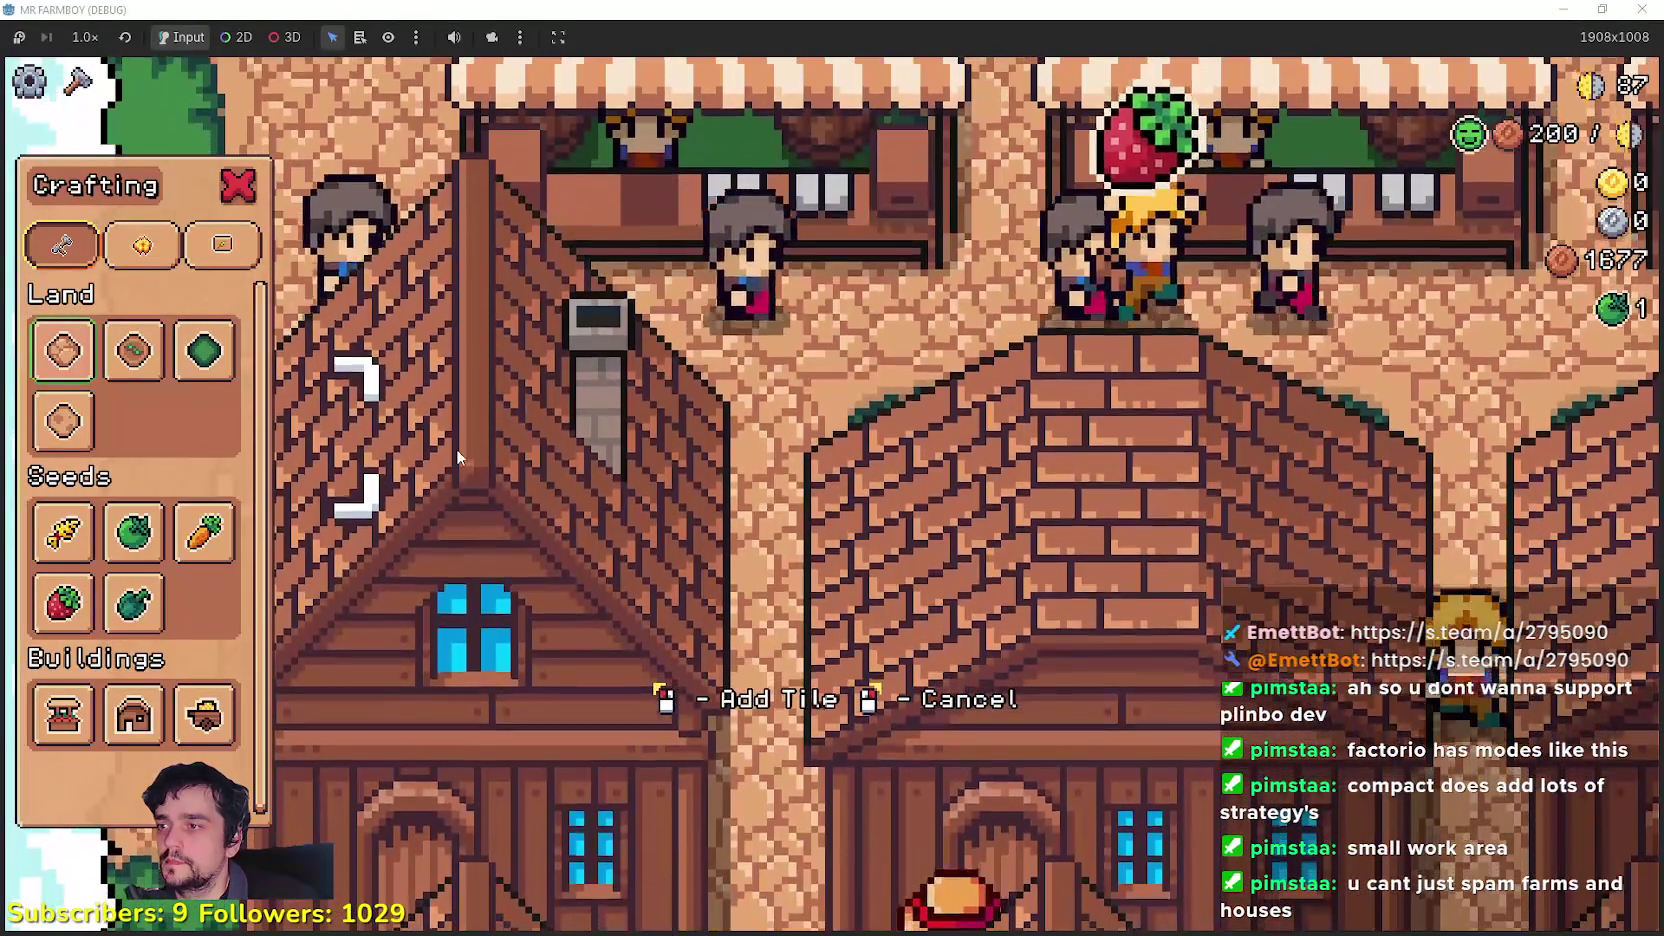
pyautogui.press('s')
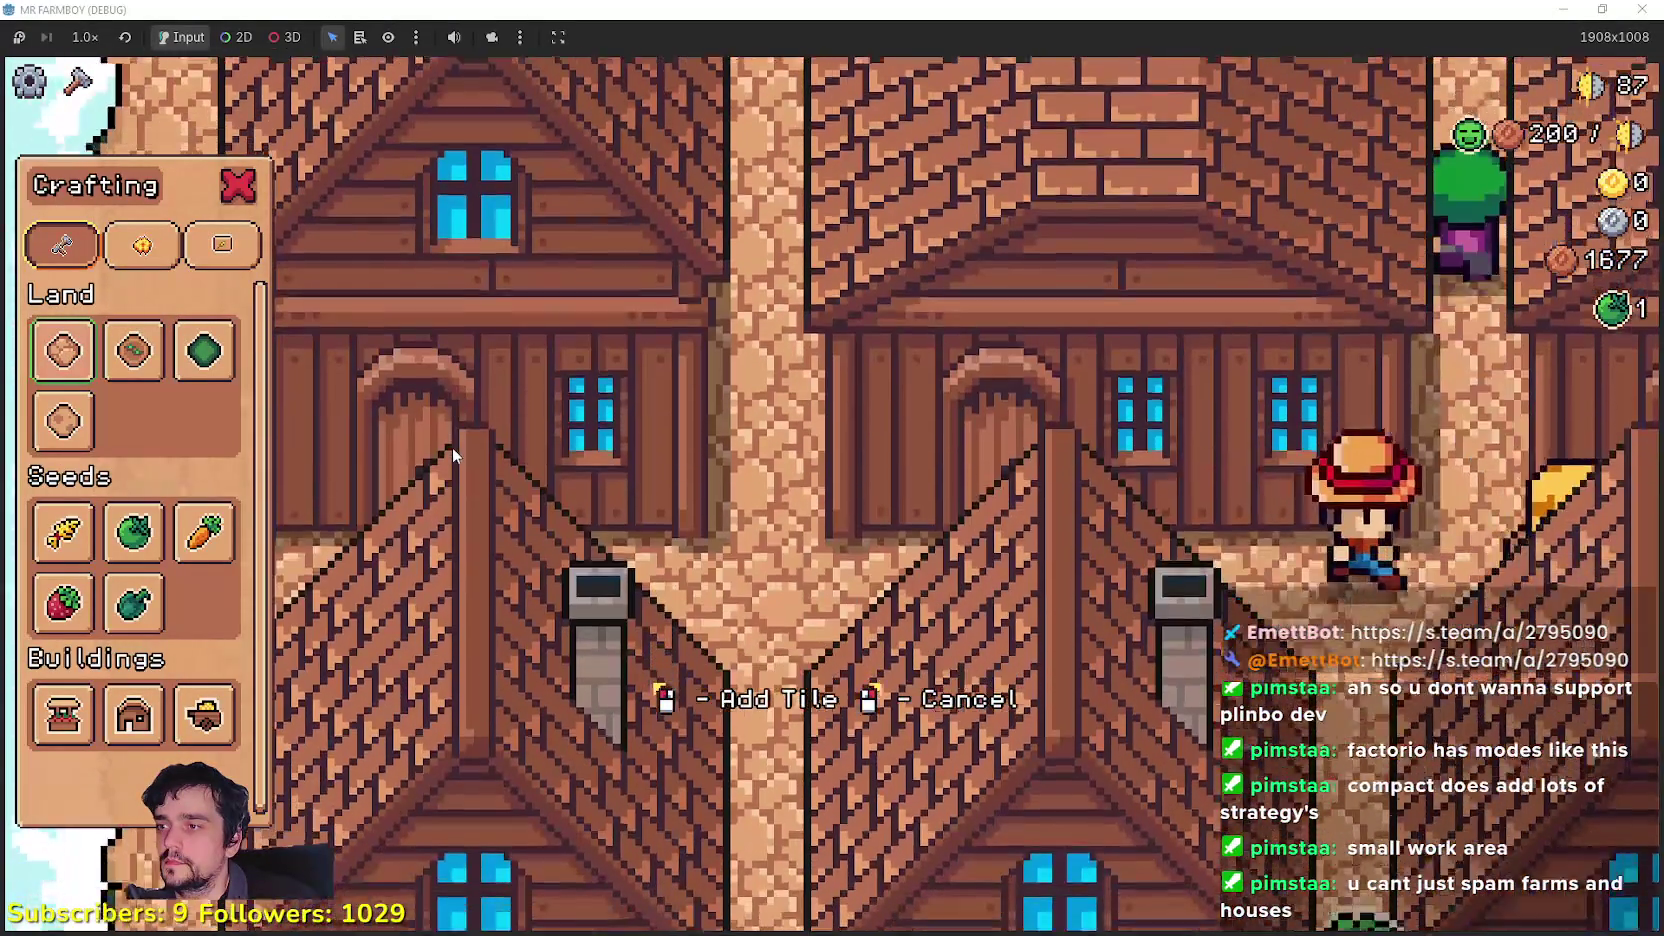
pyautogui.rightClick(471, 445)
pyautogui.click(471, 445)
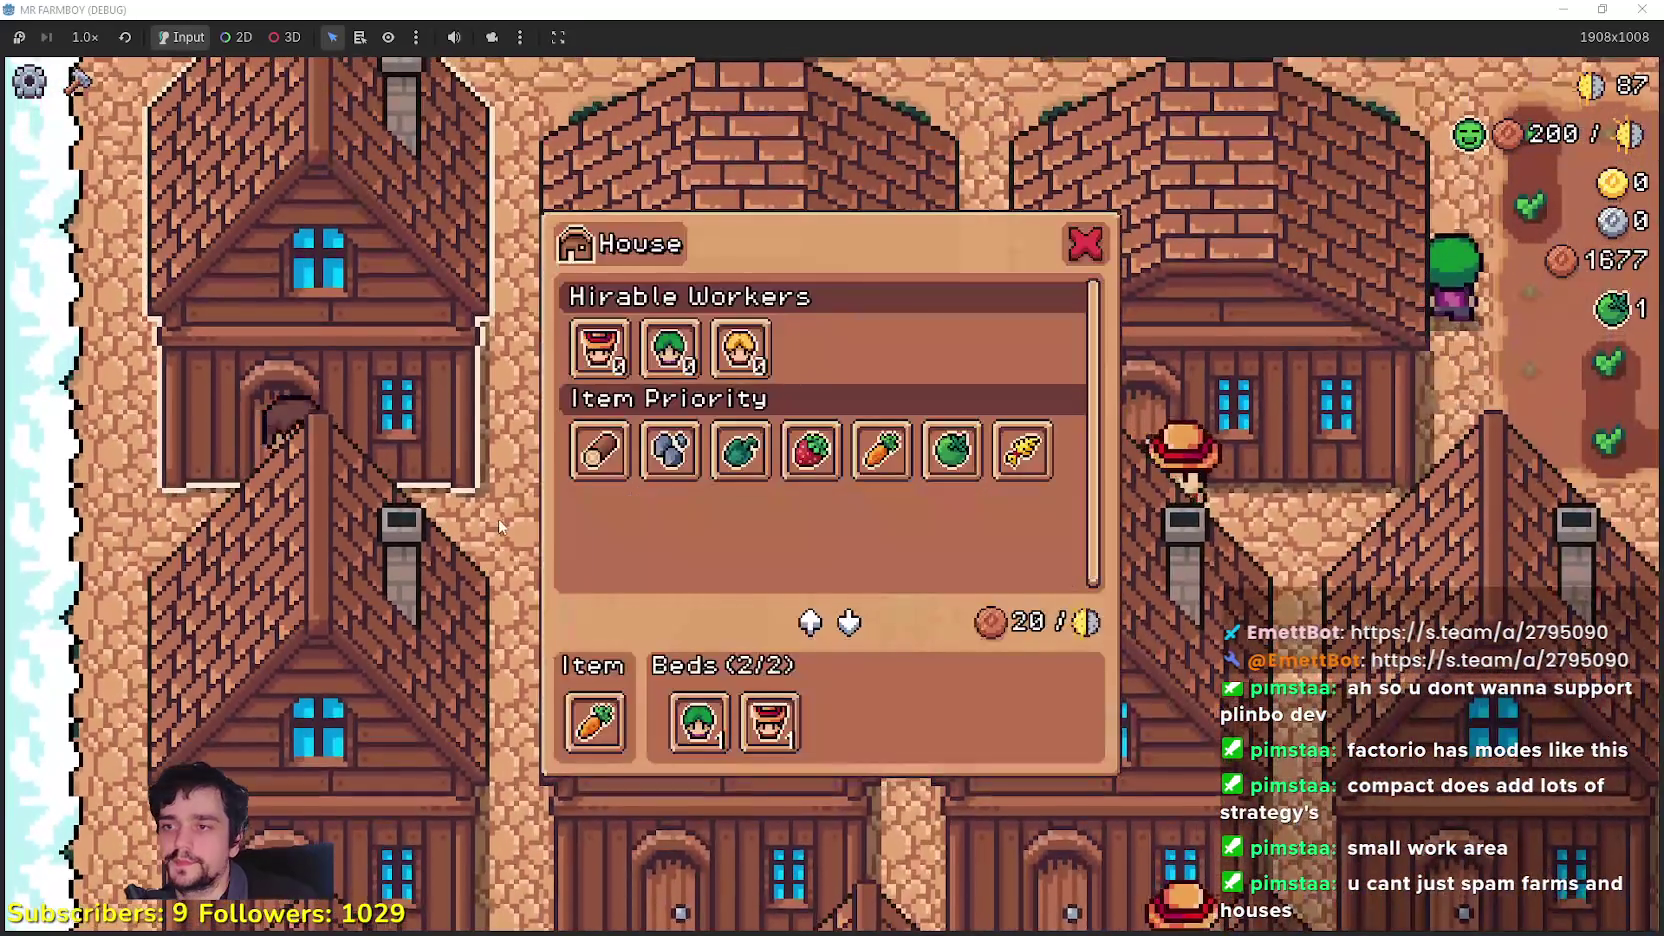
pyautogui.press('w')
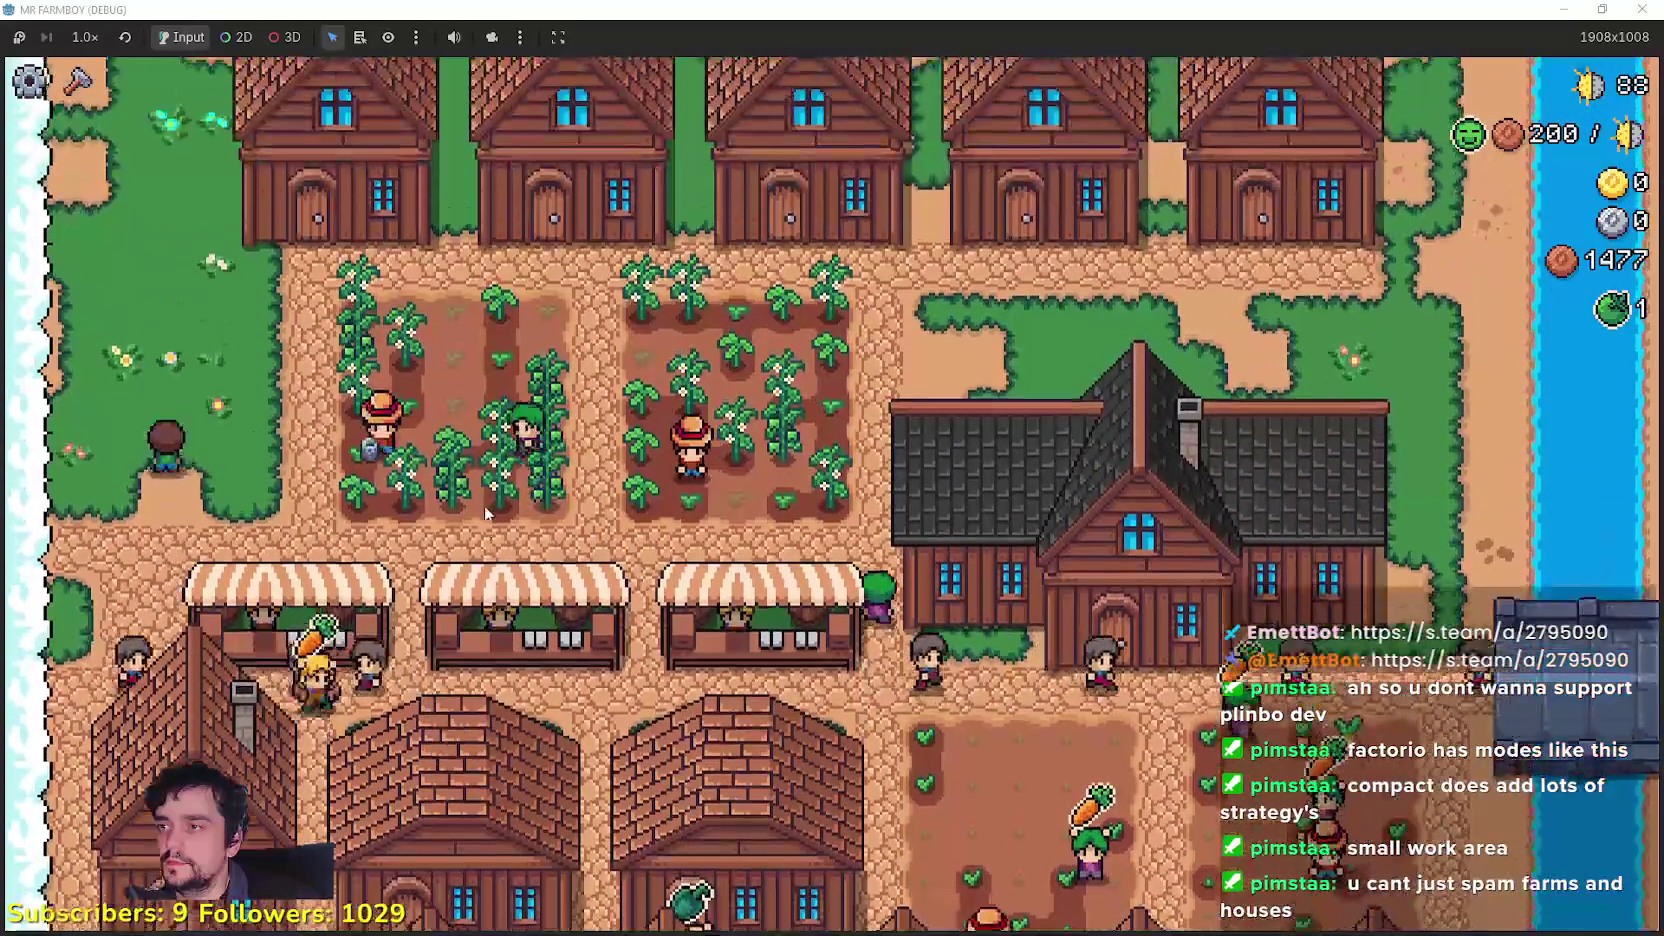
pyautogui.press('s')
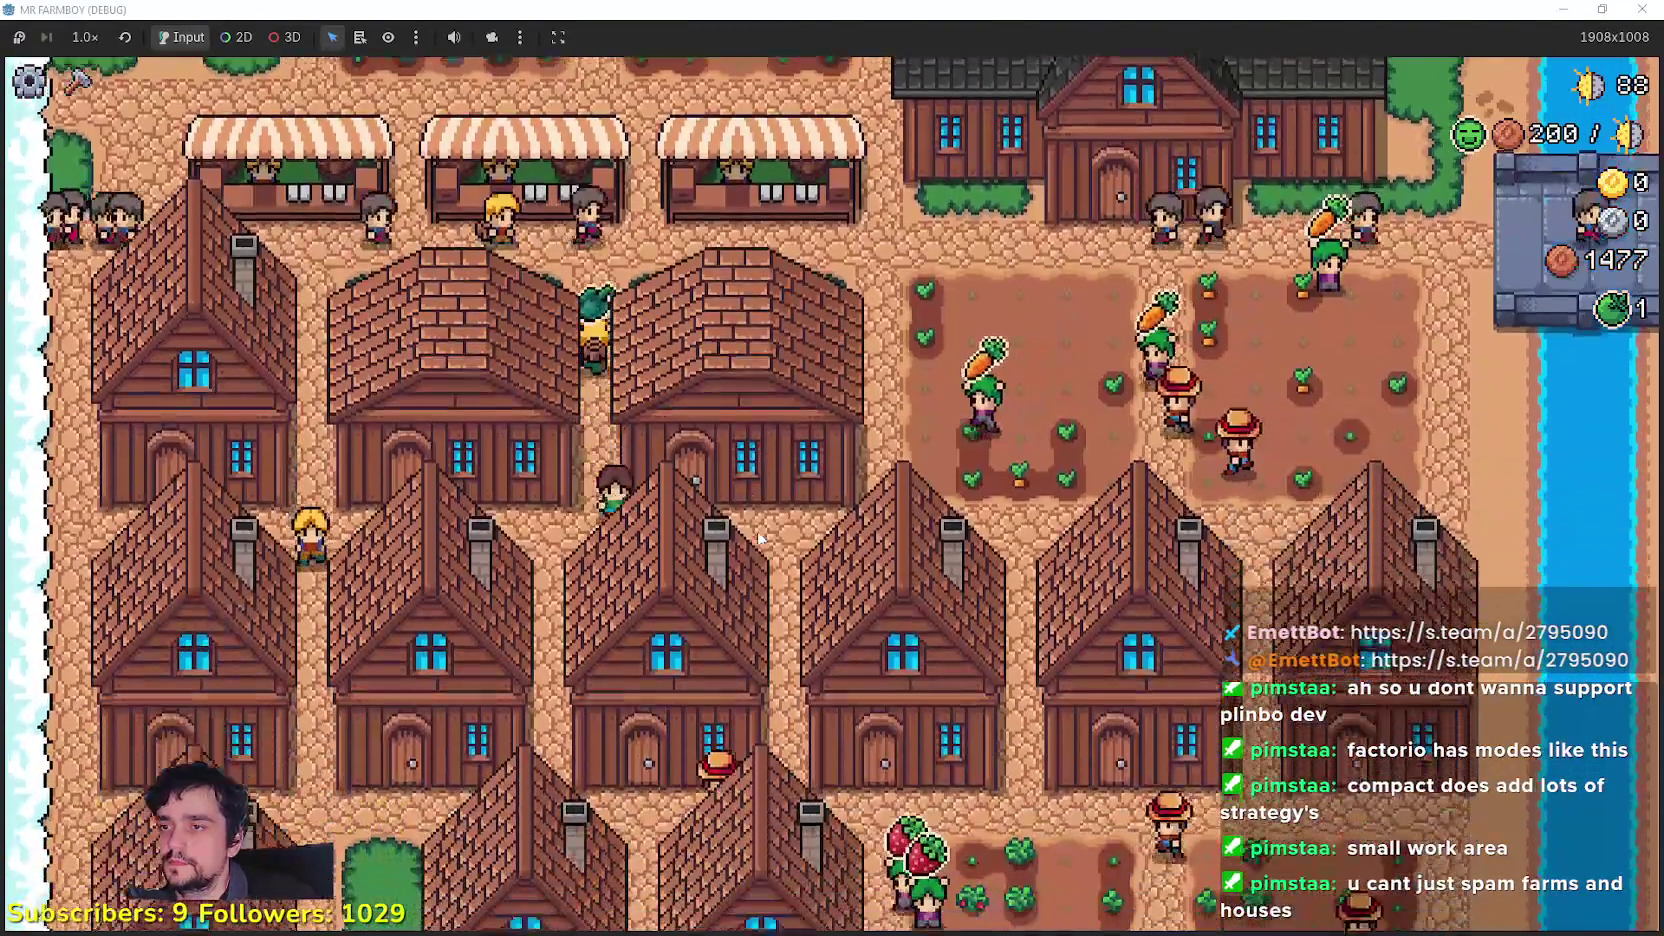
pyautogui.click(633, 614)
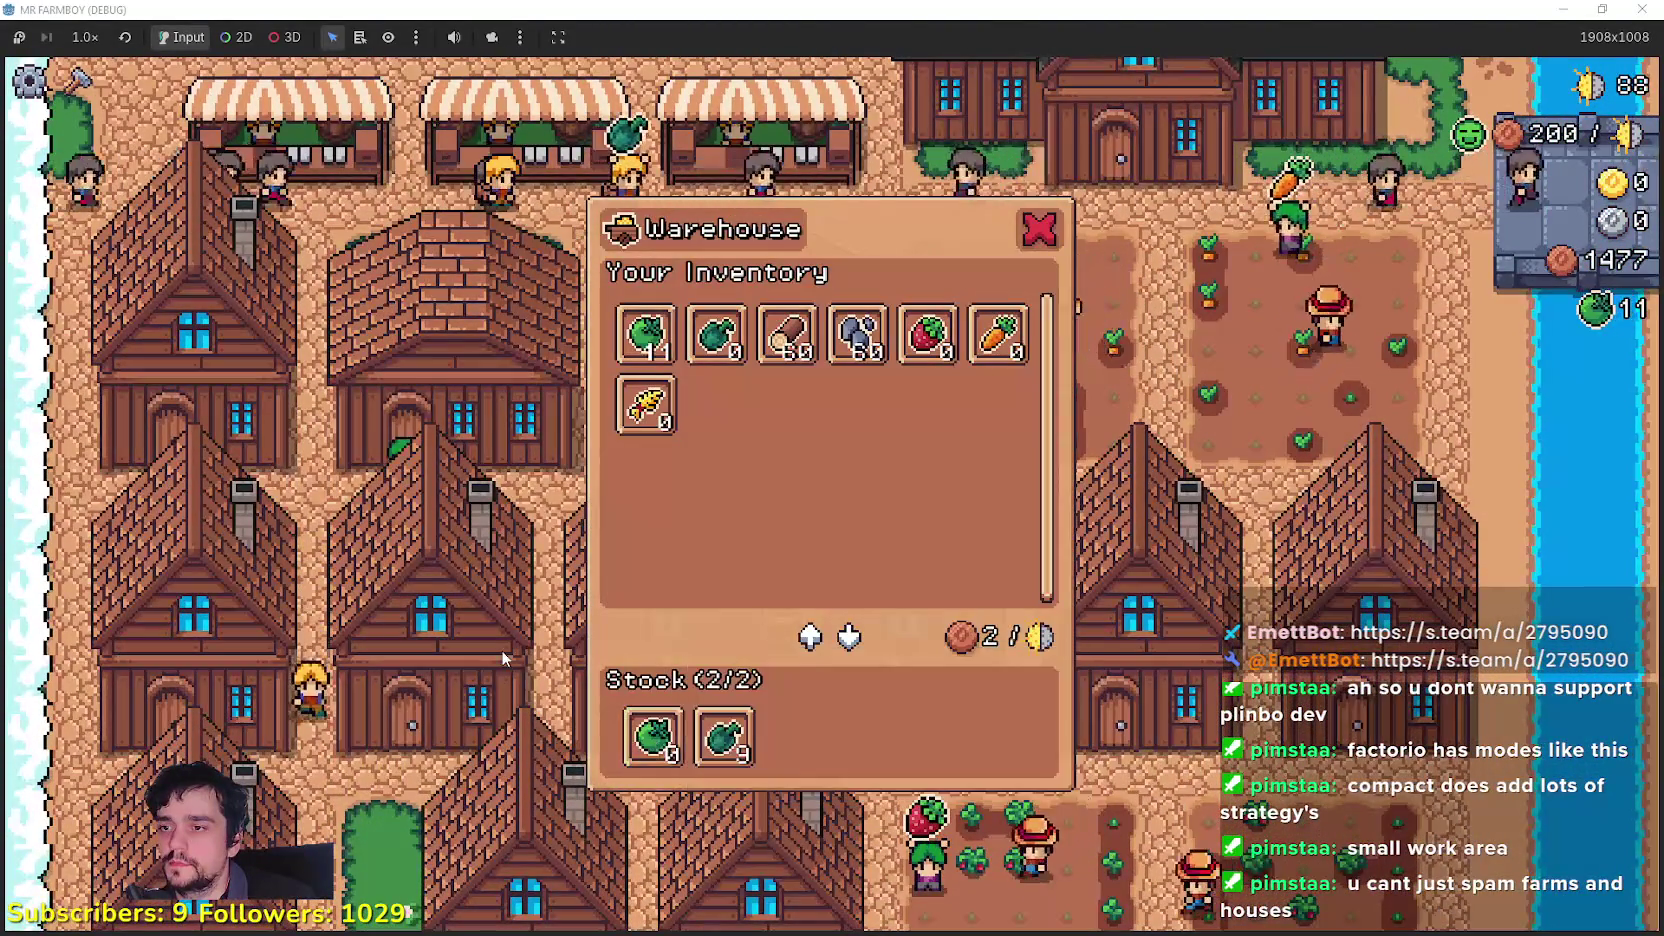
# Step: Set Green Pepper to sell at the market stall and close its panel
pyautogui.press('w')
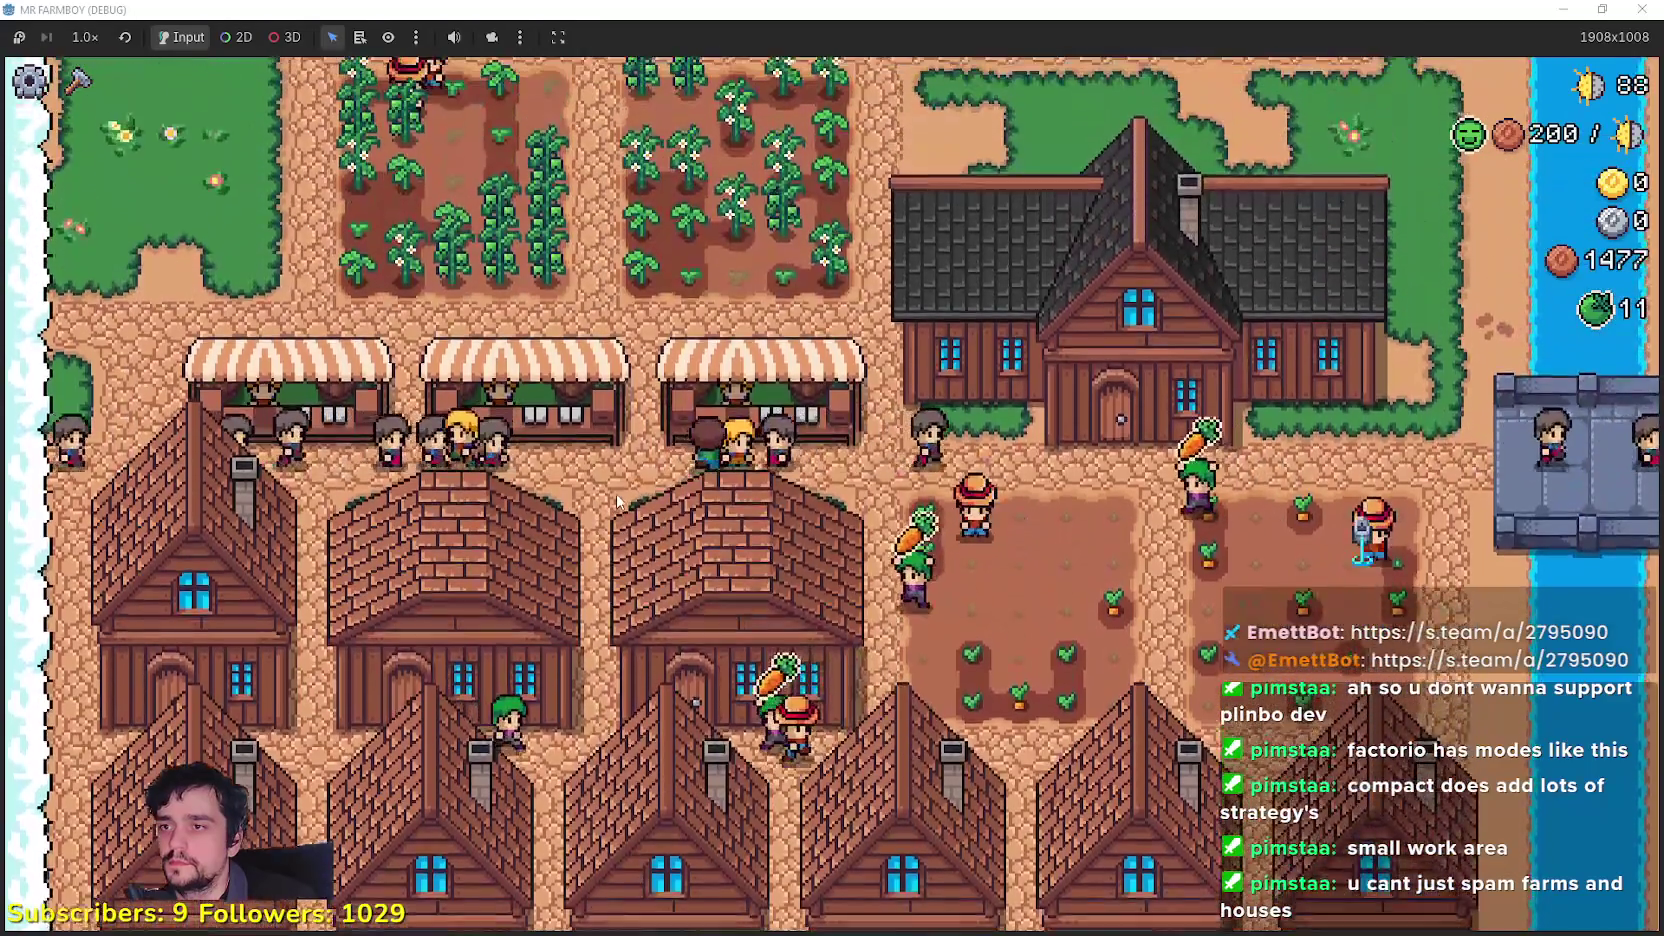
pyautogui.click(741, 760)
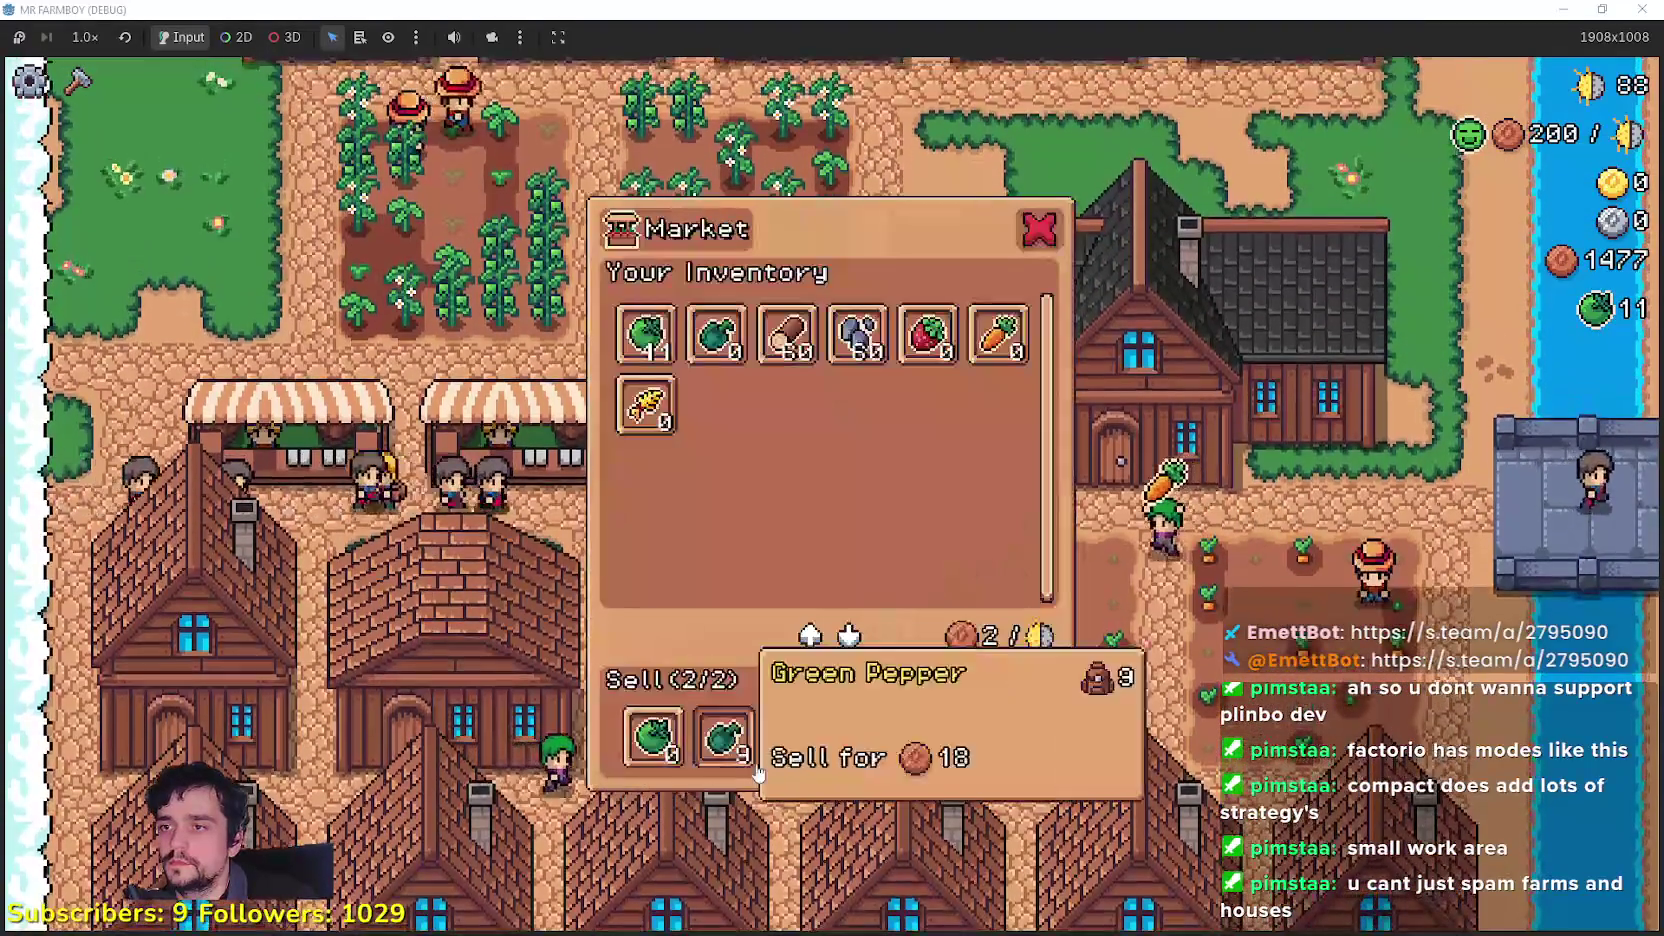
pyautogui.press('w')
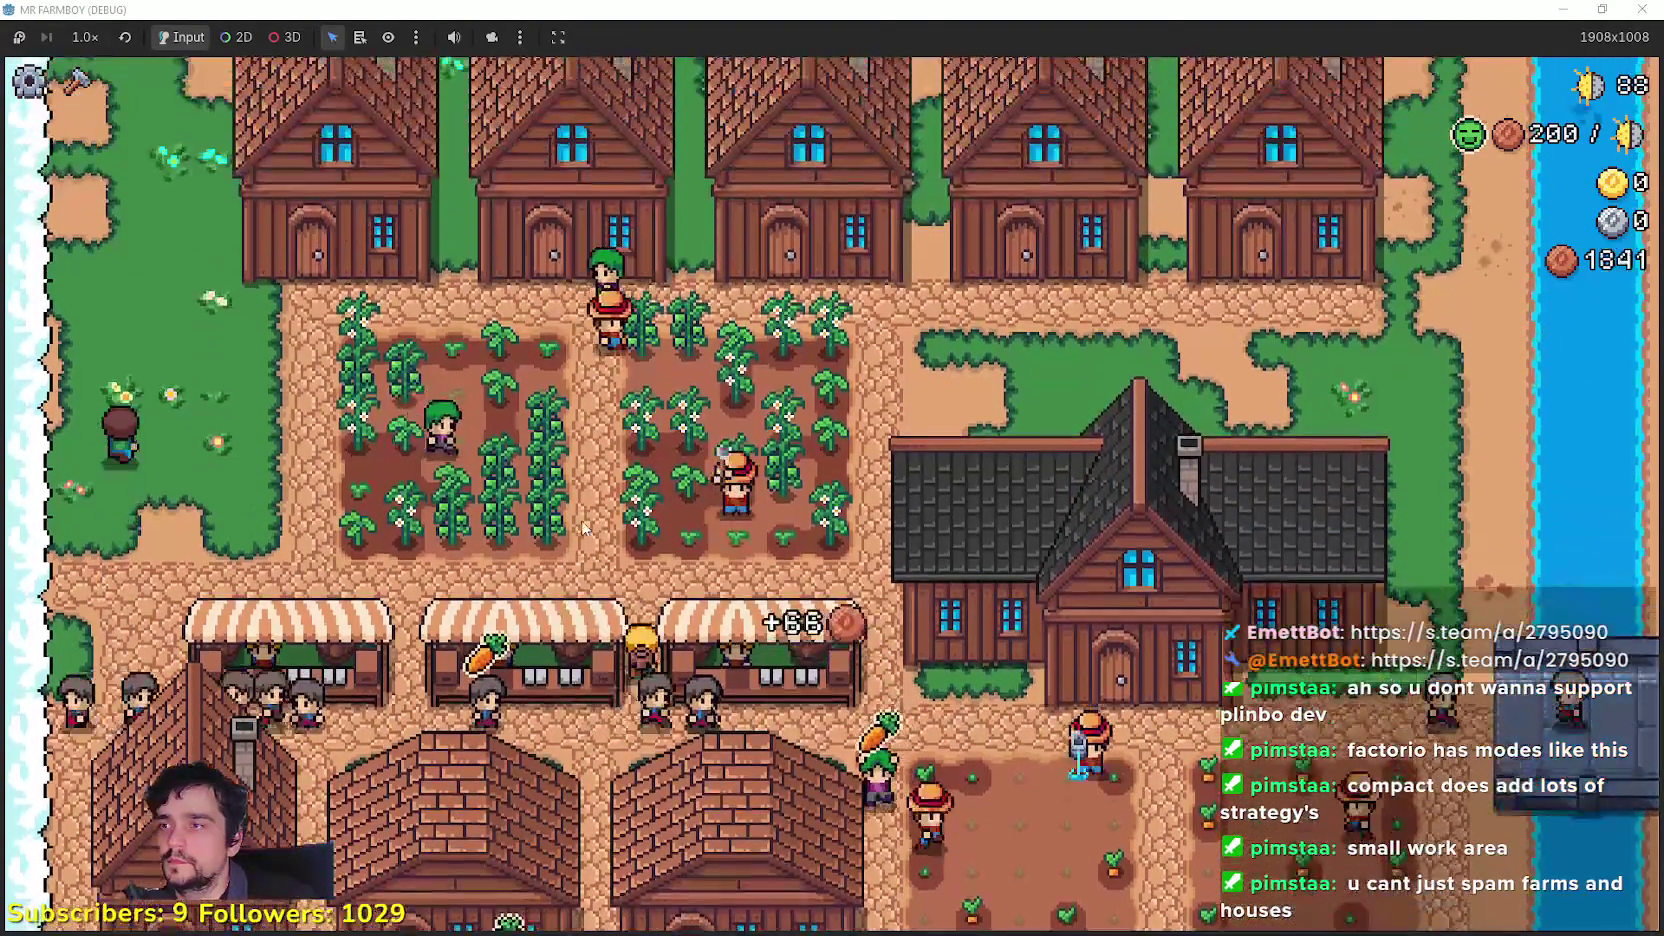
# Step: Walk between the houses and market stalls while pepper sales lift coins to 2079
pyautogui.press('s')
pyautogui.press('s')
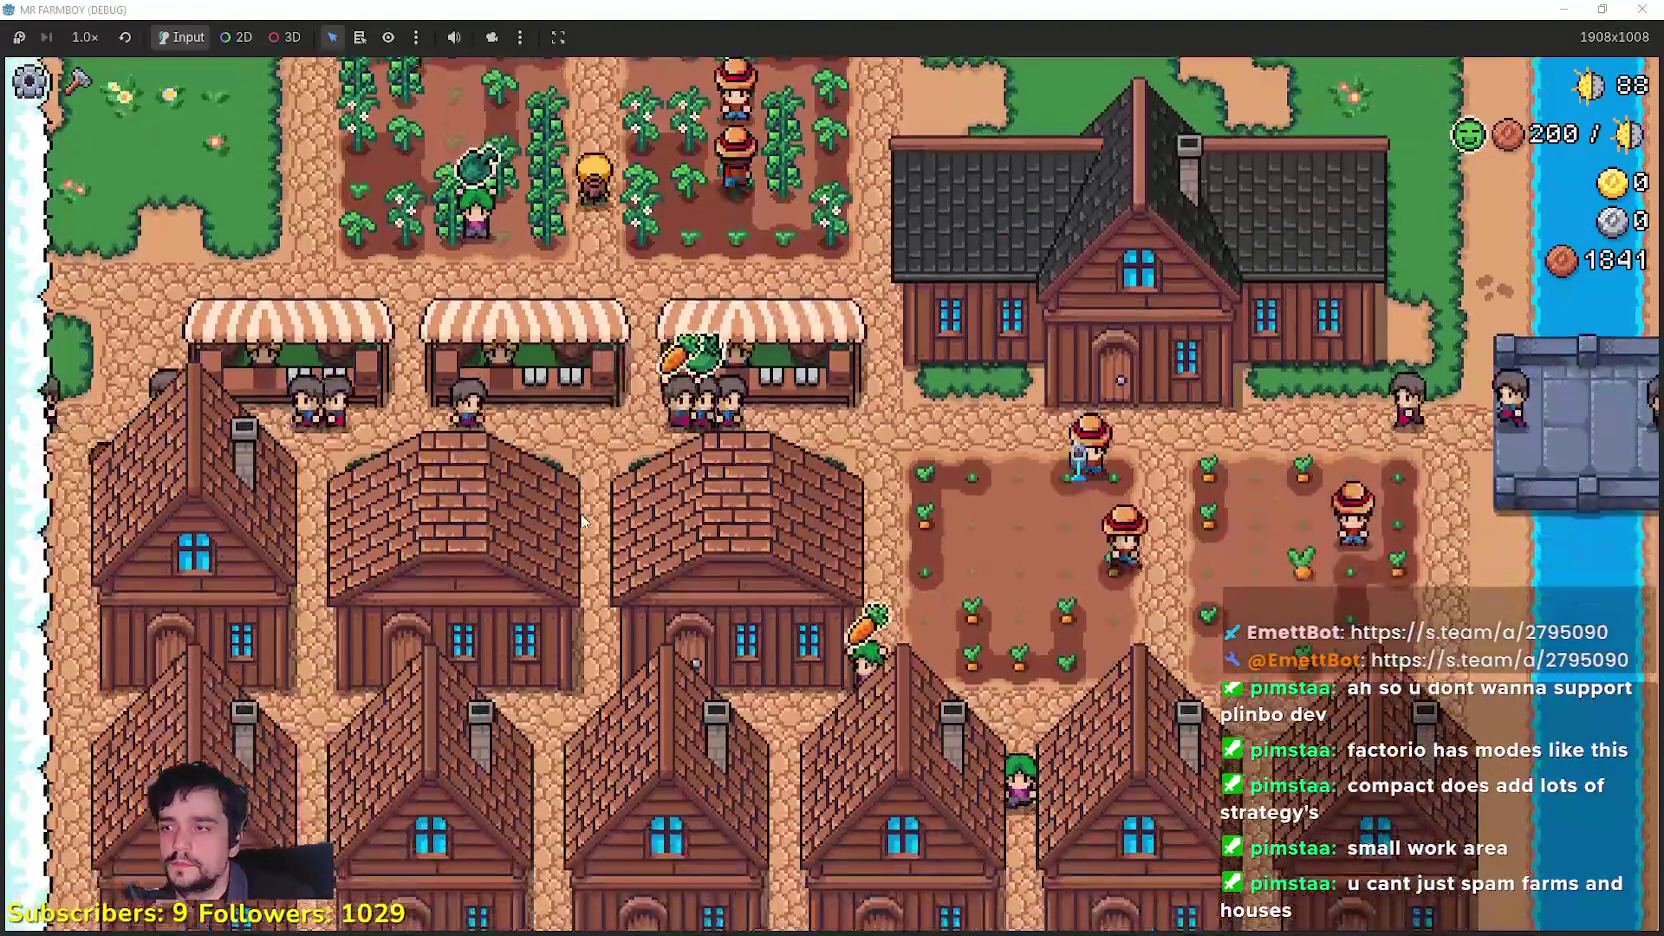
pyautogui.press('w')
pyautogui.press('s')
pyautogui.press('w')
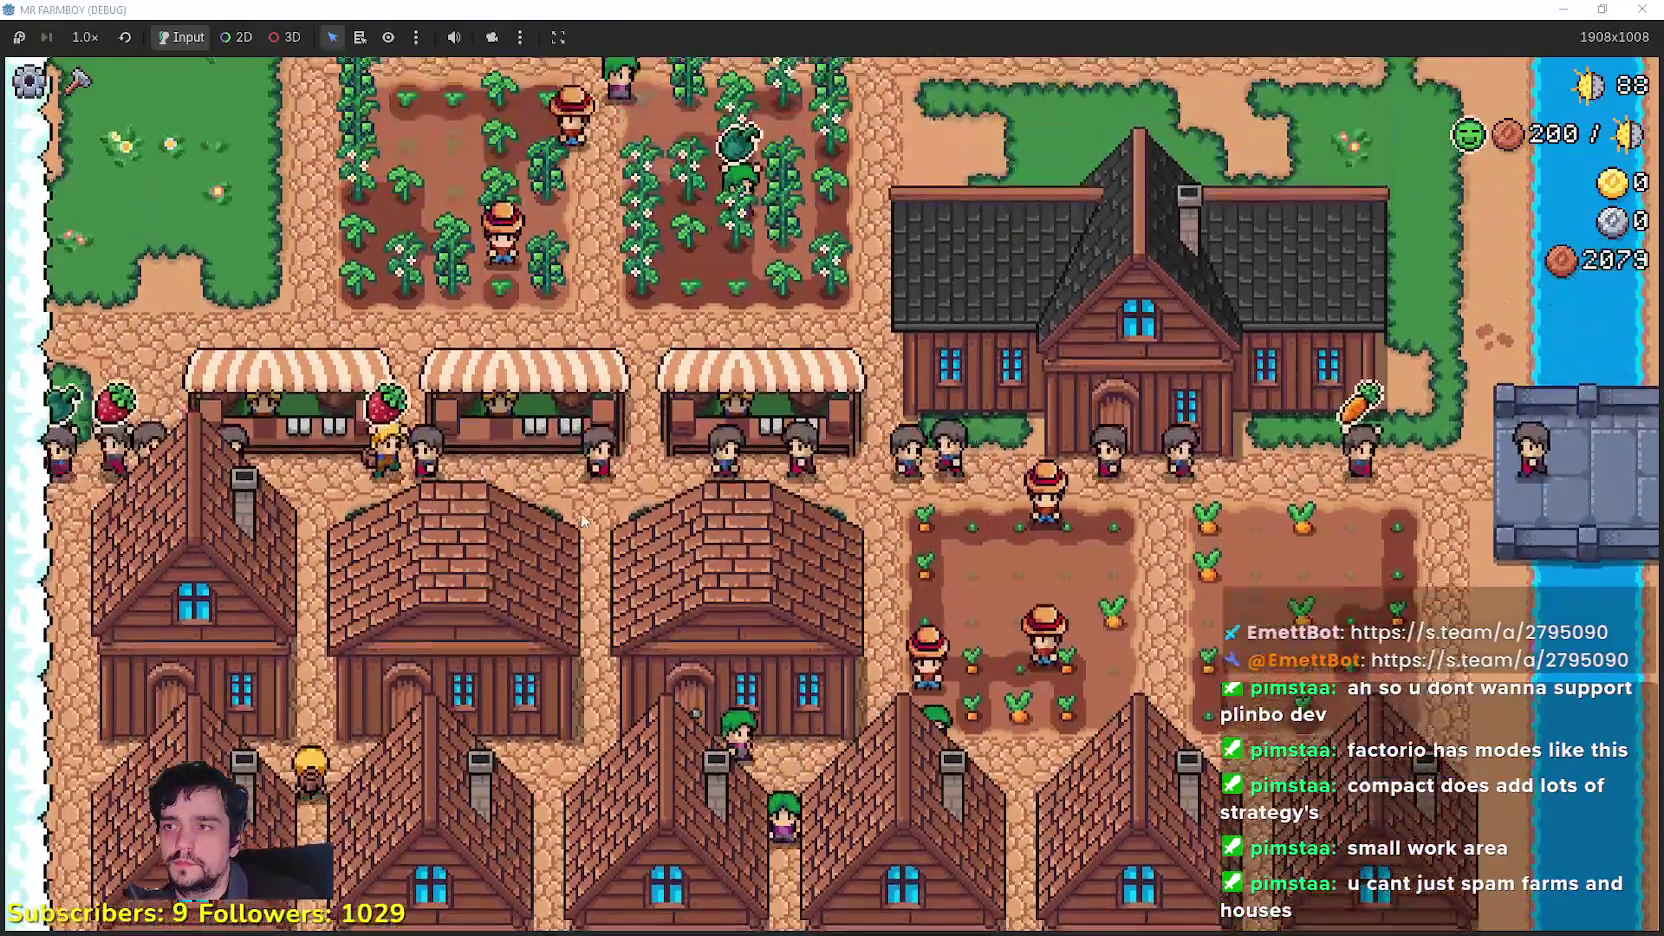
pyautogui.press('c')
pyautogui.press('c')
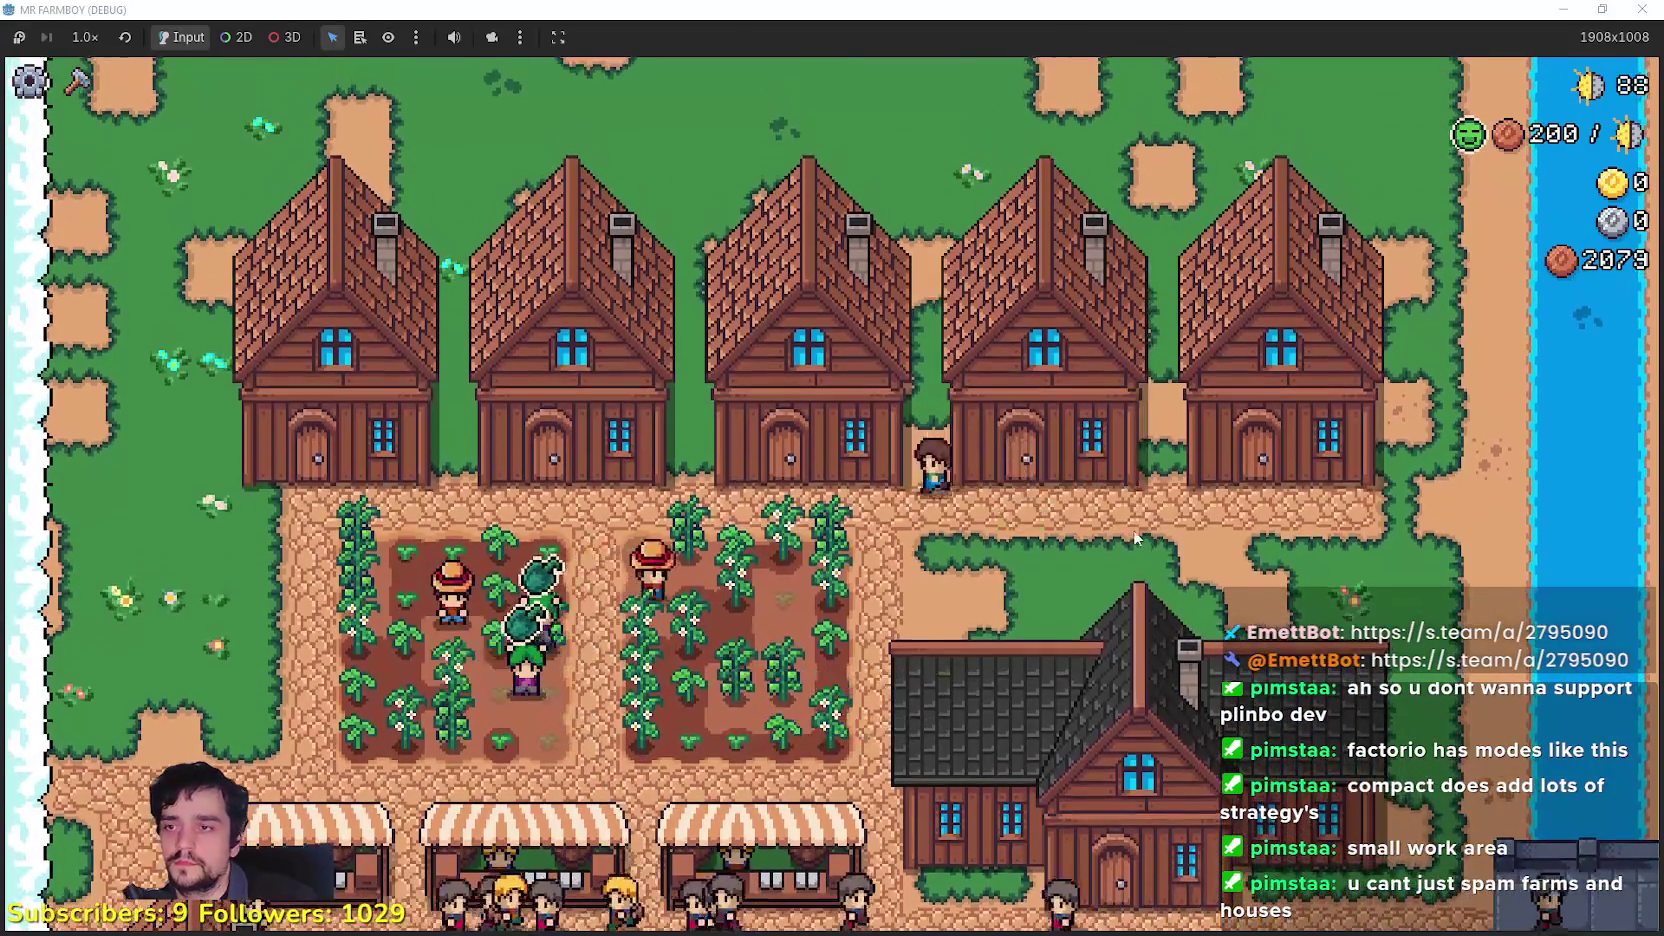
# Step: Check the dark-roofed house, walk down to the lowest houses, and view one with strawberry, 1 of 2 beds
pyautogui.click(1117, 529)
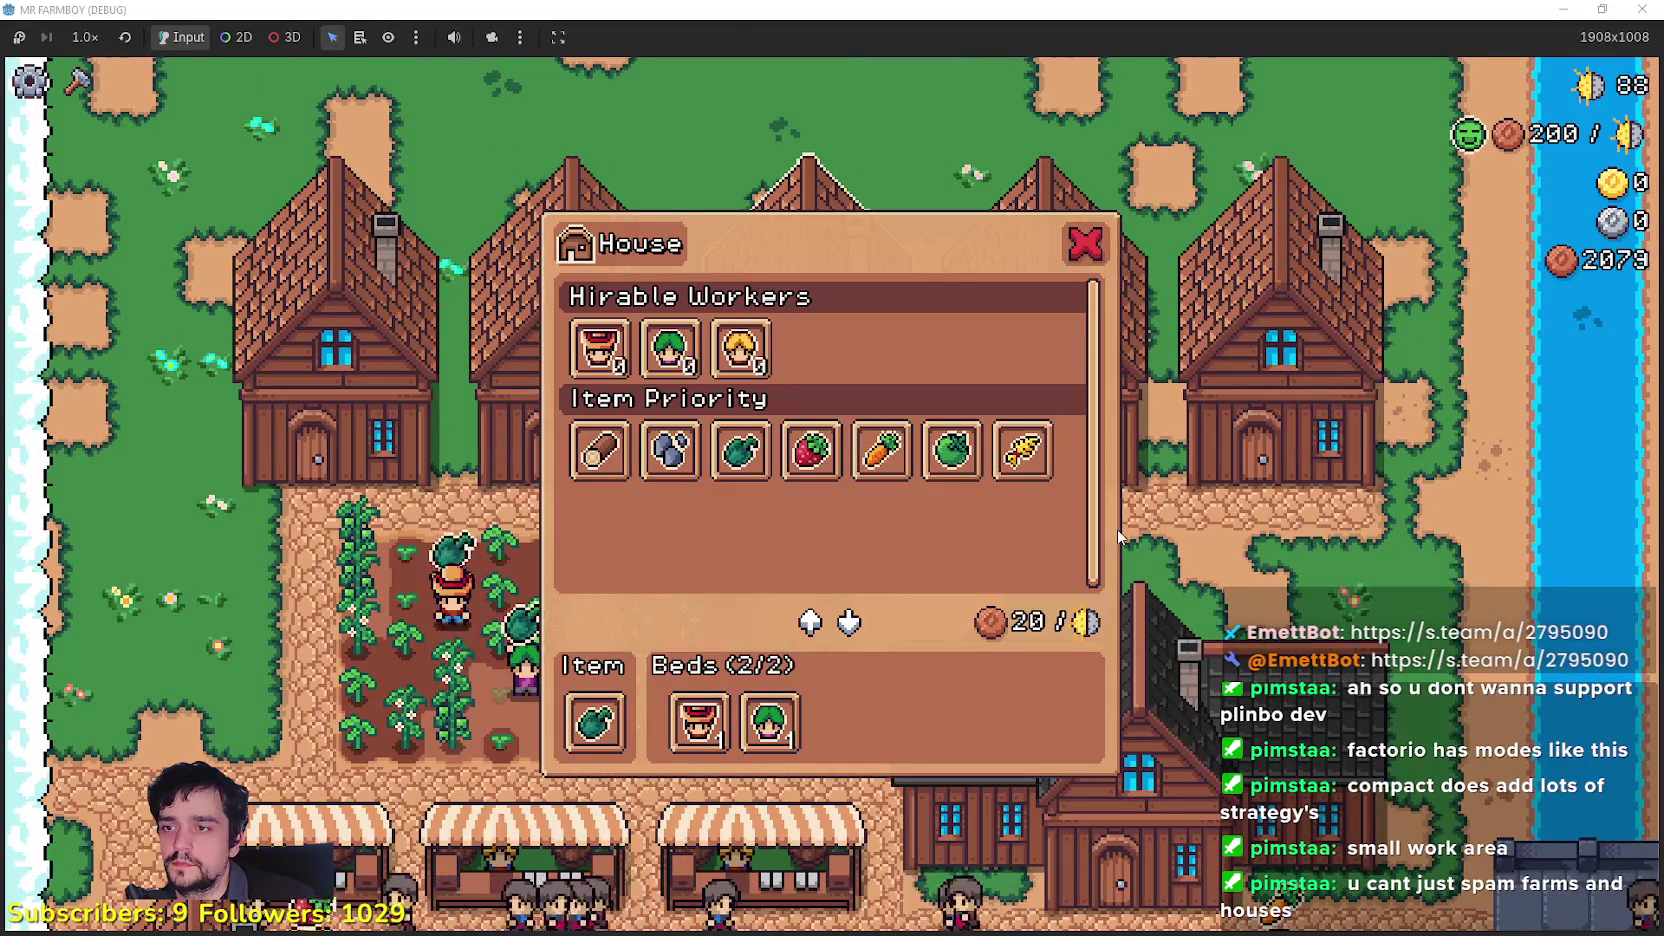
pyautogui.click(1117, 529)
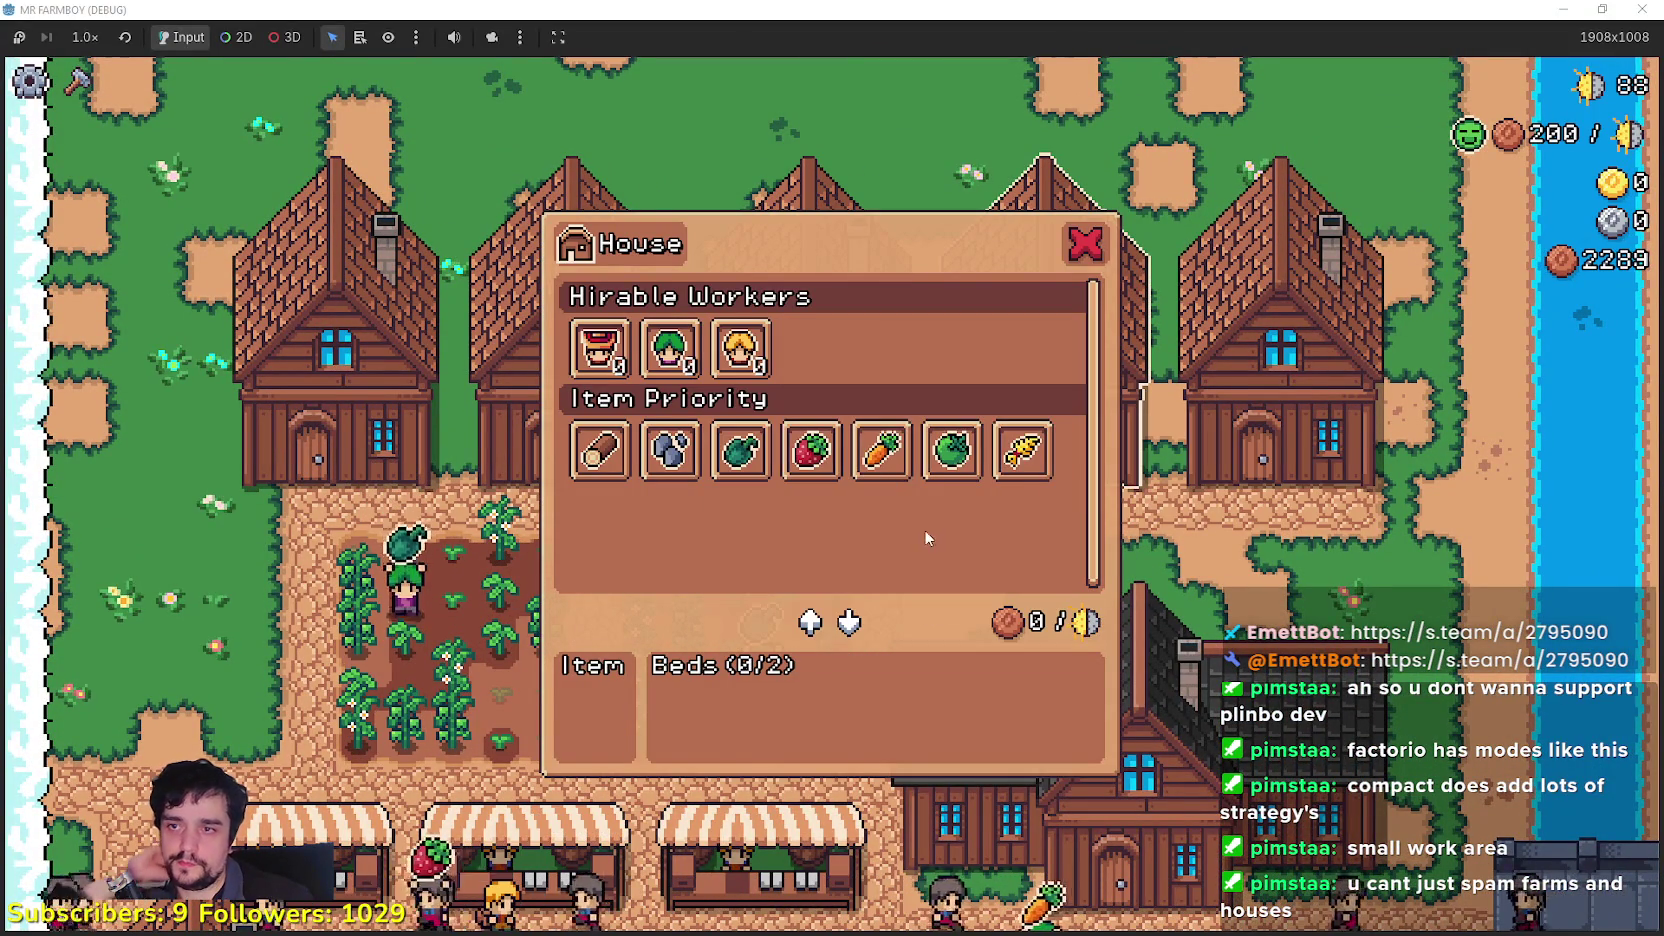
pyautogui.press('s')
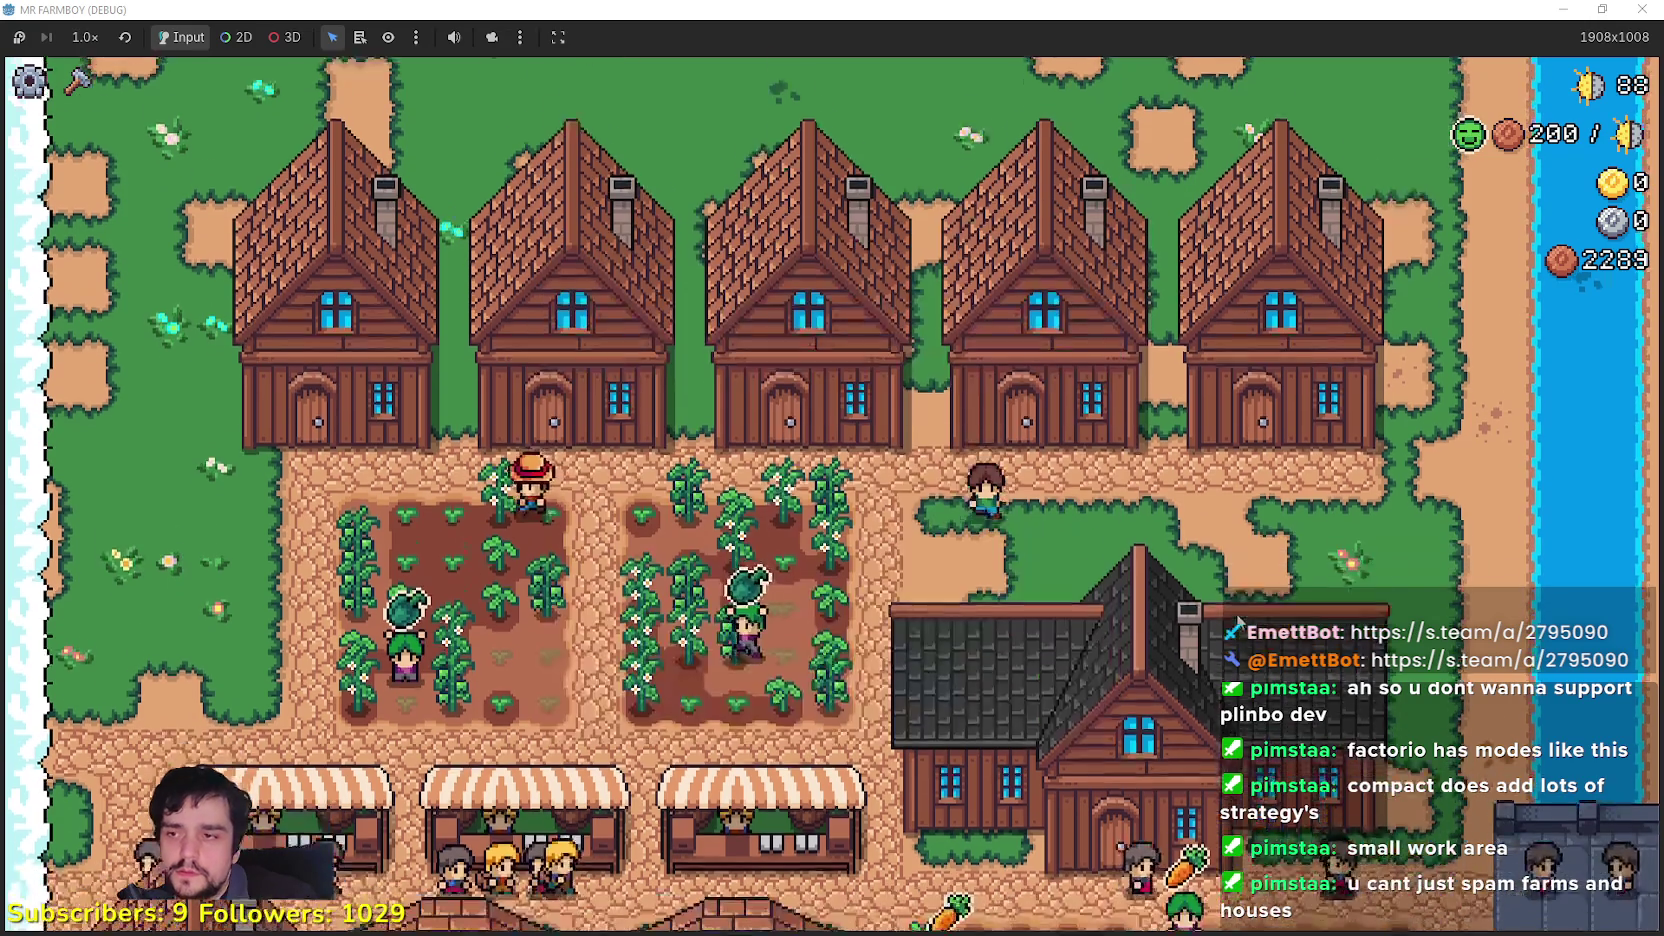
pyautogui.press('s')
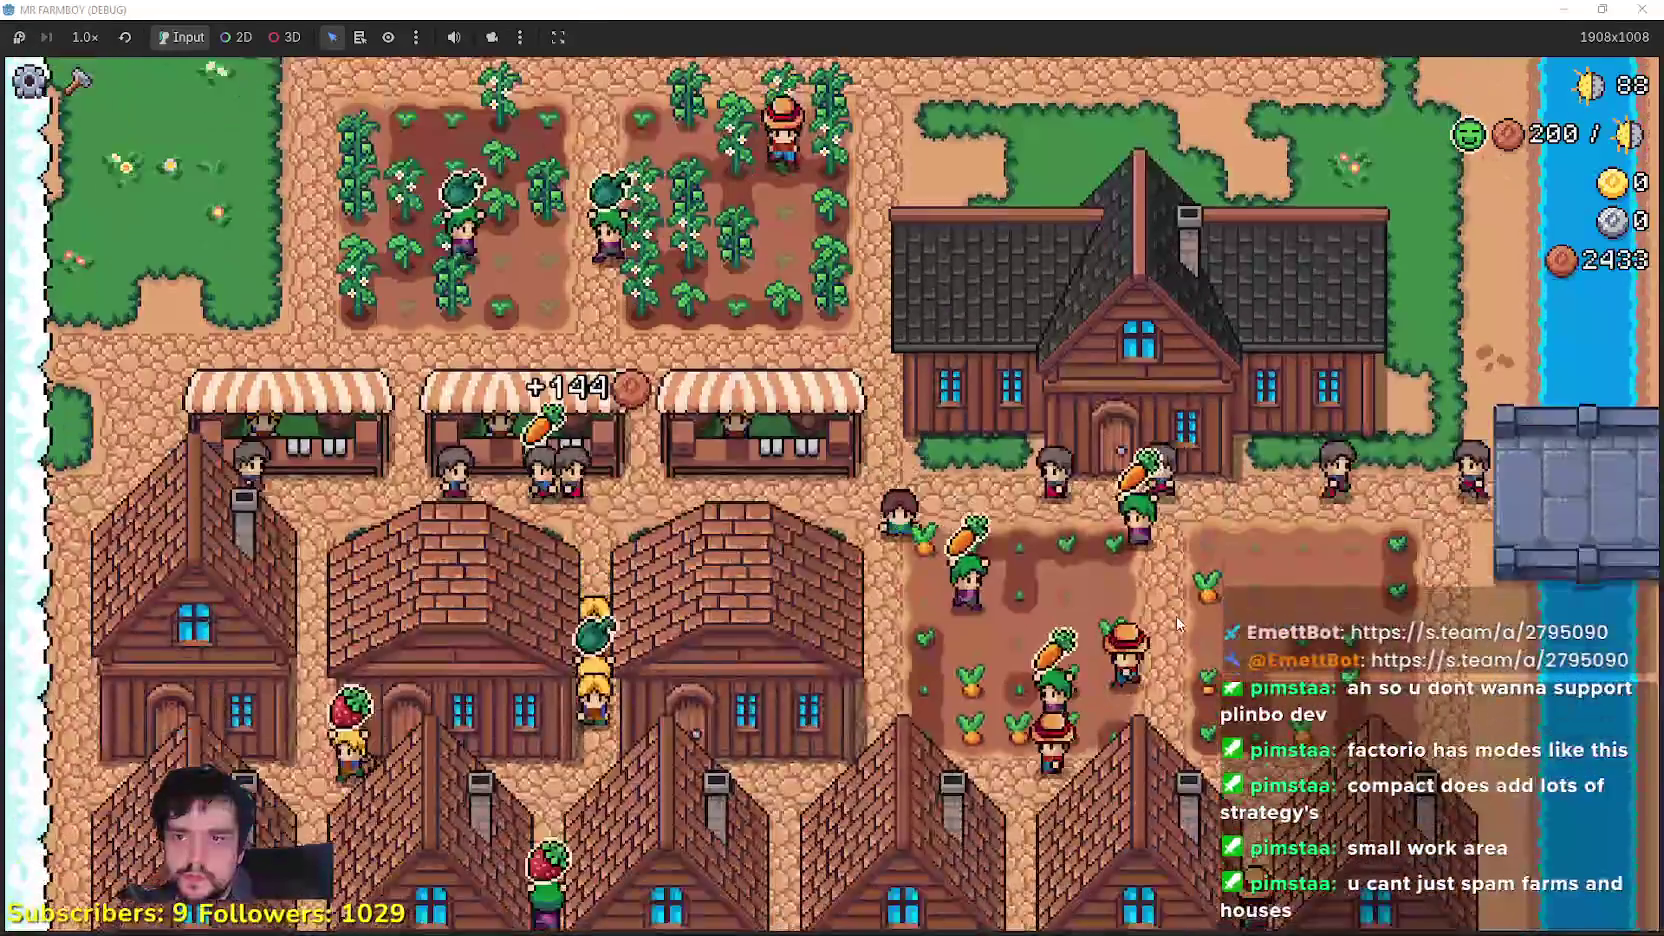
pyautogui.press('s')
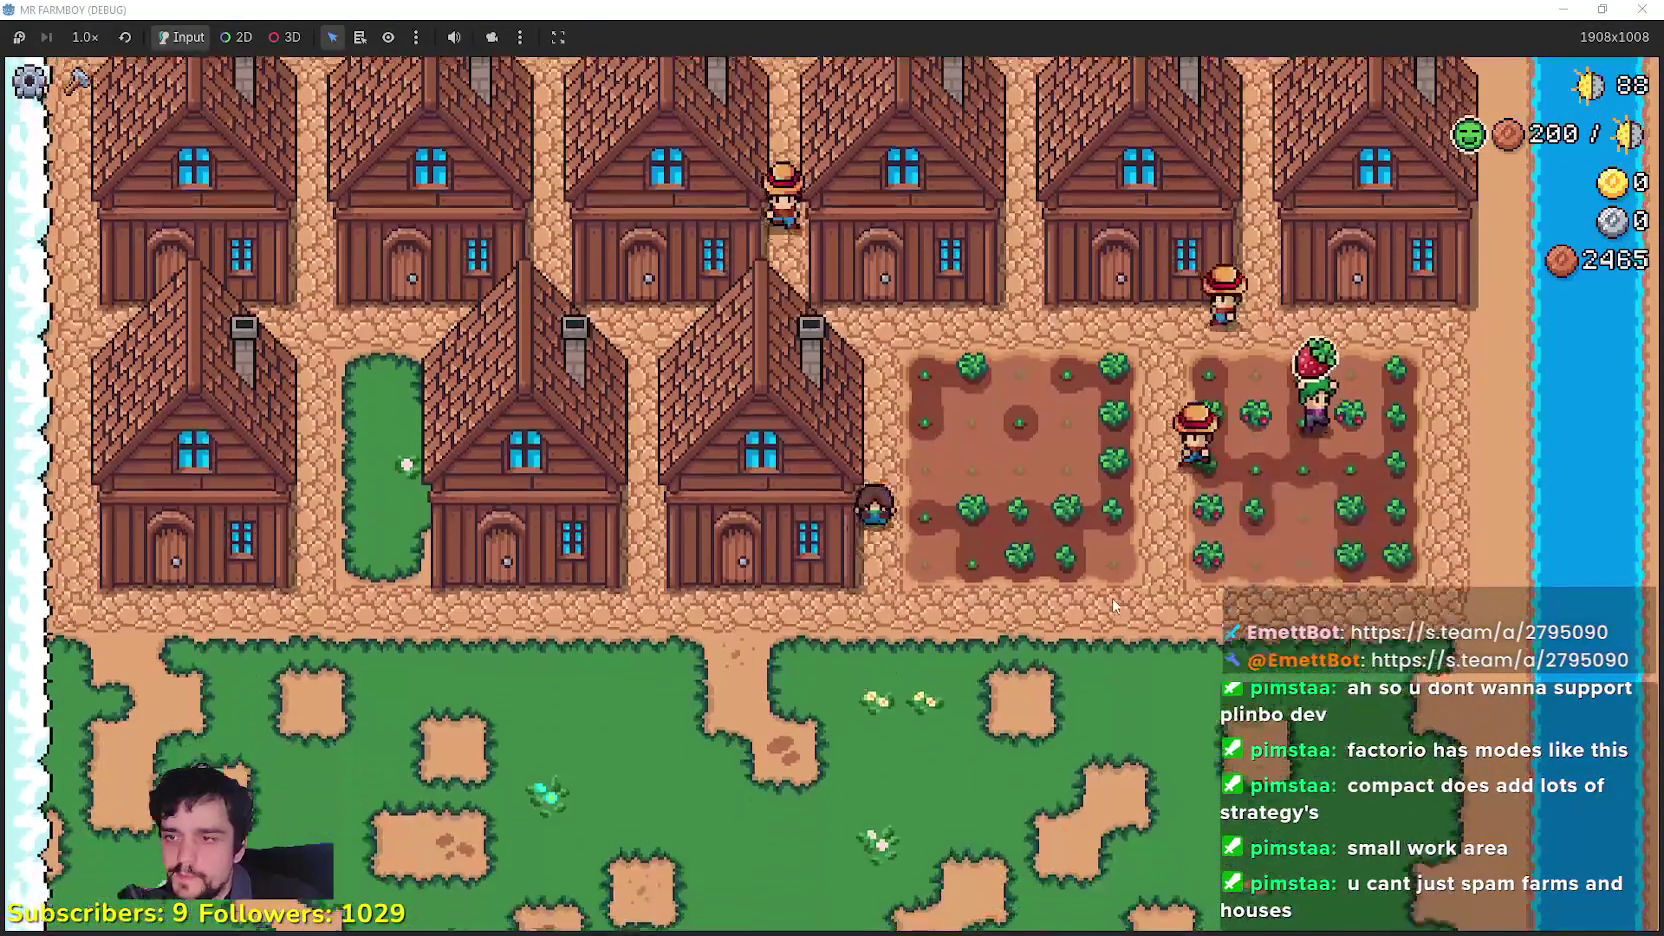
pyautogui.click(1050, 583)
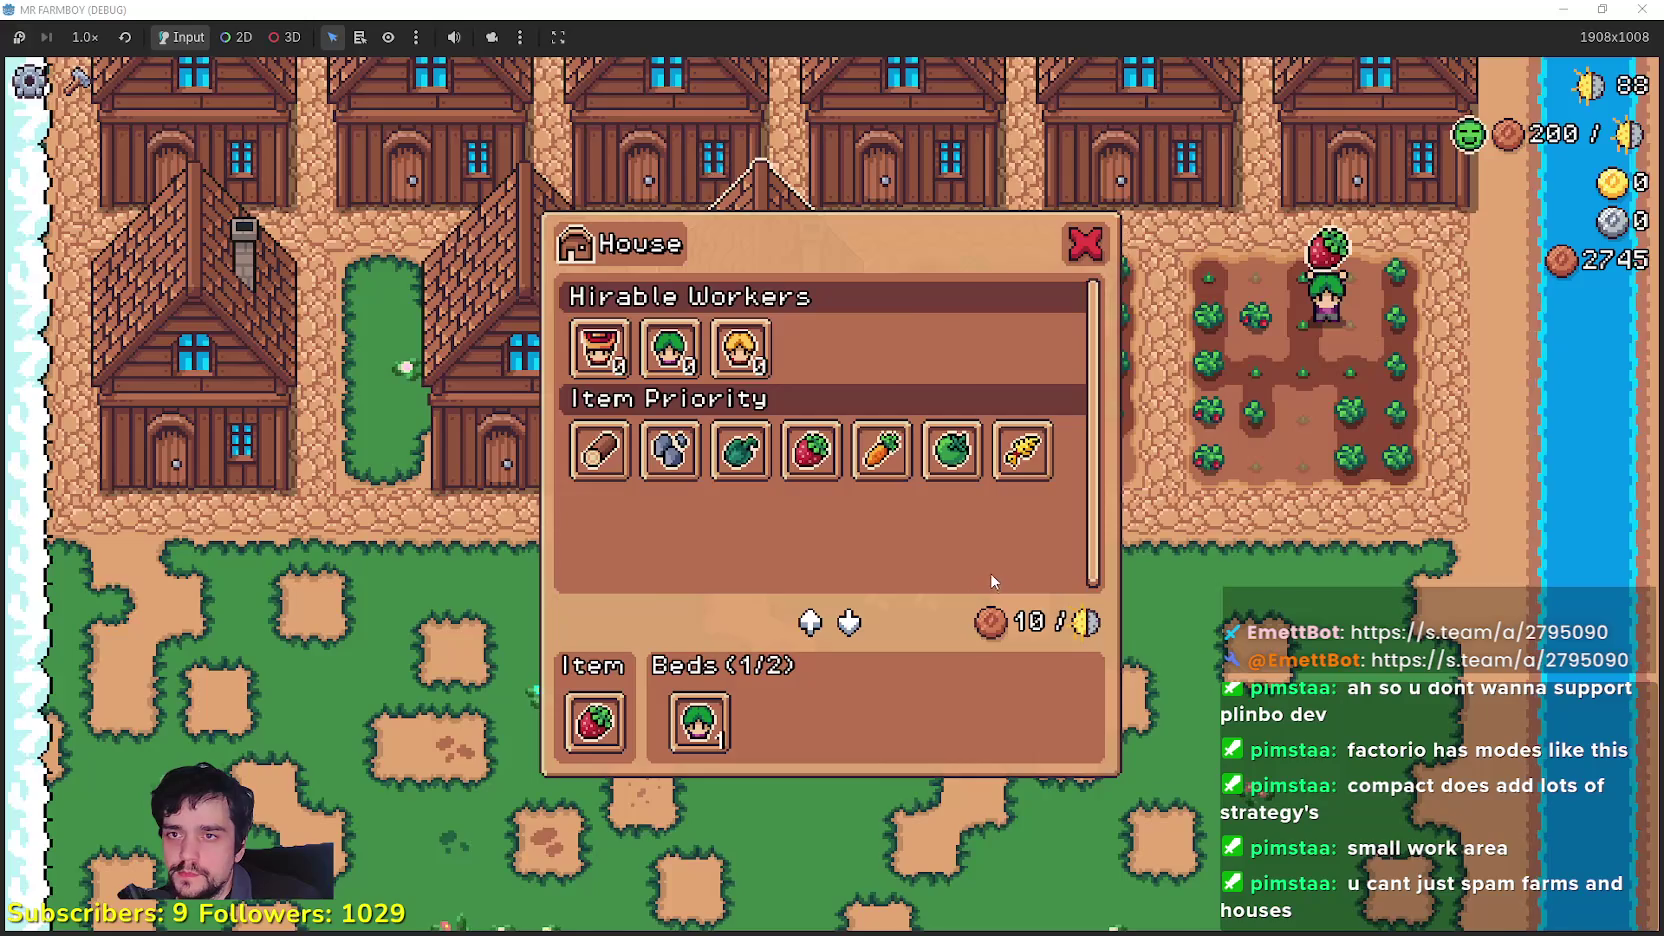
pyautogui.press('Escape')
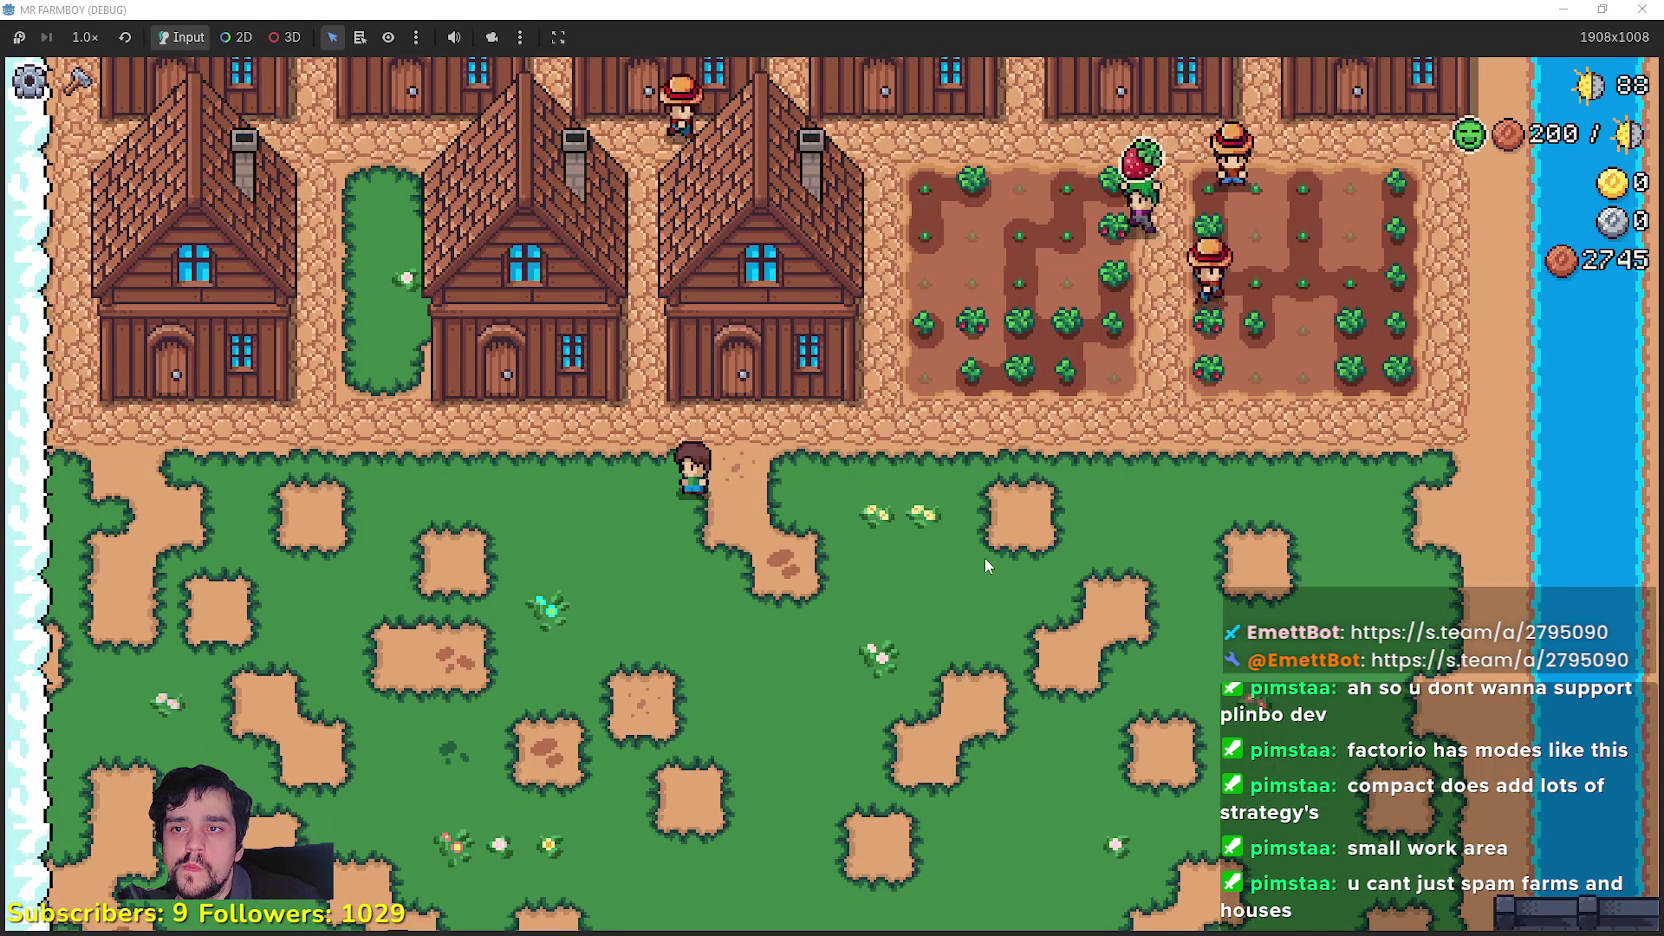
# Step: Check the worker and bed details of the nearest house and its left neighbour
pyautogui.press('w')
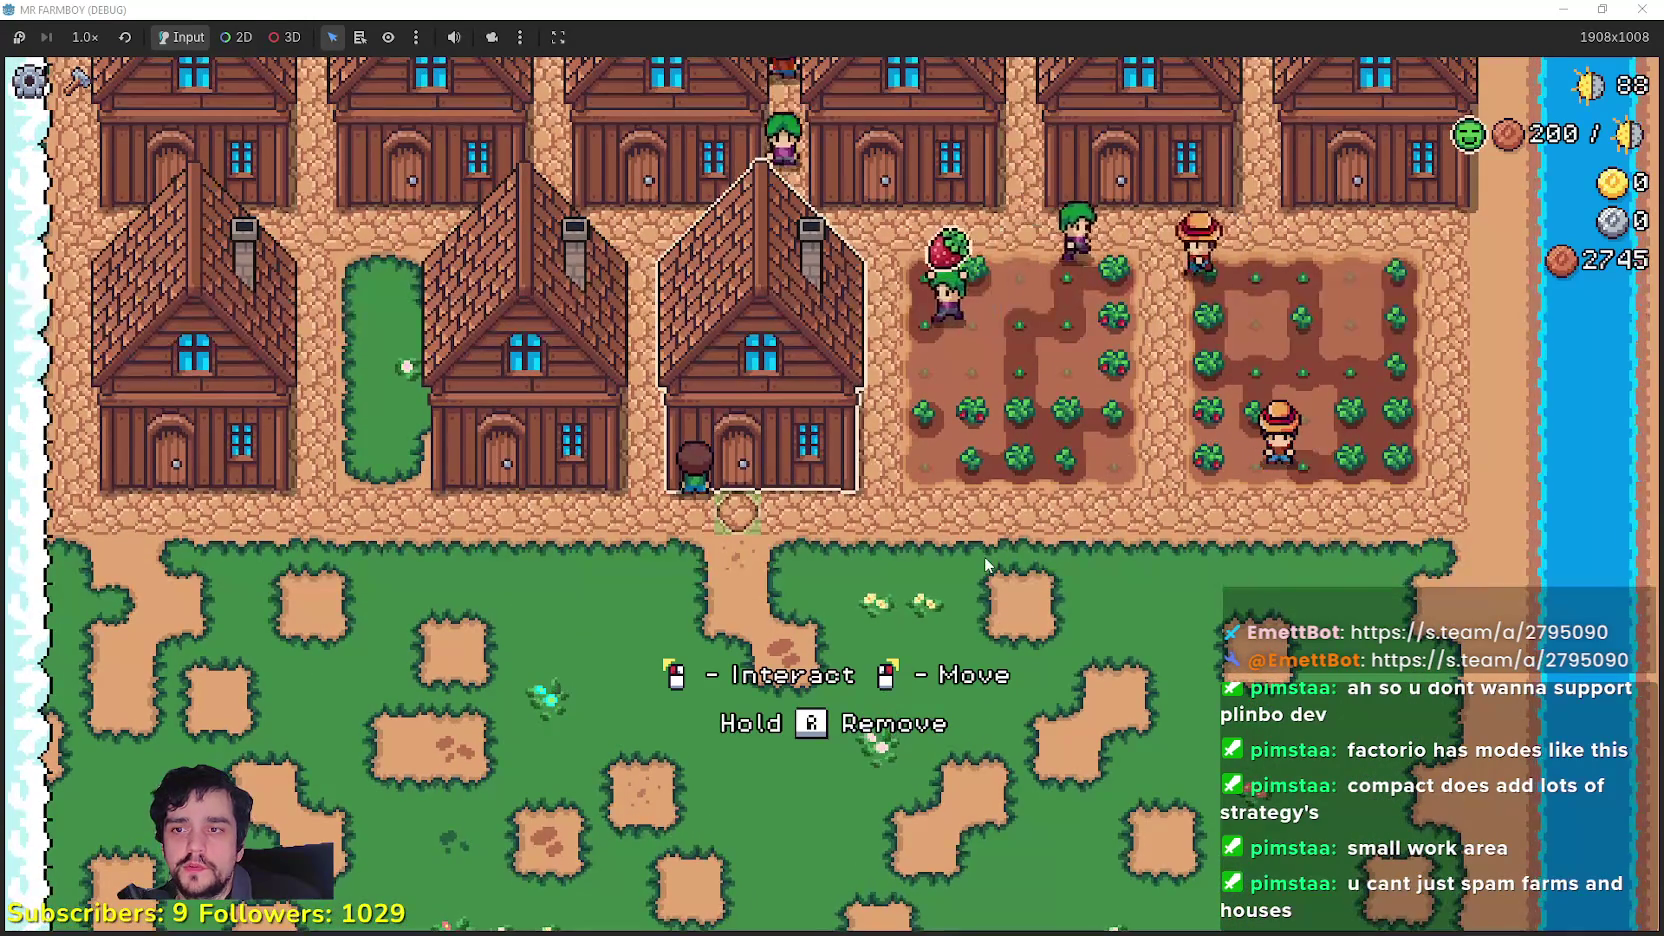
pyautogui.click(985, 558)
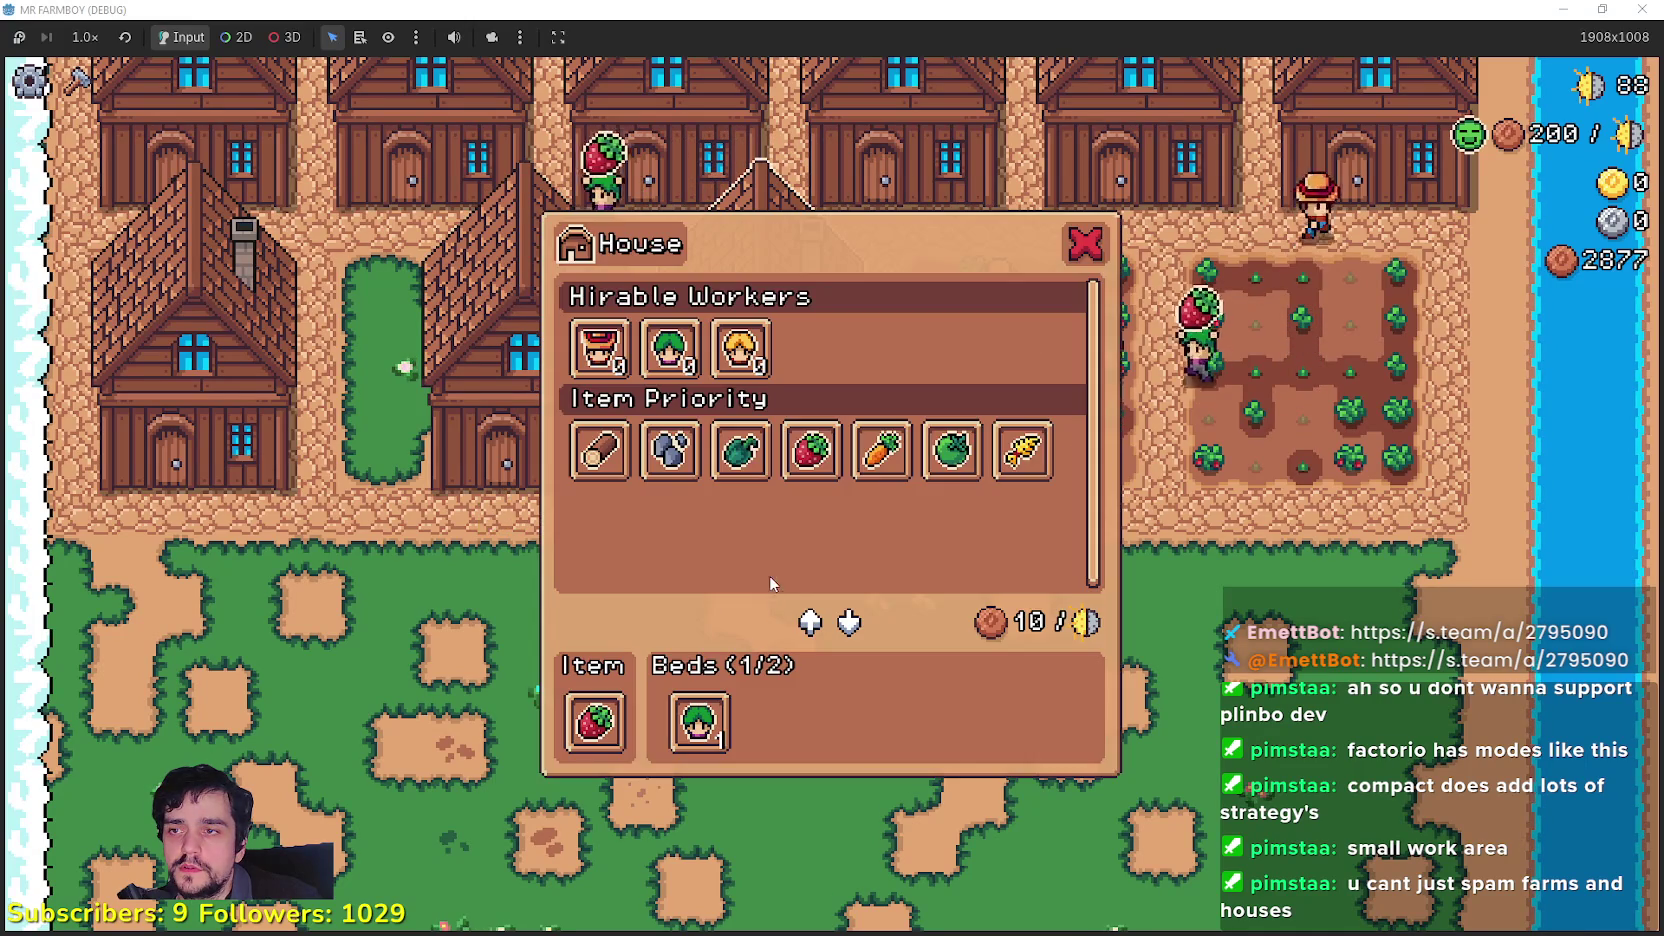
pyautogui.moveTo(615, 373)
pyautogui.press('Escape')
pyautogui.press('a')
pyautogui.press('e')
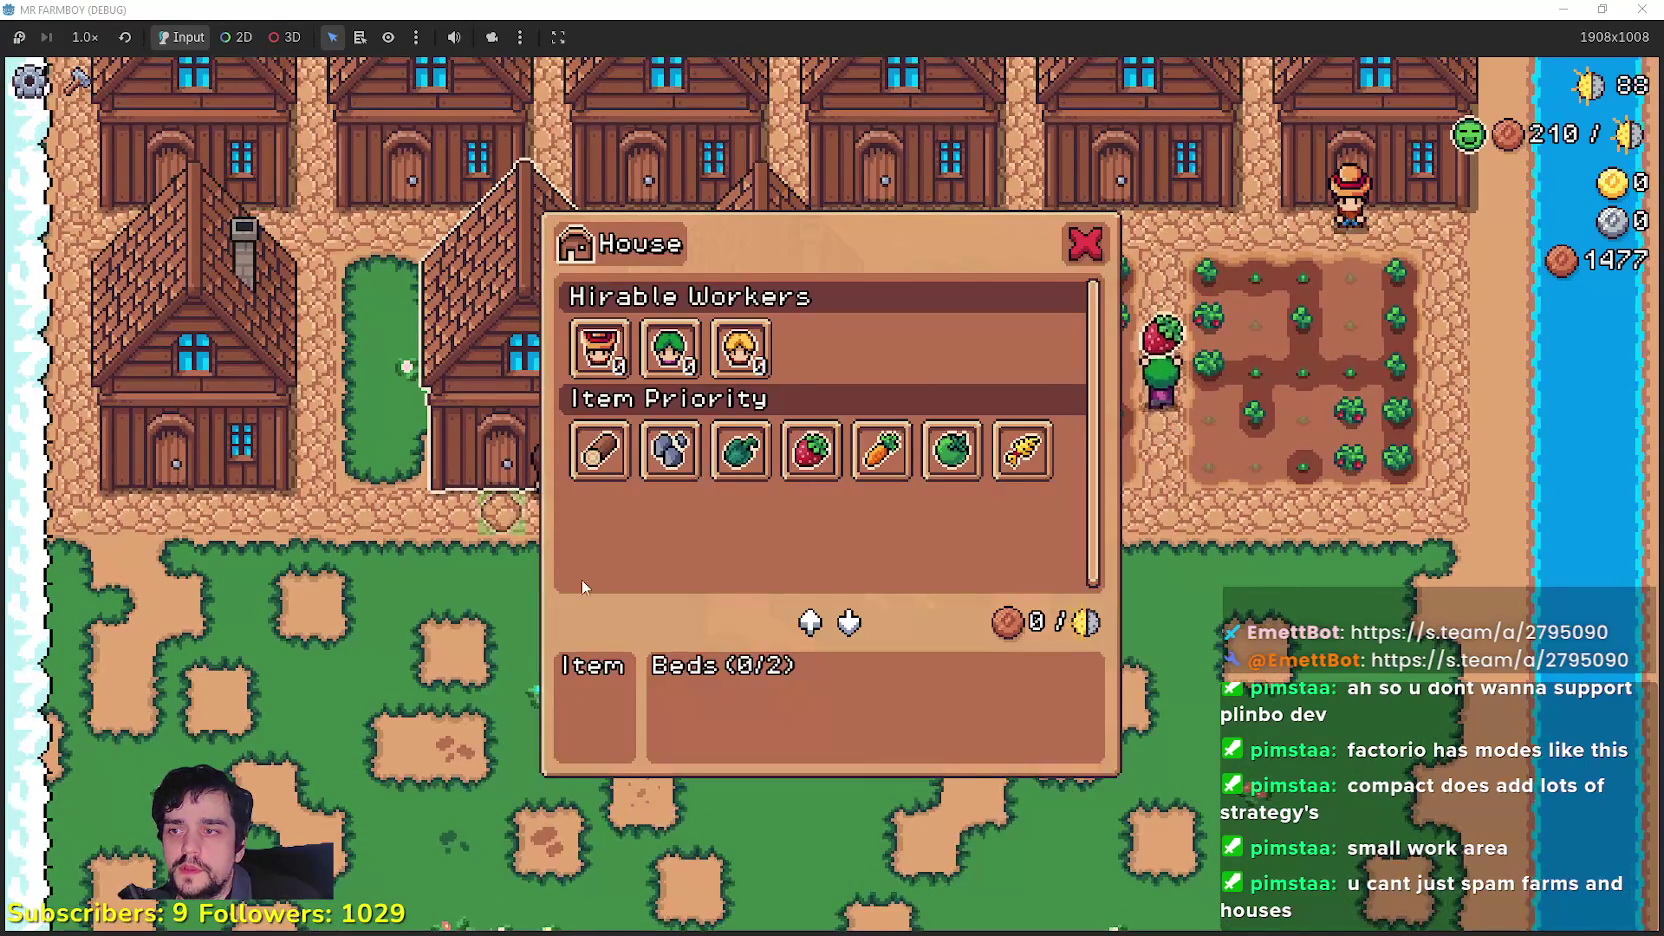
# Step: Inspect the leftmost house and the rest of the row, then move down a row
pyautogui.press('Escape')
pyautogui.press('a')
pyautogui.press('e')
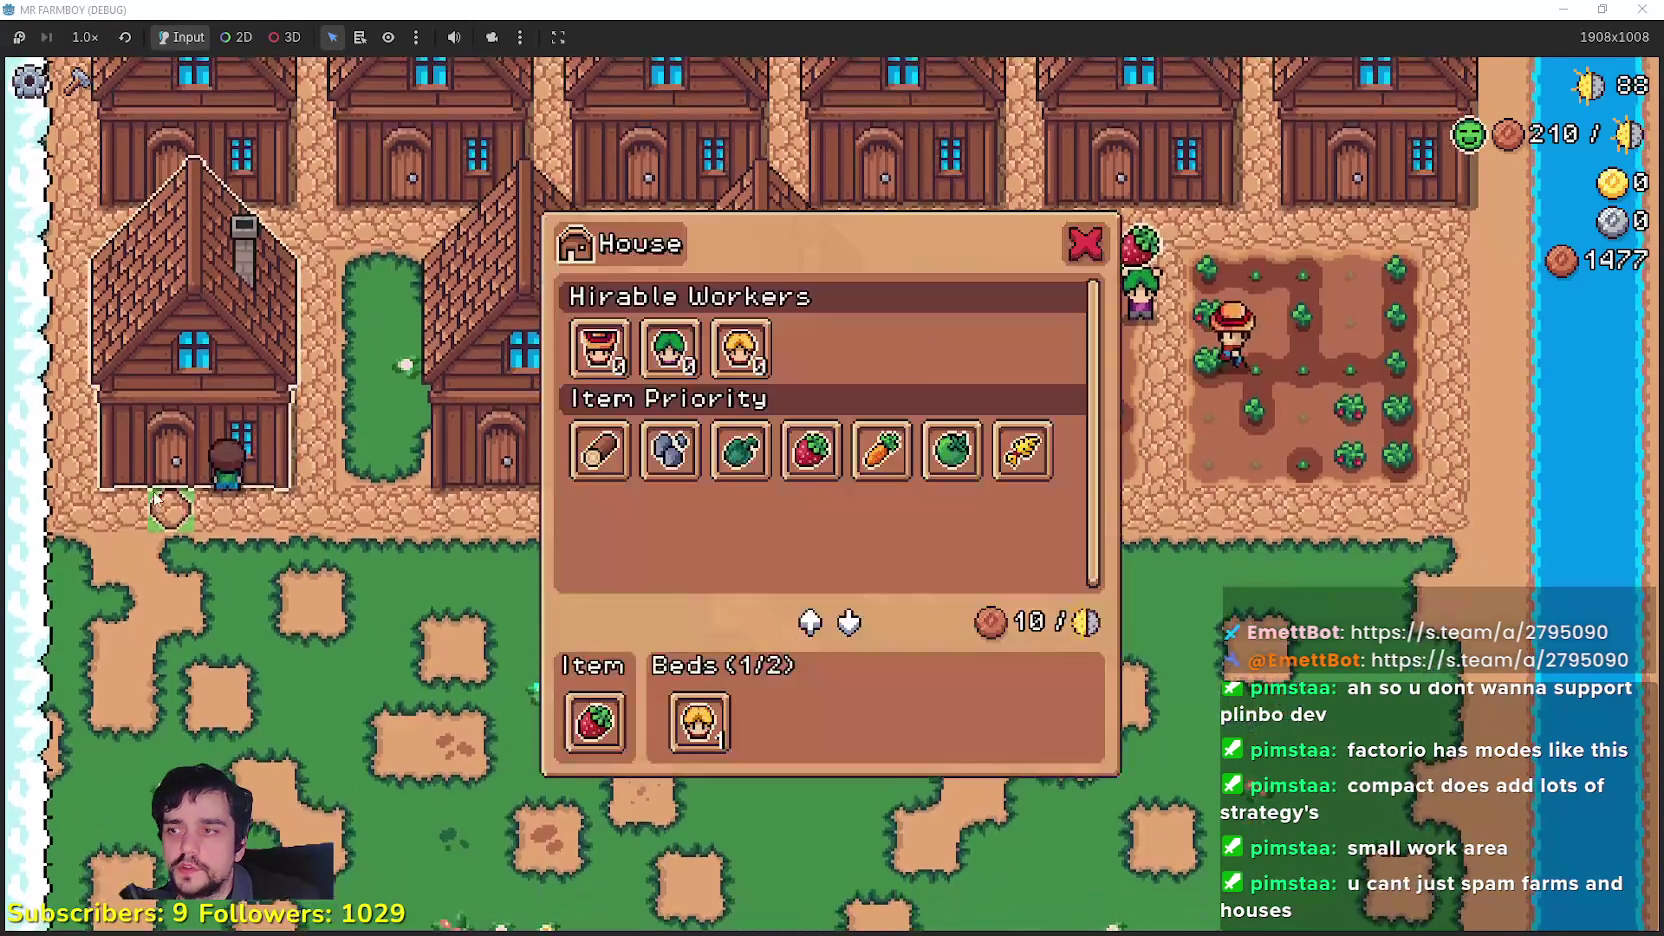
pyautogui.press('Escape')
pyautogui.press('e')
pyautogui.press('Escape')
pyautogui.press('e')
pyautogui.press('Escape')
pyautogui.press('s')
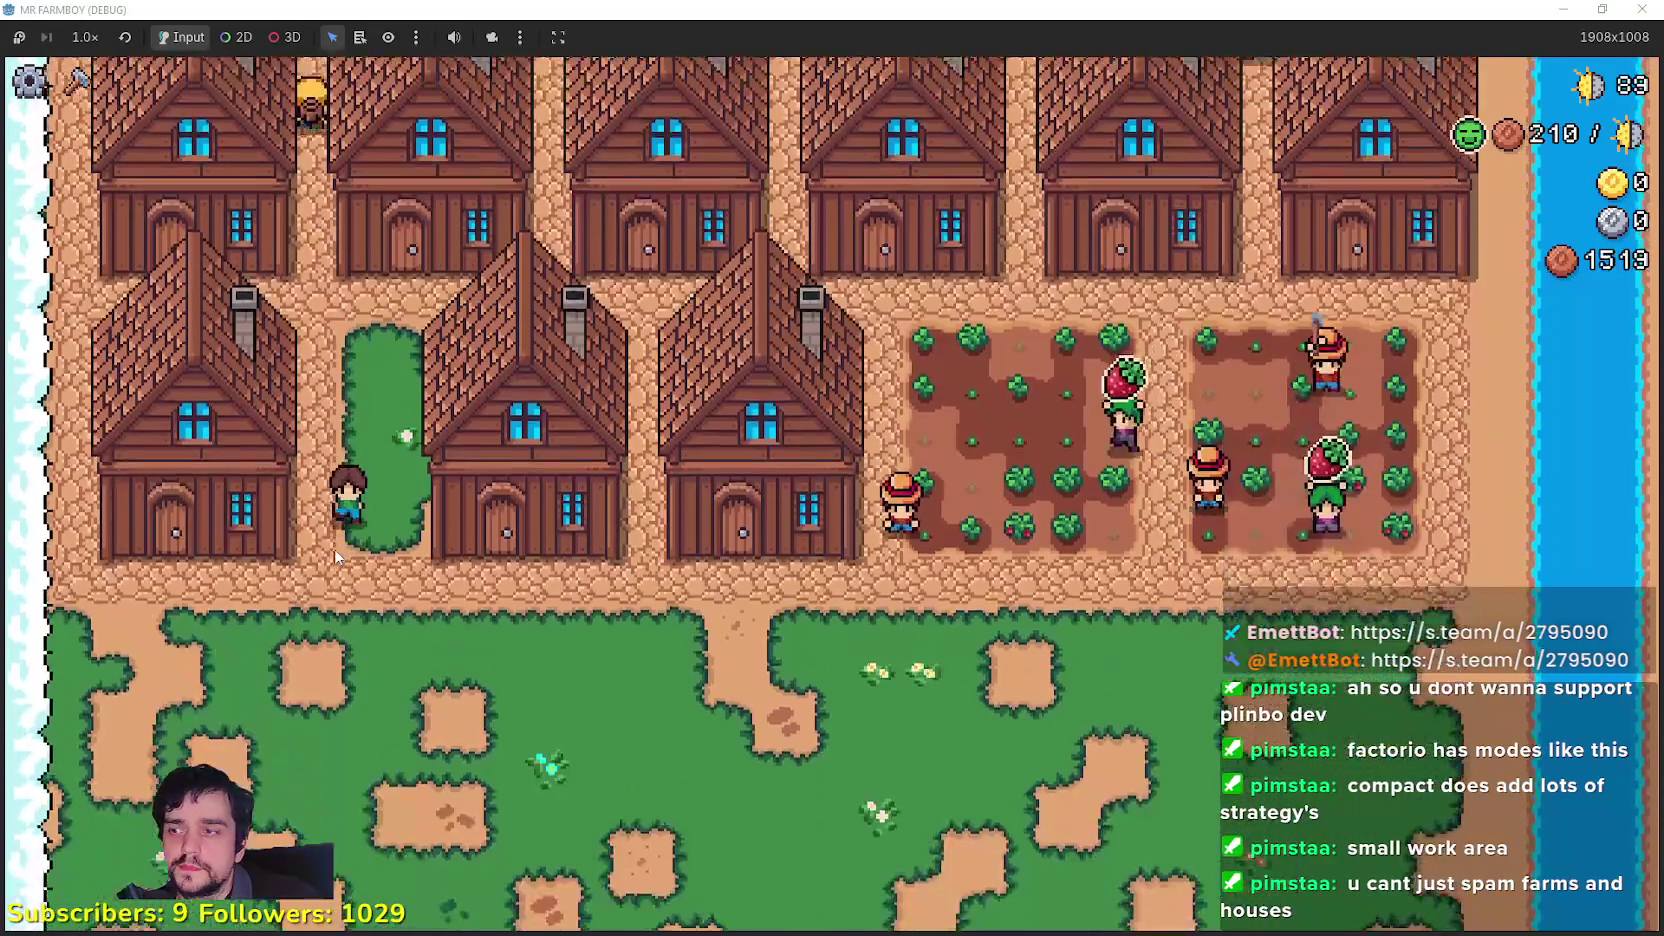
# Step: Check houses past the green strip while heading north toward the market stalls
pyautogui.press('e')
pyautogui.press('Escape')
pyautogui.press('d')
pyautogui.press('w')
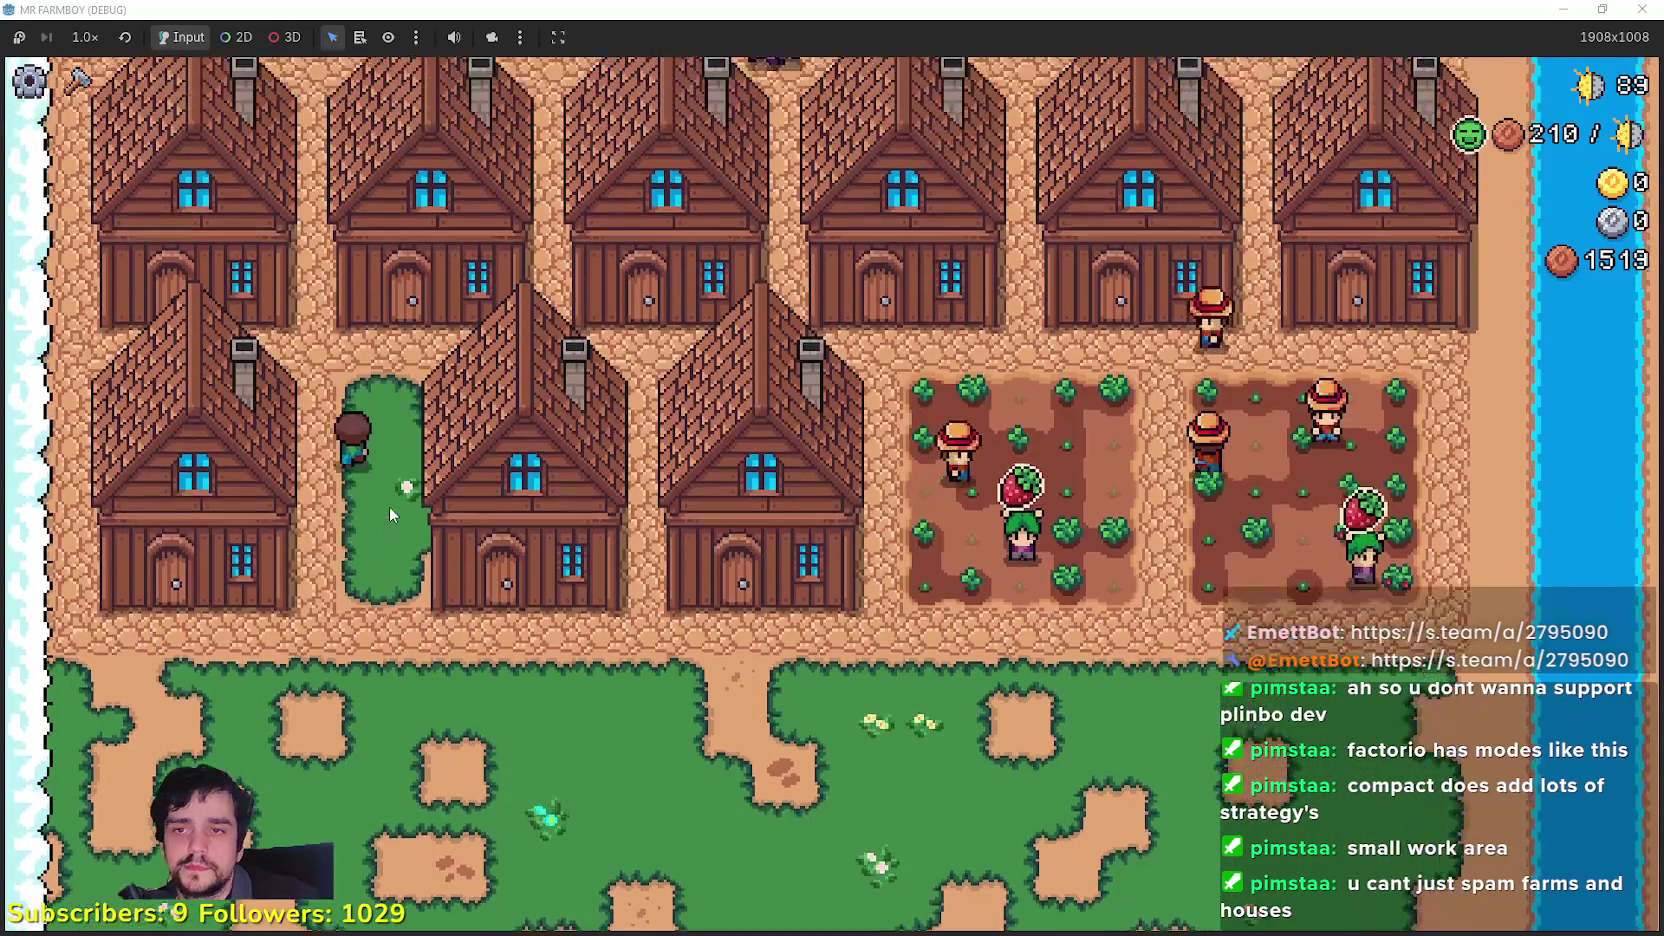
pyautogui.press('w')
pyautogui.press('e')
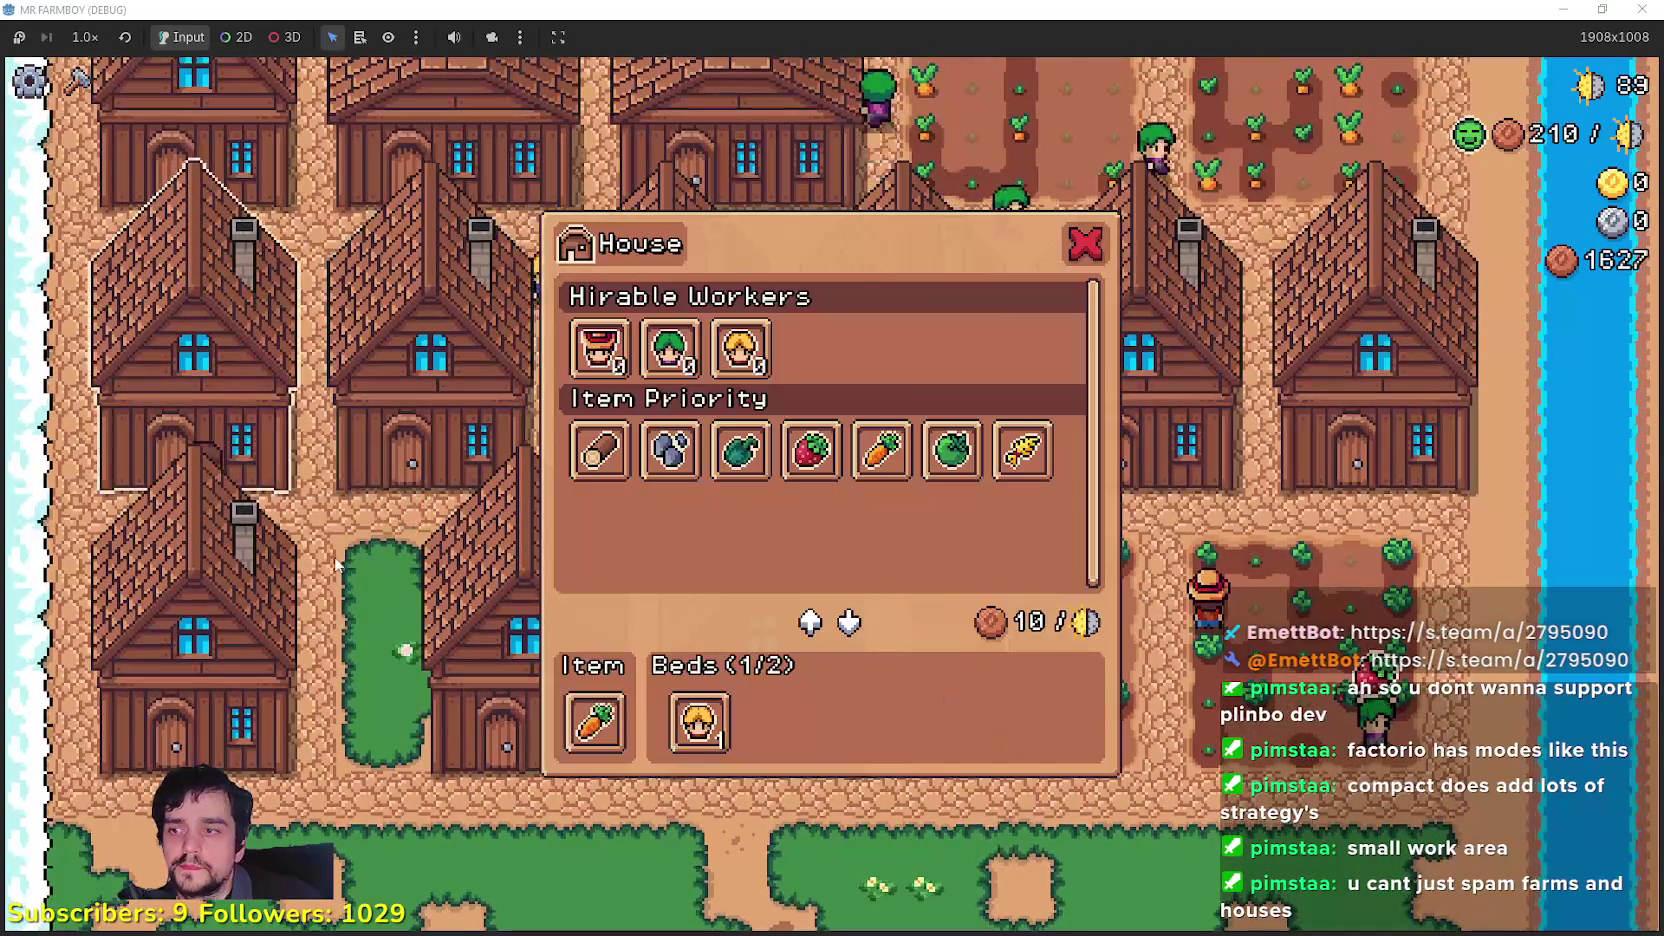
pyautogui.press('Escape')
pyautogui.press('w')
pyautogui.press('e')
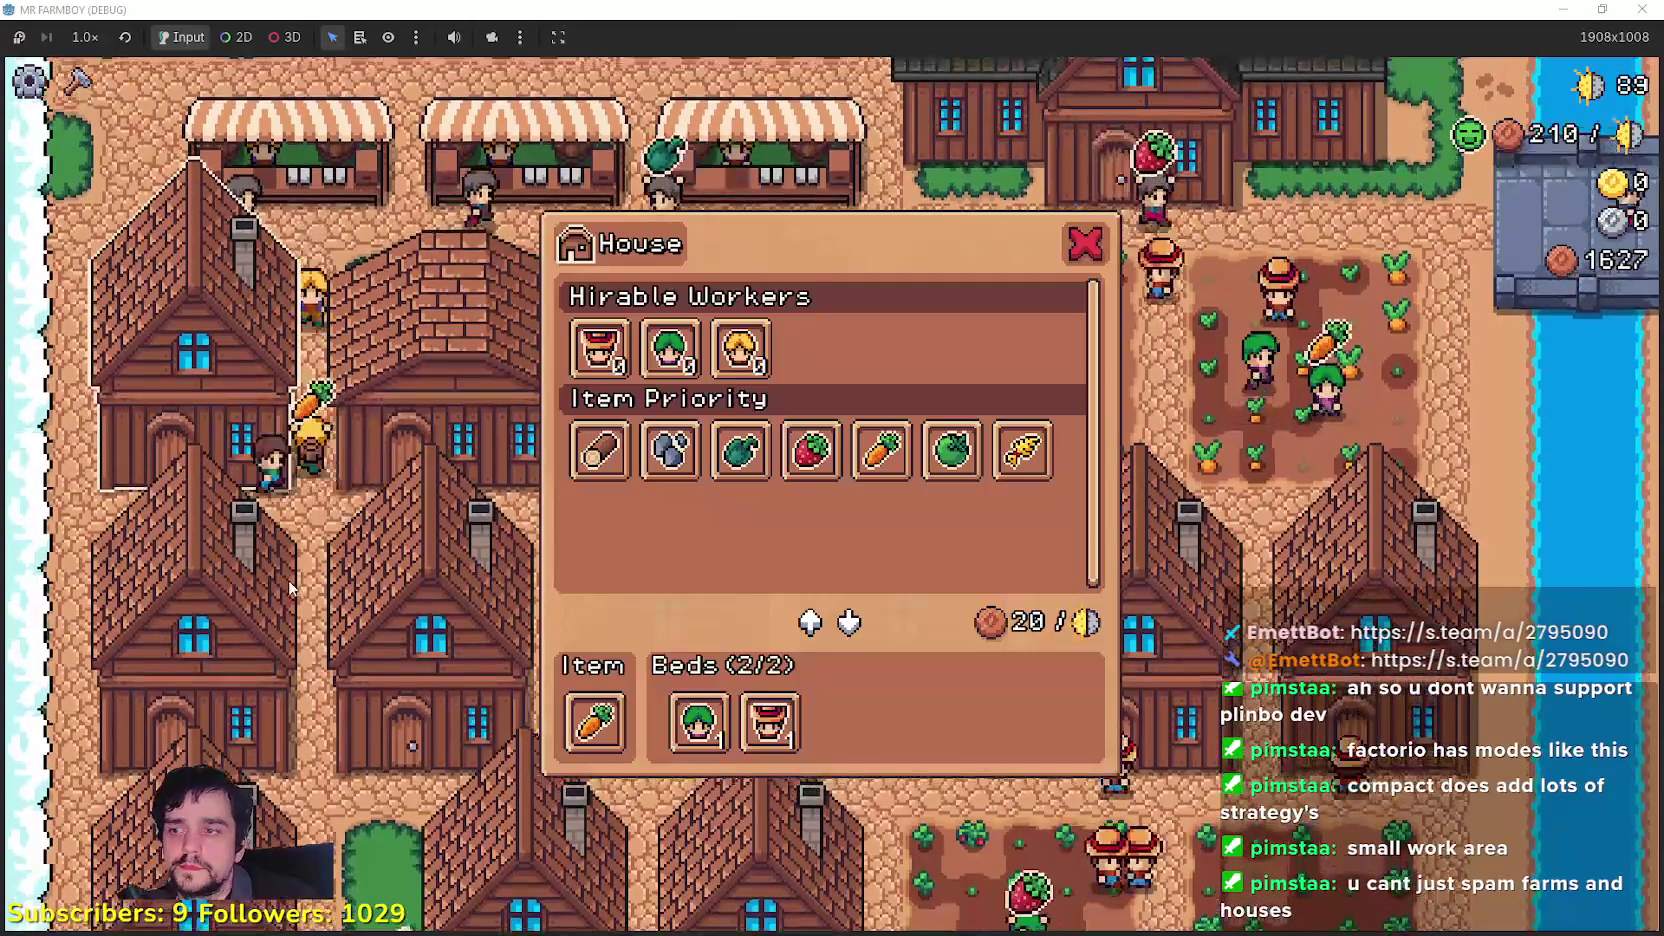
pyautogui.press('Escape')
pyautogui.press('w')
pyautogui.press('e')
# Step: Inspect the houses on the way back south through the village
pyautogui.press('Escape')
pyautogui.press('s')
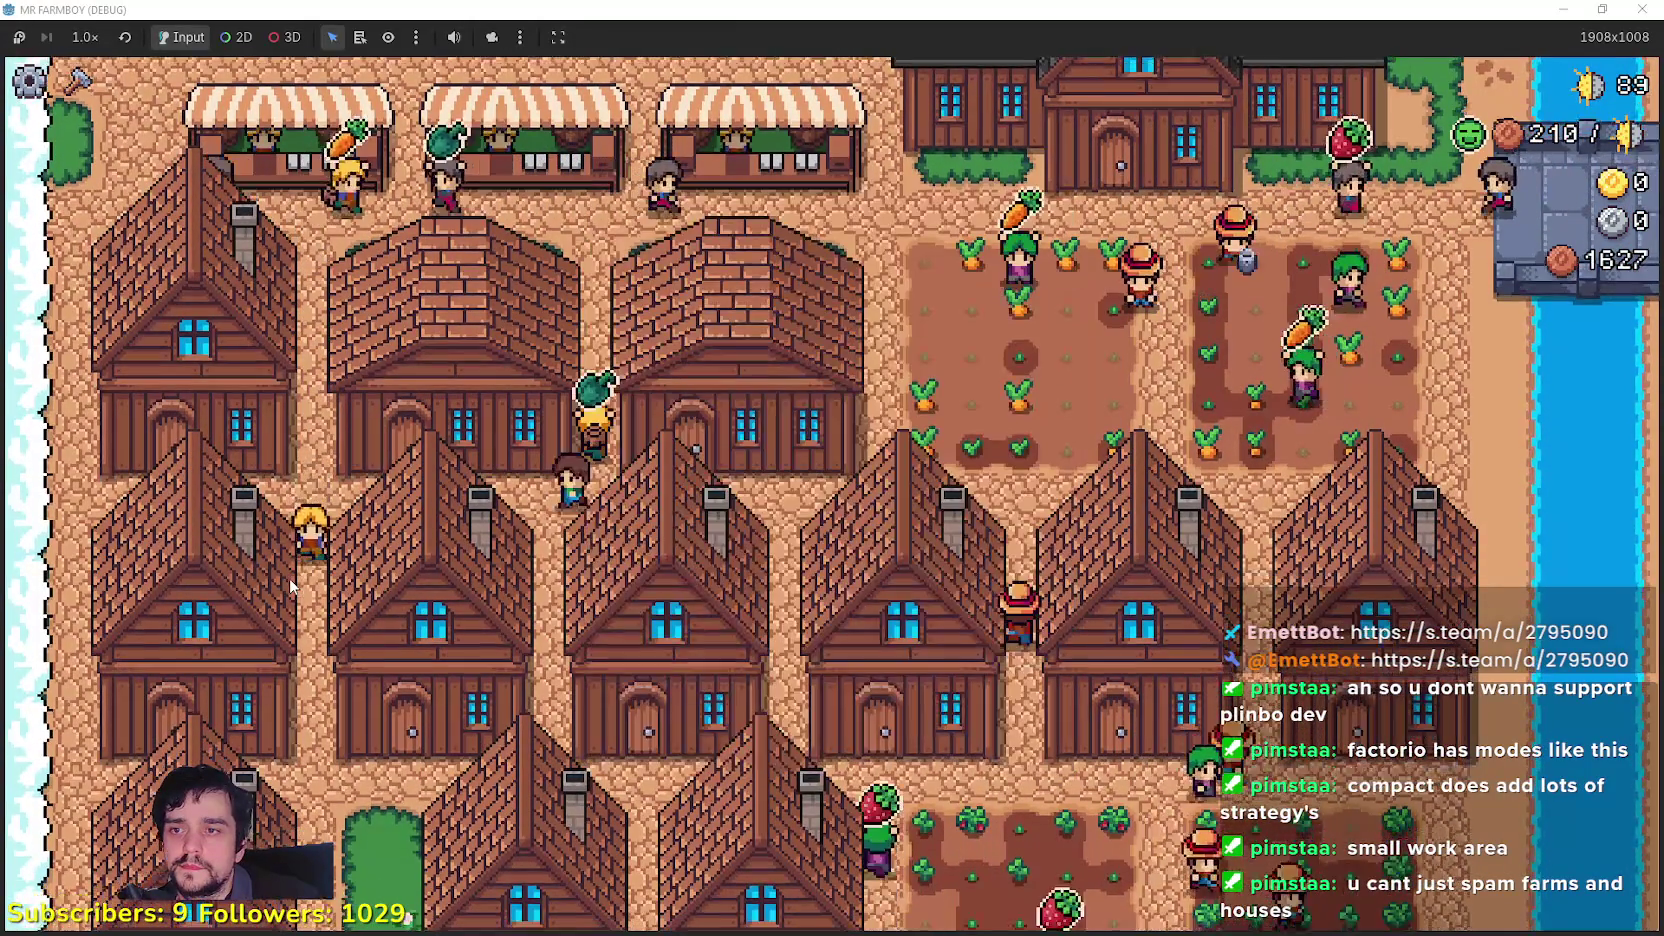
pyautogui.press('e')
pyautogui.press('s')
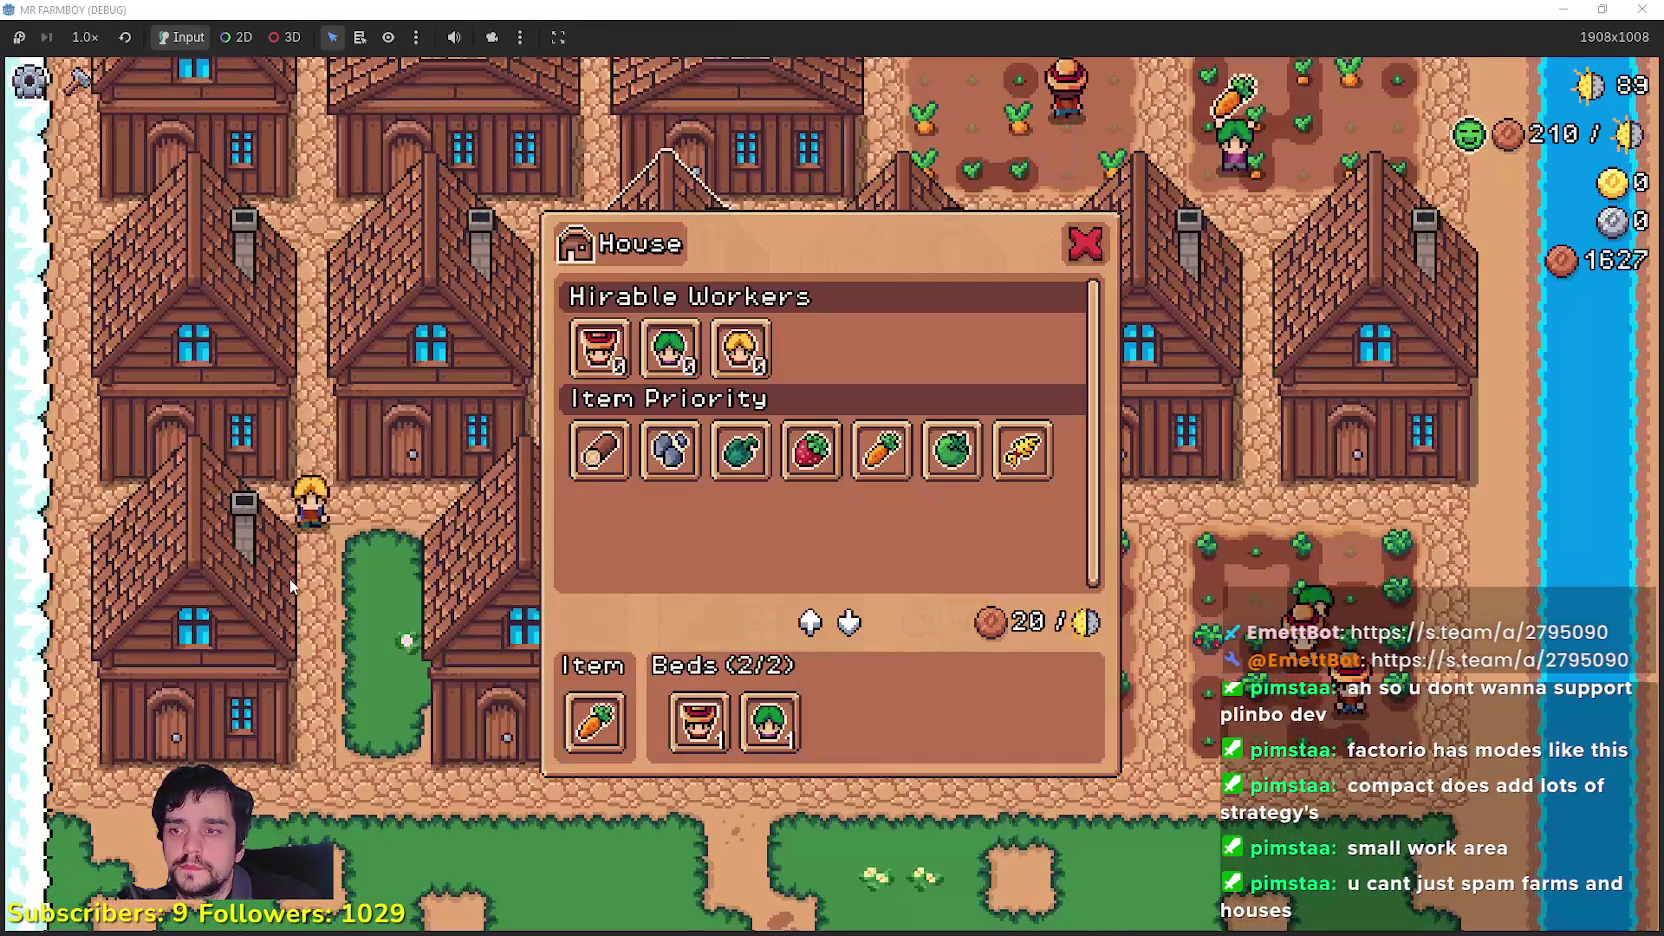
pyautogui.press('Escape')
pyautogui.press('e')
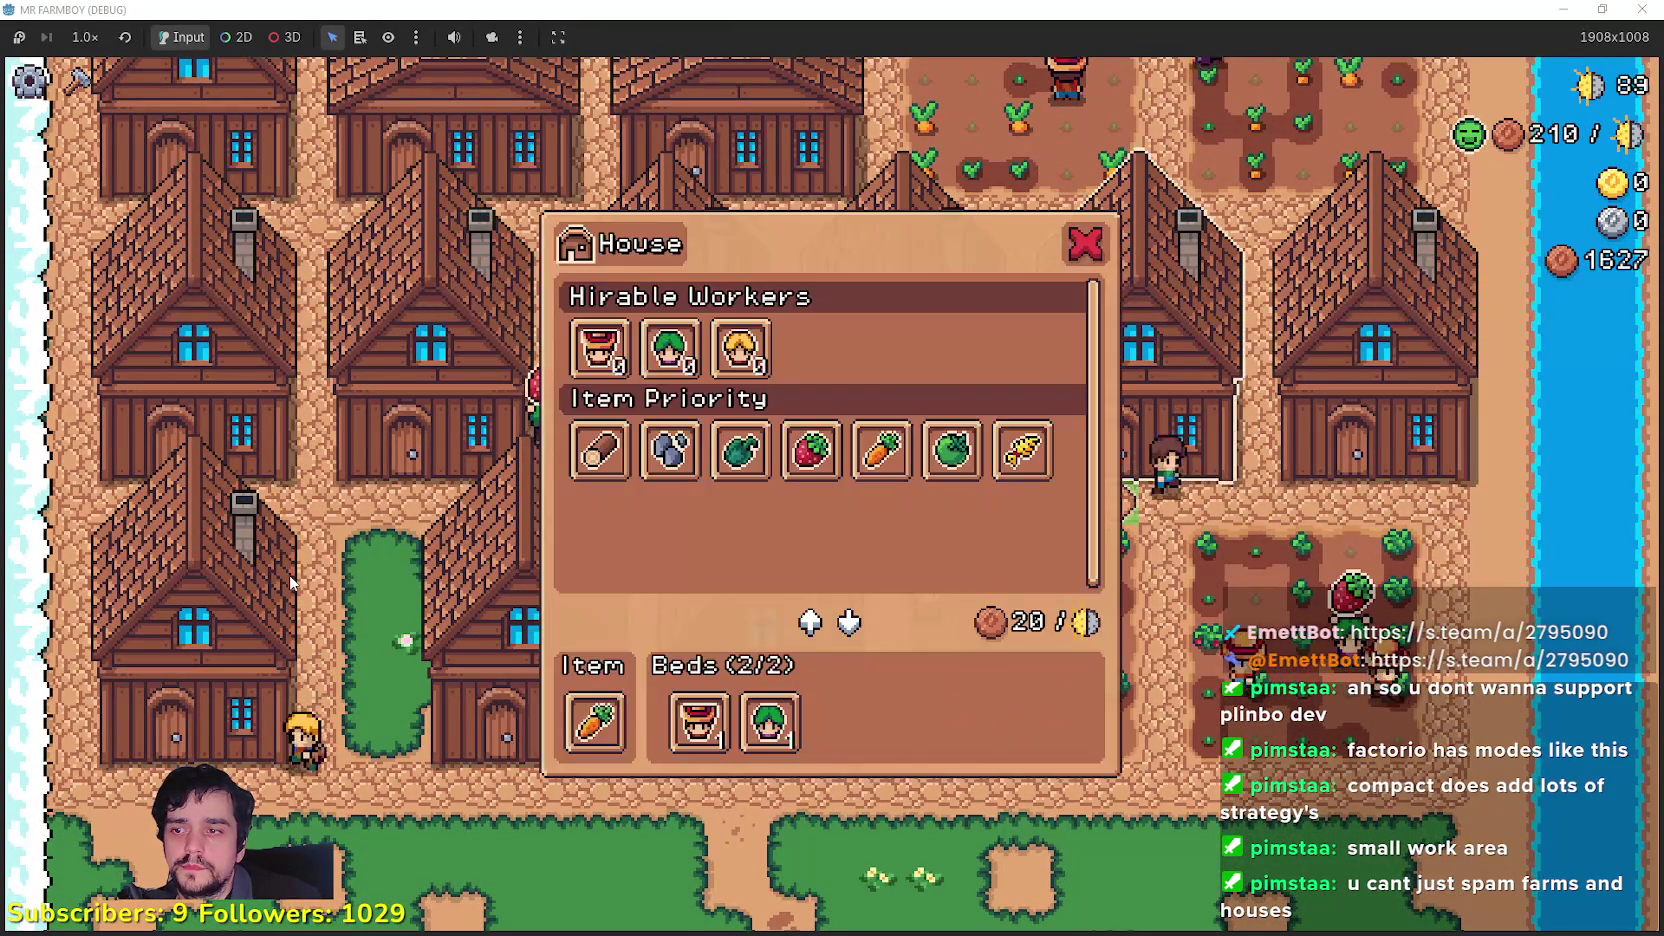
pyautogui.press('Escape')
pyautogui.press('e')
pyautogui.press('Escape')
pyautogui.press('s')
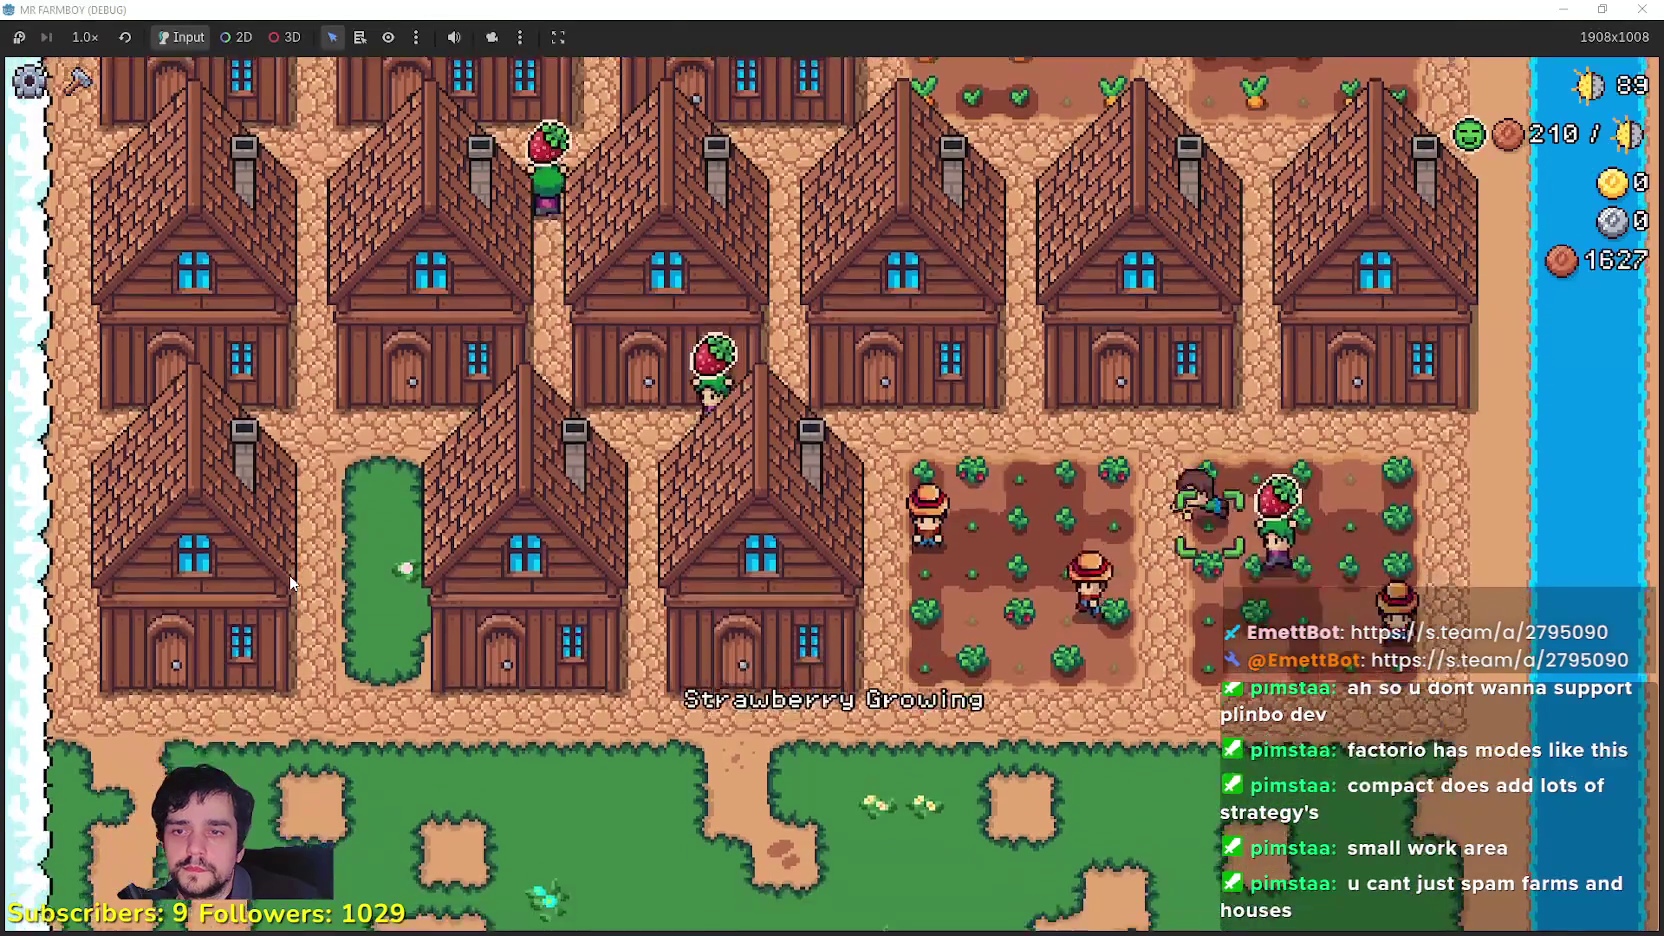
pyautogui.press('a')
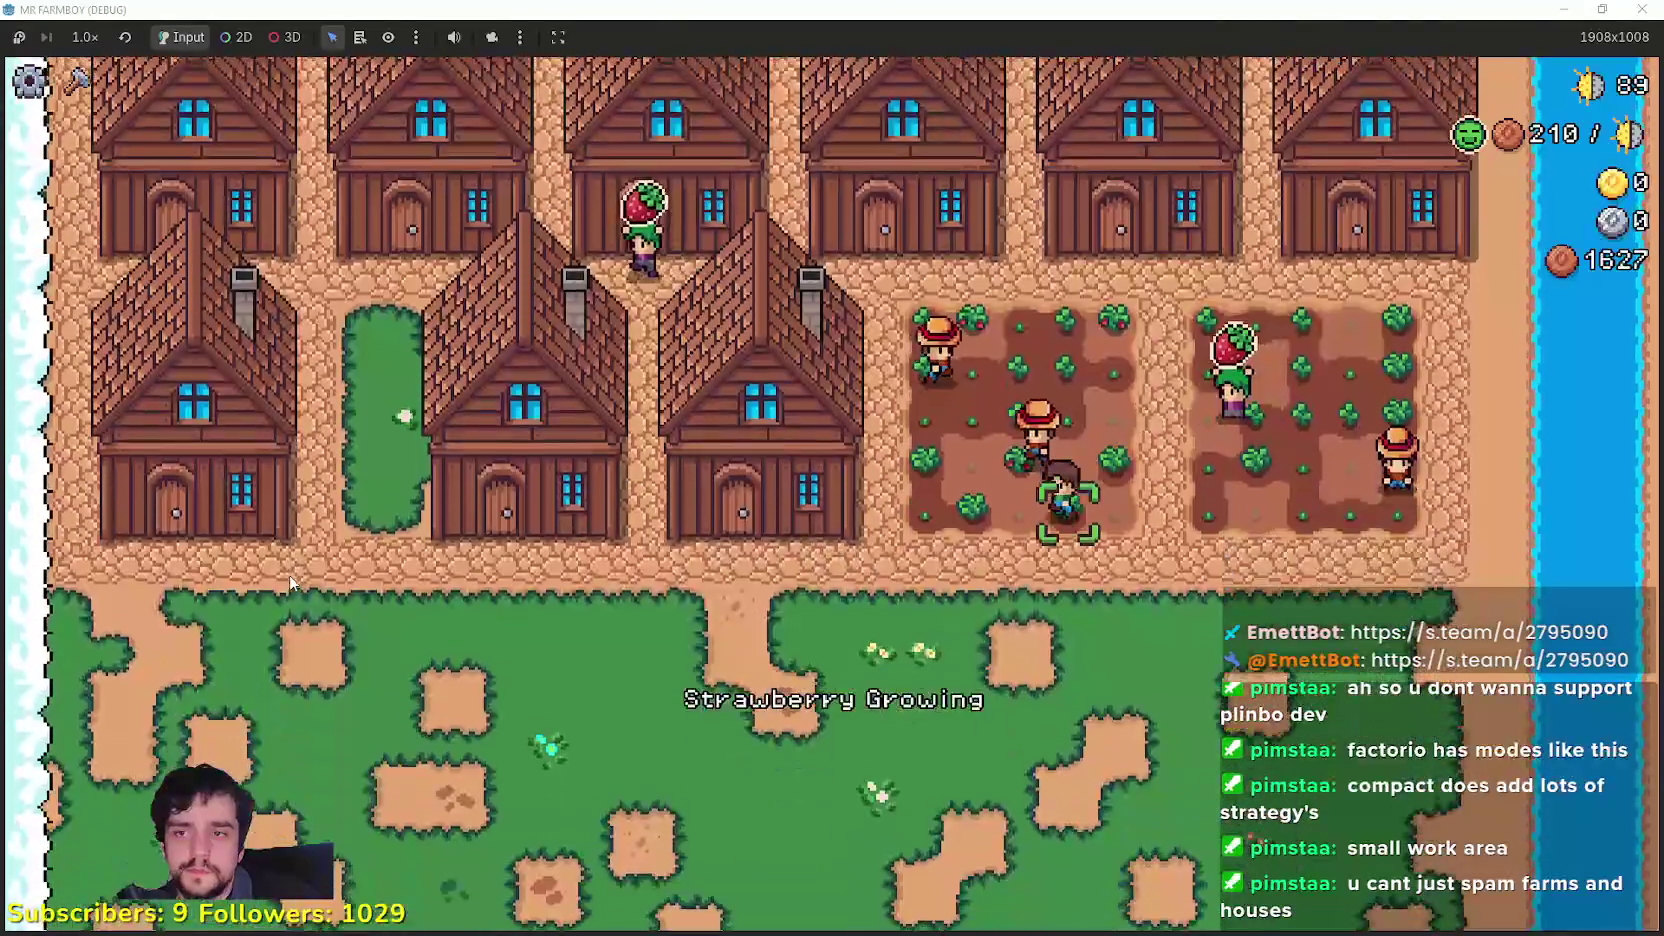
pyautogui.press('w')
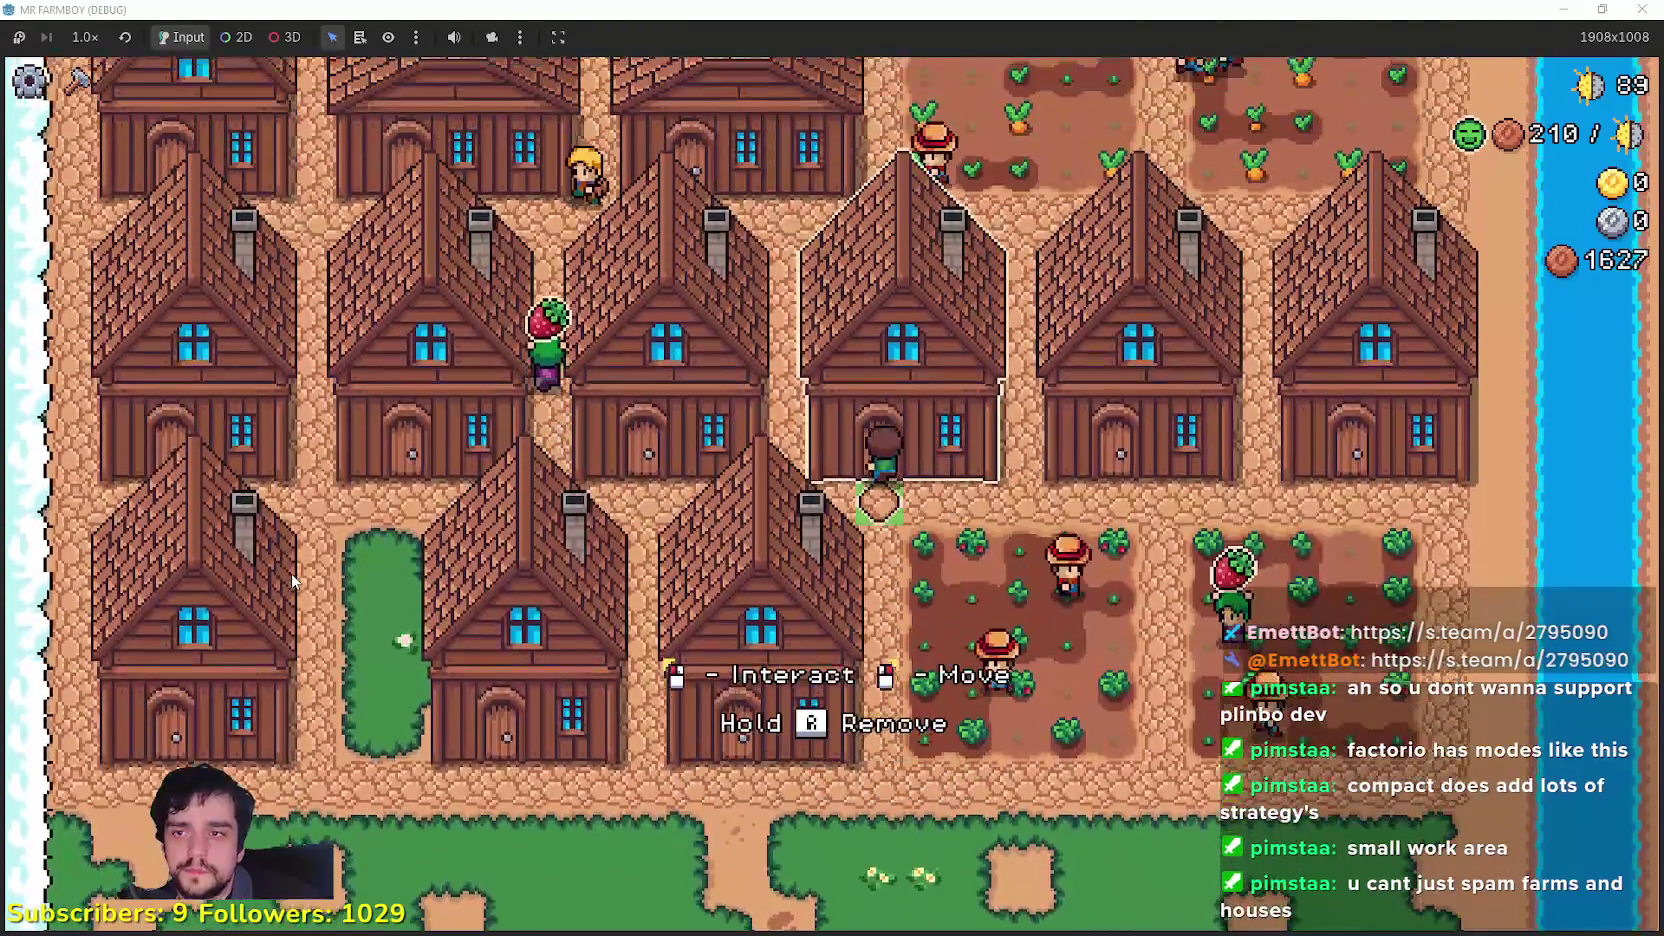
pyautogui.press('w')
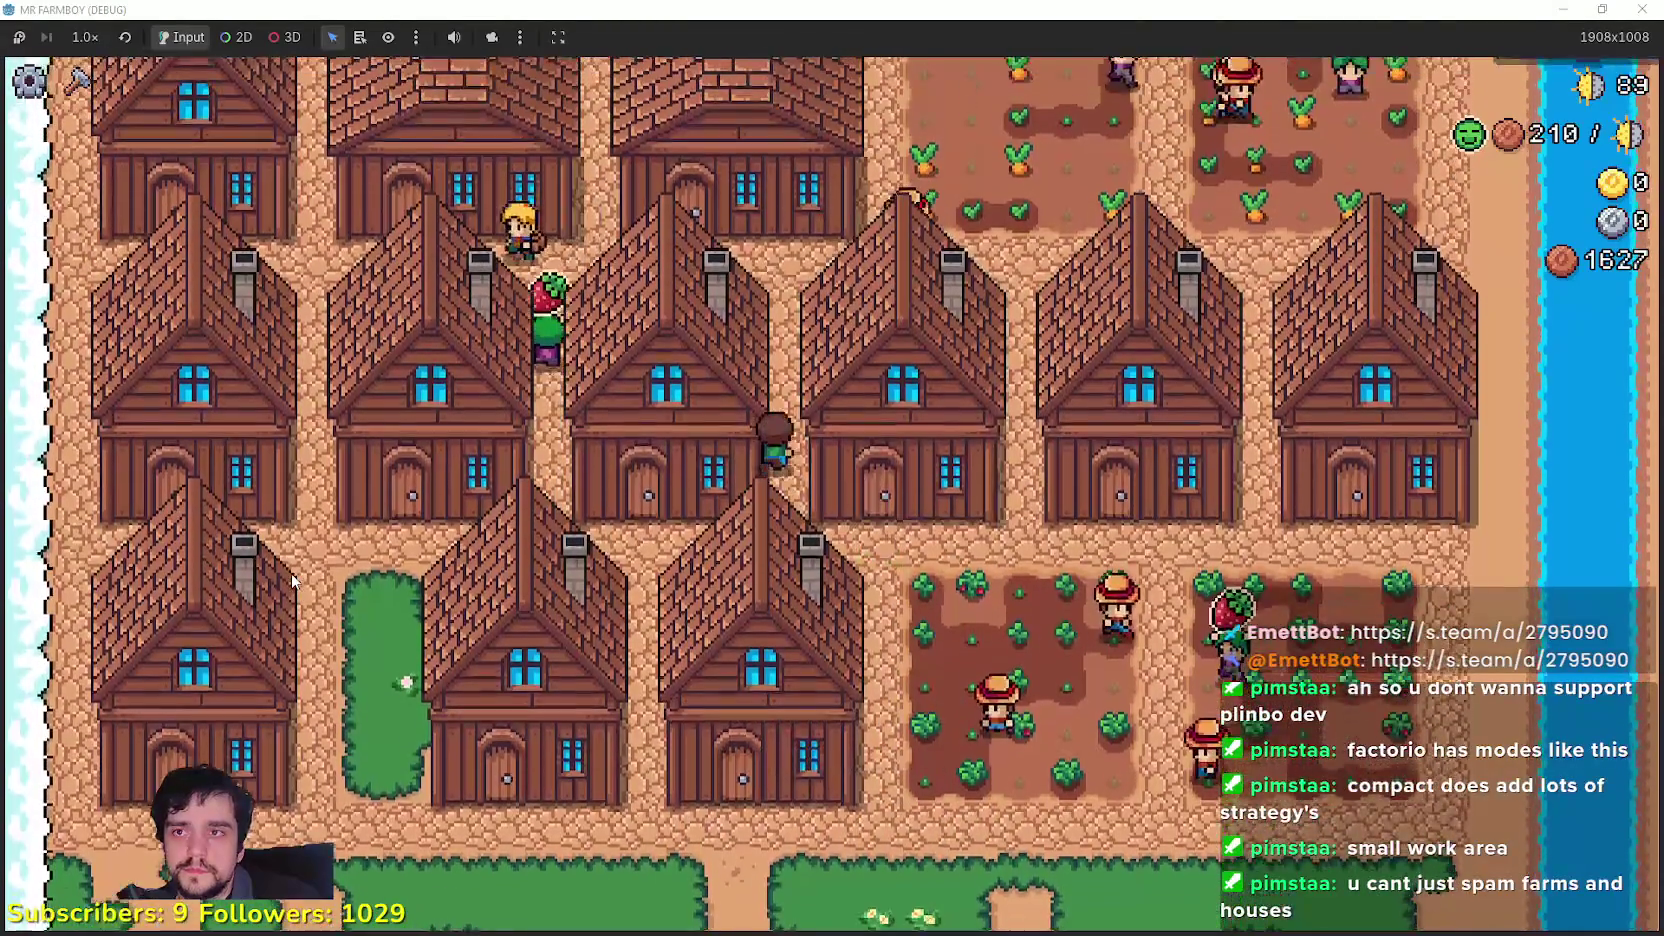
# Step: Hire a Farmer into the house by the green strip, filling 1 of its 2 beds
pyautogui.press('a')
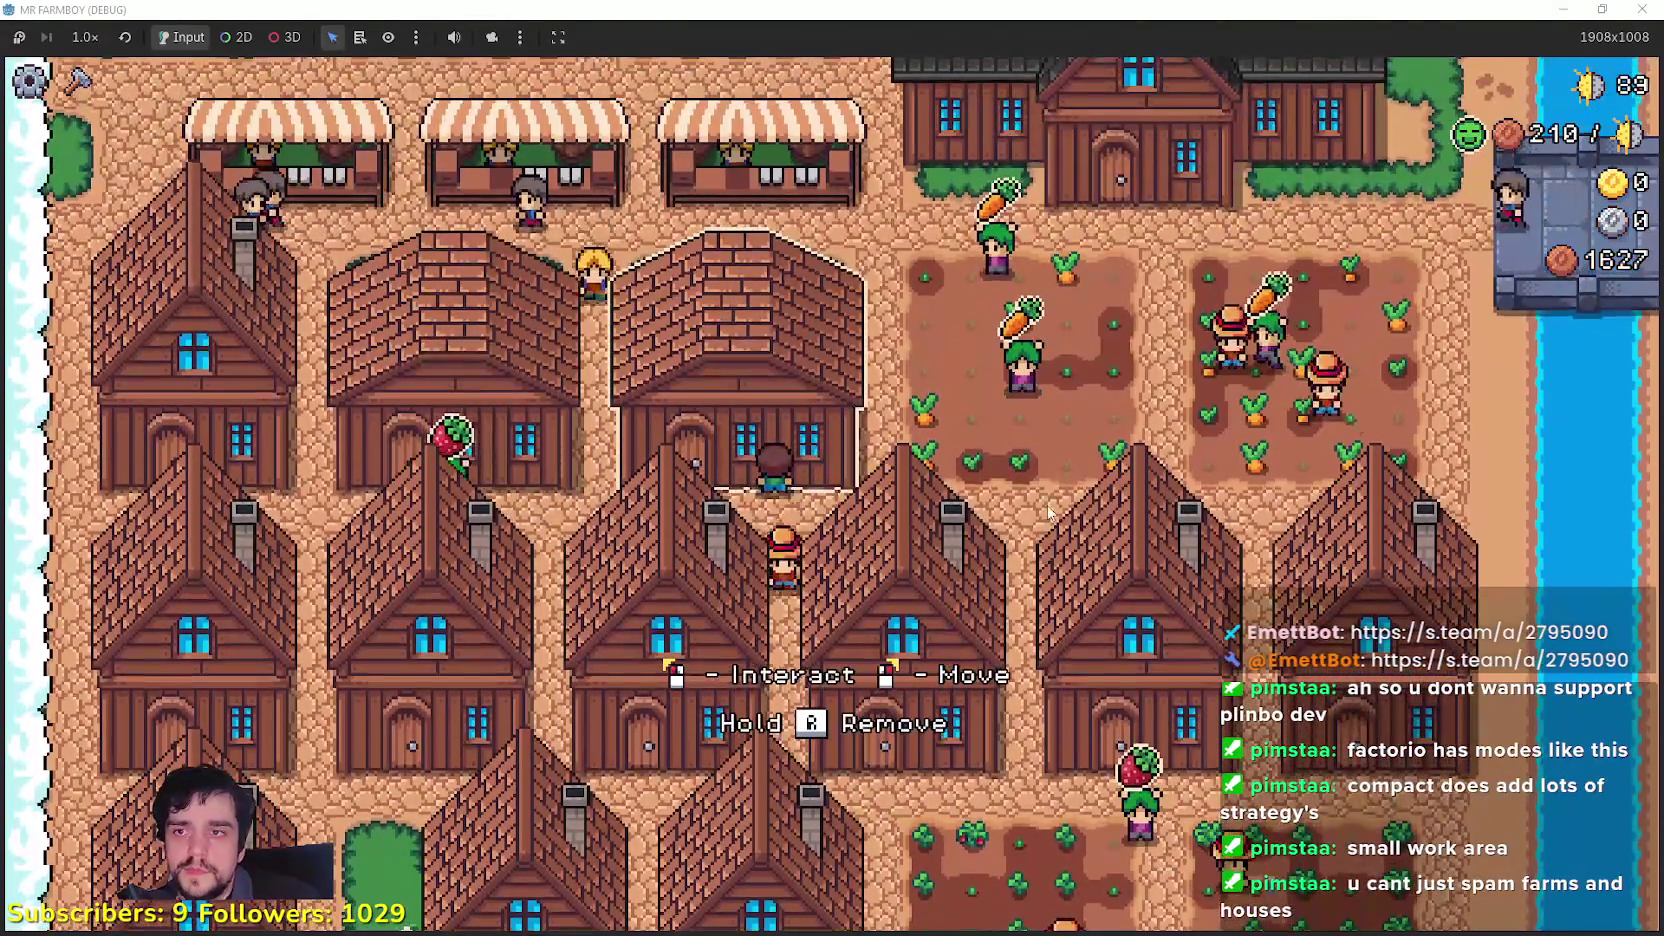
pyautogui.press('s')
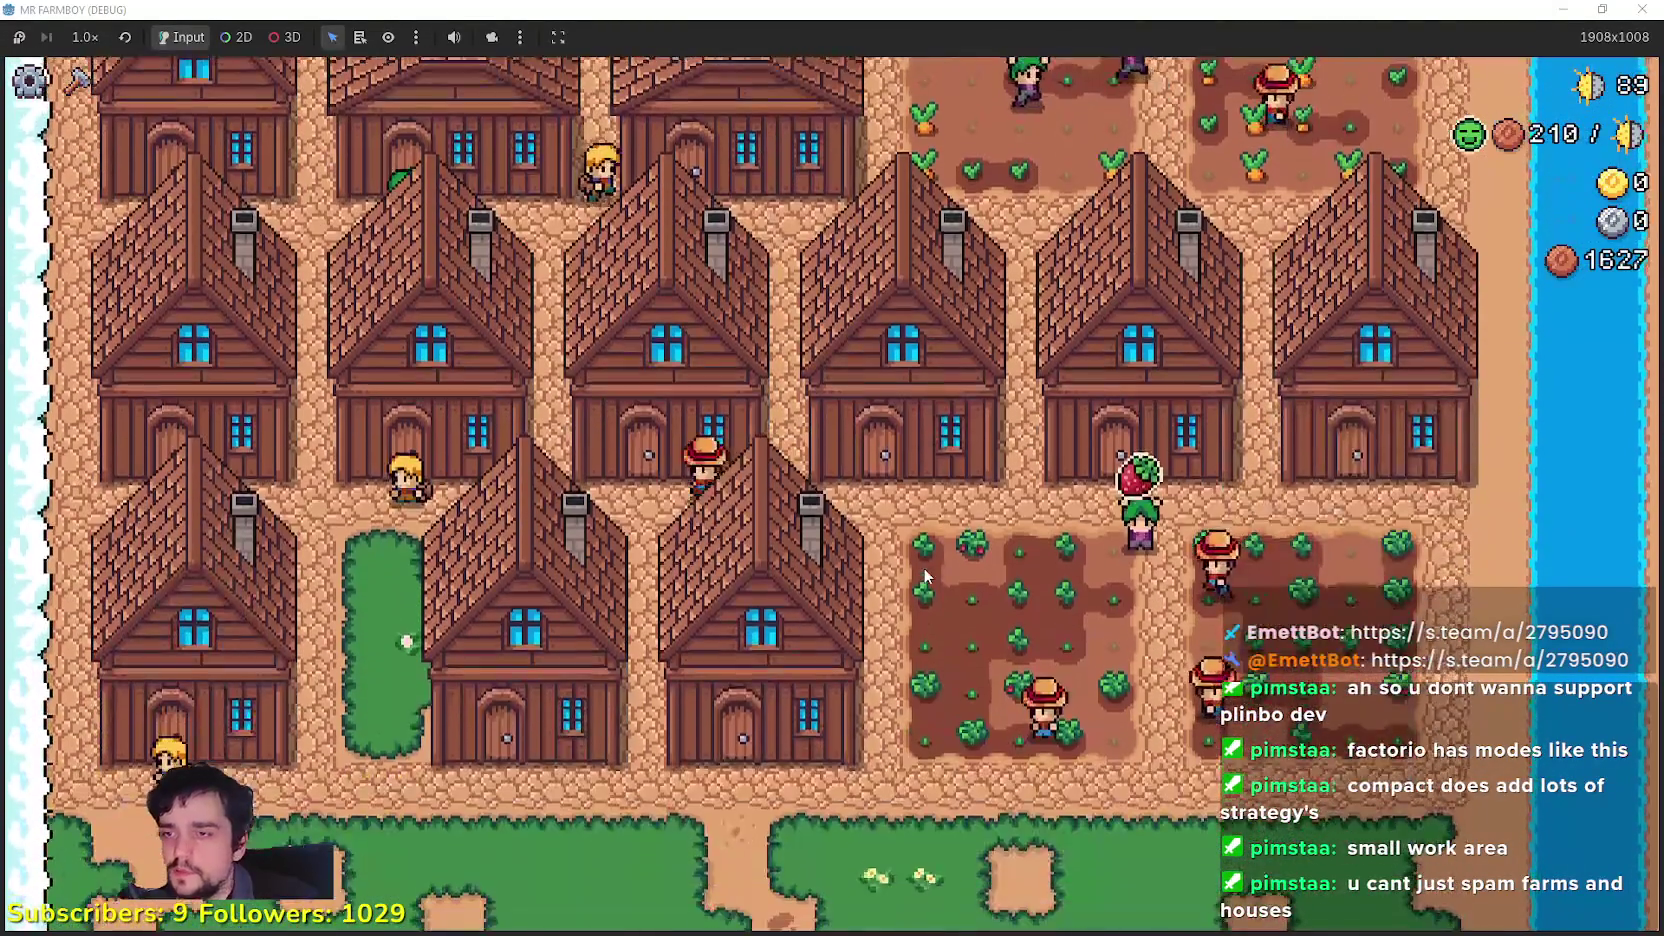
pyautogui.press('s')
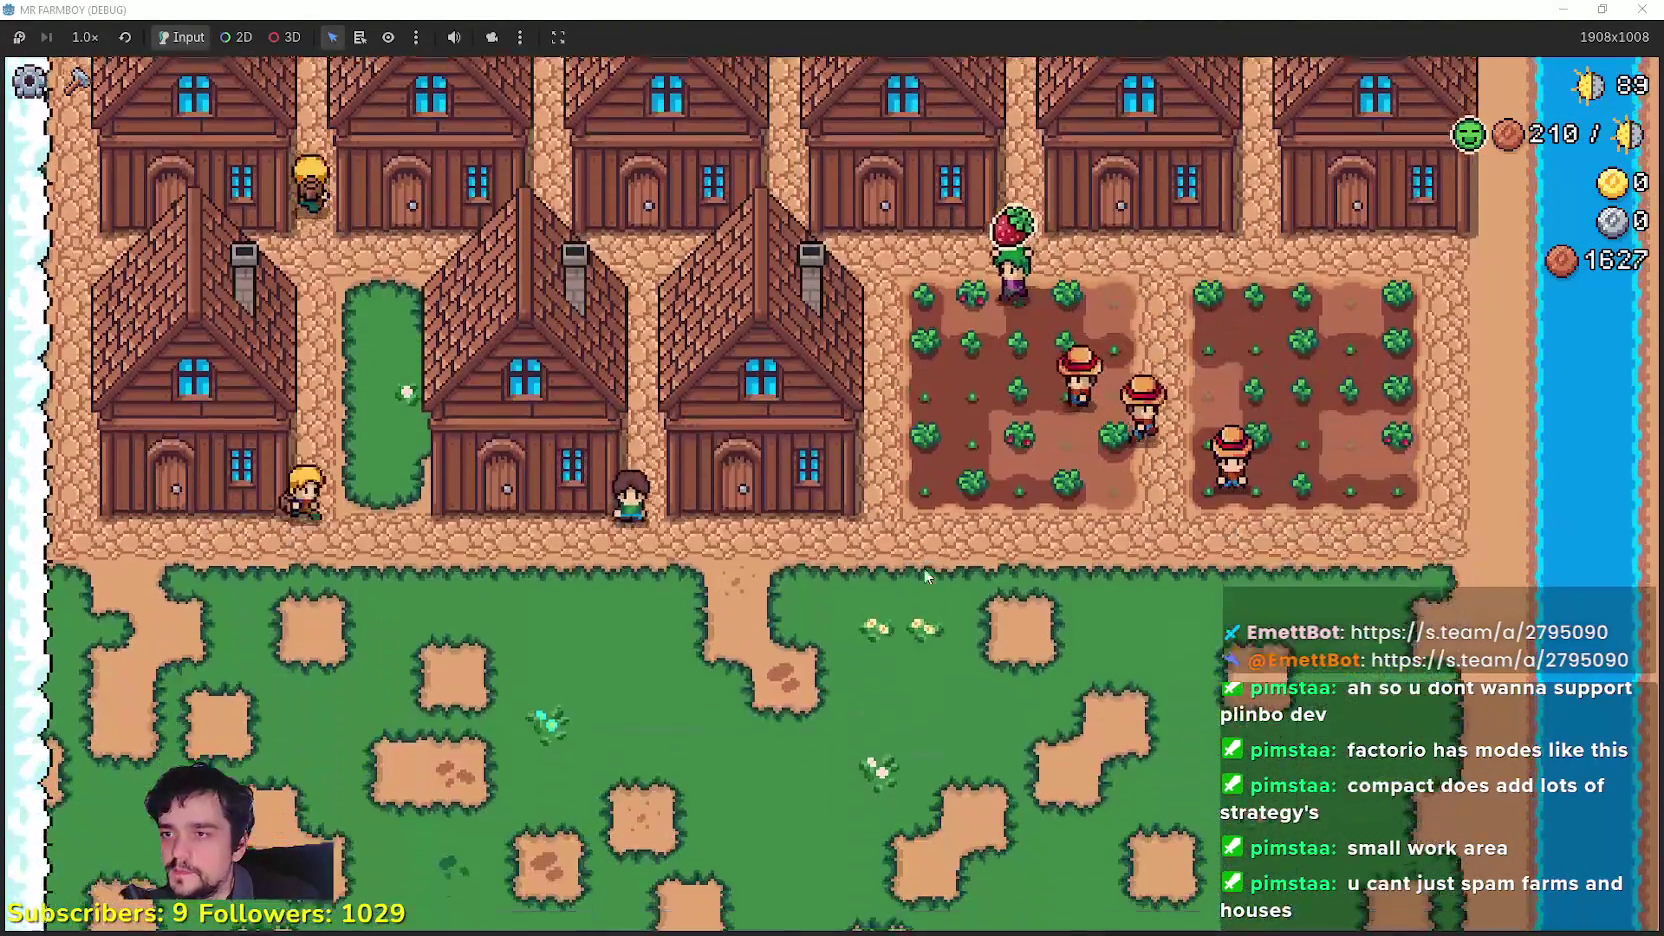
pyautogui.press('e')
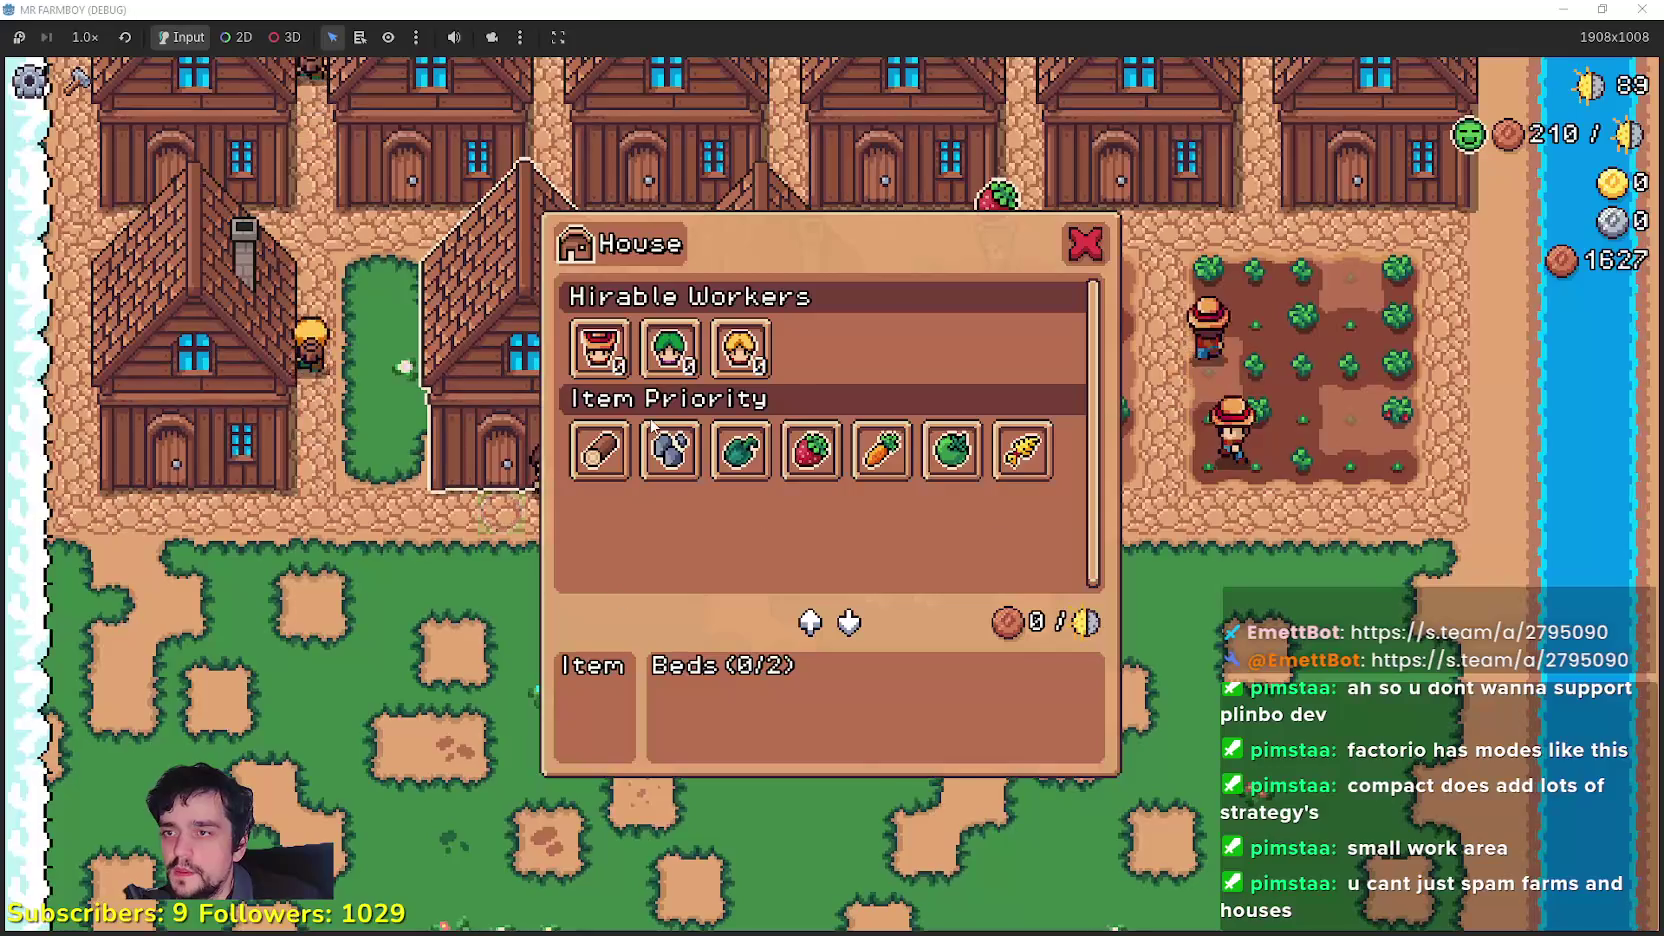
pyautogui.click(598, 365)
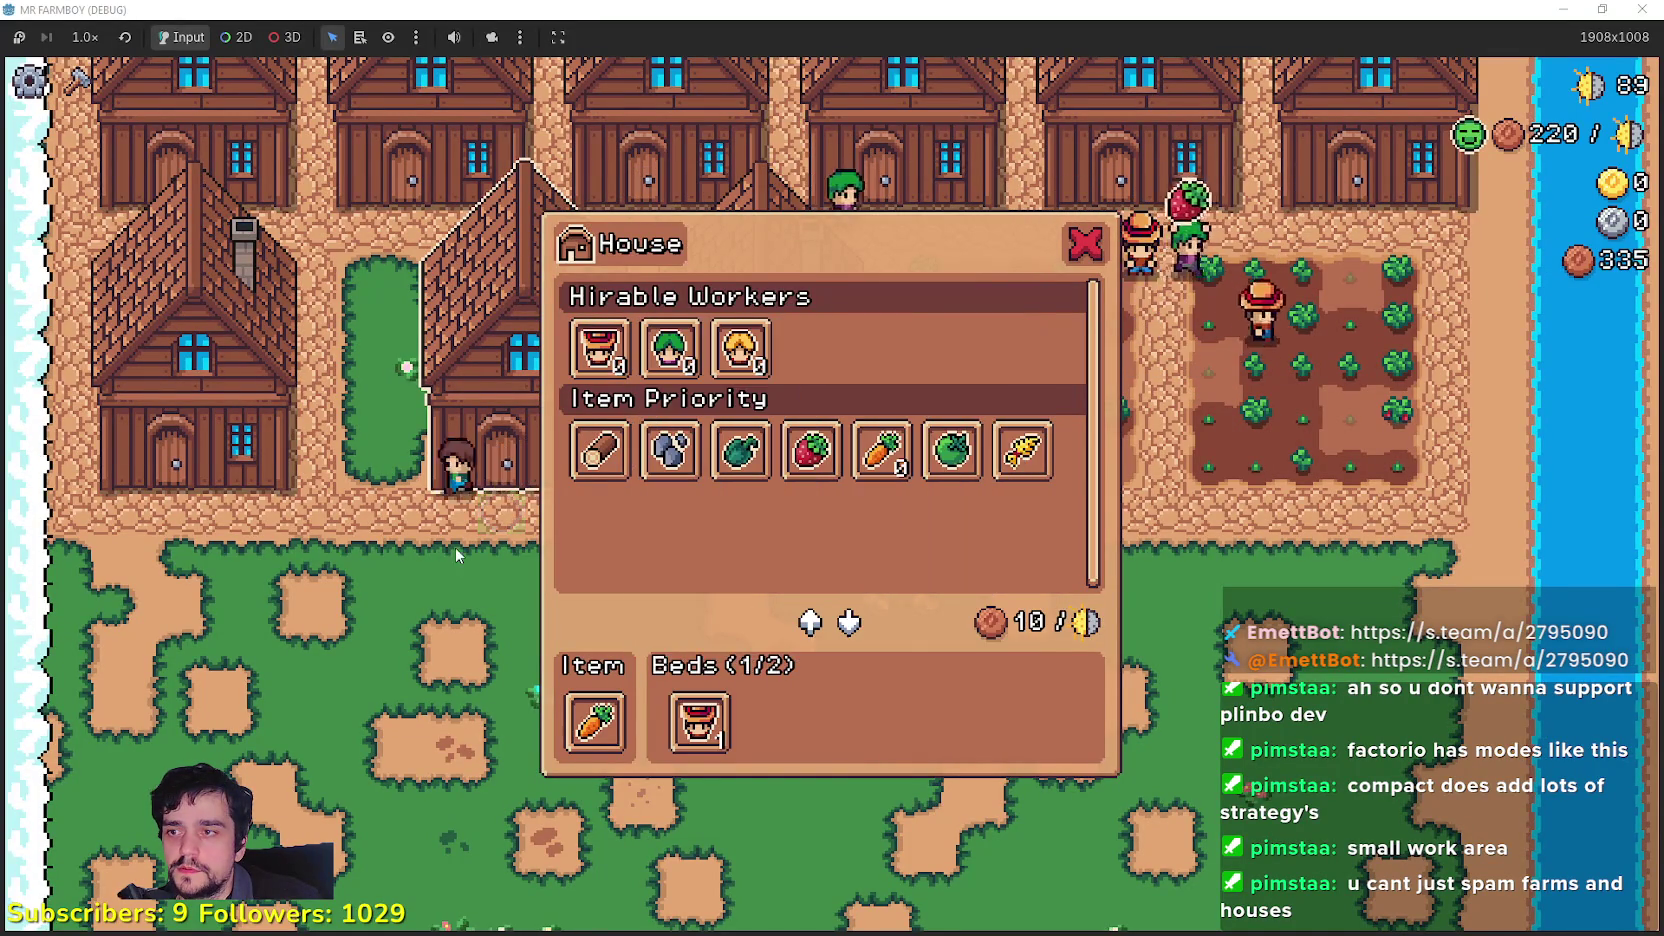
pyautogui.press('w')
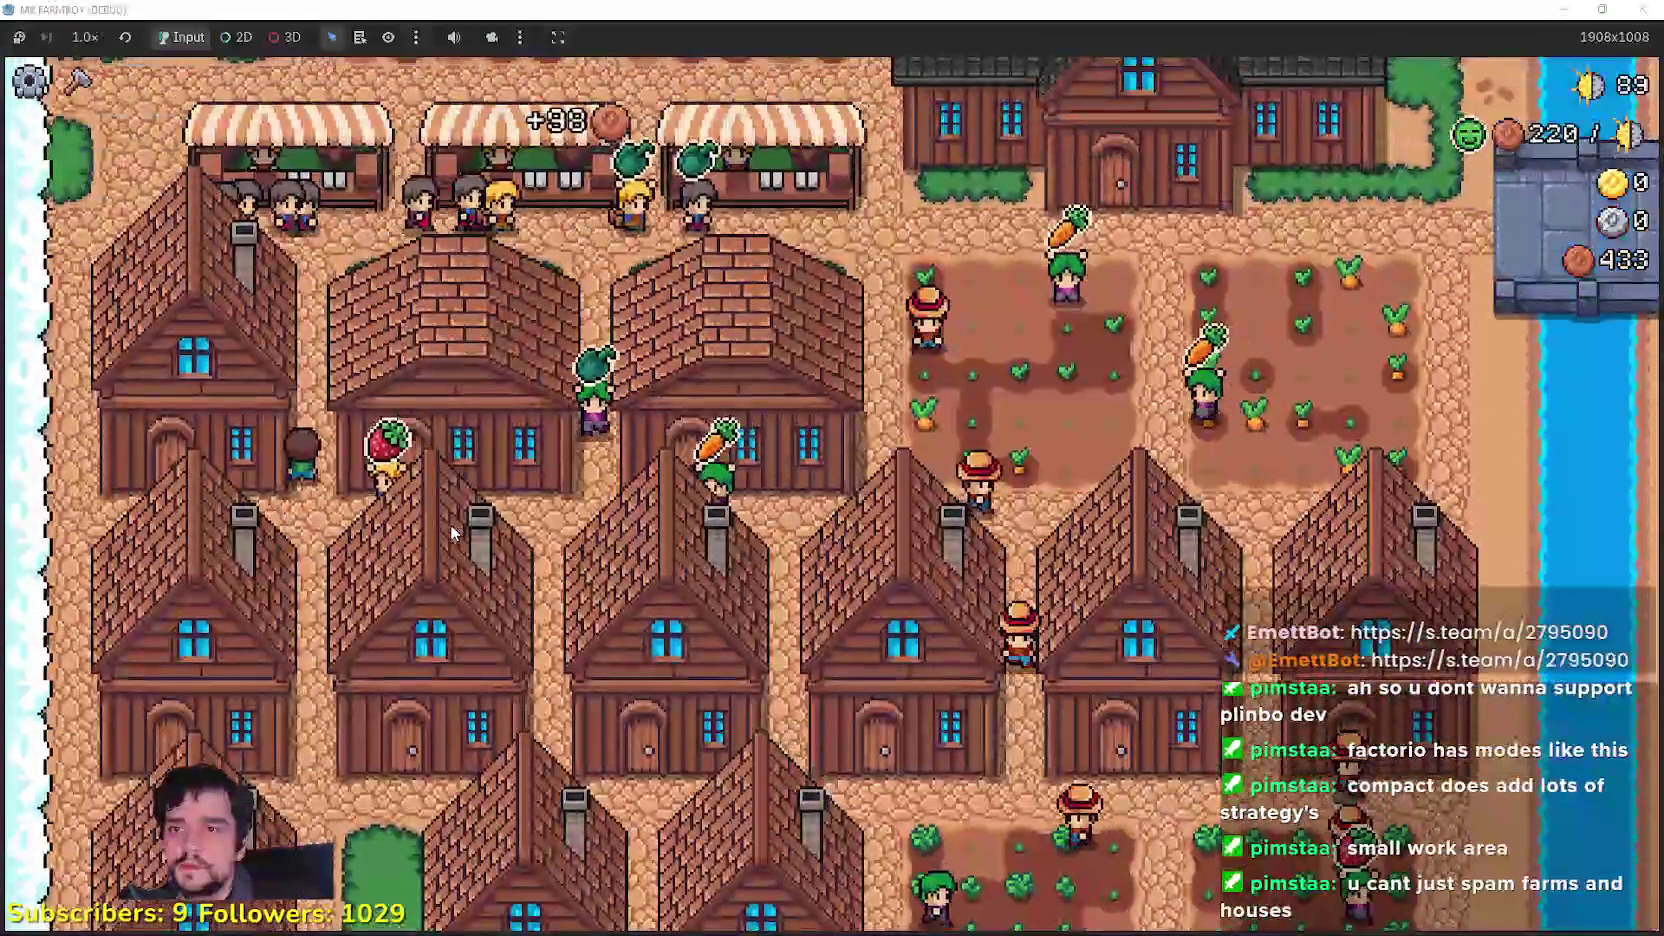
# Step: Check the warehouse at the market stalls, then walk past the fields down to the grassland
pyautogui.press('s')
pyautogui.press('w')
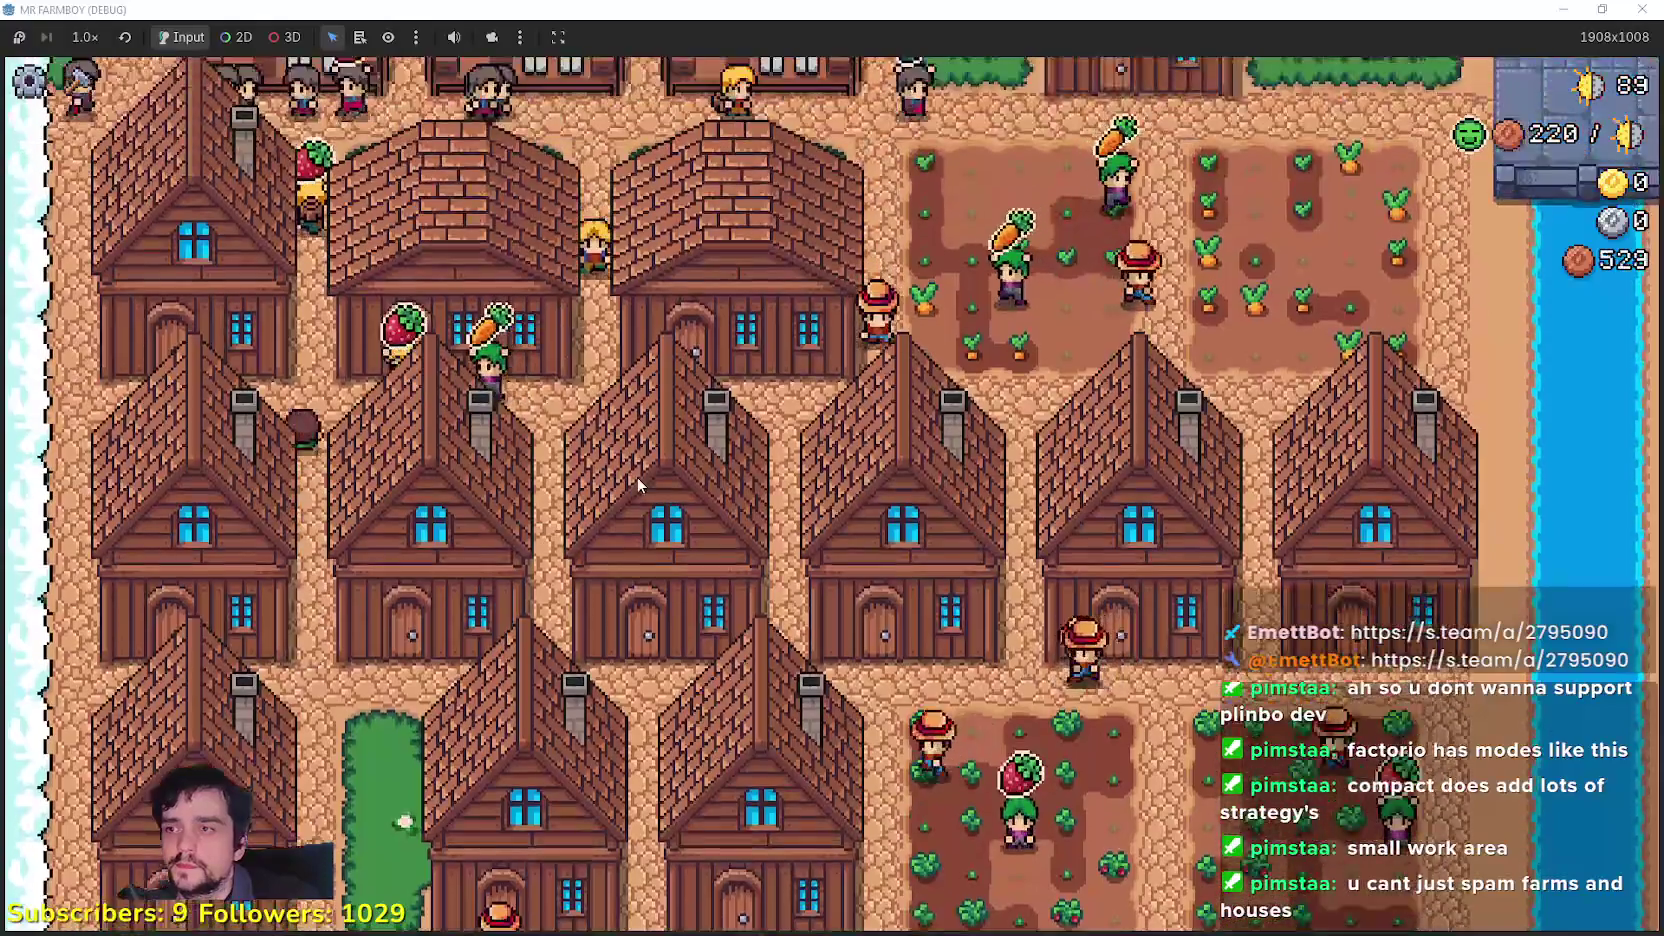
pyautogui.press('e')
pyautogui.press('e')
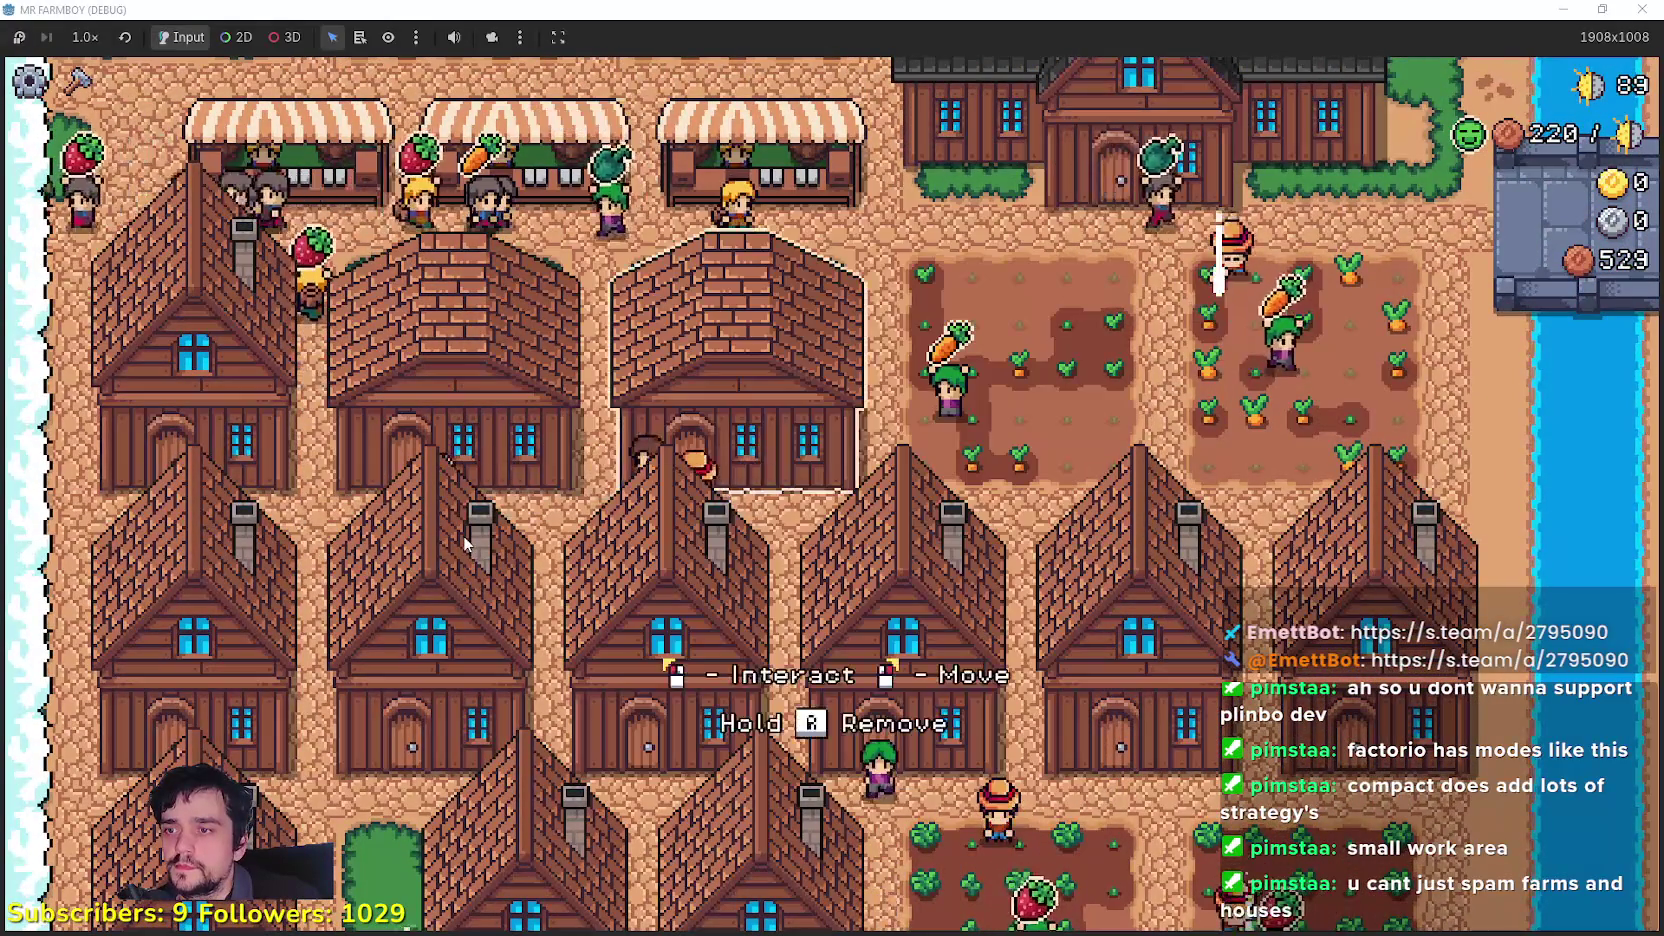
pyautogui.press('e')
pyautogui.press('e')
pyautogui.press('w')
pyautogui.press('w')
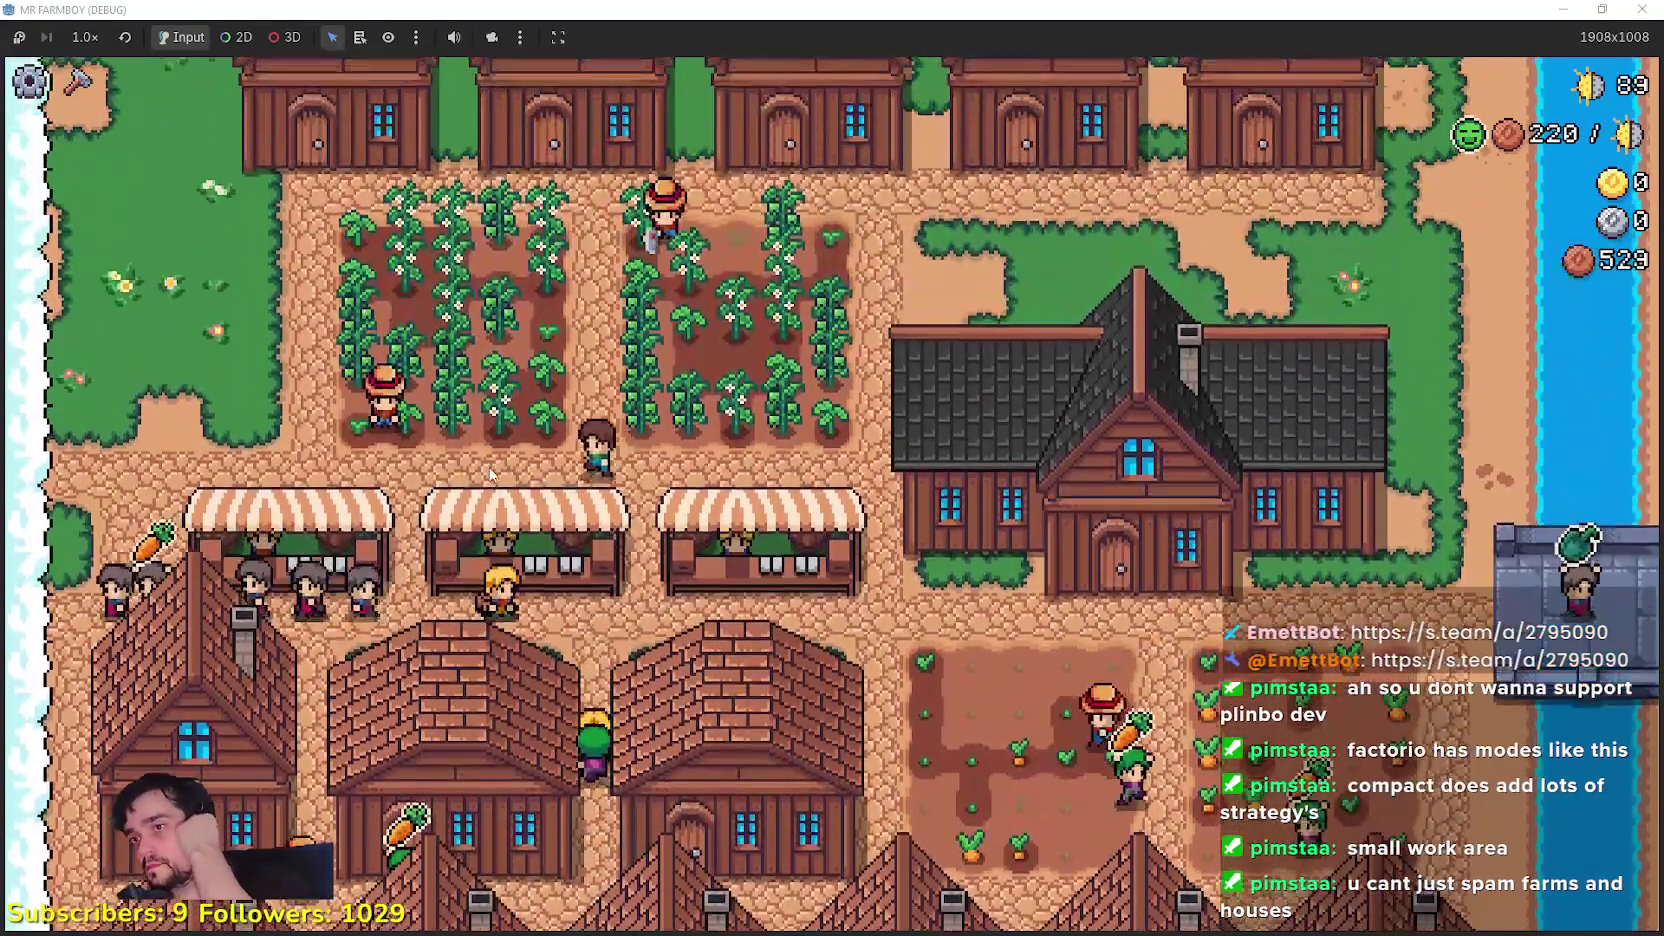
pyautogui.press('a')
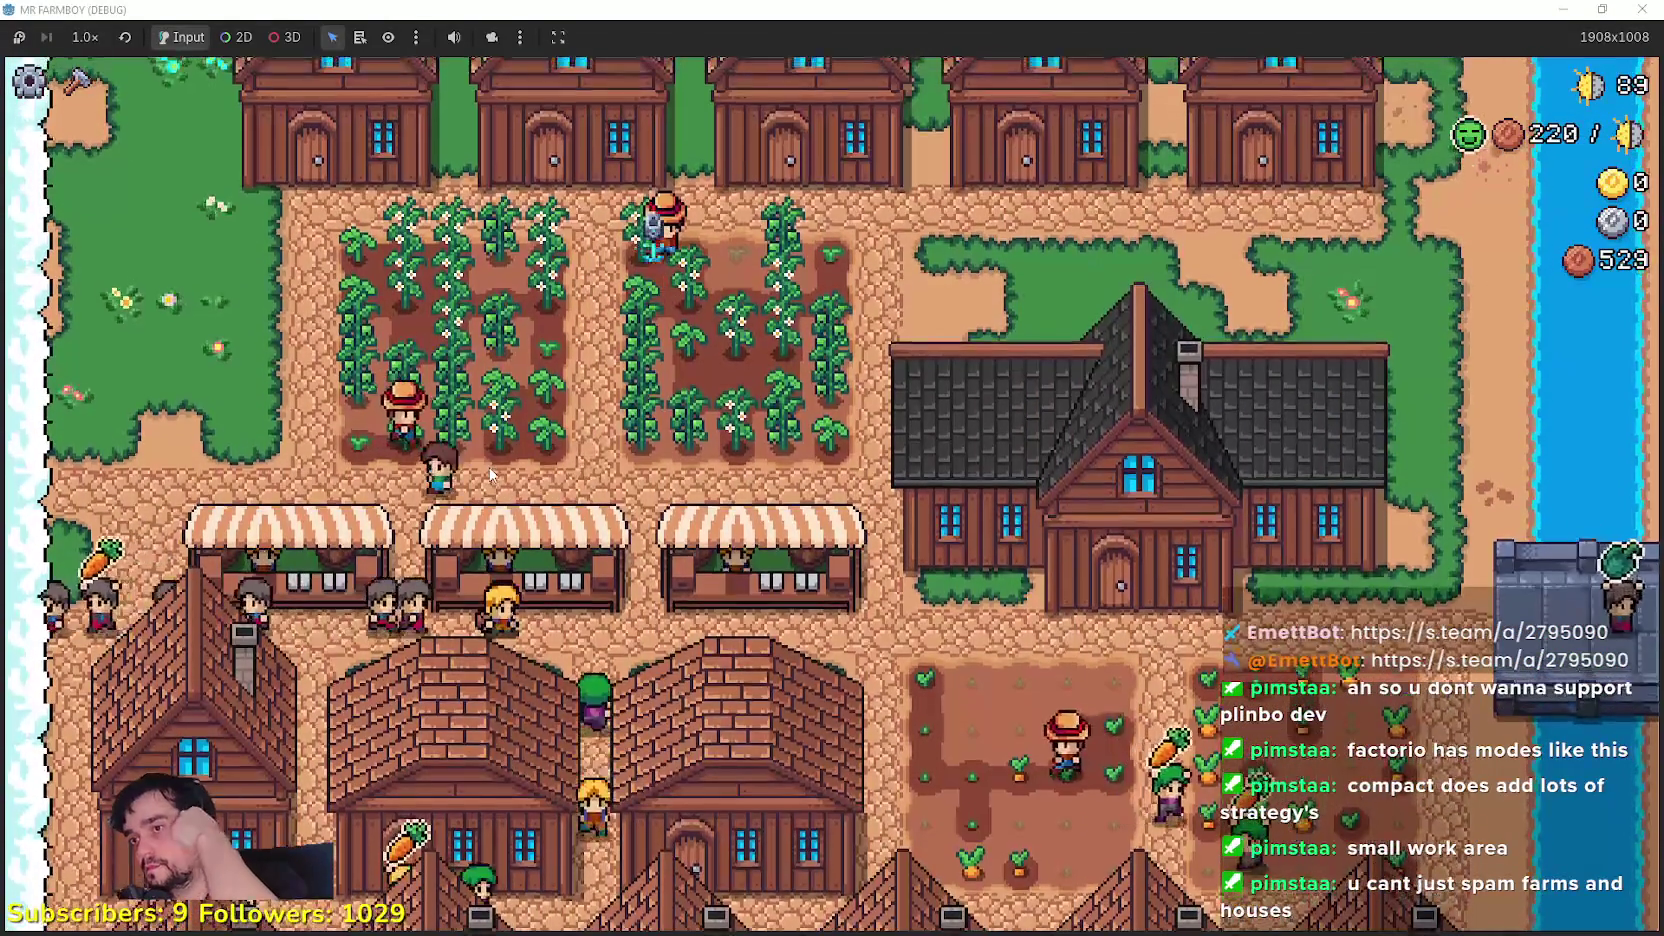
pyautogui.press('s')
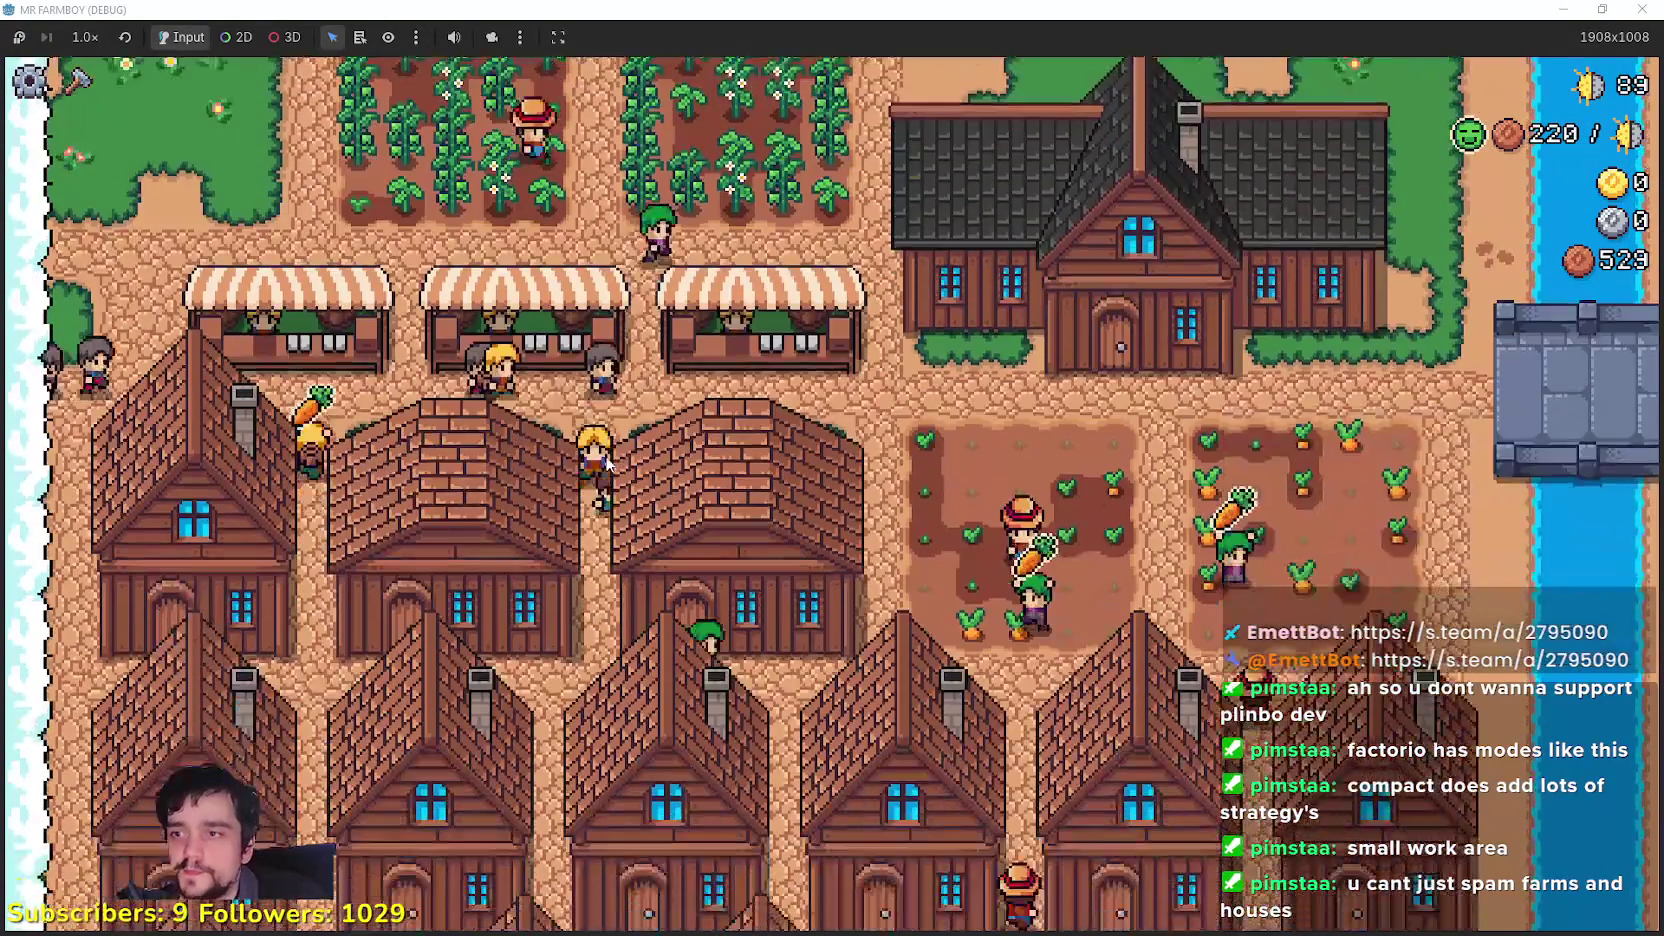
pyautogui.press('s')
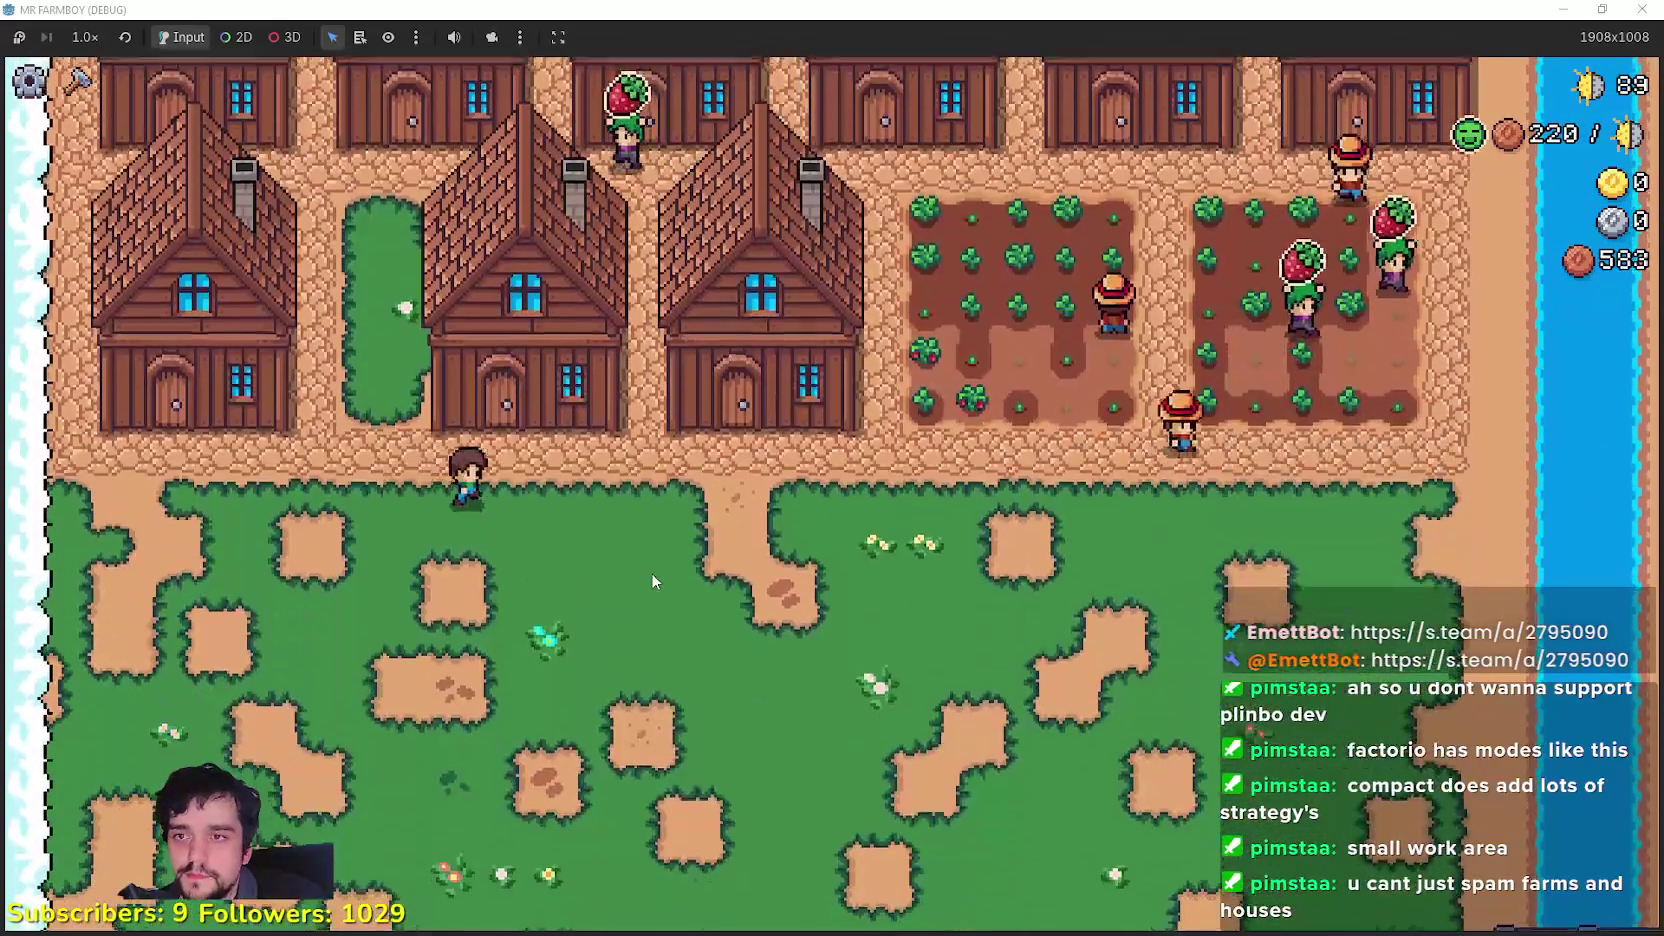
# Step: Walk north through the village to the river, then back south toward the farm fields
pyautogui.press('d')
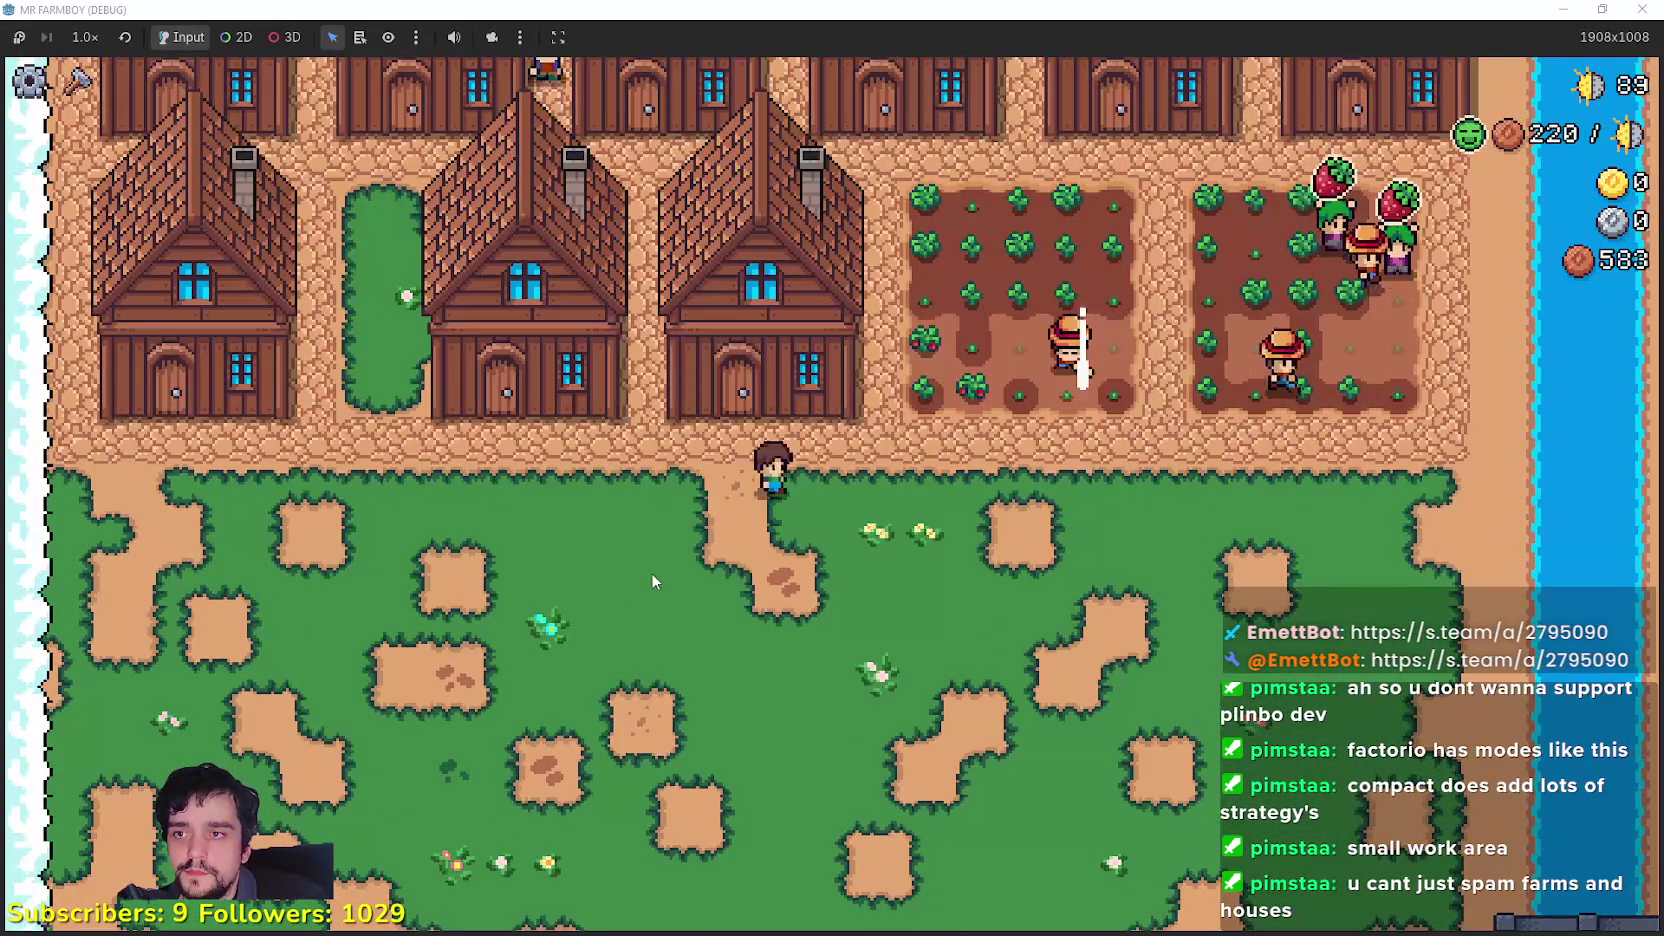
pyautogui.press('w')
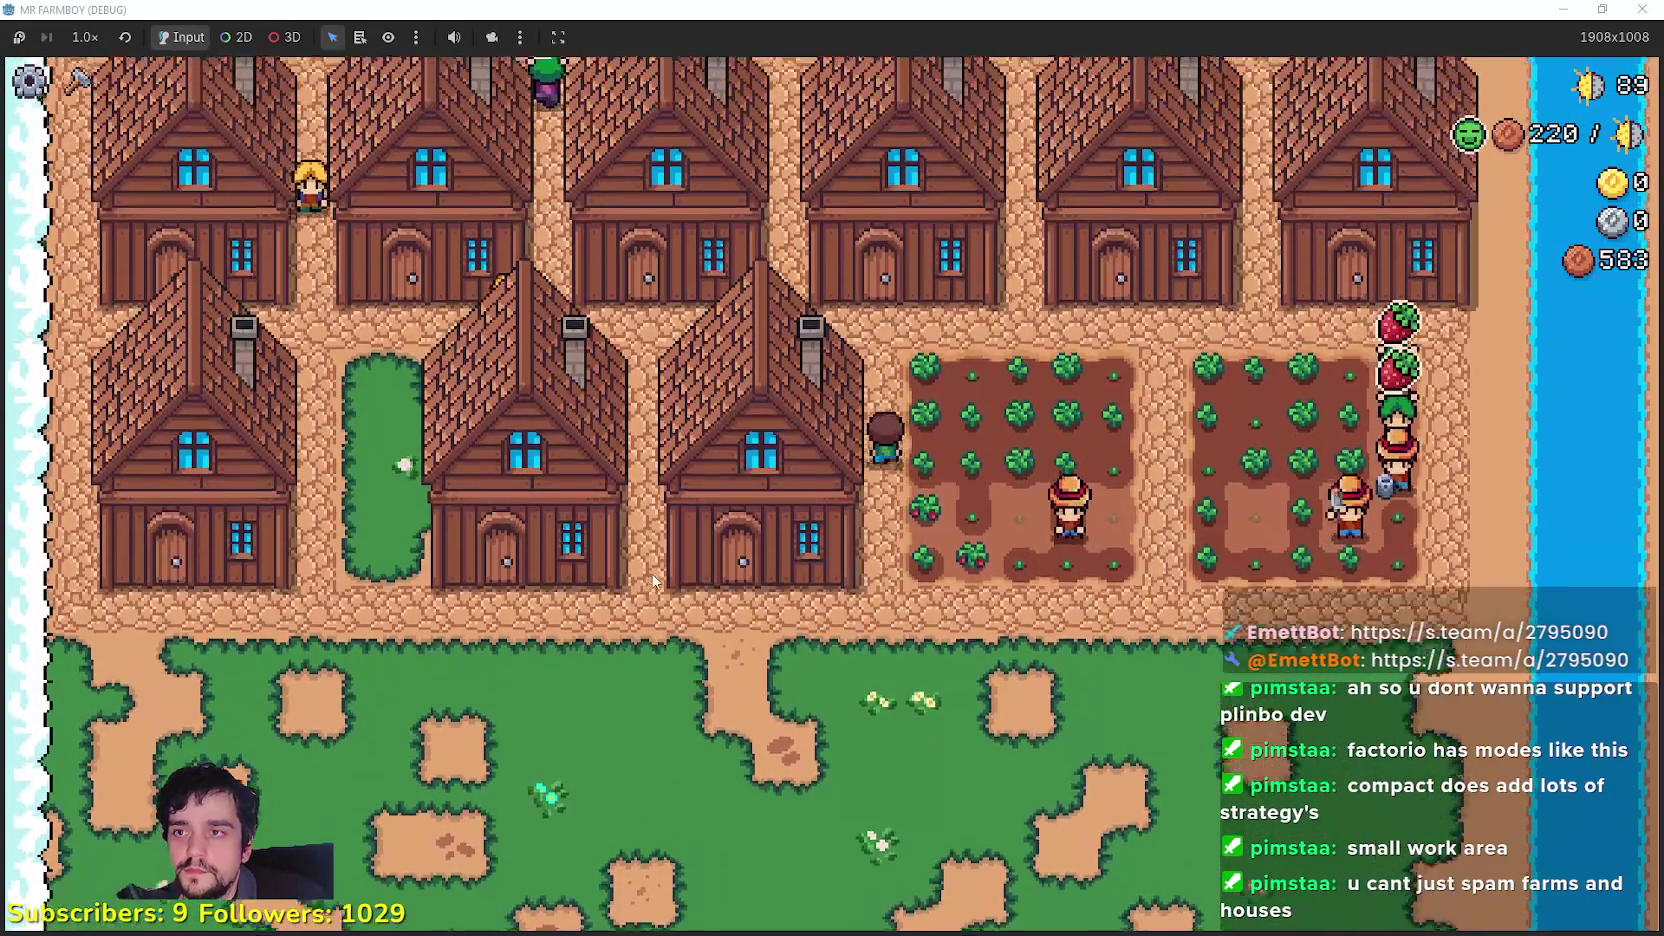
pyautogui.press('w')
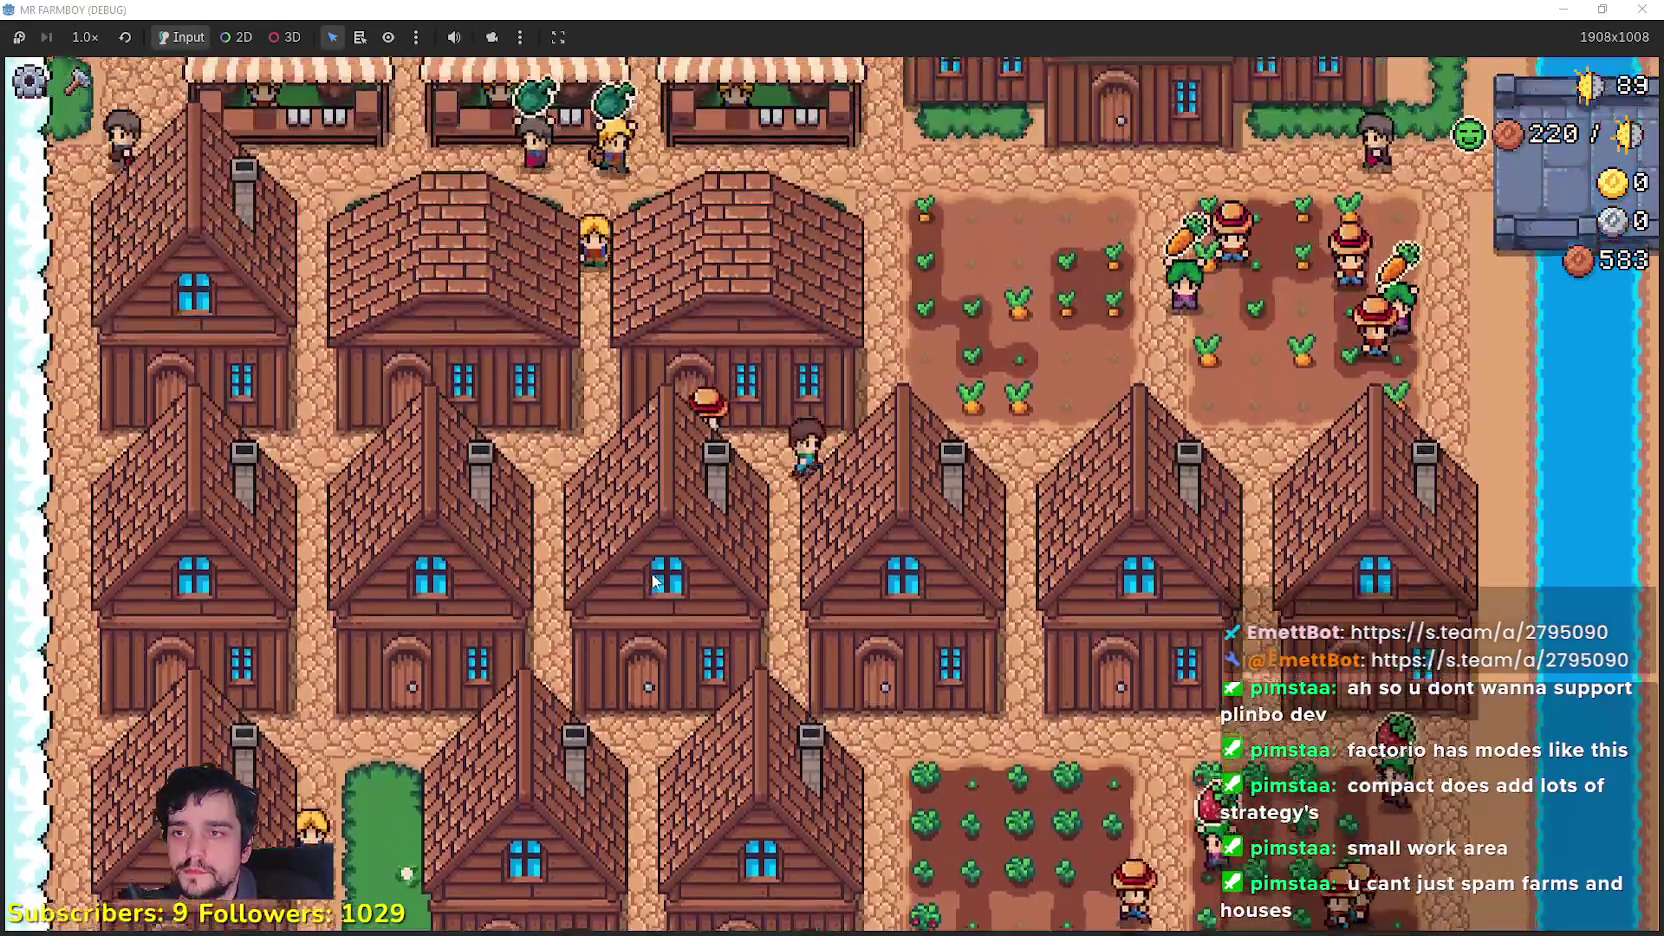
pyautogui.press('w')
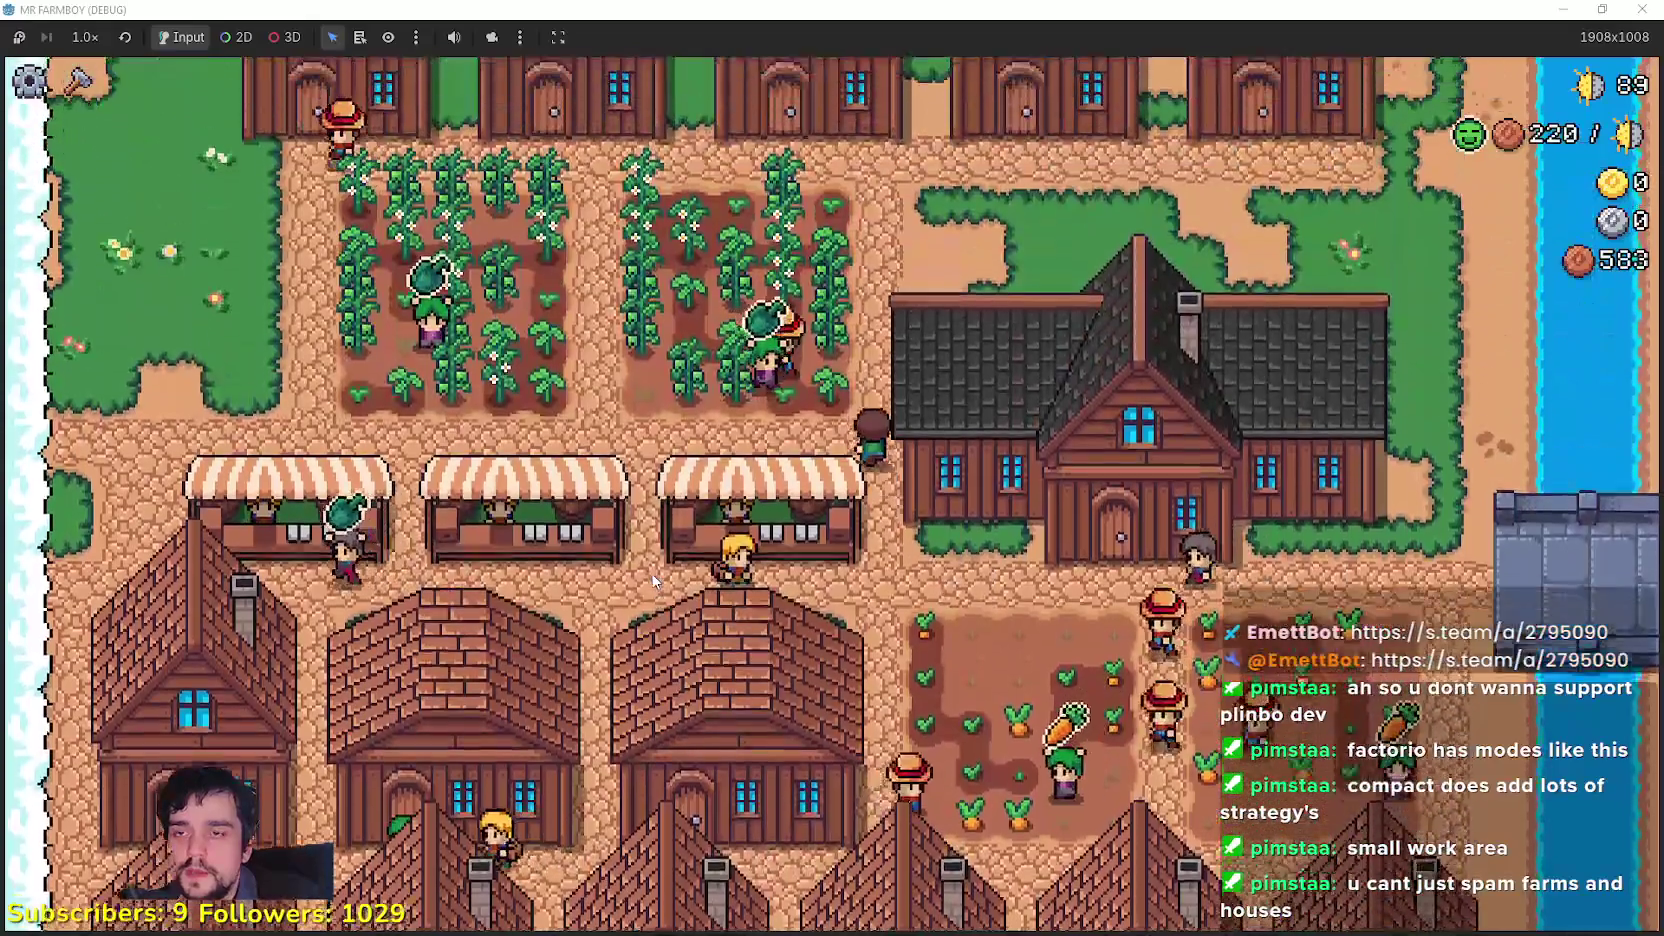
pyautogui.press('w')
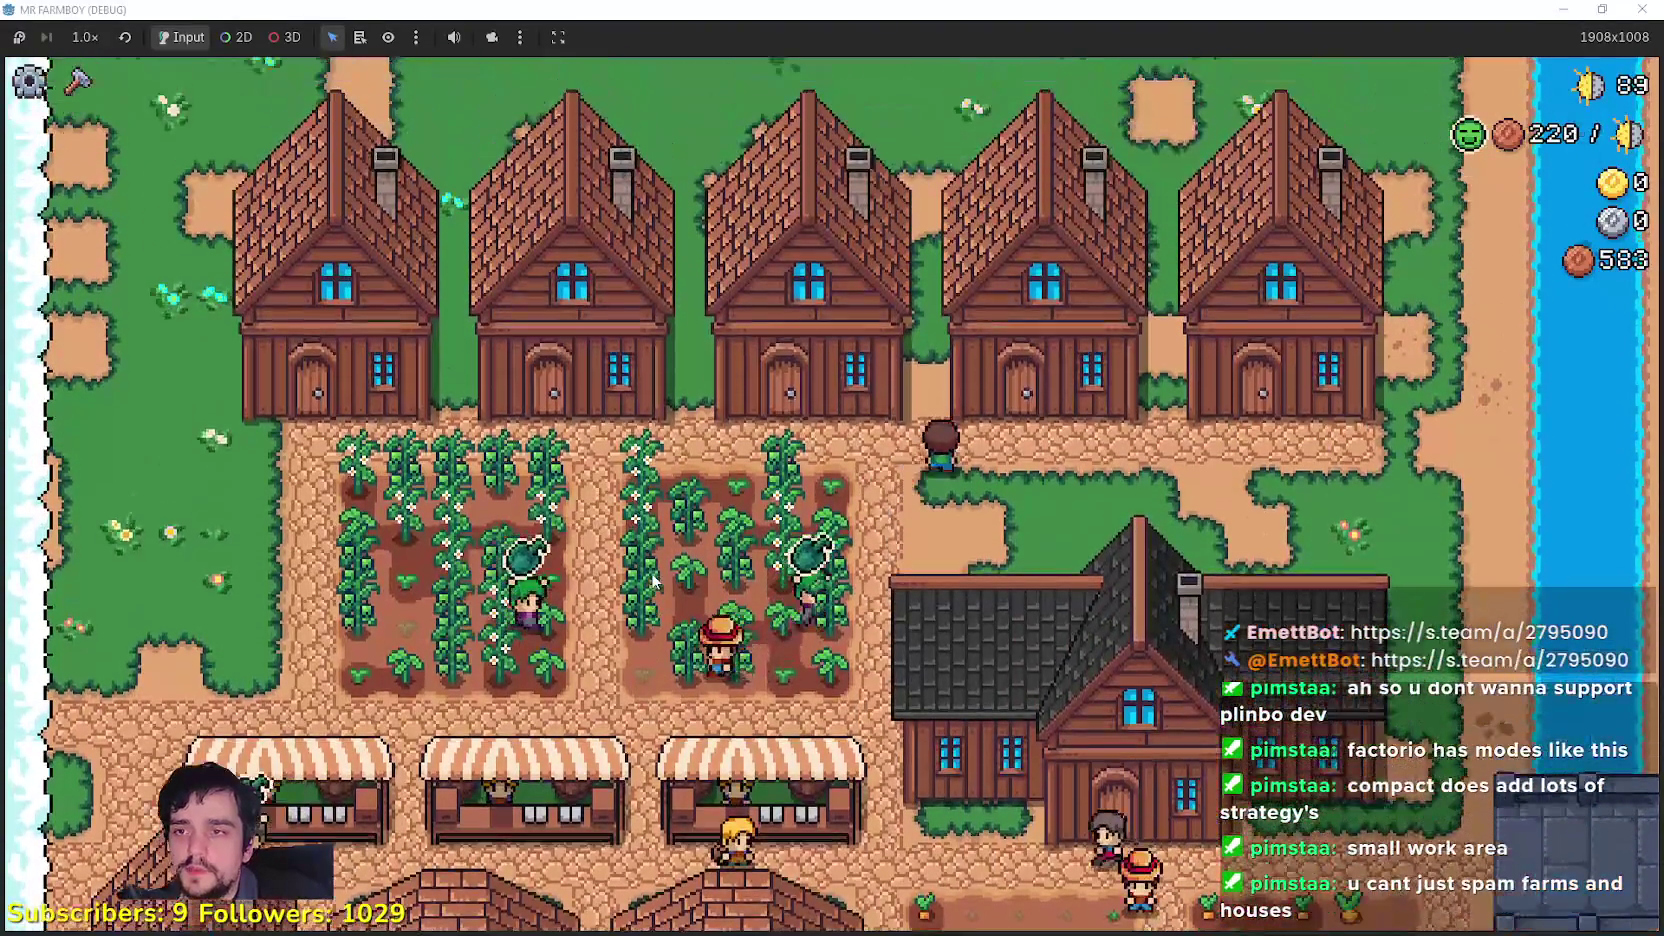
pyautogui.press('w')
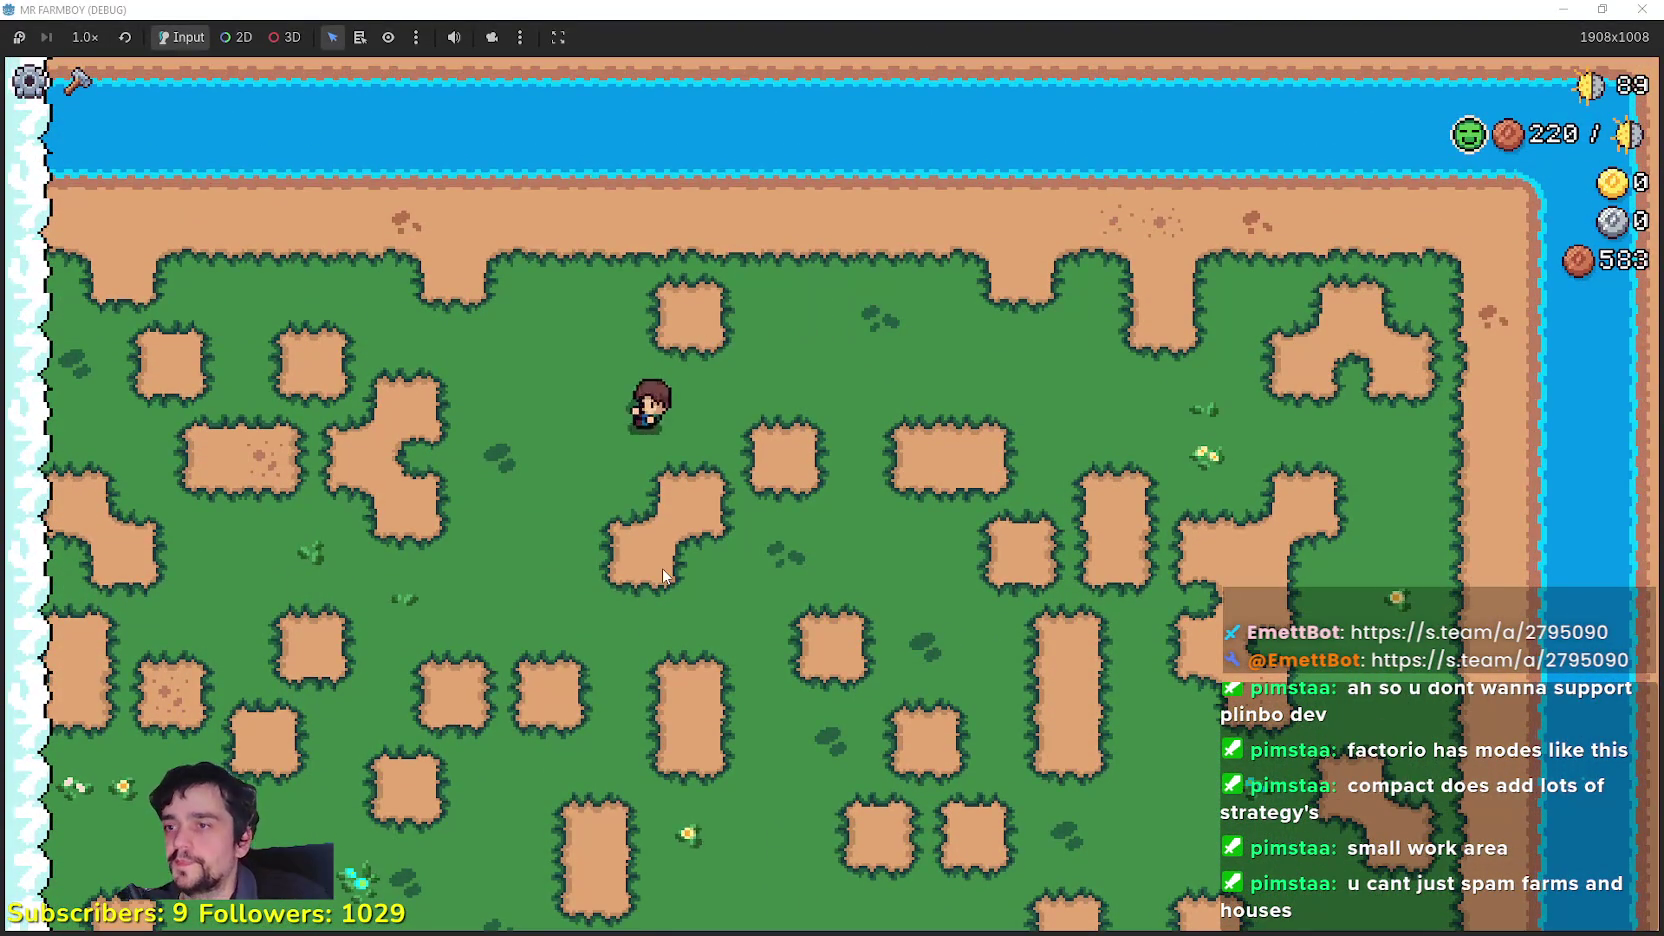
pyautogui.press('s')
pyautogui.press('d')
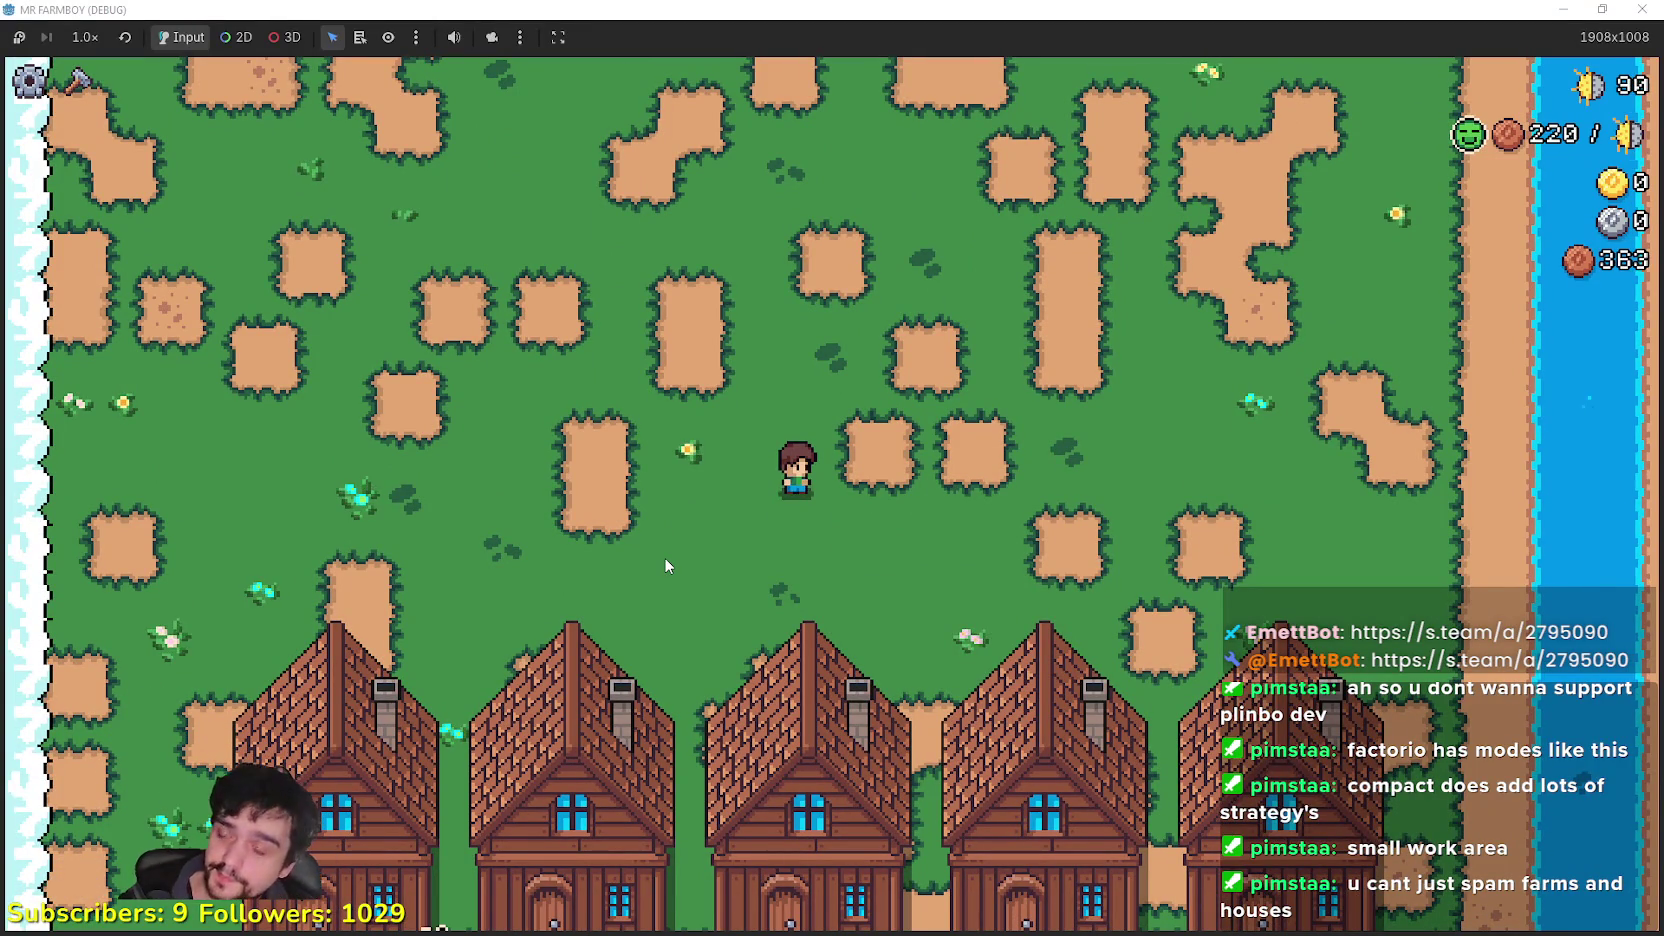
pyautogui.press('s')
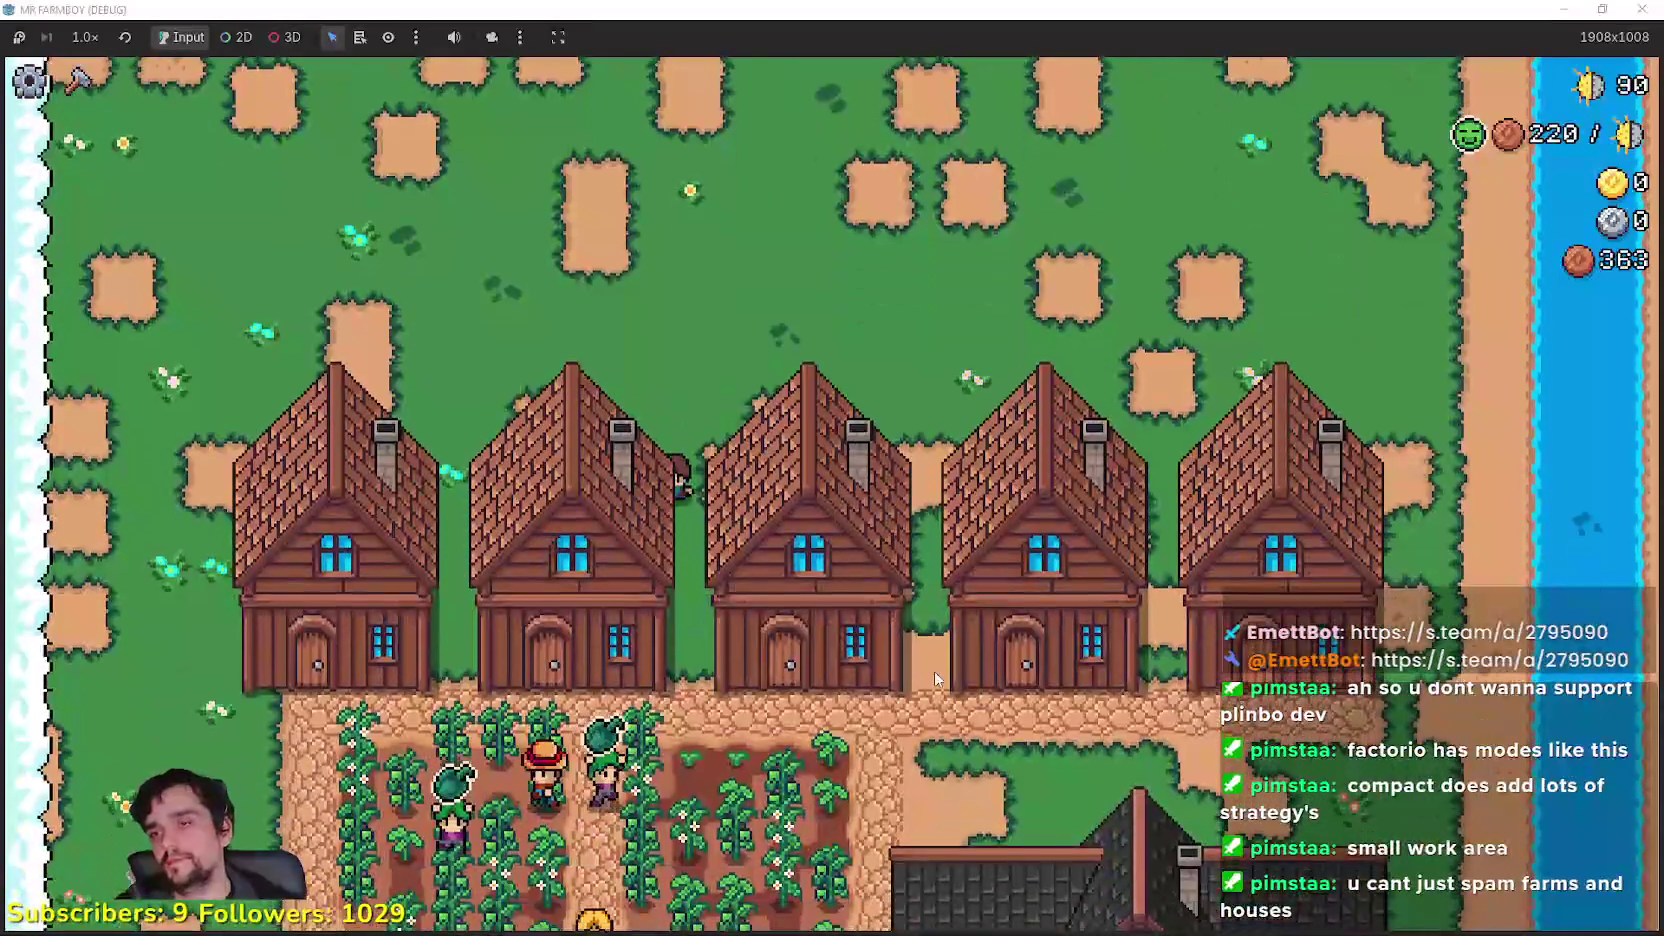
pyautogui.press('s')
pyautogui.press('s')
pyautogui.press('s')
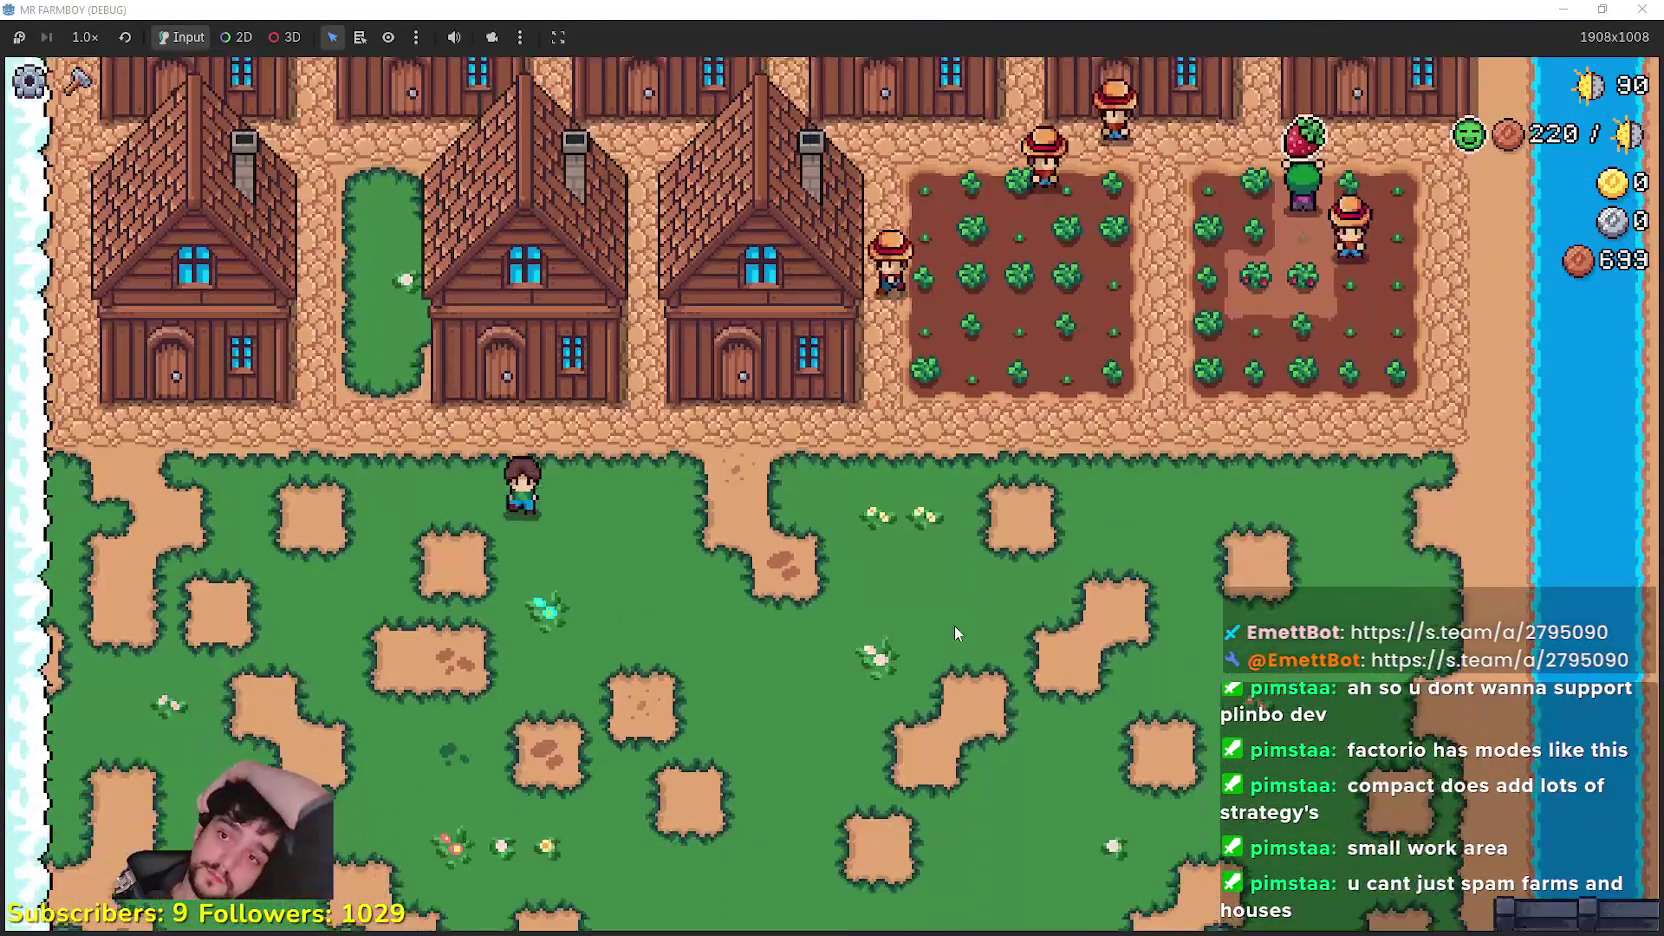
# Step: Walk across the southern grassland and back north-west toward the farm
pyautogui.press('s')
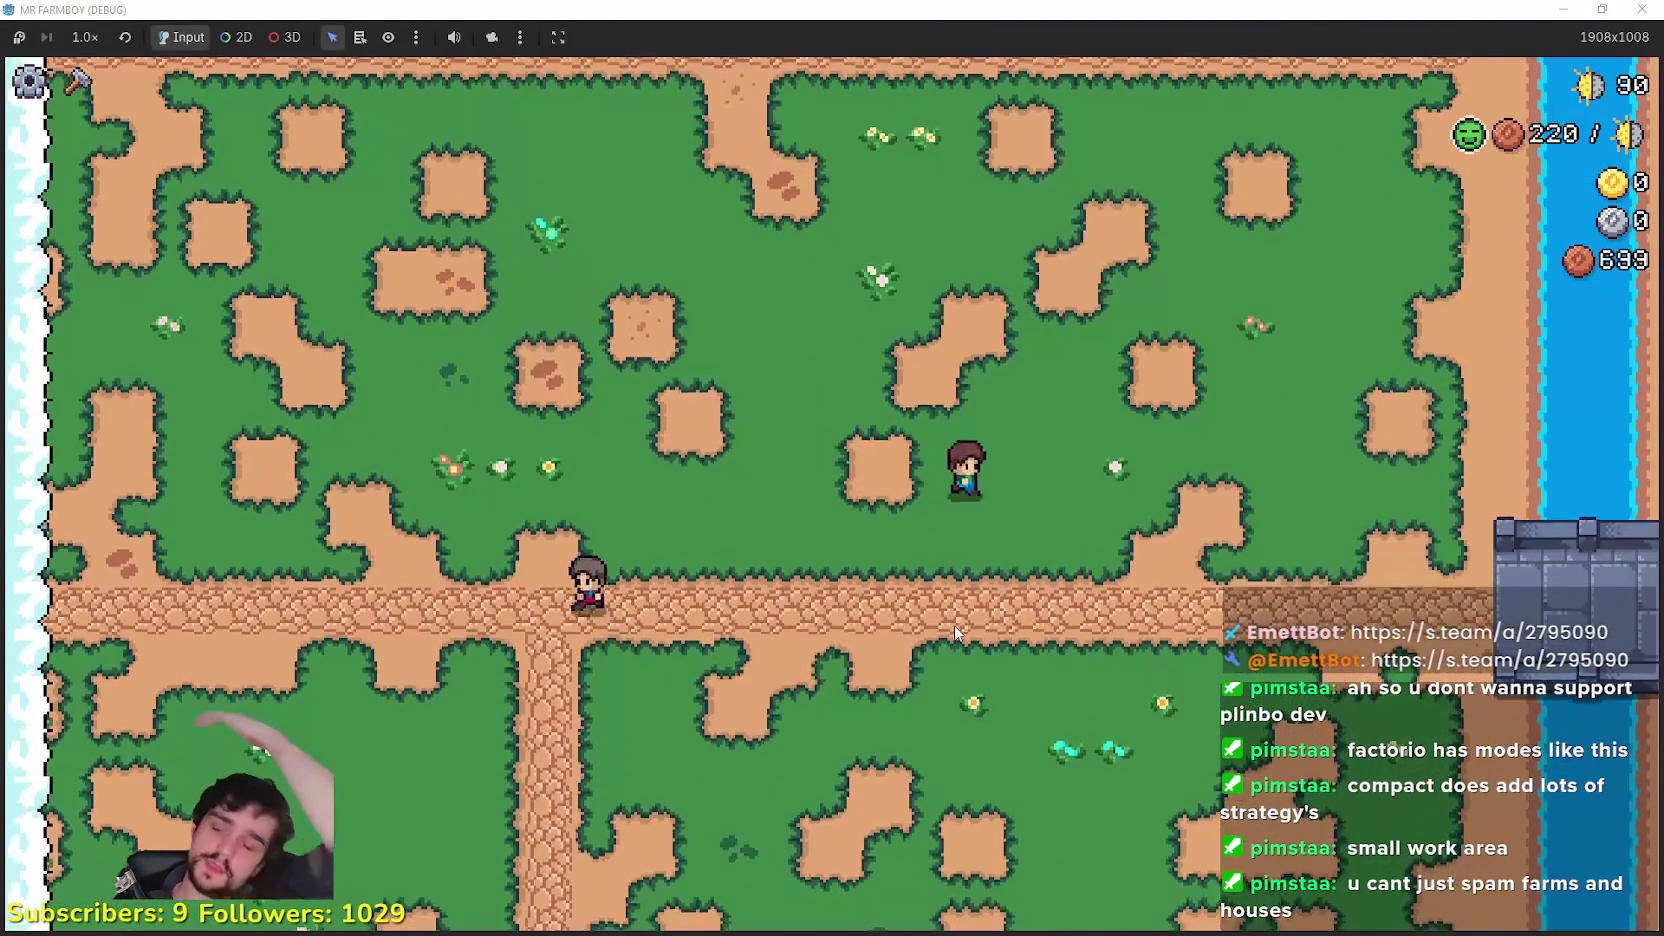
pyautogui.press('d')
pyautogui.press('w')
pyautogui.press('a')
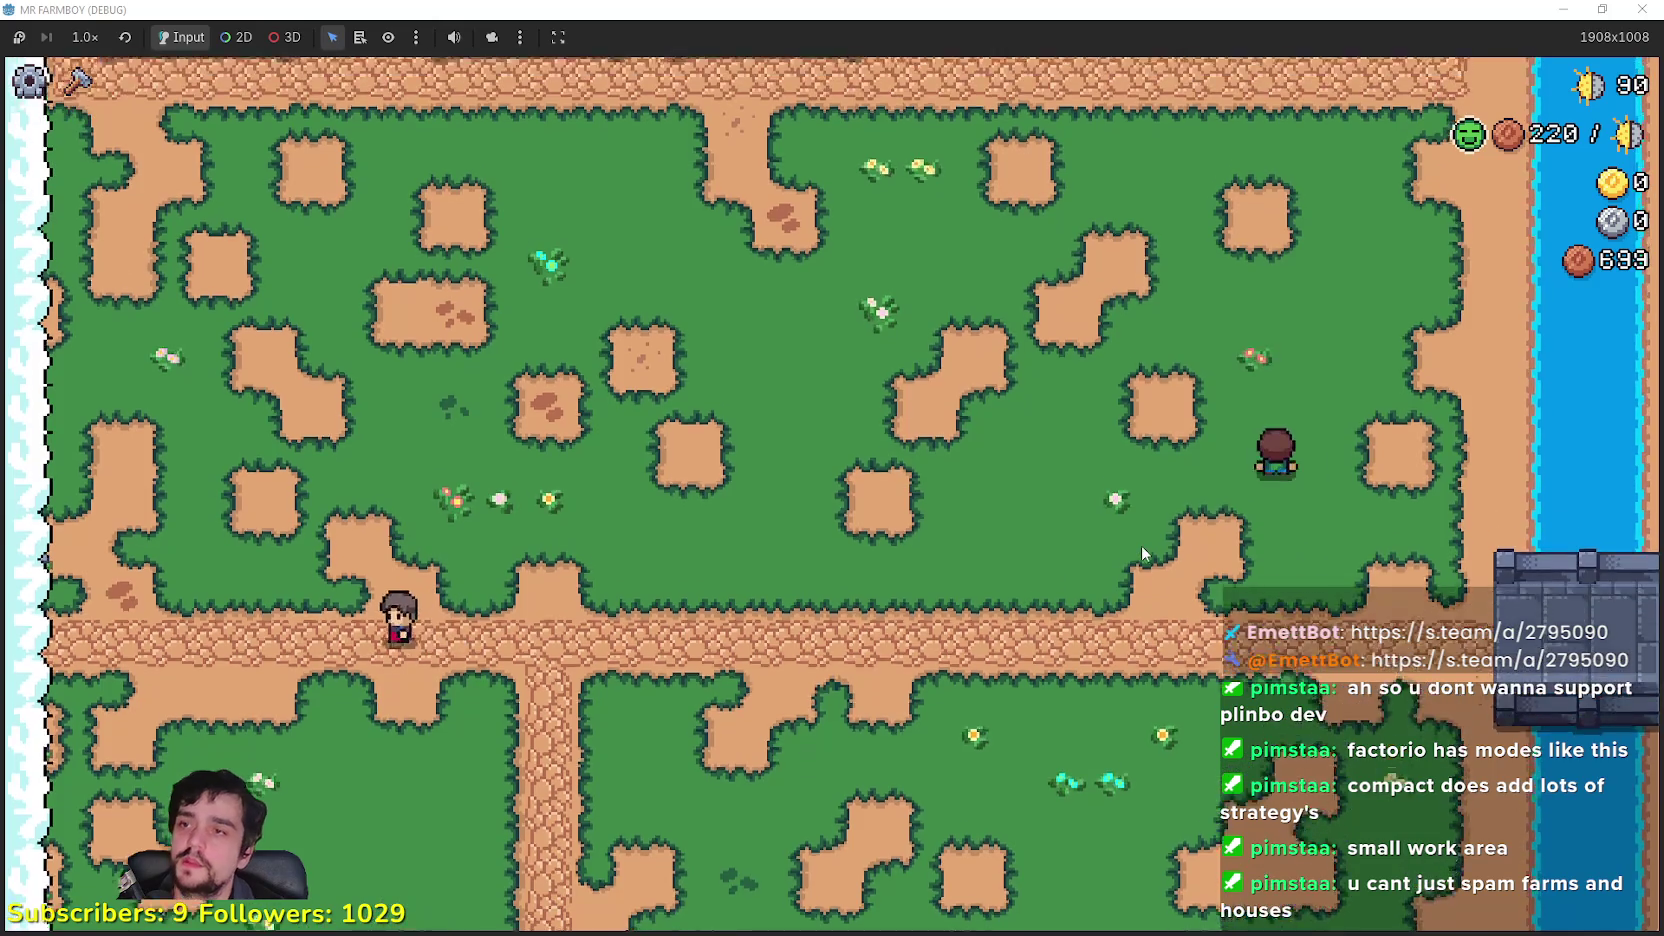
pyautogui.press('c')
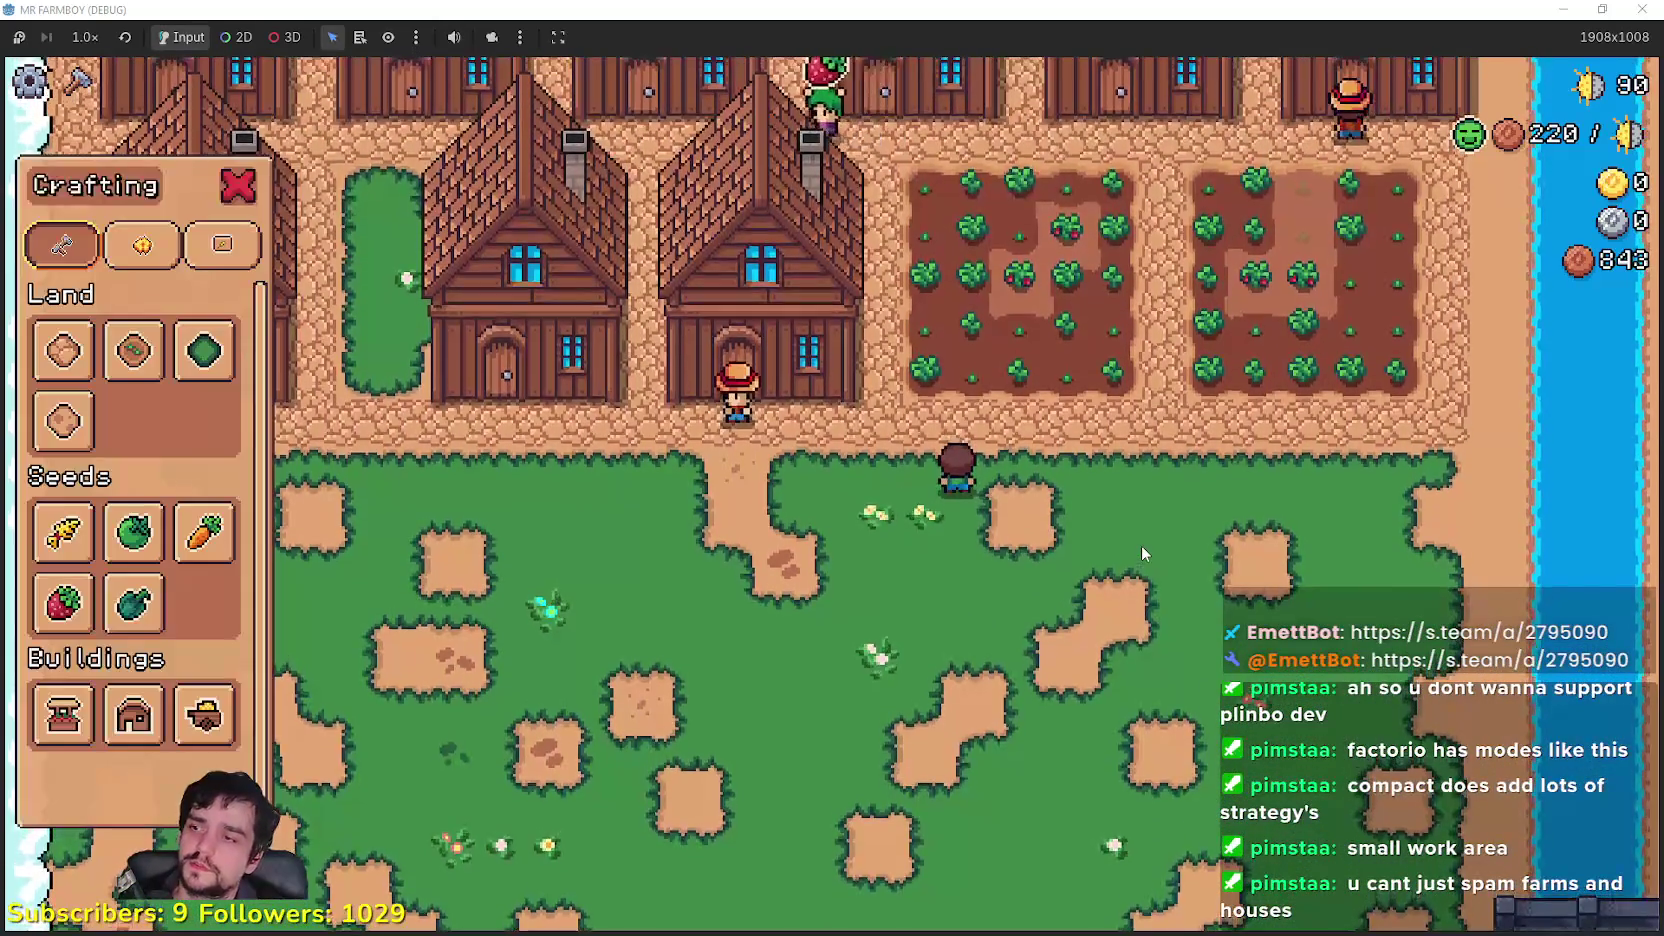
# Step: Bring up the crafting menu and walk past the crop fields to the market stalls
pyautogui.press('c')
pyautogui.press('c')
pyautogui.press('w')
pyautogui.press('d')
pyautogui.press('s')
pyautogui.press('a')
pyautogui.press('w')
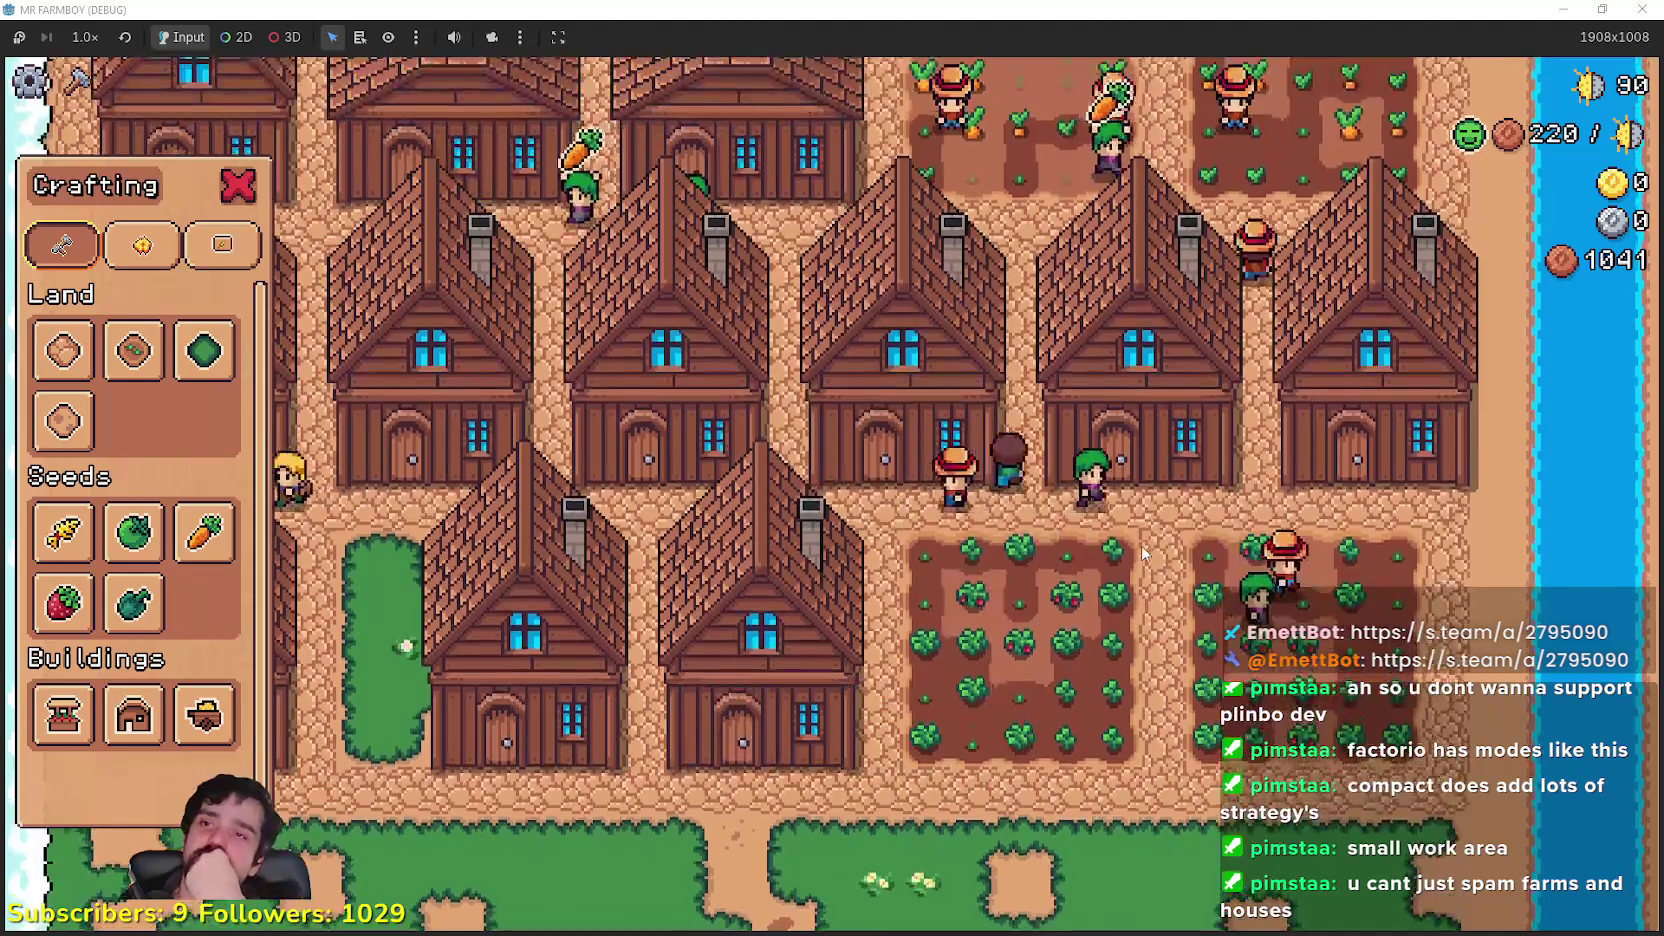
pyautogui.press('w')
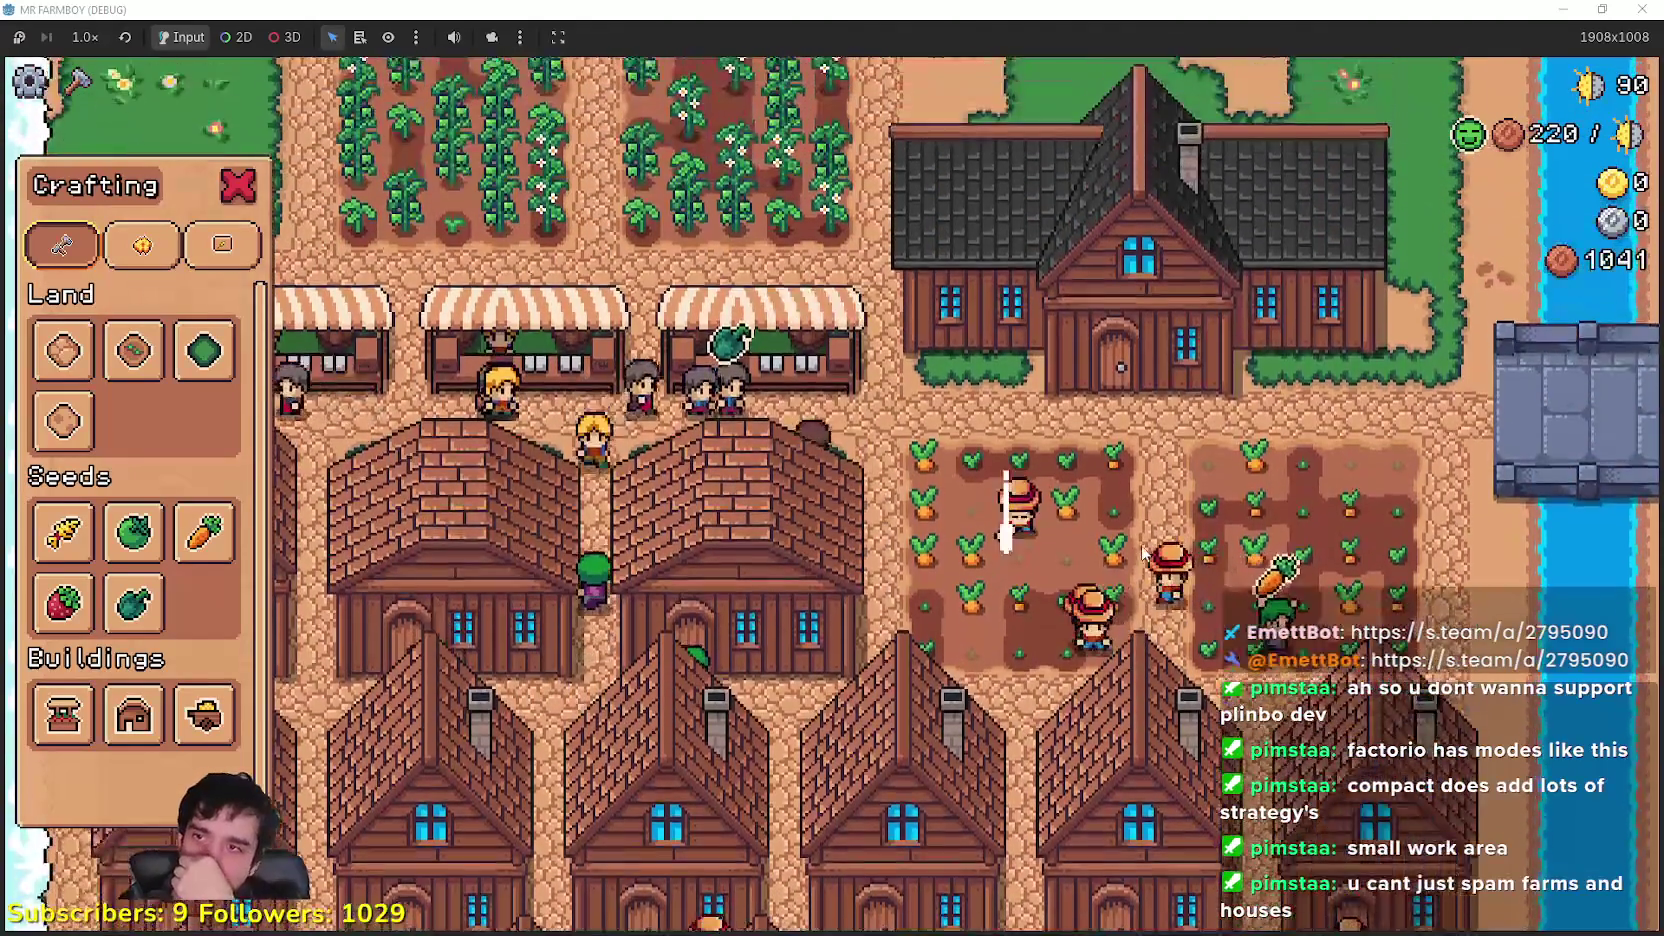
pyautogui.press('w')
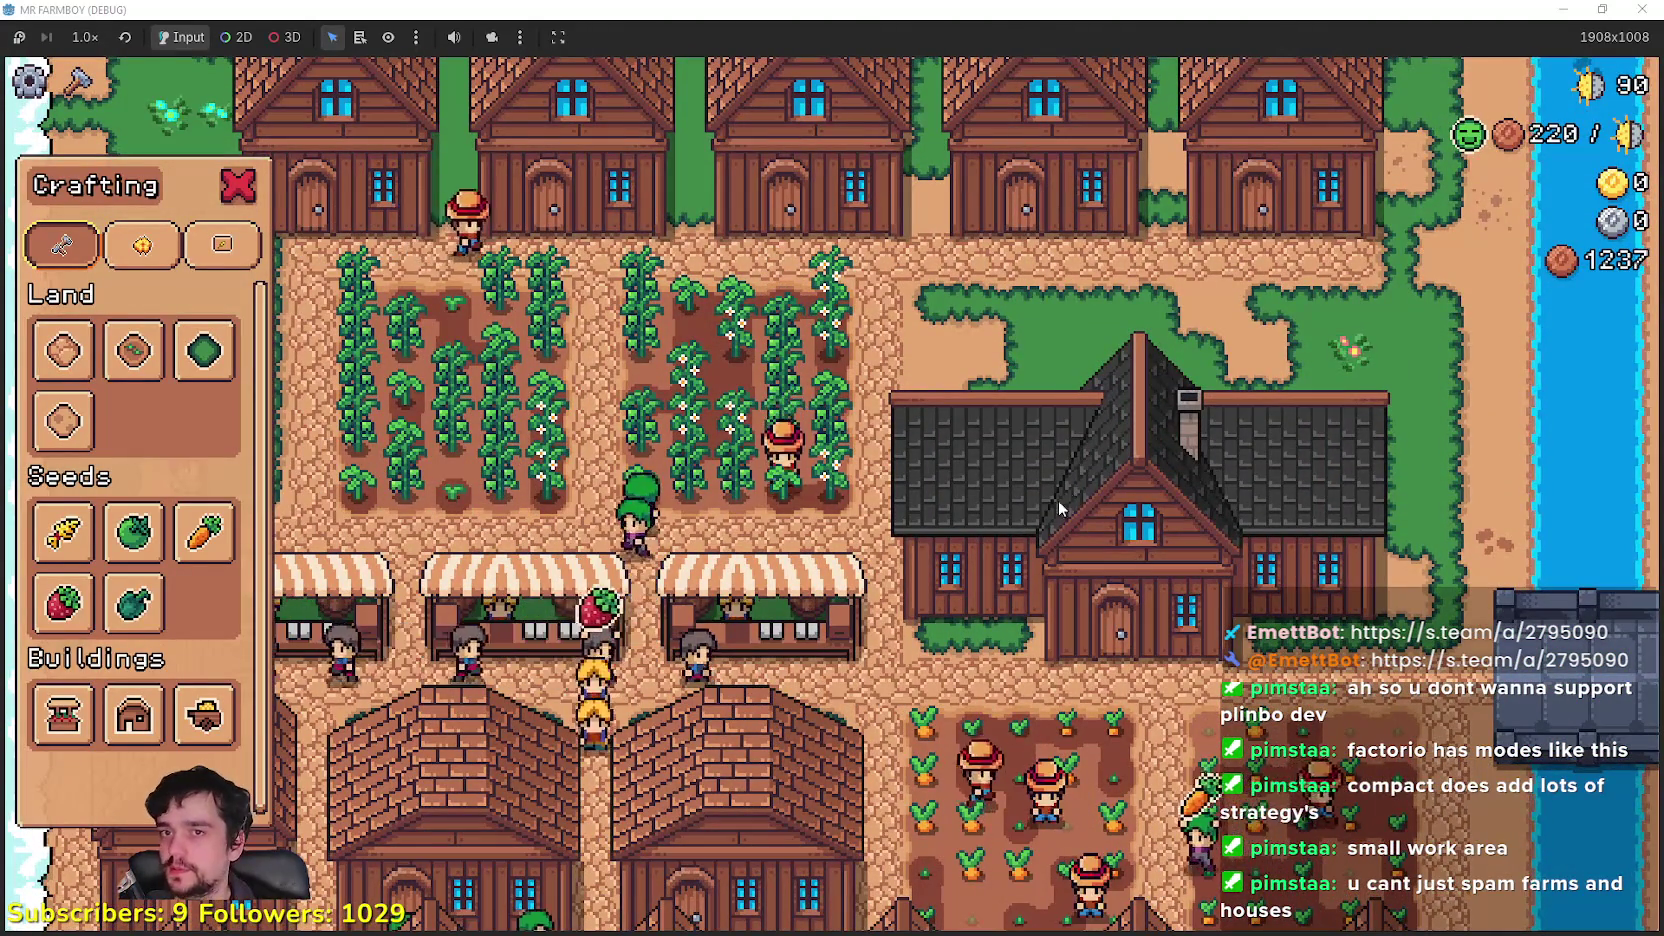
# Step: Preview Farm Tile placement, moving the brackets along the grass edge beside the fields
pyautogui.scroll(3, 760, 500)
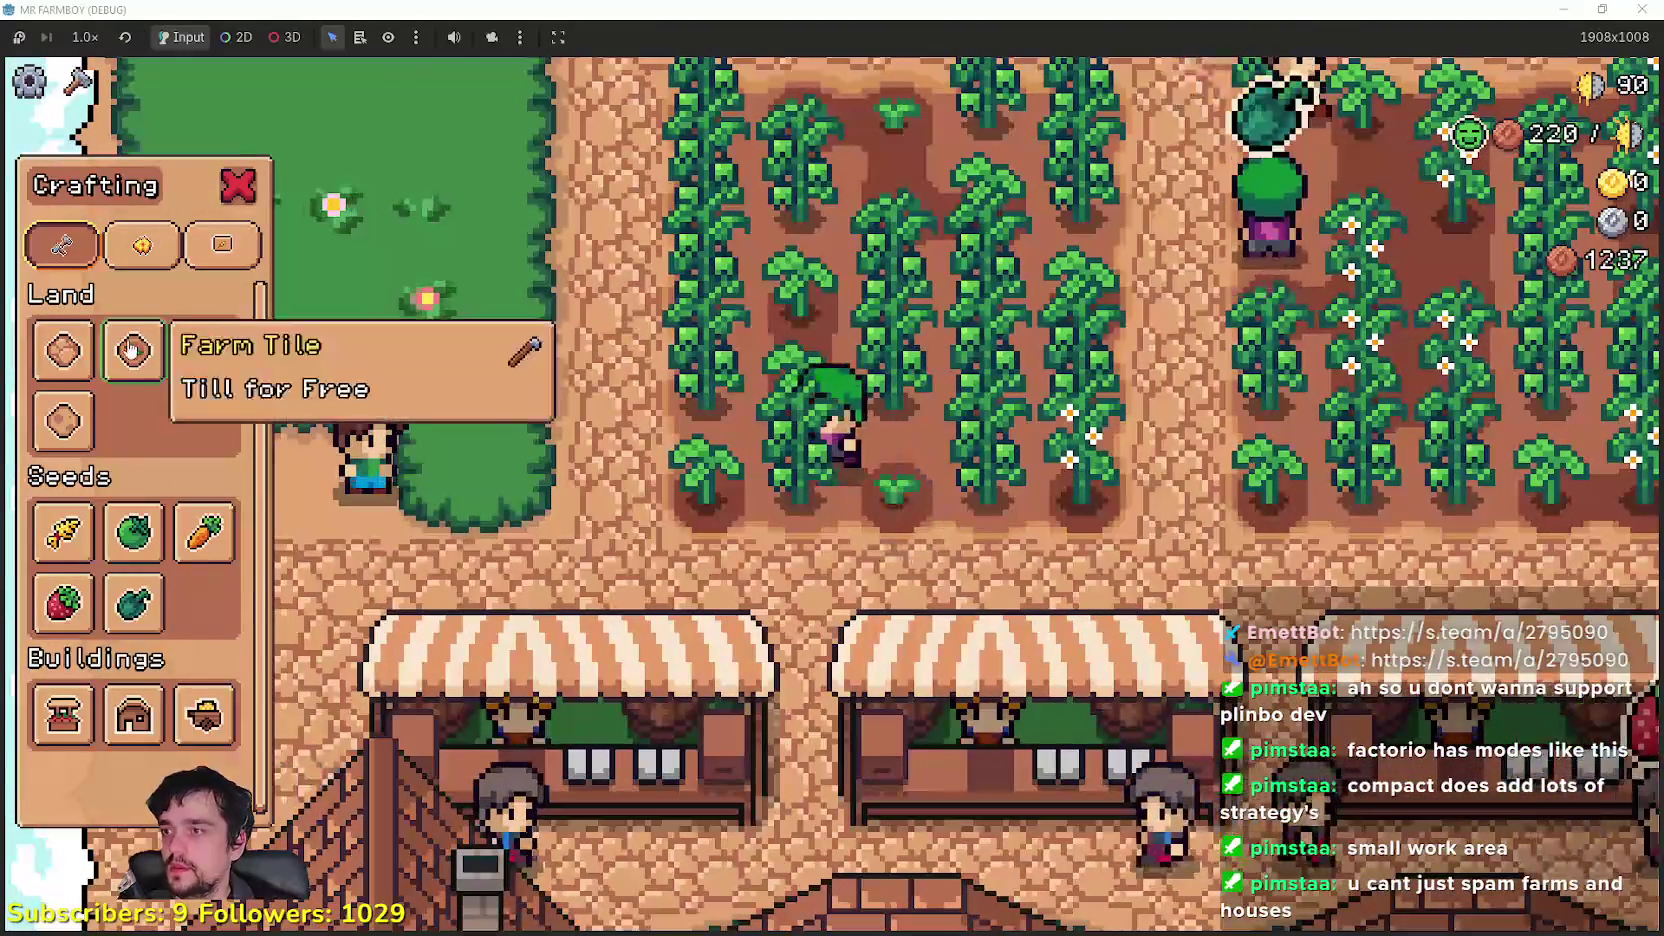
pyautogui.press('a')
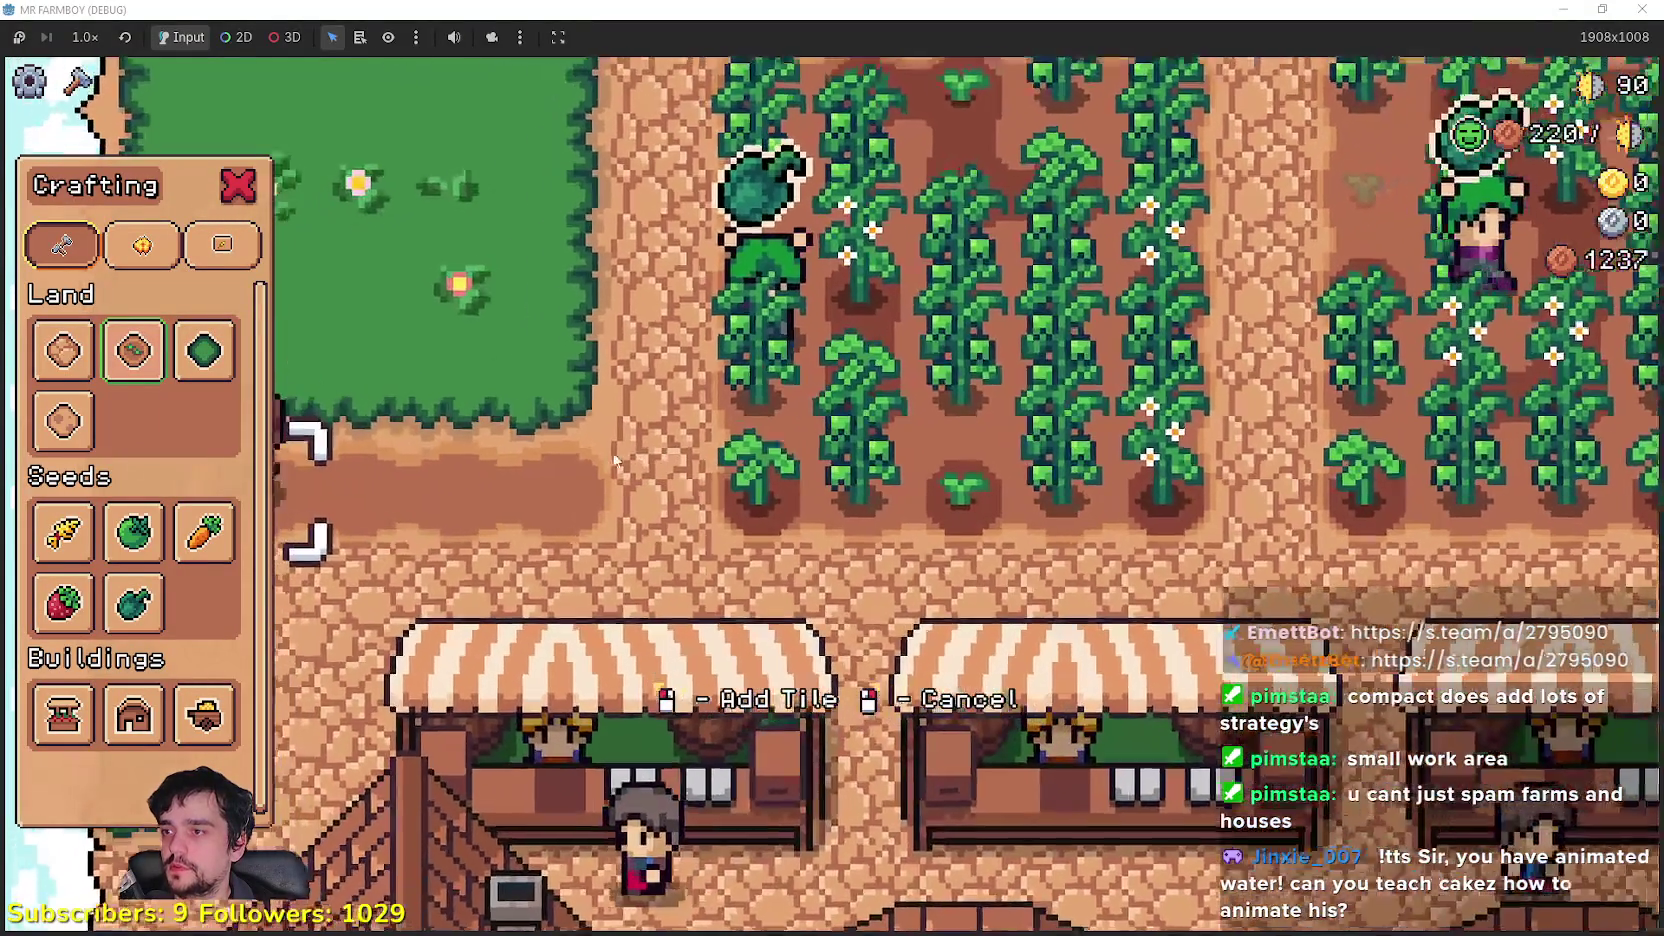
pyautogui.press('w')
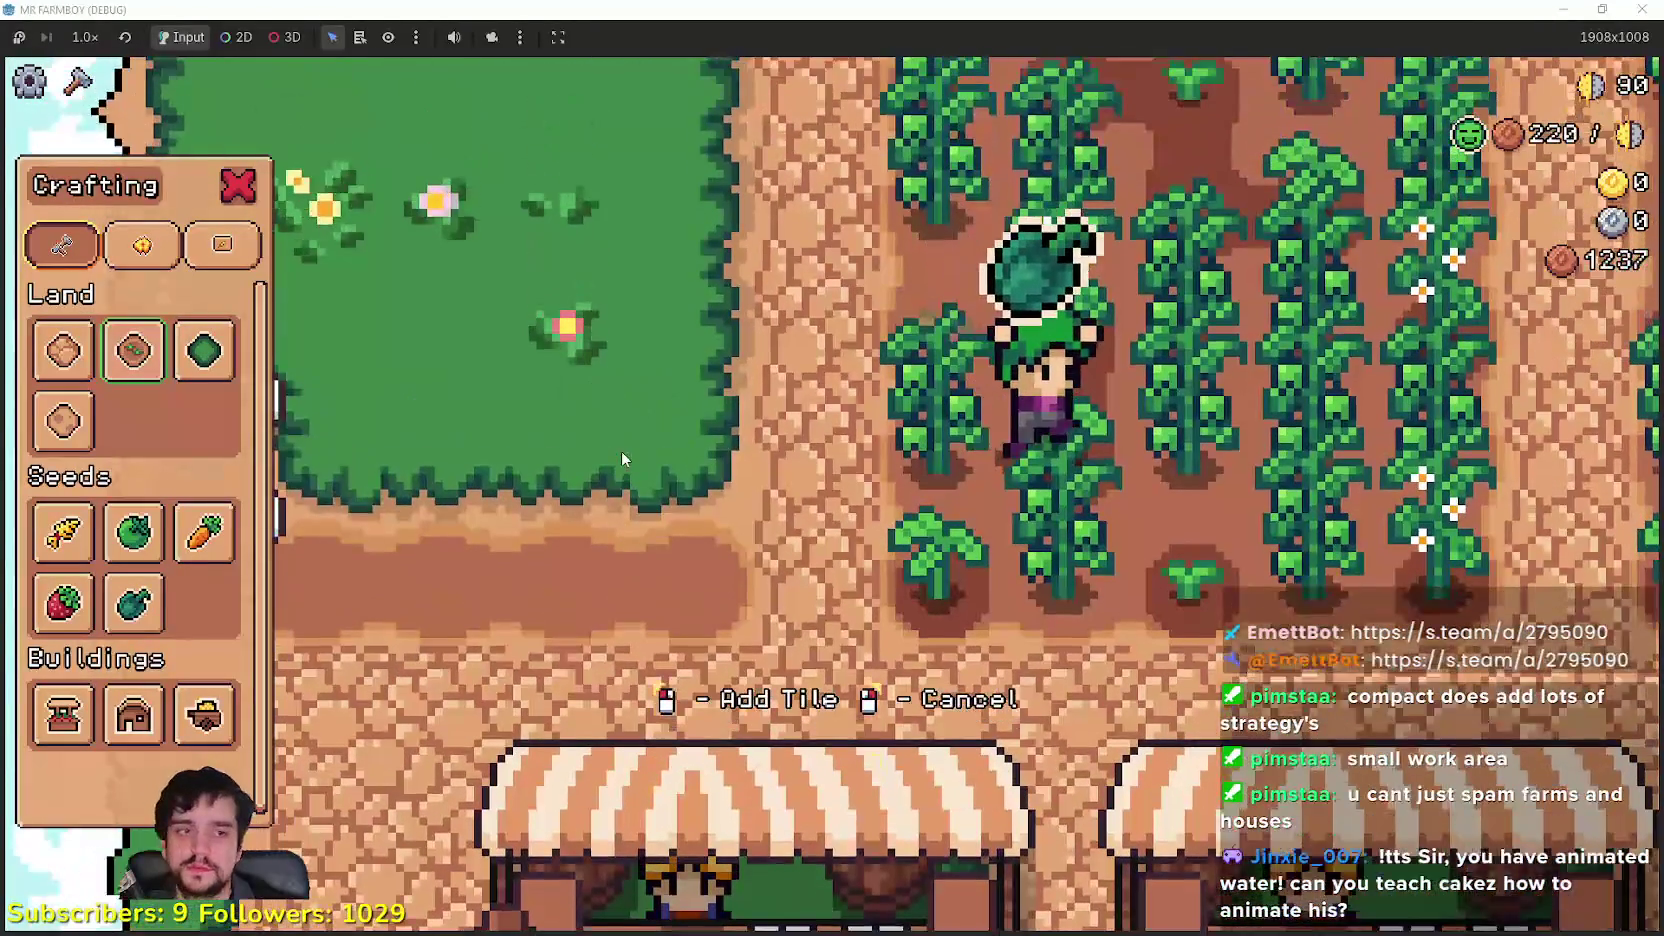
pyautogui.press('d')
pyautogui.press('w')
pyautogui.press('a')
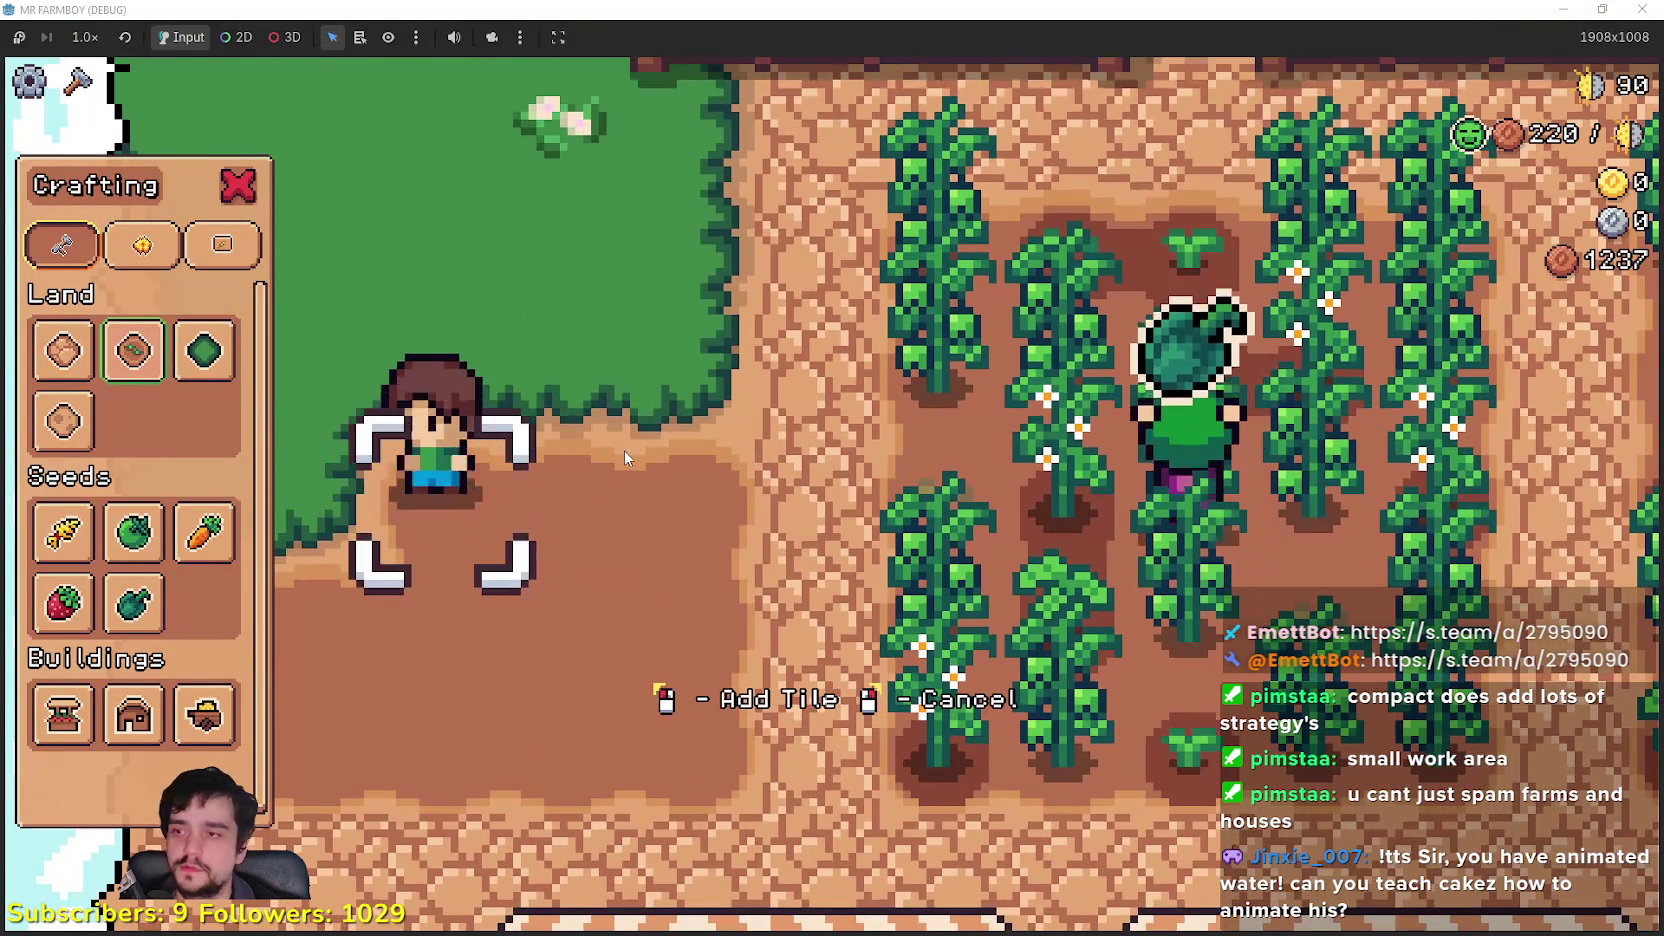
pyautogui.scroll(3, 655, 424)
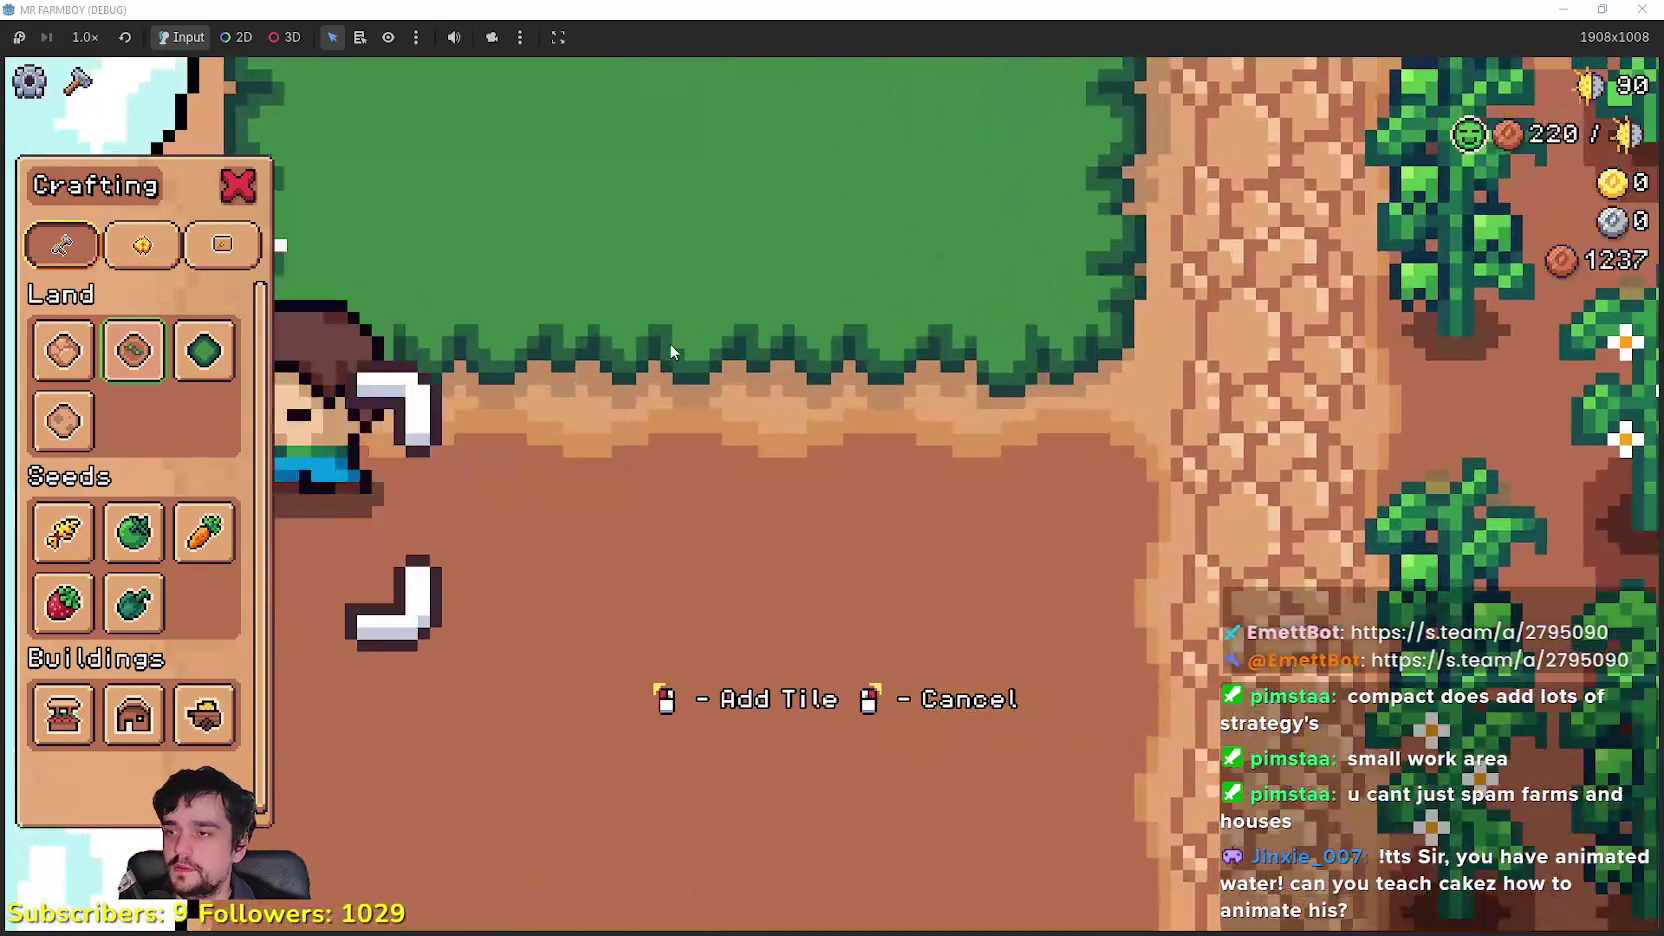
pyautogui.press('d')
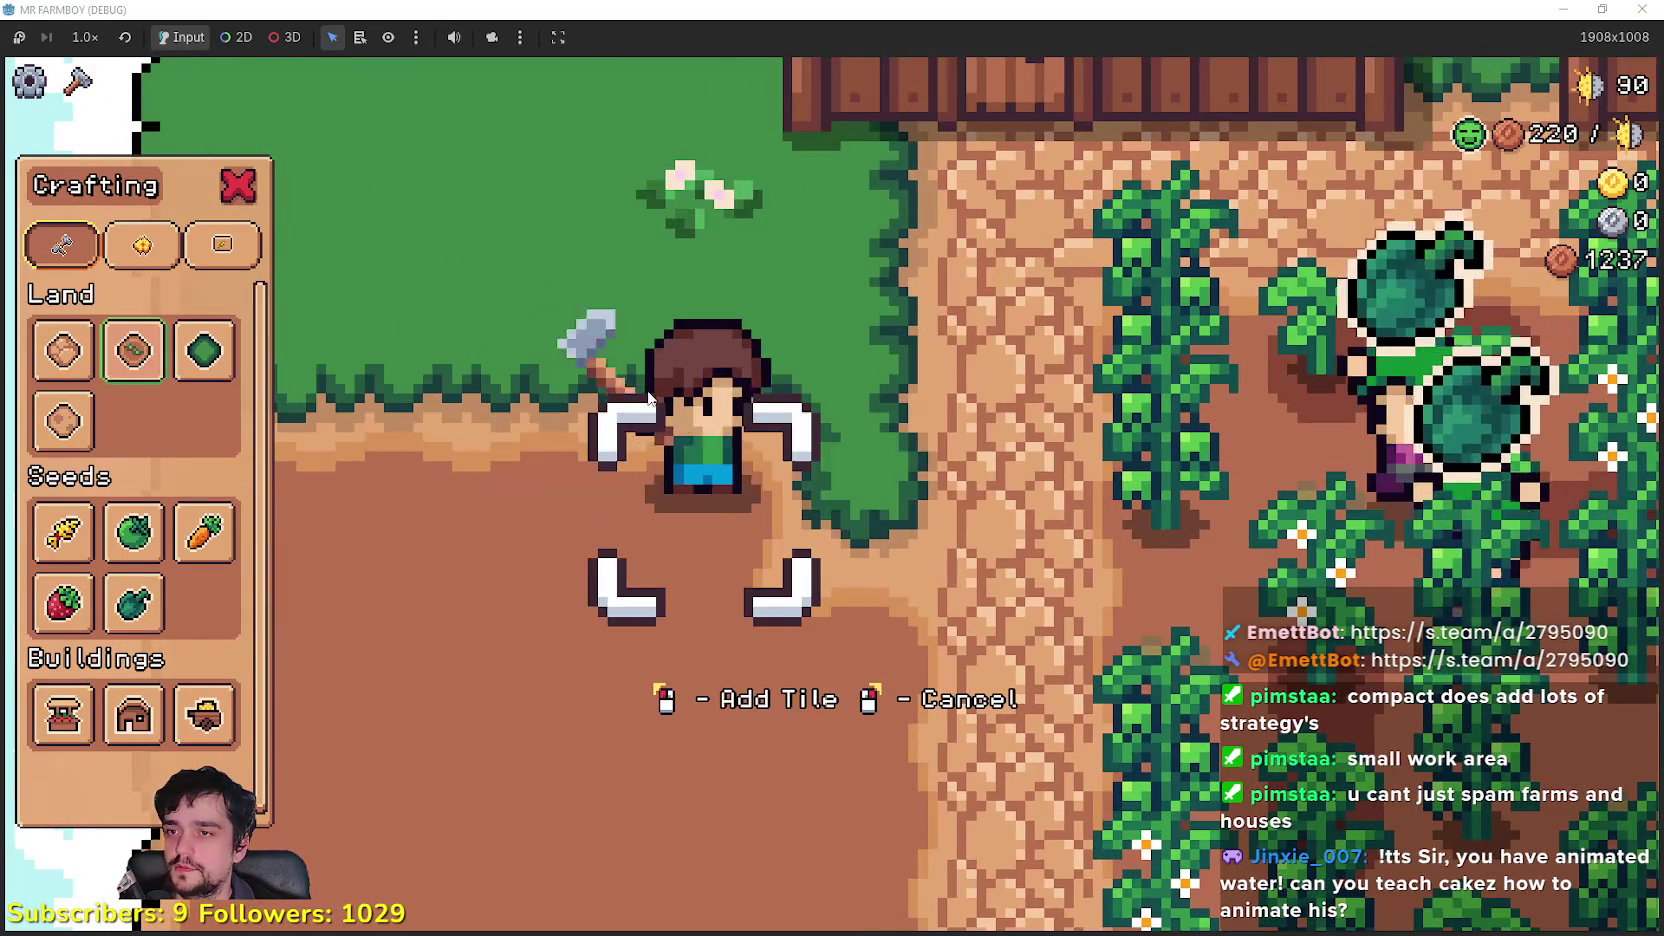
pyautogui.press('w')
pyautogui.press('a')
pyautogui.press('s')
pyautogui.scroll(2, 649, 422)
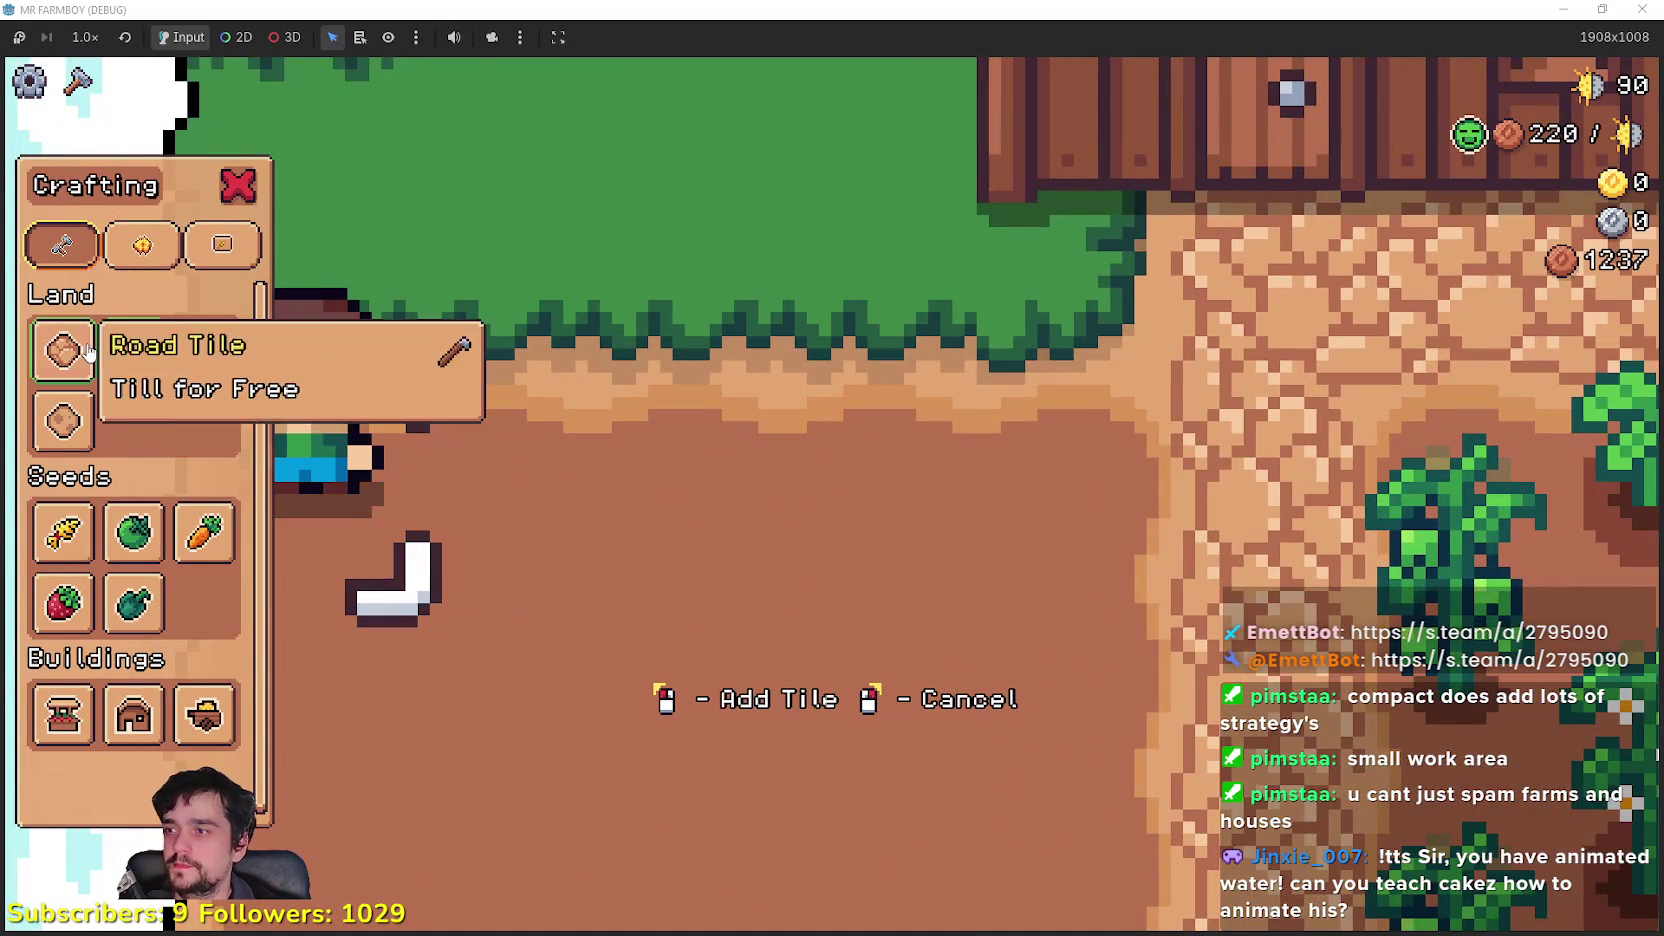
# Step: Preview Road Tile placement near the house, then cancel and close the crafting menu
pyautogui.click(63, 350)
pyautogui.press('d')
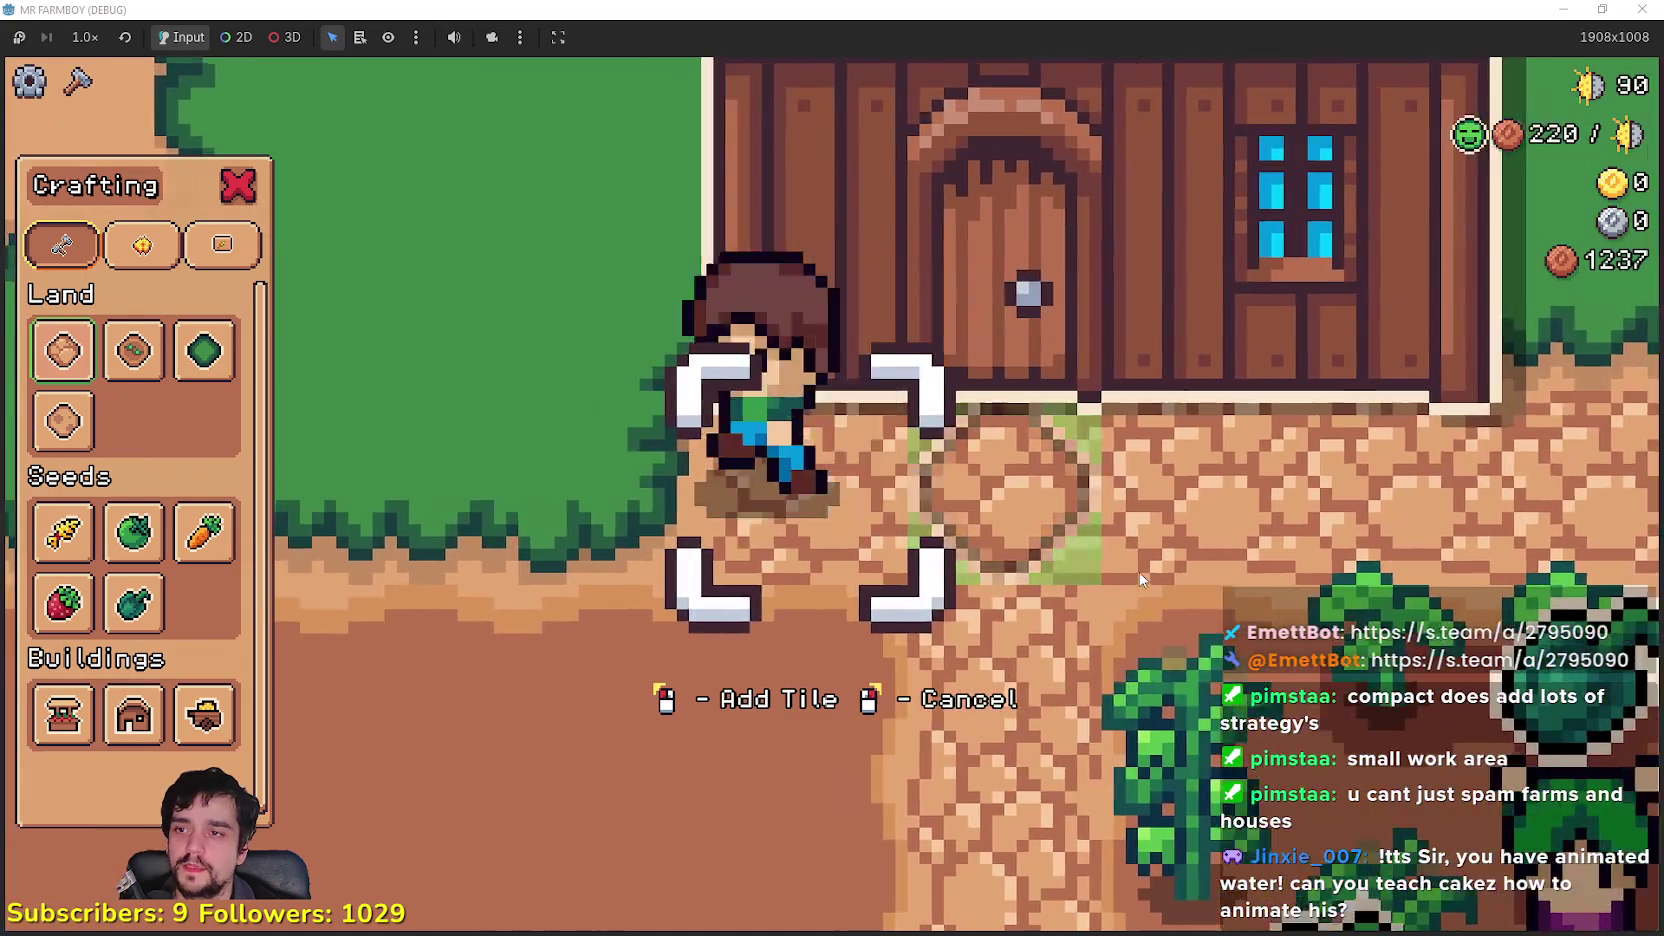
pyautogui.press('a')
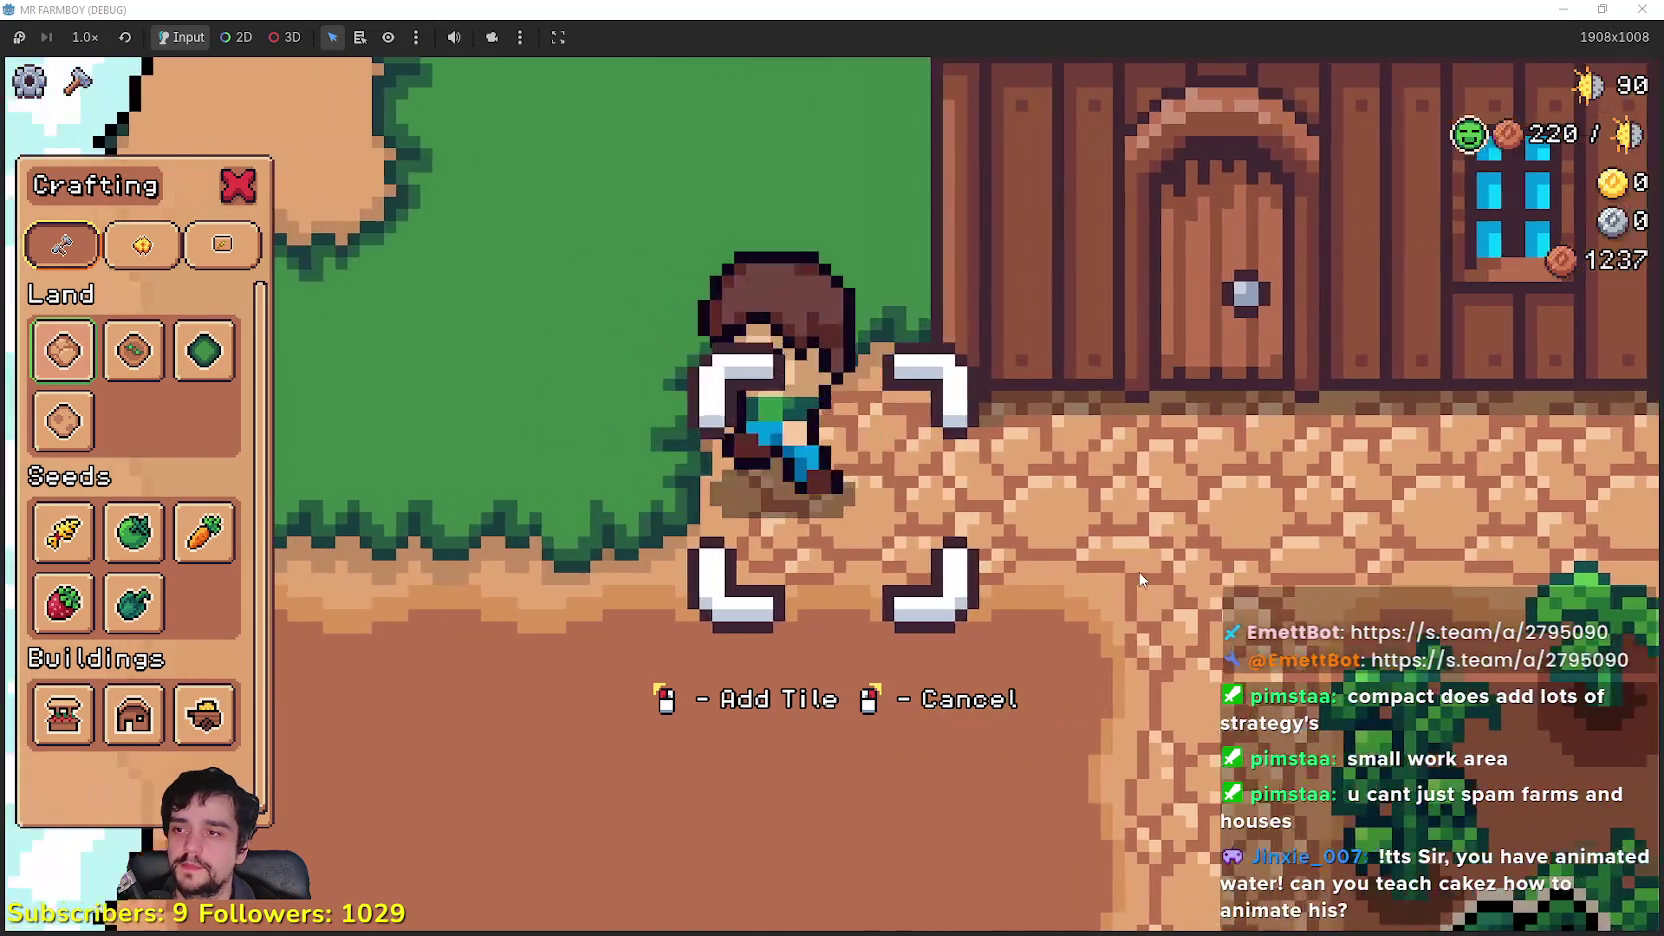
pyautogui.rightClick(1138, 573)
pyautogui.press('d')
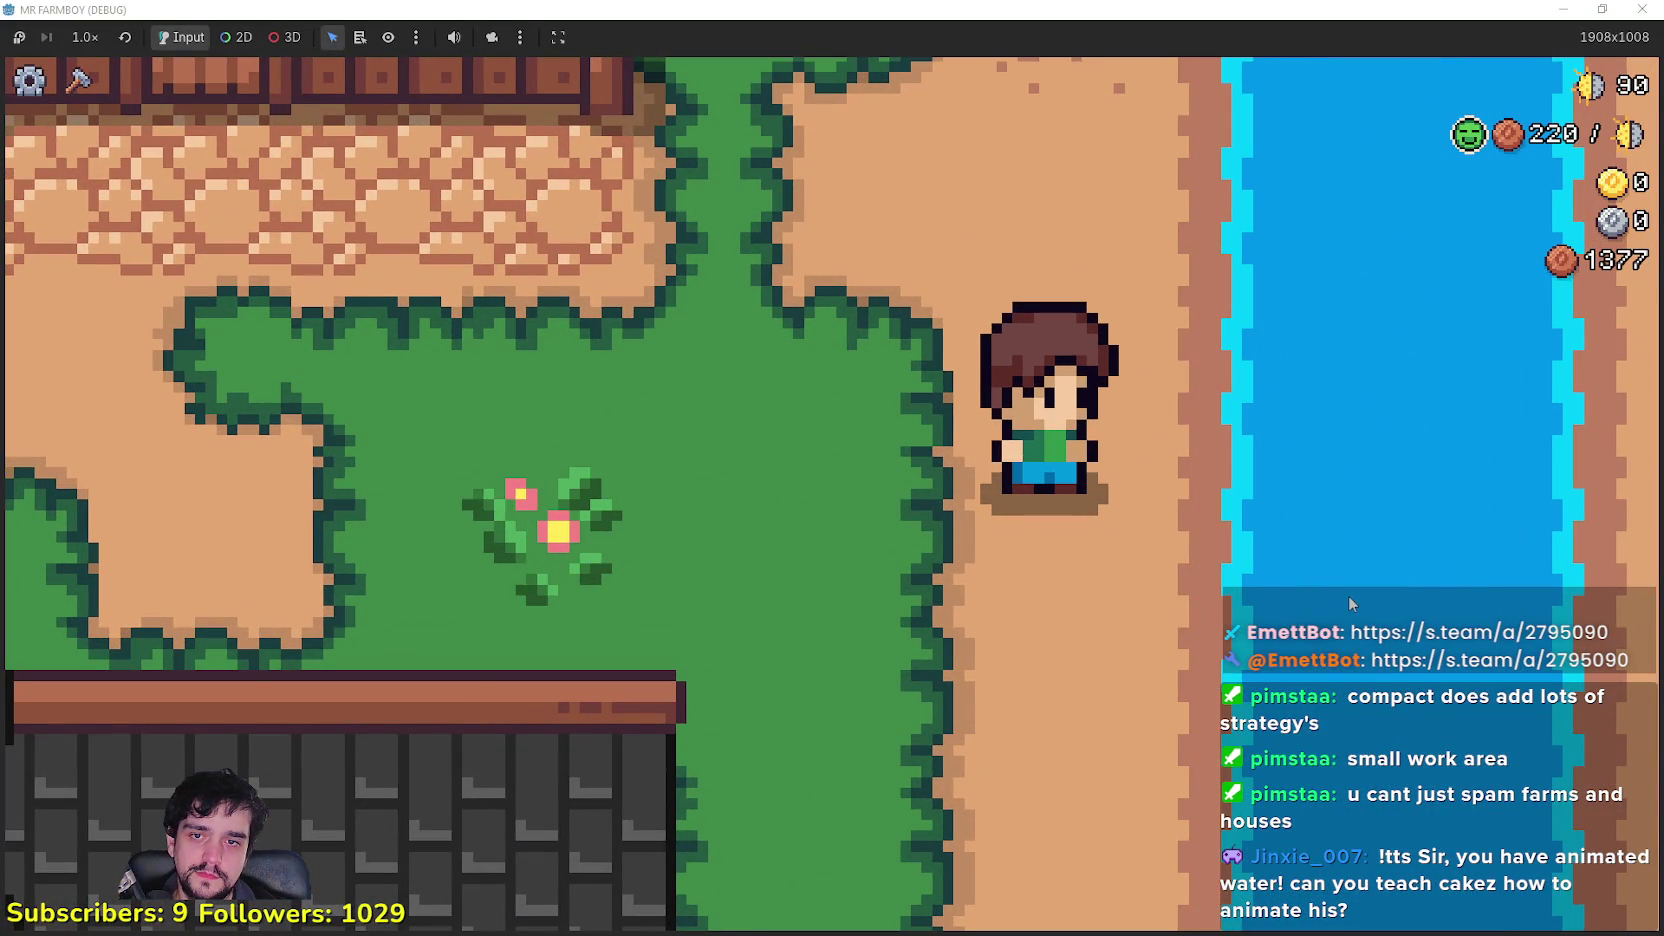
pyautogui.press('a')
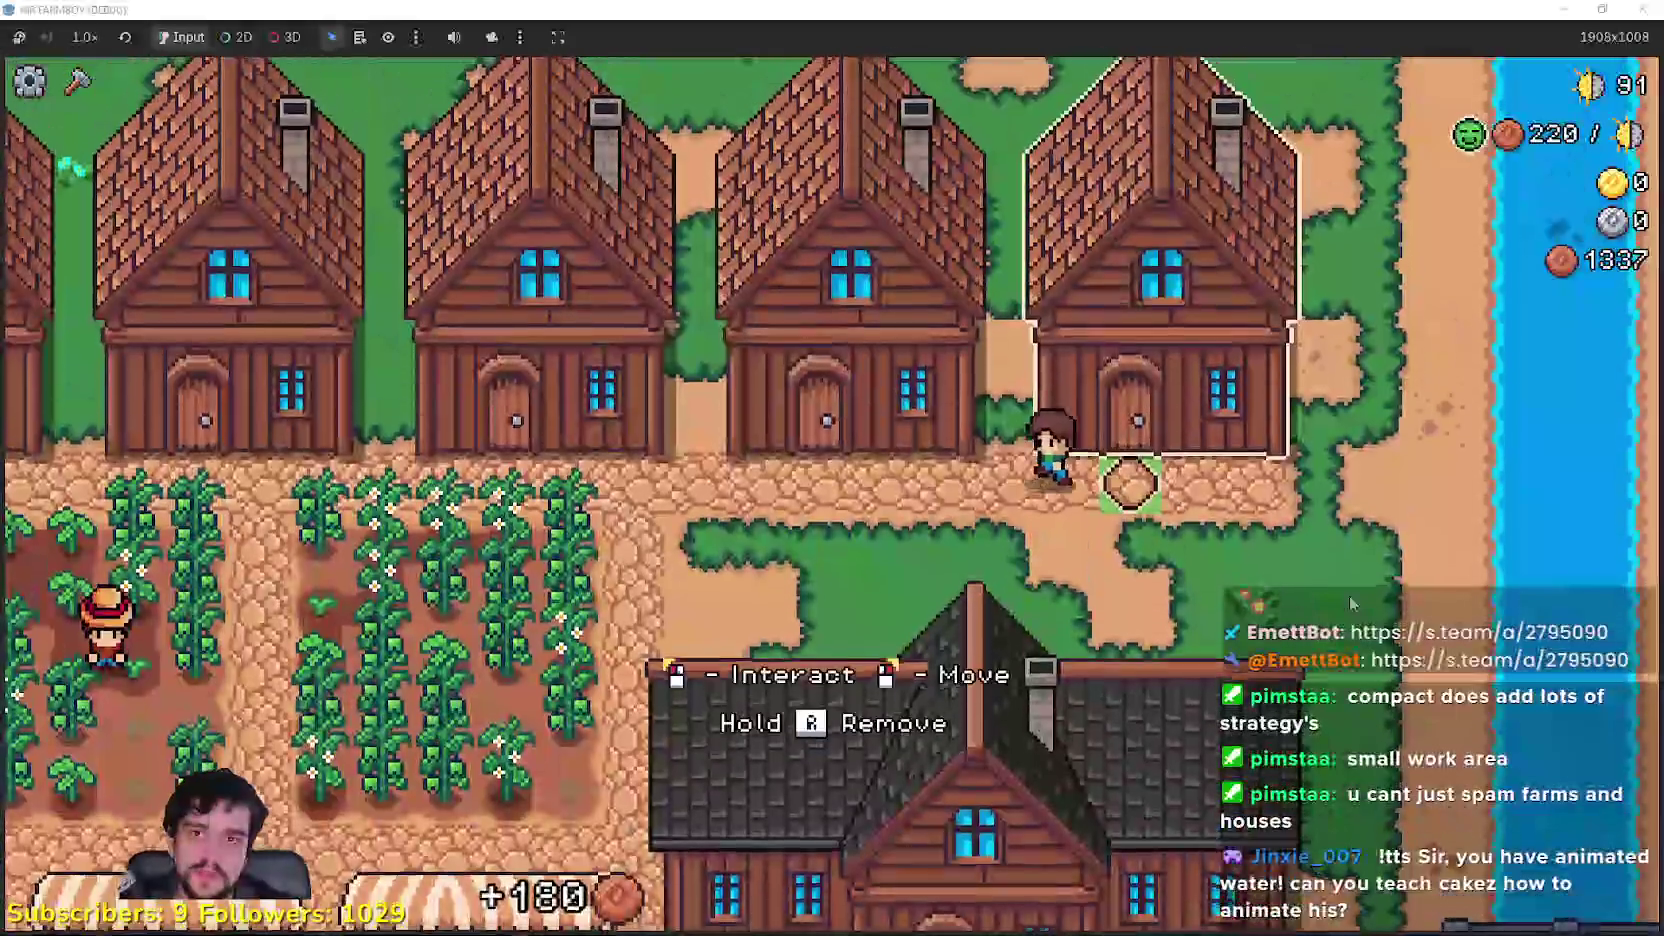
# Step: Select Green Pepper seeds from the crafting menu and plant two on adjacent tilled tiles
pyautogui.press('b')
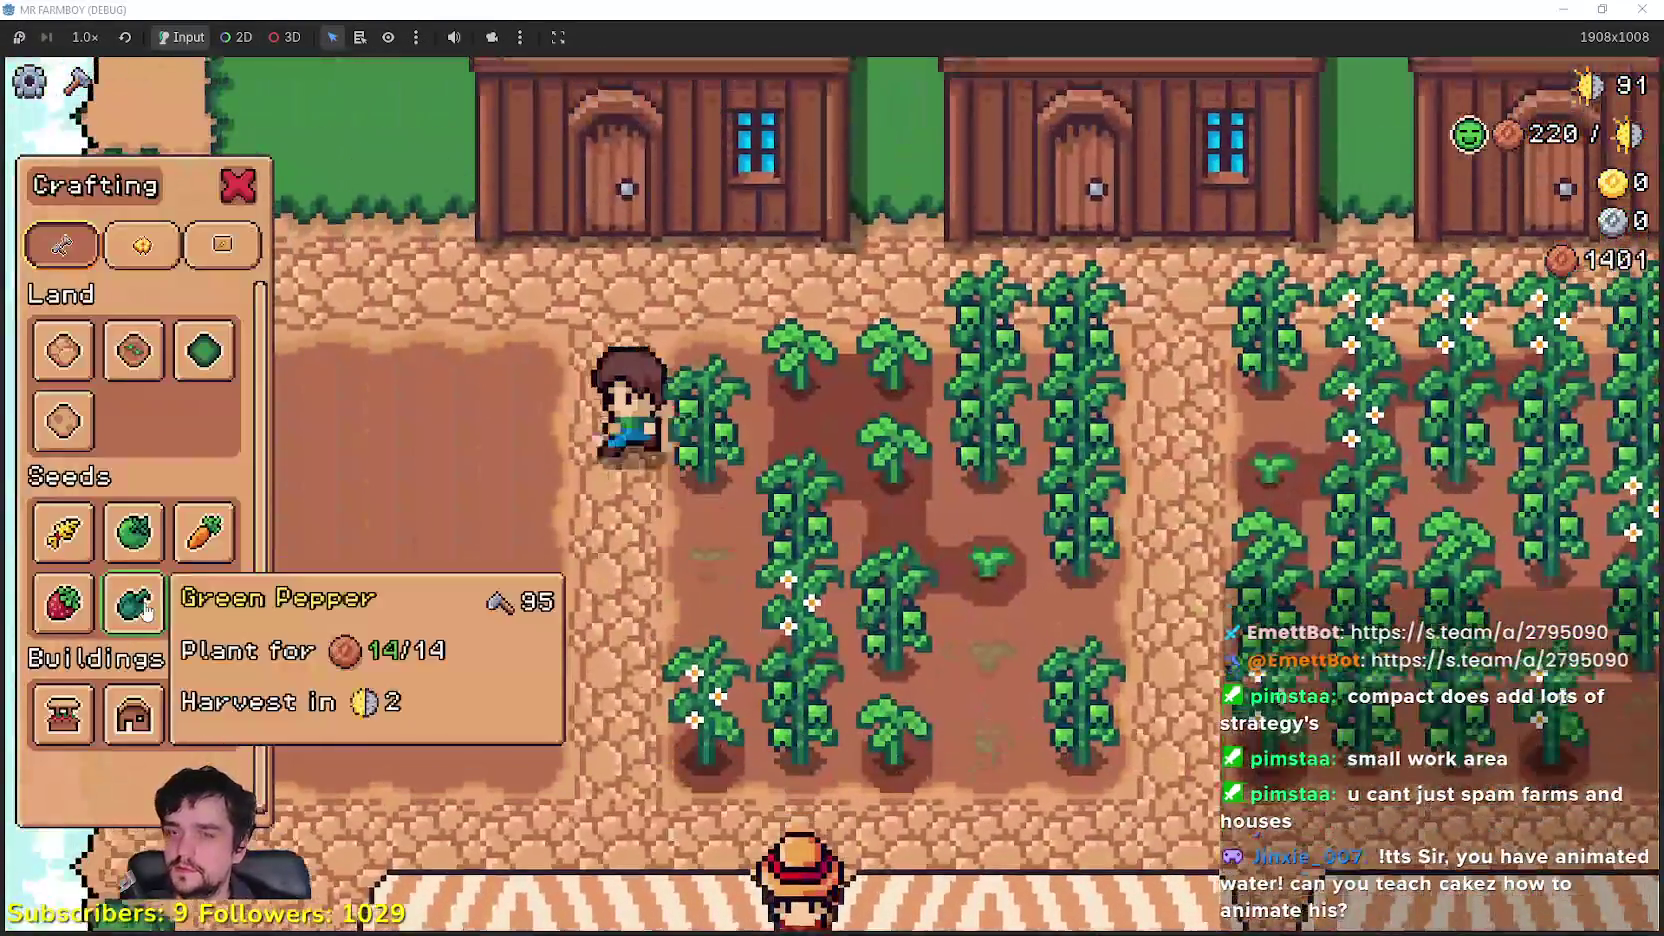
pyautogui.click(147, 610)
pyautogui.click(641, 556)
pyautogui.press('a')
pyautogui.click(641, 555)
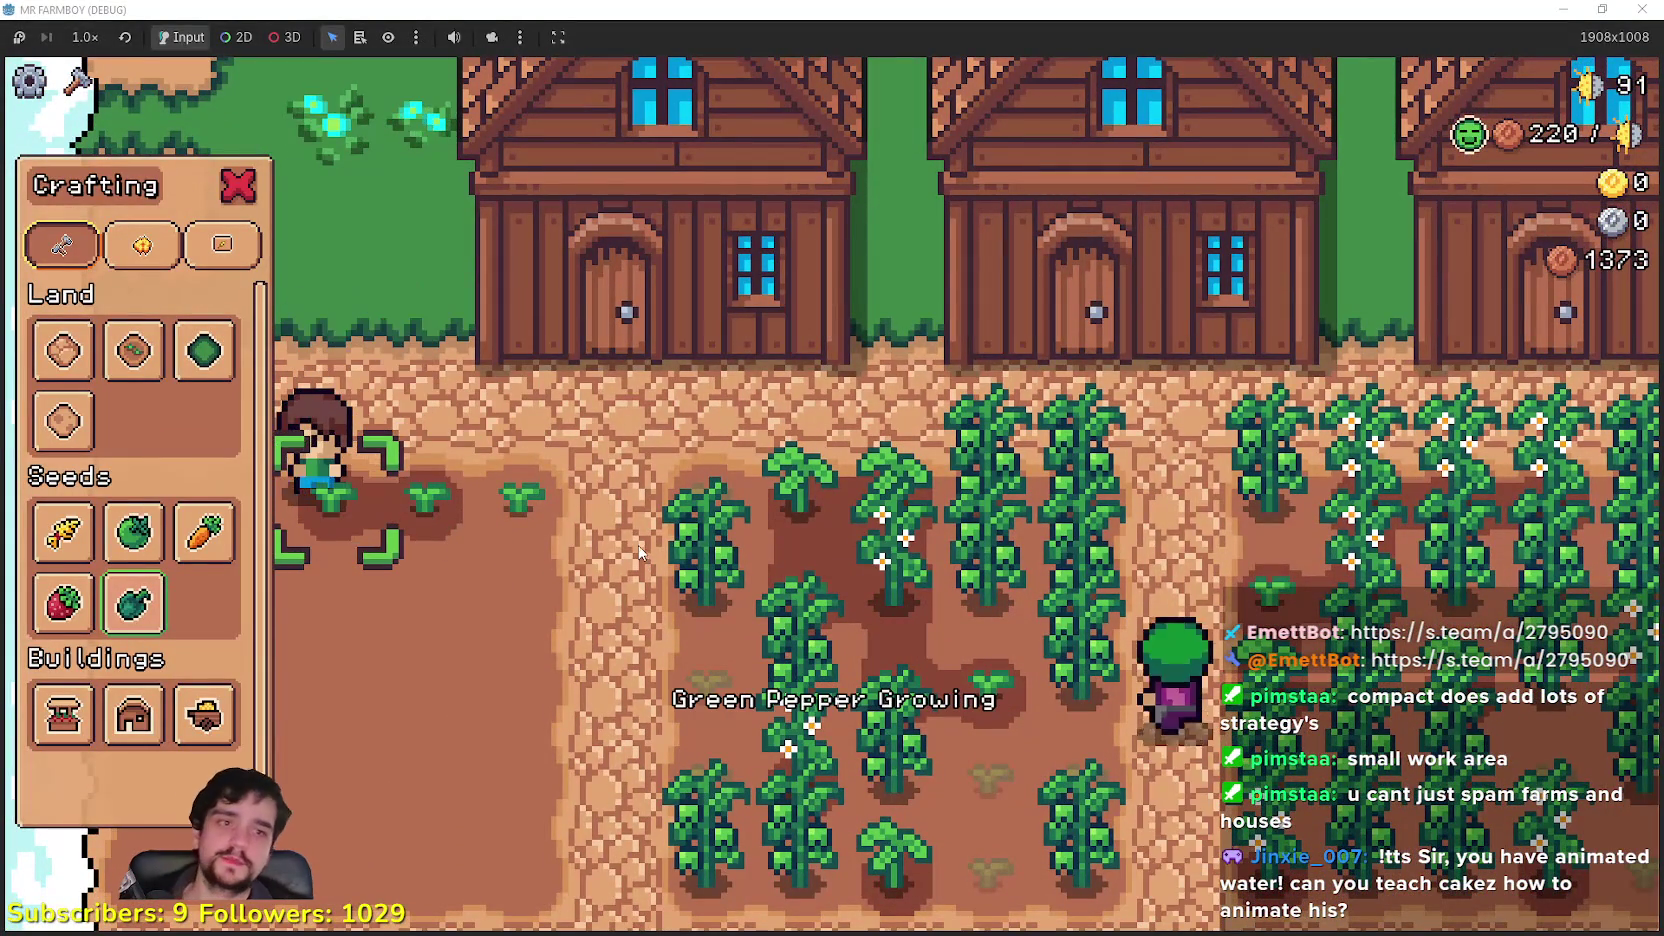
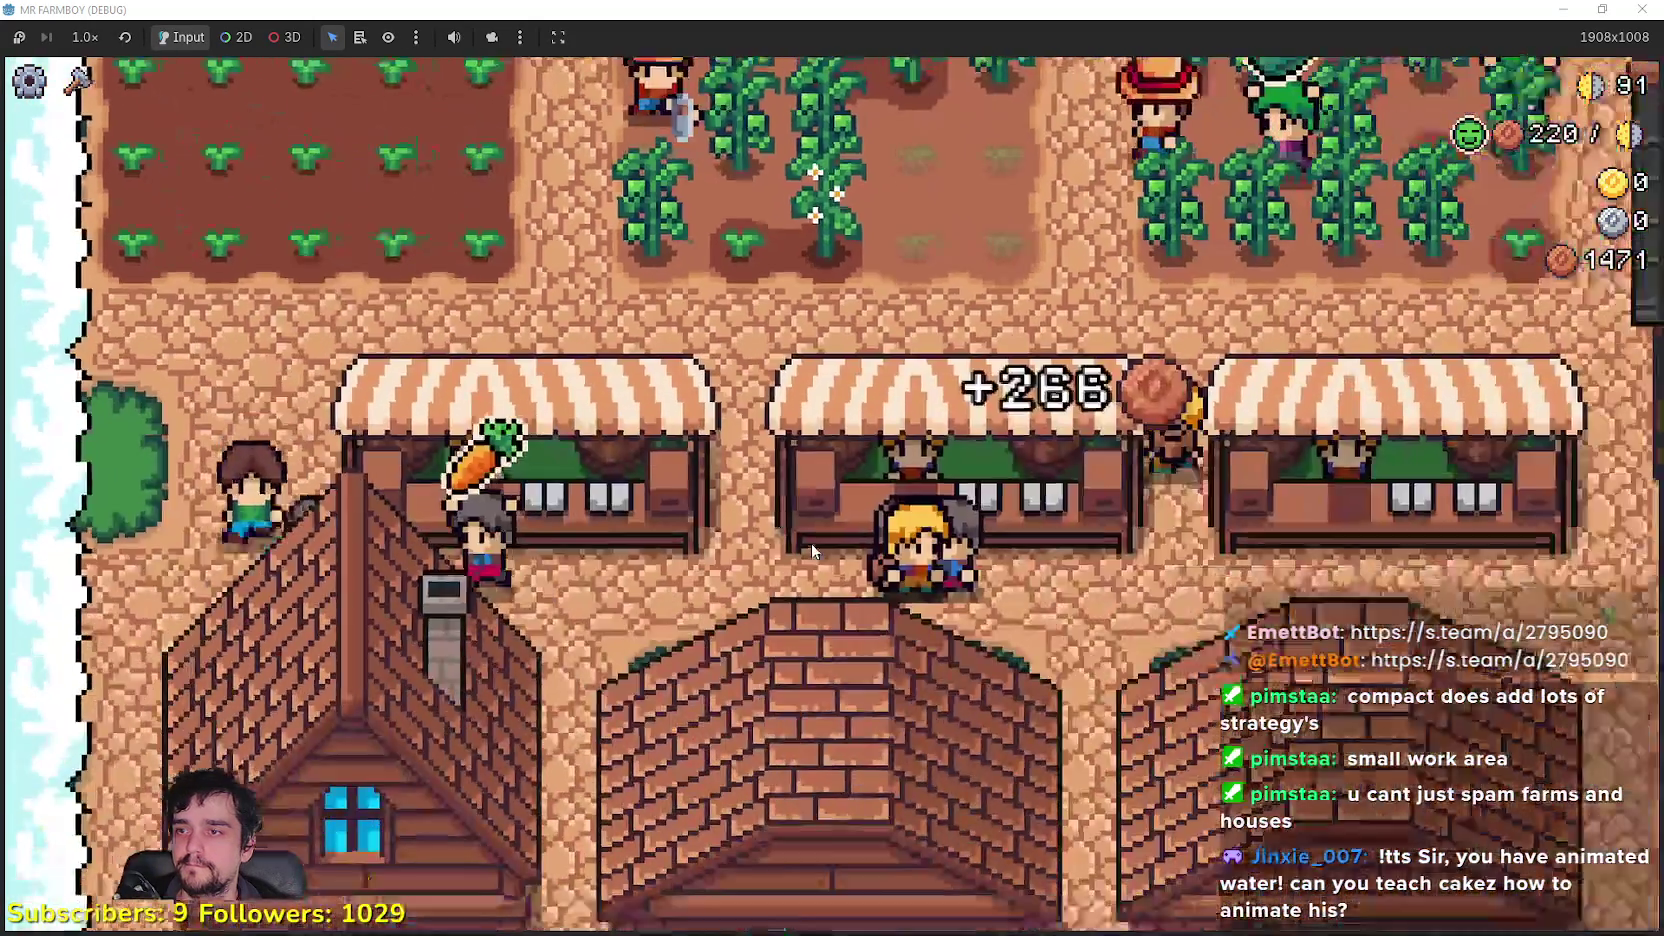
# Step: Check the market stock, then relocate the left house to the far-left slot of the row
pyautogui.click(811, 543)
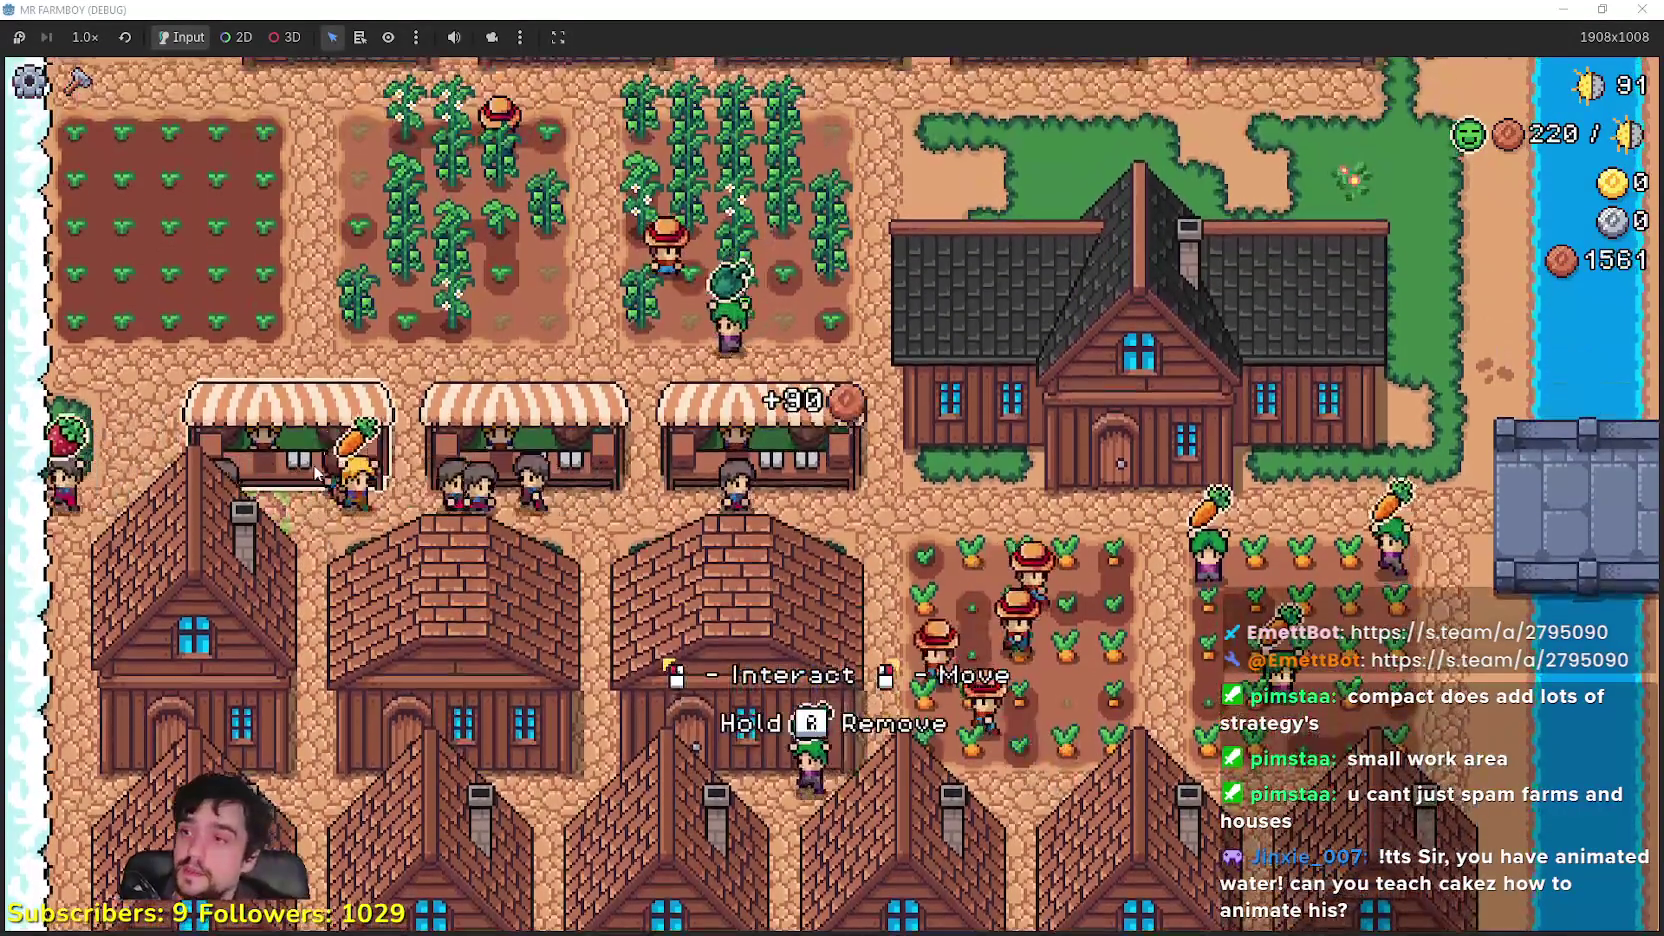
pyautogui.click(316, 474)
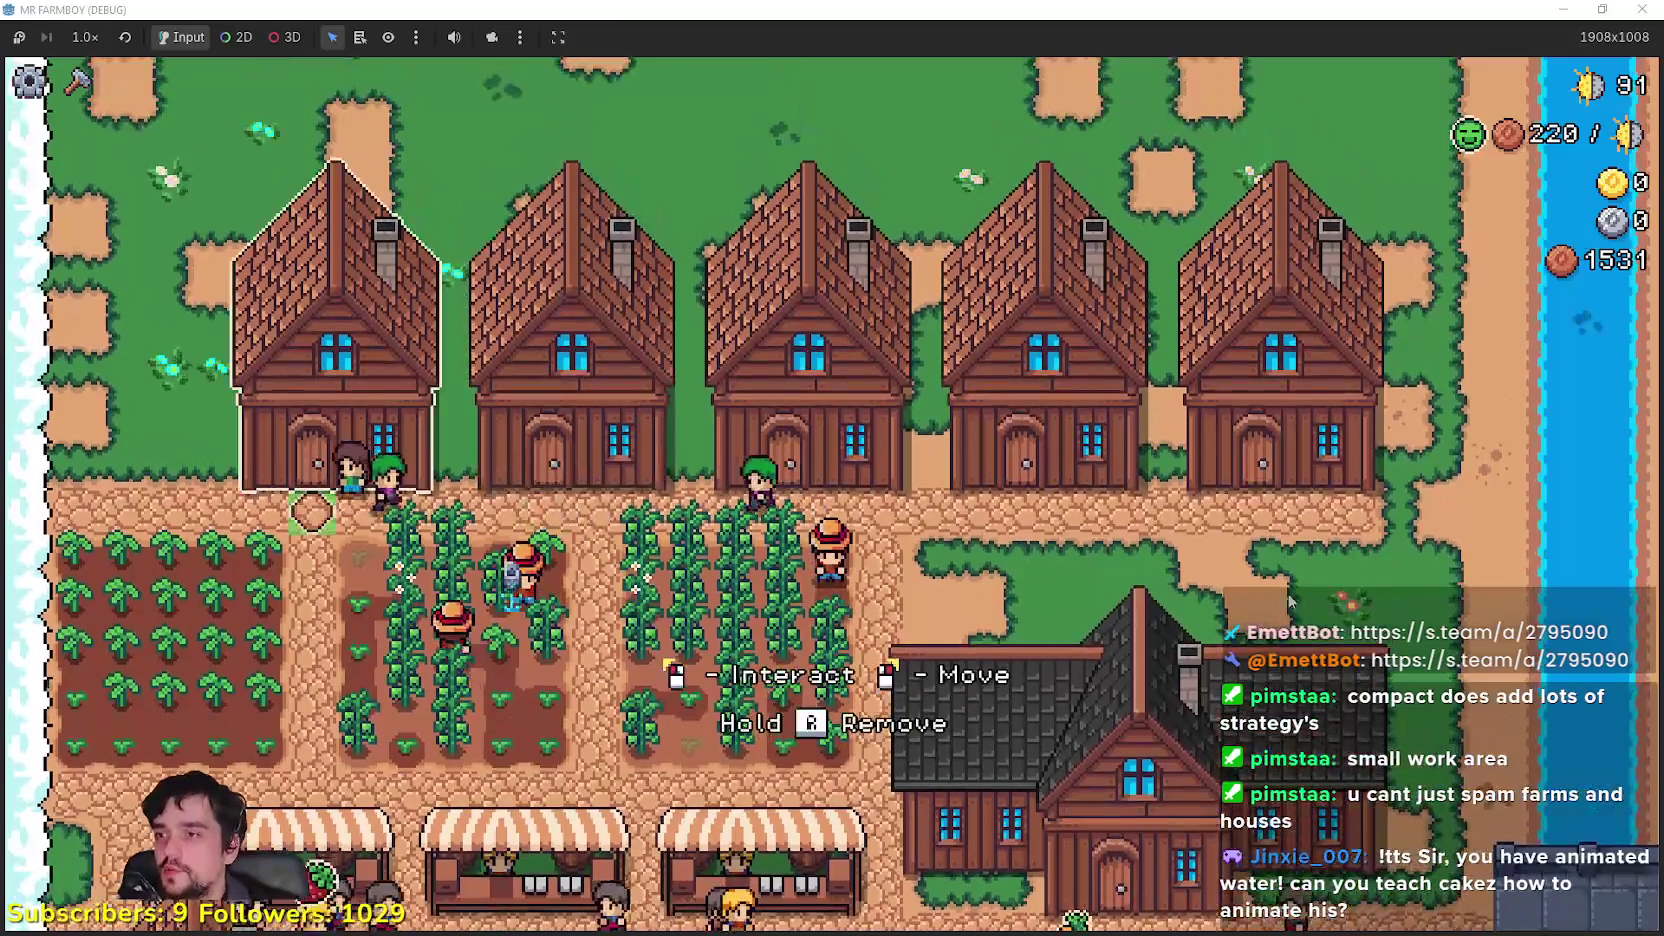
pyautogui.click(312, 500)
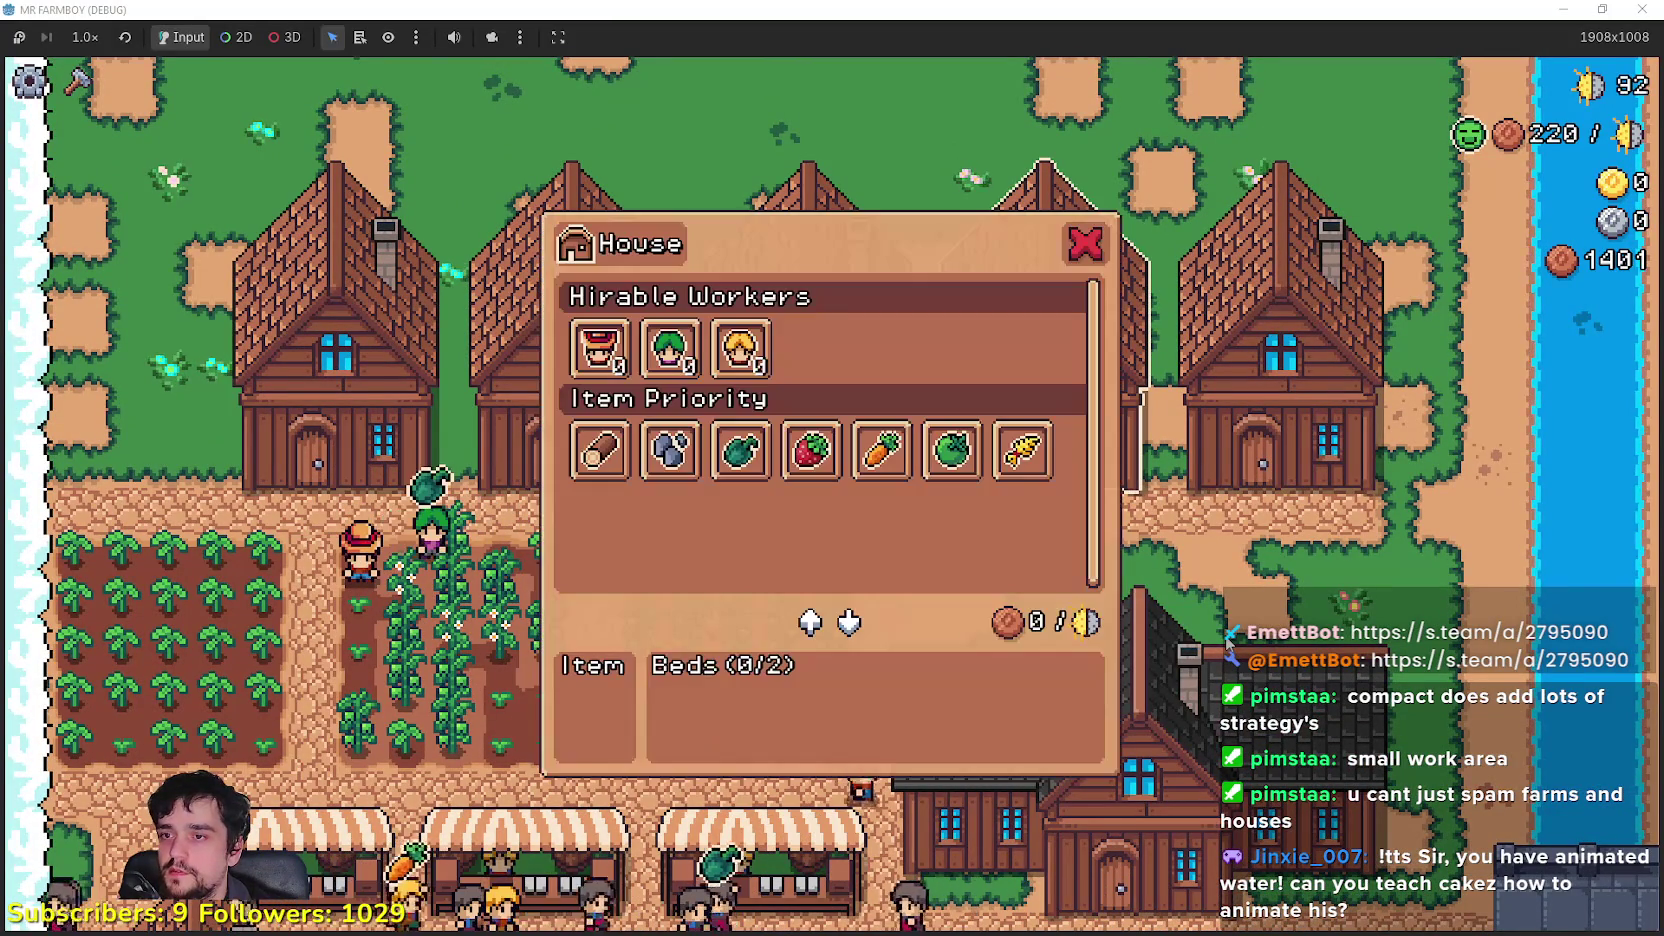
pyautogui.click(1160, 603)
pyautogui.click(1147, 628)
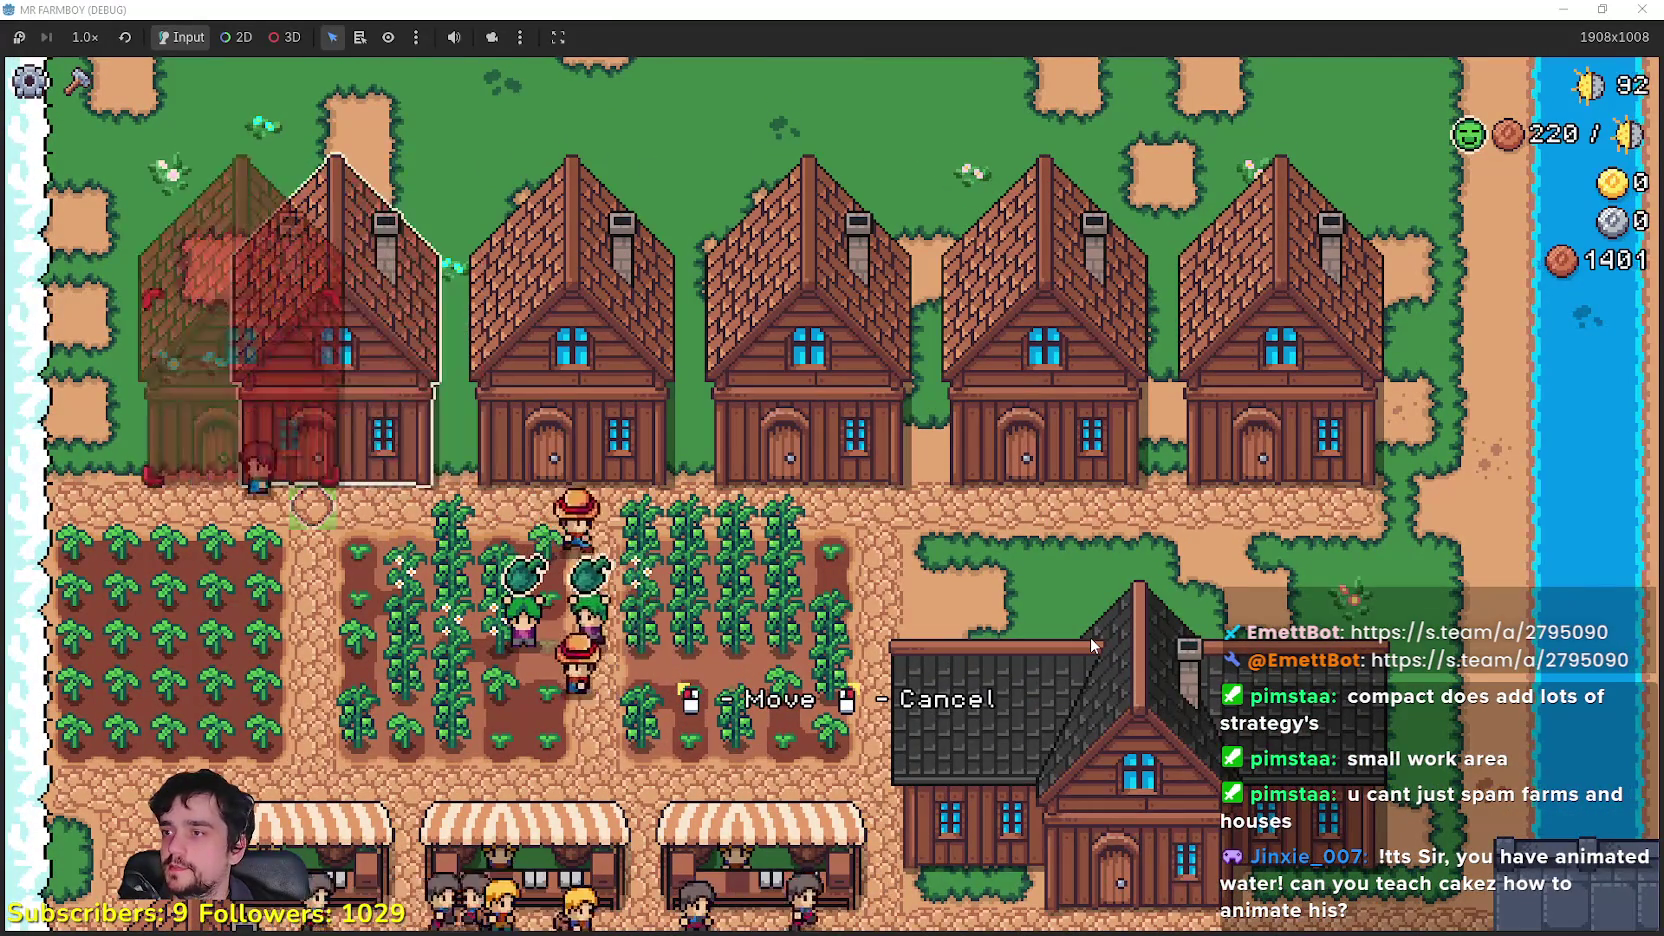
pyautogui.click(1092, 646)
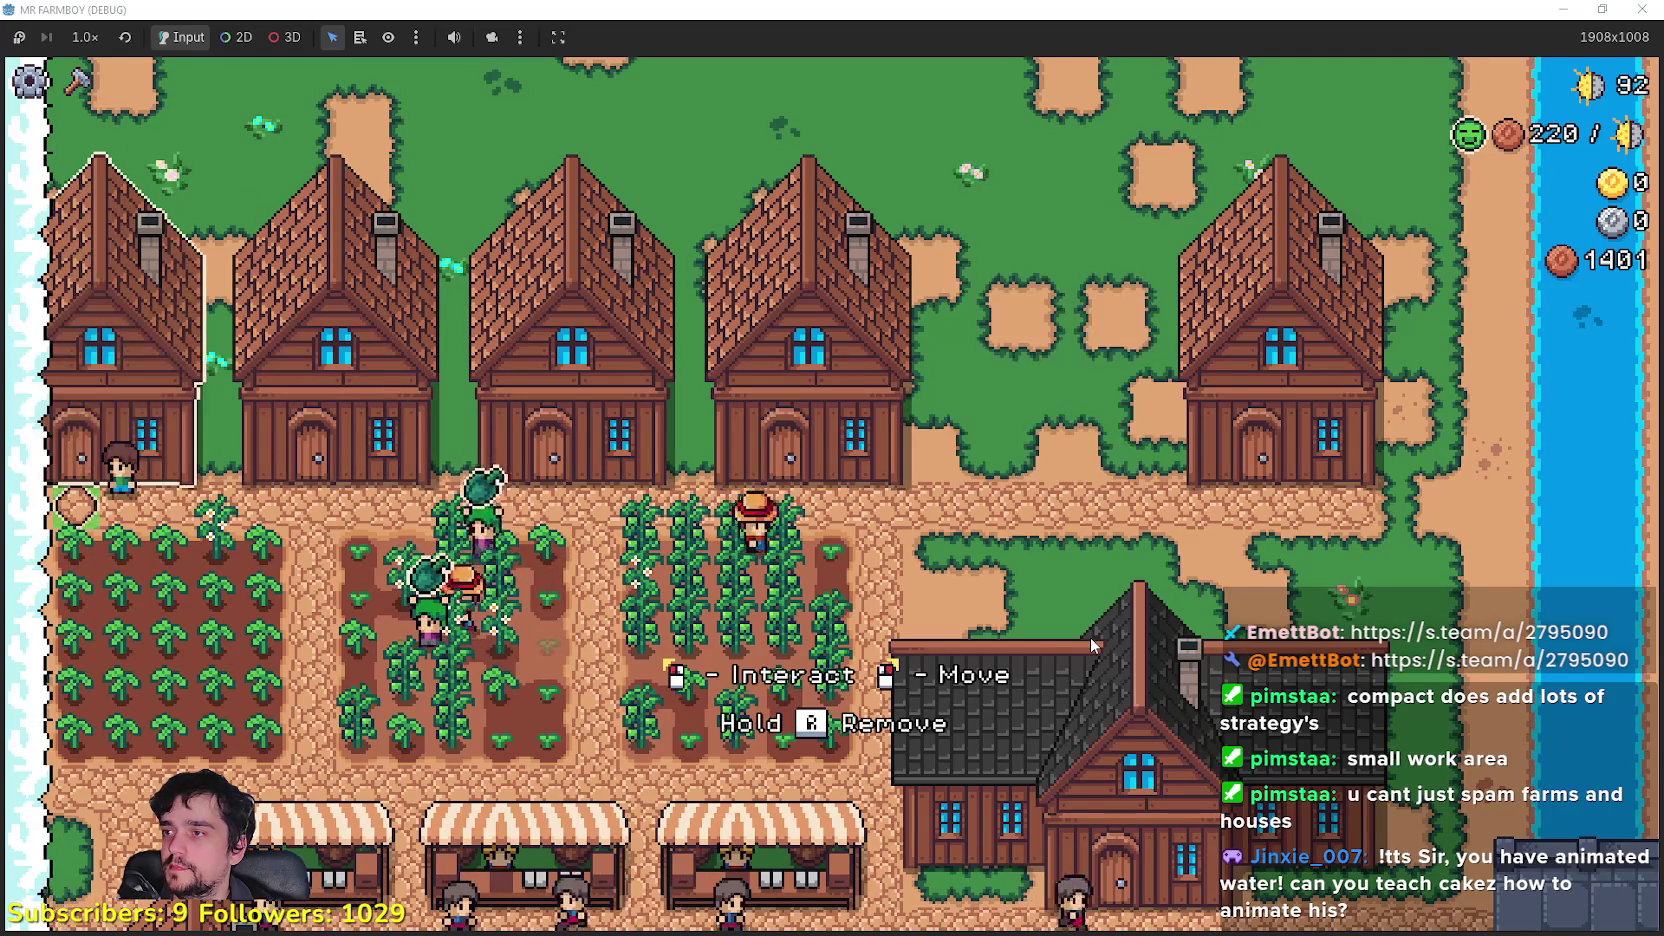
pyautogui.click(676, 545)
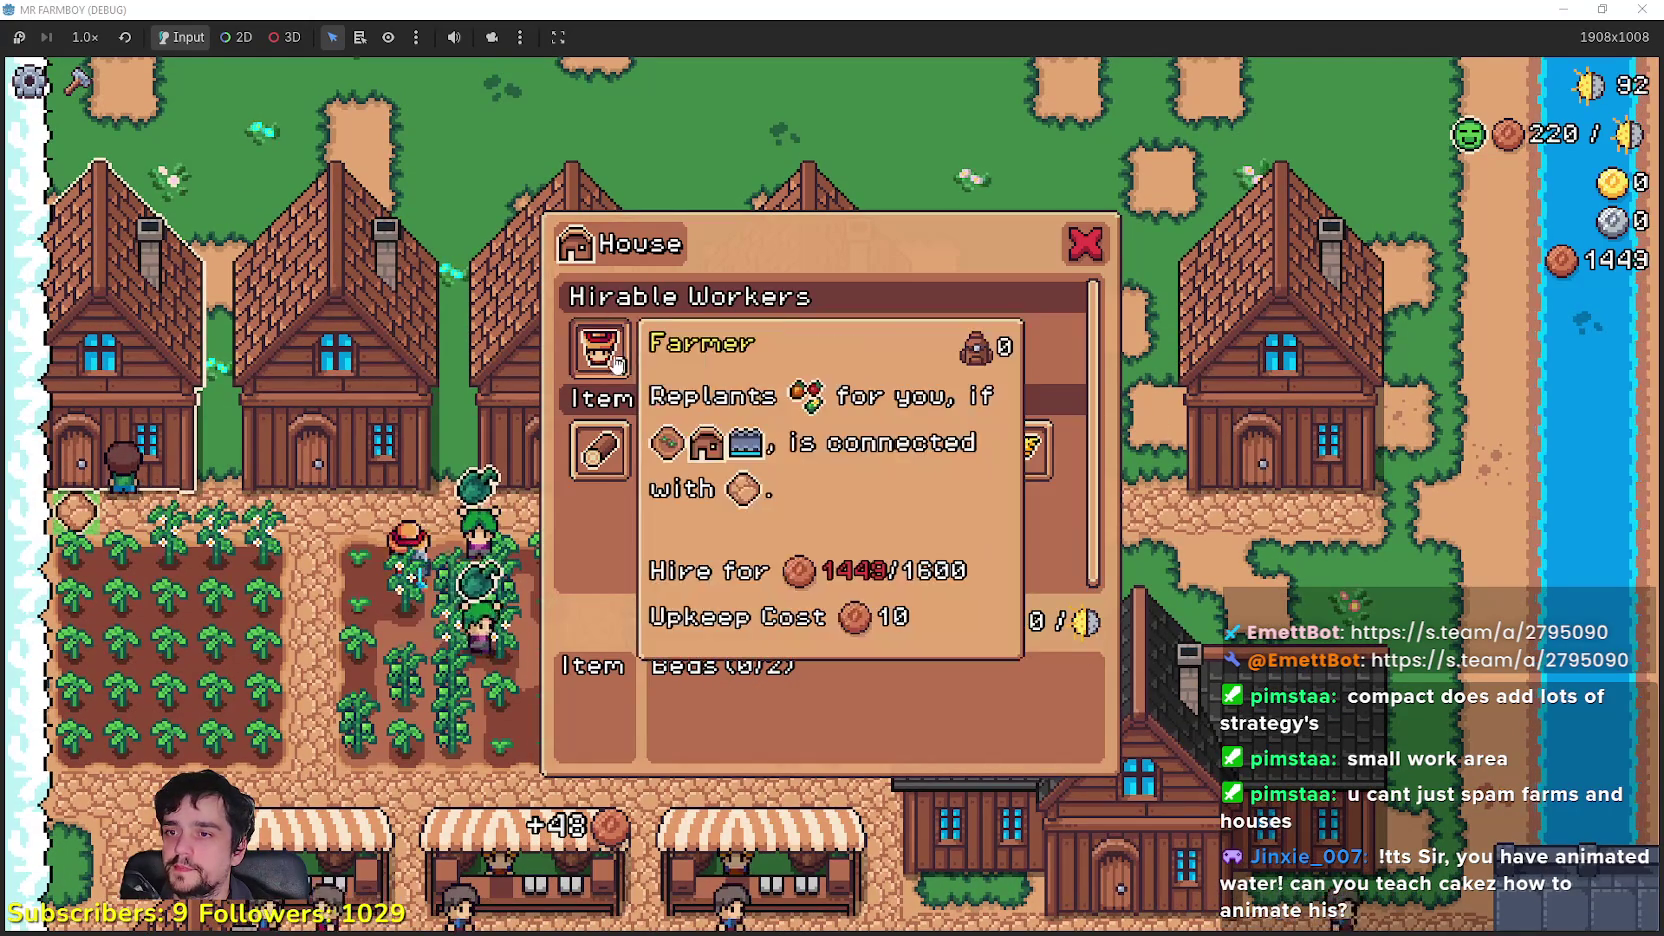
# Step: Shift the next house further right along the row
pyautogui.press('Escape')
pyautogui.press('s')
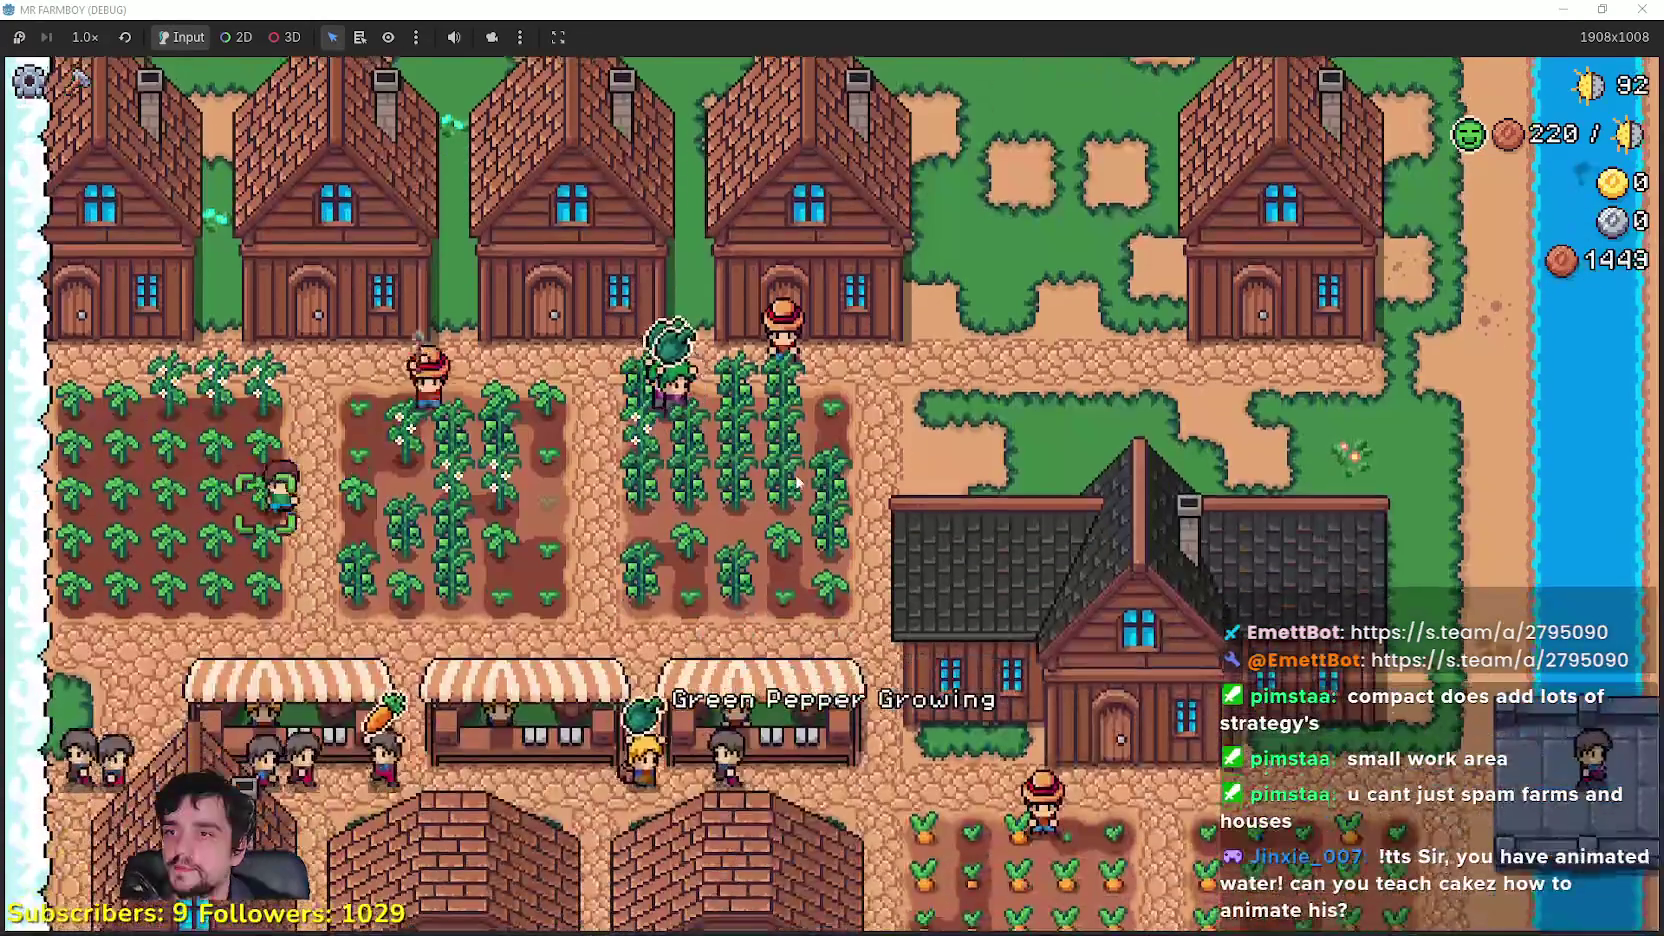
pyautogui.press('w')
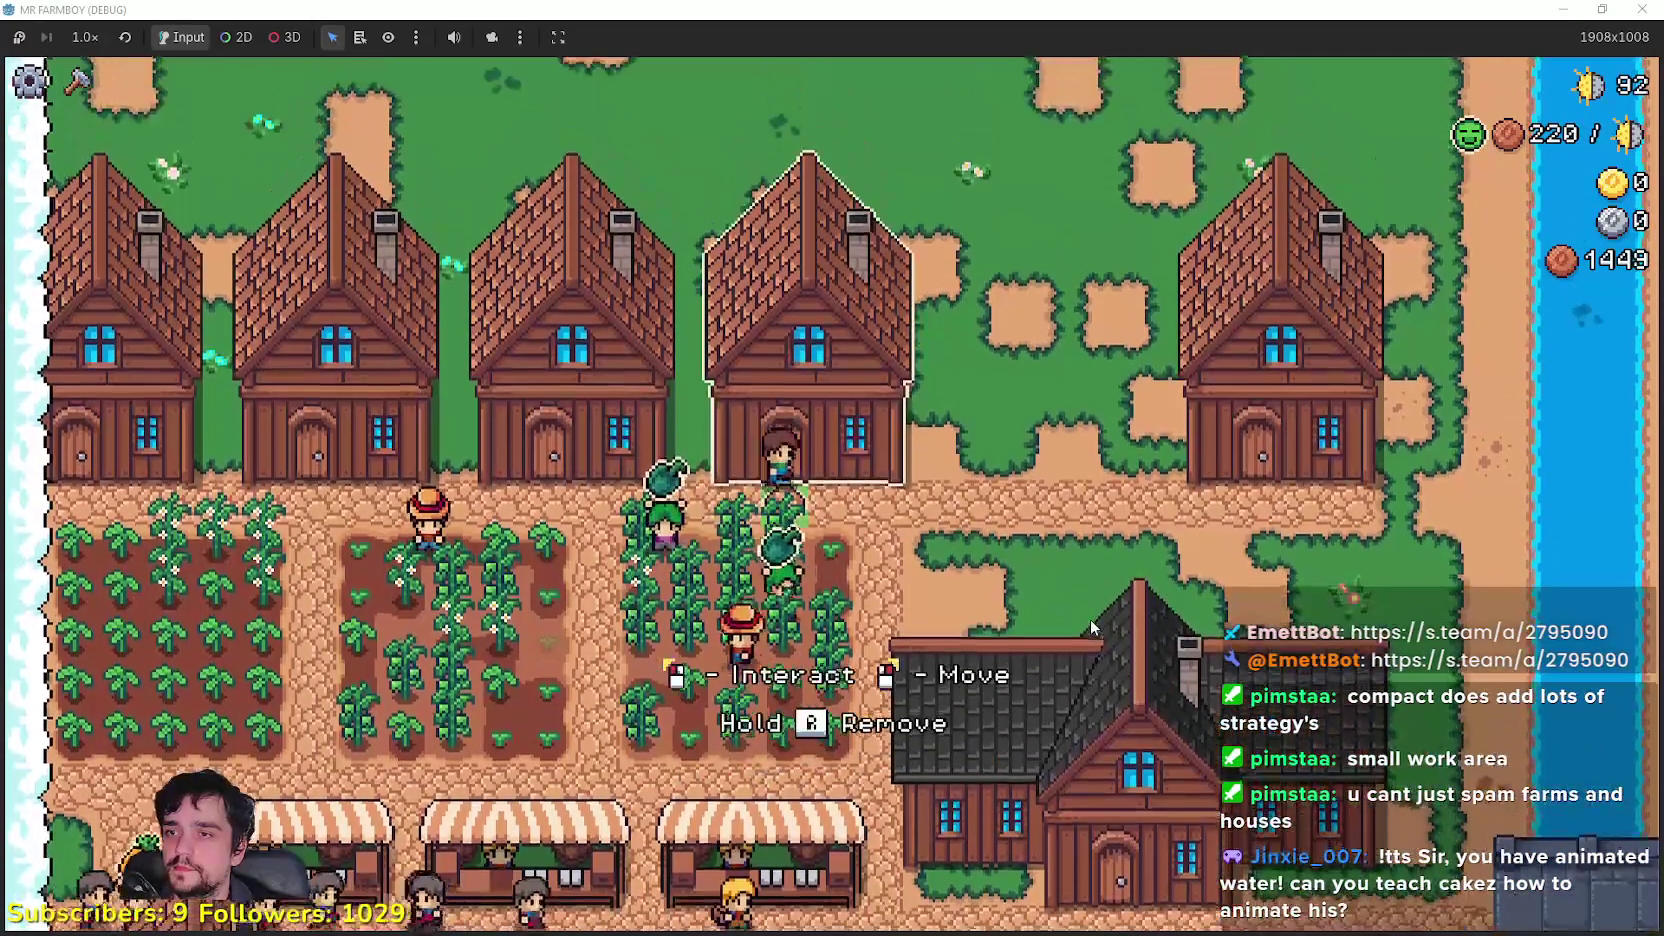
pyautogui.rightClick(1074, 612)
pyautogui.click(1054, 612)
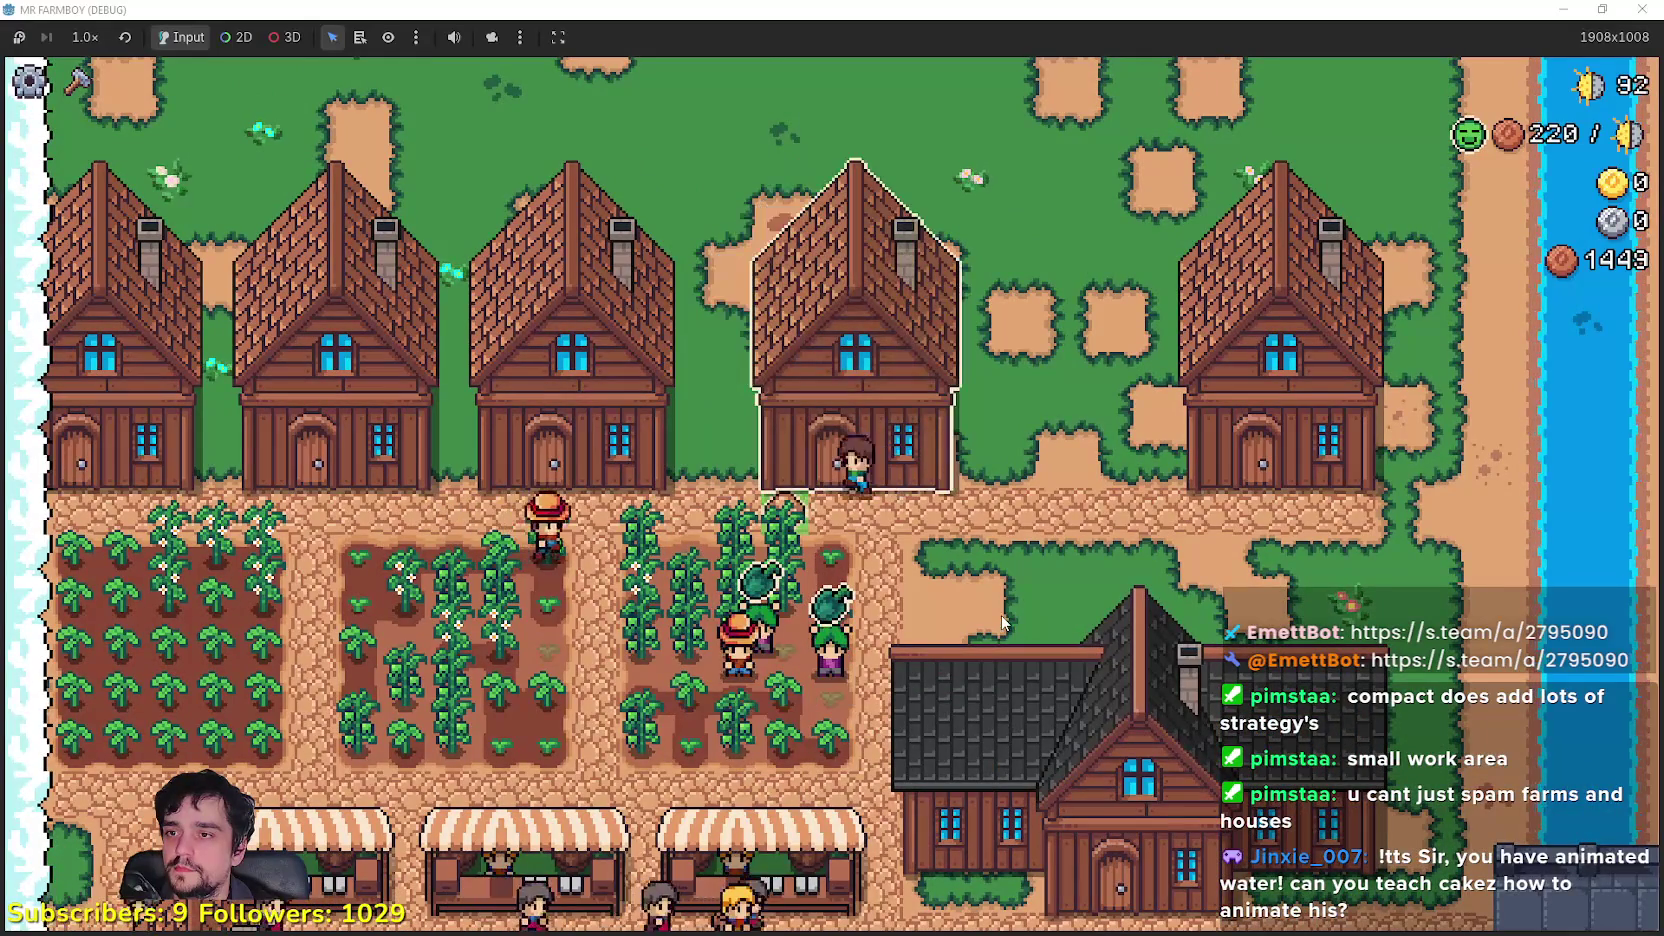
pyautogui.press('d')
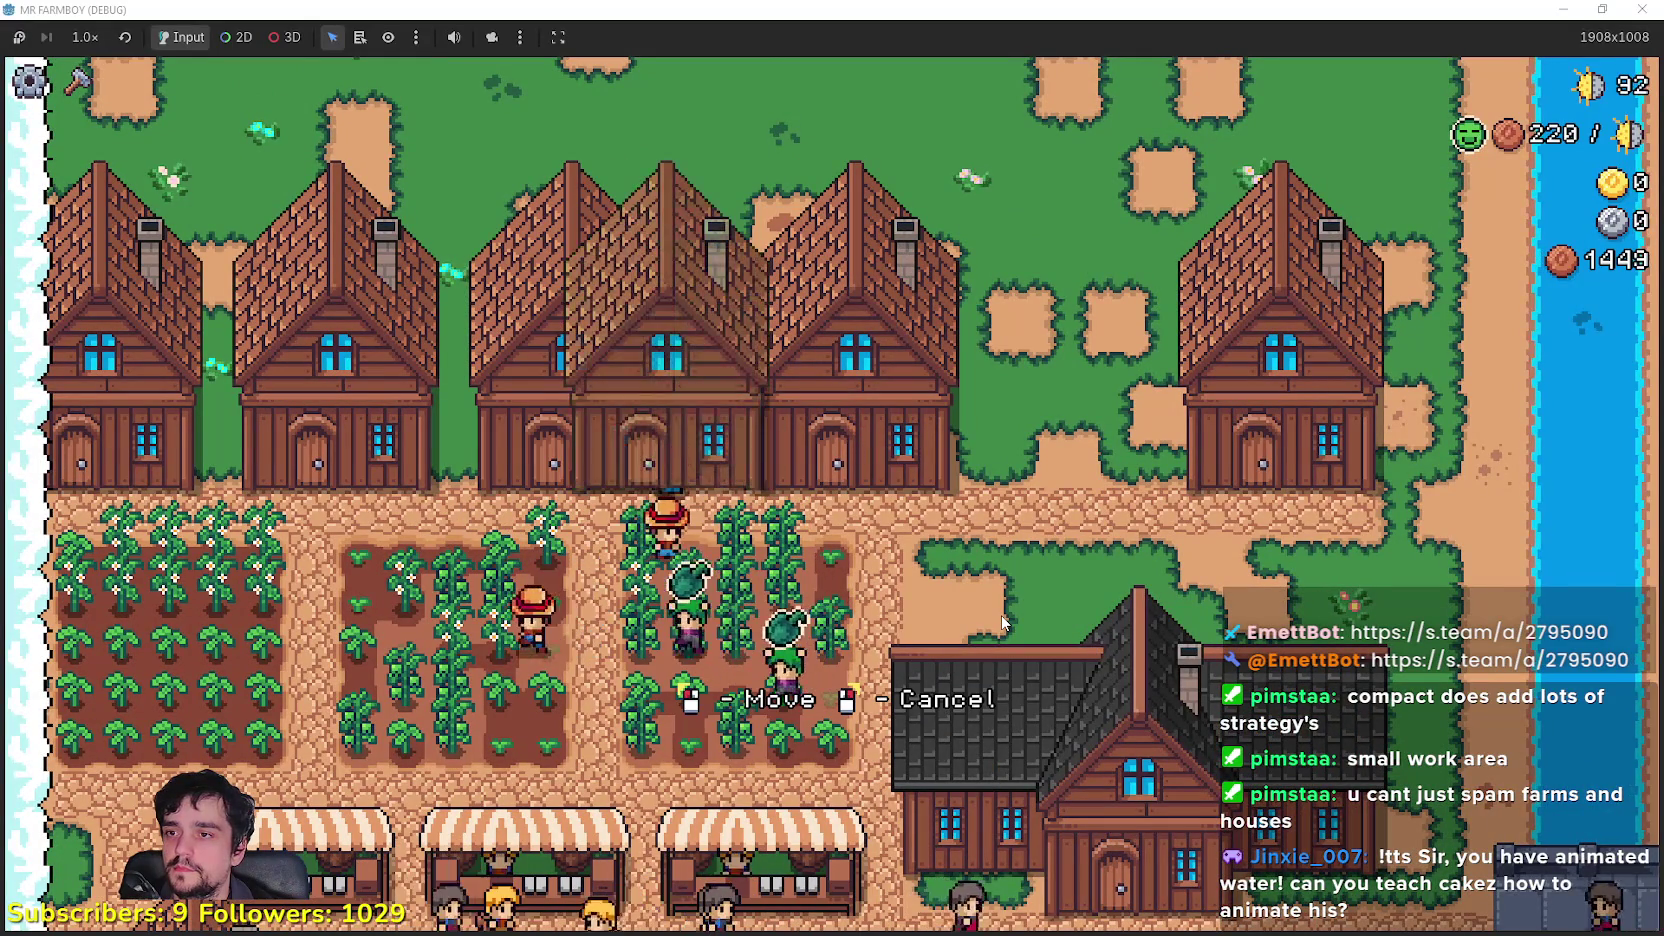
pyautogui.press('a')
pyautogui.click(1003, 622)
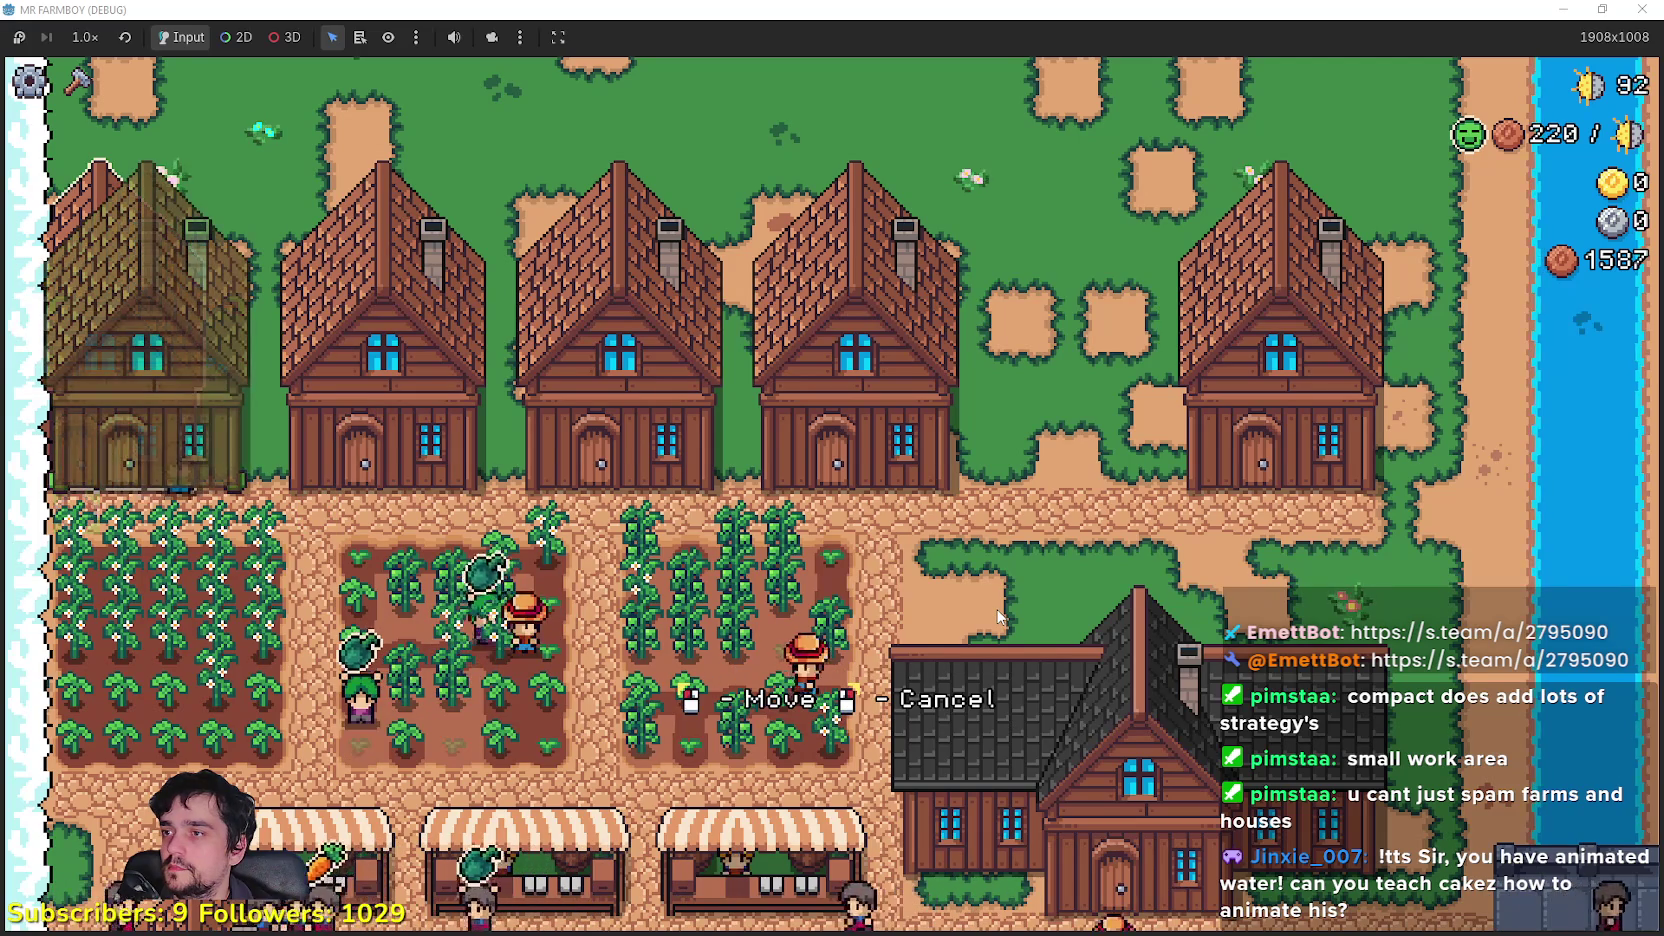
# Step: Move the house near the right end to close the gap in the row
pyautogui.press('d')
pyautogui.press('s')
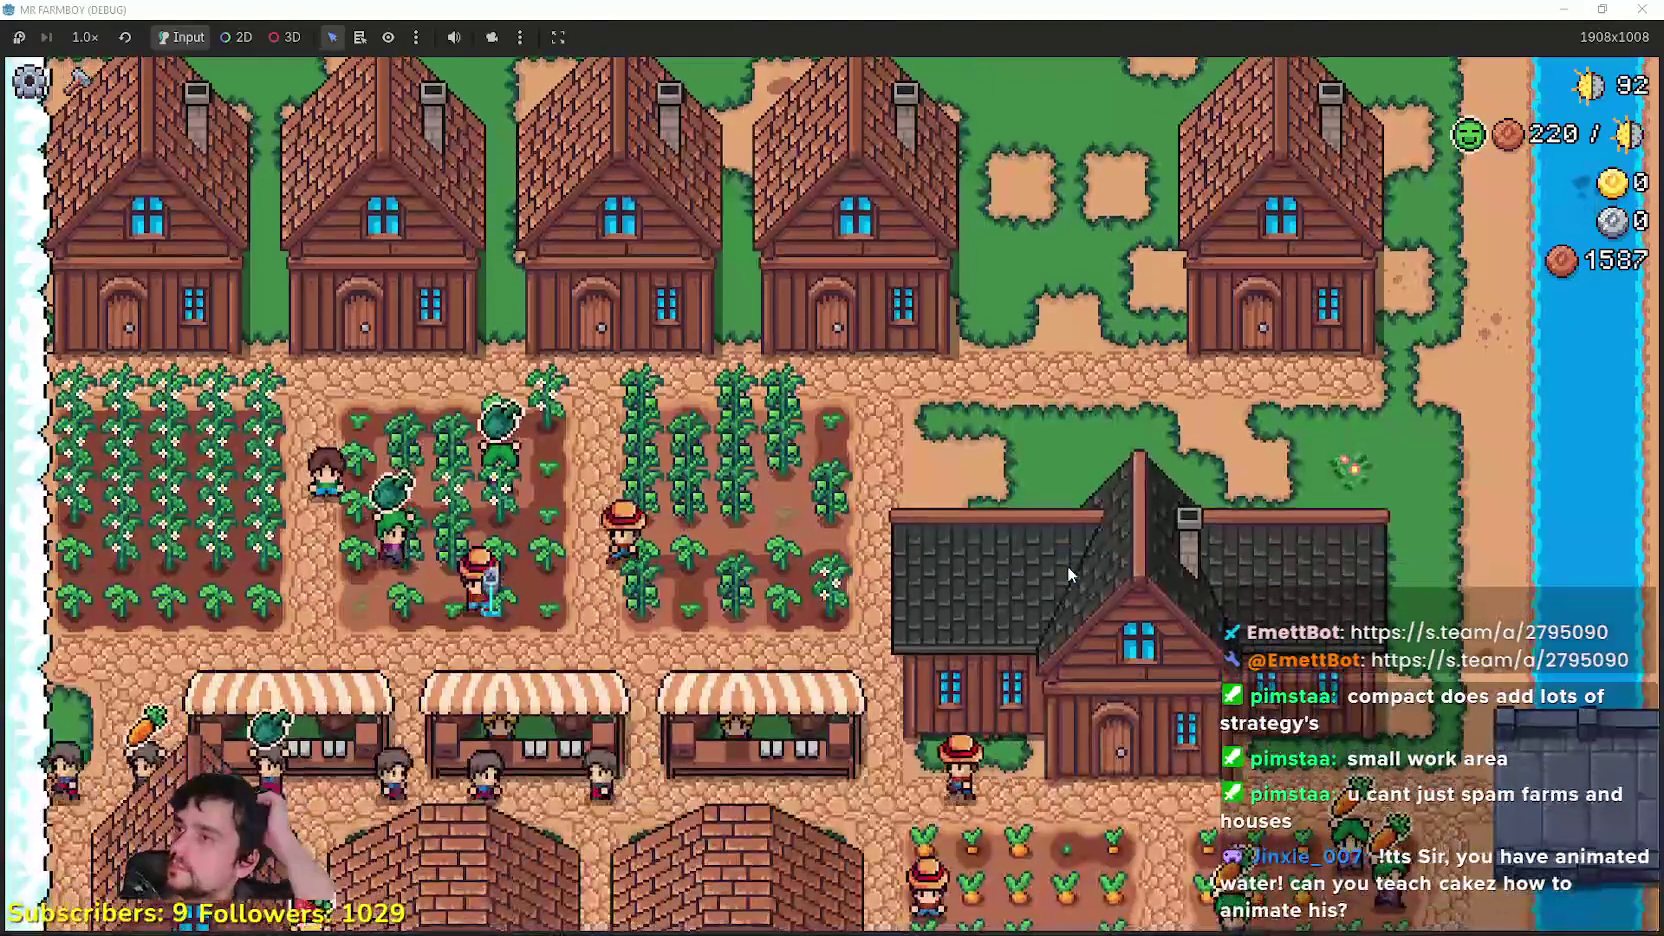
pyautogui.press('w')
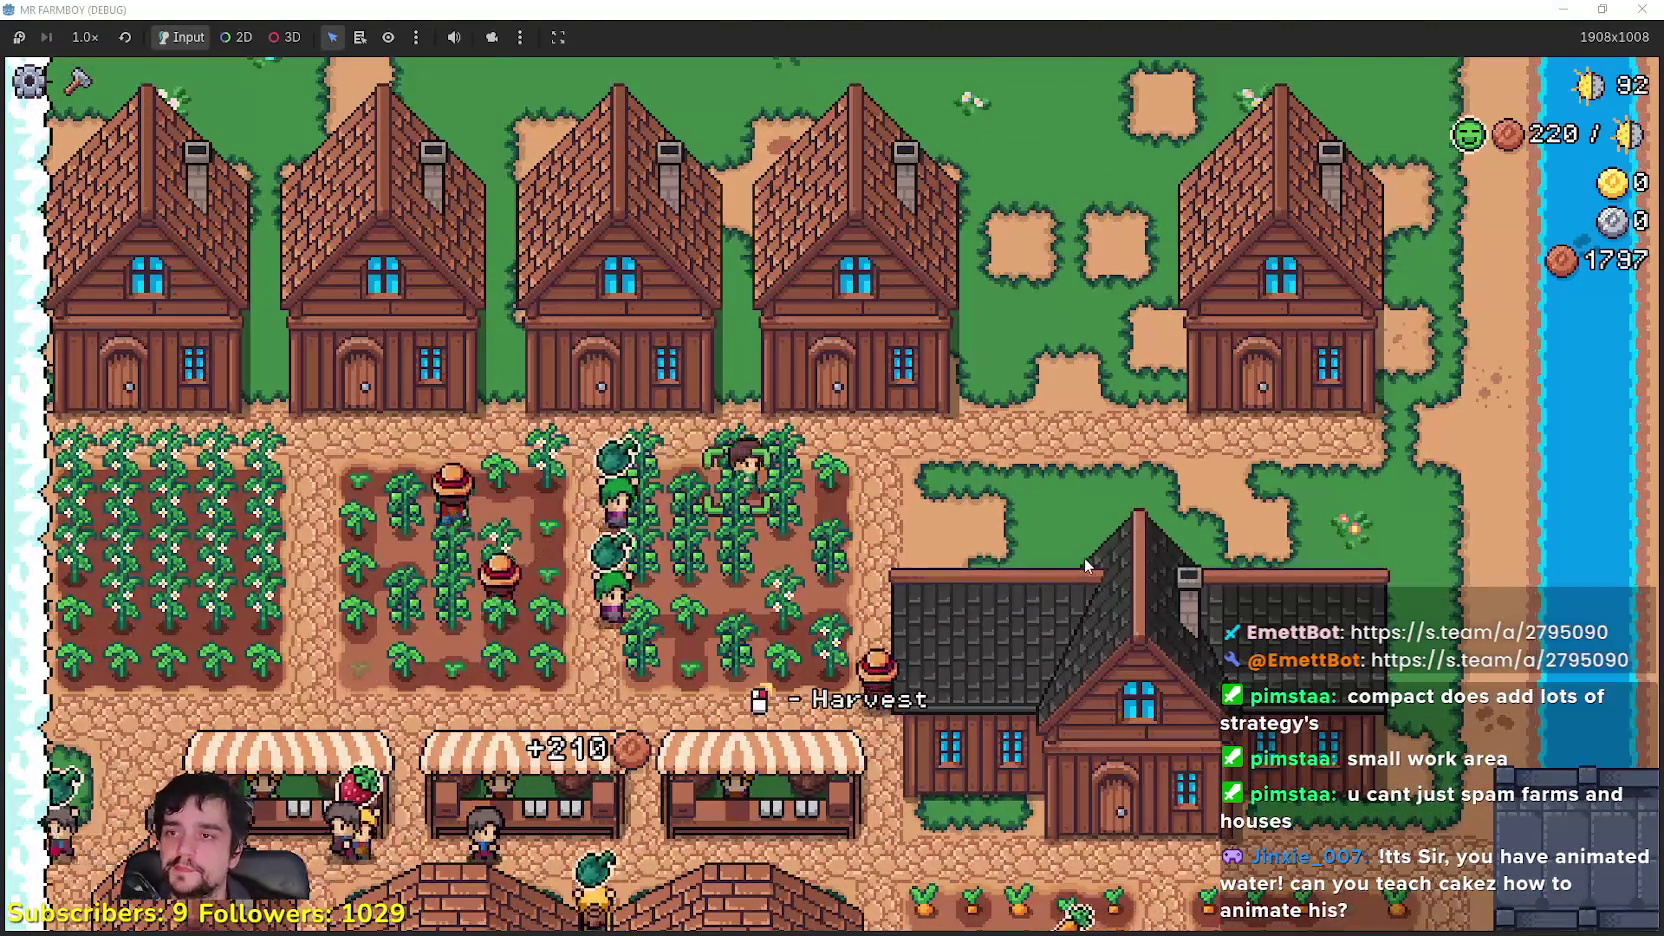
pyautogui.press('w')
pyautogui.press('e')
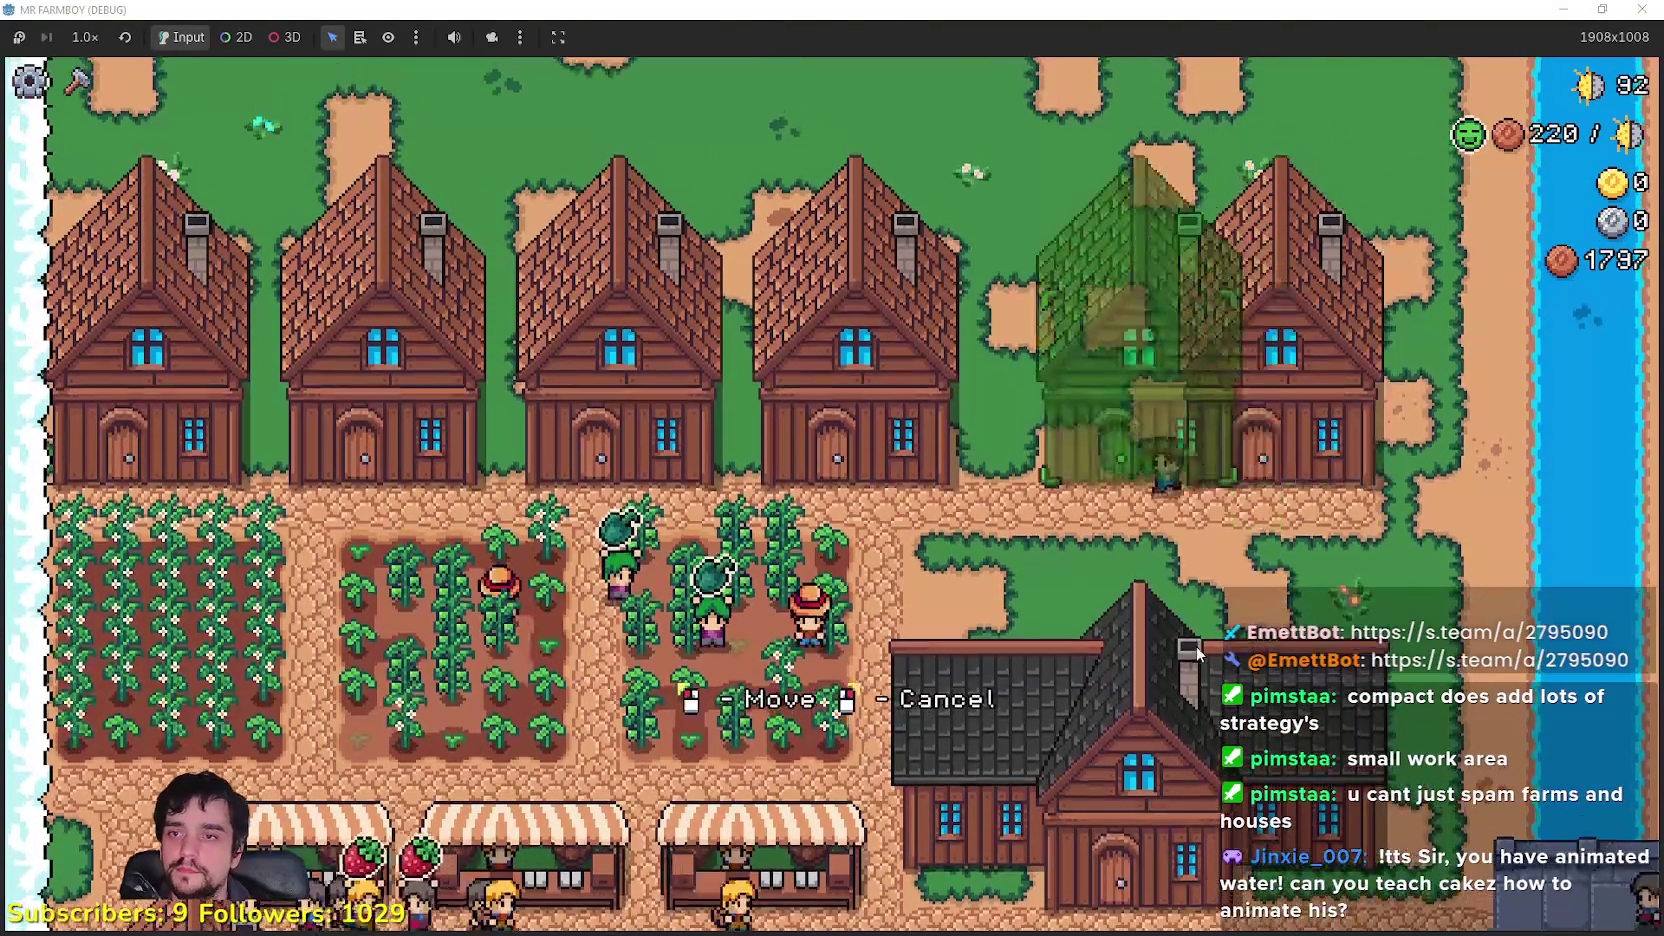
pyautogui.press('e')
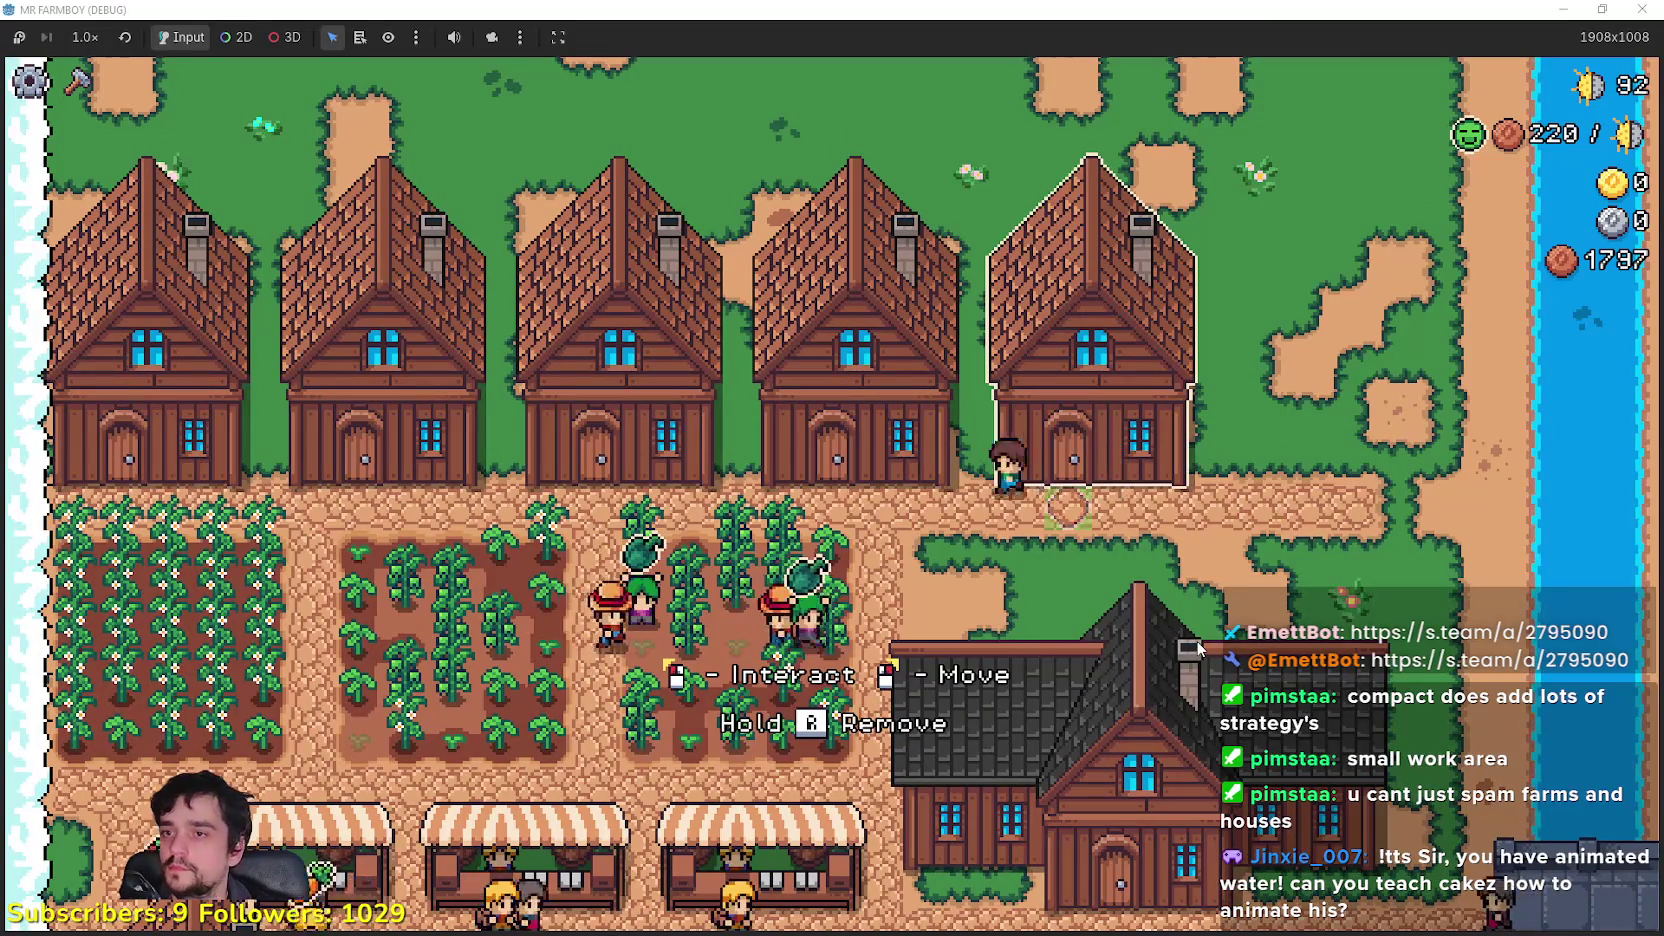
# Step: Hire a Gatherer into the far-left house for 1600 coins
pyautogui.press('s')
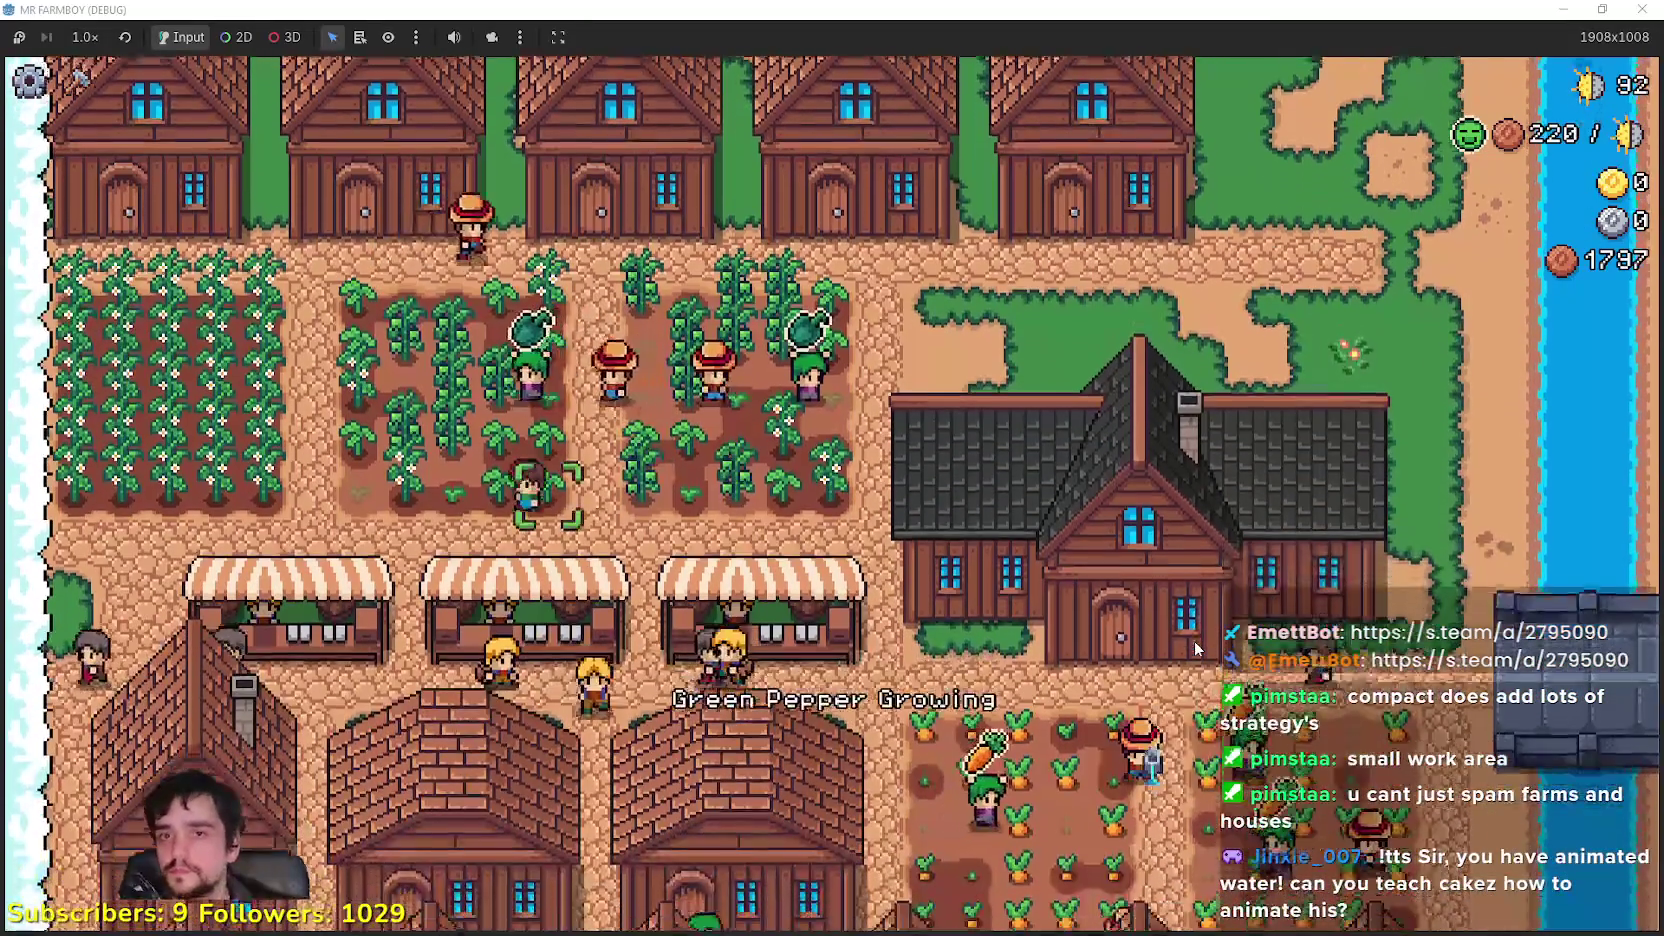
pyautogui.press('w')
pyautogui.press('a')
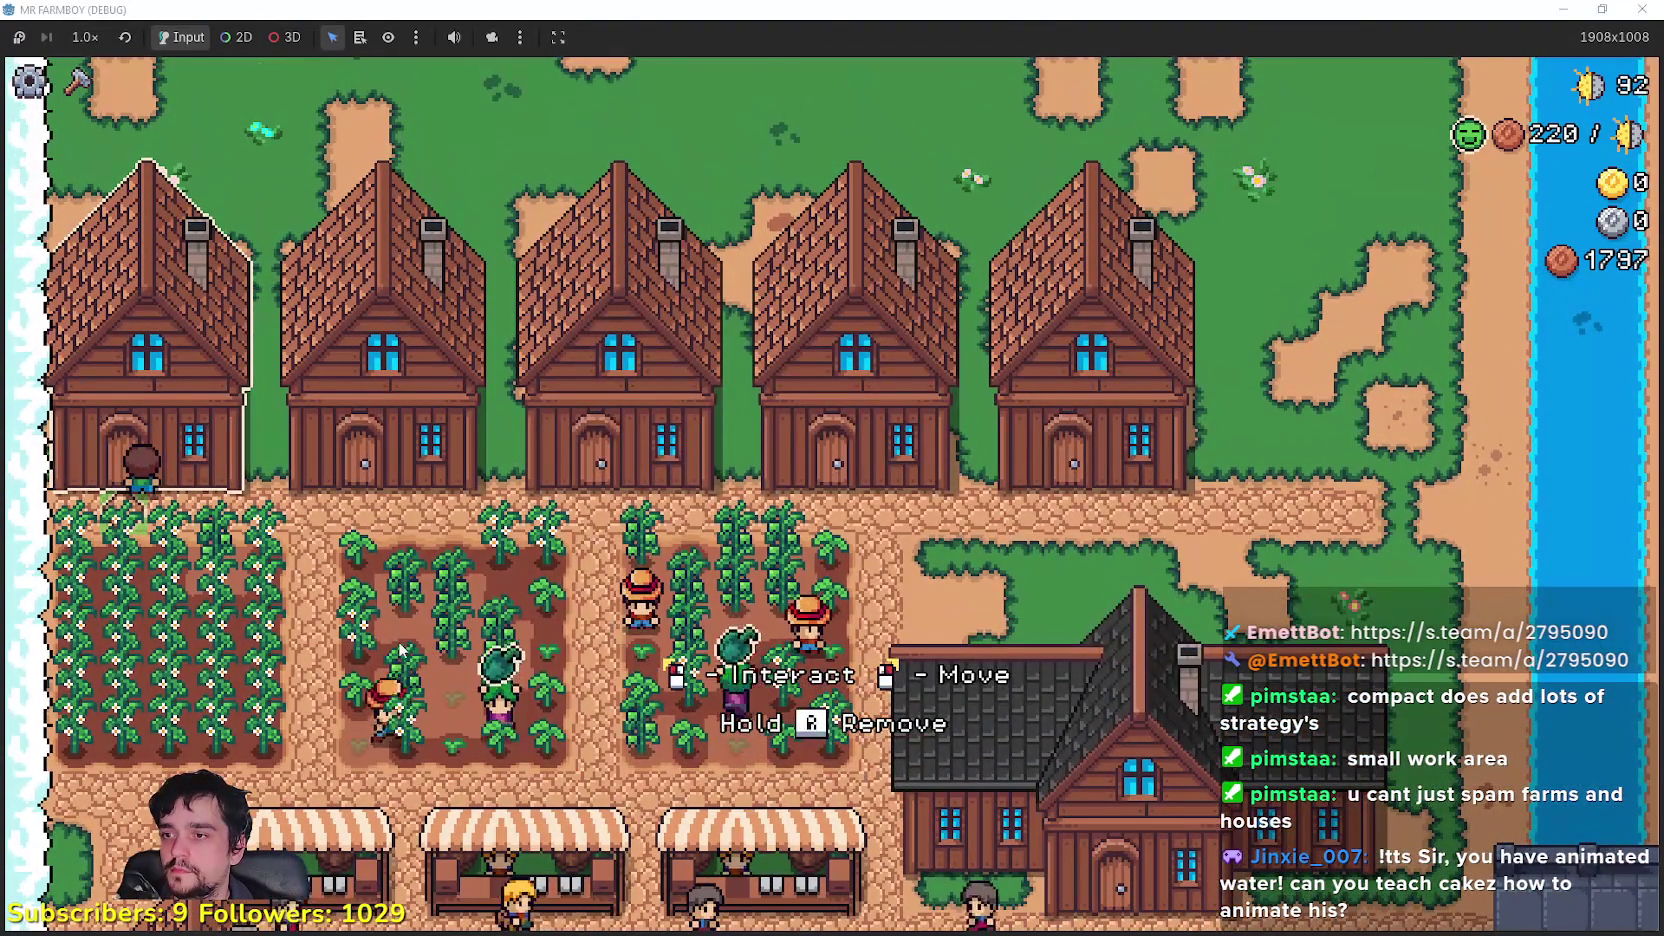
pyautogui.click(447, 633)
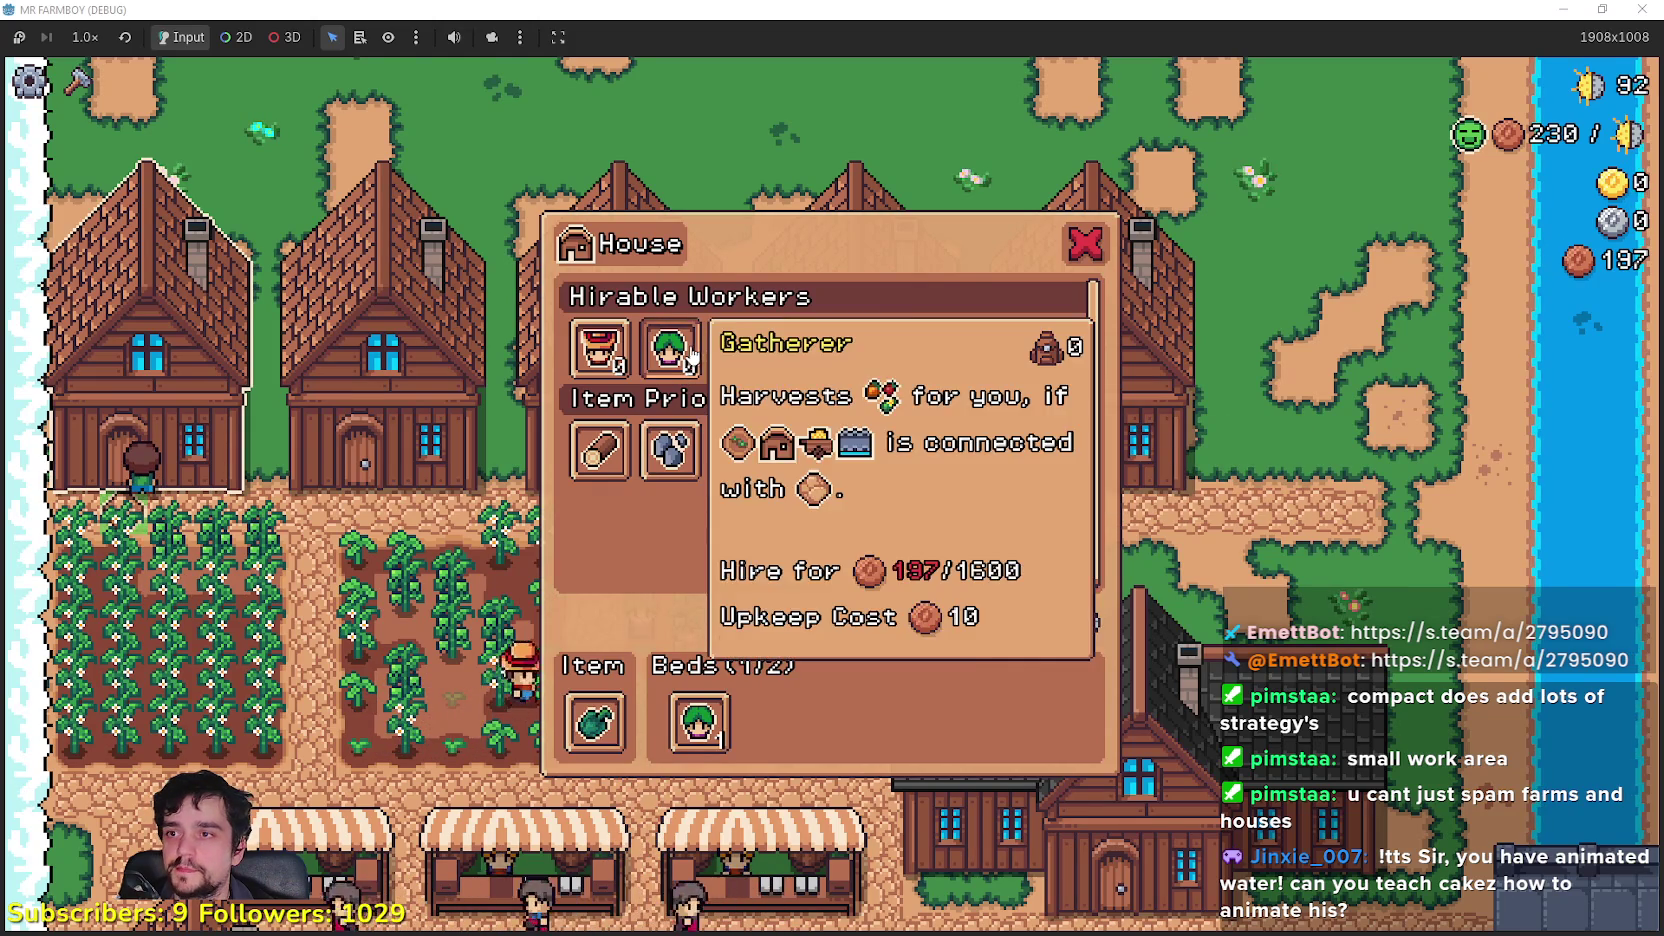
# Step: Head down the farm and check the warehouse stock
pyautogui.press('s')
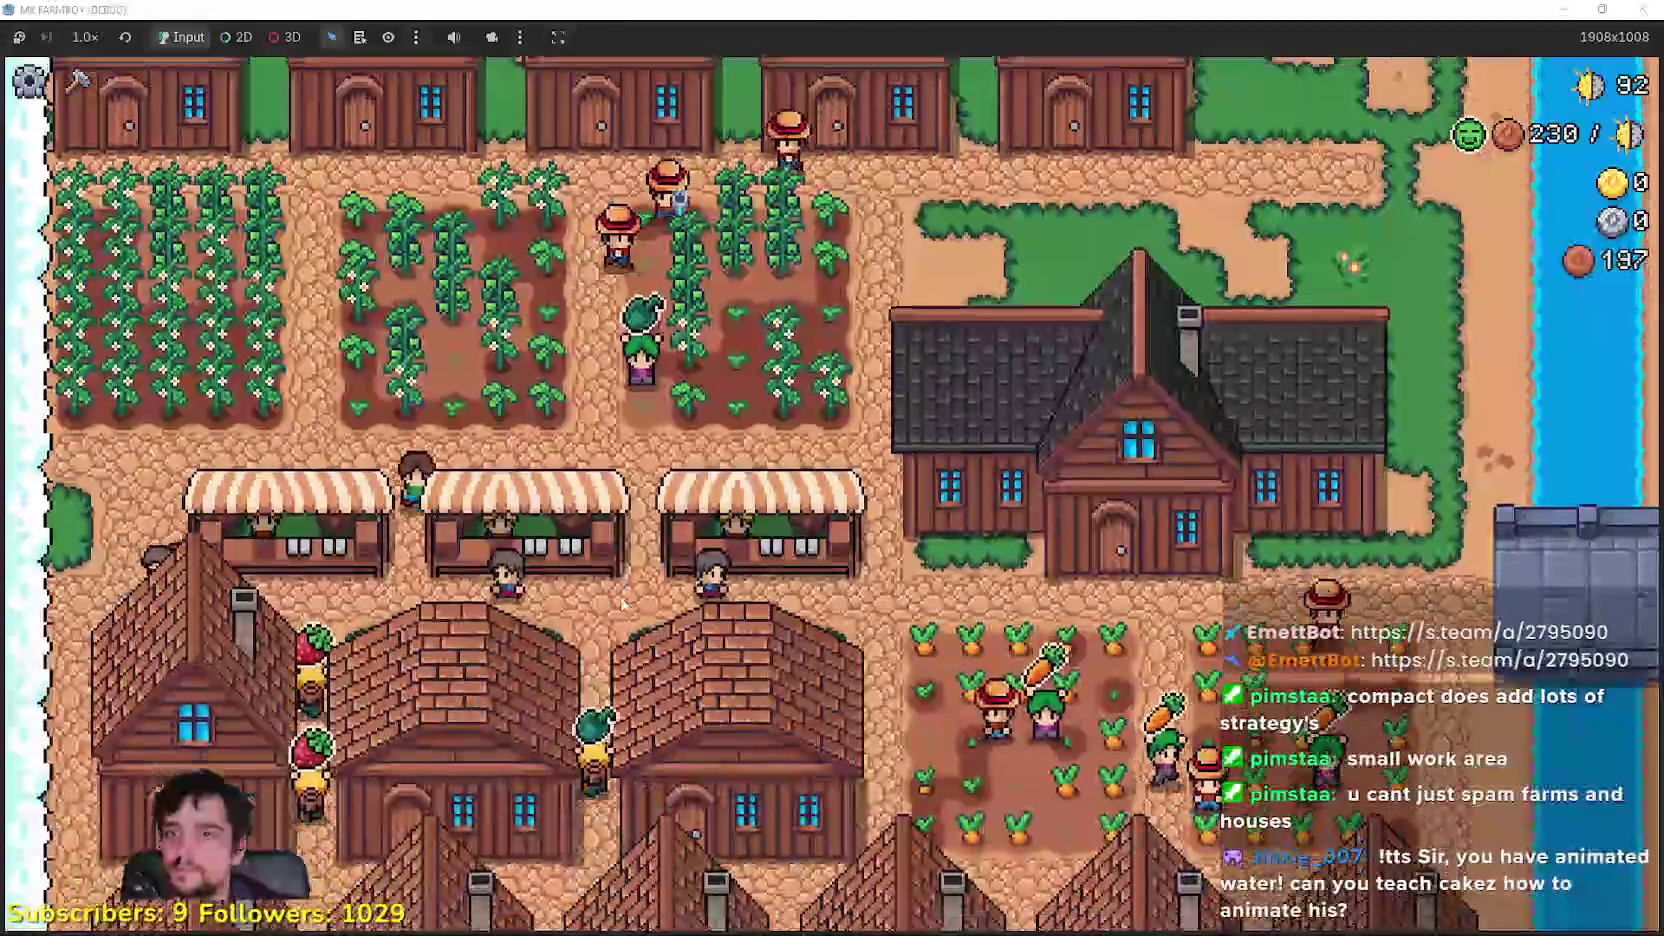
pyautogui.press('s')
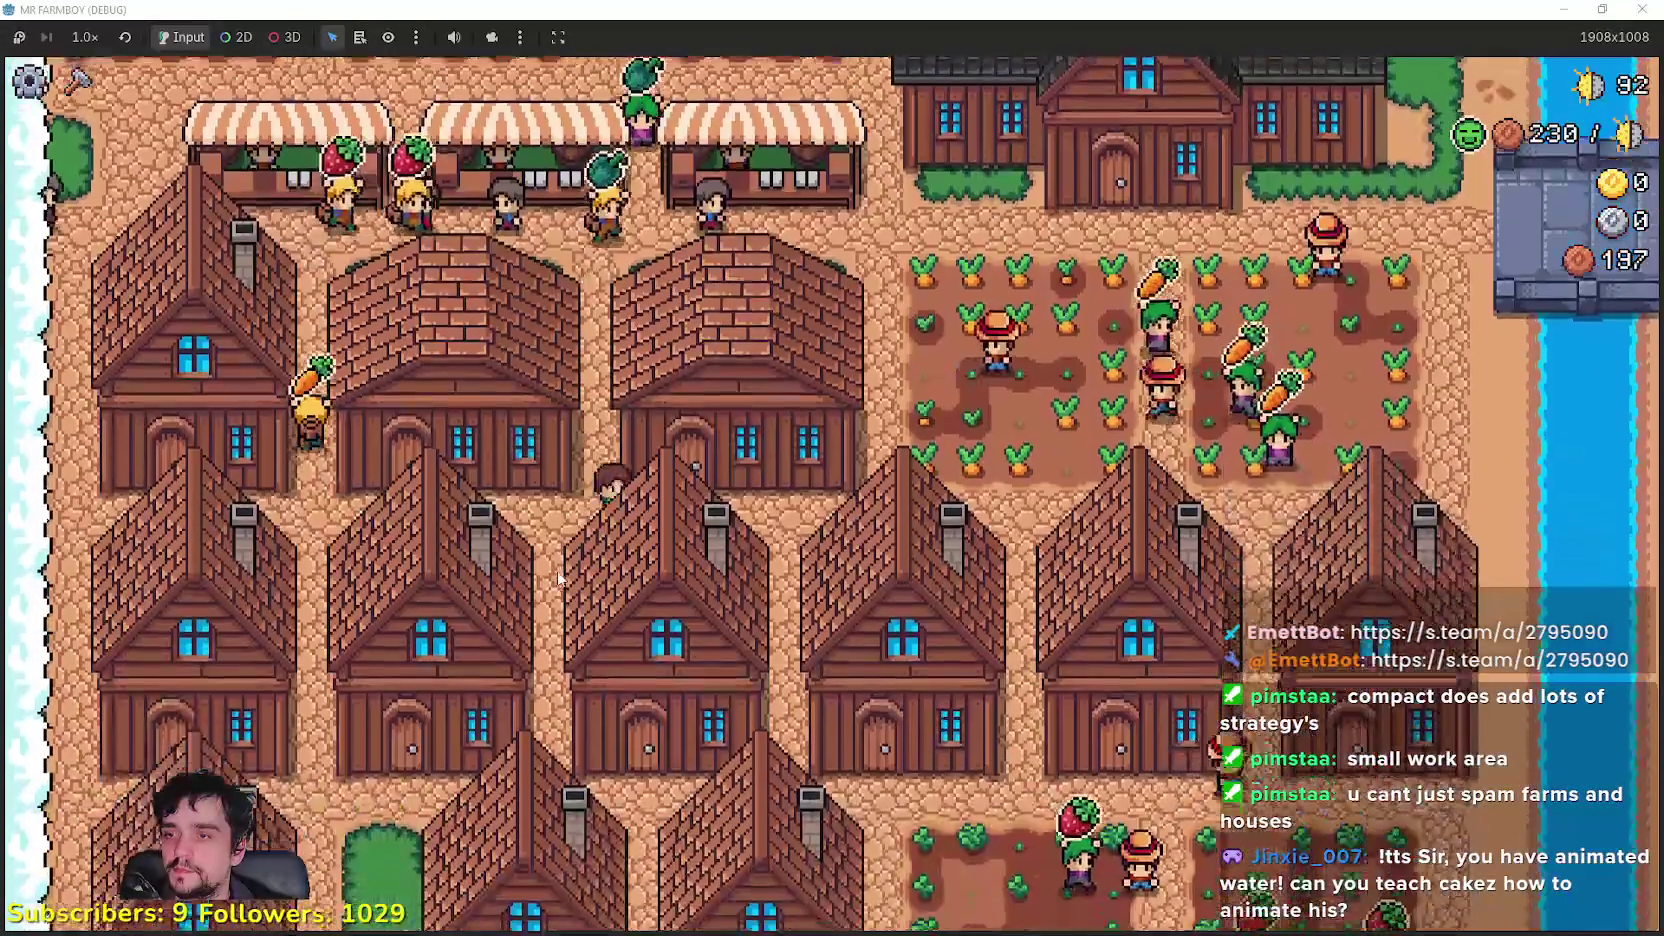
pyautogui.click(424, 516)
pyautogui.press('Escape')
pyautogui.click(424, 518)
pyautogui.press('Escape')
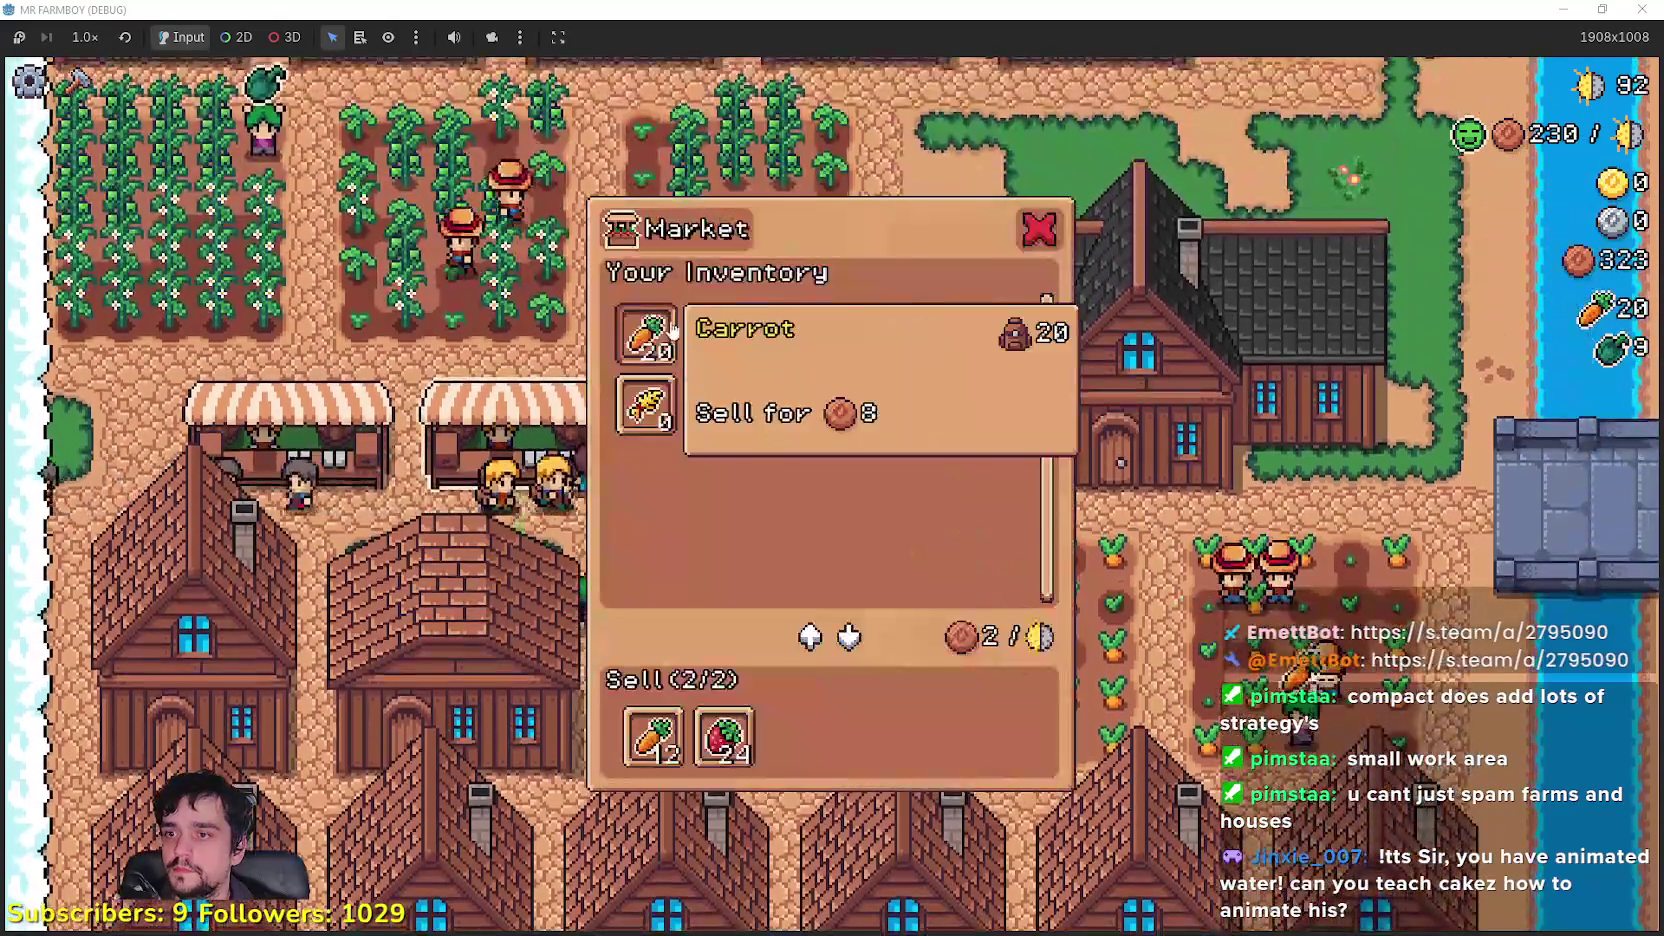
# Step: Sell carrots at the market and take one Green Pepper off the sell list
pyautogui.click(650, 330)
pyautogui.press('Escape')
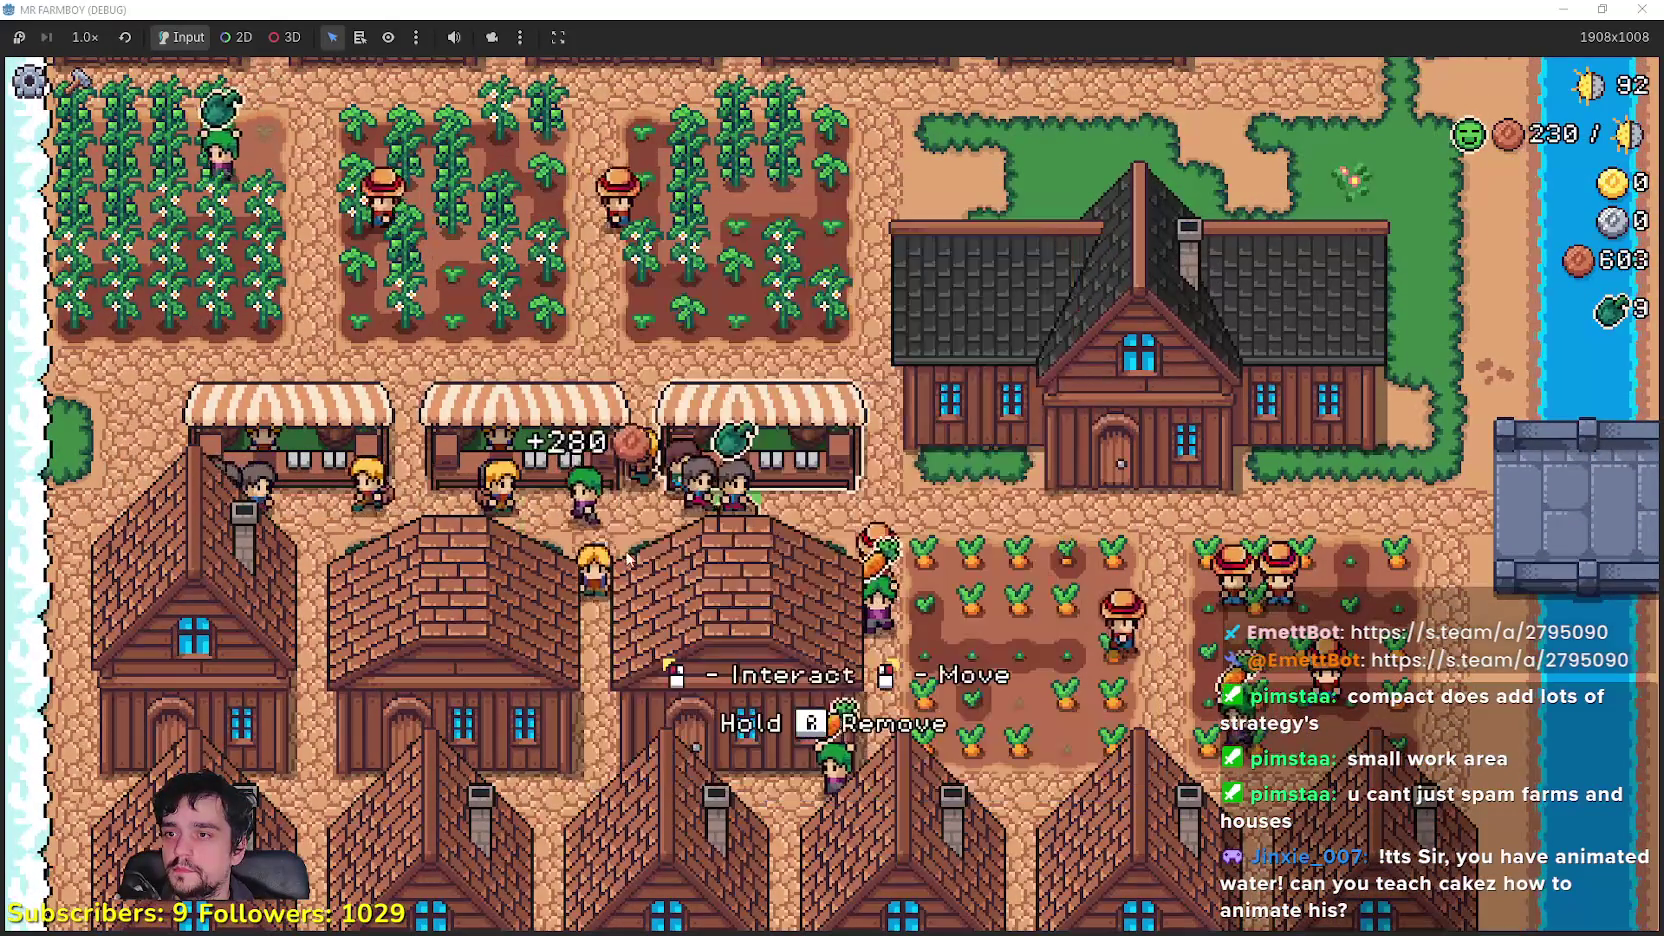
pyautogui.click(690, 445)
pyautogui.press('Escape')
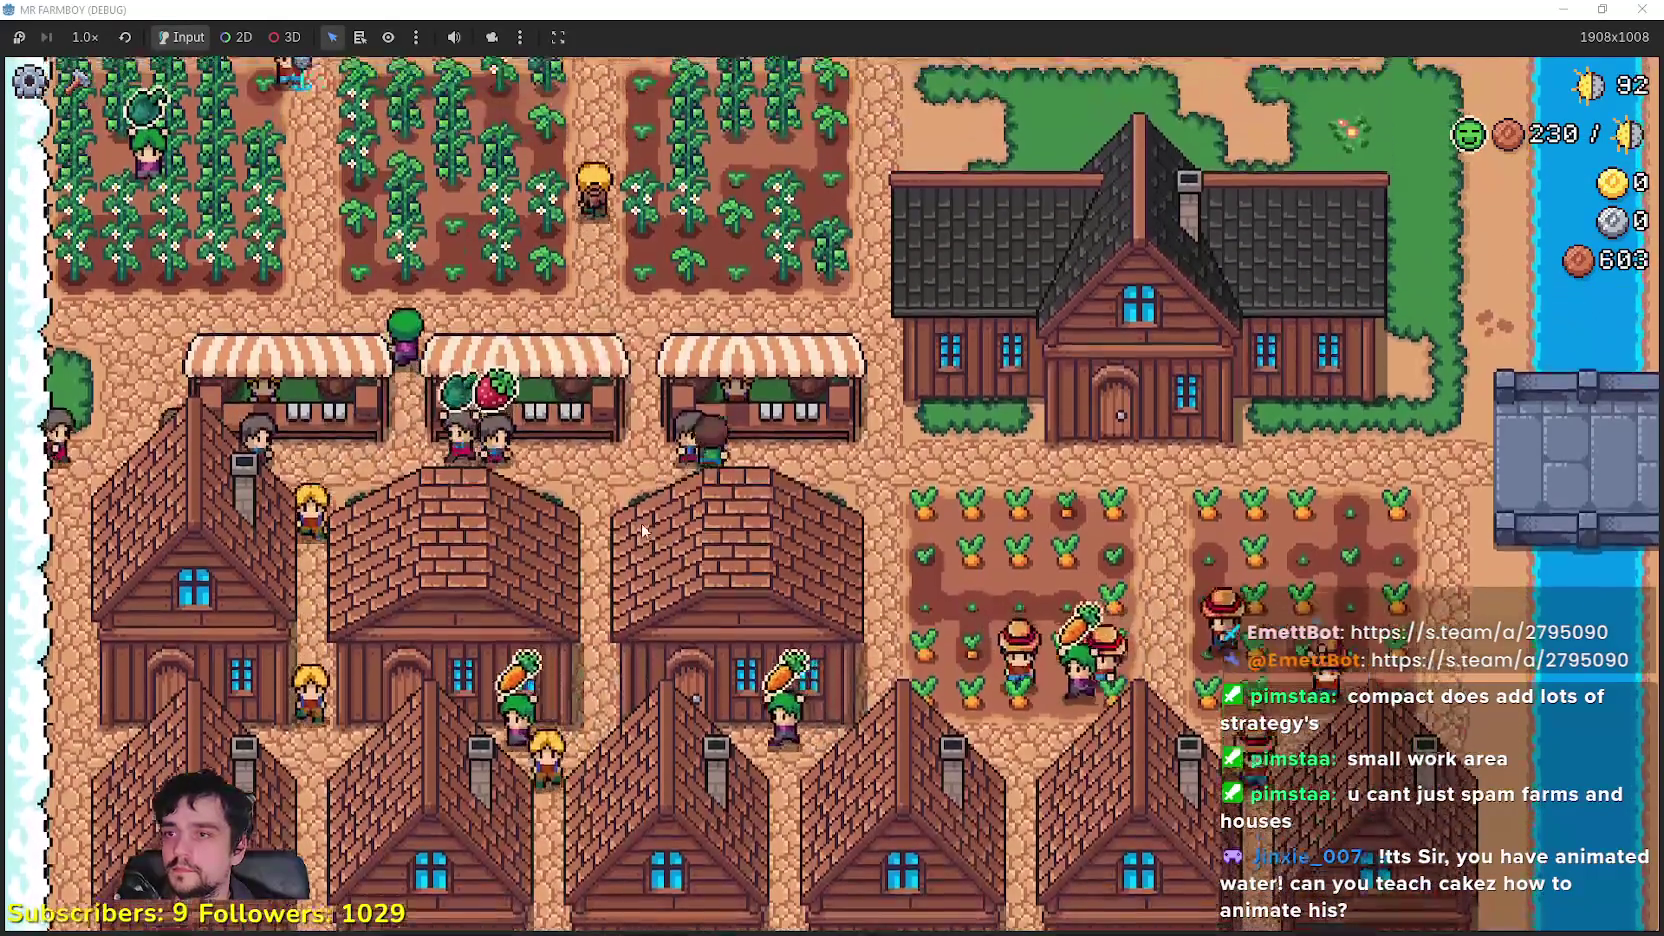
pyautogui.click(690, 735)
pyautogui.click(690, 735)
pyautogui.press('Escape')
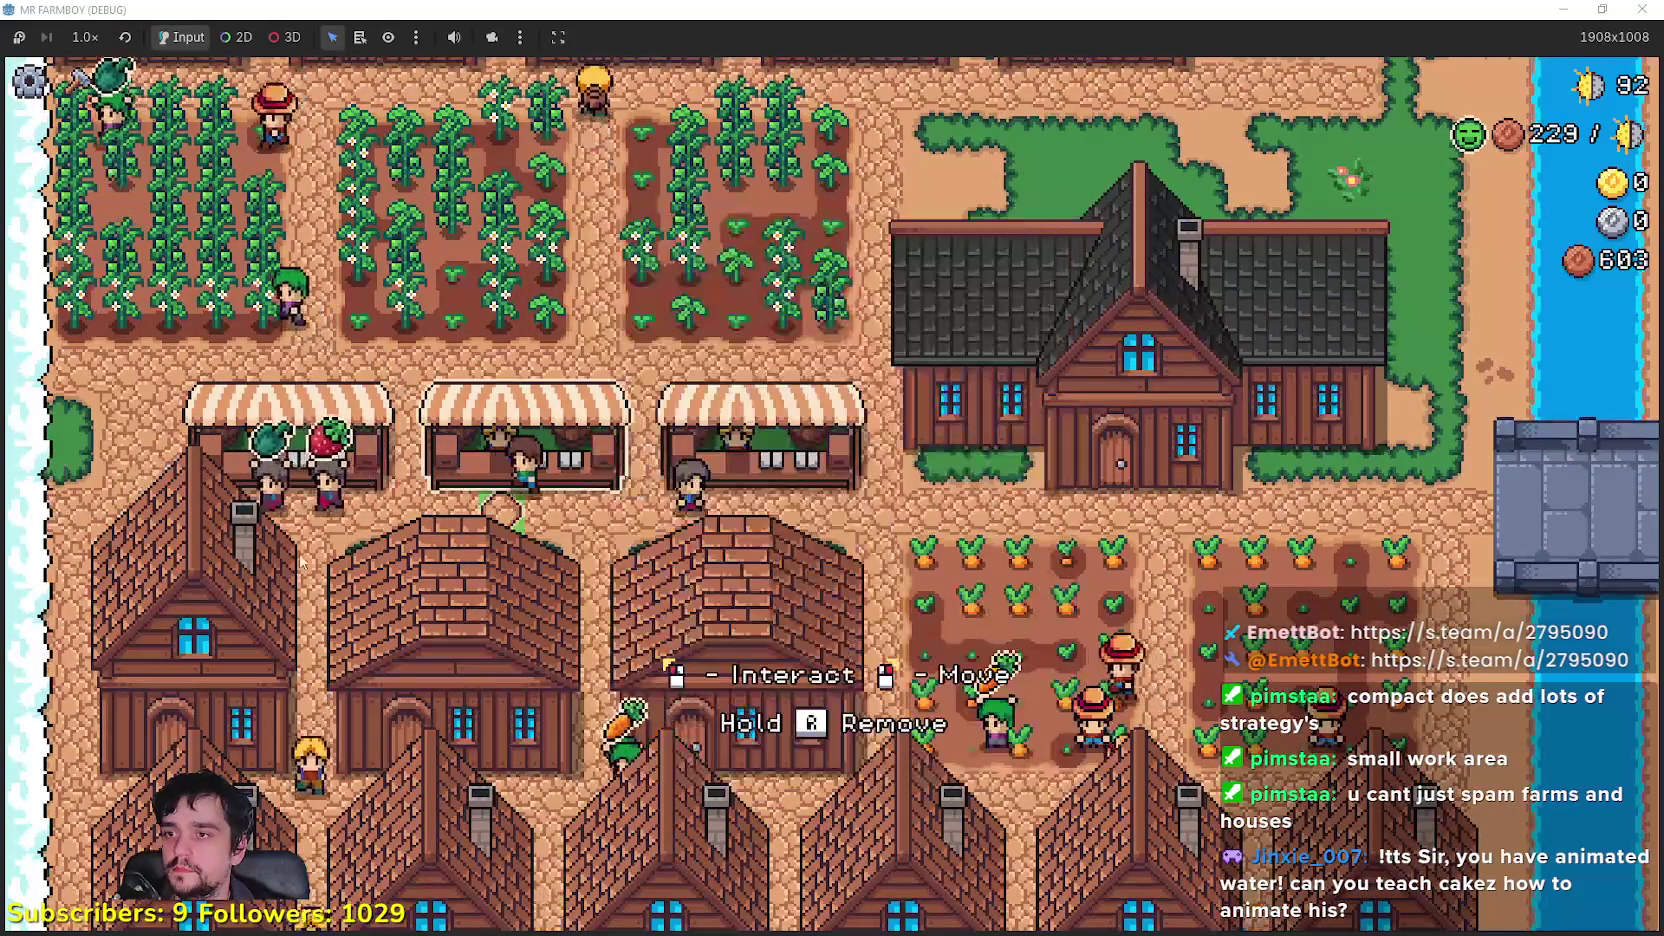
# Step: Review the market window, then check carrot and strawberry stock in the warehouse
pyautogui.press('m')
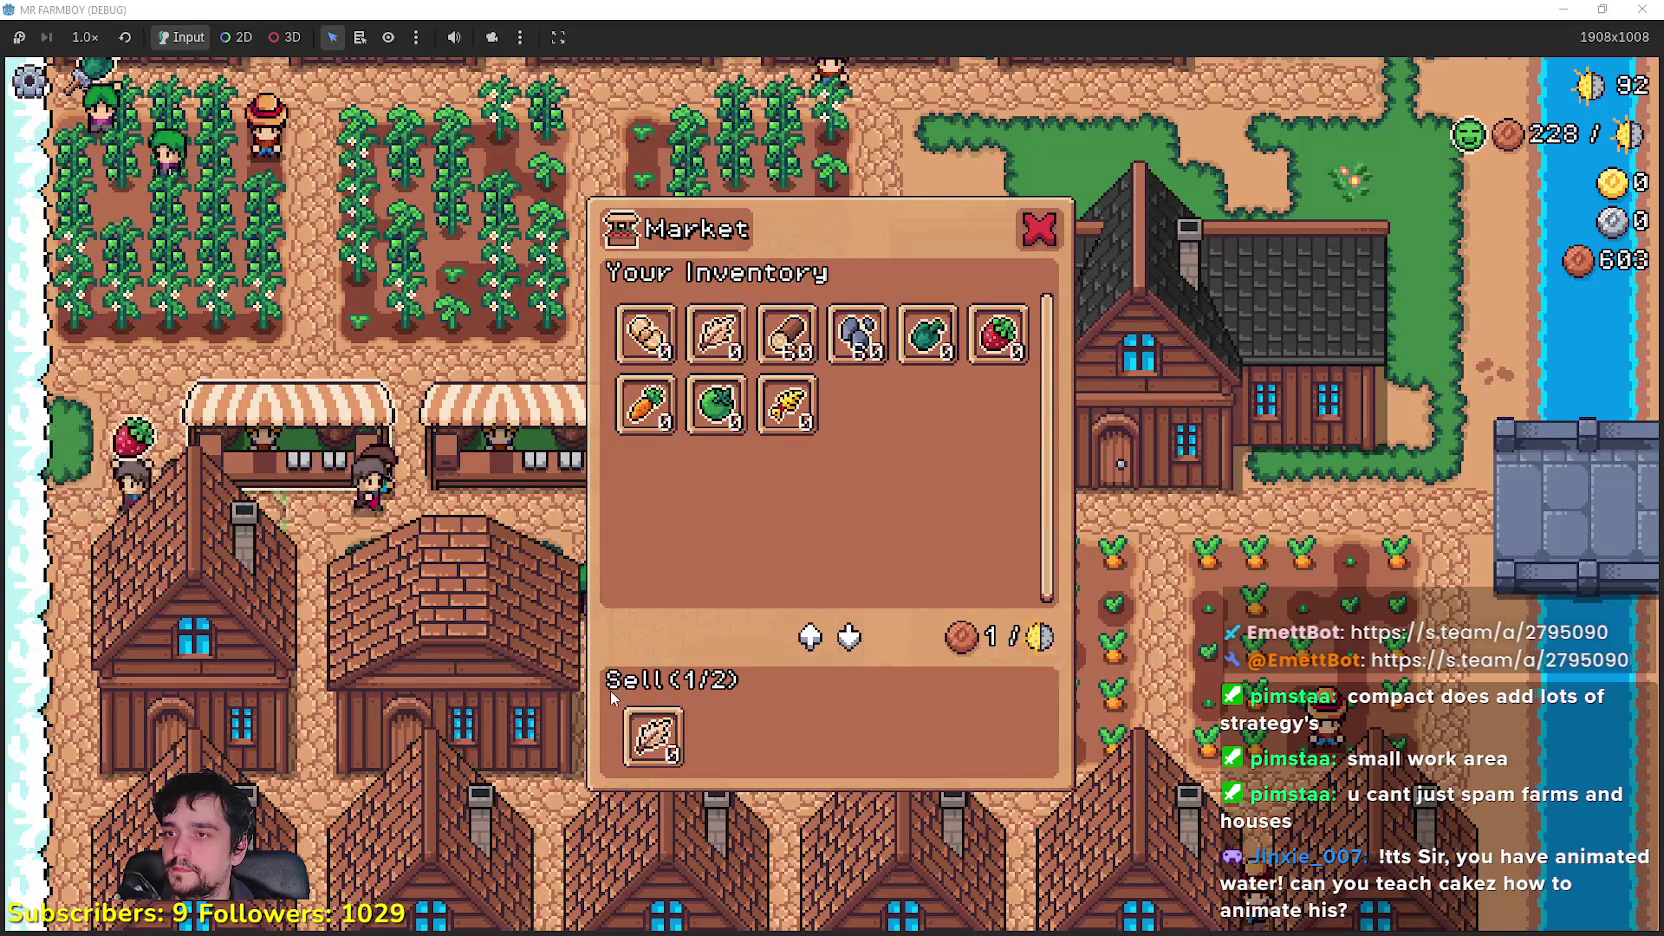
pyautogui.press('Escape')
pyautogui.press('m')
pyautogui.press('Escape')
pyautogui.press('m')
pyautogui.press('Escape')
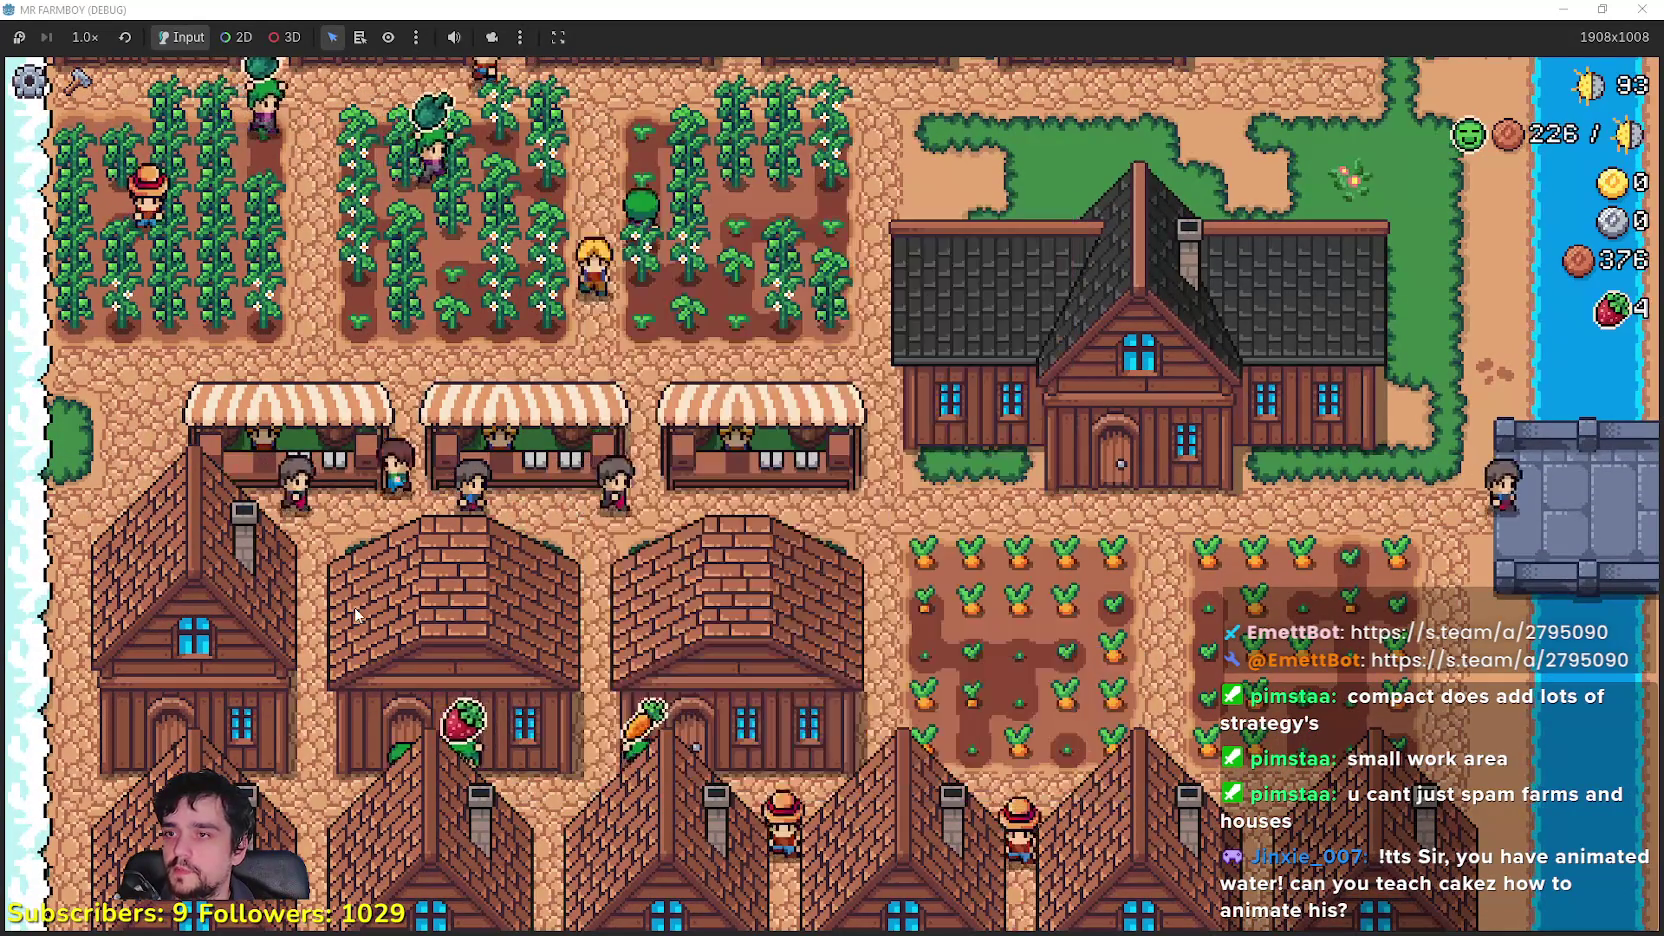
pyautogui.press('Escape')
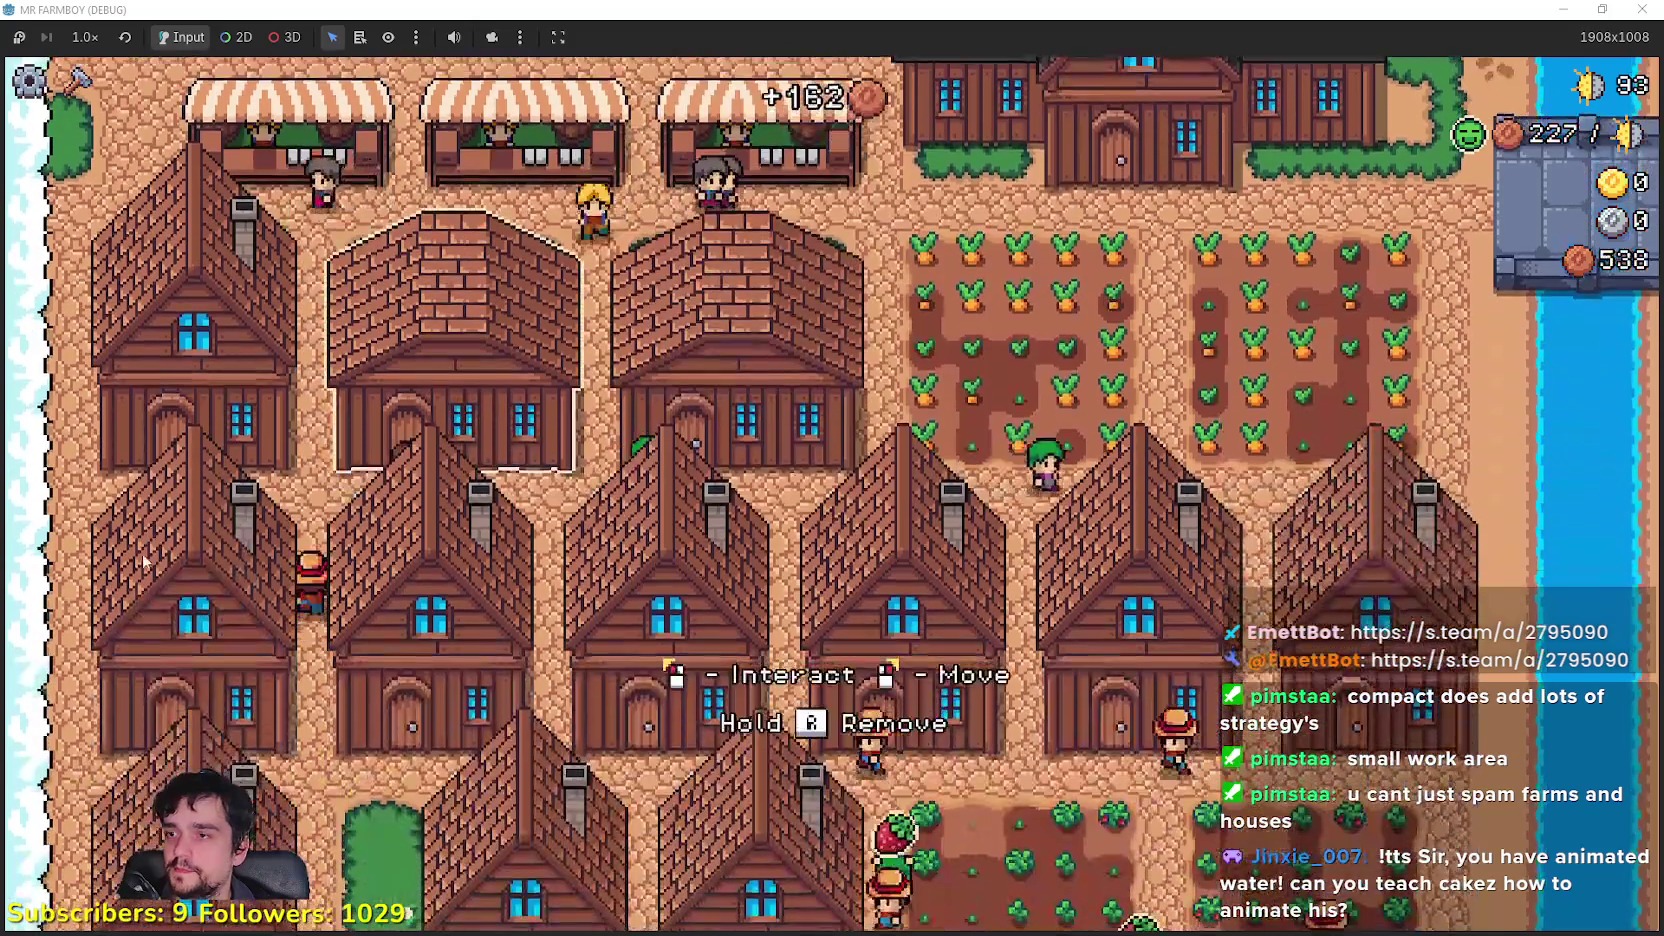
pyautogui.click(393, 608)
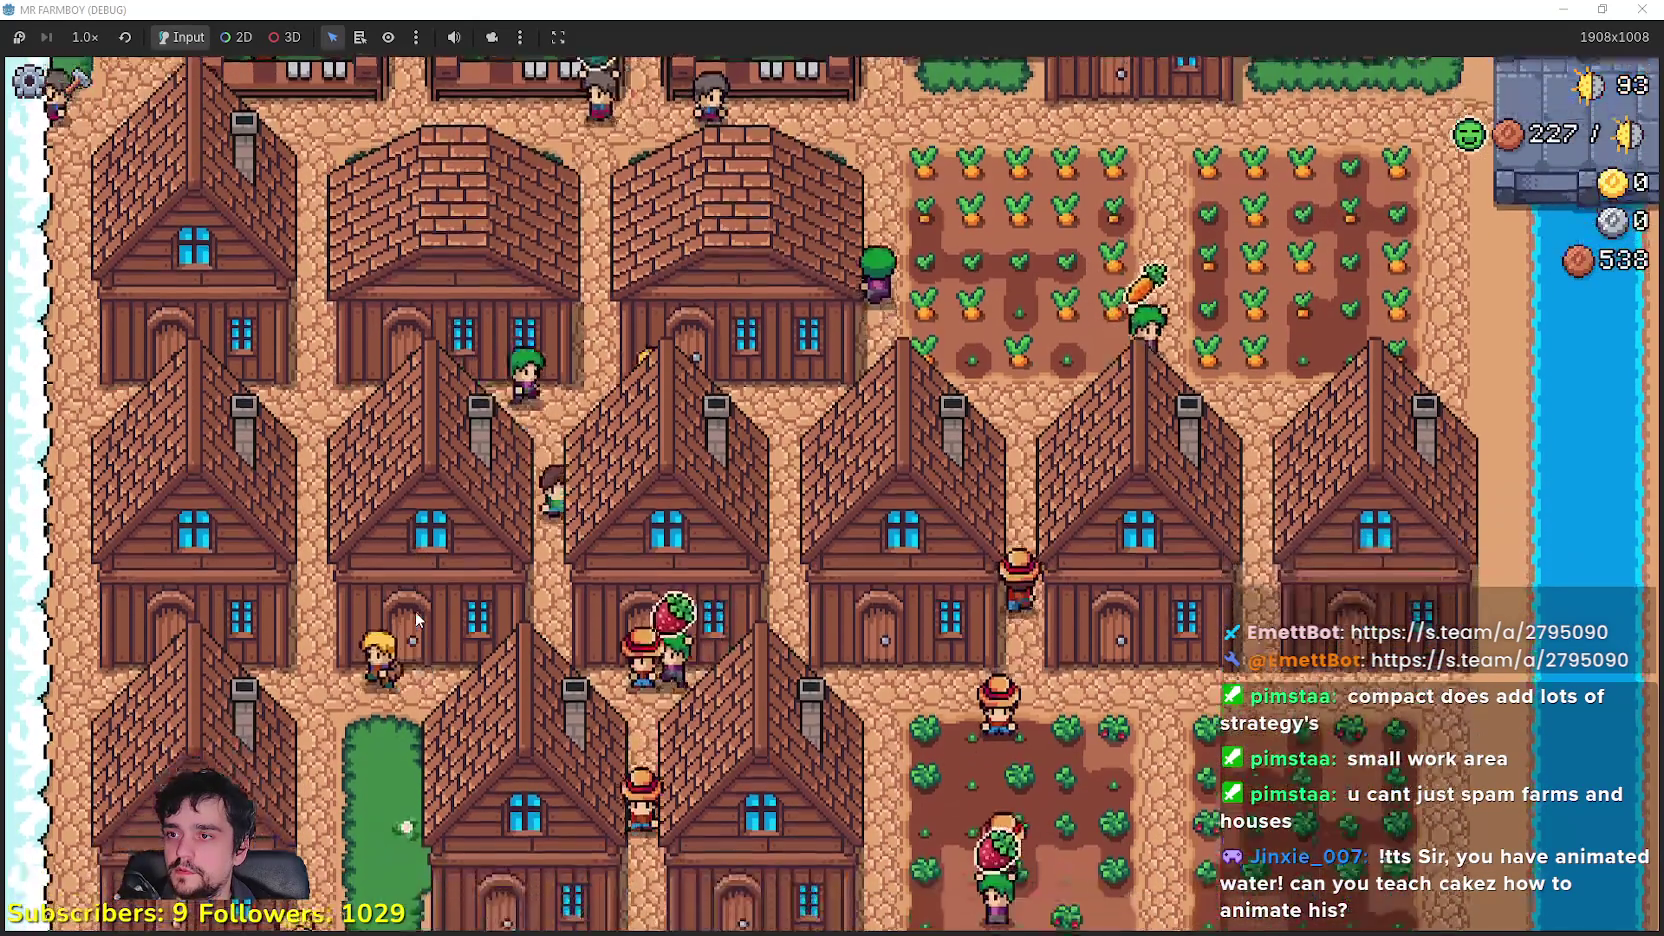
# Step: Walk back to the houses and view a house's workers, item priority and beds
pyautogui.press('w')
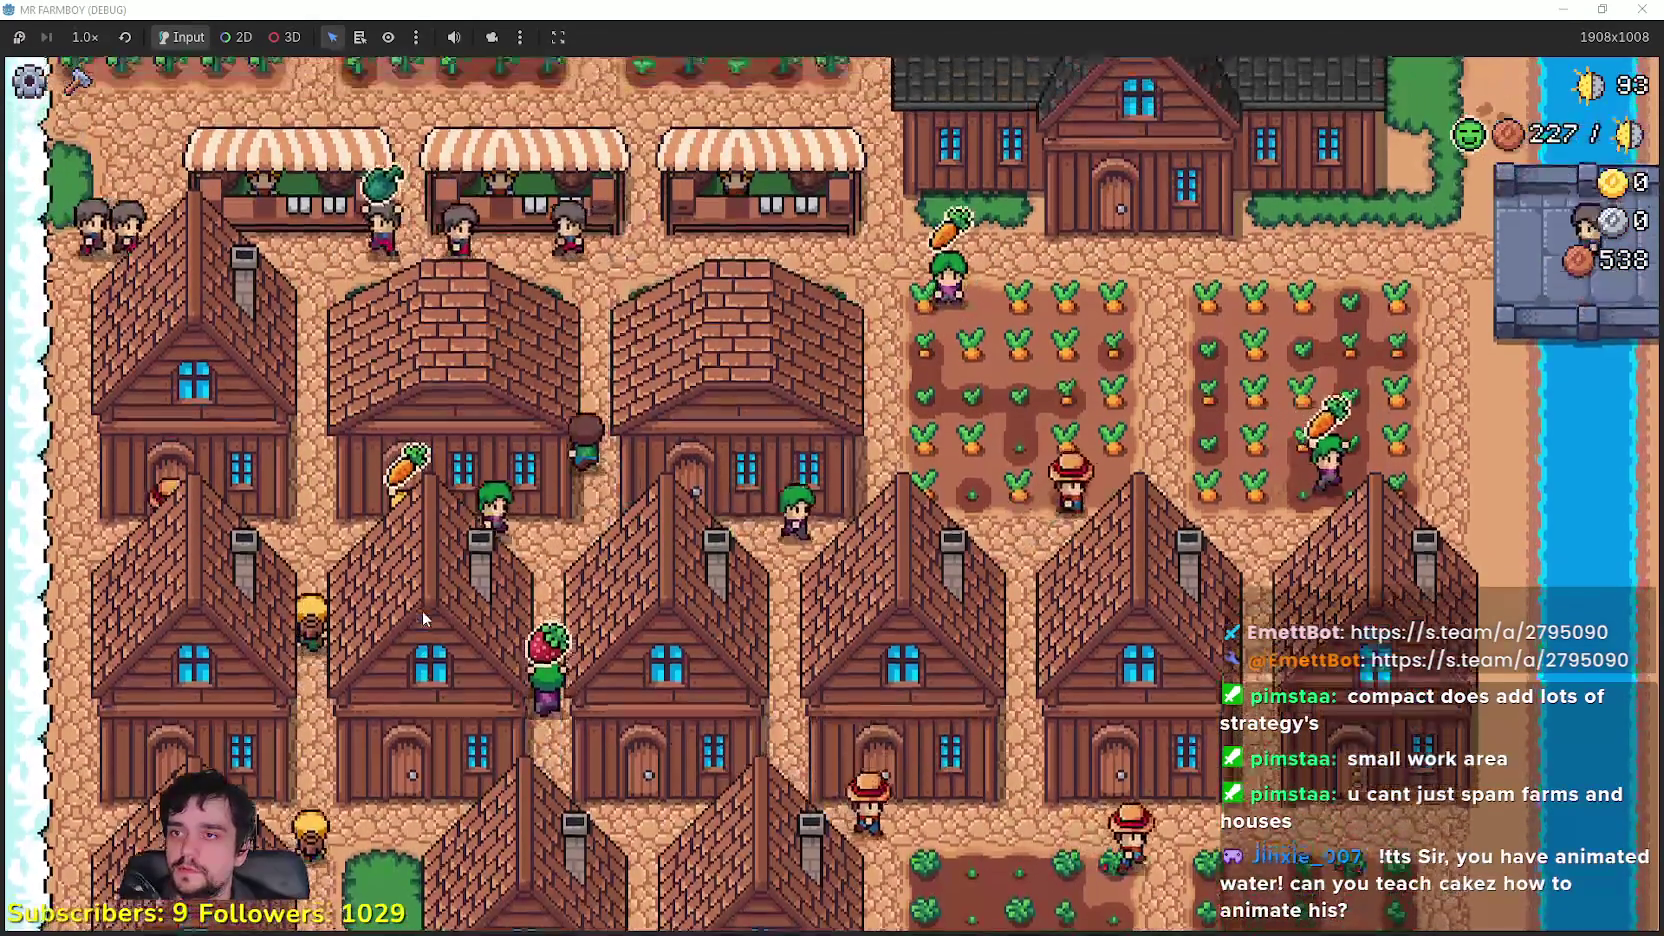
pyautogui.press('w')
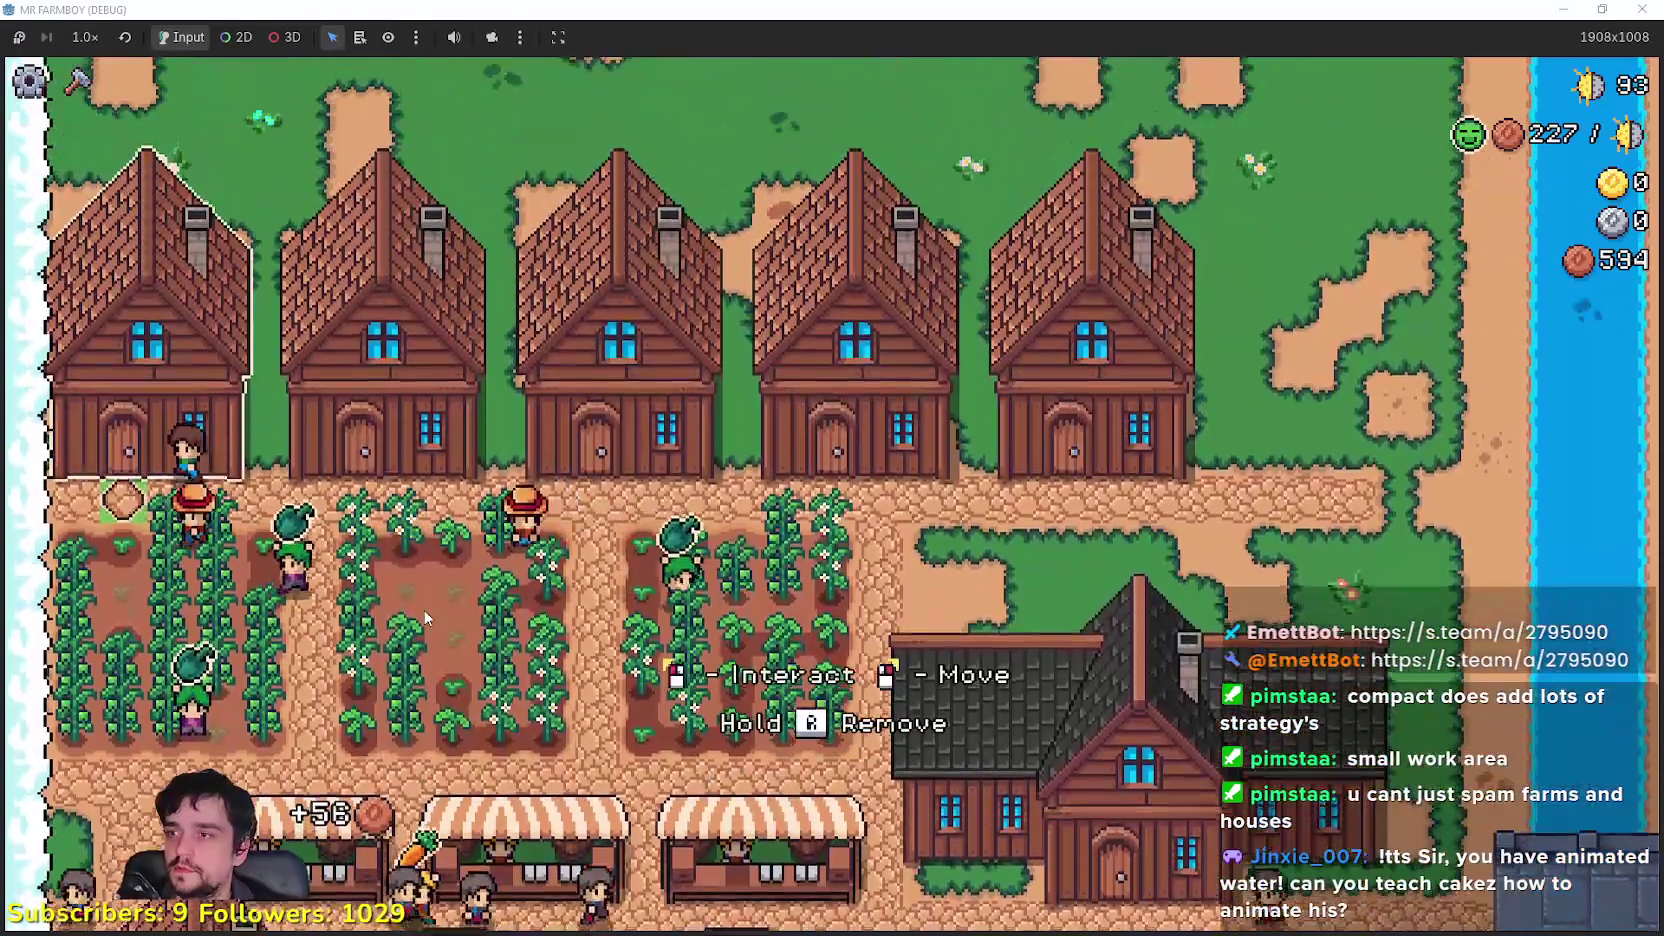
pyautogui.click(425, 617)
pyautogui.press('s')
pyautogui.press('w')
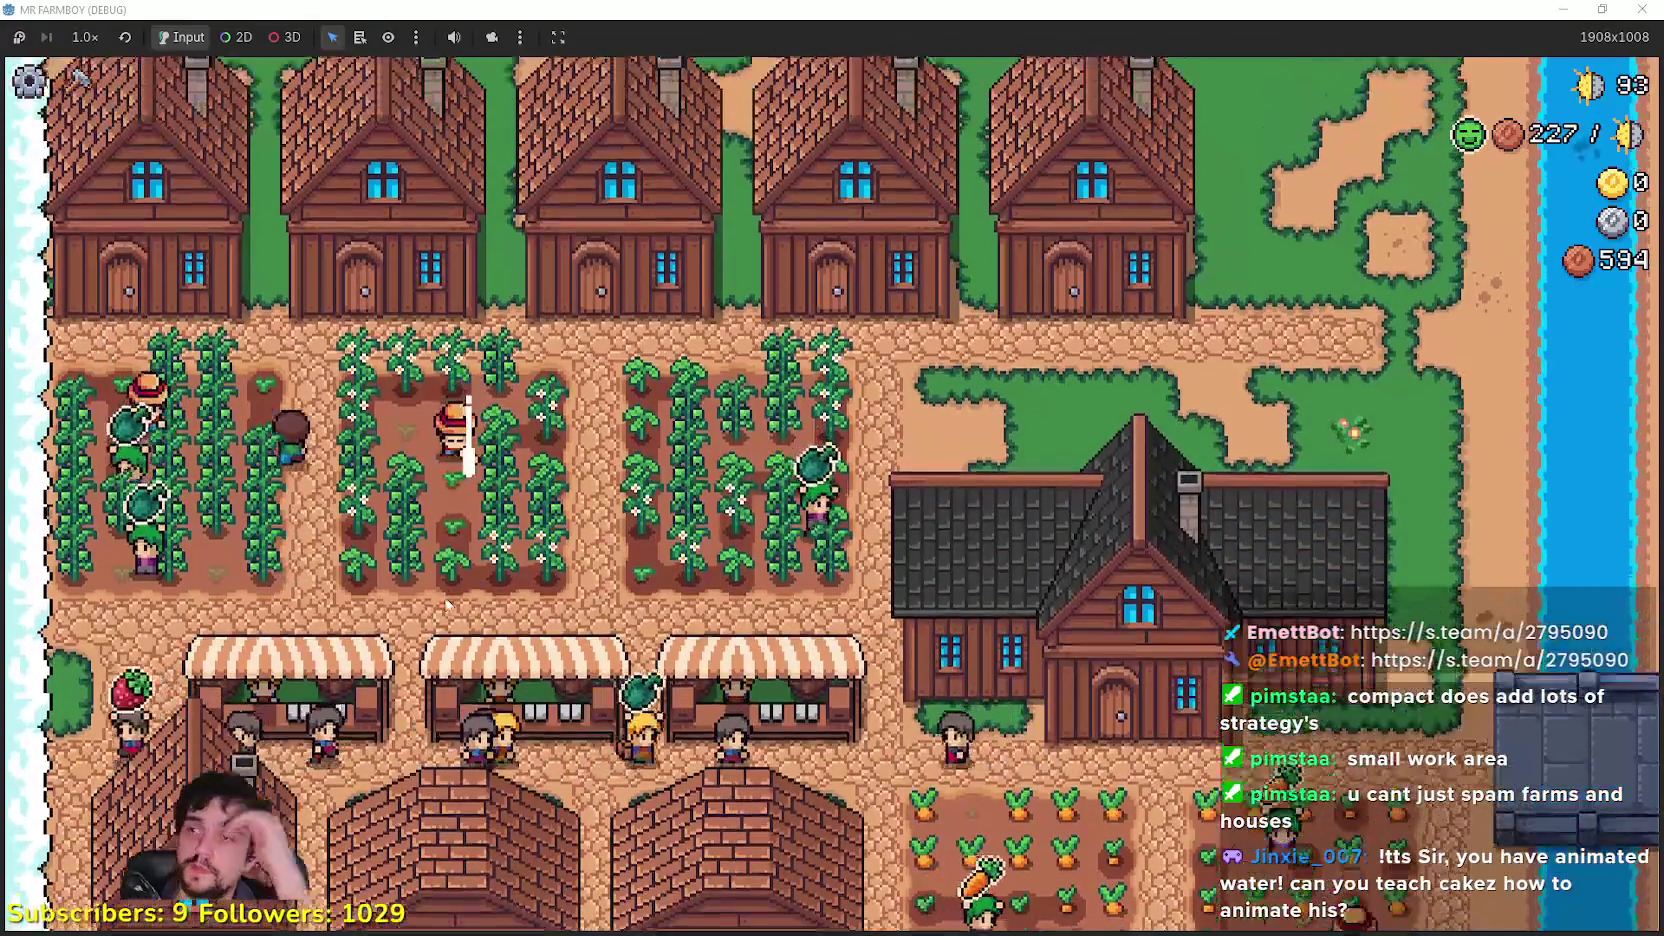
pyautogui.press('s')
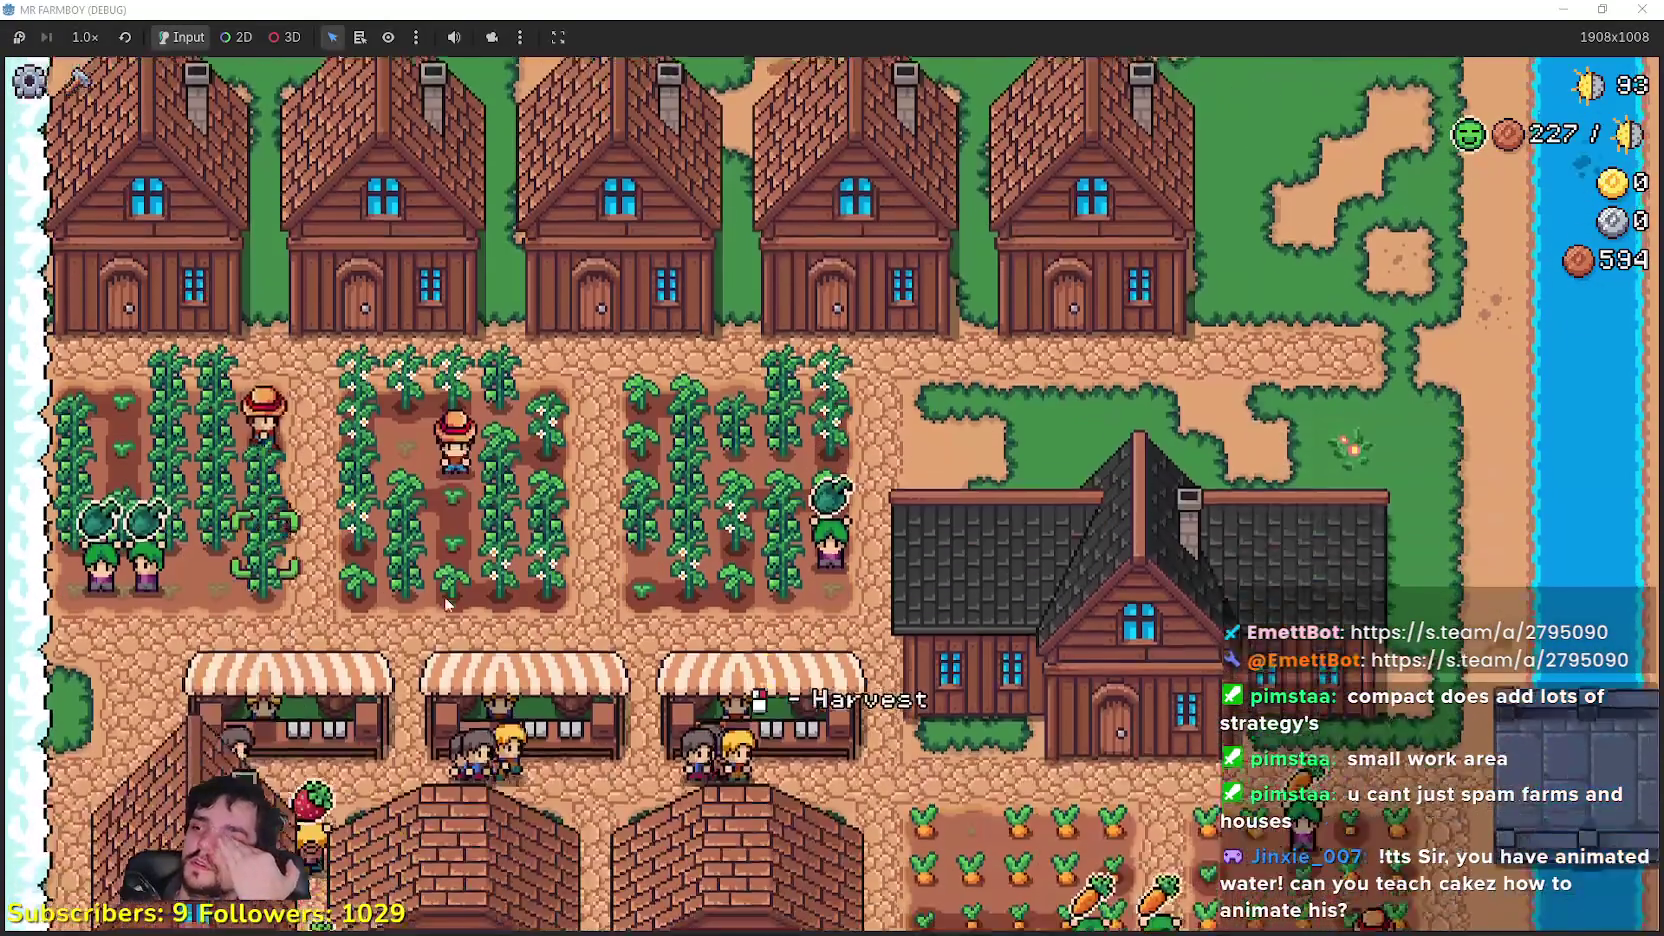
pyautogui.press('s')
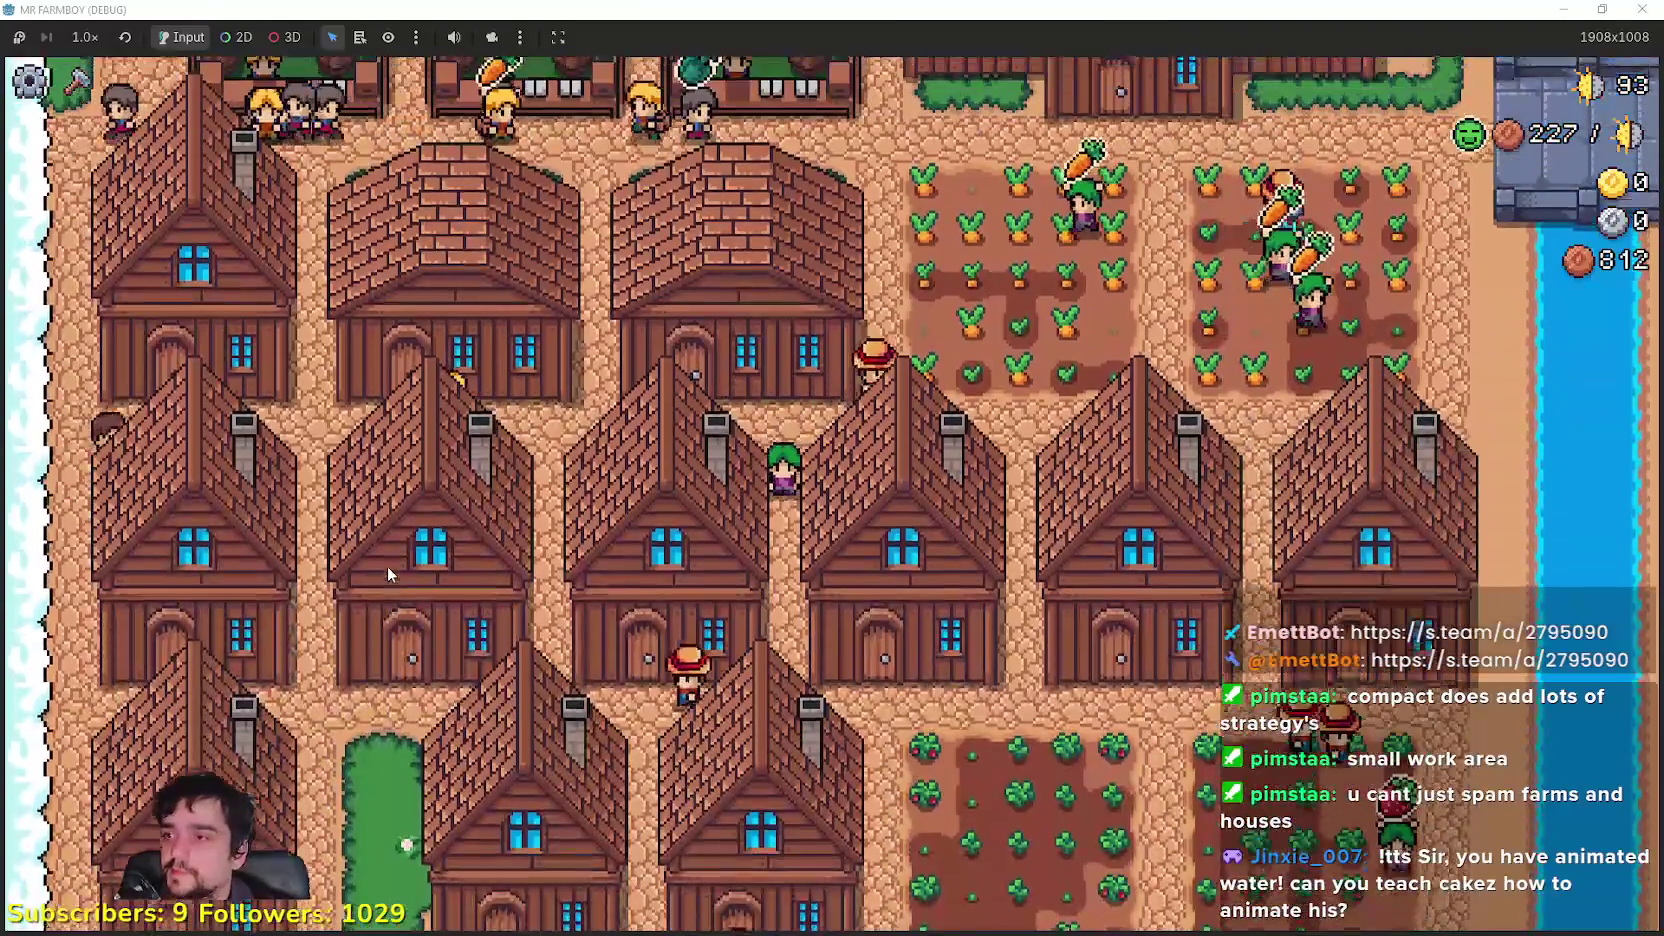
pyautogui.click(388, 568)
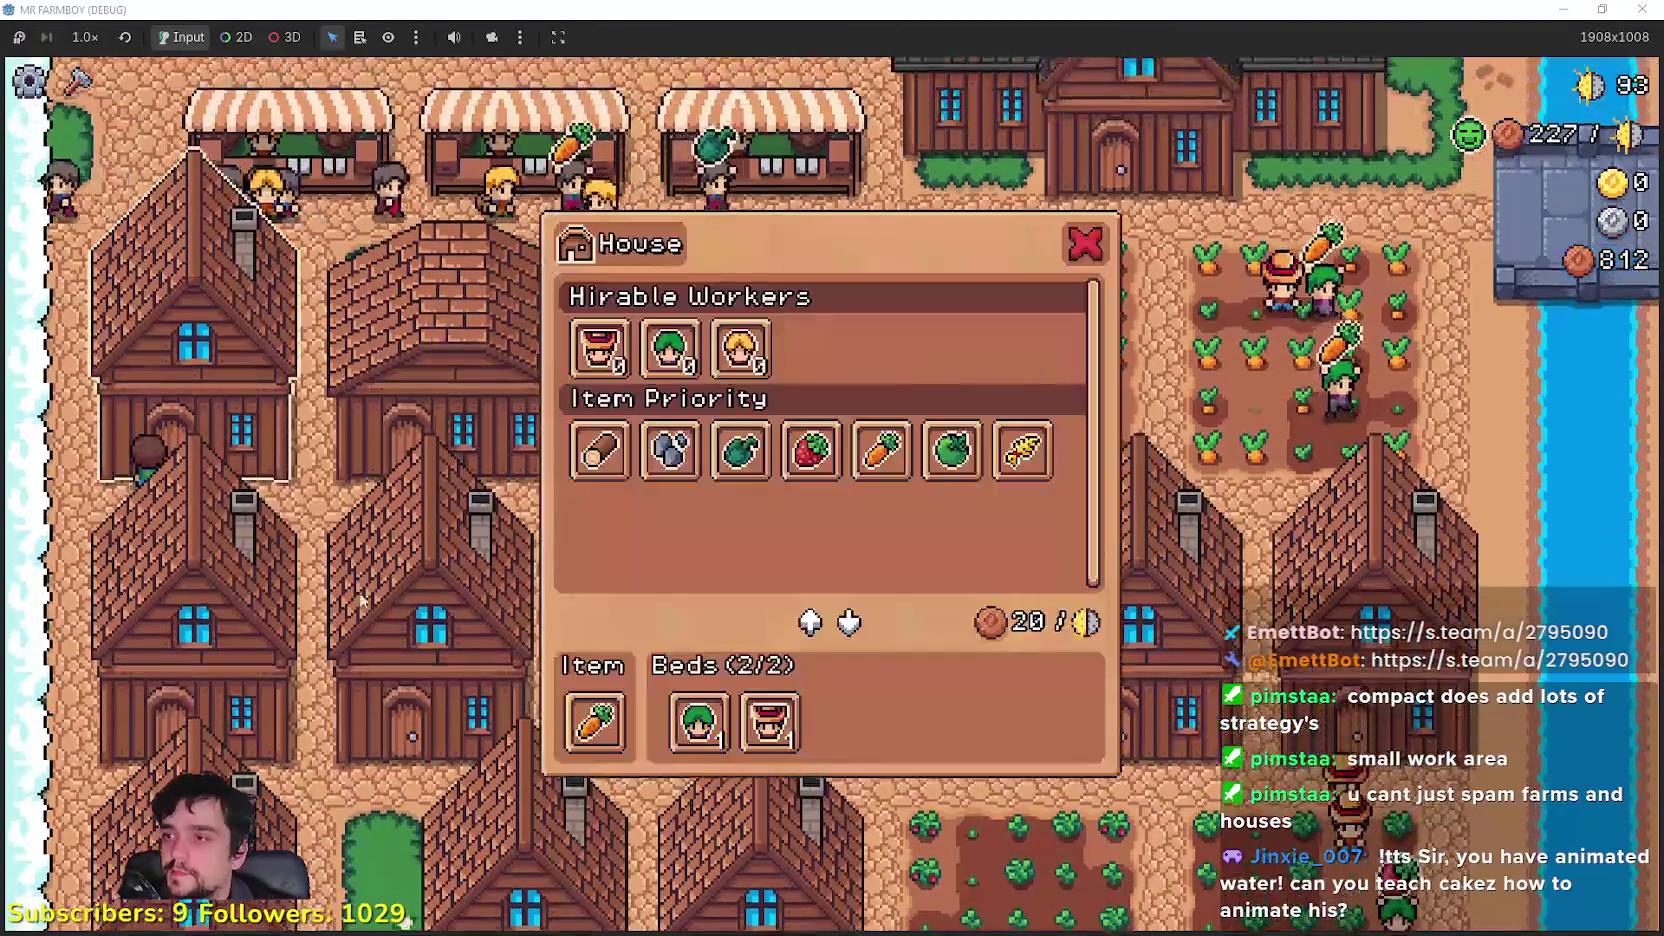
# Step: Browse the details of several houses while moving the view south
pyautogui.press('Escape')
pyautogui.press('s')
pyautogui.click(322, 607)
pyautogui.press('Escape')
pyautogui.press('s')
pyautogui.click(274, 610)
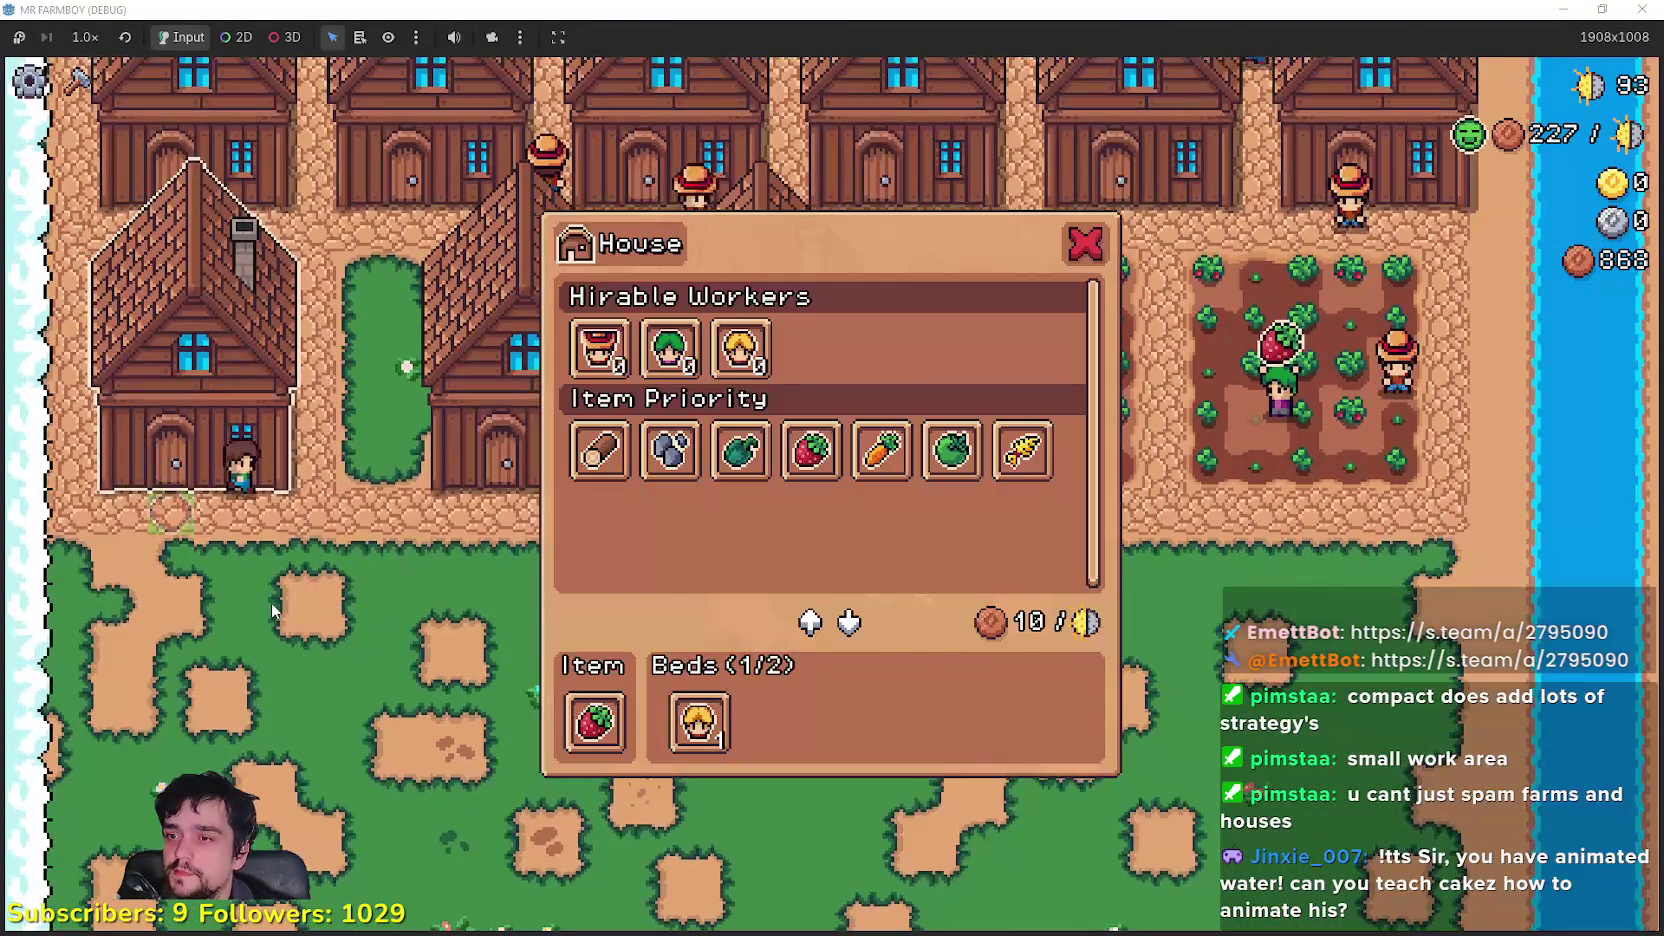
pyautogui.press('Escape')
# Step: Check a top-row house's details, then pause the game to see the Stats overview
pyautogui.press('w')
pyautogui.click(276, 597)
pyautogui.press('Escape')
pyautogui.press('w')
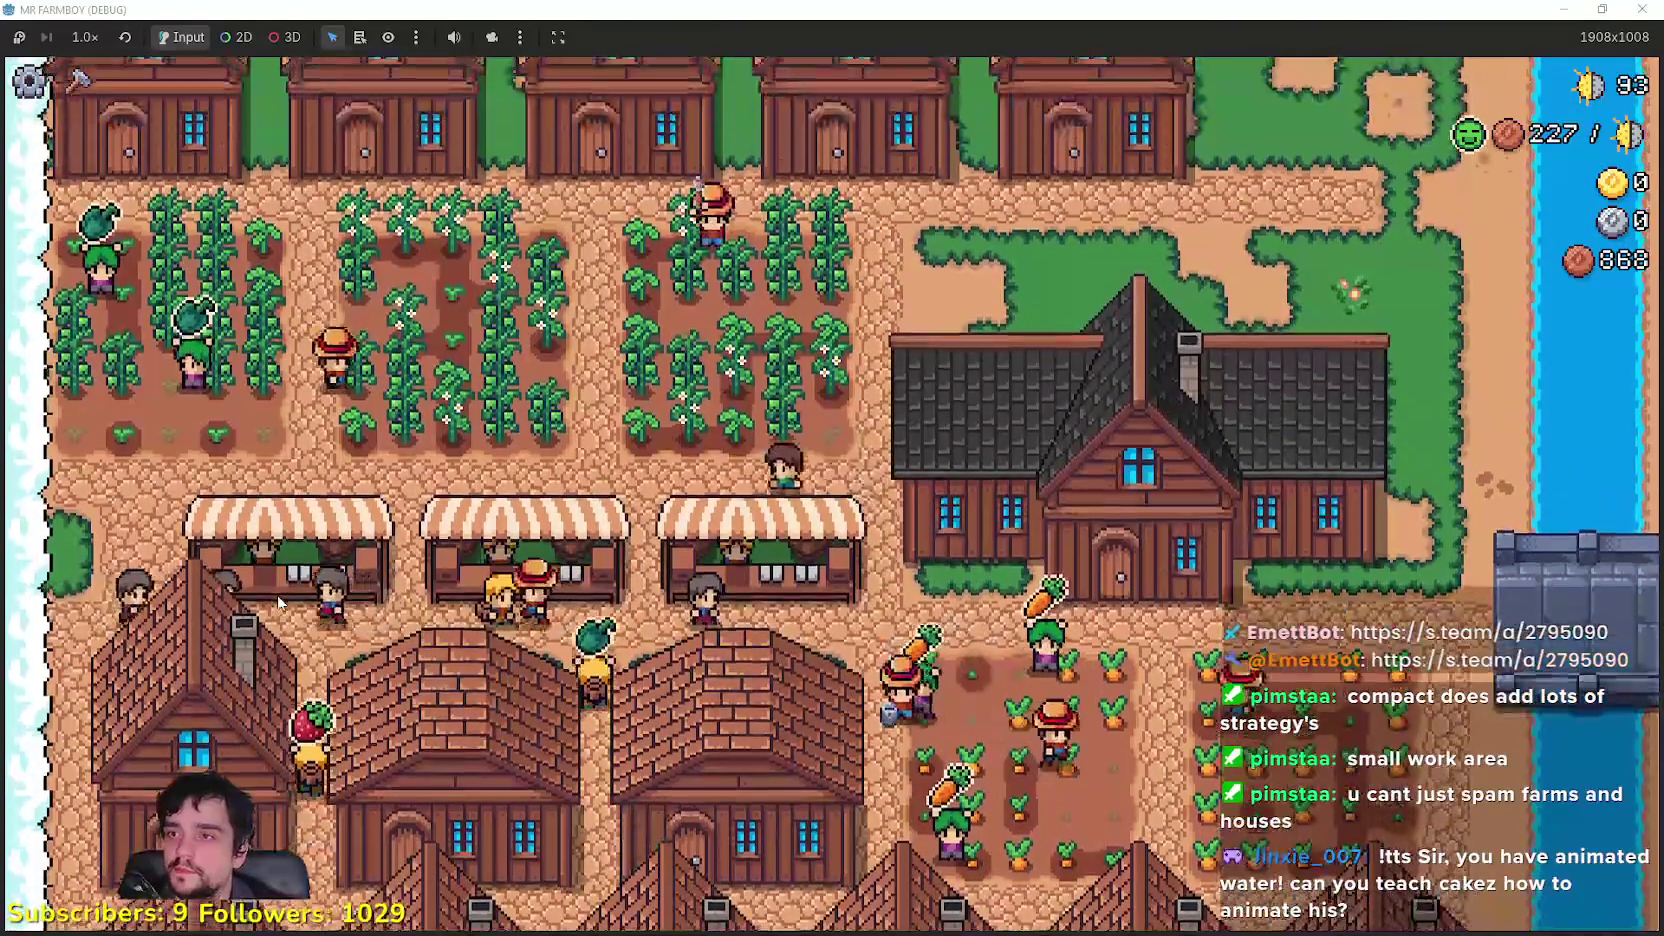
pyautogui.scroll(2, 277, 594)
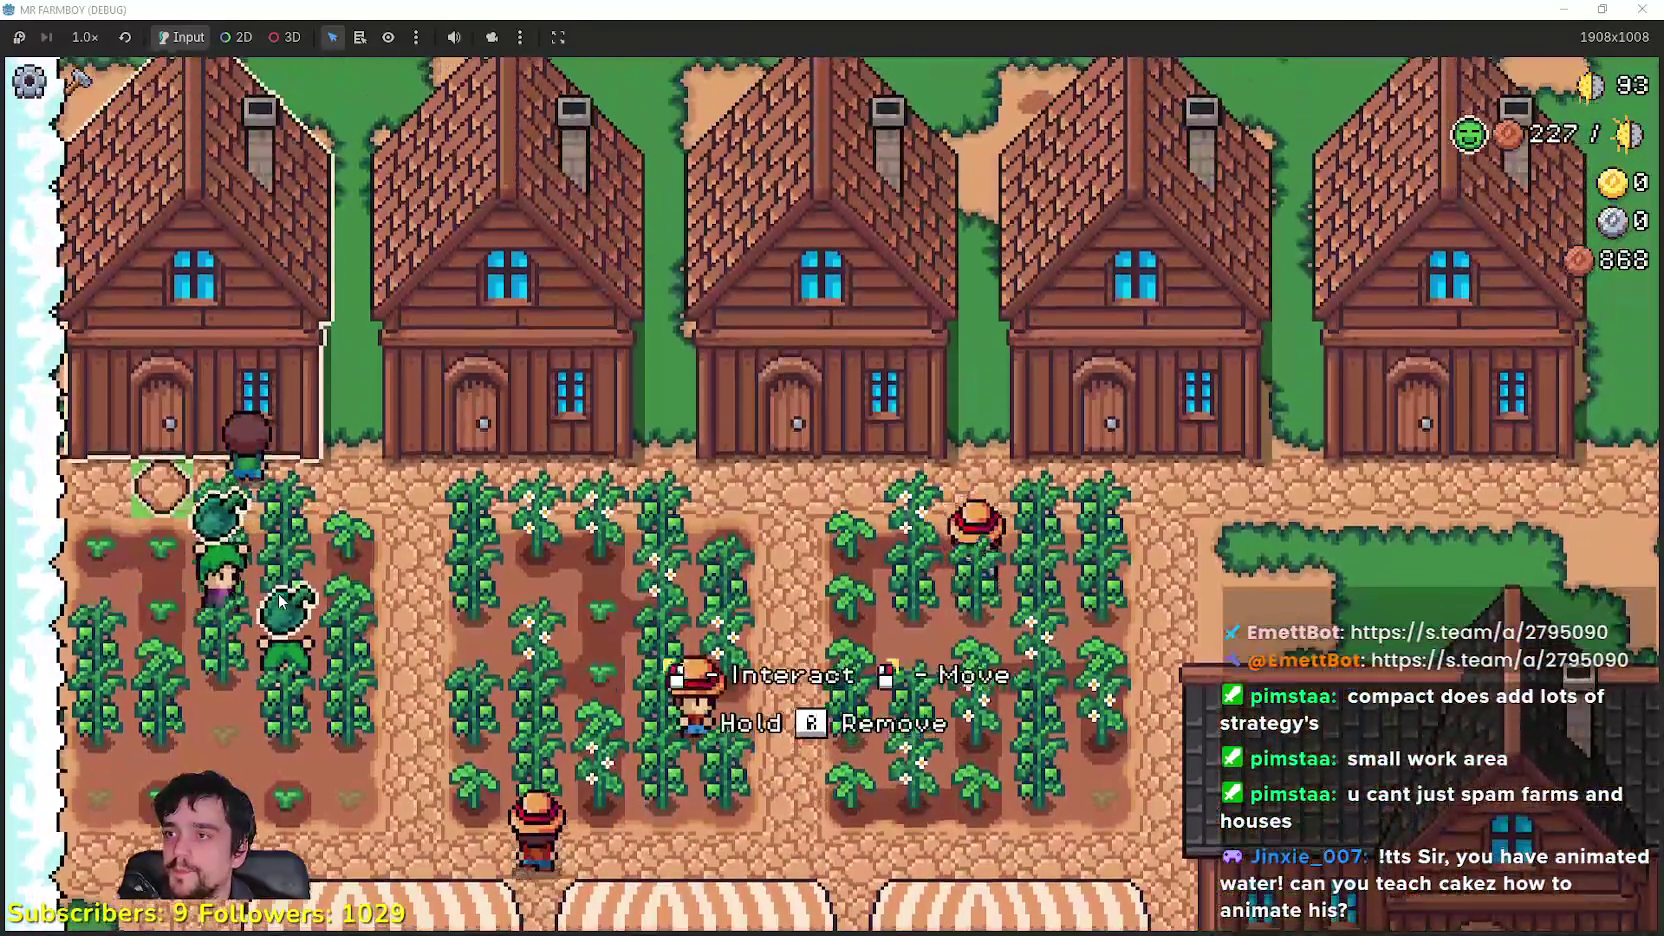
pyautogui.click(279, 598)
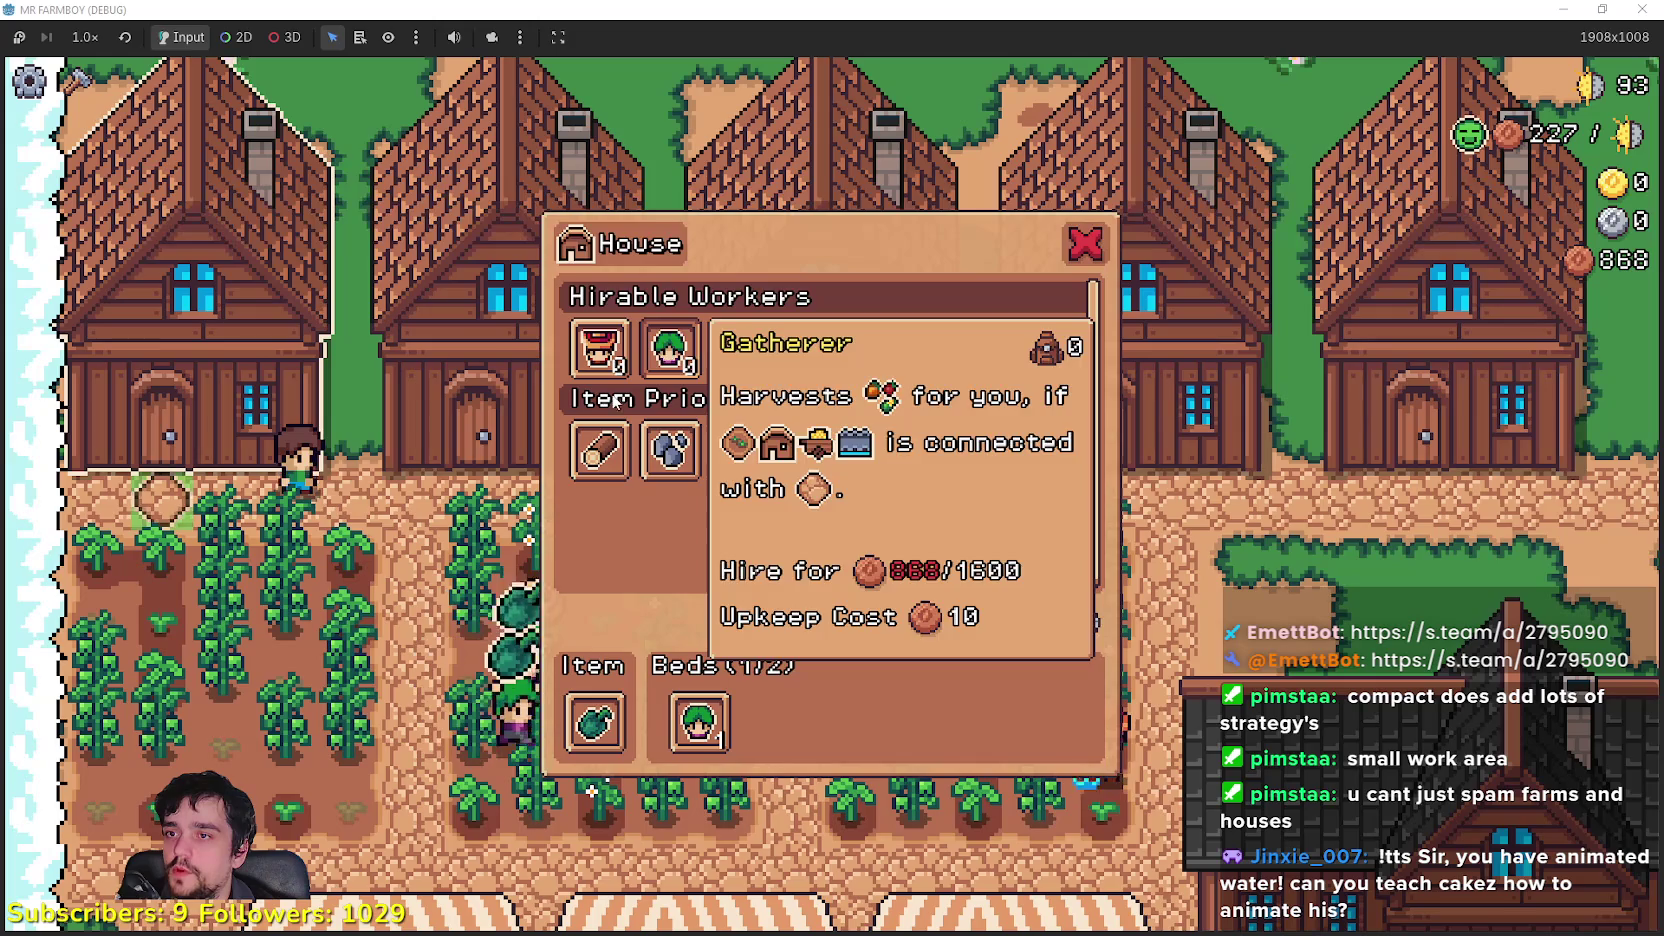
pyautogui.press('Escape')
pyautogui.press('Escape')
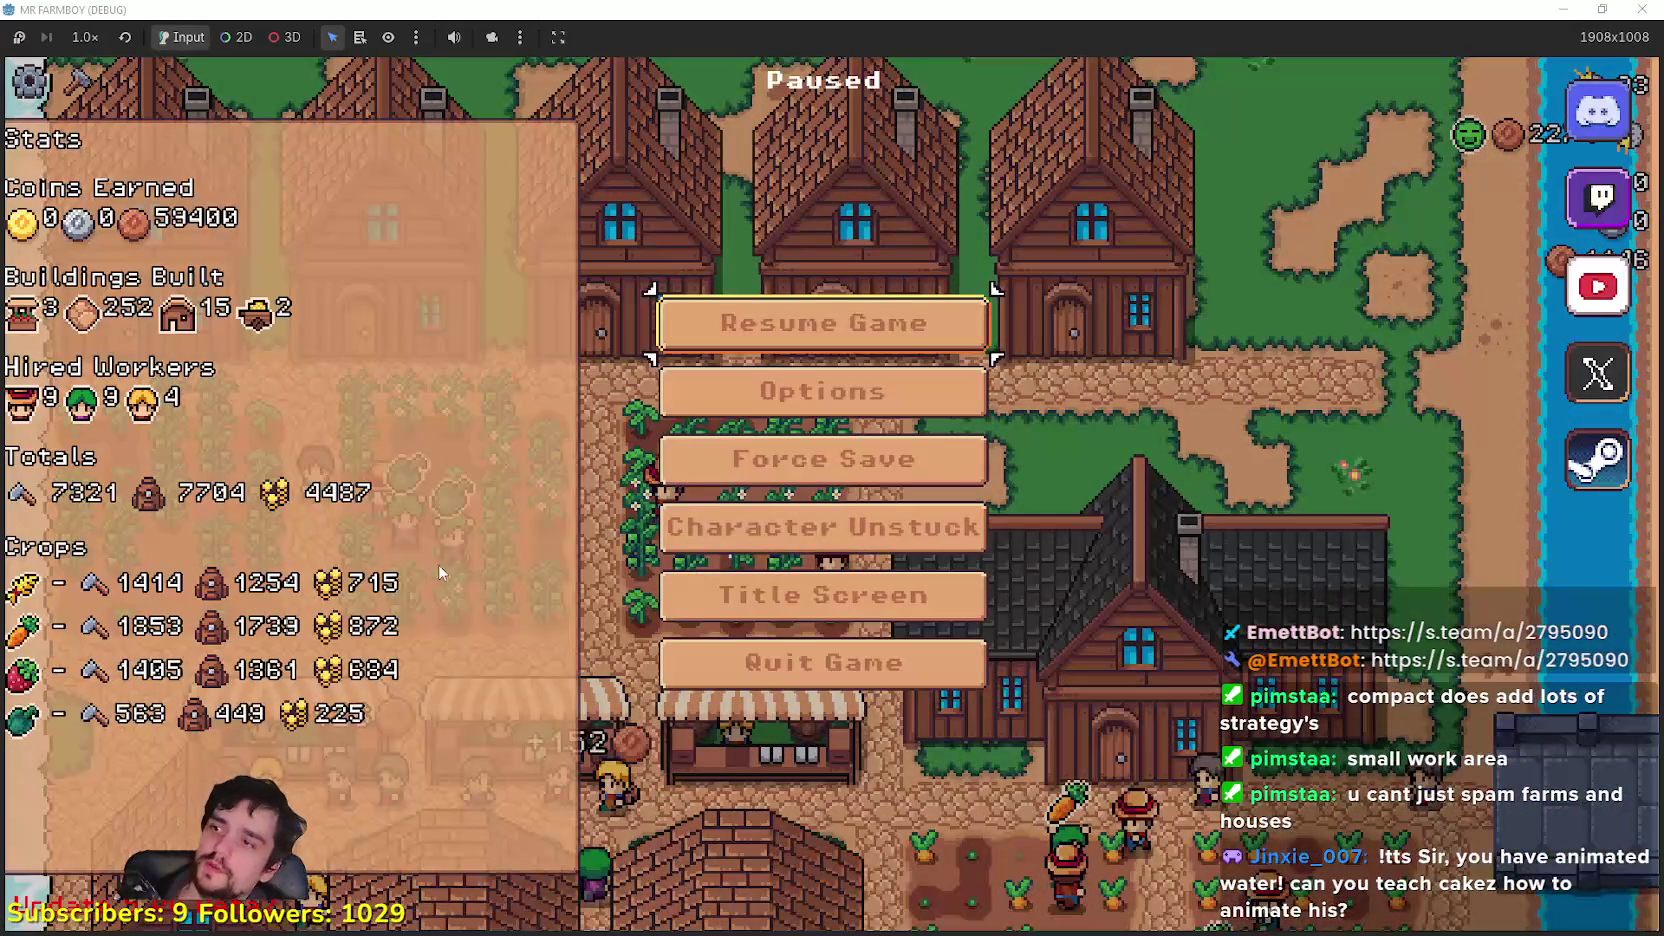
# Step: Resume the game and walk the farmer south past the houses toward the river
pyautogui.click(775, 323)
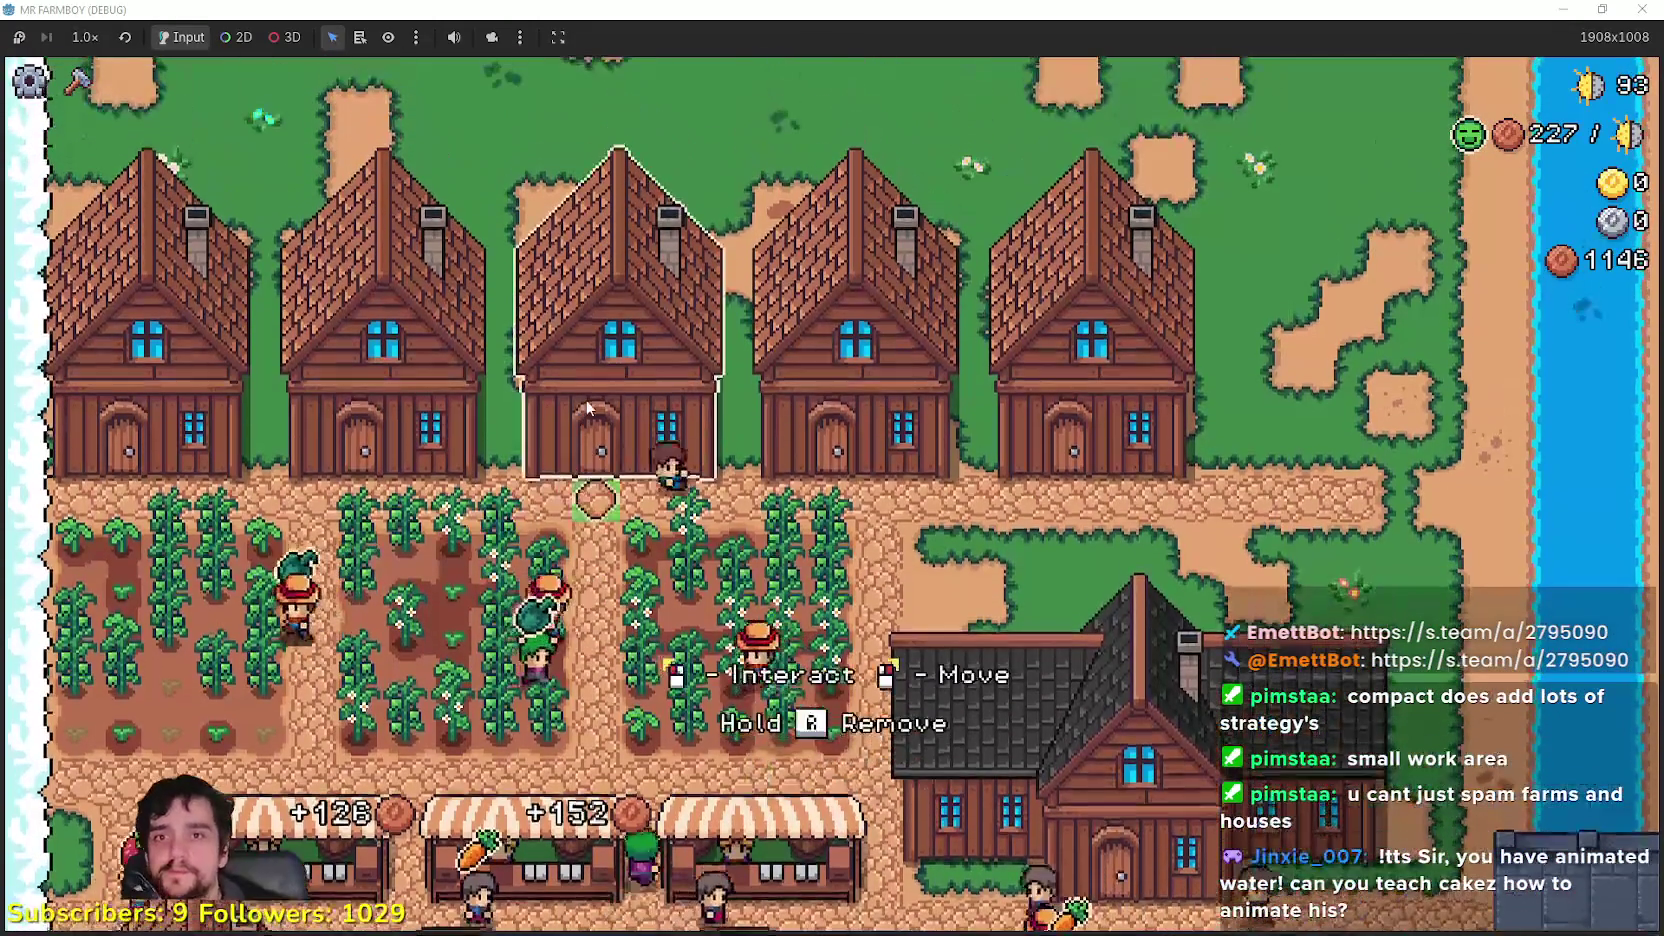
pyautogui.press('w')
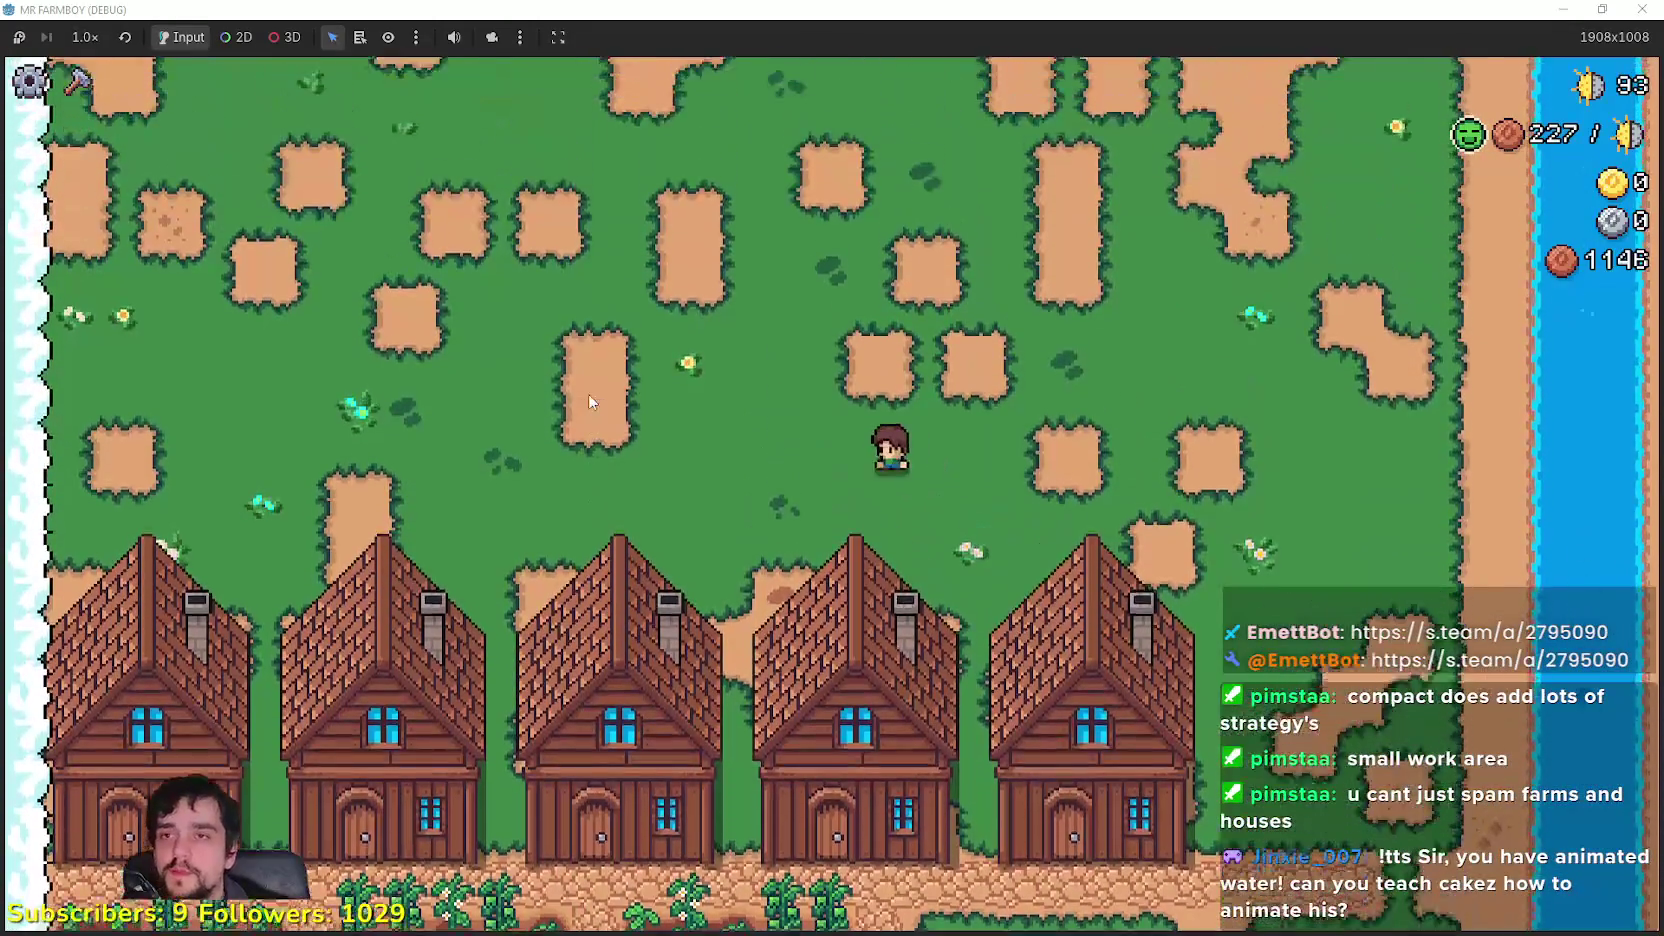
pyautogui.press('d')
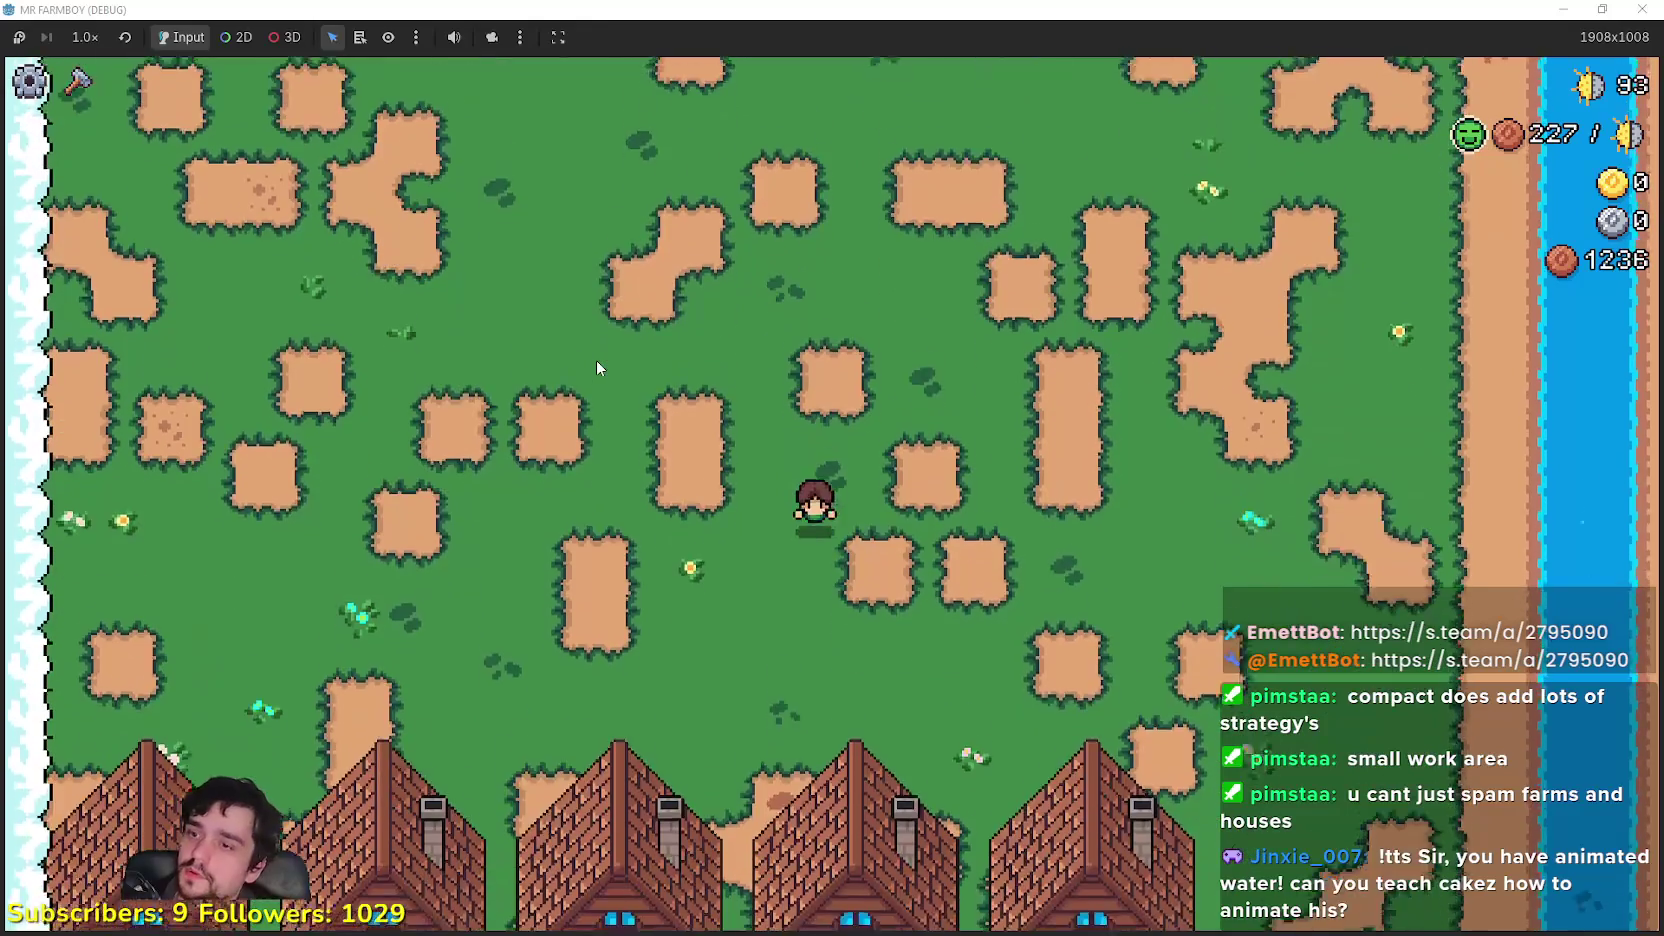
pyautogui.press('s')
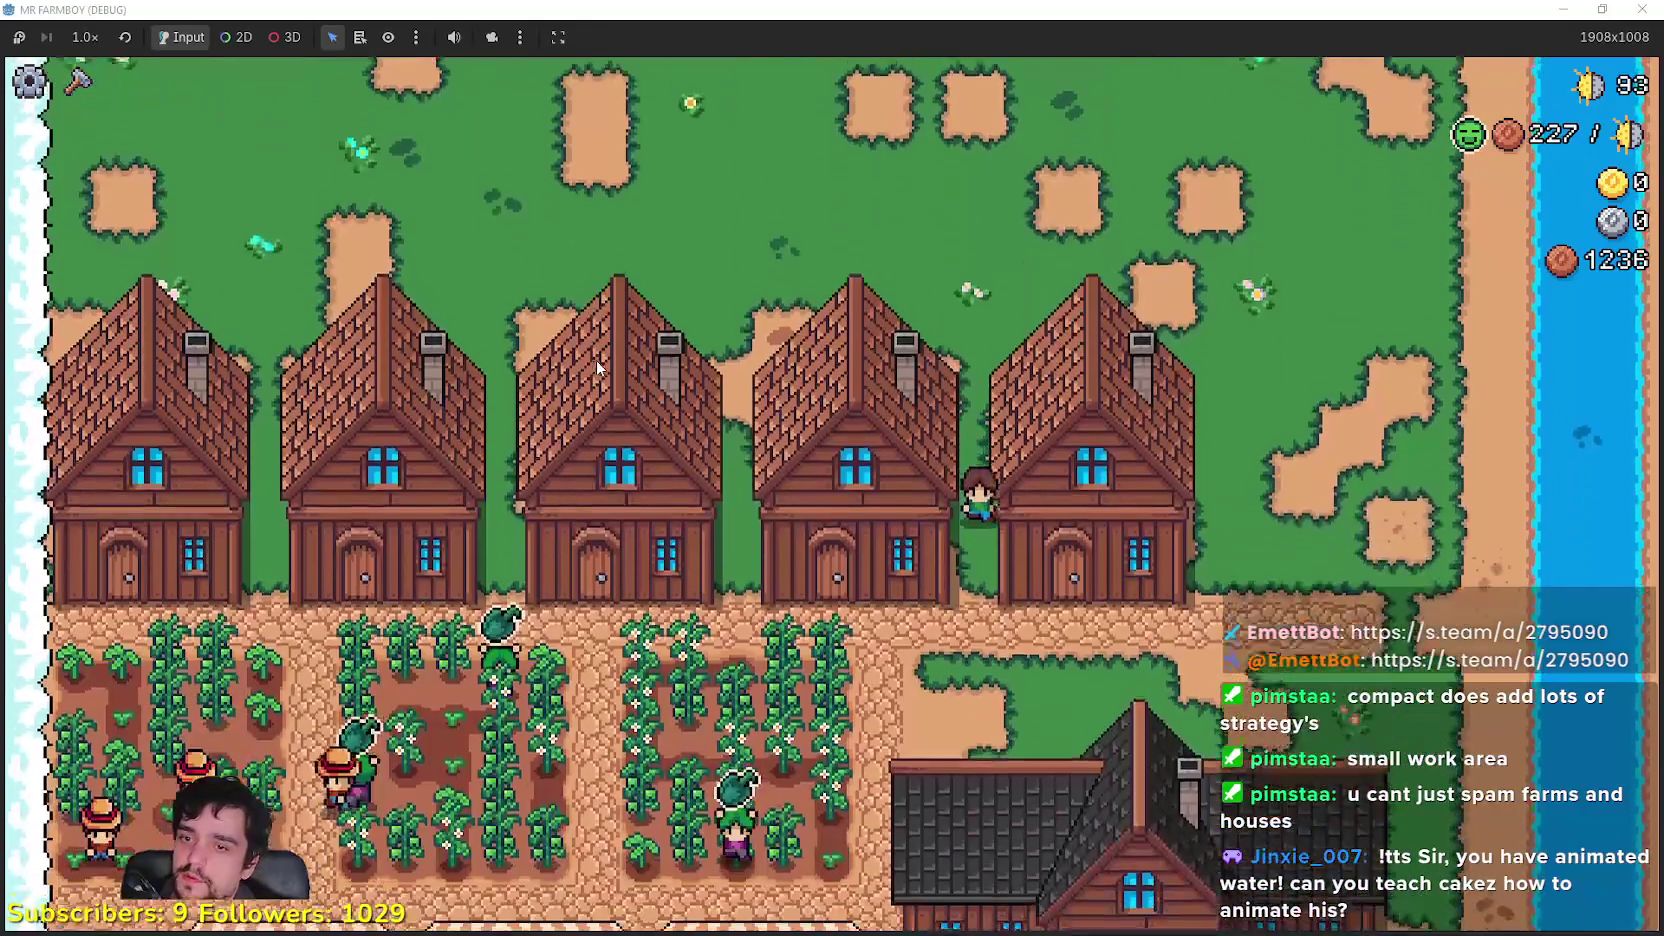
pyautogui.press('s')
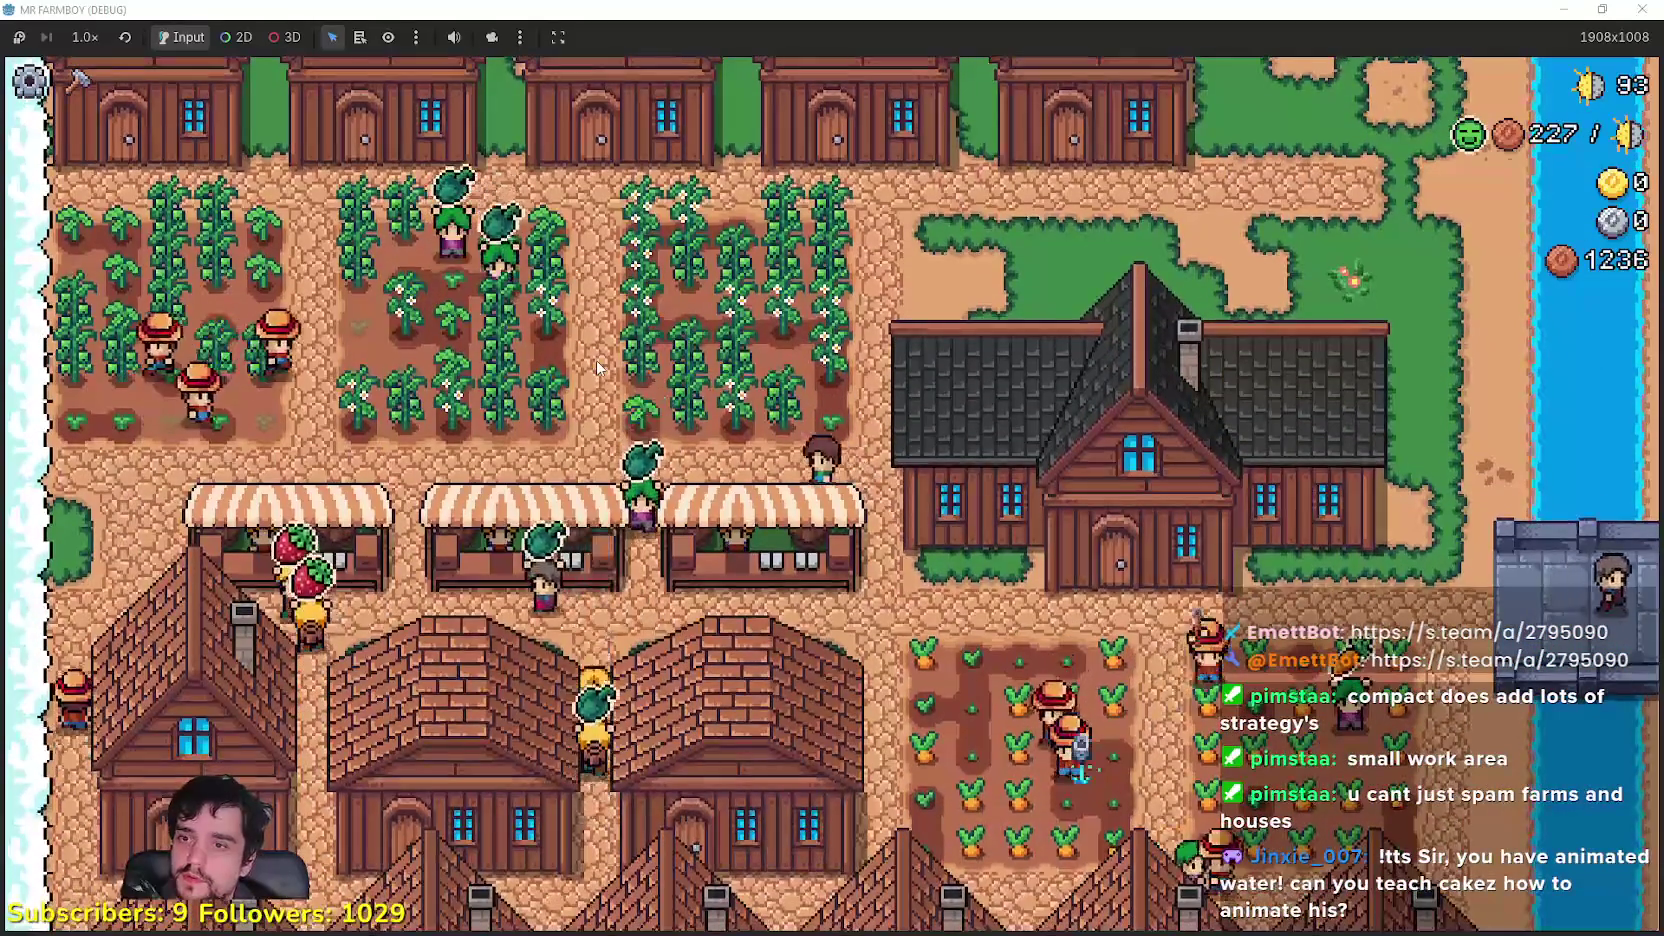
pyautogui.press('s')
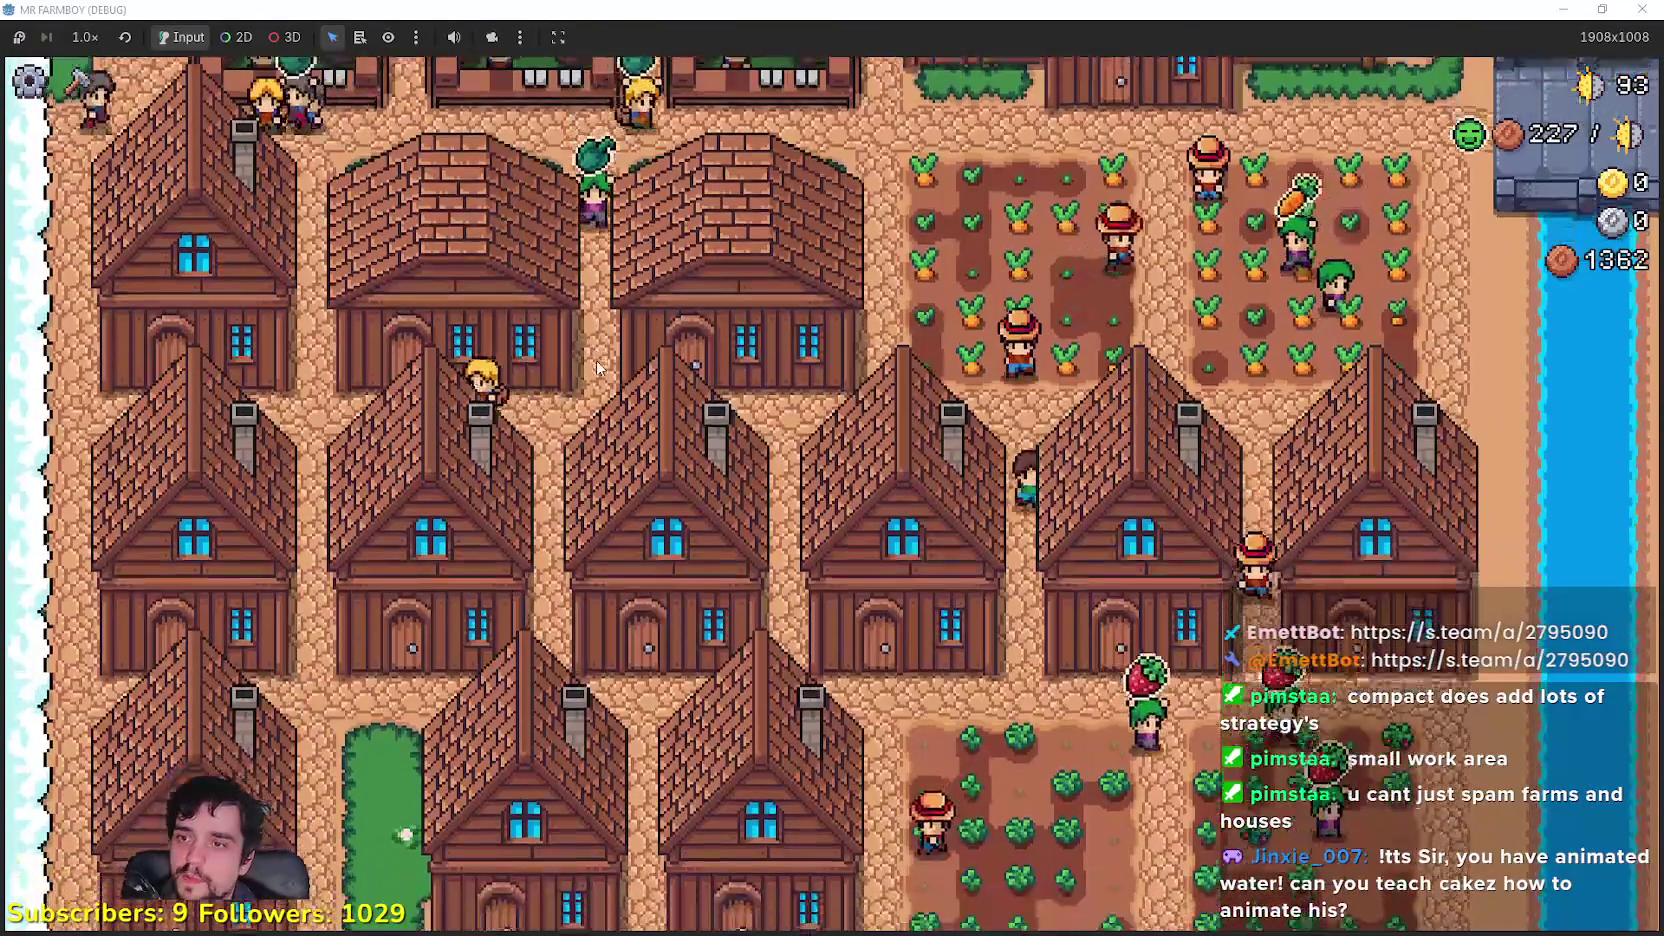
pyautogui.press('s')
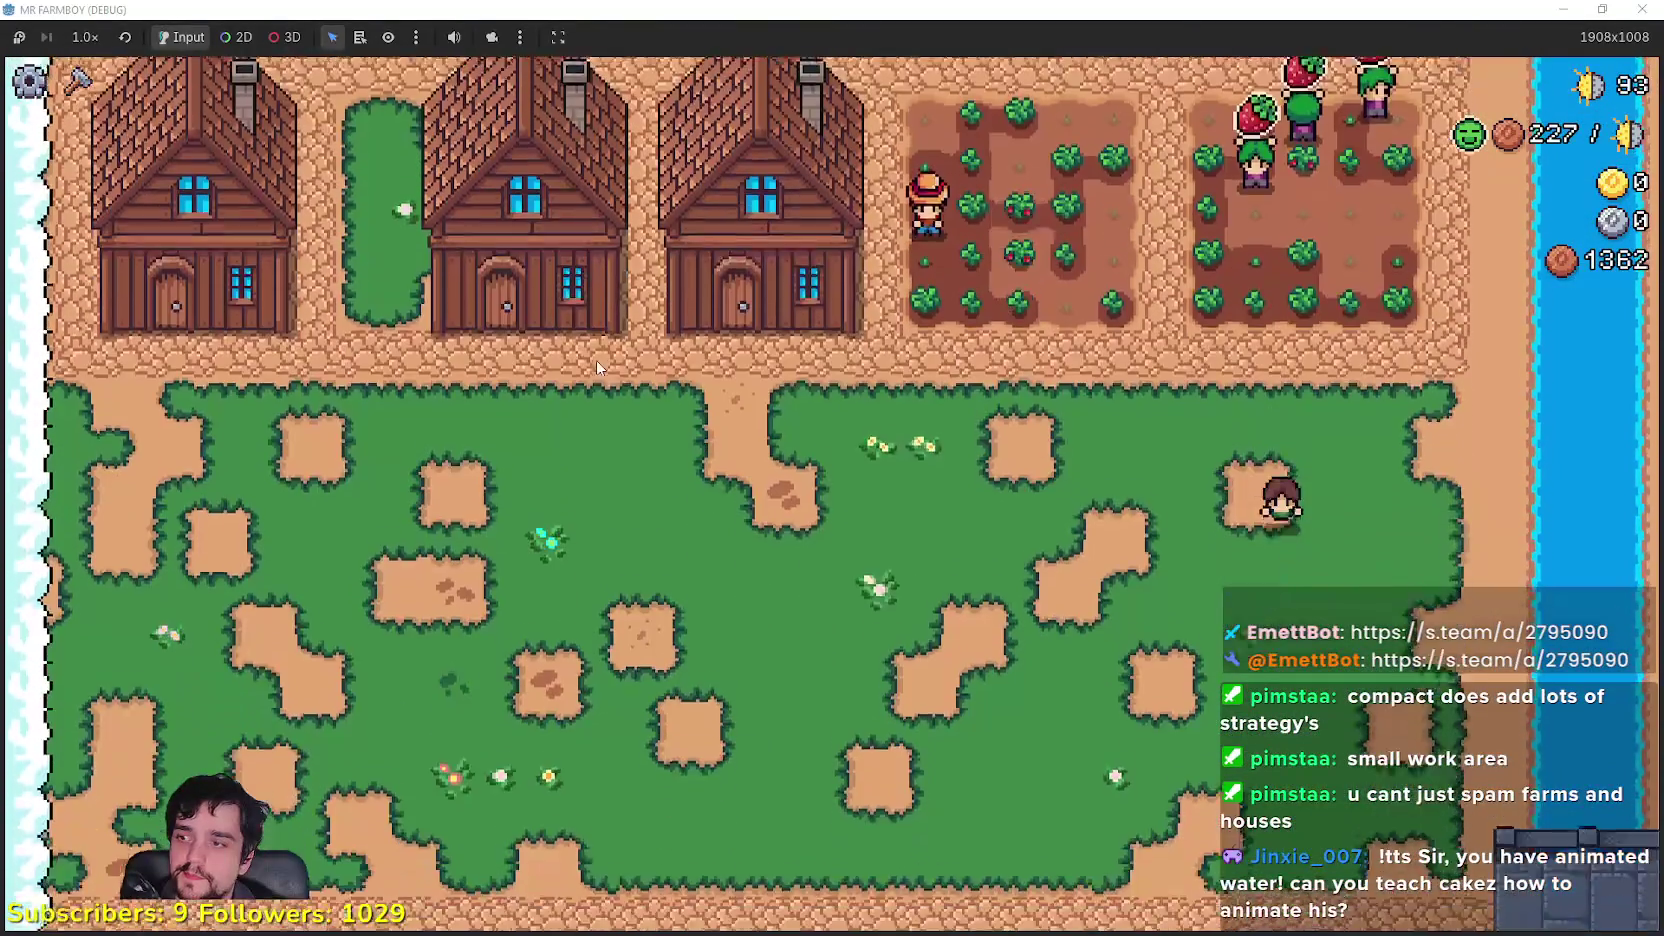
pyautogui.press('s')
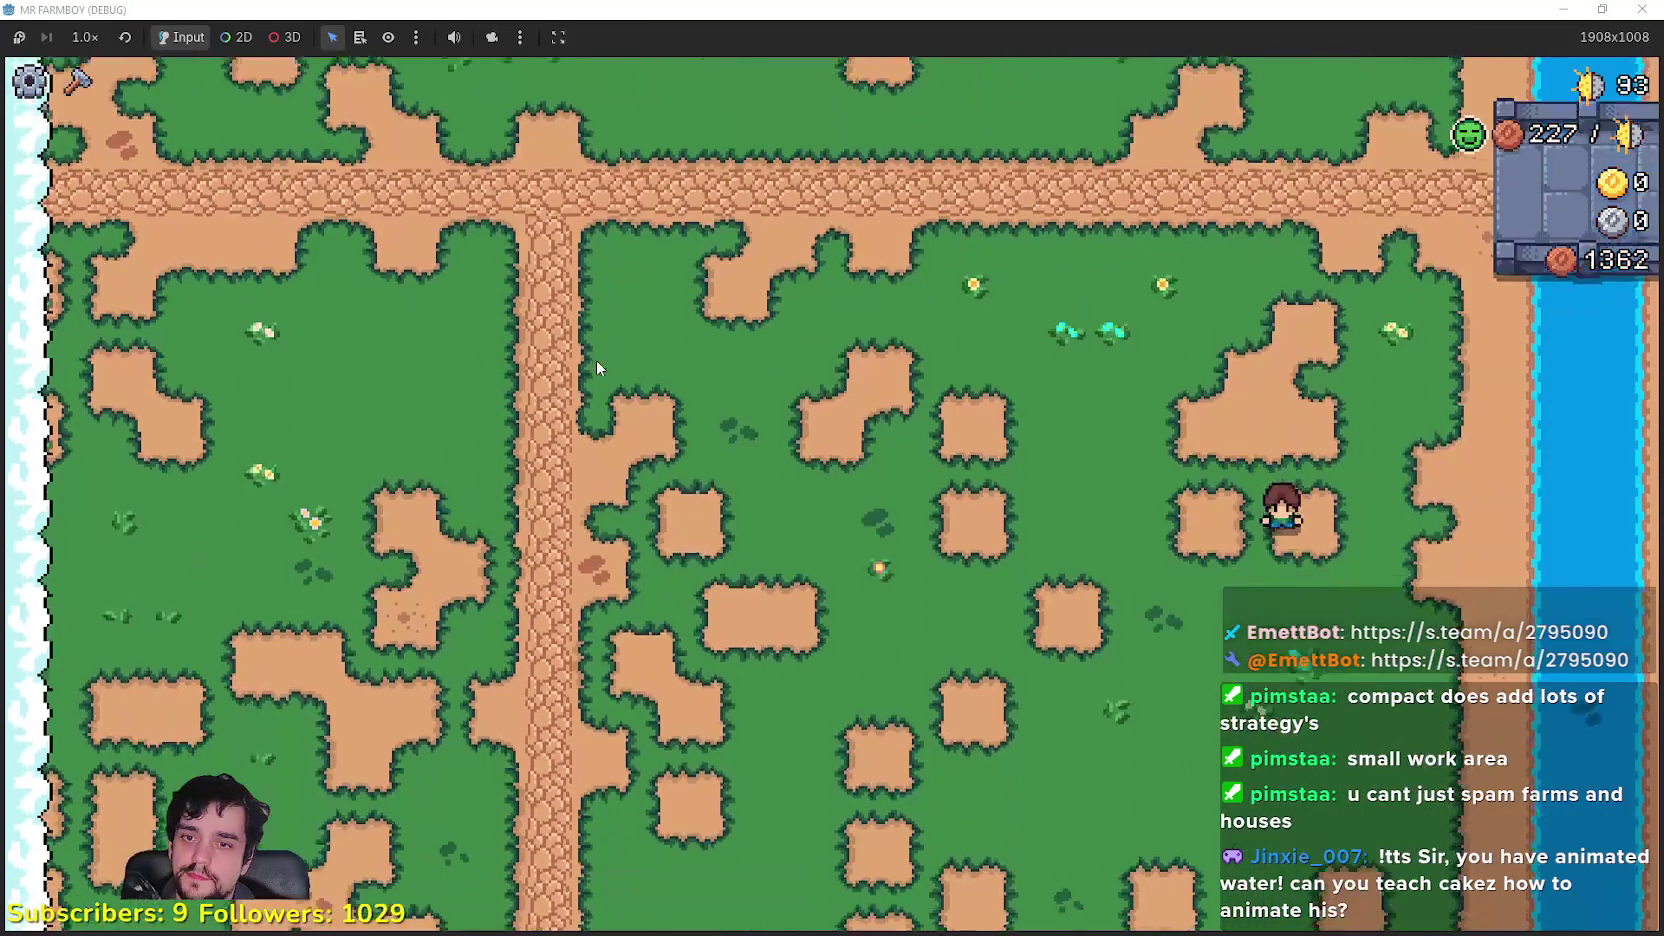
pyautogui.press('s')
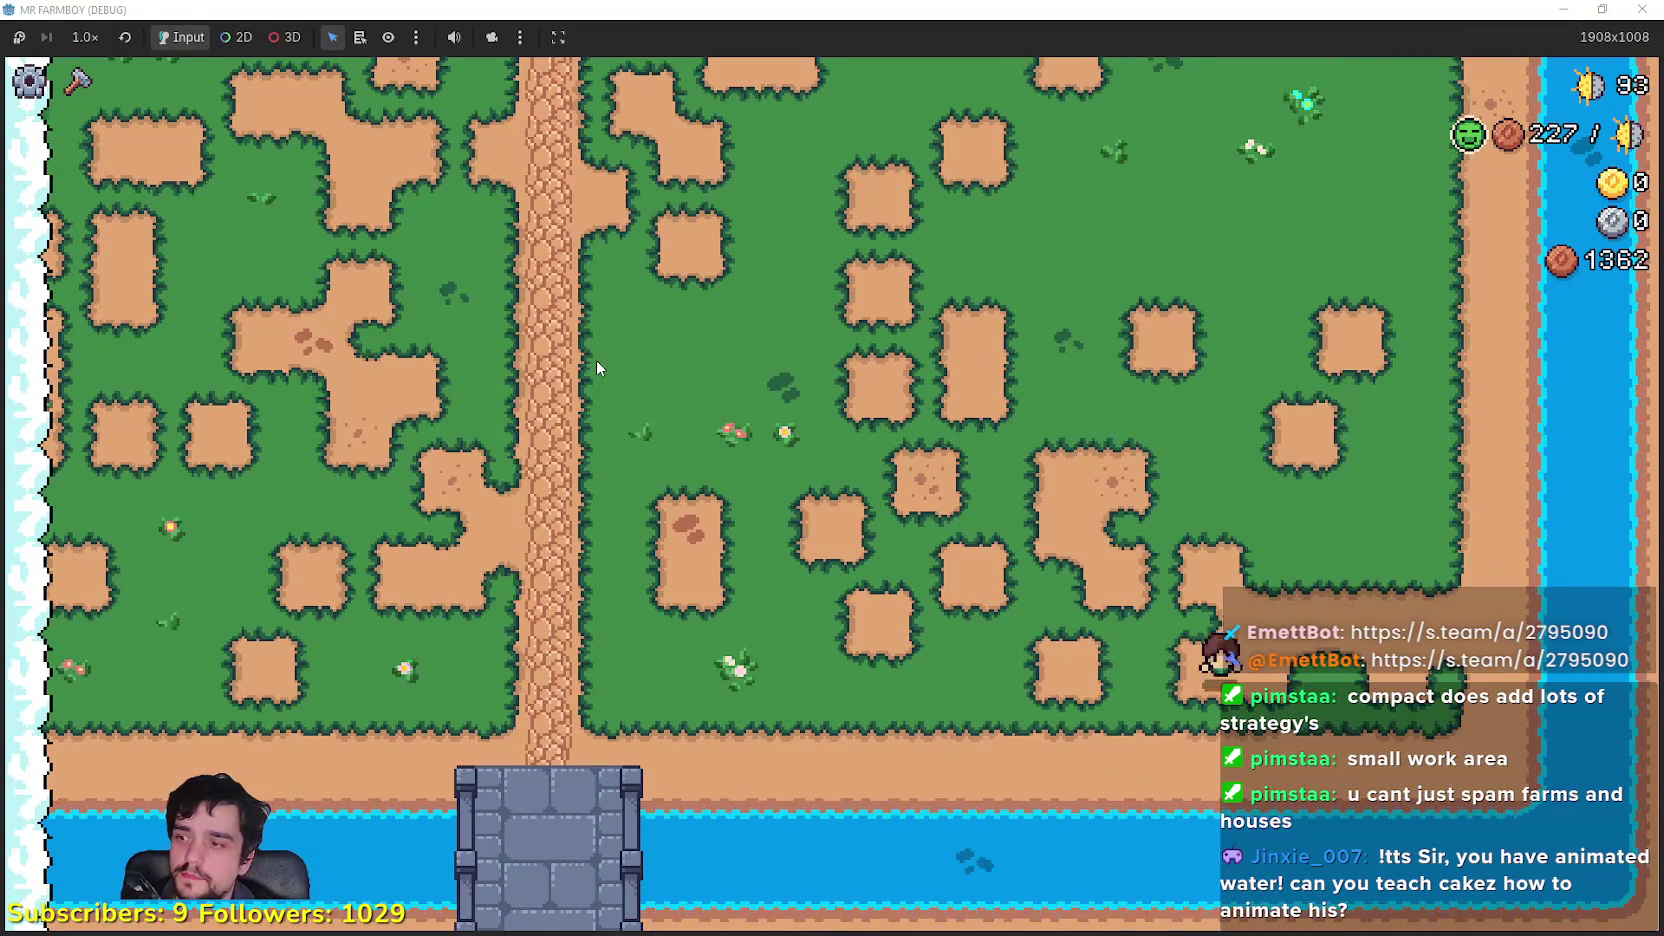
# Step: Step onto the river bridge, then walk back north through the village
pyautogui.press('a')
pyautogui.press('s')
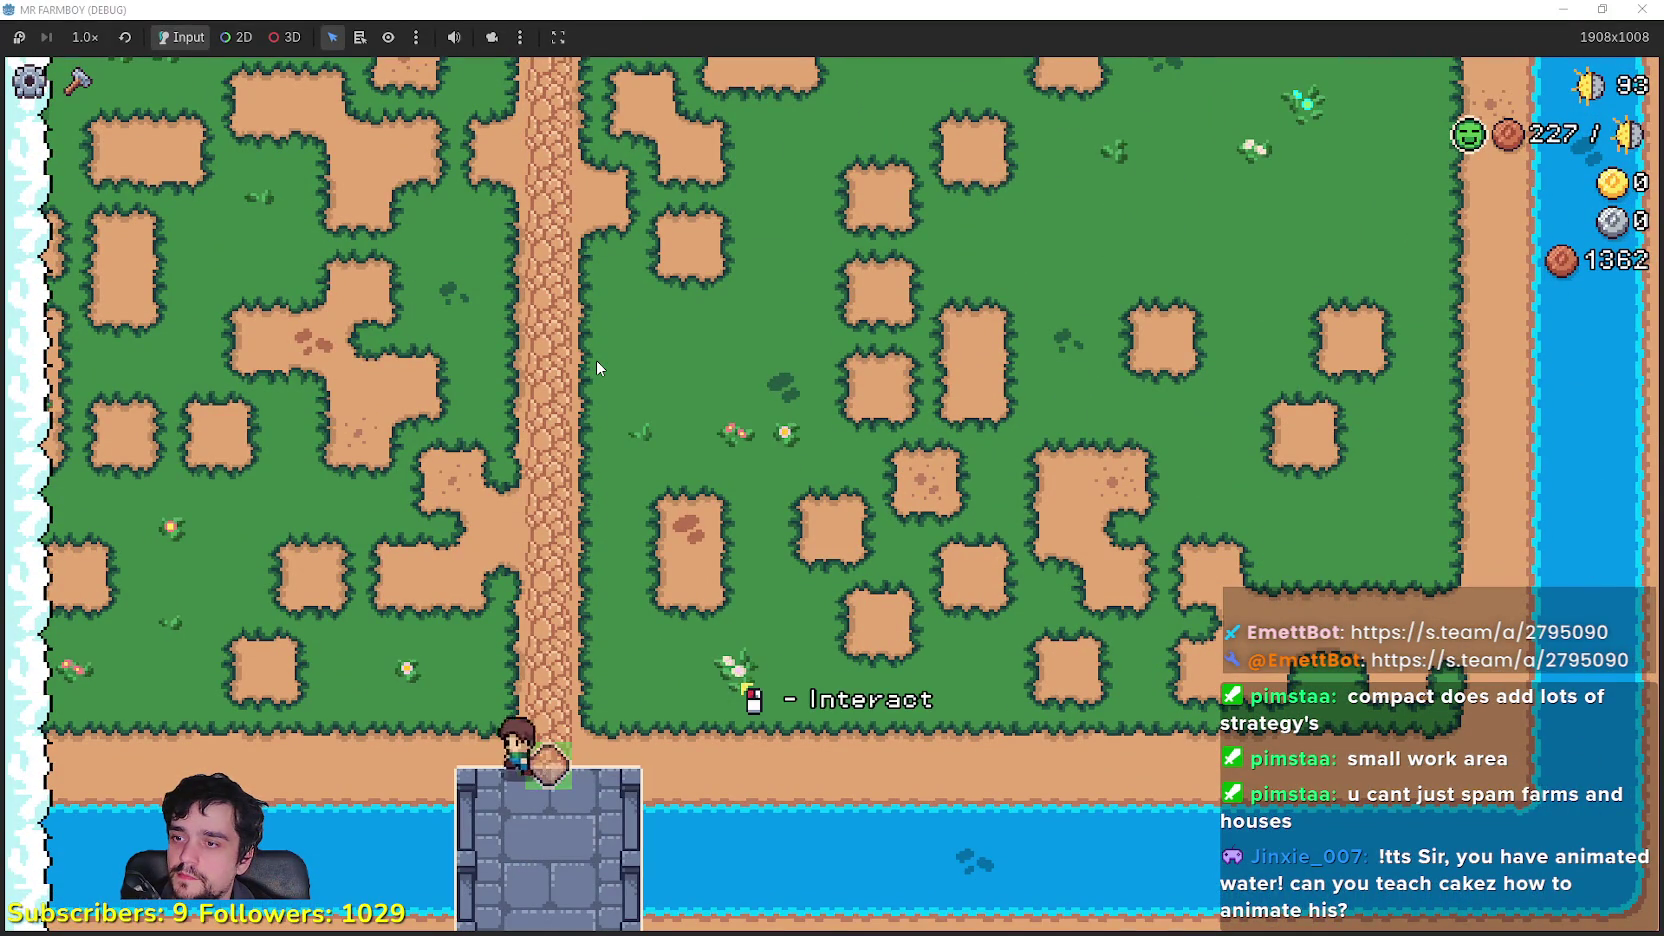
pyautogui.press('d')
pyautogui.press('s')
pyautogui.press('w')
pyautogui.press('w')
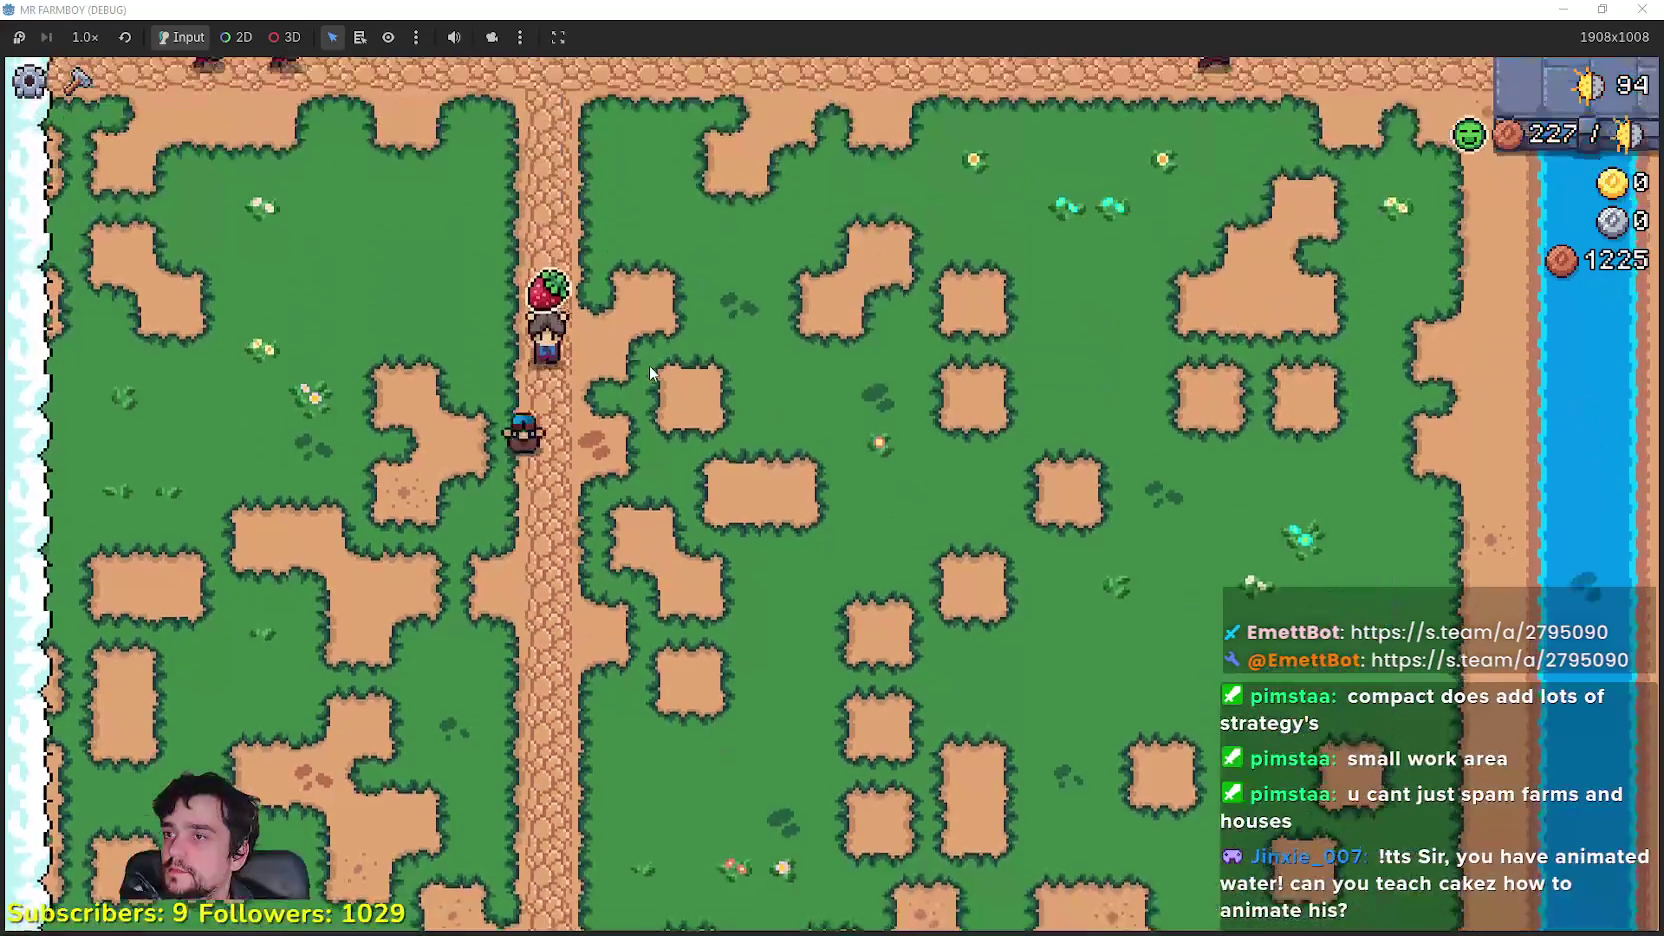
pyautogui.press('w')
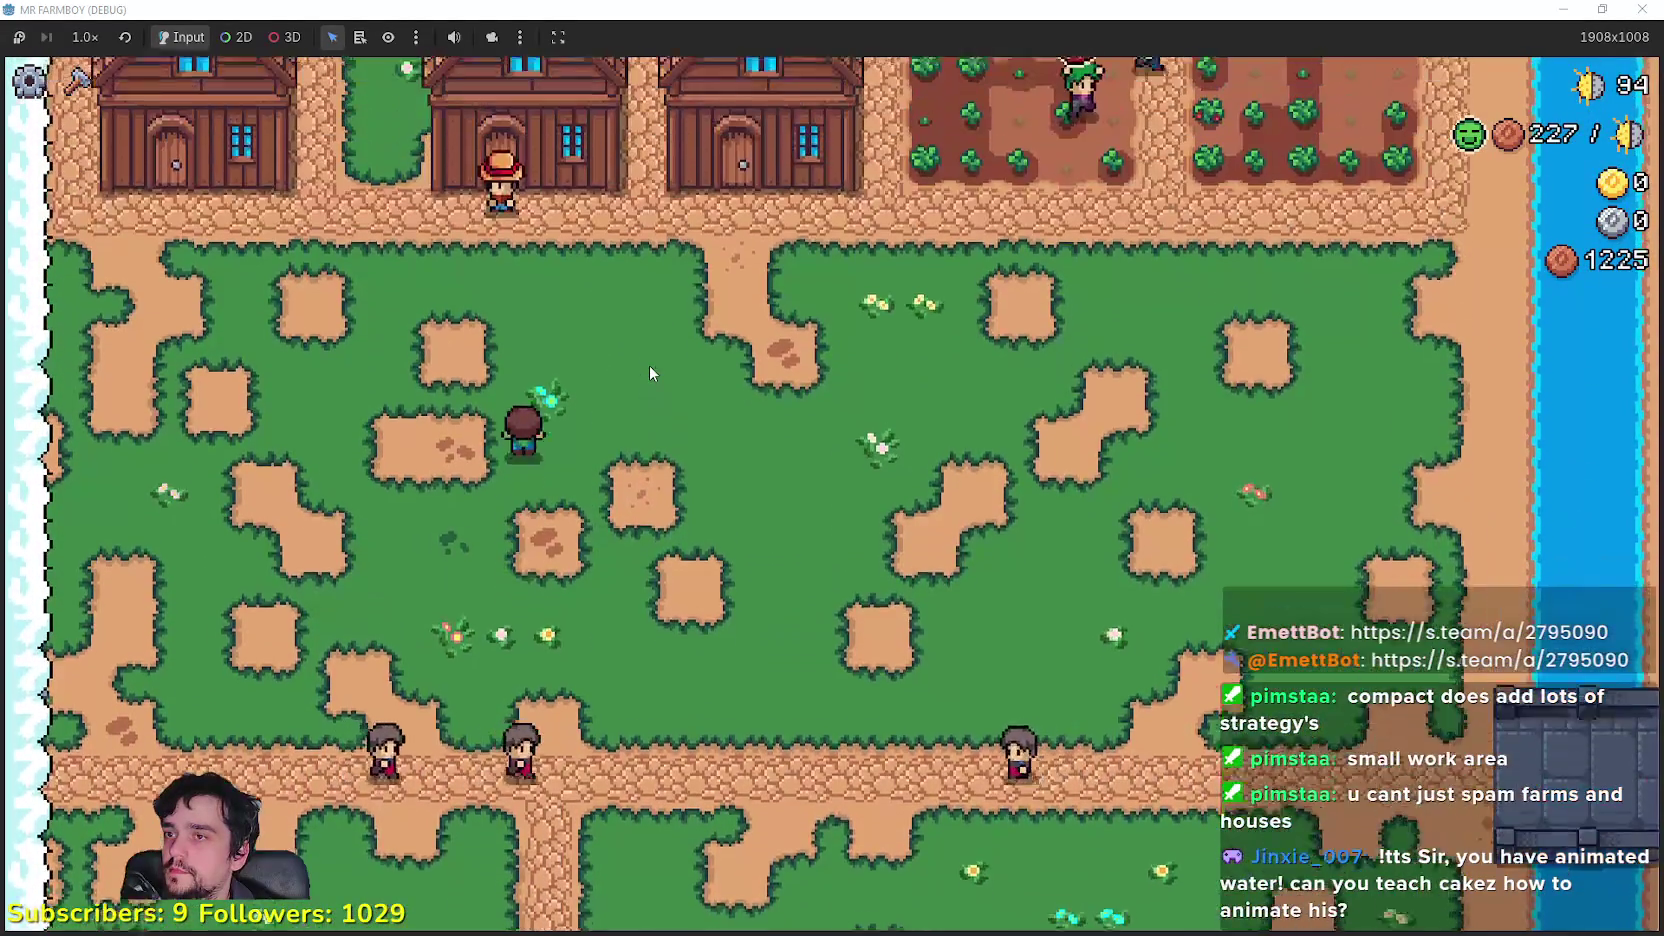
pyautogui.press('w')
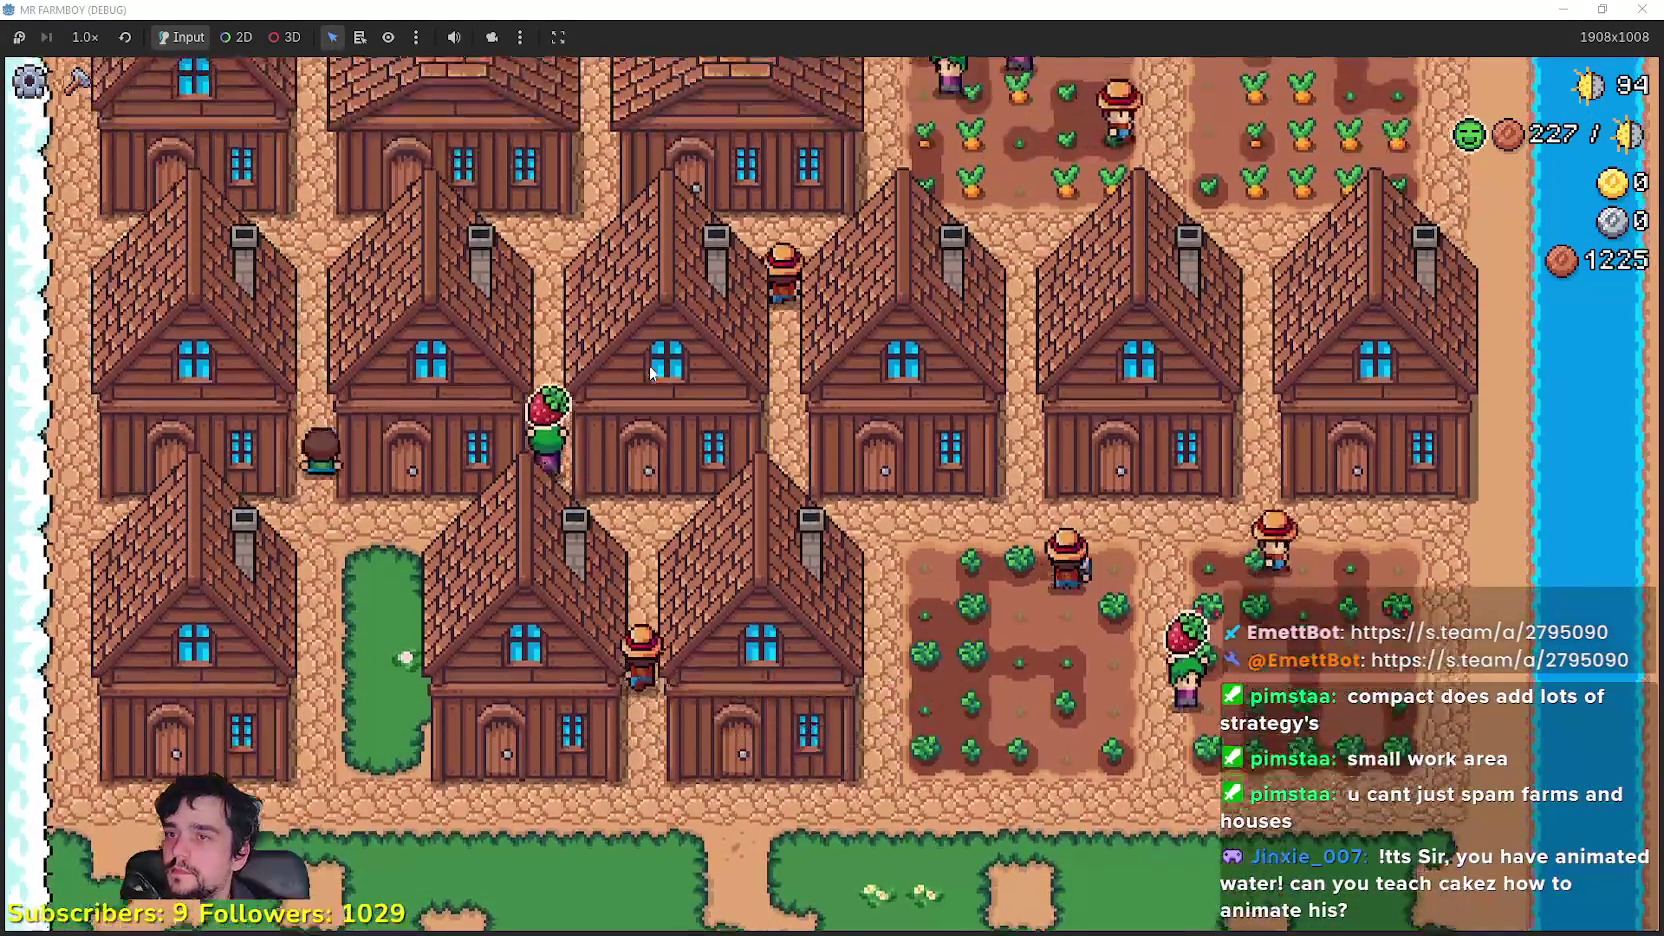
pyautogui.press('w')
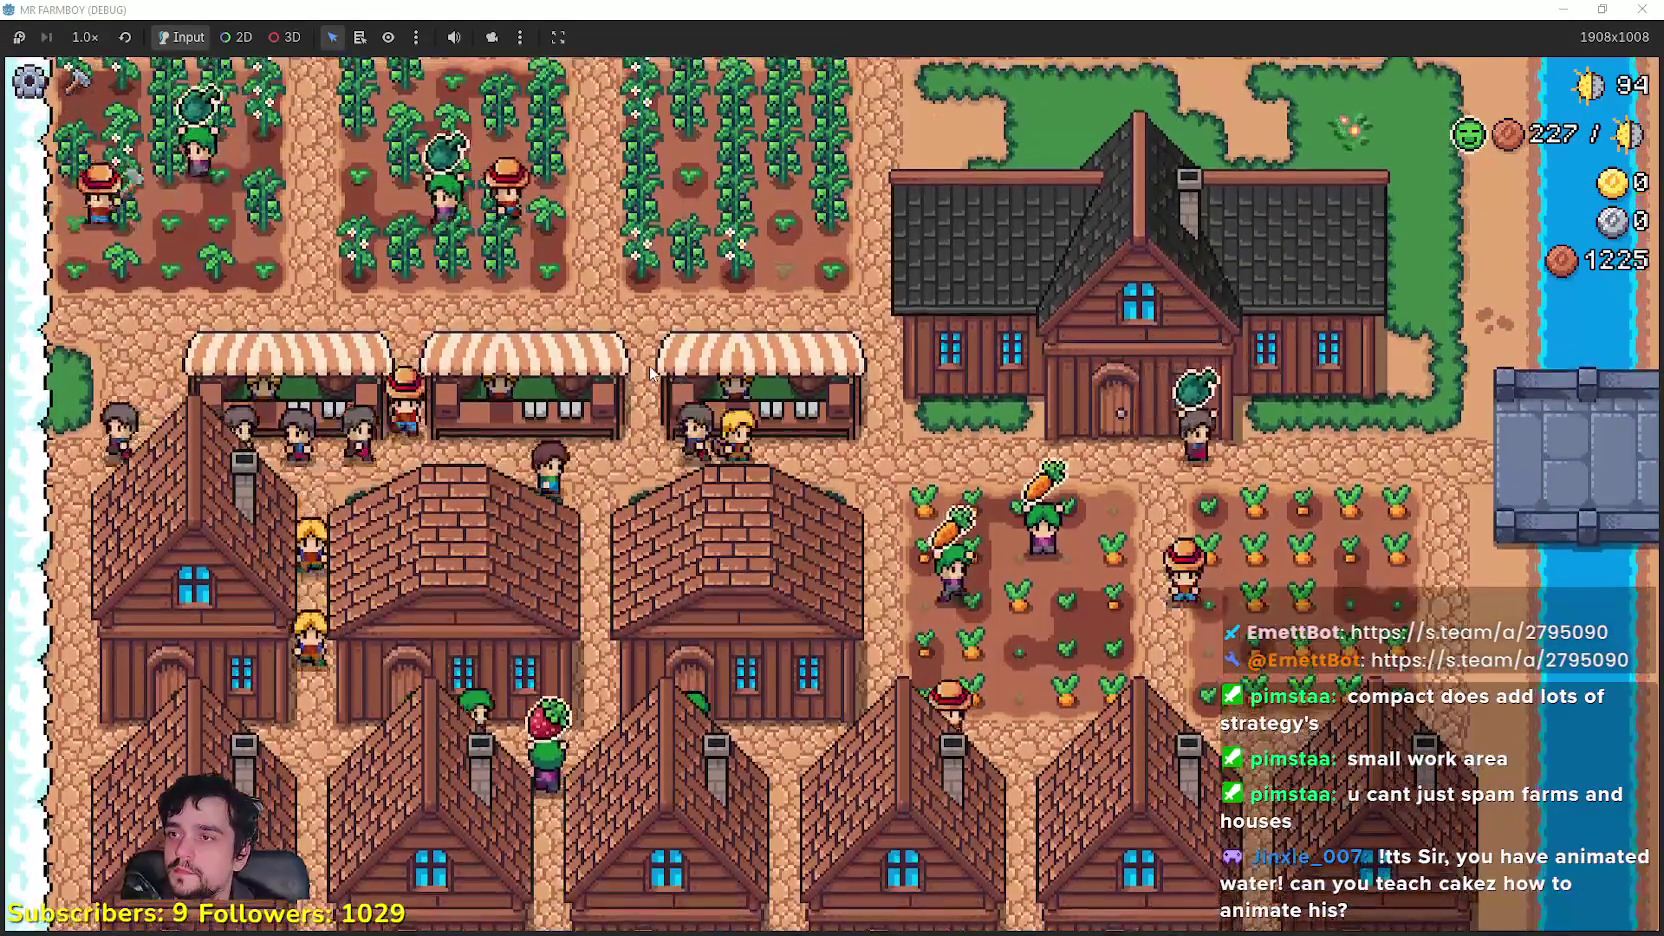
pyautogui.press('w')
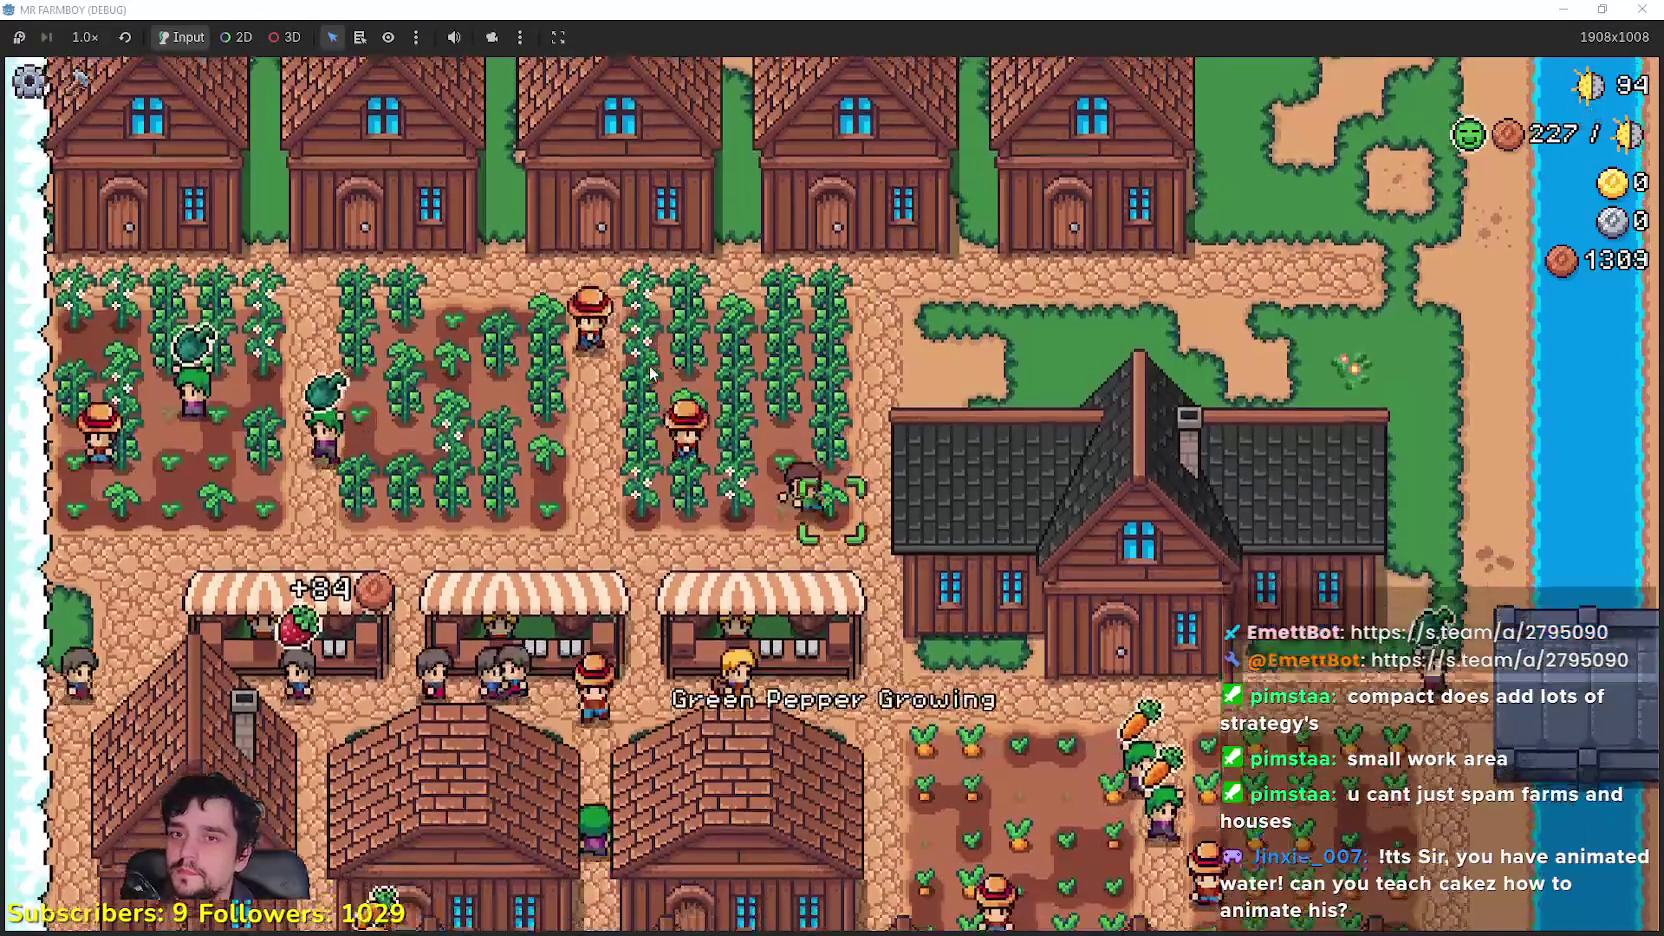
# Step: Walk south again, then north across the strawberry farm to the carrot field
pyautogui.press('s')
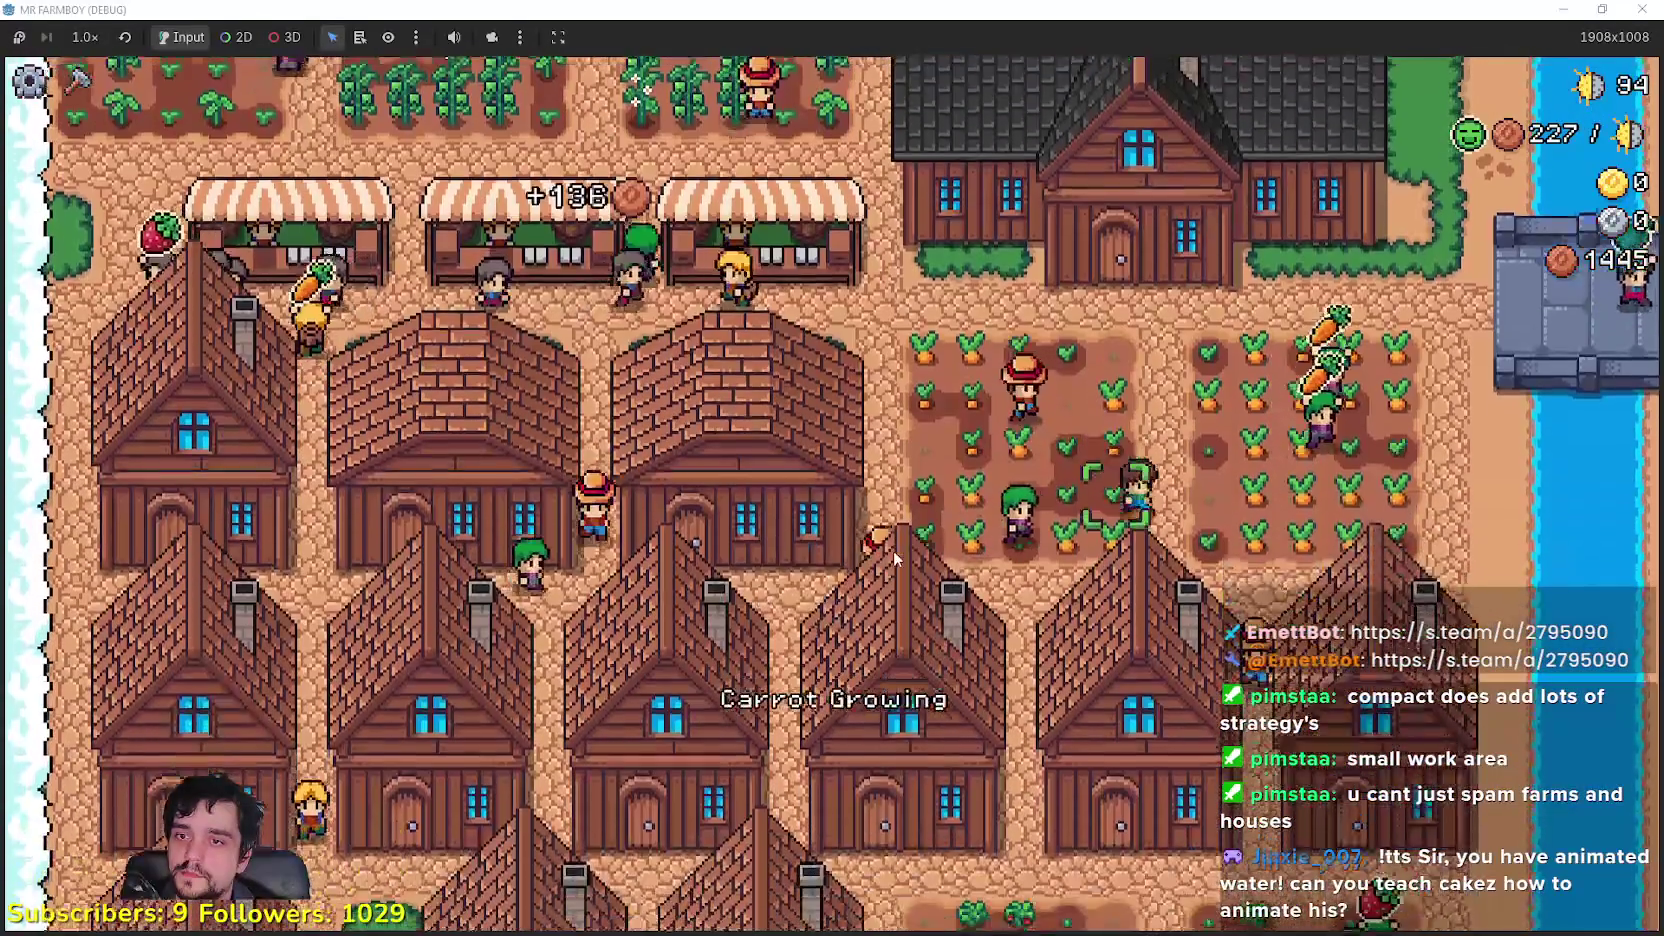
pyautogui.press('s')
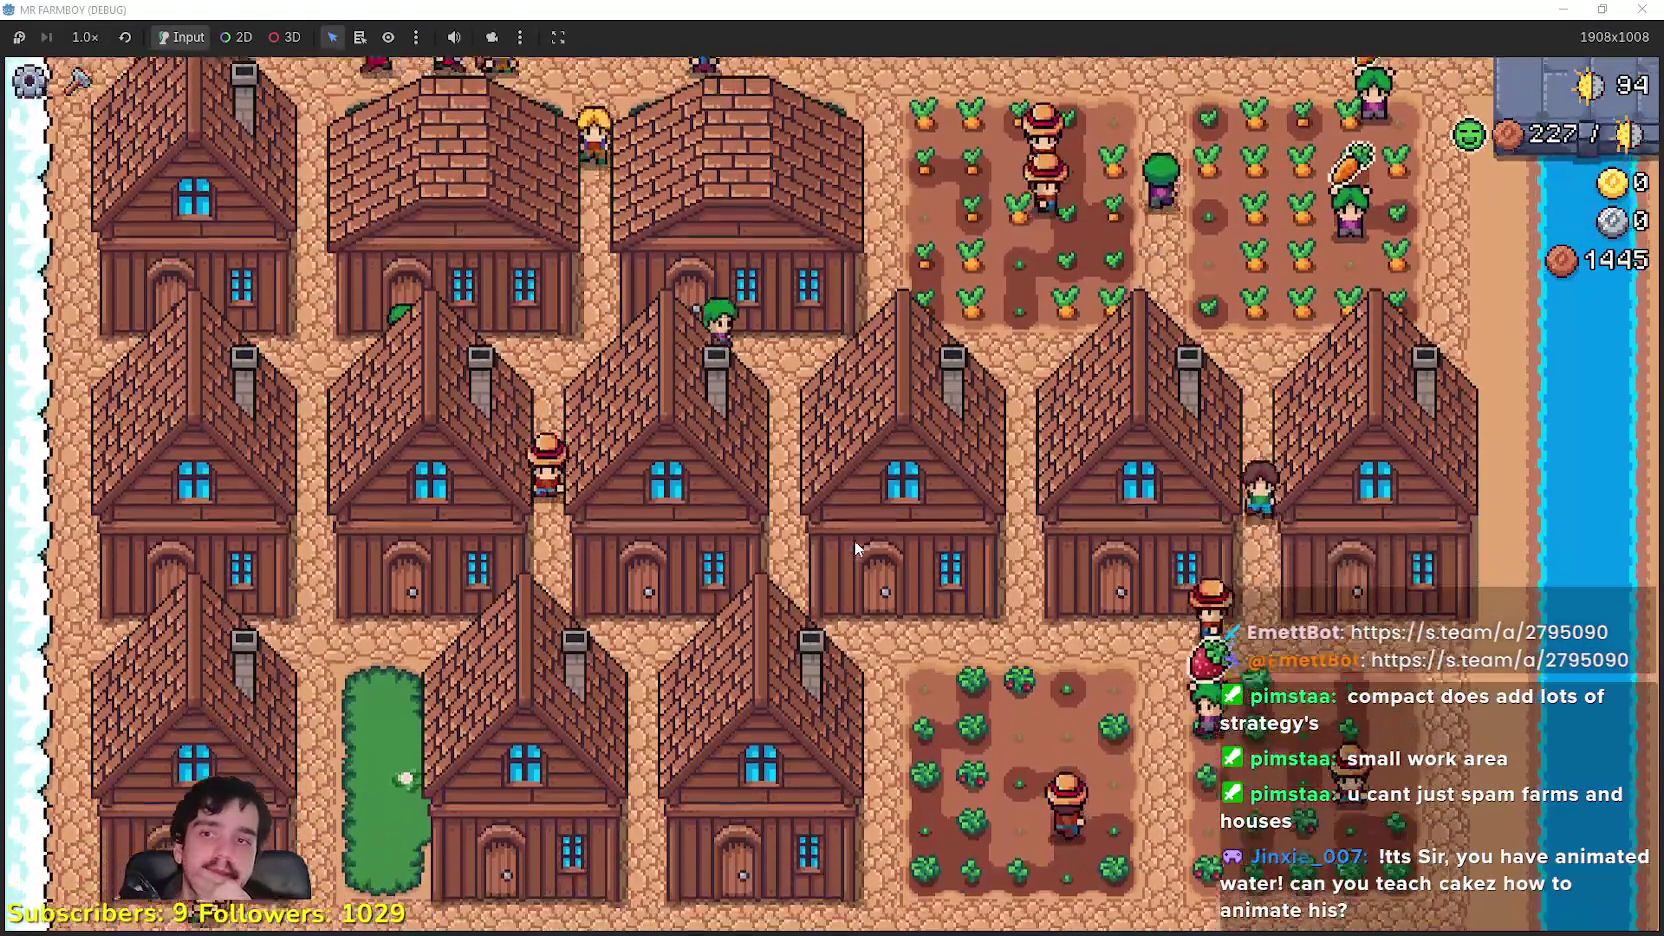
pyautogui.press('s')
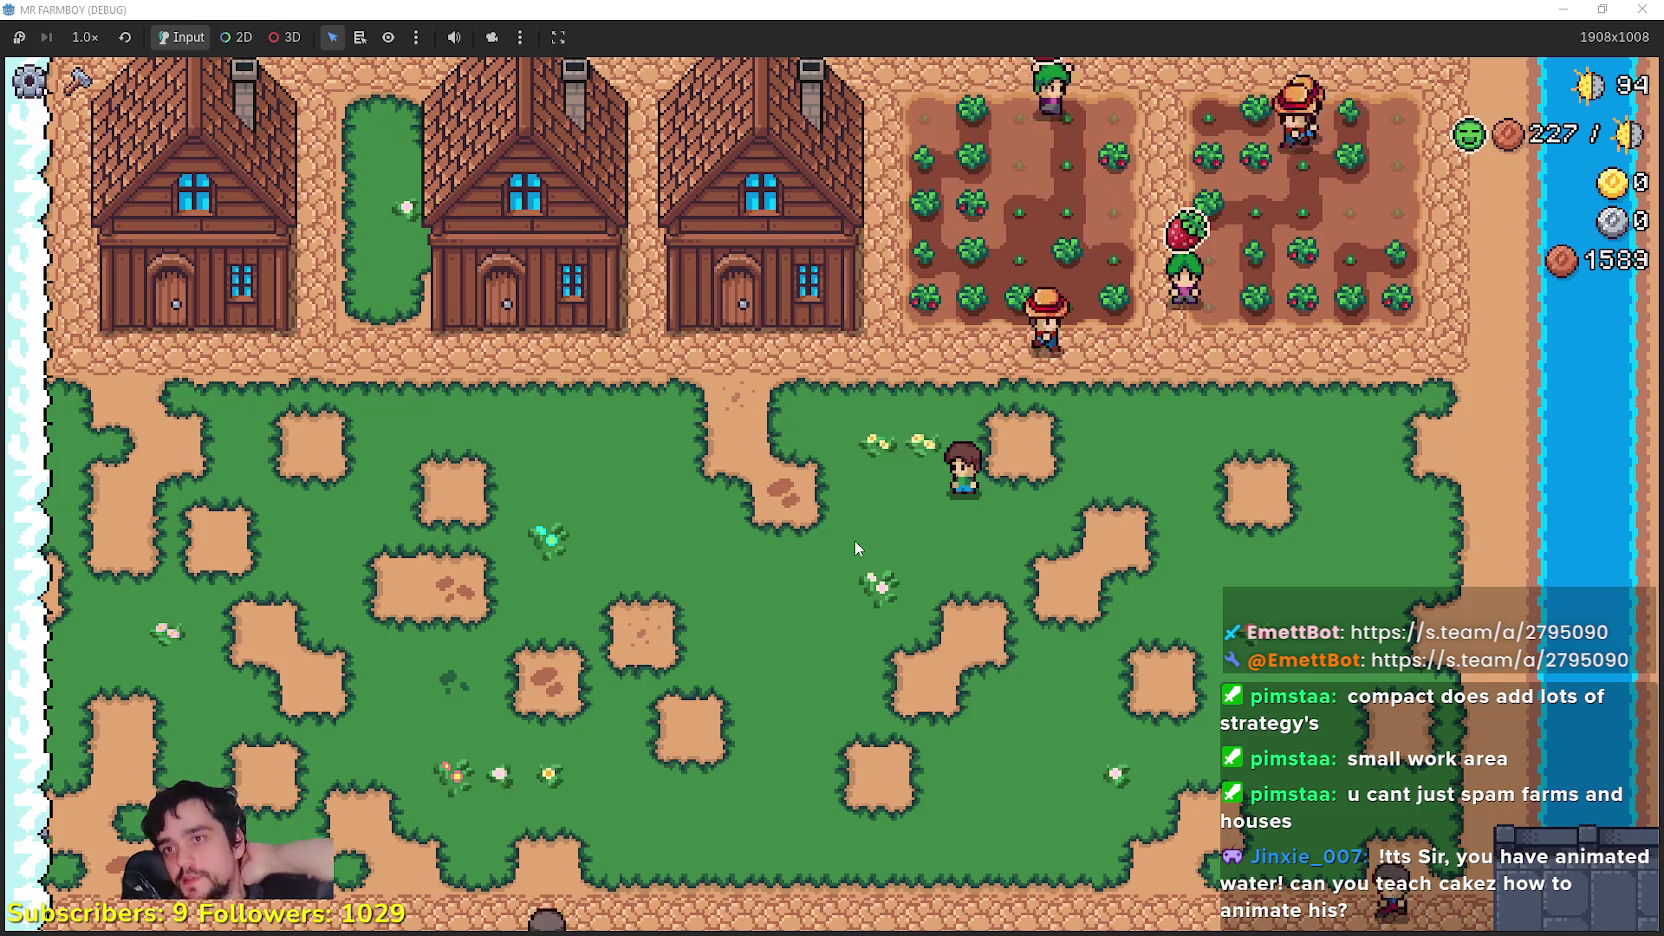
pyautogui.press('w')
pyautogui.press('d')
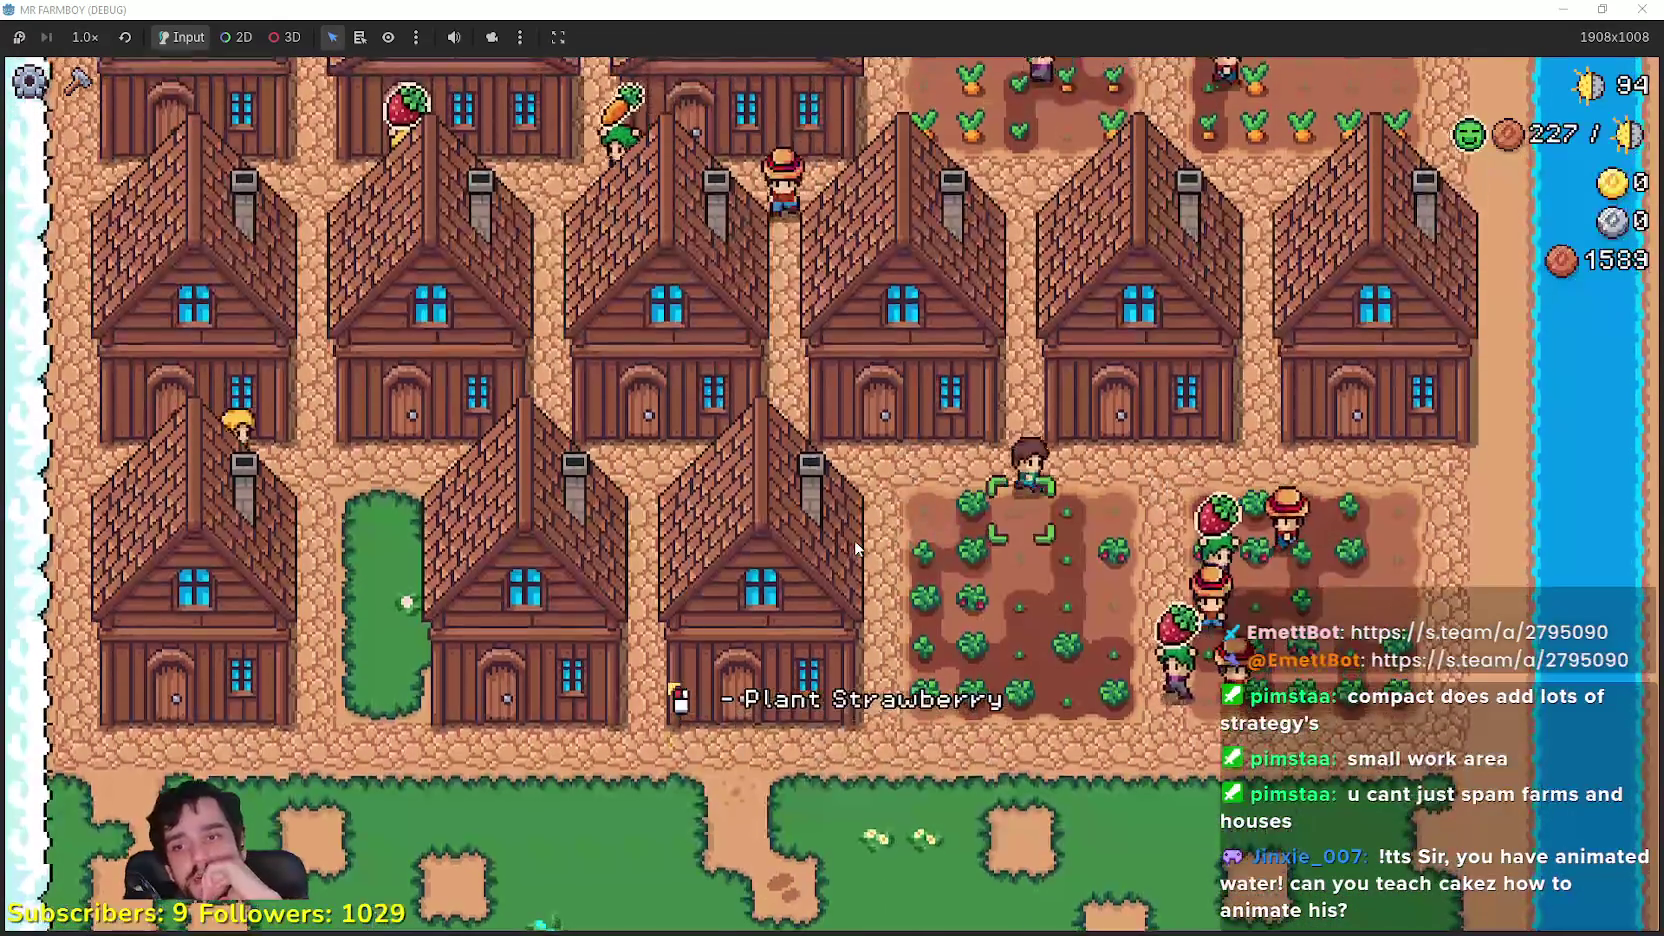
pyautogui.press('w')
pyautogui.press('w')
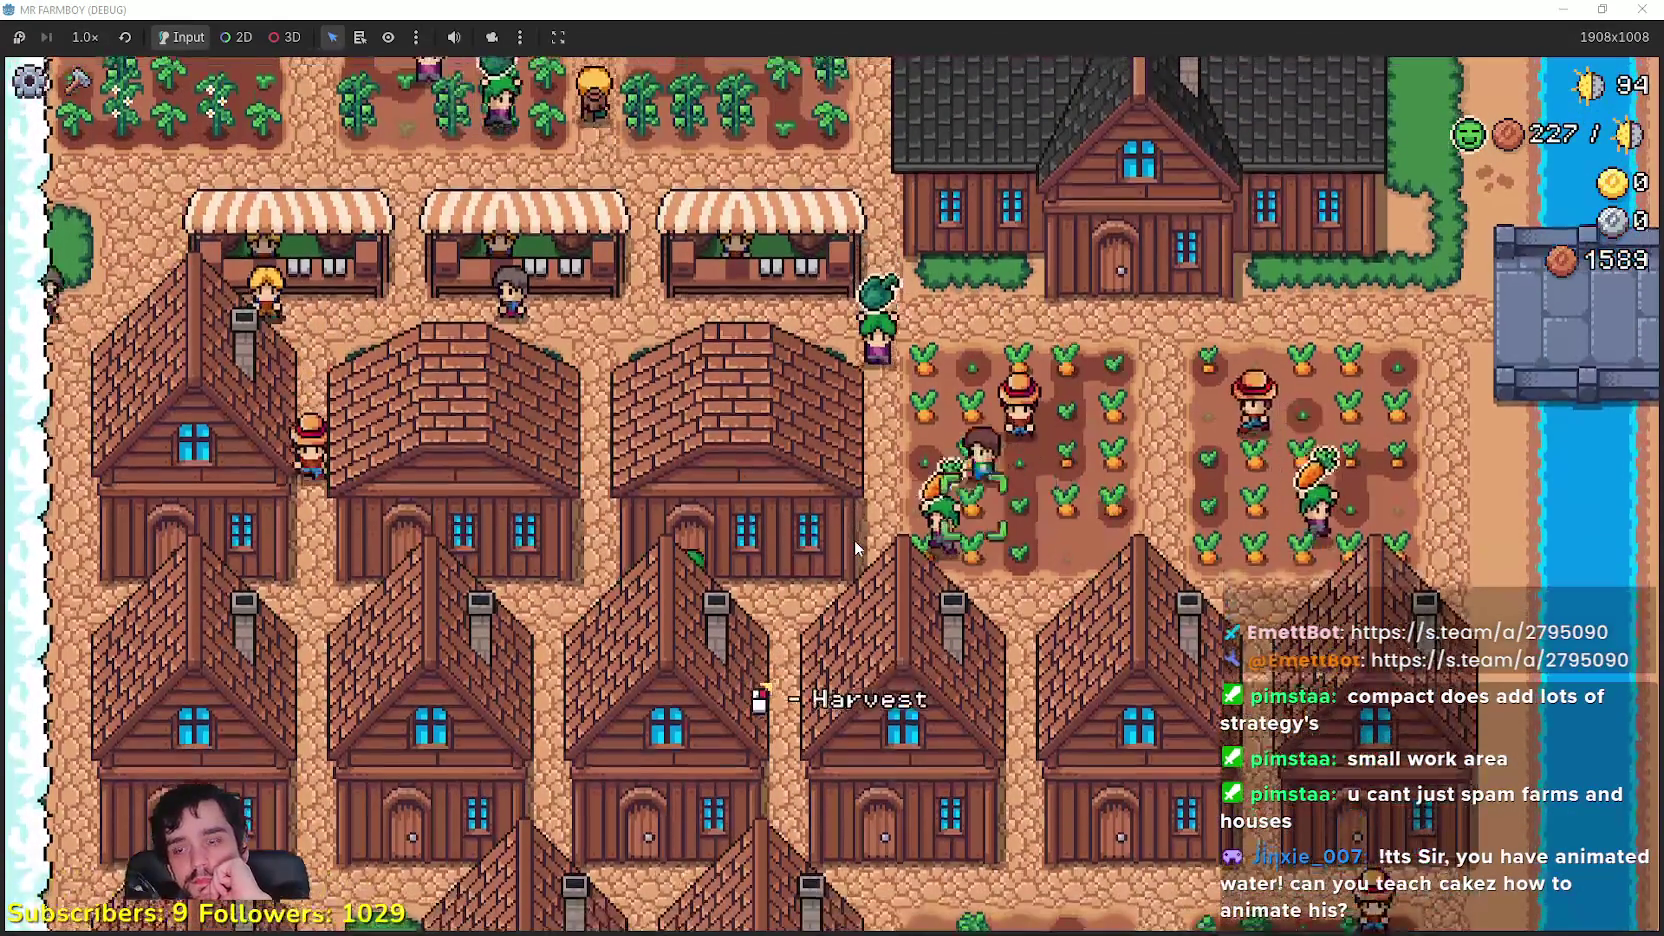
# Step: Zoom in on the carrot farm, deselect the brown-haired farmer, and zoom back out
pyautogui.scroll(2, 829, 523)
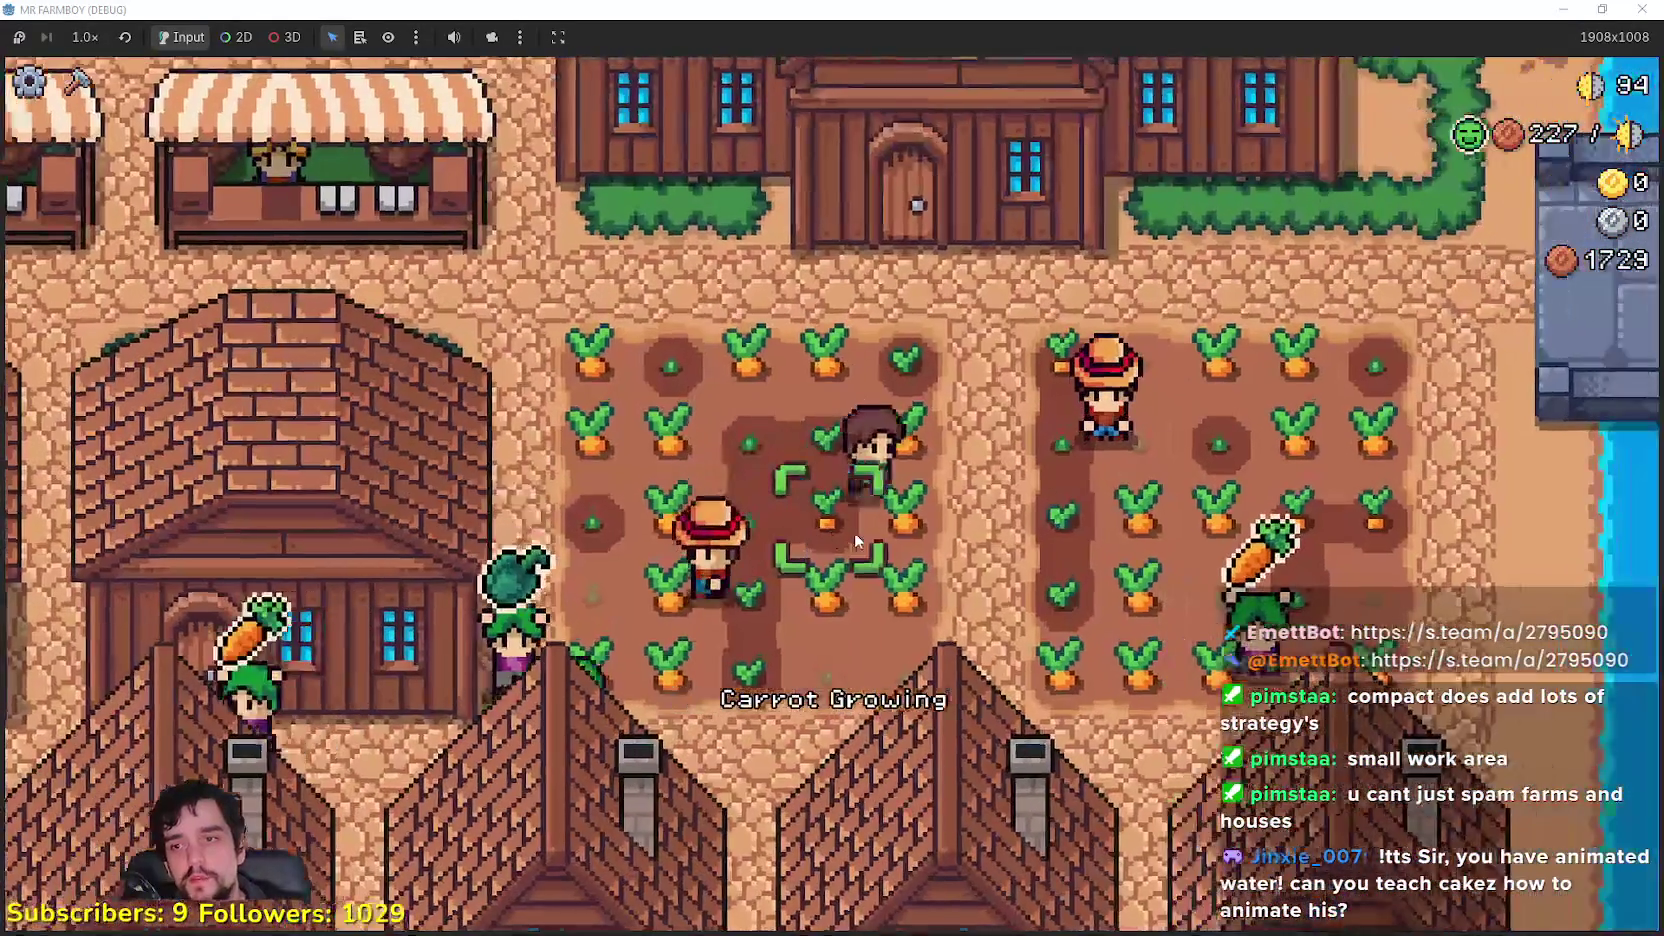
pyautogui.scroll(2, 858, 525)
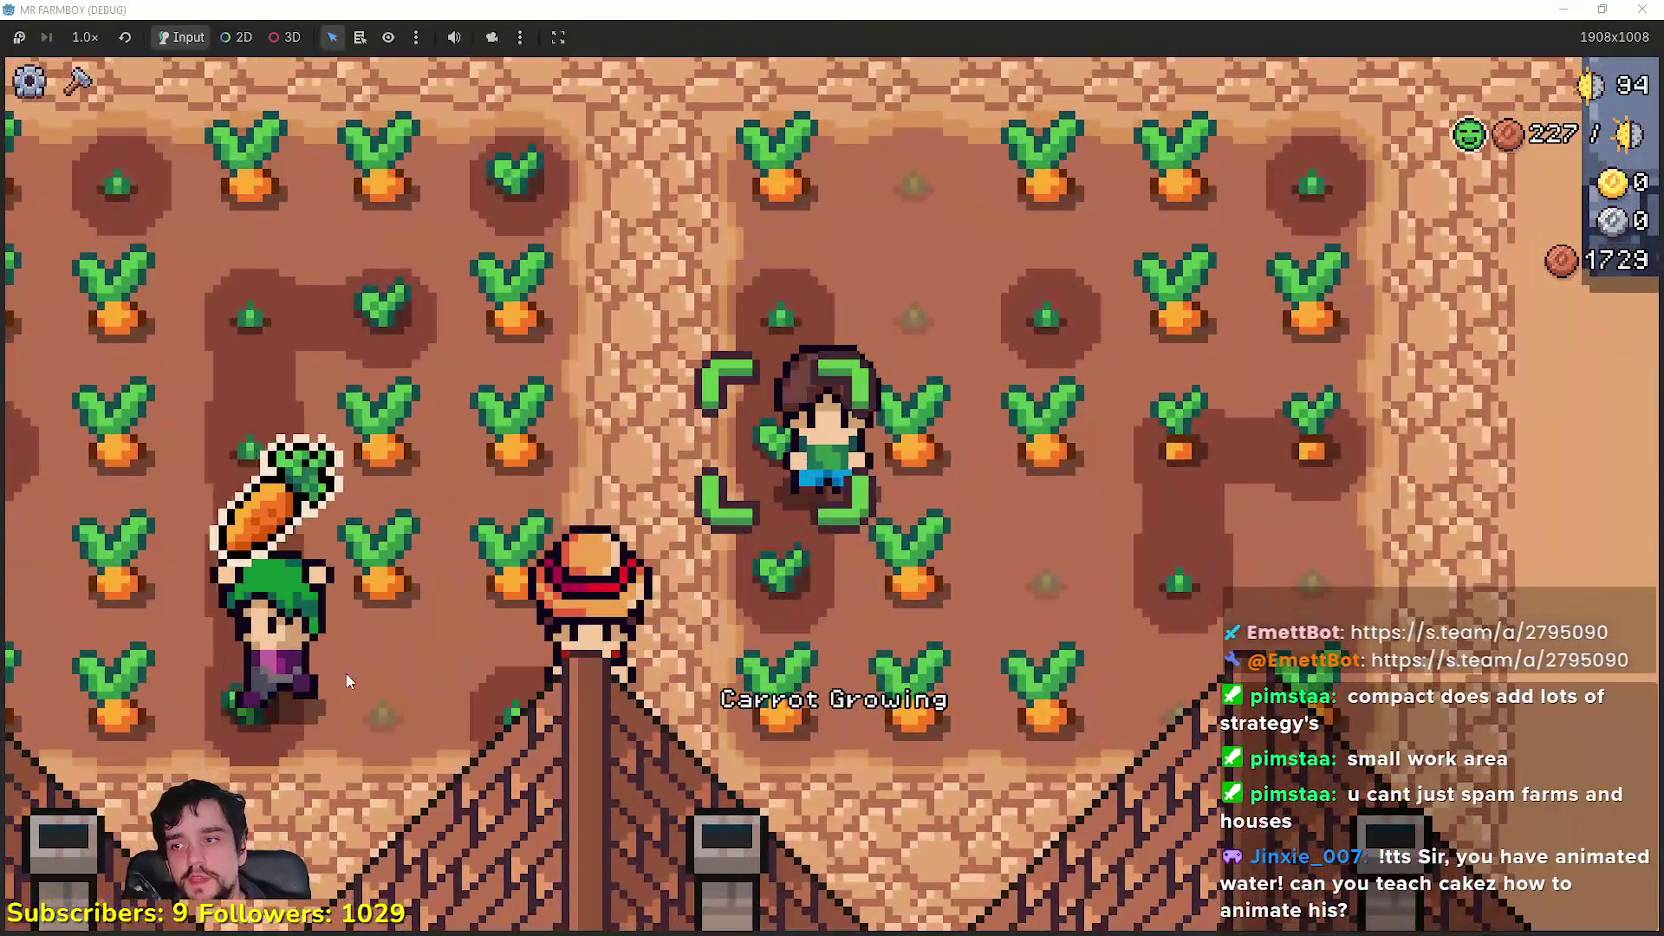
pyautogui.click(322, 708)
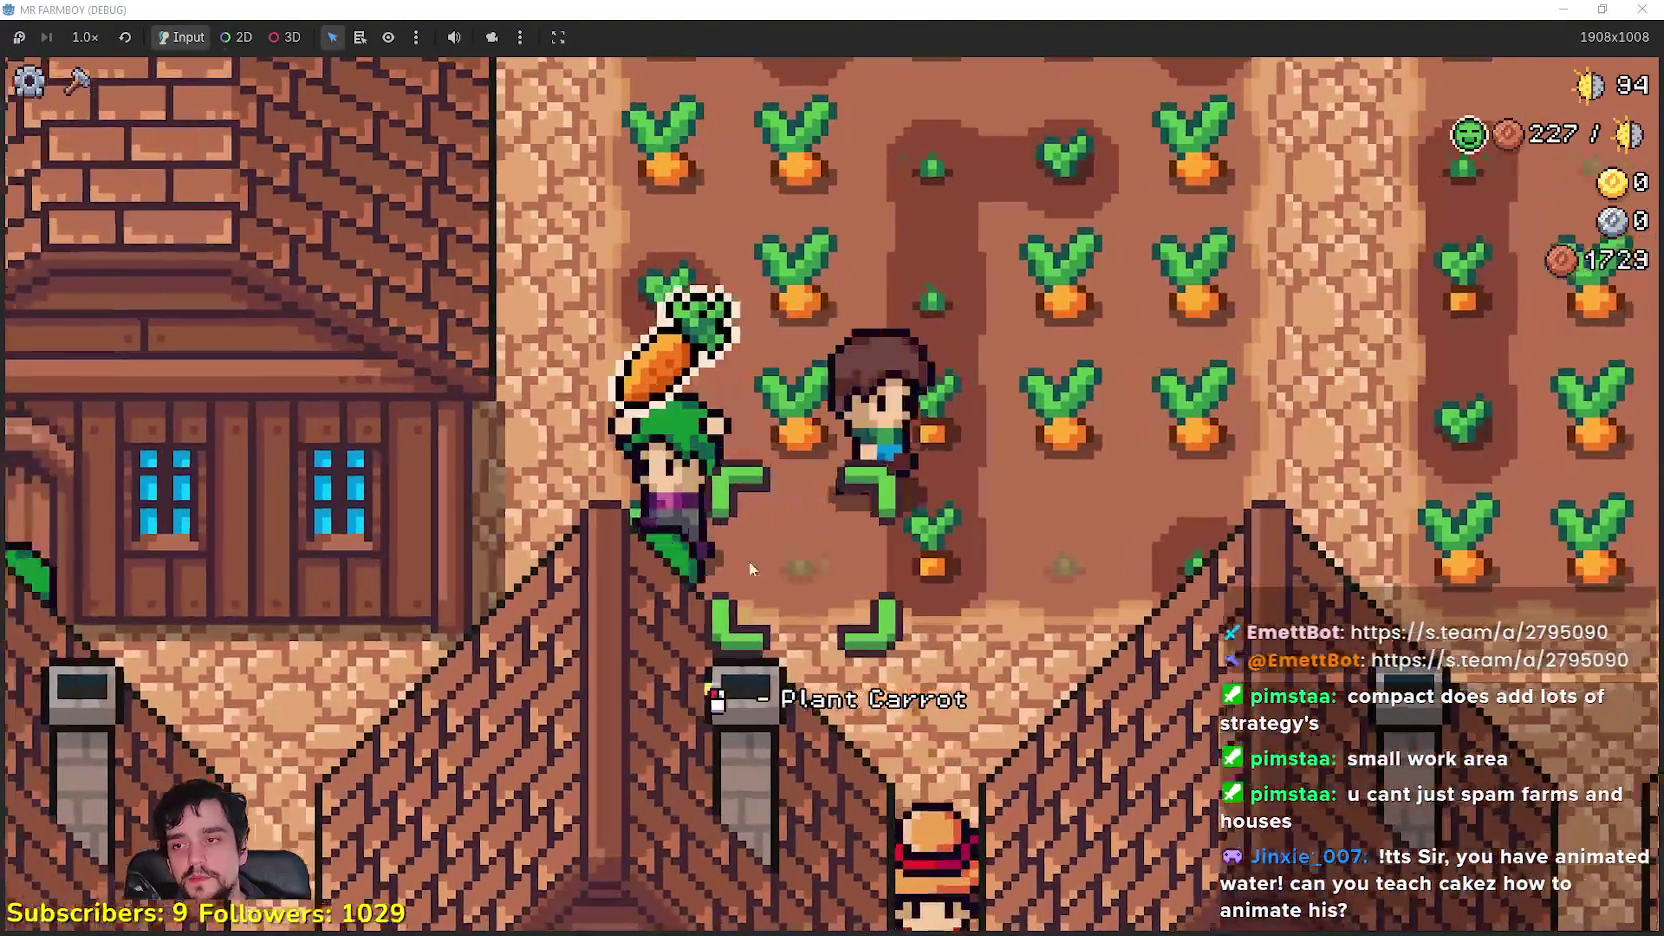
pyautogui.scroll(-3, 735, 565)
pyautogui.scroll(-2, 735, 568)
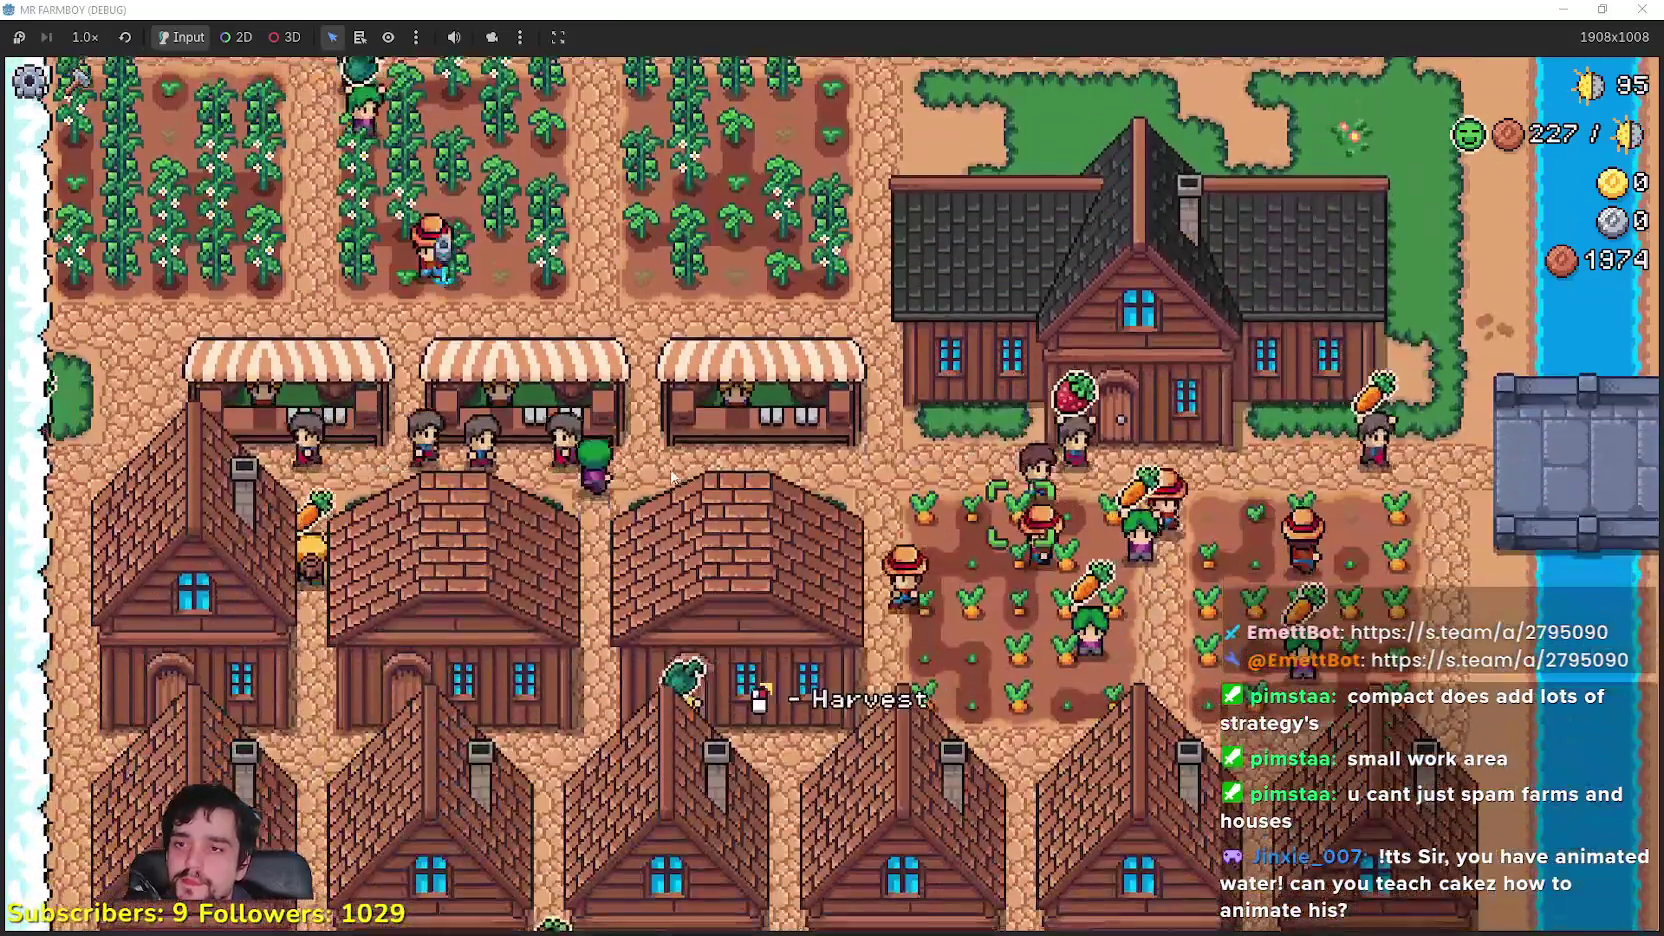
pyautogui.click(659, 481)
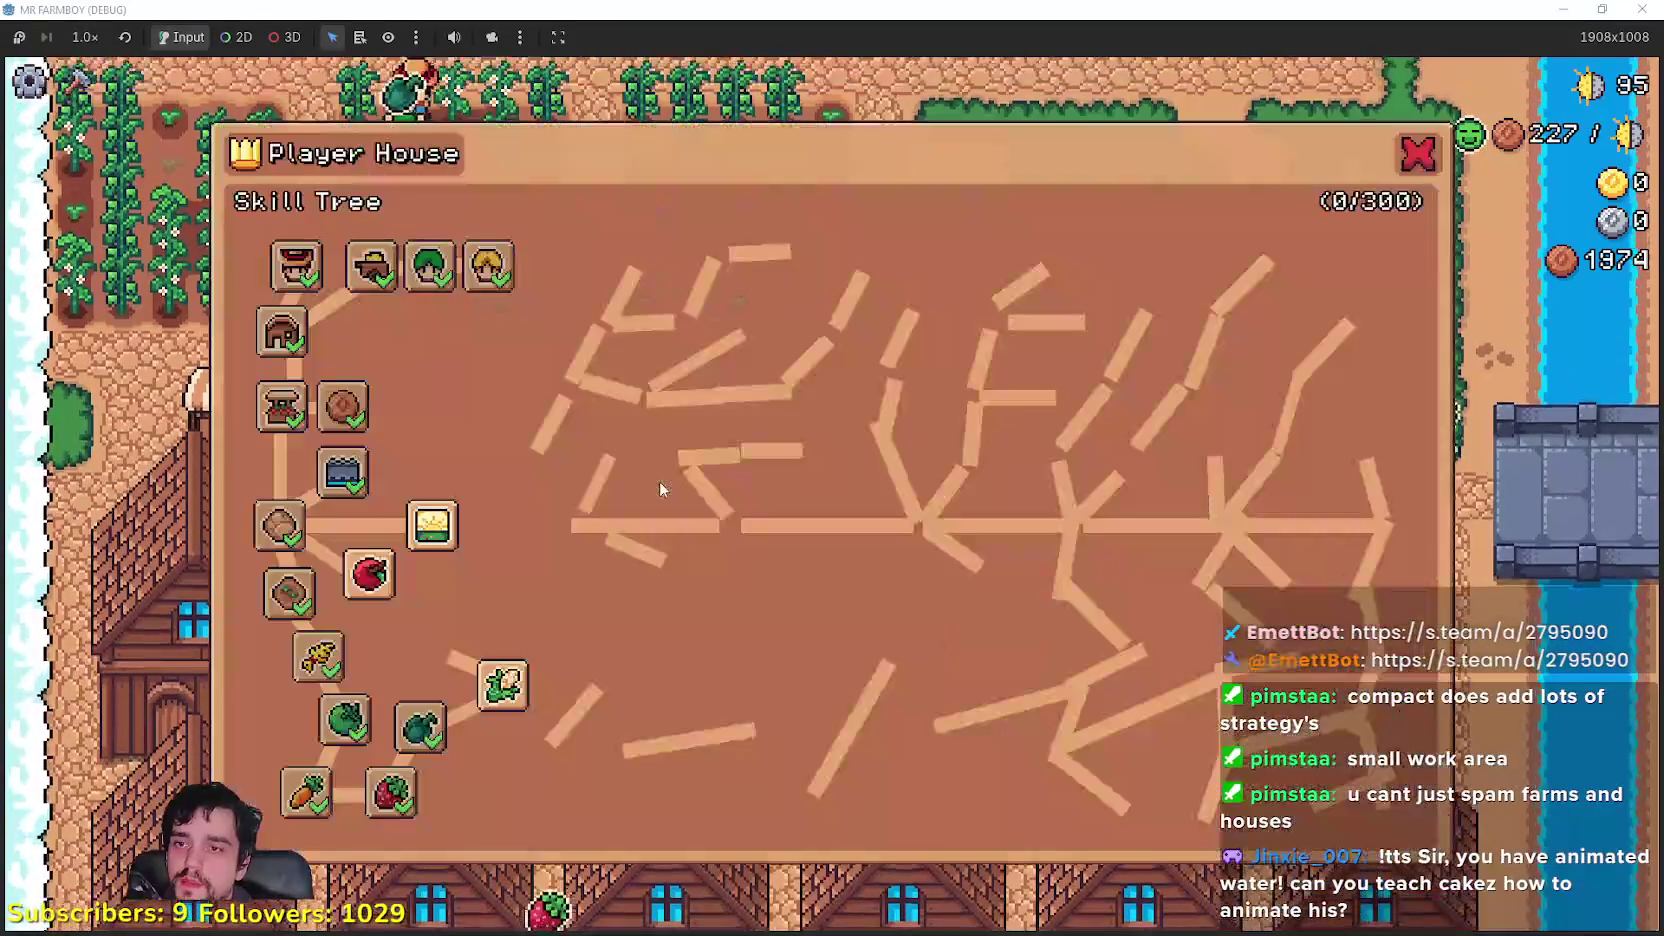
pyautogui.press('Escape')
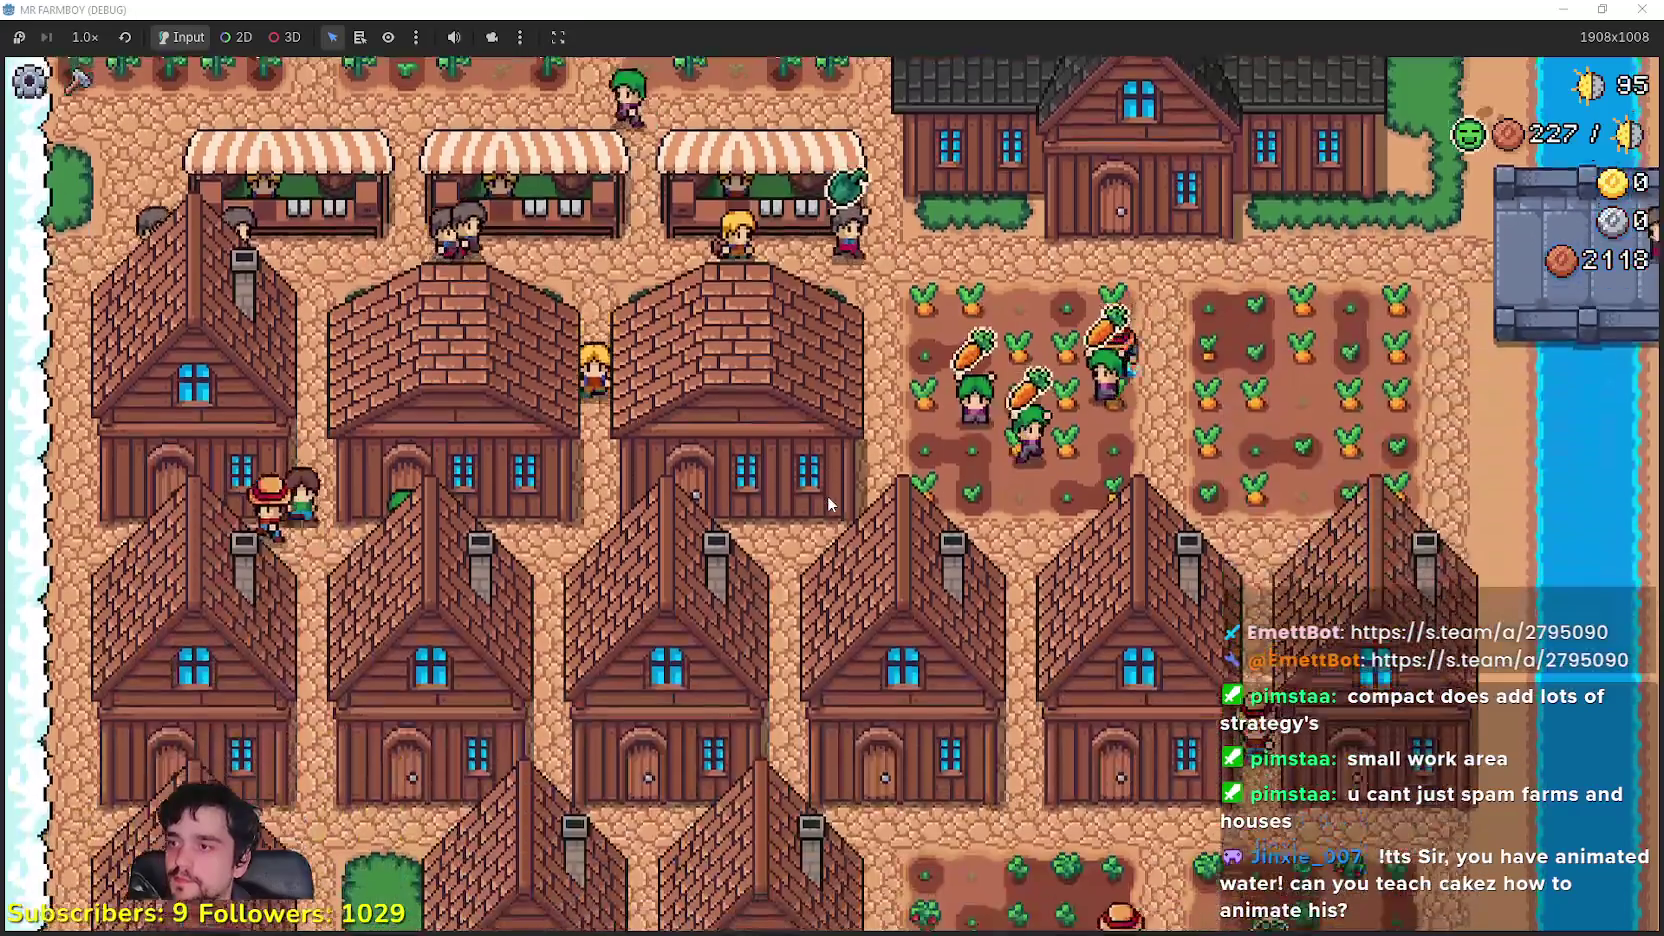
pyautogui.click(827, 495)
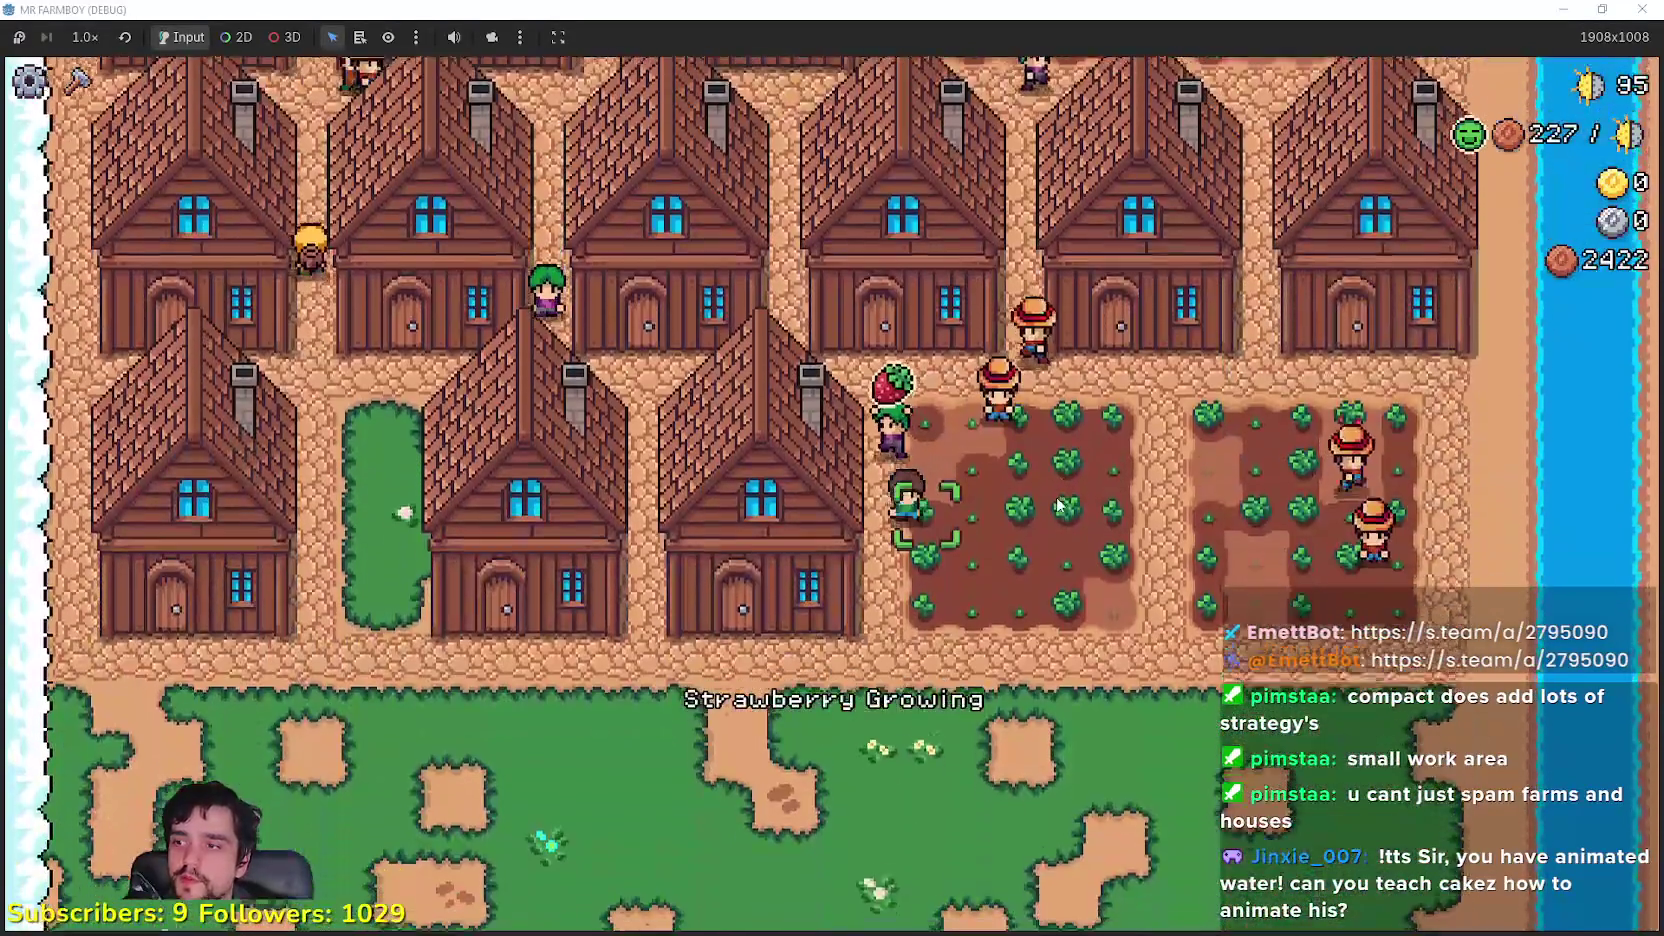
pyautogui.click(75, 80)
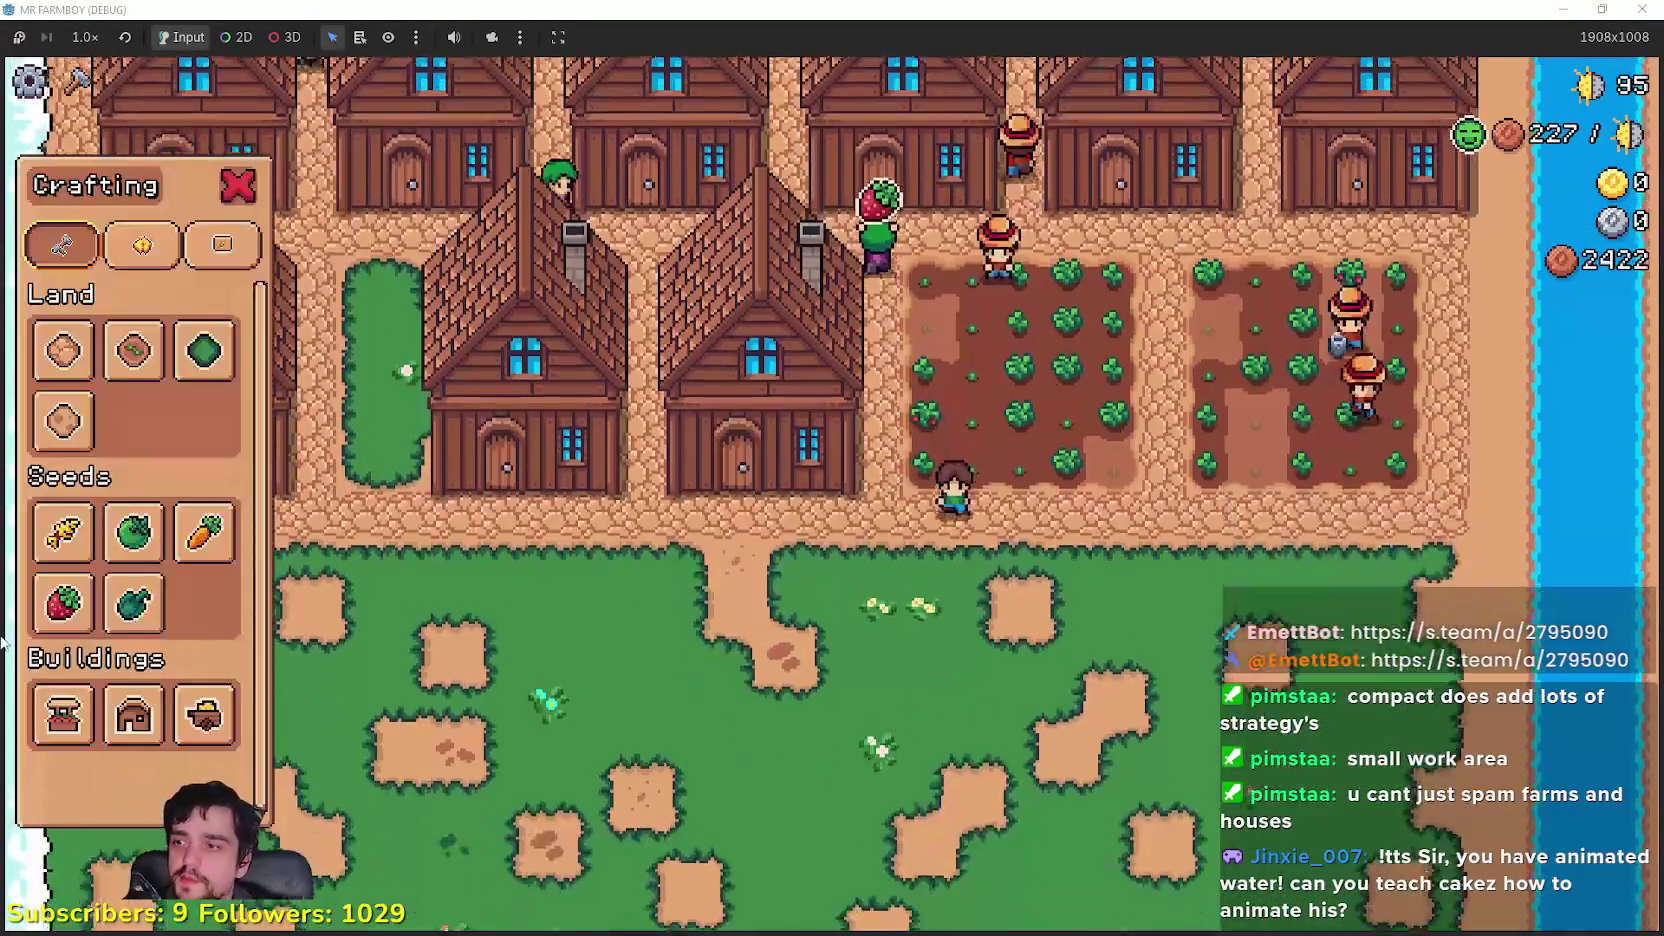
pyautogui.press('Escape')
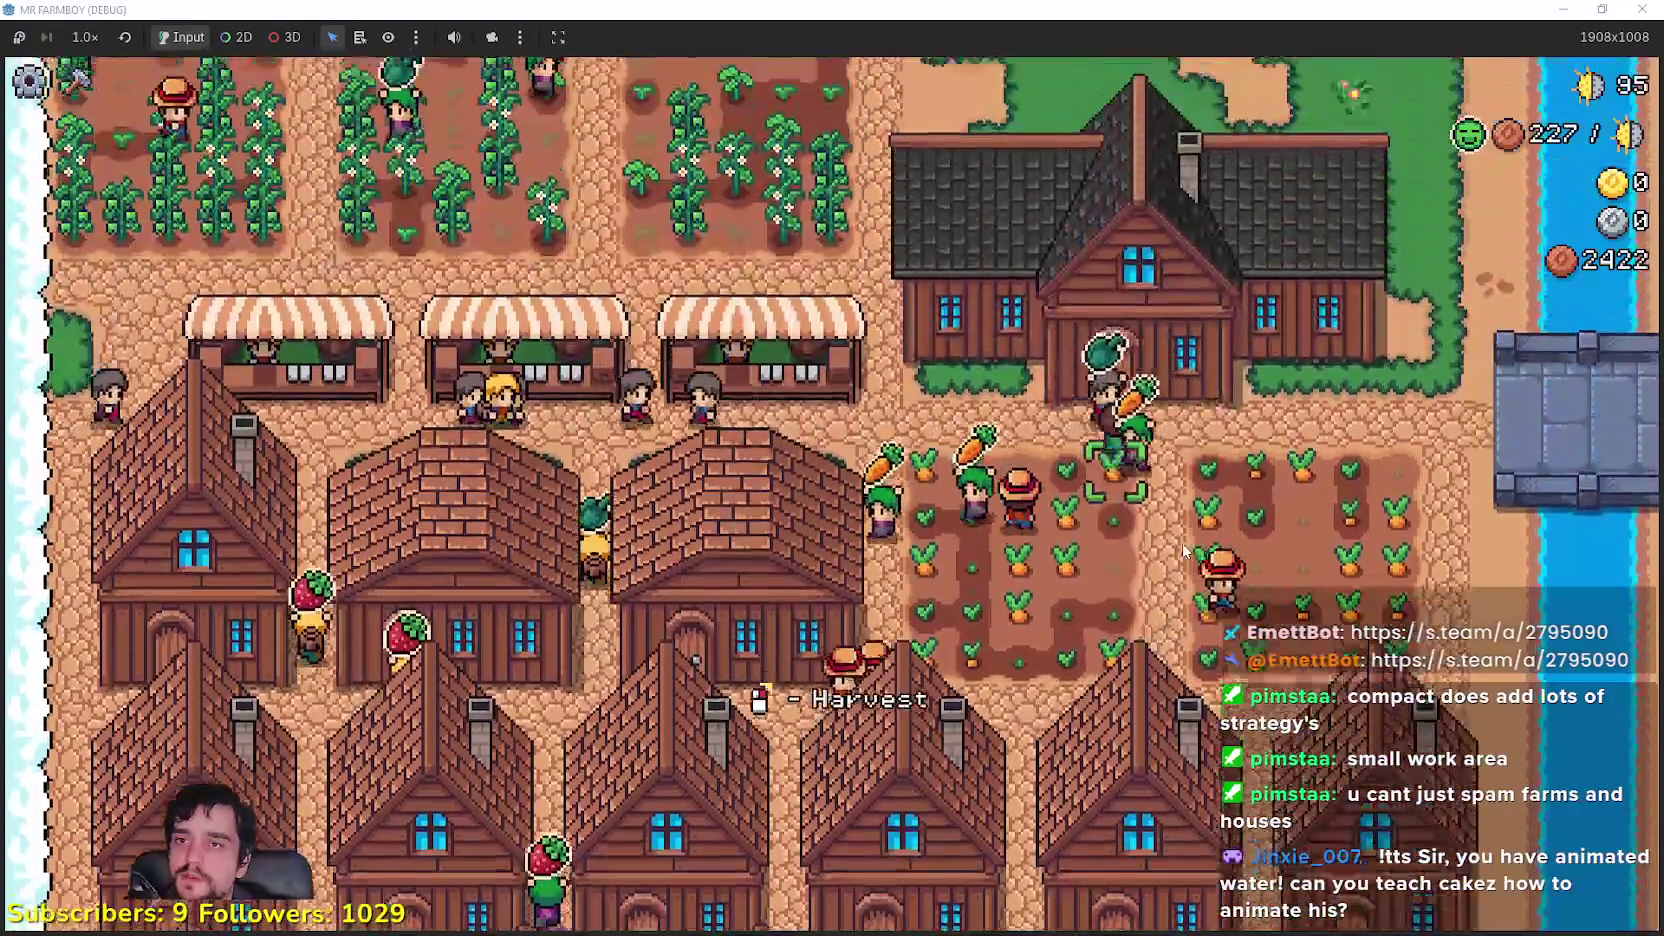
pyautogui.click(1084, 575)
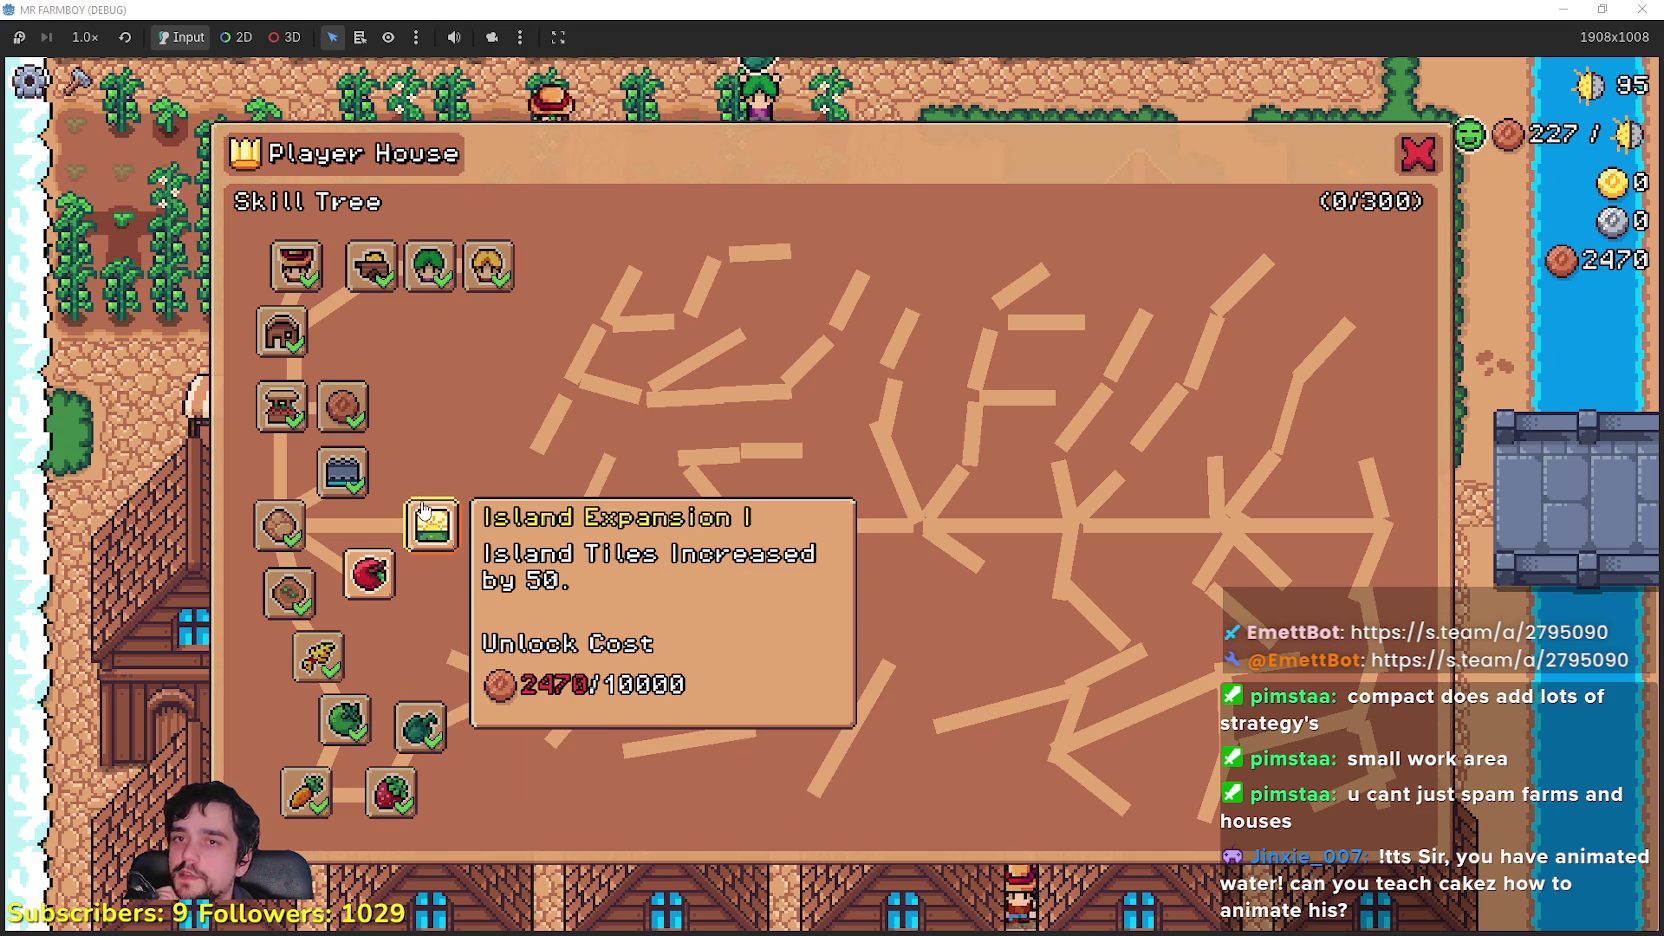
pyautogui.press('Escape')
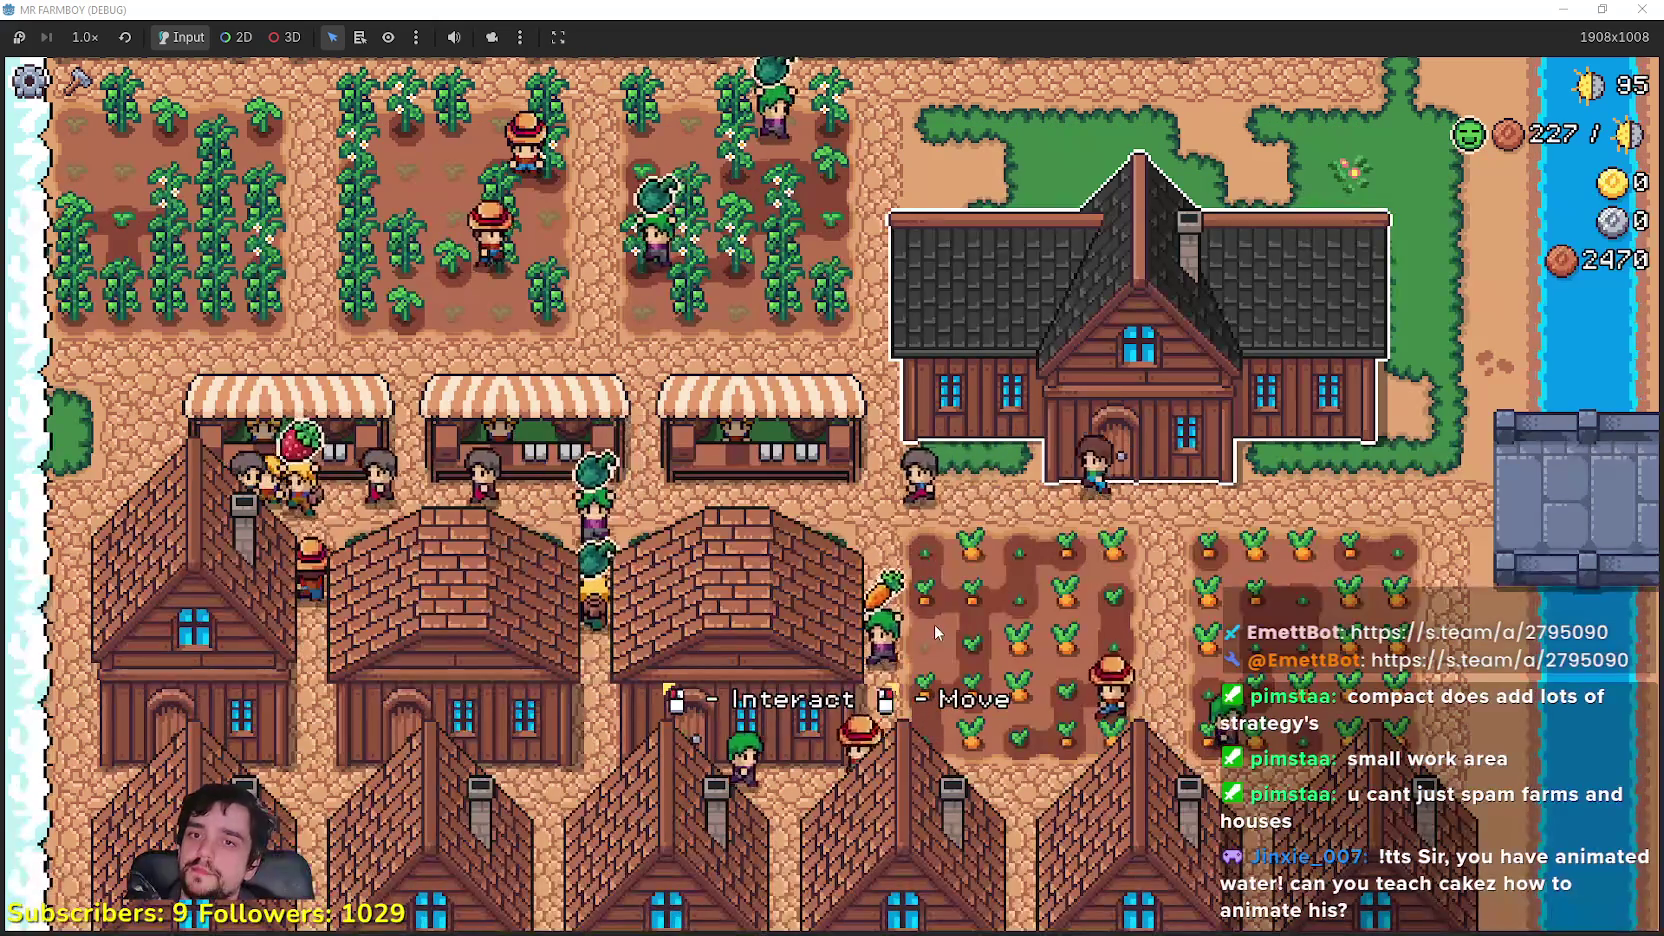
# Step: Pan over the house row and glance at the player house skill tree
pyautogui.press('w')
pyautogui.press('w')
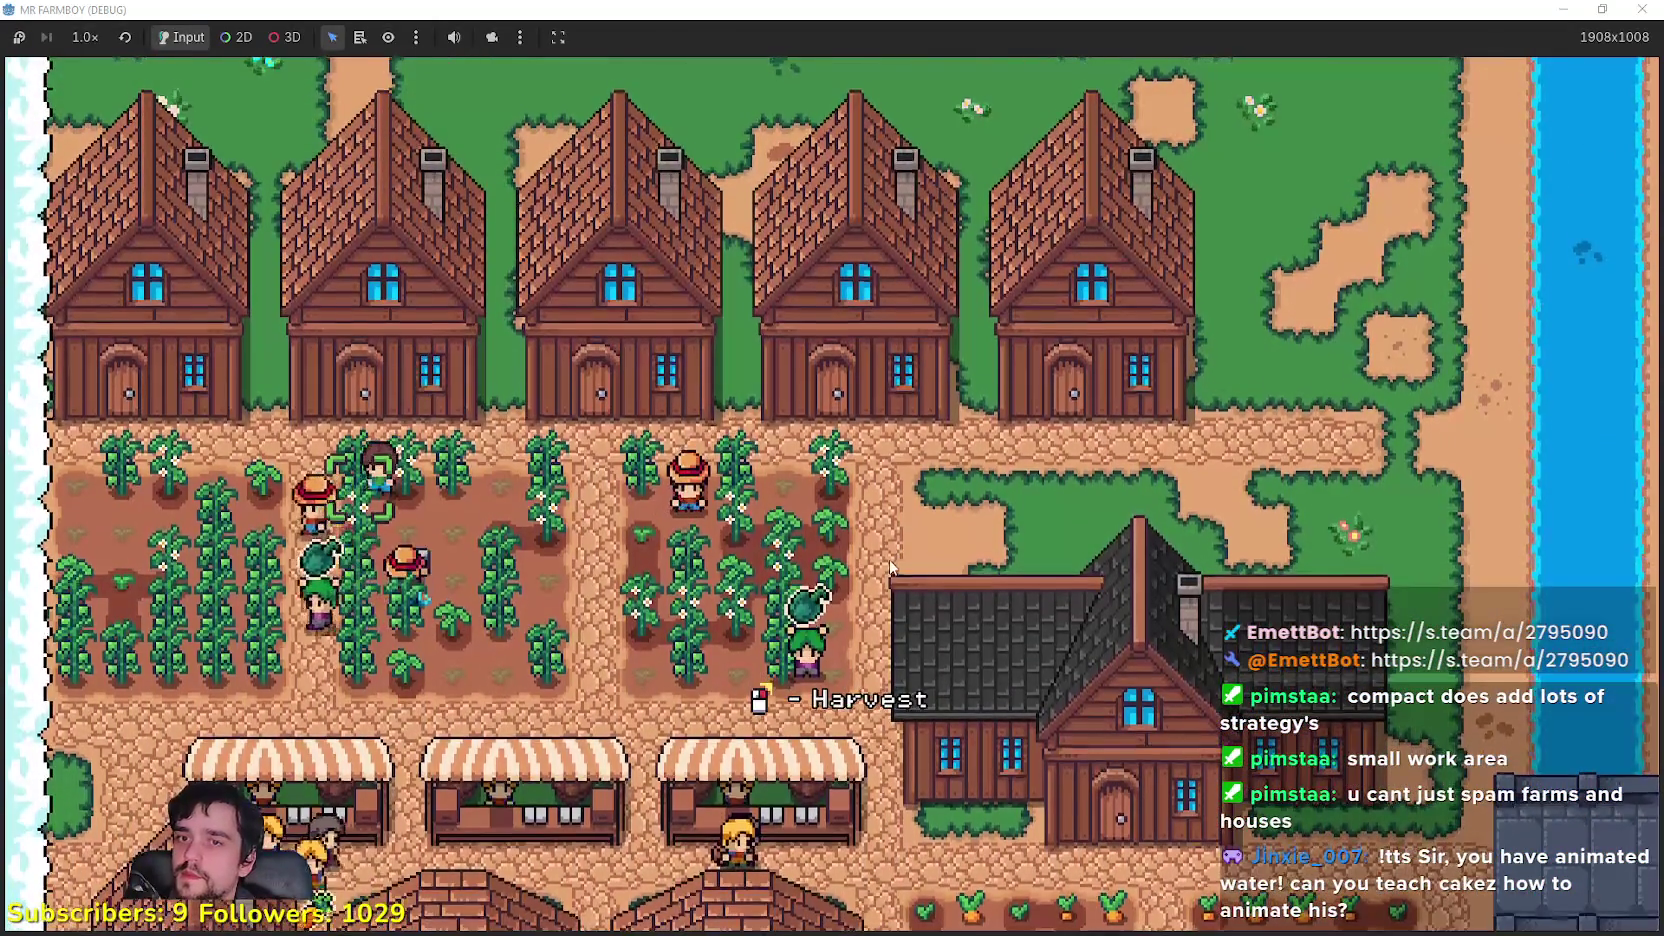
pyautogui.press('s')
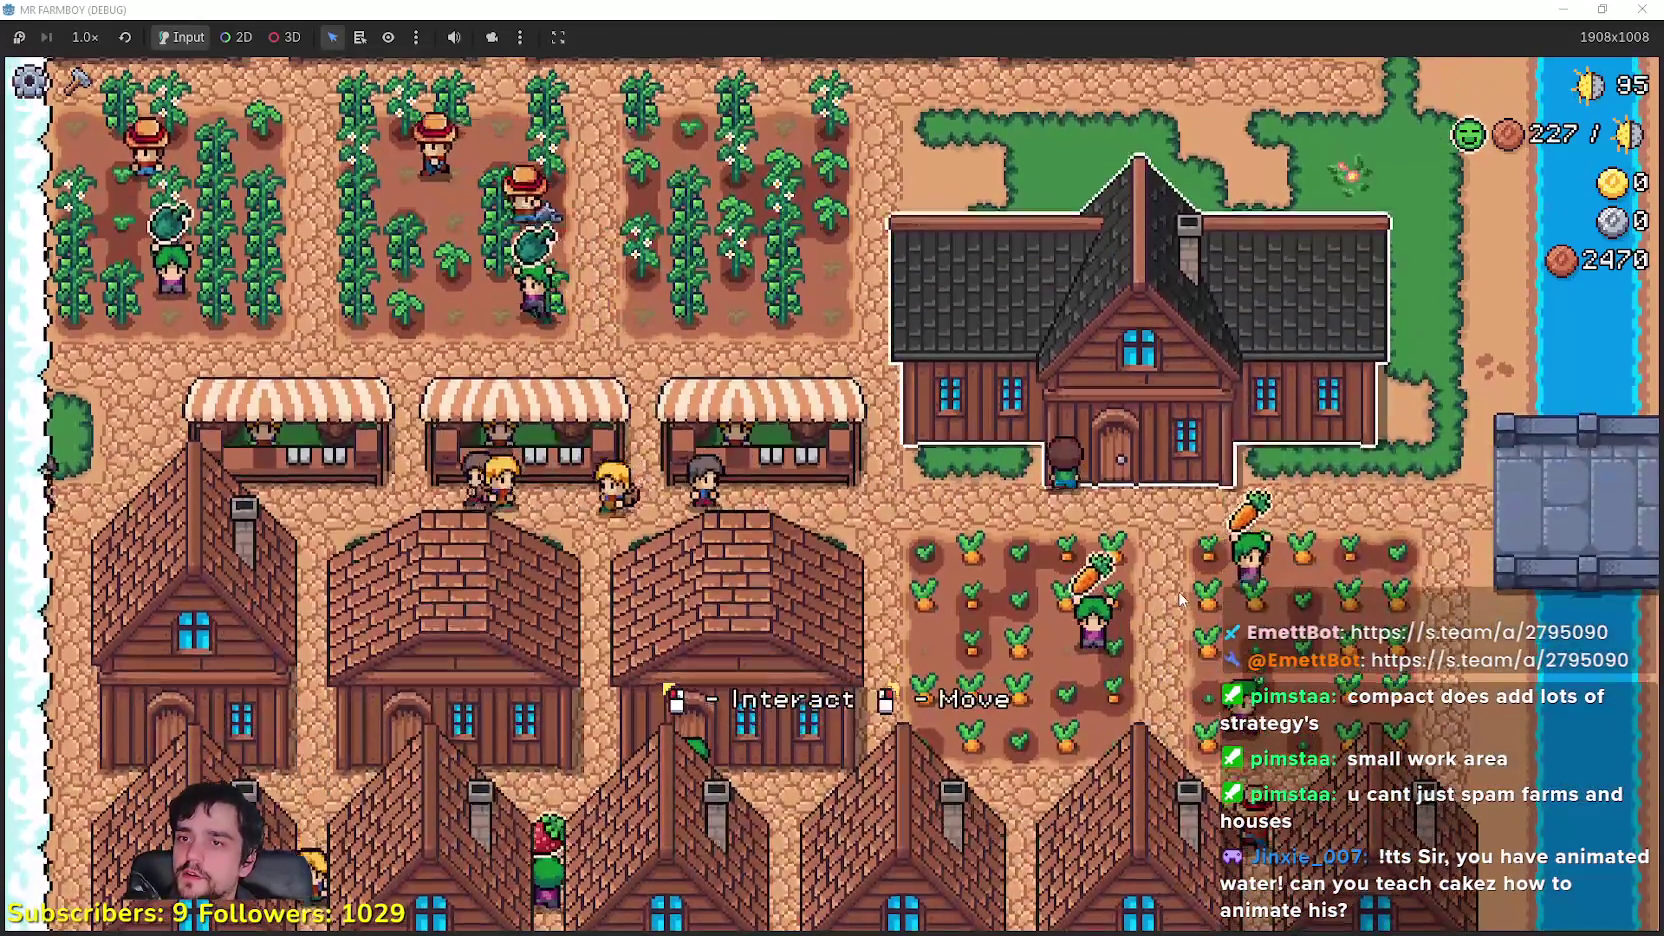
pyautogui.press('e')
pyautogui.moveTo(449, 538)
pyautogui.press('Escape')
# Step: Walk back to the carrot field and start harvesting carrots
pyautogui.press('s')
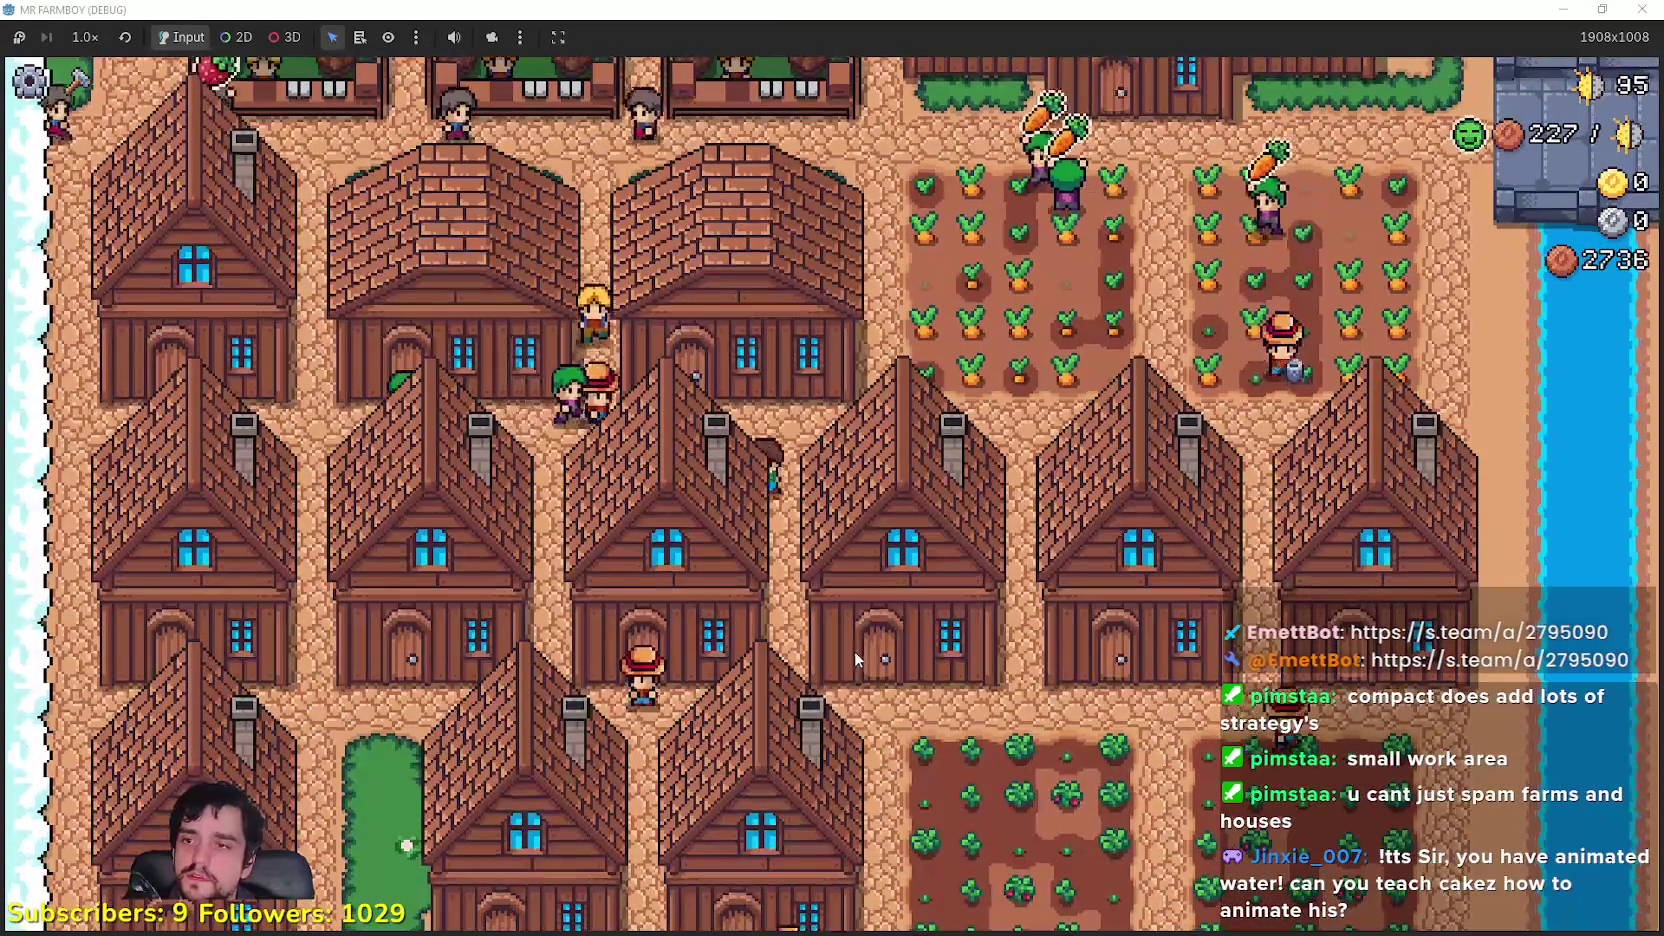
pyautogui.press('s')
pyautogui.press('w')
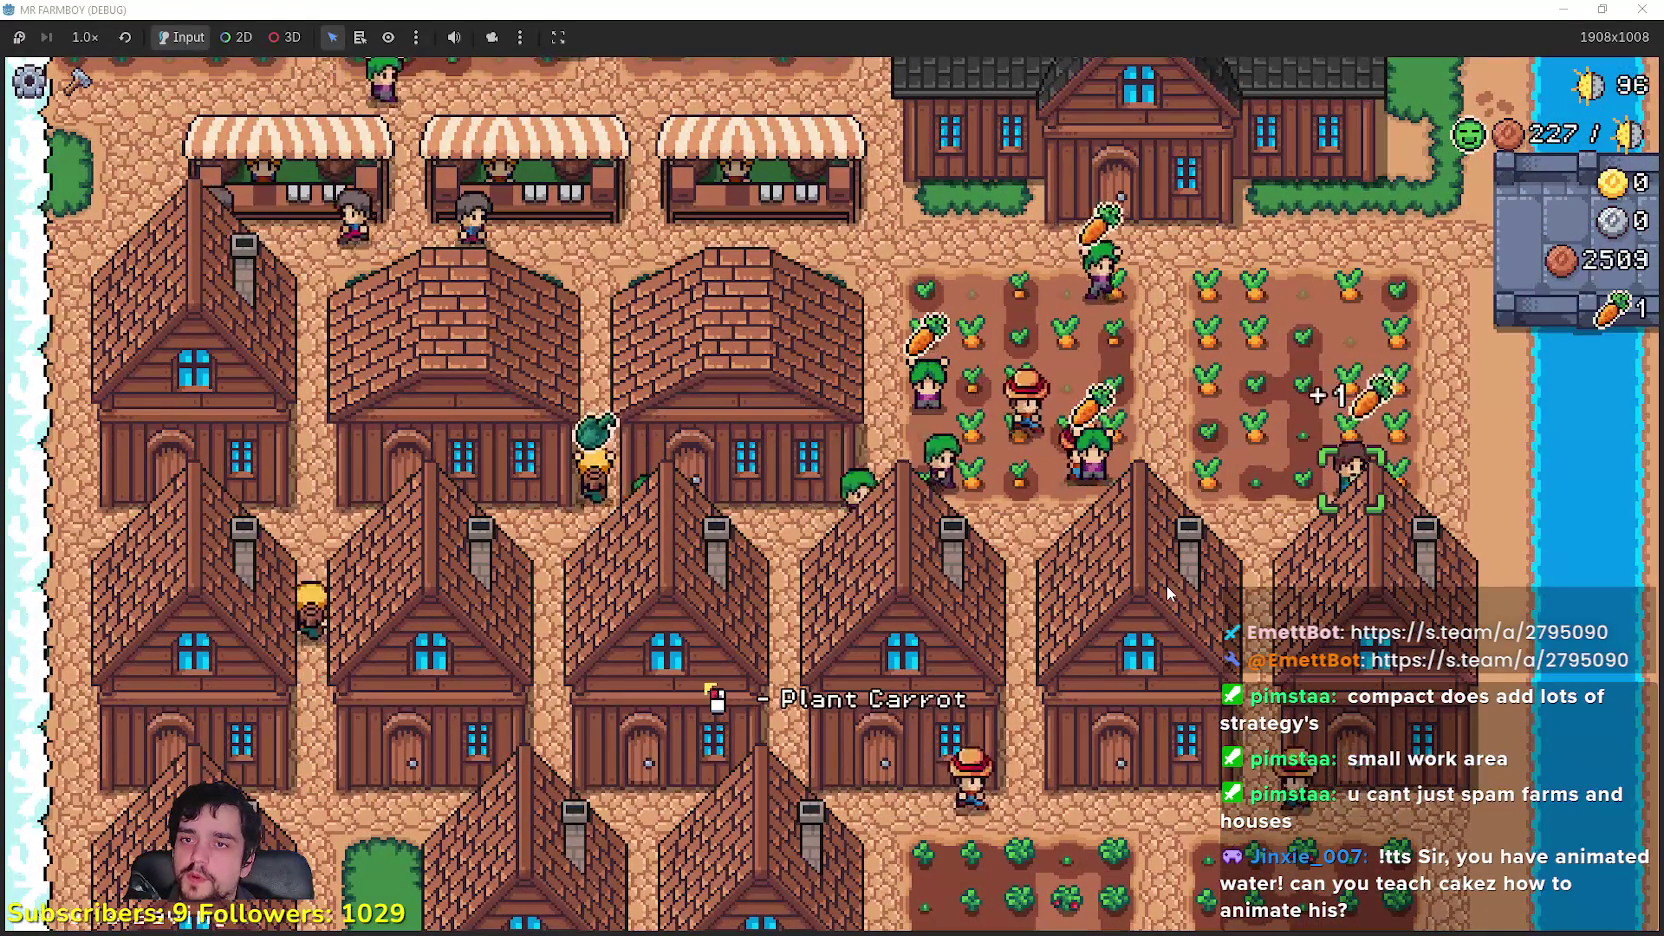
pyautogui.press('w')
pyautogui.press('w')
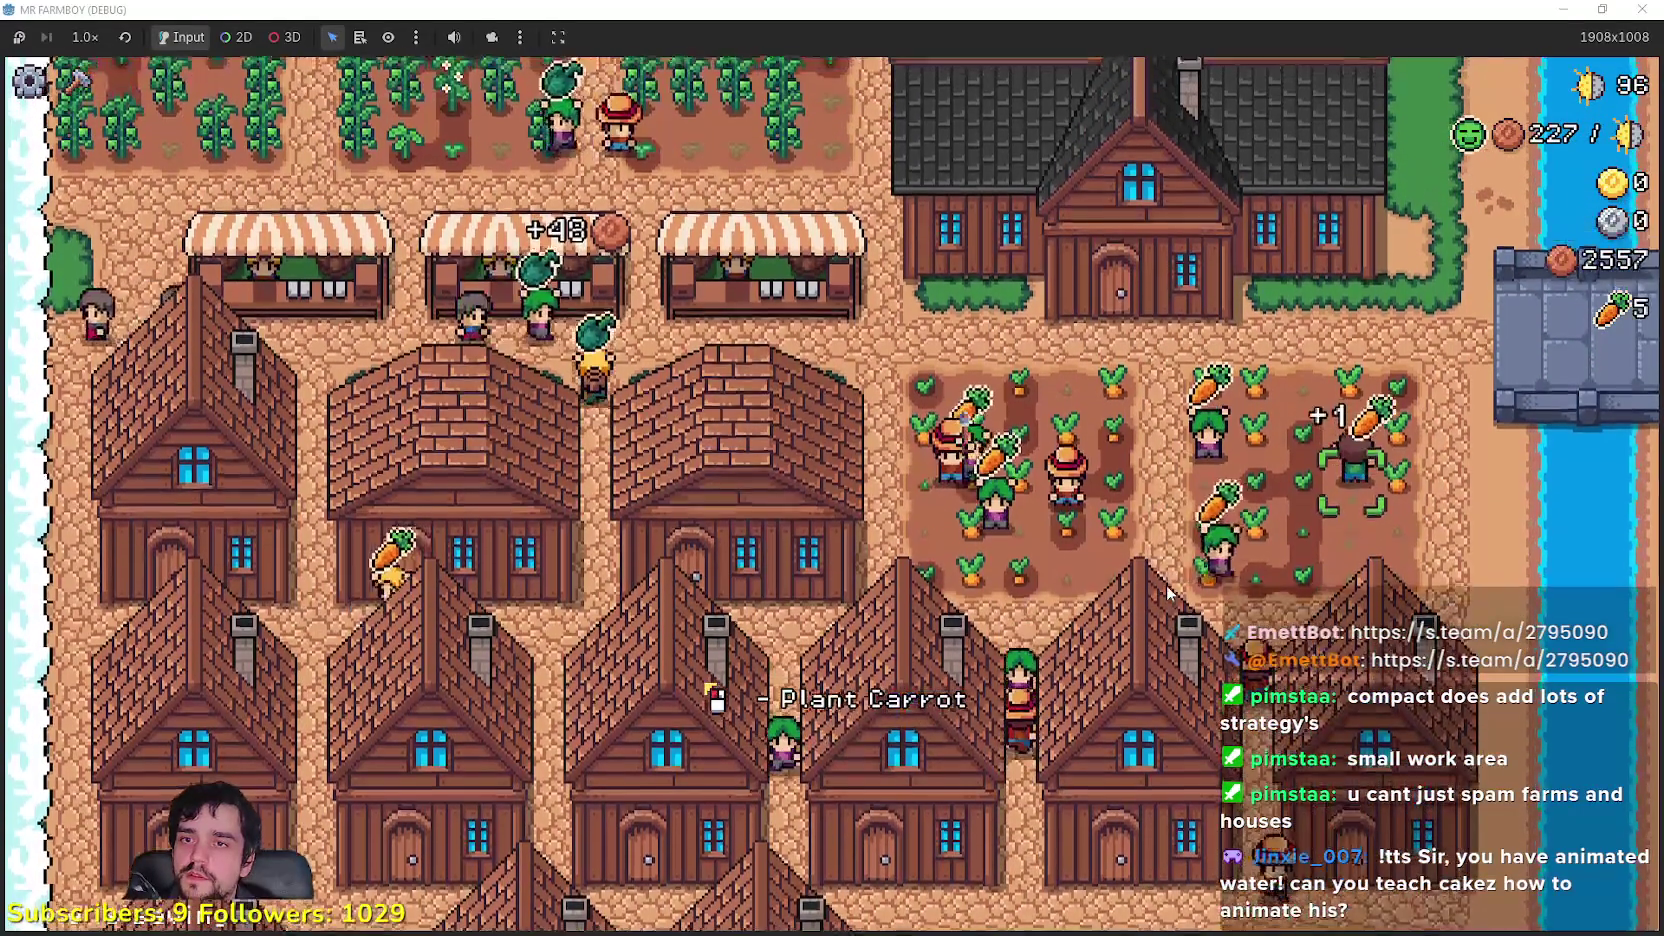
pyautogui.press('w')
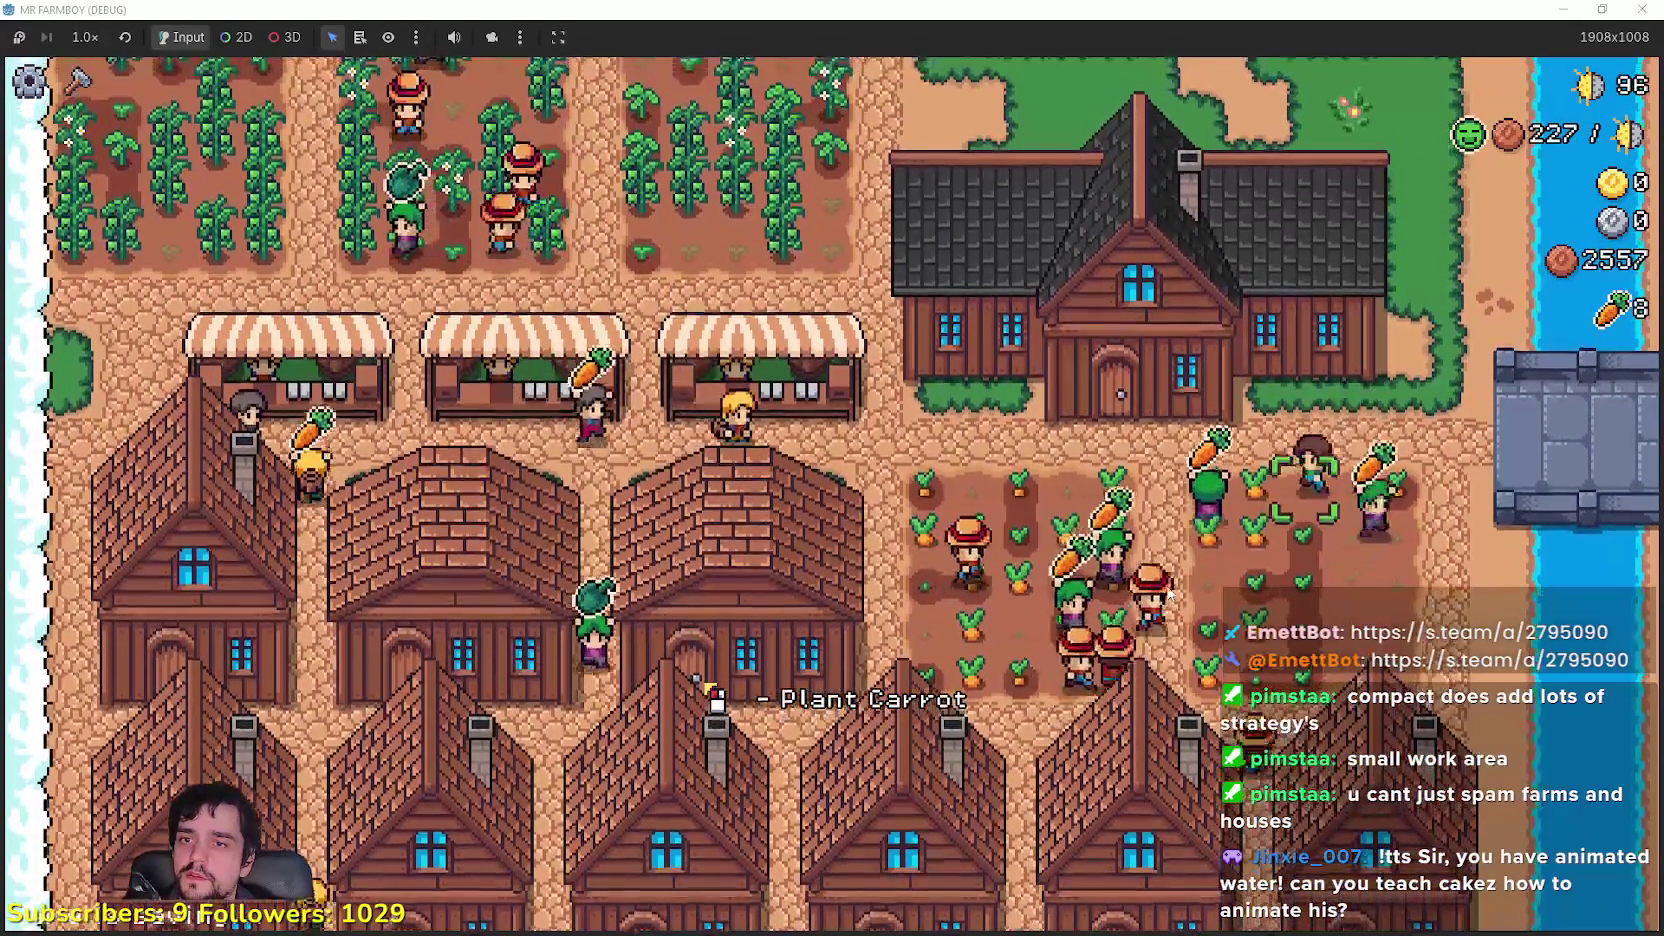
pyautogui.press('s')
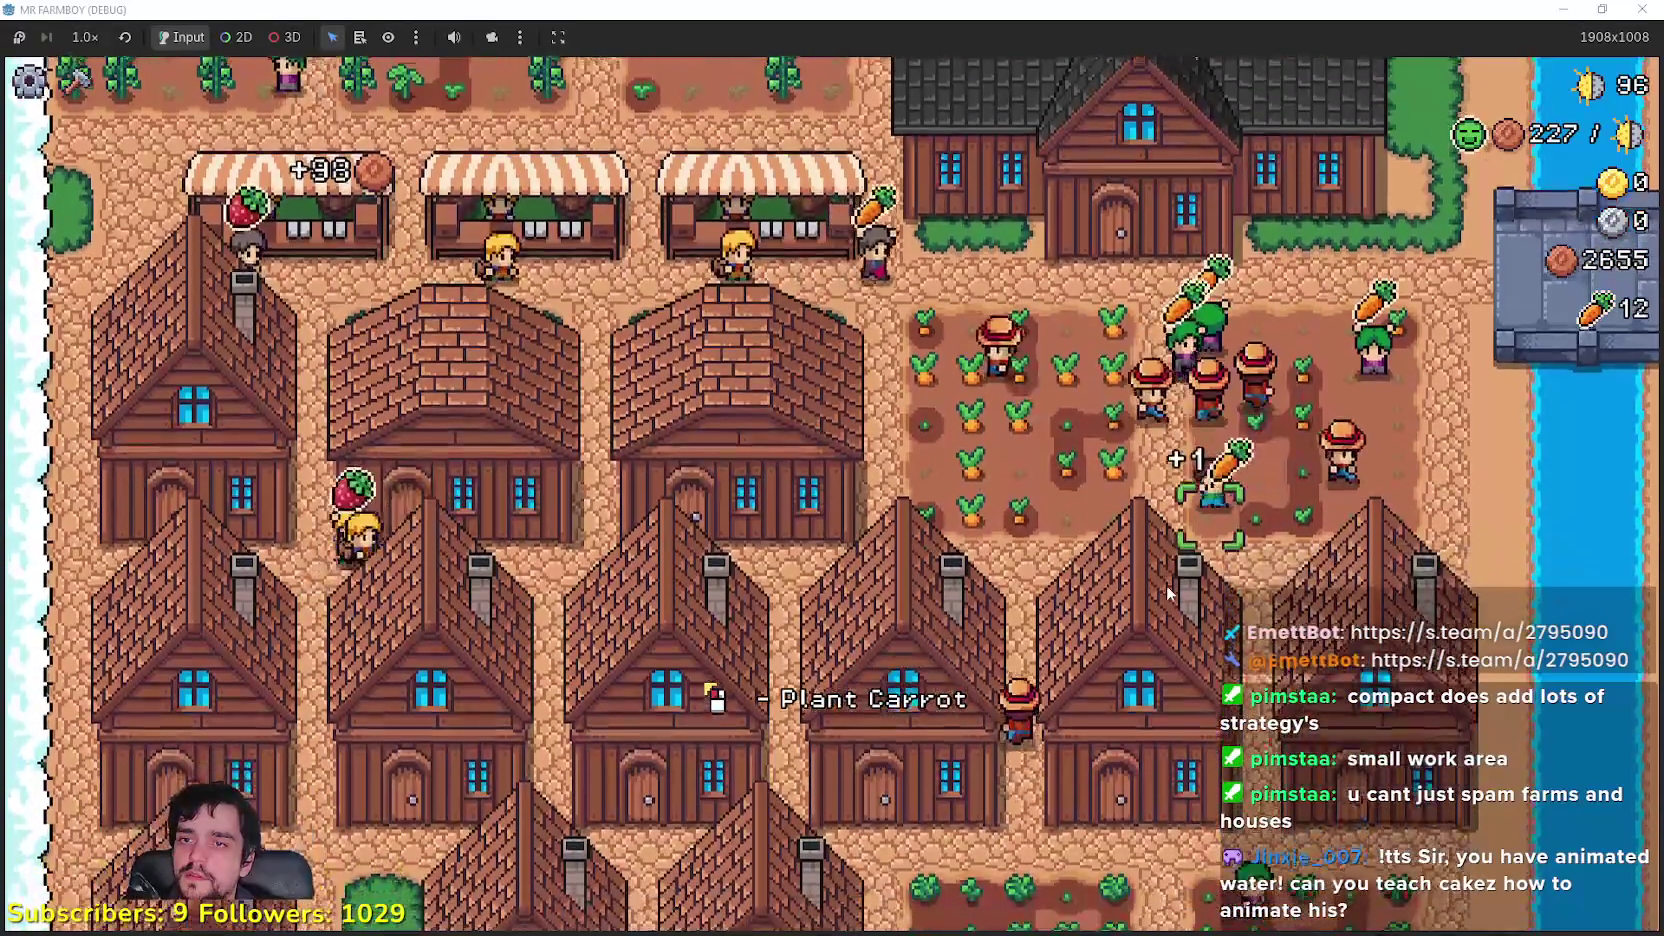
pyautogui.press('a')
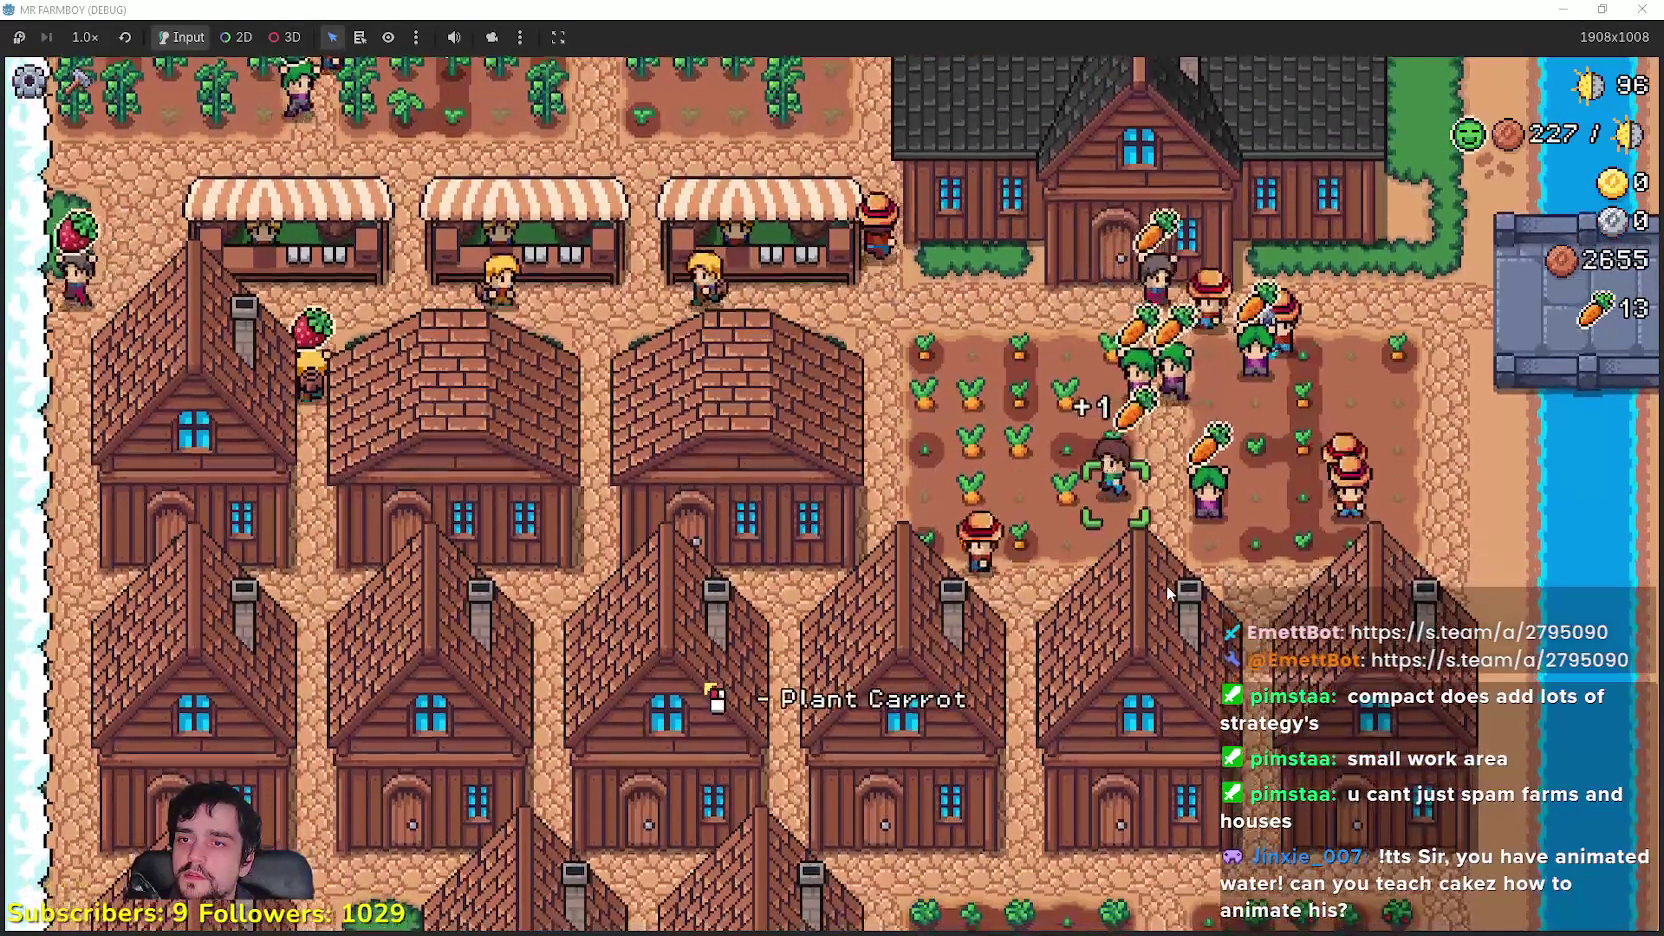
# Step: Finish harvesting carrots and sell them at the market stall
pyautogui.press('w')
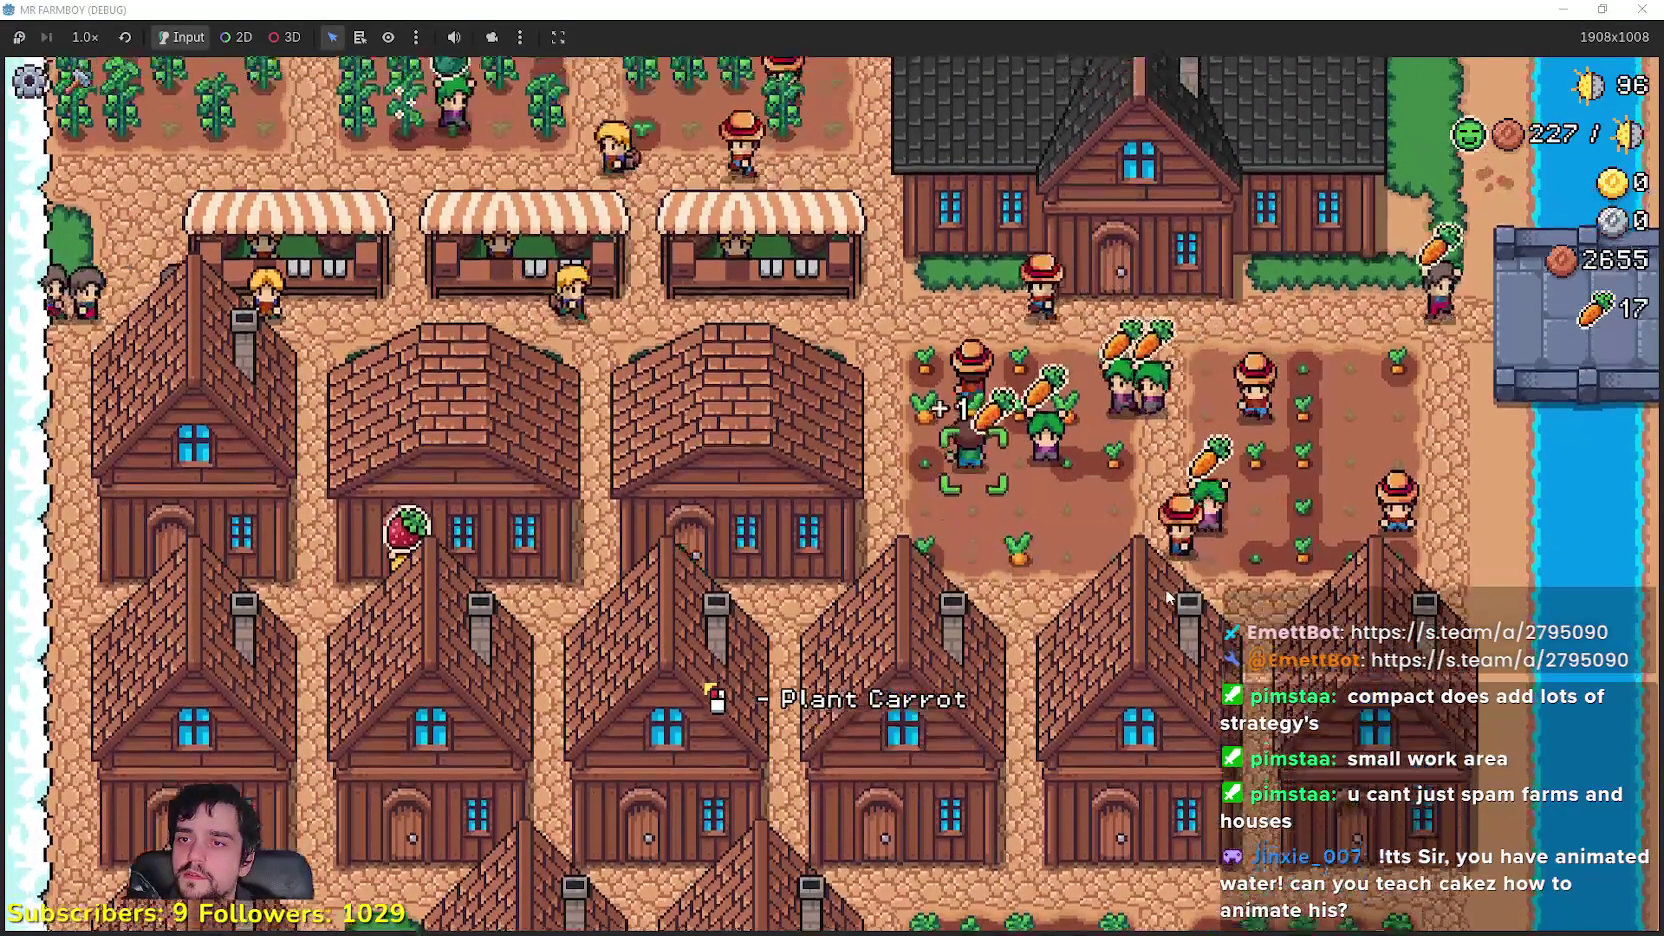
pyautogui.press('d')
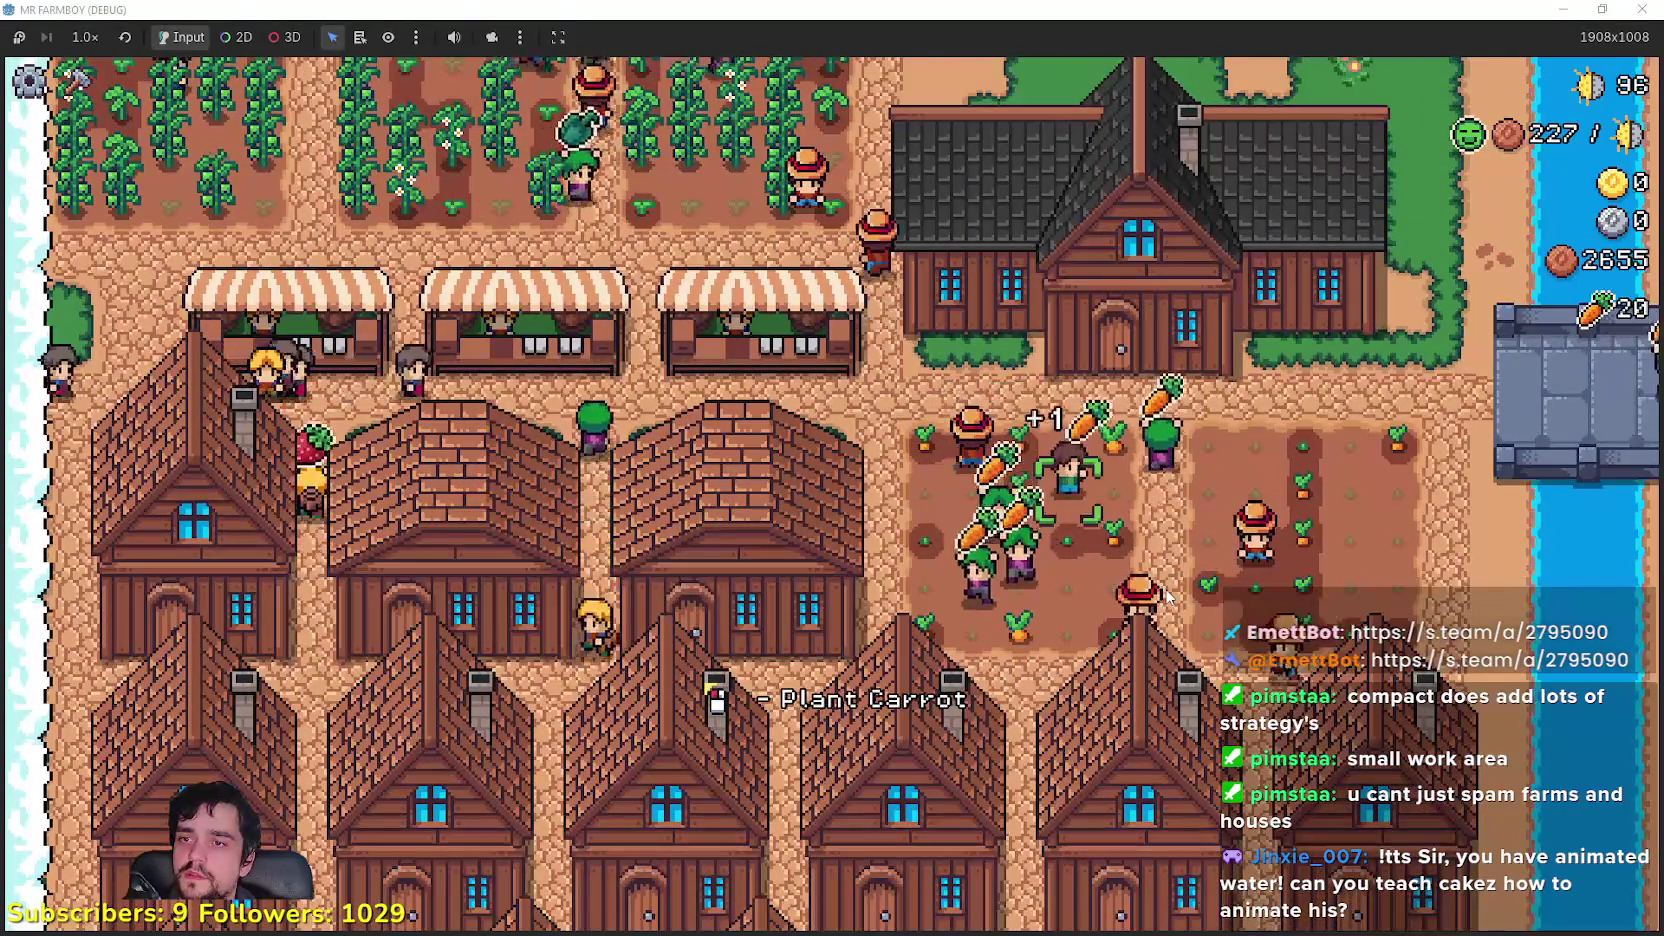
pyautogui.press('w')
pyautogui.press('w')
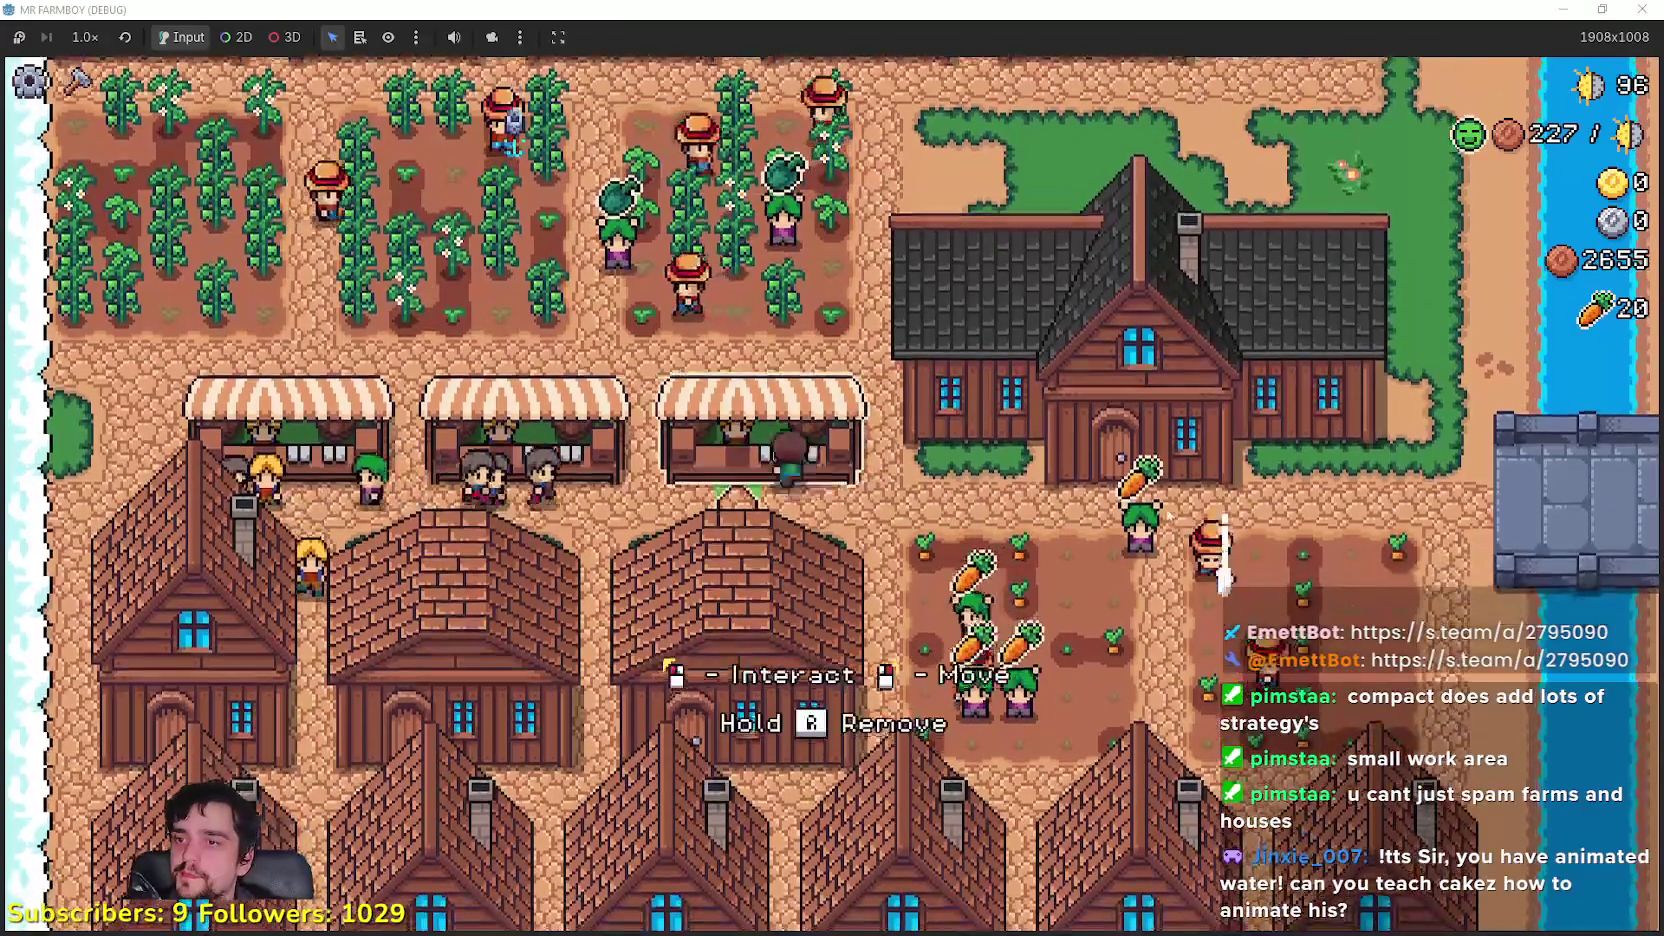
pyautogui.press('e')
pyautogui.press('e')
pyautogui.press('e')
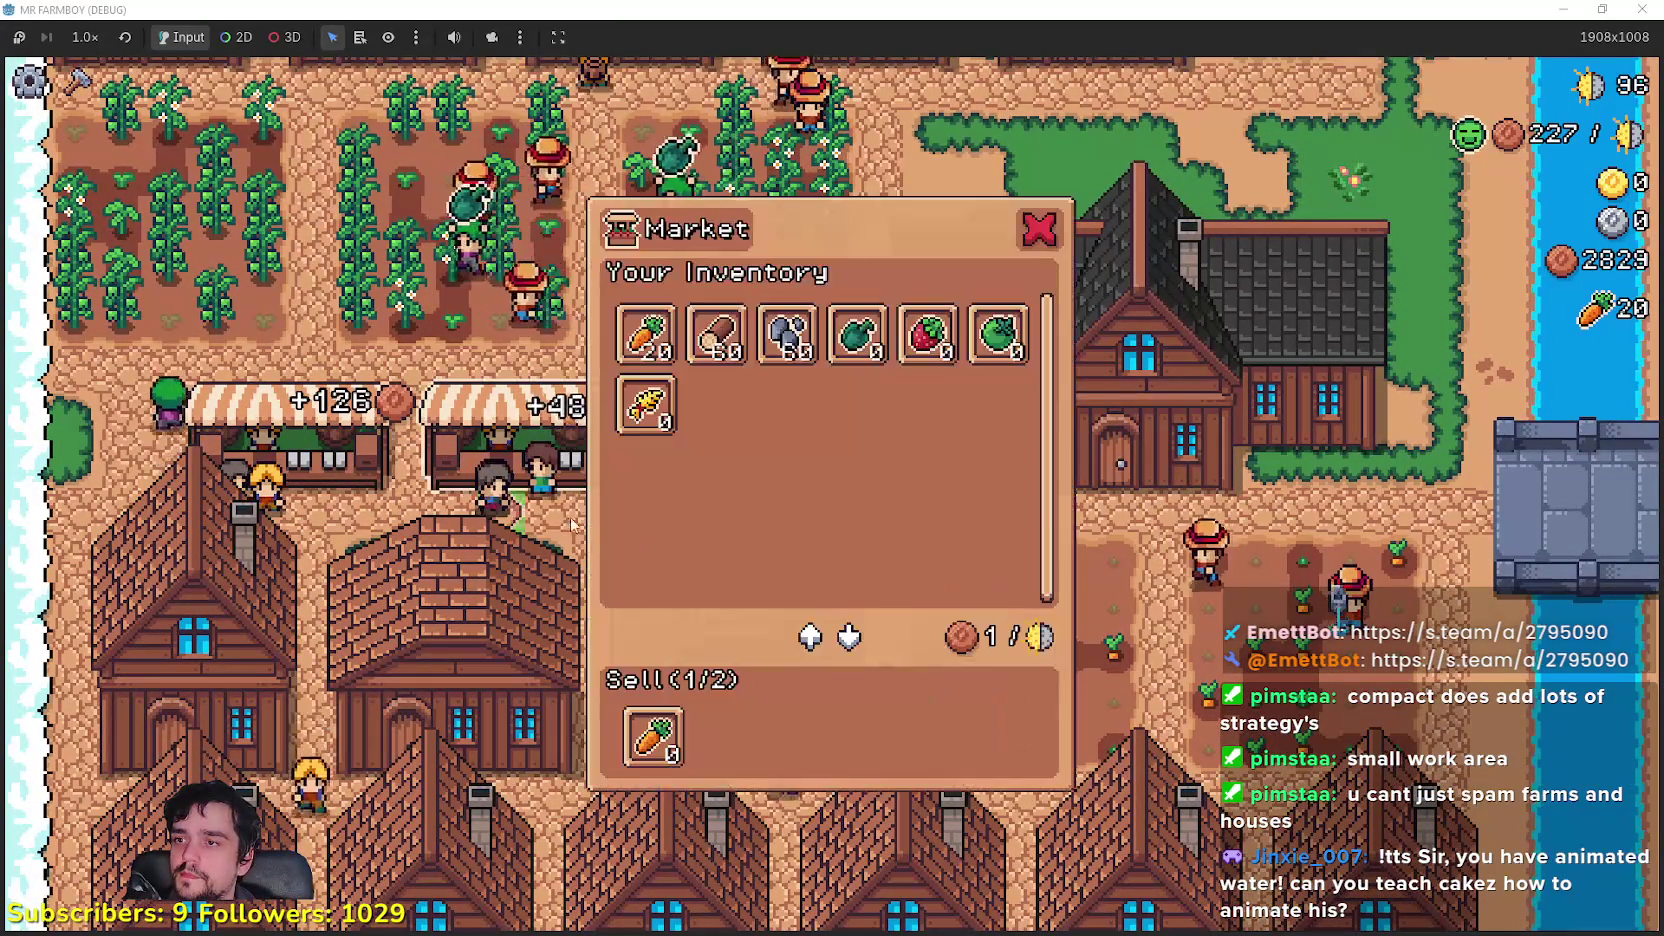
pyautogui.press('e')
# Step: Walk past the houses and check the Player House skill tree
pyautogui.press('w')
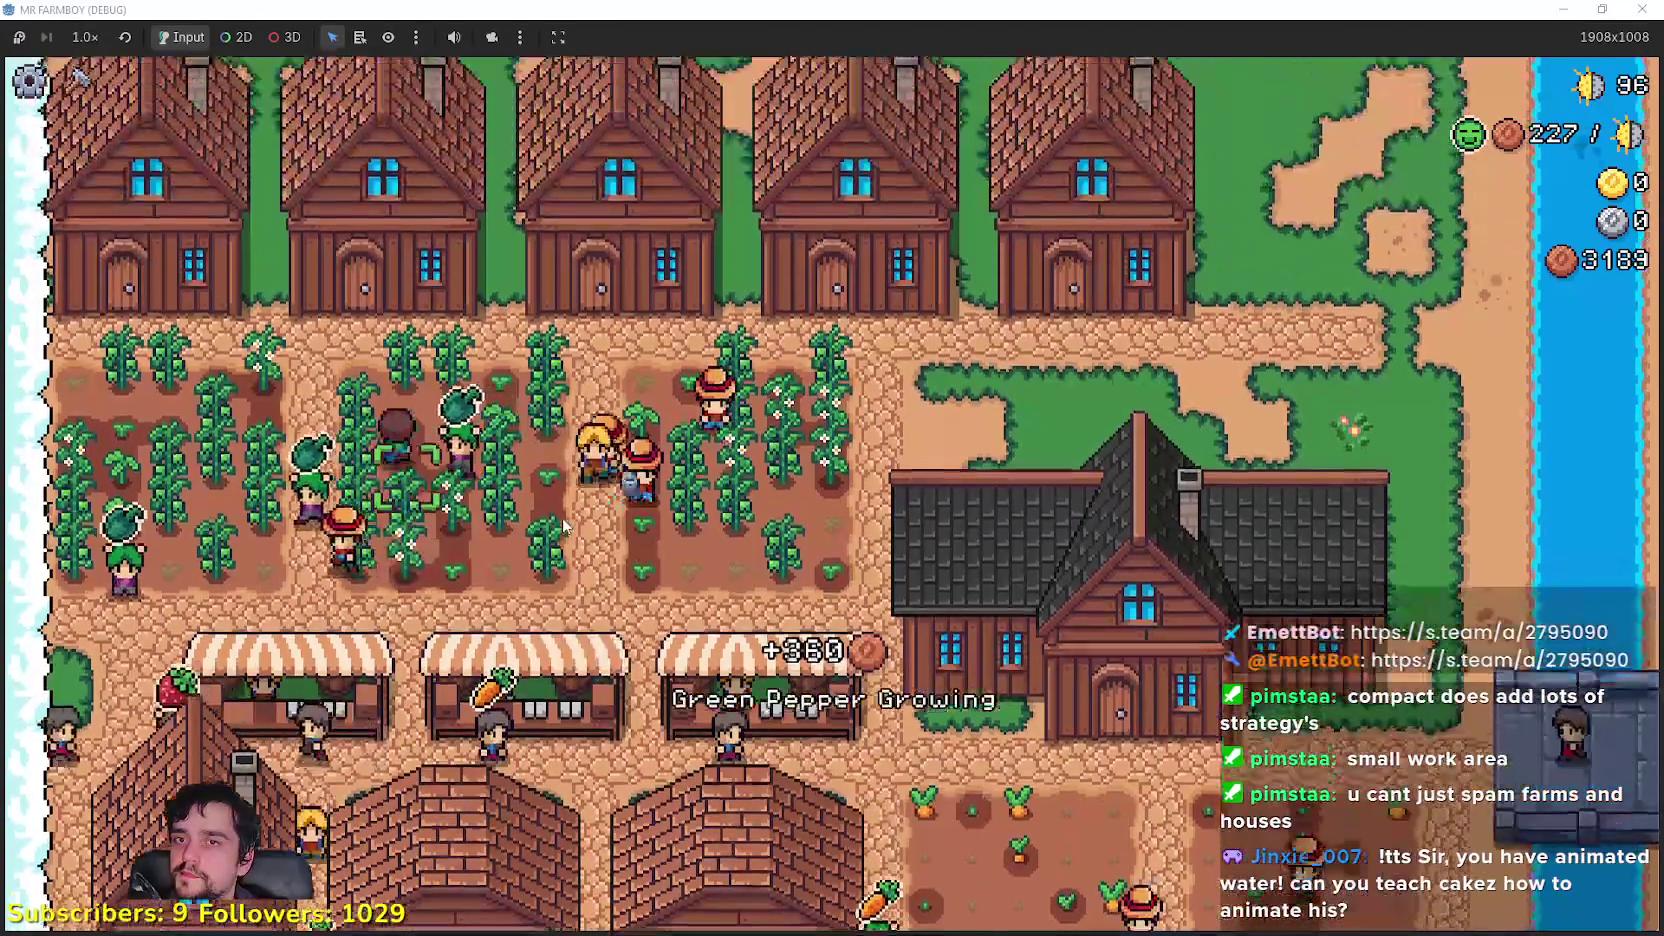
pyautogui.press('d')
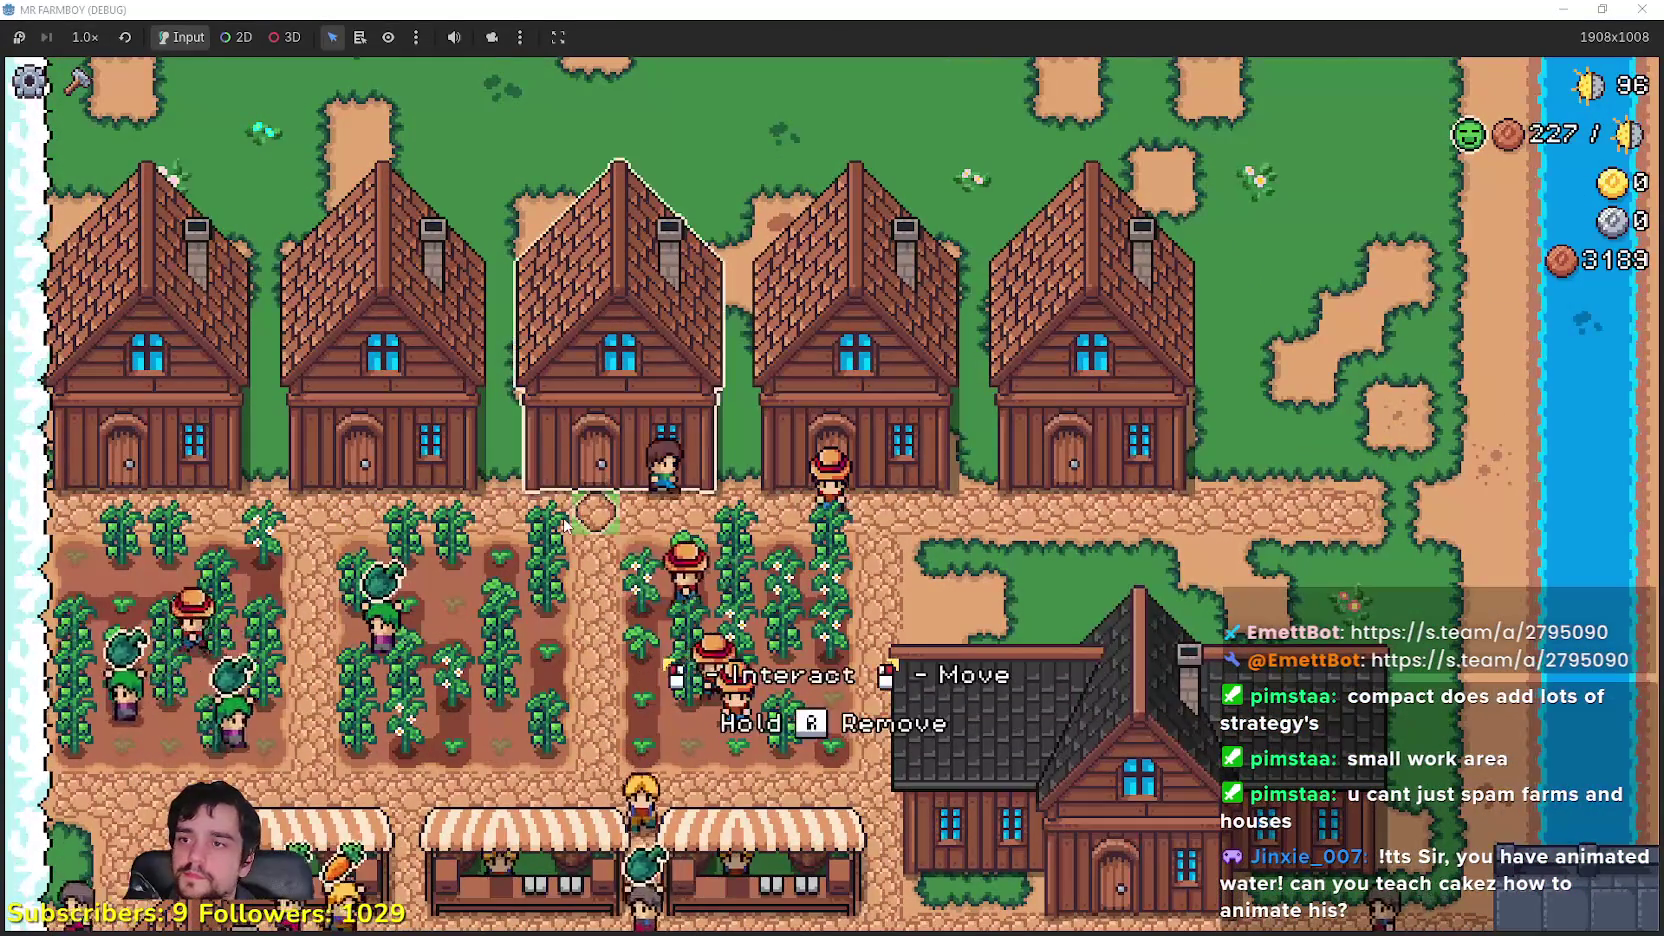
pyautogui.press('s')
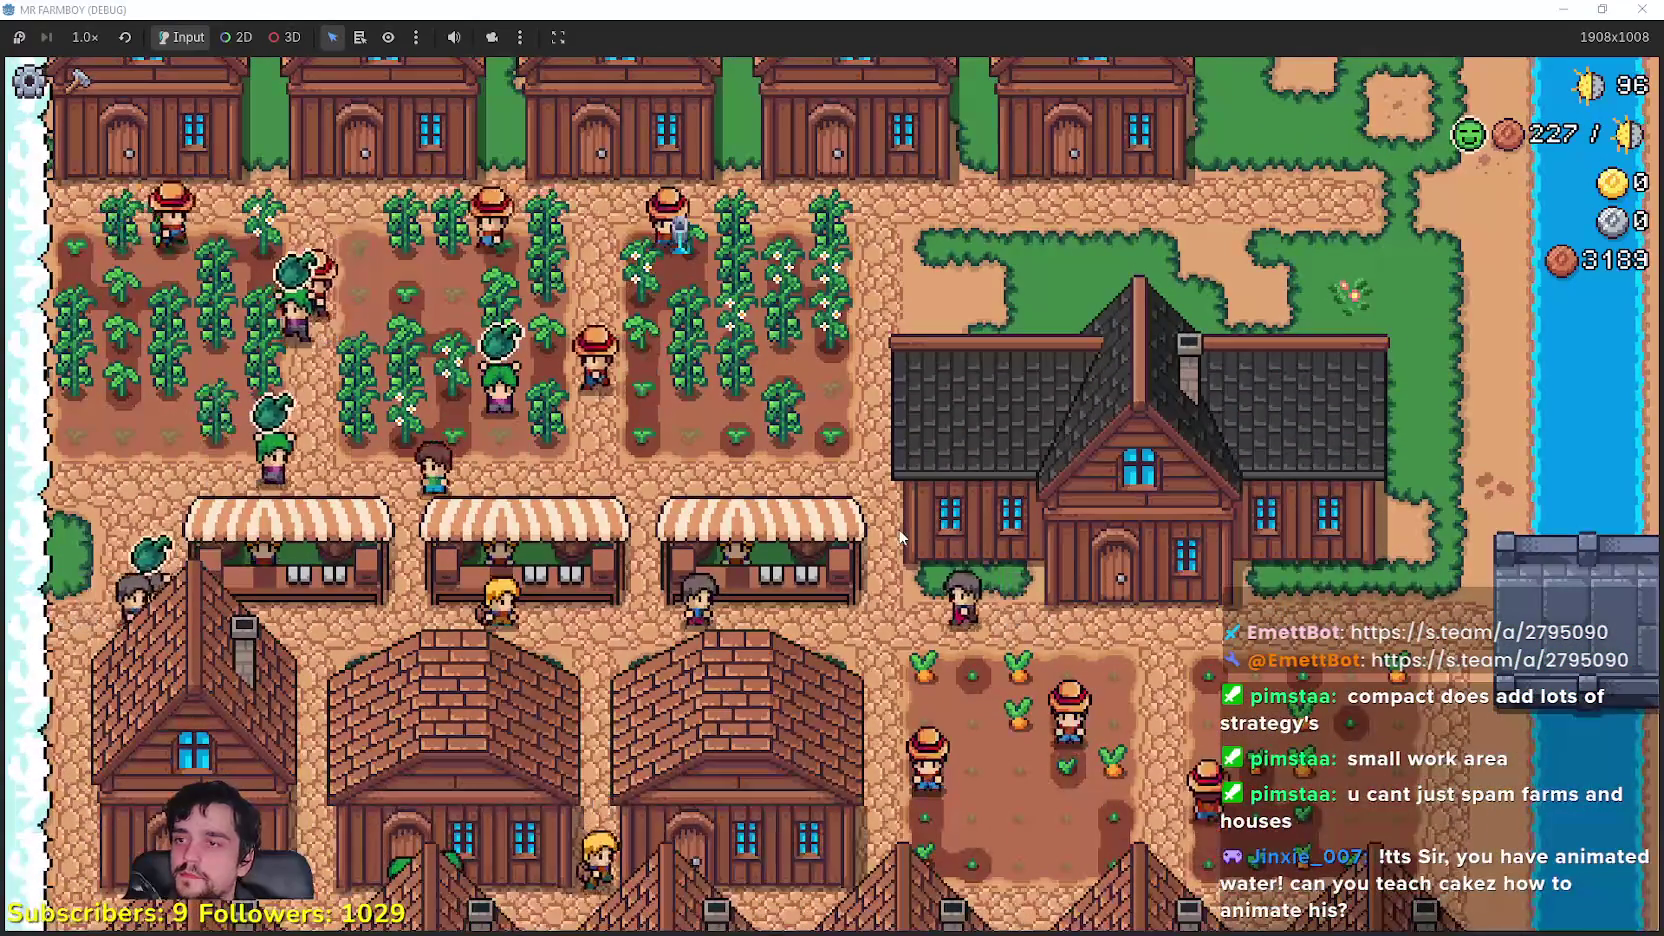
pyautogui.press('s')
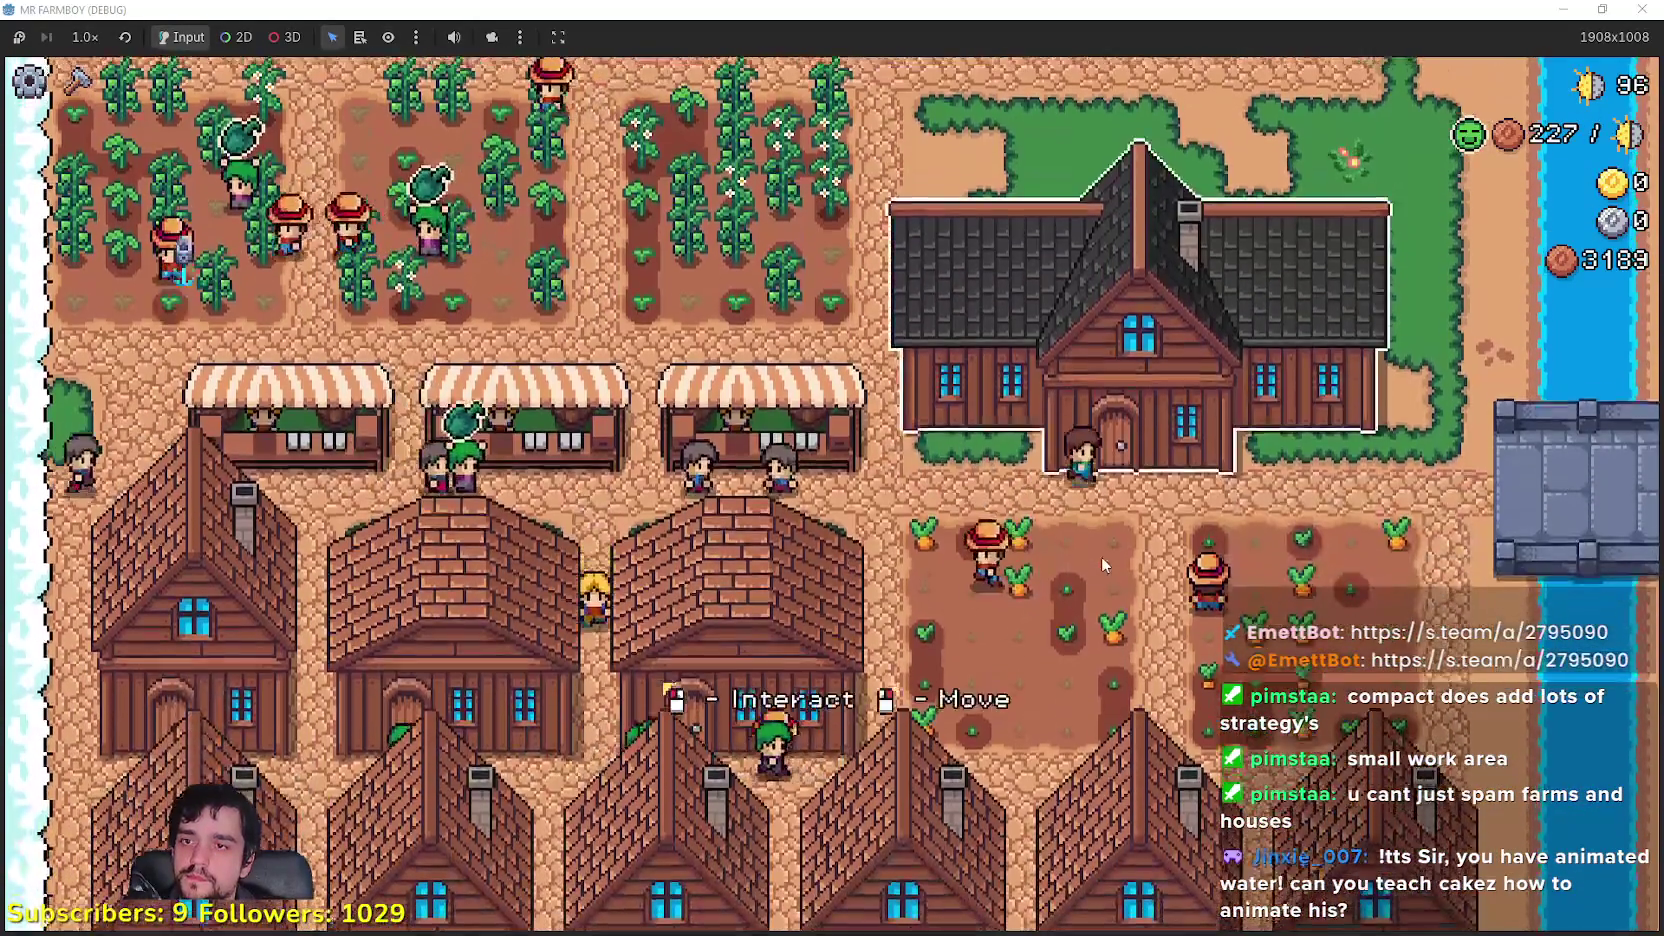
pyautogui.press('e')
pyautogui.moveTo(414, 745)
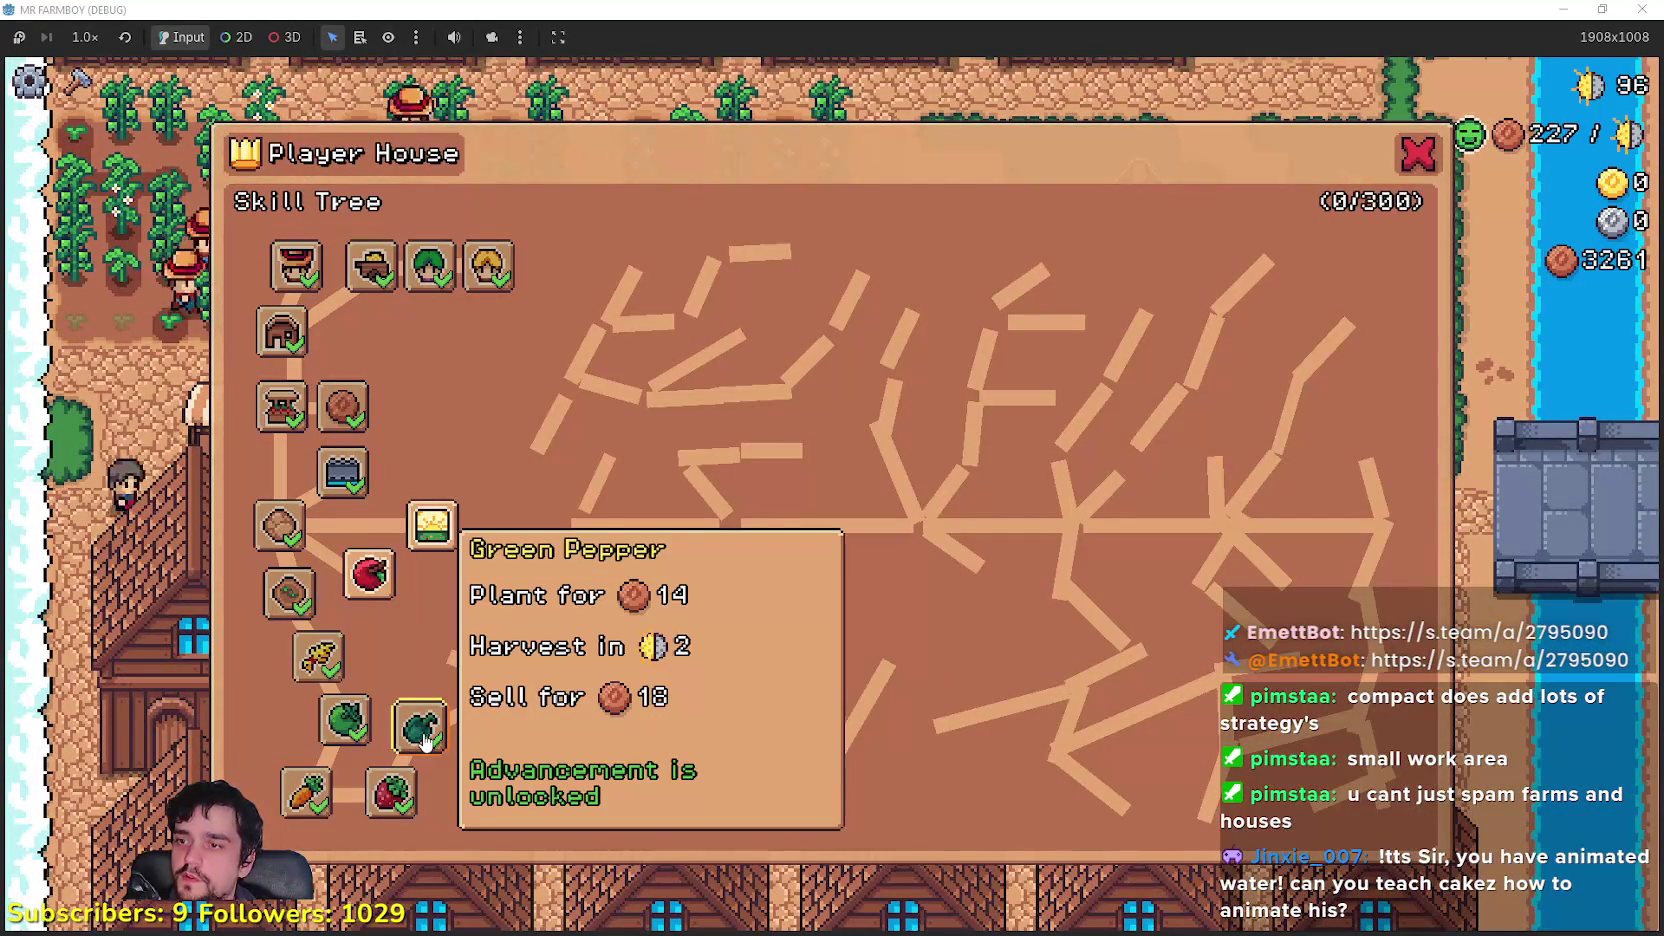
pyautogui.press('Escape')
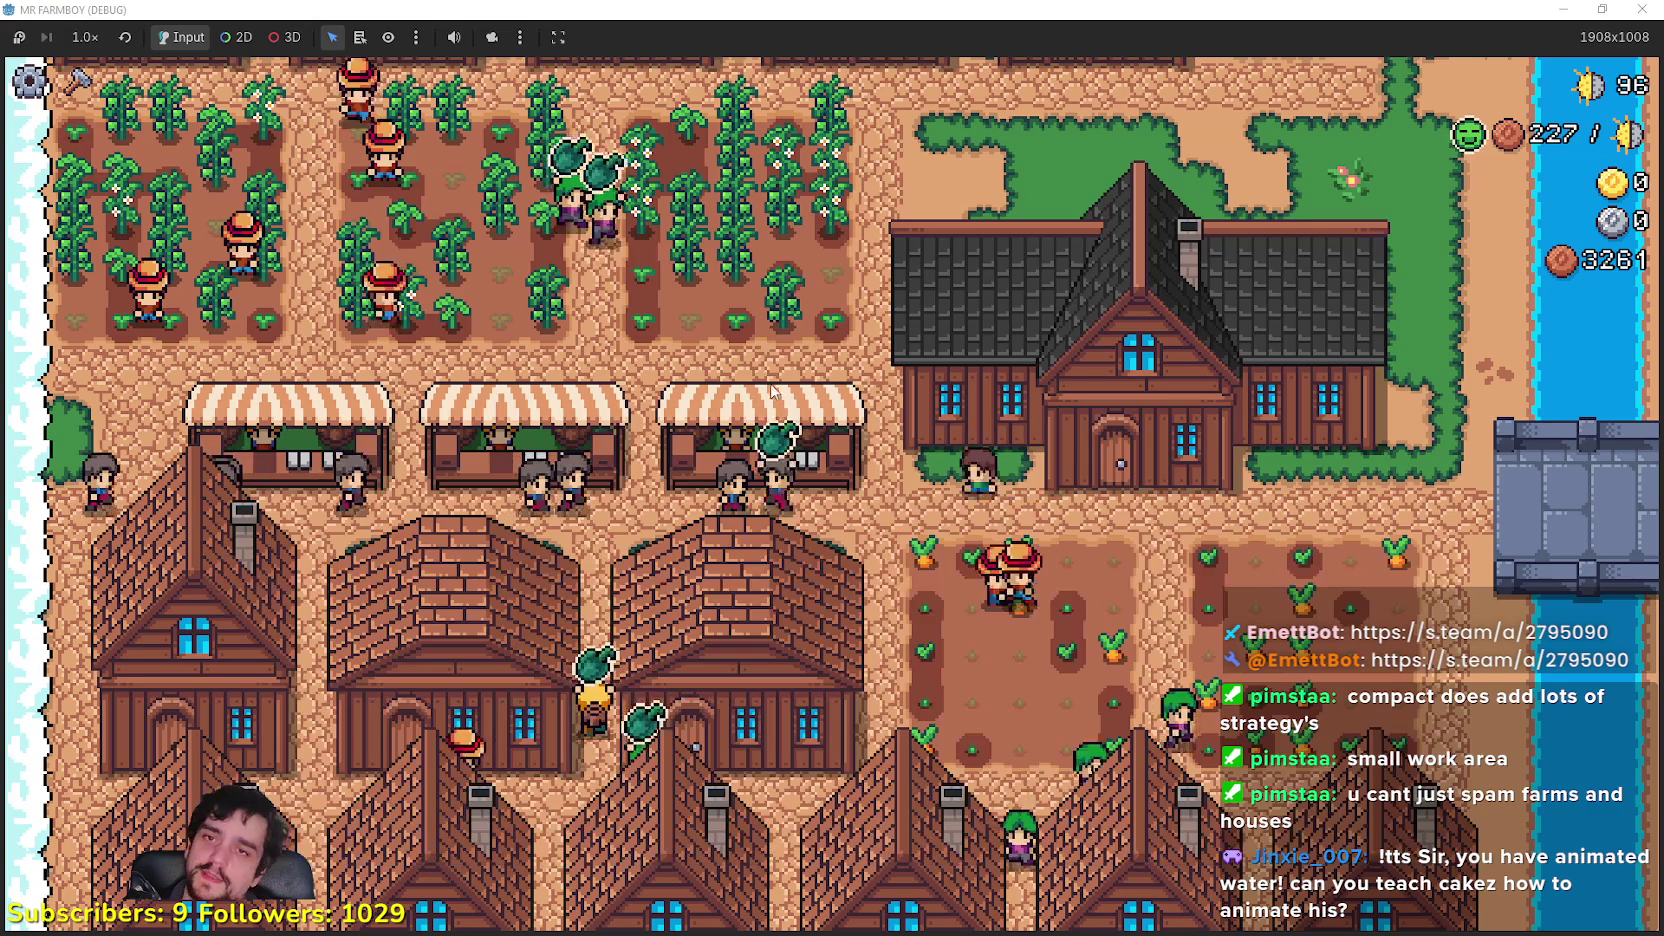
# Step: Walk north through the crop fields up to the row of houses
pyautogui.press('w')
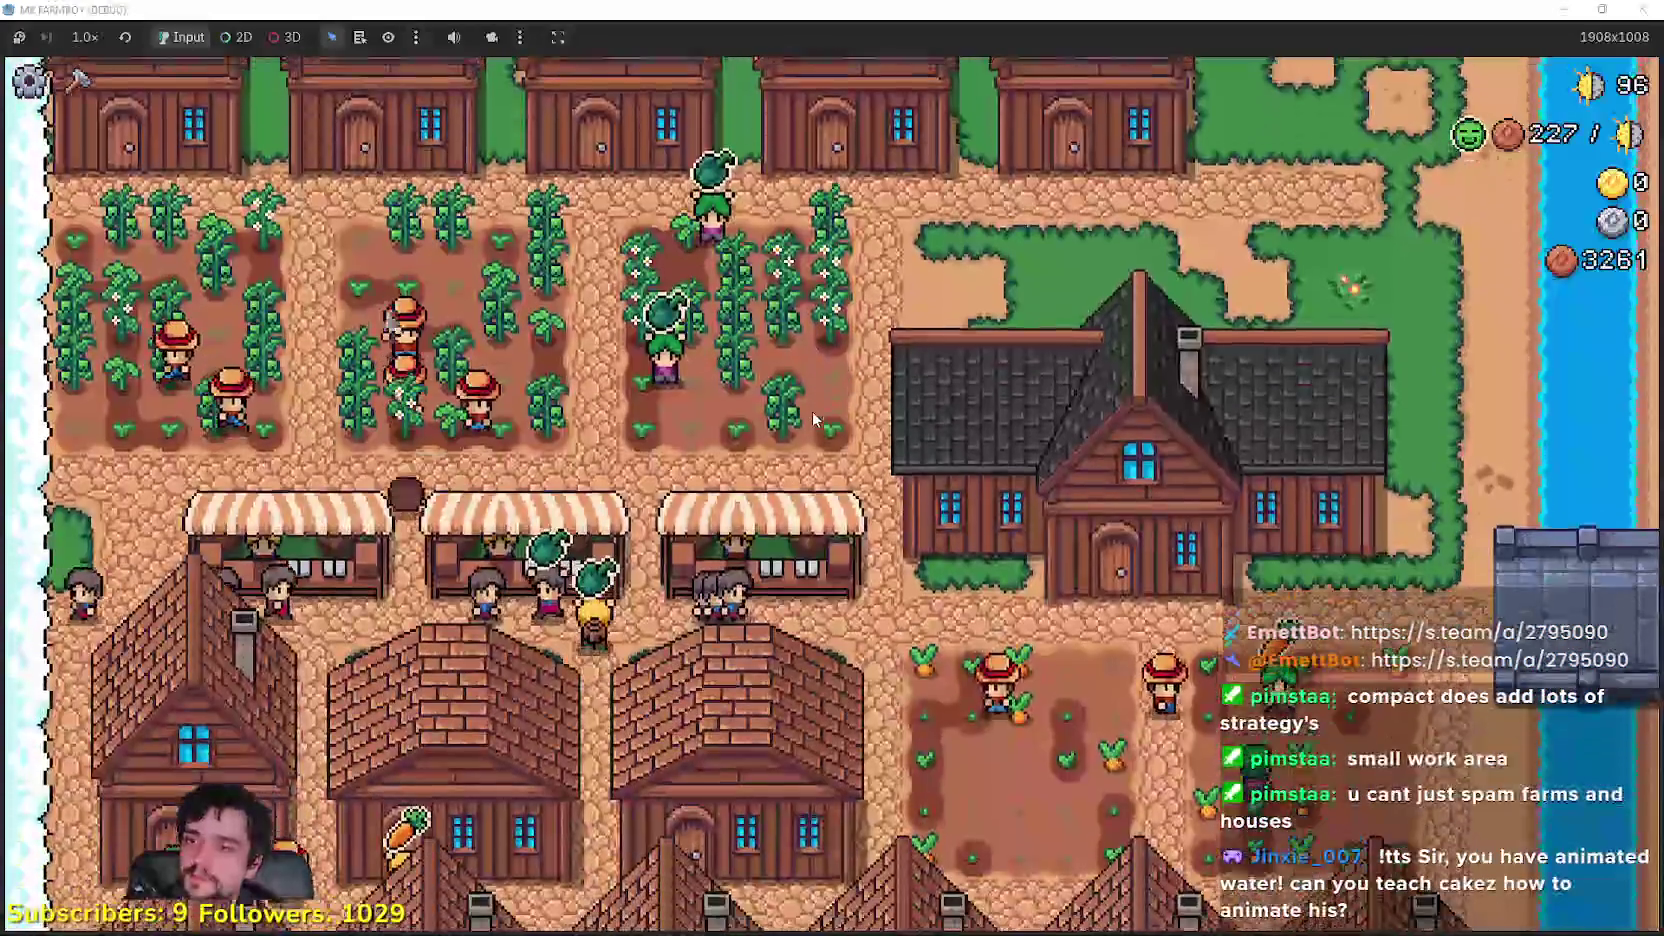
pyautogui.press('w')
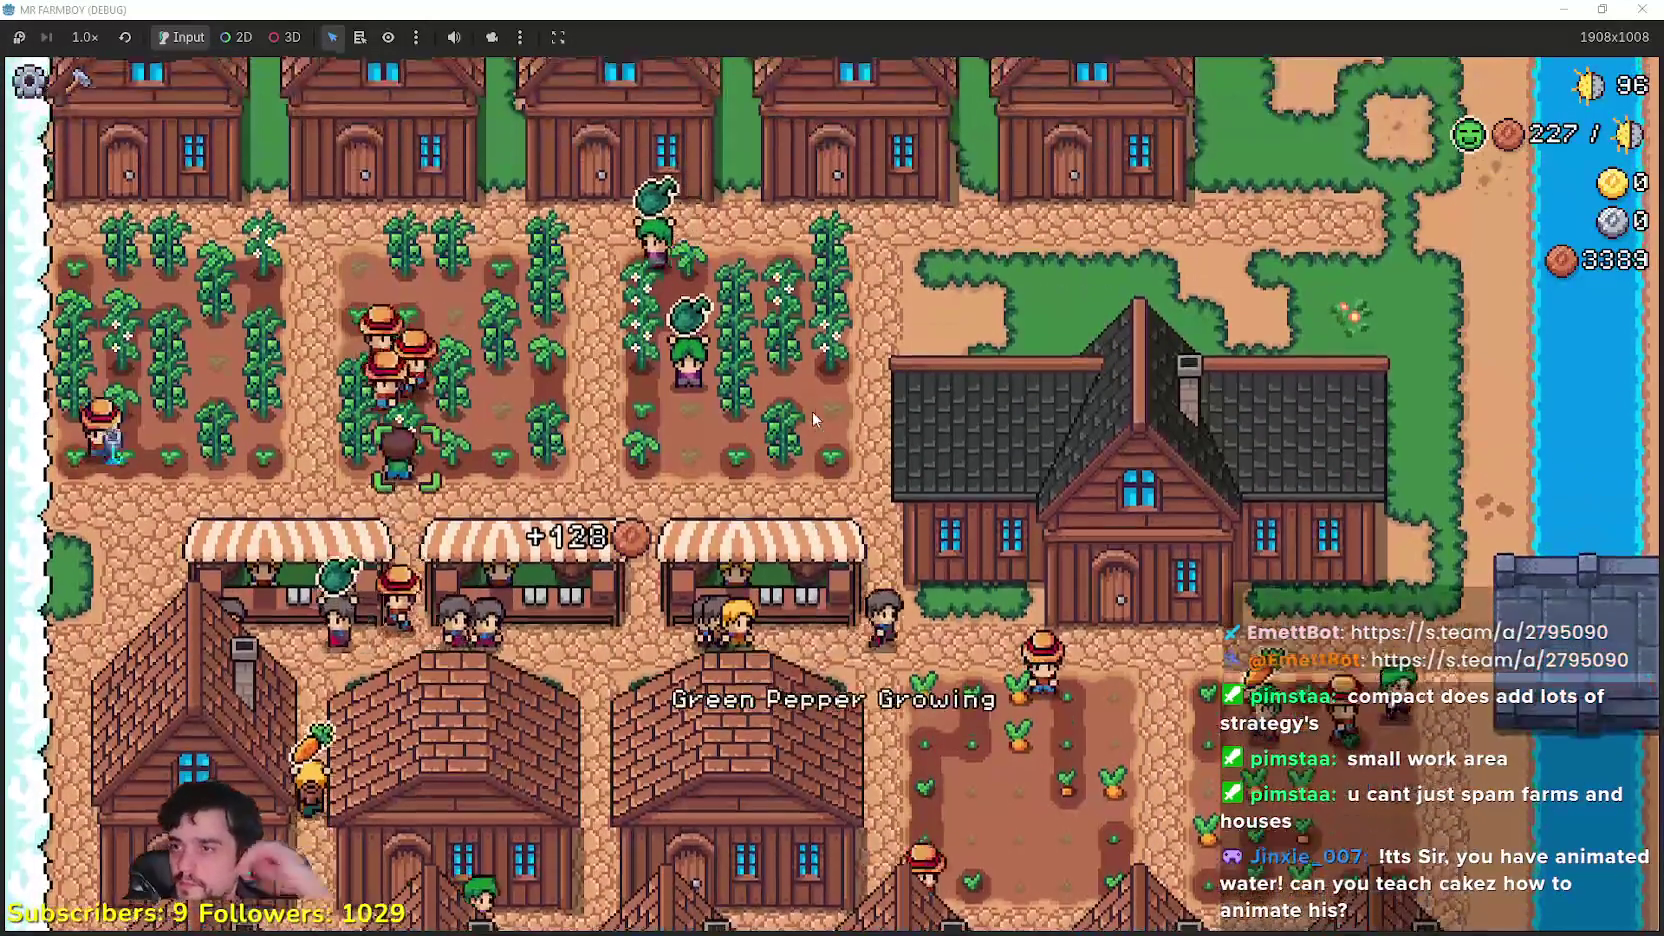
pyautogui.press('w')
pyautogui.press('d')
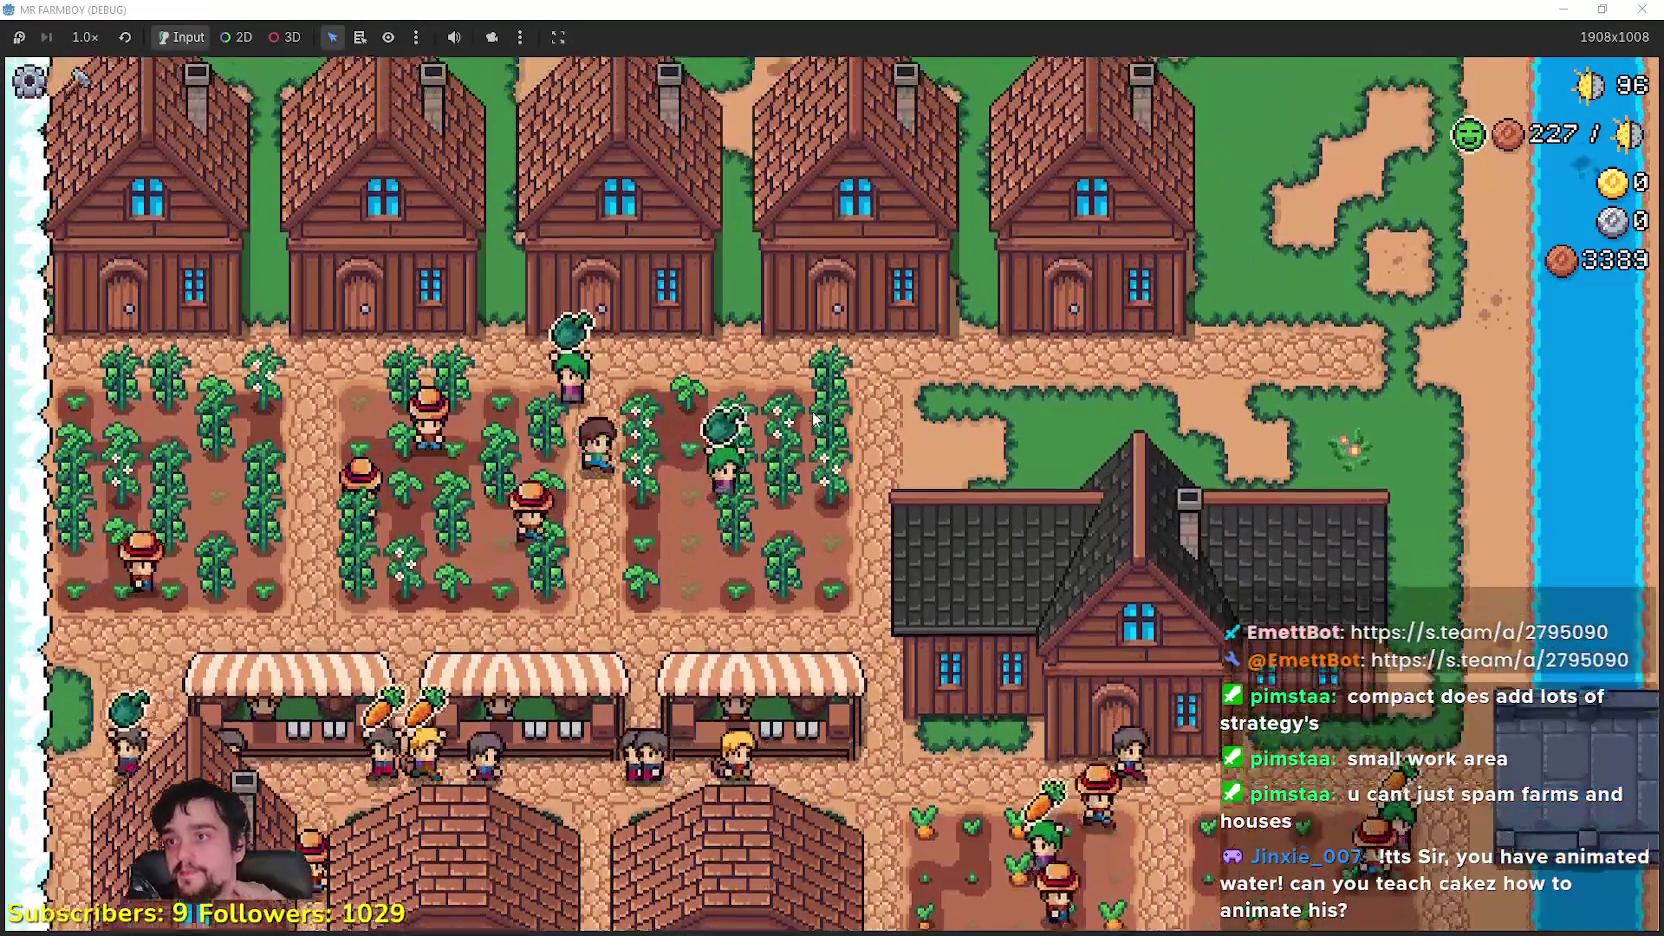
# Step: Walk south through the houses and across the crop field
pyautogui.press('s')
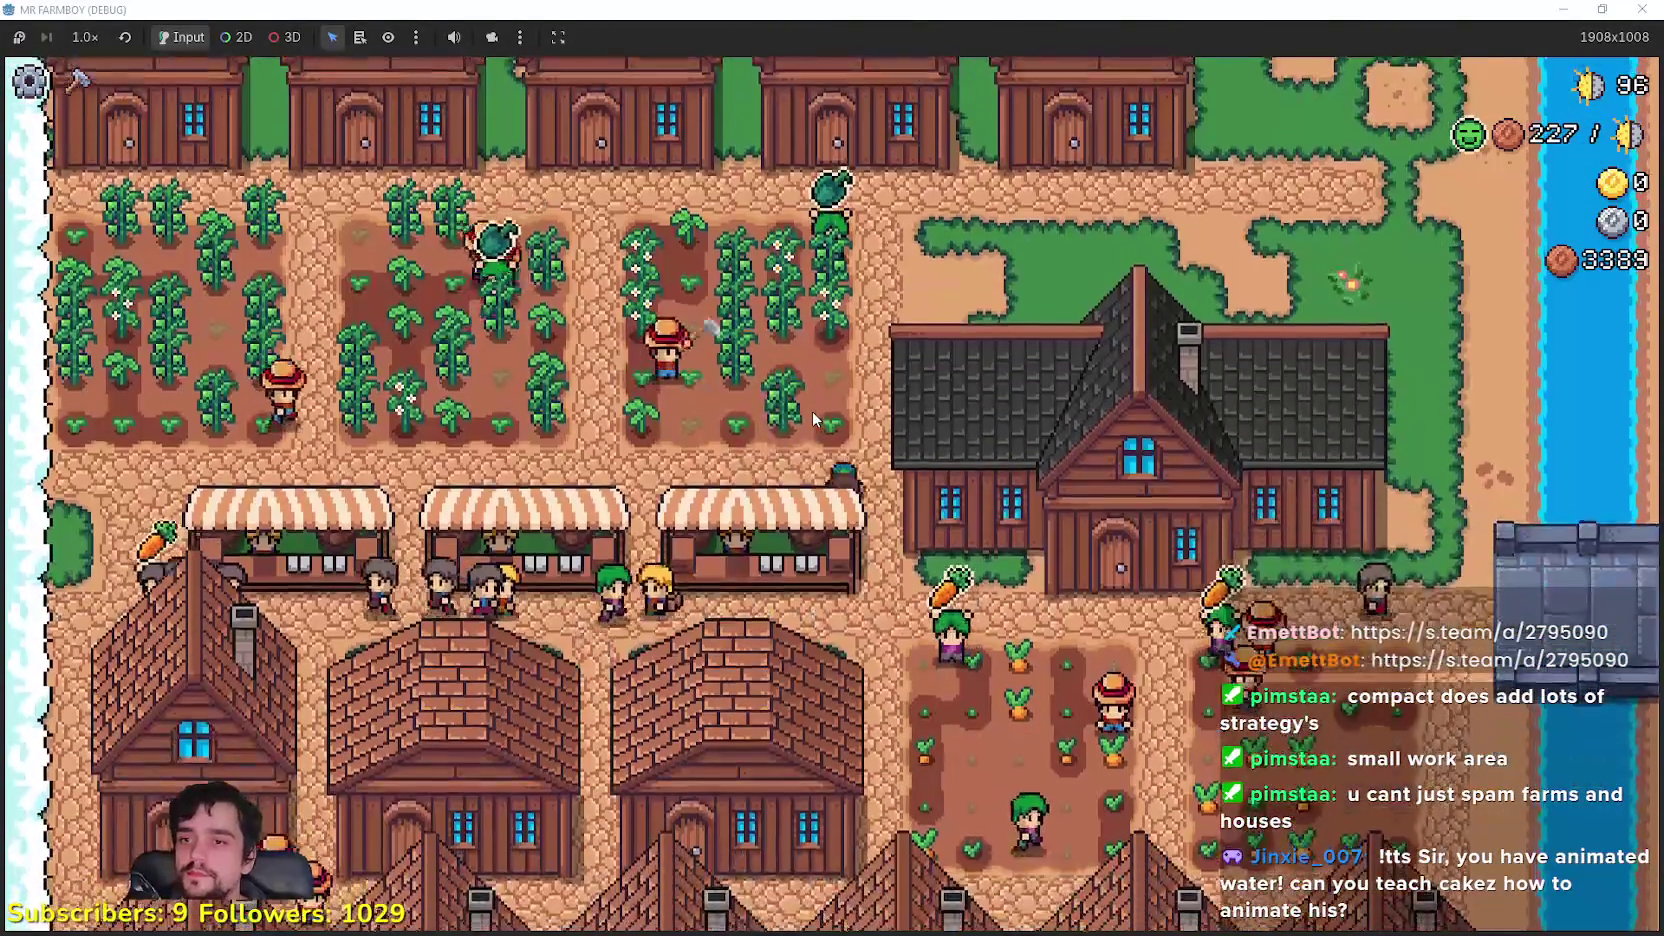
pyautogui.press('s')
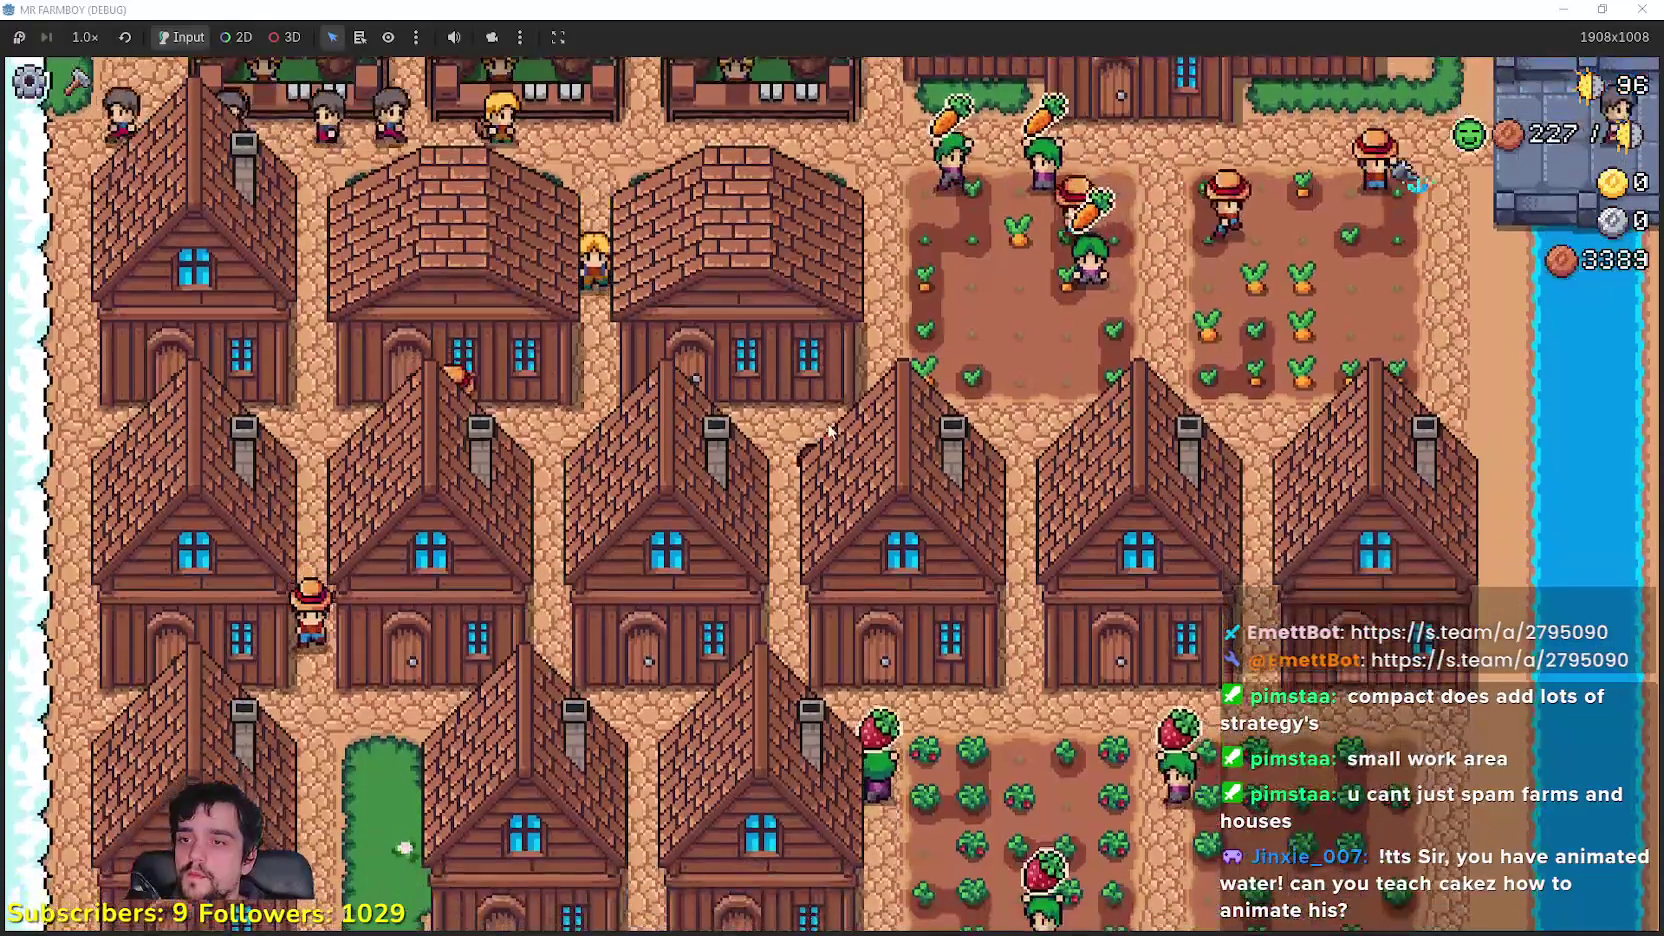
pyautogui.press('s')
pyautogui.press('d')
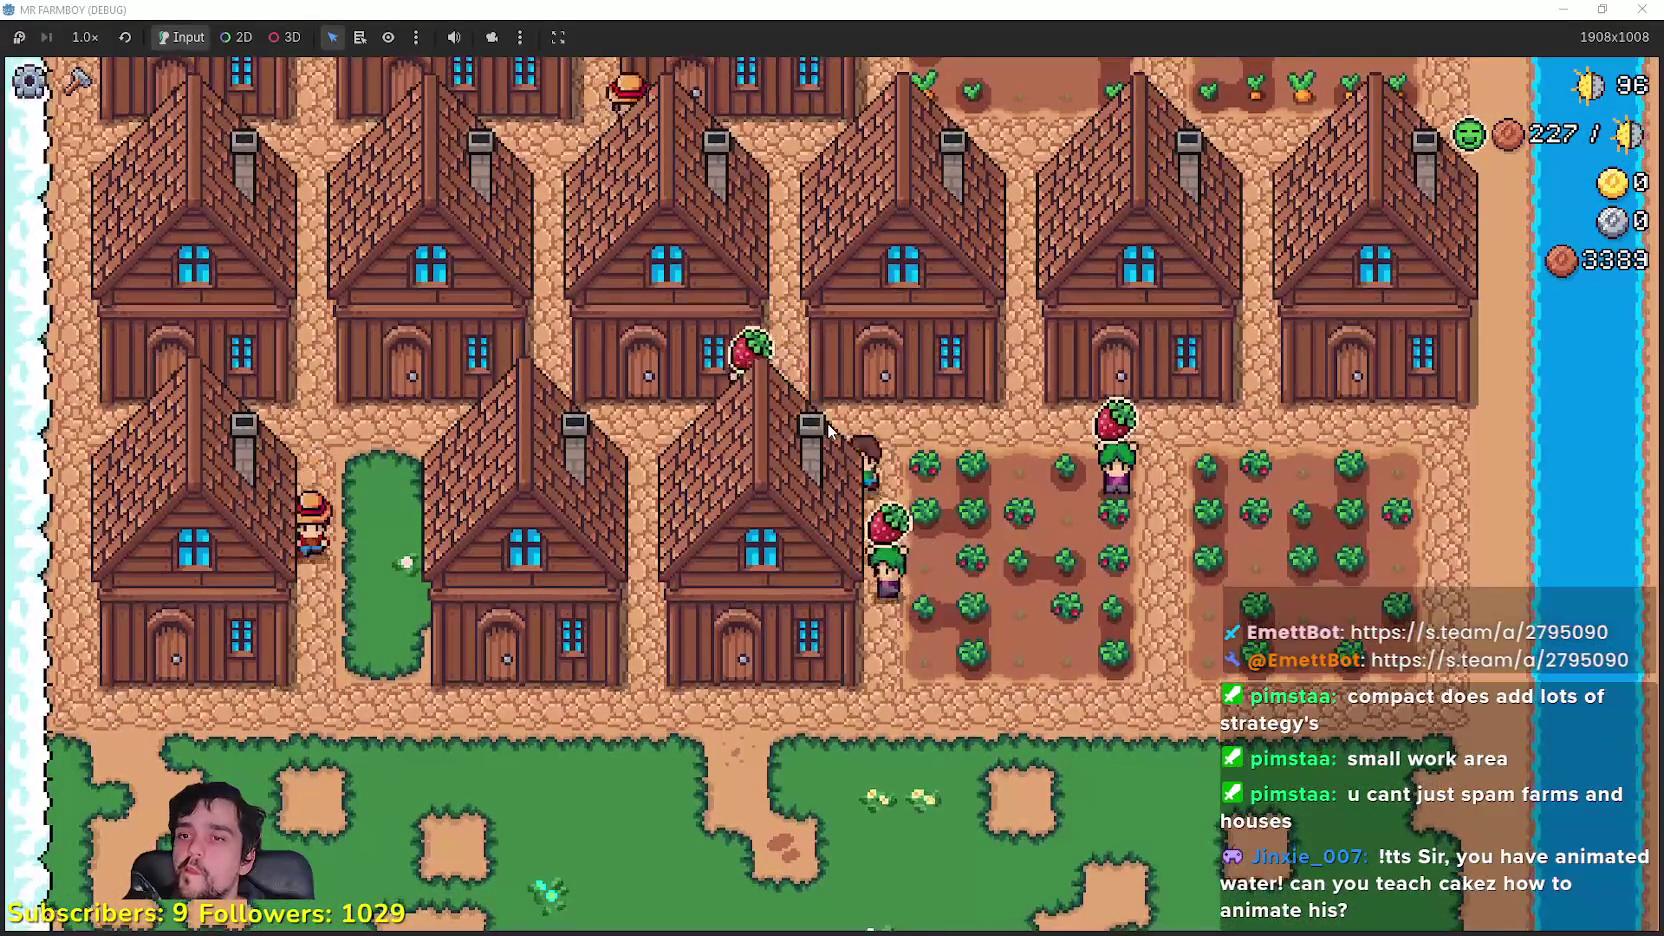
pyautogui.press('s')
pyautogui.press('d')
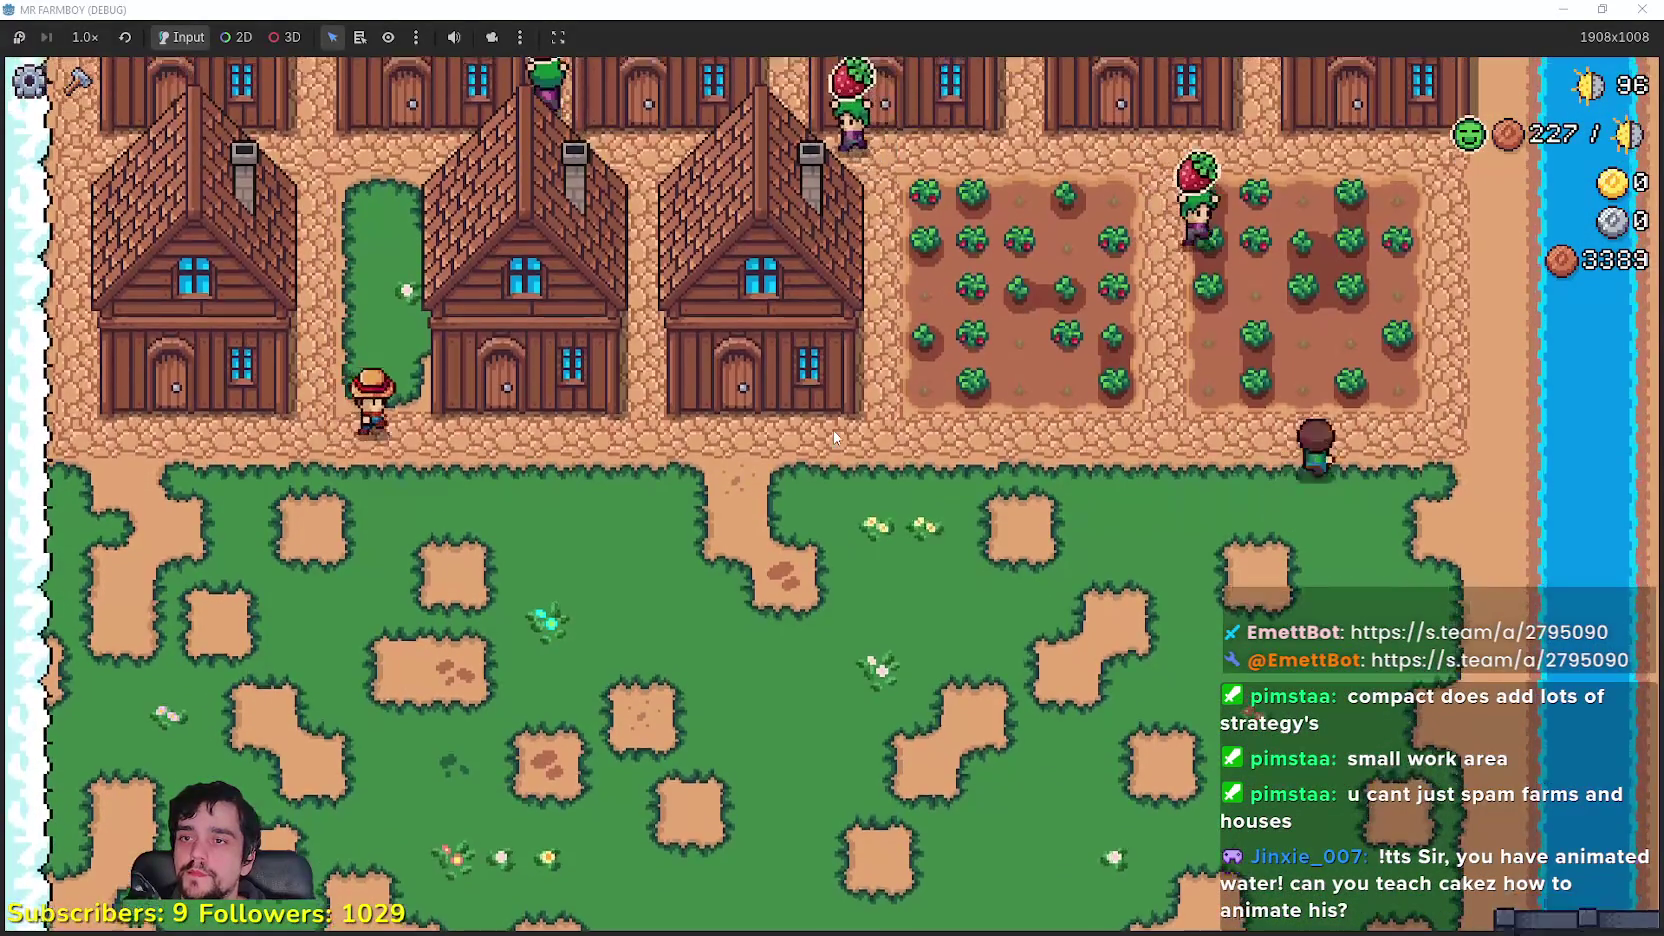
# Step: Walk back north, pause the game, and bring up the Aseprite map sprite Sprite-0001
pyautogui.press('w')
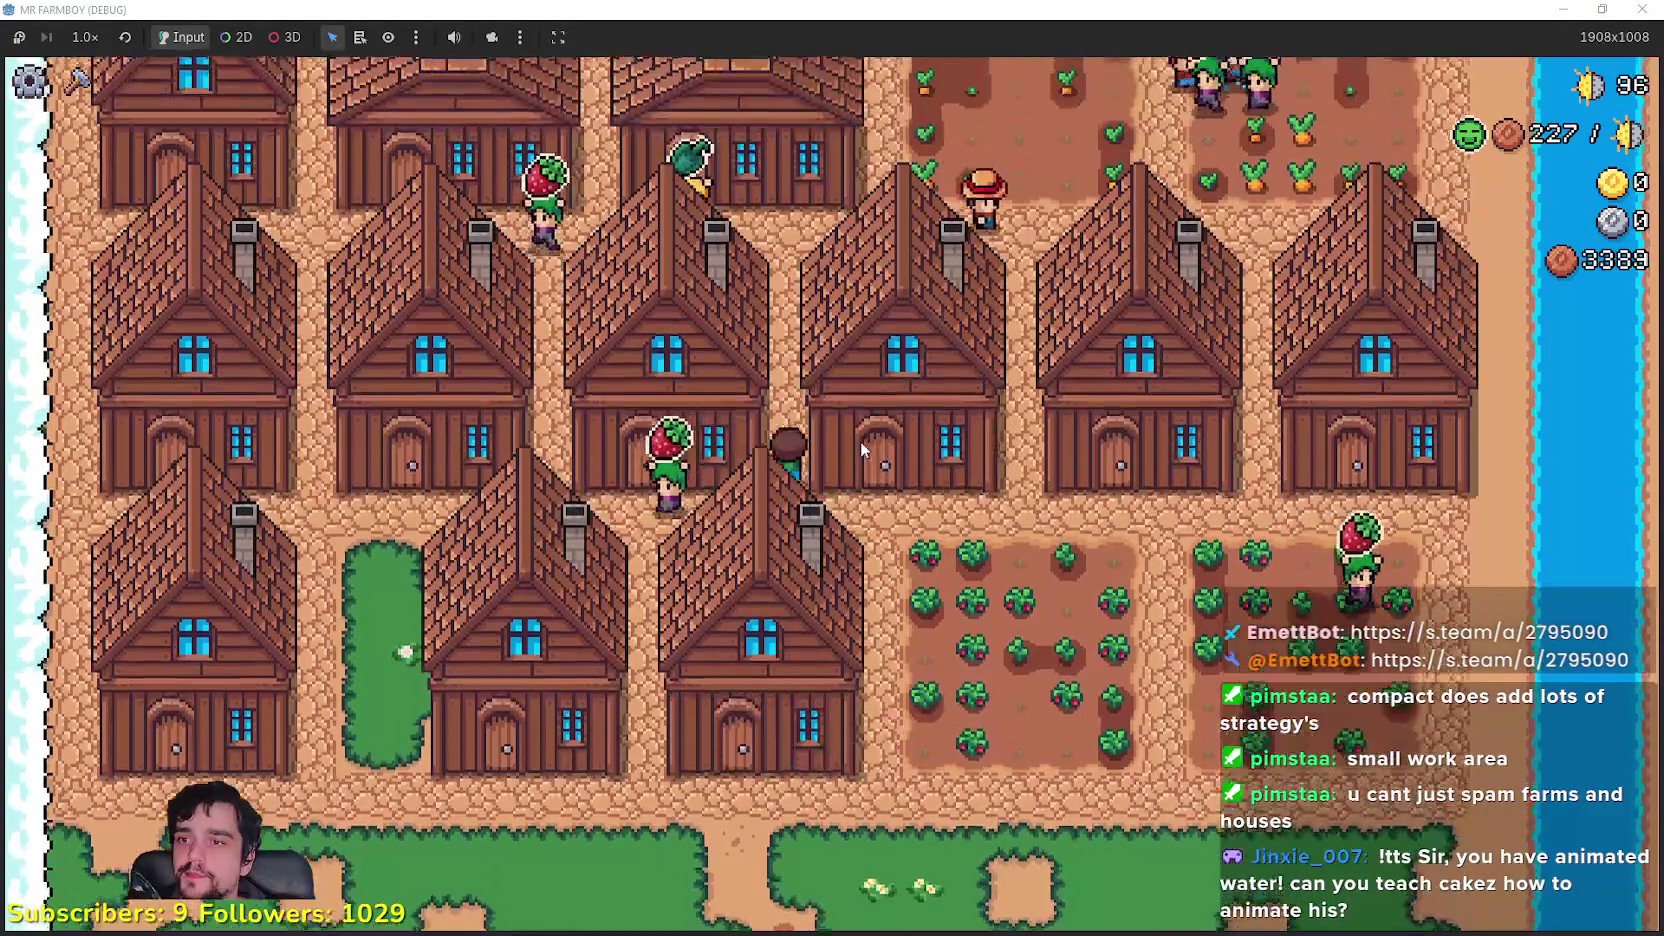
pyautogui.press('w')
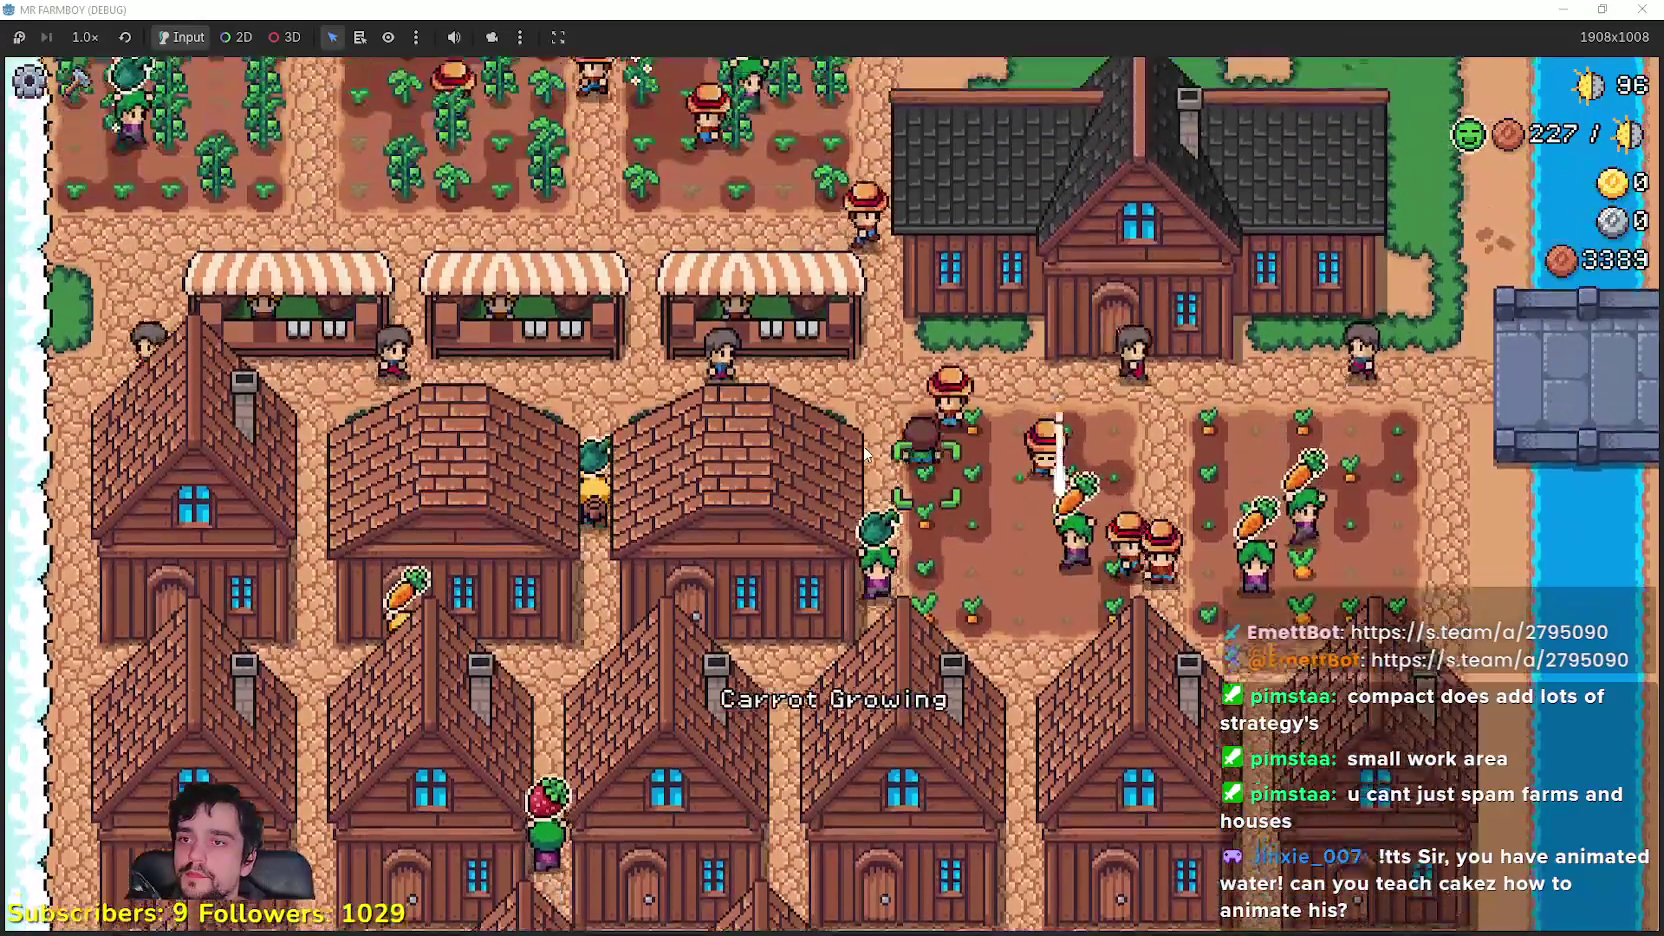
pyautogui.press('w')
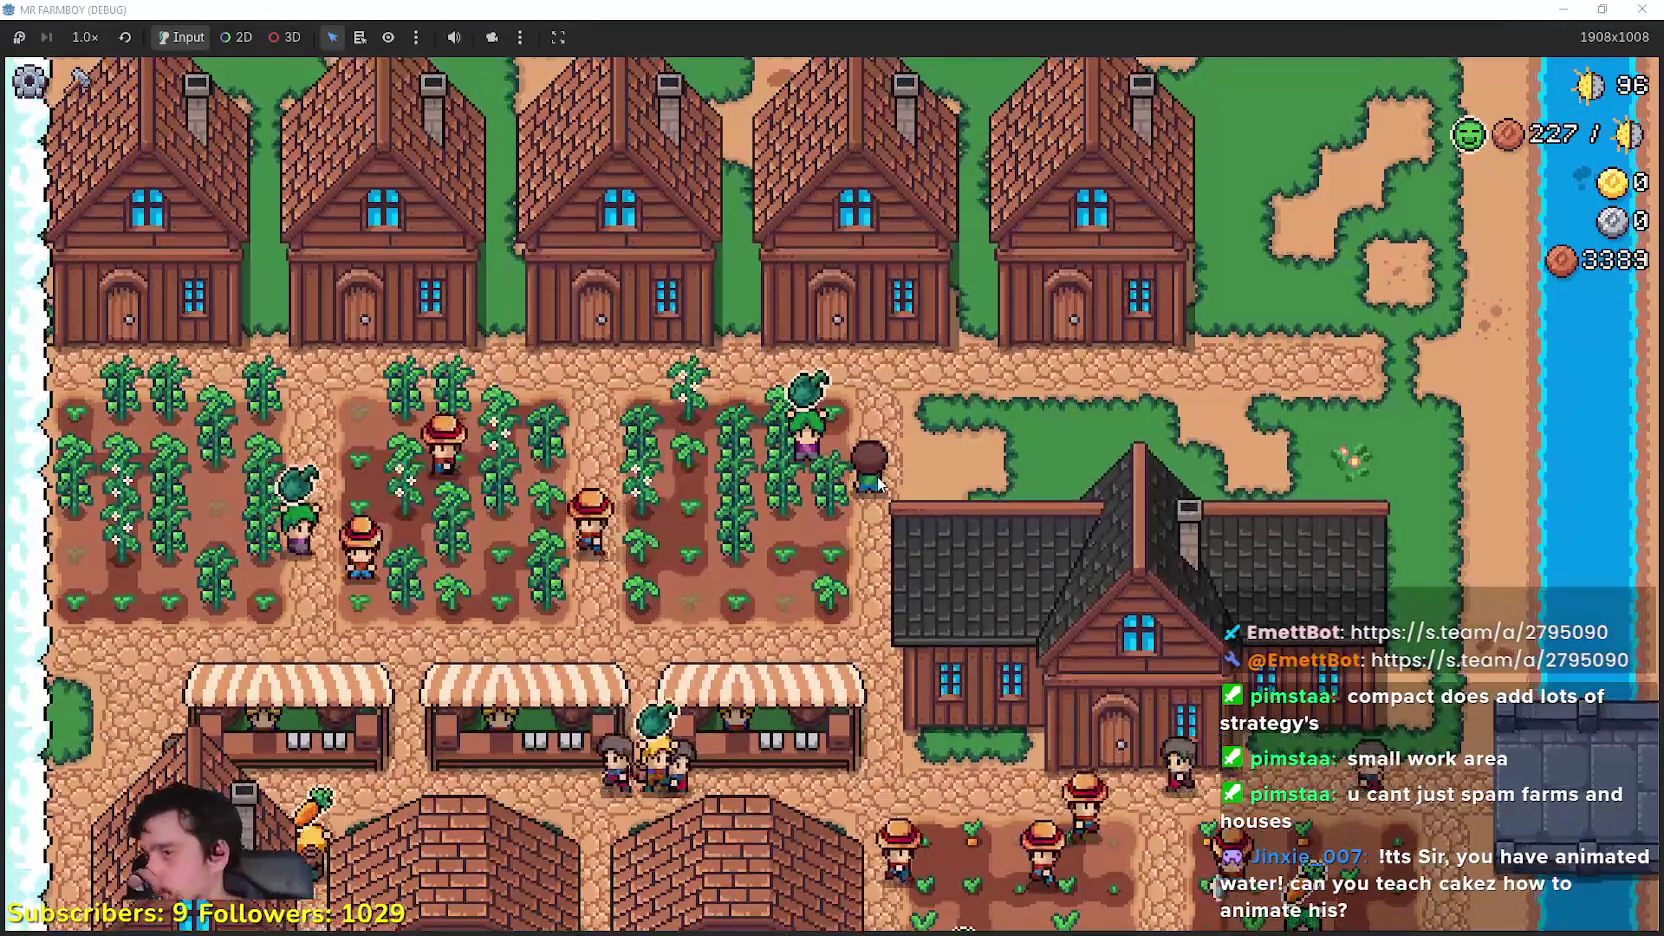
pyautogui.press('Escape')
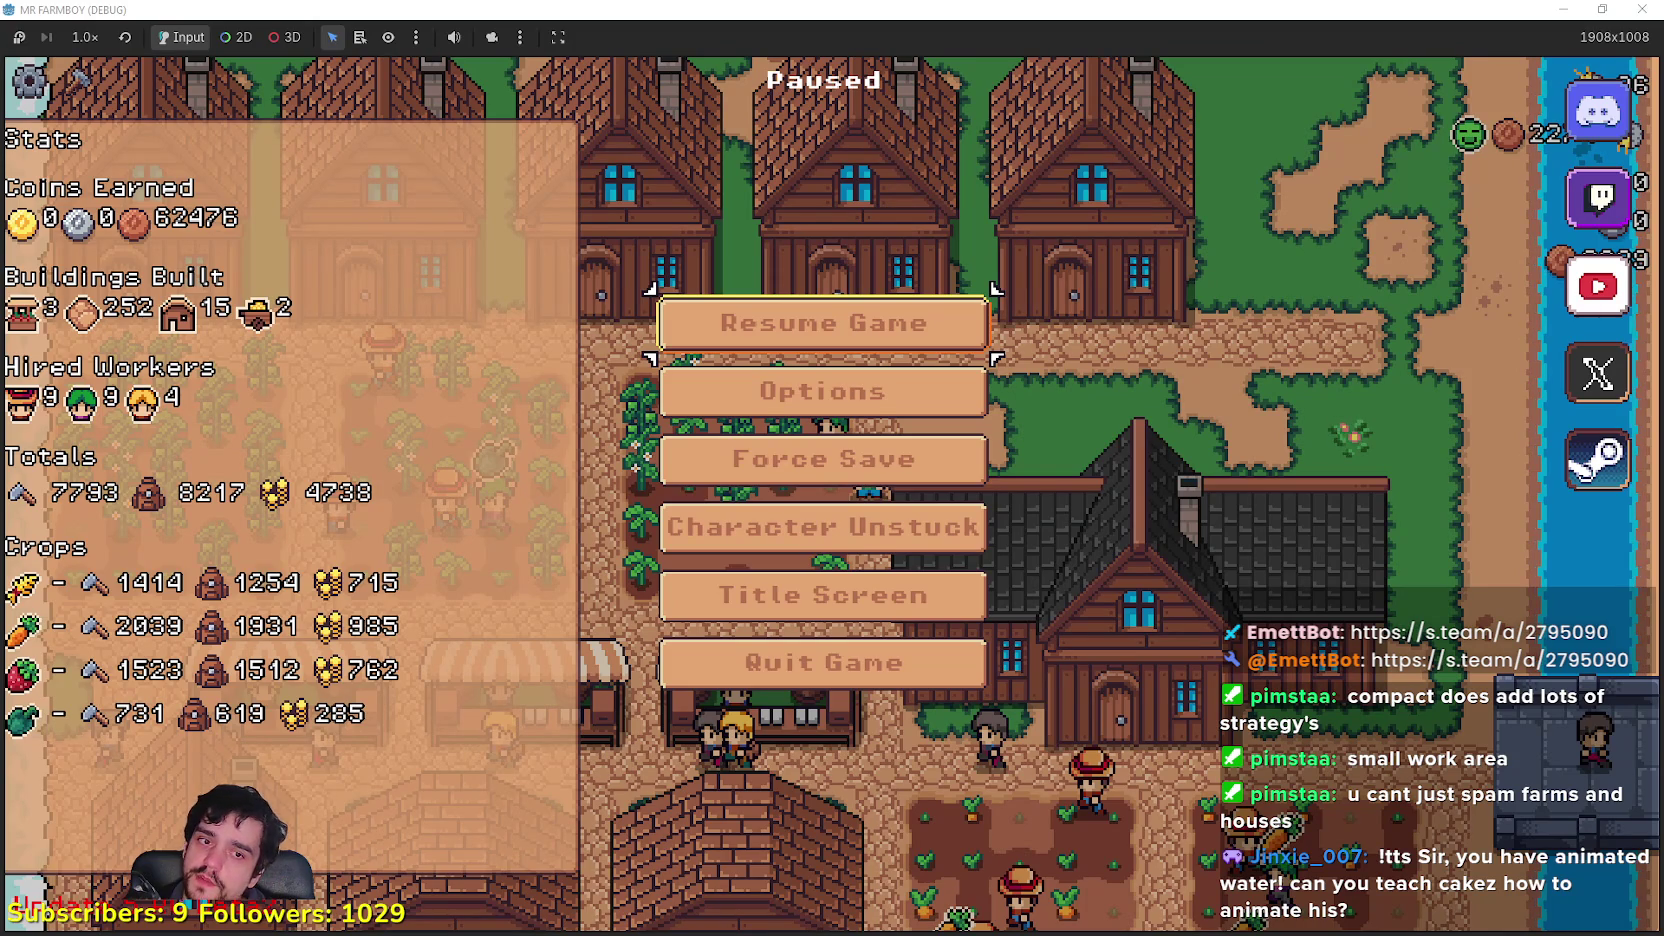
pyautogui.hotkey('alt', 'Tab')
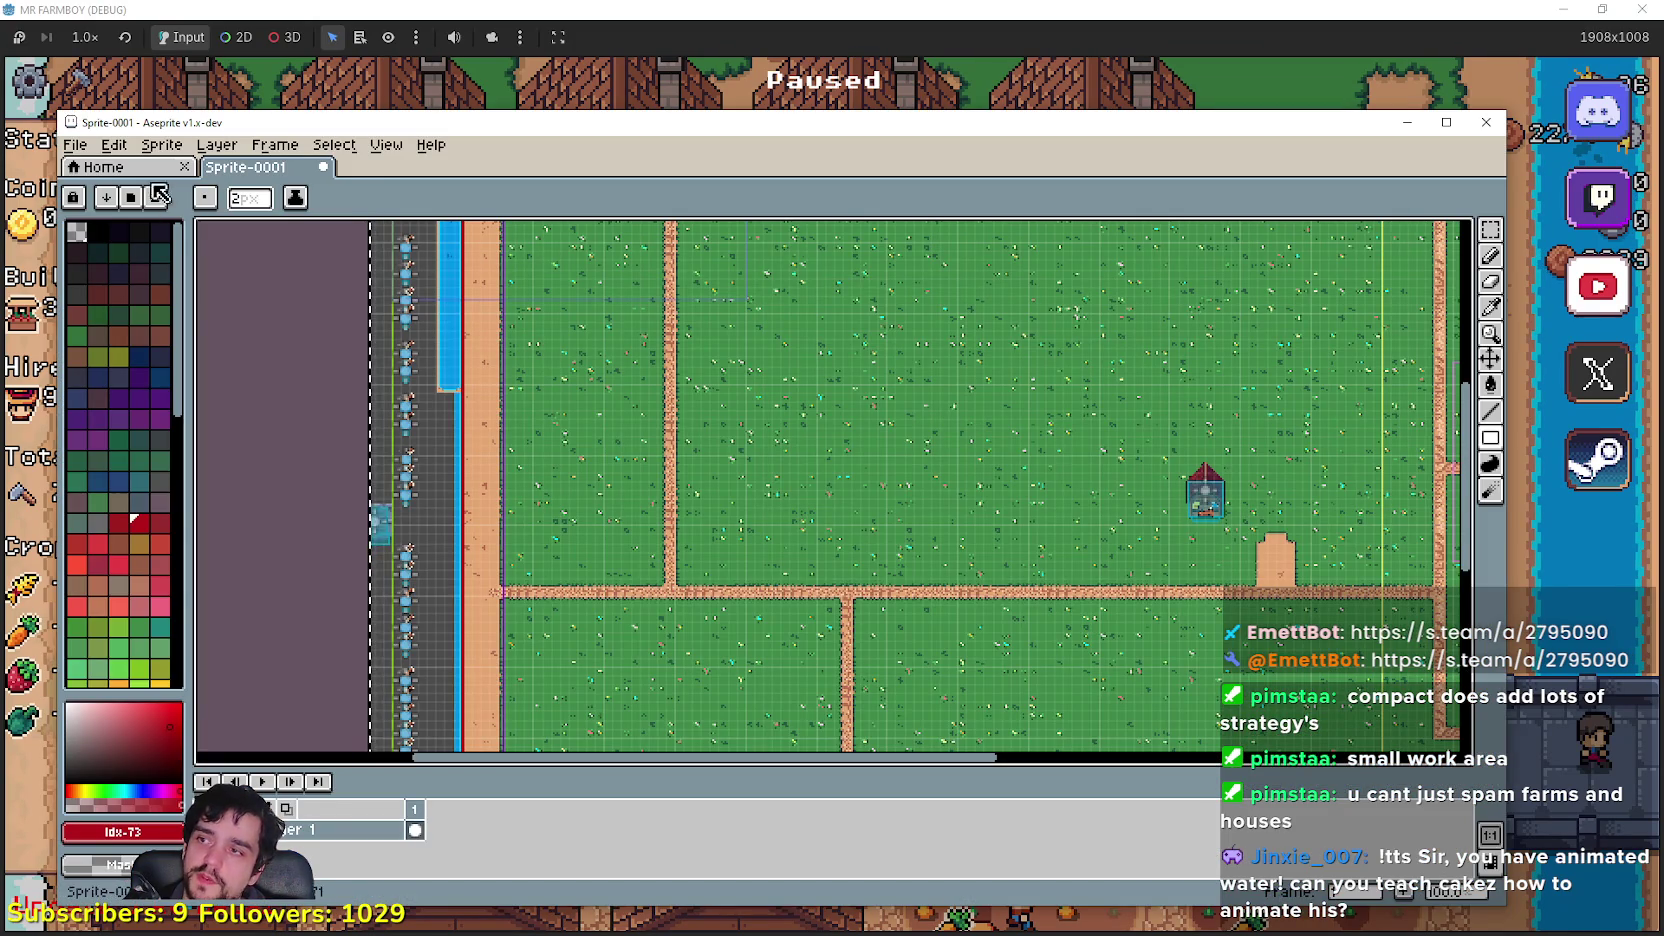
# Step: Cancel the new-sprite dialog and close the map sprite Sprite-0001 without saving
pyautogui.scroll(-3, 499, 314)
pyautogui.click(75, 145)
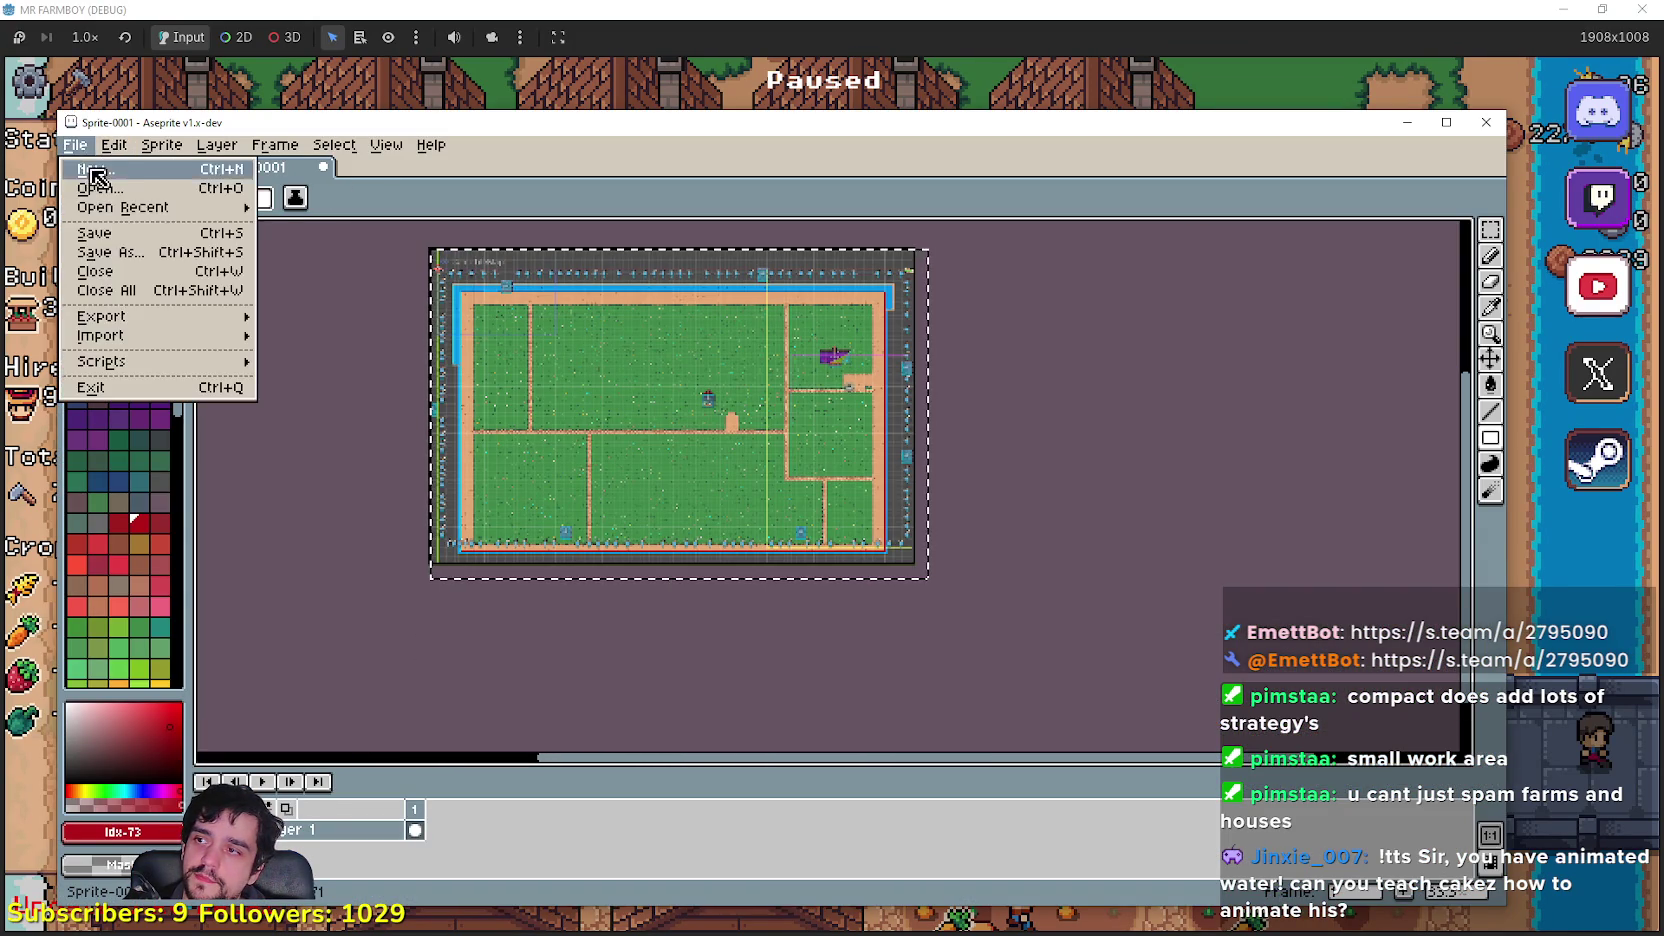
pyautogui.click(90, 167)
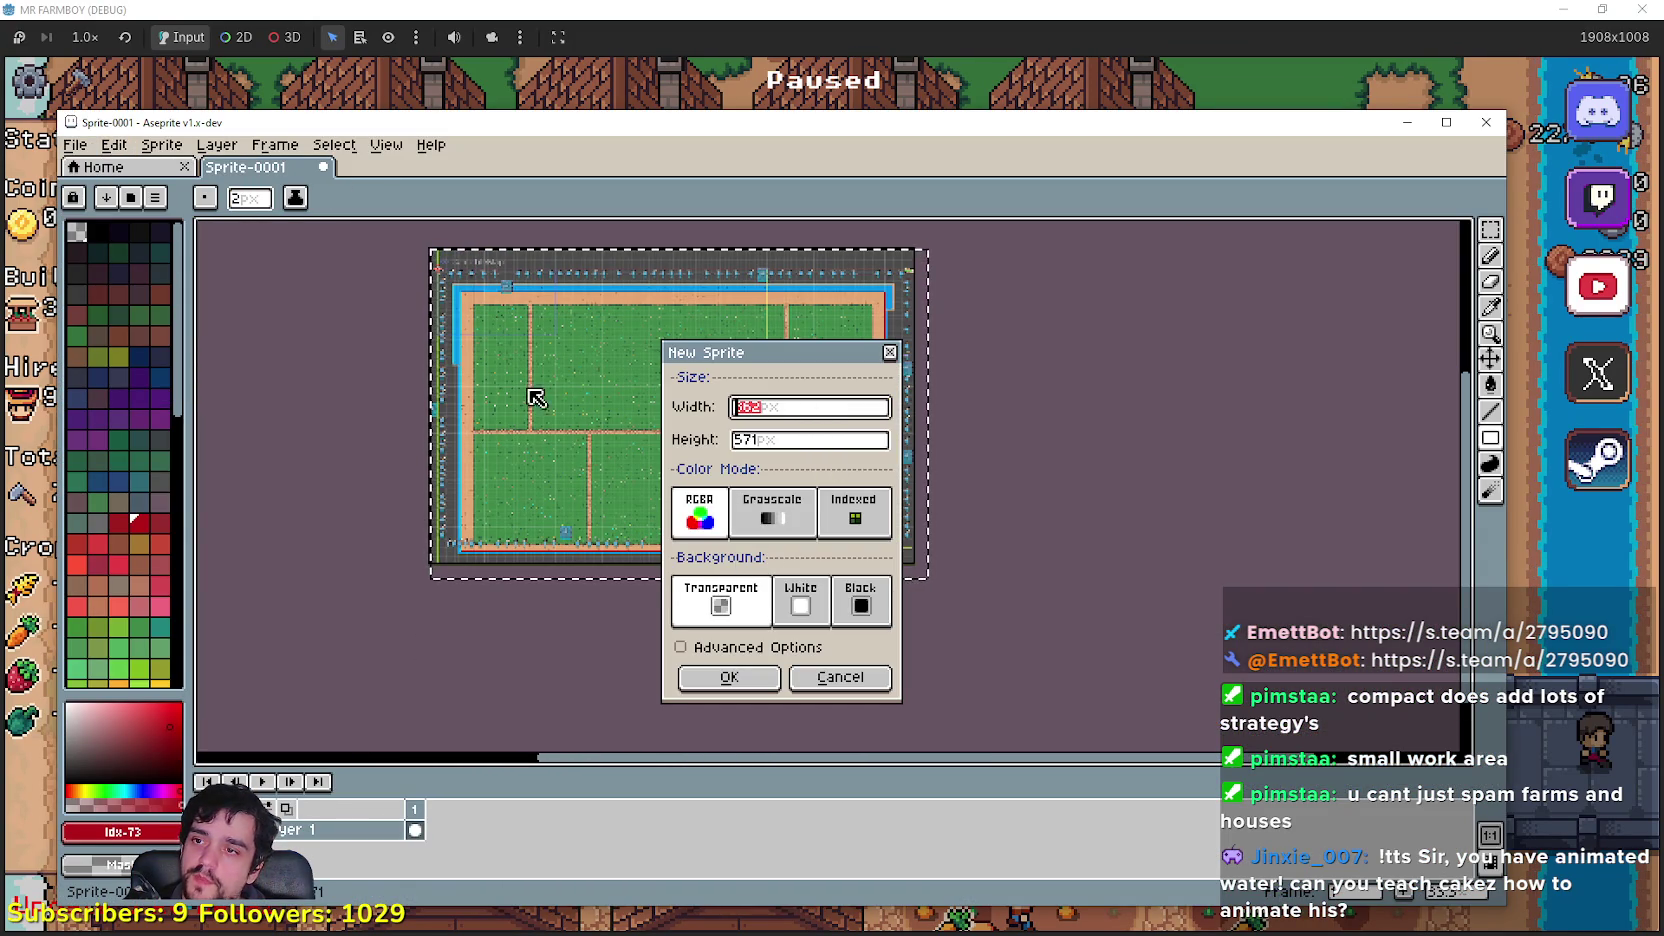
pyautogui.click(808, 685)
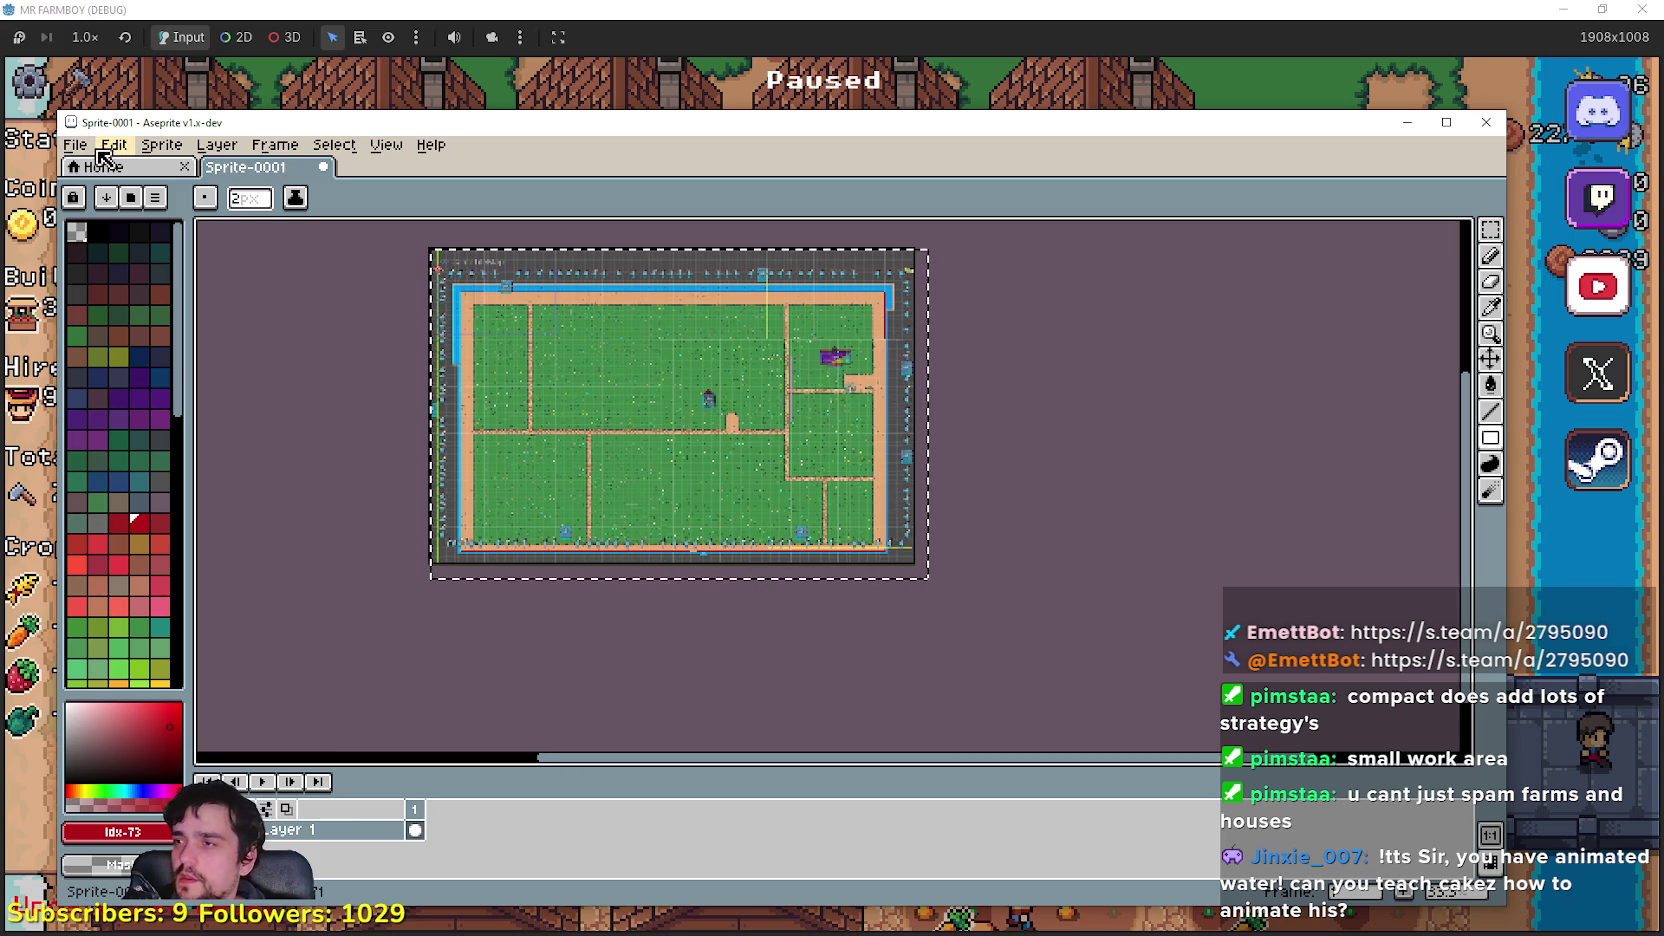
pyautogui.click(784, 558)
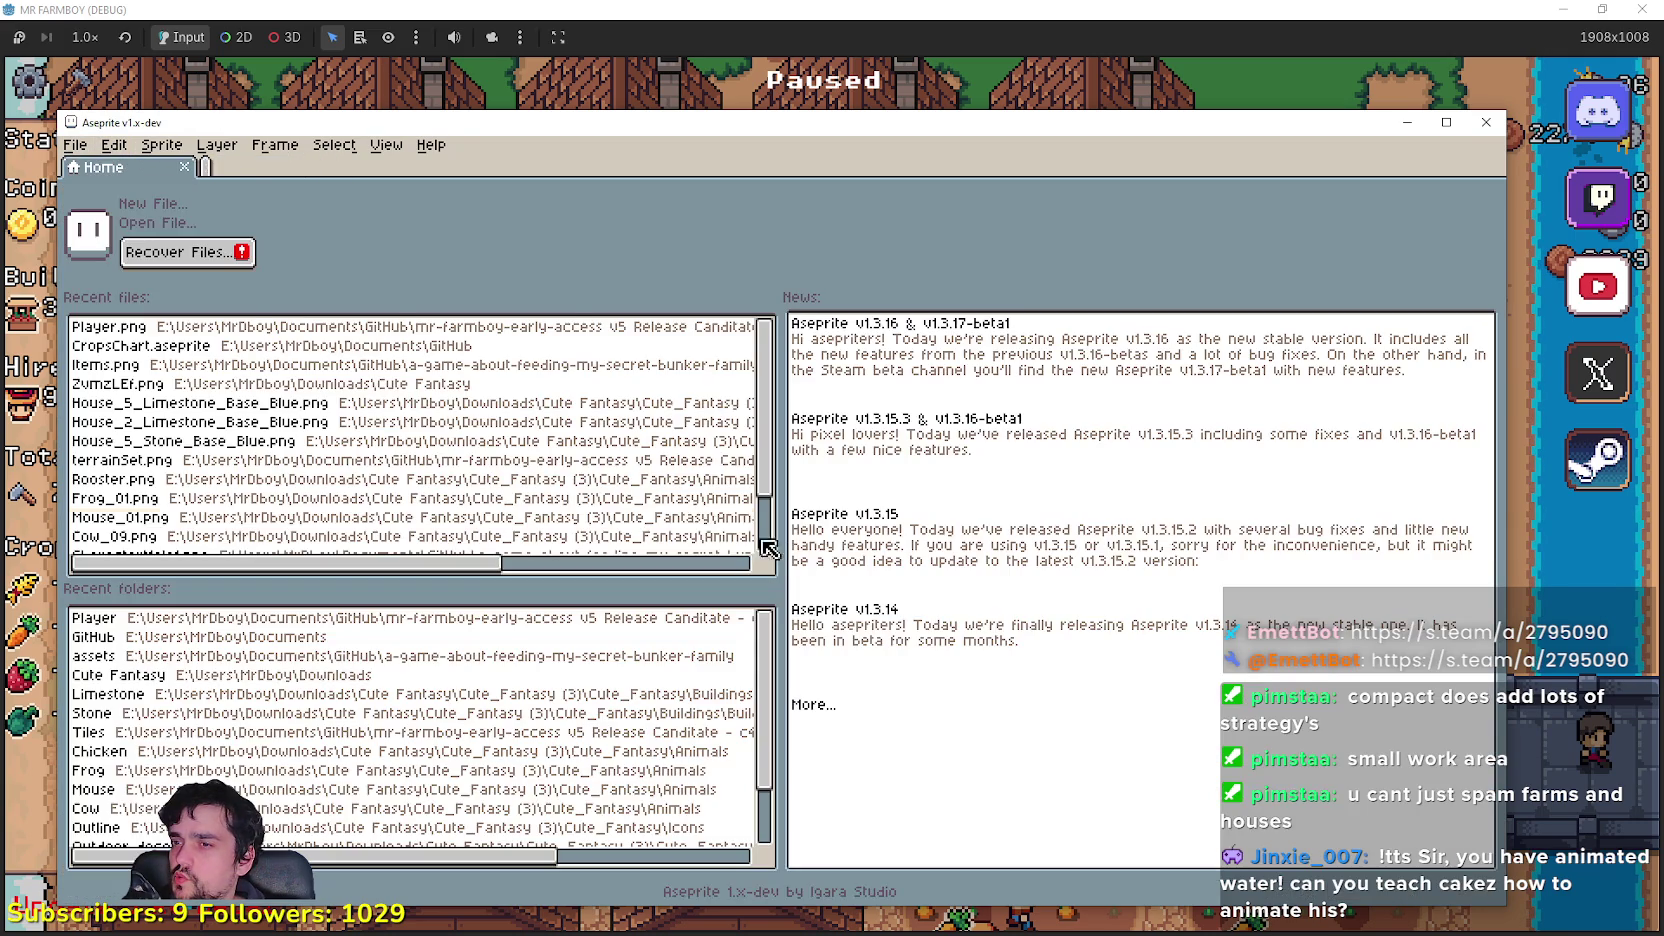
# Step: Open CropsChart.aseprite and pan to crop names such as Red Corn and Green Raddish
pyautogui.click(78, 146)
pyautogui.moveTo(125, 207)
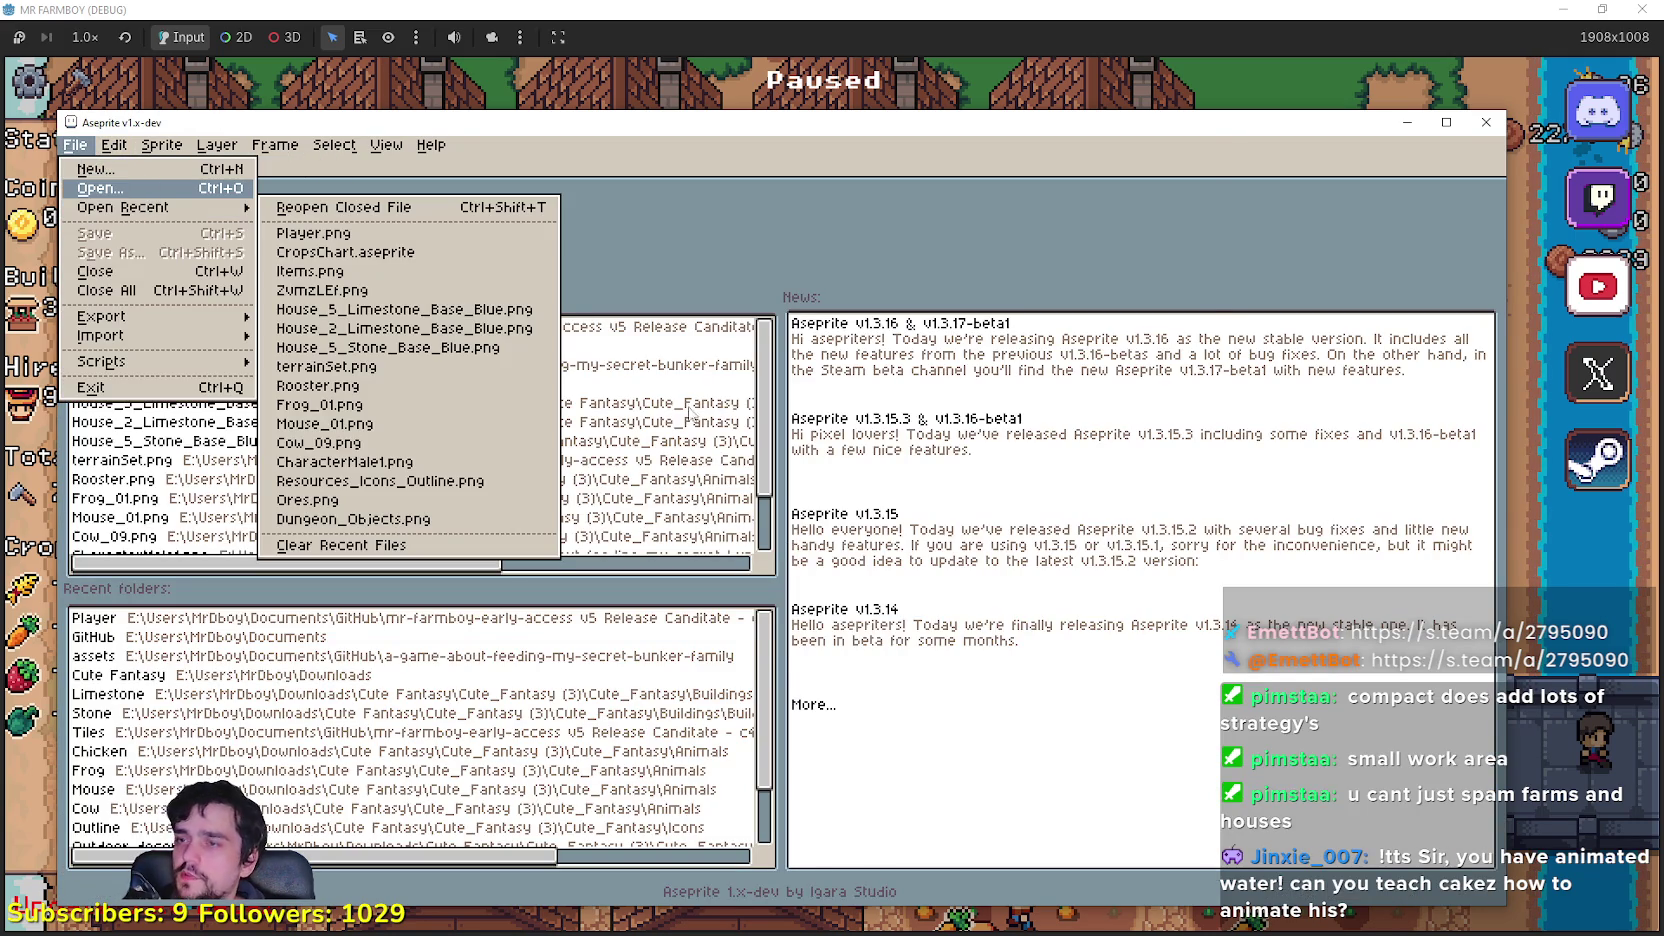
pyautogui.hotkey('ctrl', 'o')
pyautogui.scroll(3, 441, 410)
pyautogui.scroll(-4, 416, 421)
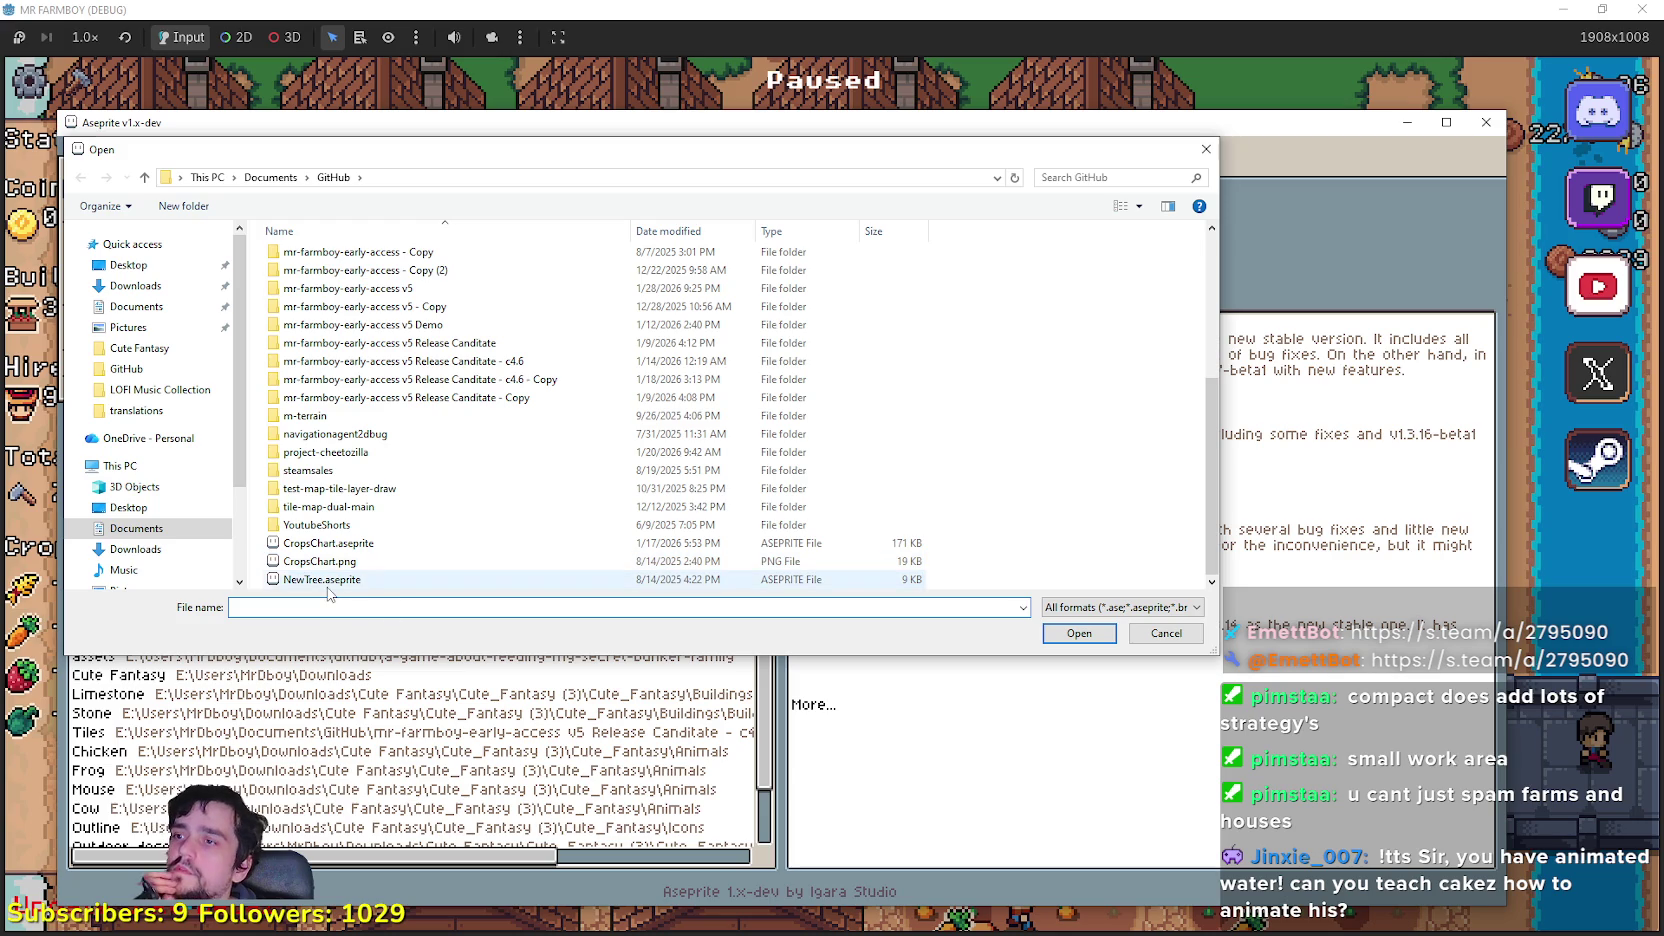
pyautogui.doubleClick(336, 548)
pyautogui.scroll(-3, 771, 458)
pyautogui.scroll(4, 771, 458)
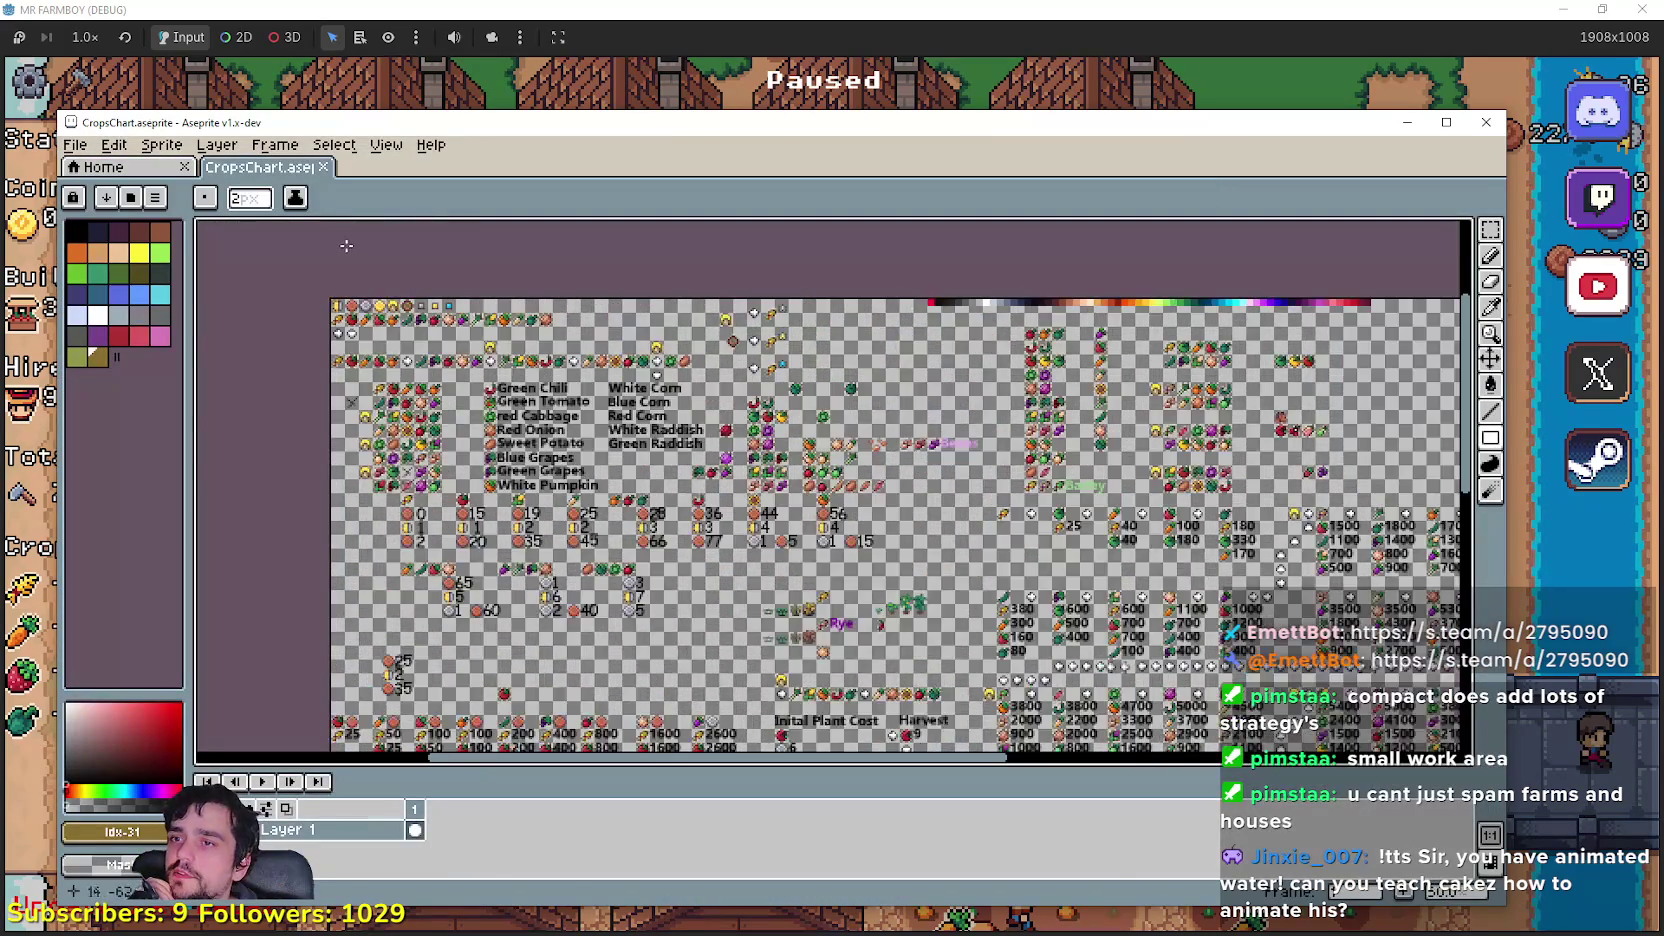
pyautogui.moveTo(771, 458); pyautogui.dragTo(350, 470)
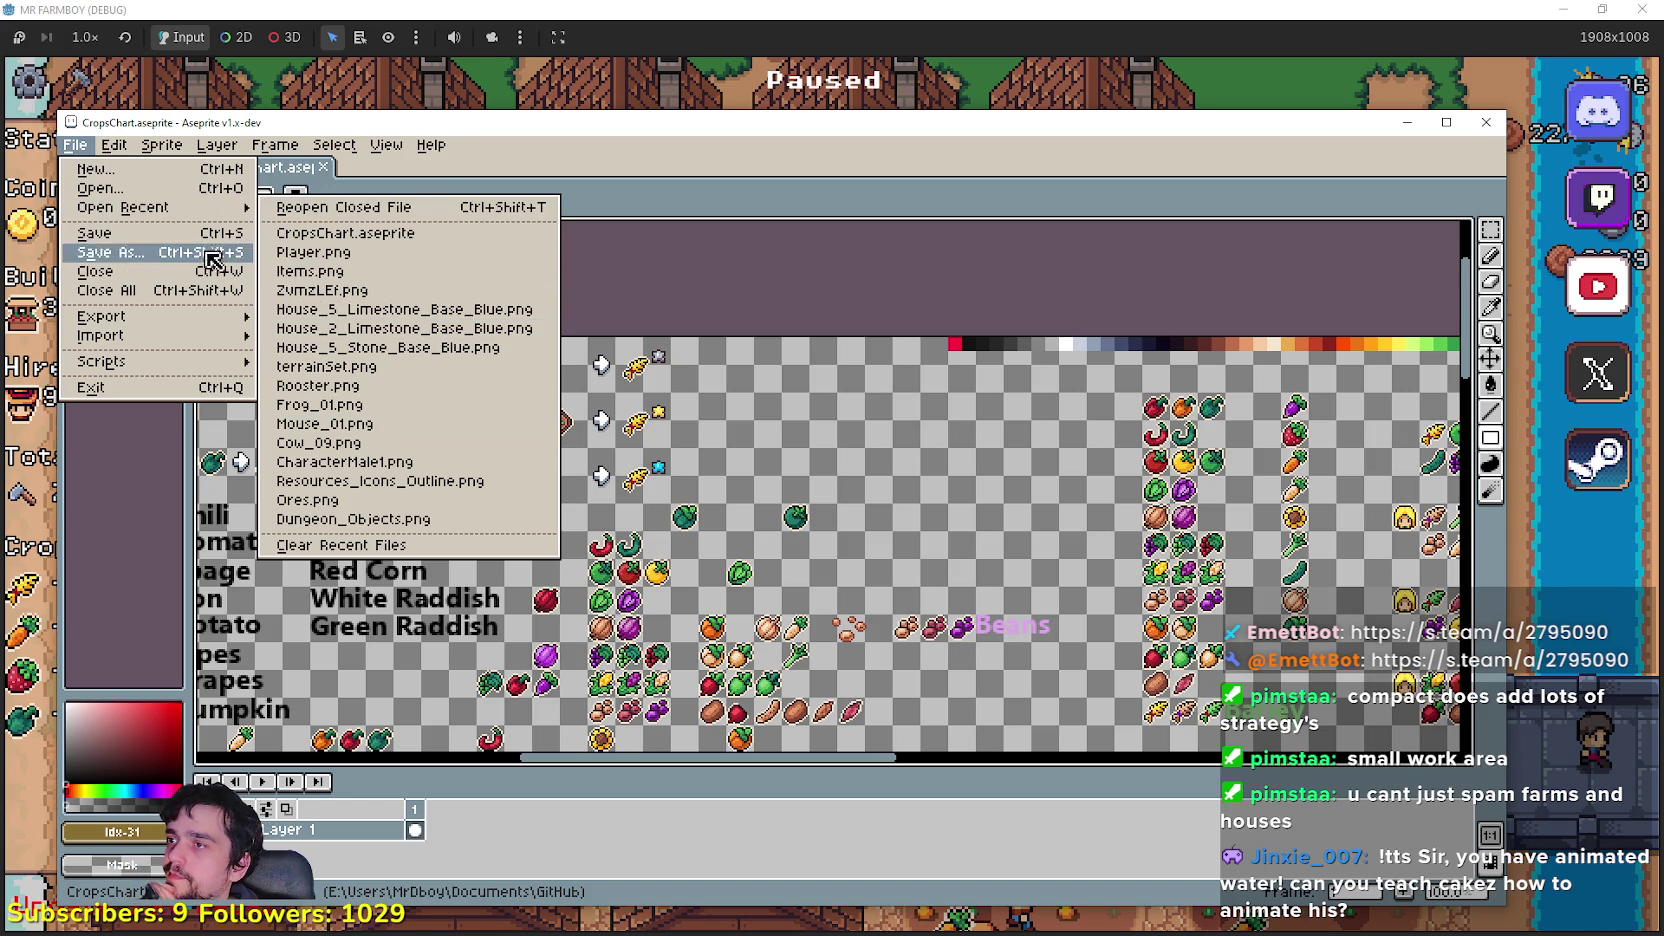
# Step: Browse the Open dialog from Downloads into the Cute Fantasy folder
pyautogui.click(110, 188)
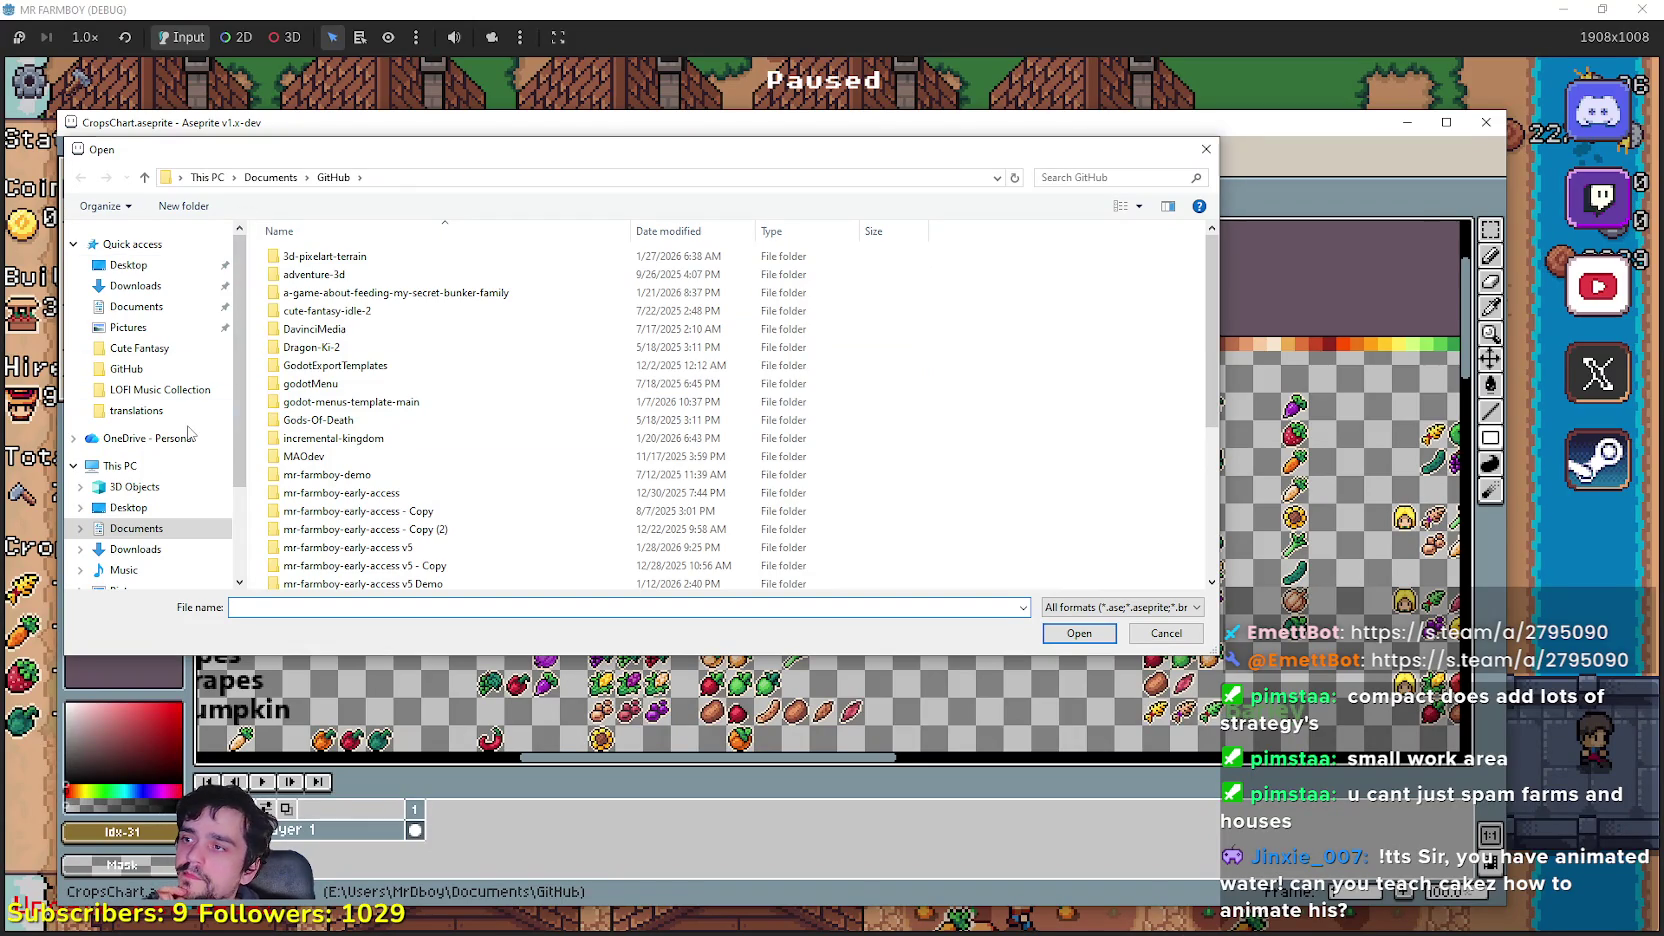
pyautogui.click(146, 310)
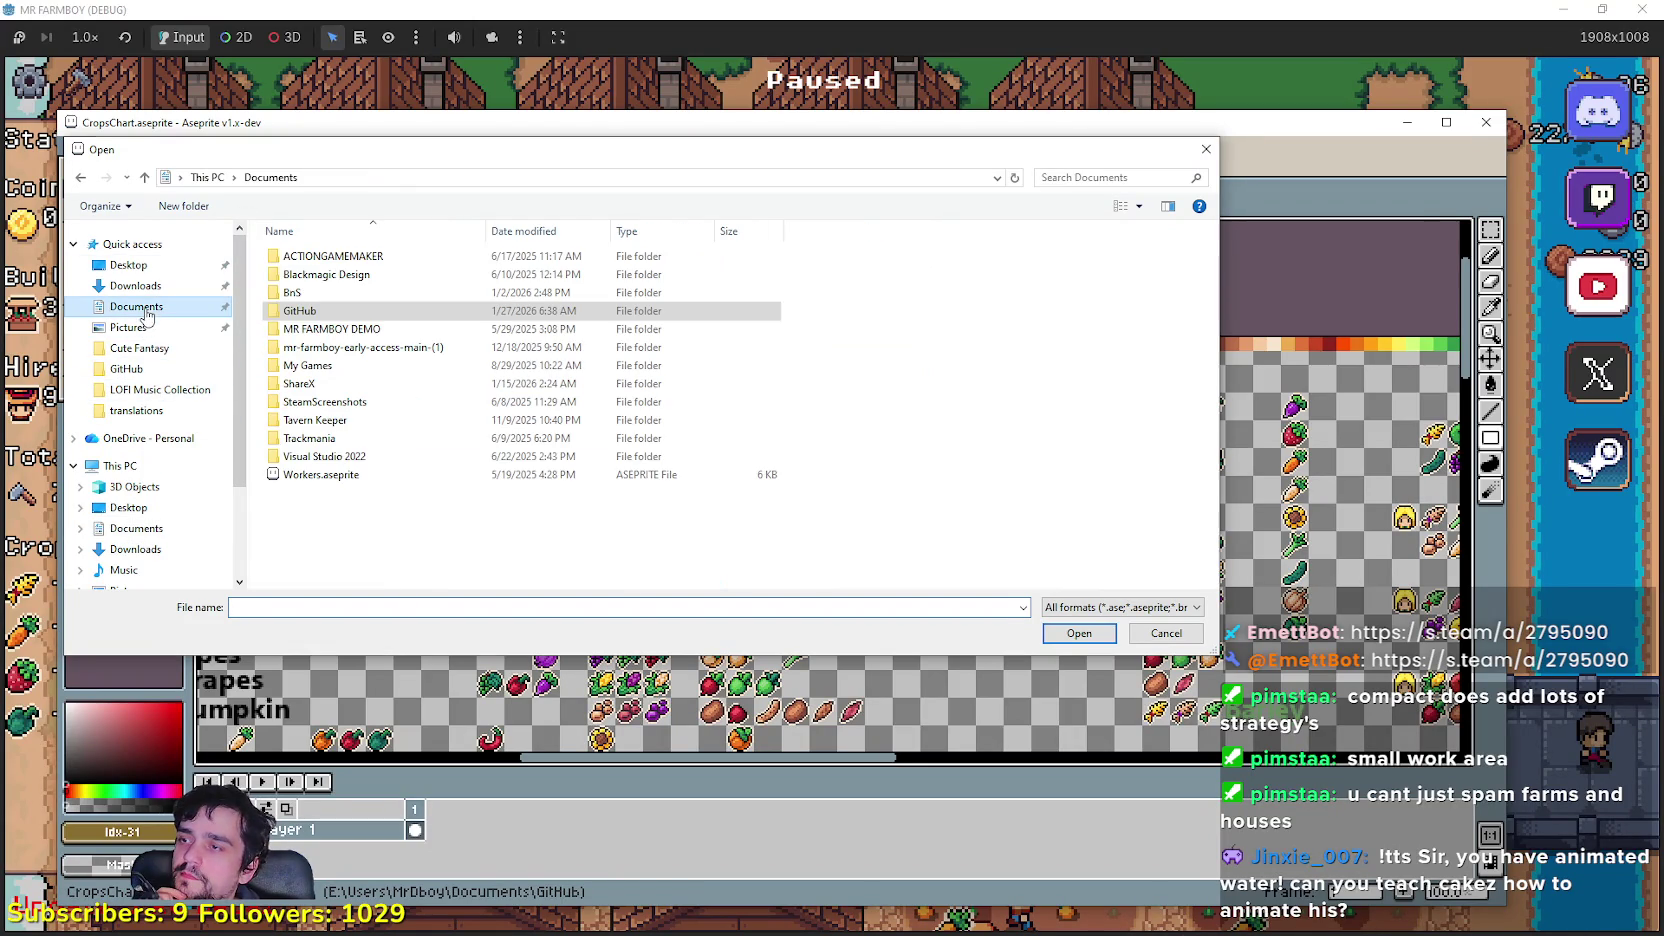
pyautogui.click(150, 288)
pyautogui.click(352, 432)
pyautogui.doubleClick(352, 429)
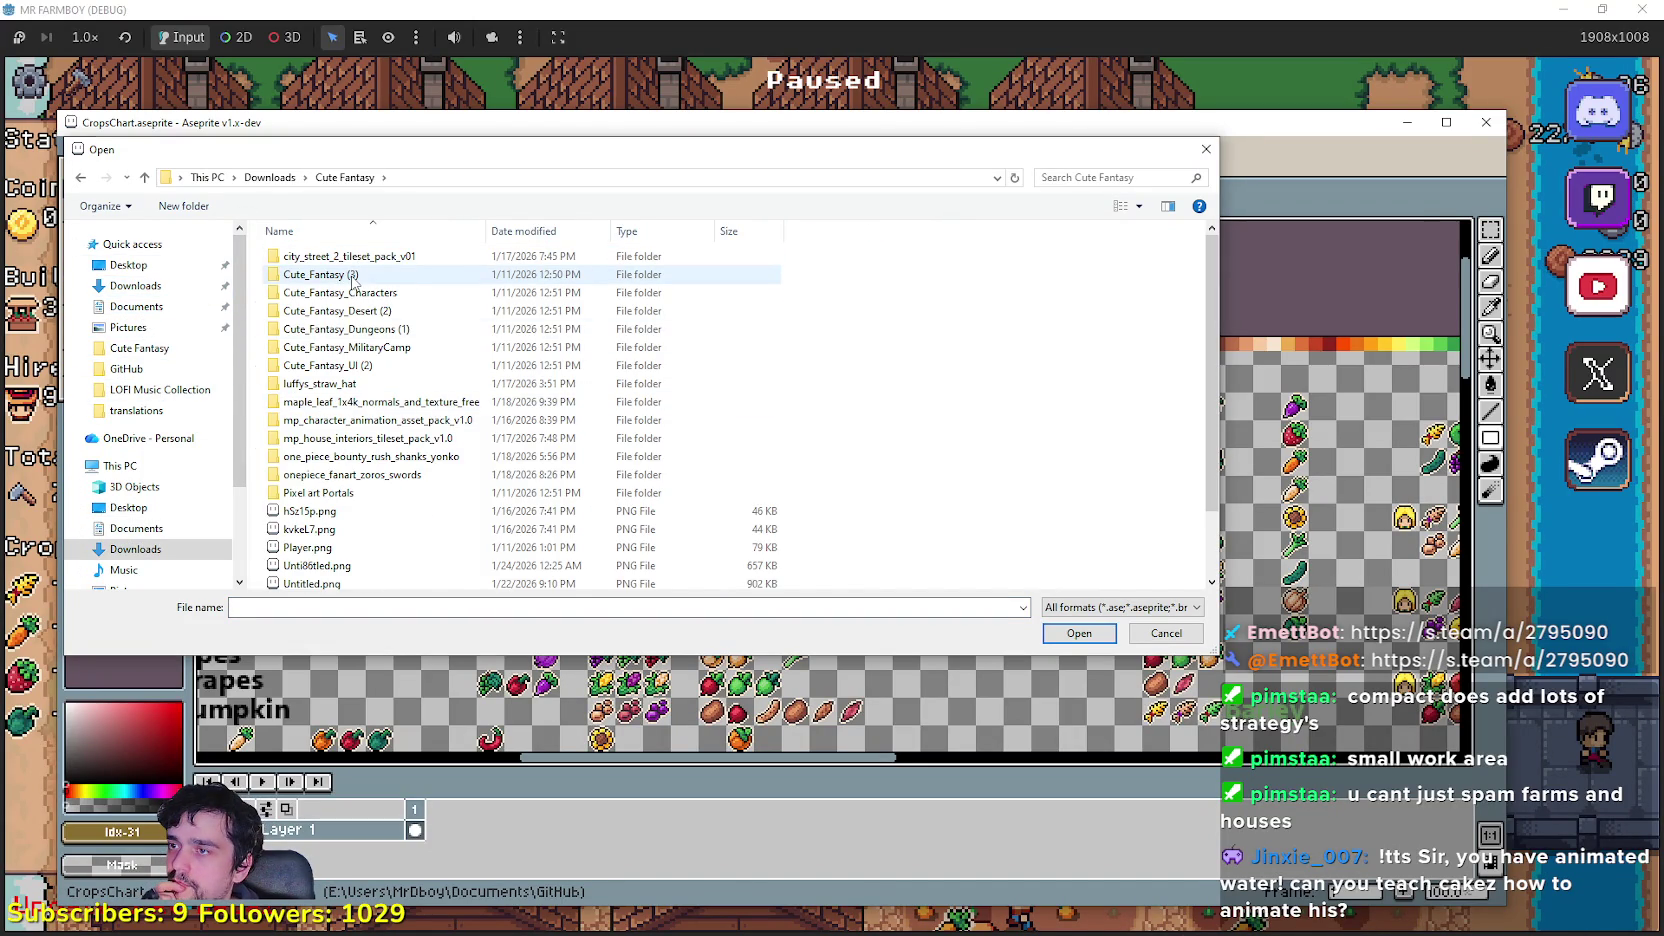
pyautogui.scroll(-2, 352, 283)
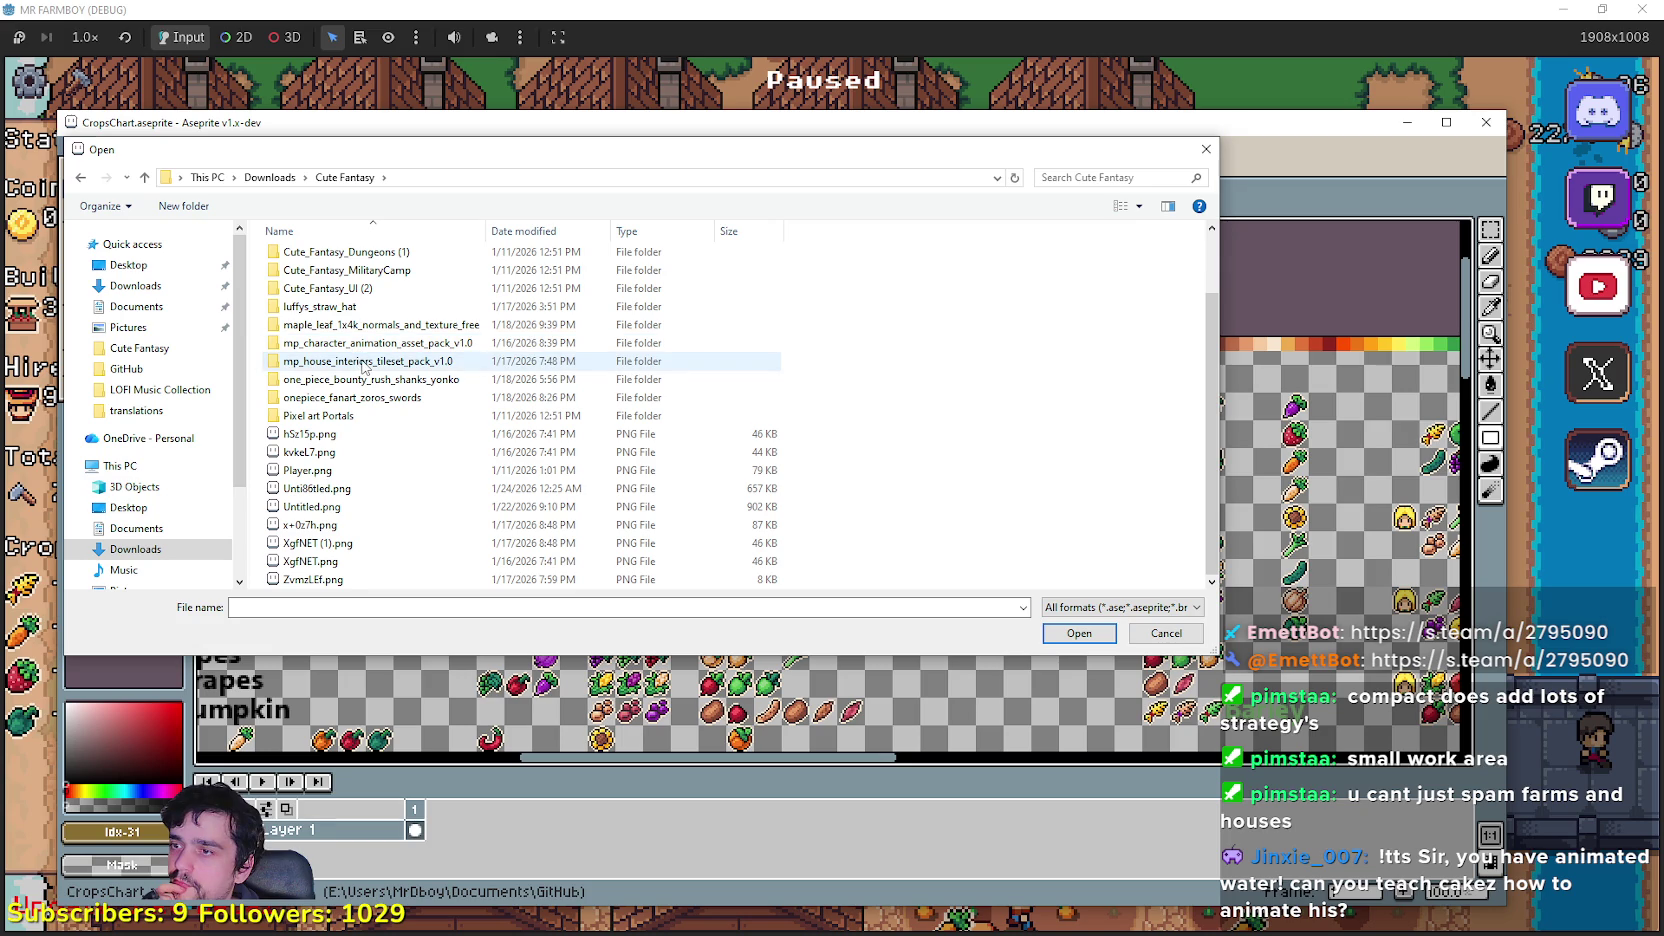
pyautogui.scroll(2, 364, 367)
pyautogui.doubleClick(356, 279)
pyautogui.doubleClick(416, 260)
pyautogui.rightClick(420, 496)
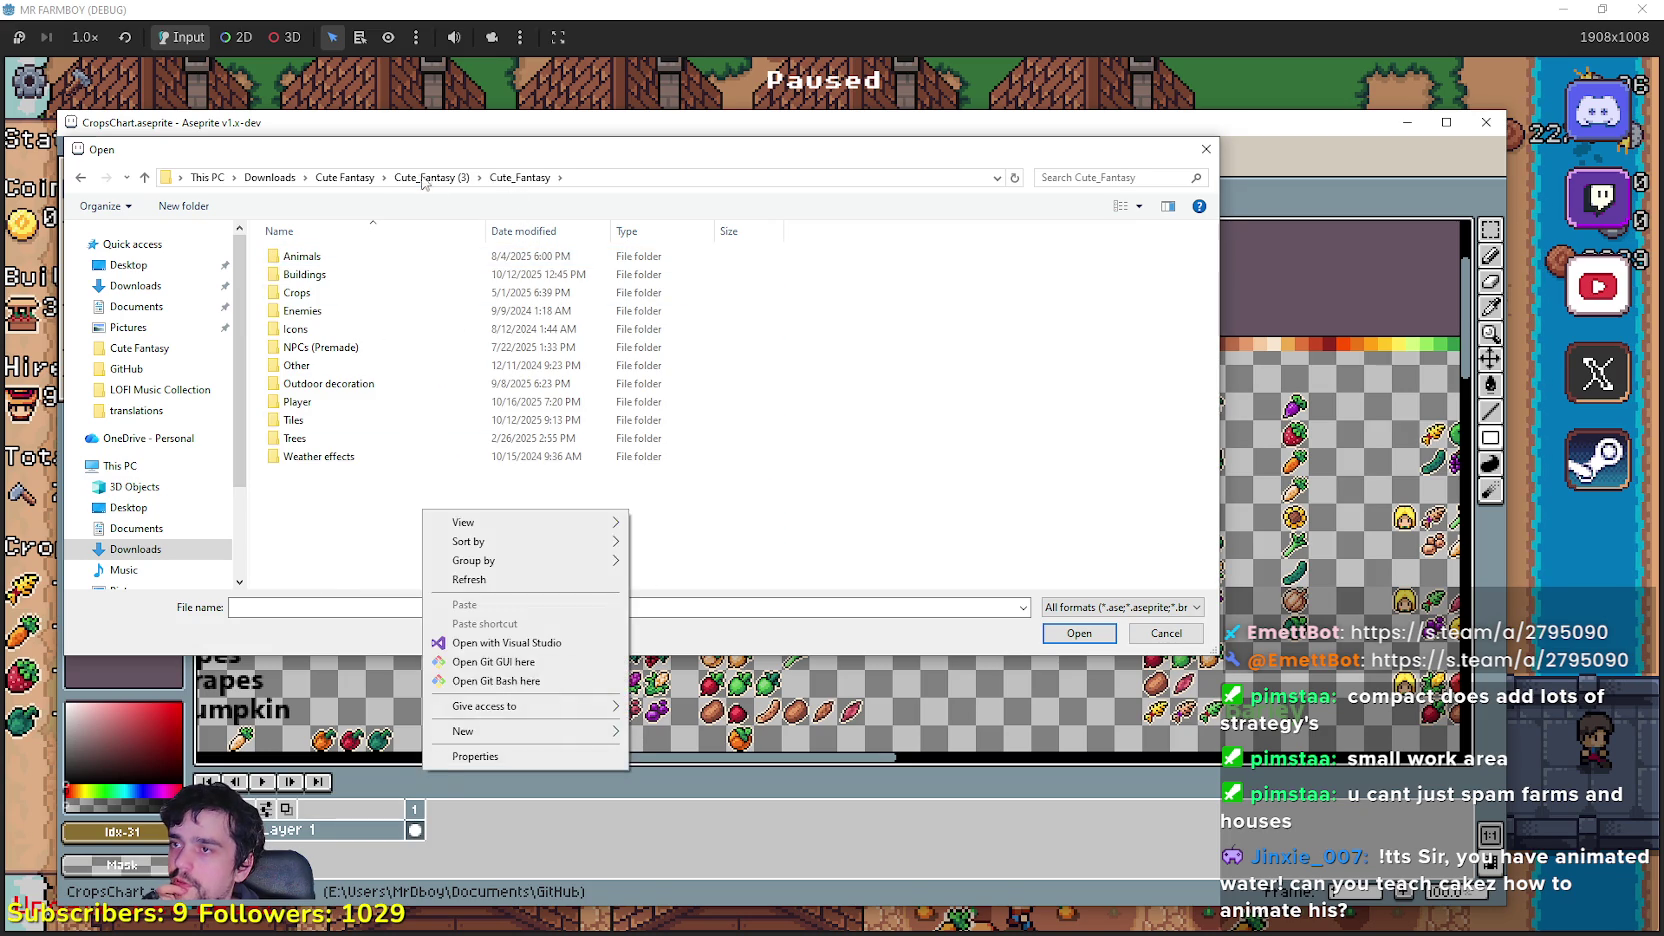
pyautogui.press('BackSpace')
pyautogui.press('BackSpace')
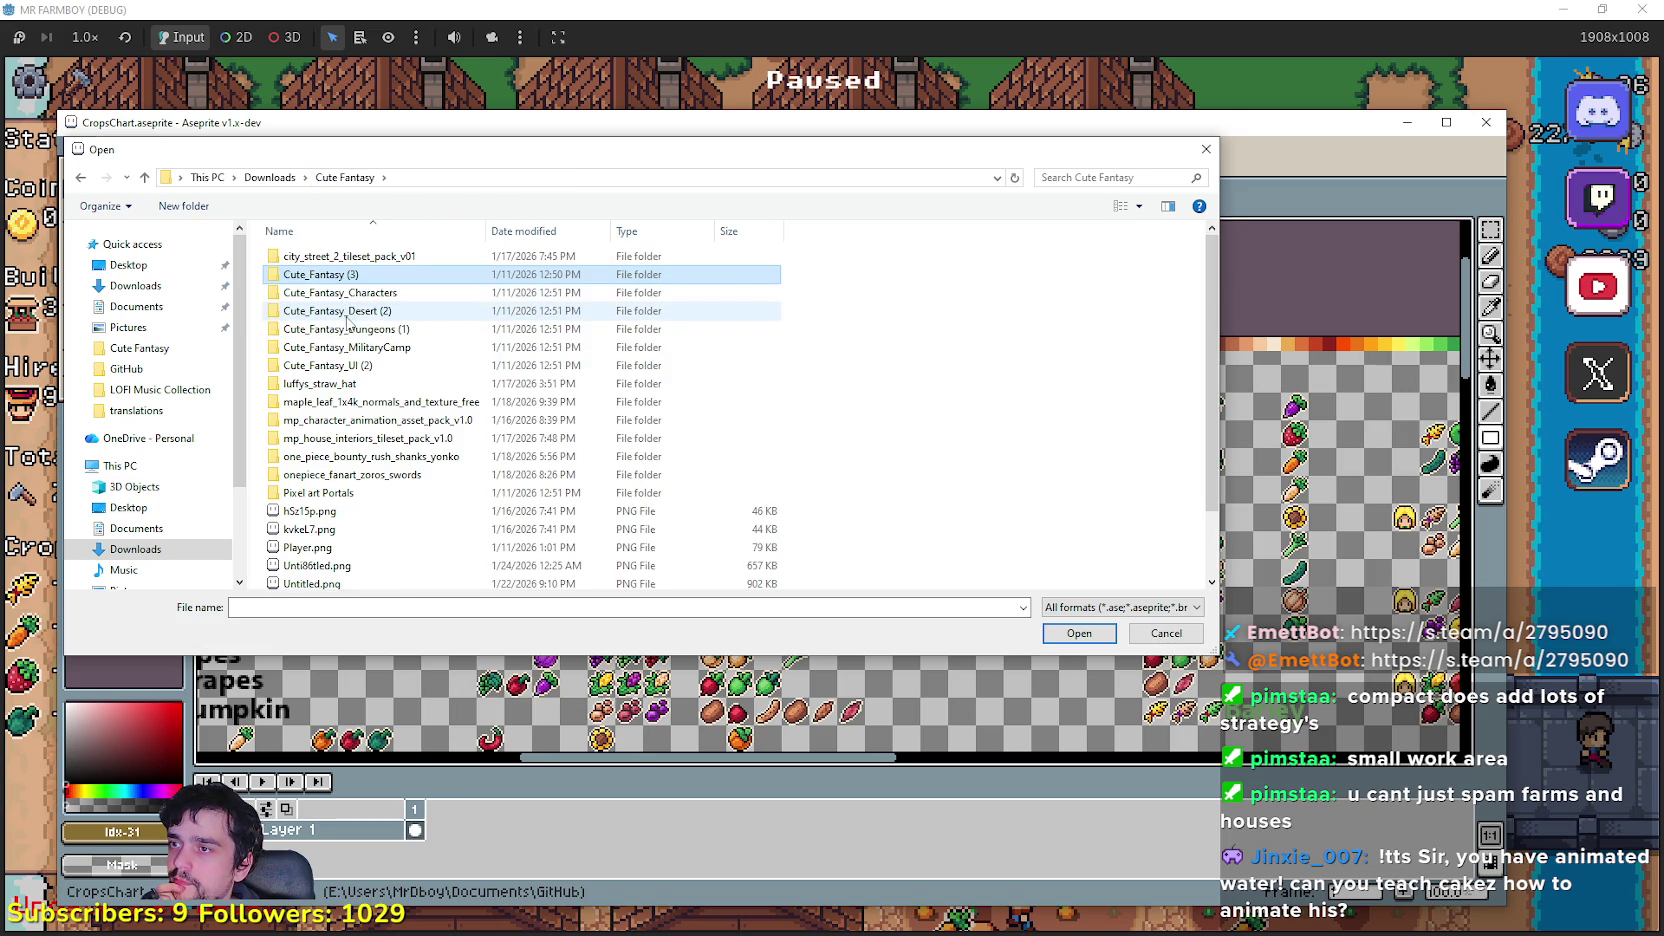
# Step: Open Desert_Obelisk_2.png from Cute_Fantasy_Desert (2) > Cute_Fantasy_Desert > Temple
pyautogui.doubleClick(360, 311)
pyautogui.doubleClick(336, 258)
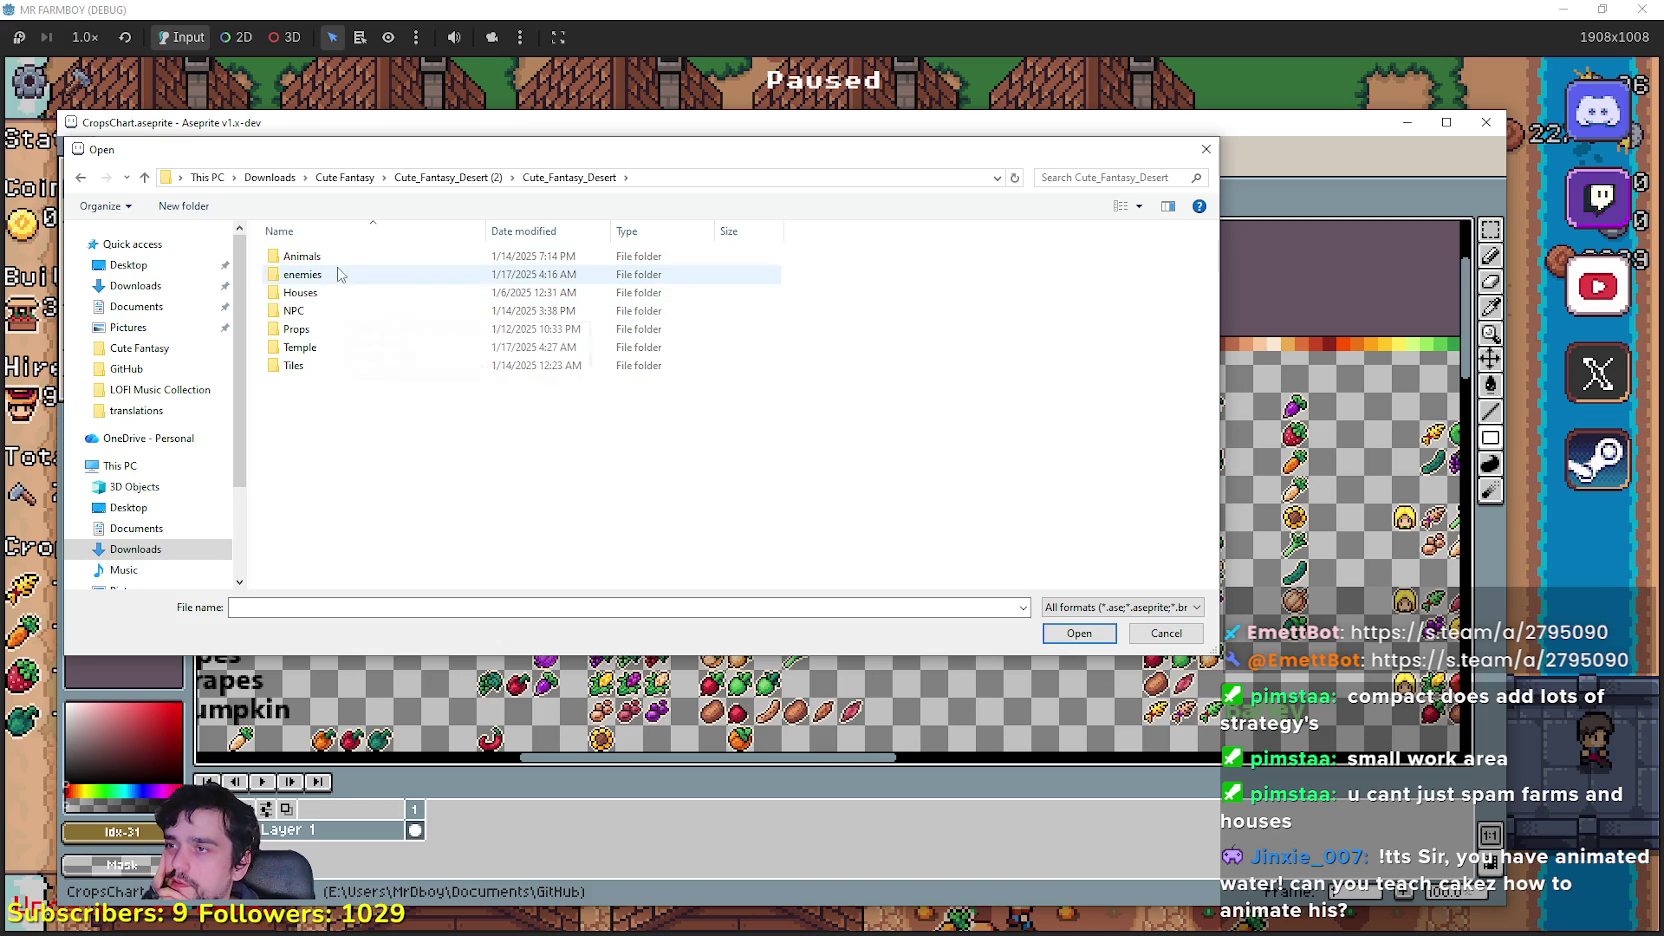
pyautogui.doubleClick(305, 347)
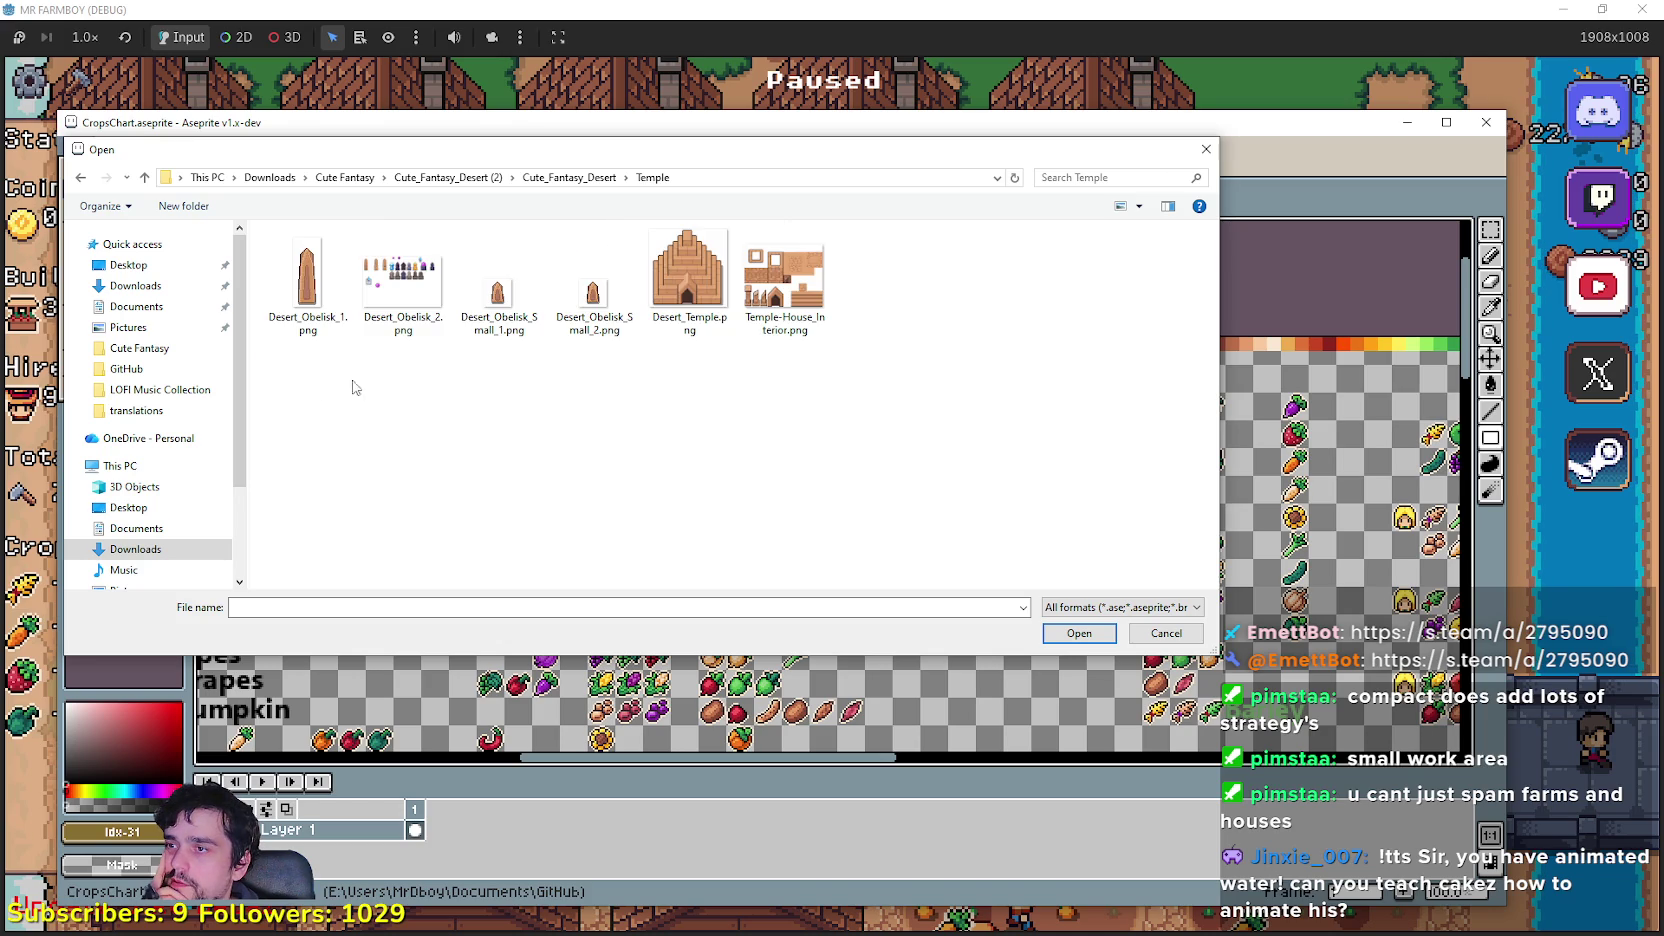
pyautogui.click(422, 292)
pyautogui.rightClick(420, 288)
pyautogui.press('Escape')
pyautogui.doubleClick(405, 285)
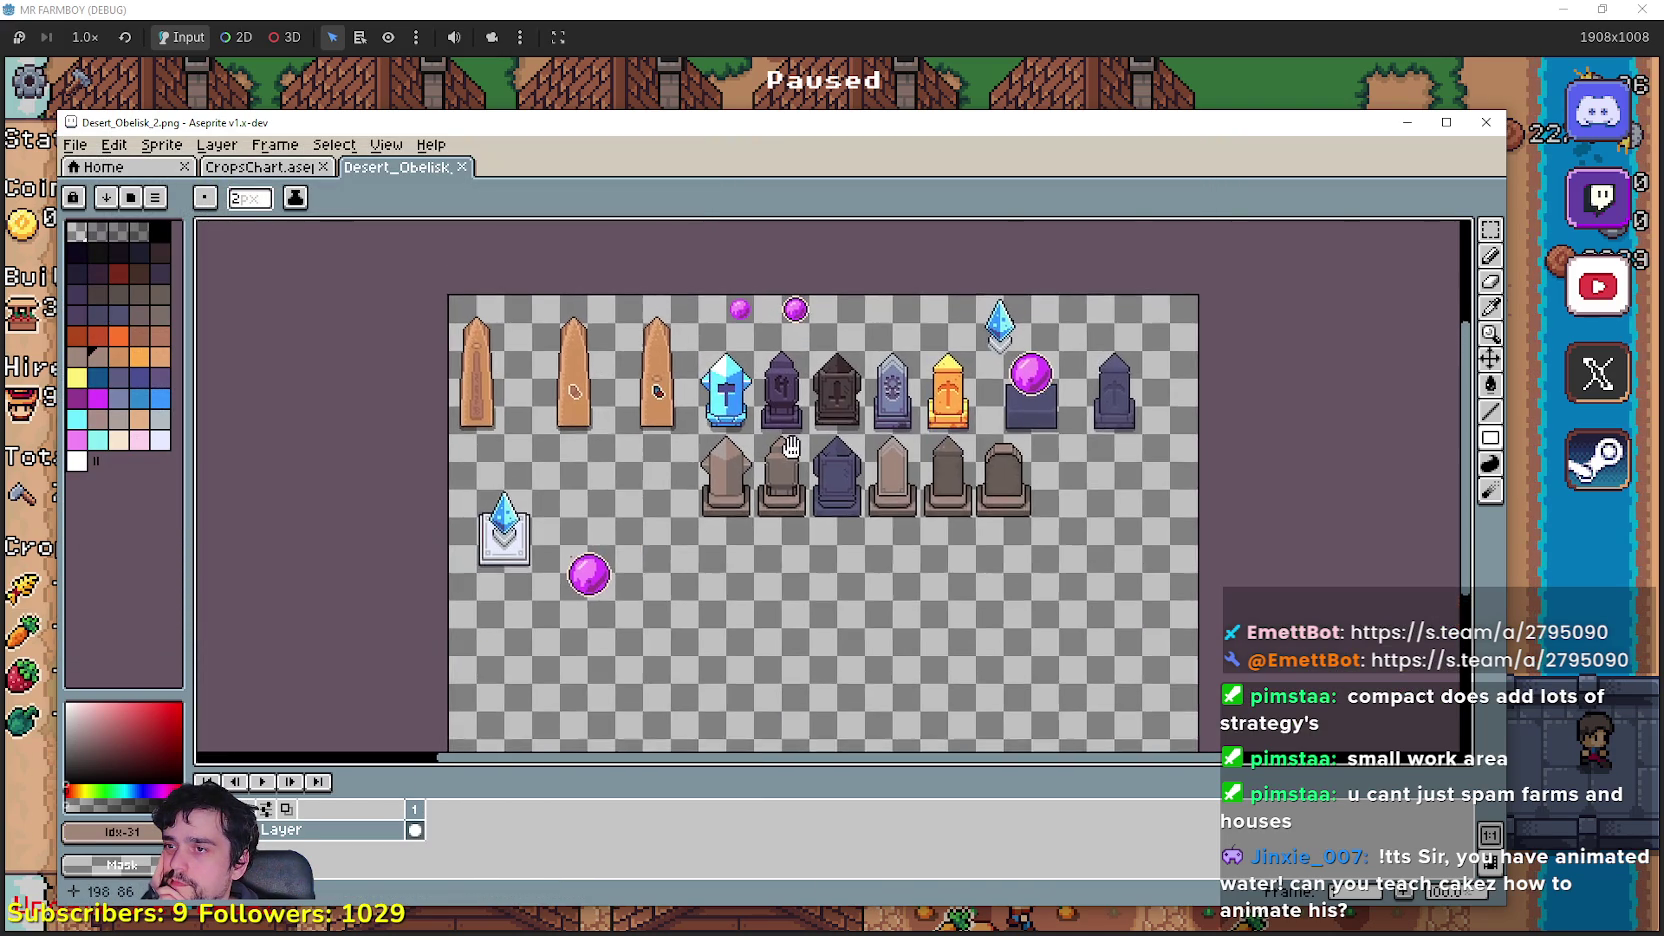
# Step: With the Rectangular Marquee, drag a copy of the orb pedestal into empty space below the obelisks
pyautogui.scroll(3, 791, 421)
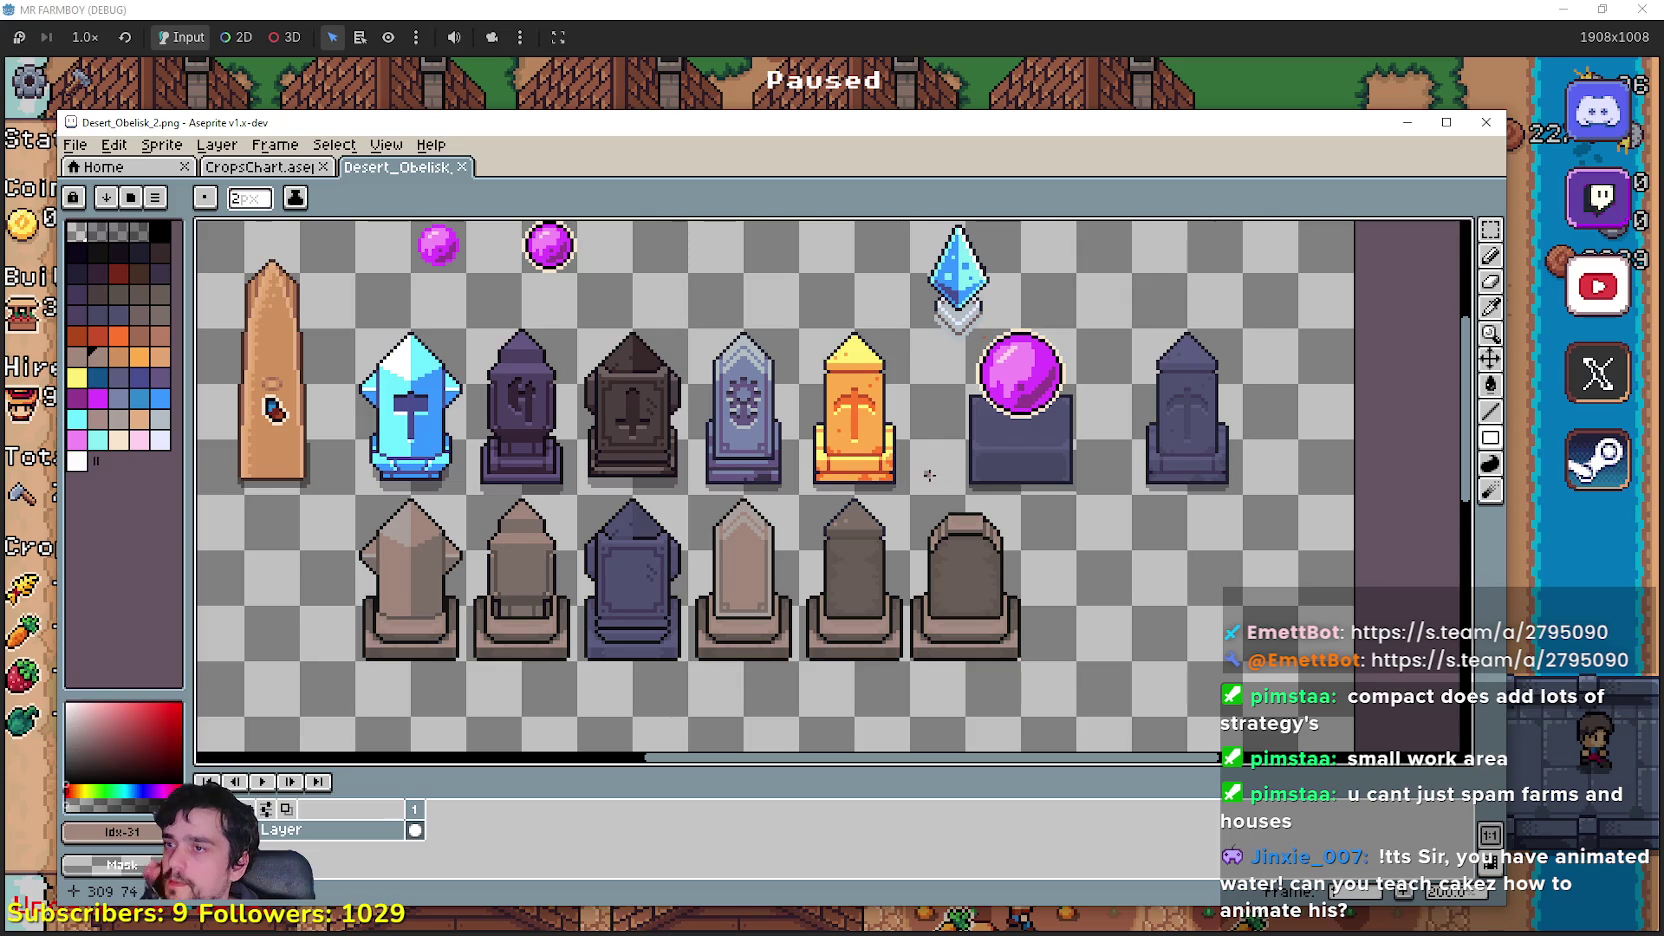
pyautogui.moveTo(572, 390); pyautogui.dragTo(647, 428)
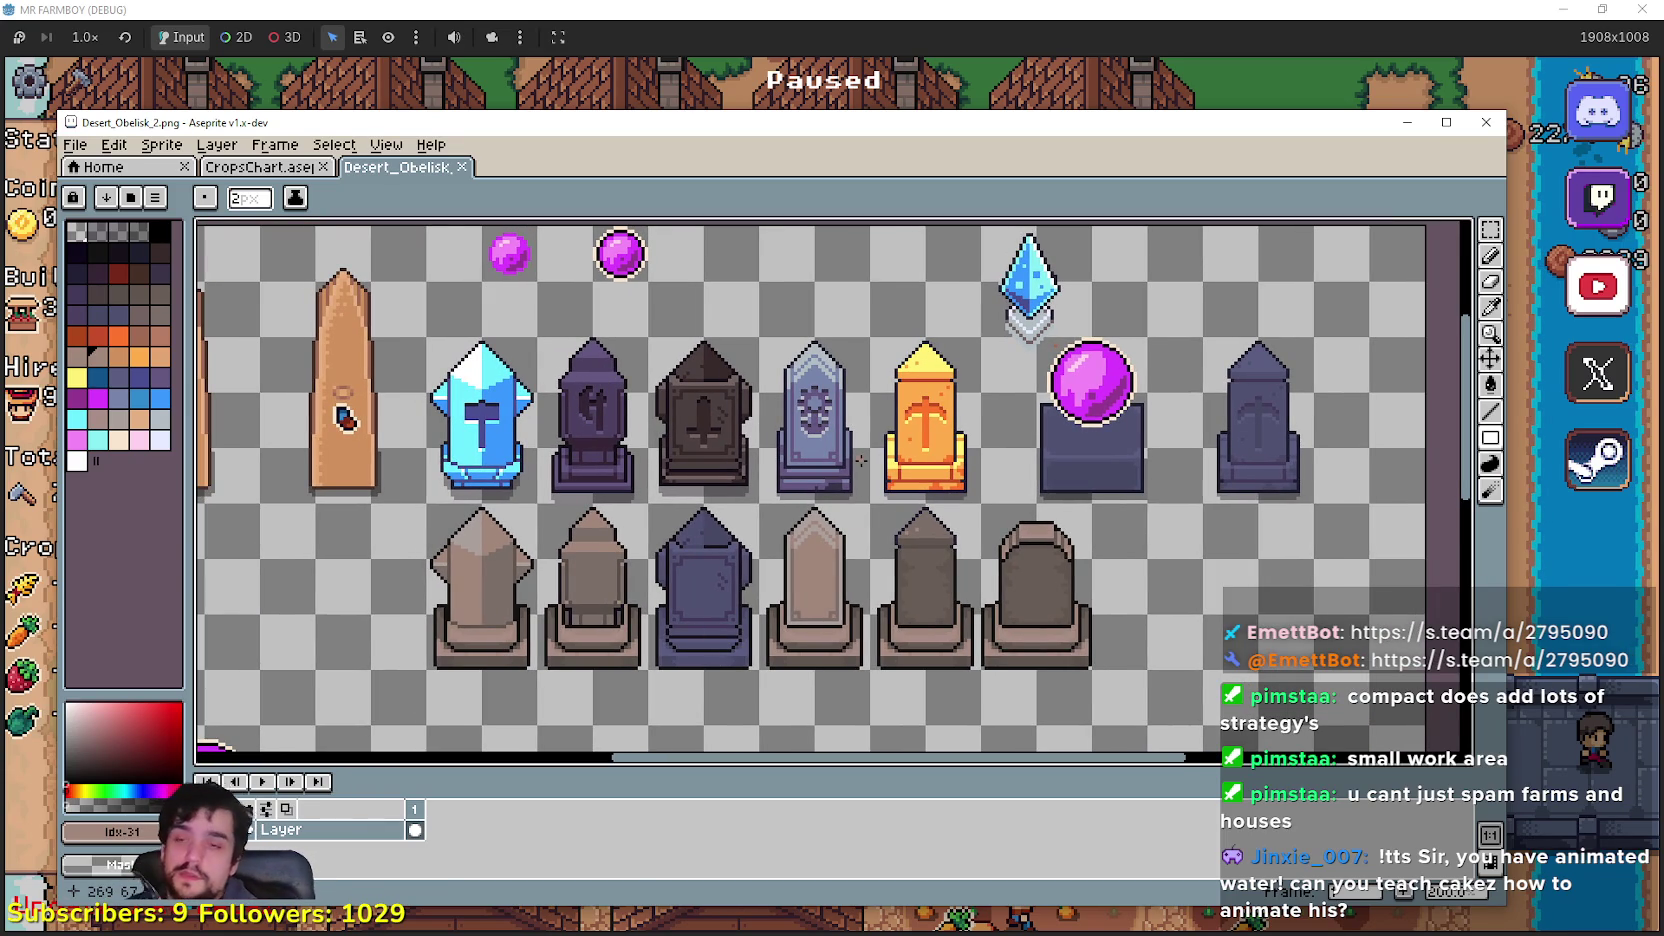
pyautogui.scroll(3, 1107, 400)
pyautogui.scroll(-1, 1302, 349)
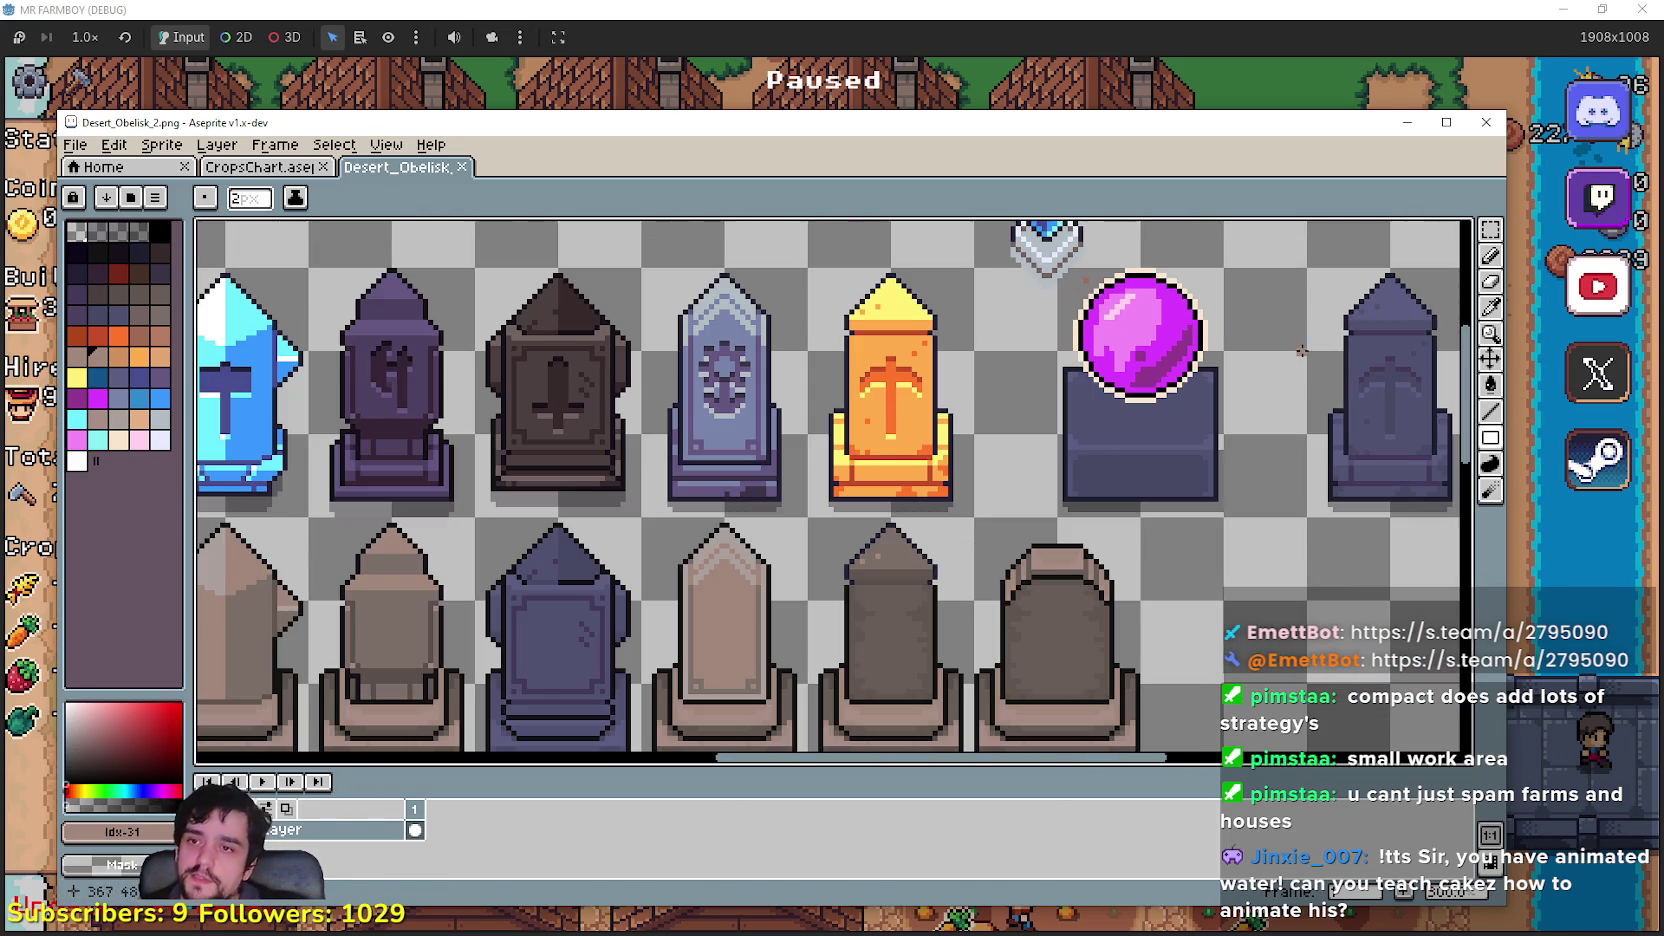
pyautogui.click(1490, 232)
pyautogui.scroll(1, 1039, 494)
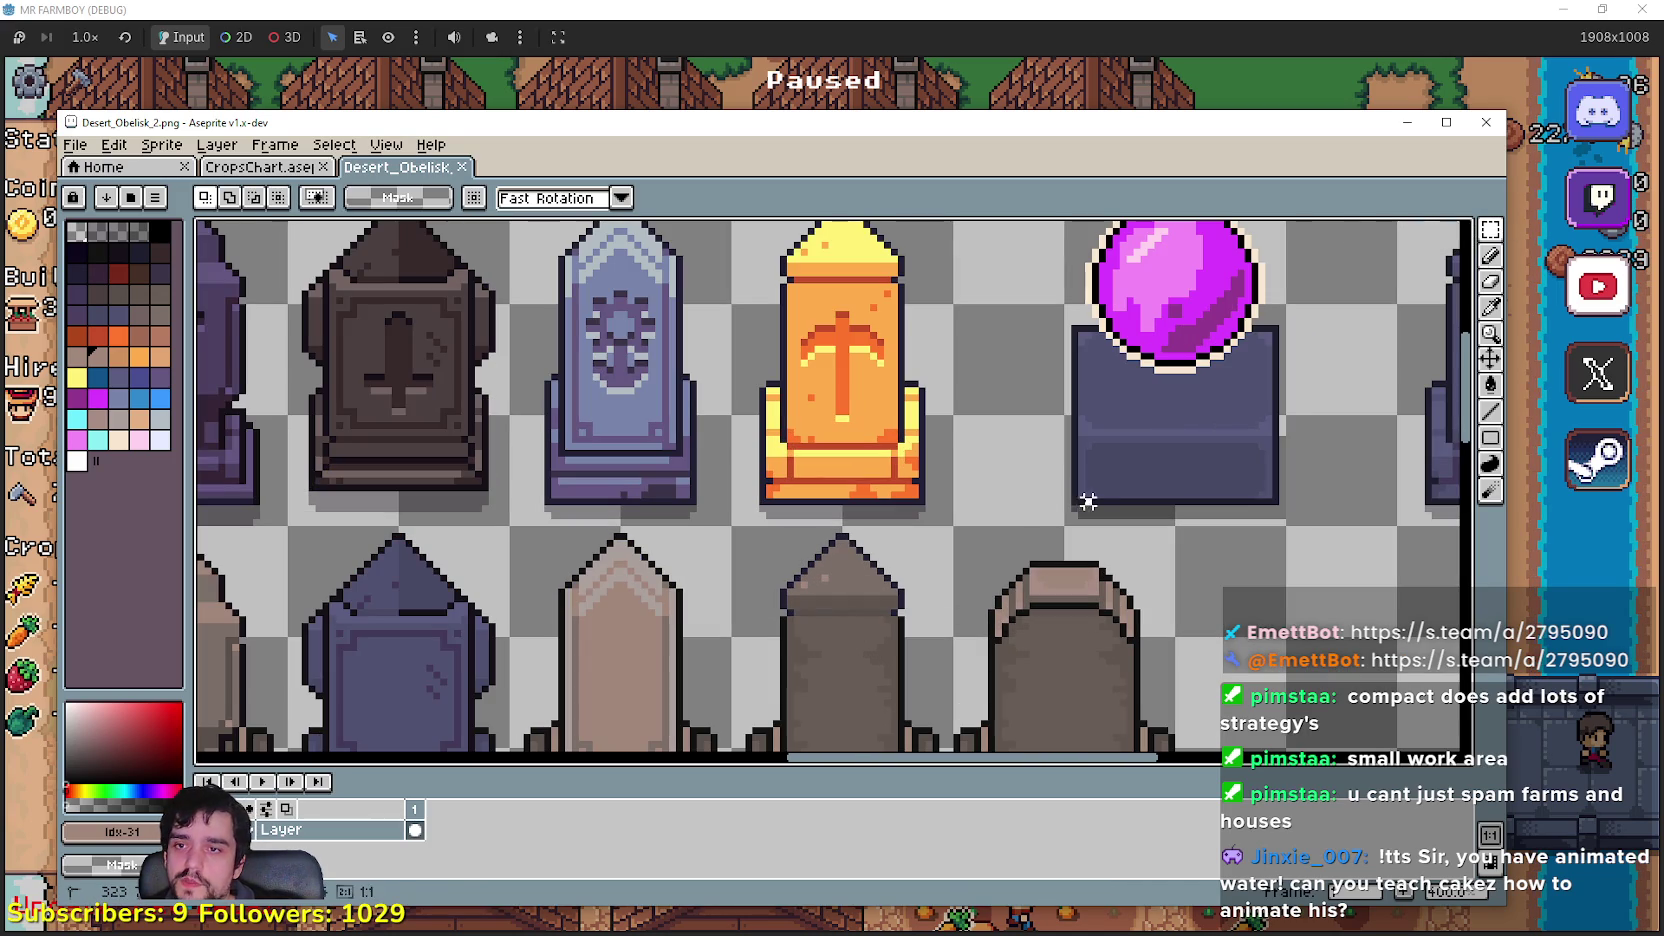
pyautogui.scroll(-3, 1215, 386)
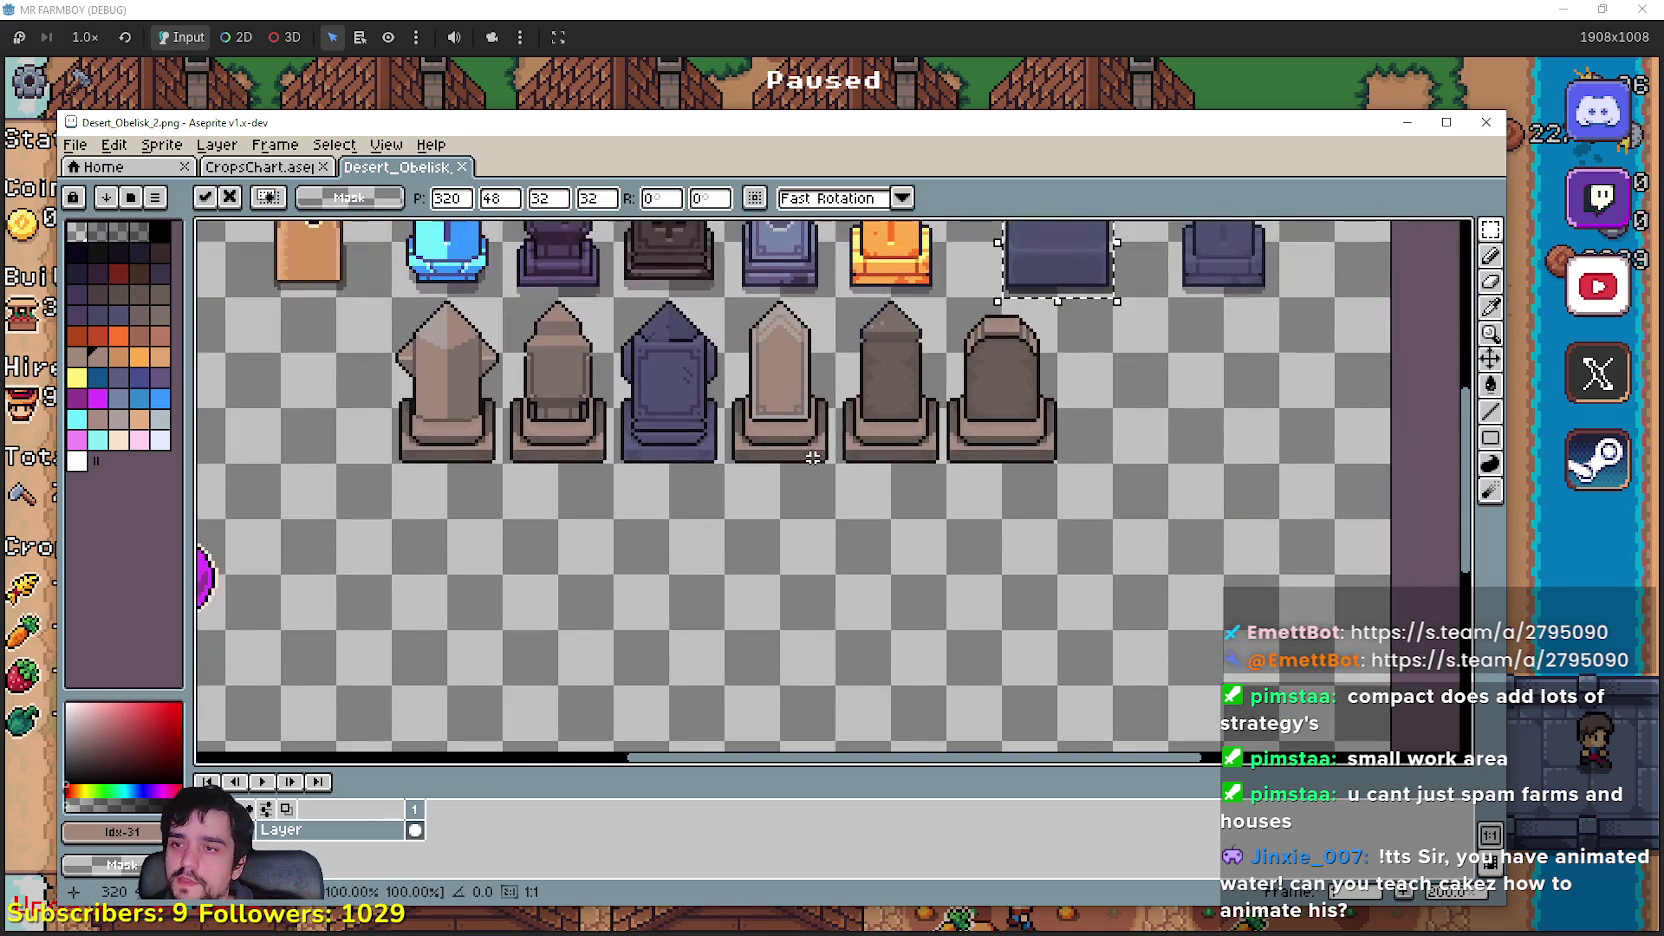
pyautogui.scroll(-2, 551, 537)
pyautogui.scroll(2, 810, 388)
pyautogui.moveTo(822, 390)
pyautogui.mouseDown()
pyautogui.moveTo(910, 639)
pyautogui.moveTo(902, 668)
pyautogui.mouseUp()
pyautogui.scroll(1, 937, 585)
pyautogui.moveTo(937, 585); pyautogui.dragTo(1070, 501)
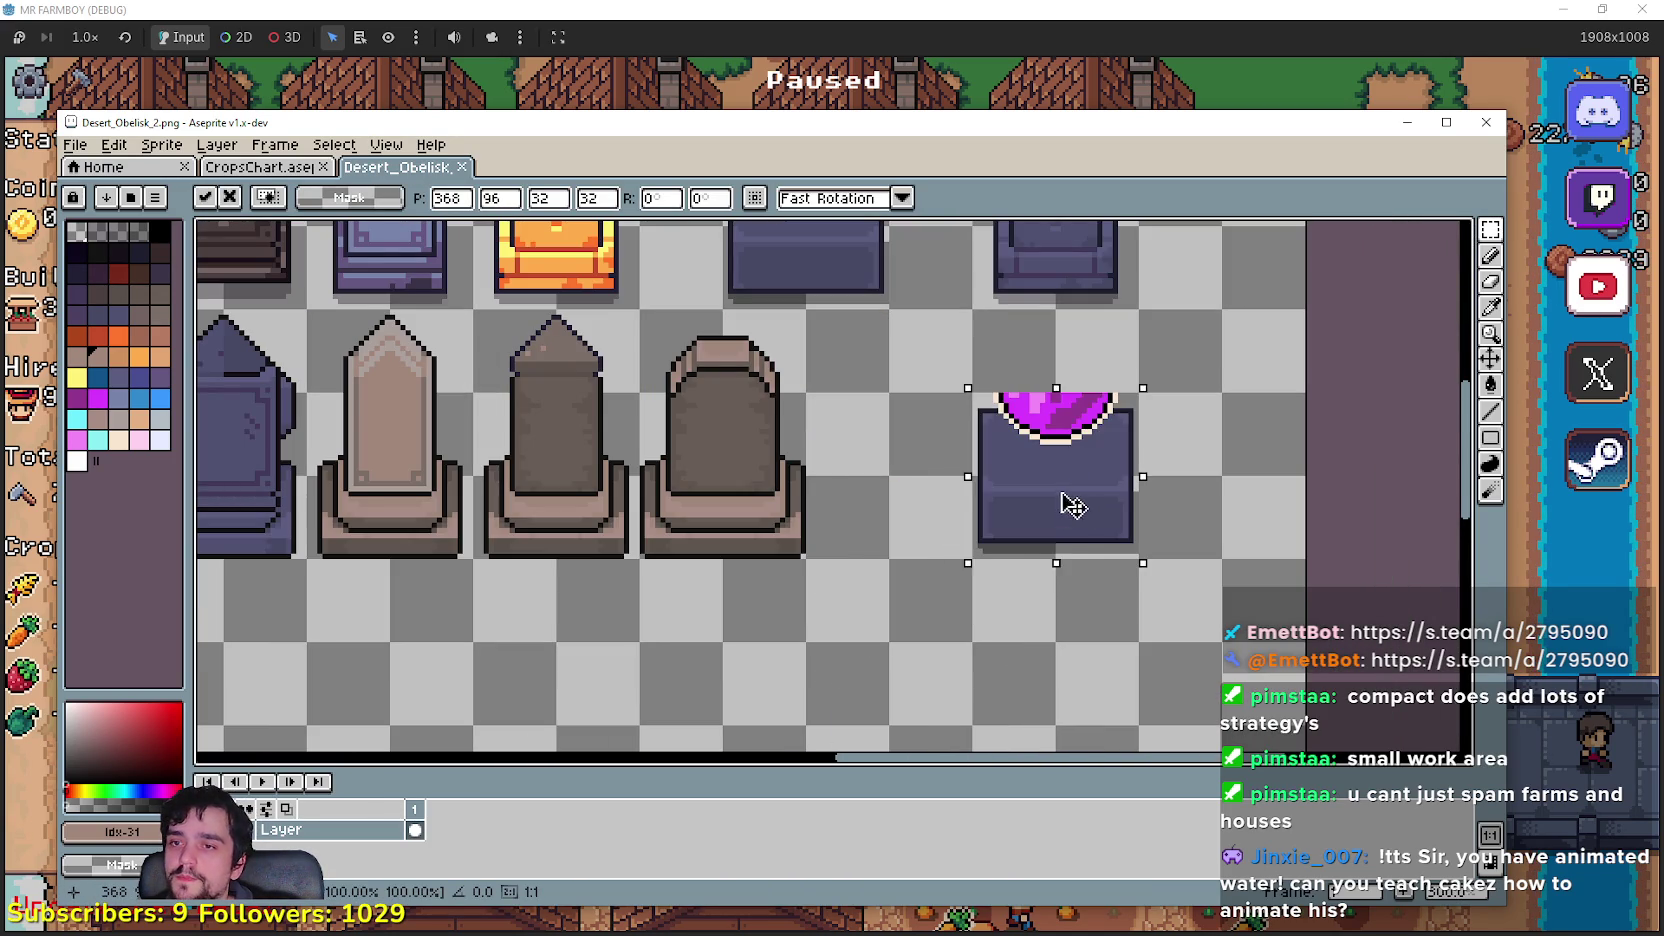
# Step: Drop the pedestal copy in place and erase its purple orb
pyautogui.scroll(2, 992, 546)
pyautogui.click(943, 443)
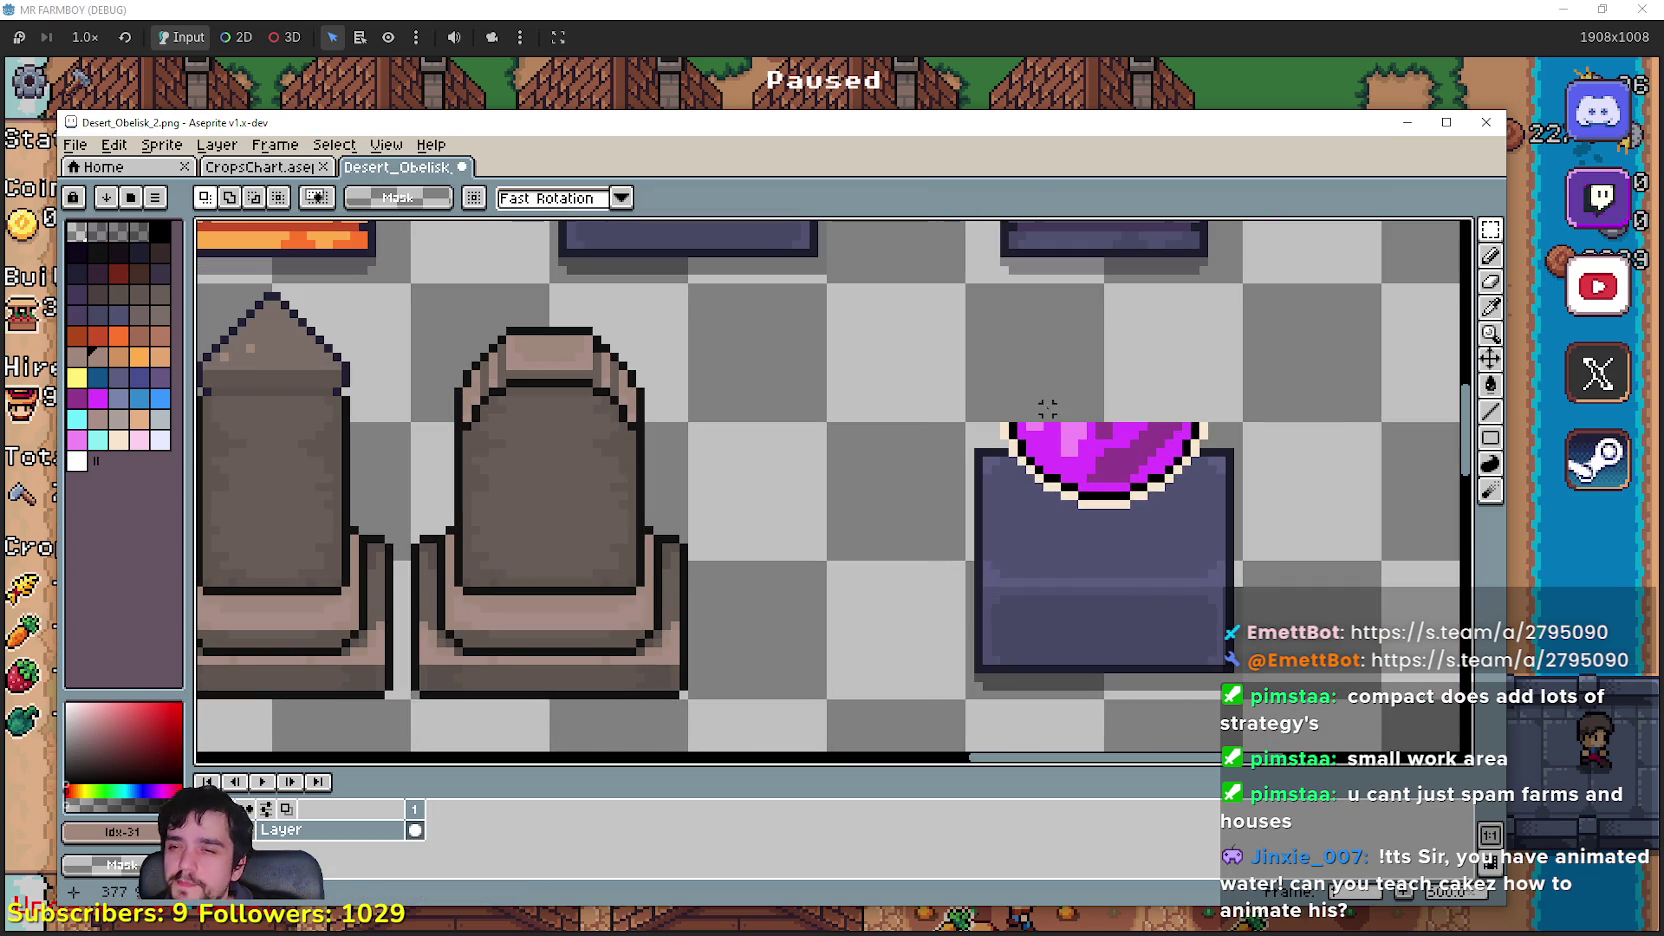
pyautogui.moveTo(1004, 414)
pyautogui.mouseDown()
pyautogui.moveTo(1203, 494)
pyautogui.moveTo(1203, 519)
pyautogui.mouseUp()
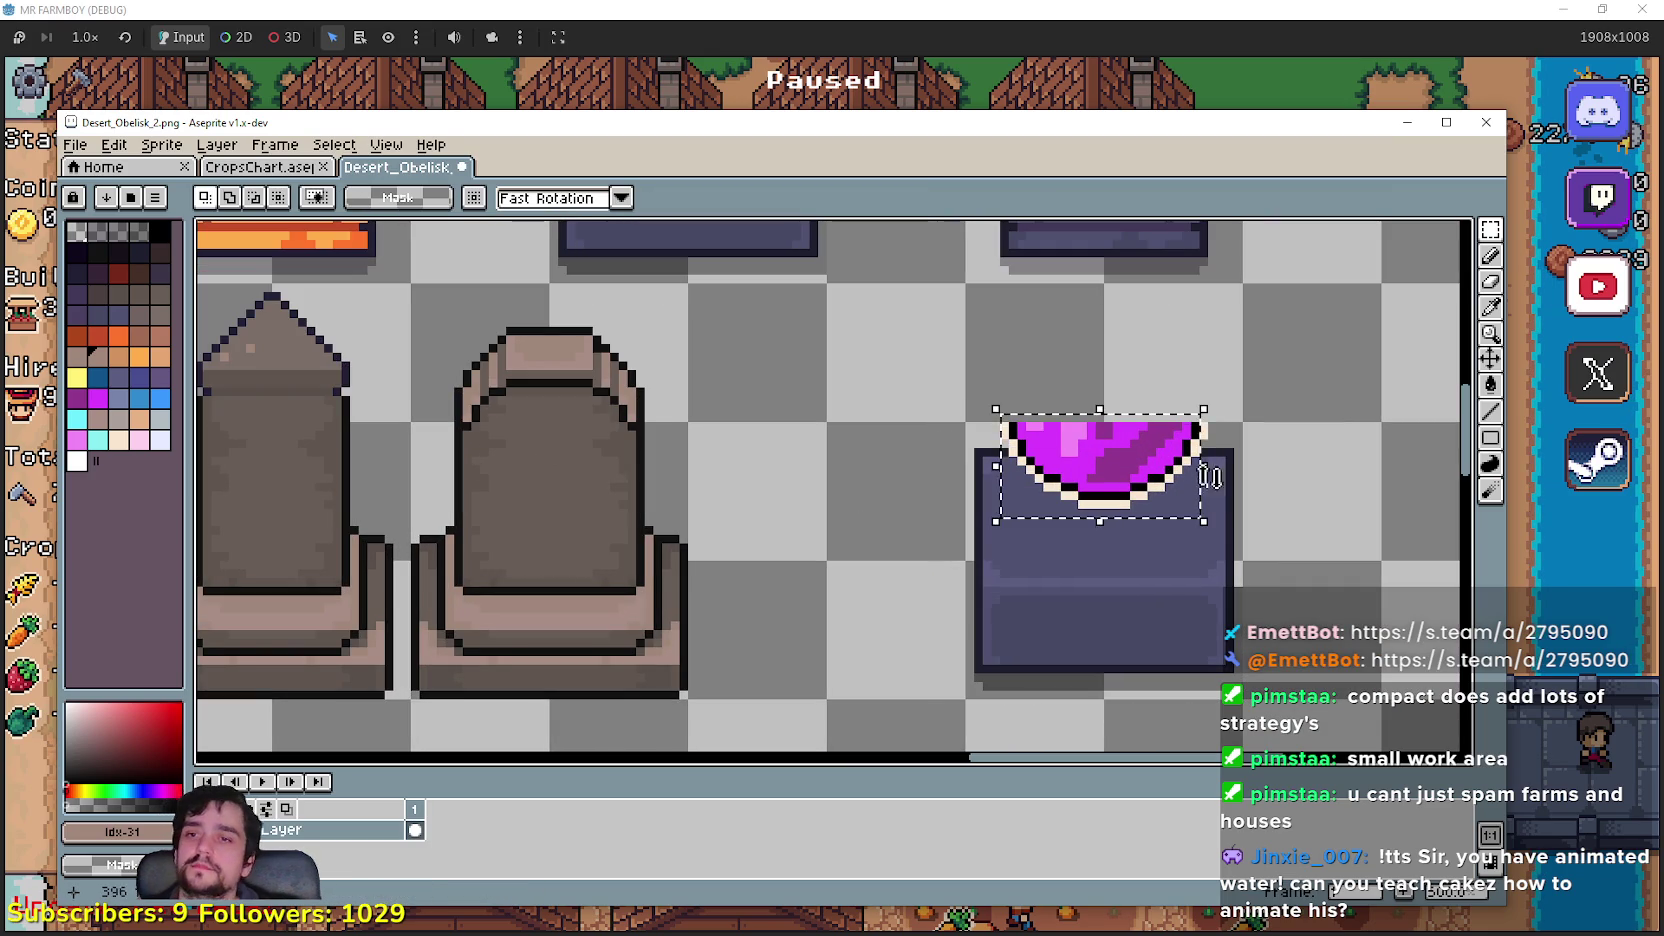
pyautogui.press('Delete')
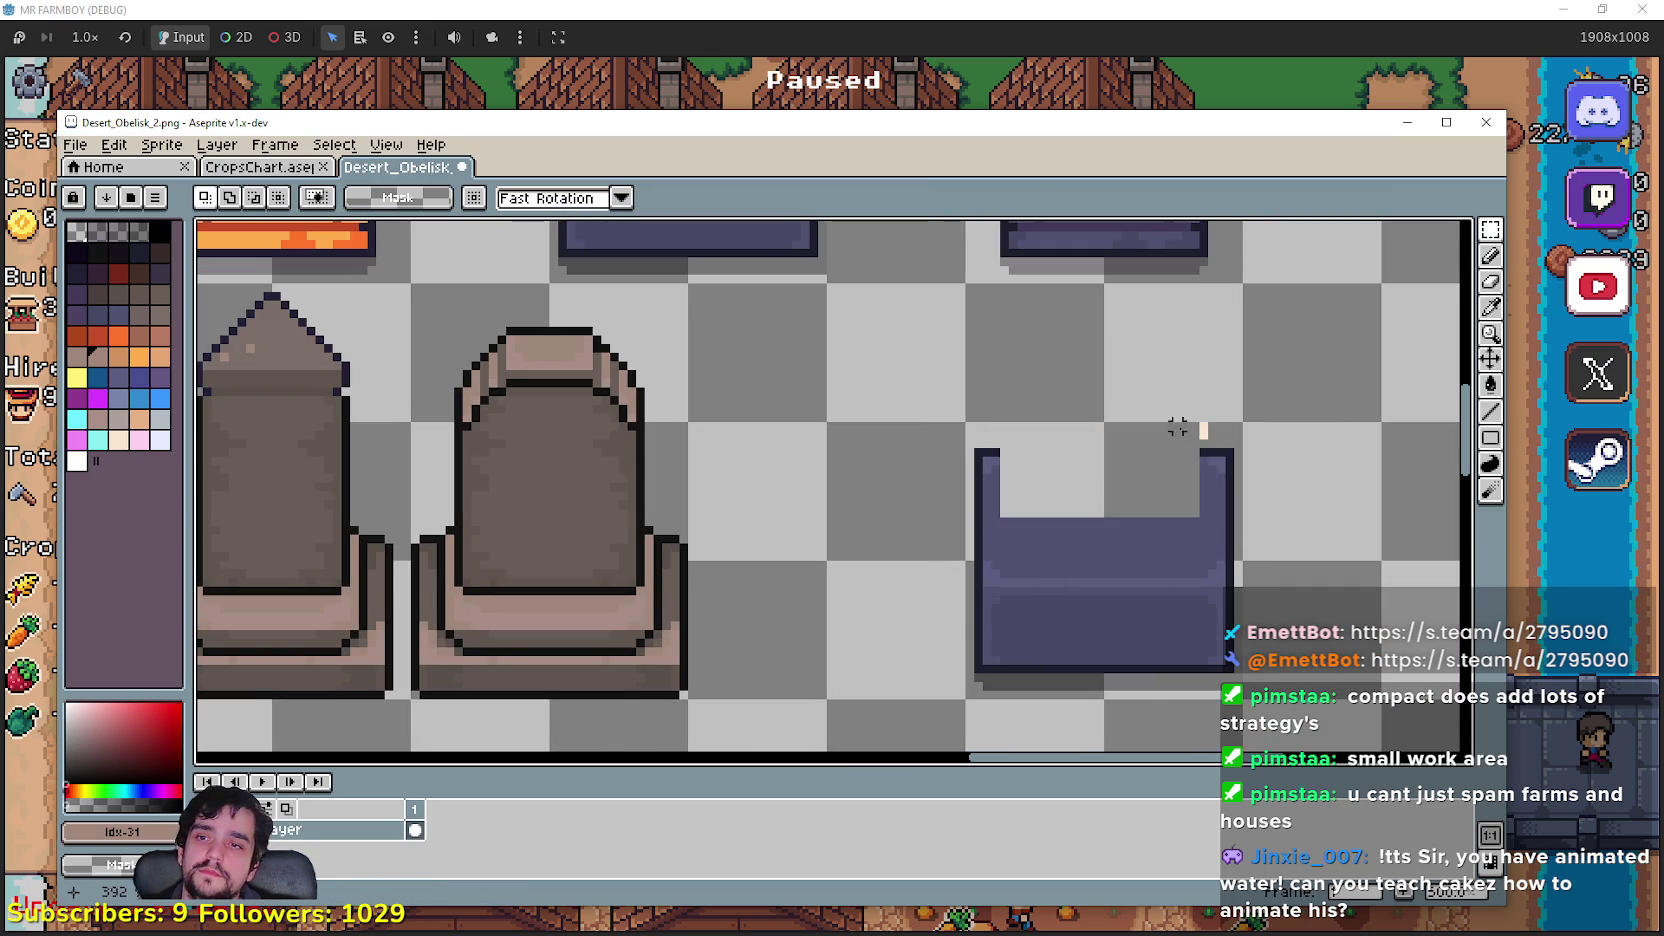
# Step: Stretch the pedestal's right post downward
pyautogui.scroll(1, 1198, 442)
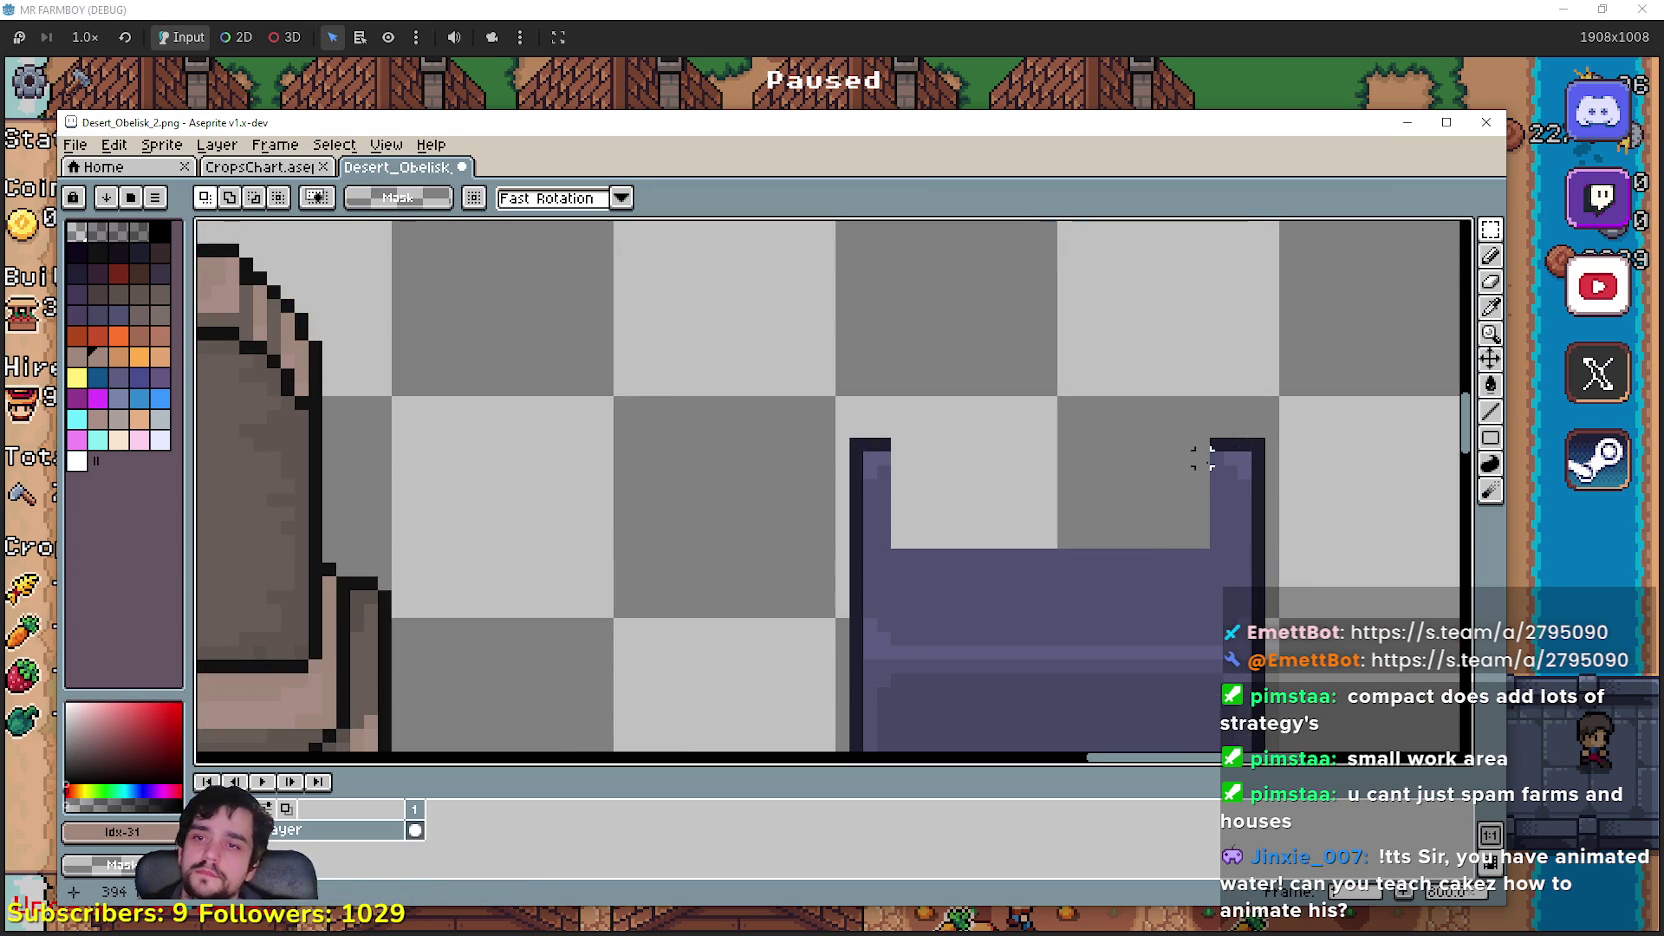
pyautogui.moveTo(1216, 445)
pyautogui.mouseDown()
pyautogui.moveTo(1216, 521)
pyautogui.moveTo(880, 505)
pyautogui.mouseUp()
pyautogui.scroll(-1, 880, 505)
pyautogui.scroll(-1, 754, 605)
pyautogui.click(791, 579)
pyautogui.scroll(-1, 791, 579)
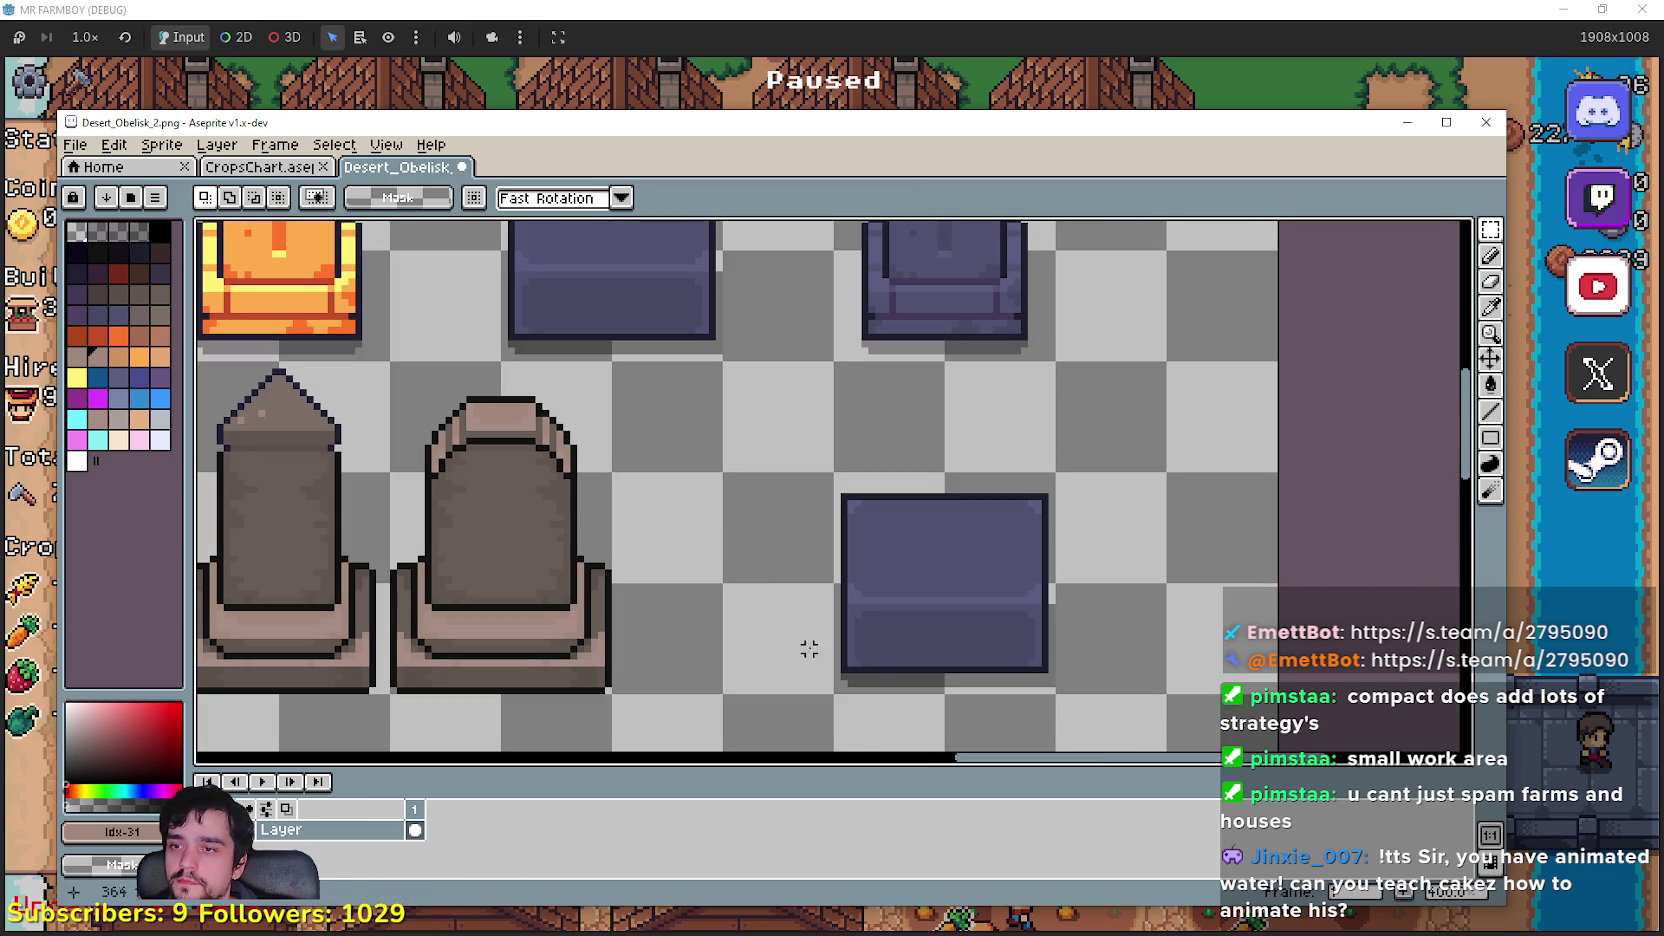
# Step: Move the square pedestal block to the left
pyautogui.moveTo(850, 676); pyautogui.dragTo(1050, 478)
pyautogui.moveTo(951, 594); pyautogui.dragTo(733, 588)
pyautogui.scroll(1, 583, 575)
pyautogui.scroll(-1, 735, 508)
pyautogui.click(735, 508)
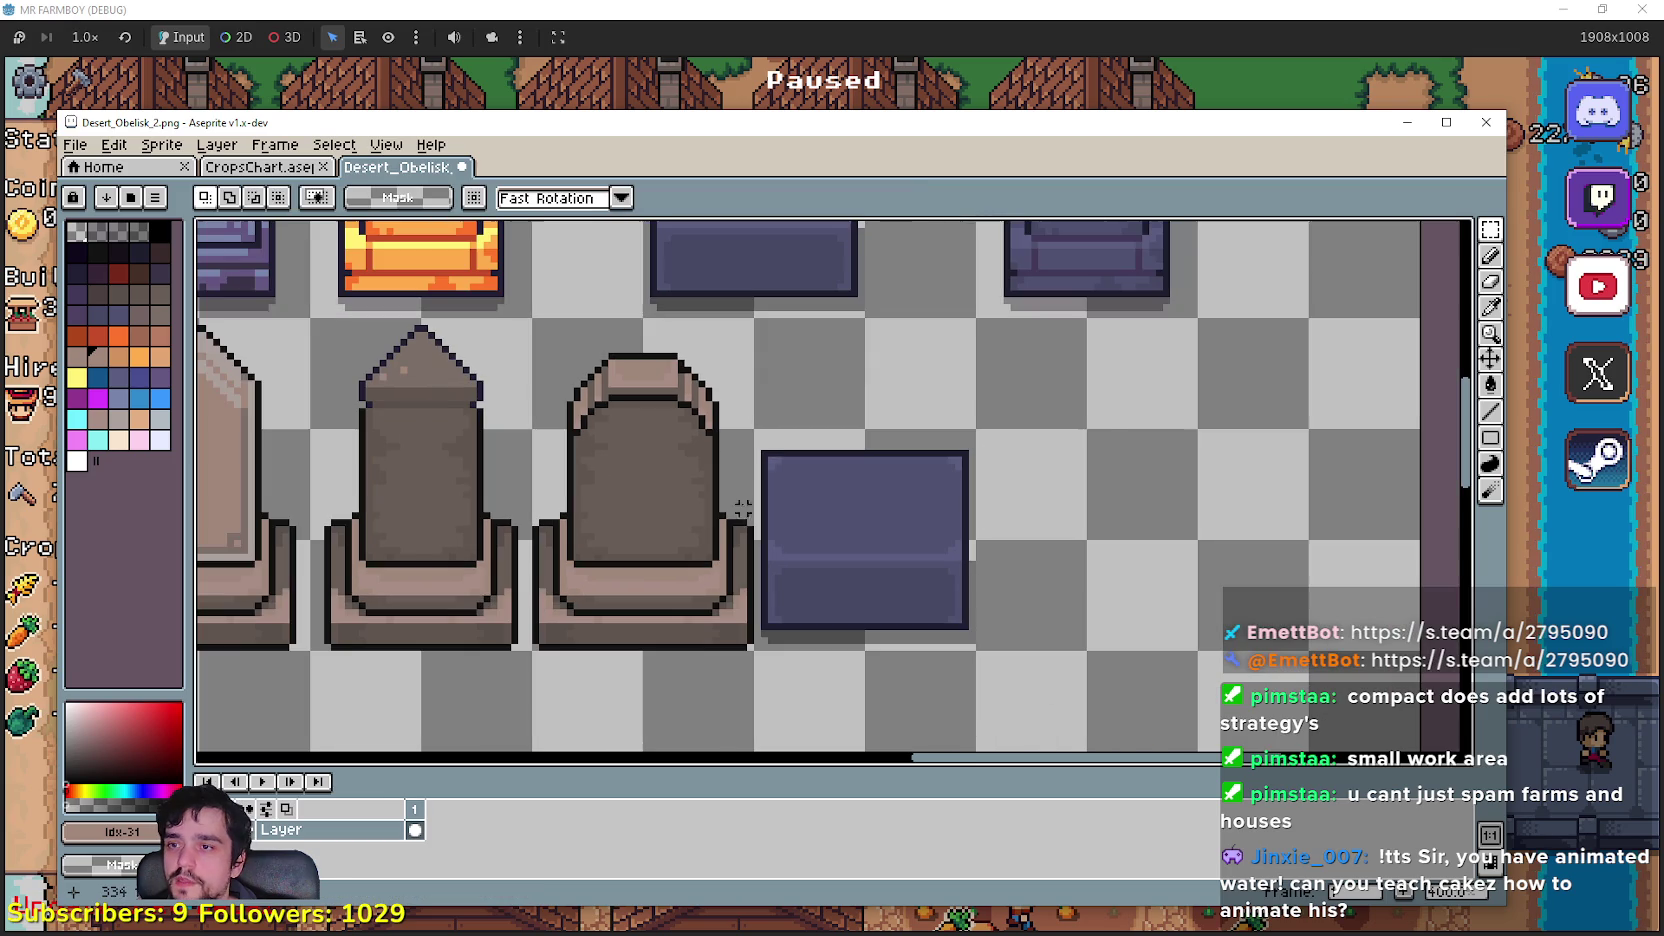
# Step: Nudge the upper half of the purple square up one pixel
pyautogui.moveTo(853, 467); pyautogui.dragTo(975, 540)
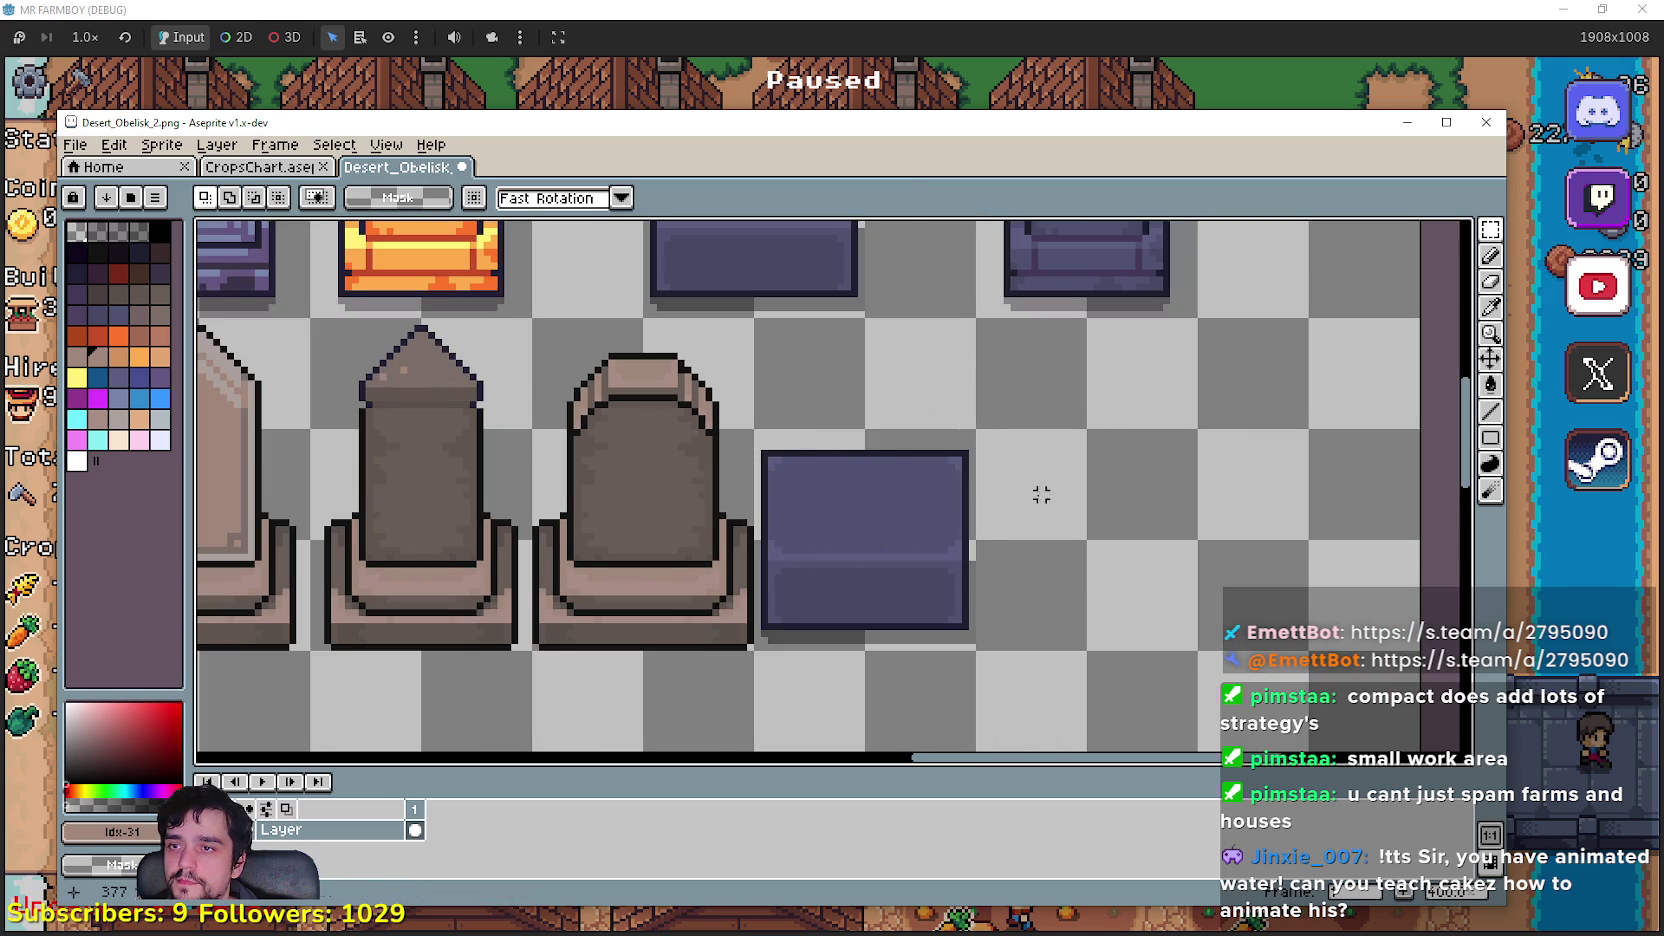
pyautogui.moveTo(944, 481); pyautogui.dragTo(942, 481)
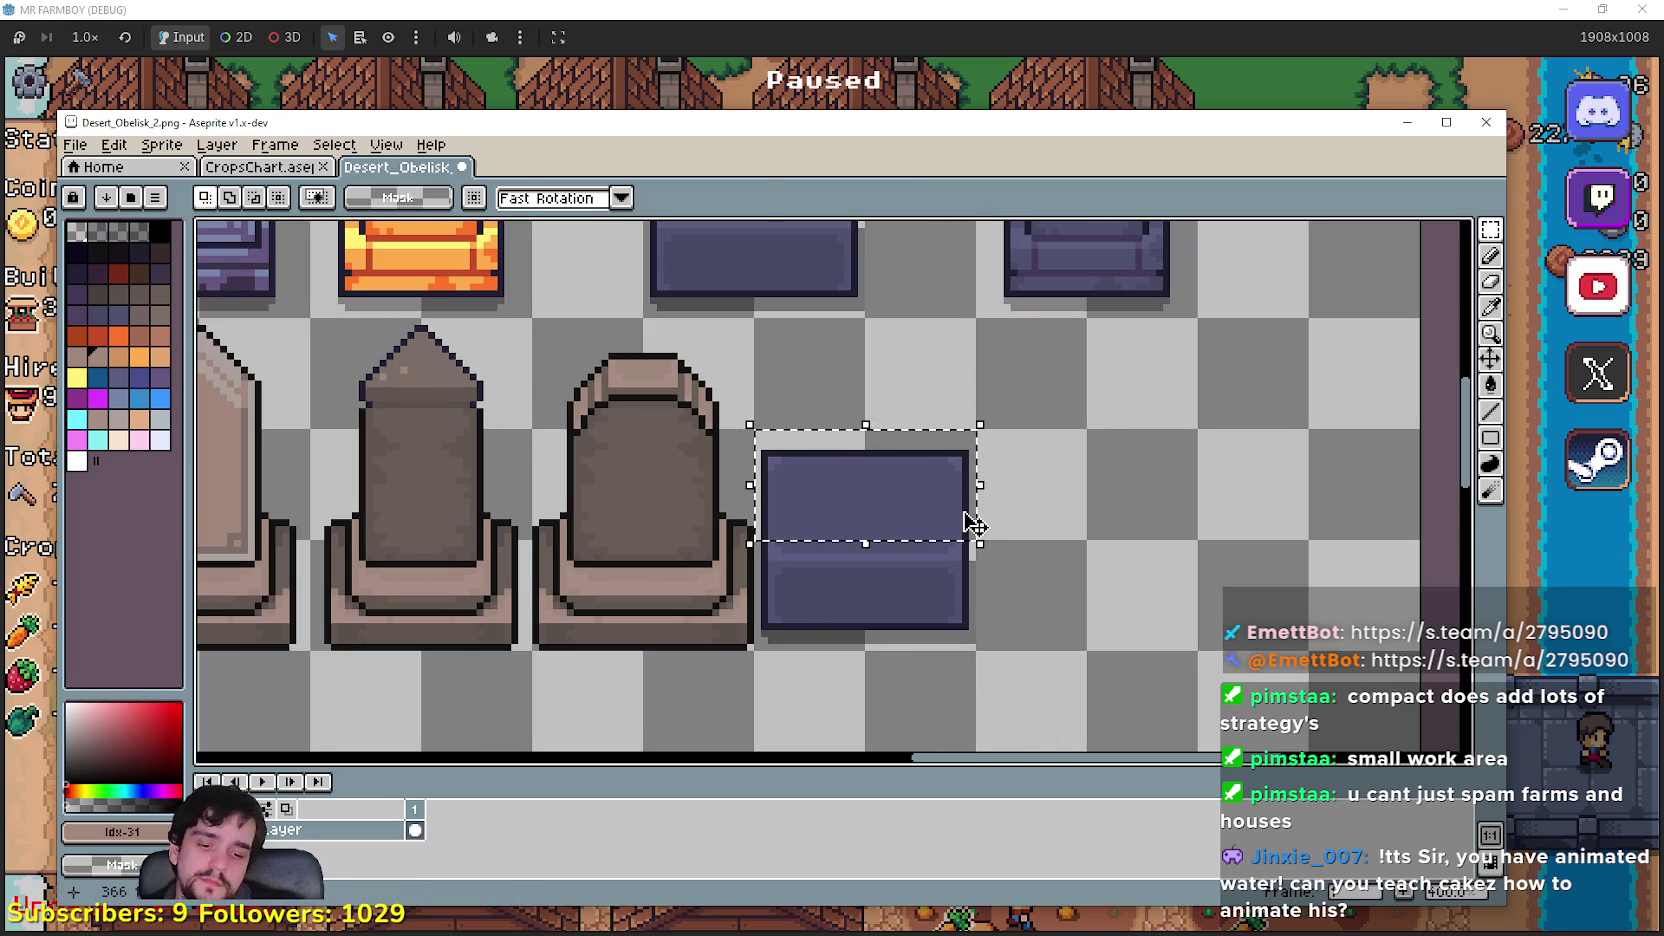
pyautogui.press('Up')
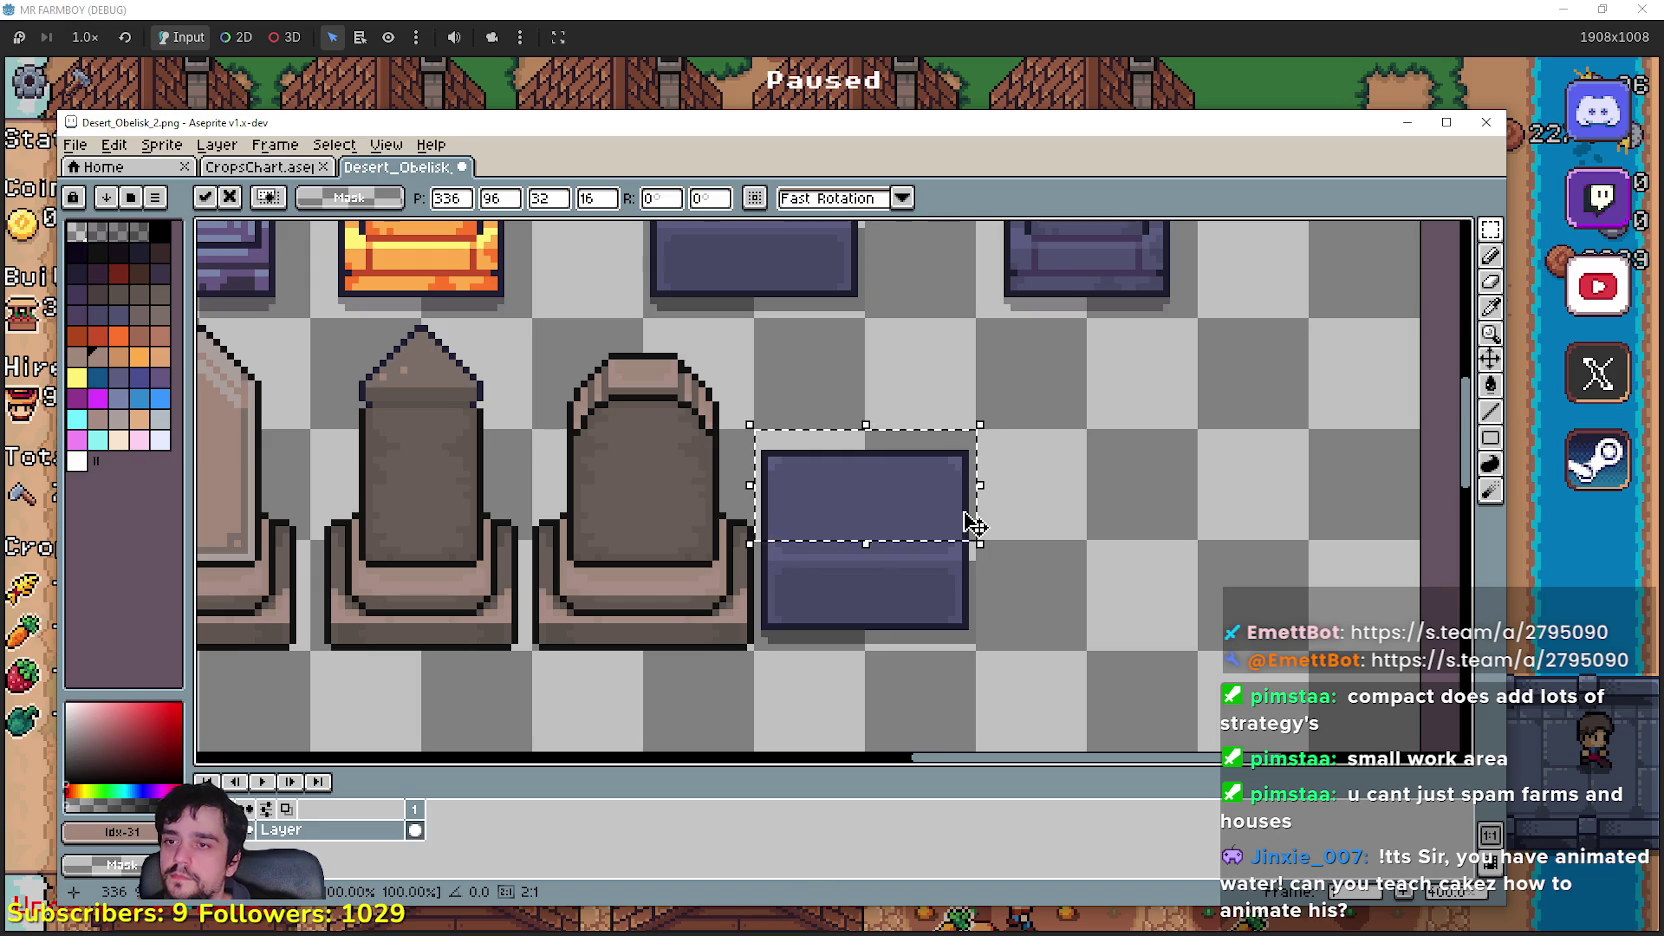
pyautogui.click(910, 564)
# Step: Raise the block's top part two more pixels and drop the selection
pyautogui.scroll(1, 980, 545)
pyautogui.moveTo(965, 575)
pyautogui.mouseDown()
pyautogui.moveTo(713, 475)
pyautogui.moveTo(576, 353)
pyautogui.moveTo(536, 347)
pyautogui.mouseUp()
pyautogui.scroll(-1, 660, 410)
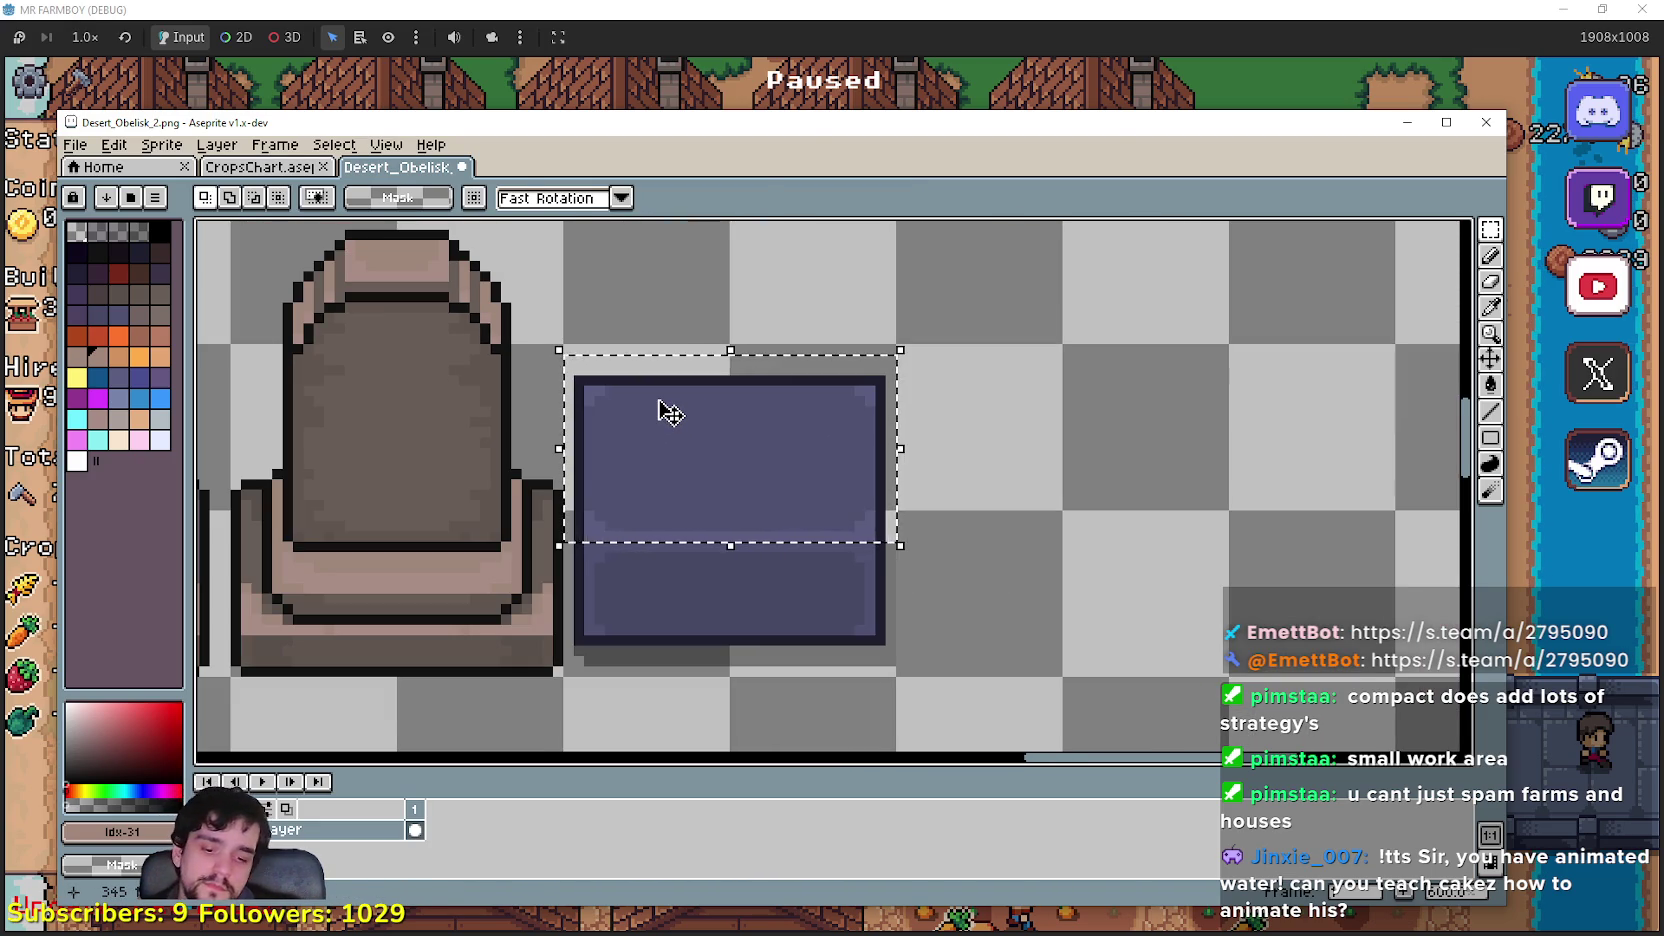
pyautogui.press('Up')
pyautogui.press('Up')
pyautogui.press('Up')
pyautogui.press('Up')
pyautogui.press('Up')
pyautogui.press('Up')
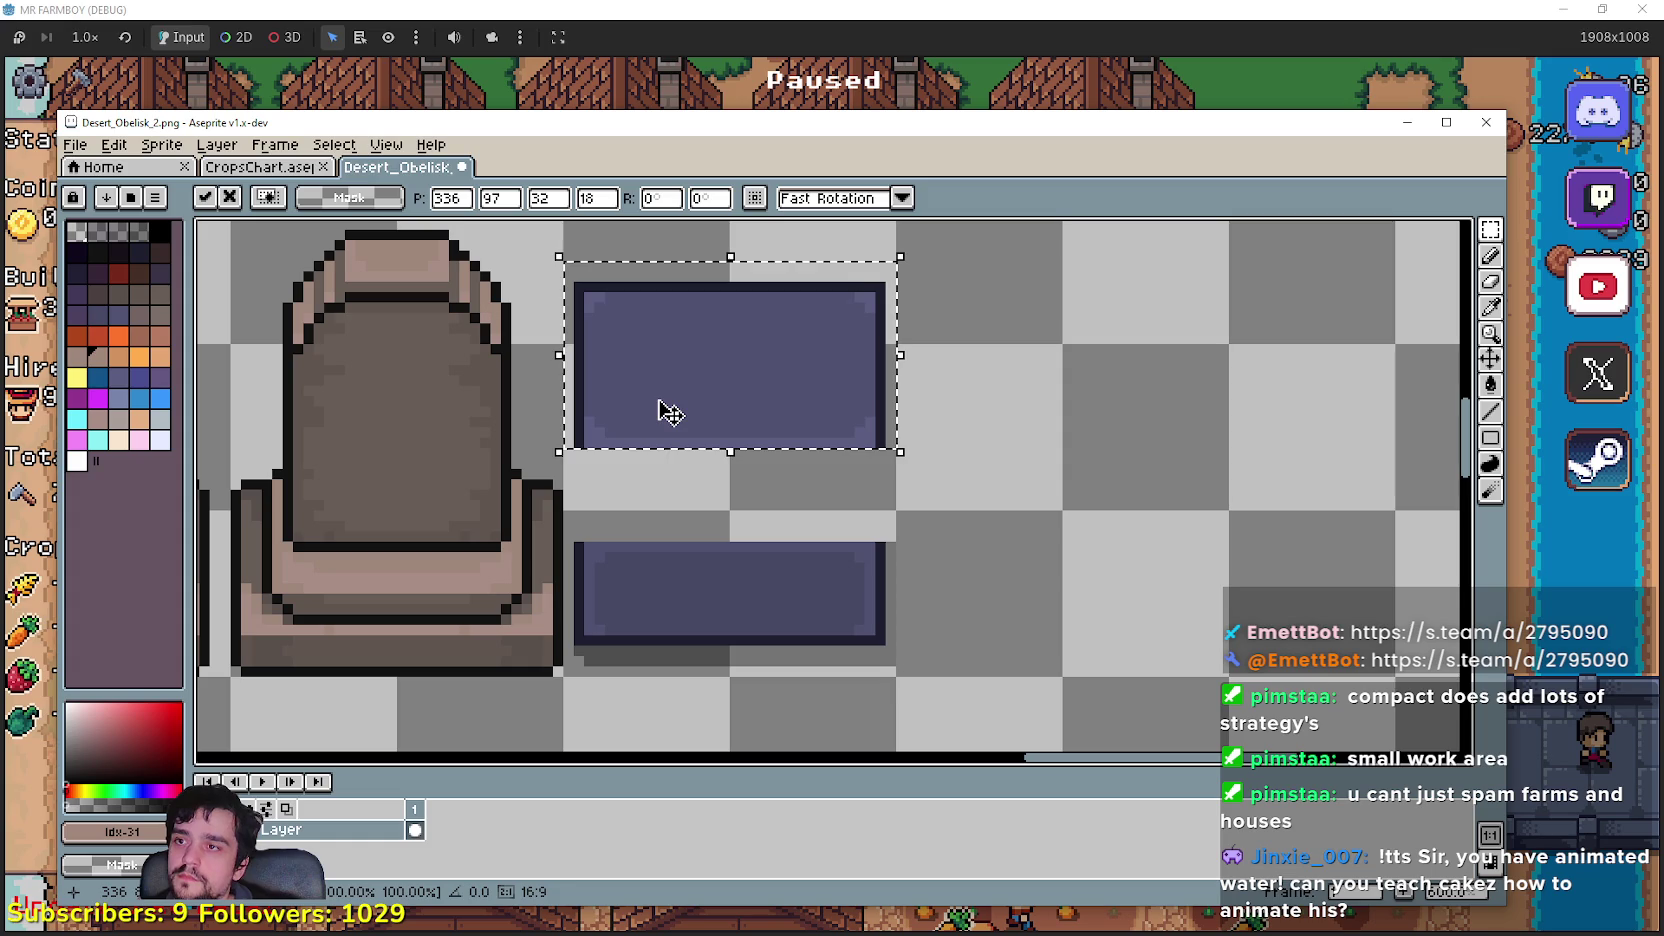
pyautogui.scroll(-1, 670, 410)
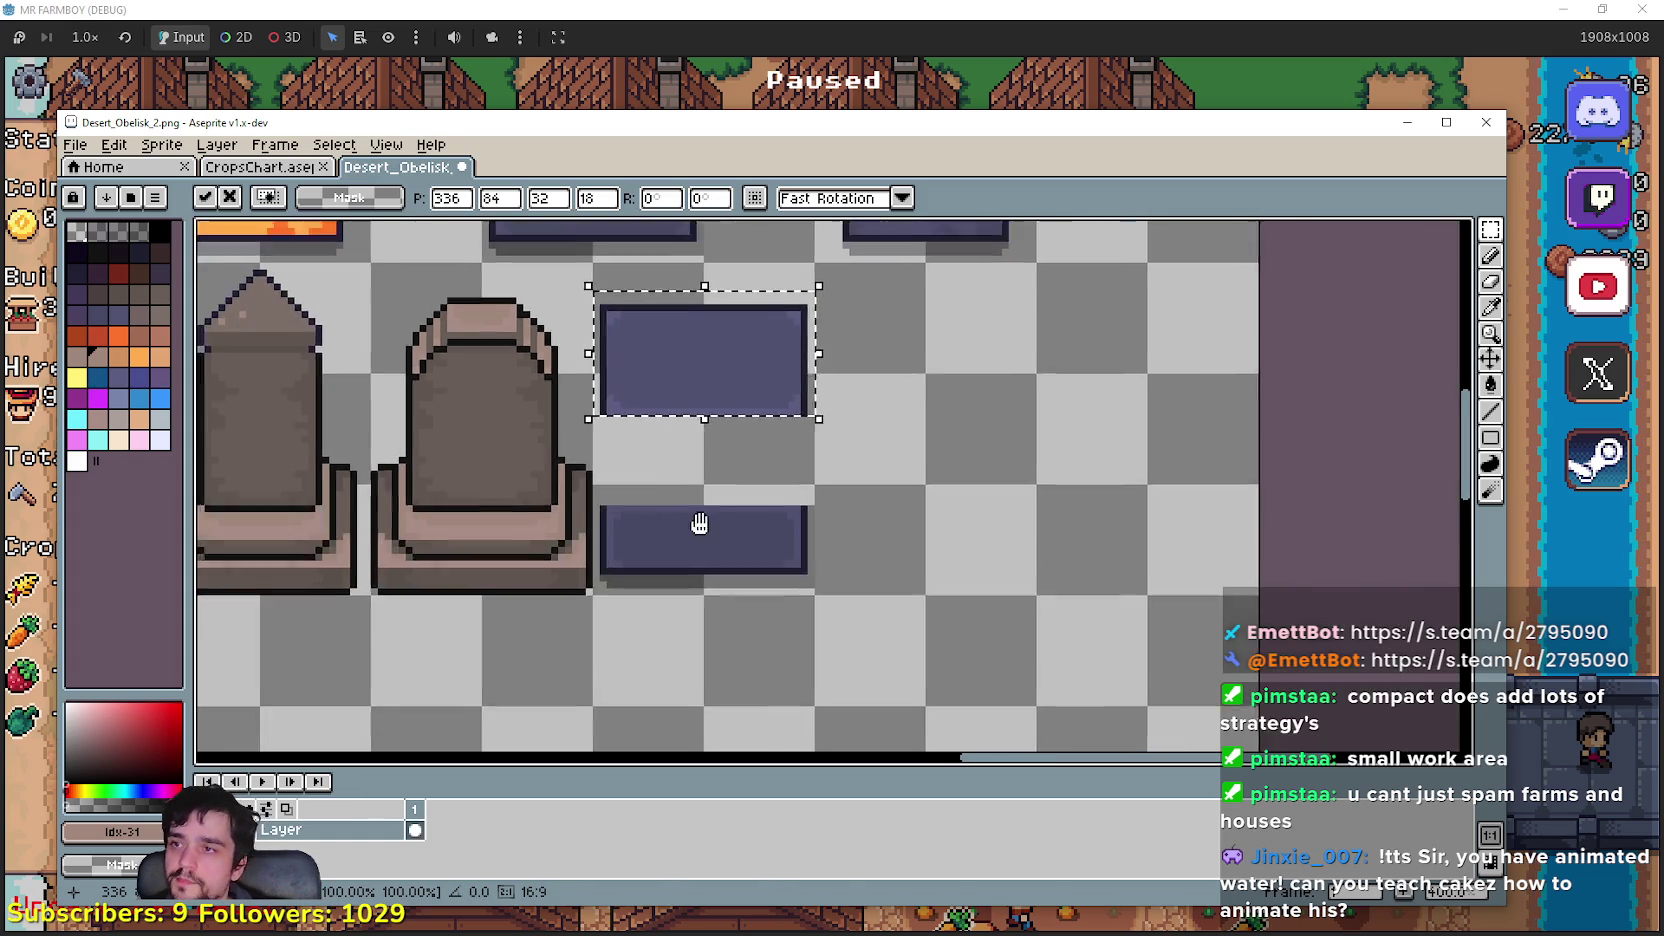
pyautogui.scroll(2, 695, 513)
pyautogui.press('Up')
pyautogui.press('Up')
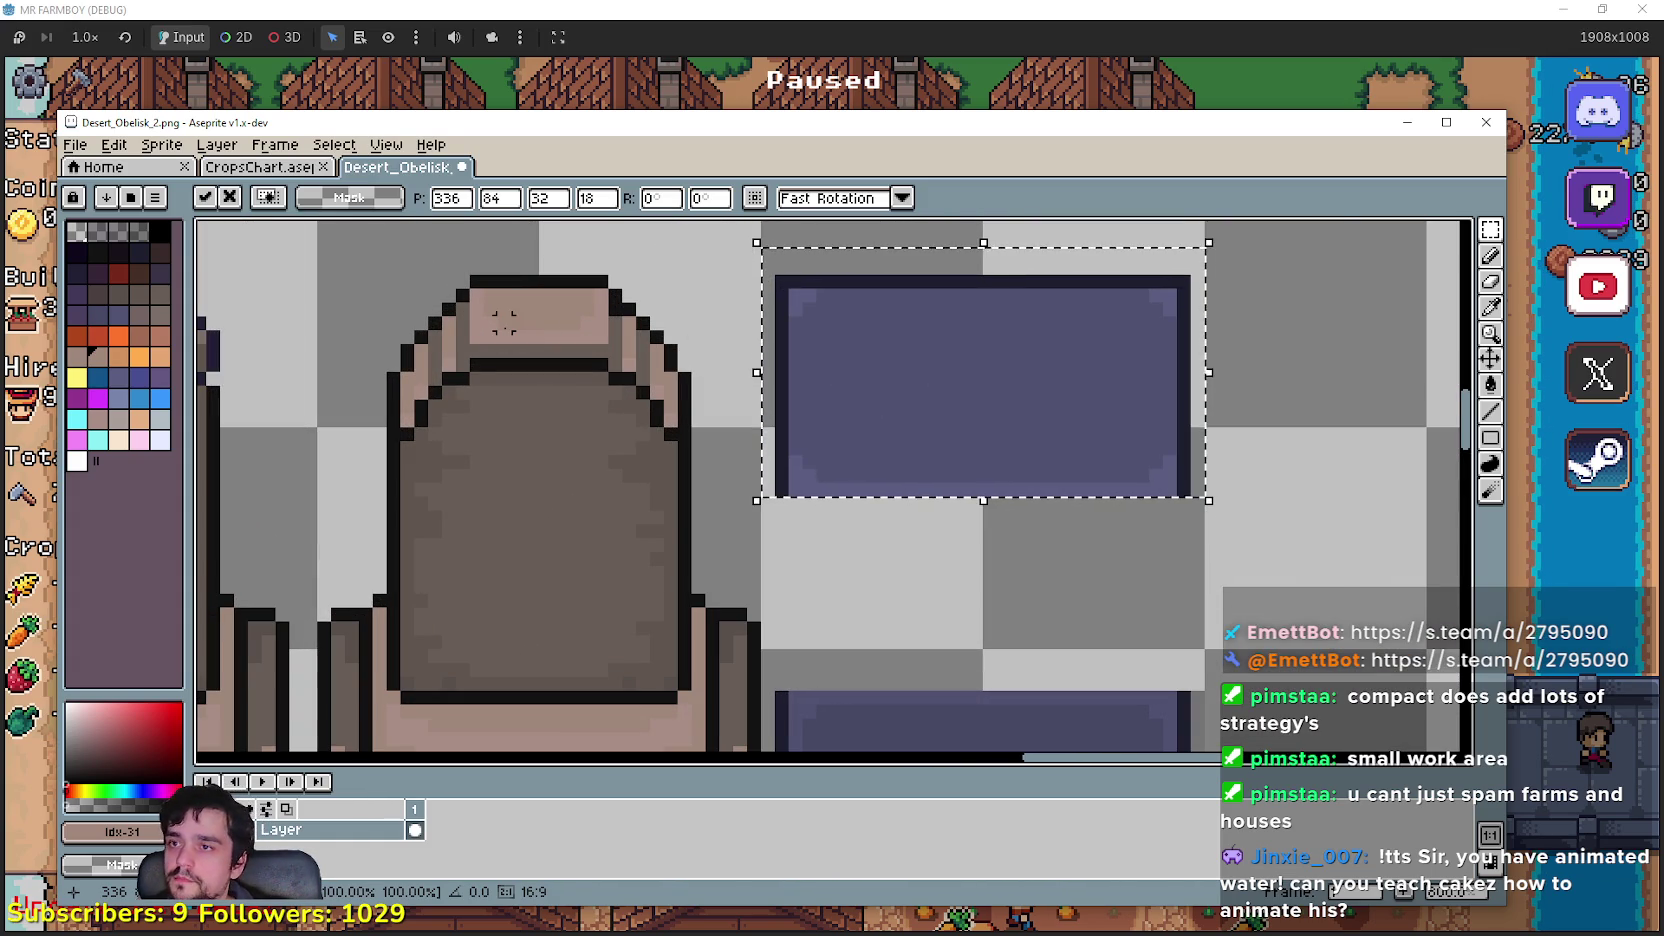
pyautogui.scroll(-2, 382, 471)
pyautogui.hotkey('ctrl', 'd')
# Step: Move a lower purple strip up and stretch it down to fill the gap
pyautogui.scroll(1, 732, 630)
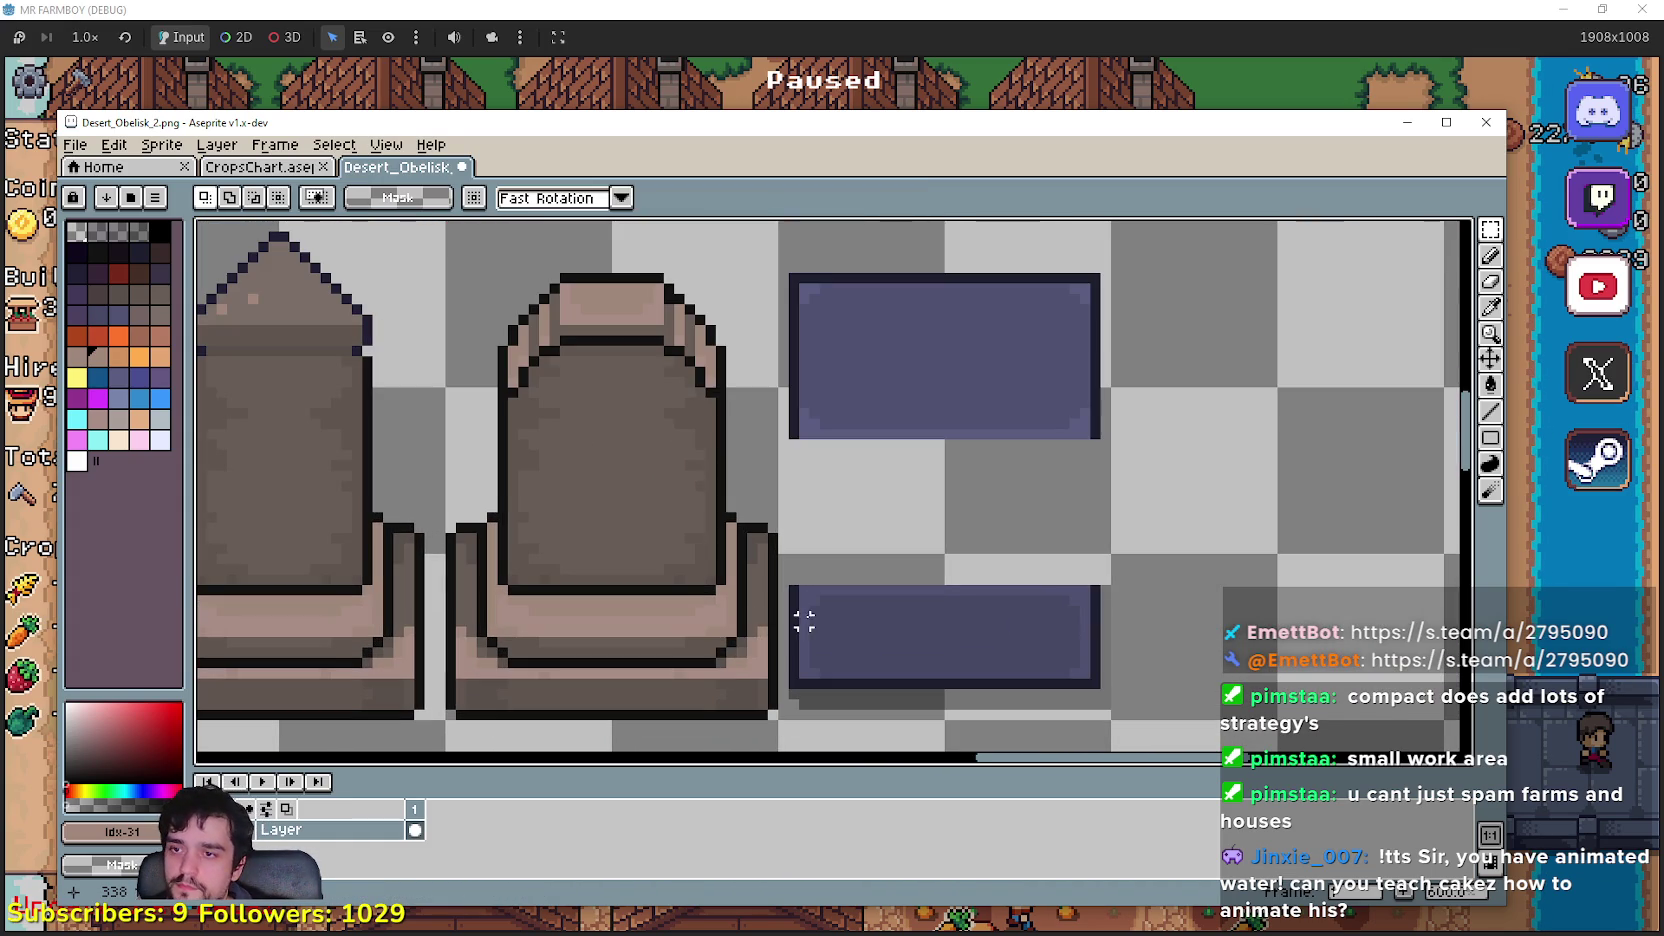
pyautogui.moveTo(795, 630); pyautogui.dragTo(1098, 590)
pyautogui.press('Up')
pyautogui.press('Up')
pyautogui.press('Up')
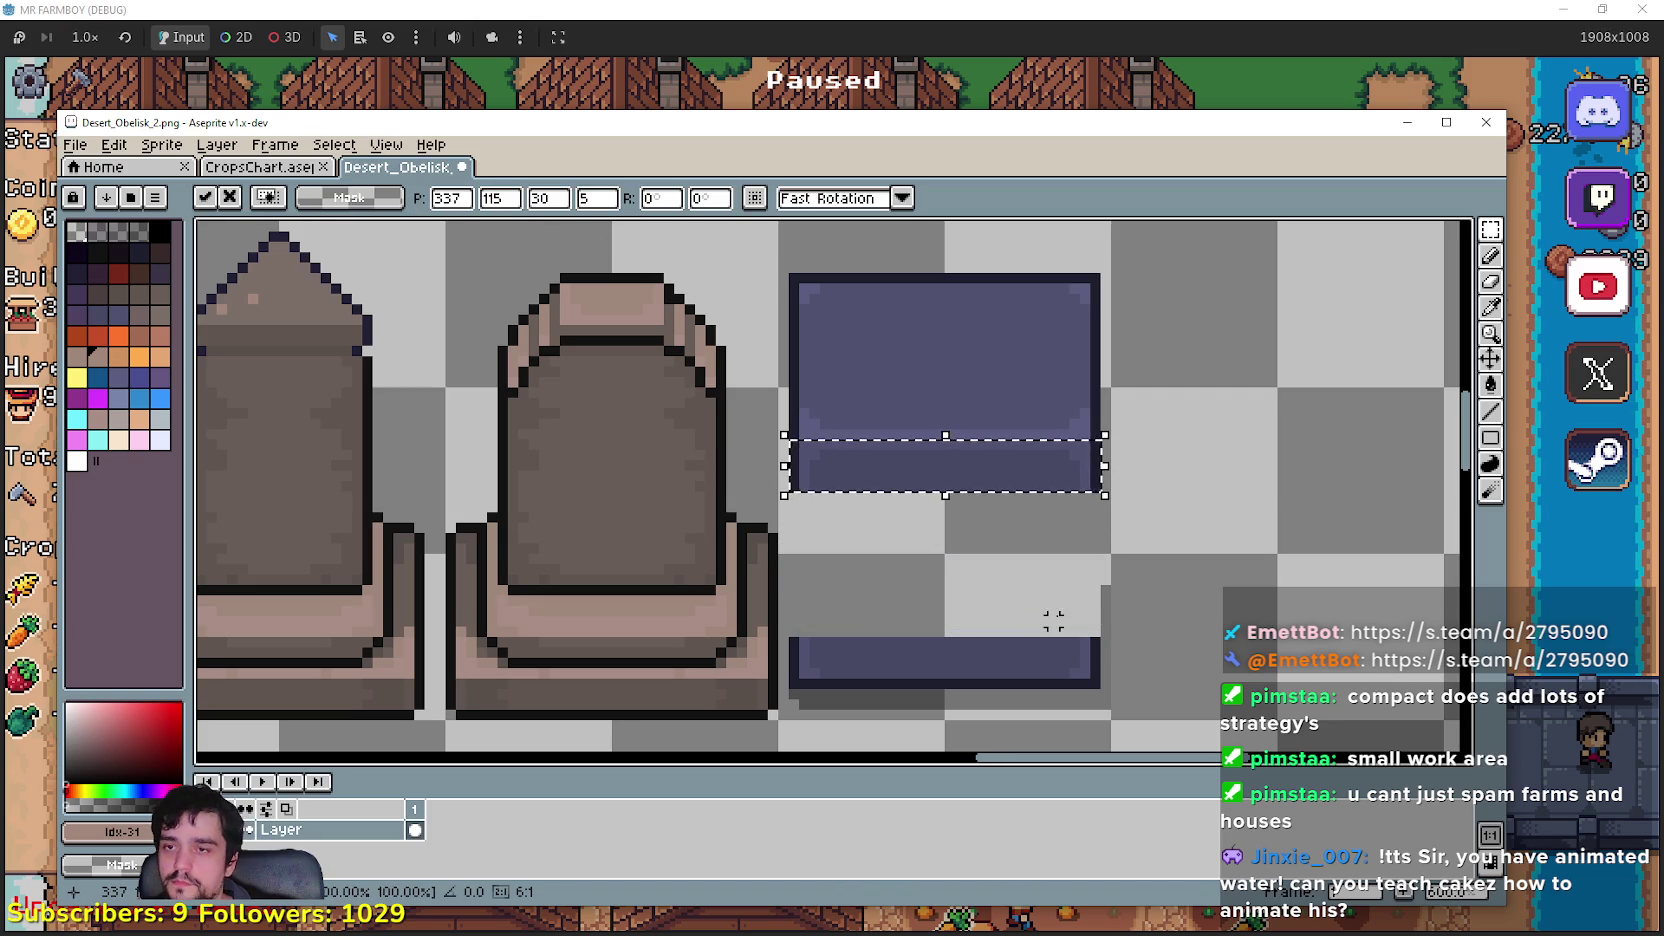
pyautogui.hotkey('ctrl', 'd')
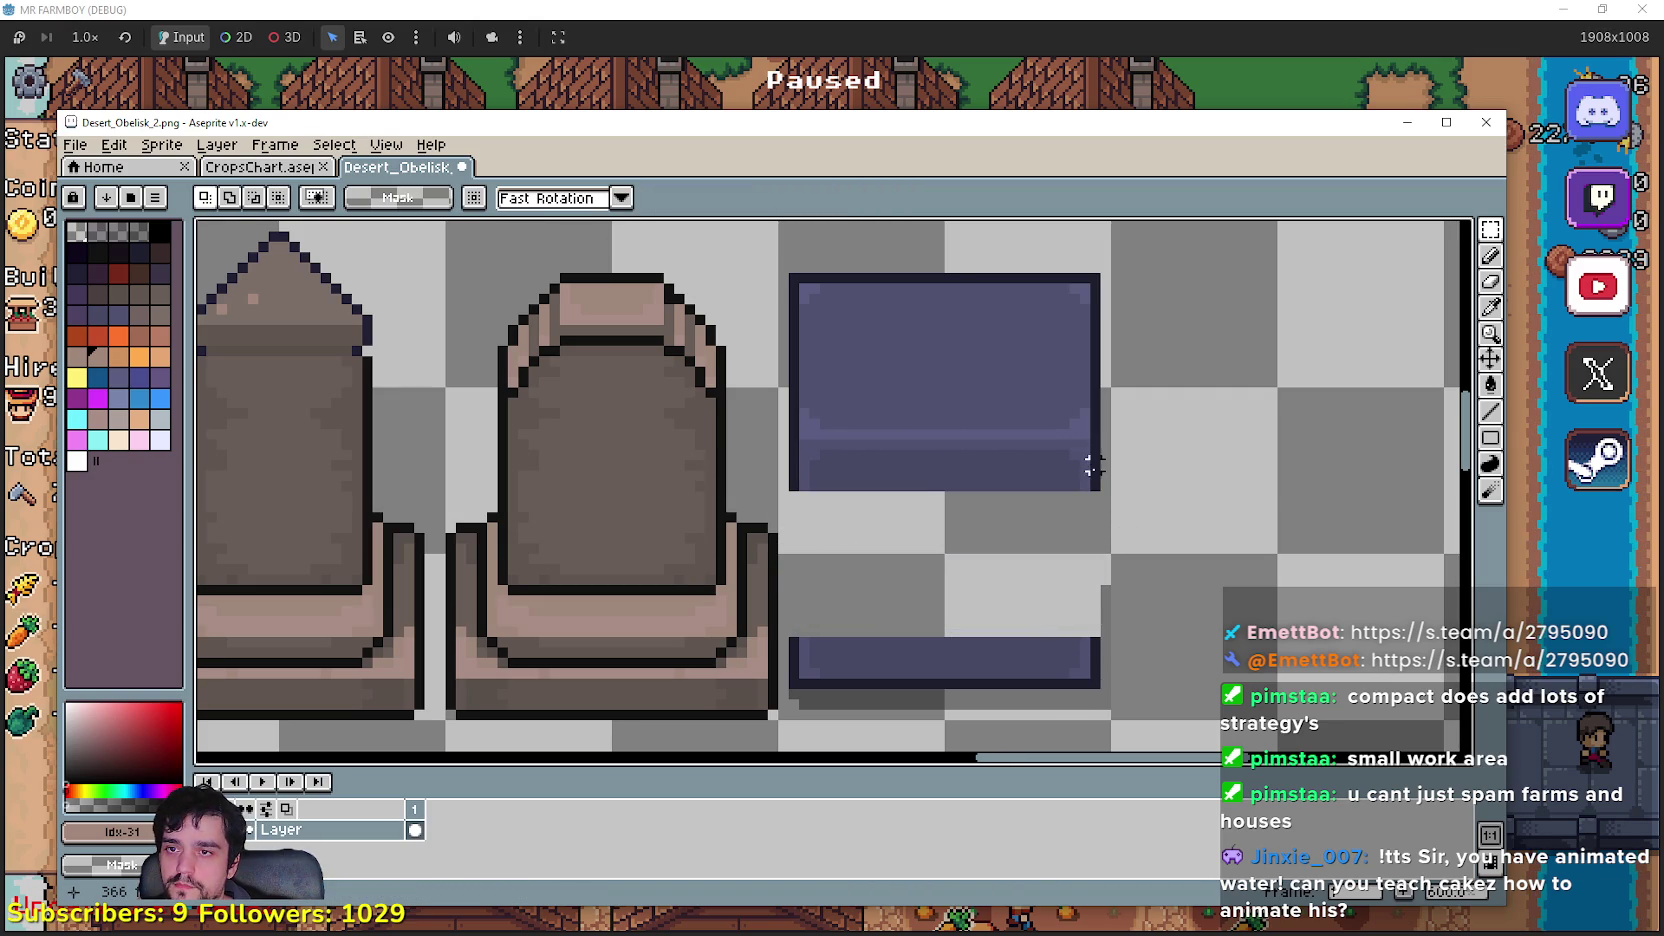
pyautogui.moveTo(786, 456); pyautogui.dragTo(1102, 488)
pyautogui.moveTo(945, 488); pyautogui.dragTo(968, 655)
pyautogui.press('Return')
# Step: Center the view on the reshaped purple block and select its top band and lower body
pyautogui.scroll(-4, 1044, 556)
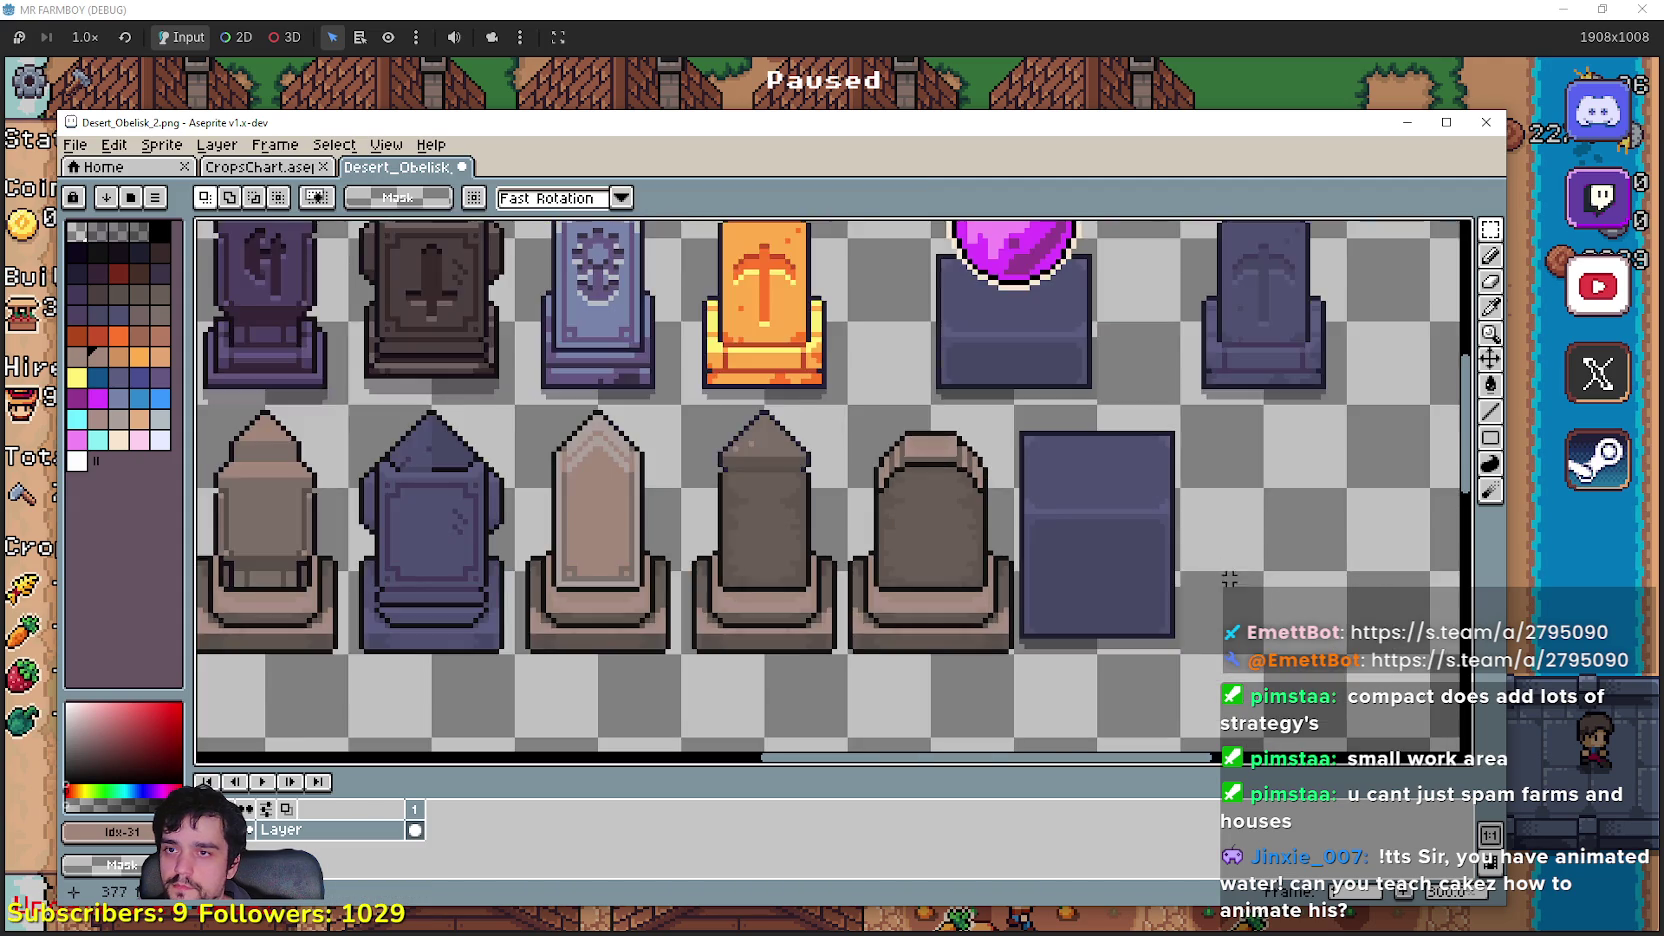
pyautogui.scroll(2, 1044, 520)
pyautogui.scroll(-1, 1042, 513)
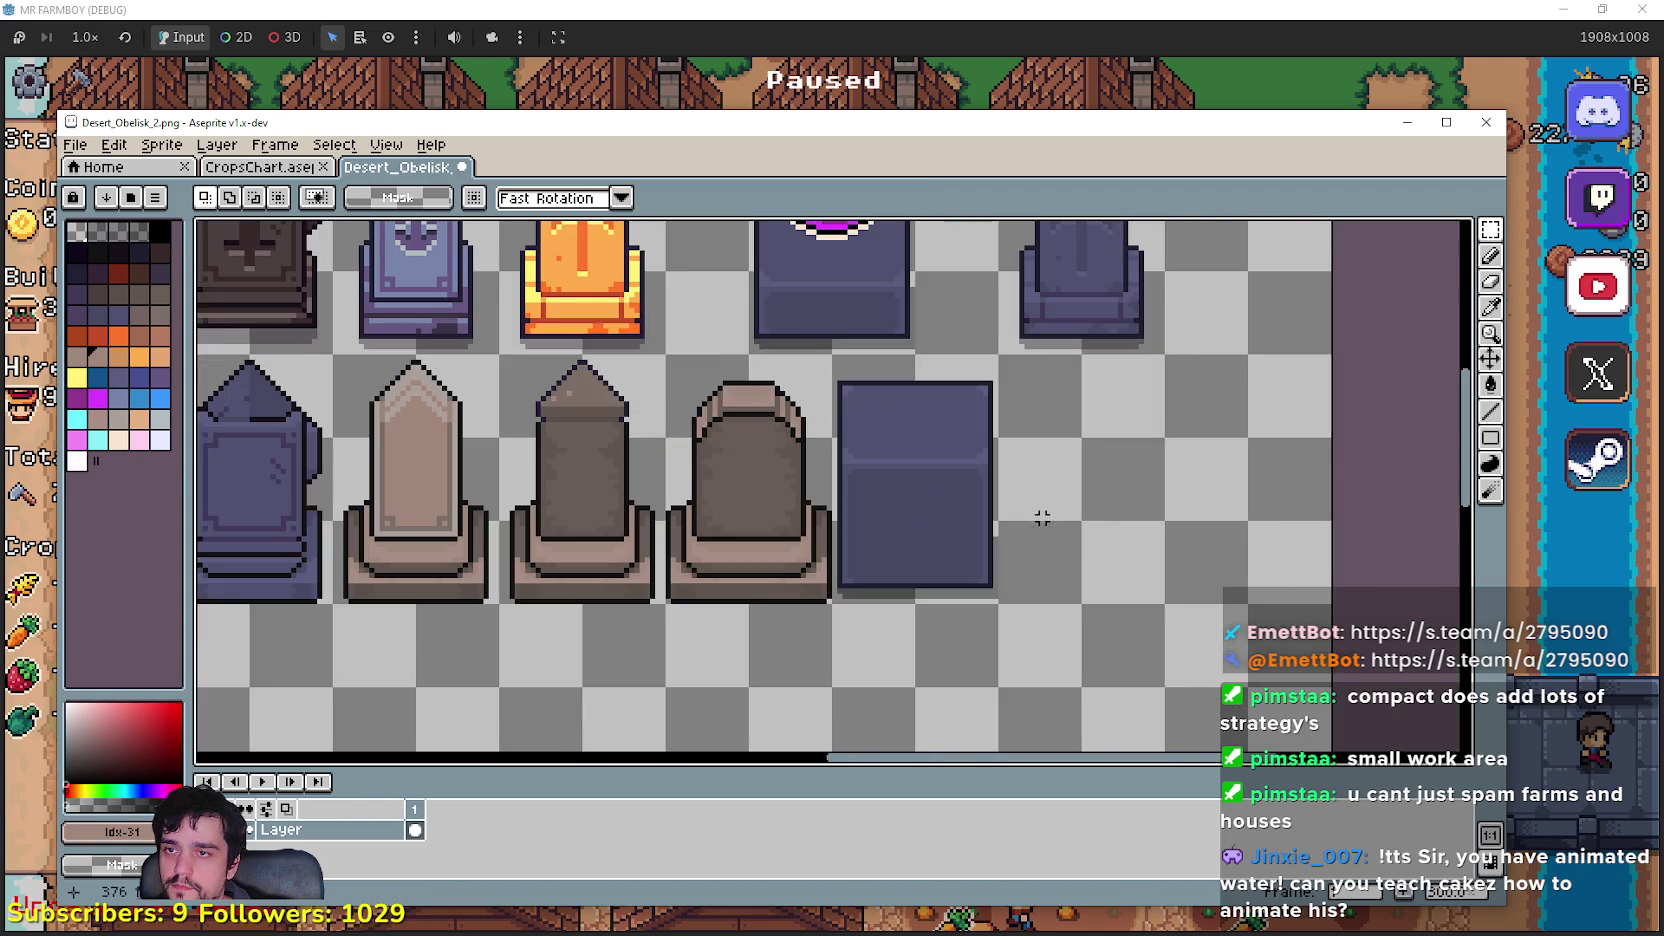
pyautogui.scroll(-1, 1042, 539)
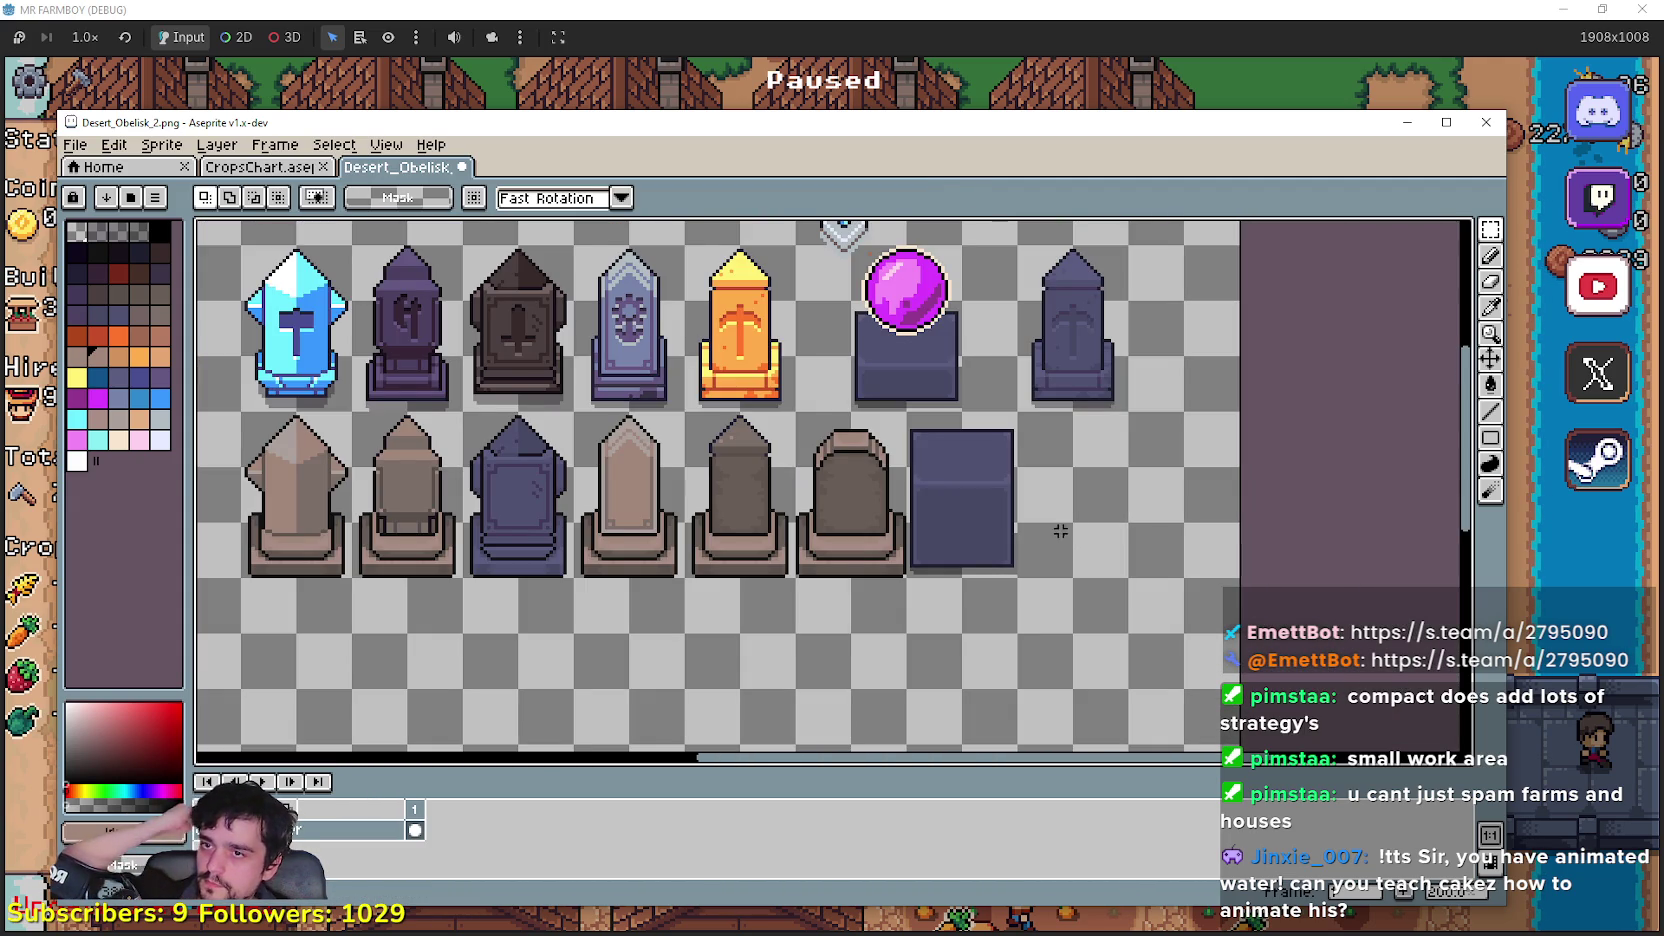
pyautogui.scroll(1, 990, 479)
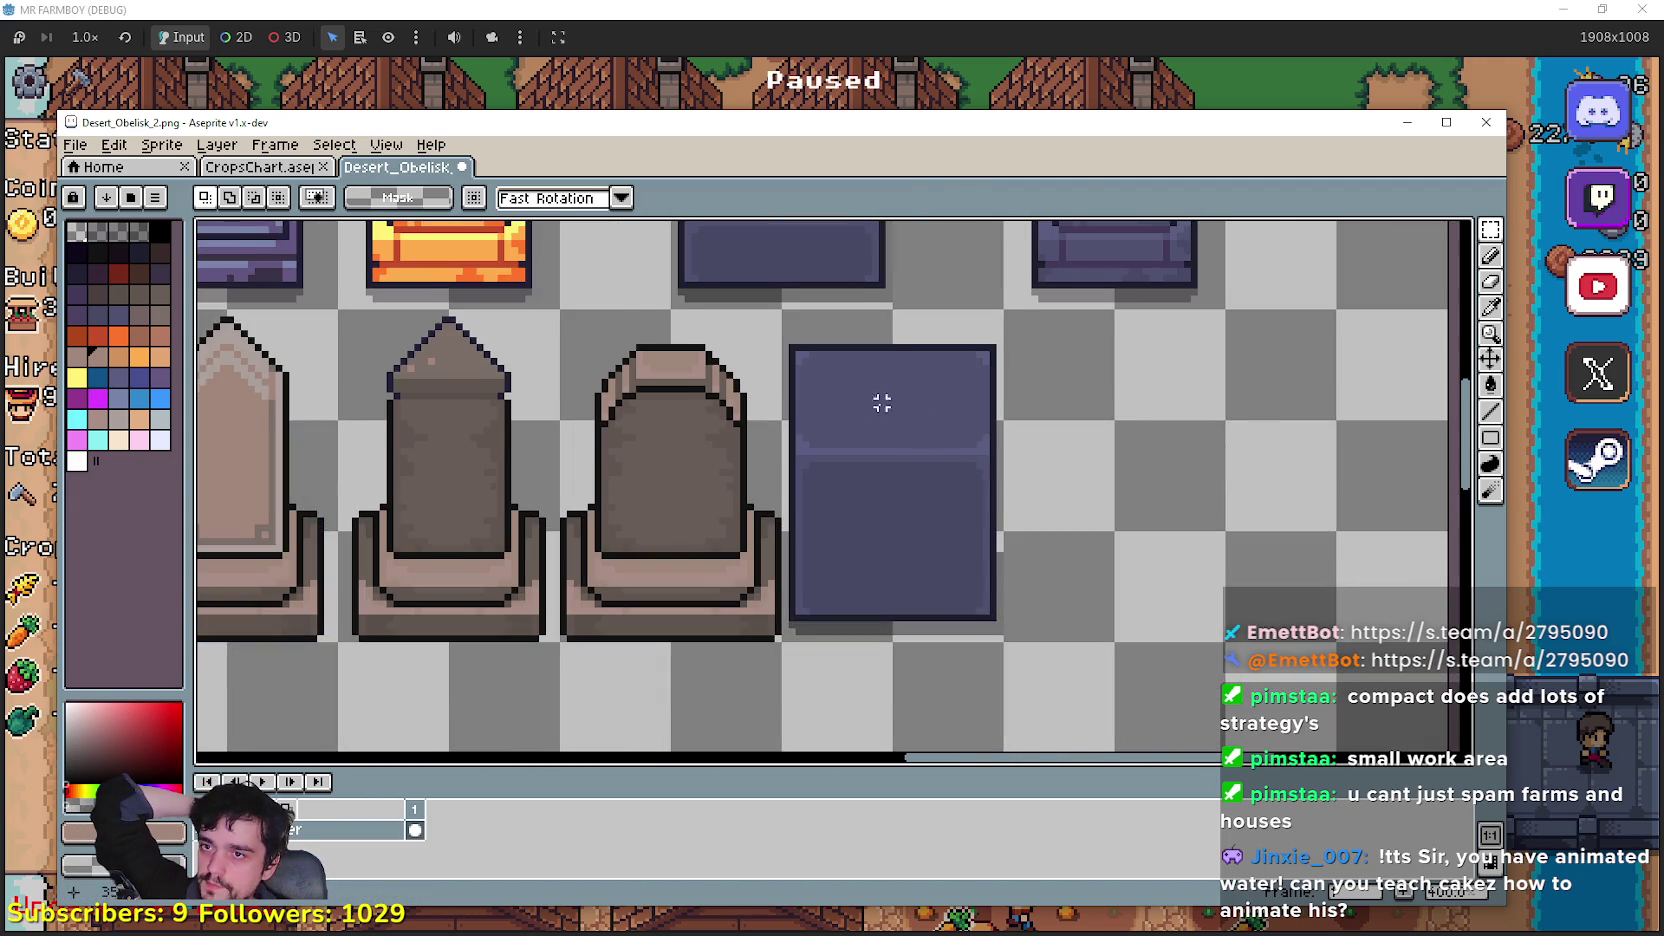
pyautogui.scroll(1, 902, 409)
pyautogui.scroll(-2, 869, 383)
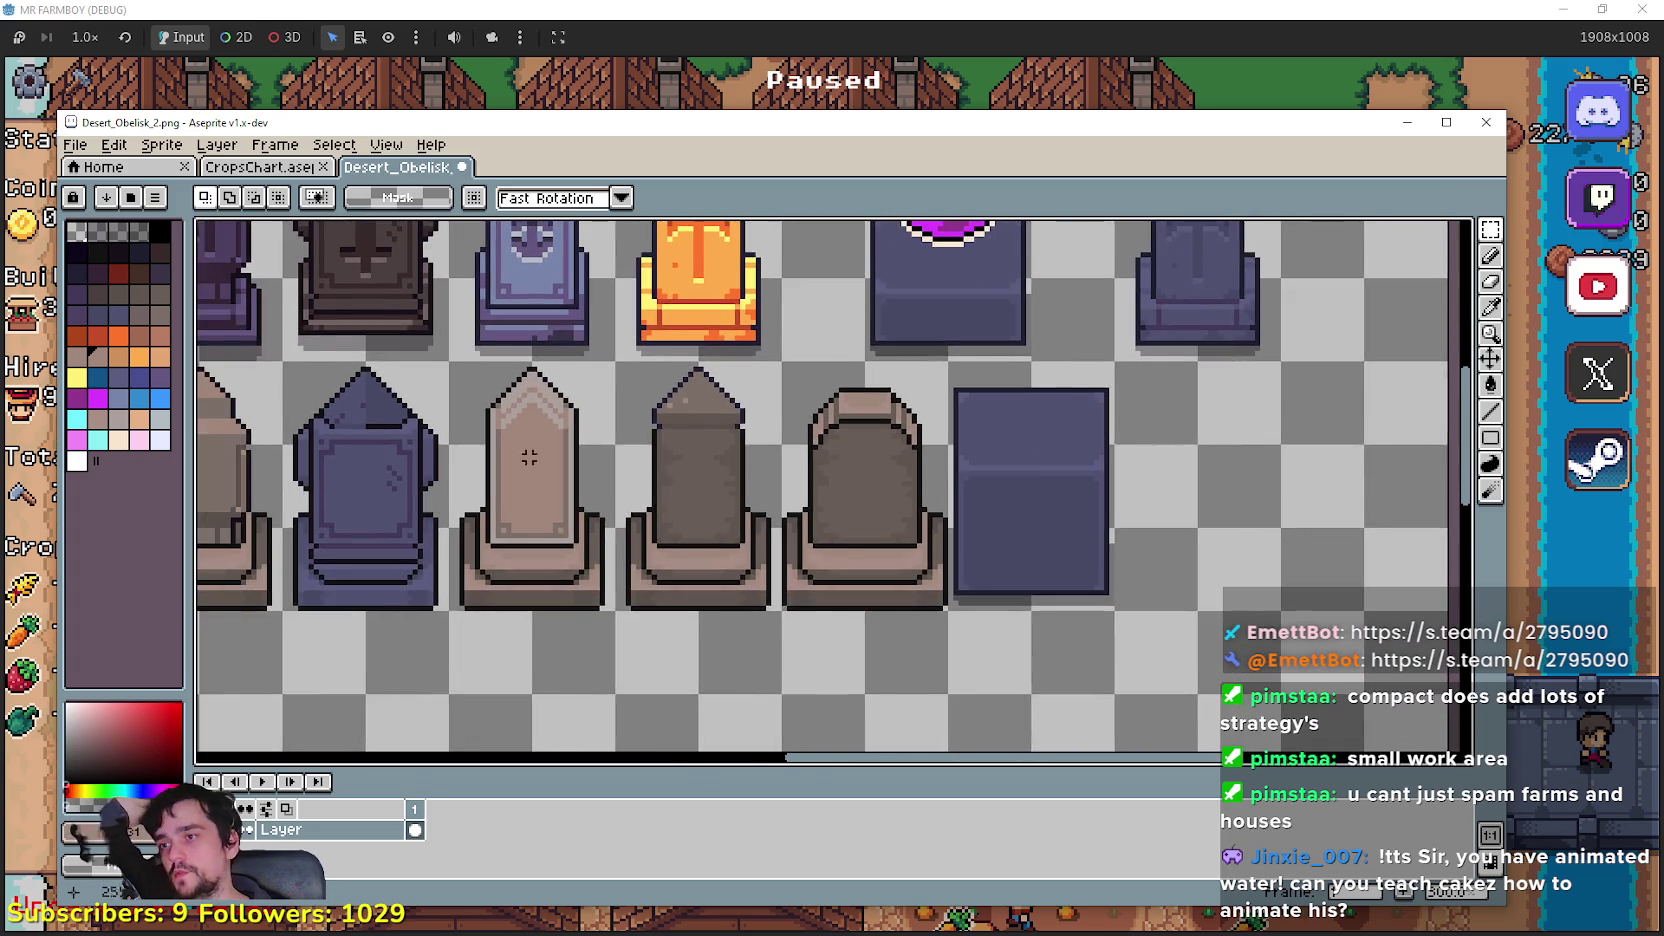
pyautogui.hscroll(-3, 675, 457)
pyautogui.hscroll(1, 1347, 532)
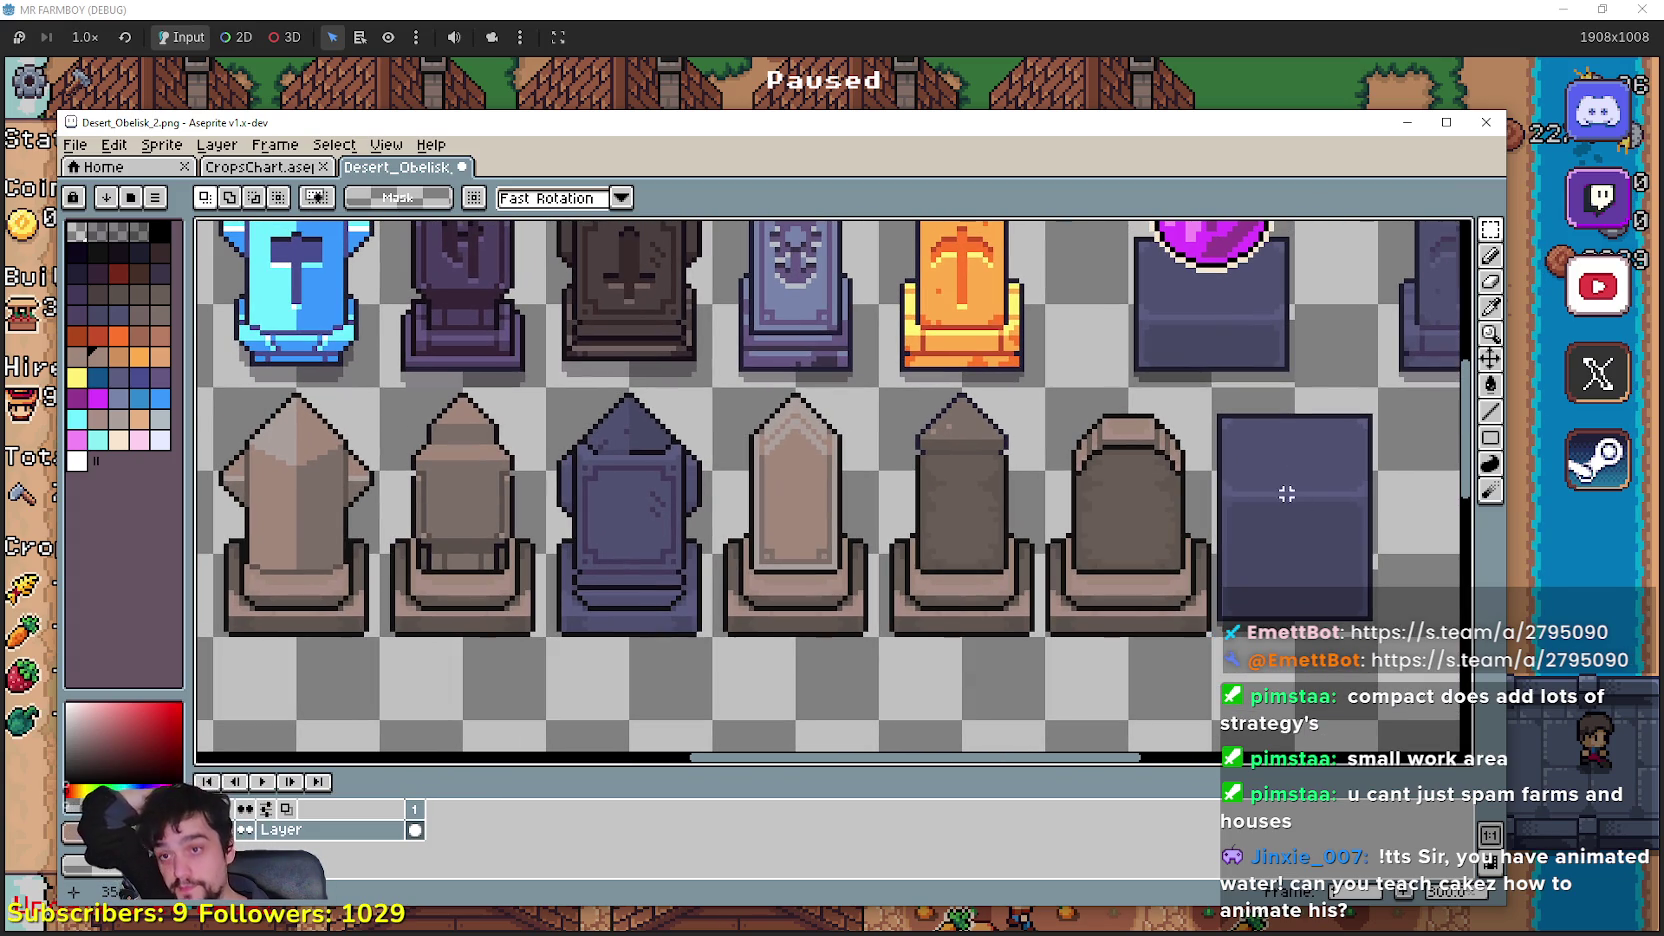
pyautogui.scroll(3, 1140, 495)
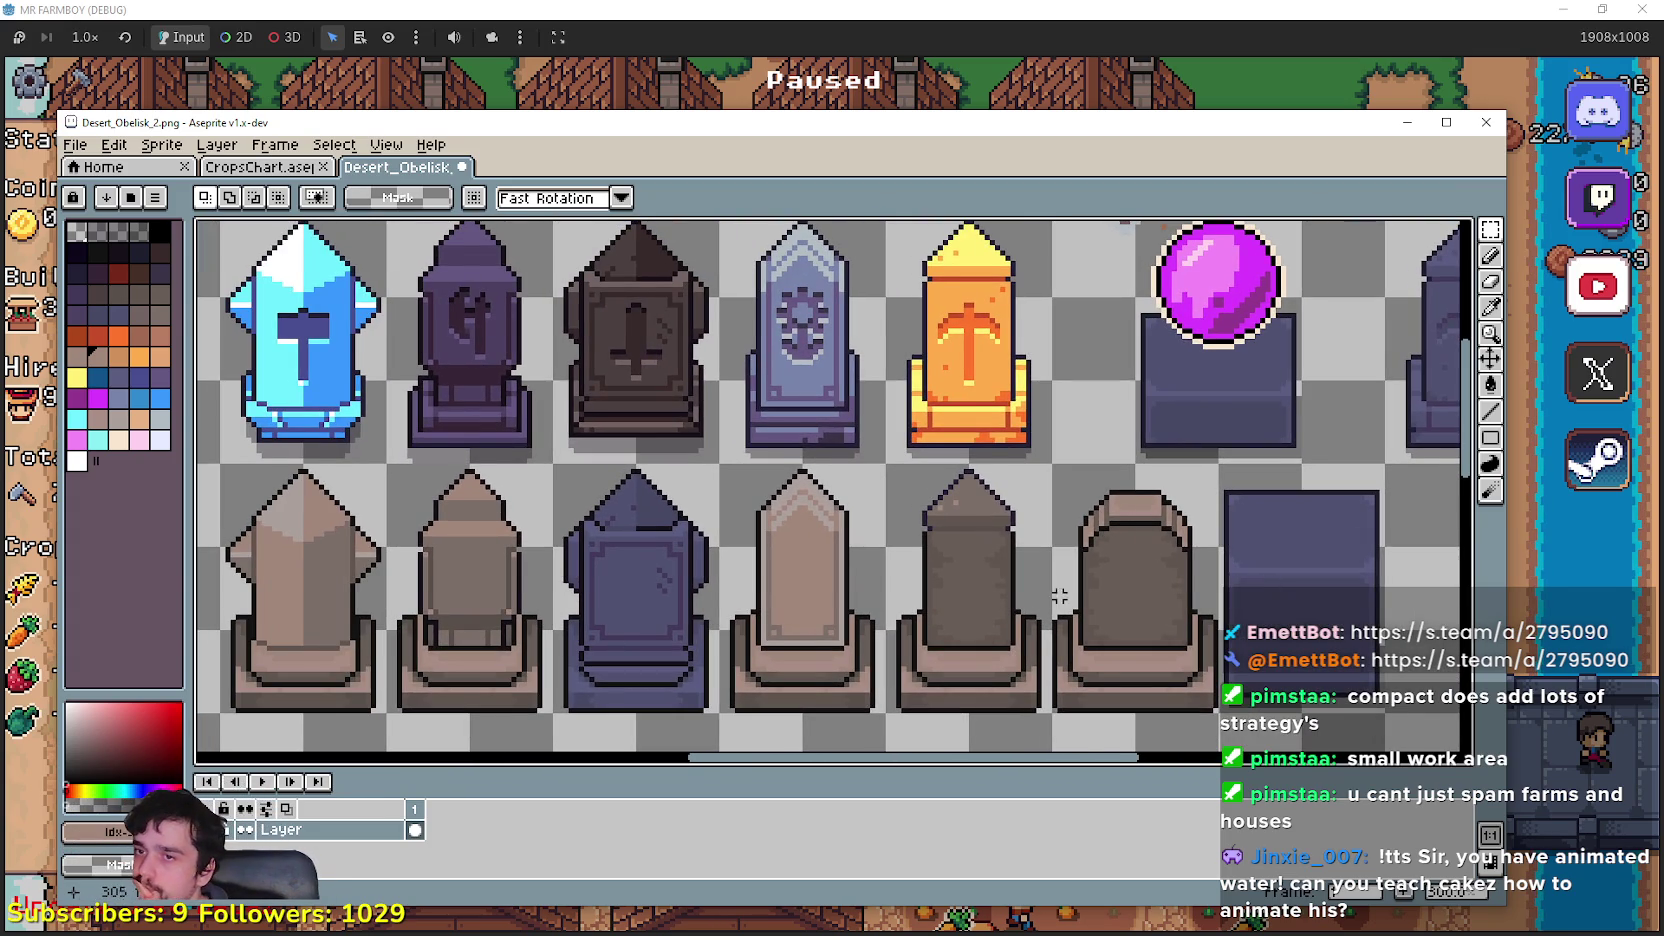
pyautogui.moveTo(1059, 596)
pyautogui.mouseDown()
pyautogui.moveTo(1153, 571)
pyautogui.moveTo(1090, 571)
pyautogui.moveTo(1085, 733)
pyautogui.moveTo(805, 500)
pyautogui.mouseUp()
pyautogui.scroll(3, 838, 312)
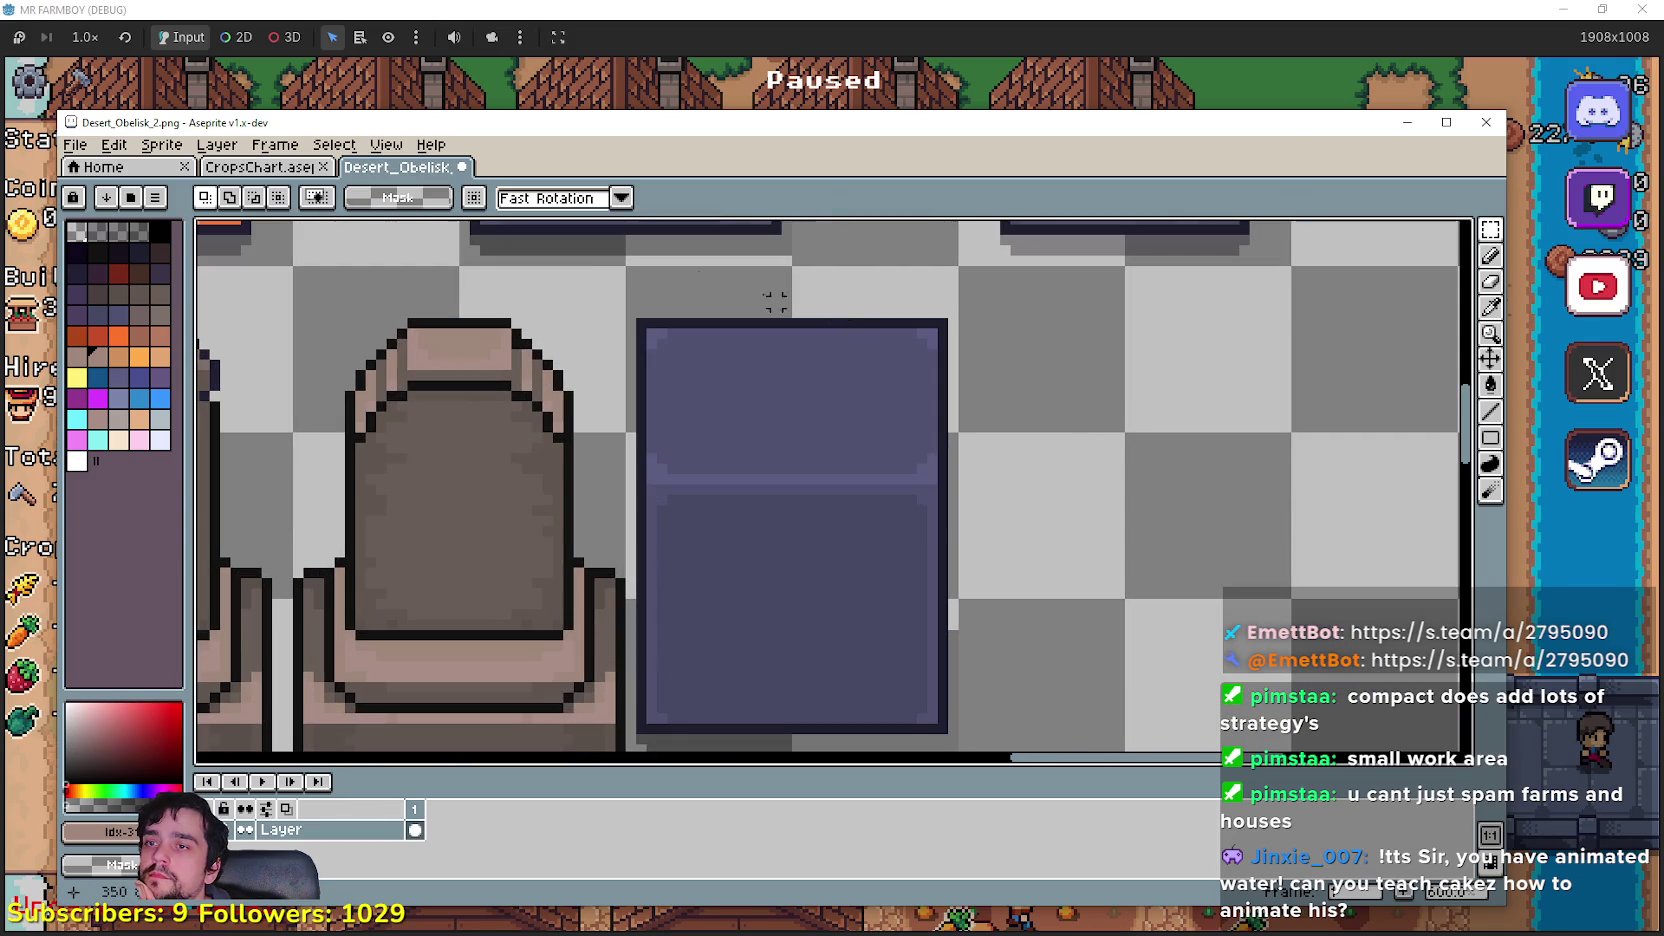
pyautogui.moveTo(880, 343); pyautogui.dragTo(938, 420)
pyautogui.scroll(-2, 938, 420)
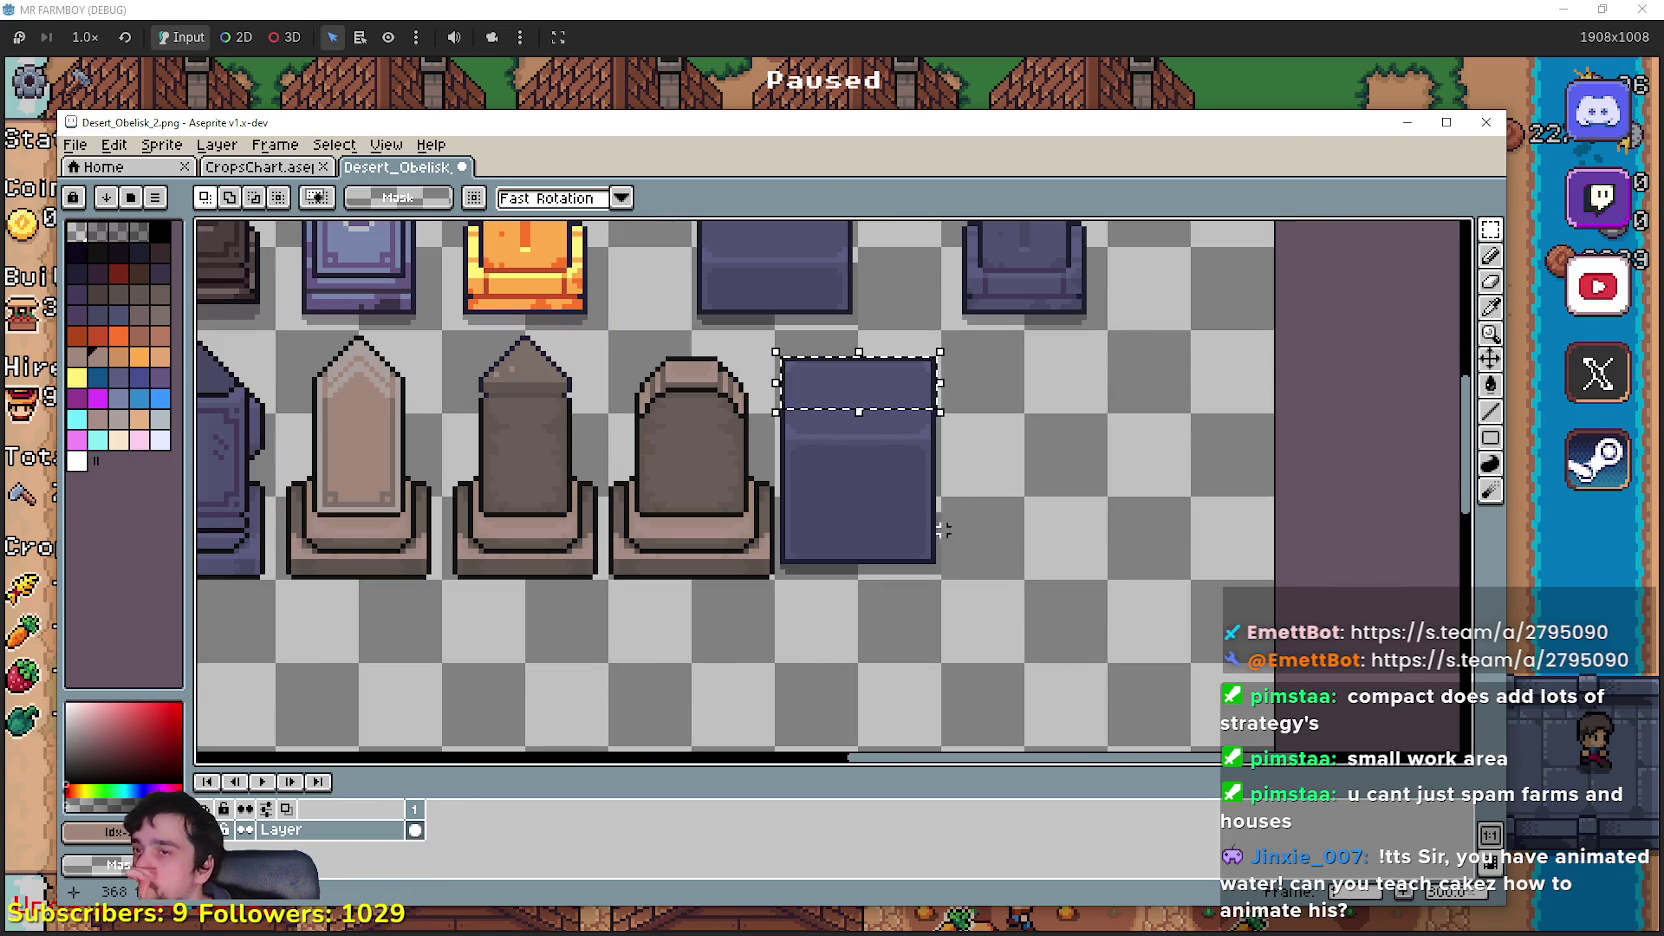
pyautogui.click(792, 556)
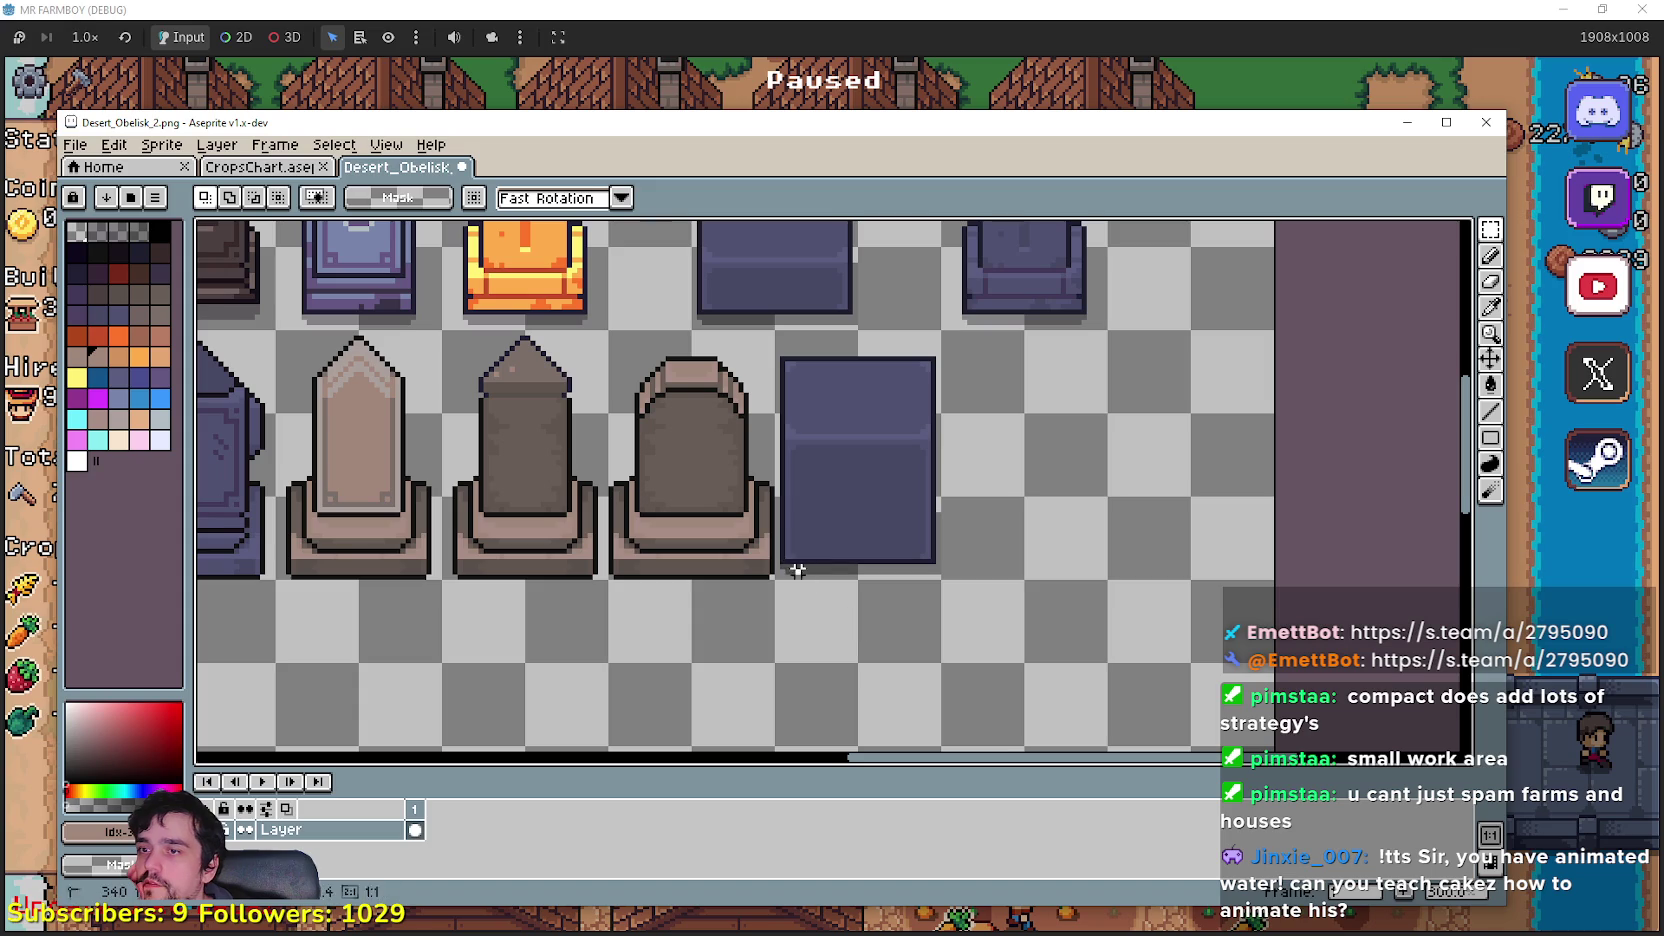
pyautogui.moveTo(797, 566); pyautogui.dragTo(922, 436)
pyautogui.moveTo(995, 650); pyautogui.dragTo(1084, 599)
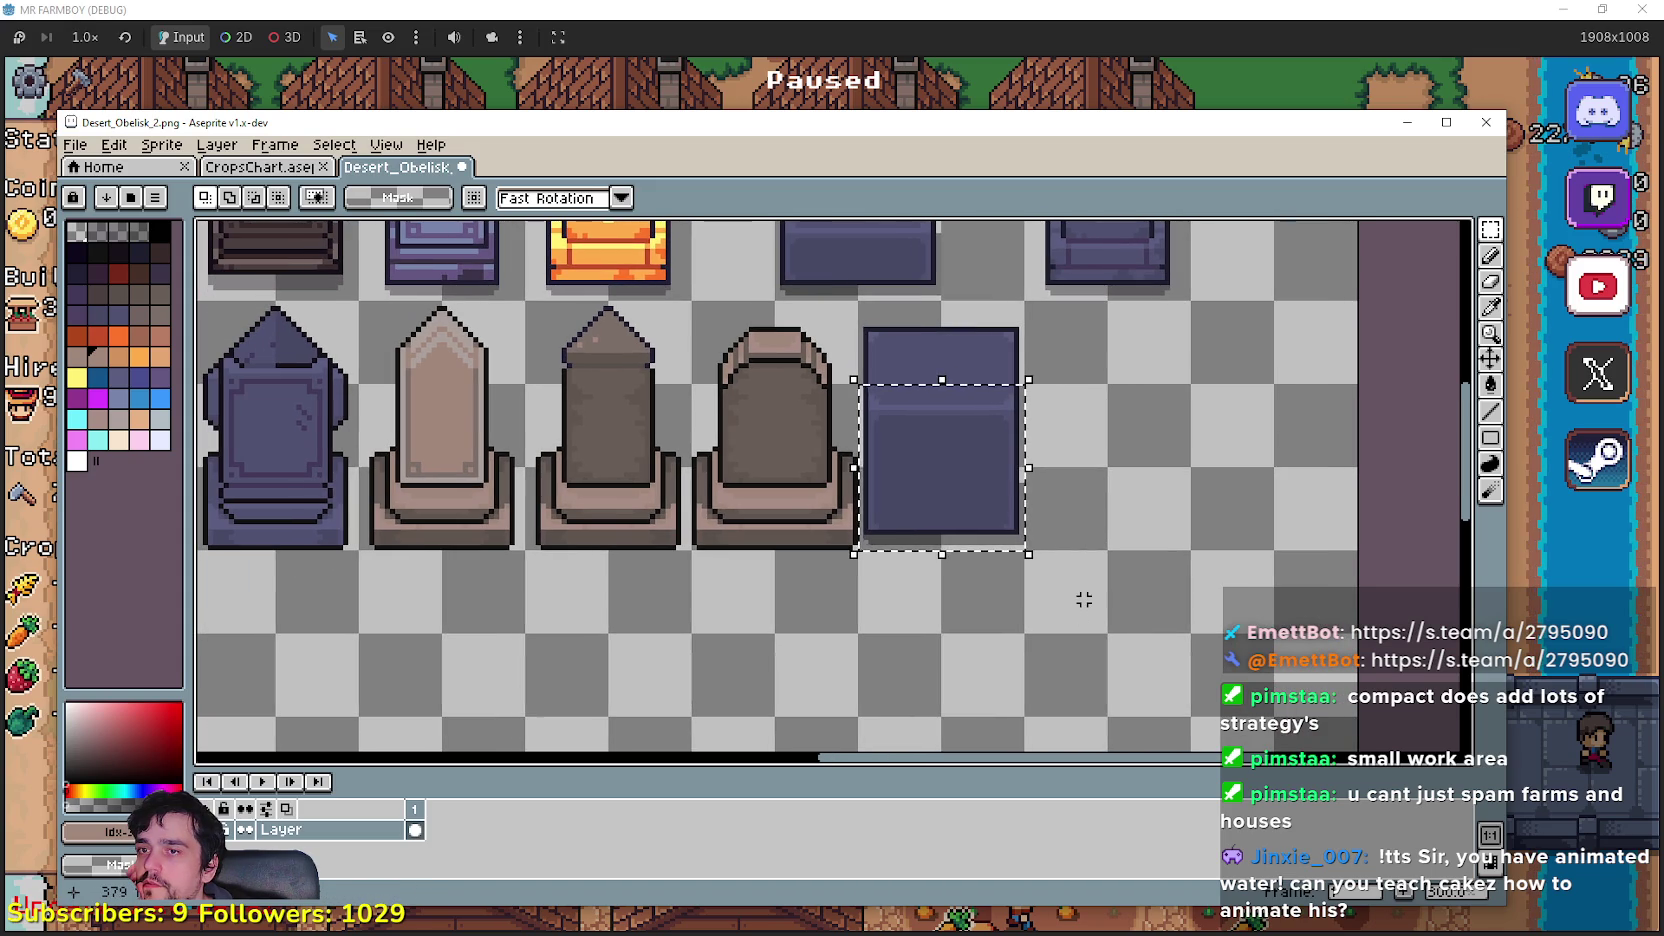
pyautogui.scroll(2, 1100, 510)
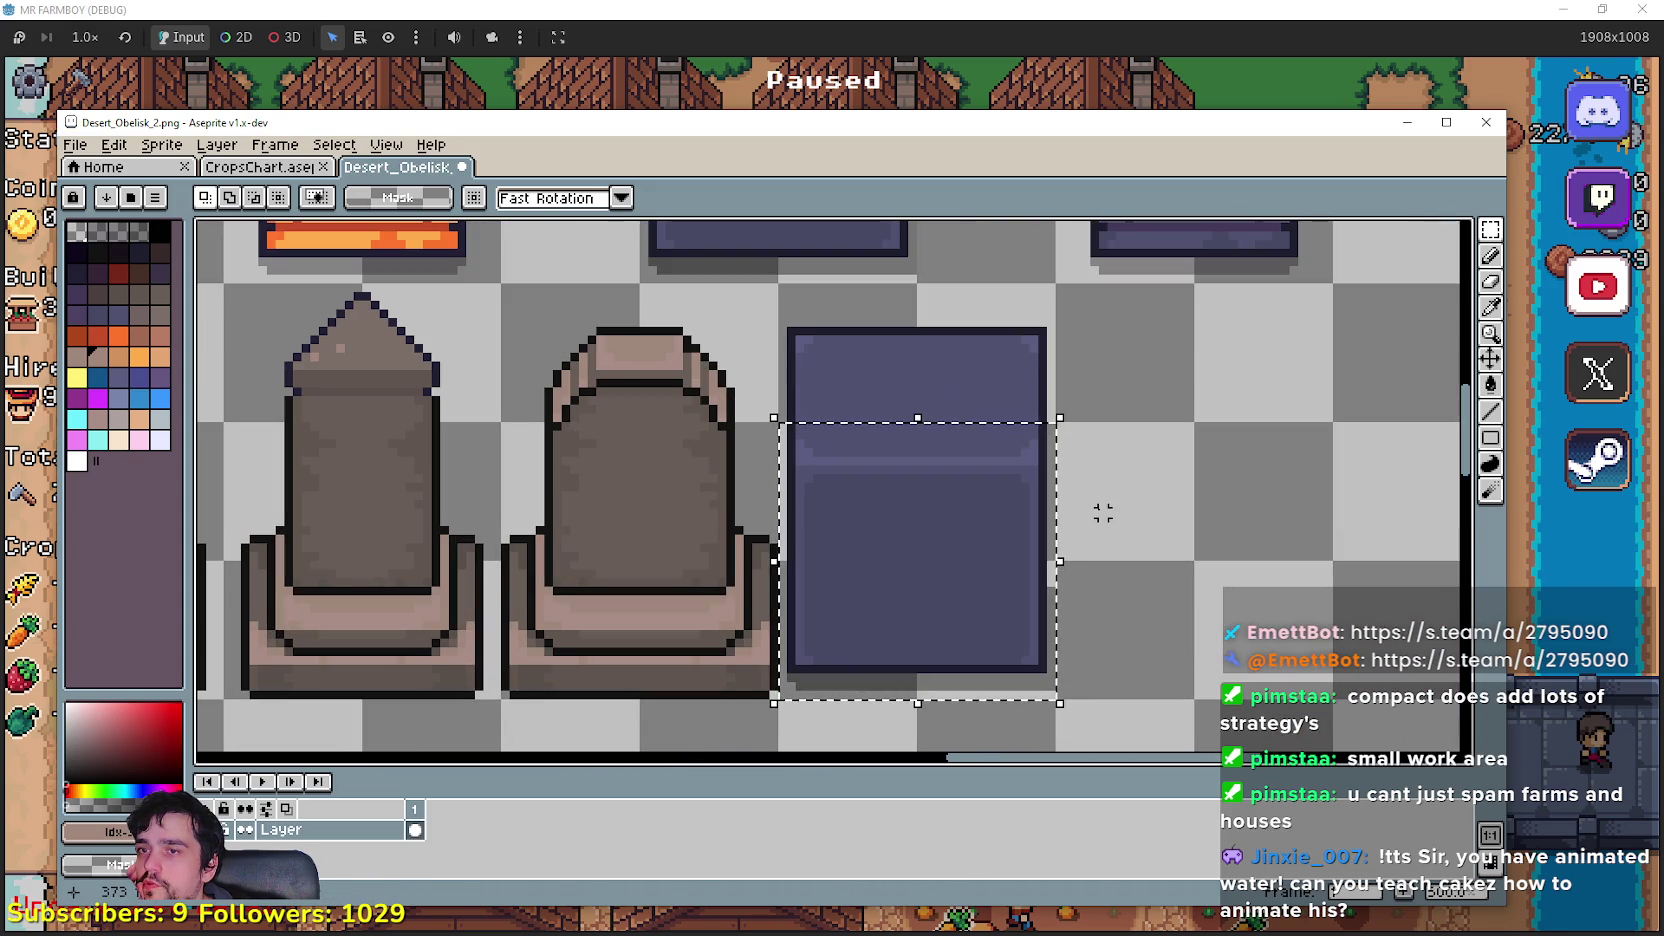
# Step: Unpause the game window, then return to Aseprite and zoom around the pedestal
pyautogui.click(866, 8)
pyautogui.press('Escape')
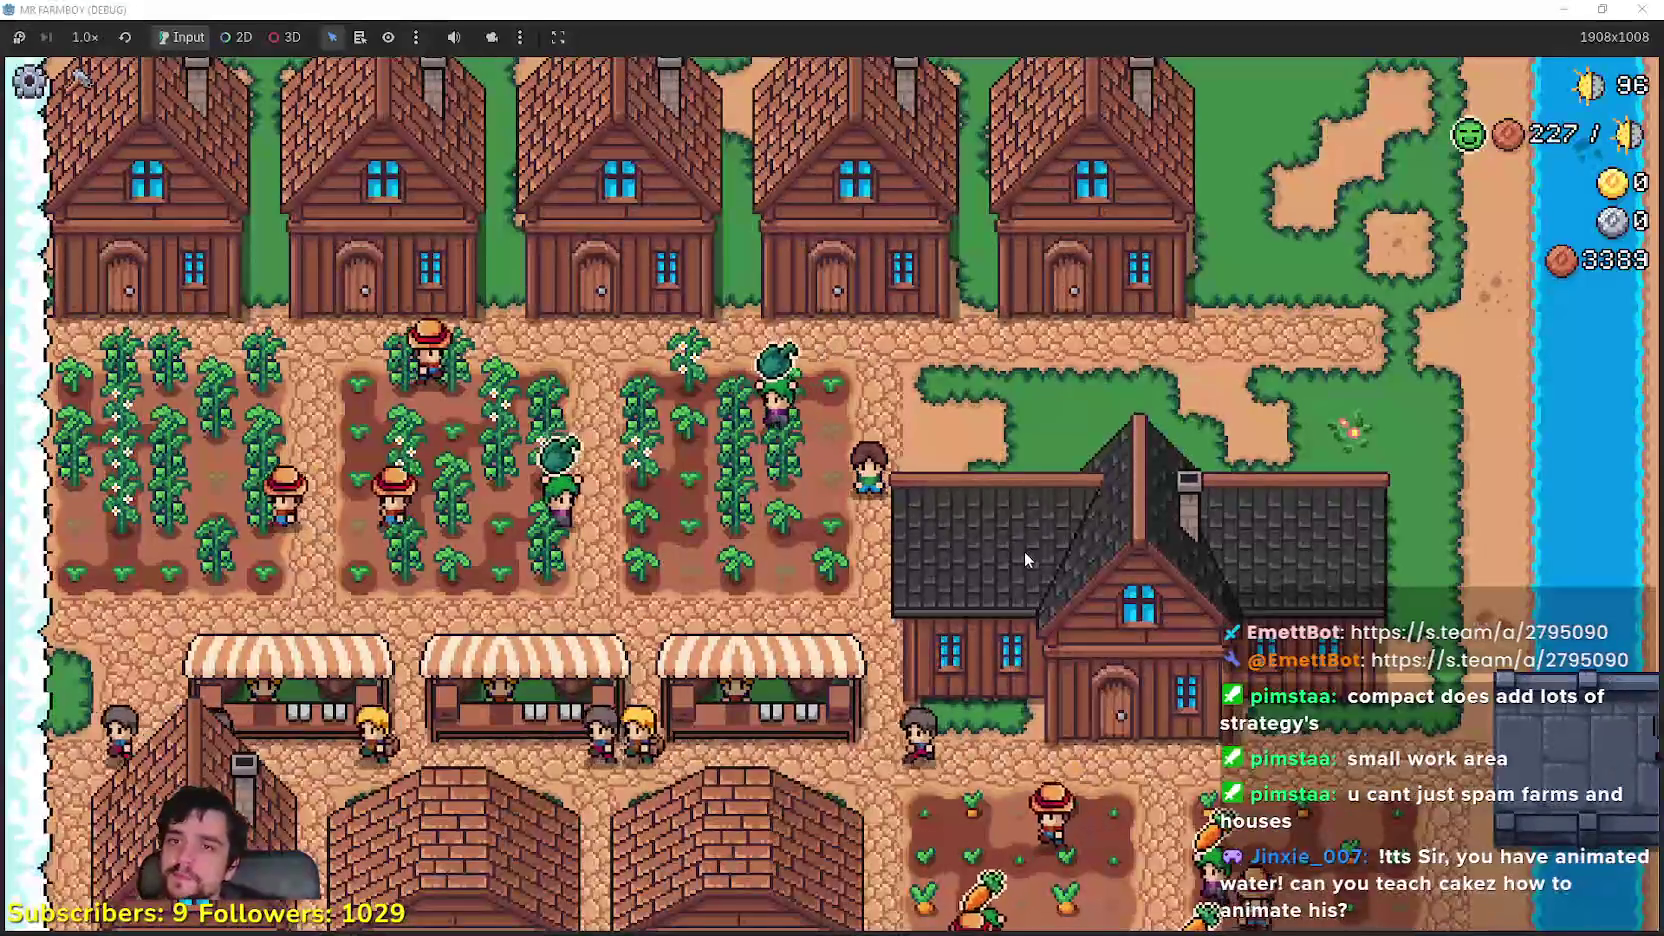
pyautogui.hotkey('alt', 'Tab')
pyautogui.scroll(-1, 1010, 557)
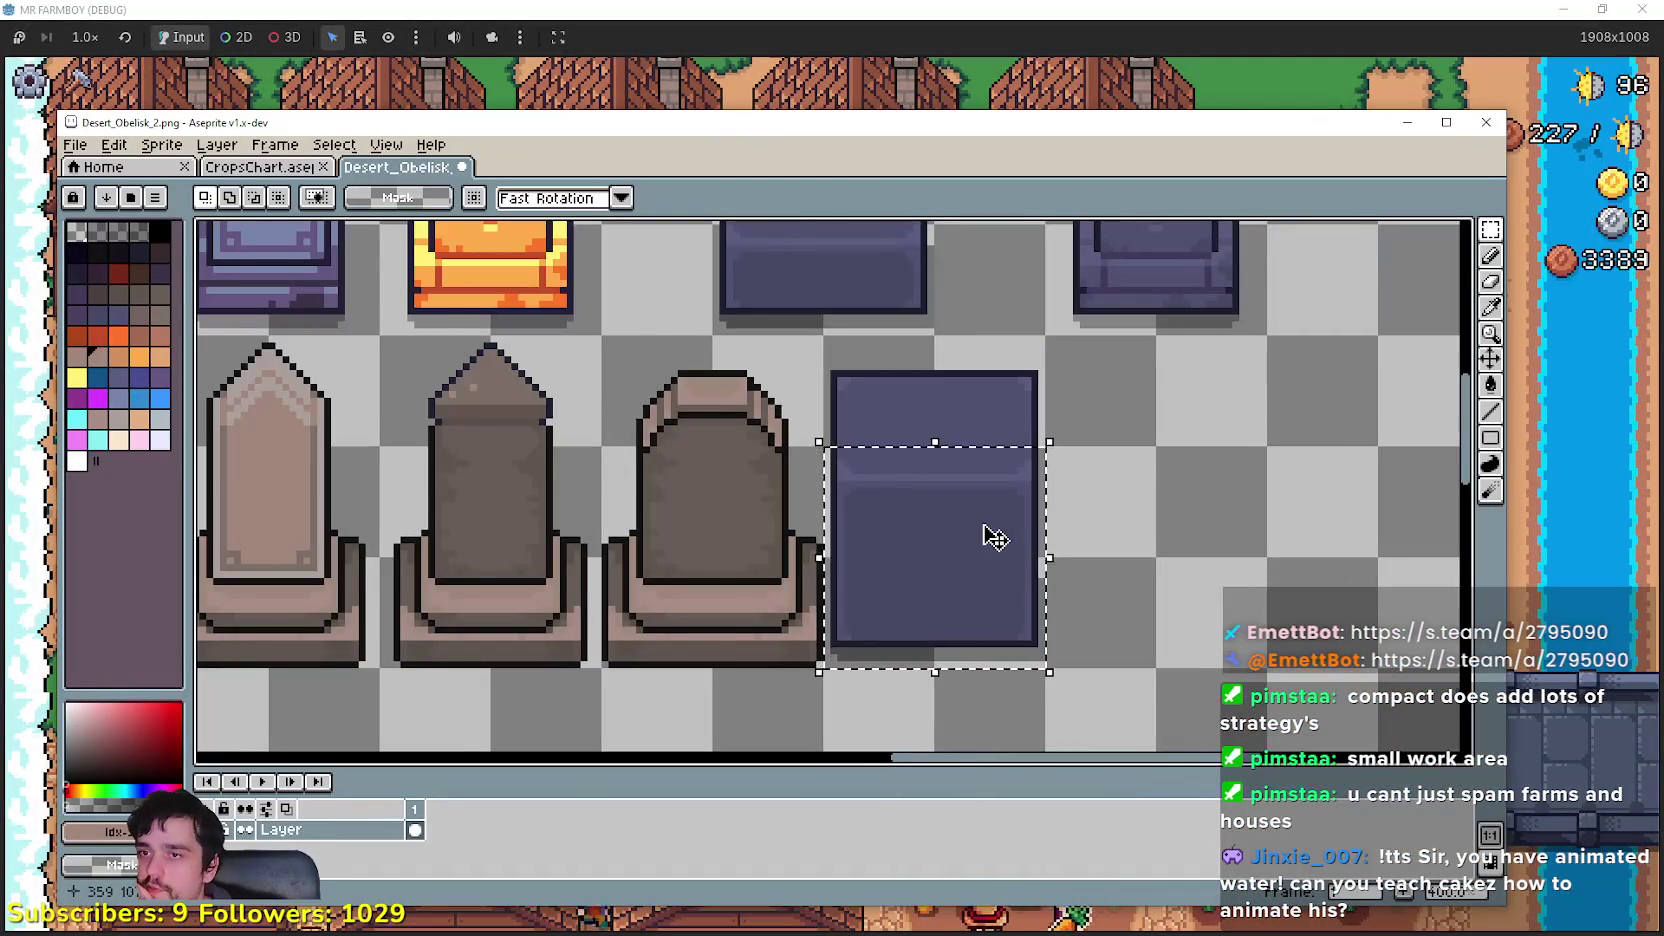
pyautogui.scroll(-1, 988, 535)
pyautogui.scroll(-1, 1058, 487)
pyautogui.scroll(2, 1129, 580)
pyautogui.scroll(-3, 830, 469)
pyautogui.scroll(2, 830, 469)
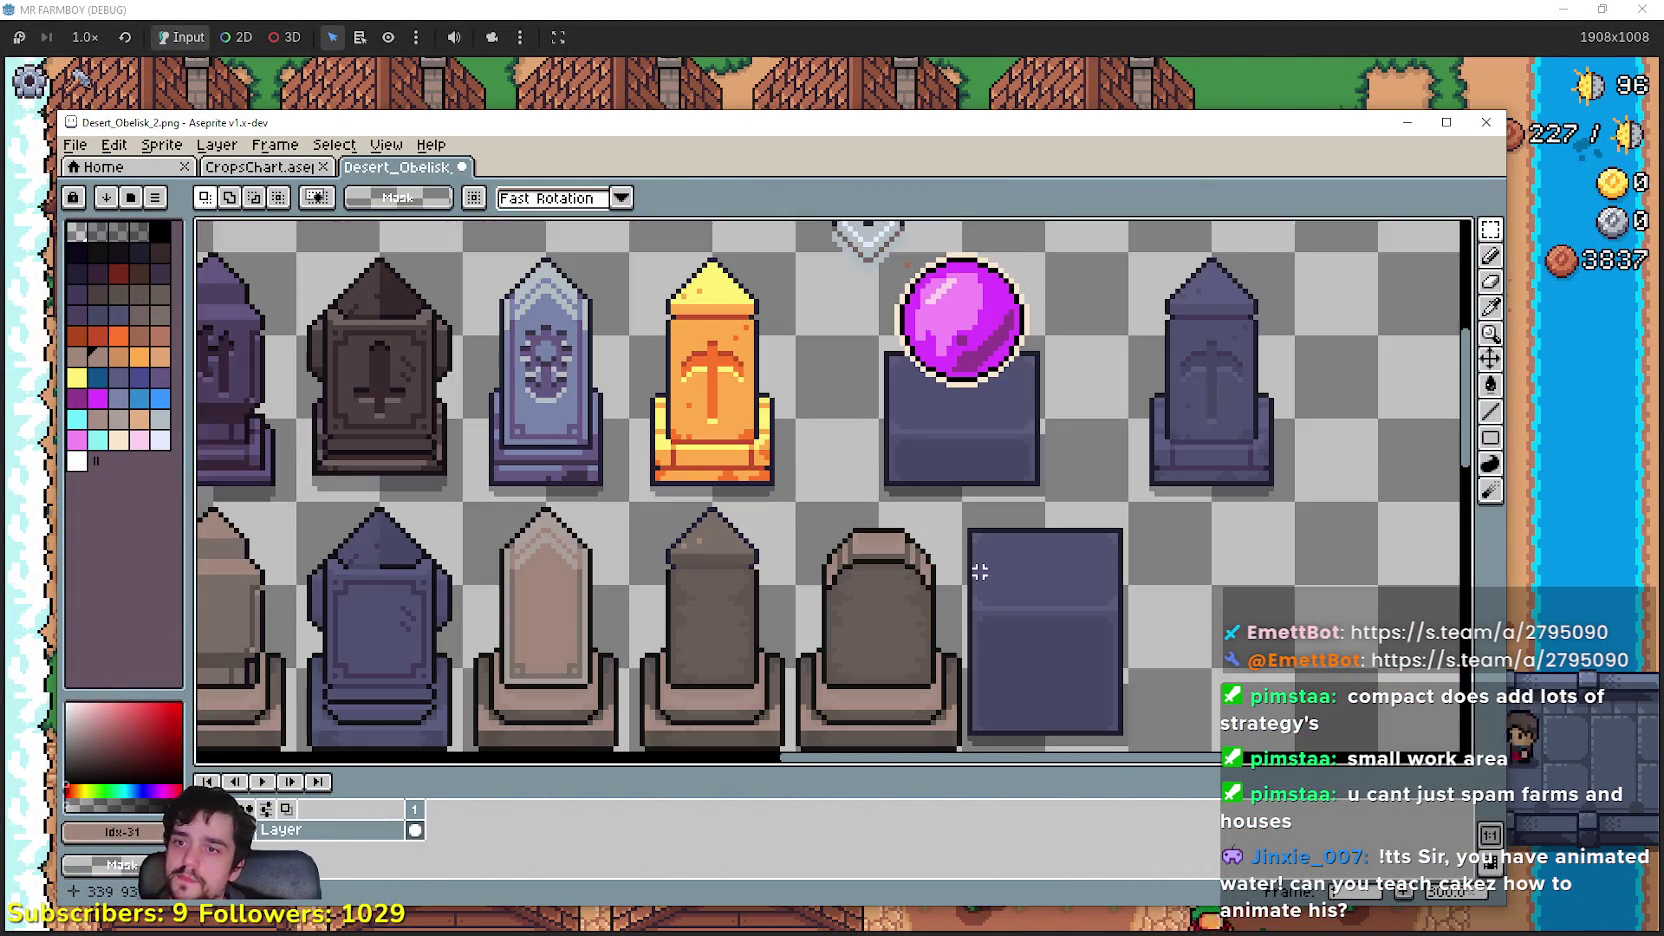
pyautogui.scroll(-2, 808, 473)
pyautogui.scroll(3, 808, 473)
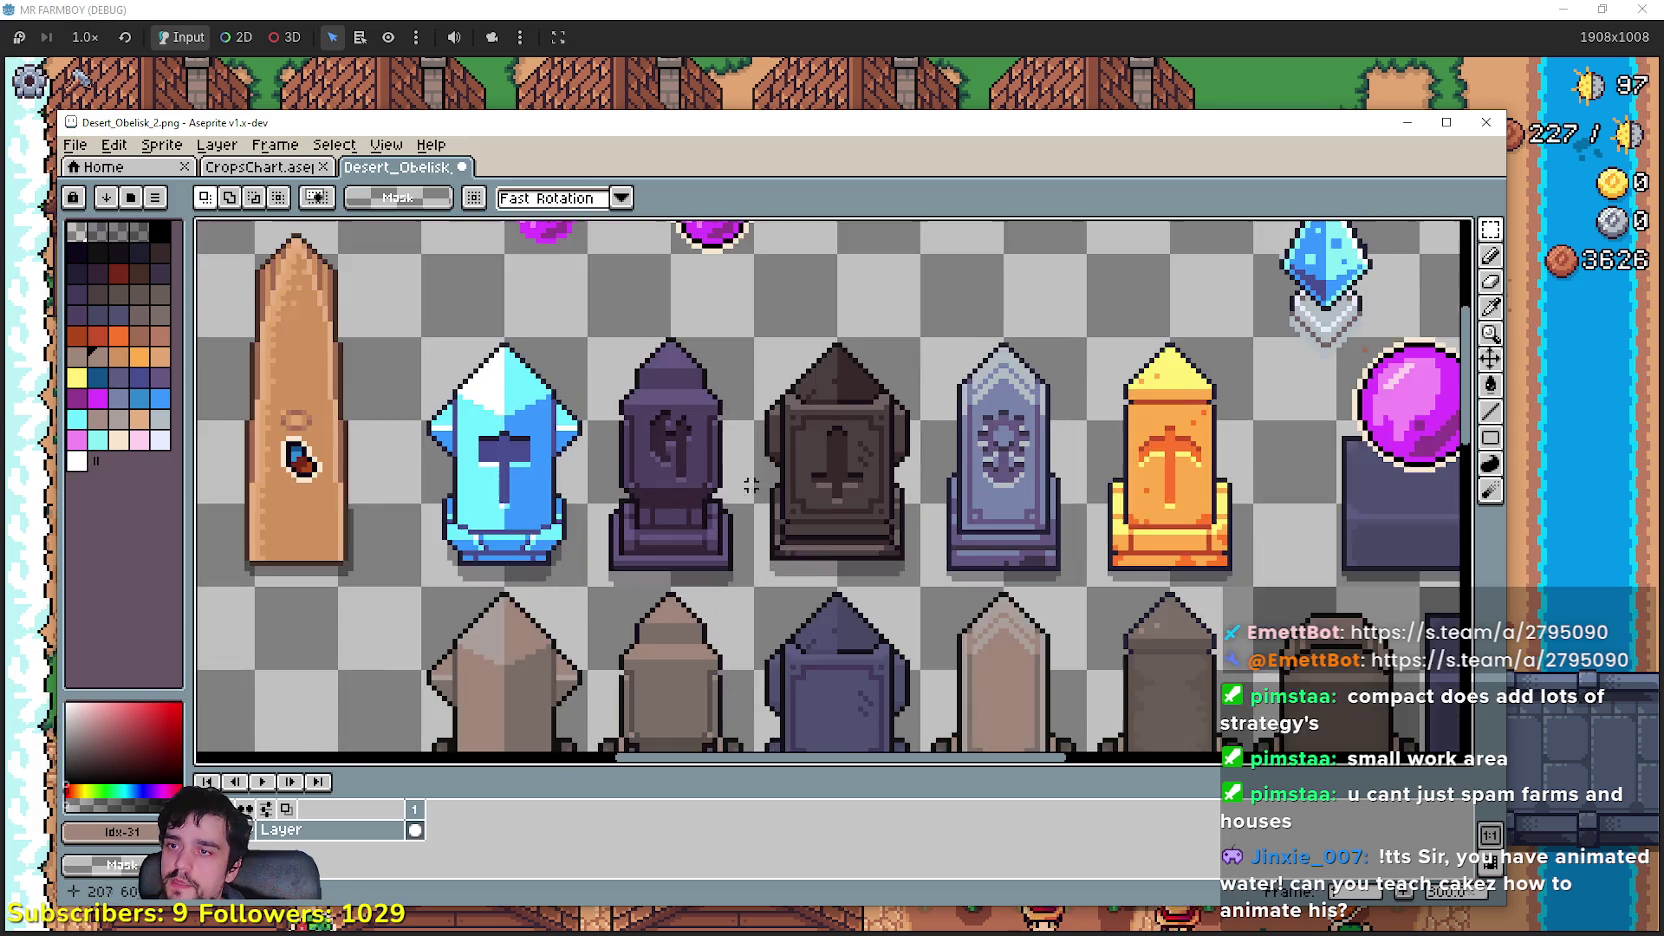
pyautogui.scroll(-1, 935, 333)
pyautogui.scroll(-2, 935, 333)
pyautogui.scroll(1, 935, 333)
pyautogui.scroll(-1, 935, 333)
pyautogui.scroll(4, 829, 403)
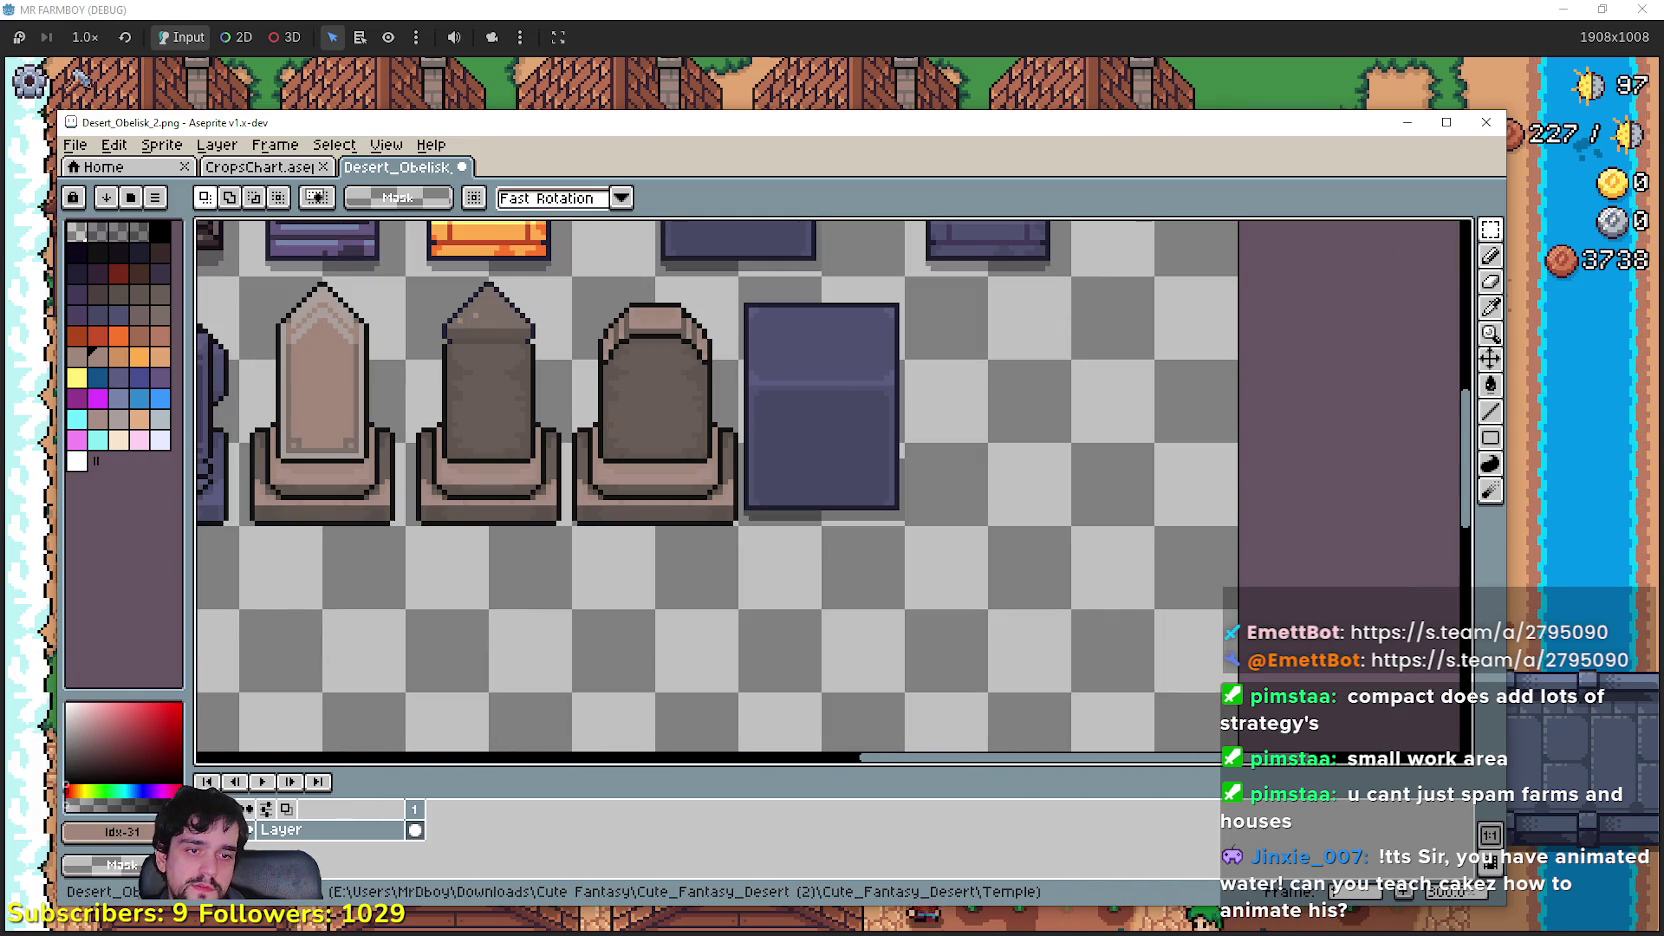
# Step: Reopen Player.png and select the golden wheat sprite
pyautogui.click(78, 145)
pyautogui.moveTo(150, 208)
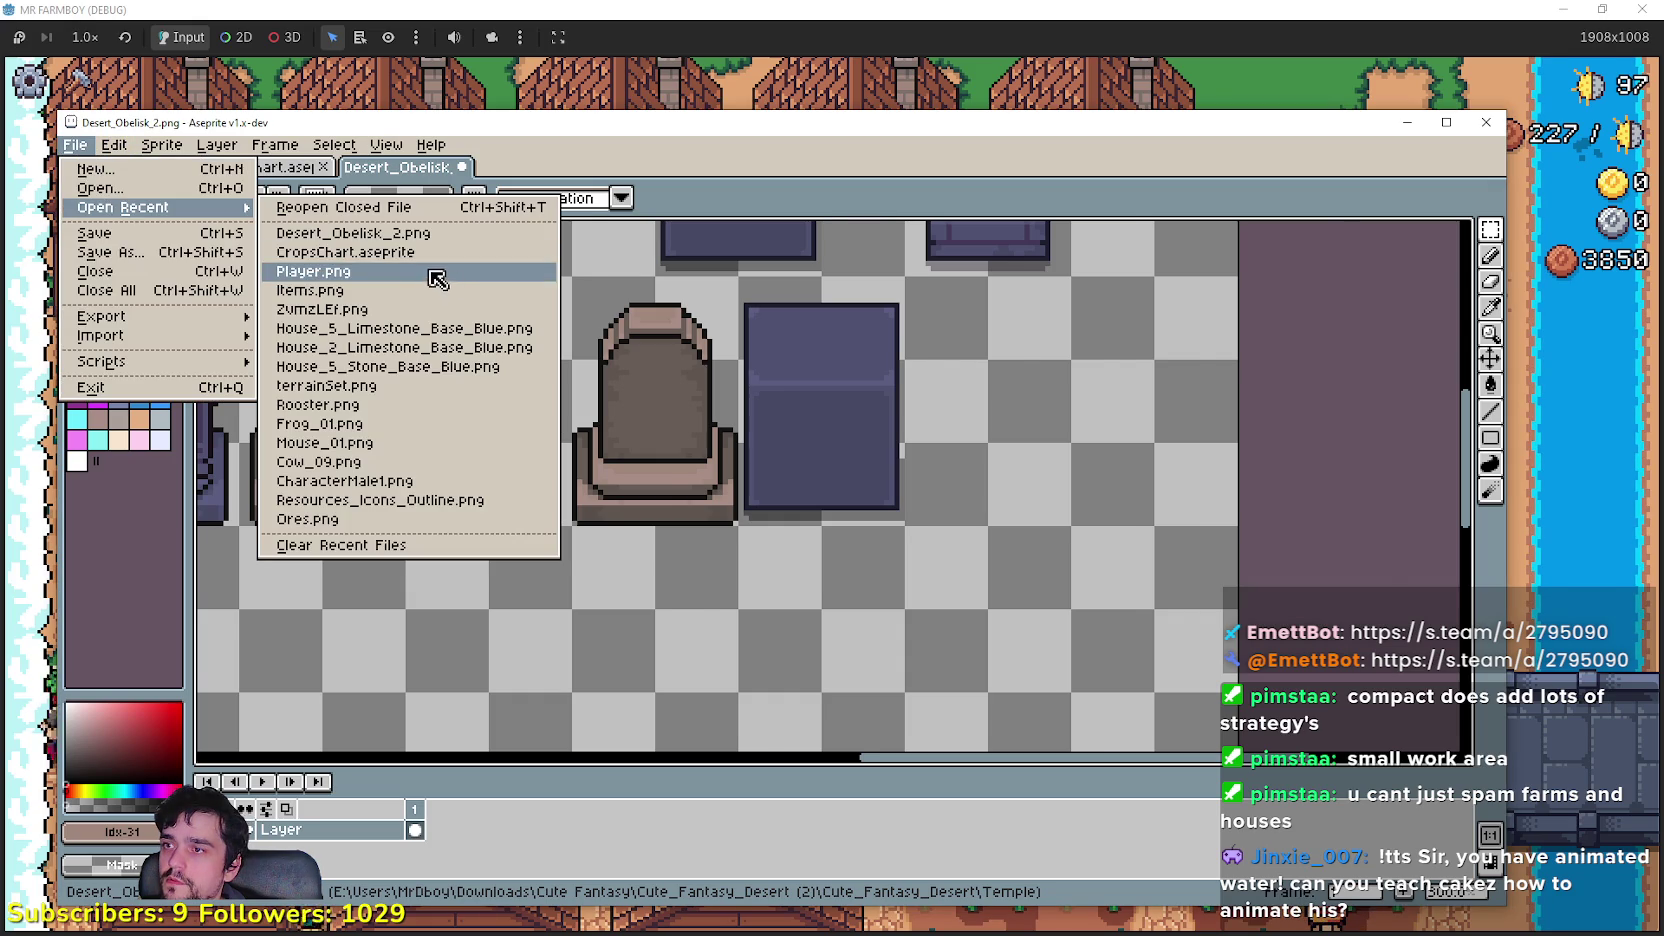
pyautogui.click(438, 272)
pyautogui.scroll(-4, 631, 367)
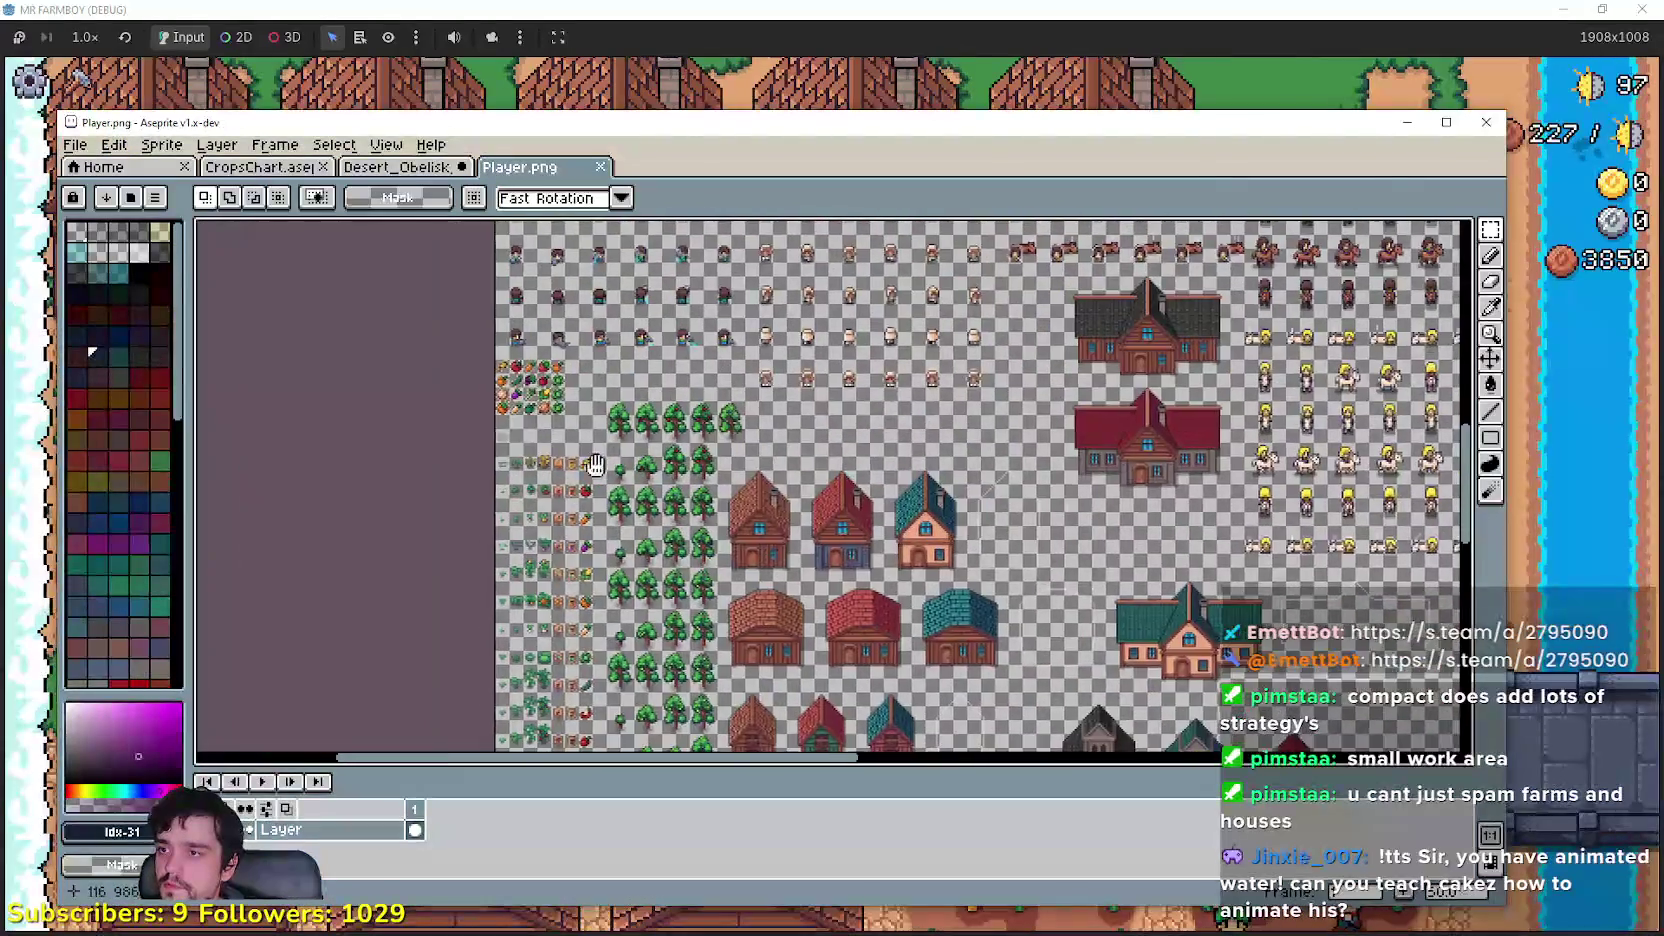
pyautogui.scroll(2, 510, 372)
pyautogui.scroll(2, 750, 540)
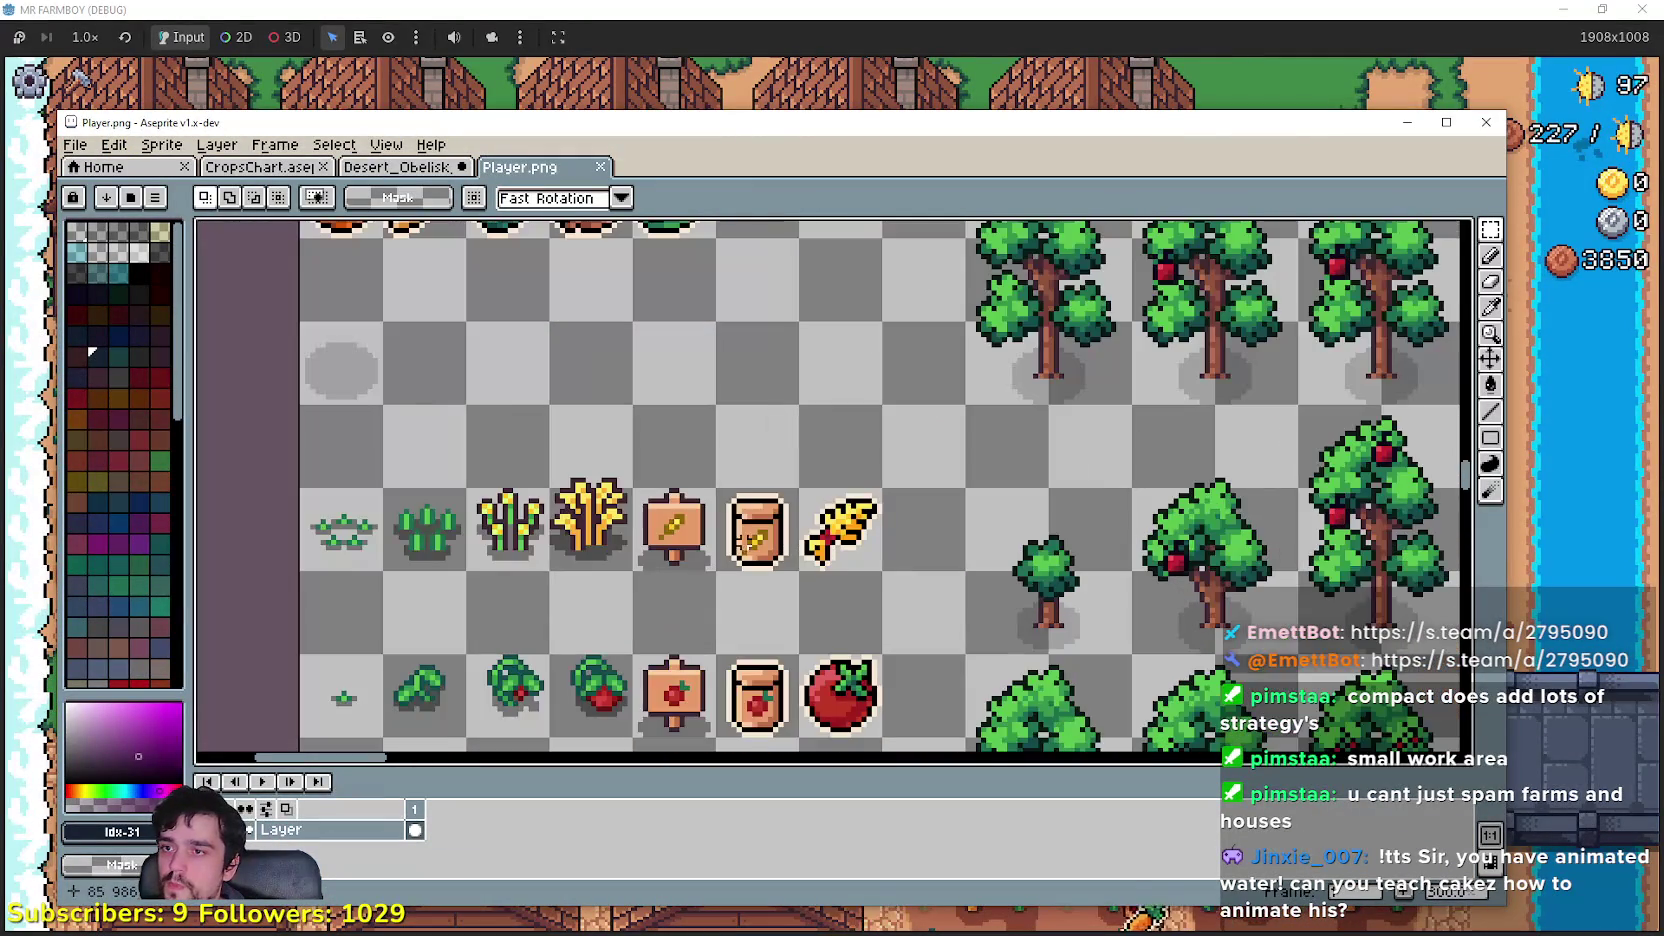
pyautogui.scroll(2, 603, 455)
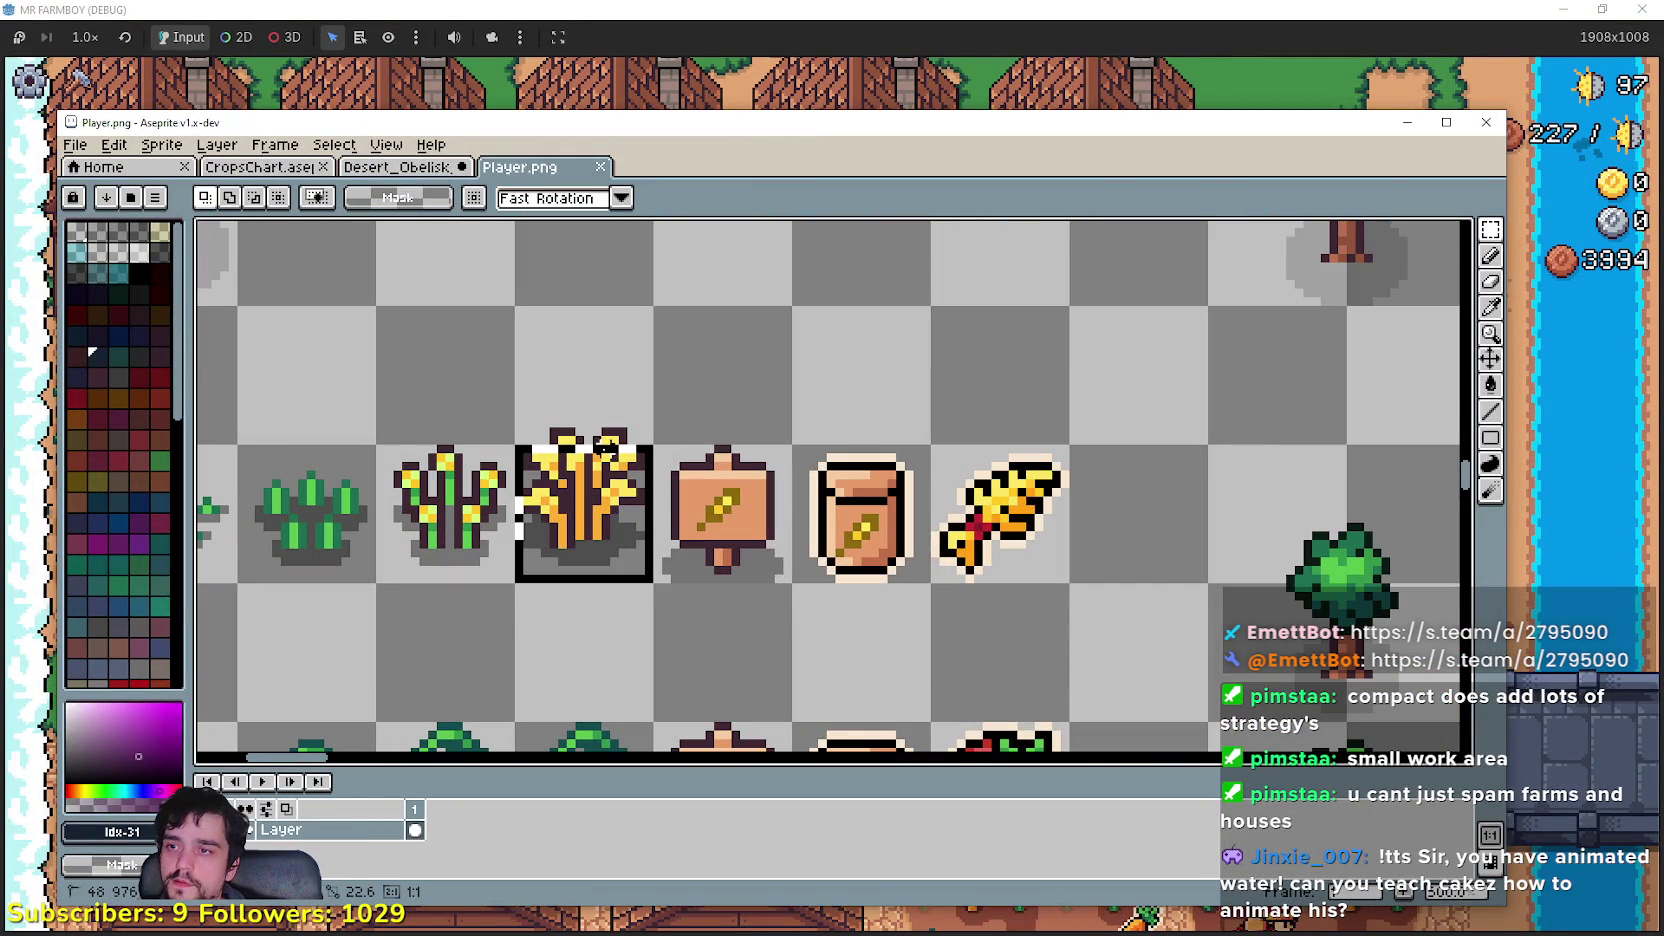
pyautogui.click(613, 441)
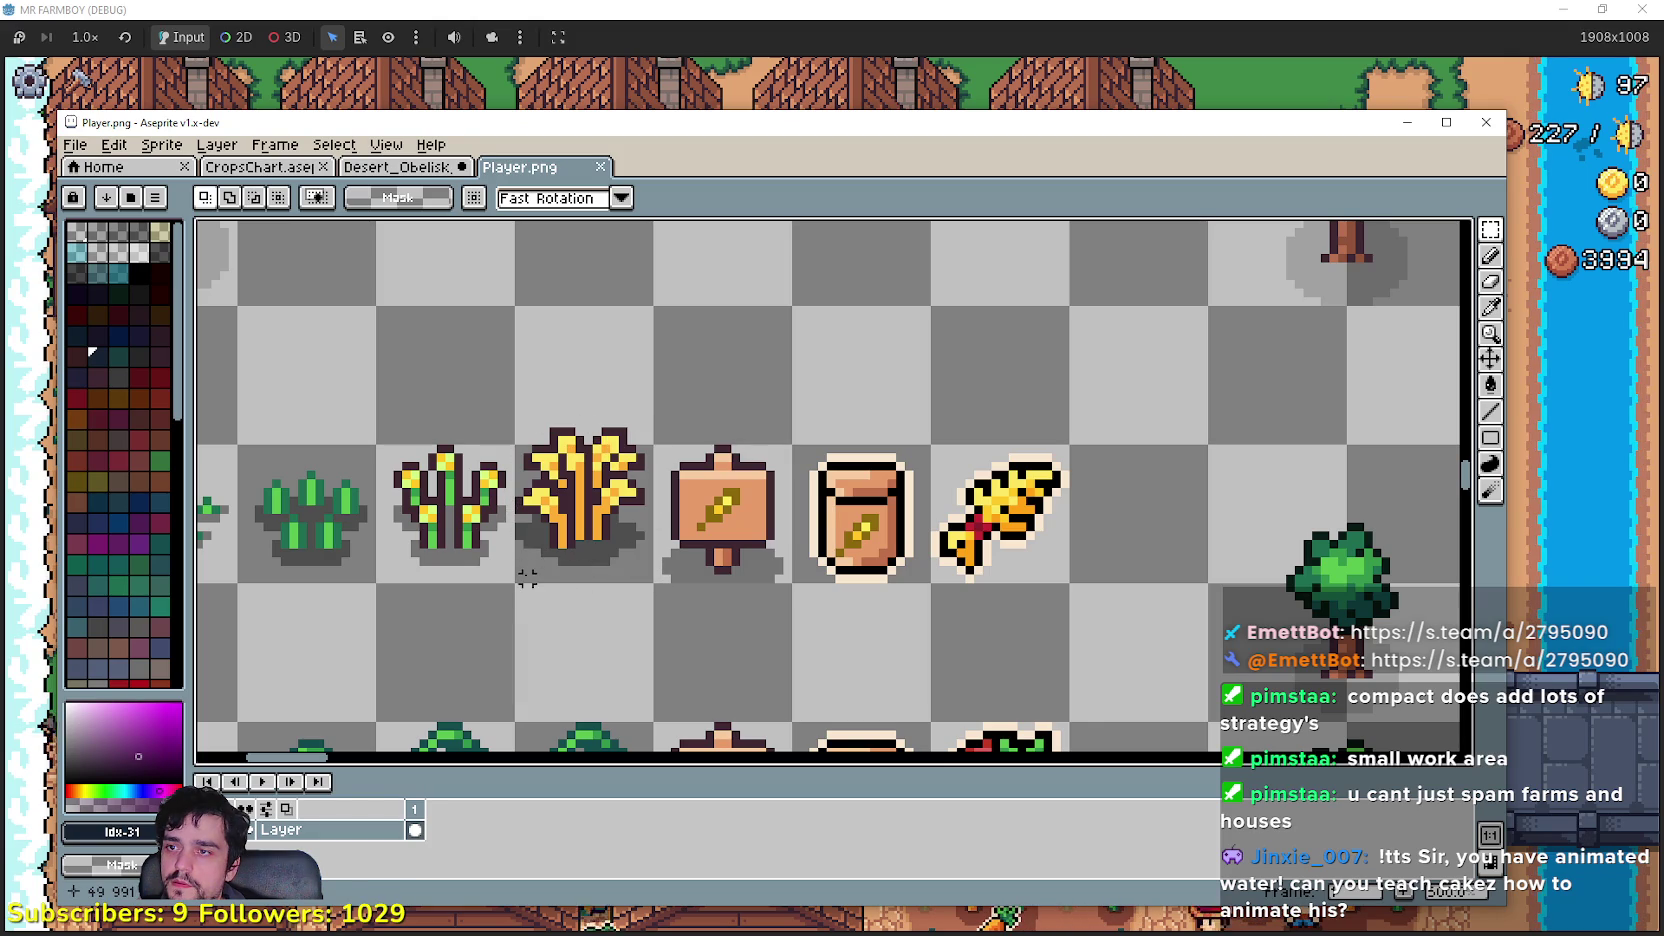
pyautogui.click(545, 520)
# Step: Paste the wheat into Desert_Obelisk_2's empty space and flood-fill away its grey shadow
pyautogui.click(373, 175)
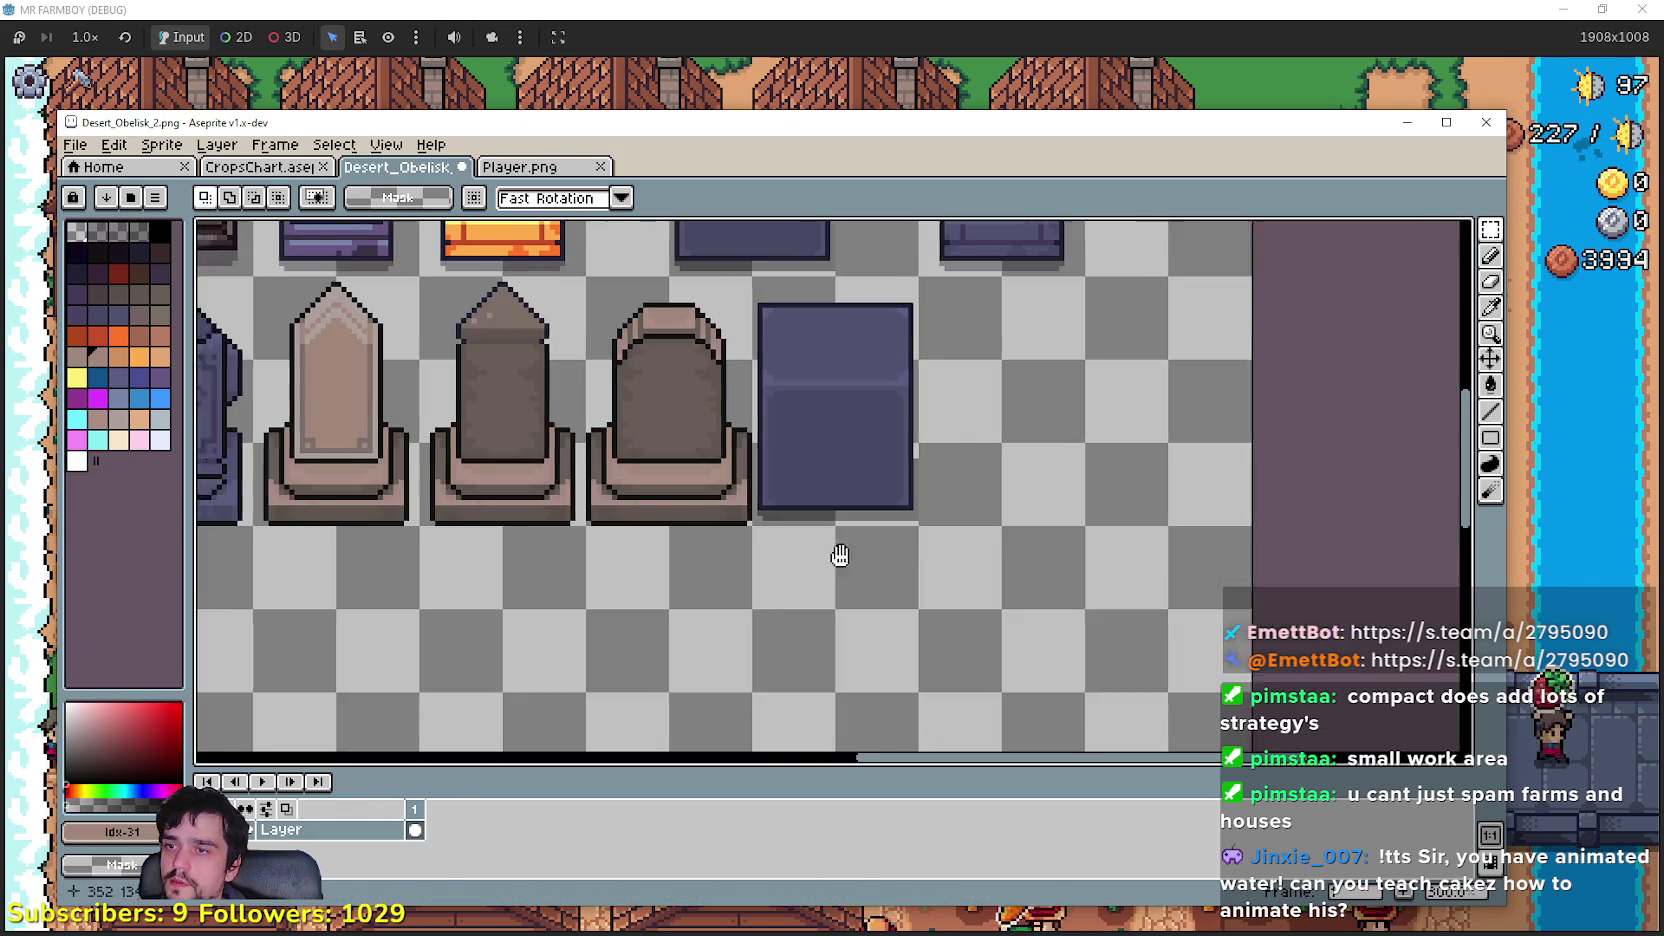
pyautogui.hotkey('ctrl', 'v')
pyautogui.moveTo(828, 500)
pyautogui.mouseDown()
pyautogui.moveTo(921, 565)
pyautogui.moveTo(1135, 585)
pyautogui.mouseUp()
pyautogui.press('Return')
pyautogui.scroll(3, 1060, 565)
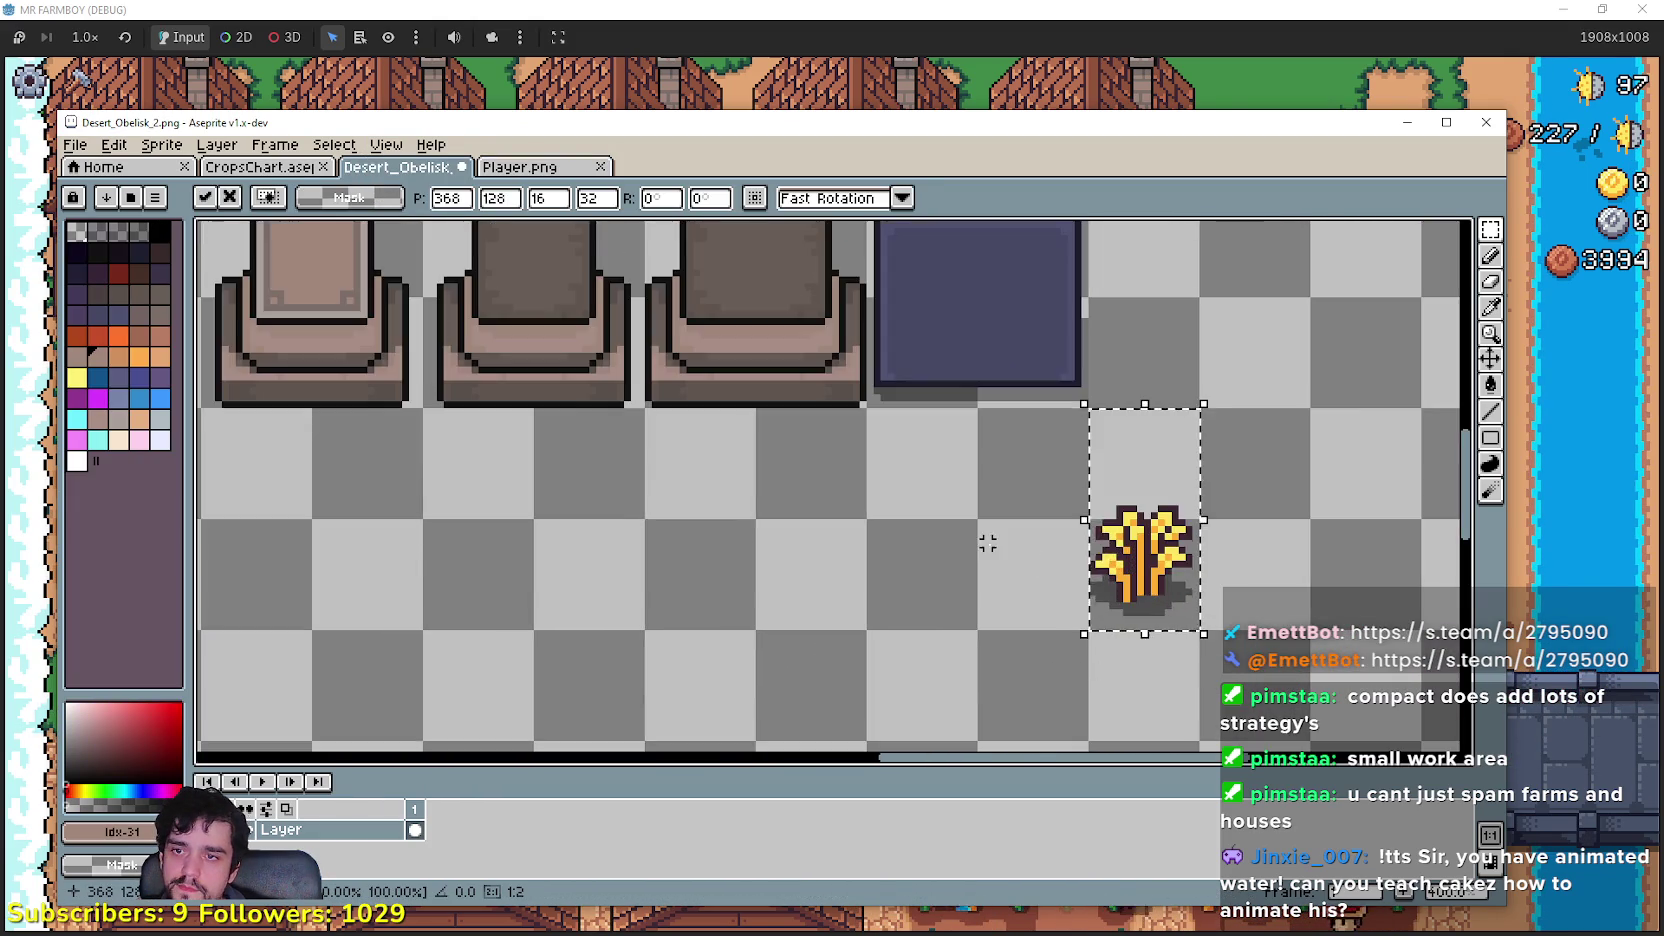
pyautogui.scroll(1, 1290, 650)
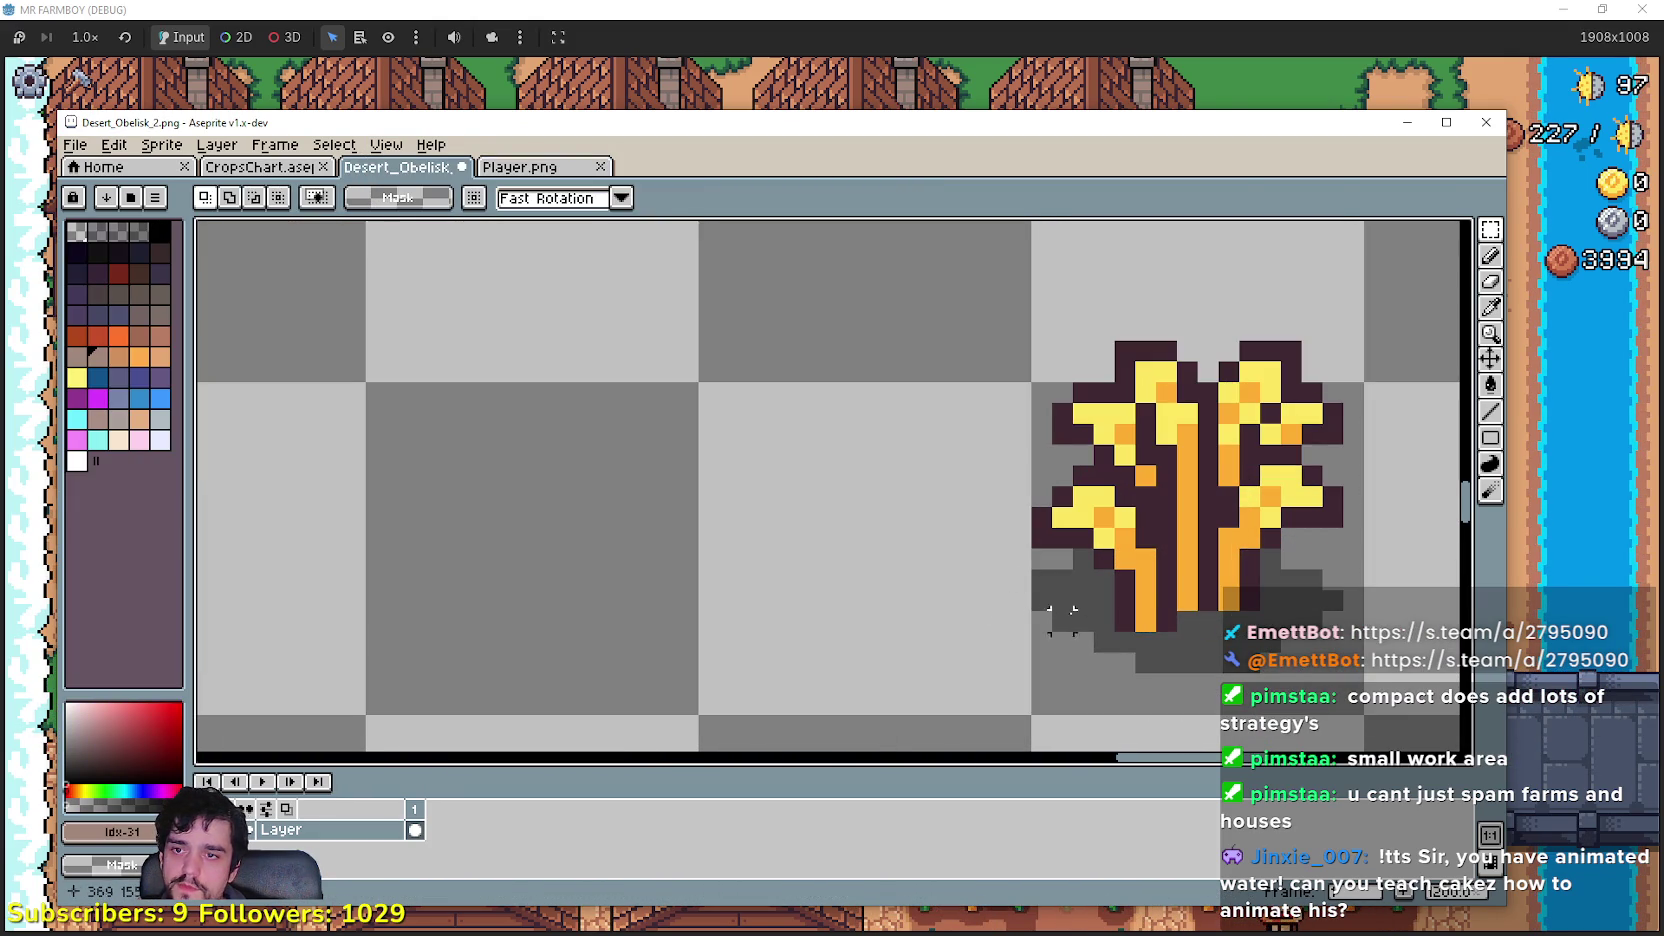
pyautogui.click(1490, 385)
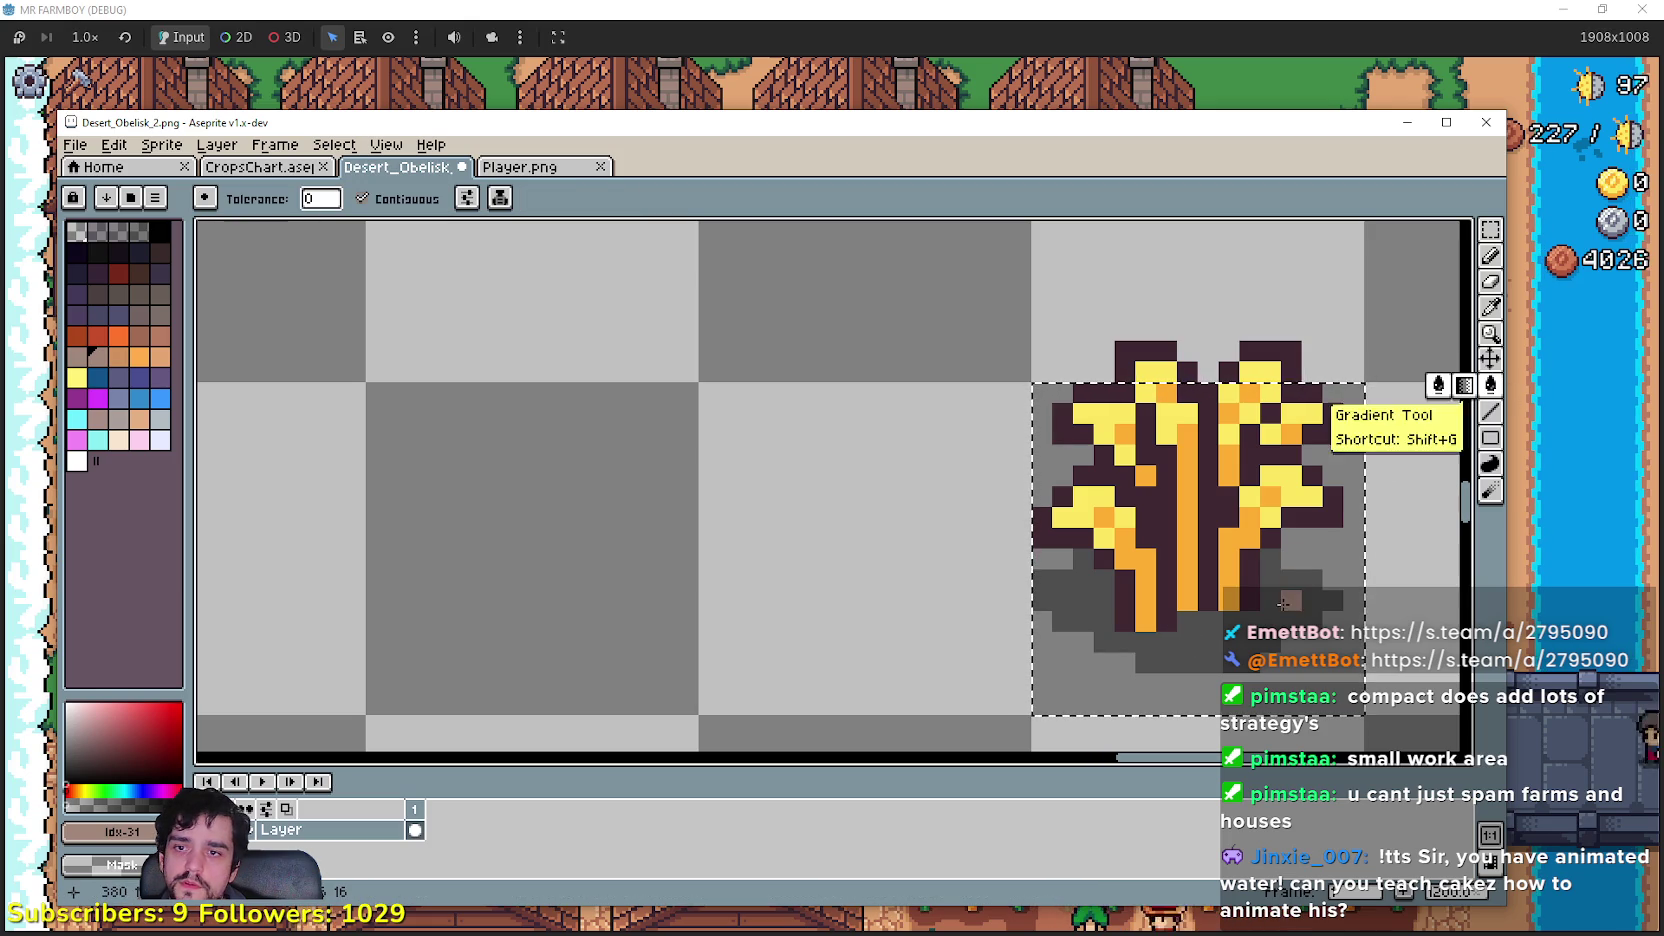
pyautogui.click(1070, 640)
# Step: Select the wheat sprite and nudge it down slightly
pyautogui.scroll(-2, 1145, 630)
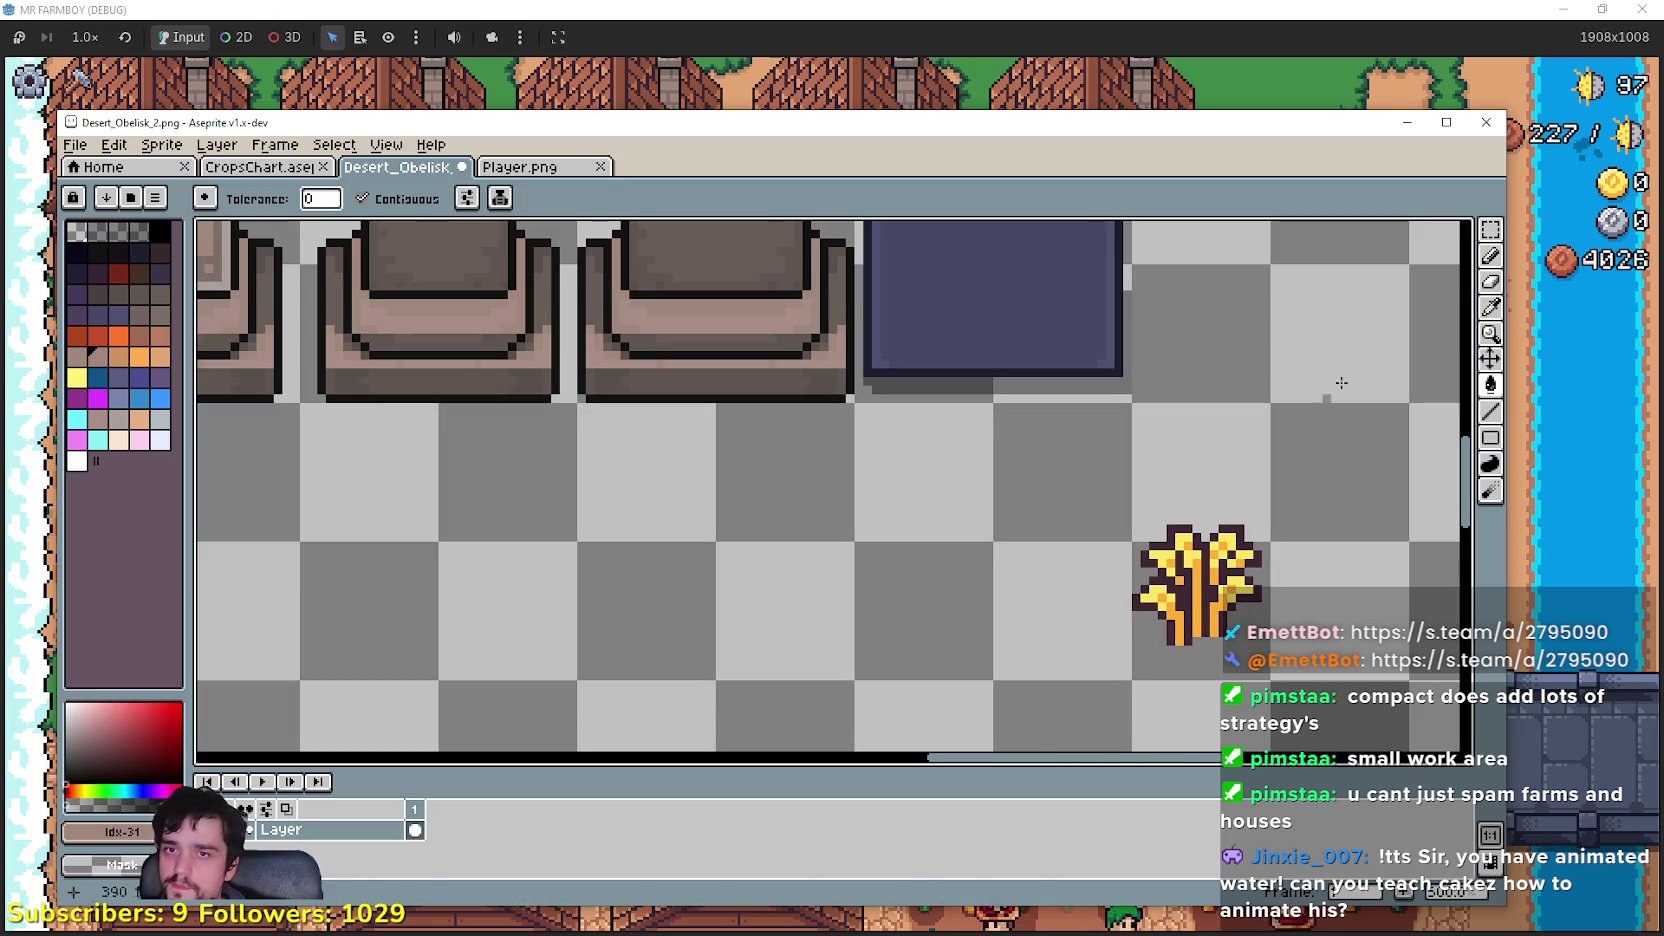
pyautogui.press('m')
pyautogui.moveTo(1114, 682); pyautogui.dragTo(1290, 500)
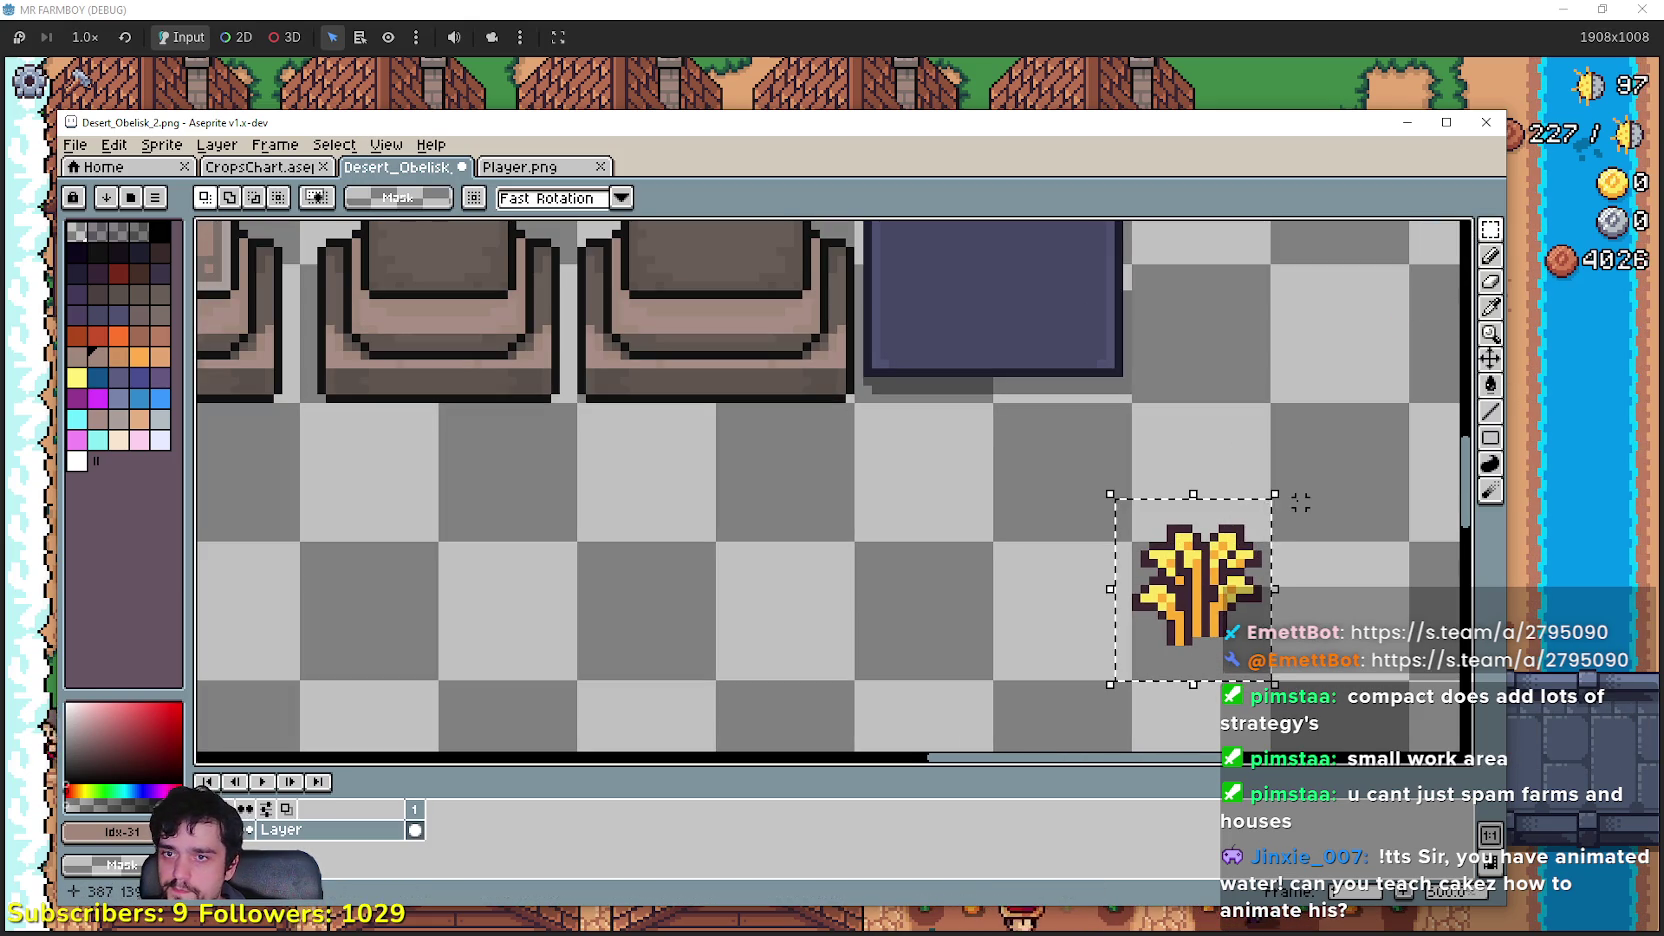
pyautogui.press('Down')
pyautogui.press('Down')
pyautogui.press('Down')
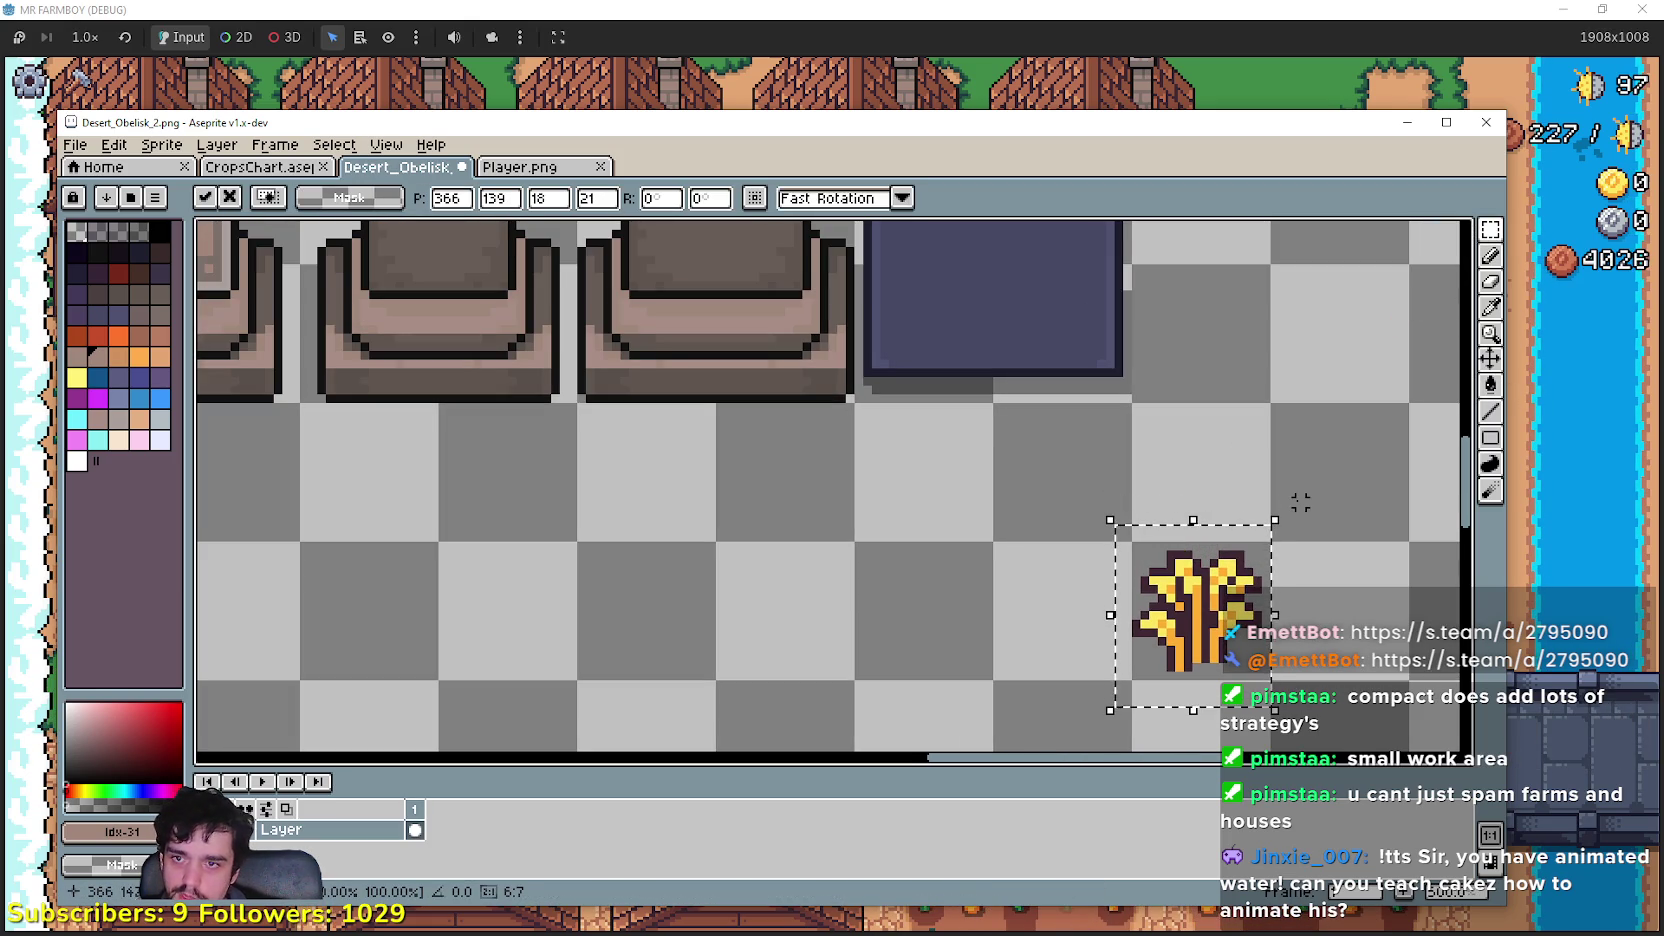
pyautogui.click(1300, 502)
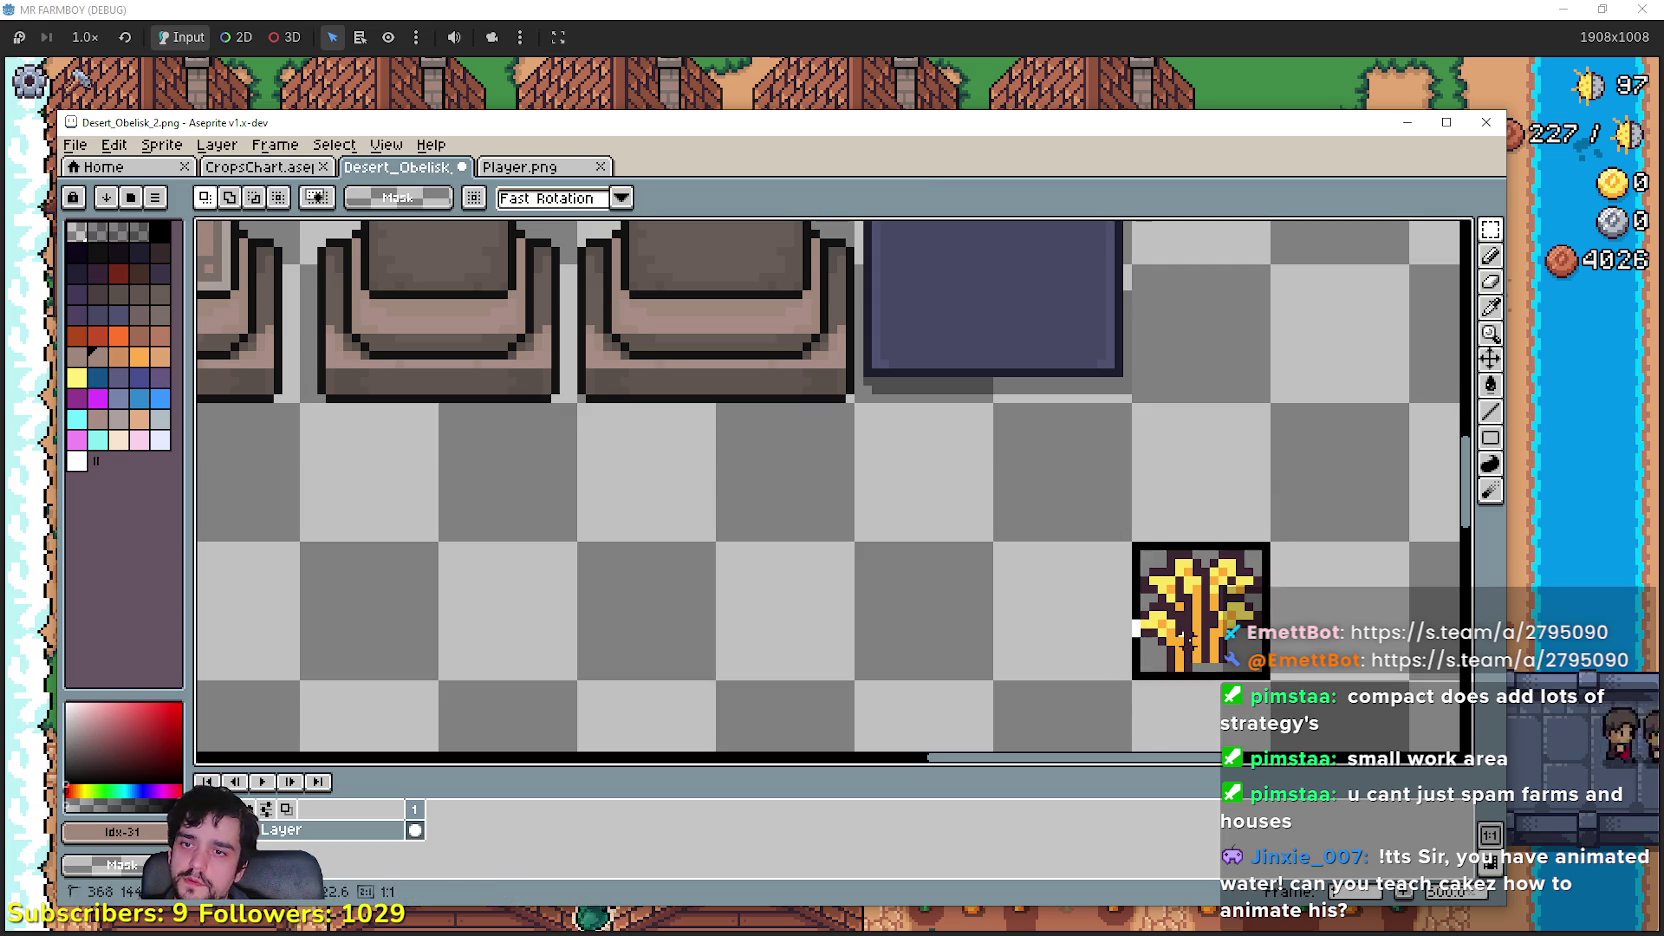
# Step: Paste a second wheat, try it on the purple block, move it below, then go to YouTube Music
pyautogui.scroll(2, 945, 606)
pyautogui.hscroll(-1, 945, 606)
pyautogui.moveTo(1040, 571); pyautogui.dragTo(936, 691)
pyautogui.hotkey('ctrl', 'v')
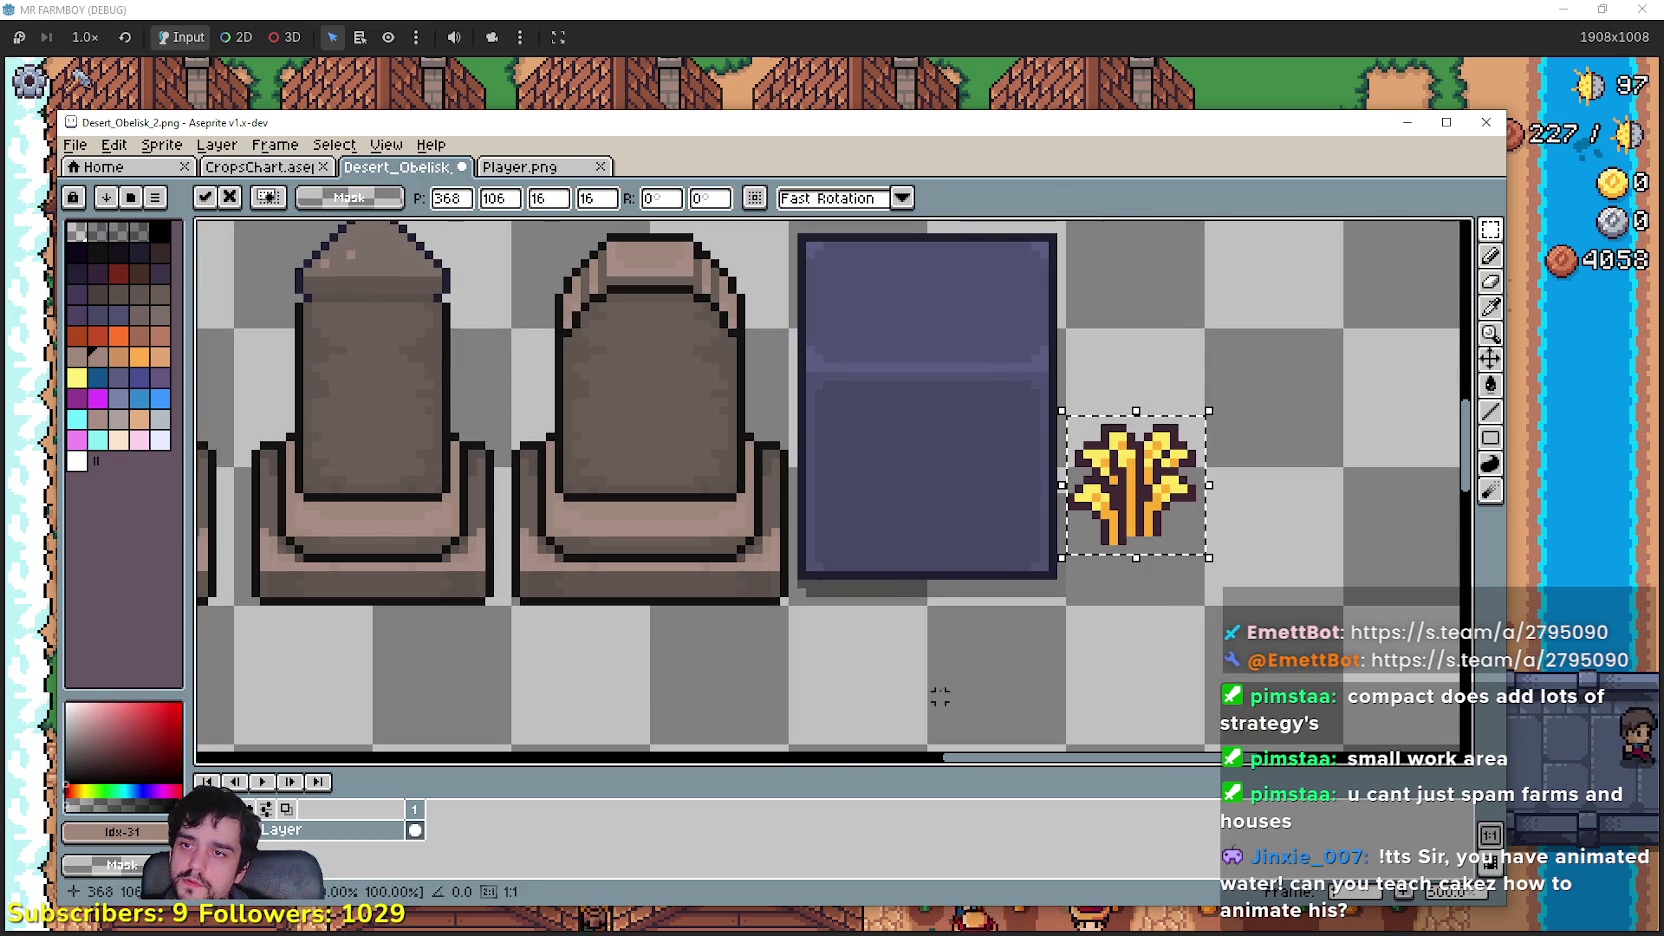
pyautogui.moveTo(1133, 537)
pyautogui.mouseDown()
pyautogui.moveTo(963, 498)
pyautogui.moveTo(935, 510)
pyautogui.moveTo(950, 500)
pyautogui.moveTo(932, 489)
pyautogui.mouseUp()
pyautogui.scroll(2, 945, 489)
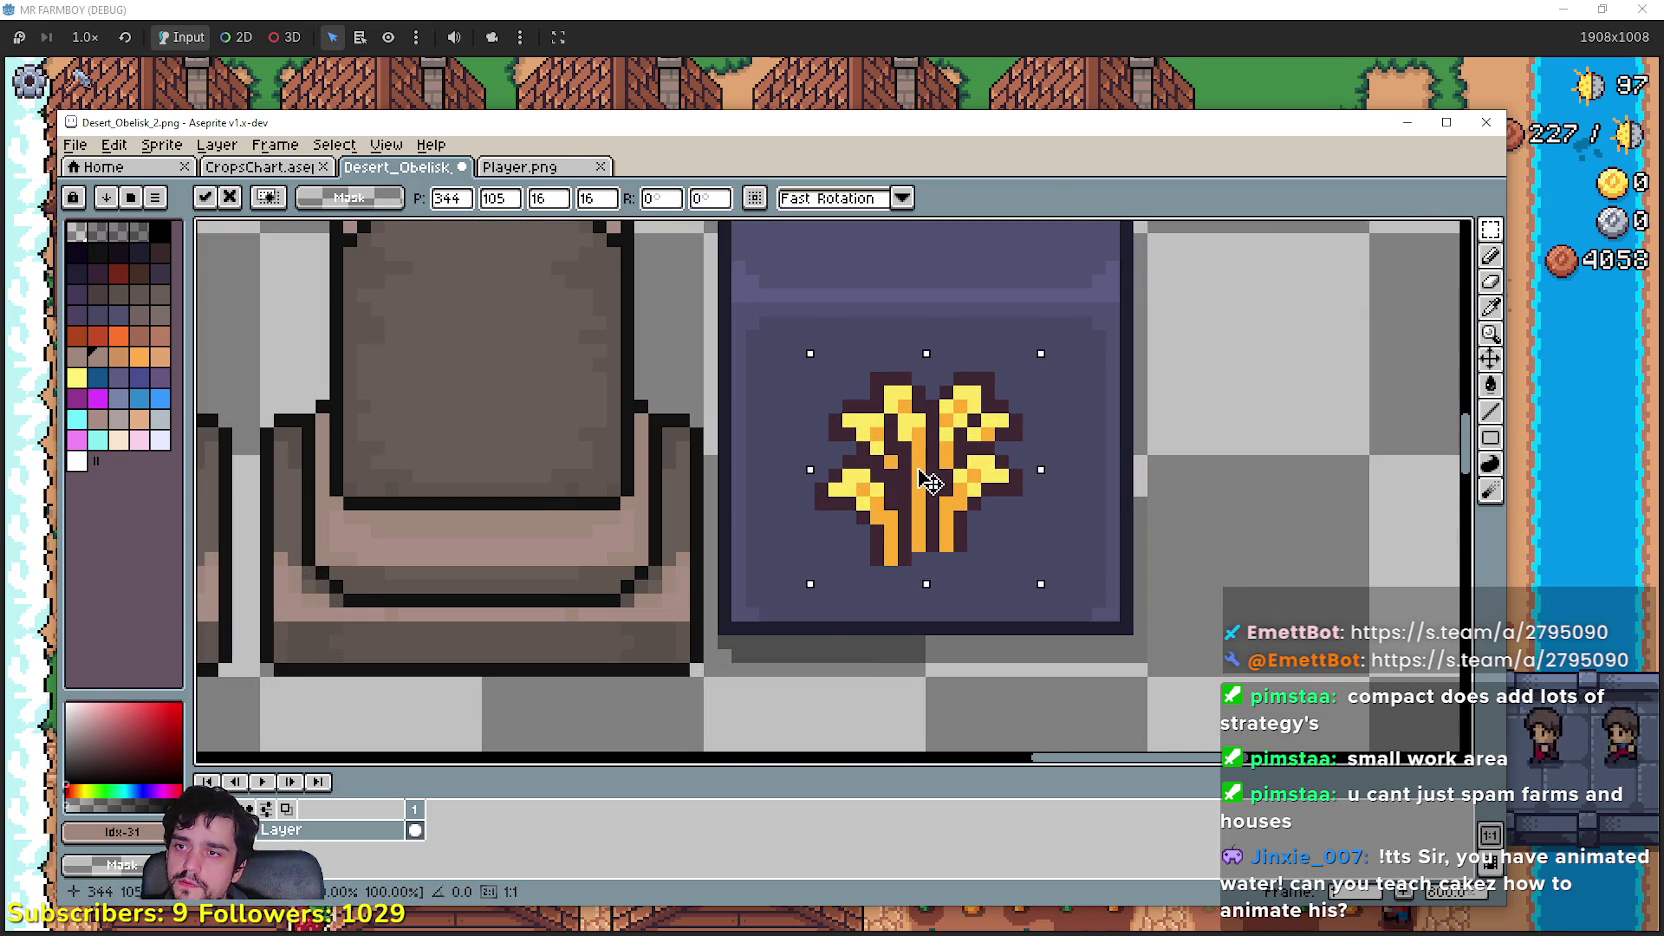
pyautogui.scroll(1, 935, 478)
pyautogui.scroll(-3, 935, 478)
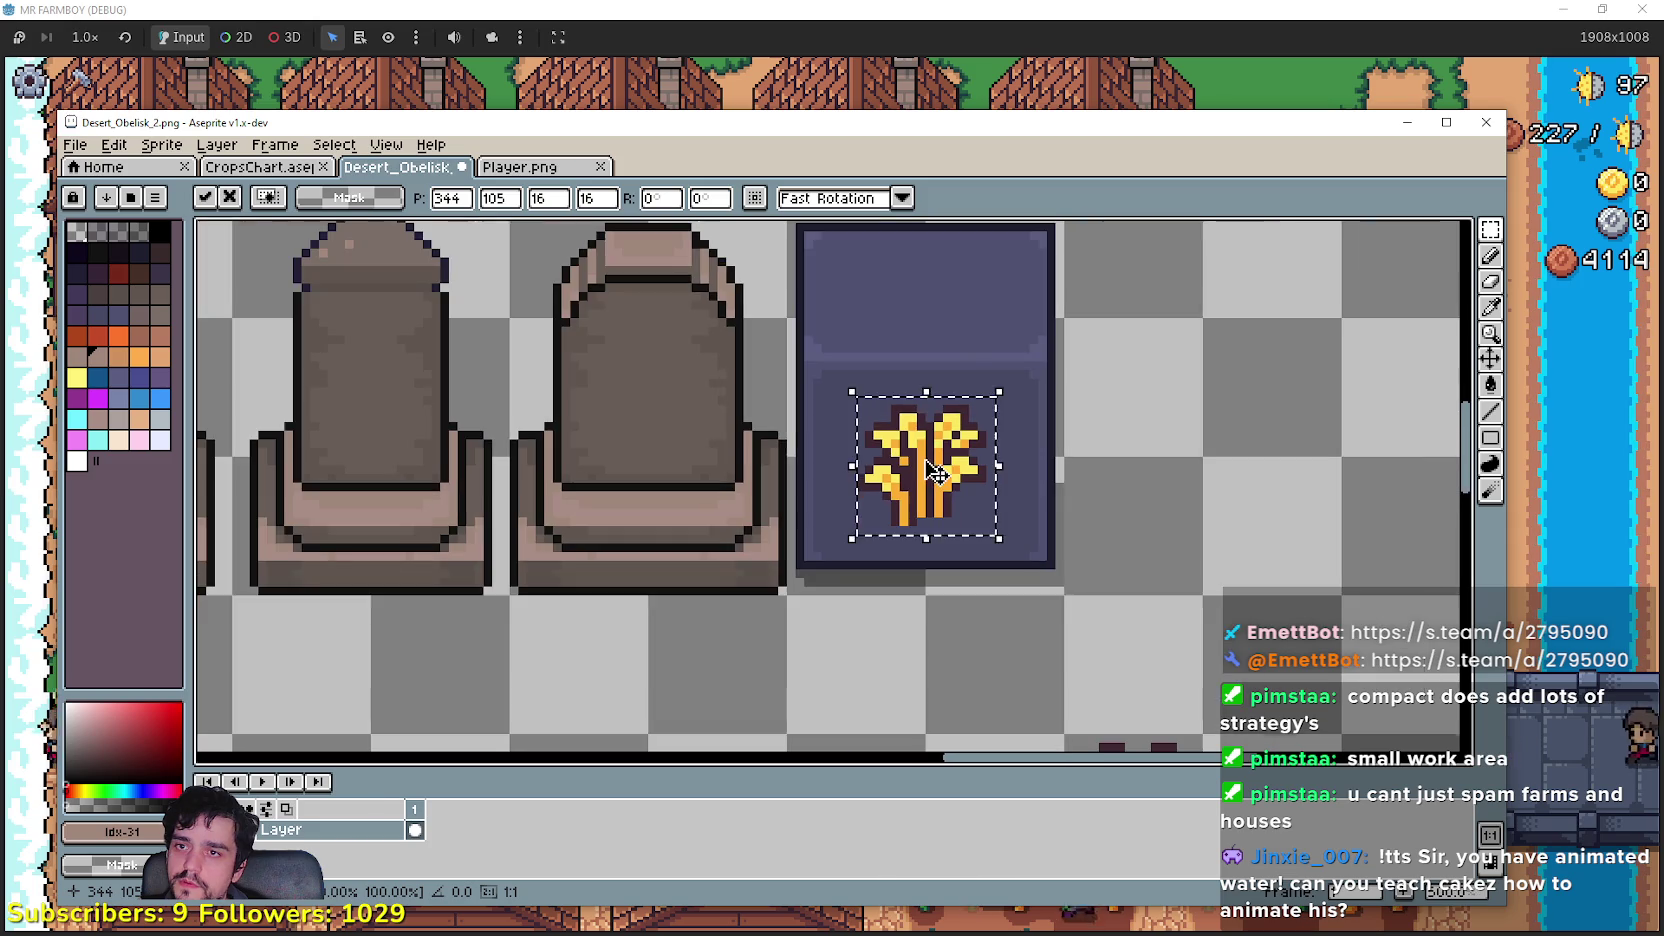
pyautogui.scroll(2, 950, 485)
pyautogui.scroll(-2, 930, 487)
pyautogui.moveTo(929, 483); pyautogui.dragTo(1218, 647)
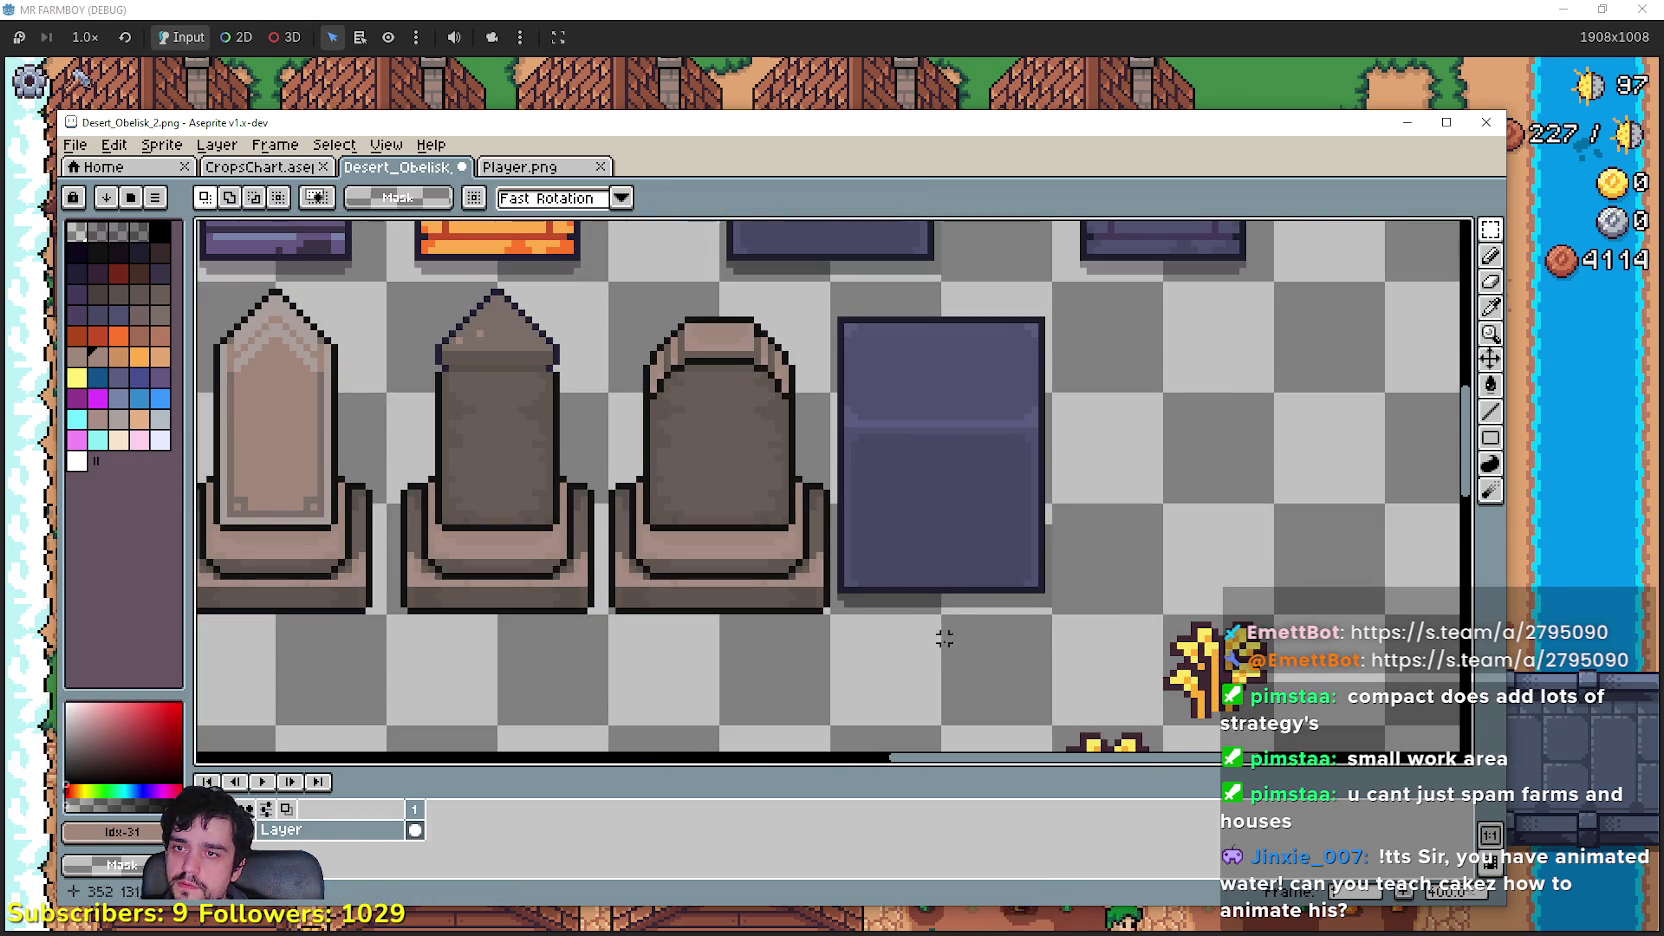
pyautogui.scroll(2, 950, 610)
pyautogui.scroll(1, 1229, 456)
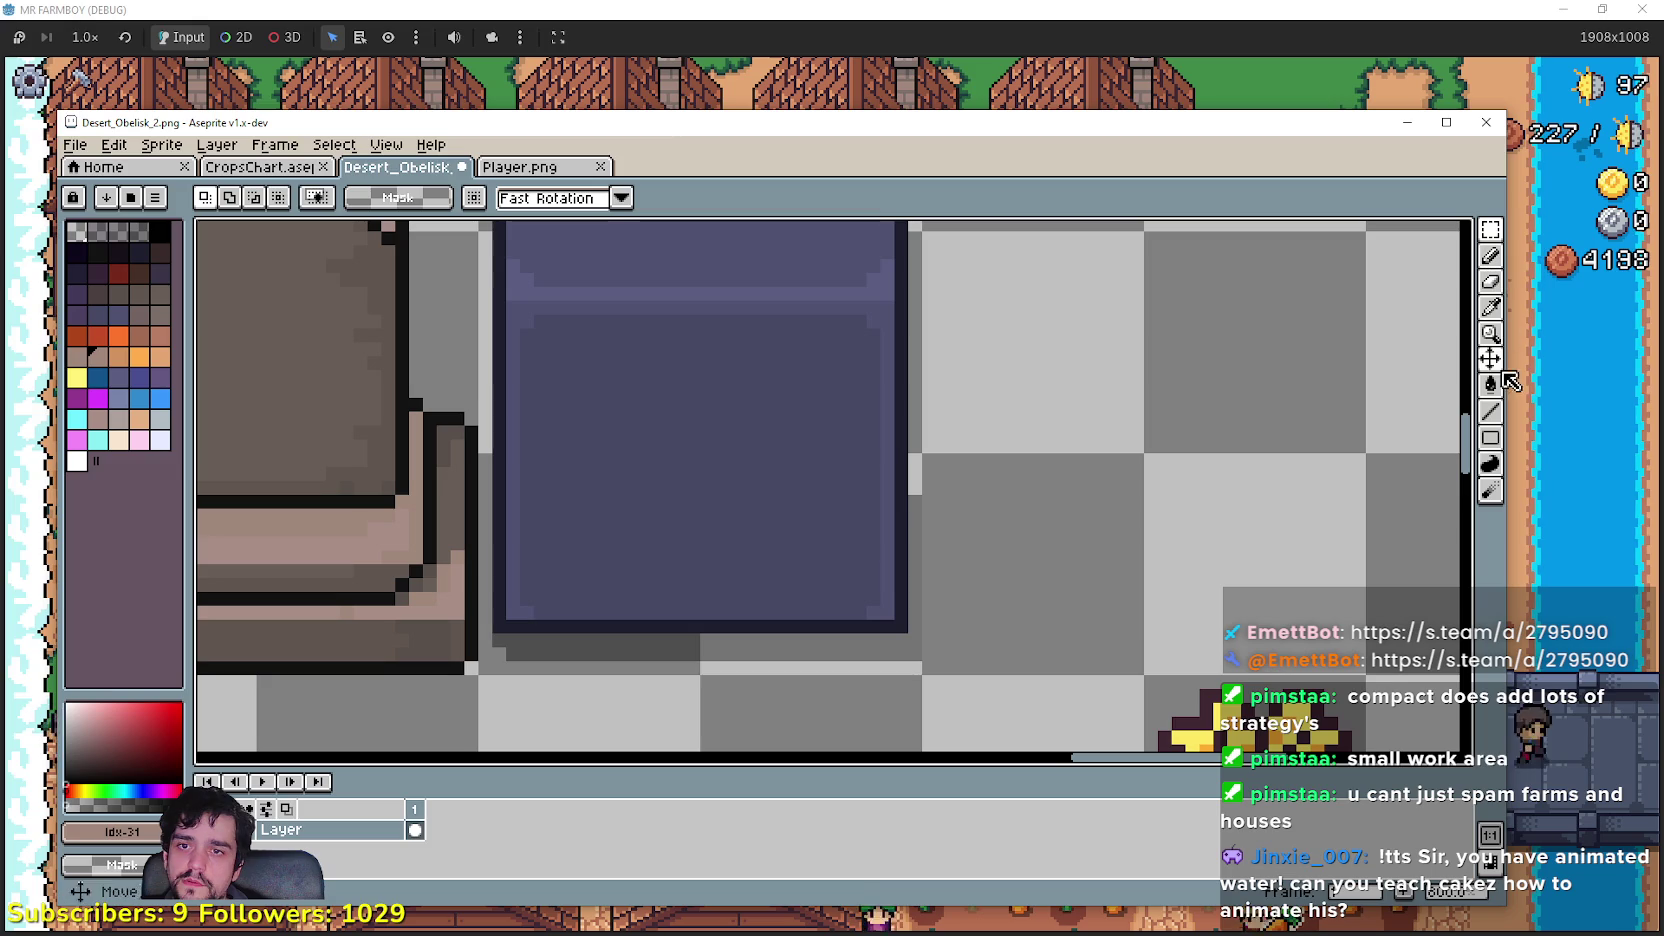
pyautogui.hscroll(-3, 943, 546)
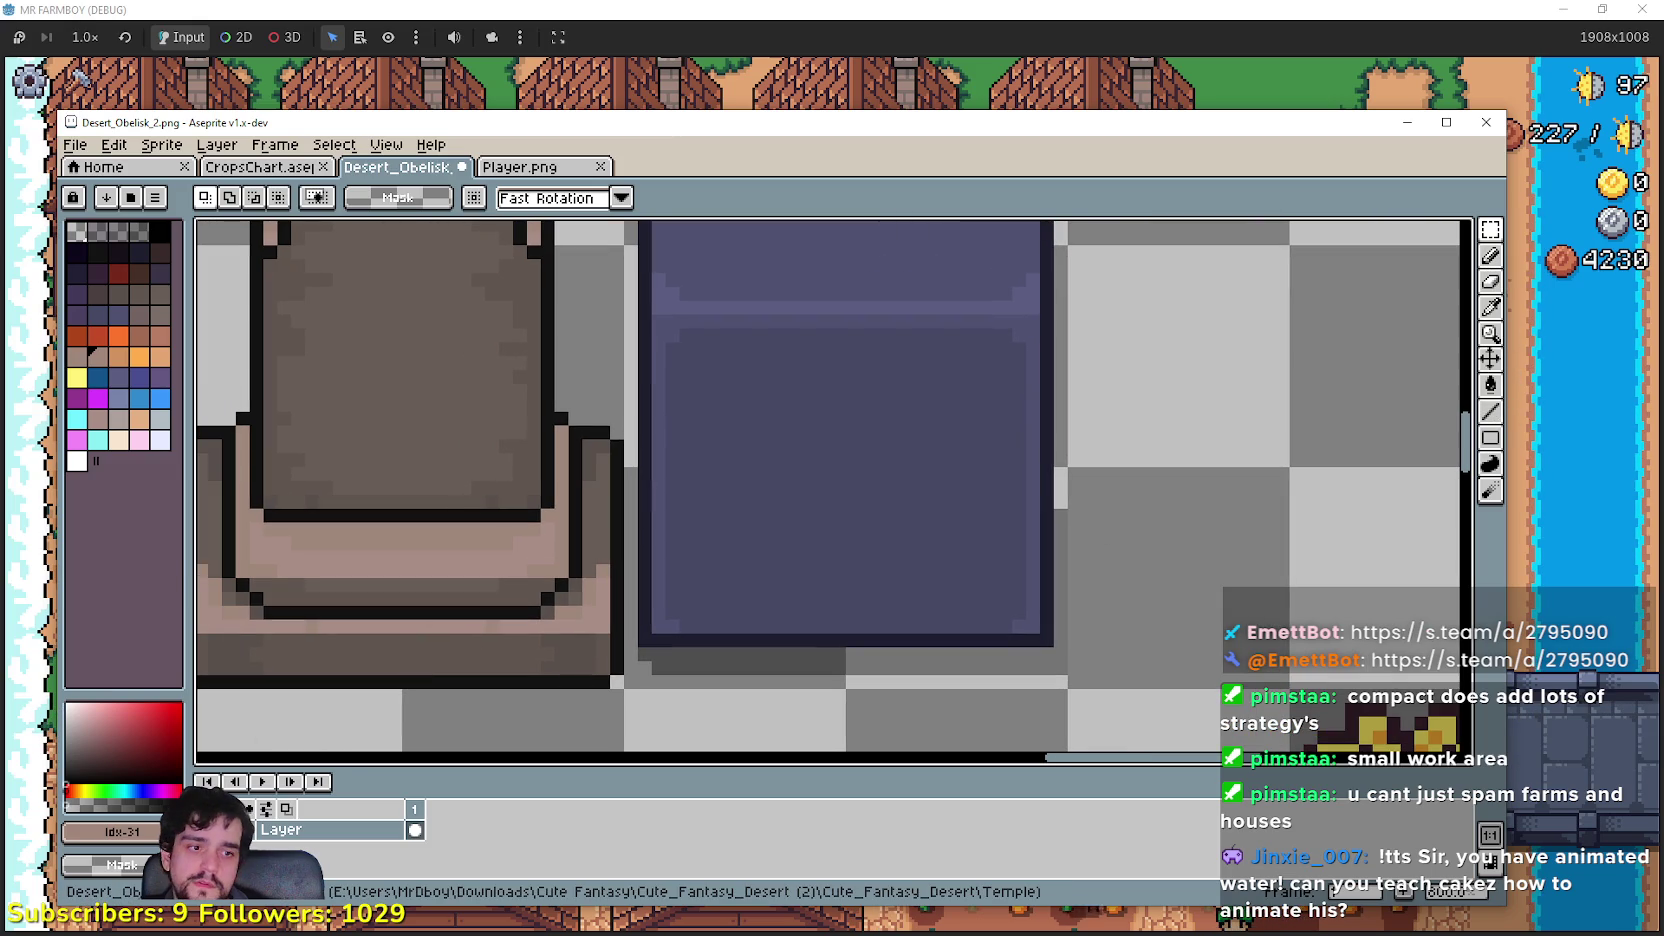
pyautogui.hotkey('alt', 'Tab')
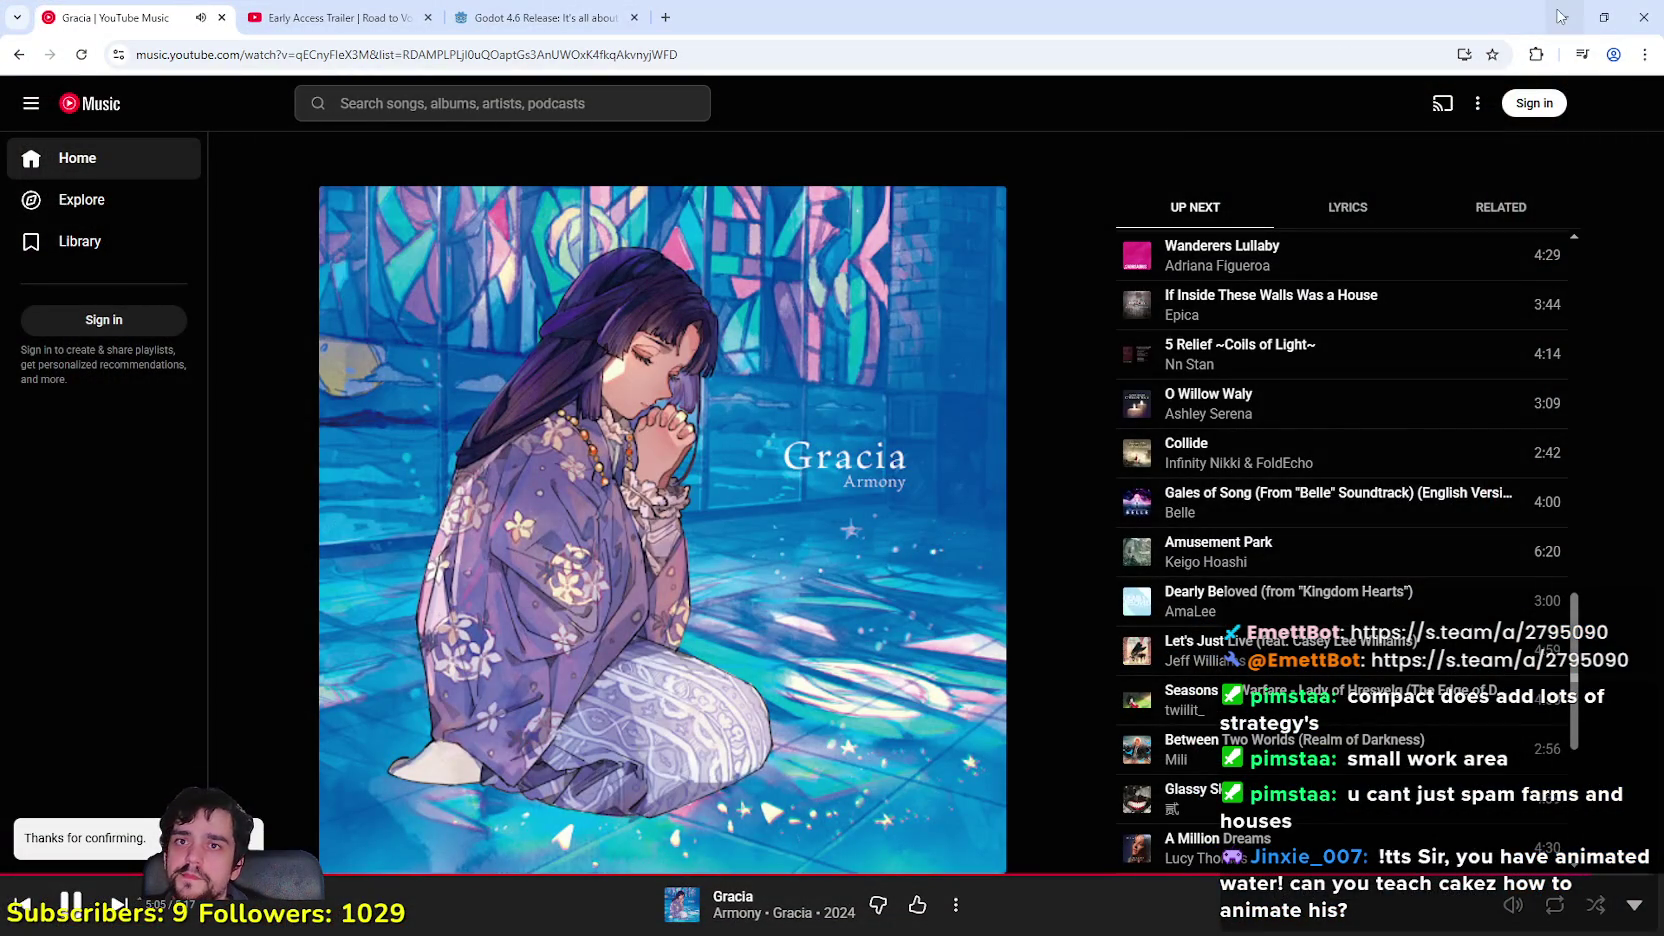
# Step: Return to the obelisk sheet, select a canvas region, then deselect it
pyautogui.click(1560, 16)
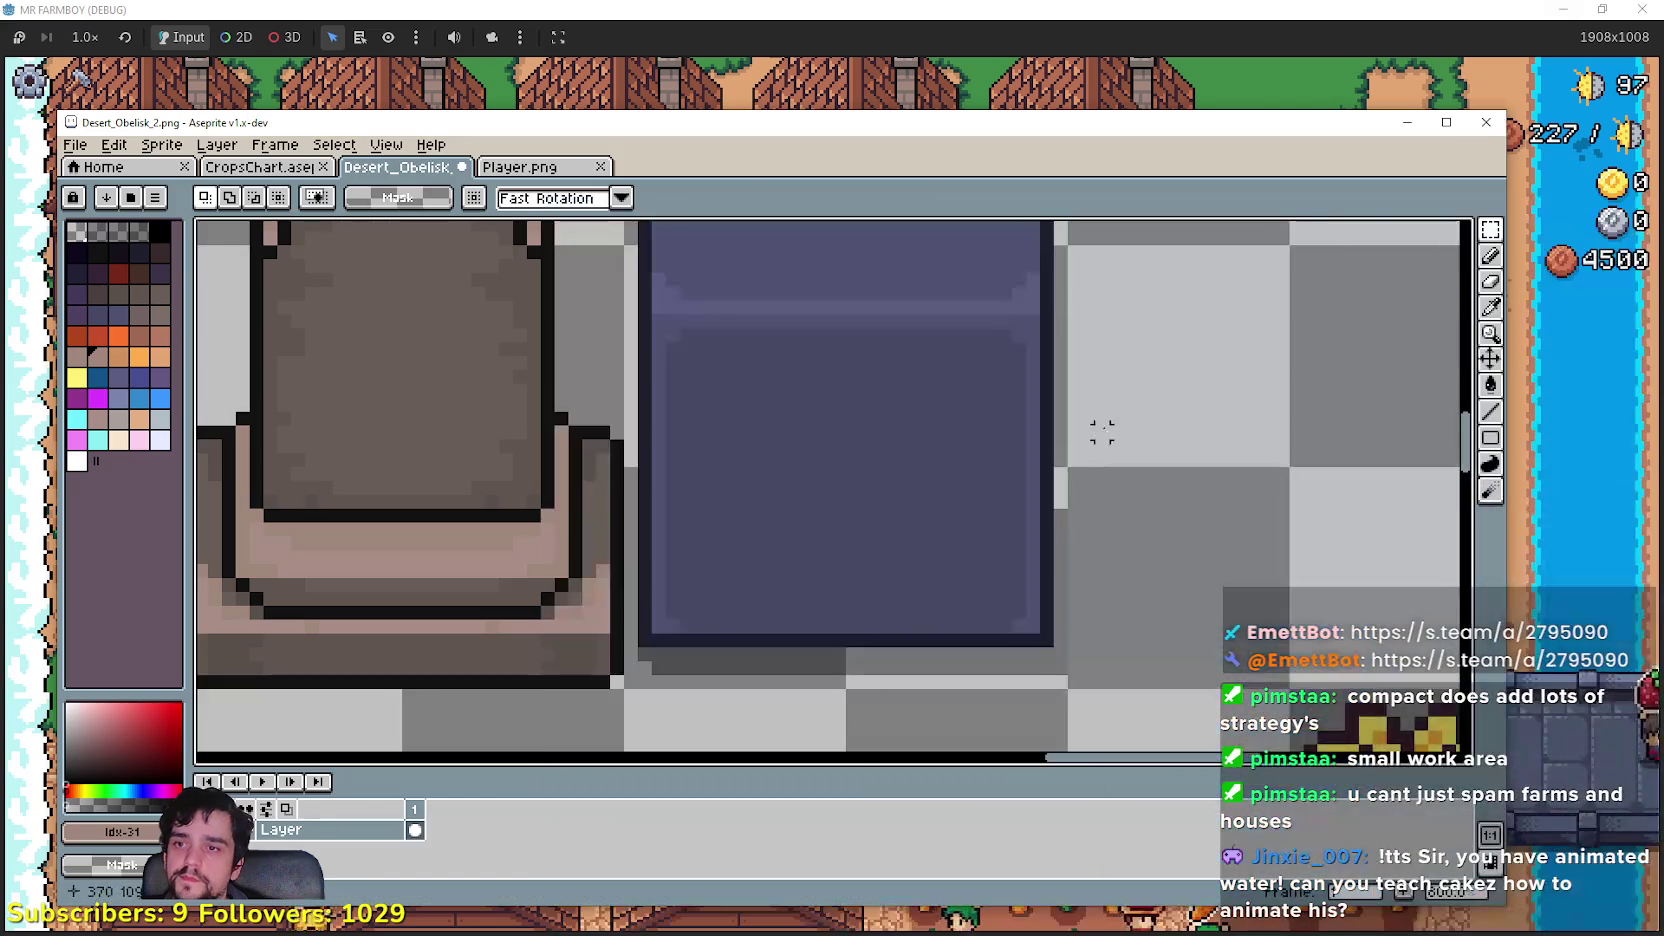
pyautogui.hscroll(-3, 1050, 440)
pyautogui.scroll(-1, 960, 450)
pyautogui.moveTo(928, 453); pyautogui.dragTo(1035, 585)
pyautogui.scroll(-1, 1035, 585)
pyautogui.scroll(1, 1100, 560)
pyautogui.hotkey('ctrl', 'd')
pyautogui.scroll(1, 1053, 418)
pyautogui.hscroll(-2, 1053, 418)
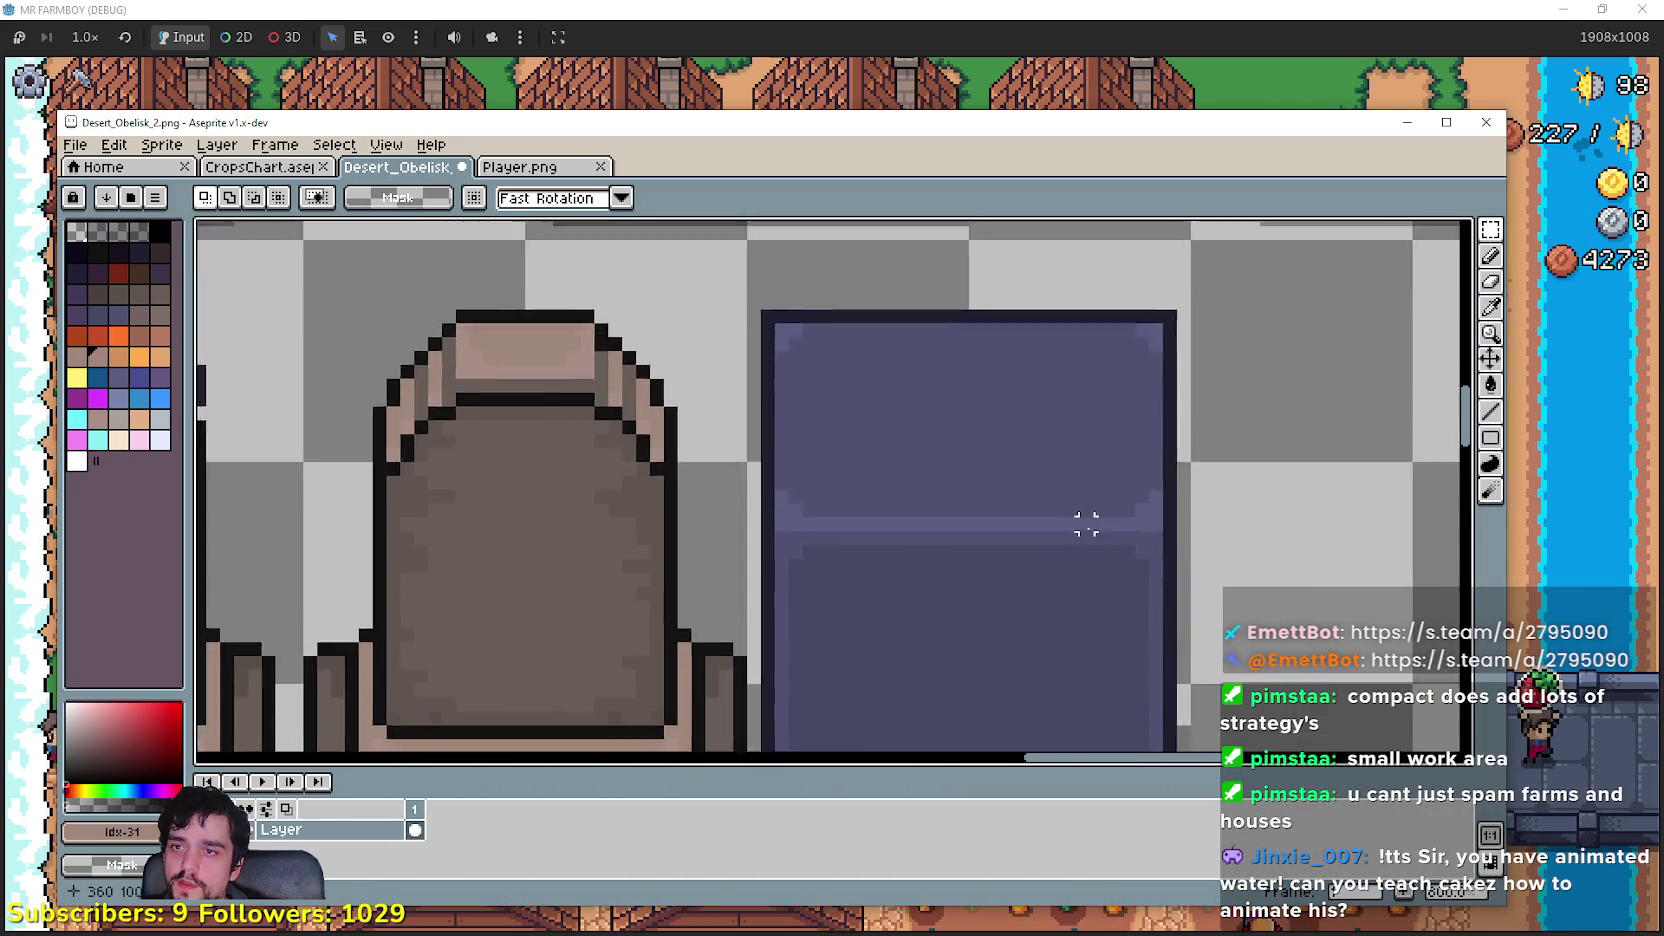
pyautogui.scroll(-1, 1100, 660)
# Step: Sample the purple block's colour and set up the rectangle tool with a 1px brush
pyautogui.click(1490, 312)
pyautogui.scroll(2, 1181, 546)
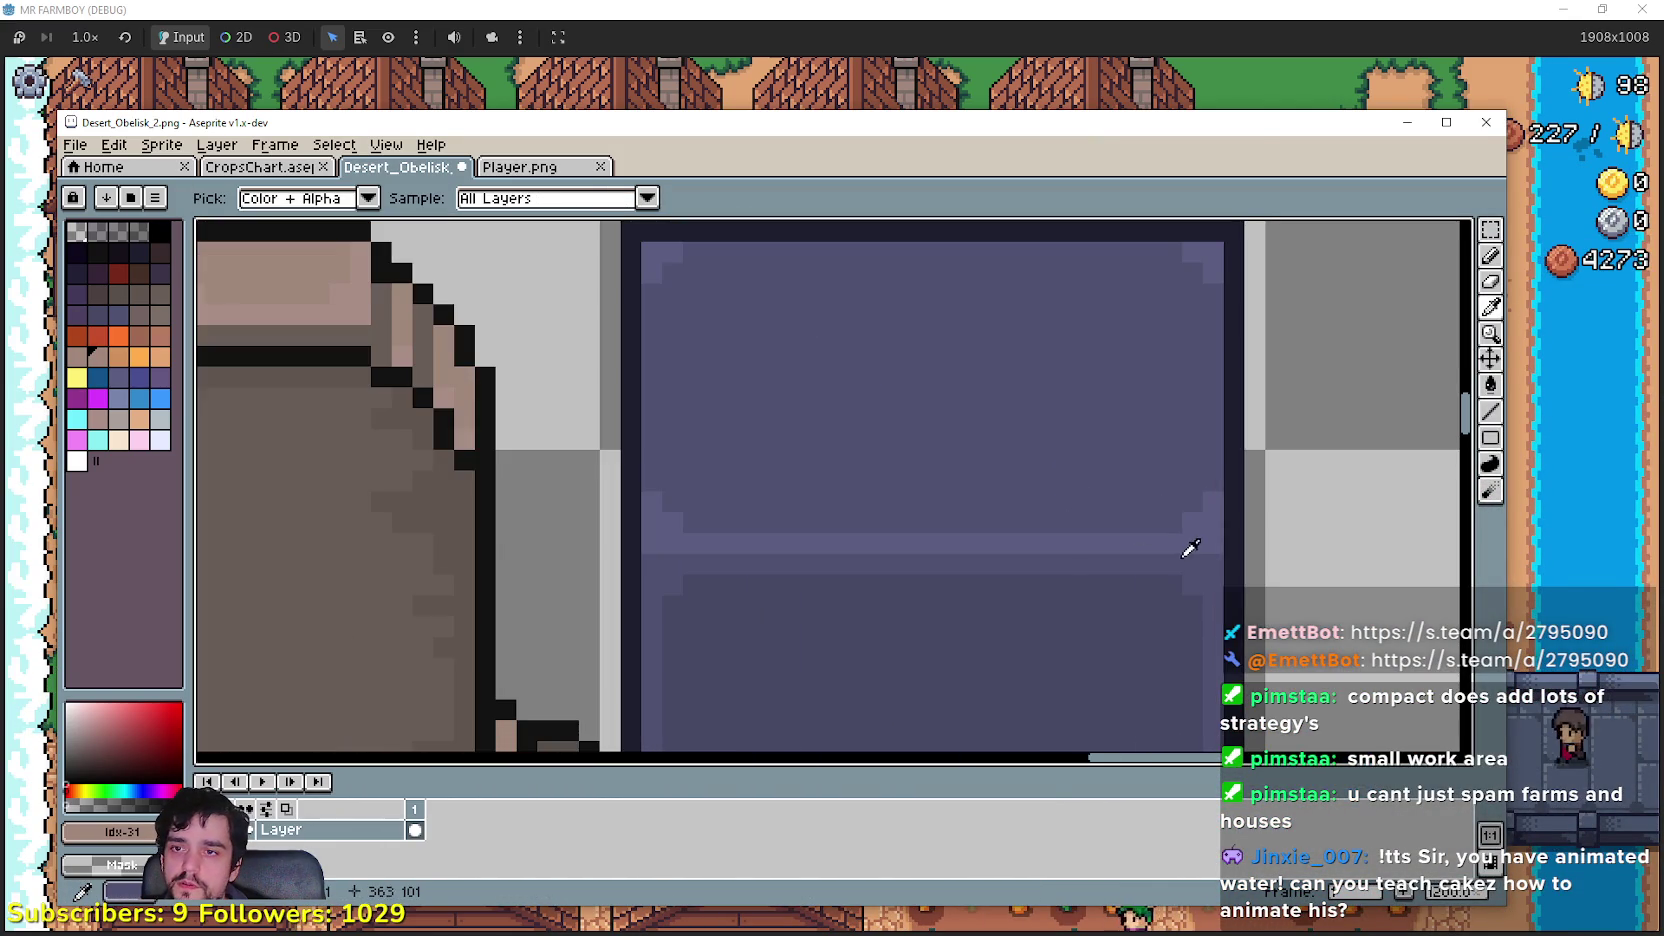
pyautogui.click(1174, 495)
pyautogui.scroll(-2, 1076, 355)
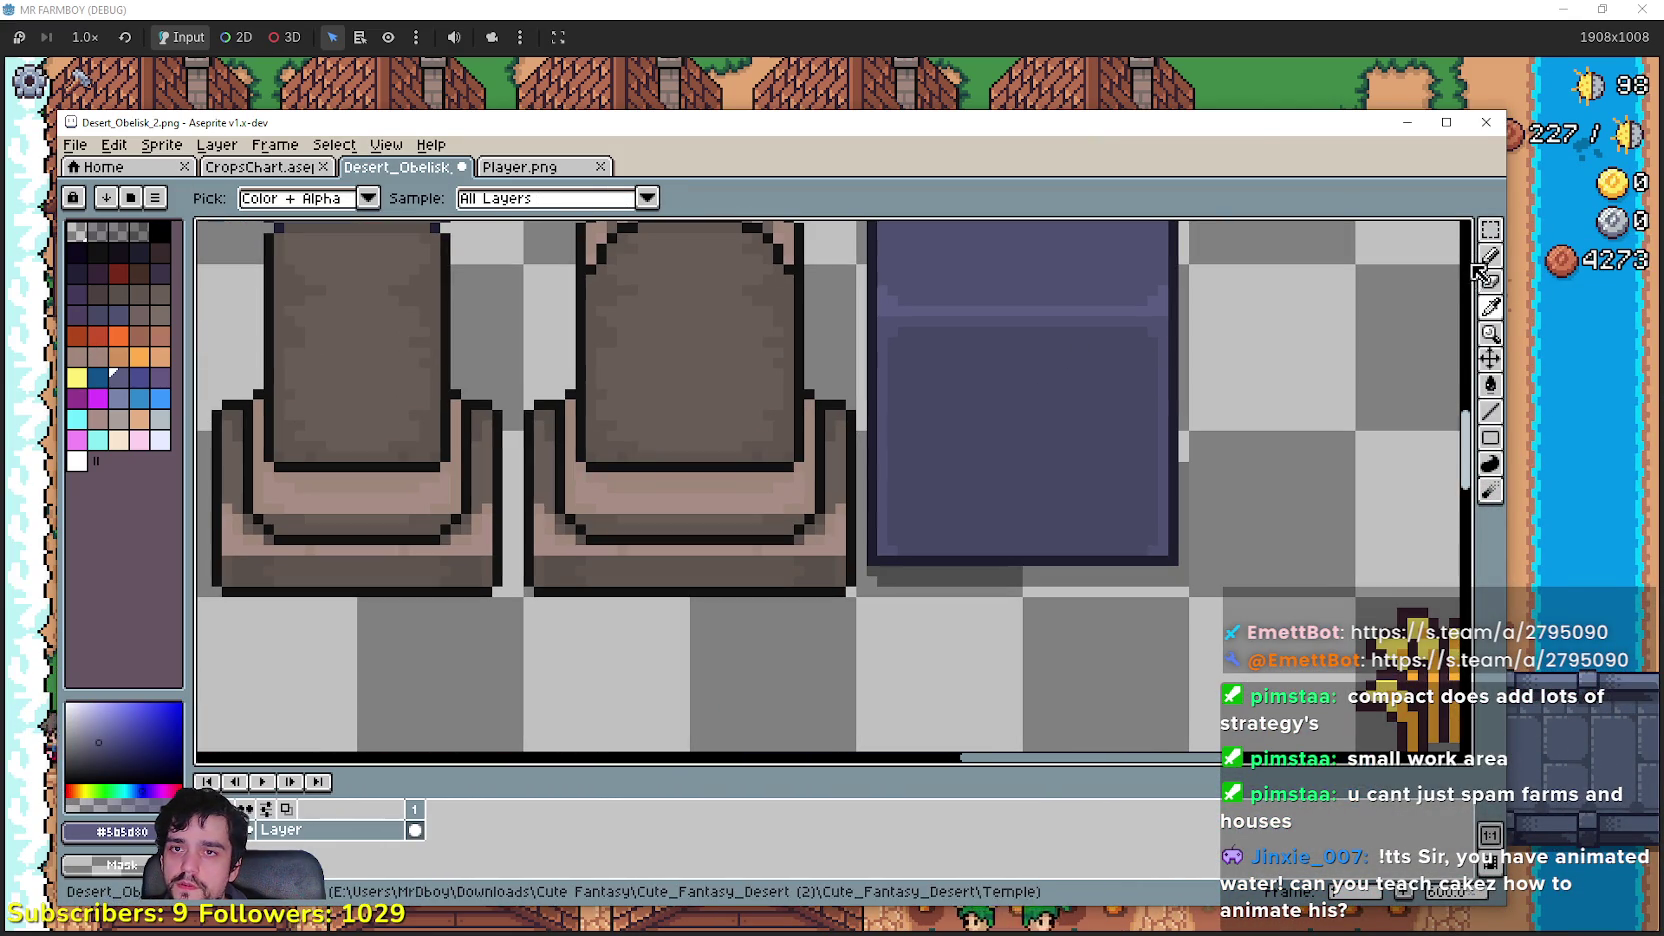
pyautogui.click(1490, 437)
pyautogui.click(1438, 437)
pyautogui.click(1386, 437)
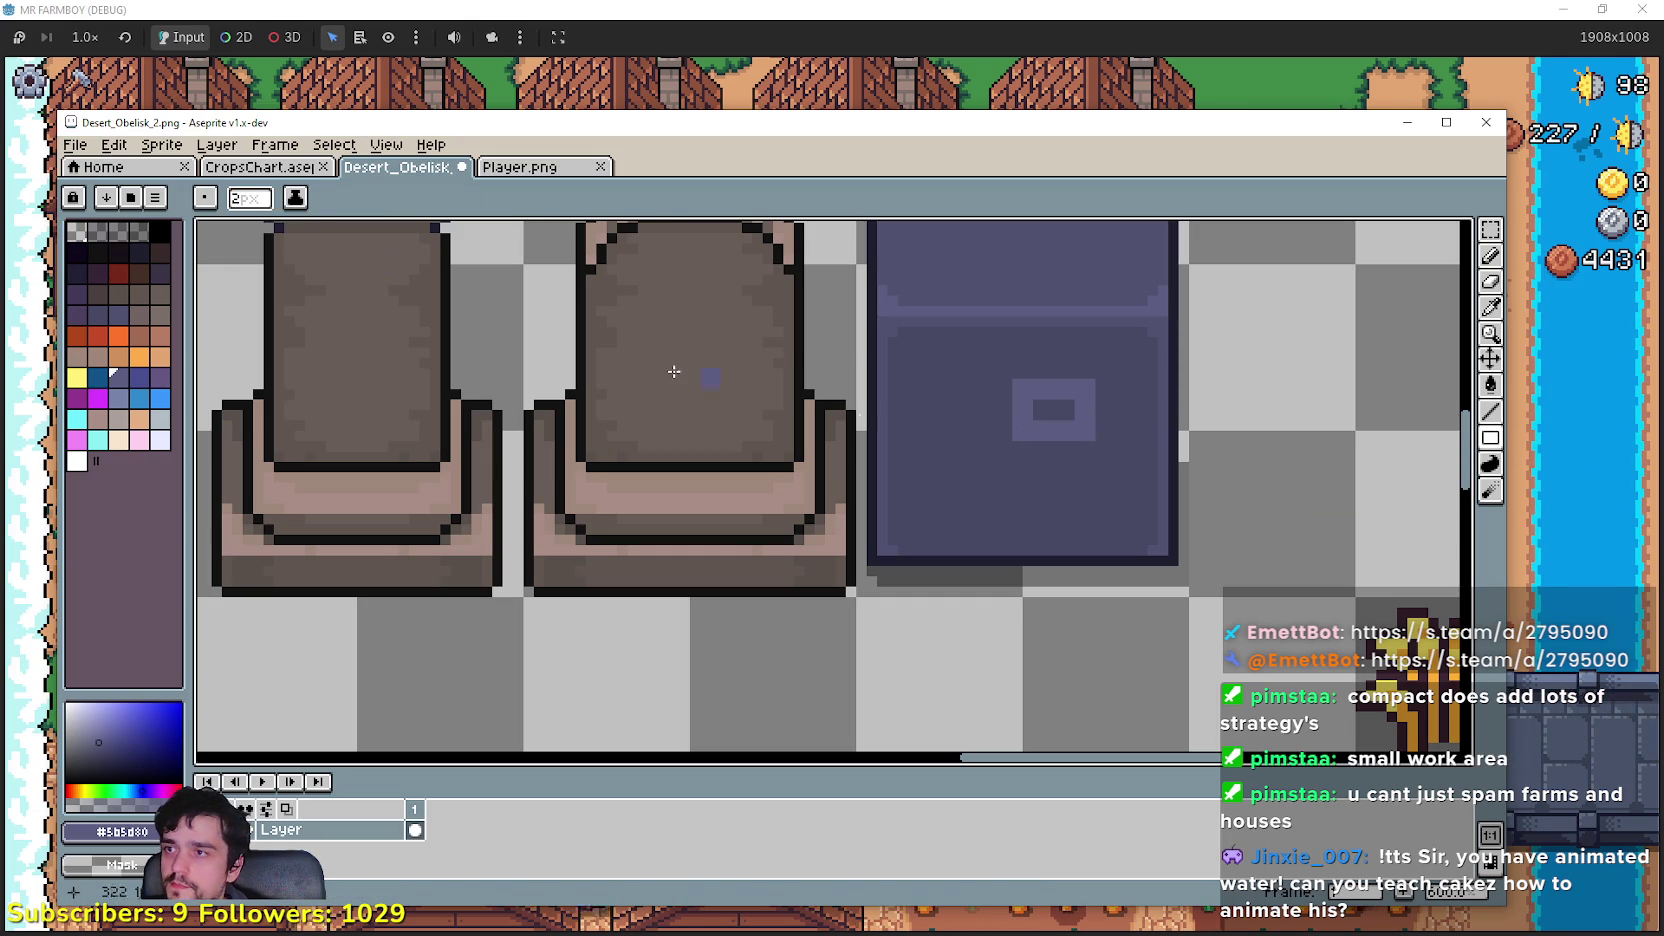
pyautogui.click(258, 198)
pyautogui.press('Return')
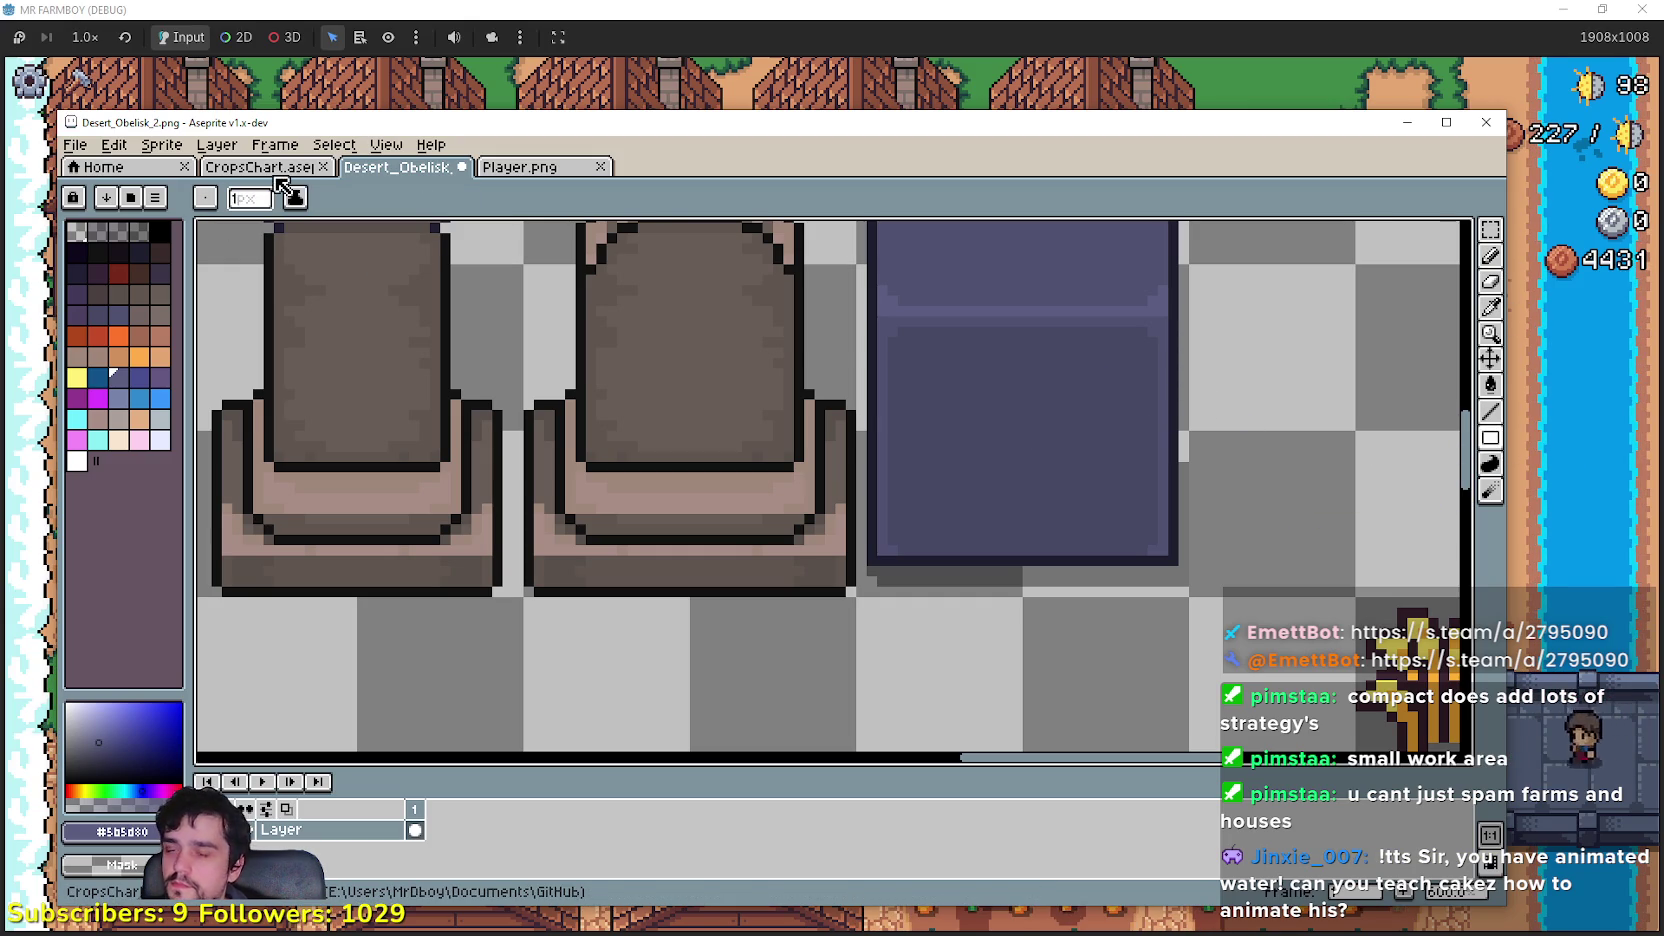
# Step: Draw a purple square outline below the block and fill it with purple
pyautogui.scroll(-3, 1050, 460)
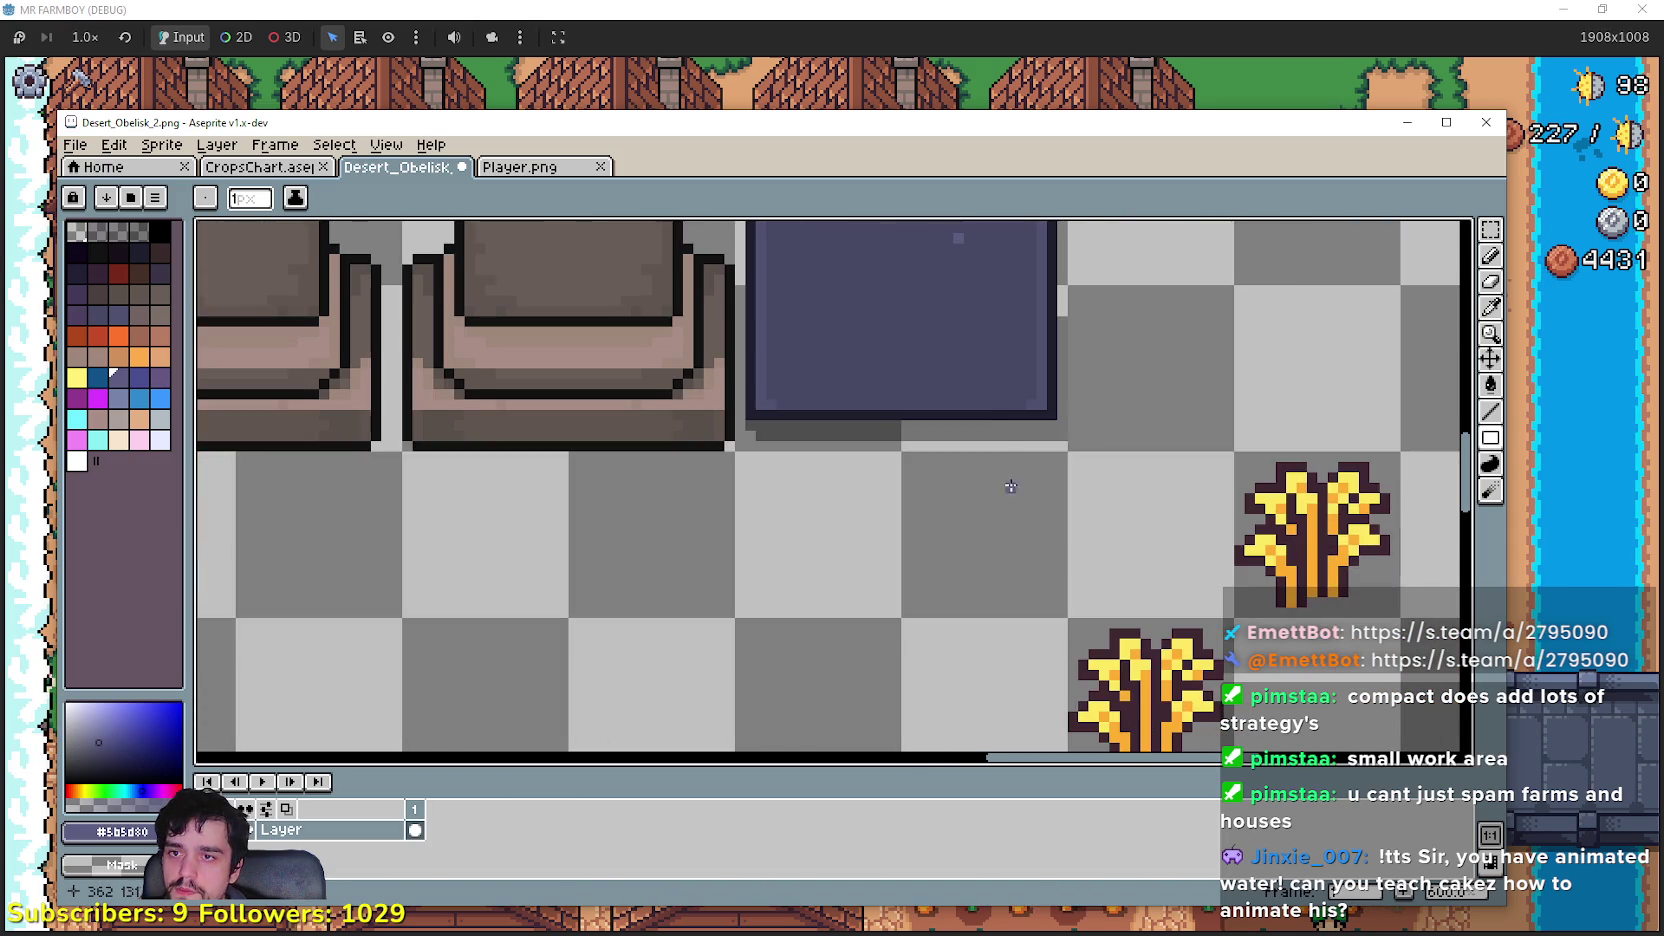
pyautogui.scroll(1, 891, 486)
pyautogui.moveTo(800, 357)
pyautogui.mouseDown()
pyautogui.moveTo(877, 465)
pyautogui.moveTo(1010, 563)
pyautogui.mouseUp()
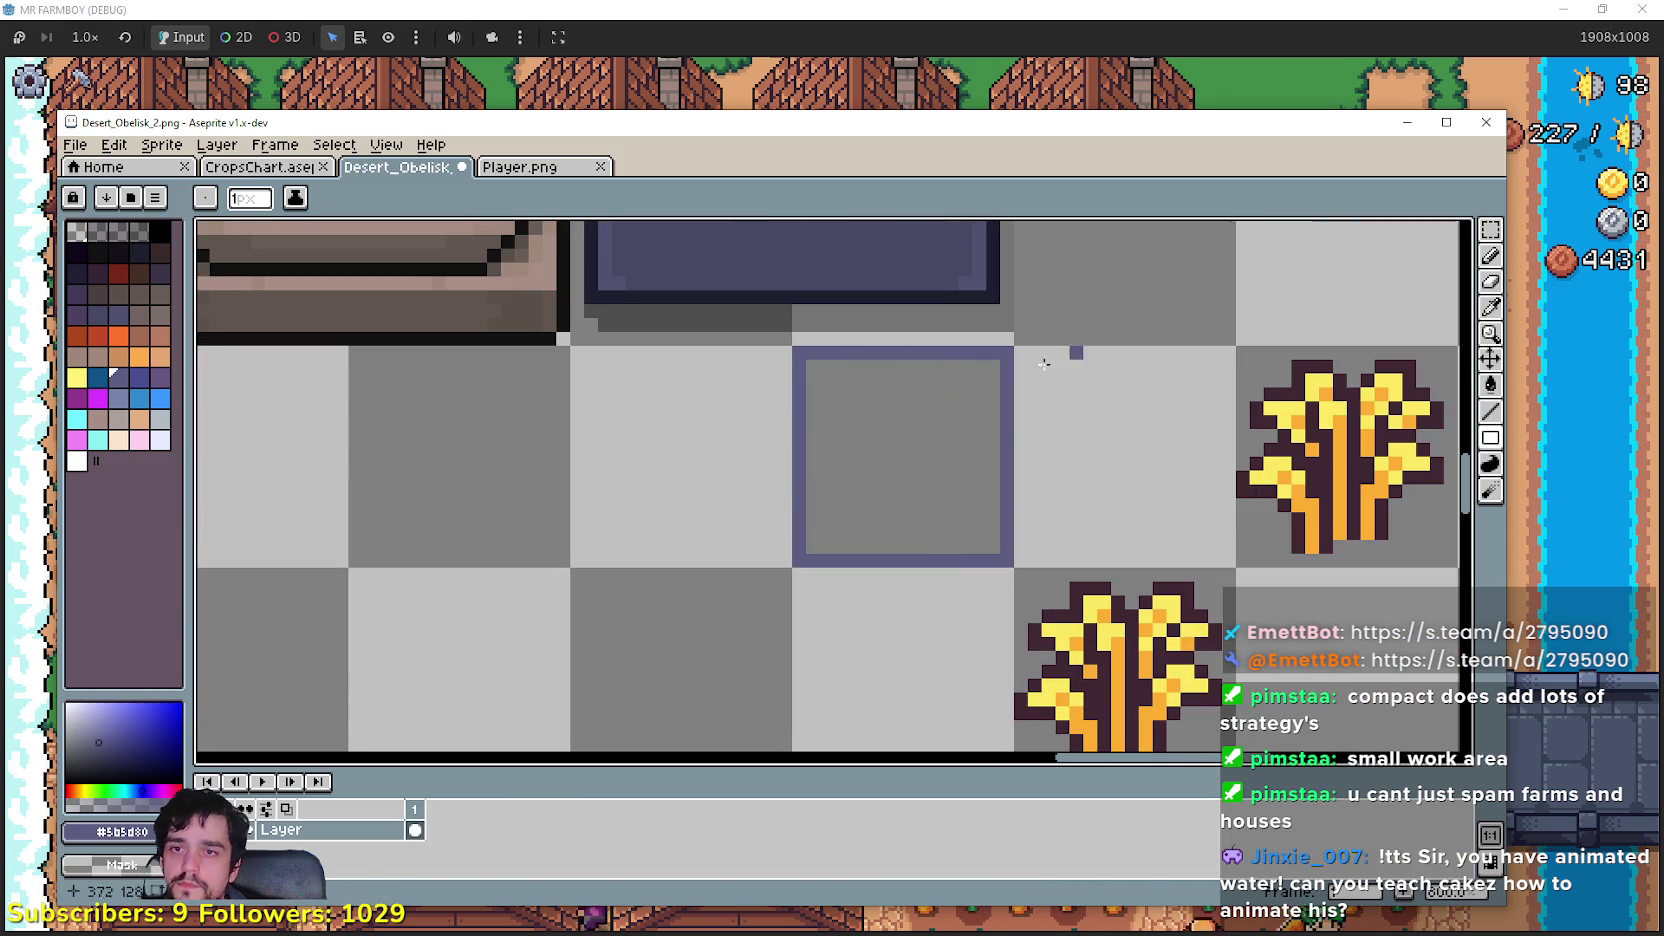
pyautogui.click(1490, 307)
pyautogui.click(1490, 385)
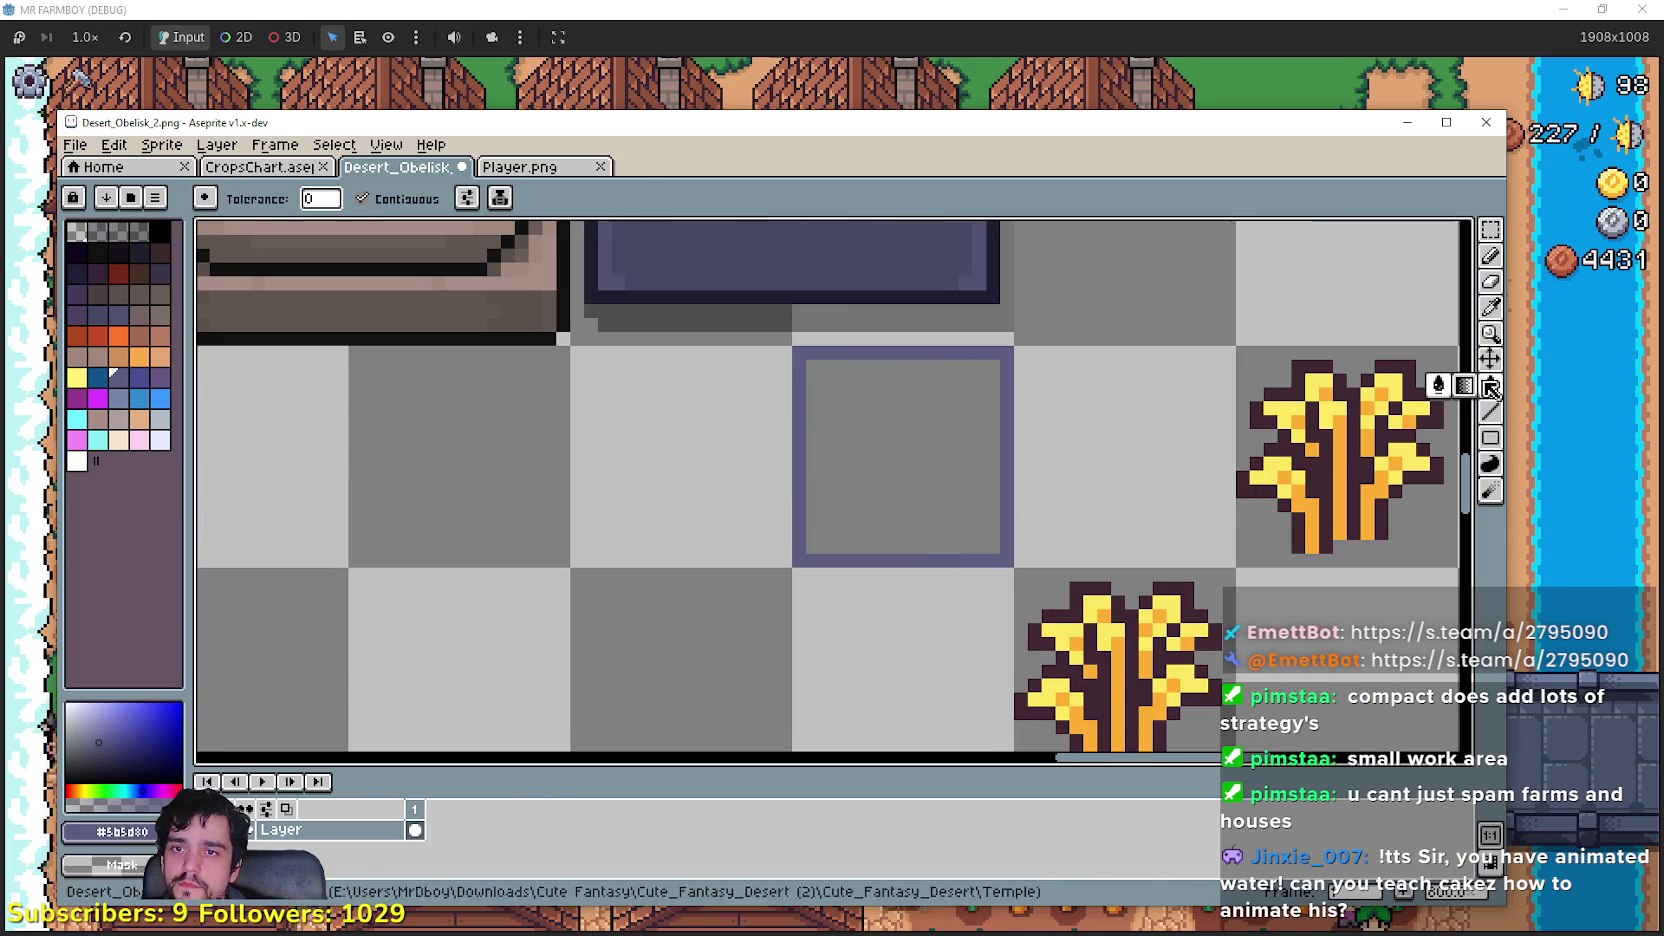
pyautogui.click(890, 449)
pyautogui.scroll(-1, 889, 448)
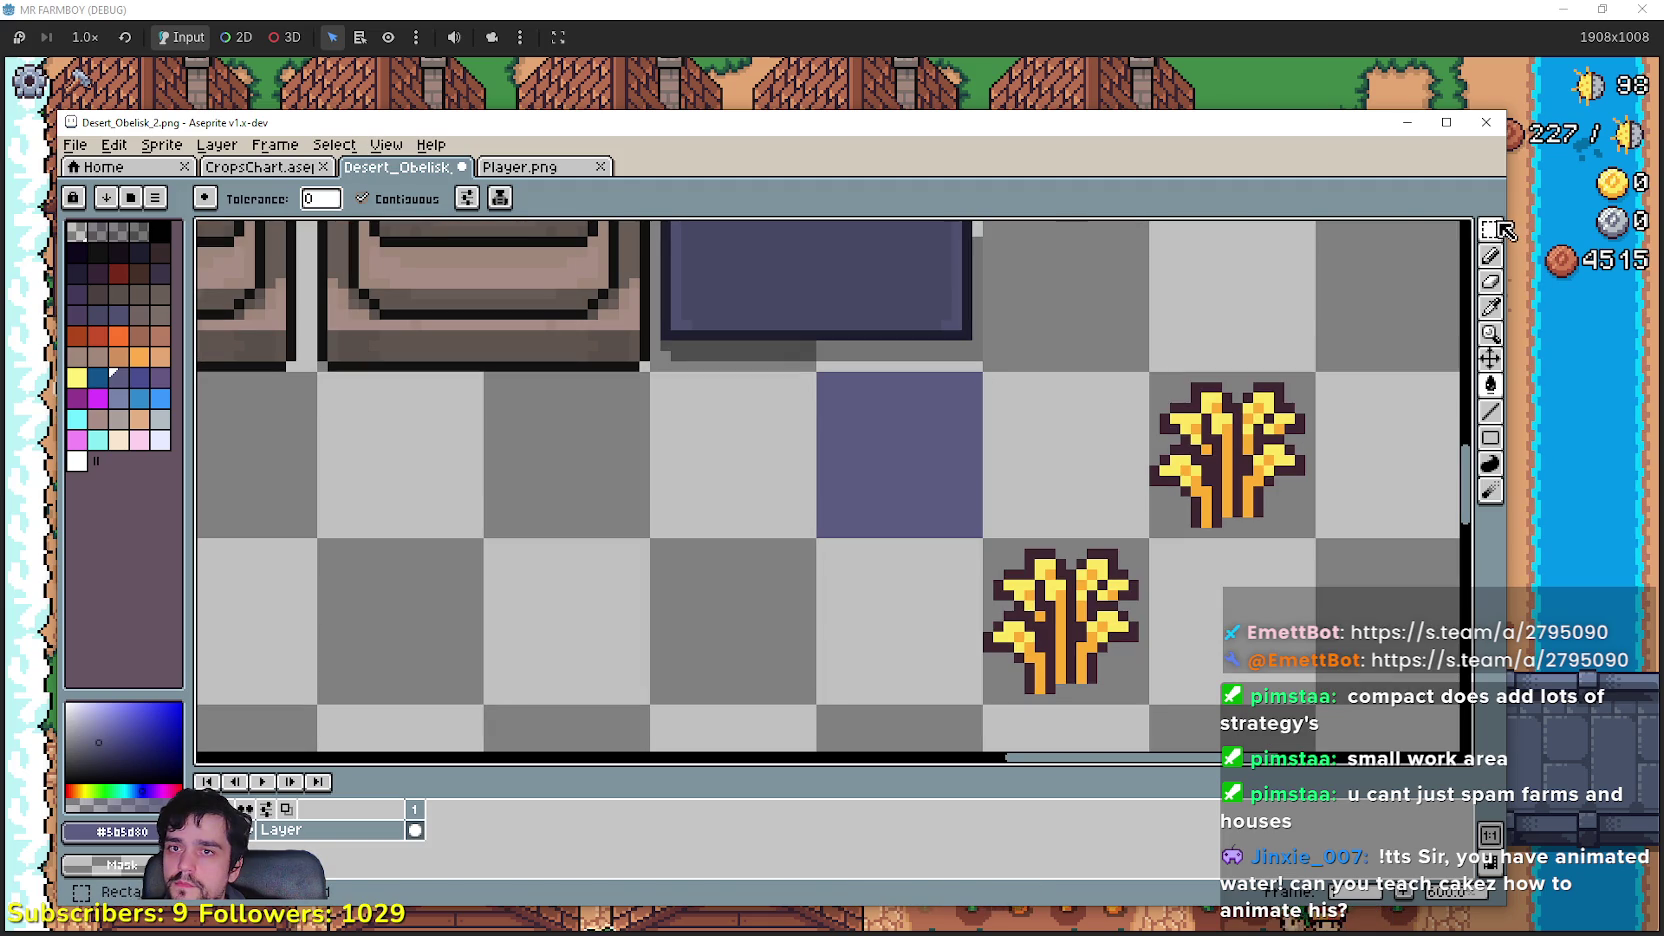
# Step: Move the purple square into the block as its inset panel
pyautogui.press('m')
pyautogui.click(884, 449)
pyautogui.moveTo(884, 449)
pyautogui.mouseDown()
pyautogui.moveTo(1029, 687)
pyautogui.moveTo(940, 438)
pyautogui.mouseUp()
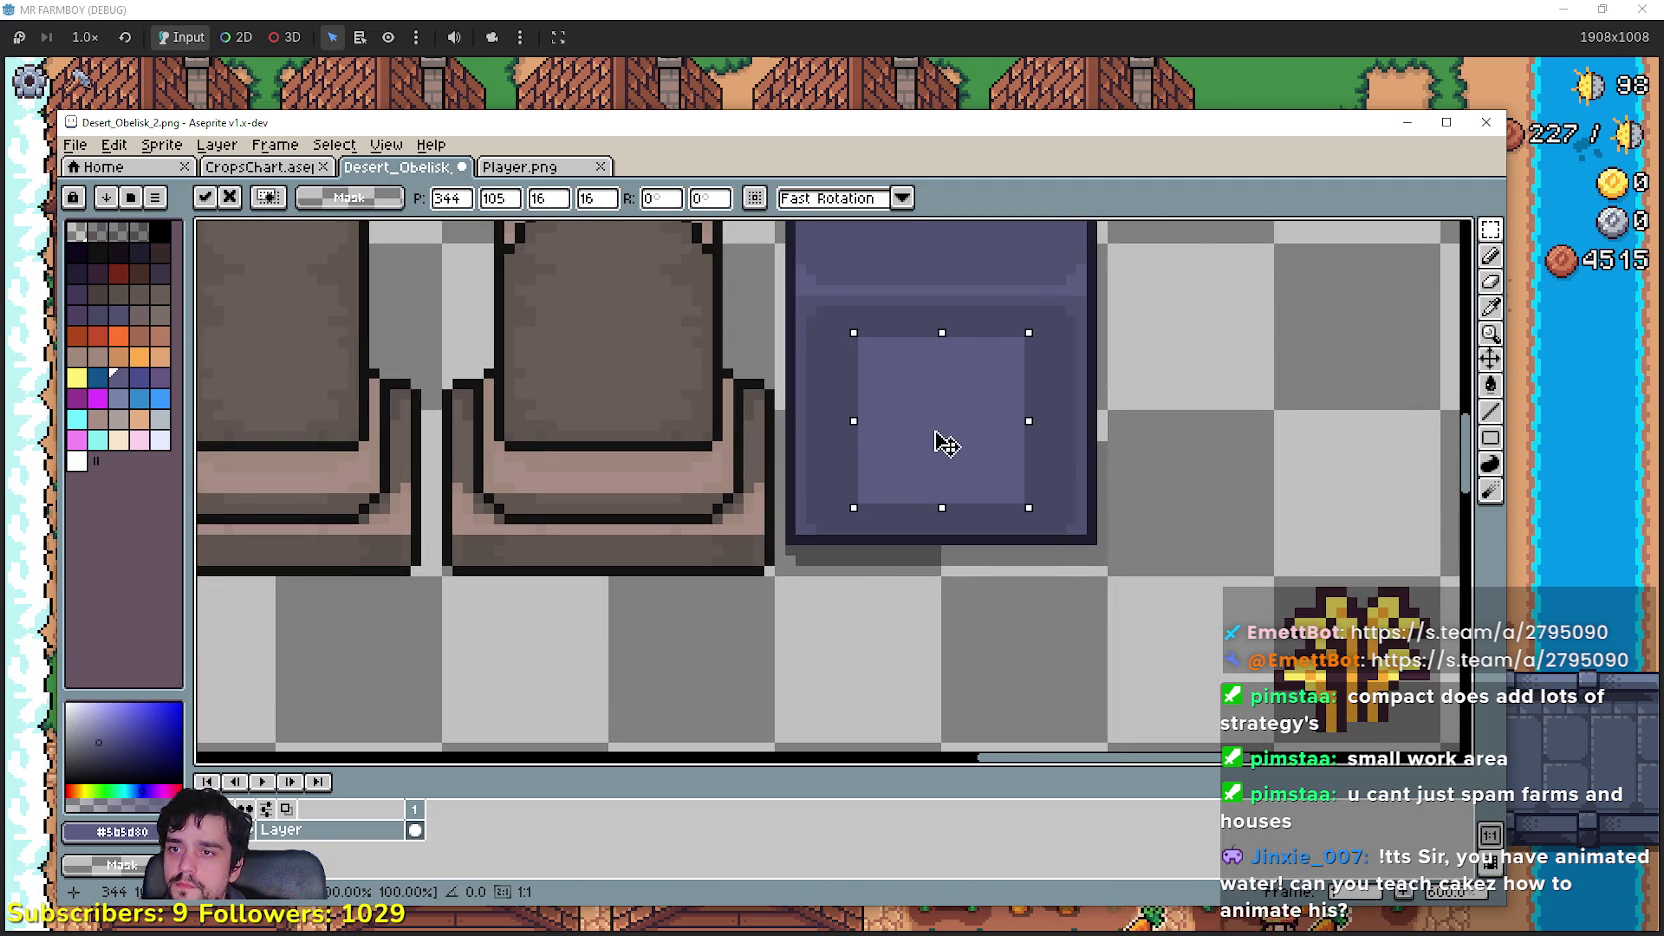
pyautogui.scroll(4, 936, 457)
pyautogui.scroll(-1, 930, 517)
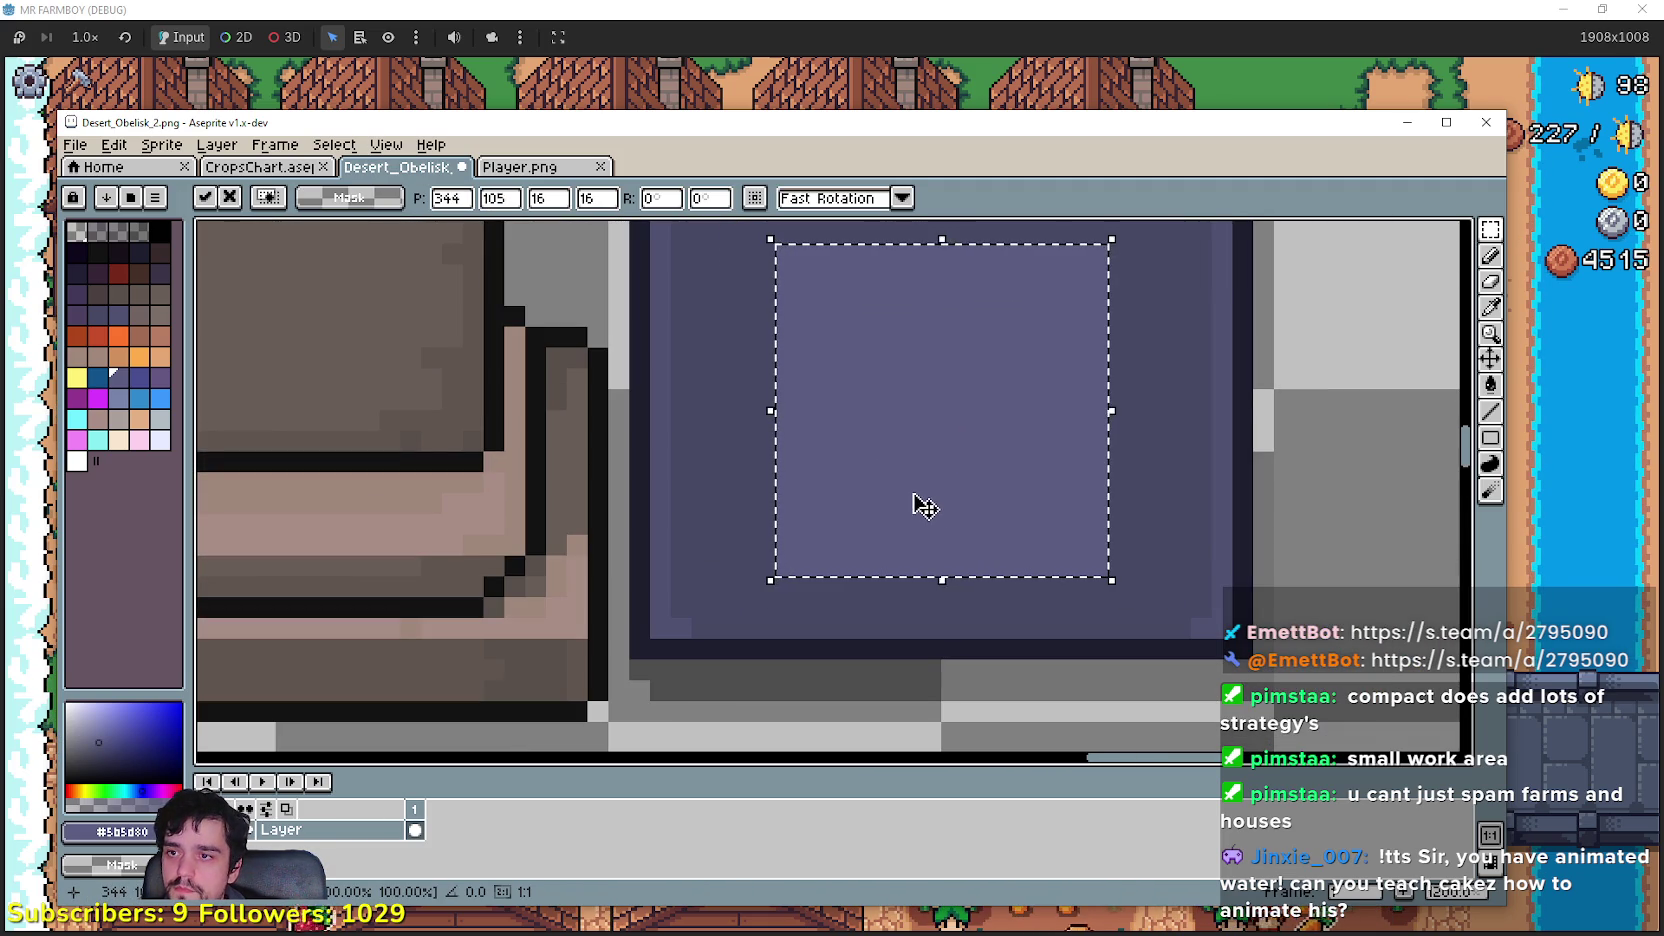
pyautogui.scroll(-2, 925, 440)
pyautogui.scroll(-1, 900, 520)
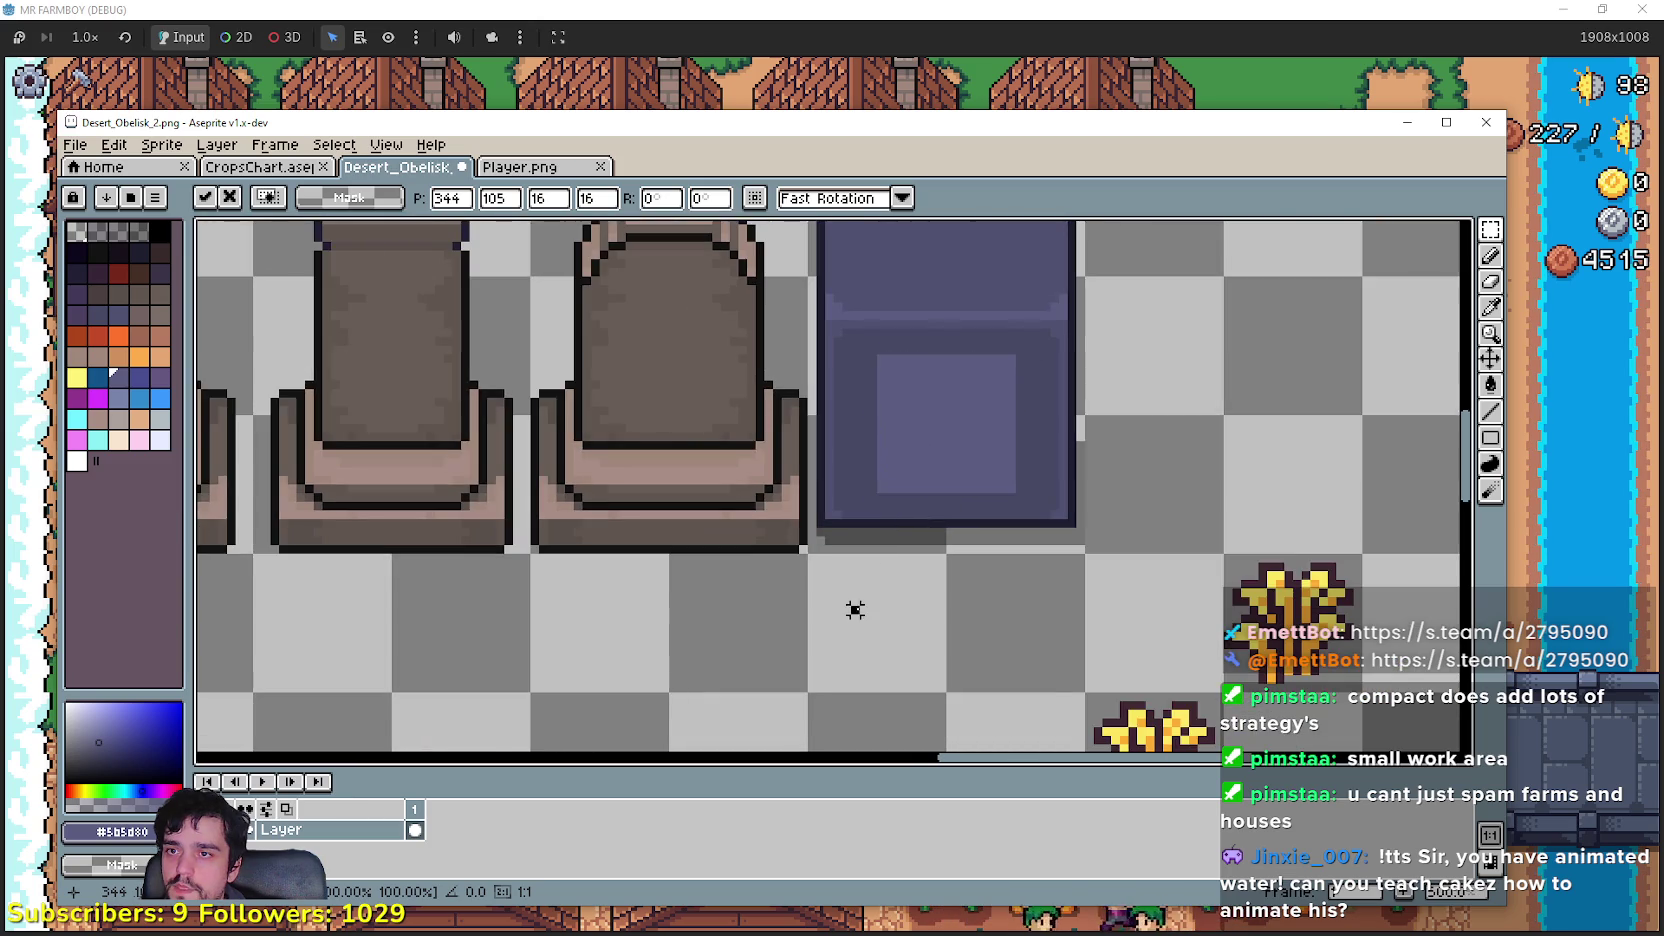
pyautogui.click(851, 605)
pyautogui.scroll(-1, 888, 620)
pyautogui.scroll(1, 1010, 487)
pyautogui.scroll(2, 1010, 487)
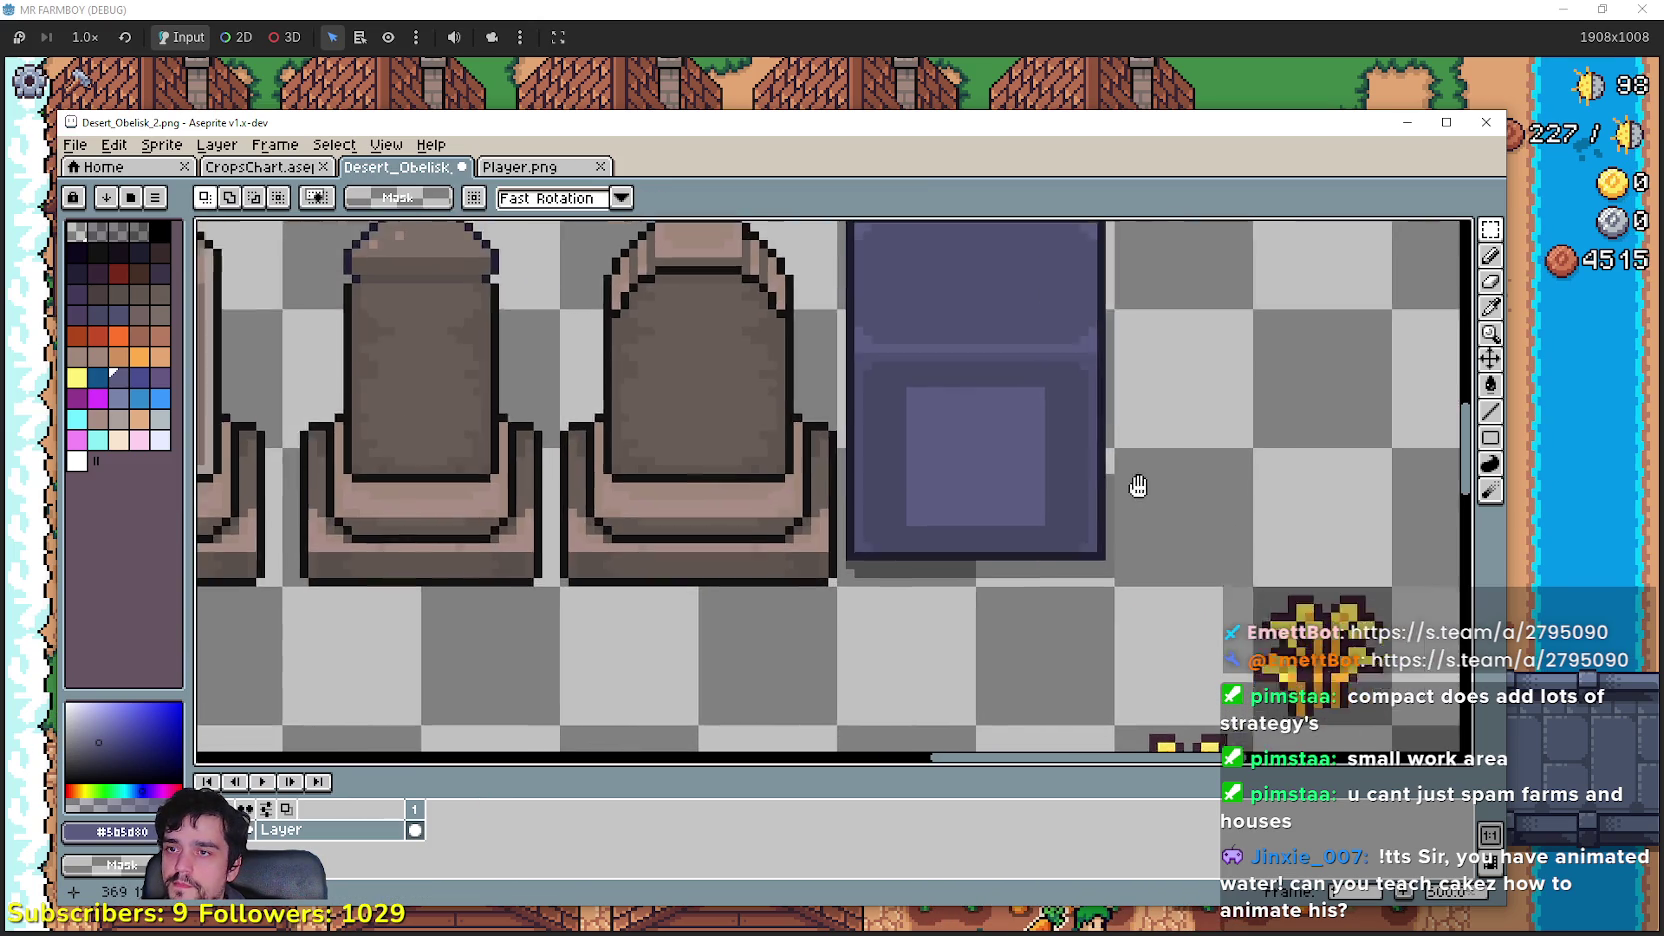
# Step: Select small areas around the panel and the pedestal's top band, then zoom out
pyautogui.moveTo(1058, 416); pyautogui.dragTo(1136, 466)
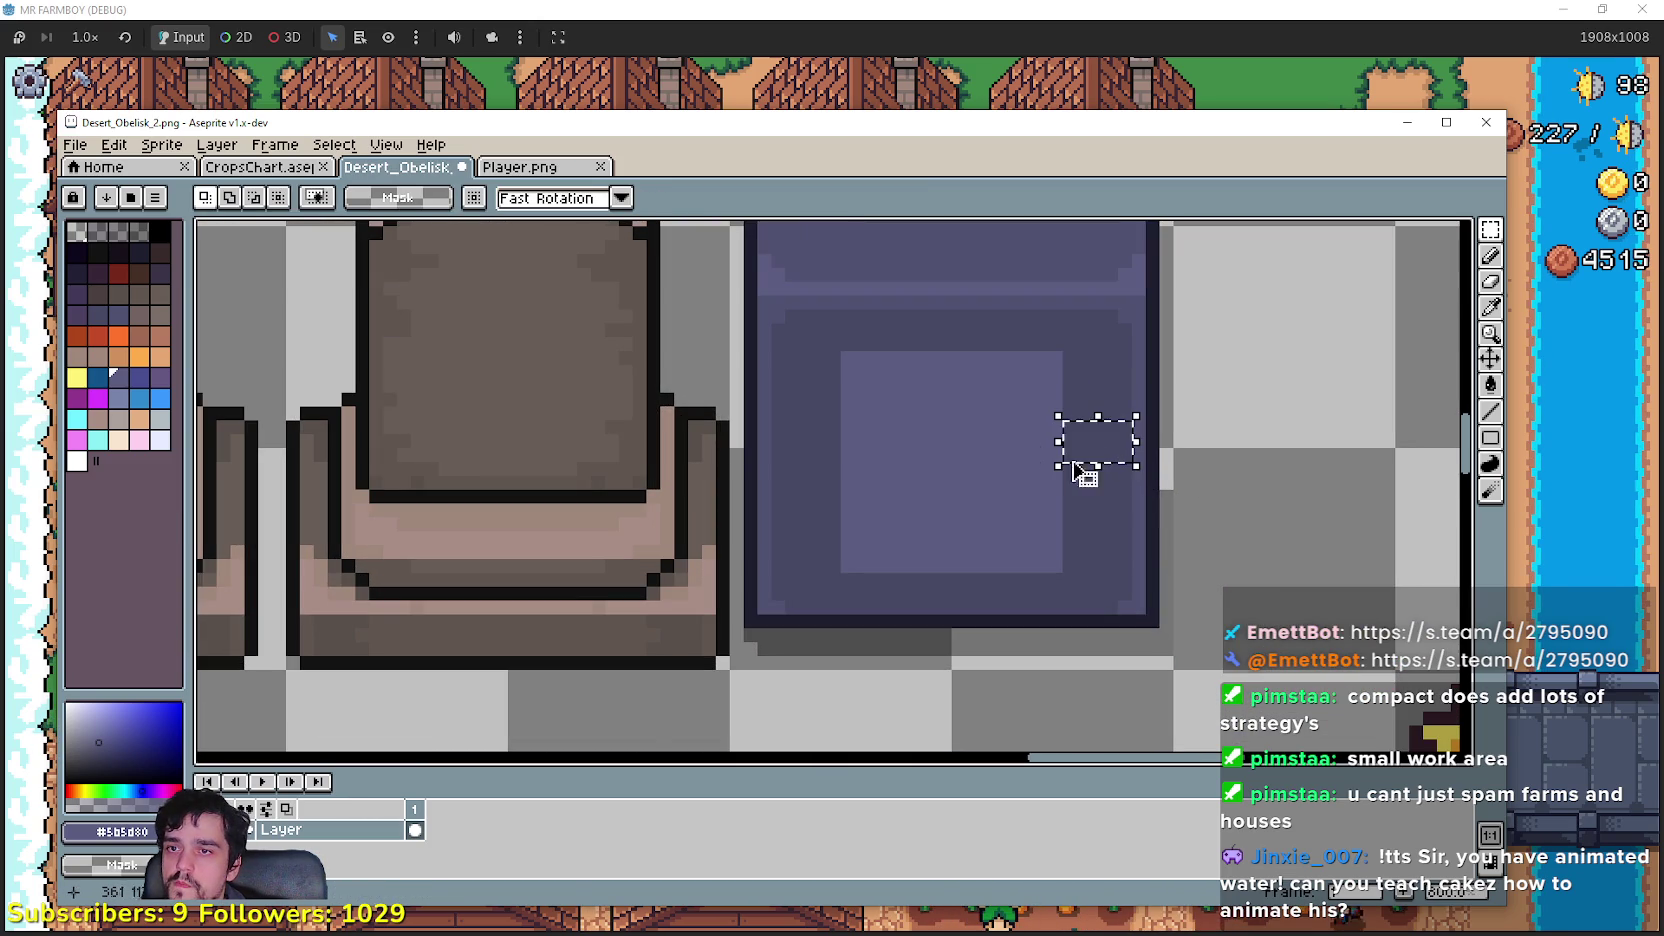
pyautogui.click(834, 428)
pyautogui.moveTo(790, 480); pyautogui.dragTo(826, 470)
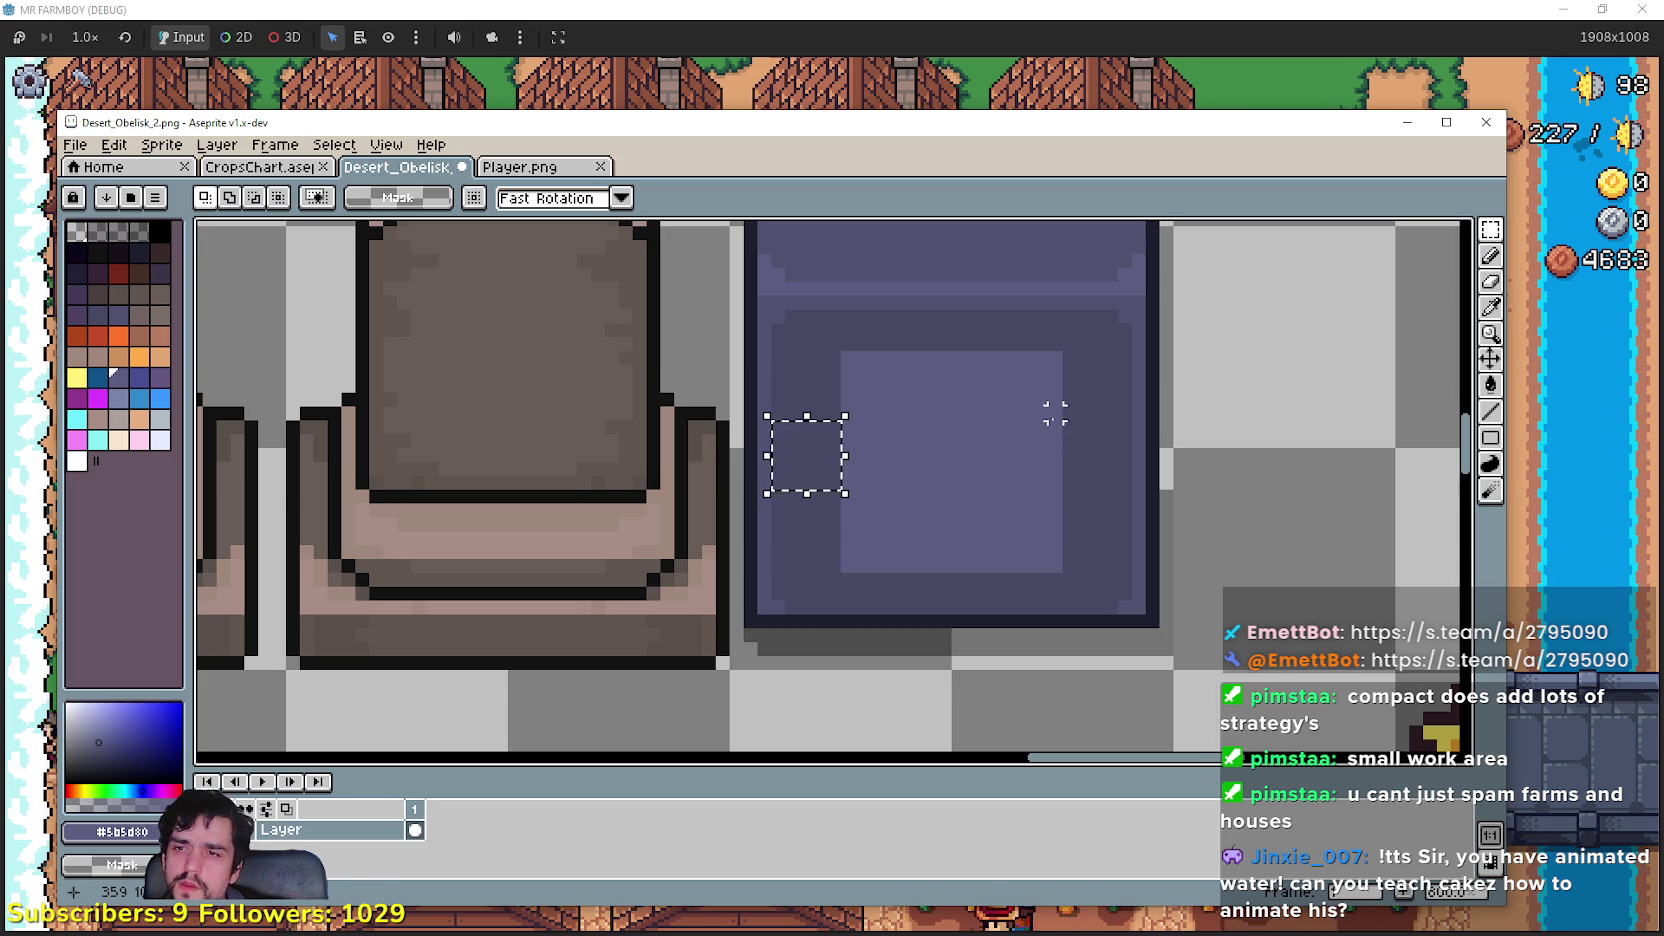
pyautogui.moveTo(1069, 427); pyautogui.dragTo(1137, 479)
pyautogui.scroll(2, 936, 396)
pyautogui.moveTo(918, 409); pyautogui.dragTo(975, 462)
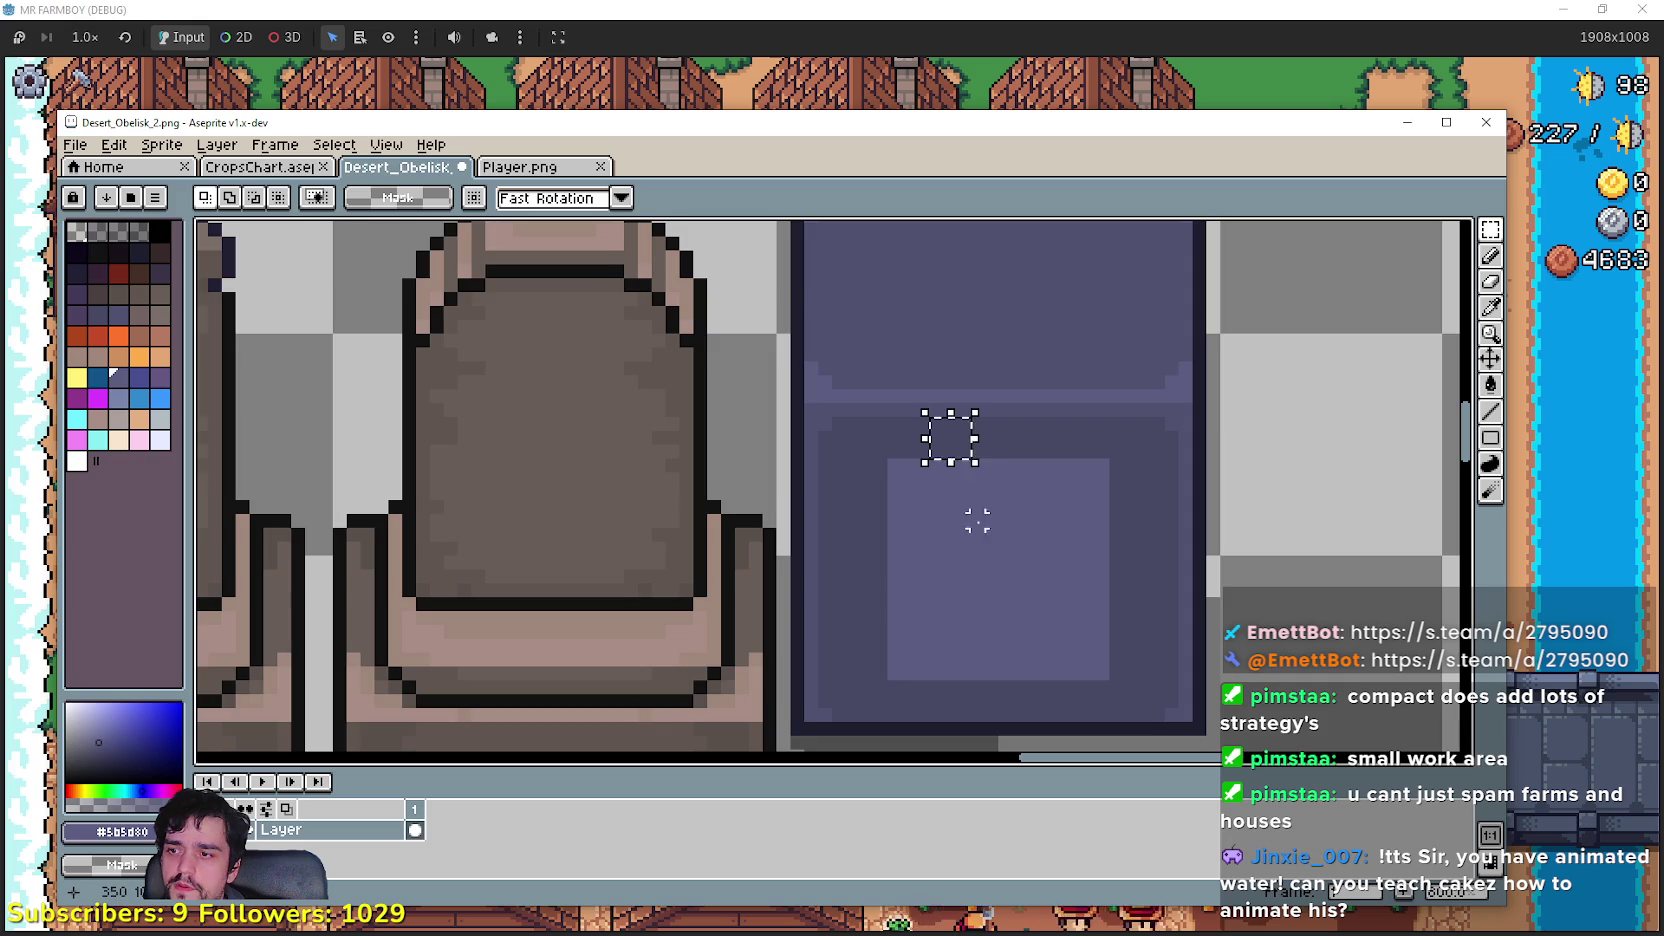
pyautogui.scroll(-2, 941, 442)
pyautogui.moveTo(940, 550); pyautogui.dragTo(968, 580)
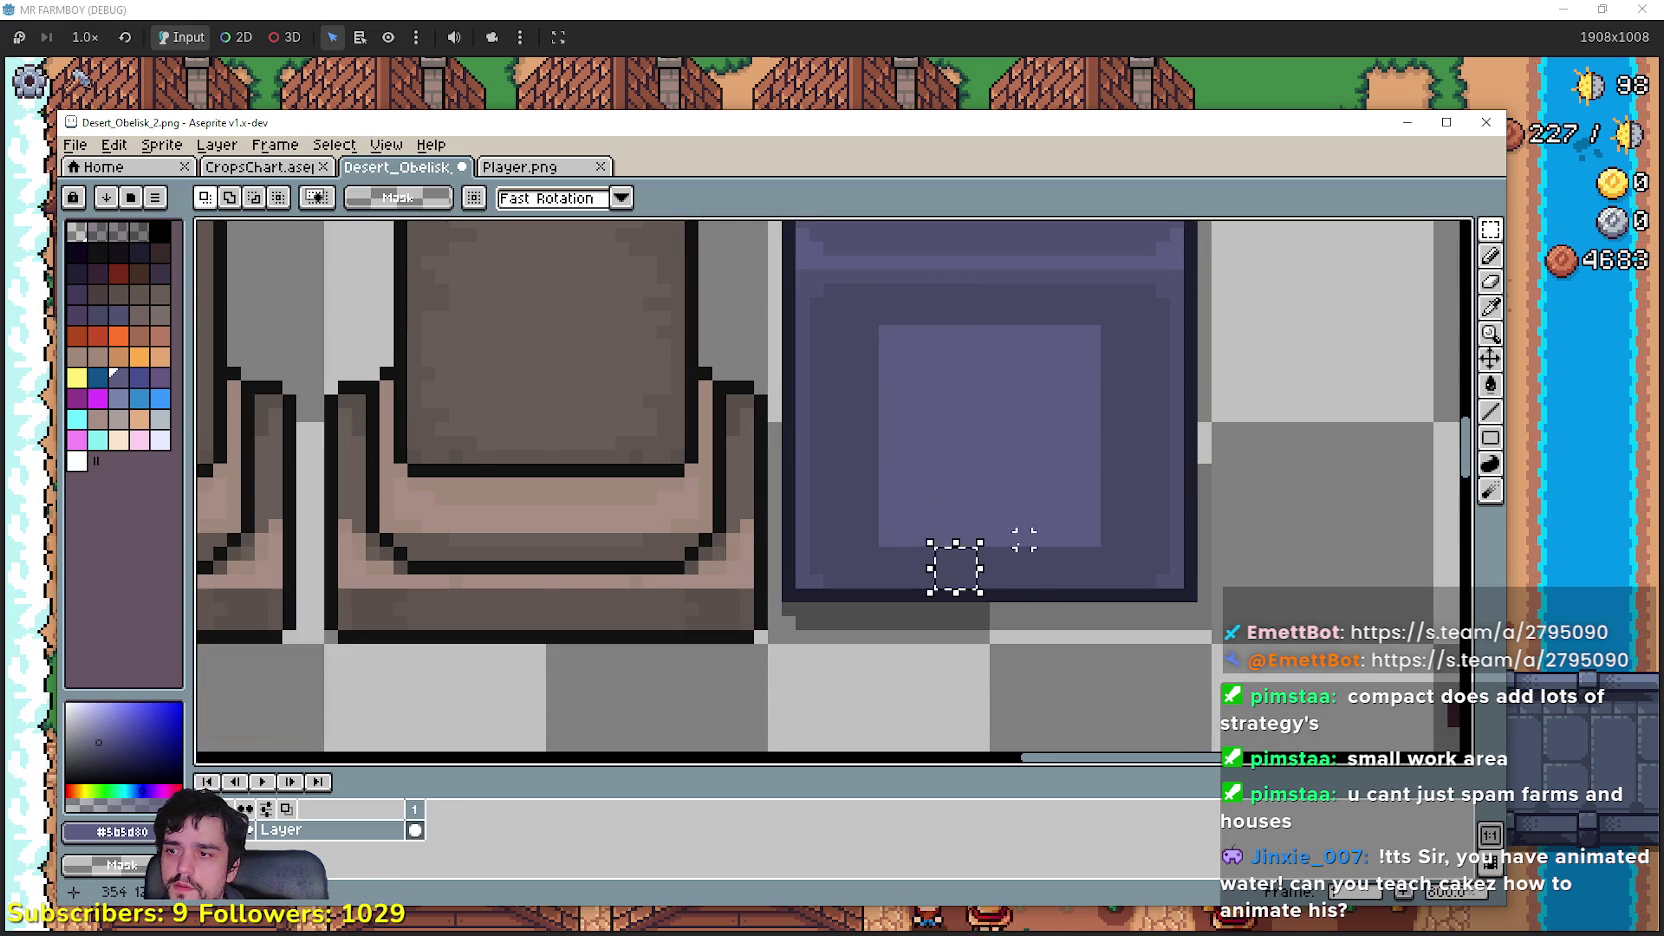
pyautogui.scroll(-2, 1021, 542)
pyautogui.scroll(-1, 1208, 556)
pyautogui.scroll(-1, 1146, 536)
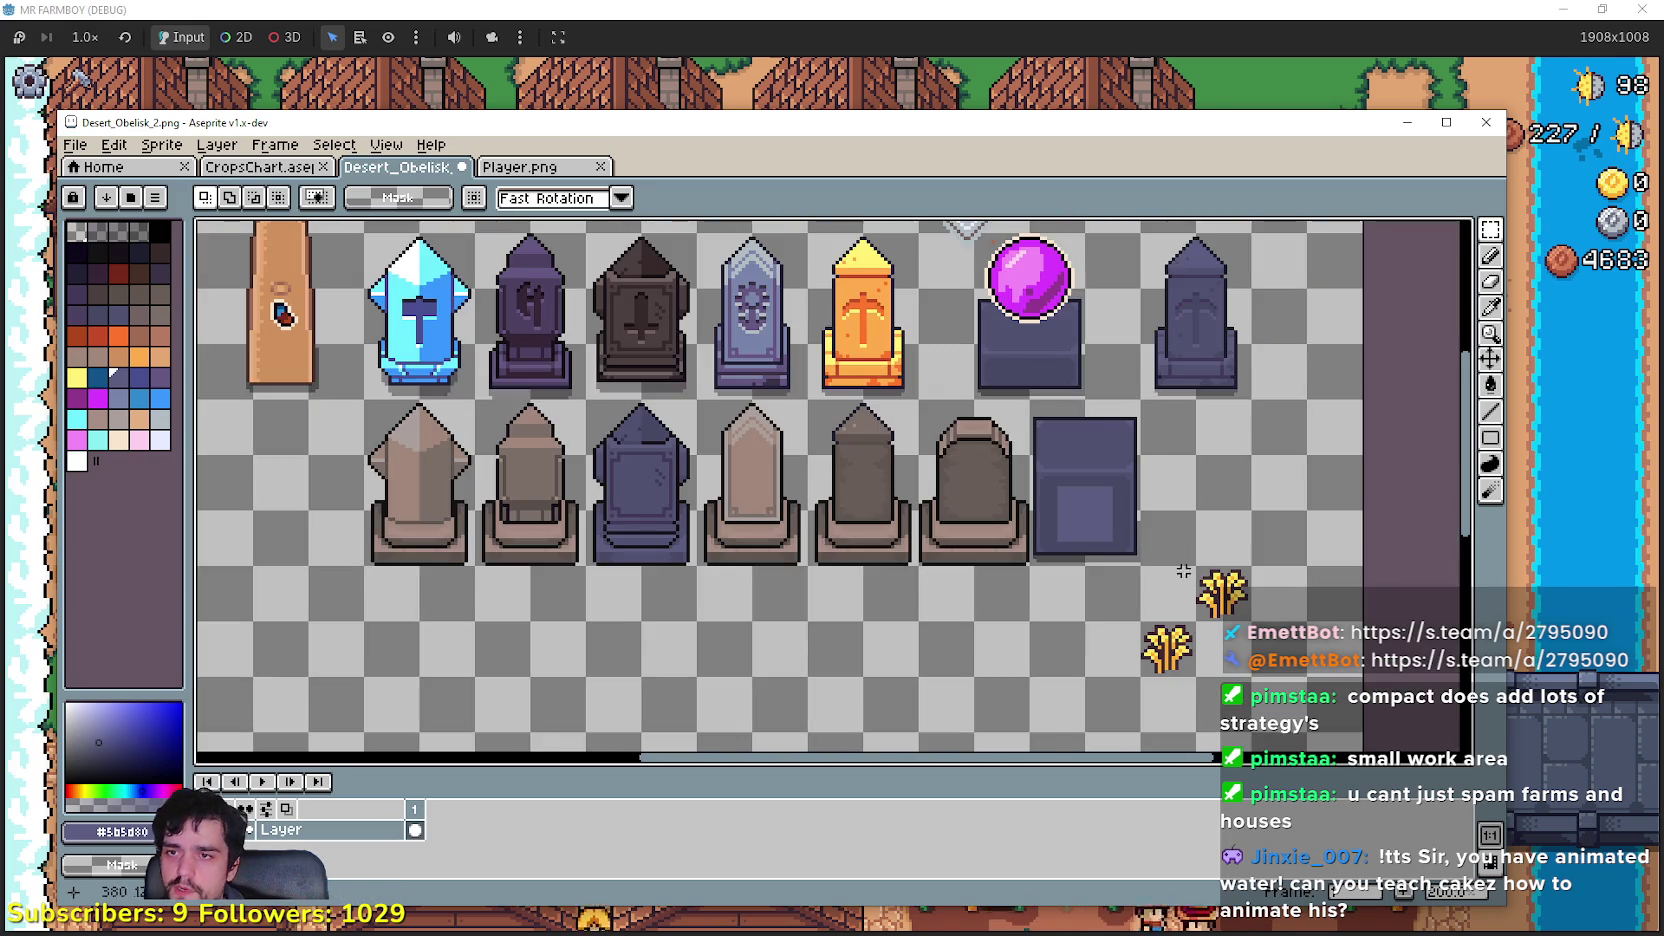
pyautogui.scroll(1, 1125, 546)
pyautogui.moveTo(1125, 546); pyautogui.dragTo(961, 259)
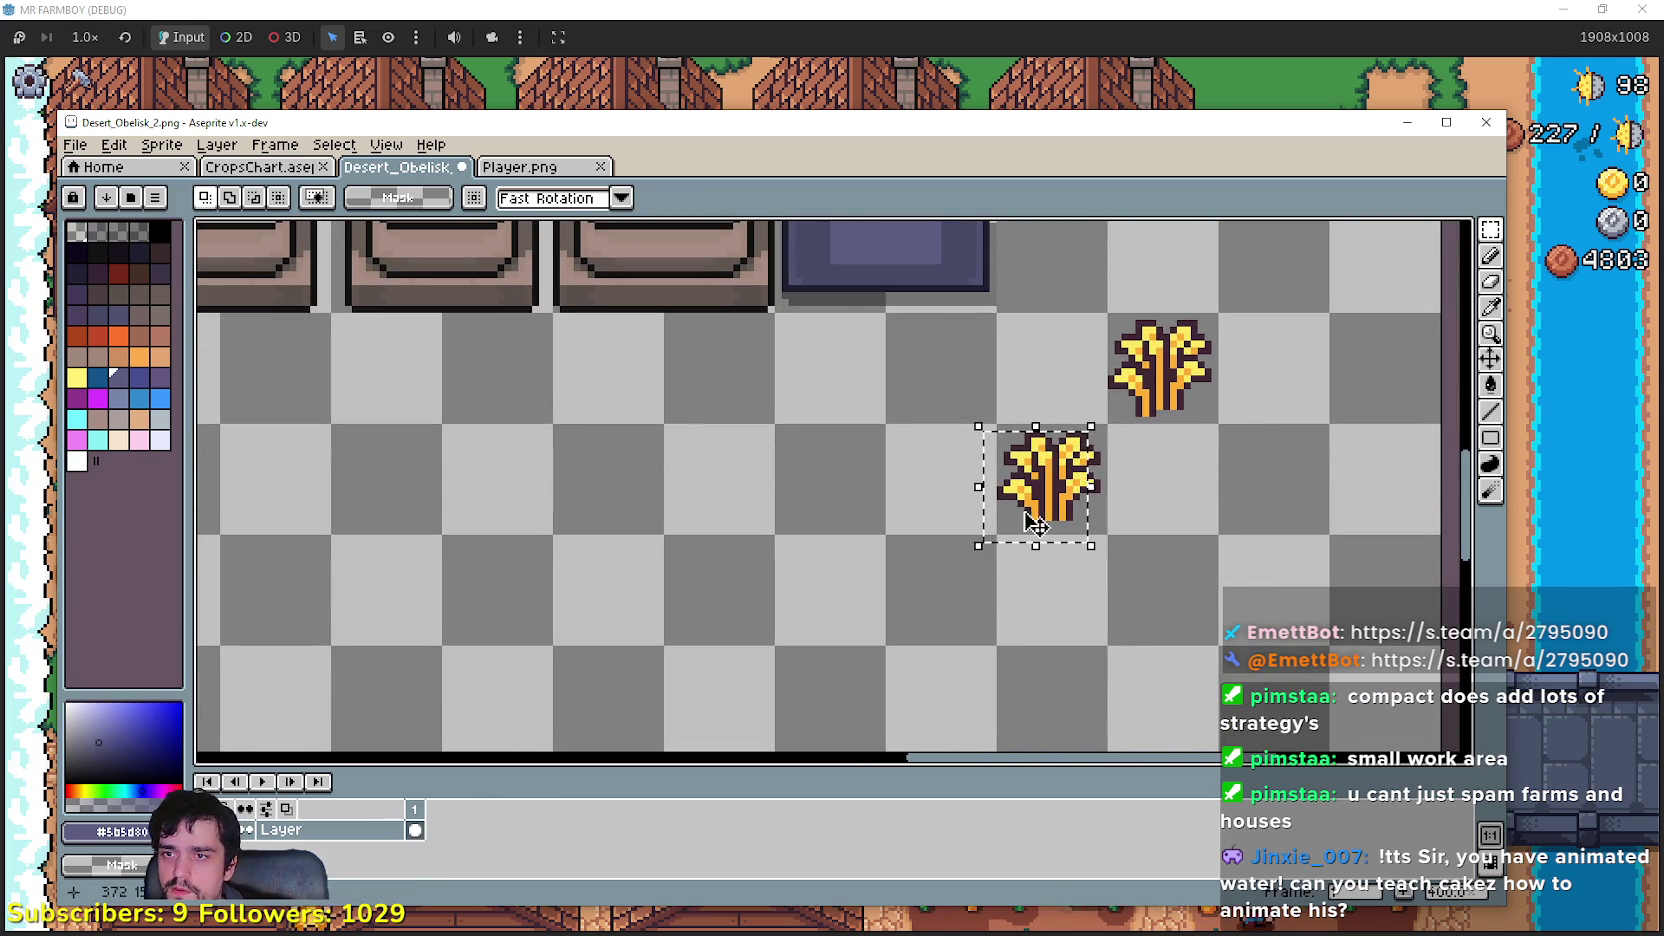
pyautogui.moveTo(921, 509); pyautogui.dragTo(743, 676)
pyautogui.scroll(-1, 748, 505)
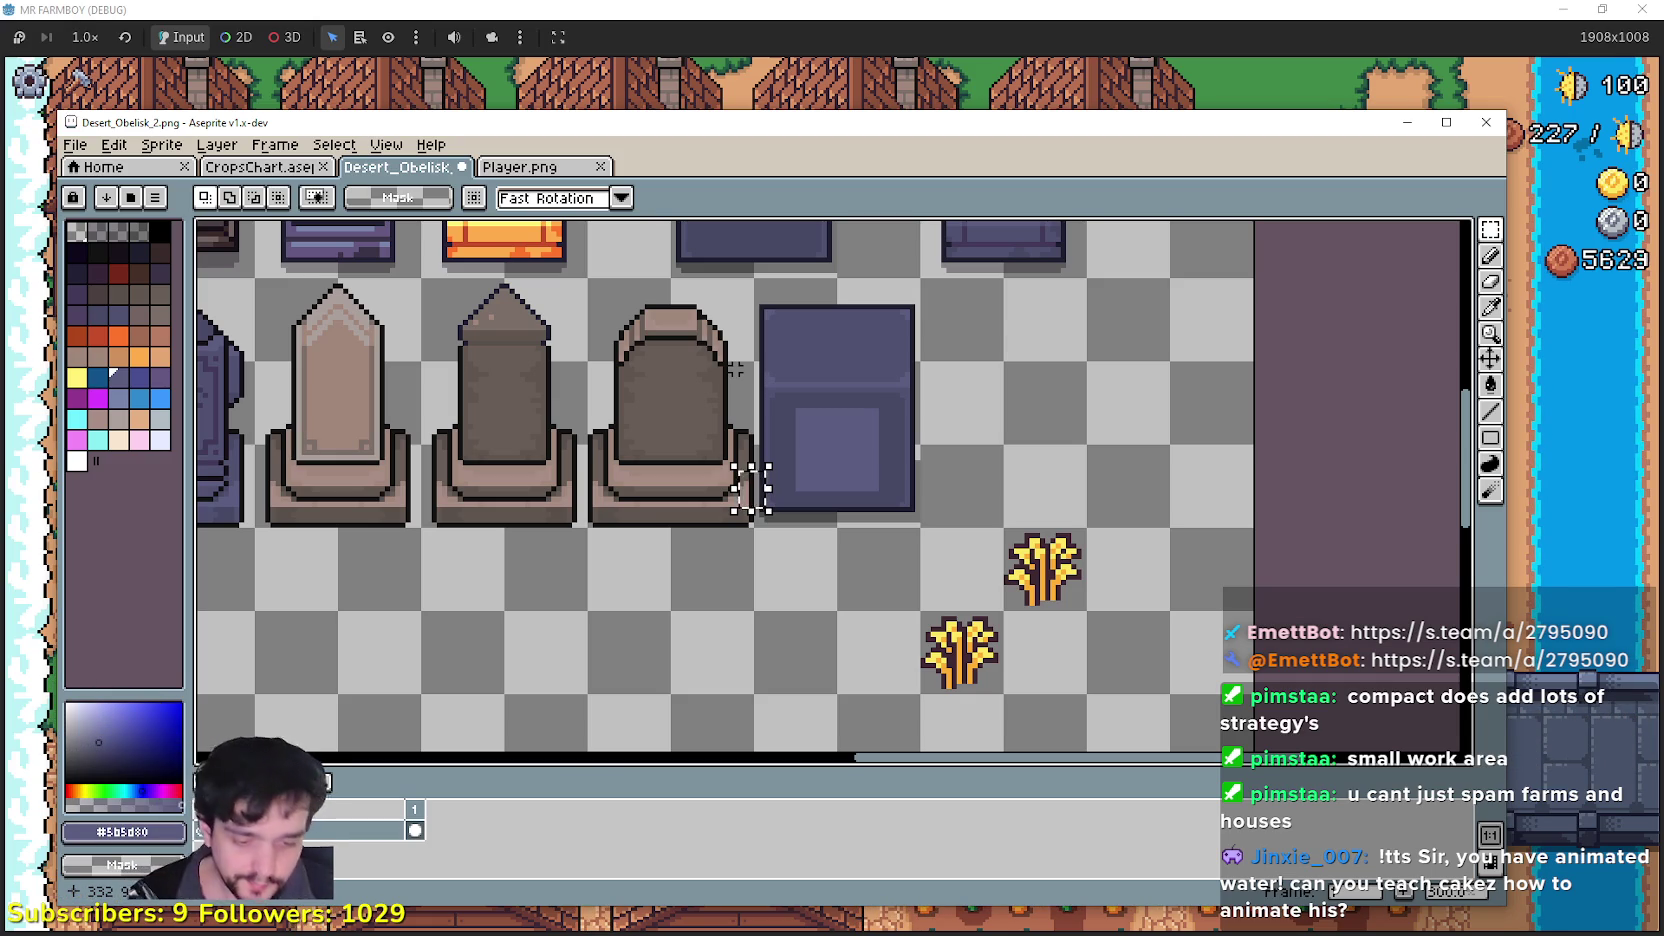
# Step: Select the lower golden wheat and drag it up beside the purple obelisk
pyautogui.scroll(1, 862, 475)
pyautogui.scroll(-1, 1003, 520)
pyautogui.scroll(-2, 1038, 510)
pyautogui.scroll(3, 1021, 494)
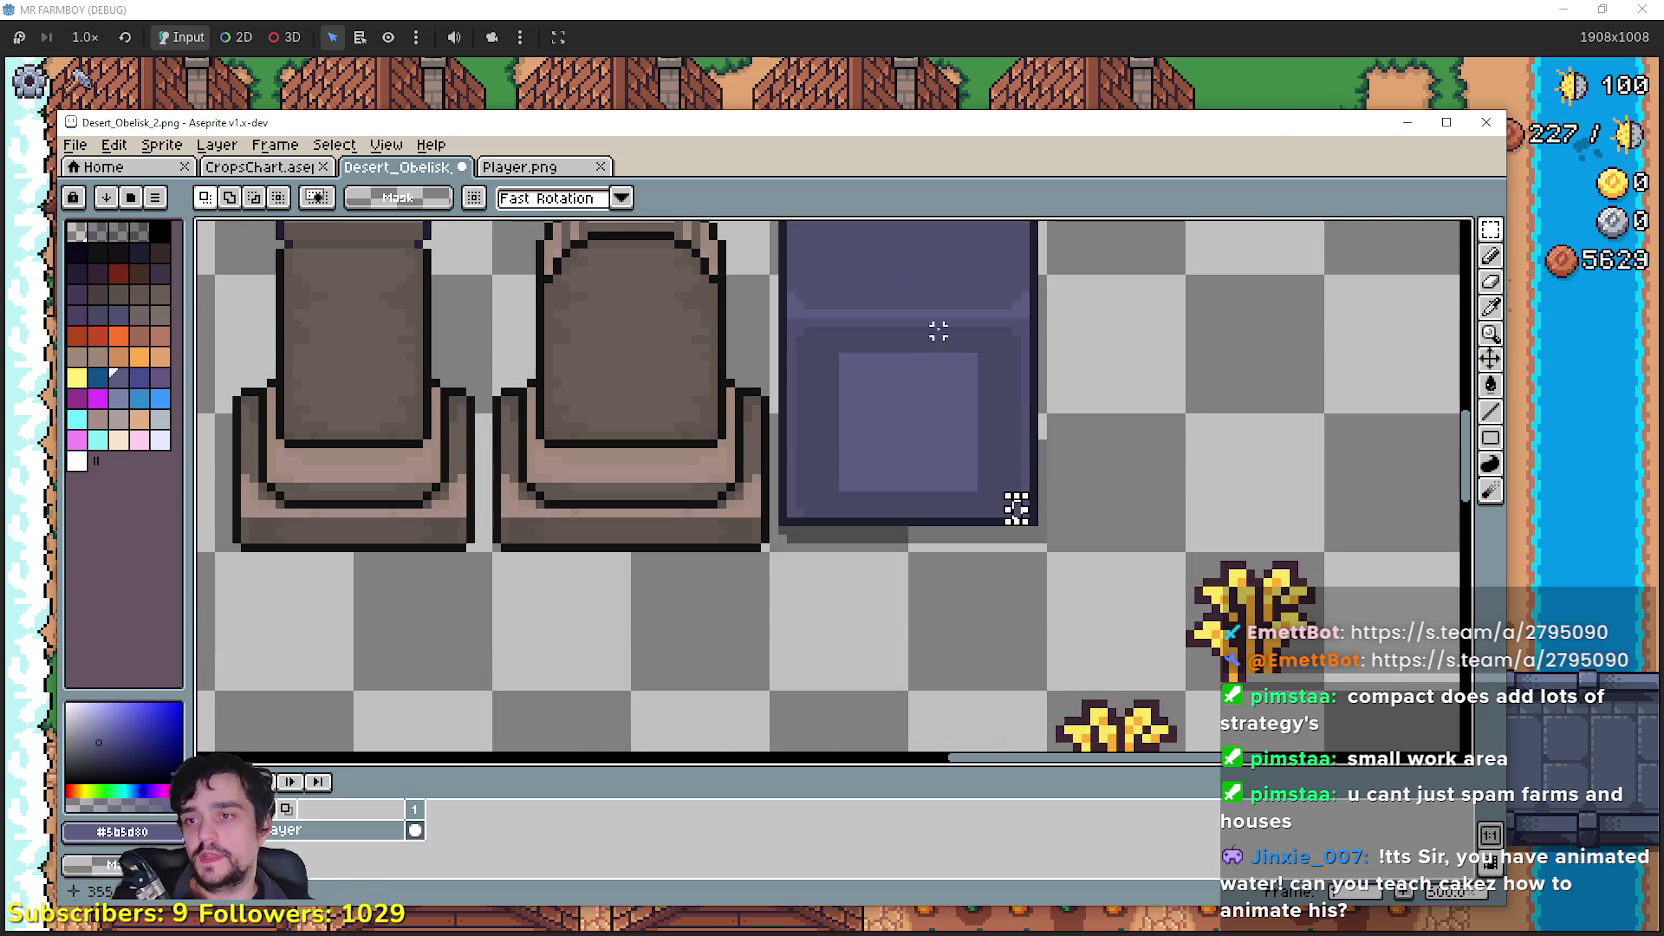
pyautogui.scroll(-2, 955, 450)
pyautogui.hscroll(-1, 962, 427)
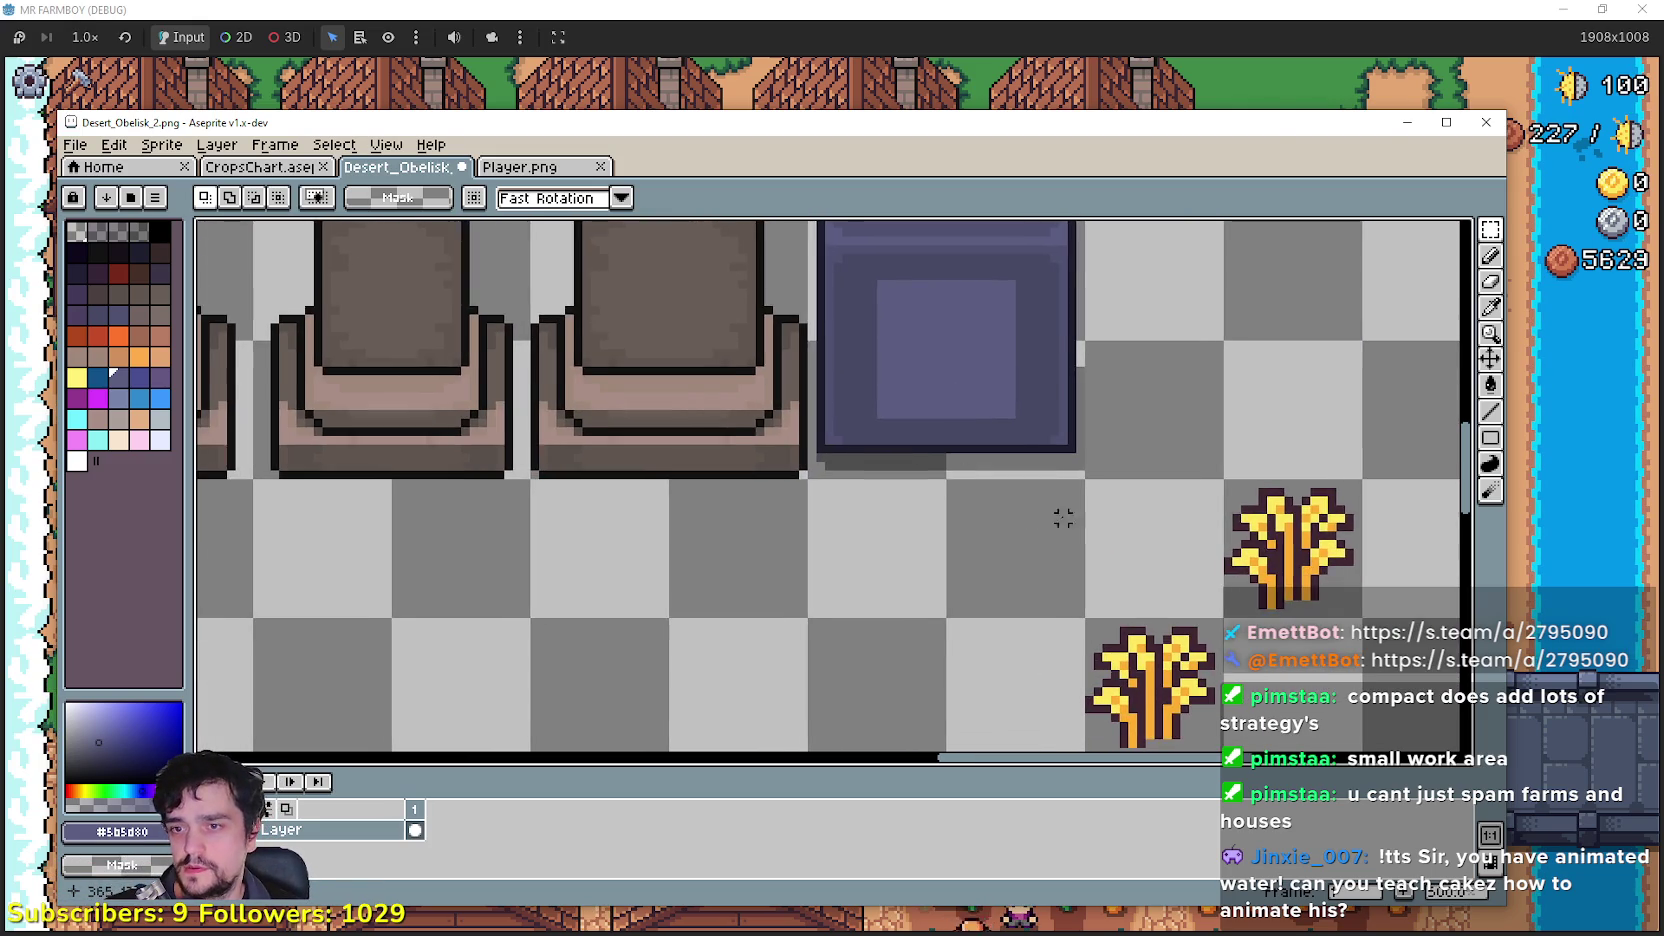
pyautogui.moveTo(1069, 510); pyautogui.dragTo(1215, 657)
pyautogui.scroll(5, 1062, 501)
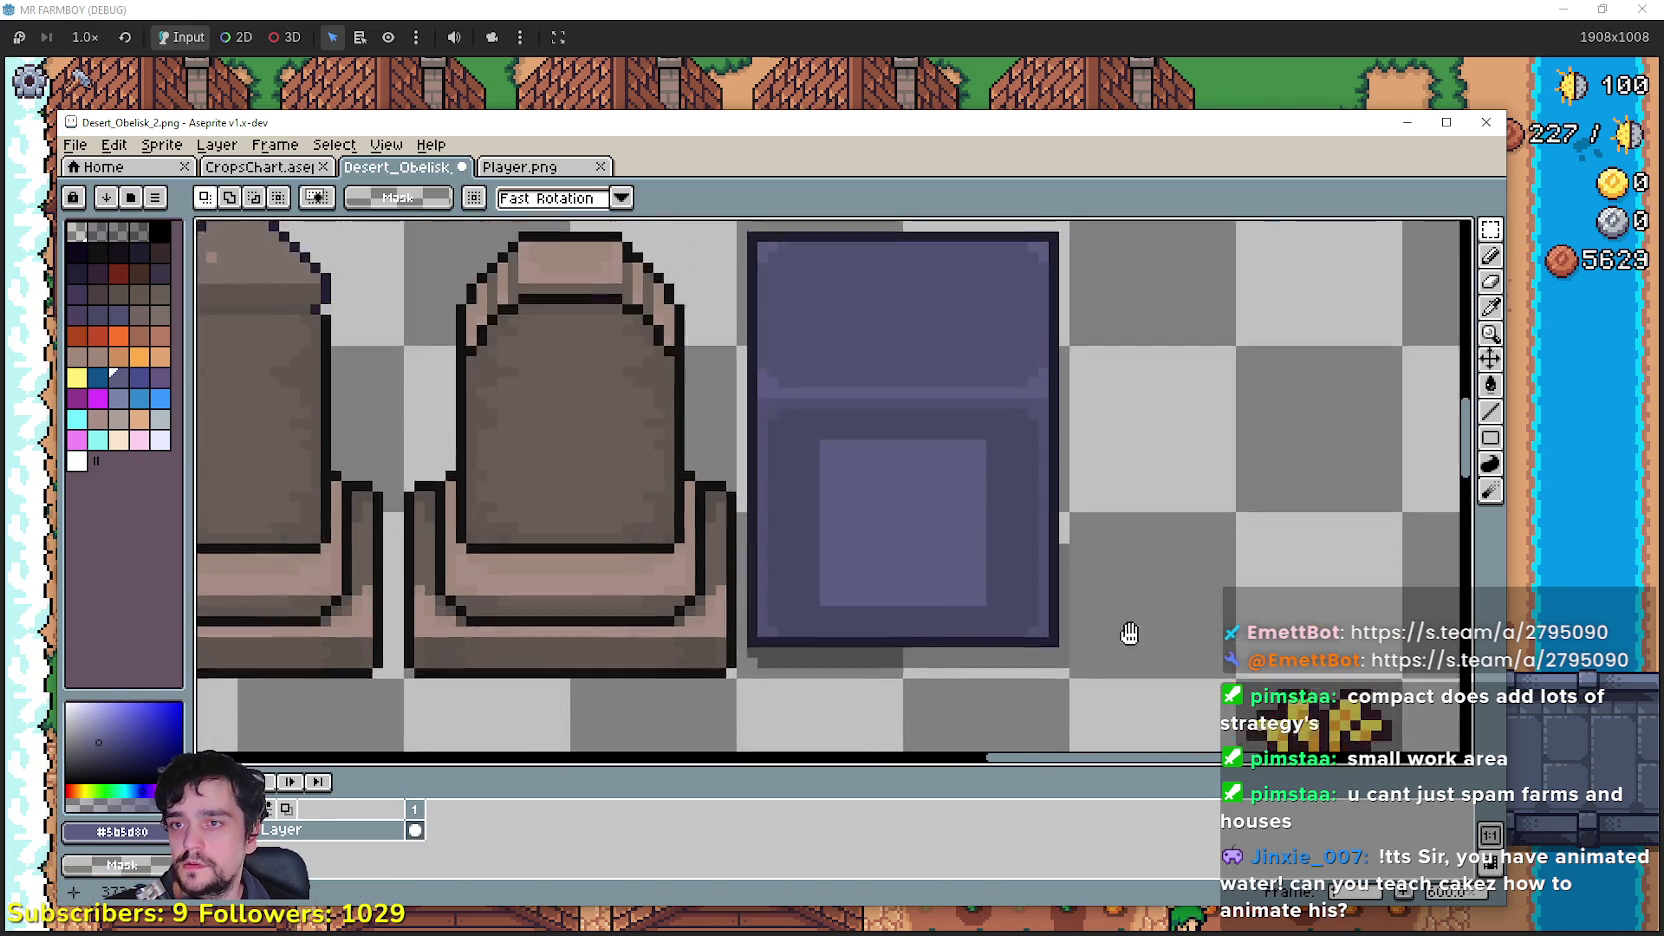
pyautogui.scroll(-3, 1088, 506)
pyautogui.scroll(2, 1040, 446)
pyautogui.hscroll(2, 1040, 446)
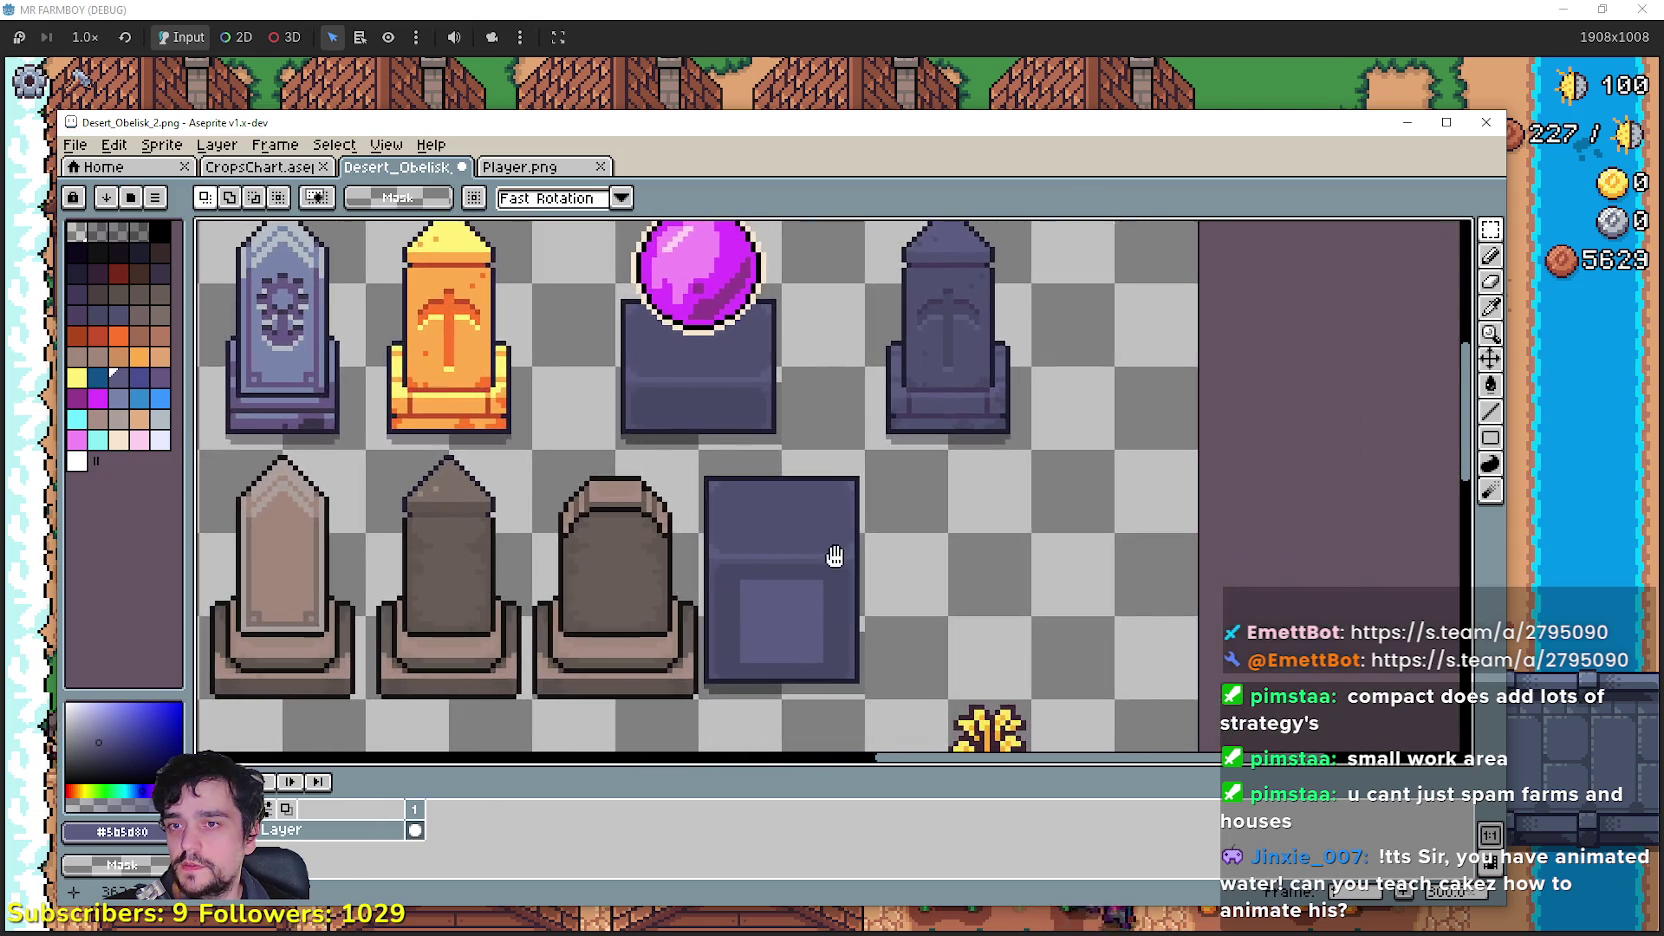
pyautogui.scroll(3, 959, 456)
pyautogui.scroll(-2, 958, 550)
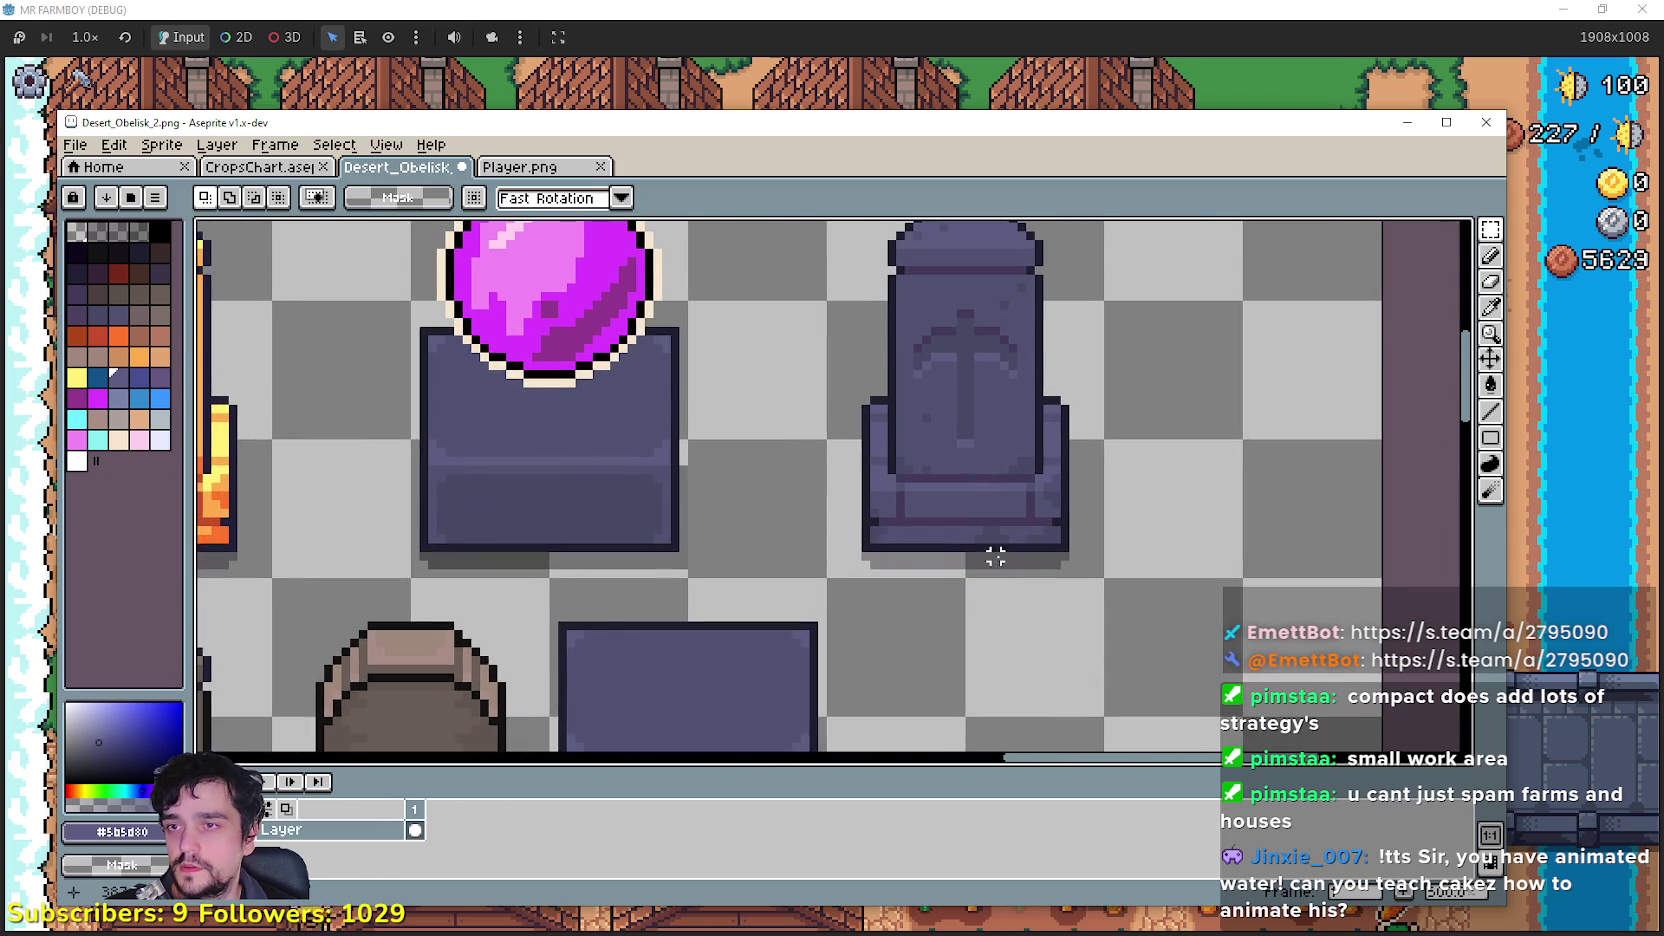
pyautogui.scroll(1, 965, 400)
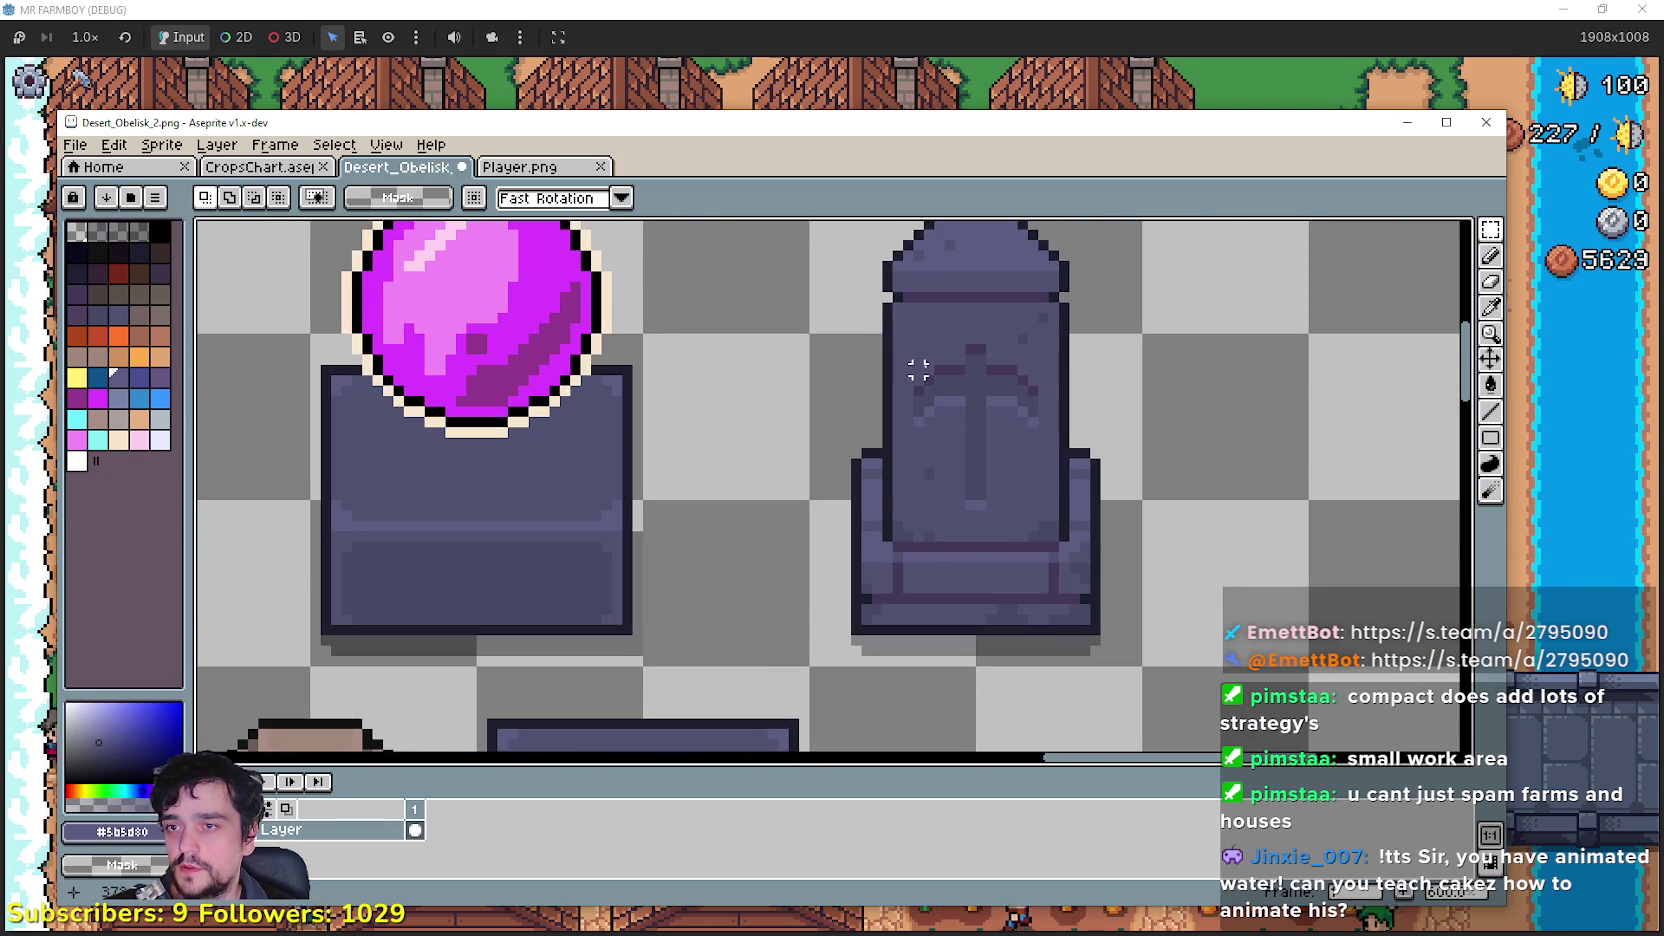
pyautogui.scroll(-5, 960, 513)
pyautogui.scroll(3, 905, 514)
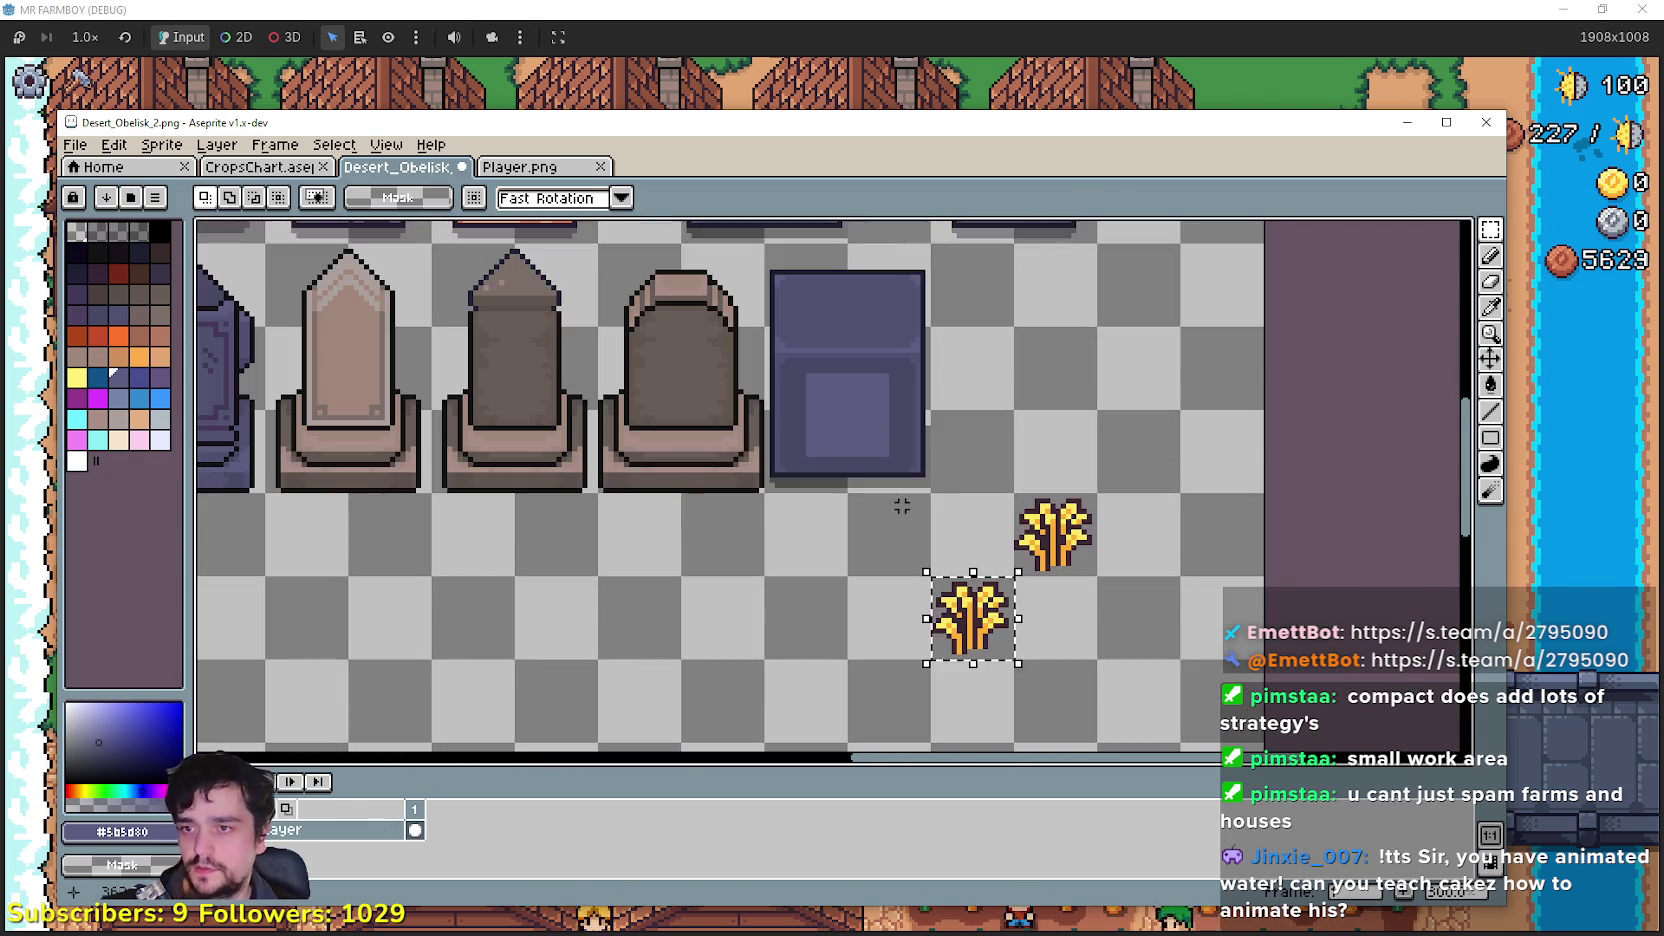
pyautogui.moveTo(955, 641)
pyautogui.mouseDown()
pyautogui.moveTo(1135, 339)
pyautogui.moveTo(1035, 490)
pyautogui.moveTo(1010, 600)
pyautogui.moveTo(953, 418)
pyautogui.mouseUp()
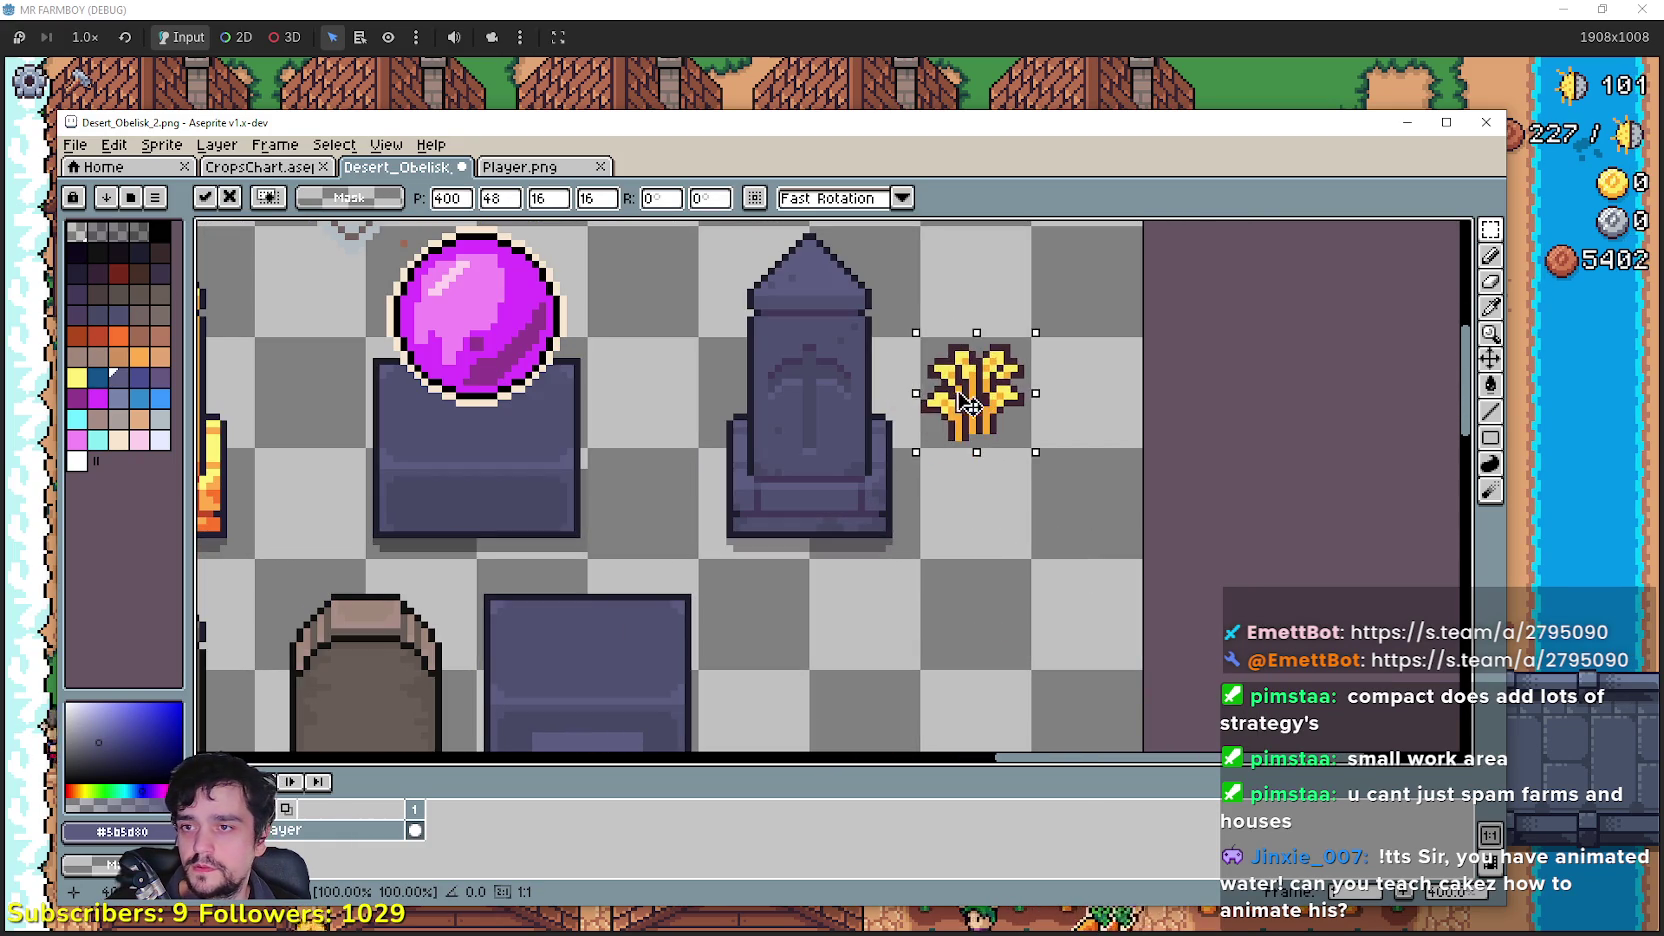
pyautogui.scroll(2, 880, 455)
pyautogui.scroll(2, 880, 455)
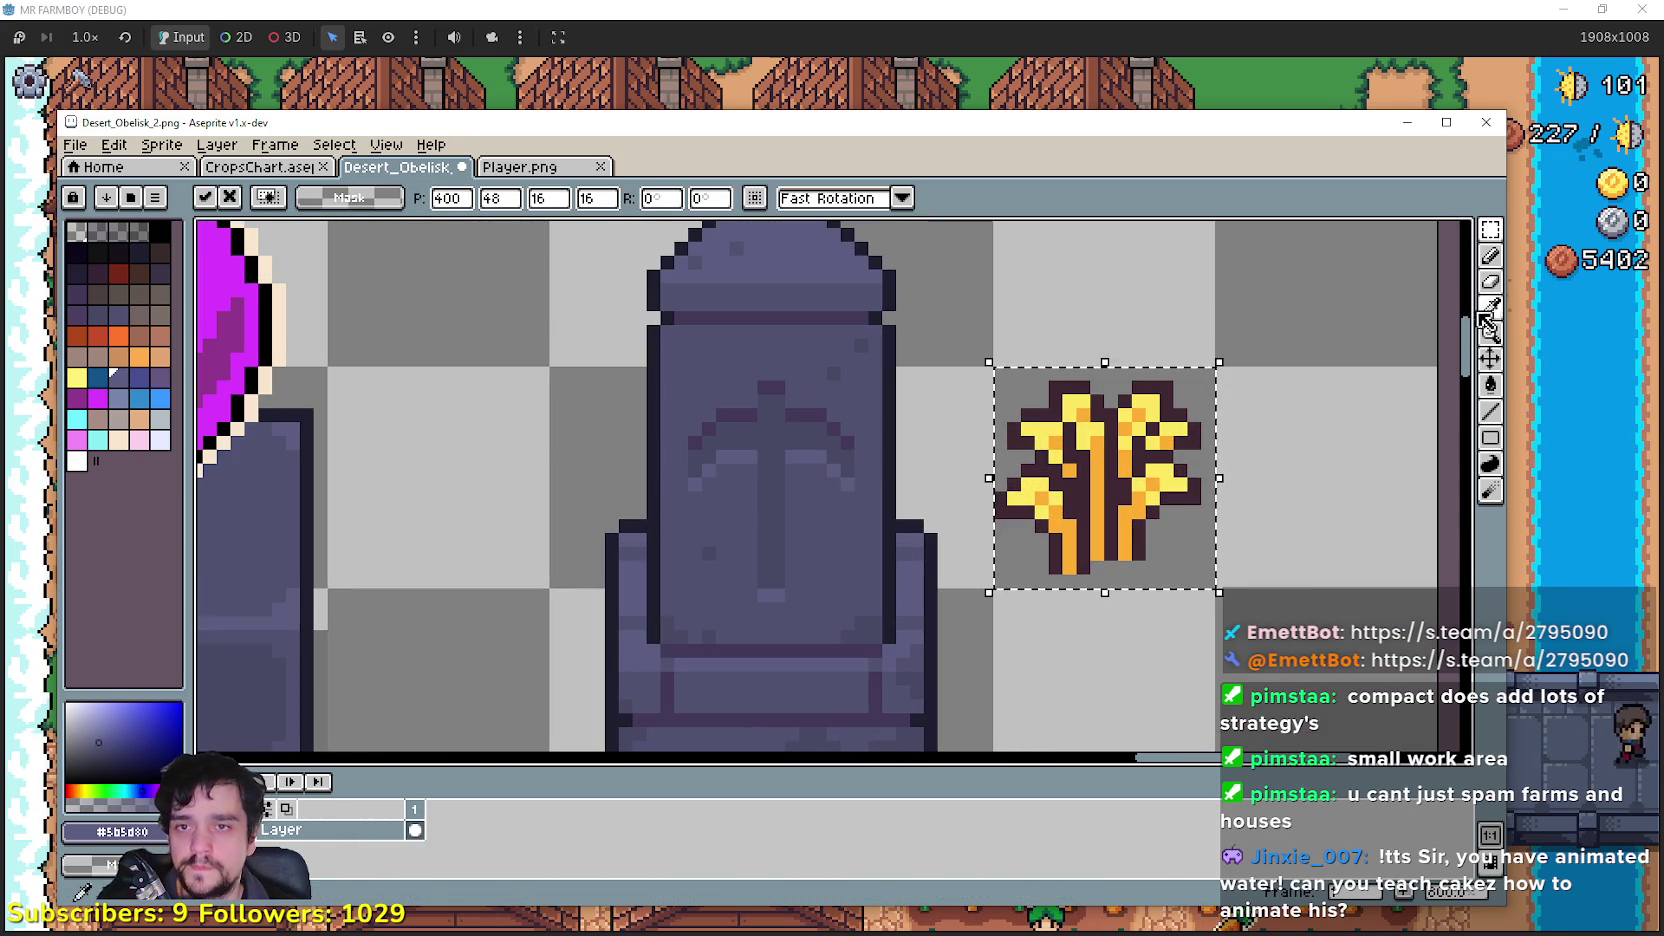
# Step: Eyedrop the obelisk's dark purple as the drawing colour
pyautogui.press('i')
pyautogui.scroll(1, 780, 483)
pyautogui.scroll(-1, 810, 353)
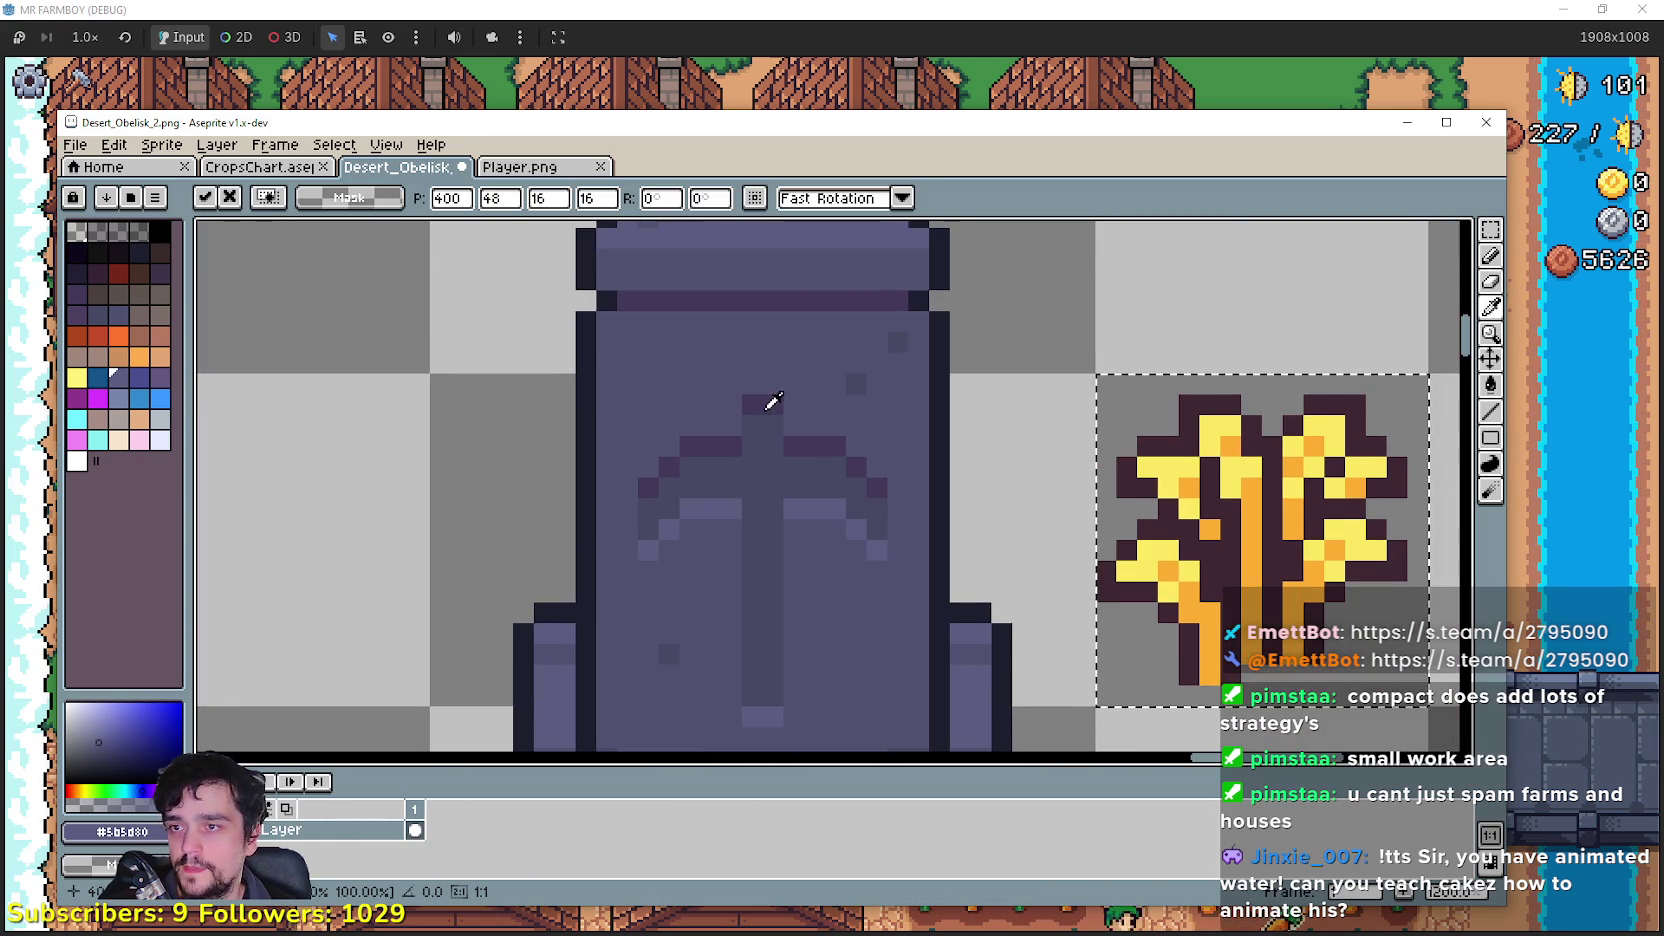
pyautogui.click(765, 401)
# Step: Repaint the wheat's dark outline and right-side petals in dark purple with the pencil
pyautogui.moveTo(1410, 397); pyautogui.dragTo(1302, 373)
pyautogui.press('b')
pyautogui.moveTo(1128, 378); pyautogui.dragTo(1080, 379)
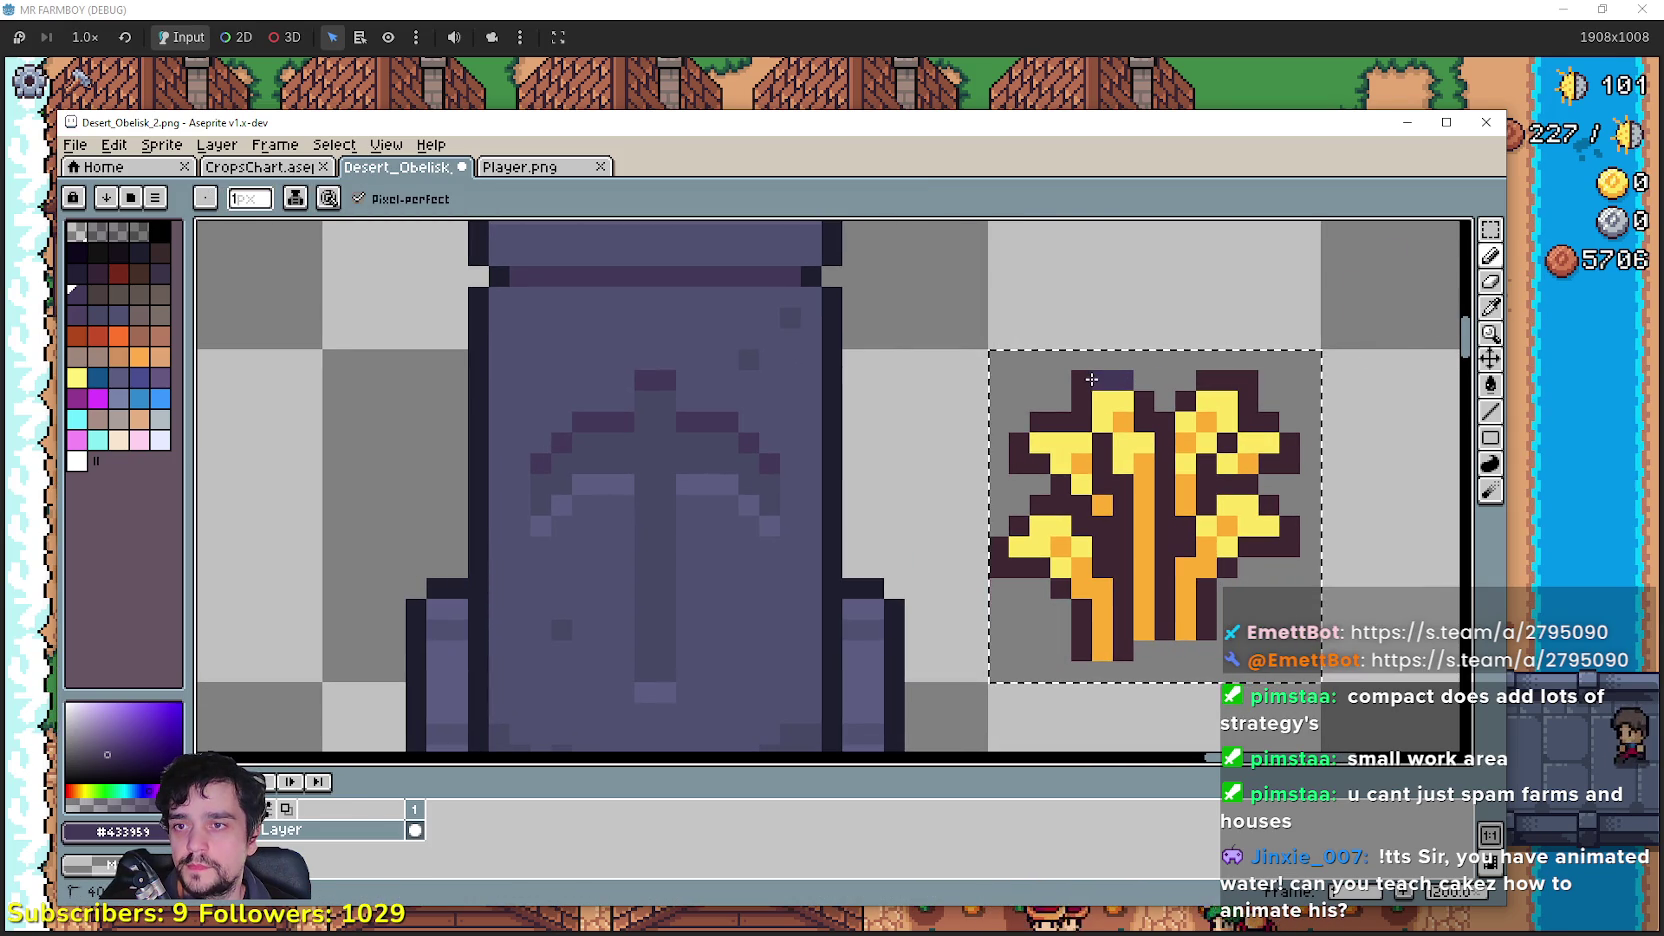
pyautogui.click(1019, 441)
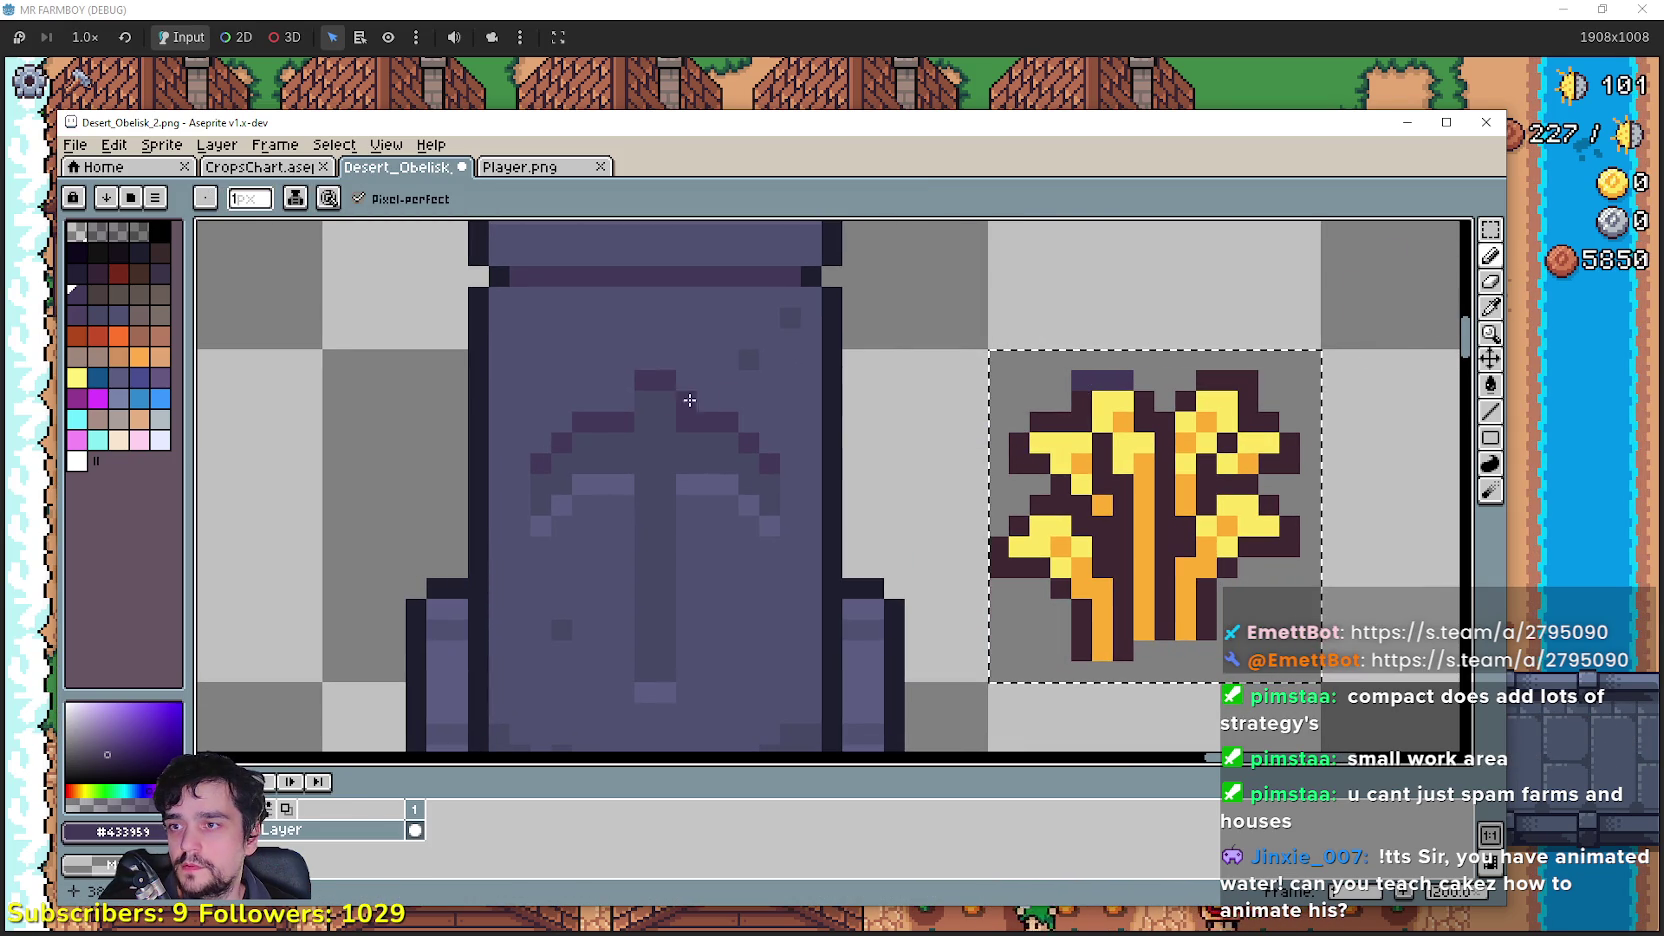
pyautogui.click(1065, 426)
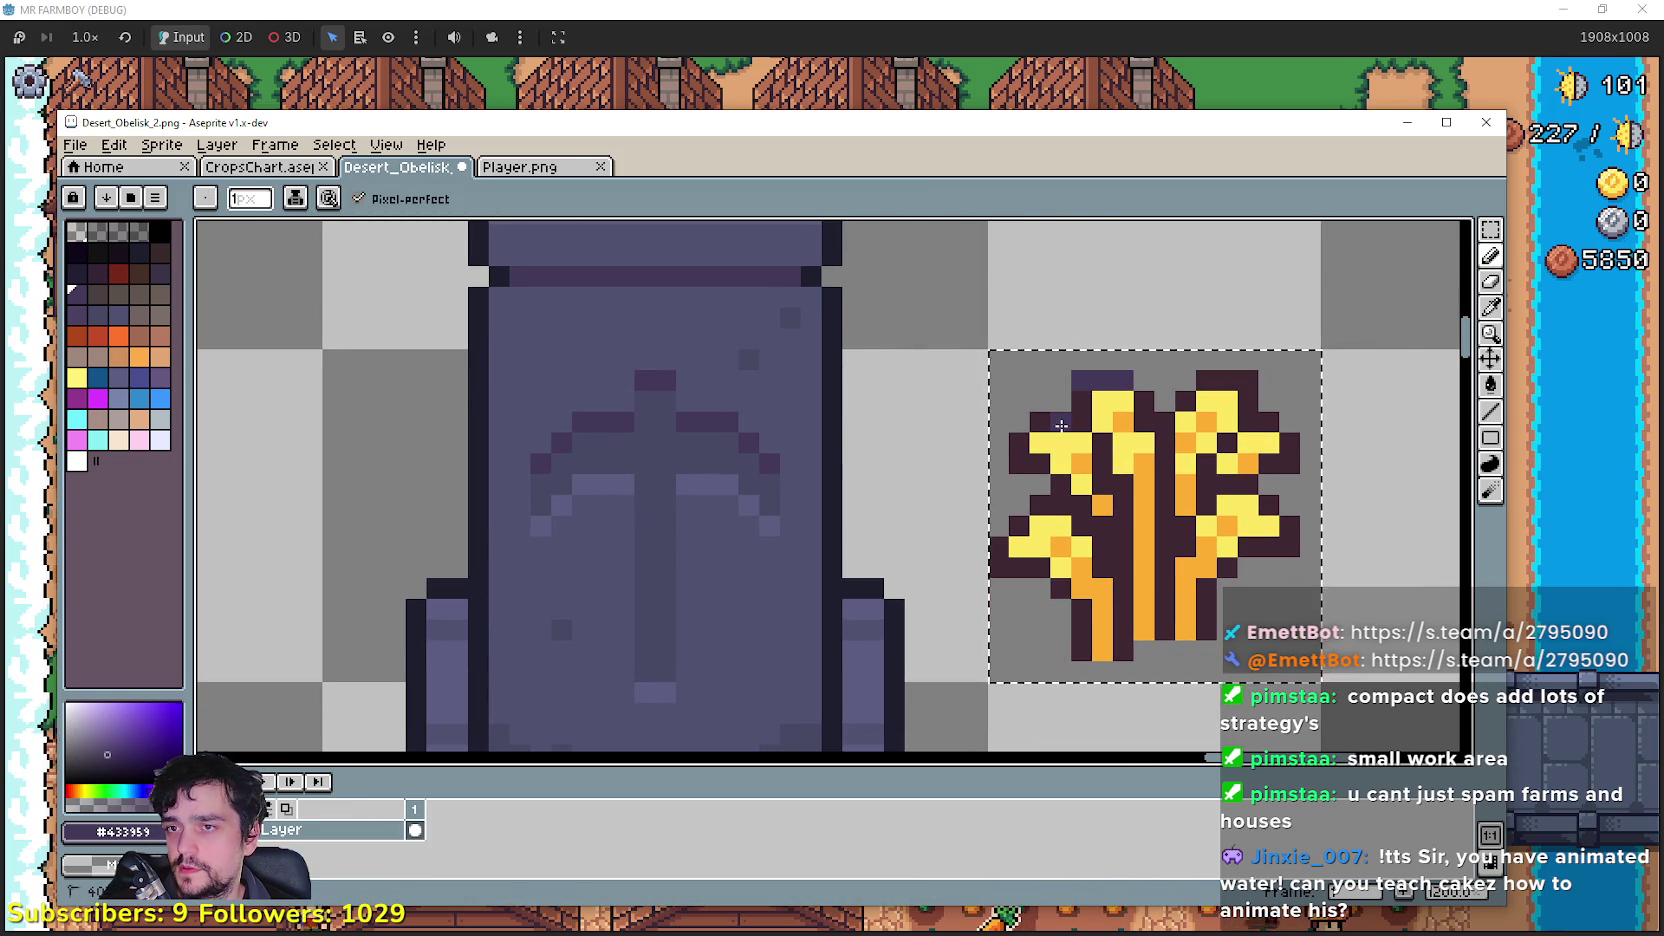
pyautogui.click(1138, 398)
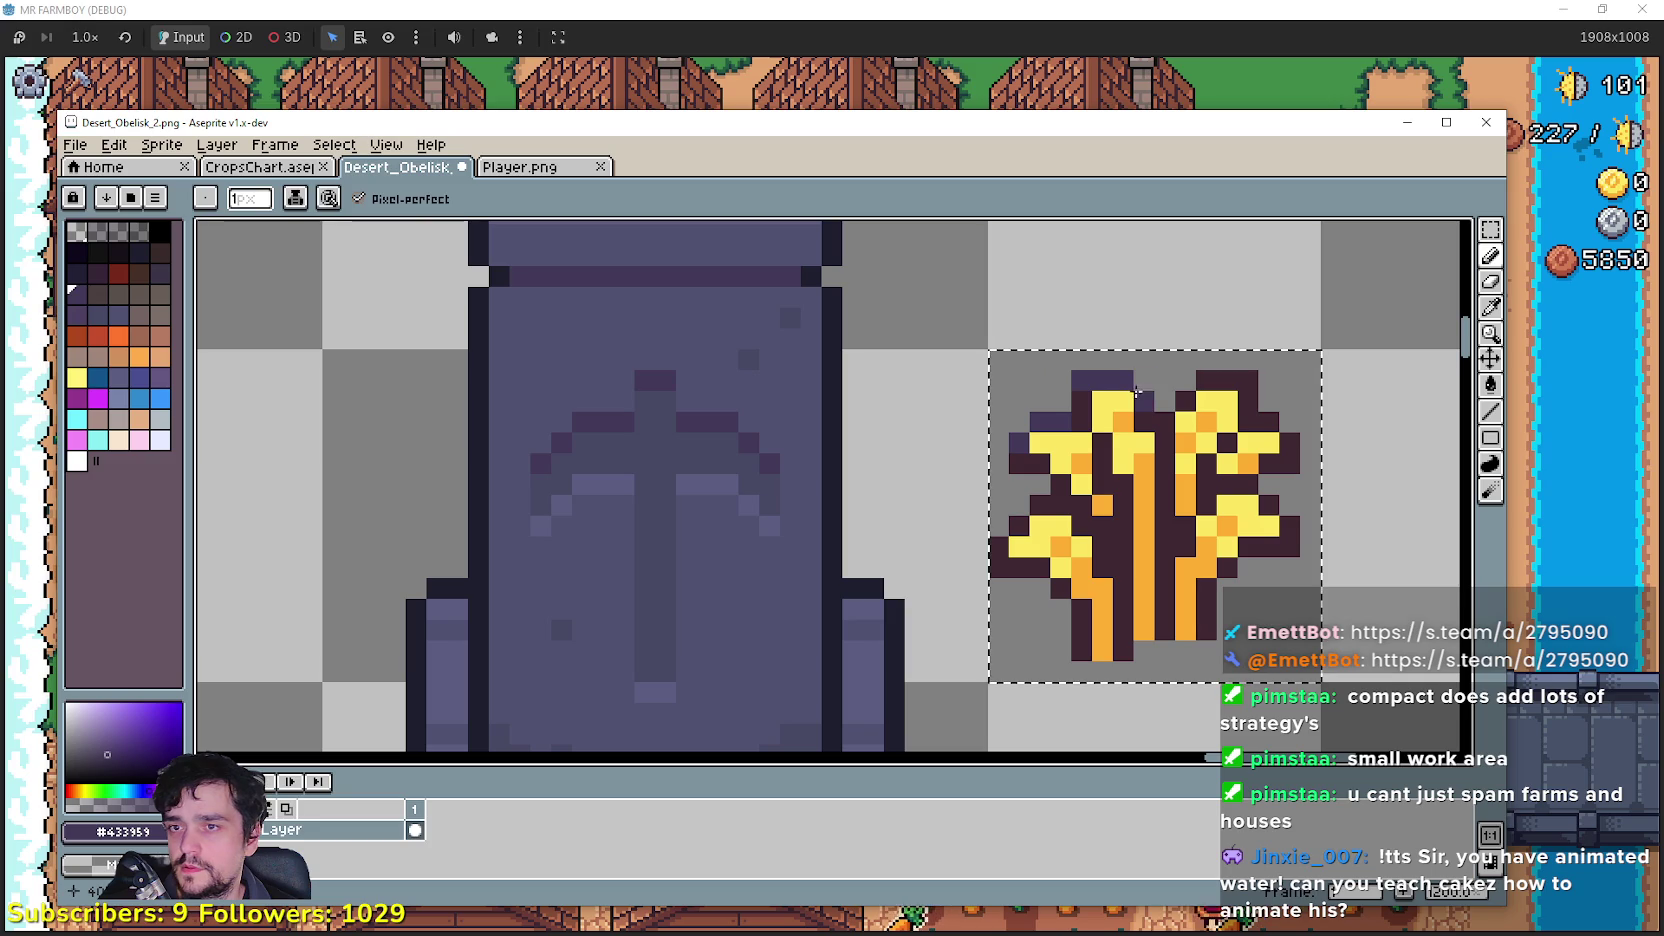
pyautogui.click(1172, 404)
pyautogui.moveTo(1205, 381); pyautogui.dragTo(1227, 385)
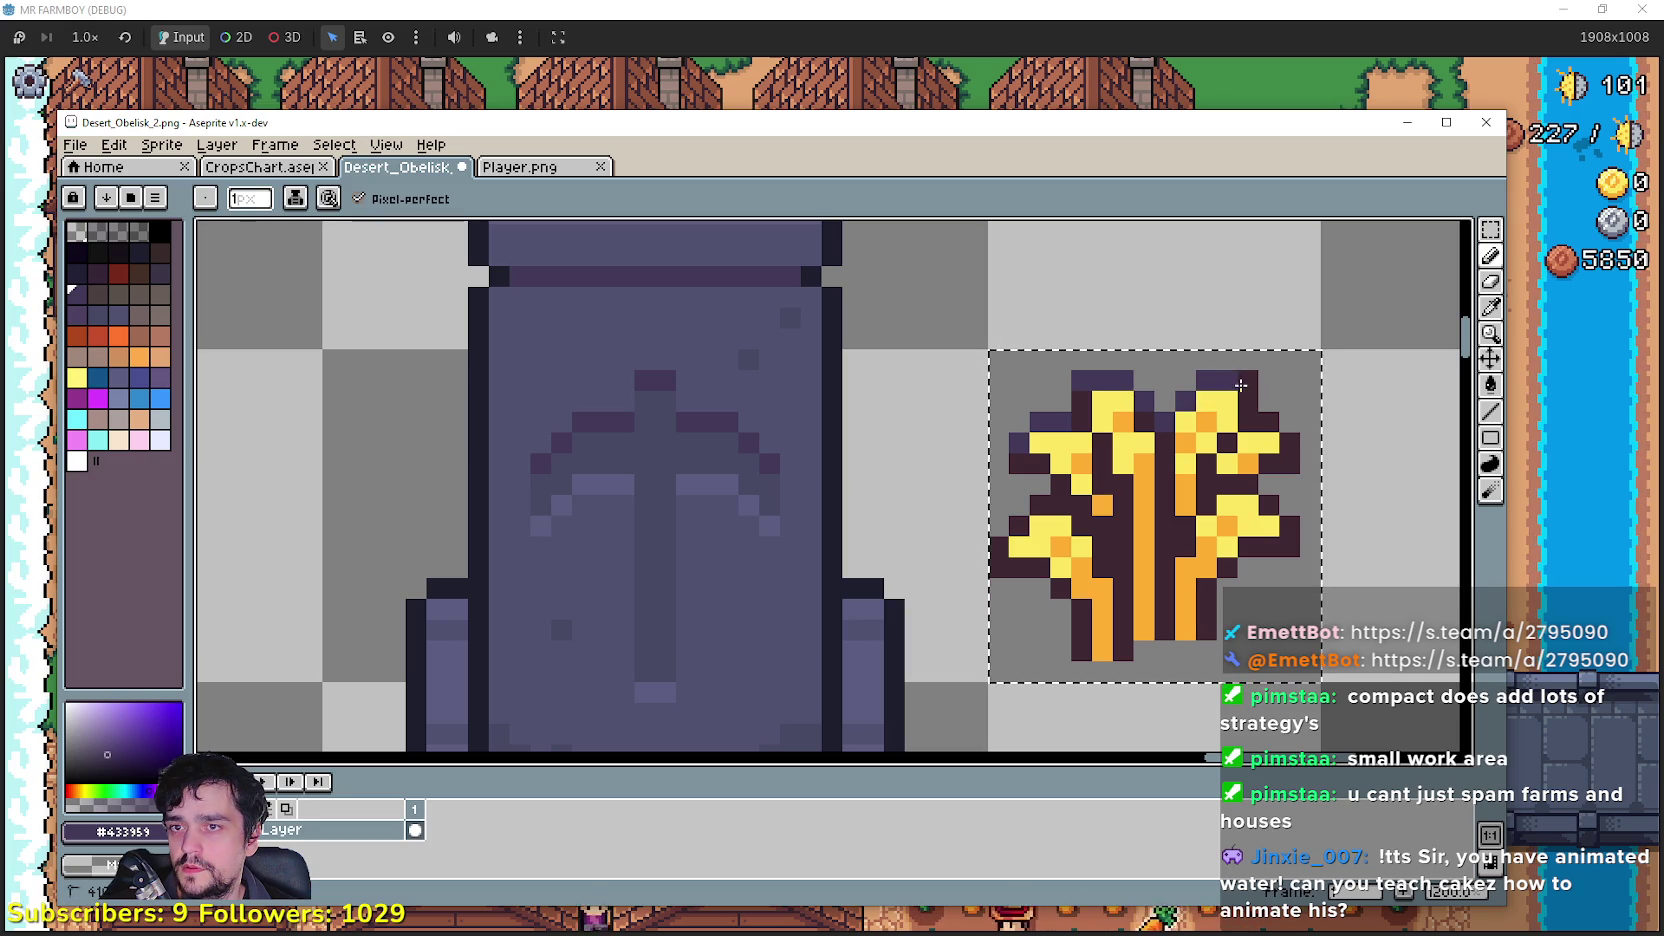
pyautogui.click(1245, 522)
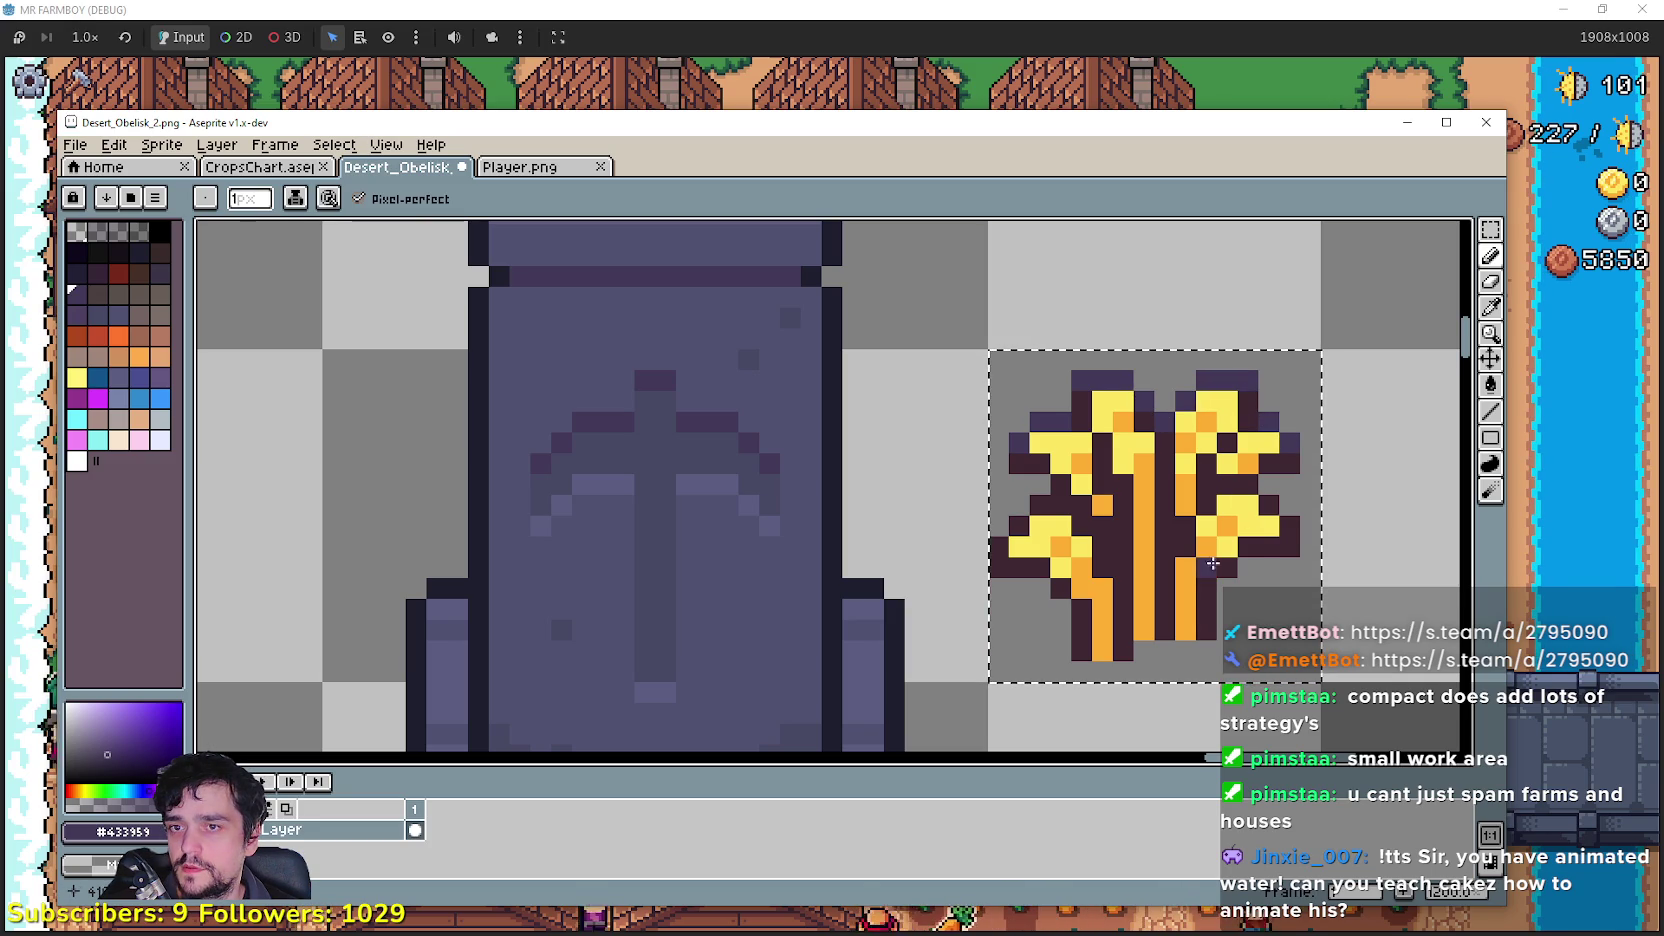
pyautogui.click(1292, 506)
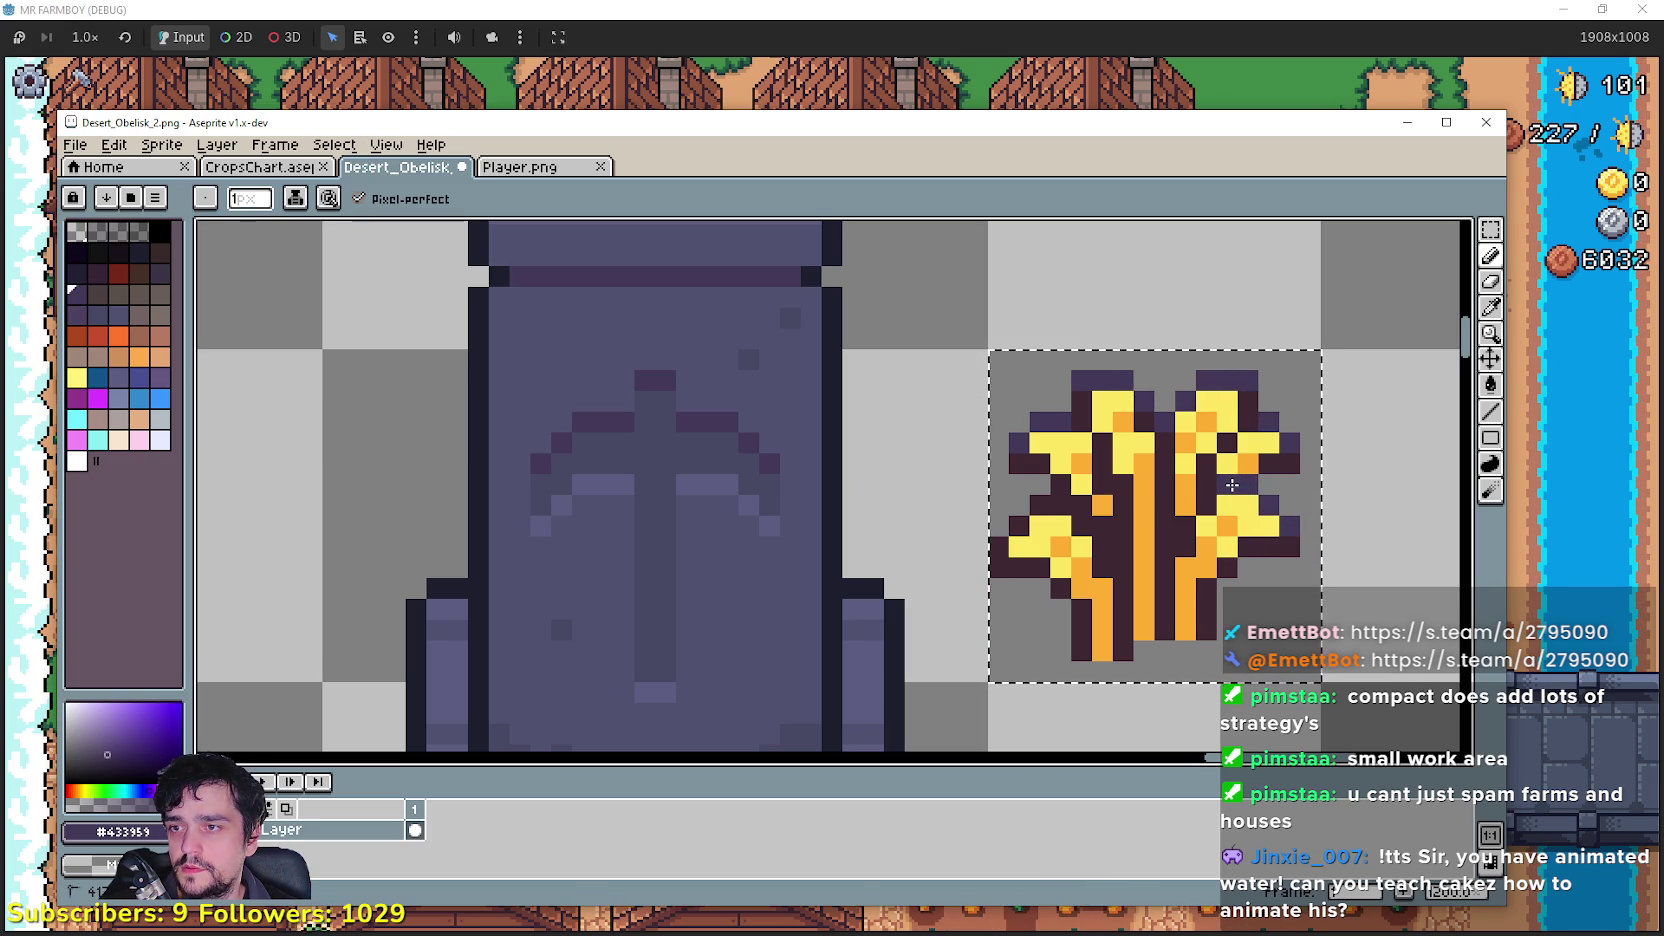
pyautogui.moveTo(1232, 485); pyautogui.dragTo(1246, 527)
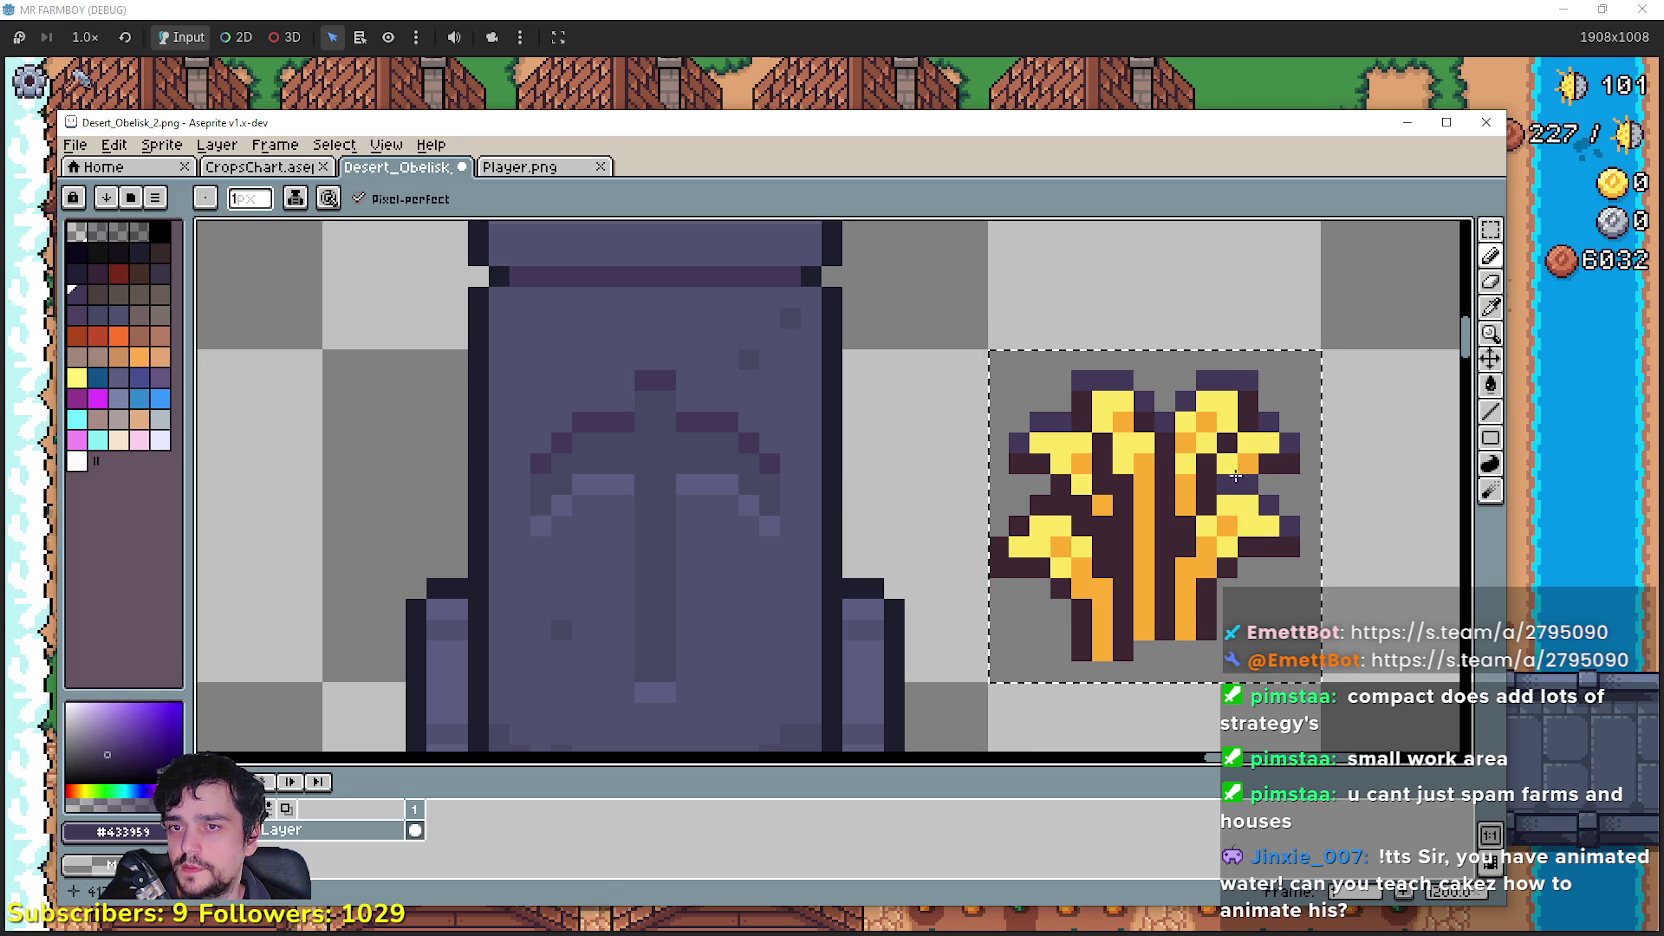
# Step: Sample a mid purple and repaint the wheat's upper yellow petals and centre with it
pyautogui.press('i')
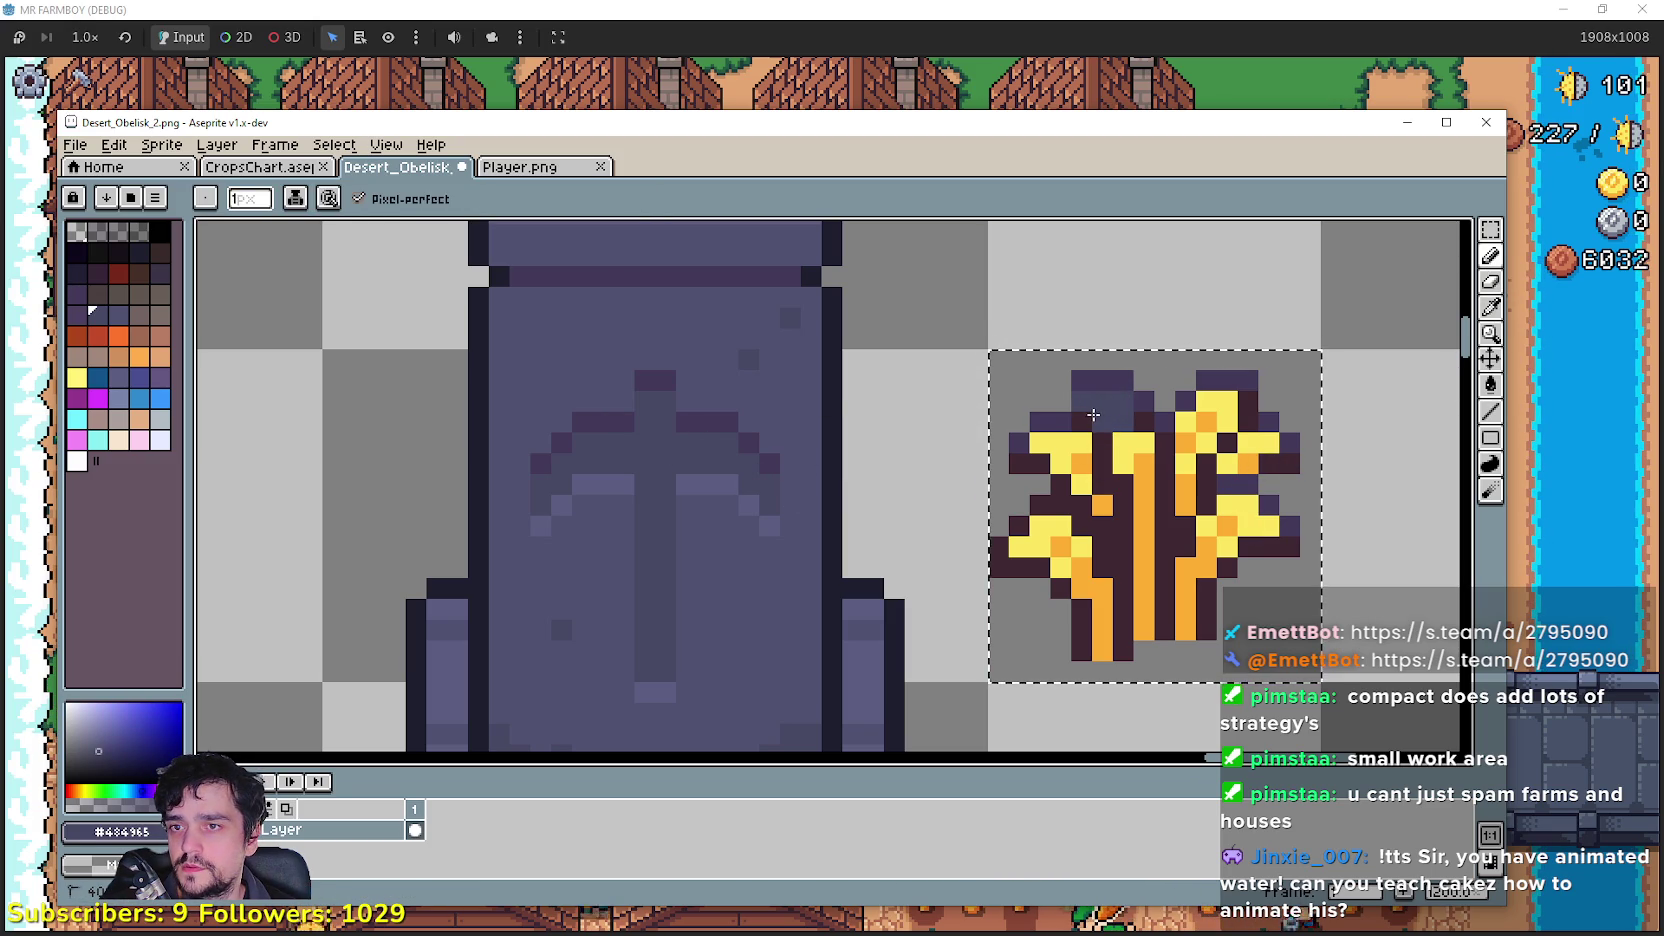
pyautogui.click(1043, 444)
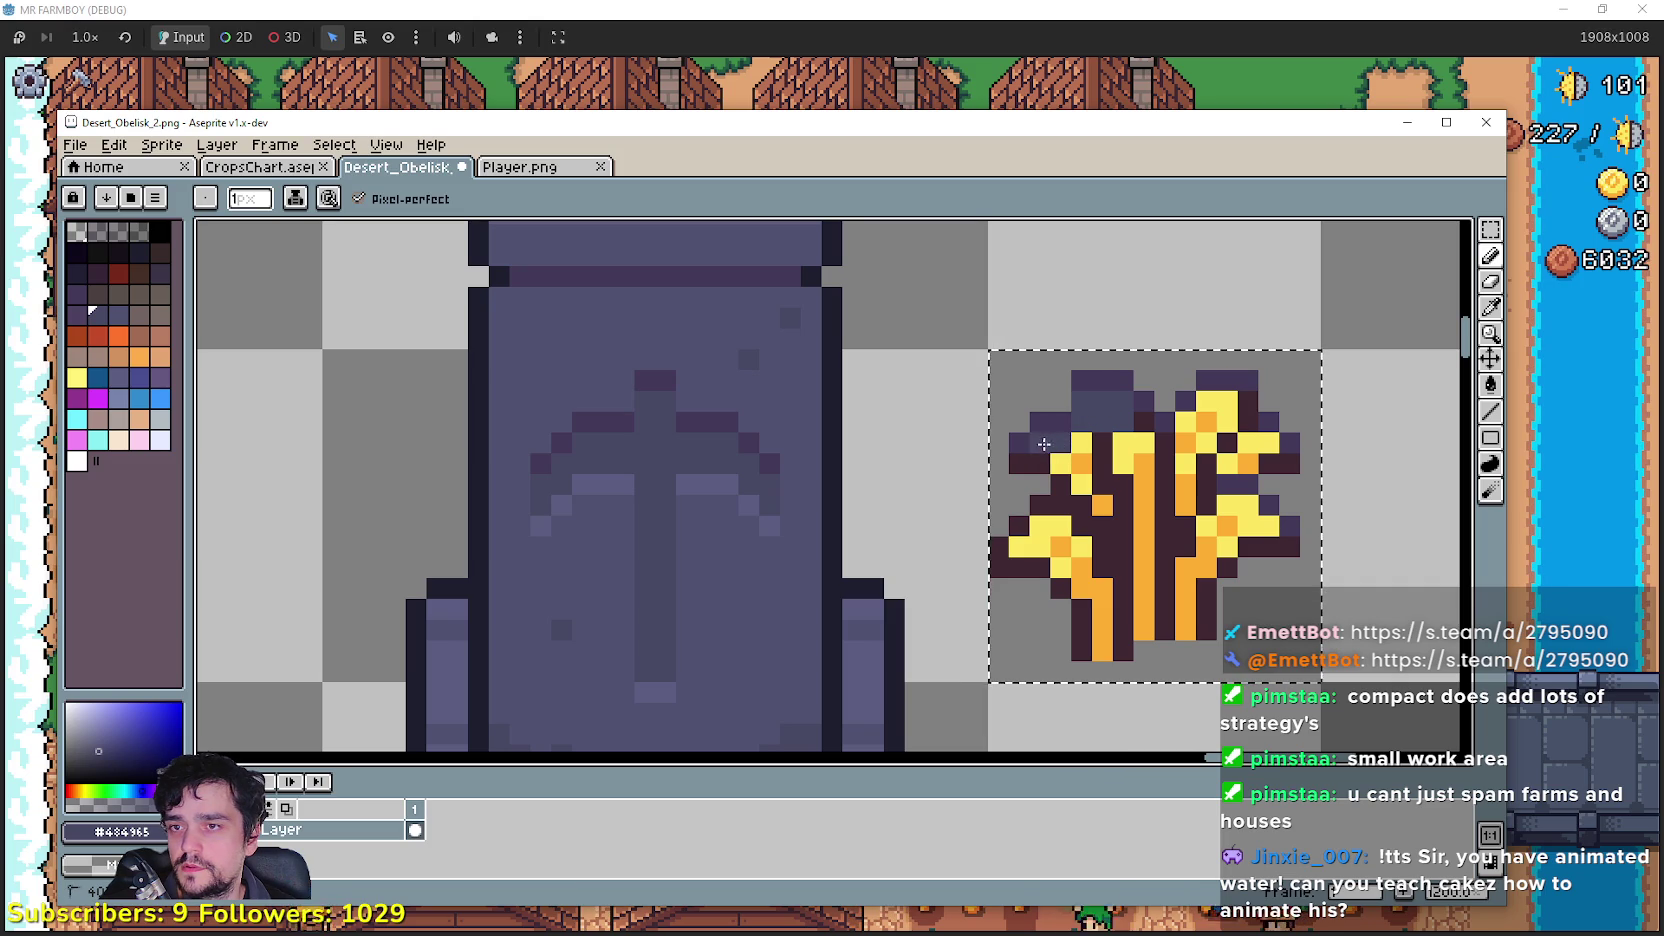
pyautogui.moveTo(1050, 462); pyautogui.dragTo(1093, 463)
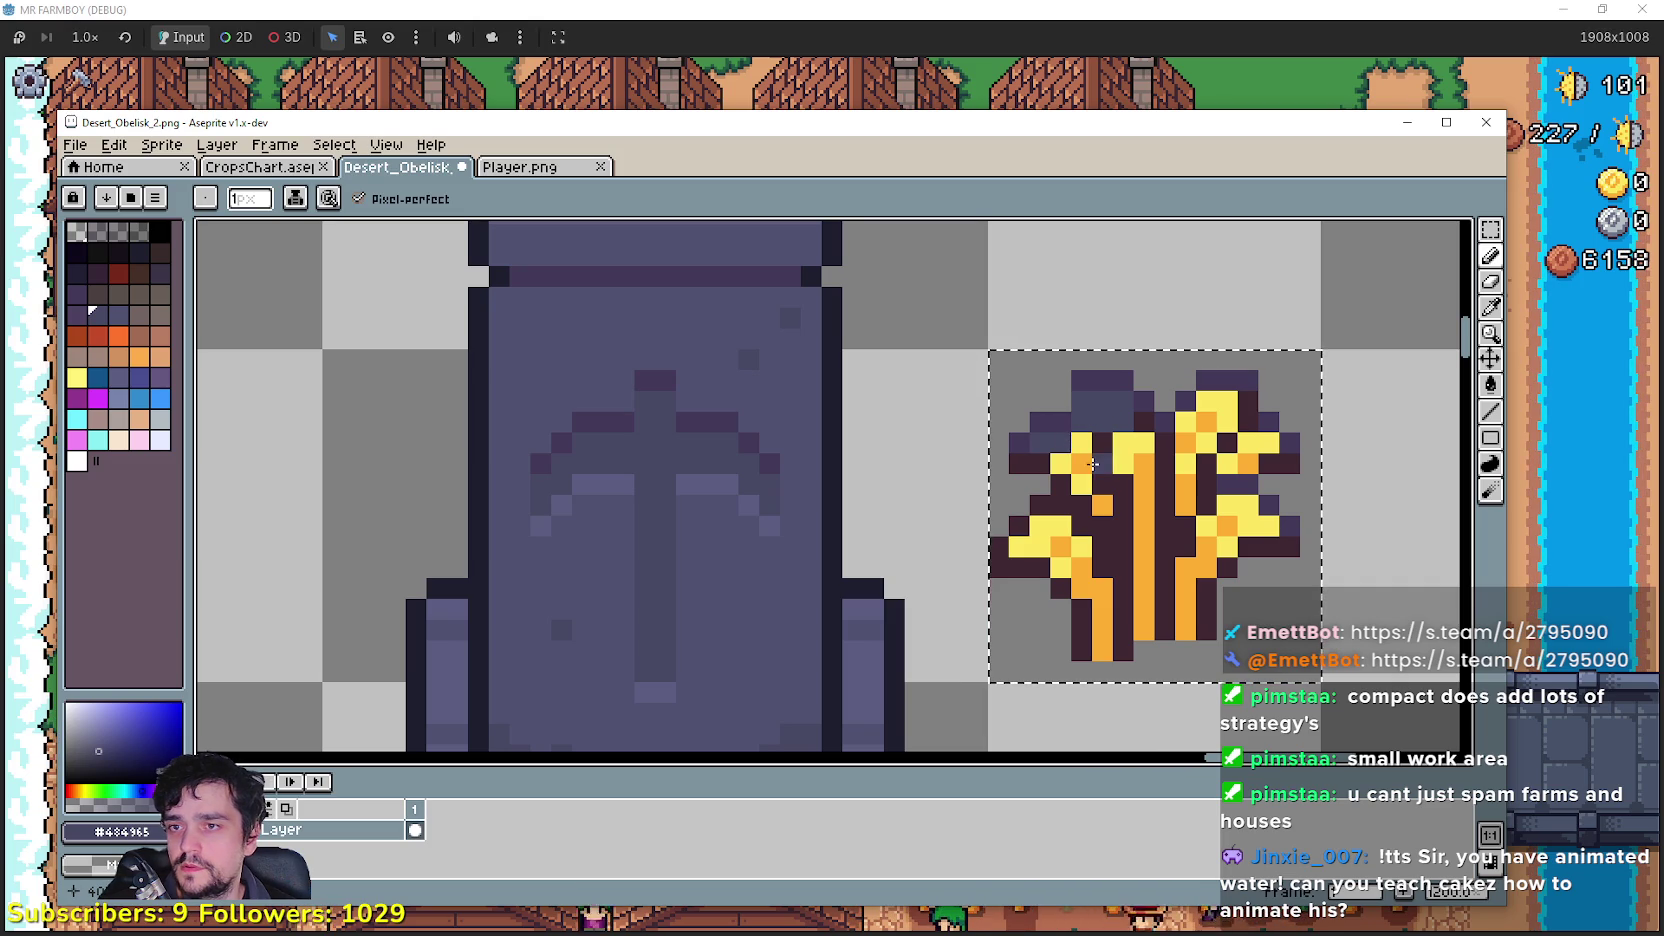
pyautogui.click(1123, 445)
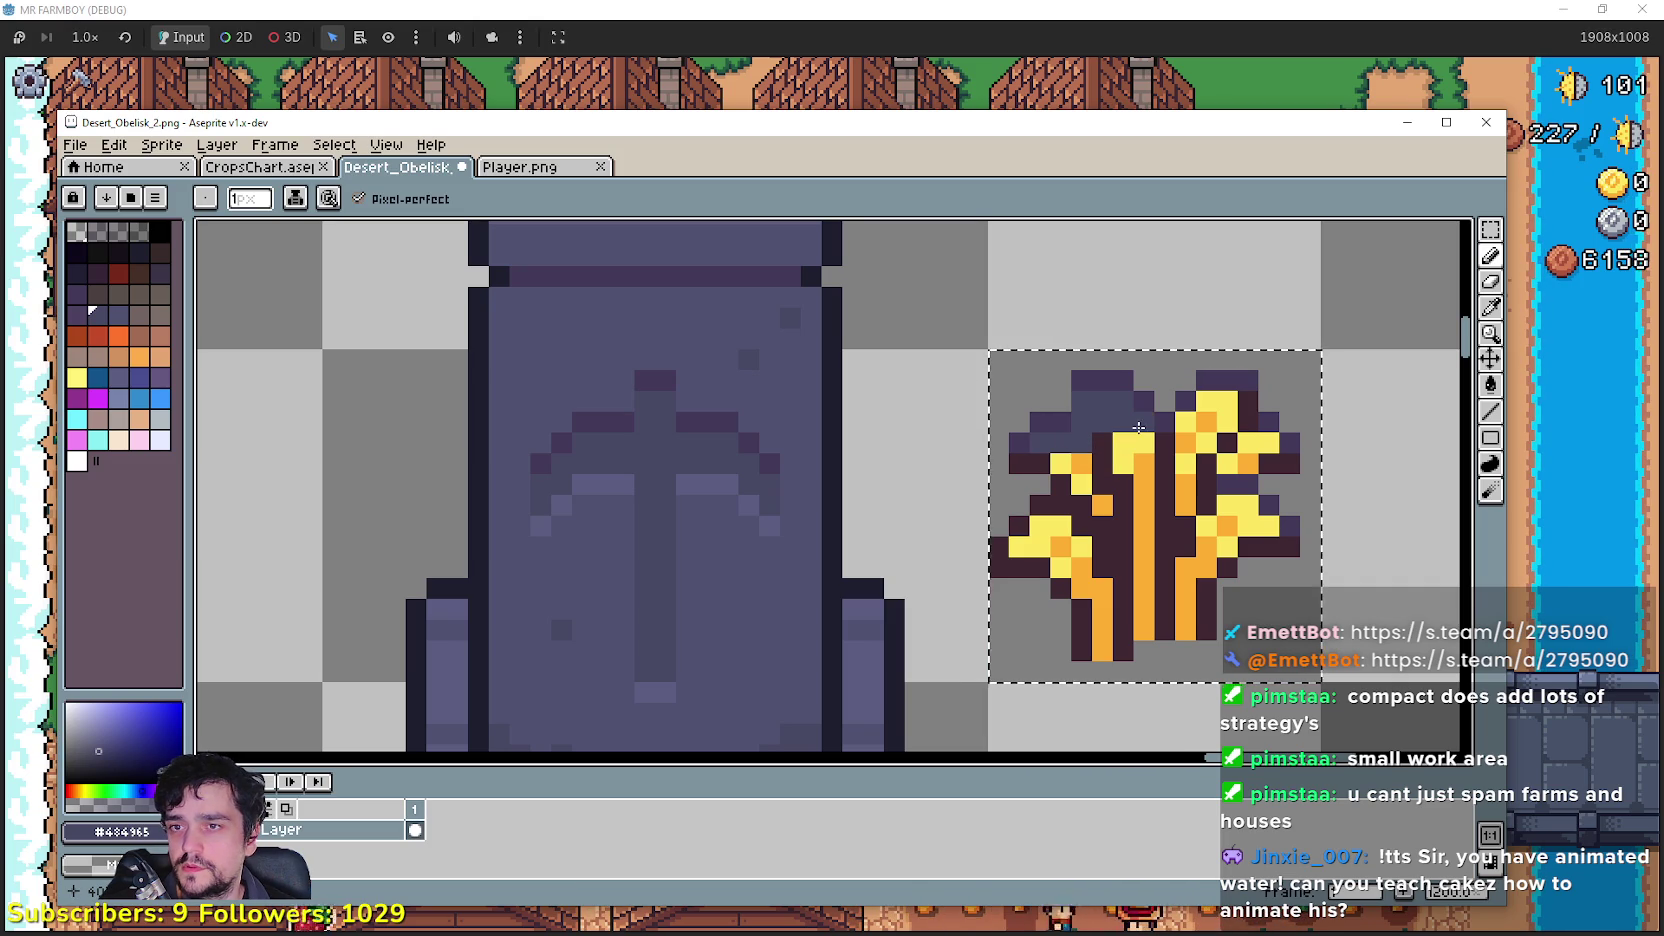
pyautogui.click(1191, 422)
pyautogui.click(1222, 401)
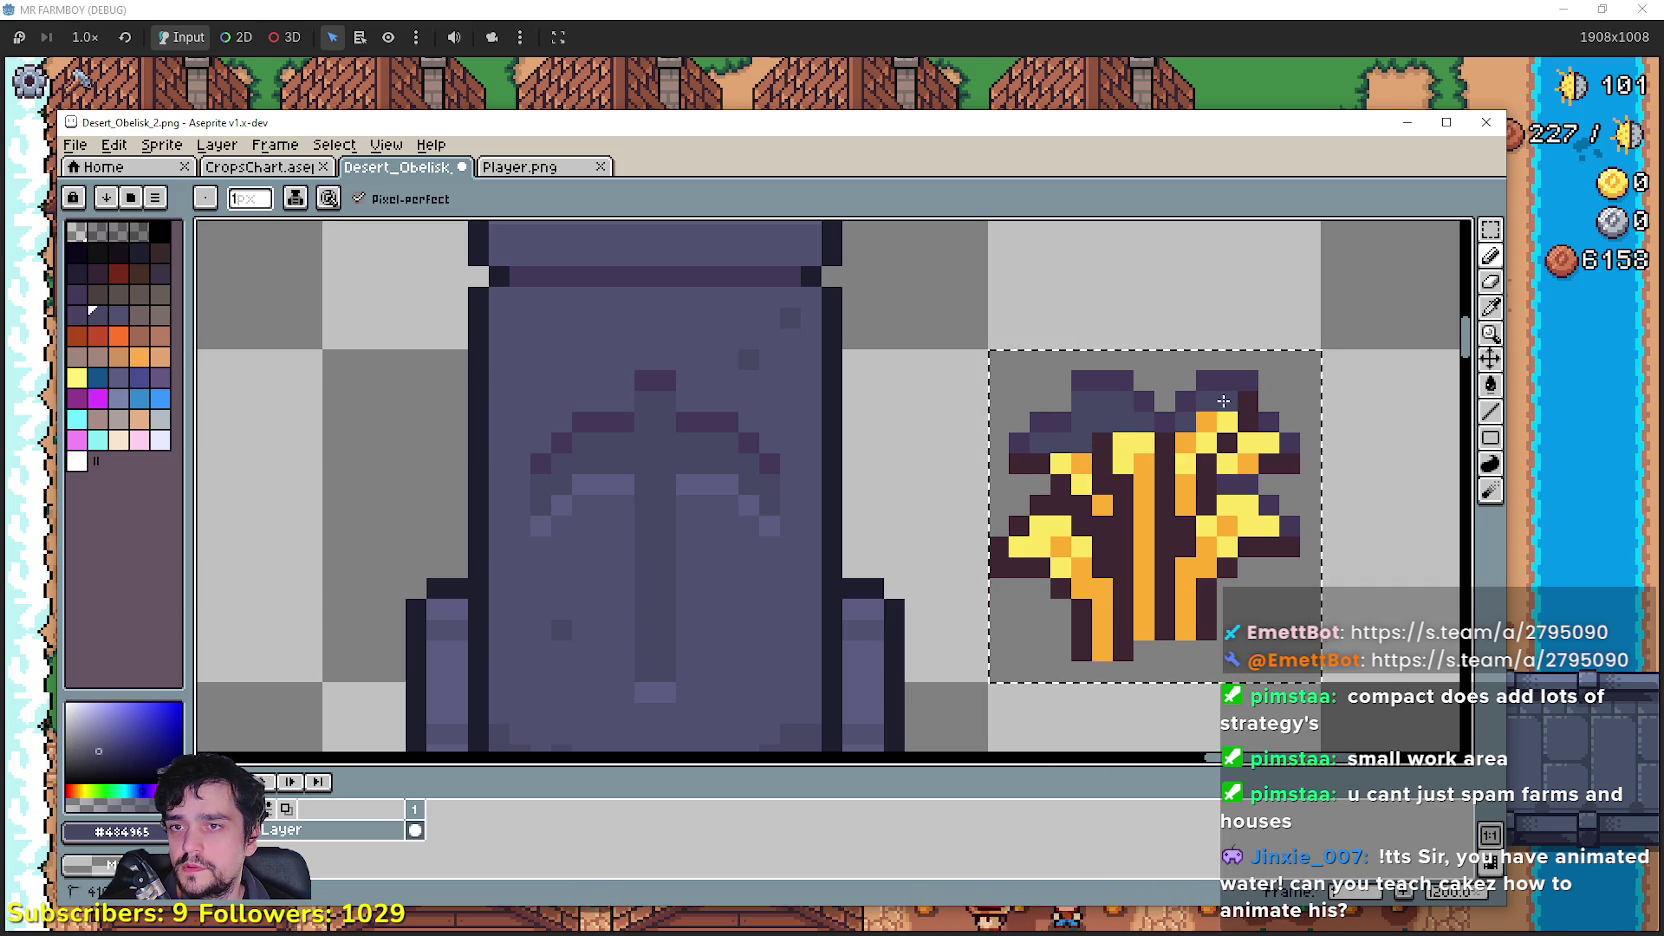
pyautogui.click(1246, 396)
pyautogui.click(1184, 449)
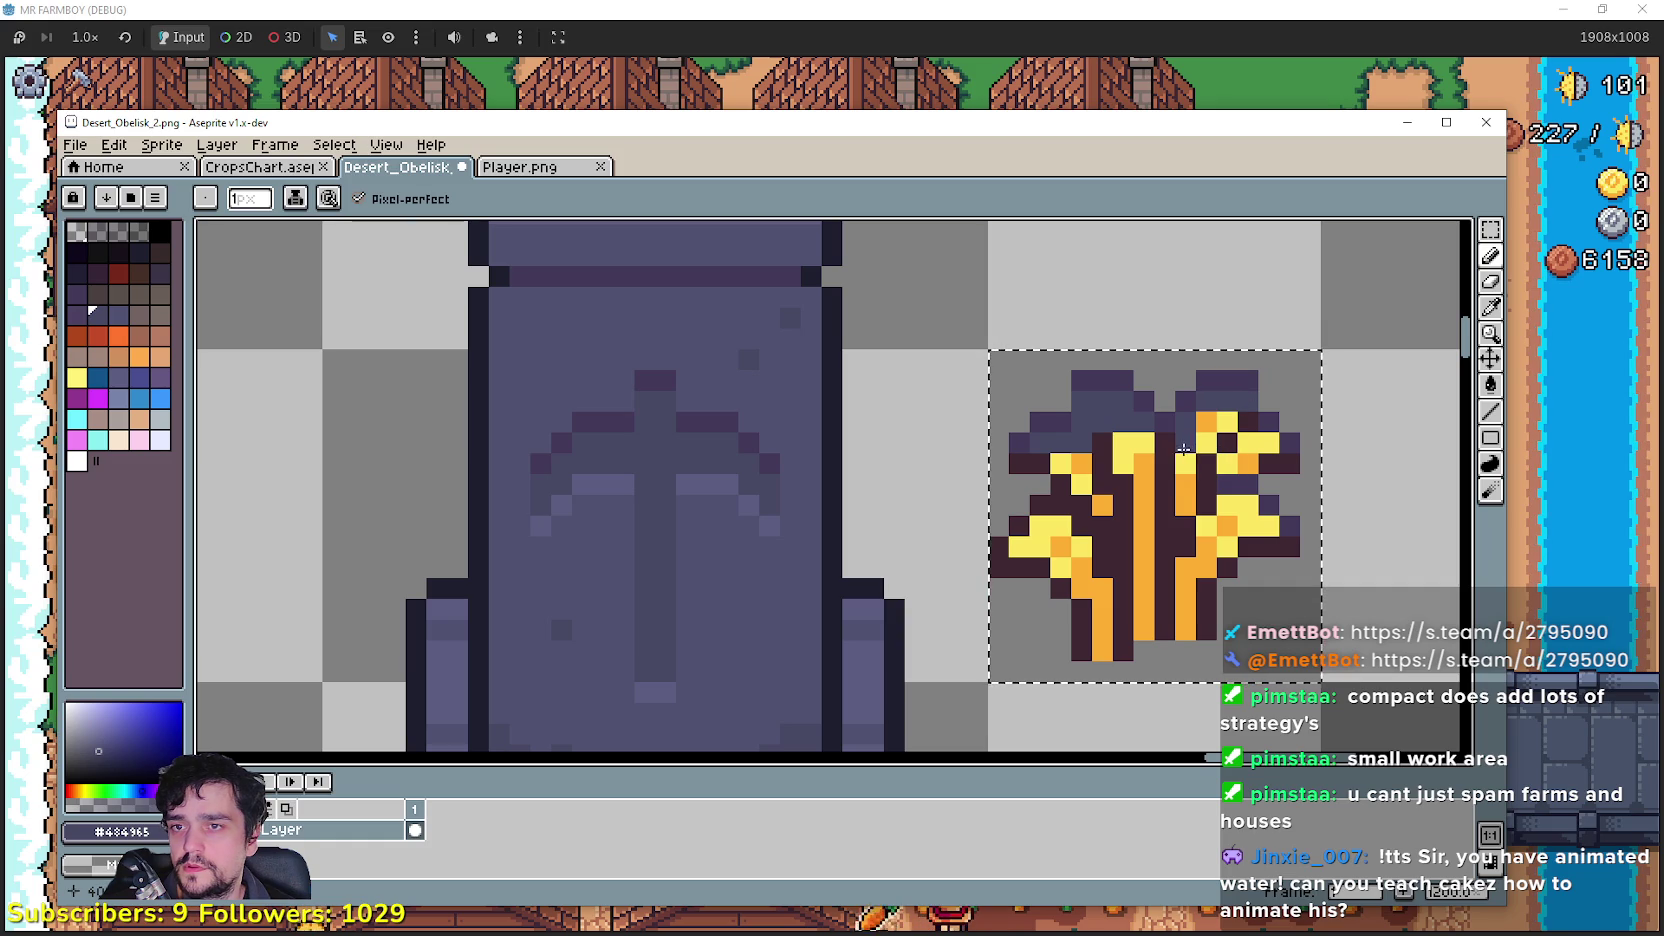
pyautogui.moveTo(1240, 419); pyautogui.dragTo(1209, 421)
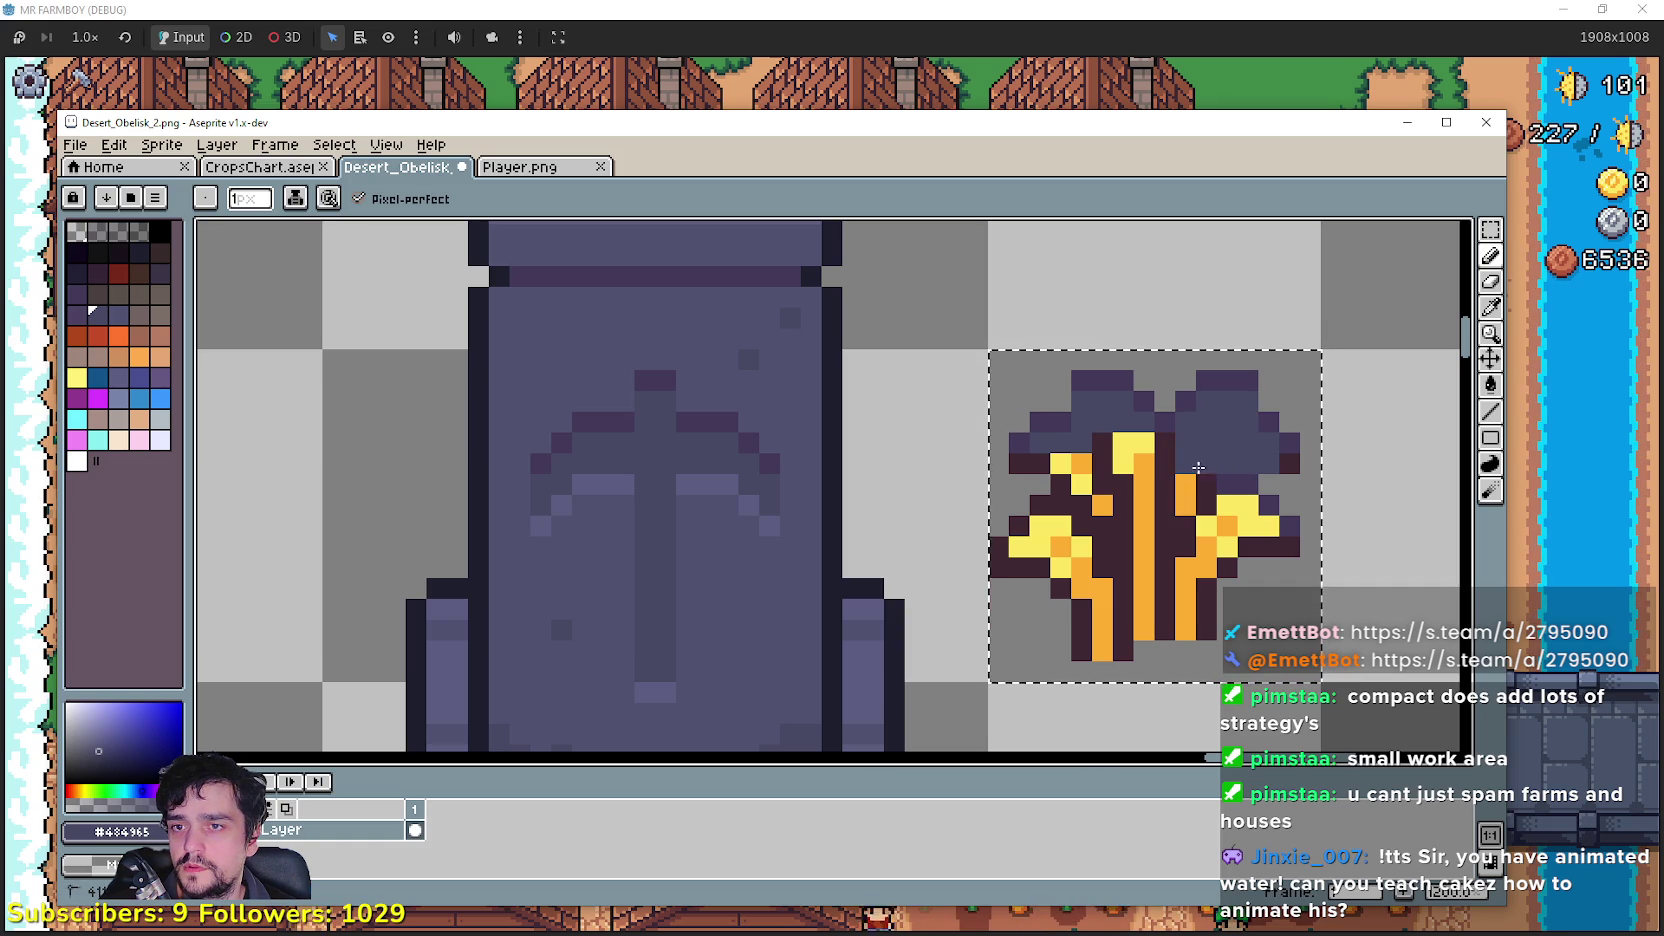
pyautogui.scroll(-3, 1164, 455)
pyautogui.scroll(3, 1200, 450)
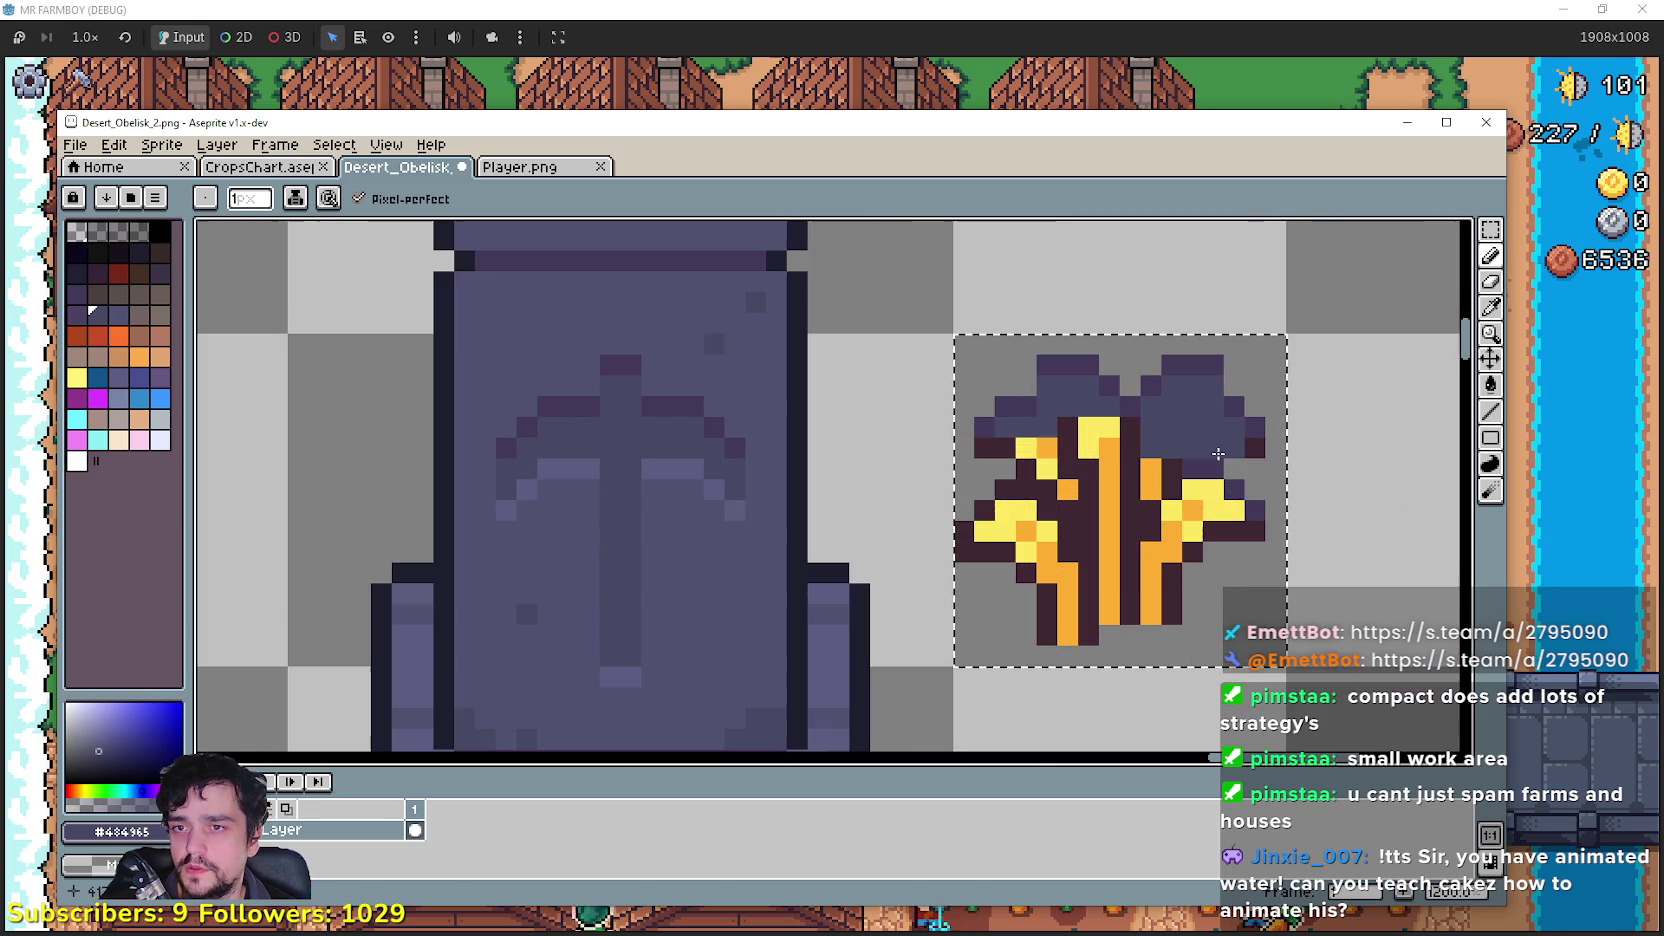
# Step: Sample the obelisk's lighter purple and pencil it onto several wheat sprite pixels
pyautogui.press('i')
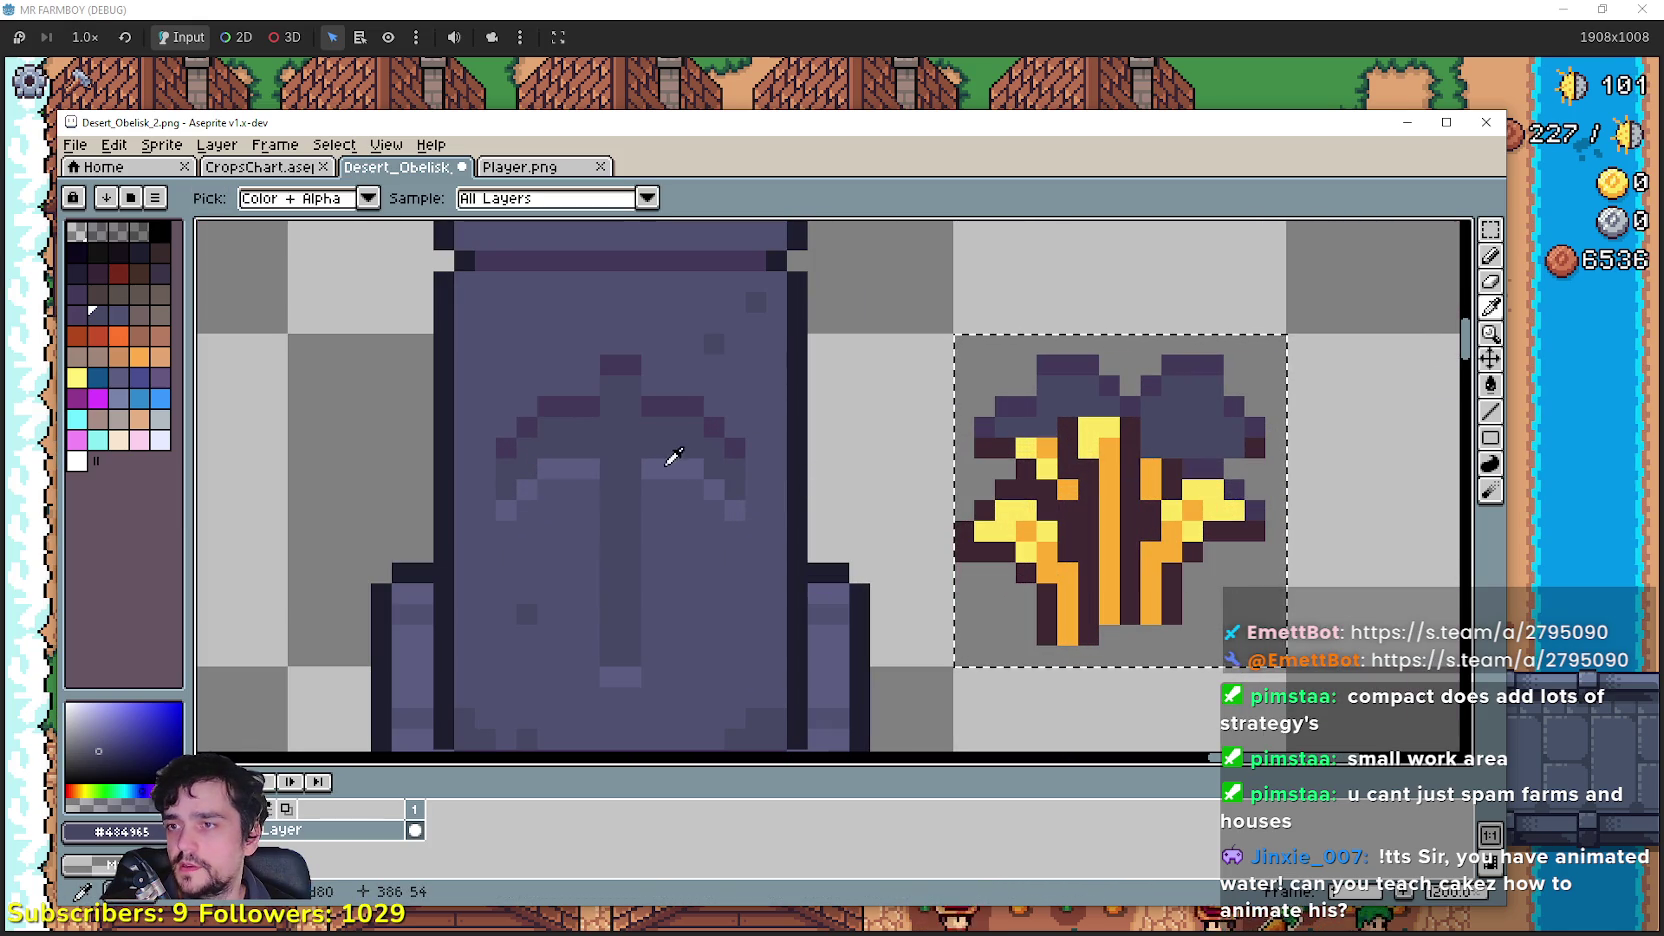
pyautogui.click(672, 457)
pyautogui.click(1490, 256)
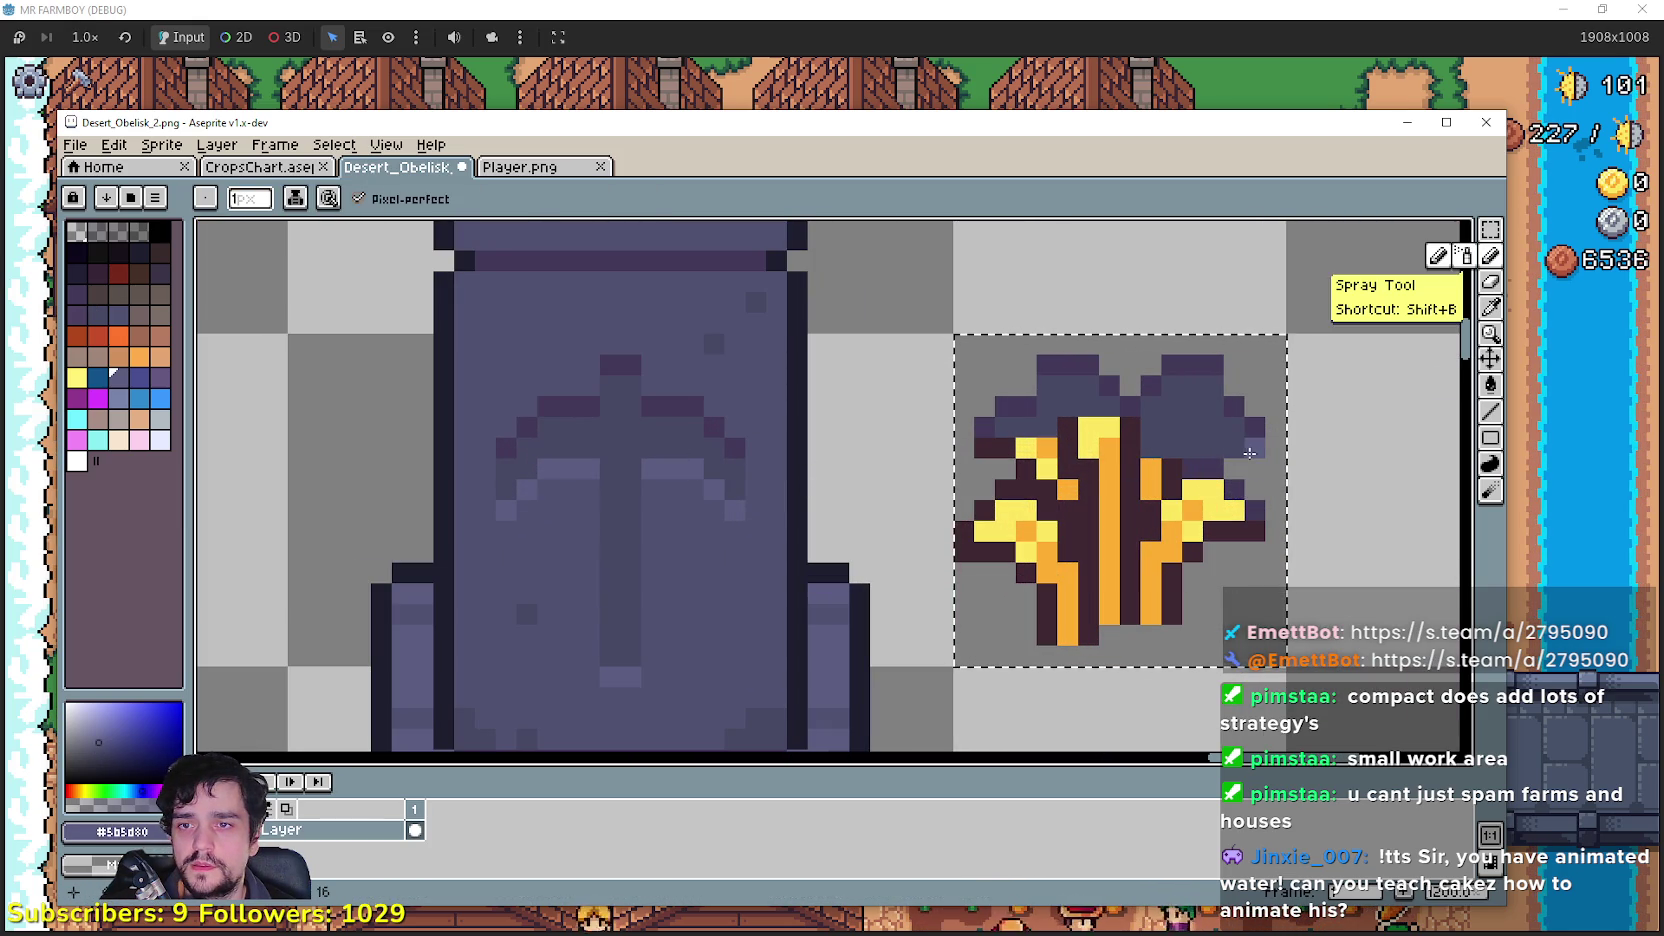
pyautogui.click(1254, 534)
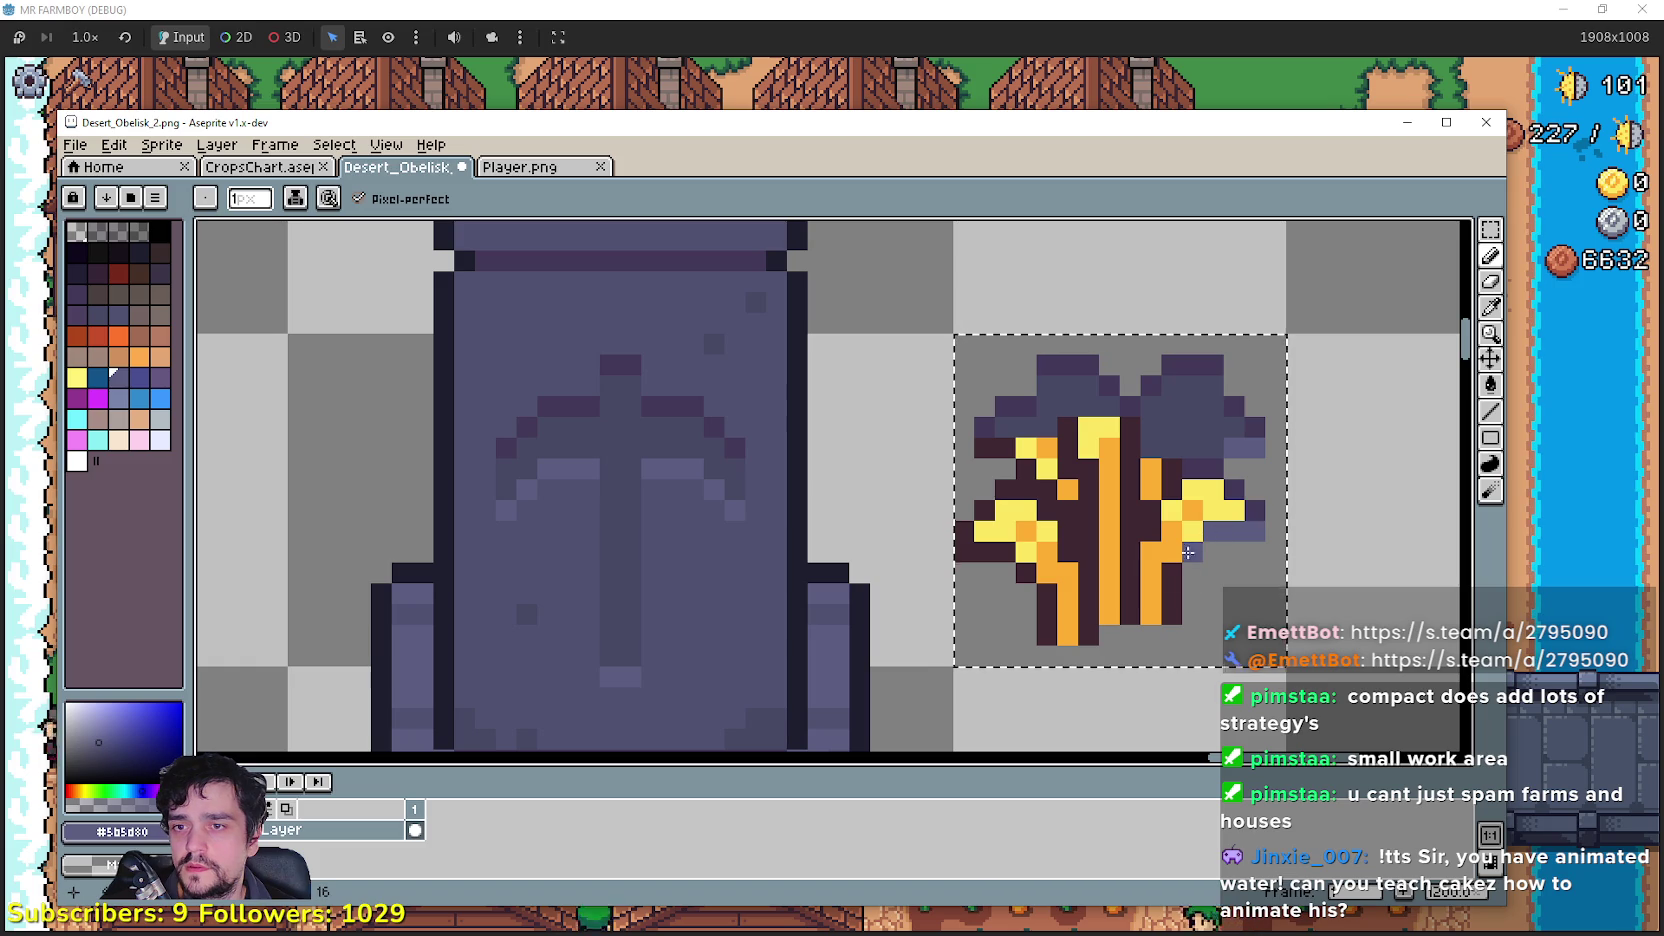
pyautogui.click(1168, 619)
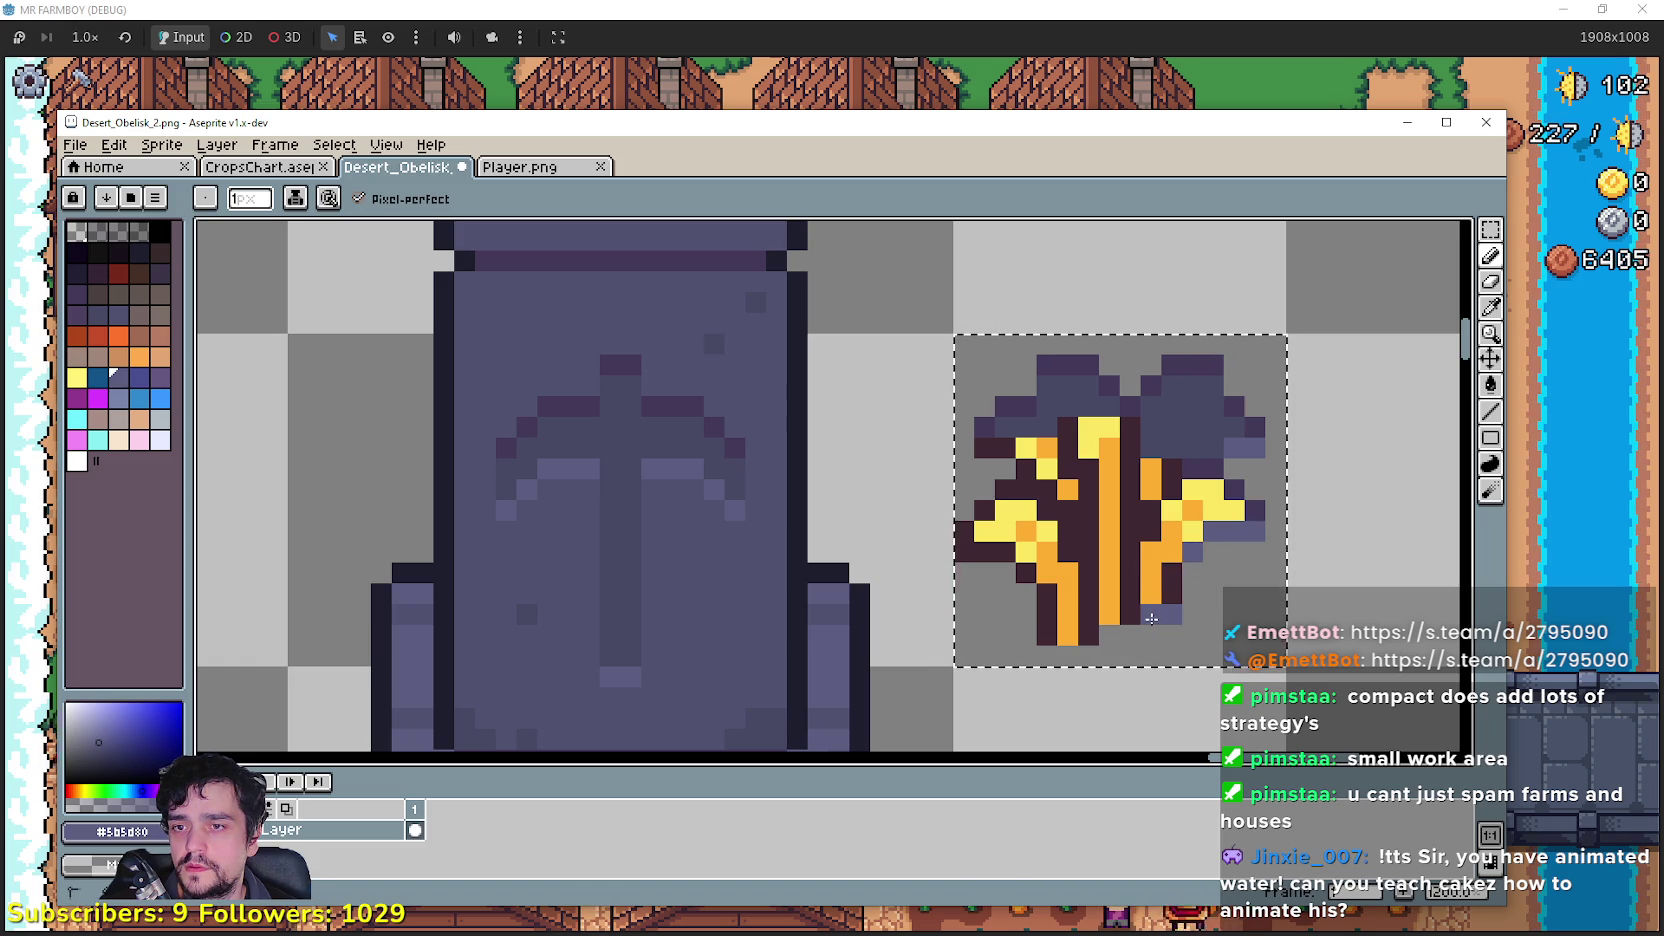
pyautogui.click(1129, 619)
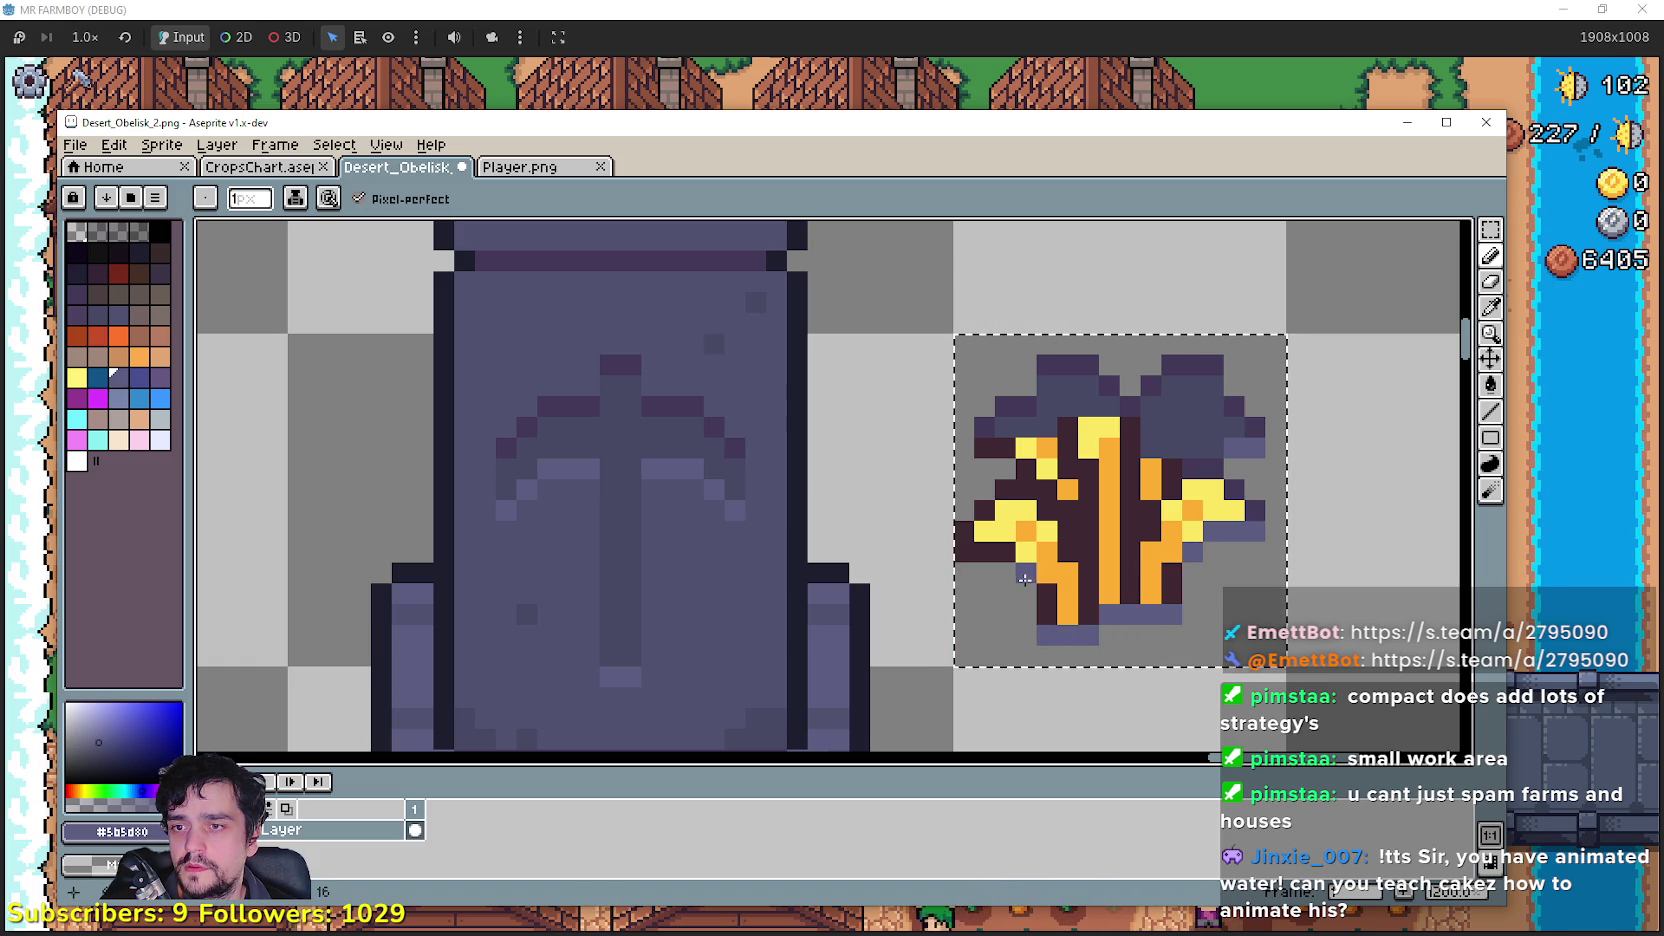
pyautogui.click(971, 554)
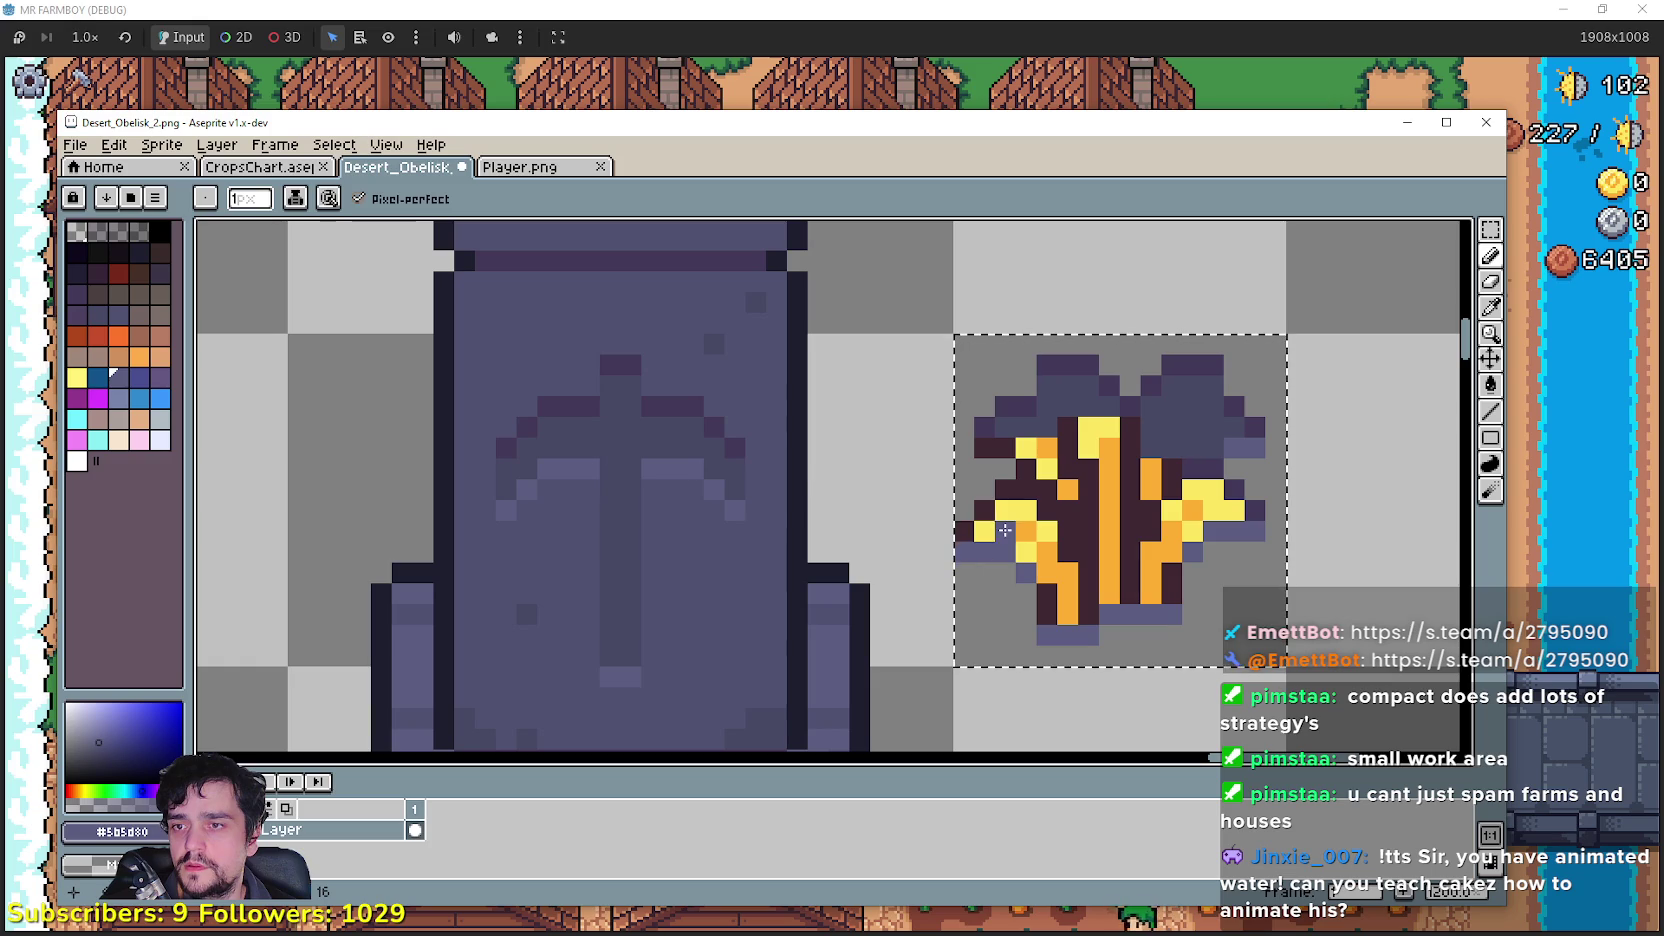
pyautogui.click(990, 452)
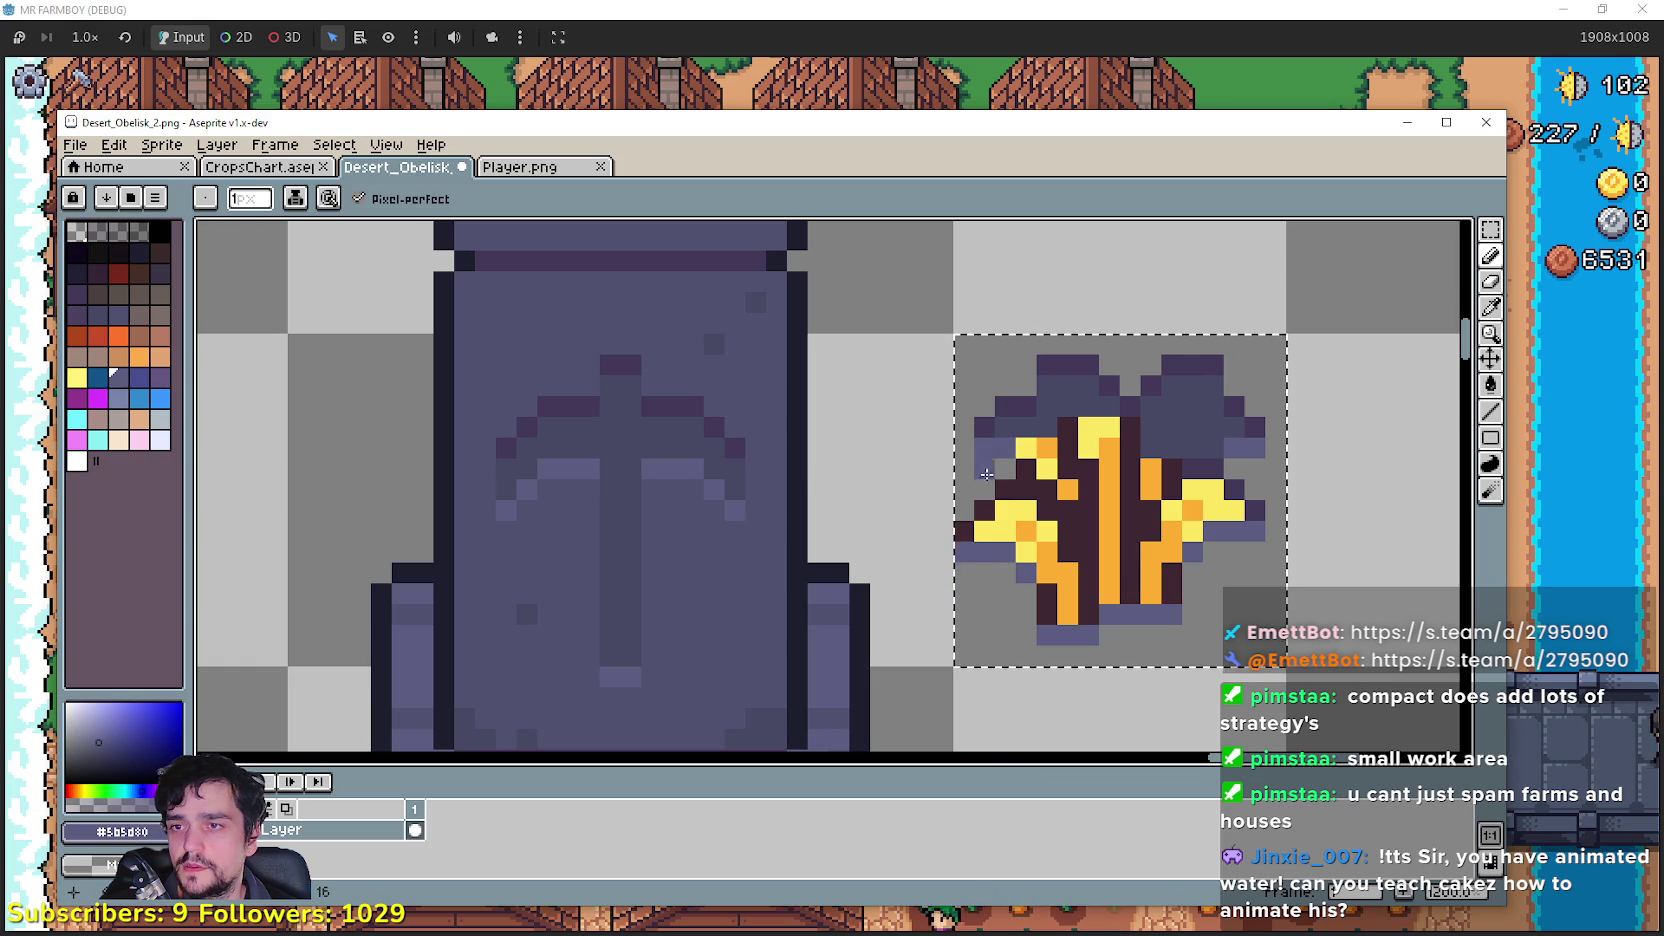
# Step: Darken a few yellow wheat pixels and the central stalk's top, then undo the last one
pyautogui.click(1490, 307)
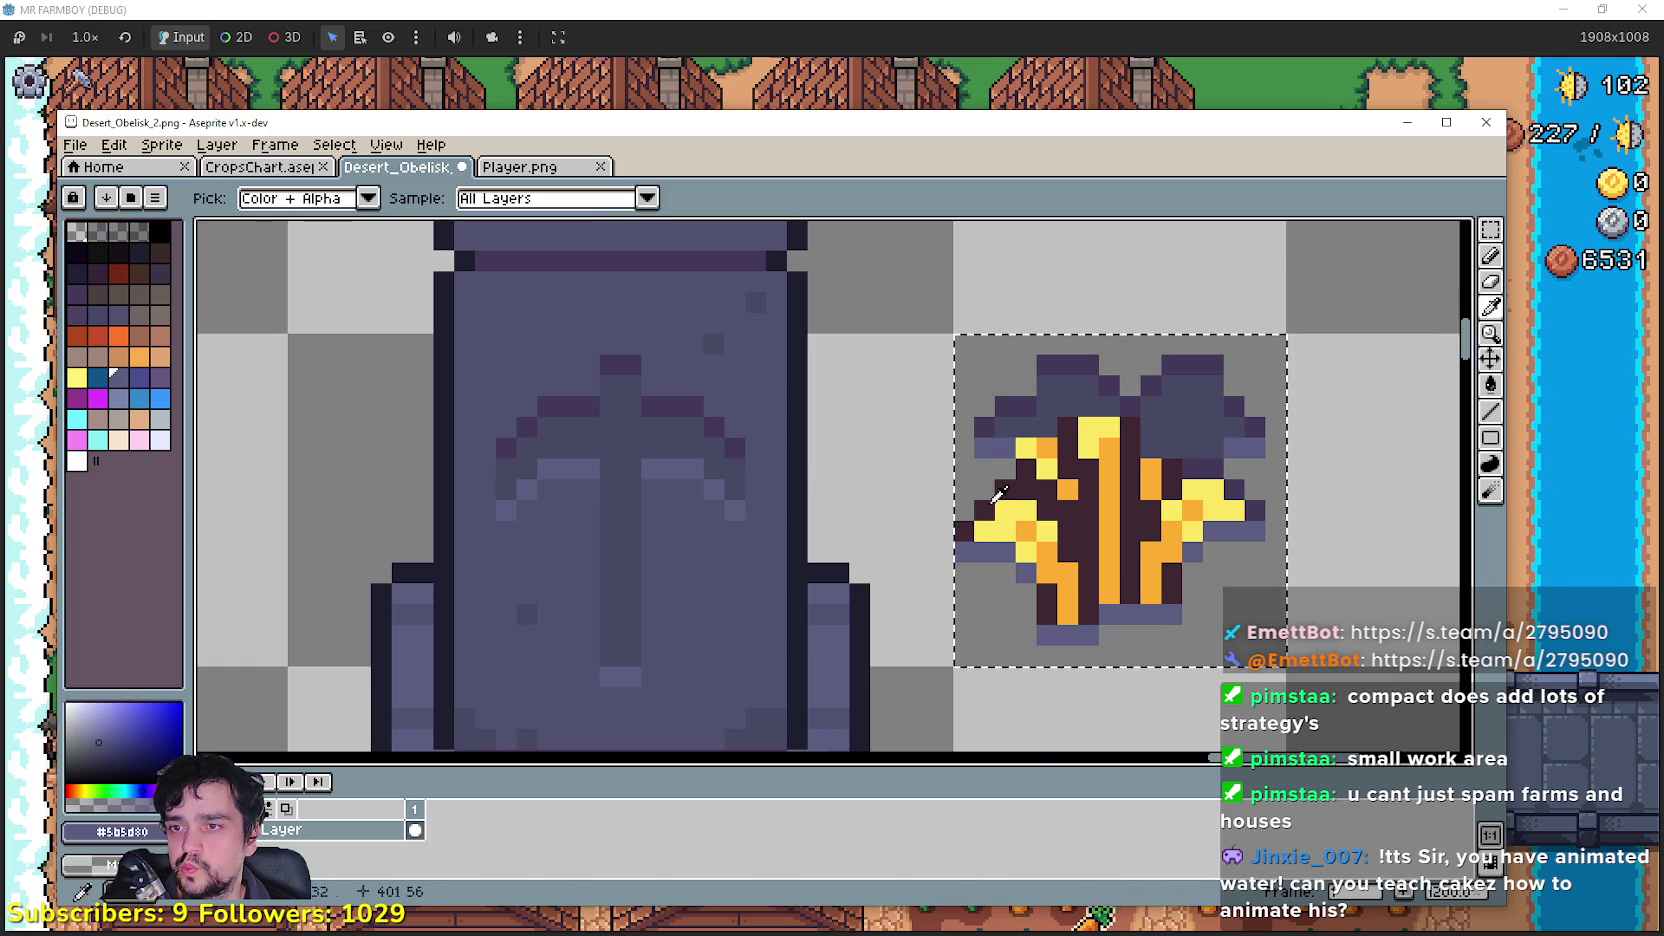
pyautogui.click(1490, 256)
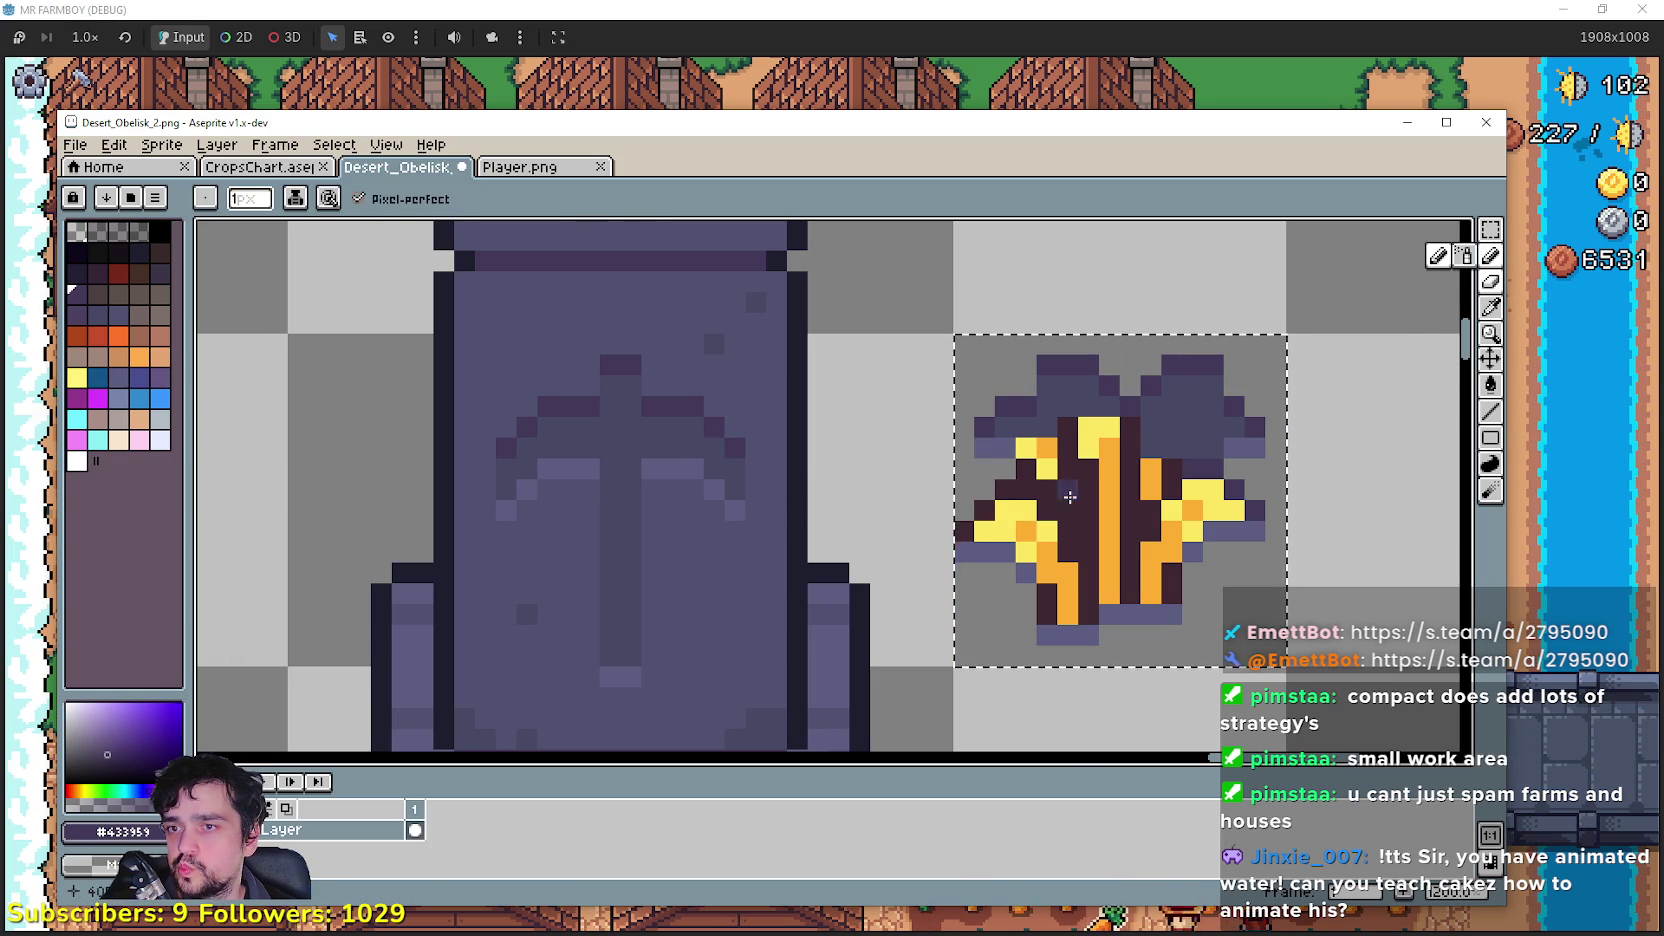
pyautogui.click(1037, 464)
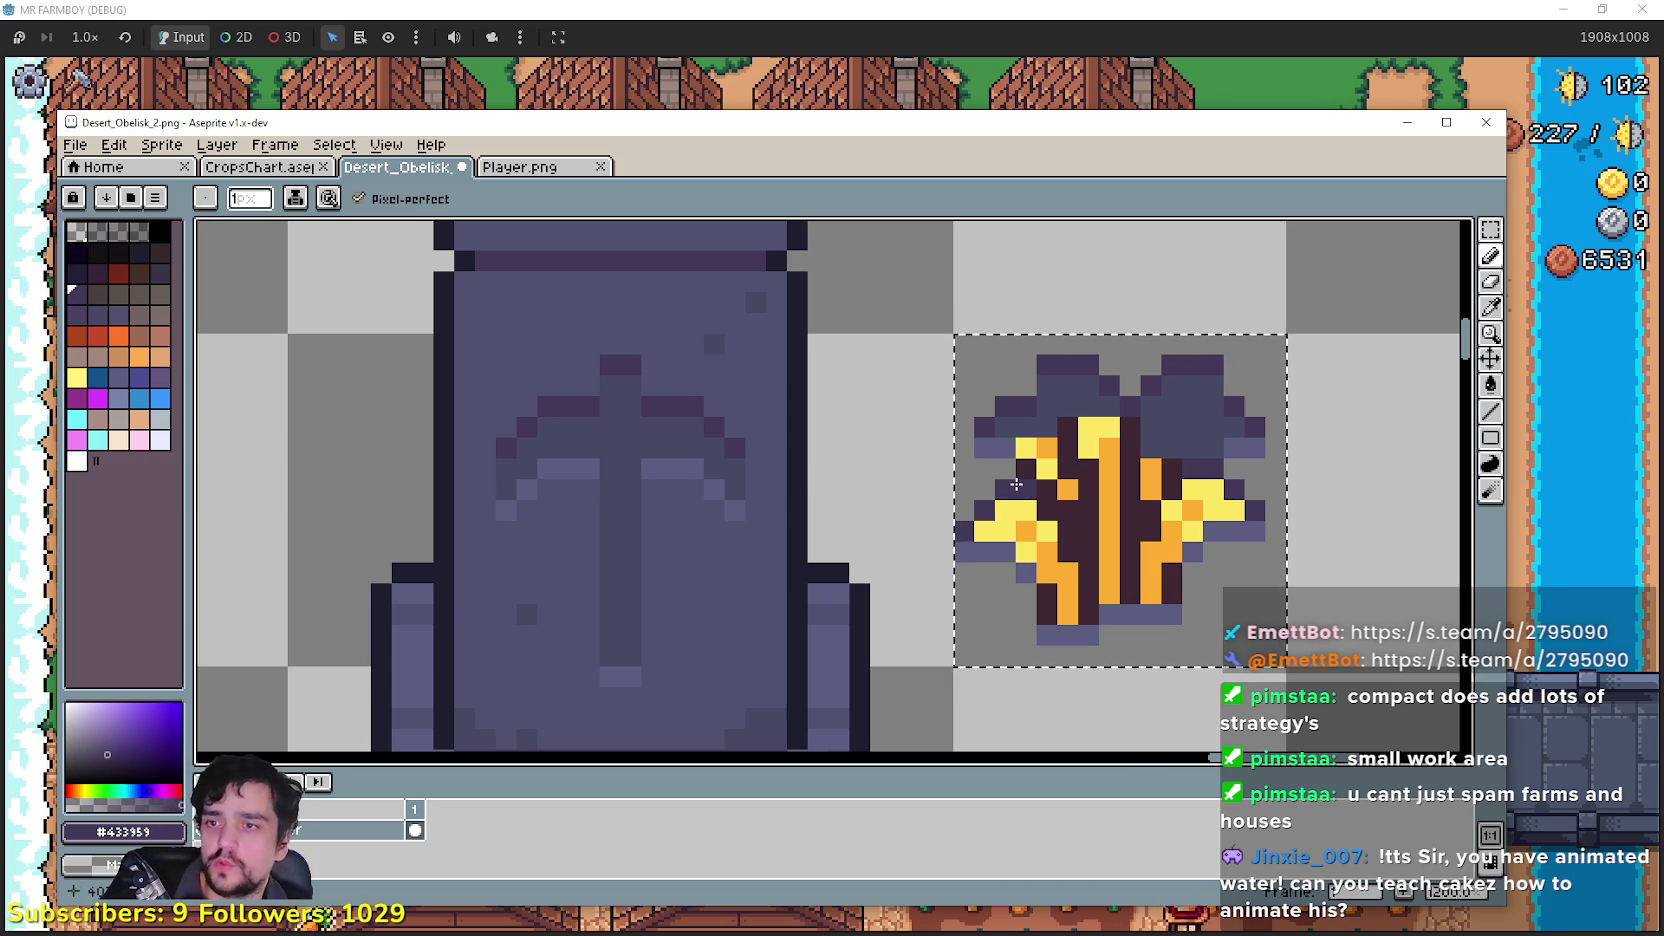
pyautogui.click(1023, 451)
pyautogui.click(1088, 427)
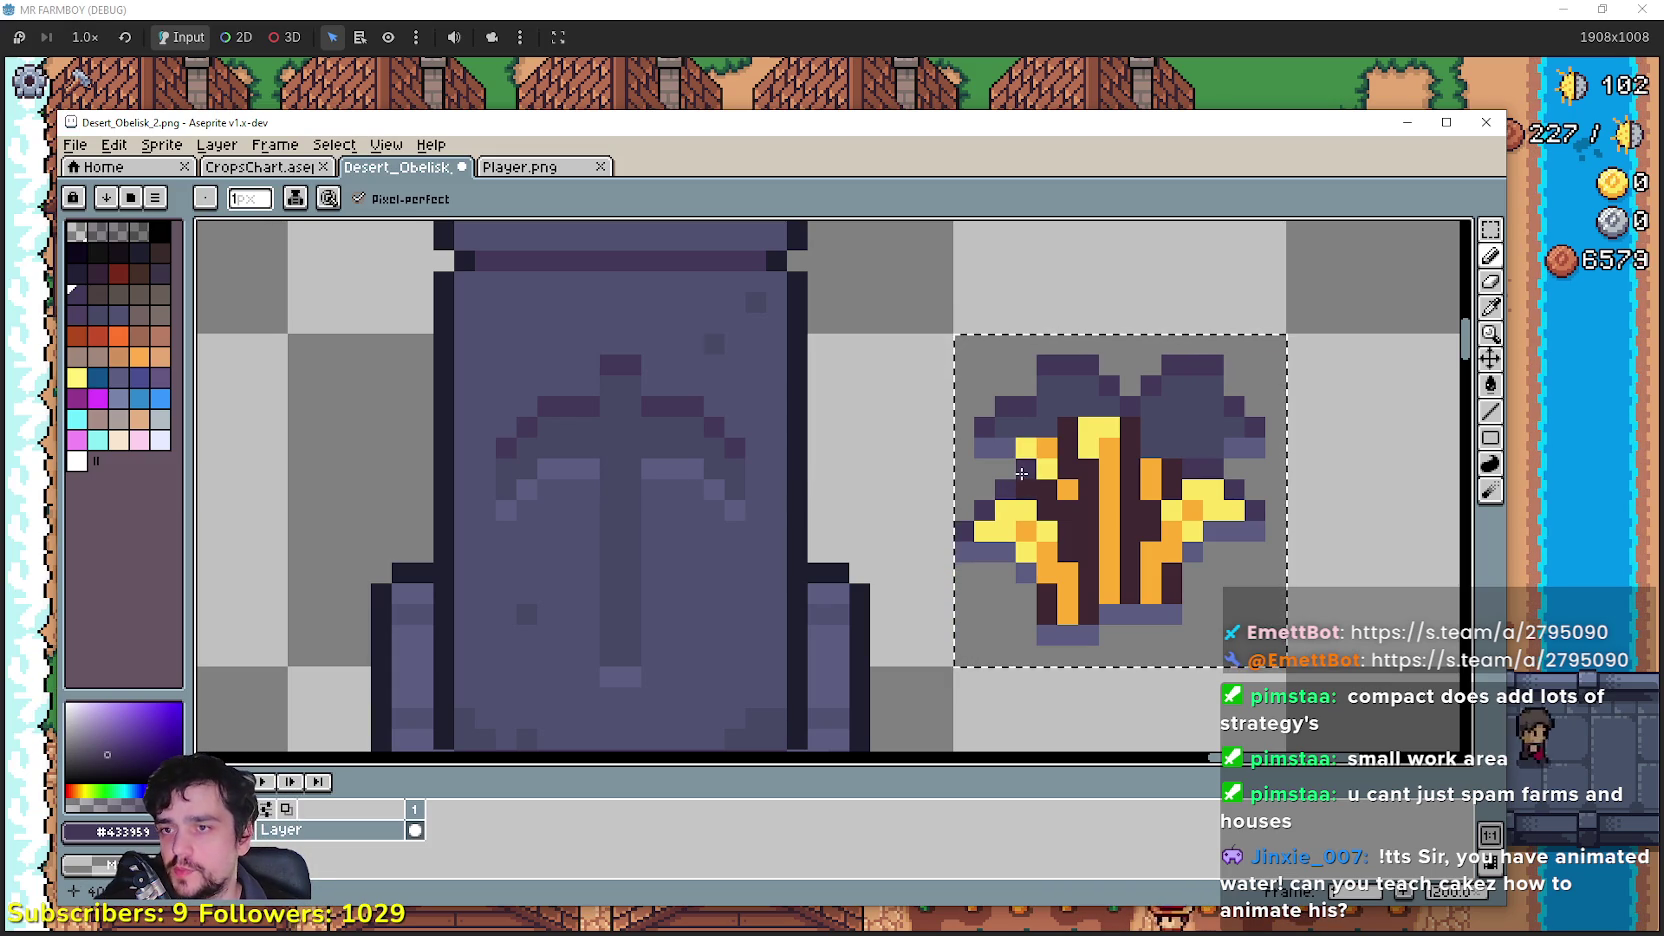
pyautogui.hotkey('ctrl', 'z')
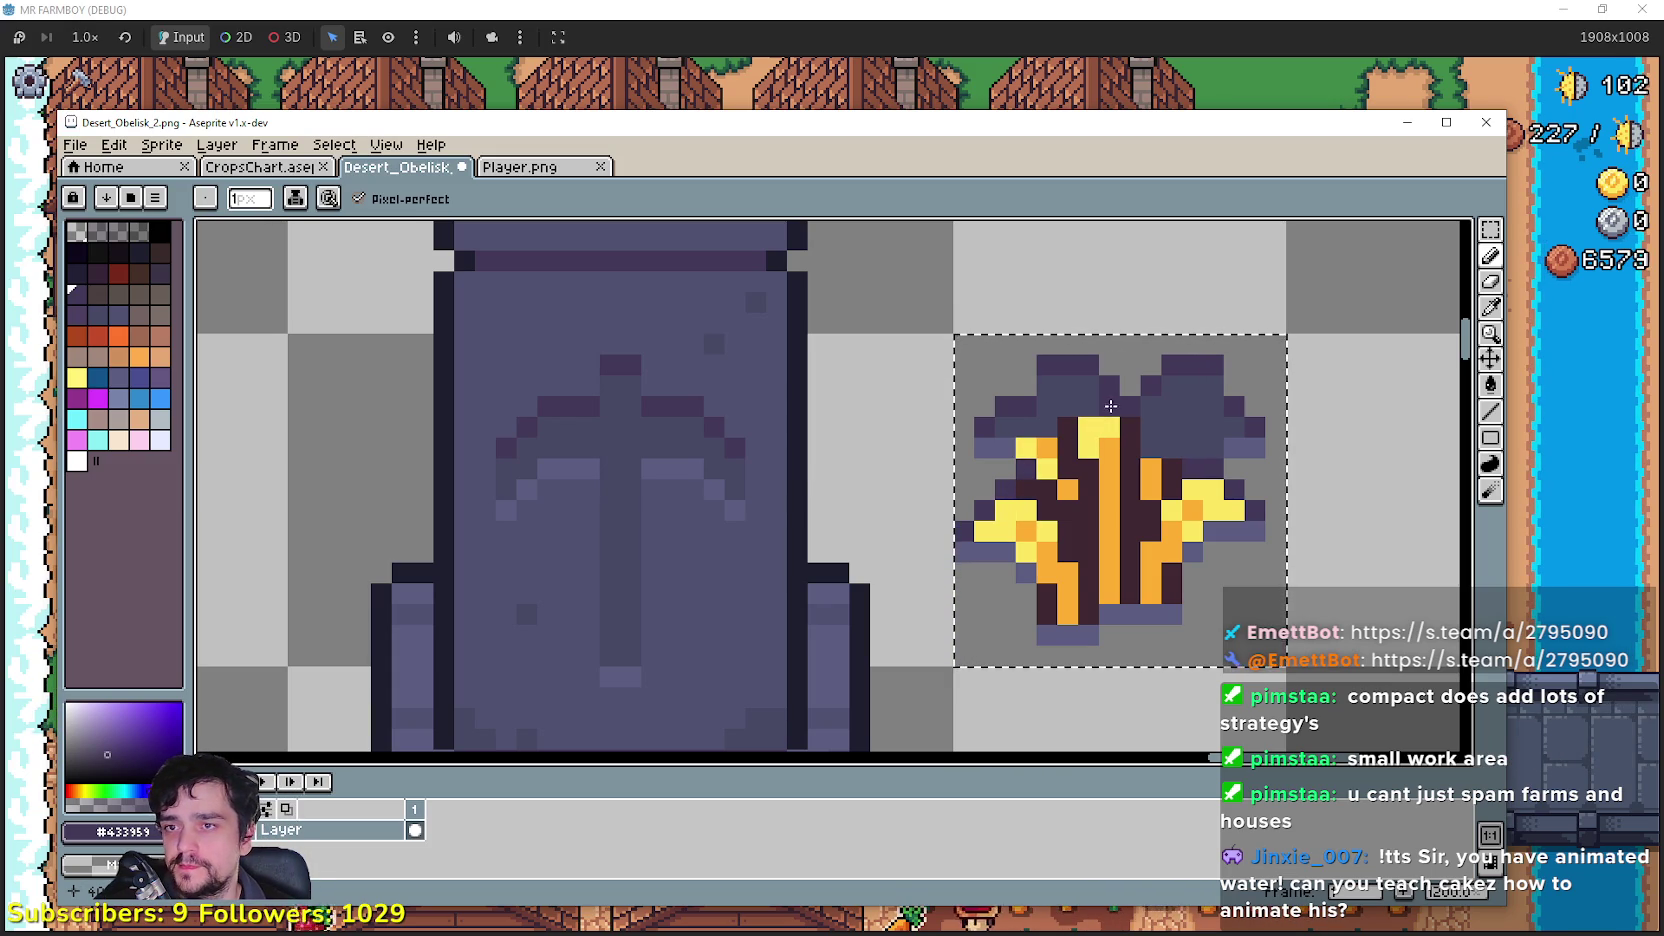
# Step: Sample the obelisk's purple again and paint one dark wheat pixel with it
pyautogui.scroll(-1, 1200, 500)
pyautogui.scroll(1, 1460, 330)
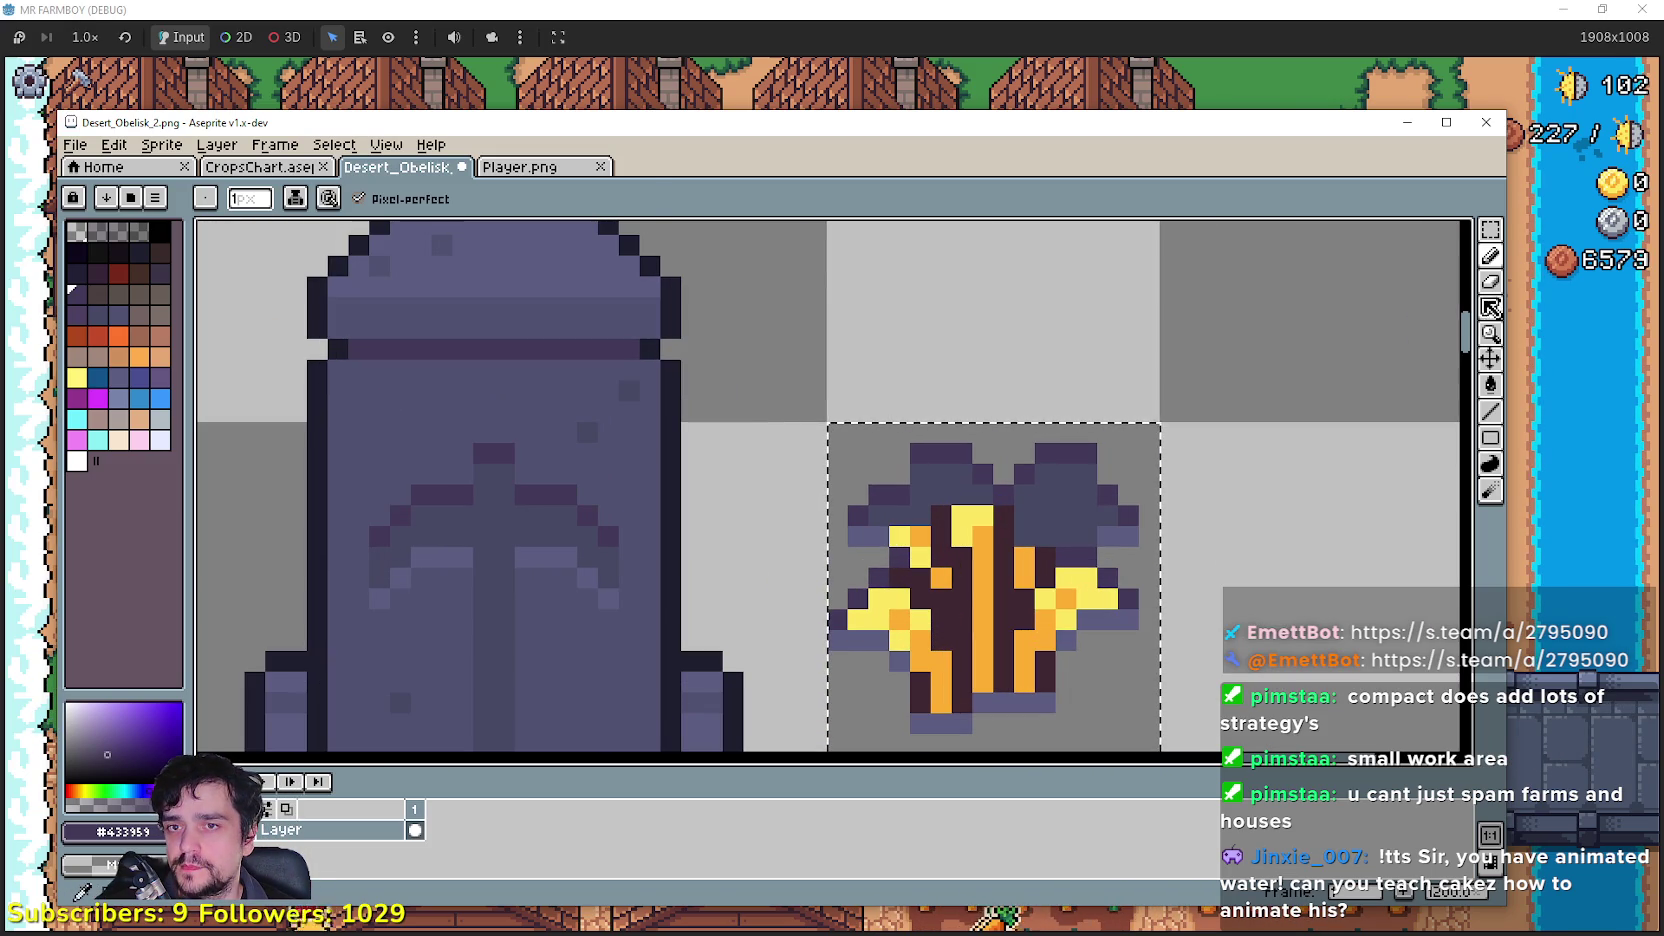
pyautogui.click(1490, 316)
pyautogui.scroll(1, 890, 530)
pyautogui.click(981, 478)
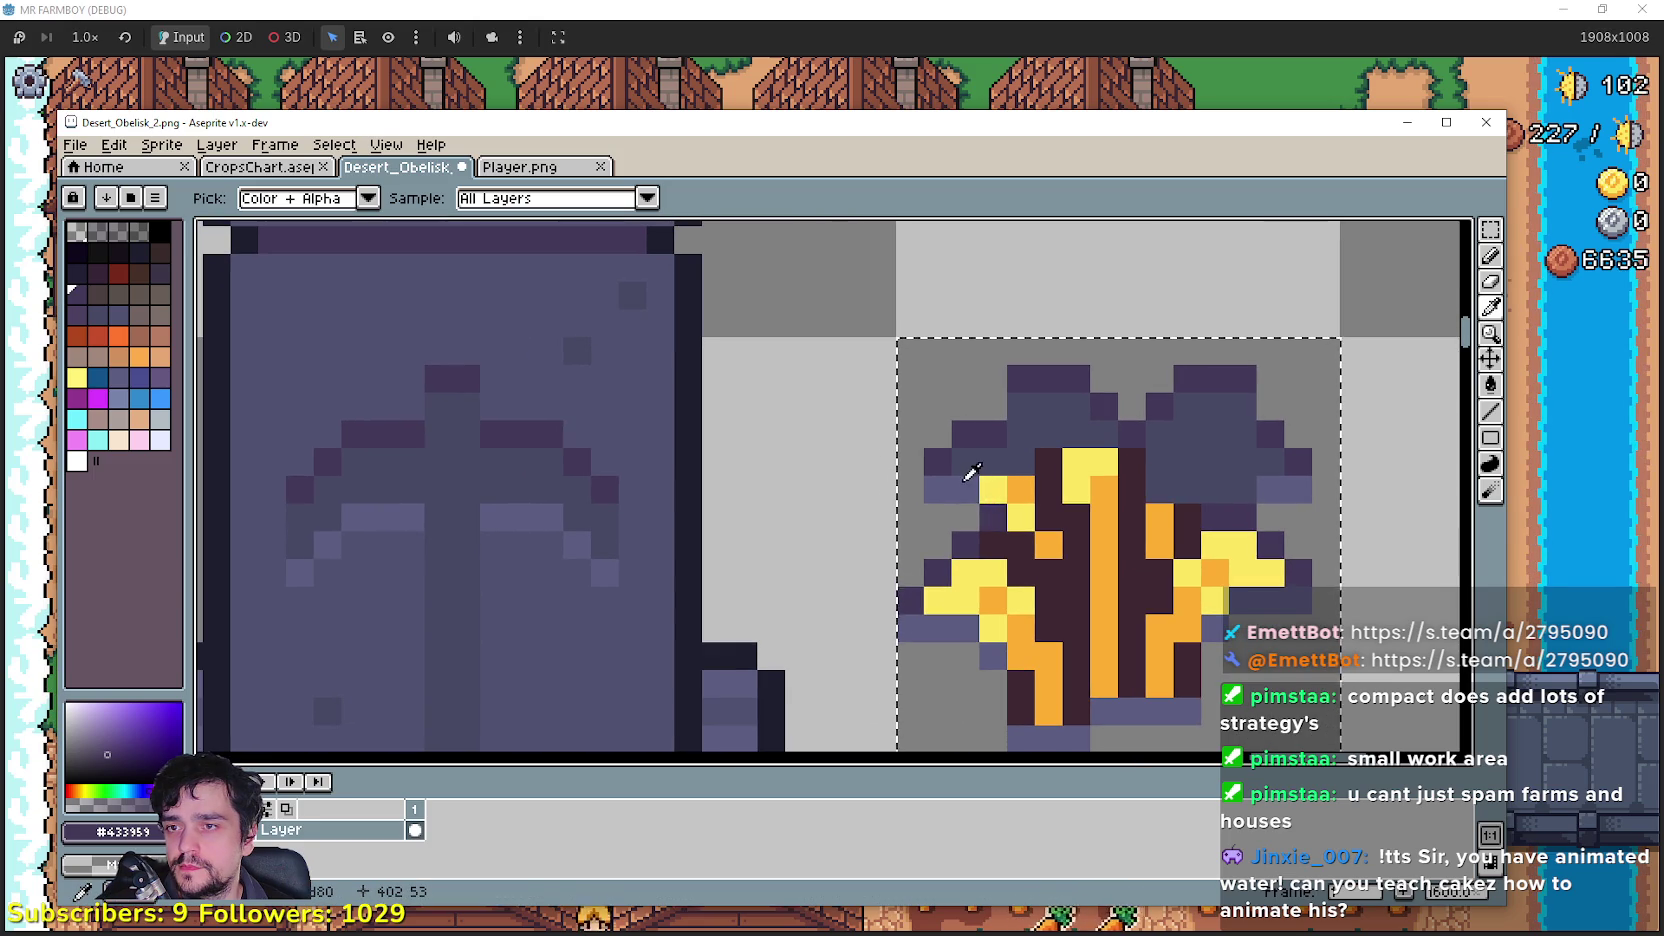
pyautogui.press('b')
pyautogui.click(1031, 592)
pyautogui.scroll(-2, 1031, 592)
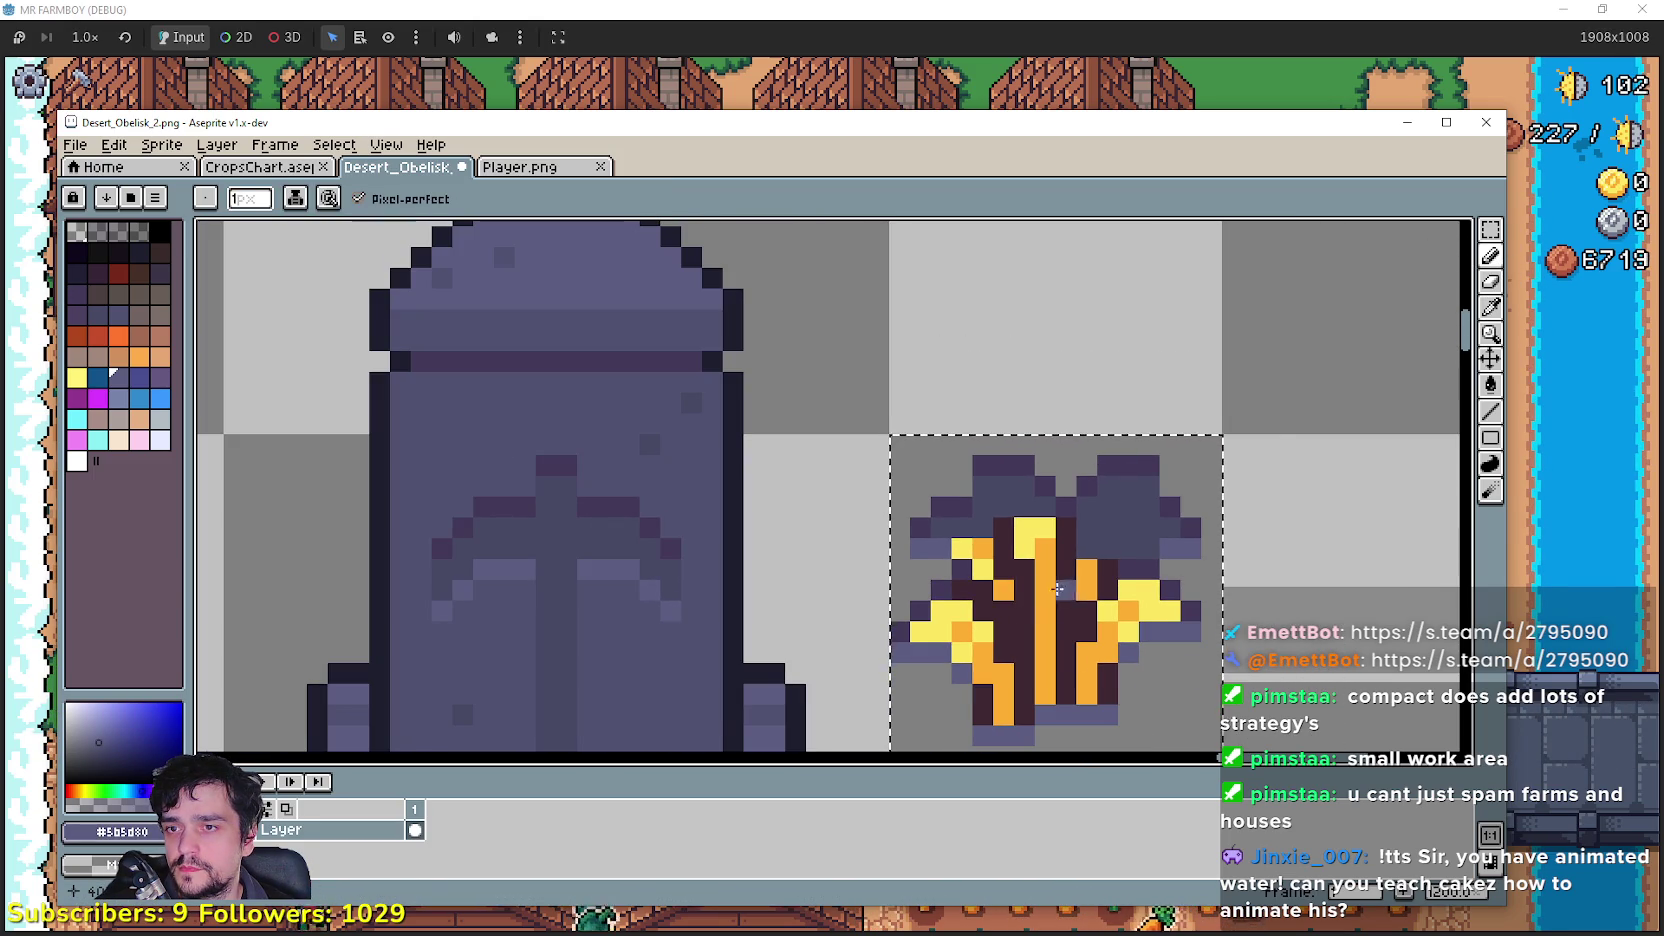
pyautogui.scroll(1, 1000, 650)
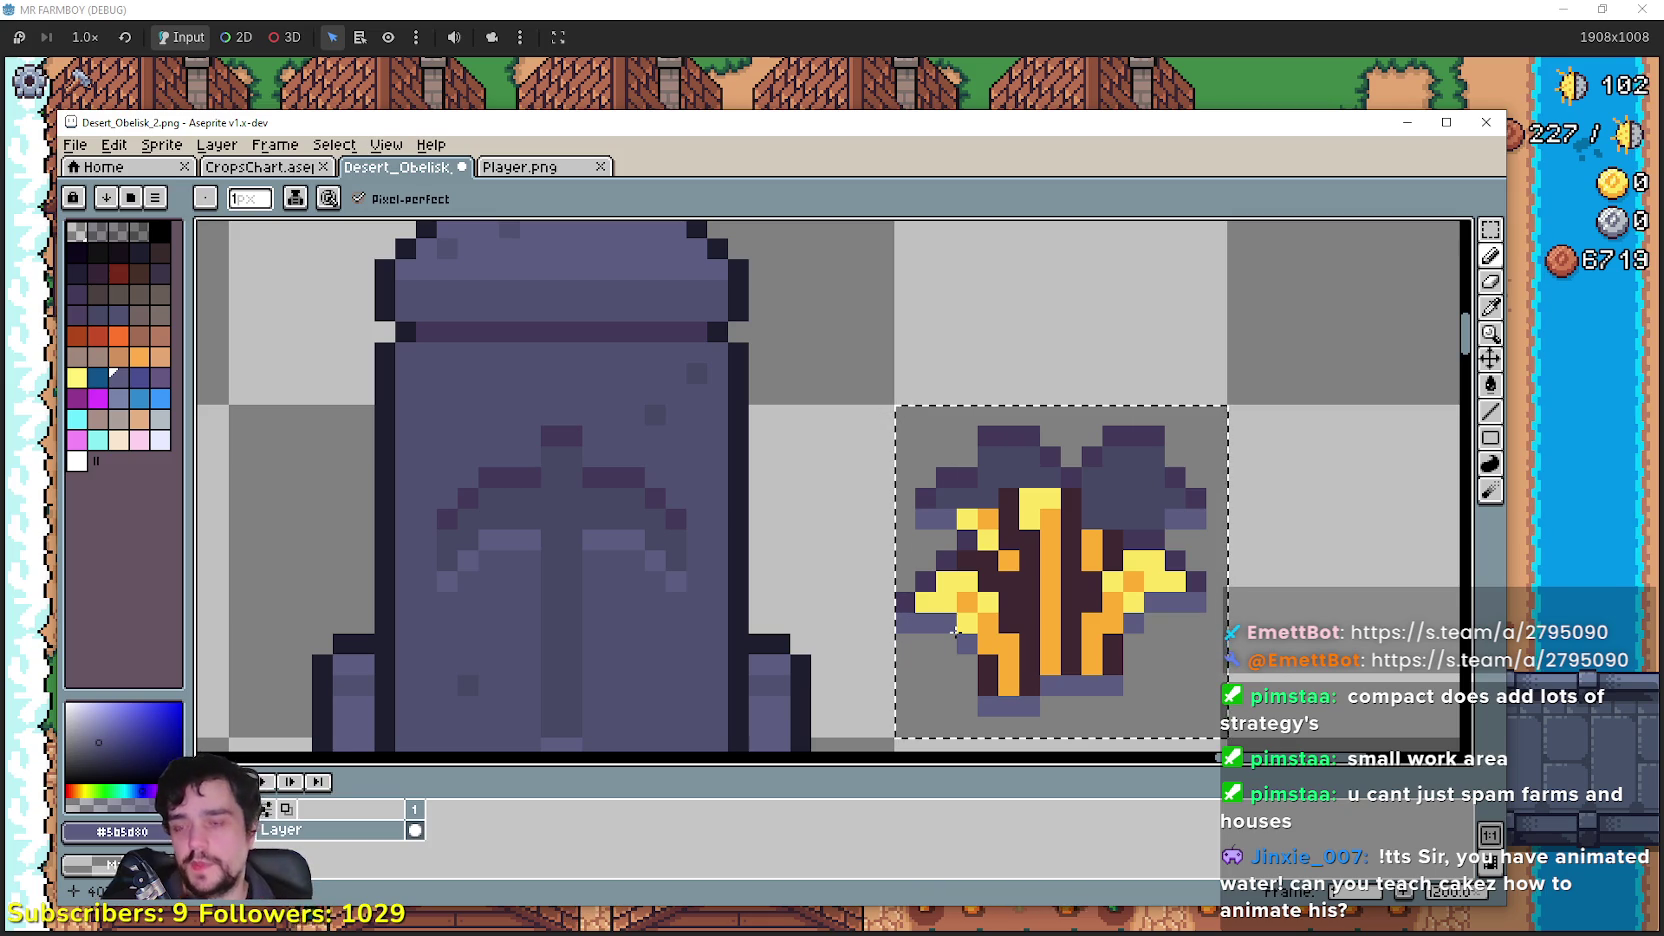
# Step: Undo and redo recent pencil strokes until the wheat's golden heads and dark outline return
pyautogui.hotkey('ctrl', 'z')
pyautogui.hotkey('ctrl', 'z')
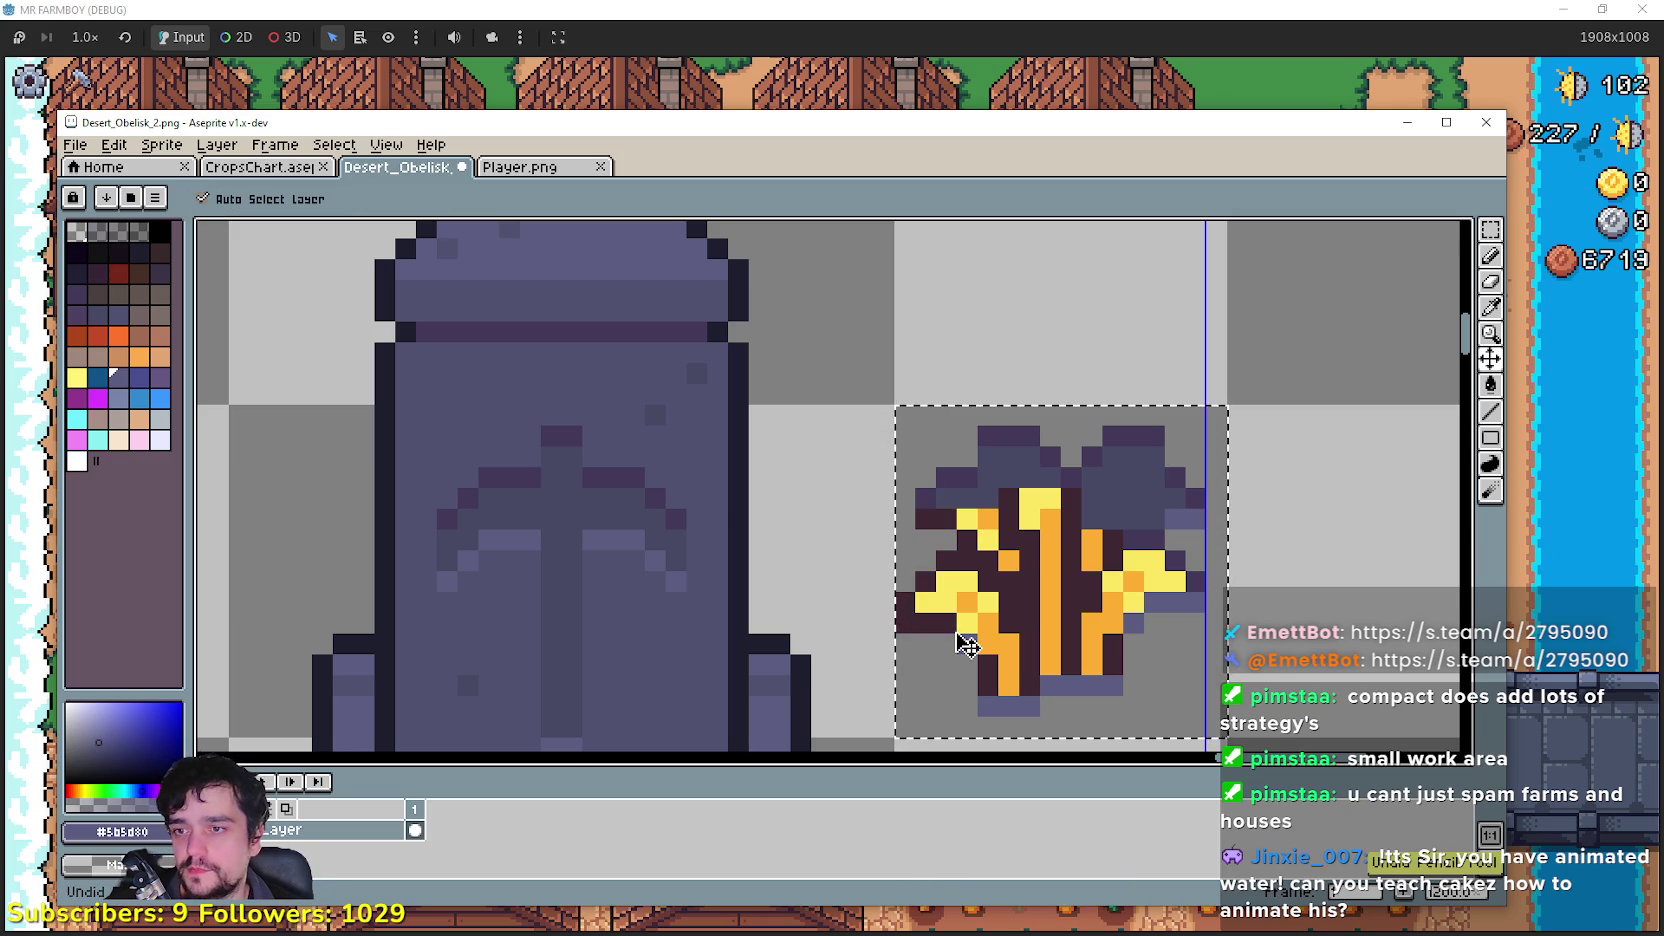
pyautogui.hotkey('ctrl', 'z')
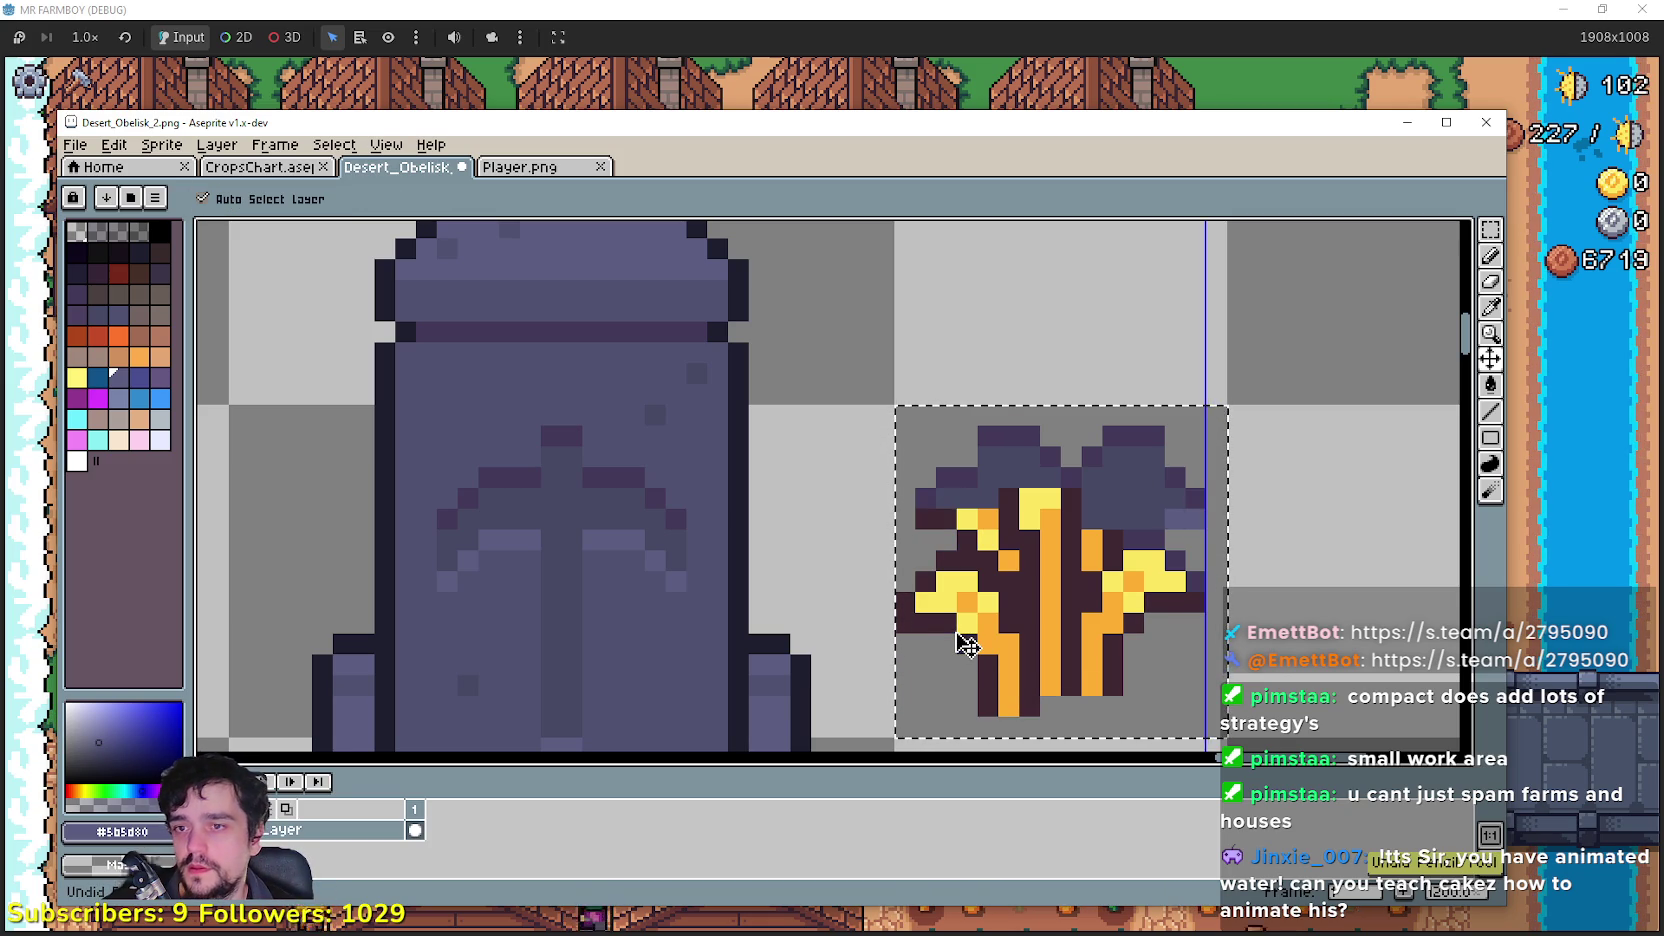
pyautogui.hotkey('ctrl', 'y')
pyautogui.hotkey('ctrl', 'y')
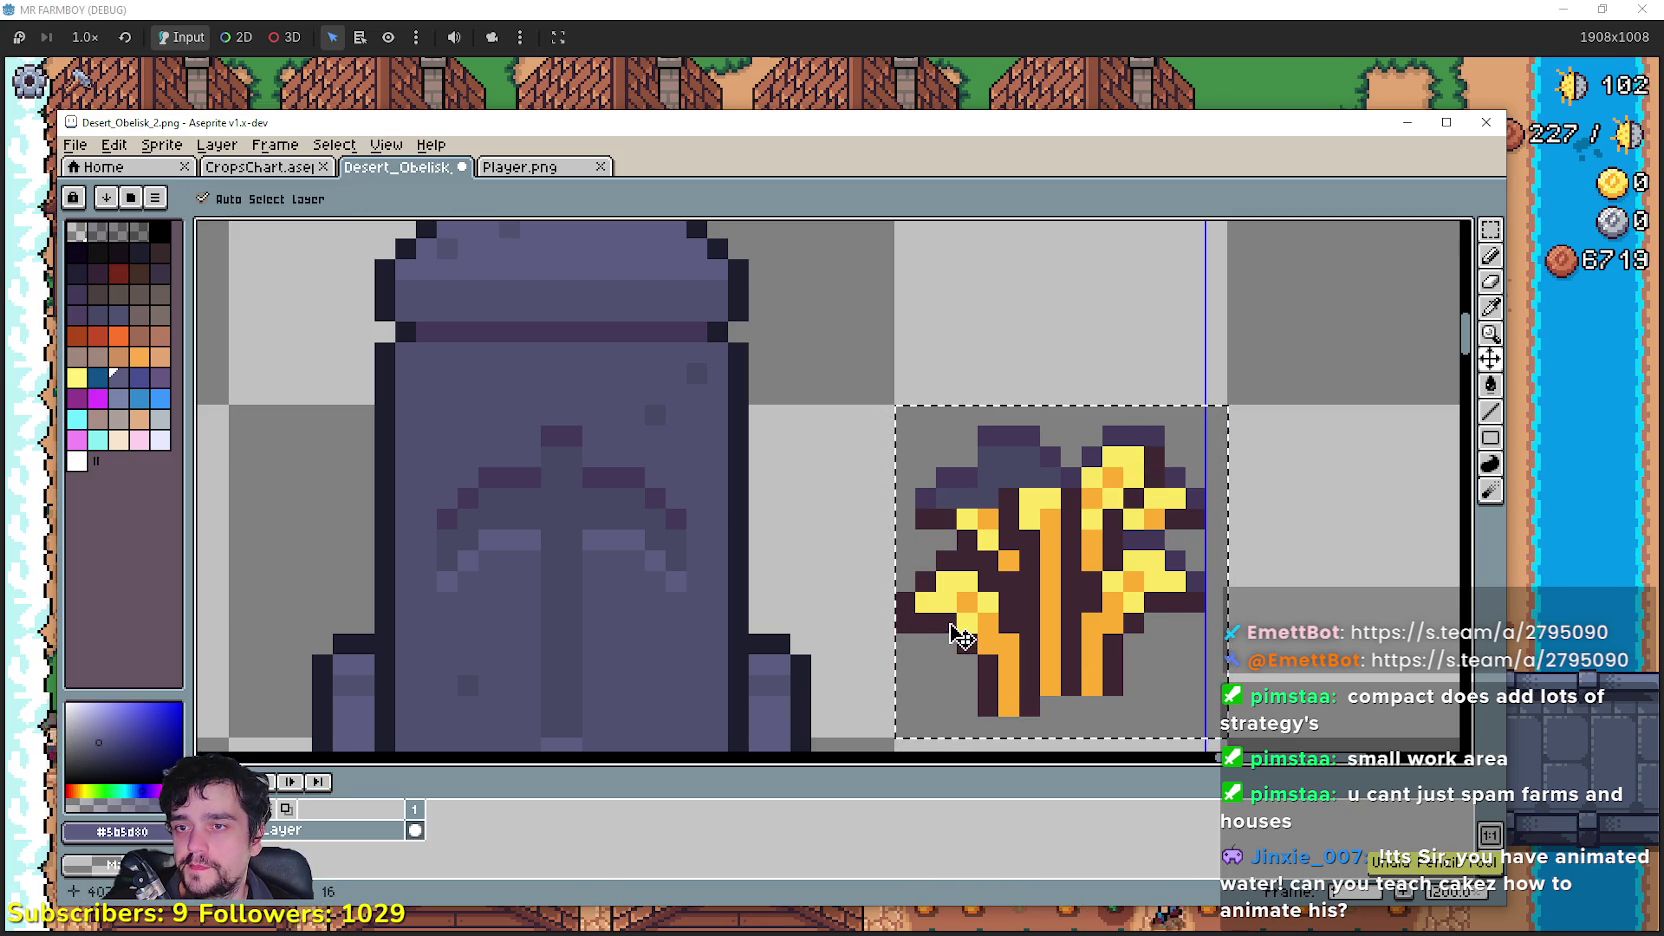
pyautogui.hotkey('ctrl', 'y')
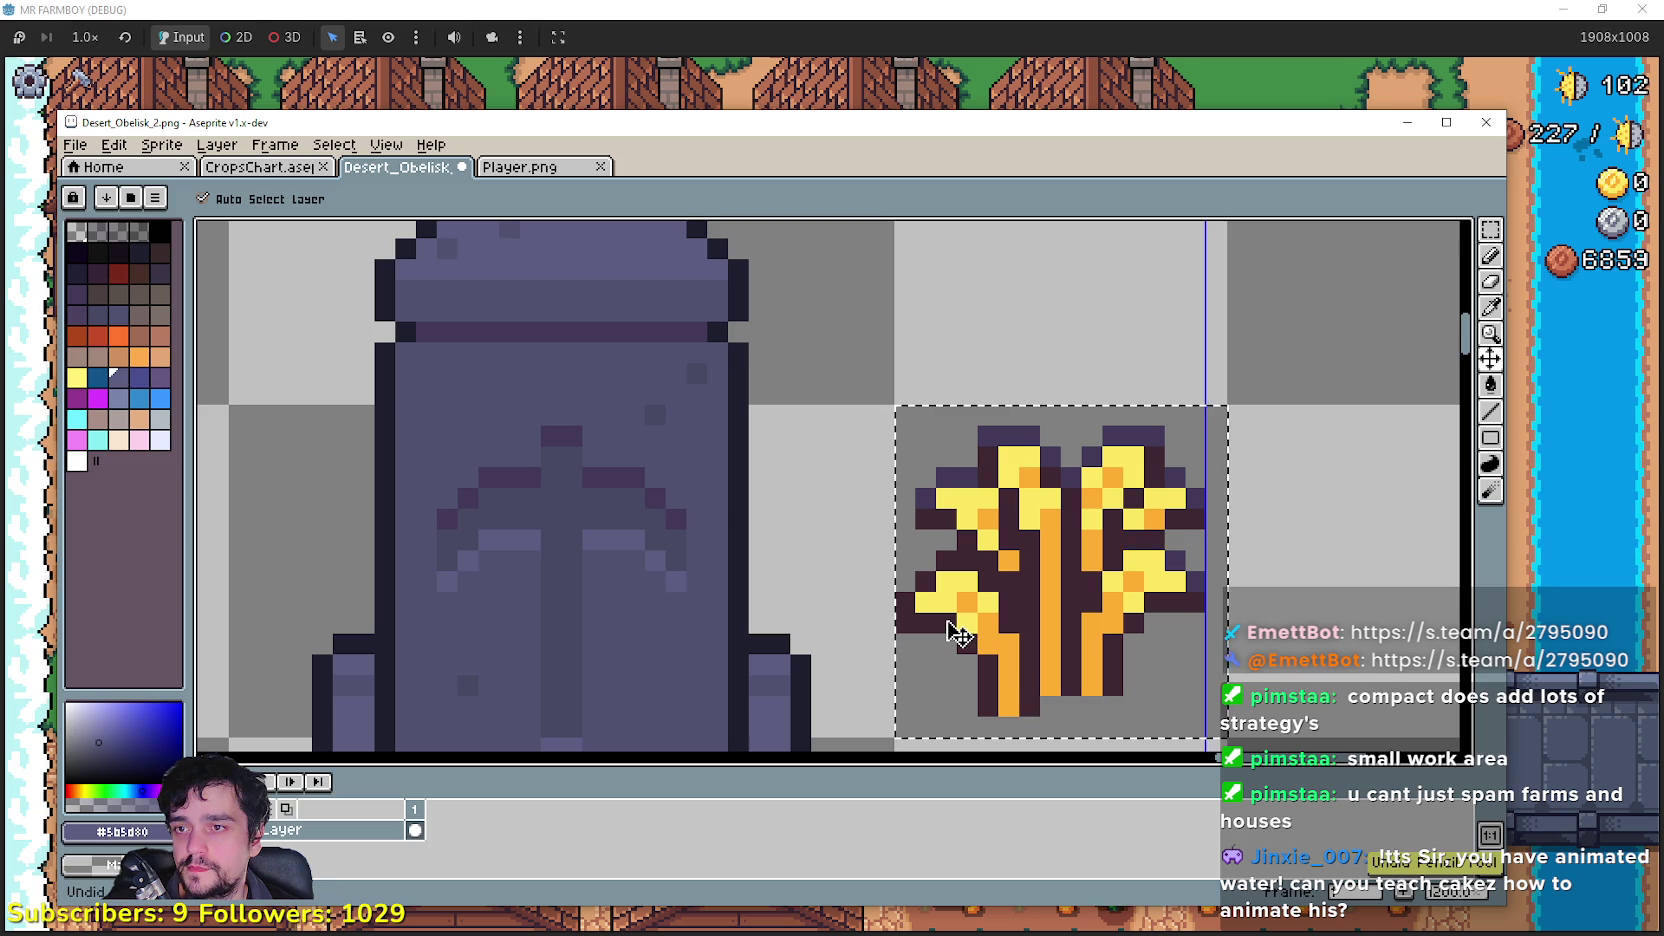
pyautogui.press('b')
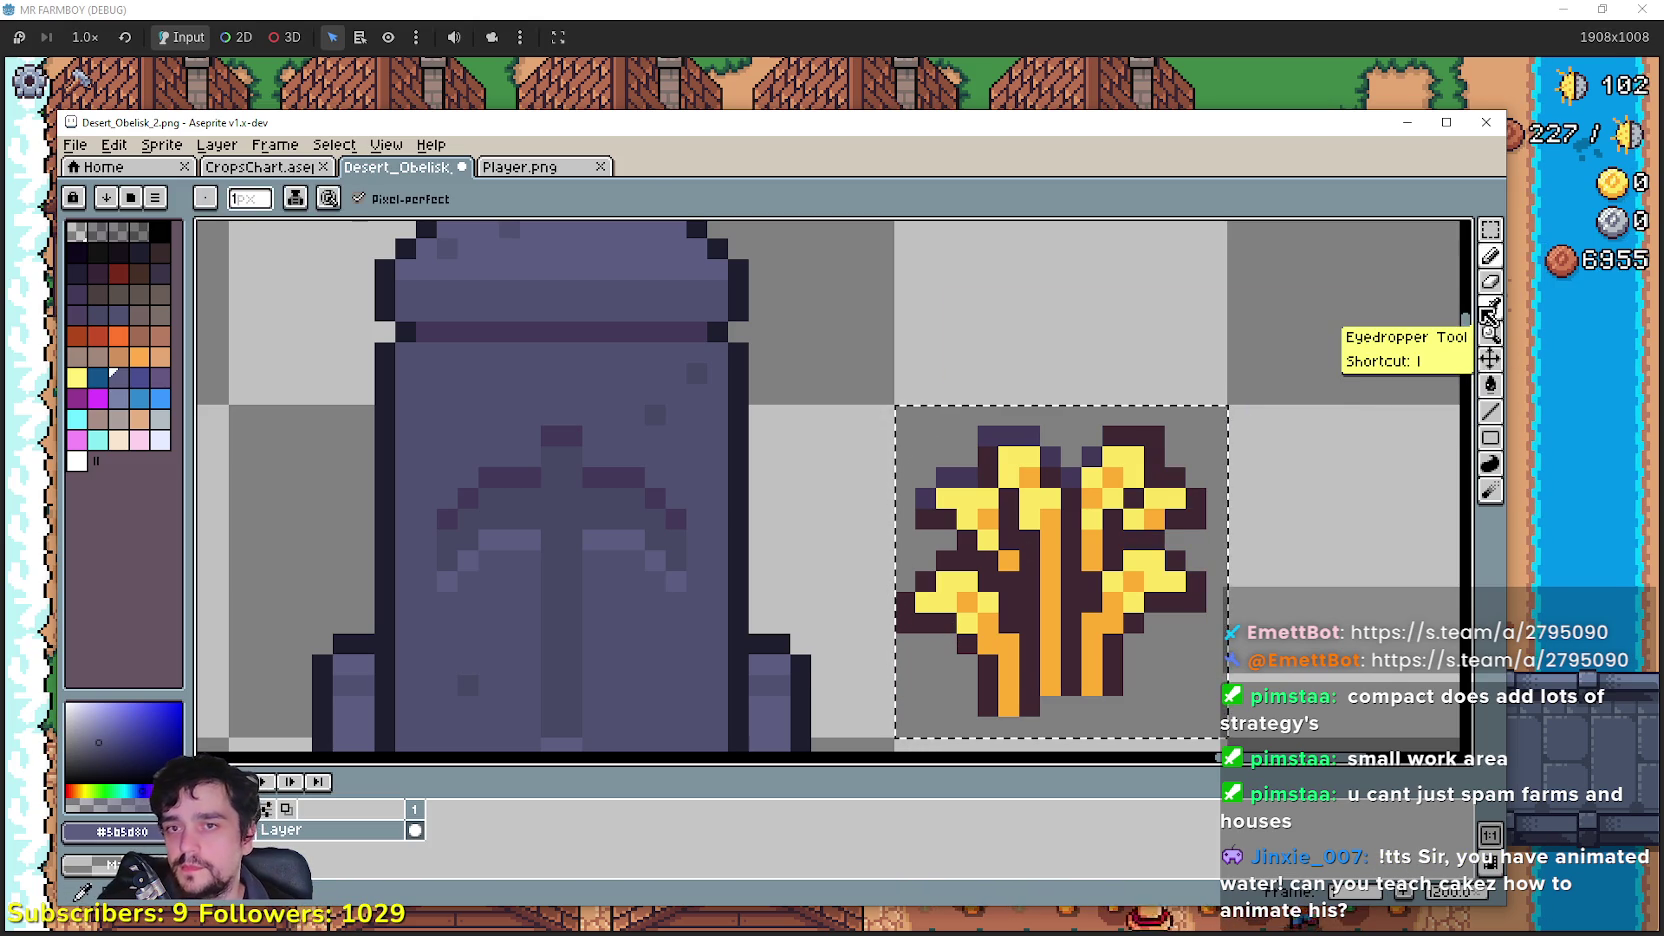
# Step: Replace the wheat's entire dark outline with the obelisk's dark purple using a non-contiguous fill
pyautogui.click(1488, 309)
pyautogui.click(1010, 440)
pyautogui.click(1490, 384)
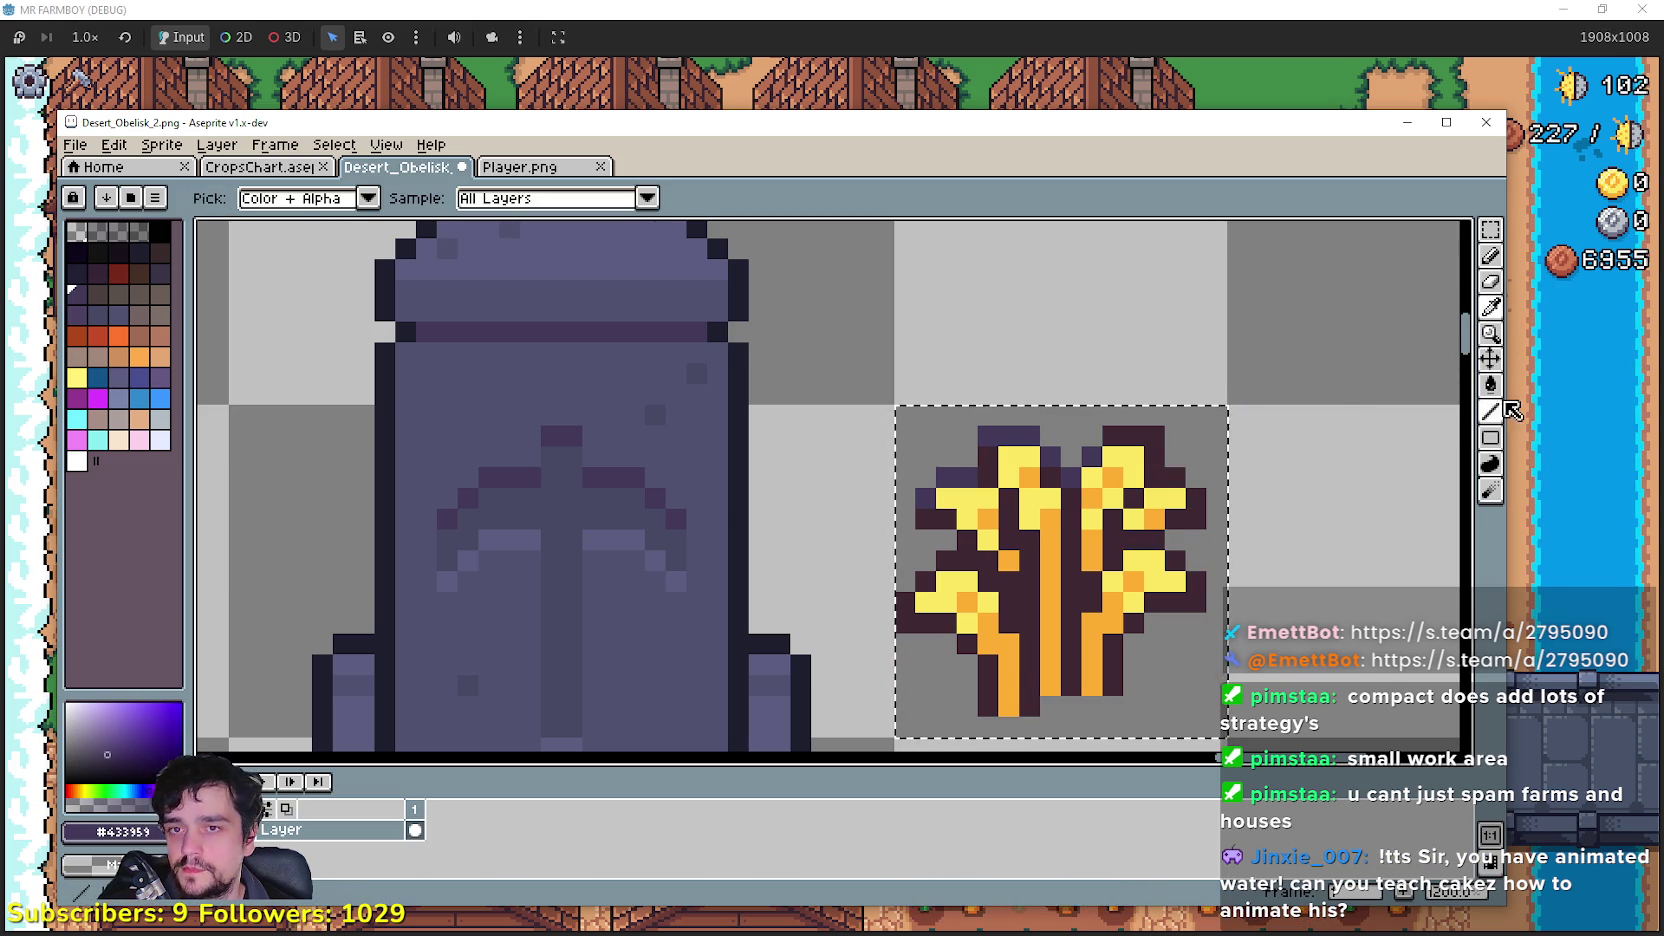
pyautogui.click(362, 198)
pyautogui.click(1028, 551)
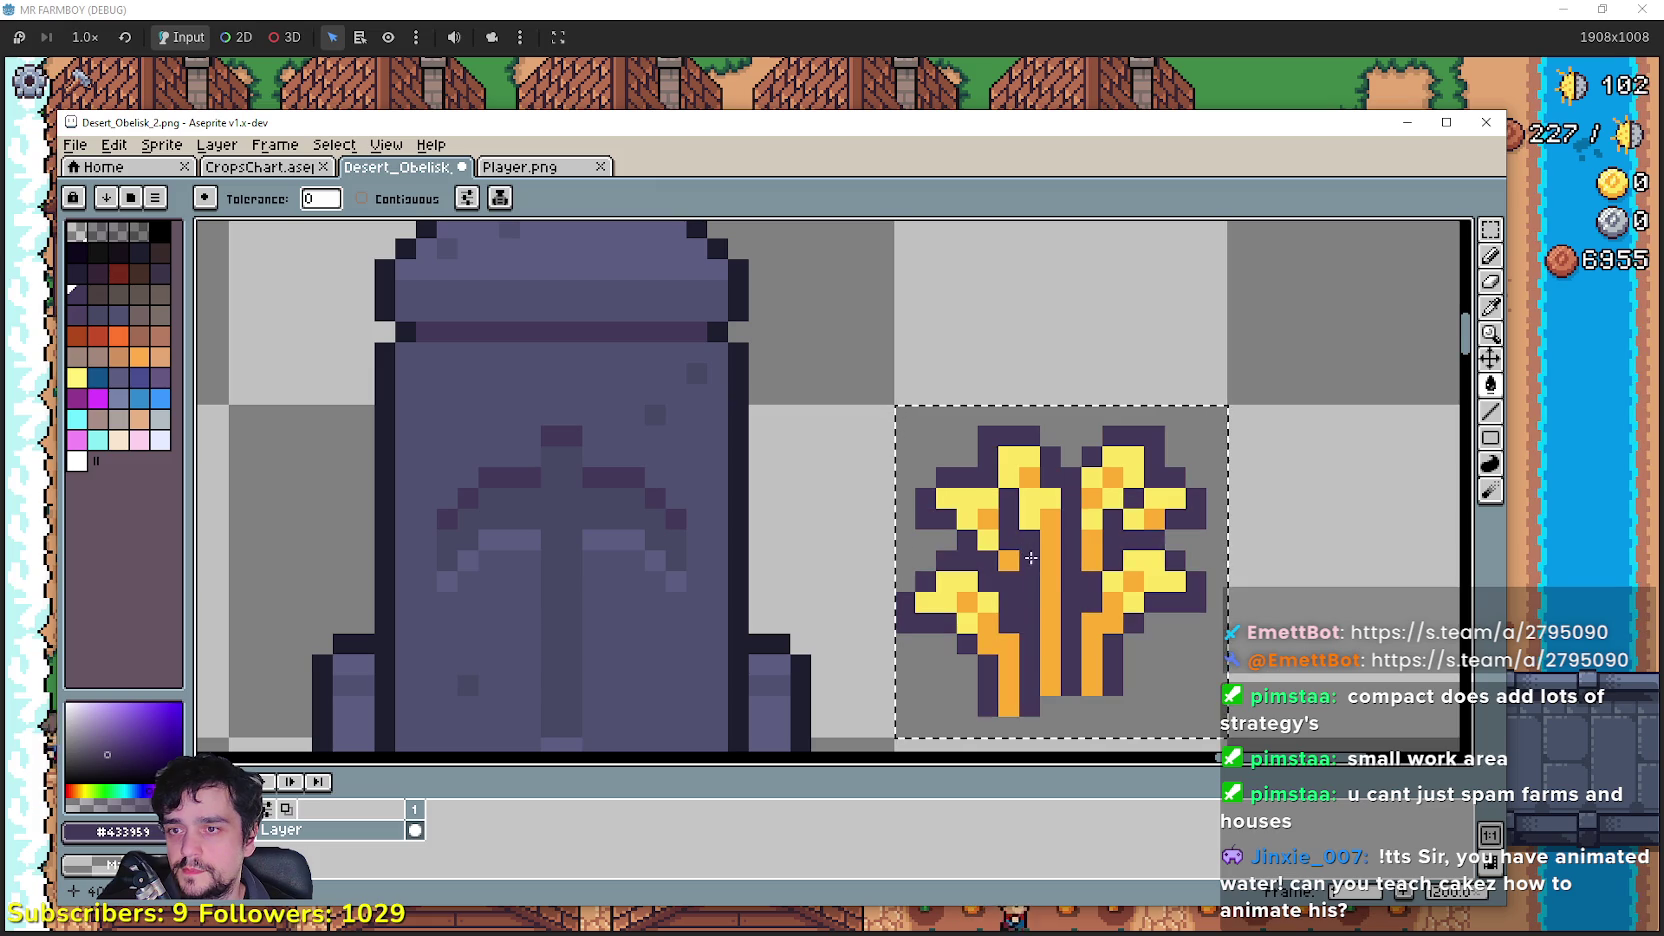
# Step: Turn every orange wheat pixel into the obelisk's mid purple
pyautogui.click(1490, 307)
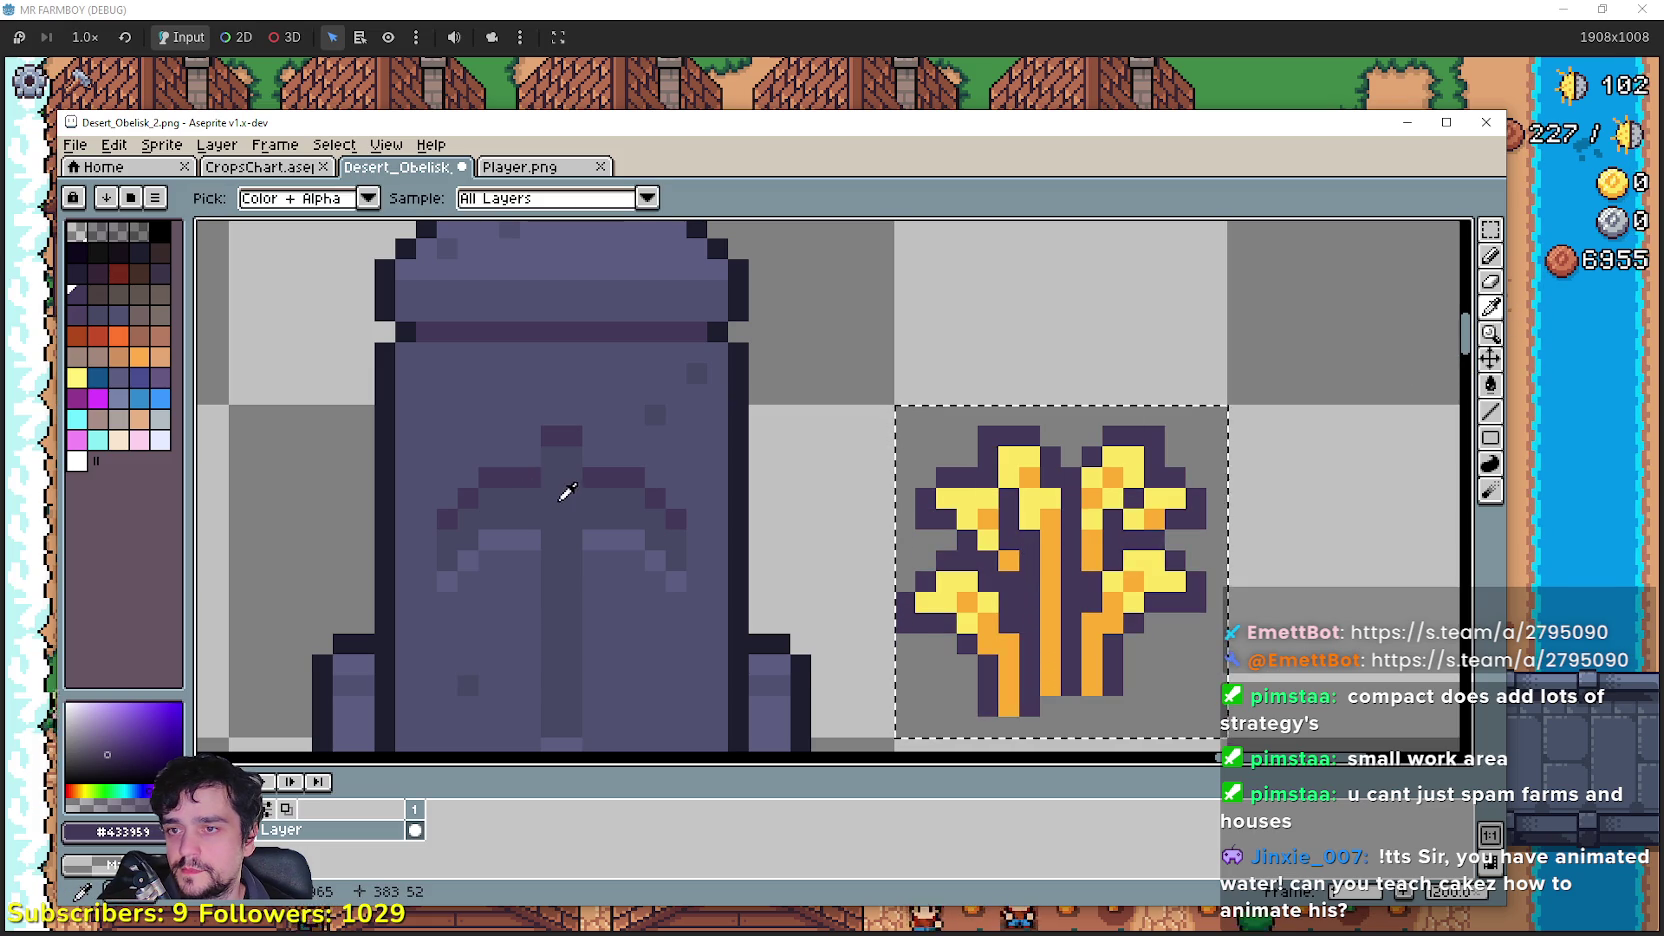
pyautogui.click(612, 532)
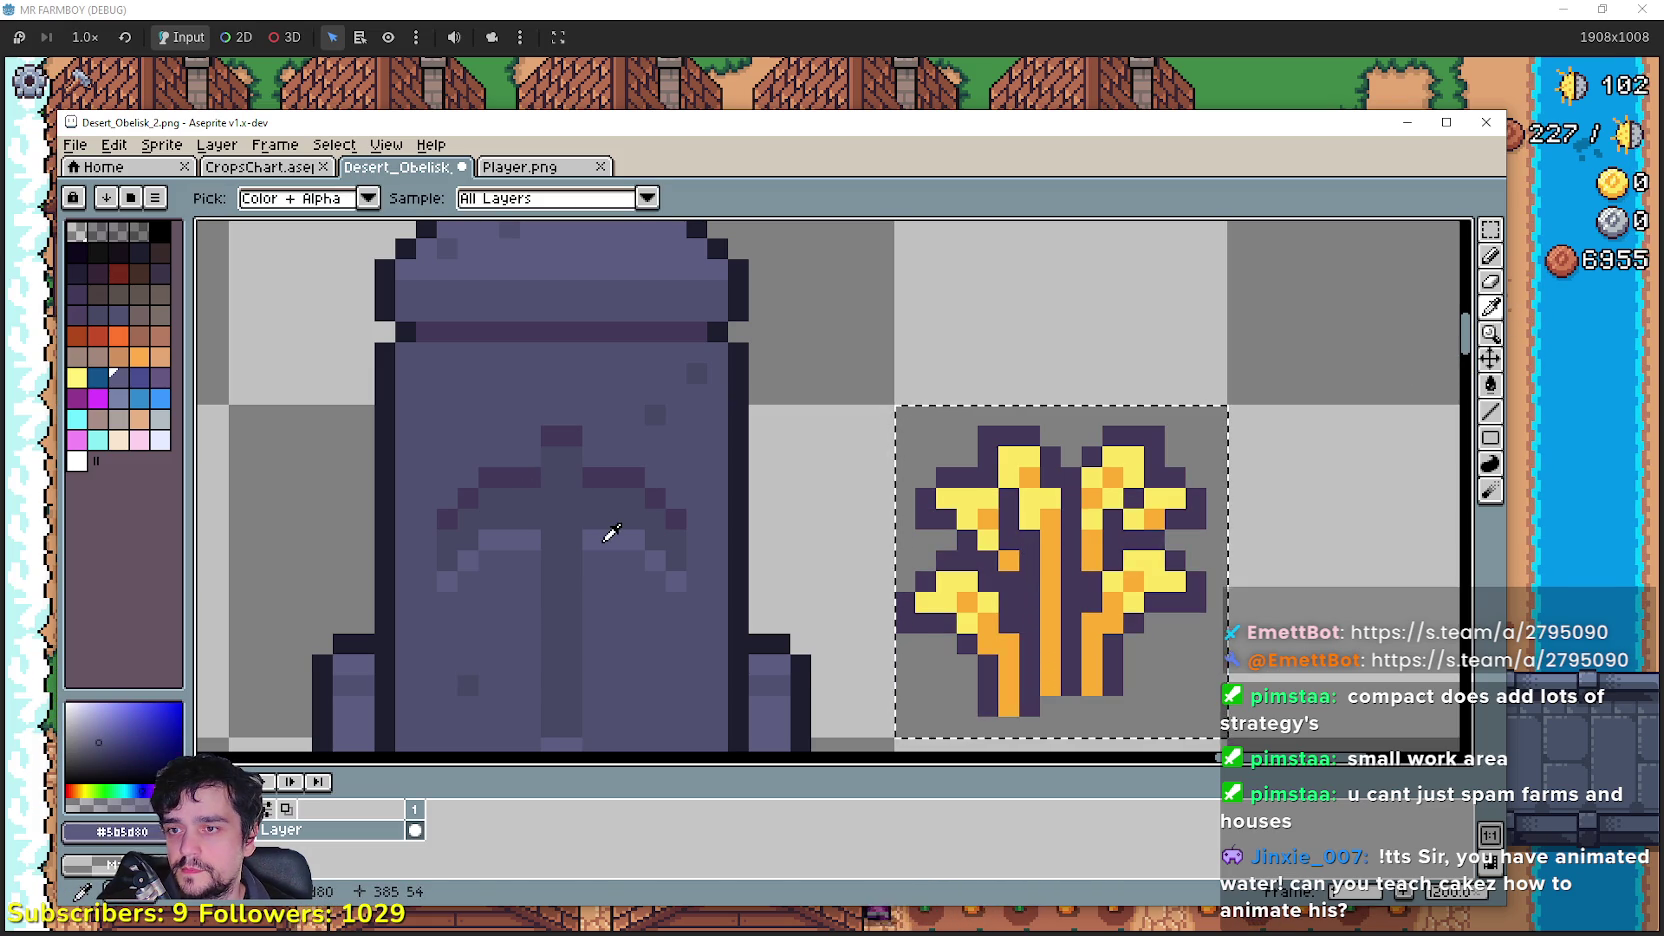
pyautogui.click(1490, 384)
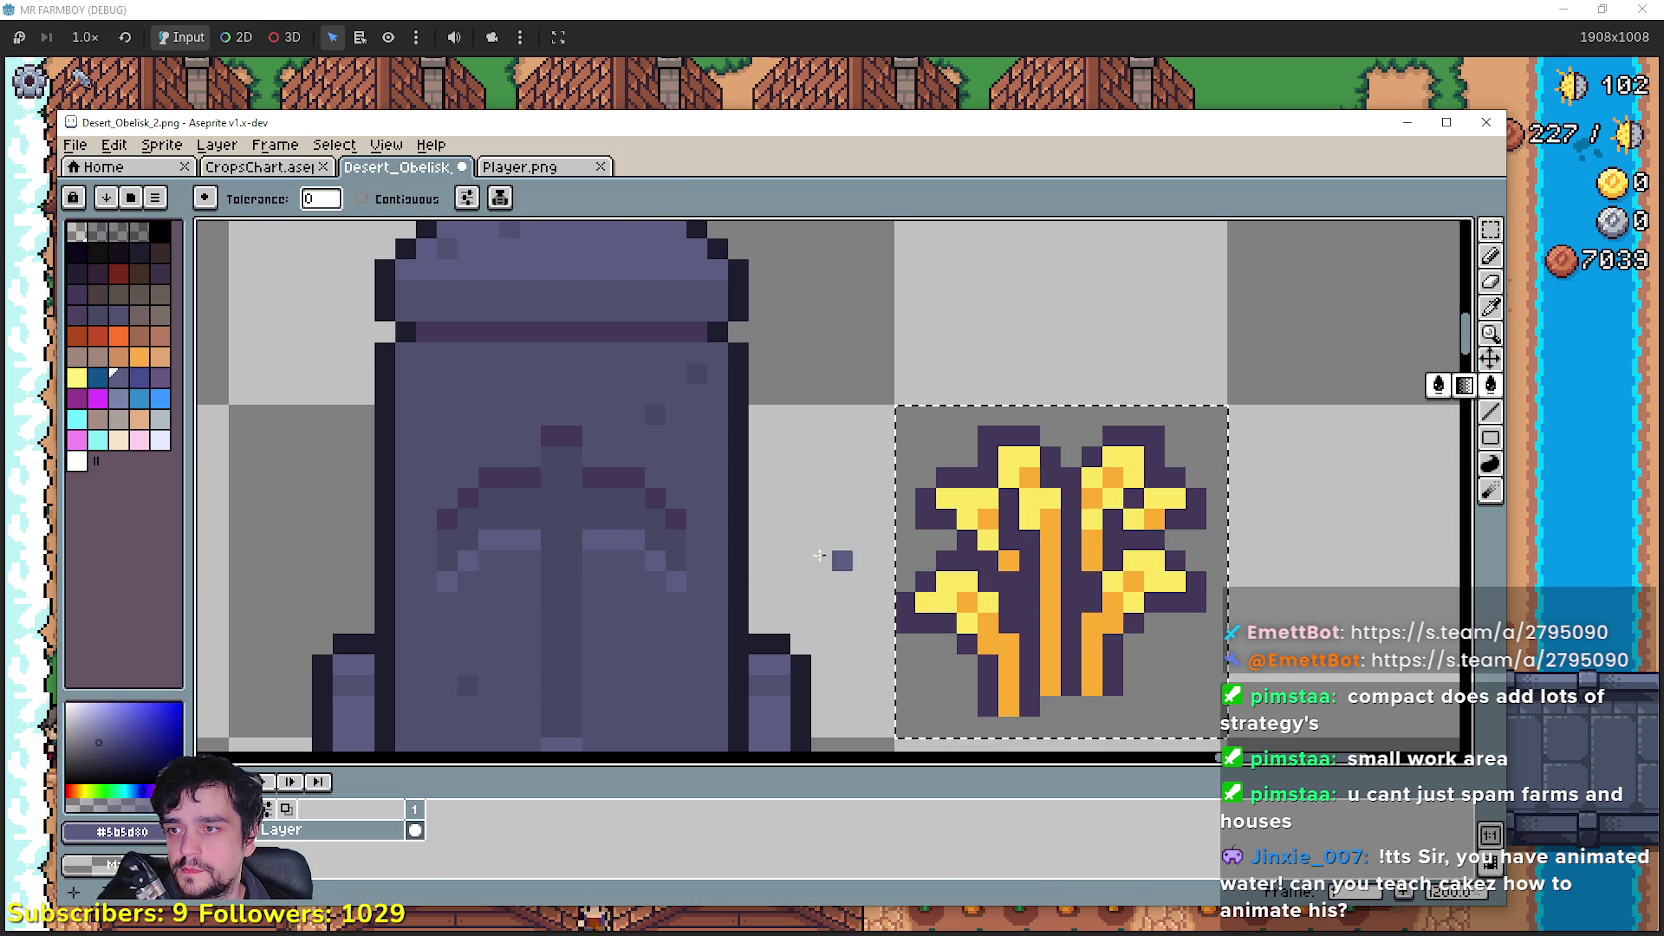
pyautogui.click(1008, 667)
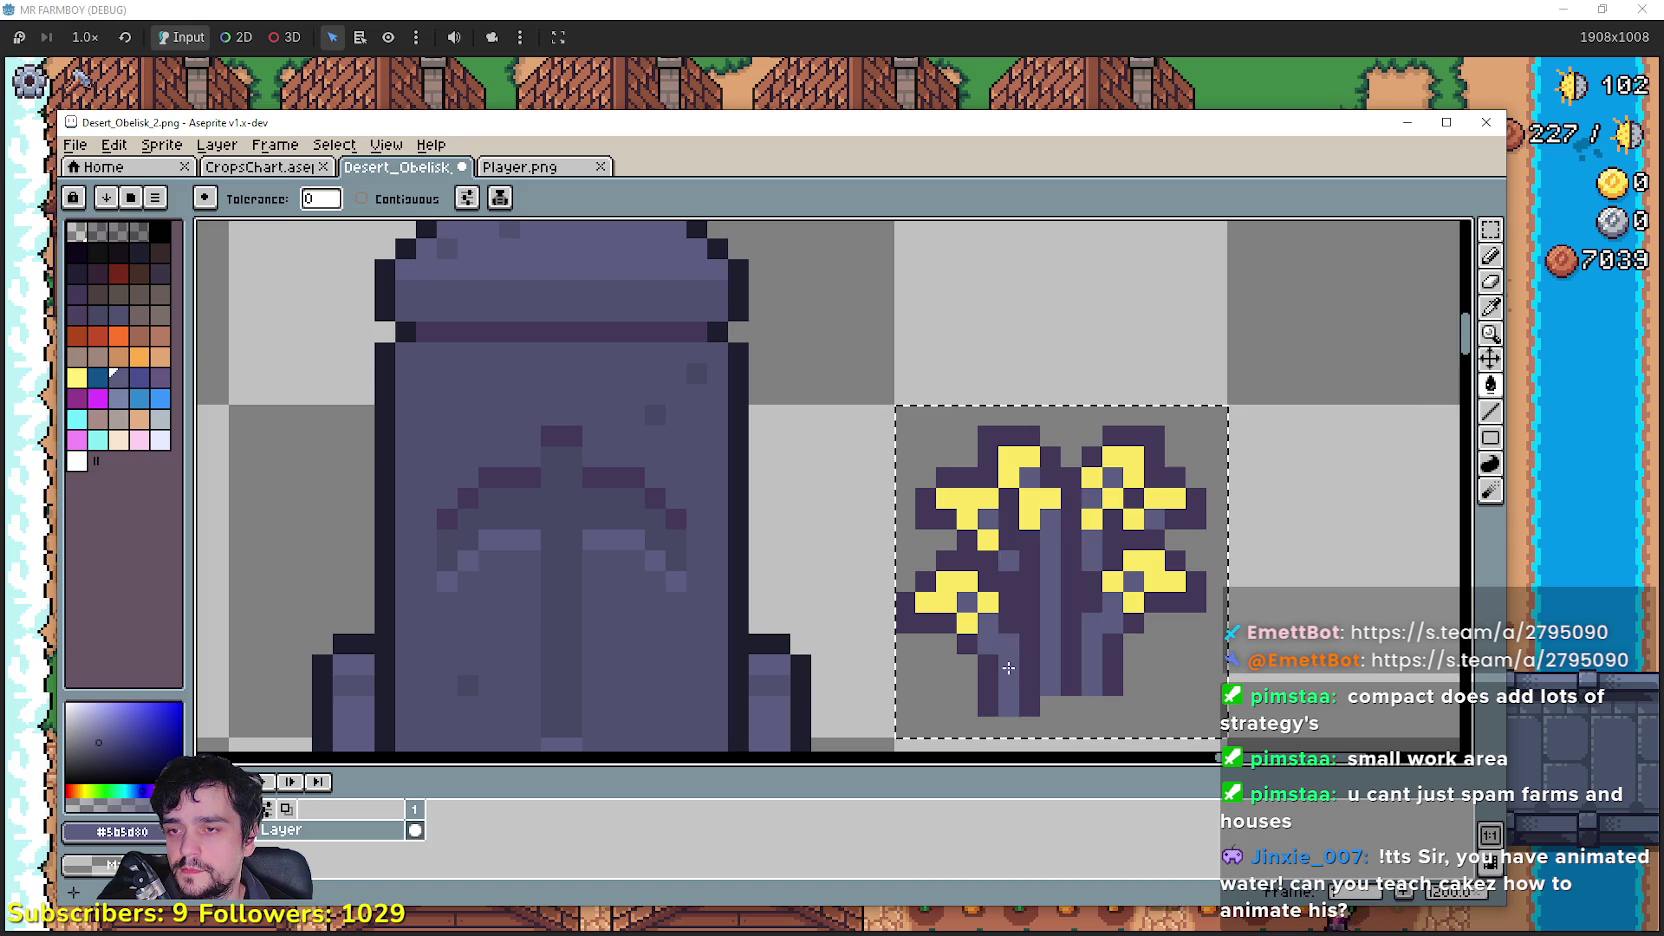
# Step: Turn every yellow wheat pixel into a darker purple sampled from the obelisk
pyautogui.press('i')
pyautogui.click(616, 505)
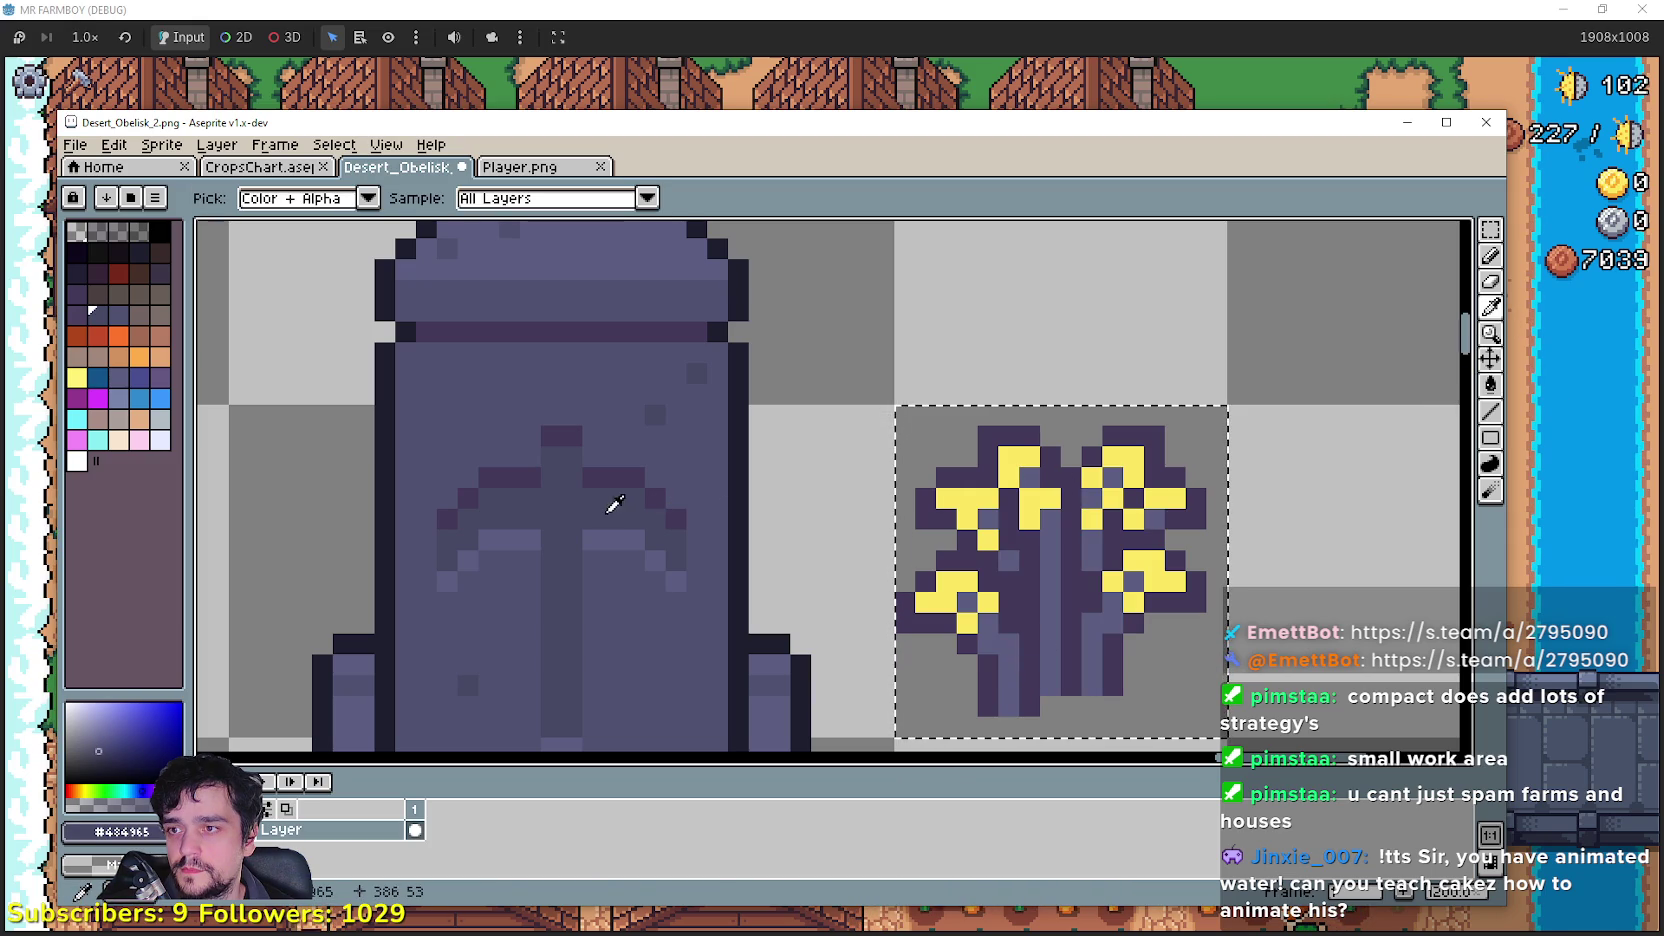
pyautogui.click(1490, 385)
pyautogui.click(1040, 505)
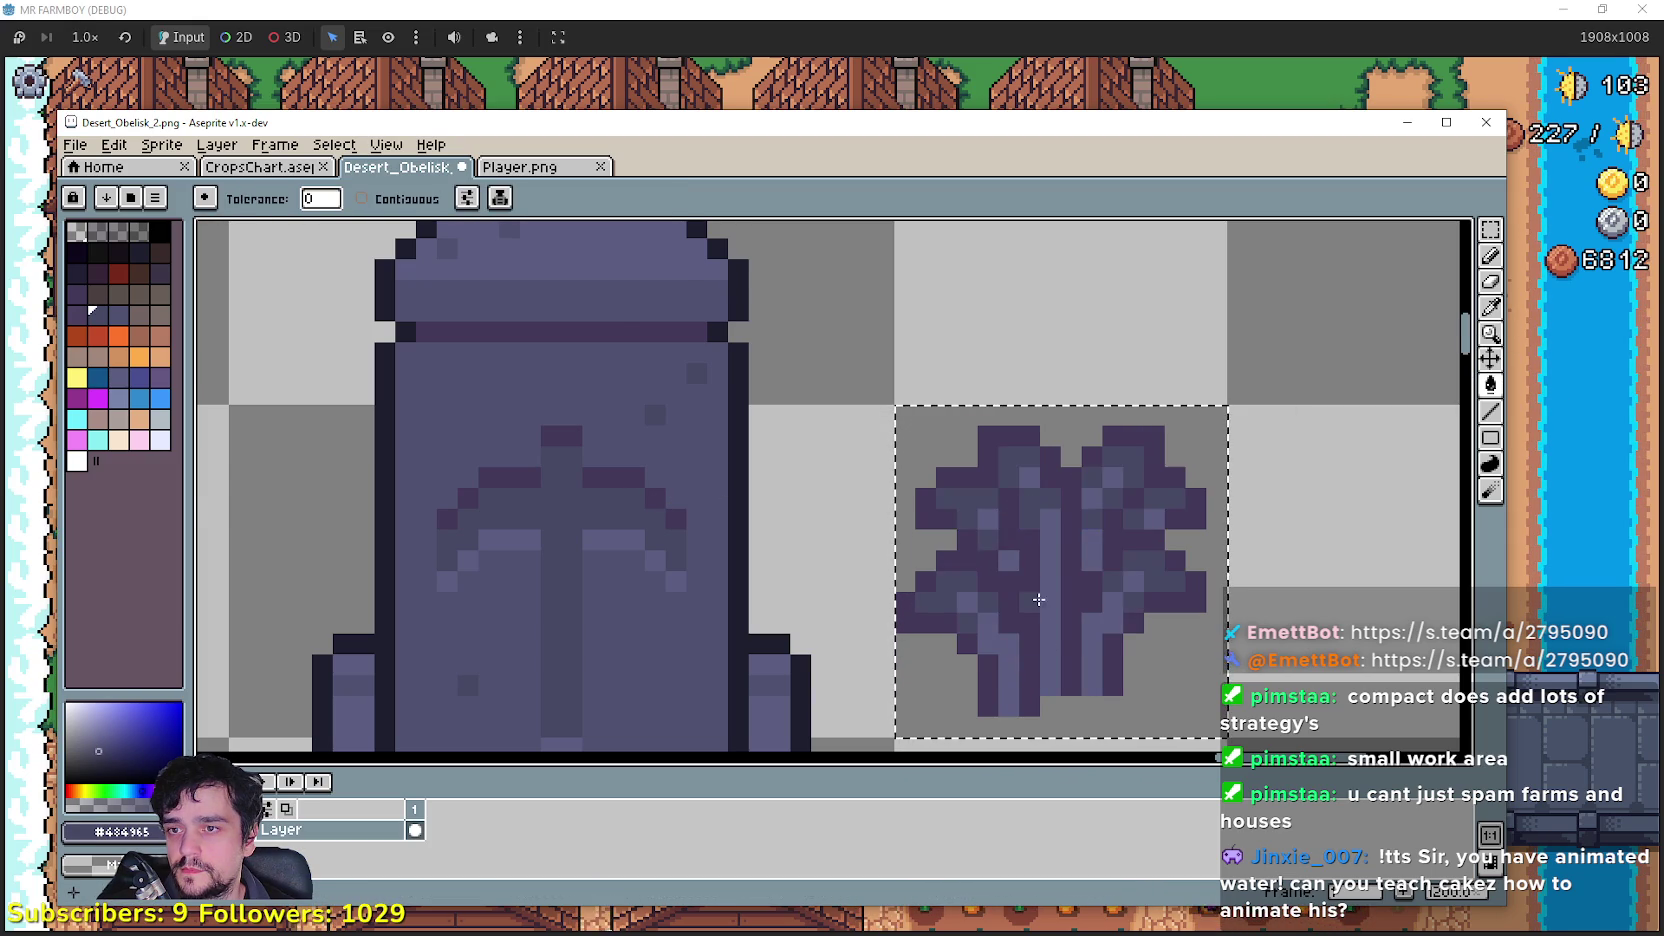
pyautogui.scroll(-1, 1039, 597)
pyautogui.scroll(1, 1039, 597)
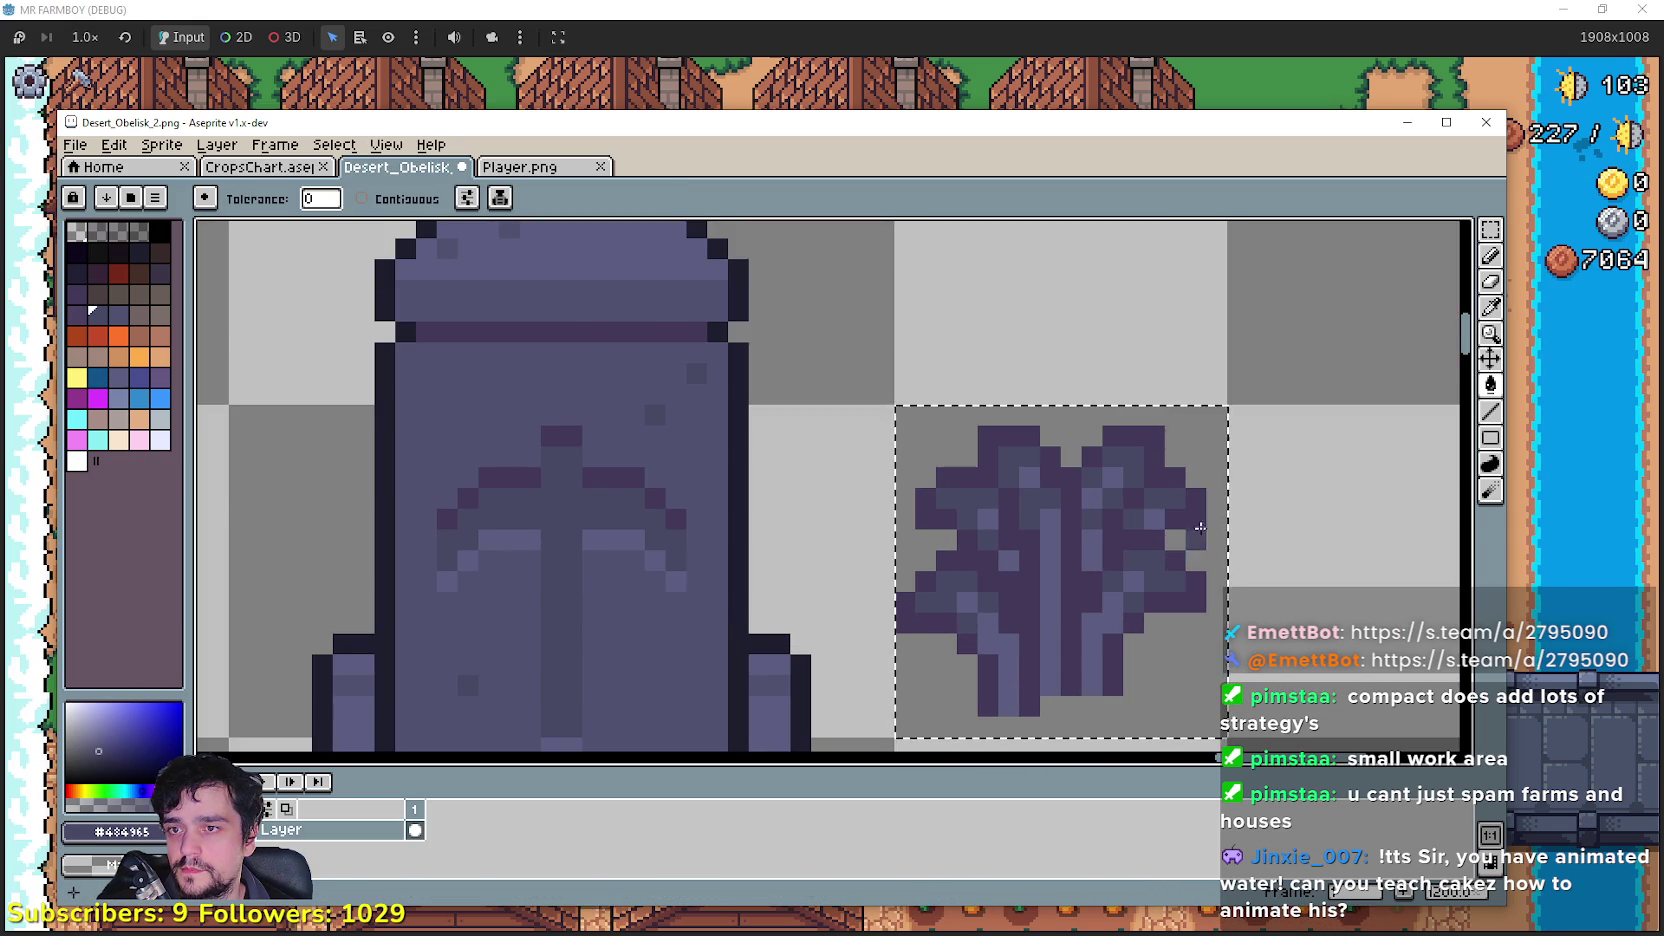
pyautogui.scroll(-1, 1101, 518)
pyautogui.scroll(-1, 1065, 562)
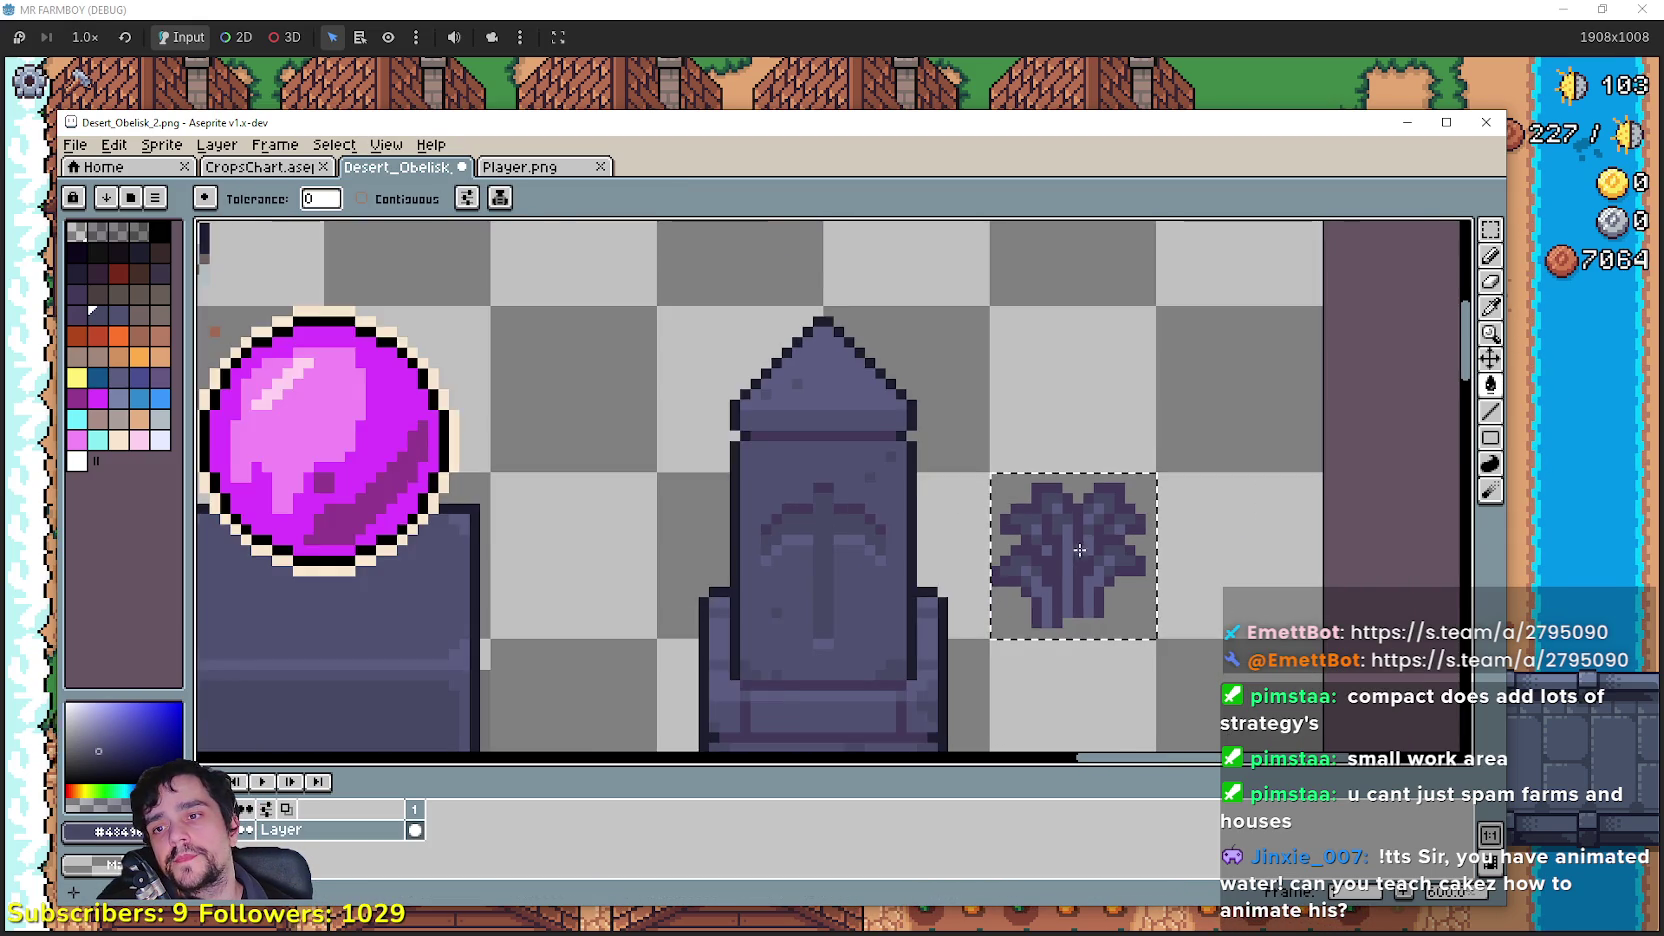
# Step: Move the purple wheat onto the pedestal's inset panel, then discard the floating paste
pyautogui.press('m')
pyautogui.scroll(-1, 1155, 565)
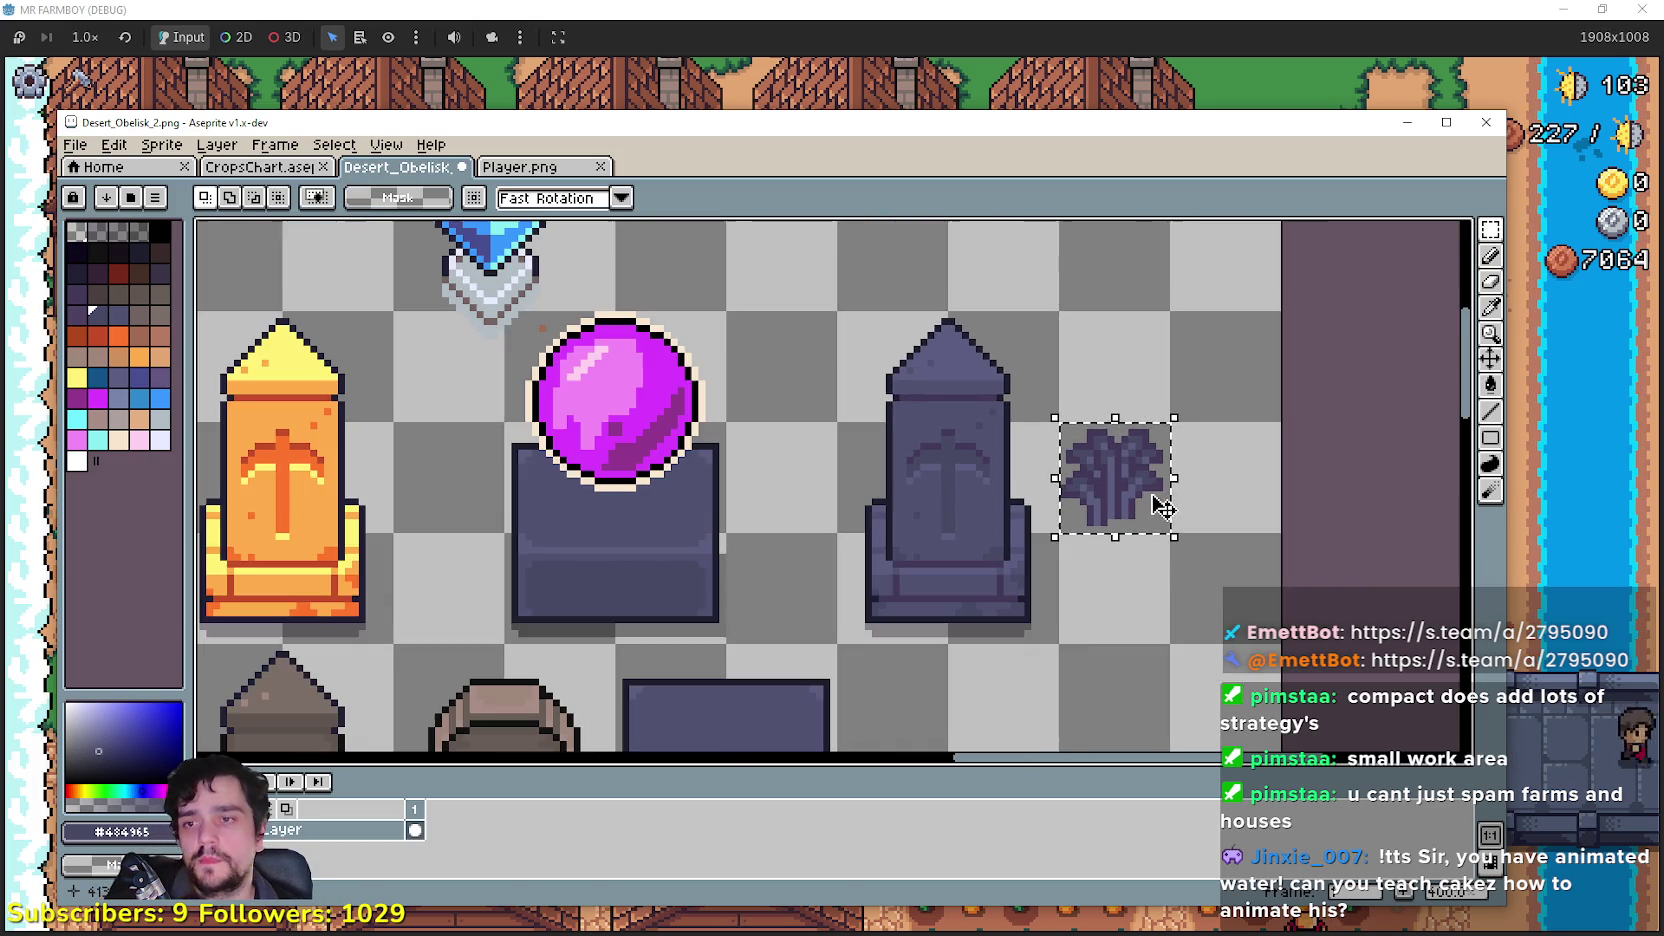
pyautogui.scroll(-3, 1110, 540)
pyautogui.scroll(1, 1130, 470)
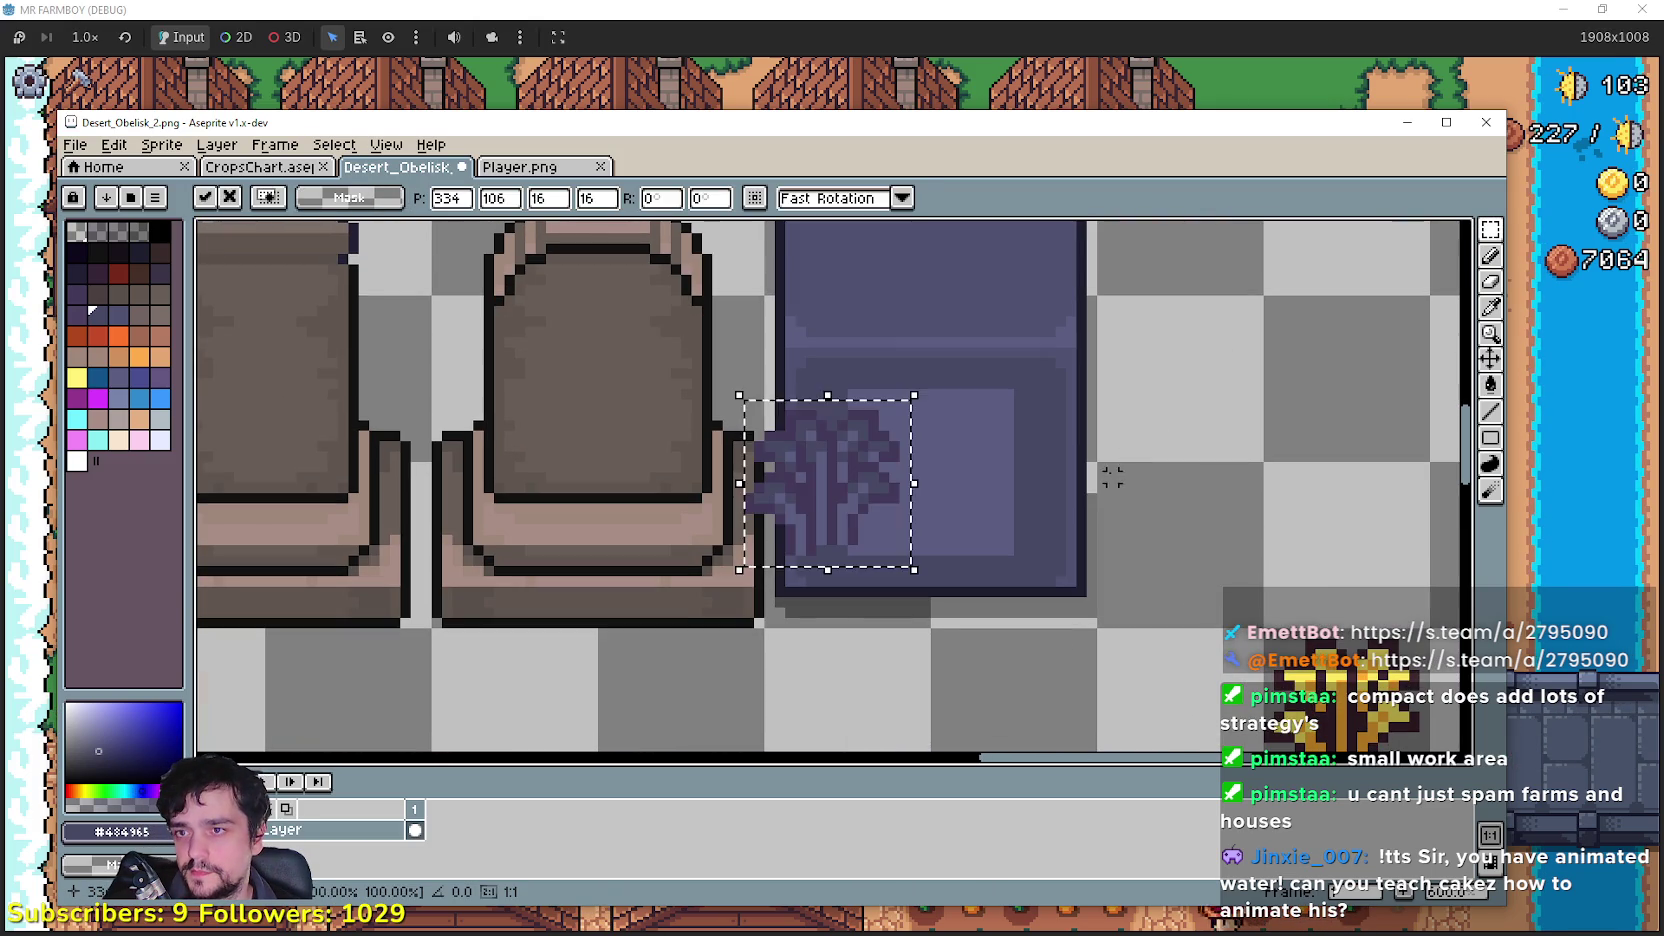
pyautogui.moveTo(870, 513)
pyautogui.mouseDown()
pyautogui.moveTo(940, 483)
pyautogui.moveTo(966, 494)
pyautogui.moveTo(955, 483)
pyautogui.mouseUp()
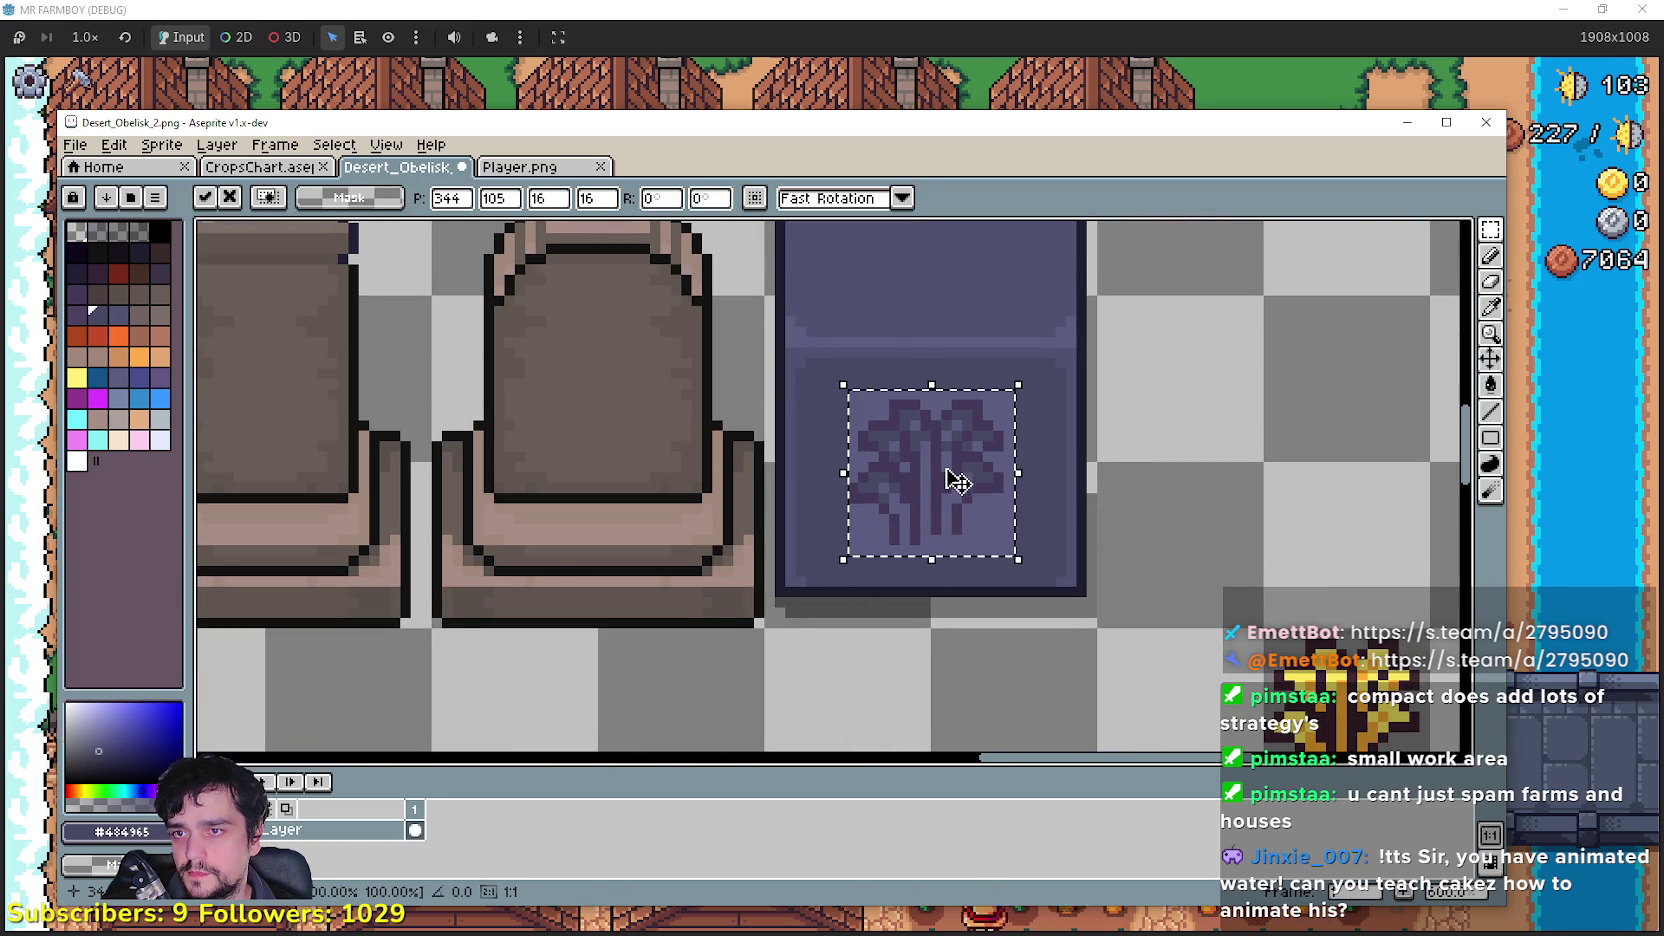
pyautogui.scroll(-1, 1208, 547)
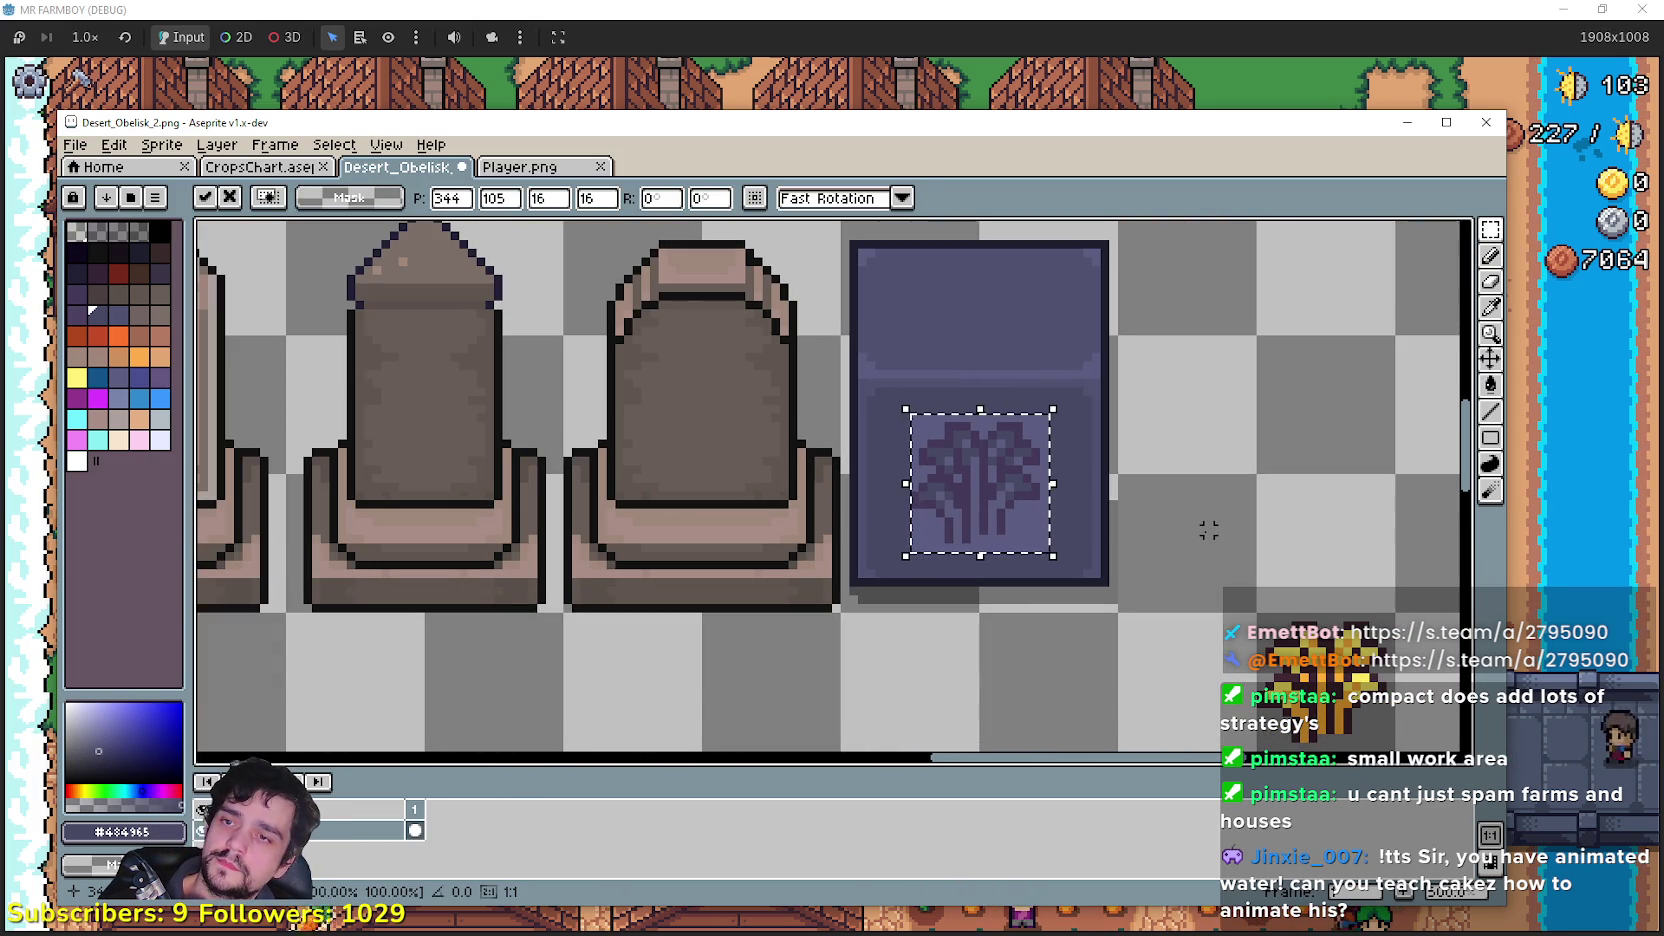
pyautogui.scroll(1, 1186, 536)
pyautogui.scroll(-3, 1255, 527)
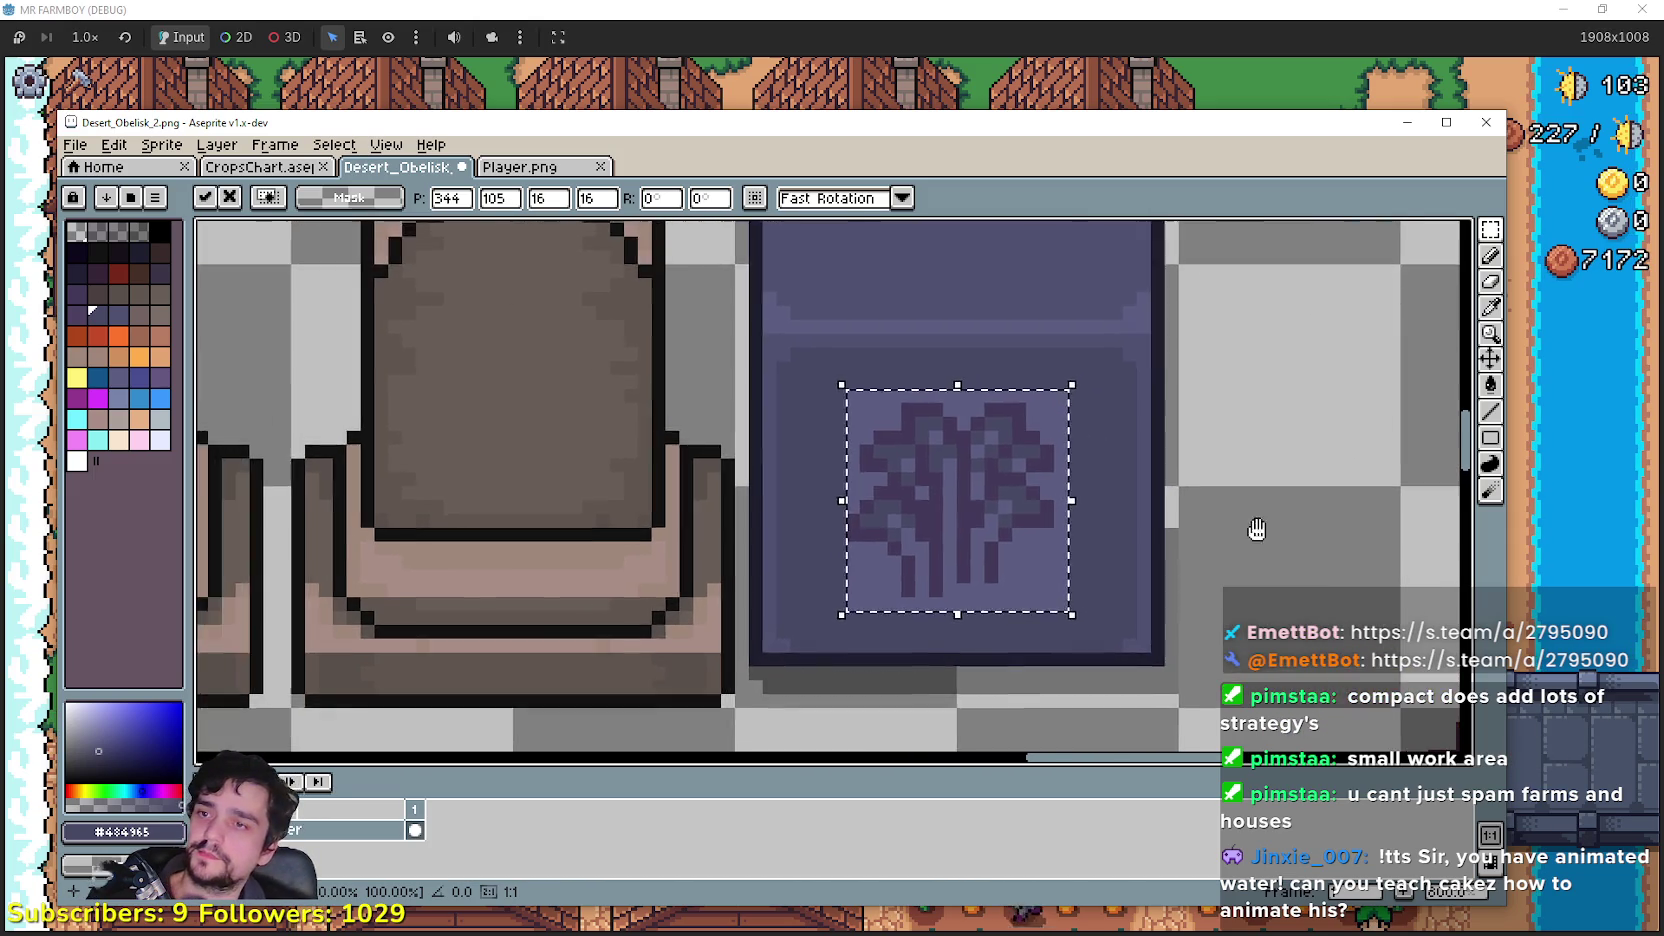
pyautogui.press('Escape')
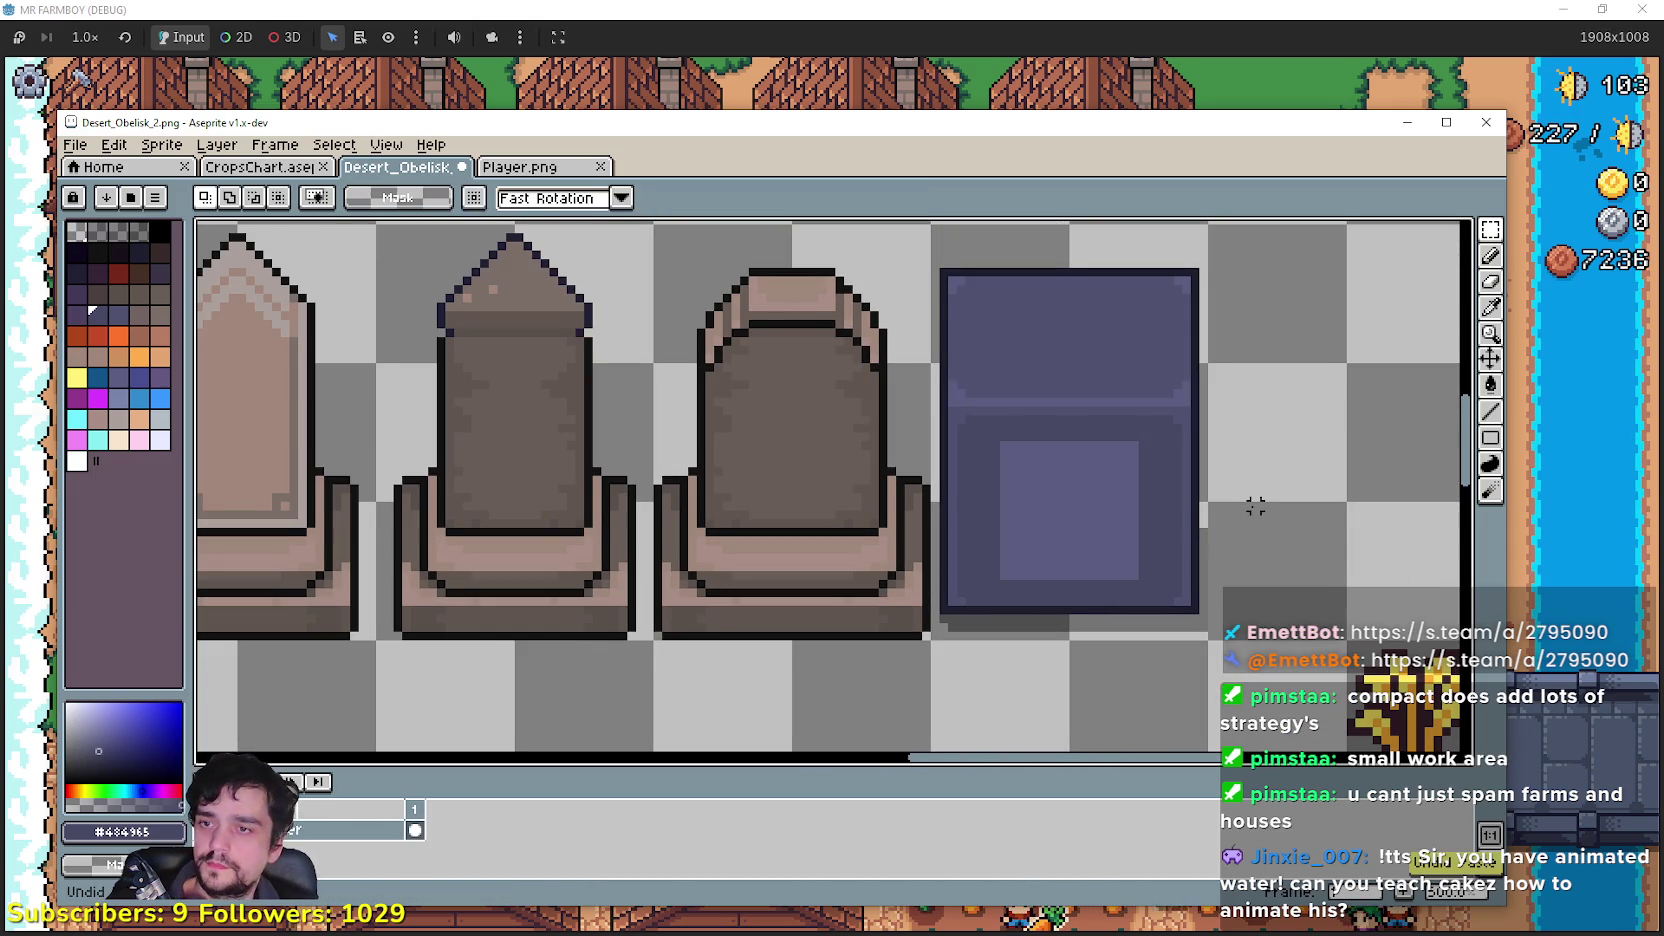
pyautogui.scroll(-1, 1180, 500)
# Step: Select the whole purple pedestal tile and drag a duplicate beside the original
pyautogui.click(1491, 232)
pyautogui.moveTo(1097, 611)
pyautogui.mouseDown()
pyautogui.moveTo(1021, 550)
pyautogui.moveTo(921, 583)
pyautogui.moveTo(871, 275)
pyautogui.mouseUp()
pyautogui.moveTo(1065, 360)
pyautogui.mouseDown()
pyautogui.moveTo(1033, 494)
pyautogui.moveTo(1218, 453)
pyautogui.mouseUp()
pyautogui.scroll(-2, 1150, 470)
pyautogui.scroll(3, 1104, 403)
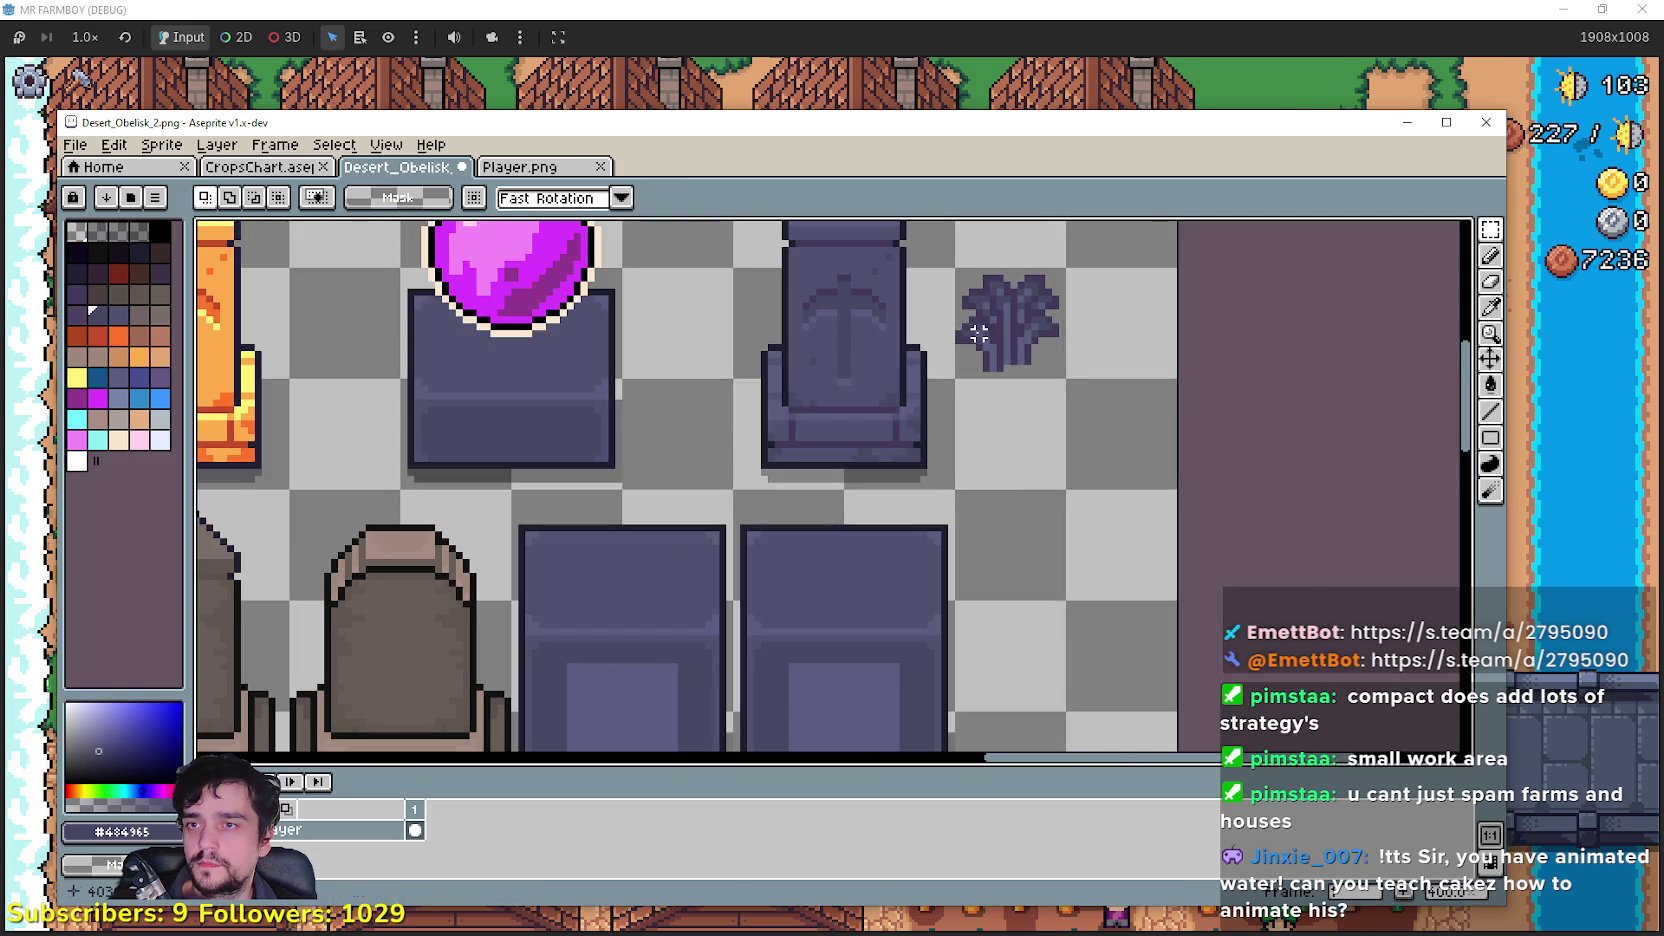
pyautogui.scroll(-1, 1040, 457)
pyautogui.scroll(1, 854, 550)
pyautogui.scroll(1, 880, 556)
# Step: Paste the purple wheat emblem onto the copy's inset panel and confirm its placement
pyautogui.hotkey('ctrl', 'v')
pyautogui.moveTo(1174, 535)
pyautogui.mouseDown()
pyautogui.moveTo(929, 535)
pyautogui.moveTo(958, 520)
pyautogui.mouseUp()
pyautogui.scroll(1, 965, 522)
pyautogui.press('Return')
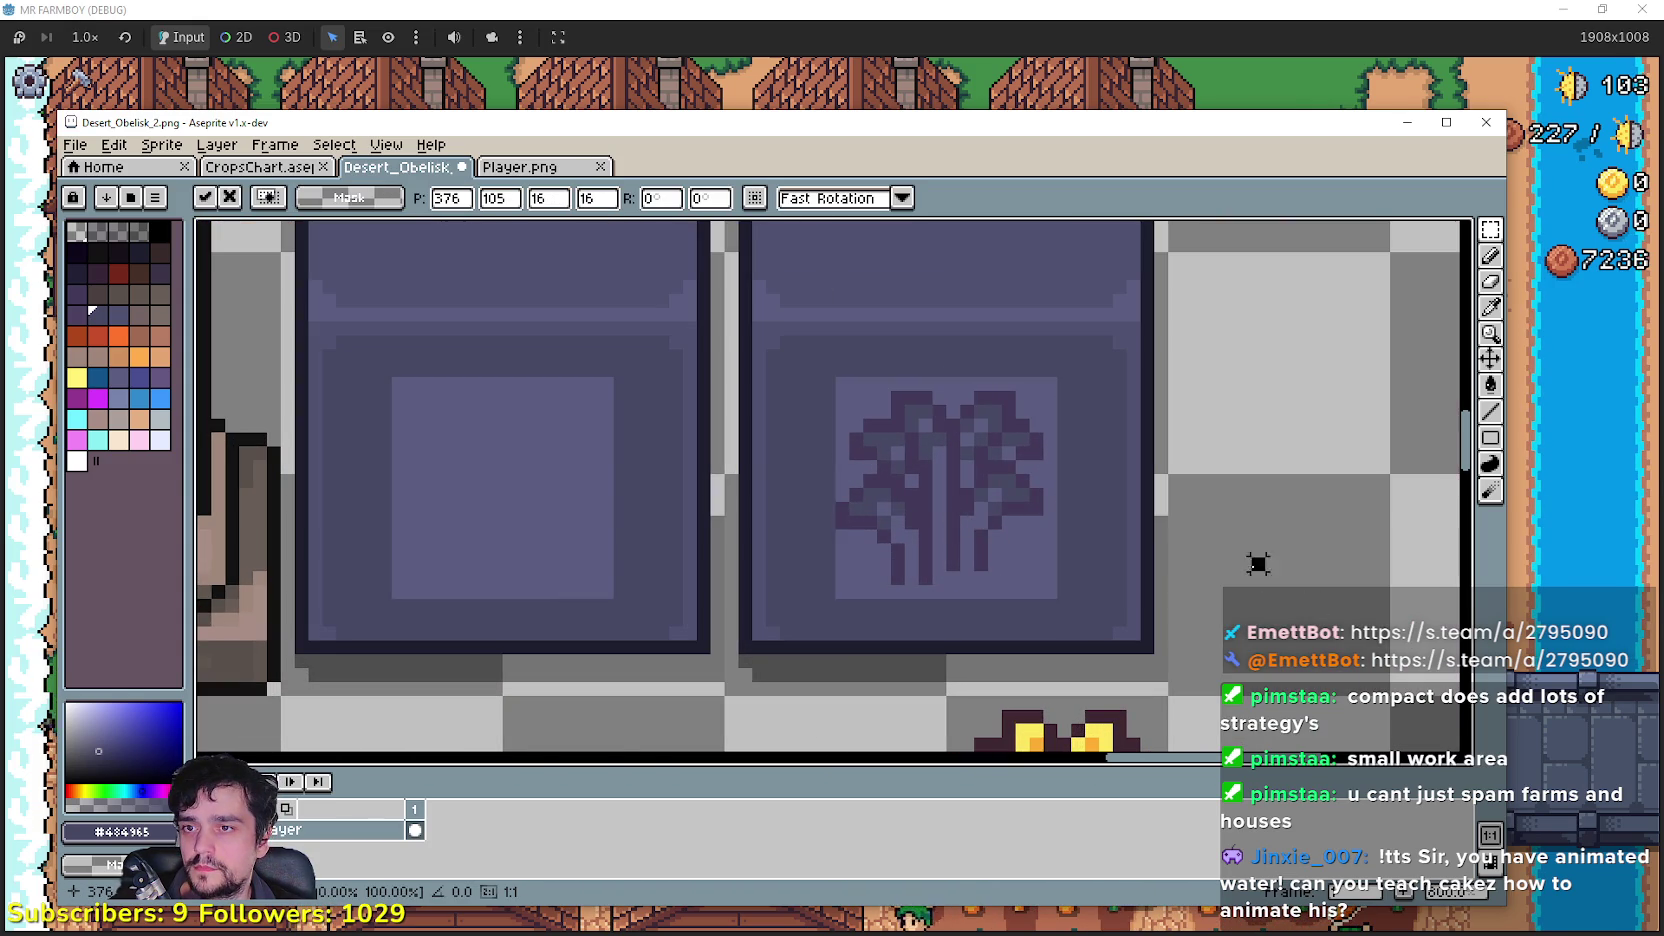
pyautogui.scroll(-2, 1256, 557)
pyautogui.scroll(1, 1181, 487)
pyautogui.scroll(1, 1095, 545)
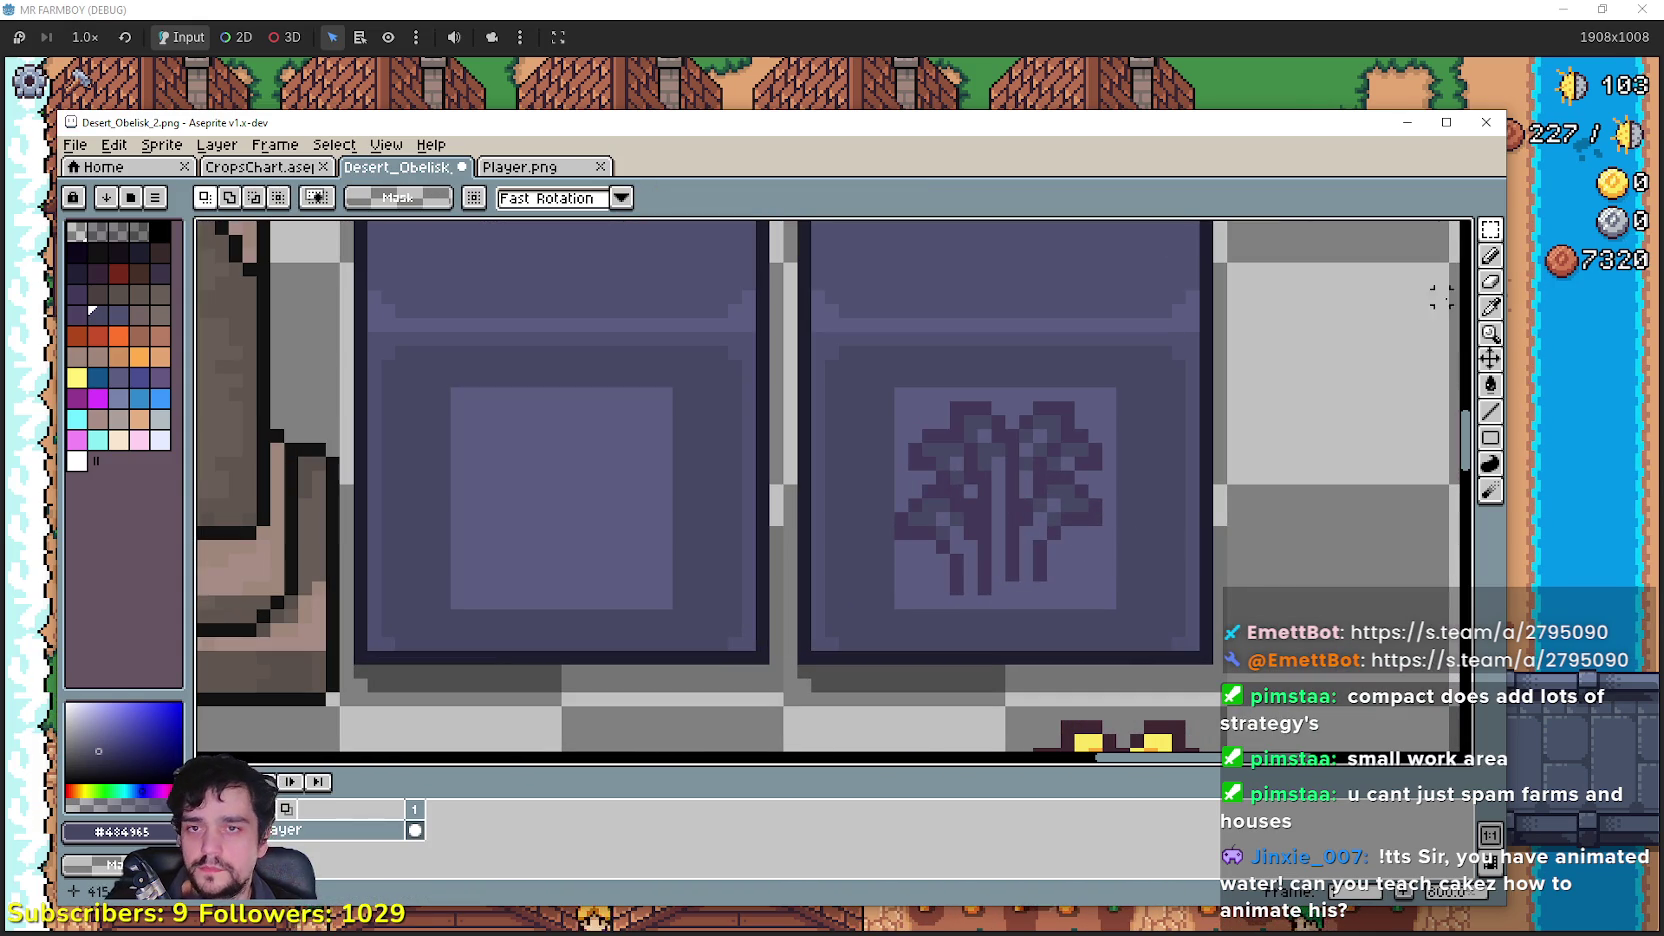
# Step: Join the wheat emblem's two bottom stems with one #433959 pixel
pyautogui.click(1490, 256)
pyautogui.scroll(1, 1124, 535)
pyautogui.scroll(1, 1124, 535)
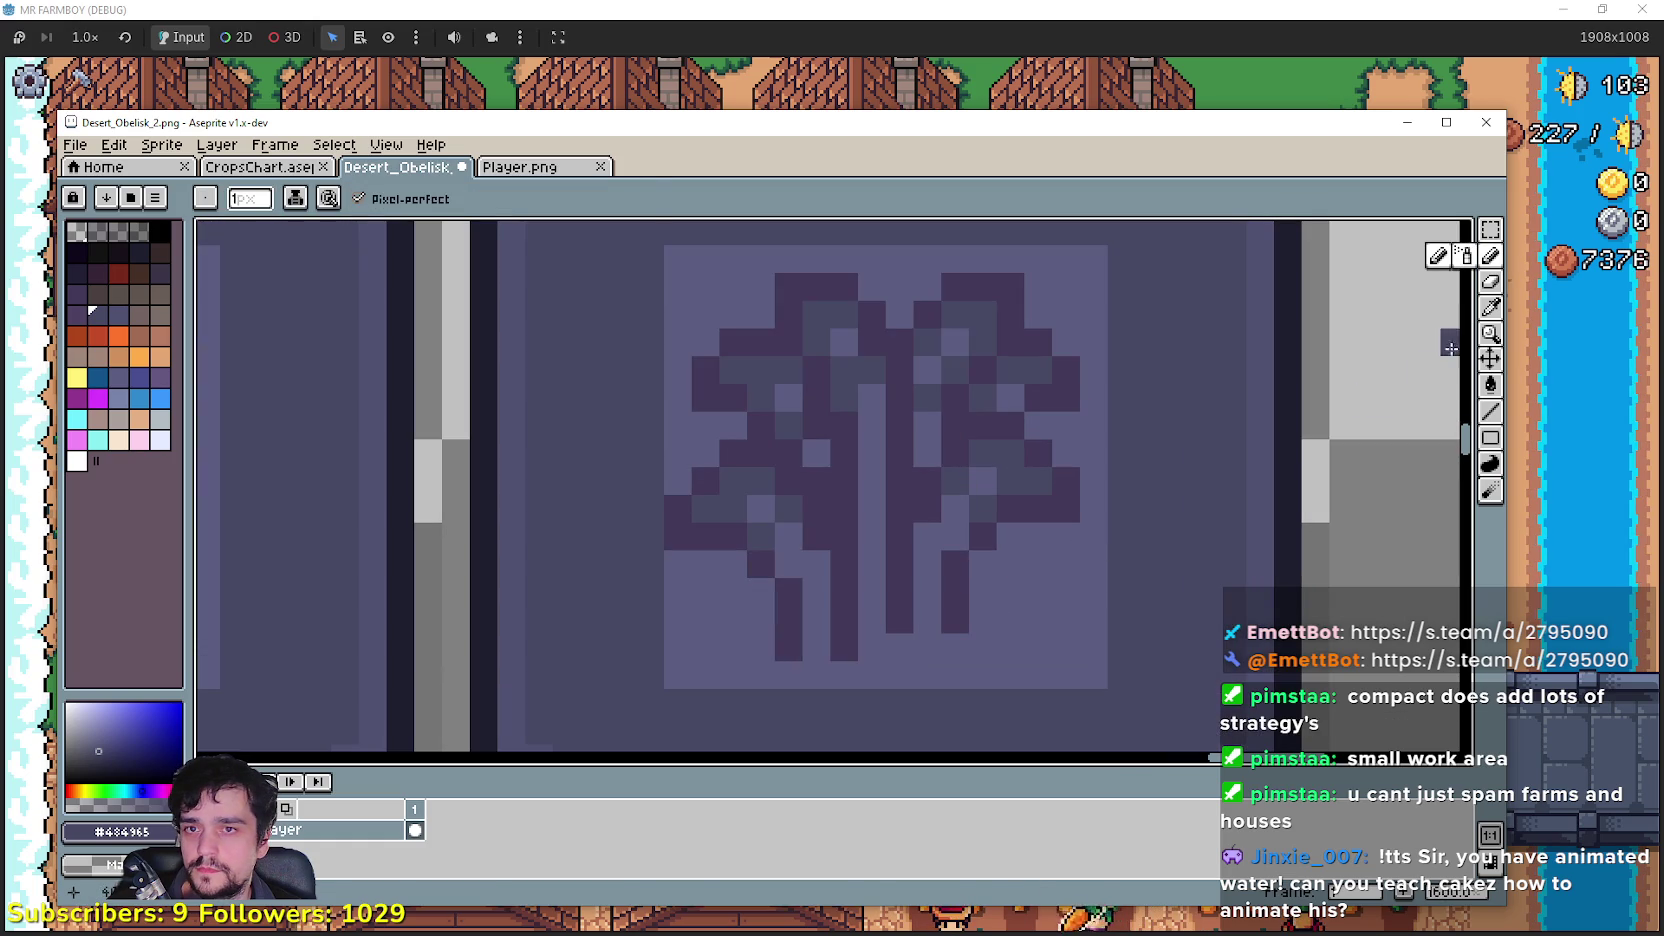
pyautogui.click(1491, 308)
pyautogui.click(832, 494)
pyautogui.scroll(1, 832, 494)
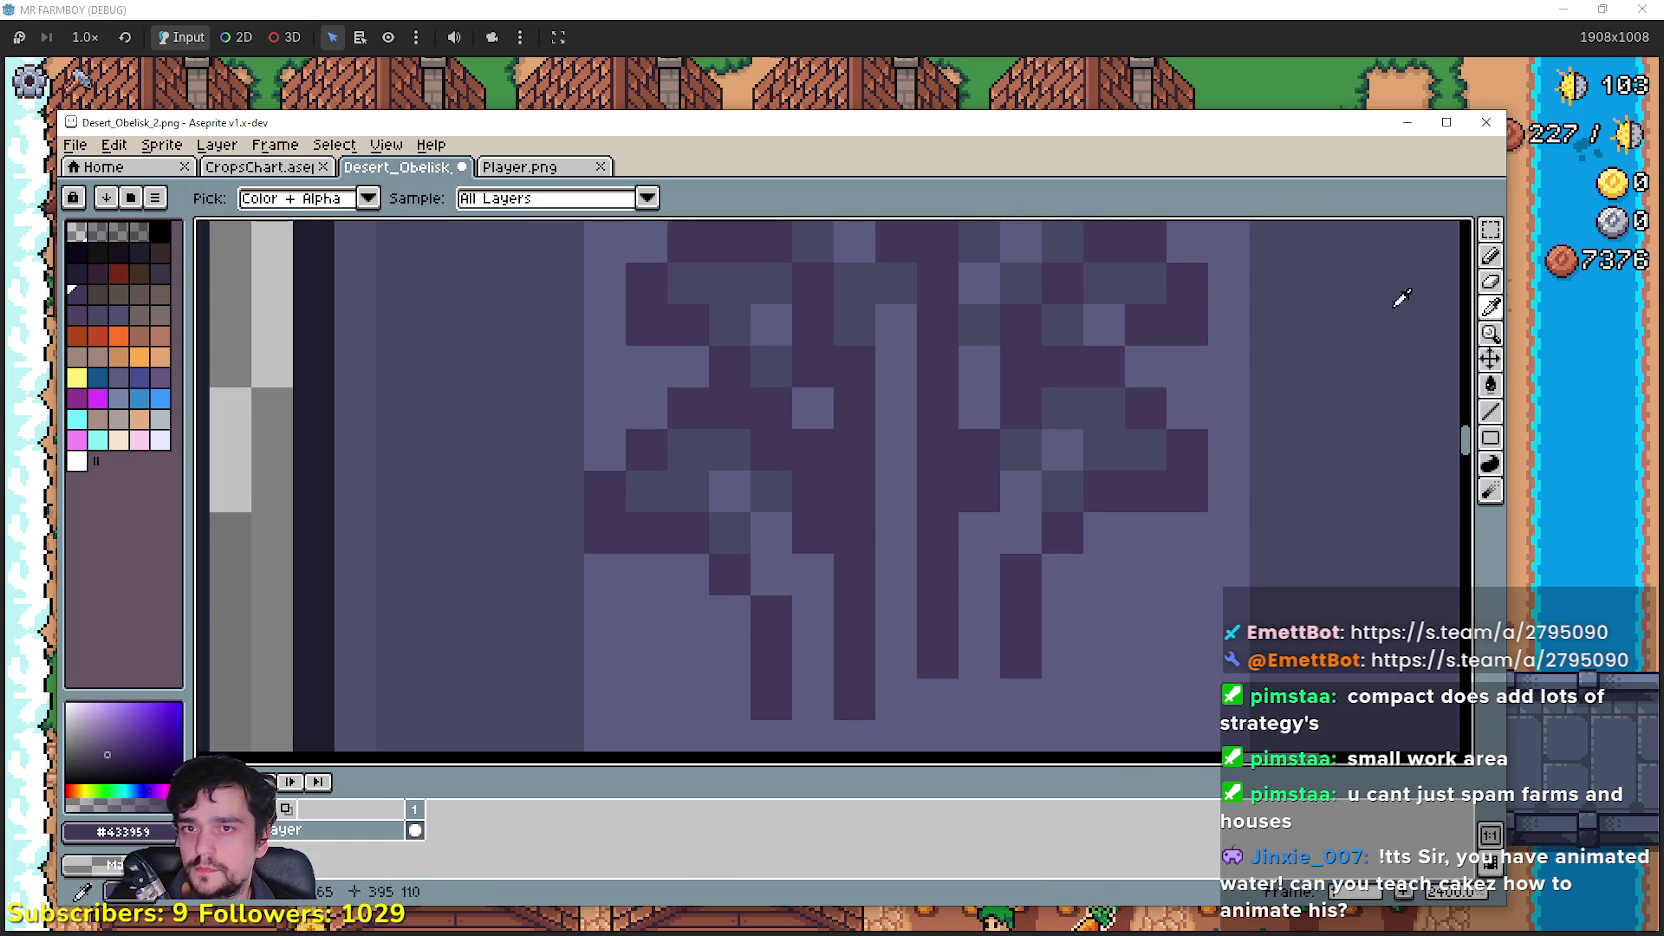
pyautogui.click(1490, 256)
pyautogui.press('-')
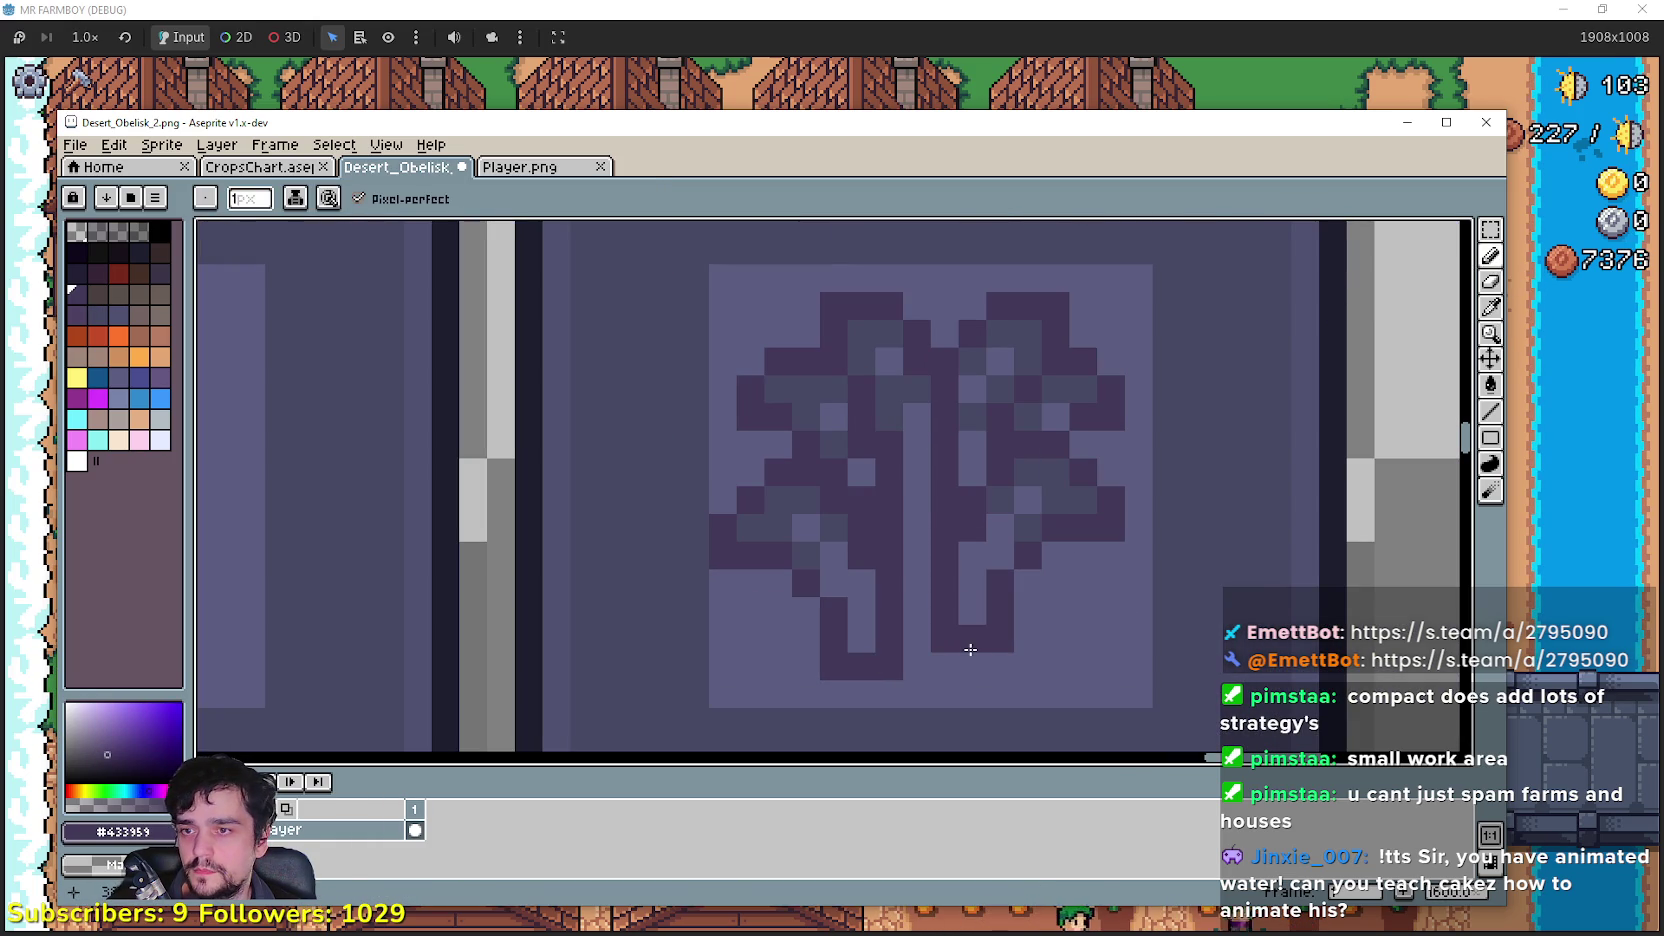
pyautogui.click(964, 640)
pyautogui.scroll(-2, 910, 660)
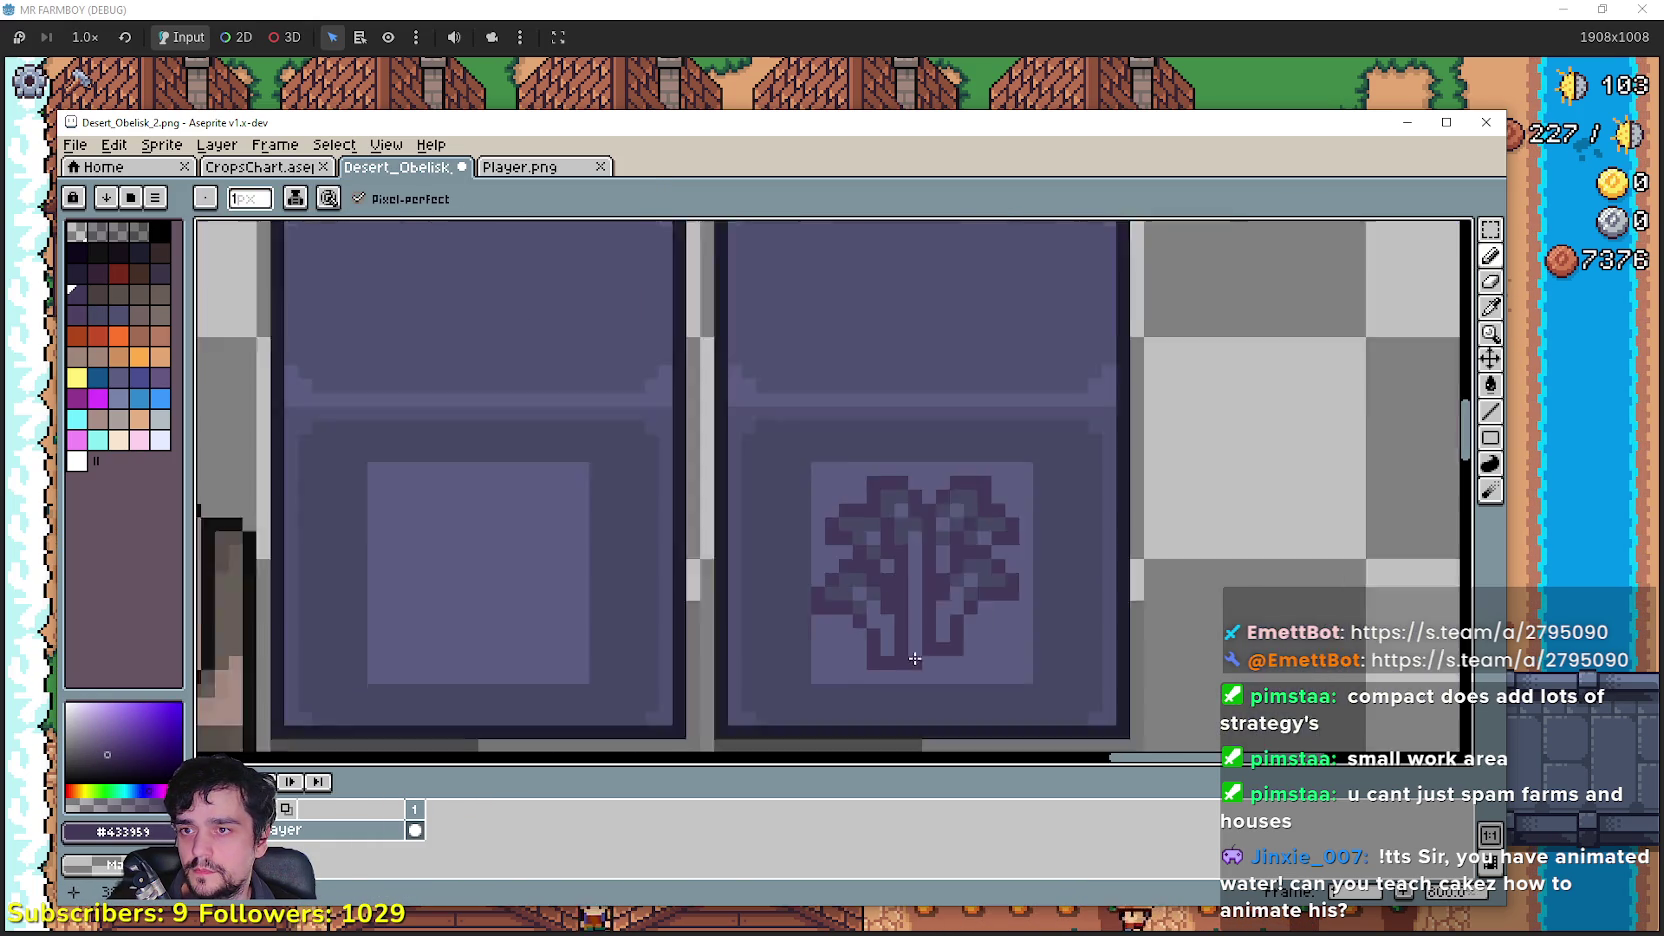
pyautogui.scroll(2, 985, 620)
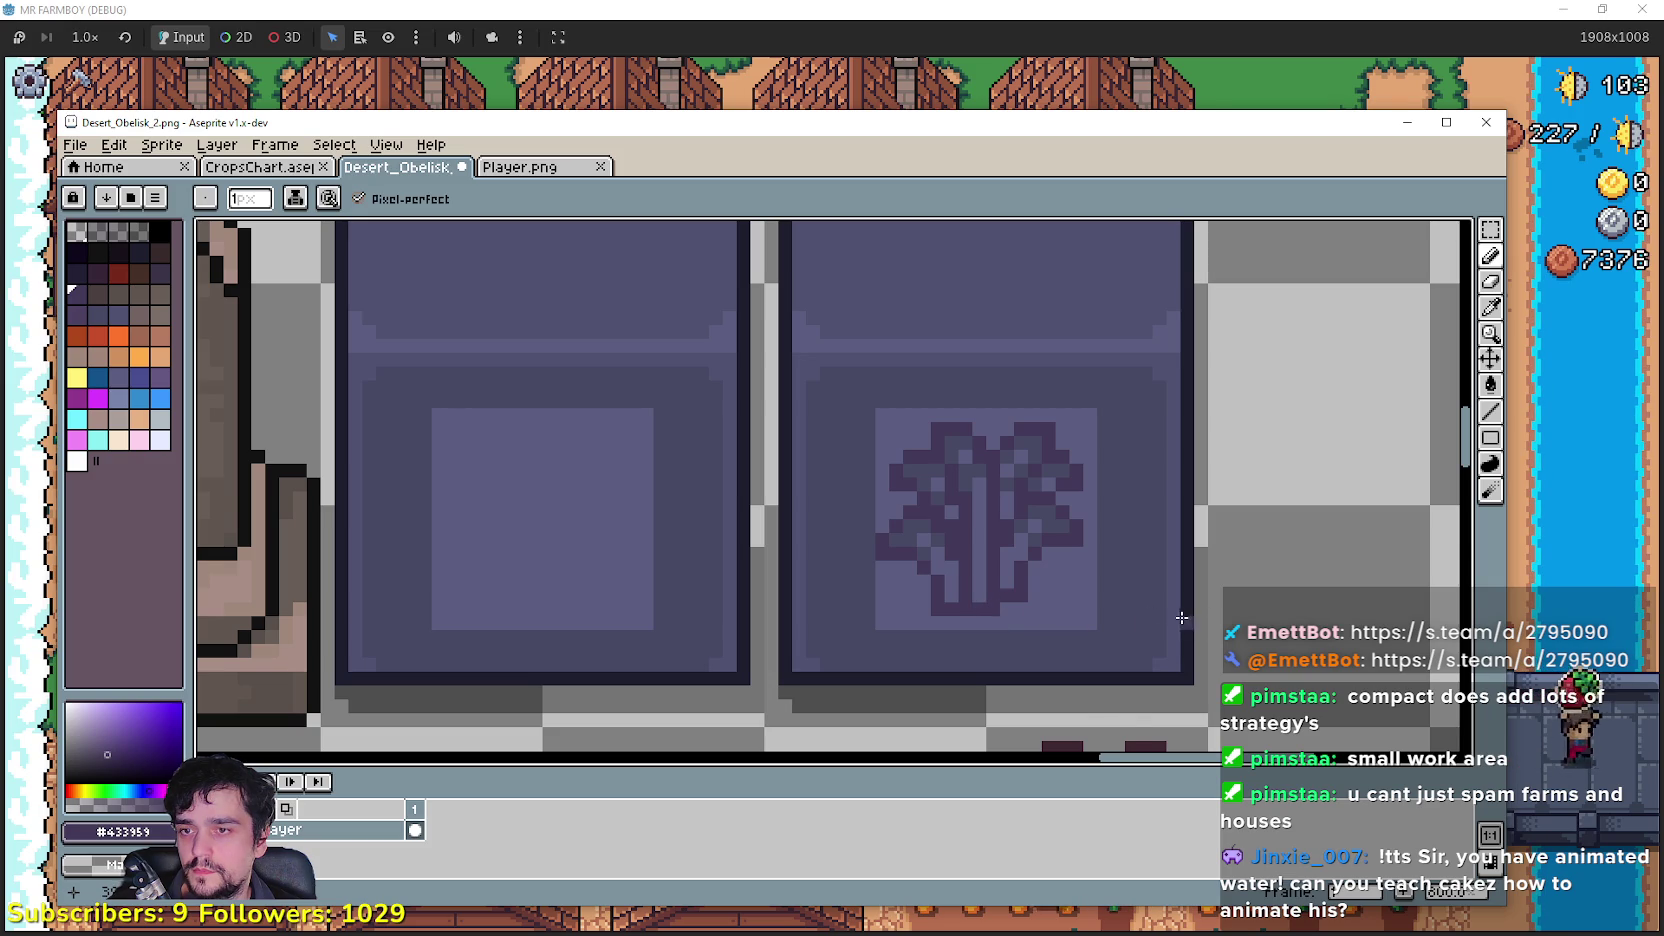
pyautogui.scroll(-2, 1060, 570)
pyautogui.scroll(1, 1058, 536)
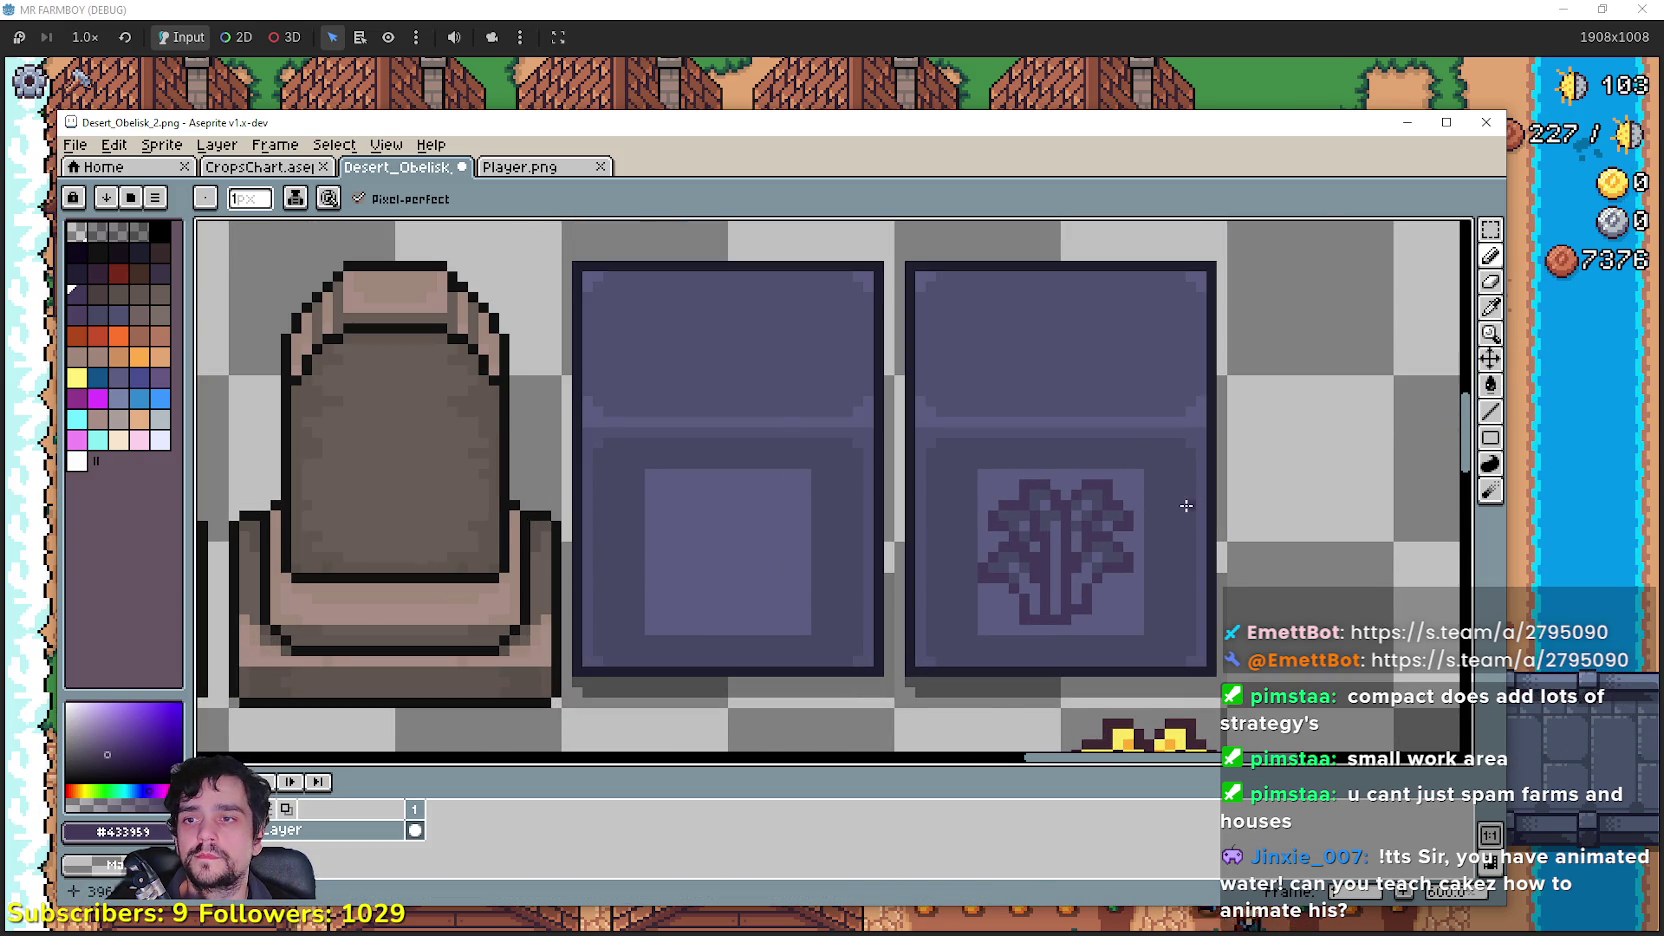
pyautogui.scroll(-3, 1222, 337)
pyautogui.scroll(2, 1222, 337)
# Step: Test-fill the inset squares with #484965, undo it, and marquee the area around the emblem
pyautogui.moveTo(1149, 504)
pyautogui.mouseDown()
pyautogui.moveTo(1201, 247)
pyautogui.moveTo(1163, 341)
pyautogui.mouseUp()
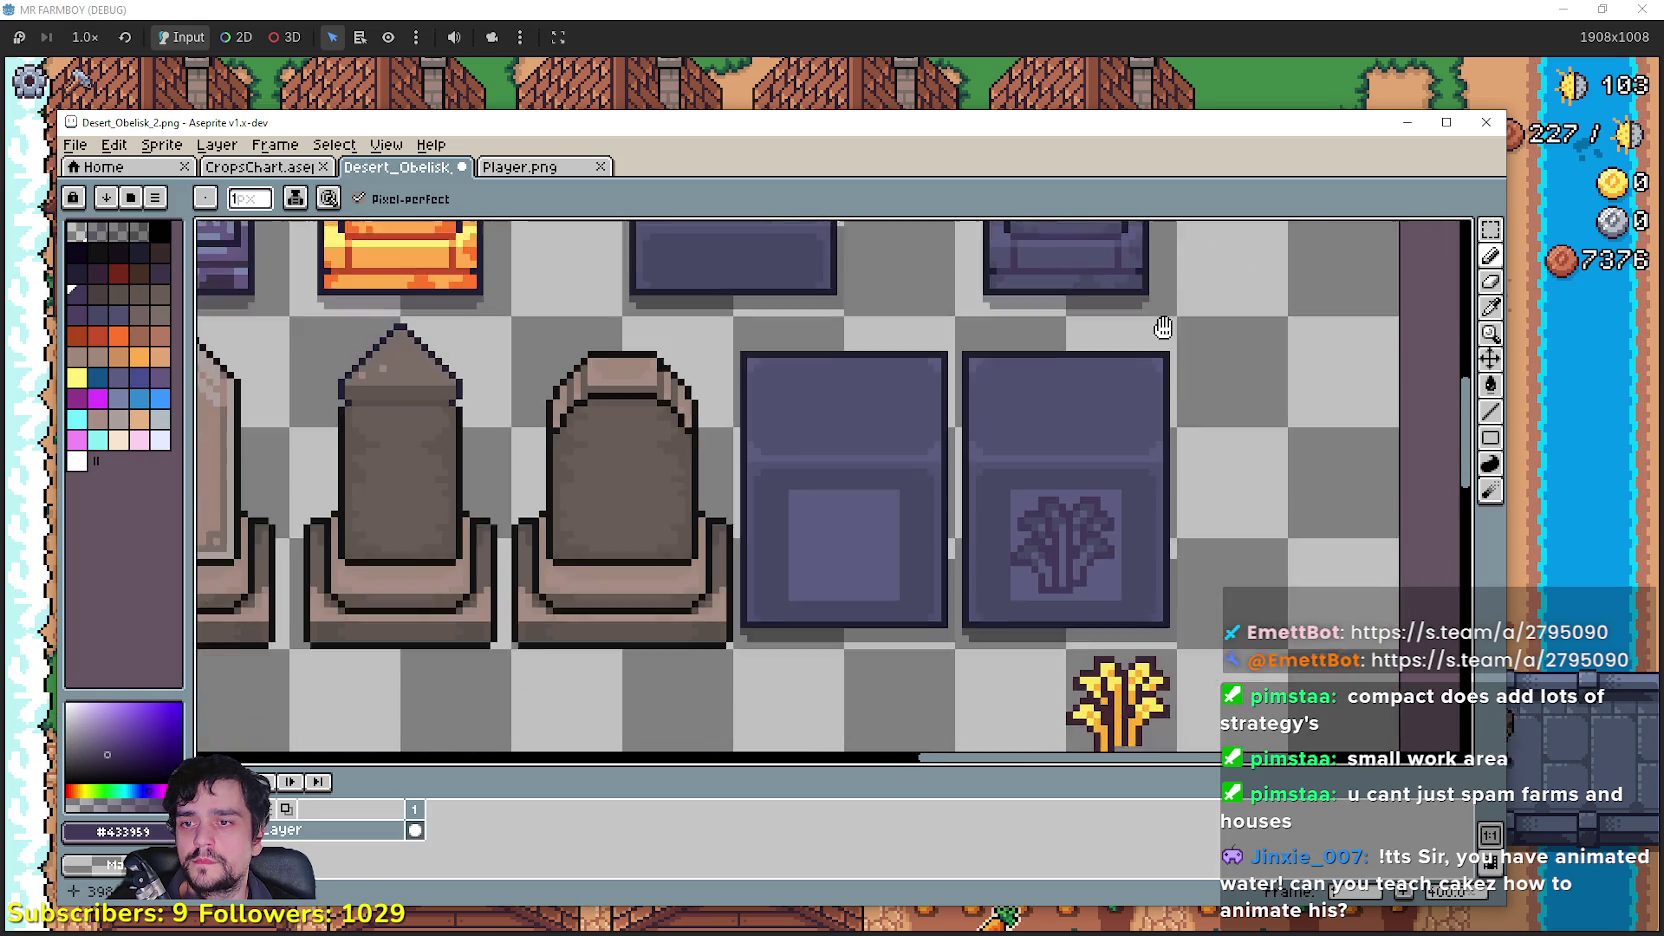
pyautogui.scroll(1, 1052, 468)
pyautogui.moveTo(1052, 468); pyautogui.dragTo(1030, 378)
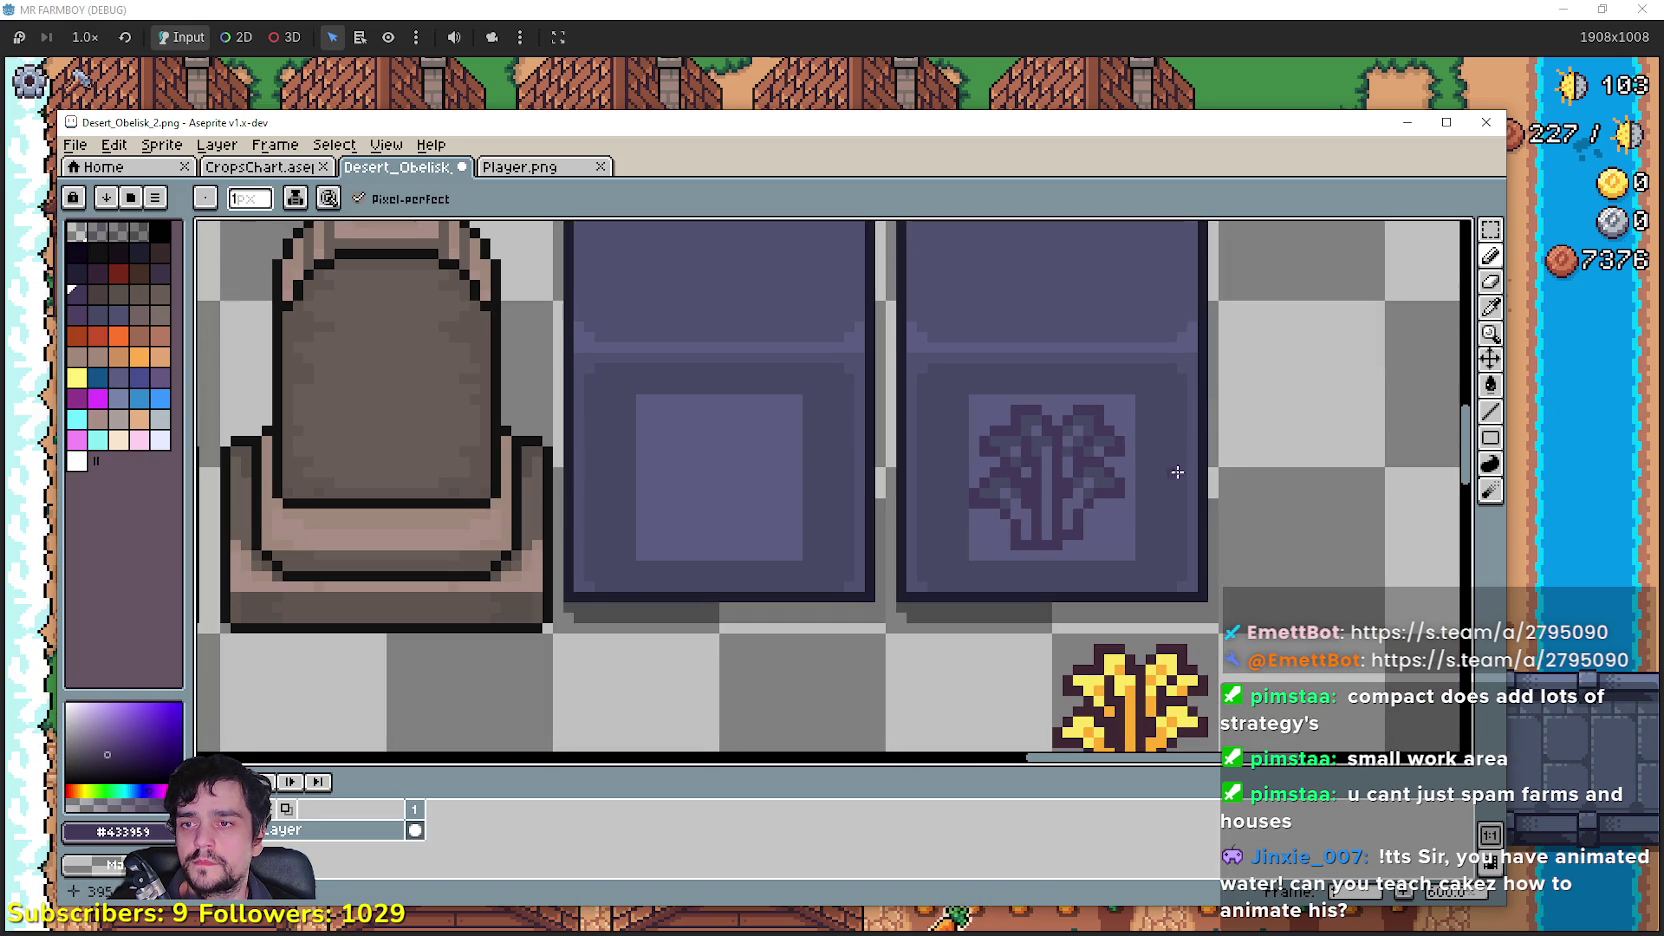
pyautogui.click(1490, 307)
pyautogui.scroll(1, 1200, 521)
pyautogui.click(1200, 521)
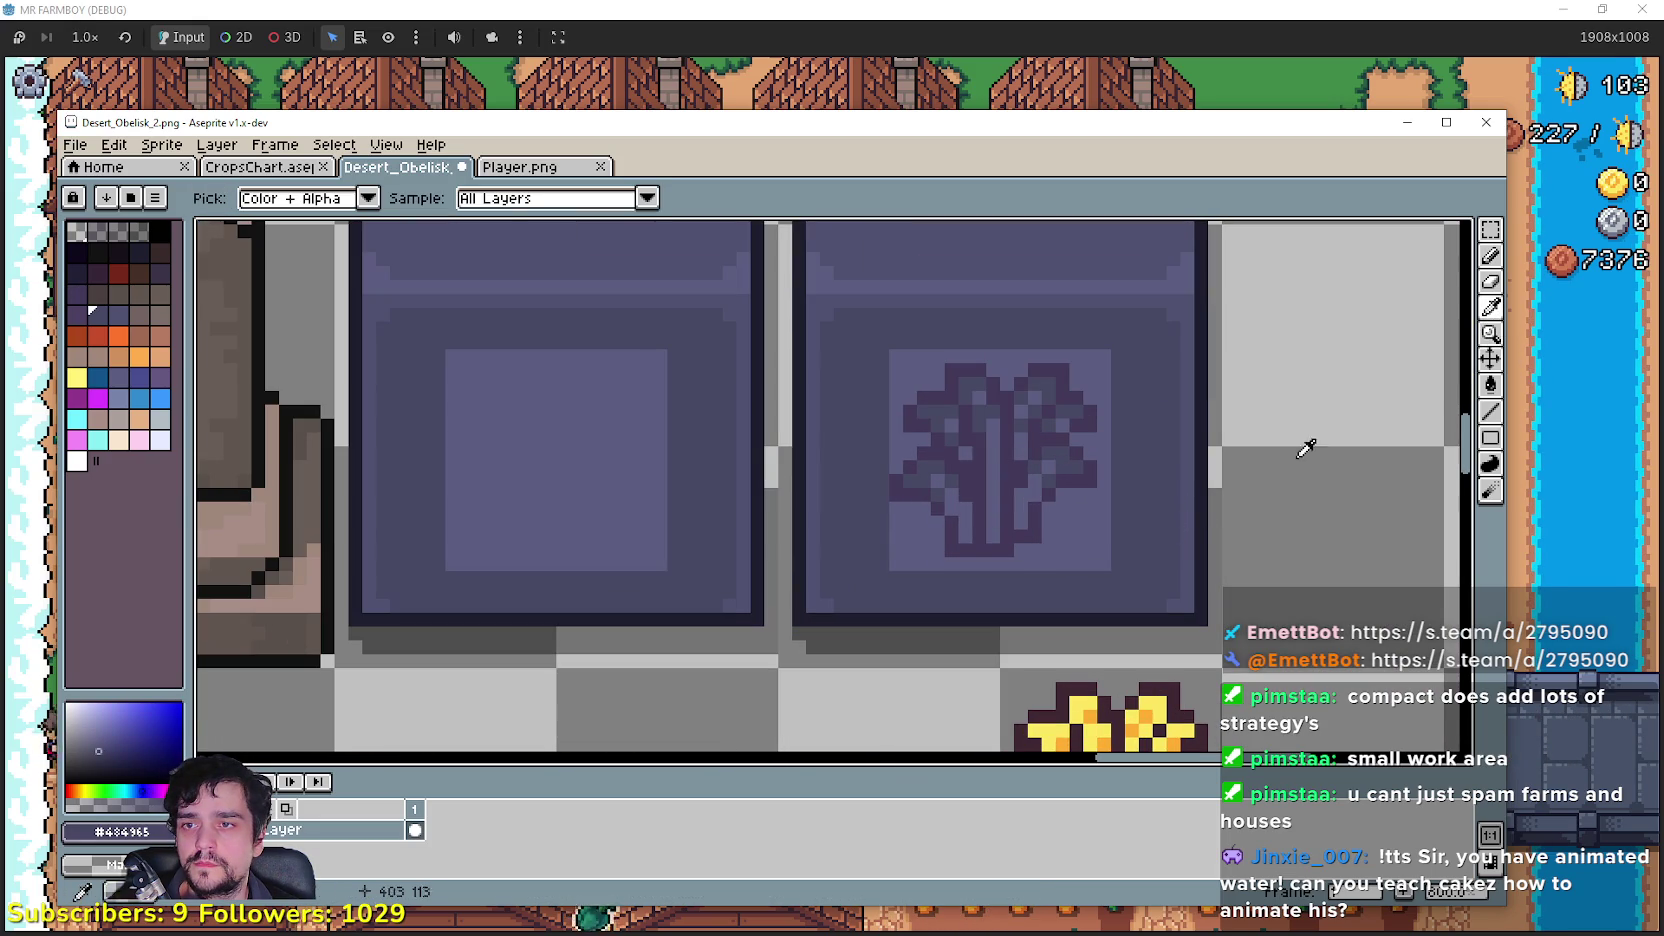
pyautogui.press('g')
pyautogui.click(1083, 520)
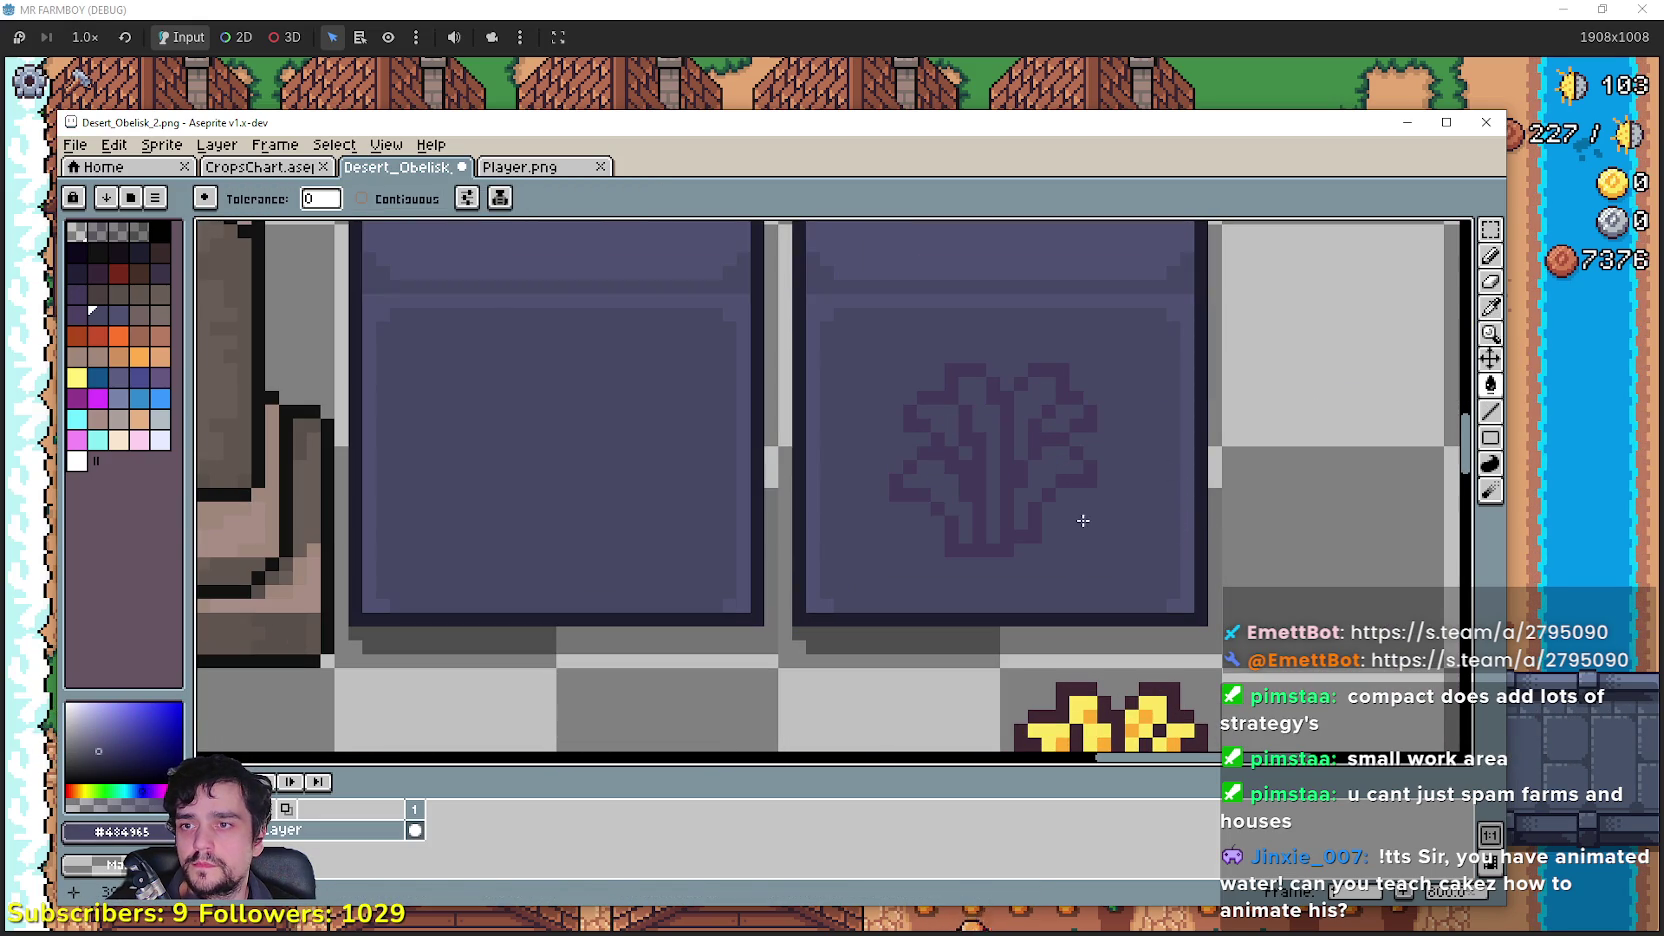
pyautogui.hotkey('ctrl', 'z')
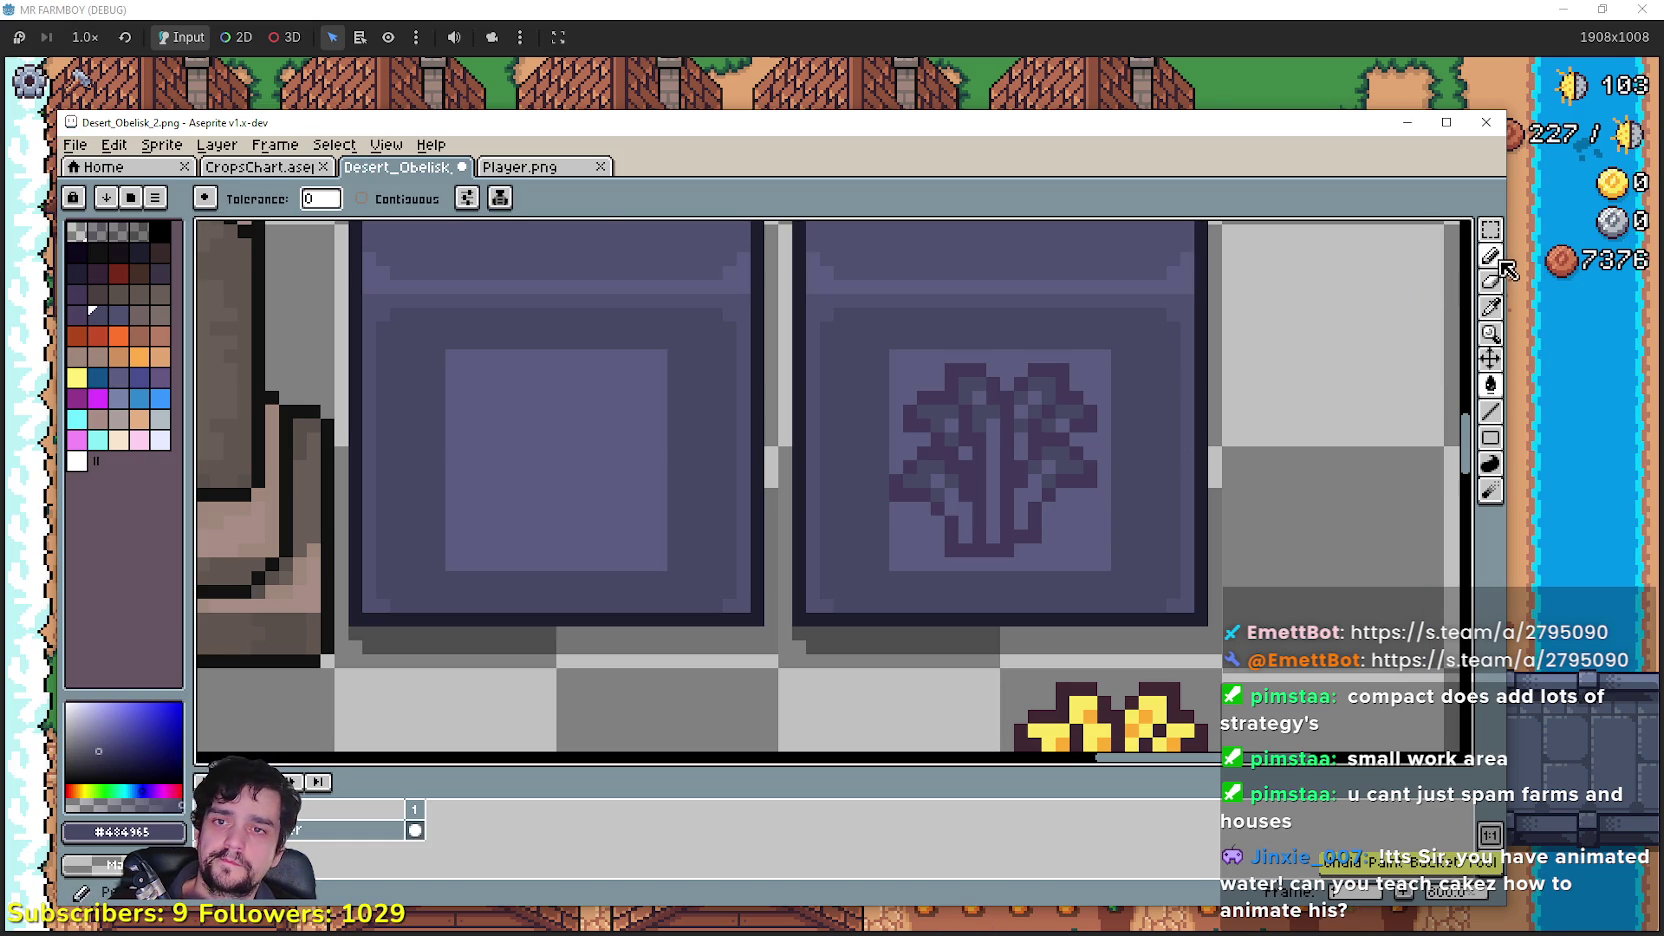
pyautogui.click(1490, 230)
pyautogui.moveTo(775, 446); pyautogui.dragTo(1008, 669)
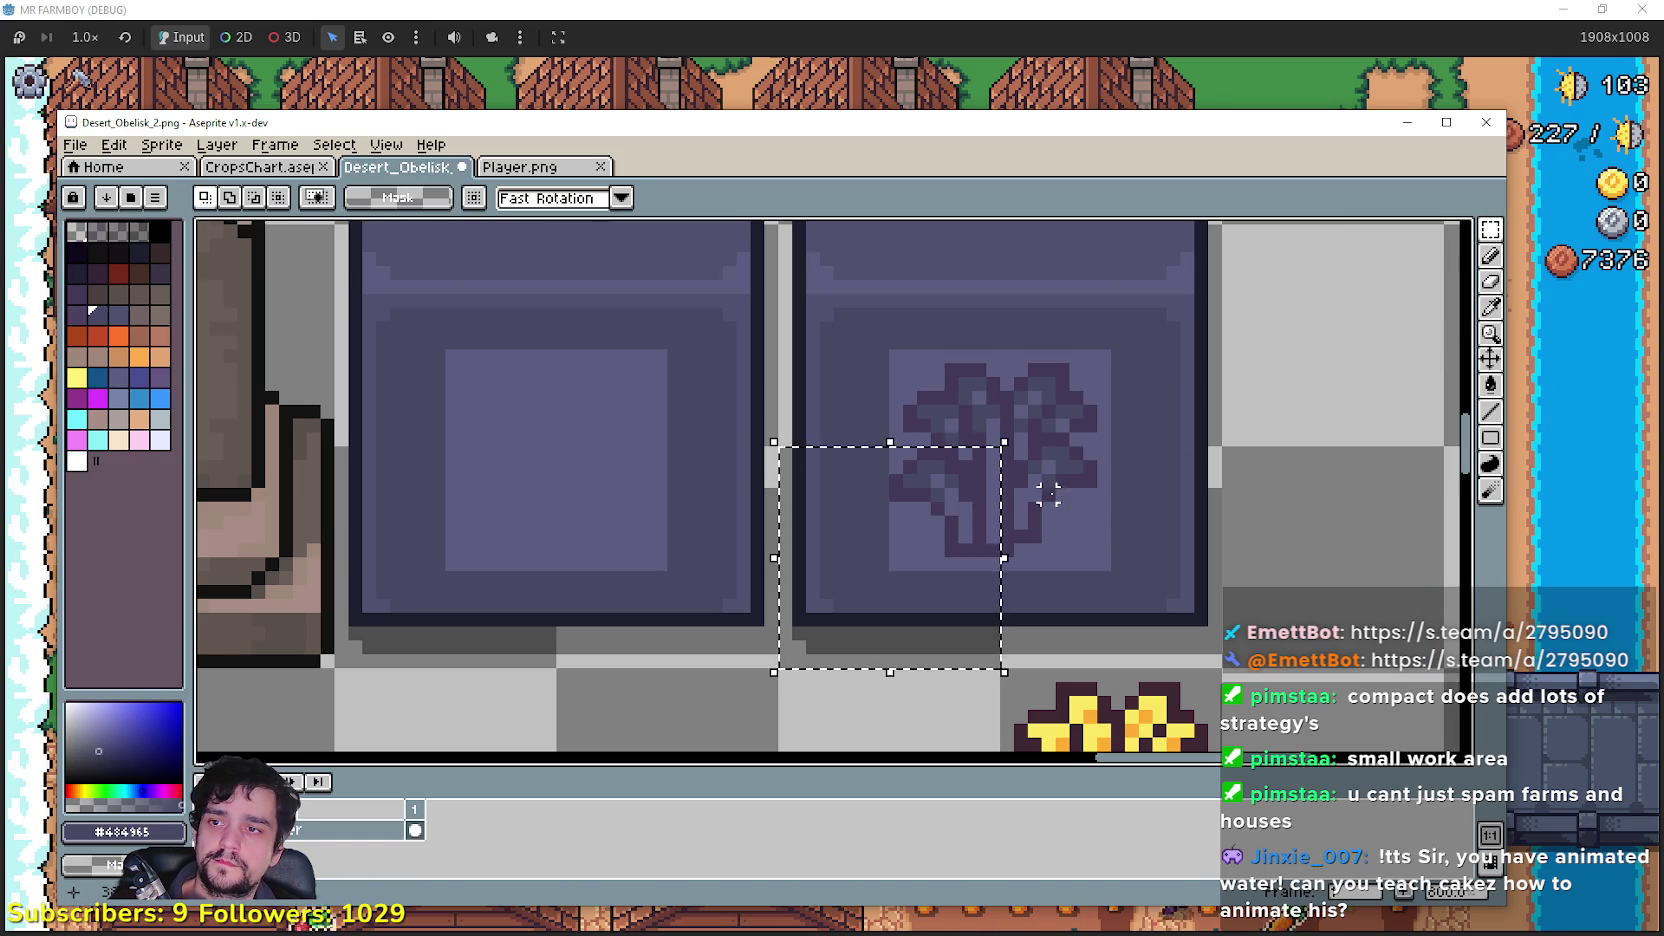
# Step: Select the copied tile's inset panel and fill the wheat emblem with #484965, softening its outline
pyautogui.moveTo(1143, 589)
pyautogui.mouseDown()
pyautogui.moveTo(973, 420)
pyautogui.moveTo(857, 346)
pyautogui.mouseUp()
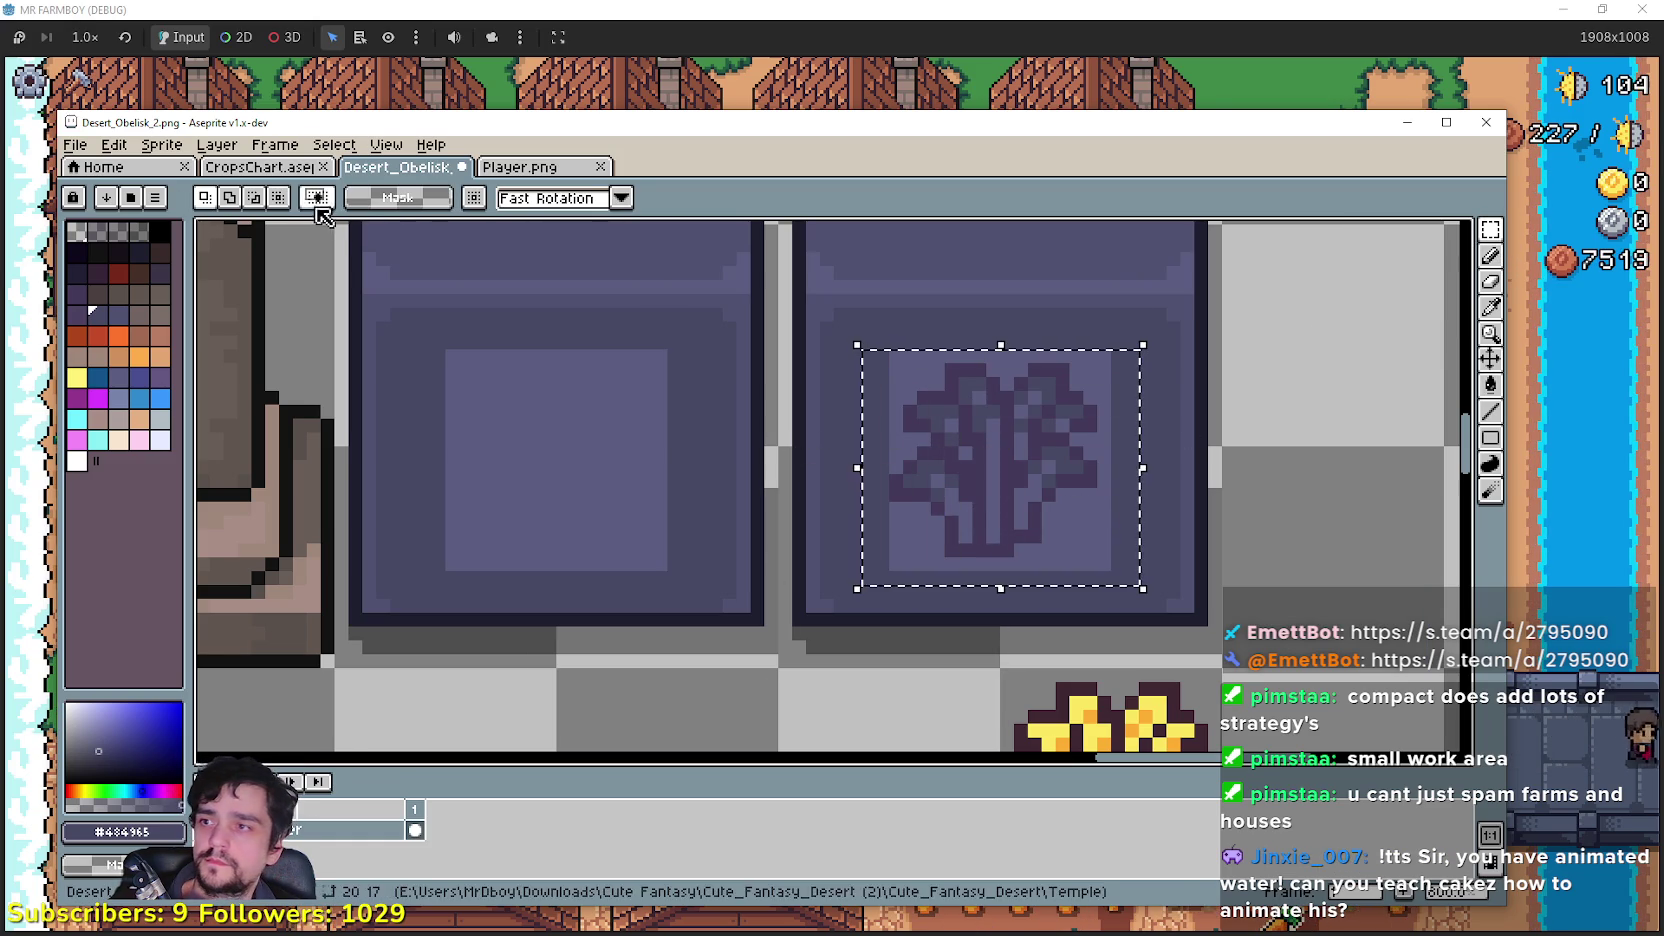
pyautogui.click(1490, 384)
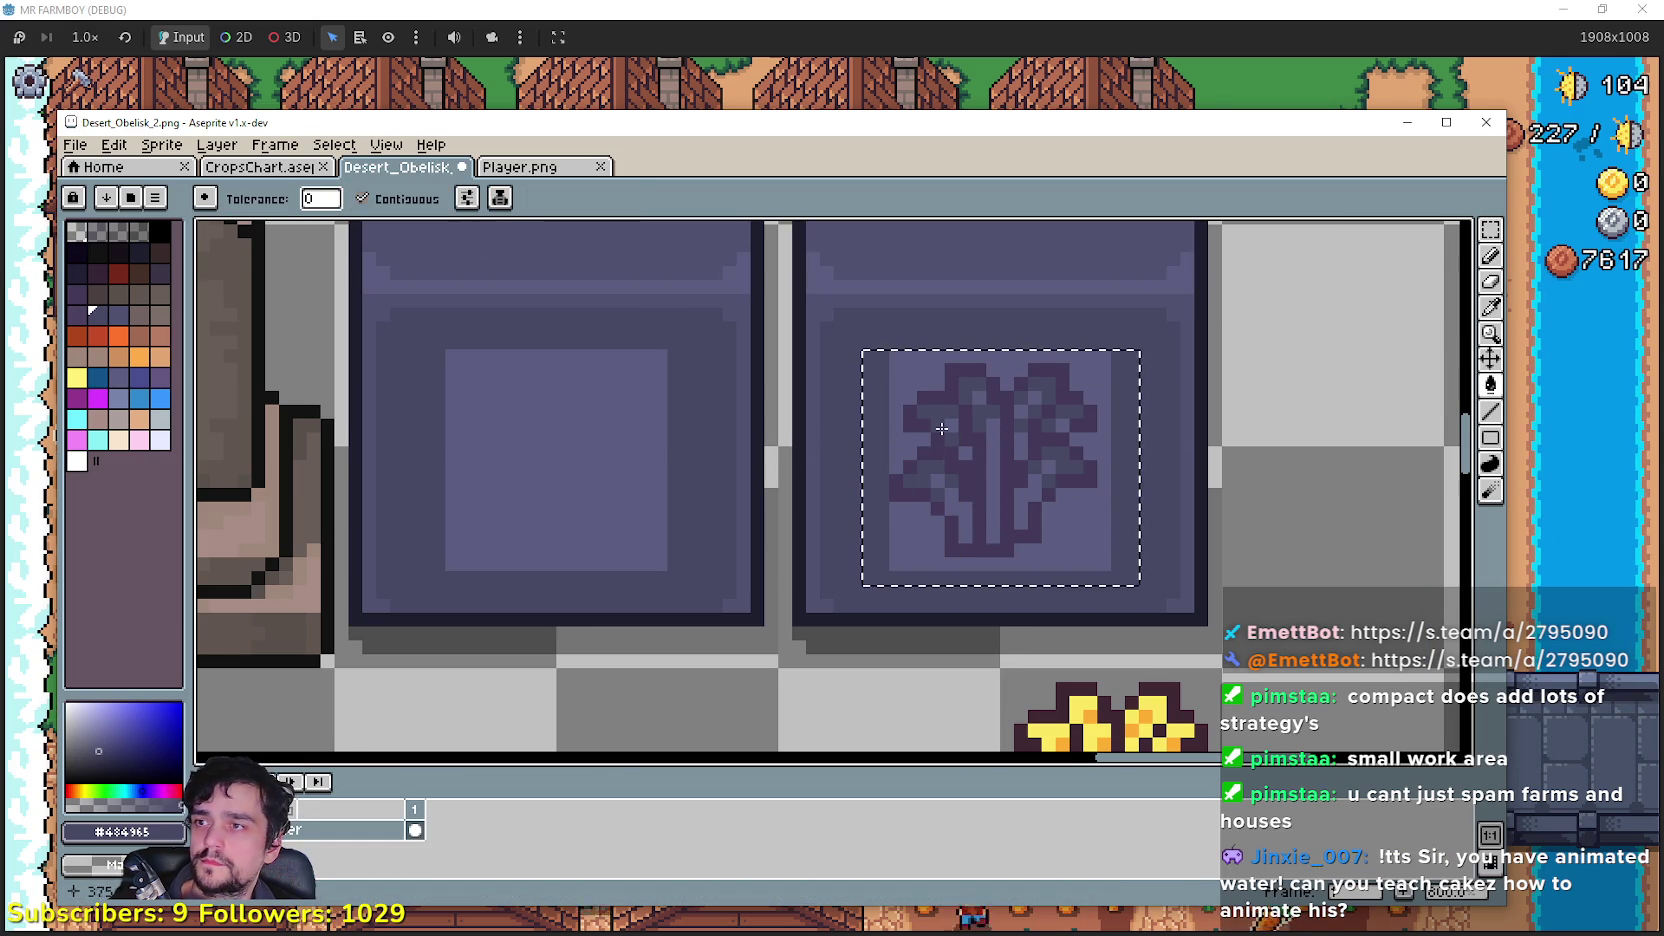
pyautogui.click(1072, 517)
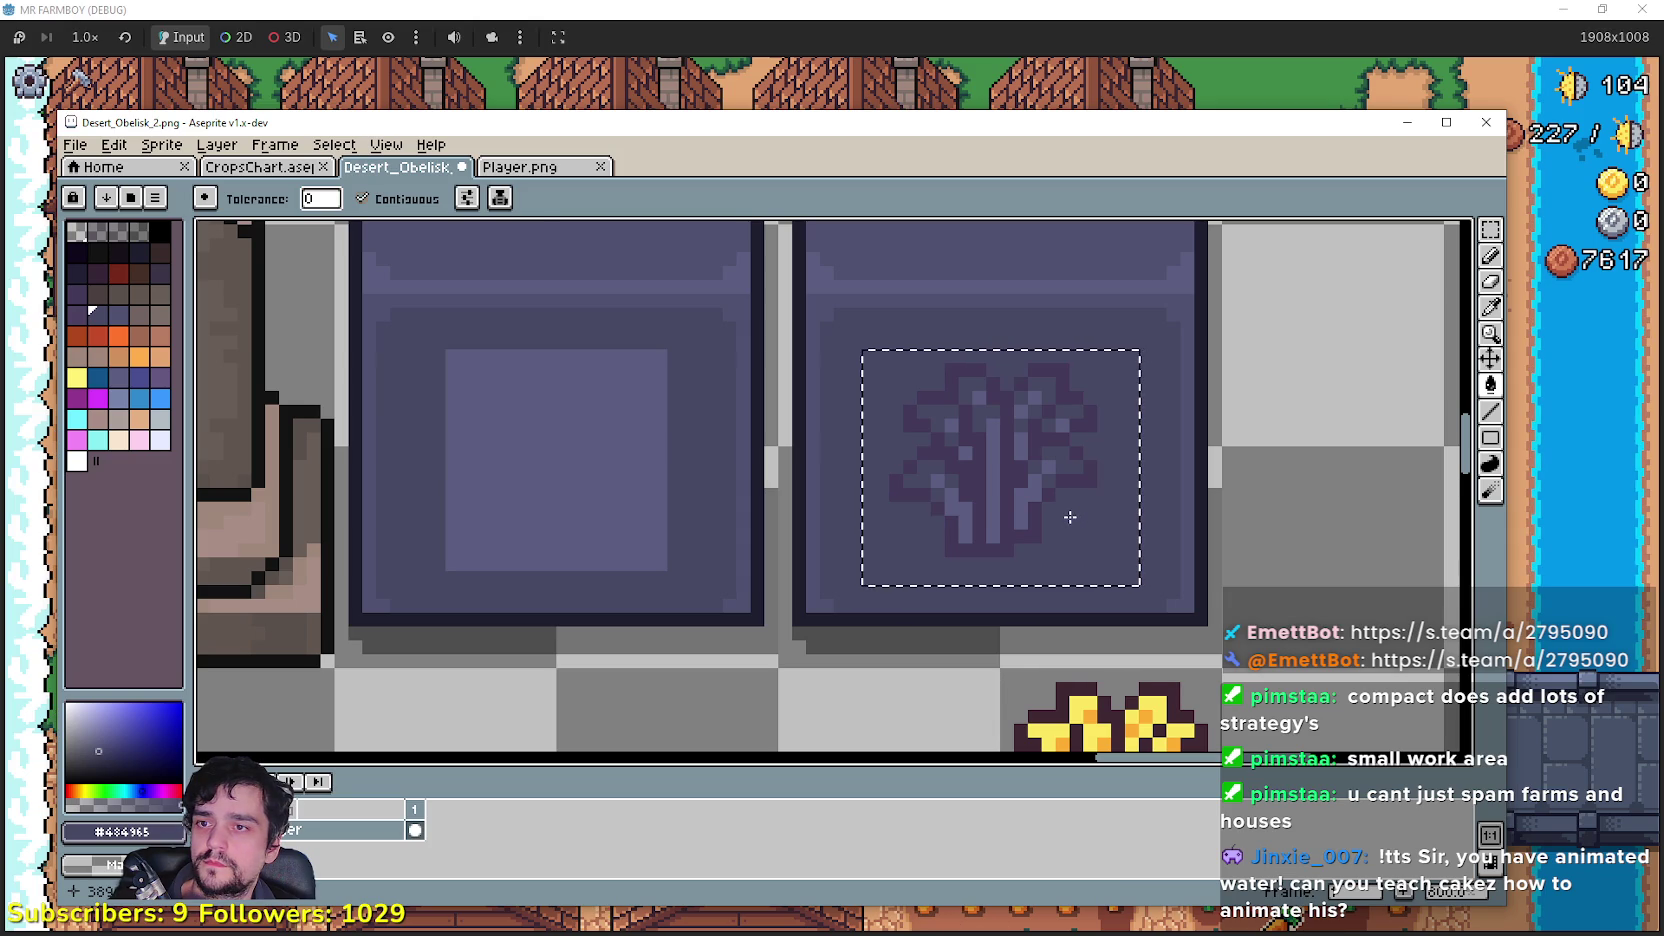
pyautogui.scroll(-3, 1075, 517)
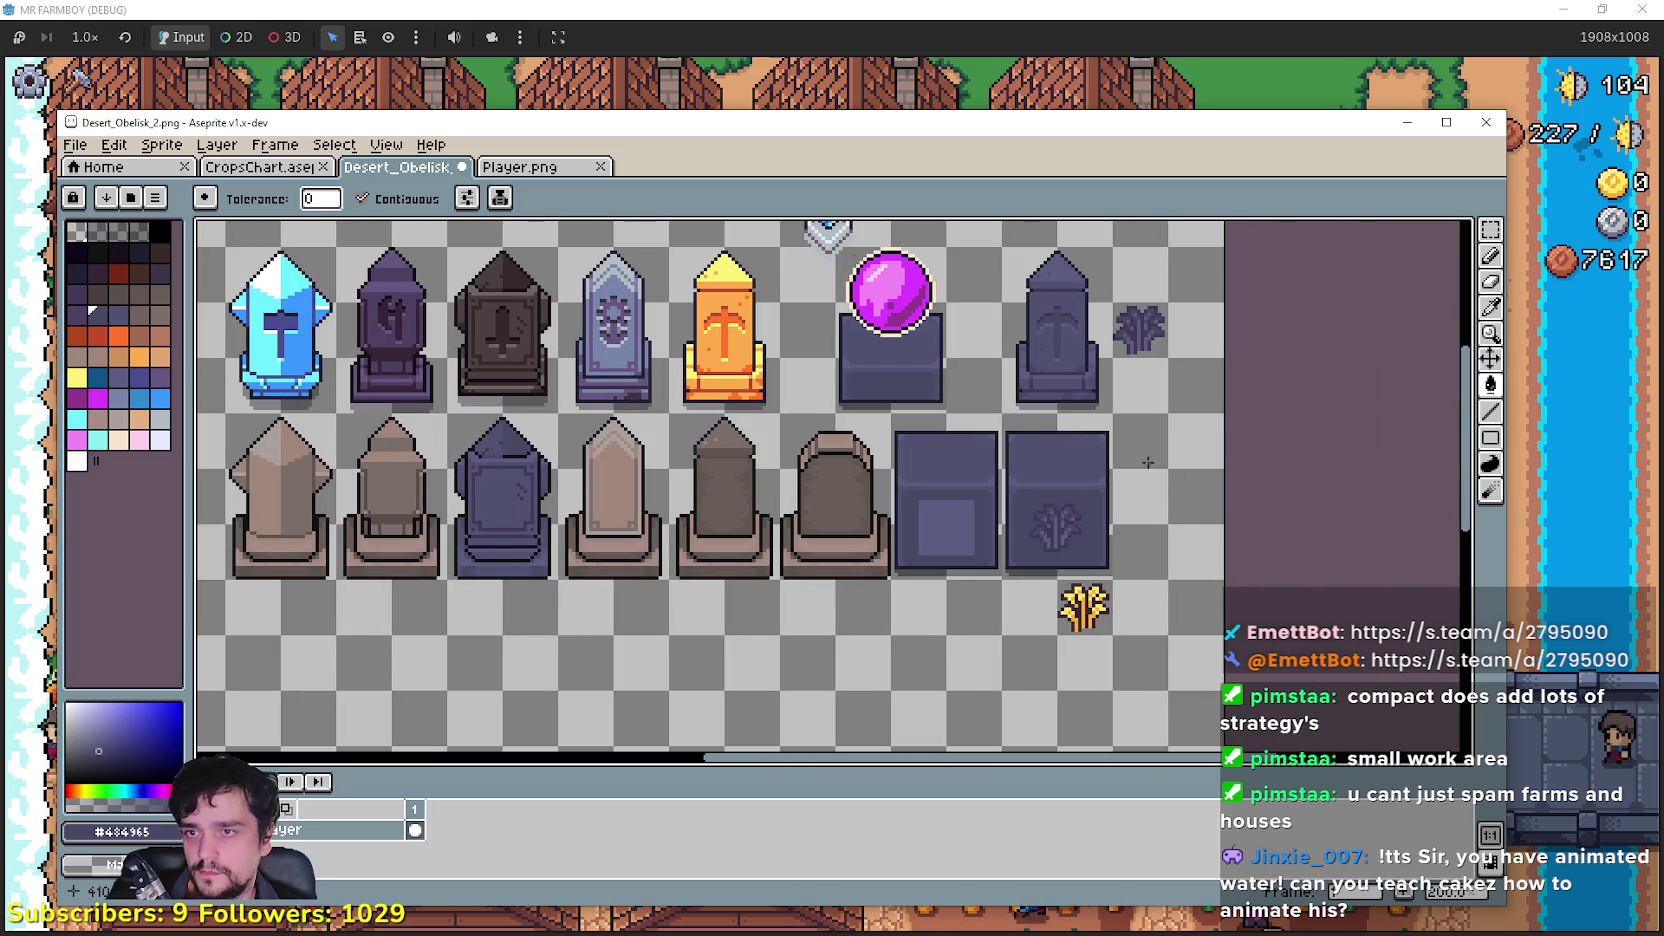
pyautogui.scroll(2, 983, 383)
pyautogui.scroll(-2, 962, 483)
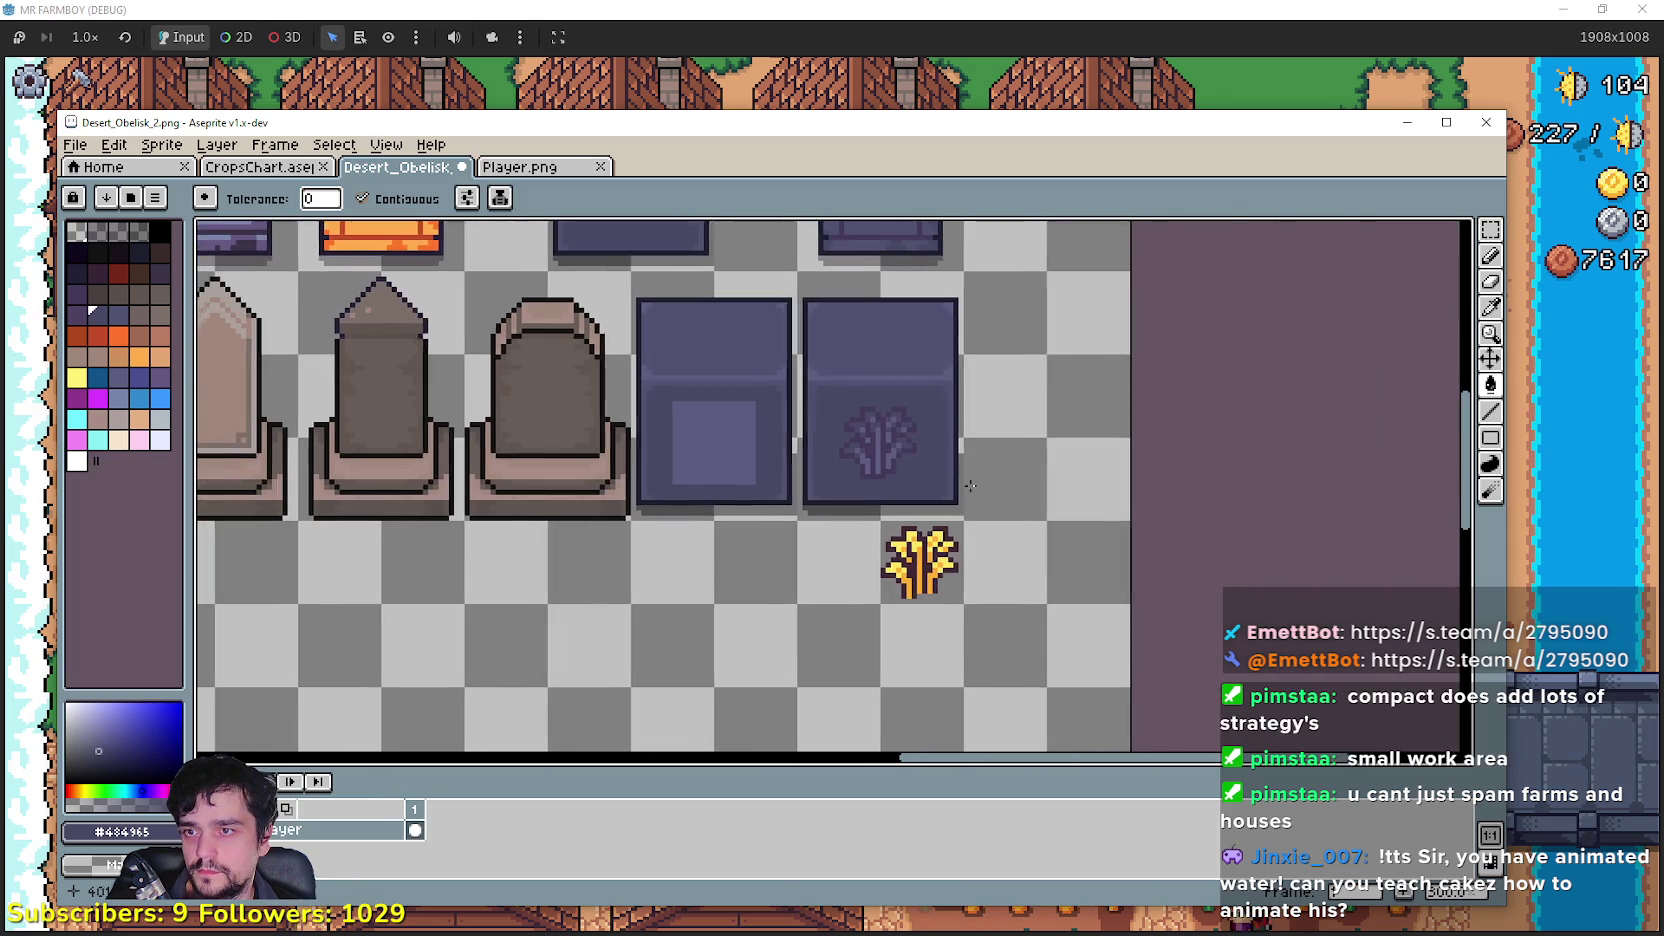
pyautogui.hscroll(-3, 1040, 512)
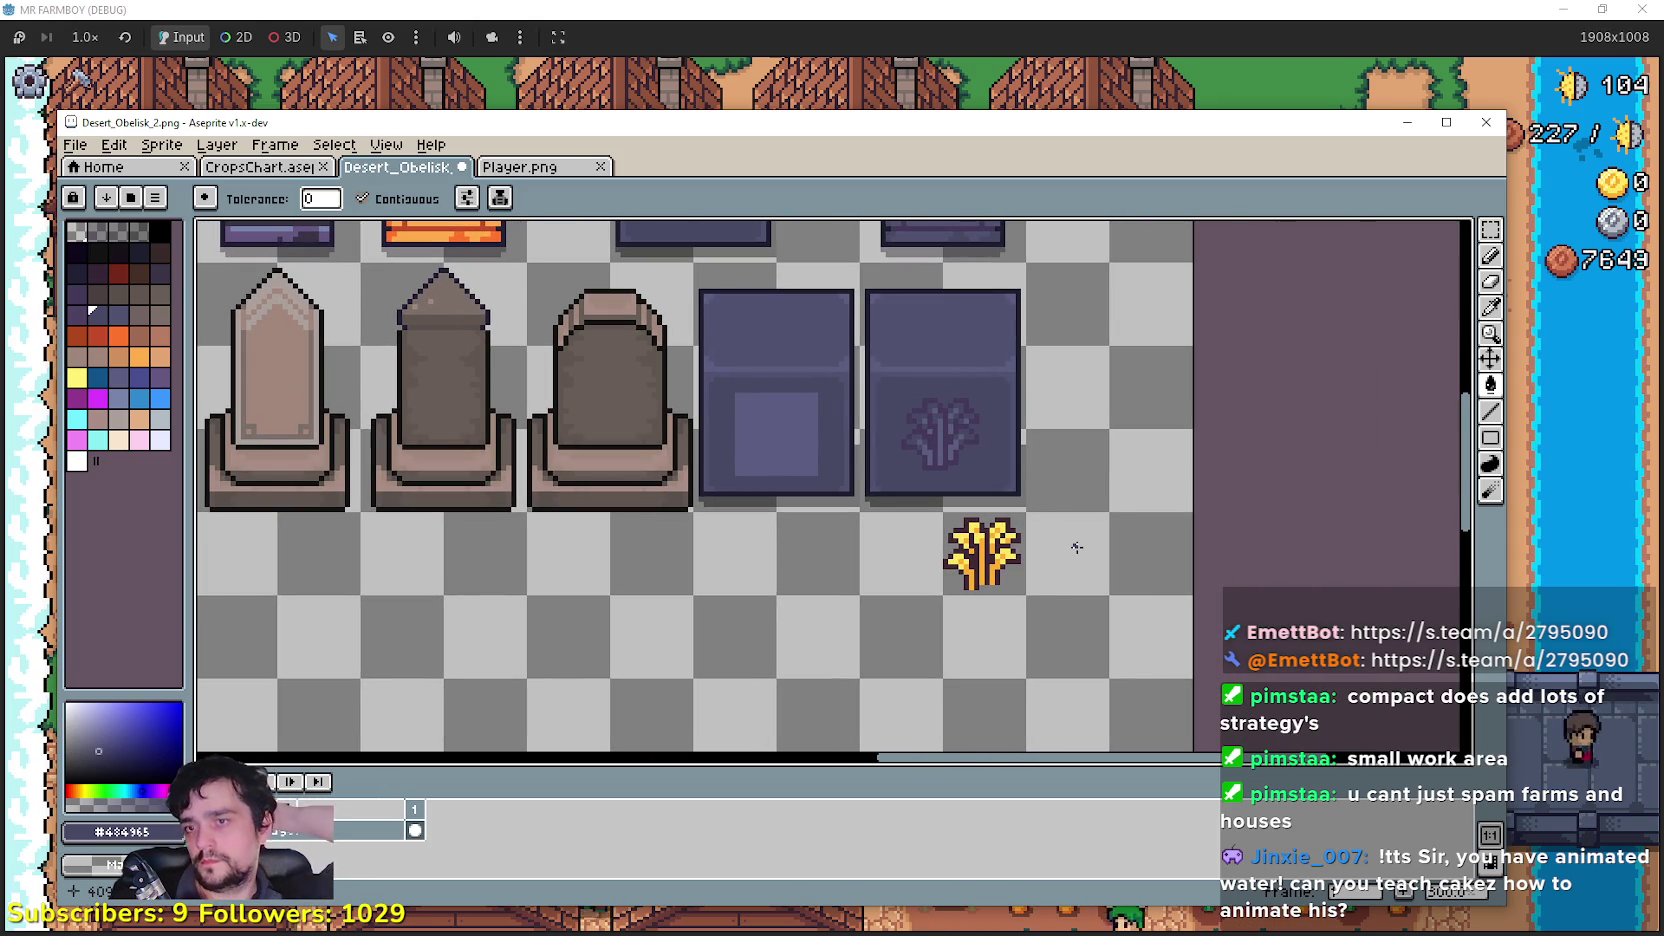
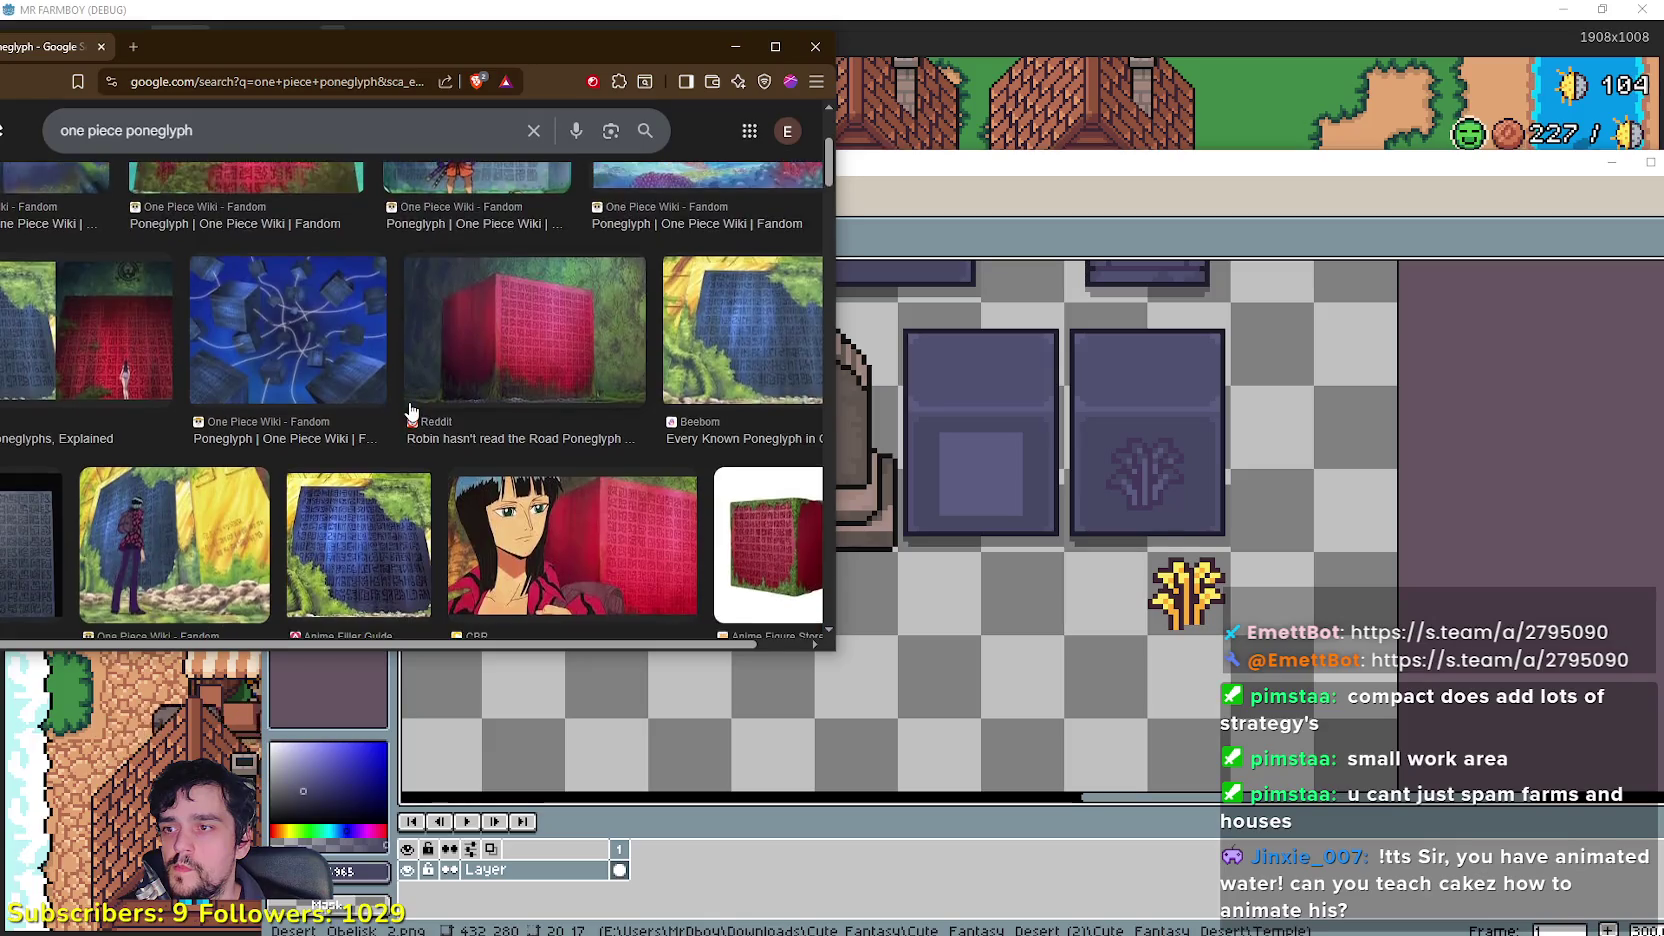
# Step: Scroll the poneglyph image results and preview the grid-patterned poneglyph image
pyautogui.scroll(-1, 436, 482)
pyautogui.scroll(-3, 326, 370)
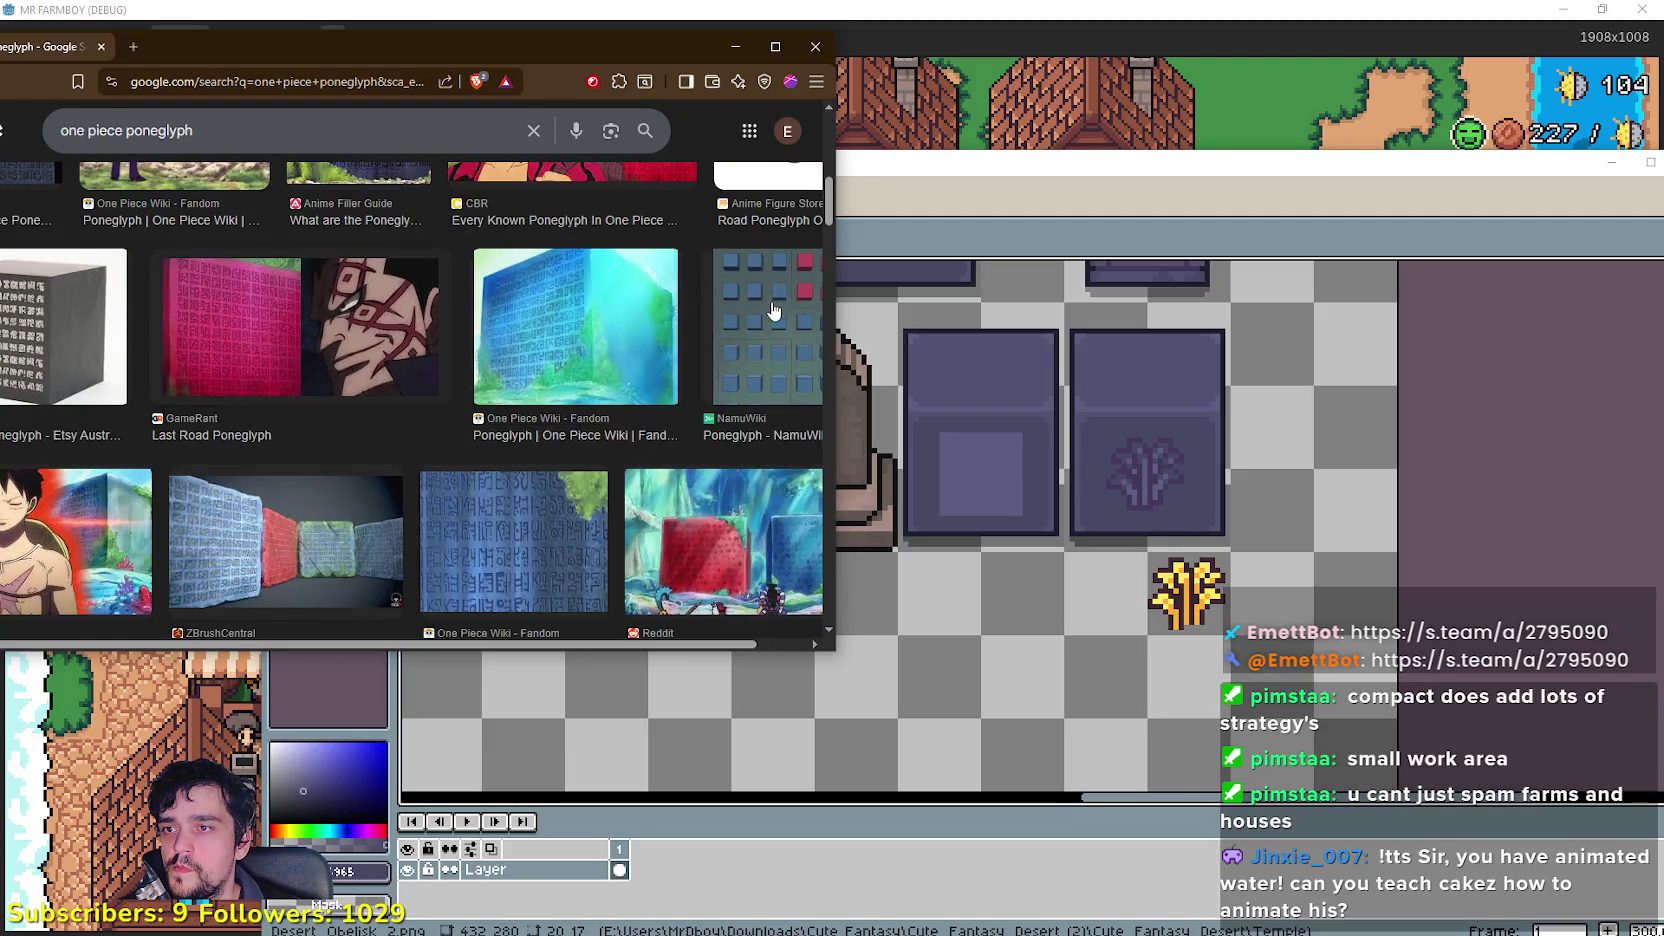
pyautogui.click(740, 390)
pyautogui.scroll(-3, 676, 400)
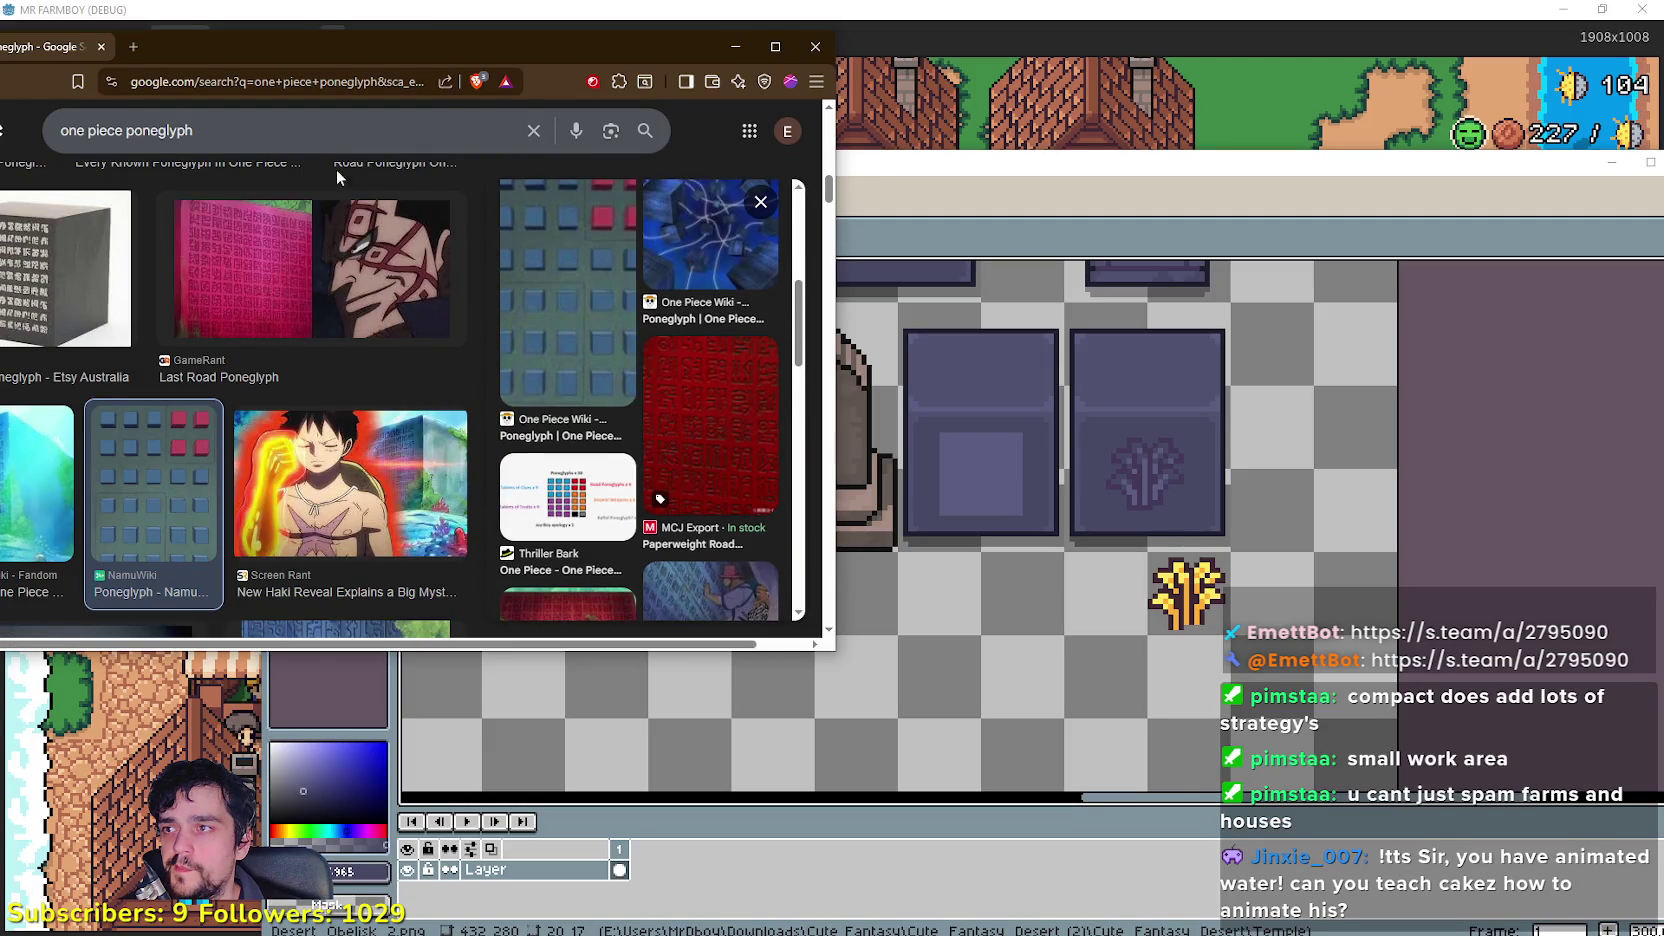
# Step: Change the search query to 'one piece poneglyph pixel art' and run it
pyautogui.click(372, 148)
pyautogui.press('BackSpace')
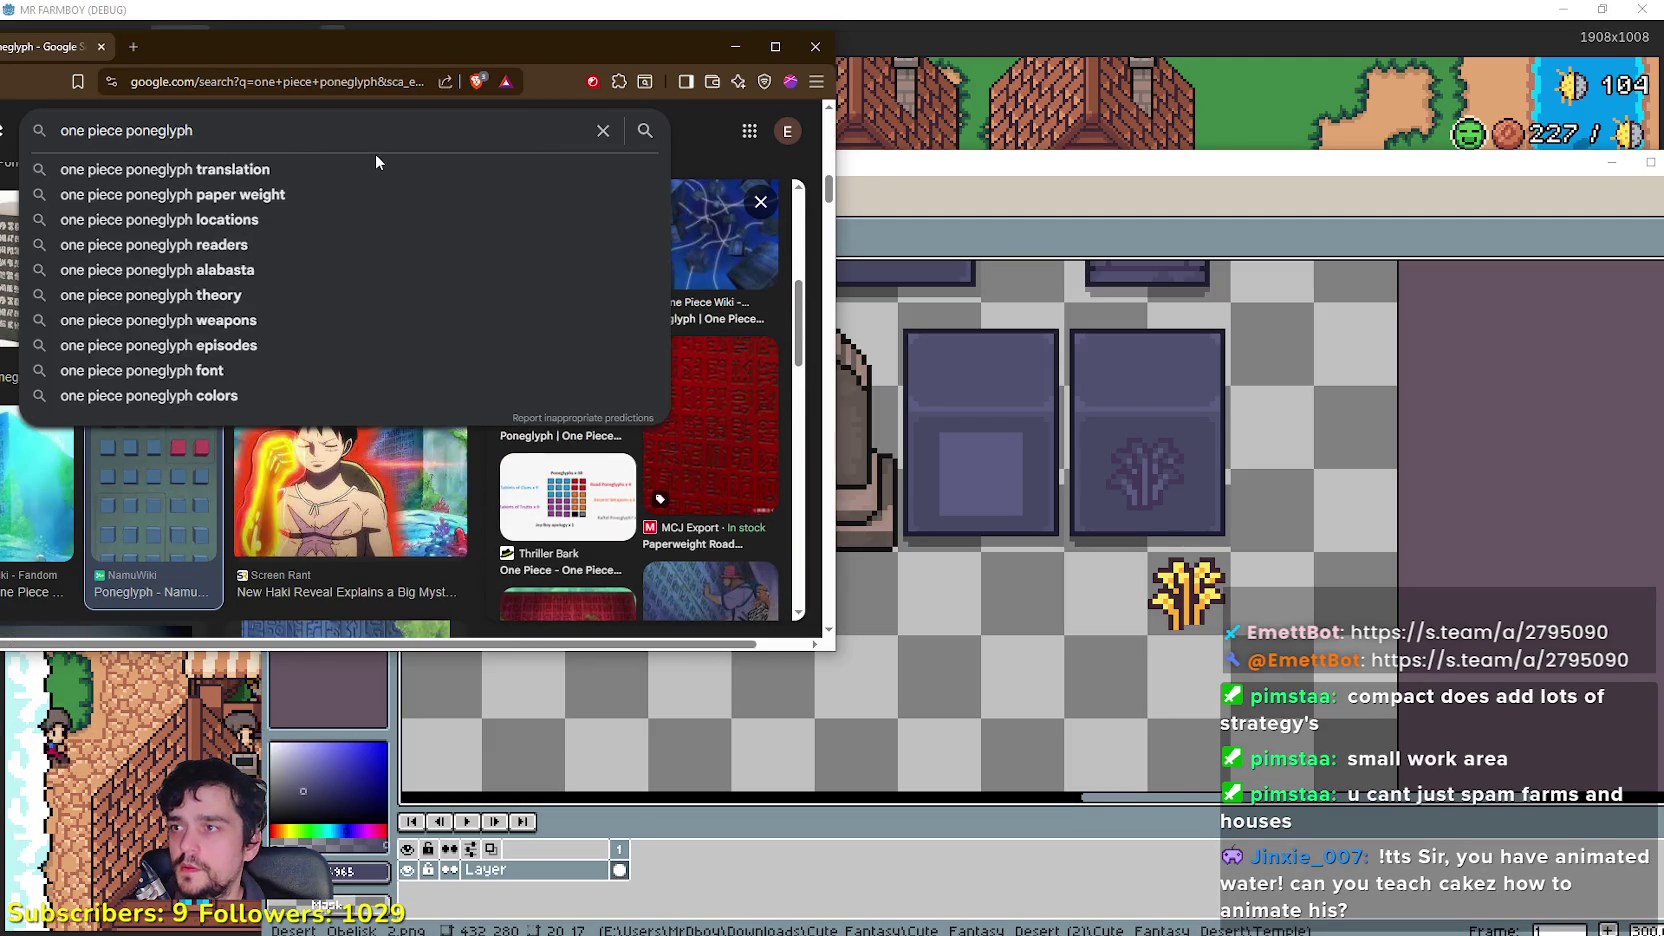
pyautogui.write('pixel art')
pyautogui.press('Return')
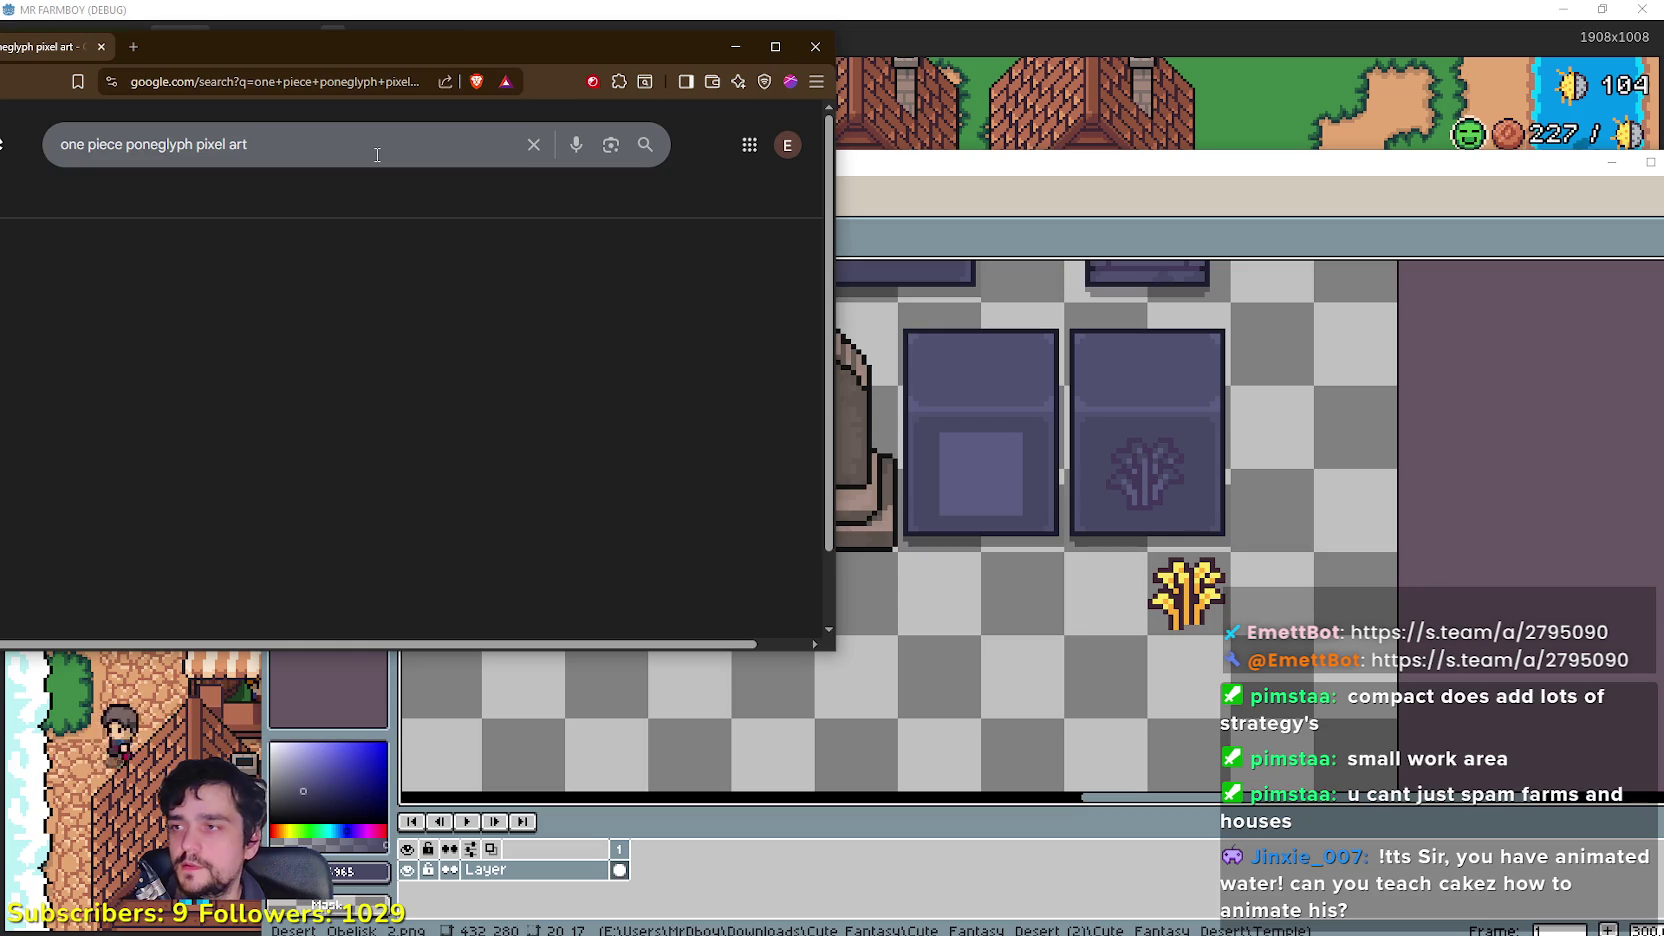
# Step: Browse the pixel art results, return to the top and preview the pink glyph-grid image
pyautogui.moveTo(519, 32); pyautogui.dragTo(709, 35)
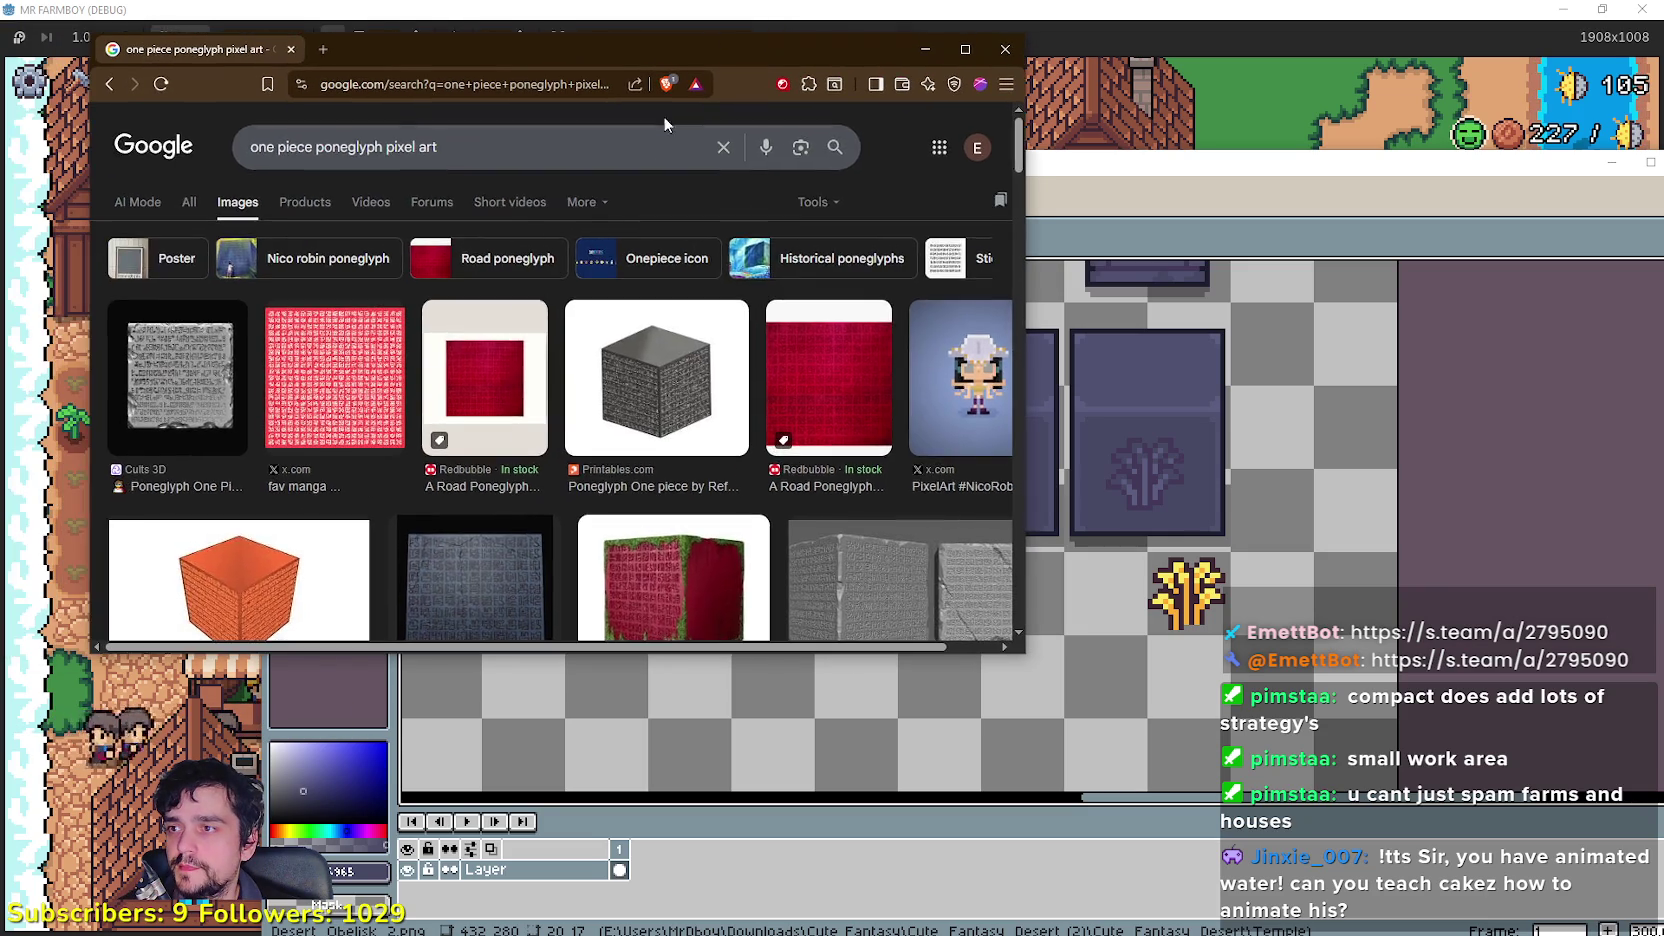
pyautogui.scroll(-3, 358, 454)
pyautogui.scroll(-3, 540, 483)
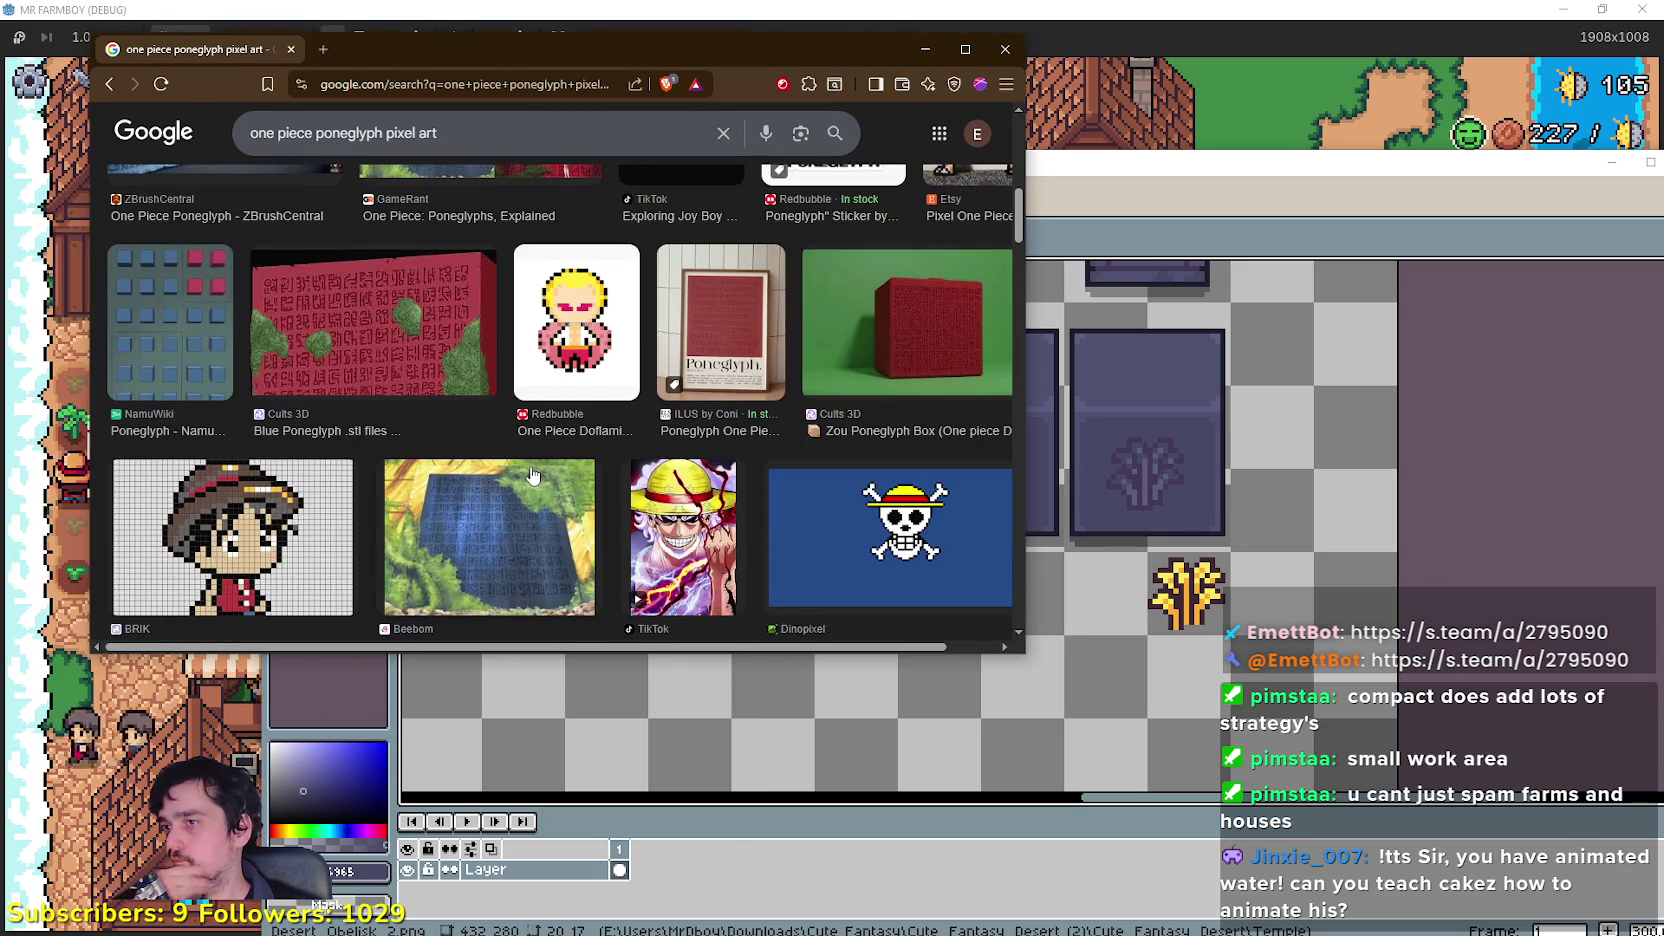
pyautogui.scroll(-3, 533, 476)
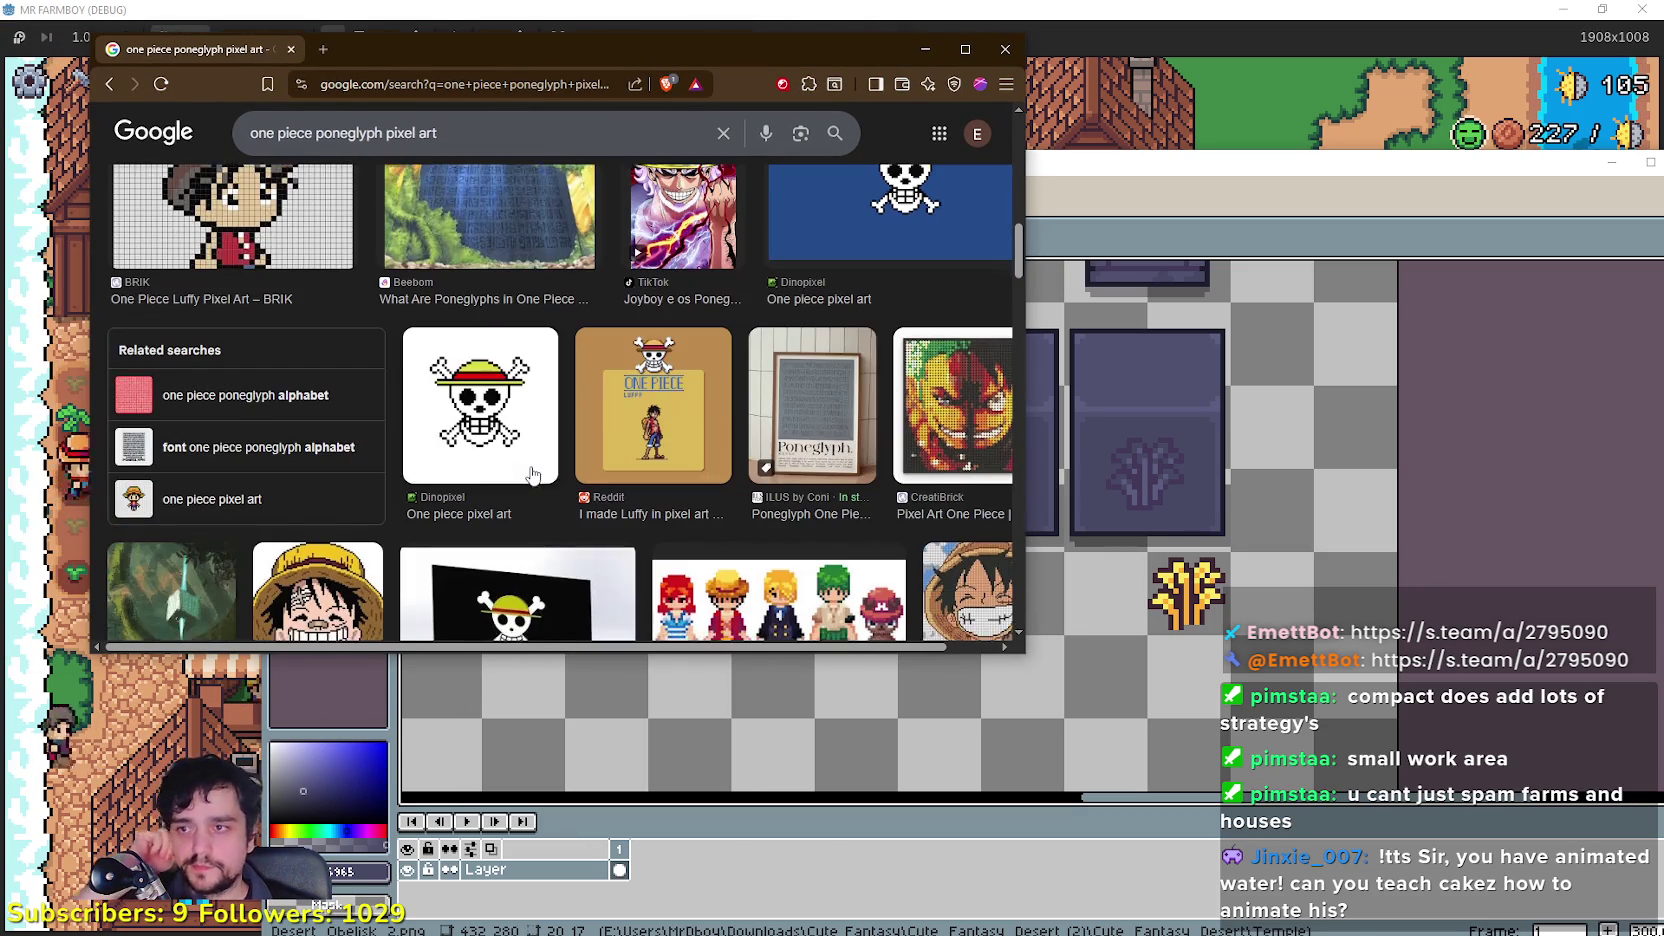
pyautogui.scroll(-2, 533, 466)
pyautogui.scroll(-5, 533, 466)
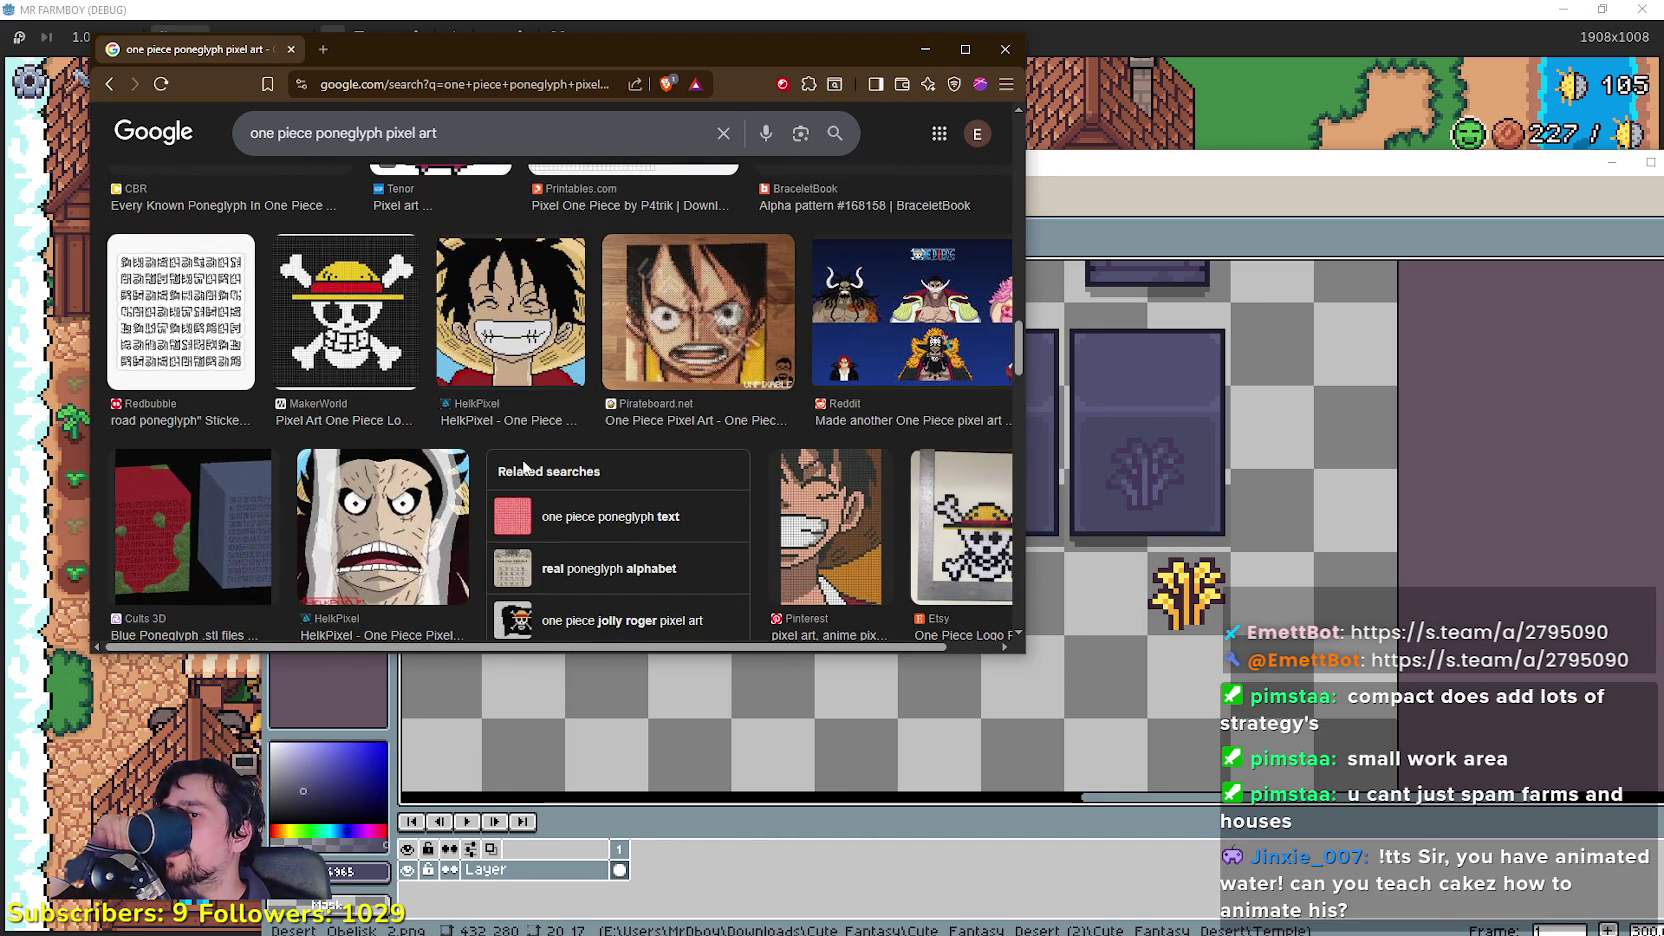
pyautogui.scroll(-4, 520, 463)
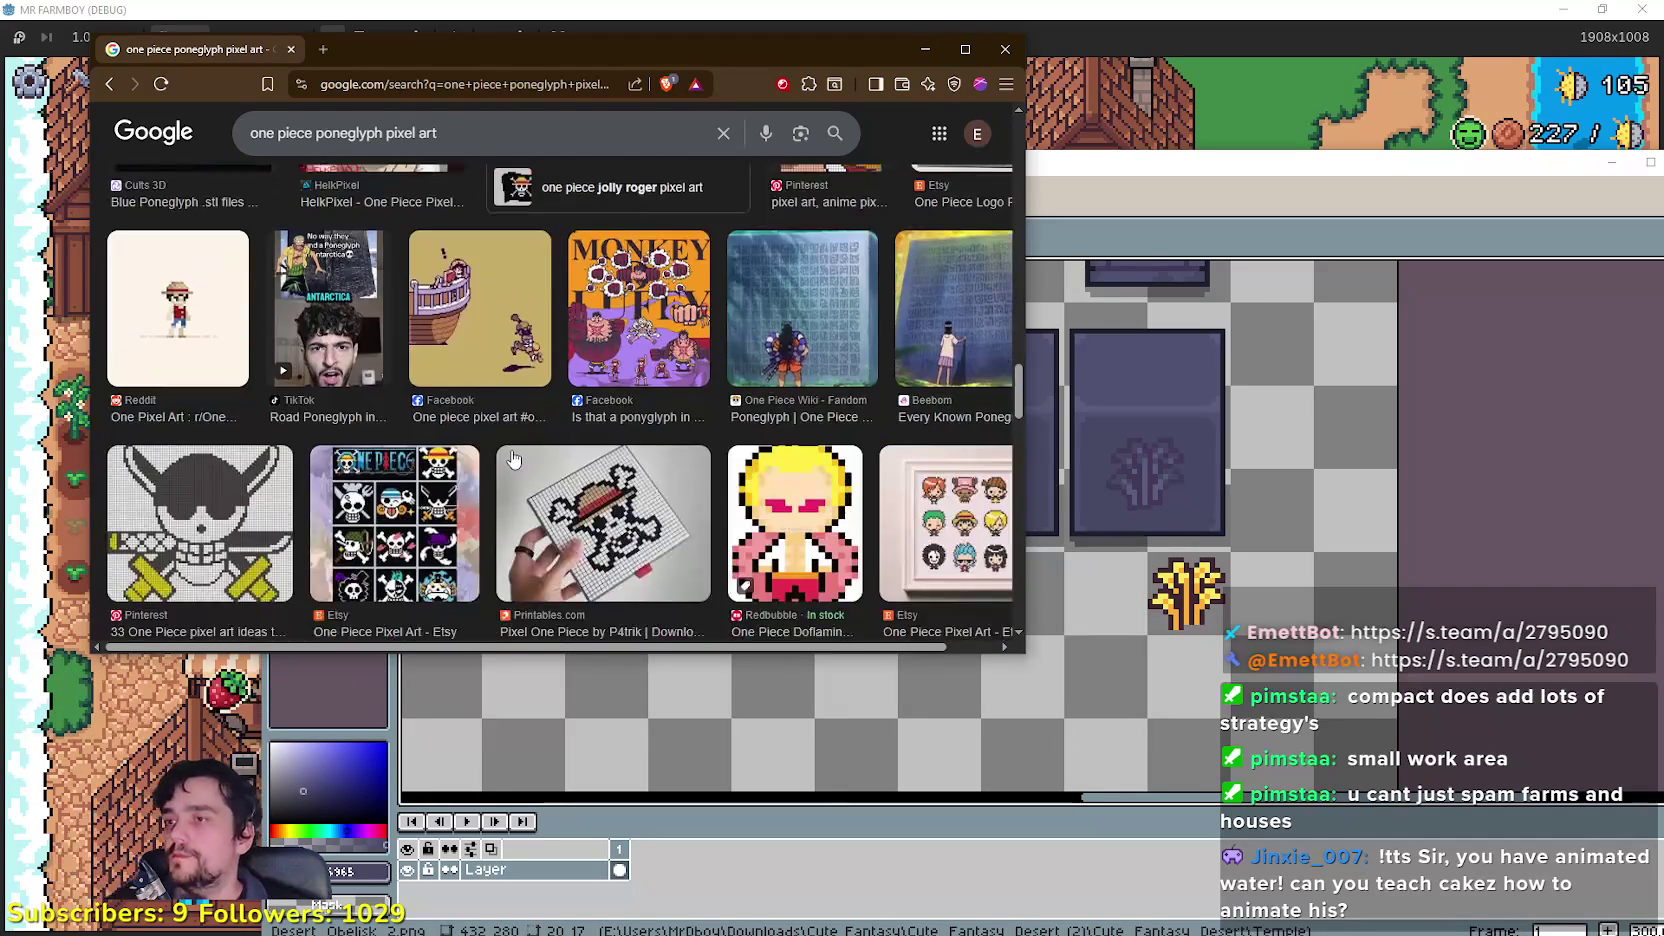
pyautogui.scroll(-3, 473, 465)
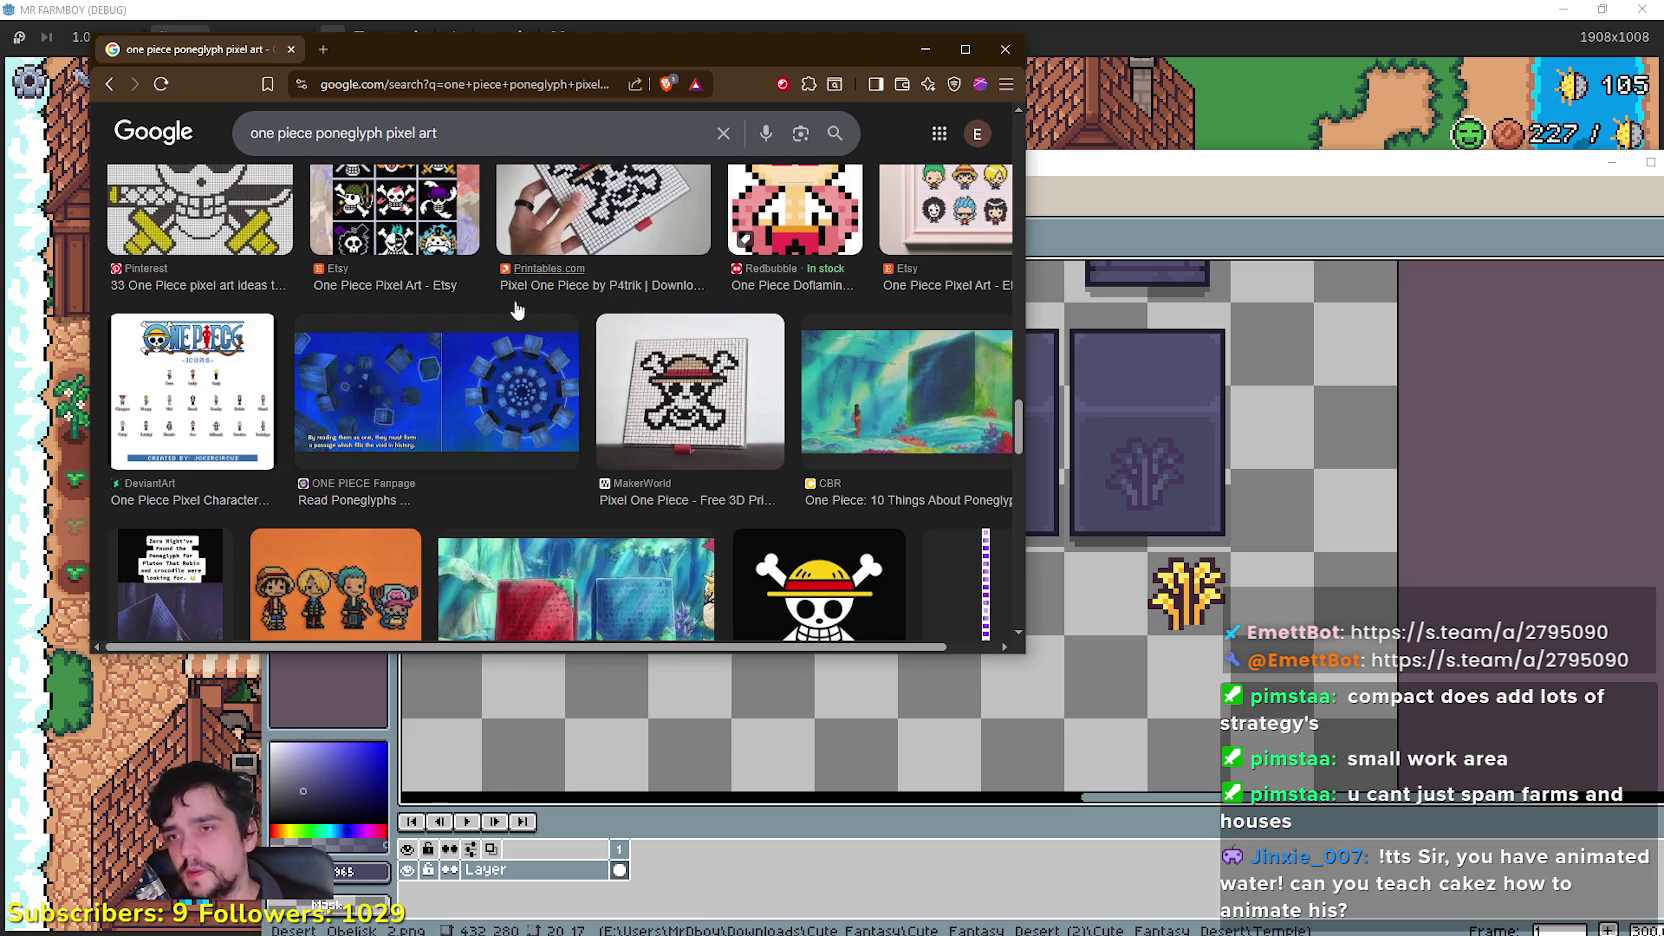
pyautogui.scroll(-10, 560, 250)
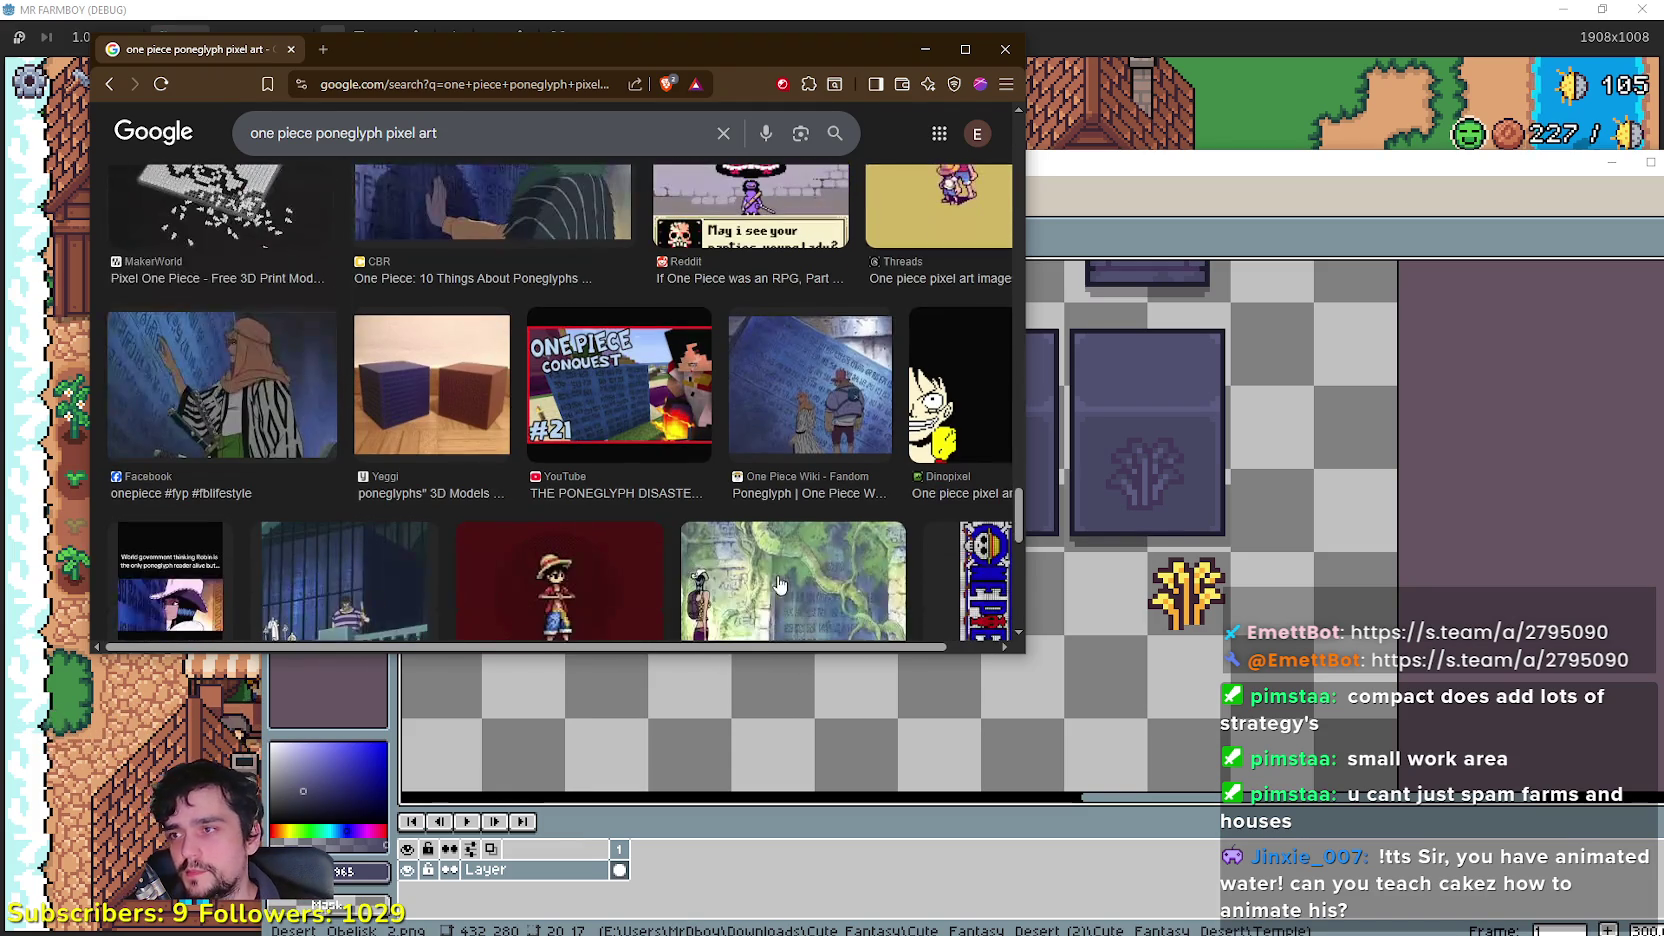
pyautogui.scroll(-2, 767, 571)
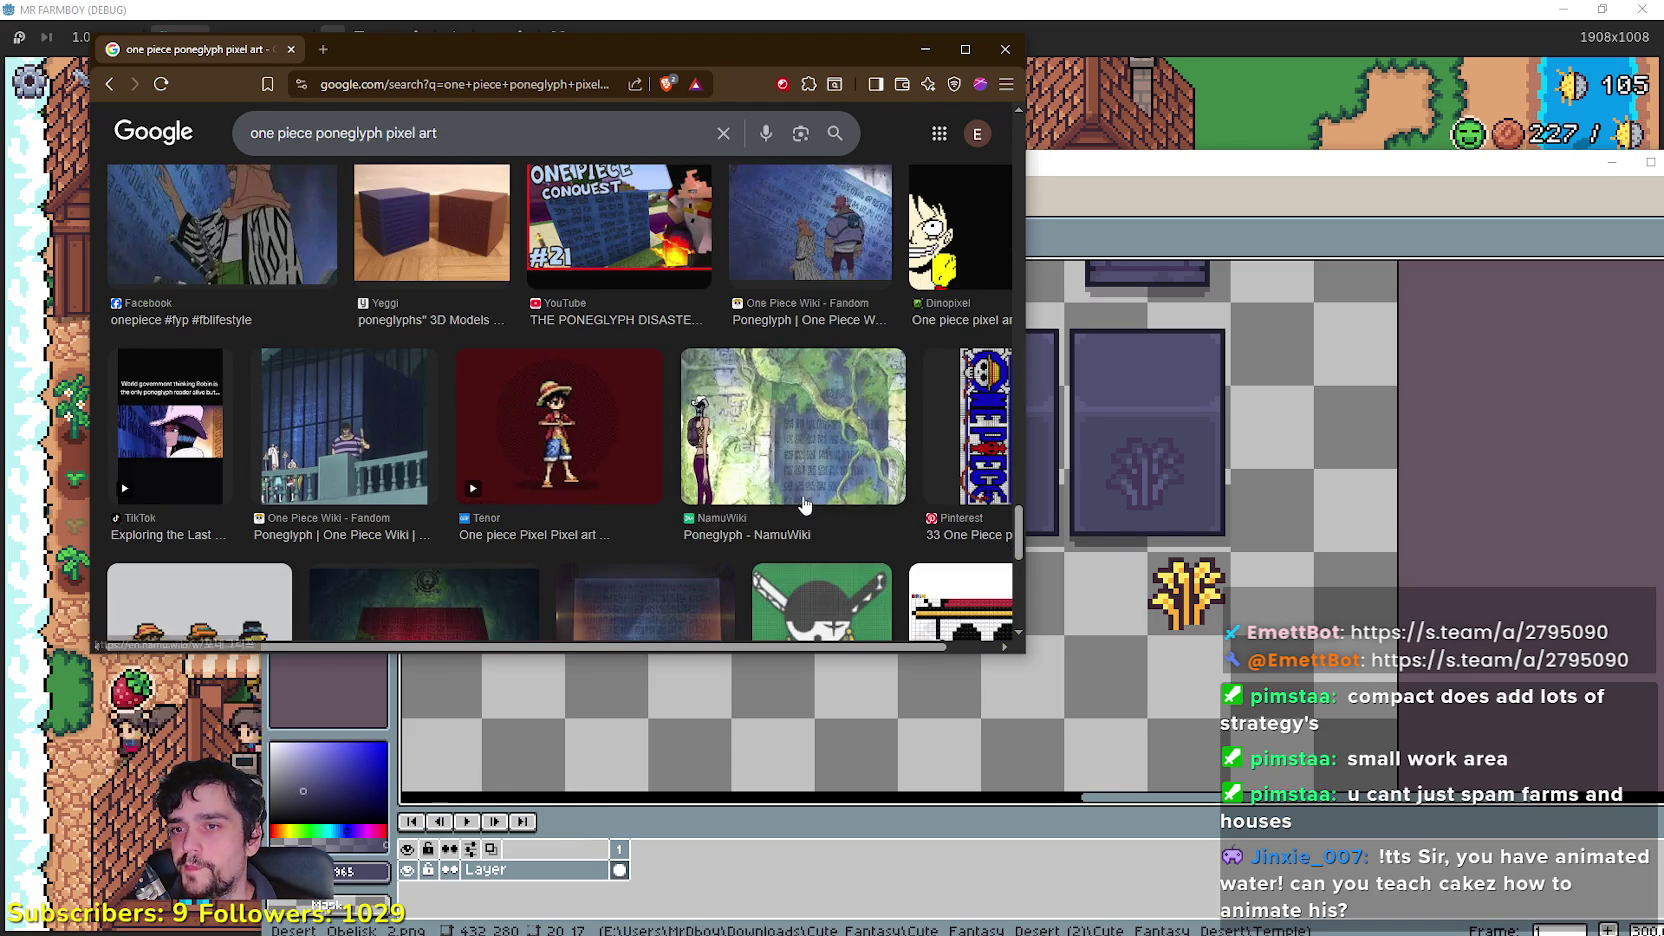
pyautogui.scroll(-5, 771, 462)
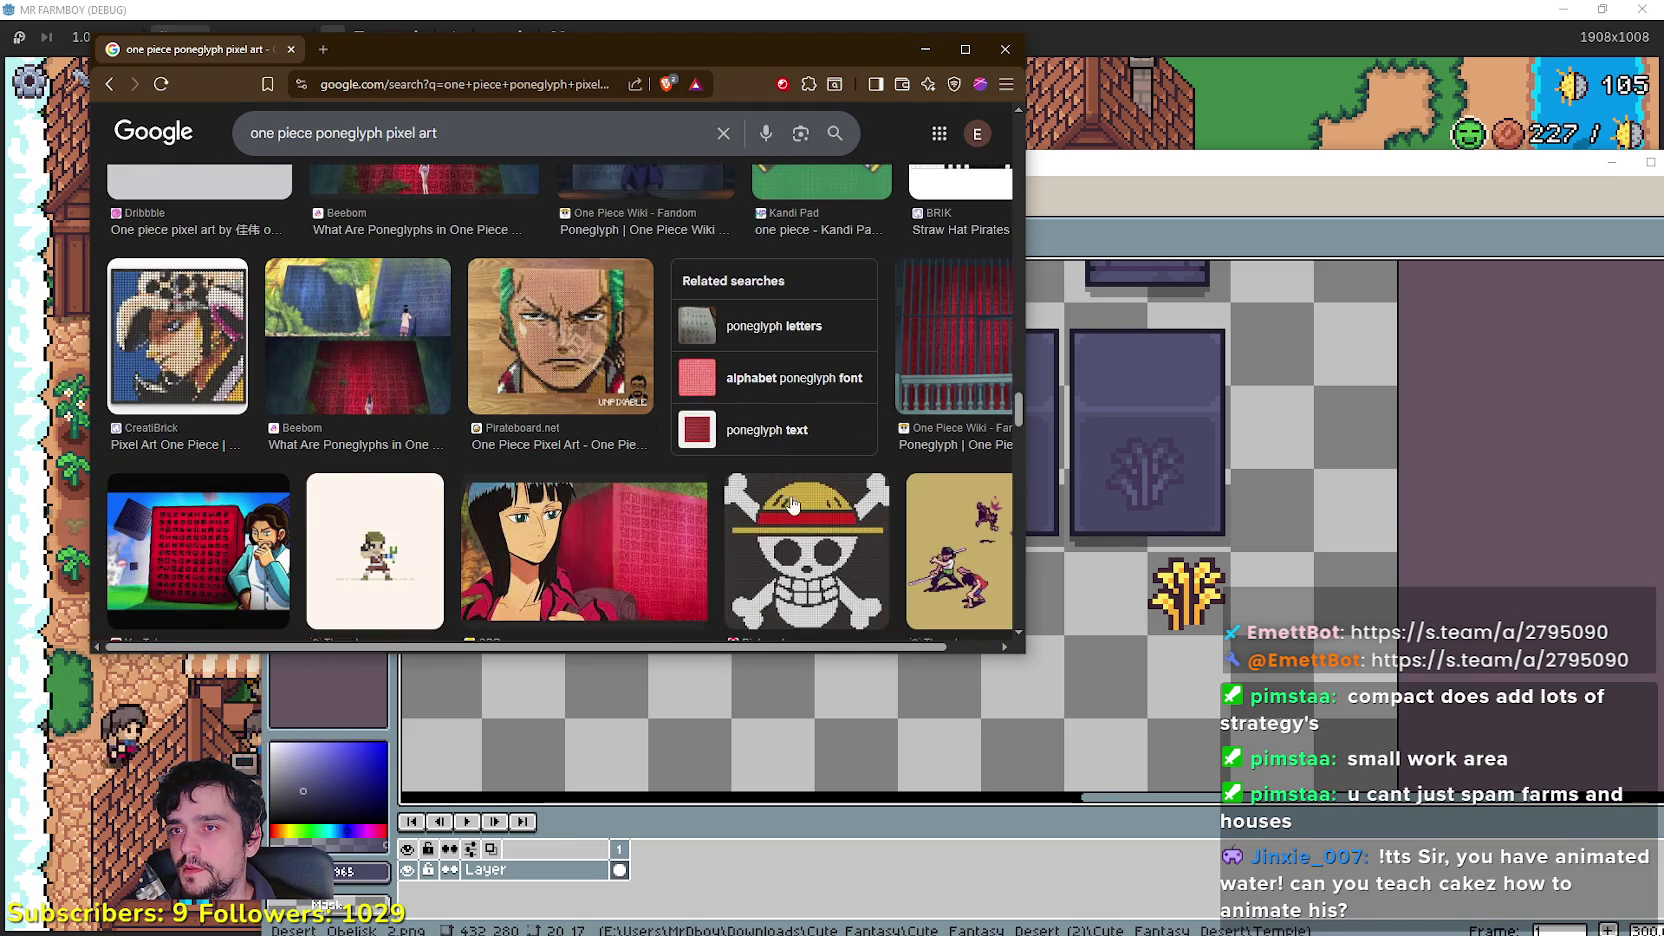
pyautogui.scroll(-3, 806, 495)
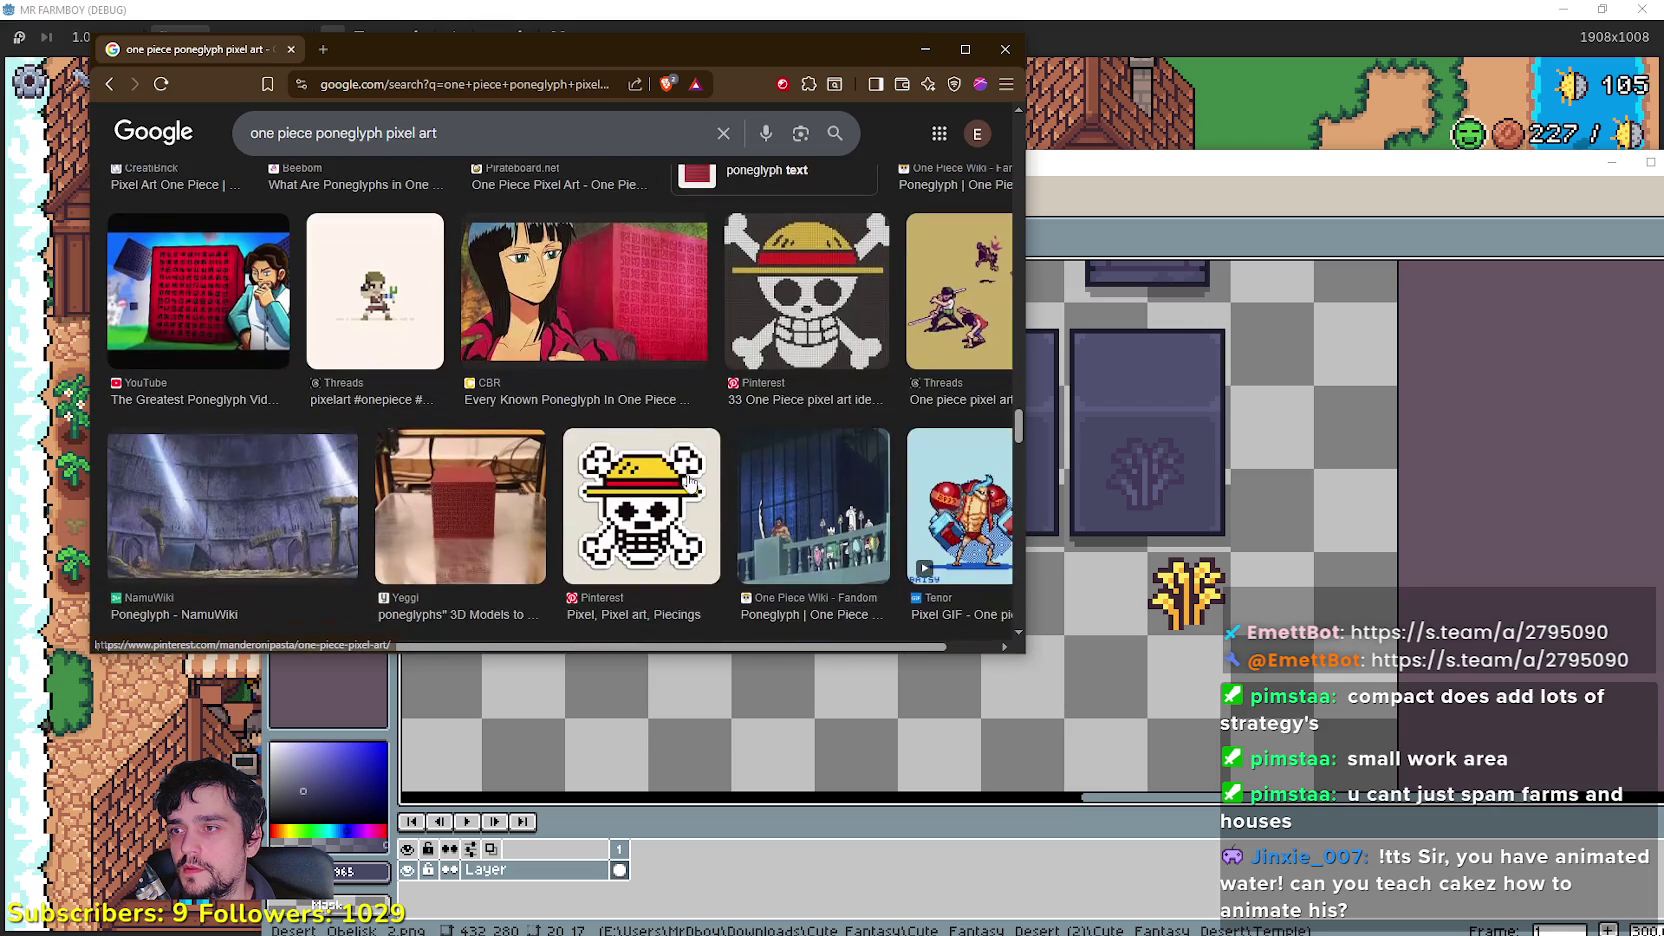
pyautogui.scroll(-3, 665, 478)
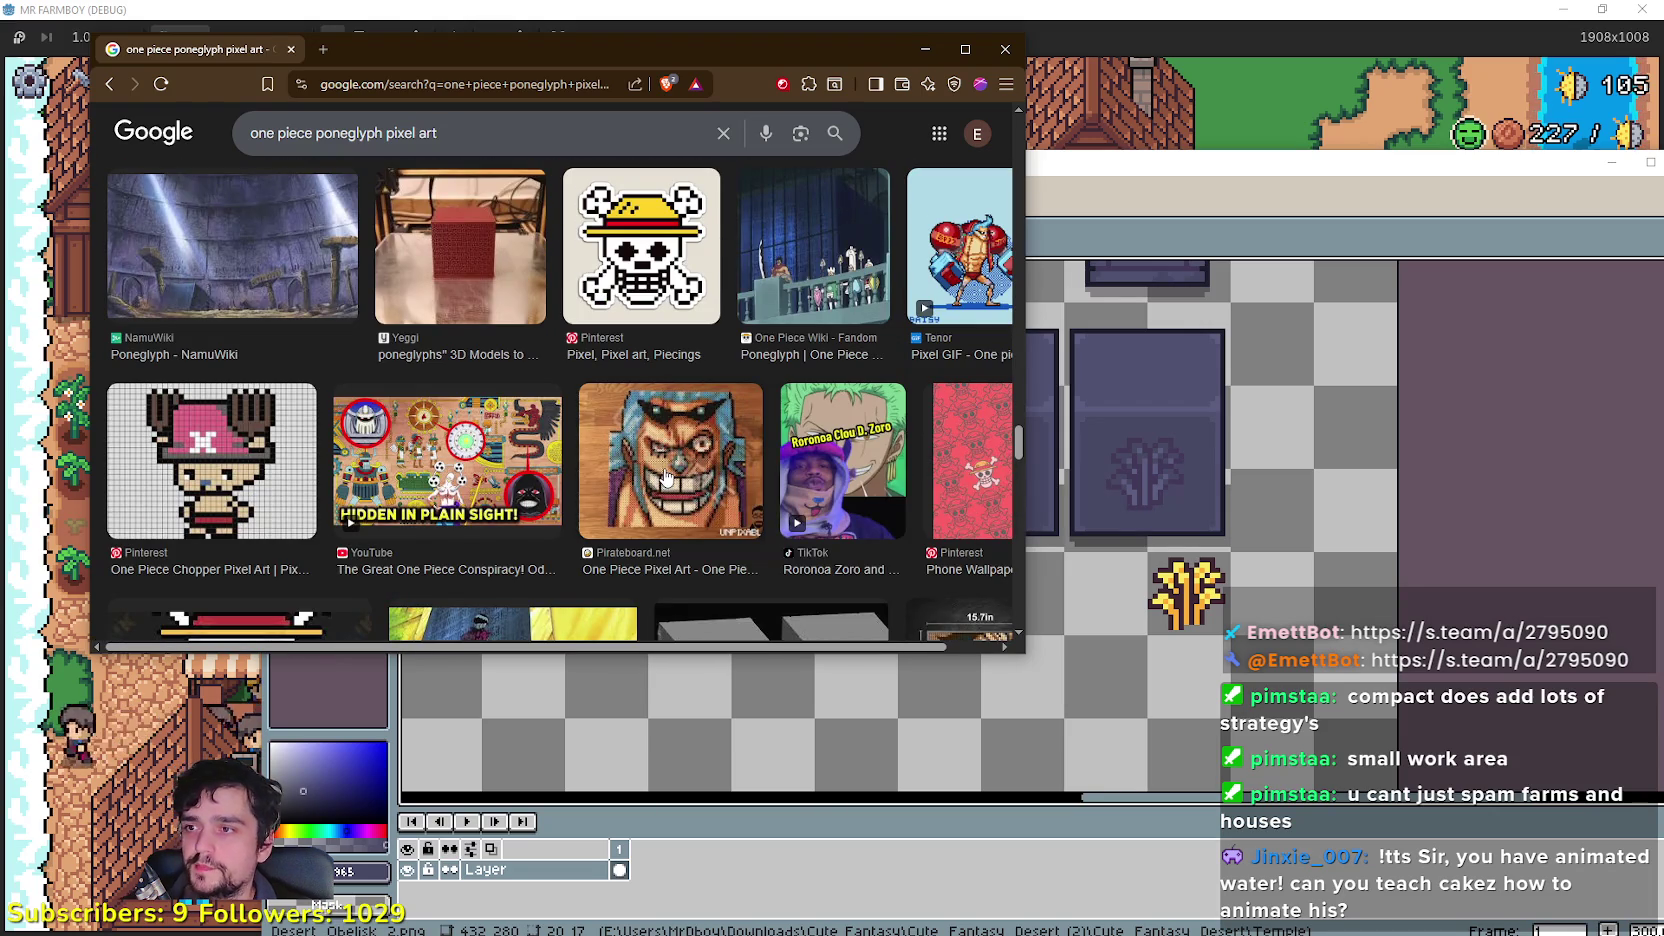
pyautogui.scroll(-2, 666, 477)
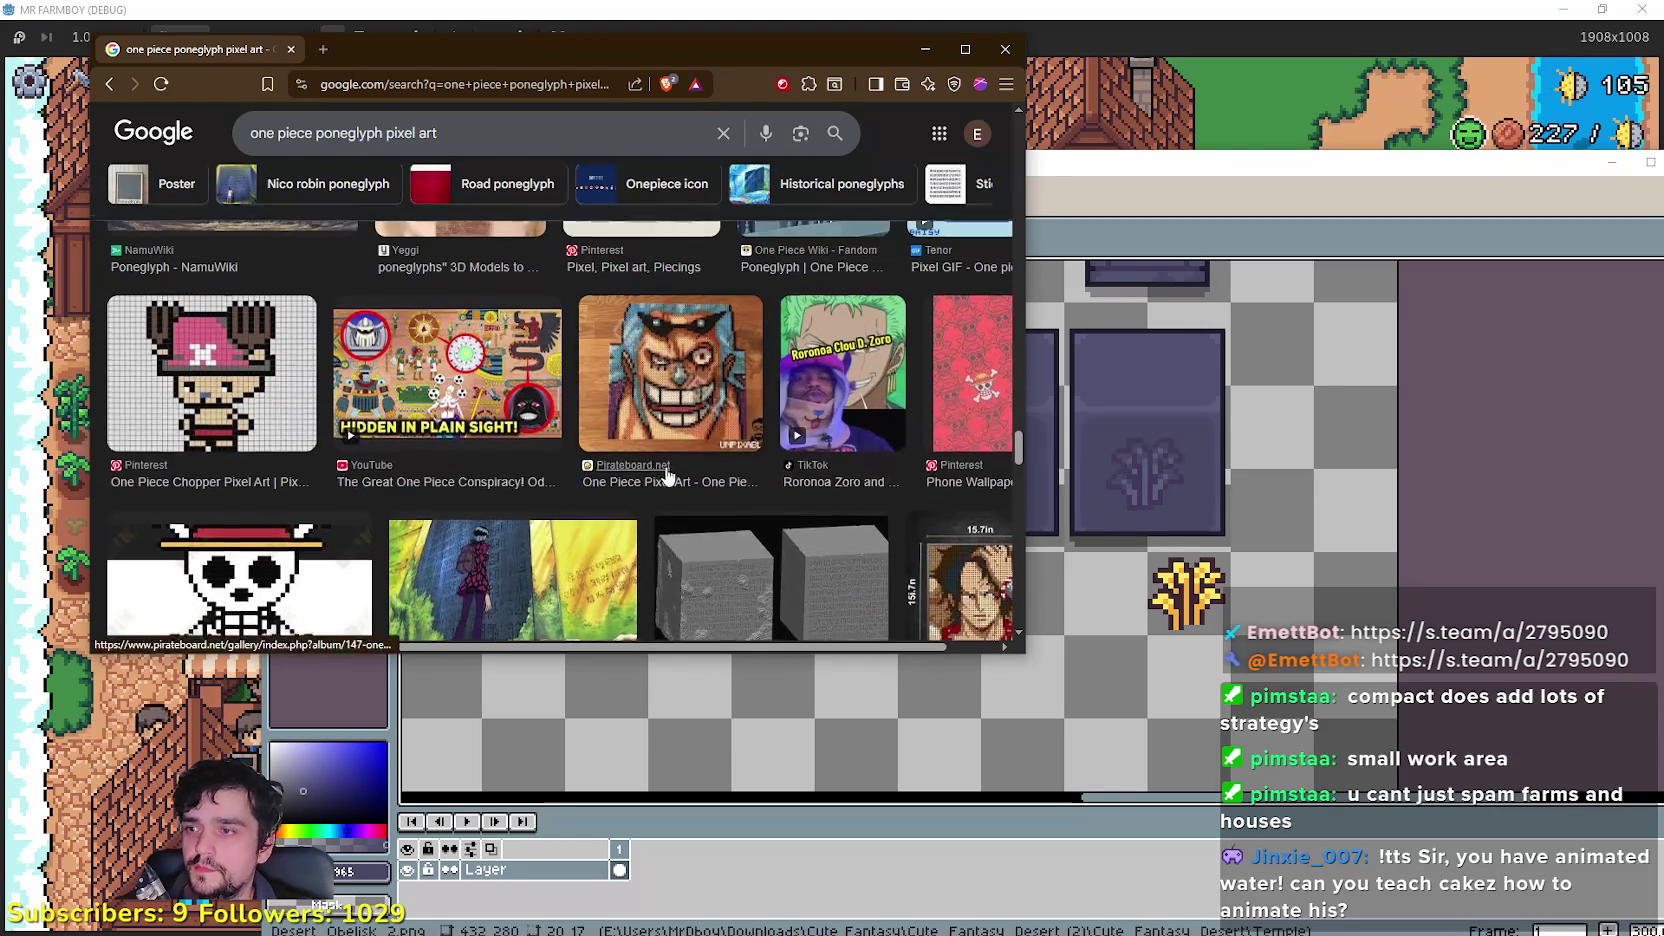
pyautogui.scroll(-3, 666, 472)
pyautogui.scroll(-1, 666, 470)
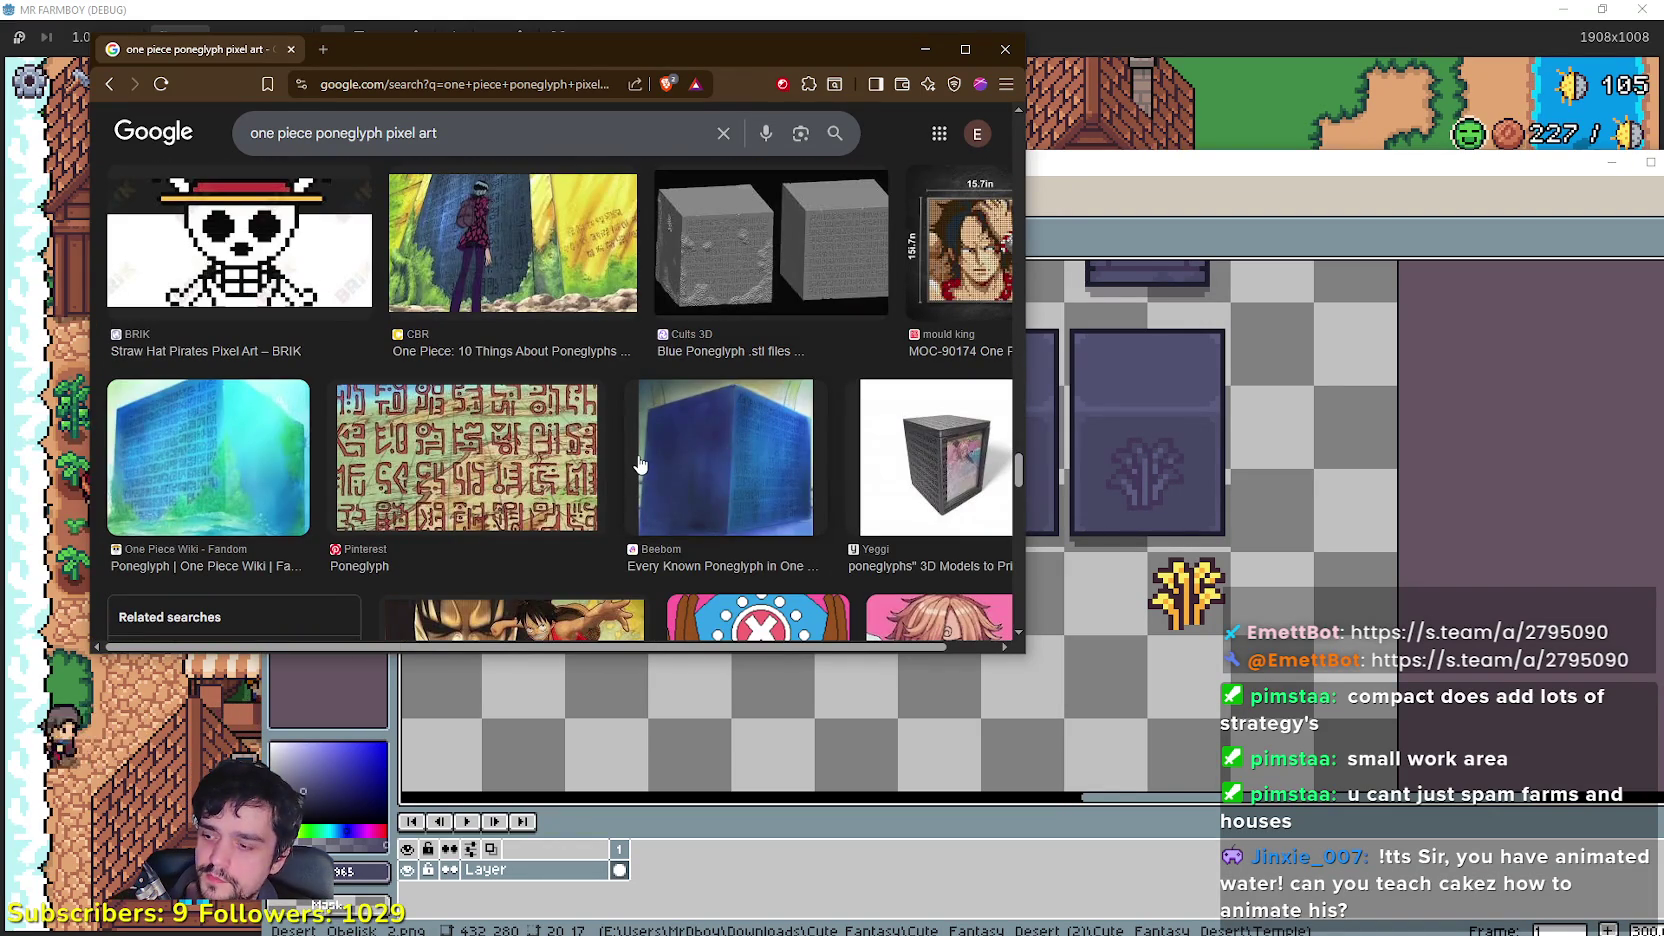
pyautogui.scroll(-6, 640, 464)
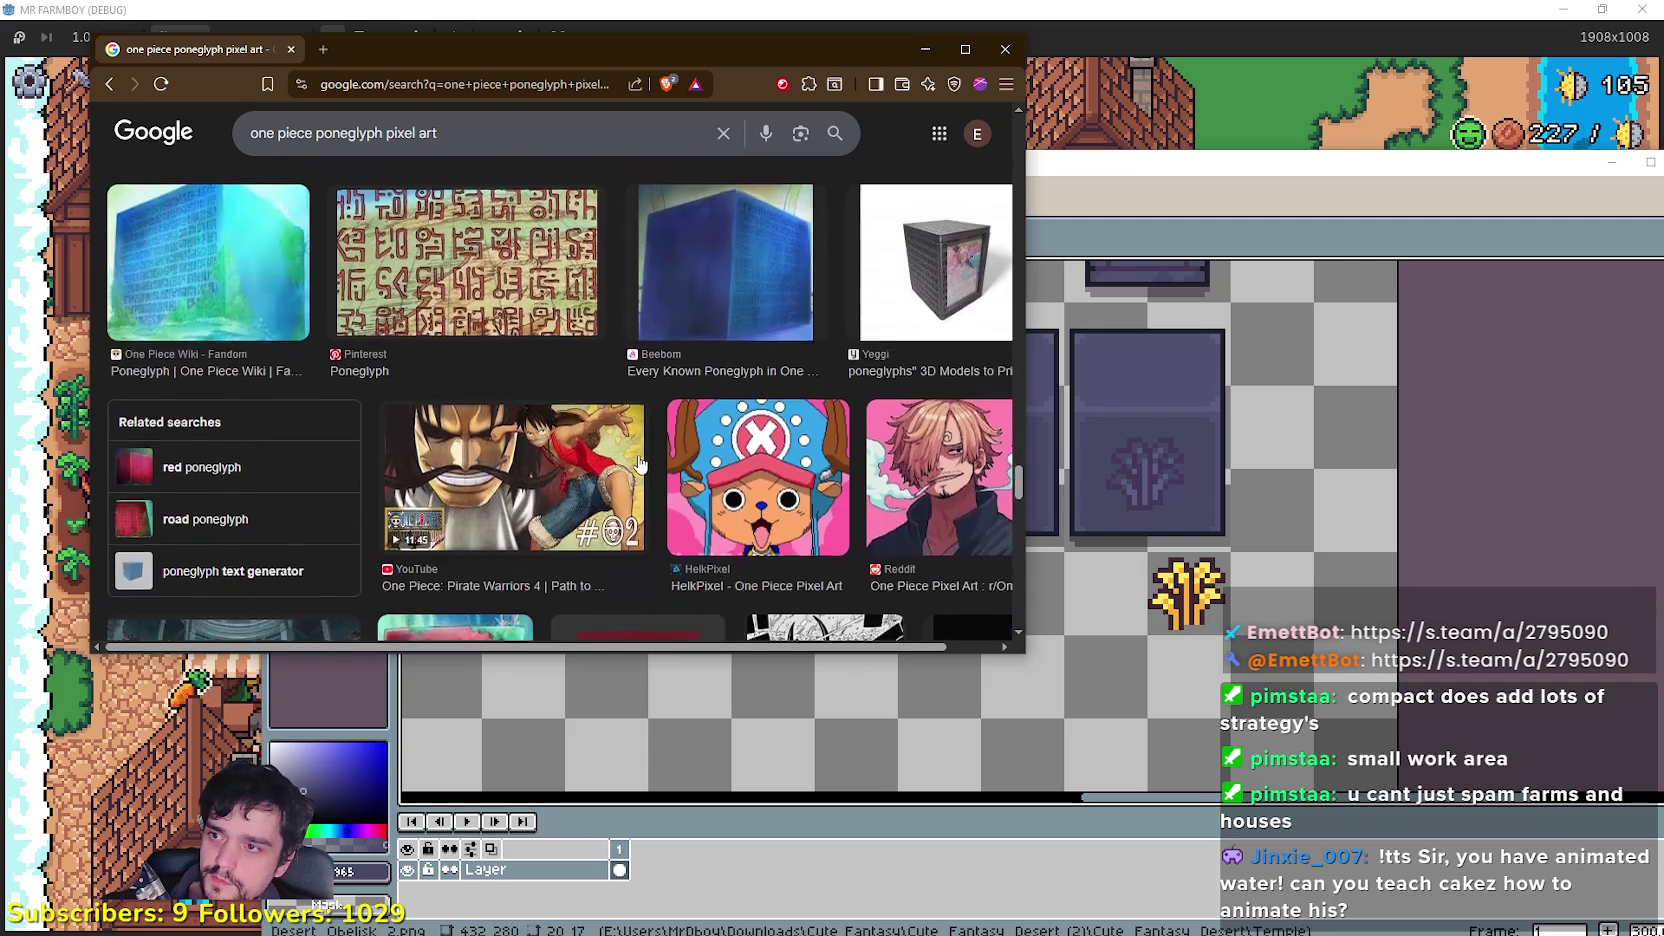
pyautogui.scroll(-2, 640, 464)
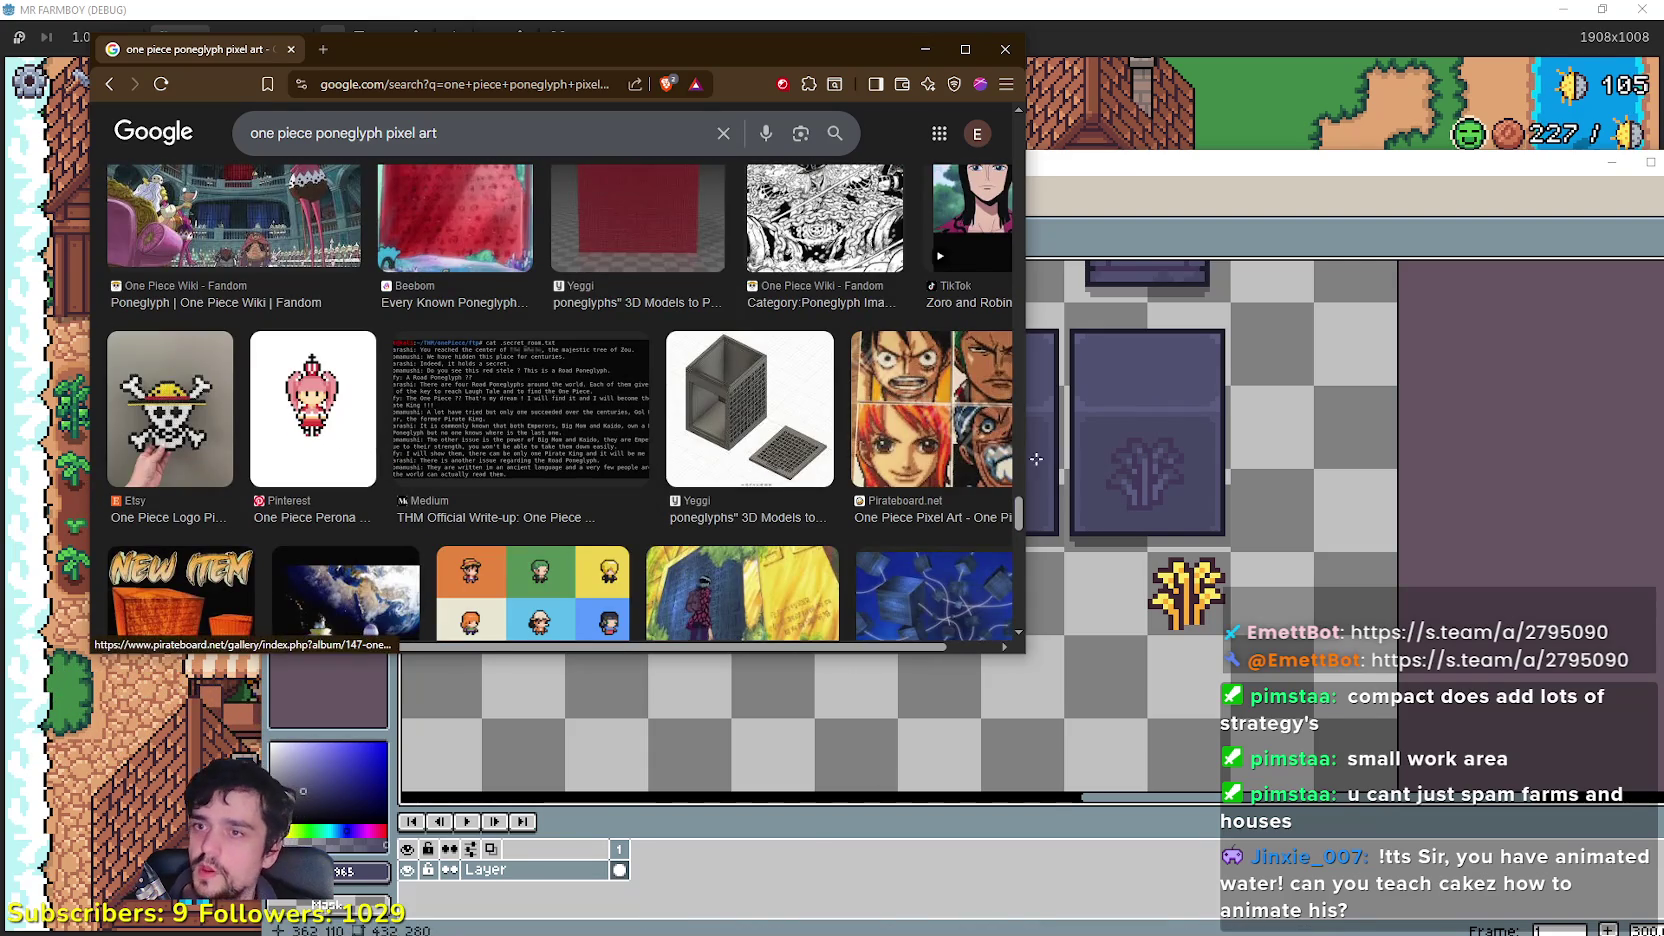
pyautogui.moveTo(1028, 520); pyautogui.dragTo(1030, 209)
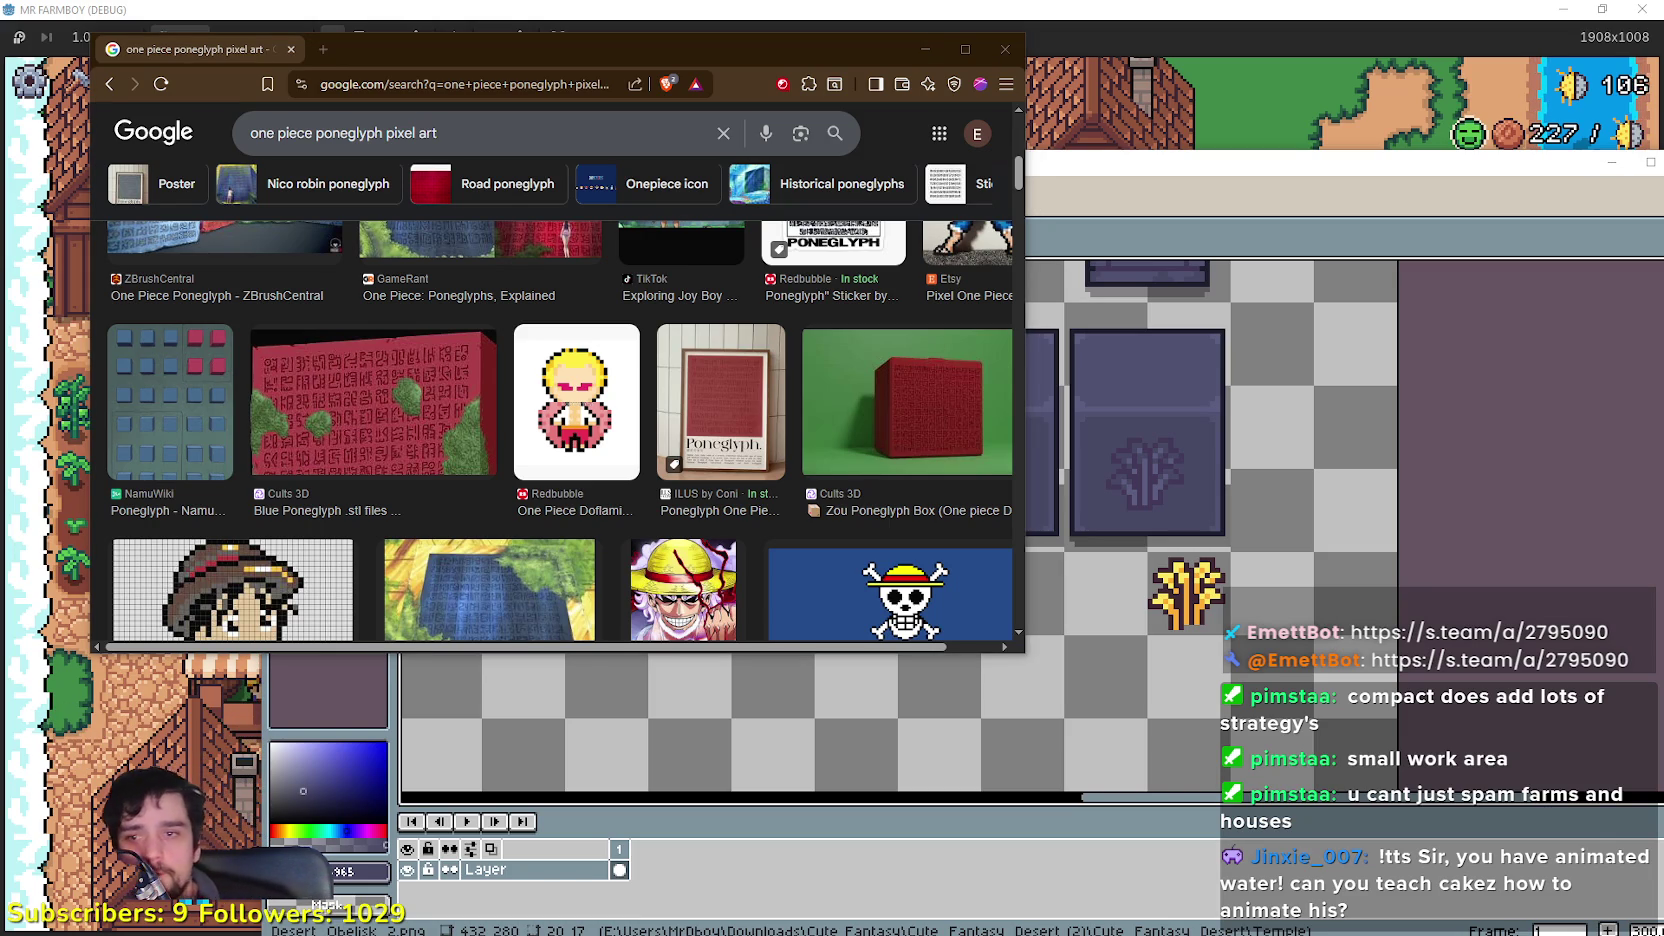
pyautogui.scroll(5, 452, 460)
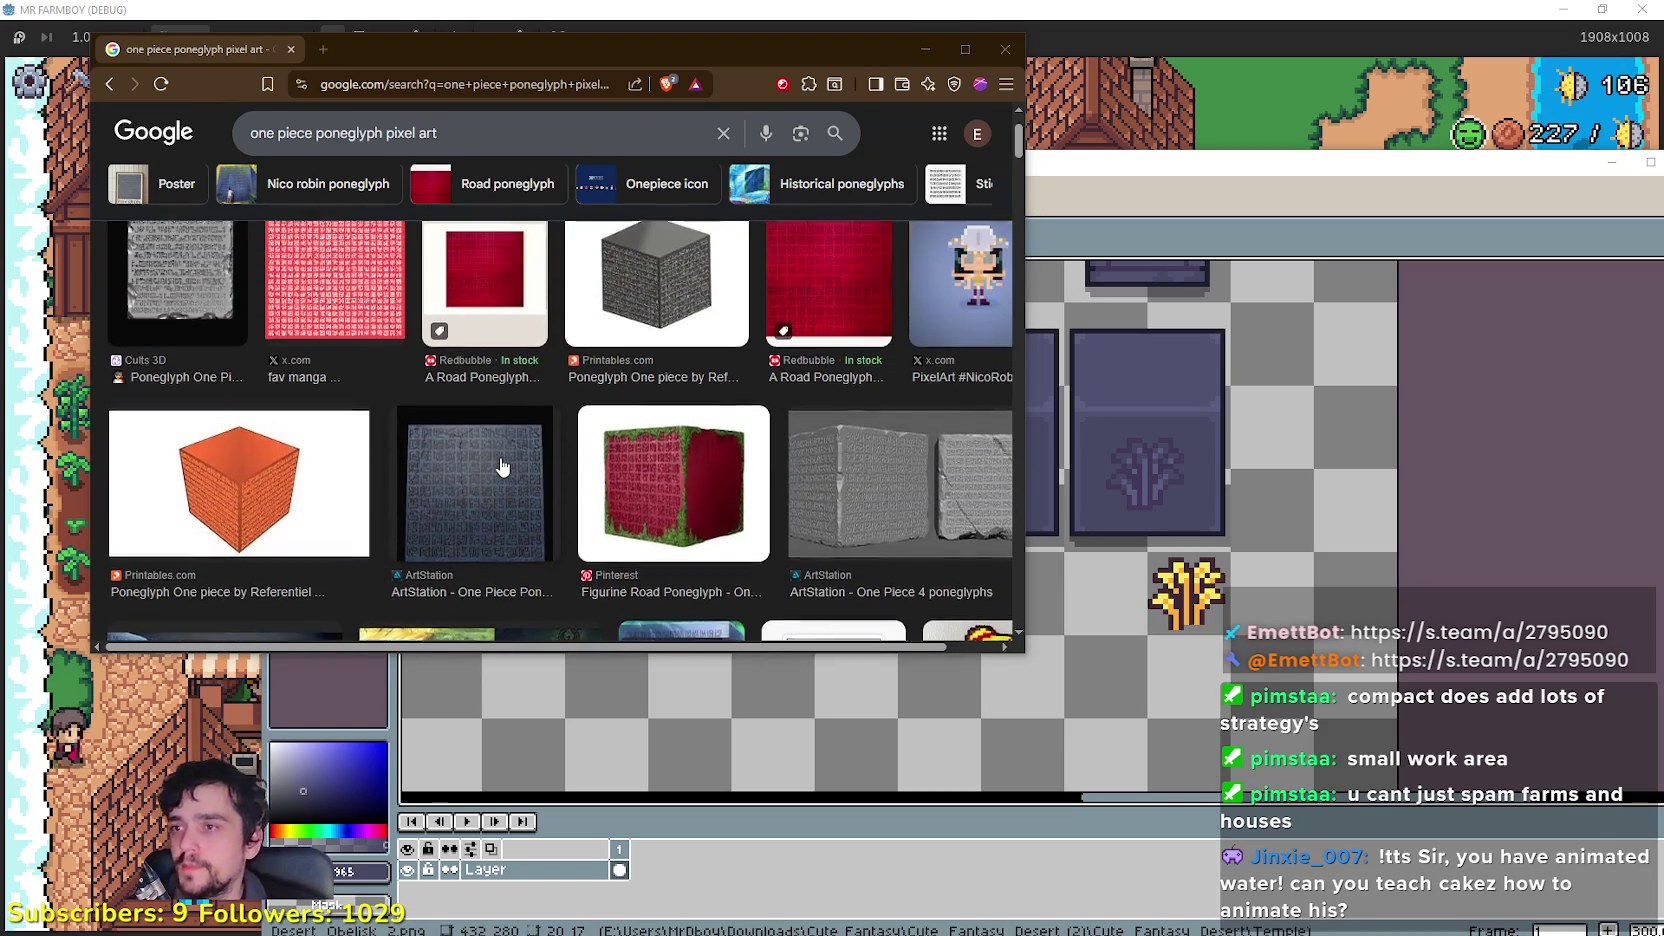
pyautogui.scroll(2, 670, 543)
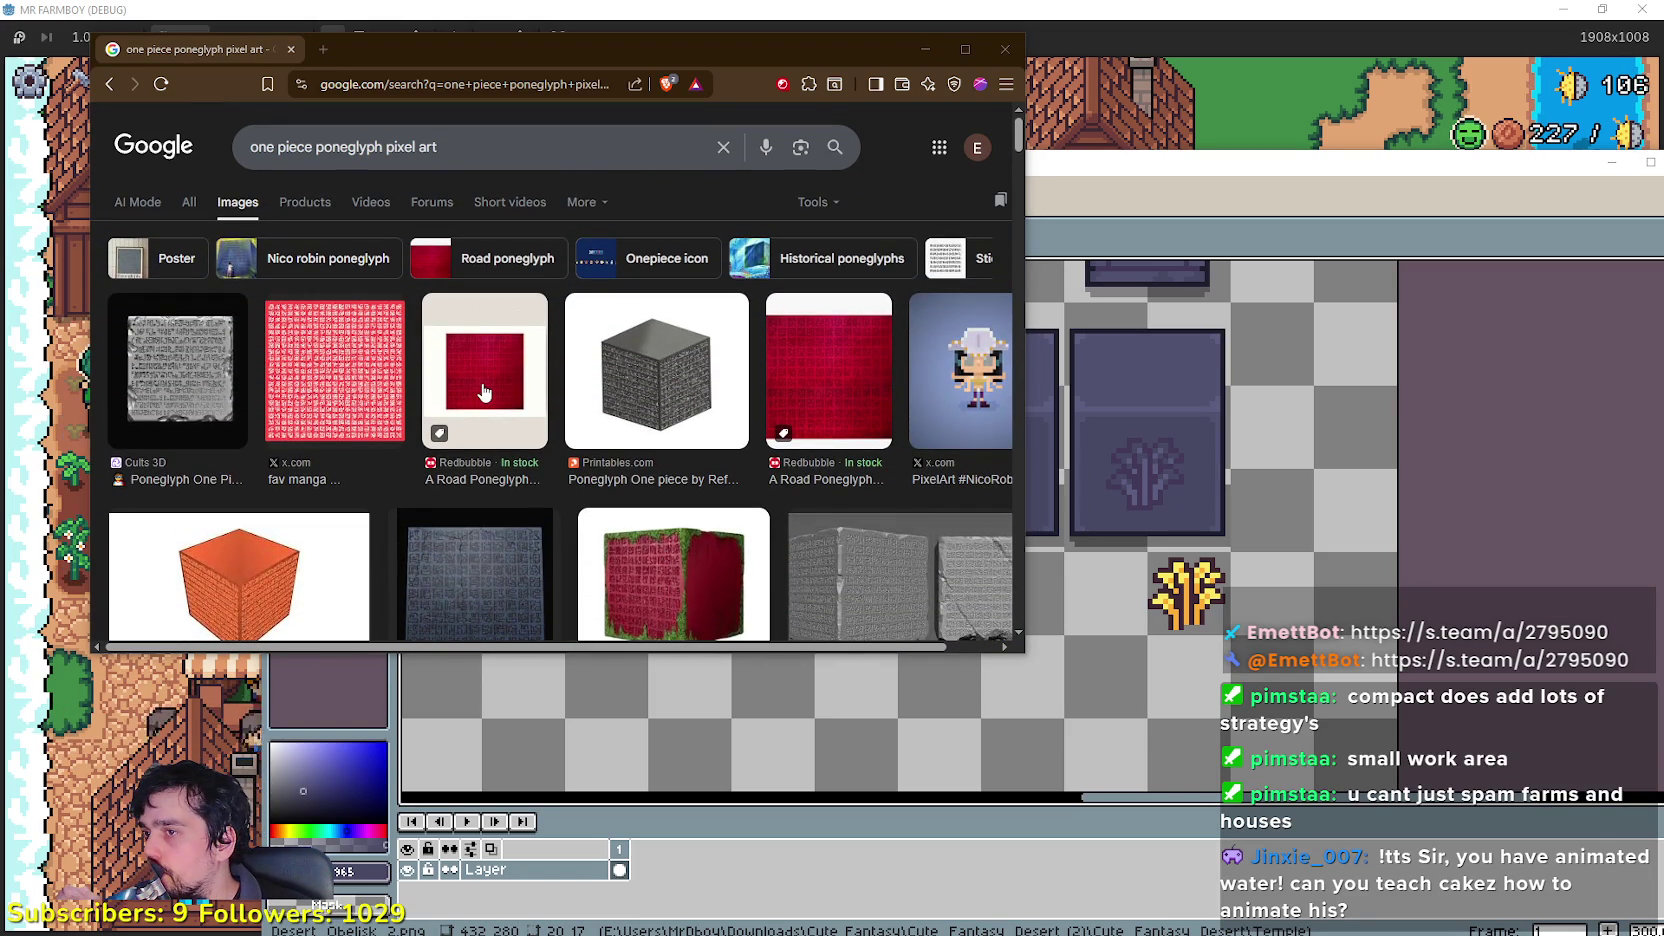
pyautogui.click(349, 396)
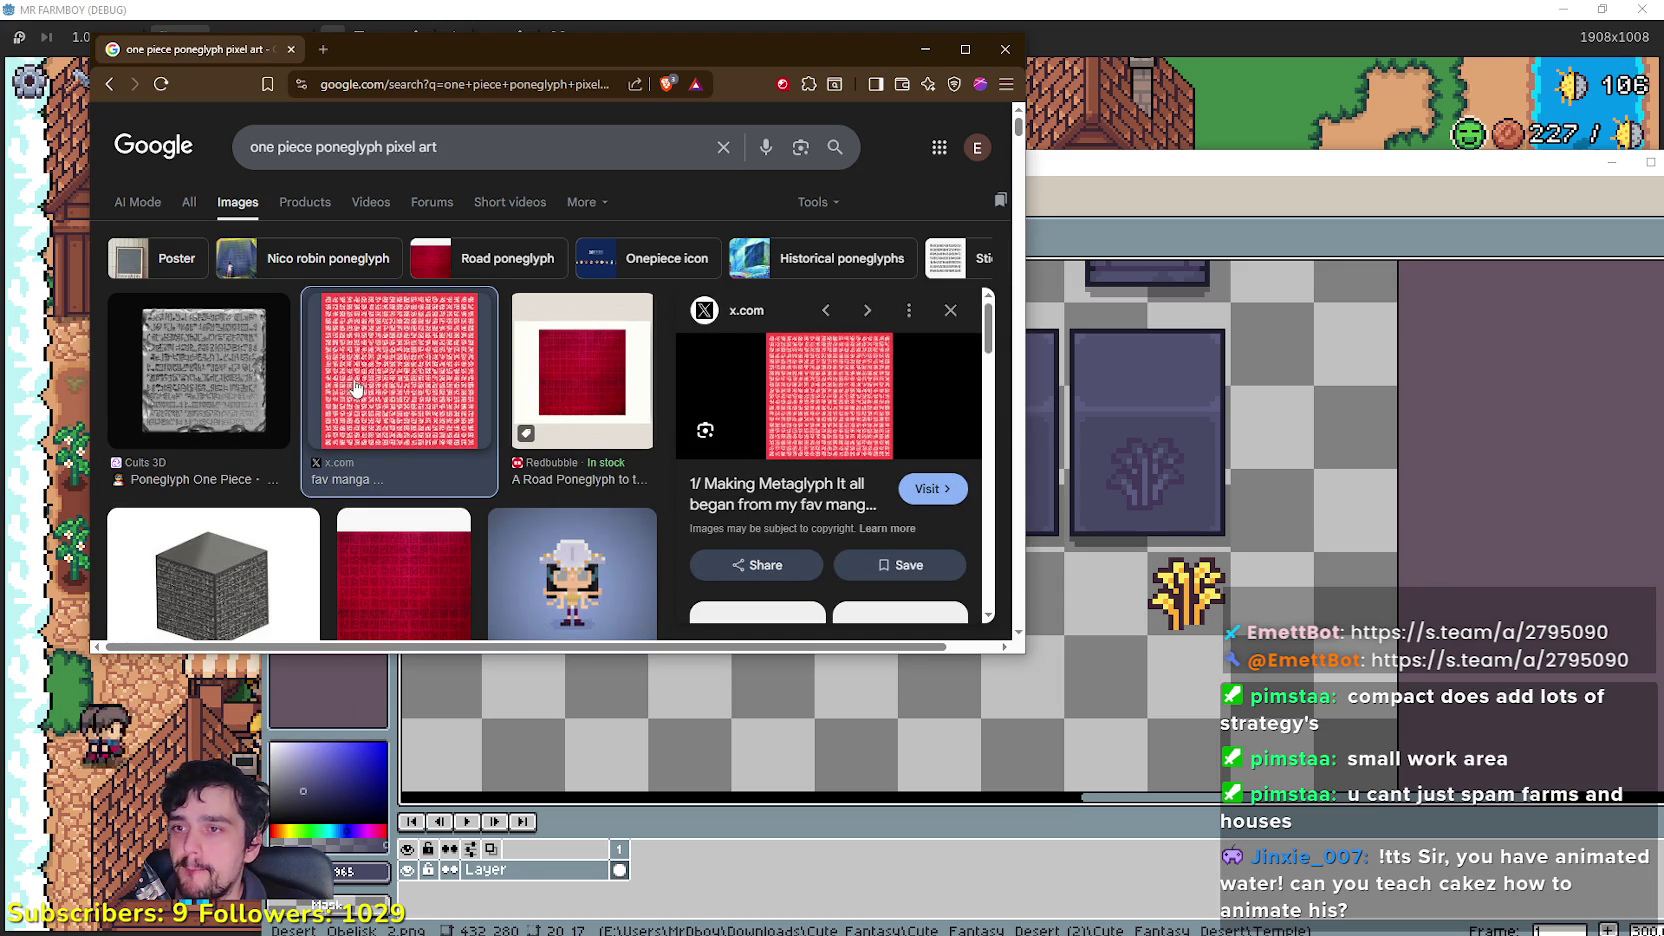
# Step: Scroll through the current one piece poneglyph pixel art results
pyautogui.scroll(-5, 860, 510)
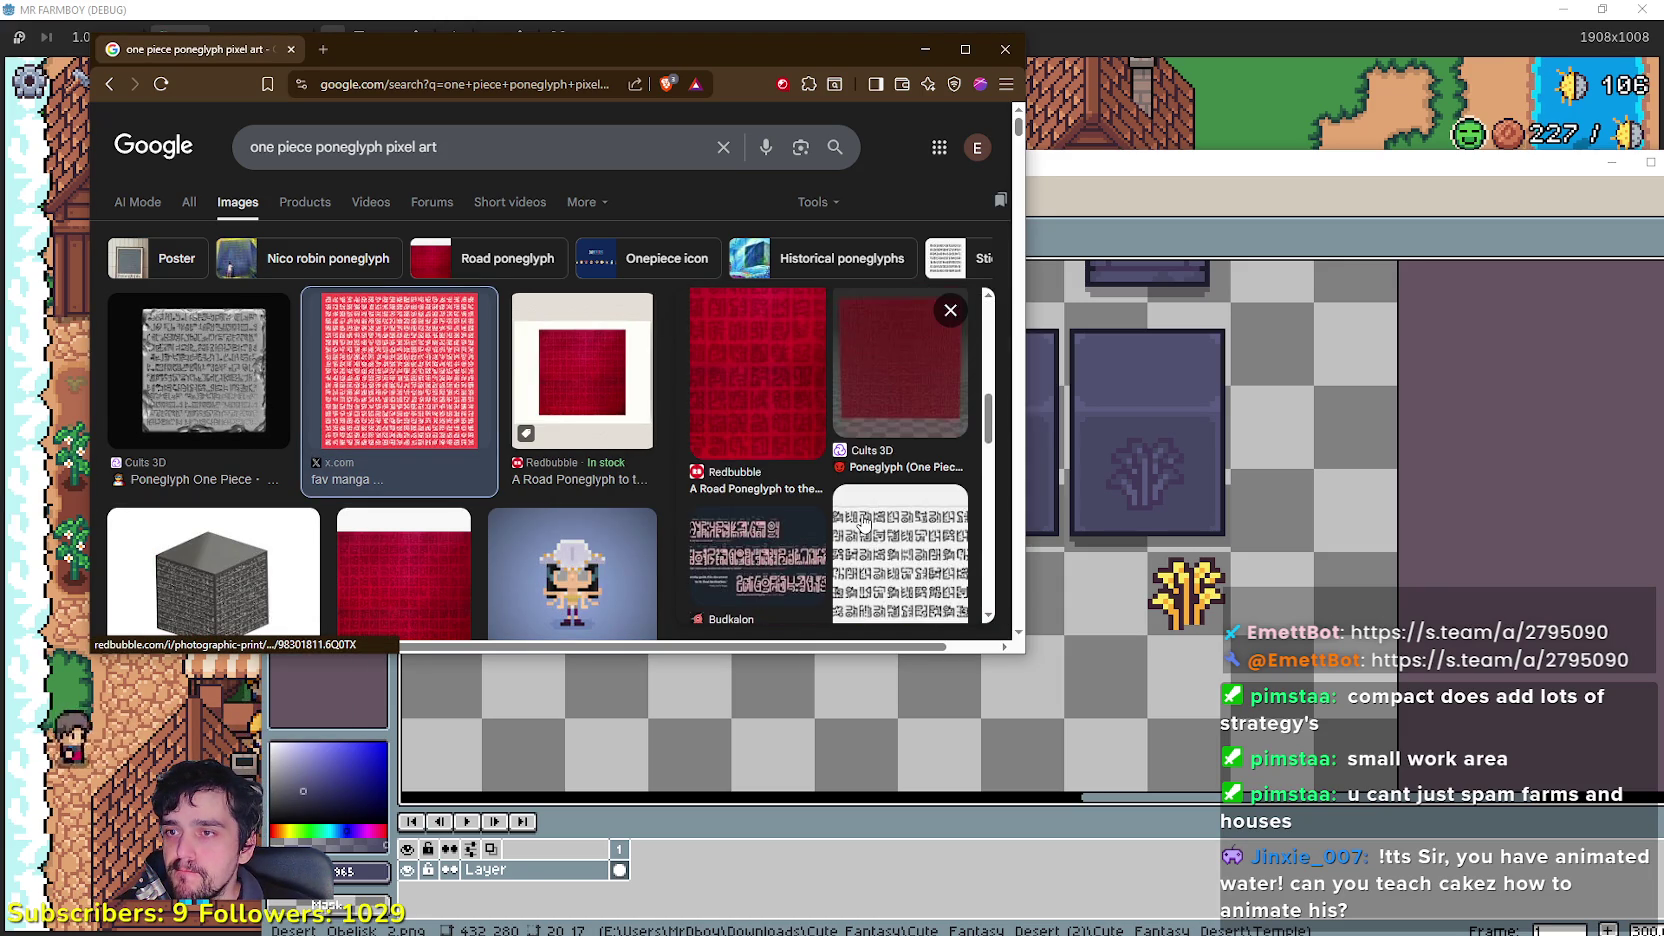
pyautogui.scroll(5, 863, 523)
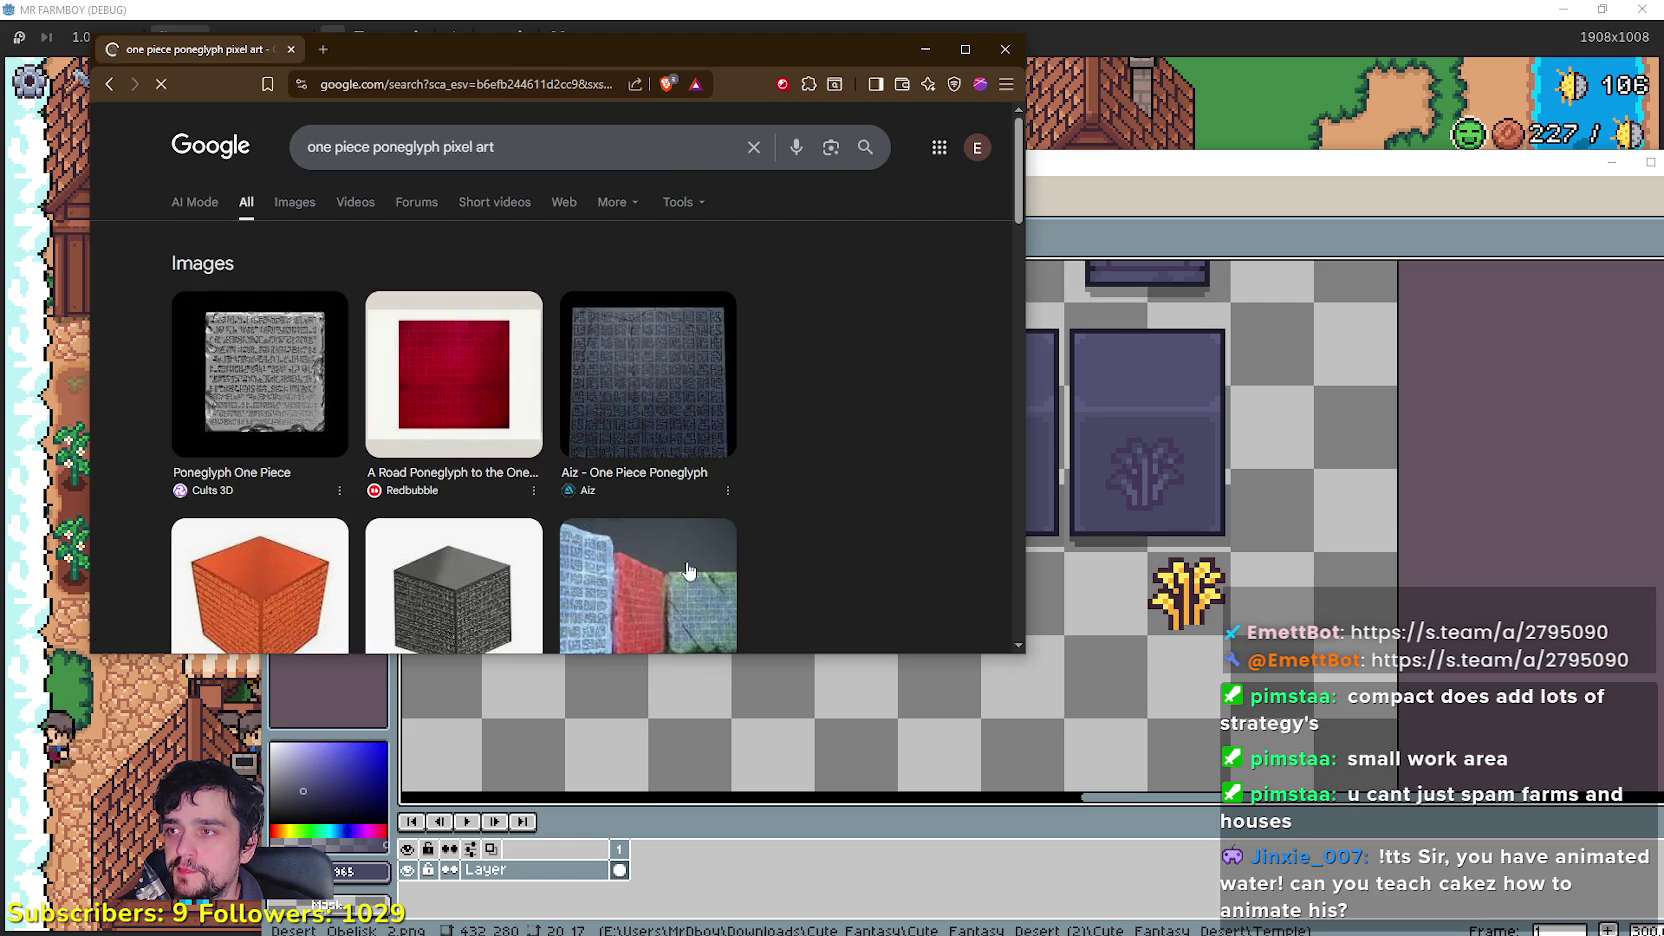
pyautogui.scroll(-7, 714, 538)
pyautogui.scroll(-2, 714, 538)
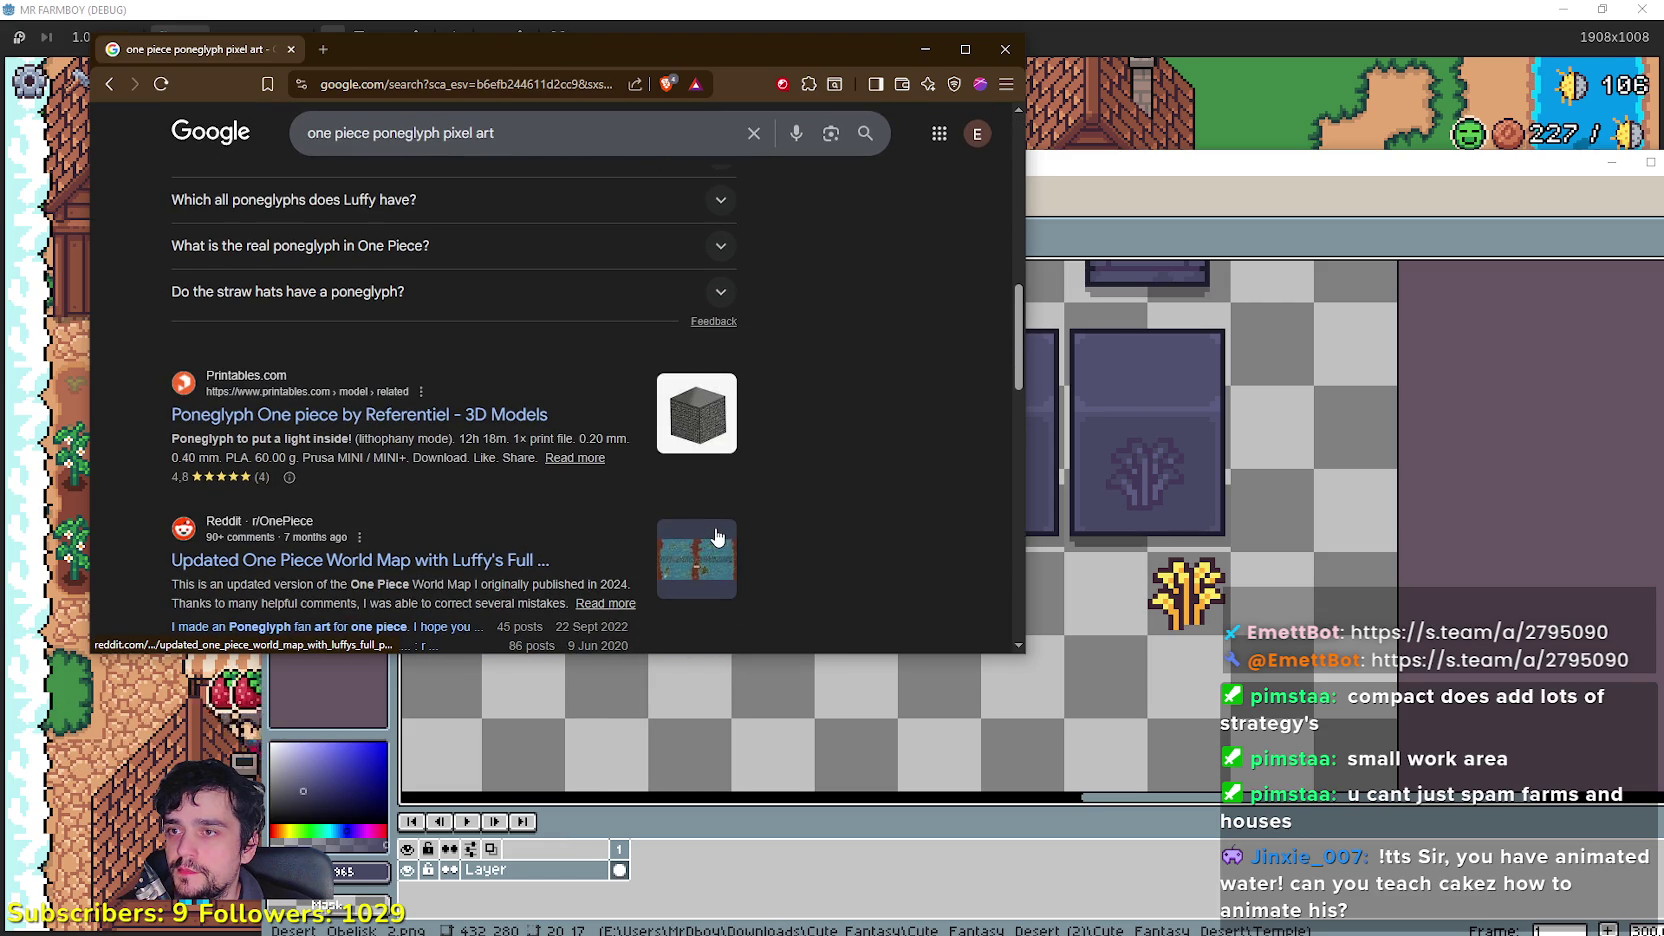
pyautogui.scroll(-3, 715, 536)
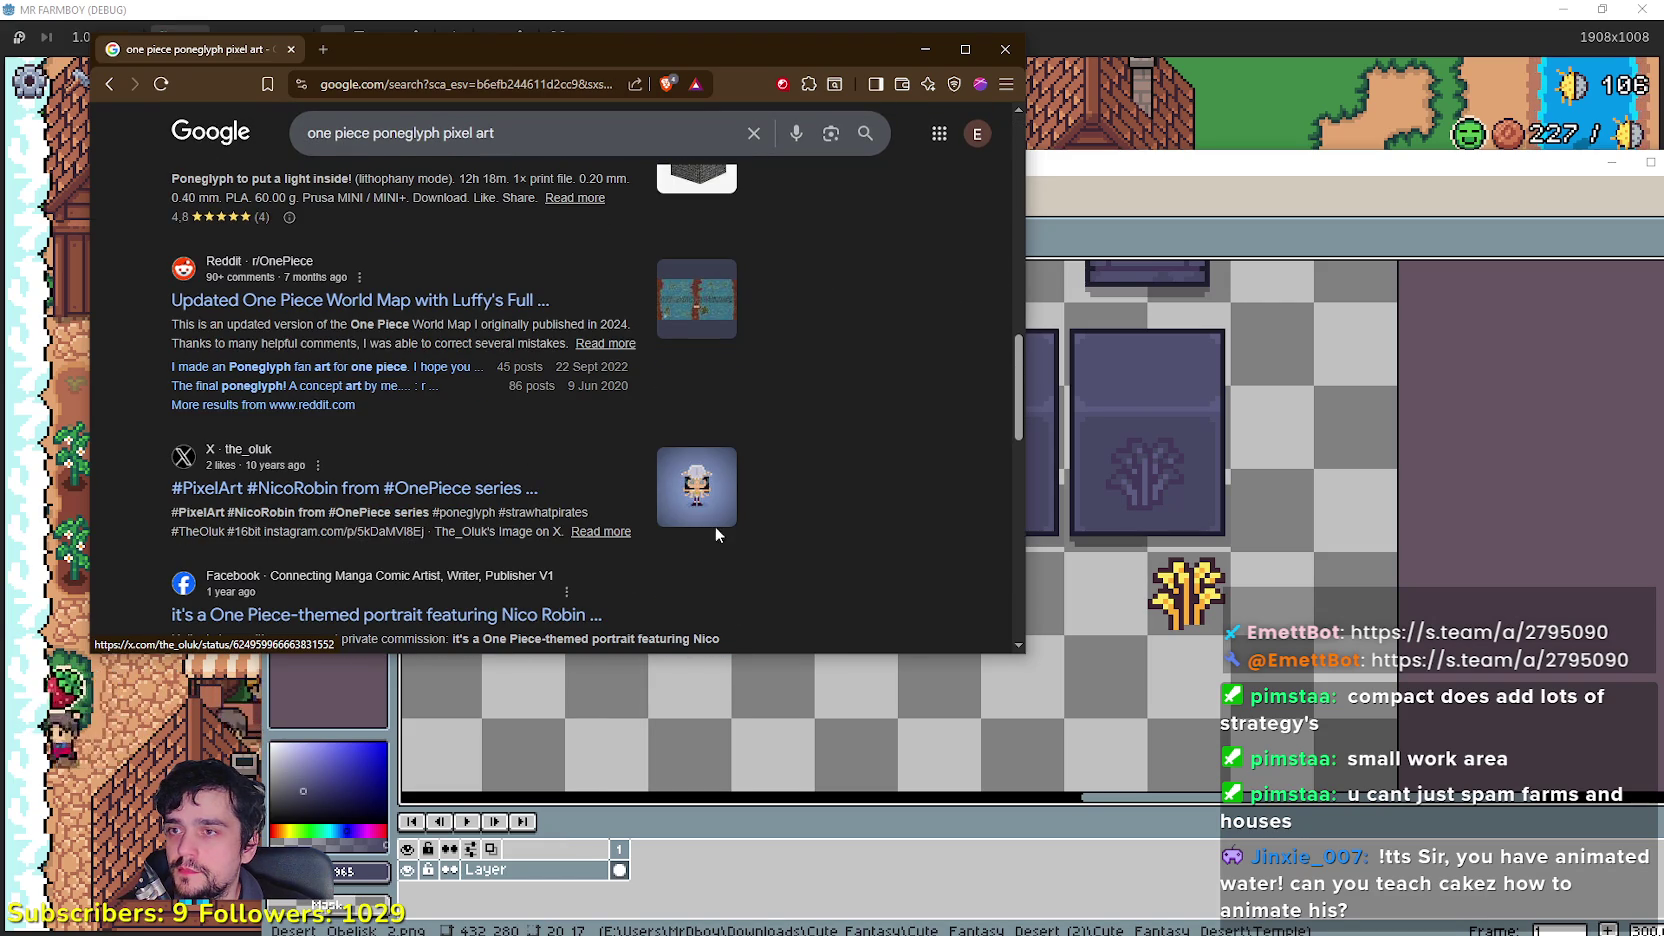
pyautogui.scroll(-2, 715, 537)
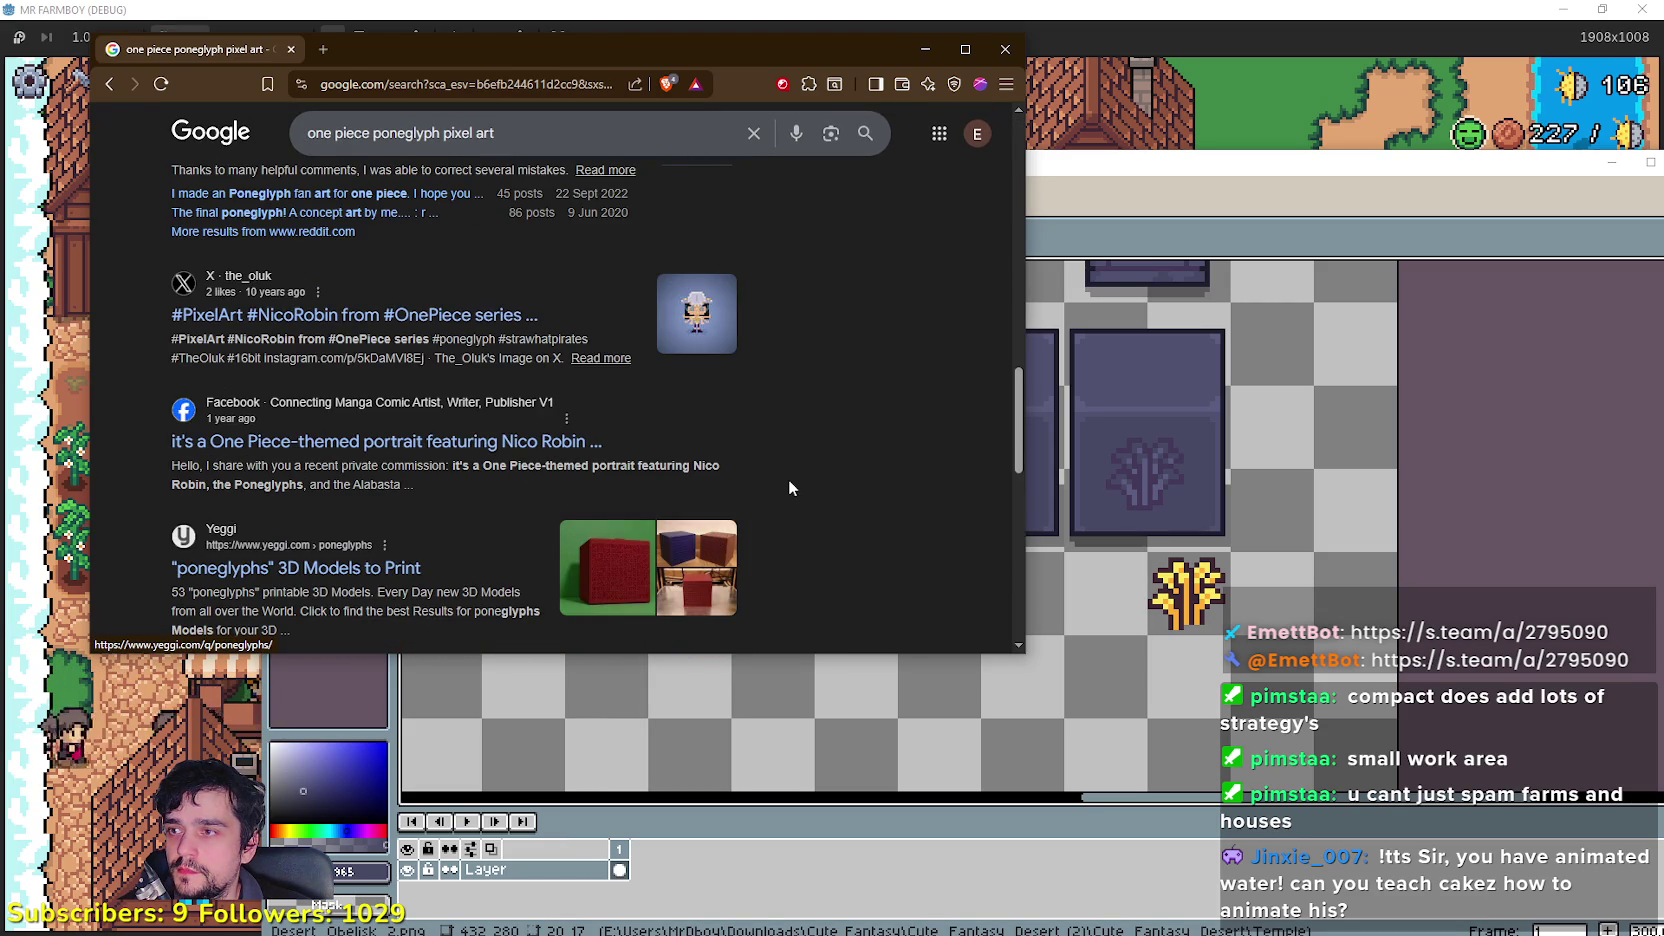
pyautogui.scroll(-3, 790, 481)
pyautogui.scroll(-4, 789, 482)
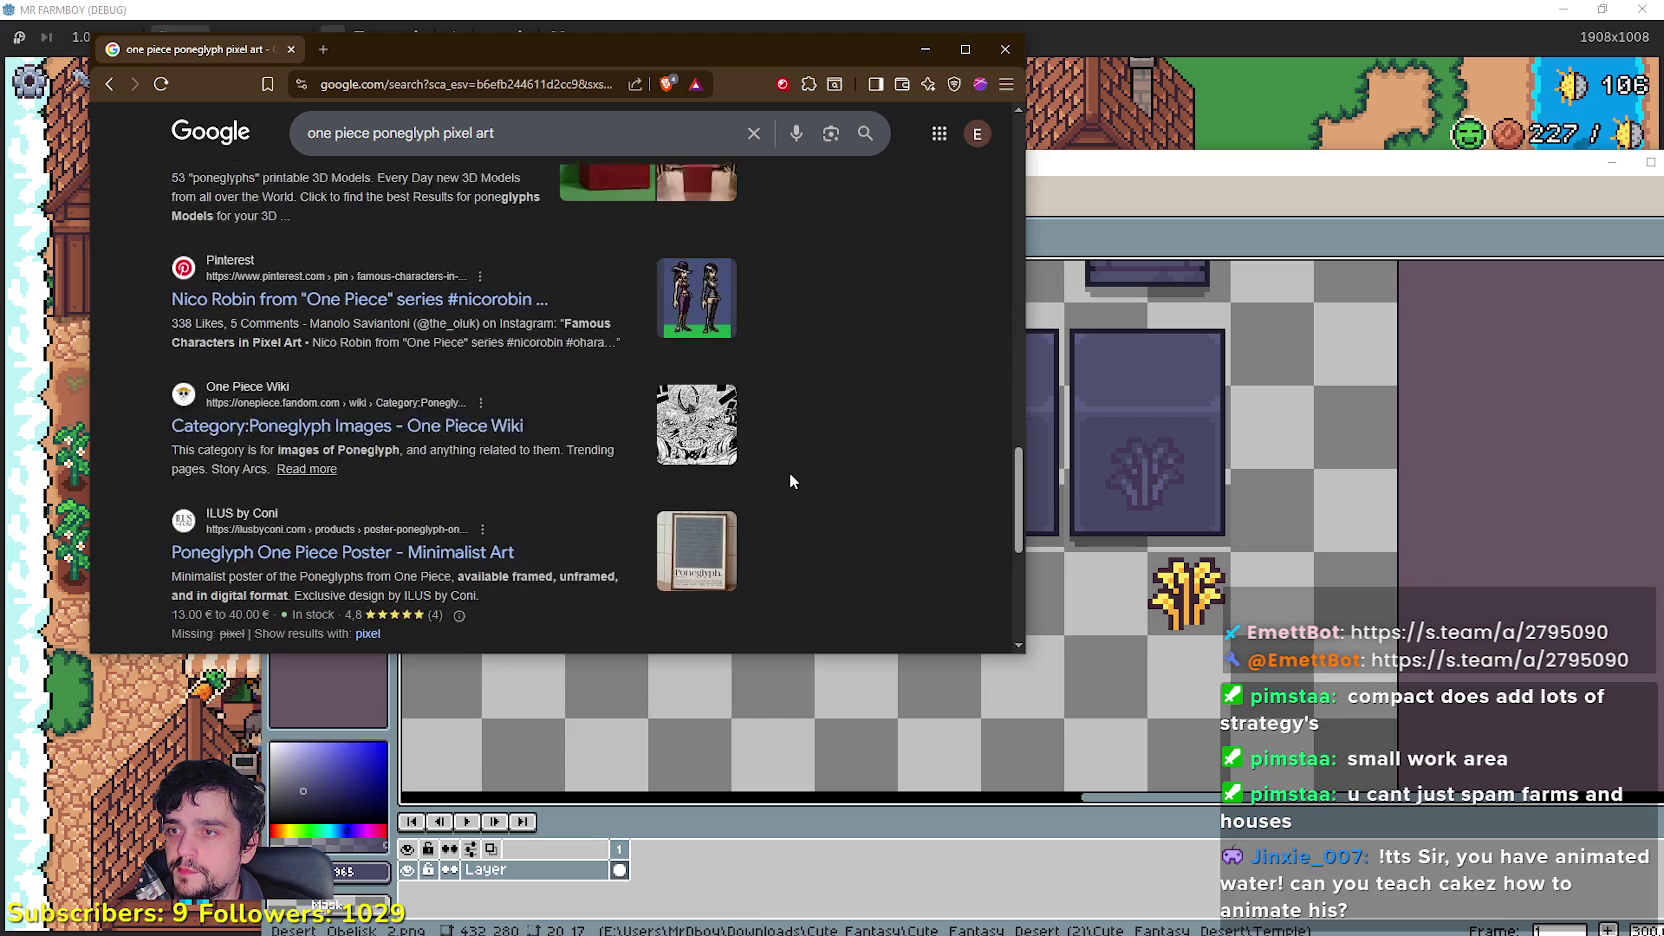
pyautogui.scroll(-3, 788, 475)
pyautogui.scroll(10, 375, 485)
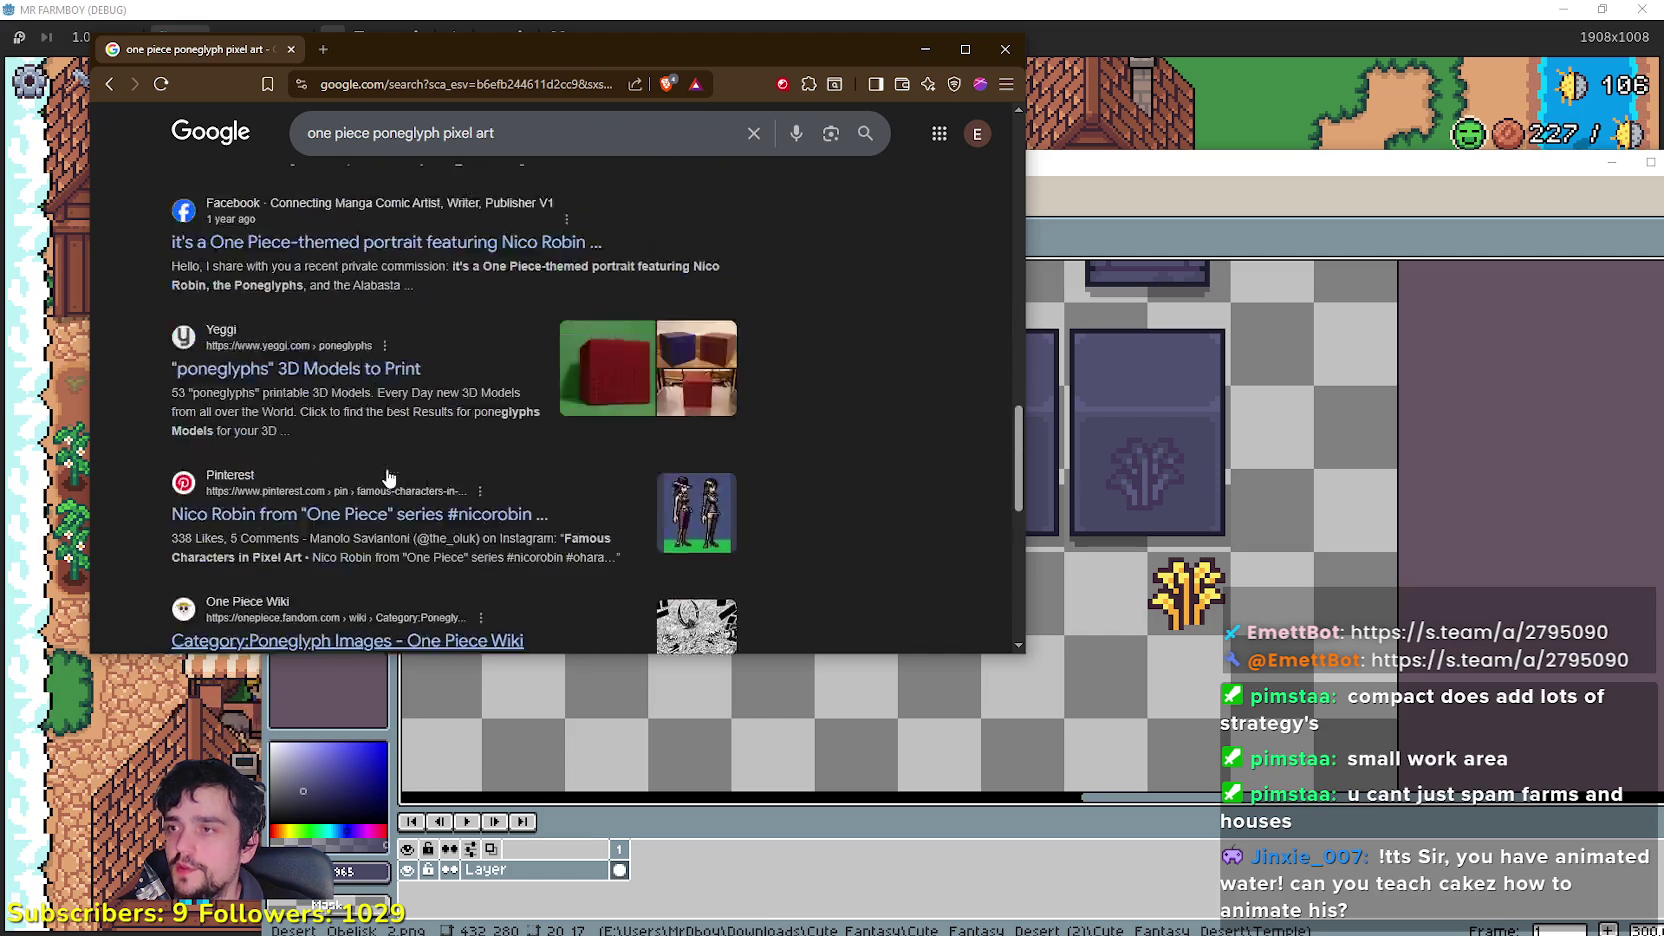
pyautogui.scroll(4, 386, 405)
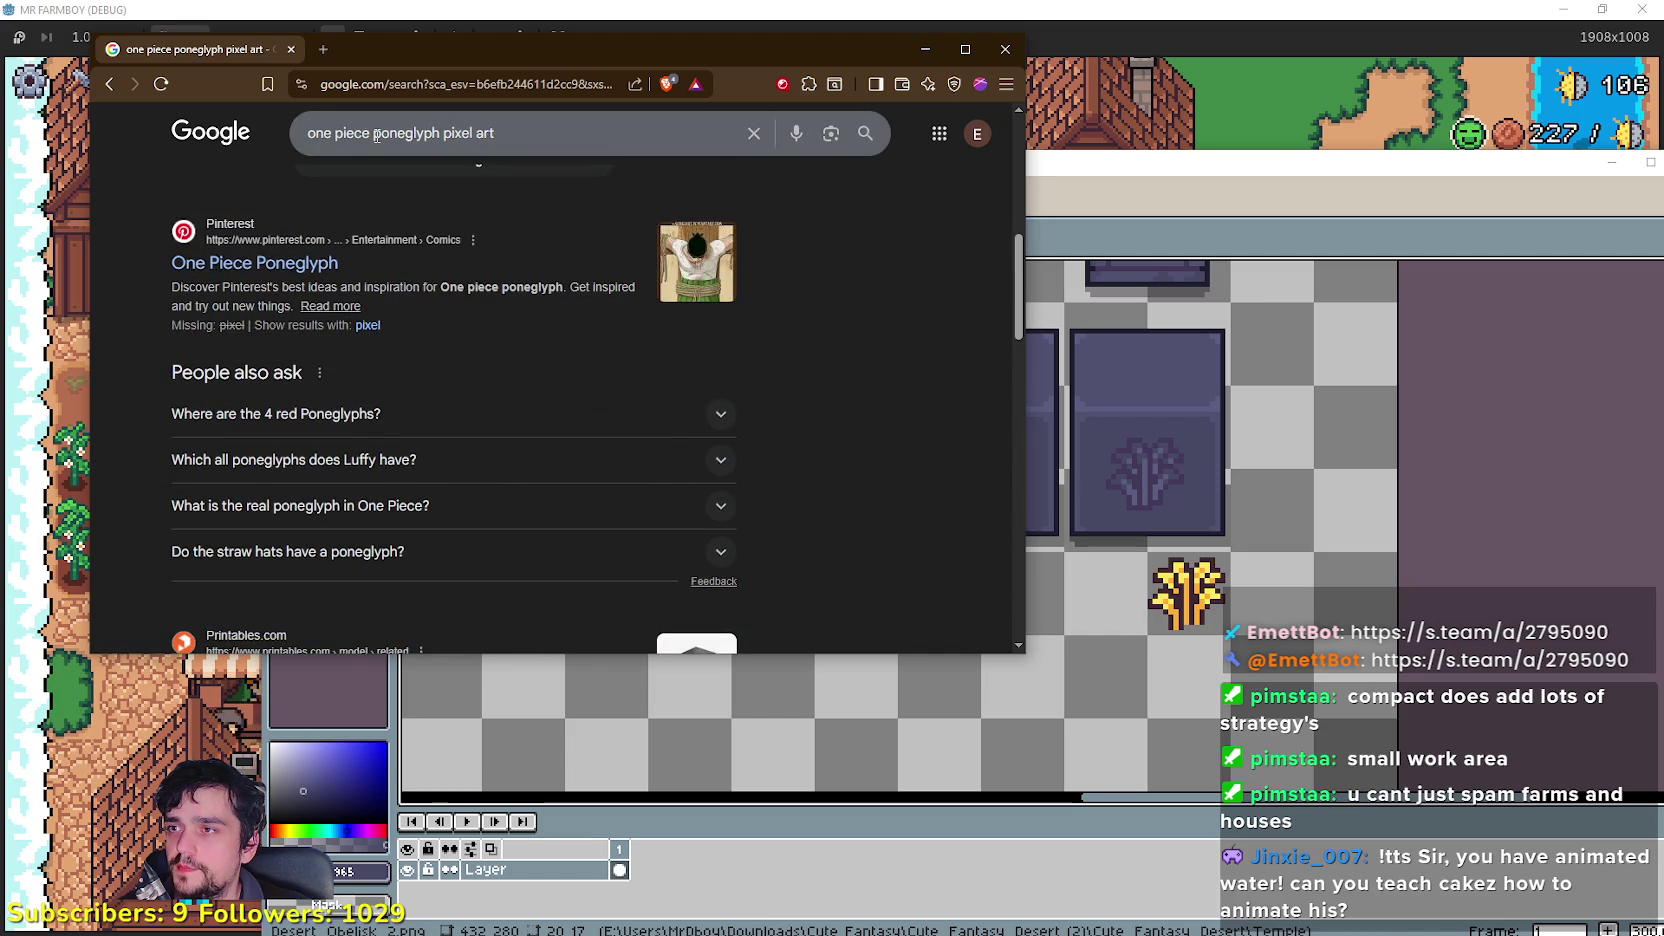
# Step: Search 'poneglyph pixel art' without 'one piece' and open the Poneglyph One piece model page
pyautogui.moveTo(376, 133); pyautogui.dragTo(305, 133)
pyautogui.press('BackSpace')
pyautogui.press('Return')
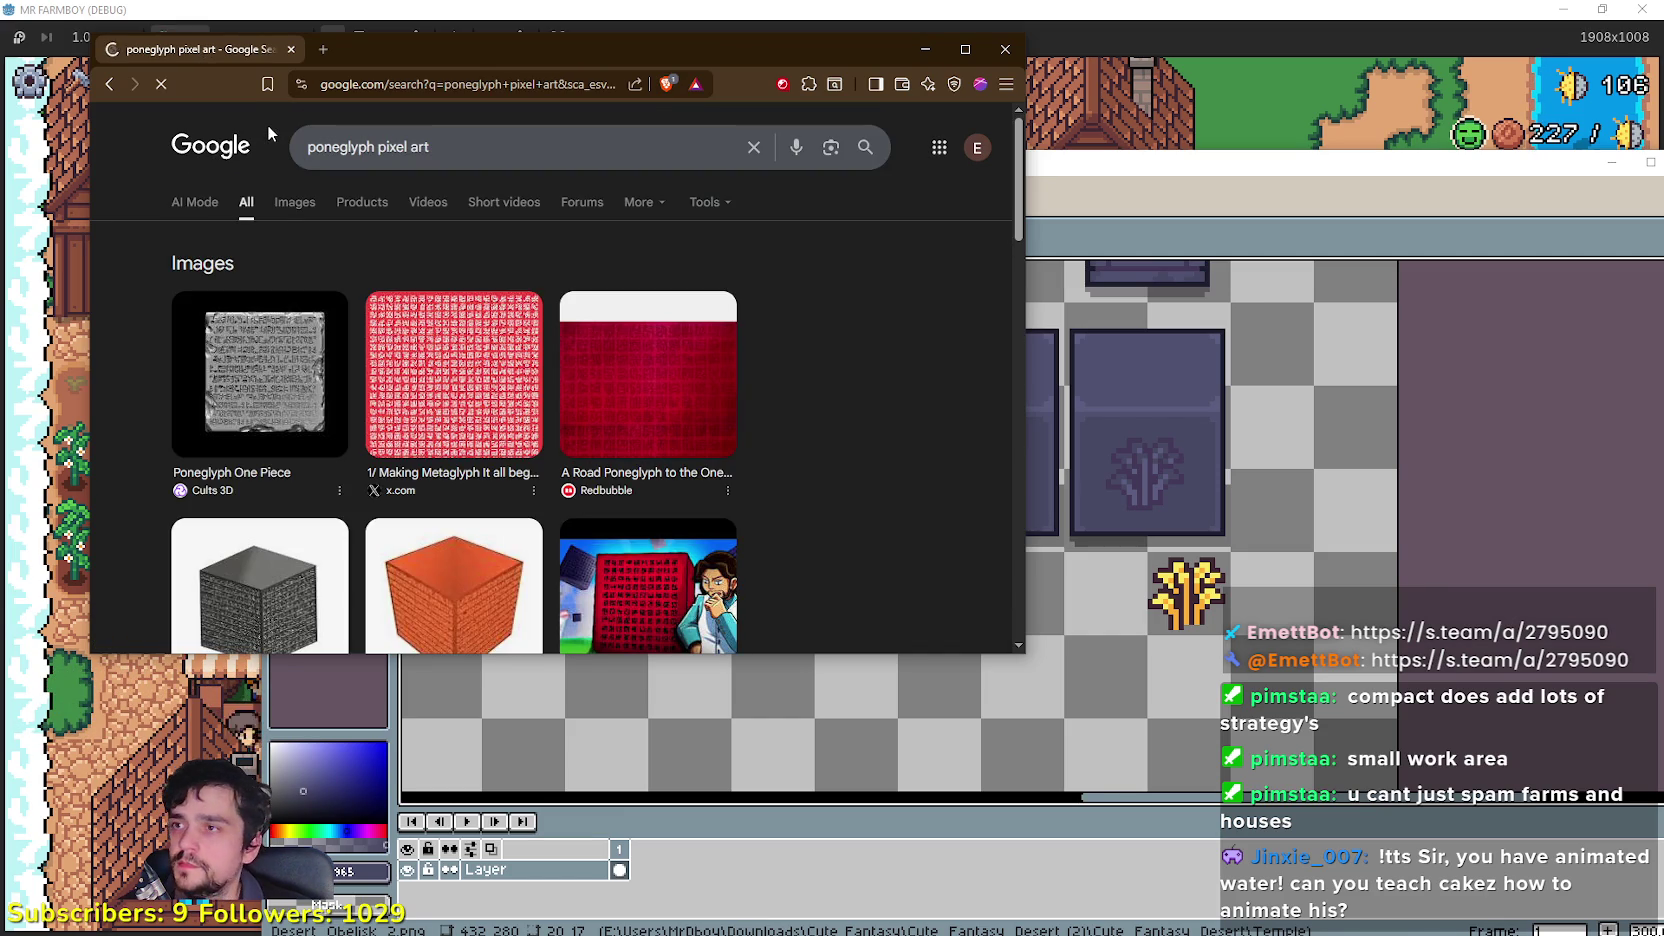
pyautogui.scroll(-5, 647, 514)
pyautogui.scroll(-4, 700, 415)
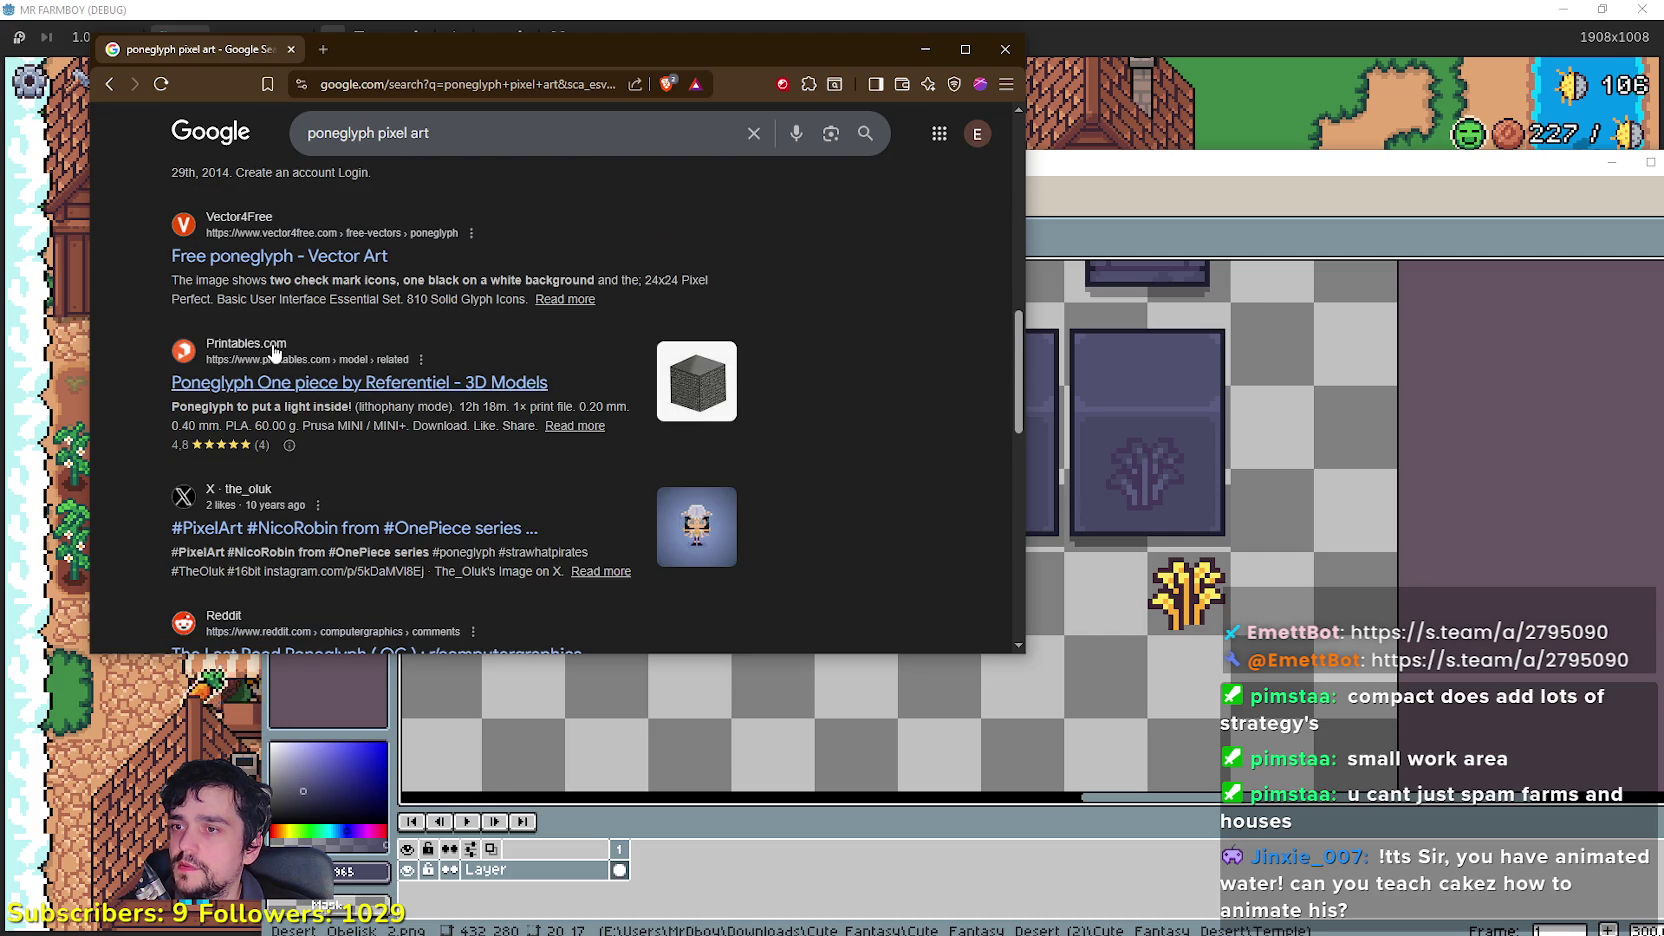
pyautogui.click(448, 385)
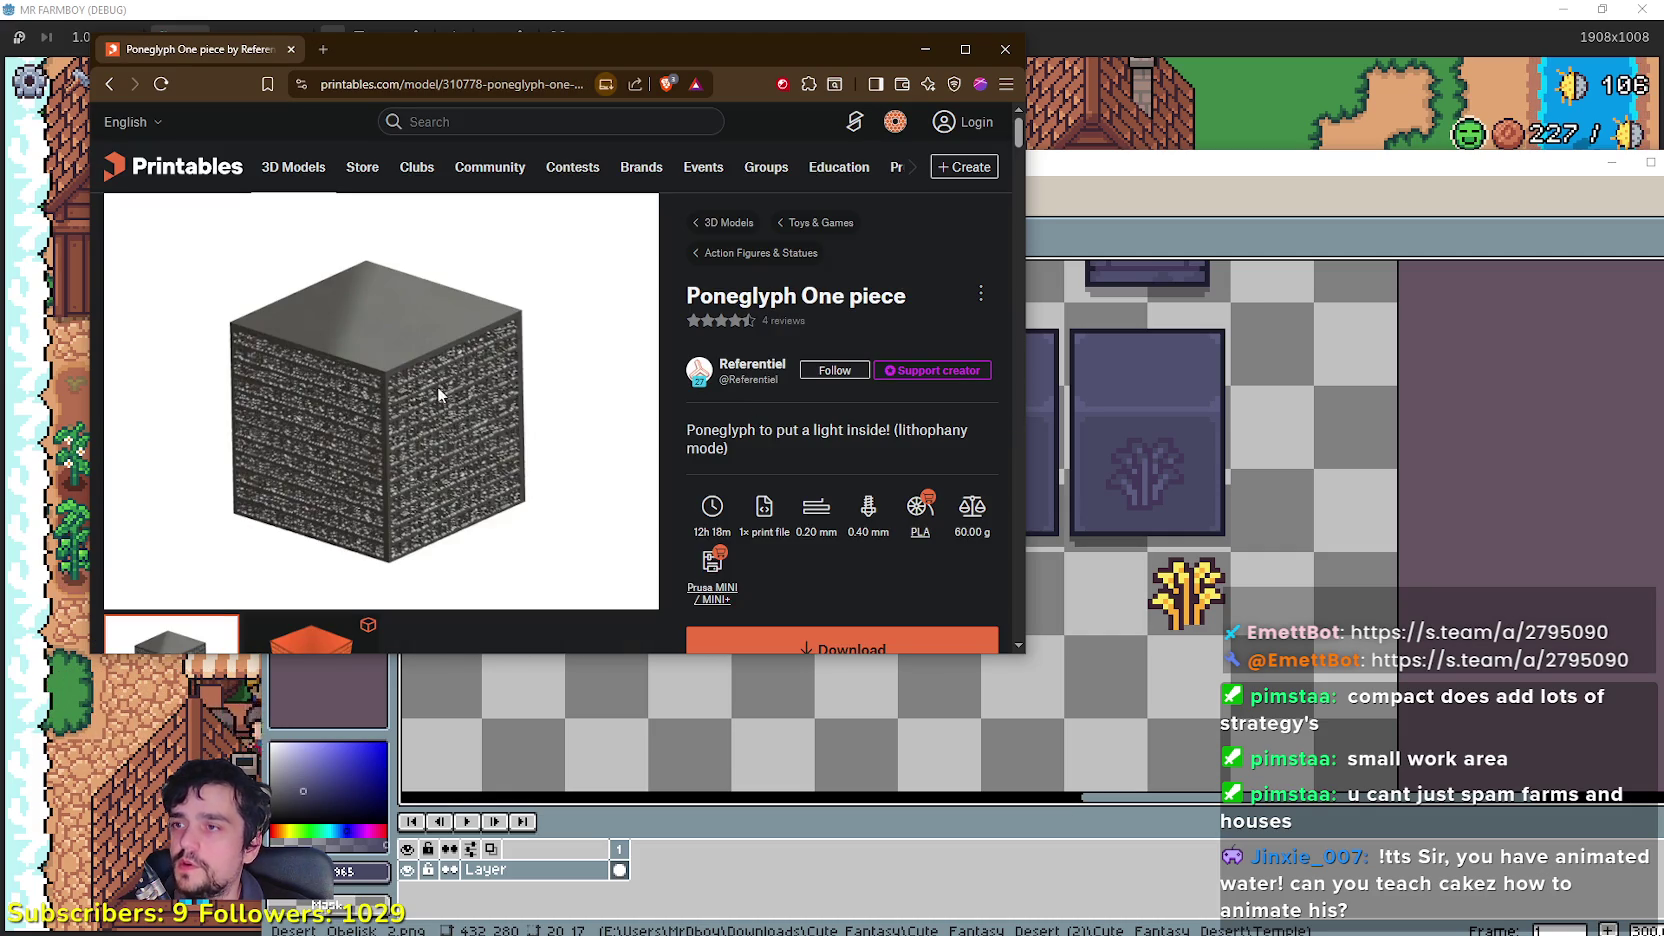
# Step: Go back to the poneglyph pixel art results and switch to image results
pyautogui.scroll(-3, 455, 412)
pyautogui.scroll(3, 323, 416)
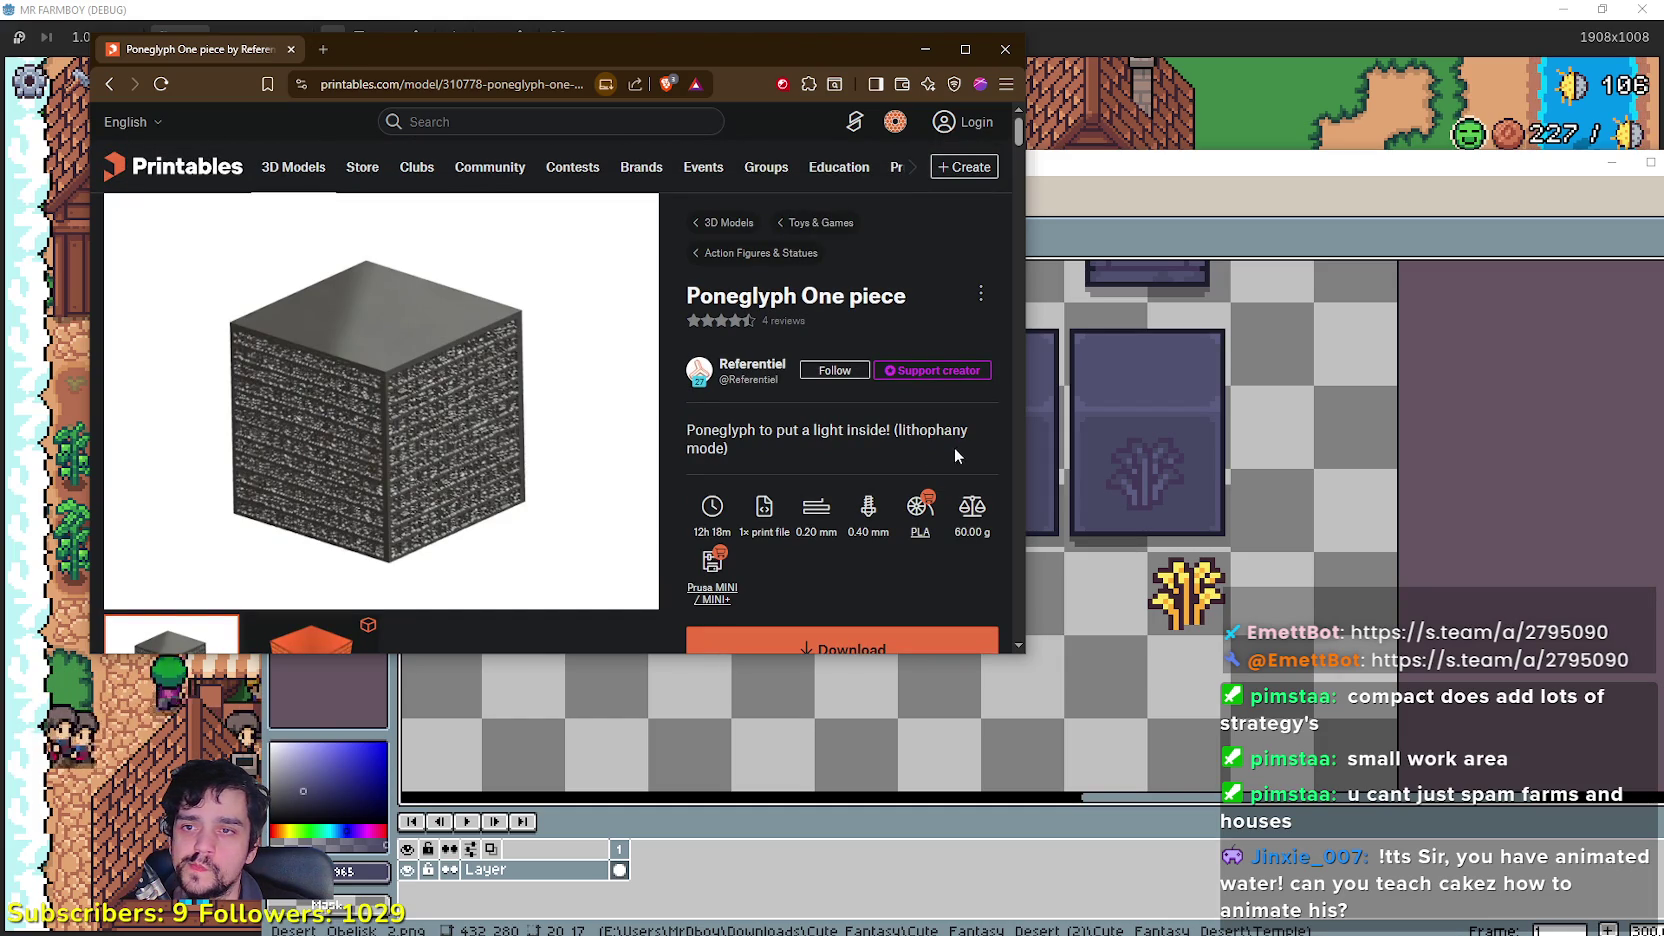
pyautogui.click(107, 87)
pyautogui.scroll(-2, 521, 451)
pyautogui.scroll(5, 521, 451)
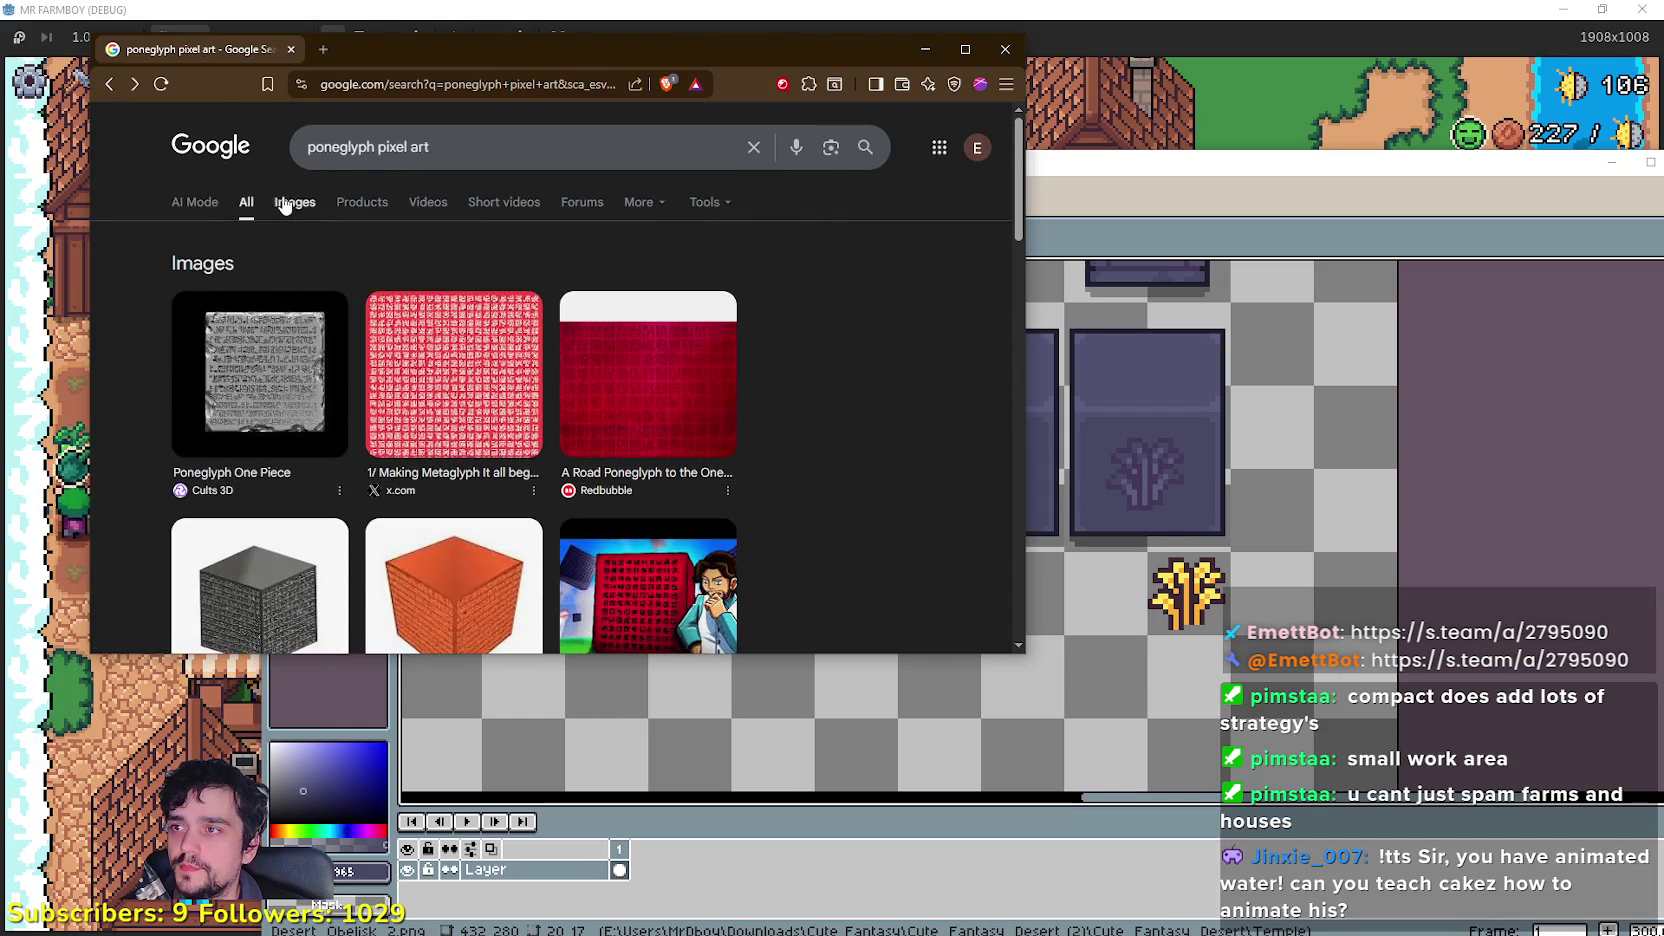
pyautogui.click(292, 203)
# Step: Open the Cults3D poneglyph source page in a new tab, view the purple poneglyph, then close it
pyautogui.scroll(-1, 488, 418)
pyautogui.scroll(-2, 488, 411)
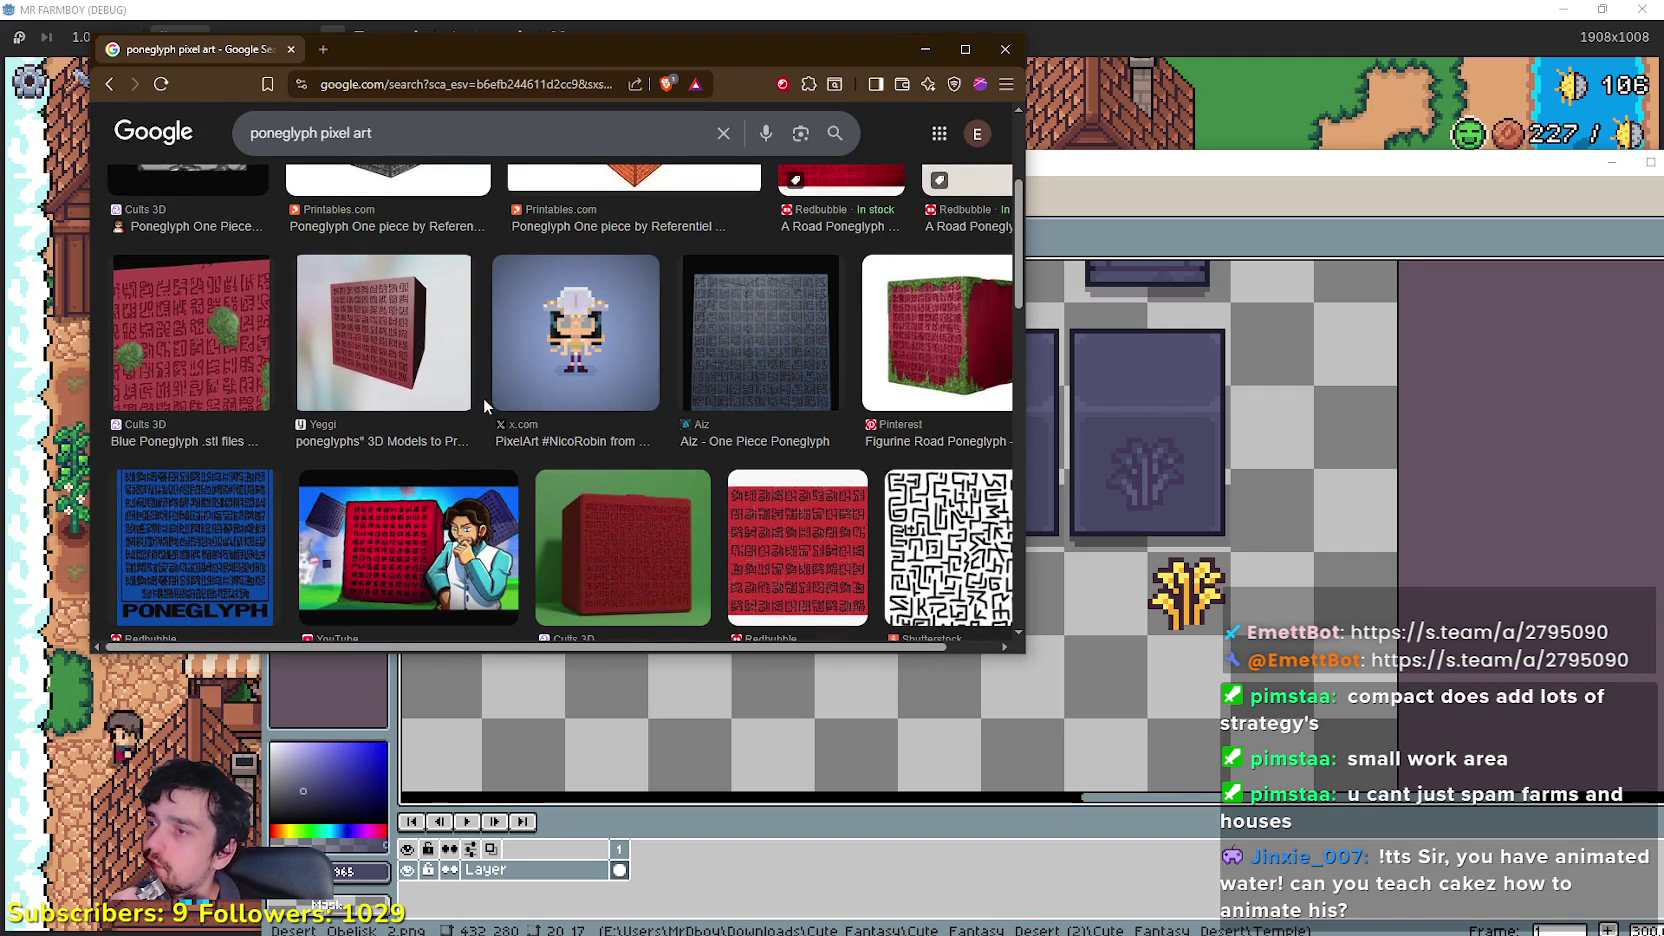
pyautogui.scroll(-2, 765, 463)
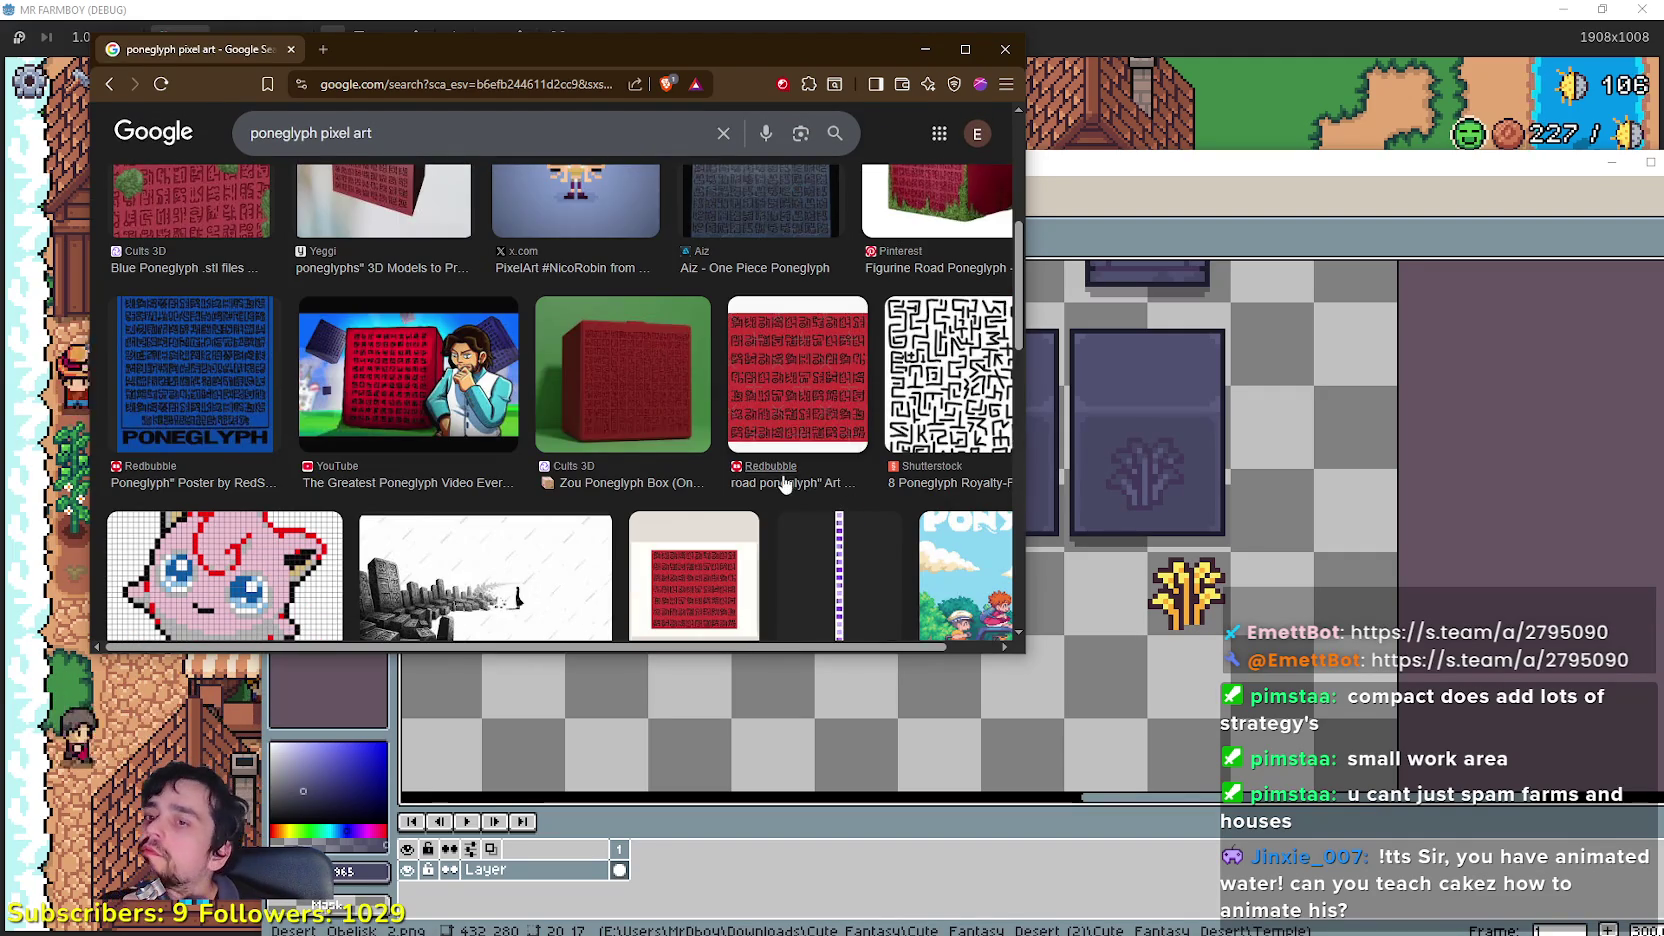
pyautogui.scroll(-2, 785, 484)
pyautogui.click(825, 422)
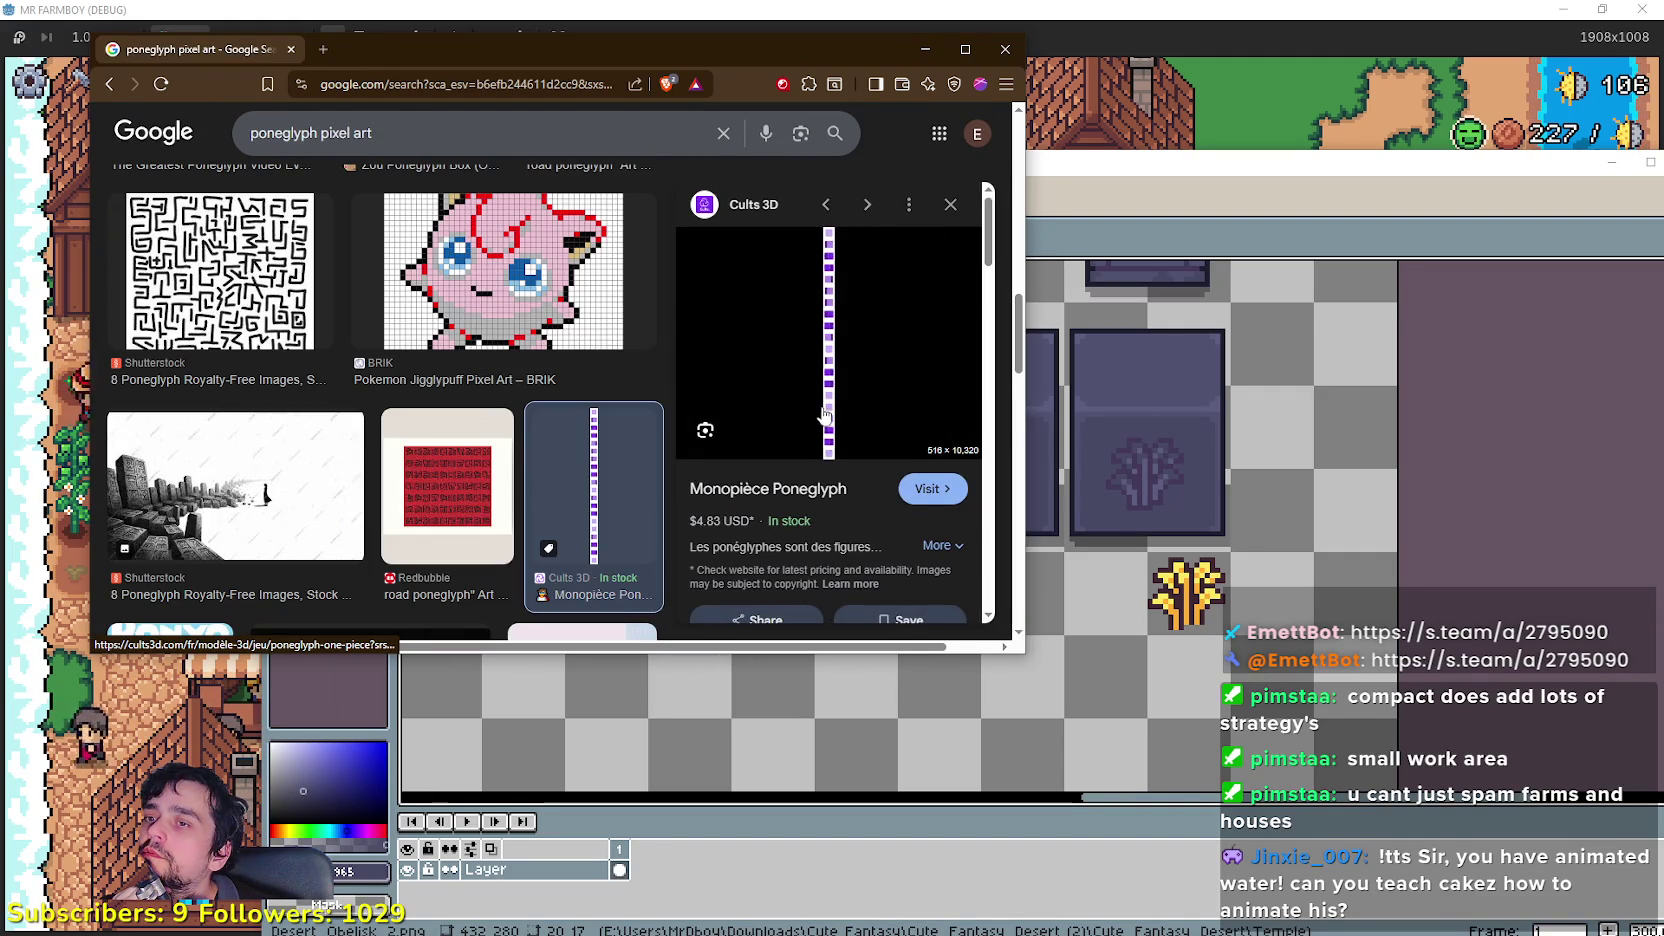
pyautogui.rightClick(811, 340)
pyautogui.click(883, 364)
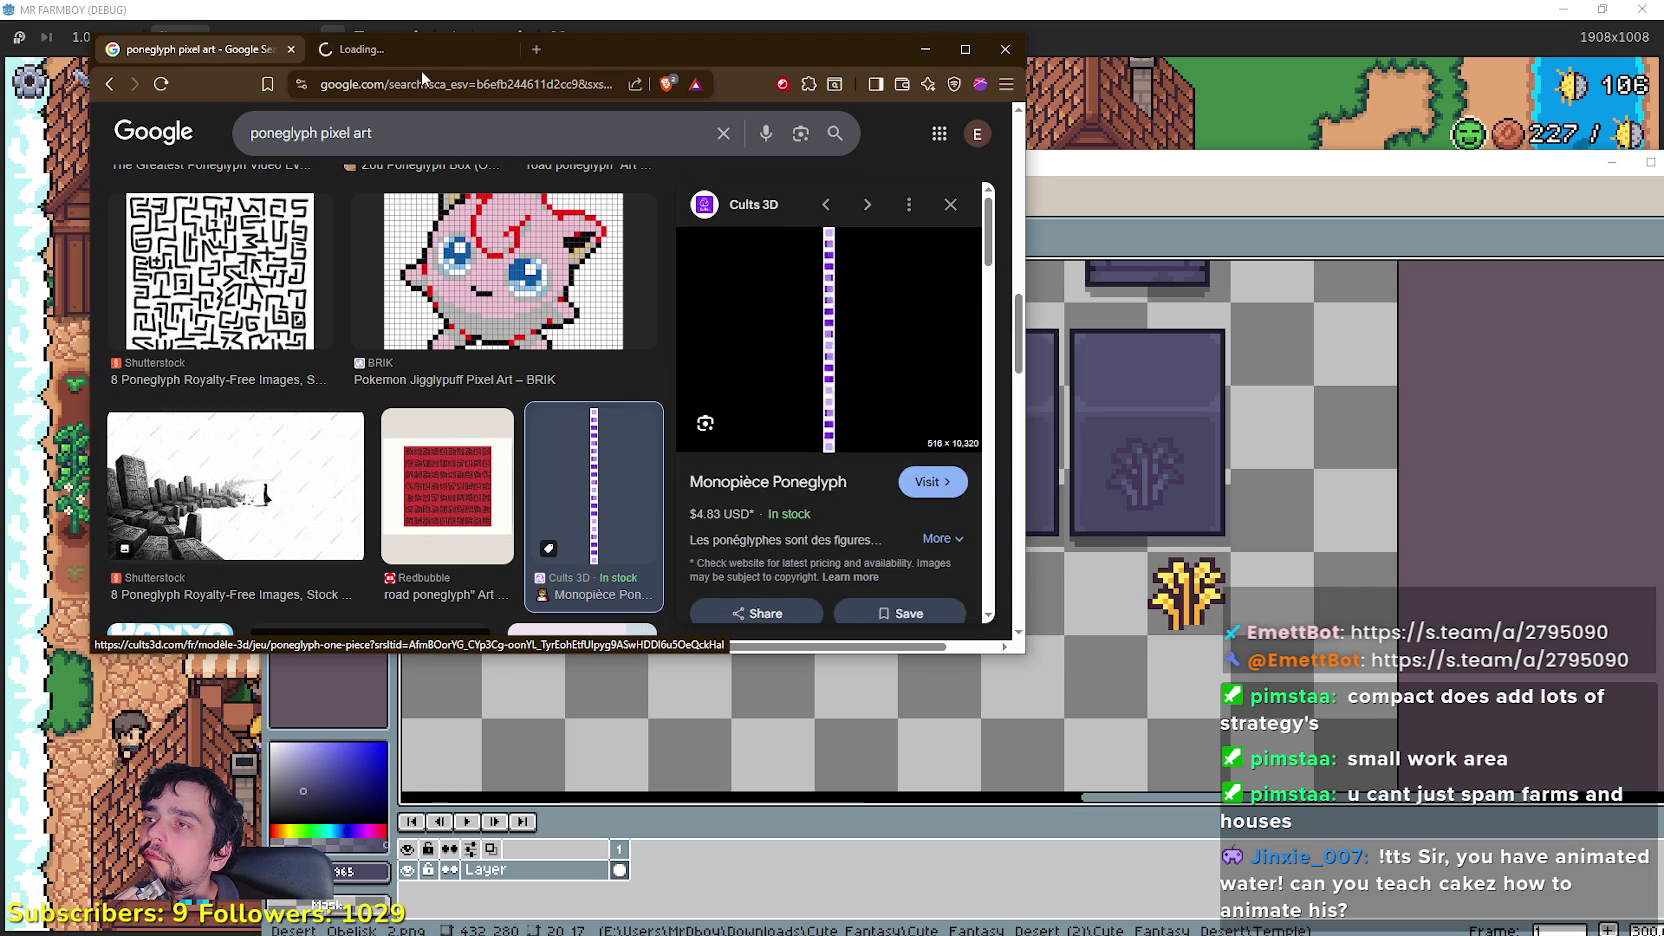
pyautogui.click(413, 55)
pyautogui.scroll(-3, 347, 393)
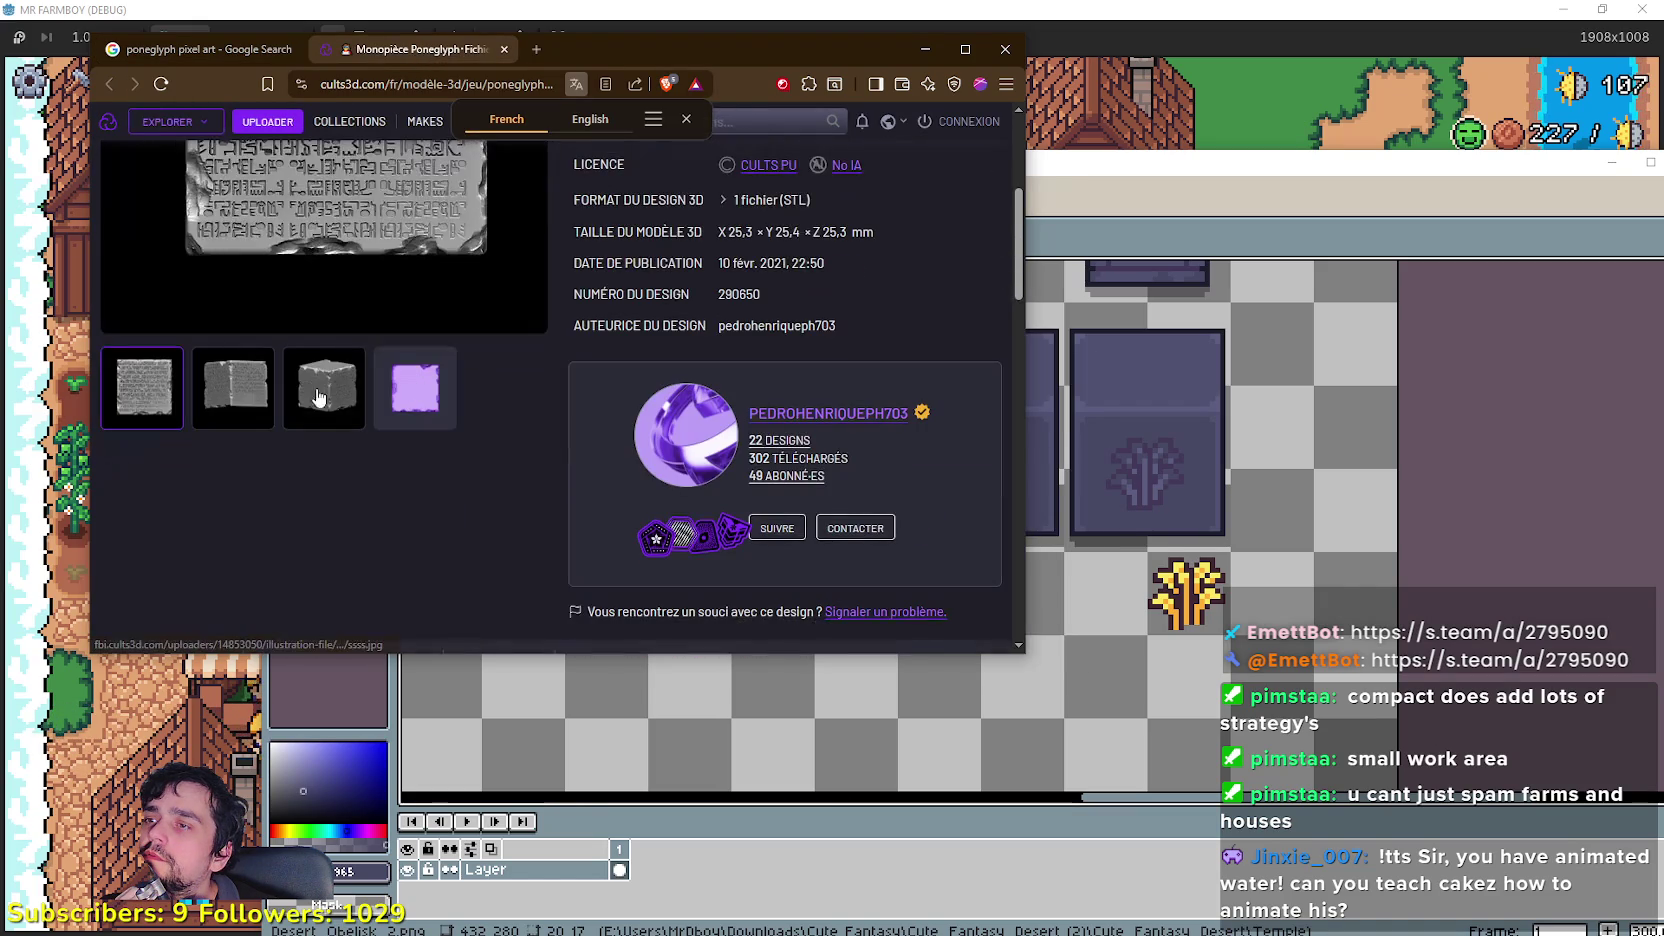
pyautogui.scroll(3, 409, 421)
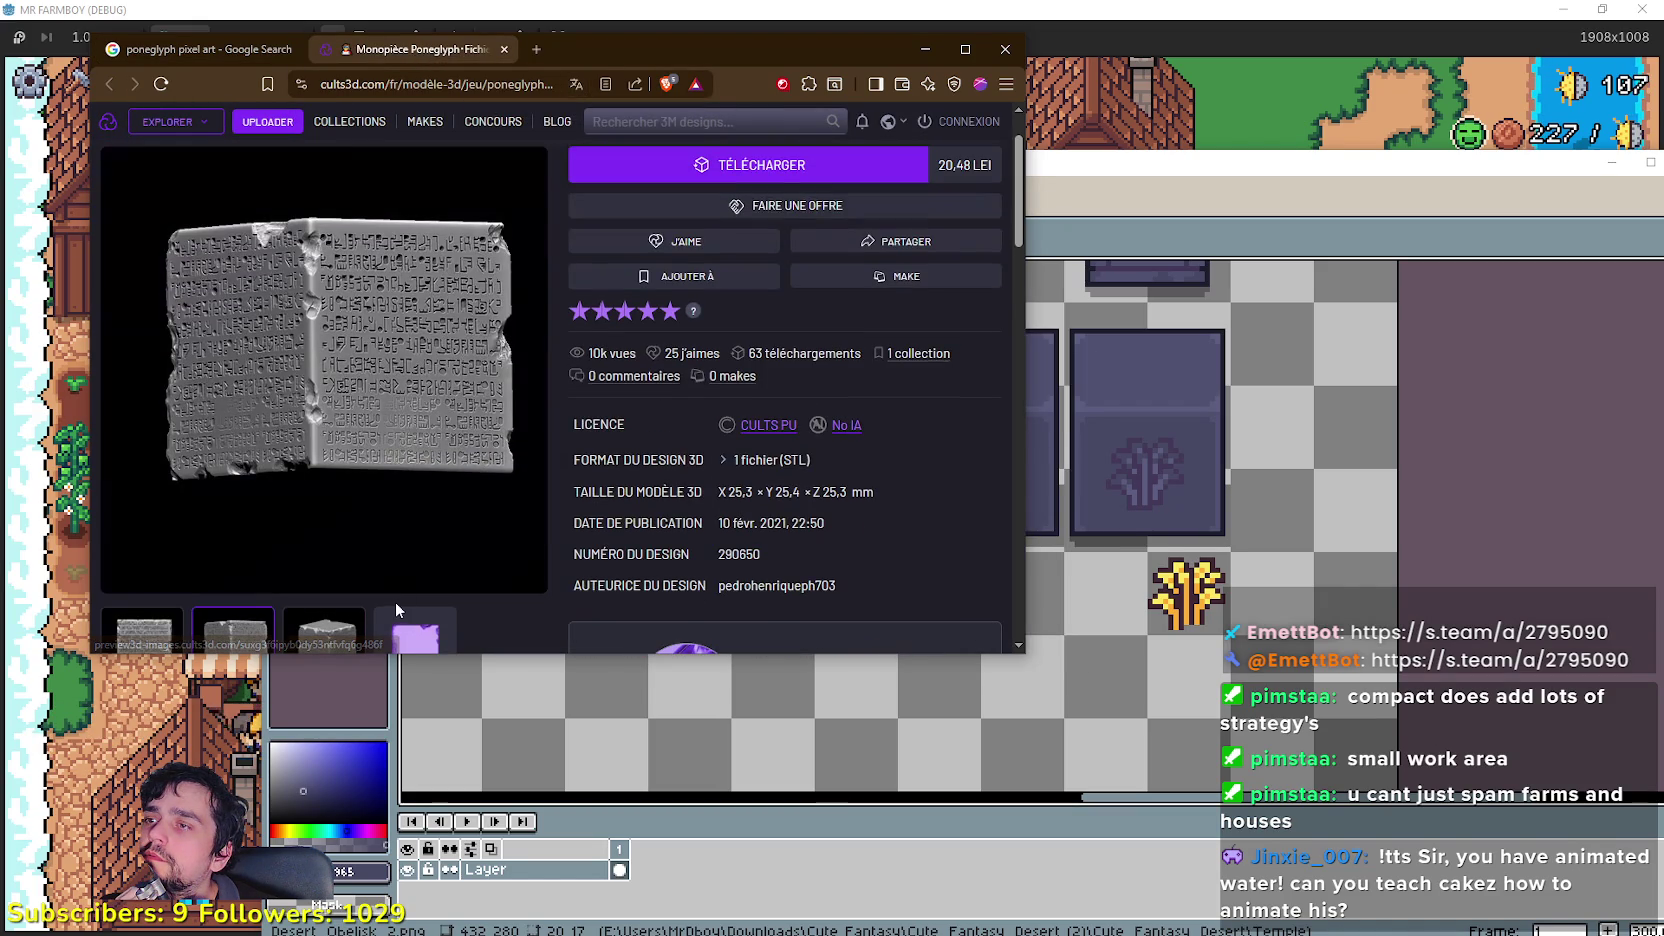
pyautogui.click(414, 630)
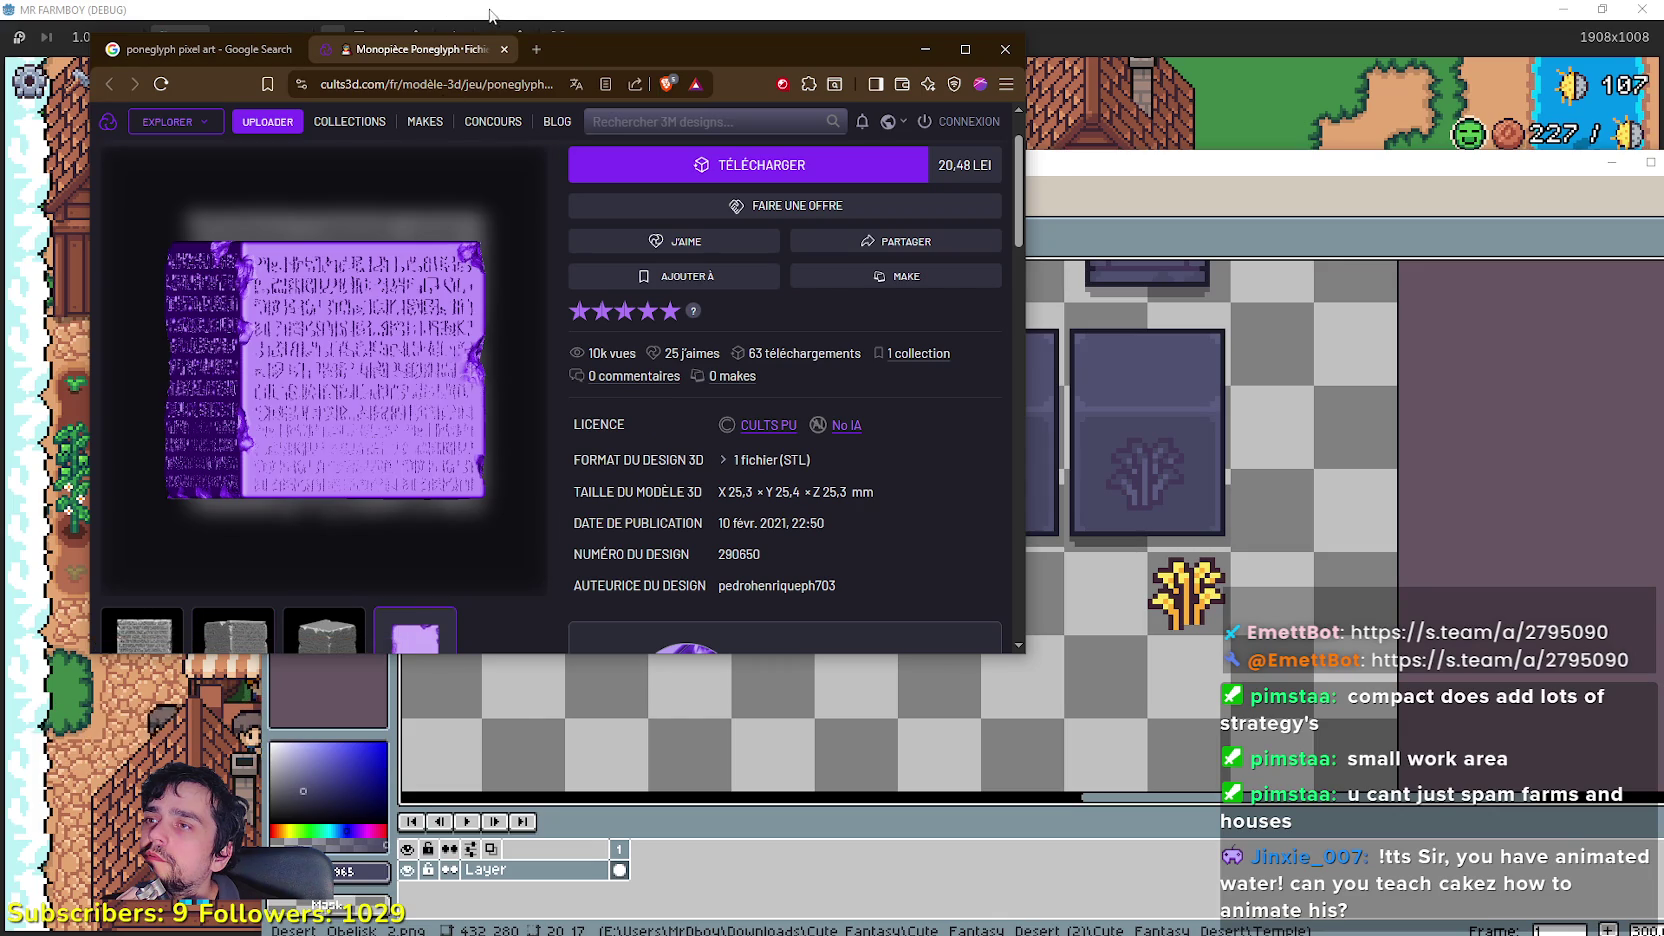
pyautogui.click(504, 49)
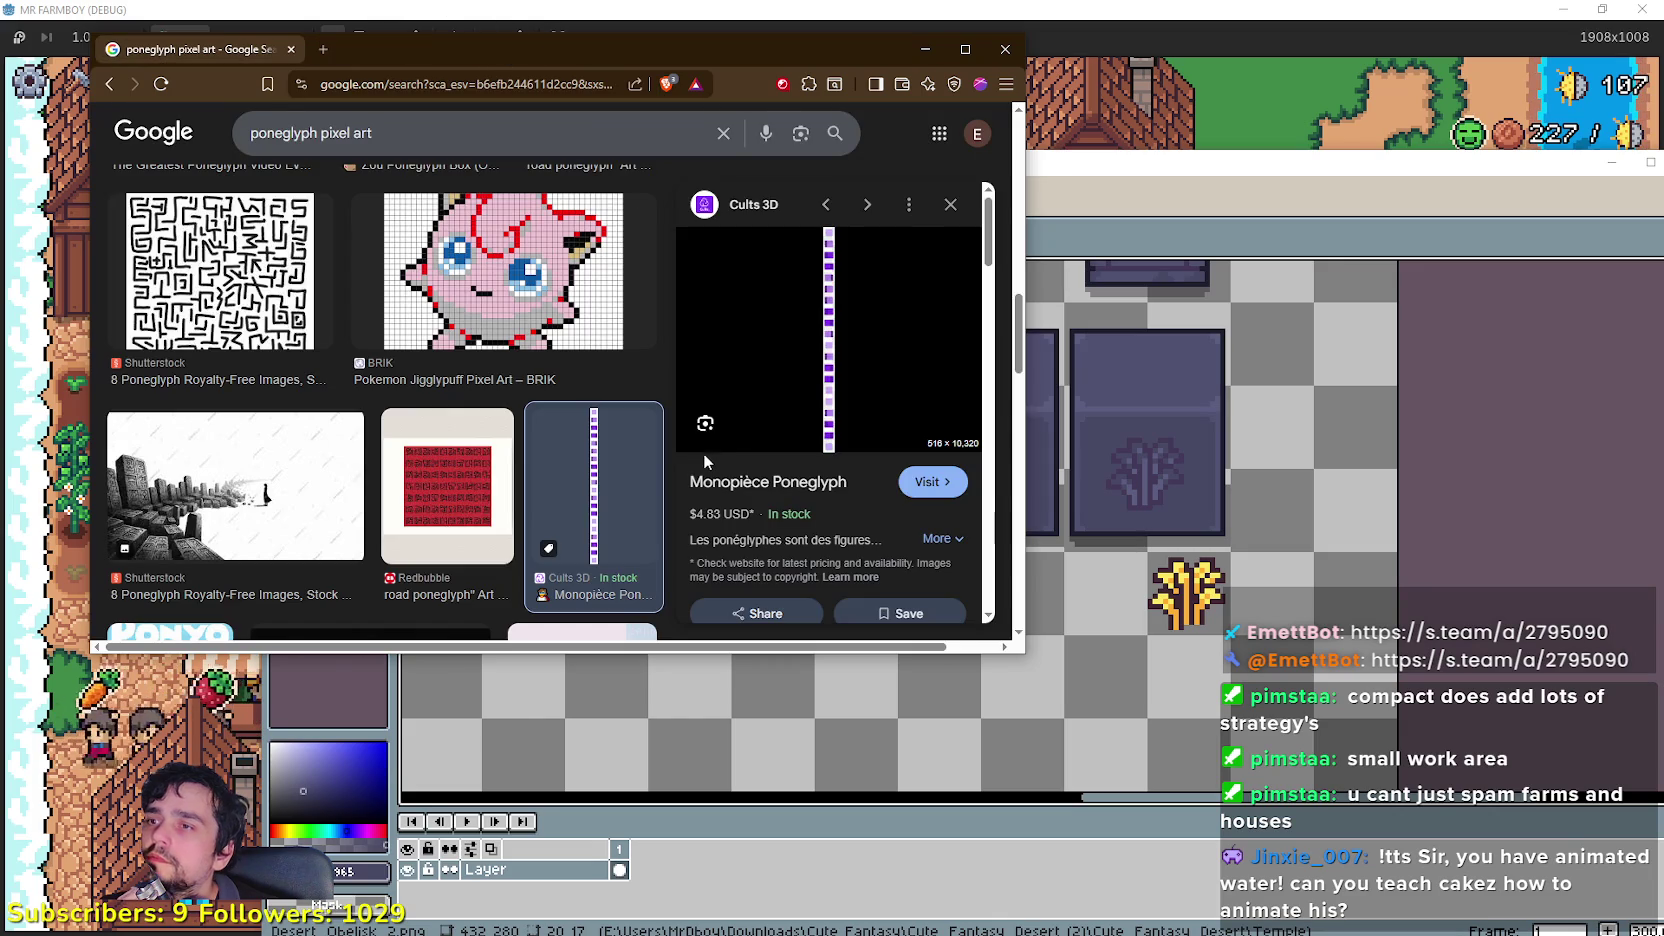
# Step: Preview the red cube poneglyph and open its Yeggi results in a new tab
pyautogui.scroll(-8, 542, 446)
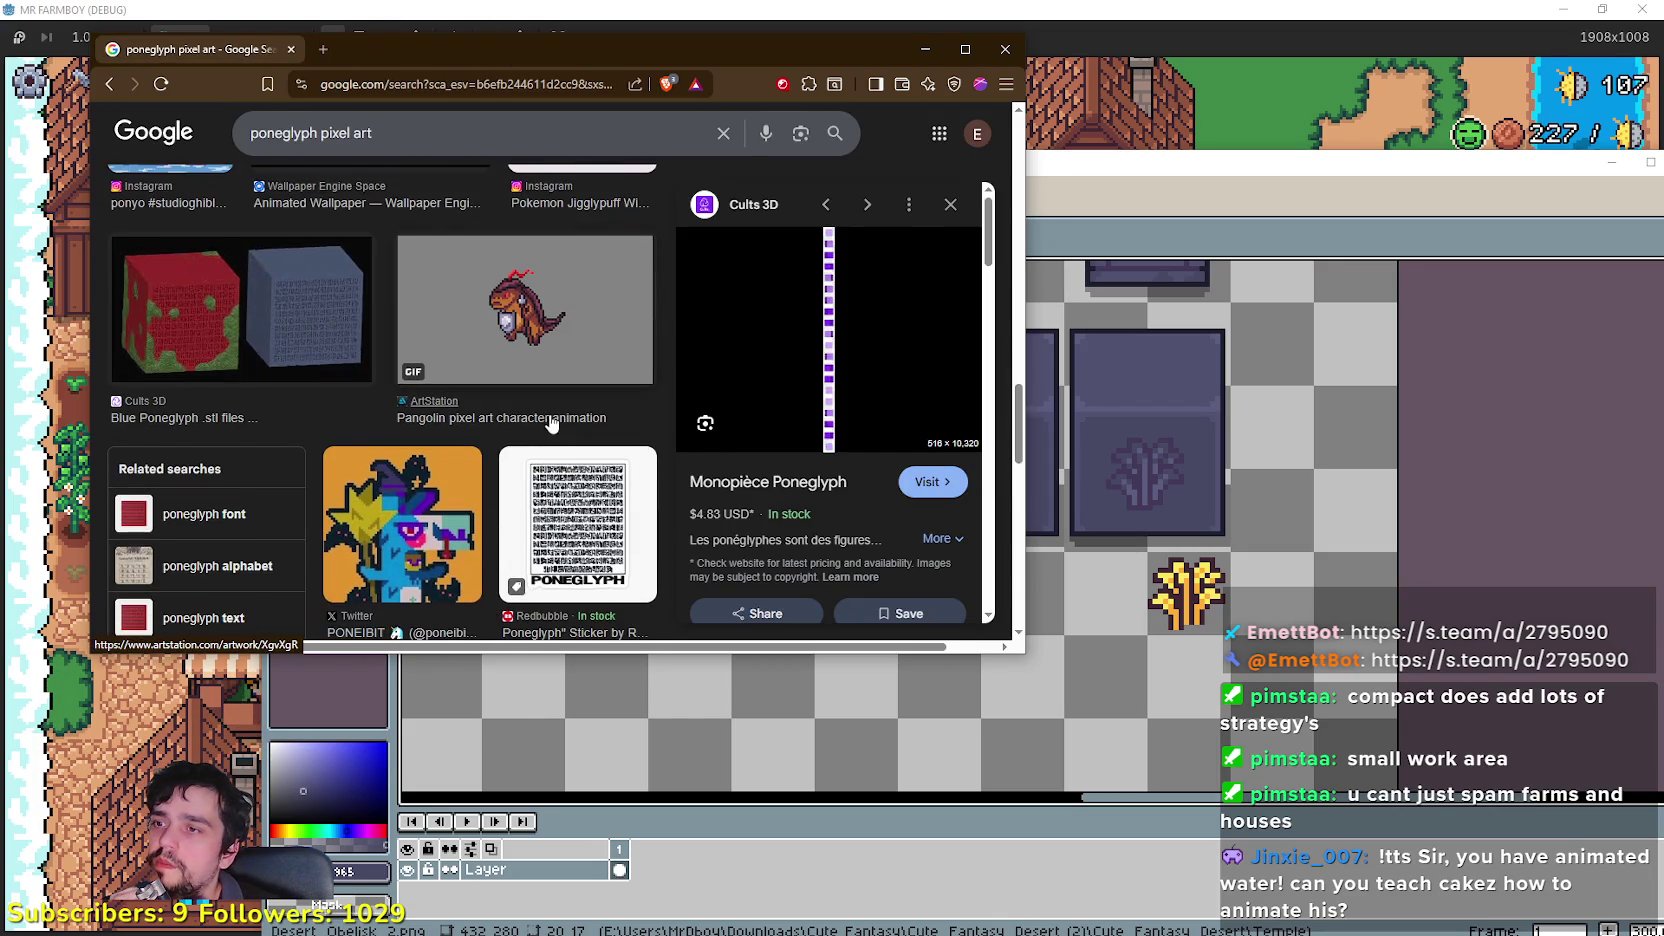
pyautogui.scroll(-10, 550, 424)
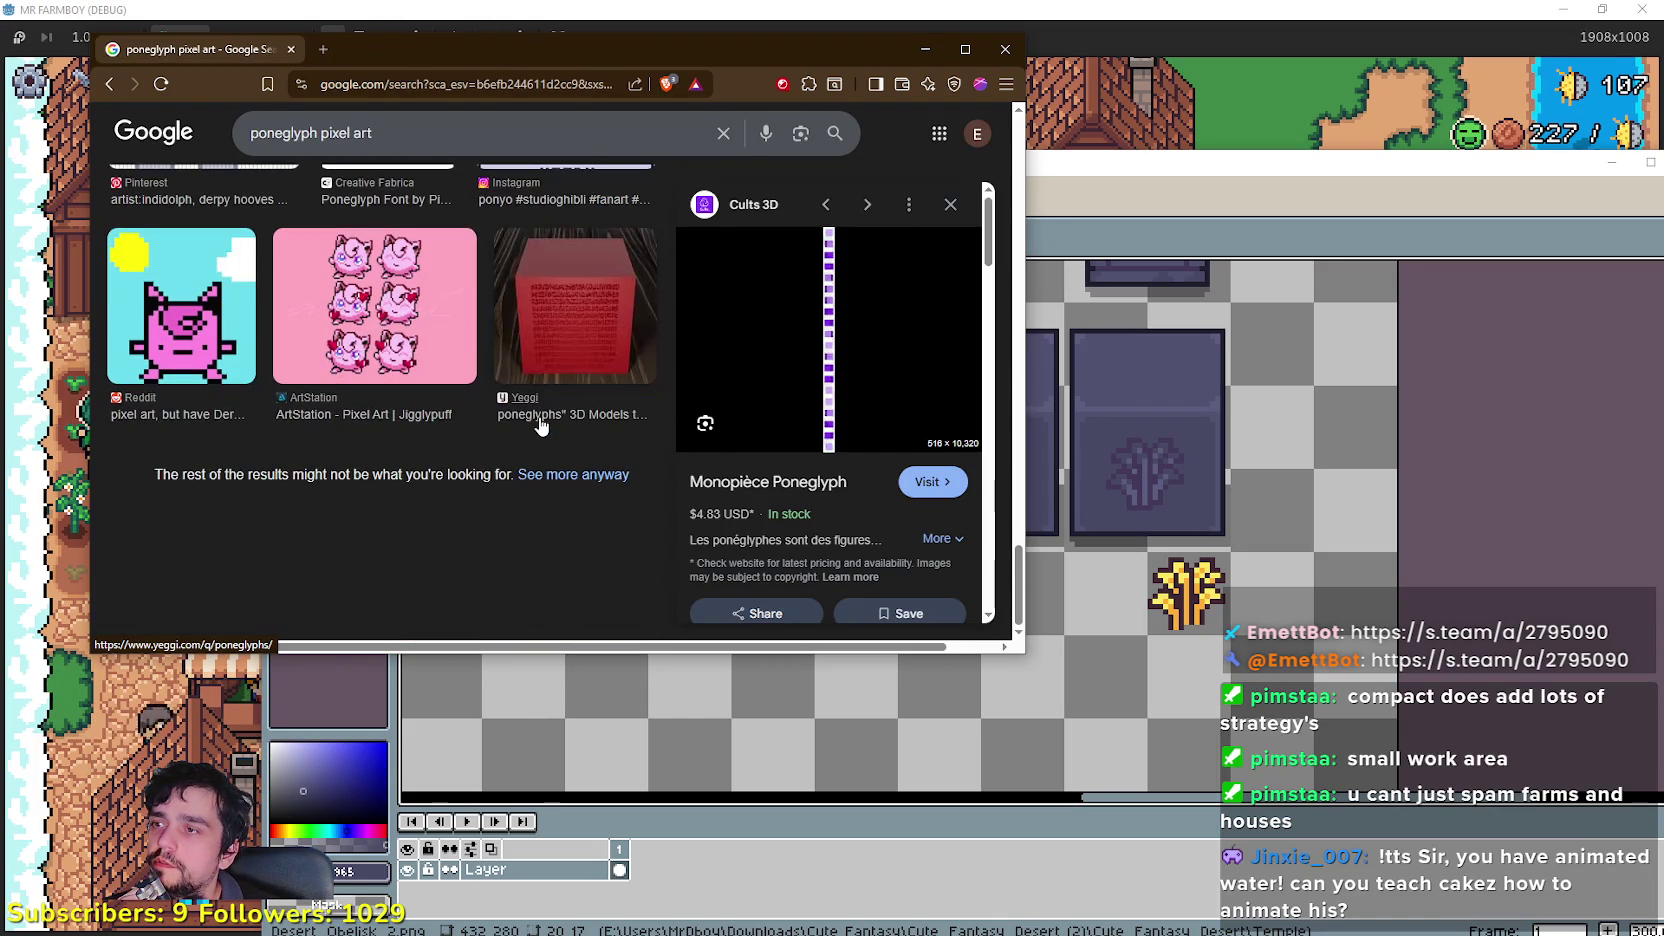
pyautogui.click(573, 337)
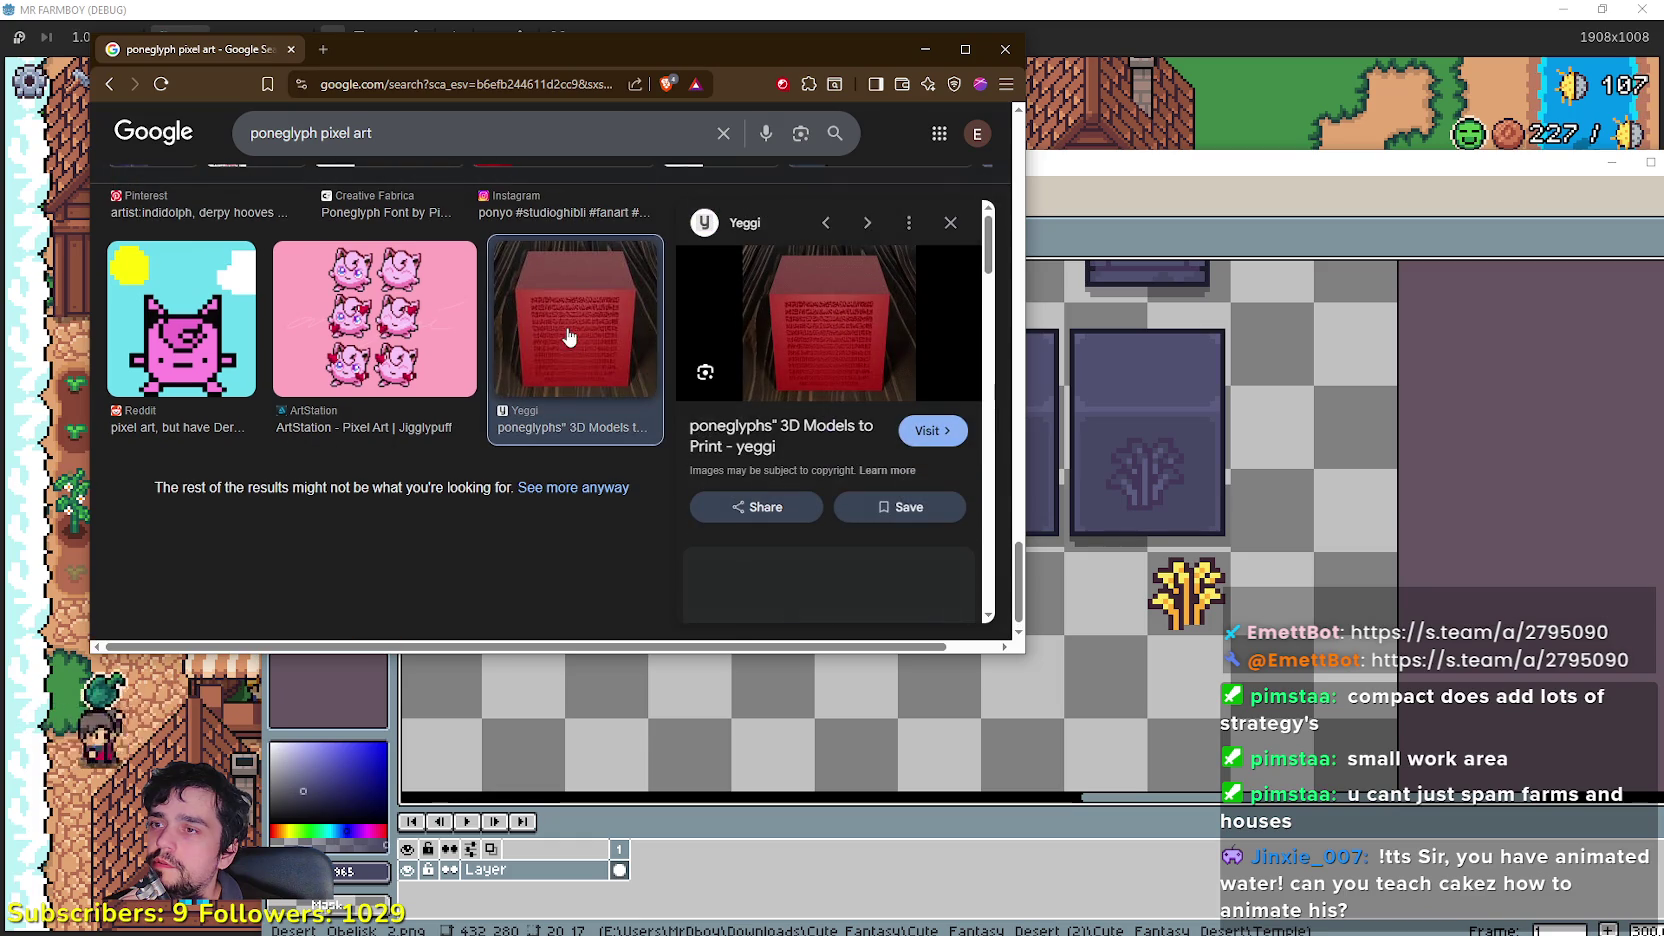
pyautogui.scroll(-2, 840, 420)
pyautogui.scroll(2, 832, 360)
pyautogui.rightClick(800, 437)
pyautogui.click(822, 451)
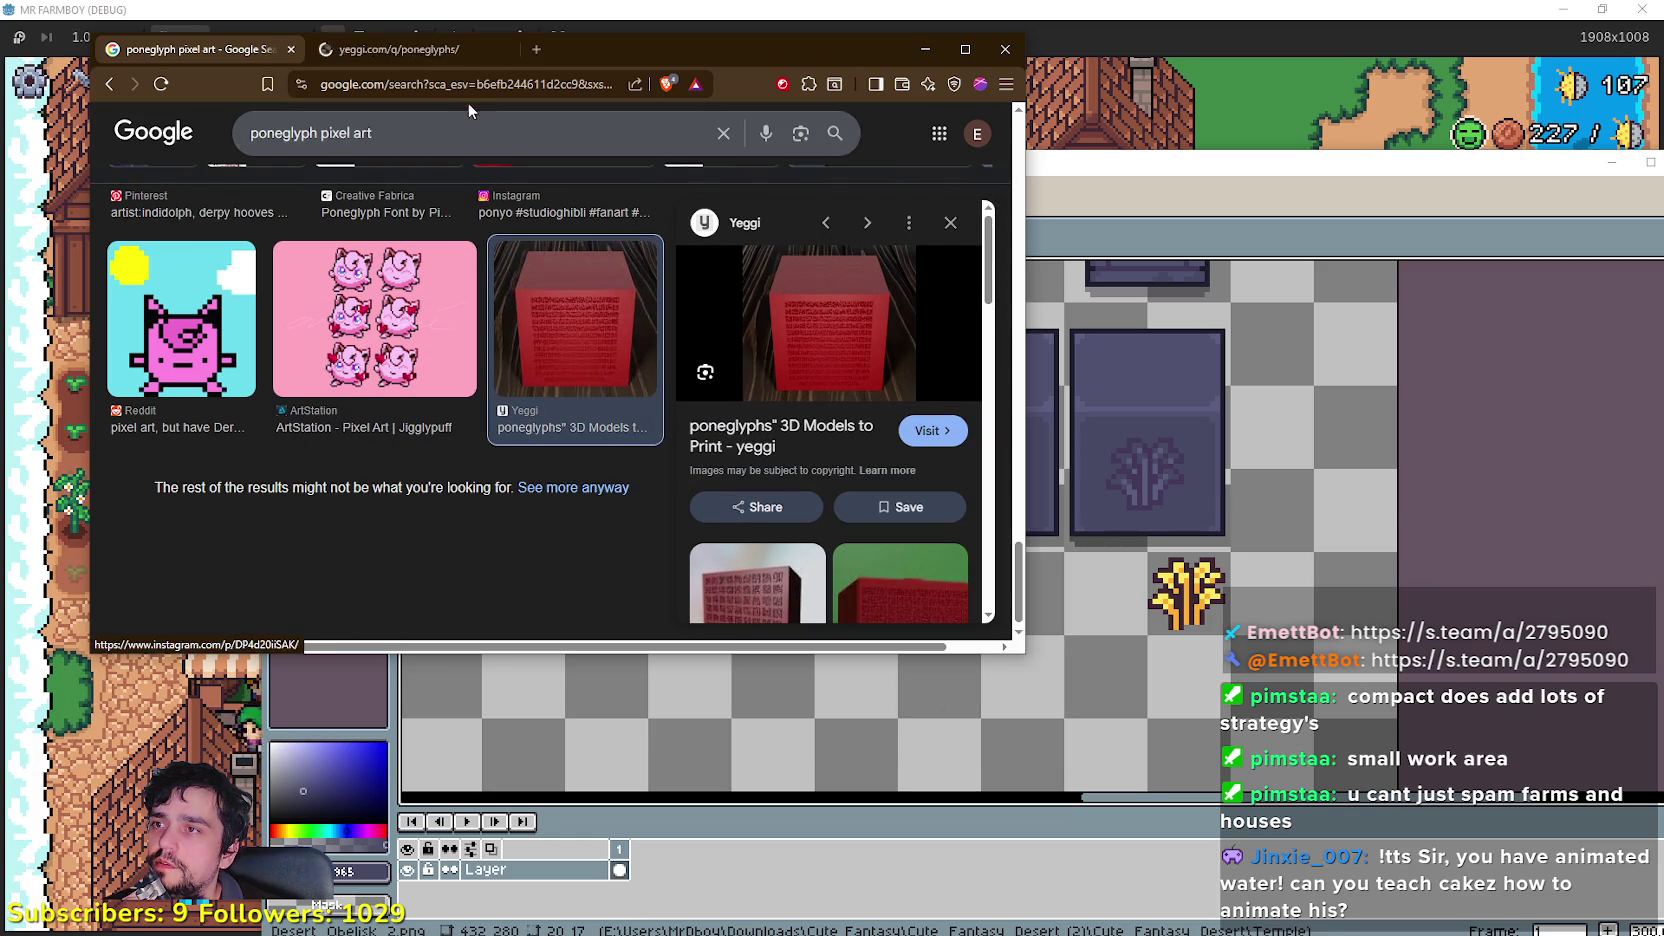
pyautogui.click(369, 40)
# Step: Open and review the Road Poneglyph model page, then switch back to Aseprite
pyautogui.scroll(-1, 600, 450)
pyautogui.scroll(-5, 586, 436)
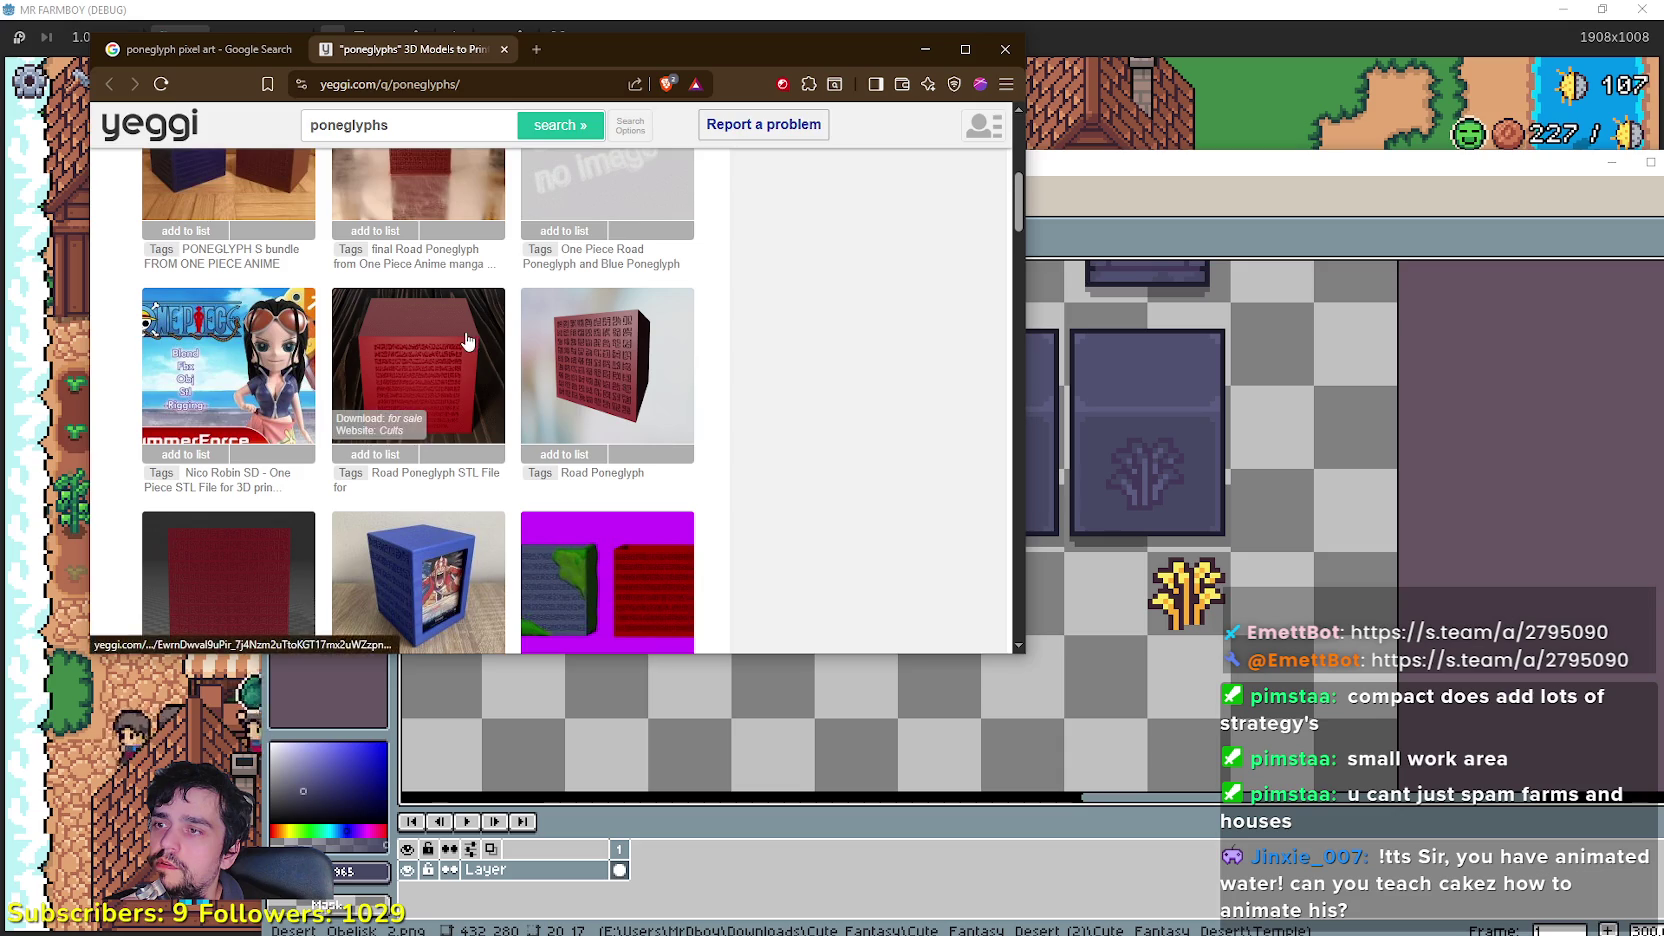
pyautogui.click(465, 332)
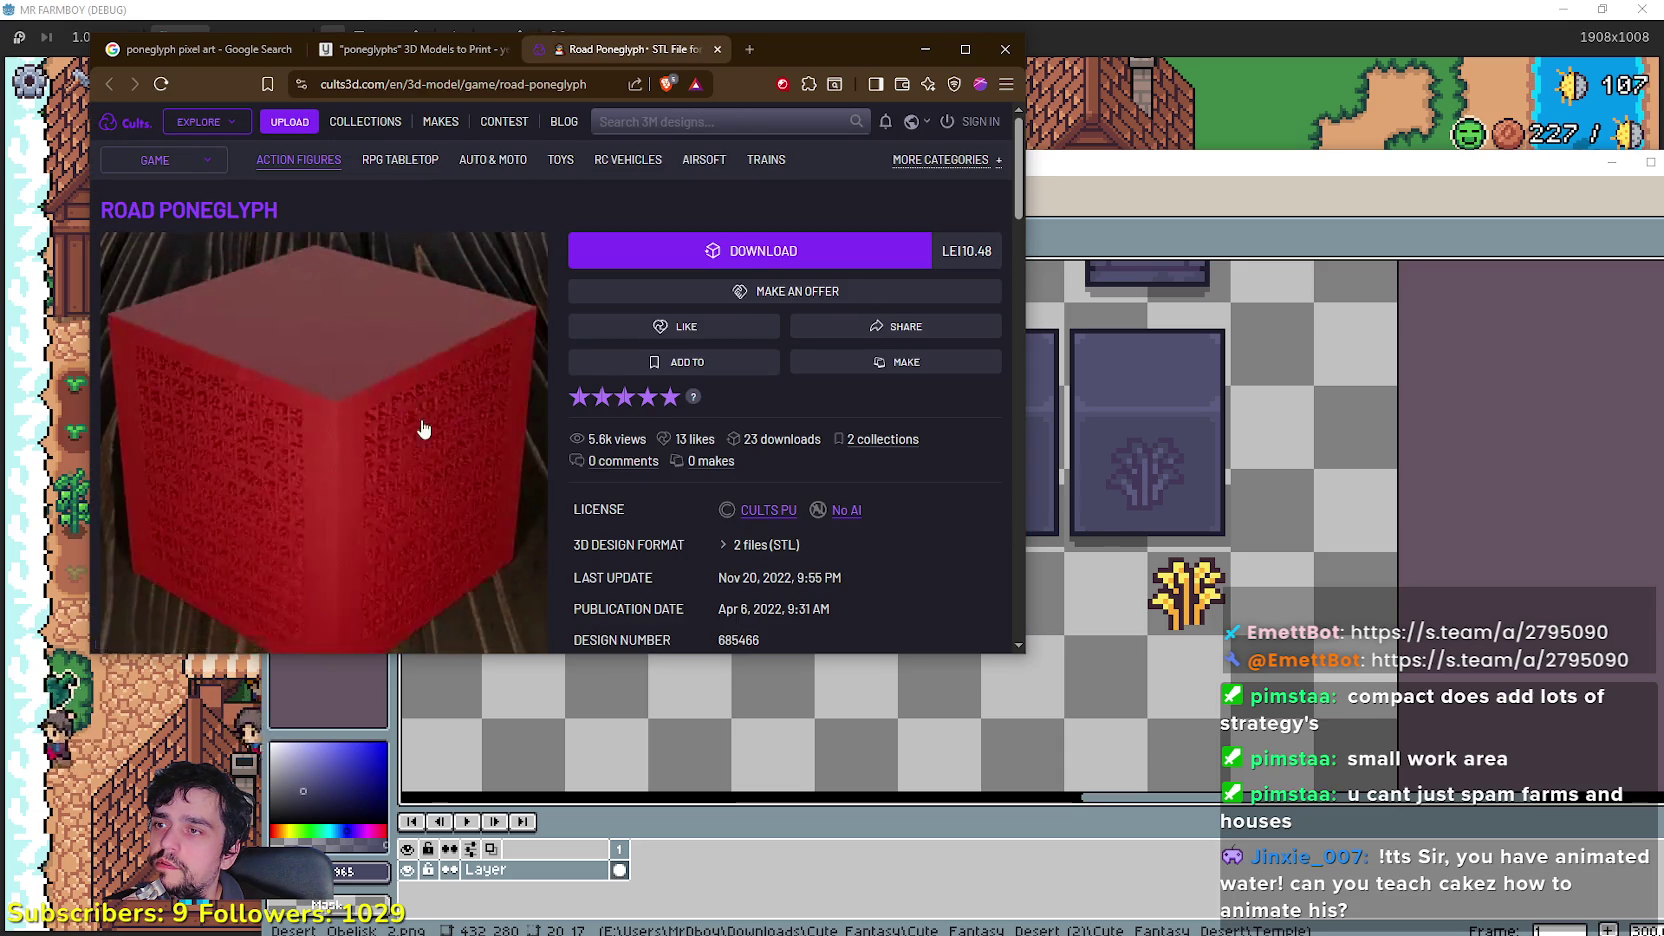
pyautogui.scroll(-2, 419, 494)
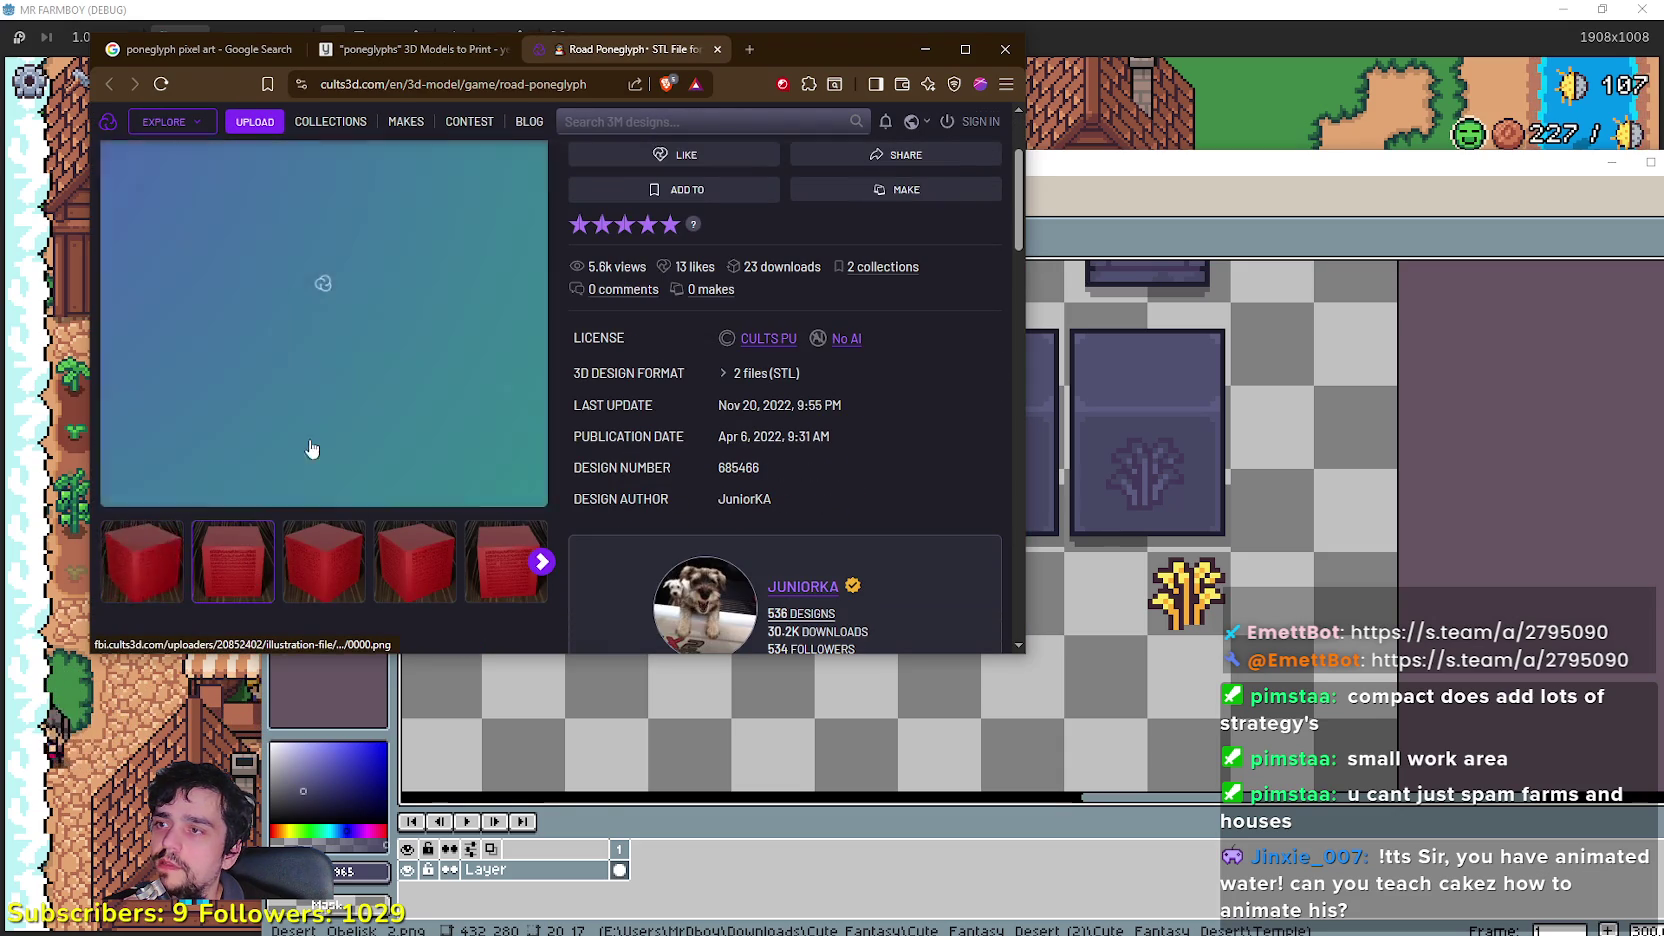
pyautogui.scroll(2, 323, 438)
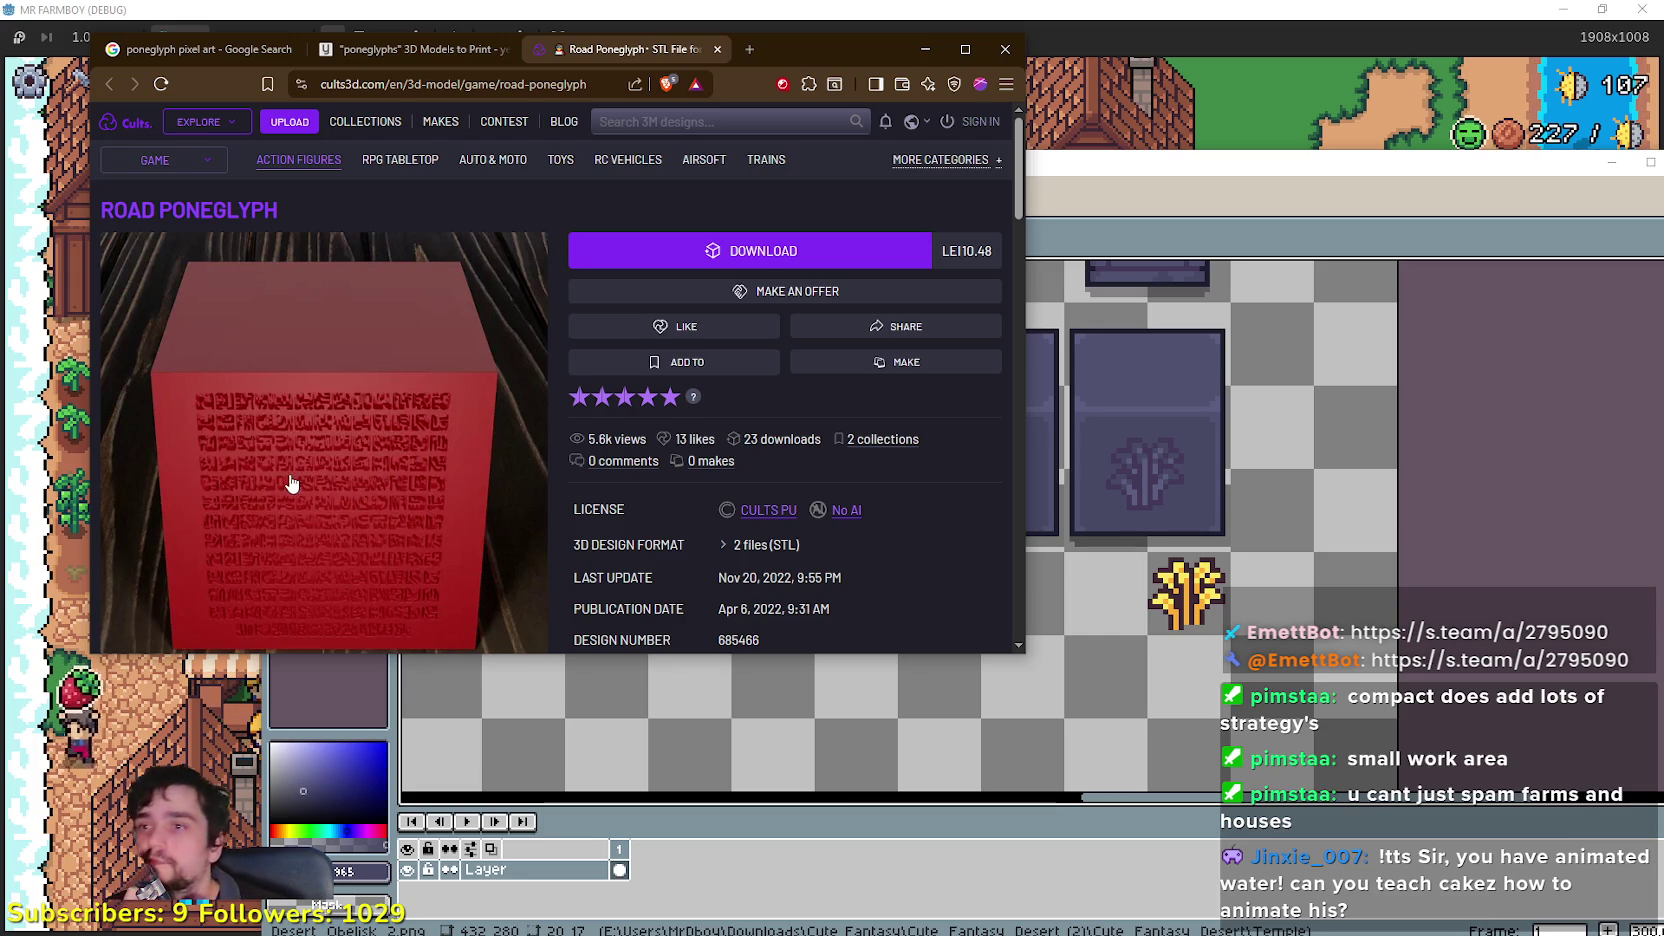
pyautogui.scroll(-4, 292, 478)
pyautogui.scroll(4, 300, 470)
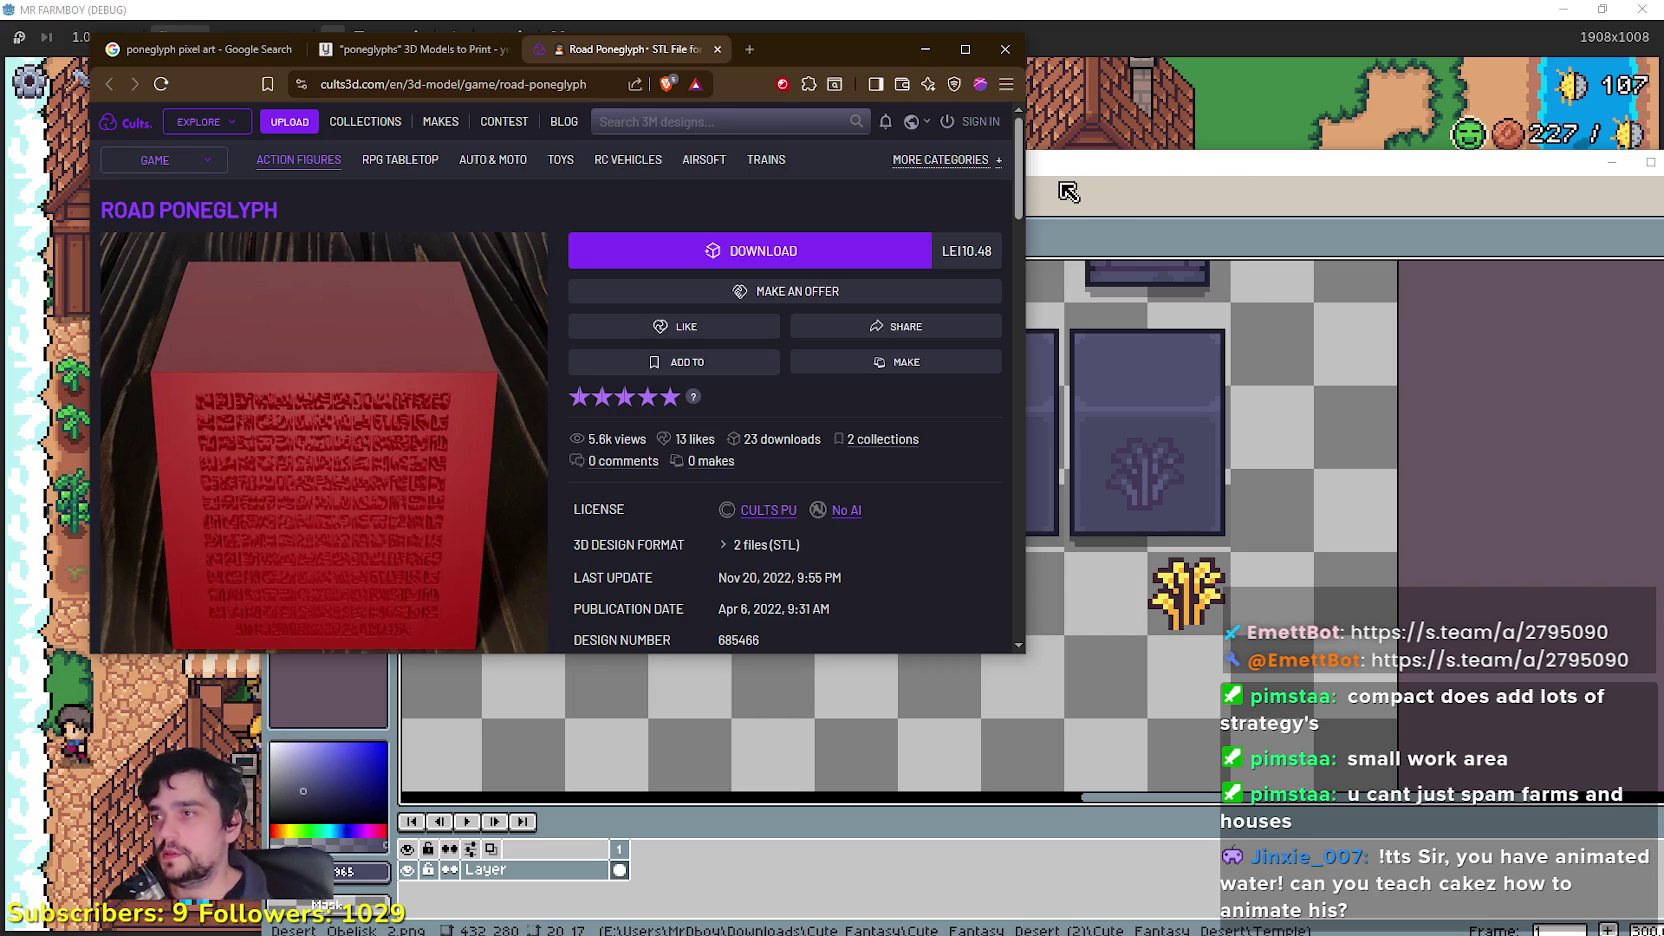
pyautogui.scroll(-1, 1176, 548)
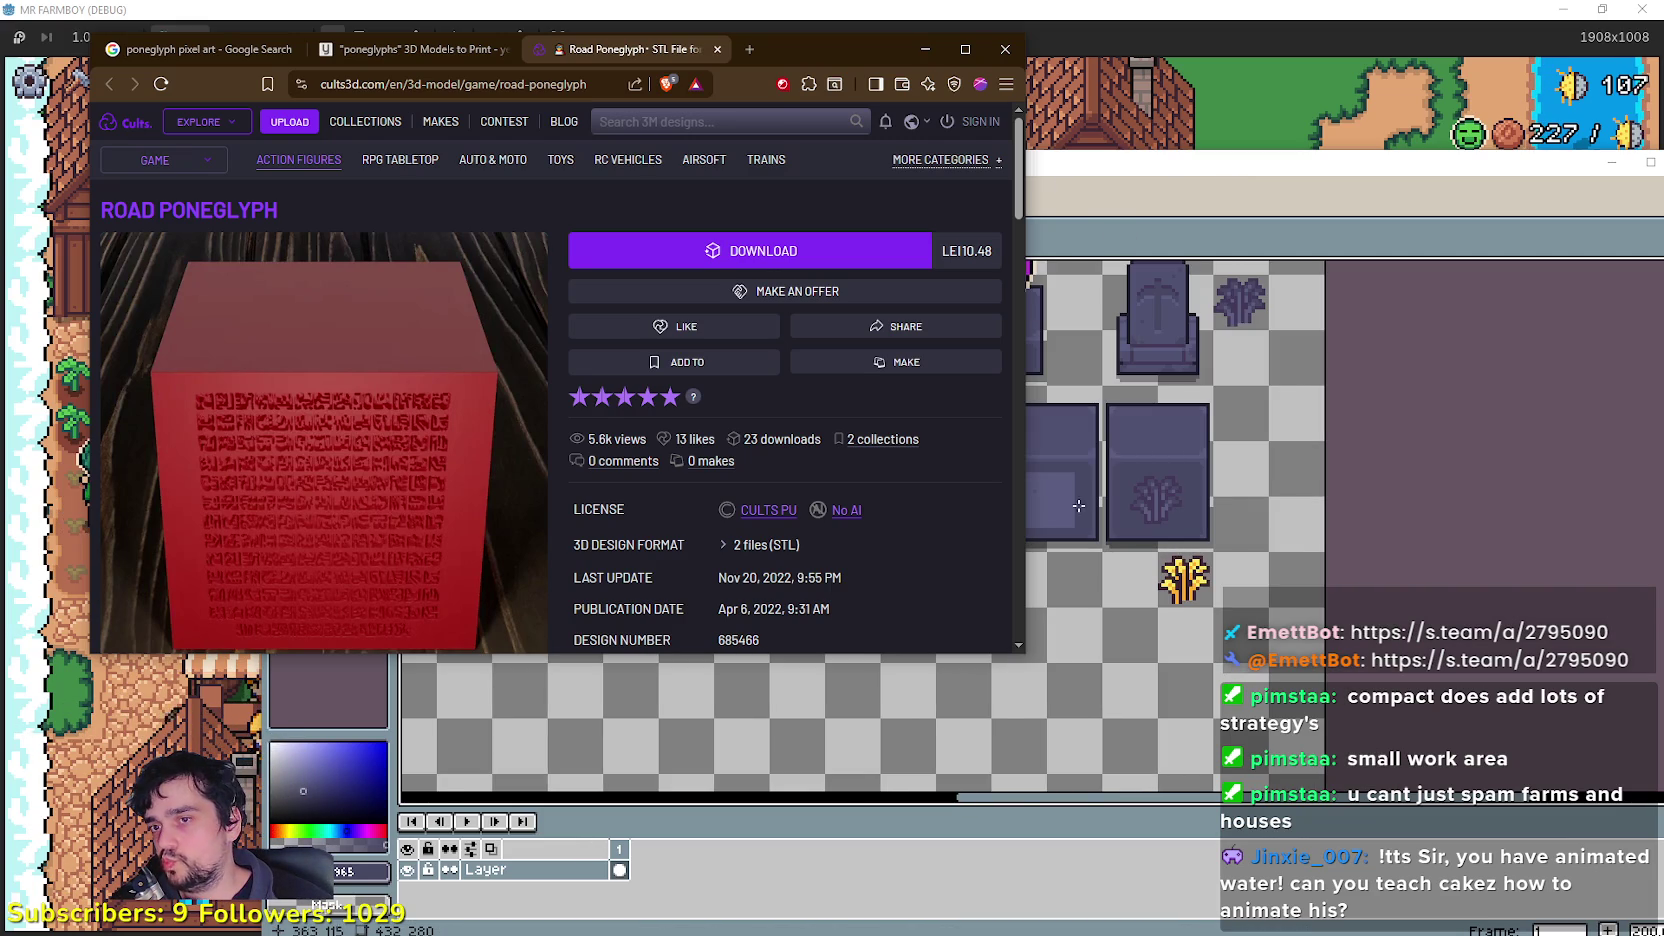
pyautogui.click(1108, 150)
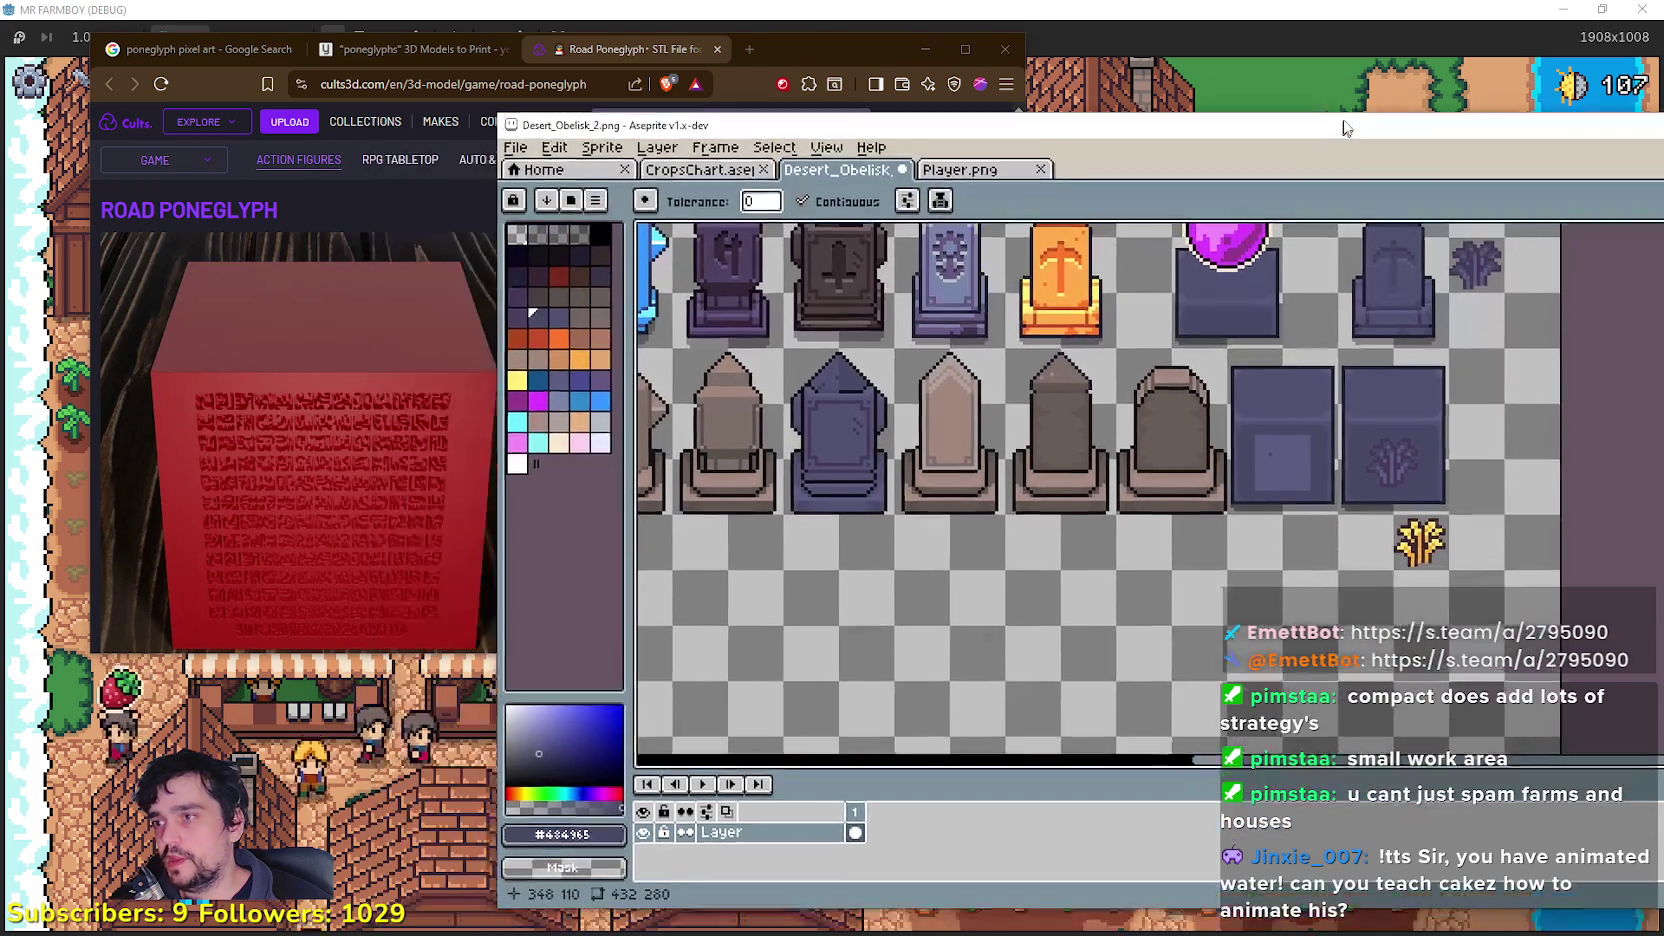
# Step: Zoom around the Desert_Obelisk_2 canvas and try a Rectangular Marquee selection, then deselect it
pyautogui.scroll(2, 307, 405)
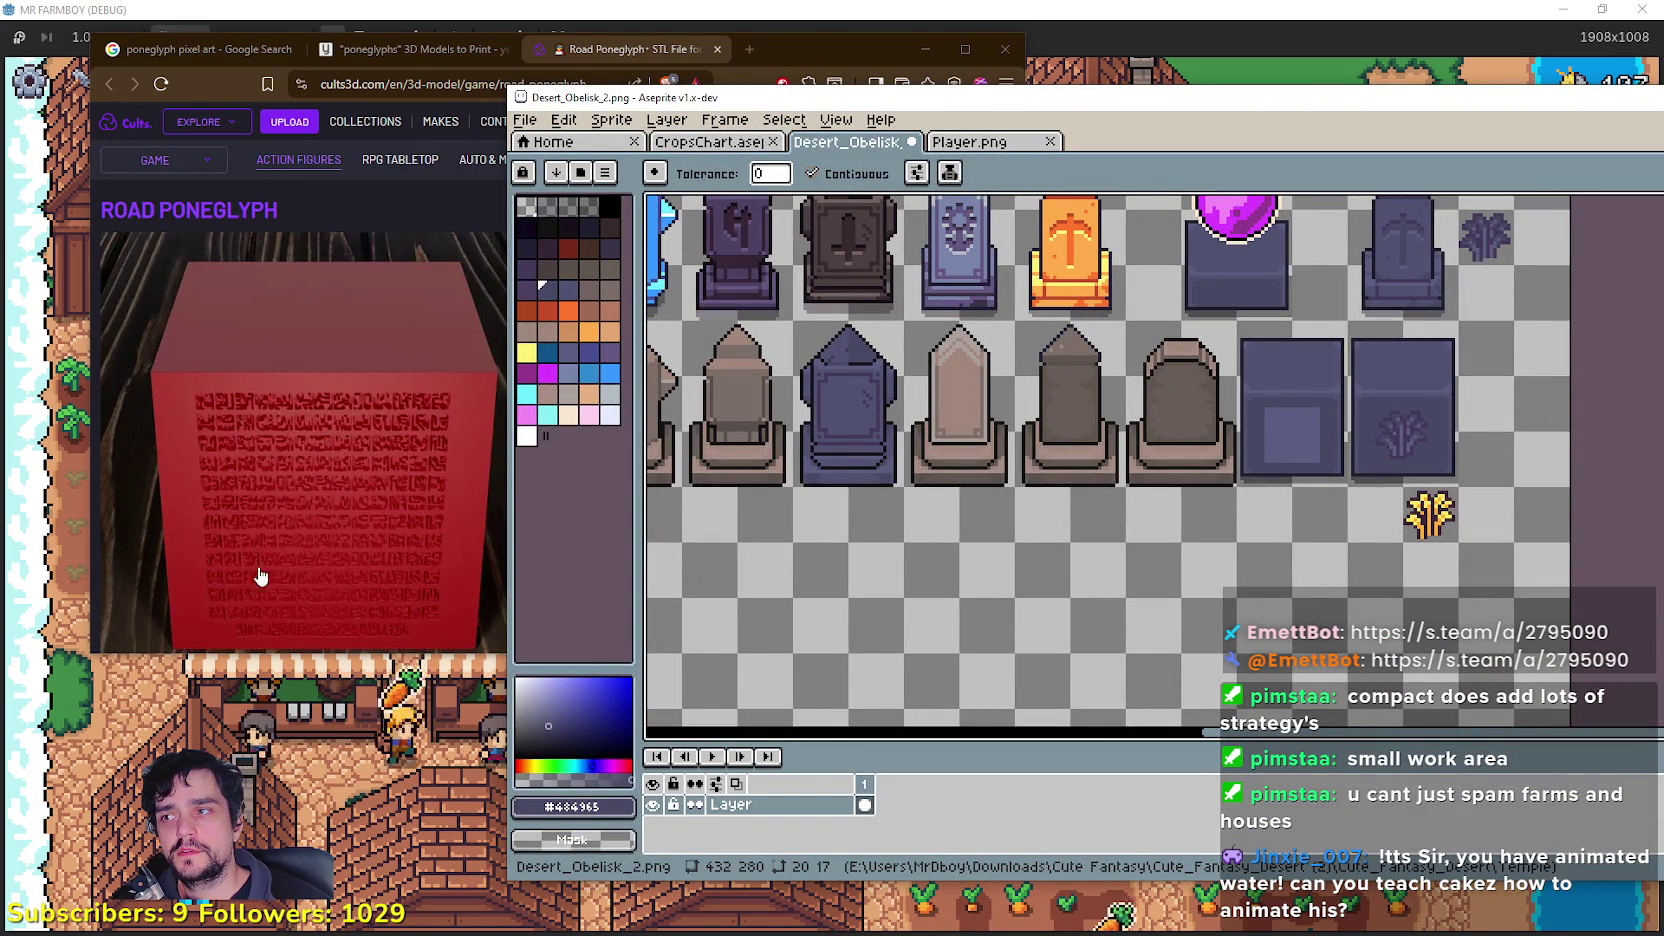
pyautogui.scroll(-2, 271, 563)
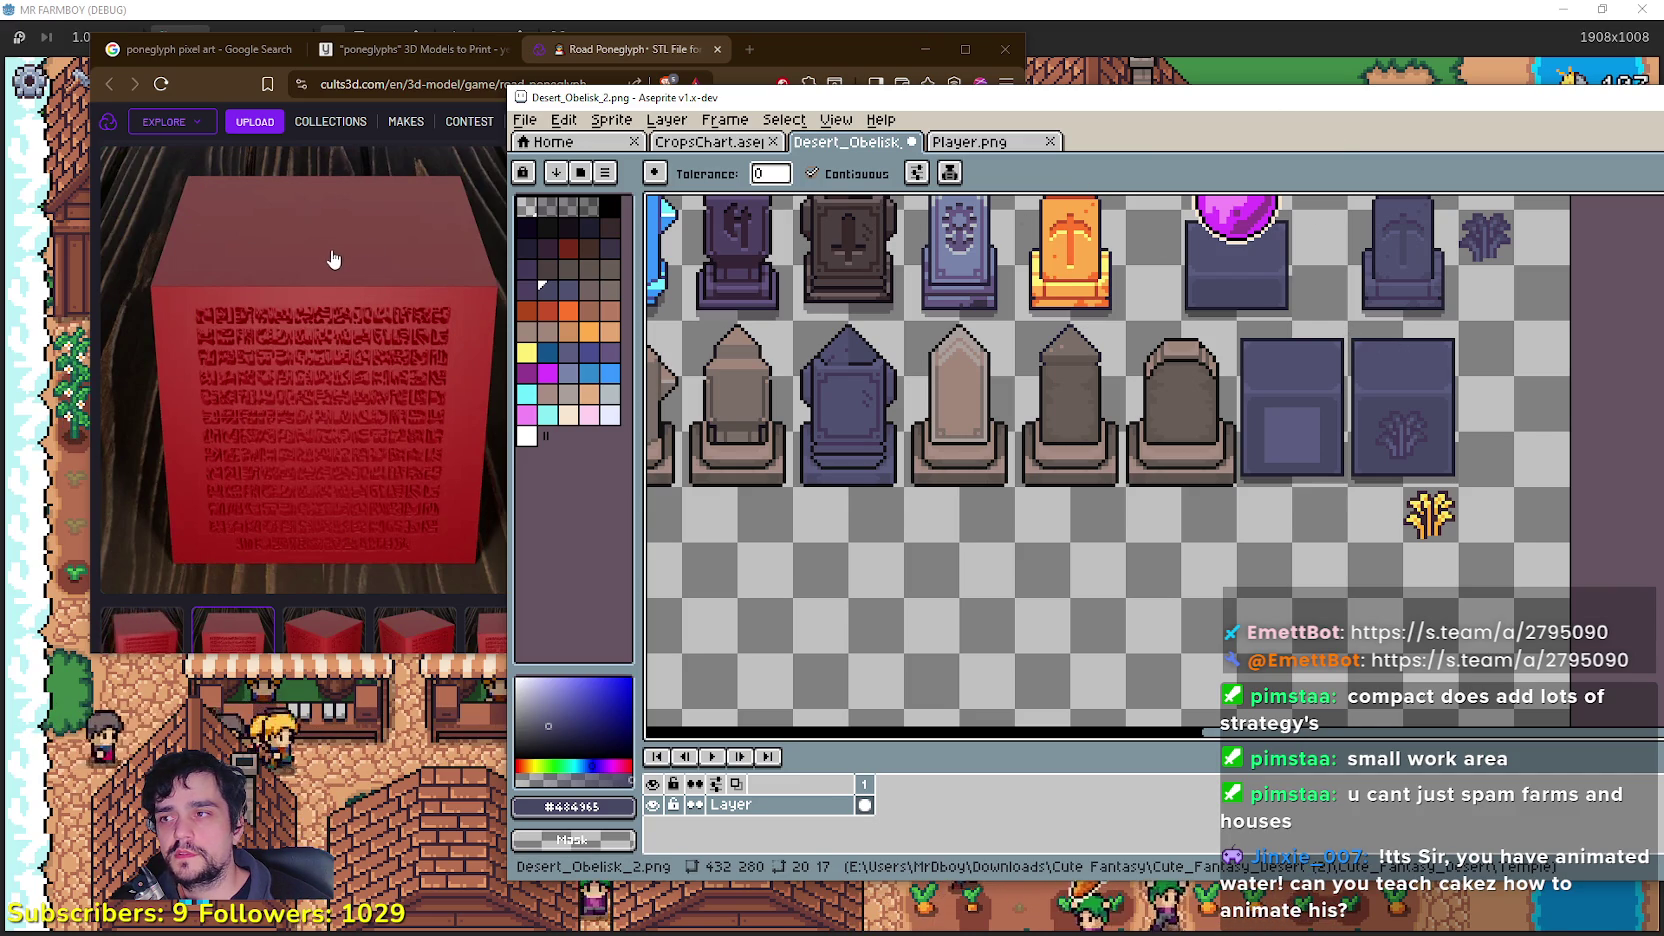
pyautogui.scroll(3, 1477, 408)
pyautogui.scroll(-3, 1378, 360)
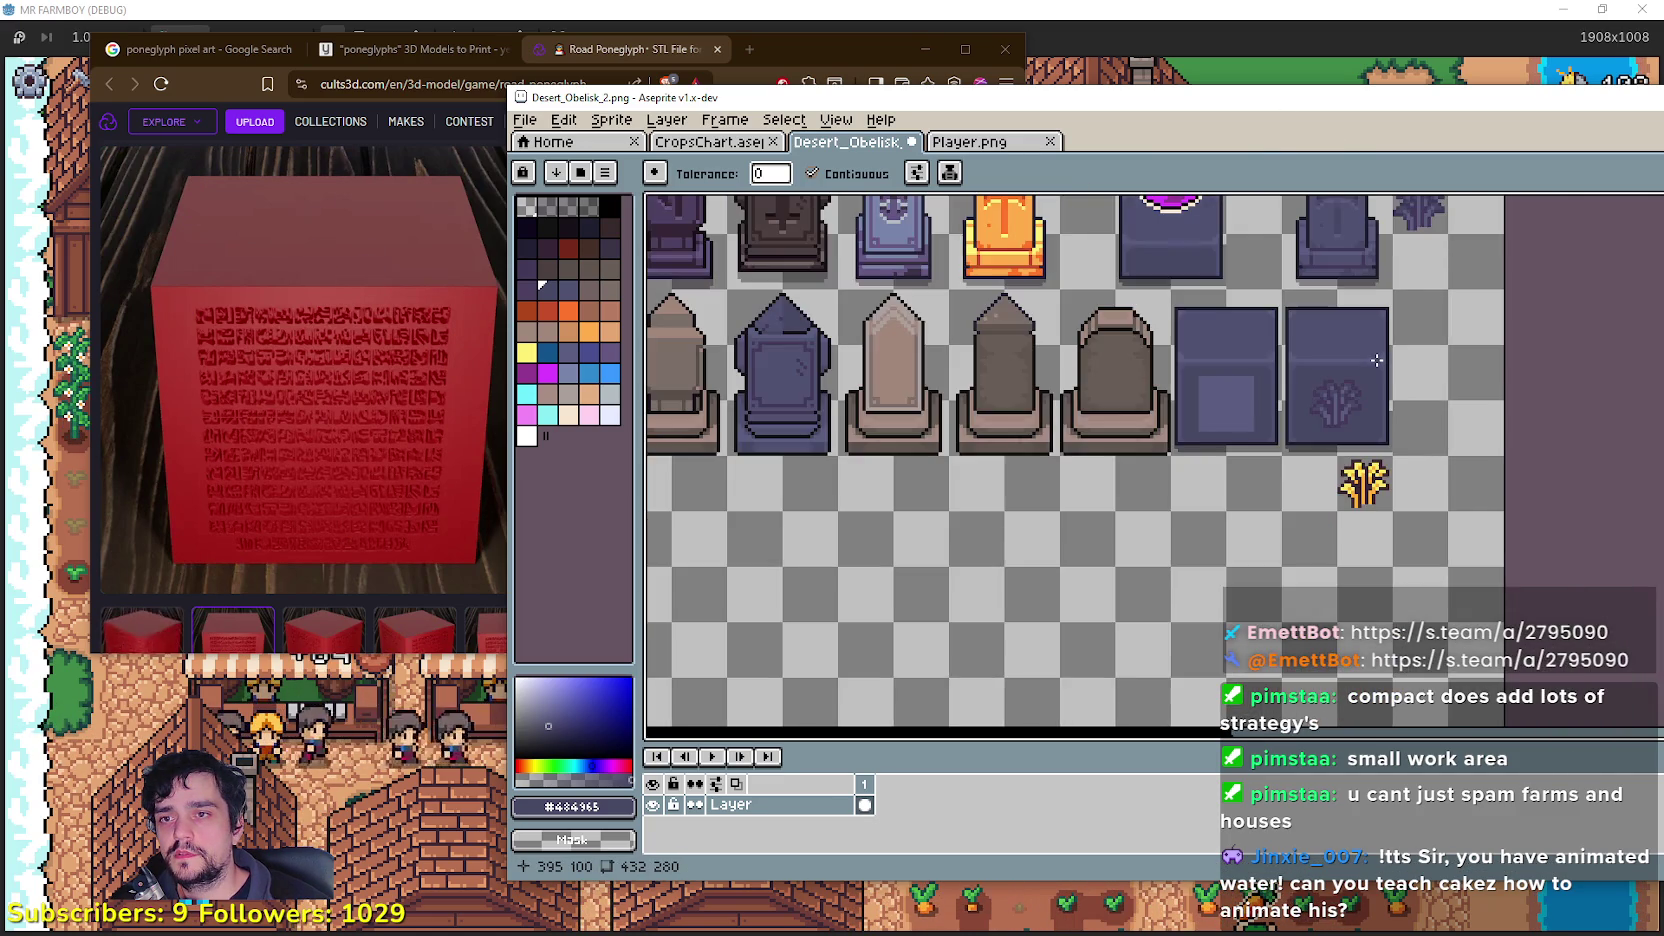
pyautogui.scroll(2, 1362, 336)
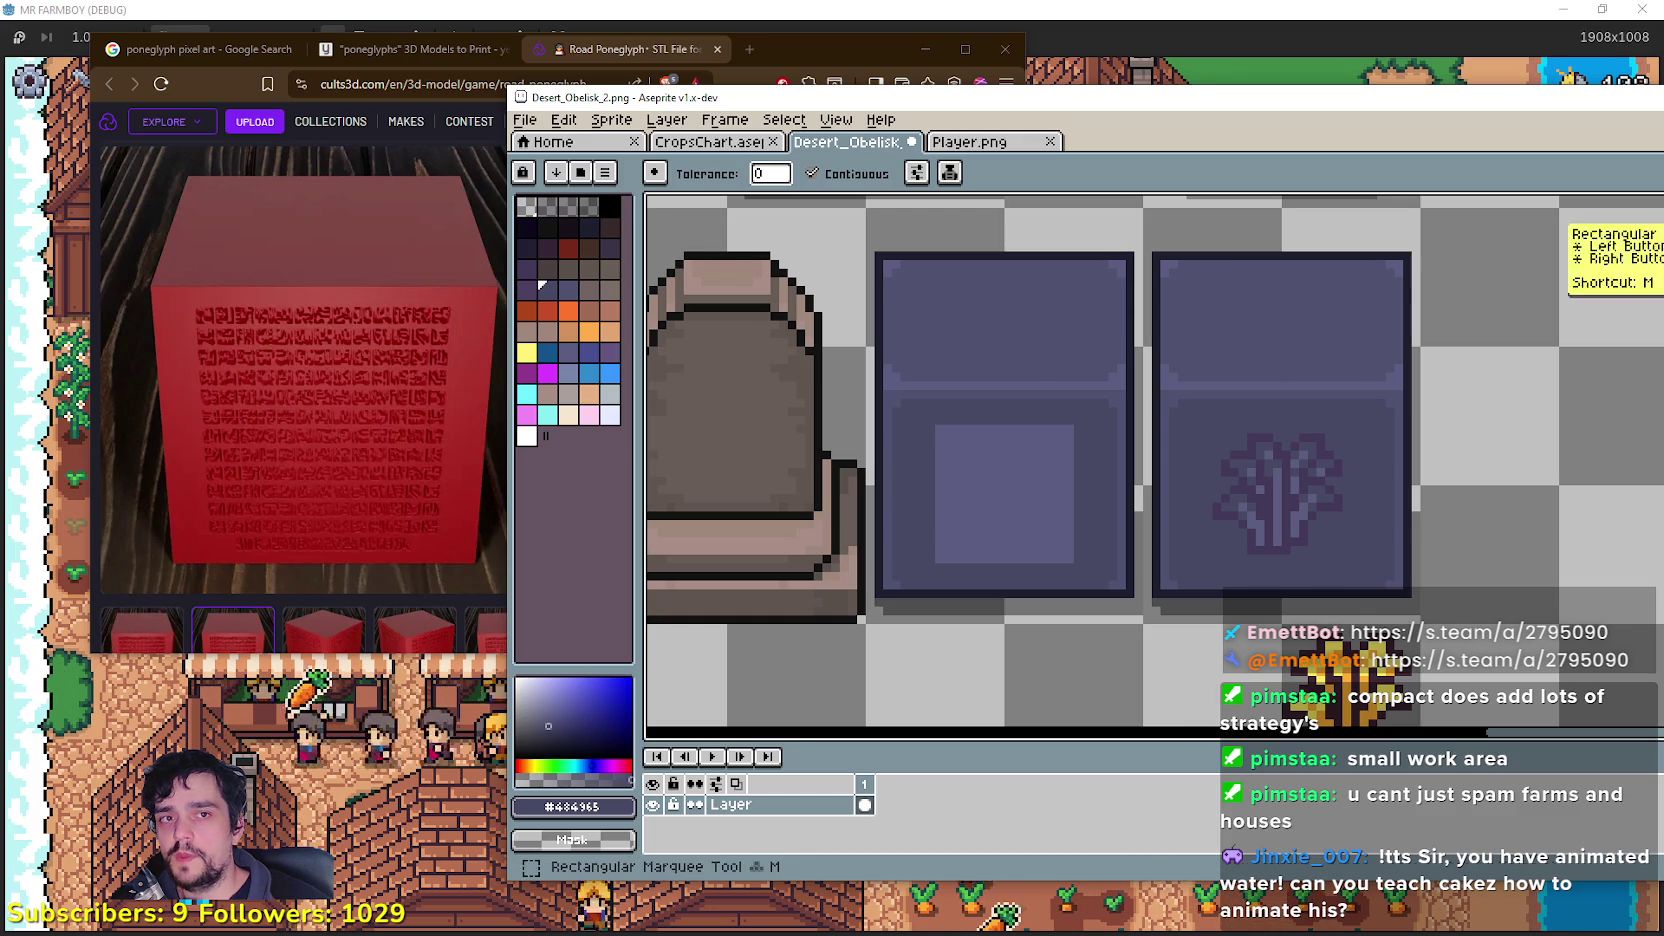
pyautogui.press('m')
pyautogui.moveTo(1163, 243); pyautogui.dragTo(1432, 333)
pyautogui.hotkey('ctrl', 'd')
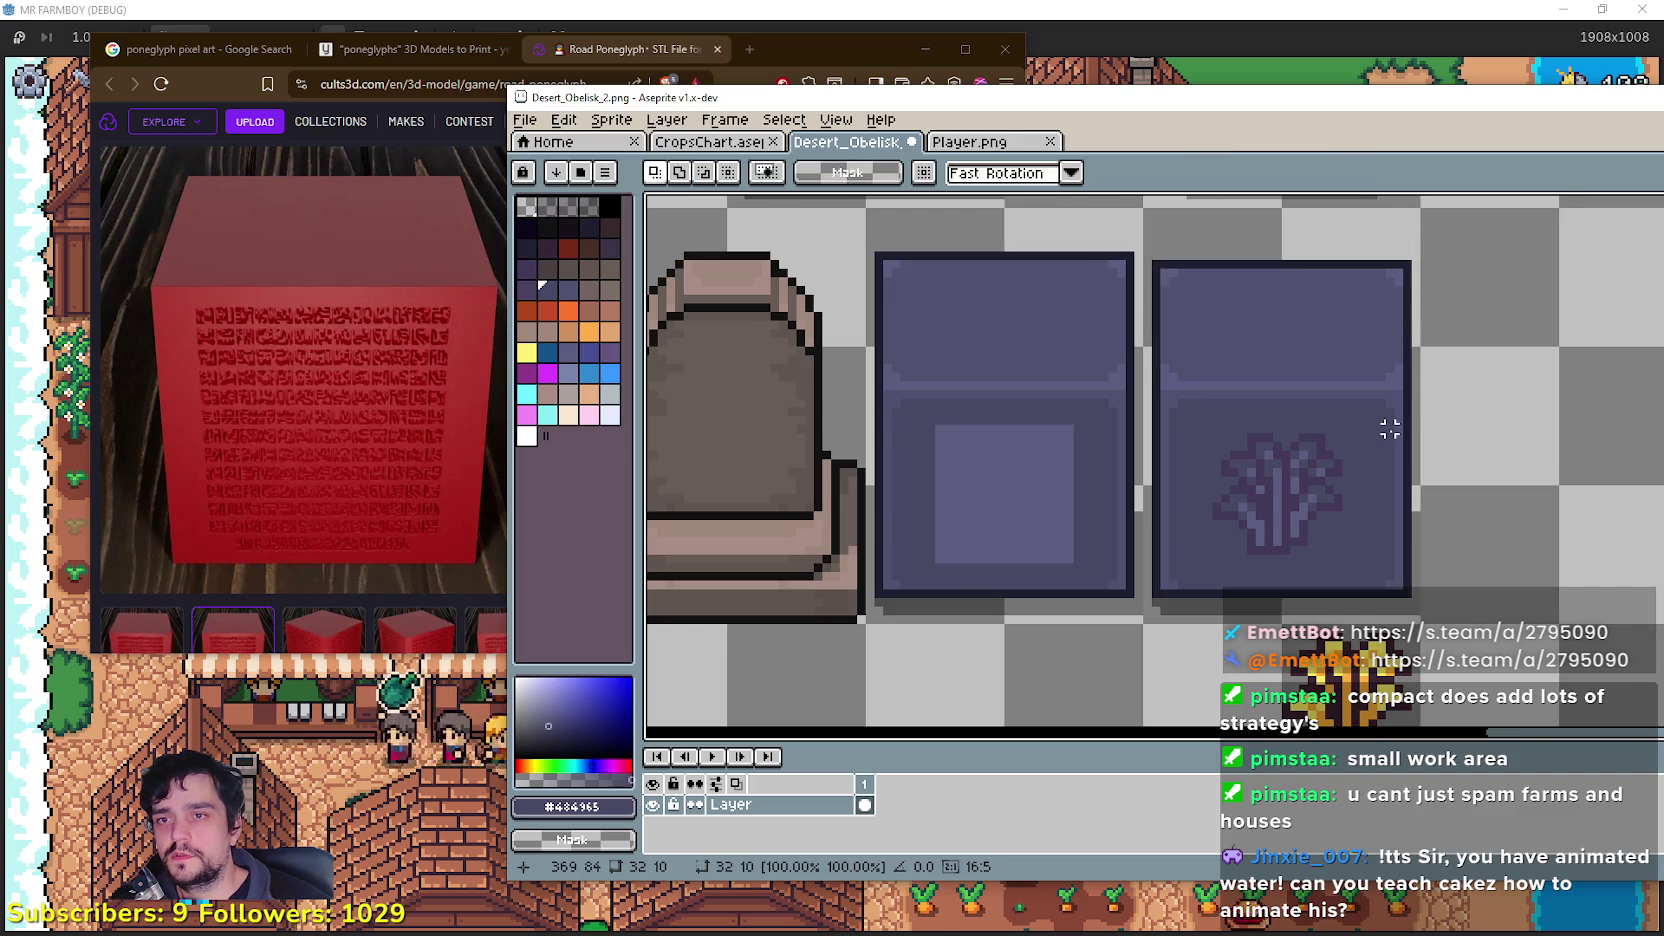
# Step: Bring the orb pedestal into view and marquee-select its top band
pyautogui.scroll(-2, 1405, 468)
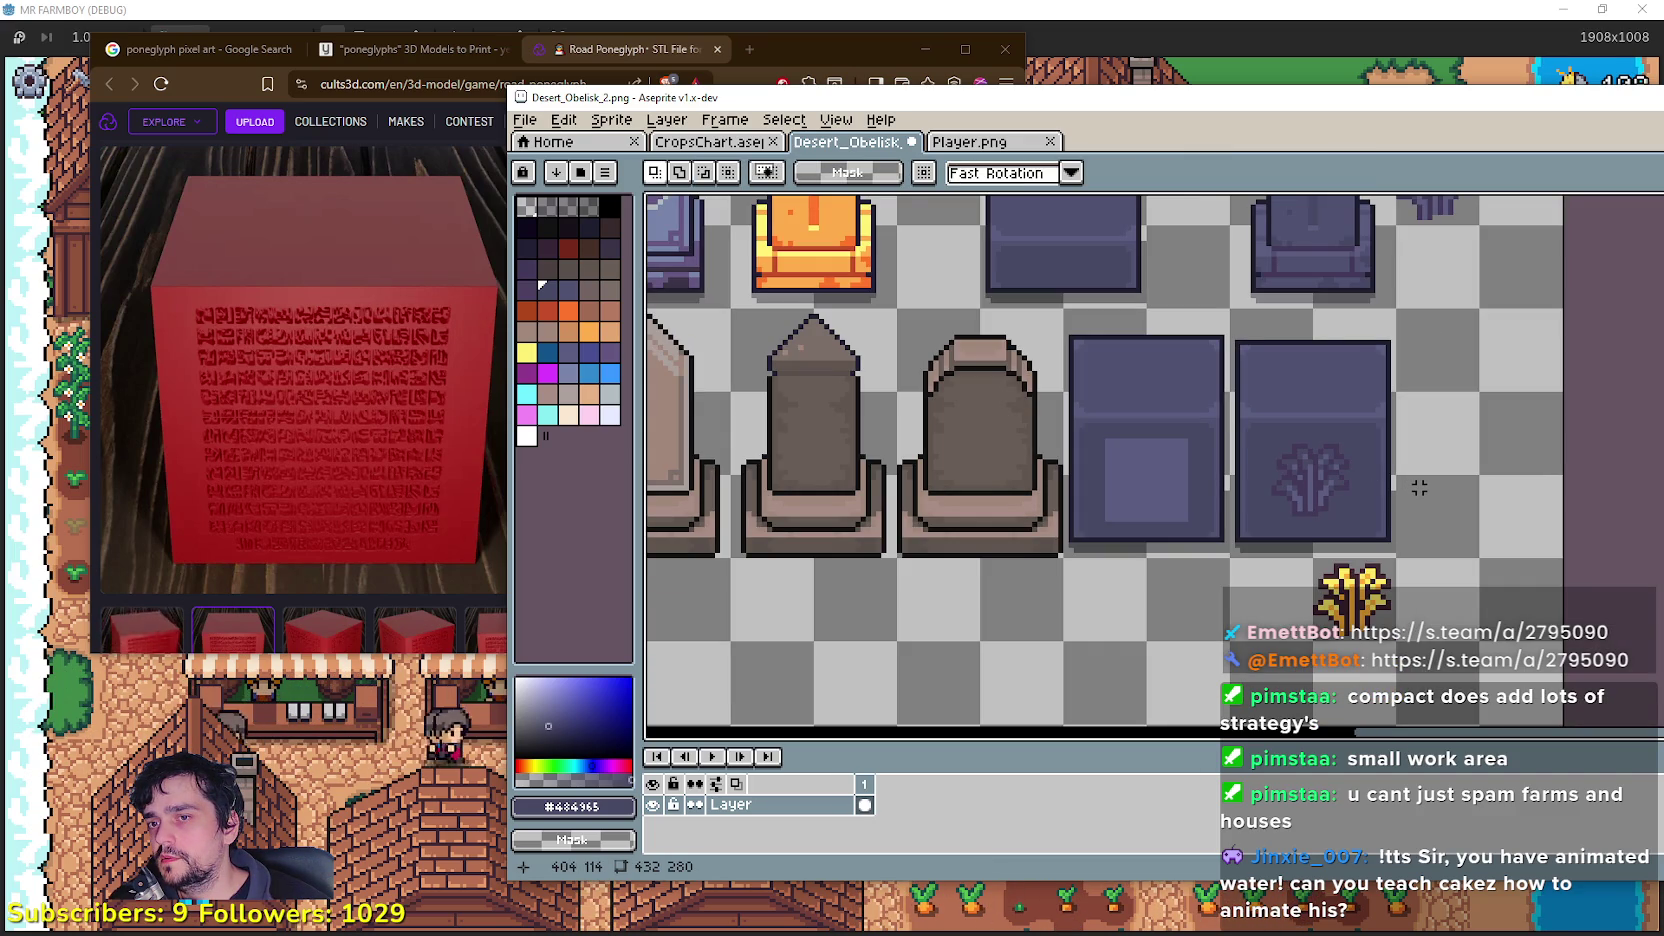
pyautogui.scroll(2, 1419, 487)
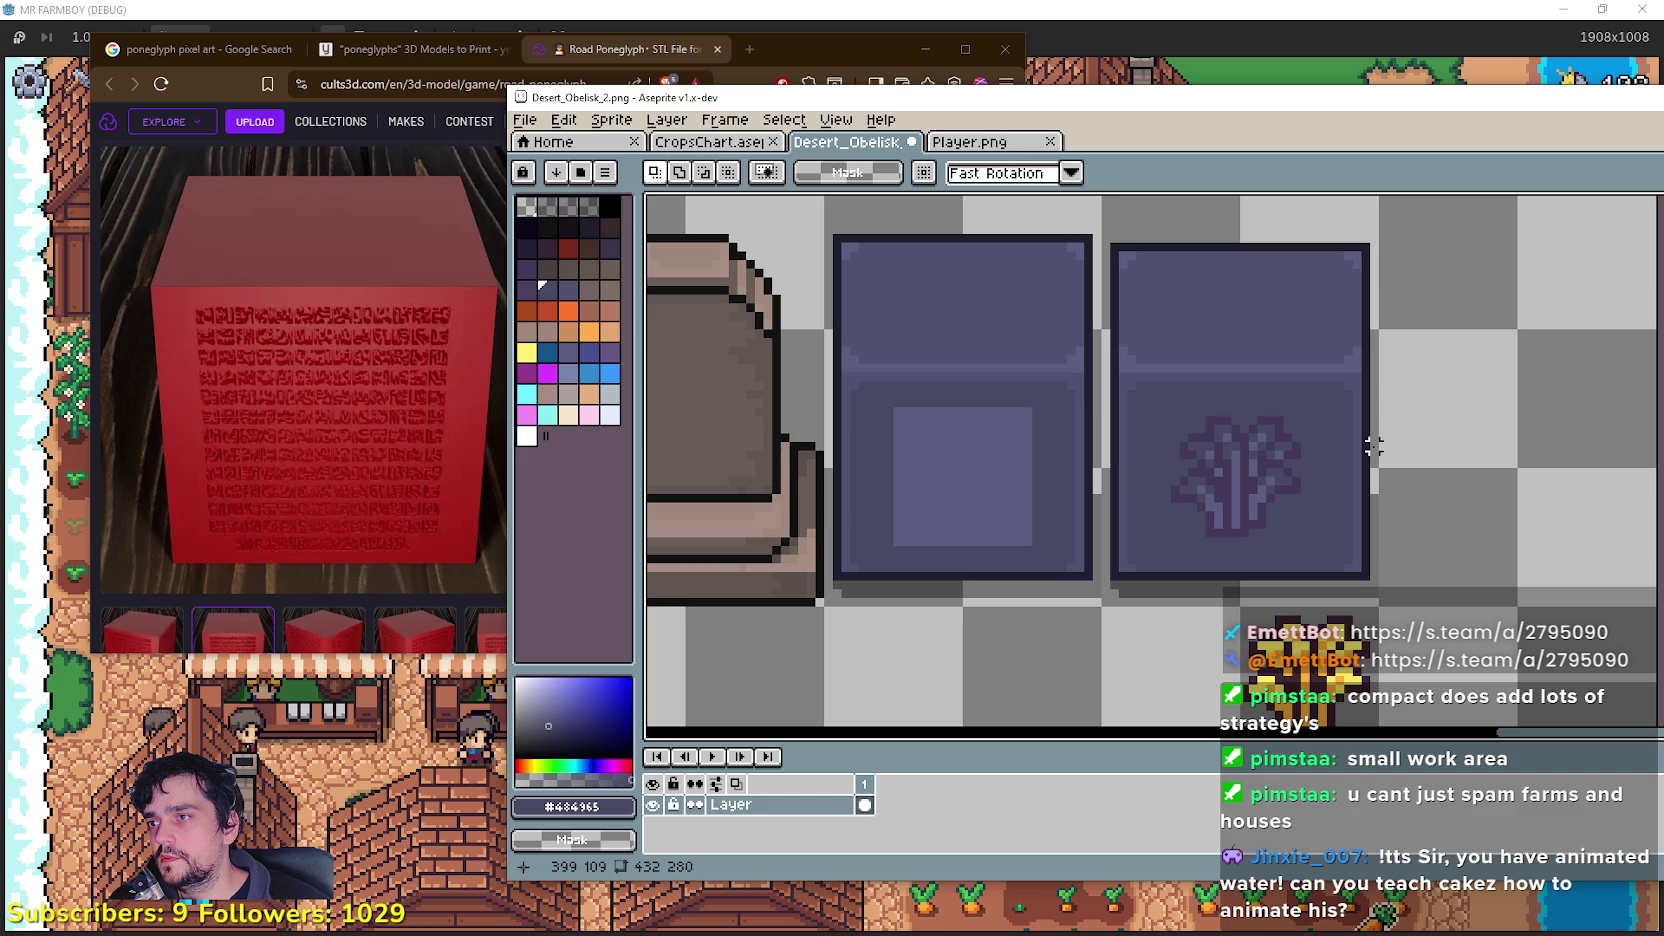
pyautogui.scroll(-2, 1373, 447)
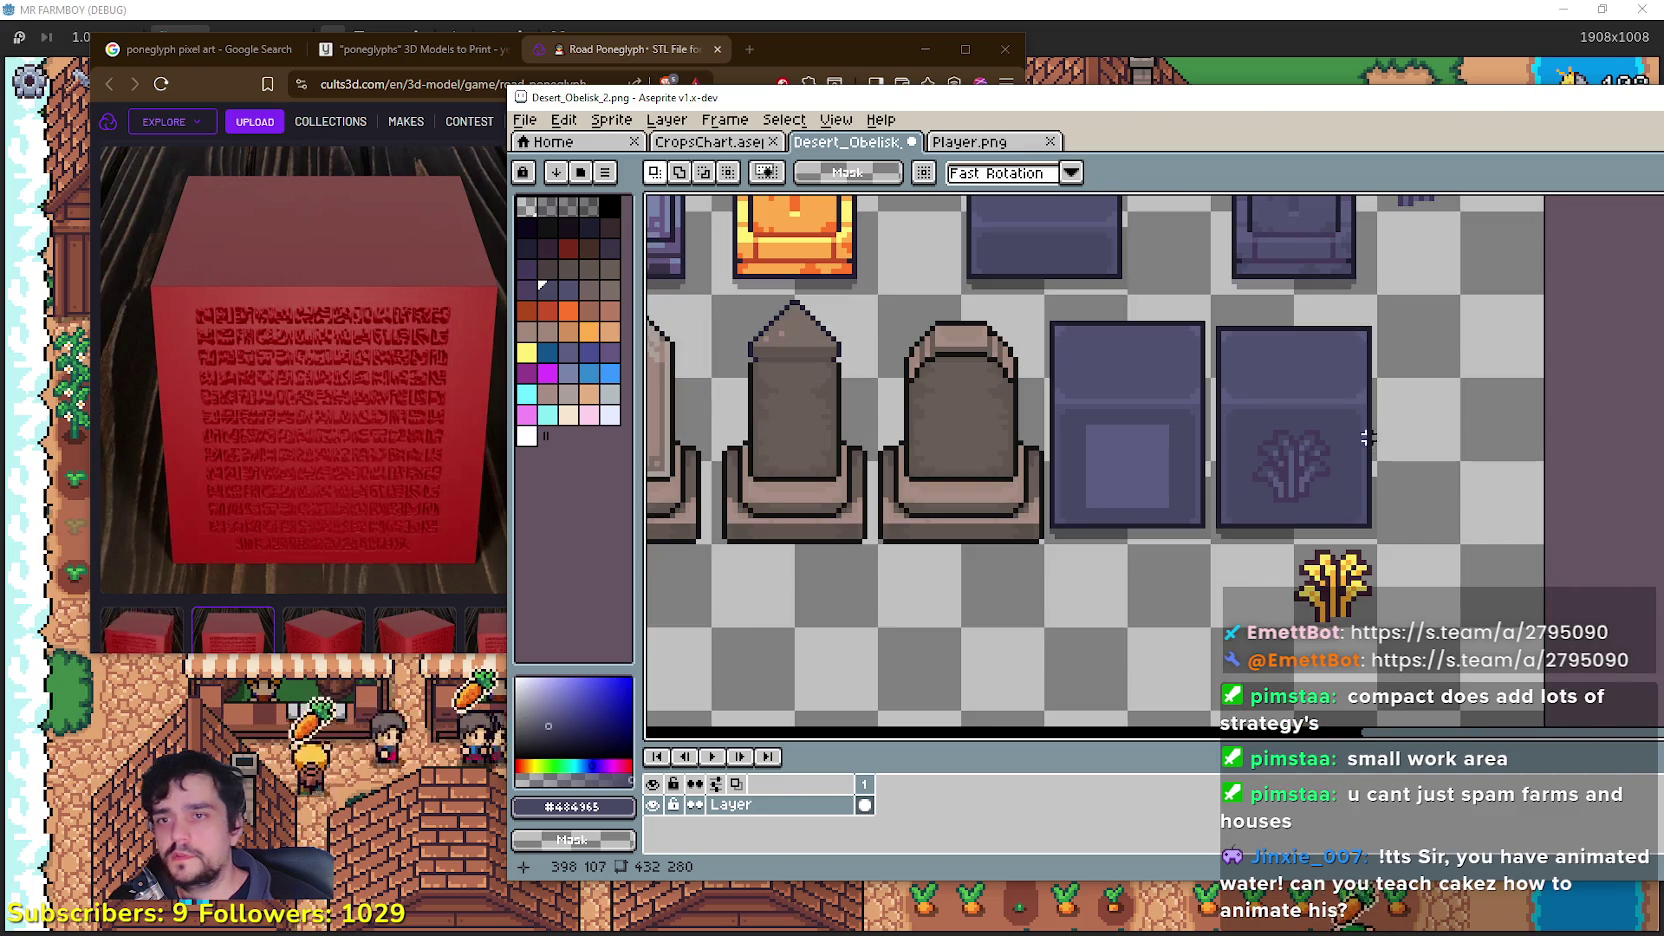
pyautogui.moveTo(1360, 435); pyautogui.dragTo(1463, 549)
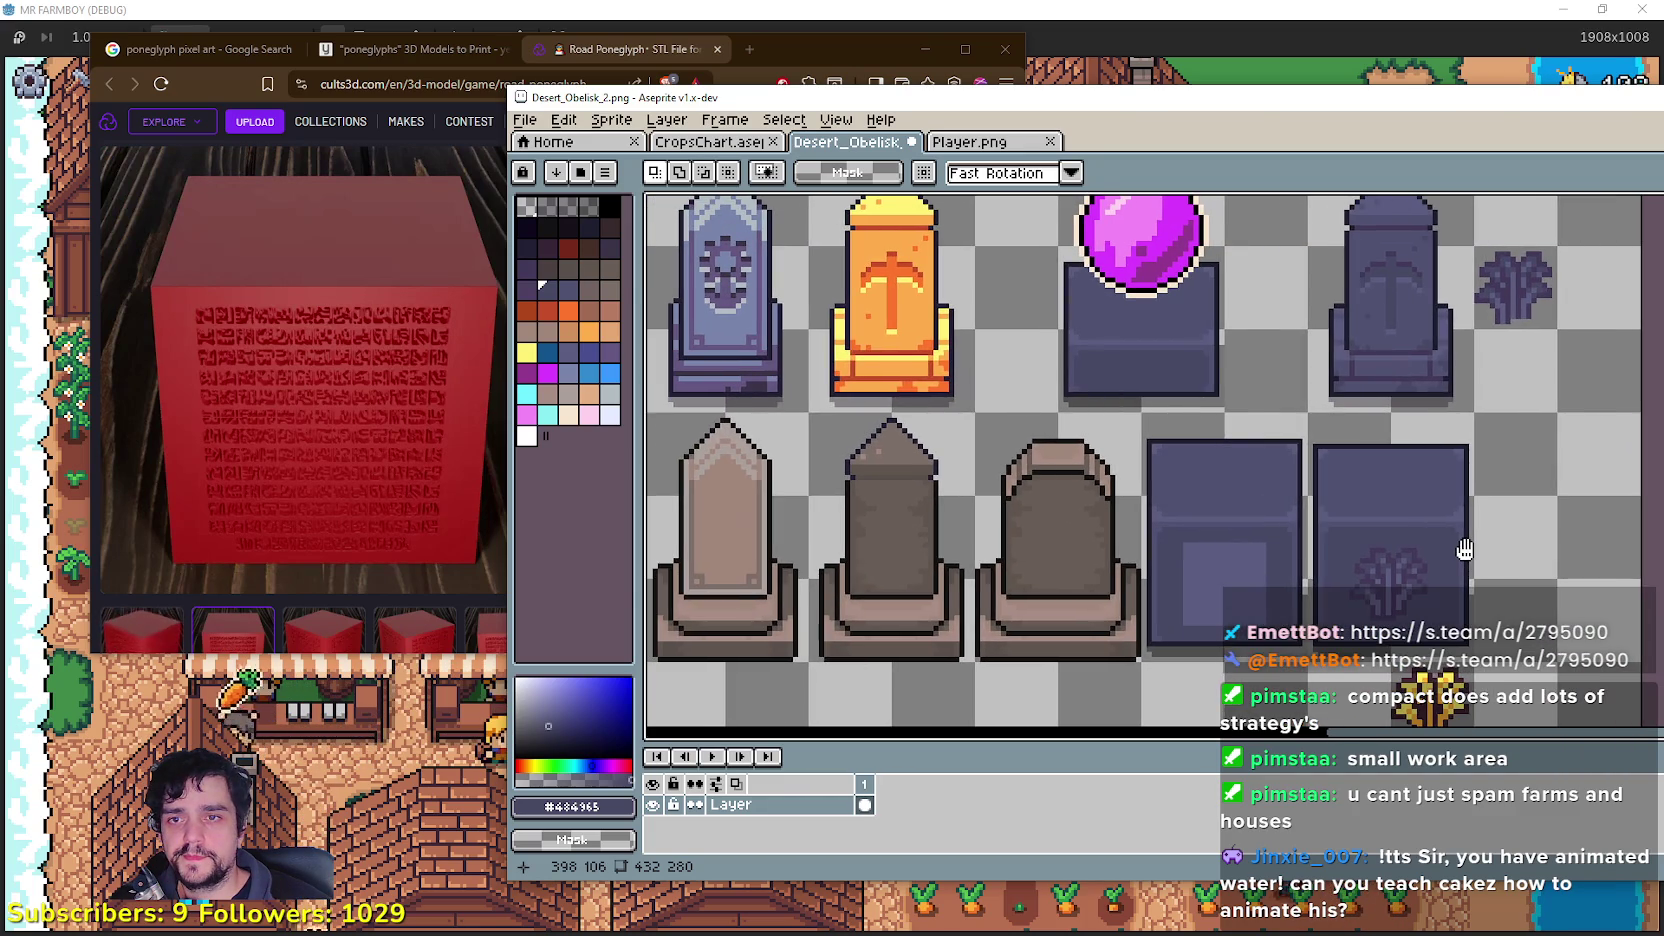
pyautogui.scroll(-2, 1456, 550)
pyautogui.scroll(2, 1190, 418)
pyautogui.scroll(2, 1190, 418)
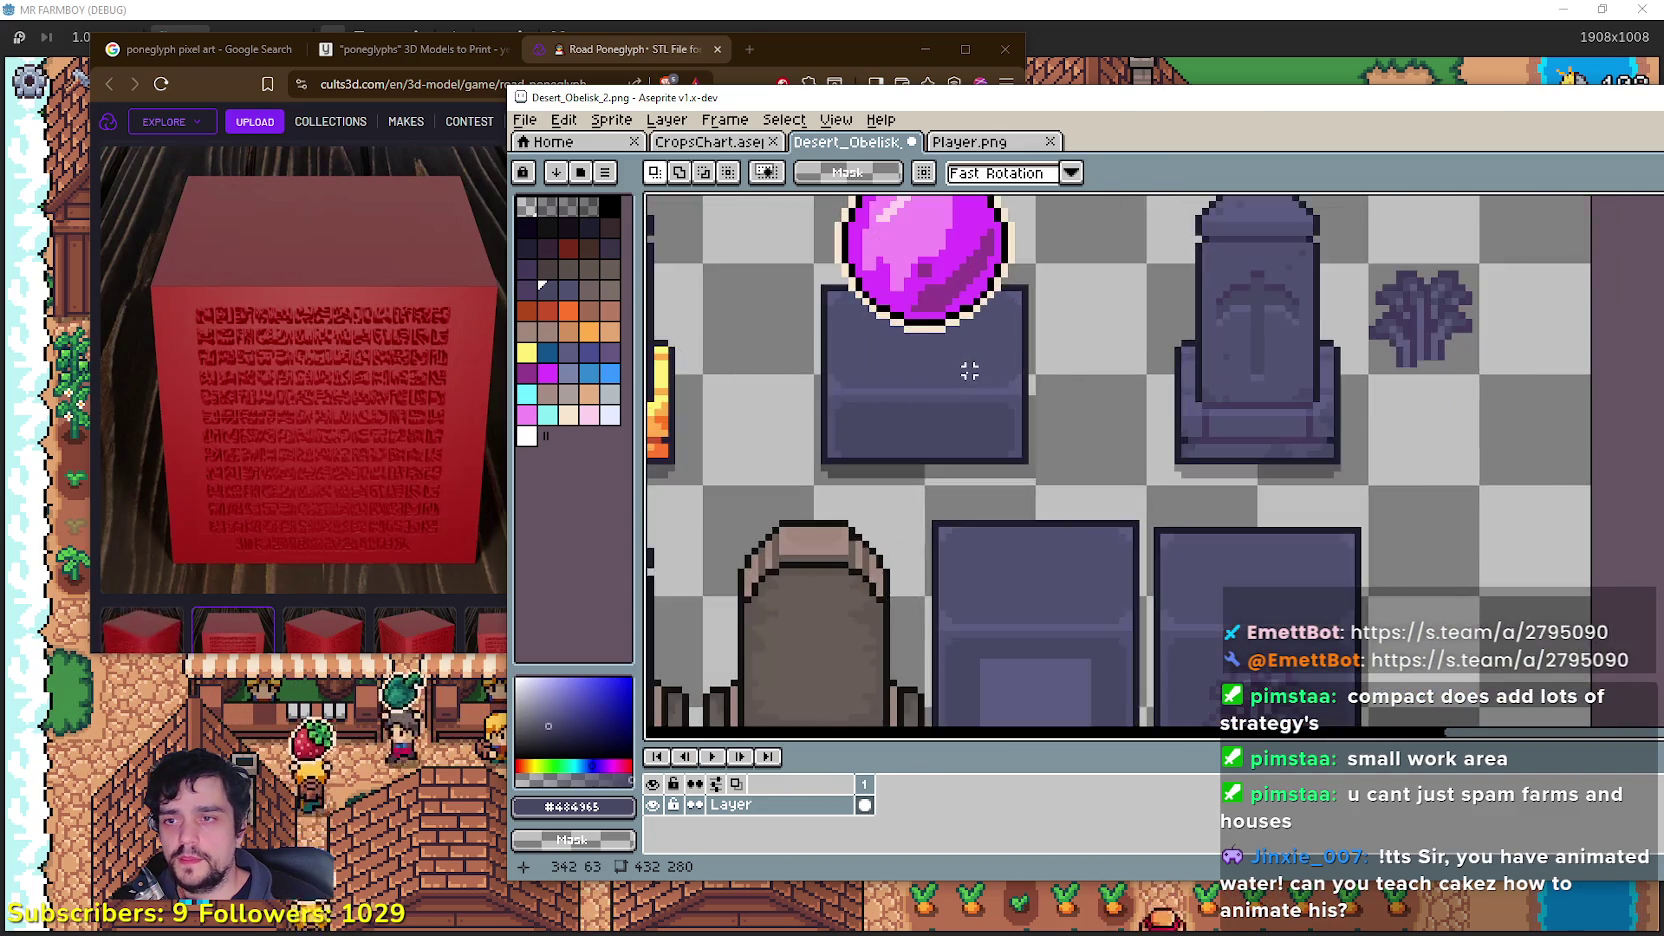
pyautogui.moveTo(1006, 386); pyautogui.dragTo(712, 230)
pyautogui.scroll(-3, 1118, 494)
pyautogui.hscroll(2, 1166, 412)
pyautogui.scroll(-2, 1090, 320)
pyautogui.hscroll(2, 1080, 362)
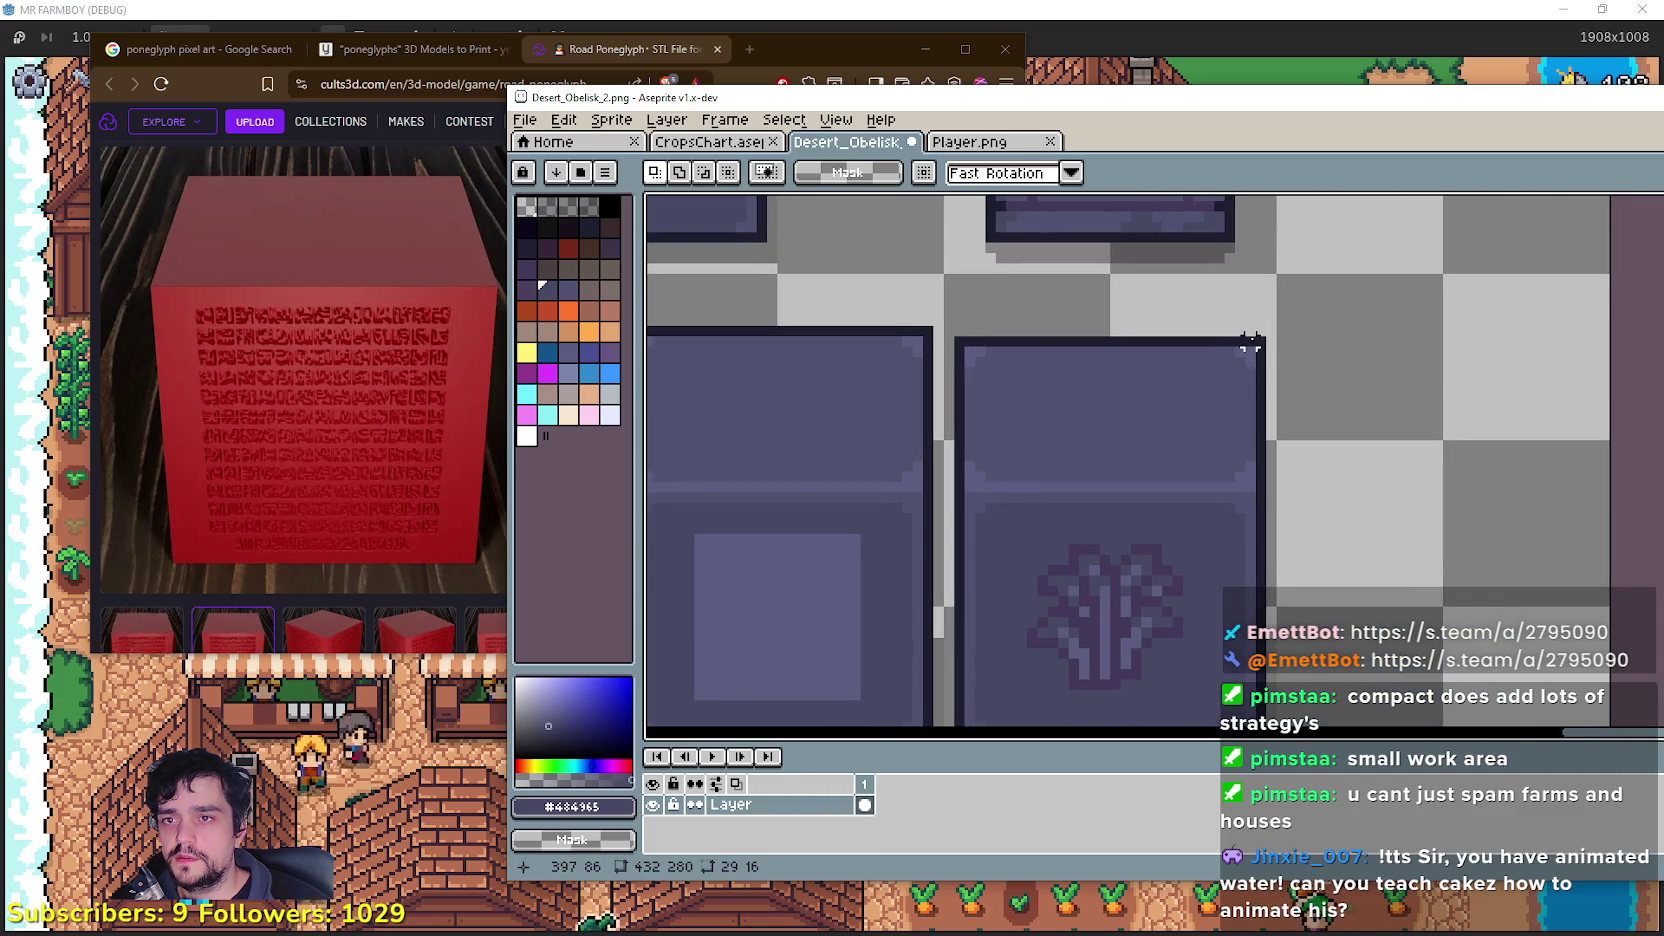
pyautogui.moveTo(1250, 343)
pyautogui.mouseDown()
pyautogui.moveTo(995, 446)
pyautogui.moveTo(962, 489)
pyautogui.mouseUp()
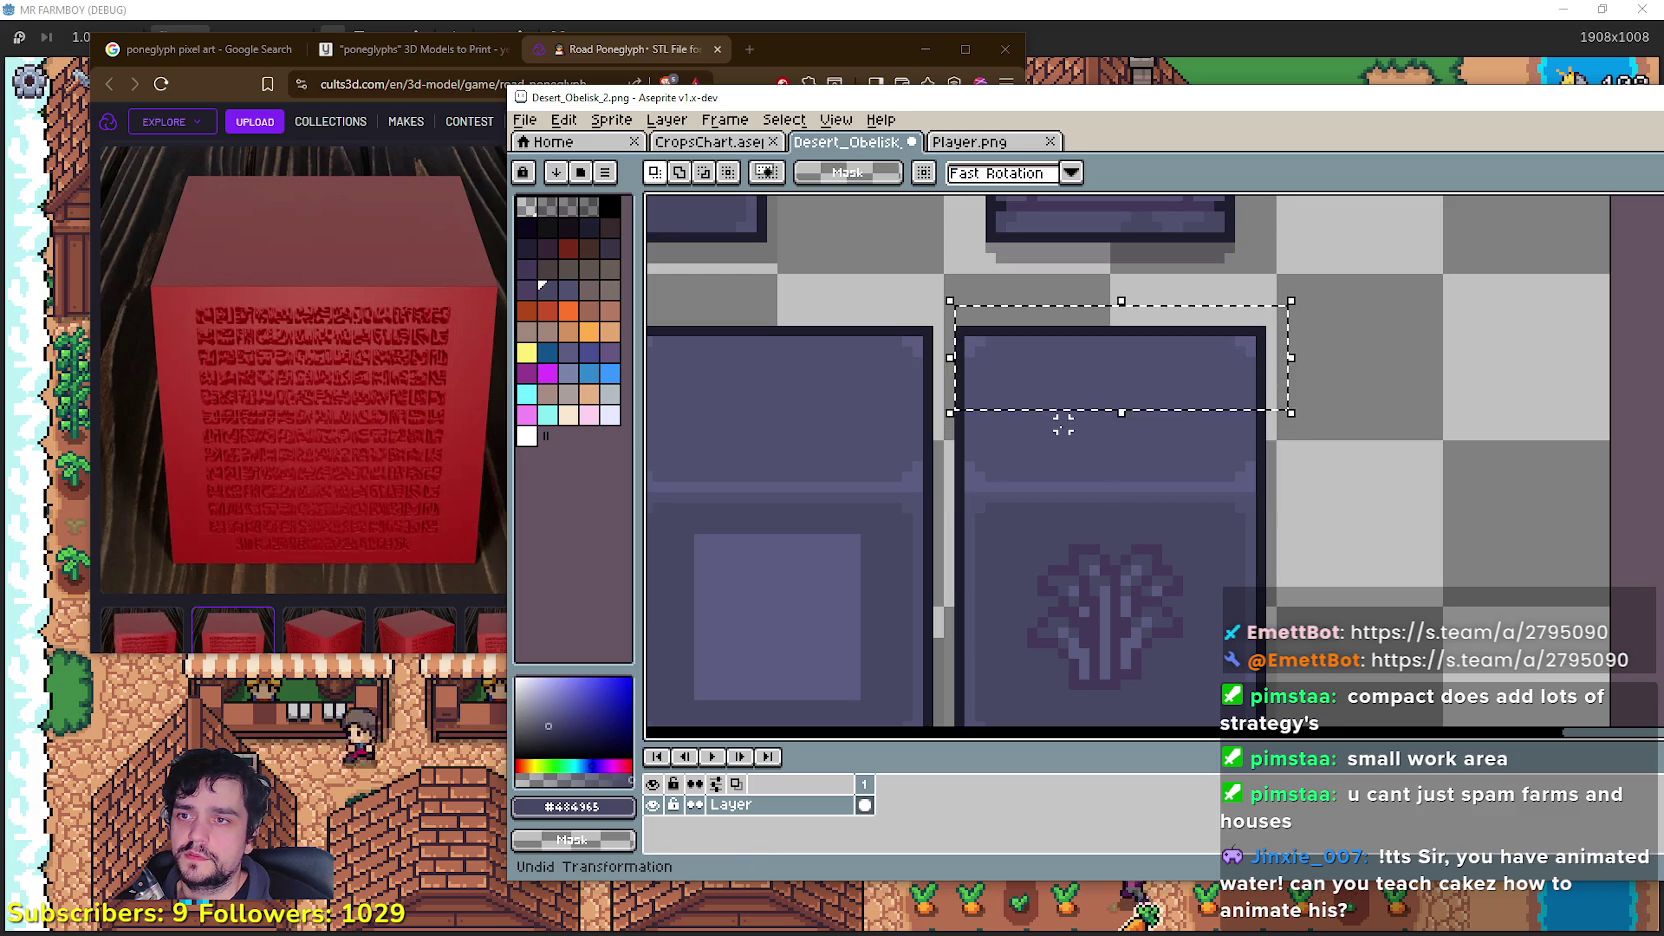
# Step: Select the glyph block's top section, nudge it up two pixels, and commit
pyautogui.scroll(-2, 1060, 420)
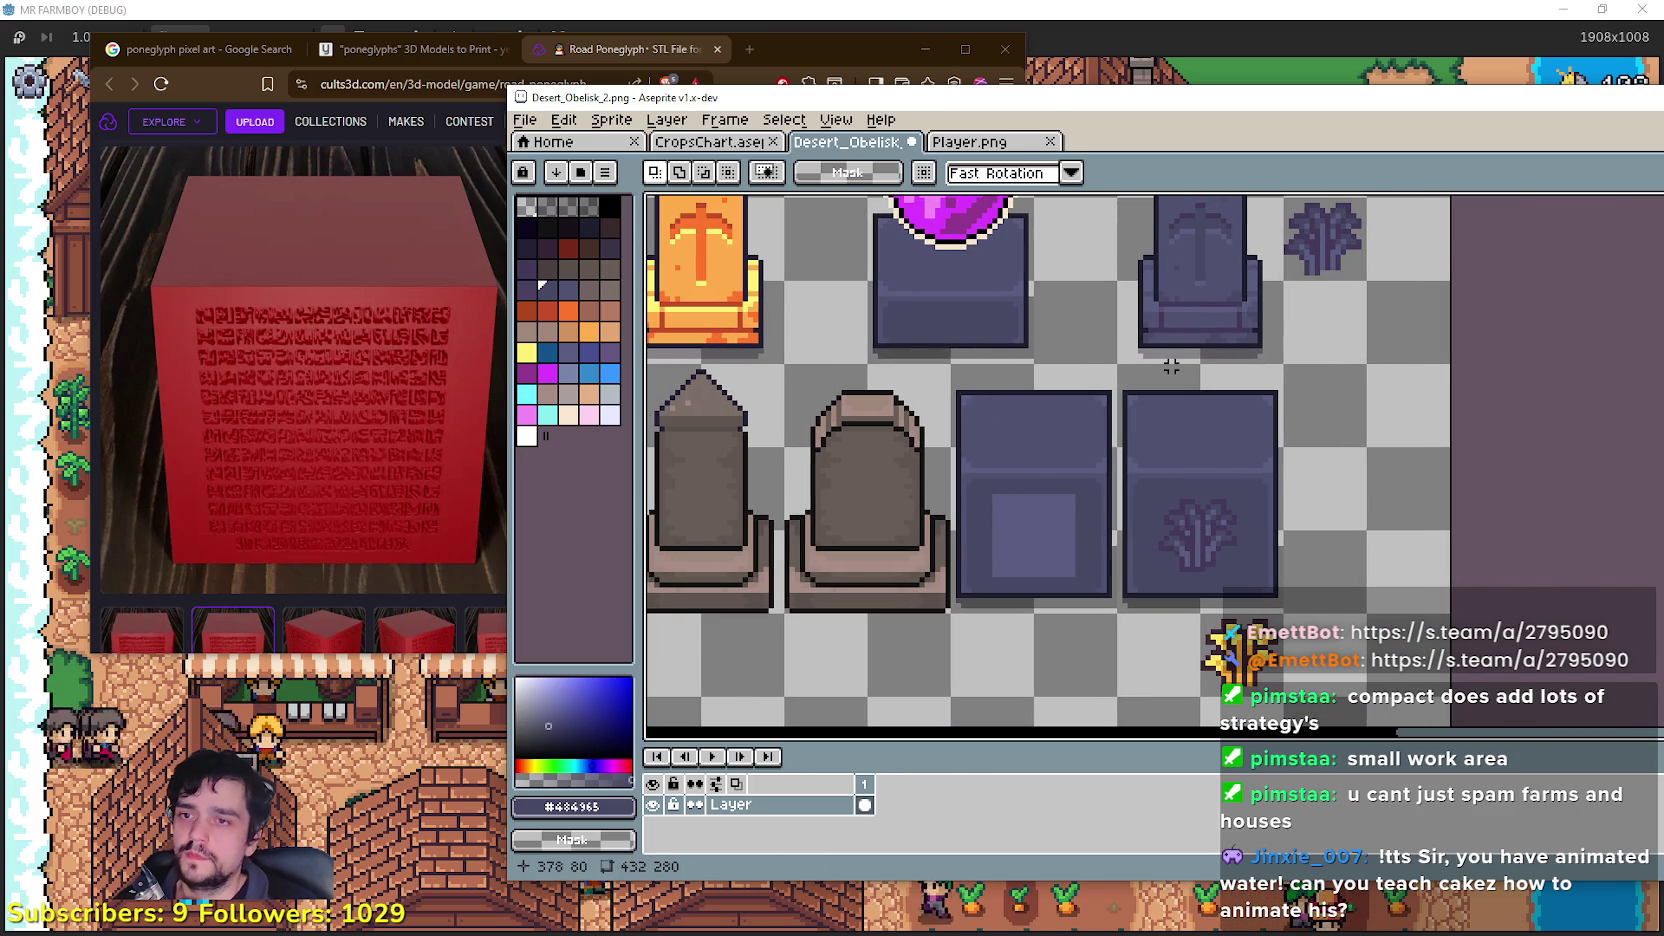
pyautogui.moveTo(1150, 585)
pyautogui.mouseDown()
pyautogui.moveTo(1467, 568)
pyautogui.moveTo(1515, 595)
pyautogui.mouseUp()
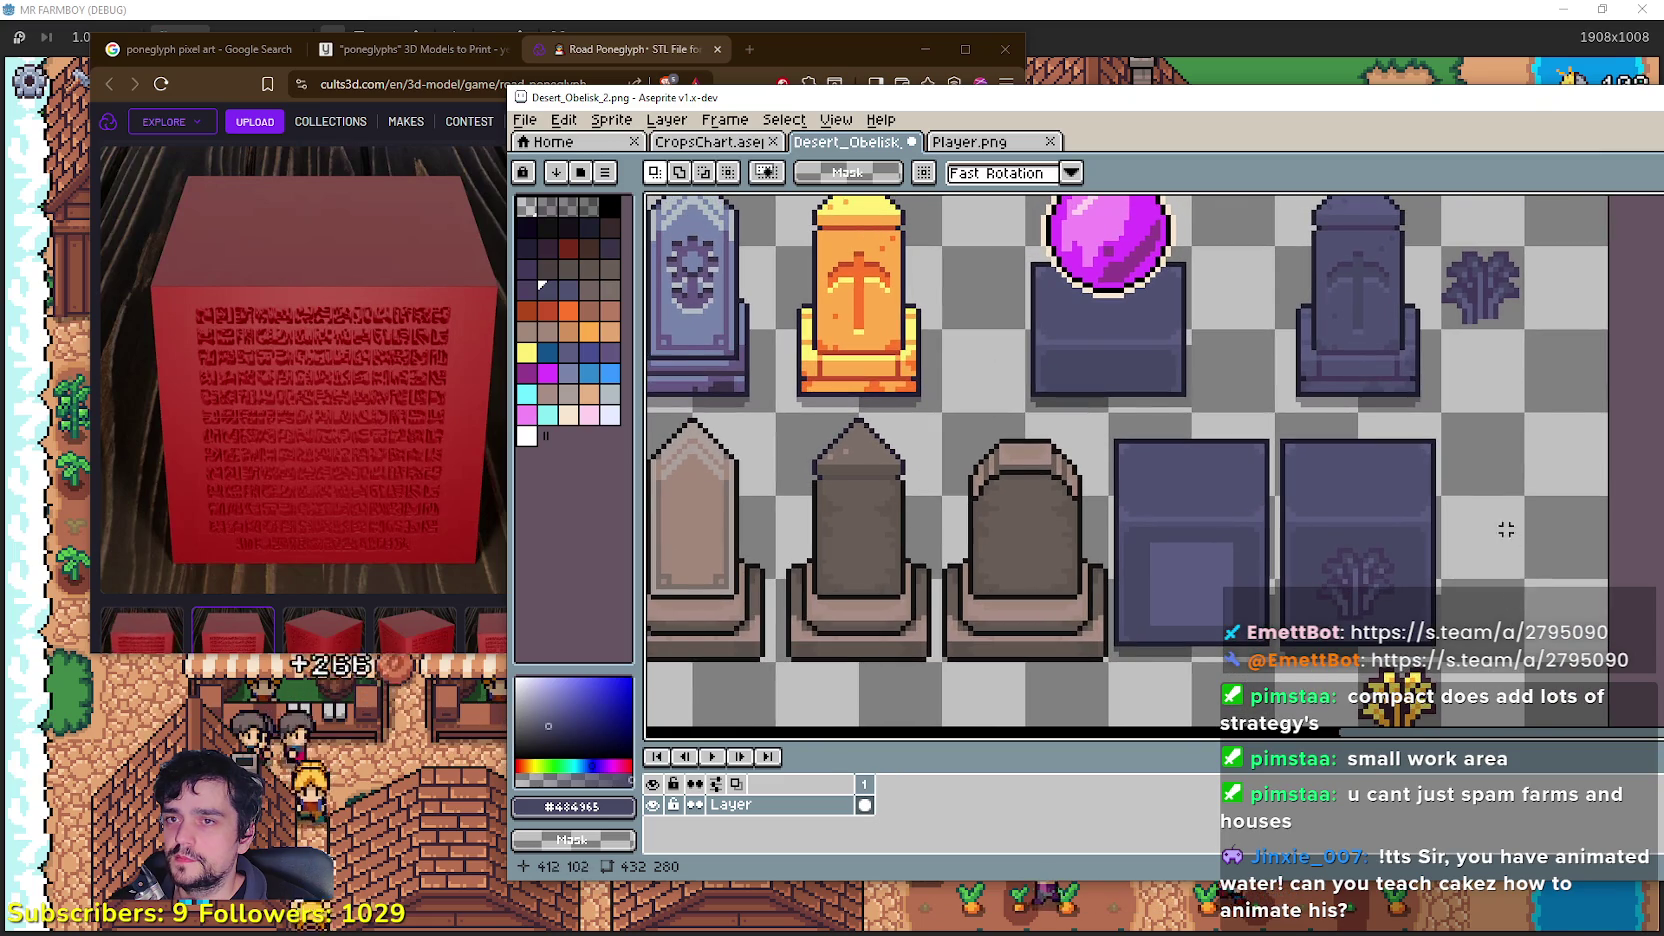
pyautogui.scroll(1, 1484, 490)
pyautogui.moveTo(1434, 405)
pyautogui.mouseDown()
pyautogui.moveTo(1310, 464)
pyautogui.moveTo(1203, 567)
pyautogui.mouseUp()
pyautogui.press('Up')
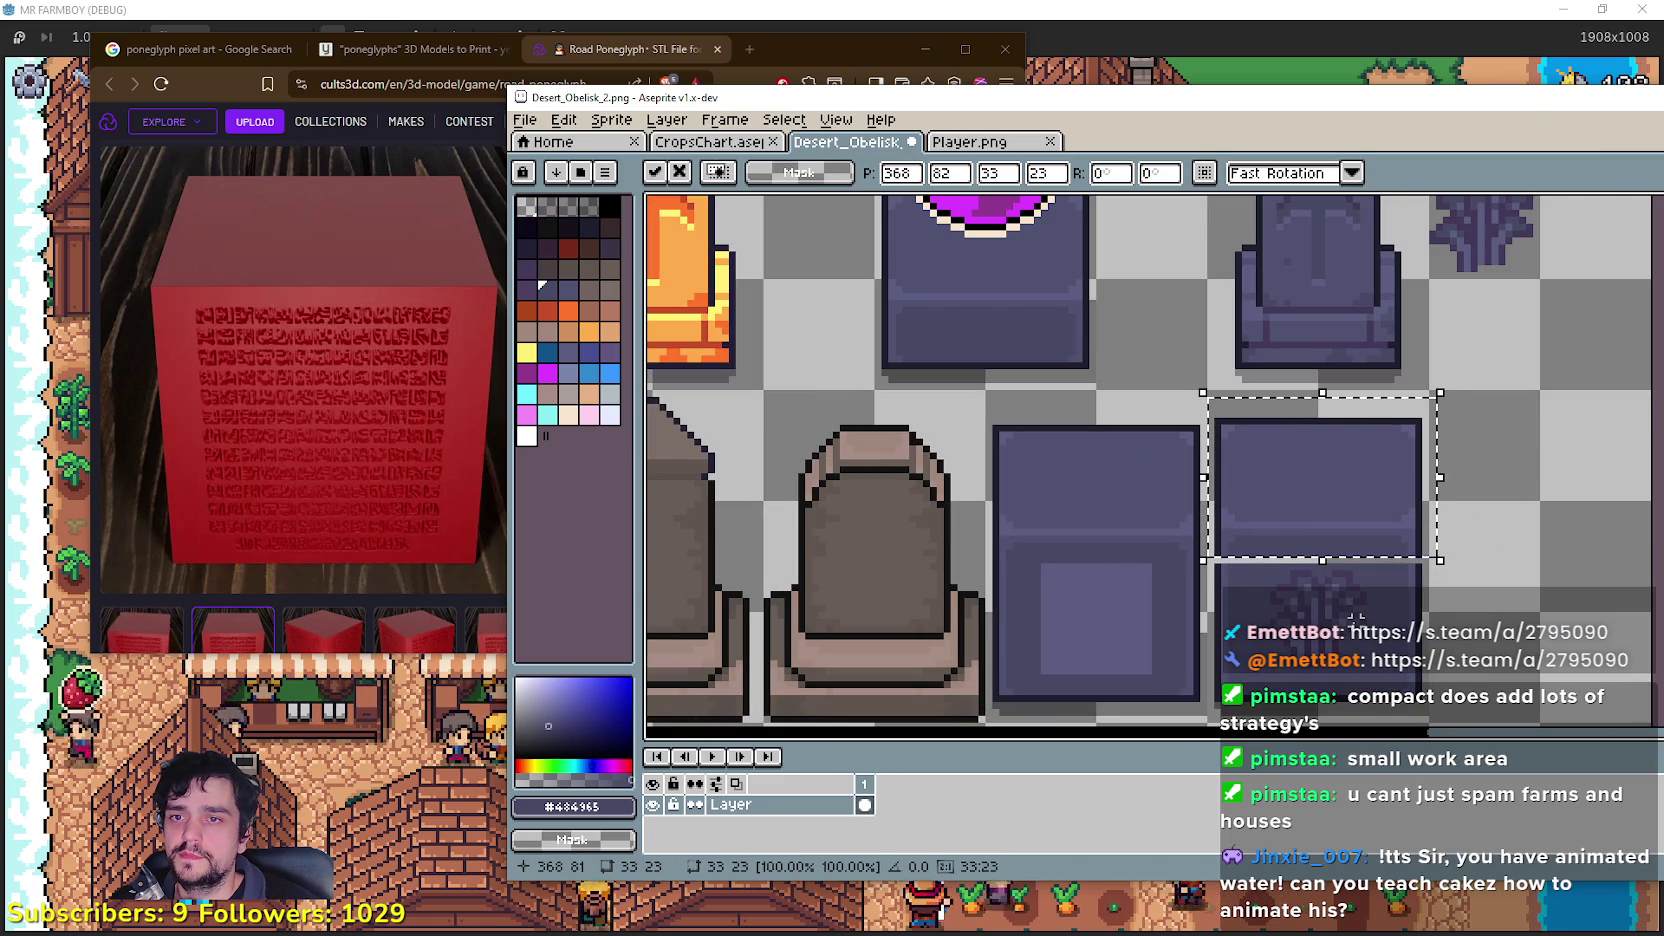
pyautogui.scroll(3, 1355, 615)
pyautogui.press('Up')
pyautogui.scroll(3, 1051, 267)
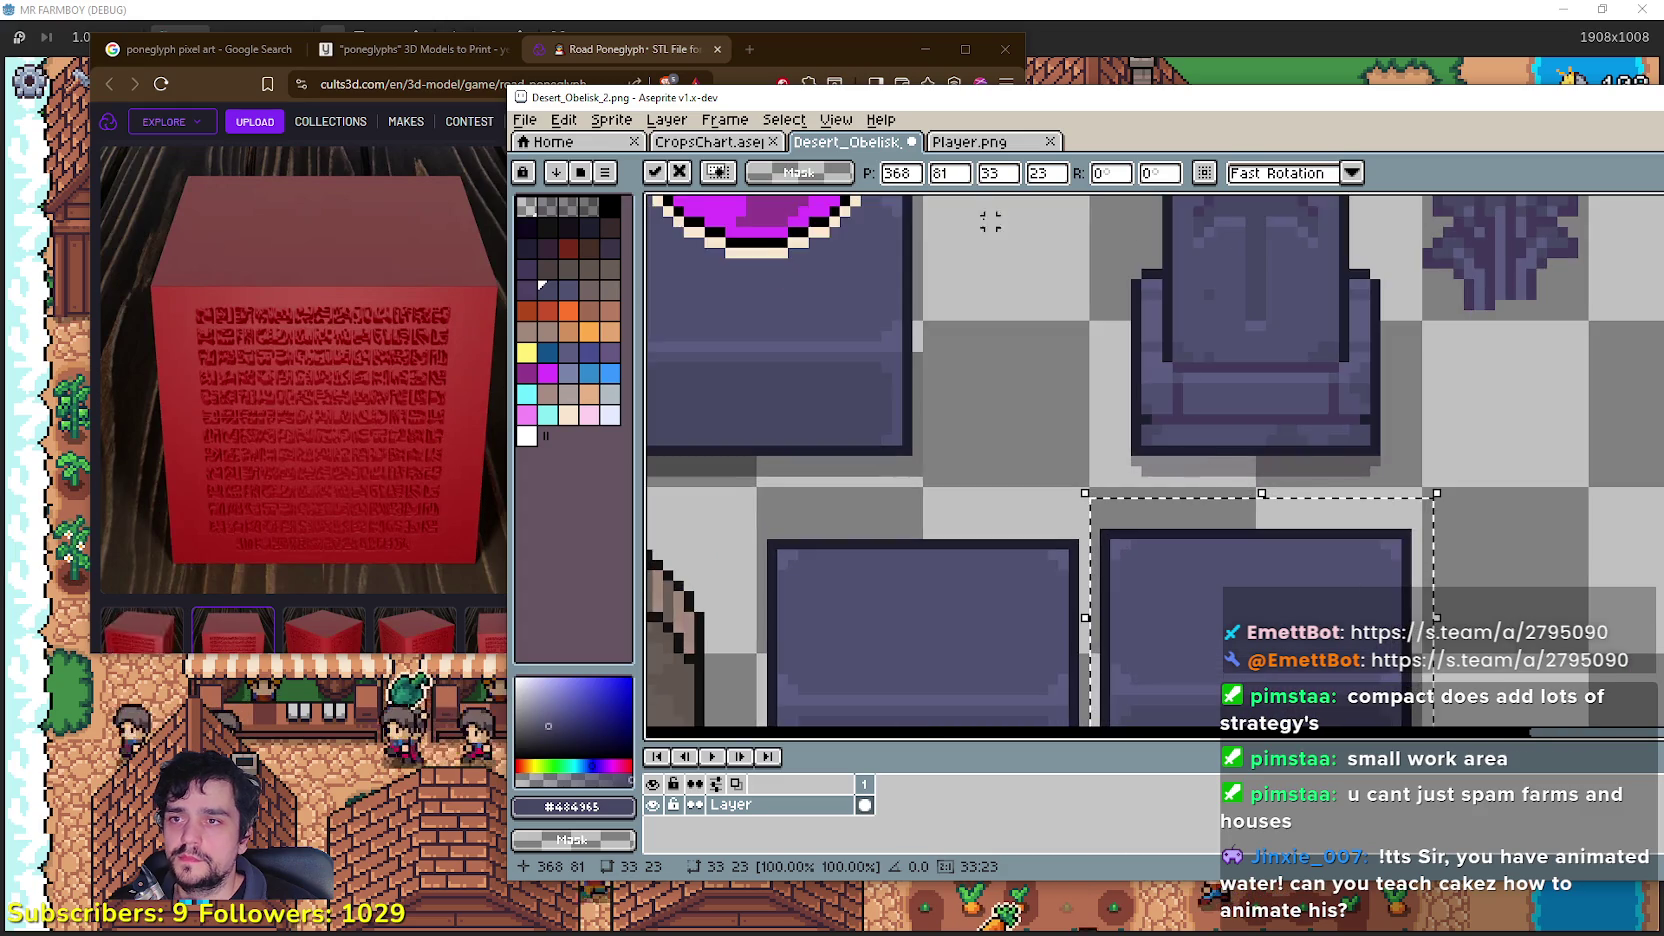
pyautogui.click(990, 400)
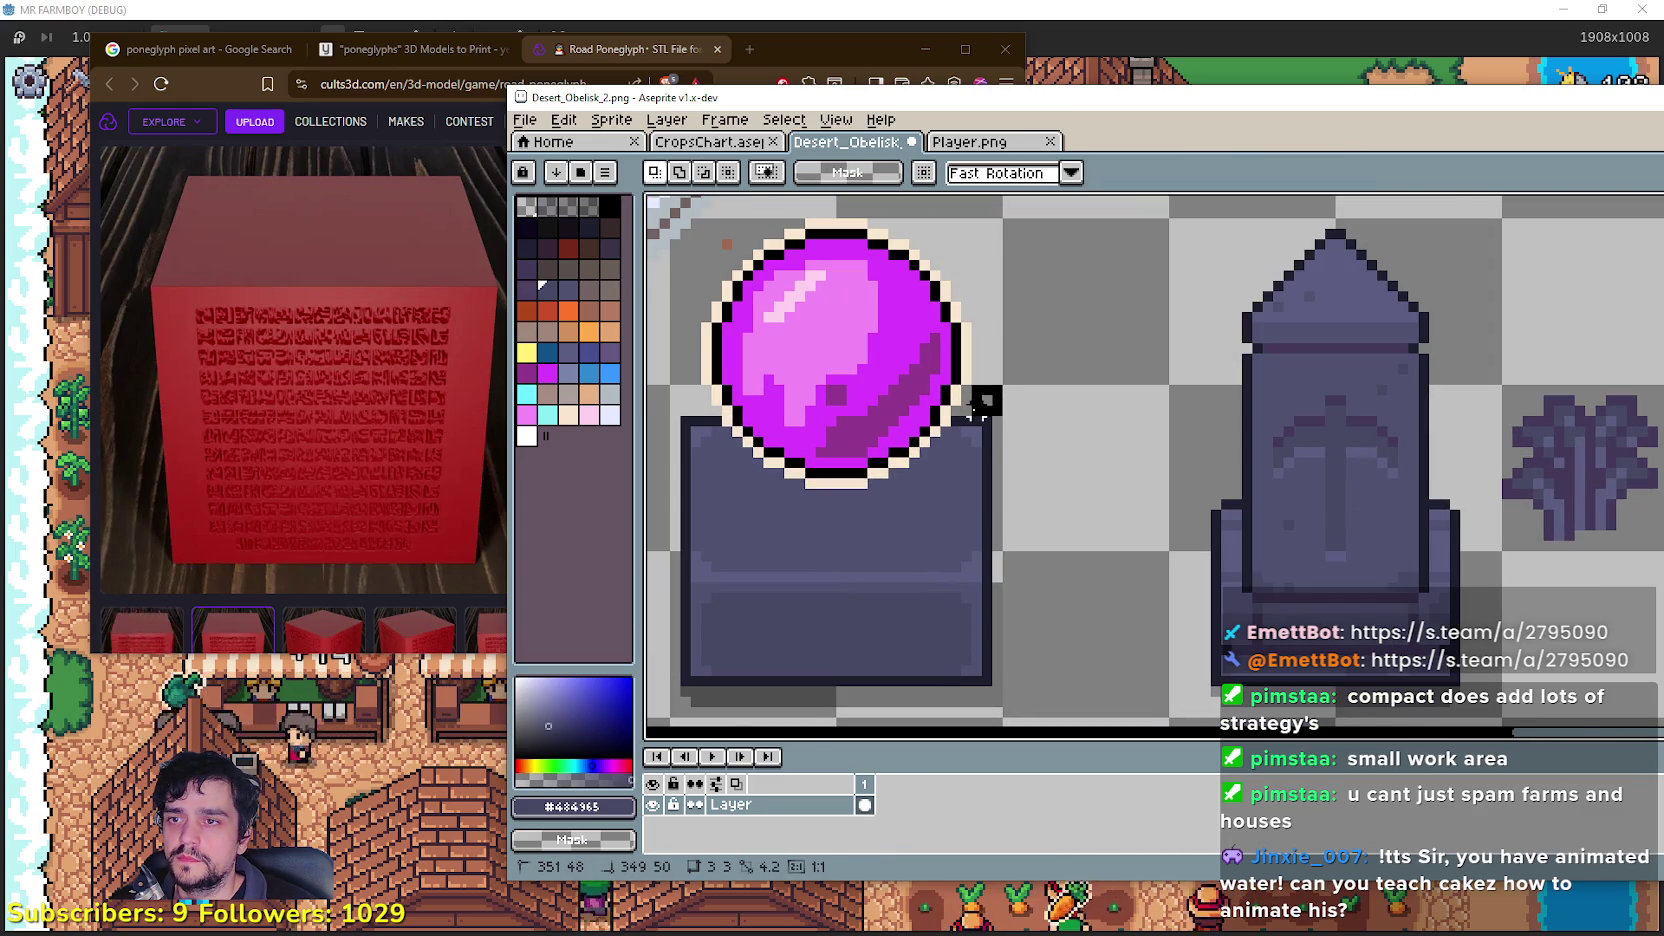
# Step: Move another block section and the thin 31x3 dividing strip into place
pyautogui.scroll(-1, 1003, 342)
pyautogui.scroll(2, 1161, 517)
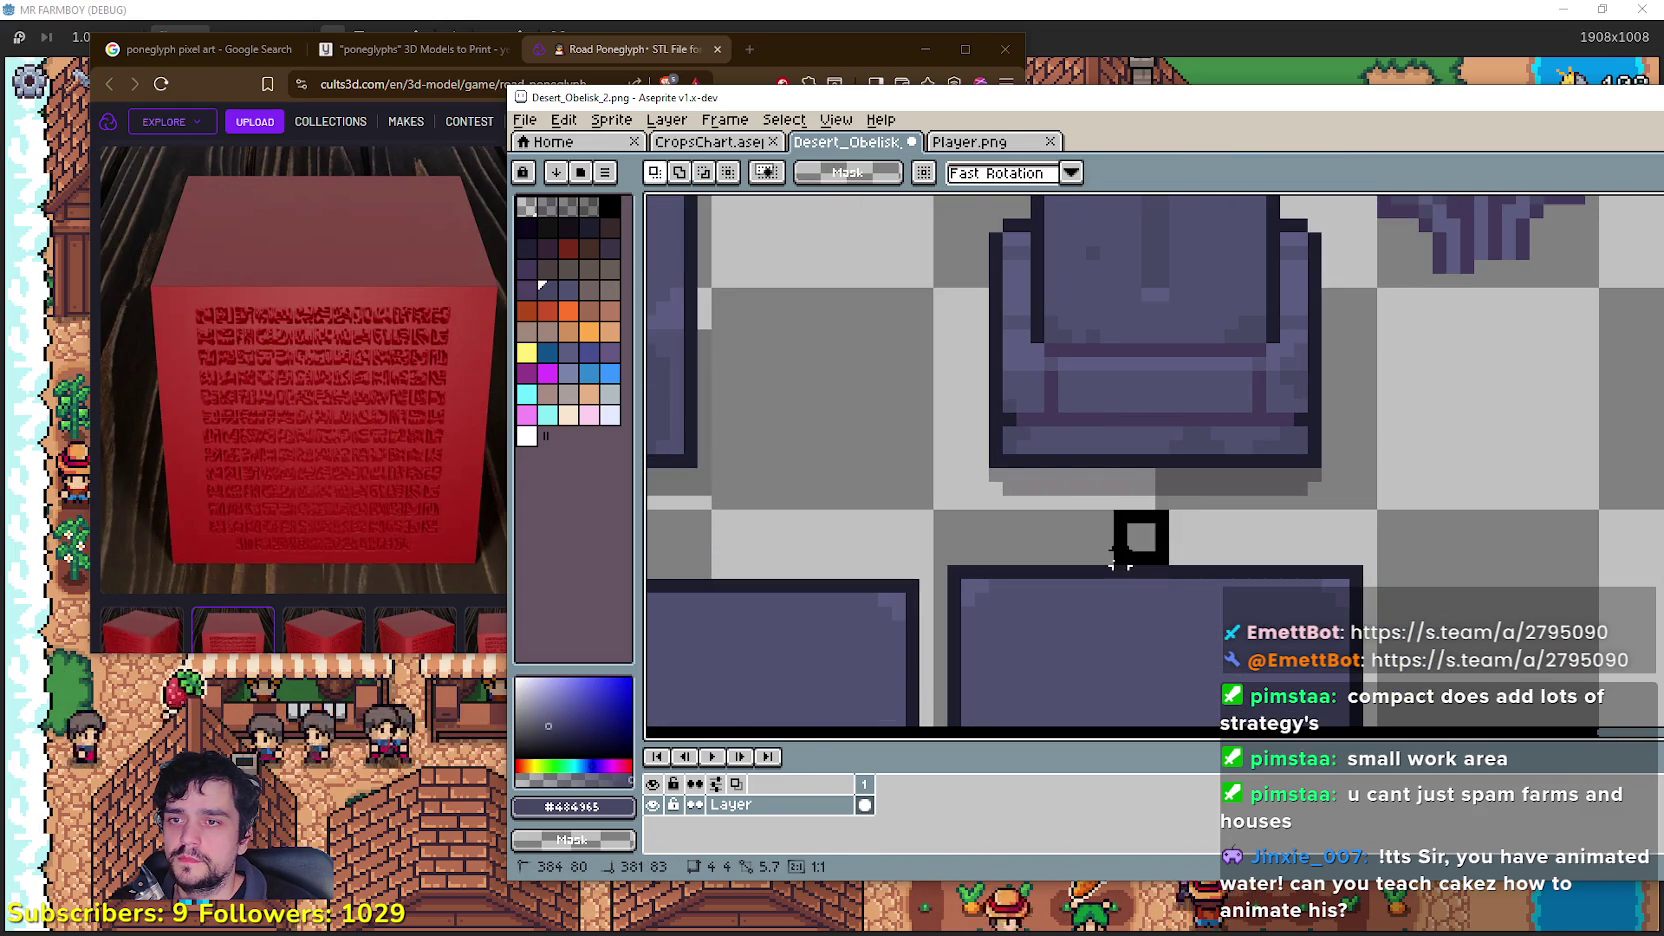
pyautogui.scroll(-1, 1128, 535)
pyautogui.moveTo(1298, 568)
pyautogui.mouseDown()
pyautogui.moveTo(1000, 662)
pyautogui.moveTo(1084, 639)
pyautogui.moveTo(1114, 654)
pyautogui.moveTo(1165, 492)
pyautogui.moveTo(822, 505)
pyautogui.mouseUp()
pyautogui.scroll(-1, 1114, 654)
pyautogui.click(1214, 520)
pyautogui.scroll(2, 1254, 513)
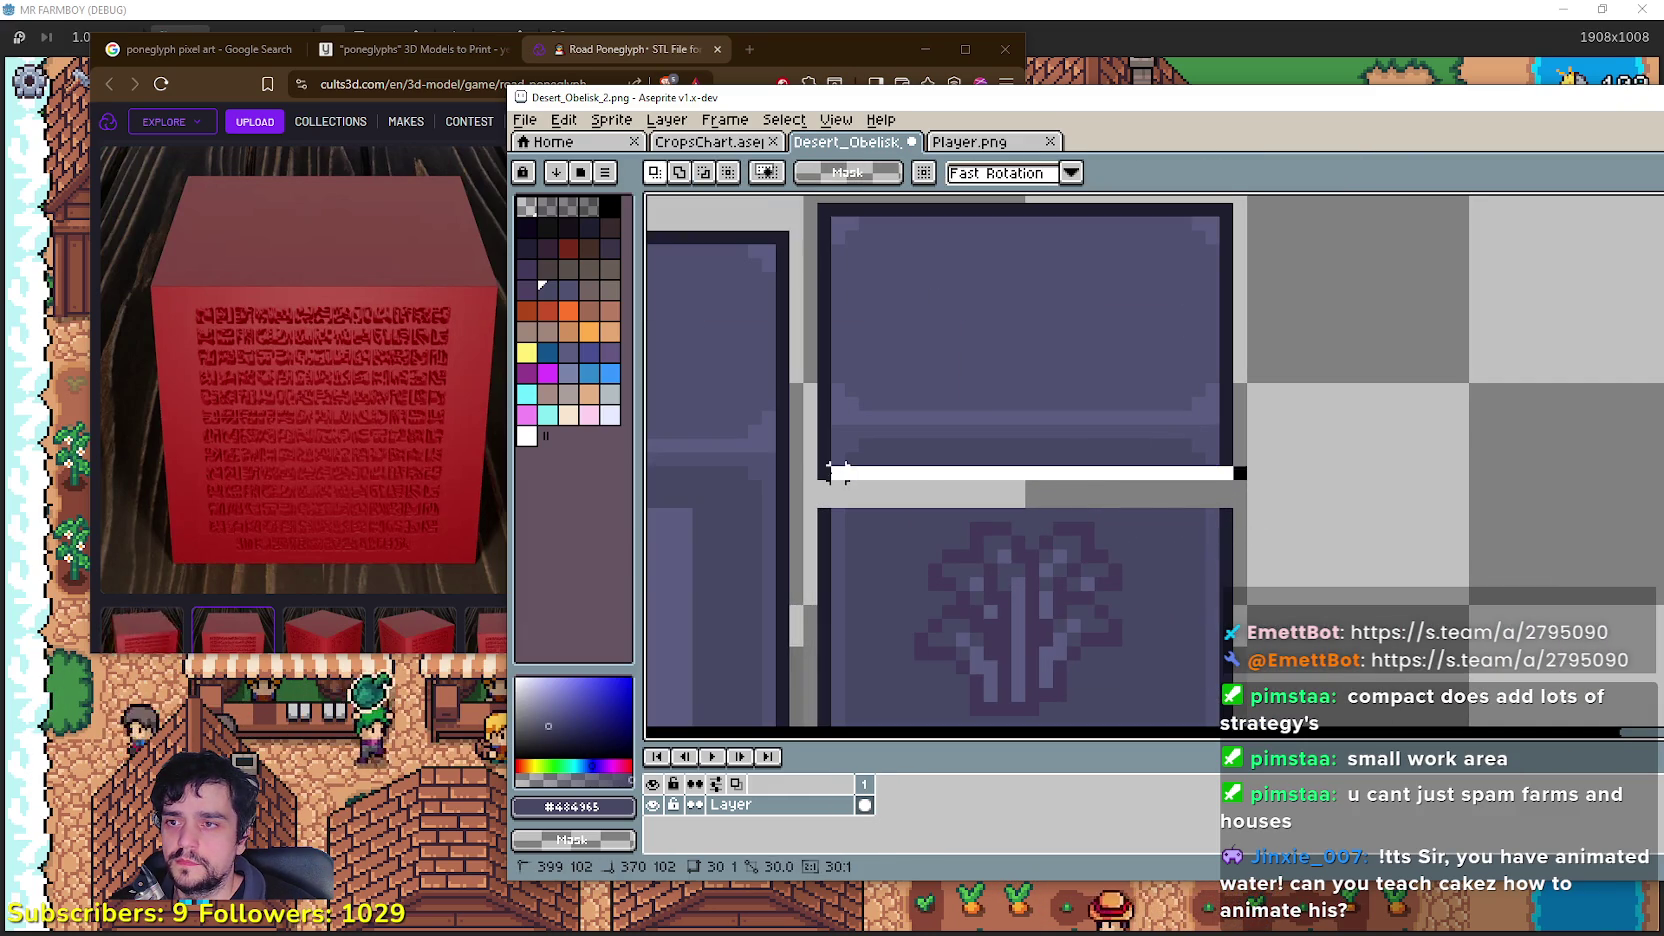
pyautogui.moveTo(1030, 494); pyautogui.dragTo(1040, 527)
pyautogui.click(1040, 527)
# Step: Select a thin column above the glyph, centre the view, and select the faint glyph
pyautogui.scroll(-3, 1040, 527)
pyautogui.scroll(-2, 1196, 494)
pyautogui.scroll(1, 1168, 480)
pyautogui.scroll(1, 1140, 546)
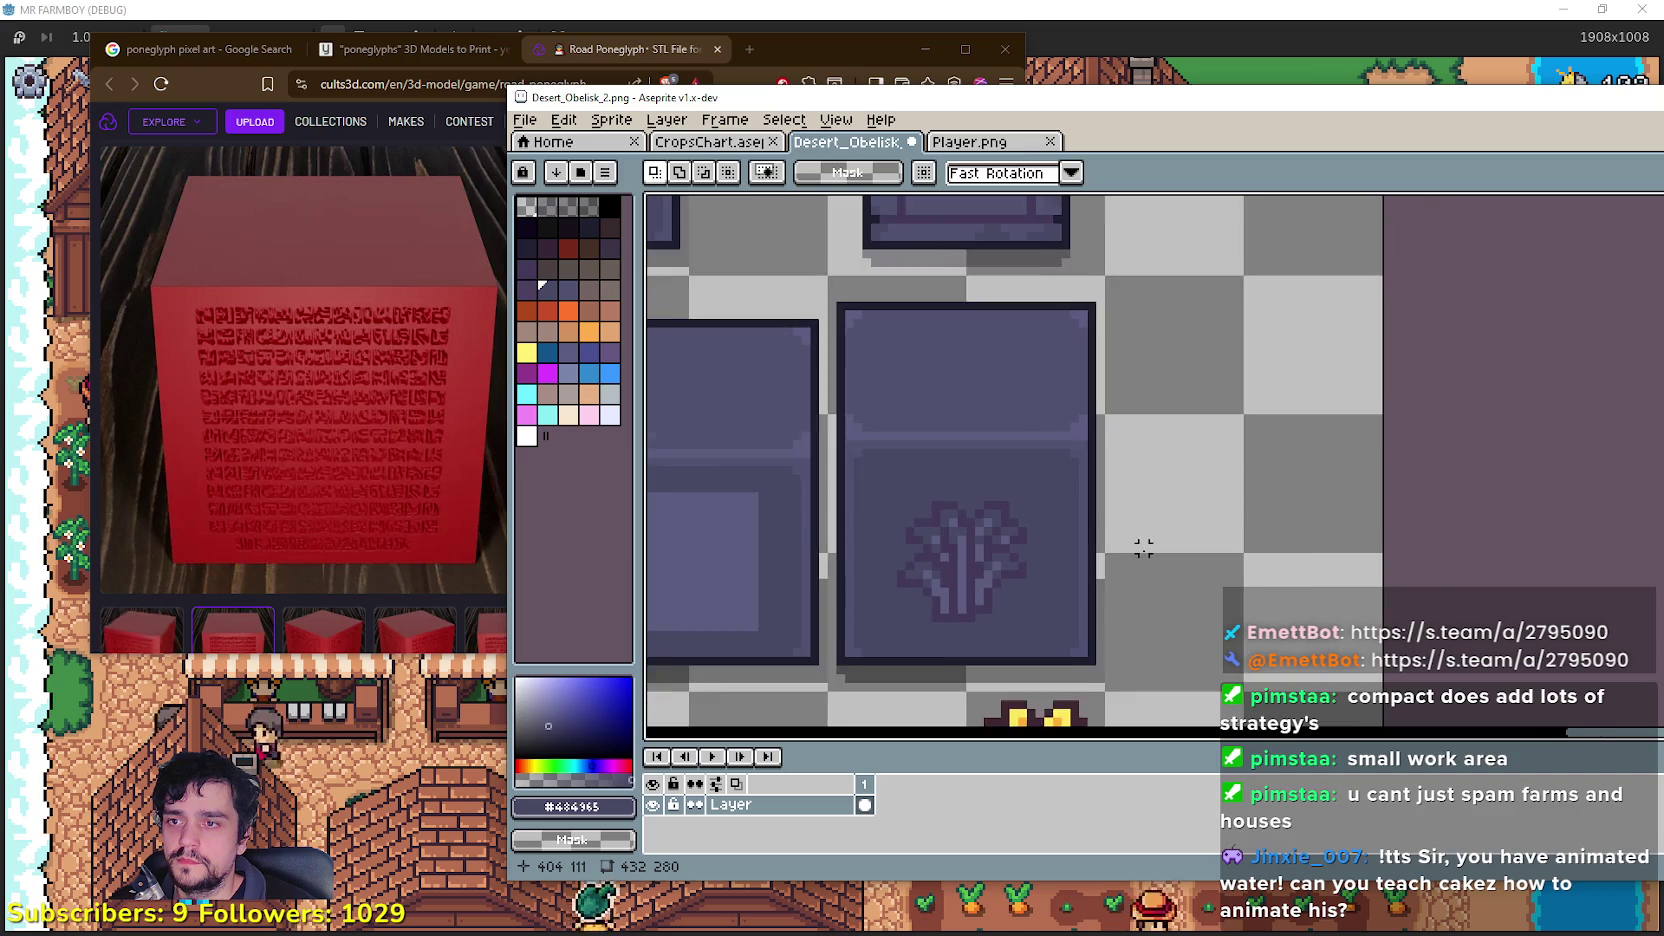
pyautogui.moveTo(1026, 628); pyautogui.dragTo(1027, 630)
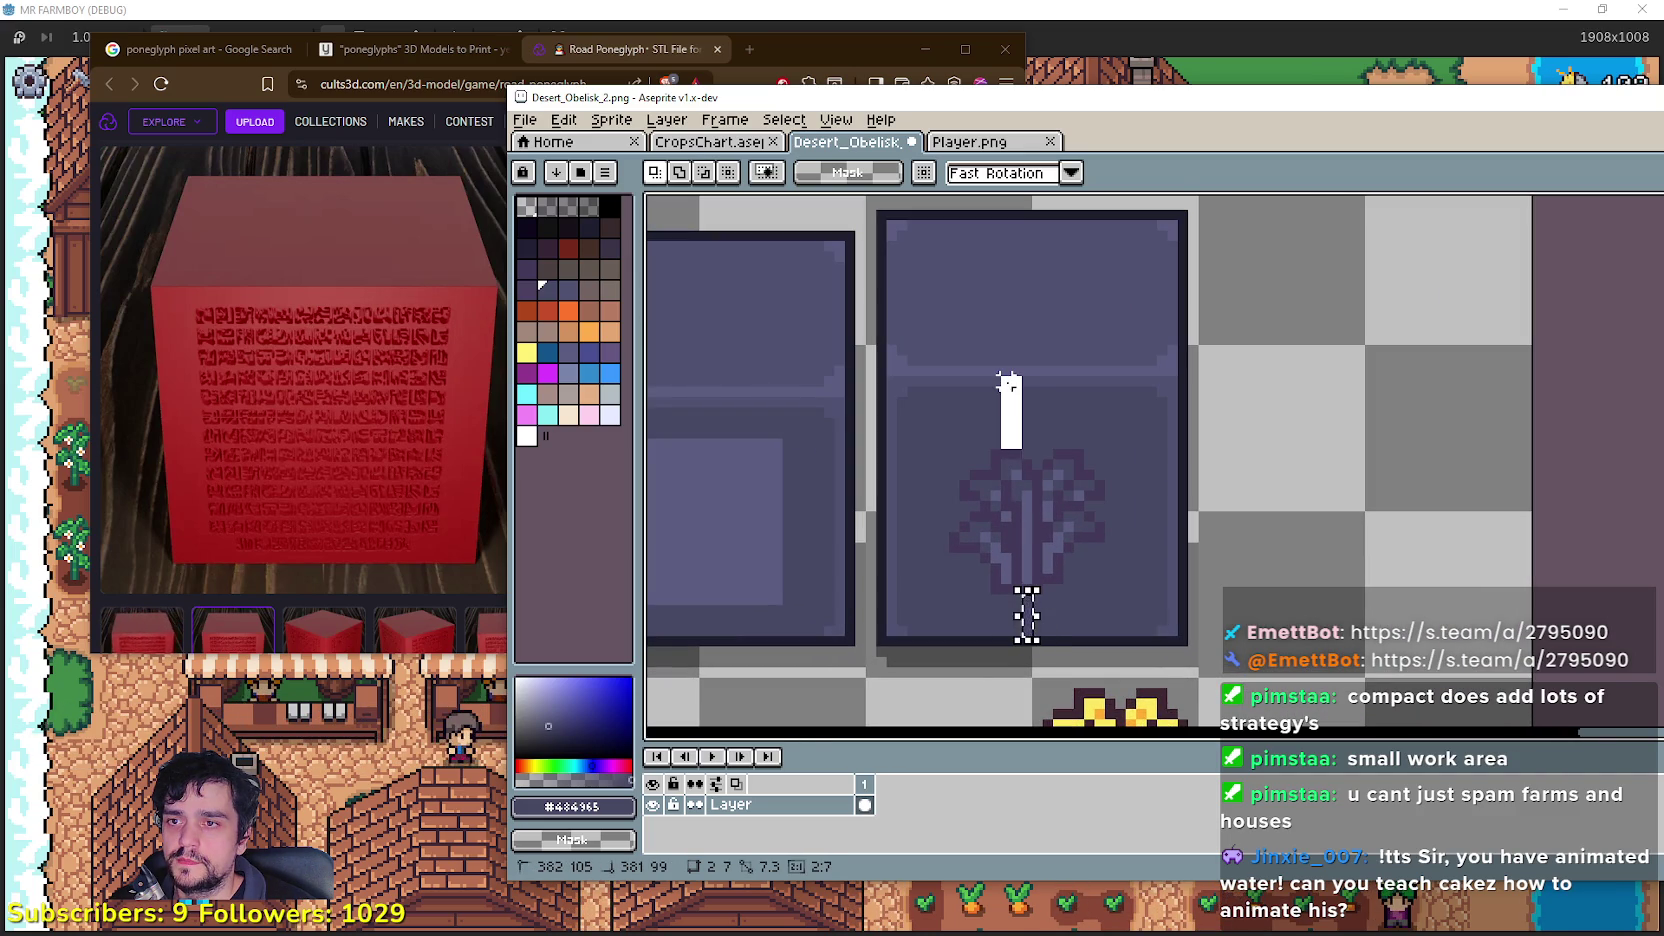
pyautogui.moveTo(1004, 378); pyautogui.dragTo(1004, 376)
pyautogui.moveTo(1145, 446)
pyautogui.mouseDown()
pyautogui.moveTo(1147, 260)
pyautogui.moveTo(1143, 356)
pyautogui.moveTo(1165, 423)
pyautogui.mouseUp()
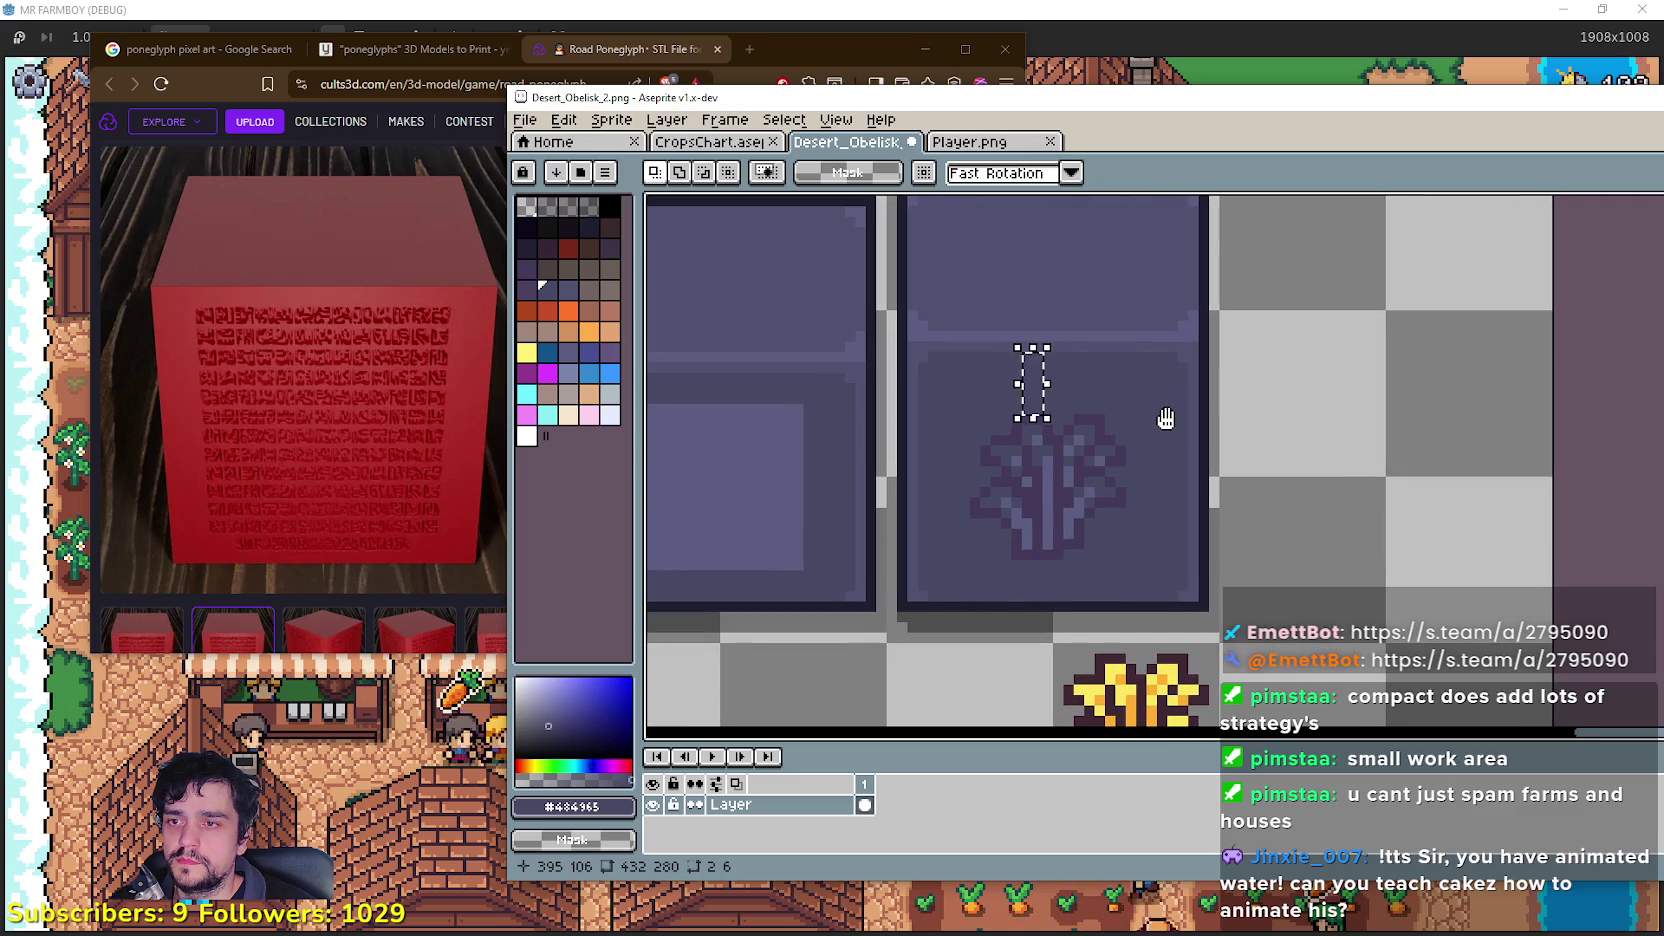
pyautogui.scroll(-1, 1163, 416)
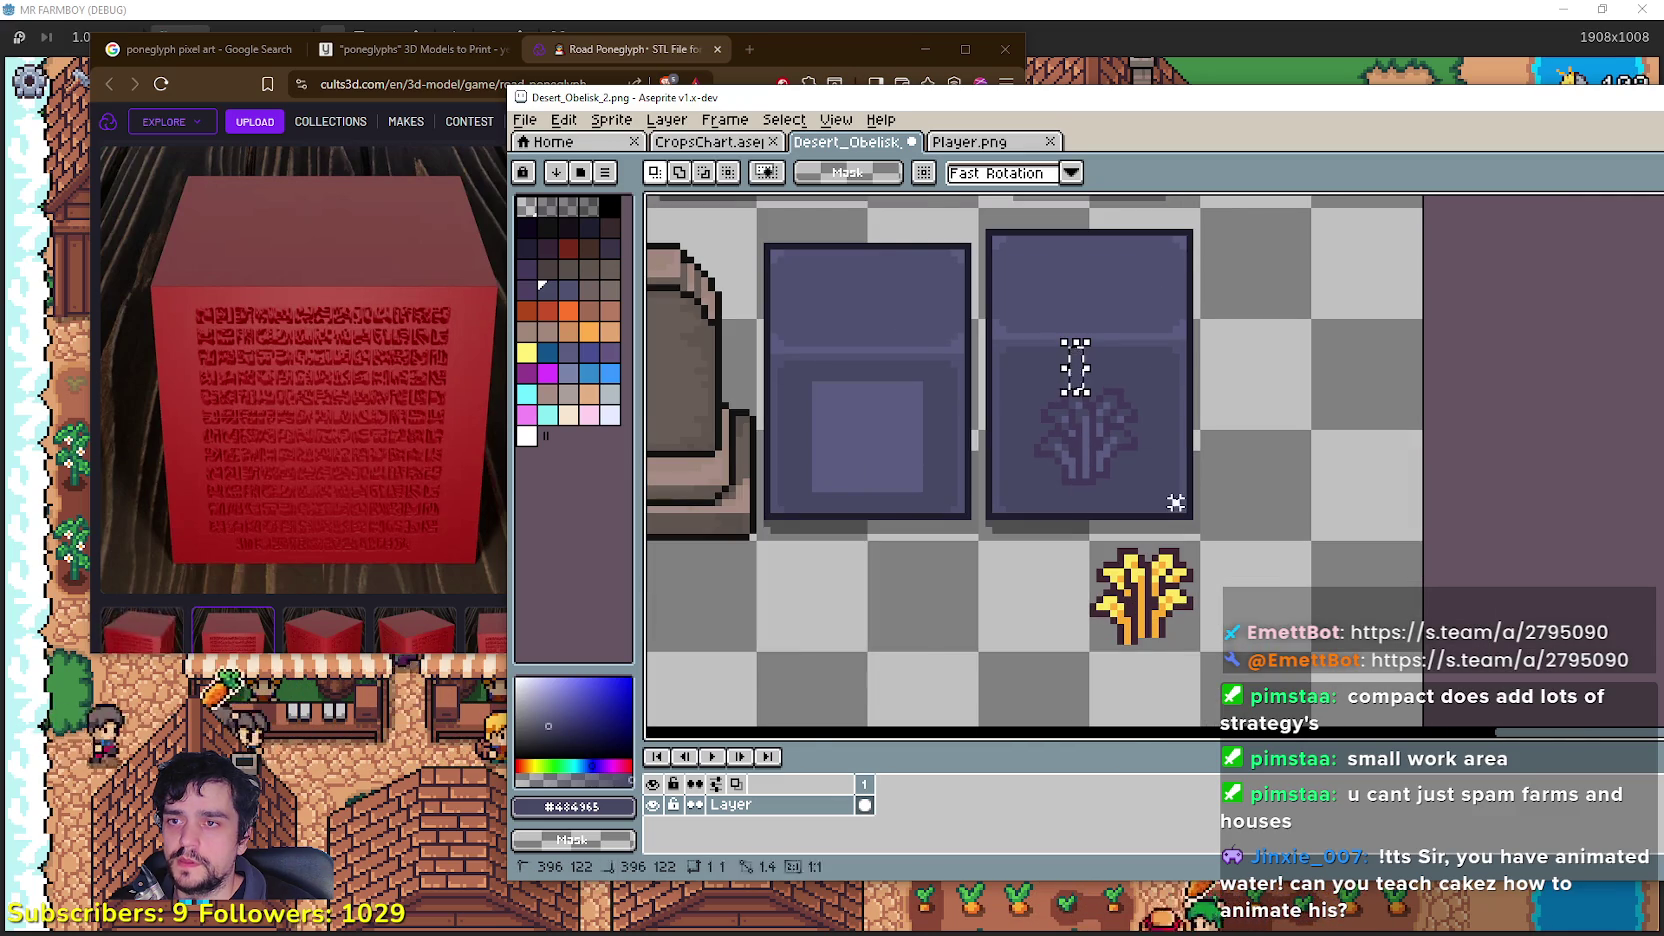
pyautogui.scroll(-1, 1103, 461)
pyautogui.scroll(2, 1050, 480)
pyautogui.moveTo(999, 503)
pyautogui.mouseDown()
pyautogui.moveTo(1180, 342)
pyautogui.moveTo(1203, 345)
pyautogui.mouseUp()
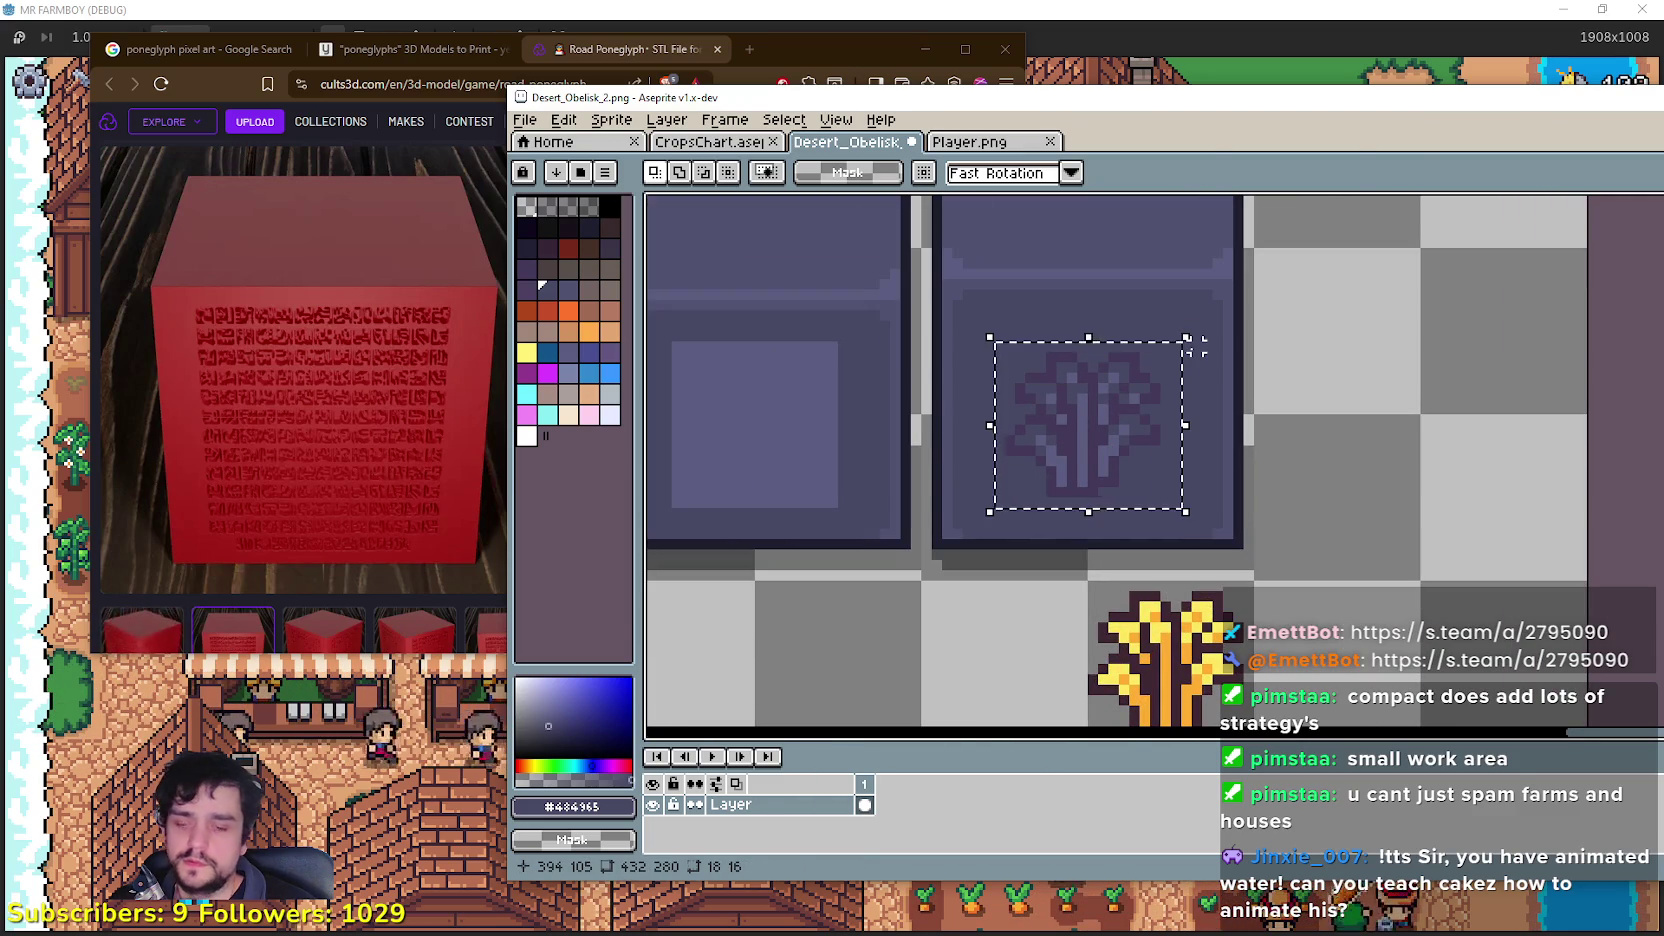
# Step: Nudge the faint glyph up one pixel and commit its new position
pyautogui.press('Up')
pyautogui.click(1625, 357)
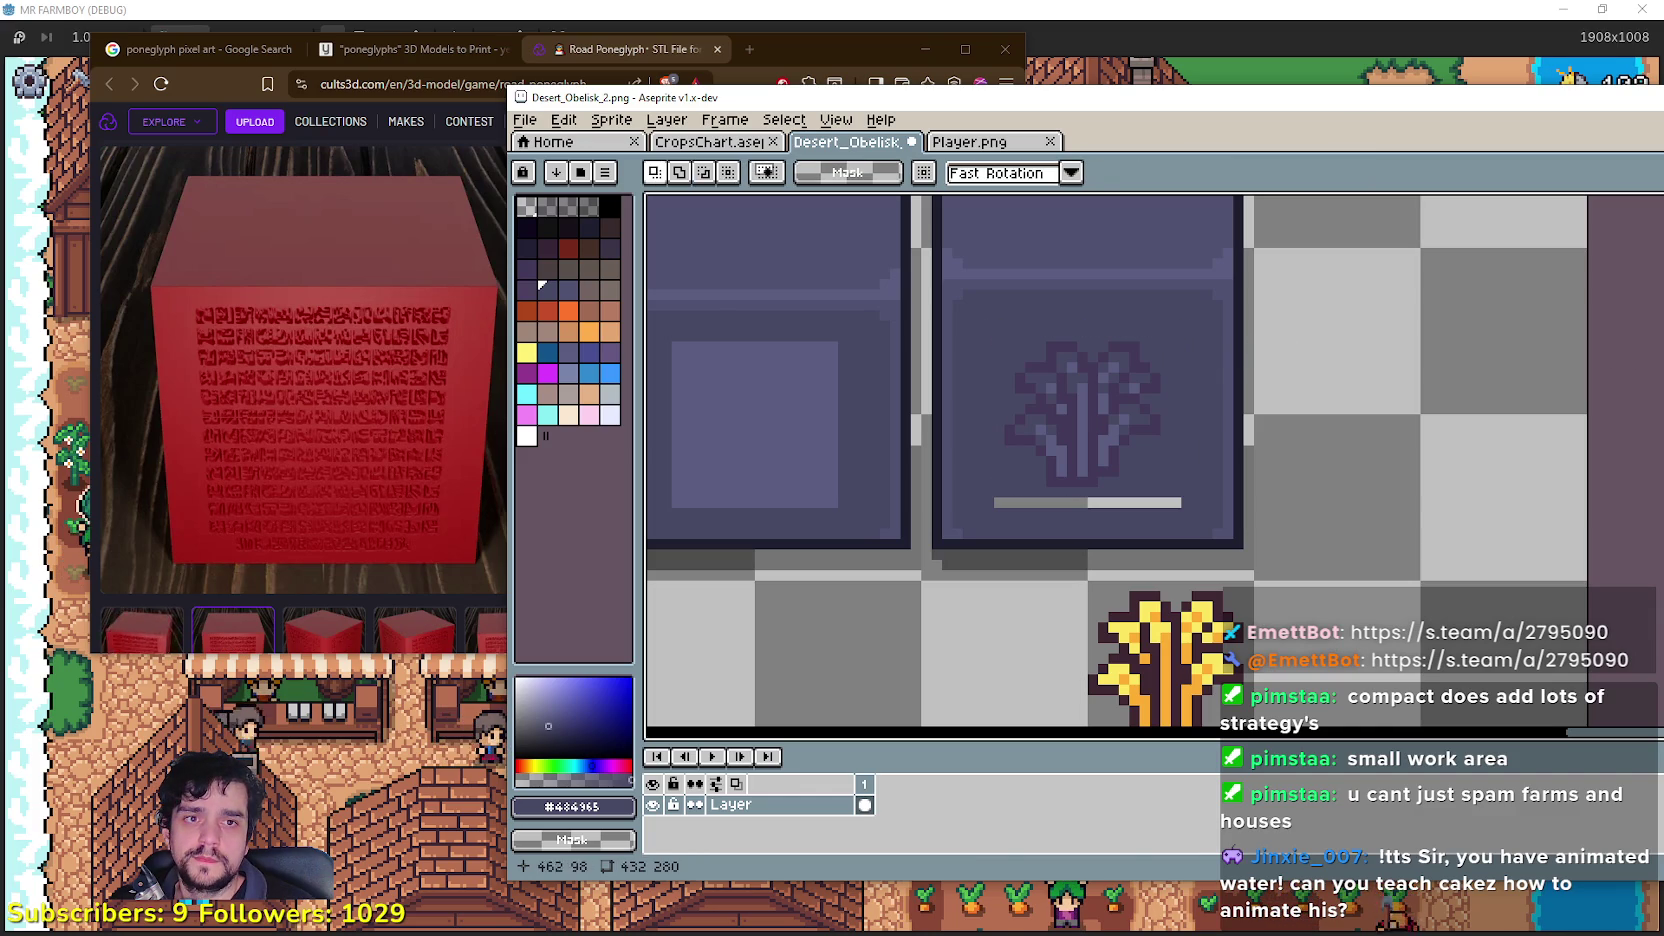
pyautogui.press('b')
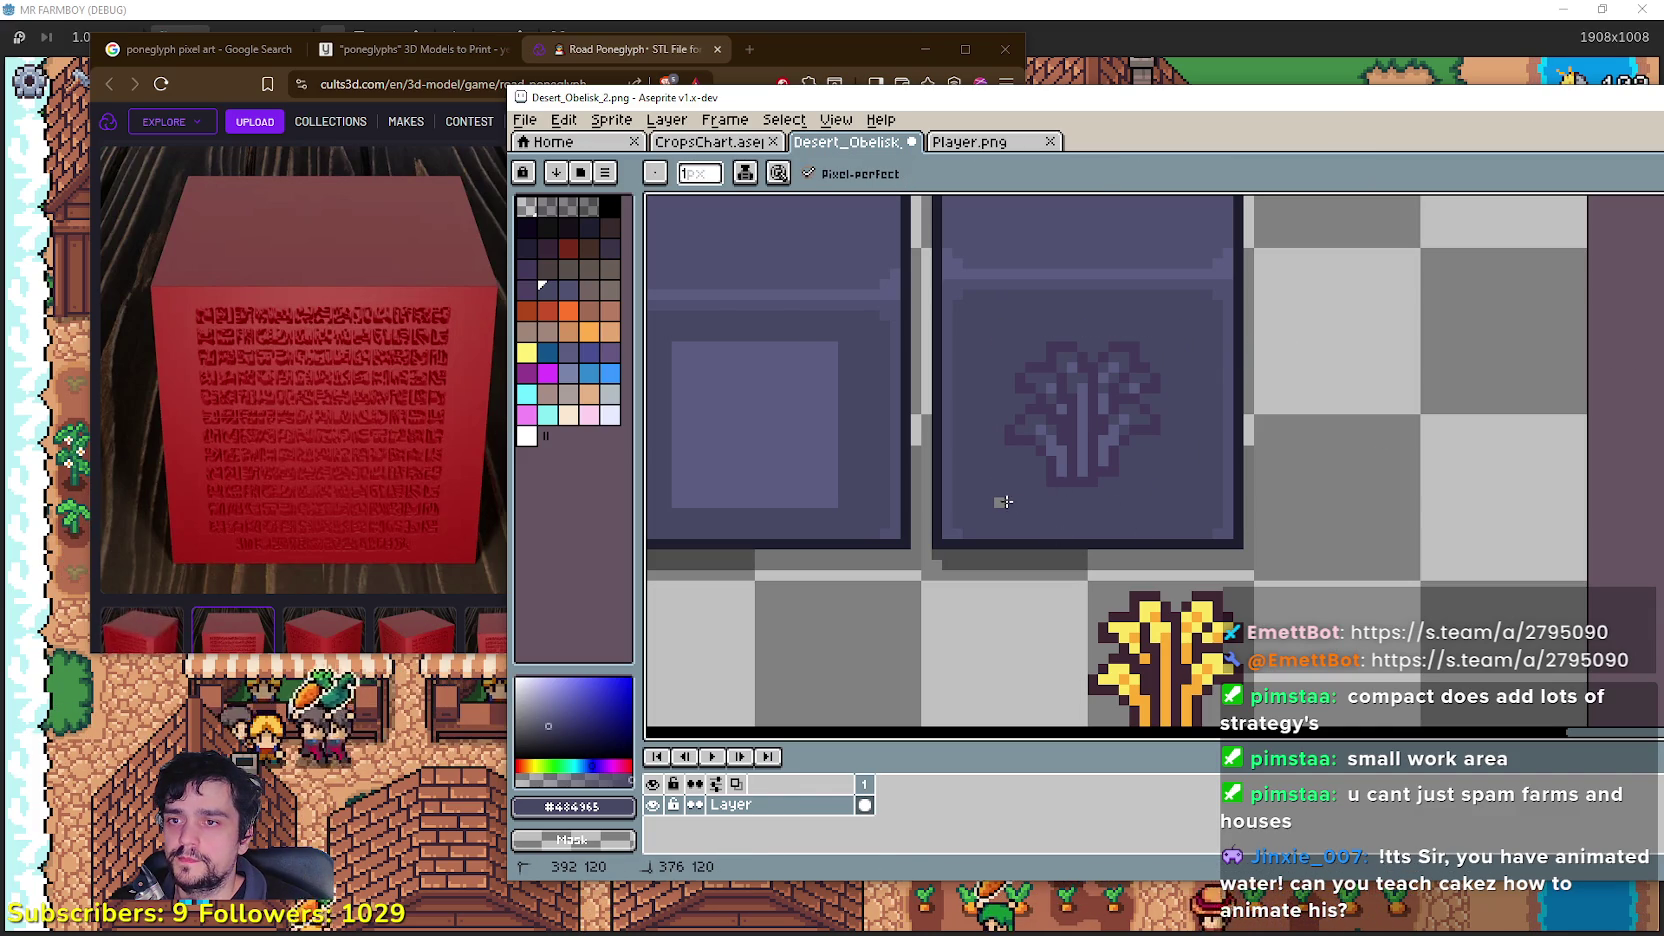
# Step: Save the sprite sheet as Desert_Obelisk_2.png
pyautogui.scroll(-4, 999, 501)
pyautogui.hotkey('ctrl', 's')
pyautogui.scroll(2, 1149, 508)
pyautogui.scroll(-2, 1186, 450)
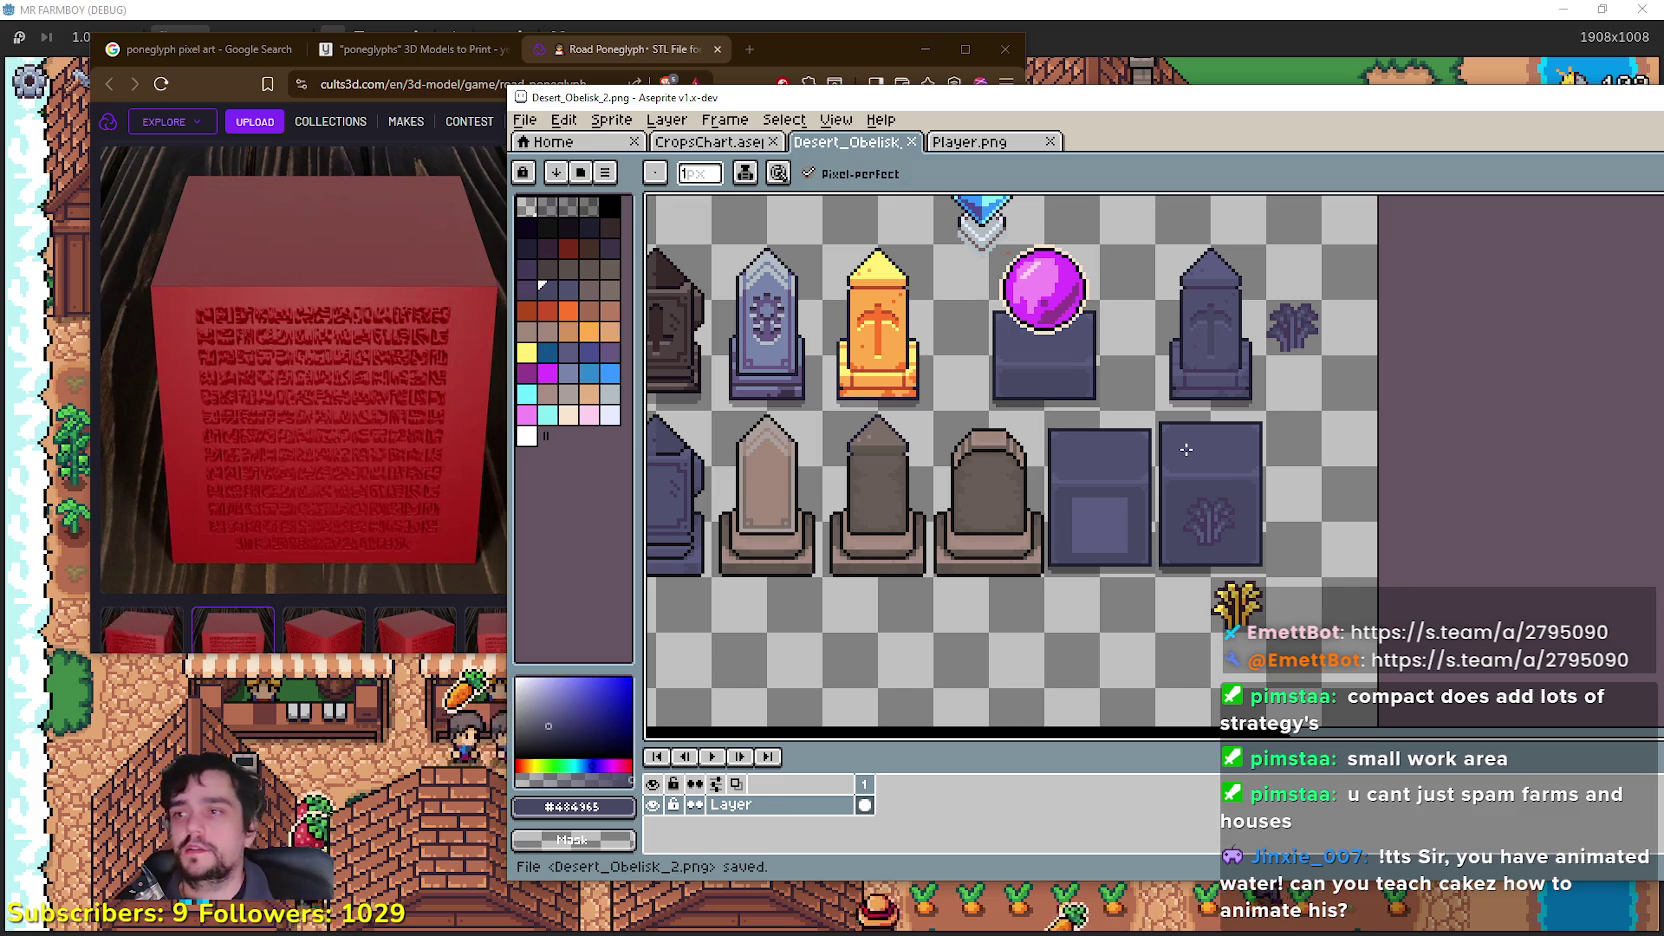
pyautogui.scroll(2, 1229, 549)
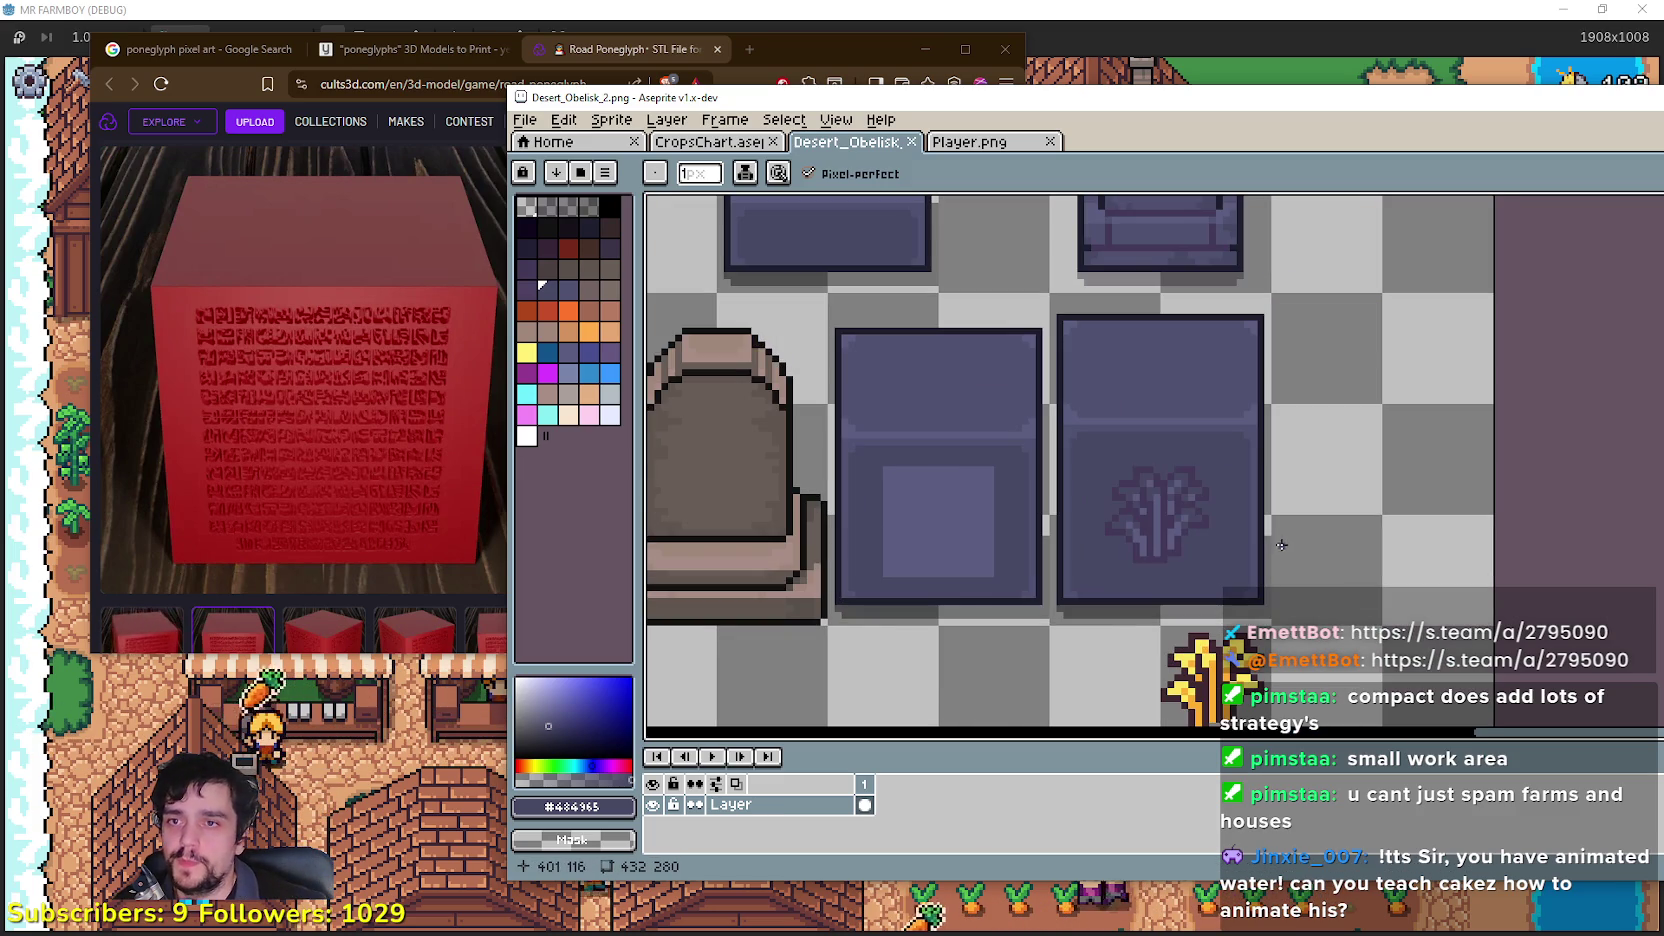
pyautogui.scroll(-2, 1150, 539)
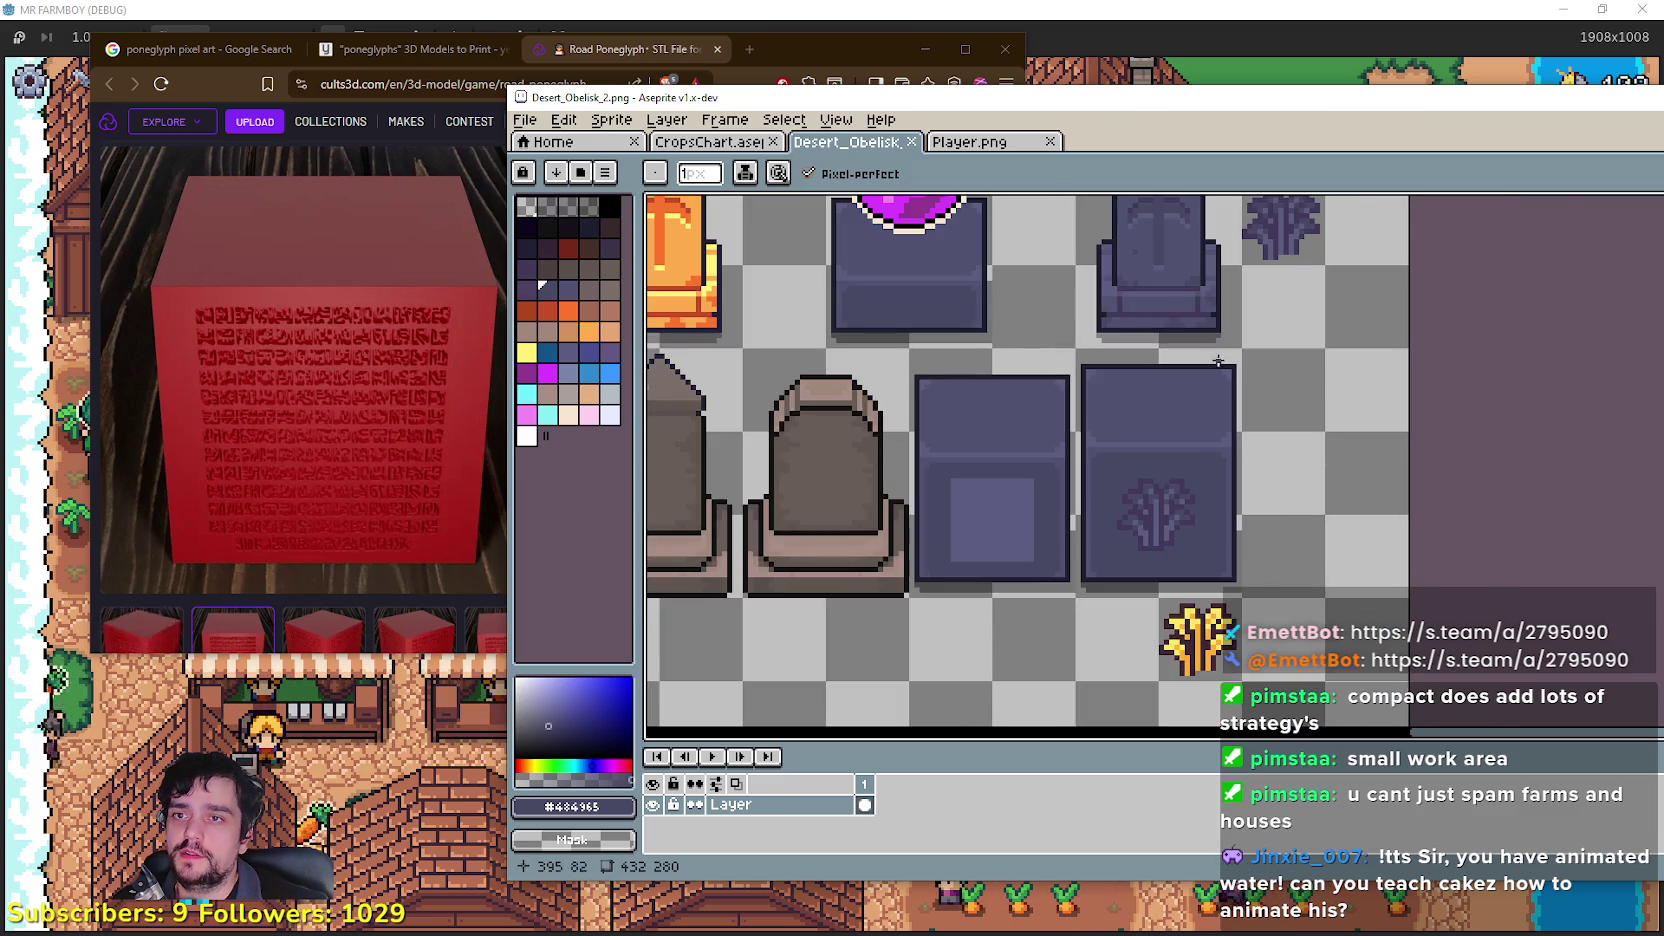
pyautogui.scroll(3, 1163, 245)
pyautogui.scroll(-3, 1132, 261)
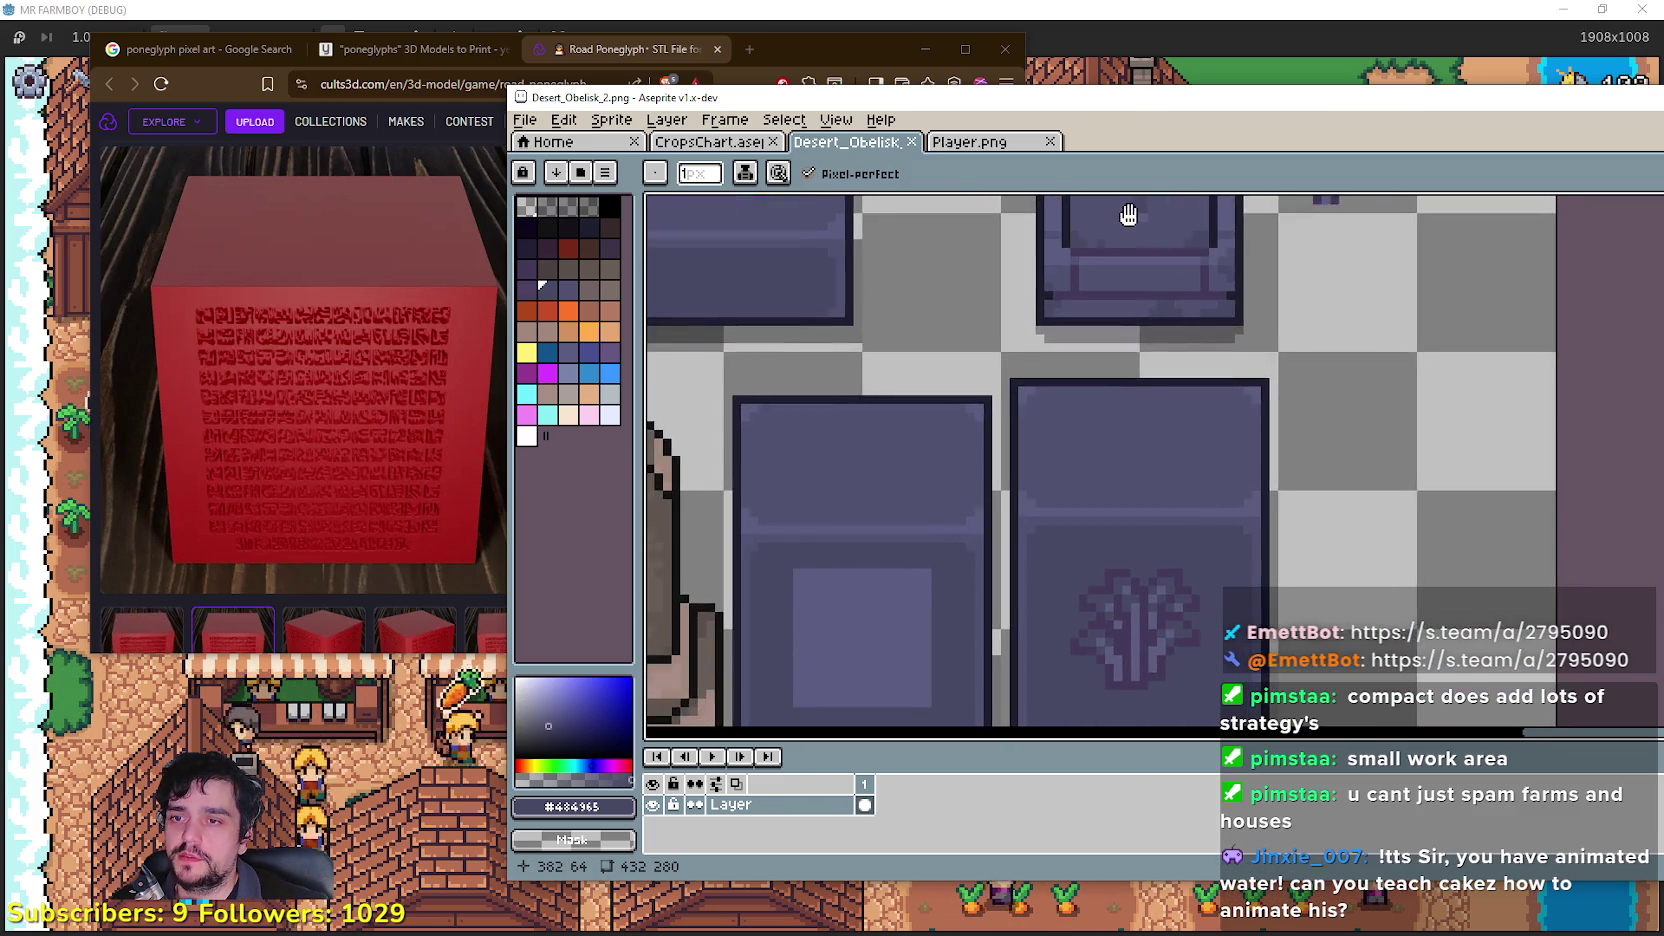
pyautogui.scroll(3, 1135, 315)
pyautogui.moveTo(1124, 362)
pyautogui.mouseDown()
pyautogui.moveTo(1160, 195)
pyautogui.moveTo(1151, 394)
pyautogui.moveTo(1188, 193)
pyautogui.moveTo(1187, 463)
pyautogui.mouseUp()
pyautogui.scroll(-3, 1187, 463)
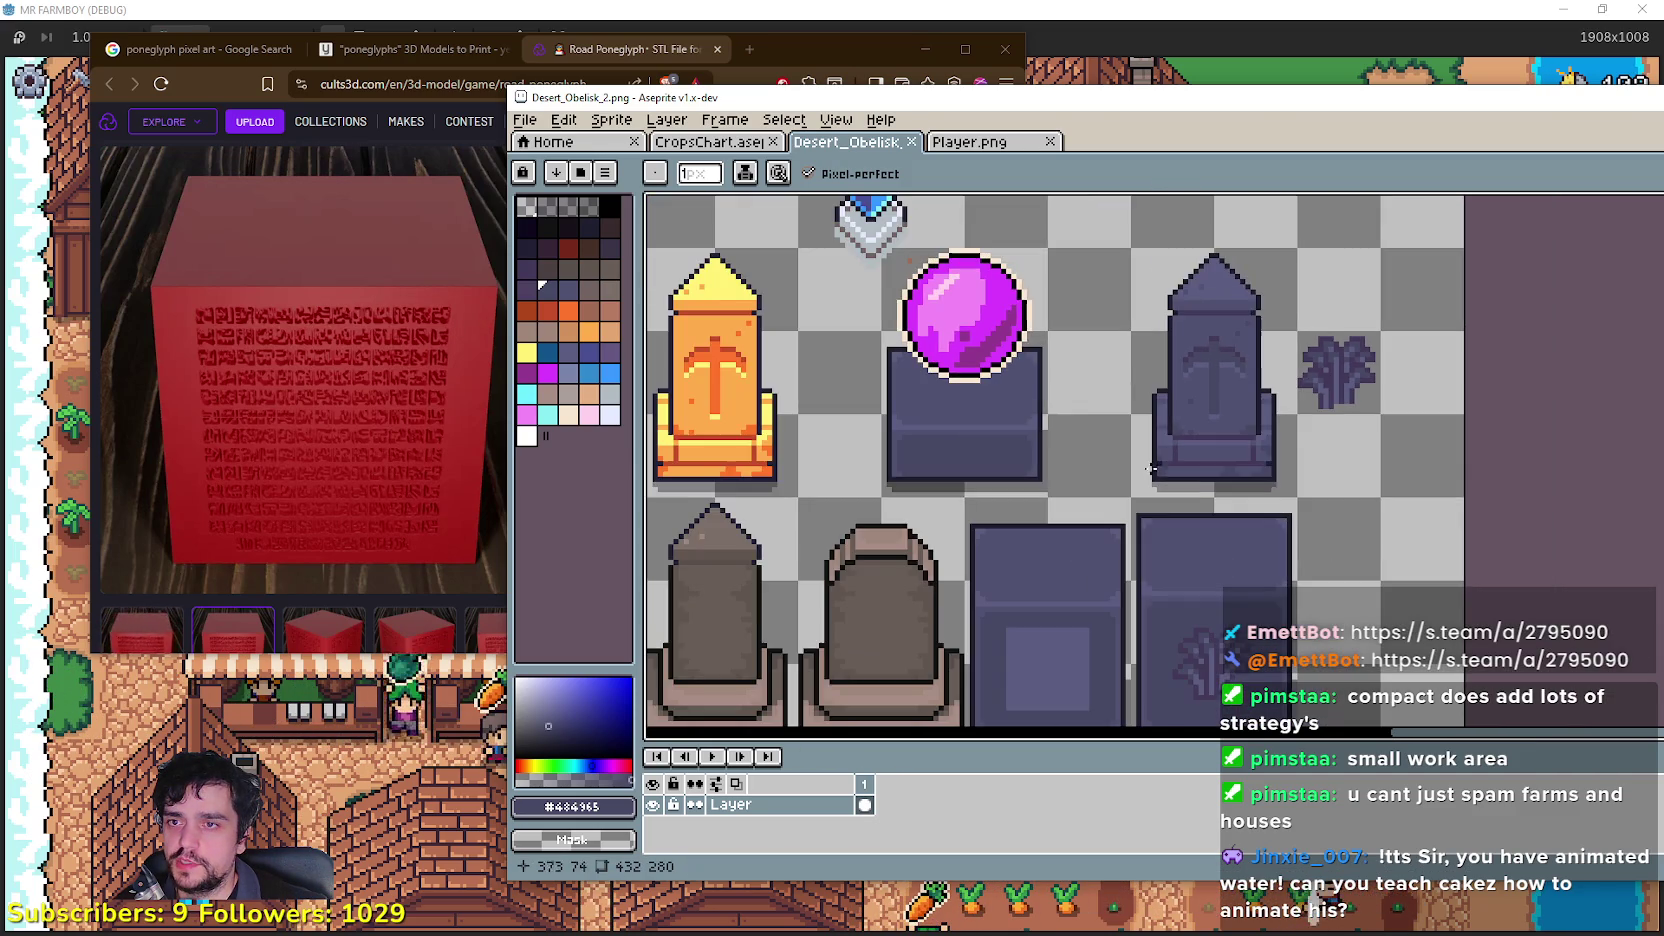
pyautogui.moveTo(1222, 538); pyautogui.dragTo(1036, 286)
pyautogui.scroll(3, 1036, 286)
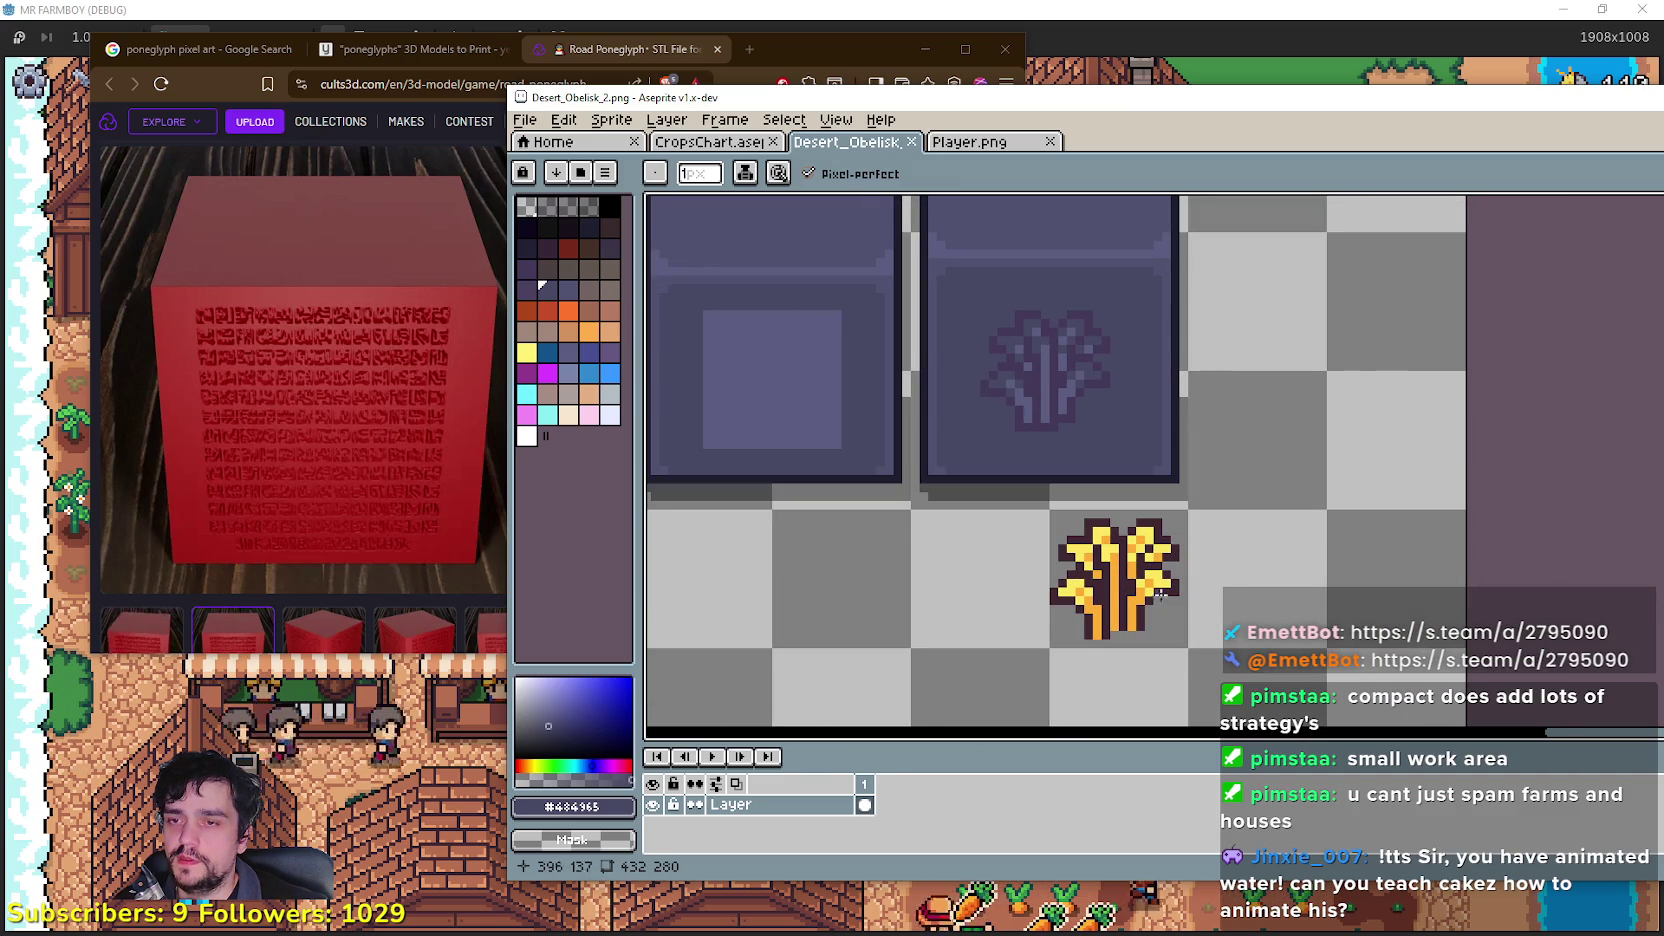
pyautogui.moveTo(1062, 260); pyautogui.dragTo(1097, 680)
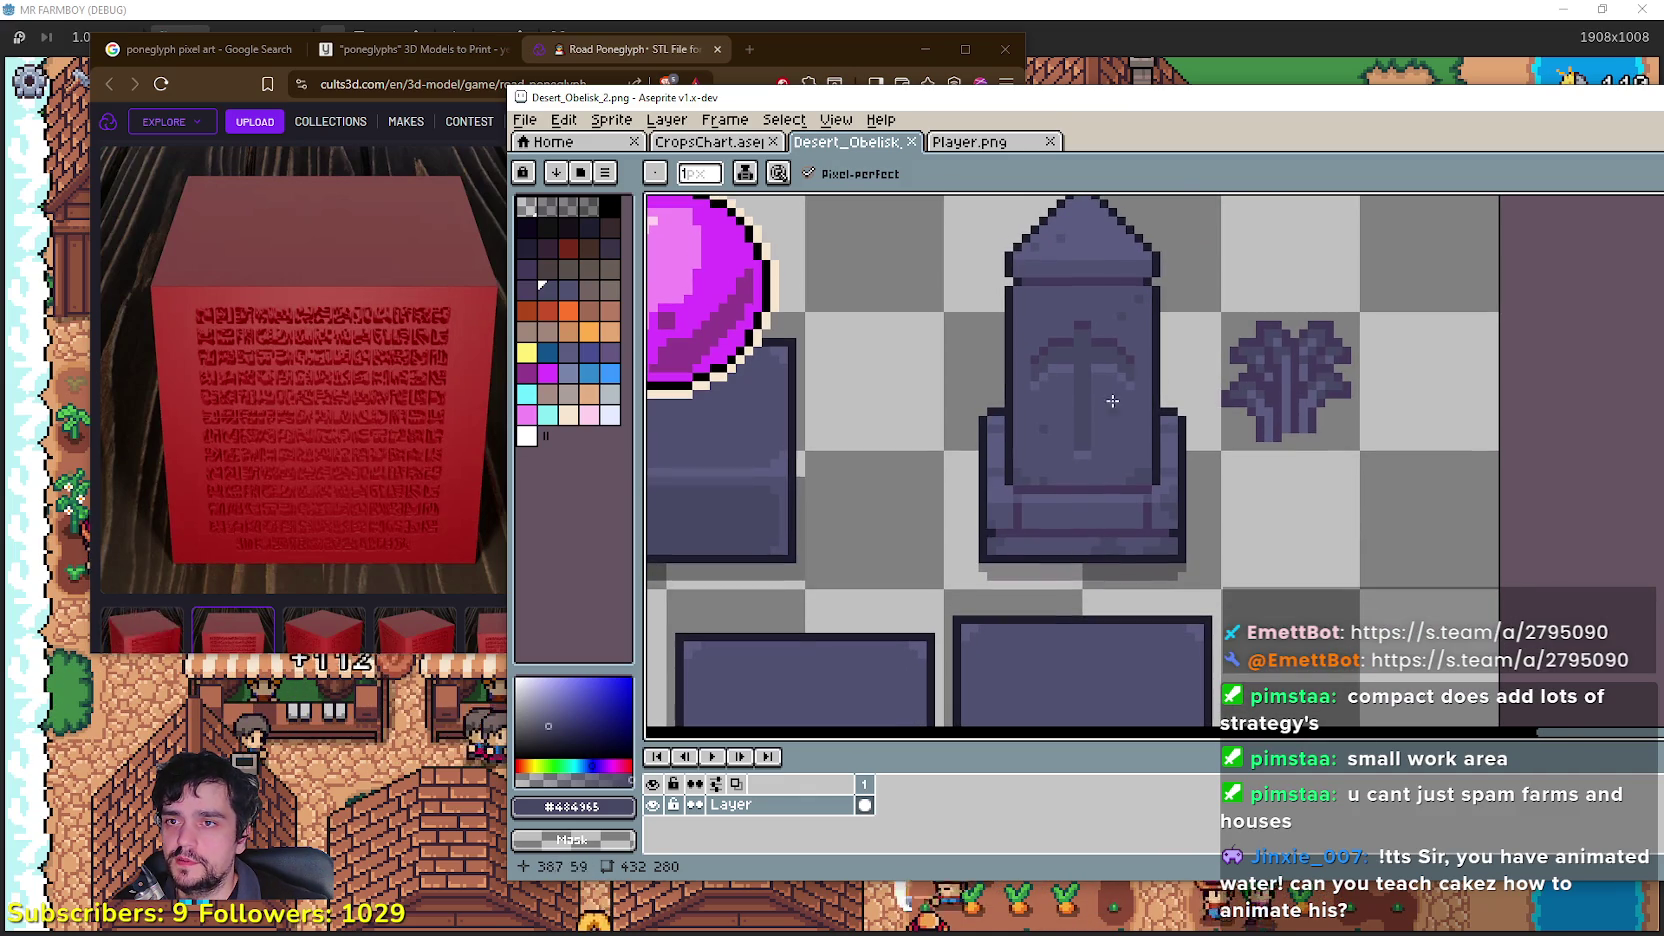
pyautogui.scroll(-2, 1135, 430)
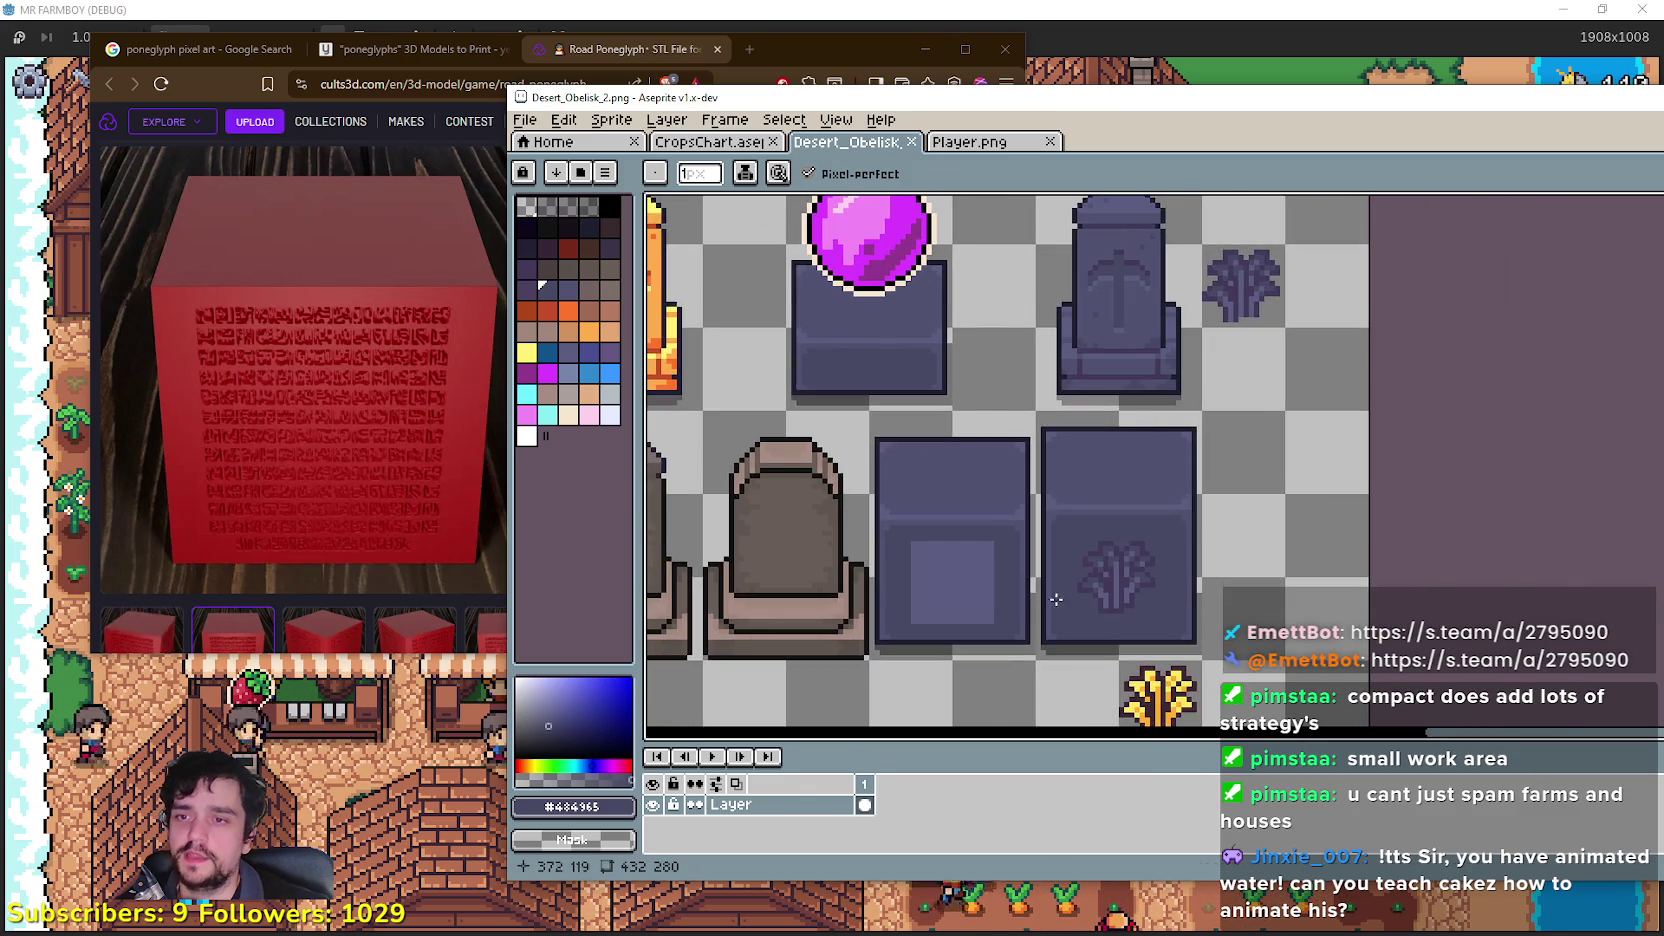
pyautogui.scroll(2, 1062, 524)
pyautogui.moveTo(1099, 465); pyautogui.dragTo(1066, 540)
pyautogui.scroll(-1, 1066, 540)
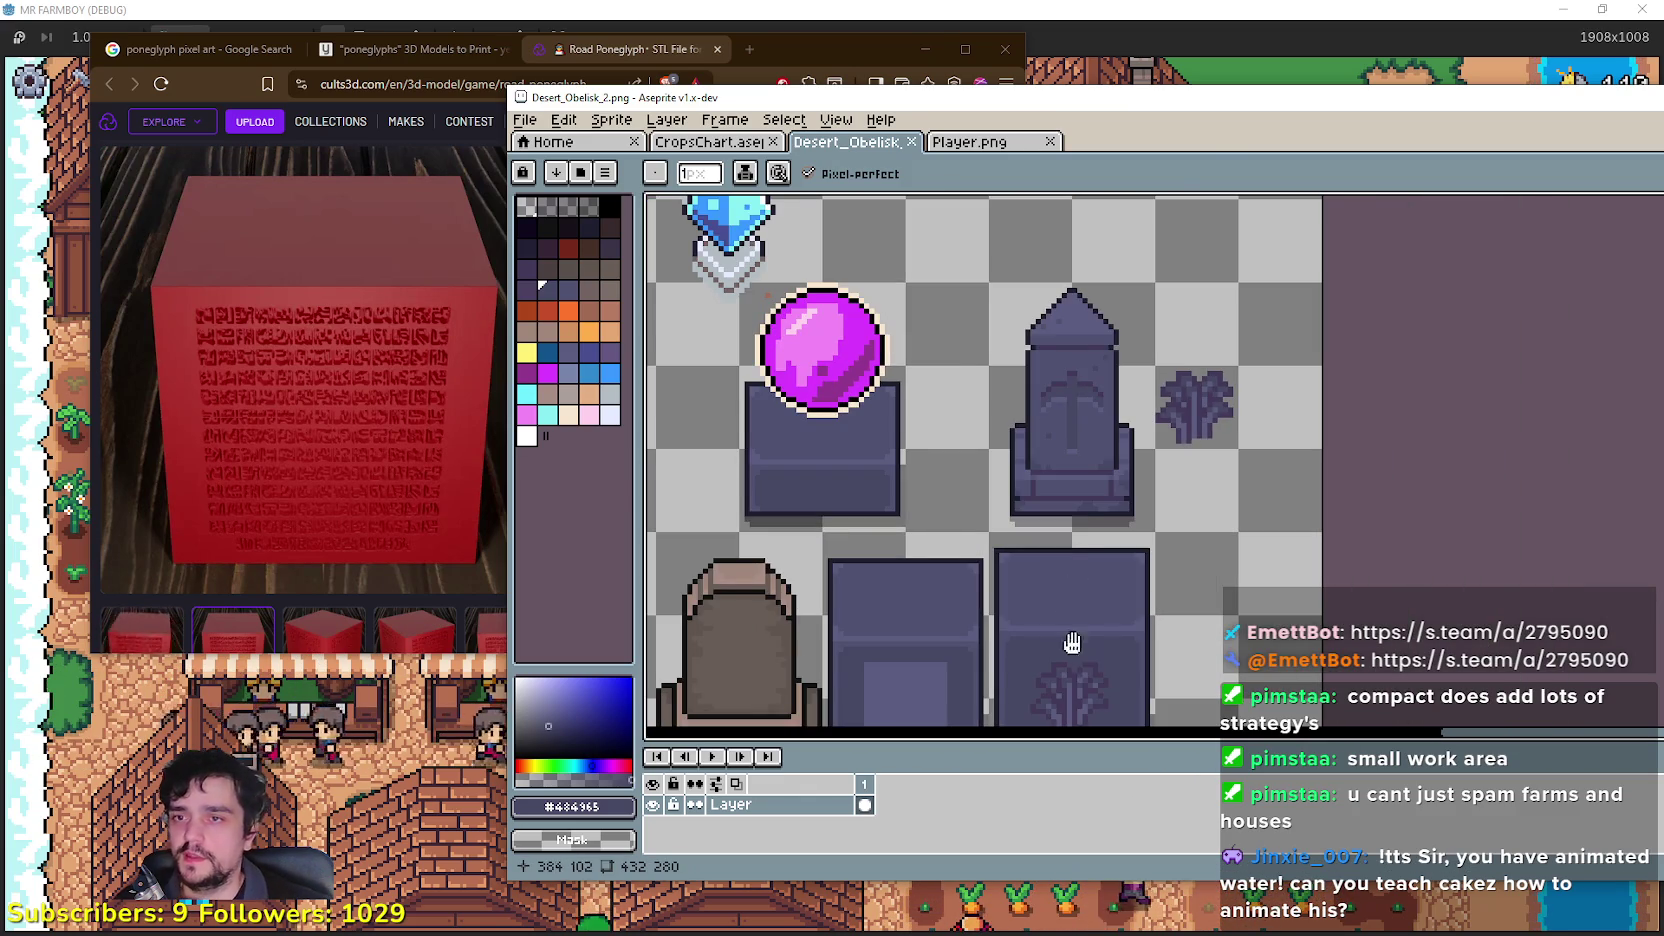
pyautogui.scroll(2, 1115, 515)
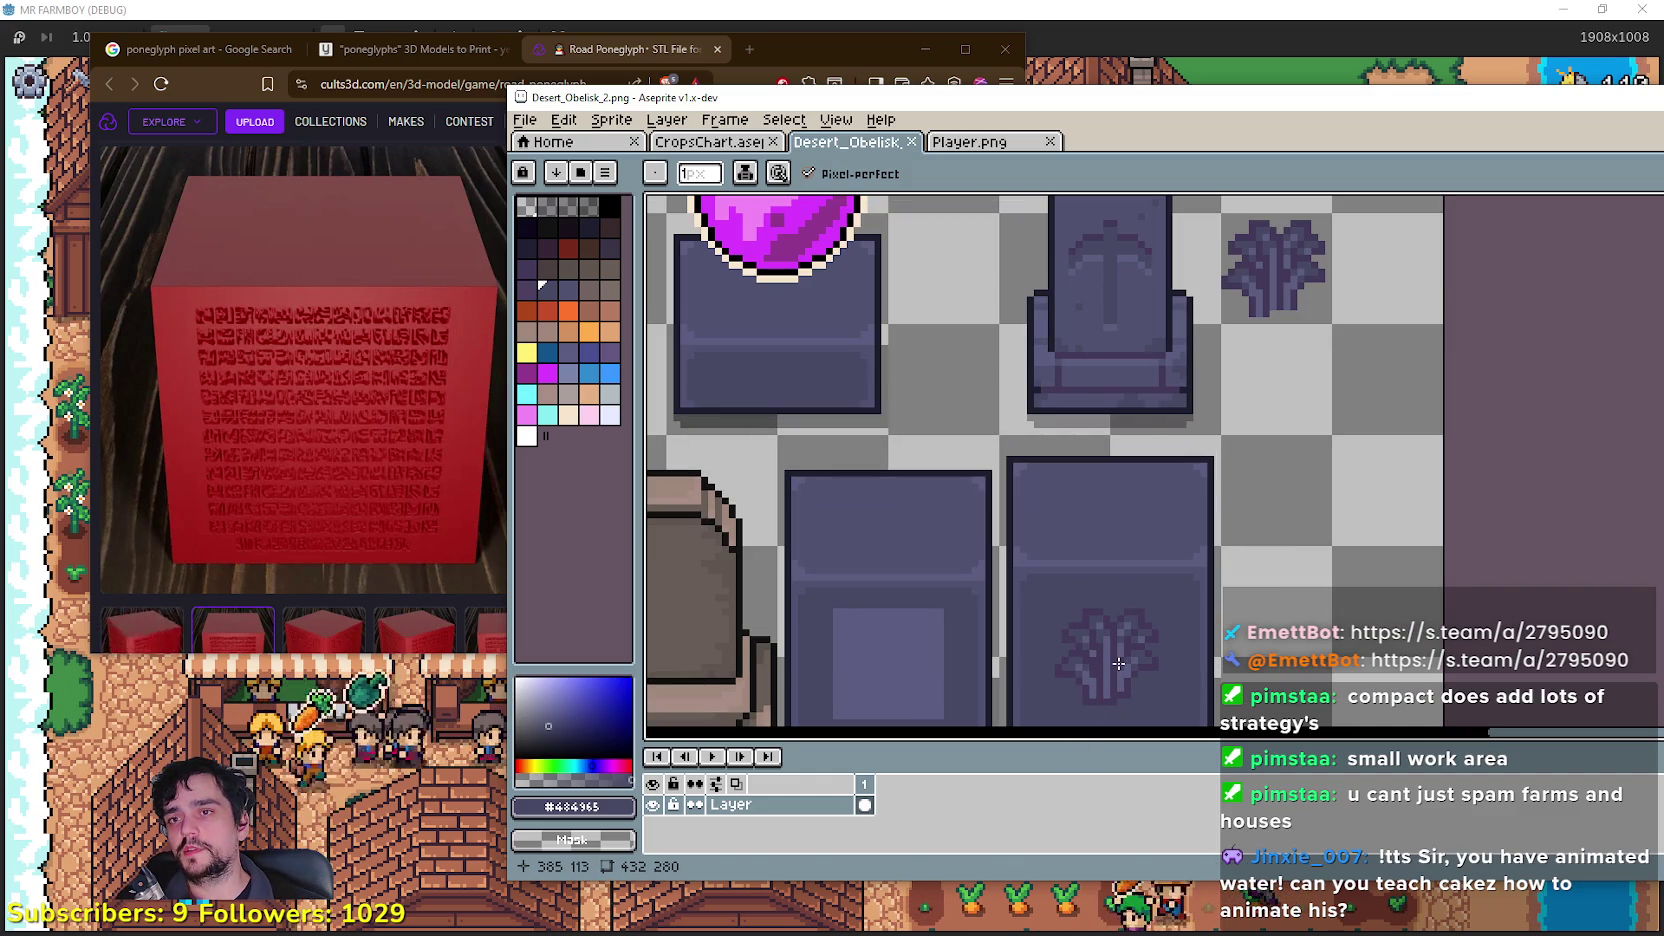
pyautogui.moveTo(1054, 674)
pyautogui.mouseDown()
pyautogui.moveTo(983, 460)
pyautogui.moveTo(1031, 534)
pyautogui.moveTo(1012, 543)
pyautogui.moveTo(1086, 541)
pyautogui.mouseUp()
pyautogui.scroll(-1, 1000, 530)
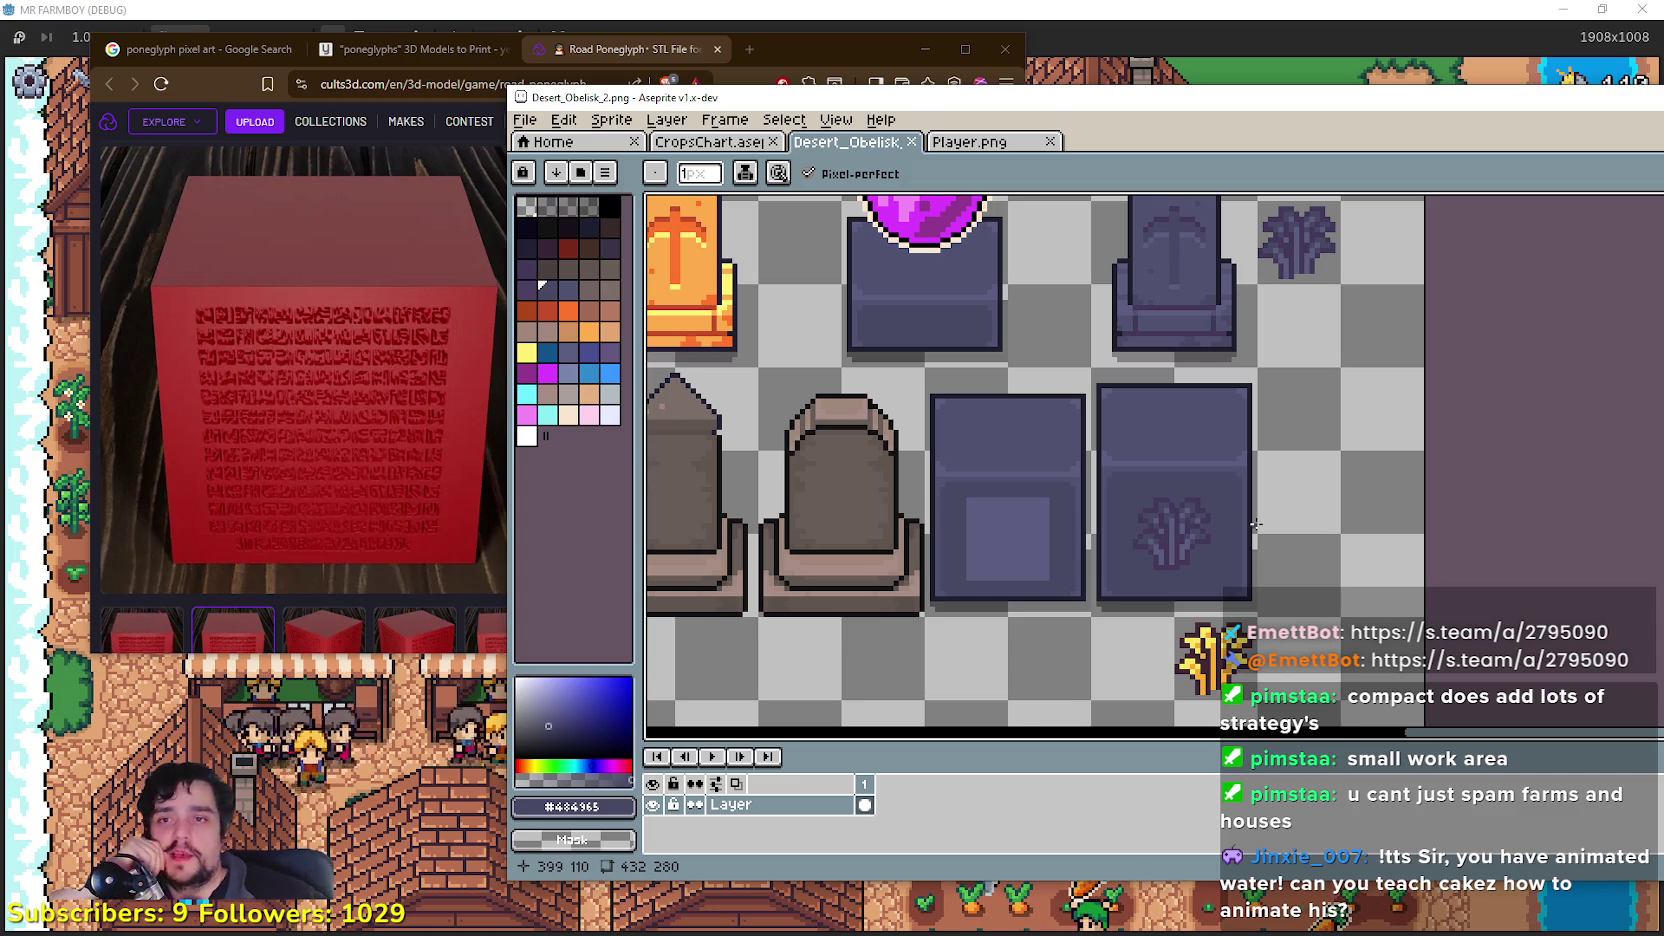
pyautogui.scroll(2, 1070, 323)
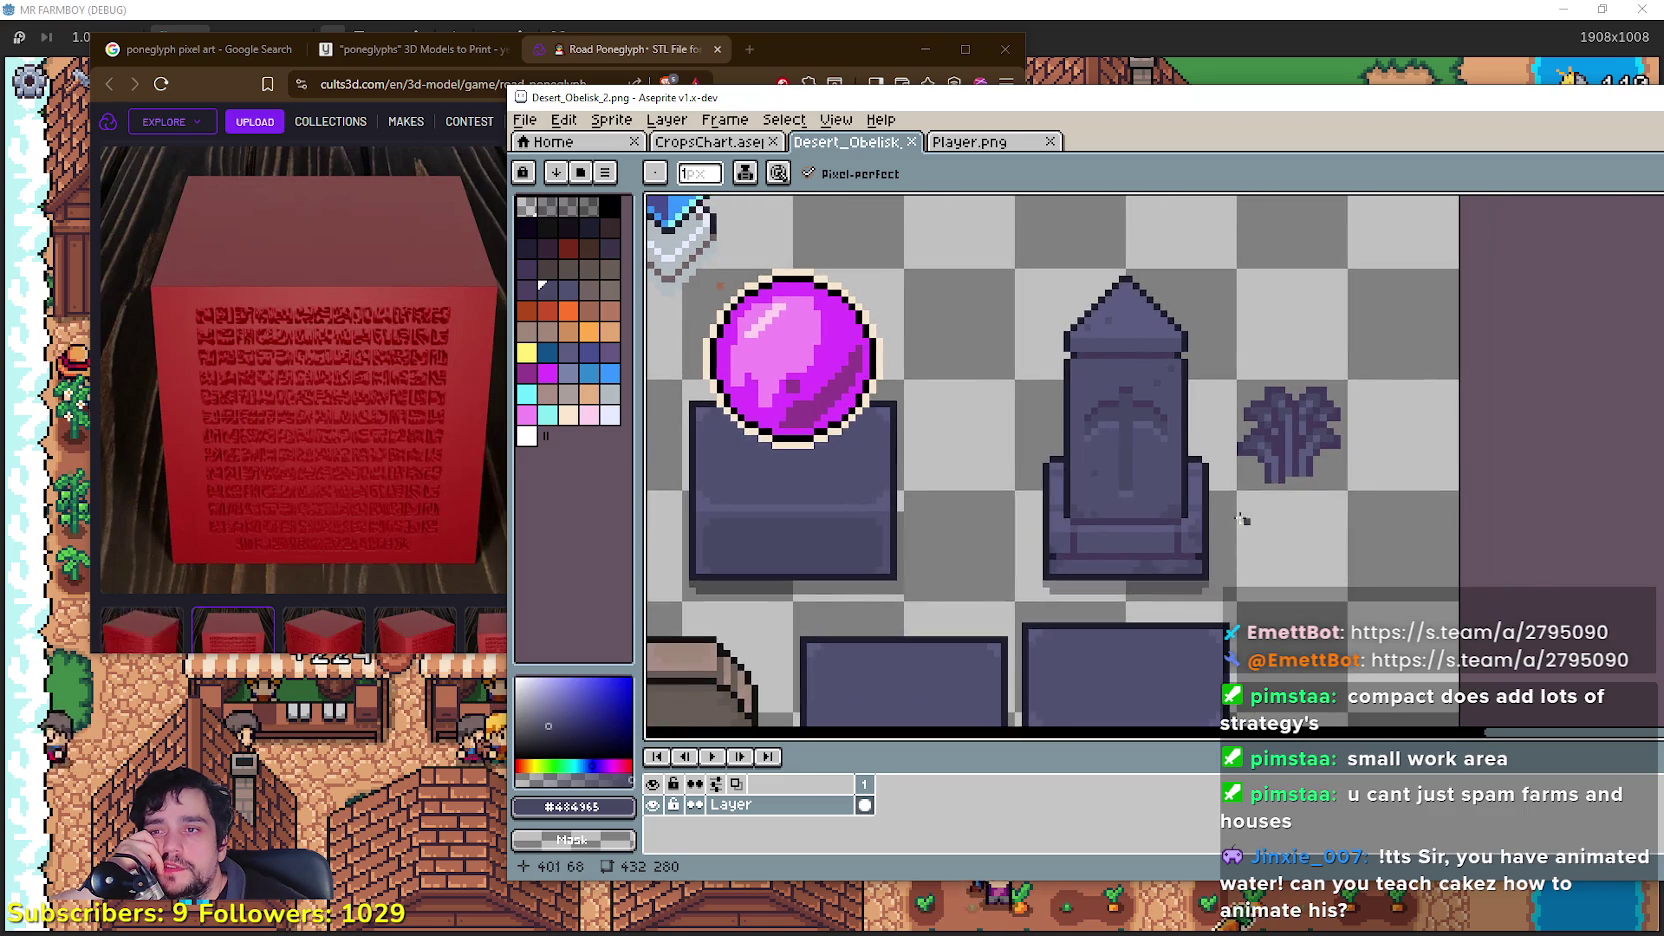
pyautogui.scroll(-3, 1070, 323)
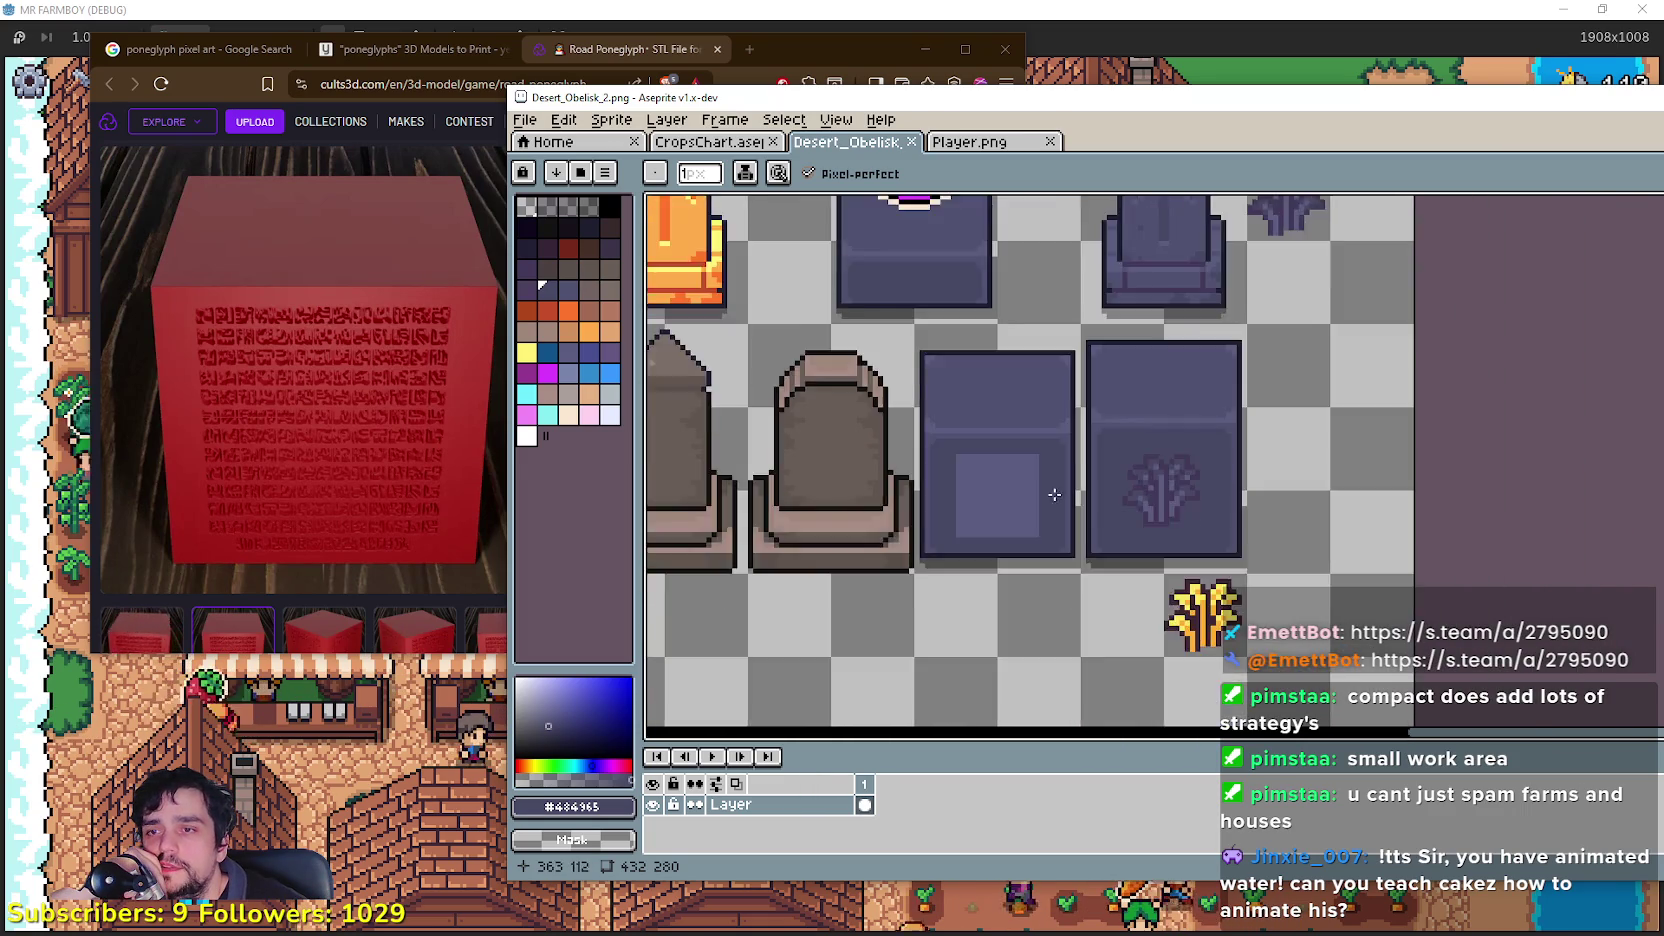
# Step: Marquee the glyph-carved obelisk tile and drop a duplicate right beside the original
pyautogui.scroll(3, 1227, 502)
pyautogui.scroll(-1, 1227, 502)
pyautogui.scroll(-2, 1062, 373)
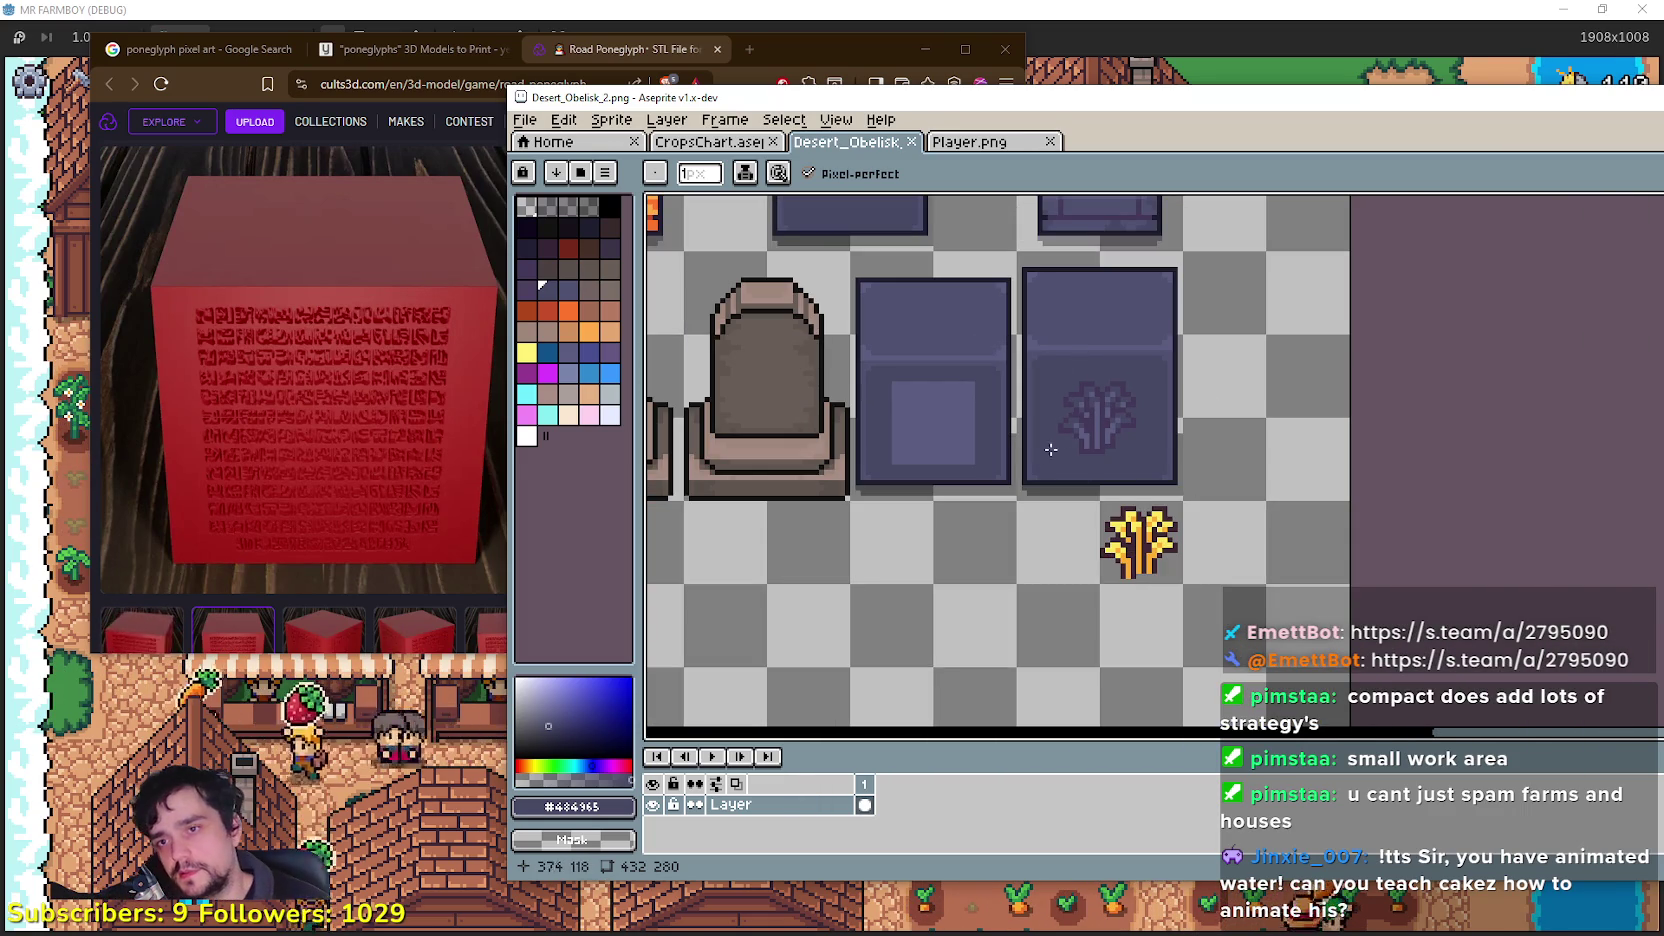
pyautogui.click(1109, 424)
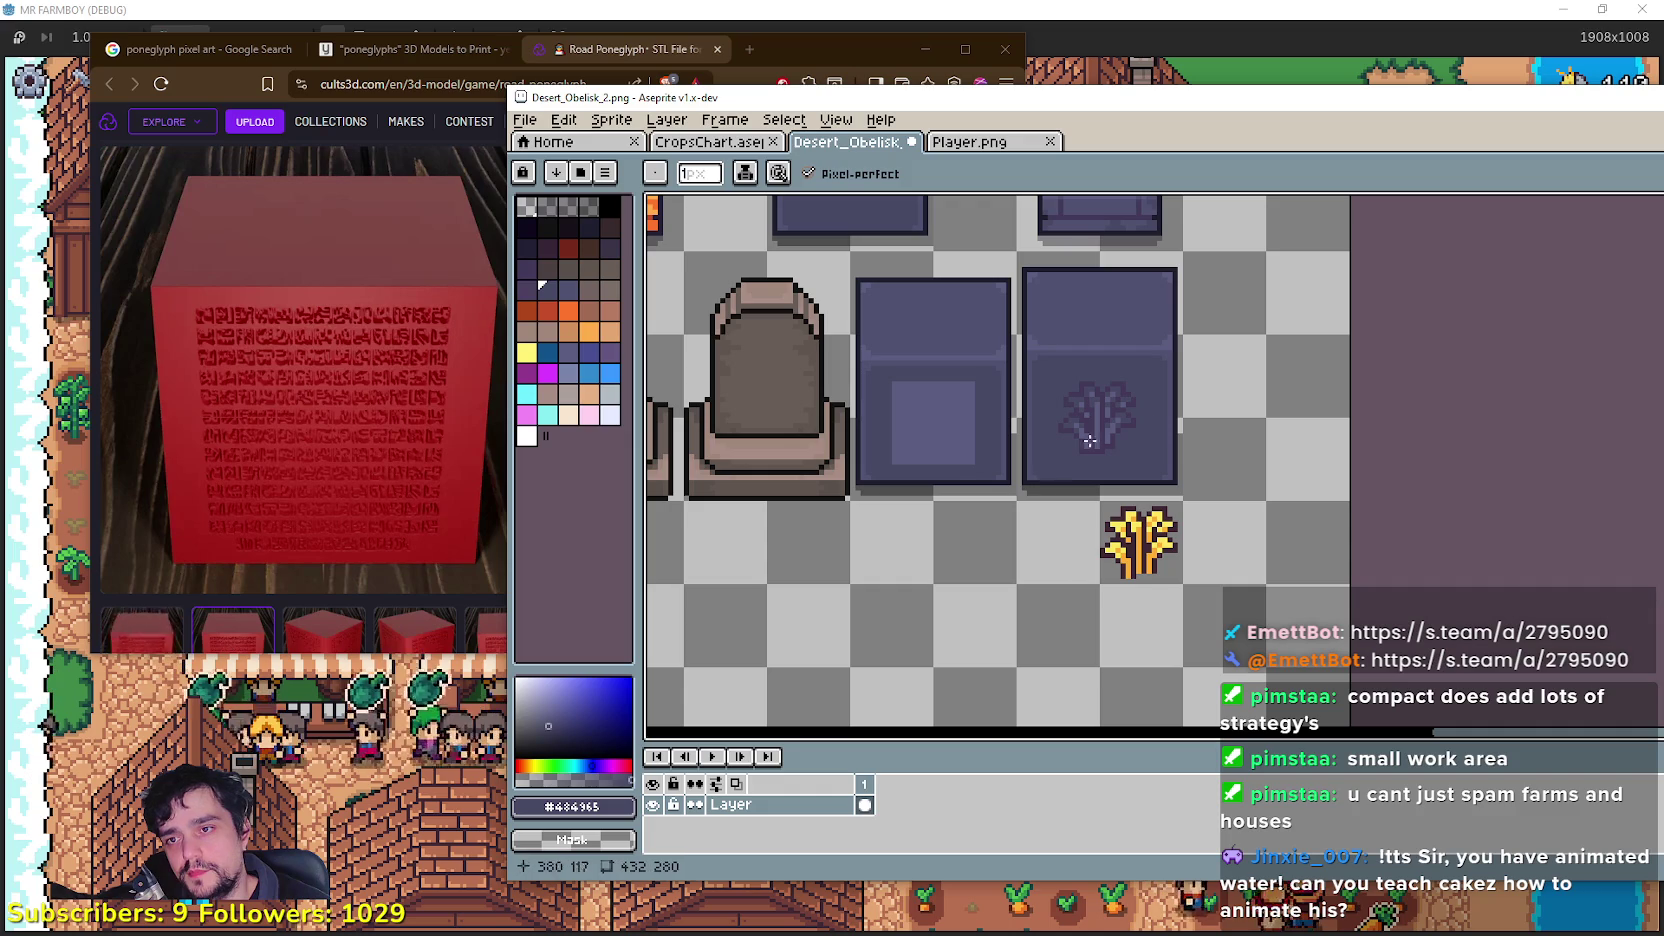
pyautogui.scroll(2, 951, 357)
pyautogui.moveTo(1047, 632)
pyautogui.mouseDown()
pyautogui.moveTo(1300, 234)
pyautogui.moveTo(1274, 245)
pyautogui.mouseUp()
pyautogui.moveTo(1174, 357)
pyautogui.mouseDown()
pyautogui.moveTo(1449, 416)
pyautogui.moveTo(1420, 390)
pyautogui.mouseUp()
pyautogui.scroll(2, 1424, 393)
pyautogui.press('Return')
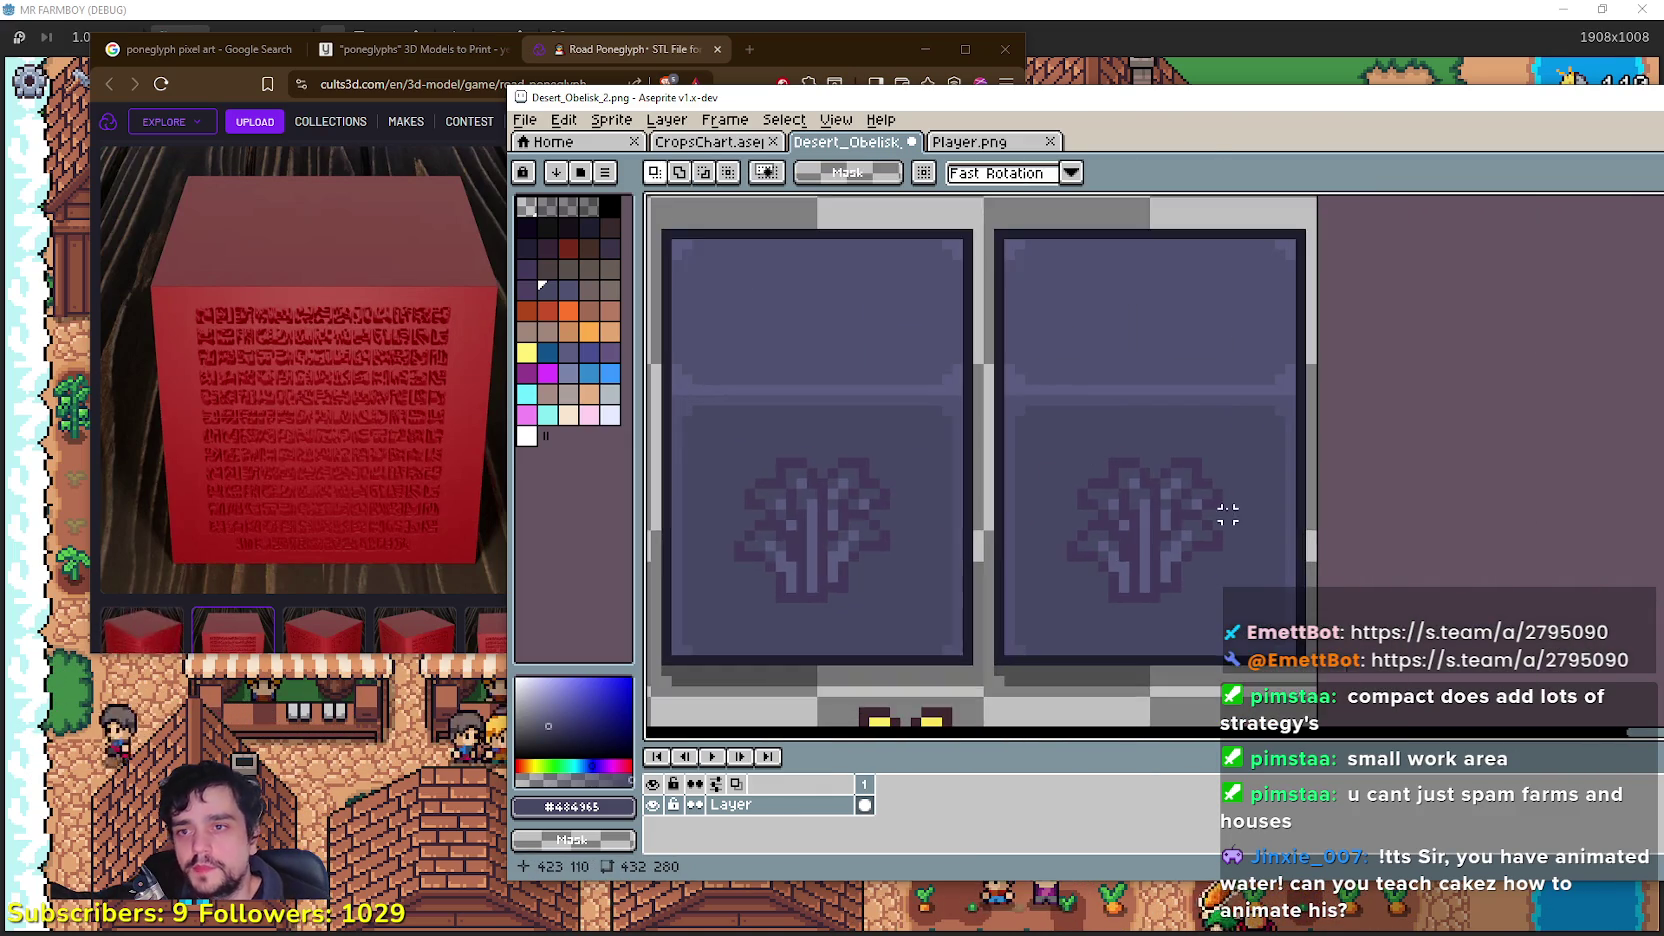
# Step: Pan up to show the obelisk top above the two glyph tiles, ready to pick a colour
pyautogui.scroll(3, 1226, 513)
pyautogui.scroll(-3, 991, 465)
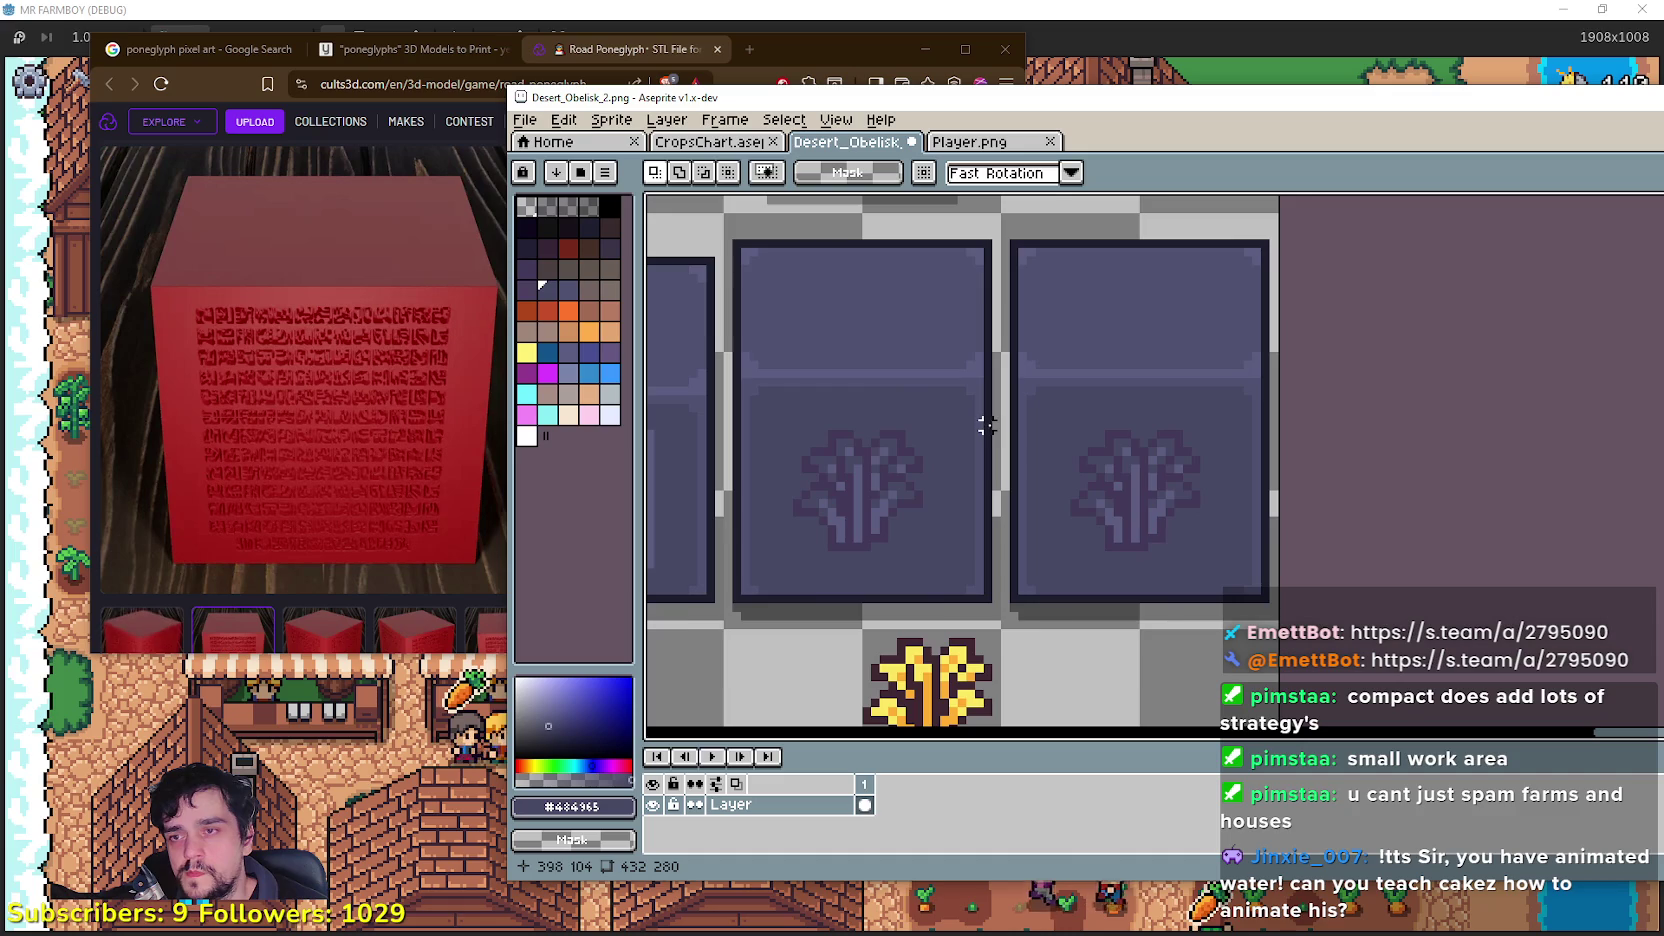
pyautogui.scroll(-1, 1005, 416)
pyautogui.moveTo(1005, 416); pyautogui.dragTo(1029, 516)
pyautogui.press('b')
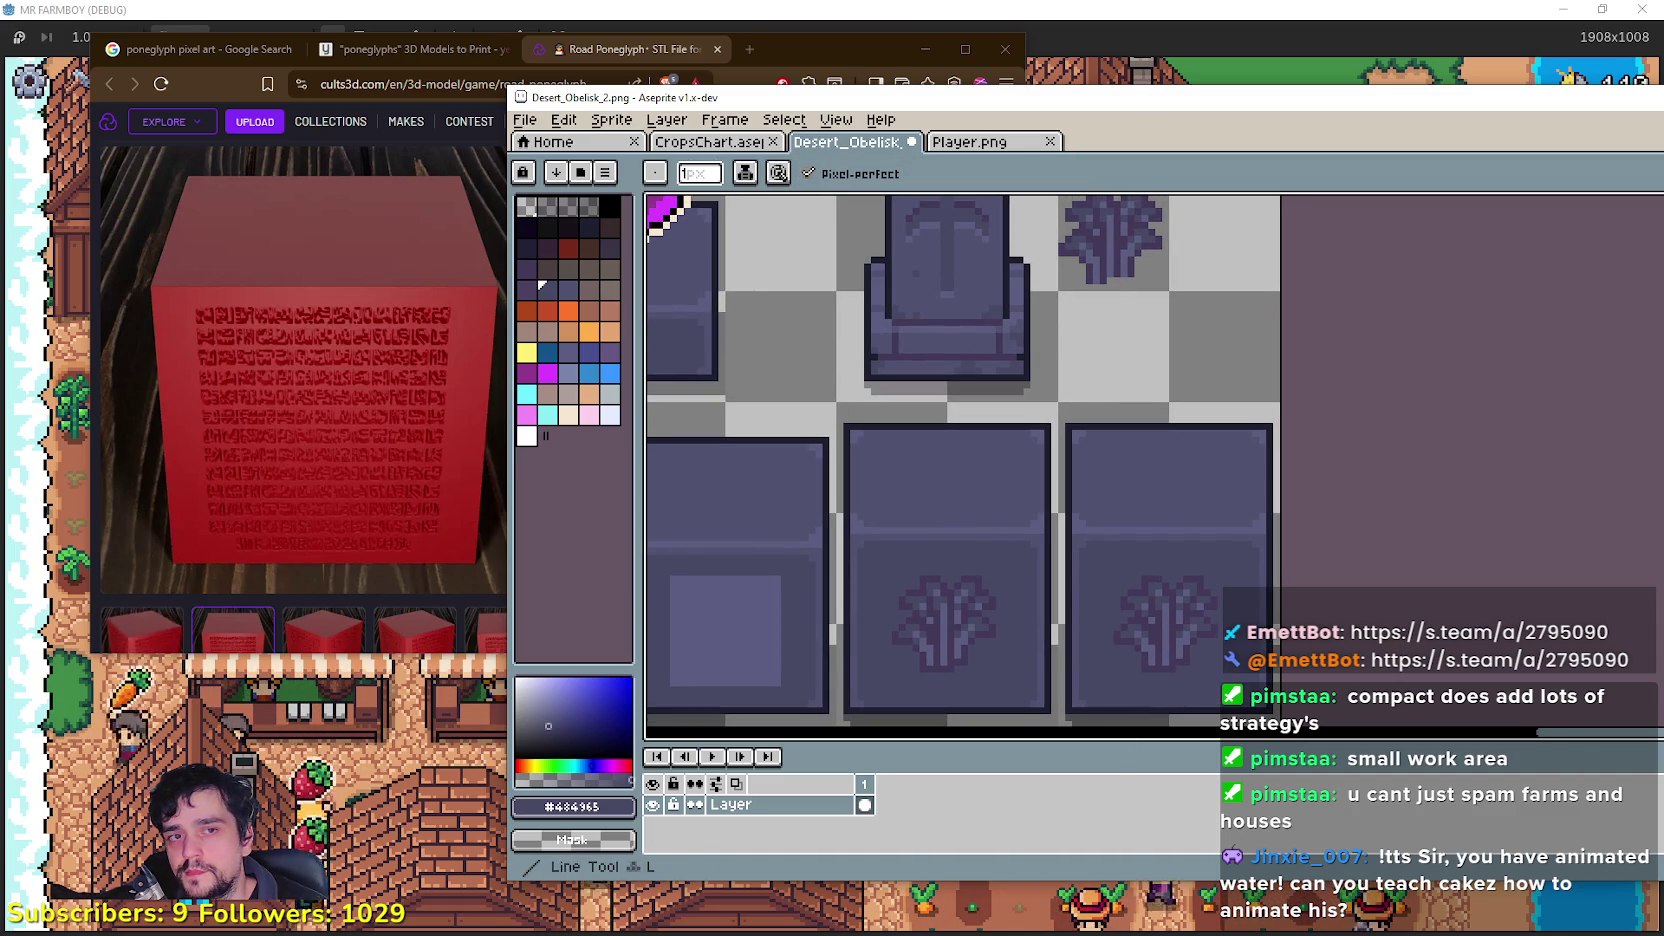
pyautogui.press('i')
pyautogui.scroll(1, 815, 325)
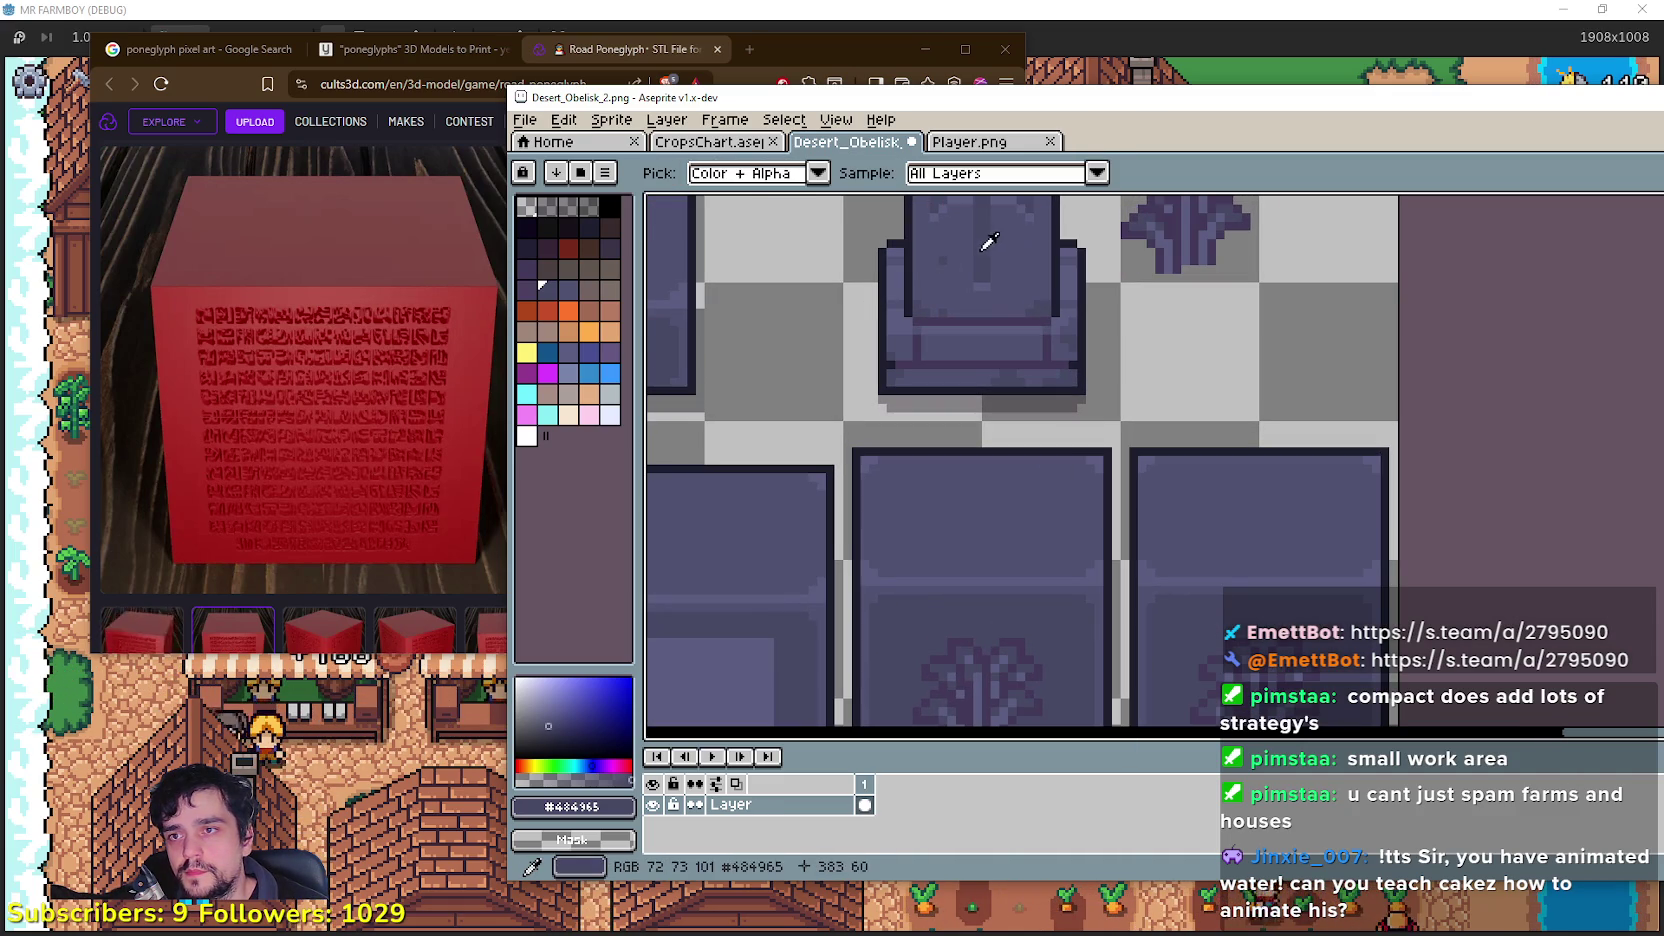
# Step: Eyedropper the lighter slate #5b5d80 from the tile artwork above the two glyph tiles
pyautogui.moveTo(1192, 530); pyautogui.dragTo(1144, 418)
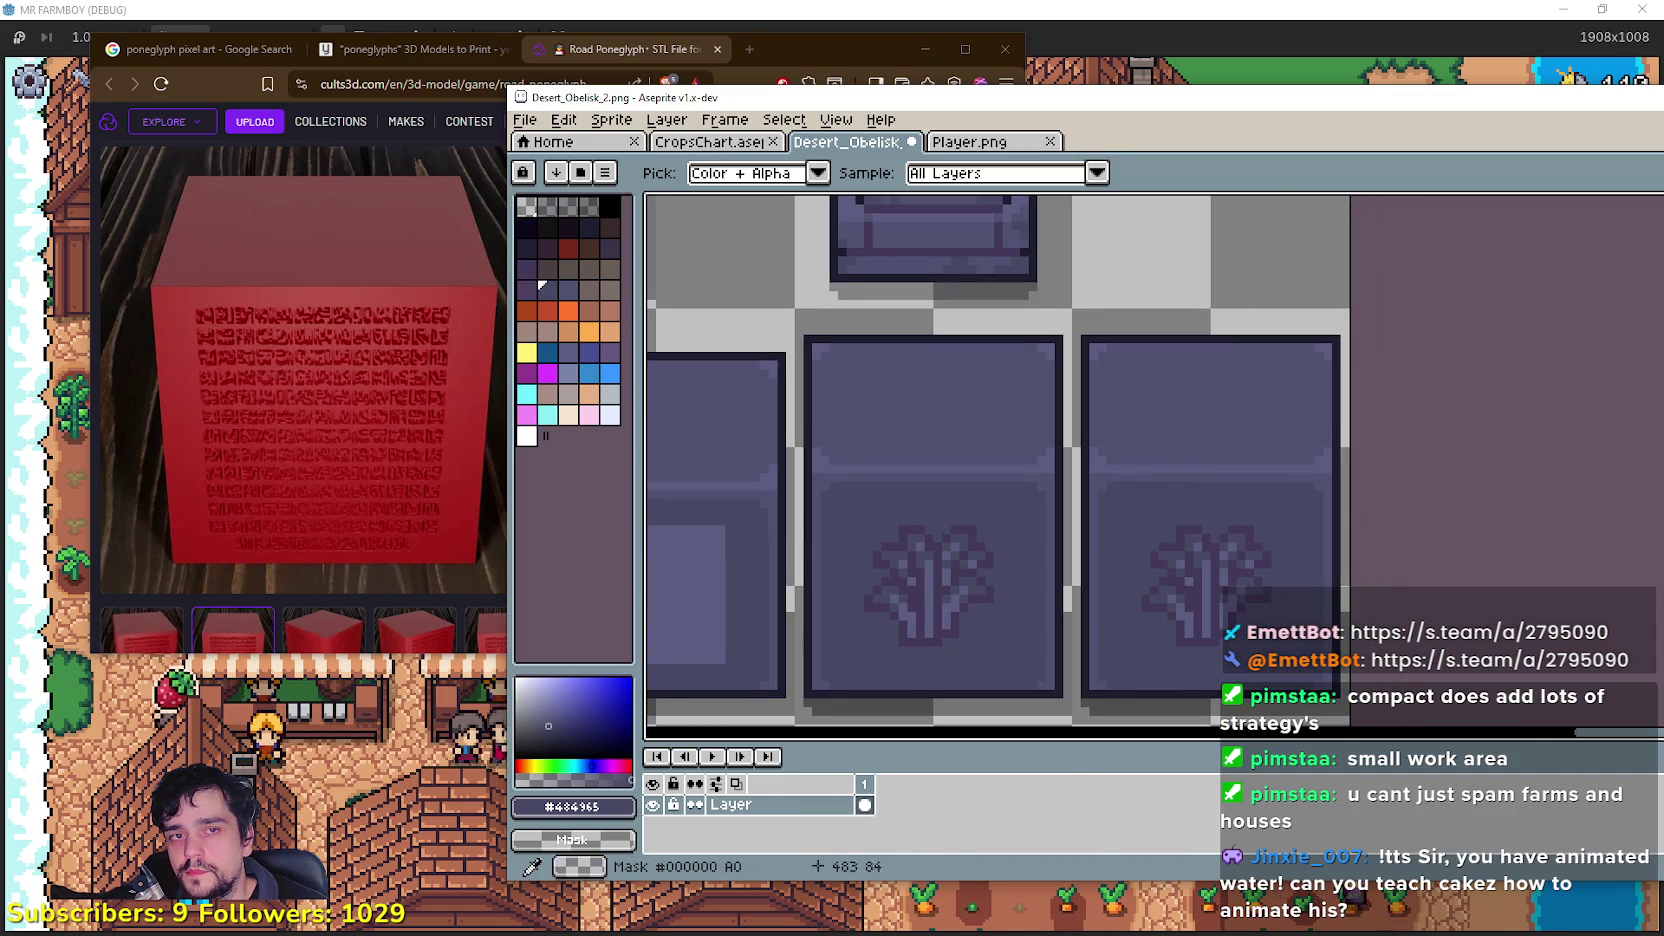
pyautogui.press('b')
pyautogui.scroll(2, 1193, 580)
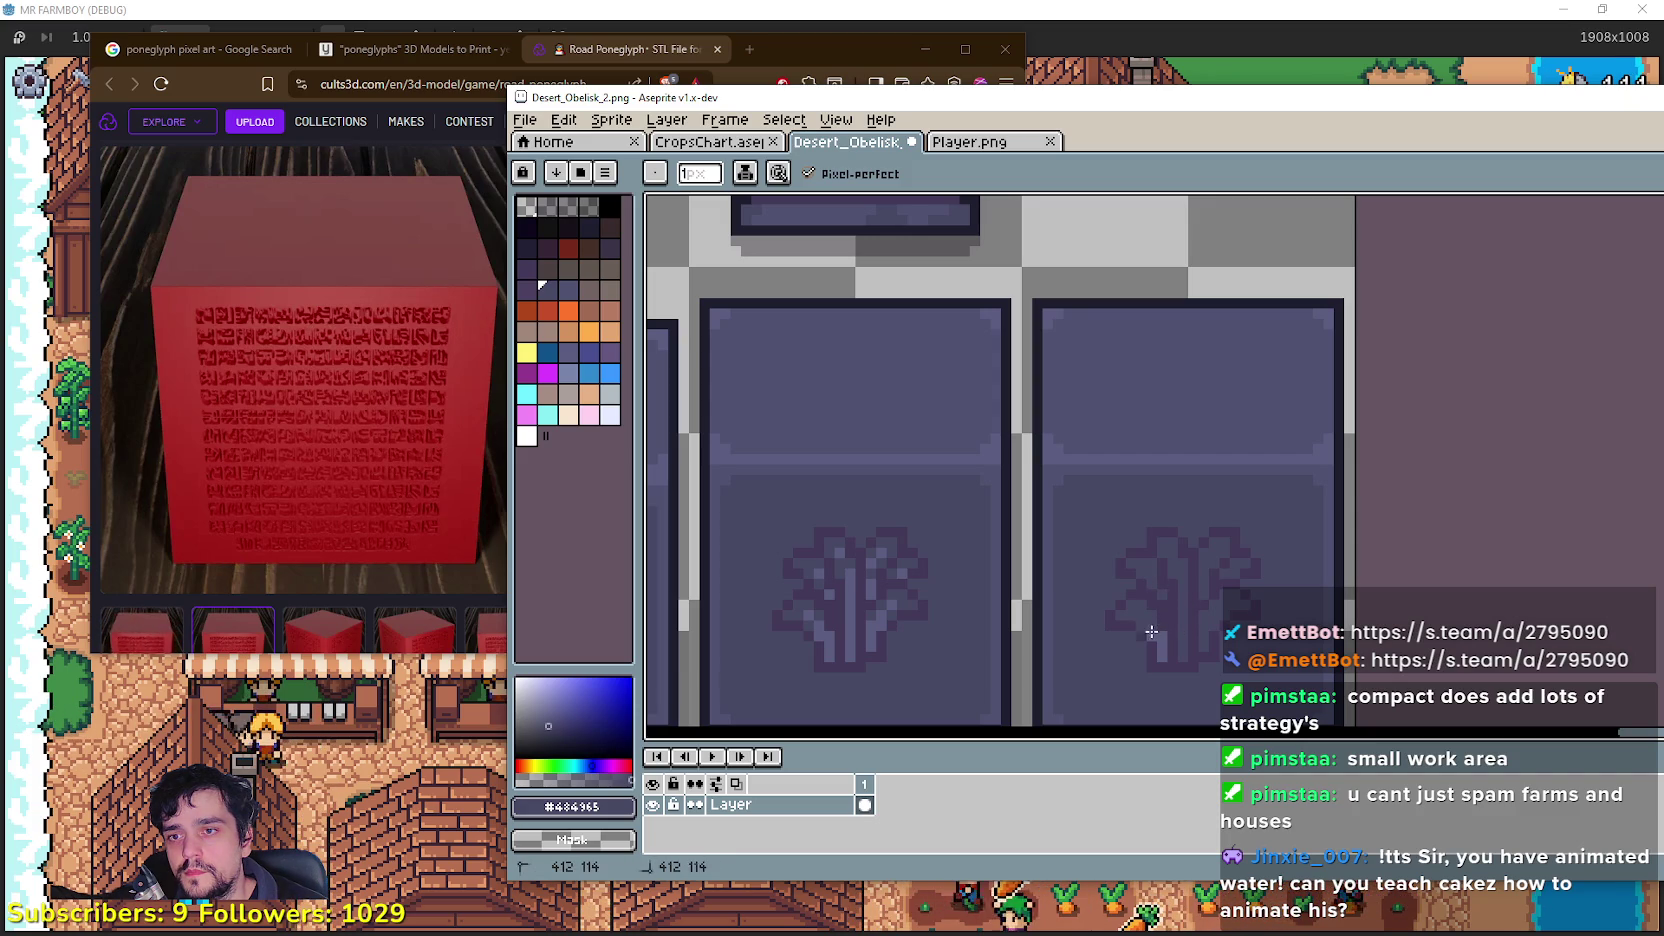
pyautogui.scroll(-2, 1165, 641)
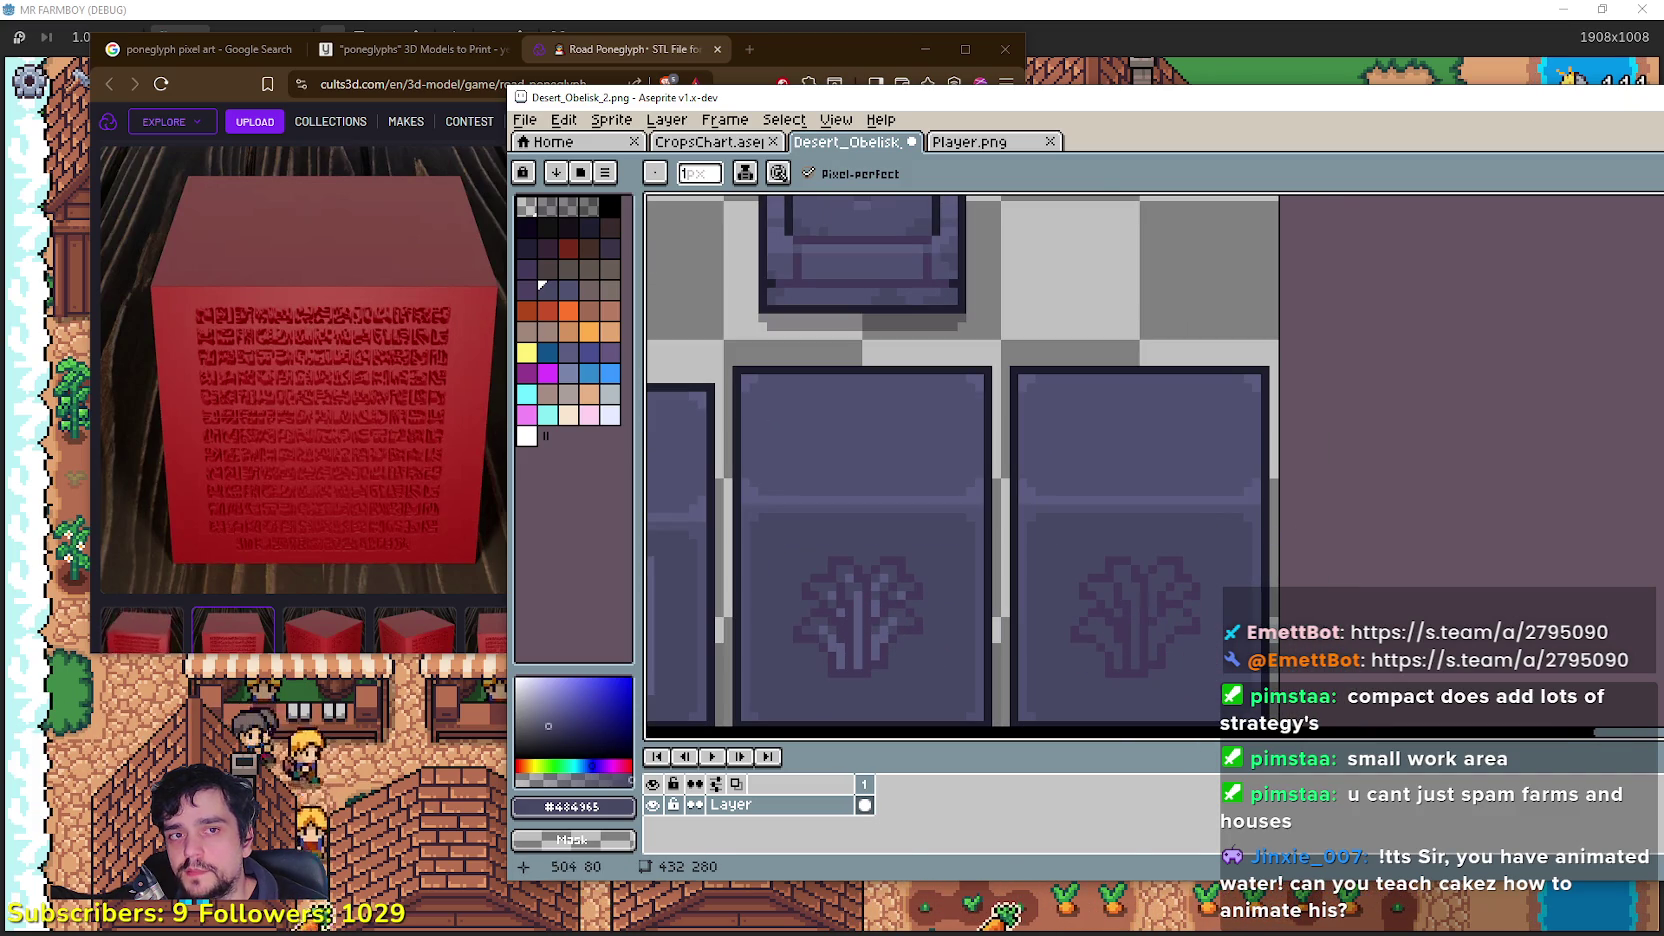
pyautogui.press('i')
pyautogui.scroll(1, 865, 232)
pyautogui.click(867, 240)
pyautogui.scroll(-1, 1207, 420)
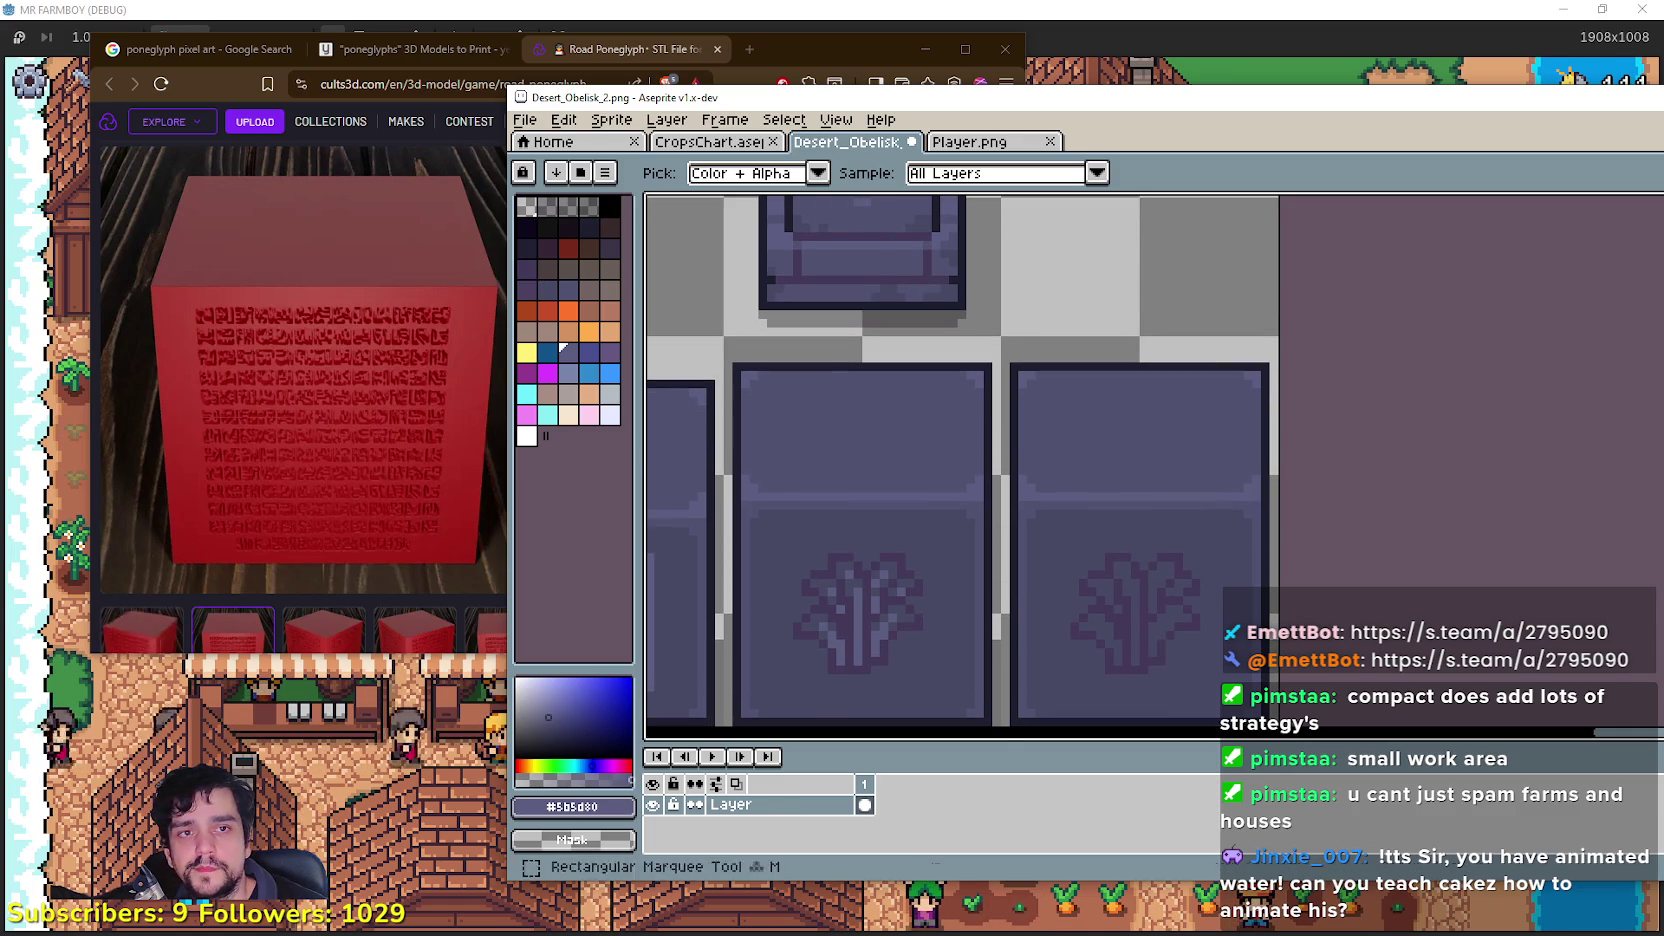
# Step: Return to the Pencil and centre the view on the tops of the two glyph tiles
pyautogui.press('b')
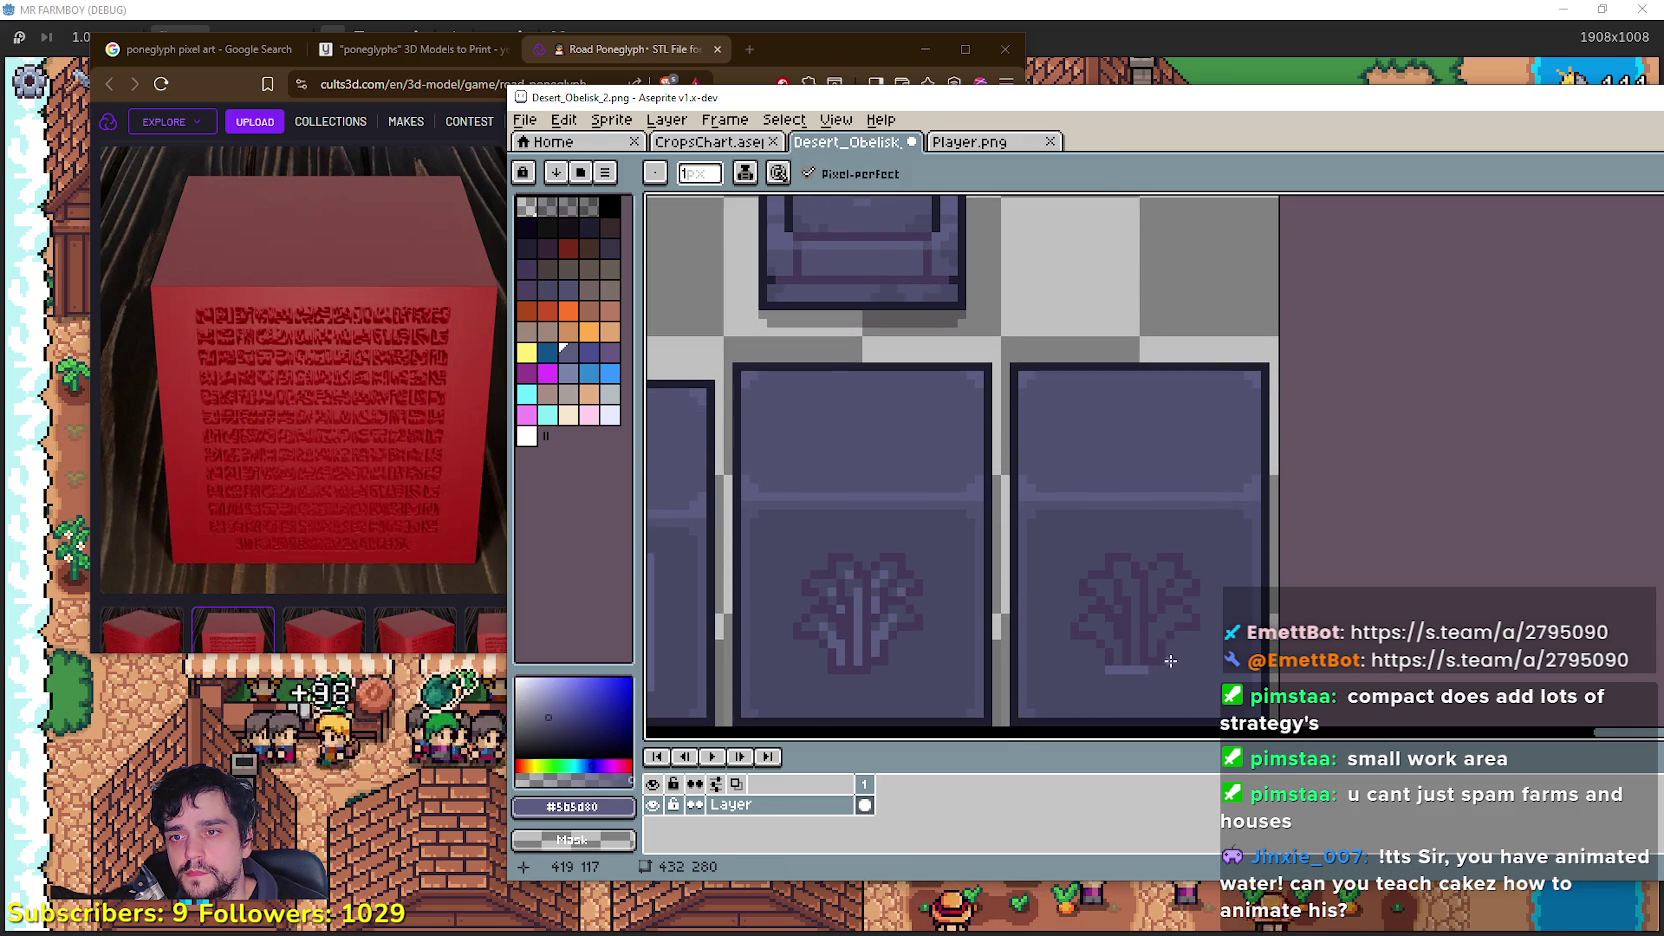
pyautogui.moveTo(1048, 637)
pyautogui.mouseDown()
pyautogui.moveTo(1054, 725)
pyautogui.moveTo(1051, 672)
pyautogui.moveTo(1081, 642)
pyautogui.mouseUp()
pyautogui.scroll(1, 1081, 642)
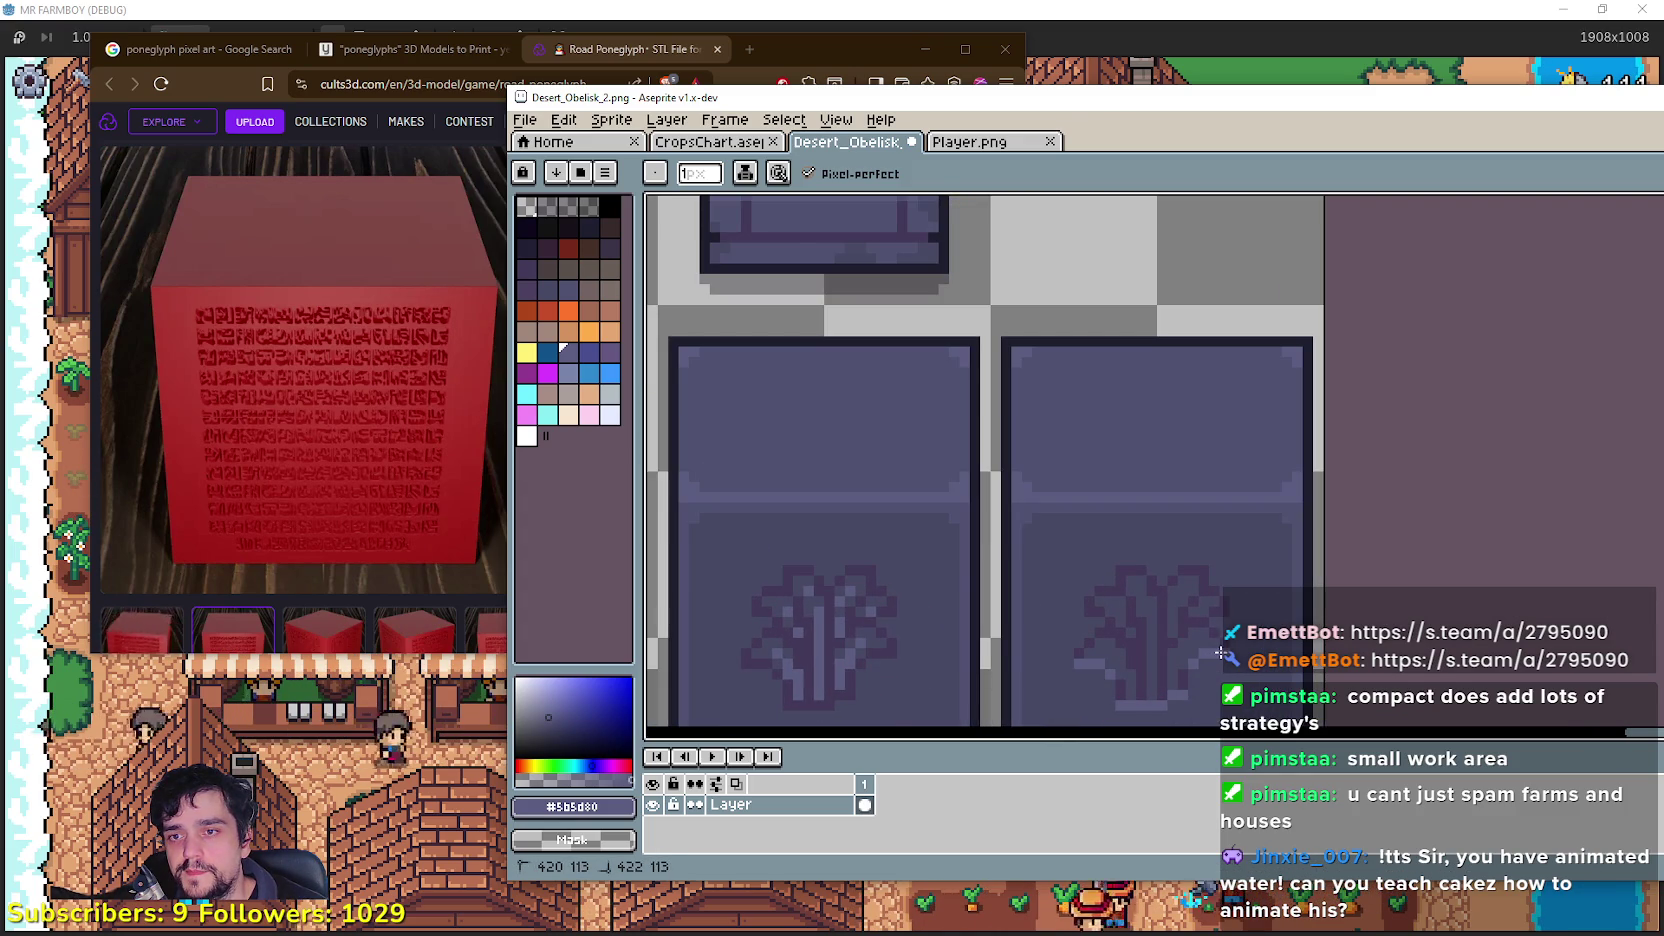
pyautogui.moveTo(1246, 612)
pyautogui.mouseDown()
pyautogui.moveTo(1192, 672)
pyautogui.moveTo(1185, 545)
pyautogui.mouseUp()
pyautogui.scroll(2, 1087, 635)
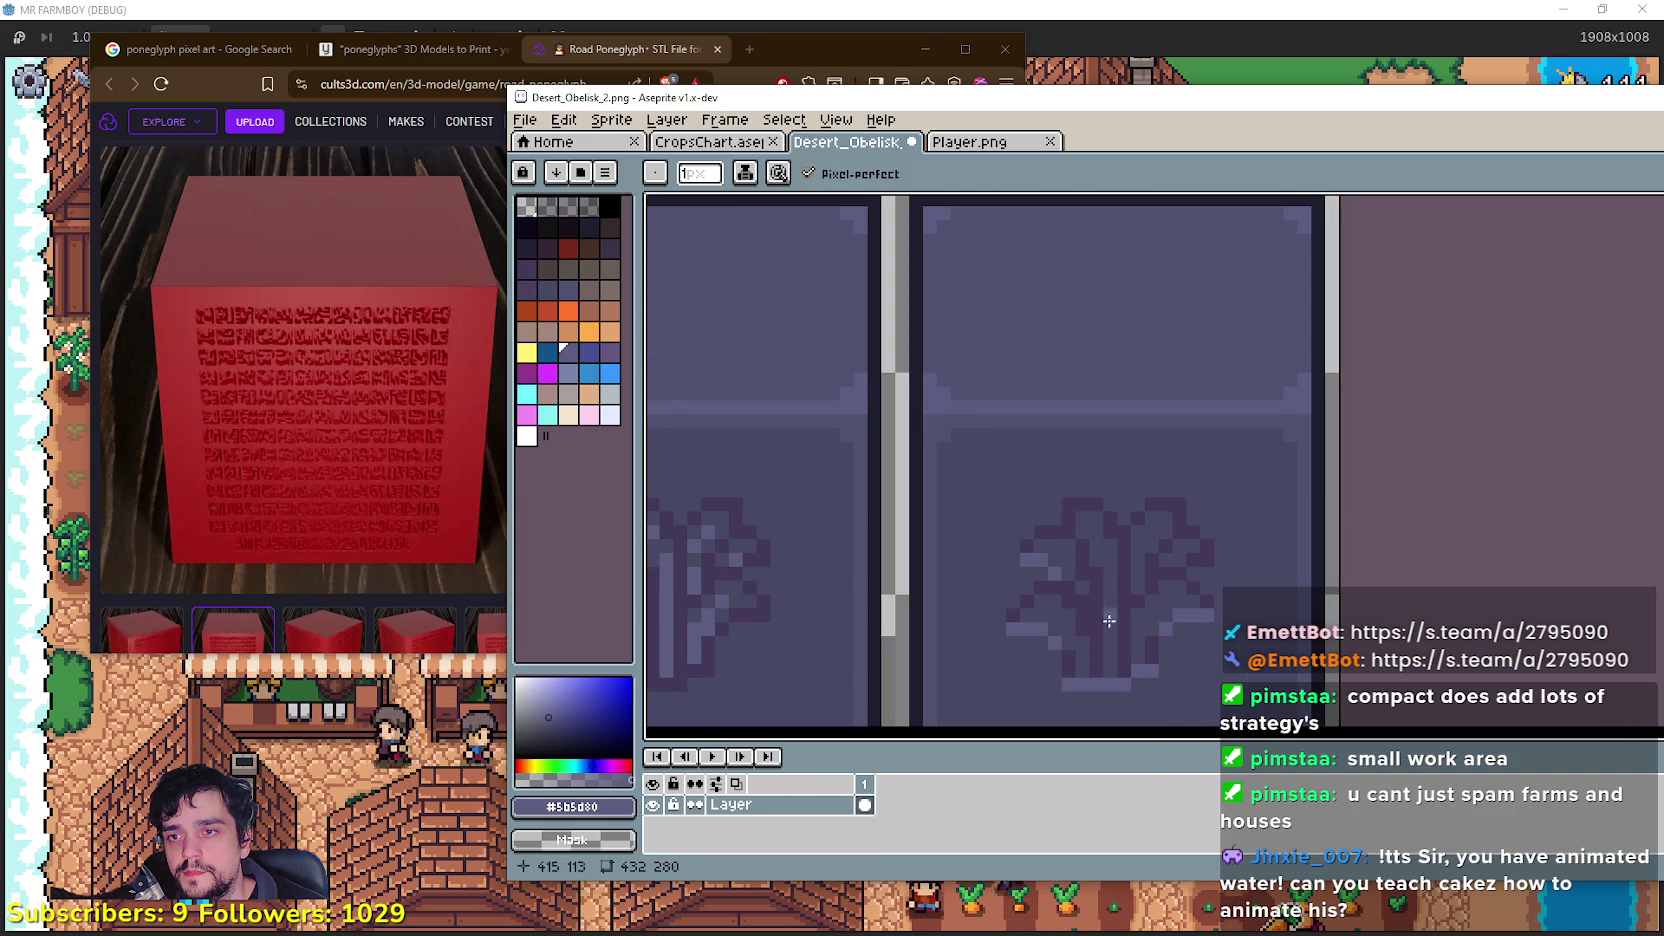
pyautogui.scroll(3, 1100, 613)
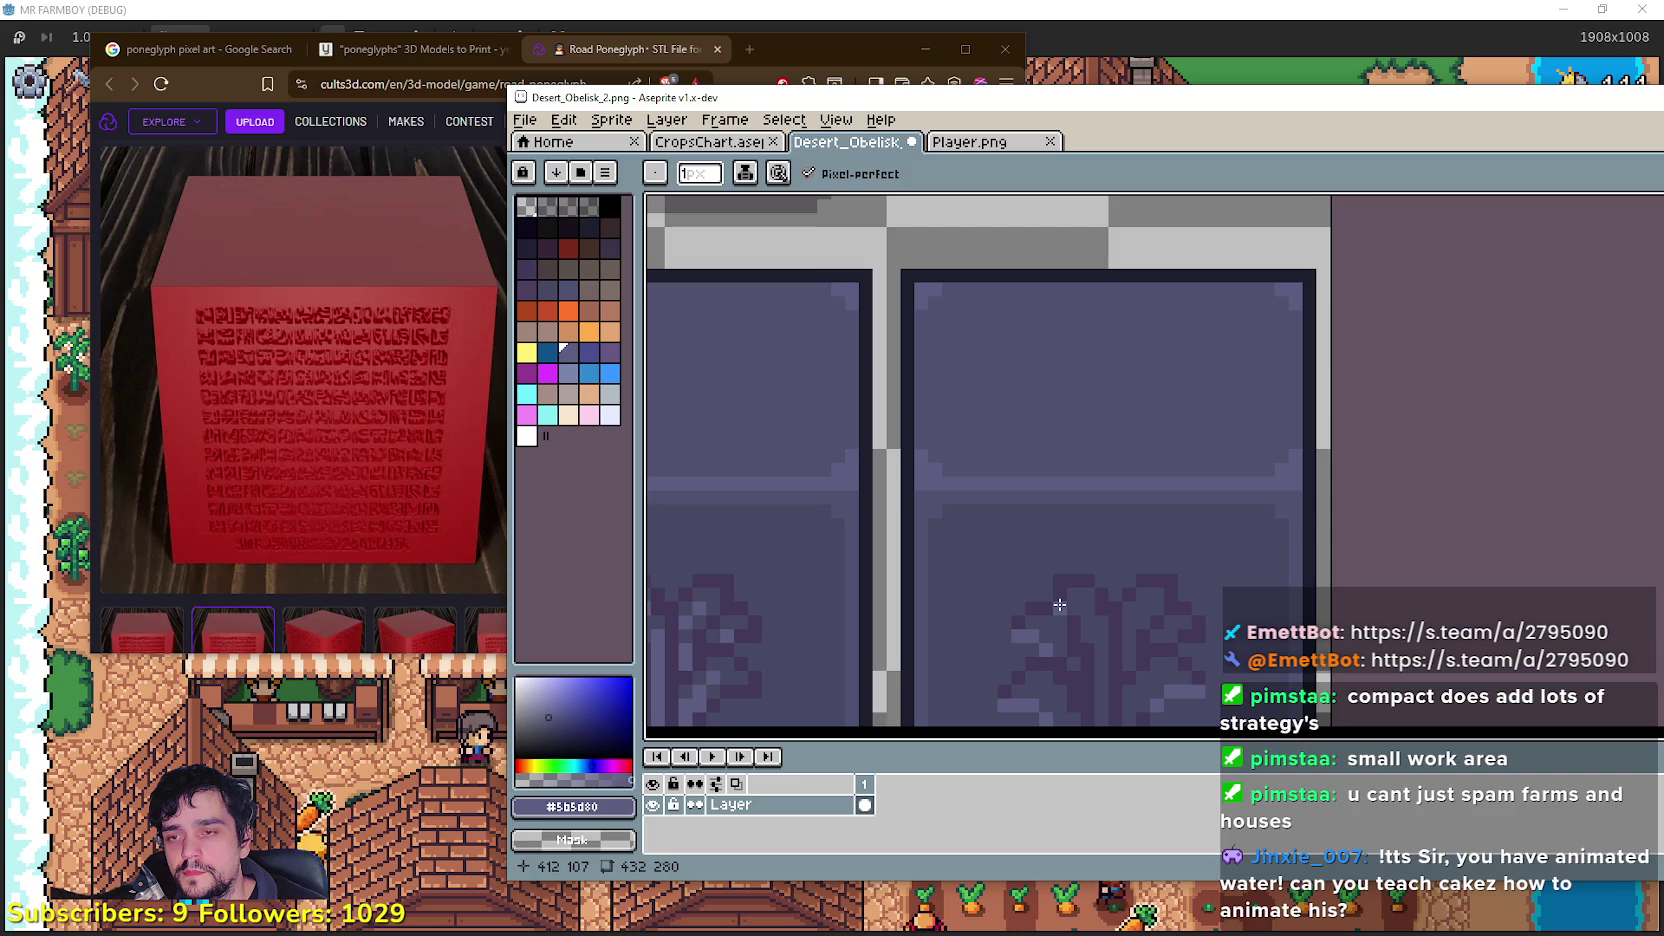
pyautogui.scroll(-1, 1122, 589)
pyautogui.scroll(-1, 1122, 568)
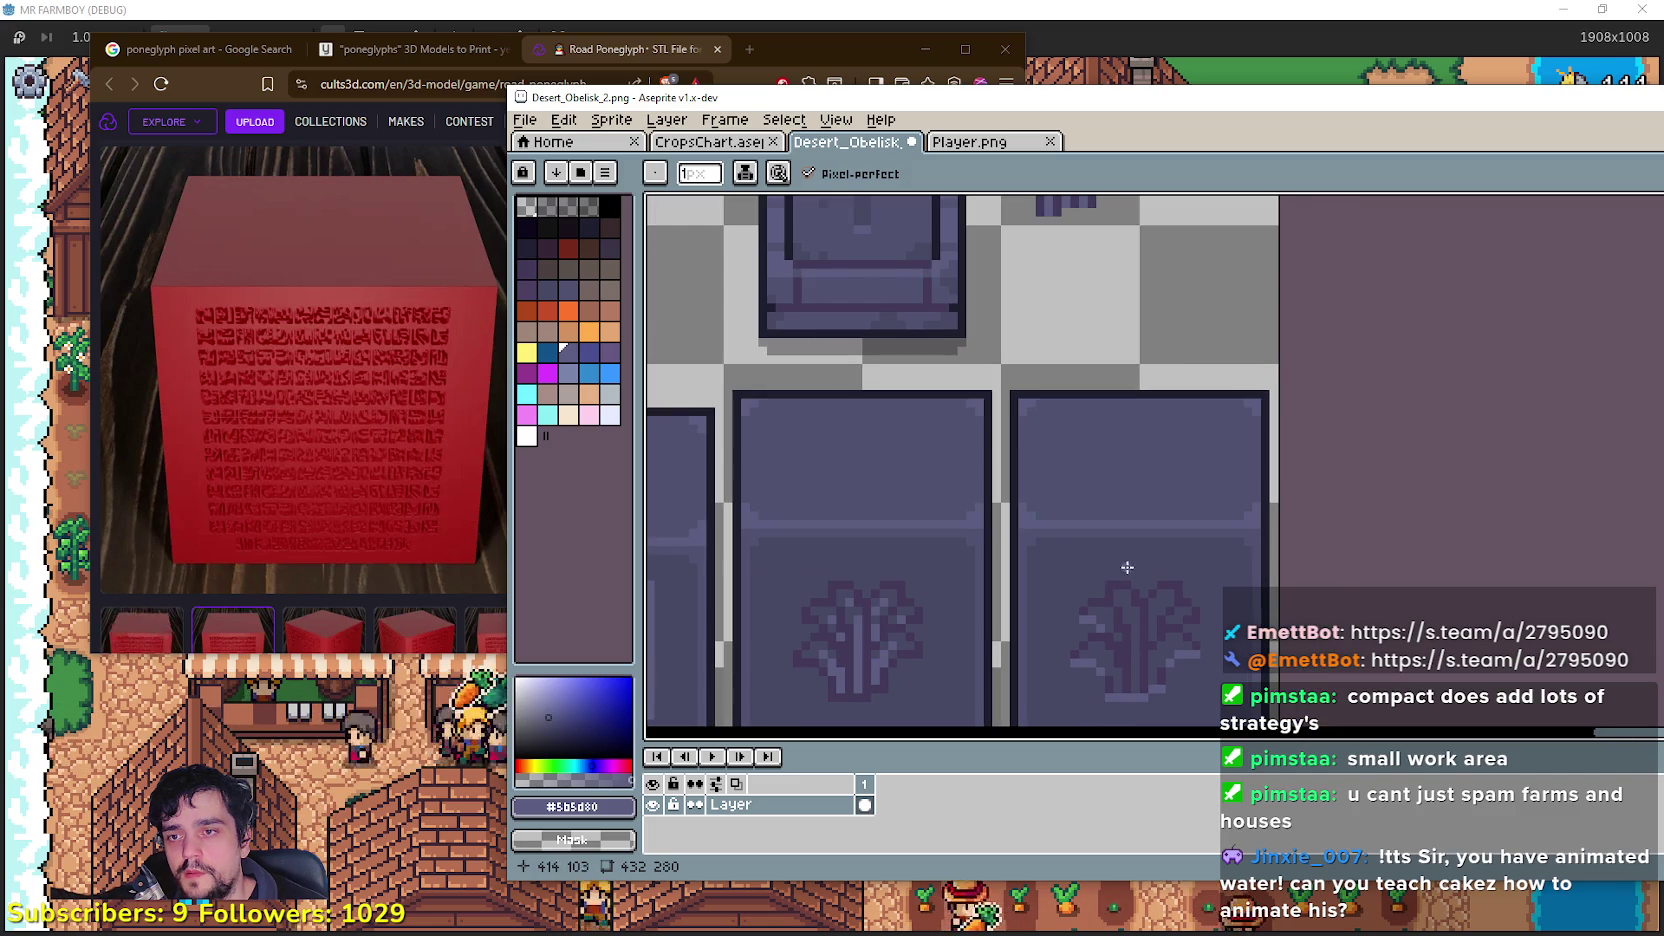
pyautogui.scroll(1, 1146, 581)
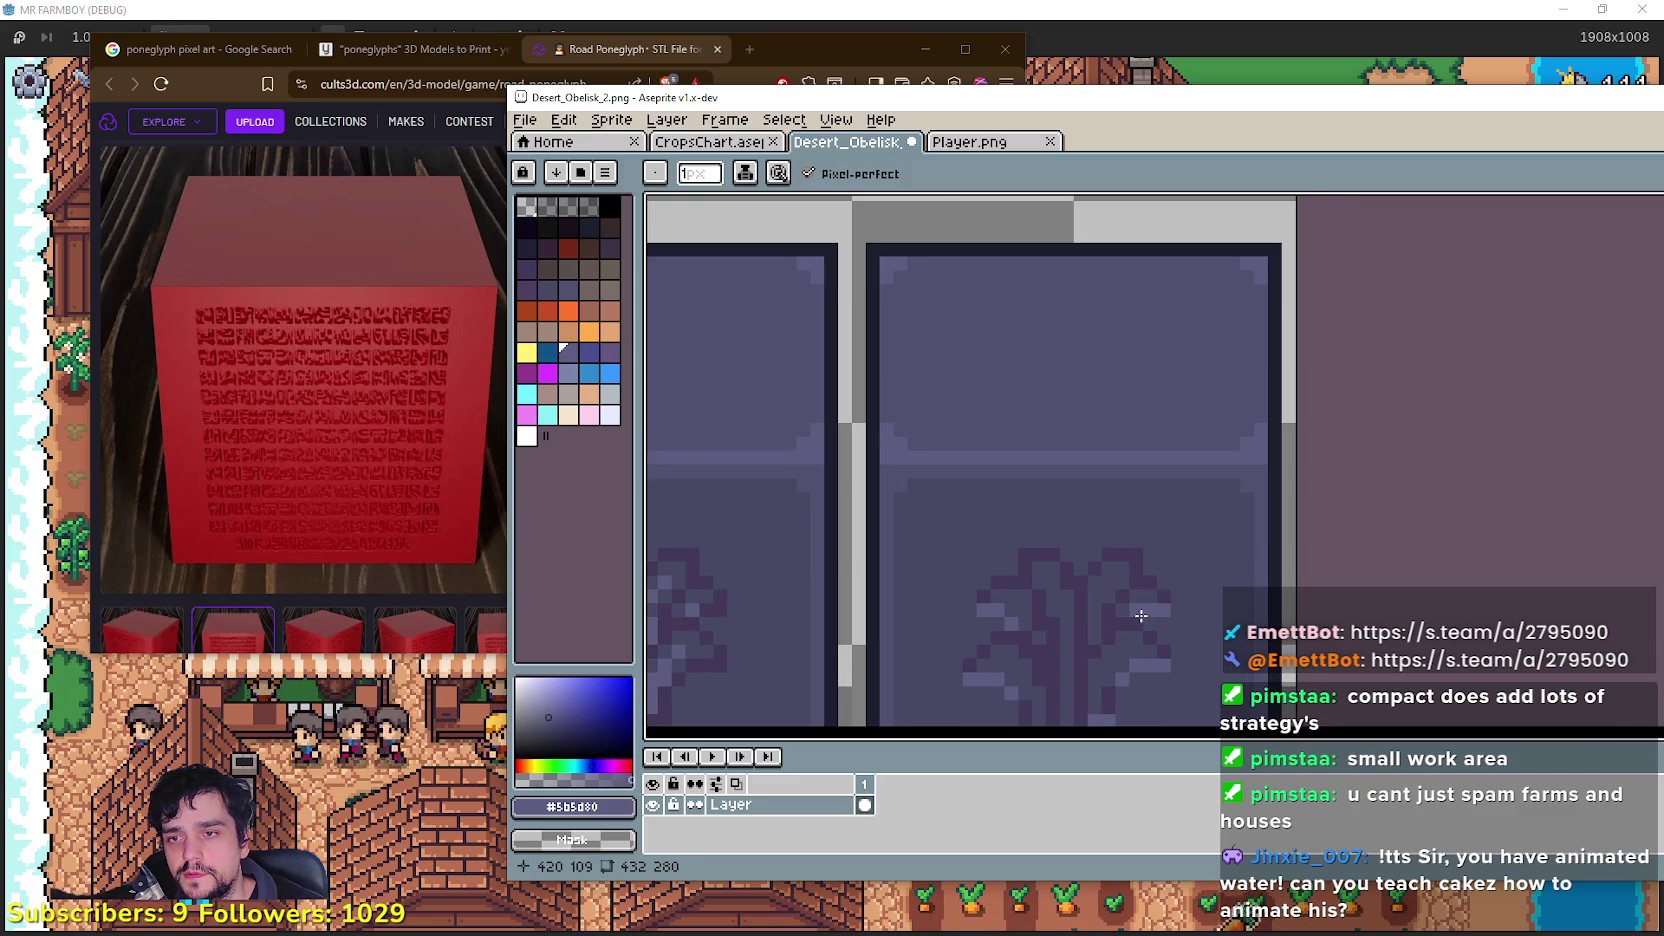
pyautogui.scroll(-1, 1141, 616)
pyautogui.moveTo(1092, 489)
pyautogui.mouseDown()
pyautogui.moveTo(1163, 668)
pyautogui.moveTo(1151, 535)
pyautogui.mouseUp()
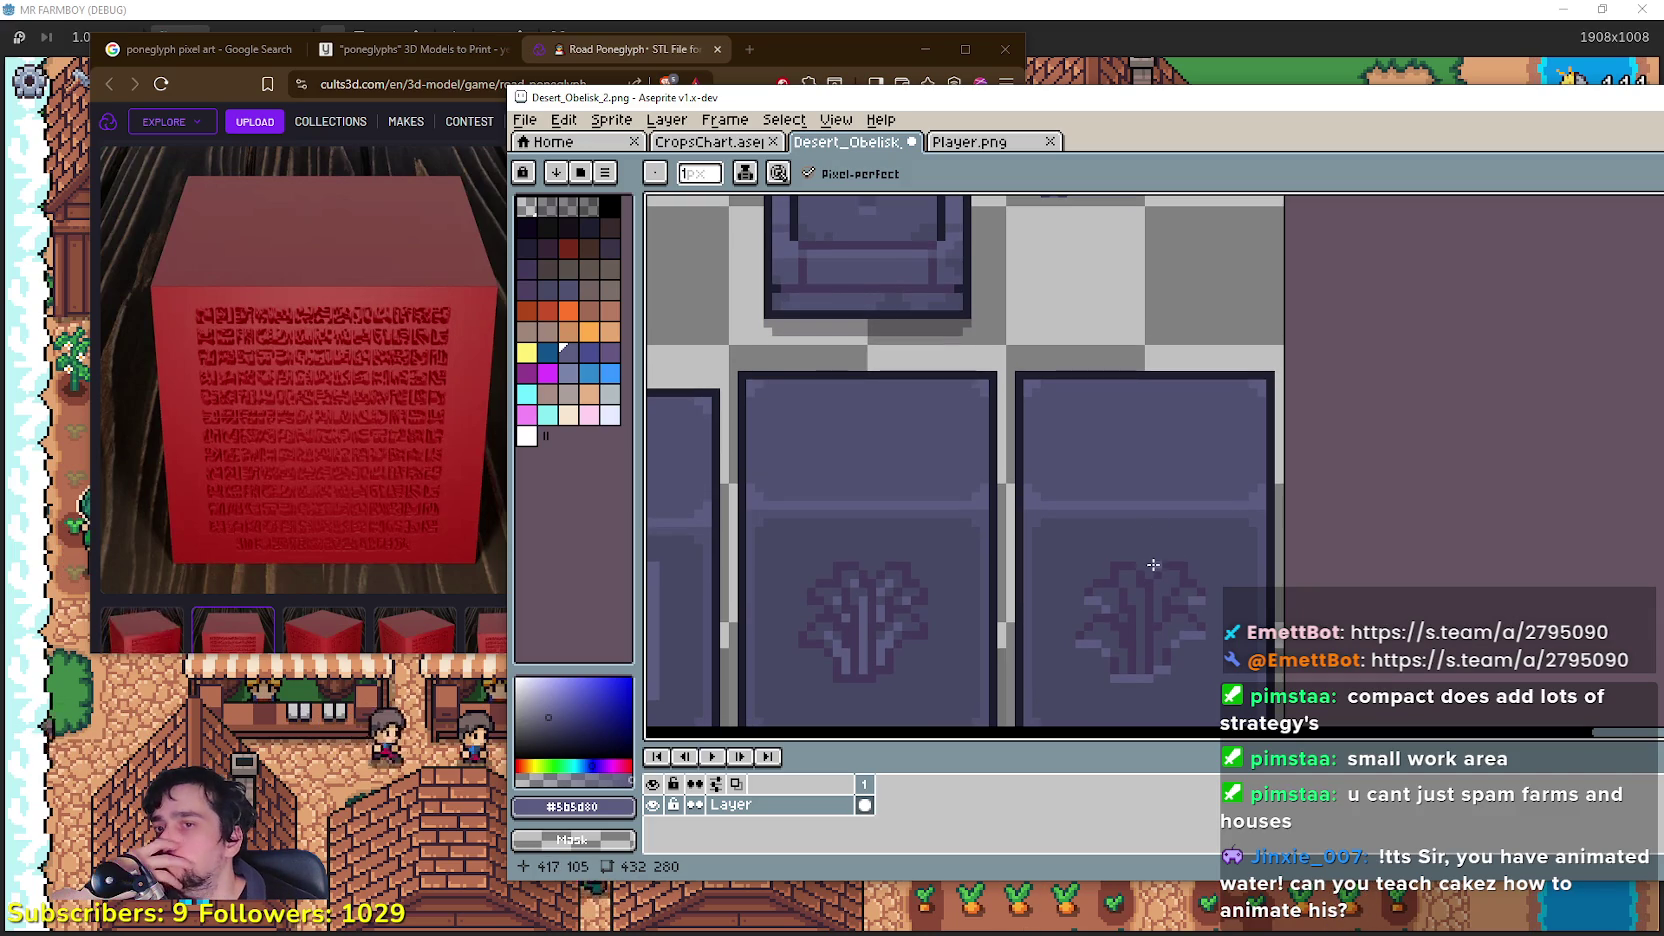
# Step: Zoom in on the copied glyph and add #5b5d80 highlight pixels along its edges
pyautogui.scroll(1, 1141, 676)
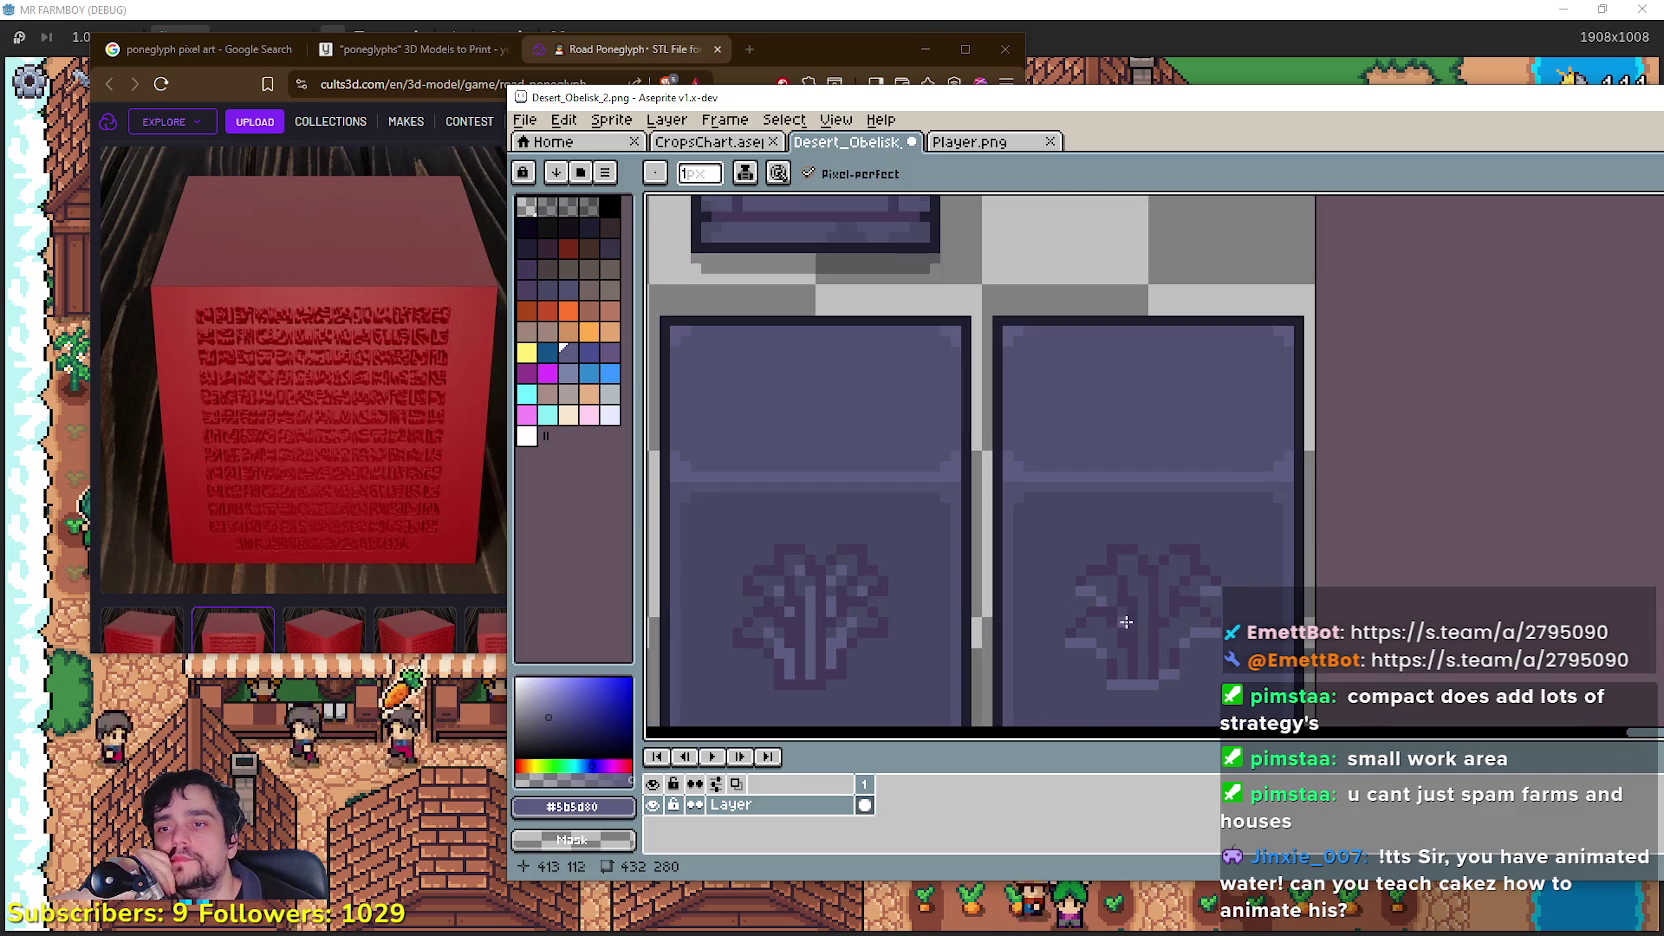
pyautogui.scroll(1, 1123, 636)
pyautogui.scroll(-2, 1084, 623)
pyautogui.moveTo(1100, 550)
pyautogui.mouseDown()
pyautogui.moveTo(1115, 705)
pyautogui.moveTo(1047, 475)
pyautogui.moveTo(1021, 661)
pyautogui.moveTo(978, 455)
pyautogui.mouseUp()
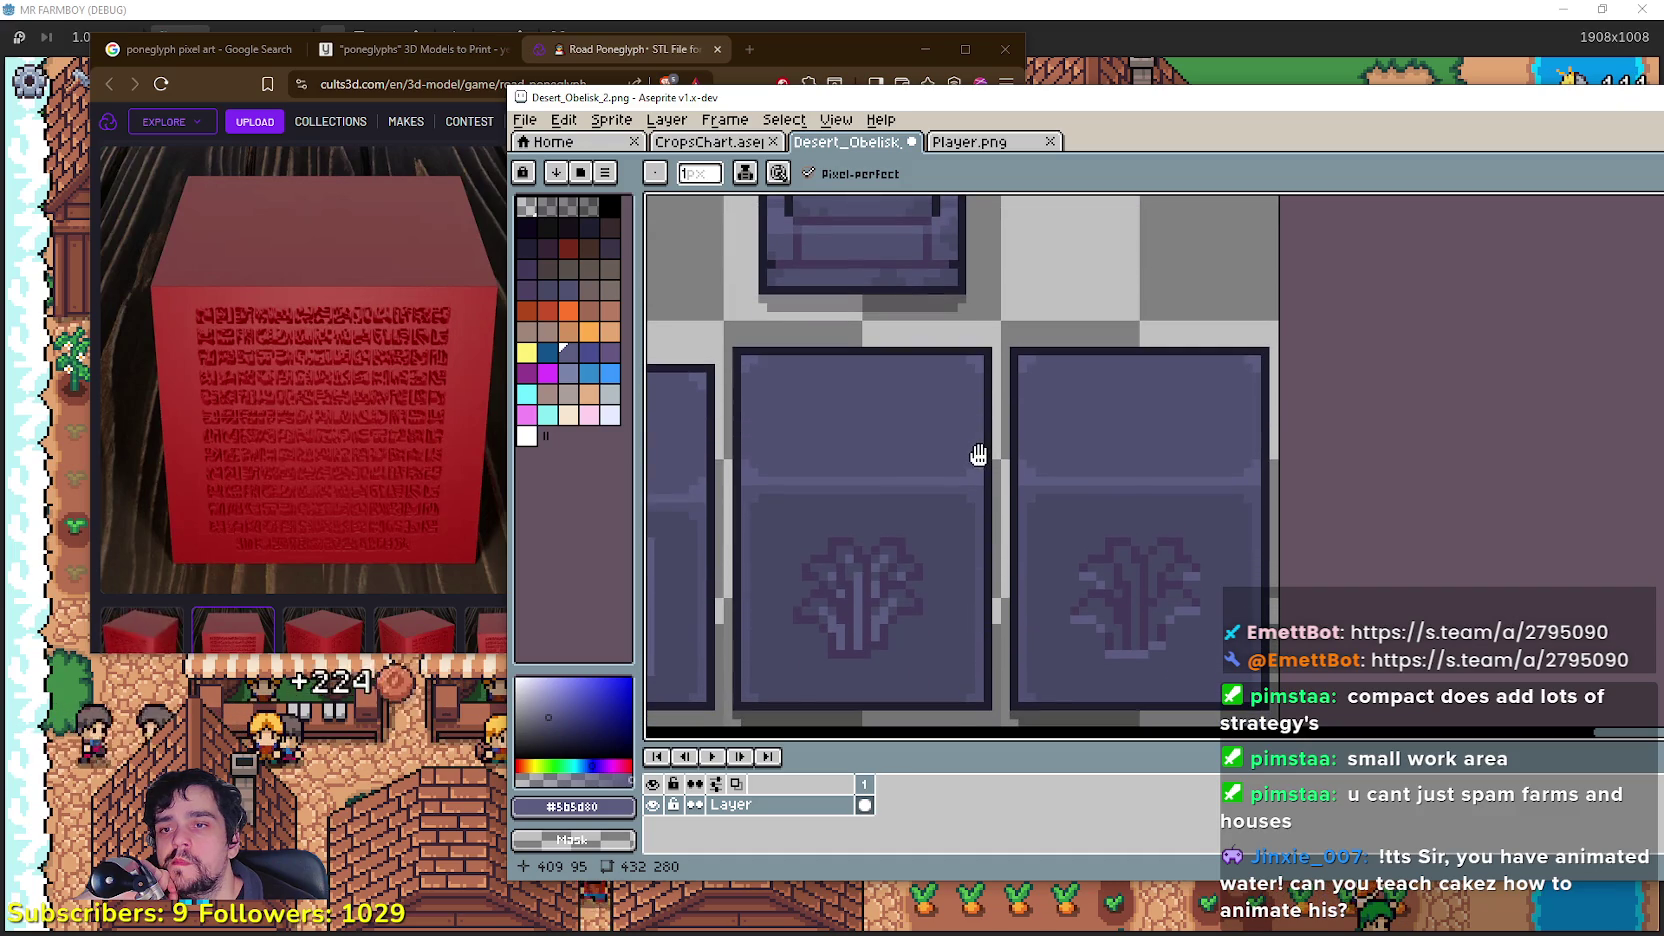
pyautogui.scroll(2, 1148, 564)
pyautogui.moveTo(1154, 598); pyautogui.dragTo(1132, 499)
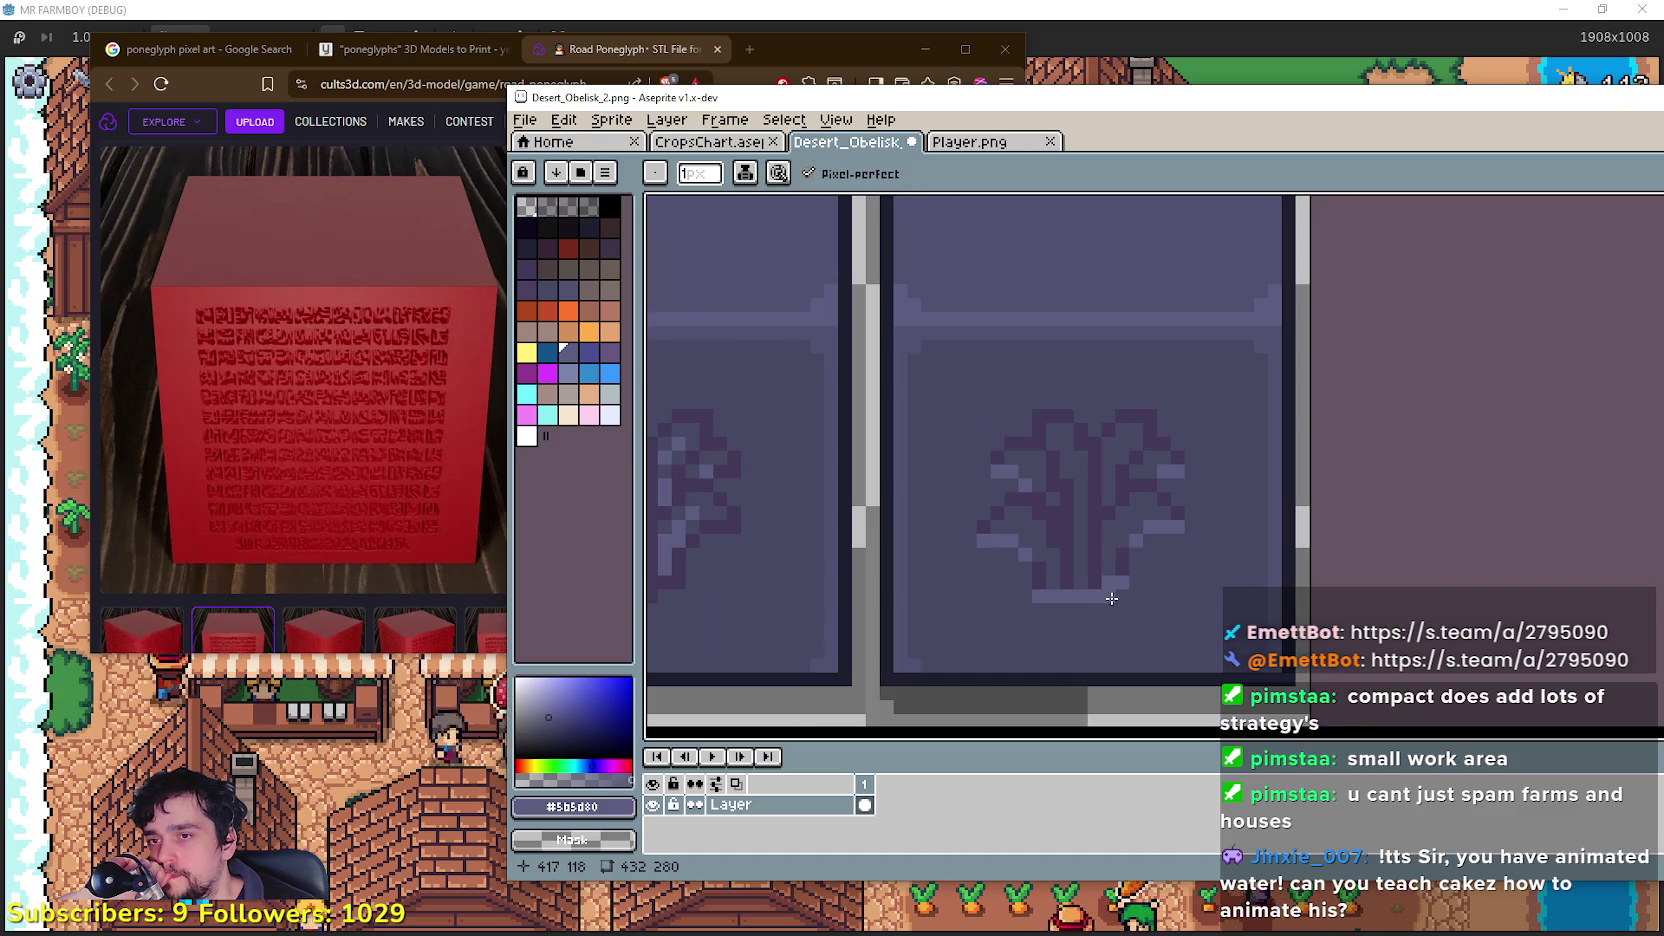
pyautogui.scroll(-3, 1105, 530)
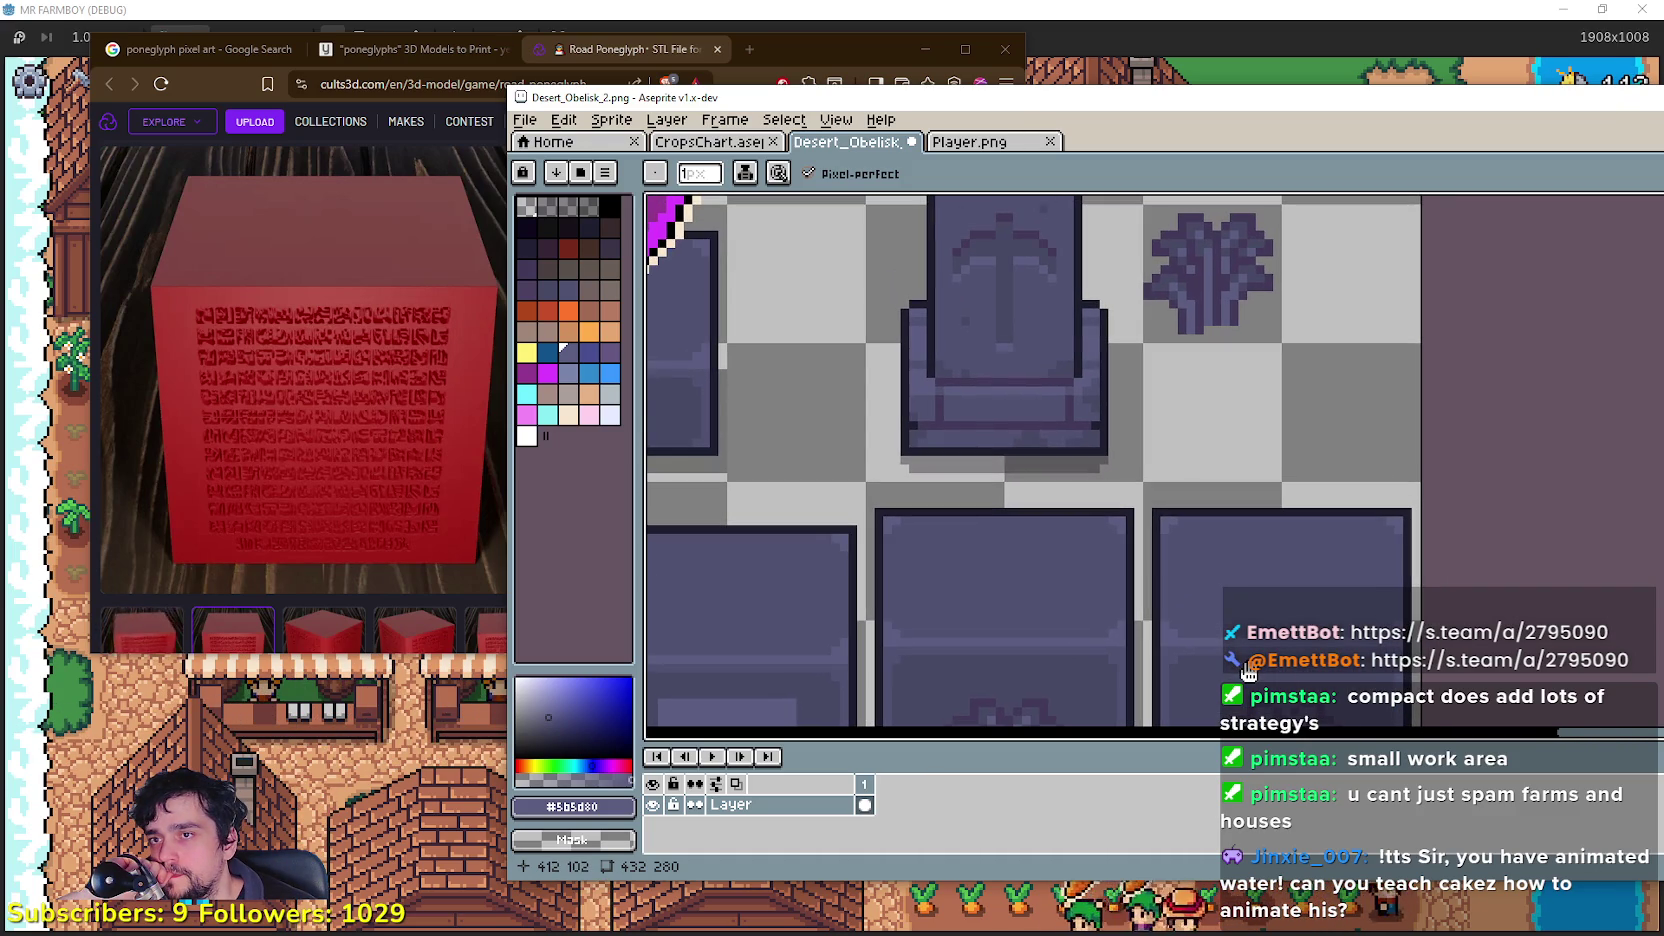
pyautogui.scroll(2, 1196, 539)
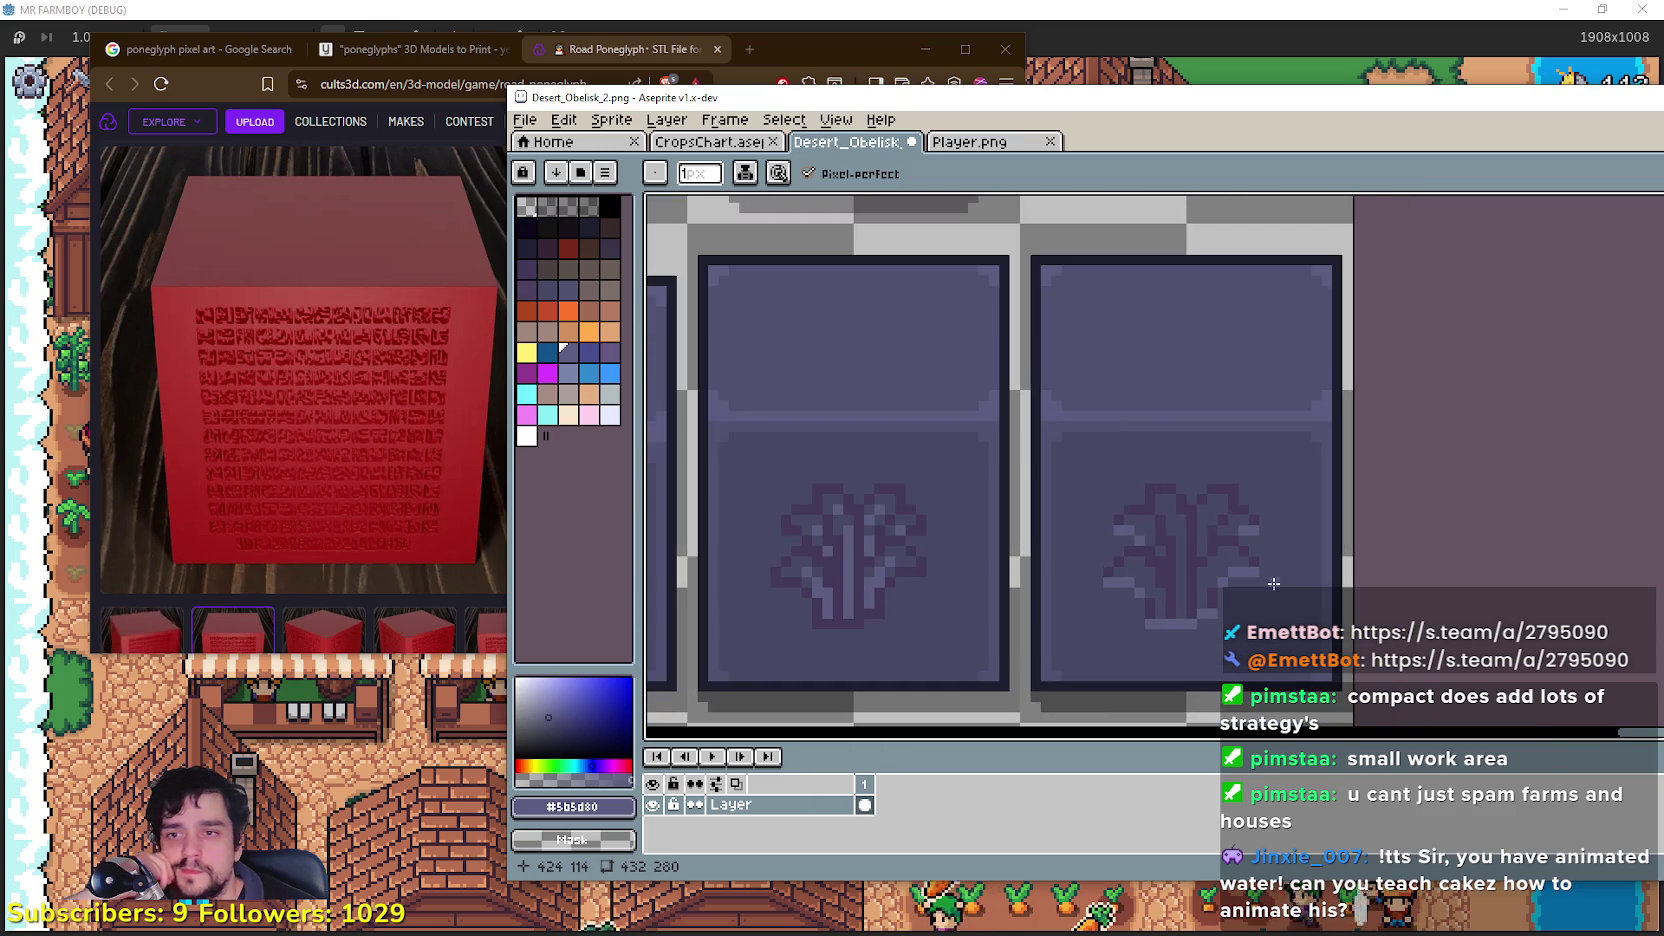
pyautogui.scroll(1, 1255, 554)
pyautogui.scroll(-3, 1255, 554)
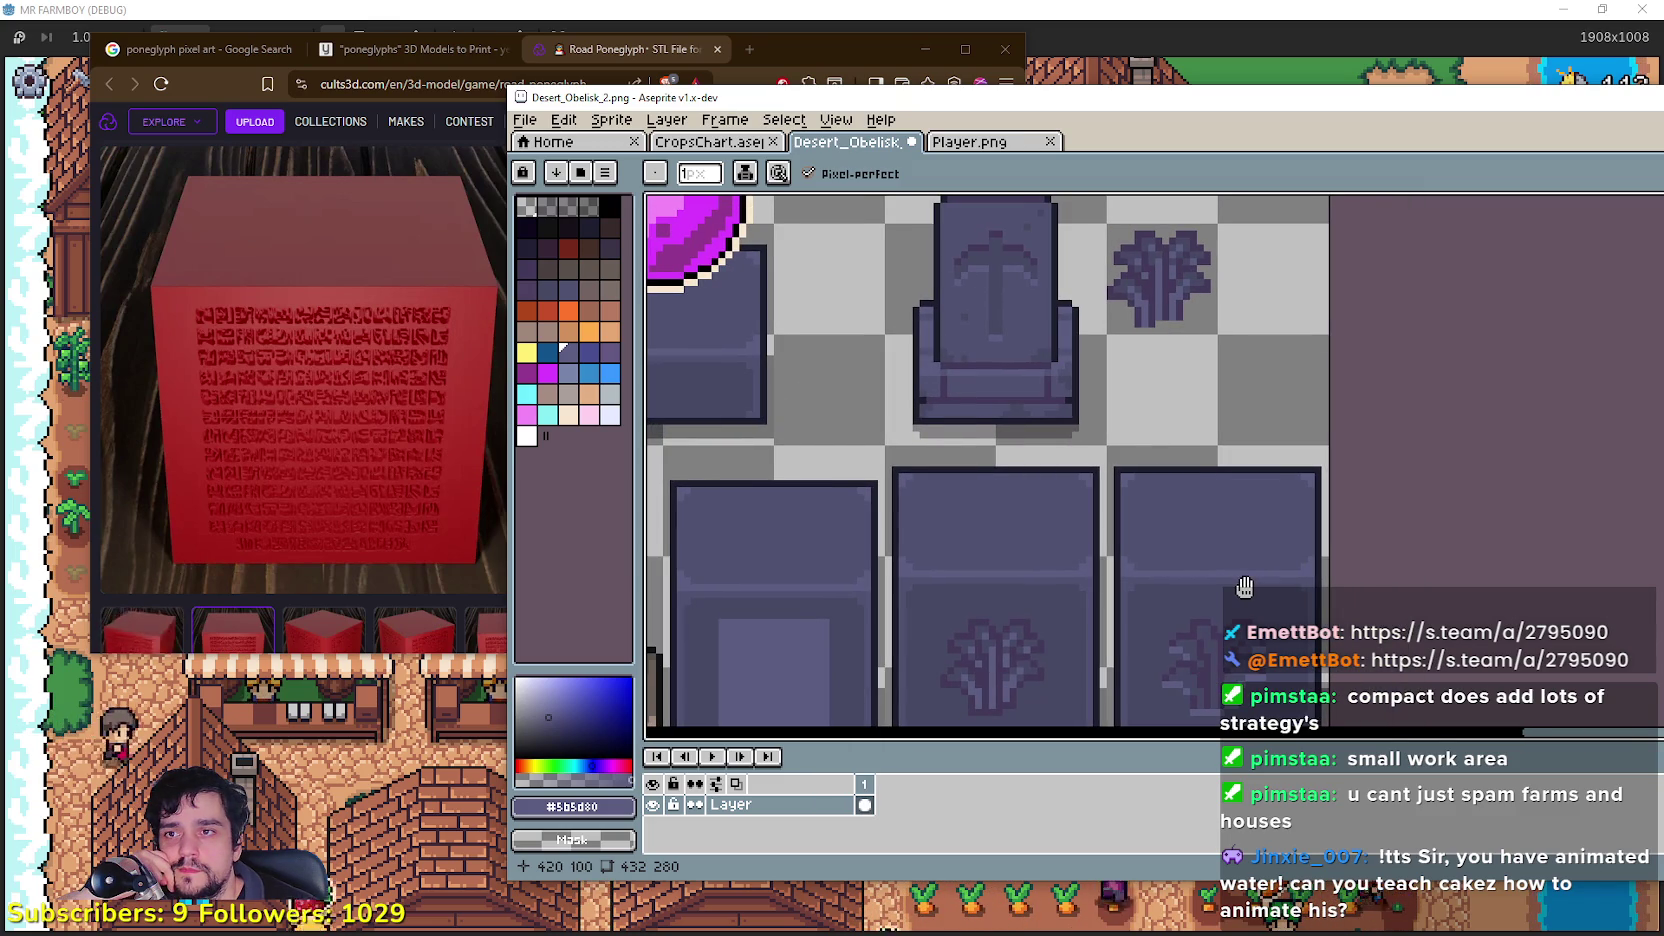
pyautogui.moveTo(1244, 587); pyautogui.dragTo(1242, 584)
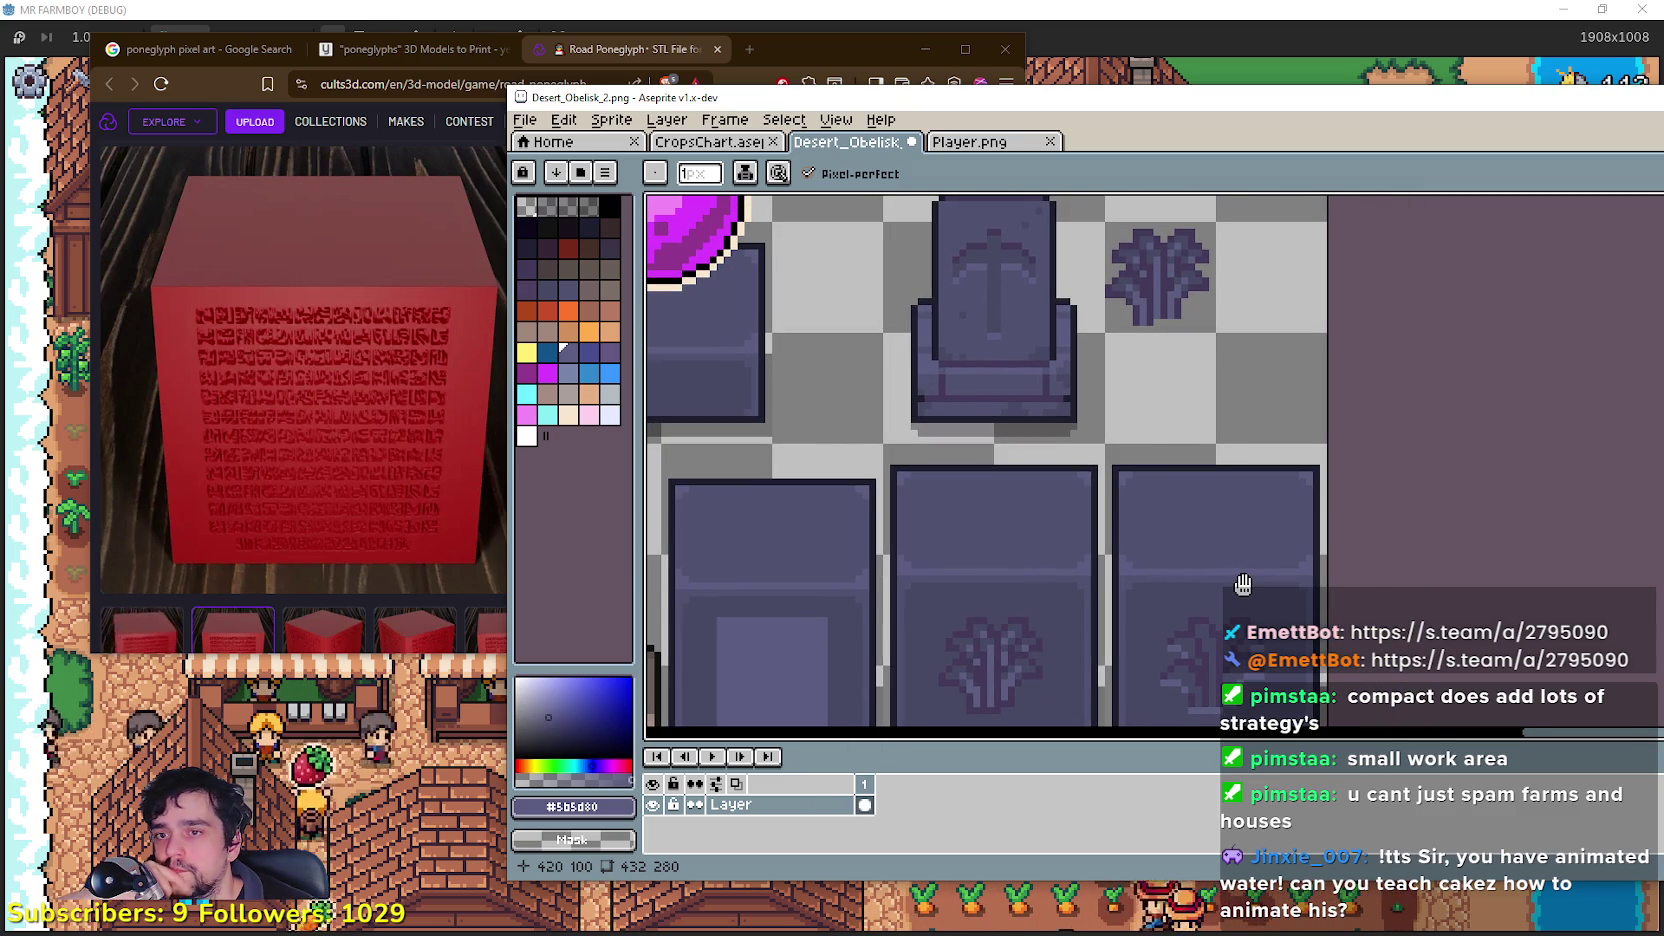
pyautogui.scroll(-4, 1330, 405)
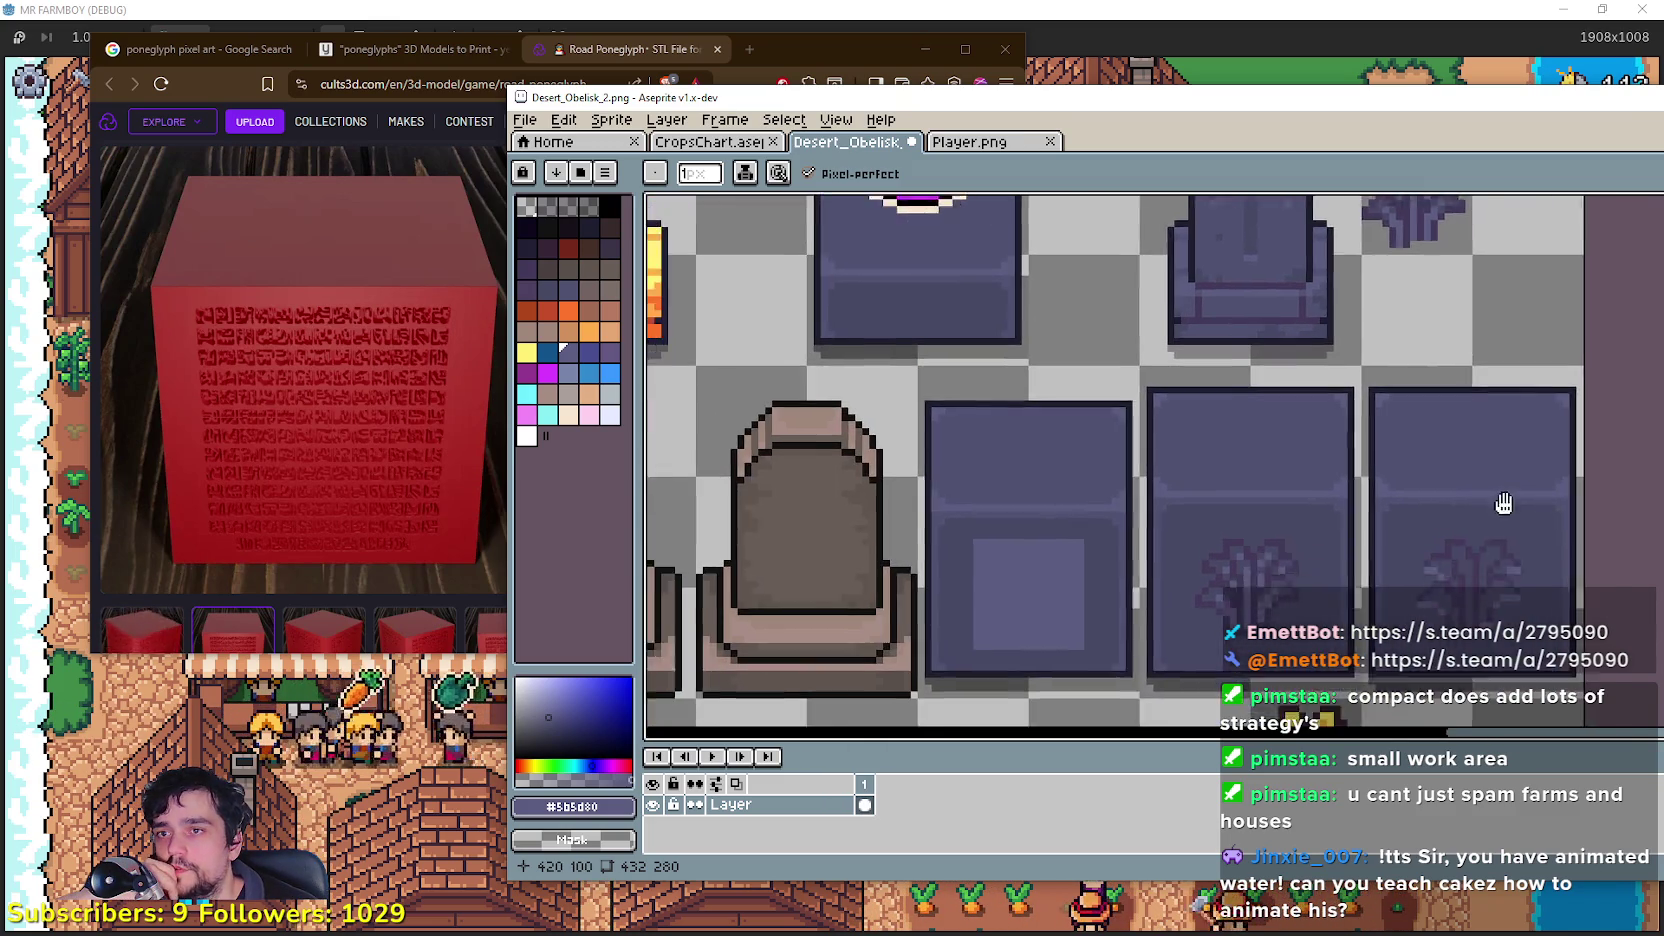
# Step: Pan across the sheet to look over the neighbouring obelisk sprites
pyautogui.moveTo(1330, 405)
pyautogui.mouseDown()
pyautogui.moveTo(1507, 475)
pyautogui.moveTo(1207, 485)
pyautogui.moveTo(1663, 578)
pyautogui.moveTo(1663, 449)
pyautogui.mouseUp()
pyautogui.moveTo(1663, 554)
pyautogui.mouseDown()
pyautogui.moveTo(1457, 530)
pyautogui.moveTo(1190, 545)
pyautogui.moveTo(1004, 519)
pyautogui.moveTo(1663, 540)
pyautogui.moveTo(1480, 330)
pyautogui.moveTo(1186, 443)
pyautogui.moveTo(1000, 250)
pyautogui.moveTo(1050, 320)
pyautogui.moveTo(1128, 265)
pyautogui.moveTo(1174, 379)
pyautogui.moveTo(1200, 550)
pyautogui.mouseUp()
pyautogui.scroll(2, 1236, 438)
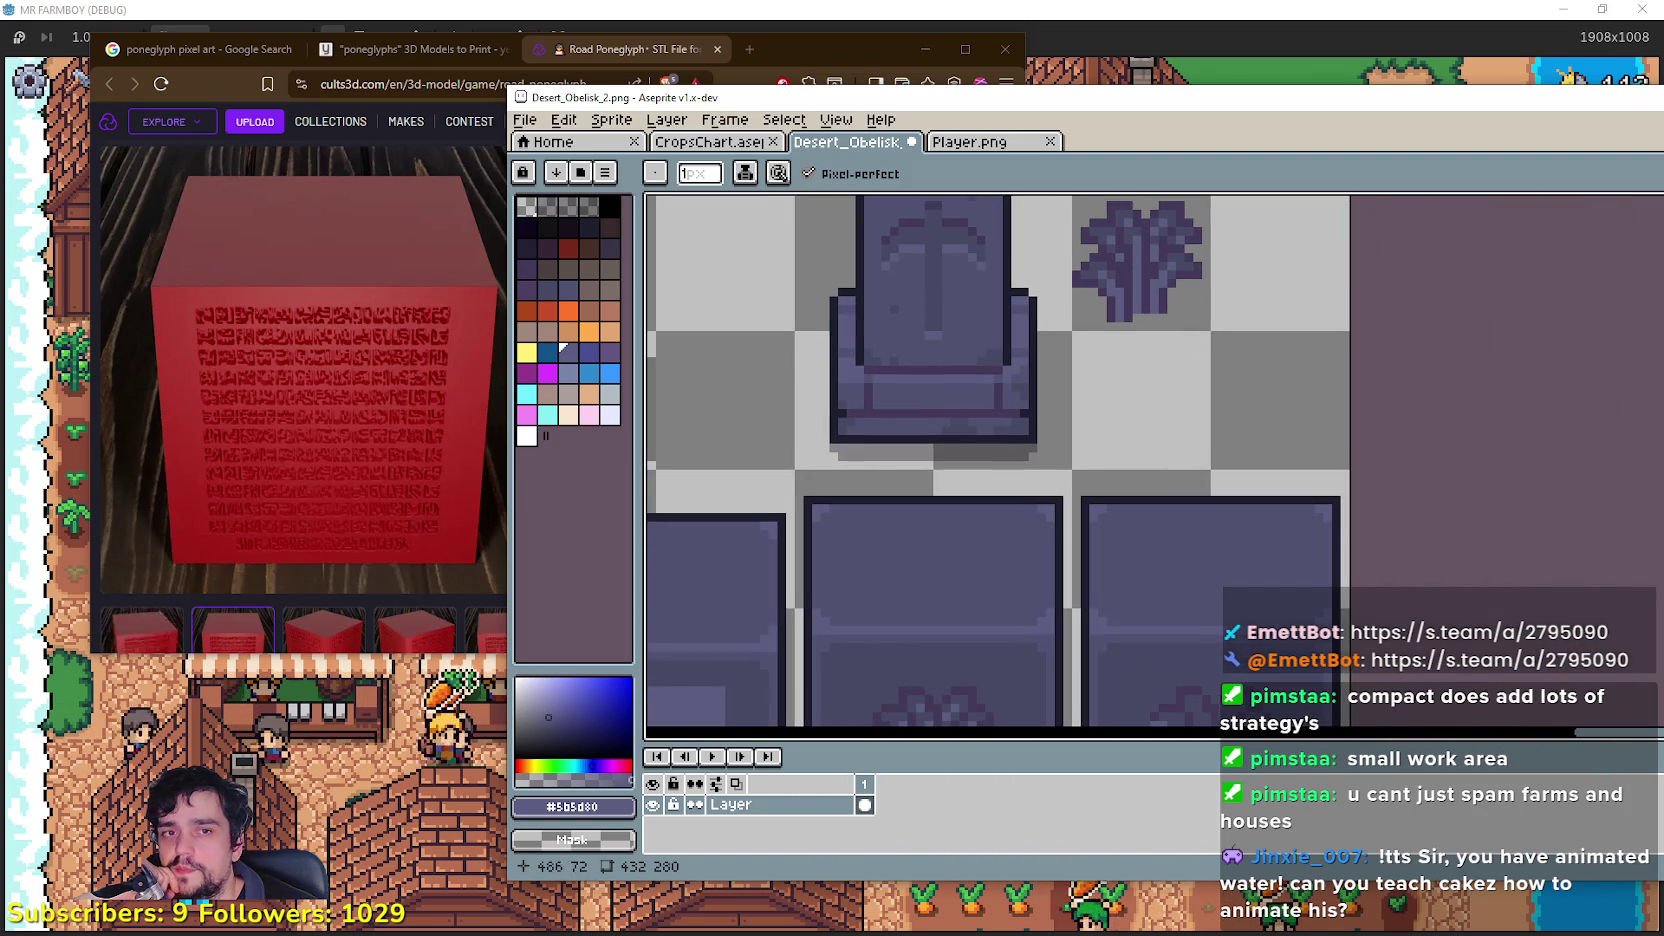
# Step: Pick mid slate #505271 and paint a shading stroke into the copied glyph
pyautogui.press('i')
pyautogui.click(995, 316)
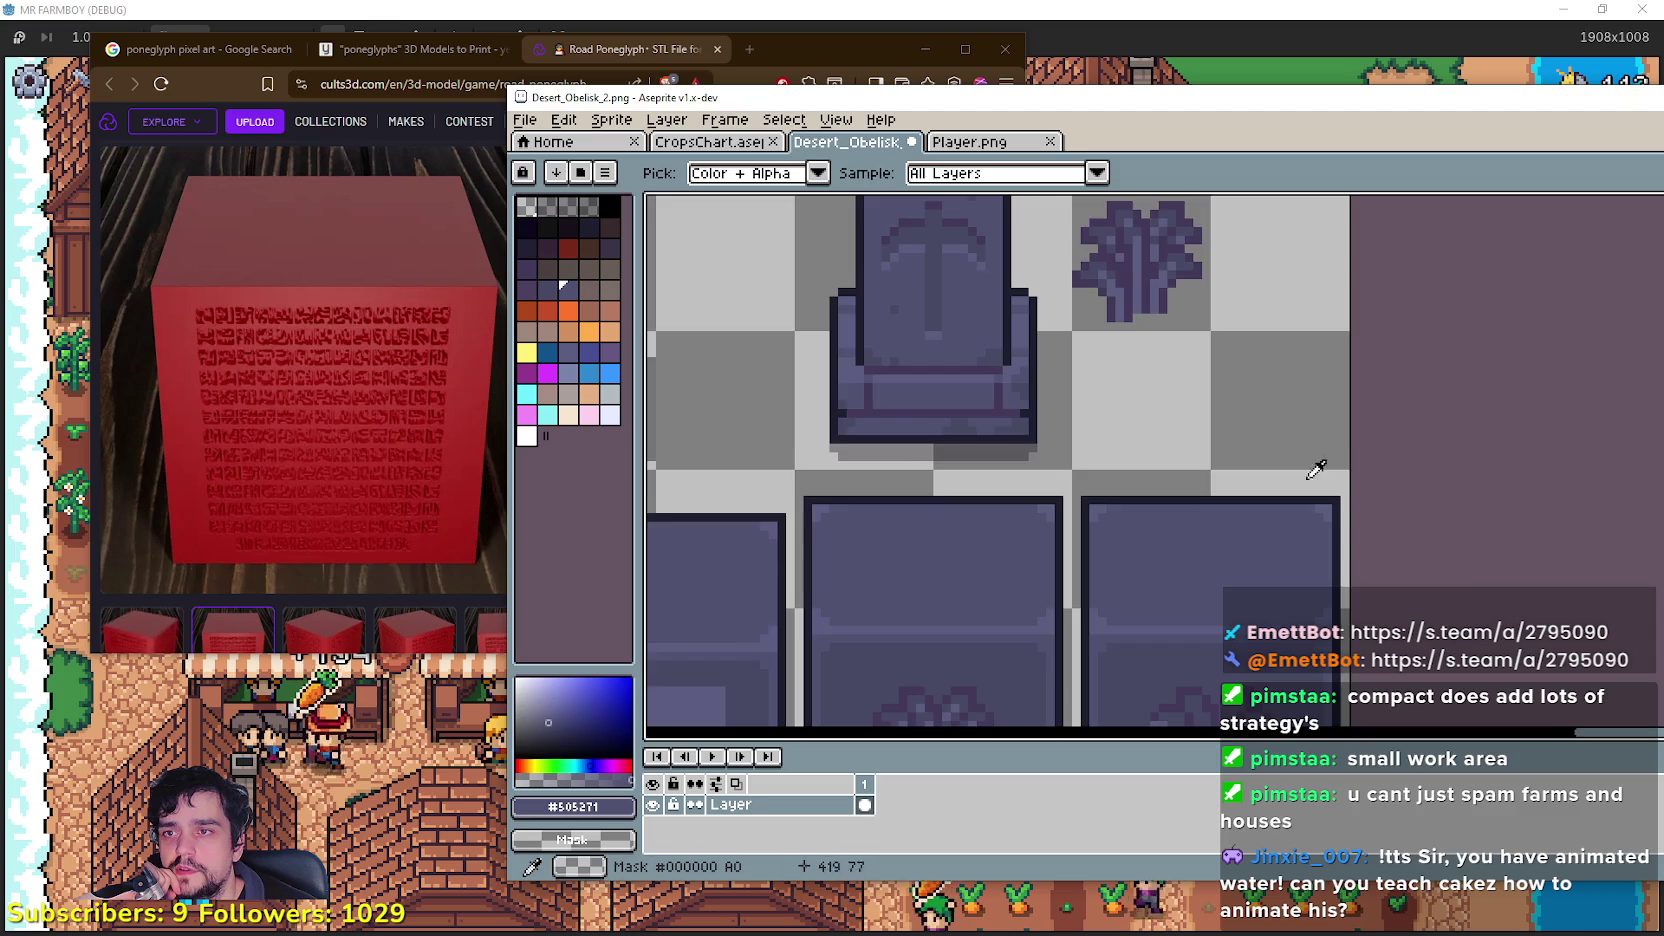
pyautogui.scroll(-3, 1080, 341)
pyautogui.press('b')
pyautogui.scroll(2, 1196, 531)
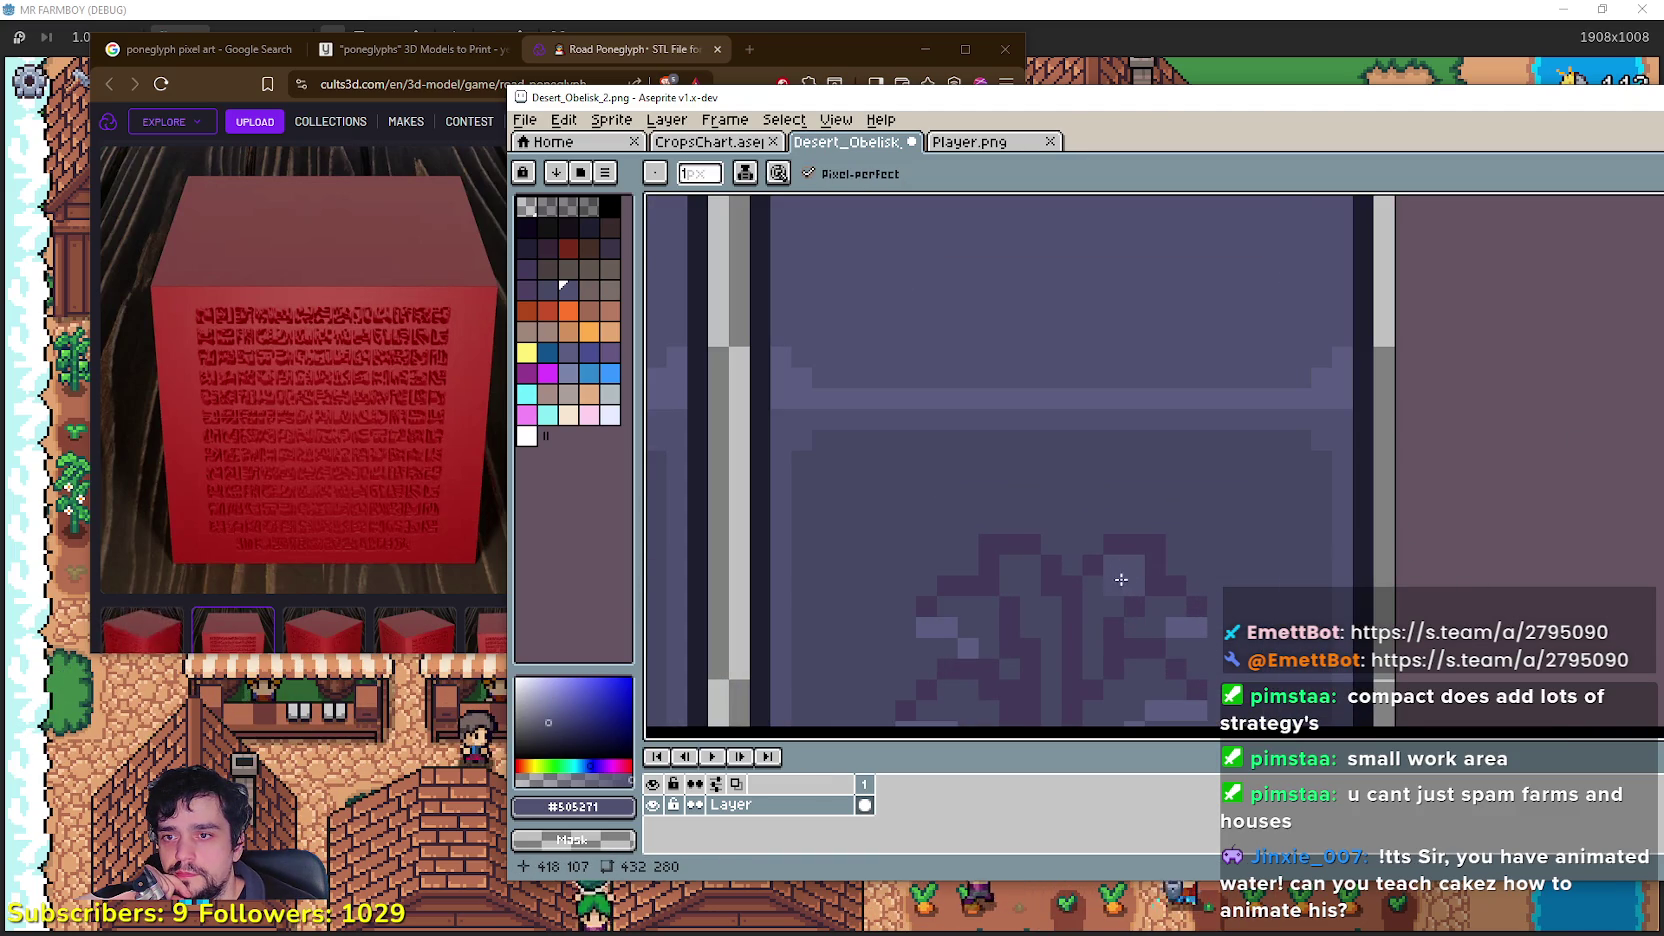
pyautogui.scroll(-2, 1121, 578)
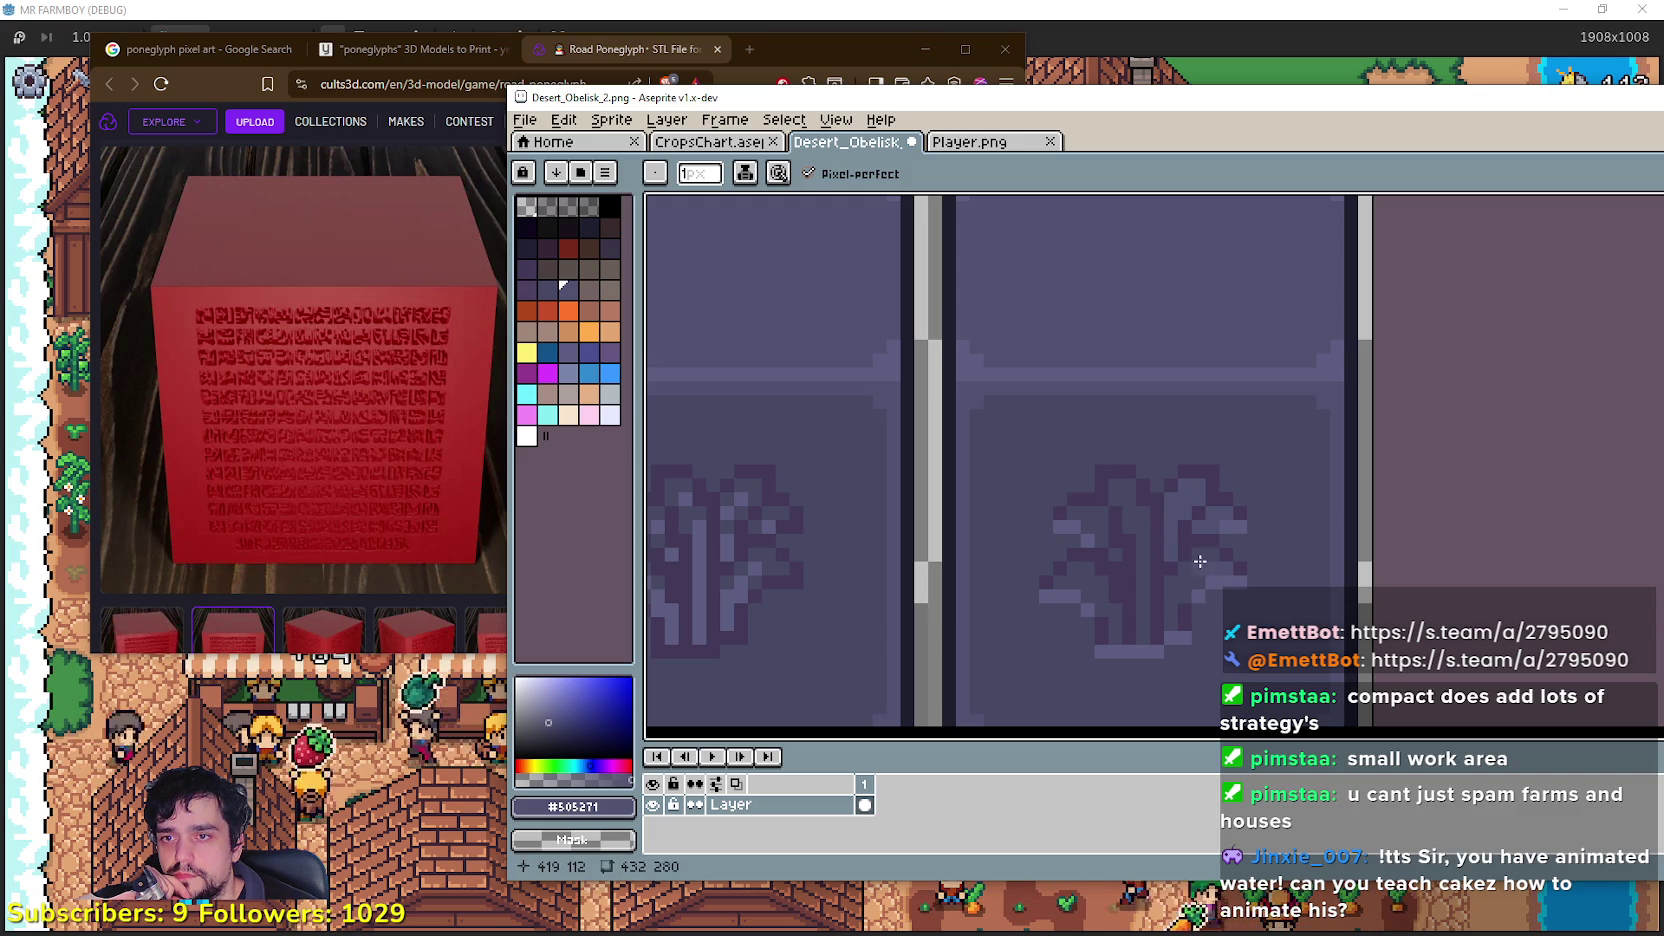
pyautogui.moveTo(1169, 587)
pyautogui.mouseDown()
pyautogui.moveTo(1171, 618)
pyautogui.moveTo(1114, 594)
pyautogui.mouseUp()
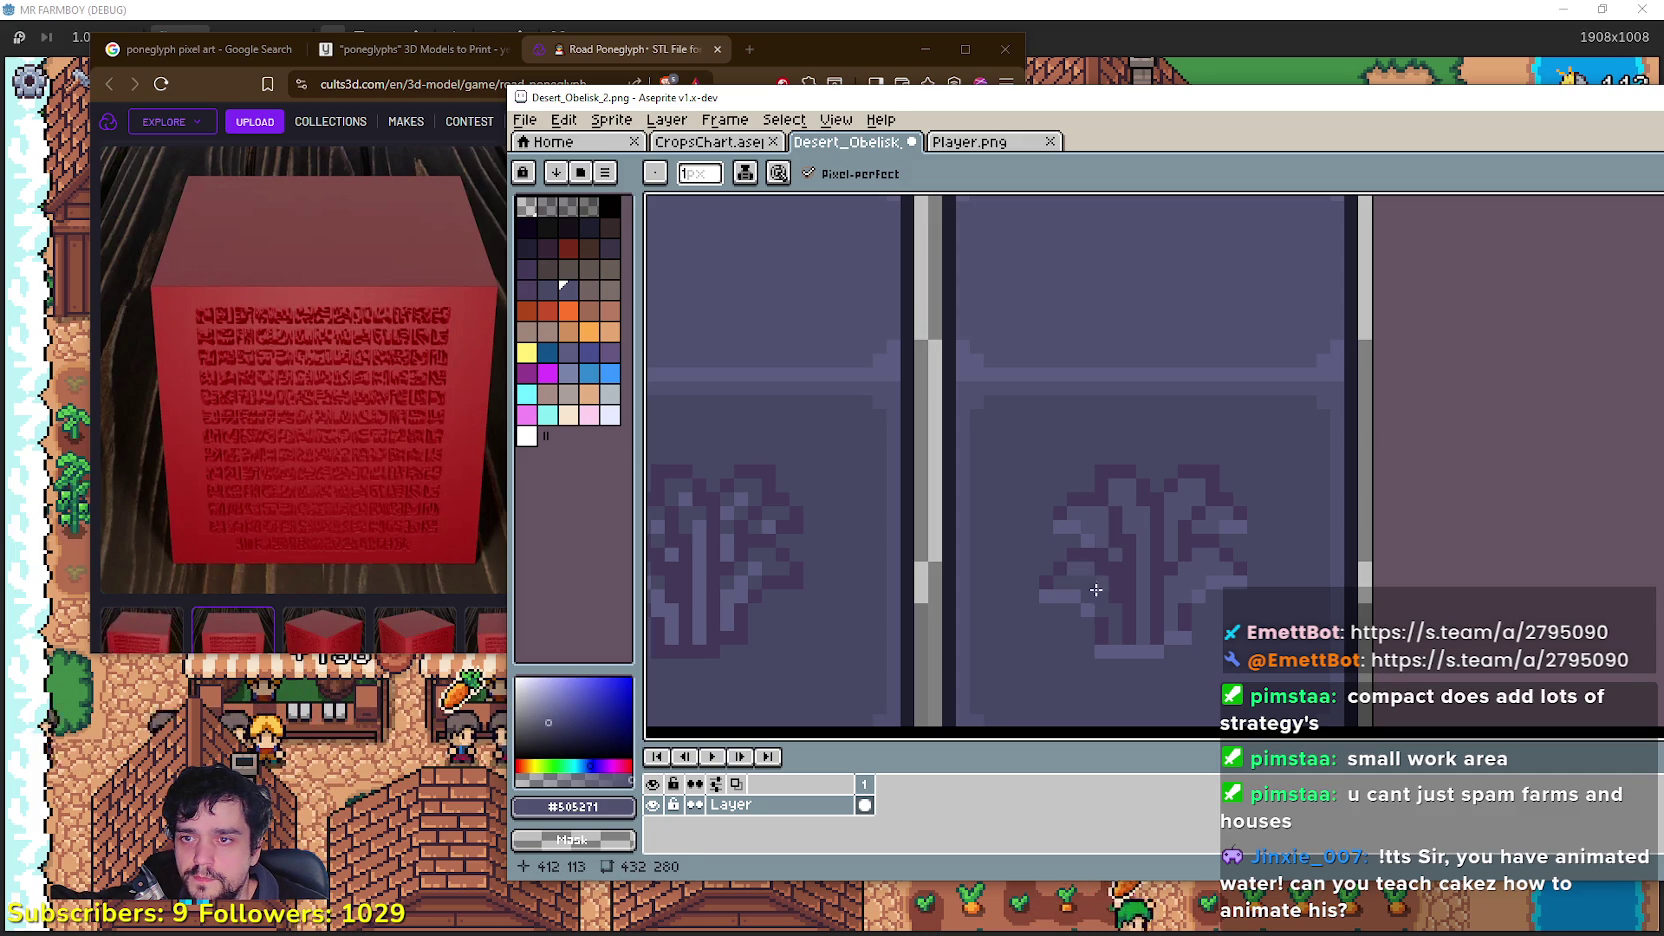
# Step: Pan out to show the whole row of obelisk sprites
pyautogui.scroll(-3, 1094, 579)
pyautogui.scroll(-1, 1187, 645)
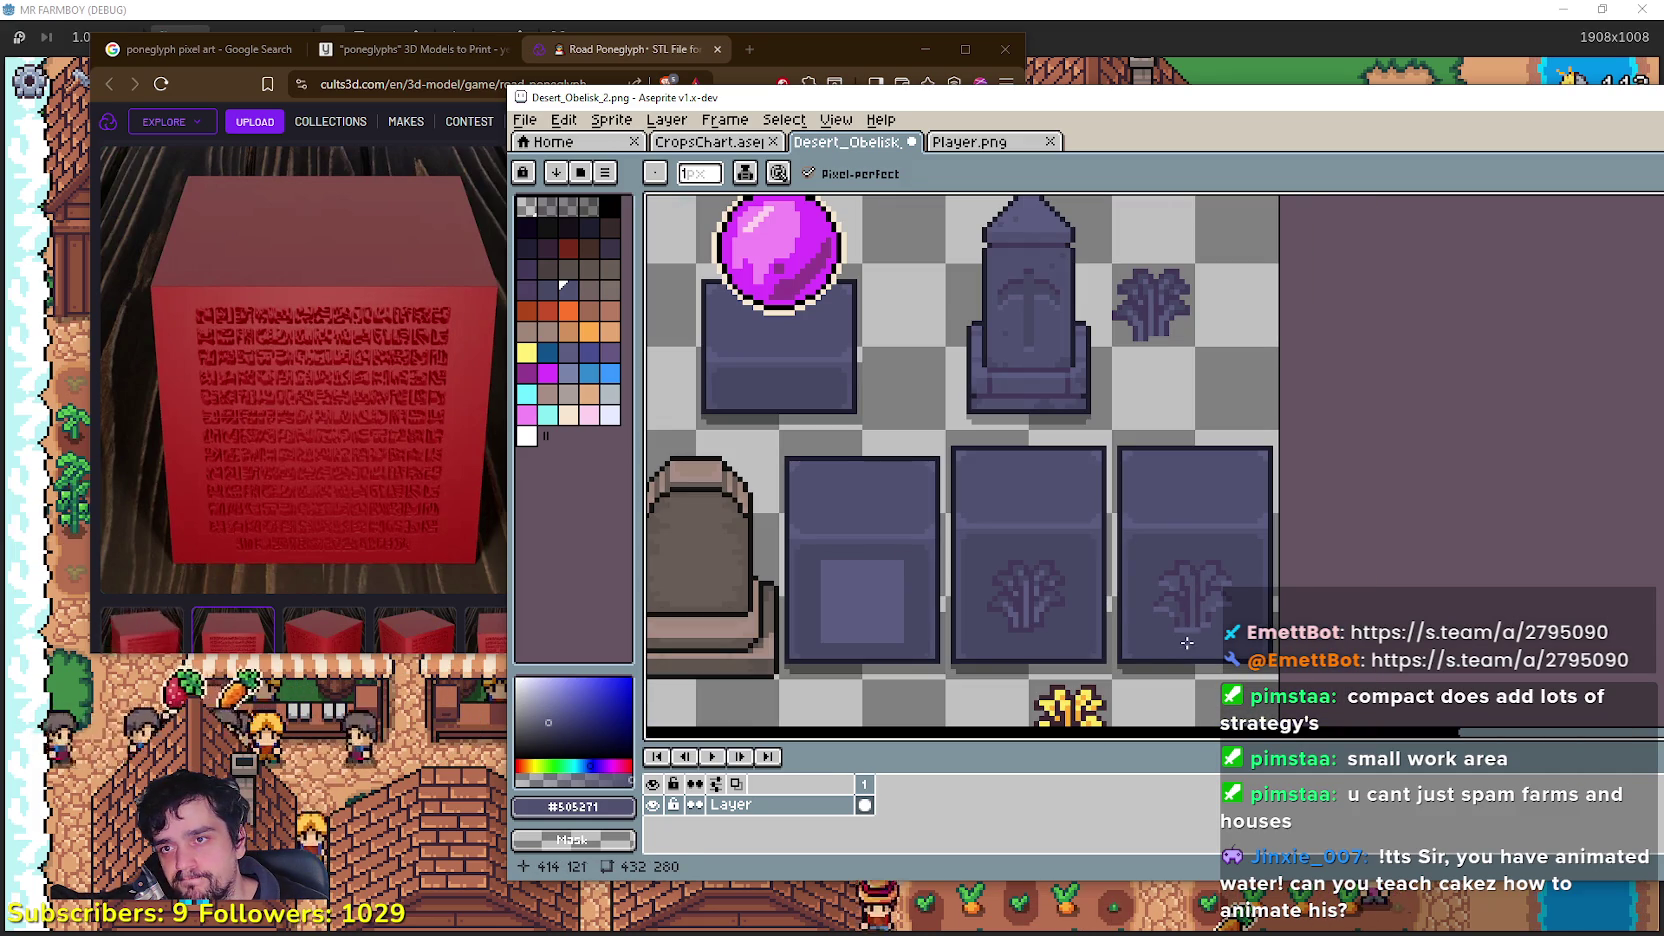
pyautogui.moveTo(1127, 389)
pyautogui.mouseDown()
pyautogui.moveTo(1456, 455)
pyautogui.moveTo(1434, 473)
pyautogui.moveTo(1420, 543)
pyautogui.moveTo(1411, 353)
pyautogui.mouseUp()
pyautogui.scroll(-1, 1295, 400)
pyautogui.moveTo(1193, 480)
pyautogui.mouseDown()
pyautogui.moveTo(1233, 480)
pyautogui.moveTo(1043, 474)
pyautogui.moveTo(1134, 544)
pyautogui.moveTo(1239, 537)
pyautogui.moveTo(869, 530)
pyautogui.moveTo(1317, 603)
pyautogui.mouseUp()
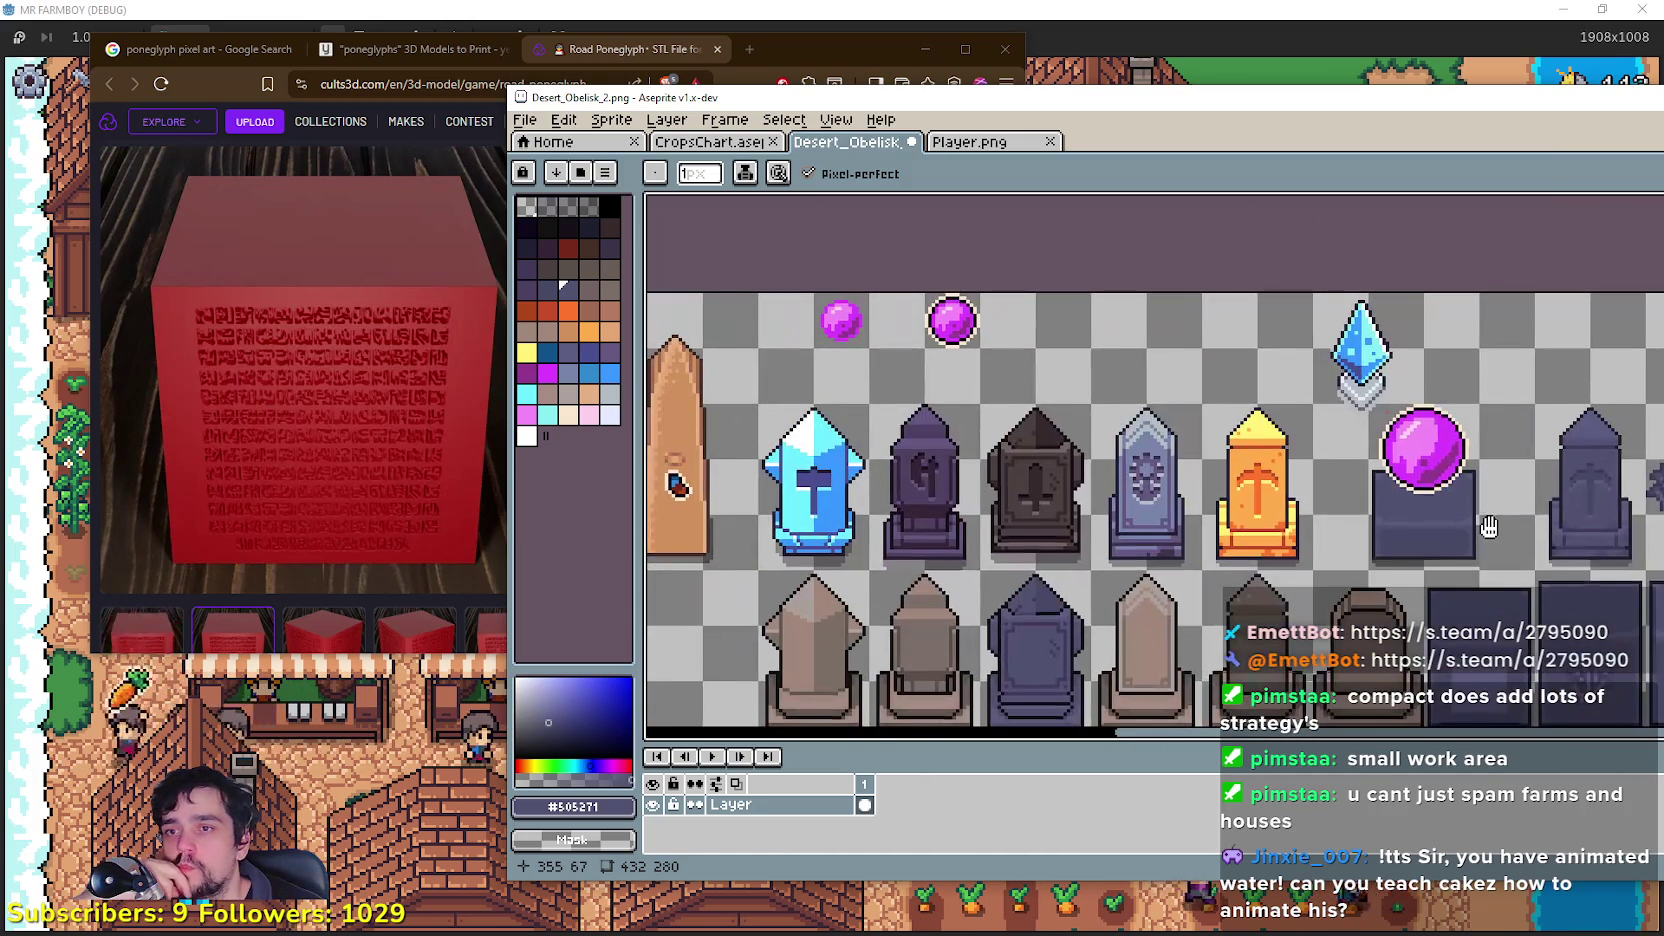
# Step: Pan down to the lower obelisk blocks and undo the last shading stroke
pyautogui.moveTo(1491, 524); pyautogui.dragTo(1004, 437)
pyautogui.scroll(-3, 1006, 519)
pyautogui.scroll(5, 1006, 519)
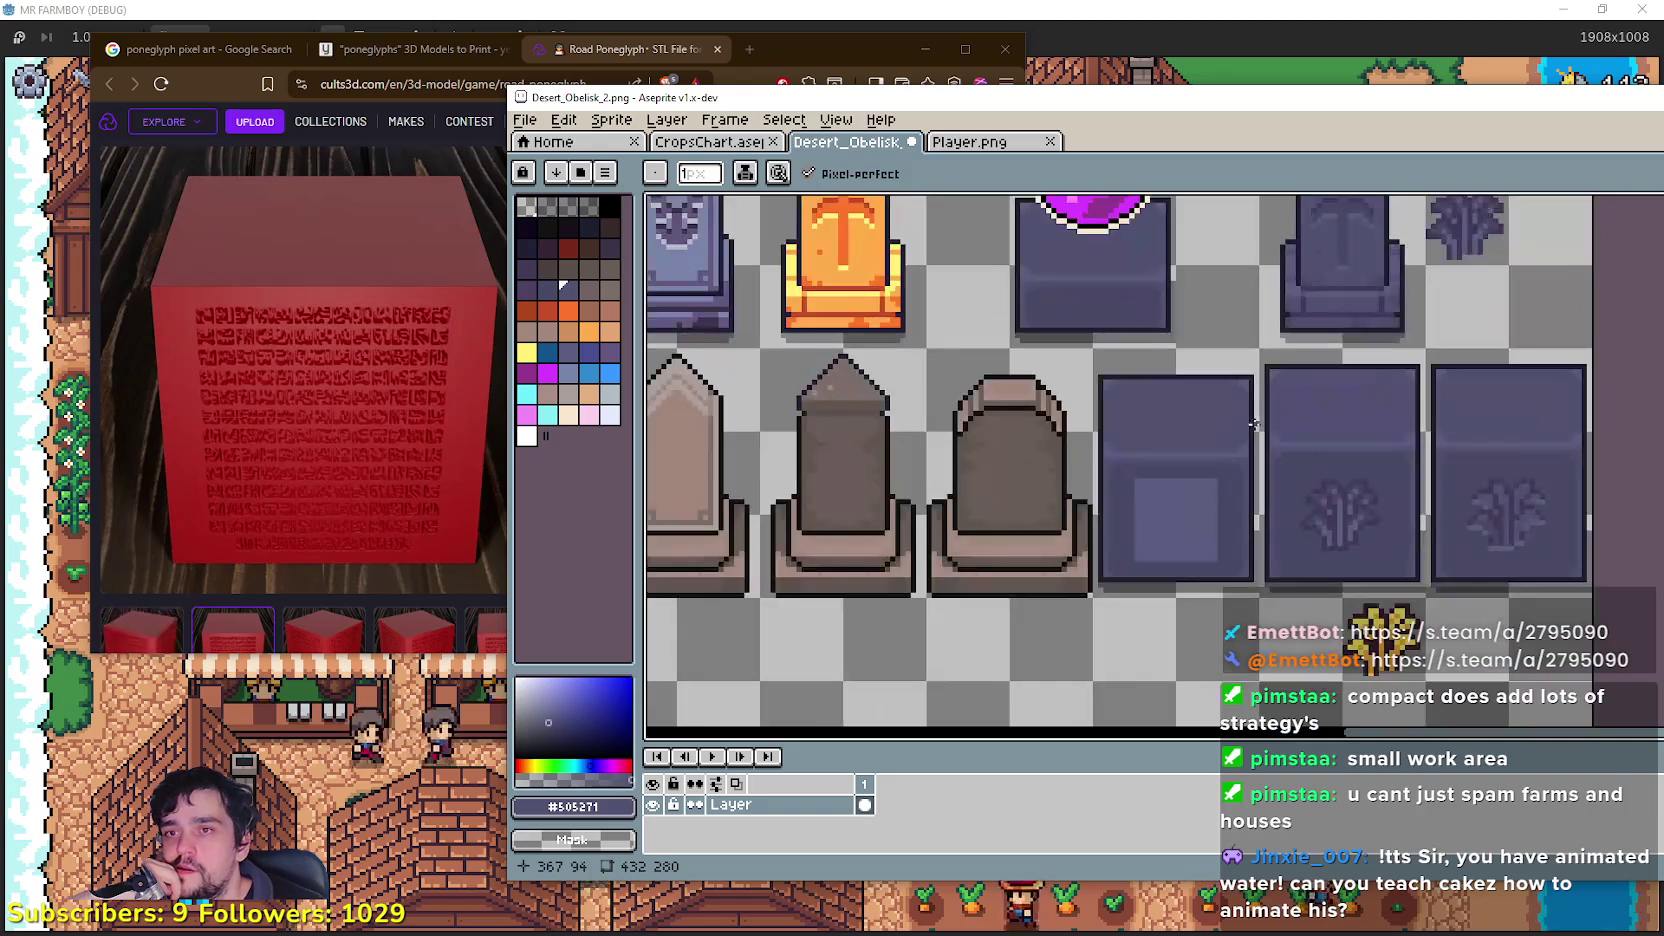
pyautogui.scroll(1, 1227, 430)
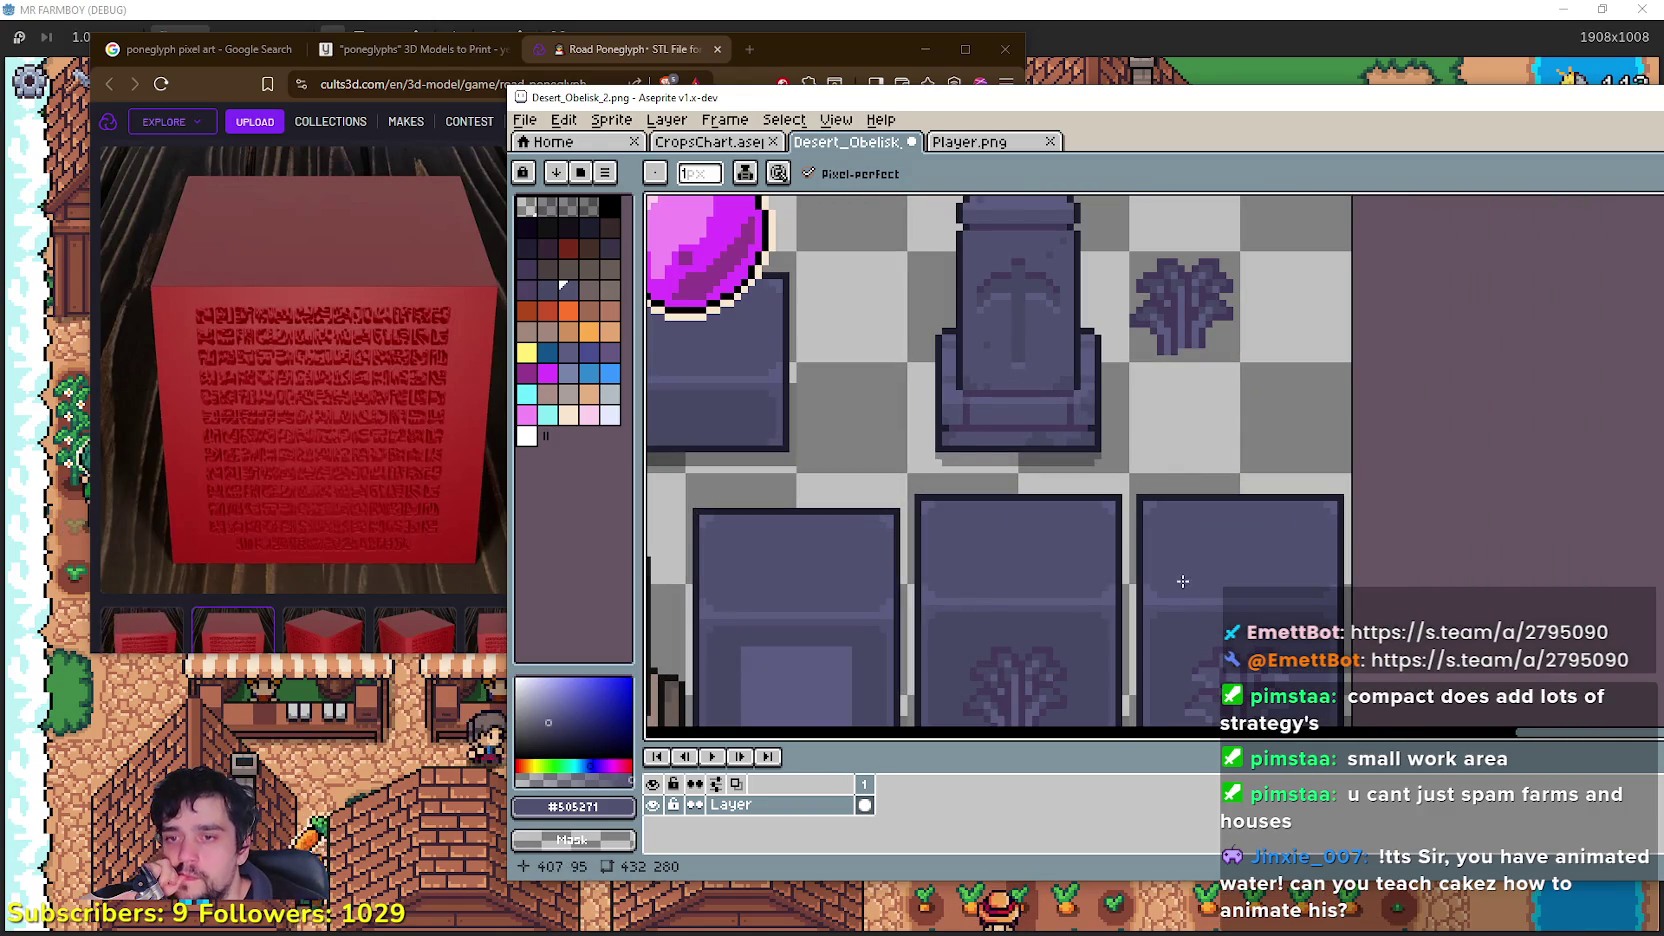
pyautogui.moveTo(1095, 392)
pyautogui.mouseDown()
pyautogui.moveTo(1235, 566)
pyautogui.moveTo(1397, 536)
pyautogui.moveTo(1188, 288)
pyautogui.moveTo(917, 293)
pyautogui.moveTo(995, 451)
pyautogui.moveTo(962, 250)
pyautogui.moveTo(959, 467)
pyautogui.moveTo(972, 297)
pyautogui.mouseUp()
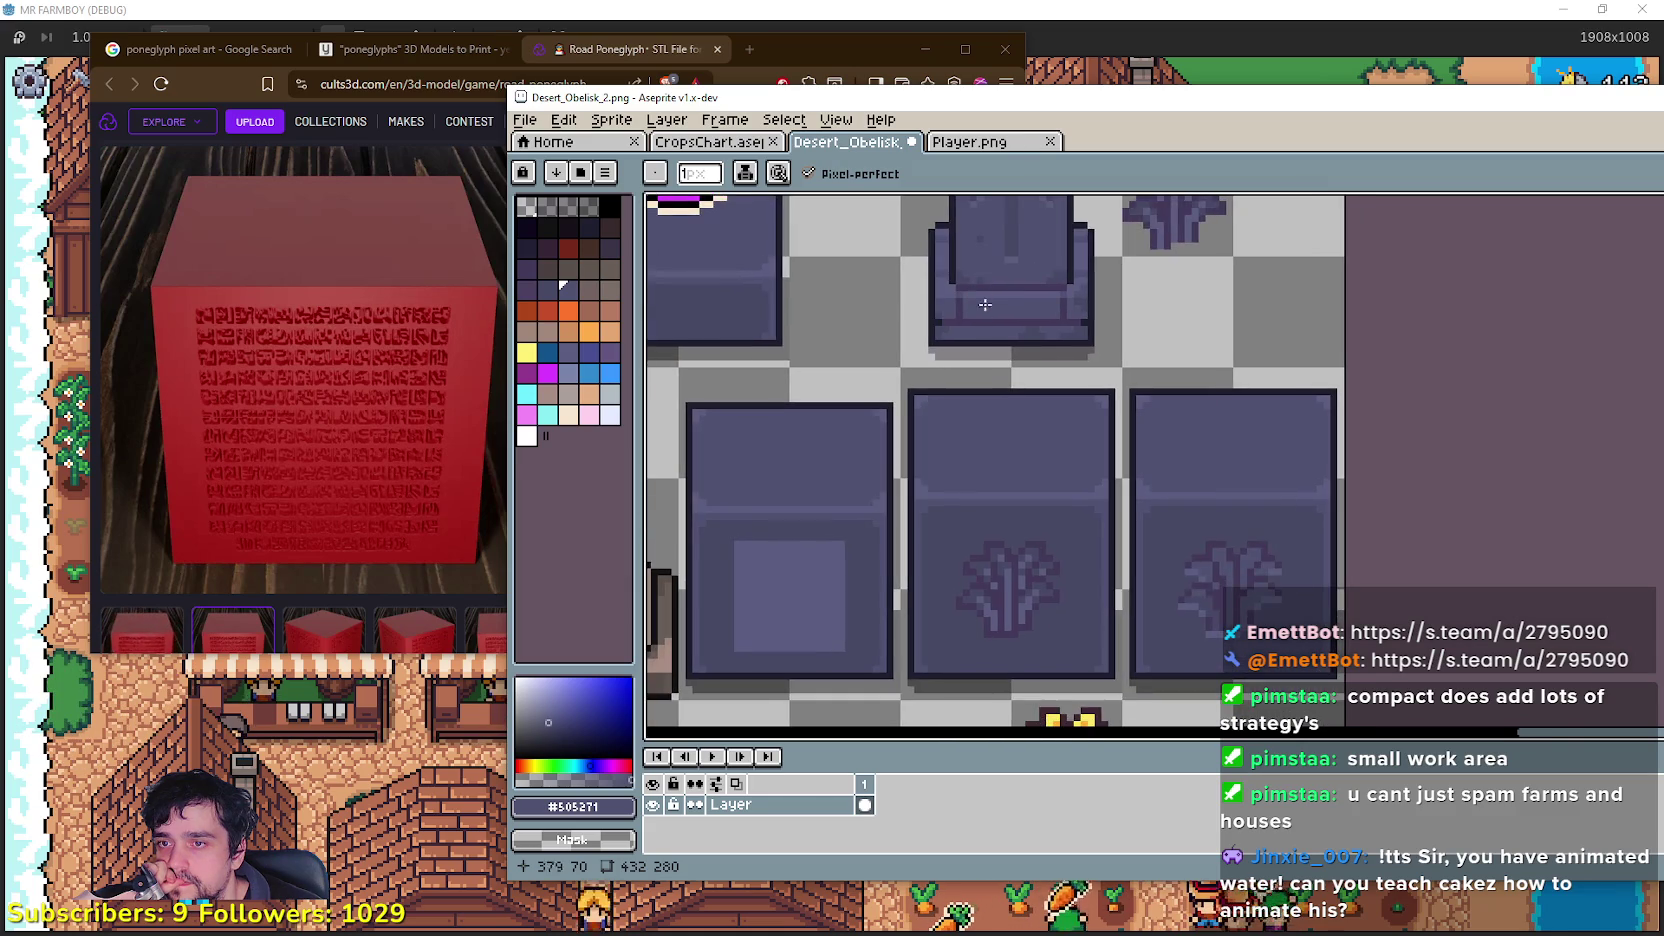
pyautogui.scroll(2, 1215, 580)
pyautogui.moveTo(1210, 596); pyautogui.dragTo(1150, 465)
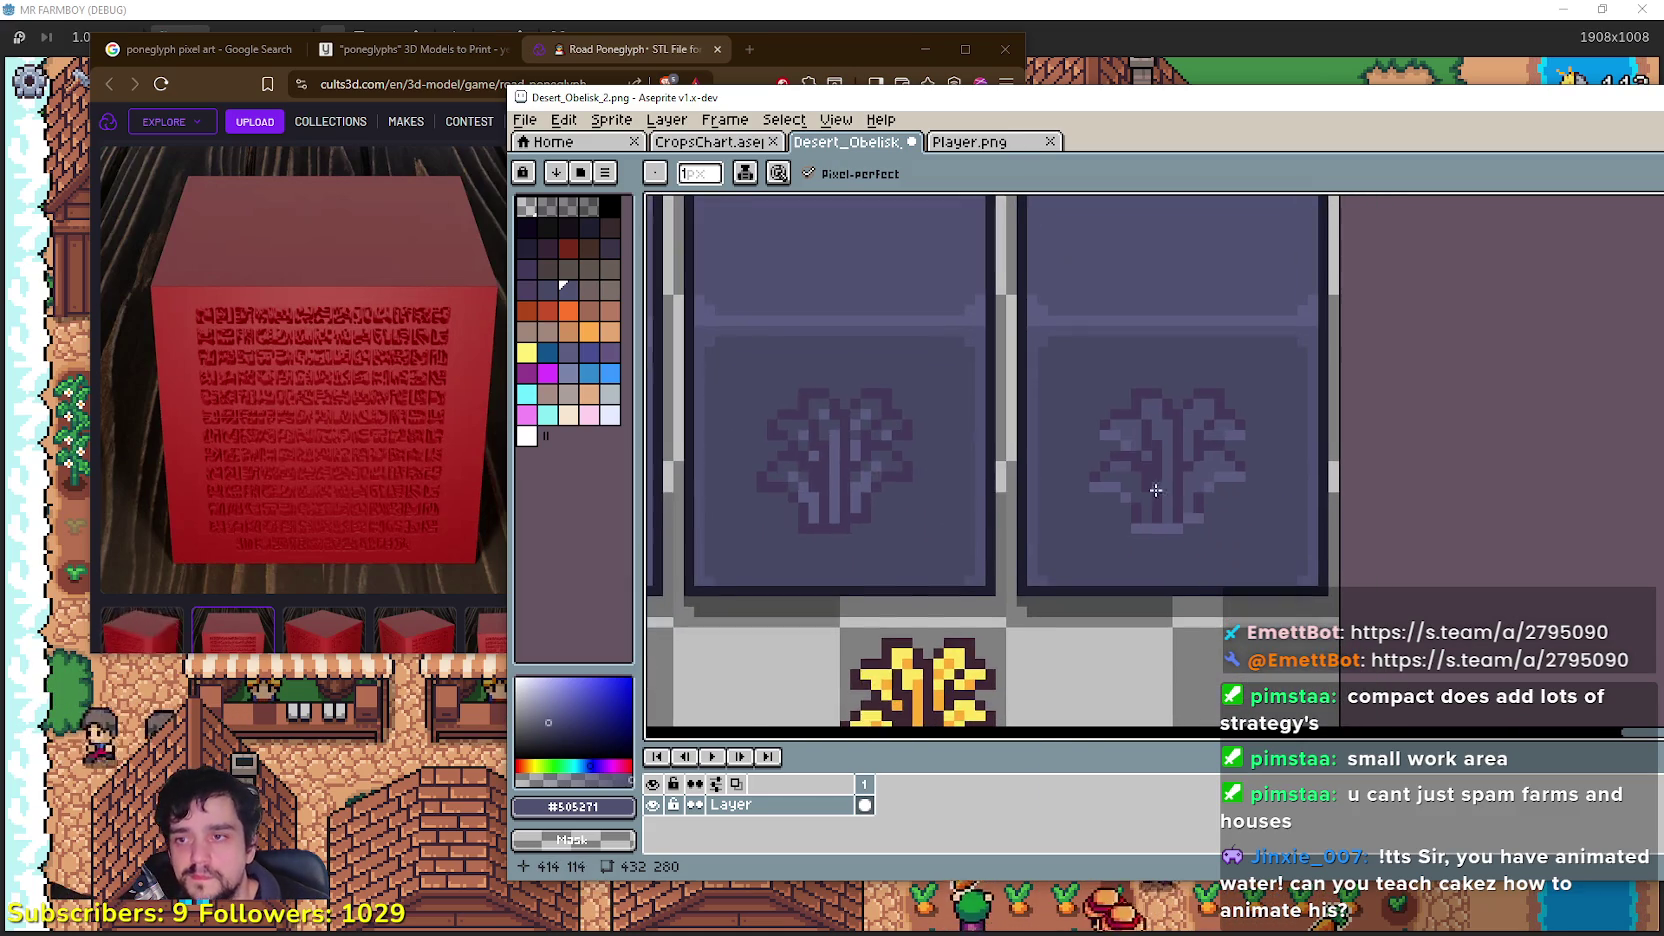
pyautogui.scroll(-1, 1135, 514)
pyautogui.hotkey('ctrl', 'z')
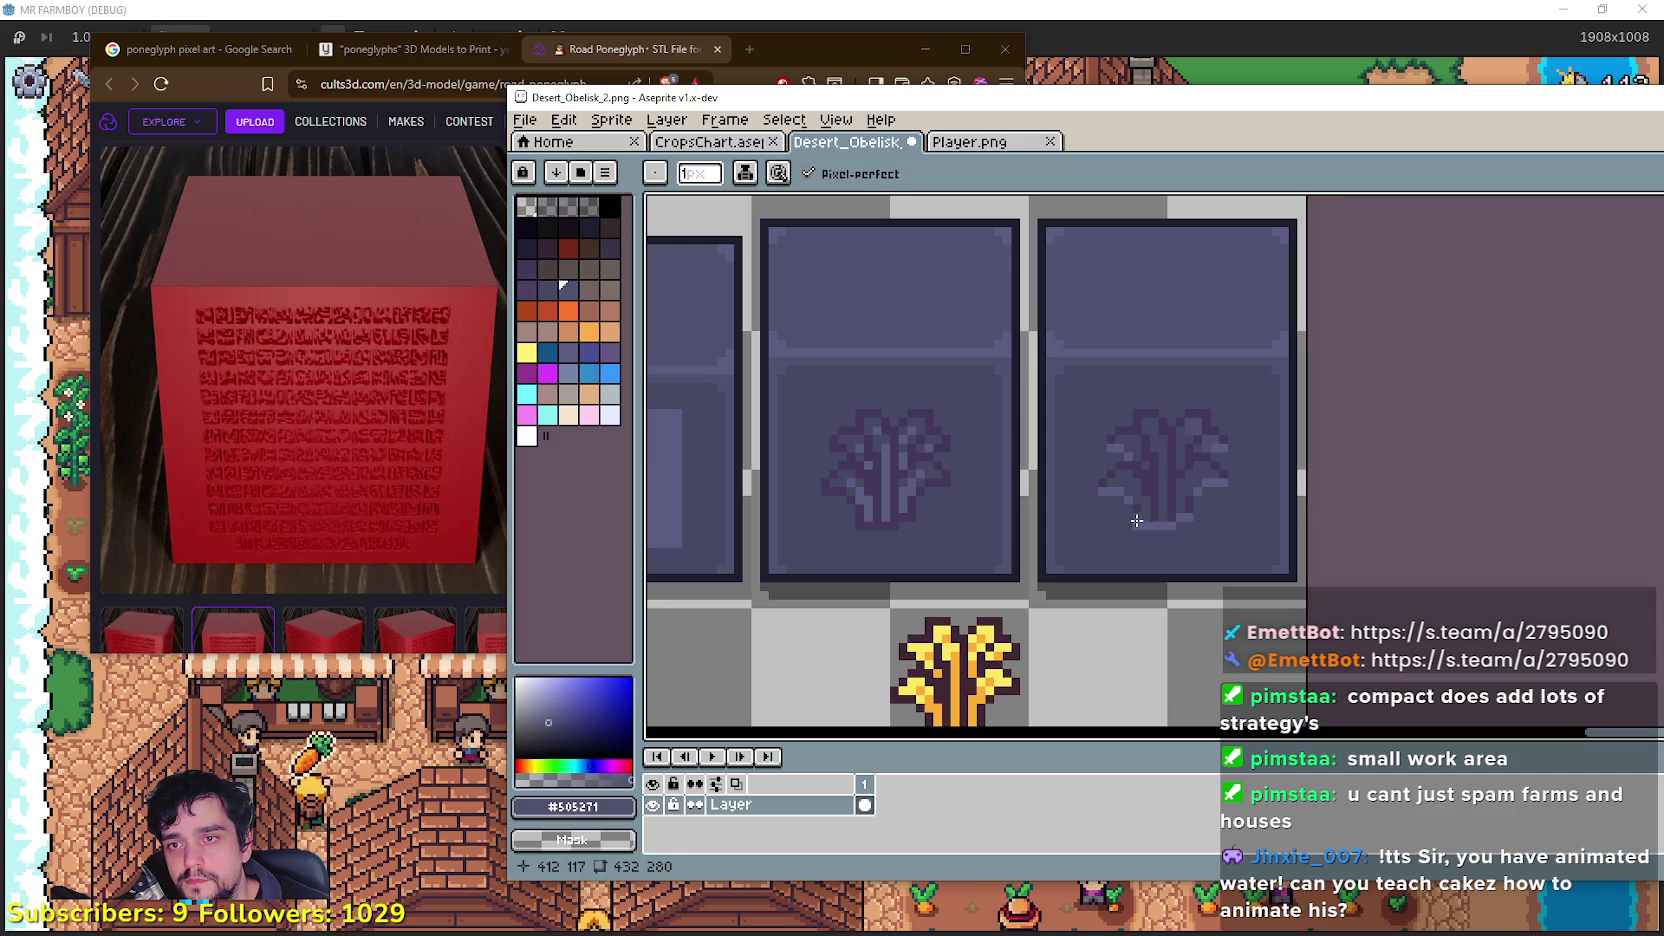
# Step: Zoom and pan until the tops of the obelisk blocks fill the view
pyautogui.scroll(1, 1198, 480)
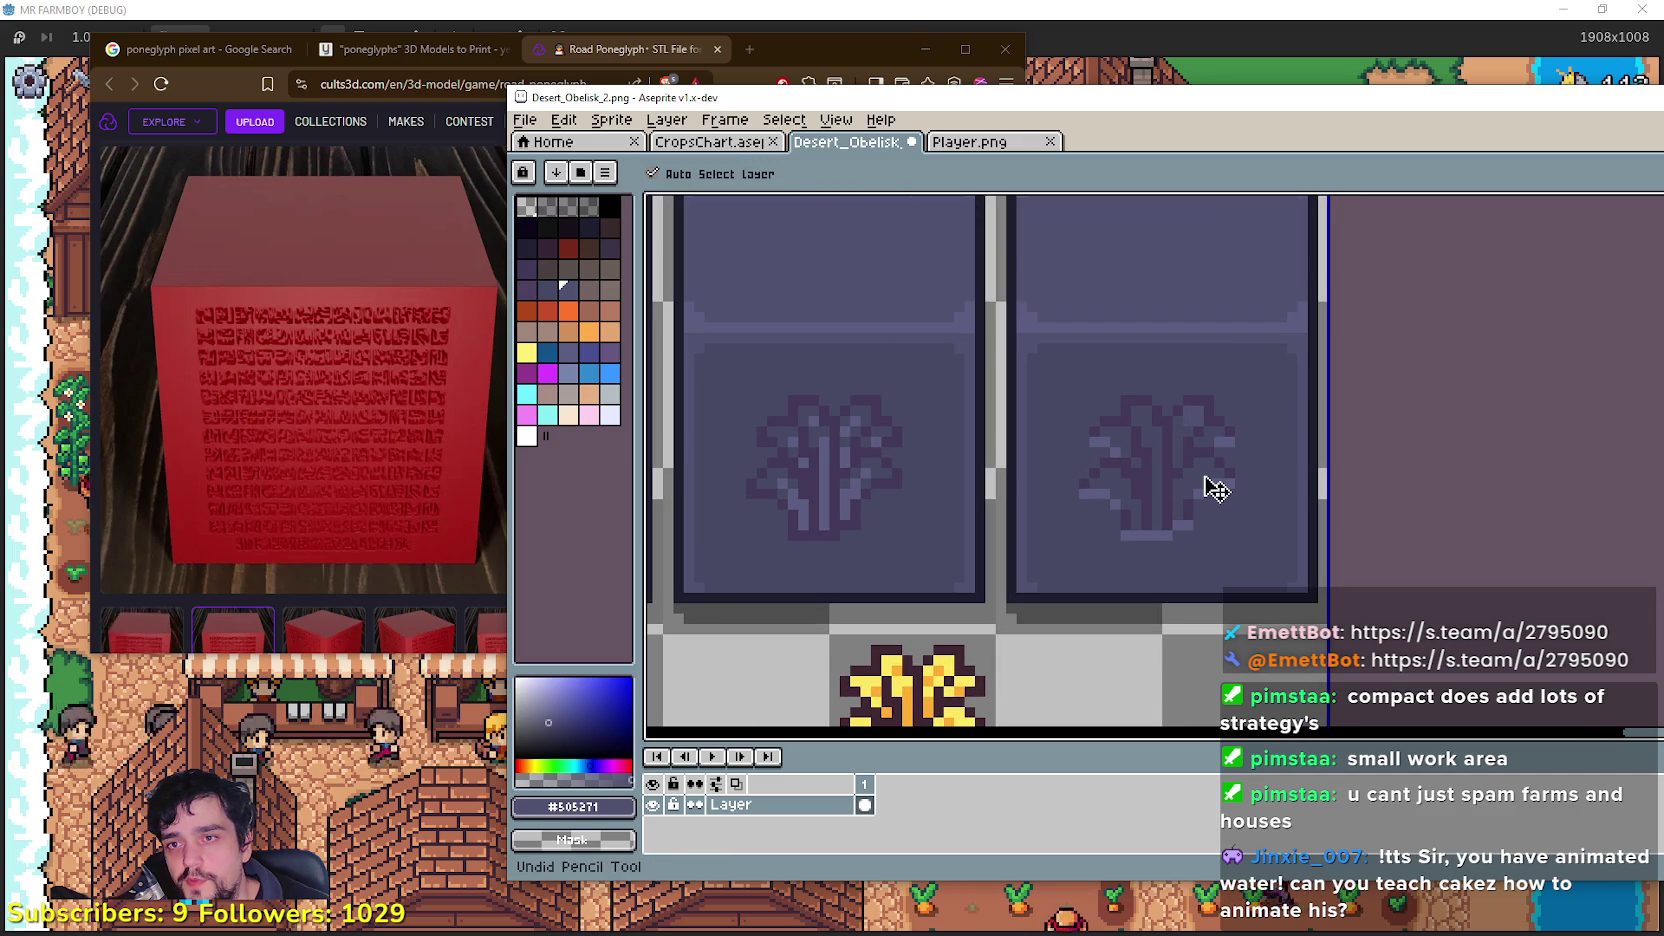
pyautogui.scroll(-1, 1215, 484)
pyautogui.scroll(1, 1236, 462)
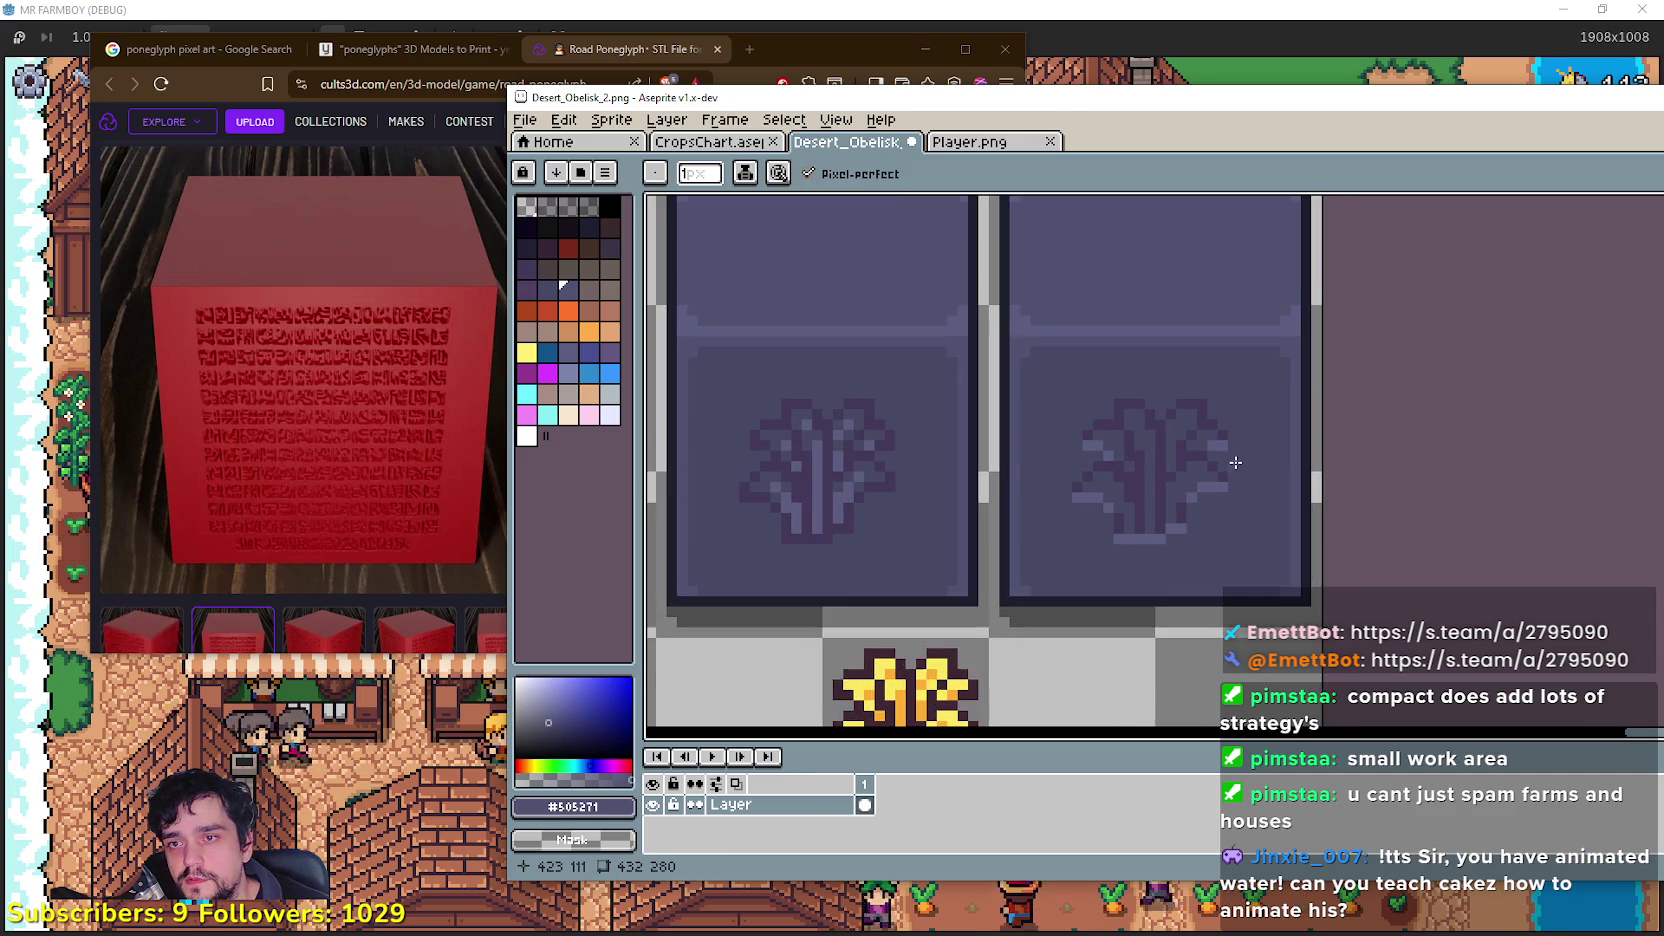
pyautogui.scroll(-3, 1236, 462)
pyautogui.scroll(2, 1189, 527)
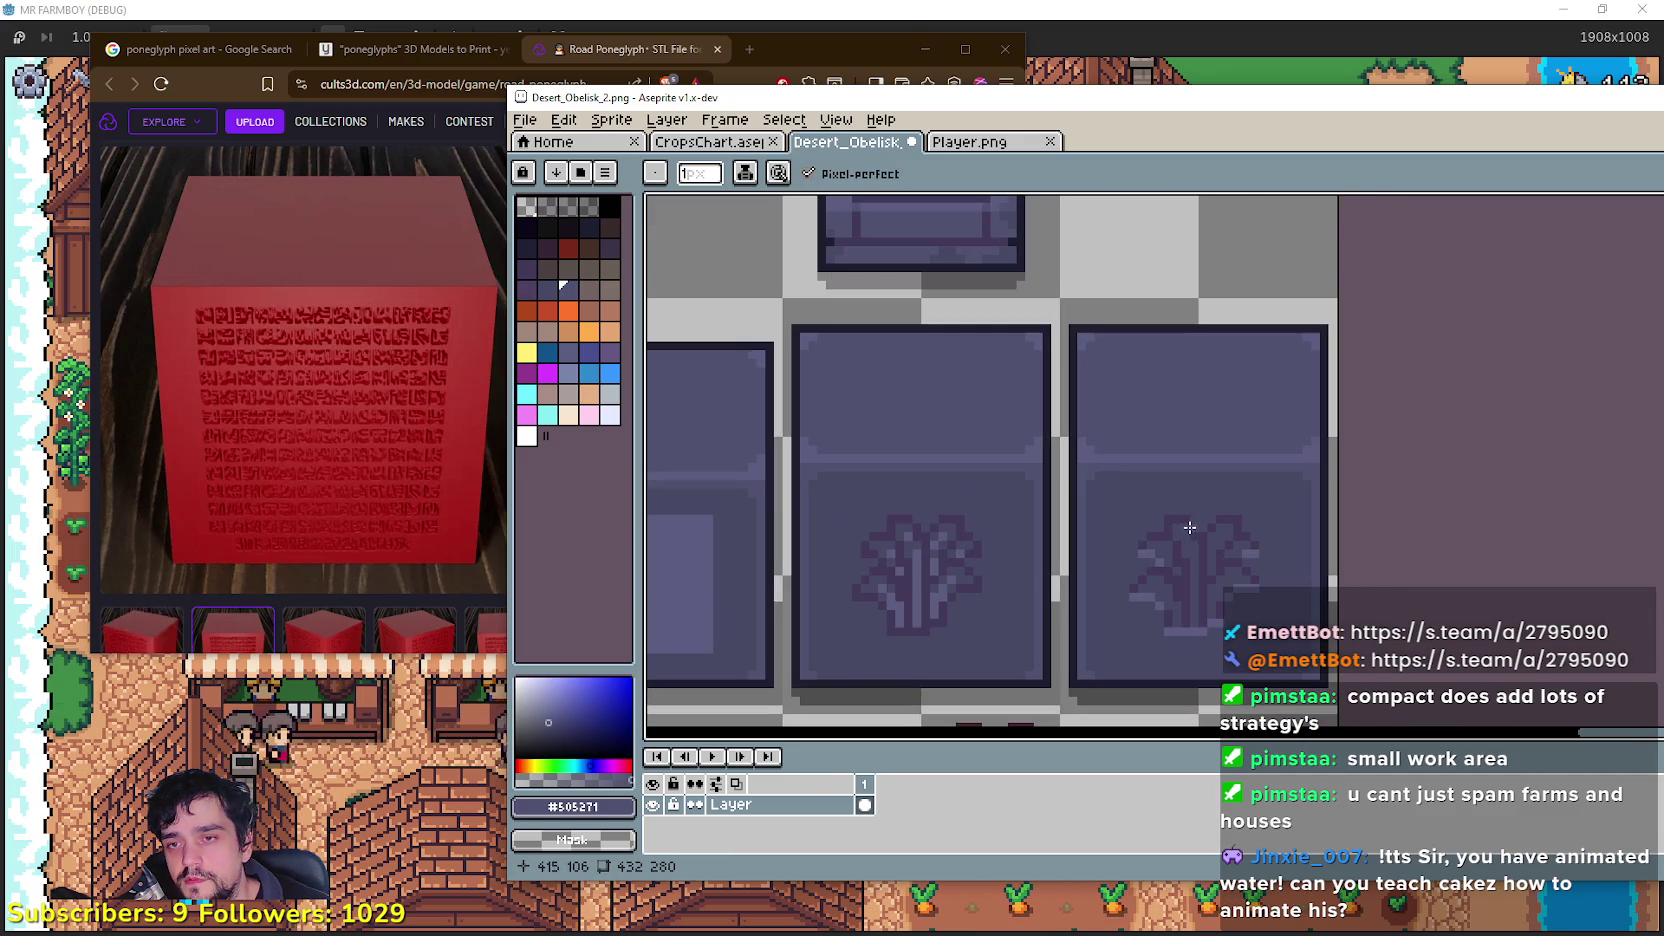
pyautogui.moveTo(1169, 508)
pyautogui.mouseDown()
pyautogui.moveTo(1198, 705)
pyautogui.moveTo(1078, 428)
pyautogui.mouseUp()
pyautogui.scroll(1, 1093, 448)
pyautogui.scroll(1, 1145, 547)
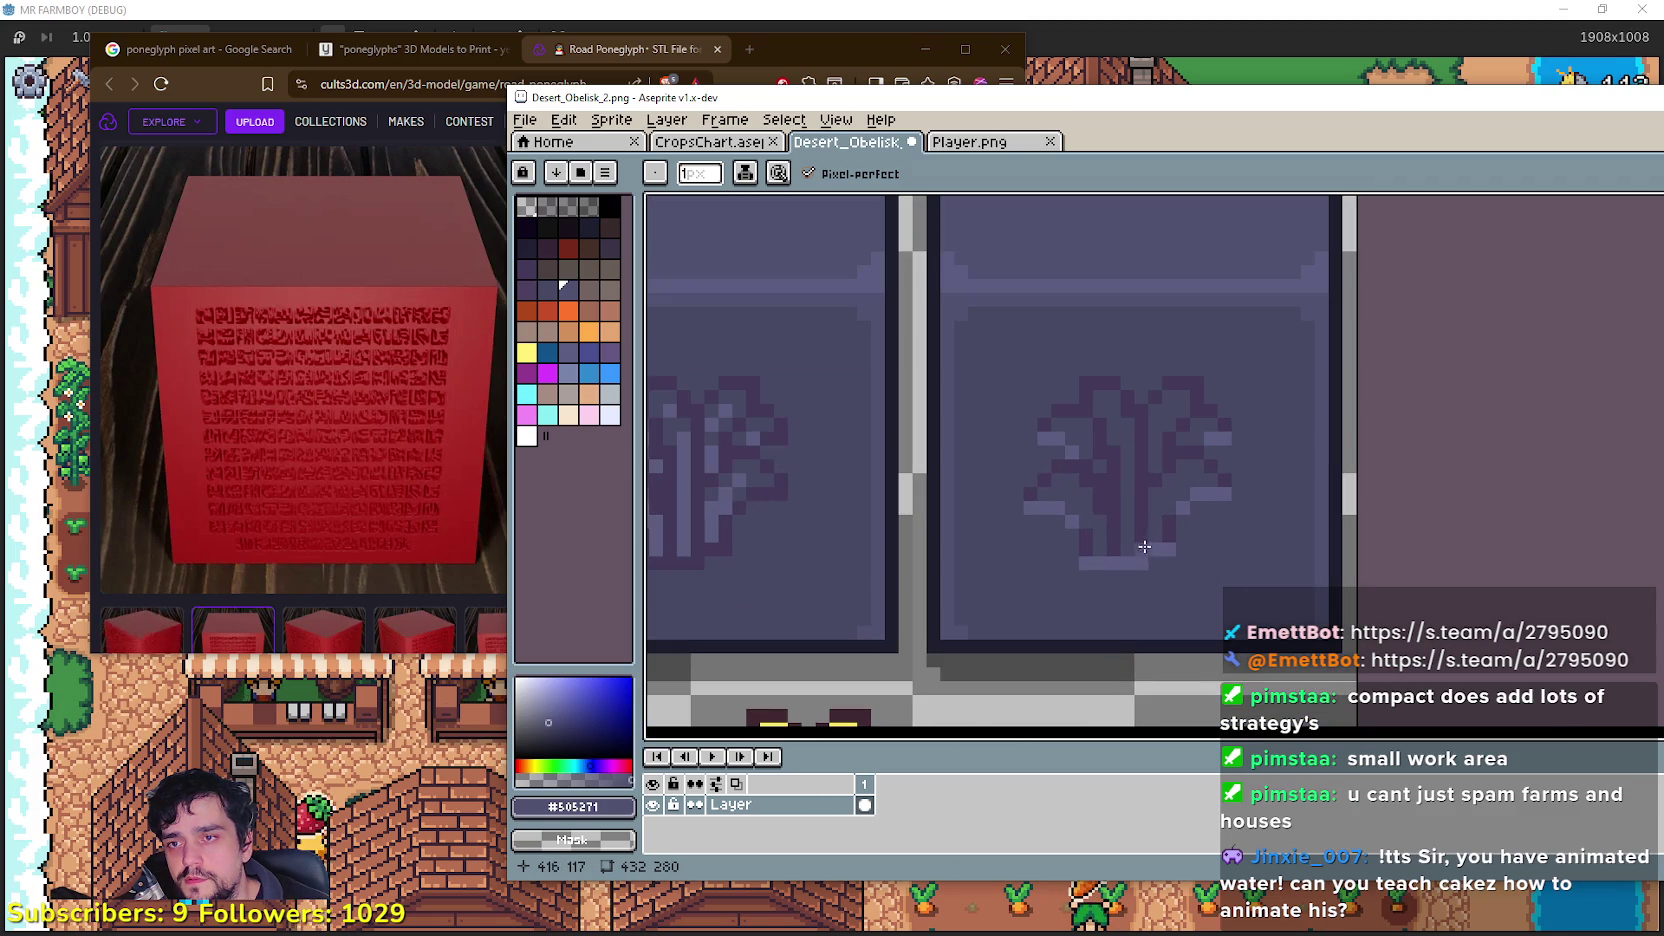
pyautogui.scroll(-1, 1108, 530)
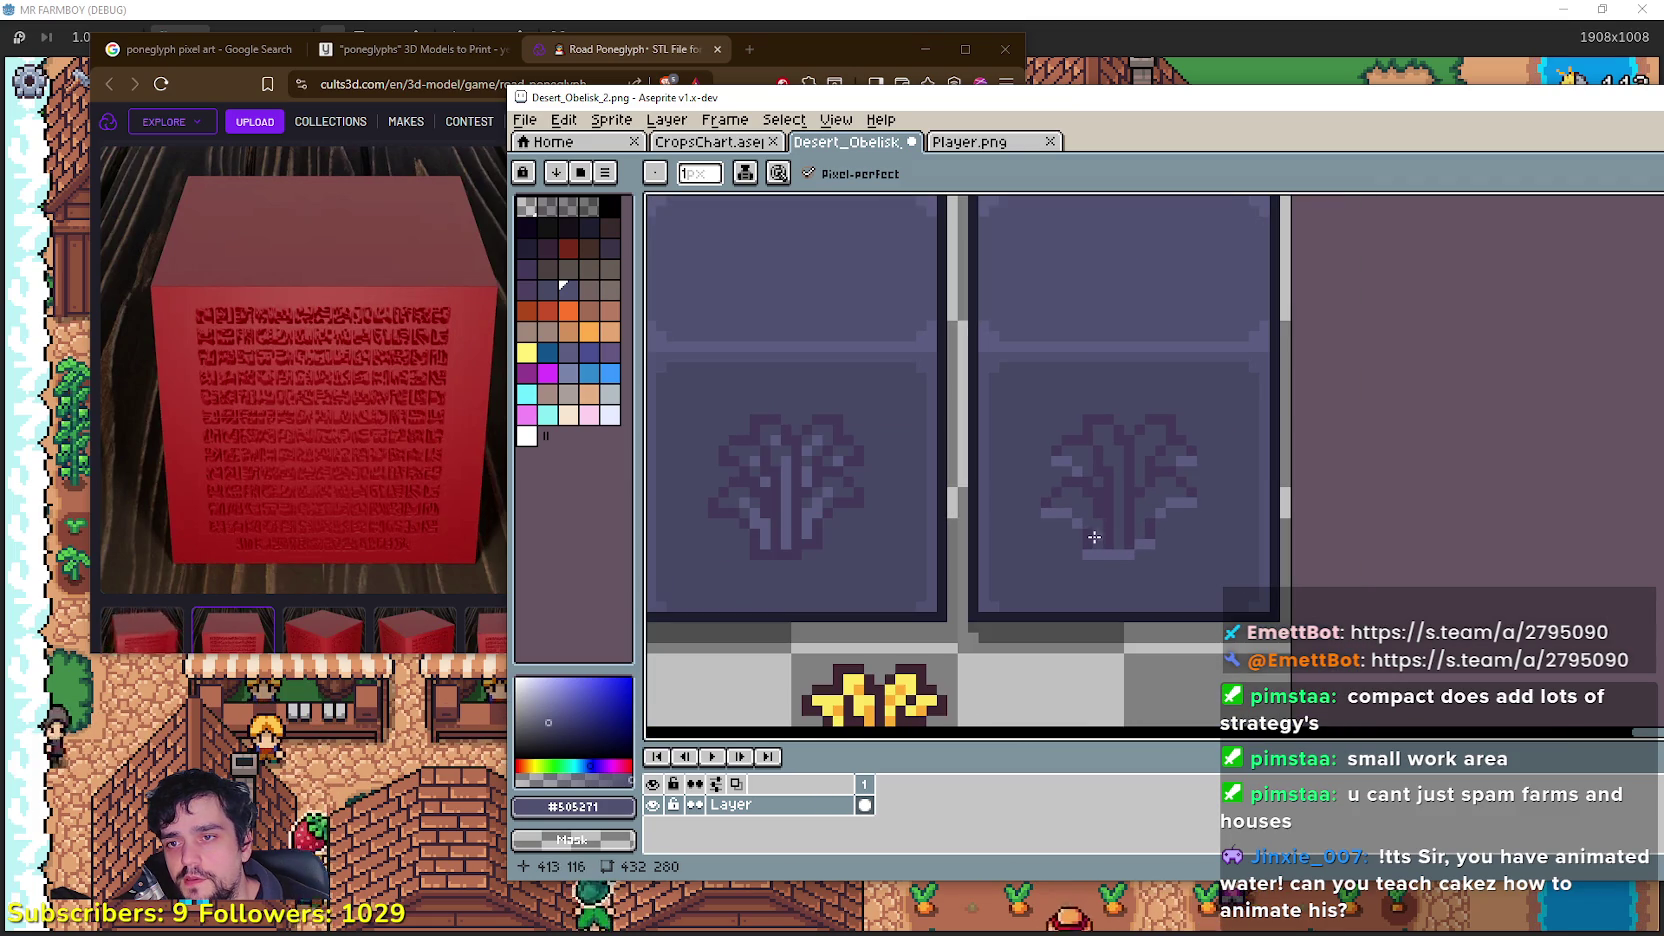
pyautogui.scroll(4, 1085, 535)
pyautogui.scroll(-3, 1105, 485)
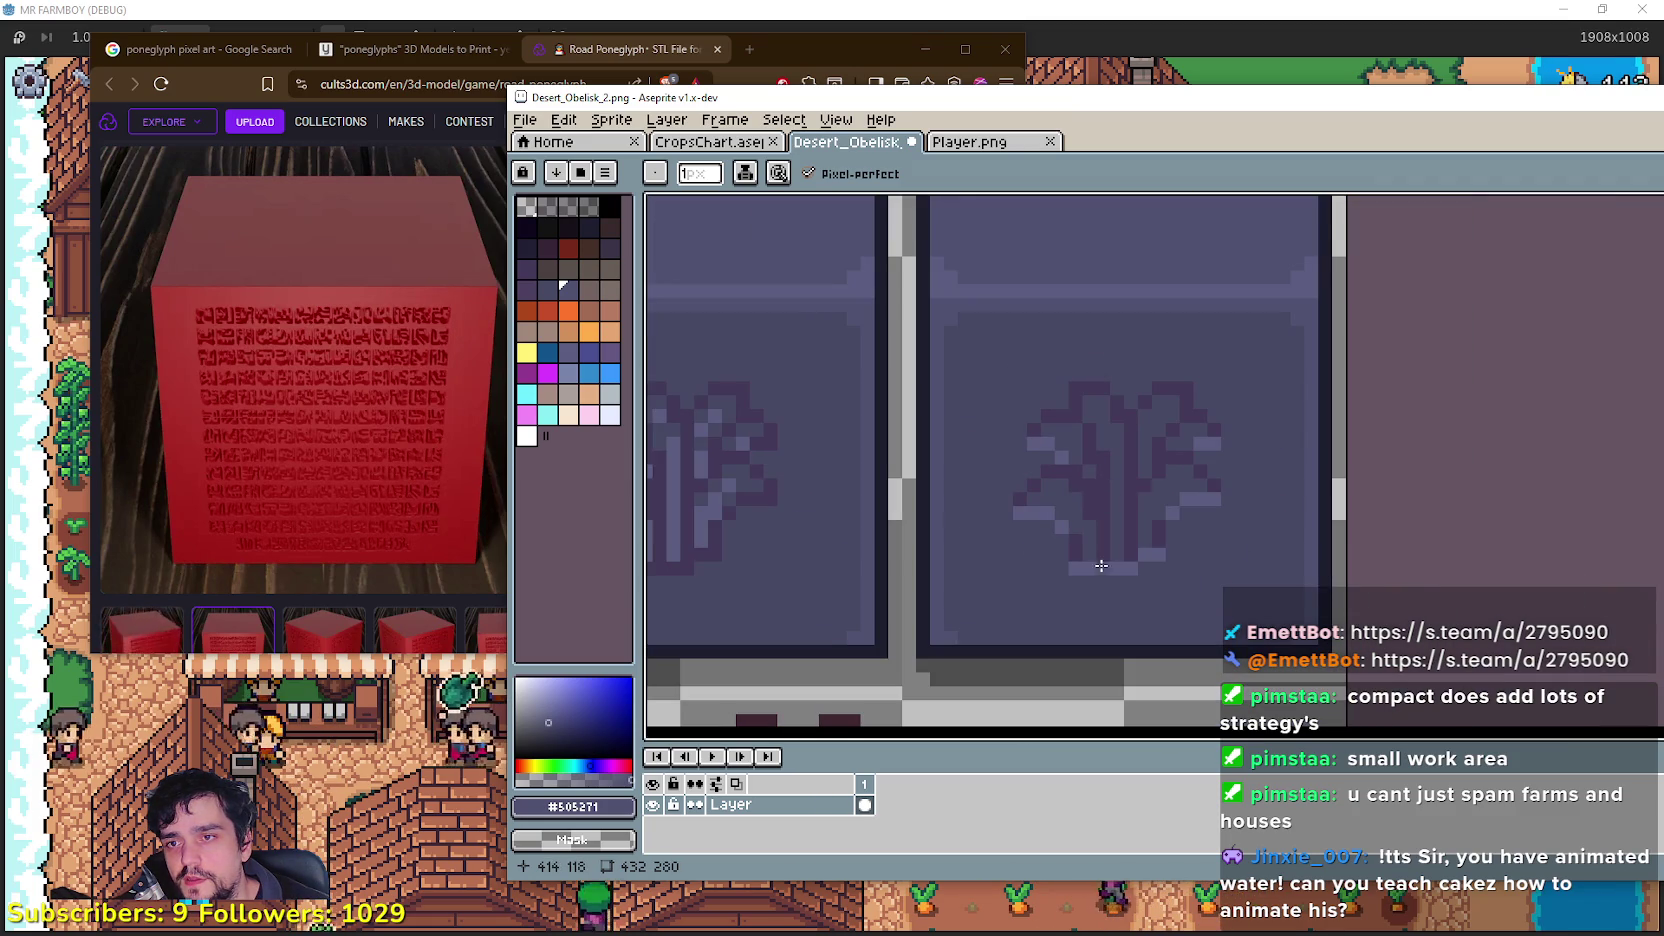
pyautogui.scroll(-2, 1110, 478)
pyautogui.scroll(1, 1145, 505)
pyautogui.scroll(-1, 1156, 525)
pyautogui.scroll(1, 1159, 568)
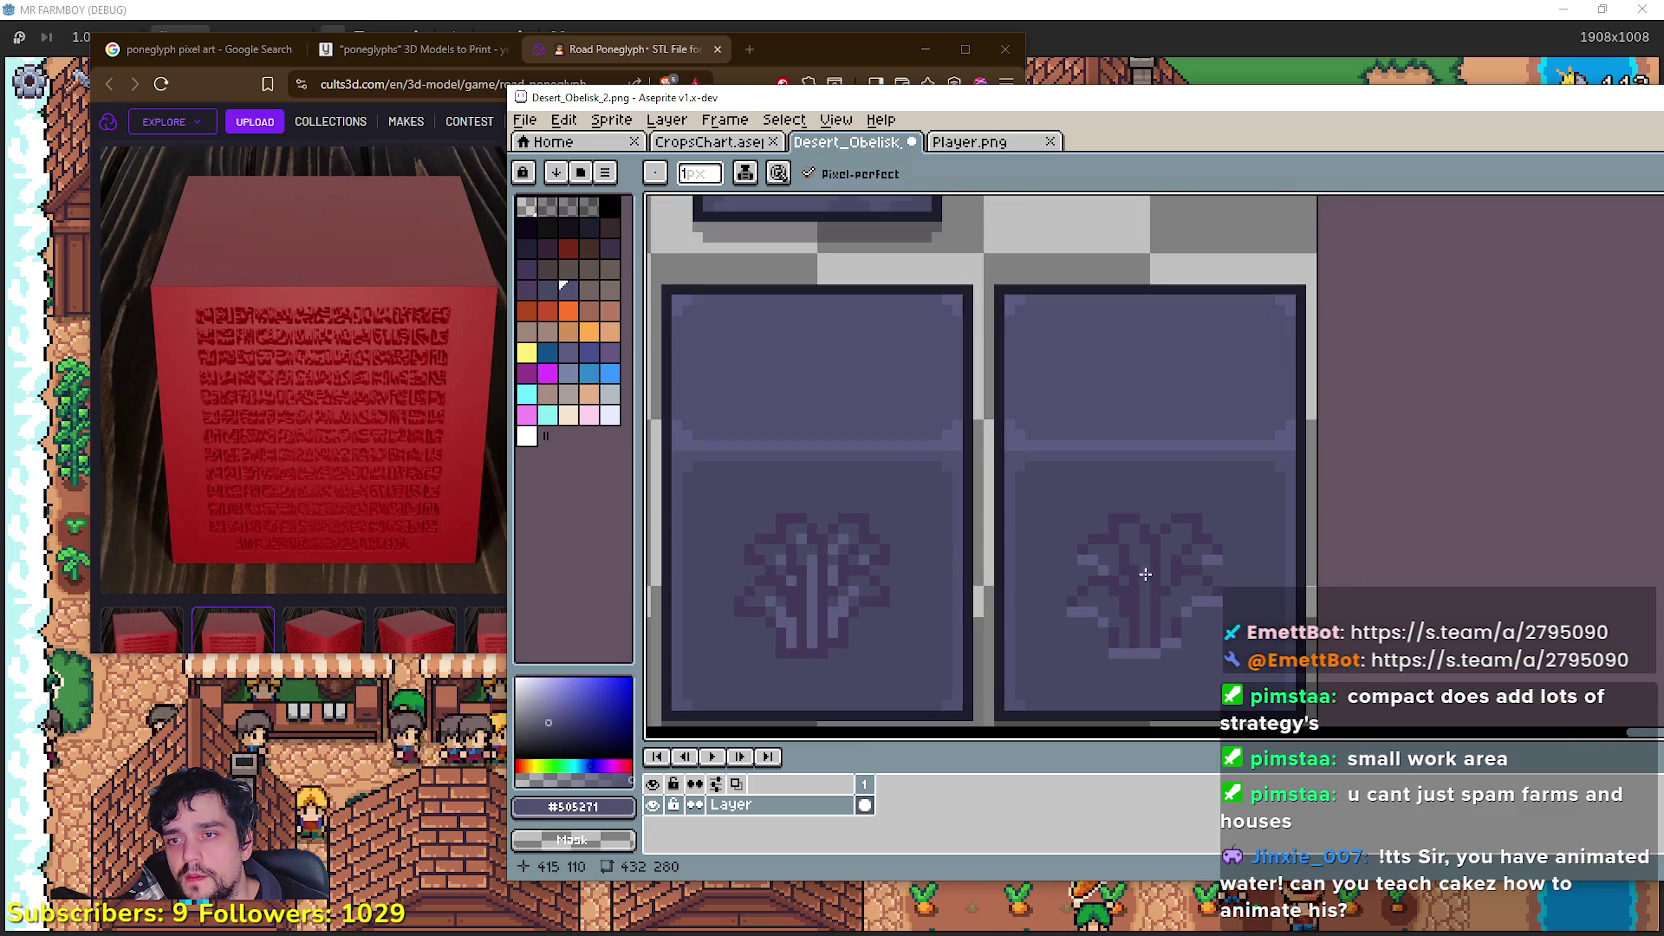
pyautogui.scroll(1, 1059, 591)
pyautogui.scroll(-1, 1117, 577)
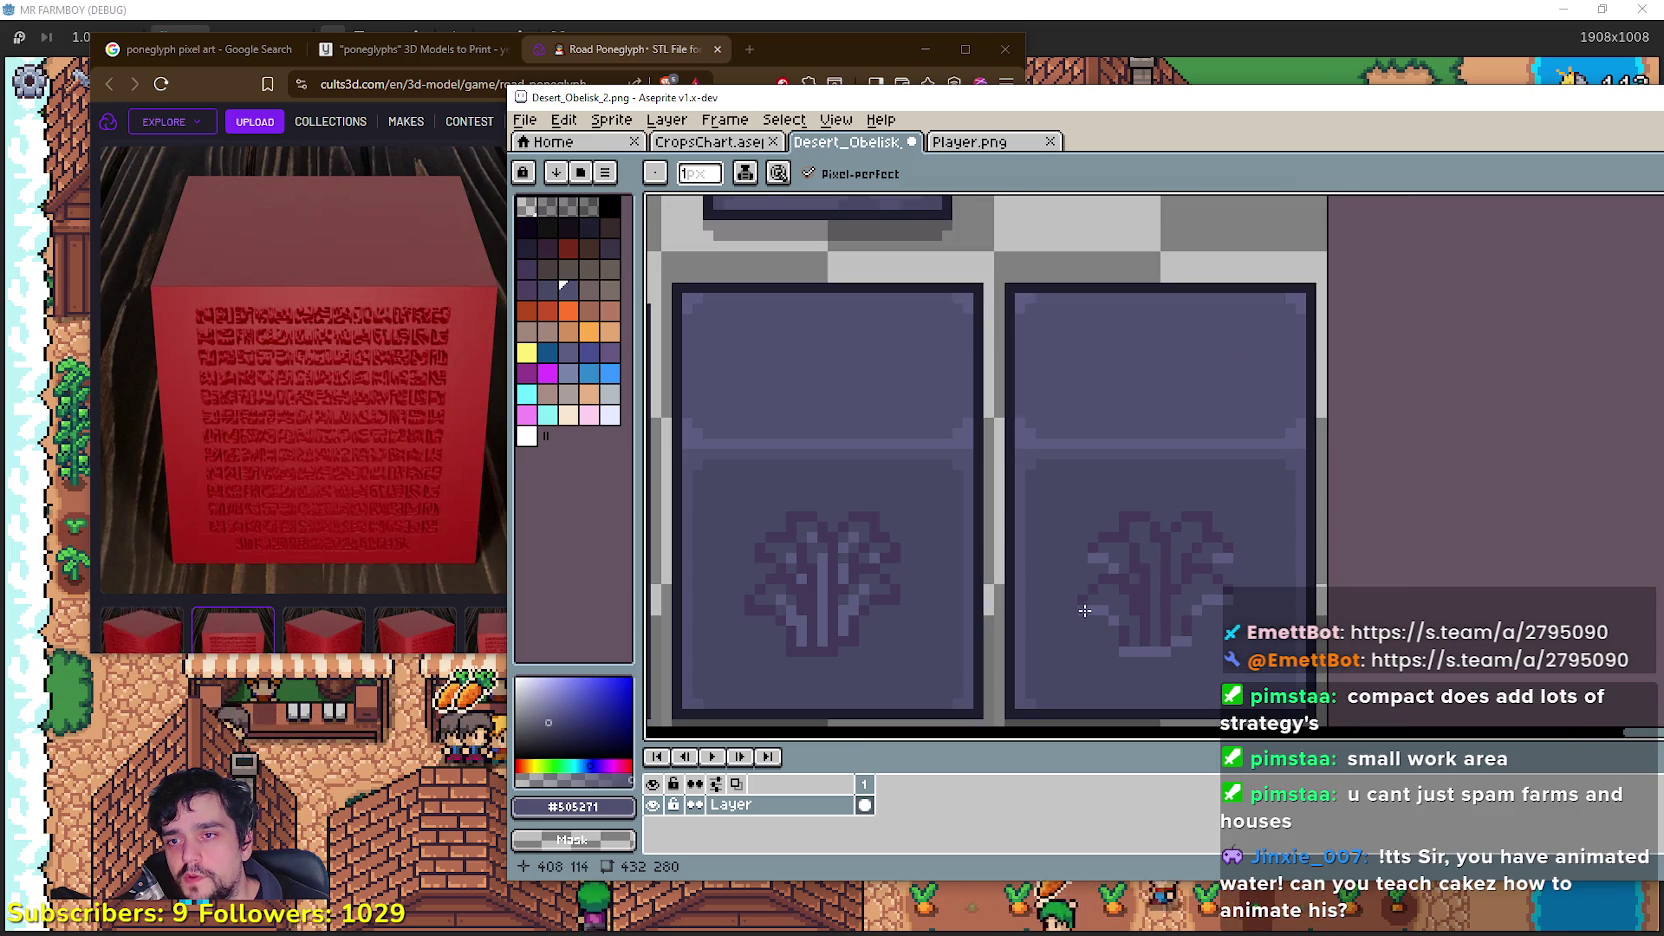
pyautogui.scroll(-1, 1085, 613)
pyautogui.moveTo(1085, 613)
pyautogui.mouseDown()
pyautogui.moveTo(1137, 720)
pyautogui.moveTo(1042, 440)
pyautogui.mouseUp()
pyautogui.scroll(2, 1050, 440)
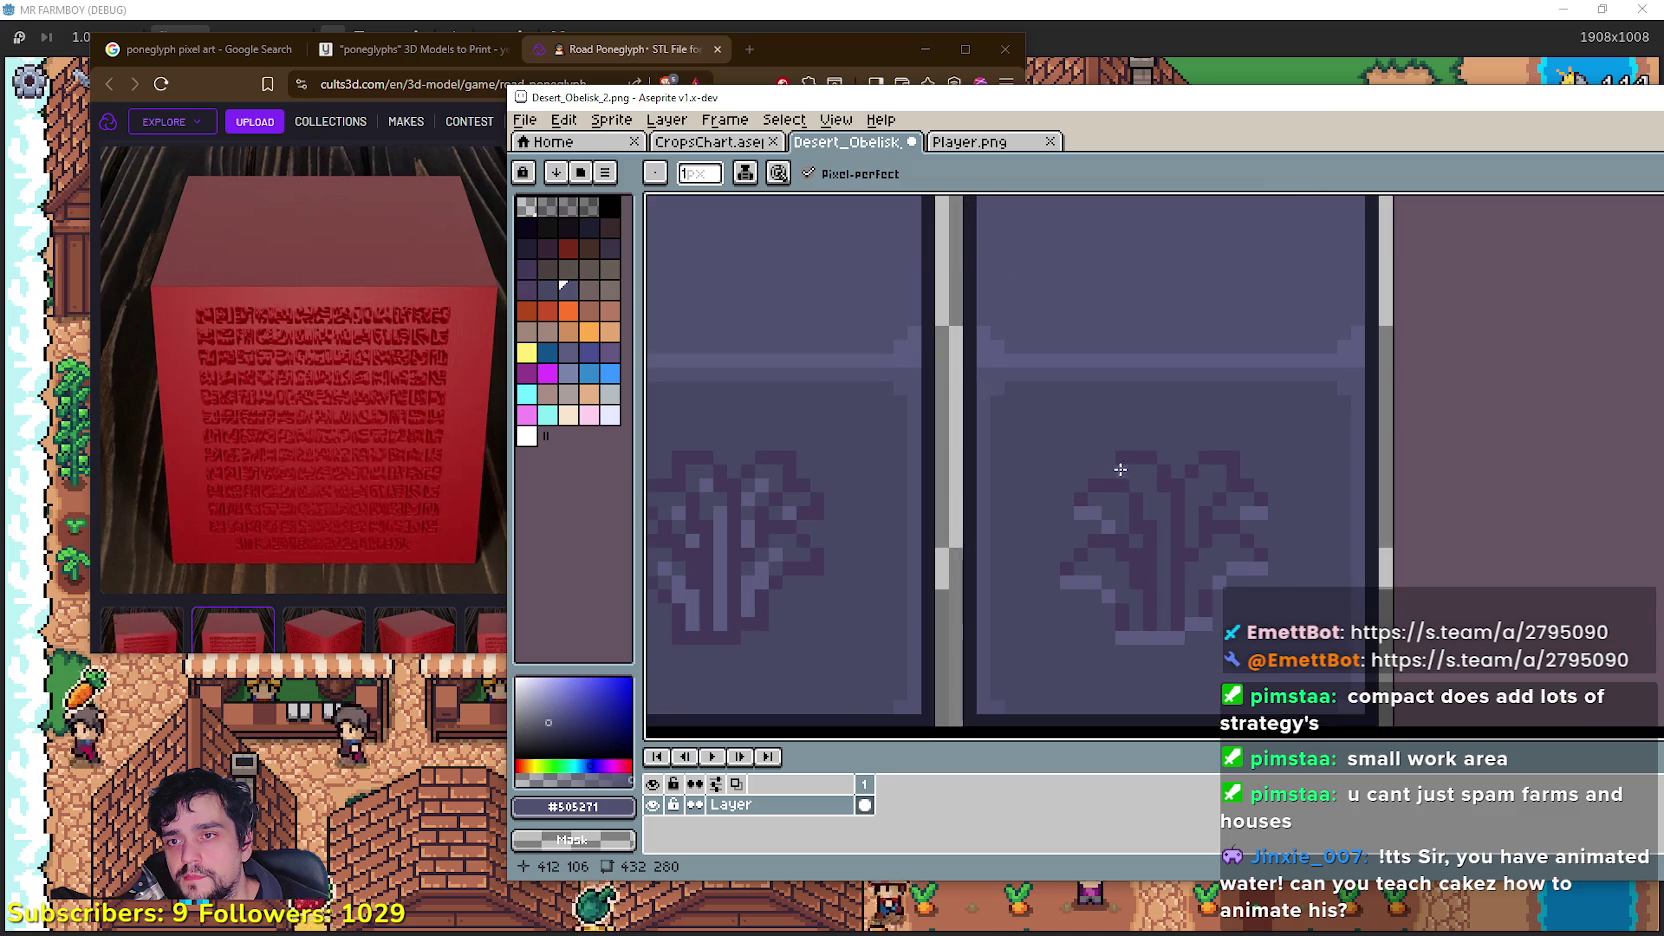
pyautogui.scroll(-1, 1118, 475)
pyautogui.scroll(1, 1129, 459)
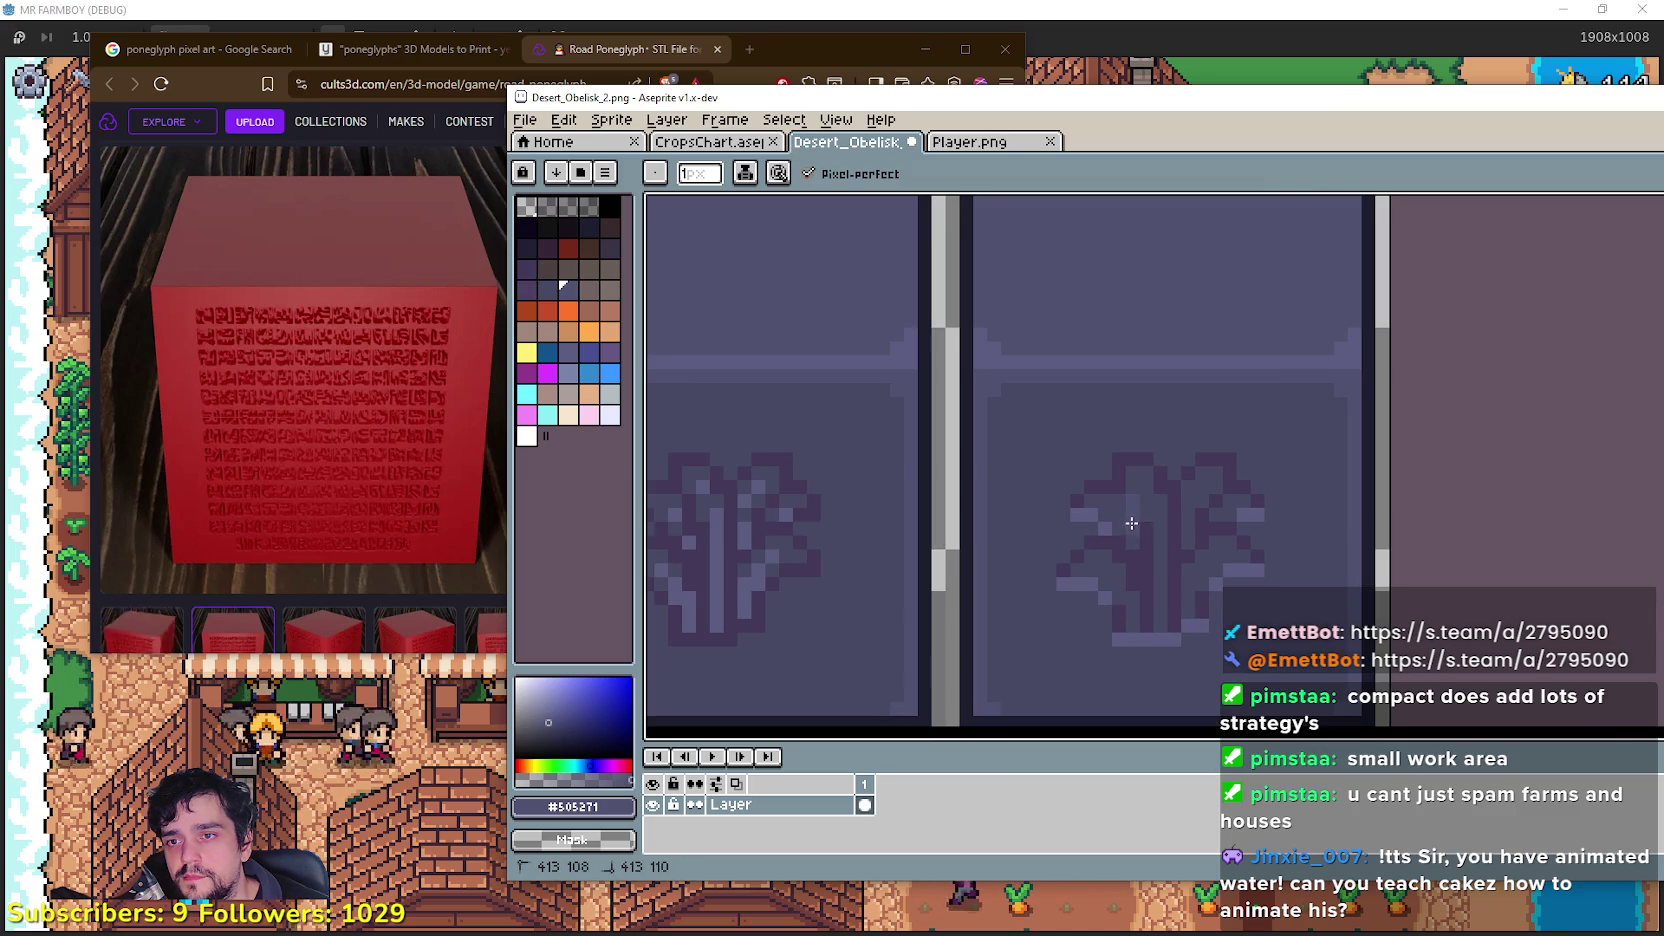
# Step: Pick the lighter purple and pencil a hollow outline glyph on the rightmost block
pyautogui.press('i')
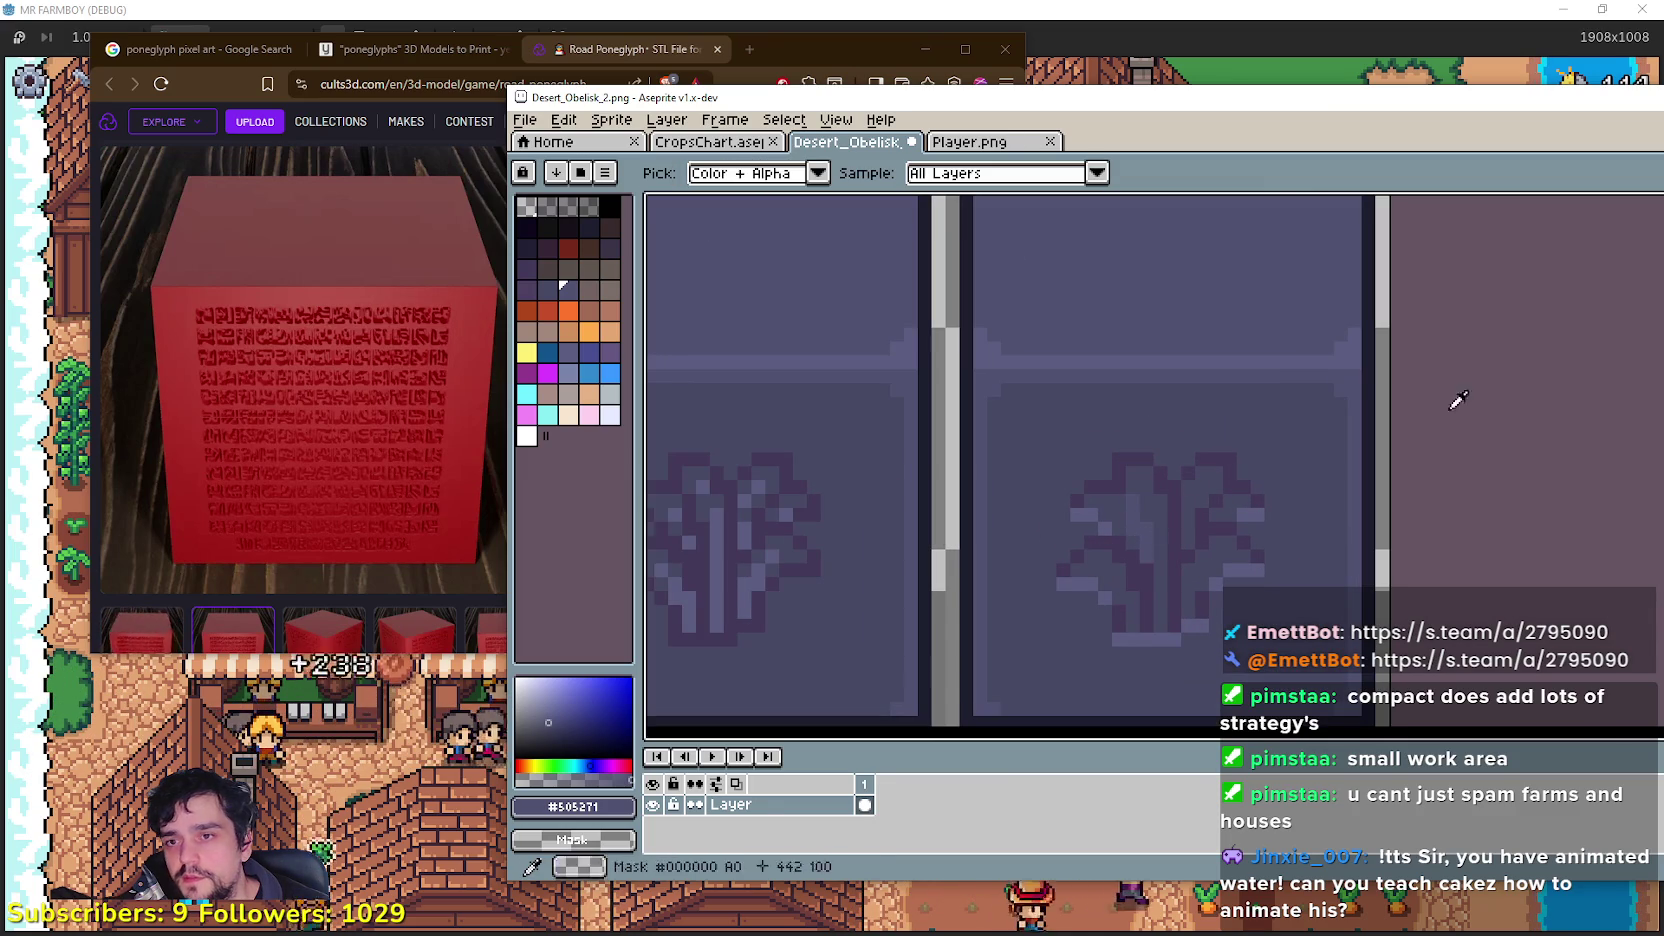
pyautogui.press('b')
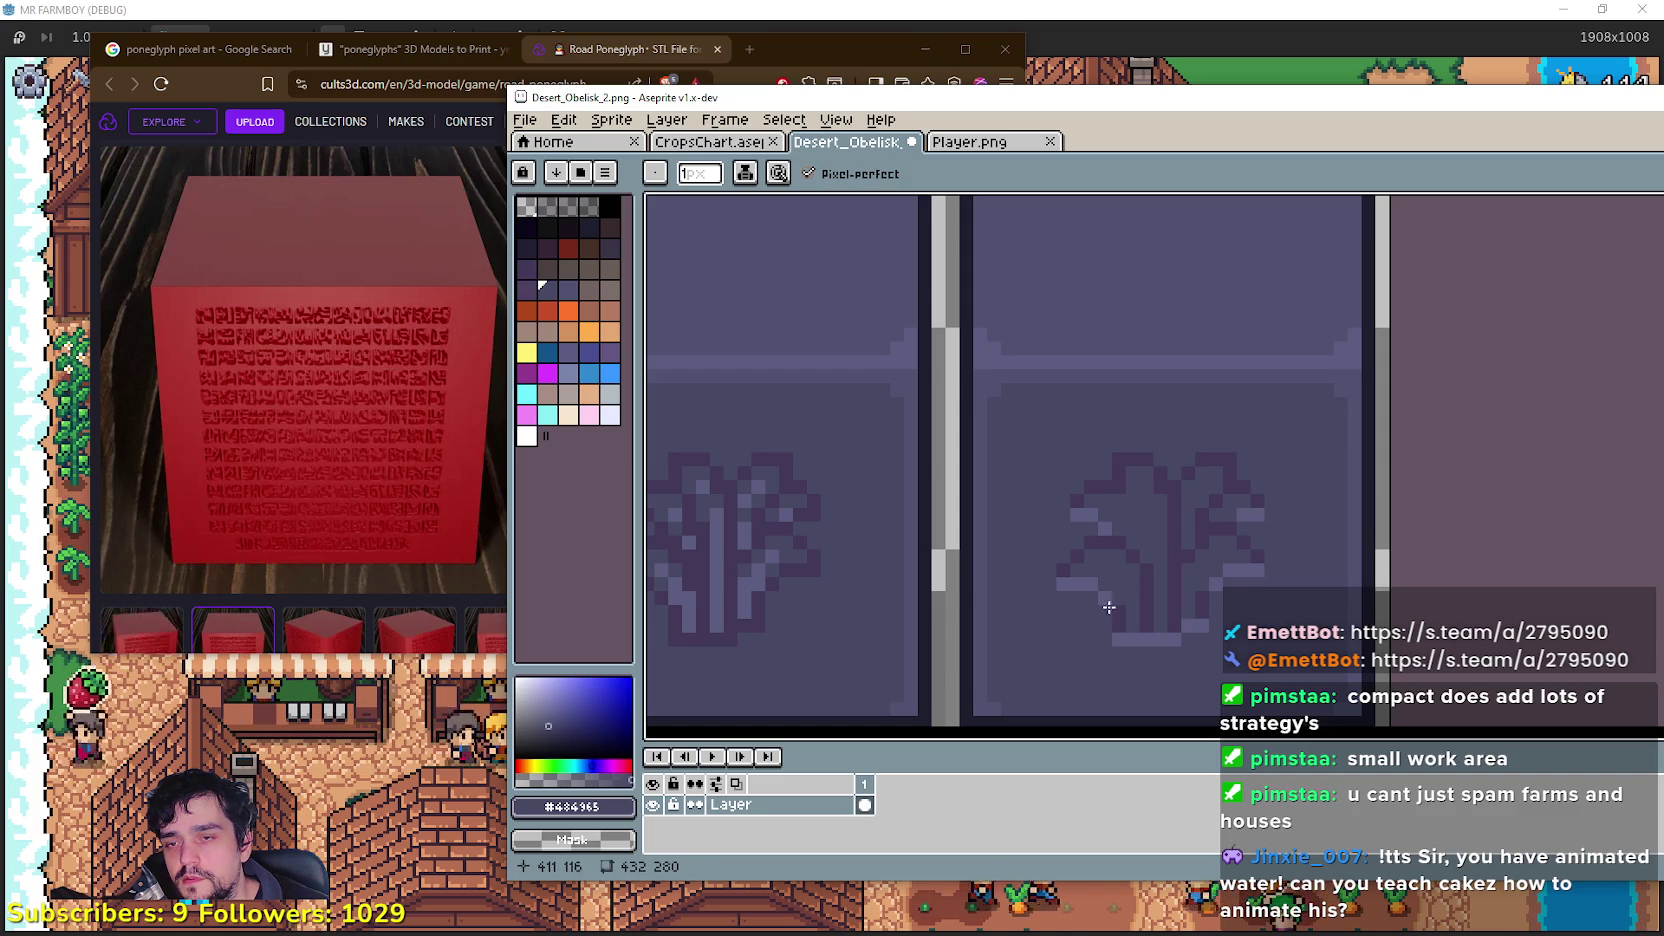
pyautogui.hscroll(2, 1215, 533)
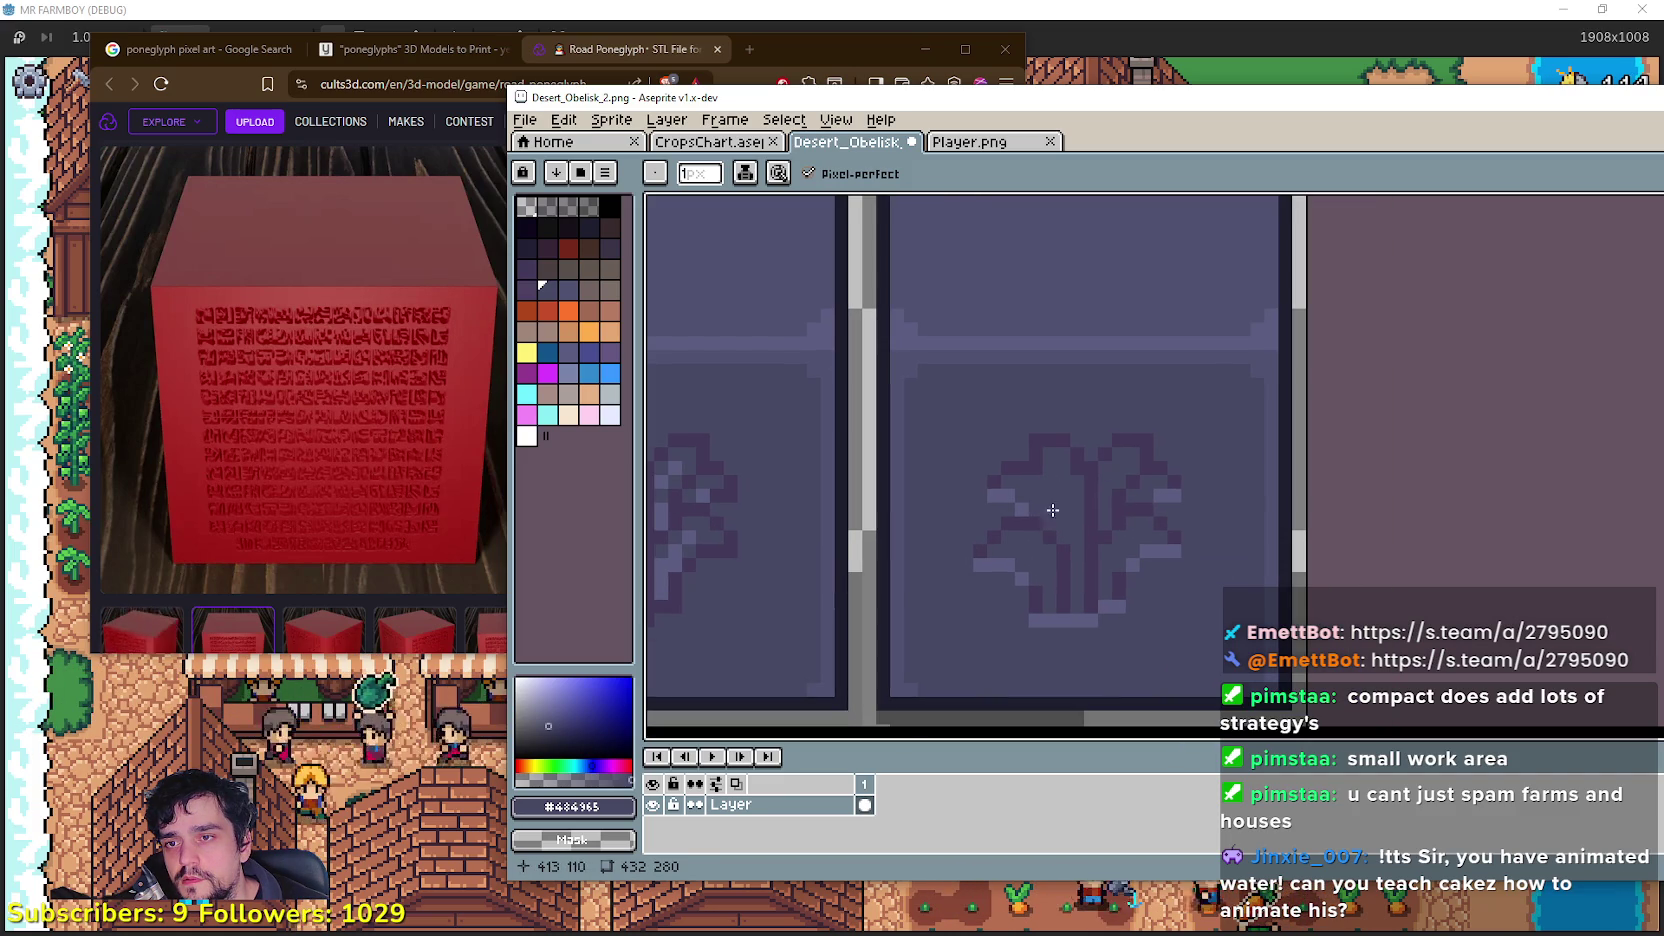
pyautogui.scroll(-1, 1036, 523)
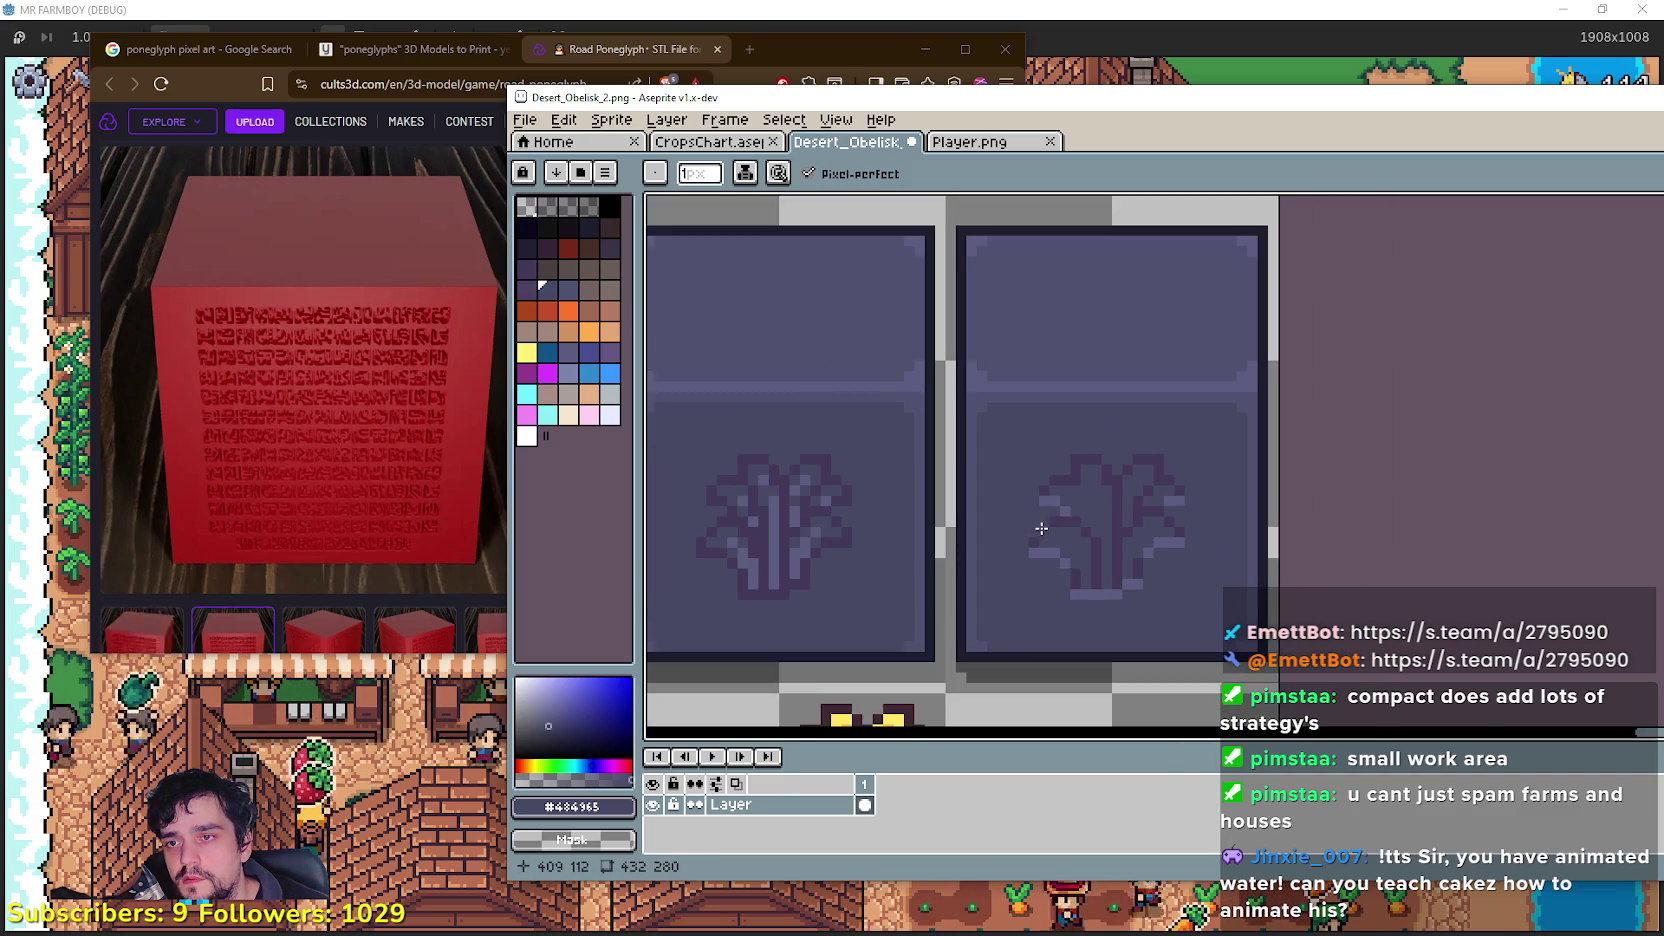
pyautogui.scroll(2, 1088, 522)
pyautogui.moveTo(1088, 522)
pyautogui.mouseDown()
pyautogui.moveTo(1108, 545)
pyautogui.moveTo(1165, 453)
pyautogui.moveTo(1205, 500)
pyautogui.moveTo(1229, 496)
pyautogui.mouseUp()
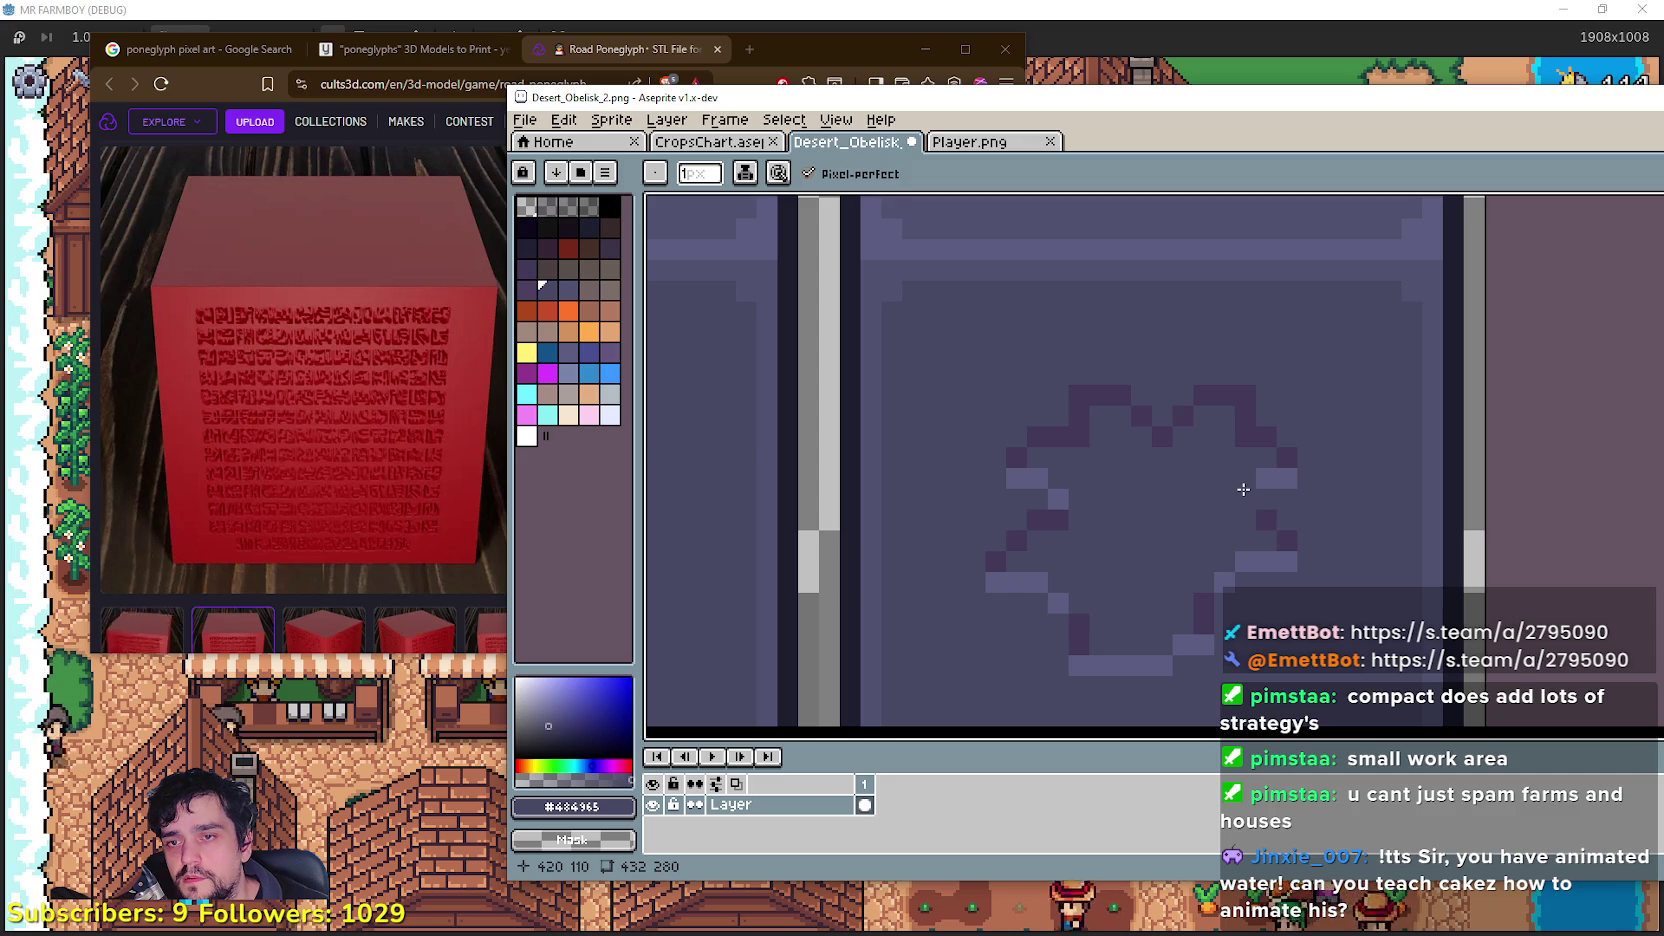
pyautogui.scroll(-2, 1205, 518)
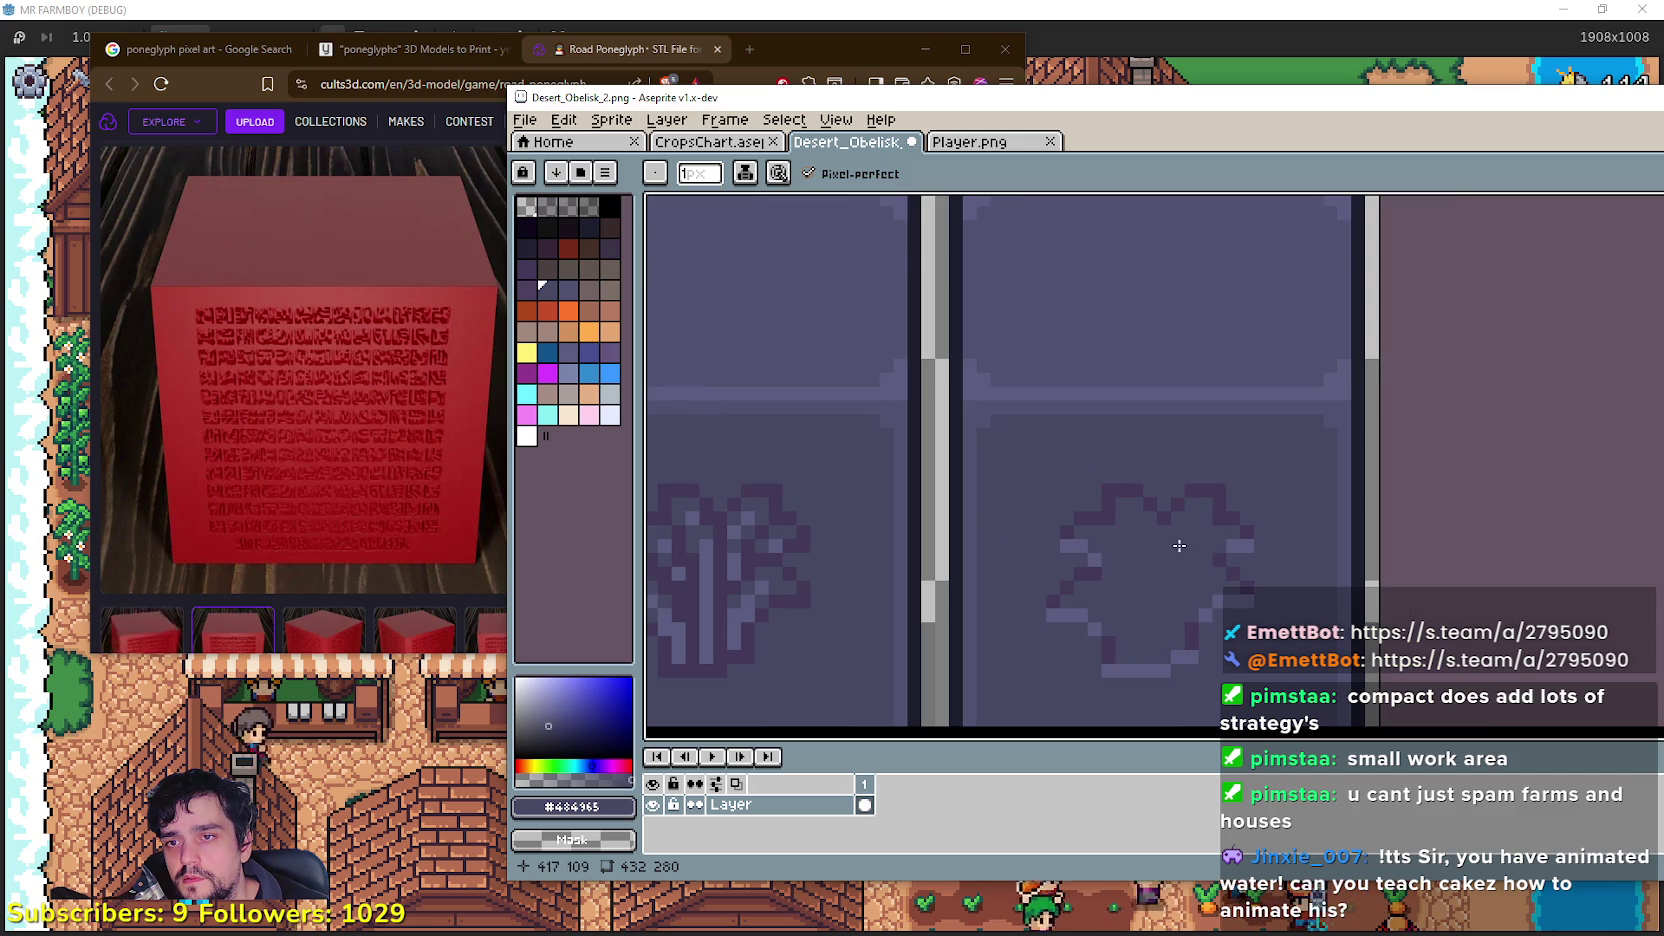
pyautogui.scroll(-3, 1192, 533)
pyautogui.scroll(2, 1215, 496)
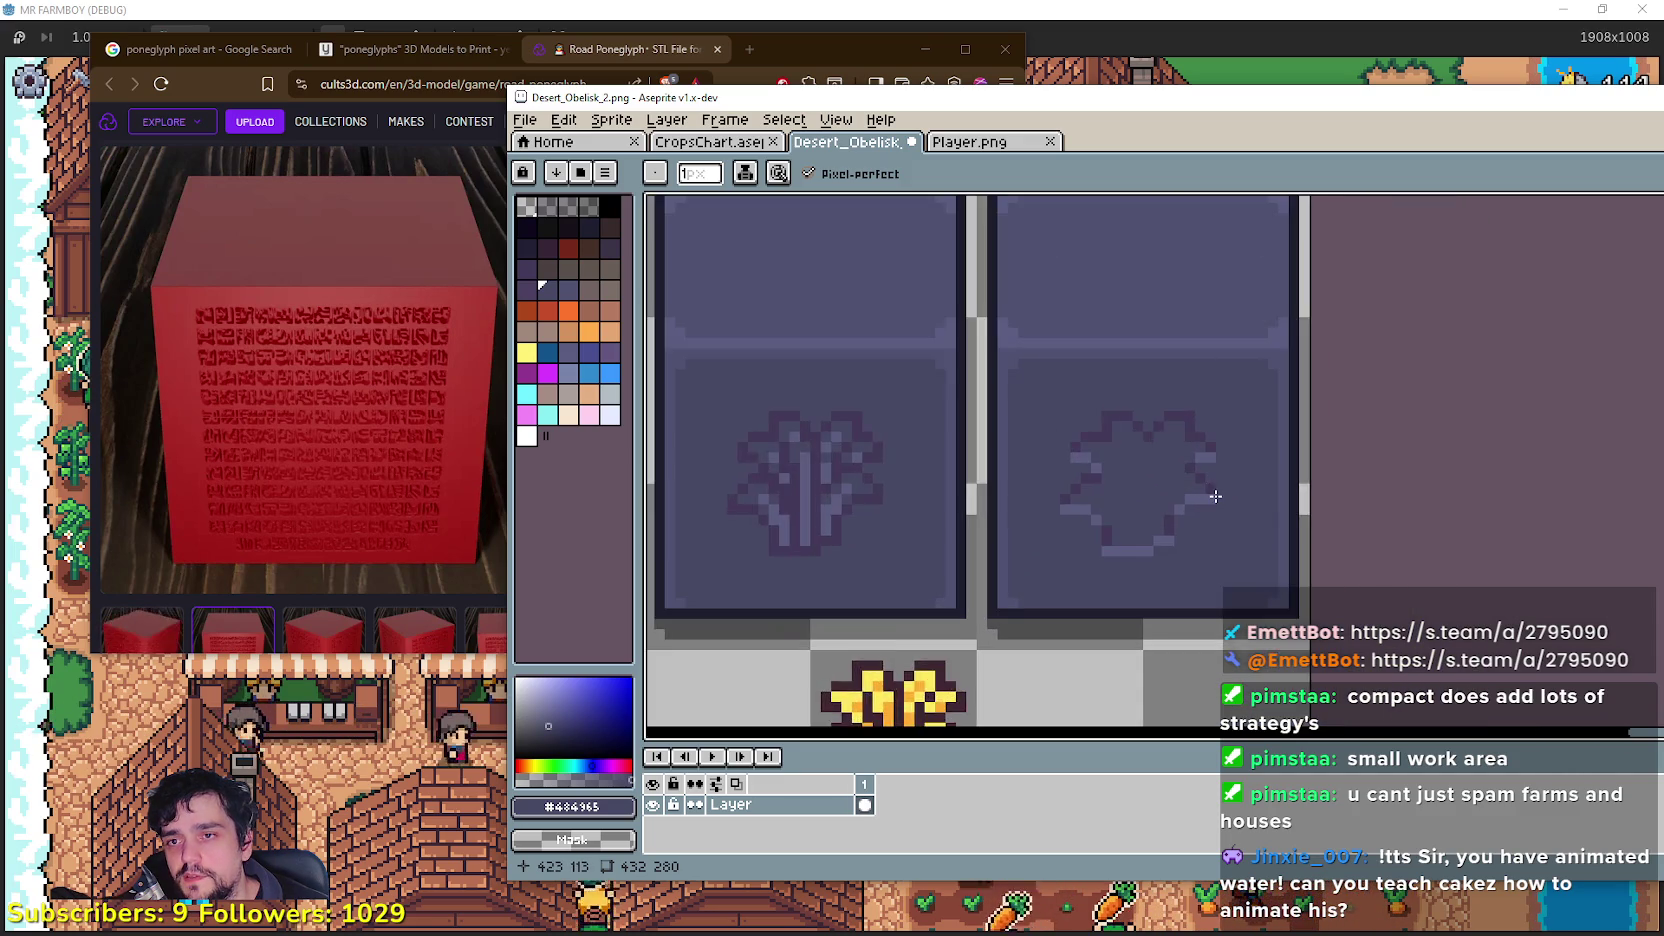
pyautogui.scroll(-2, 1215, 496)
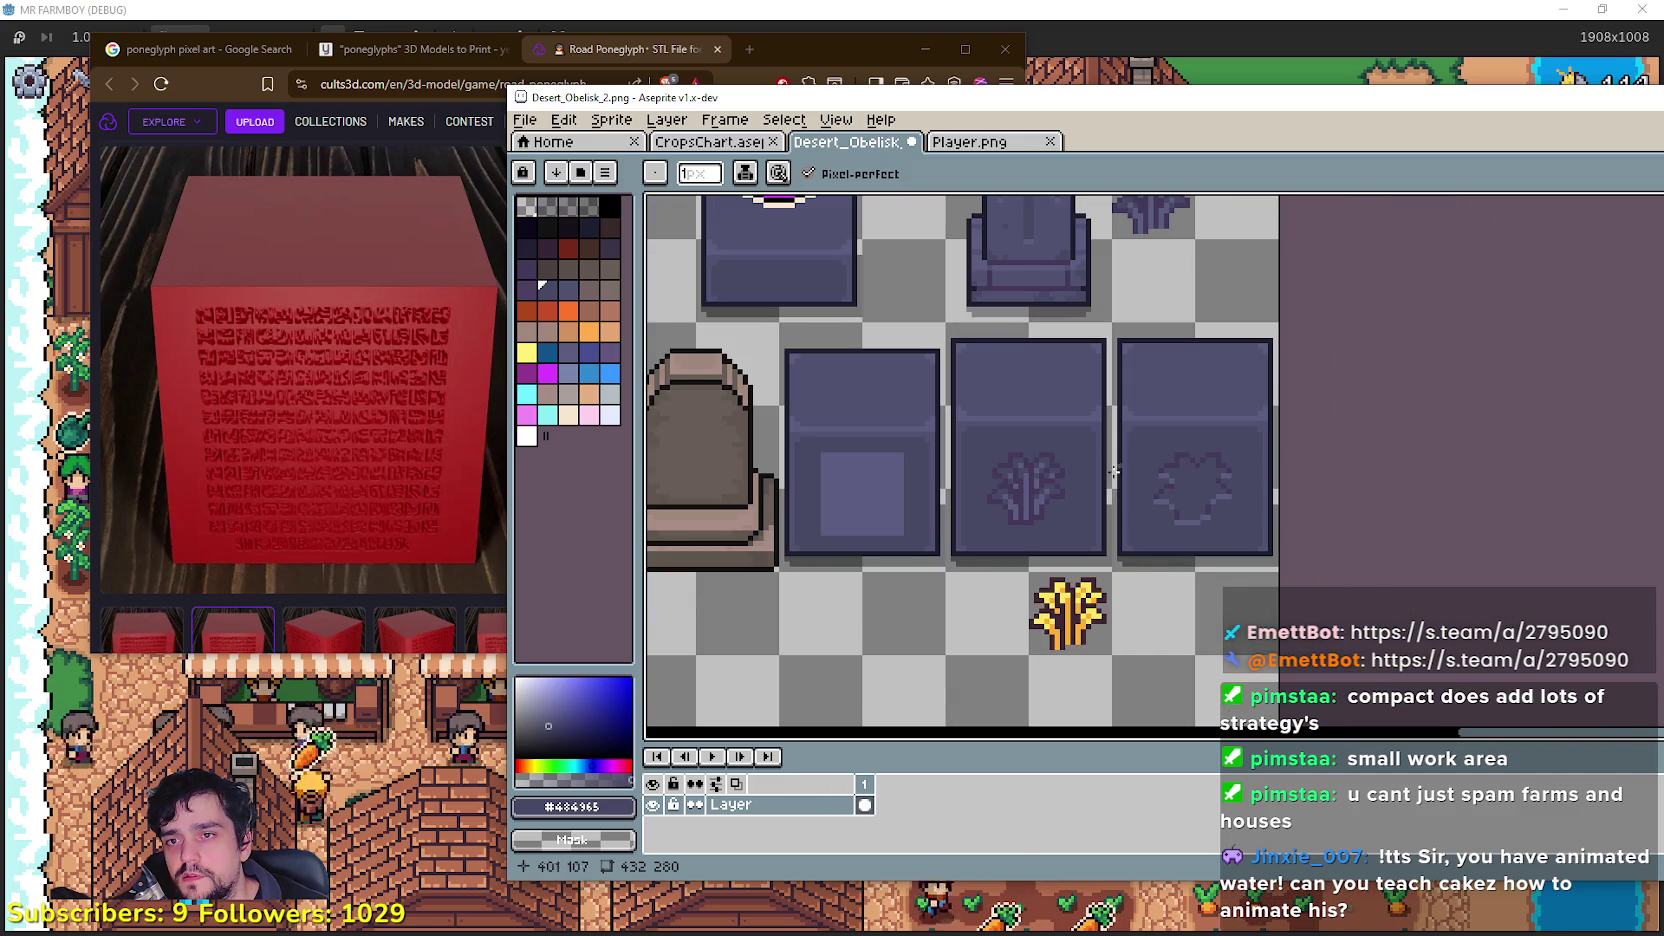
pyautogui.scroll(-1, 1160, 455)
pyautogui.scroll(2, 1160, 455)
pyautogui.scroll(-1, 1227, 596)
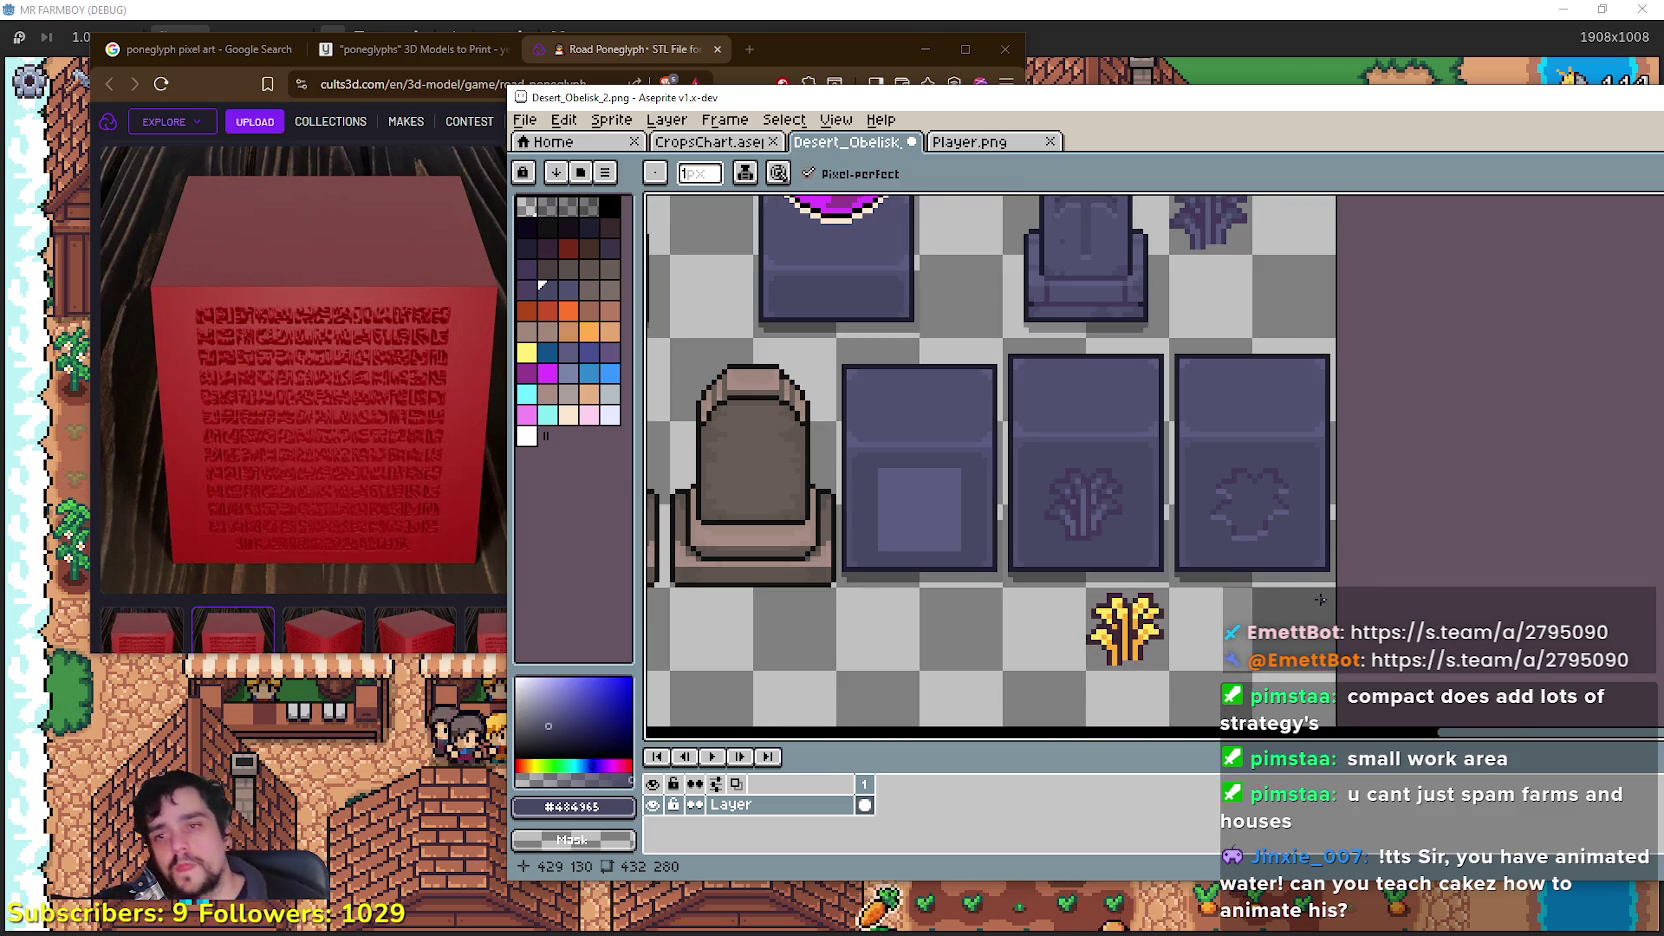
pyautogui.scroll(-1, 1274, 534)
pyautogui.scroll(1, 1291, 509)
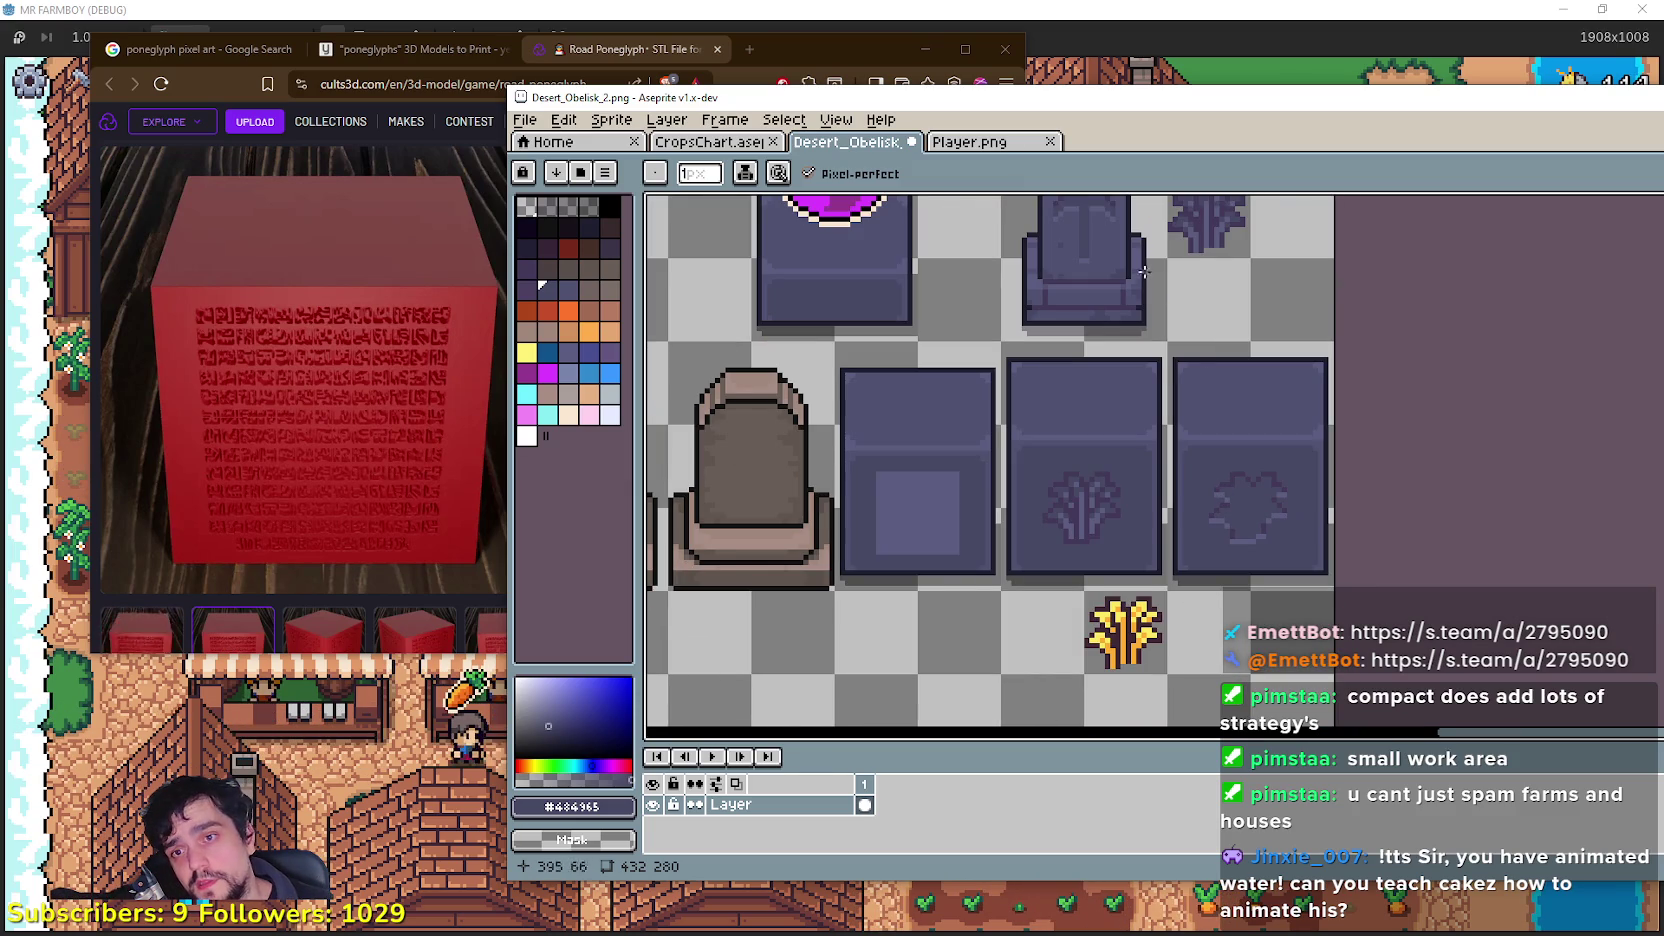
pyautogui.moveTo(1241, 500); pyautogui.dragTo(1229, 557)
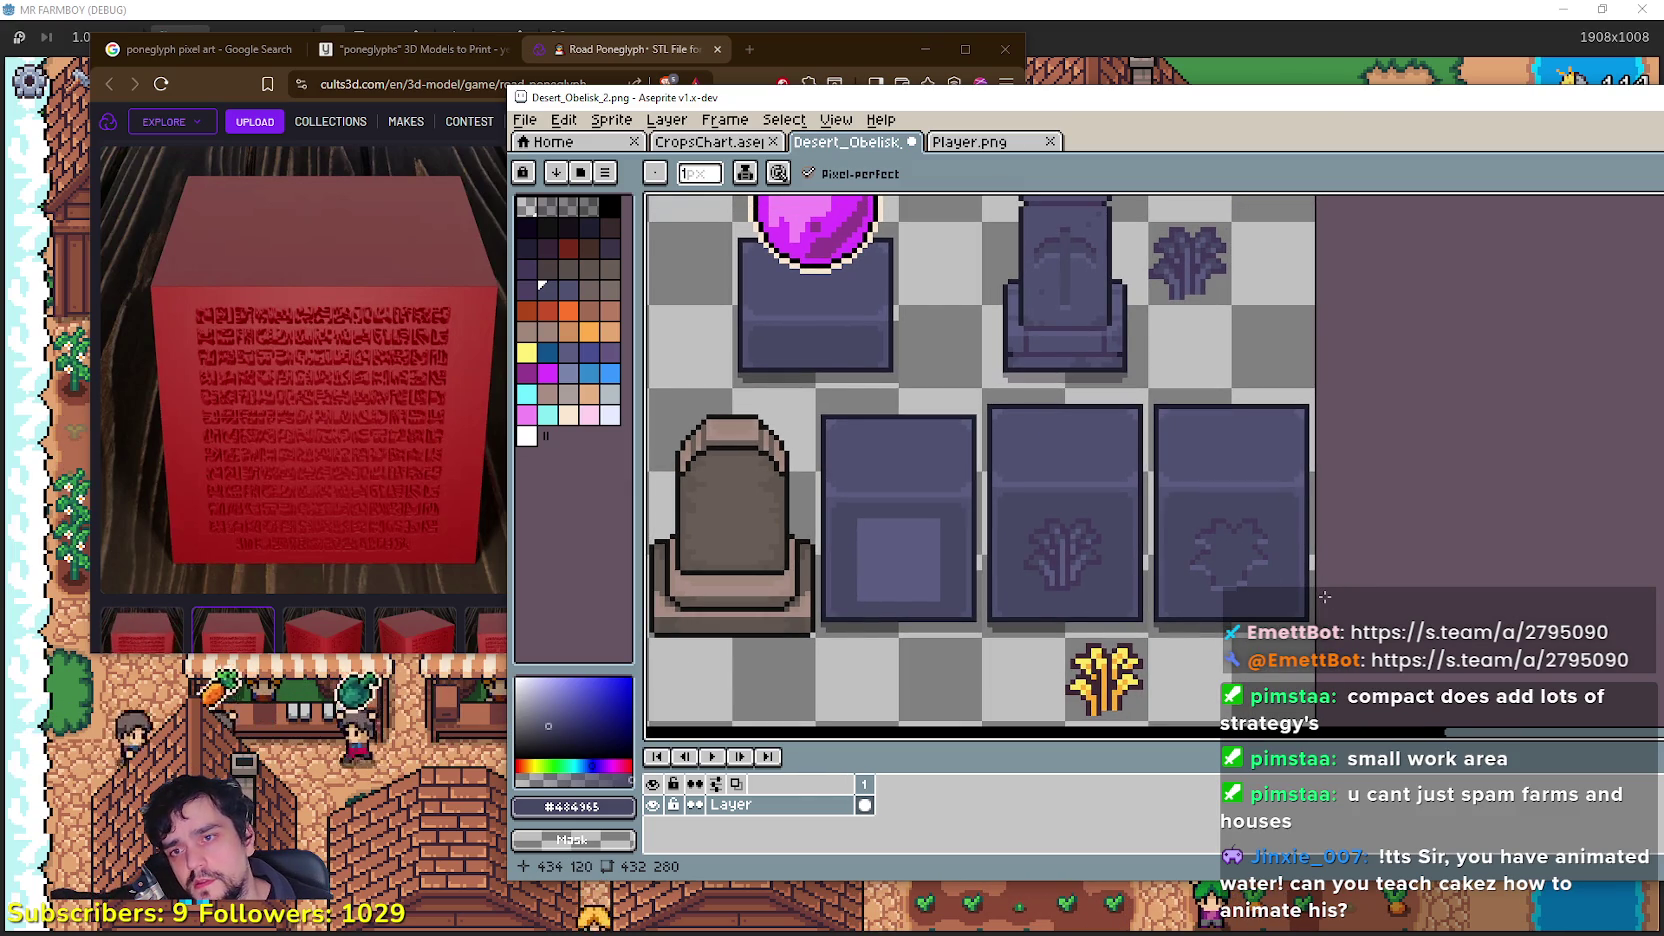
pyautogui.scroll(2, 1241, 562)
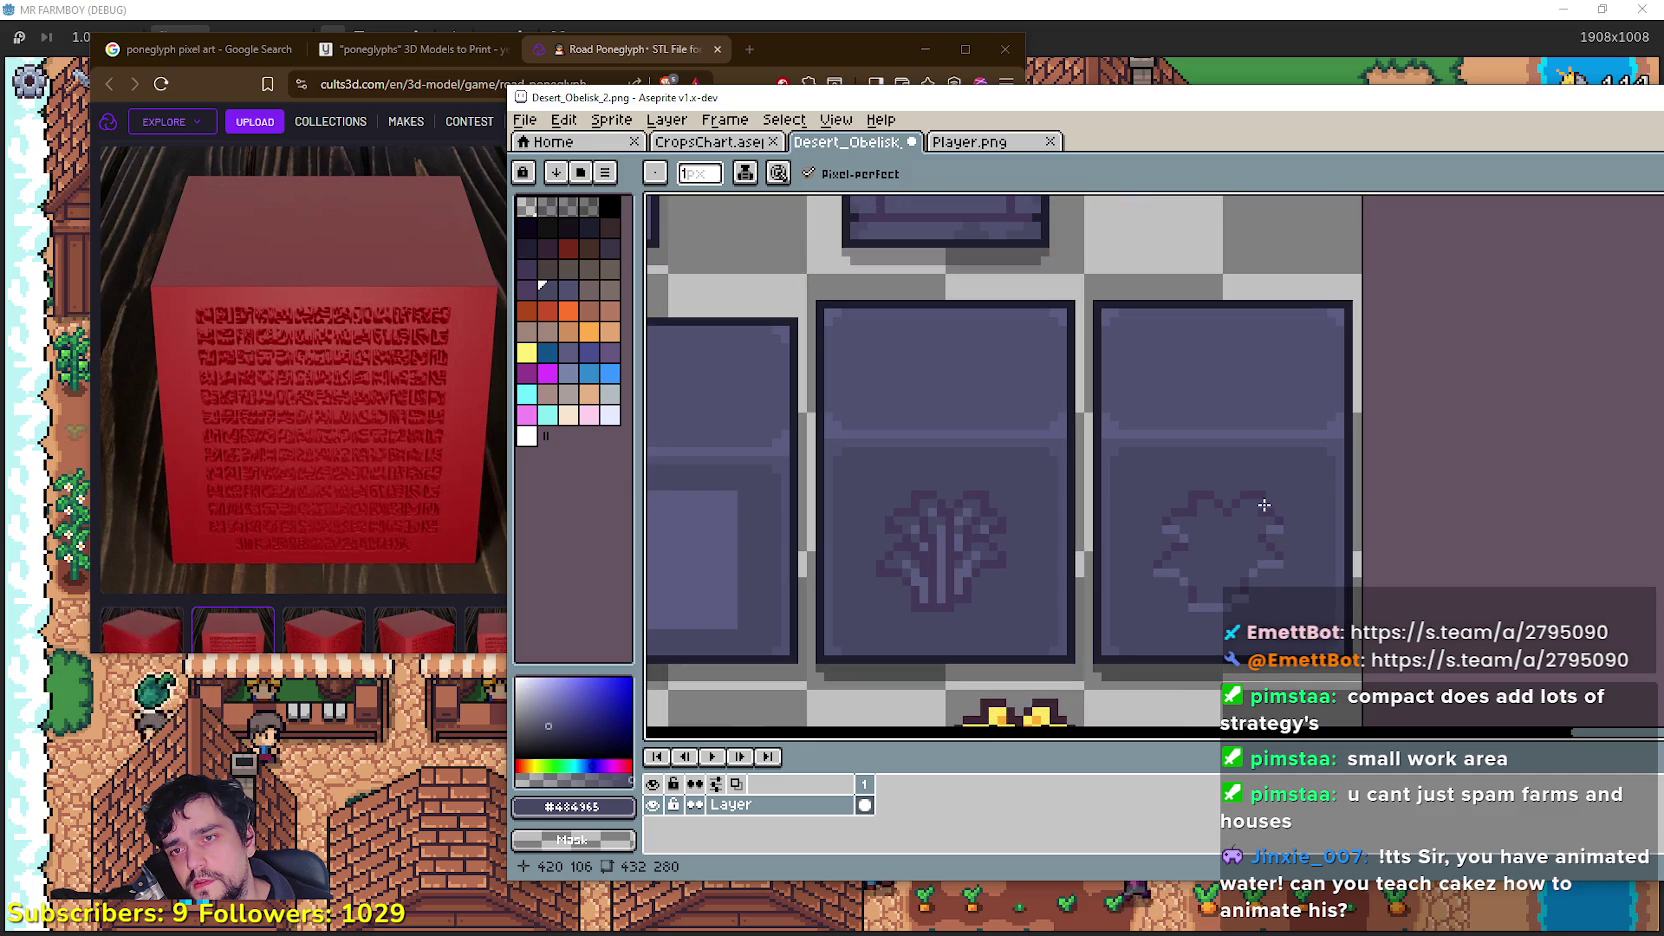
pyautogui.scroll(-2, 1300, 492)
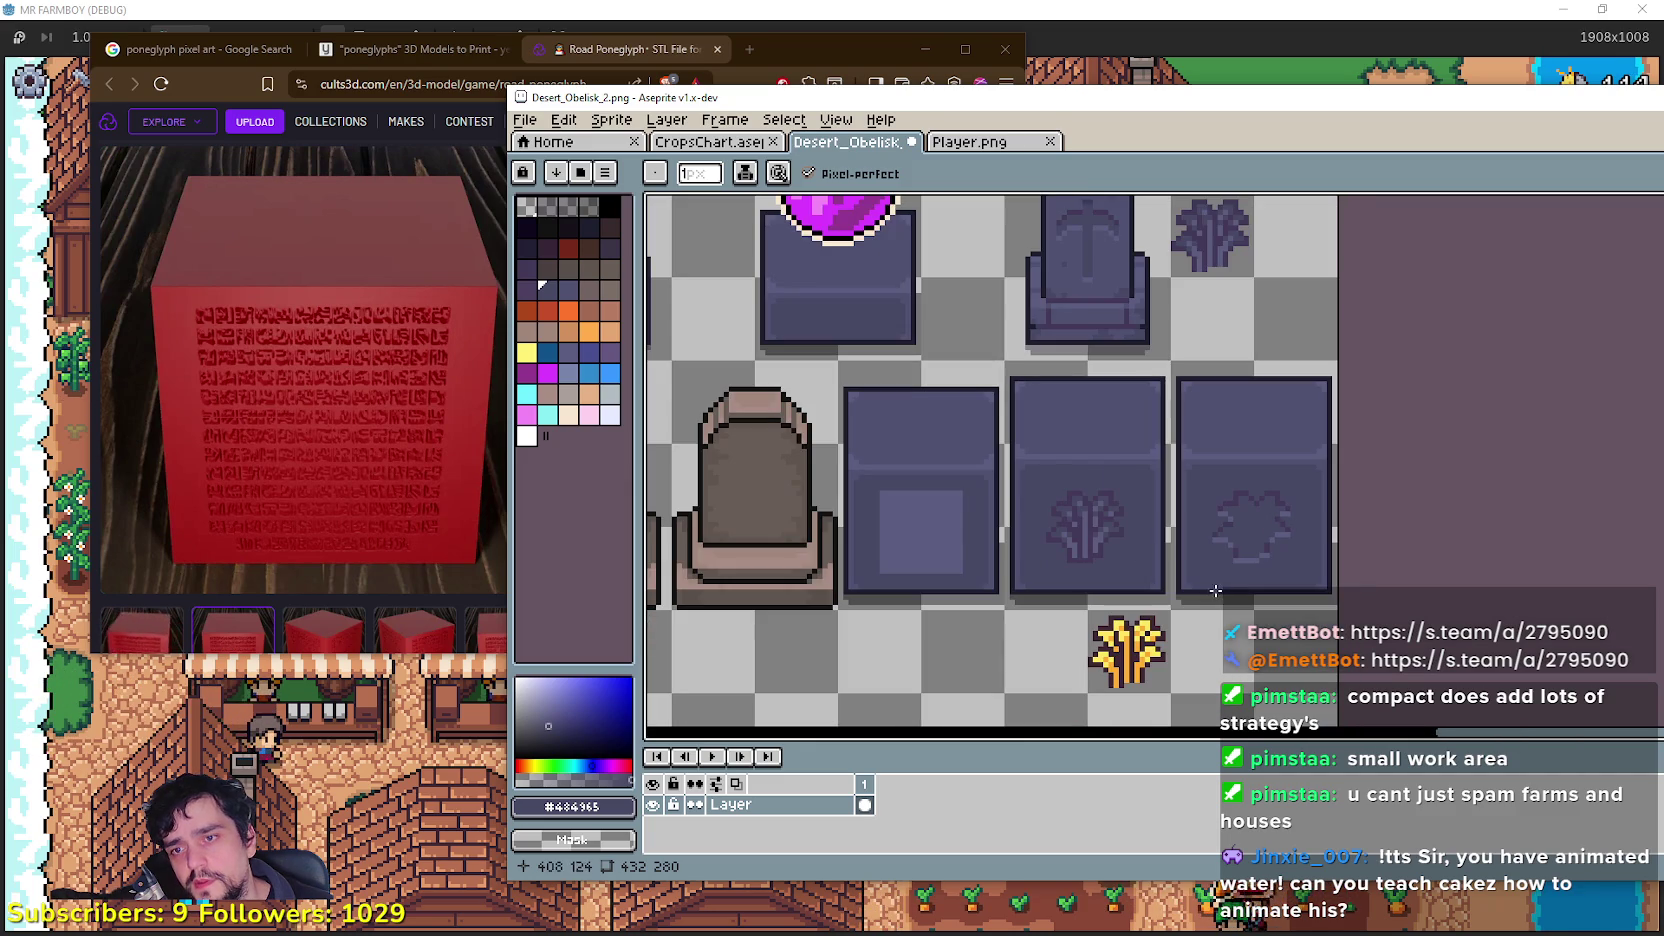
pyautogui.scroll(1, 1256, 473)
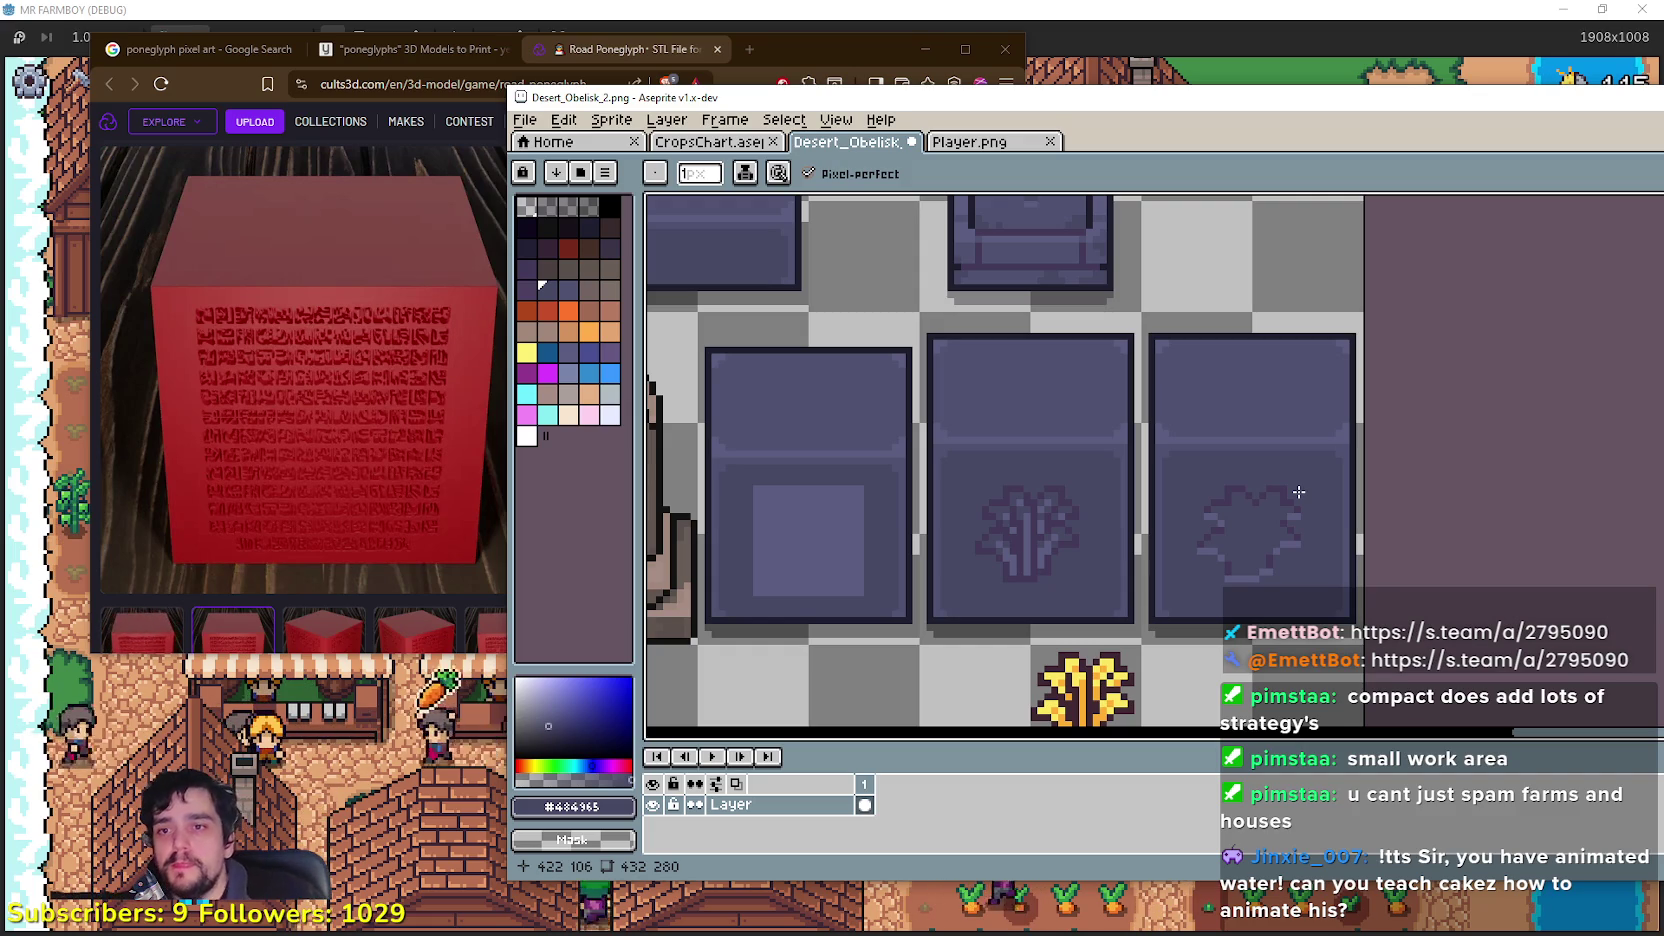
pyautogui.scroll(-1, 1106, 388)
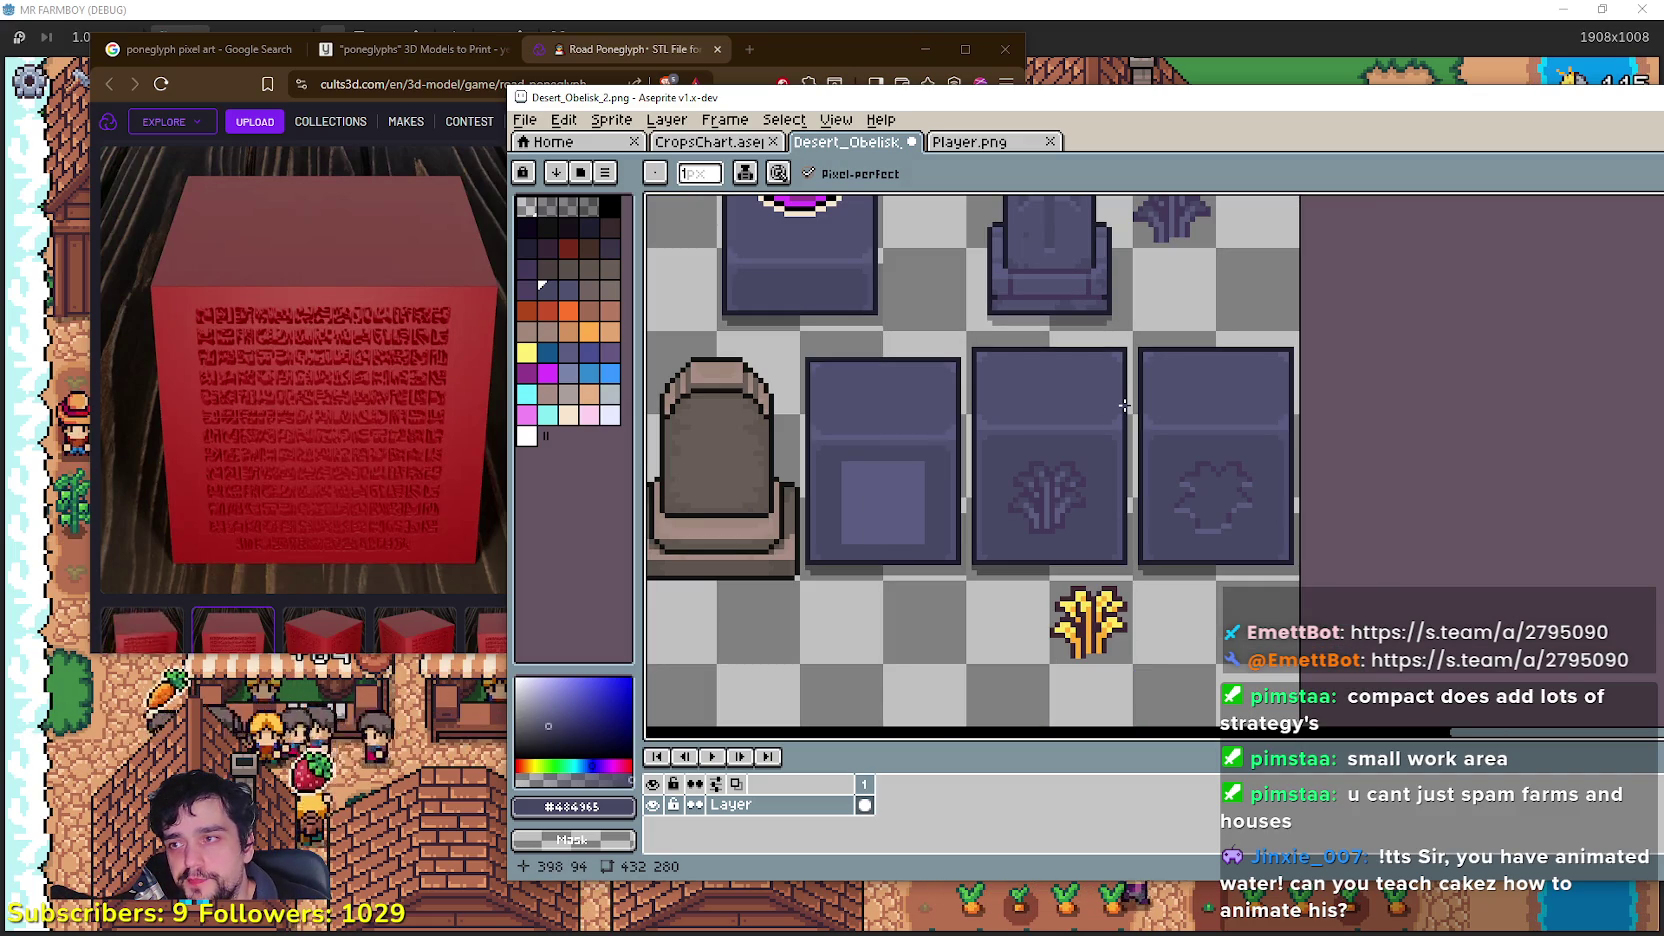
pyautogui.scroll(1, 1125, 403)
pyautogui.scroll(1, 1126, 395)
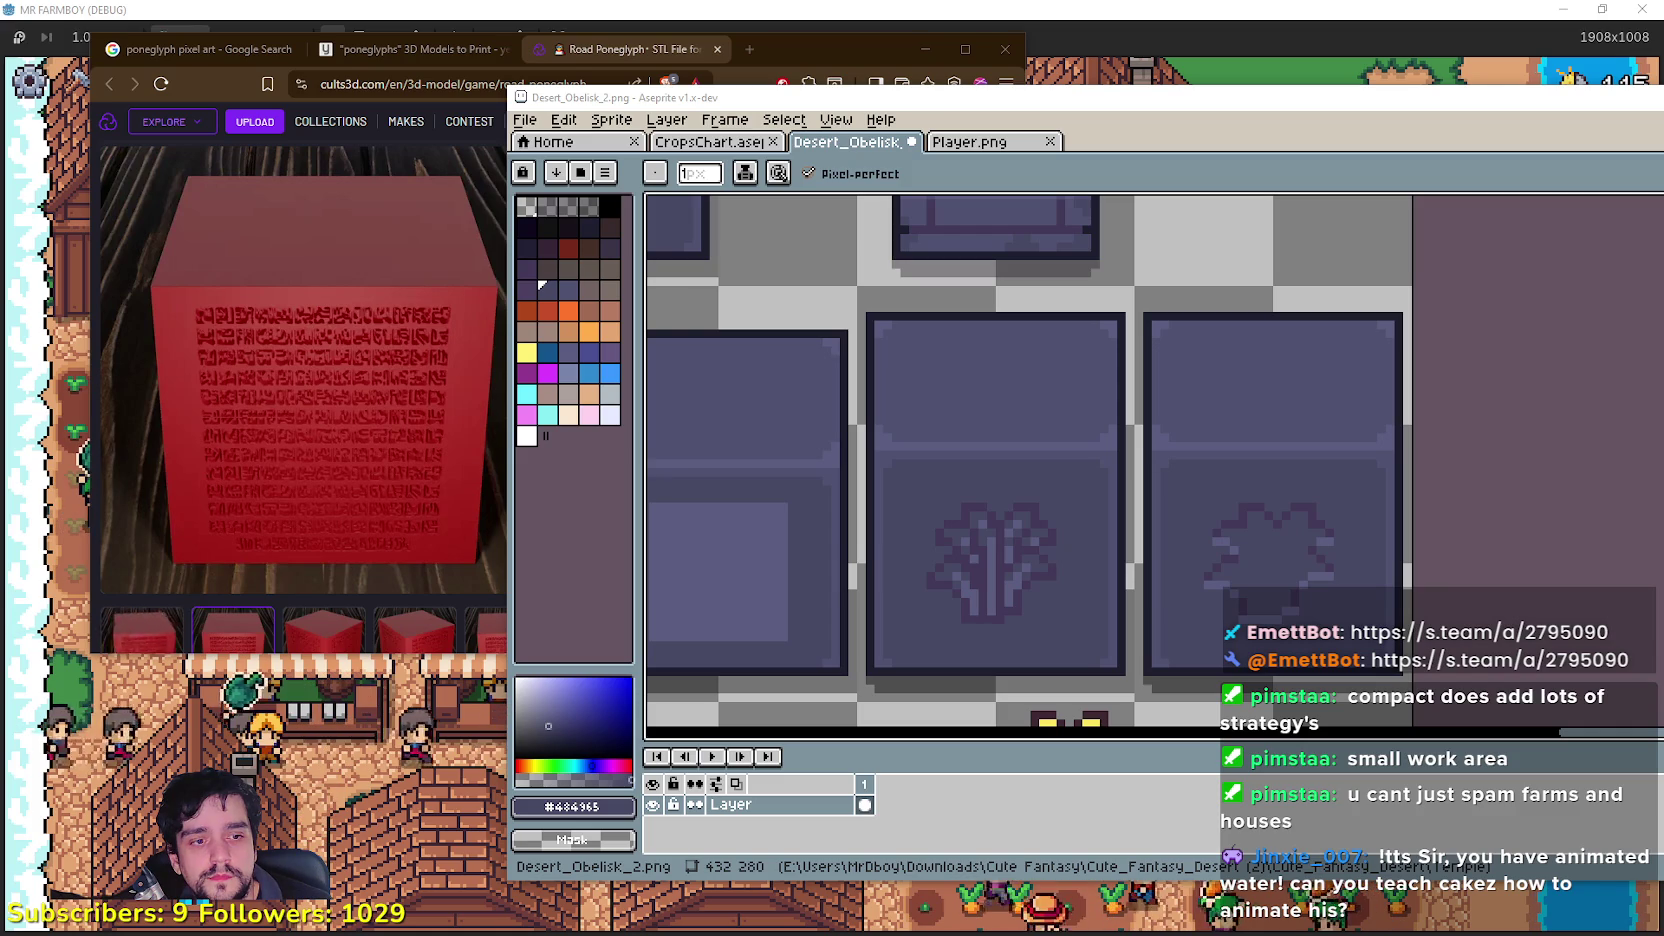
pyautogui.scroll(-3, 1090, 441)
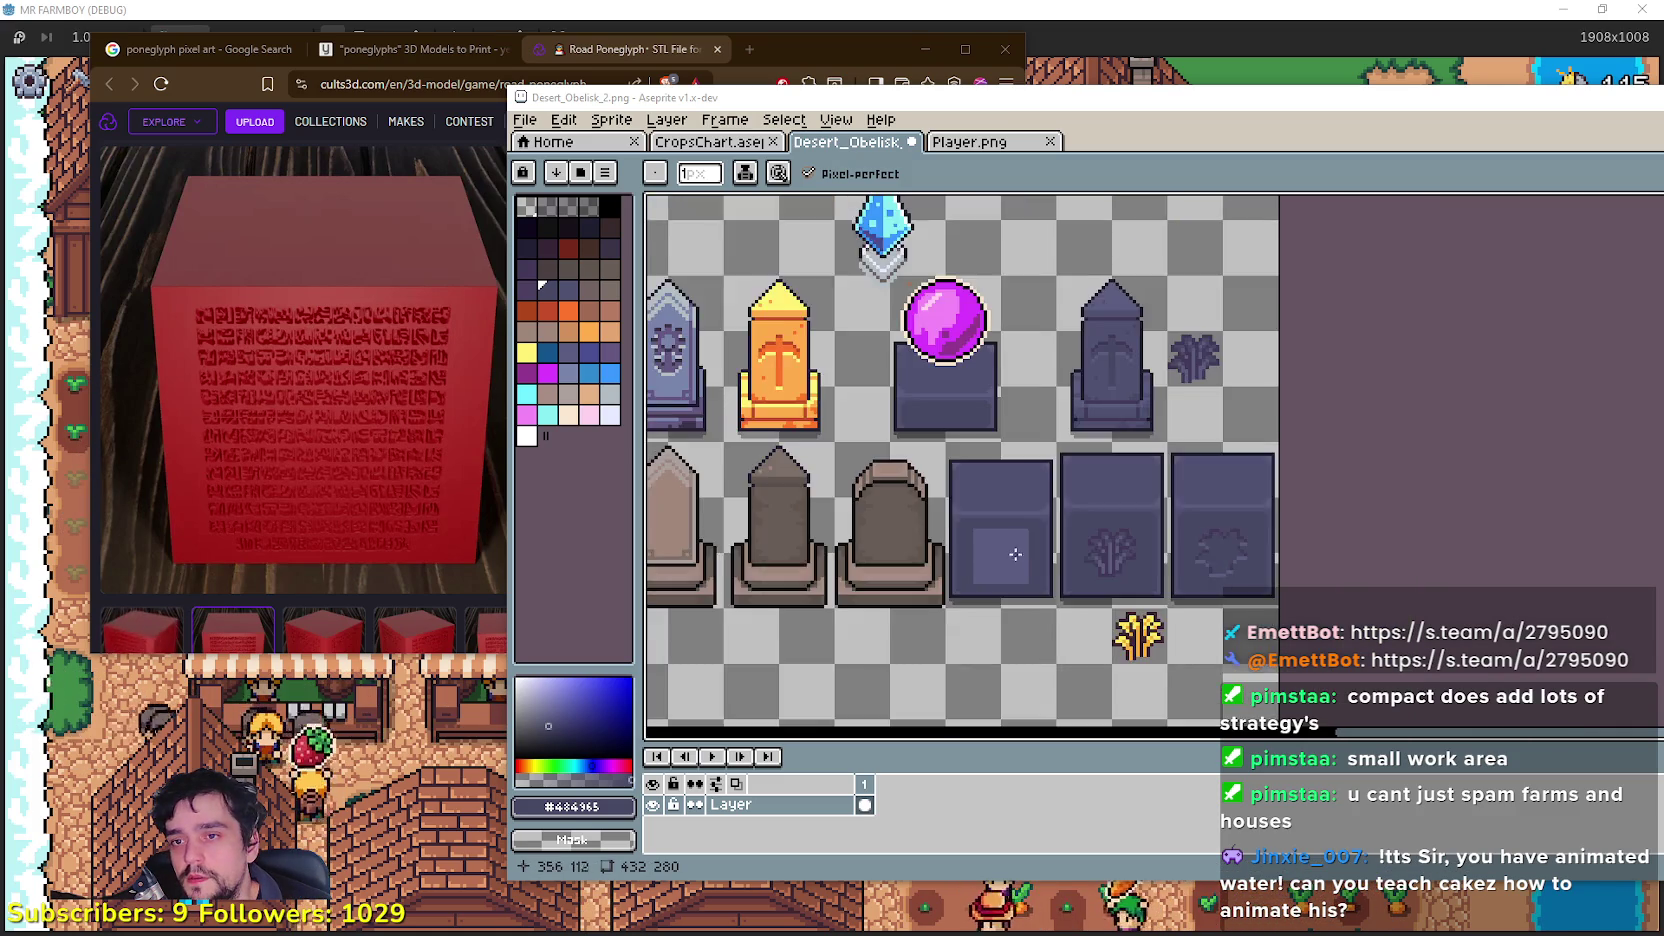
pyautogui.press('m')
pyautogui.scroll(2, 1105, 531)
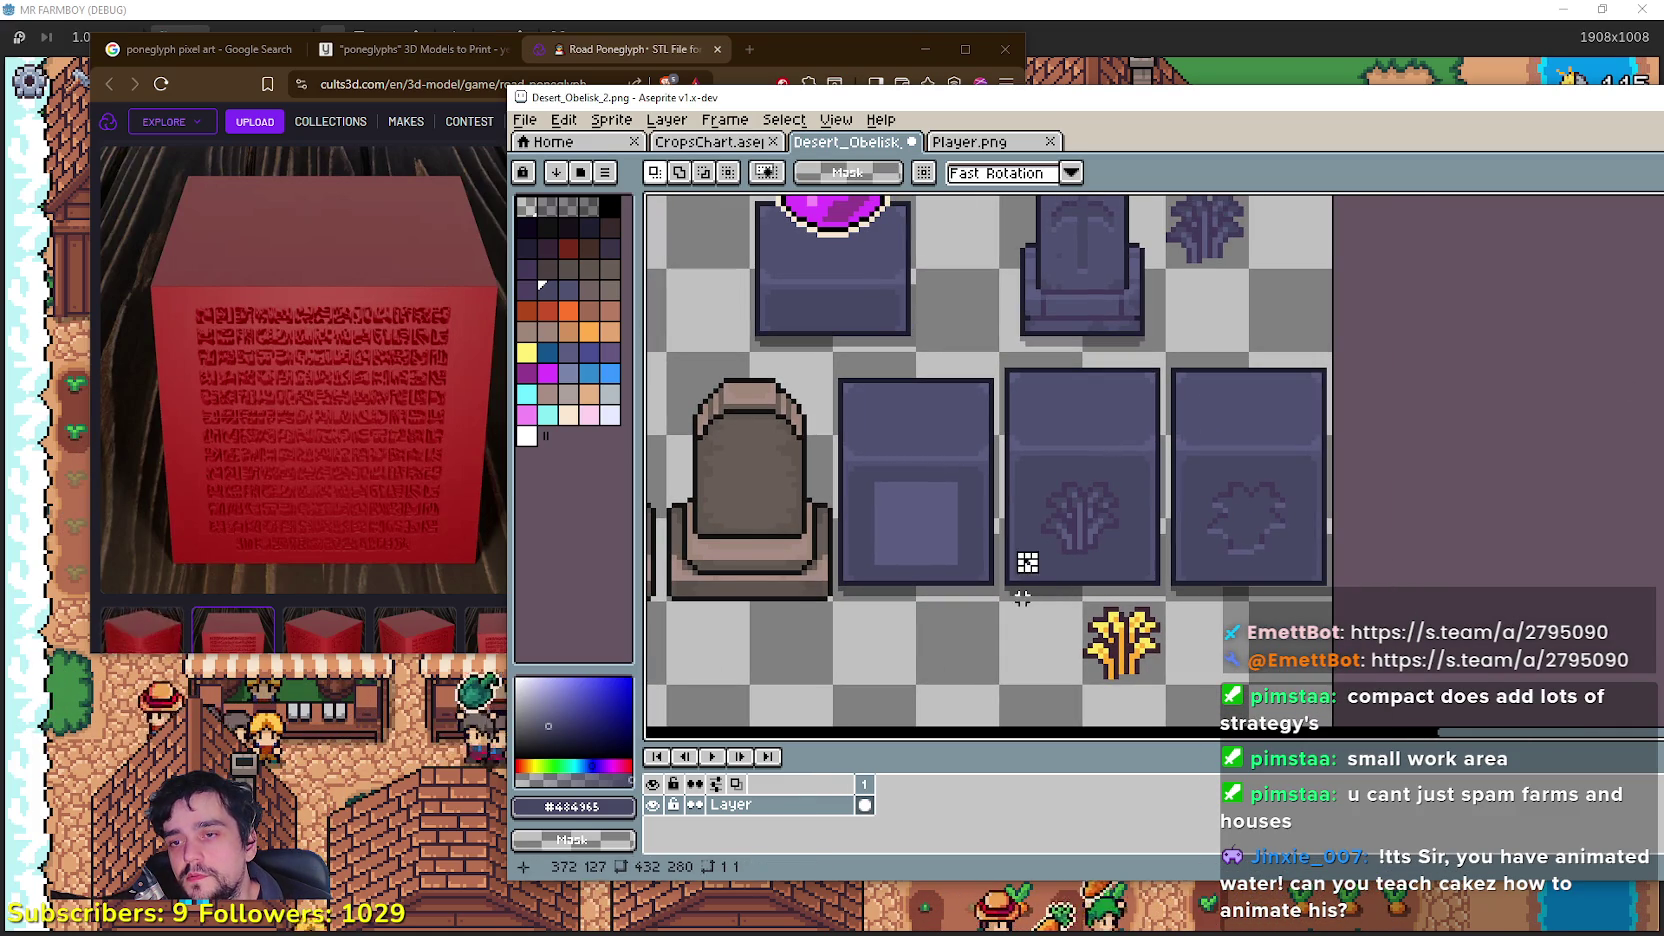
# Step: Zoom in on the rightmost 32x48 glyph block, then deselect and take the pixel-perfect Pencil
pyautogui.moveTo(998, 603)
pyautogui.mouseDown()
pyautogui.moveTo(1084, 515)
pyautogui.moveTo(1169, 348)
pyautogui.mouseUp()
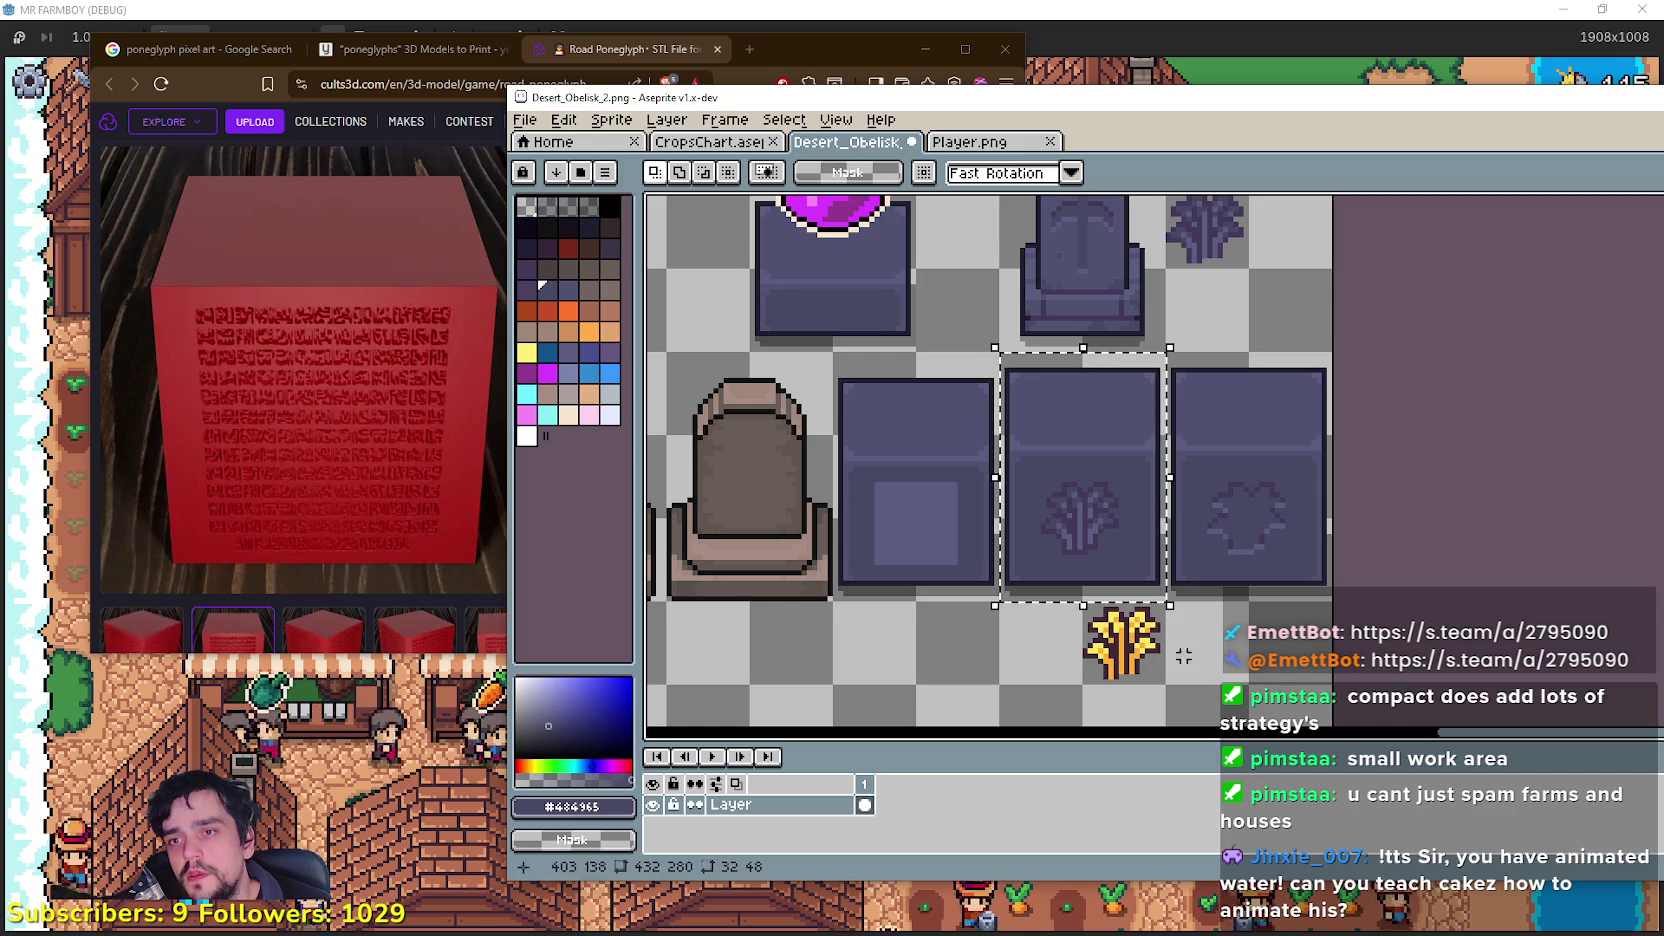
pyautogui.click(1297, 603)
pyautogui.moveTo(1314, 588); pyautogui.dragTo(1196, 386)
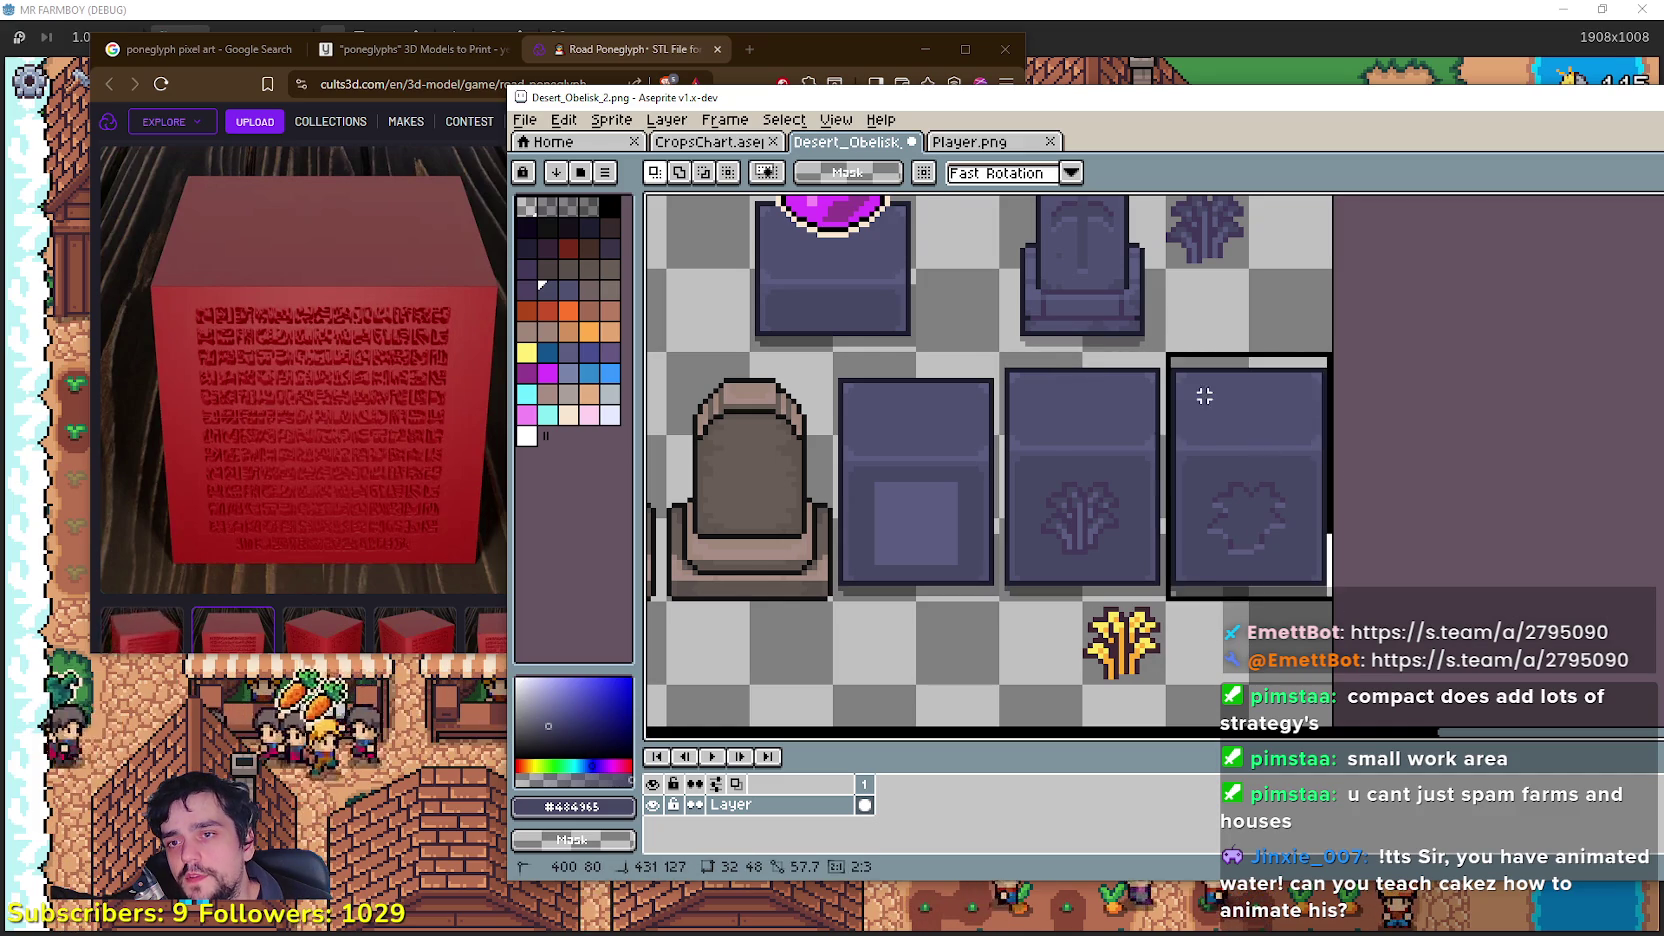
pyautogui.scroll(-1, 1196, 386)
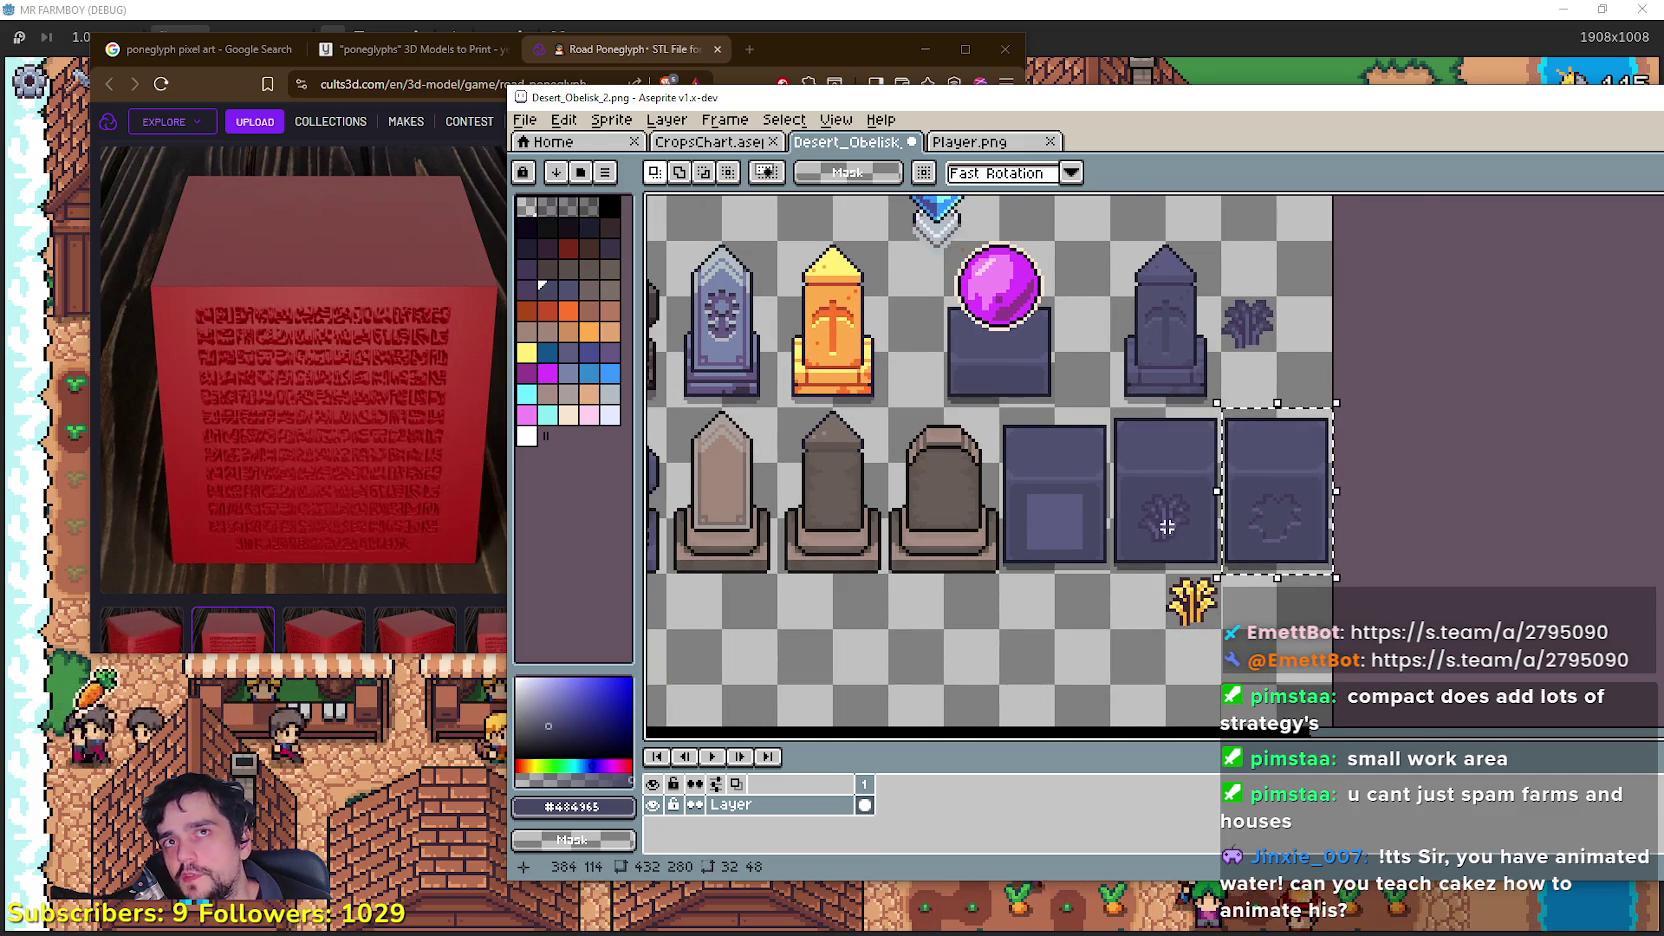
pyautogui.scroll(1, 1151, 514)
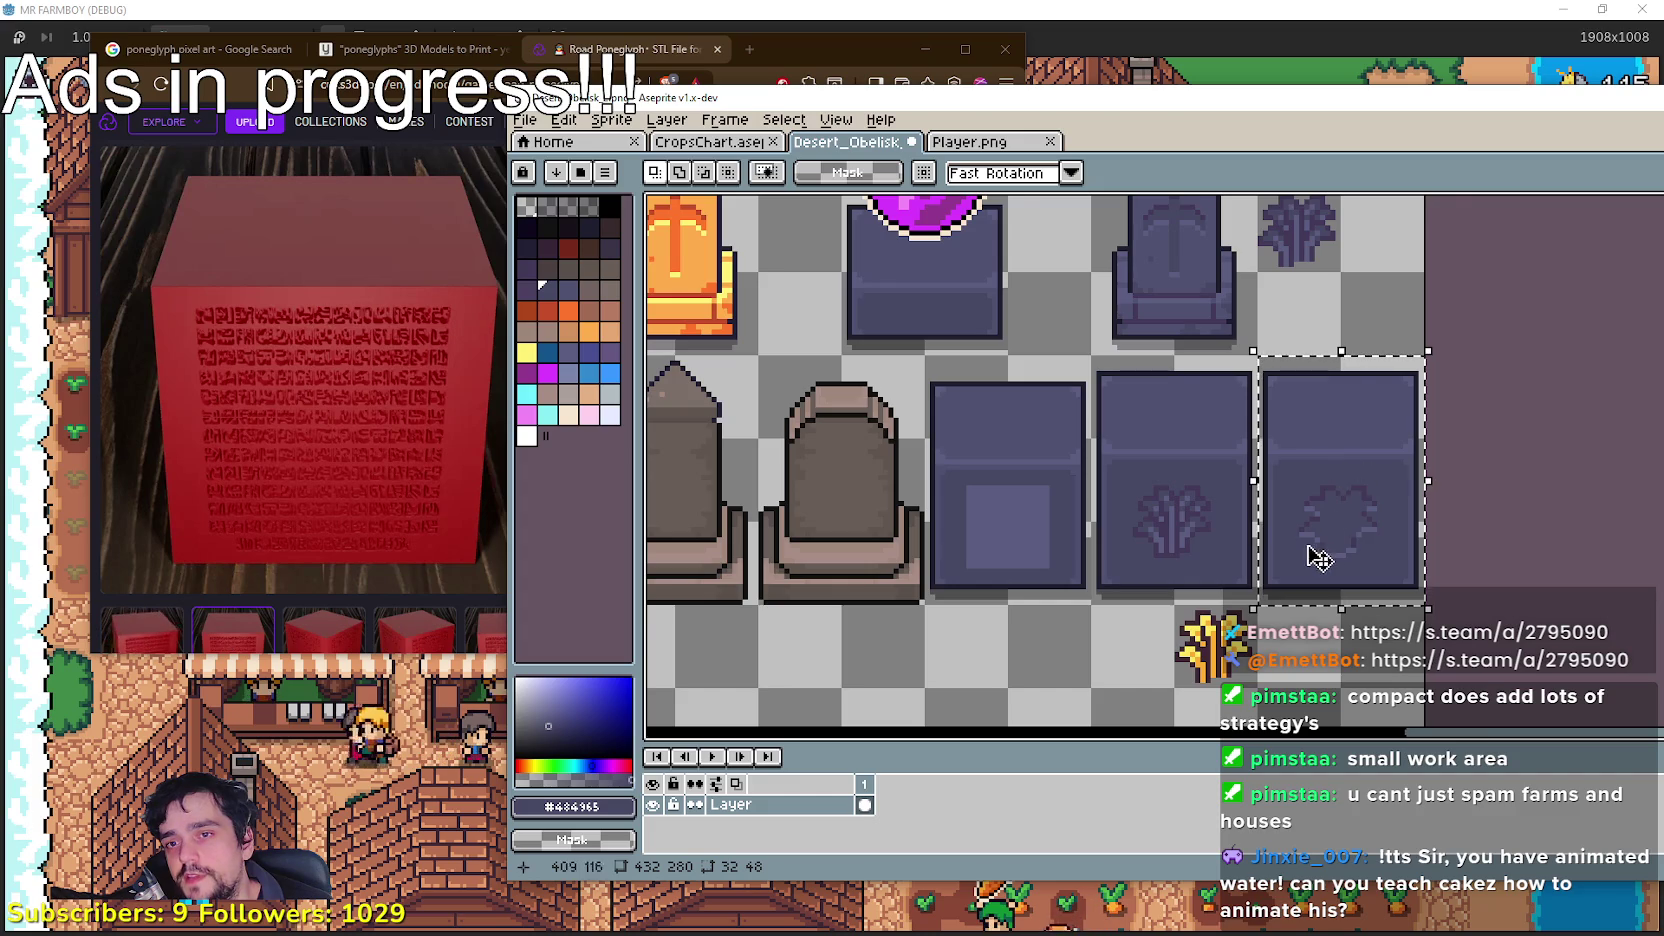
pyautogui.scroll(1, 1340, 505)
pyautogui.hotkey('ctrl', 'd')
pyautogui.press('b')
pyautogui.scroll(1, 1169, 479)
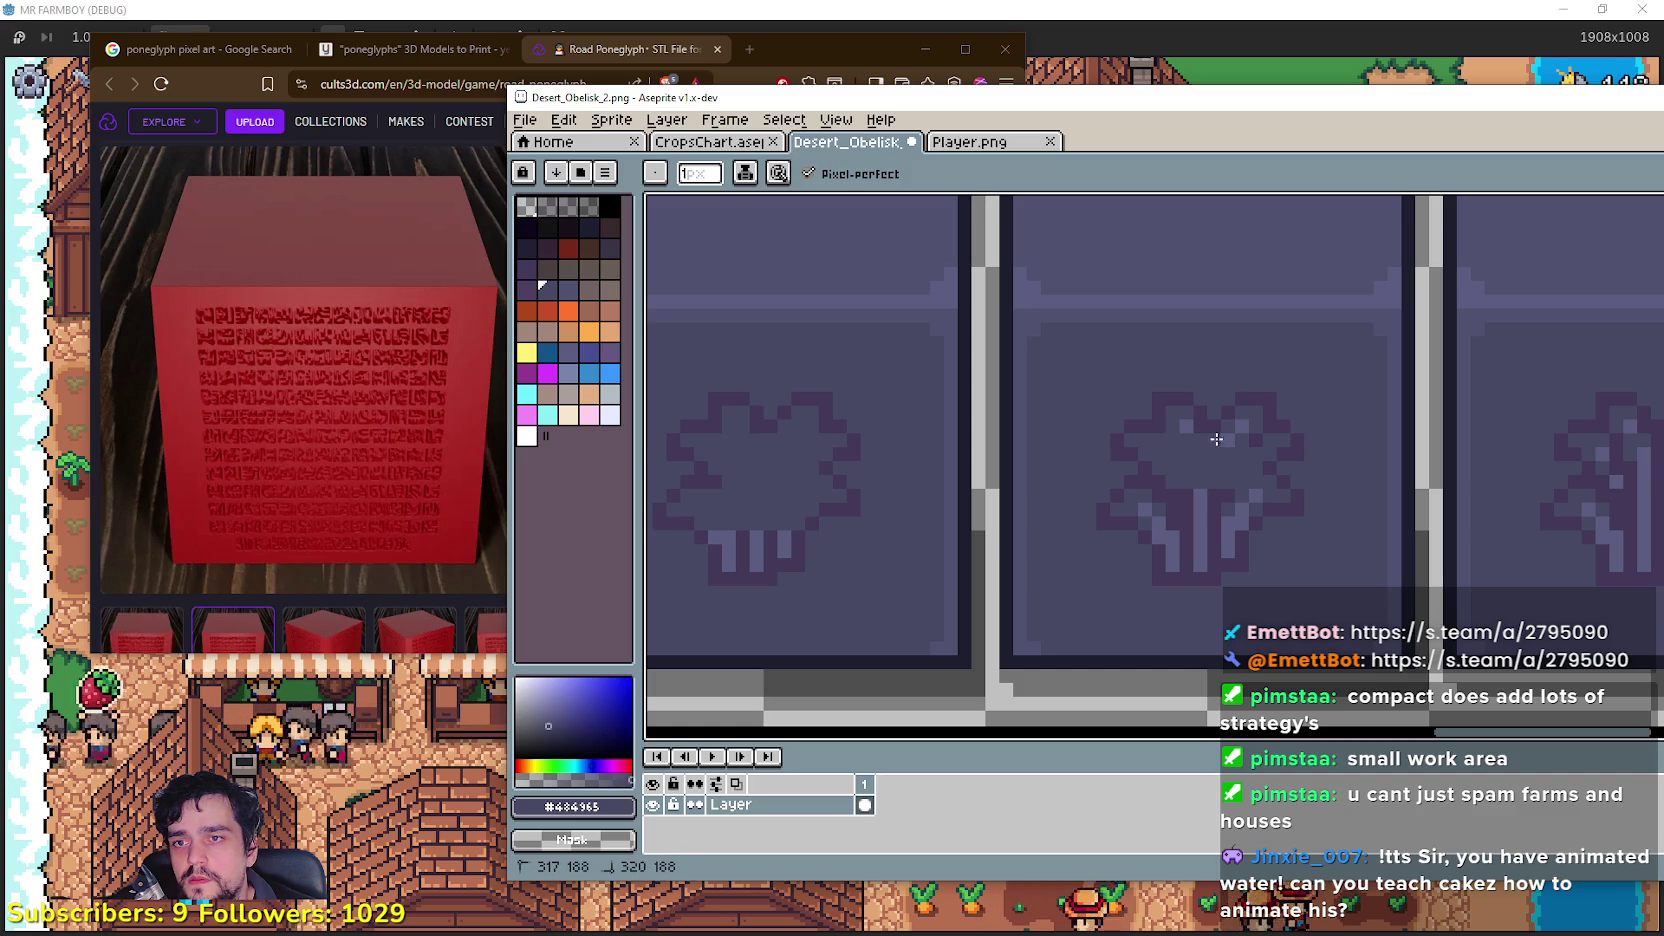
pyautogui.scroll(-3, 1300, 476)
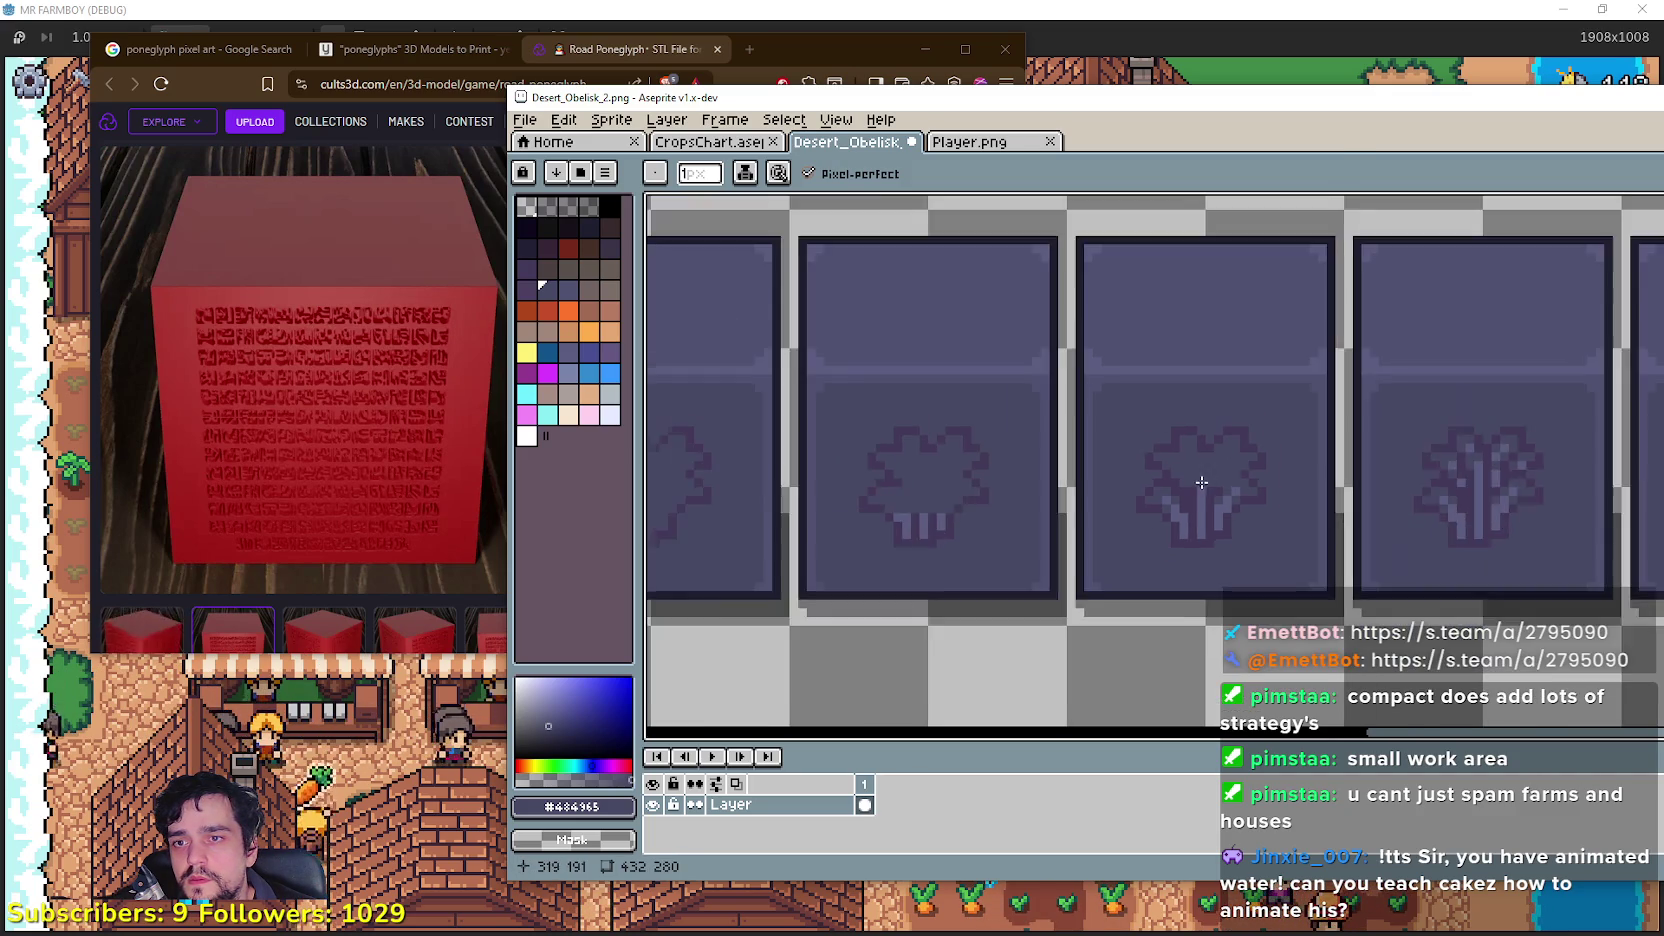
pyautogui.scroll(2, 1280, 470)
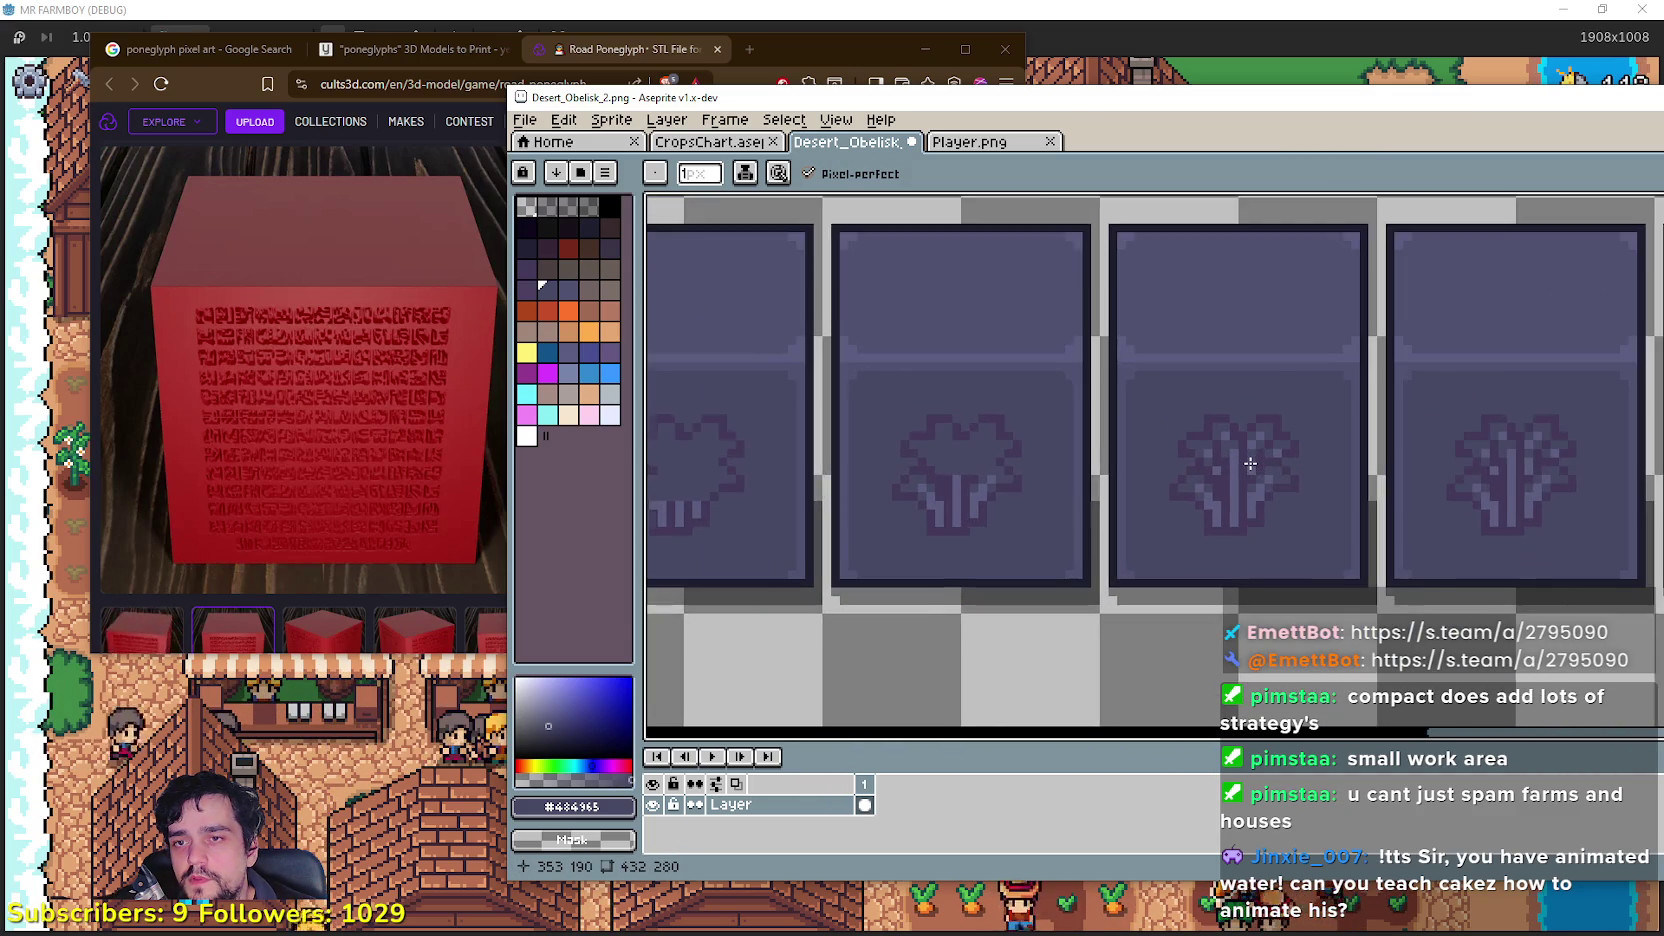
pyautogui.scroll(-2, 1240, 467)
pyautogui.scroll(3, 1240, 467)
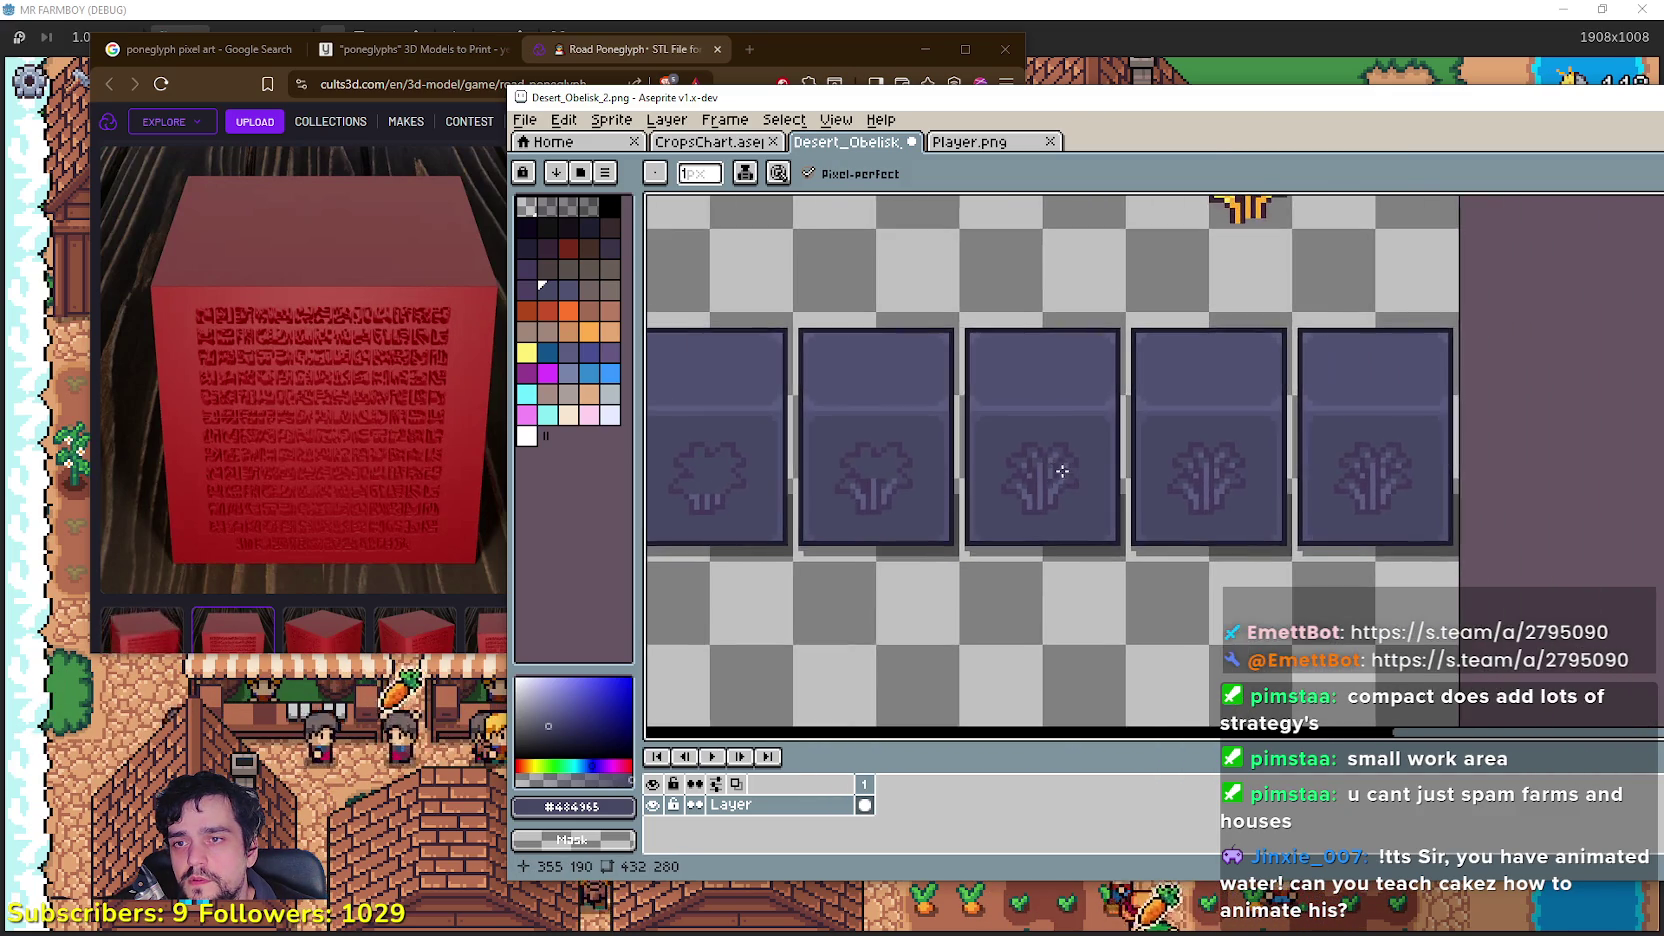
pyautogui.scroll(1, 1152, 477)
pyautogui.scroll(1, 1132, 481)
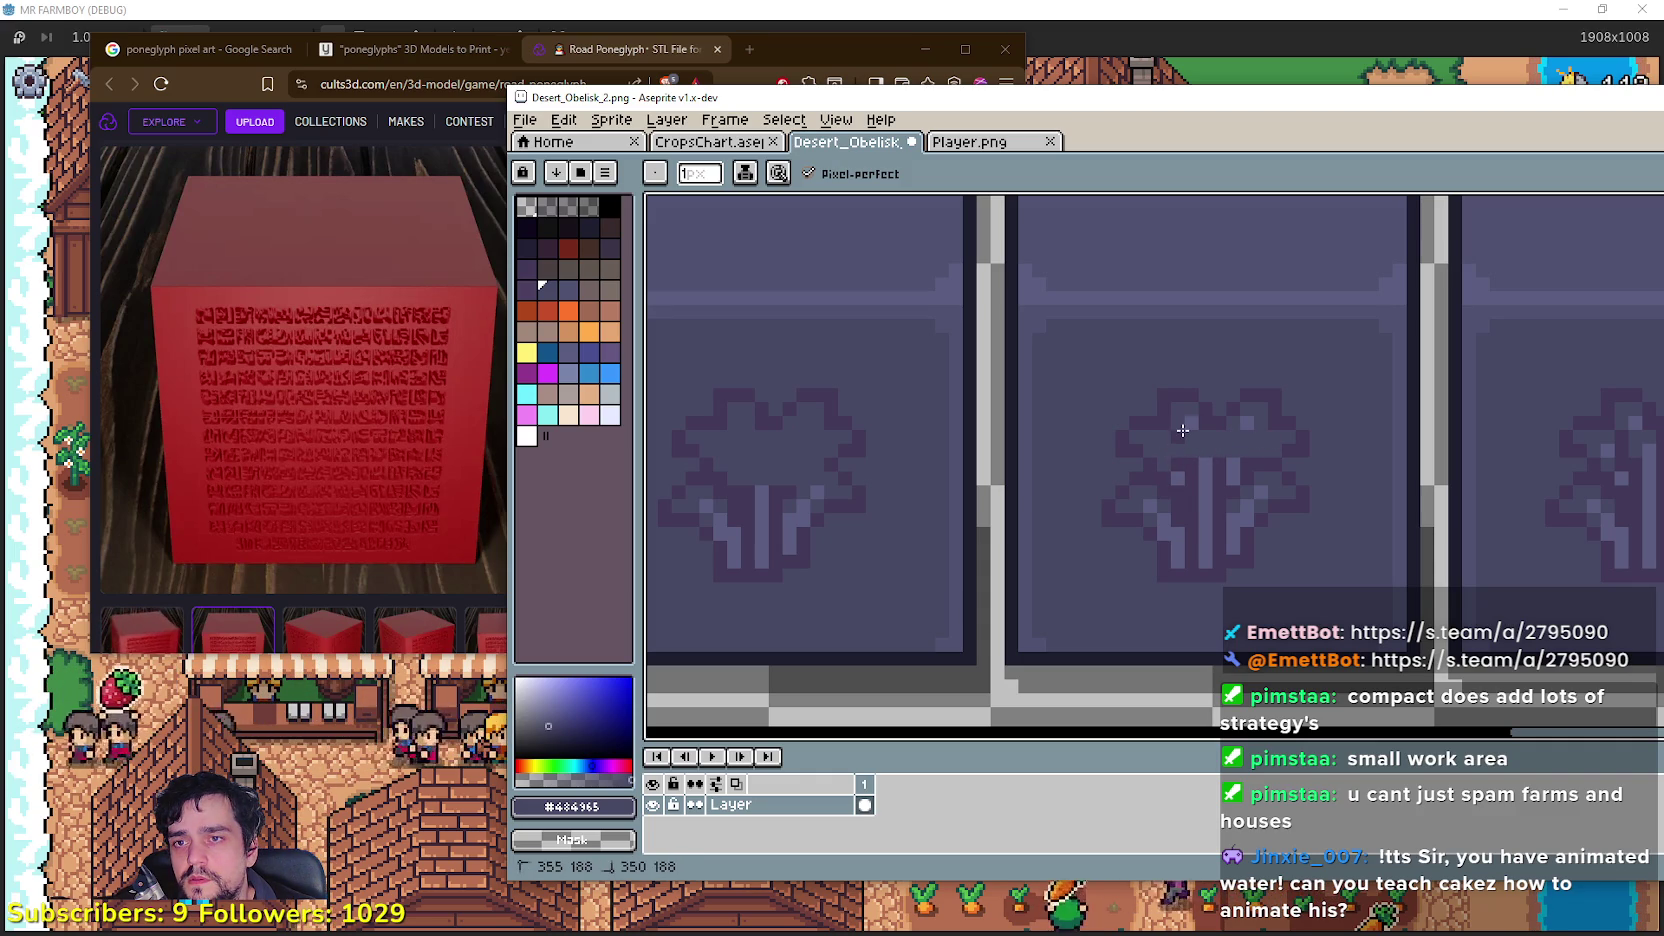
pyautogui.scroll(-3, 1247, 421)
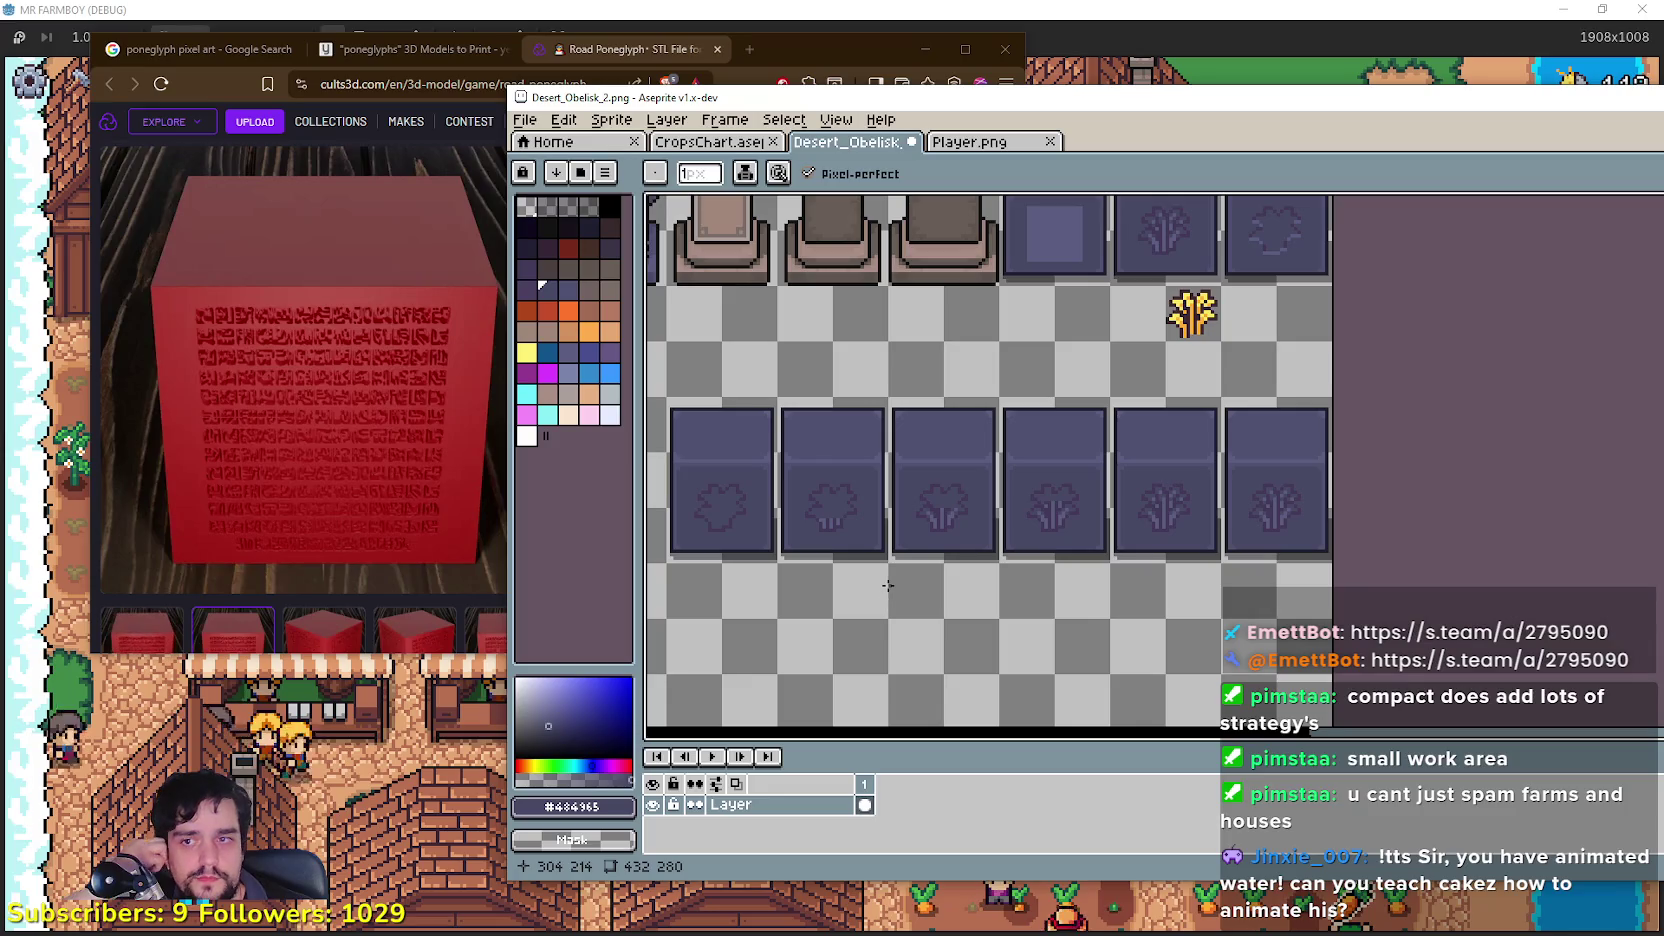
pyautogui.scroll(1, 1146, 479)
pyautogui.hscroll(2, 1226, 505)
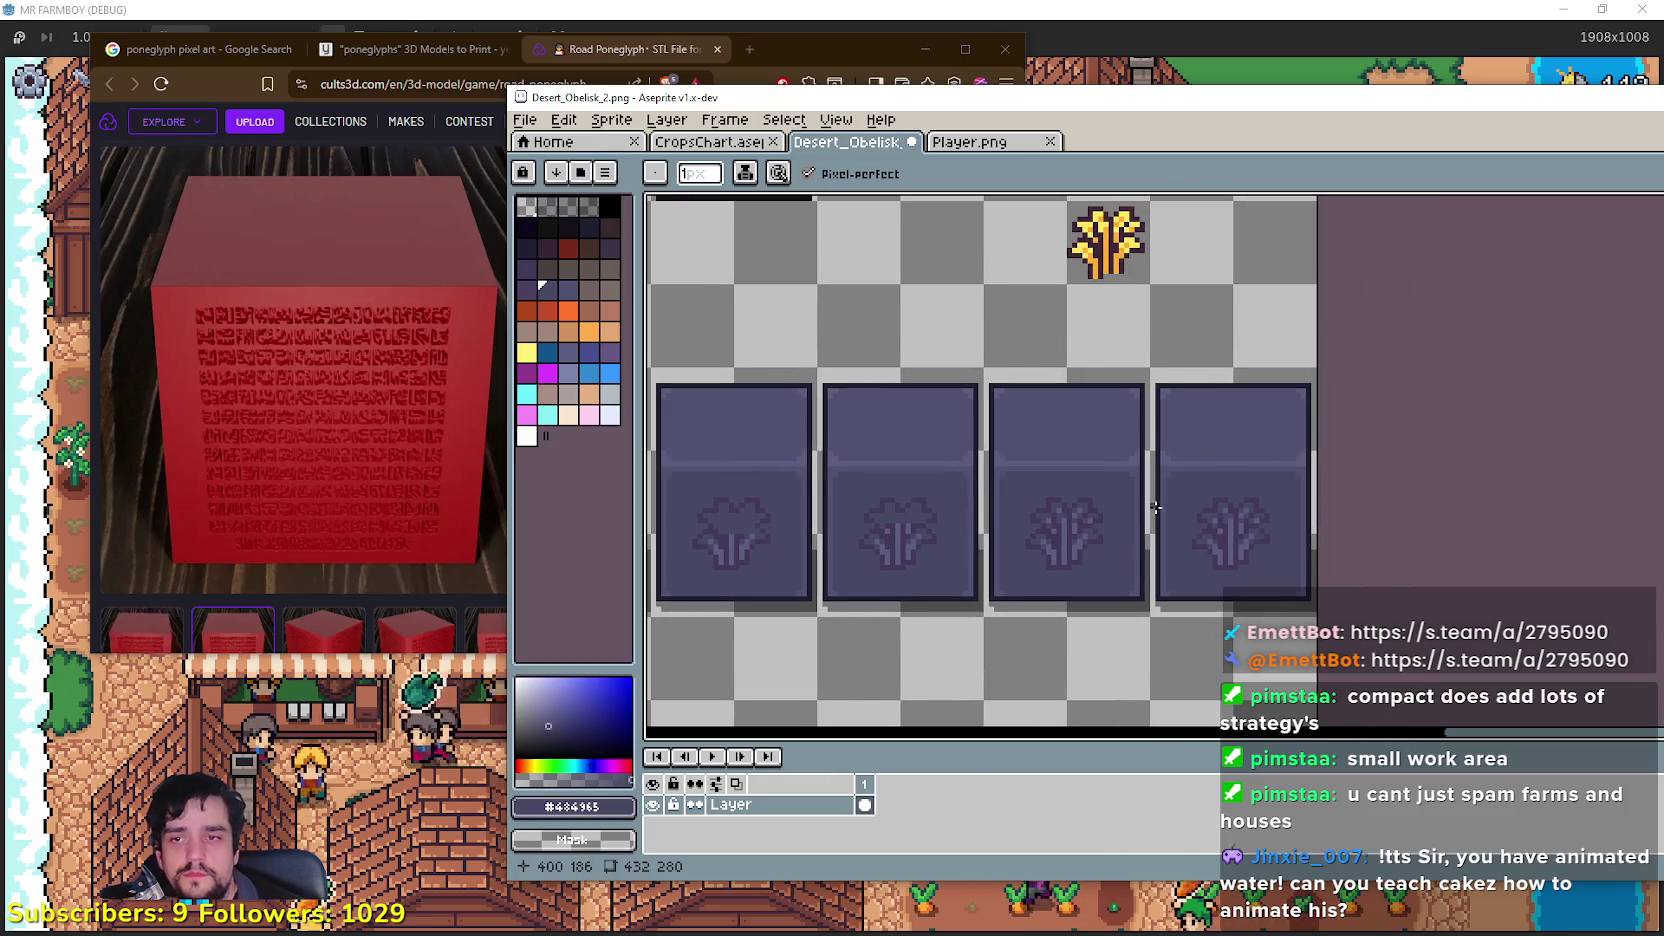
pyautogui.scroll(1, 1230, 545)
pyautogui.scroll(-2, 1232, 531)
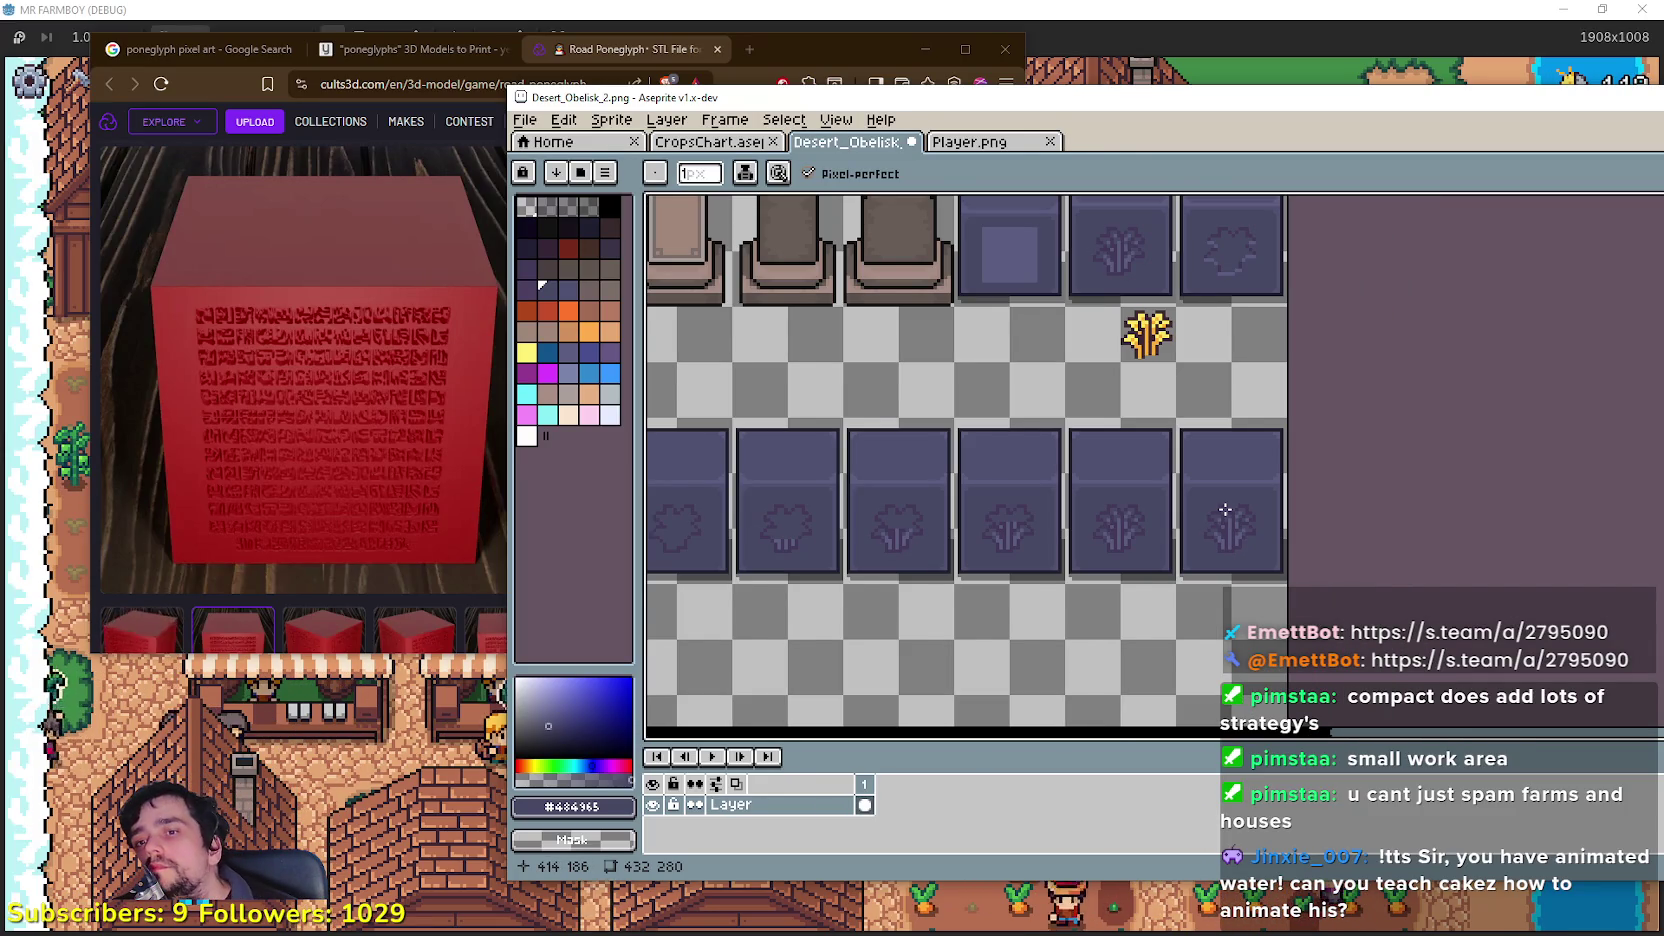
pyautogui.scroll(-2, 1225, 510)
pyautogui.moveTo(1222, 508); pyautogui.dragTo(1254, 632)
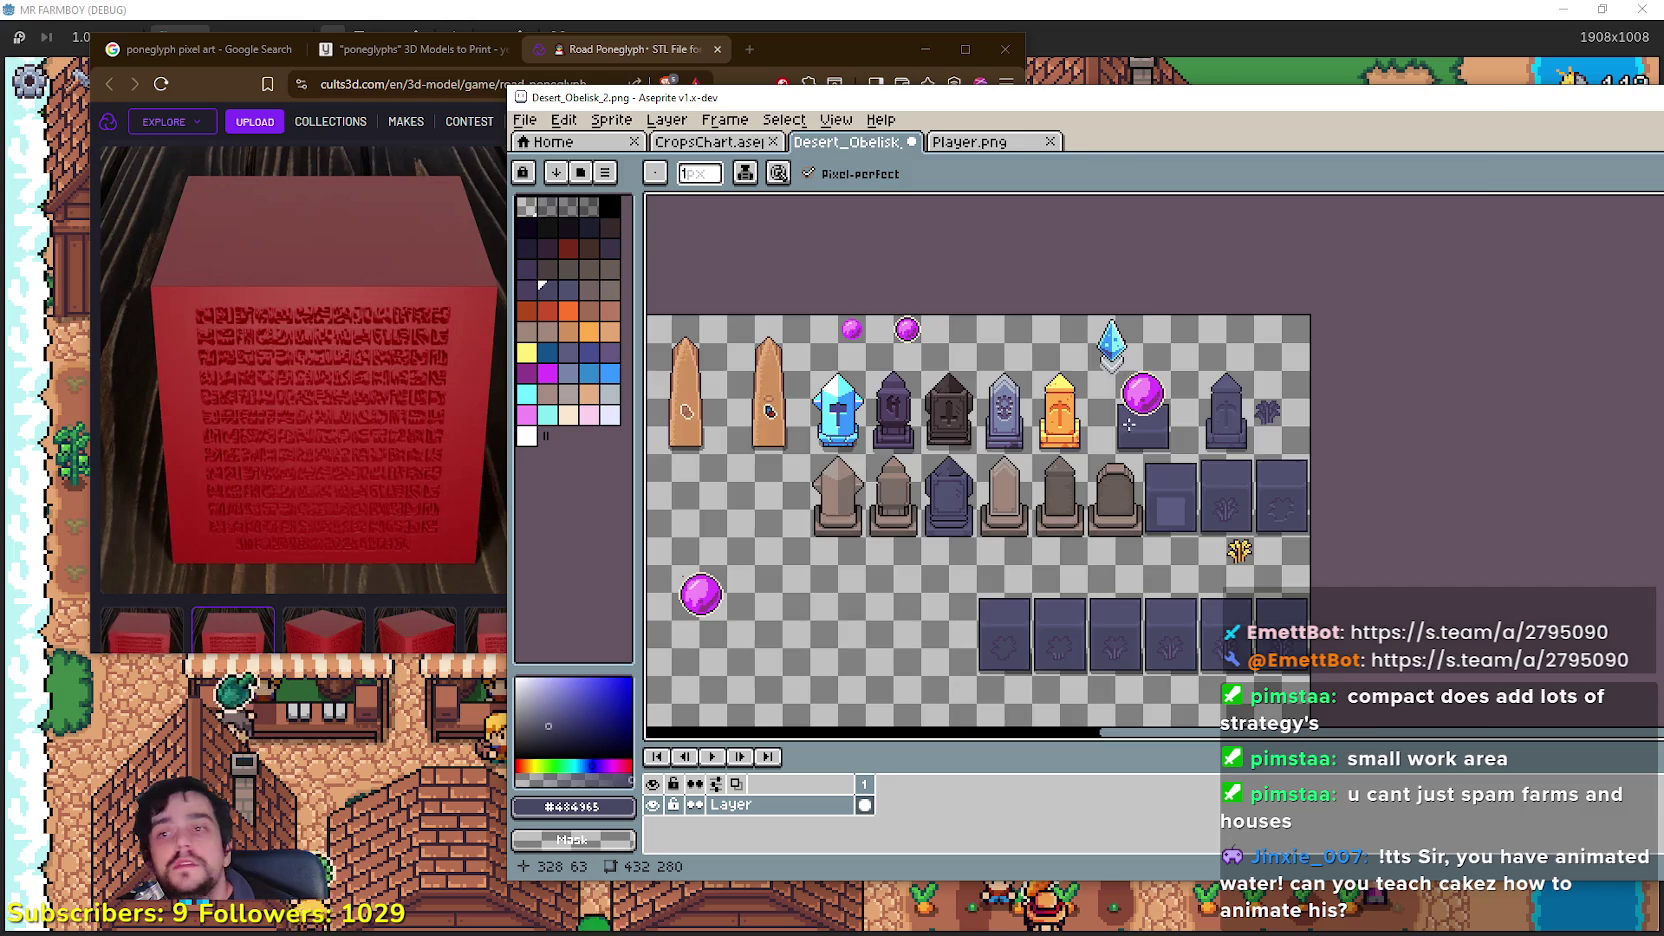
# Step: Pan across the sandstone obelisk rows, then bring the Road Poneglyph browser page forward
pyautogui.scroll(1, 1138, 420)
pyautogui.moveTo(1124, 422)
pyautogui.mouseDown()
pyautogui.moveTo(1192, 487)
pyautogui.moveTo(1419, 462)
pyautogui.mouseUp()
pyautogui.moveTo(868, 430)
pyautogui.mouseDown()
pyautogui.moveTo(980, 422)
pyautogui.moveTo(987, 379)
pyautogui.mouseUp()
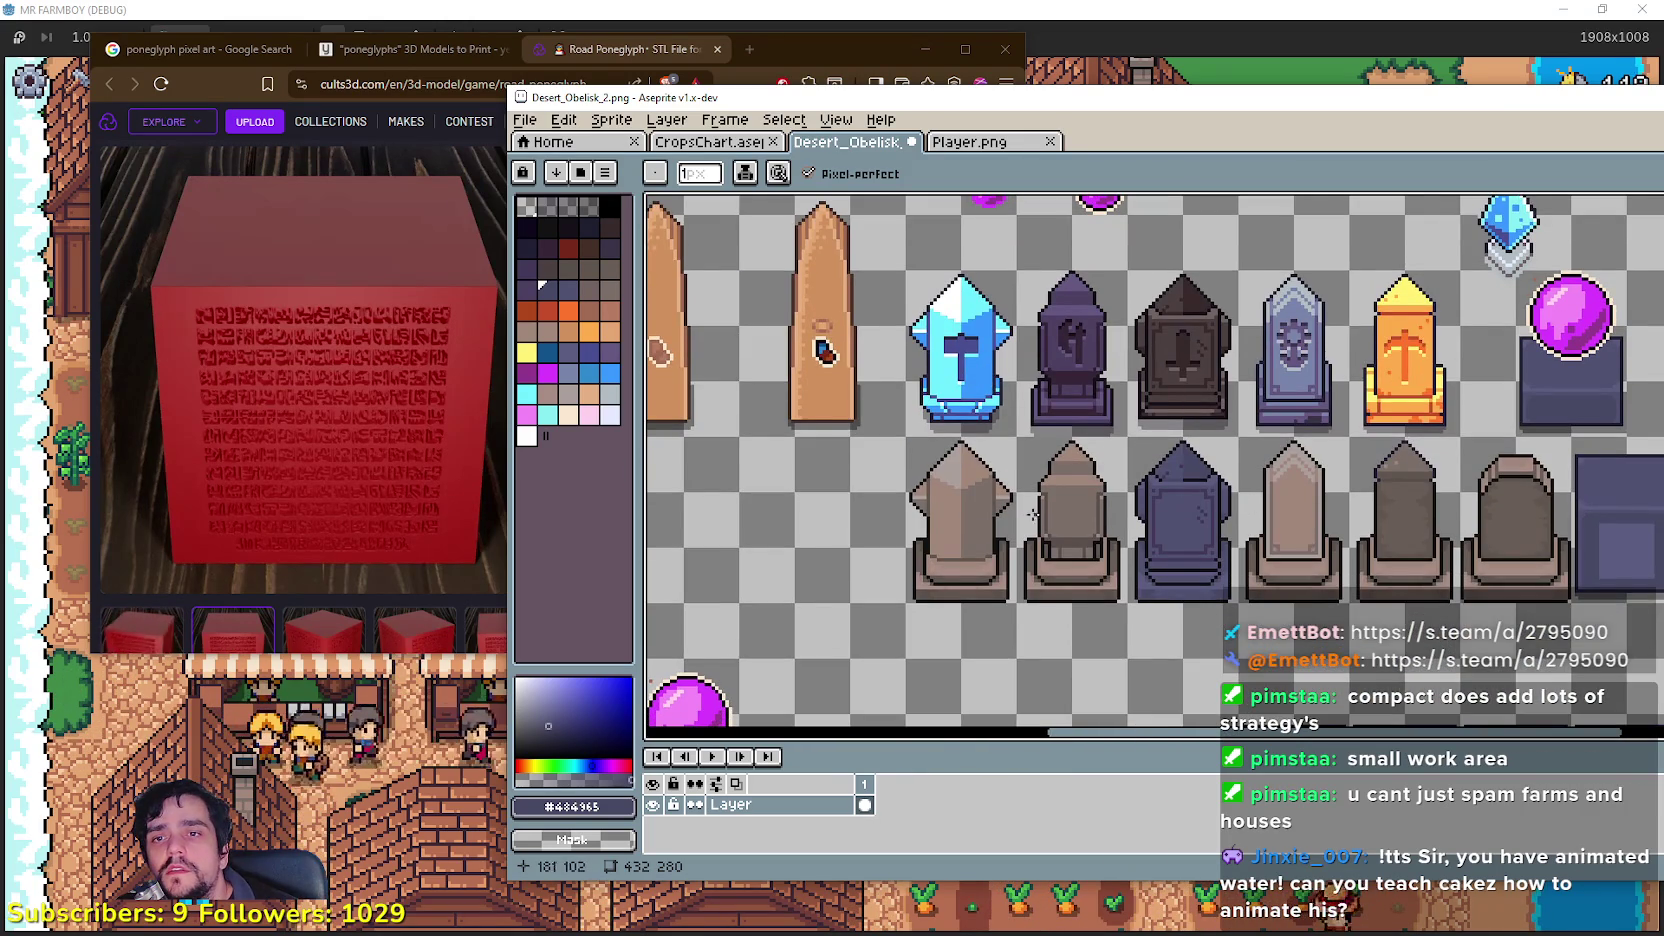
pyautogui.moveTo(1043, 513); pyautogui.dragTo(1348, 461)
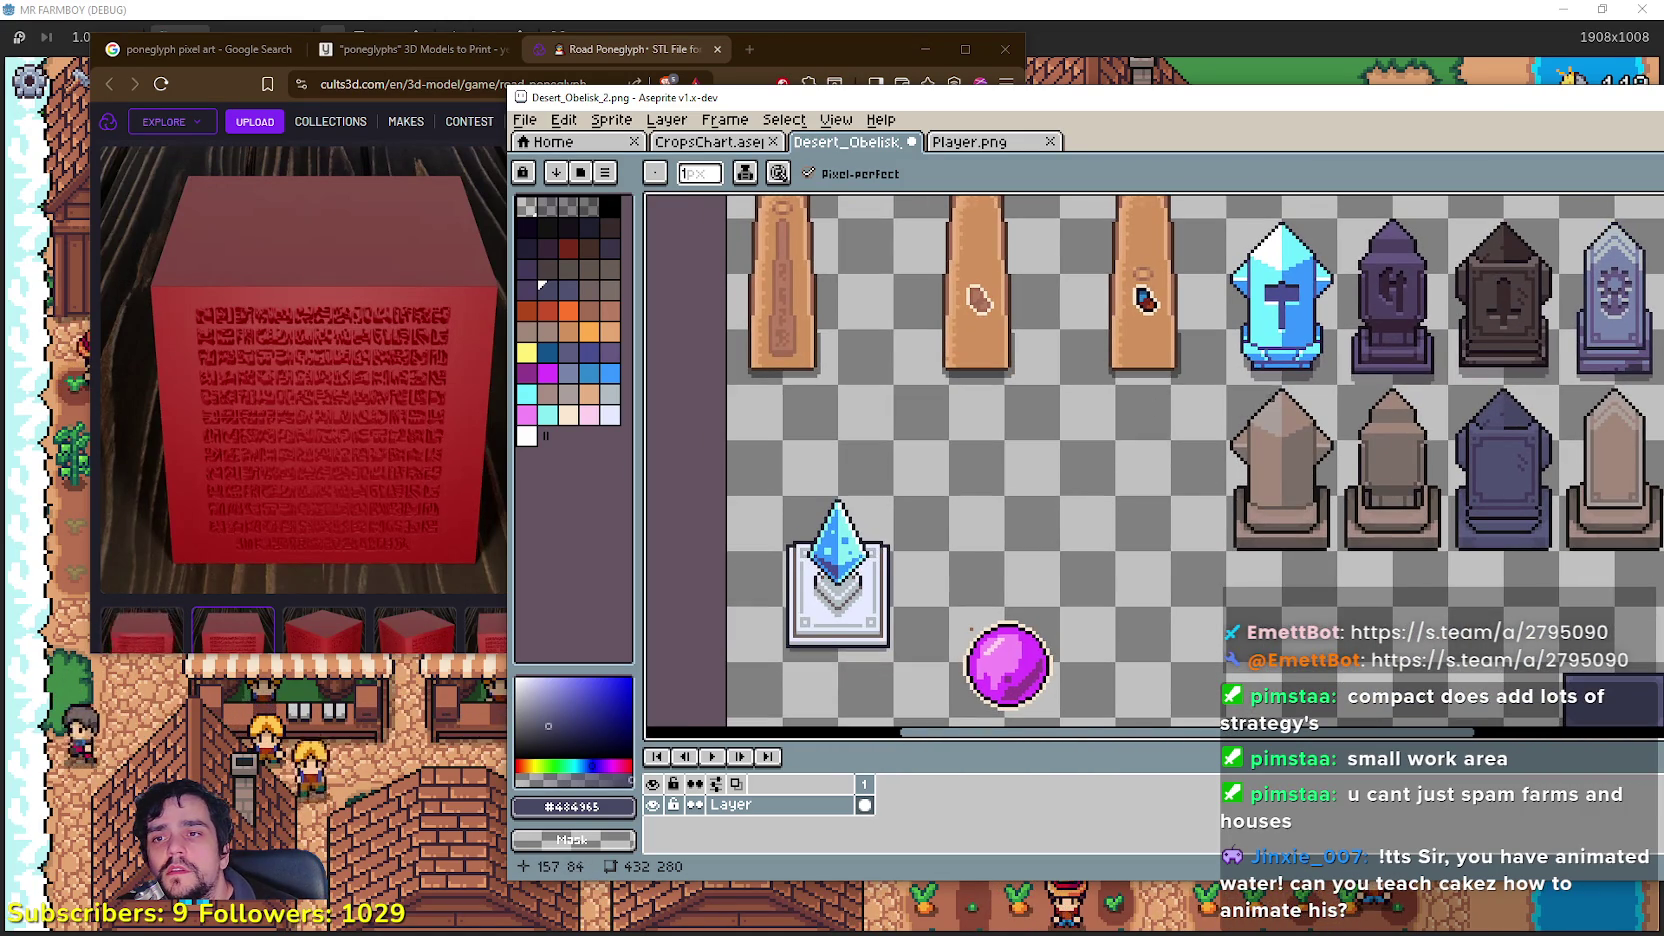
pyautogui.hscroll(6, 971, 629)
pyautogui.scroll(2, 971, 629)
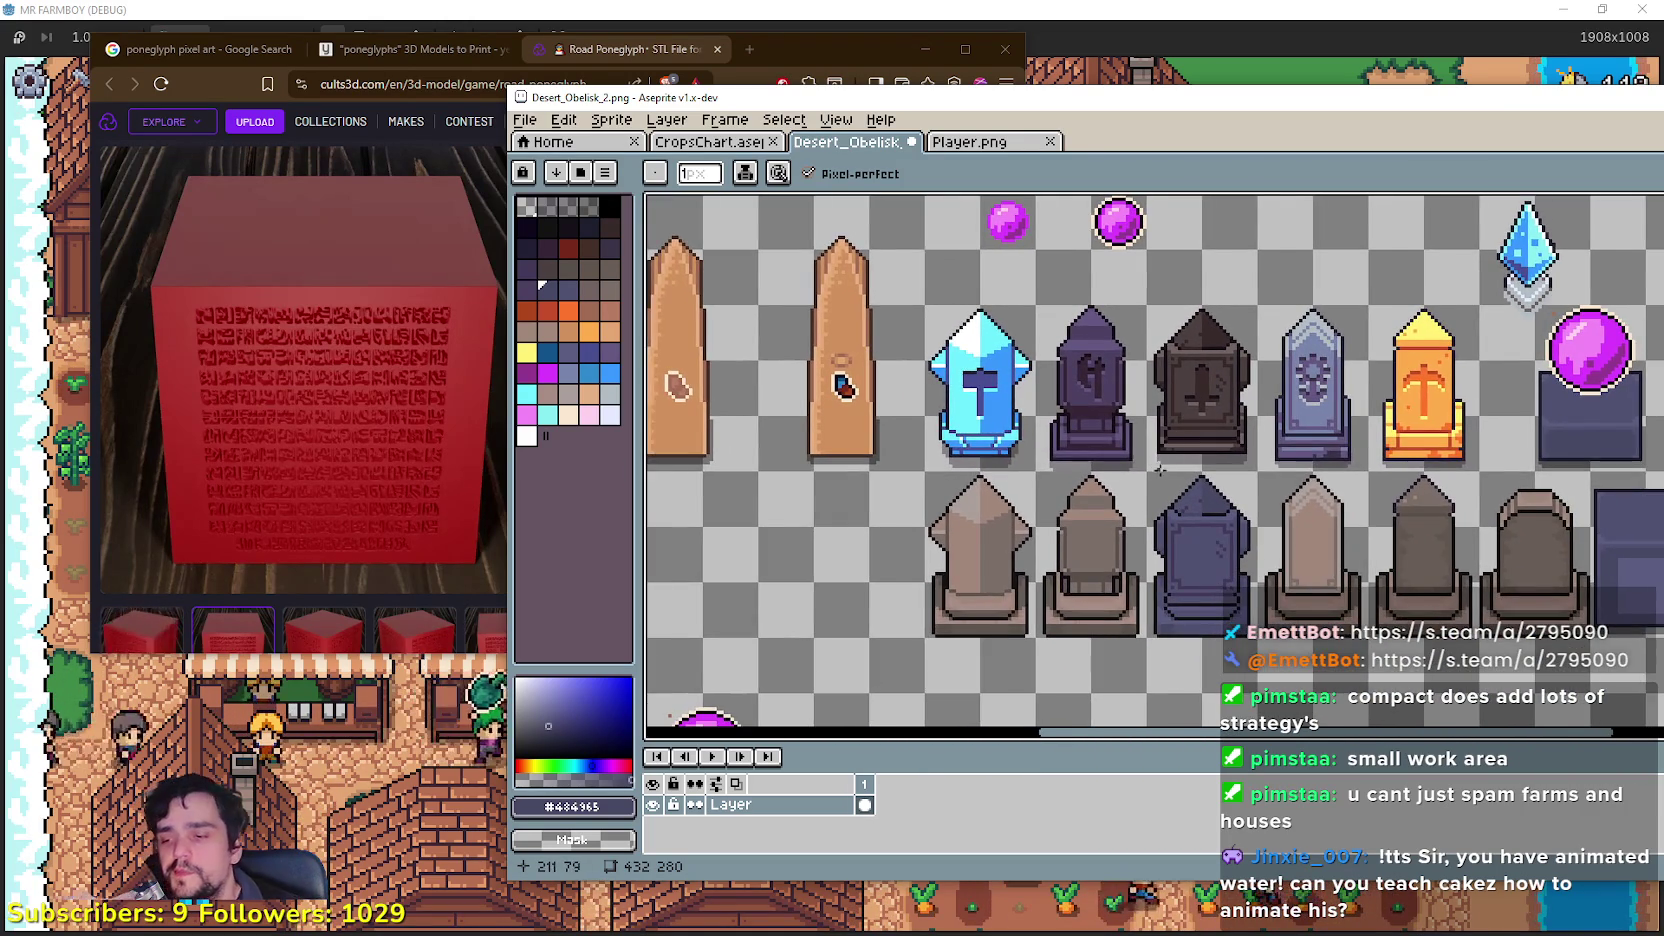
pyautogui.hscroll(1, 1156, 468)
pyautogui.scroll(1, 1156, 468)
pyautogui.moveTo(1134, 528)
pyautogui.mouseDown()
pyautogui.moveTo(1072, 405)
pyautogui.moveTo(1103, 530)
pyautogui.moveTo(1098, 510)
pyautogui.moveTo(786, 310)
pyautogui.moveTo(726, 220)
pyautogui.mouseUp()
pyautogui.click(645, 52)
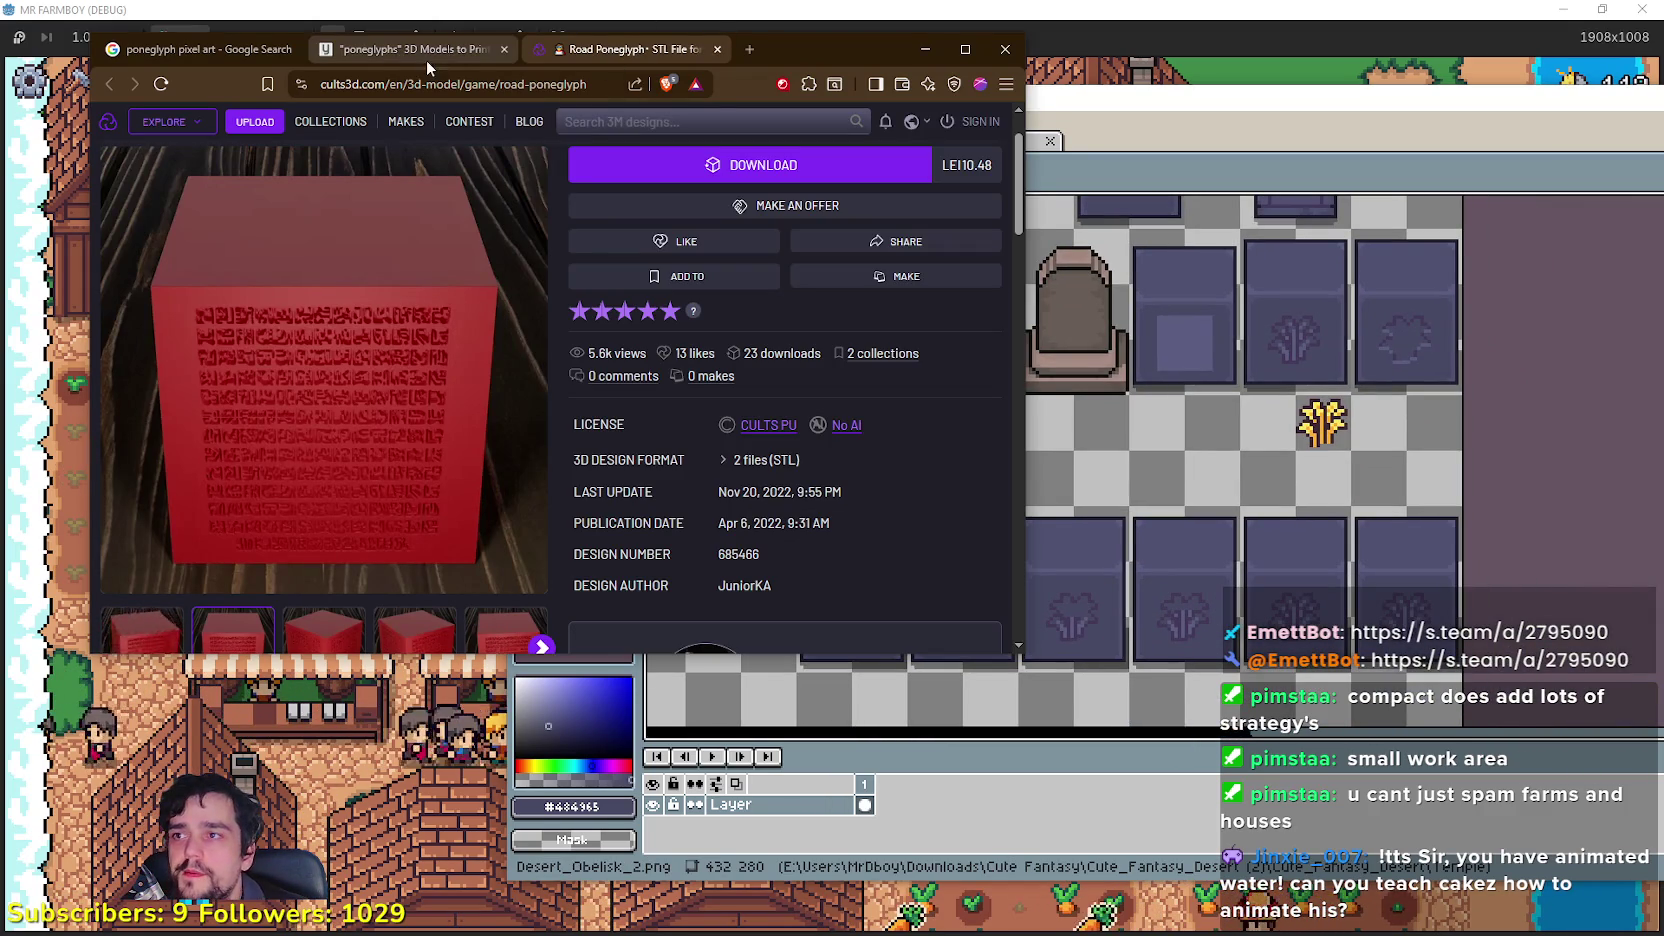
# Step: Replace the search query with 'one piece poneglyph glow' and run the image search
pyautogui.click(221, 52)
pyautogui.scroll(15, 367, 311)
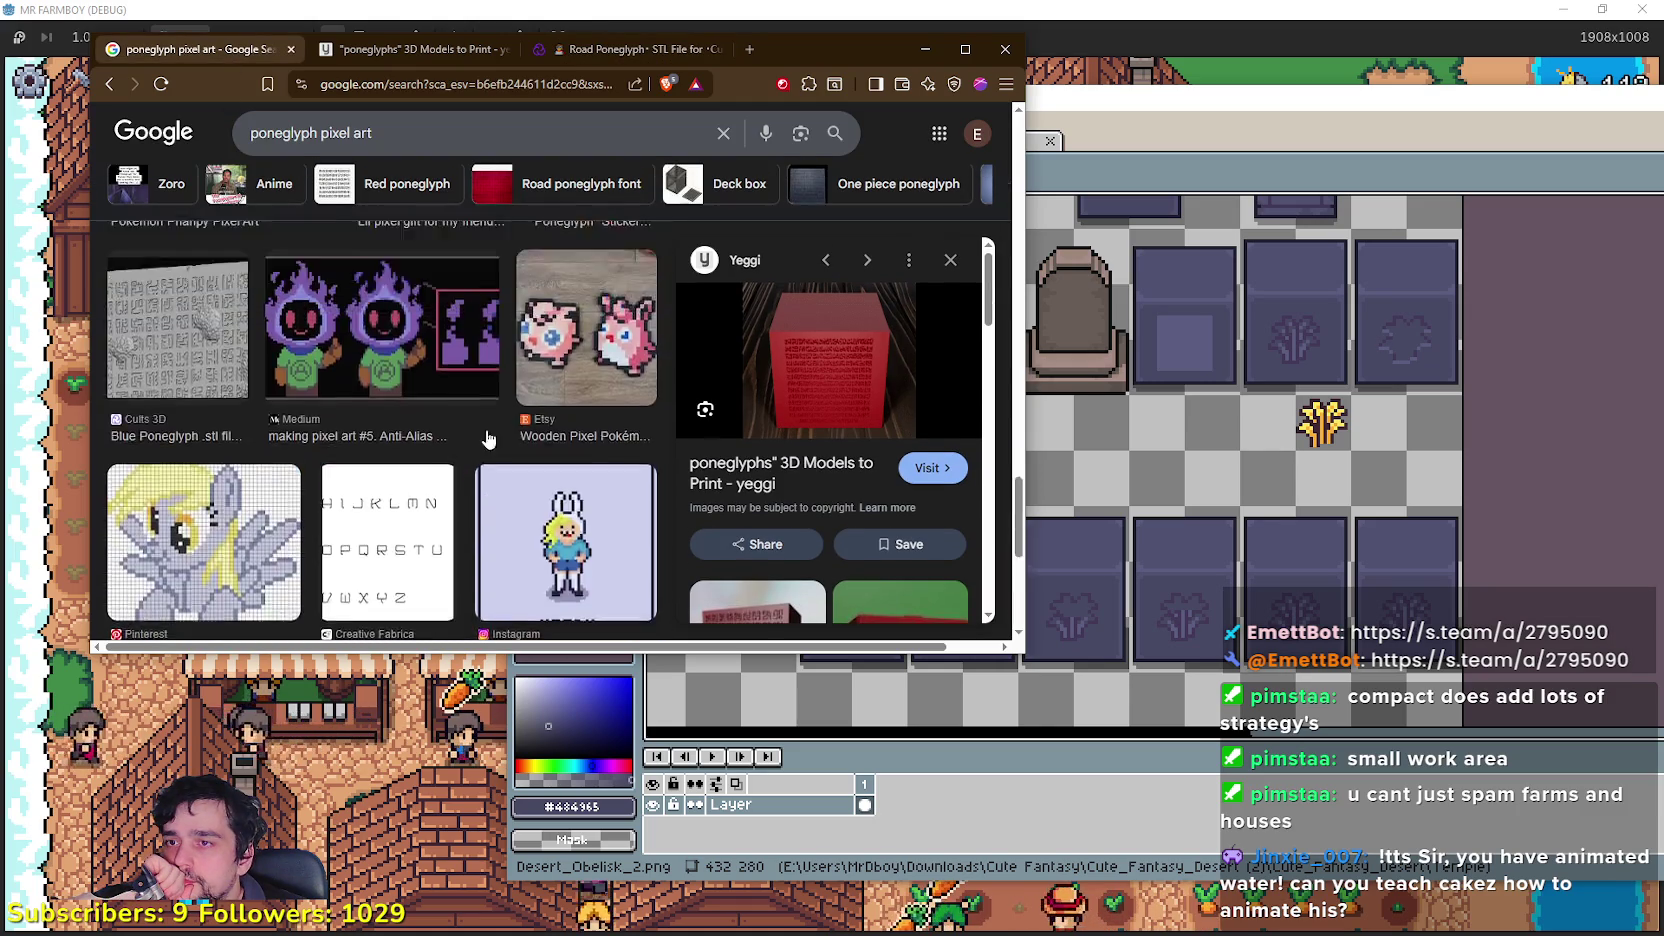
pyautogui.scroll(5, 909, 277)
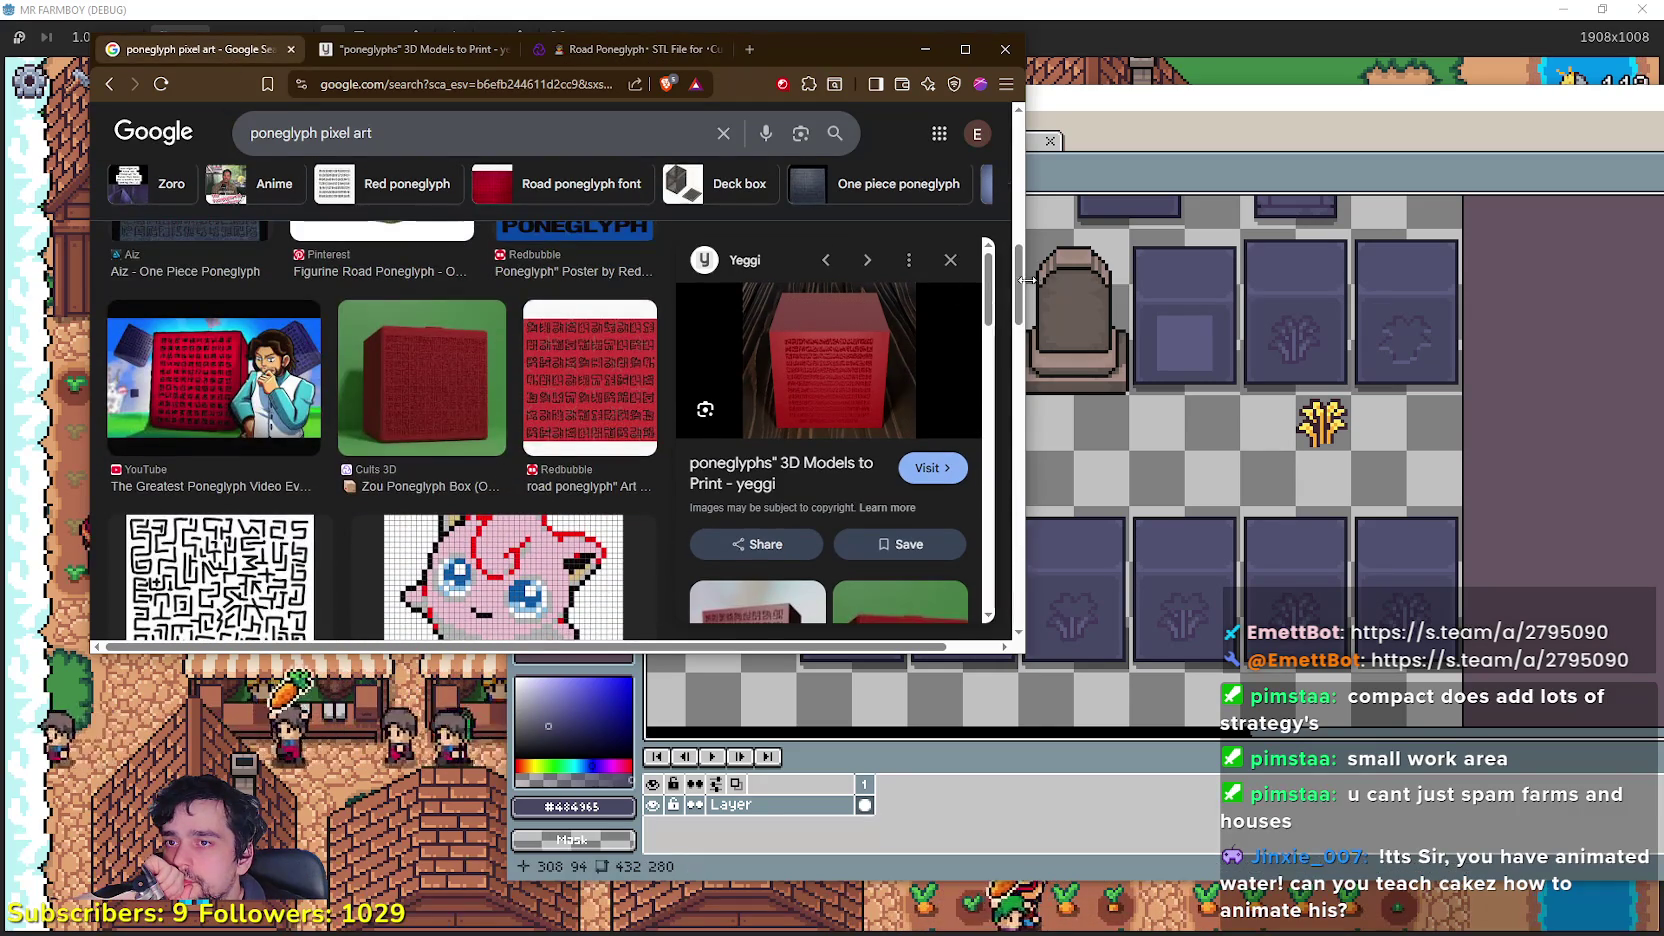
pyautogui.click(414, 146)
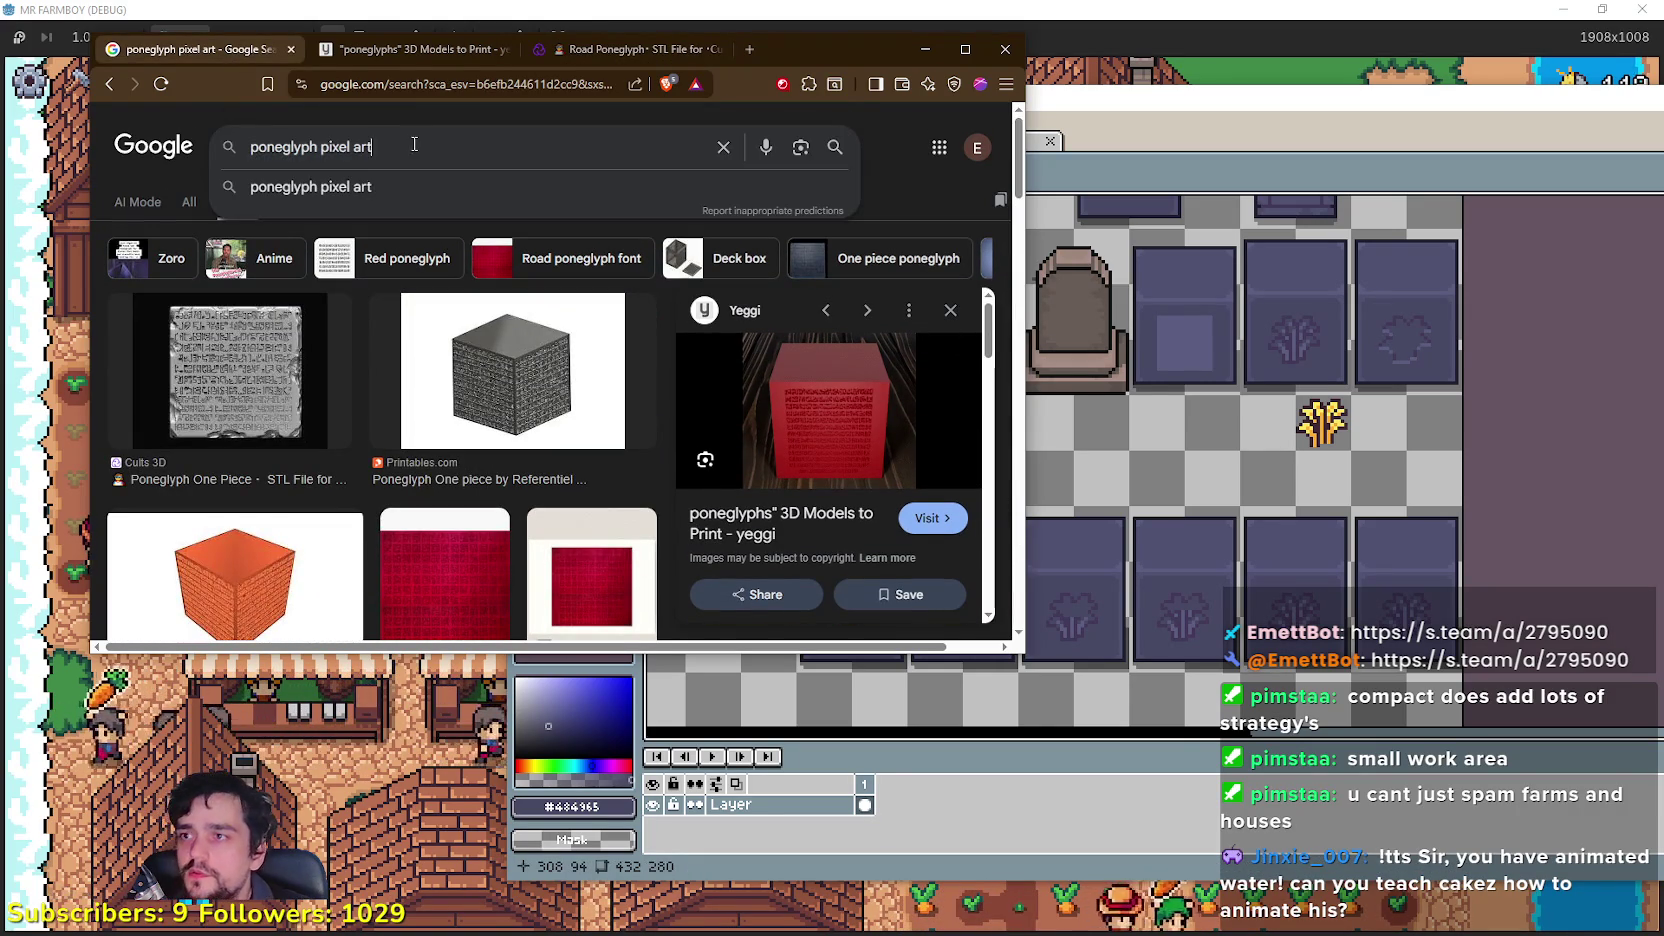
pyautogui.moveTo(422, 137); pyautogui.dragTo(184, 139)
pyautogui.write('On')
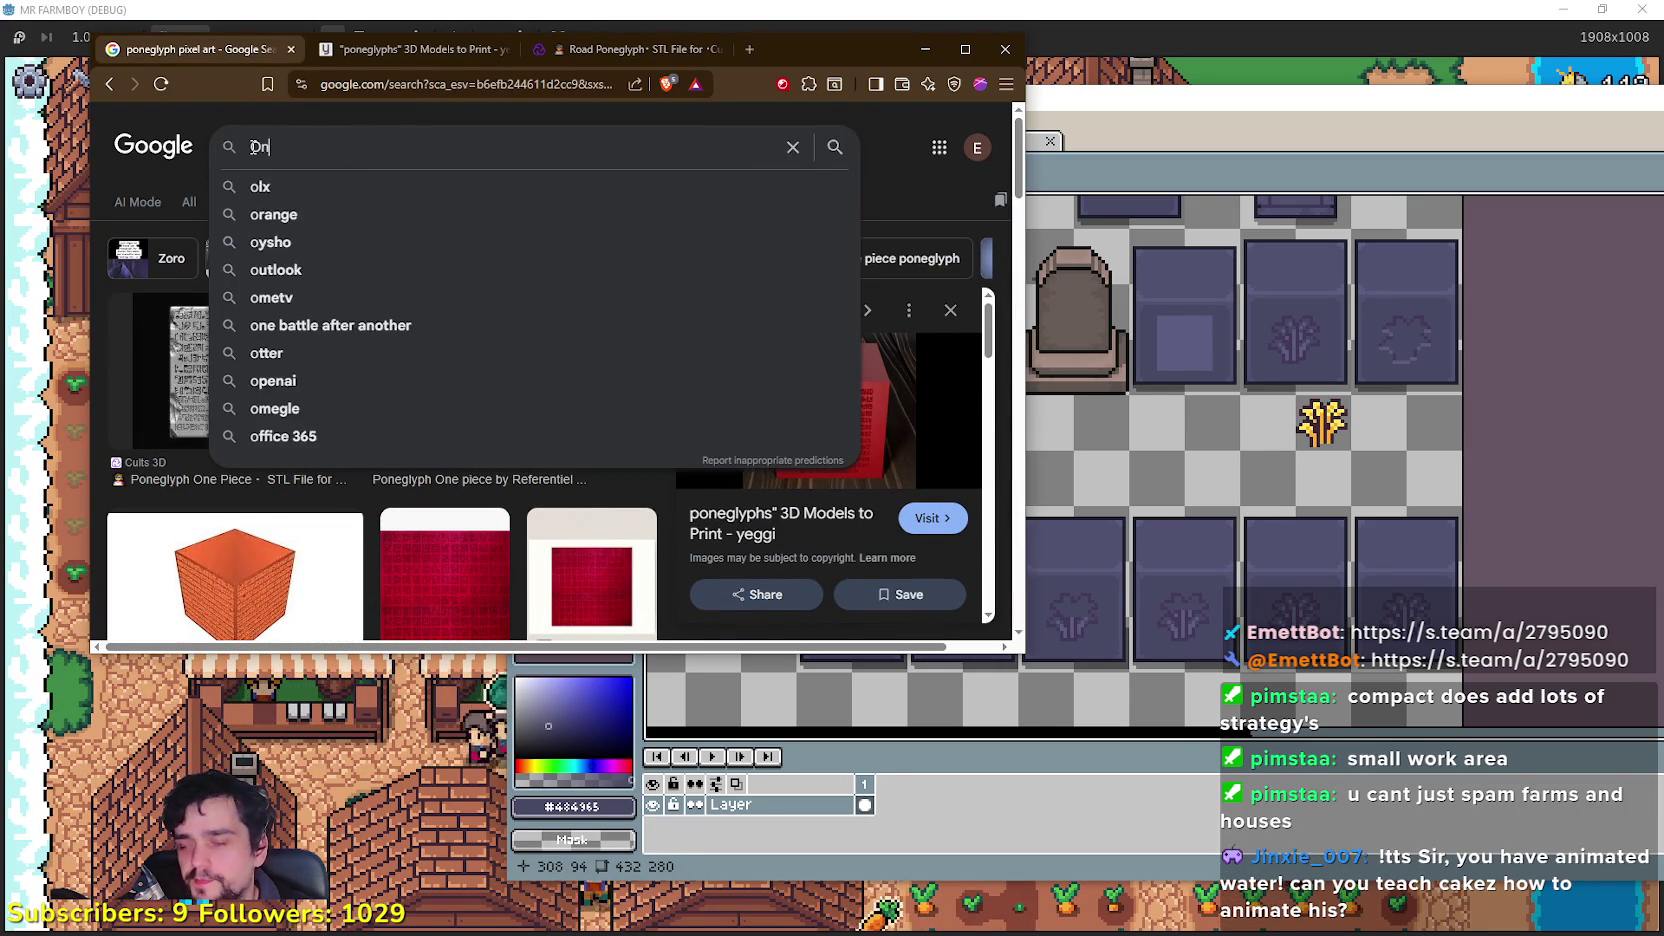
pyautogui.write('e piece ')
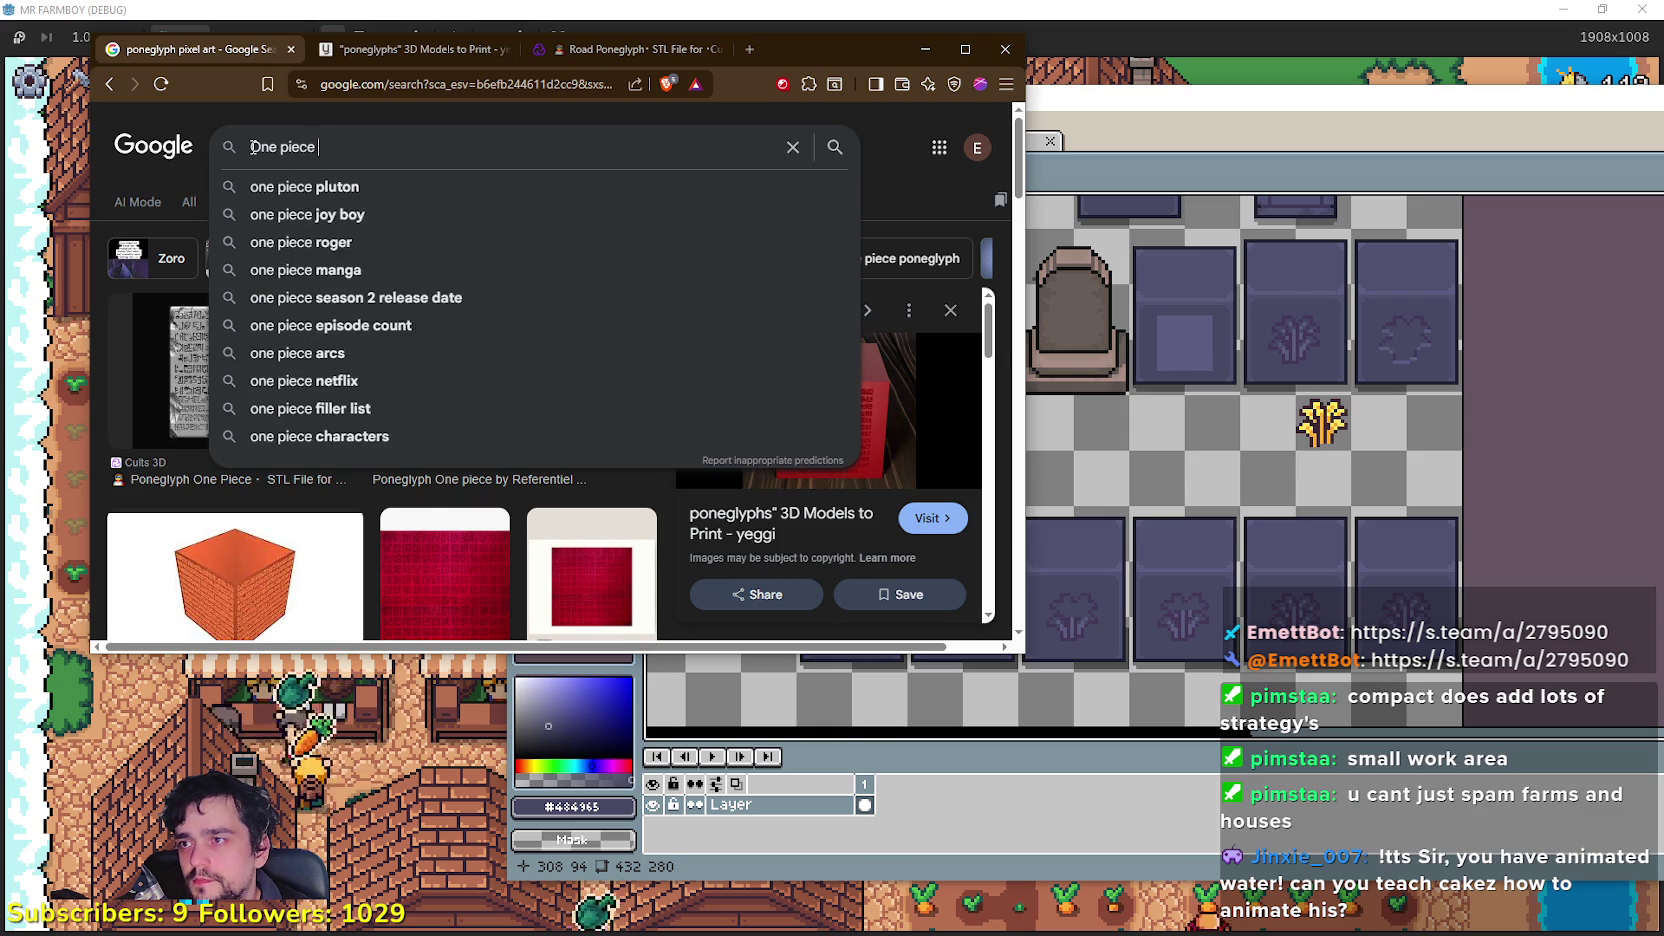
pyautogui.write('pone')
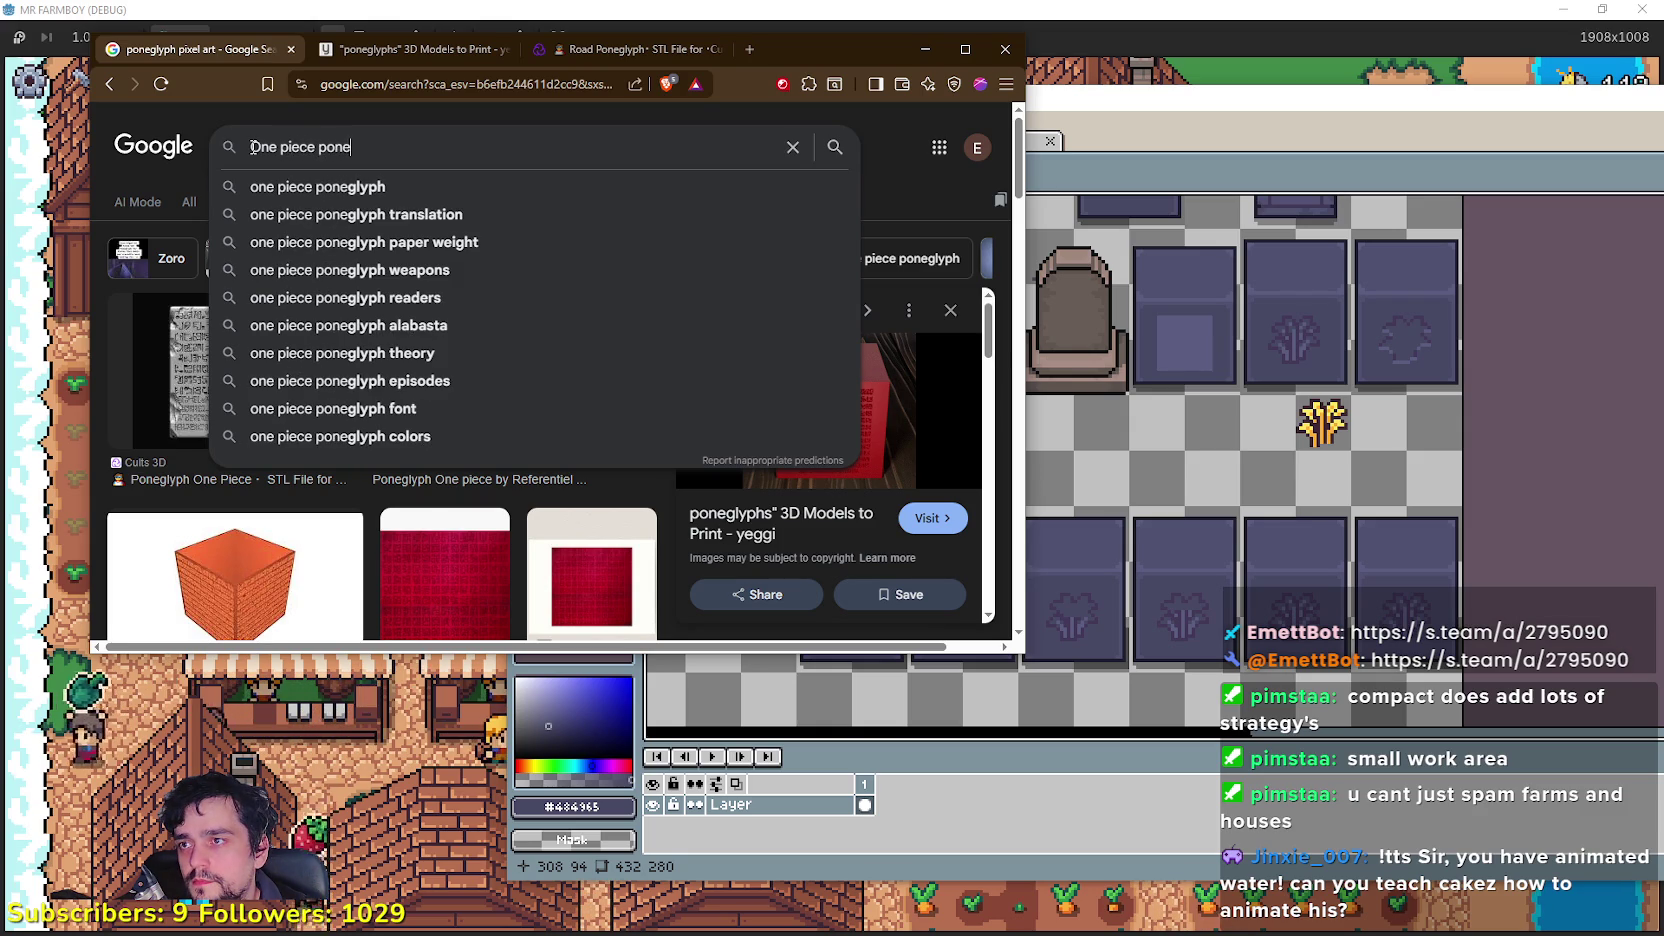
pyautogui.press('Down')
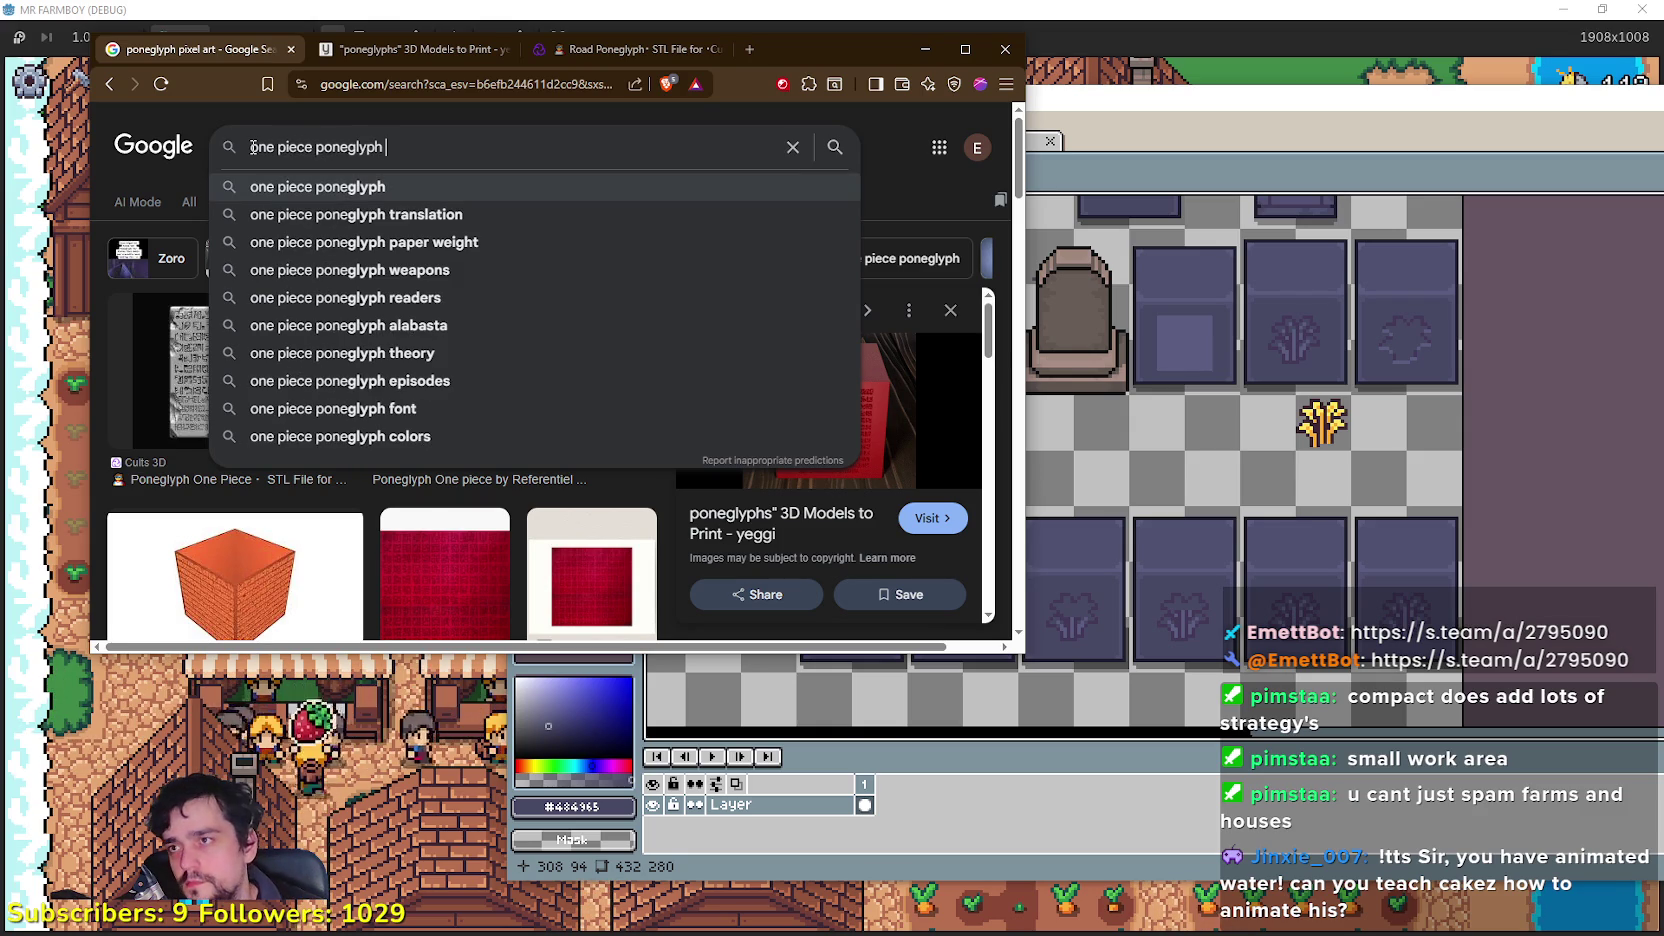
pyautogui.write('glow')
pyautogui.press('Return')
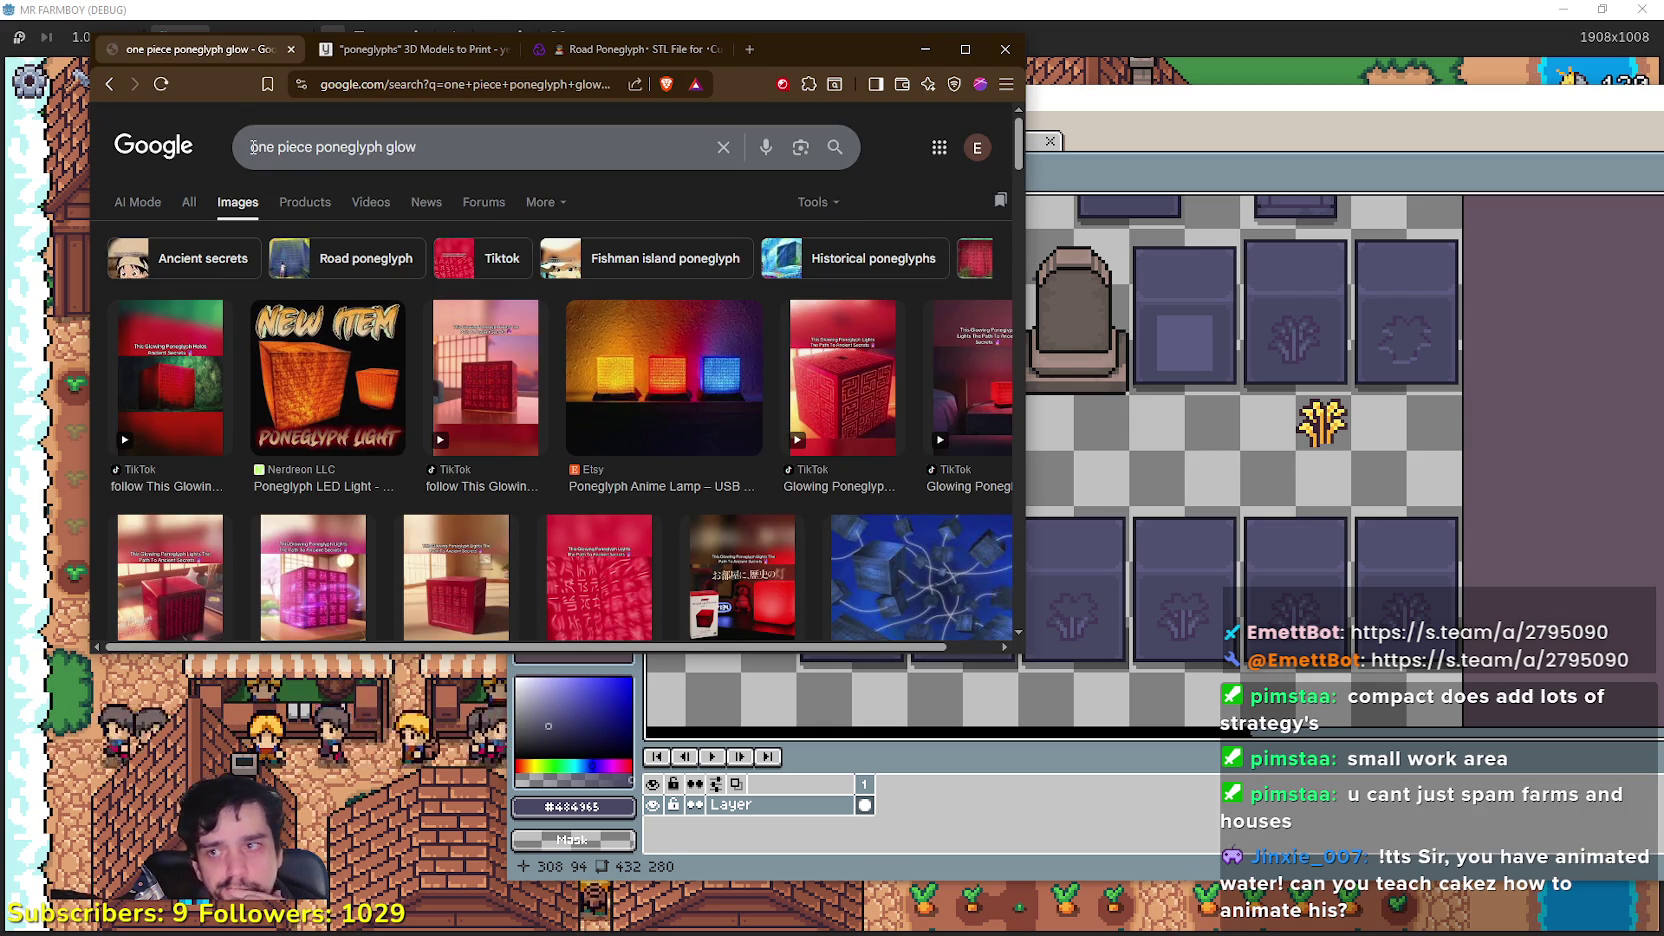
# Step: Browse the glow results, previewing the One Piece Wiki Fandom and Beebom red poneglyph images, then return to Aseprite
pyautogui.scroll(-4, 515, 541)
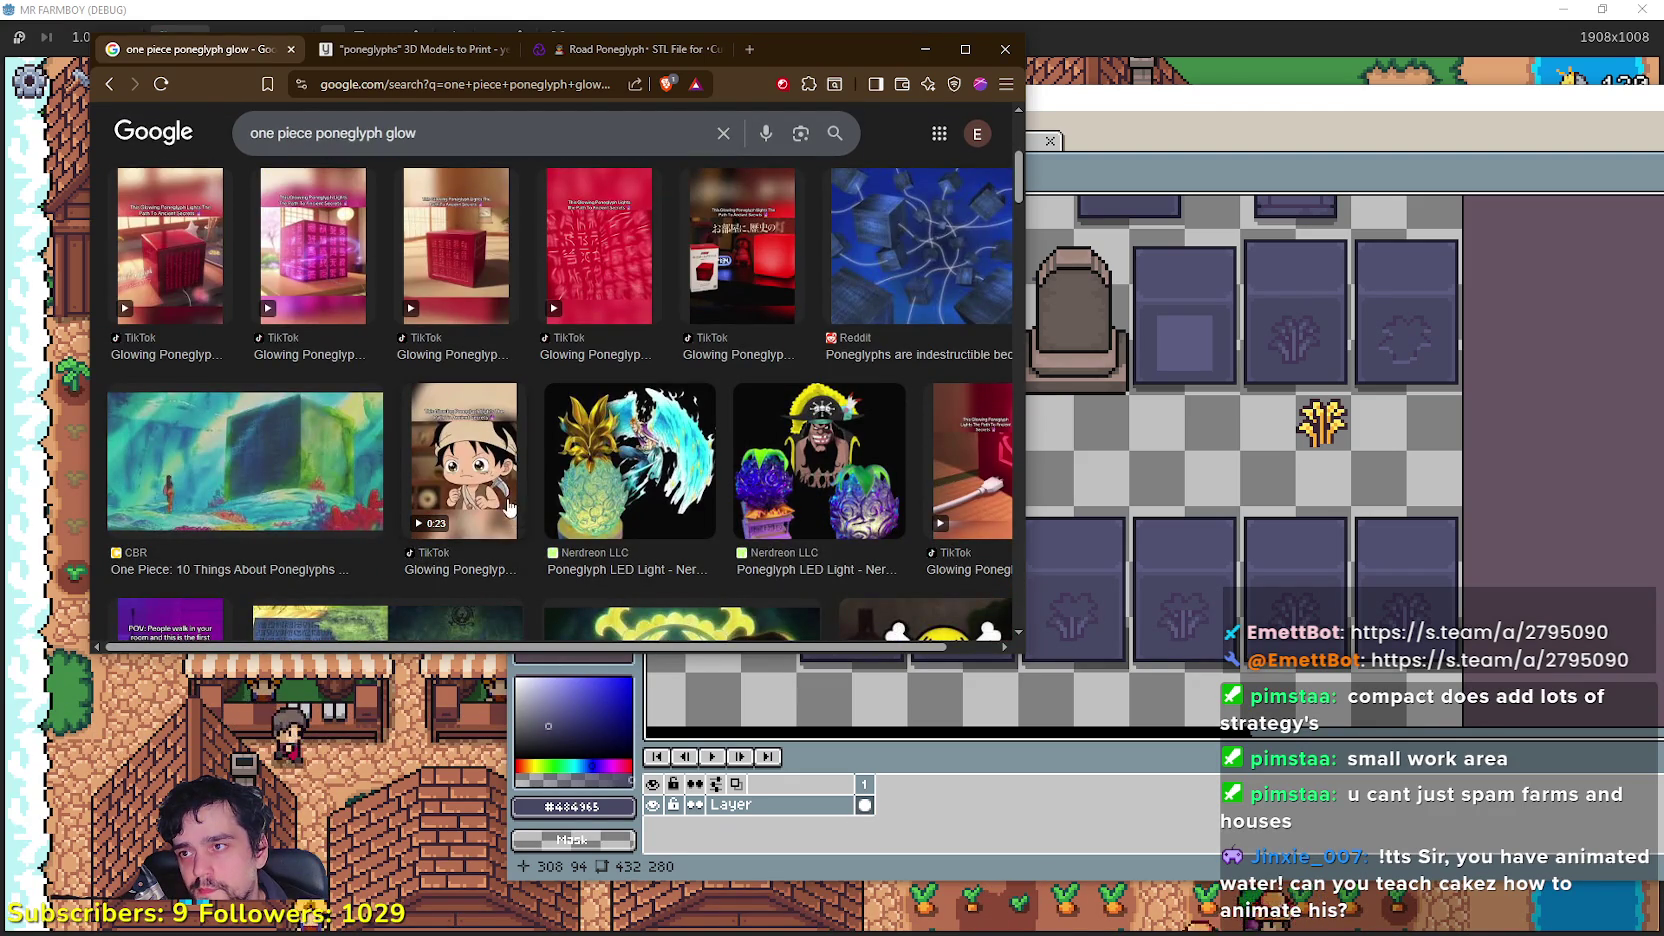
pyautogui.scroll(-3, 585, 432)
pyautogui.scroll(2, 585, 432)
pyautogui.scroll(-5, 224, 338)
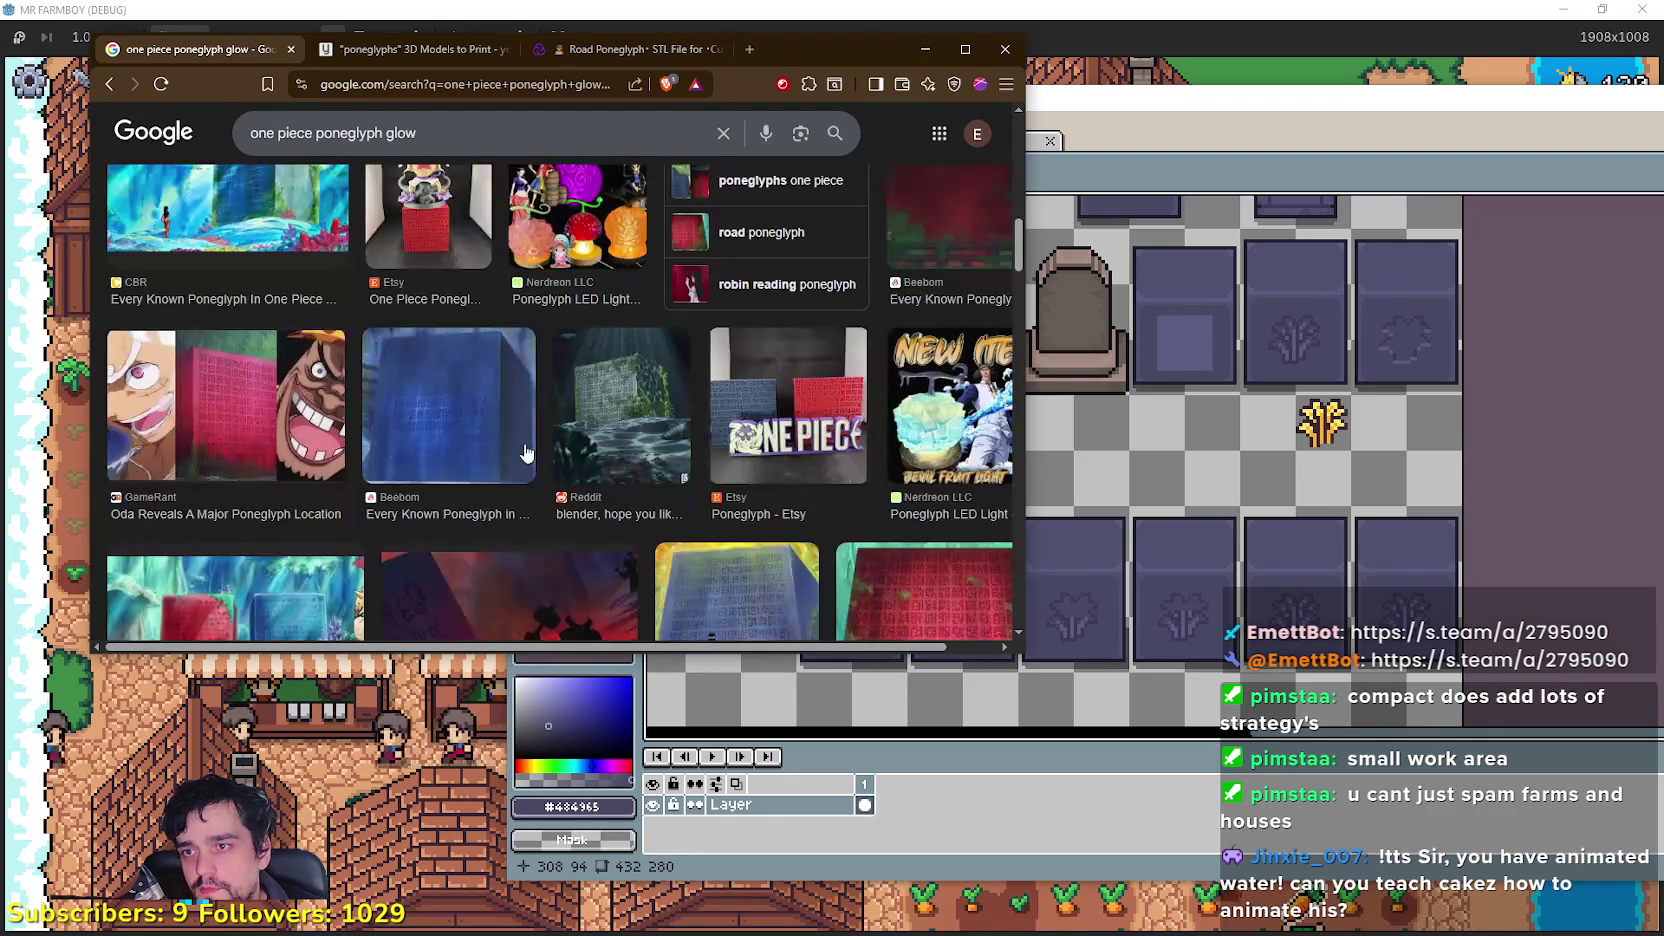
pyautogui.scroll(-1, 550, 436)
pyautogui.scroll(-1, 548, 430)
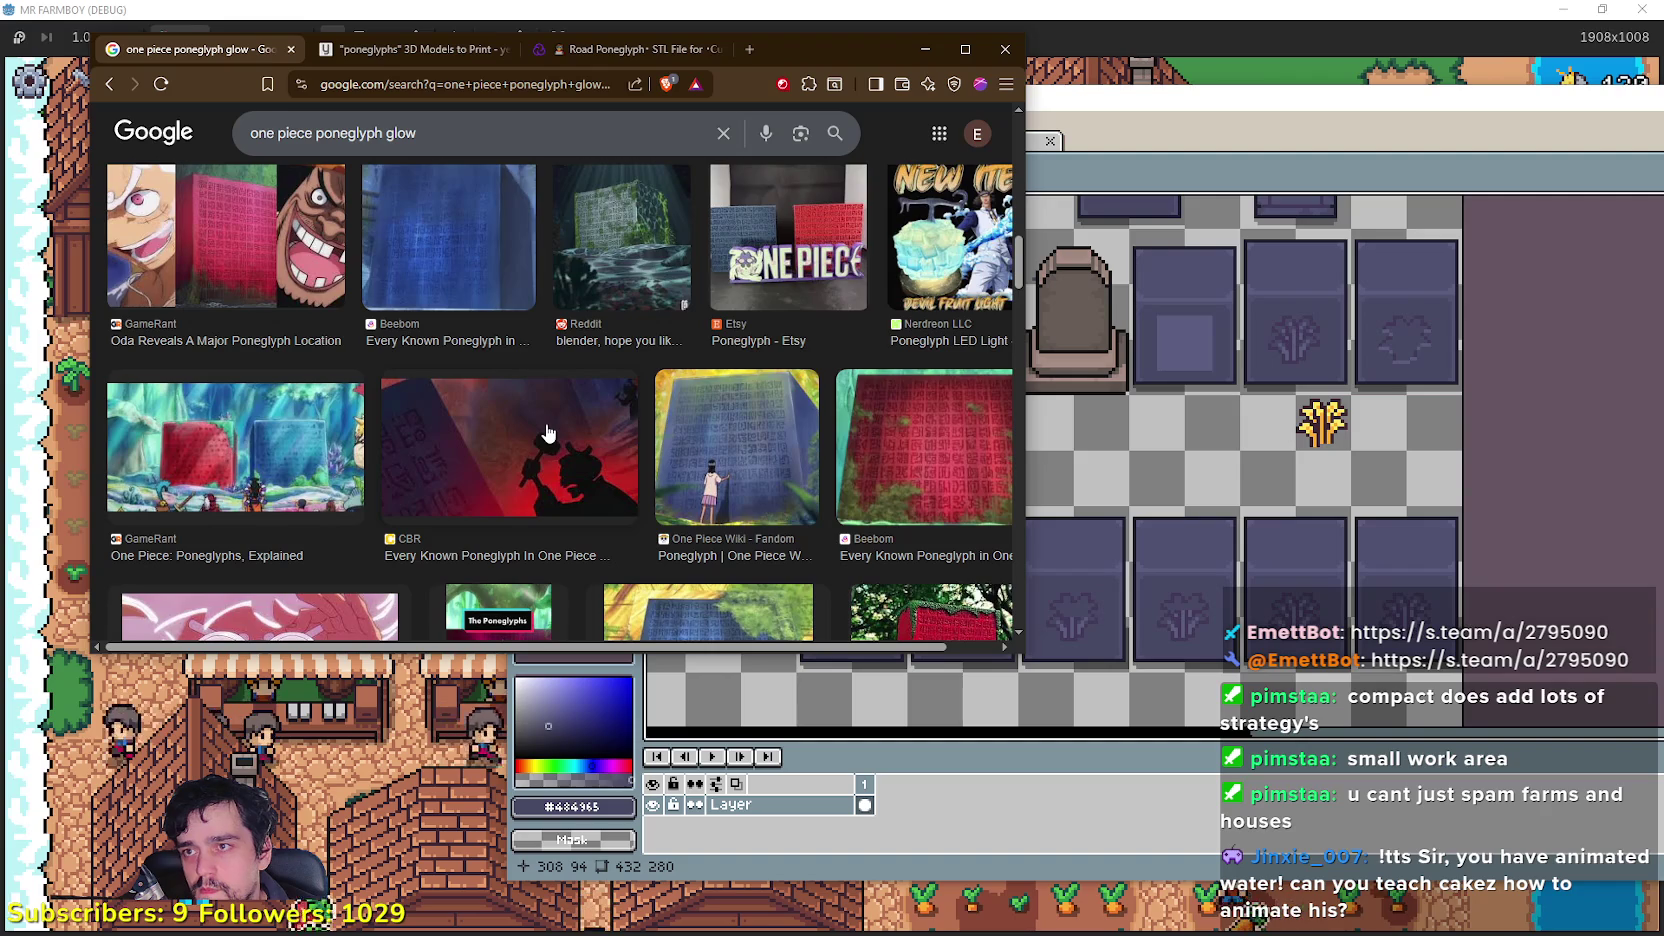
pyautogui.scroll(-3, 548, 432)
pyautogui.scroll(-3, 543, 422)
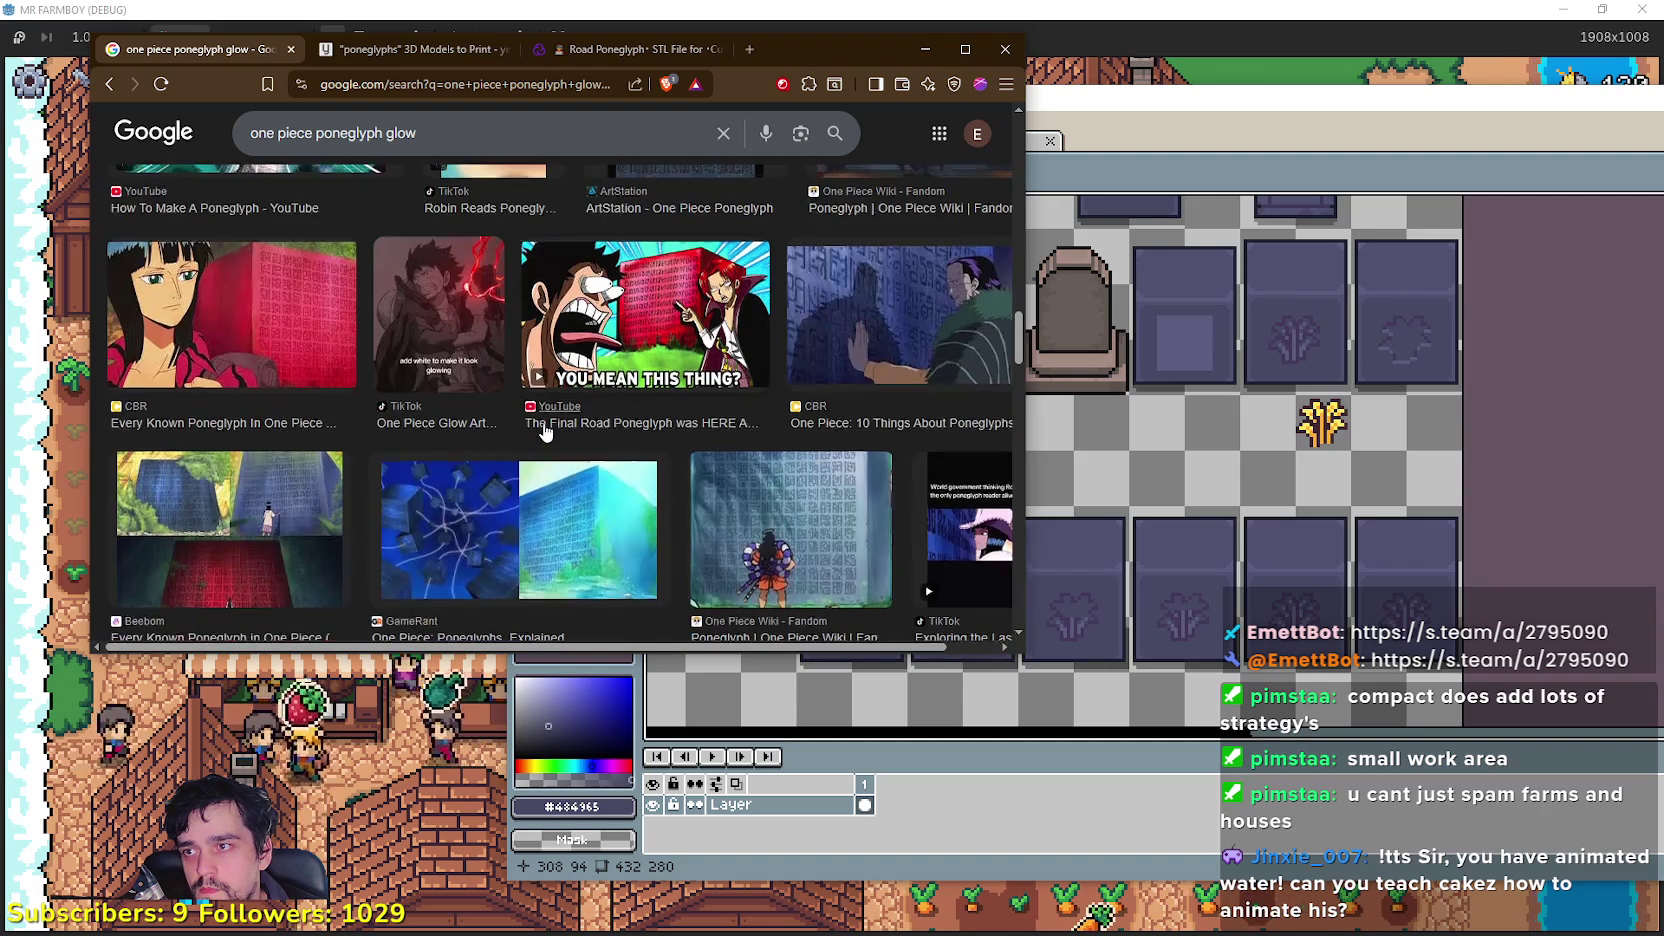
pyautogui.scroll(-3, 543, 430)
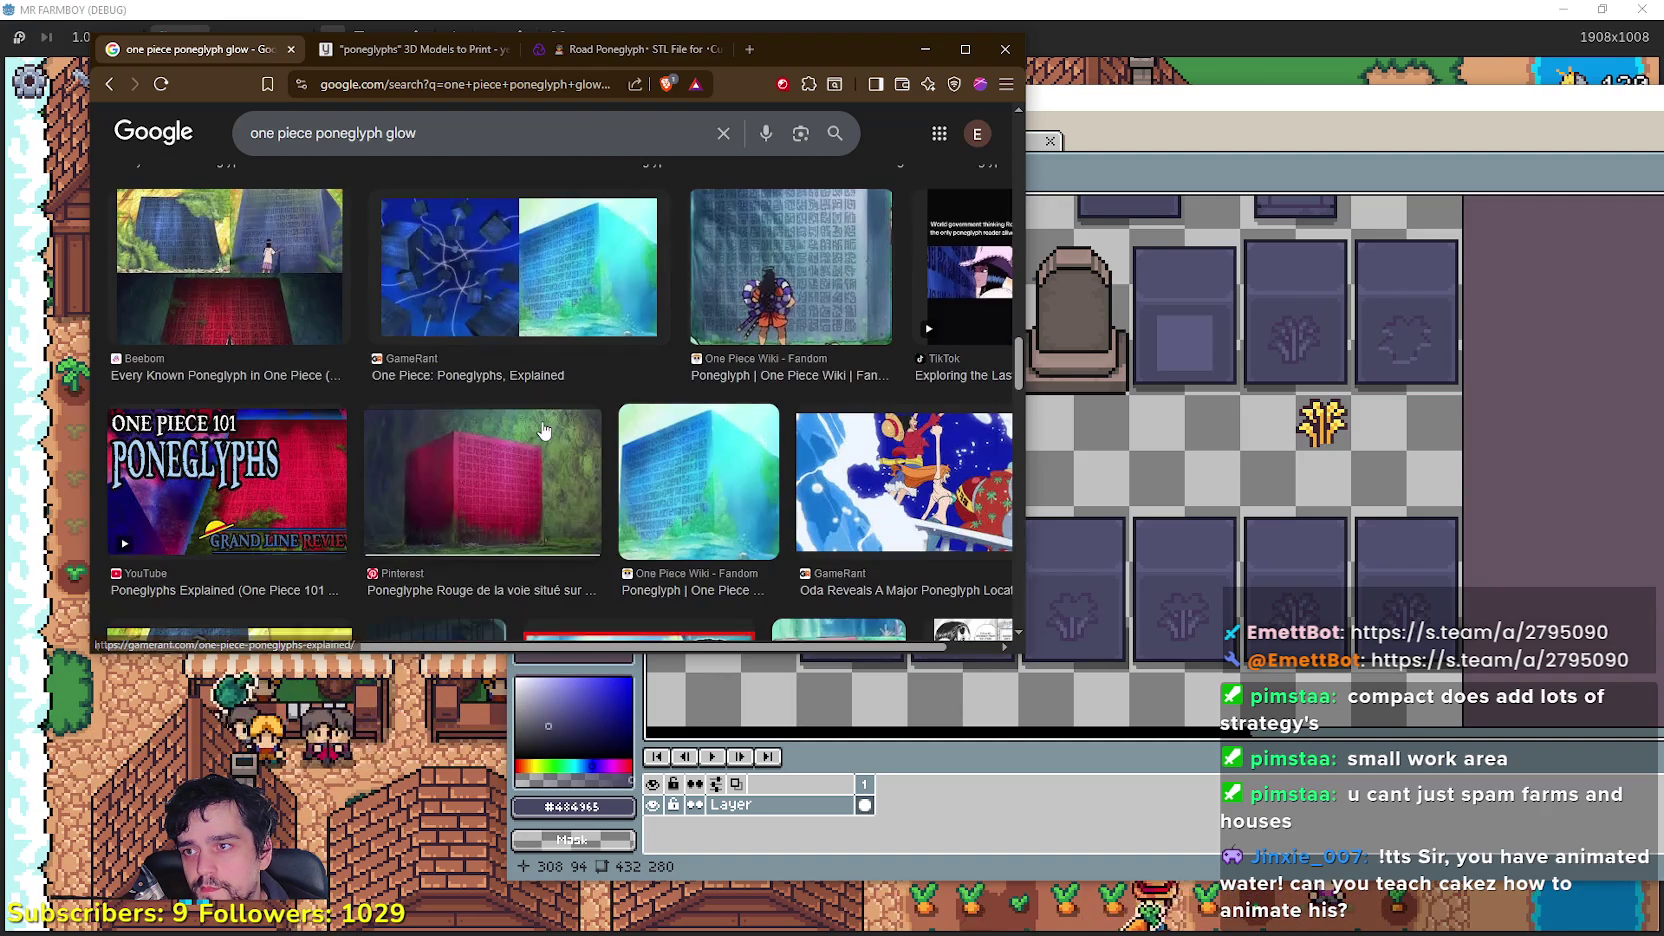
pyautogui.scroll(-3, 534, 410)
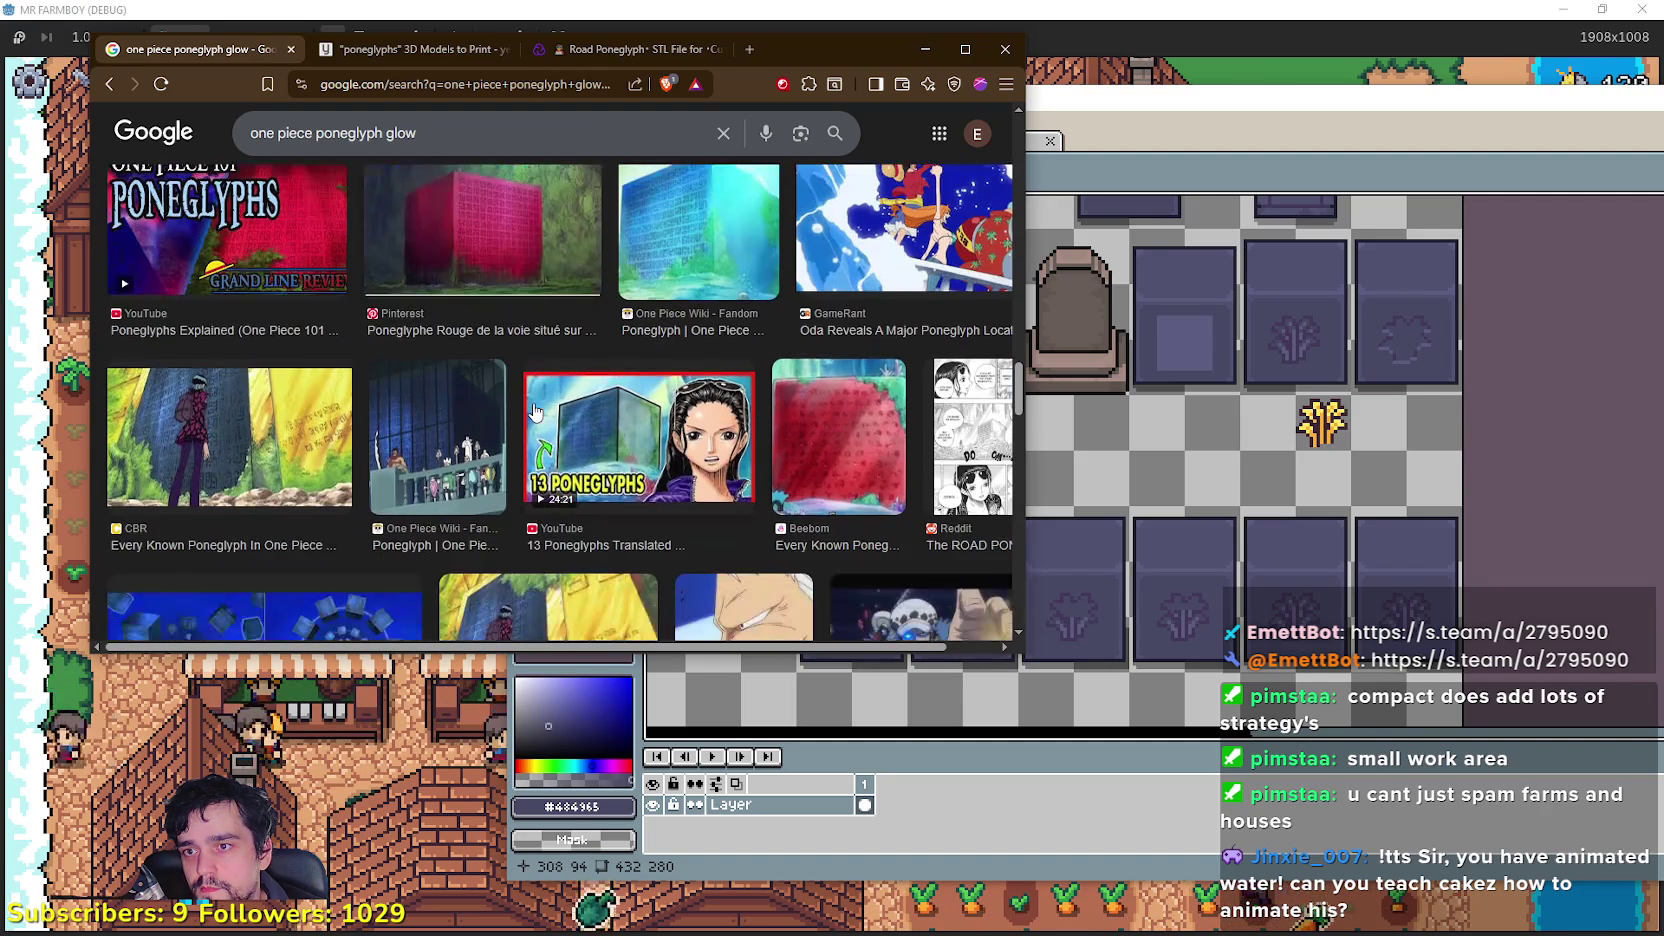
pyautogui.scroll(-2, 533, 412)
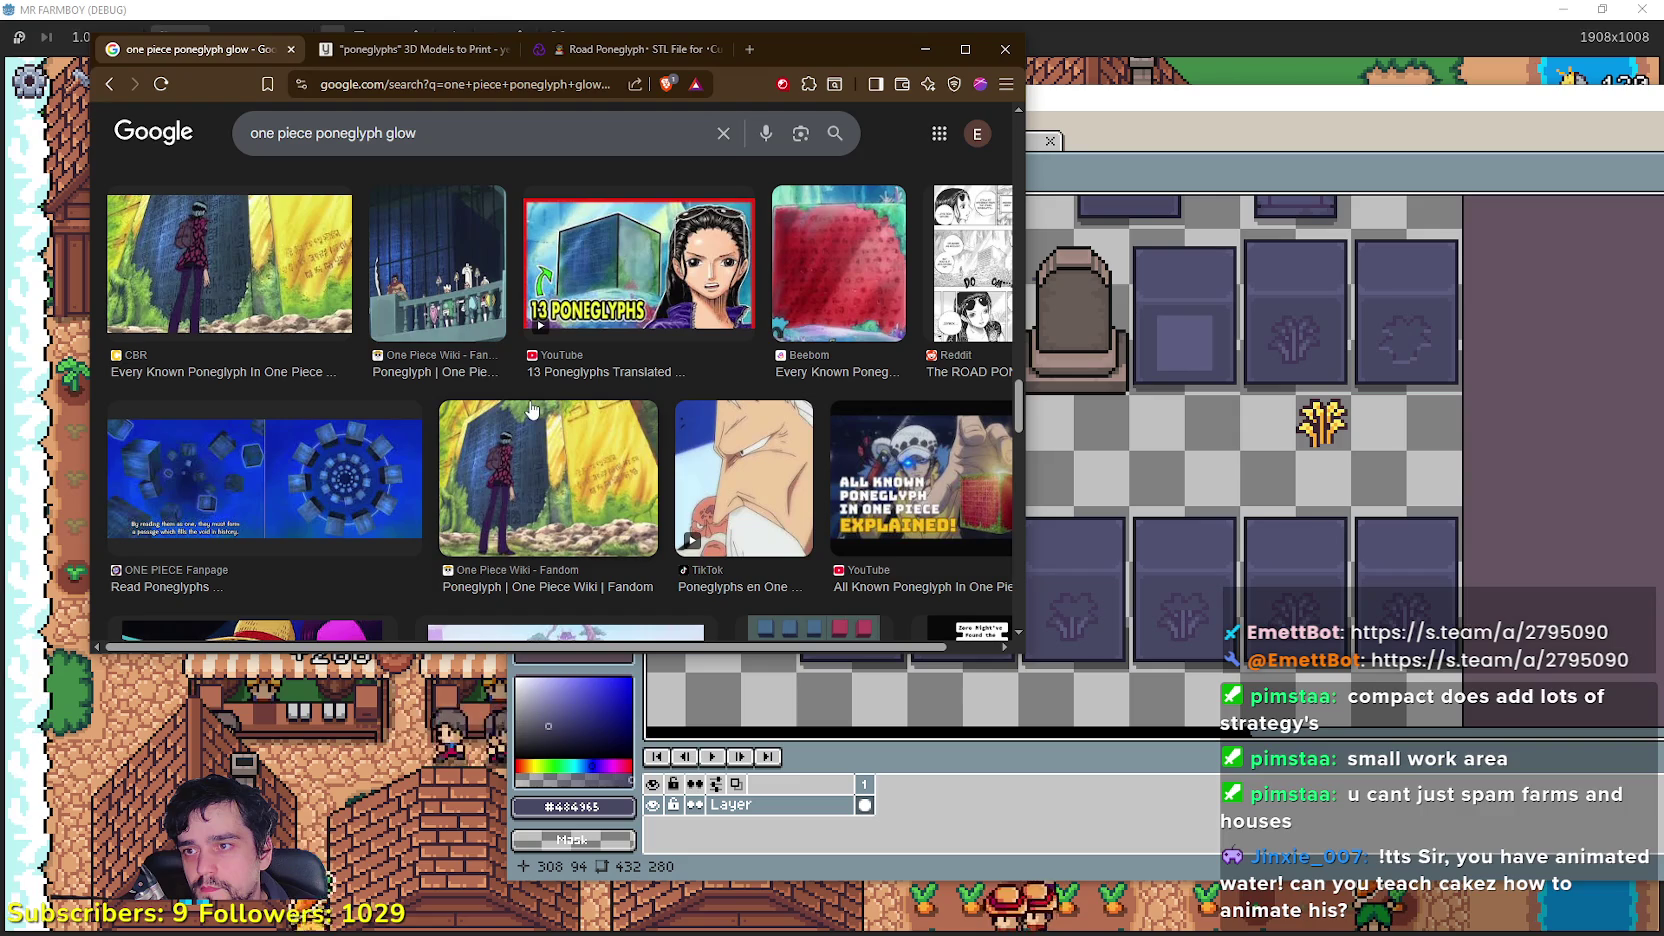
pyautogui.click(612, 514)
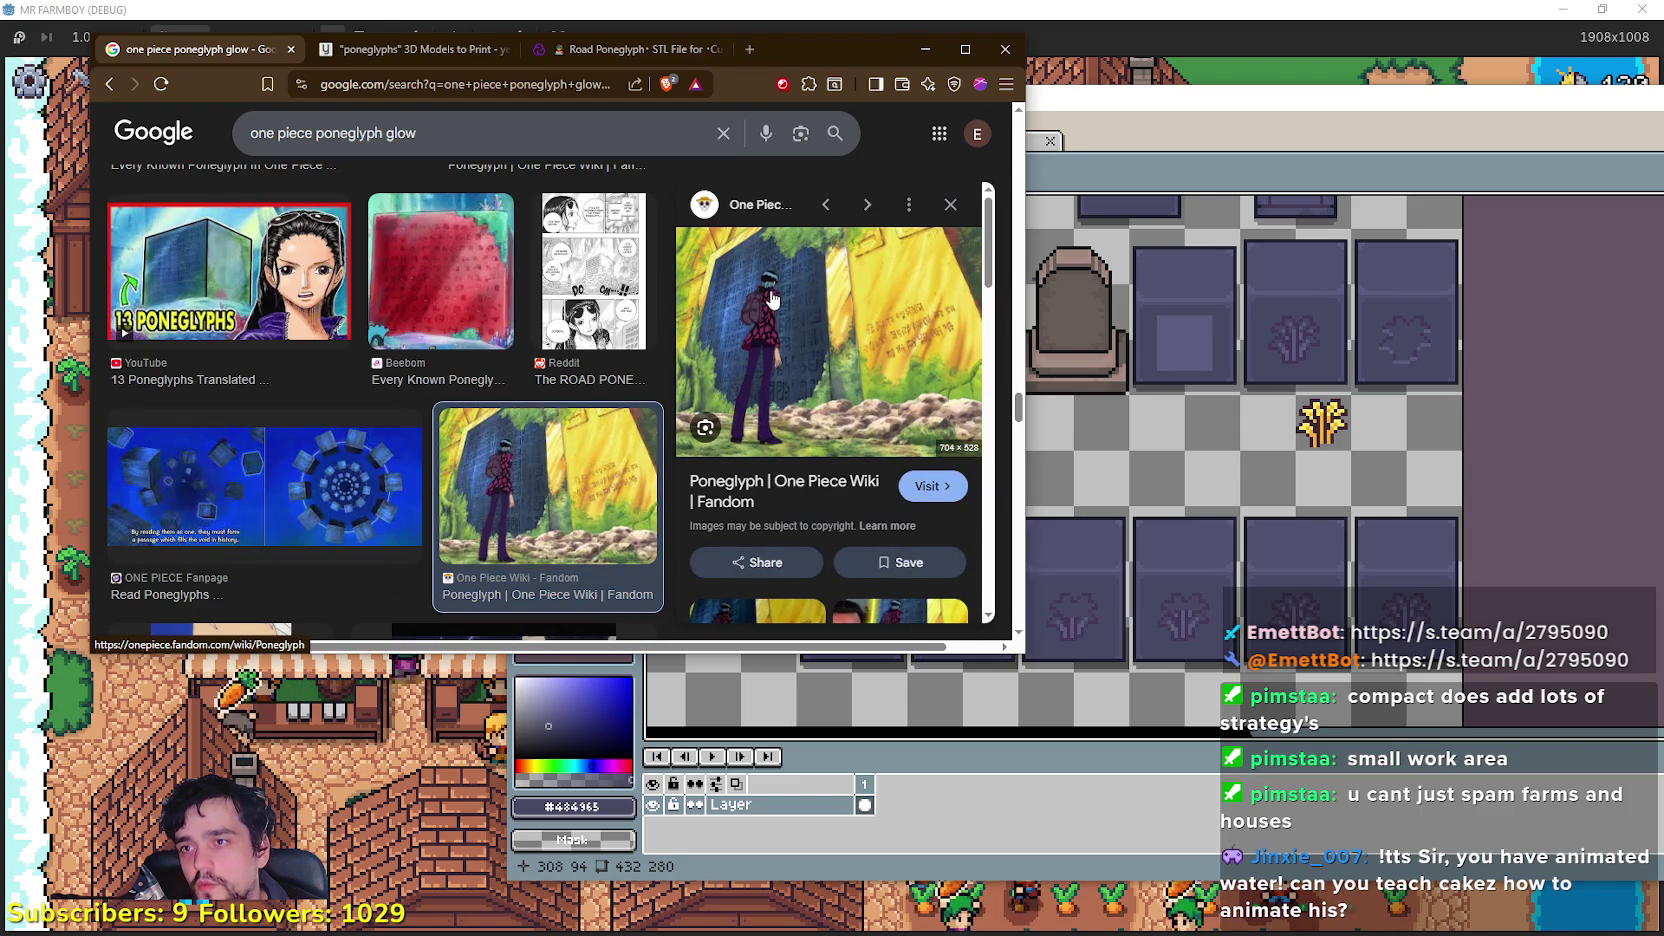
pyautogui.click(510, 238)
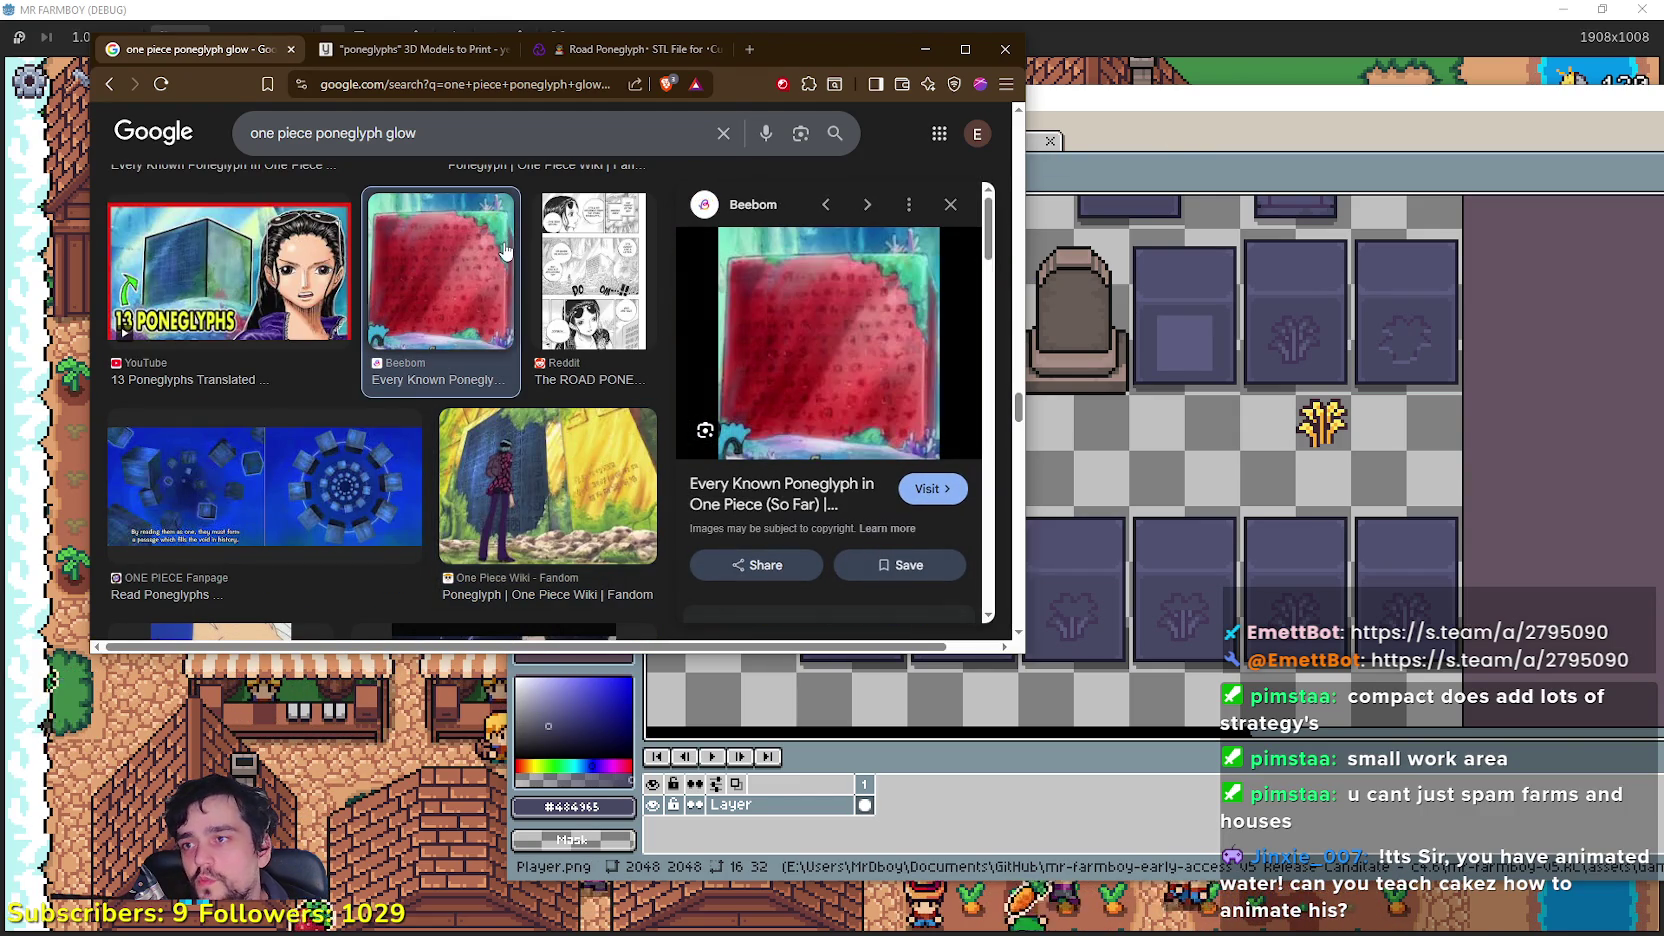
pyautogui.scroll(-5, 830, 400)
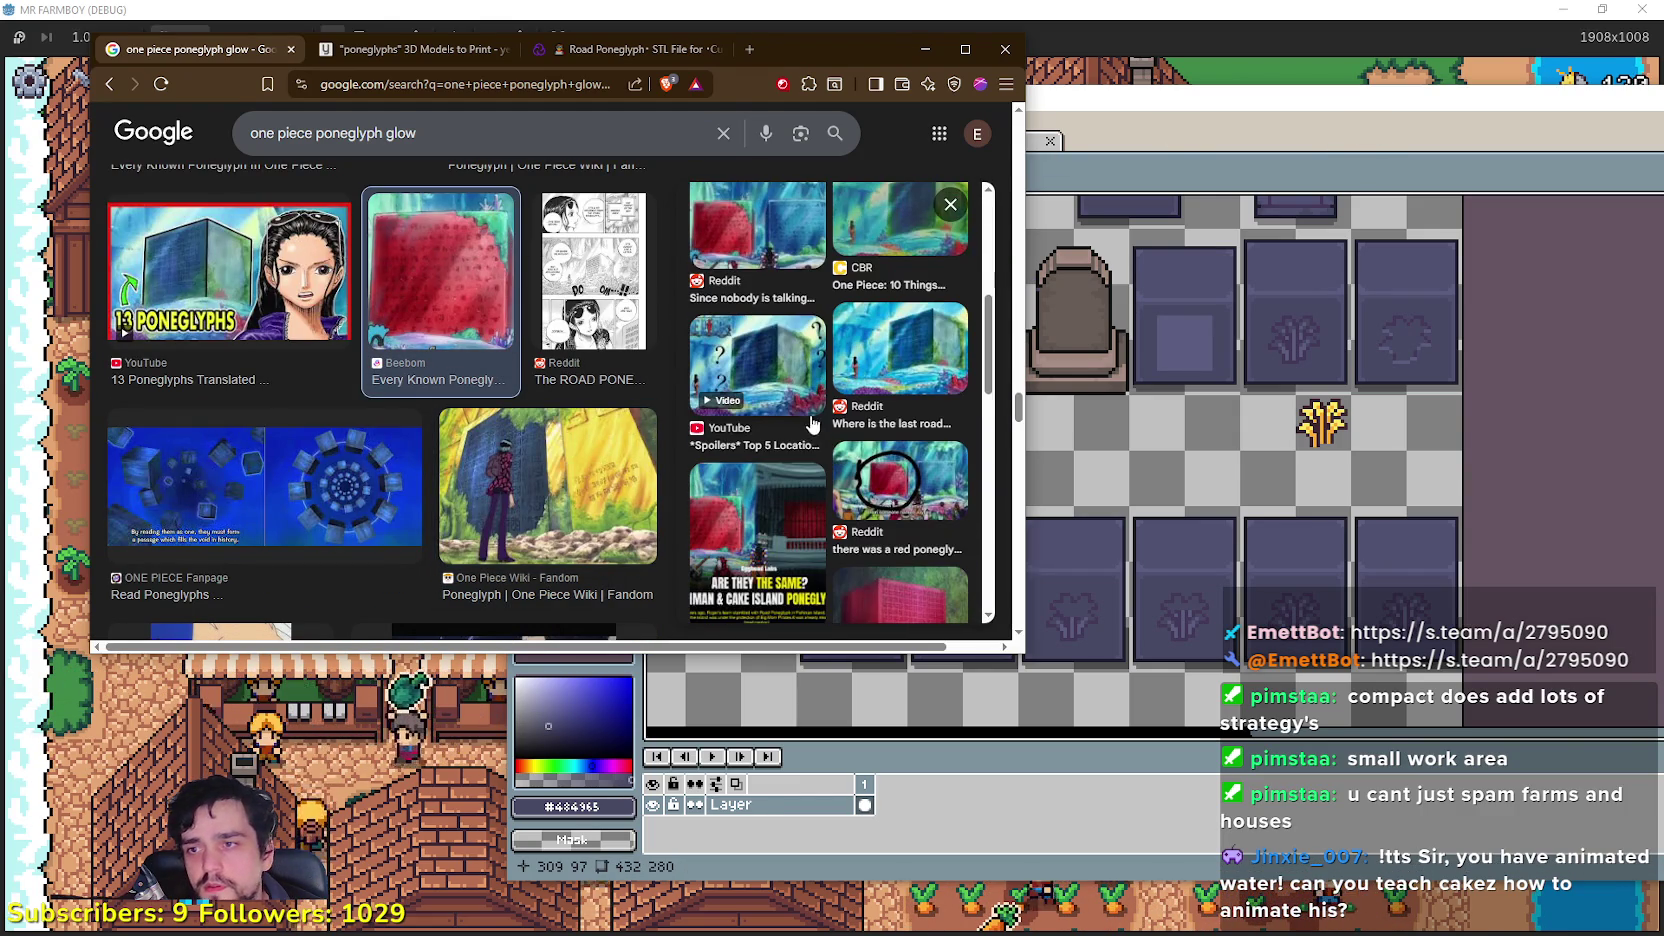
pyautogui.click(1353, 130)
# Step: Eyedrop the cream colour from the magenta orb's outline
pyautogui.scroll(3, 1127, 437)
pyautogui.scroll(-2, 1127, 437)
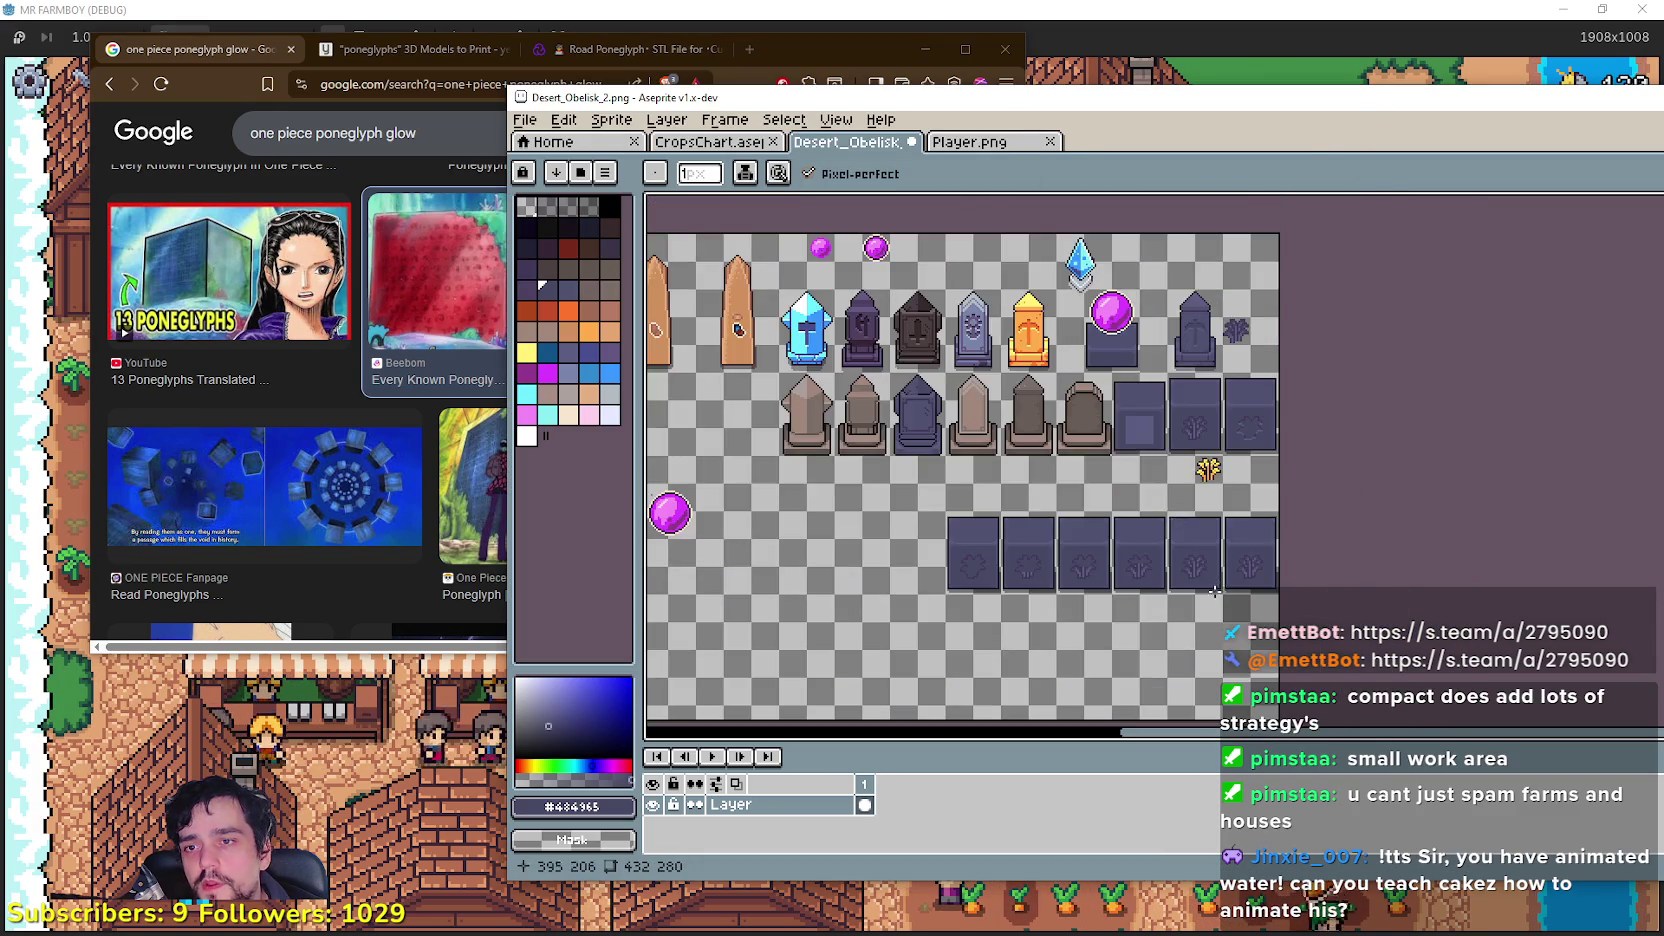
pyautogui.scroll(2, 1127, 437)
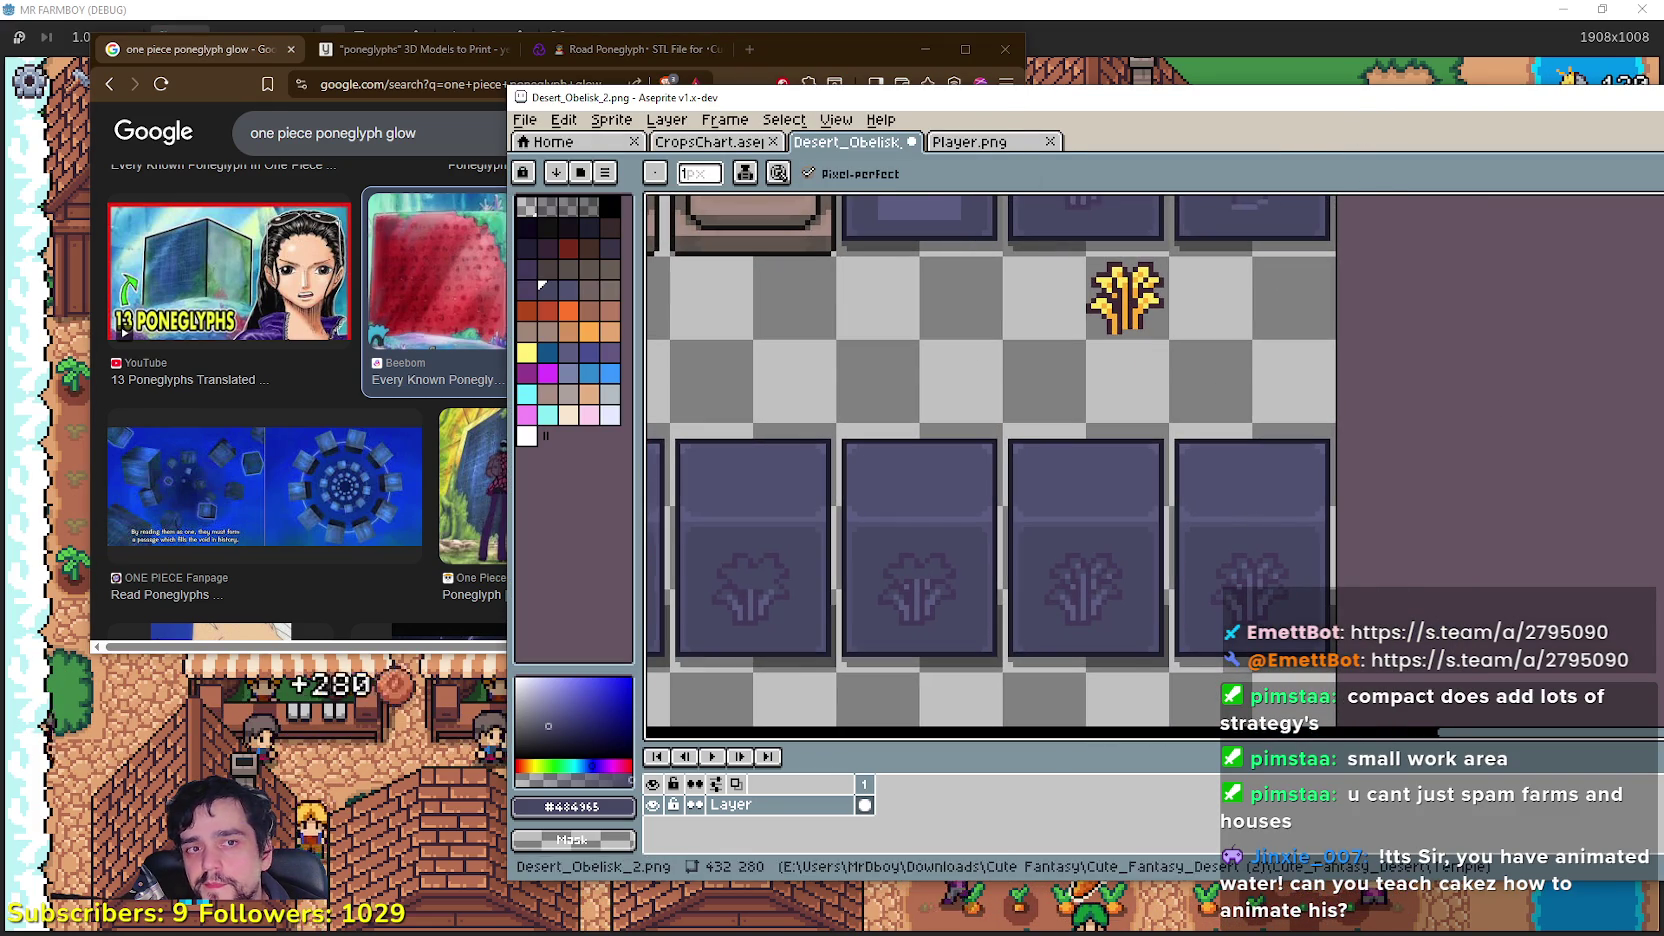
pyautogui.scroll(-3, 967, 394)
pyautogui.scroll(5, 1146, 483)
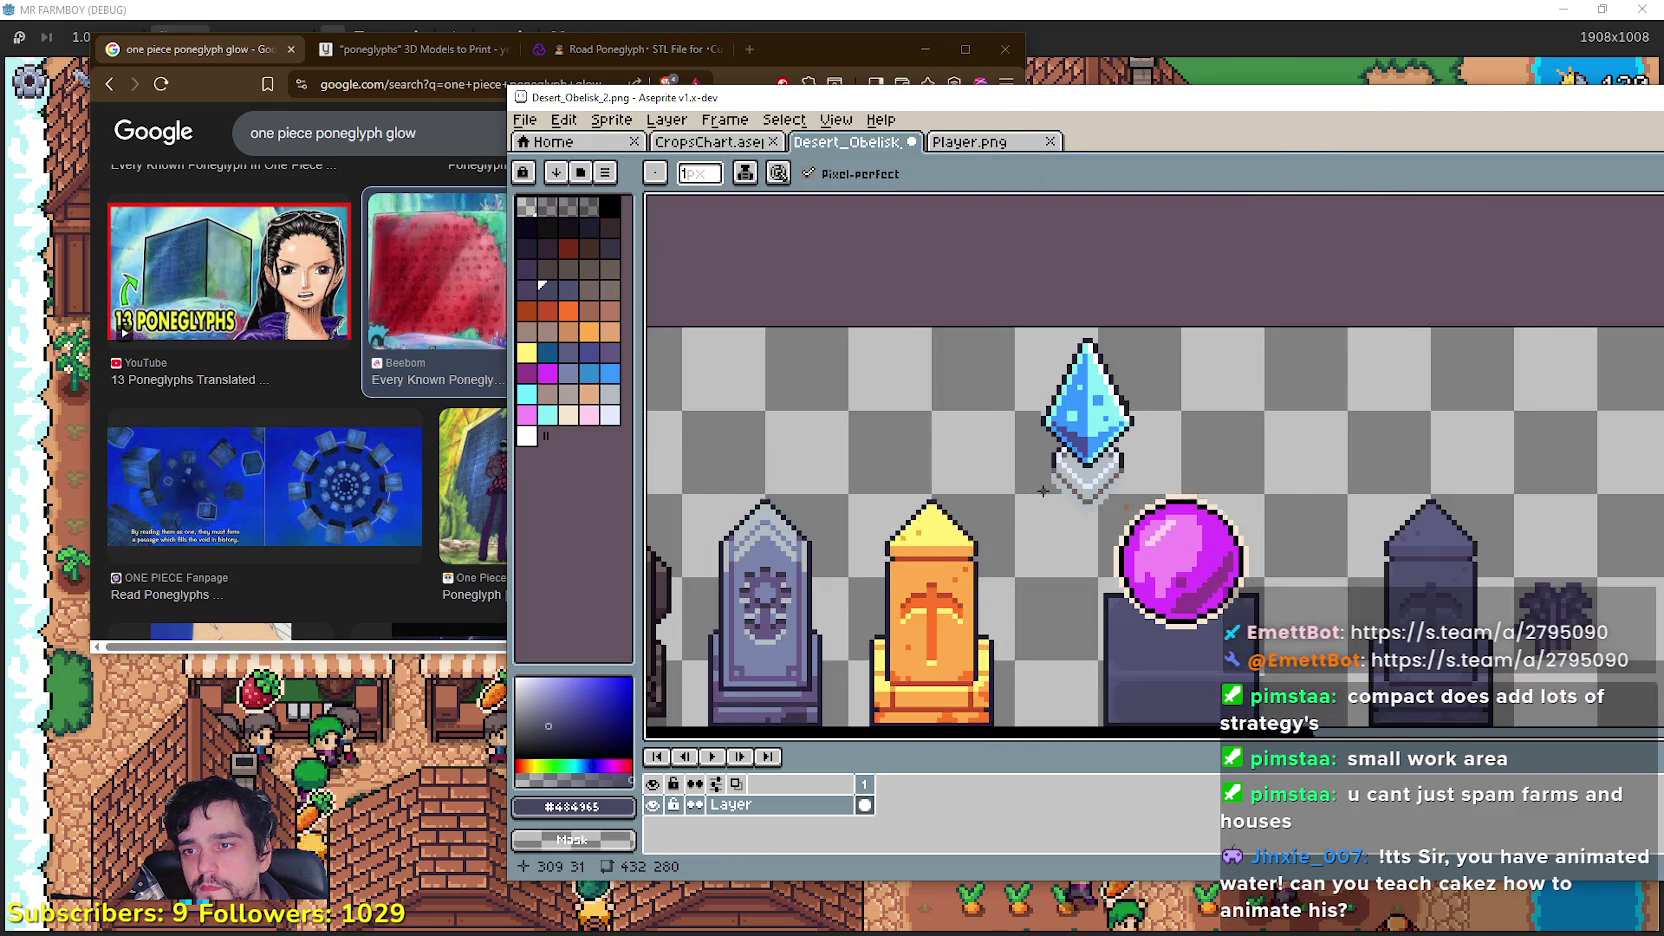
pyautogui.scroll(1, 1146, 483)
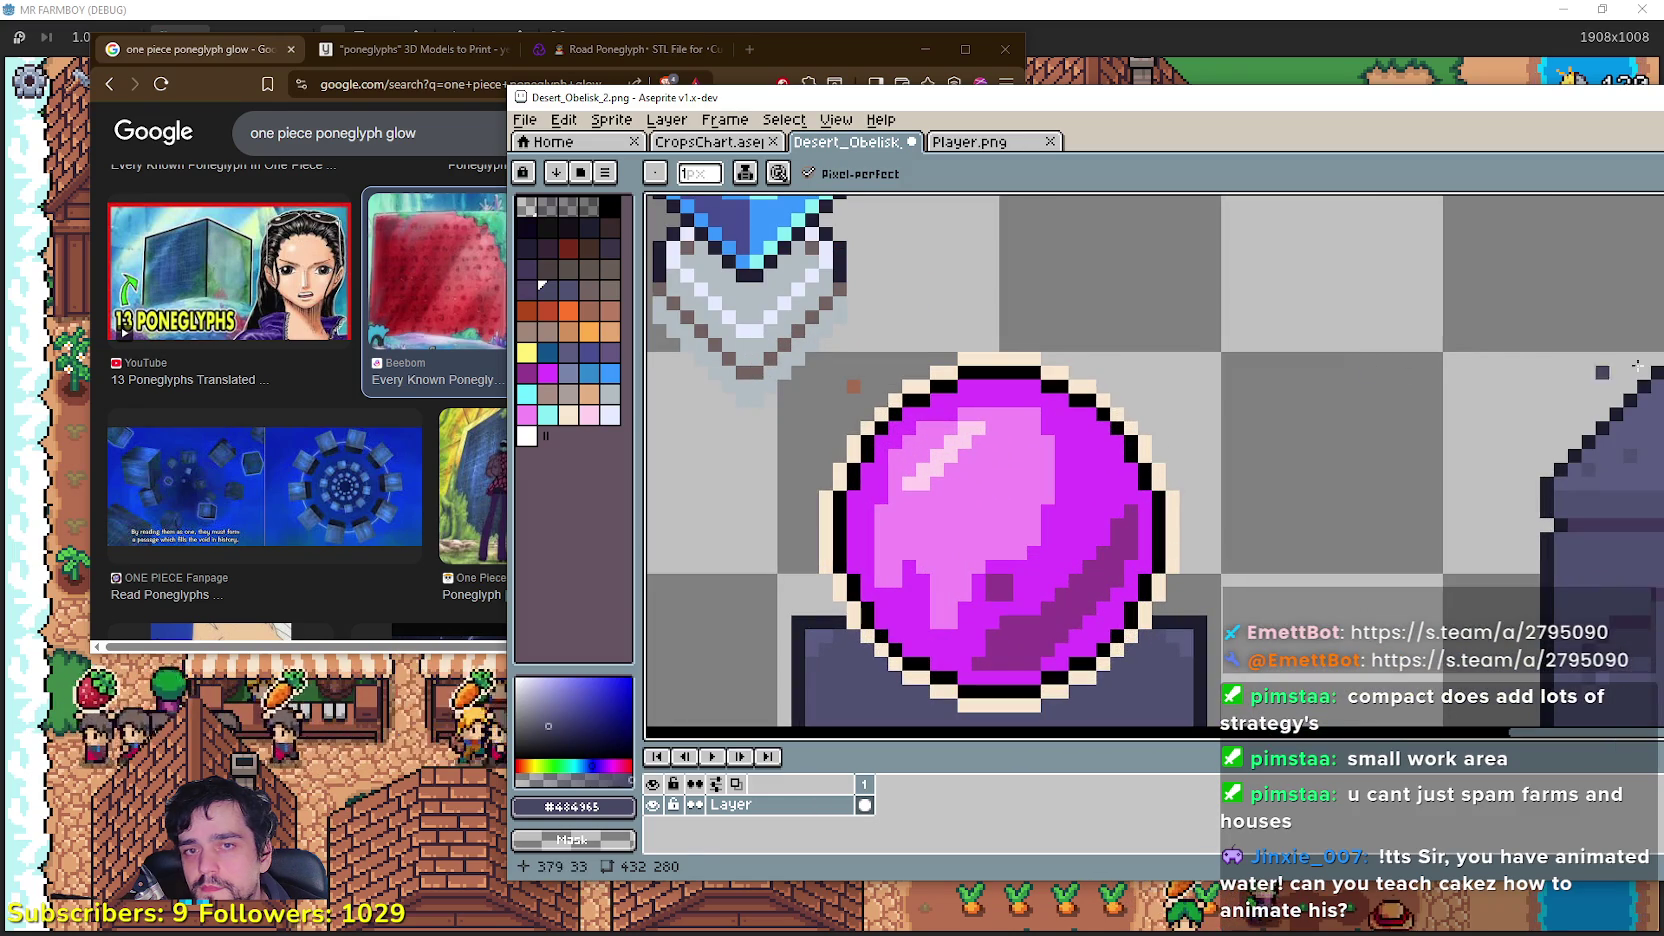
pyautogui.press('i')
pyautogui.scroll(1, 960, 489)
pyautogui.scroll(-1, 960, 489)
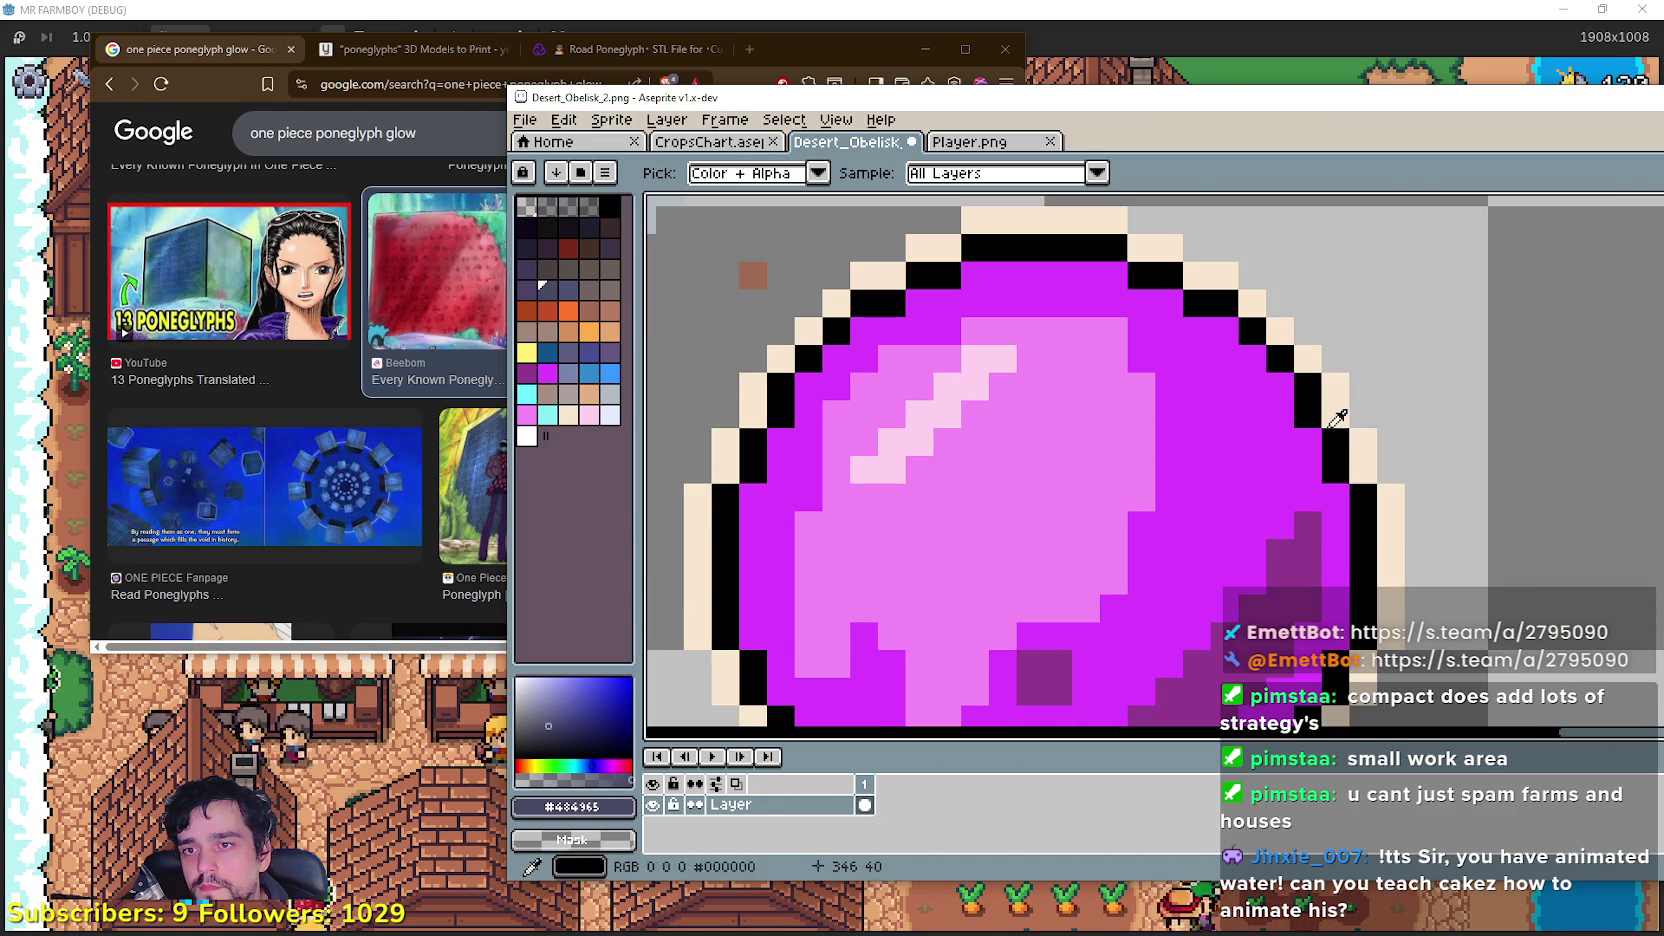
pyautogui.click(1352, 400)
# Step: Pan down to the glyph tiles and set the brush size to 1 pixel
pyautogui.scroll(-2, 1327, 458)
pyautogui.scroll(-2, 1327, 458)
pyautogui.scroll(3, 1318, 546)
pyautogui.scroll(1, 1133, 353)
pyautogui.scroll(1, 1243, 418)
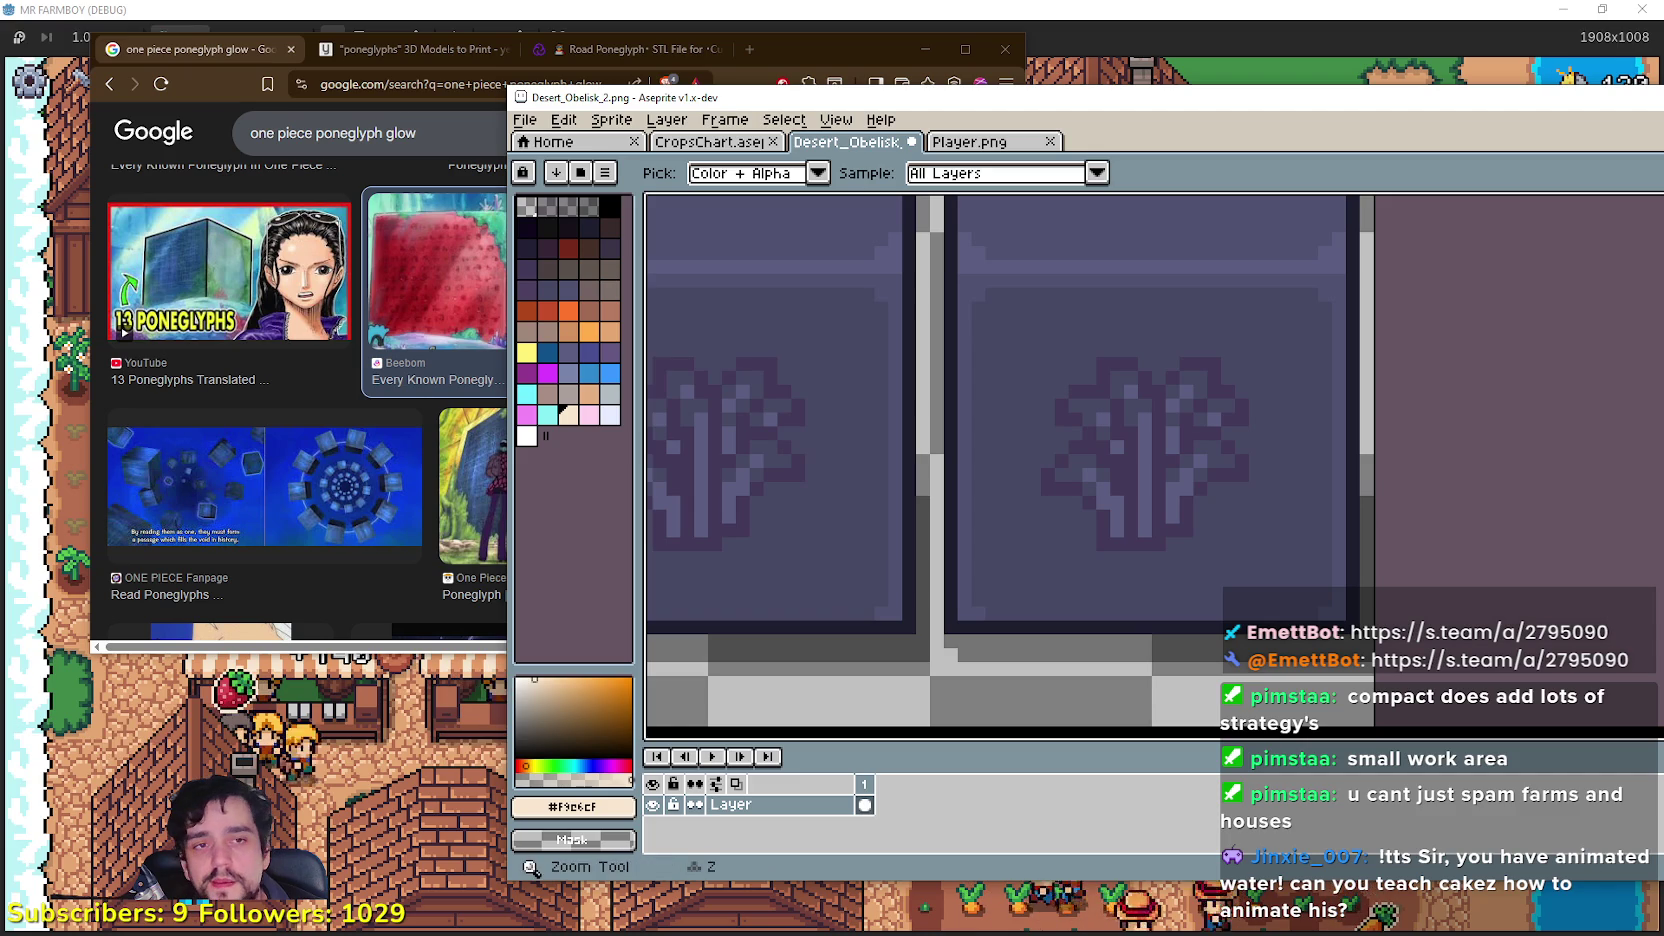
pyautogui.scroll(-3, 1088, 305)
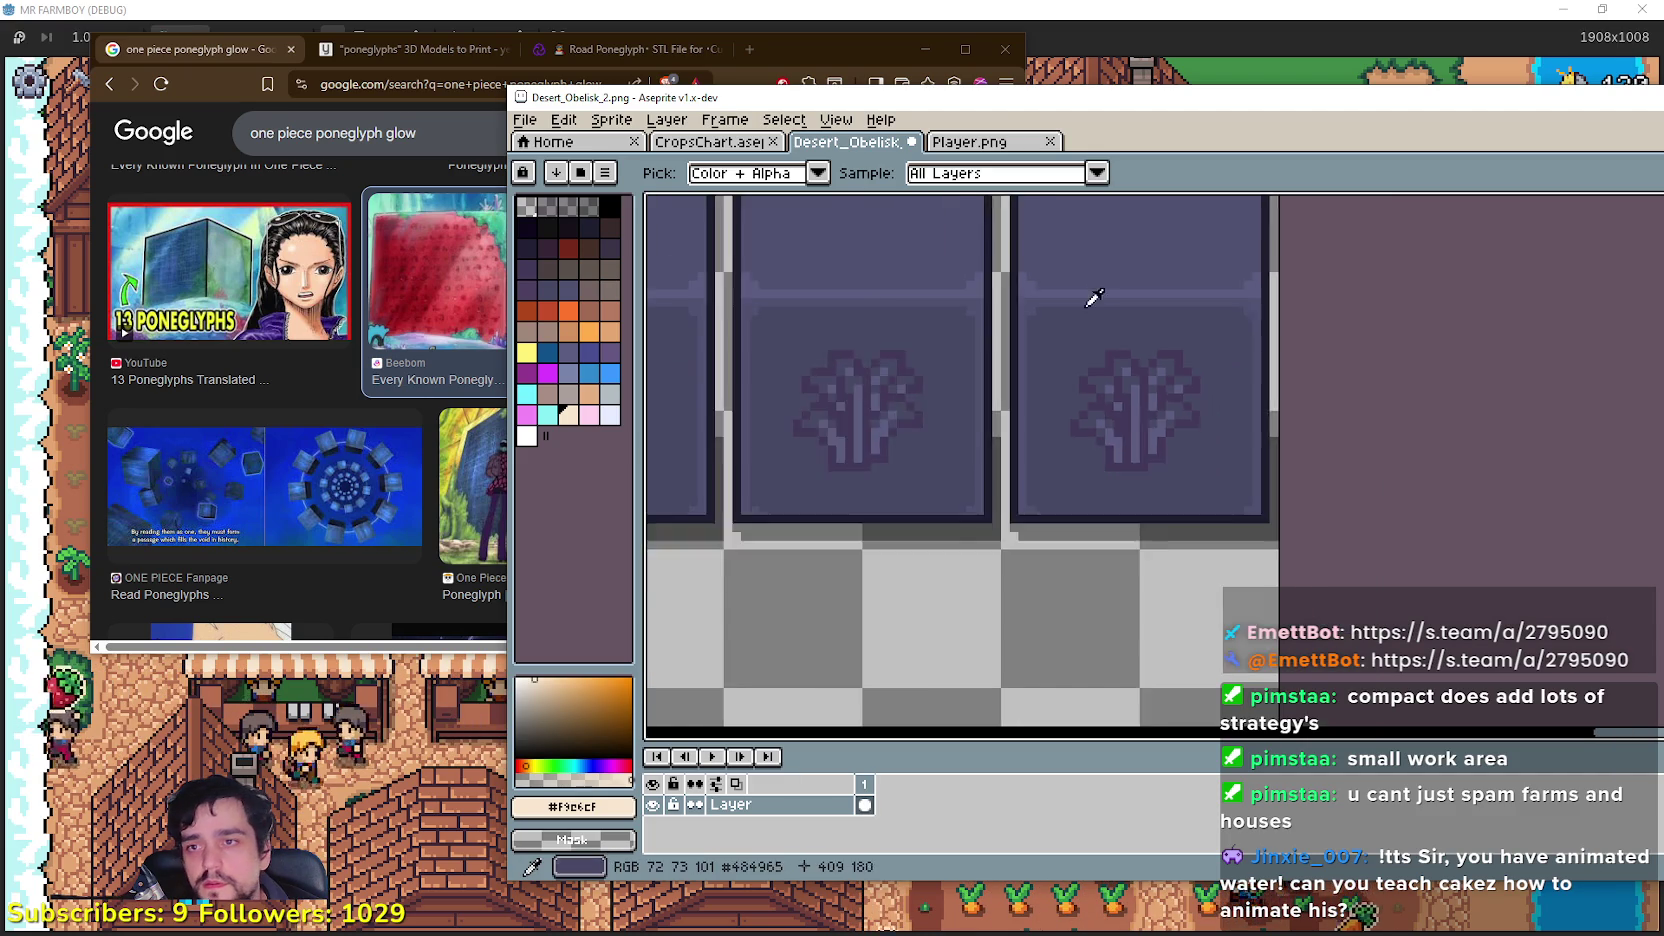
pyautogui.moveTo(1081, 353); pyautogui.dragTo(1077, 514)
pyautogui.scroll(3, 1140, 442)
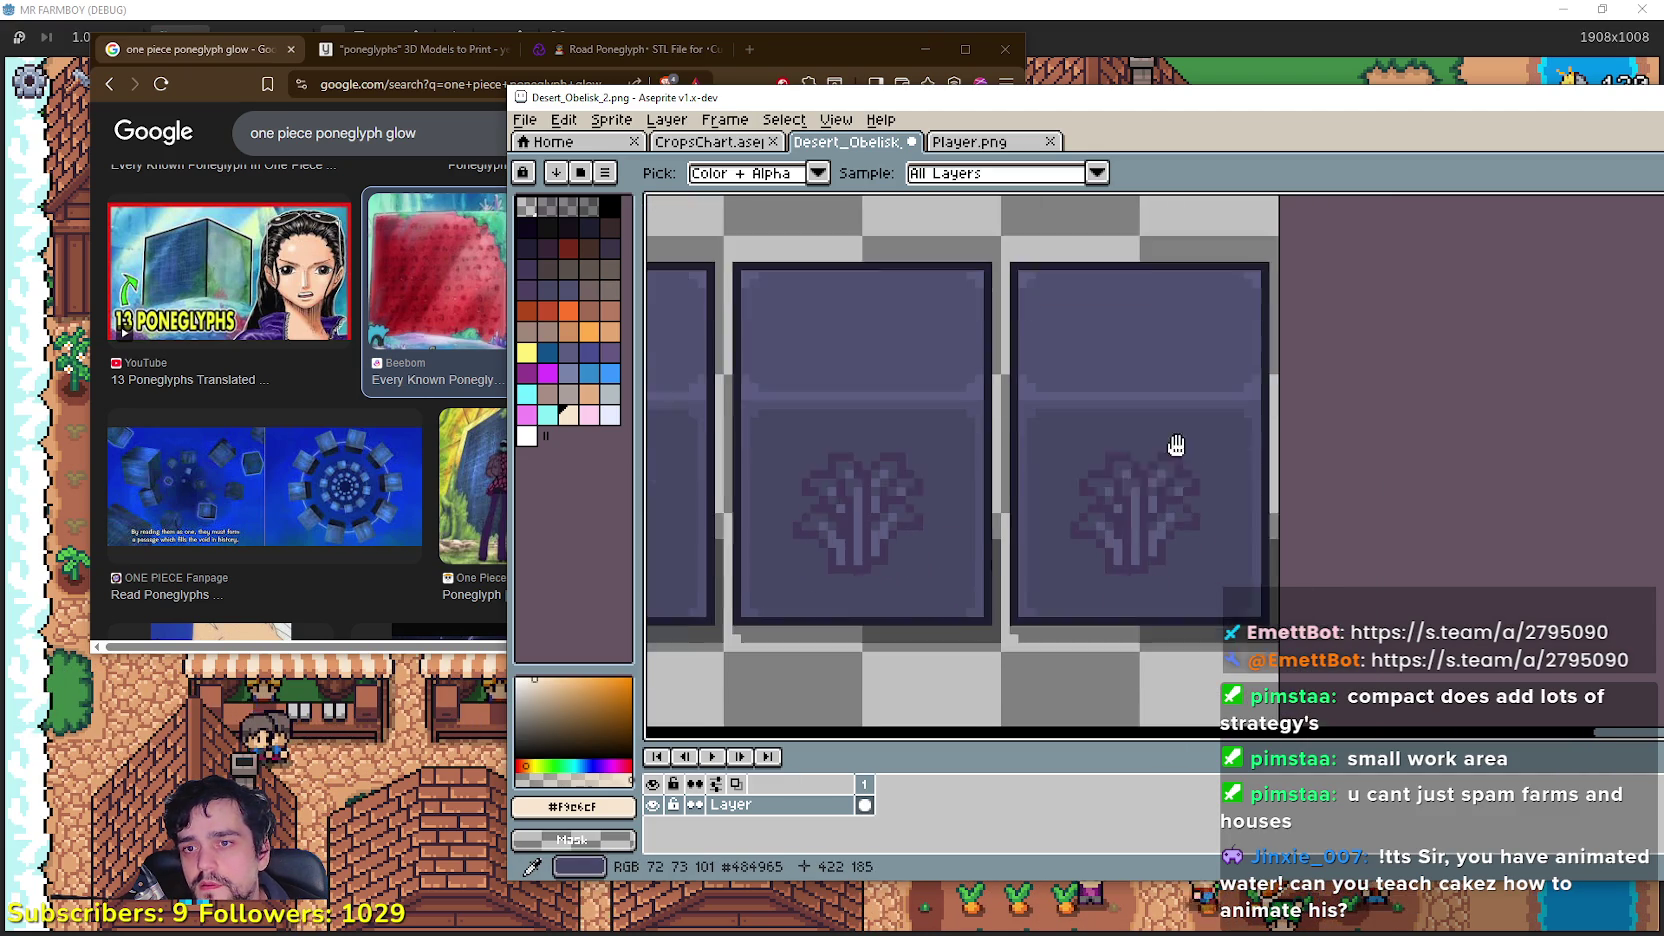
pyautogui.press('e')
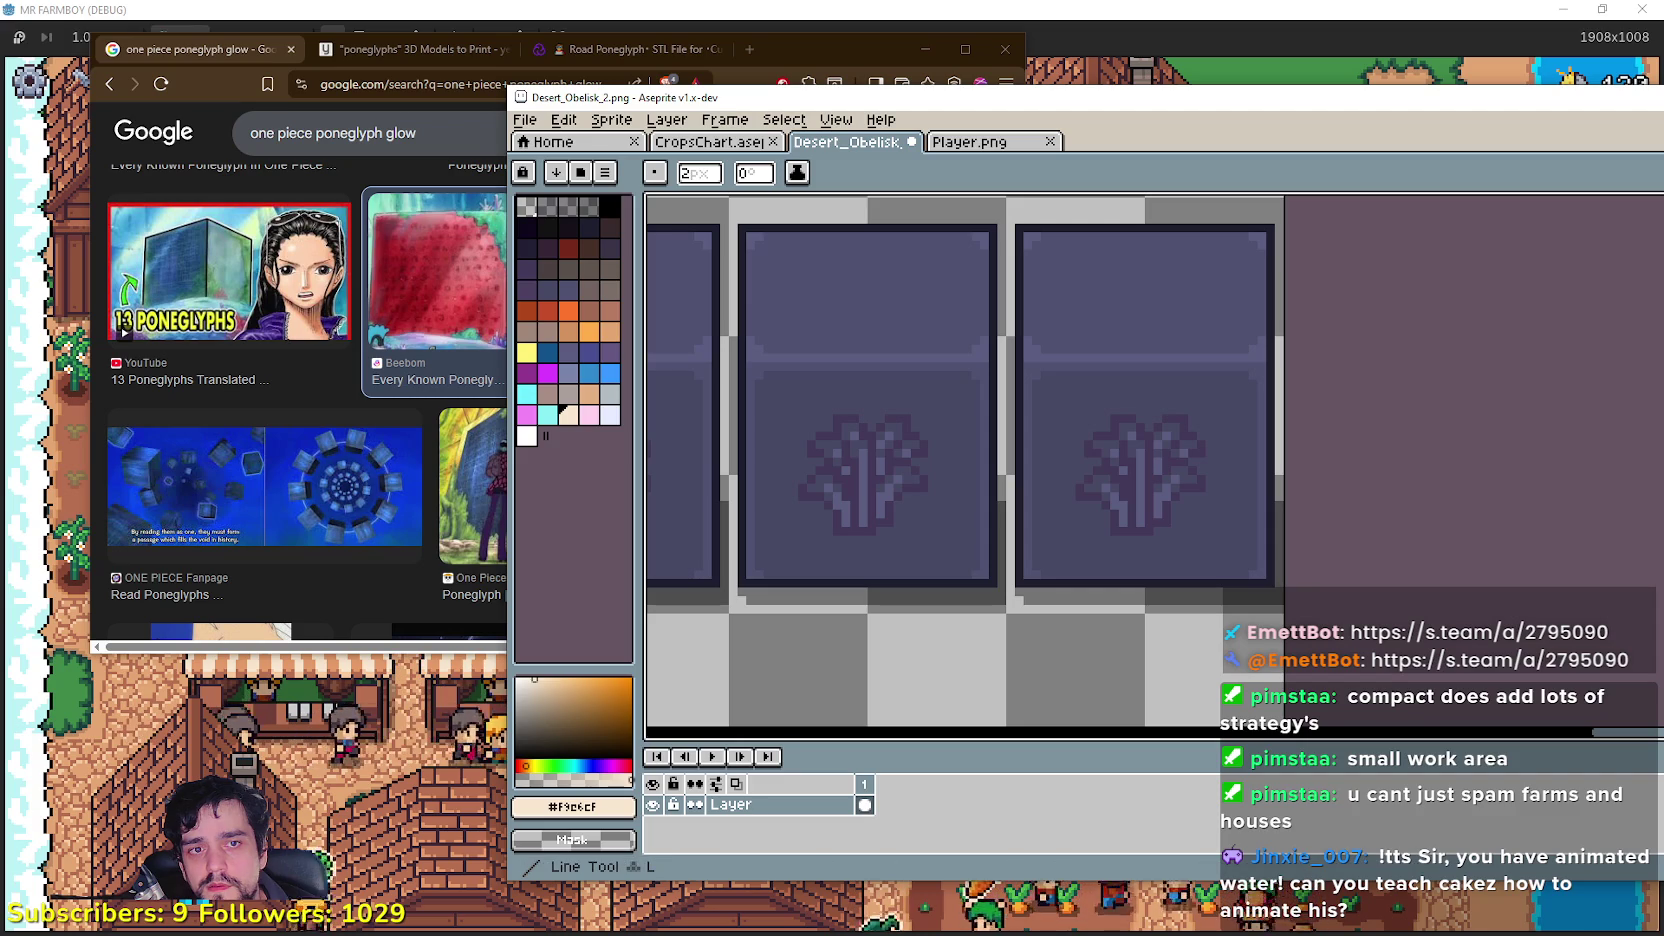
pyautogui.scroll(2, 1143, 512)
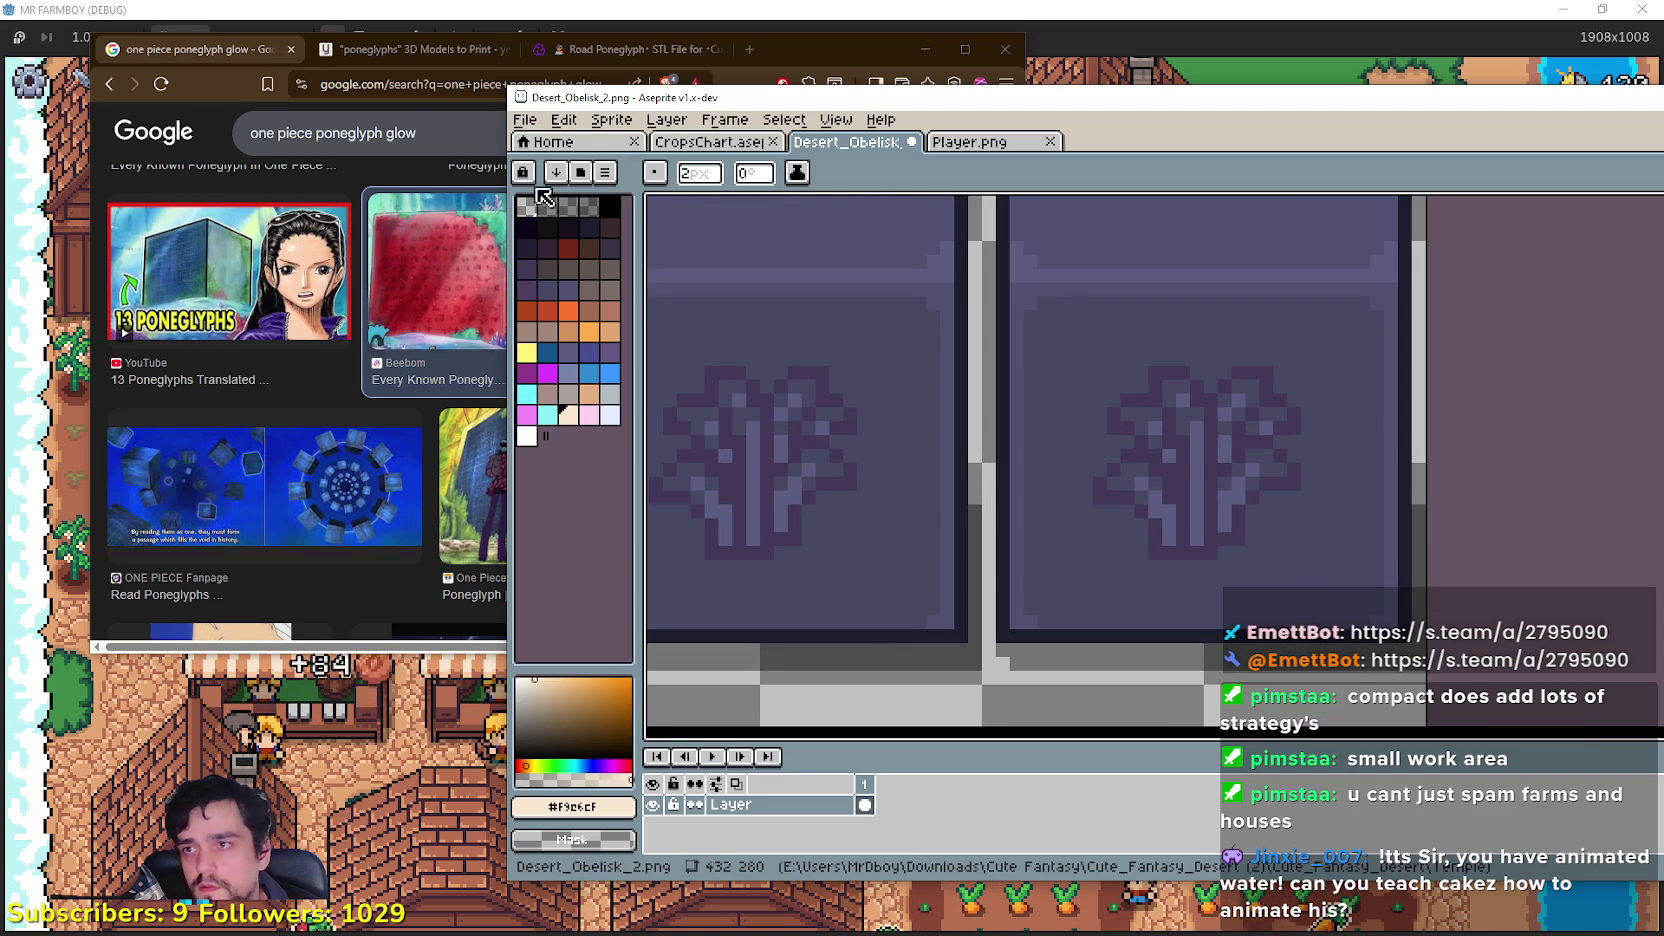
pyautogui.click(699, 173)
pyautogui.write('1')
pyautogui.press('Return')
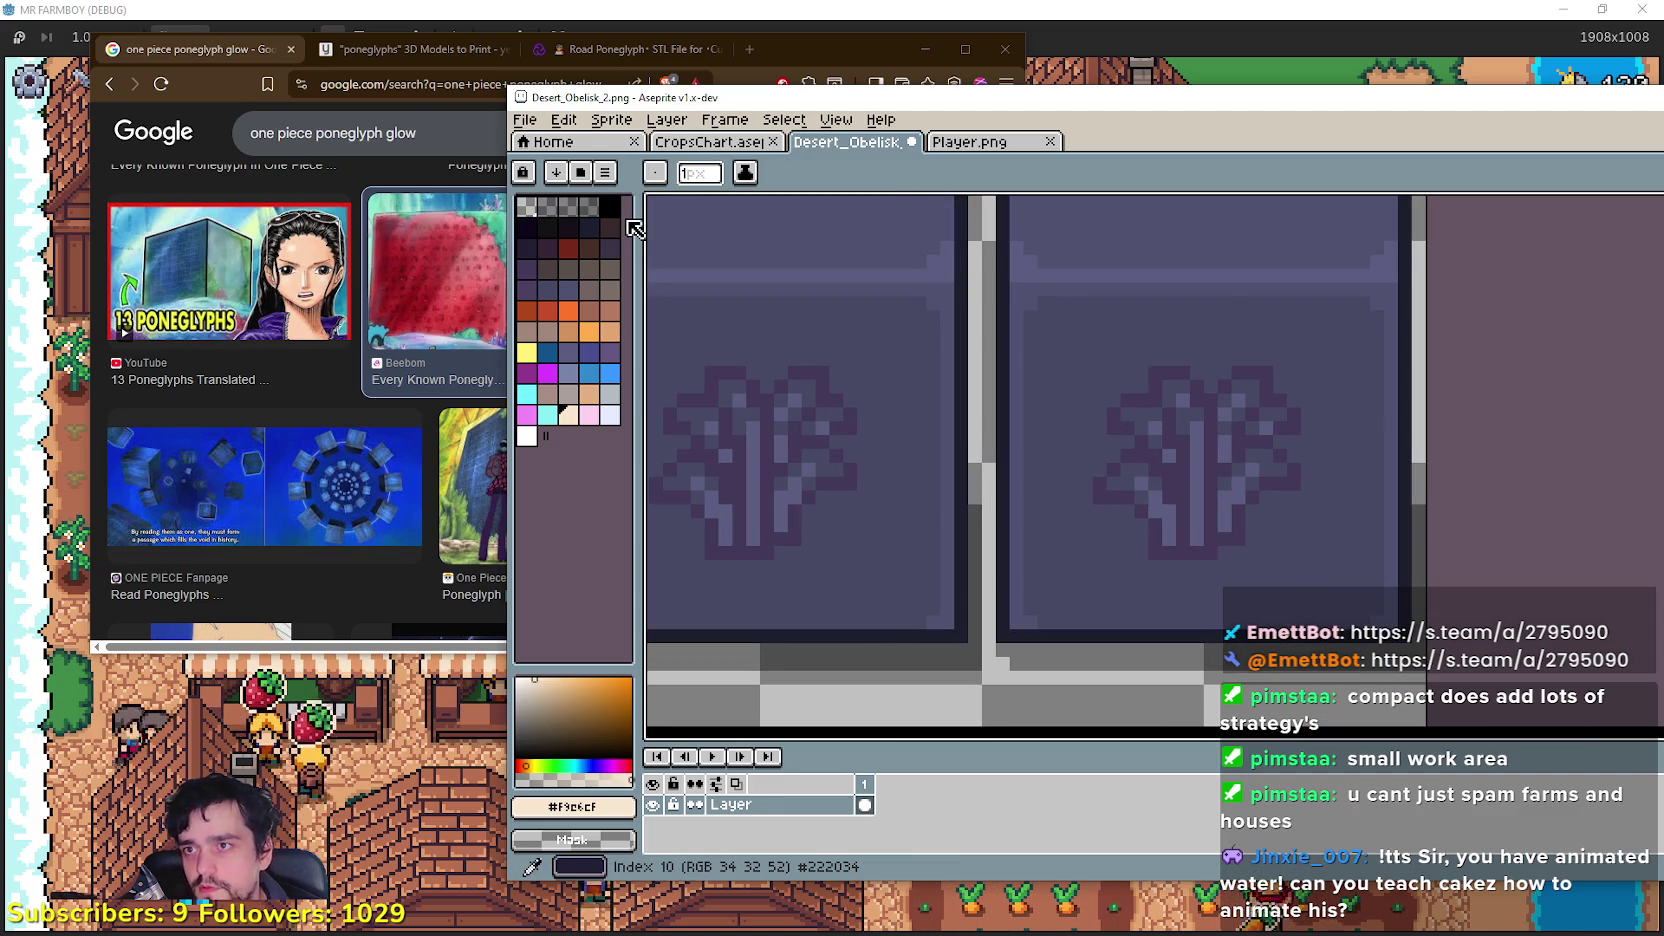
# Step: Trace a 1px cream #F9E6CF outline around the rightmost lower tile's glyph, undoing one stray pixel
pyautogui.scroll(2, 1144, 513)
pyautogui.moveTo(1165, 599)
pyautogui.mouseDown()
pyautogui.moveTo(1262, 609)
pyautogui.moveTo(1311, 574)
pyautogui.mouseUp()
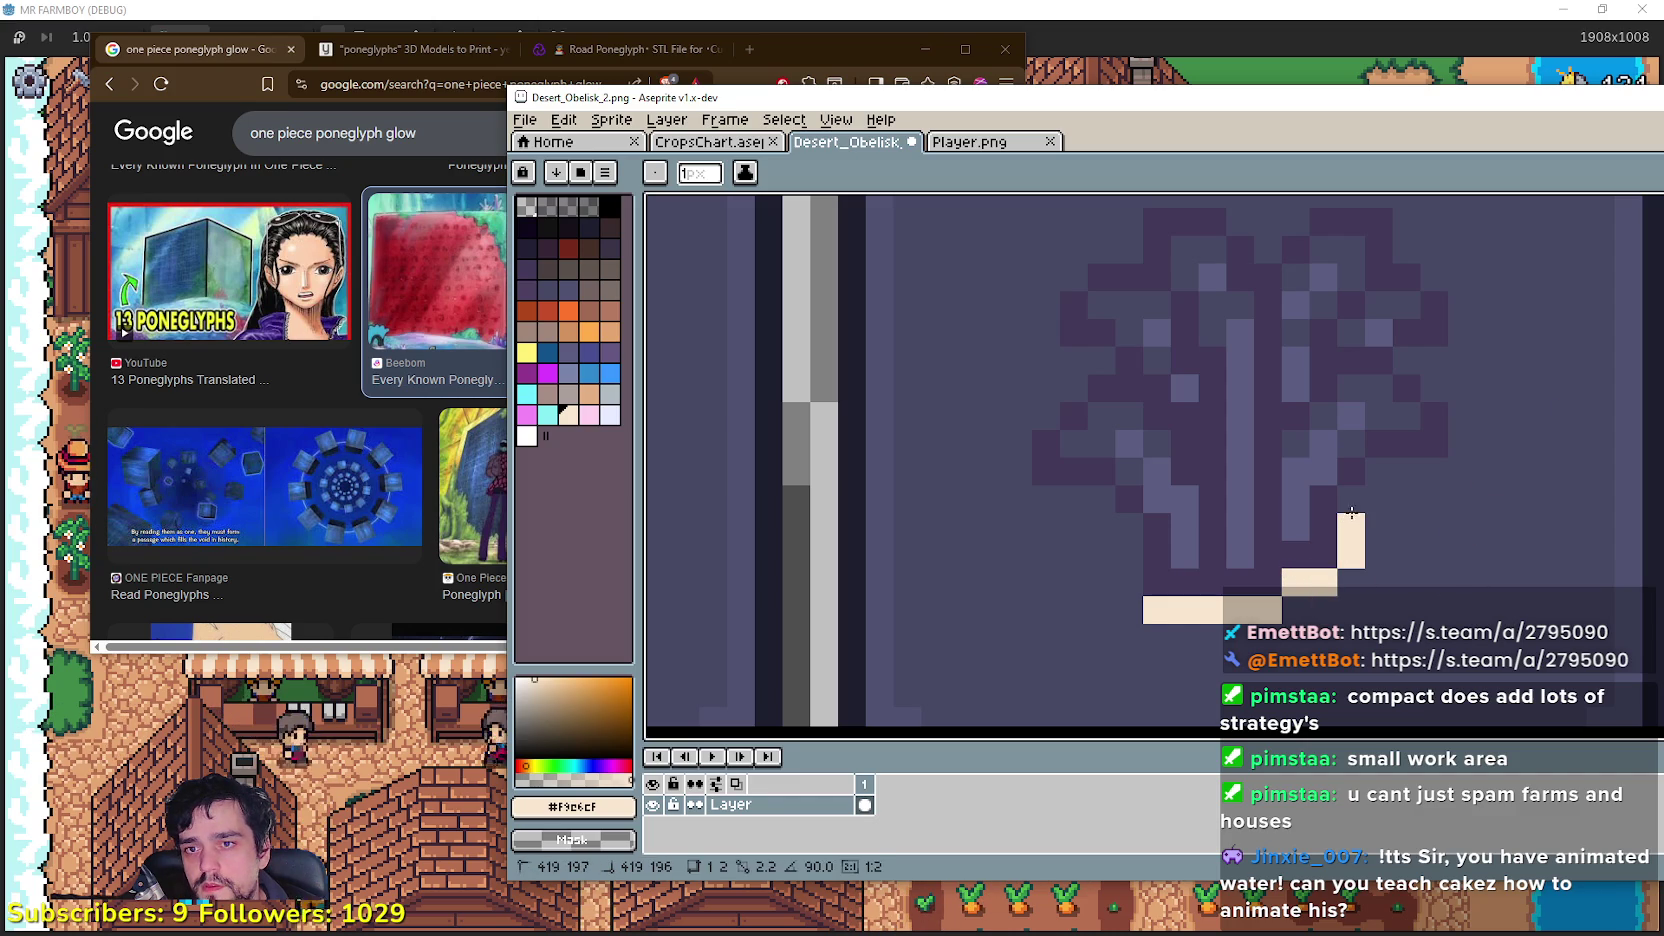
pyautogui.click(1462, 432)
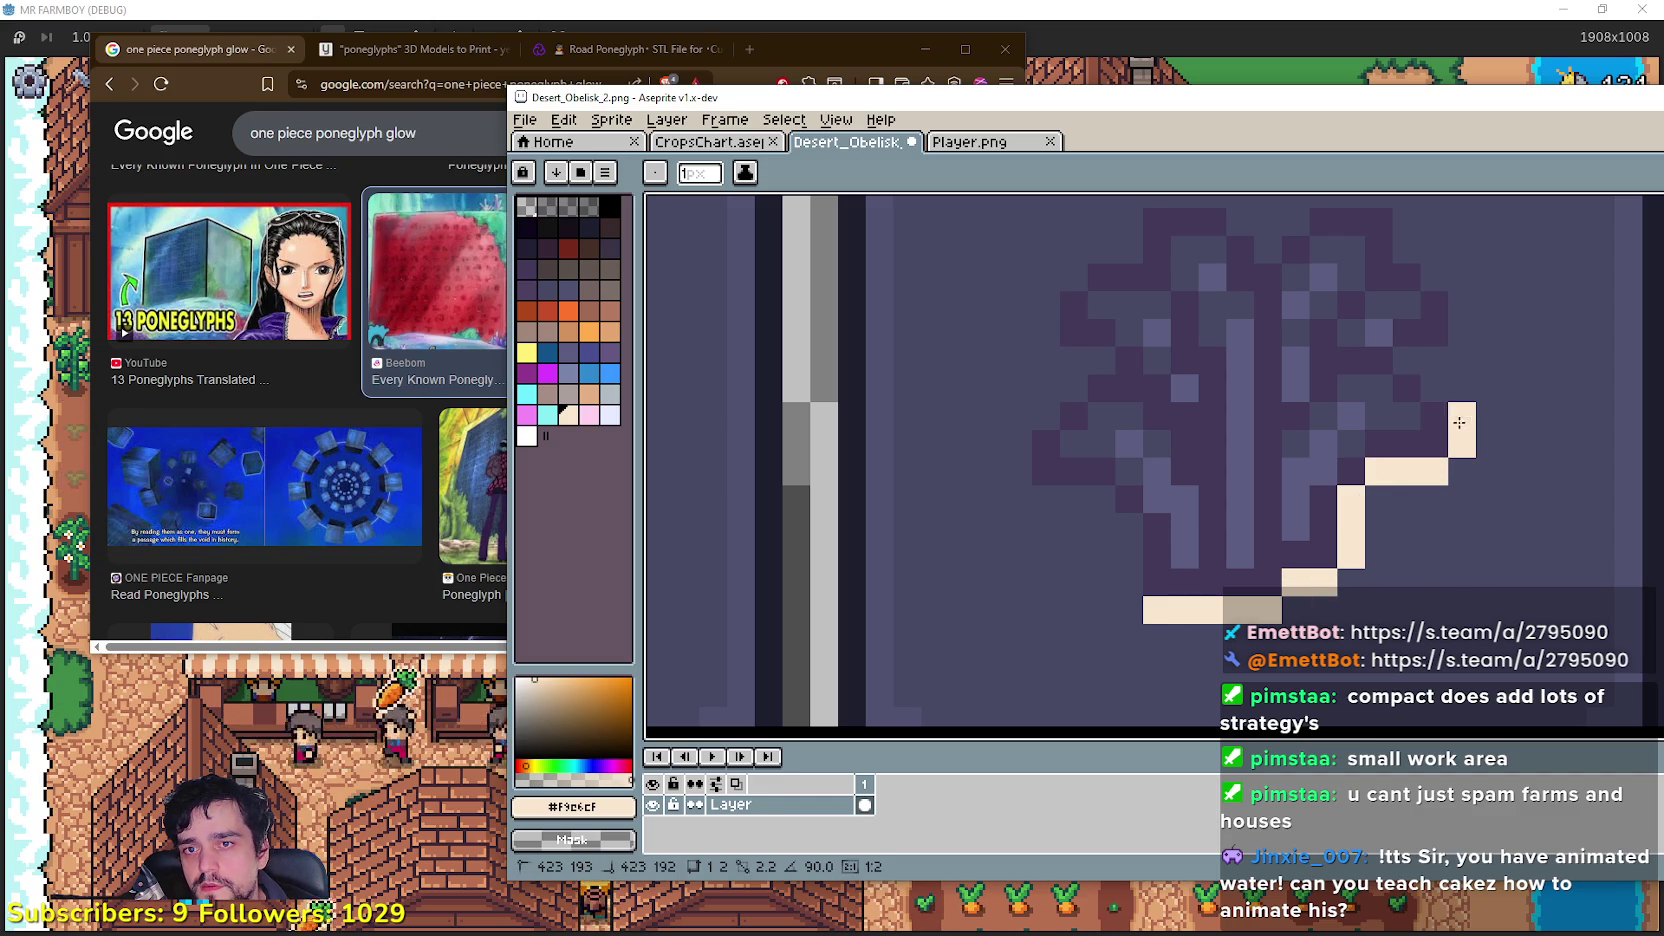
pyautogui.moveTo(1434, 365); pyautogui.dragTo(1405, 359)
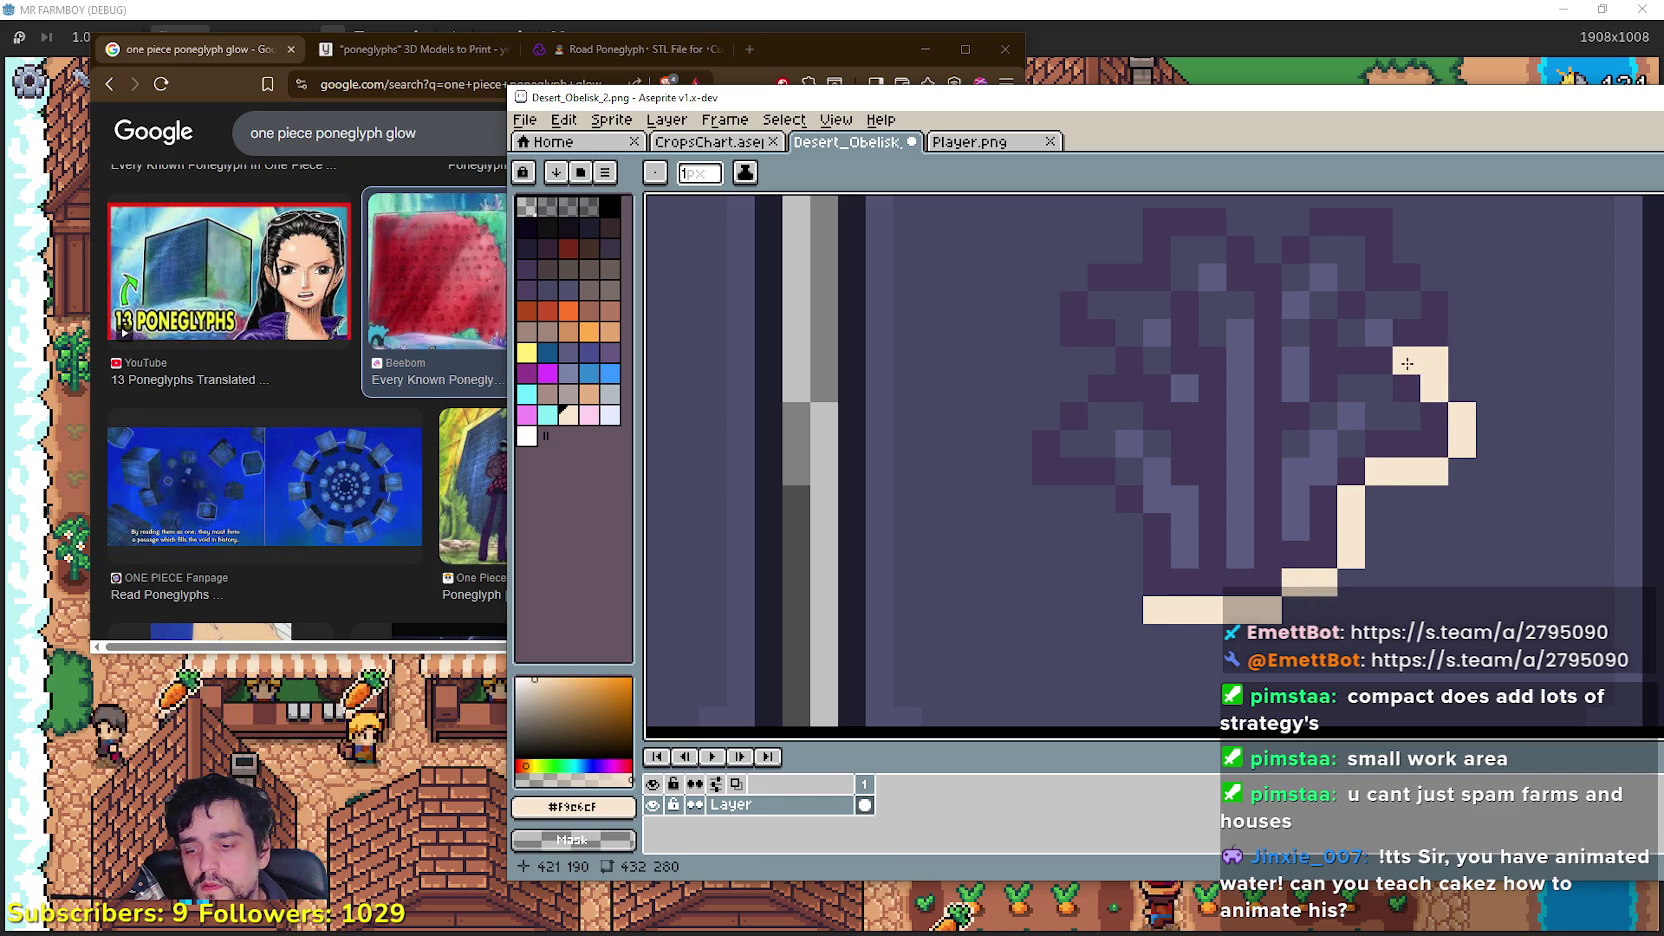
pyautogui.hotkey('ctrl', 'z')
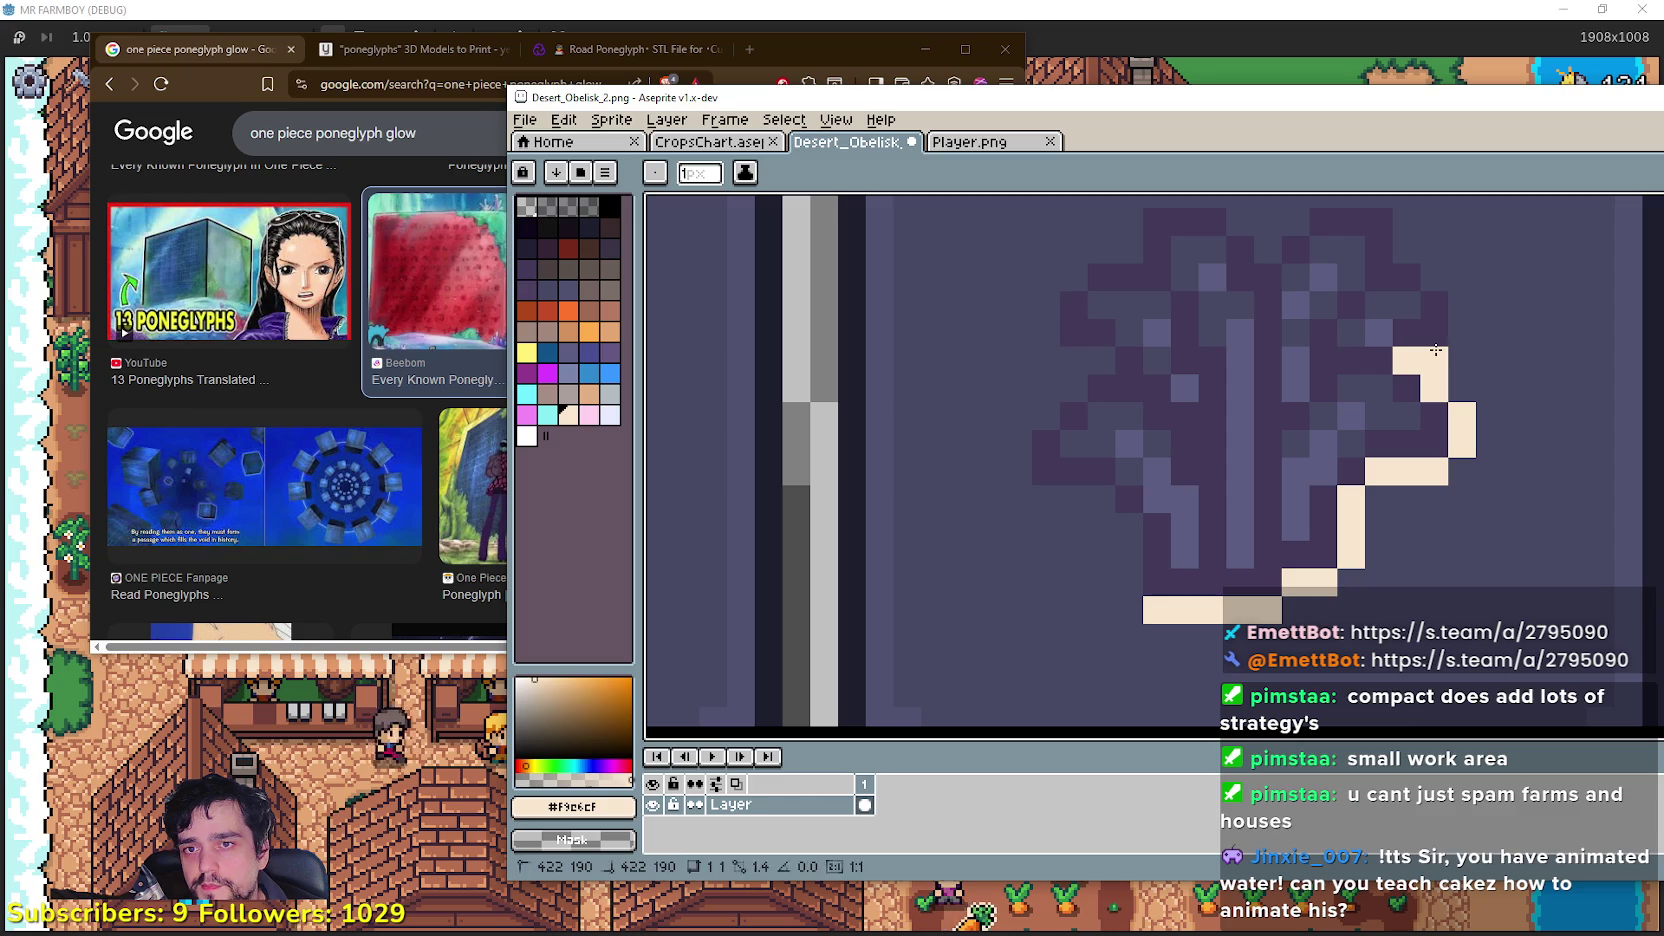
pyautogui.scroll(2, 1440, 330)
pyautogui.moveTo(1445, 395)
pyautogui.mouseDown()
pyautogui.moveTo(1375, 292)
pyautogui.moveTo(1307, 290)
pyautogui.moveTo(1275, 318)
pyautogui.mouseUp()
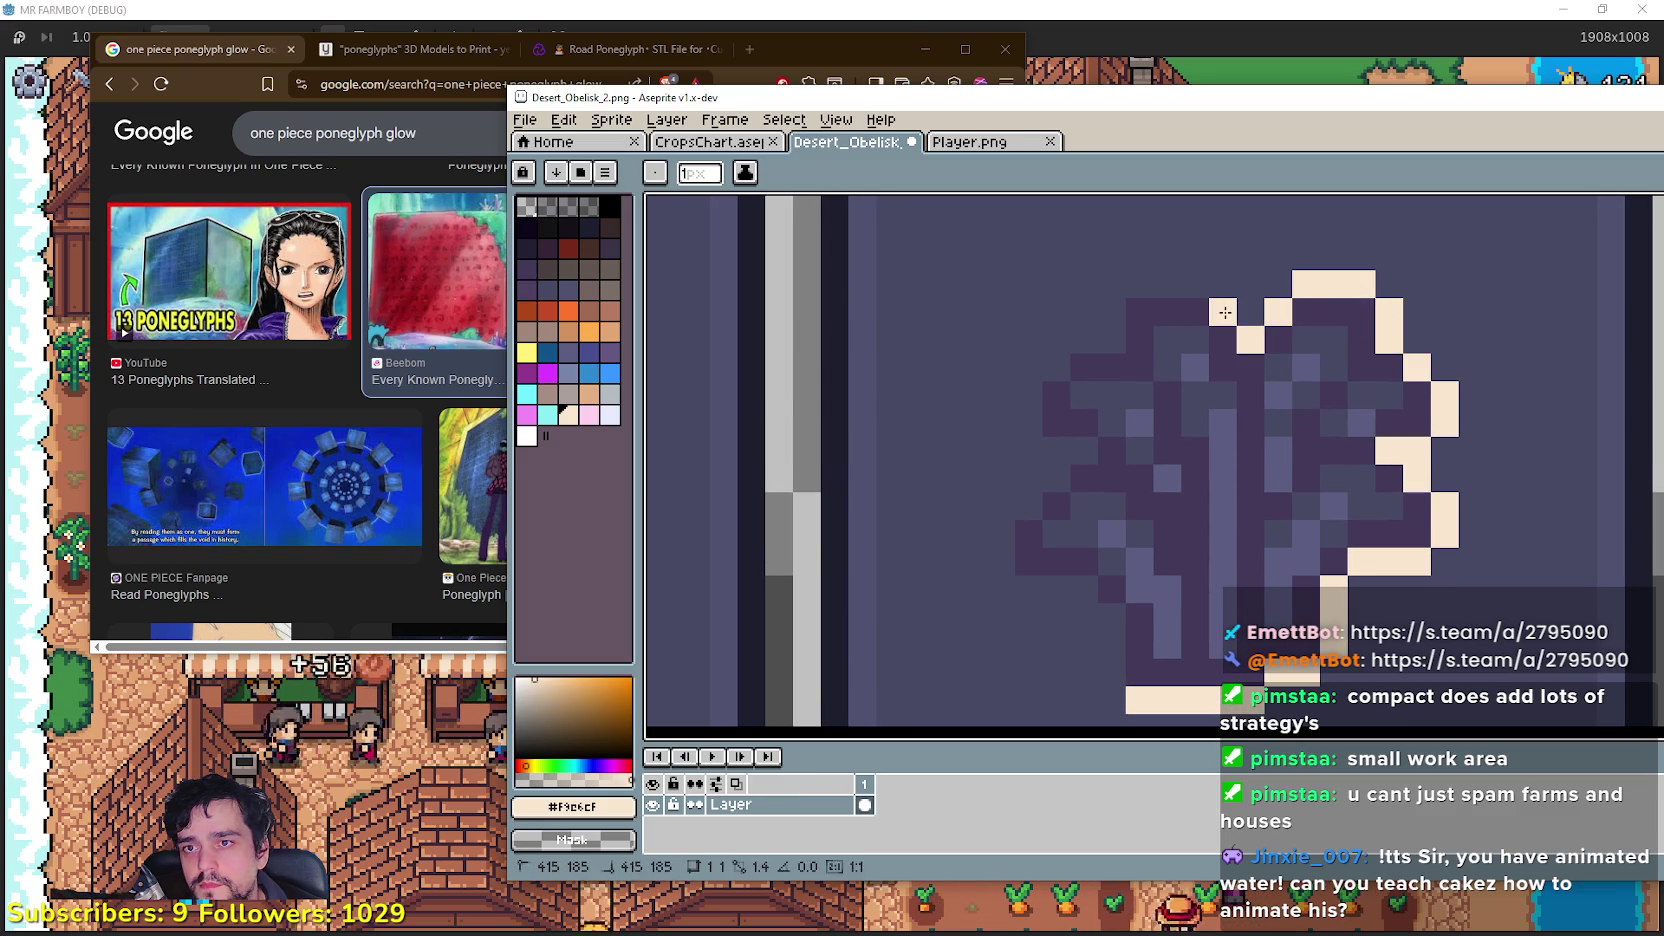
pyautogui.moveTo(1179, 290)
pyautogui.mouseDown()
pyautogui.moveTo(1140, 288)
pyautogui.moveTo(1029, 395)
pyautogui.moveTo(1029, 428)
pyautogui.moveTo(1078, 448)
pyautogui.moveTo(1003, 535)
pyautogui.moveTo(1003, 565)
pyautogui.moveTo(1072, 592)
pyautogui.mouseUp()
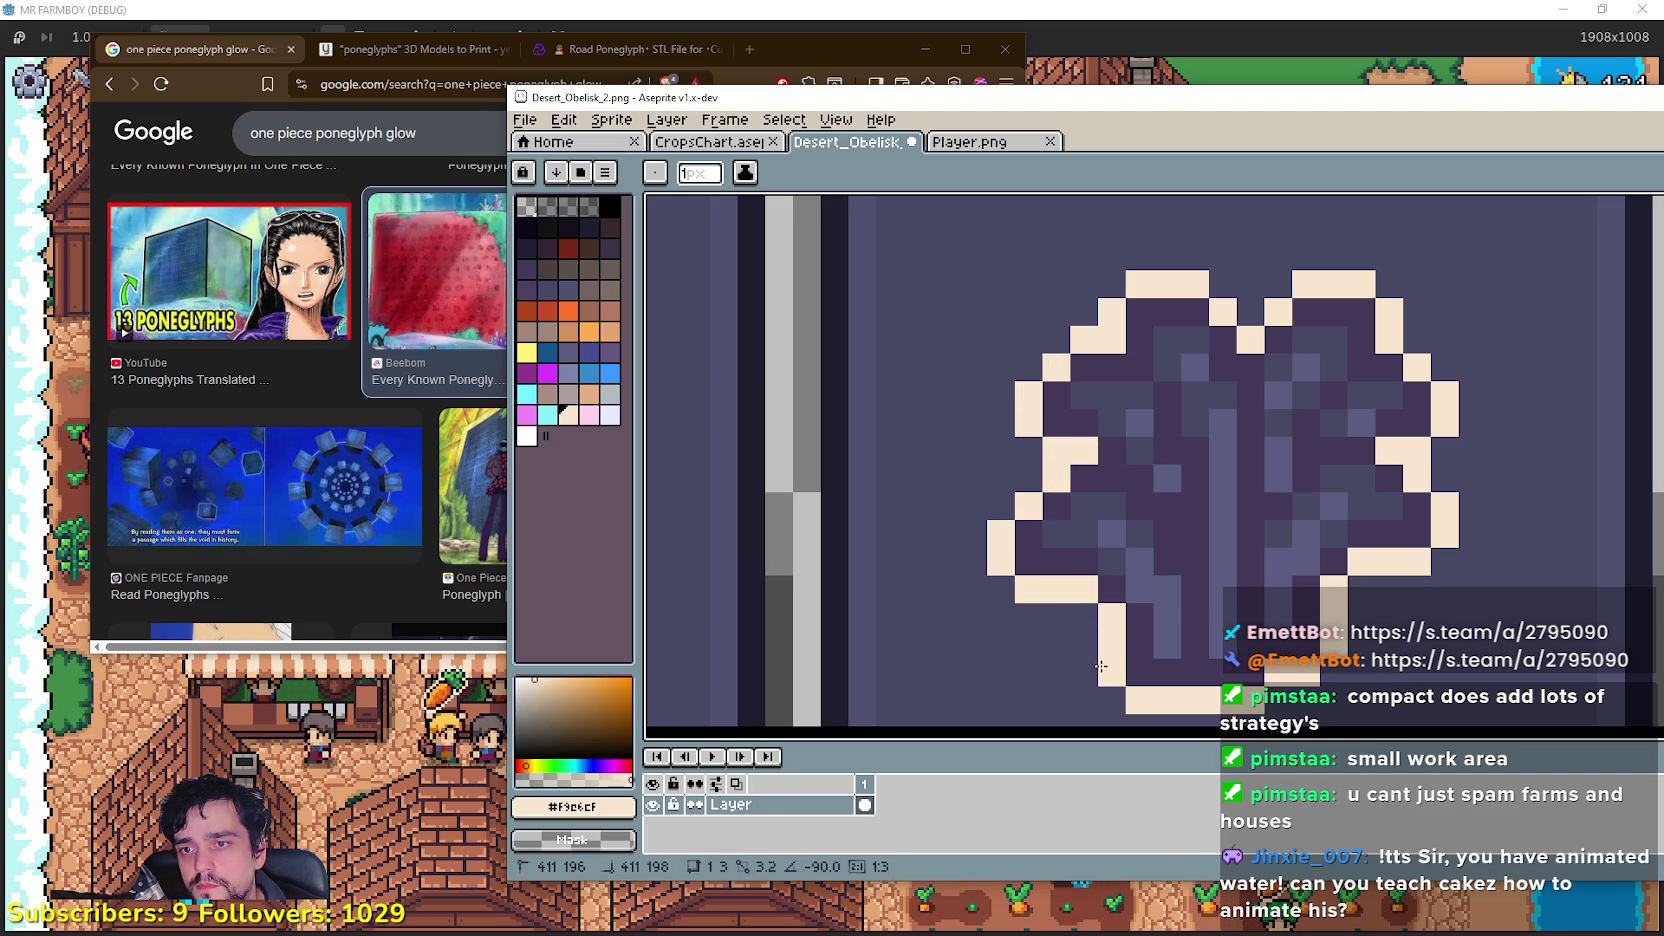
pyautogui.scroll(-3, 1110, 640)
pyautogui.scroll(-3, 1140, 616)
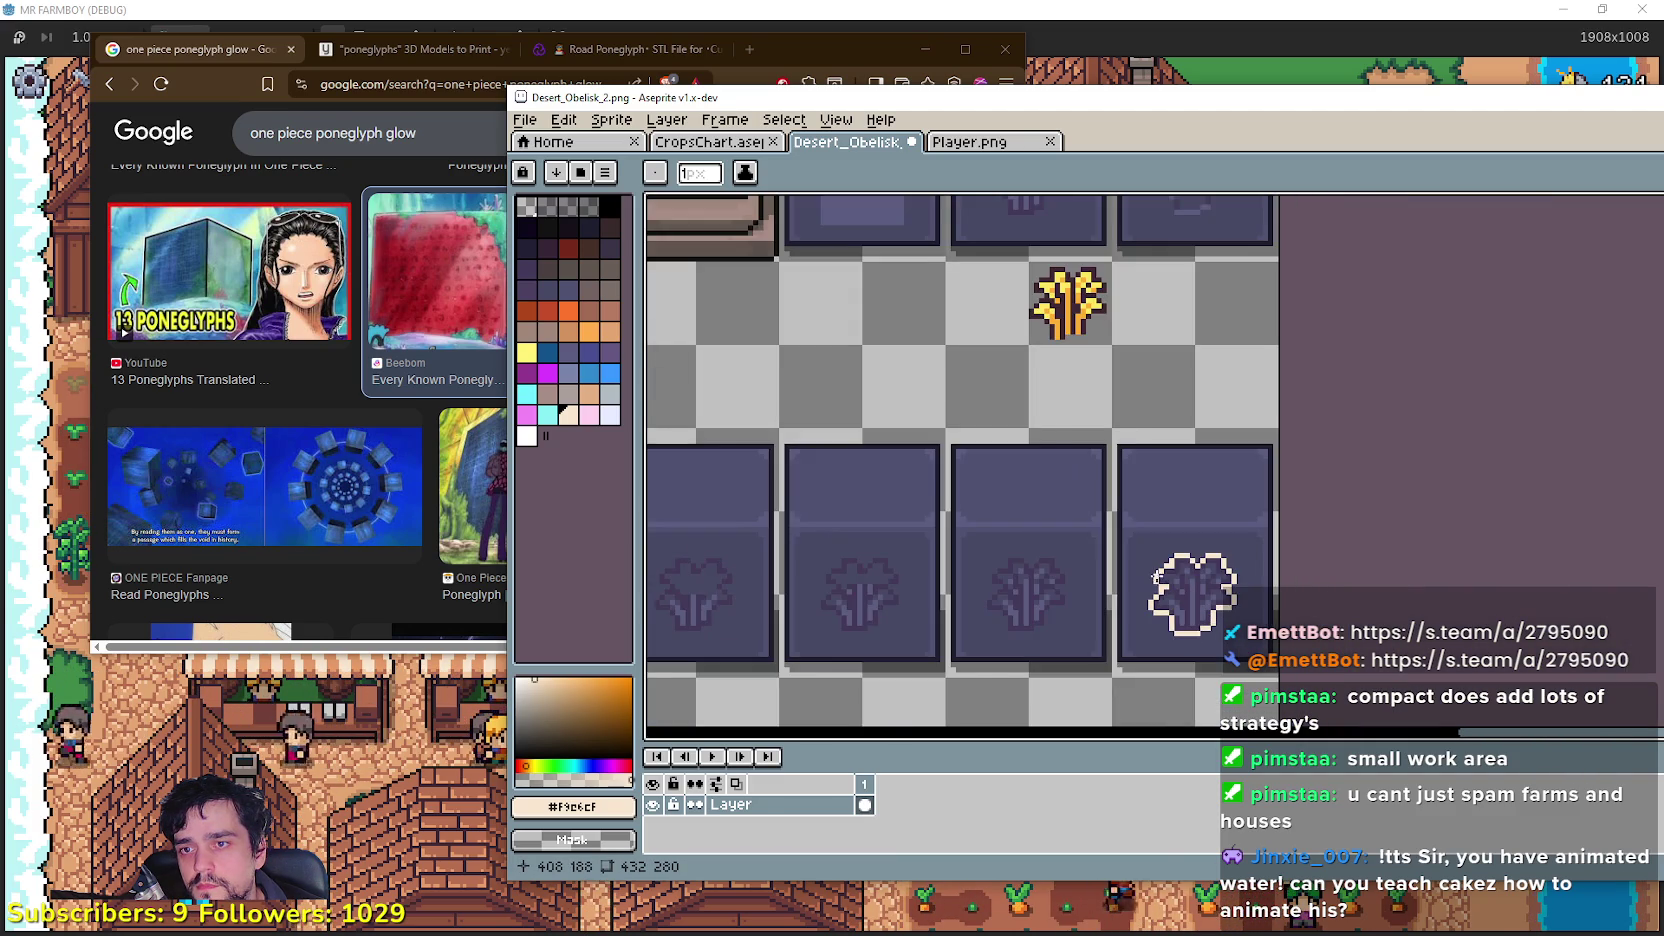
pyautogui.scroll(1, 1205, 563)
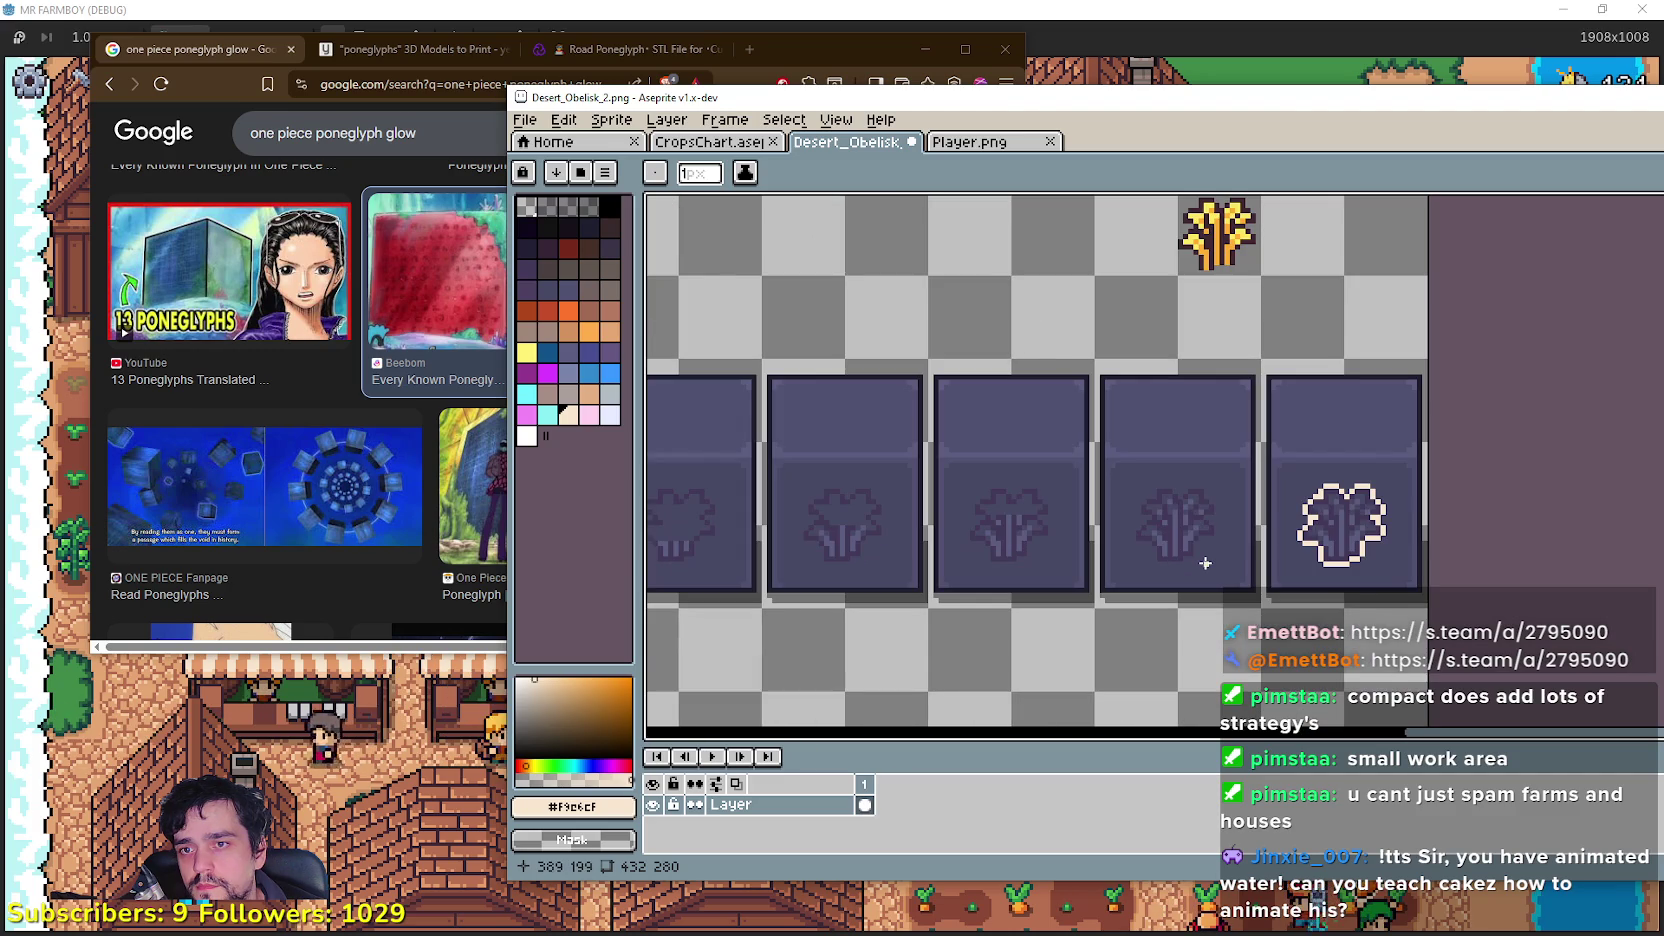
pyautogui.moveTo(1350, 280); pyautogui.dragTo(1298, 319)
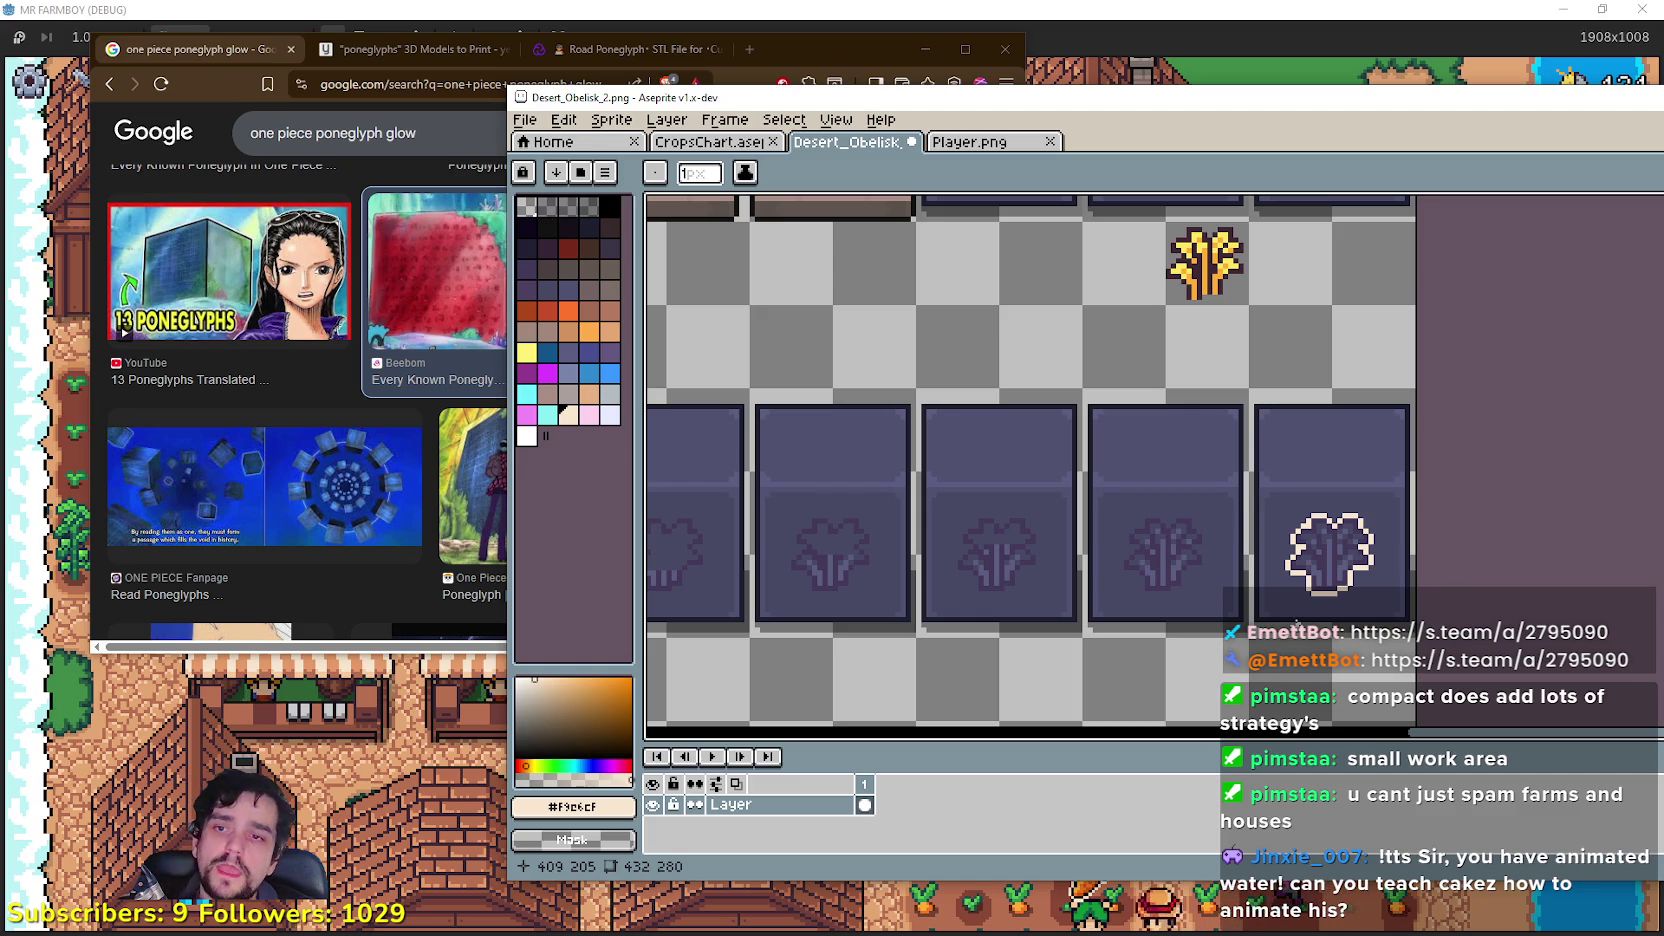
# Step: Pick the near-black #0e071b outline colour from the obelisk's eye
pyautogui.scroll(5, 1240, 340)
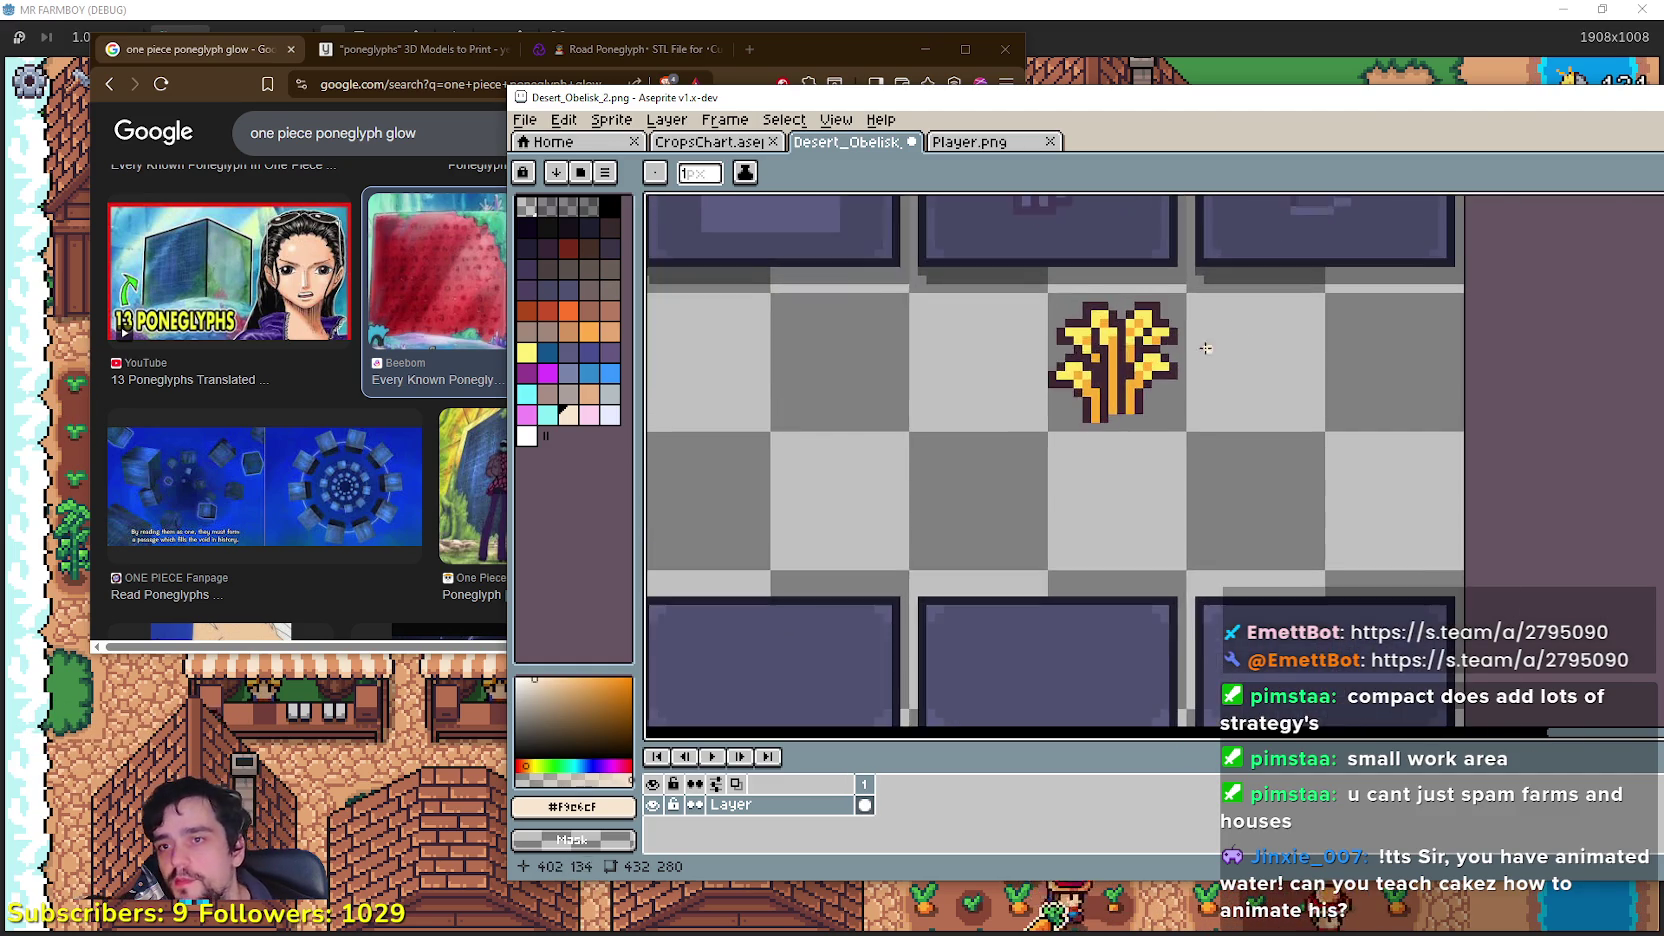
pyautogui.press('i')
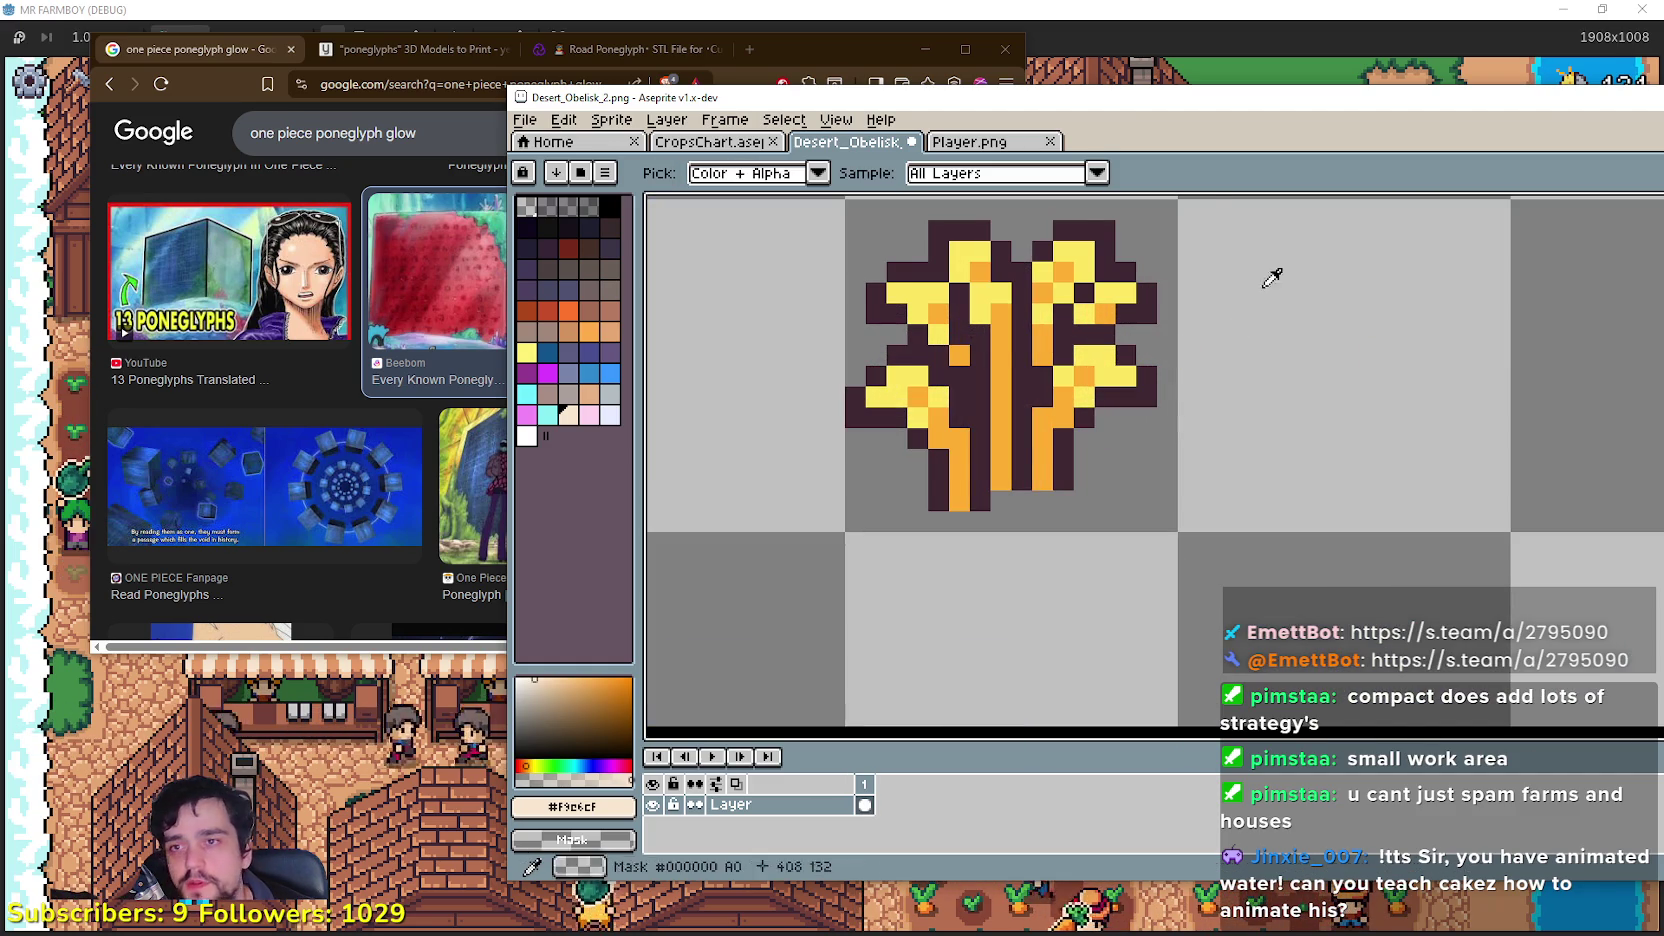
pyautogui.scroll(3, 1003, 436)
pyautogui.scroll(-5, 1003, 436)
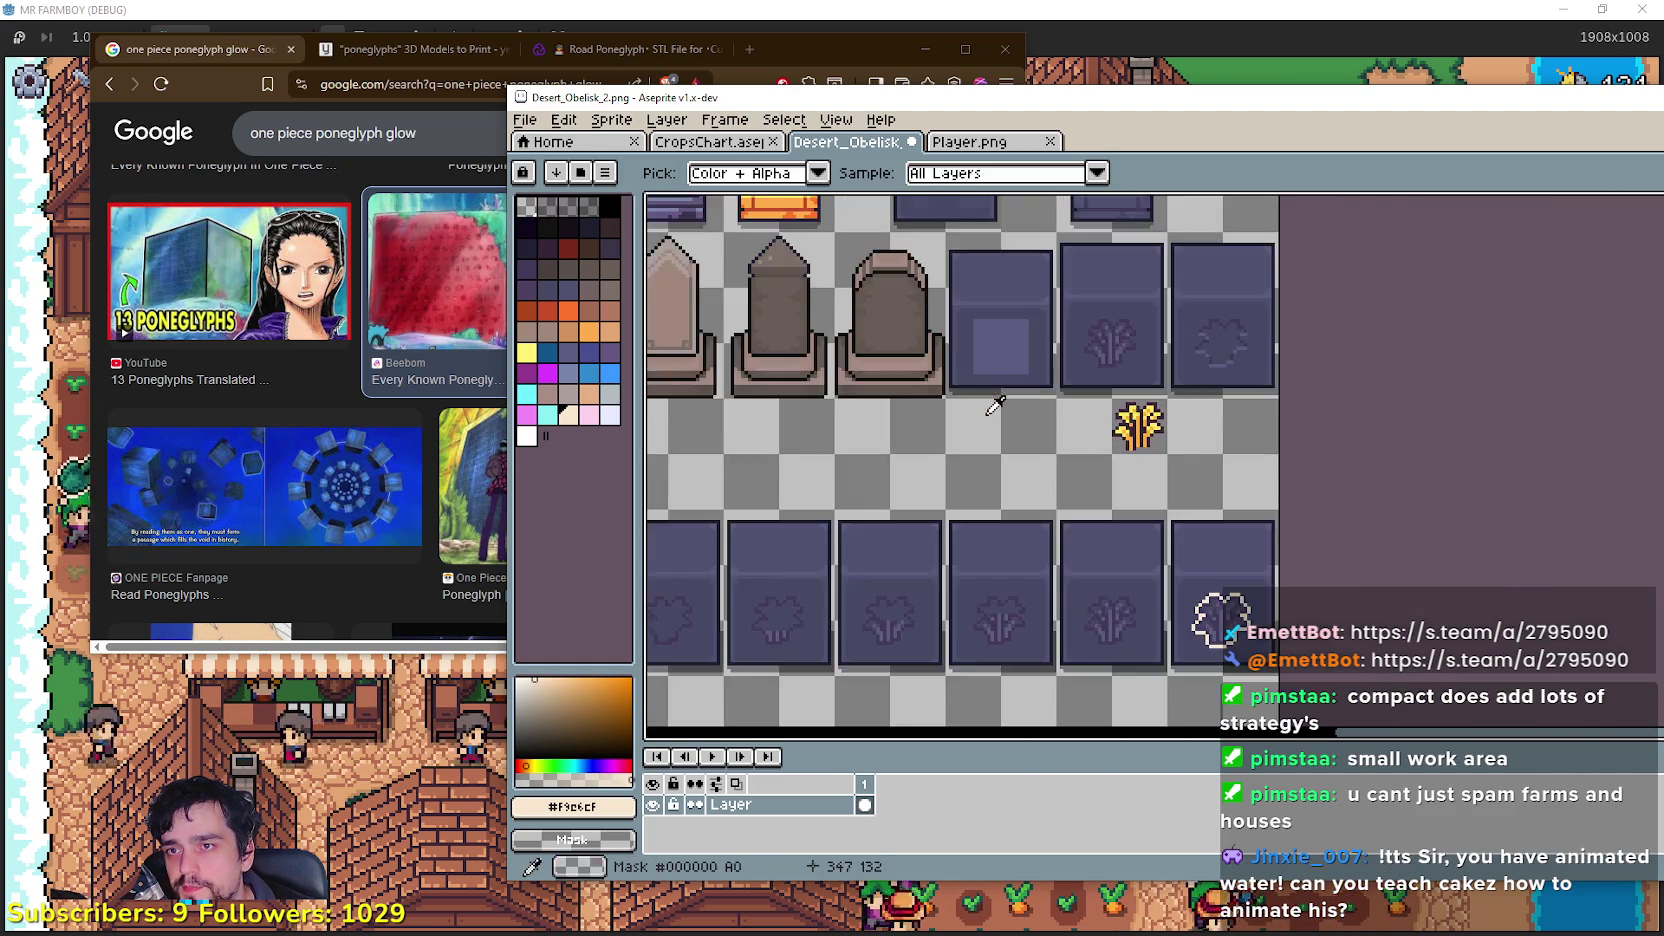
pyautogui.scroll(-2, 1080, 607)
pyautogui.scroll(5, 992, 393)
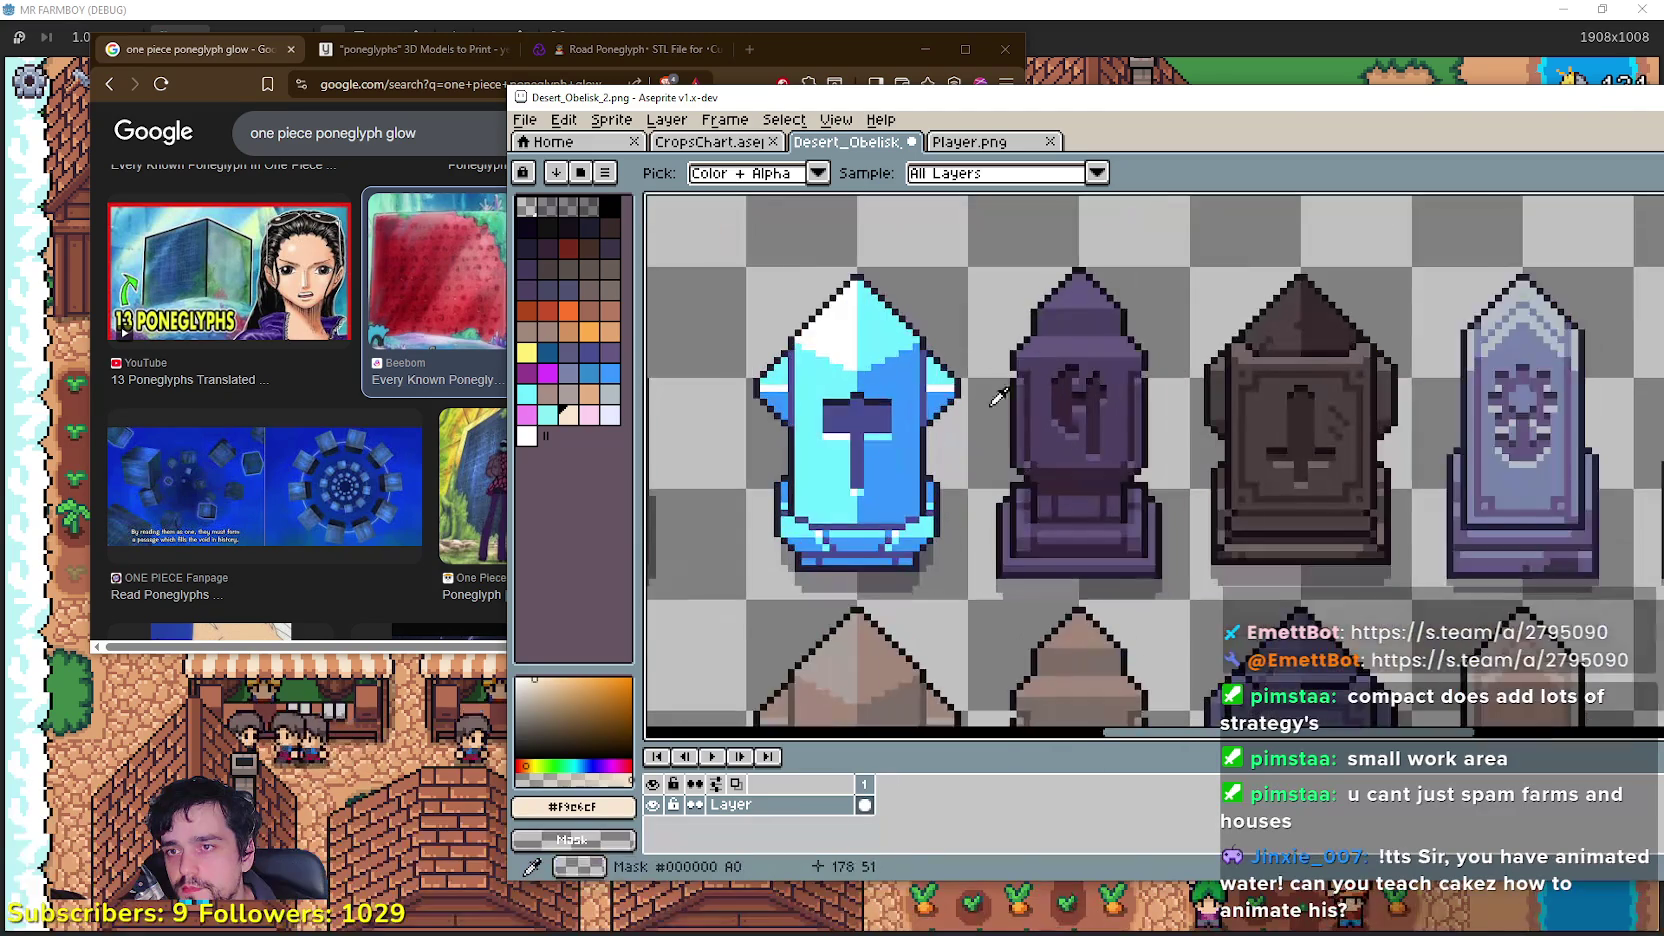
pyautogui.scroll(-2, 1135, 420)
pyautogui.scroll(2, 1135, 420)
pyautogui.scroll(-2, 1143, 521)
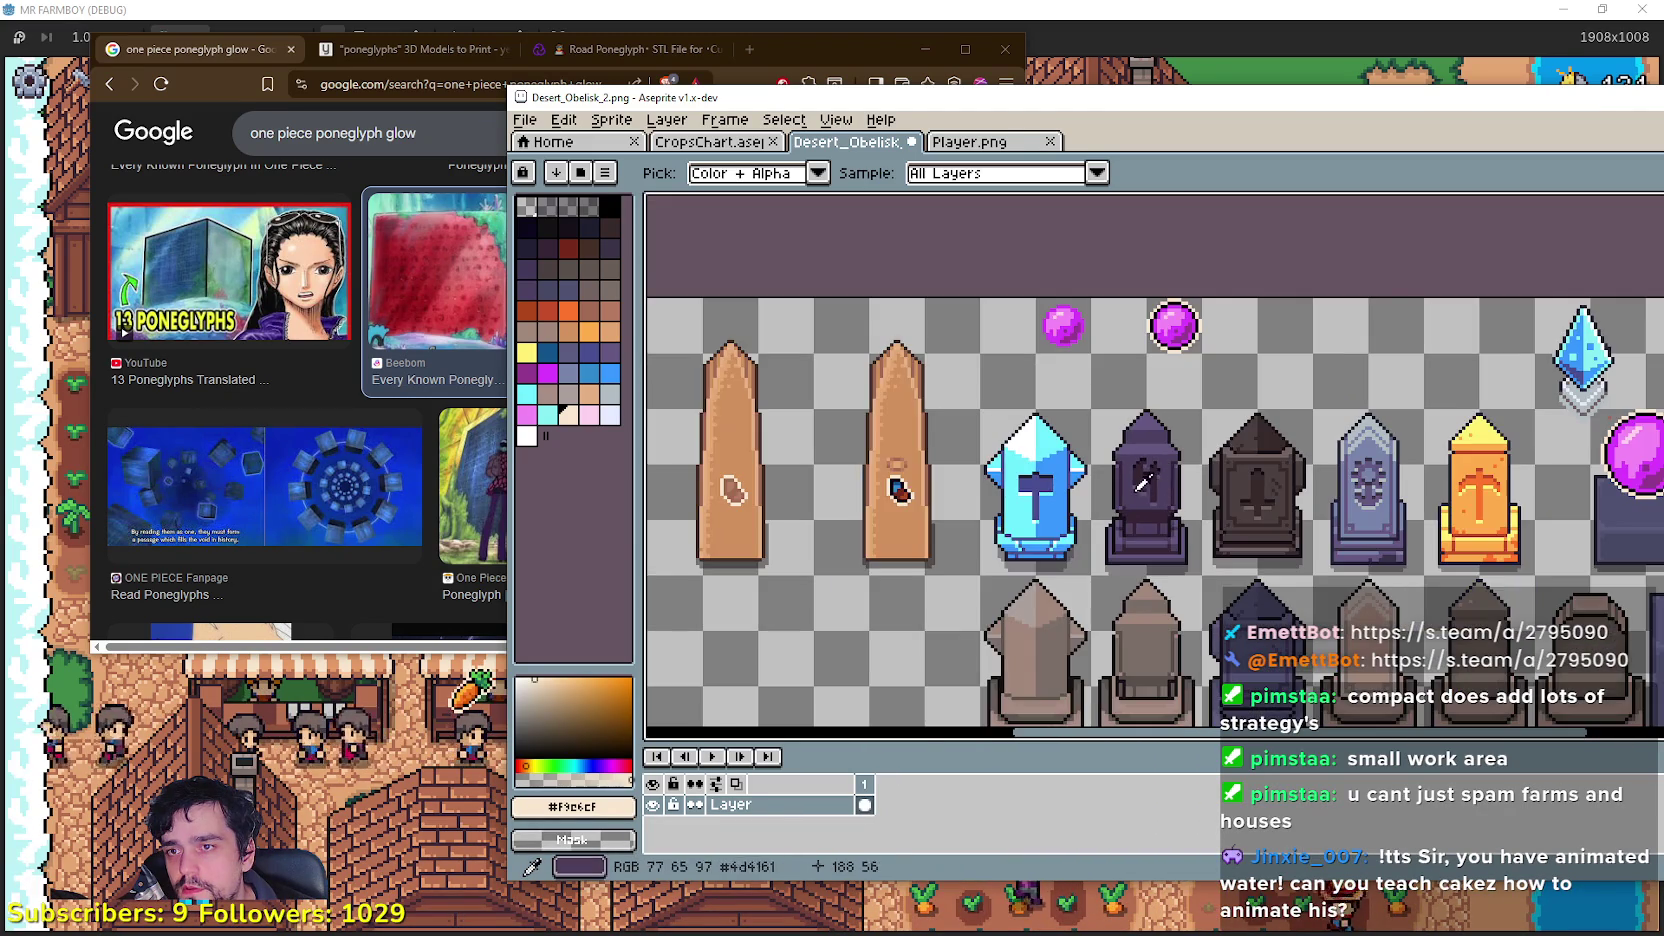
pyautogui.scroll(5, 898, 490)
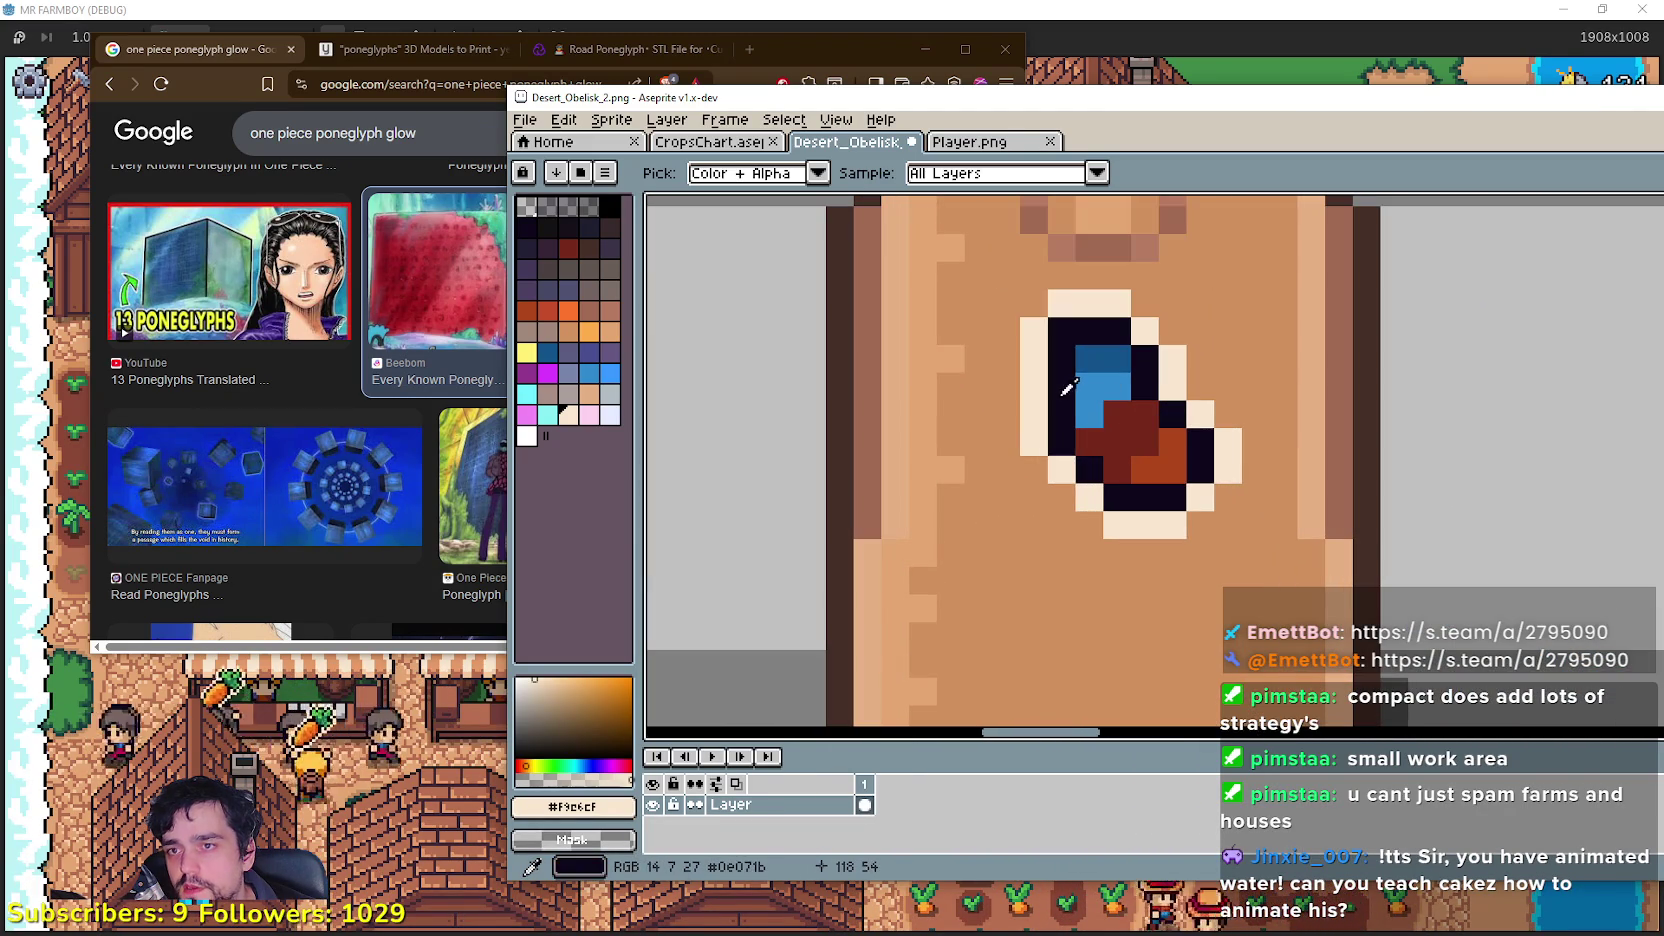
pyautogui.click(1085, 488)
# Step: Pencil dark outline pixels along the glyph's bottom-left and right edges inside the cream glow
pyautogui.scroll(-5, 1085, 488)
pyautogui.scroll(5, 1122, 416)
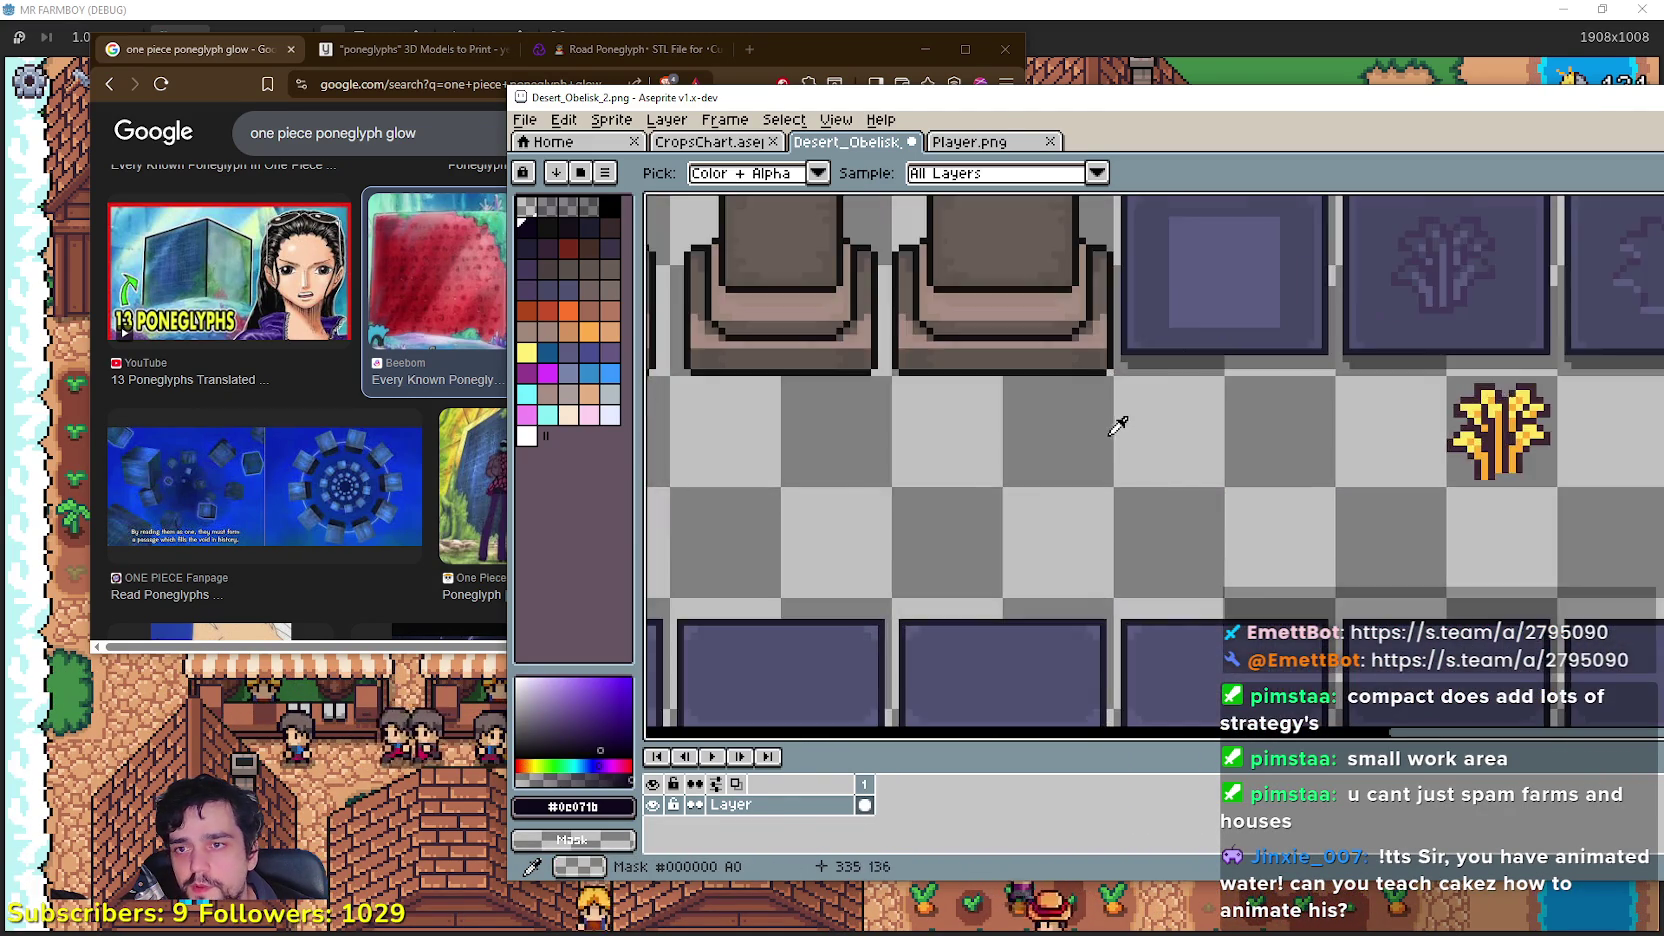
pyautogui.scroll(3, 1150, 515)
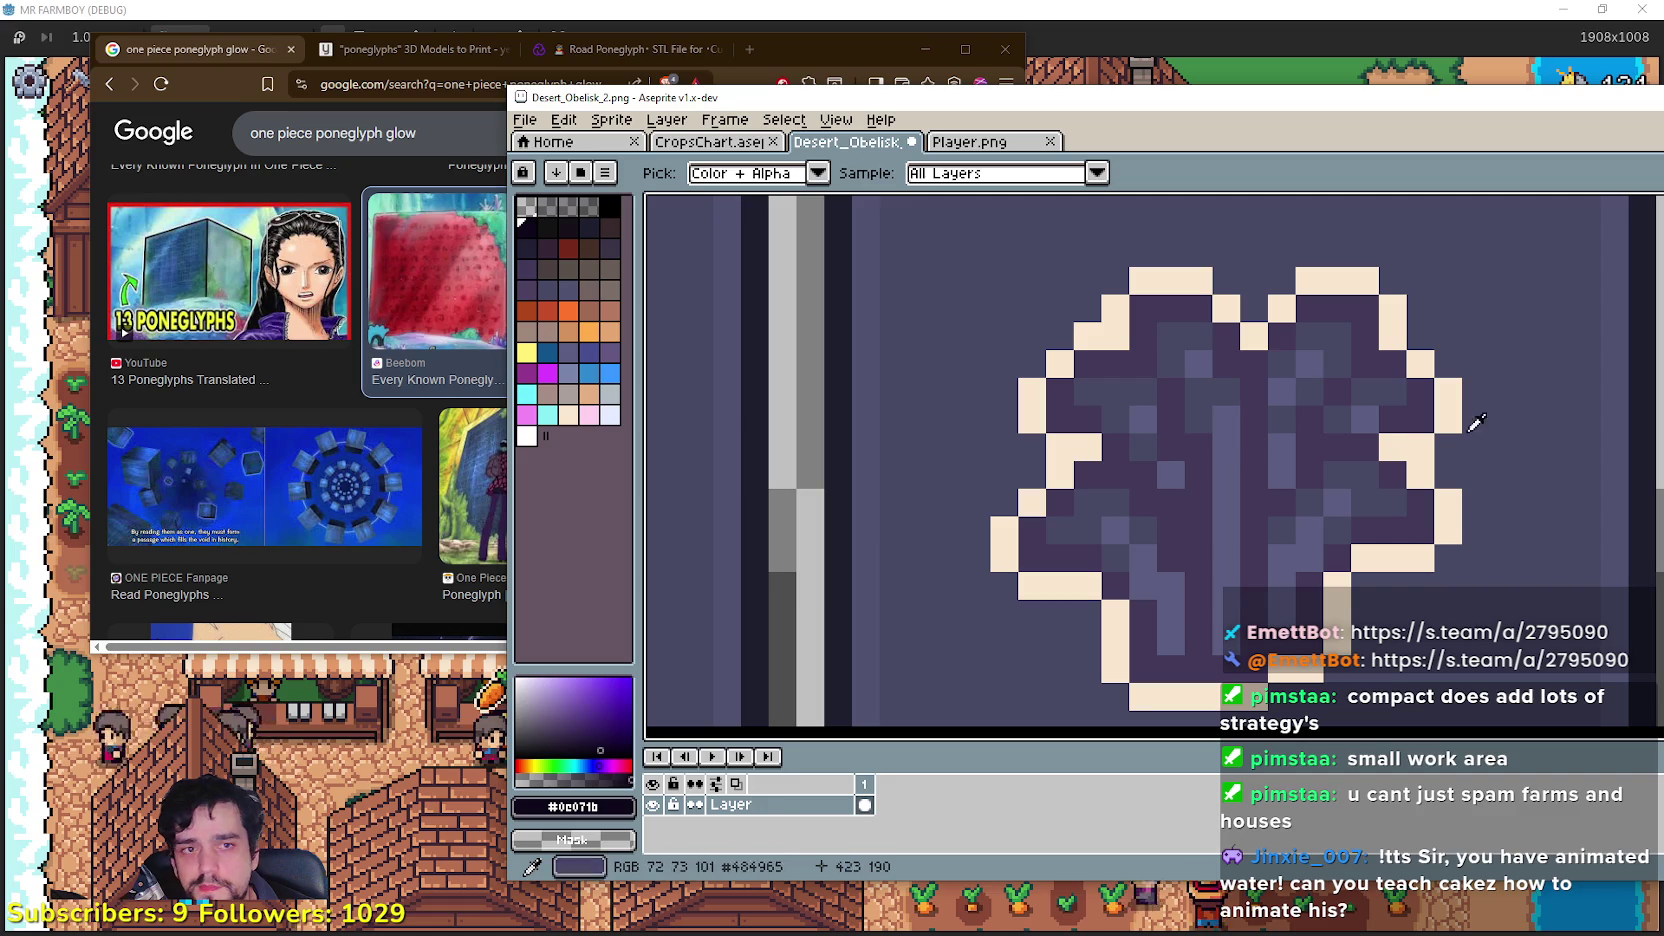
pyautogui.press('b')
pyautogui.click(1204, 320)
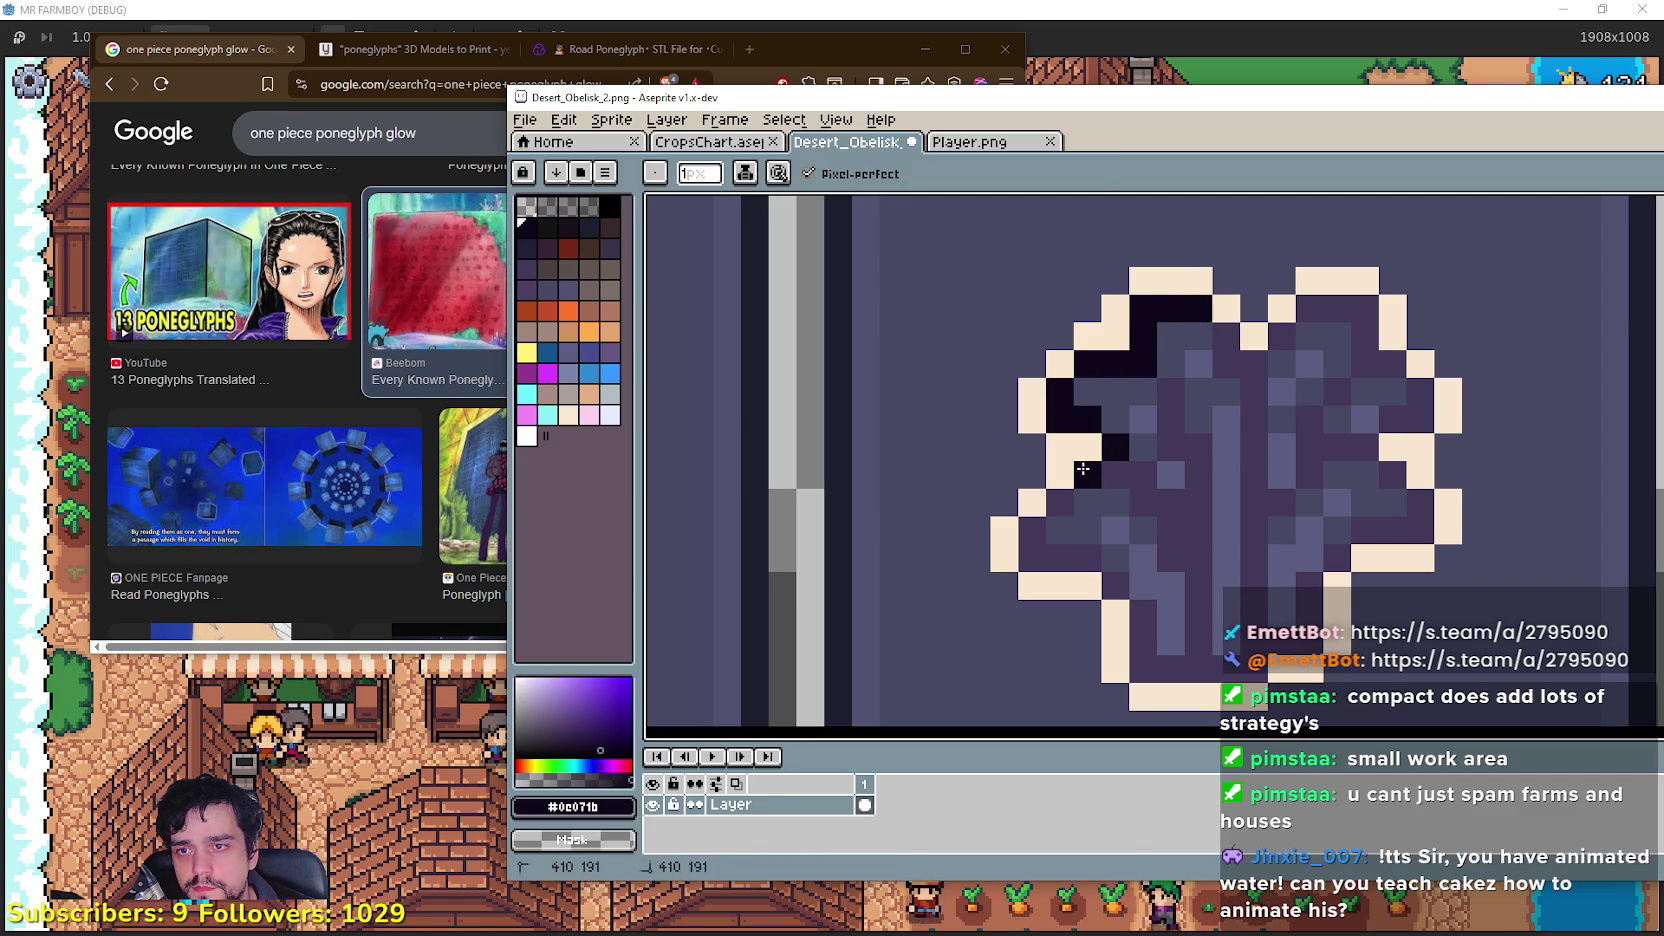
pyautogui.click(1041, 548)
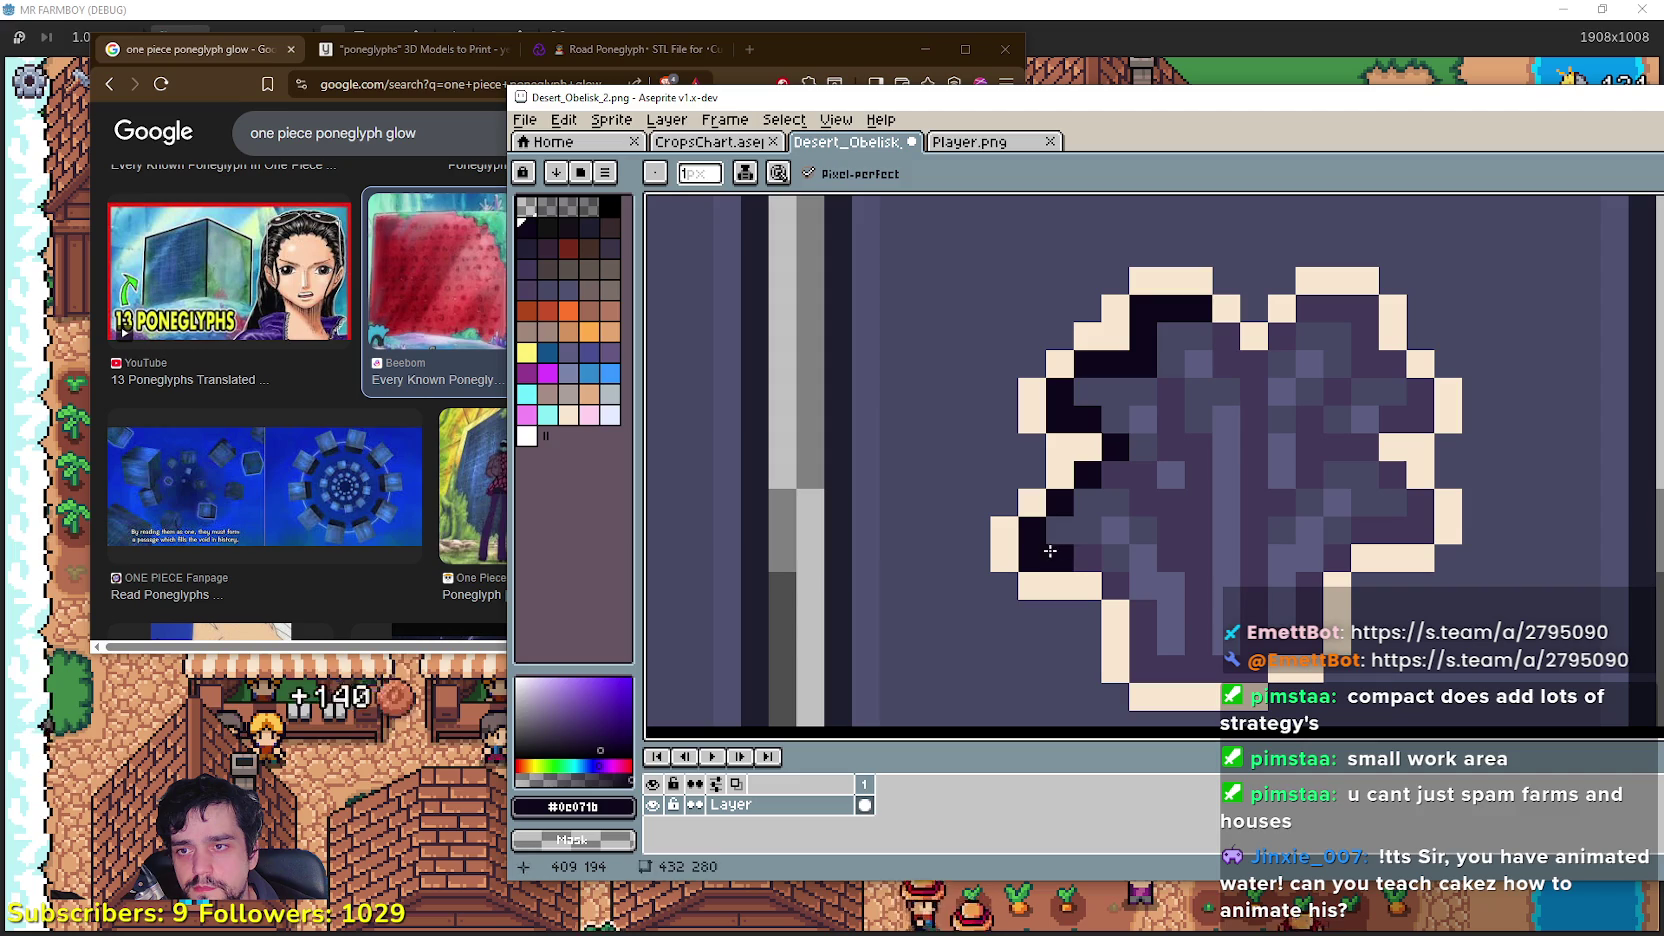
pyautogui.moveTo(1125, 613); pyautogui.dragTo(1263, 668)
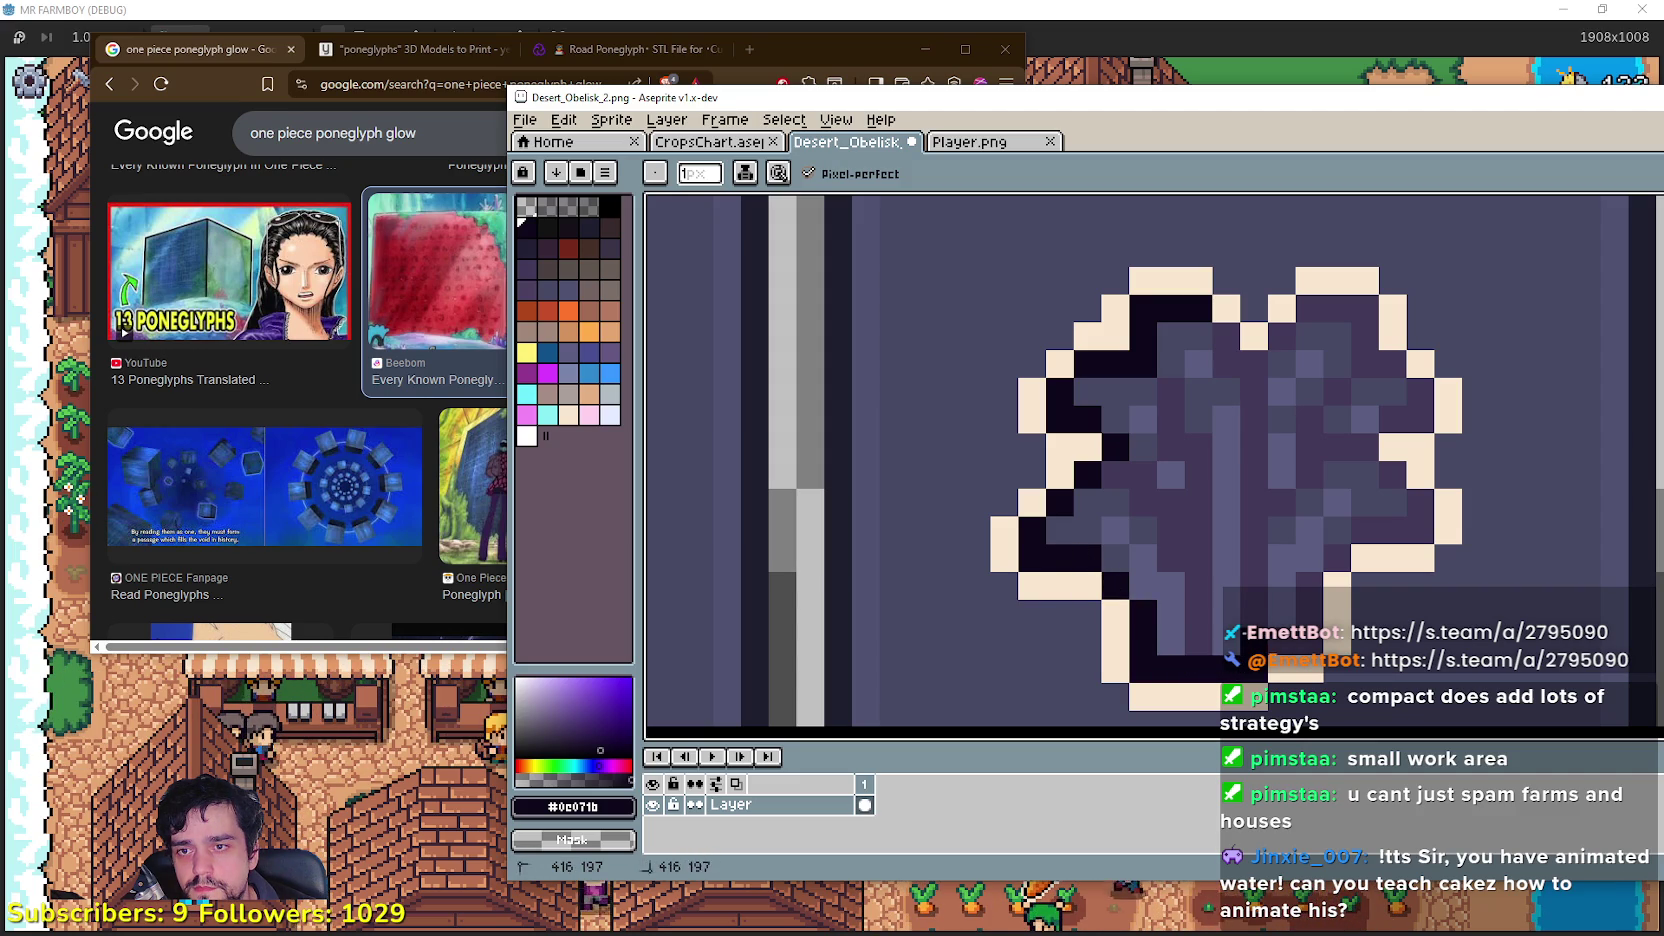
pyautogui.click(1379, 539)
pyautogui.moveTo(1380, 539); pyautogui.dragTo(1421, 505)
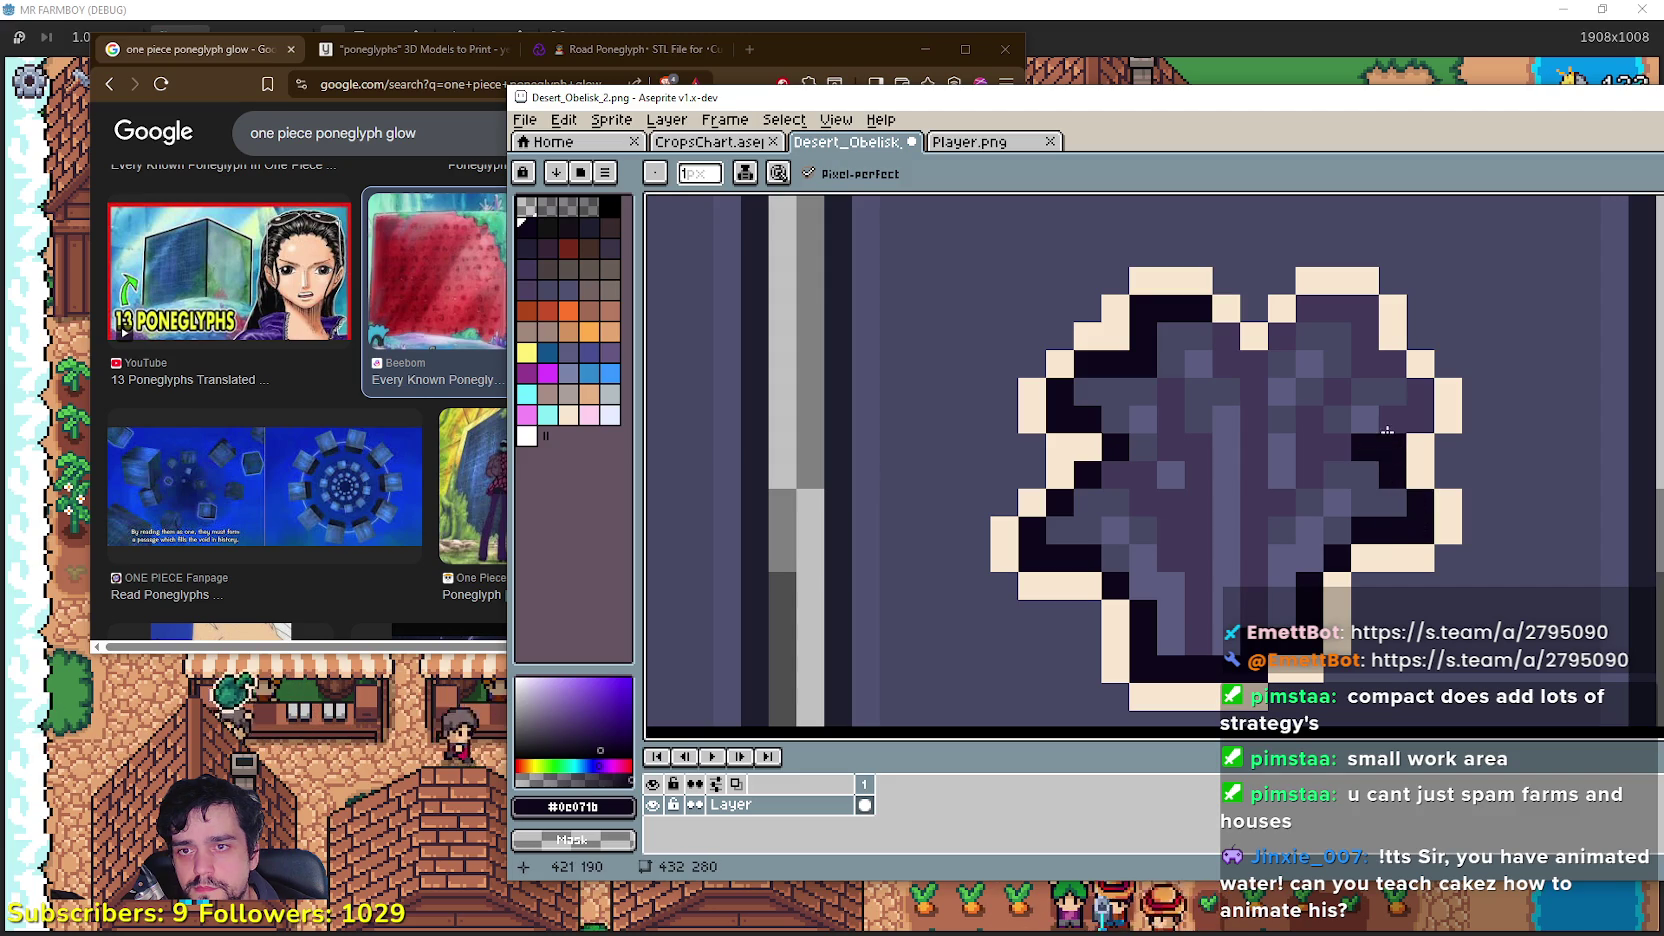
pyautogui.moveTo(1410, 415)
pyautogui.mouseDown()
pyautogui.moveTo(1402, 363)
pyautogui.moveTo(1308, 304)
pyautogui.mouseUp()
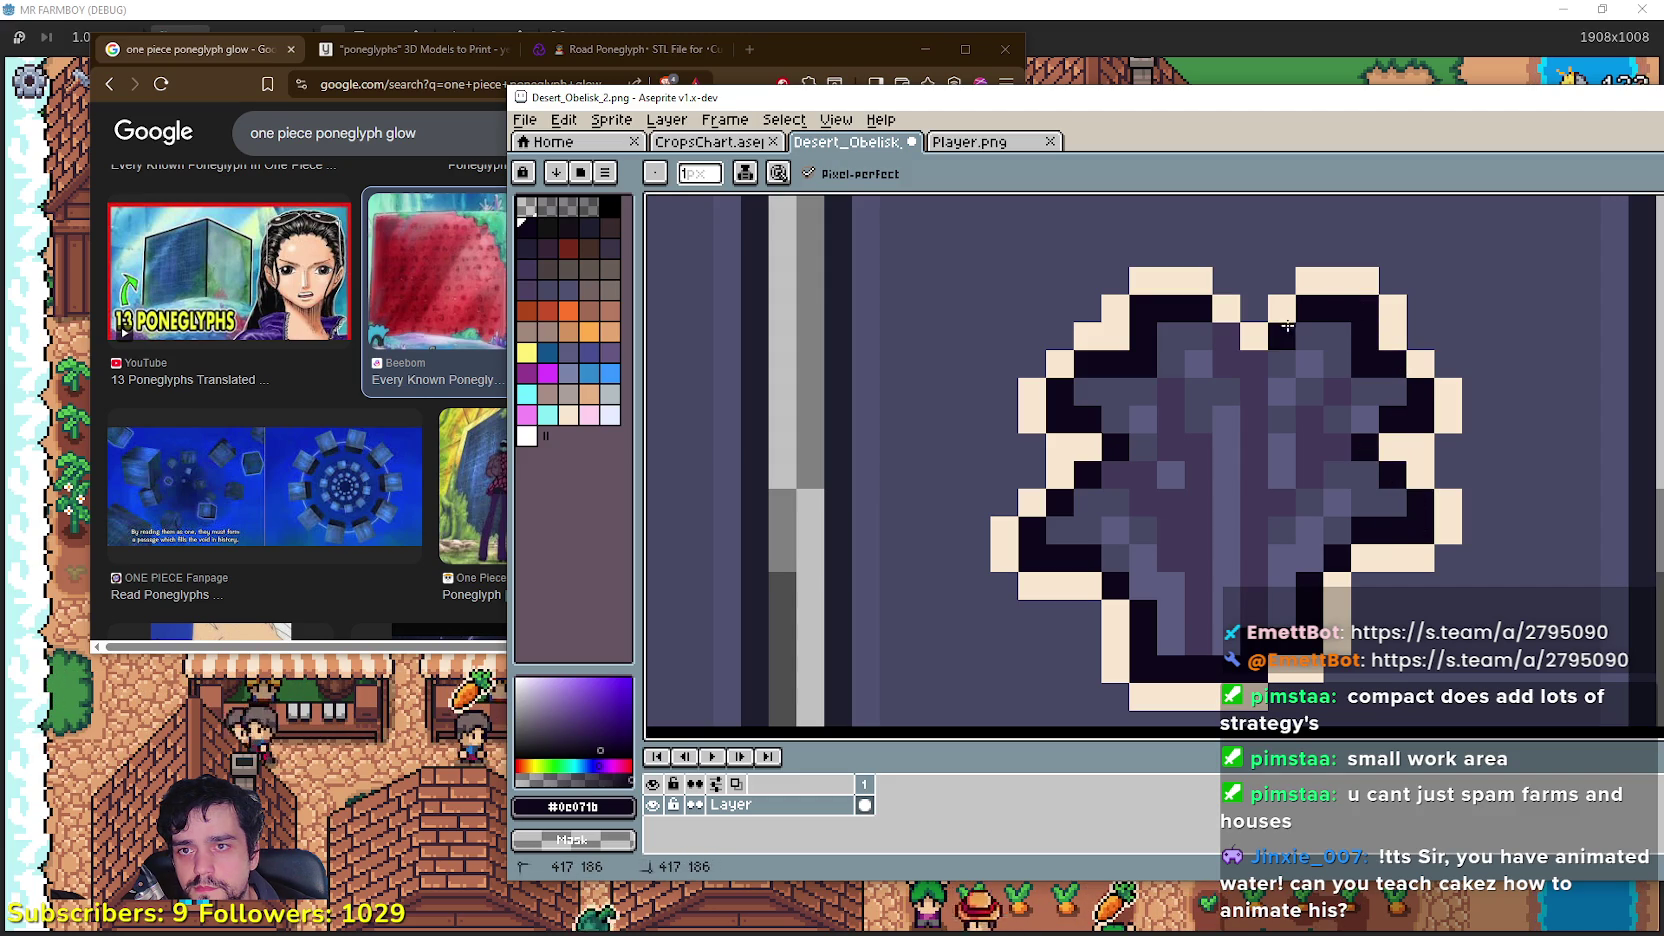
pyautogui.scroll(-3, 1400, 568)
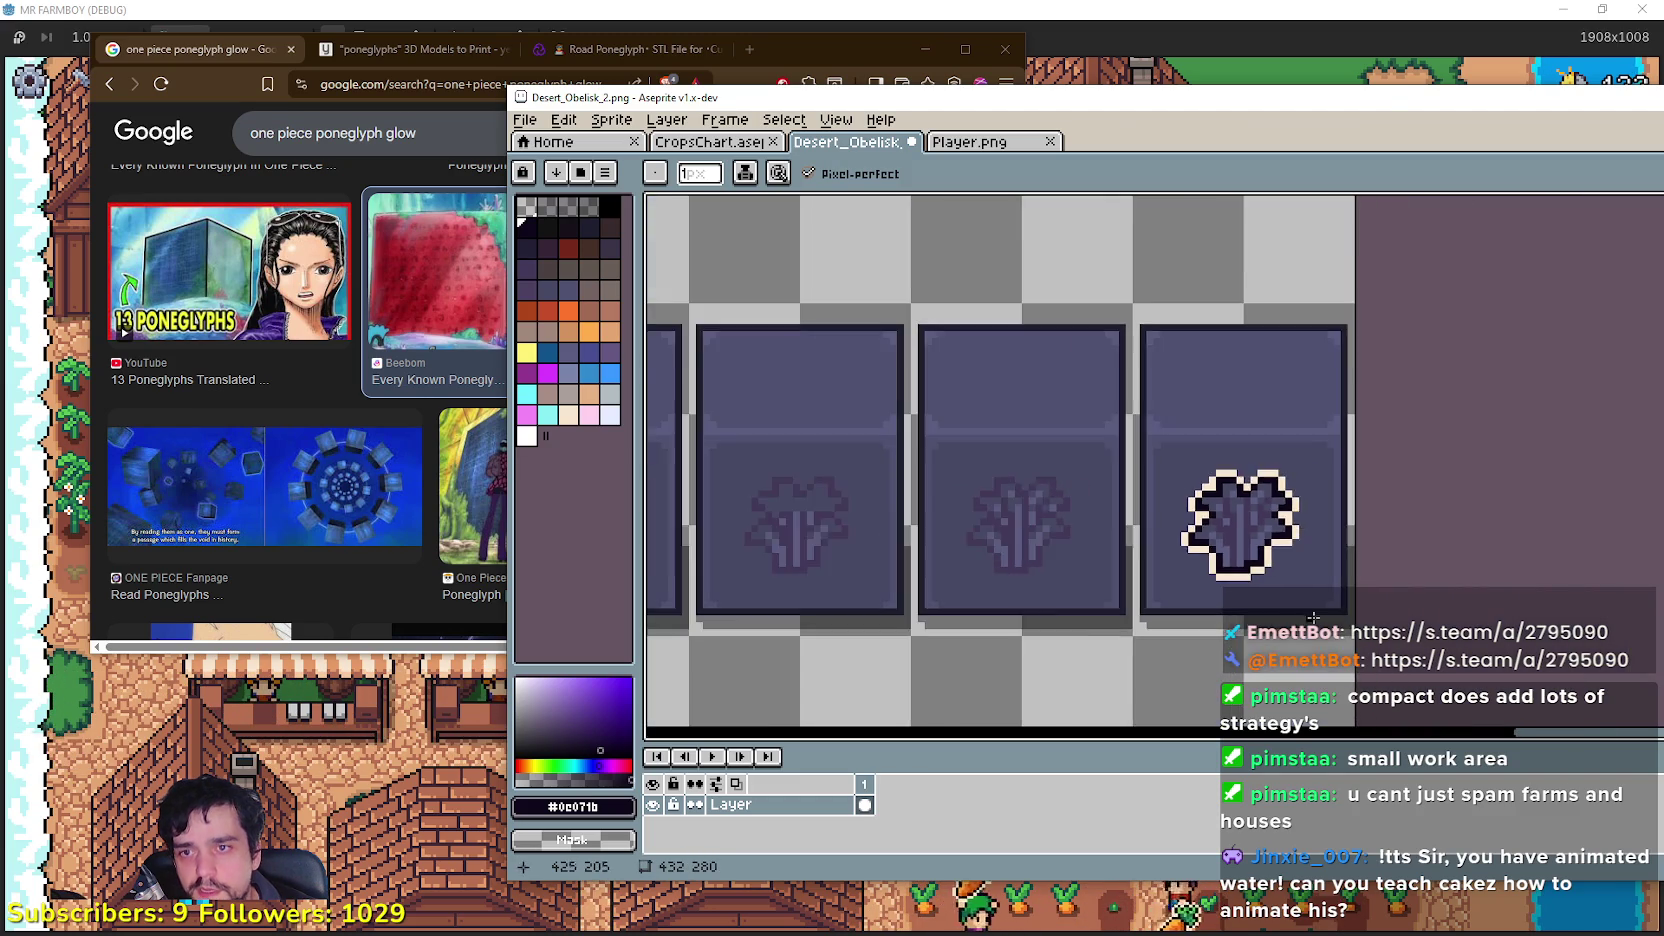
# Step: Zoom out to frame the obelisk tile row and save Desert_Obelisk_2.png
pyautogui.scroll(1, 1433, 598)
pyautogui.scroll(-2, 1433, 598)
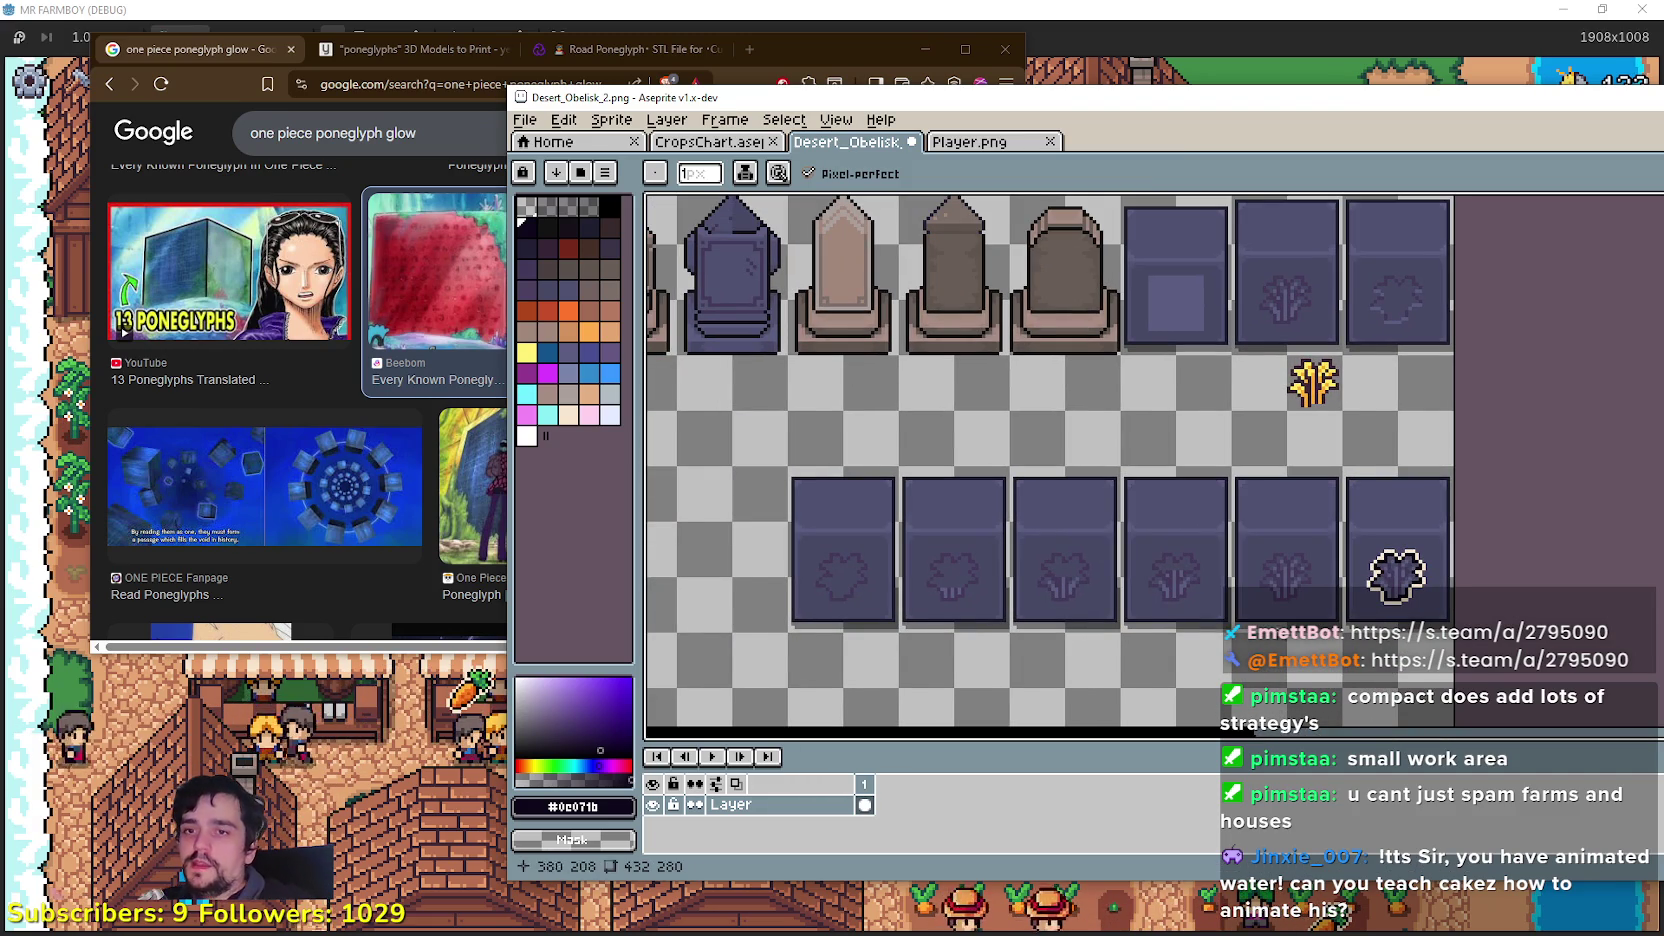
pyautogui.scroll(-2, 1364, 589)
pyautogui.scroll(5, 1371, 597)
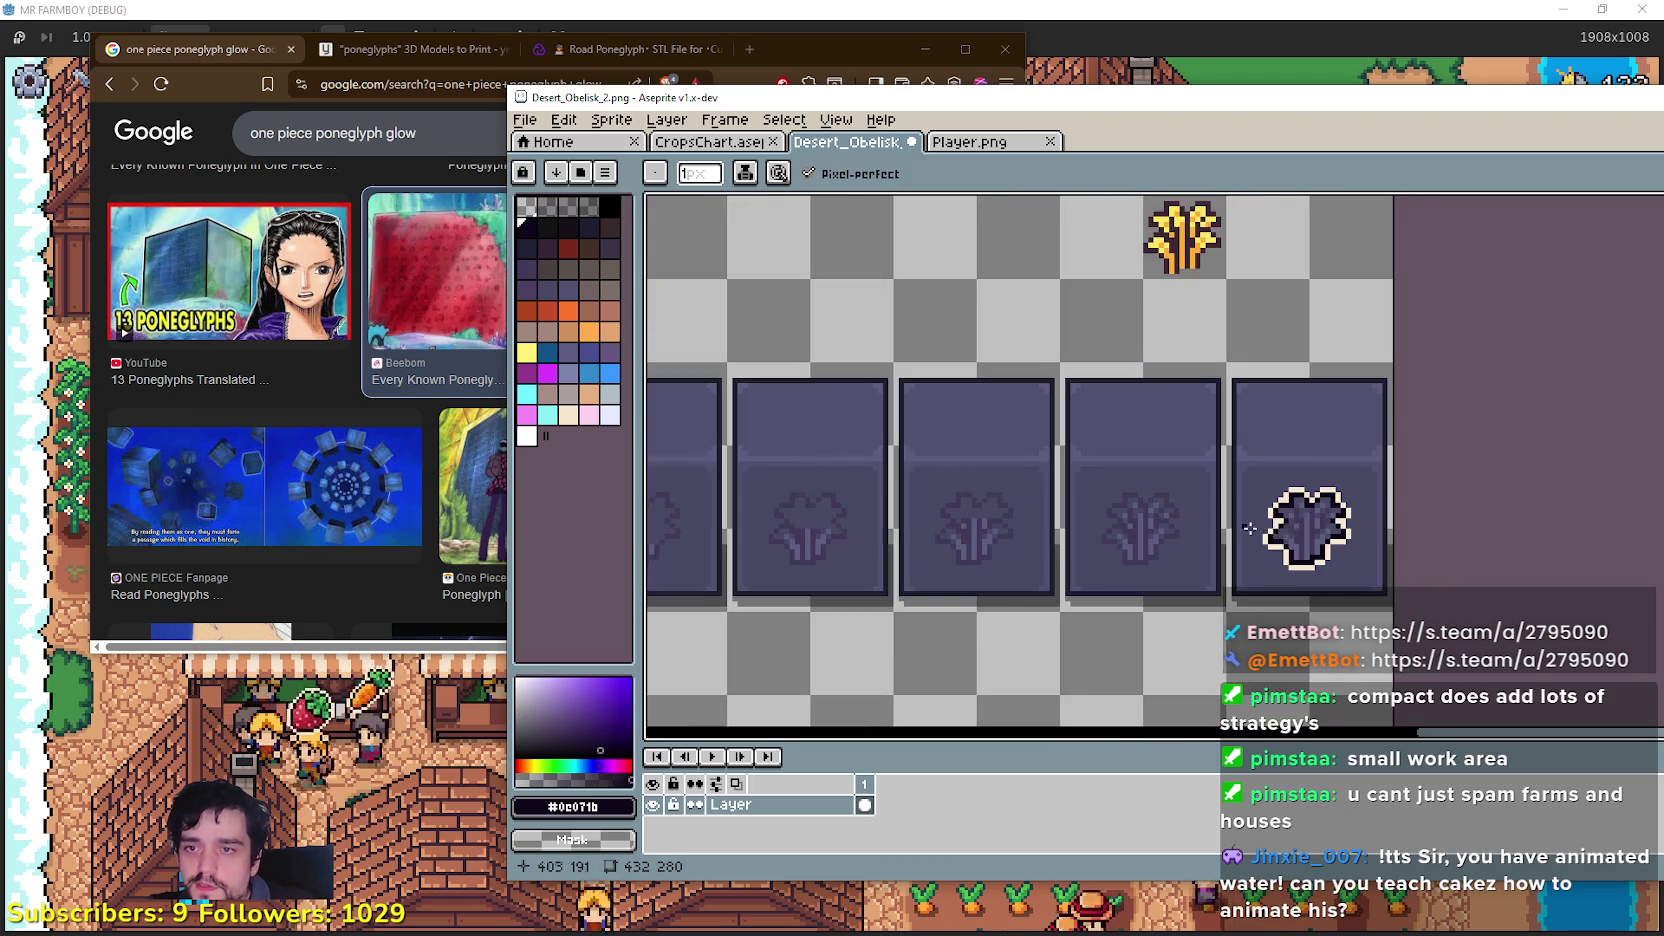
pyautogui.scroll(-3, 1295, 553)
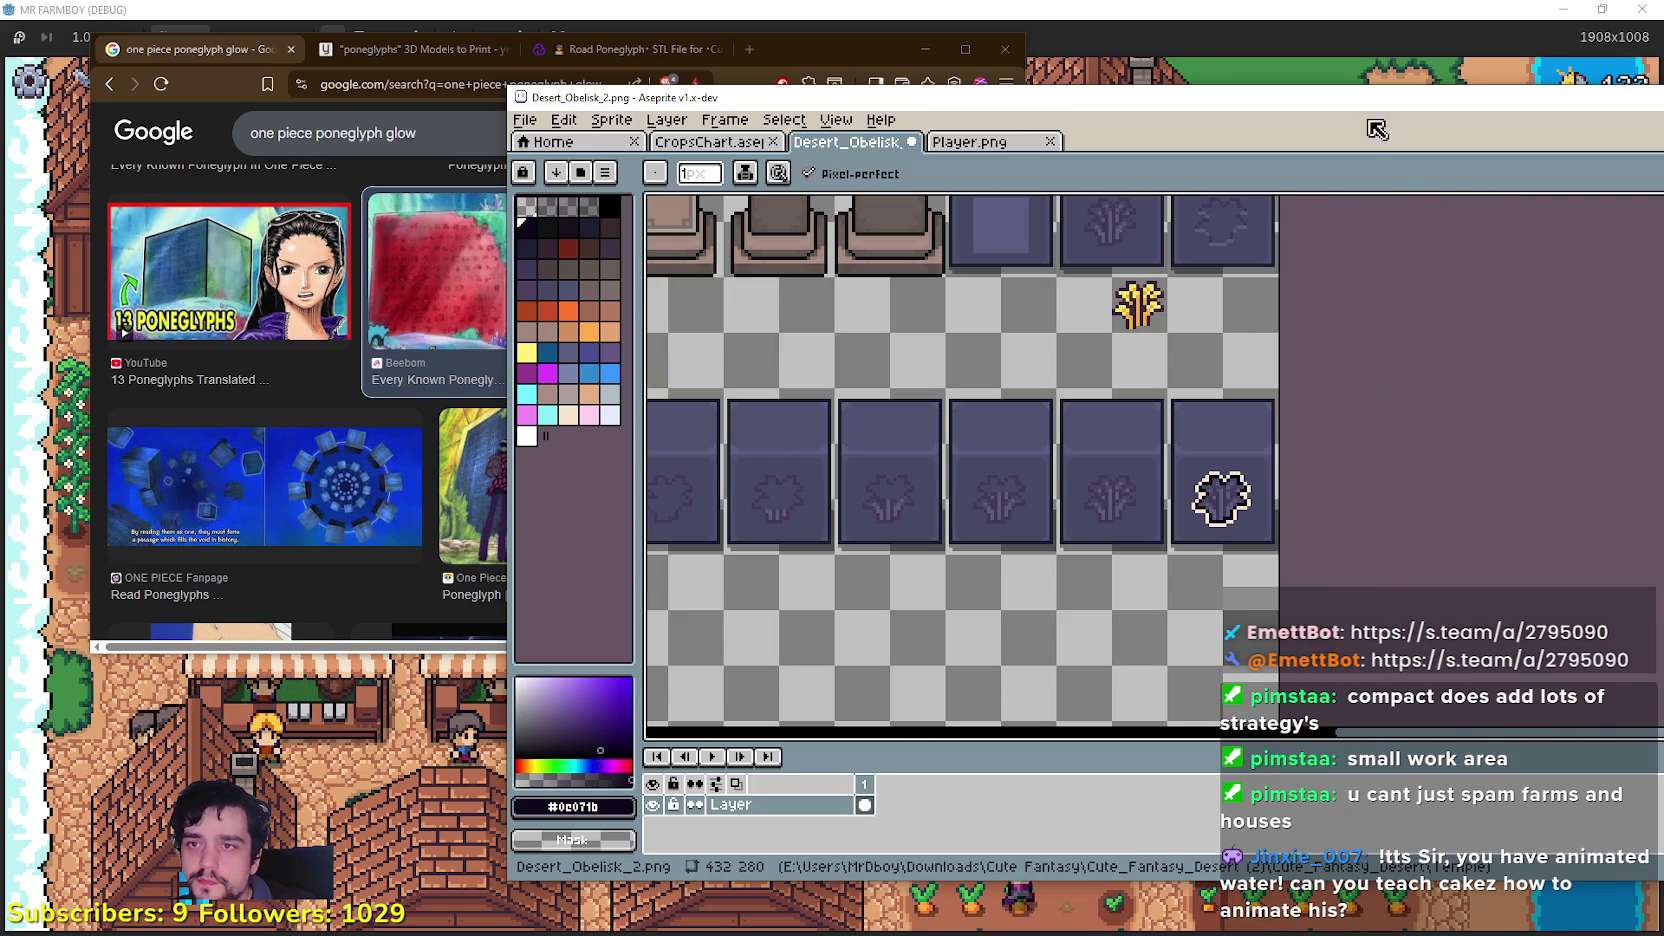
pyautogui.moveTo(1331, 108)
pyautogui.mouseDown()
pyautogui.moveTo(653, 91)
pyautogui.moveTo(766, 123)
pyautogui.moveTo(1014, 131)
pyautogui.mouseUp()
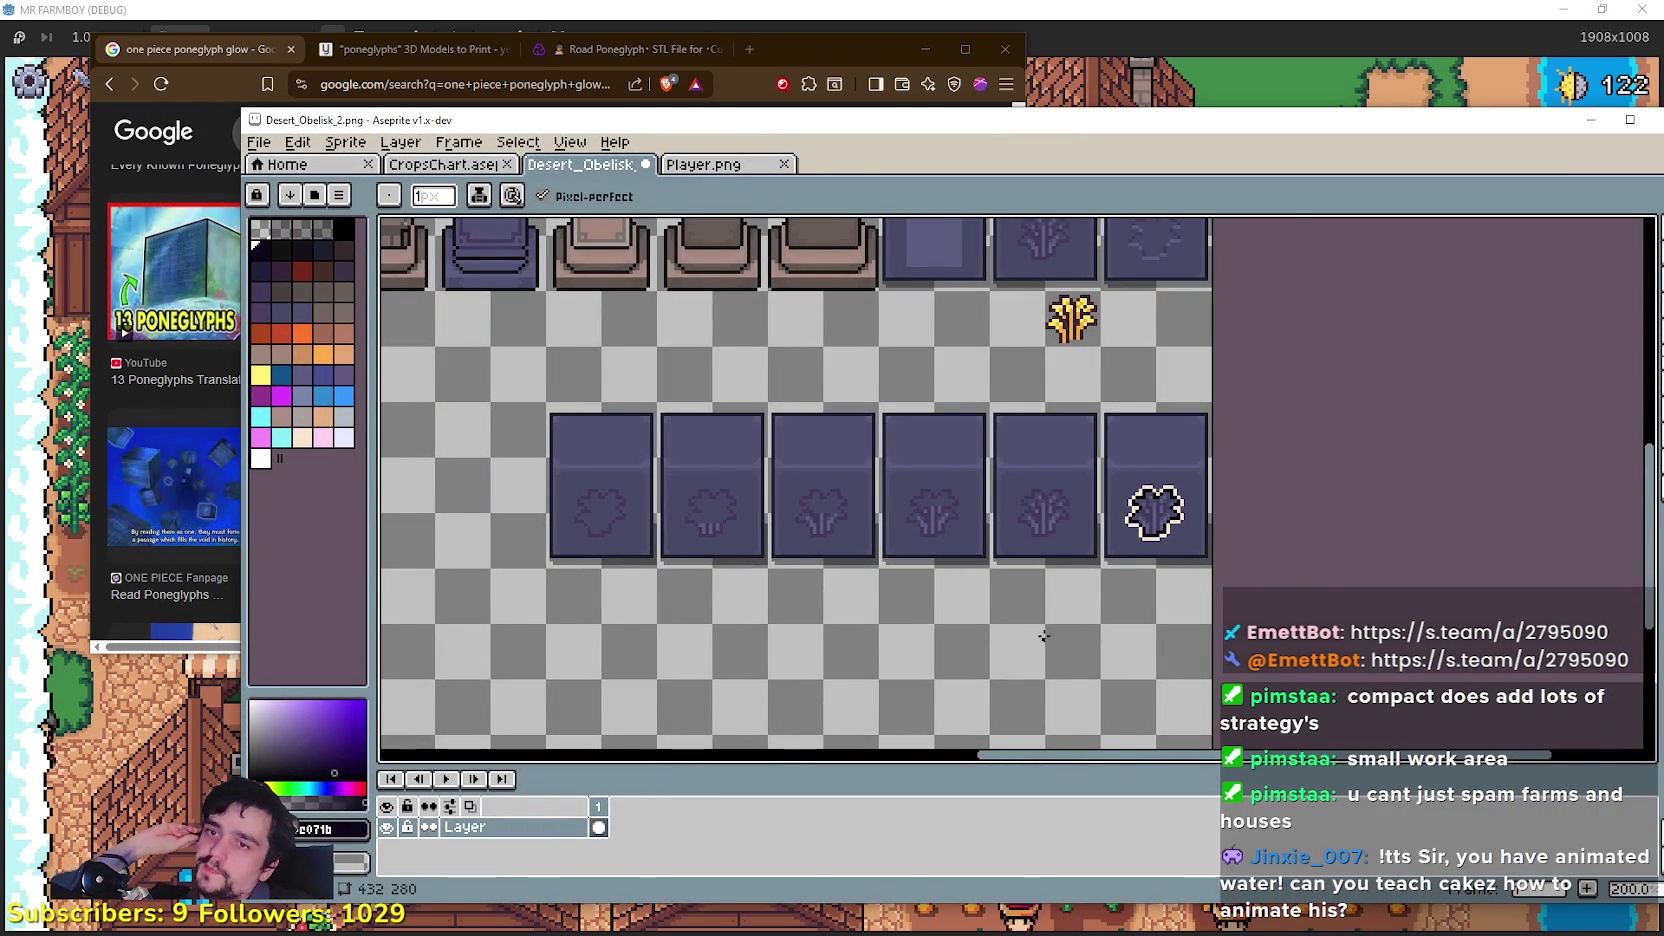
pyautogui.scroll(1, 1043, 637)
pyautogui.scroll(-2, 1042, 620)
pyautogui.scroll(2, 1041, 600)
pyautogui.scroll(-1, 1042, 596)
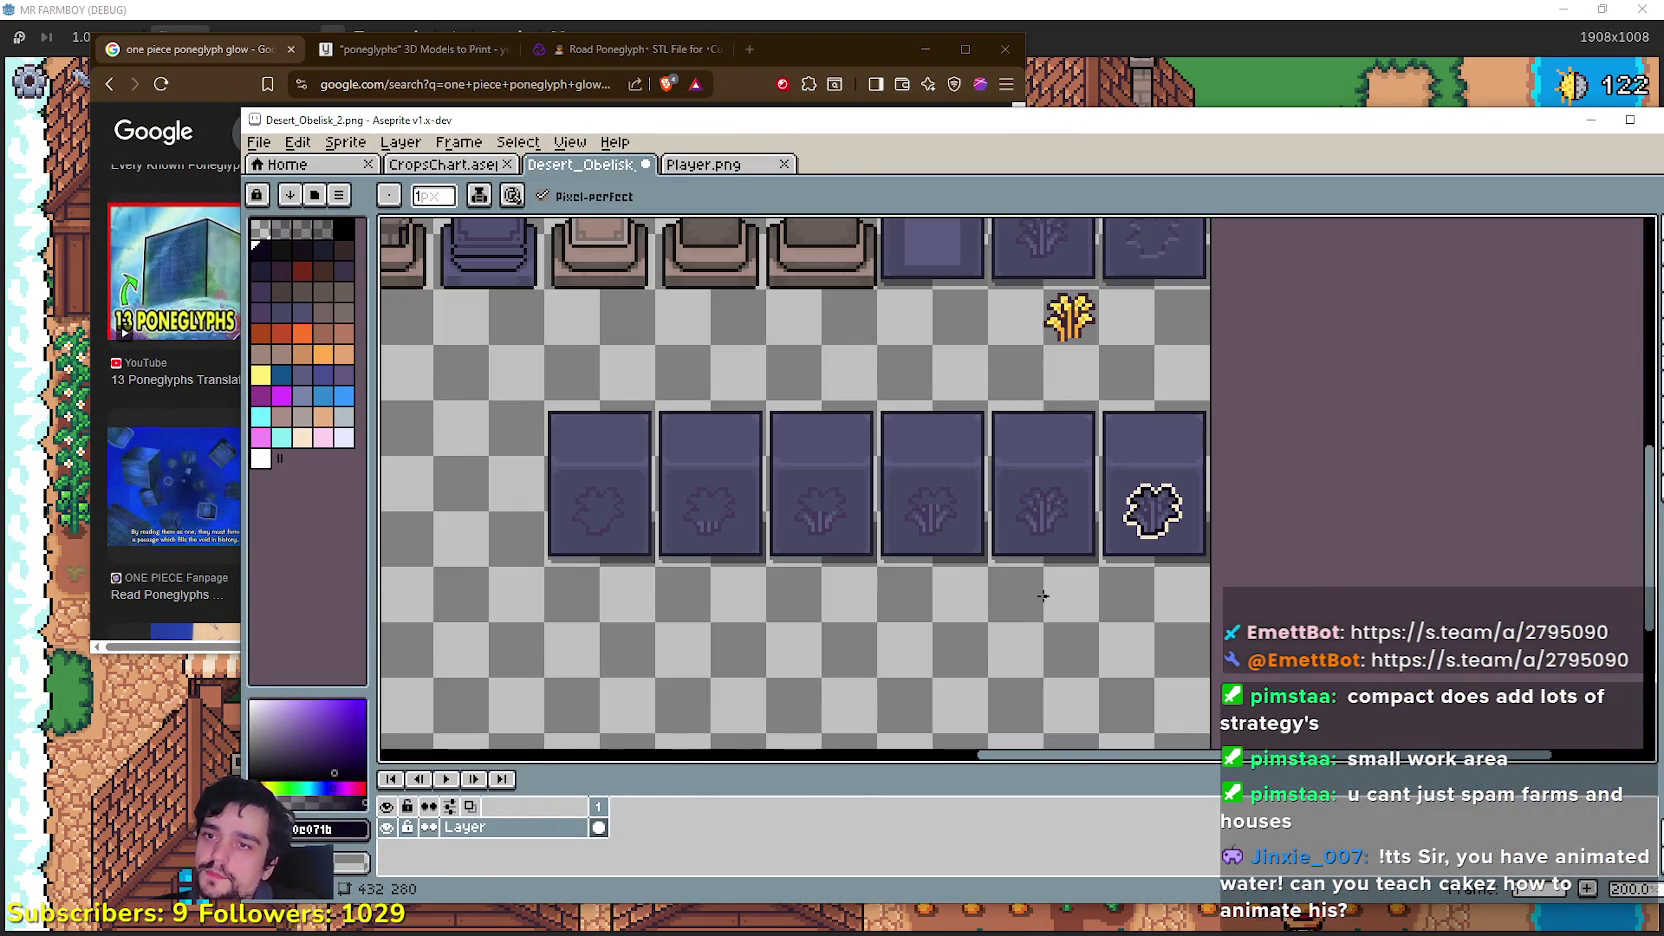
pyautogui.moveTo(1043, 595); pyautogui.dragTo(1274, 698)
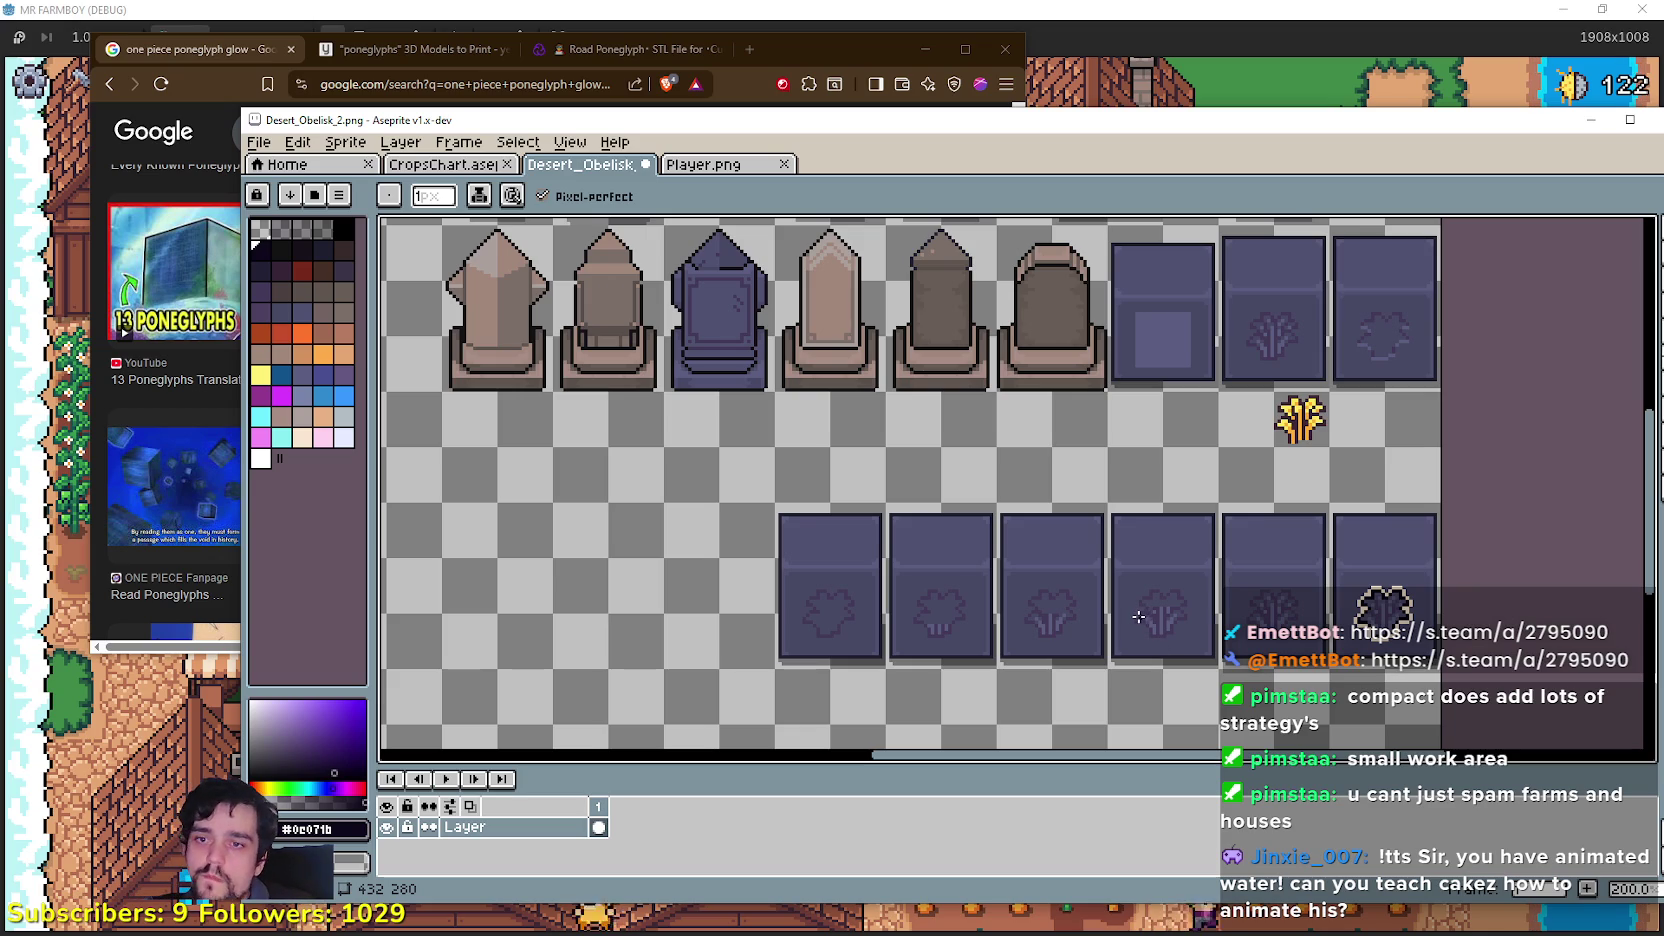
pyautogui.moveTo(1162, 340); pyautogui.dragTo(1119, 265)
pyautogui.hotkey('ctrl', 's')
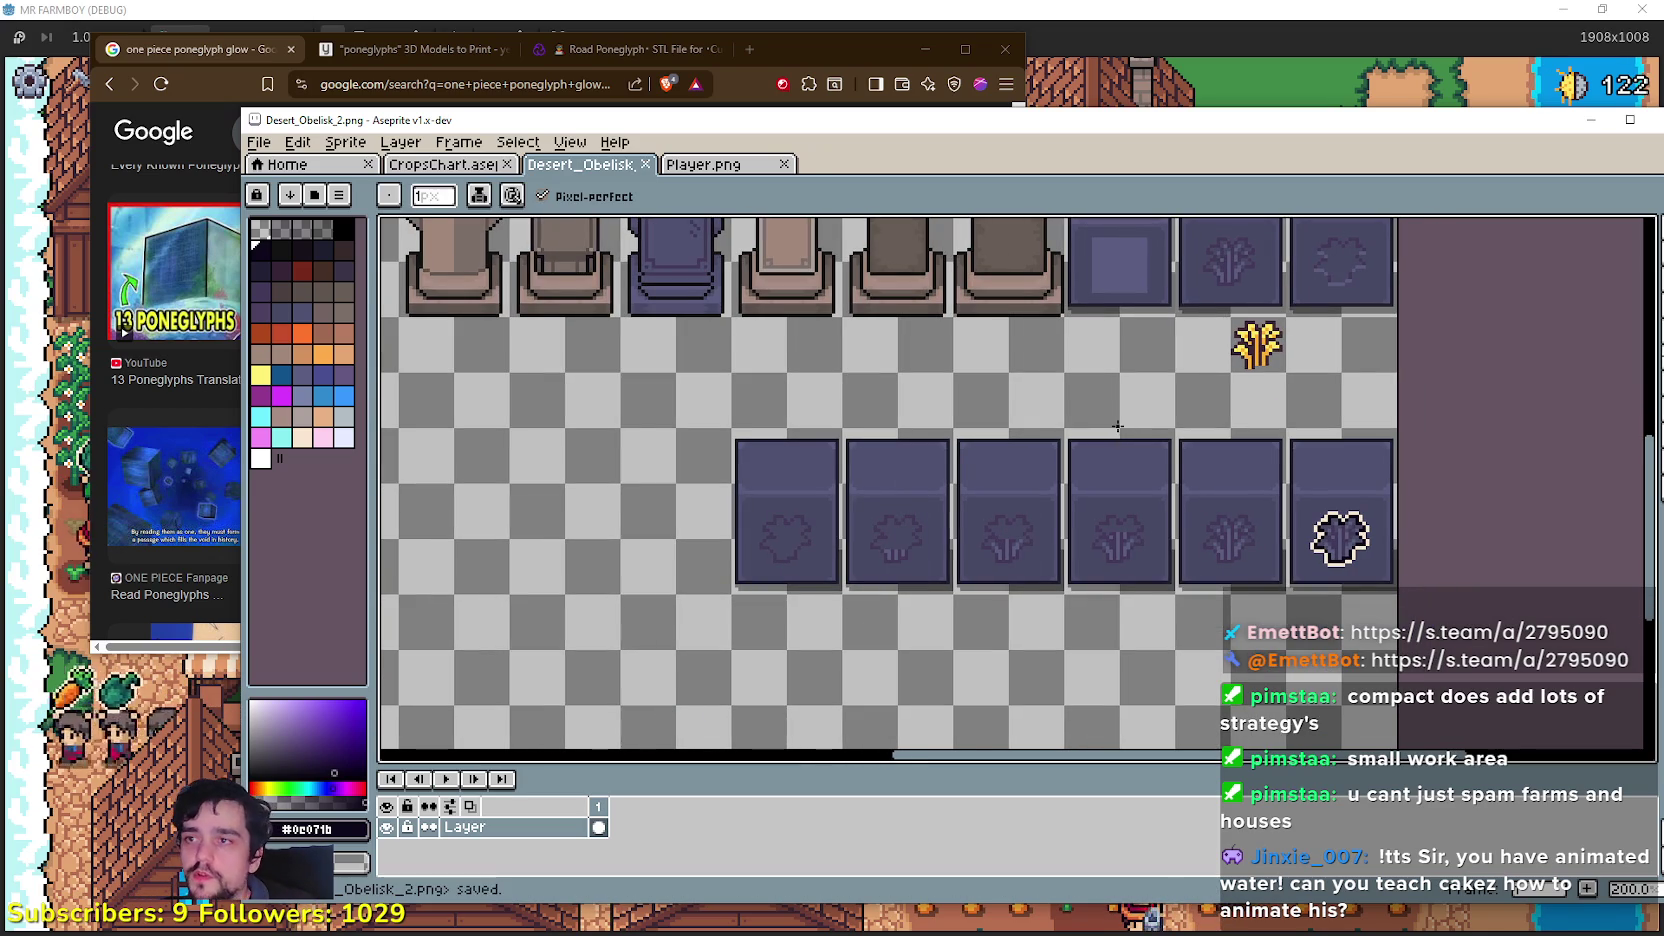
# Step: Select and copy the bottom row of six glyph tiles
pyautogui.moveTo(1264, 133); pyautogui.dragTo(1174, 123)
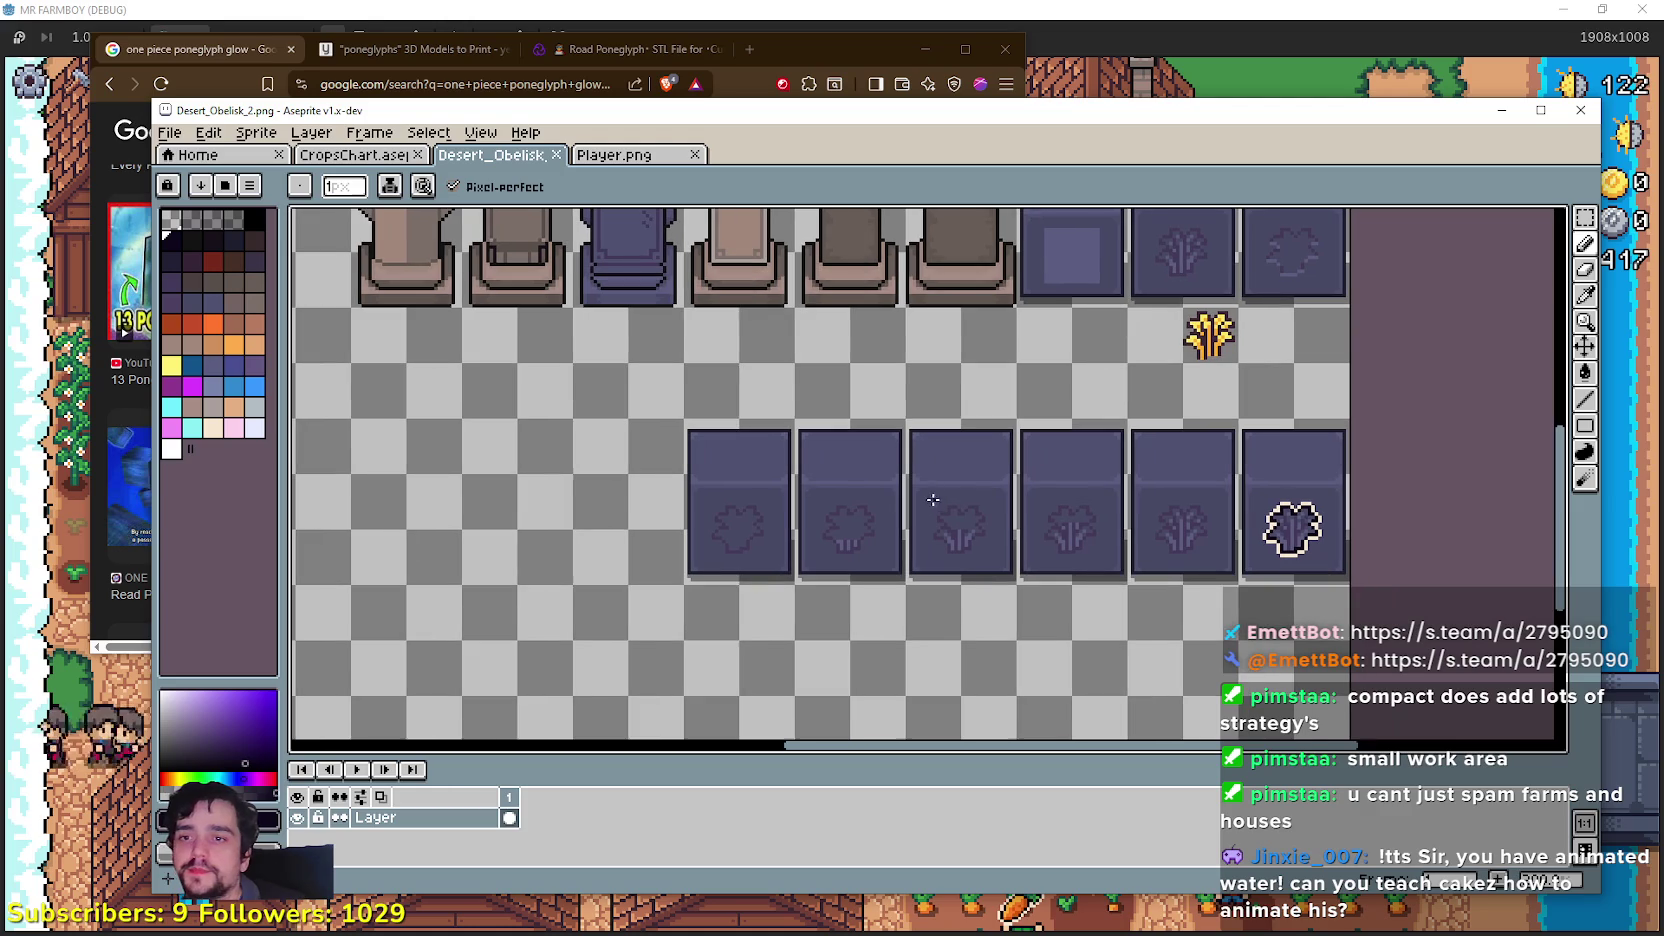
pyautogui.press('w')
pyautogui.moveTo(680, 589)
pyautogui.mouseDown()
pyautogui.moveTo(735, 531)
pyautogui.moveTo(1353, 414)
pyautogui.mouseUp()
pyautogui.hotkey('ctrl', 'd')
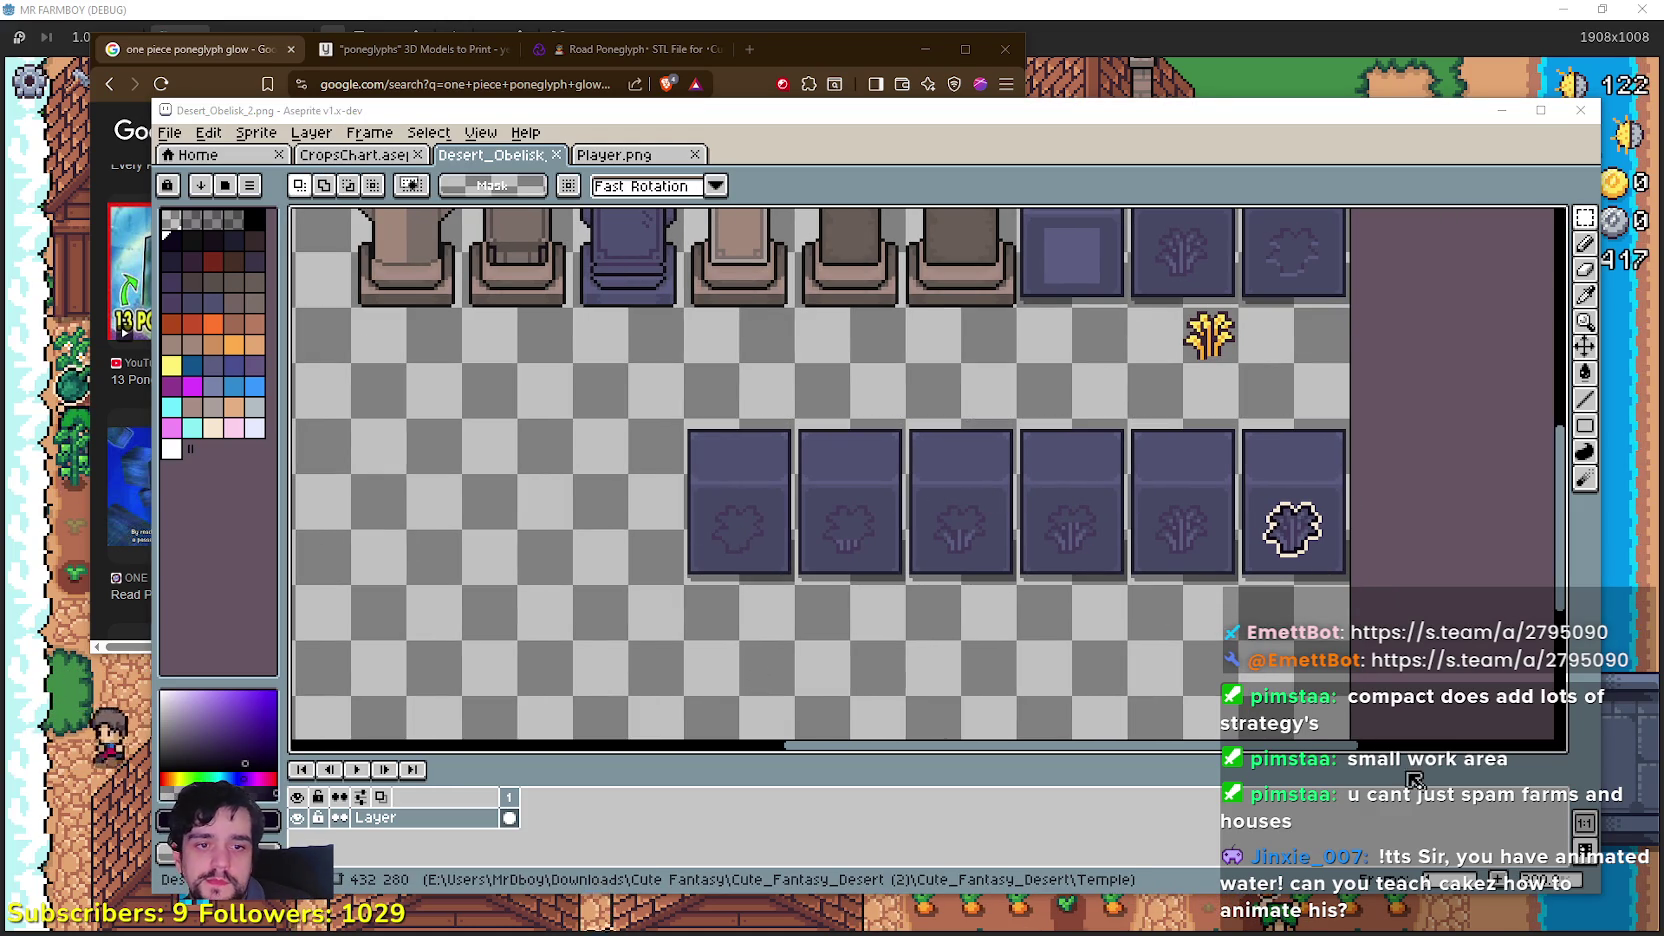
# Step: Paste the six-tile strip into the Player.png atlas
pyautogui.click(614, 155)
pyautogui.scroll(-3, 841, 531)
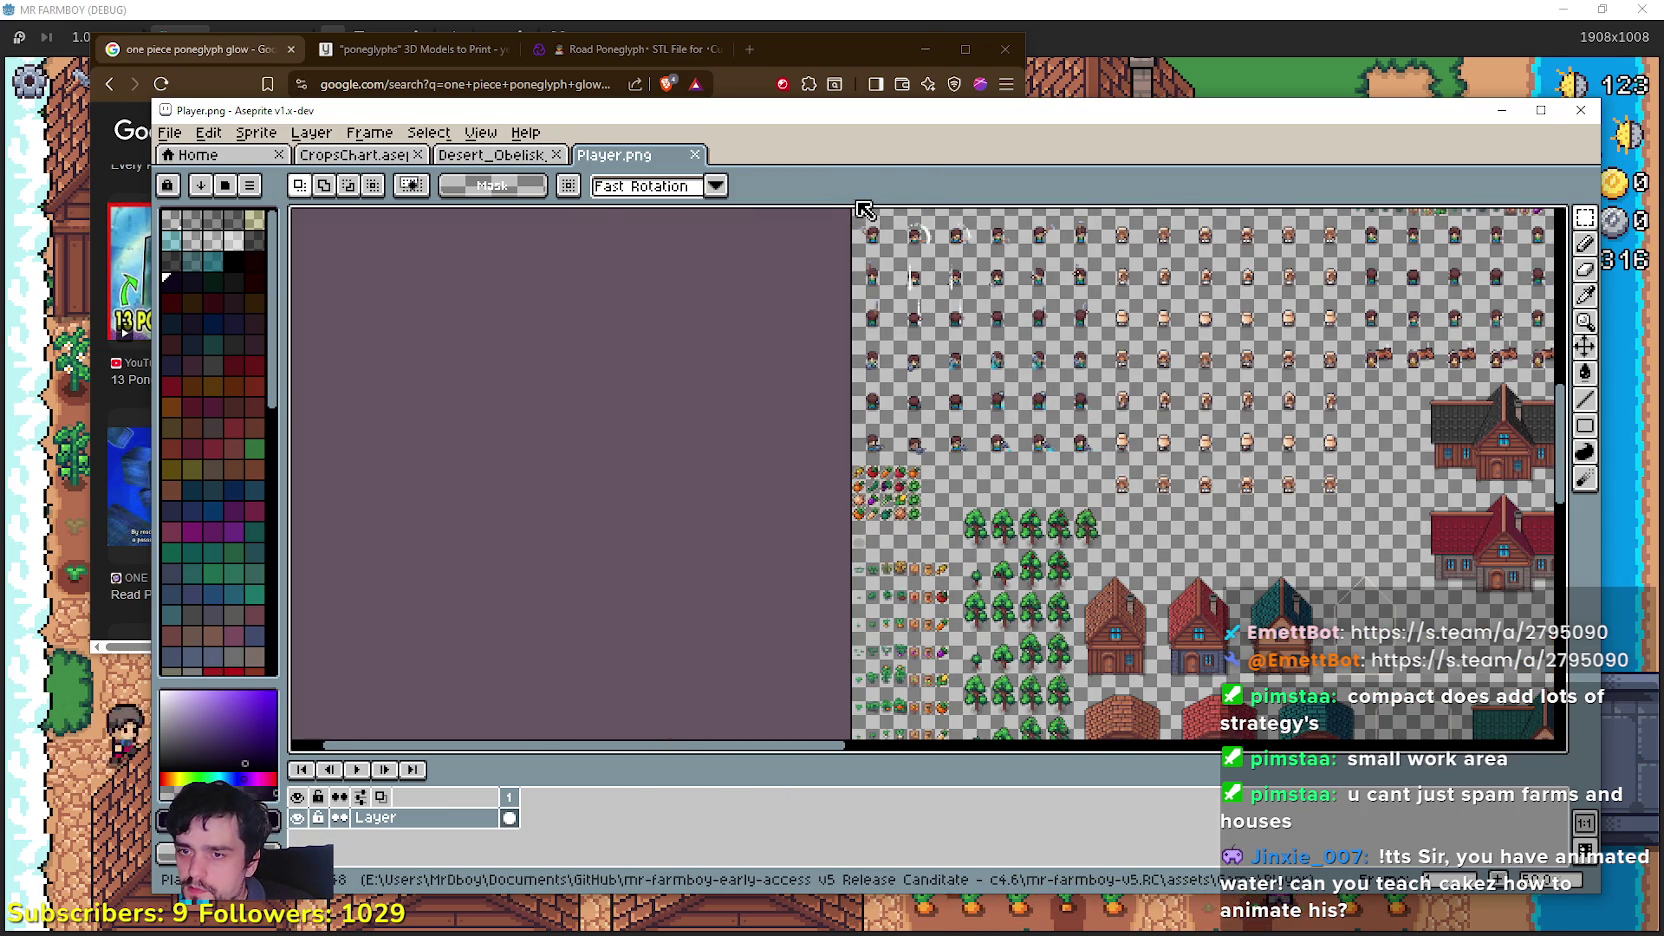
pyautogui.scroll(5, 1071, 584)
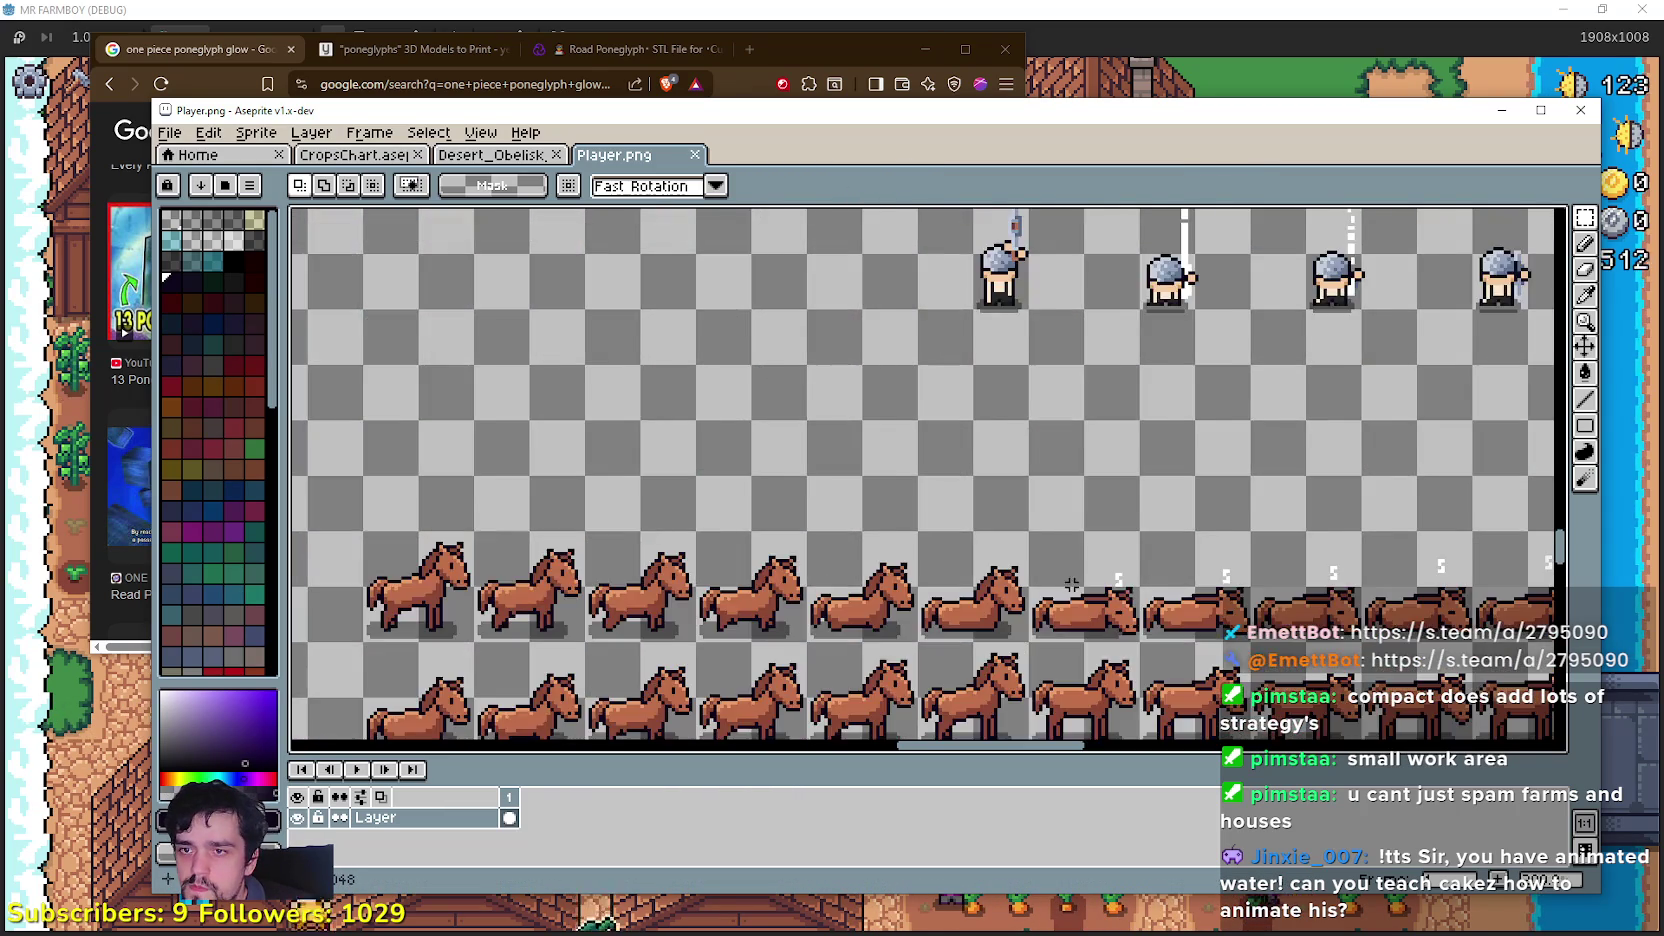
pyautogui.scroll(-4, 1071, 584)
pyautogui.scroll(3, 818, 413)
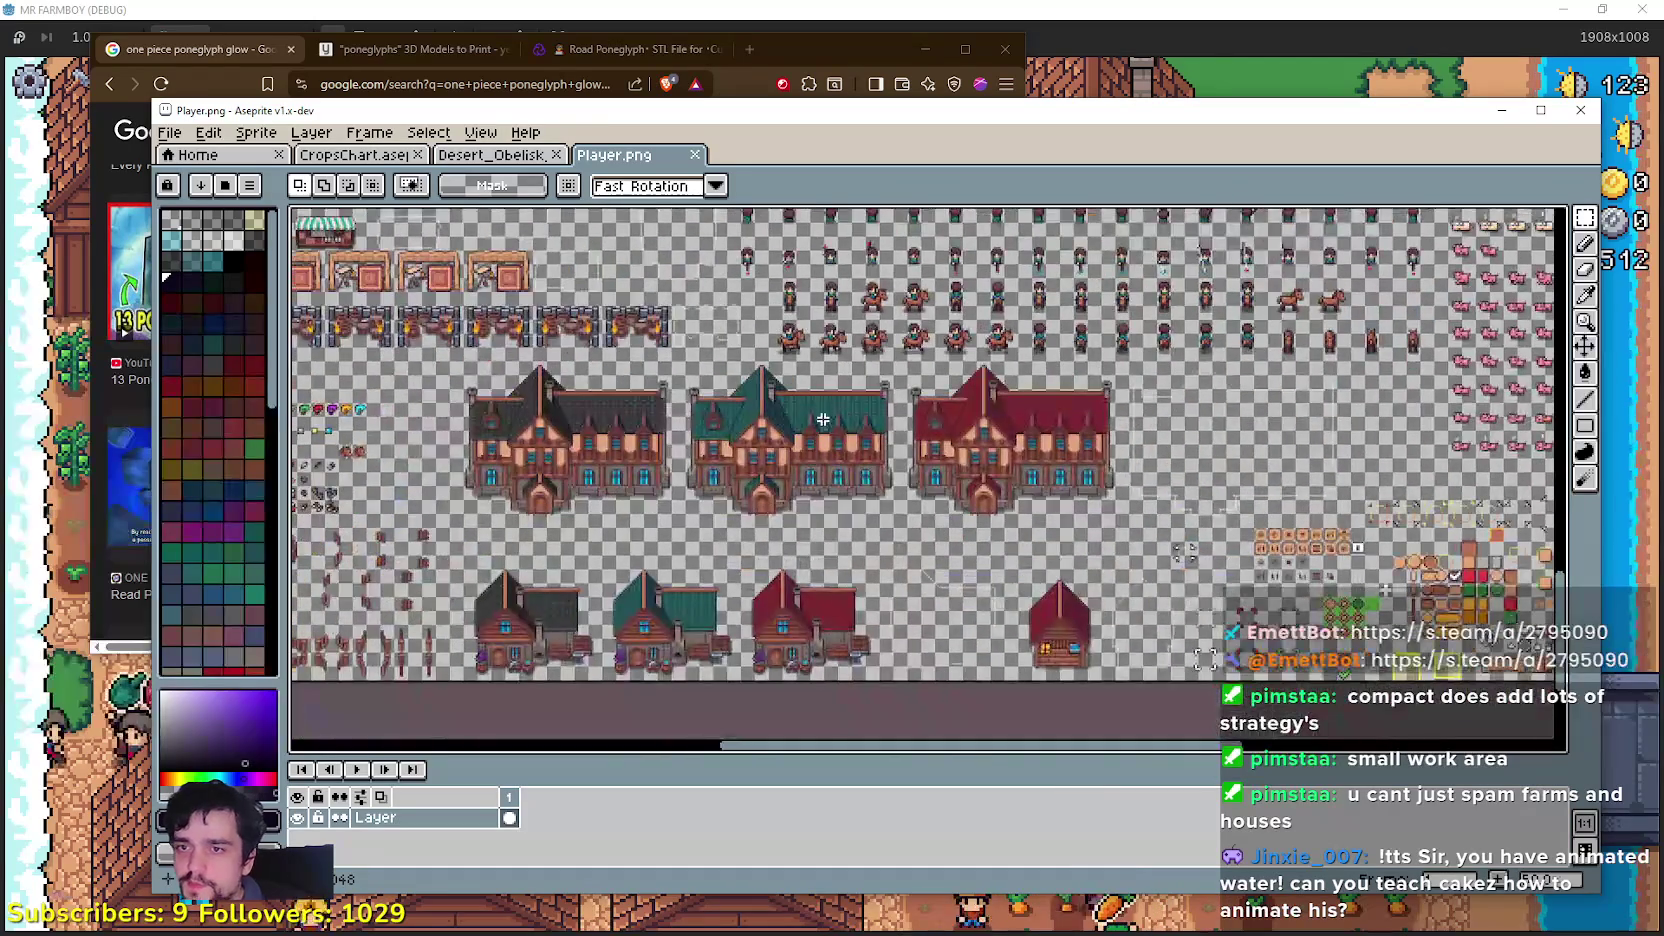
pyautogui.scroll(-3, 869, 424)
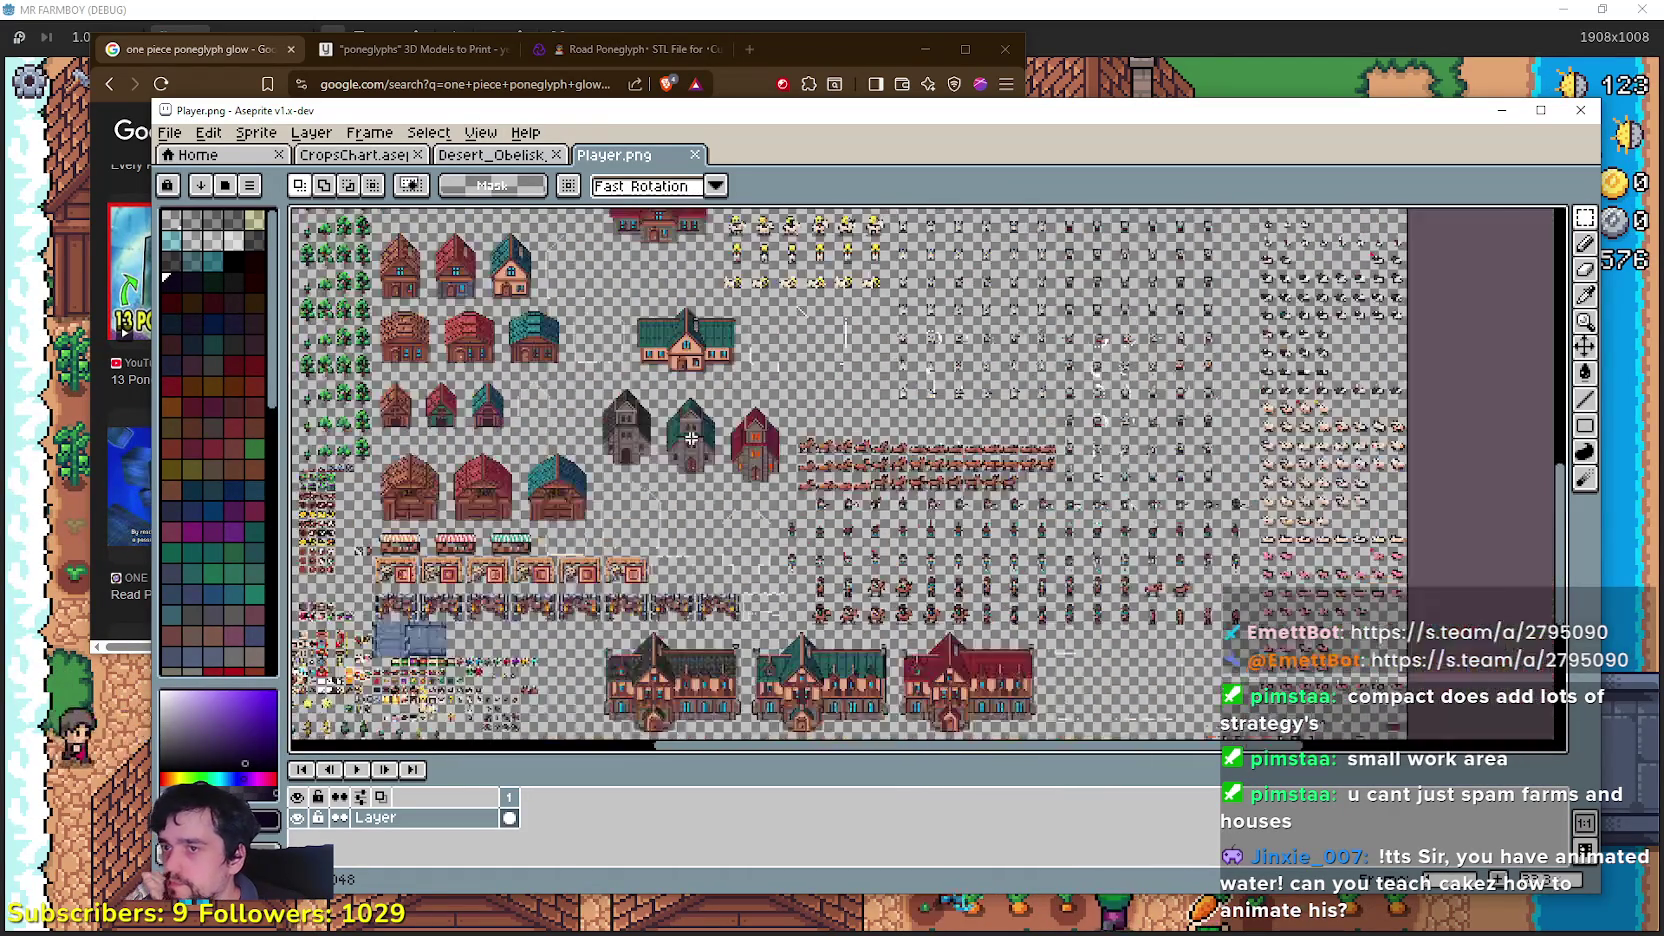
pyautogui.scroll(3, 828, 447)
pyautogui.scroll(-3, 828, 447)
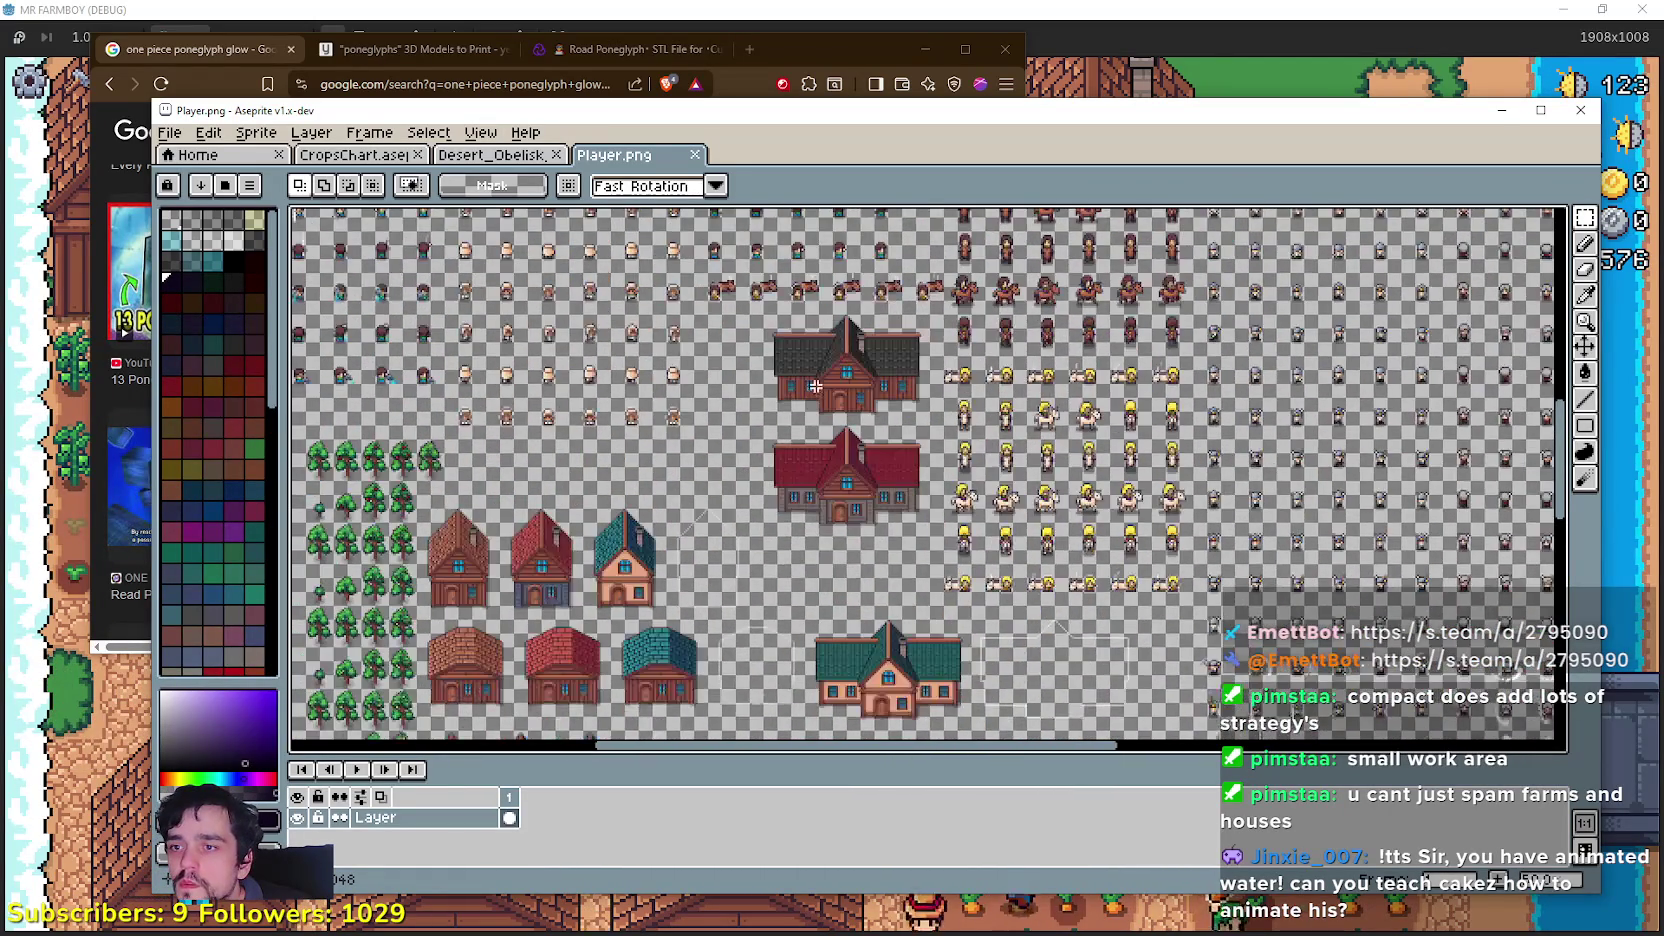
pyautogui.scroll(3, 795, 543)
pyautogui.scroll(-1, 880, 594)
pyautogui.scroll(2, 877, 594)
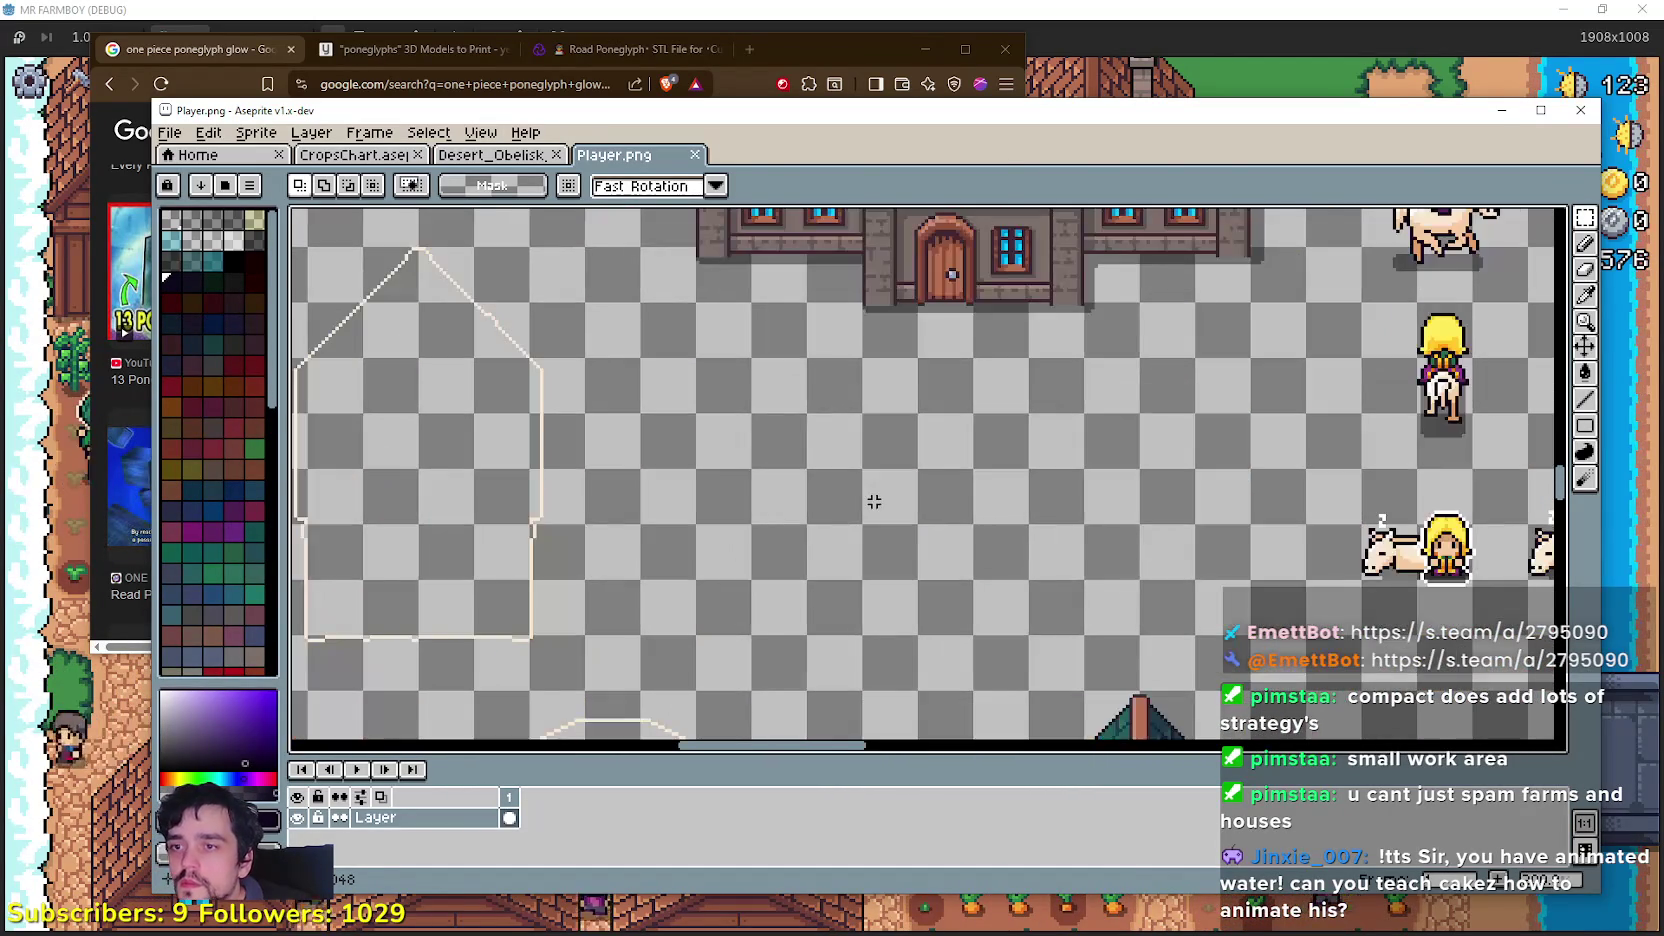
pyautogui.hotkey('ctrl', 'v')
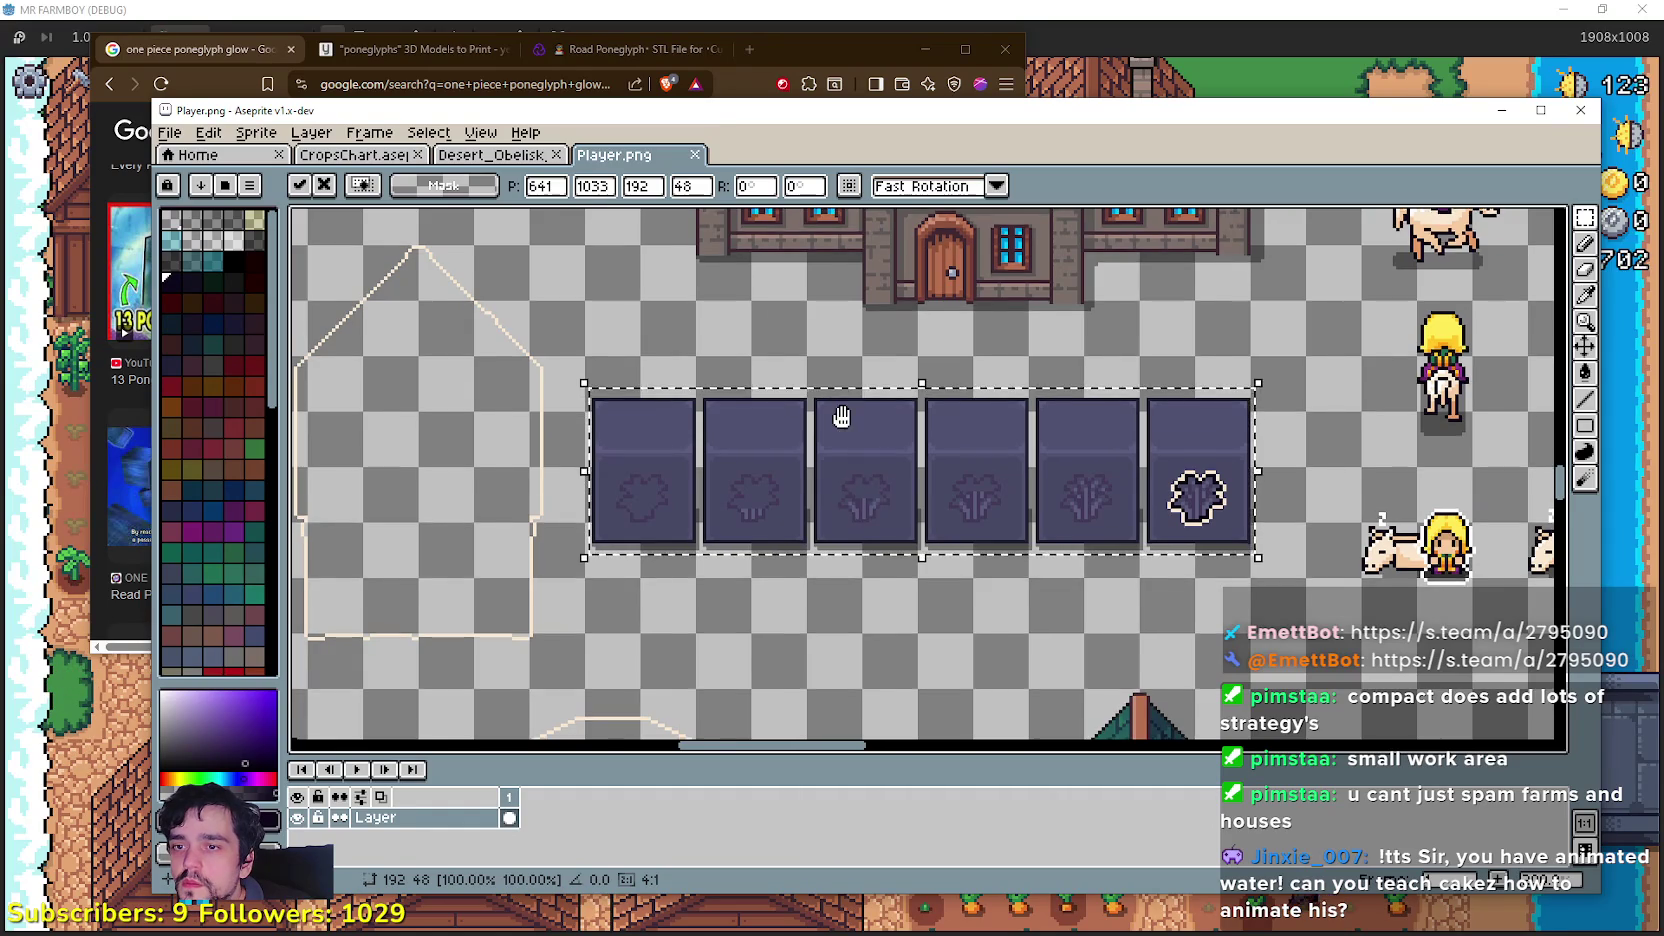
# Step: Move the pasted glyph strip beside the apple trees at 304,912 and commit it
pyautogui.moveTo(839, 416); pyautogui.dragTo(772, 290)
pyautogui.moveTo(821, 357); pyautogui.dragTo(828, 385)
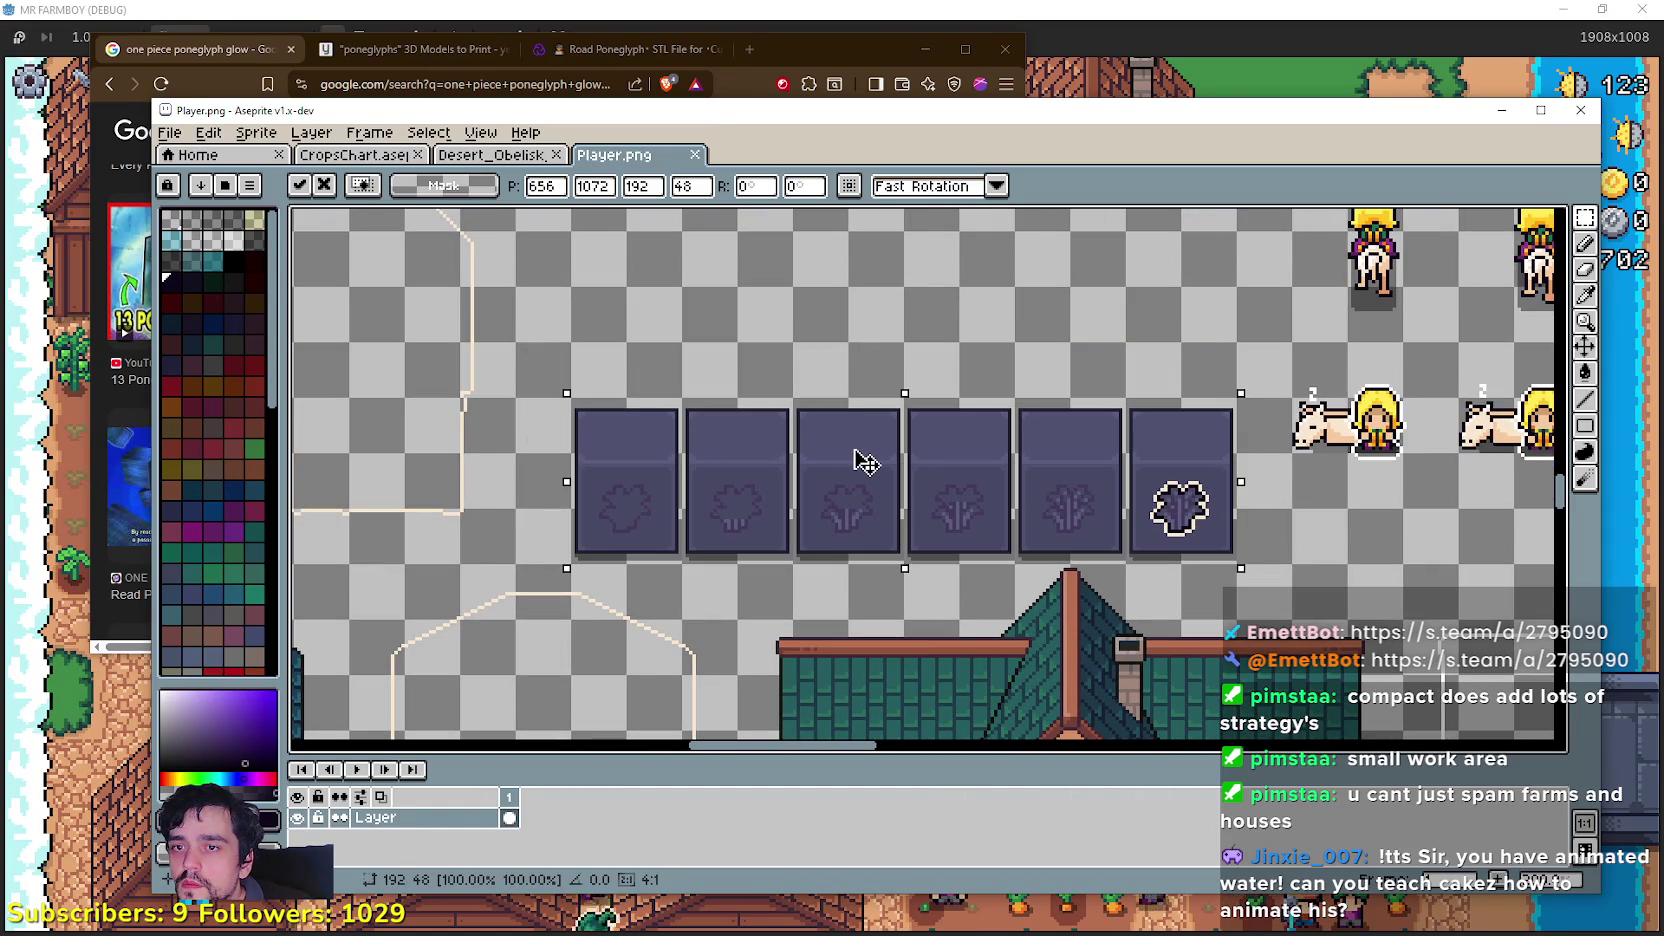
pyautogui.moveTo(866, 462); pyautogui.dragTo(868, 453)
pyautogui.moveTo(746, 478)
pyautogui.mouseDown()
pyautogui.moveTo(891, 416)
pyautogui.moveTo(943, 624)
pyautogui.moveTo(1290, 615)
pyautogui.moveTo(950, 405)
pyautogui.moveTo(665, 340)
pyautogui.moveTo(660, 360)
pyautogui.mouseUp()
pyautogui.scroll(-2, 970, 620)
pyautogui.scroll(3, 955, 610)
pyautogui.scroll(1, 839, 468)
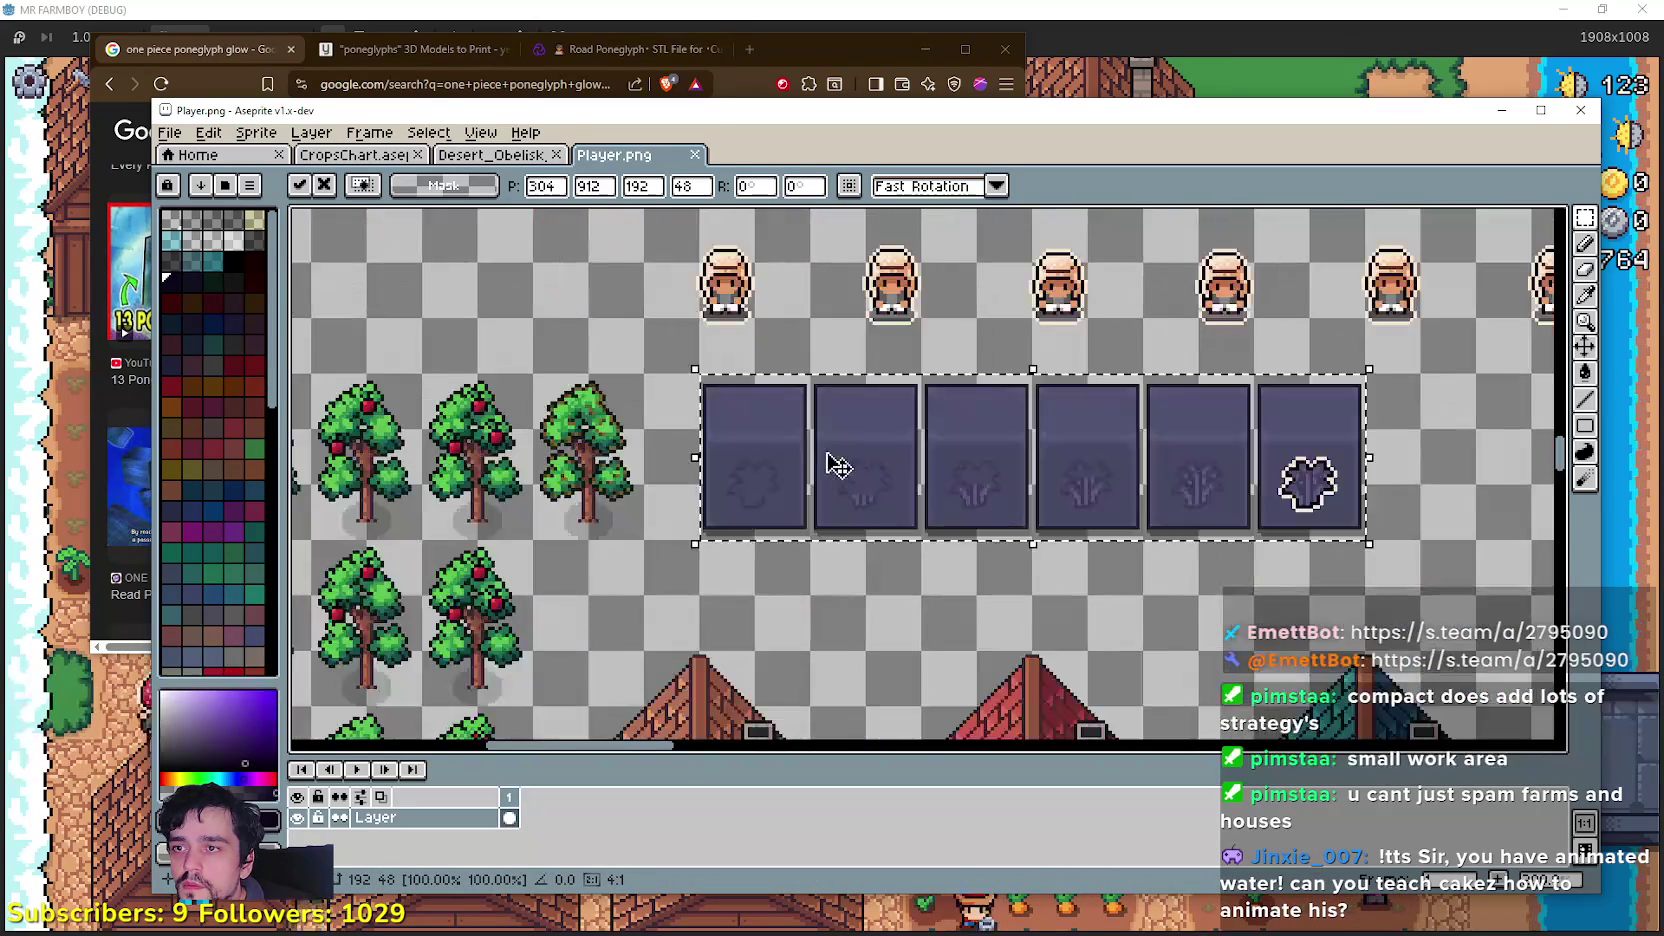
pyautogui.scroll(-2, 810, 453)
pyautogui.scroll(1, 880, 517)
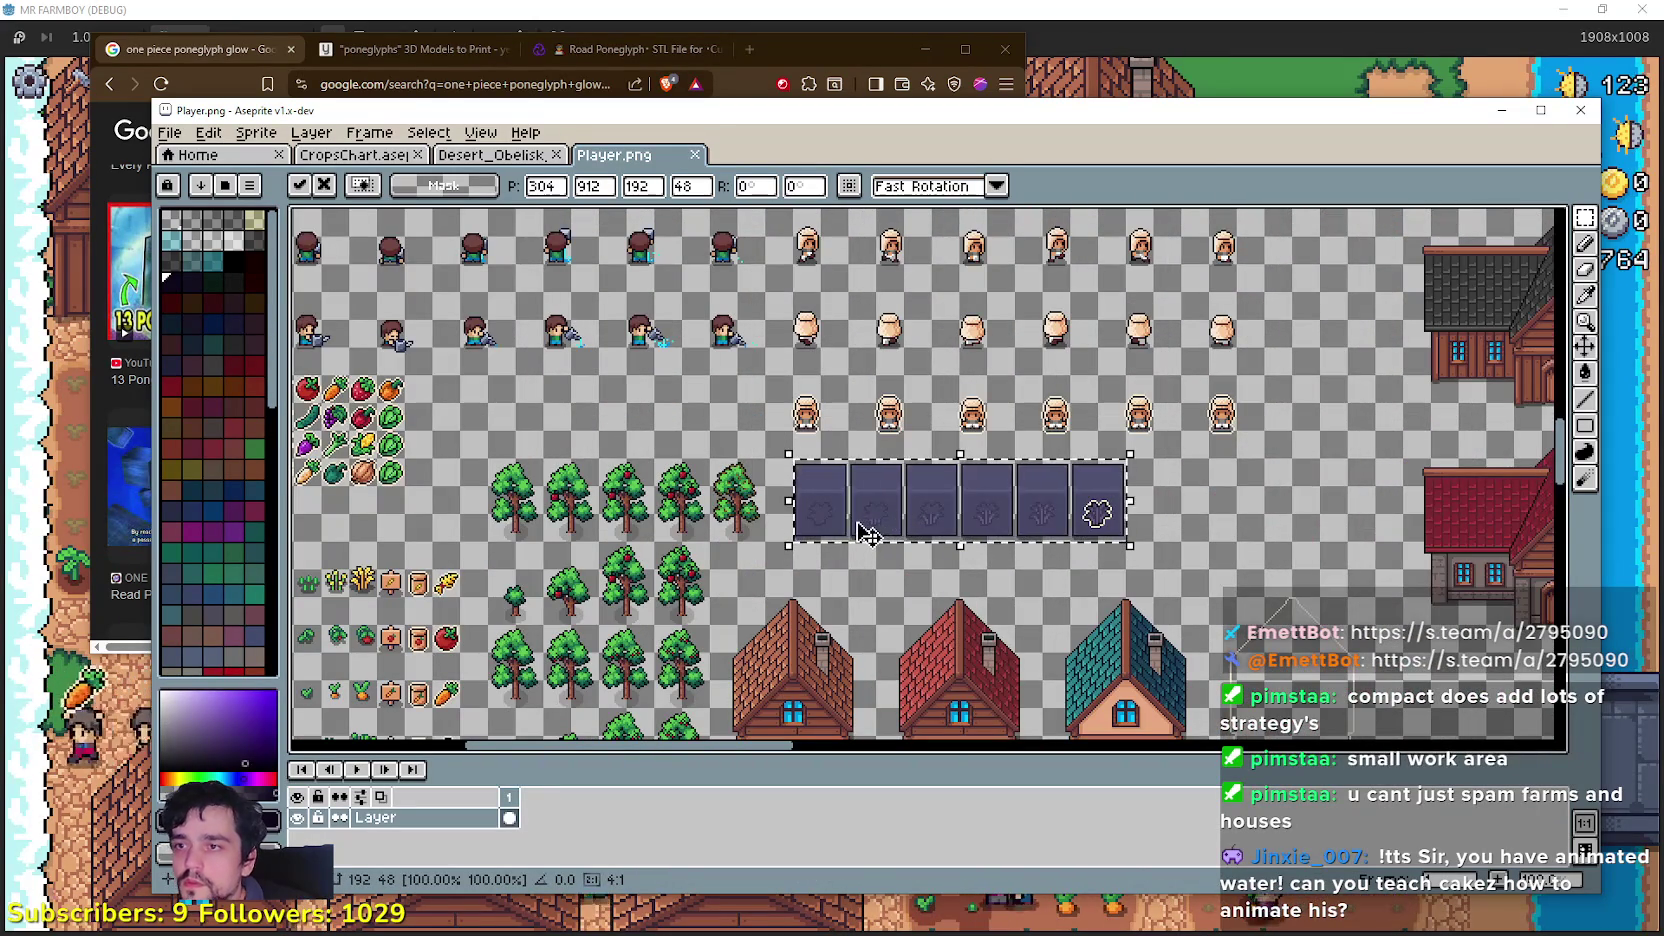
pyautogui.scroll(2, 900, 512)
pyautogui.scroll(-3, 1032, 520)
pyautogui.scroll(1, 995, 494)
pyautogui.scroll(2, 1088, 546)
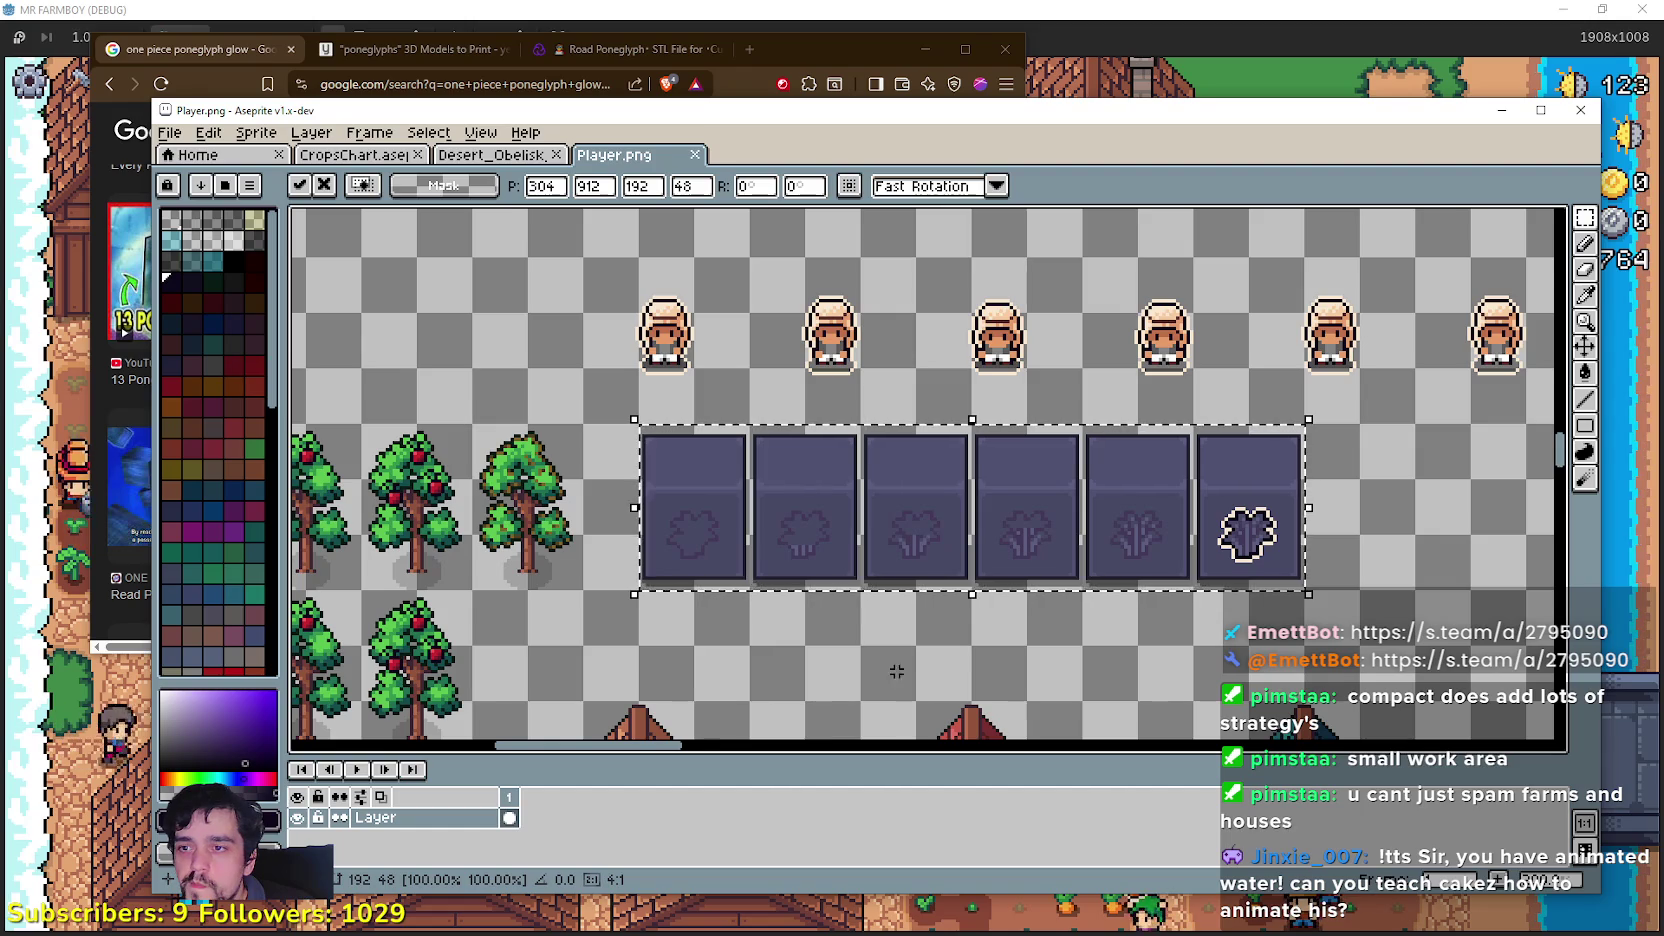
pyautogui.hotkey('ctrl', 'd')
# Step: Copy the strip's first tile and place the copy right after the glowing tile
pyautogui.scroll(2, 858, 565)
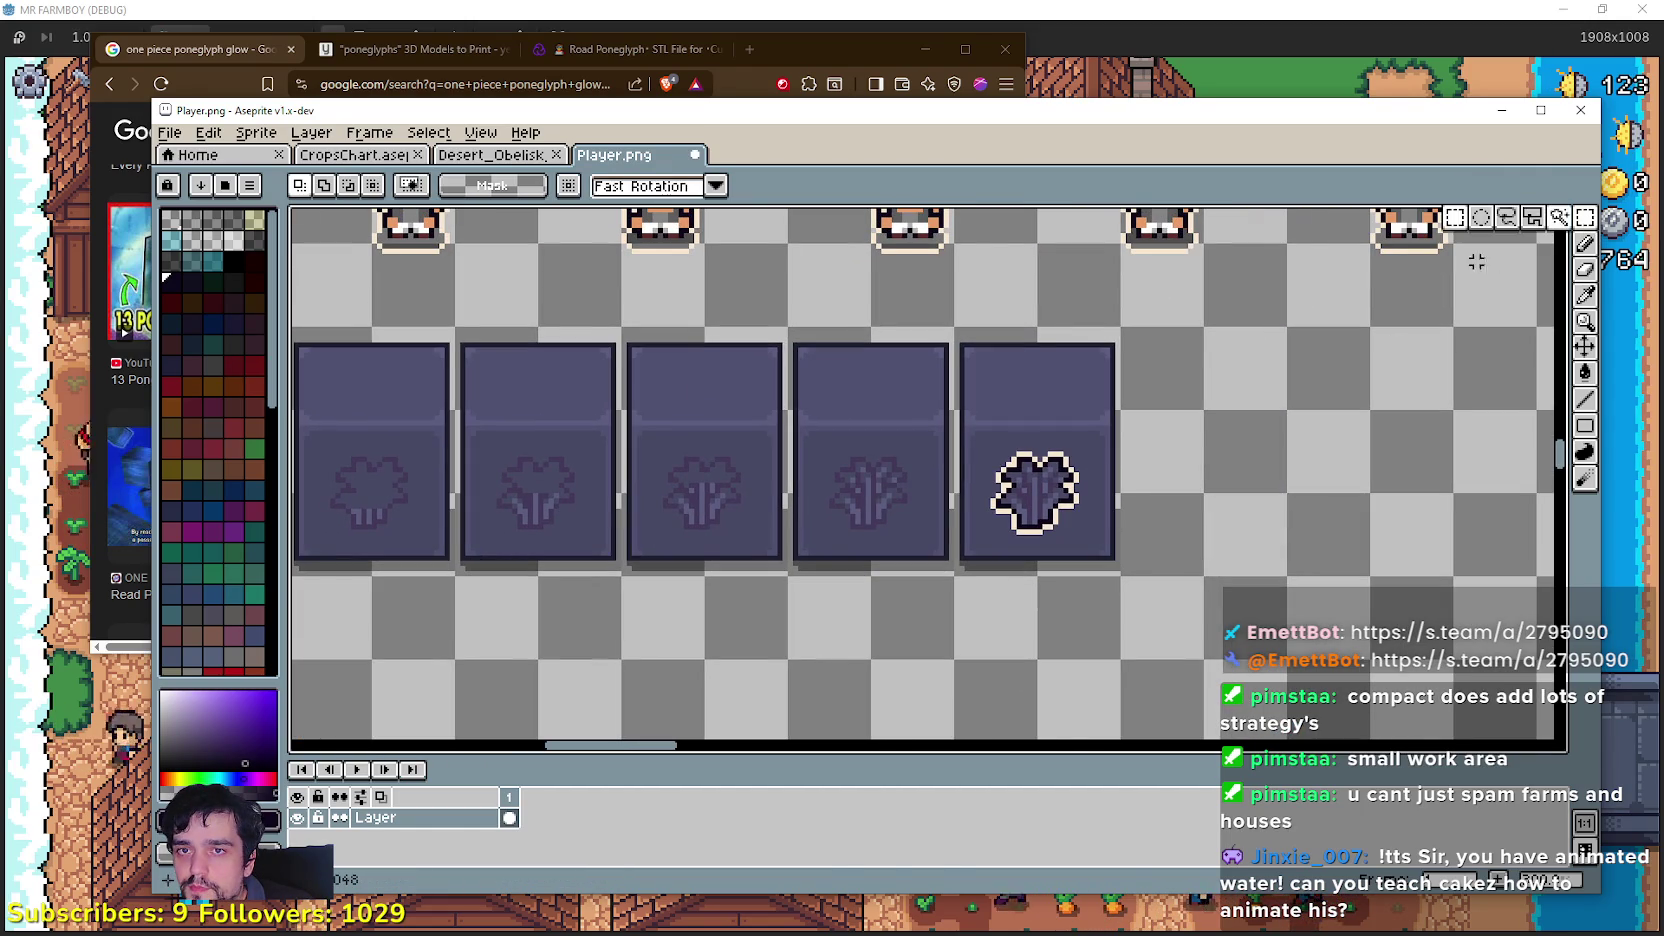
pyautogui.scroll(-2, 973, 565)
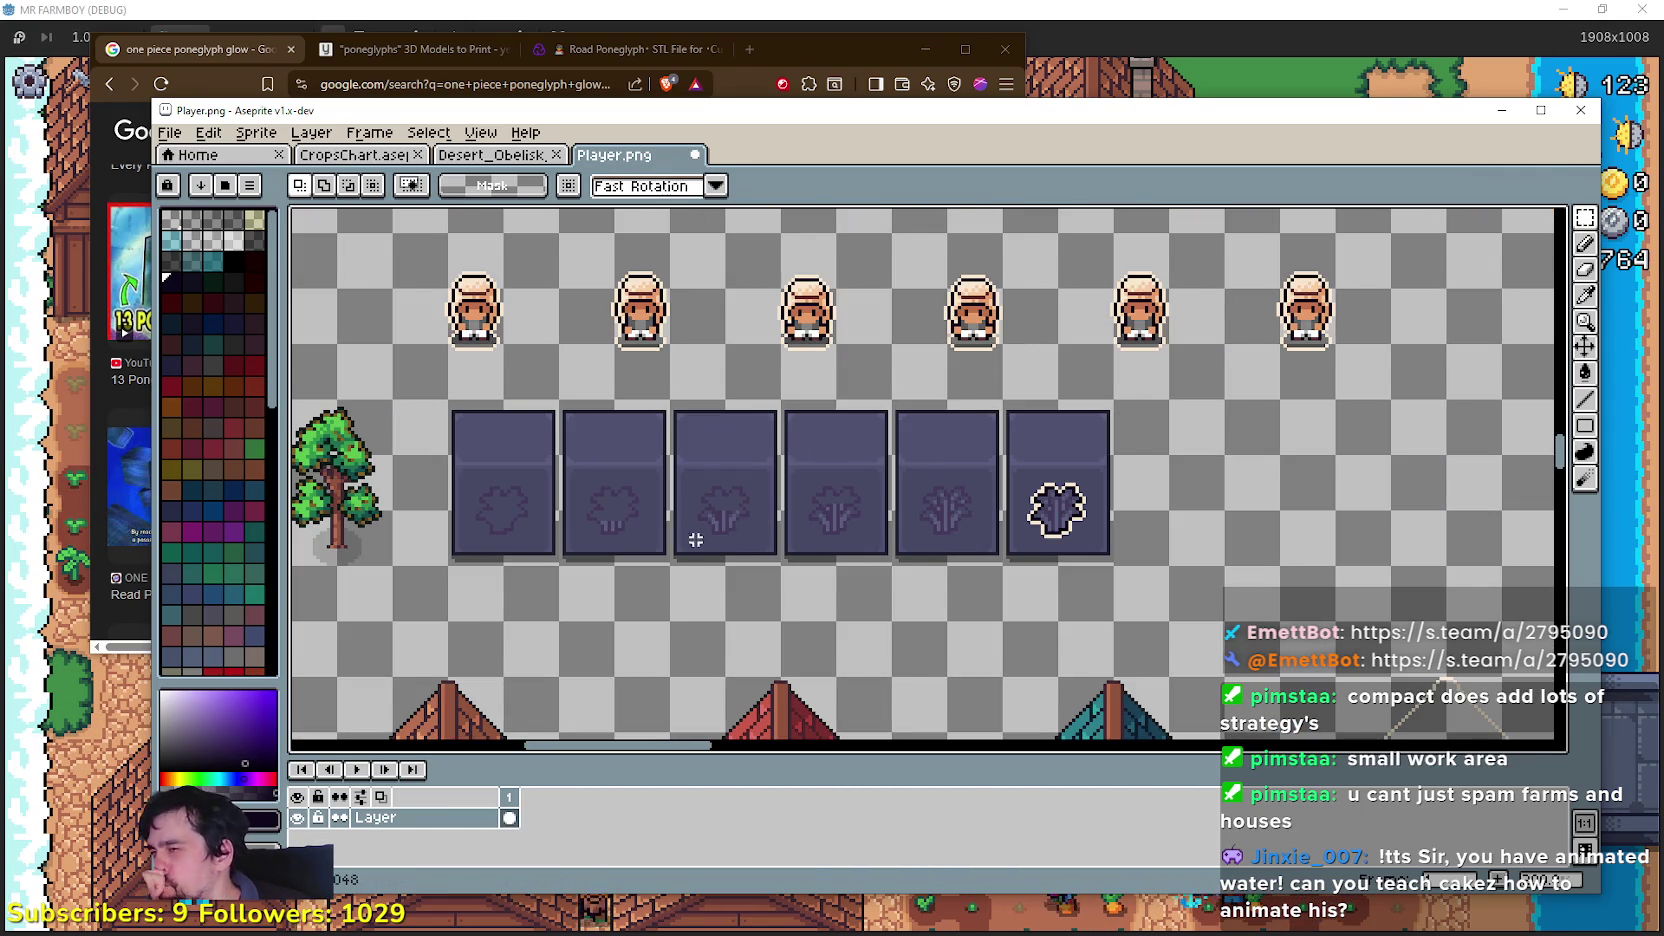
pyautogui.hscroll(-2, 716, 540)
pyautogui.scroll(1, 677, 582)
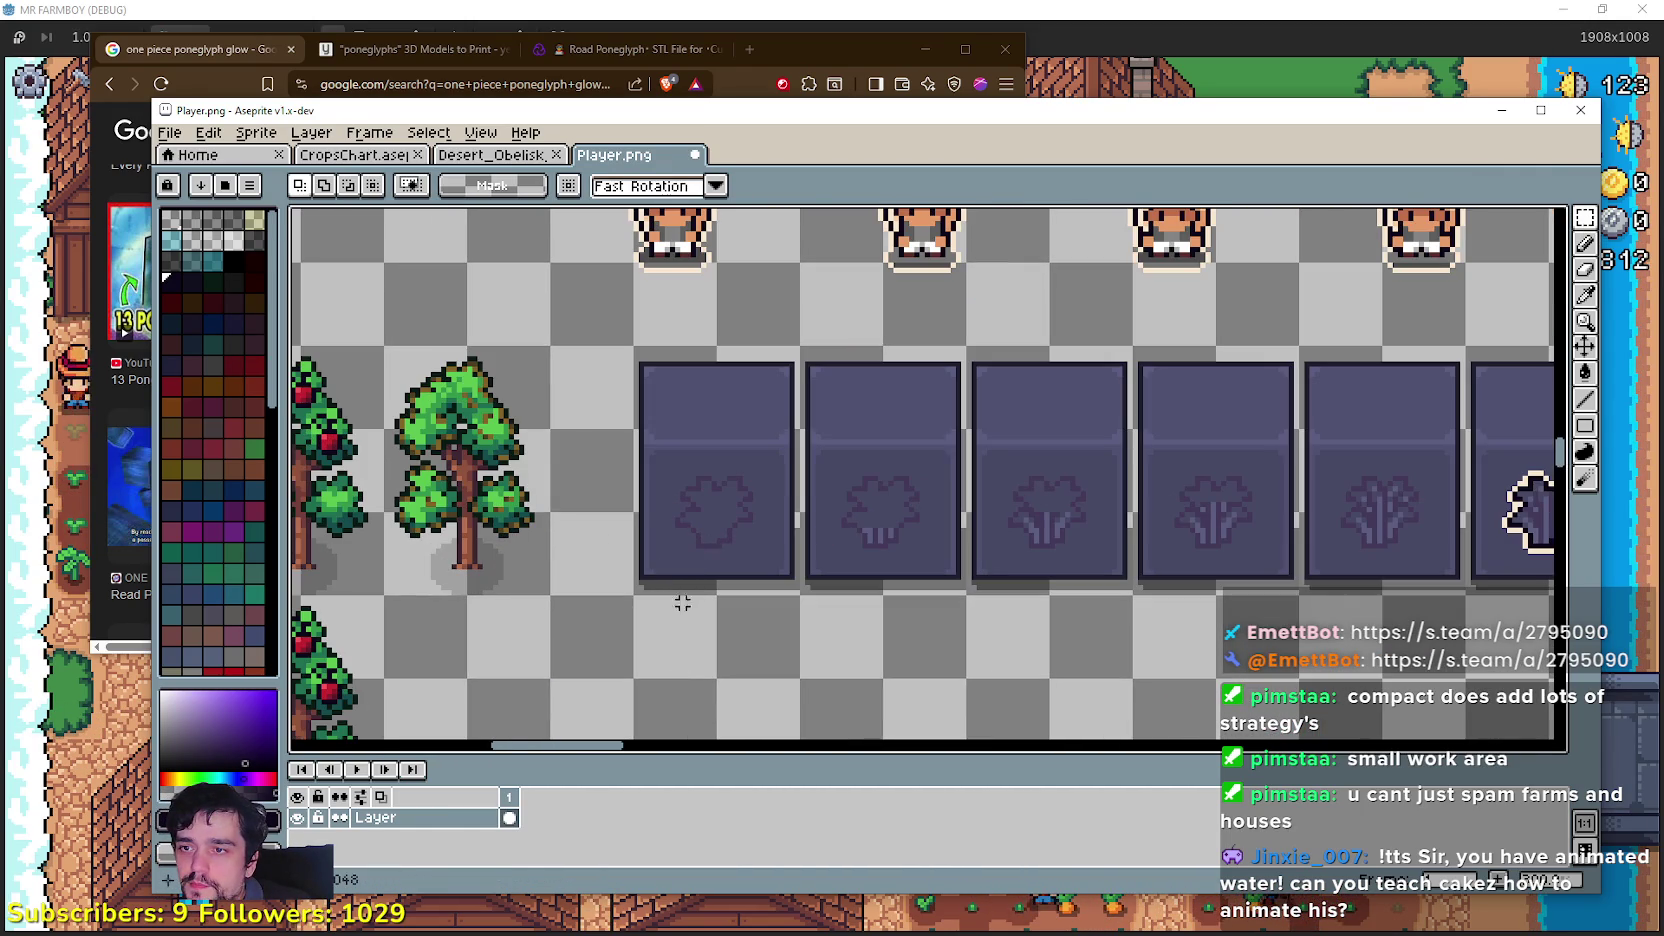
pyautogui.moveTo(672, 585); pyautogui.dragTo(772, 409)
pyautogui.hotkey('ctrl', 'c')
pyautogui.hscroll(5, 1051, 520)
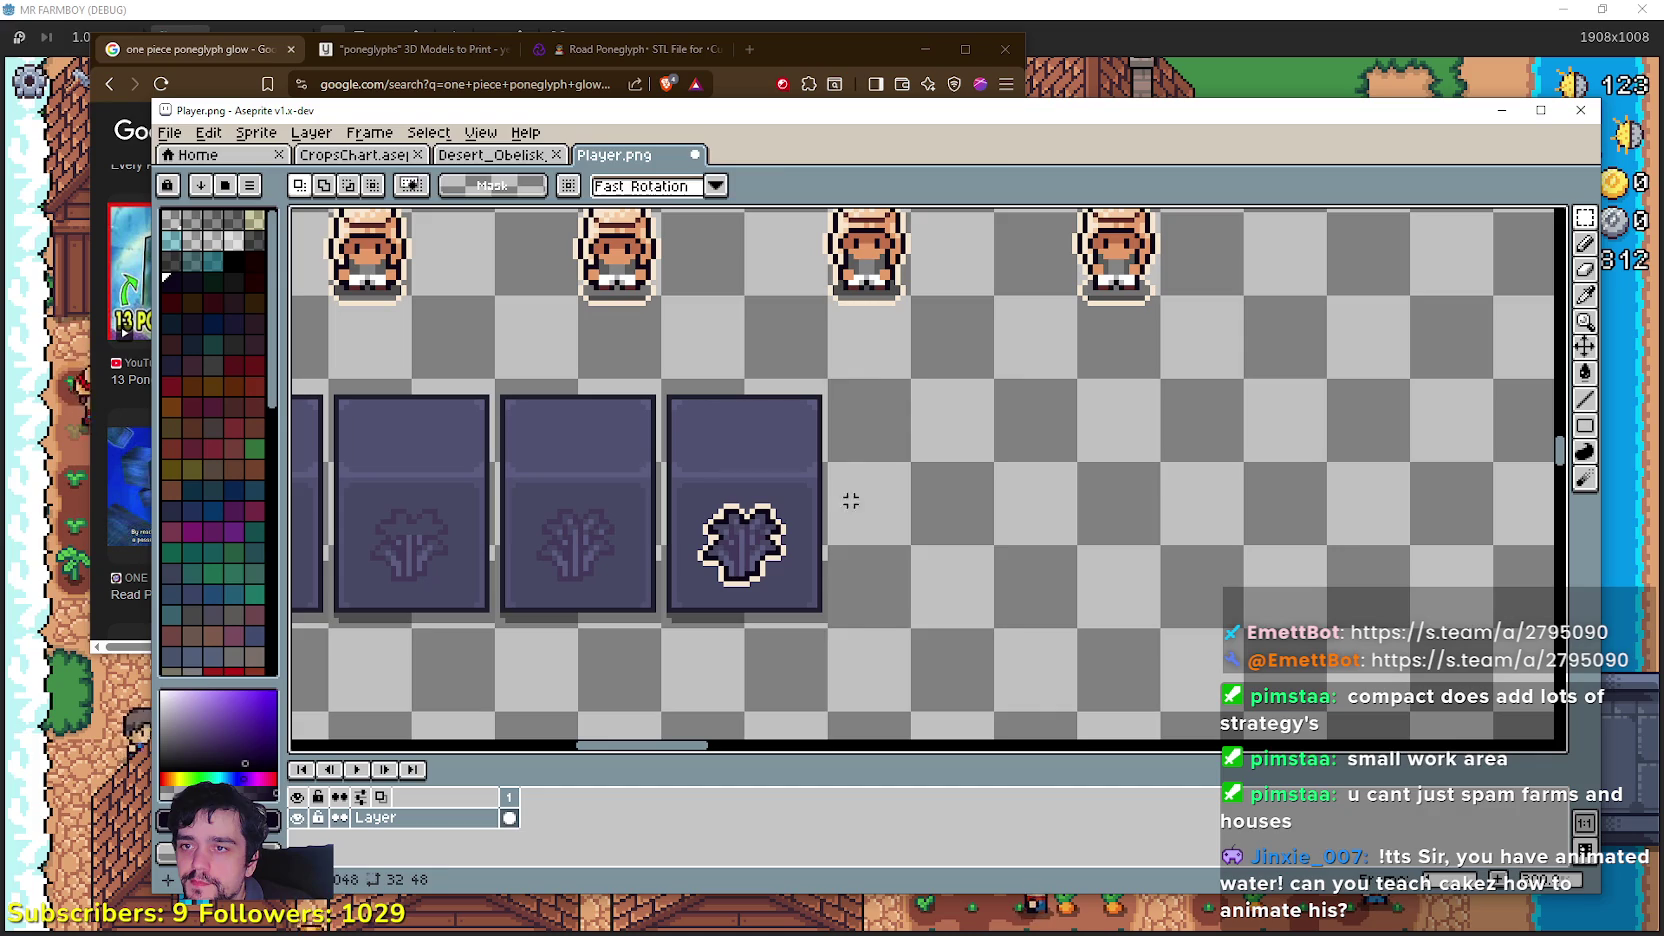
pyautogui.hotkey('ctrl', 'v')
pyautogui.moveTo(910, 548); pyautogui.dragTo(899, 548)
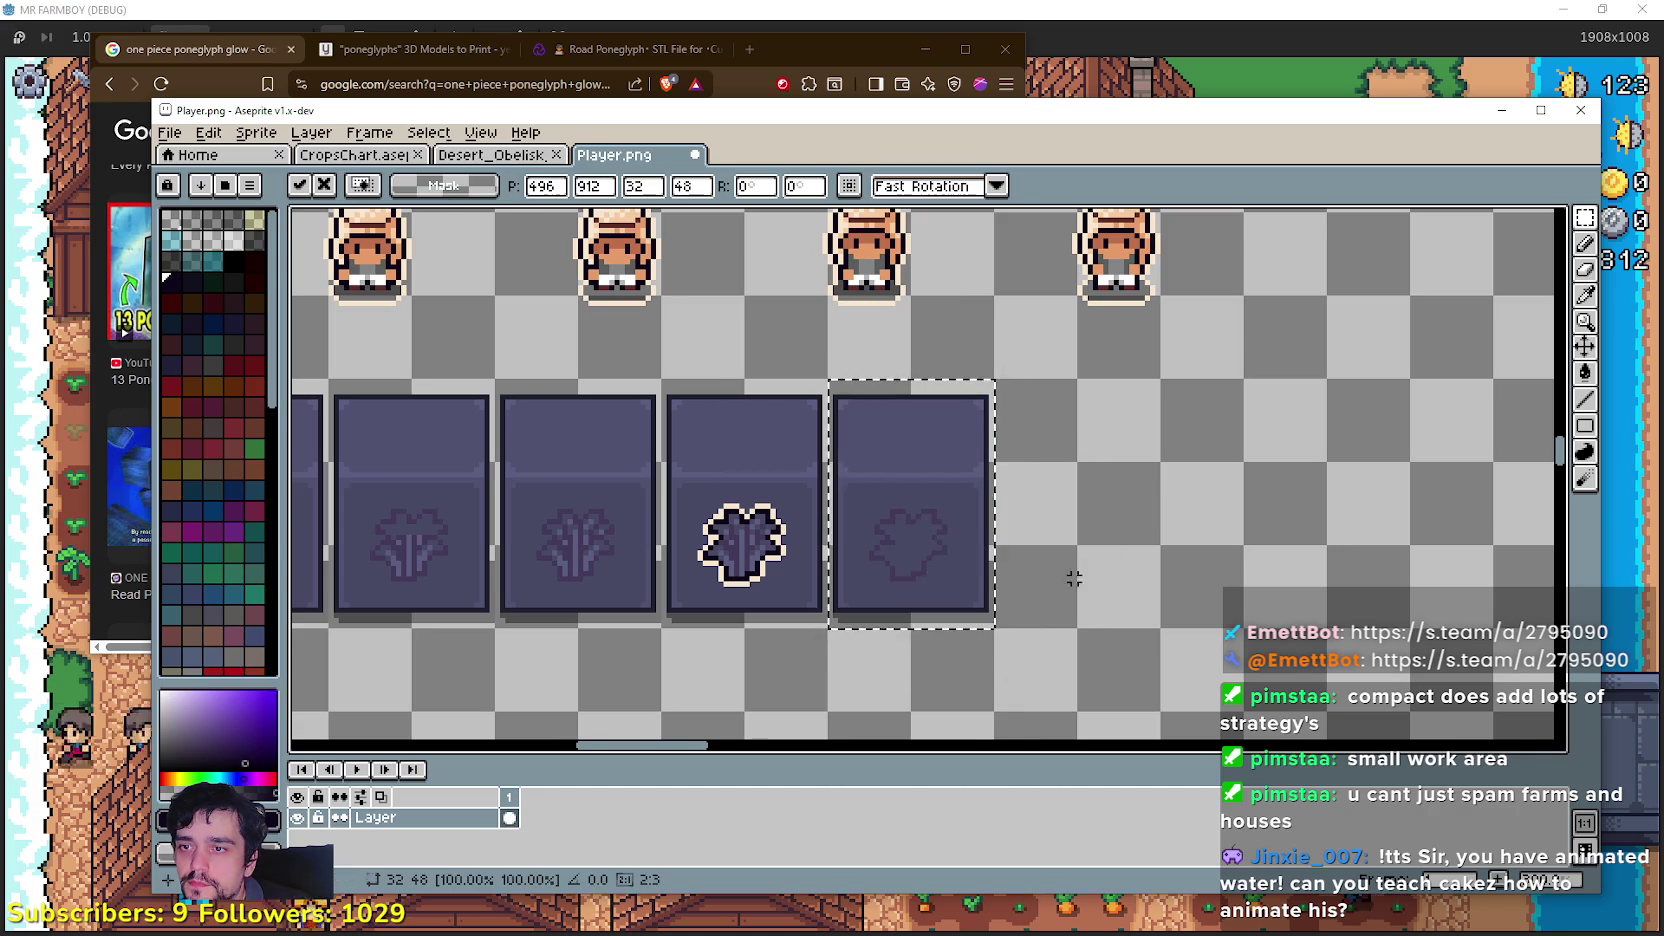
# Step: Pick the cream glow colour from the glyph with the eyedropper
pyautogui.scroll(2, 1090, 575)
pyautogui.hscroll(-3, 1208, 471)
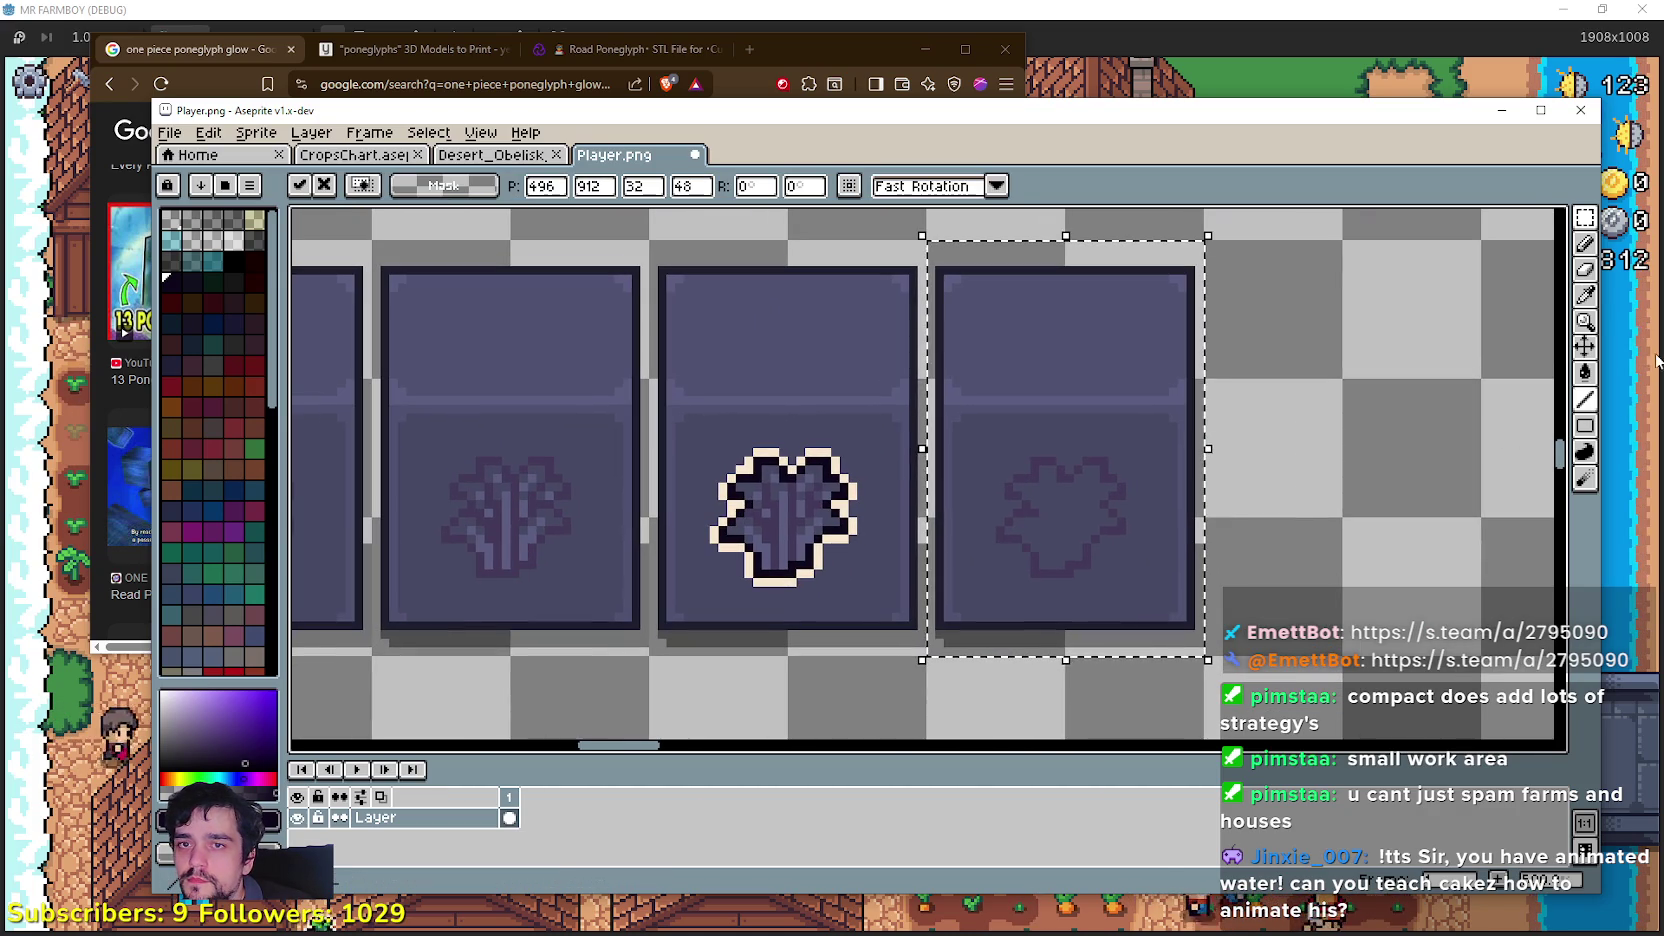
pyautogui.press('i')
pyautogui.scroll(2, 883, 500)
pyautogui.click(797, 392)
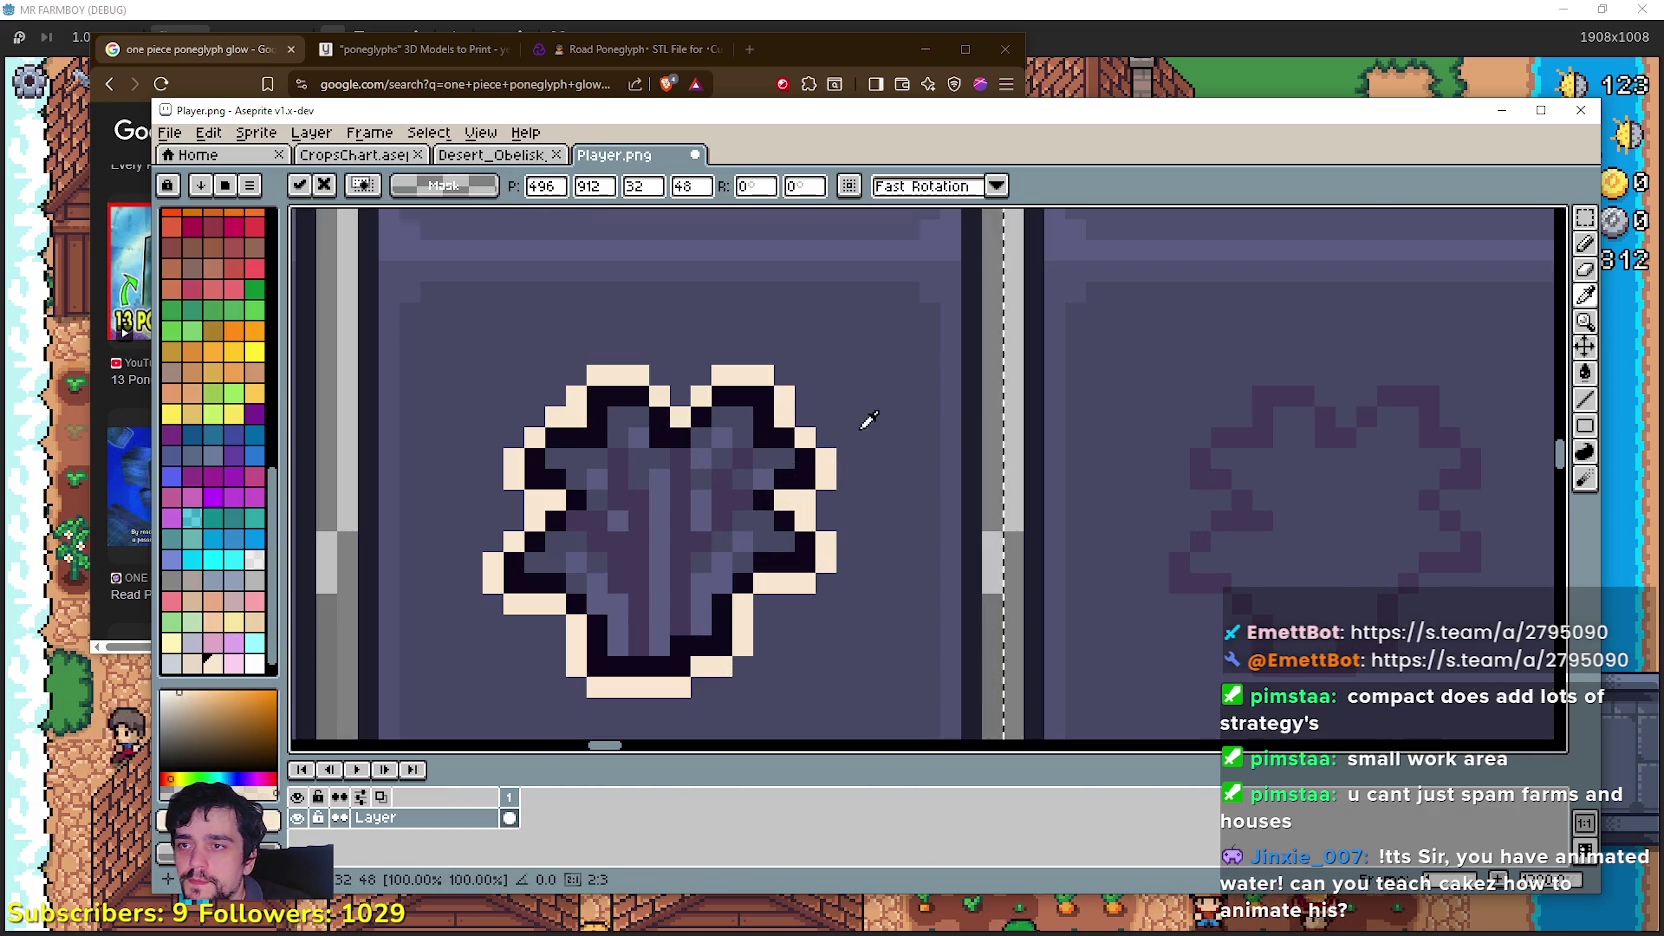
pyautogui.scroll(-2, 1125, 431)
pyautogui.scroll(2, 1148, 483)
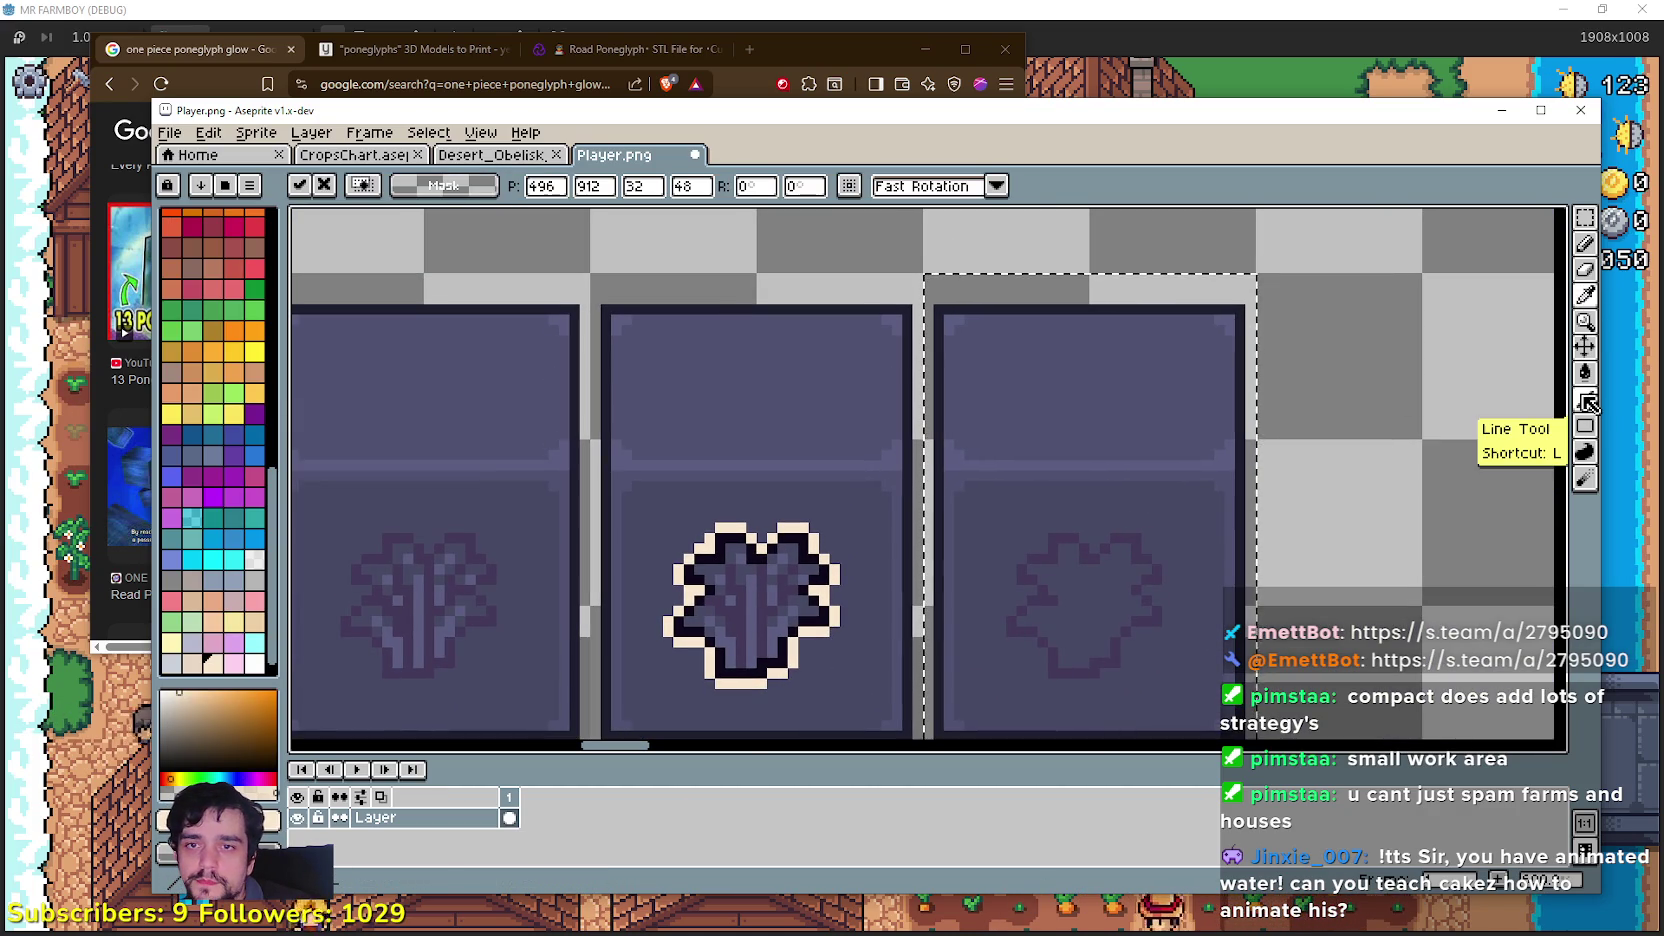
# Step: Draw cream straight lines along the right tile's top, right and left edges
pyautogui.click(1585, 399)
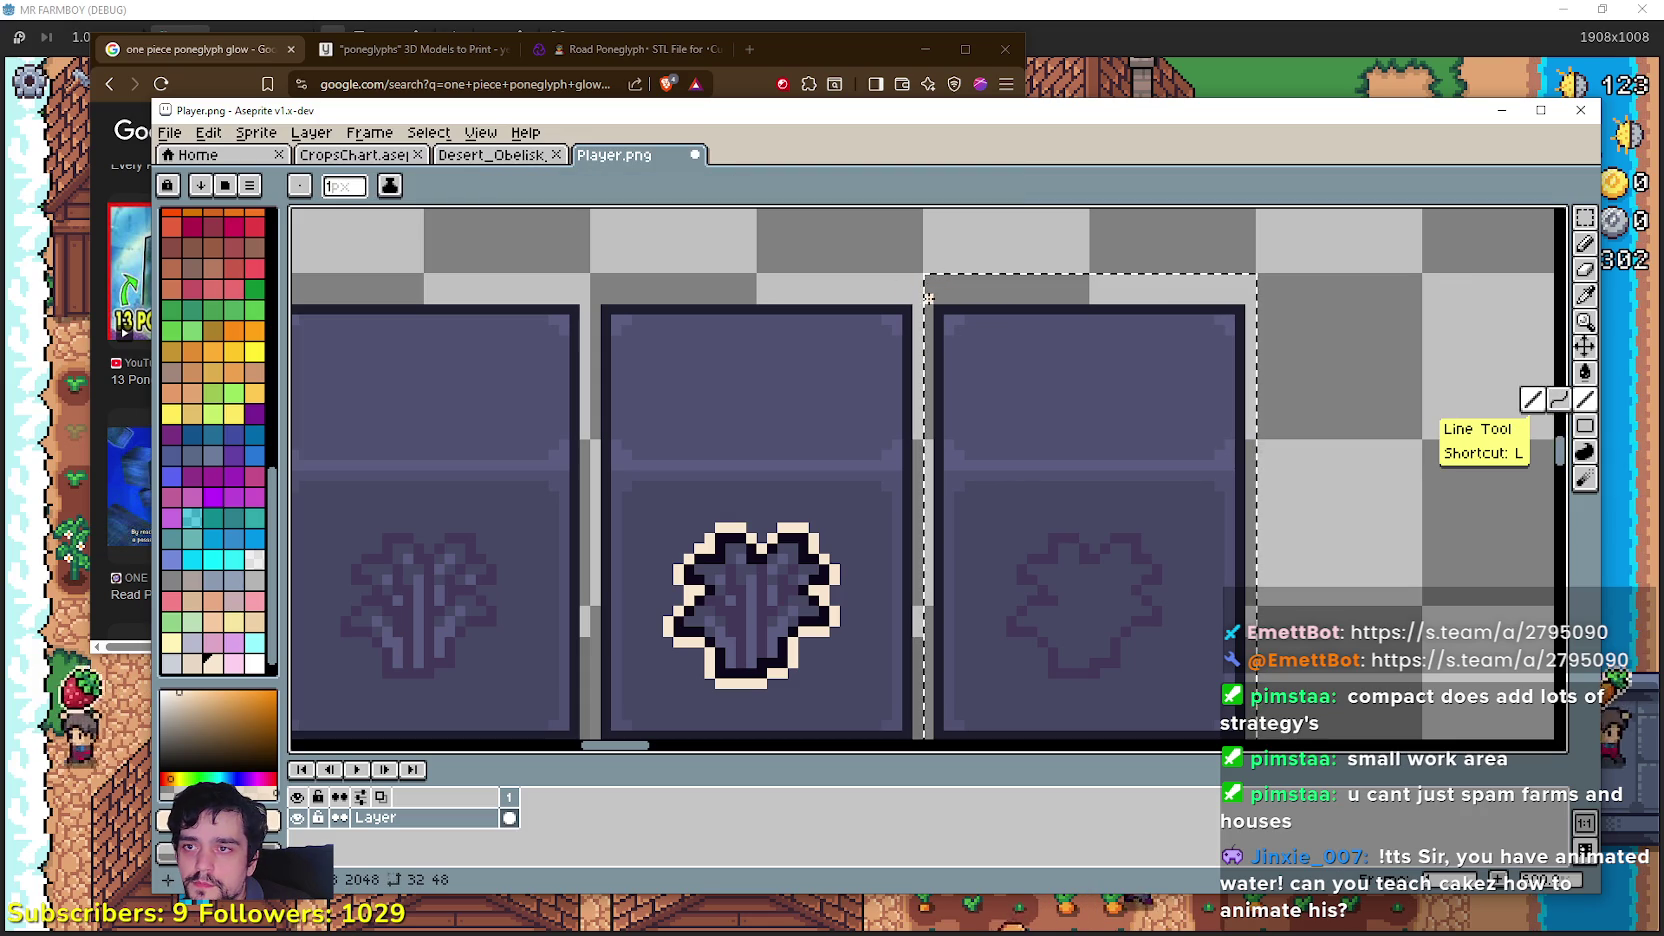
pyautogui.scroll(-1, 977, 338)
pyautogui.scroll(2, 921, 299)
pyautogui.moveTo(921, 290)
pyautogui.mouseDown()
pyautogui.moveTo(1355, 290)
pyautogui.moveTo(1175, 213)
pyautogui.moveTo(1218, 485)
pyautogui.moveTo(1184, 333)
pyautogui.moveTo(1199, 368)
pyautogui.mouseUp()
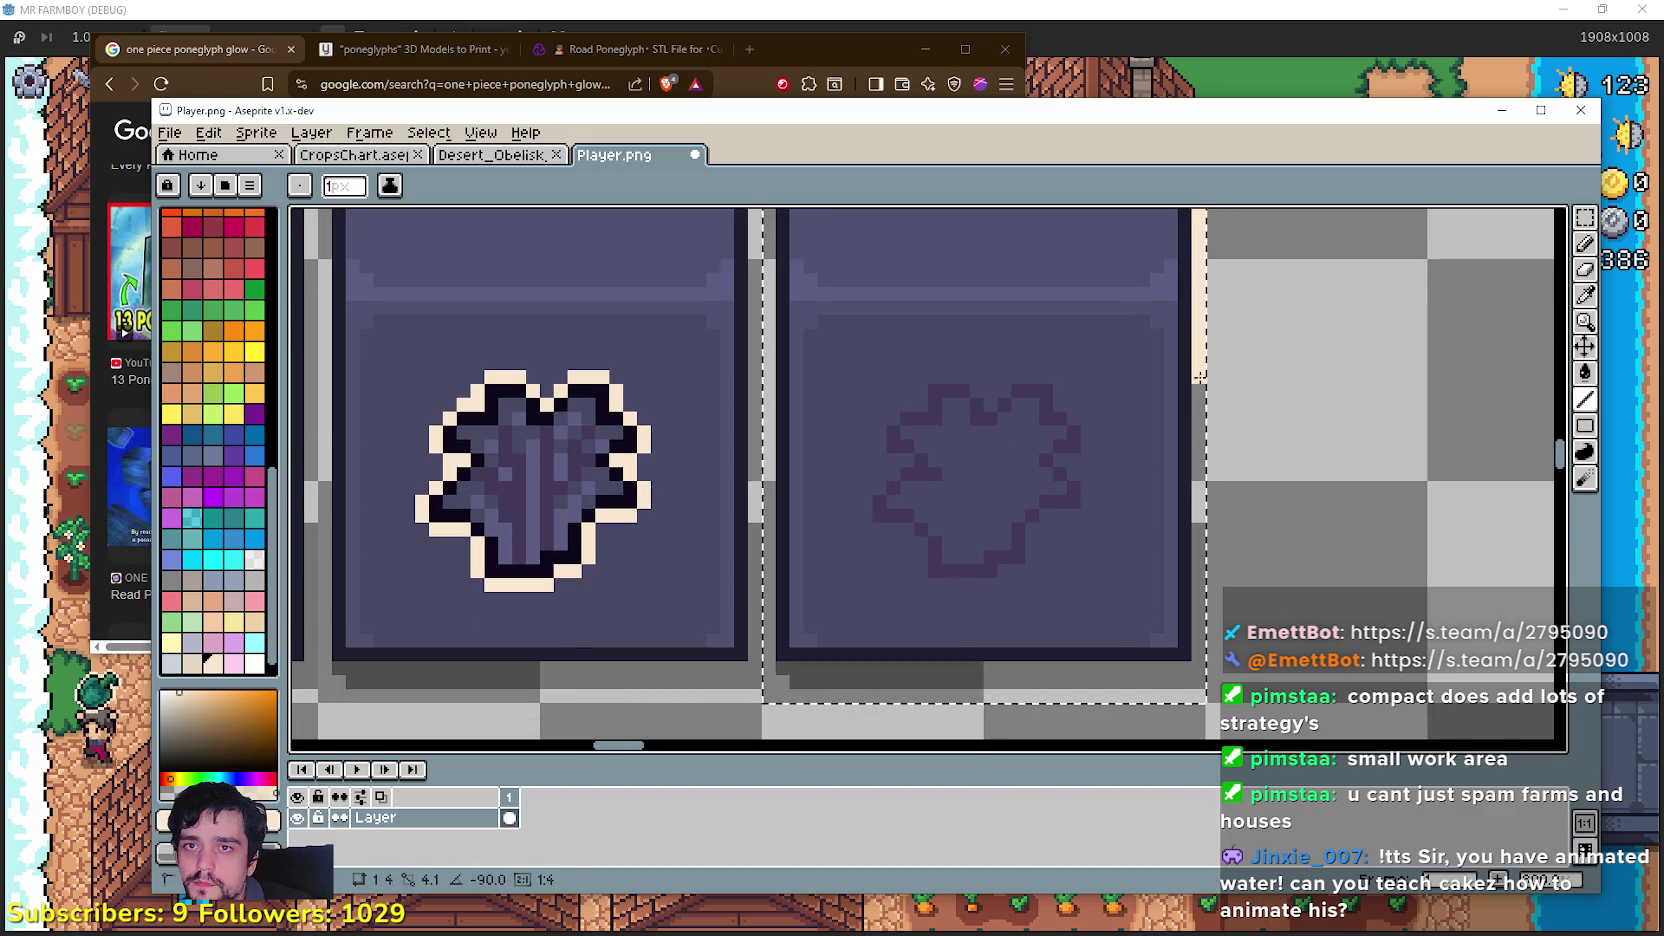
pyautogui.moveTo(1185, 493)
pyautogui.mouseDown()
pyautogui.moveTo(1197, 656)
pyautogui.moveTo(769, 655)
pyautogui.mouseUp()
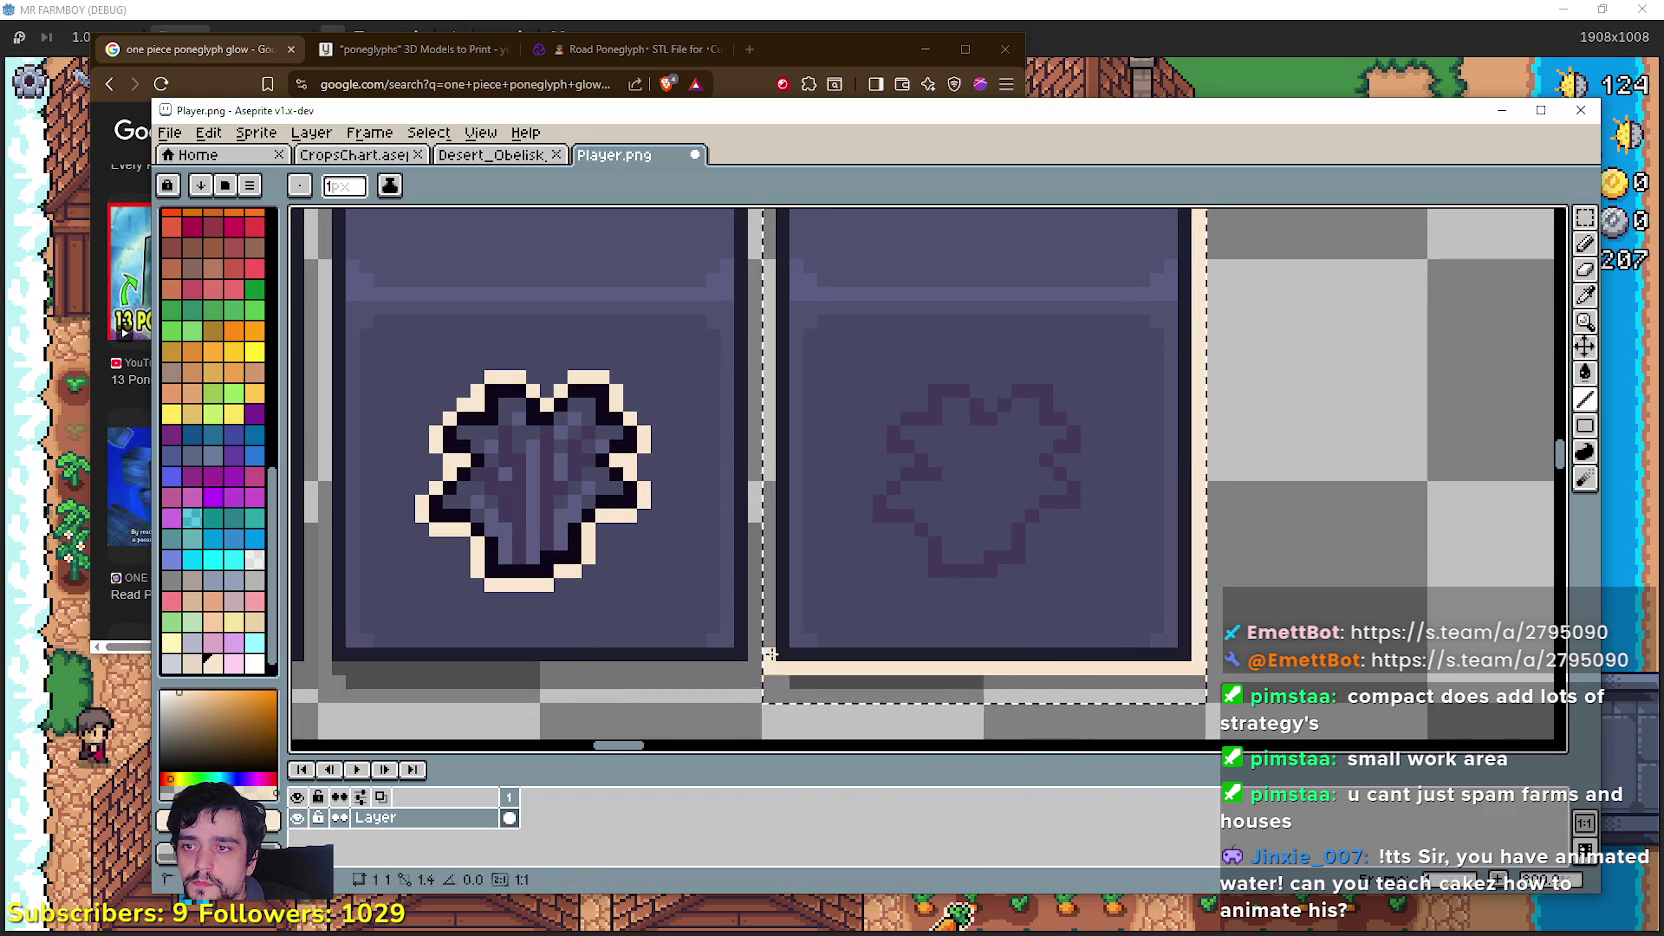
pyautogui.moveTo(744, 336)
pyautogui.mouseDown()
pyautogui.moveTo(781, 318)
pyautogui.moveTo(810, 524)
pyautogui.mouseUp()
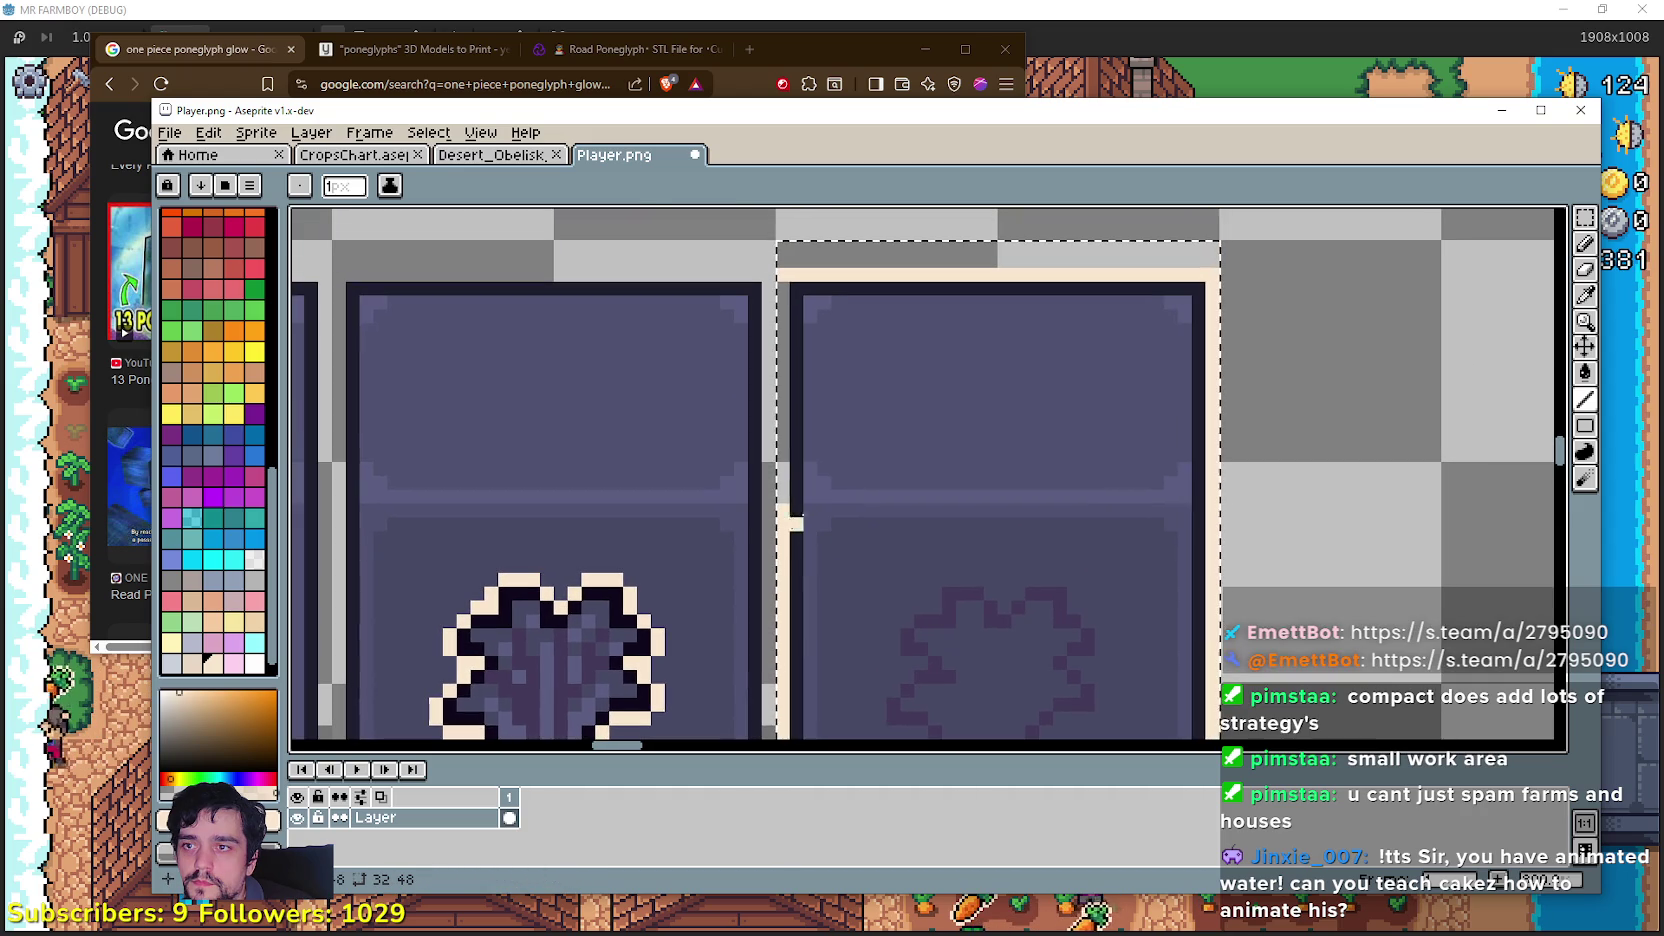
pyautogui.moveTo(776, 291); pyautogui.dragTo(782, 480)
pyautogui.scroll(-3, 808, 605)
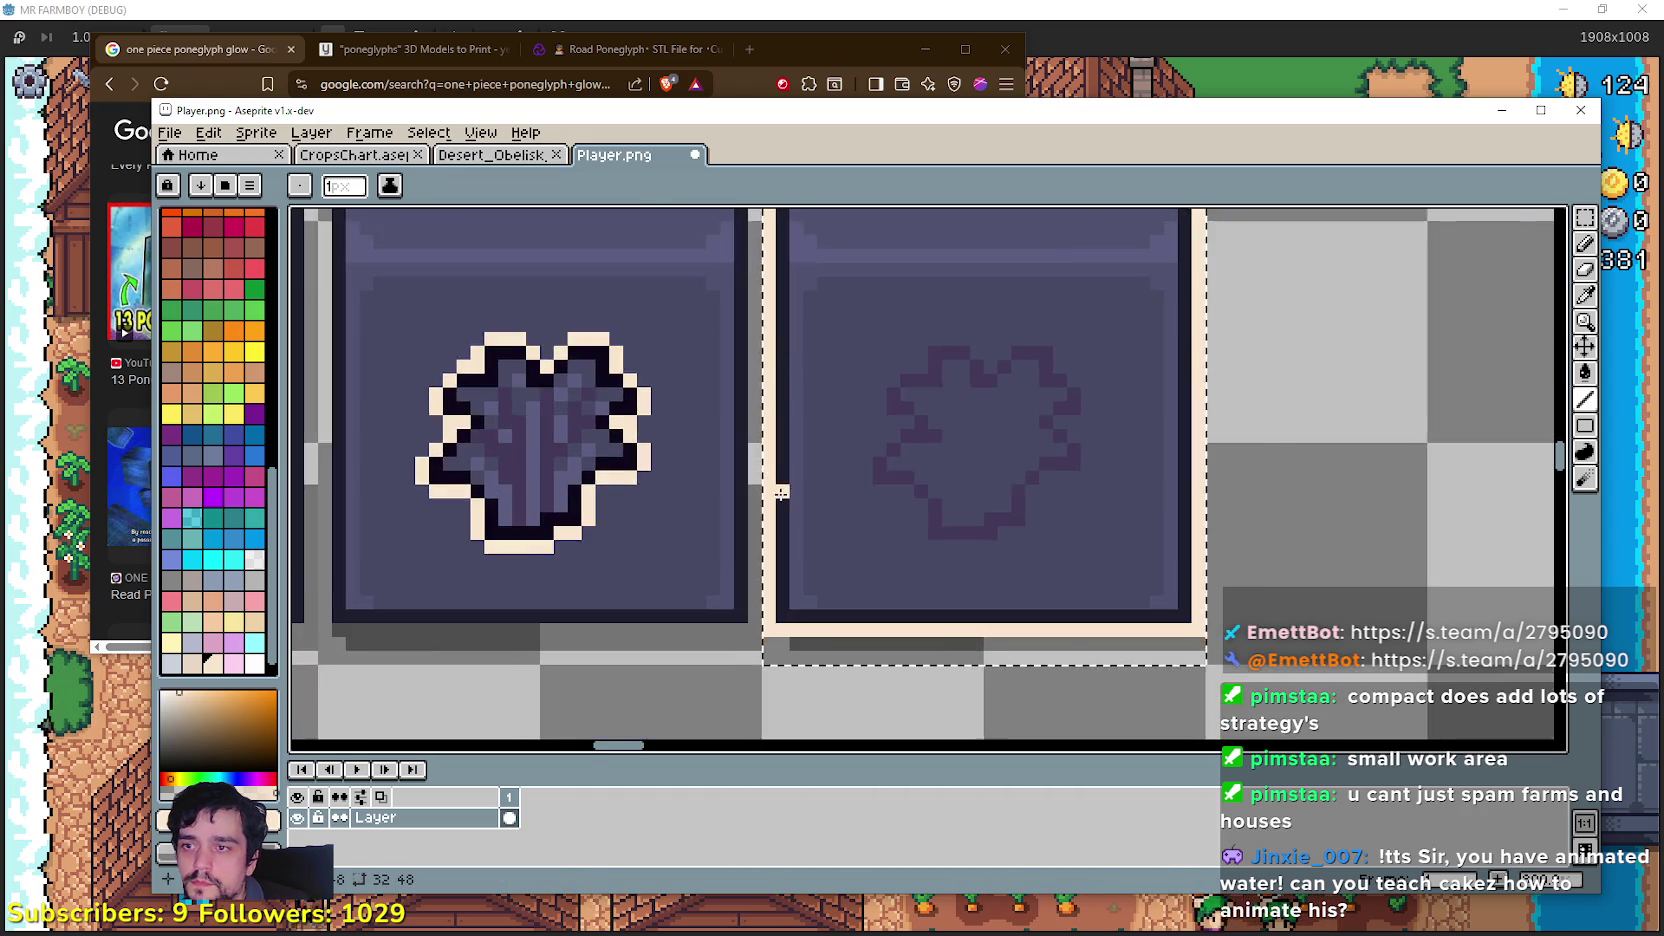
pyautogui.scroll(-1, 902, 475)
pyautogui.scroll(2, 1000, 485)
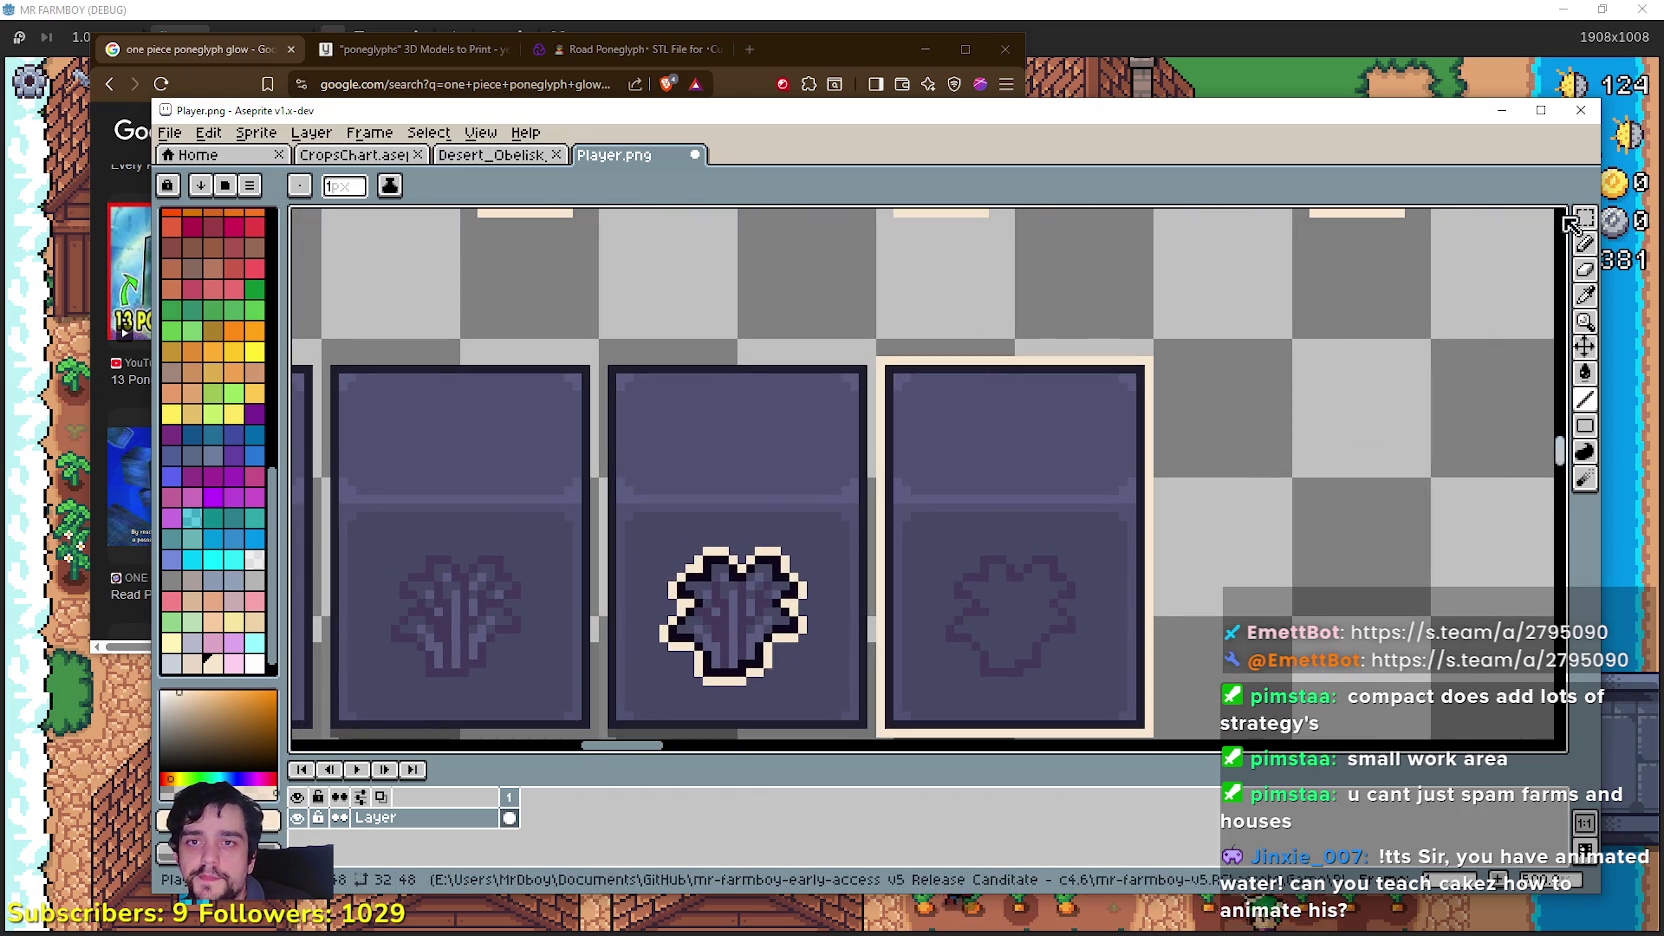
# Step: Select the right tile and flood-fill its background and glyph fill to transparent
pyautogui.press('m')
pyautogui.scroll(-1, 1160, 385)
pyautogui.moveTo(824, 268)
pyautogui.mouseDown()
pyautogui.moveTo(938, 437)
pyautogui.moveTo(940, 556)
pyautogui.mouseUp()
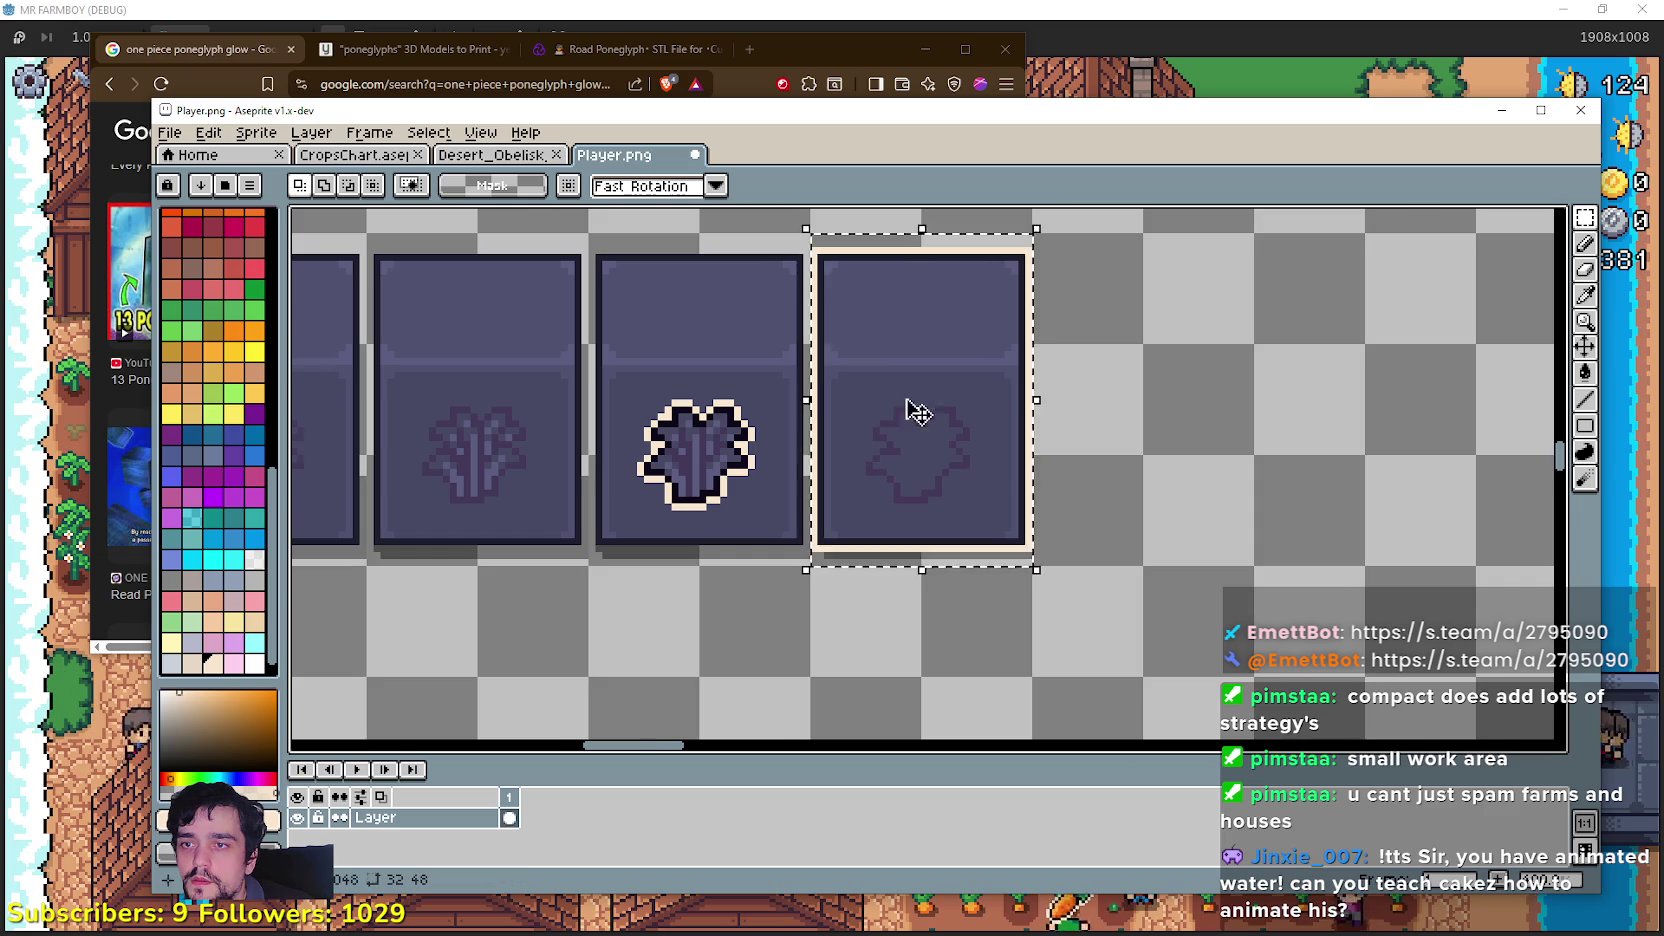
pyautogui.scroll(1, 943, 446)
pyautogui.press('g')
pyautogui.scroll(1, 1012, 355)
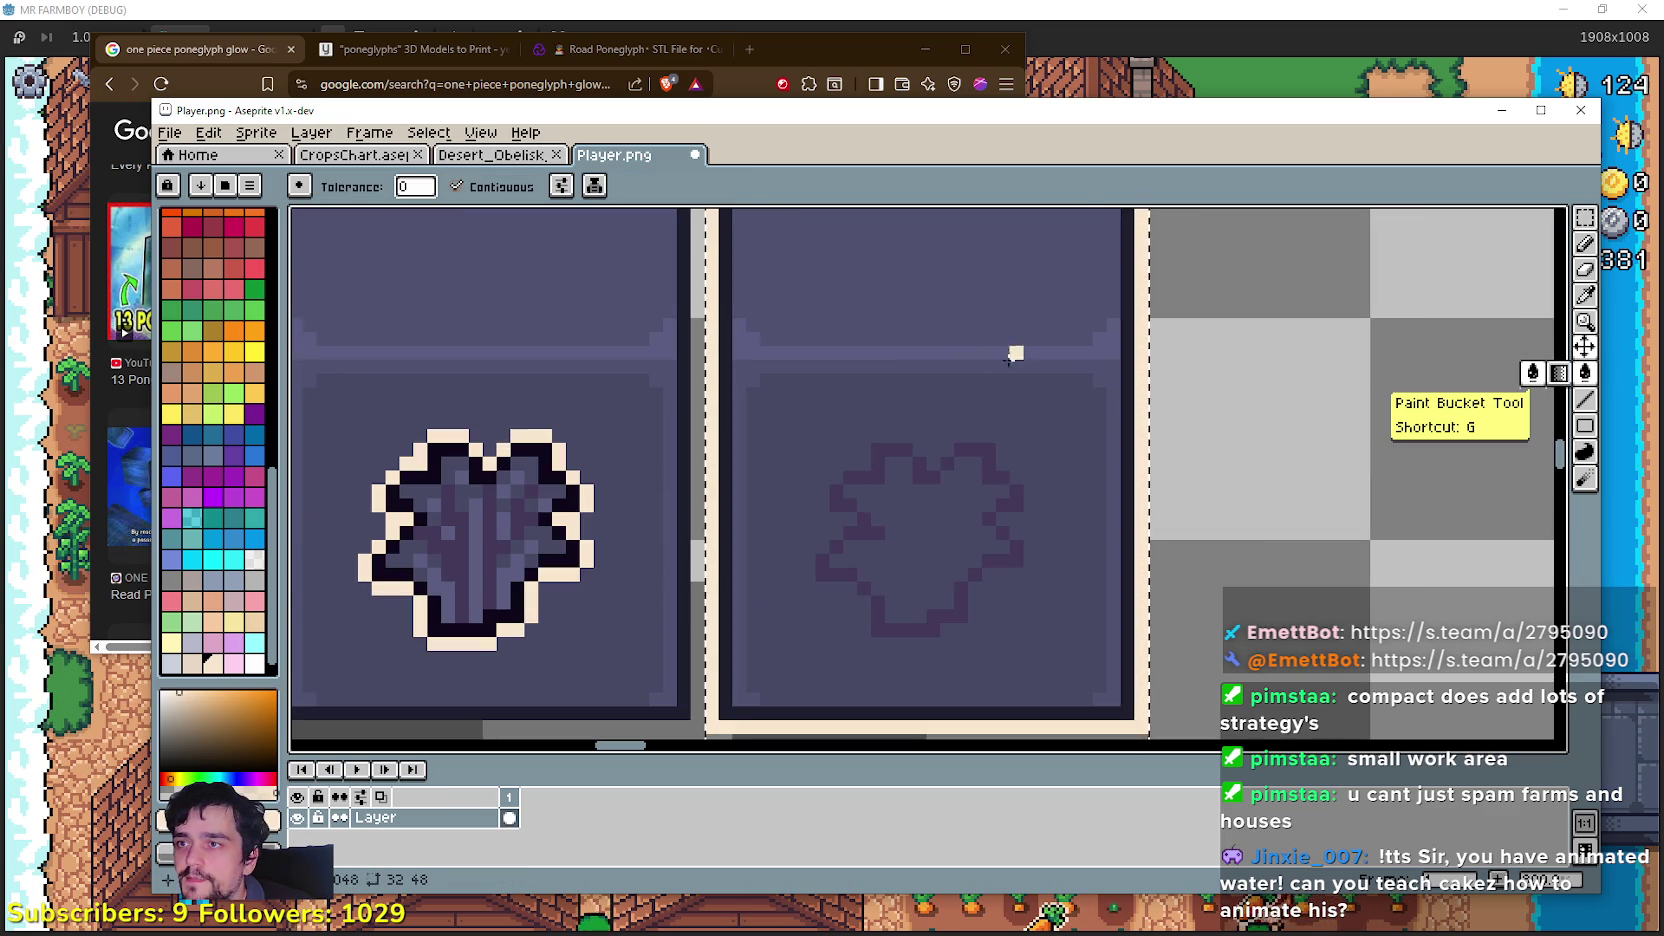
pyautogui.click(829, 342)
pyautogui.click(829, 290)
pyautogui.click(836, 435)
pyautogui.click(825, 364)
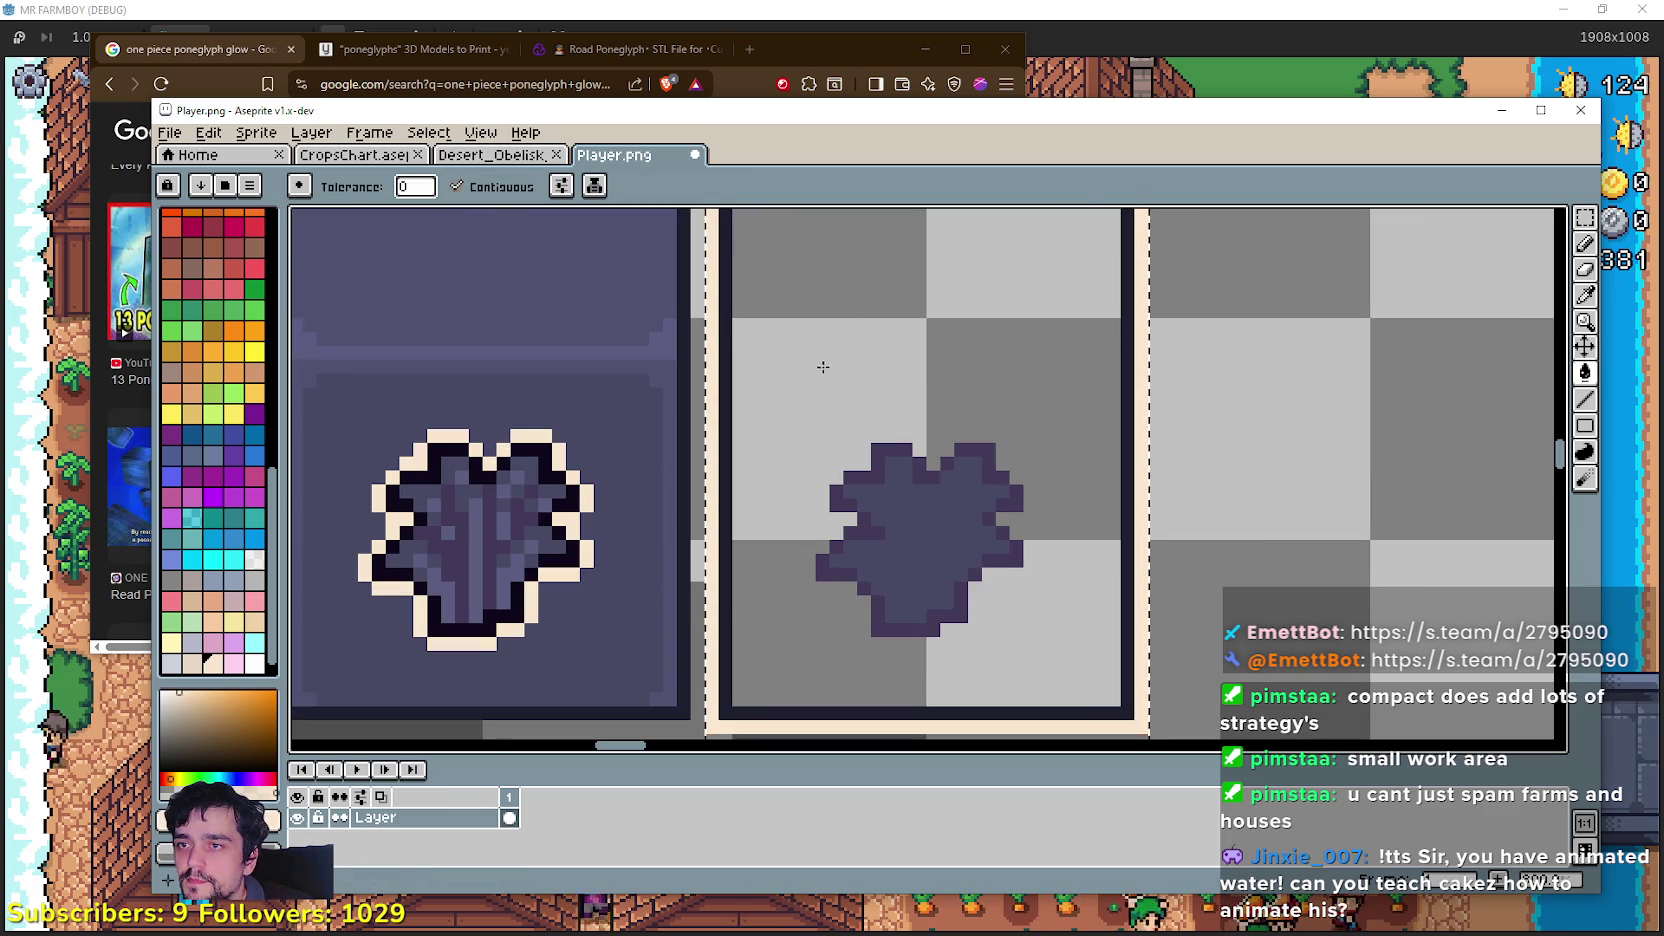
pyautogui.click(890, 466)
pyautogui.click(829, 570)
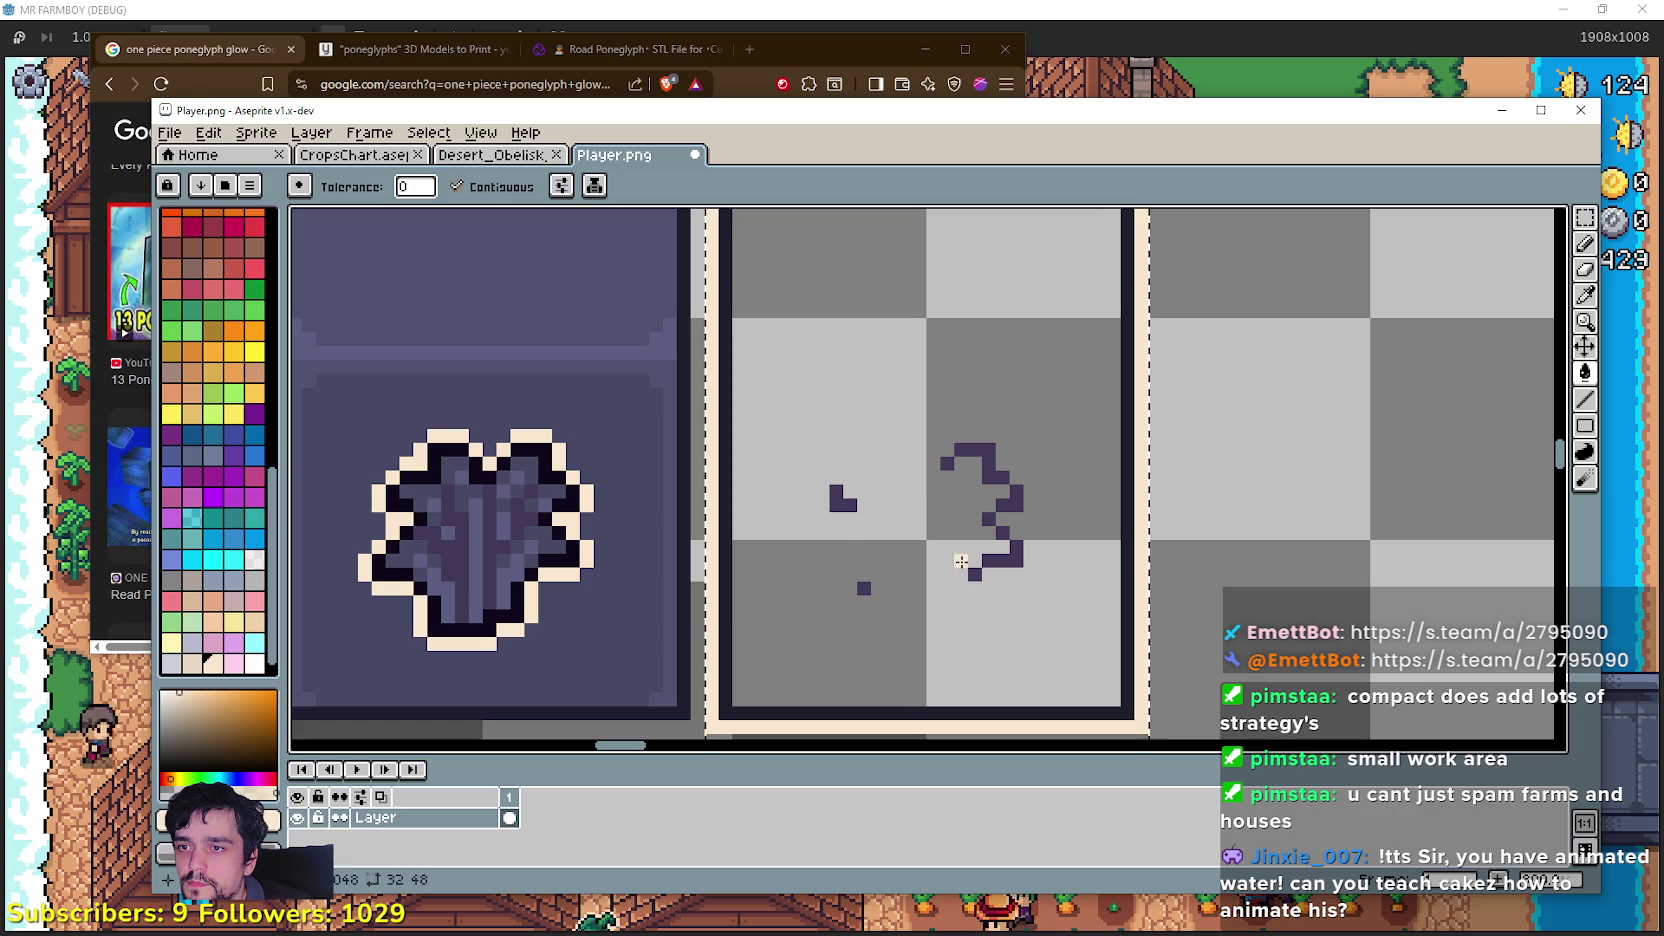
# Step: With non-contiguous fill, clear the glyph outline, dark border, corner marks and bottom strip
pyautogui.click(1016, 556)
pyautogui.click(456, 186)
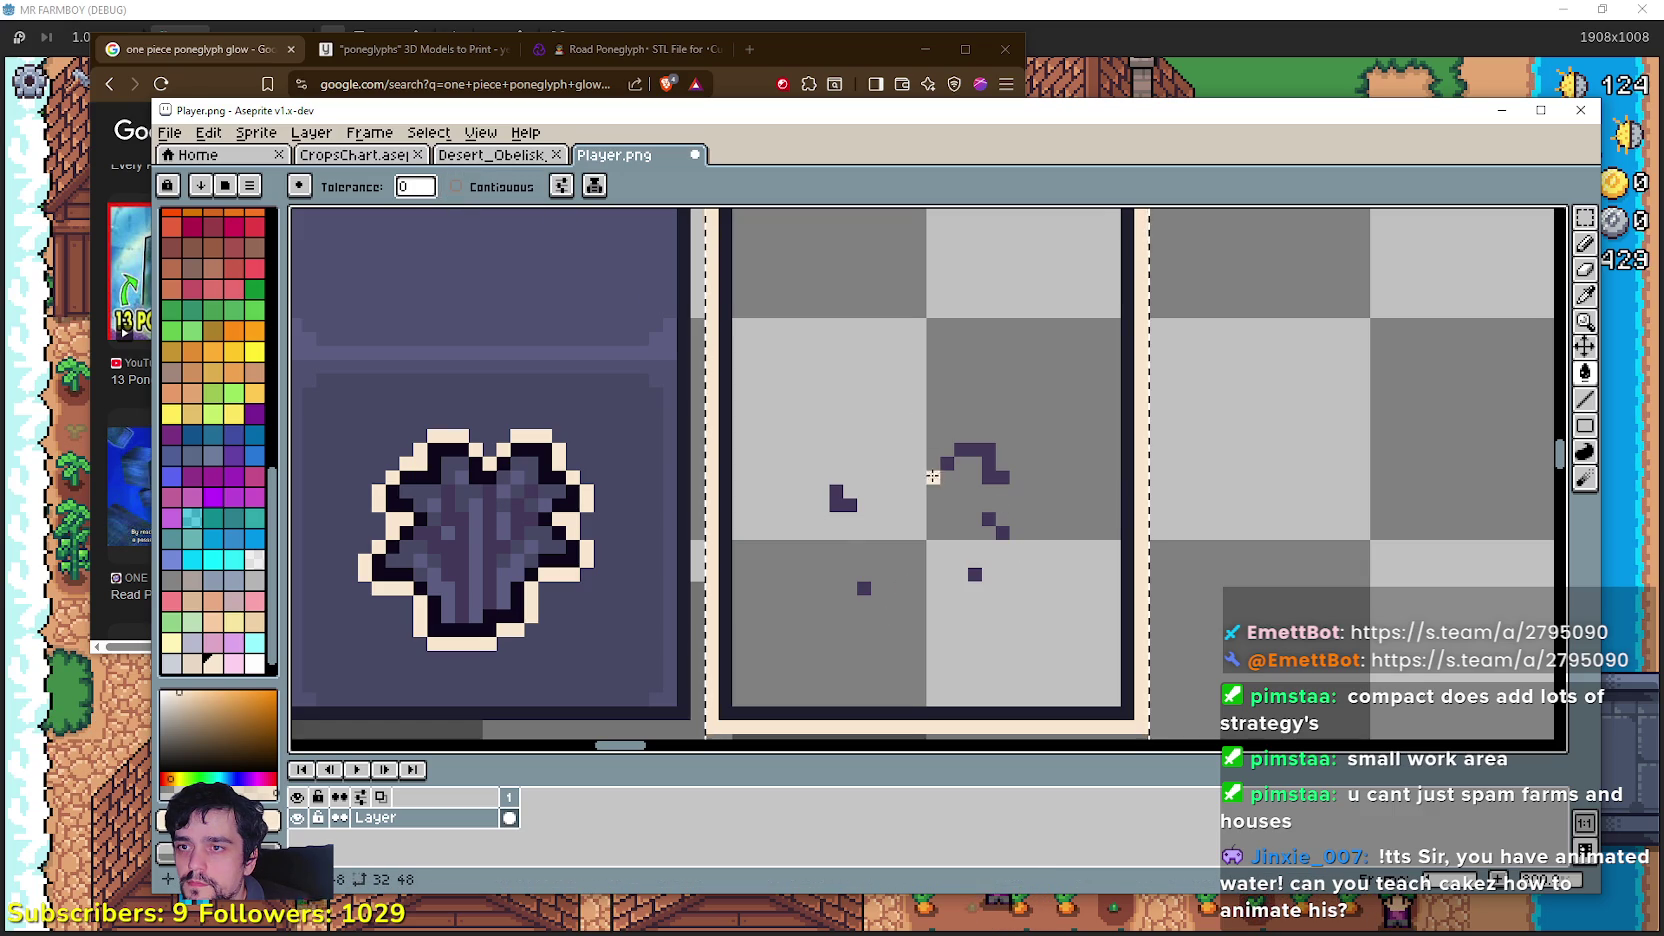
pyautogui.click(1101, 536)
pyautogui.scroll(-2, 1054, 481)
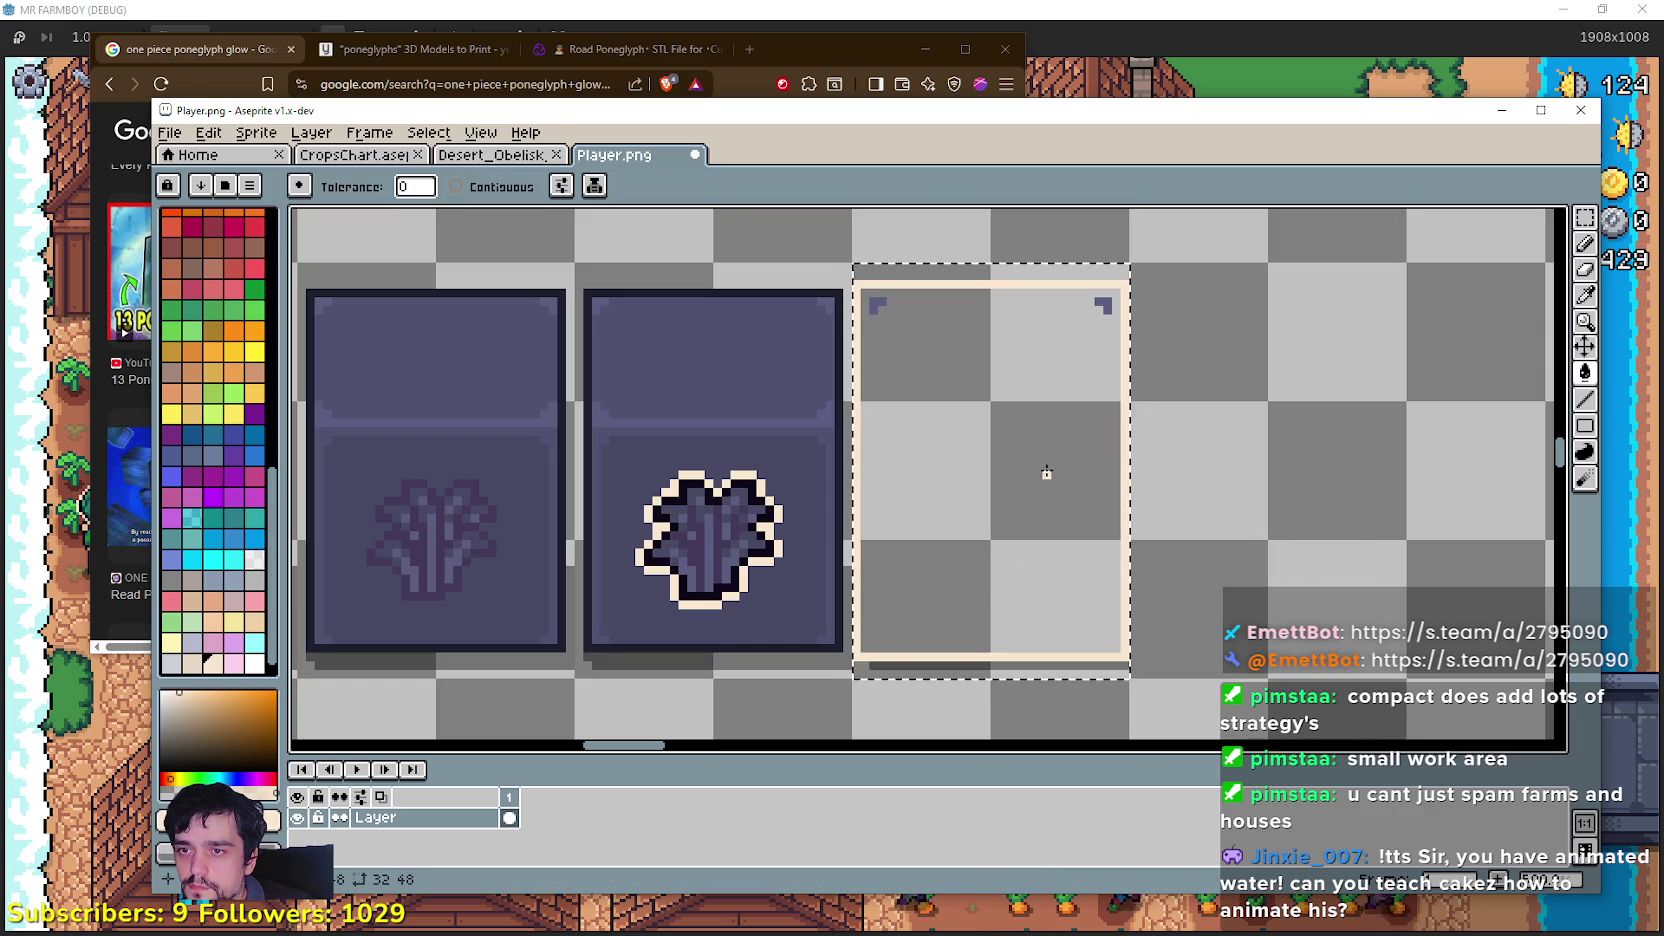
pyautogui.click(1103, 305)
pyautogui.scroll(-1, 1058, 360)
pyautogui.scroll(1, 1040, 540)
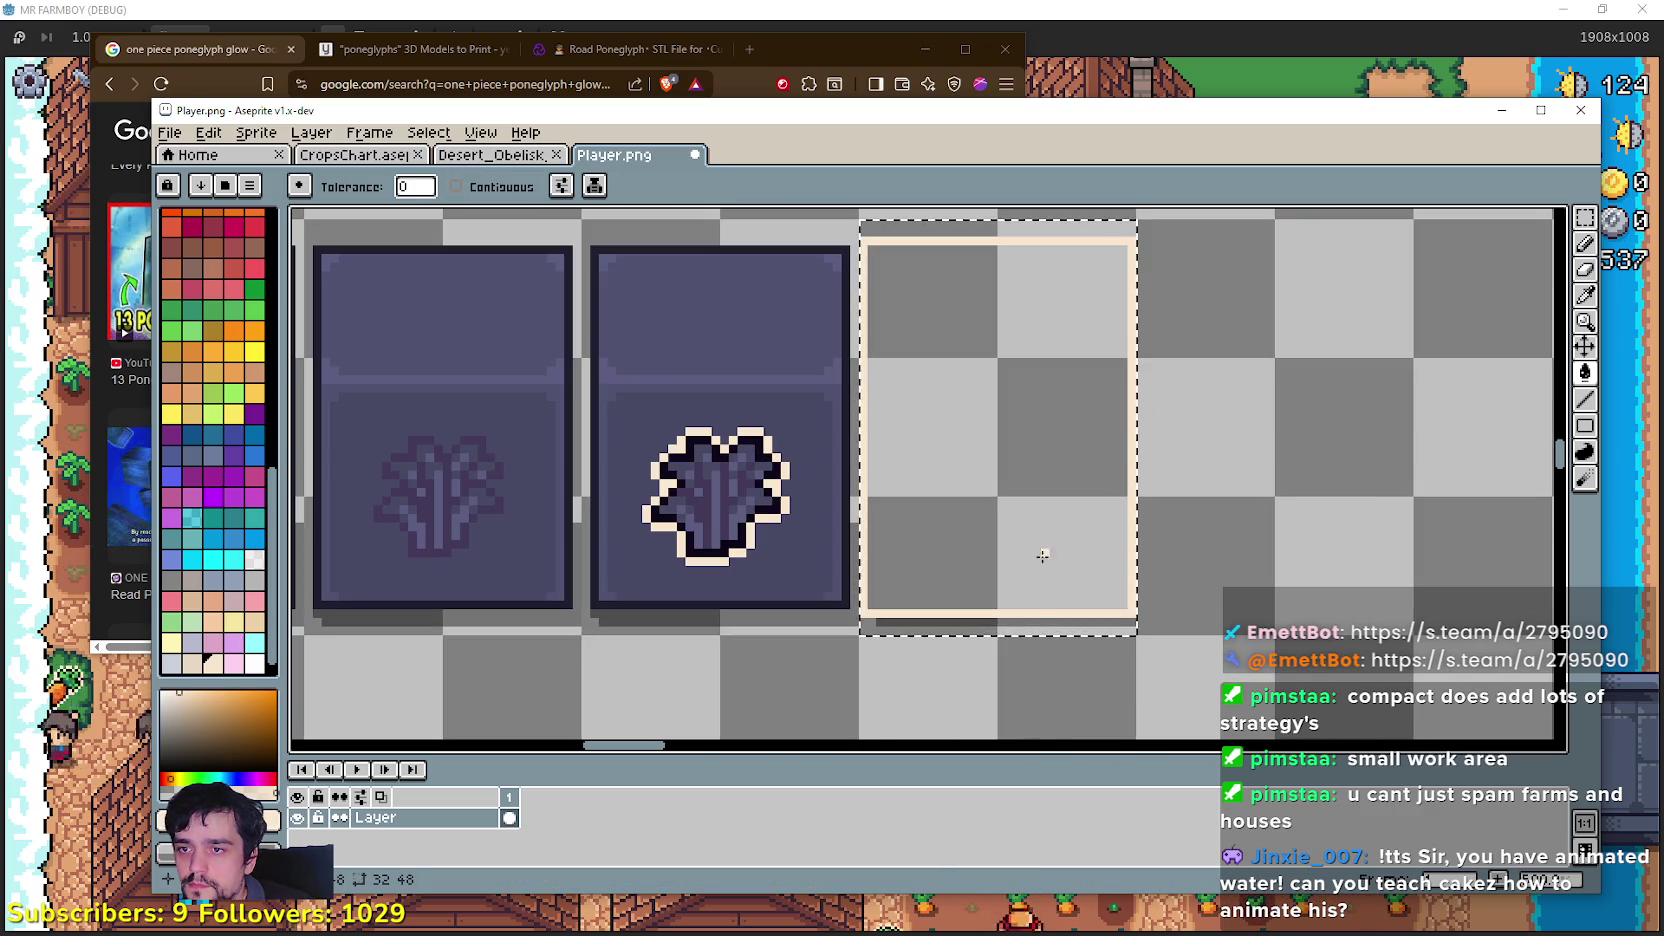
pyautogui.click(1017, 622)
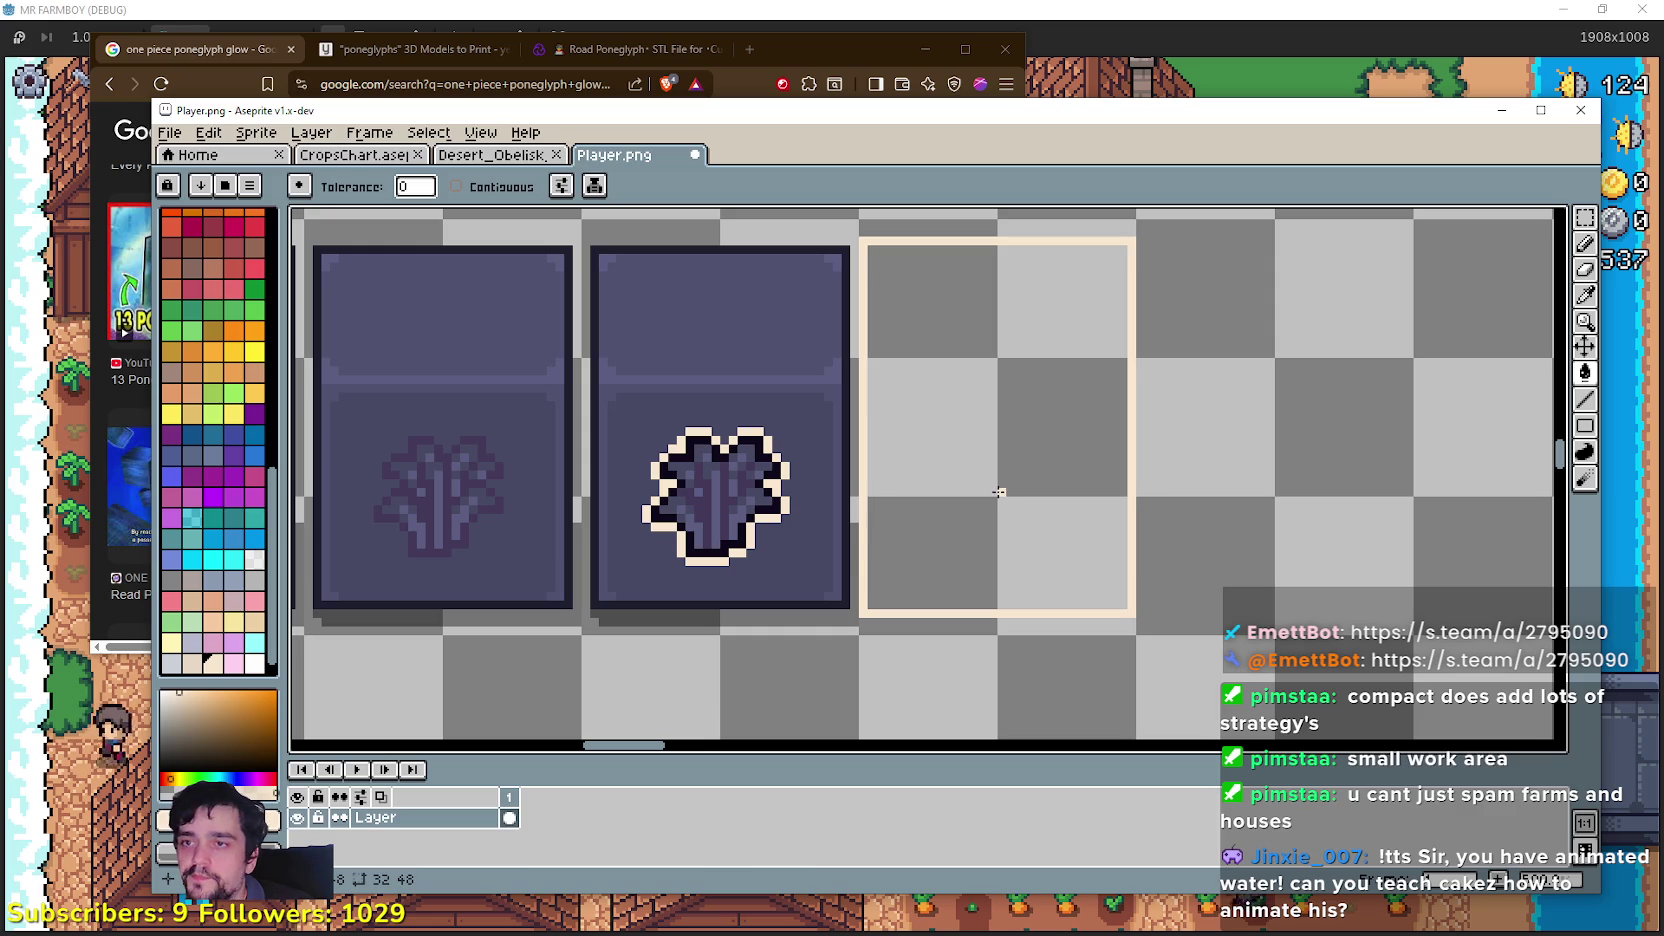
# Step: Save Player.png and return to the running game
pyautogui.hotkey('ctrl', 's')
pyautogui.scroll(-1, 998, 478)
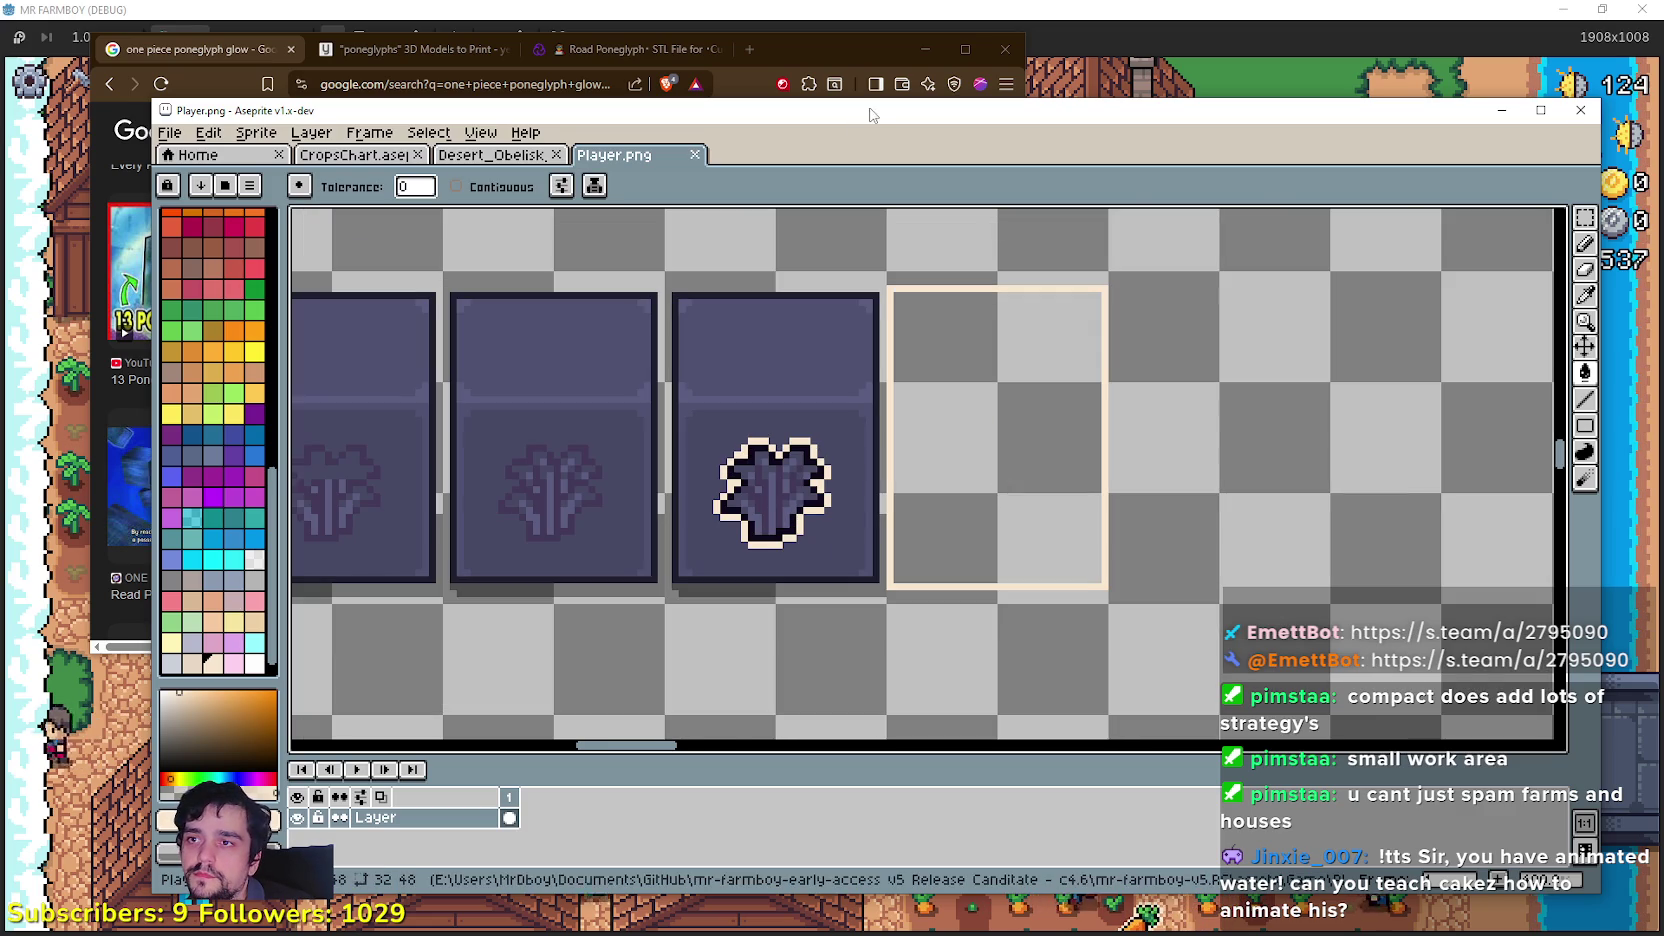
pyautogui.hotkey('alt', 'Tab')
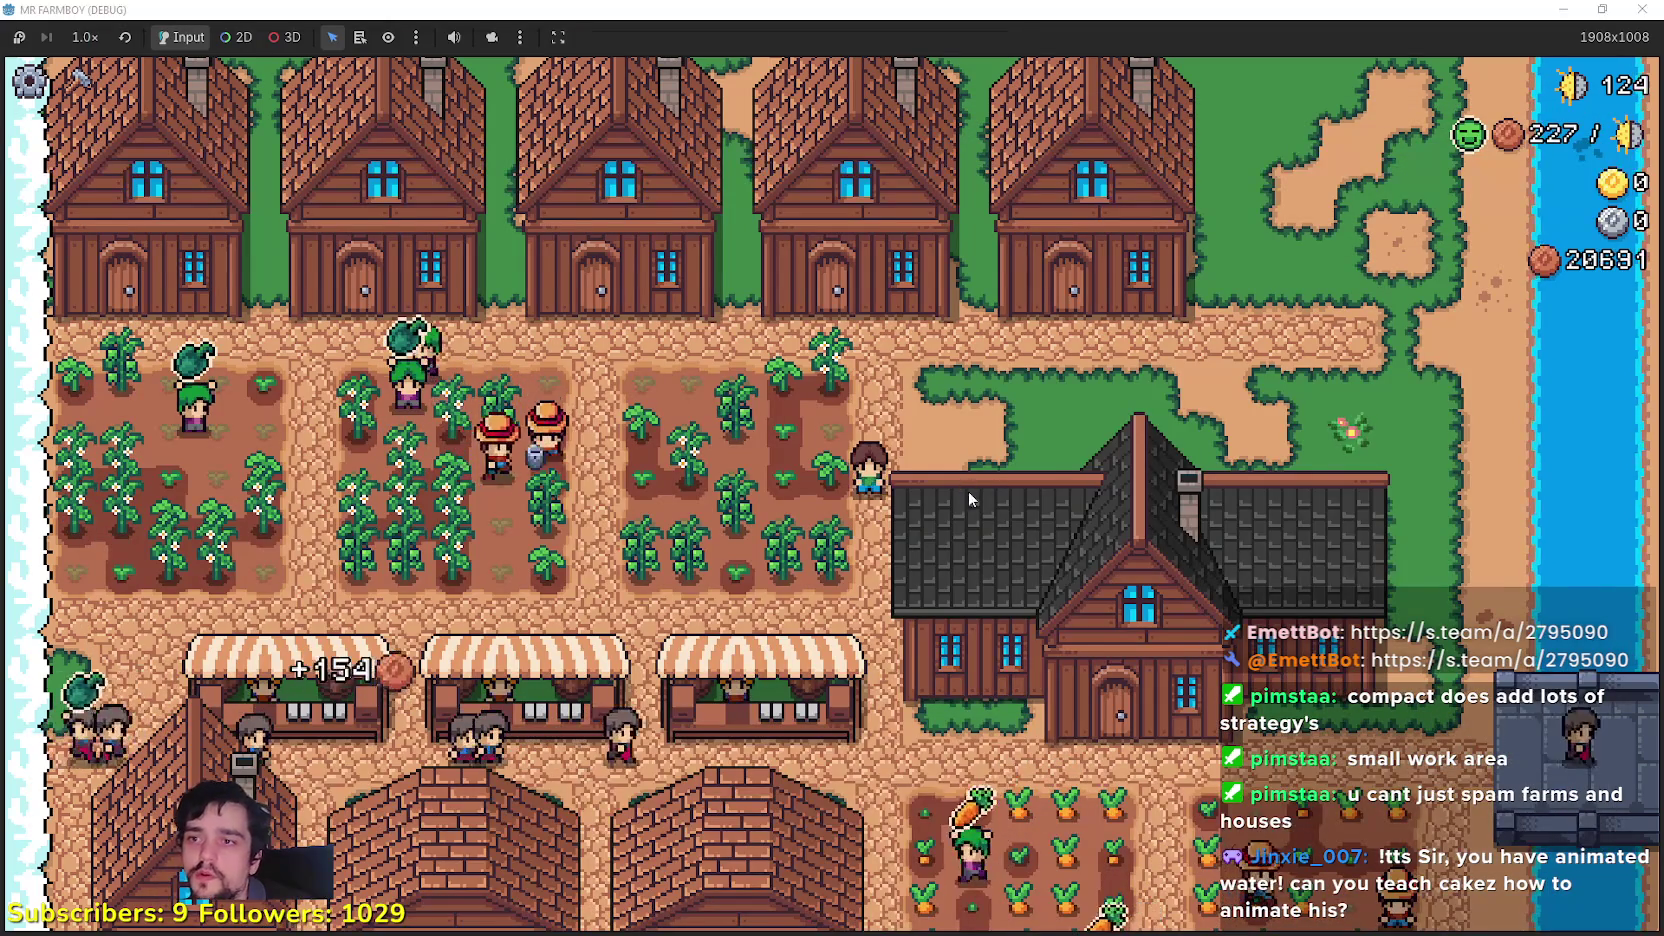
# Step: Go to the Player House skill tree and unlock Island Expansion I
pyautogui.click(962, 478)
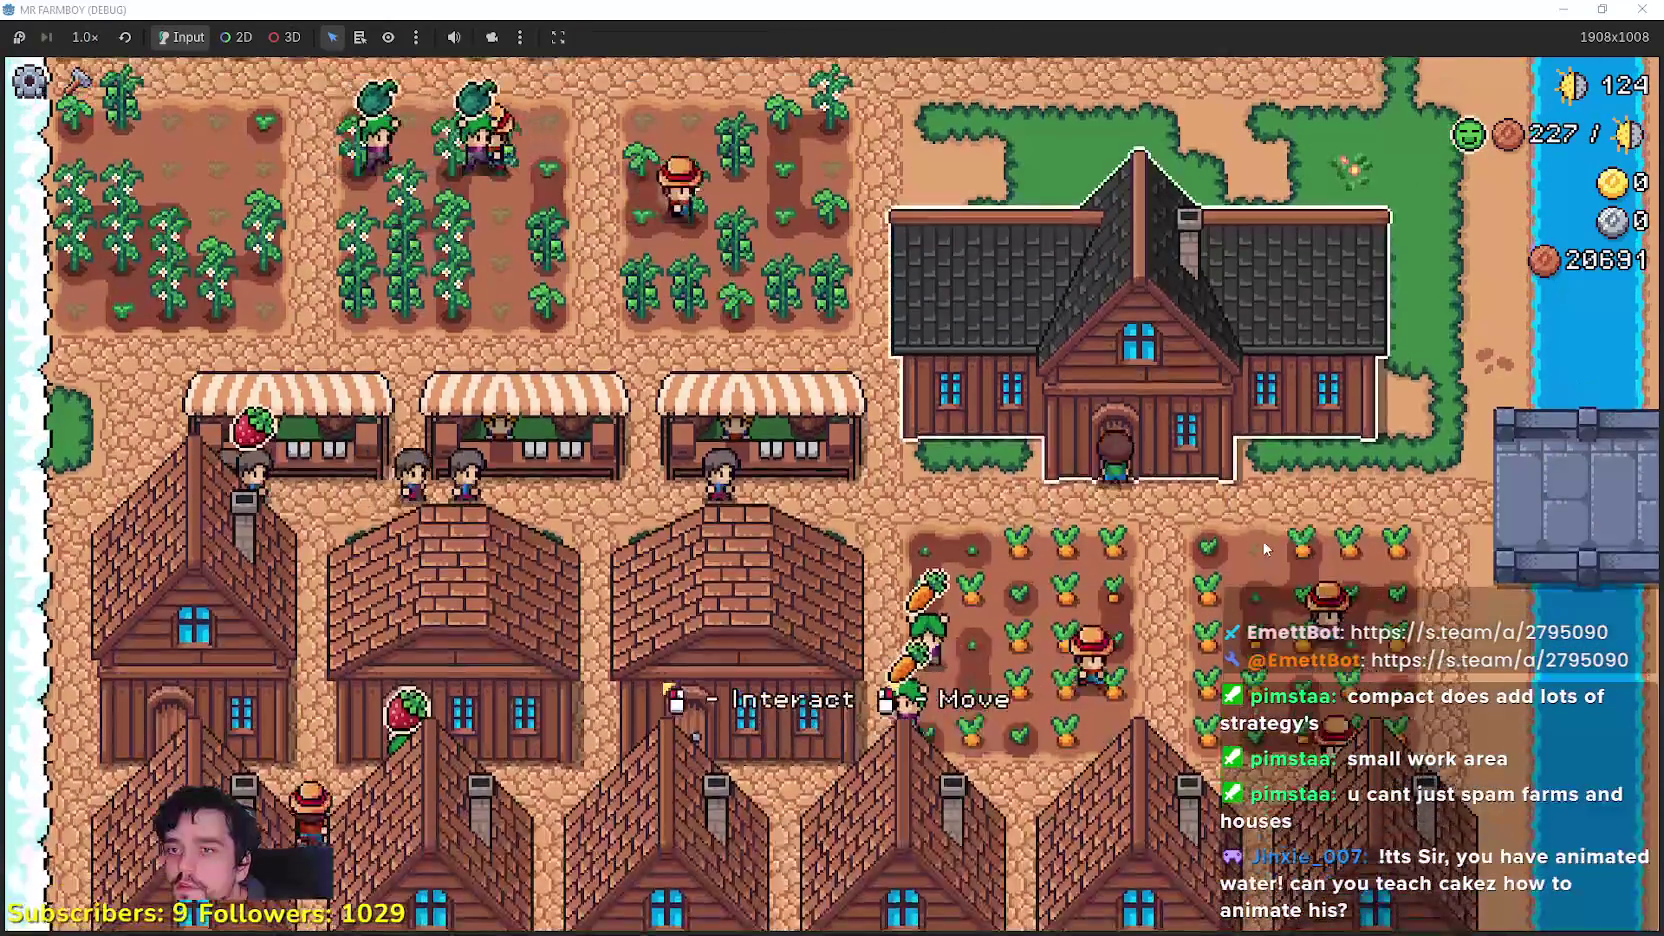
pyautogui.click(1265, 548)
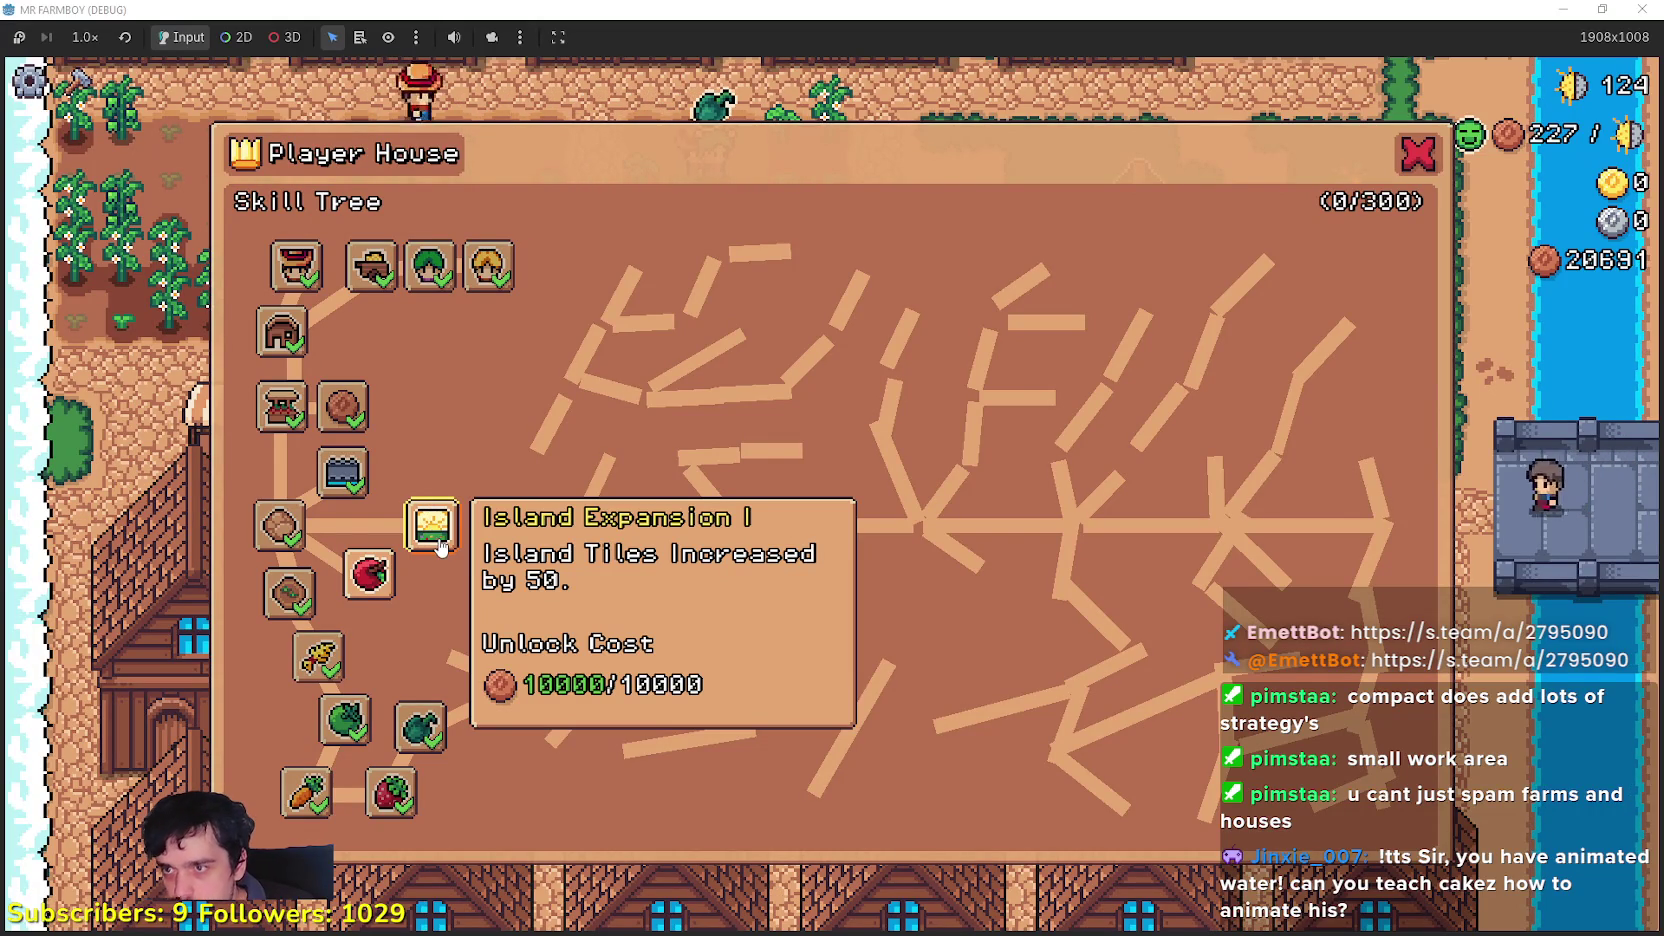
pyautogui.click(440, 543)
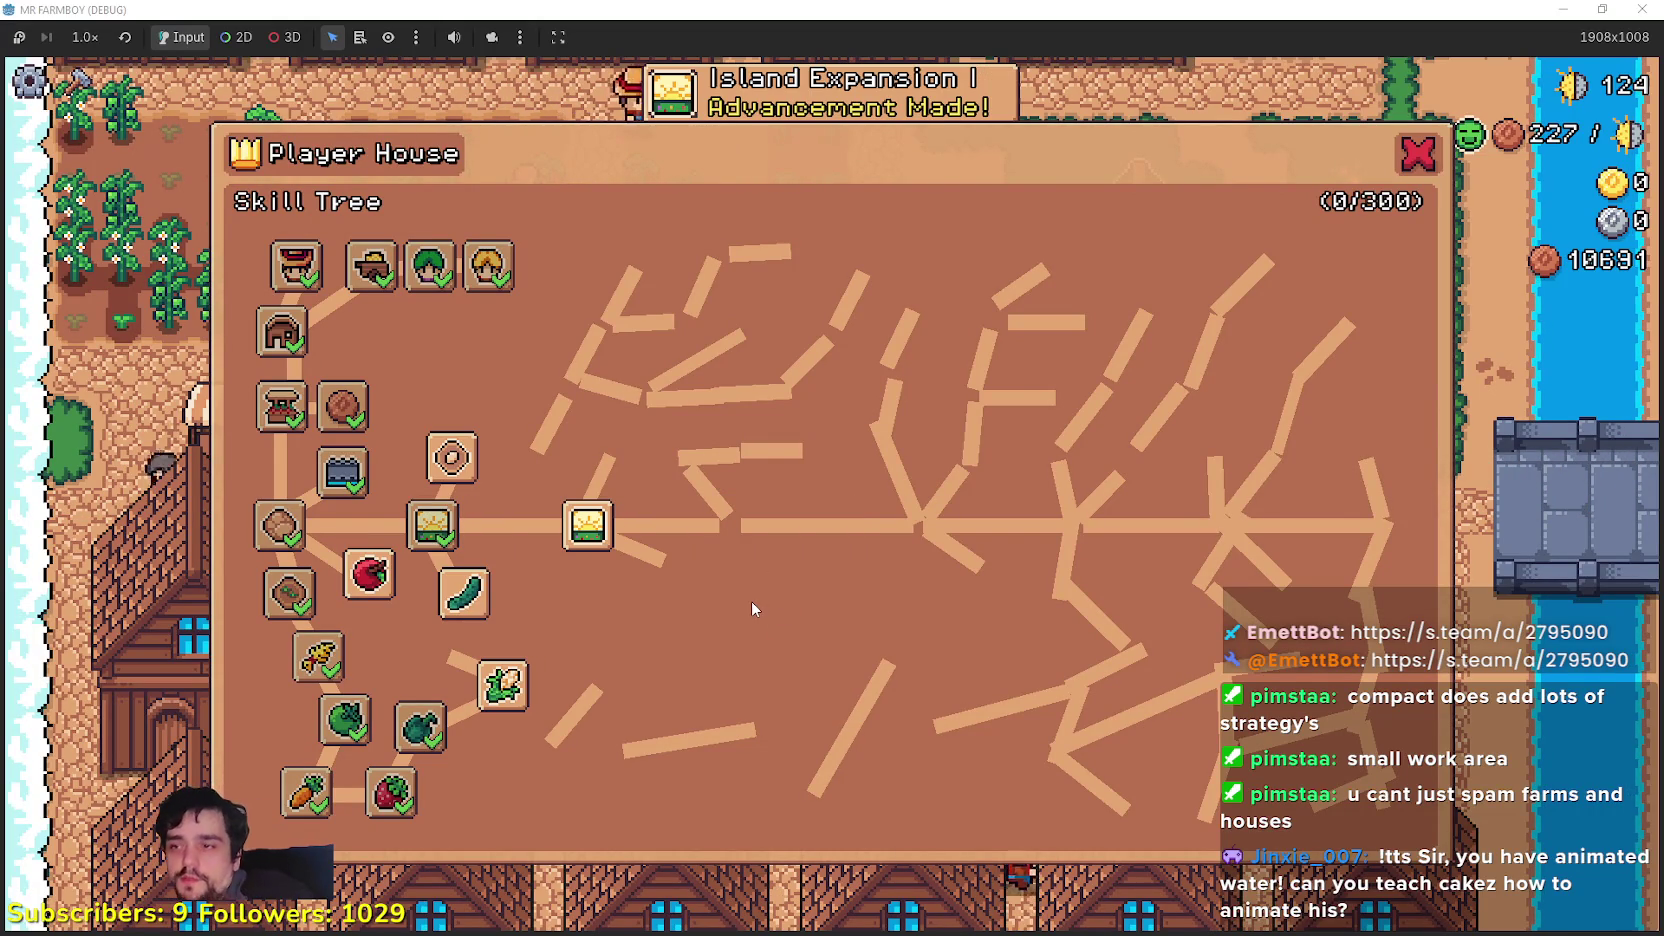
# Step: Unlock the Cucumber crop and the Animal Tile advancement for 5000
pyautogui.moveTo(476, 598)
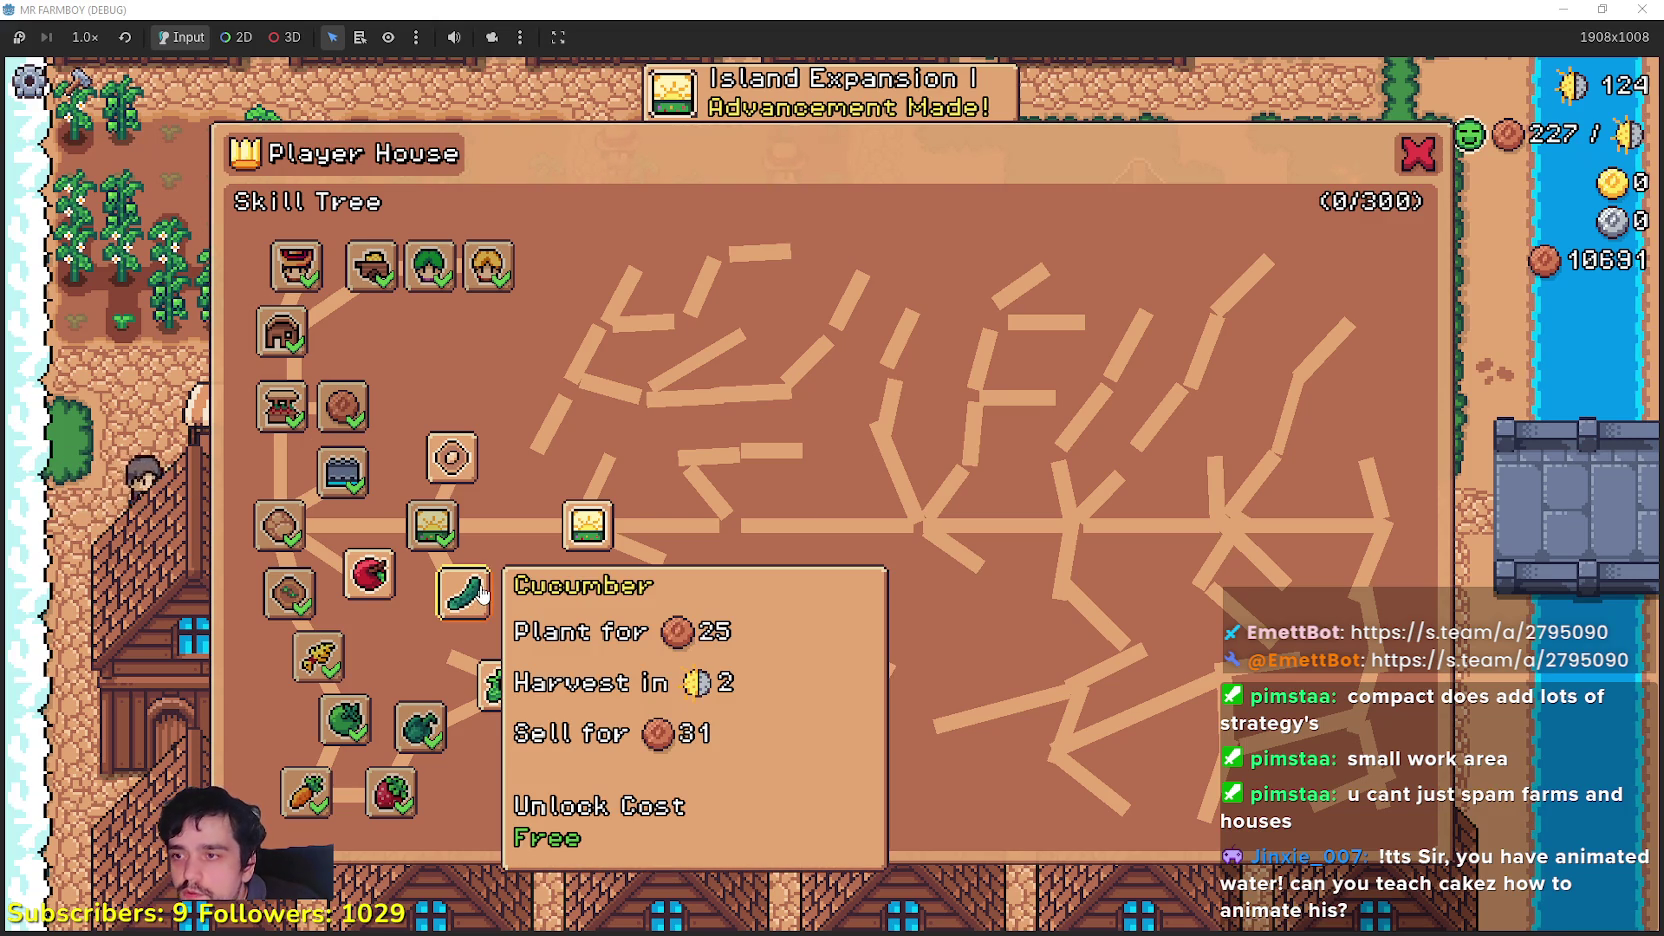
pyautogui.click(476, 590)
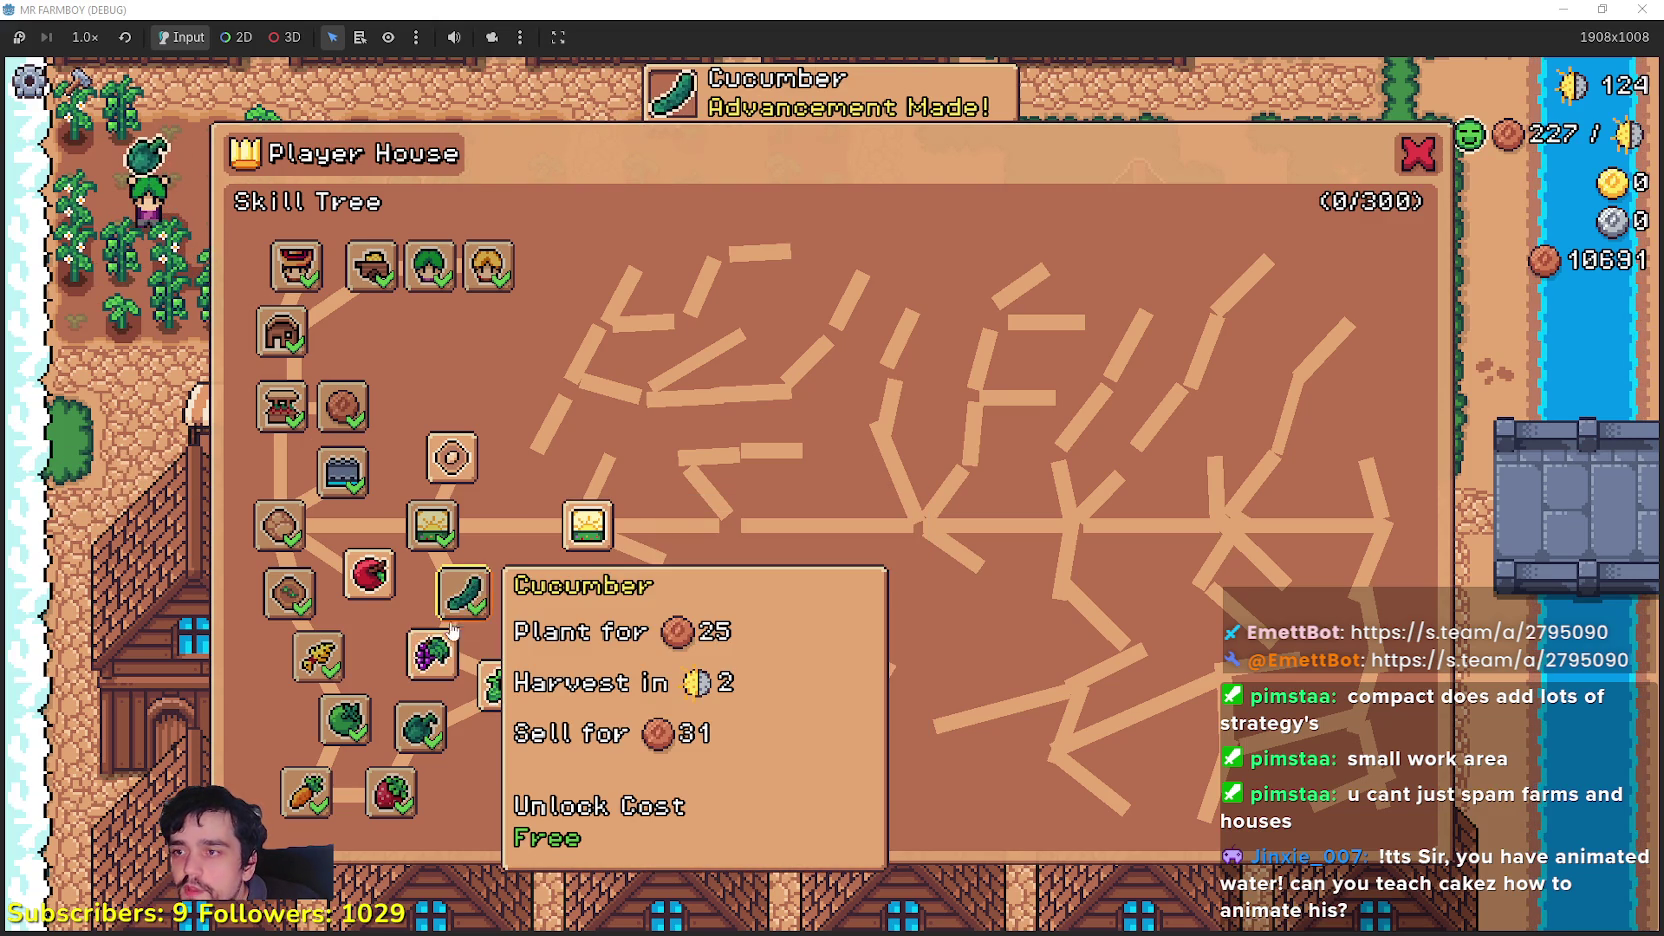
pyautogui.moveTo(470, 678)
pyautogui.moveTo(458, 462)
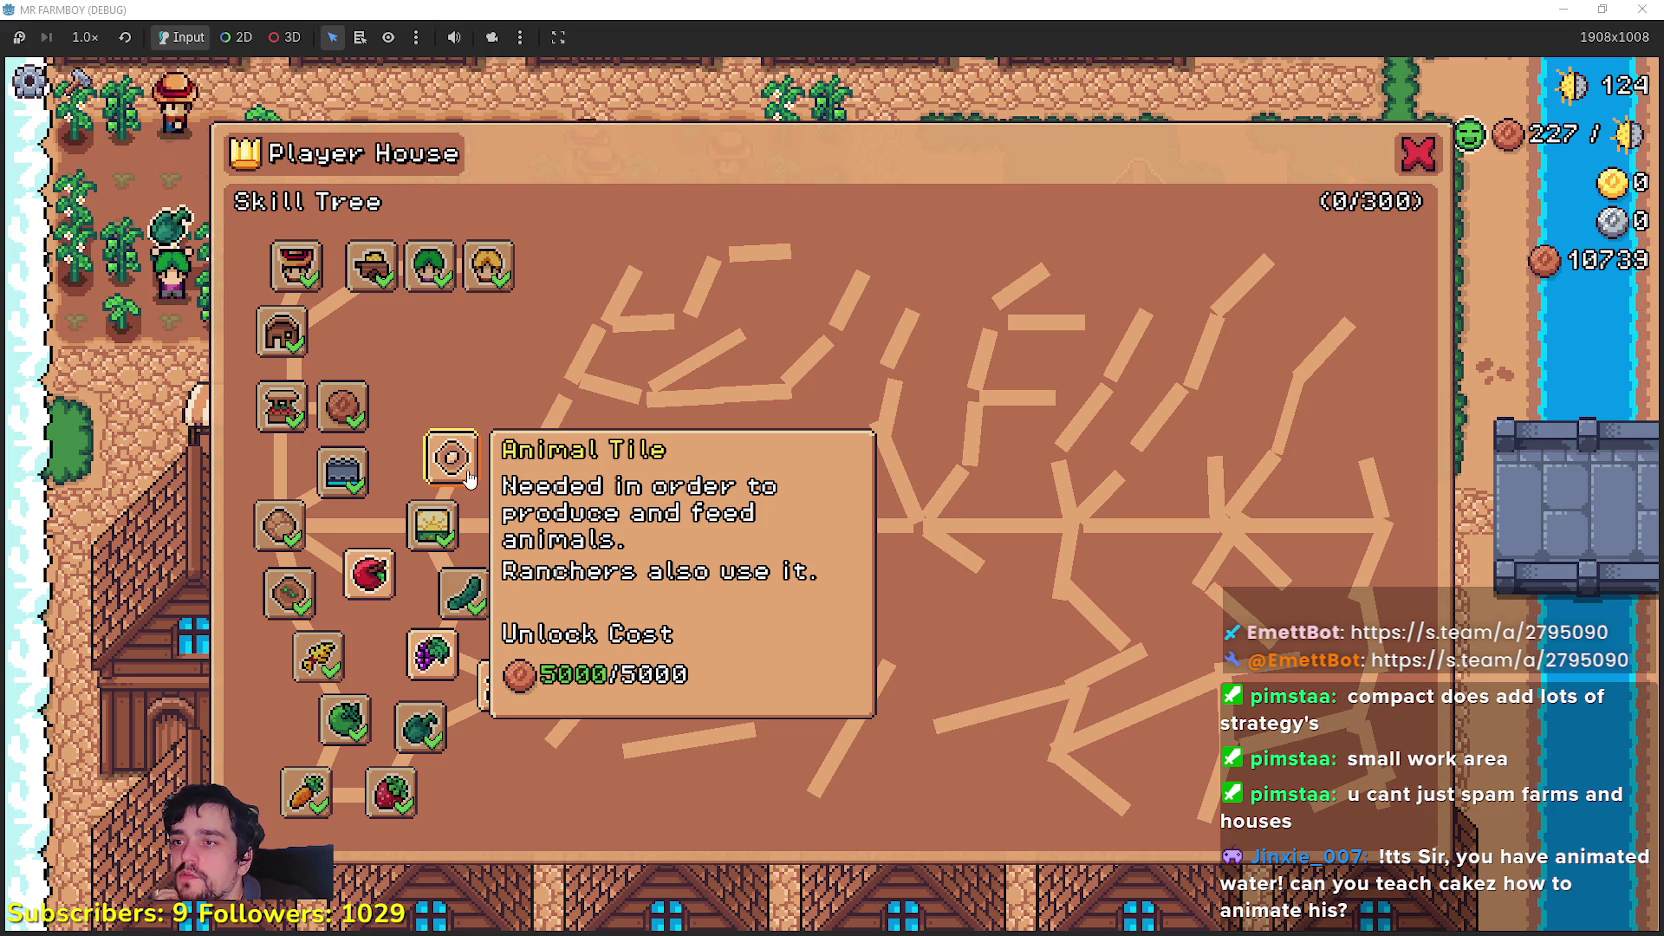
pyautogui.moveTo(611, 523)
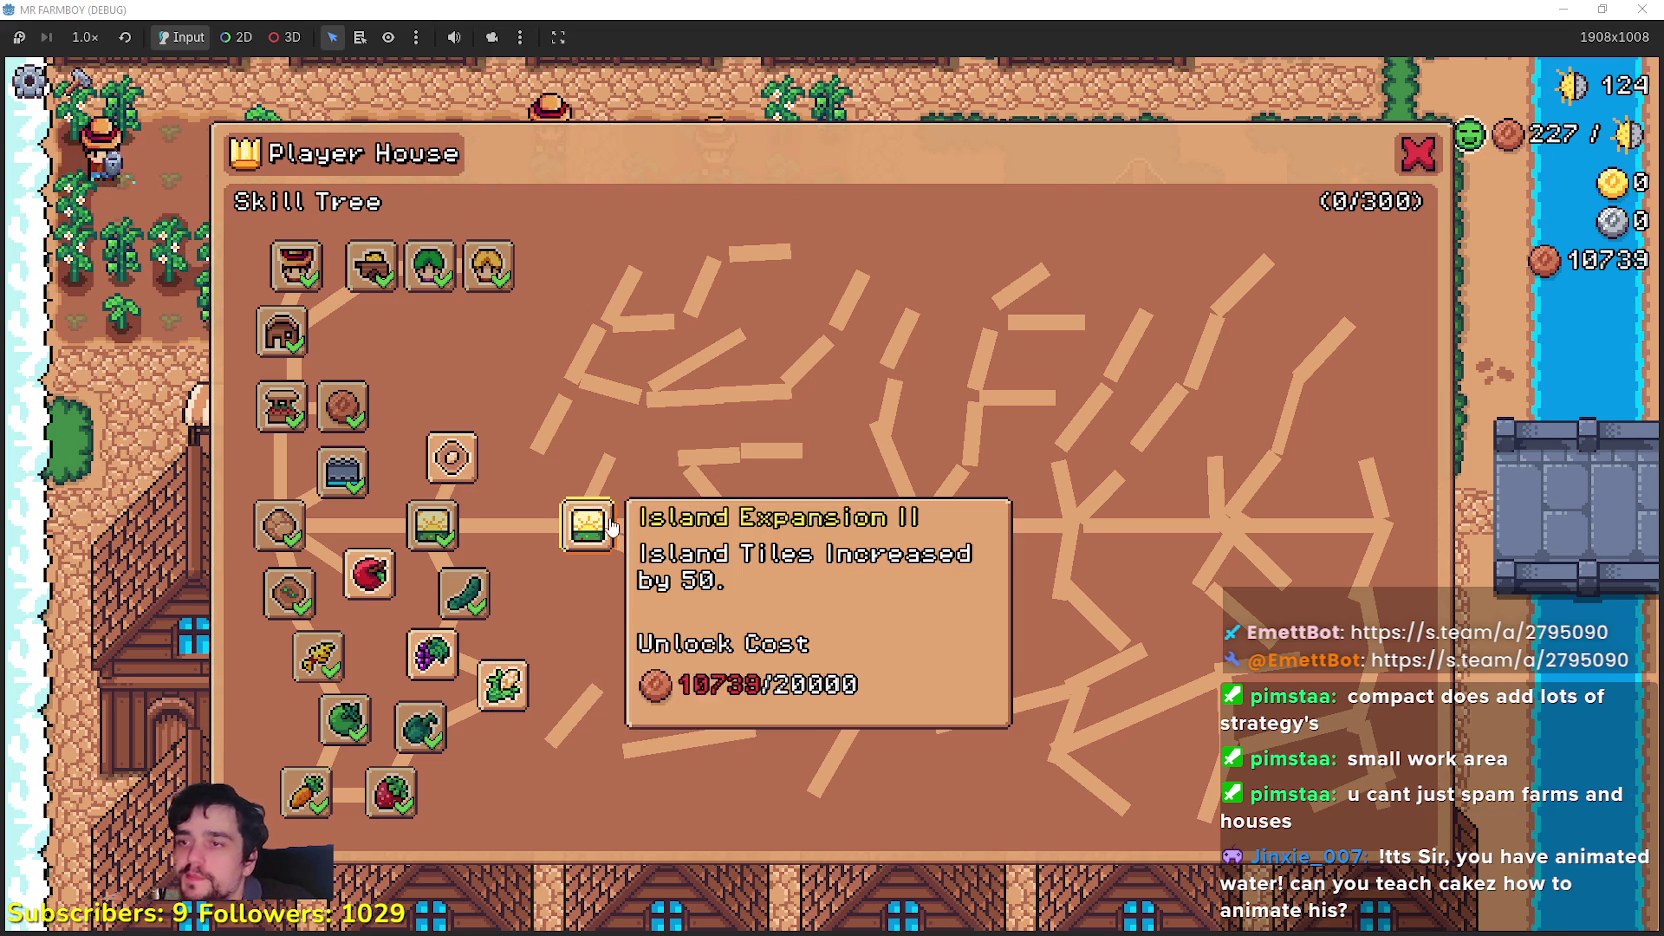
pyautogui.click(461, 462)
pyautogui.moveTo(375, 345)
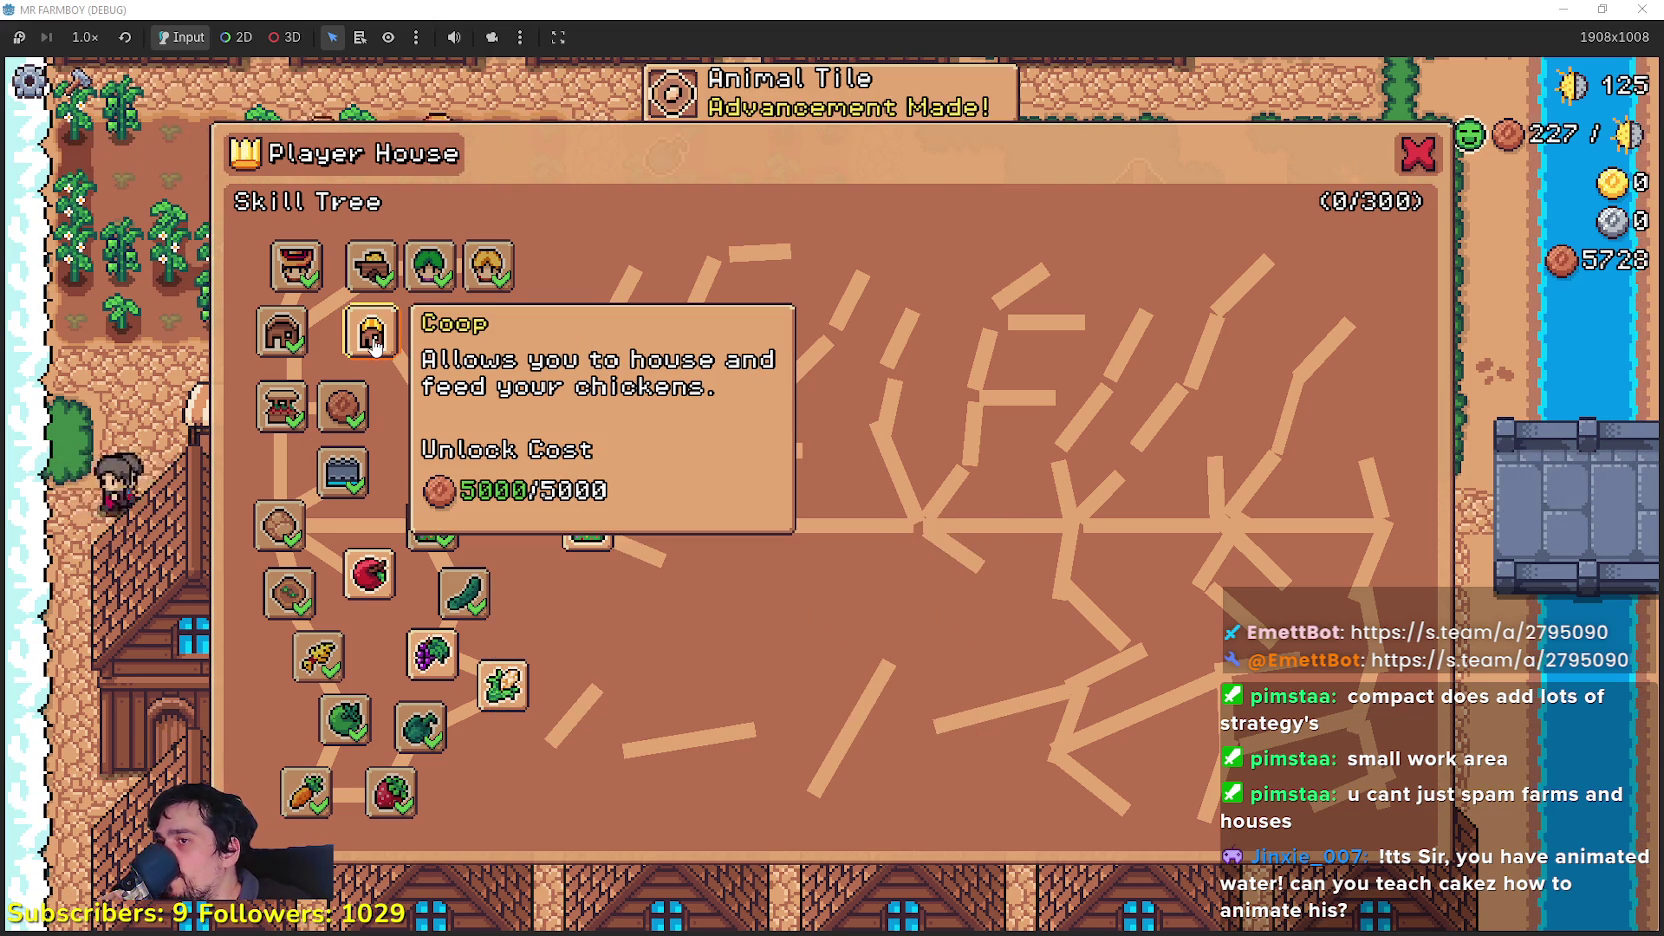
pyautogui.moveTo(455, 465)
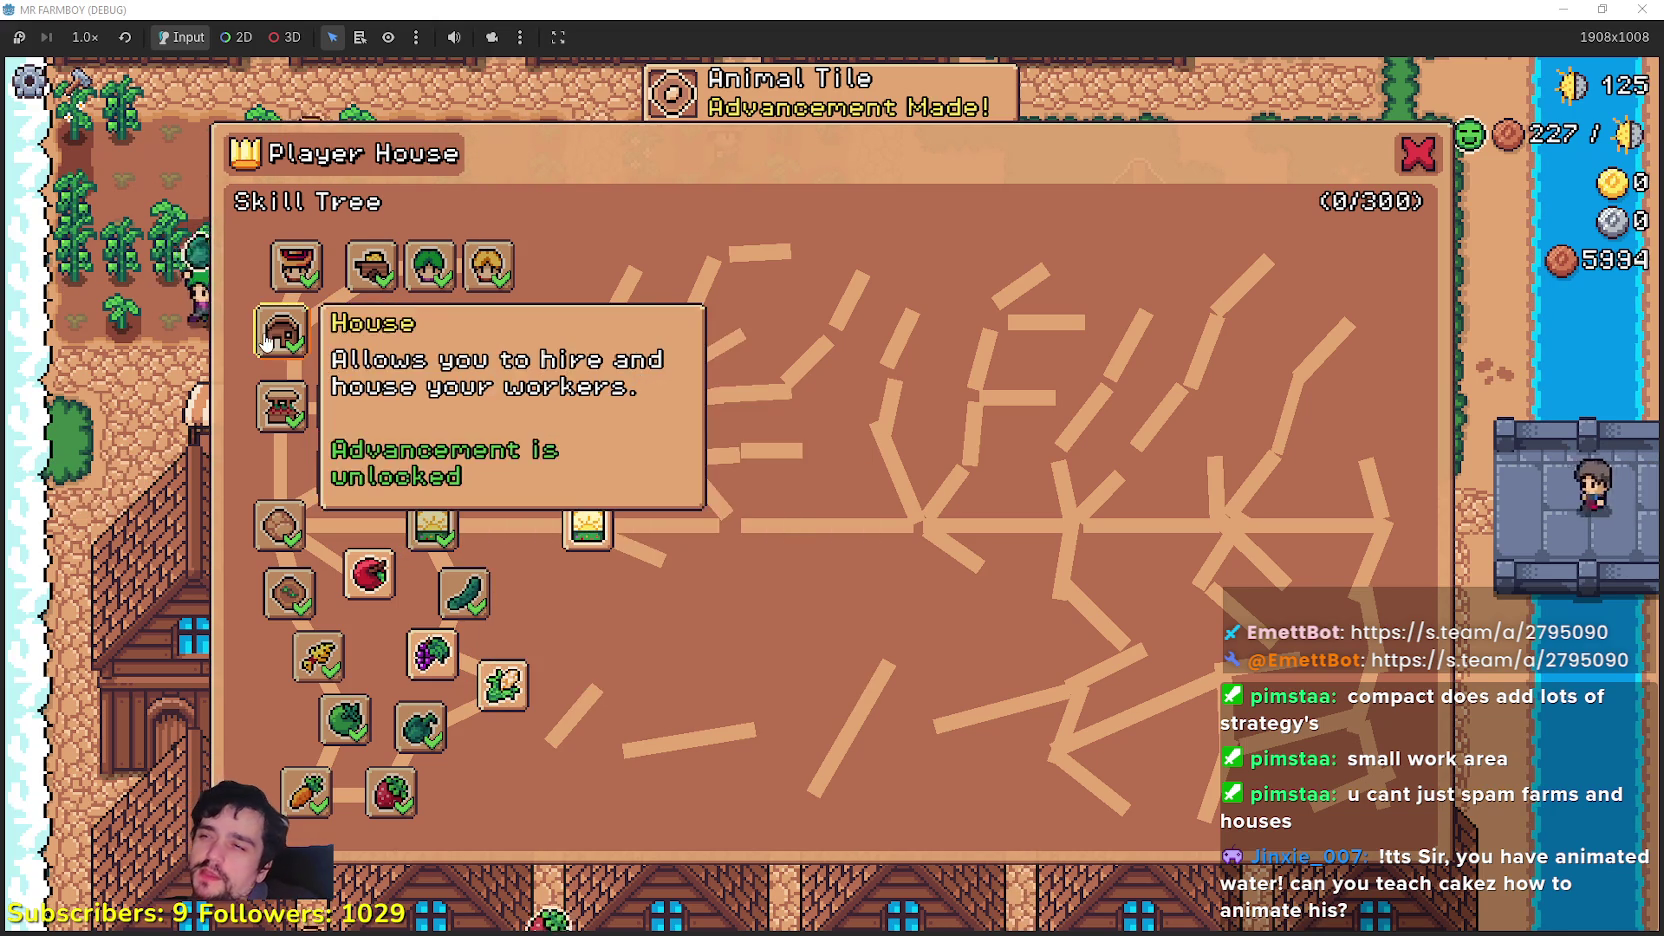
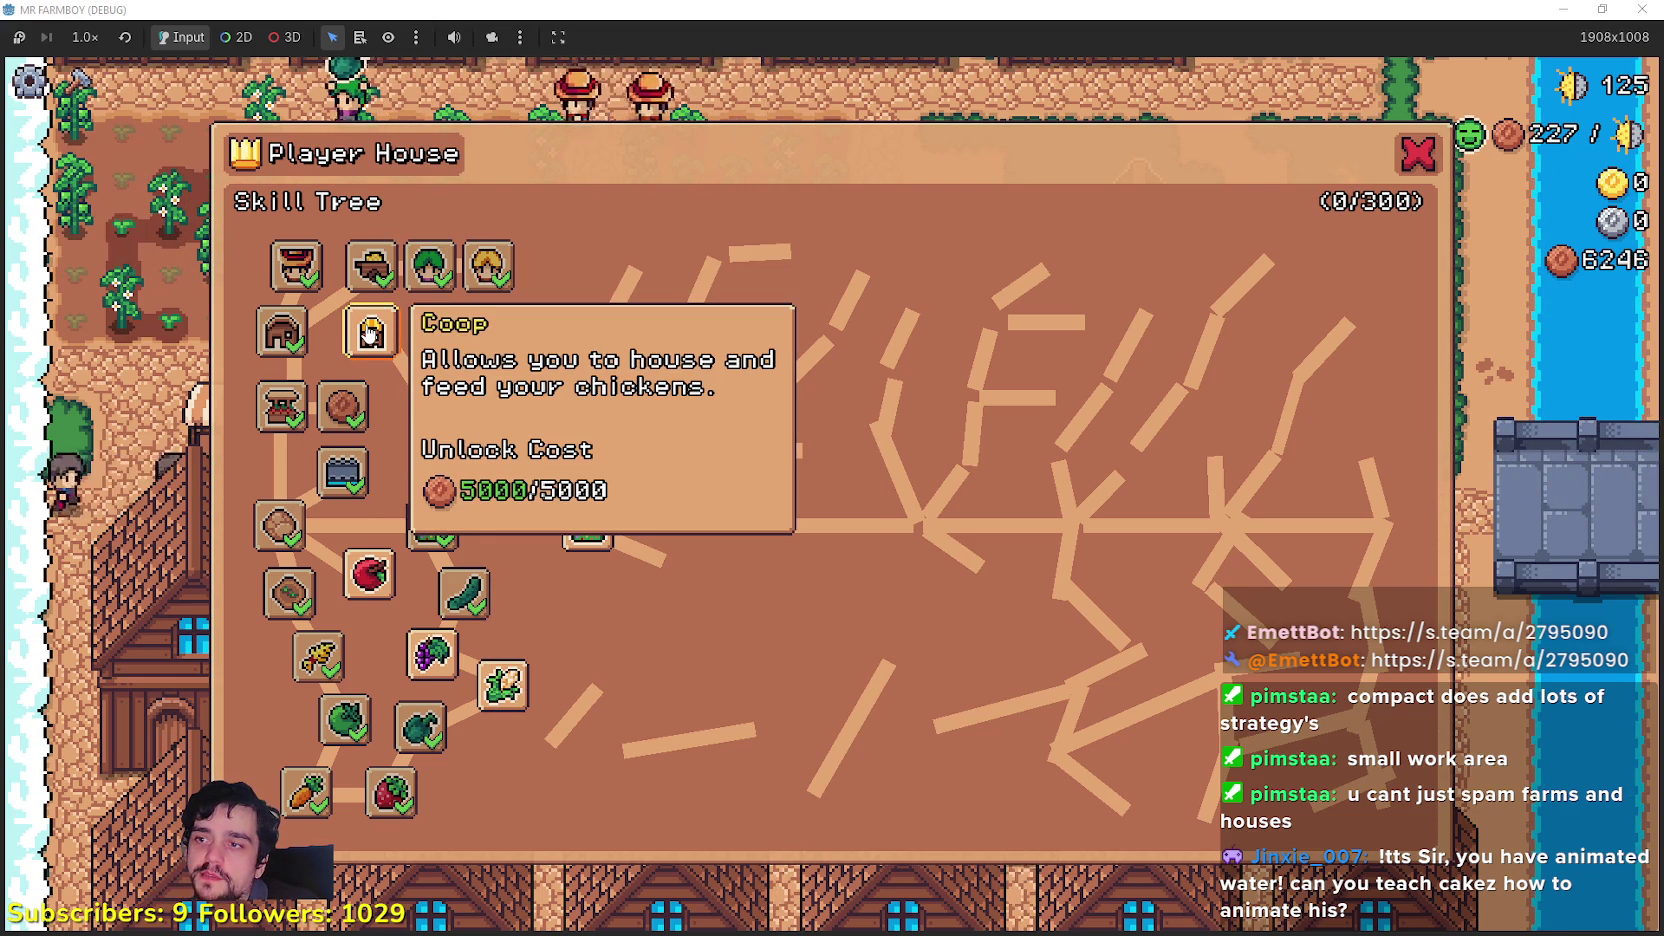
# Step: Close the skill tree, pause Mr Farmboy, and return to the editor's base_npc.gd script
pyautogui.press('Escape')
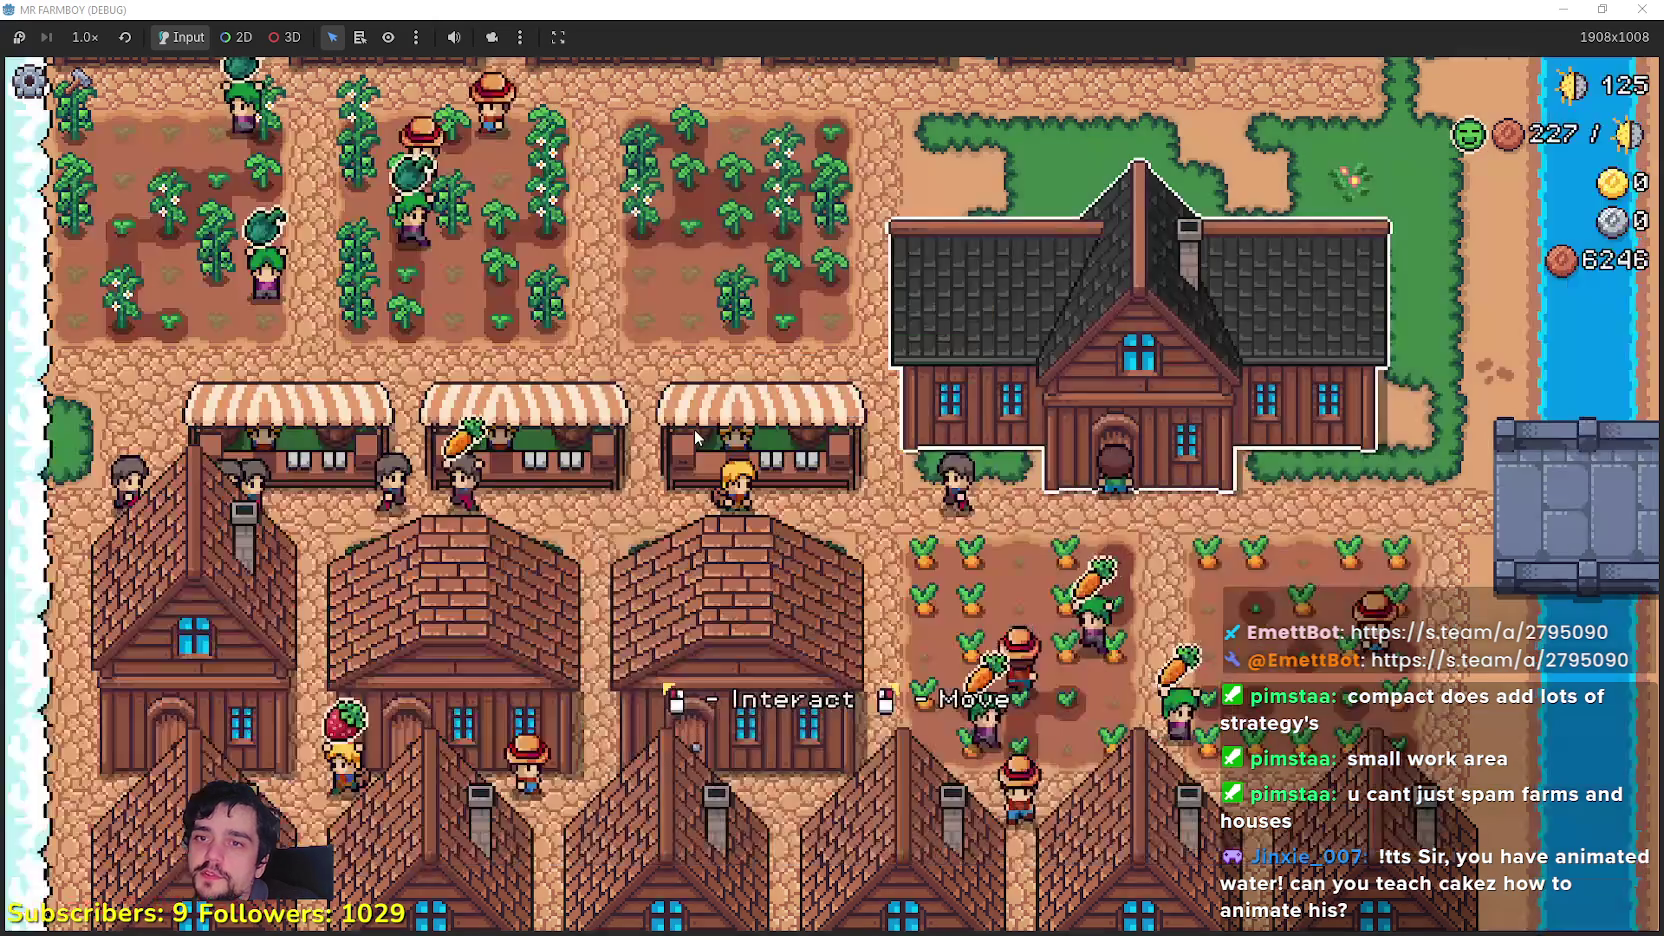
pyautogui.press('Escape')
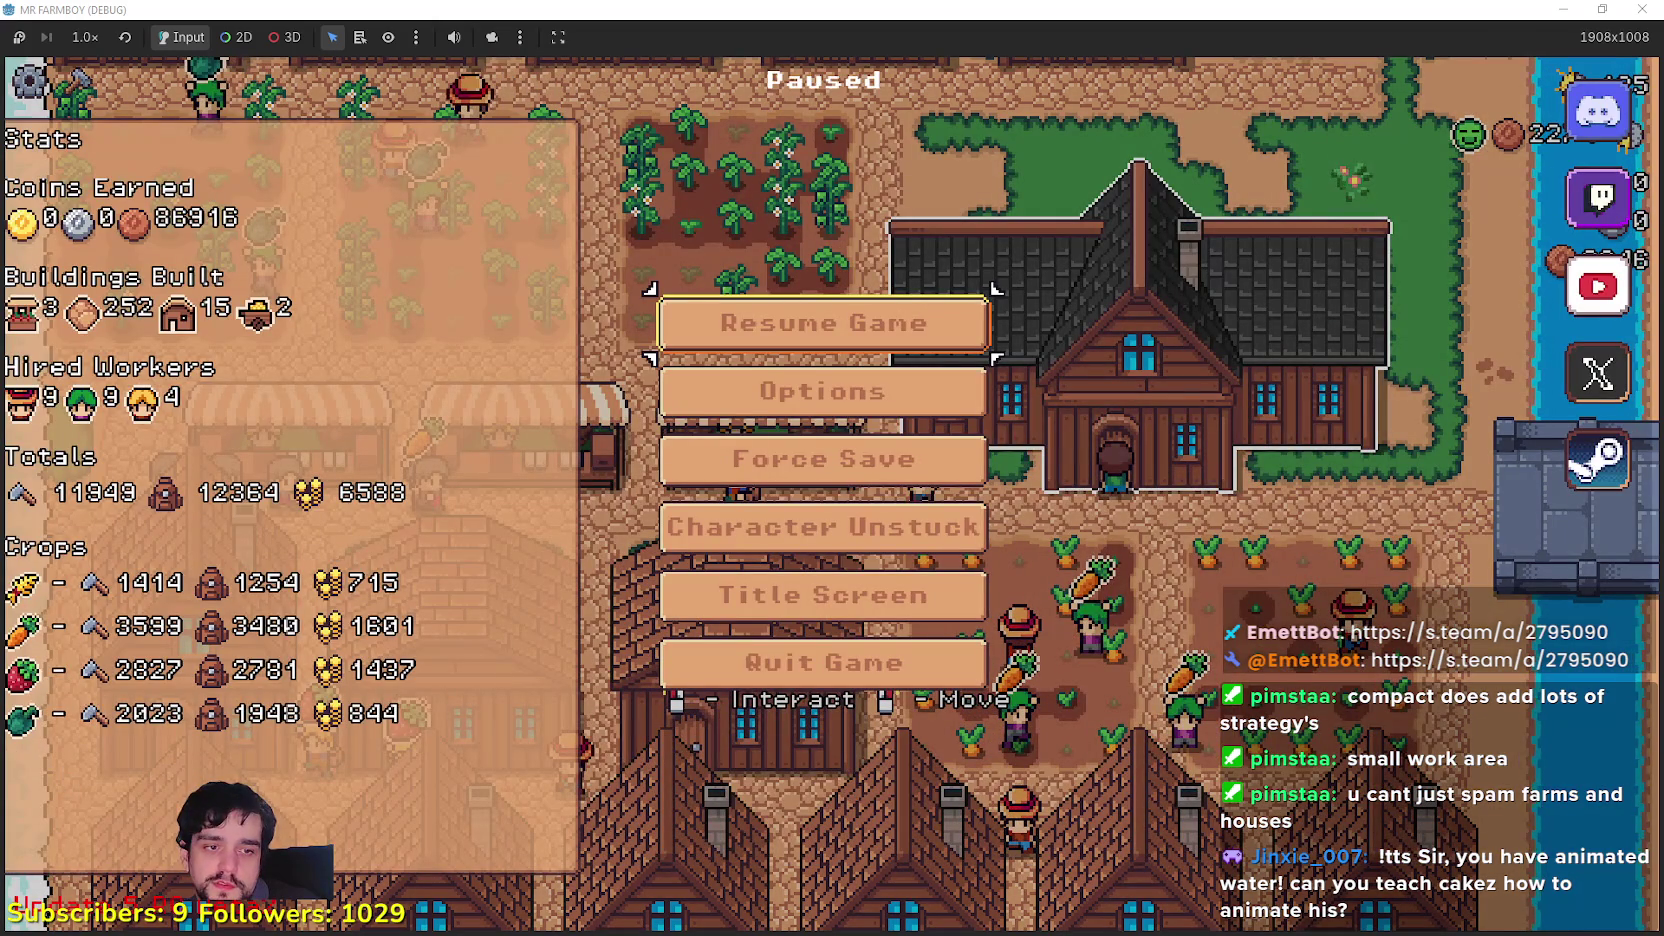
pyautogui.hotkey('alt', 'Tab')
pyautogui.click(1221, 537)
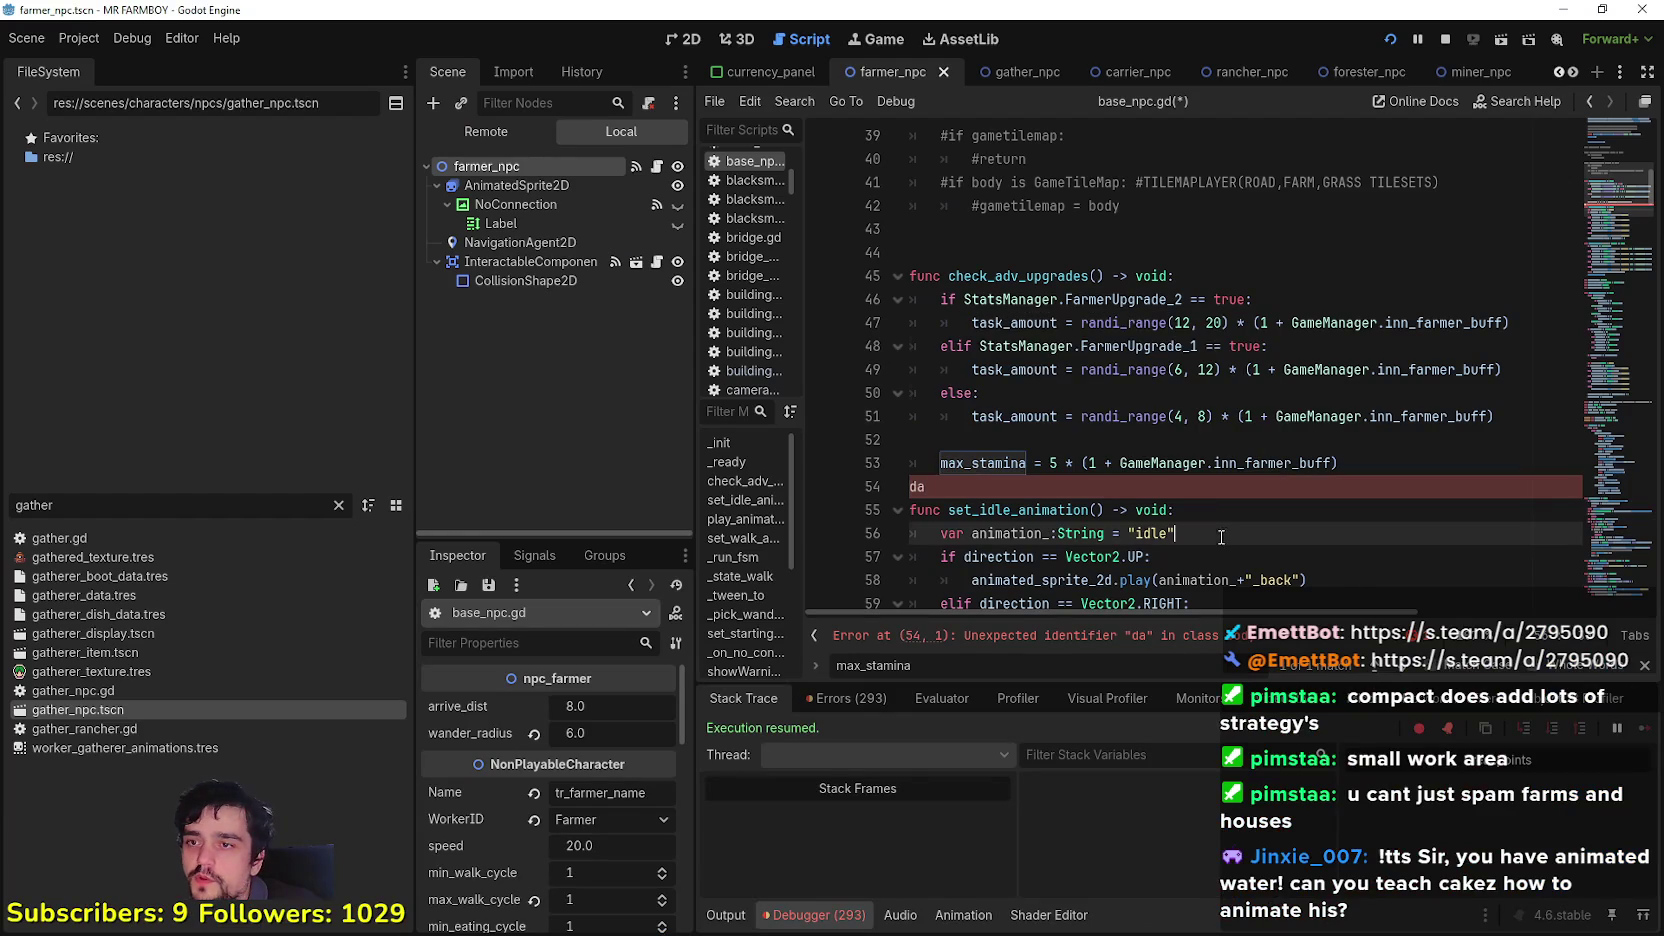
# Step: Remove the stray 'da' from line 54 and bring up the player_house_panel scene in 2D
pyautogui.click(1218, 507)
pyautogui.click(1233, 488)
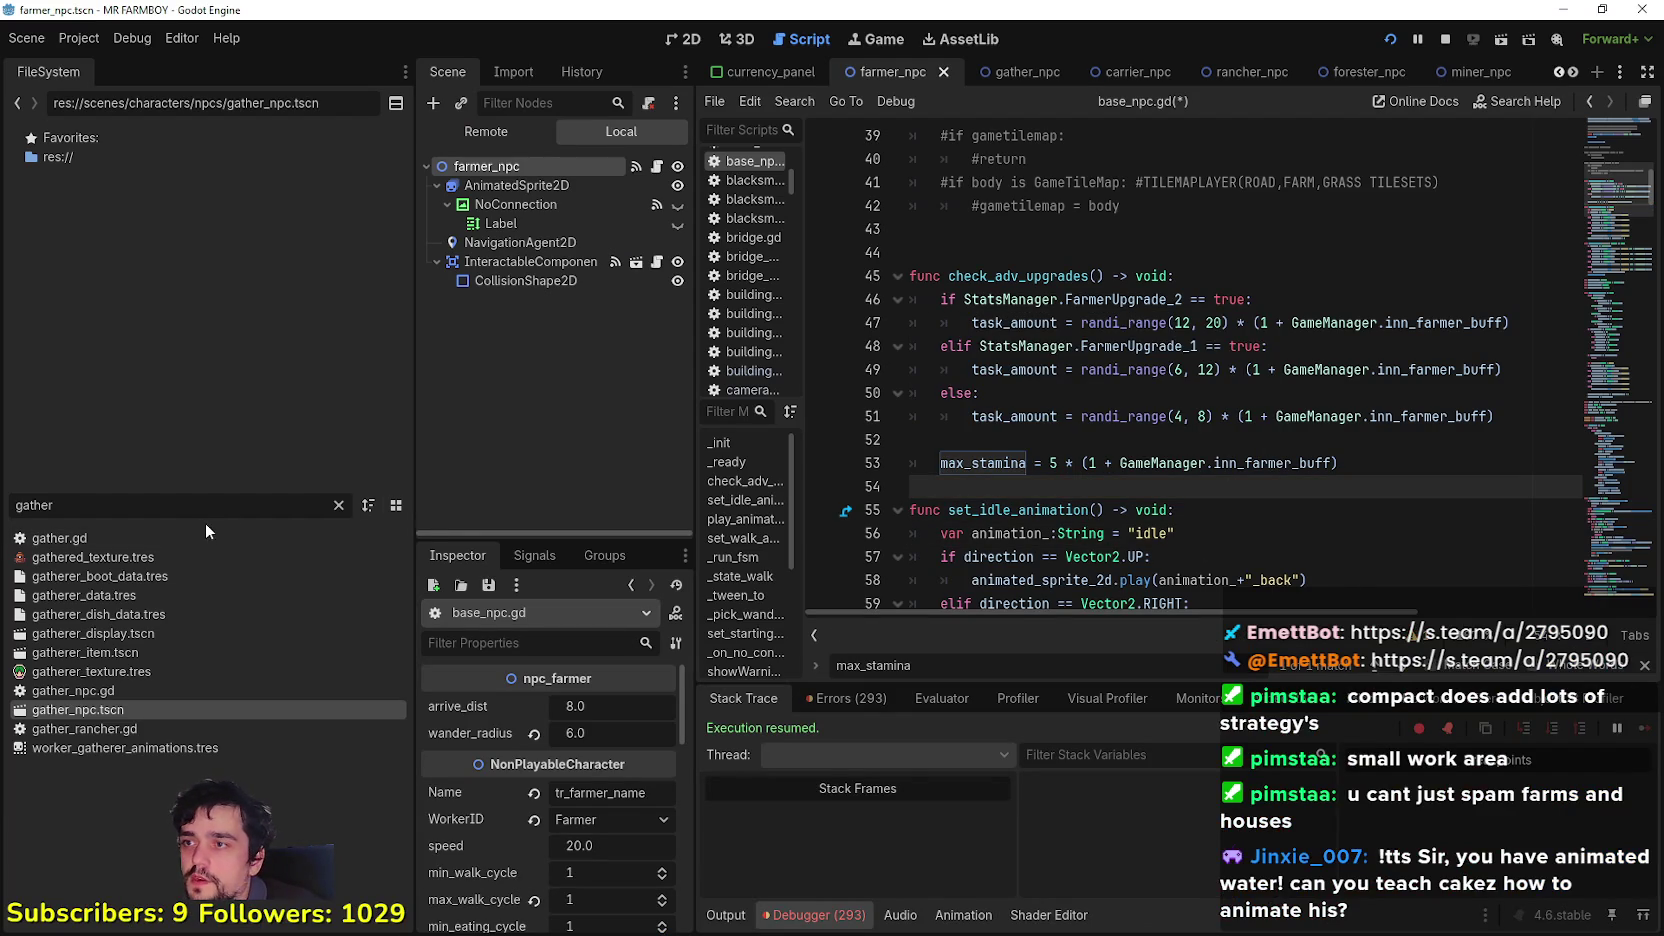
pyautogui.click(1557, 72)
pyautogui.click(1557, 72)
pyautogui.click(1557, 72)
pyautogui.click(1557, 72)
pyautogui.click(1558, 72)
pyautogui.click(1558, 72)
pyautogui.click(1558, 72)
pyautogui.click(1558, 72)
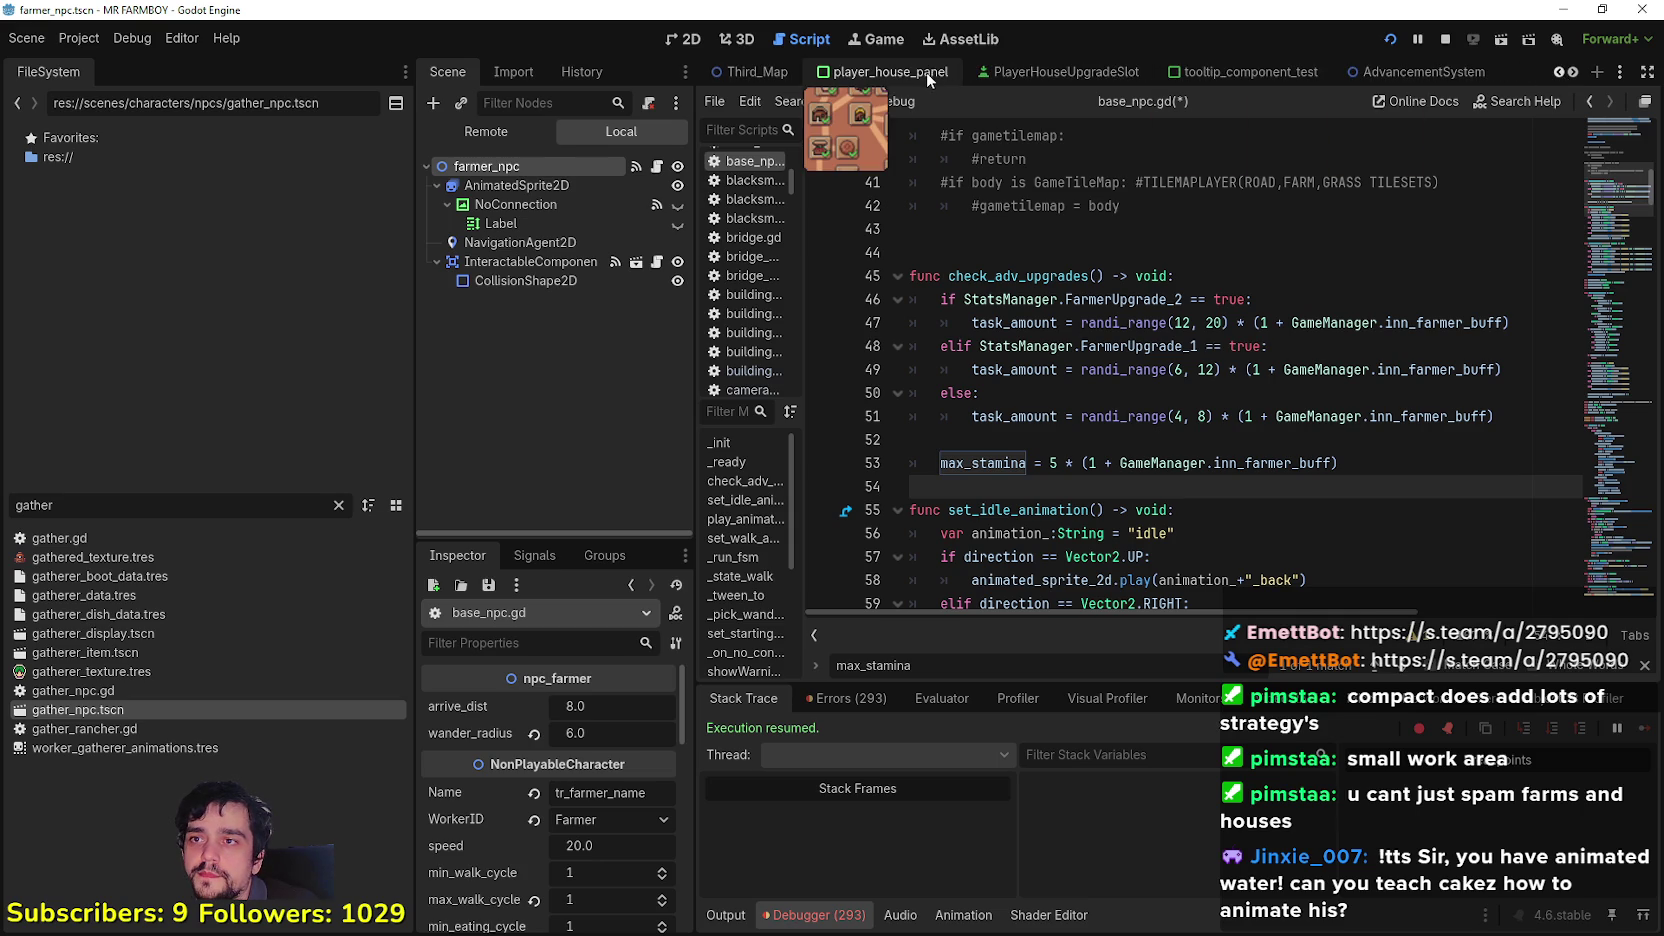
pyautogui.click(688, 40)
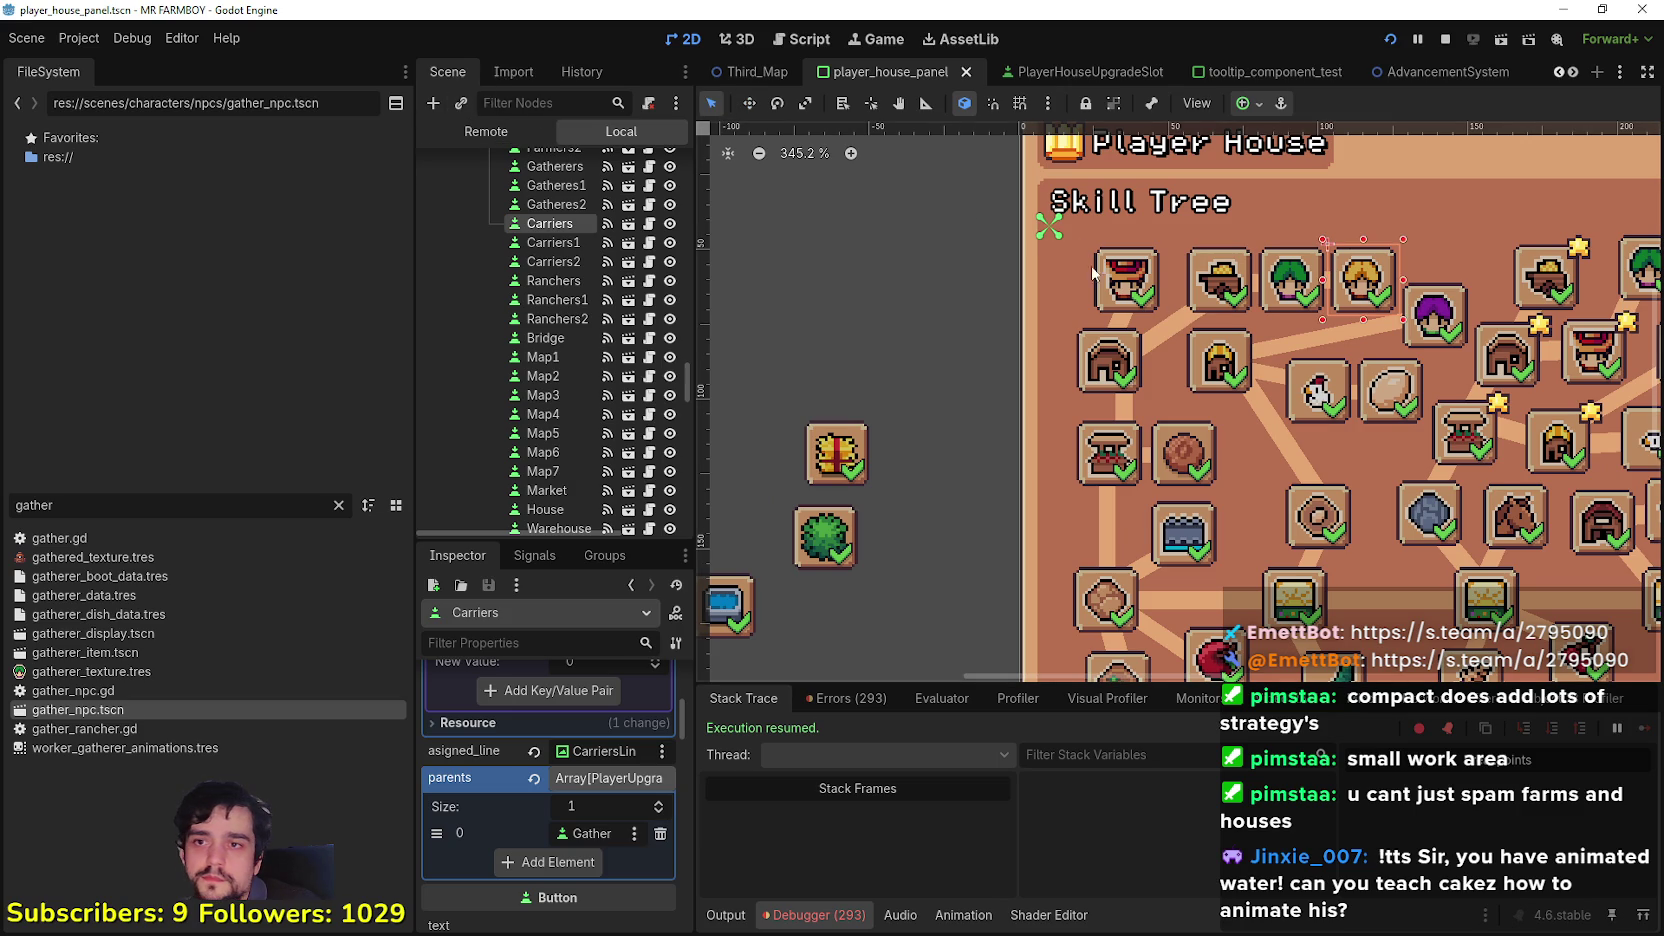
# Step: Set the Coop skill's Copper requirement to 500, reviewing the Chicken (200) and Ranchers (10000) nodes
pyautogui.click(1224, 366)
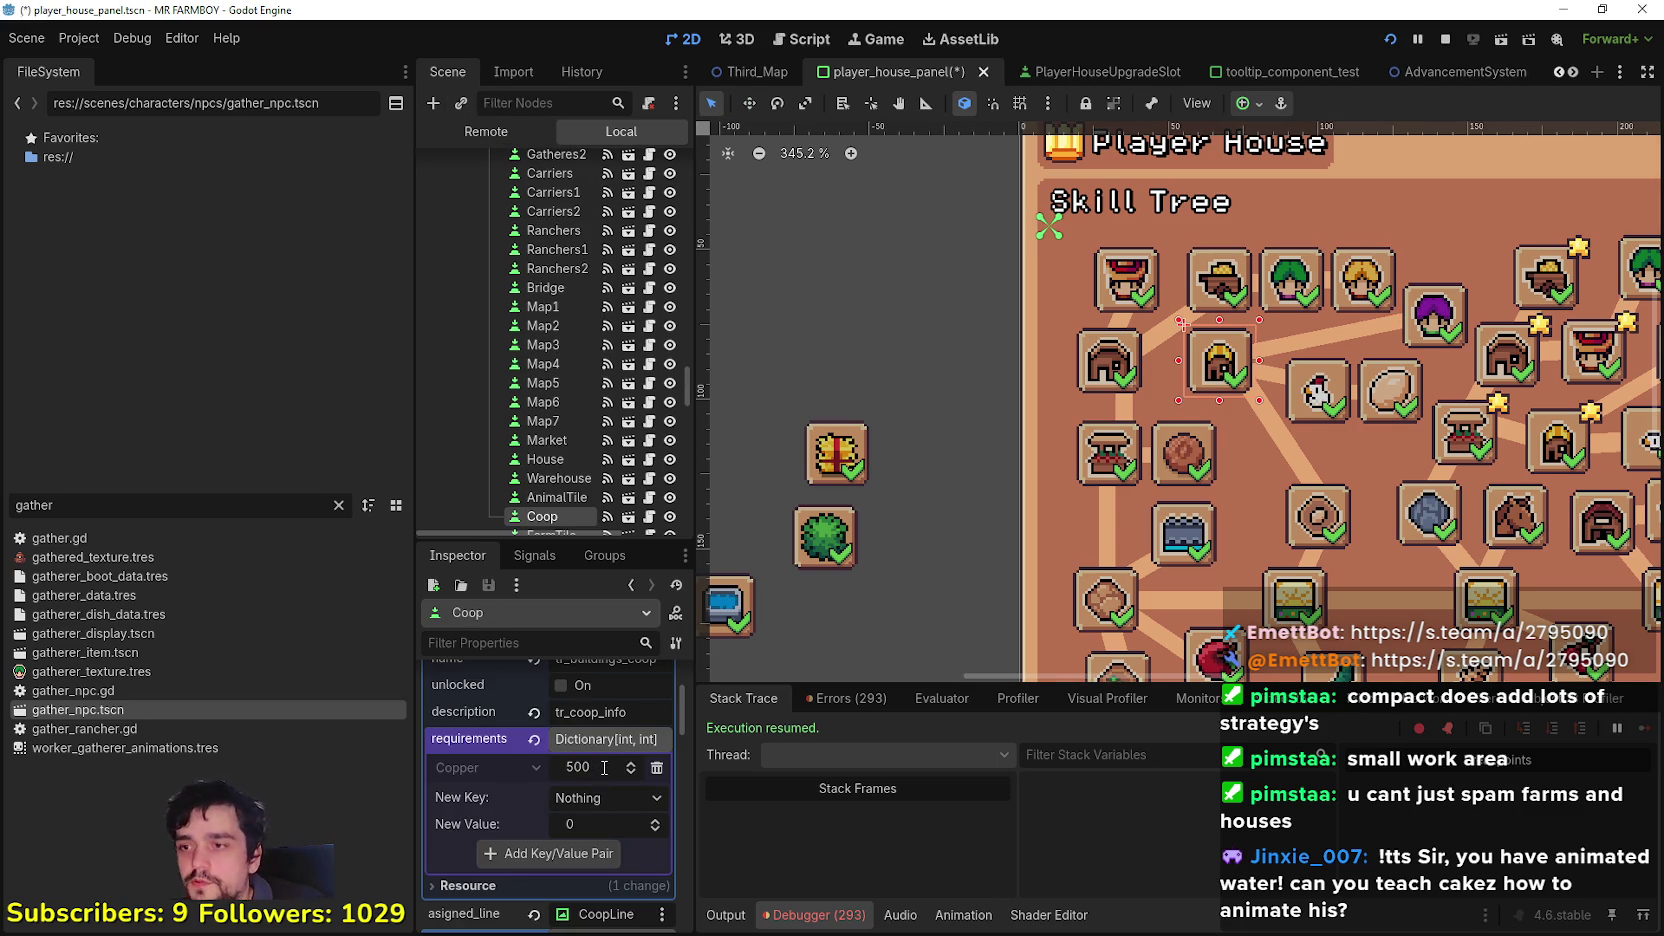
pyautogui.click(1316, 403)
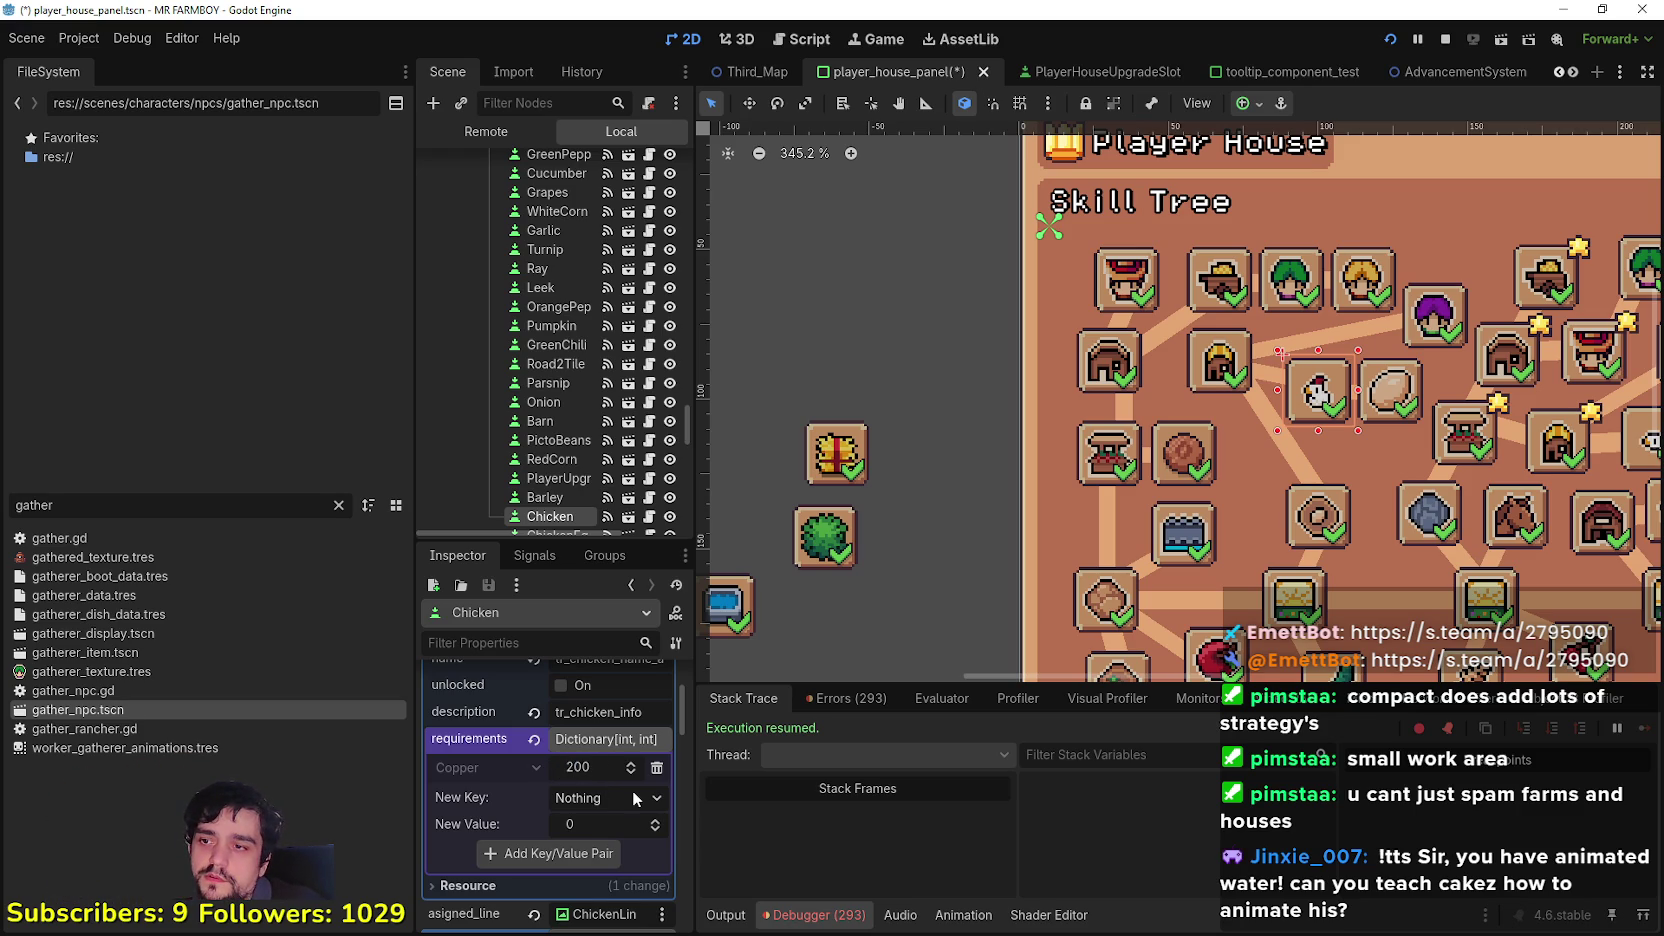
pyautogui.hscroll(3, 1108, 512)
pyautogui.scroll(1, 1135, 313)
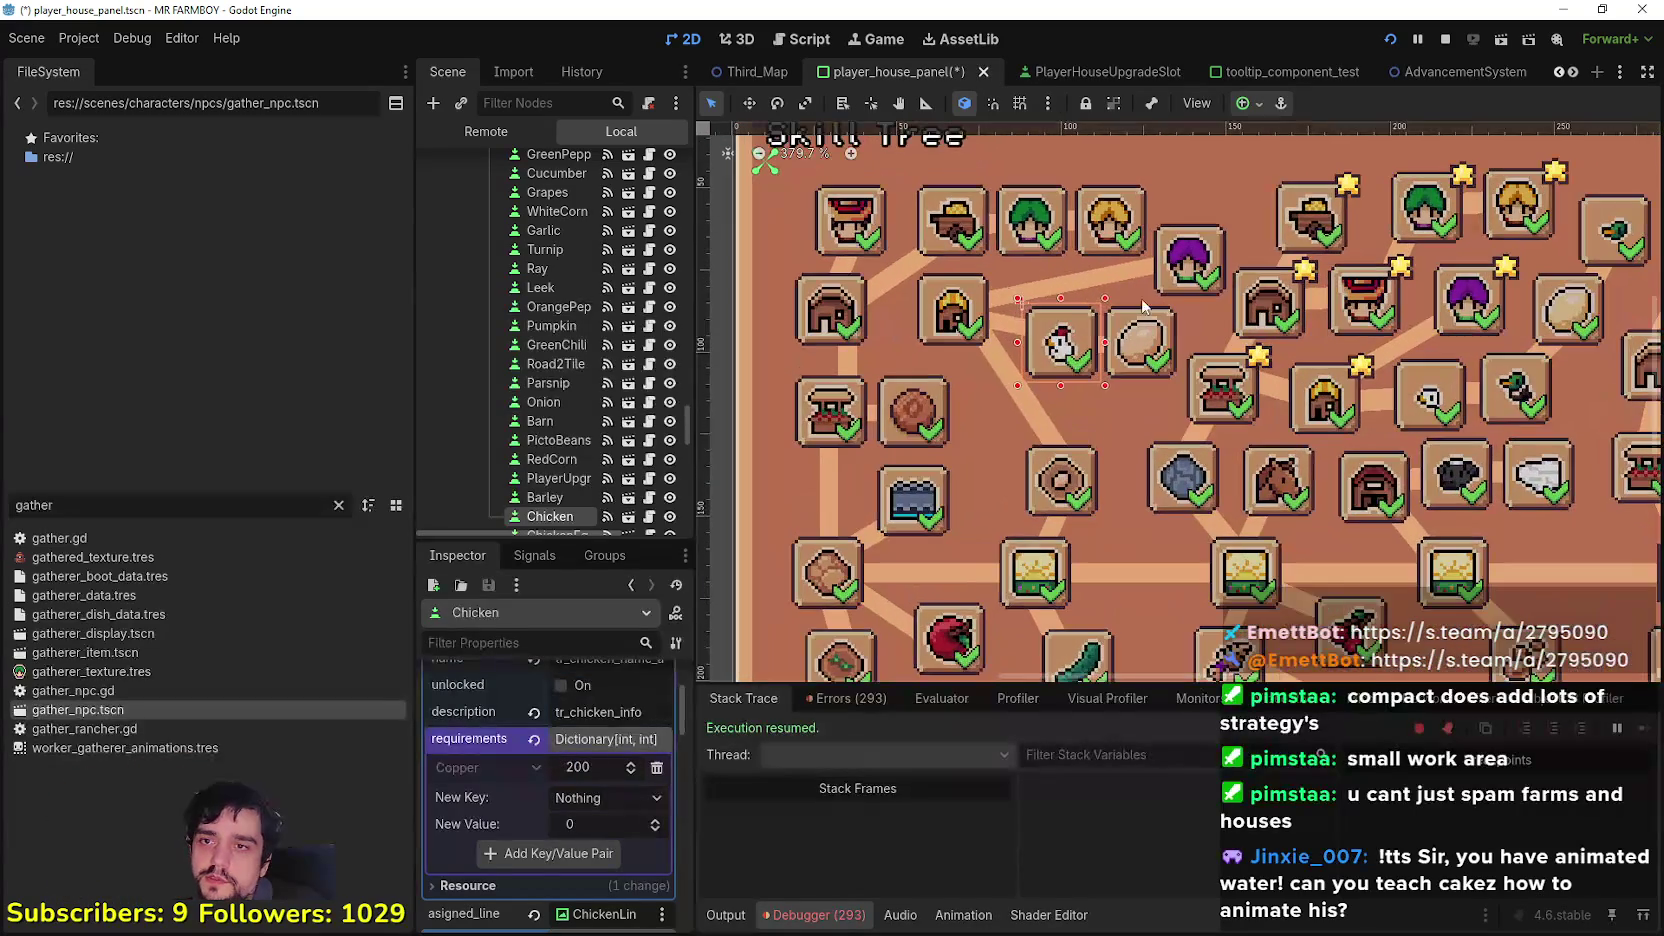
pyautogui.click(1197, 275)
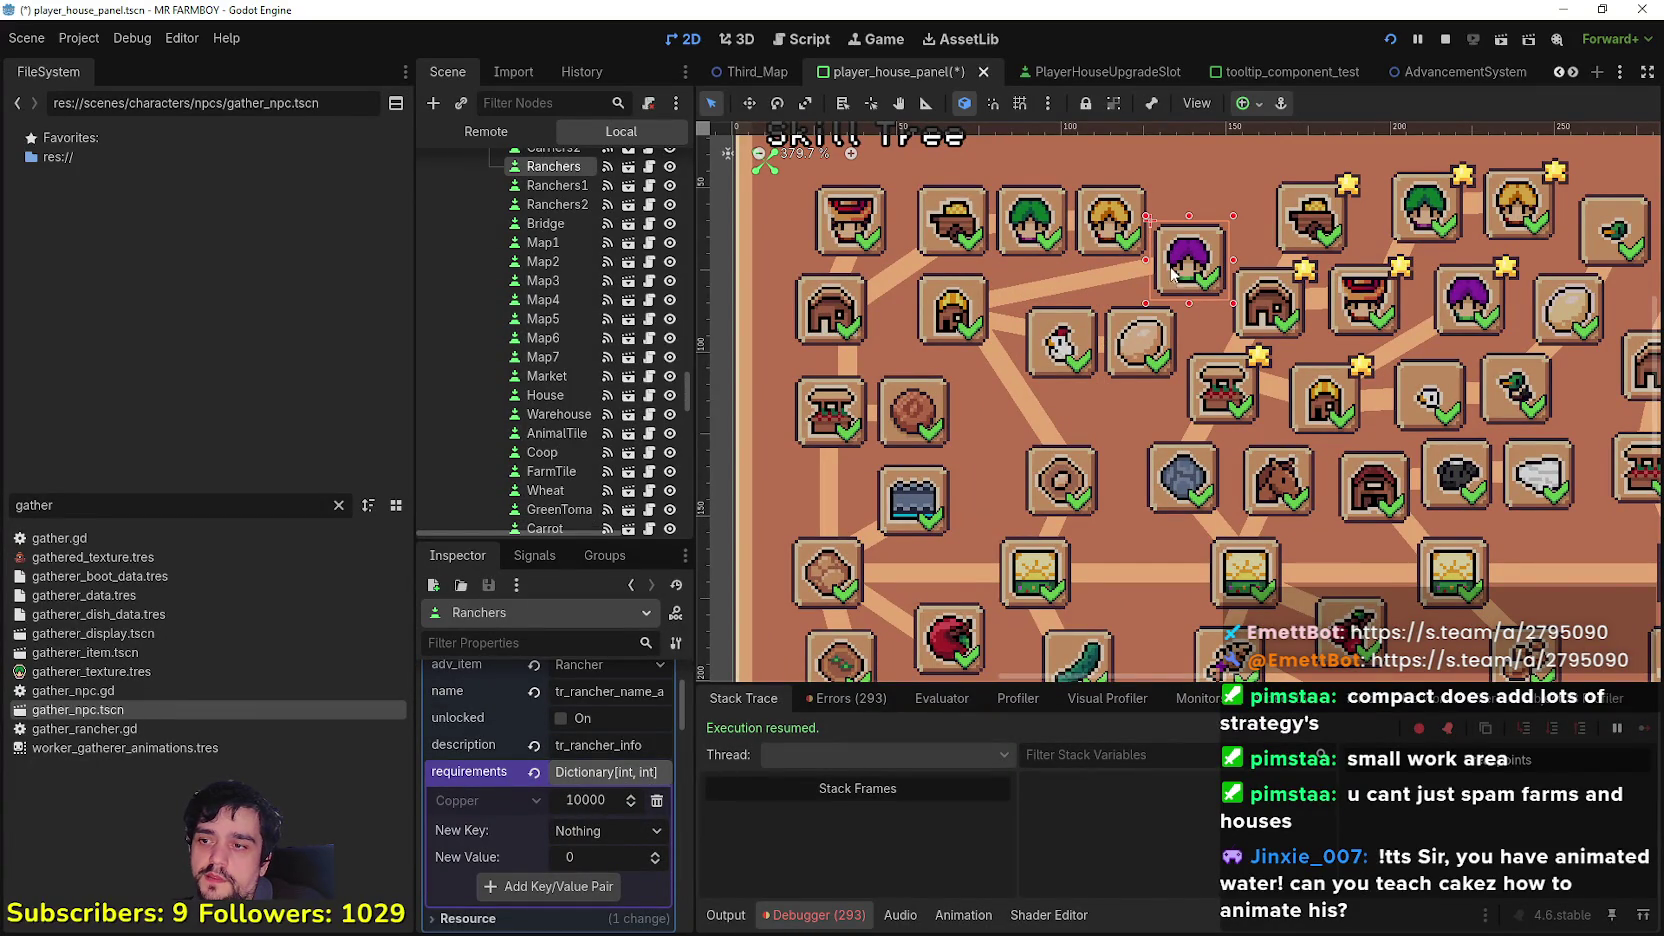
pyautogui.scroll(-2, 1066, 525)
pyautogui.scroll(1, 1066, 525)
# Step: Inspect the ChickenEgg skill's parent nodes and save the player_house_panel scene
pyautogui.click(1104, 330)
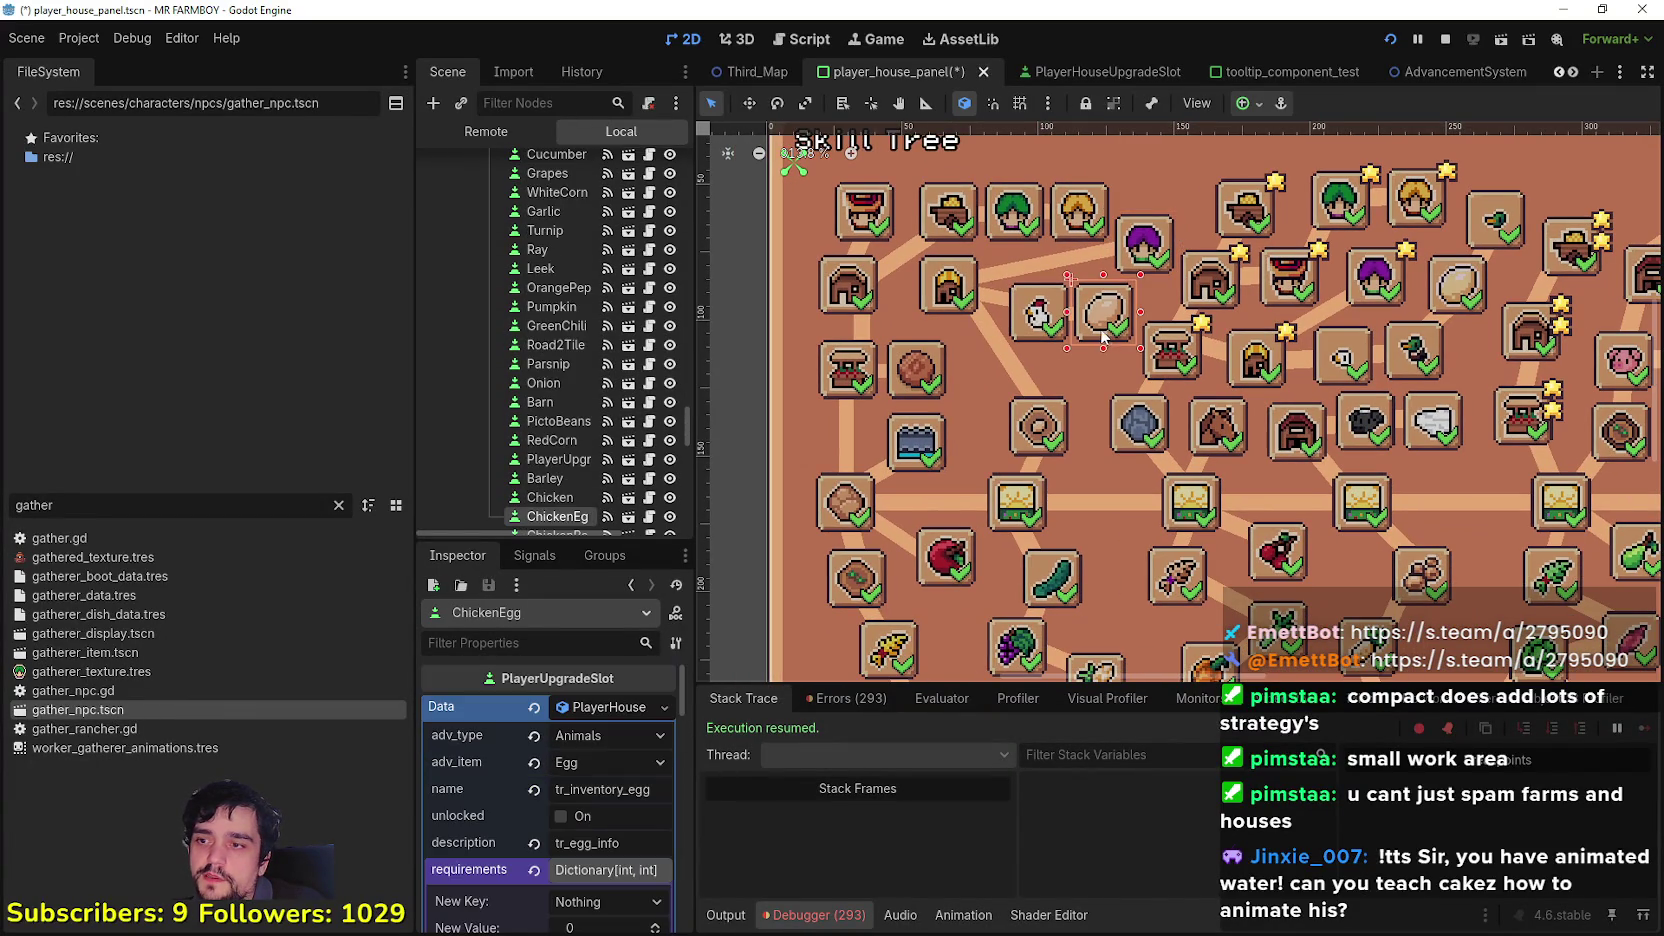
pyautogui.click(611, 712)
pyautogui.scroll(-1, 1067, 433)
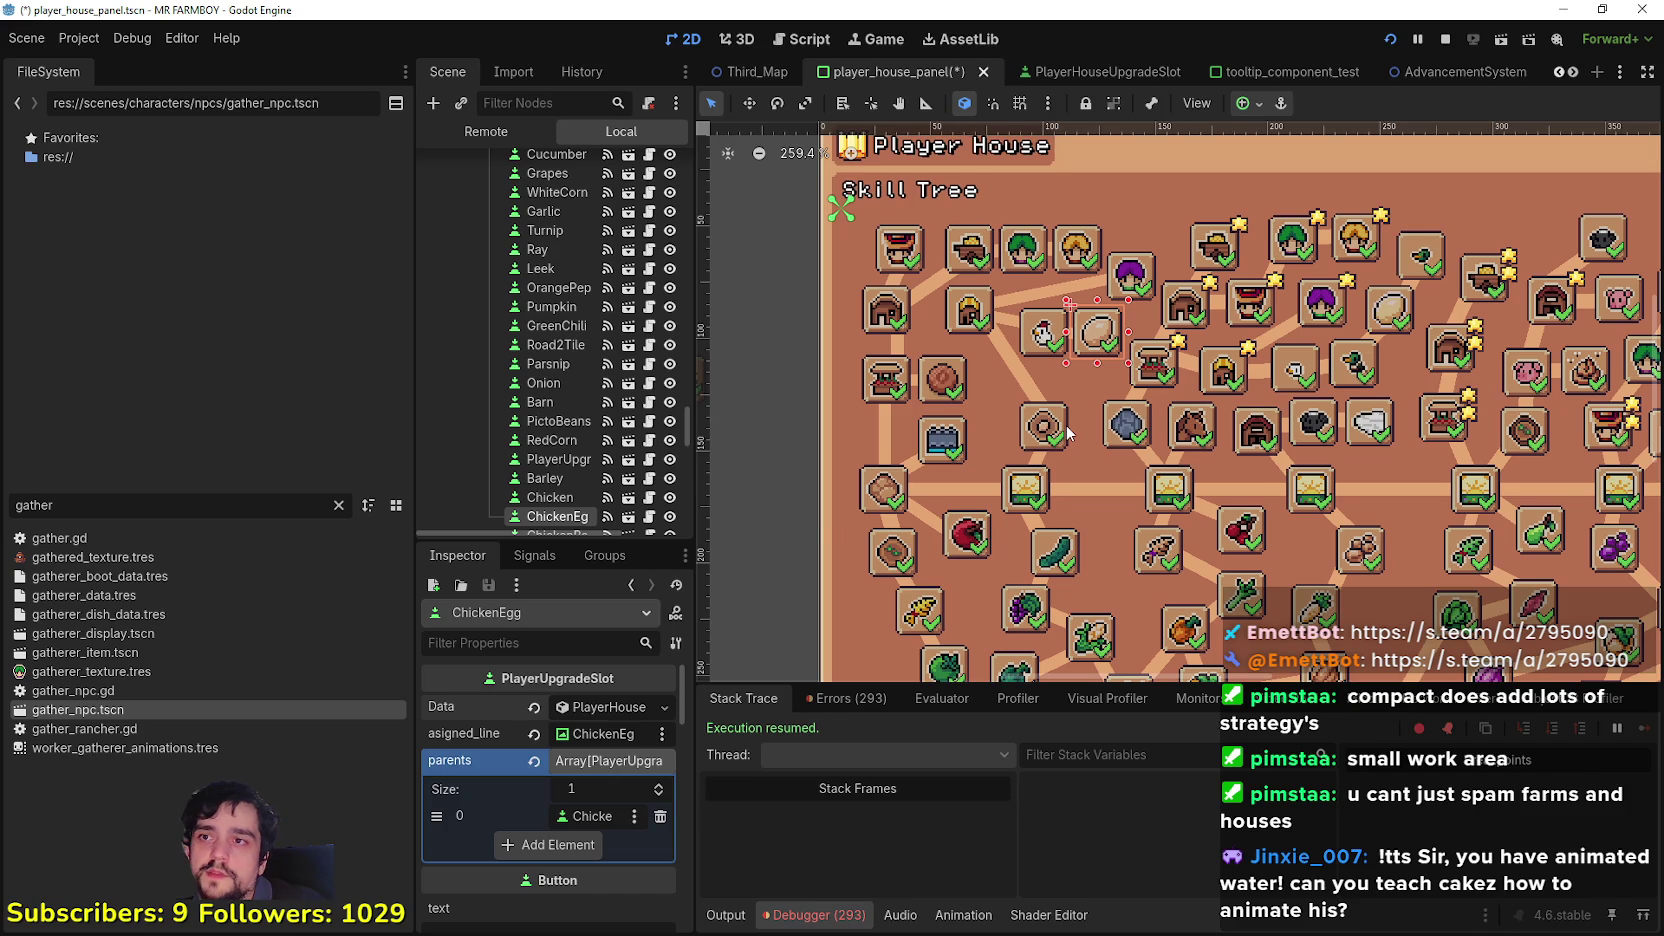
pyautogui.hotkey('ctrl', 's')
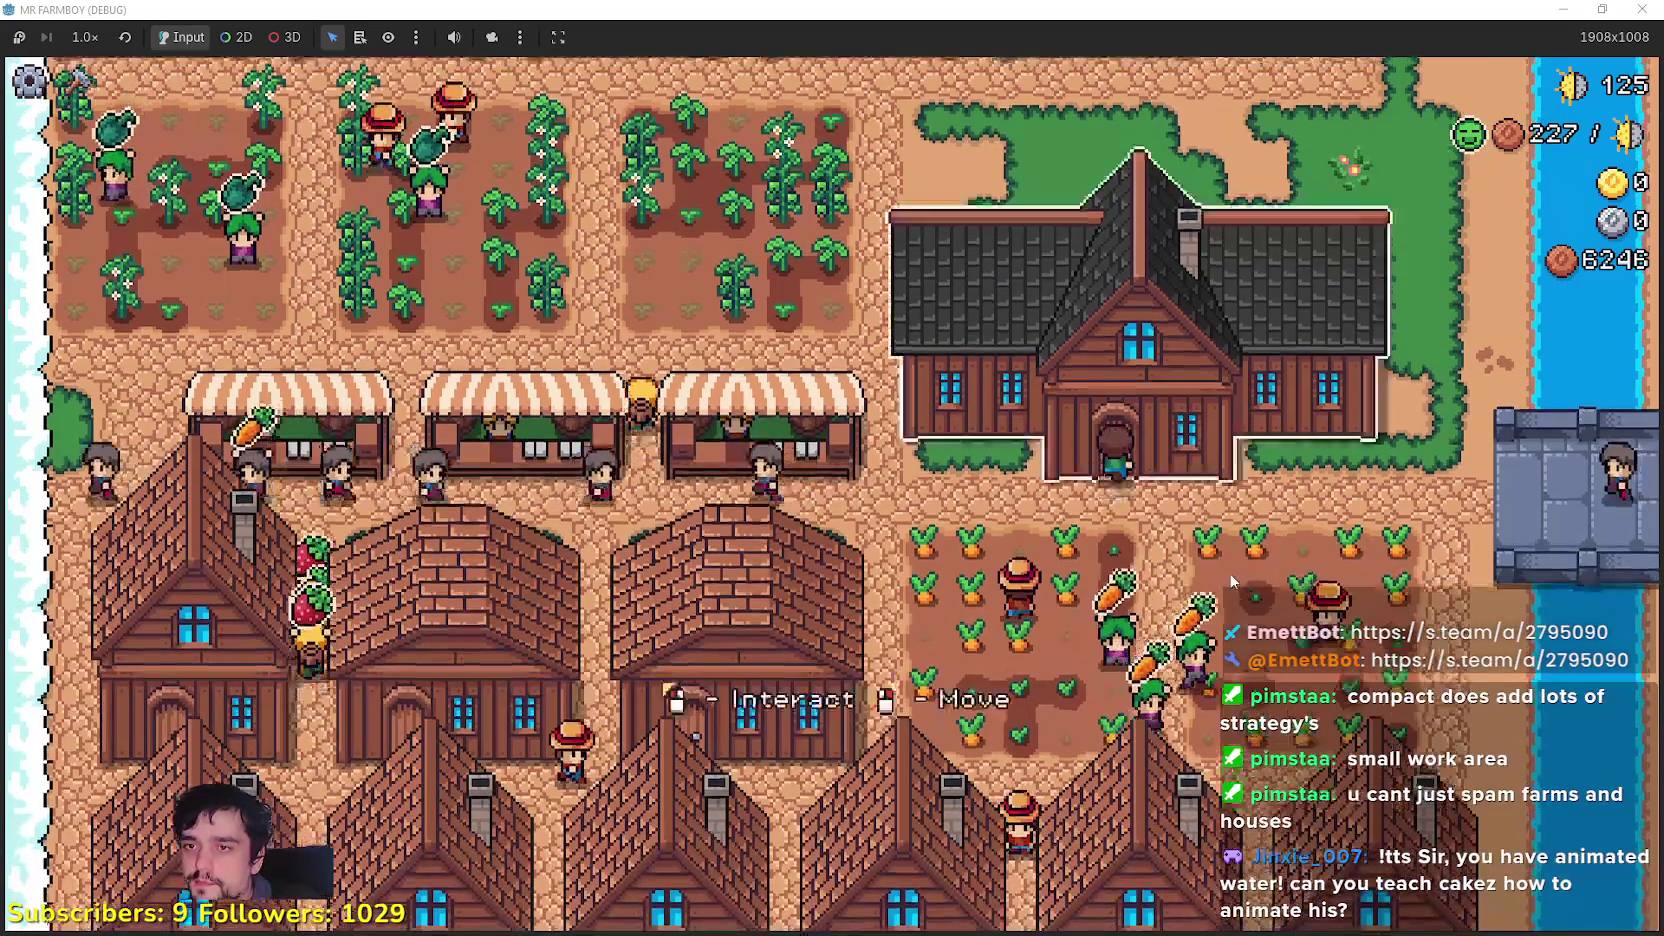
# Step: Unlock the Coop skill and build a Coop on the grass north of the houses
pyautogui.click(1228, 572)
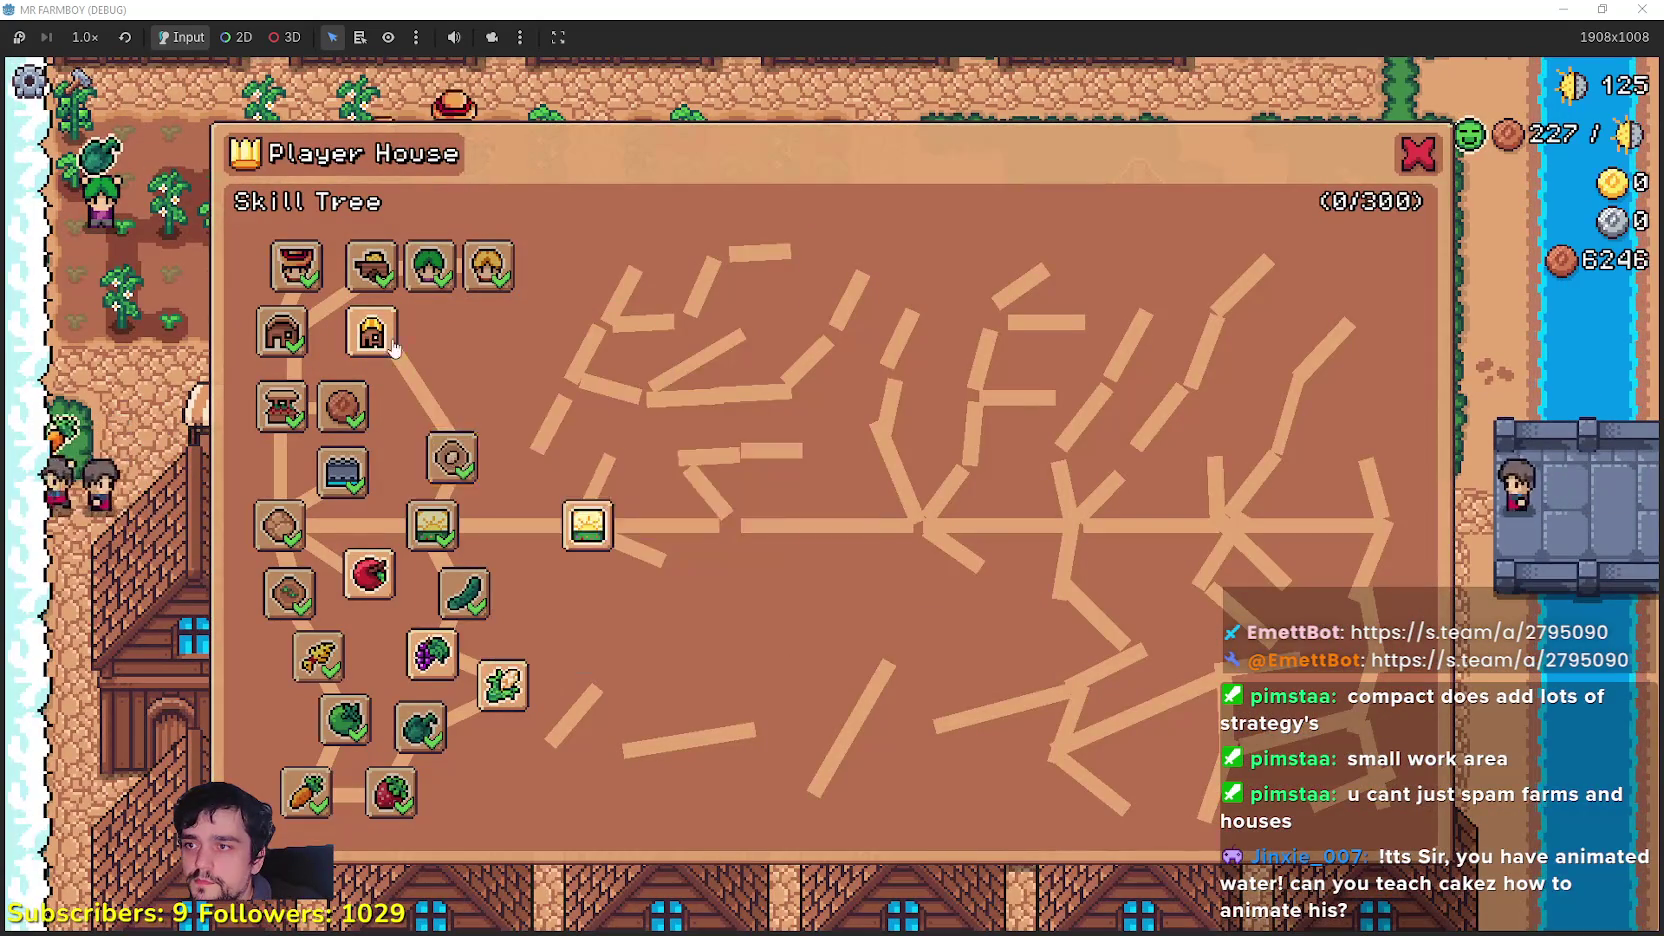
pyautogui.click(370, 332)
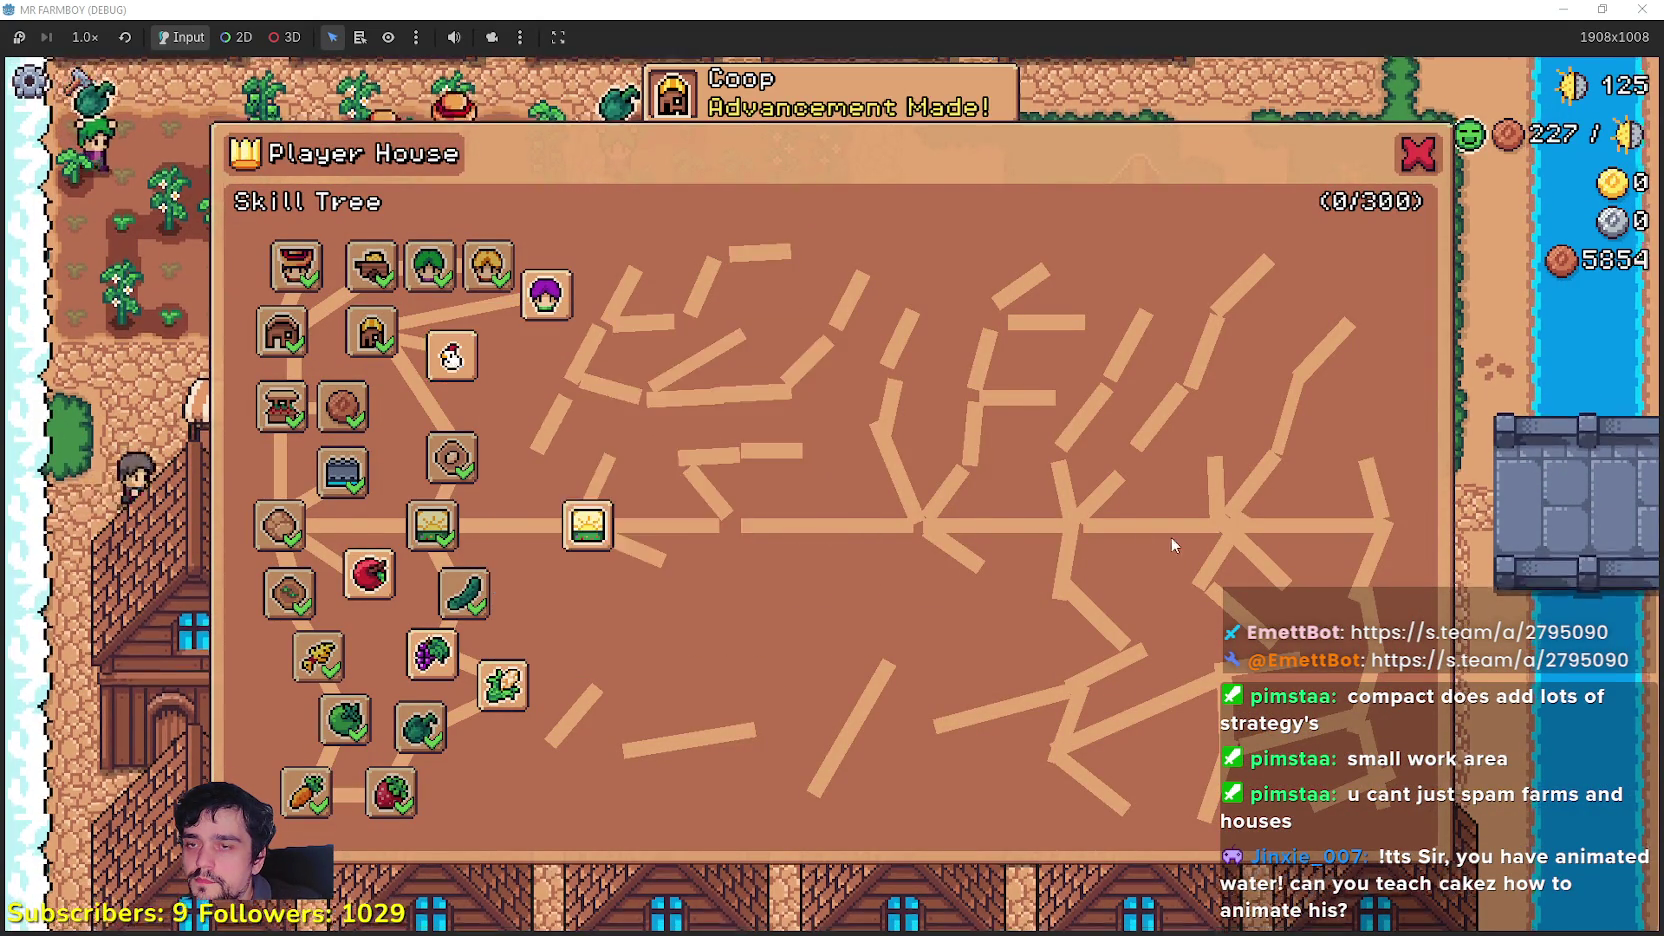
pyautogui.press('Escape')
pyautogui.press('b')
pyautogui.click(63, 770)
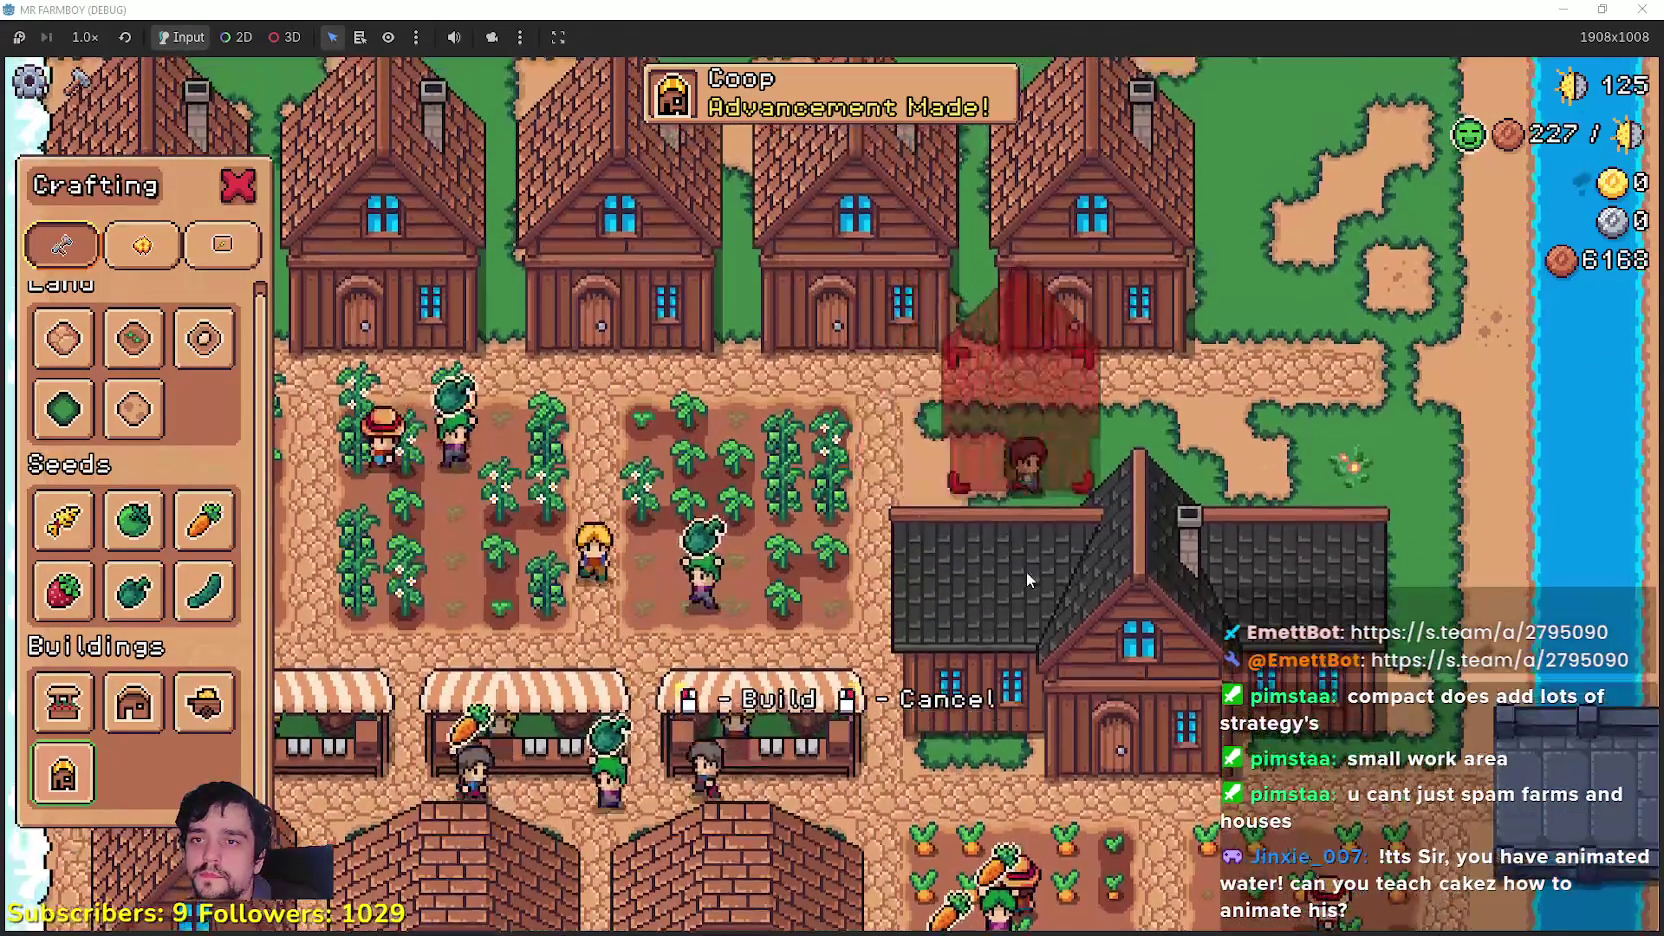
pyautogui.press('w')
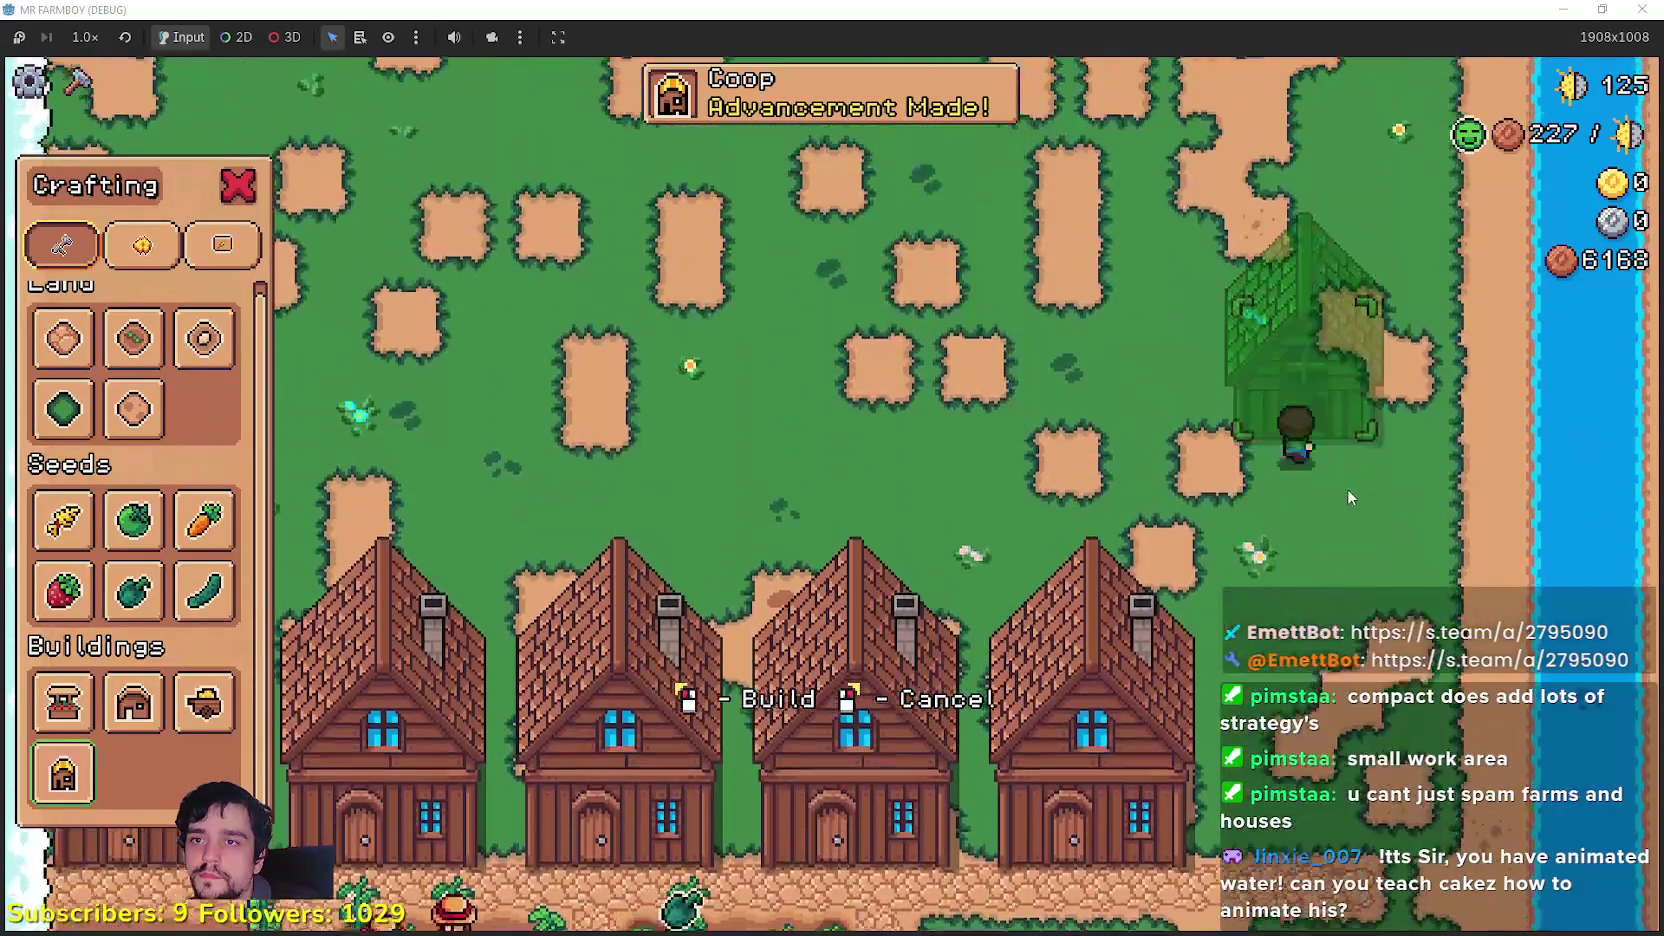
pyautogui.press('a')
pyautogui.click(1262, 540)
# Step: Visit the new coop, then unlock the Chickens (200 Copper) and Chicken Egg skills at the Player House
pyautogui.press('w')
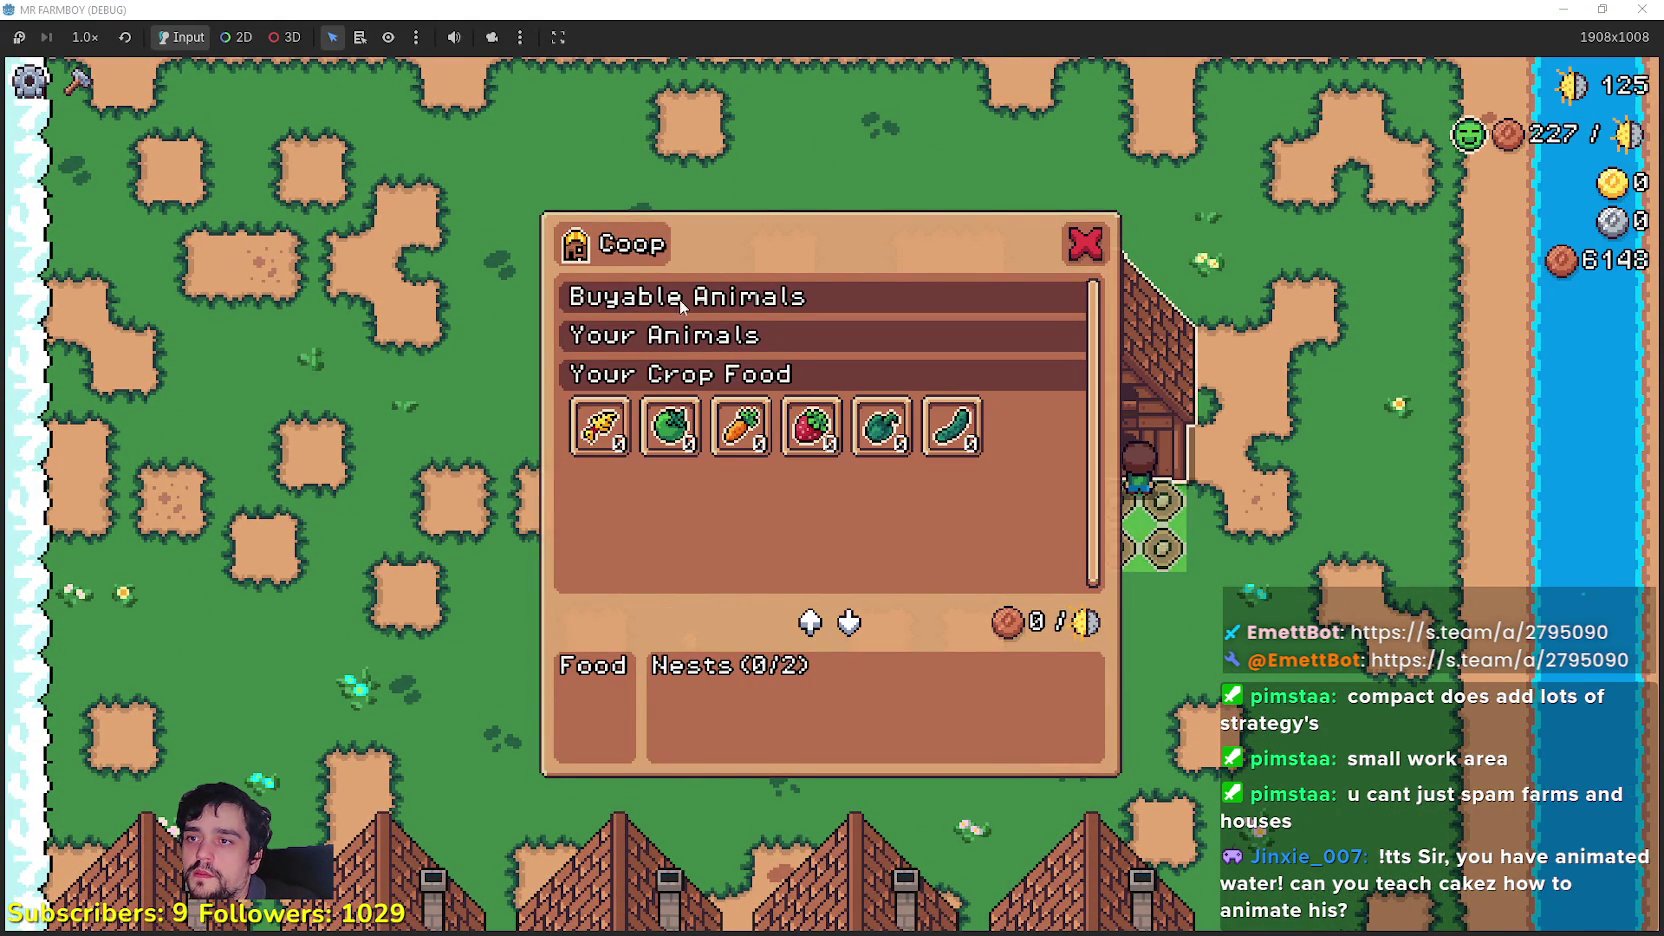
pyautogui.press('s')
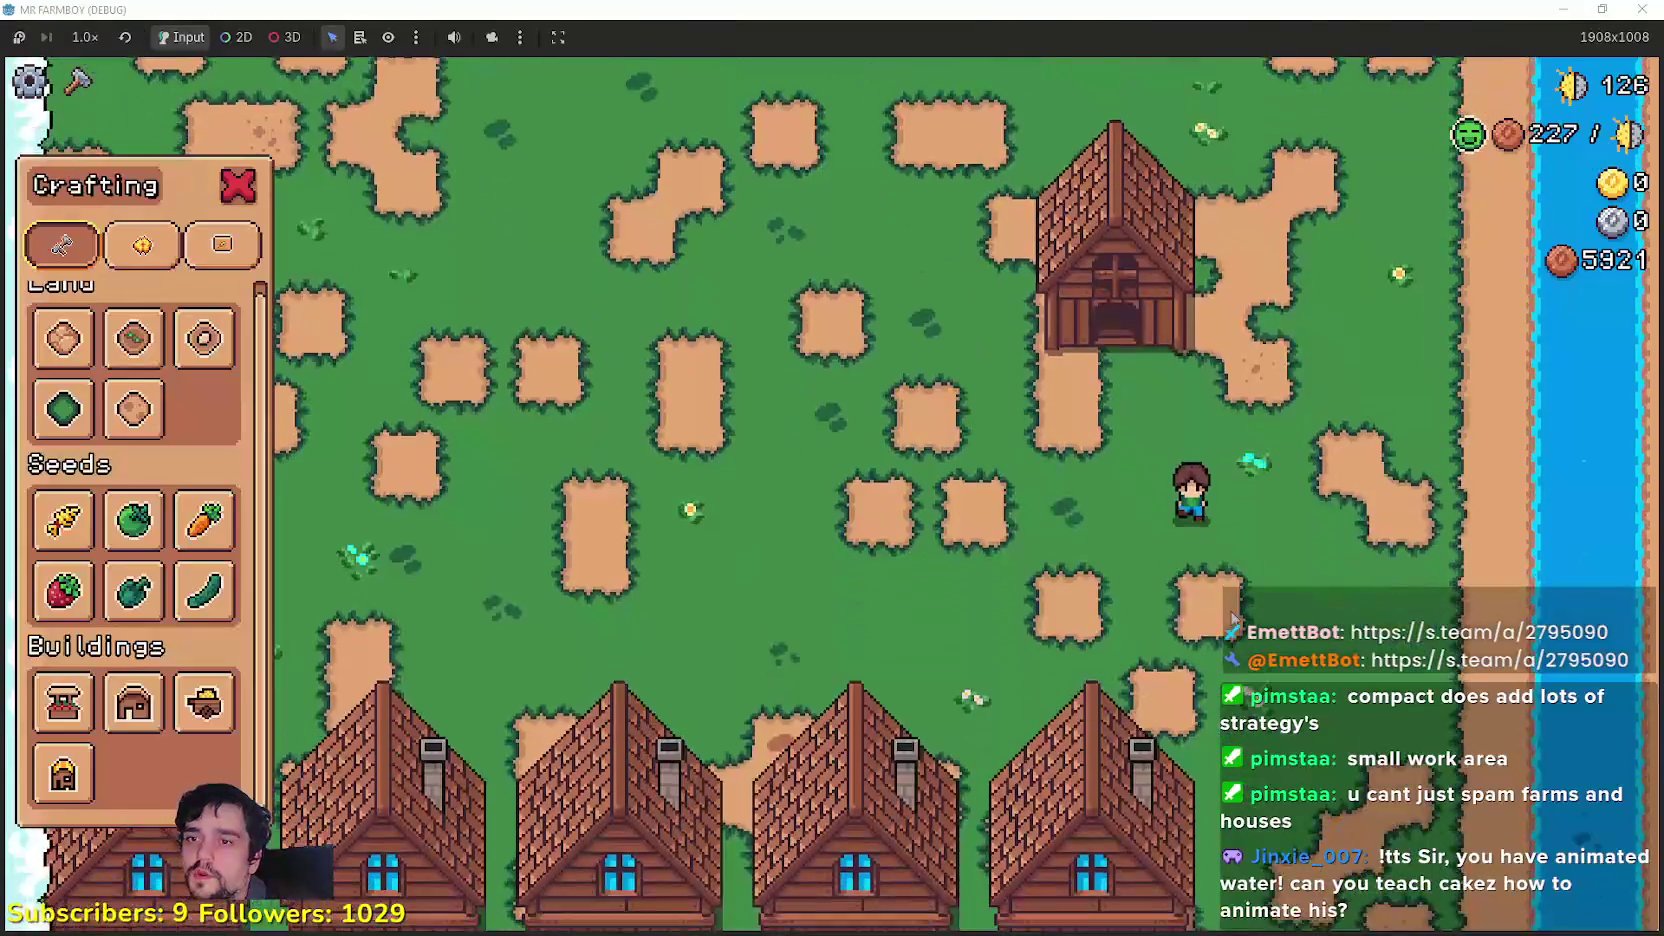
pyautogui.press('s')
pyautogui.press('a')
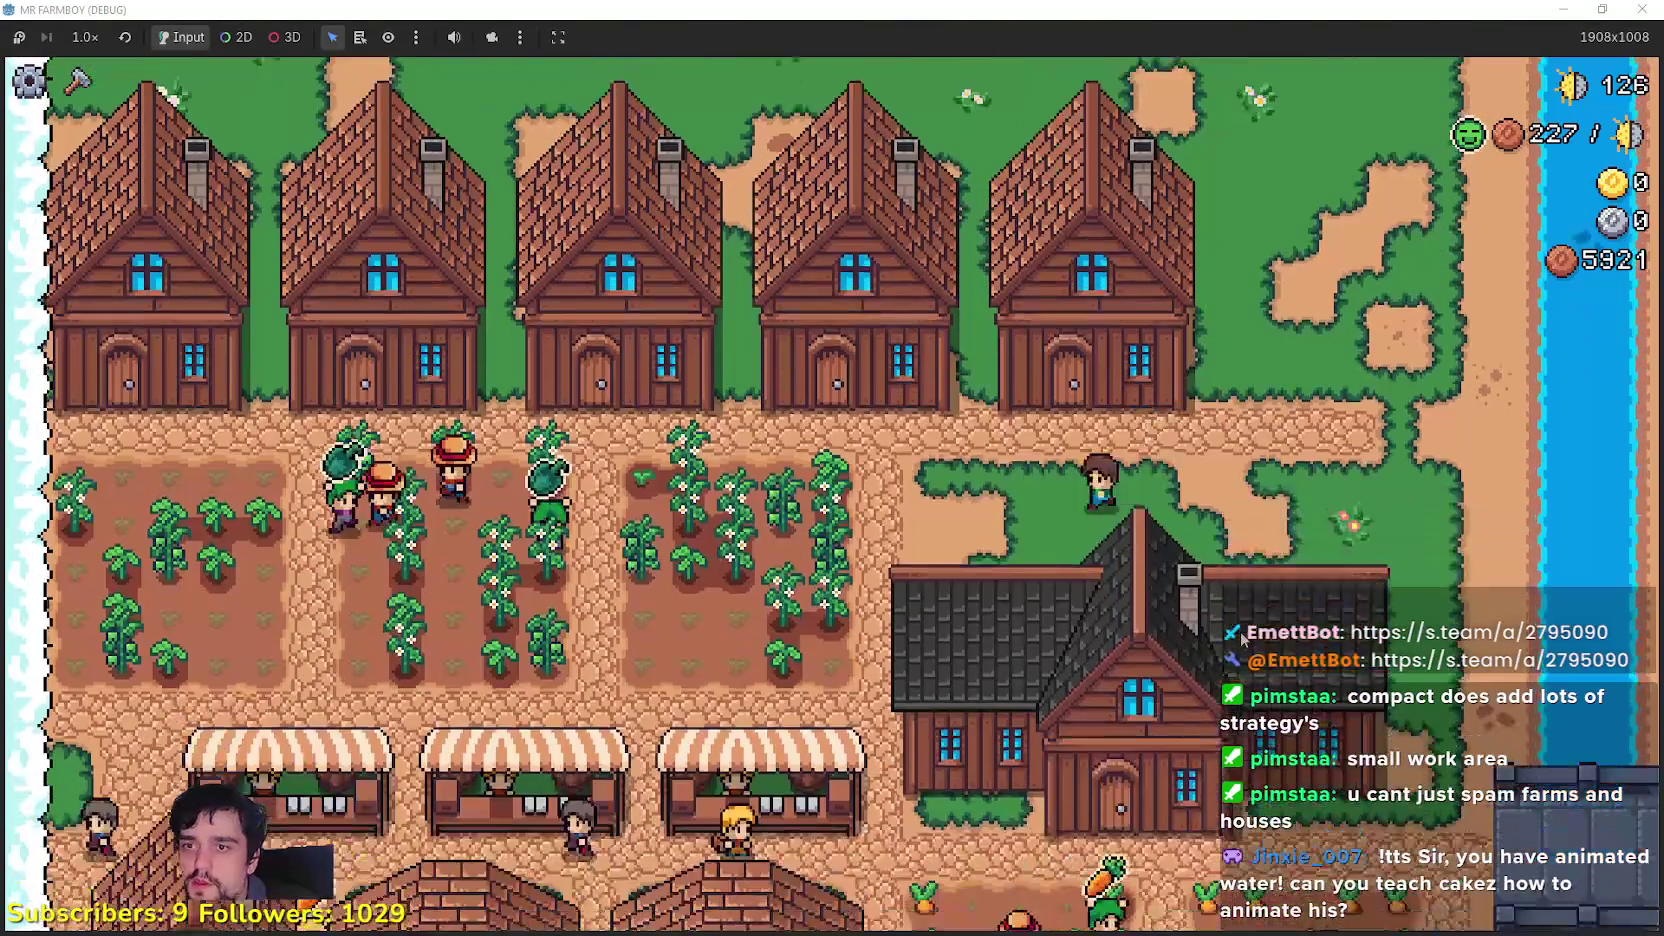
pyautogui.press('s')
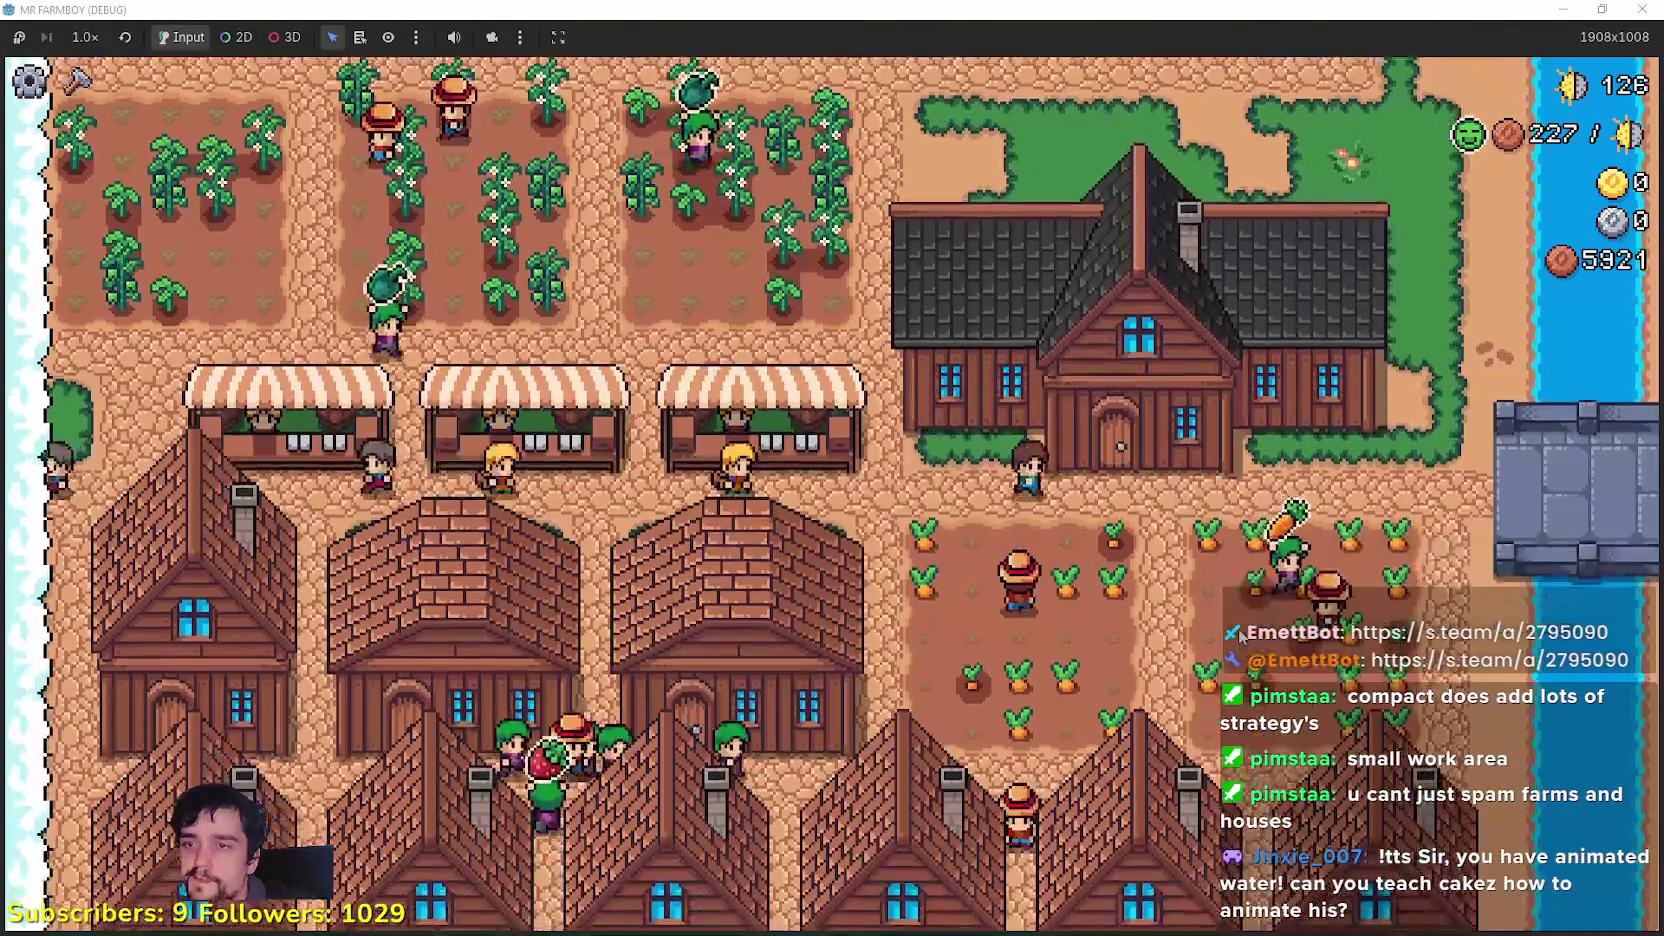
pyautogui.press('e')
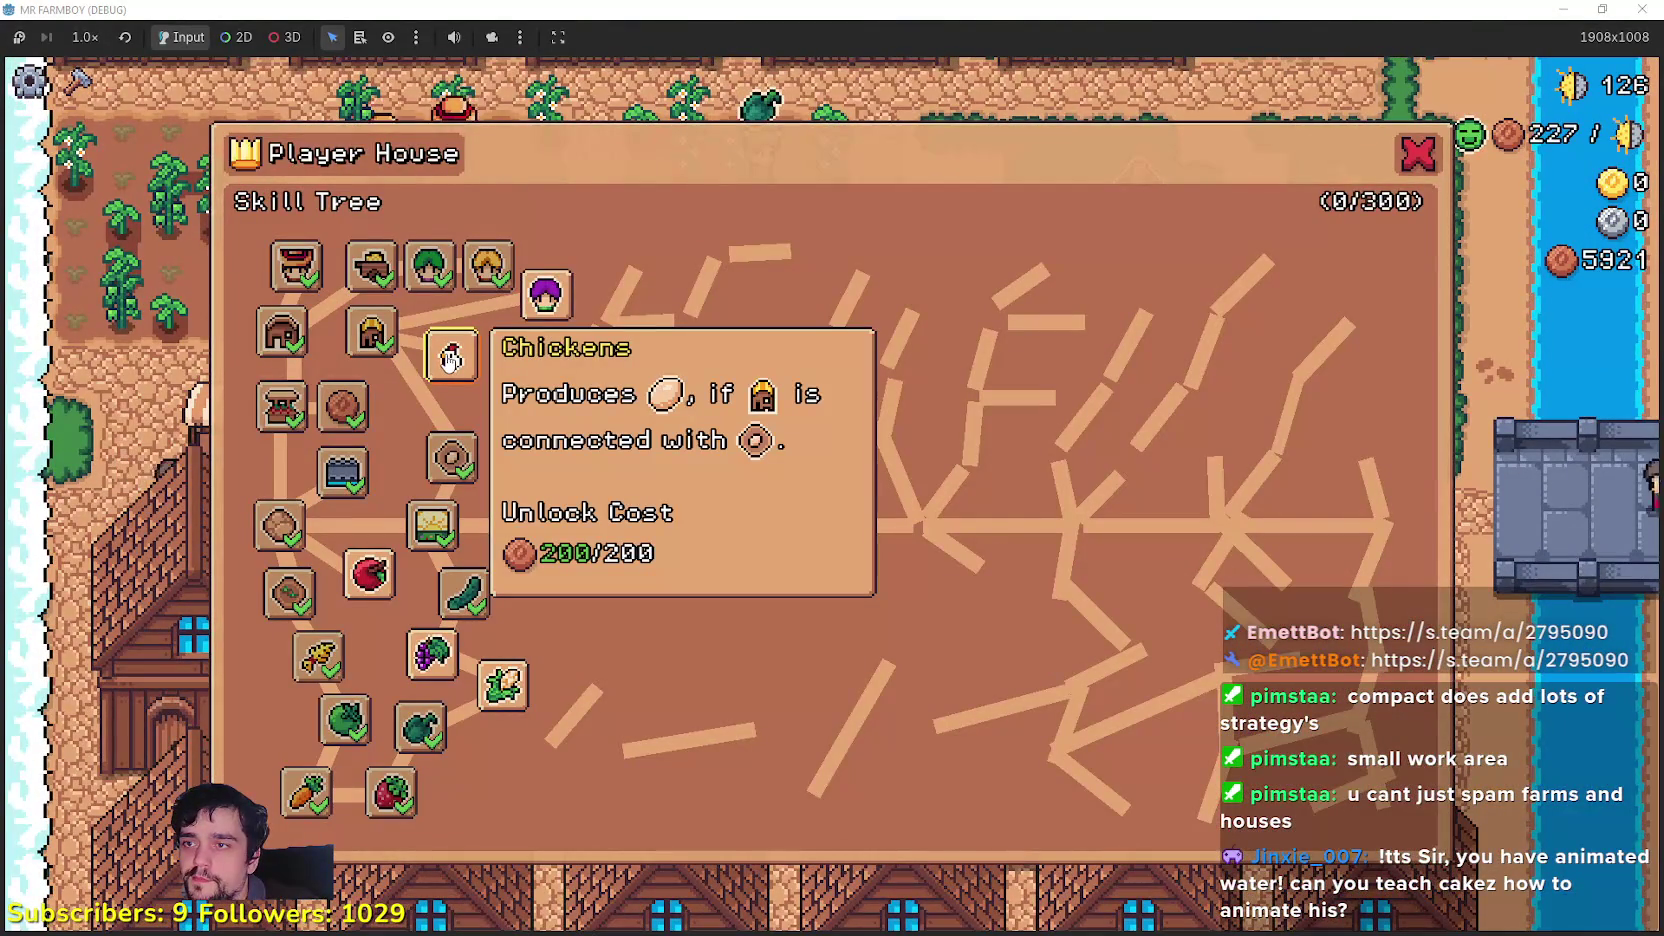
pyautogui.click(451, 357)
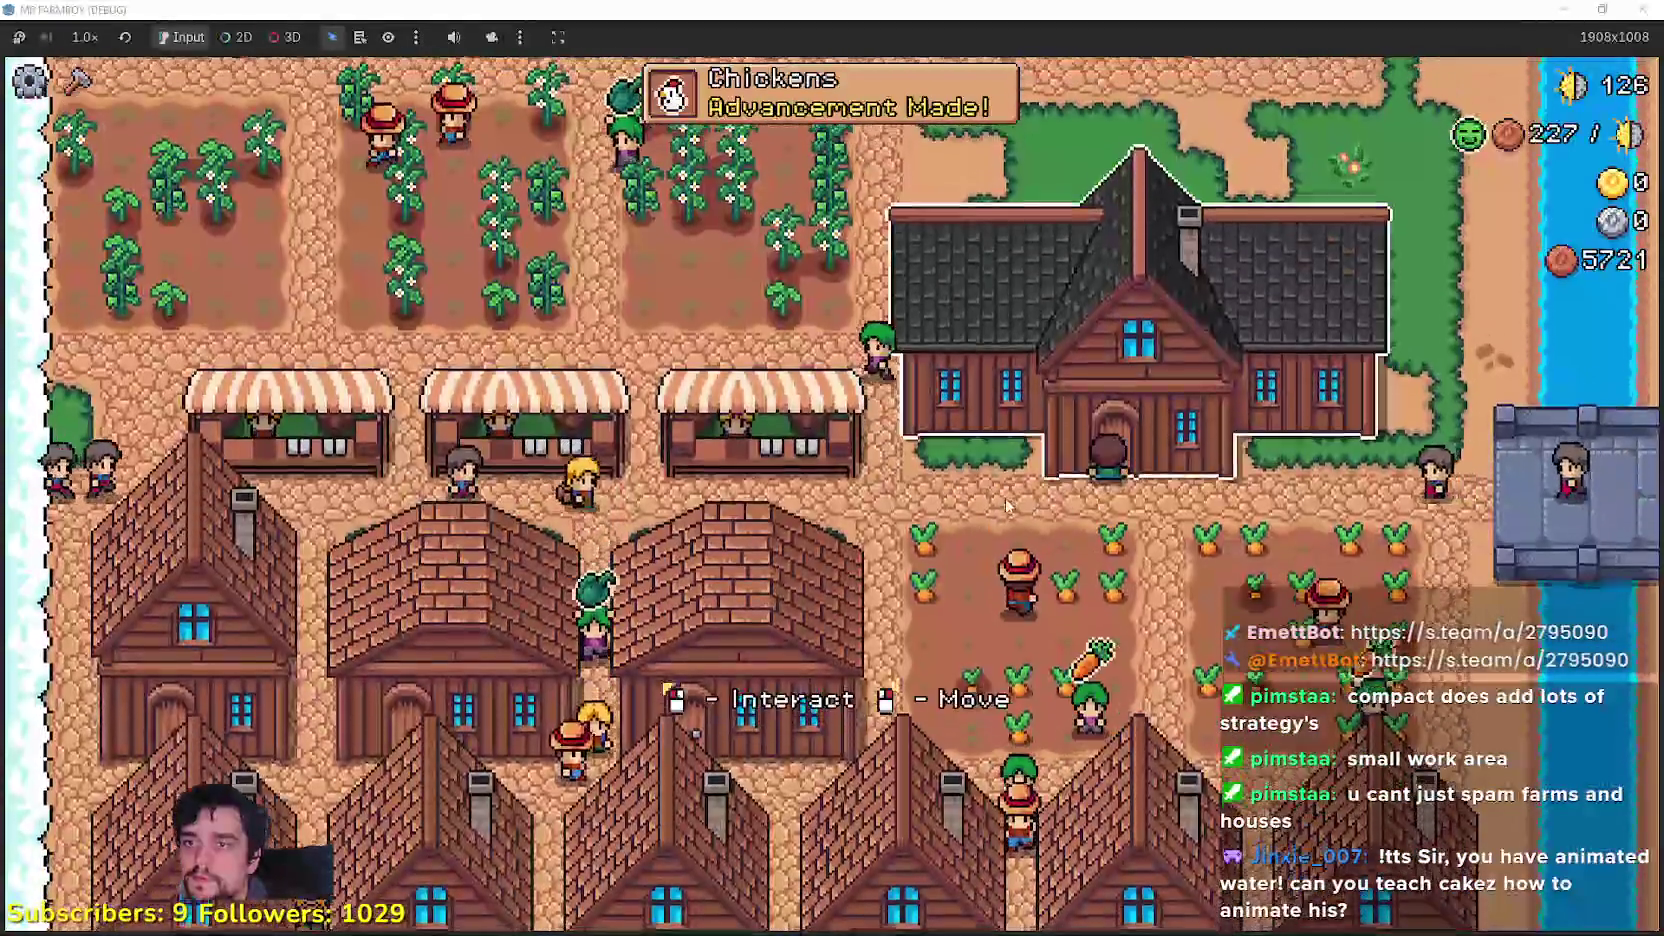
pyautogui.press('e')
pyautogui.click(509, 355)
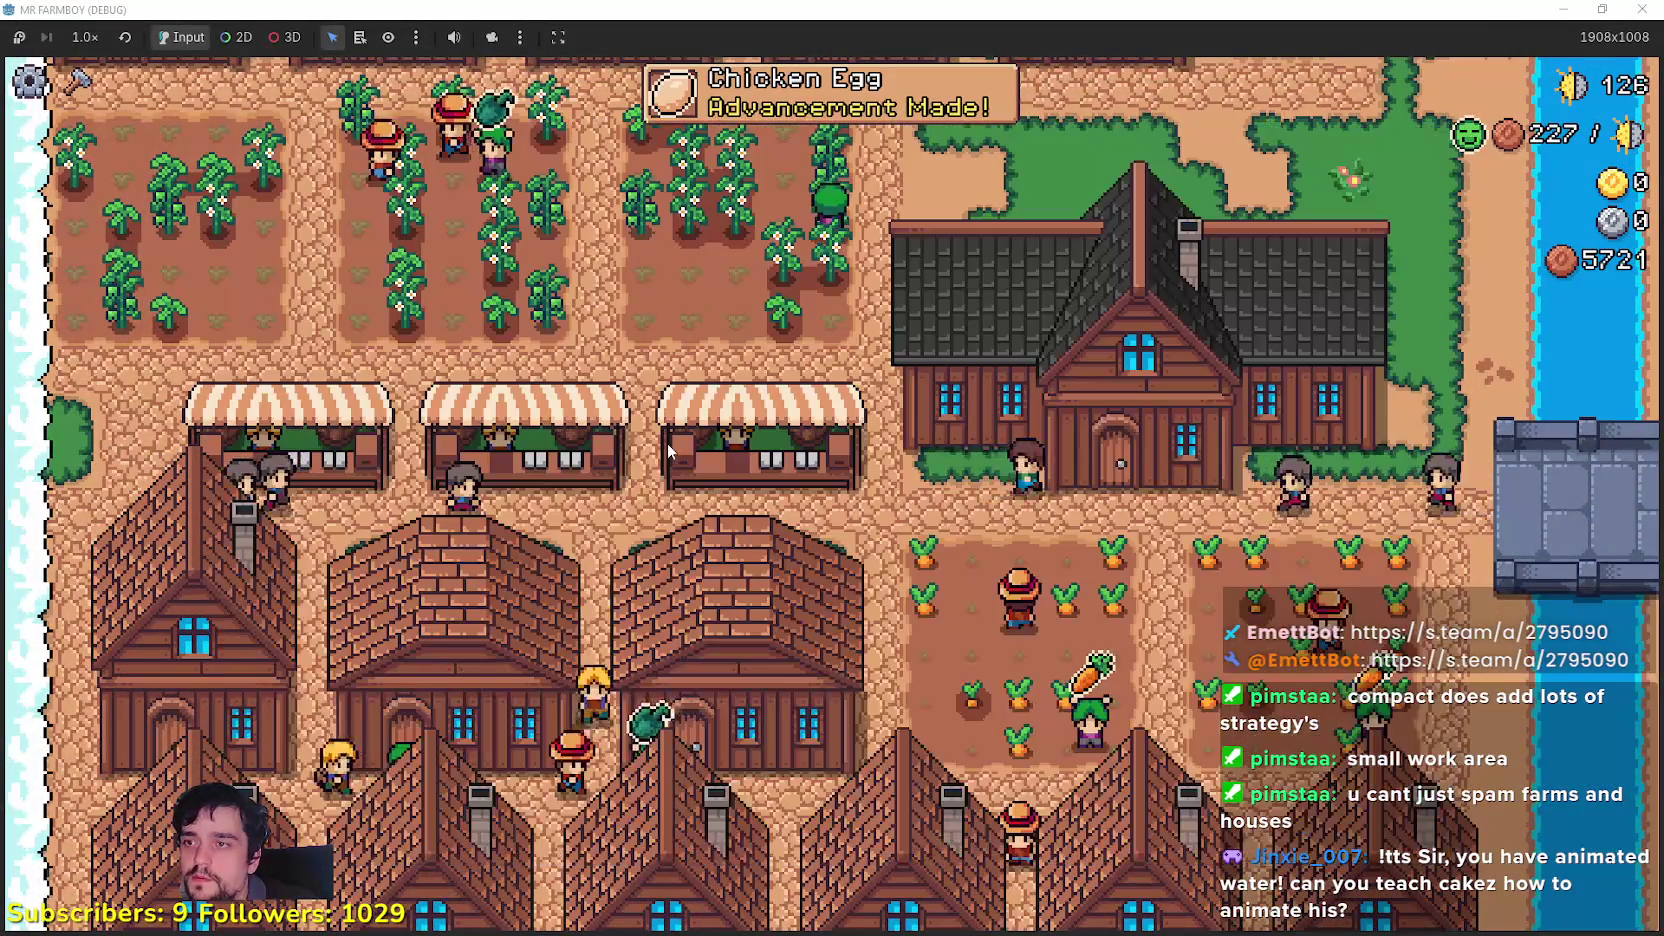
# Step: Place an Animal Tile beside the coop from the crafting menu
pyautogui.press('w')
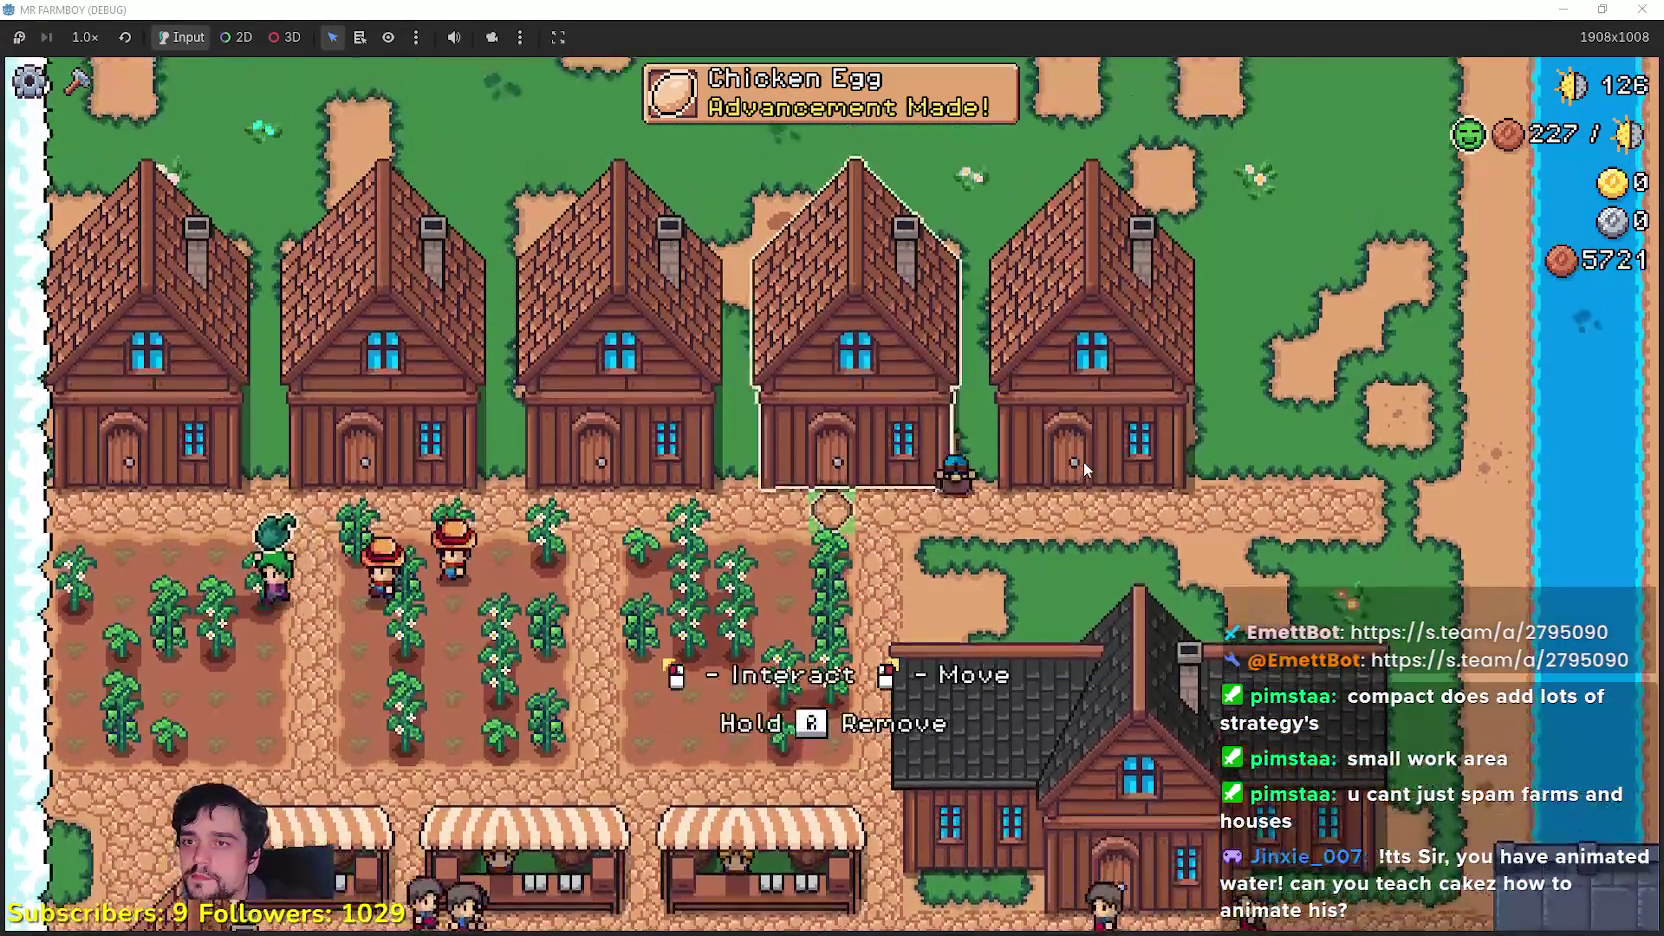
pyautogui.press('c')
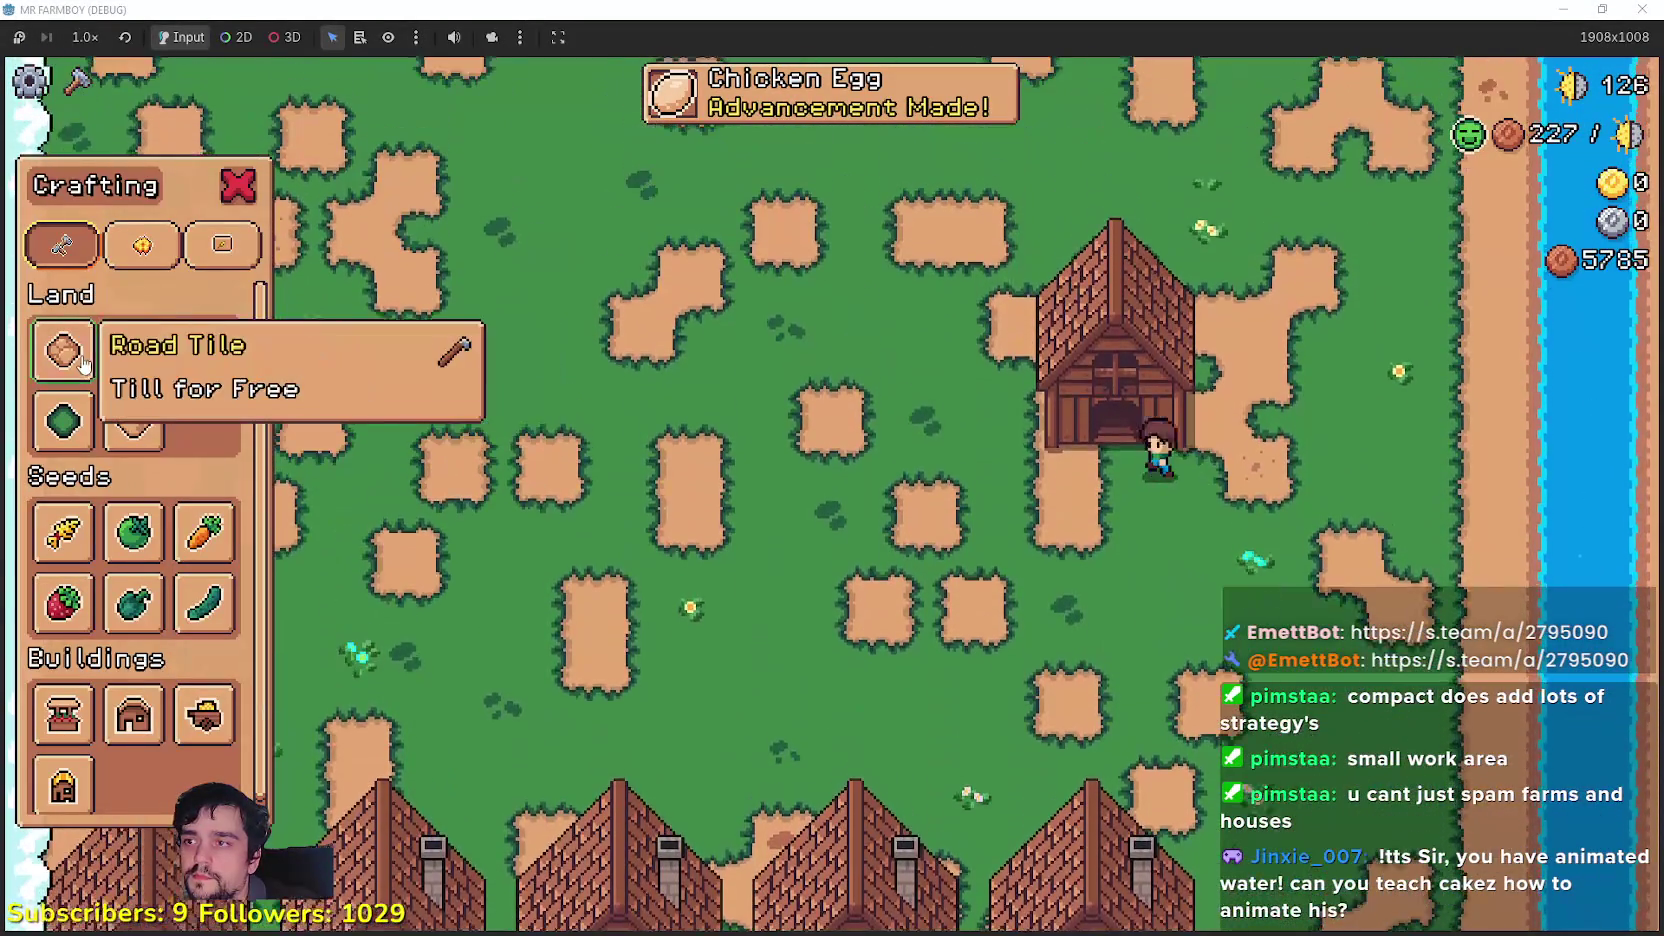
pyautogui.click(84, 360)
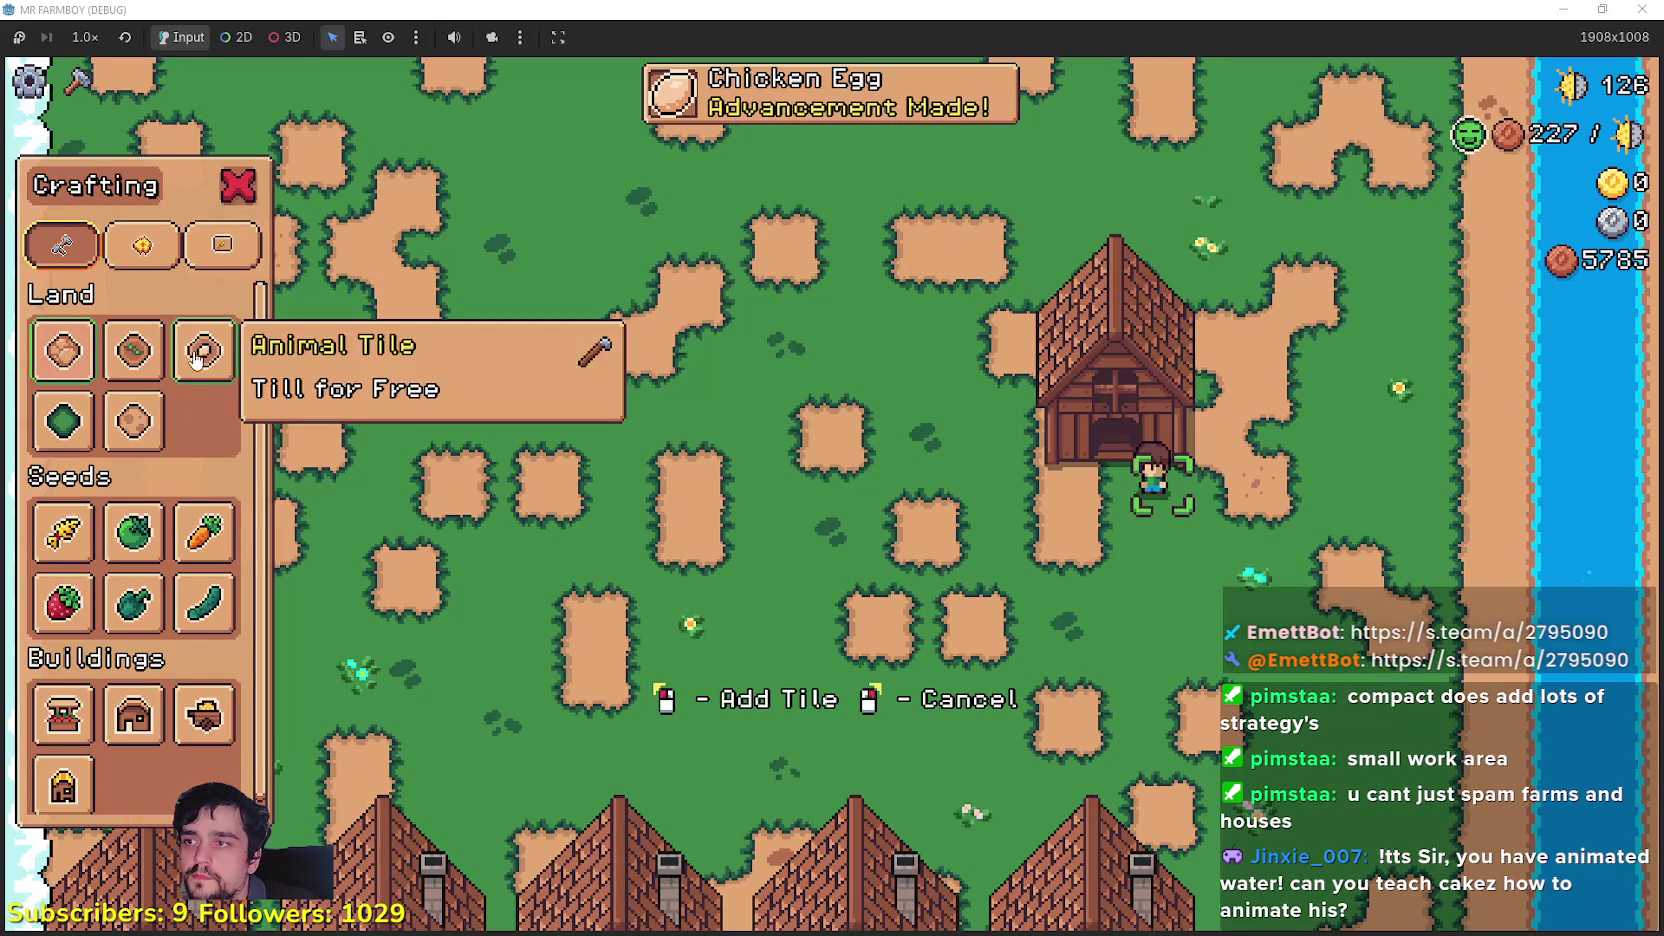
pyautogui.press('a')
pyautogui.click(1020, 545)
pyautogui.press('s')
pyautogui.press('d')
pyautogui.press('d')
pyautogui.press('w')
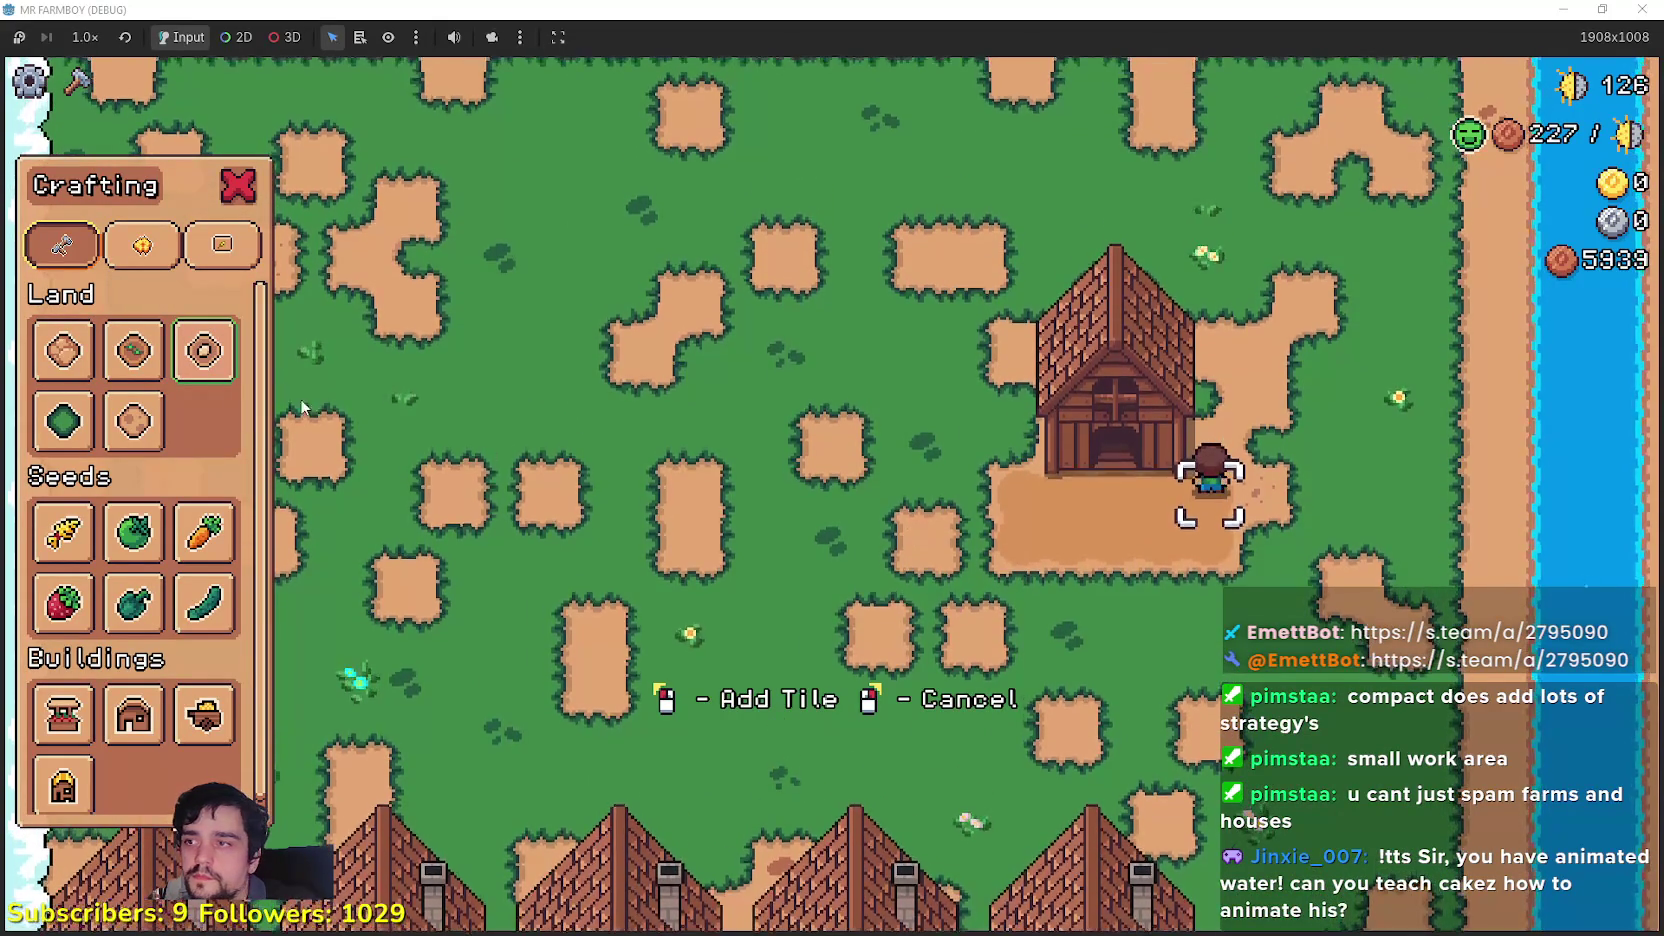
pyautogui.press('Escape')
# Step: Buy a second chicken at the coop and reopen its panel showing Nests 2/2
pyautogui.press('w')
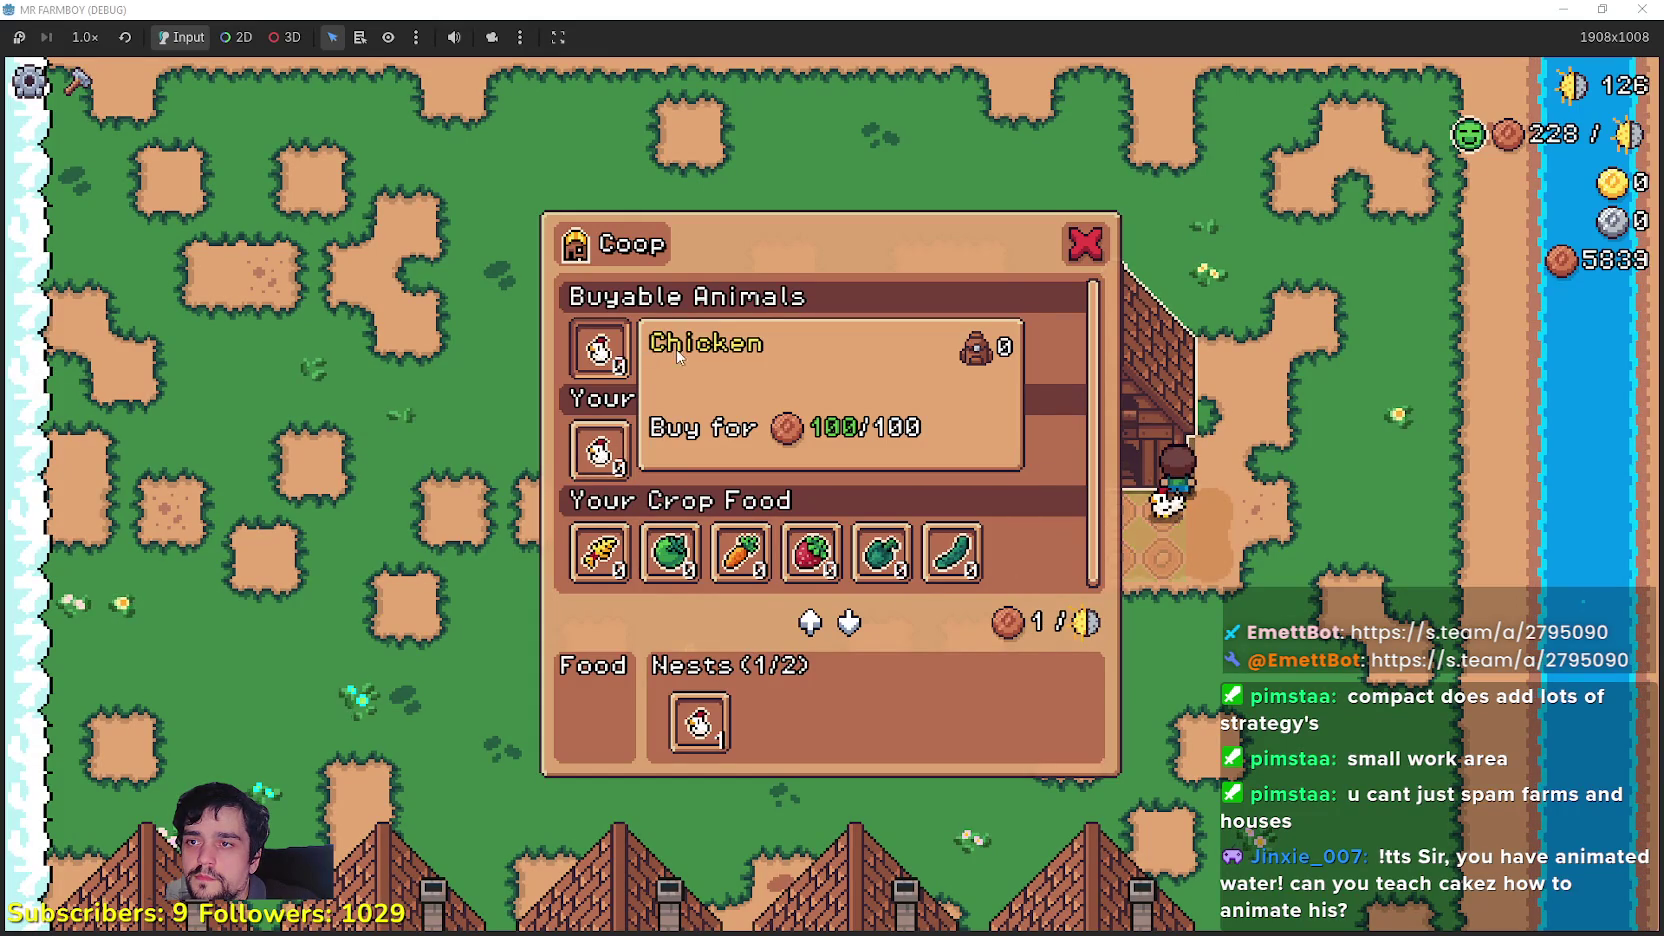
pyautogui.click(608, 352)
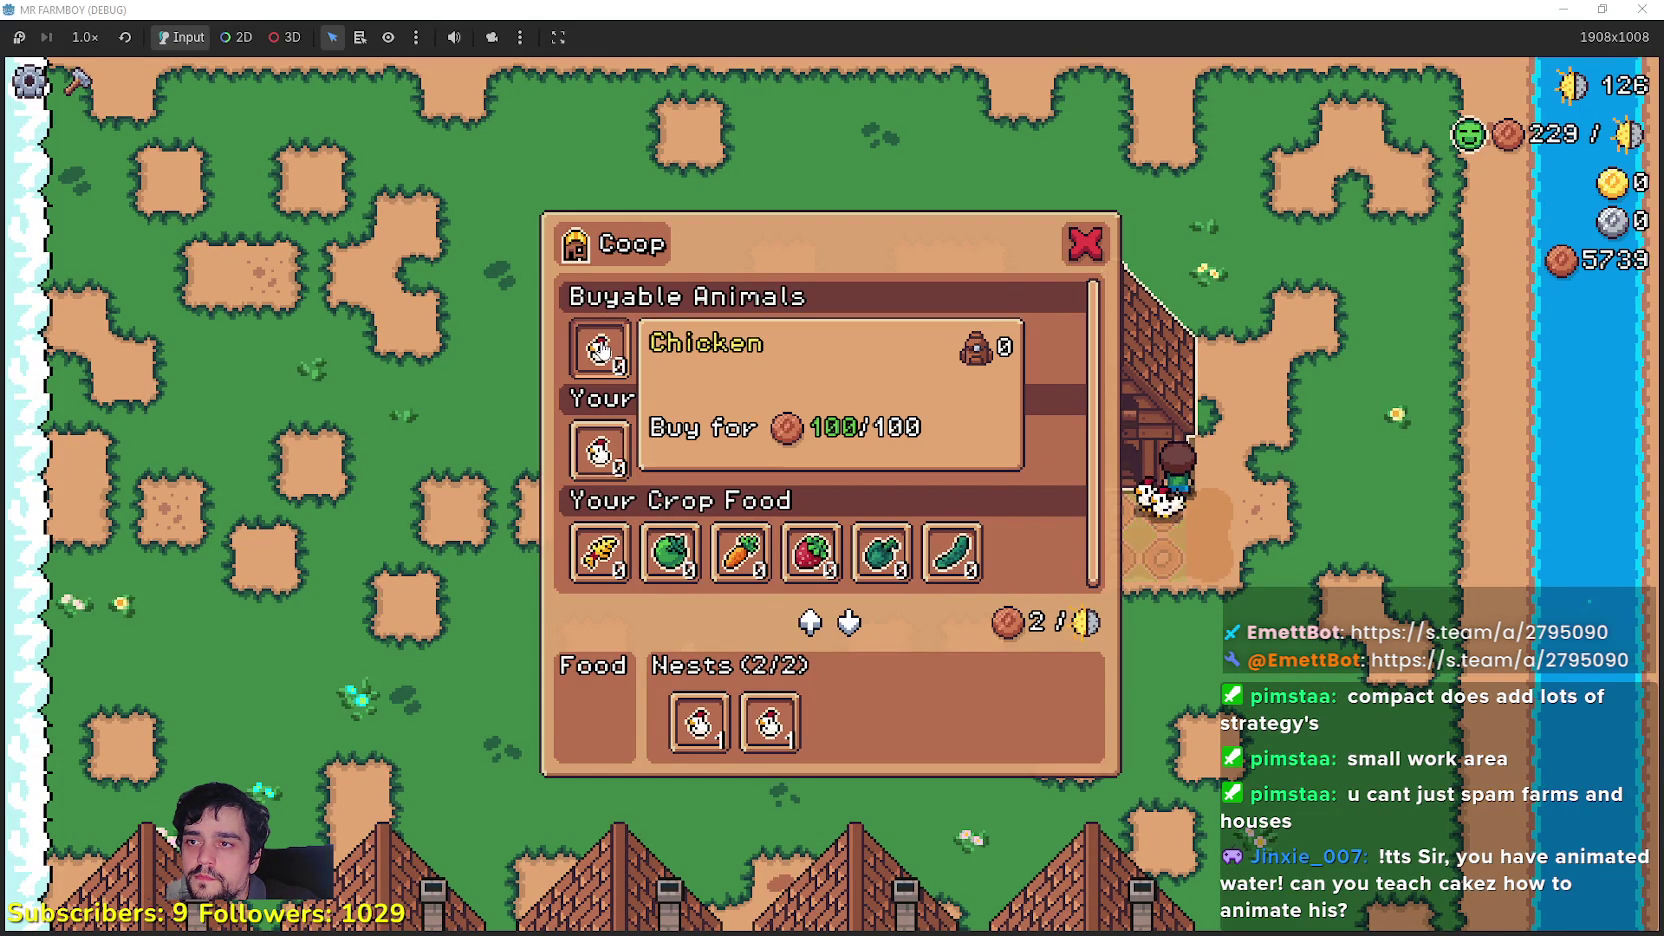
pyautogui.press('s')
pyautogui.press('w')
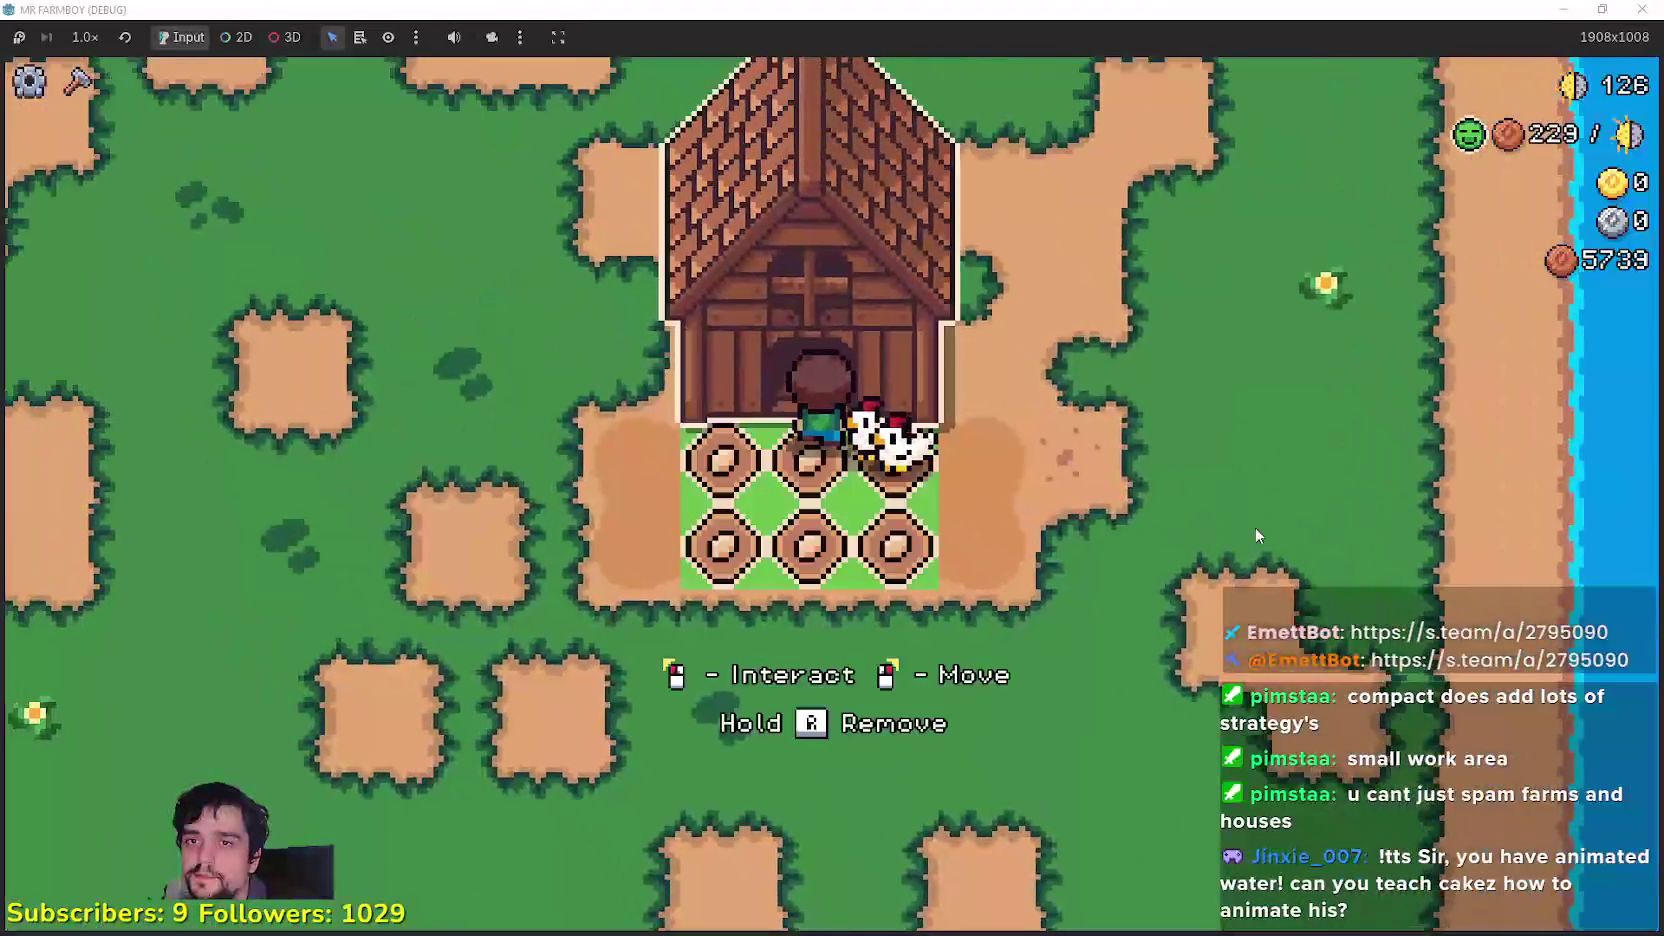
pyautogui.press('s')
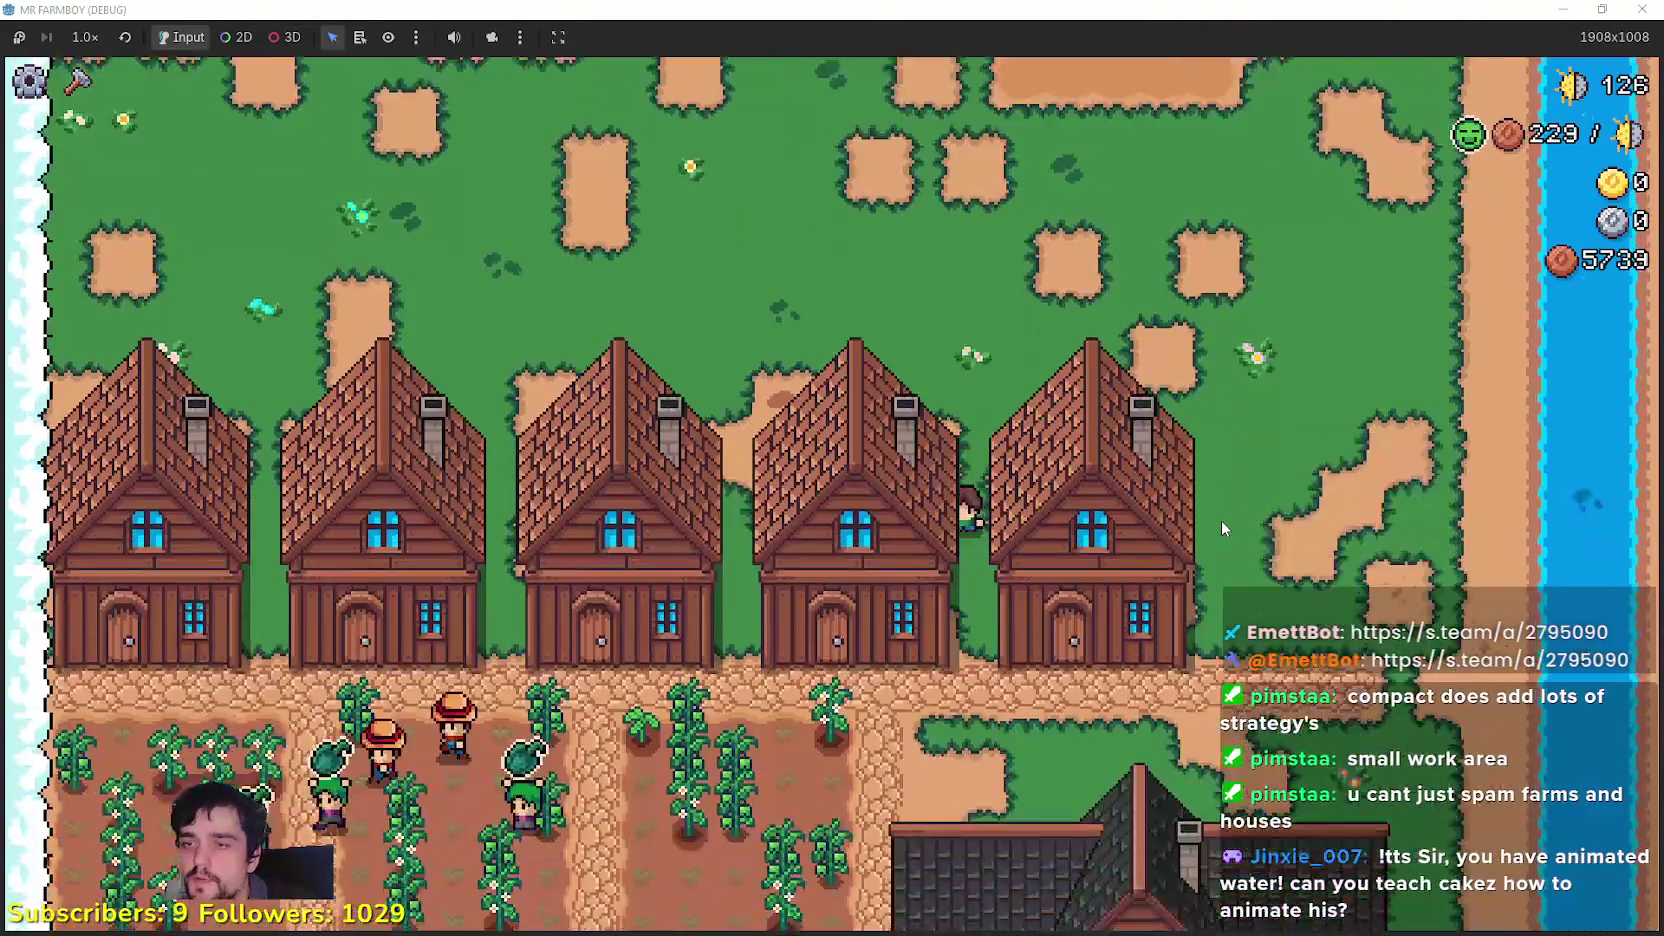
pyautogui.press('w')
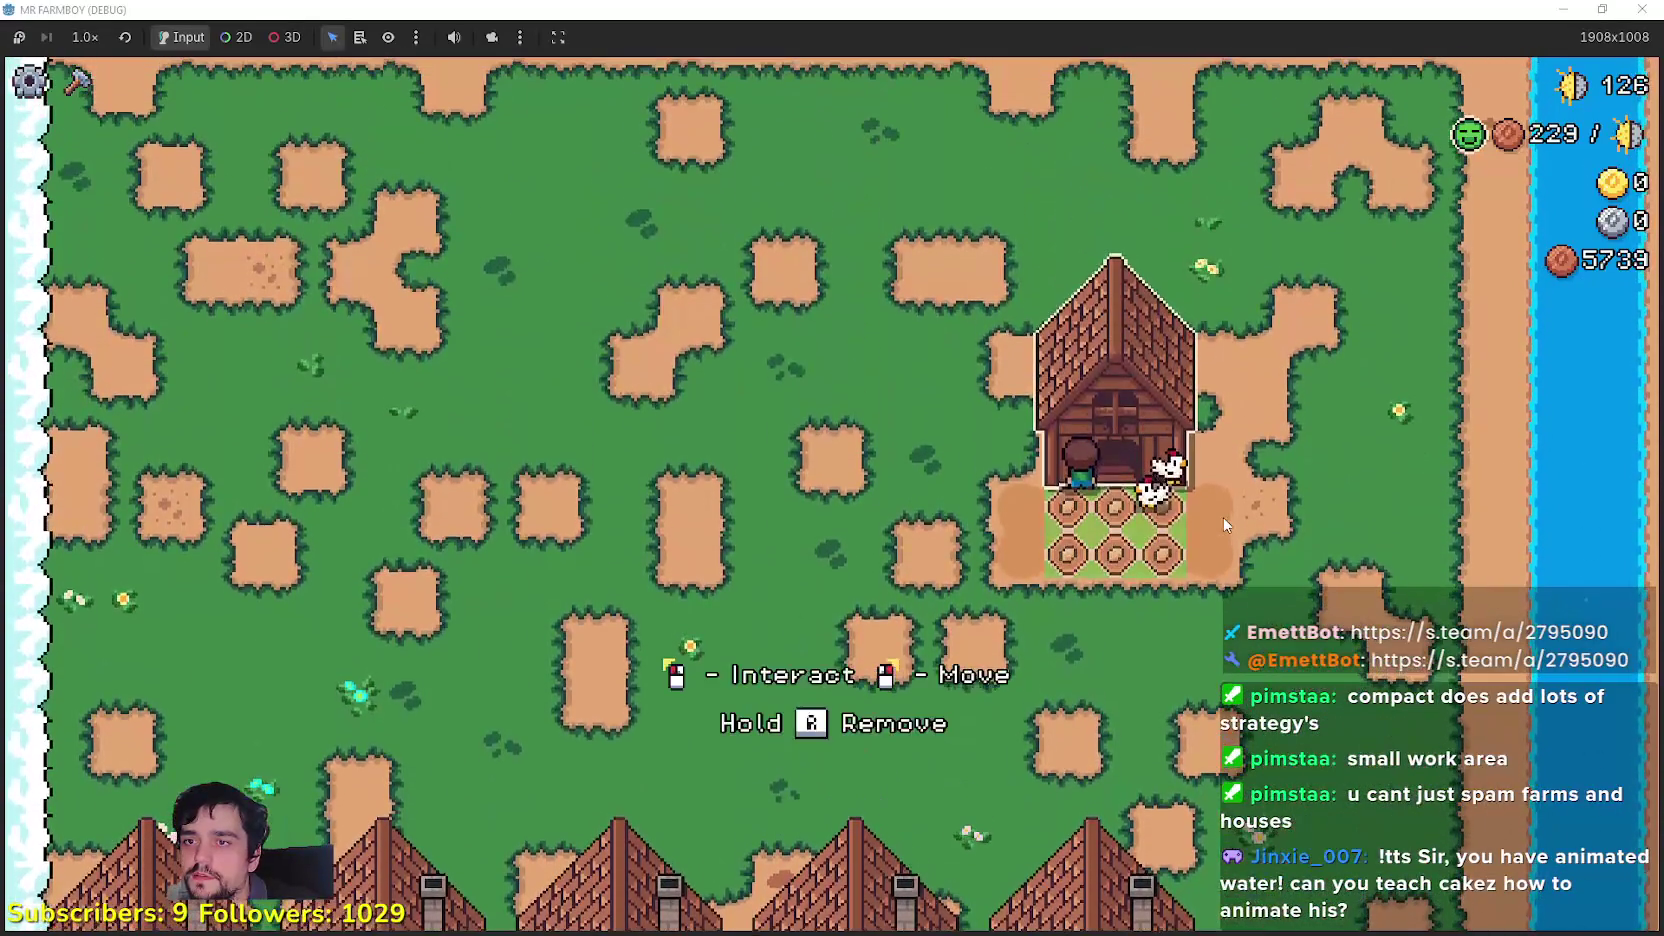
pyautogui.press('e')
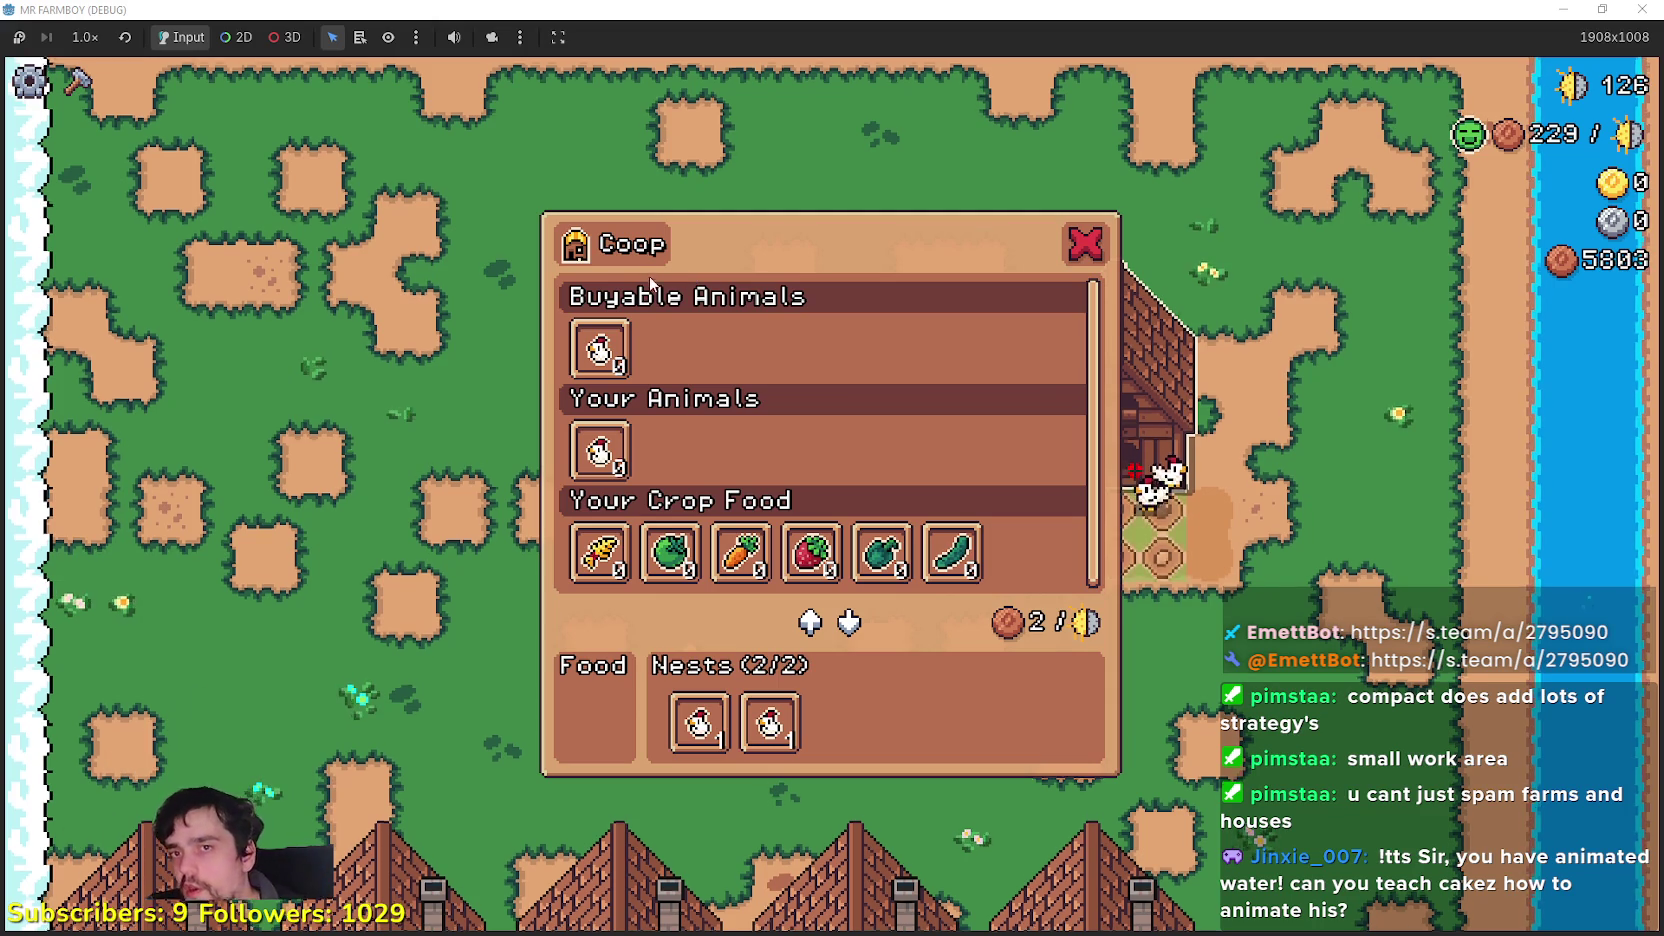
# Step: Close the coop and walk around the village, selling crops at the market
pyautogui.press('Escape')
pyautogui.press('s')
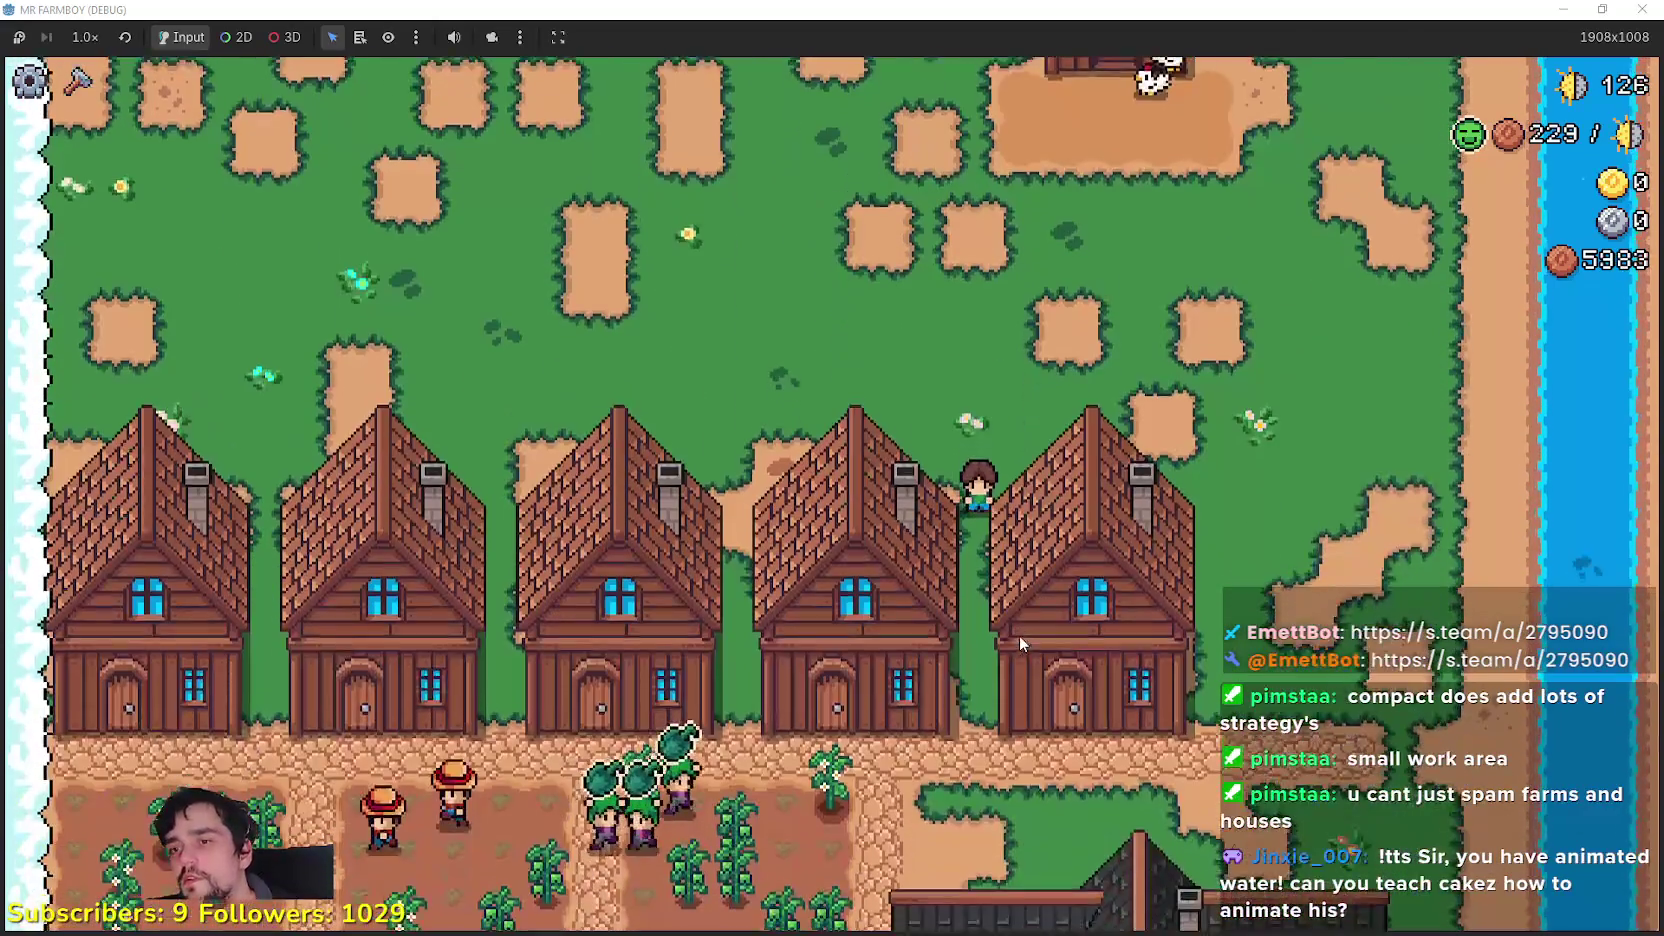
pyautogui.press('a')
pyautogui.press('s')
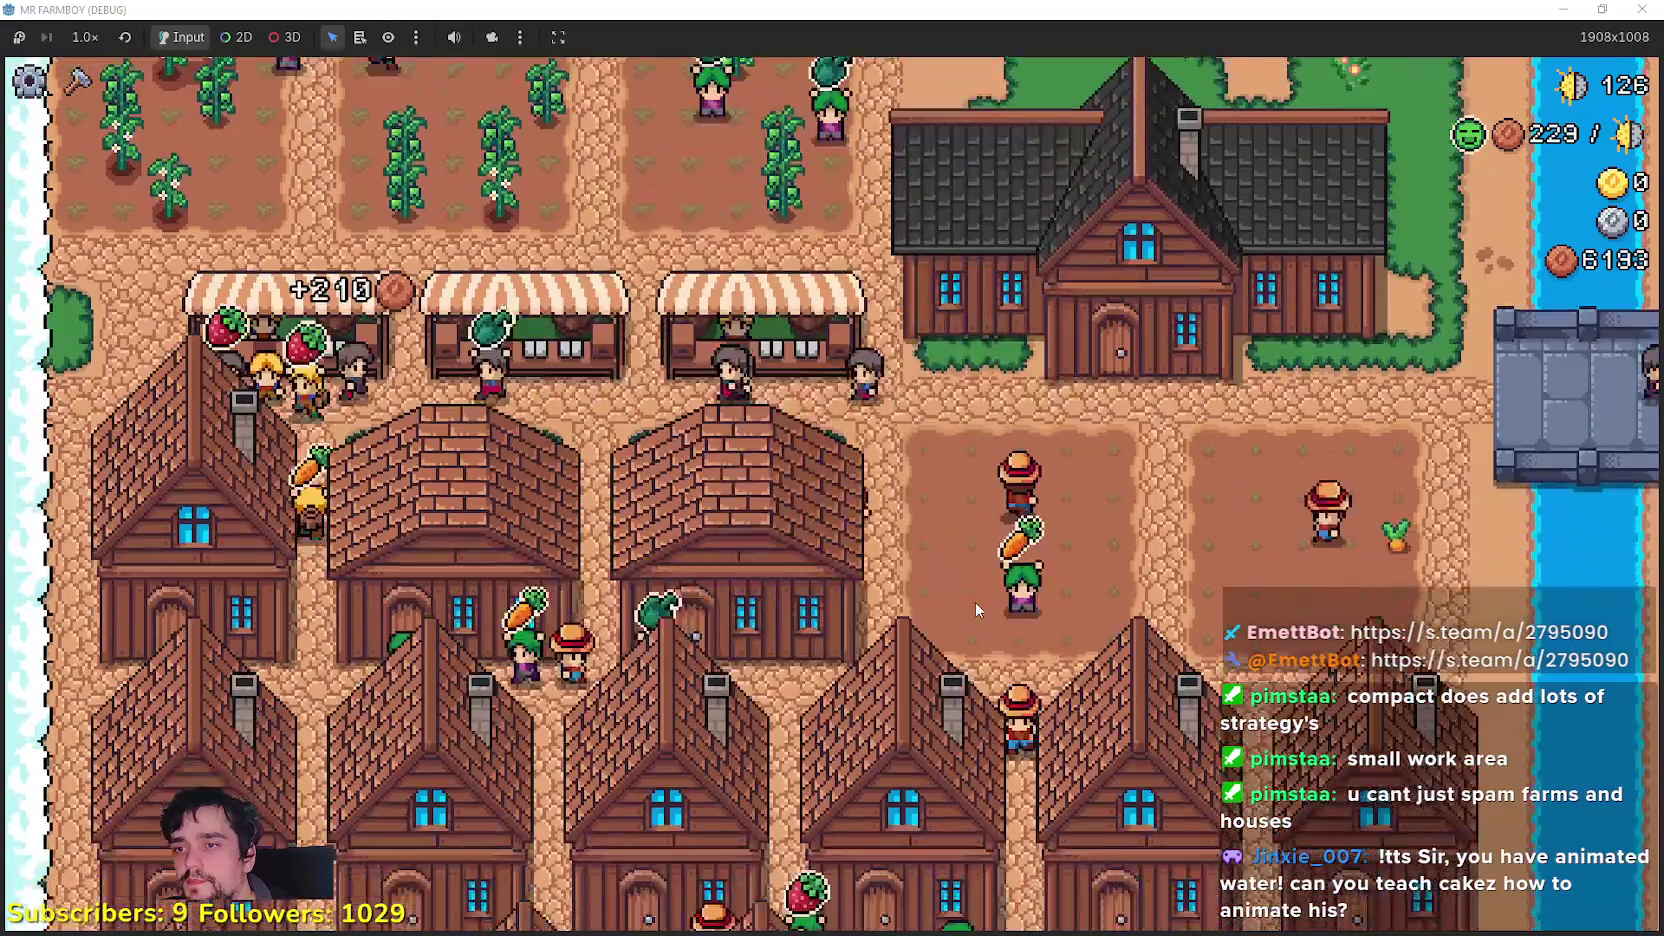
pyautogui.press('s')
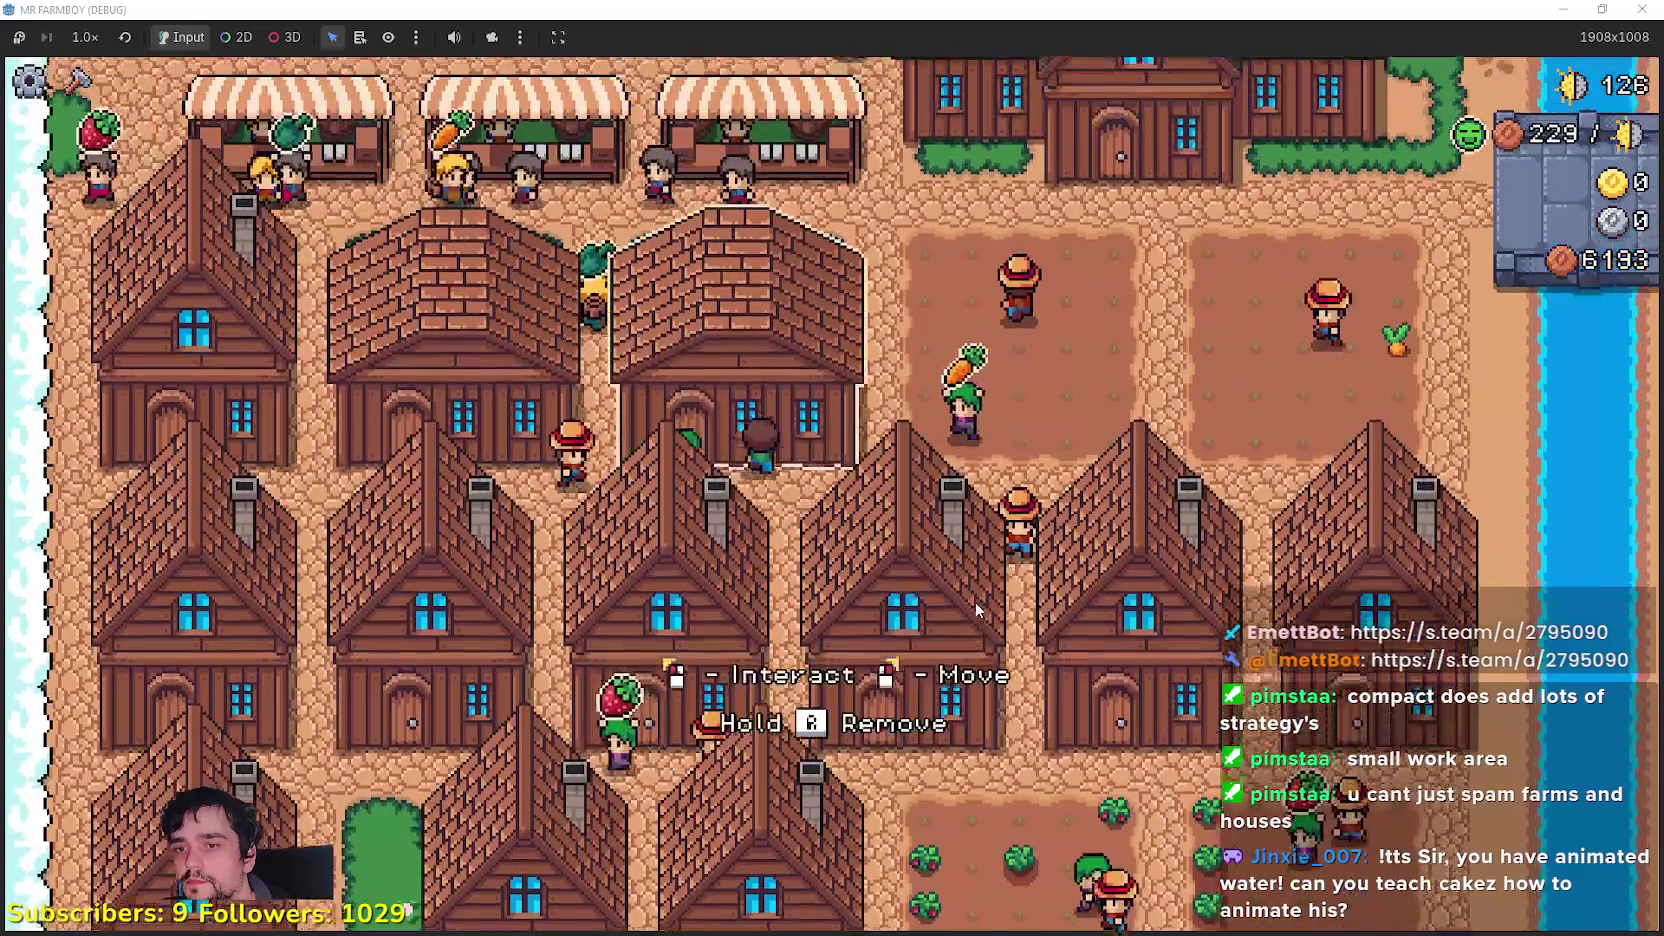
pyautogui.press('s')
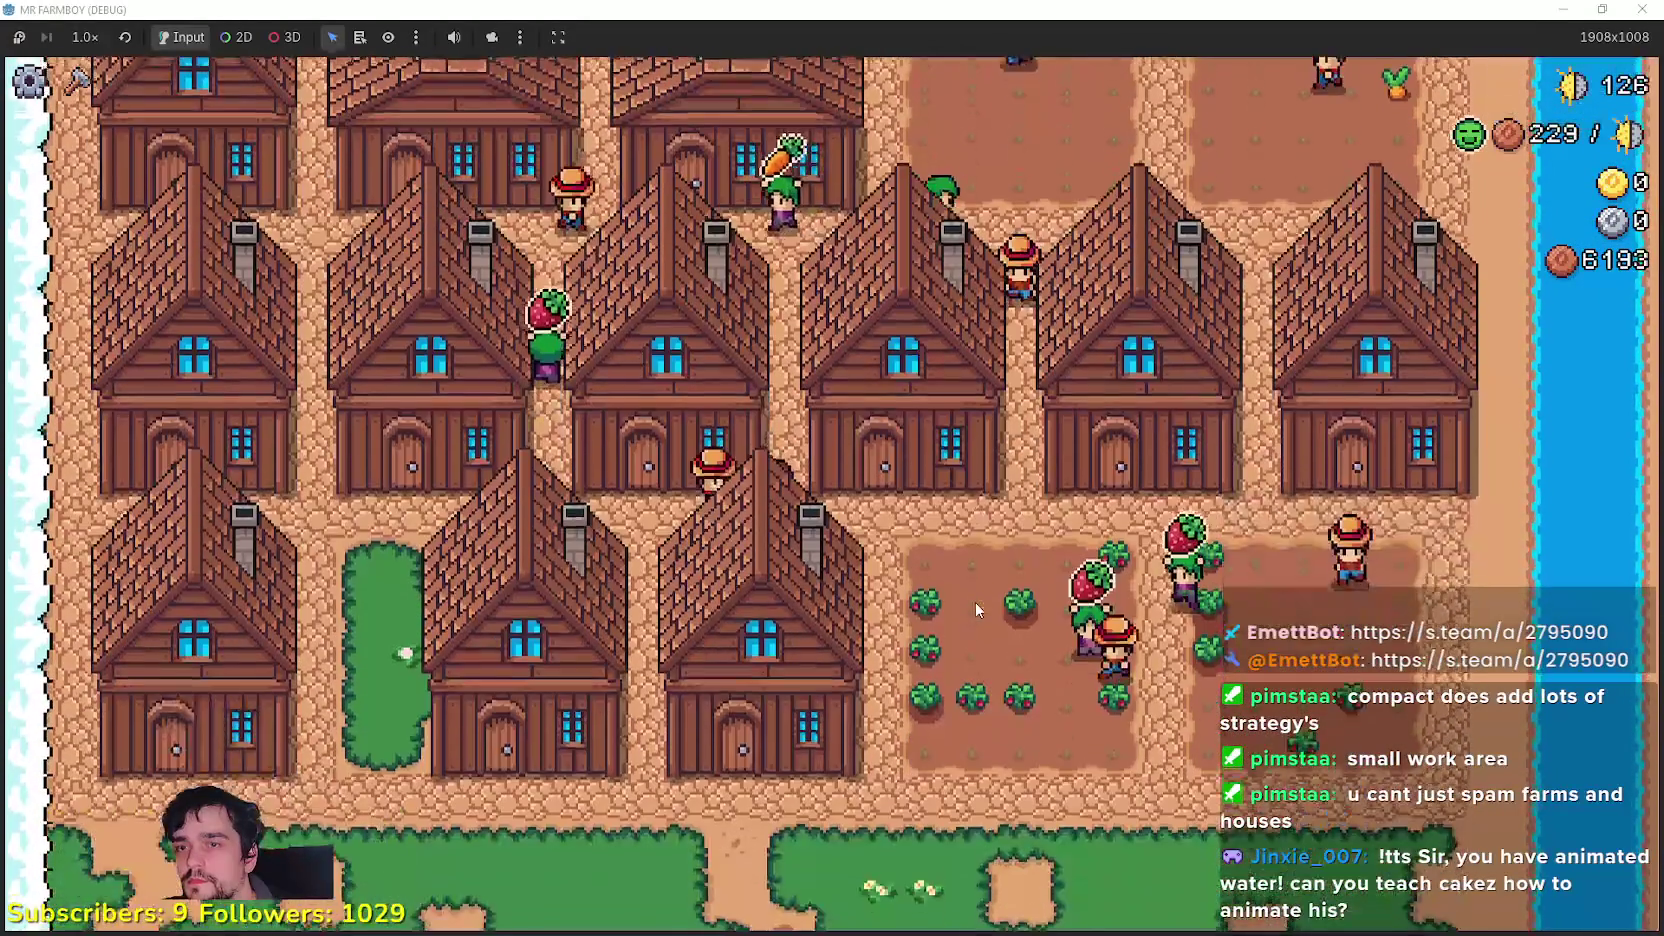
pyautogui.press('w')
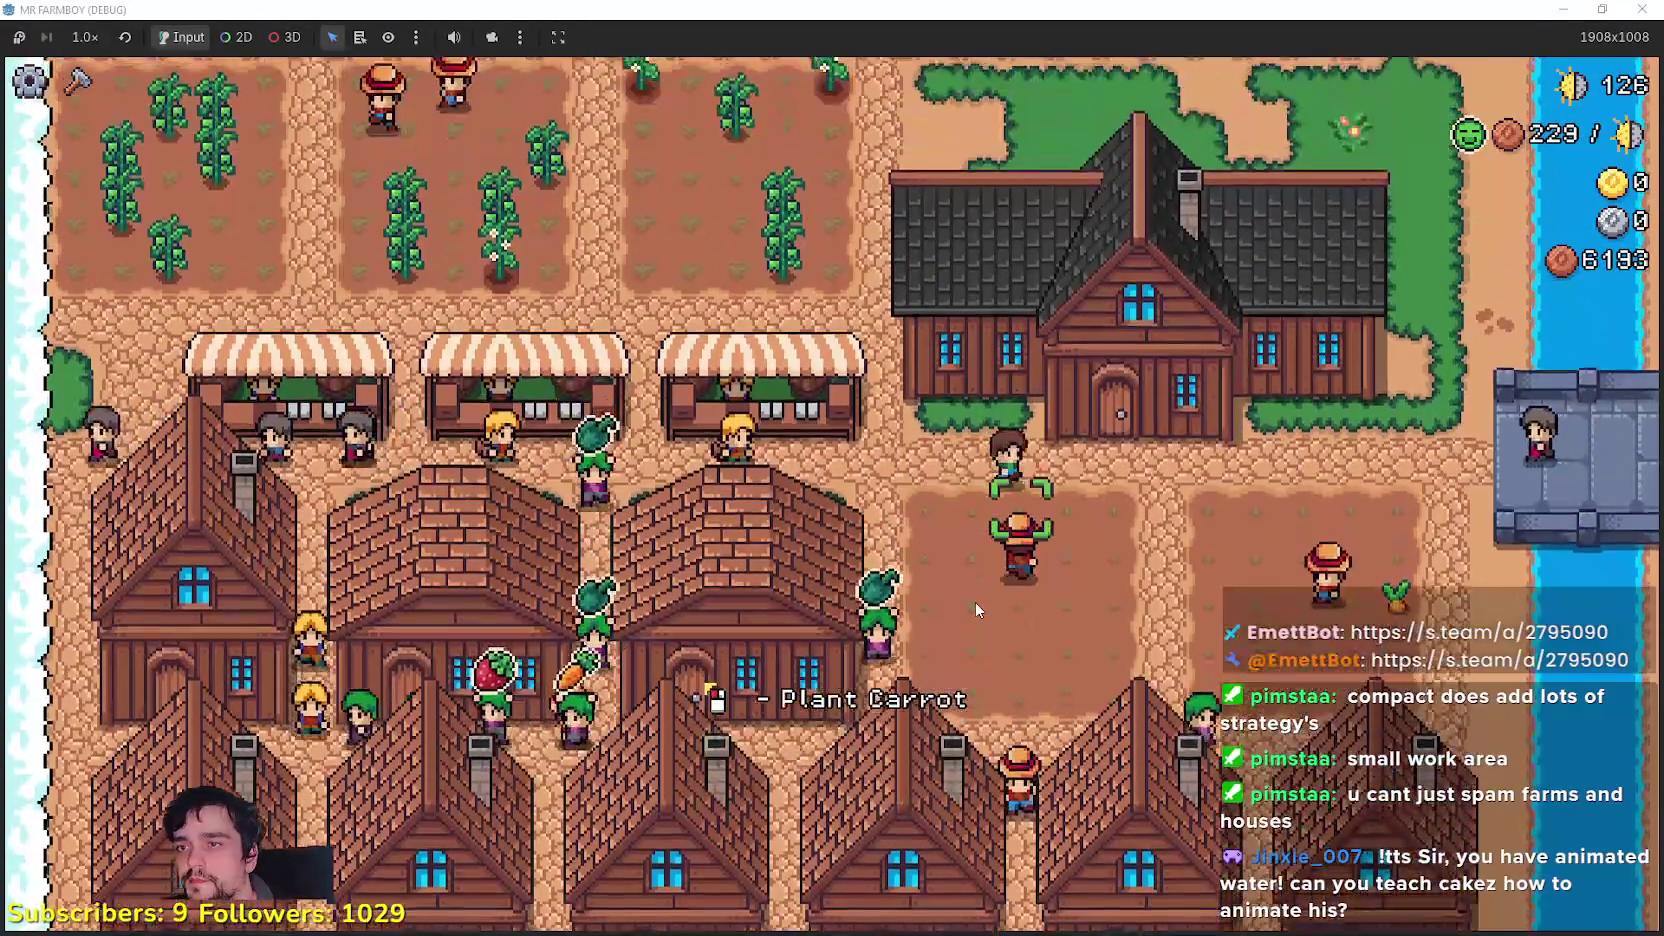
pyautogui.press('w')
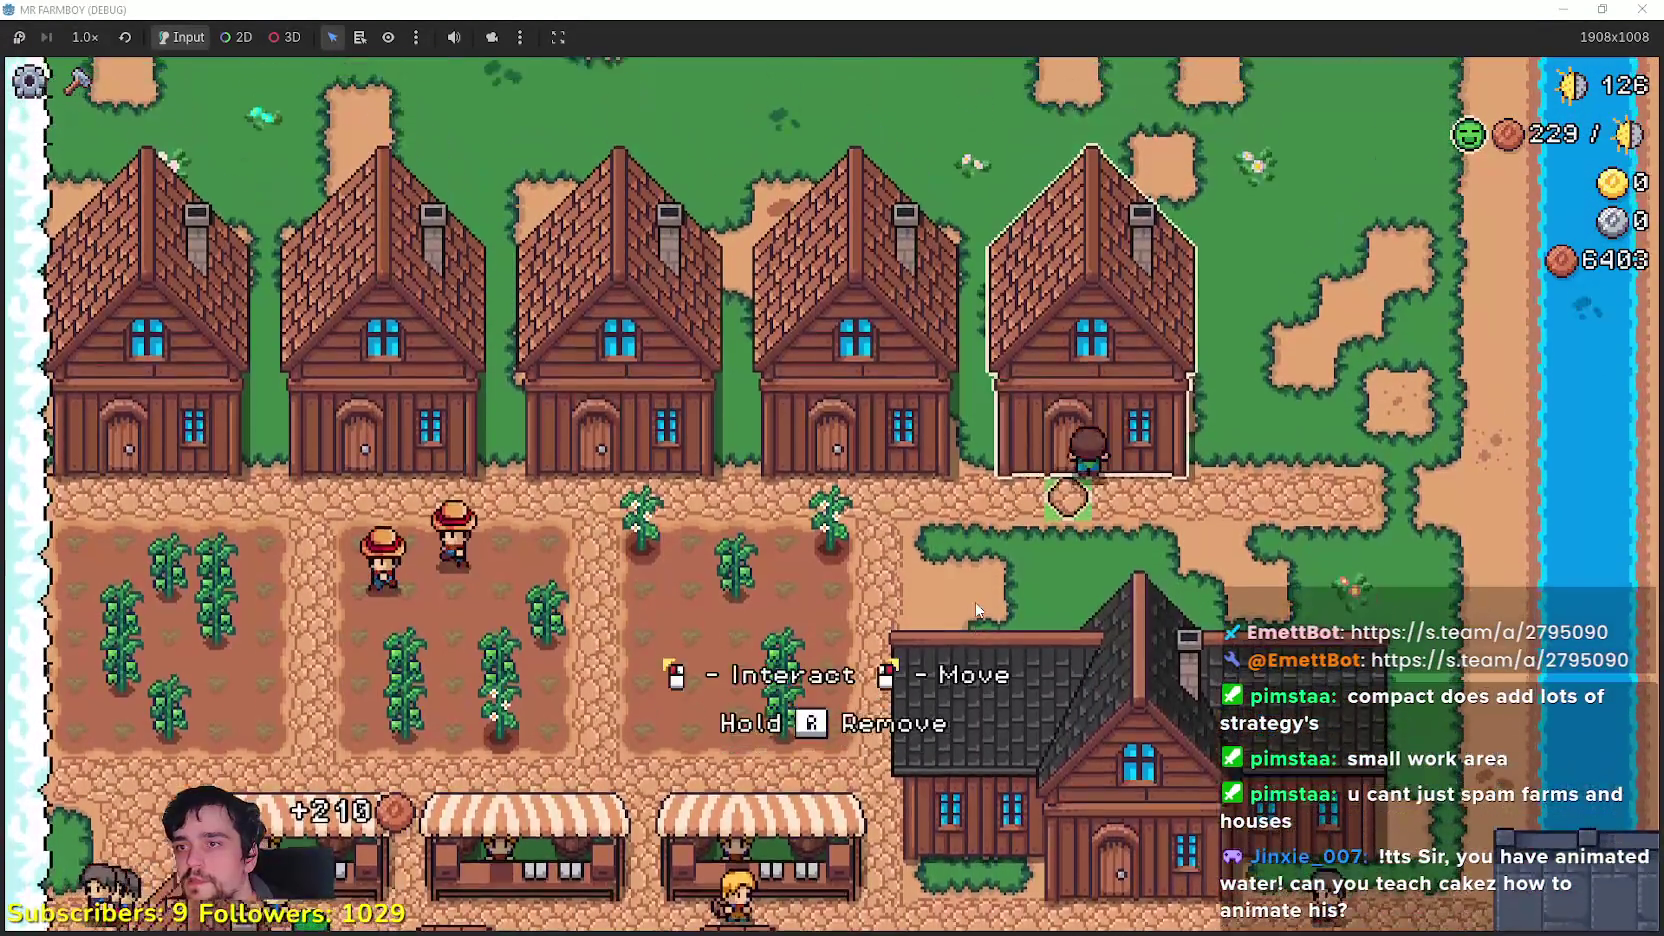
pyautogui.press('w')
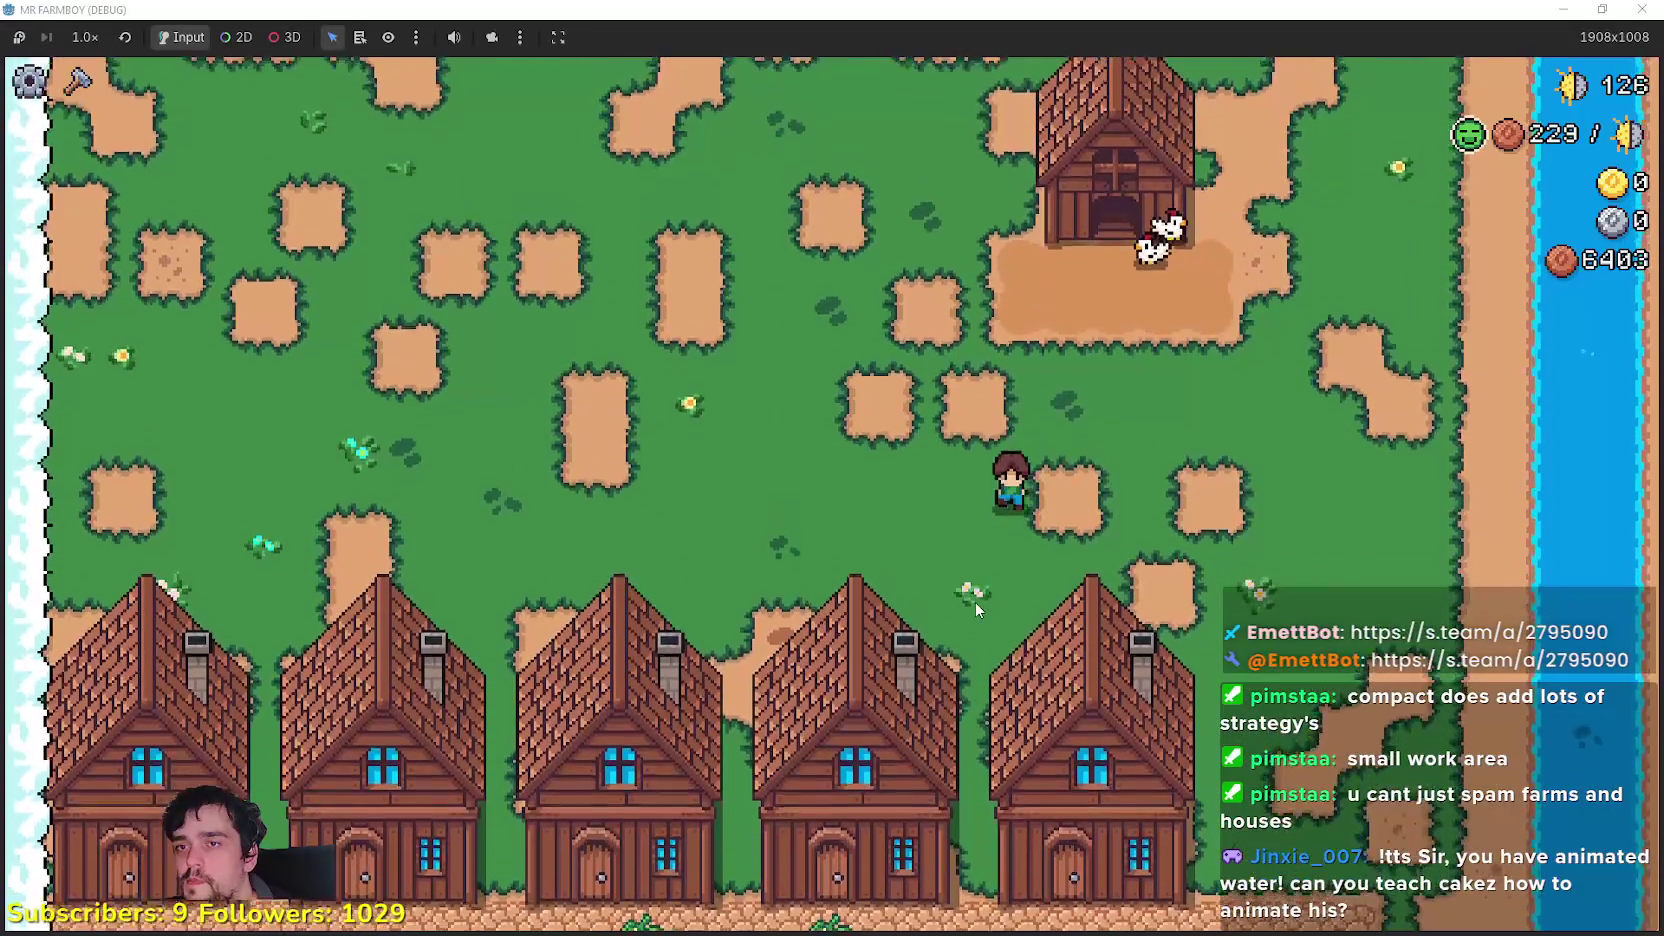
pyautogui.press('s')
pyautogui.press('a')
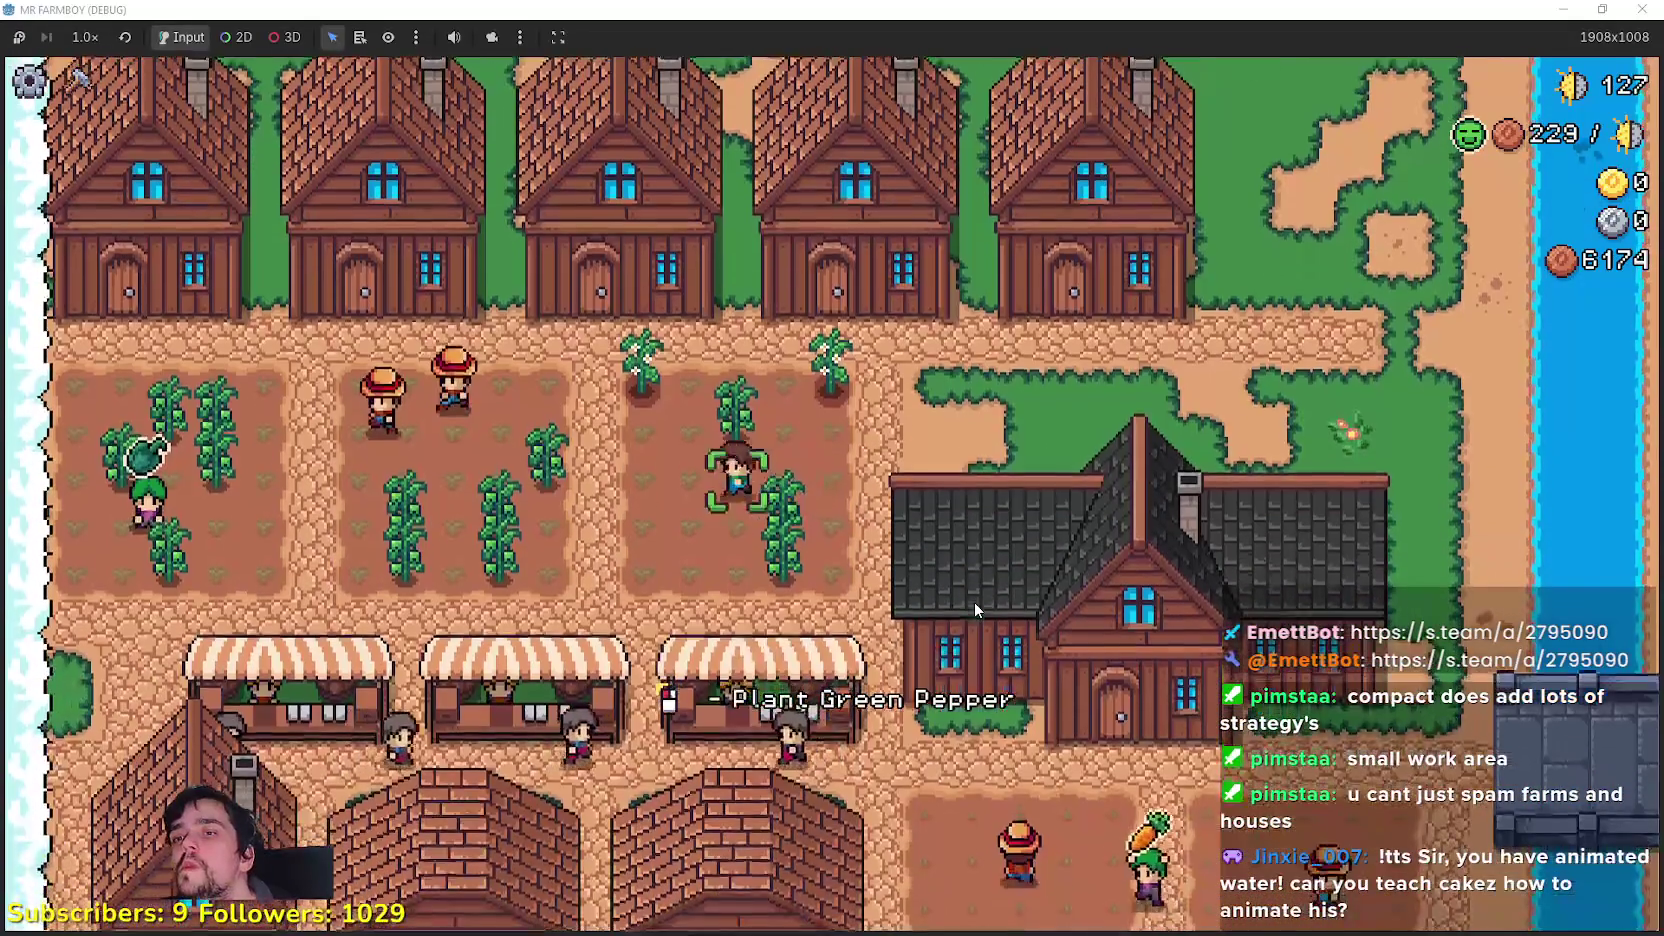
pyautogui.press('w')
# Step: Check the workers in the first two houses
pyautogui.press('e')
pyautogui.press('Escape')
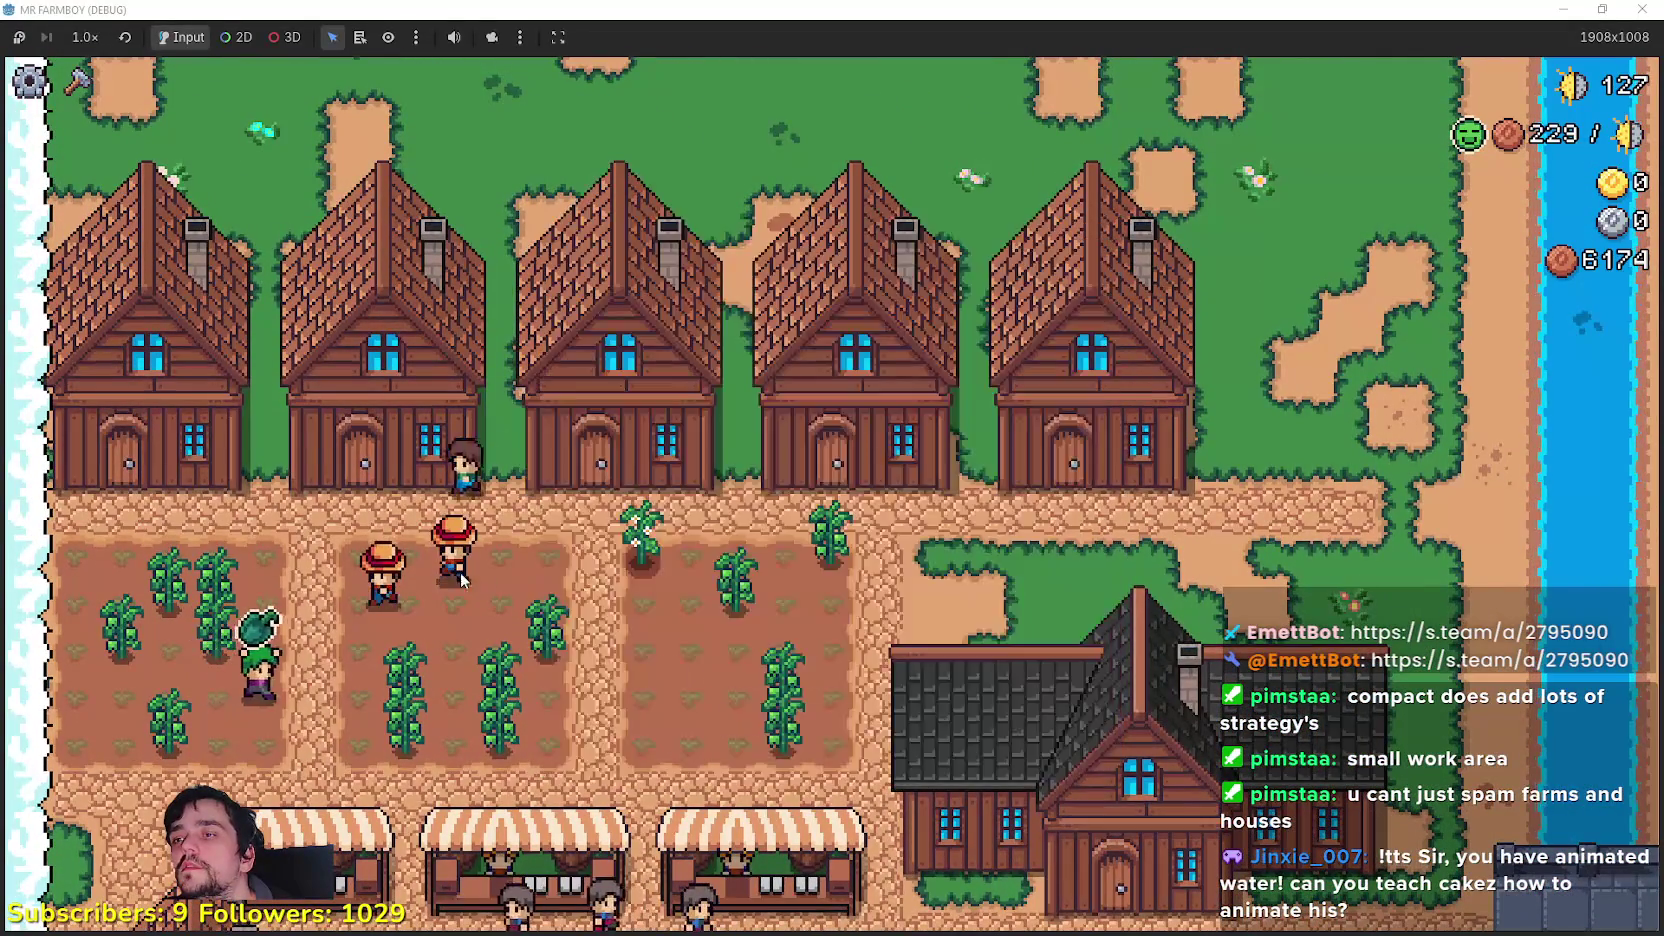
pyautogui.press('d')
pyautogui.press('e')
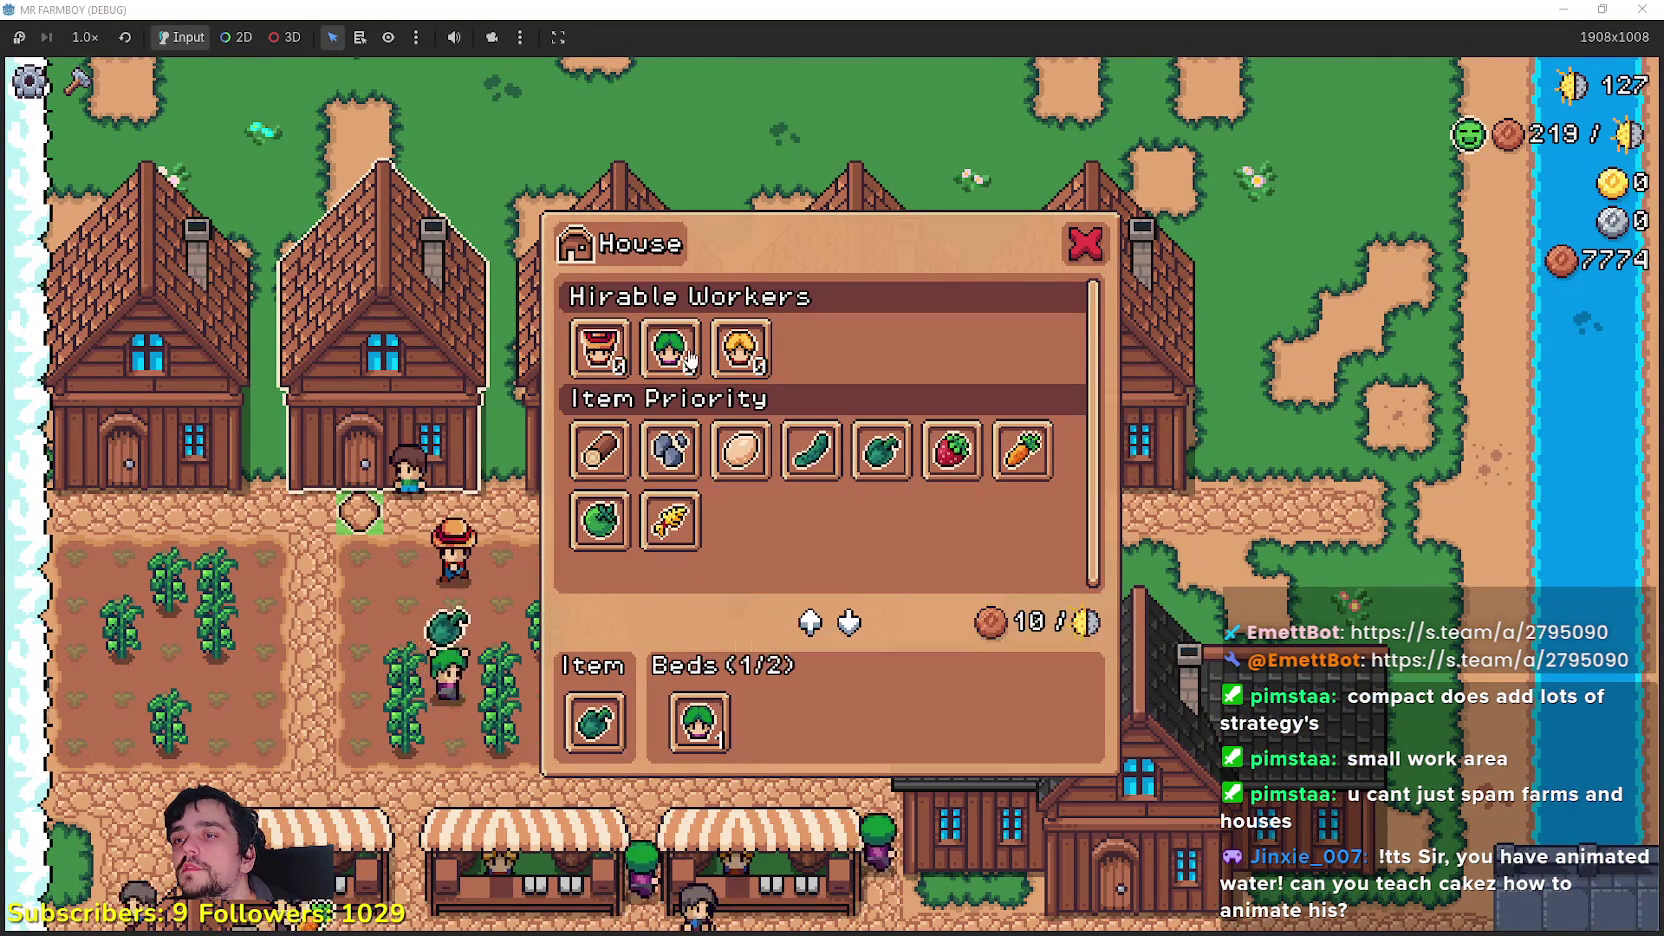
pyautogui.click(318, 517)
pyautogui.click(624, 679)
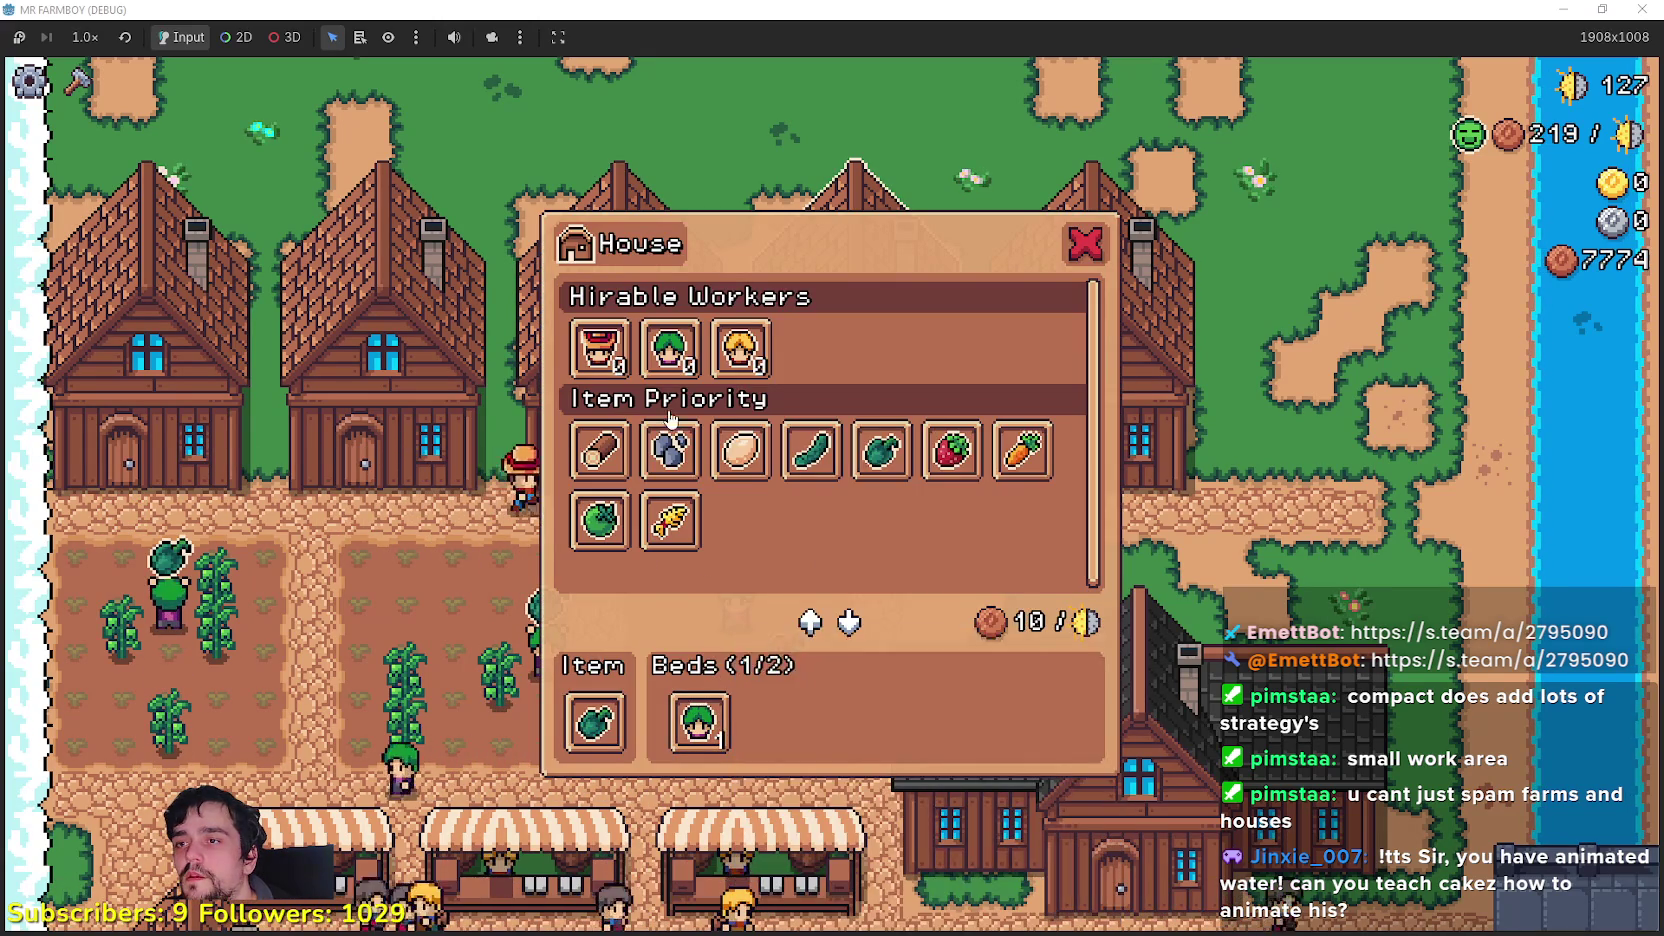
pyautogui.moveTo(598, 349)
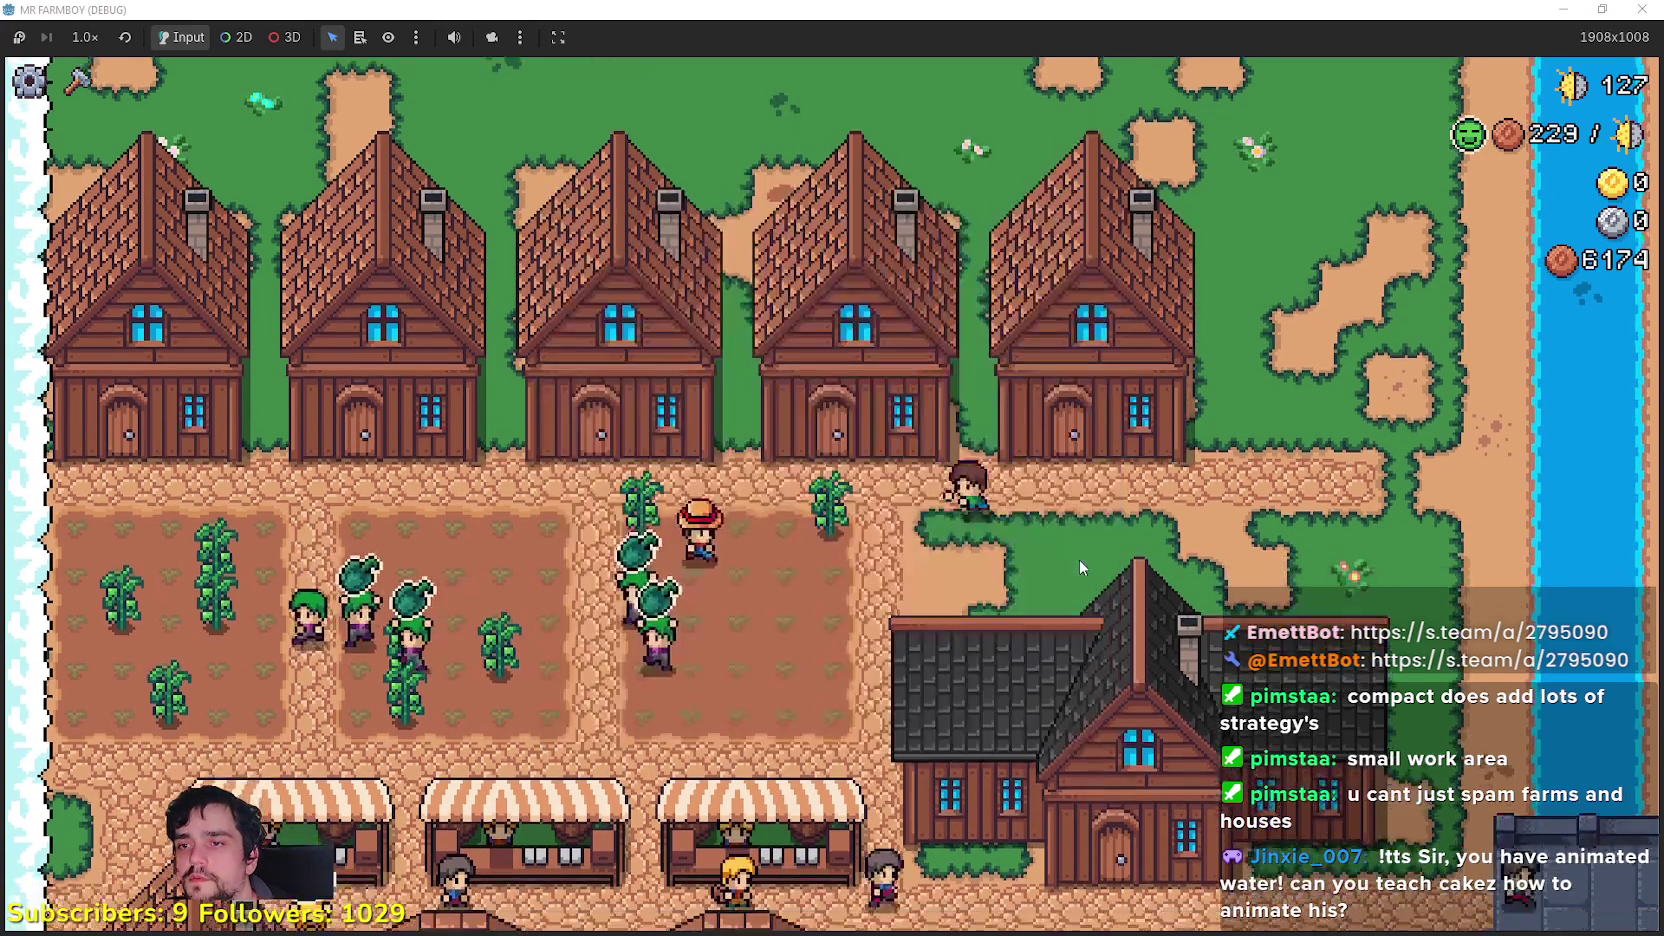
pyautogui.press('s')
pyautogui.press('s')
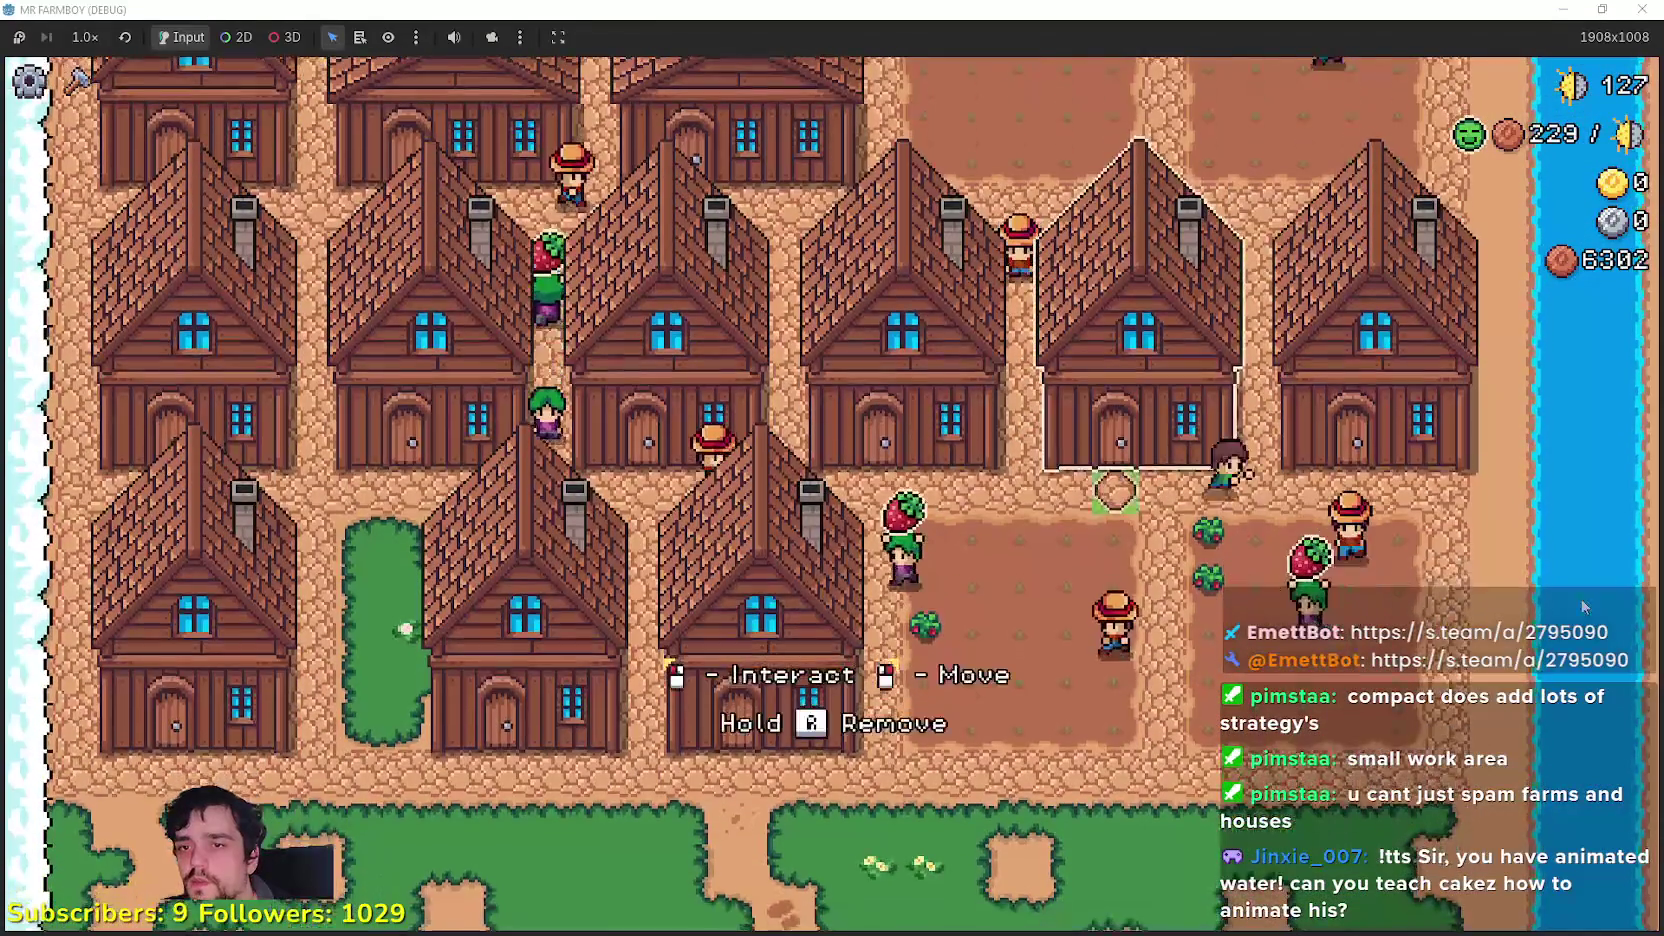
# Step: Hire Farmers into the free beds of the right-hand house
pyautogui.click(1470, 600)
pyautogui.click(766, 724)
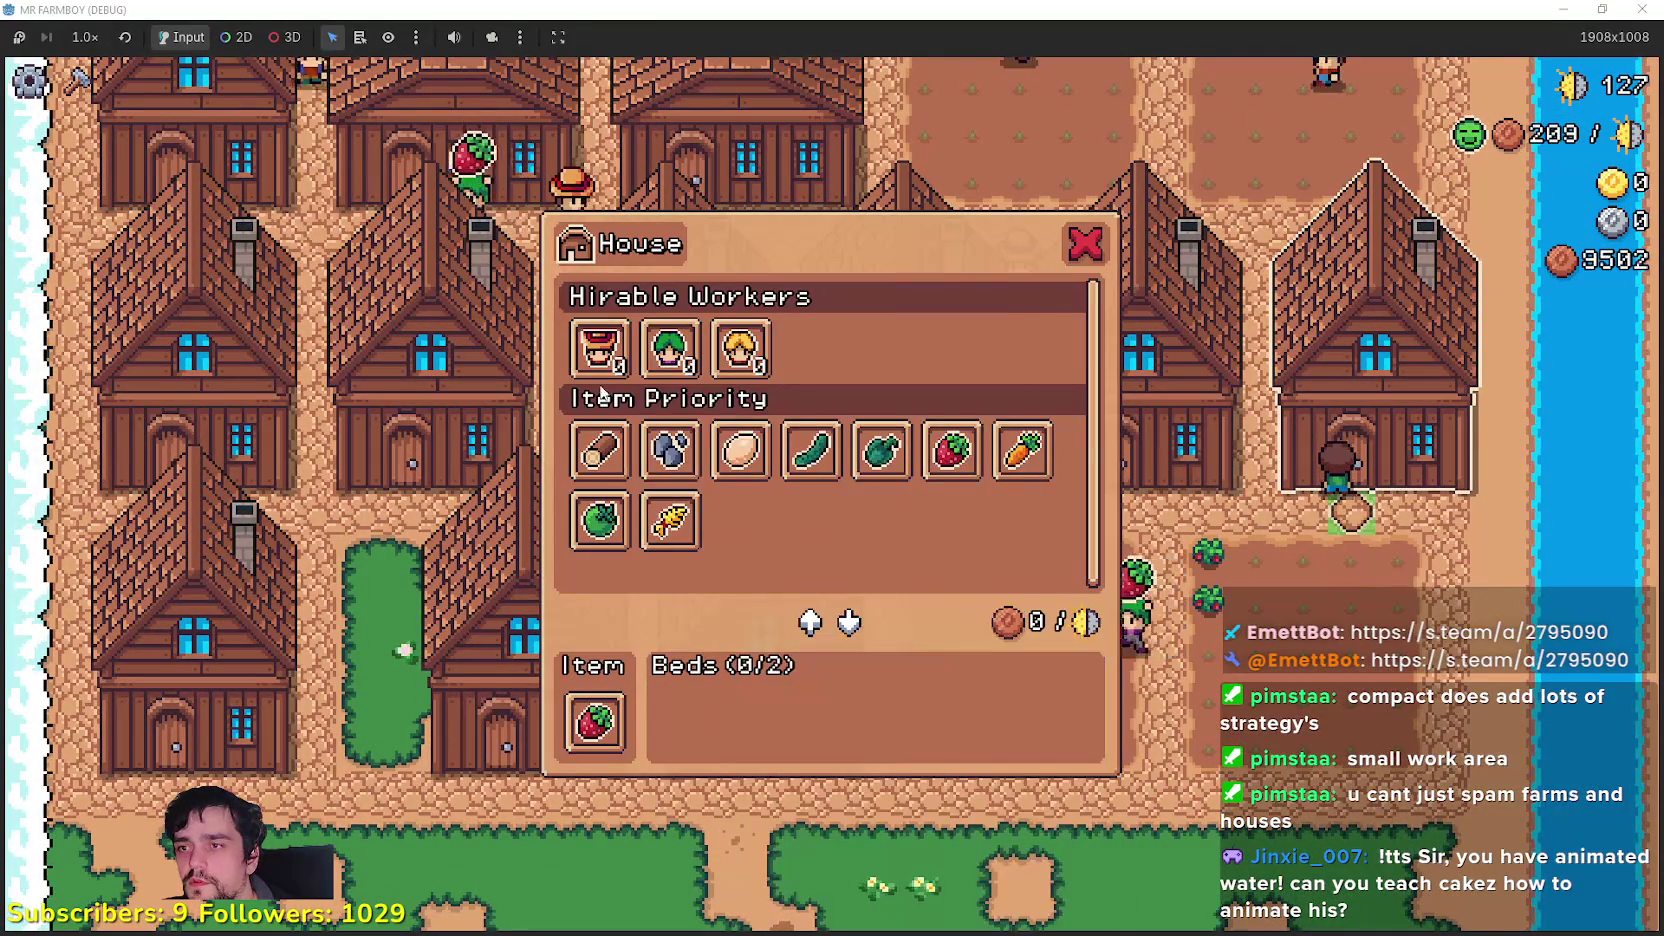
pyautogui.click(600, 348)
pyautogui.click(600, 348)
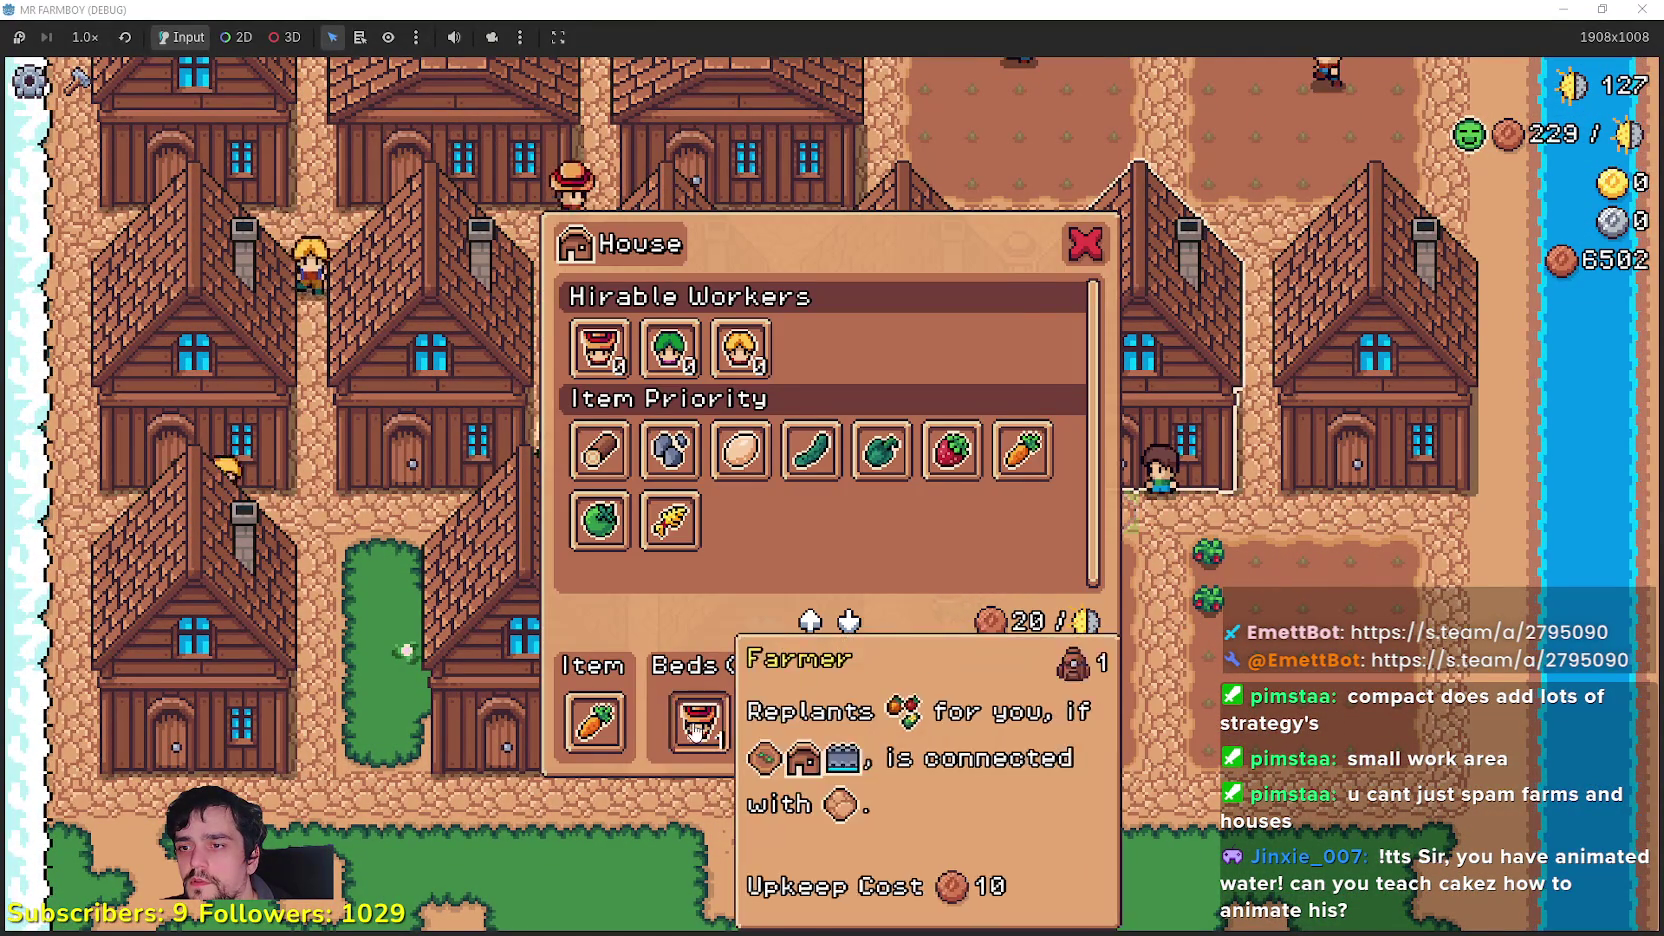
pyautogui.click(769, 722)
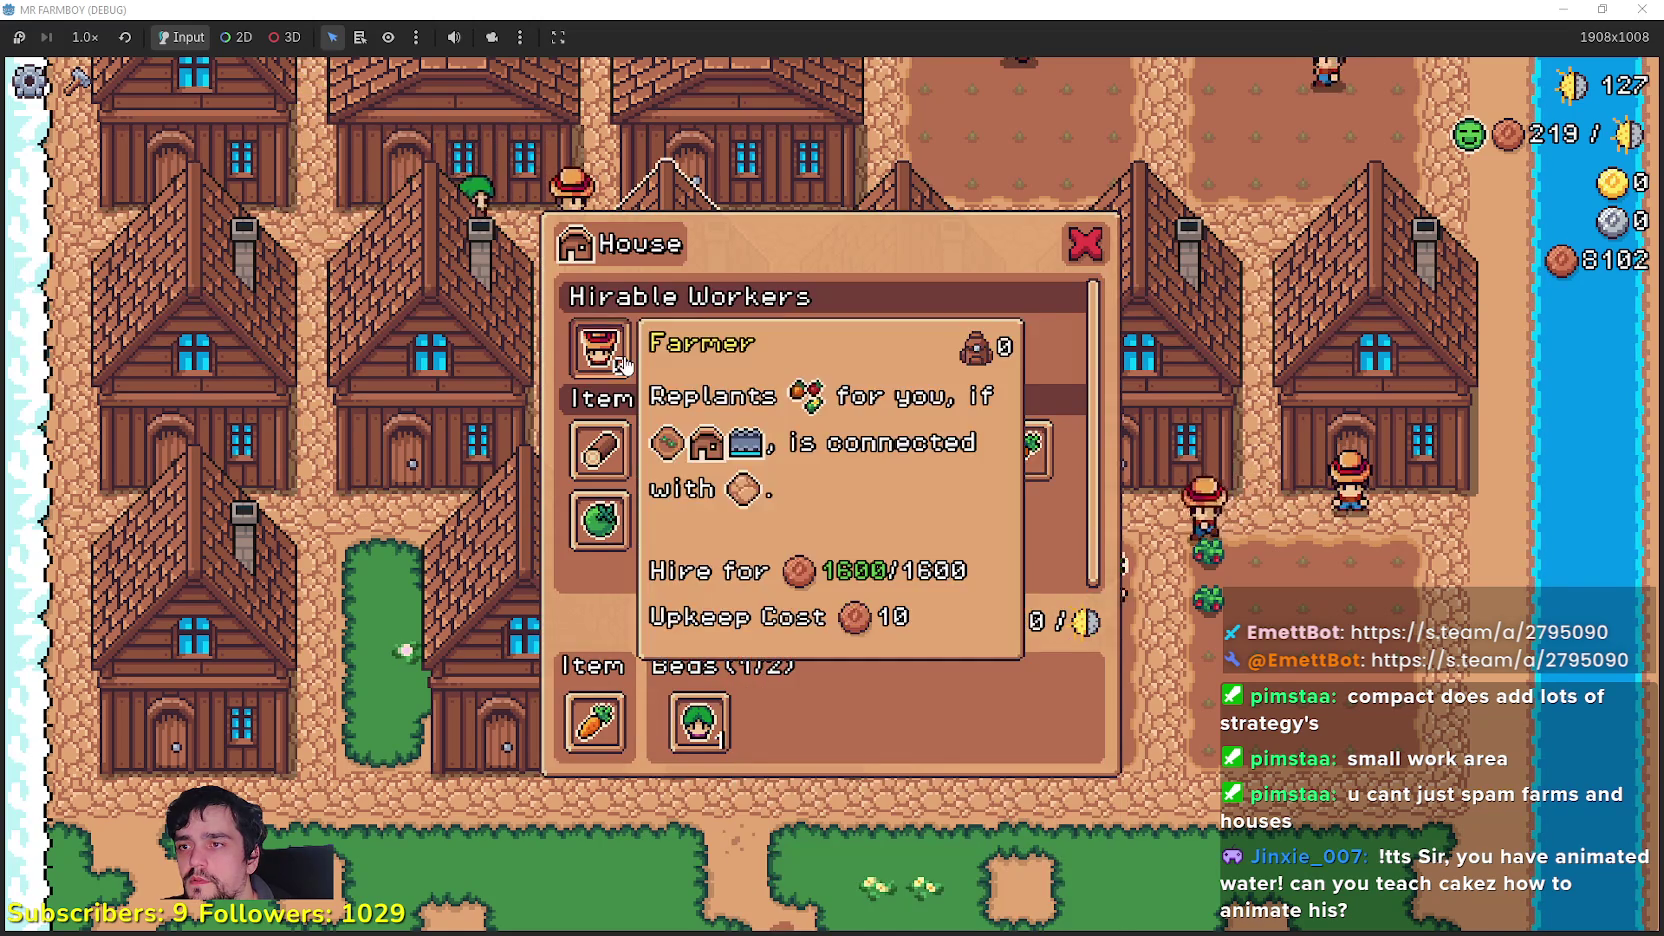
pyautogui.click(600, 348)
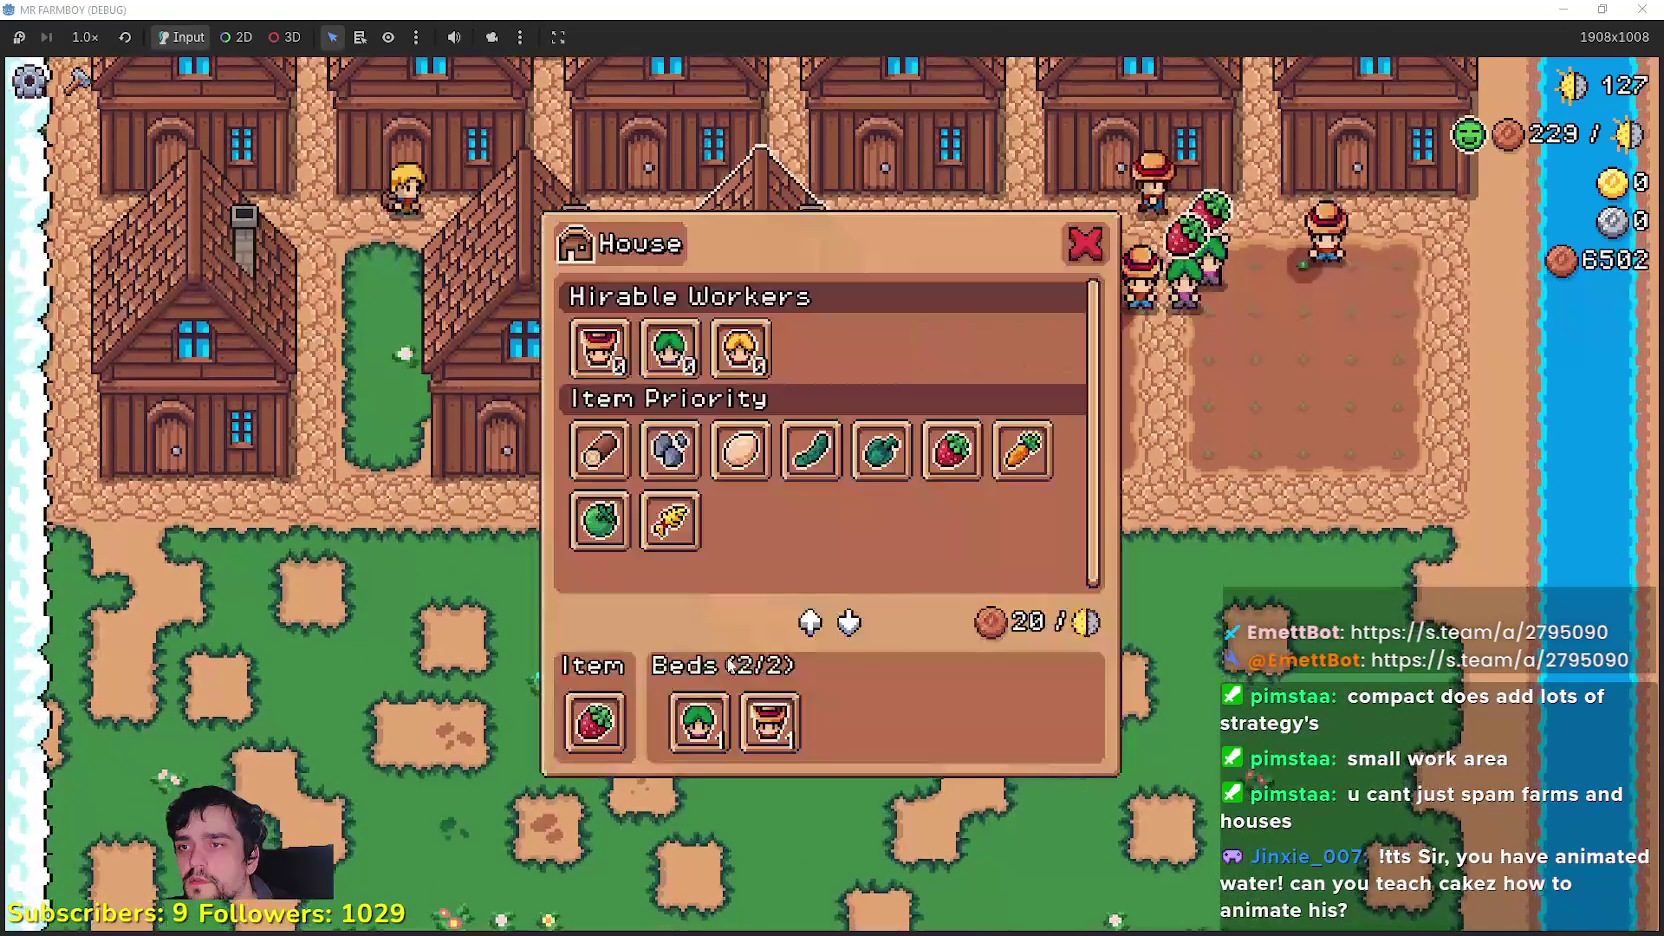
pyautogui.click(769, 722)
pyautogui.click(600, 348)
# Step: Check the left houses' workers and the warehouse inventory, then close all windows
pyautogui.click(673, 545)
pyautogui.rightClick(385, 515)
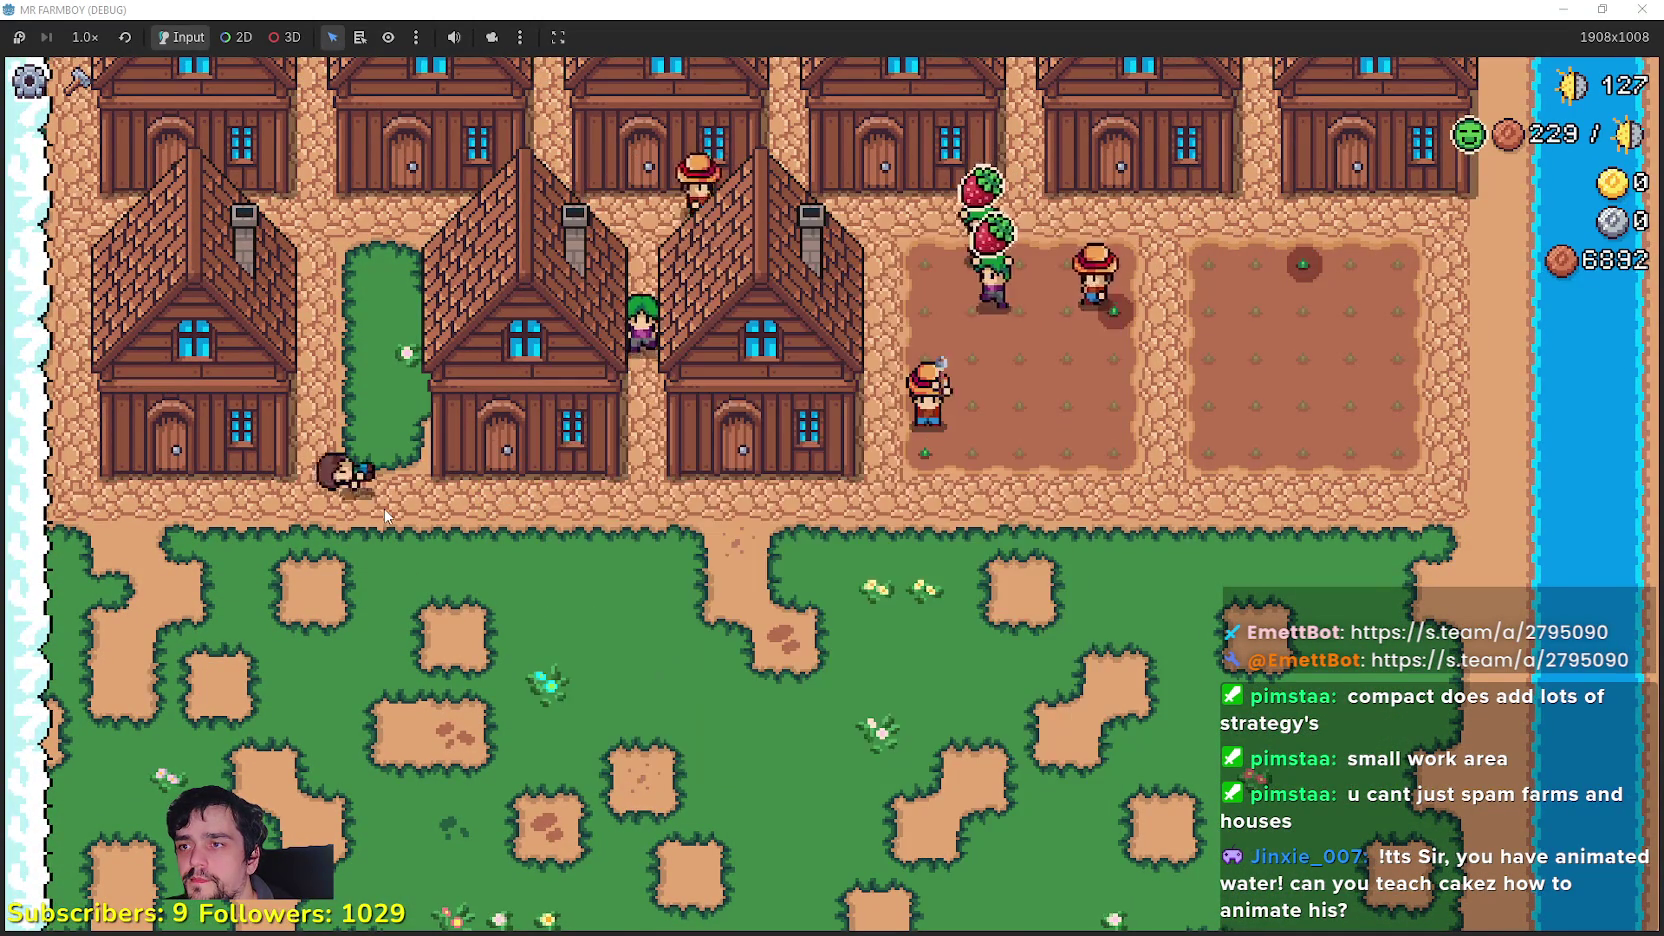
pyautogui.press('e')
pyautogui.press('w')
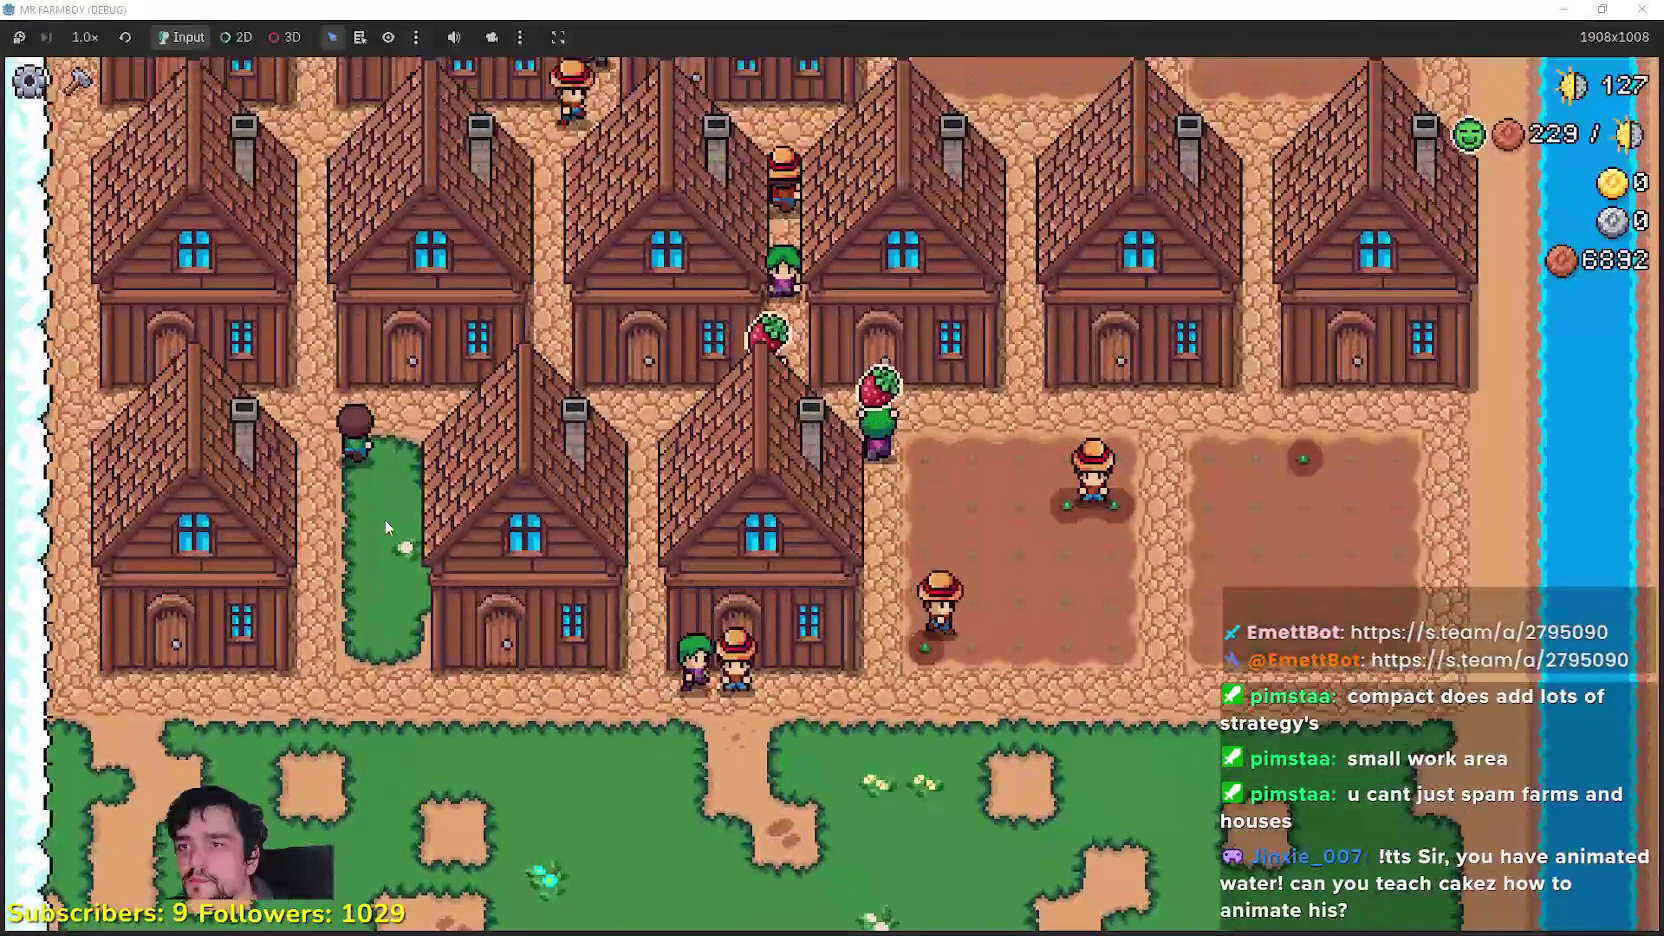
pyautogui.press('w')
pyautogui.press('e')
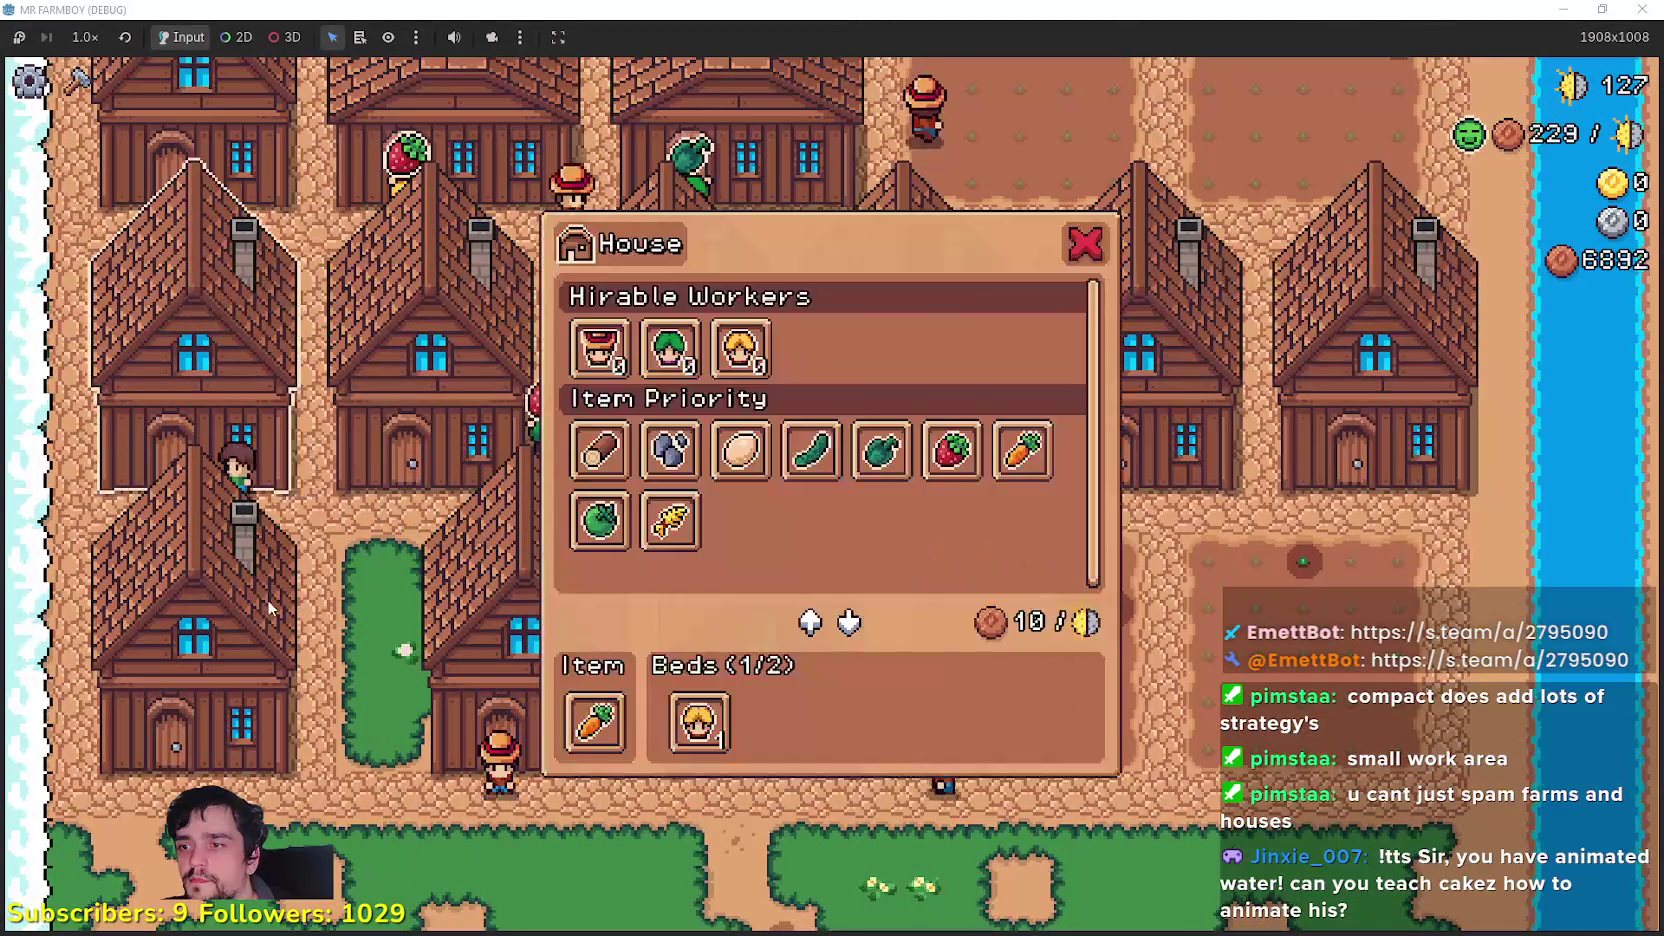
pyautogui.press('w')
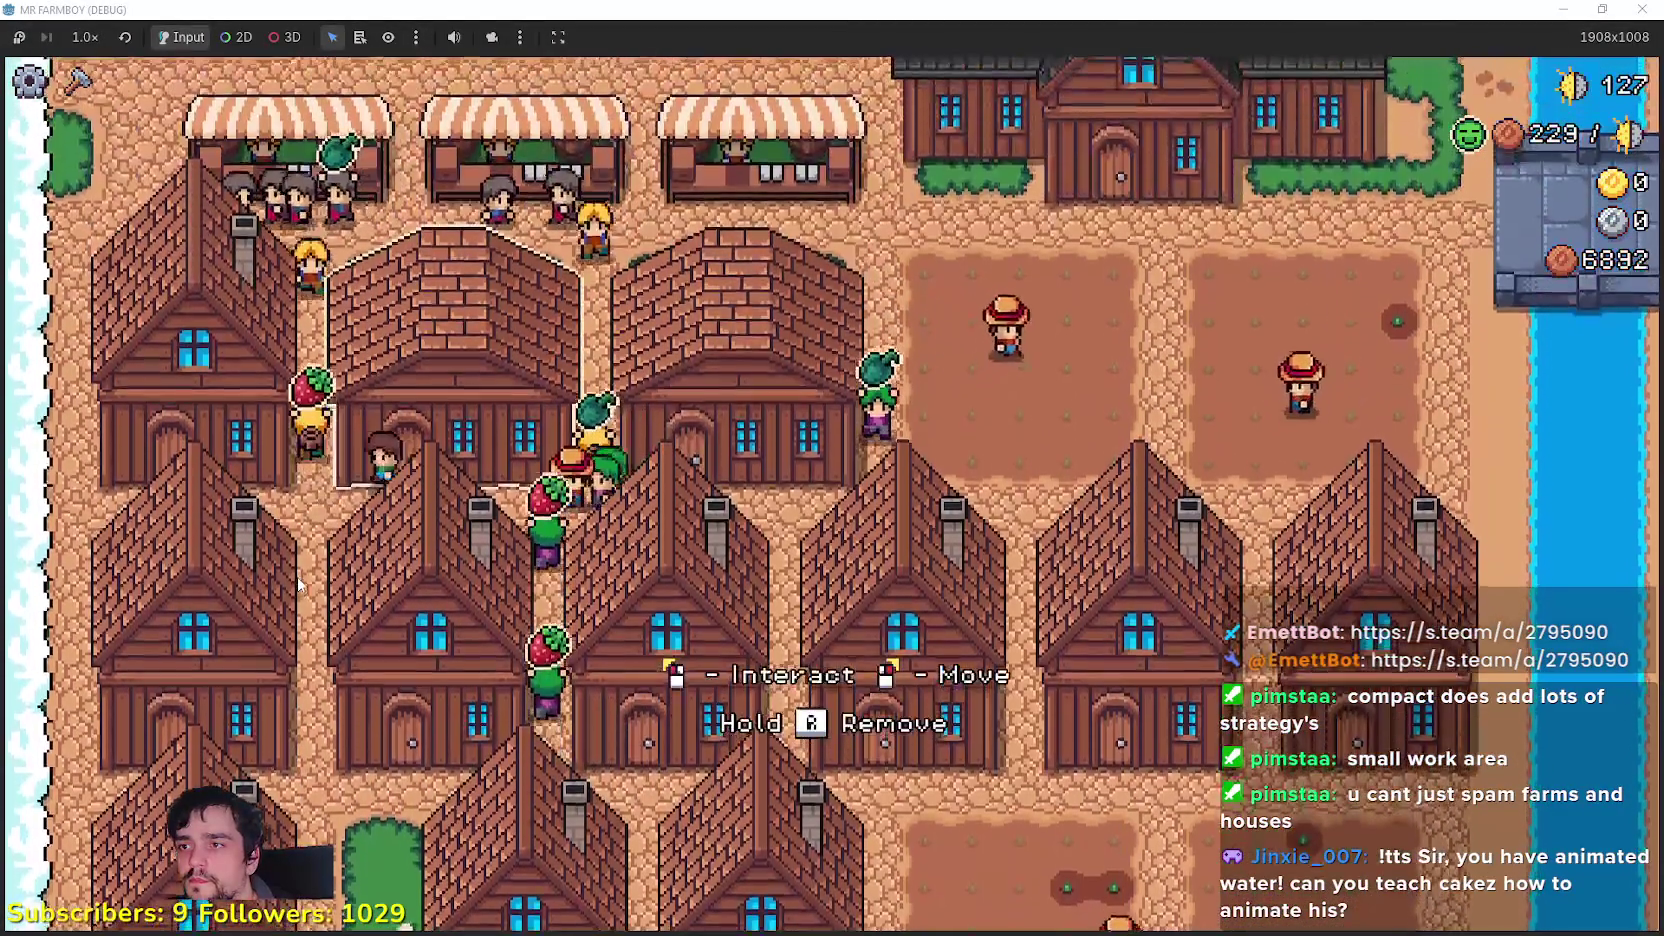
pyautogui.press('e')
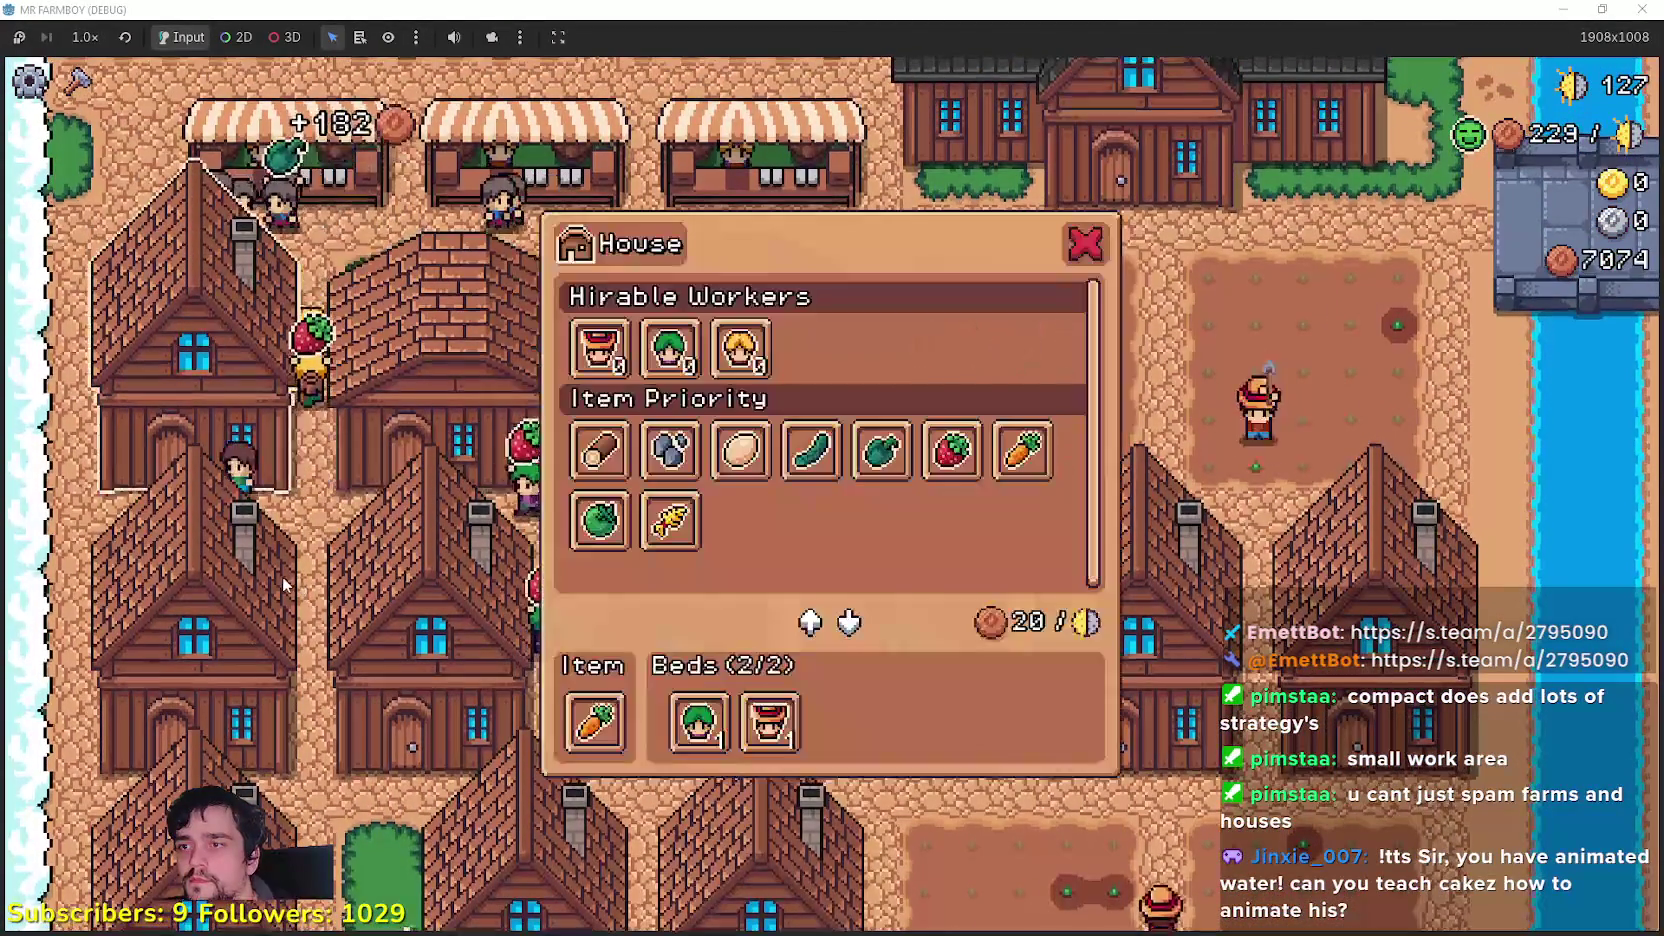
pyautogui.press('Escape')
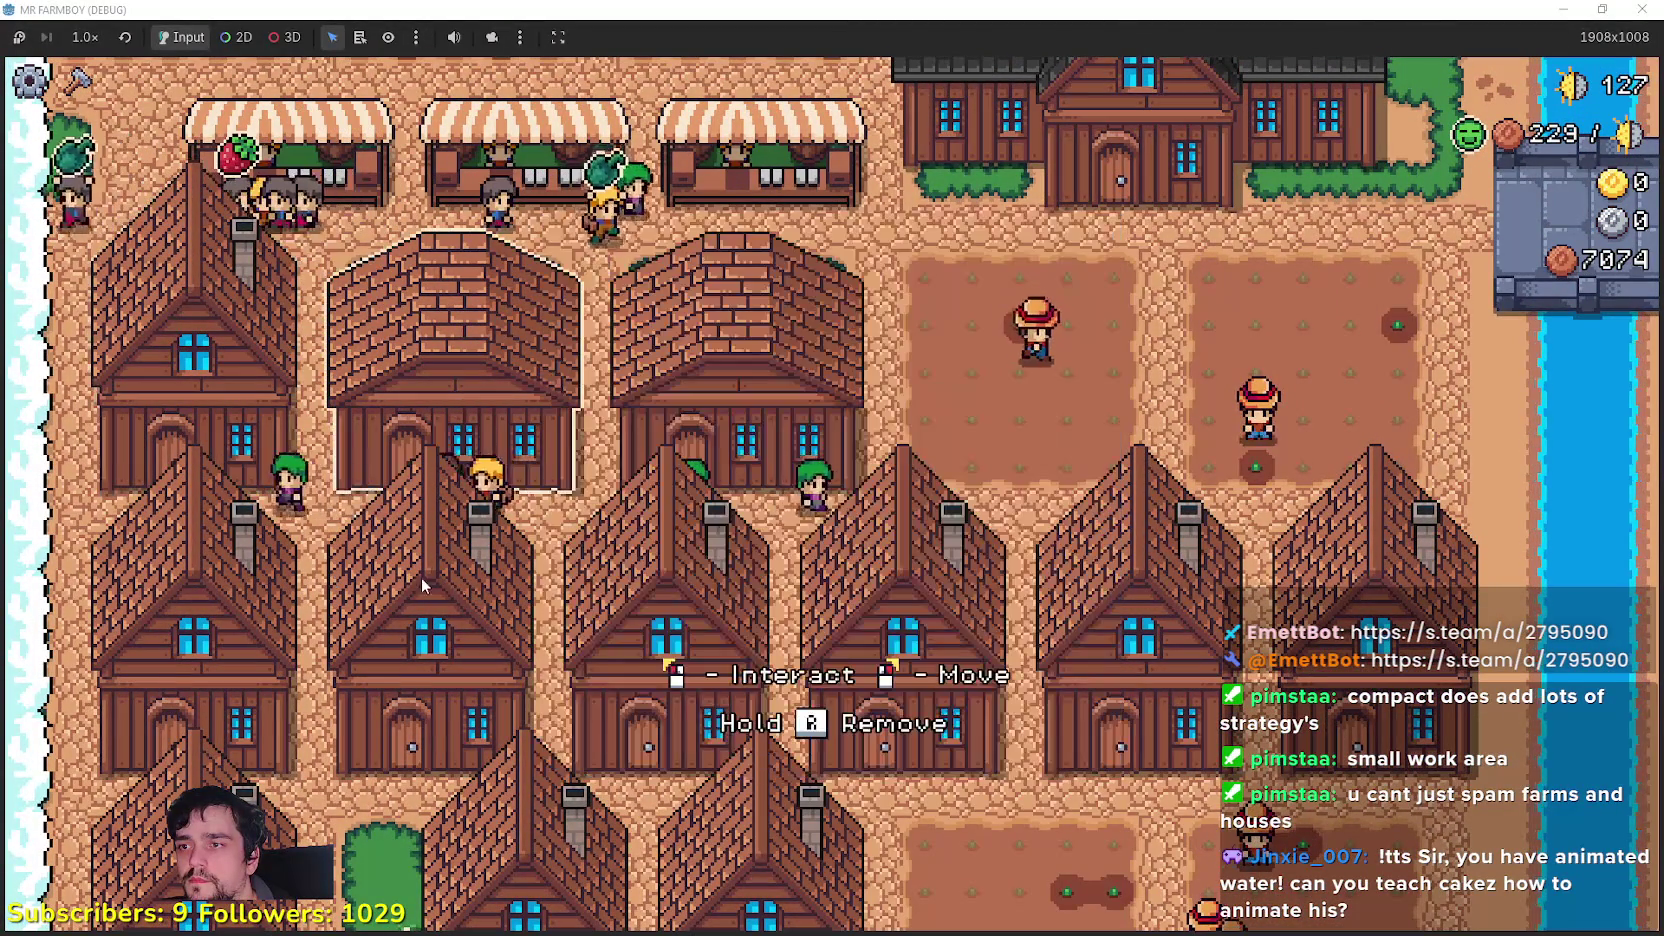
pyautogui.press('e')
pyautogui.press('Escape')
pyautogui.press('w')
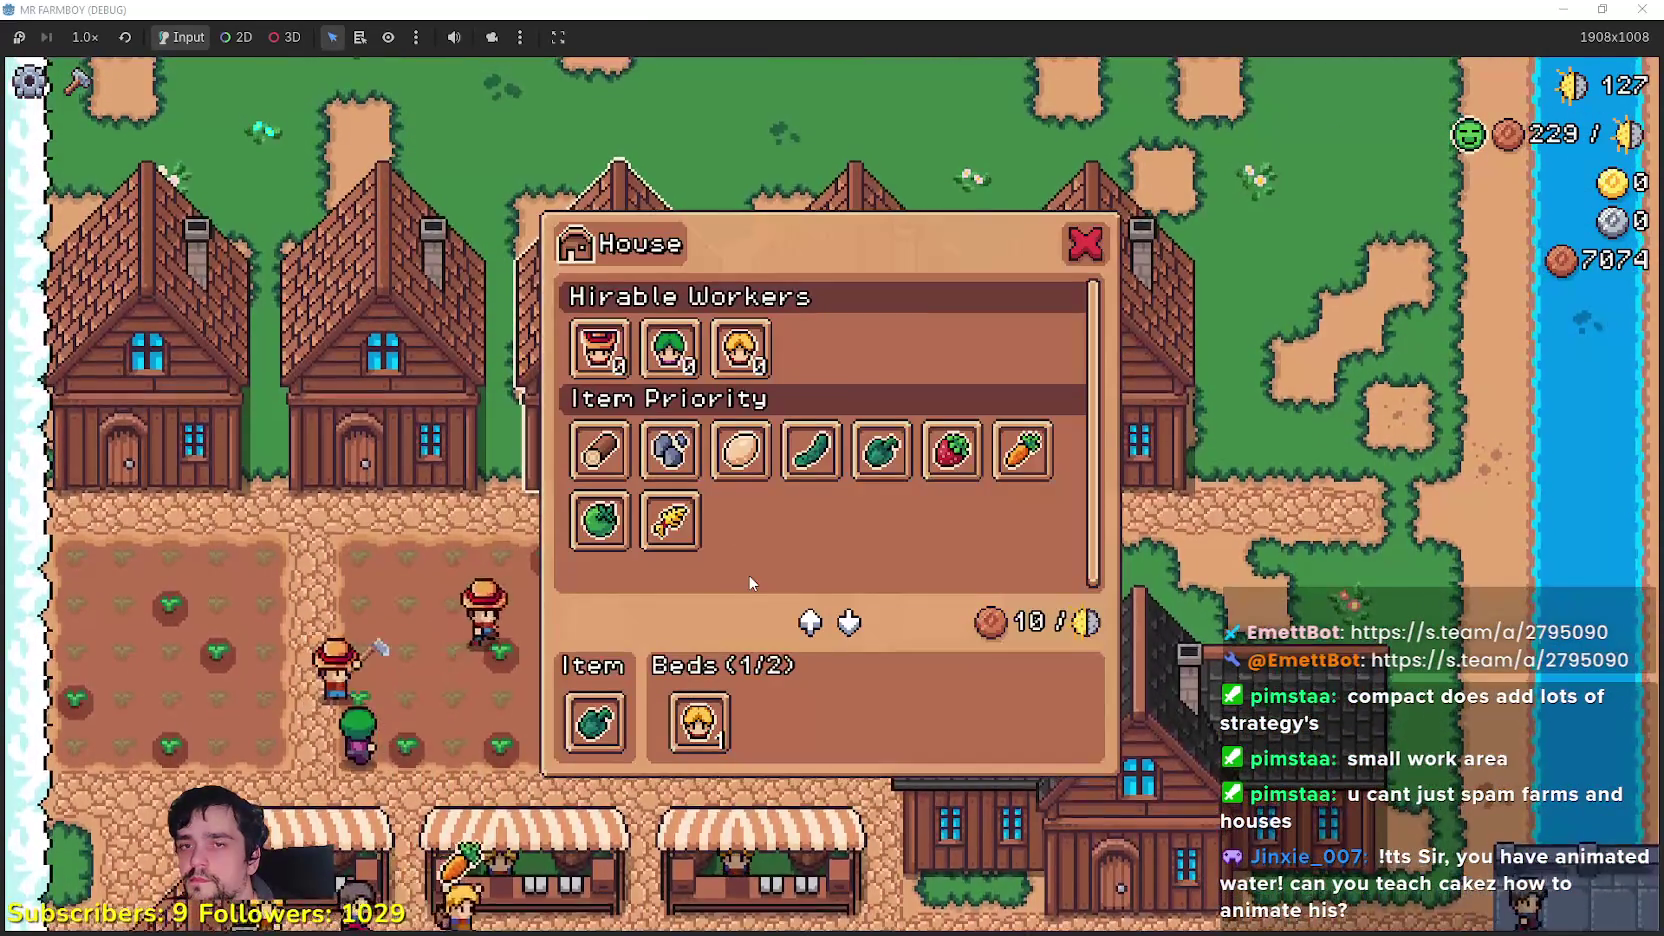
pyautogui.press('Escape')
# Step: Walk above the houses and pick the second Land tile from the crafting panel
pyautogui.press('d')
pyautogui.press('w')
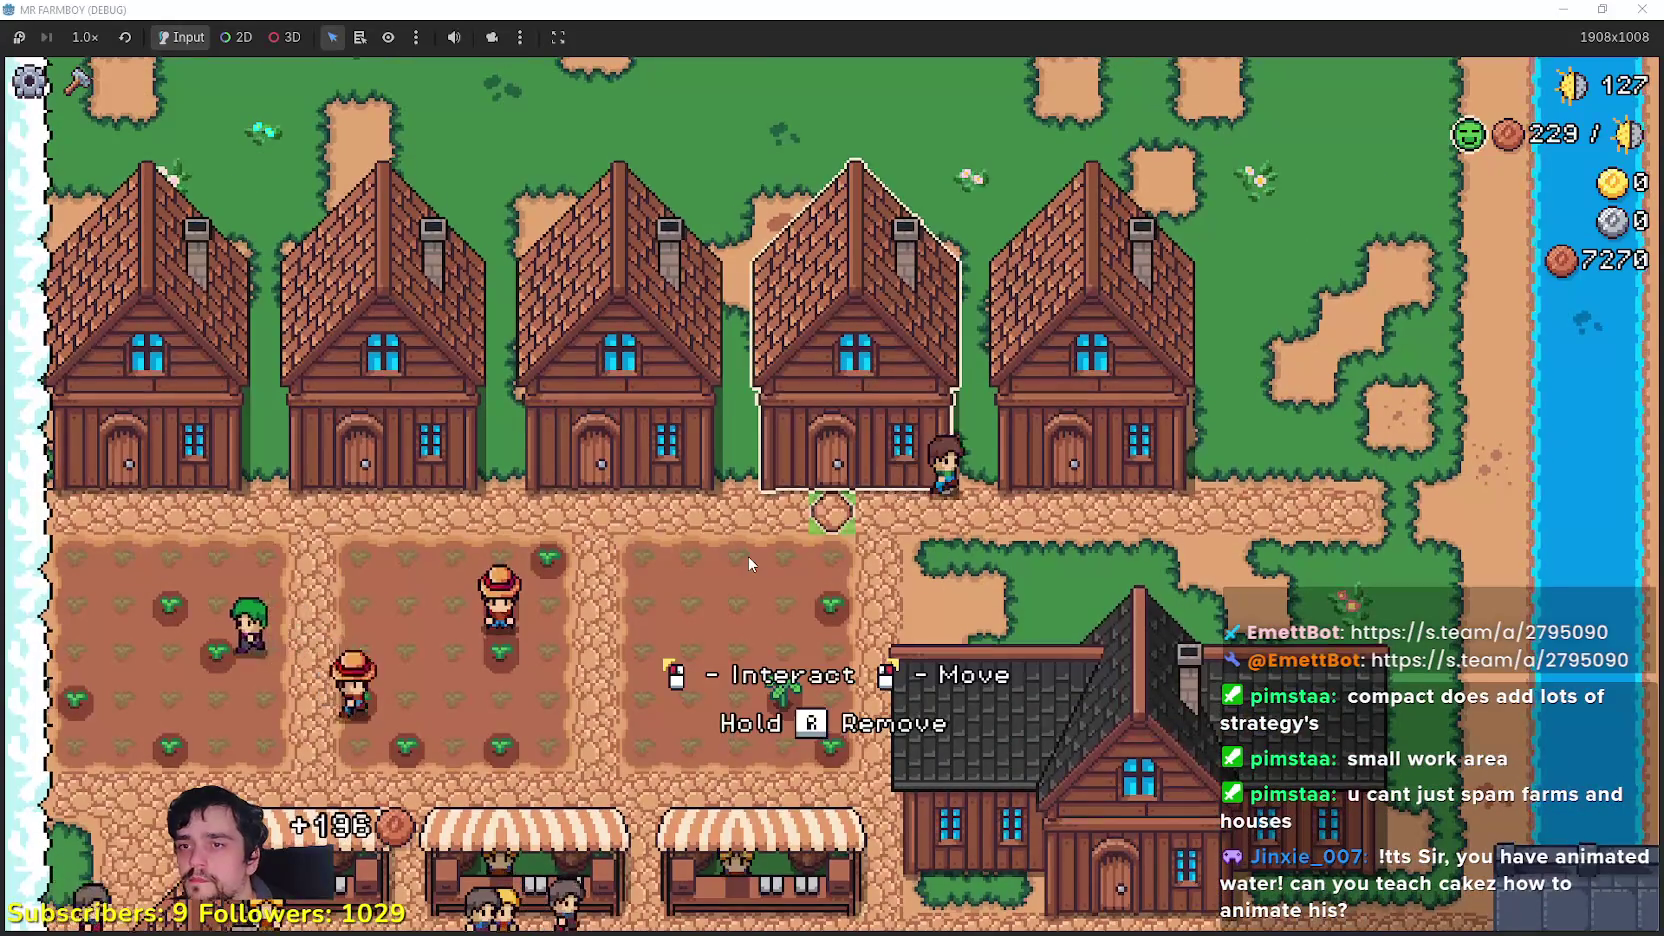
pyautogui.press('w')
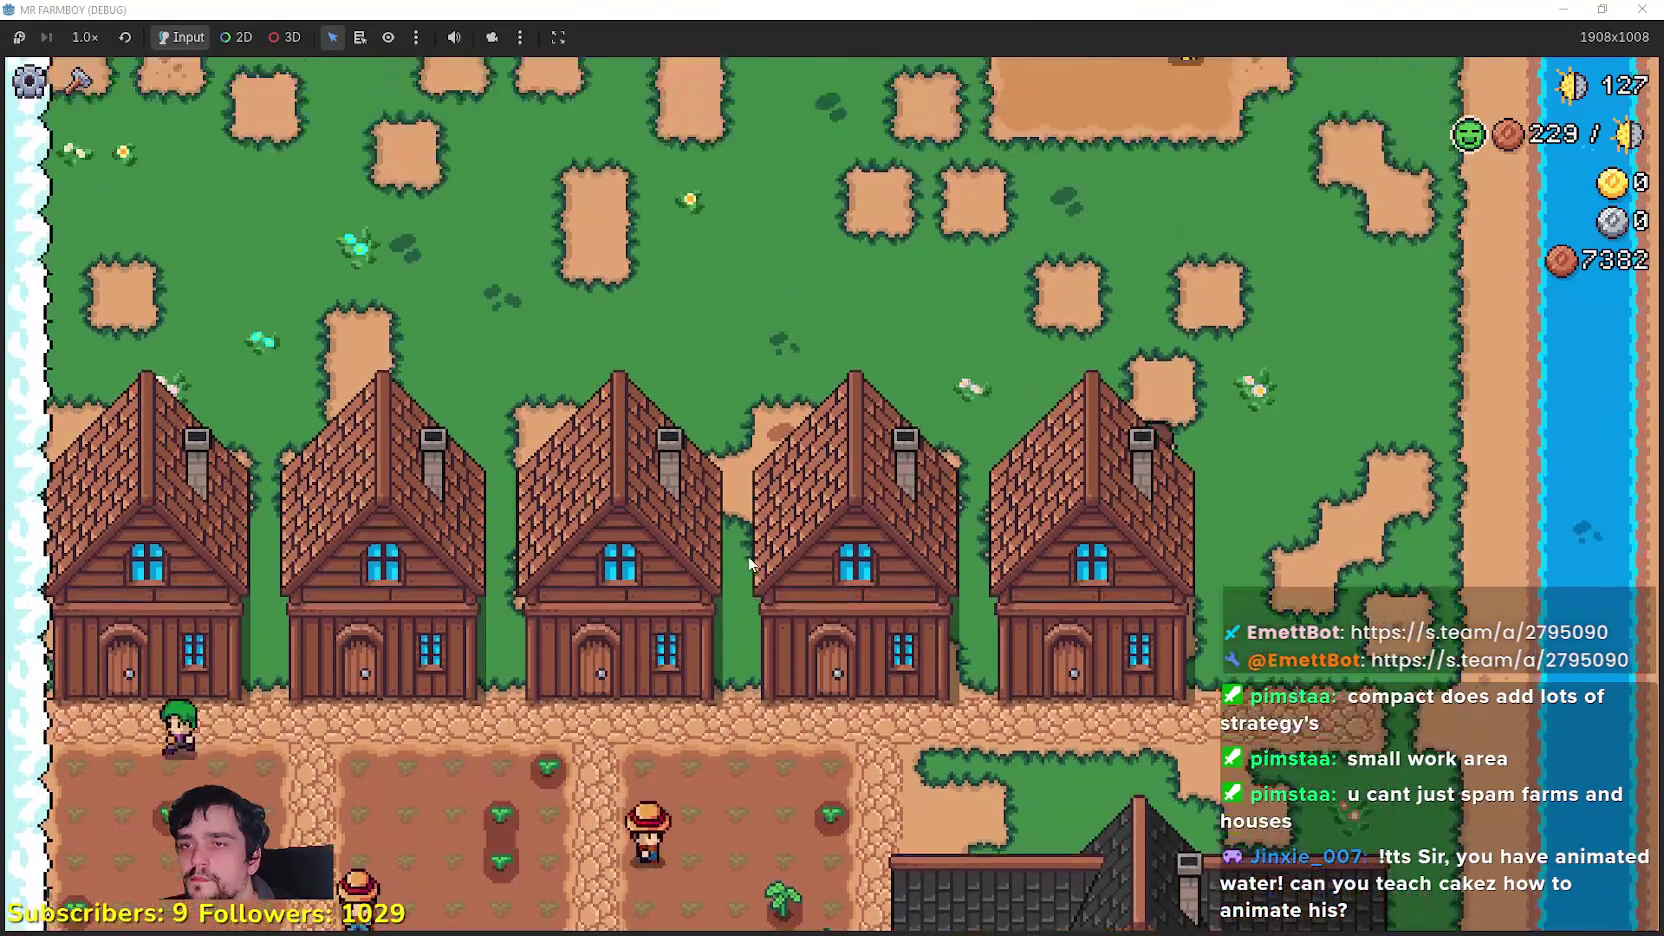
pyautogui.press('s')
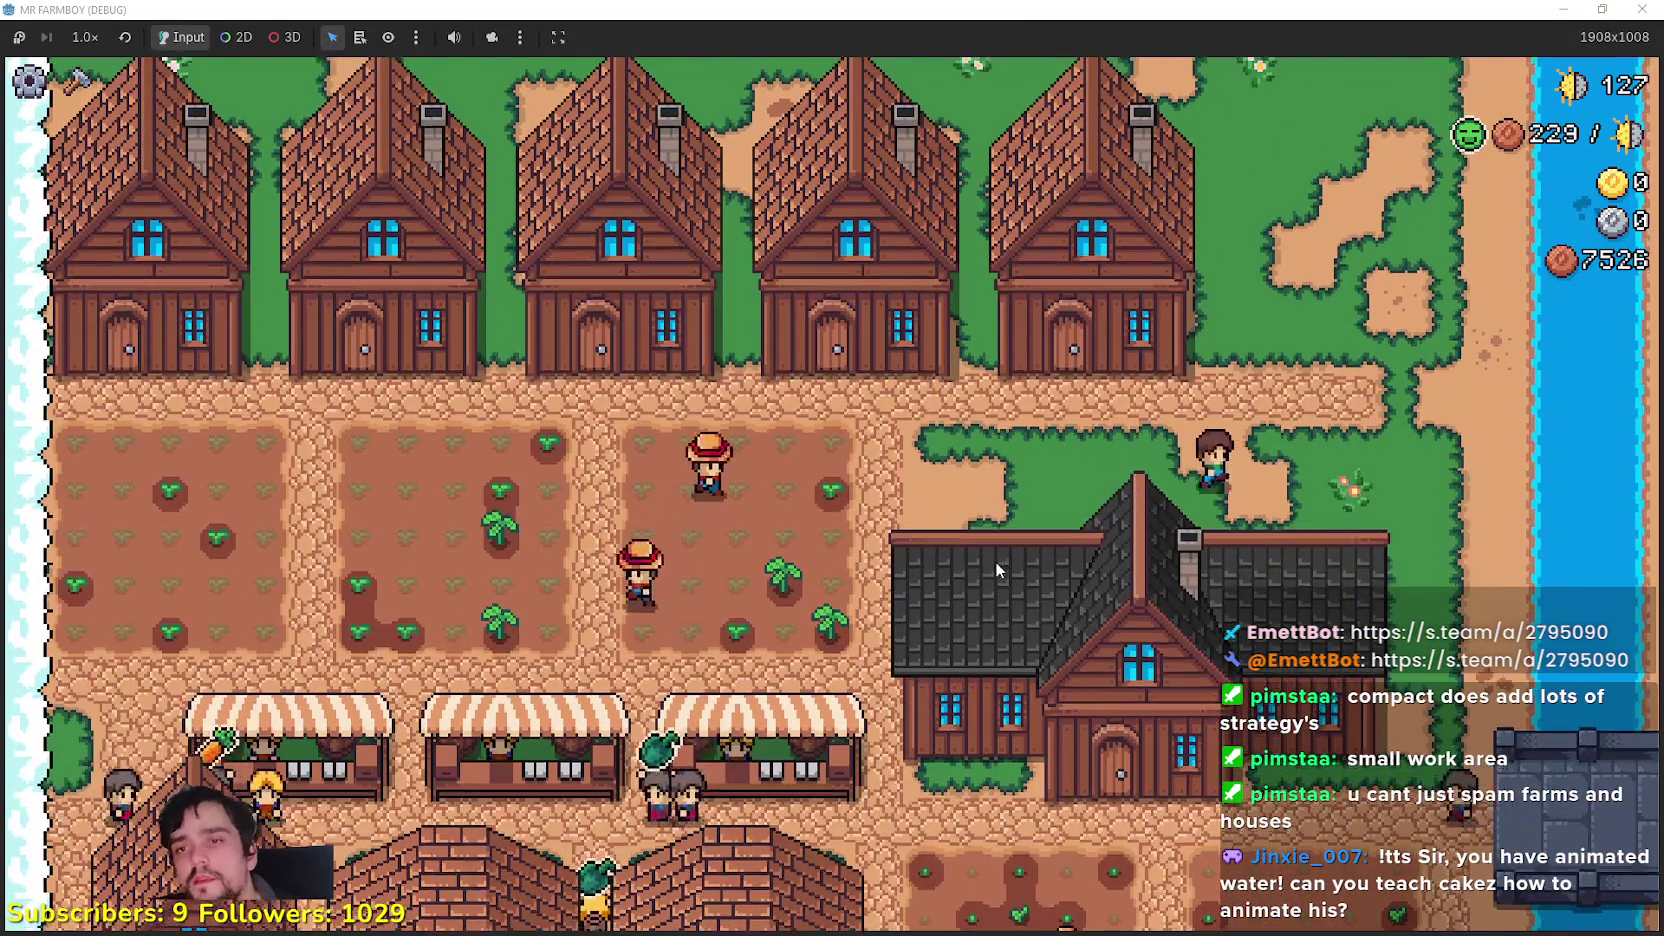
pyautogui.press('w')
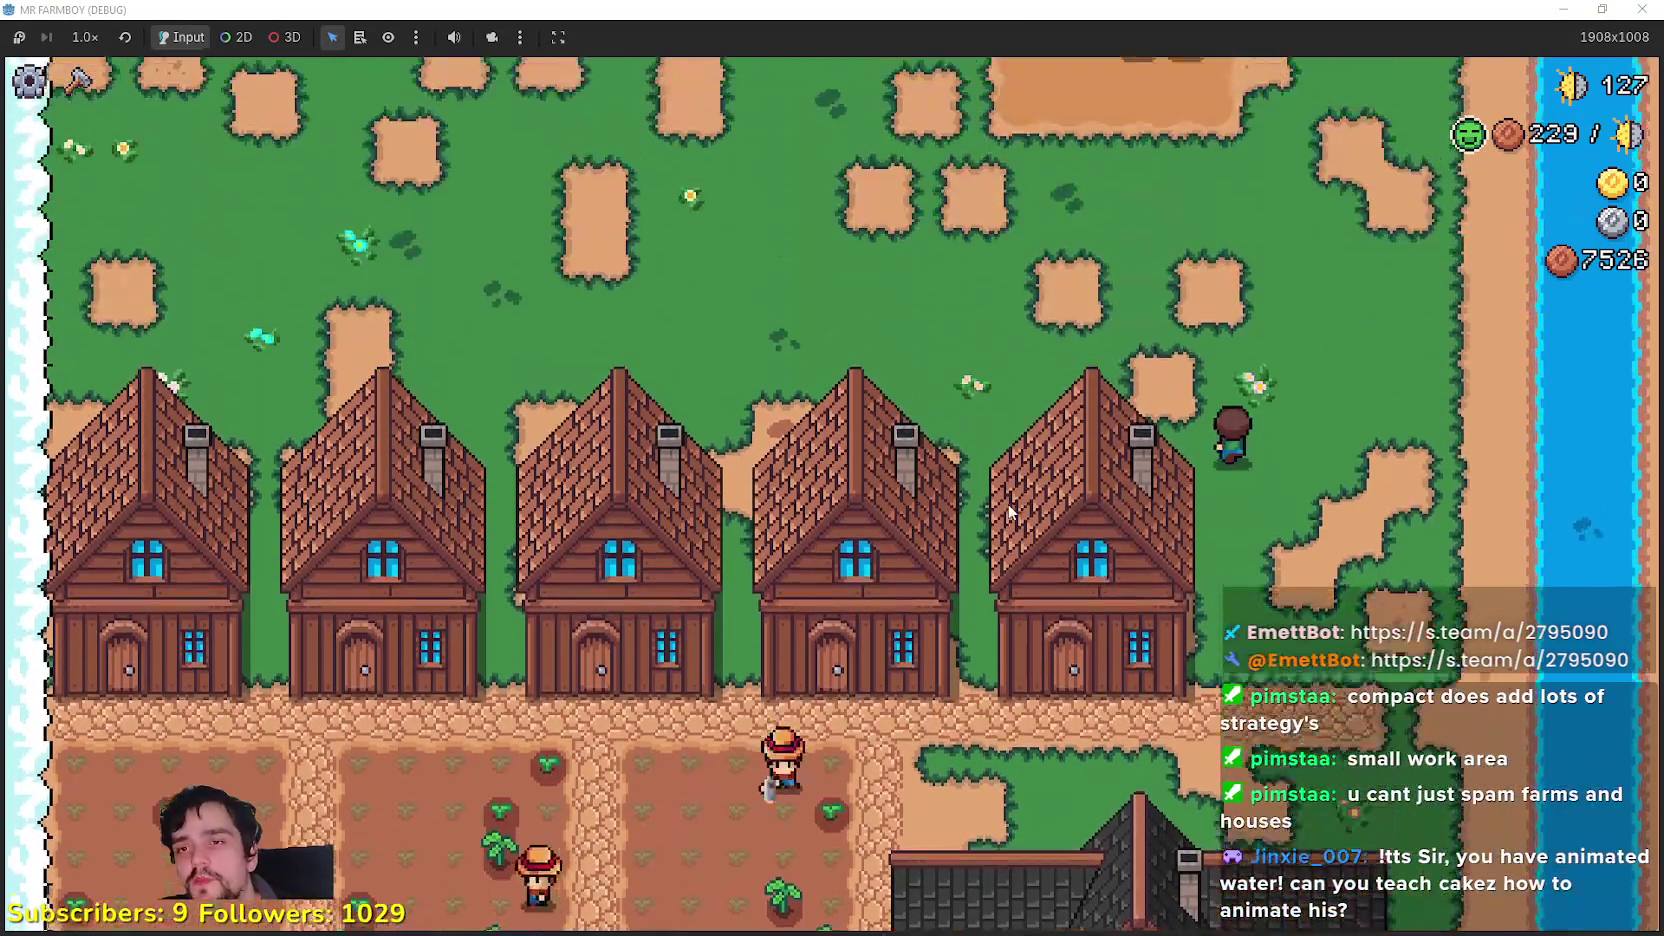
pyautogui.press('w')
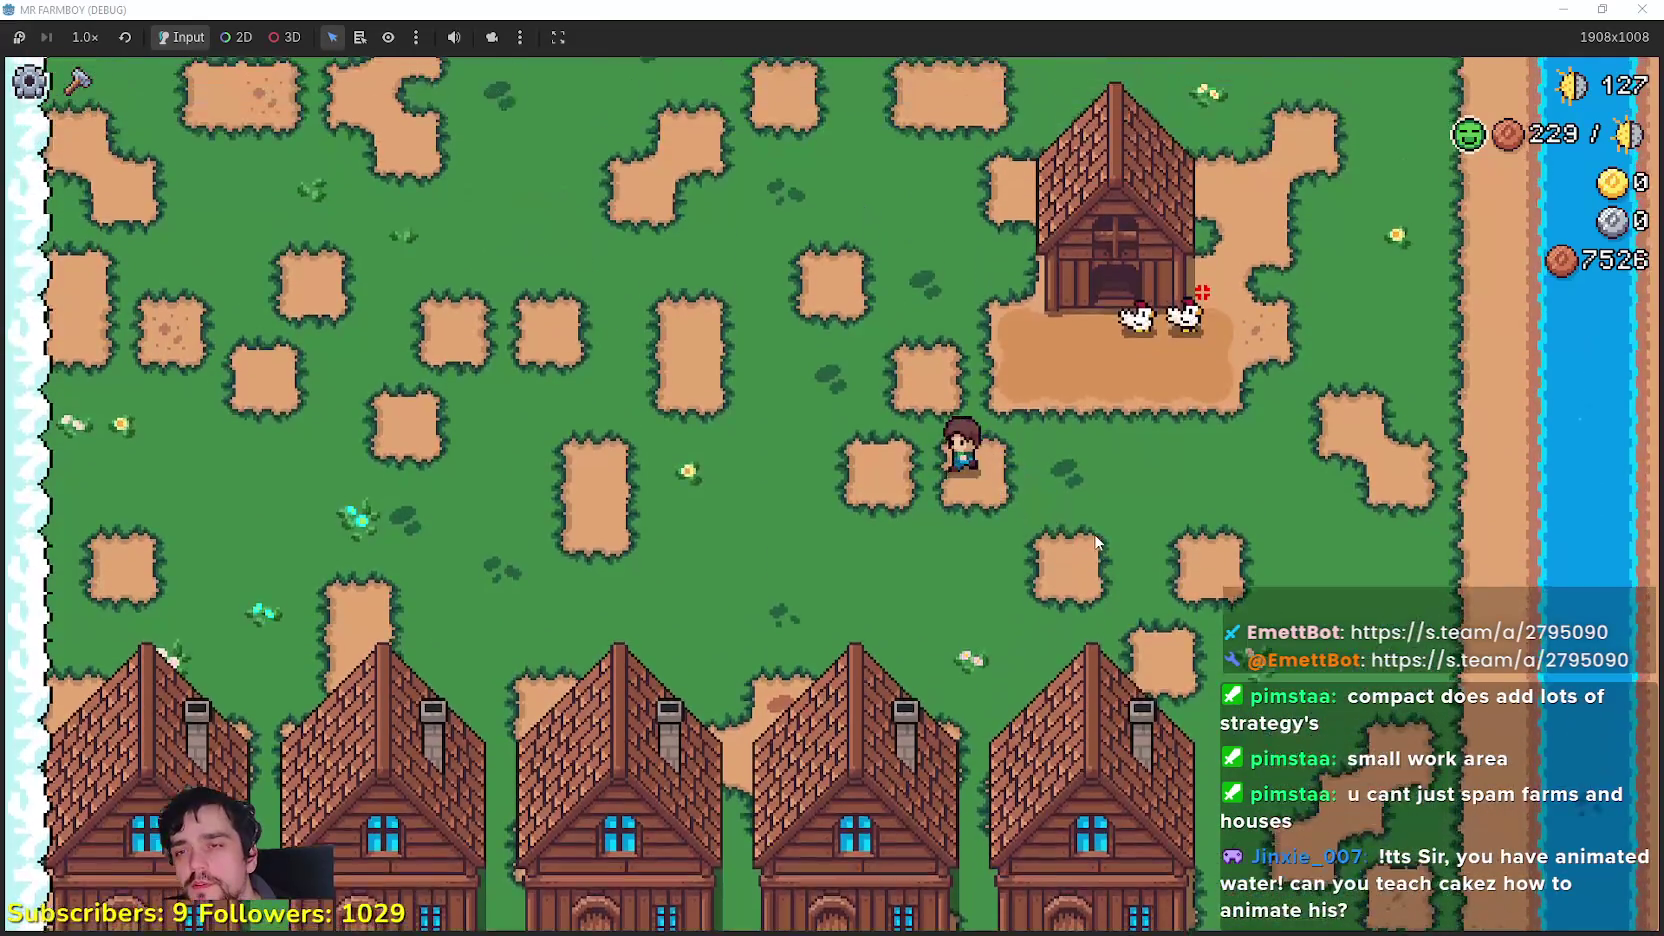
pyautogui.press('c')
pyautogui.press('a')
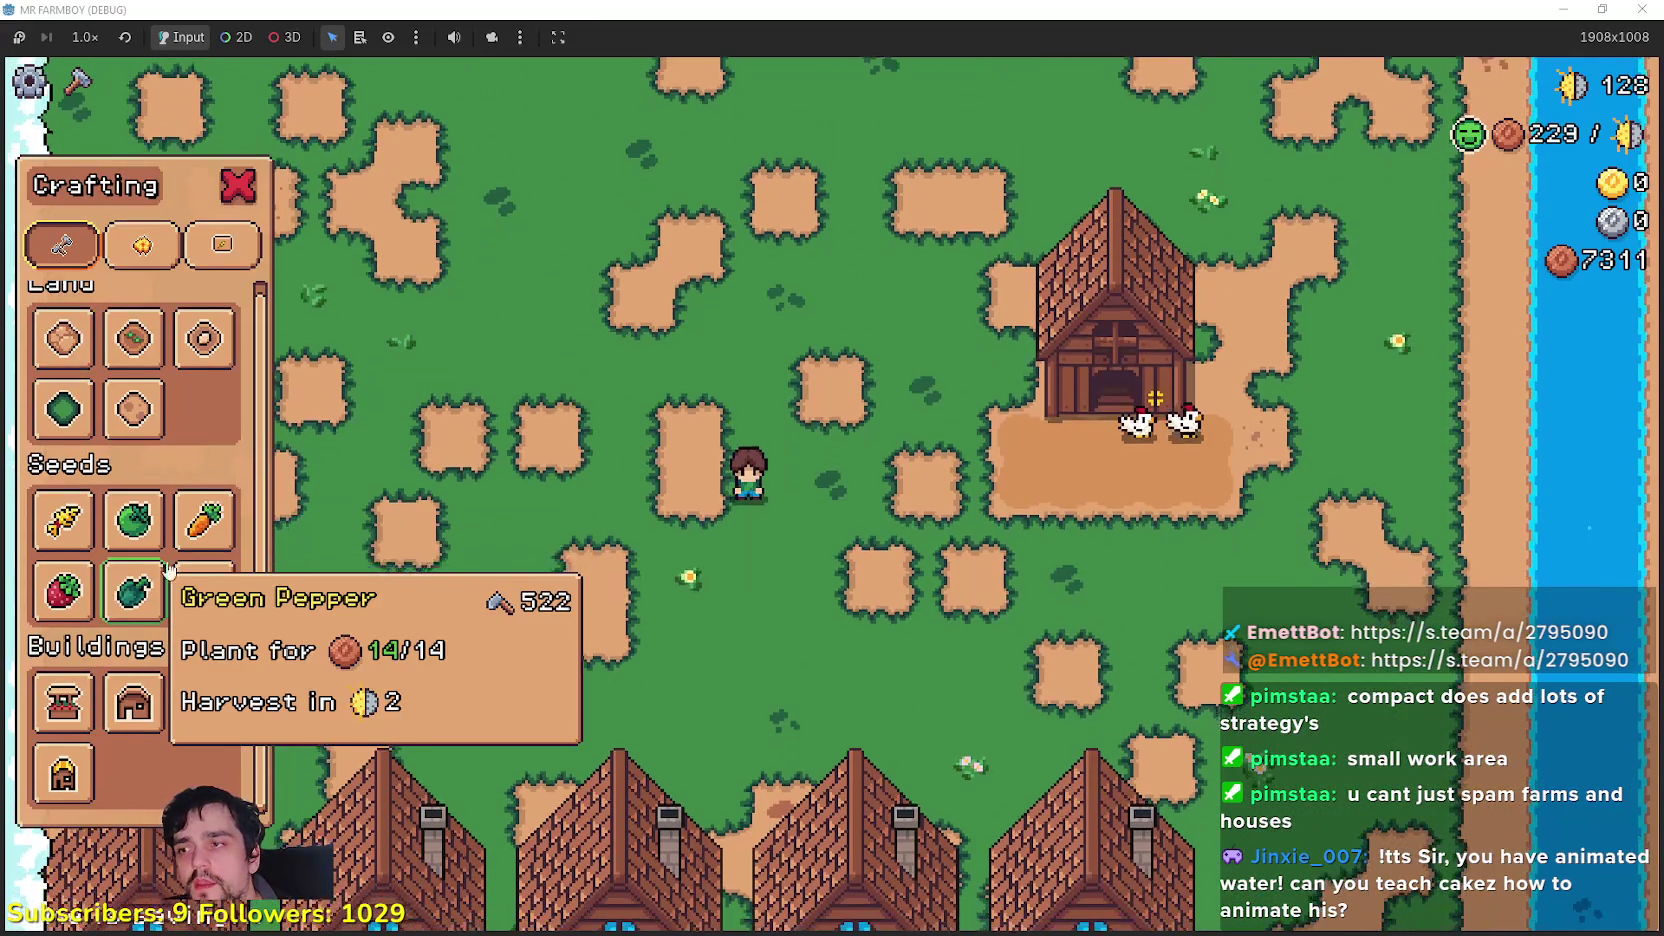
pyautogui.press('a')
pyautogui.scroll(-1, 133, 450)
pyautogui.click(133, 340)
pyautogui.press('w')
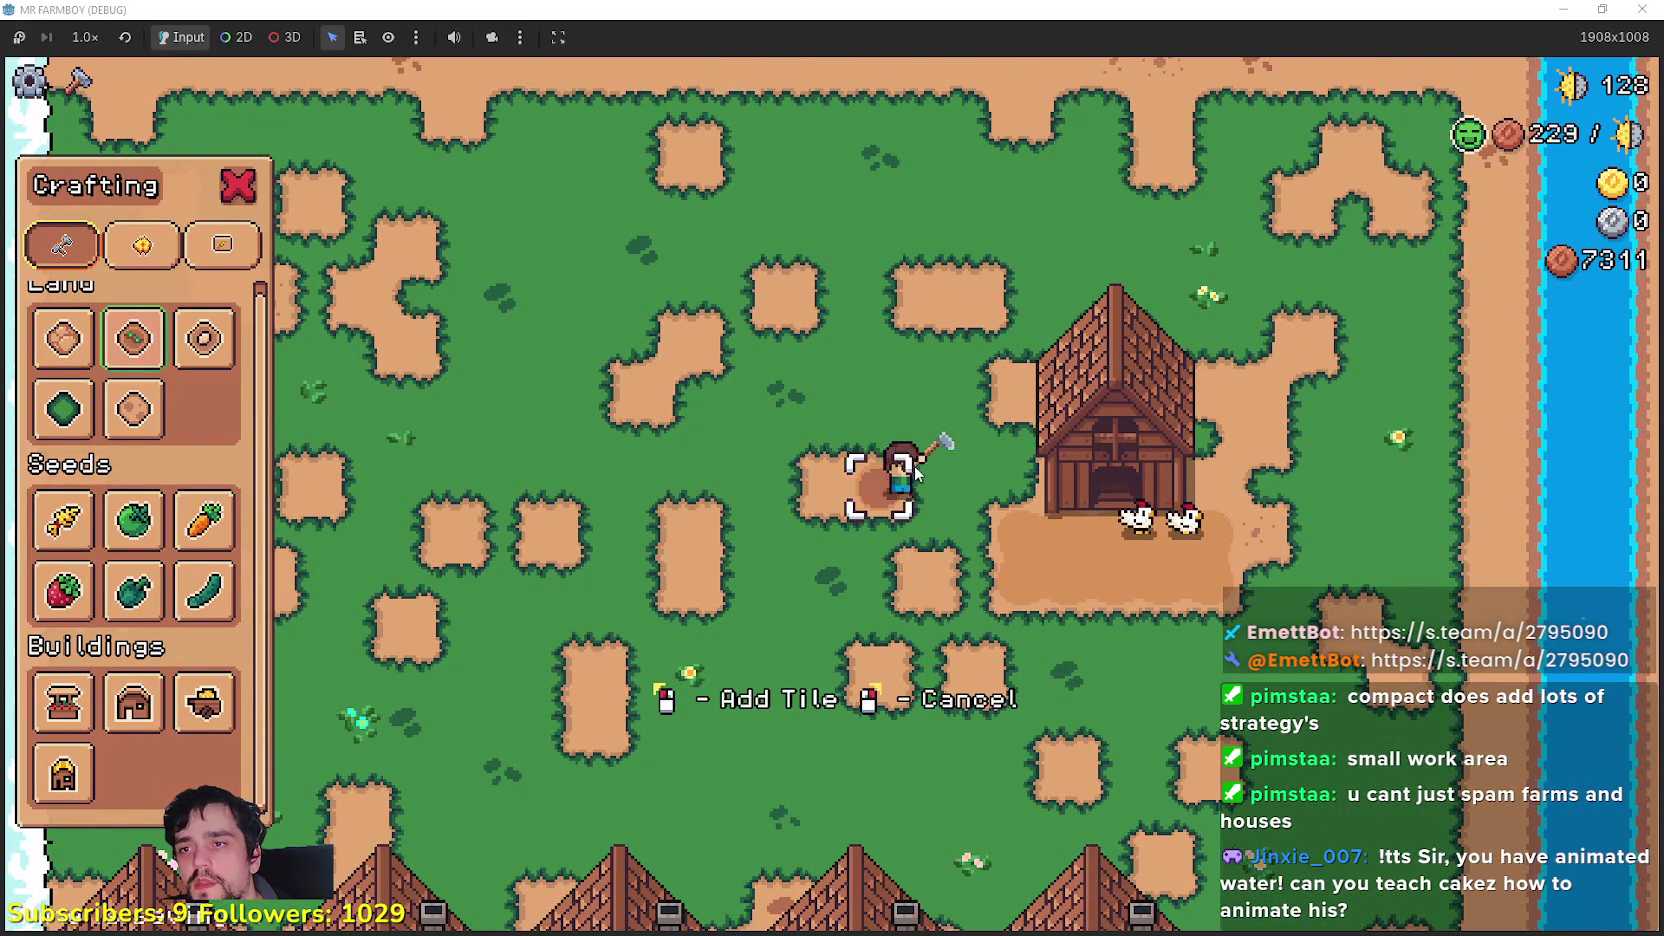
# Step: Till several new dirt tiles along the top of the plot
pyautogui.press('w')
pyautogui.click(904, 460)
pyautogui.press('d')
pyautogui.click(904, 460)
pyautogui.click(904, 460)
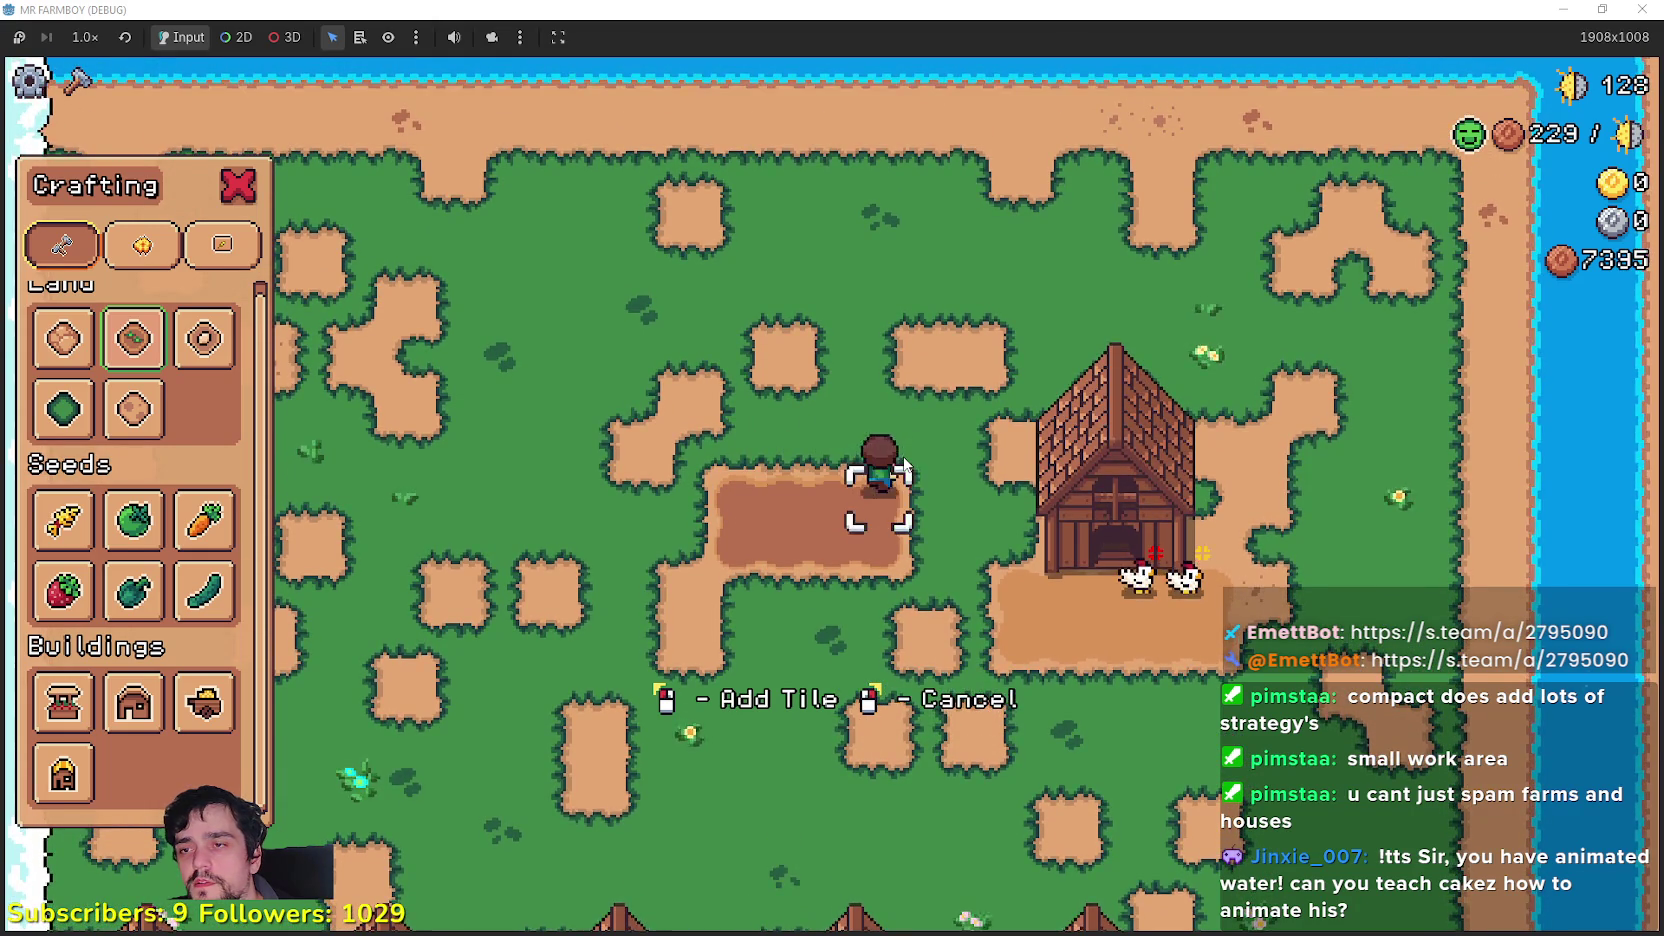
pyautogui.press('w')
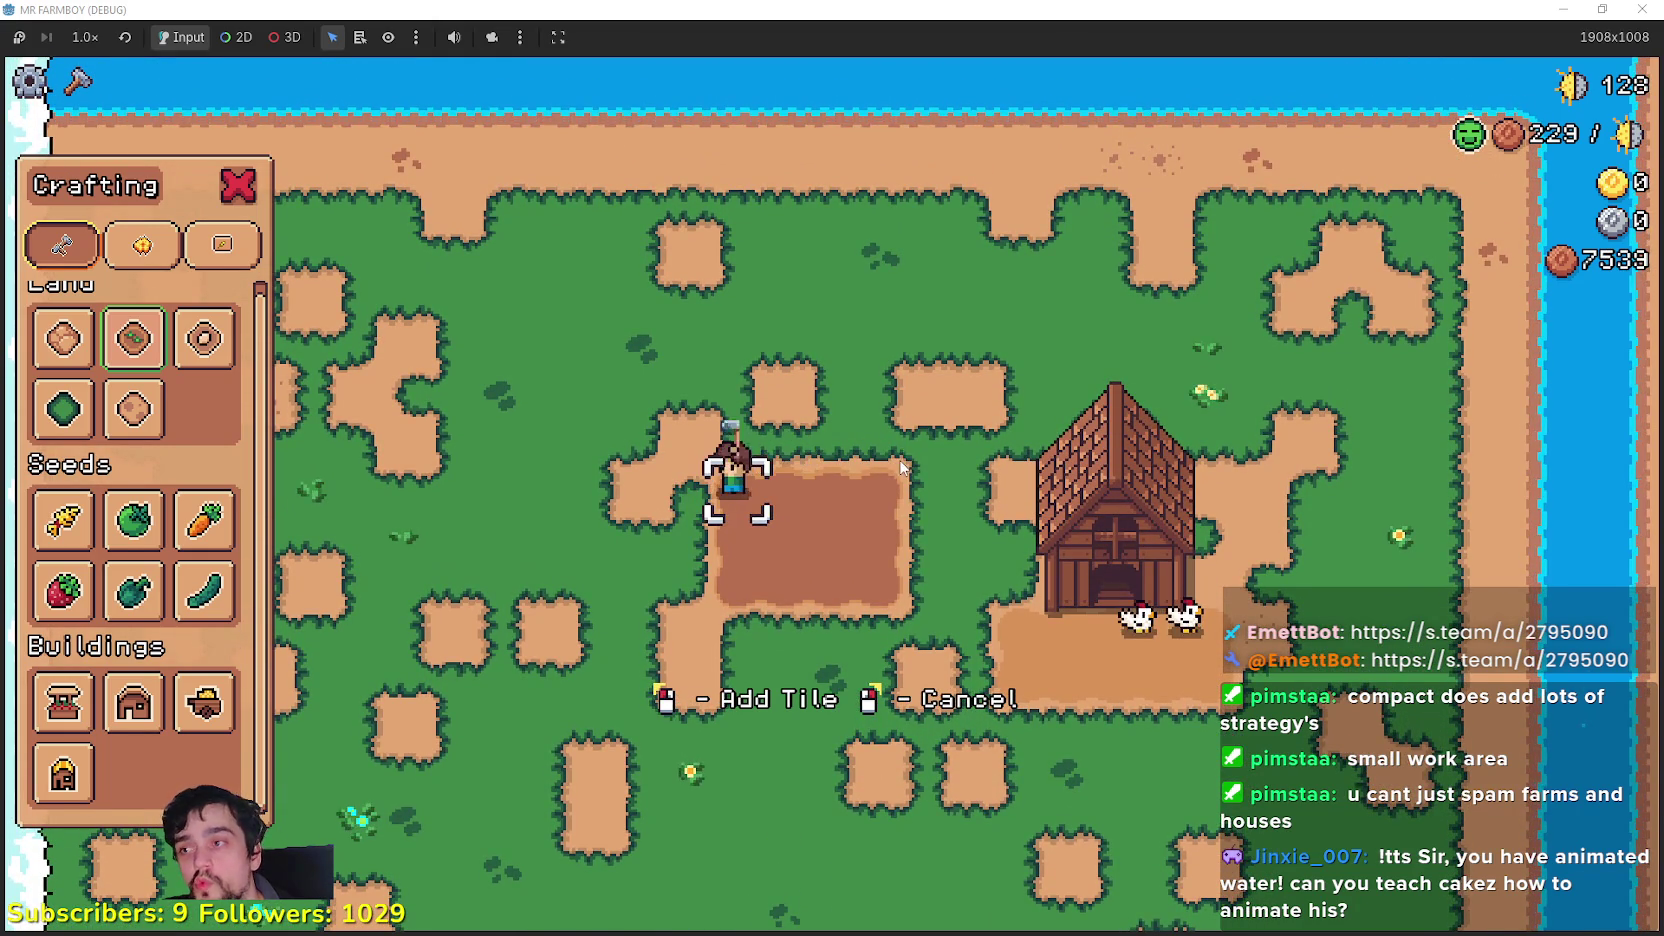
pyautogui.press('w')
# Step: Till new dirt tiles at the plot's upper-left corner and lower-left notch
pyautogui.click(711, 524)
pyautogui.press('d')
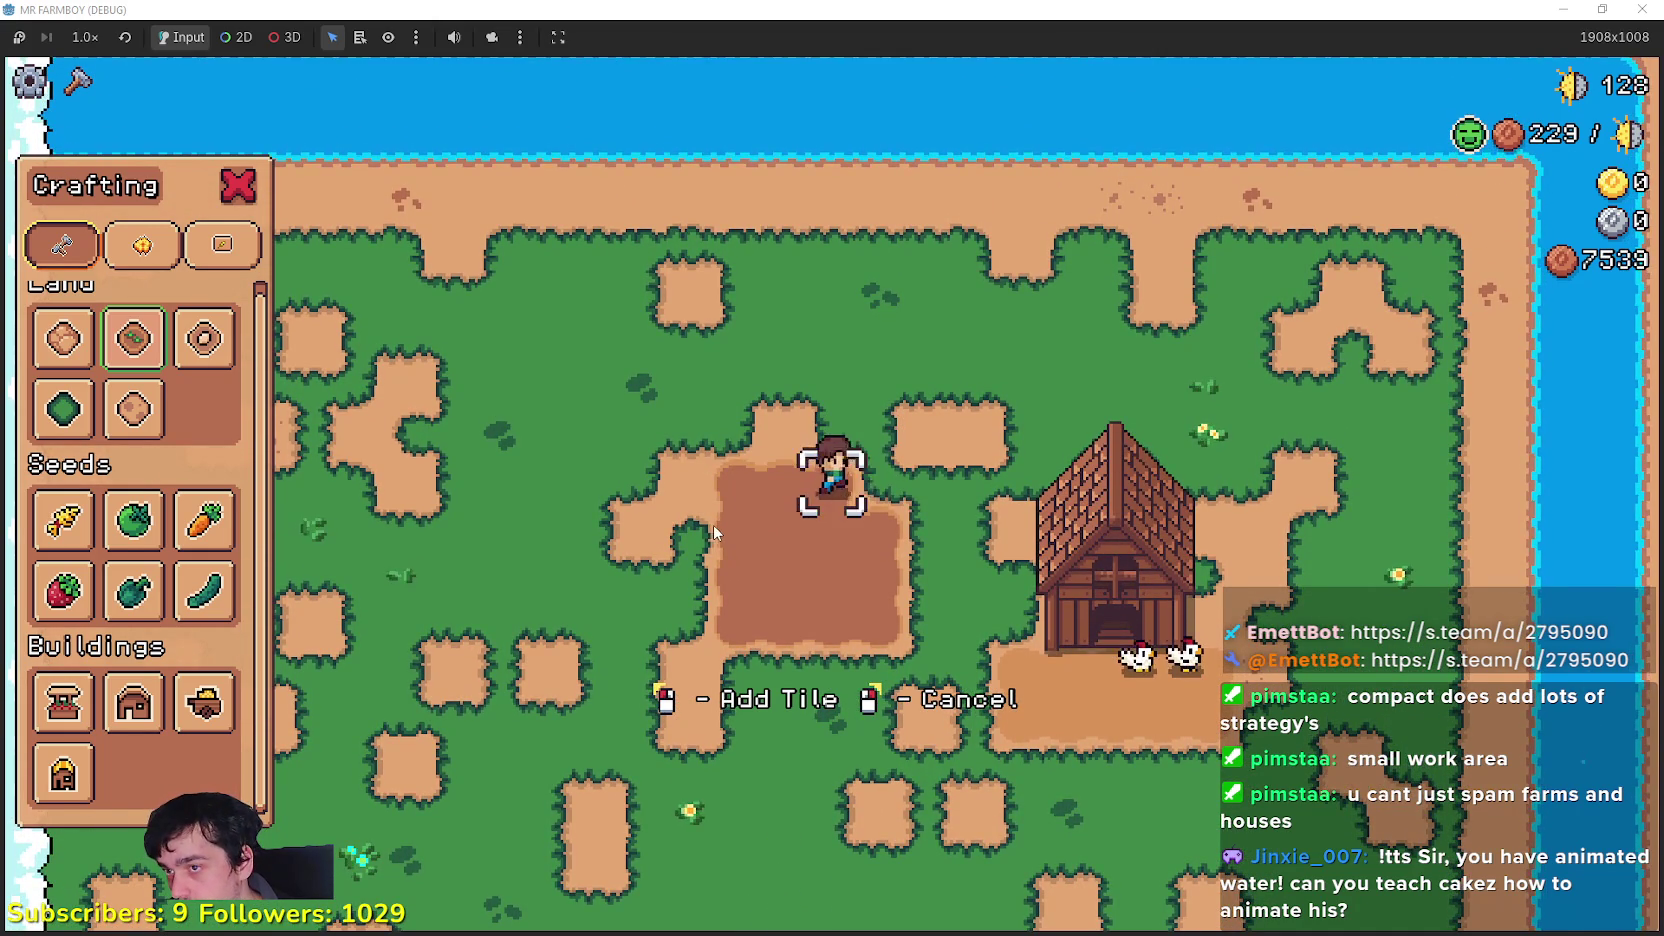
pyautogui.press('s')
pyautogui.click(833, 524)
pyautogui.press('a')
pyautogui.click(833, 524)
pyautogui.press('w')
pyautogui.click(781, 476)
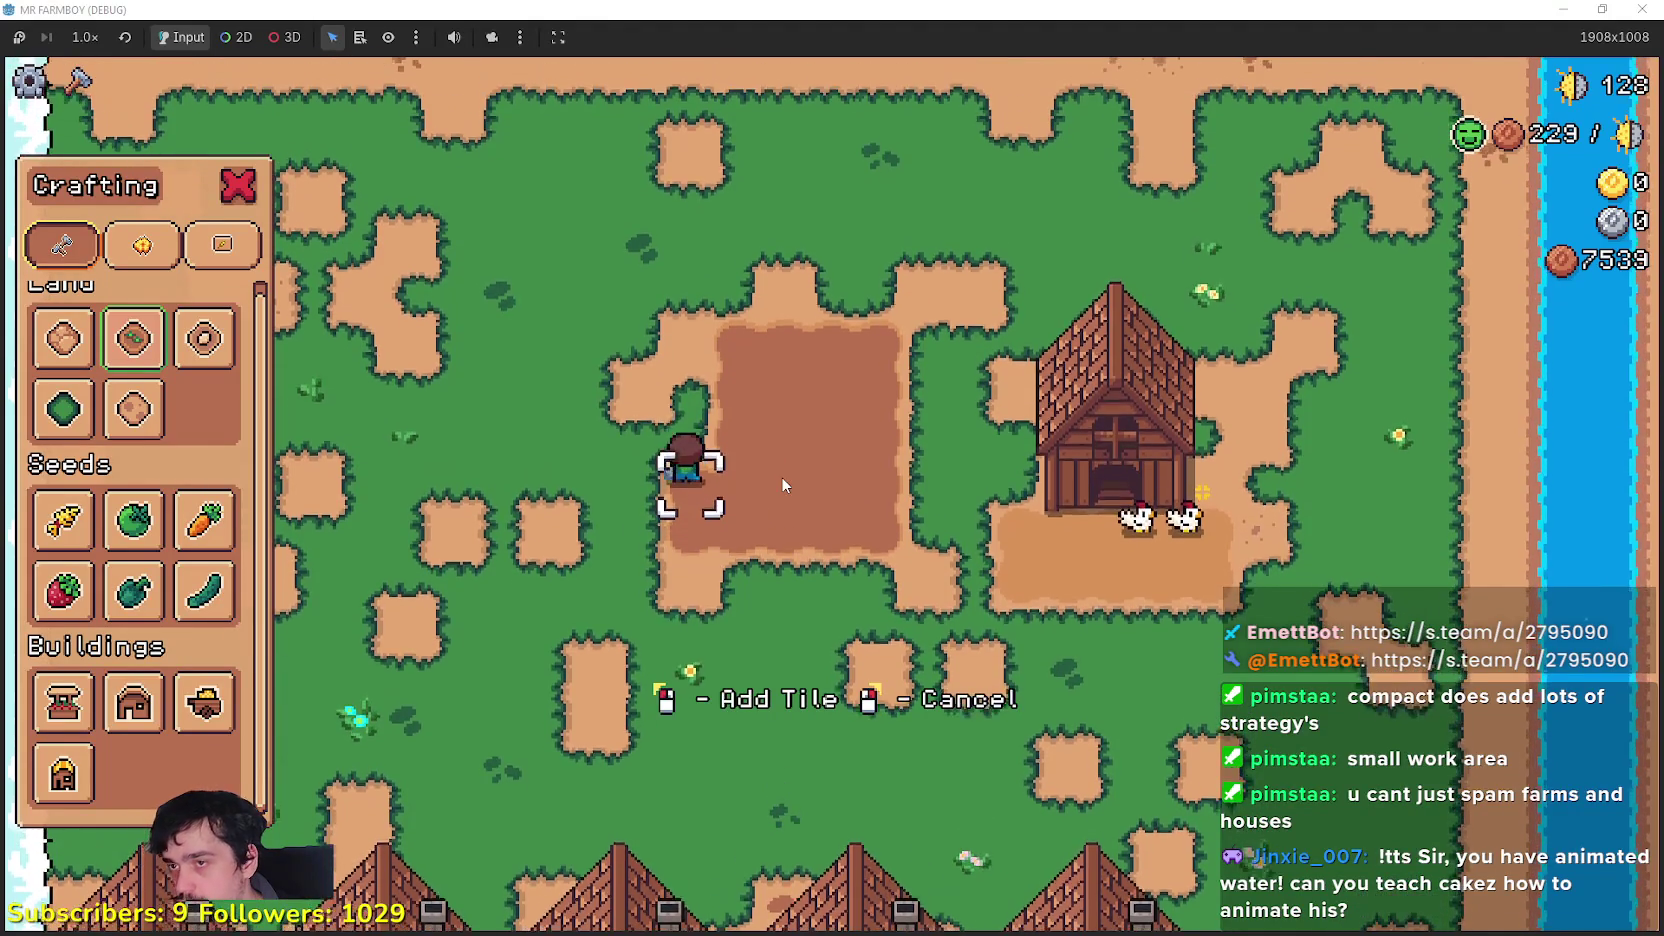
# Step: Move toward the river and select the house building to place
pyautogui.press('w')
pyautogui.press('a')
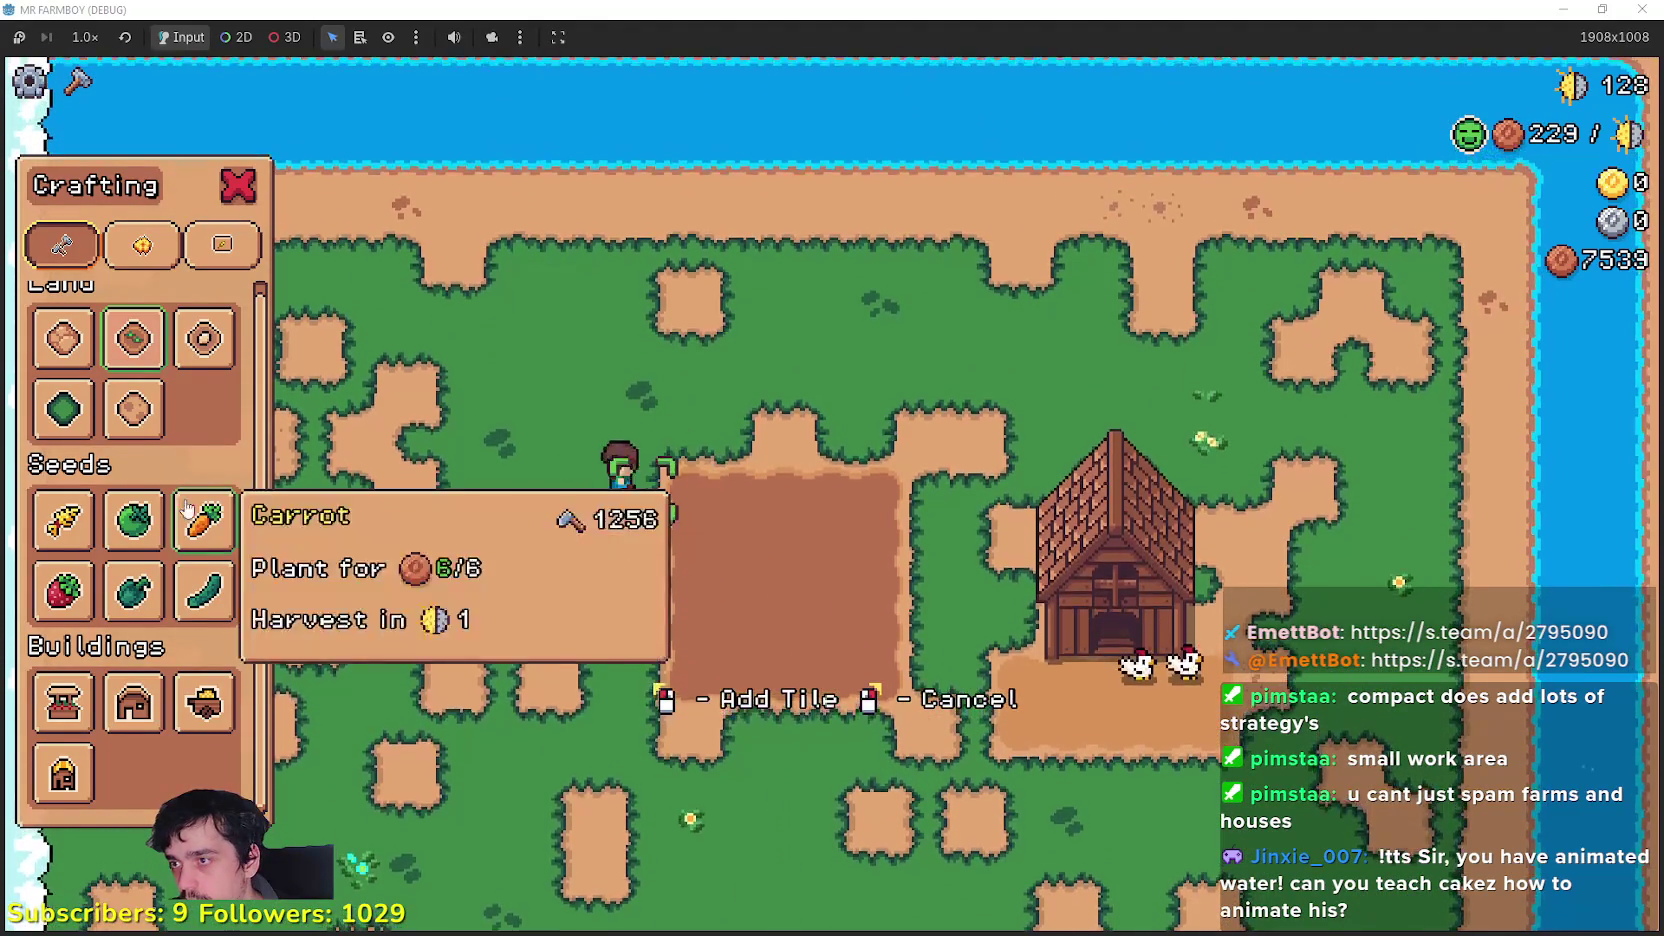
pyautogui.press('a')
pyautogui.click(133, 703)
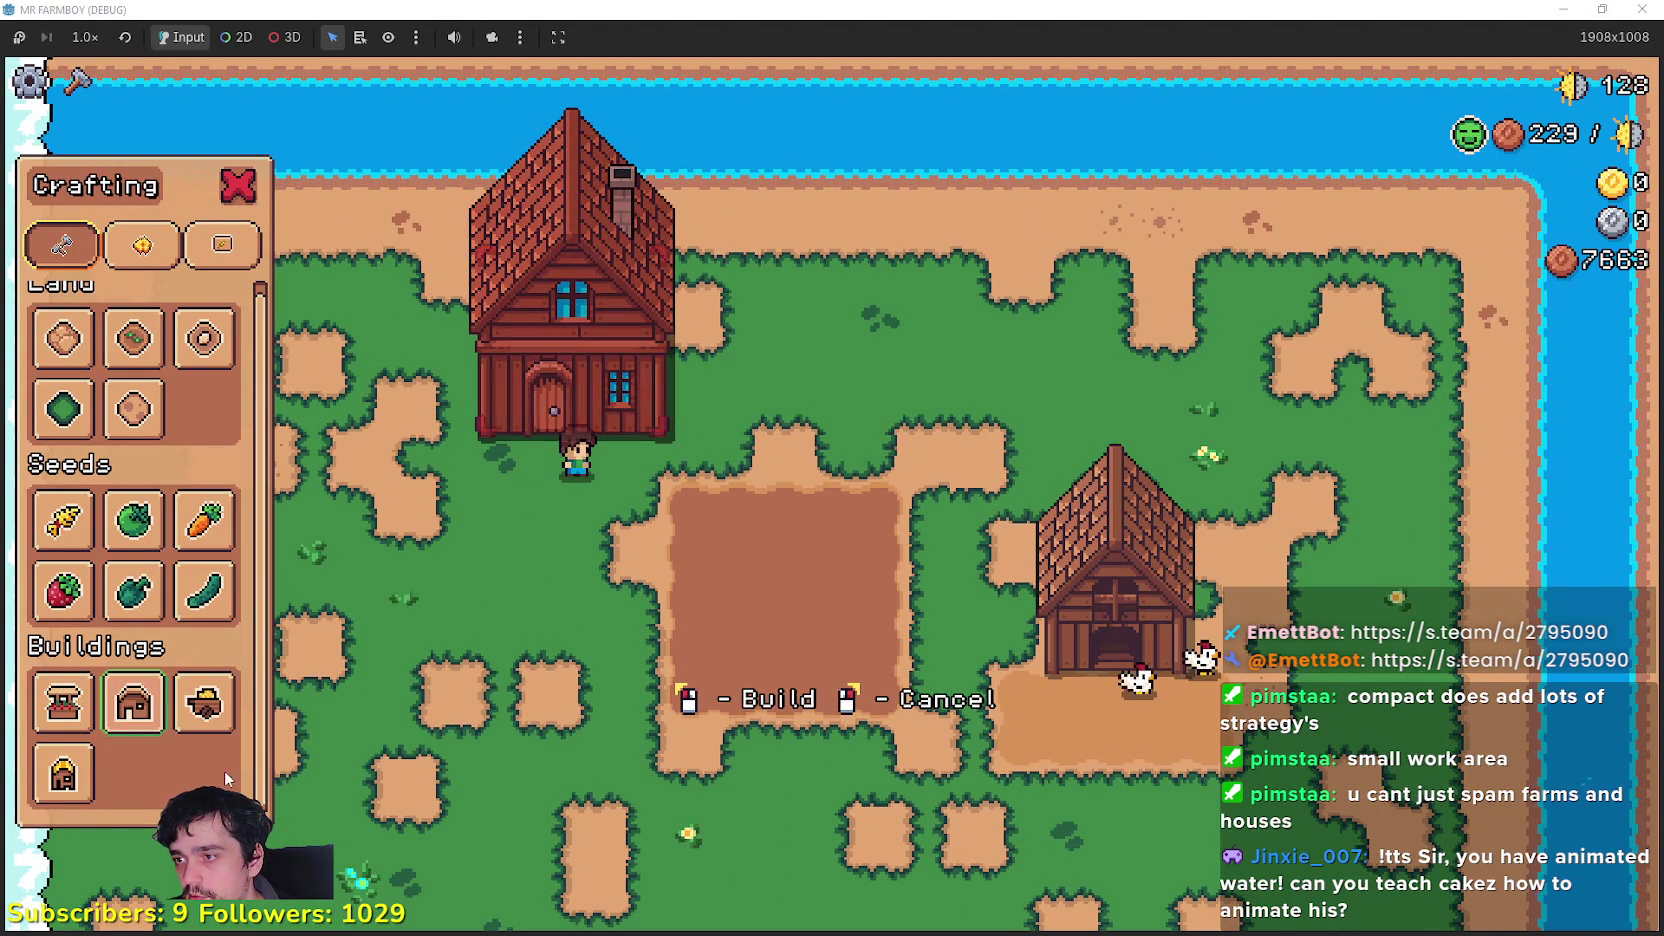
# Step: Place the warehouse right beside the house above the plot
pyautogui.click(204, 703)
pyautogui.press('d')
pyautogui.click(822, 521)
pyautogui.press('a')
# Step: Pave cobbled path tiles in front of the buildings and down the plot's right side
pyautogui.scroll(1, 130, 400)
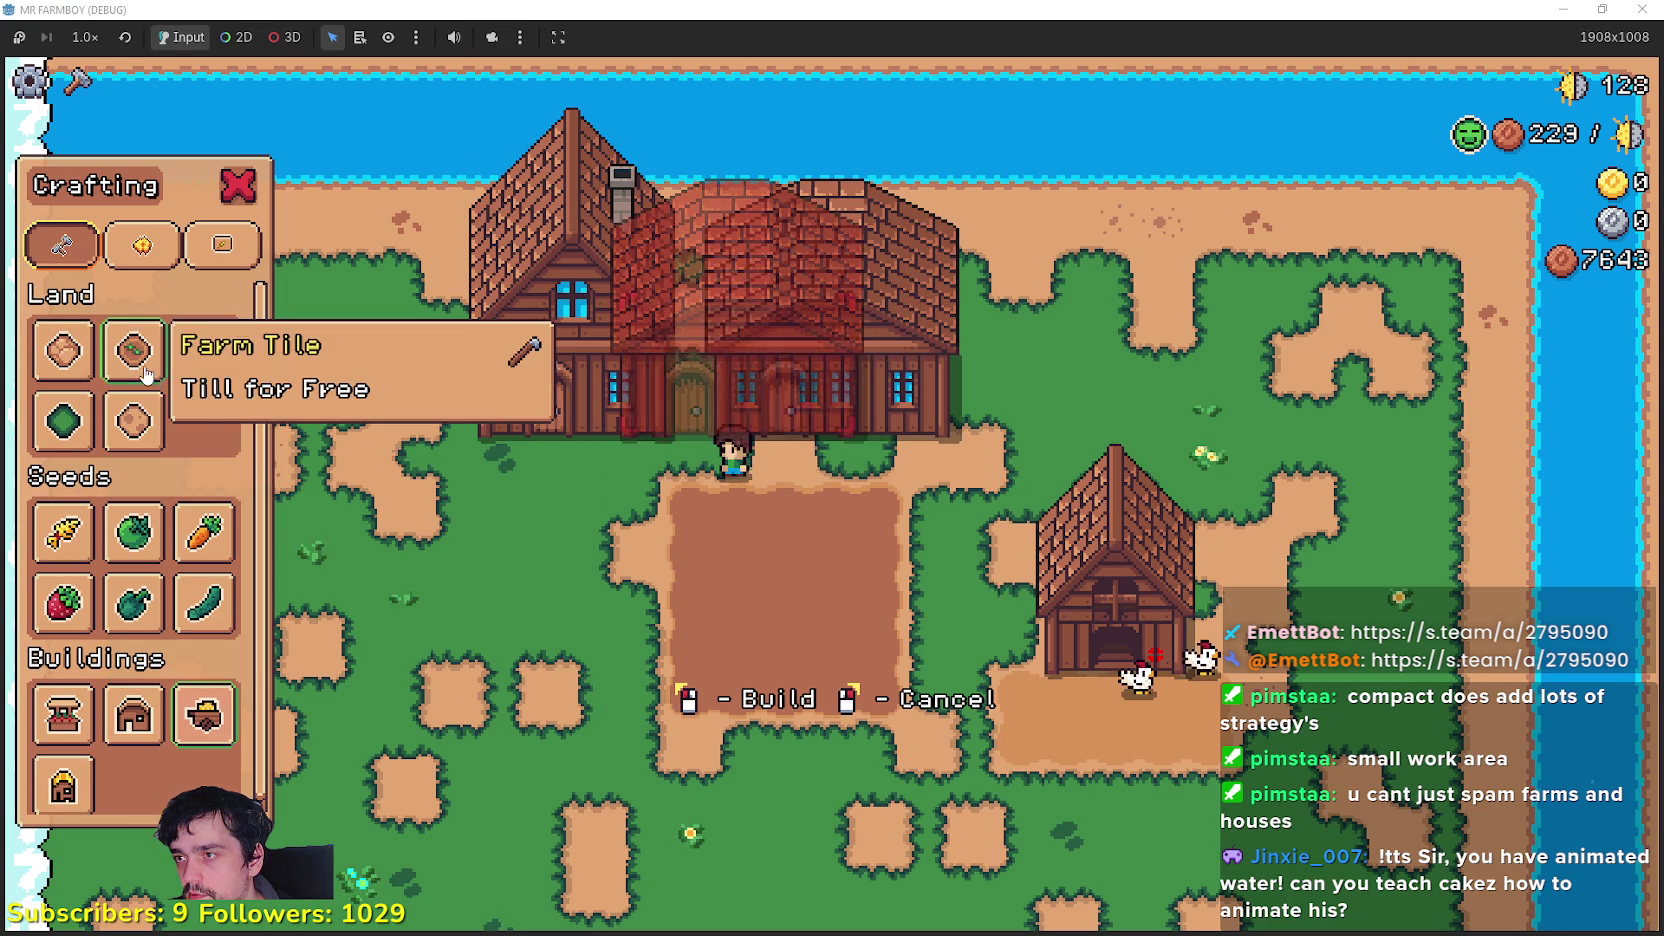
pyautogui.click(63, 350)
pyautogui.press('d')
pyautogui.click(887, 545)
pyautogui.press('a')
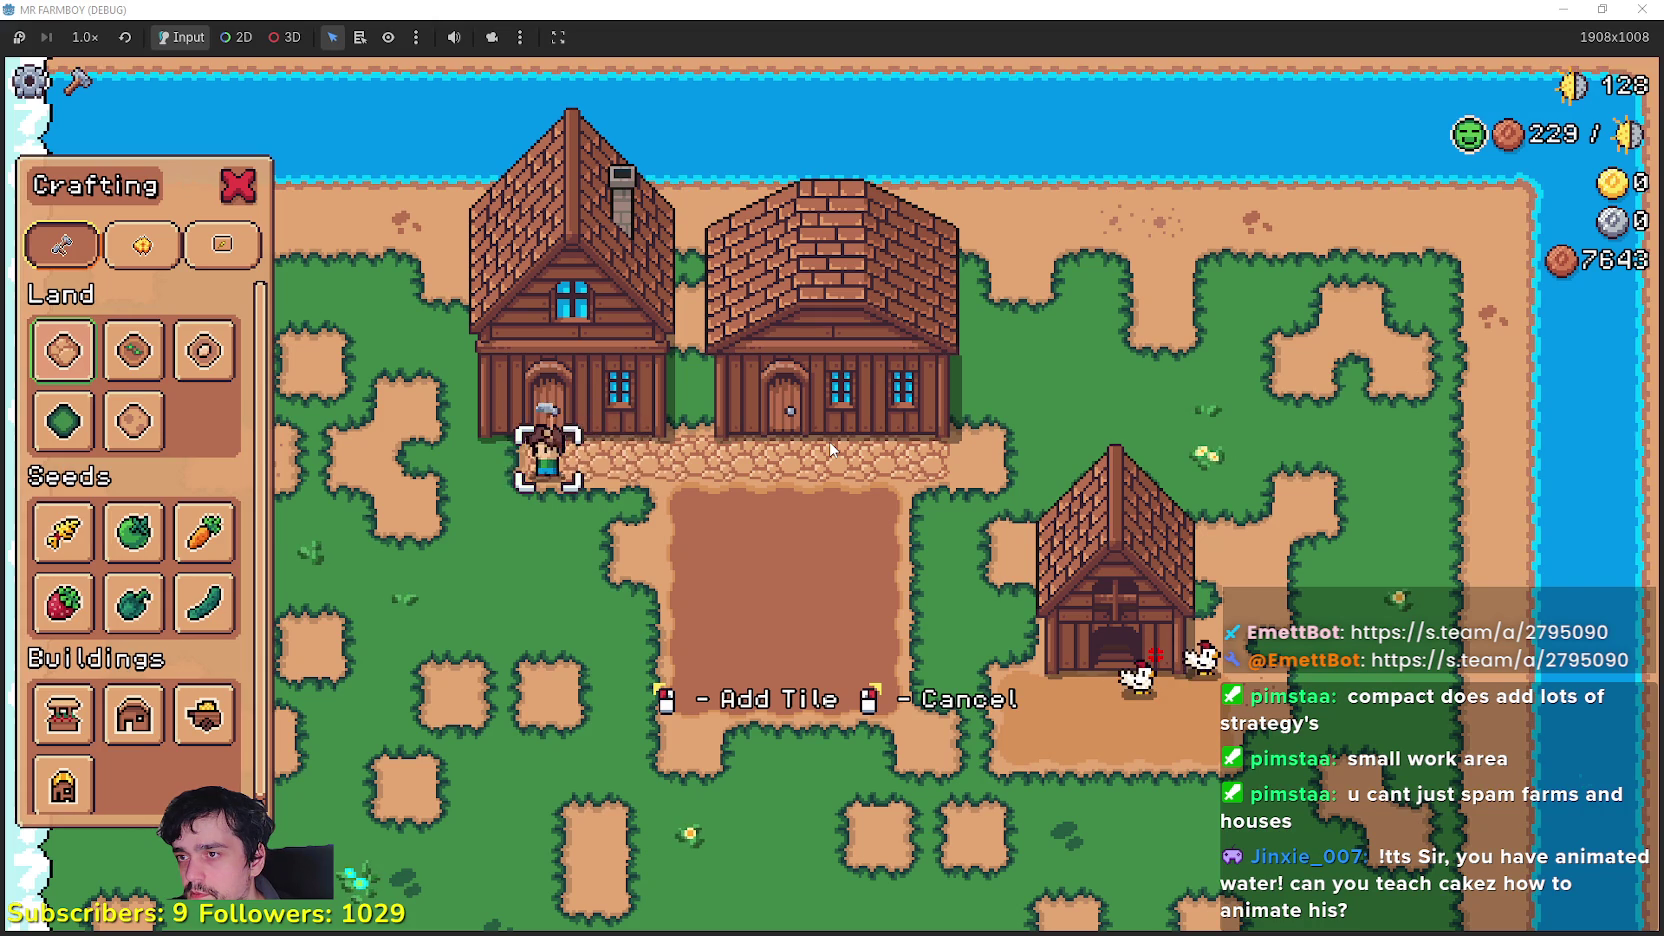
pyautogui.press('d')
pyautogui.press('s')
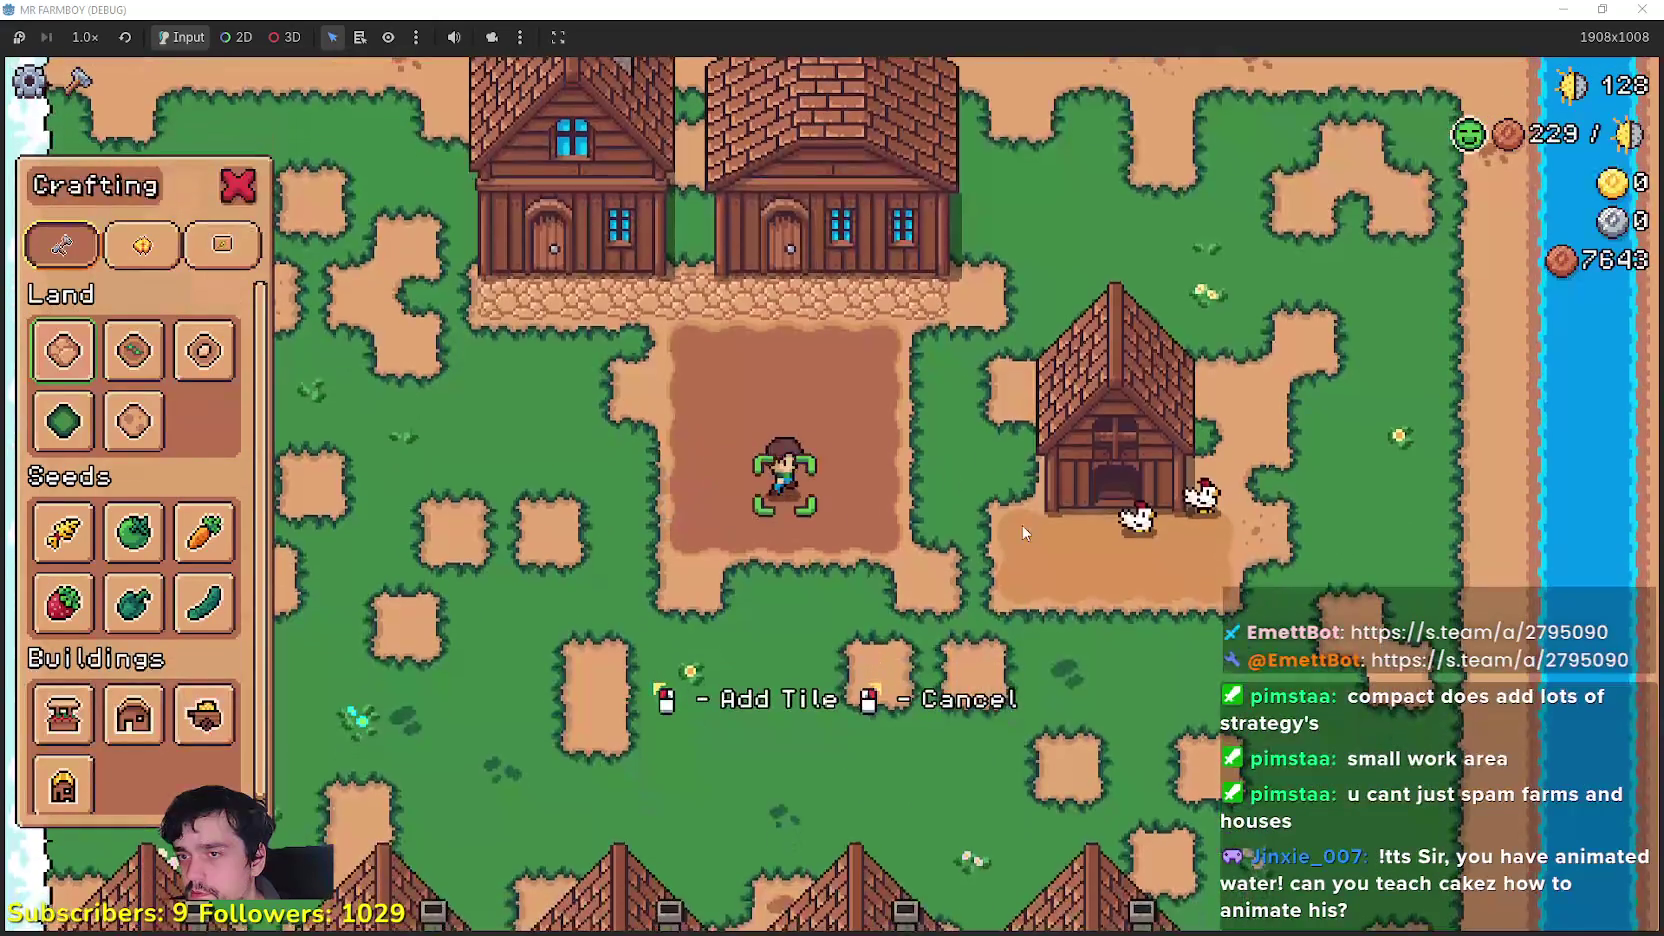
pyautogui.press('w')
pyautogui.click(979, 519)
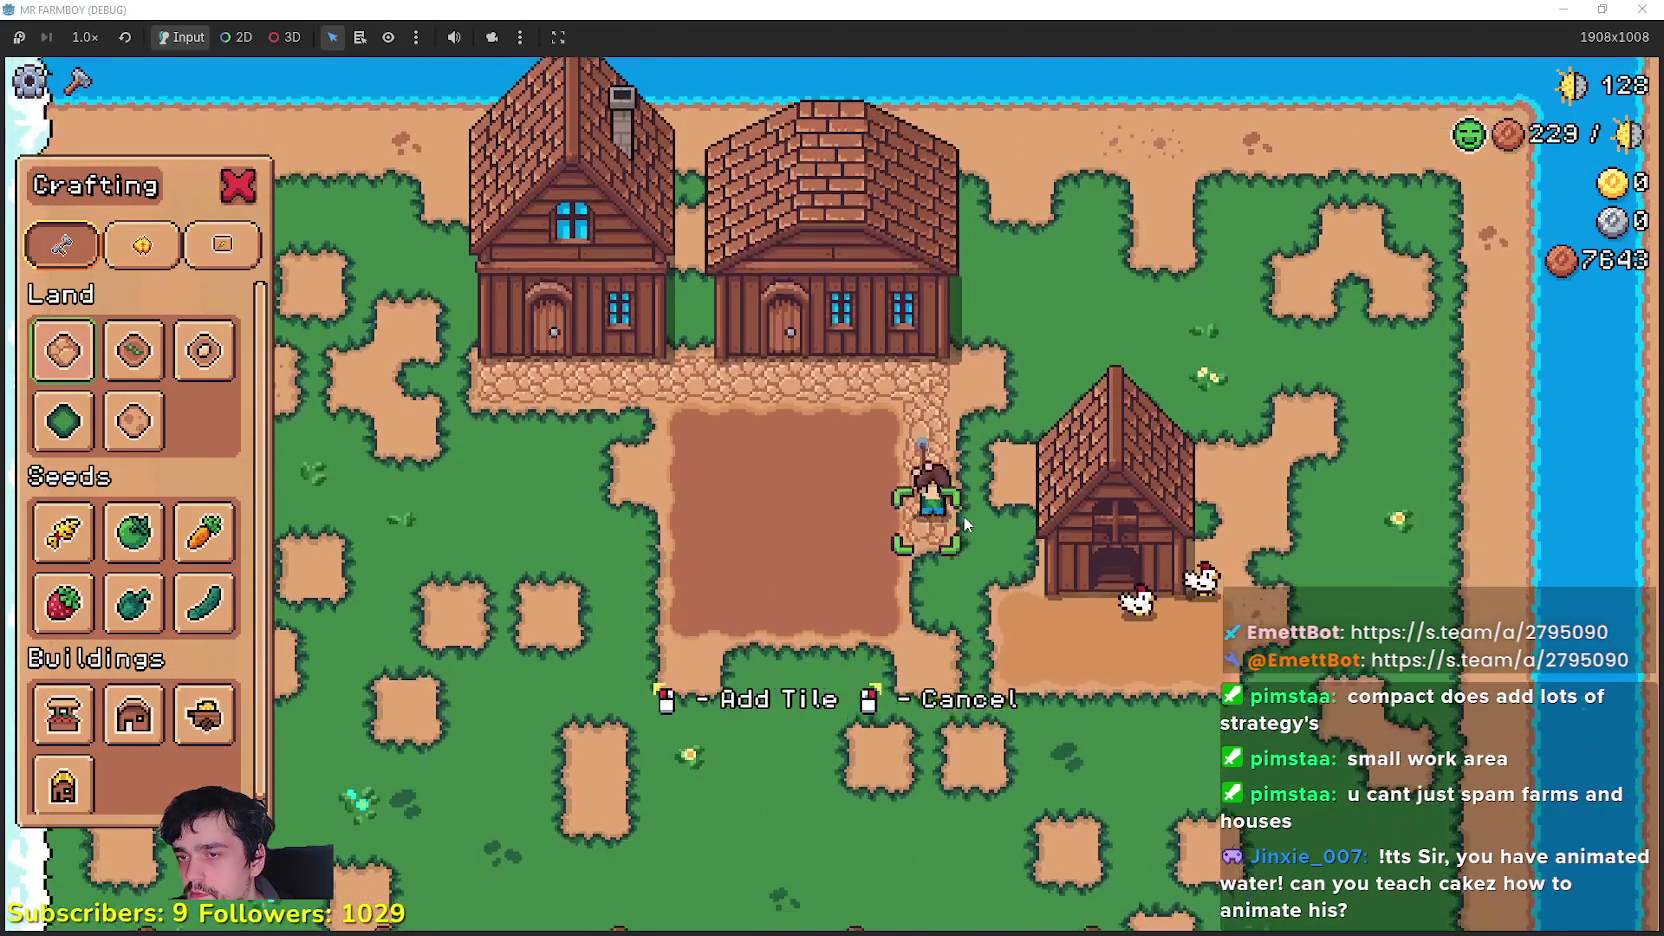
pyautogui.press('s')
pyautogui.press('d')
pyautogui.click(948, 650)
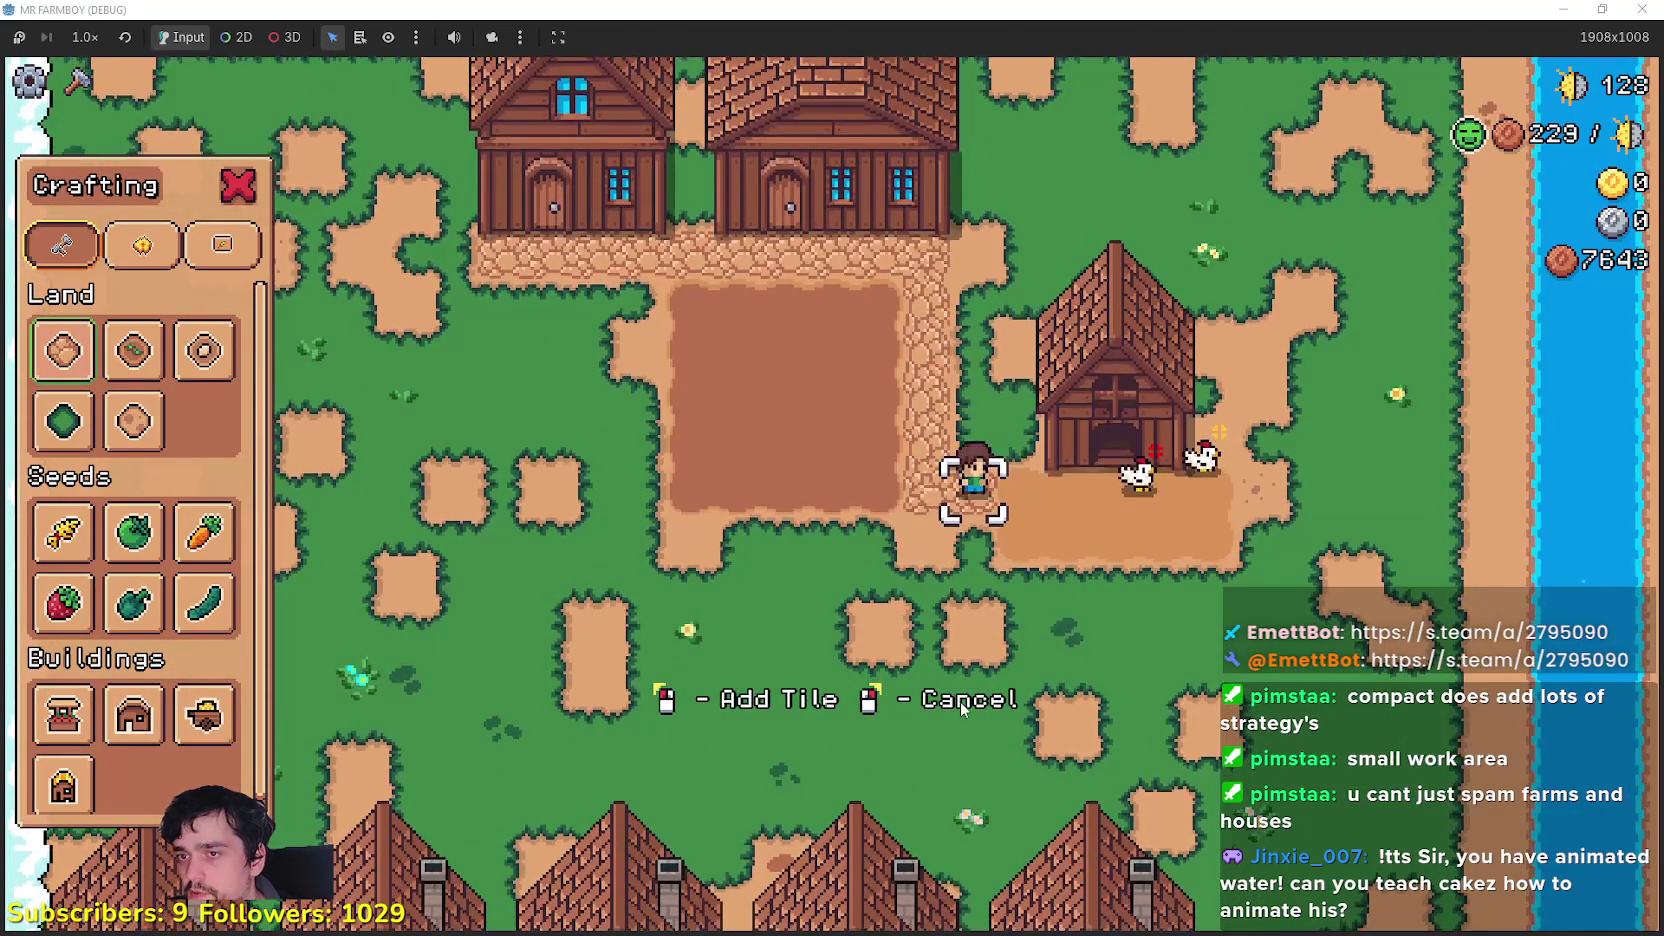
# Step: Plant wheat along the top row of the dirt plot and on the second row's right tile
pyautogui.press('a')
pyautogui.press('a')
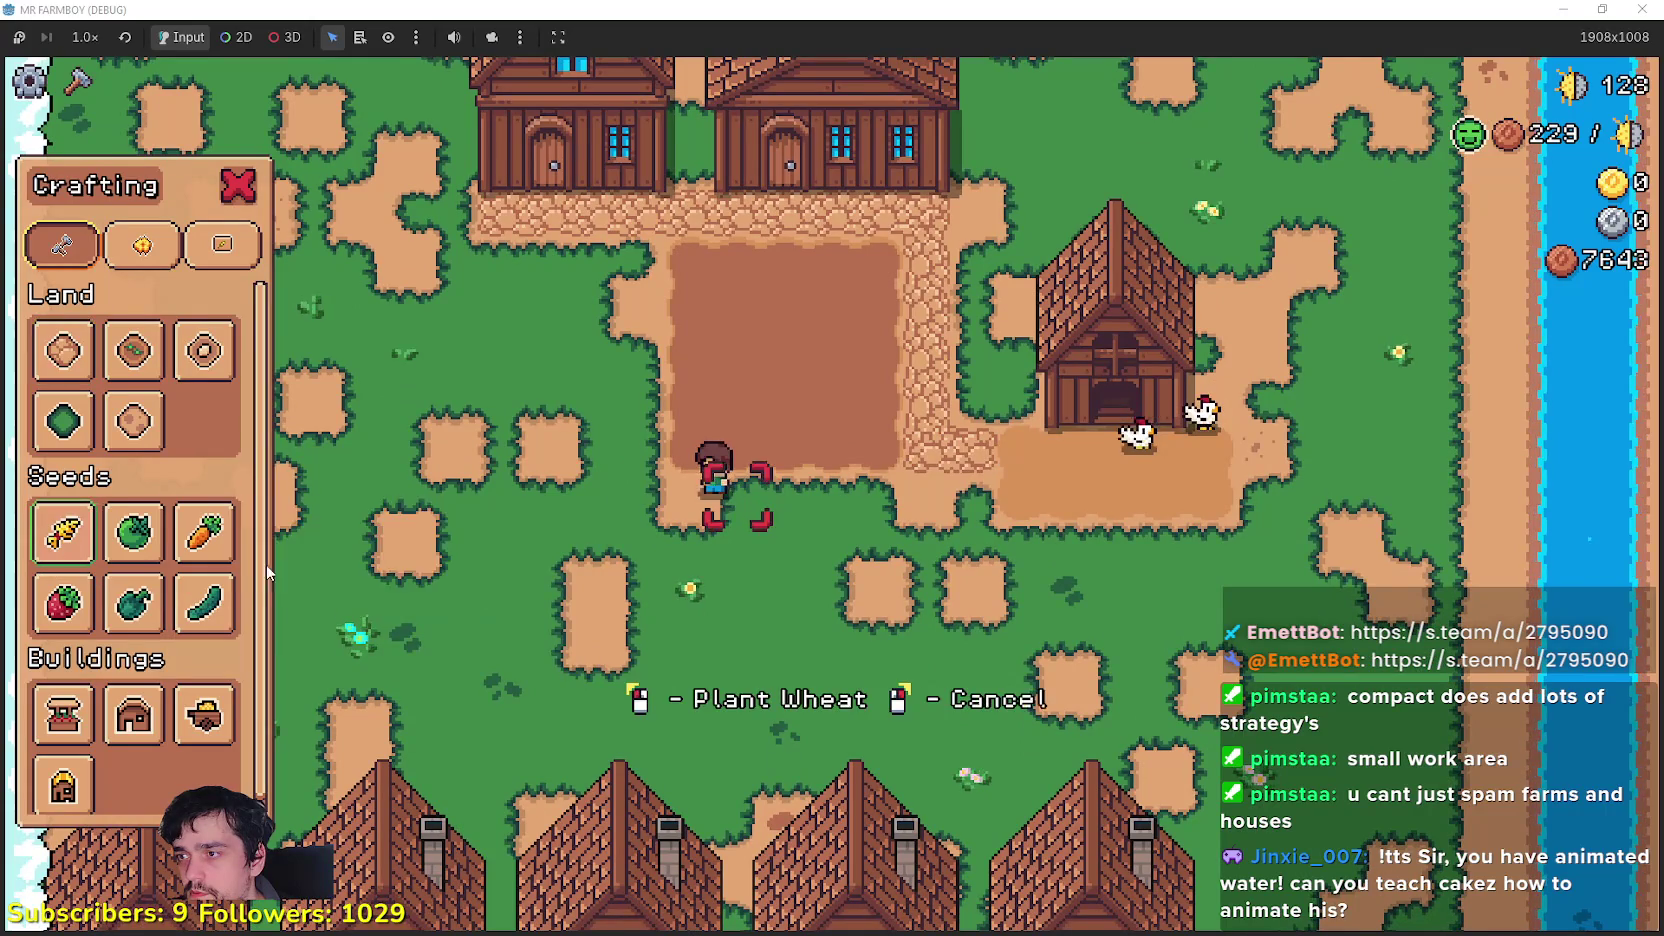
pyautogui.press('w')
pyautogui.click(615, 530)
pyautogui.press('d')
pyautogui.click(754, 538)
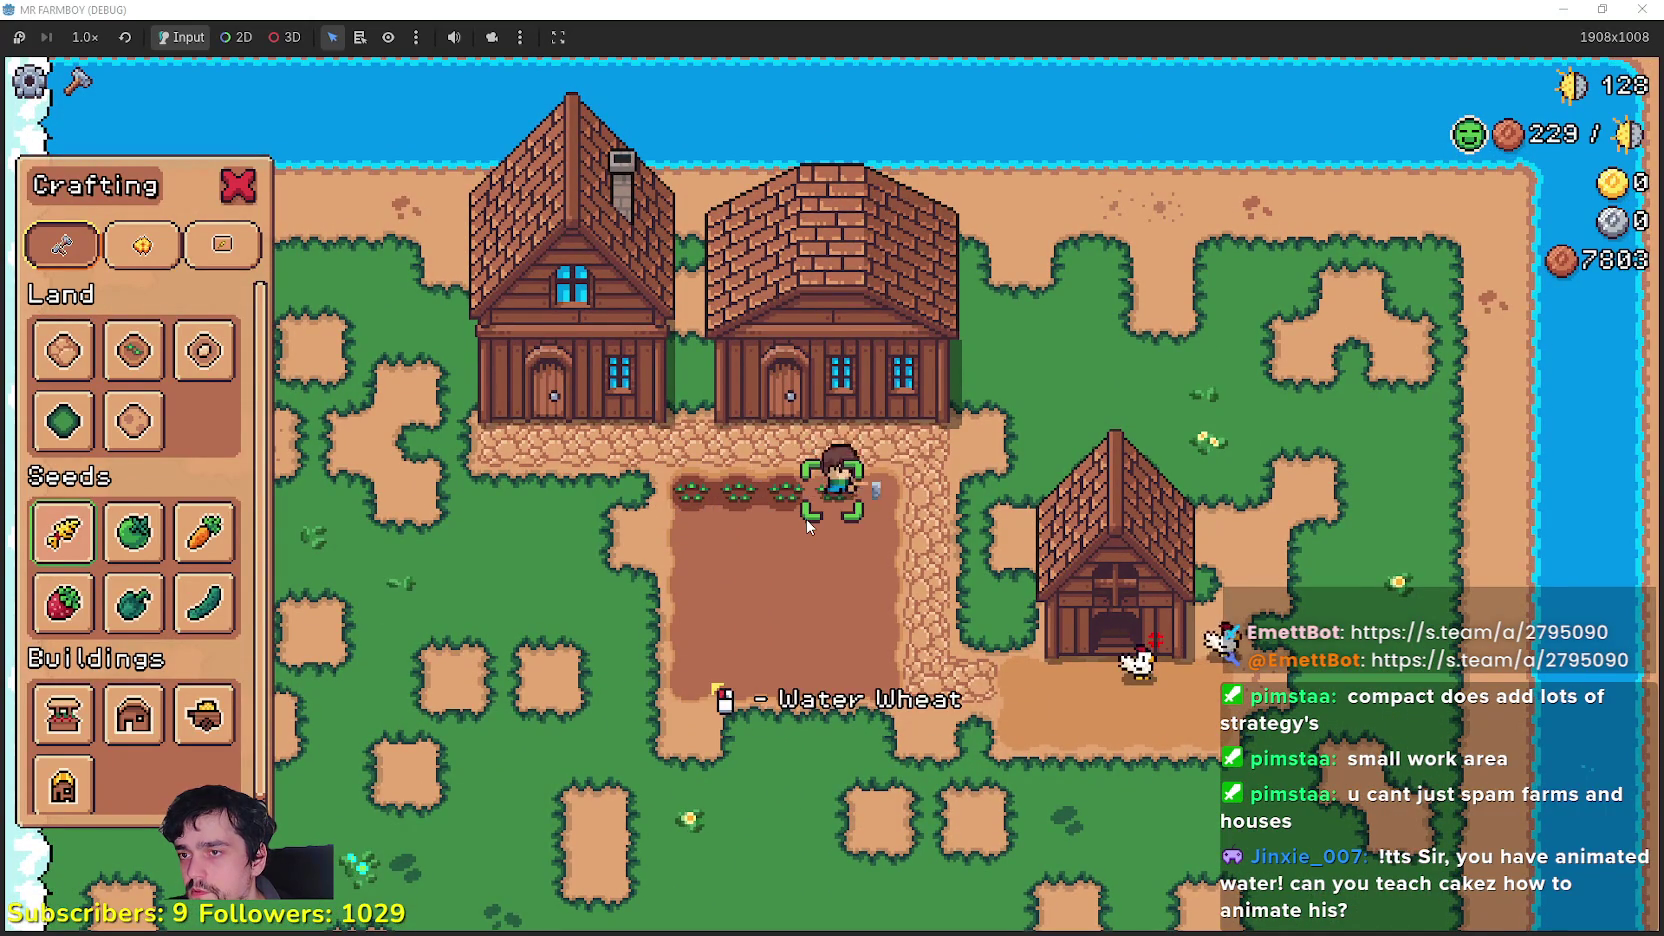
pyautogui.press('s')
pyautogui.click(876, 563)
# Step: Water the wheat across the second row
pyautogui.press('a')
pyautogui.click(878, 563)
pyautogui.press('a')
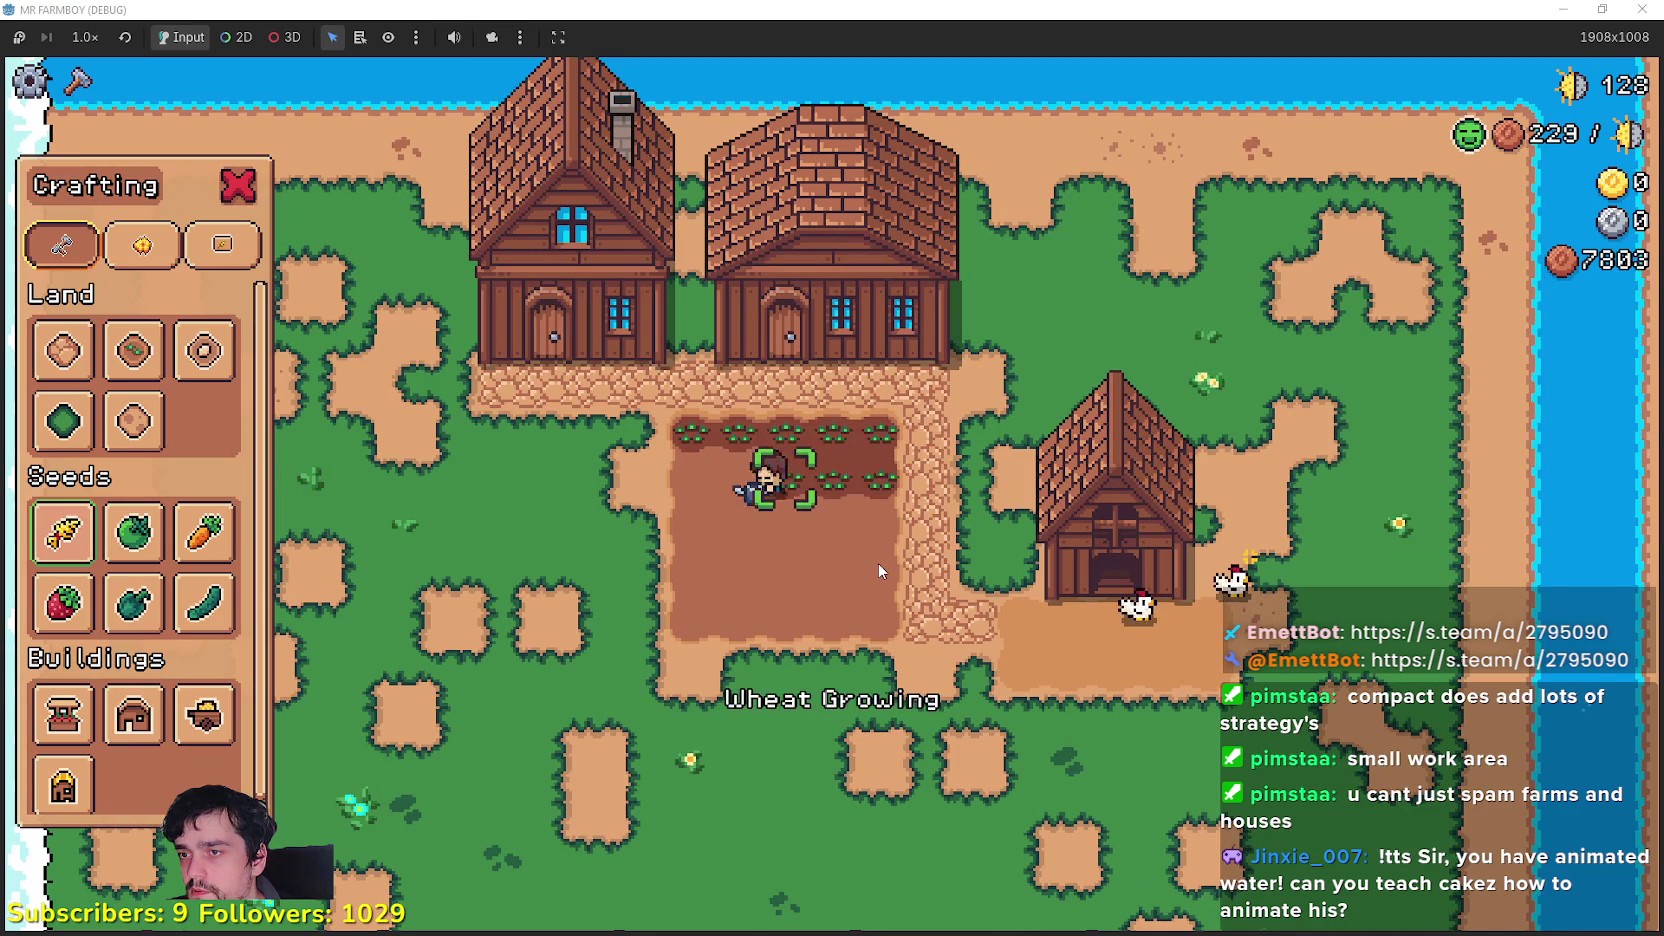
pyautogui.click(878, 563)
pyautogui.press('a')
pyautogui.click(878, 563)
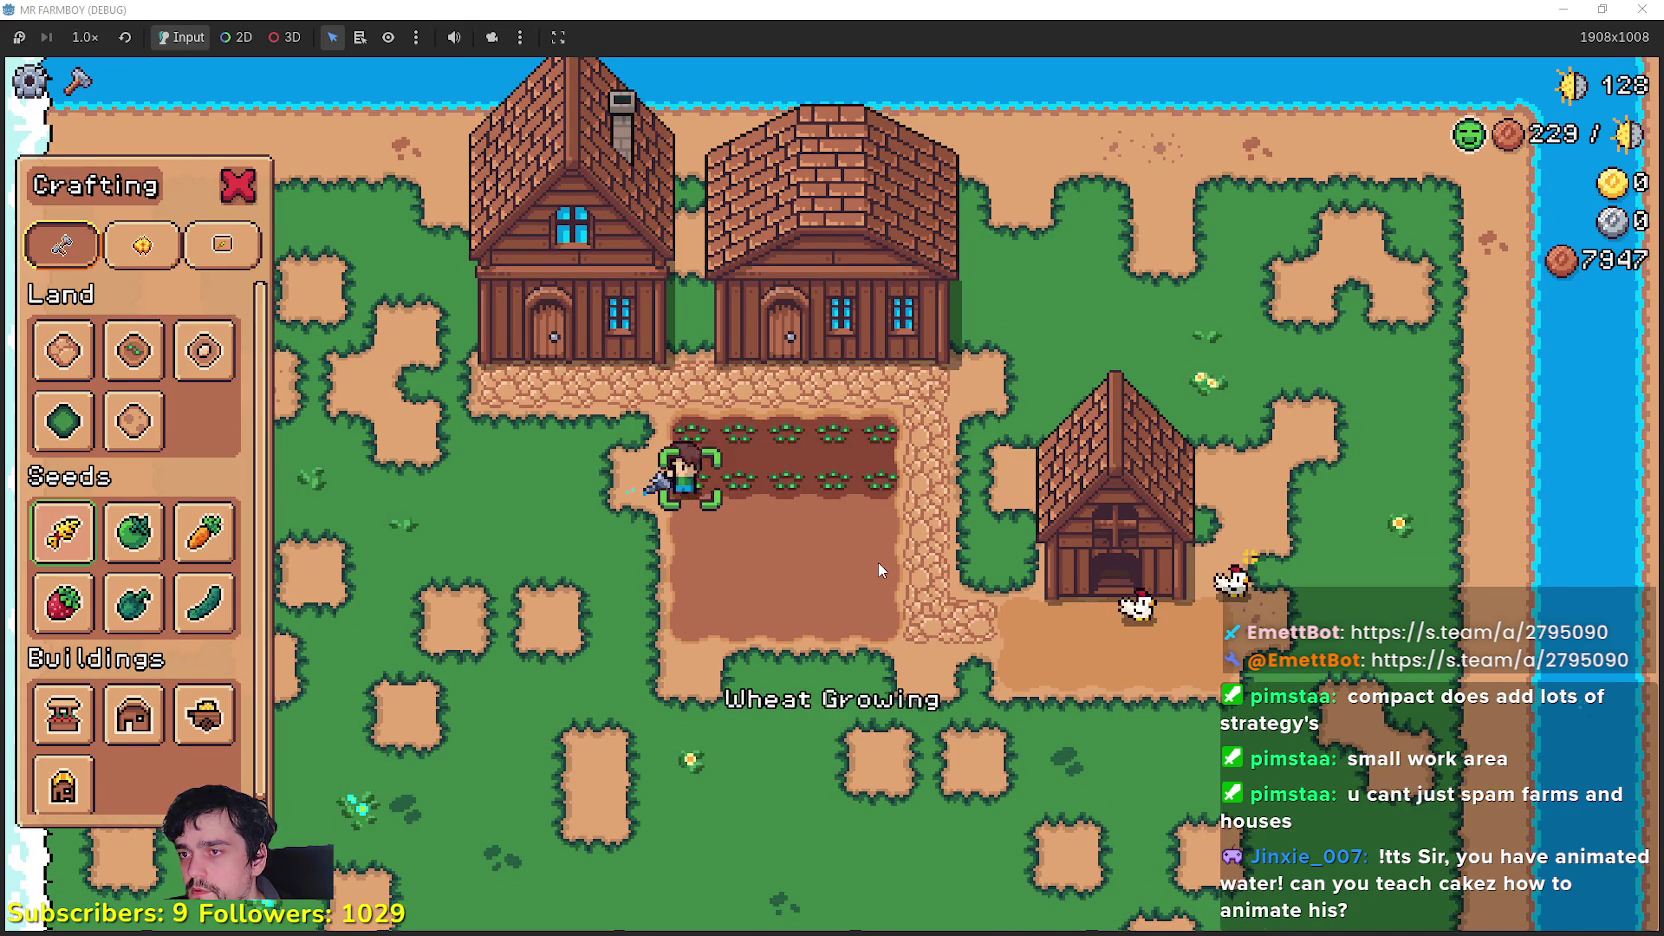
# Step: Plant wheat across the third row and water the new sprouts
pyautogui.press('s')
pyautogui.click(878, 562)
pyautogui.press('d')
pyautogui.click(939, 514)
pyautogui.scroll(2, 939, 514)
pyautogui.press('d')
pyautogui.click(939, 511)
pyautogui.press('d')
pyautogui.click(937, 511)
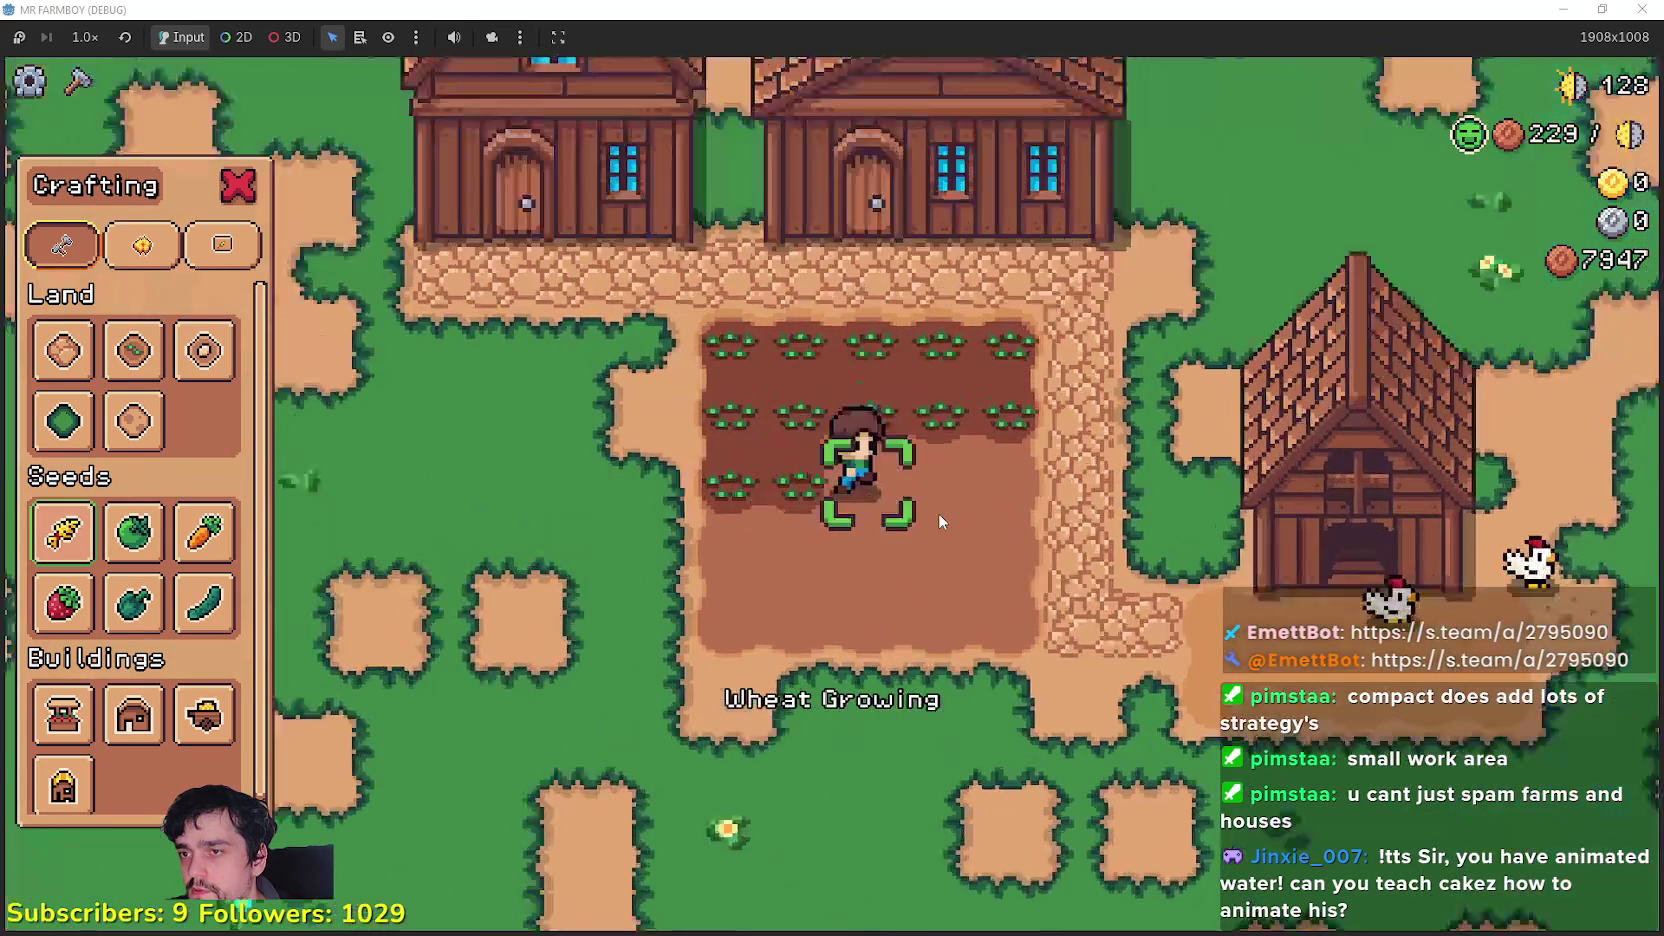
# Step: Water the wheat along the fourth row
pyautogui.scroll(-2, 937, 511)
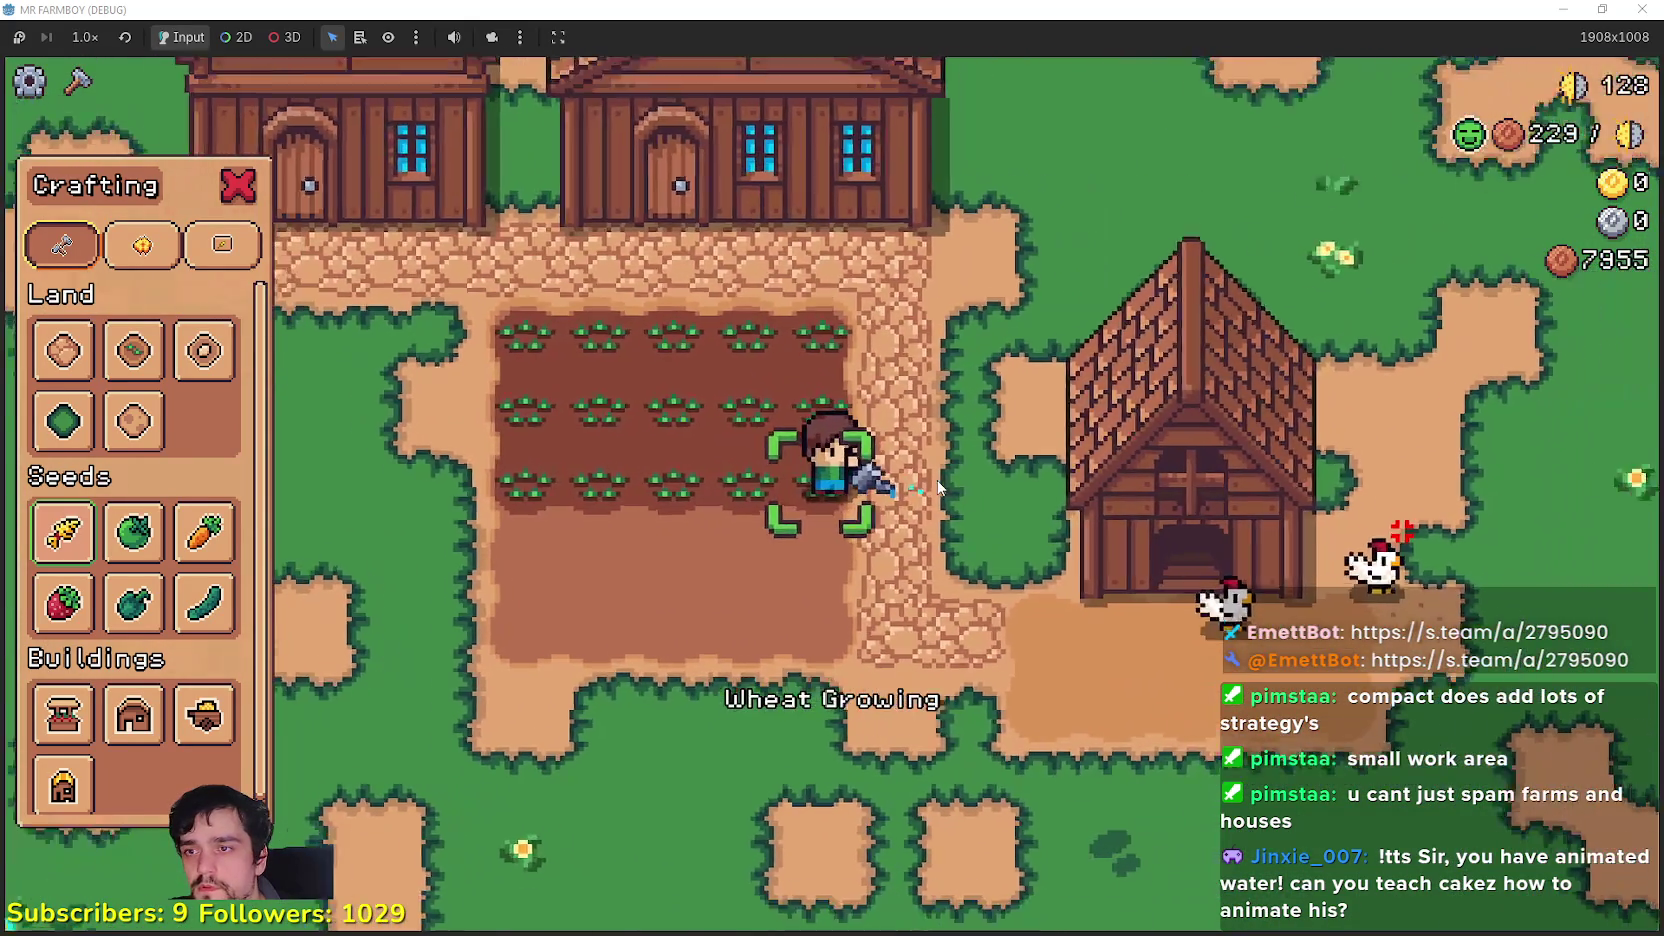
pyautogui.press('s')
pyautogui.click(941, 476)
pyautogui.press('a')
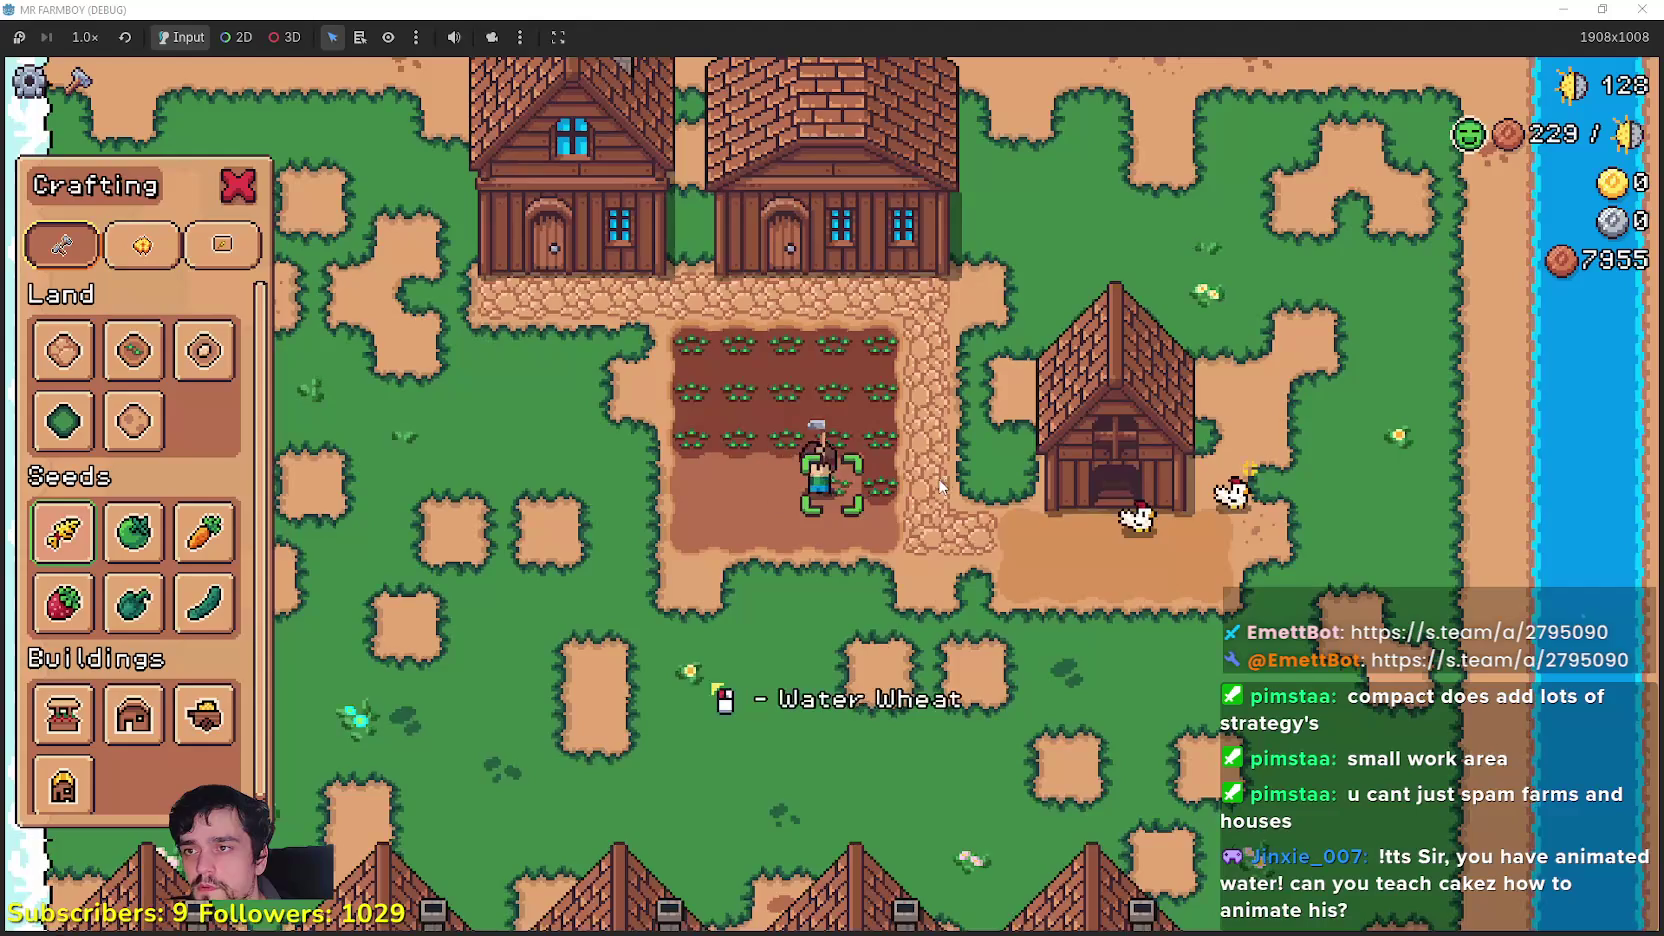
pyautogui.click(941, 476)
pyautogui.scroll(3, 941, 476)
pyautogui.press('a')
pyautogui.click(936, 478)
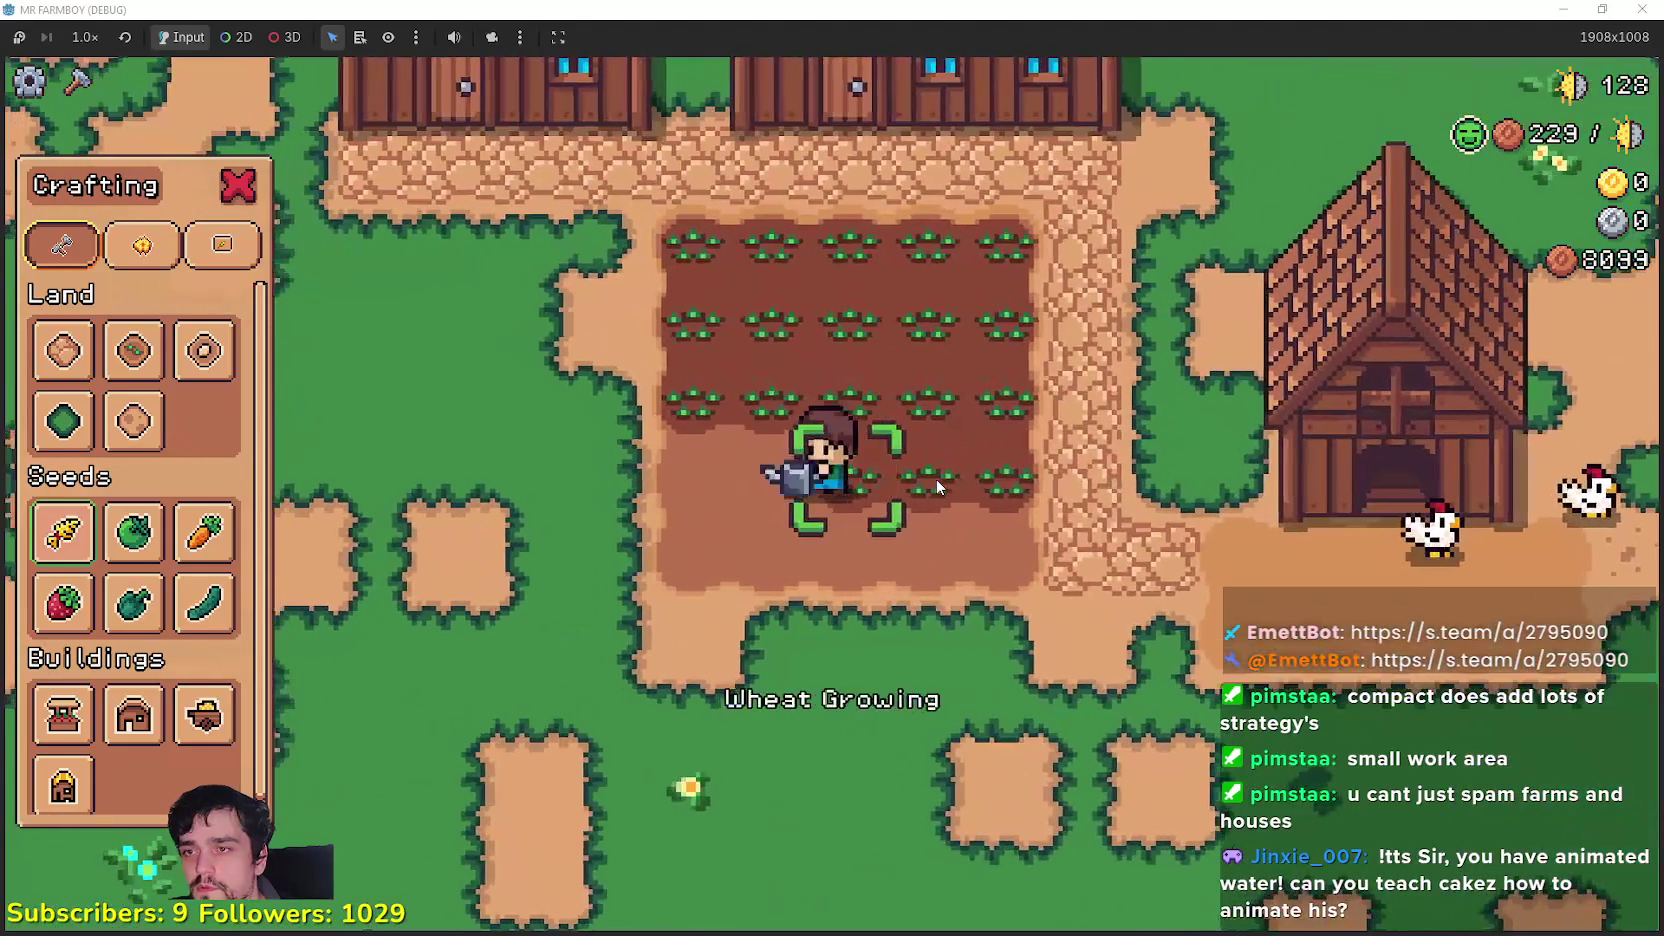
pyautogui.press('a')
# Step: Plant and water wheat along the bottom row of the plot
pyautogui.scroll(-3, 937, 483)
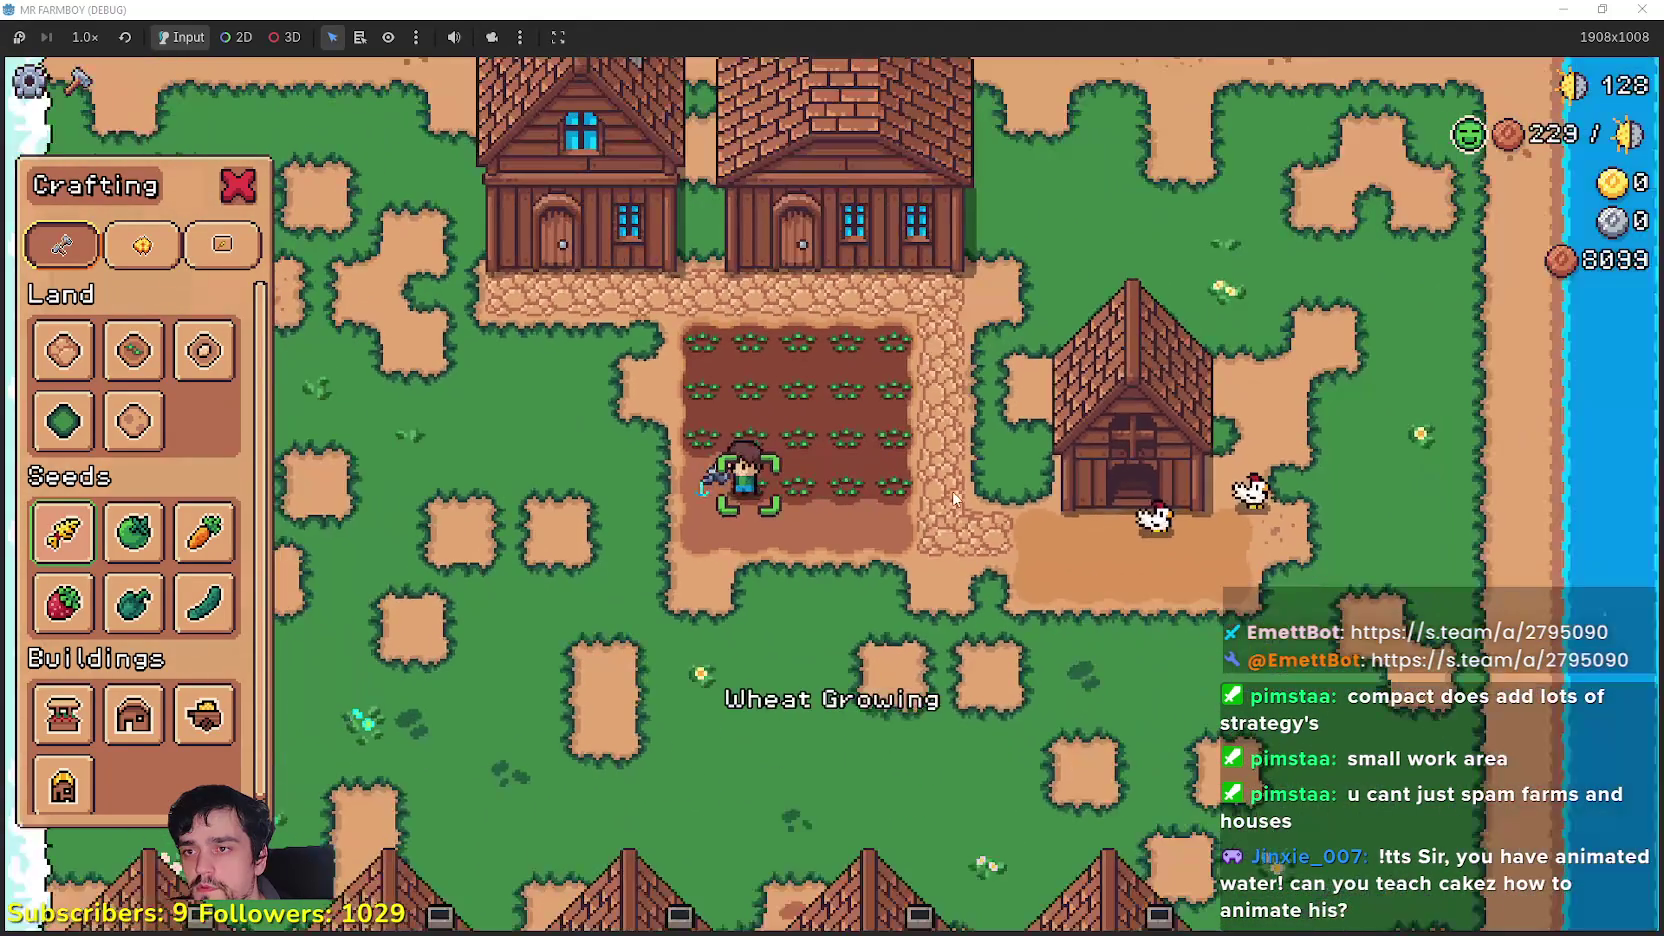
pyautogui.press('s')
pyautogui.click(931, 500)
pyautogui.press('d')
pyautogui.click(931, 500)
pyautogui.press('d')
pyautogui.click(930, 500)
pyautogui.press('d')
pyautogui.click(930, 500)
pyautogui.press('d')
pyautogui.click(910, 516)
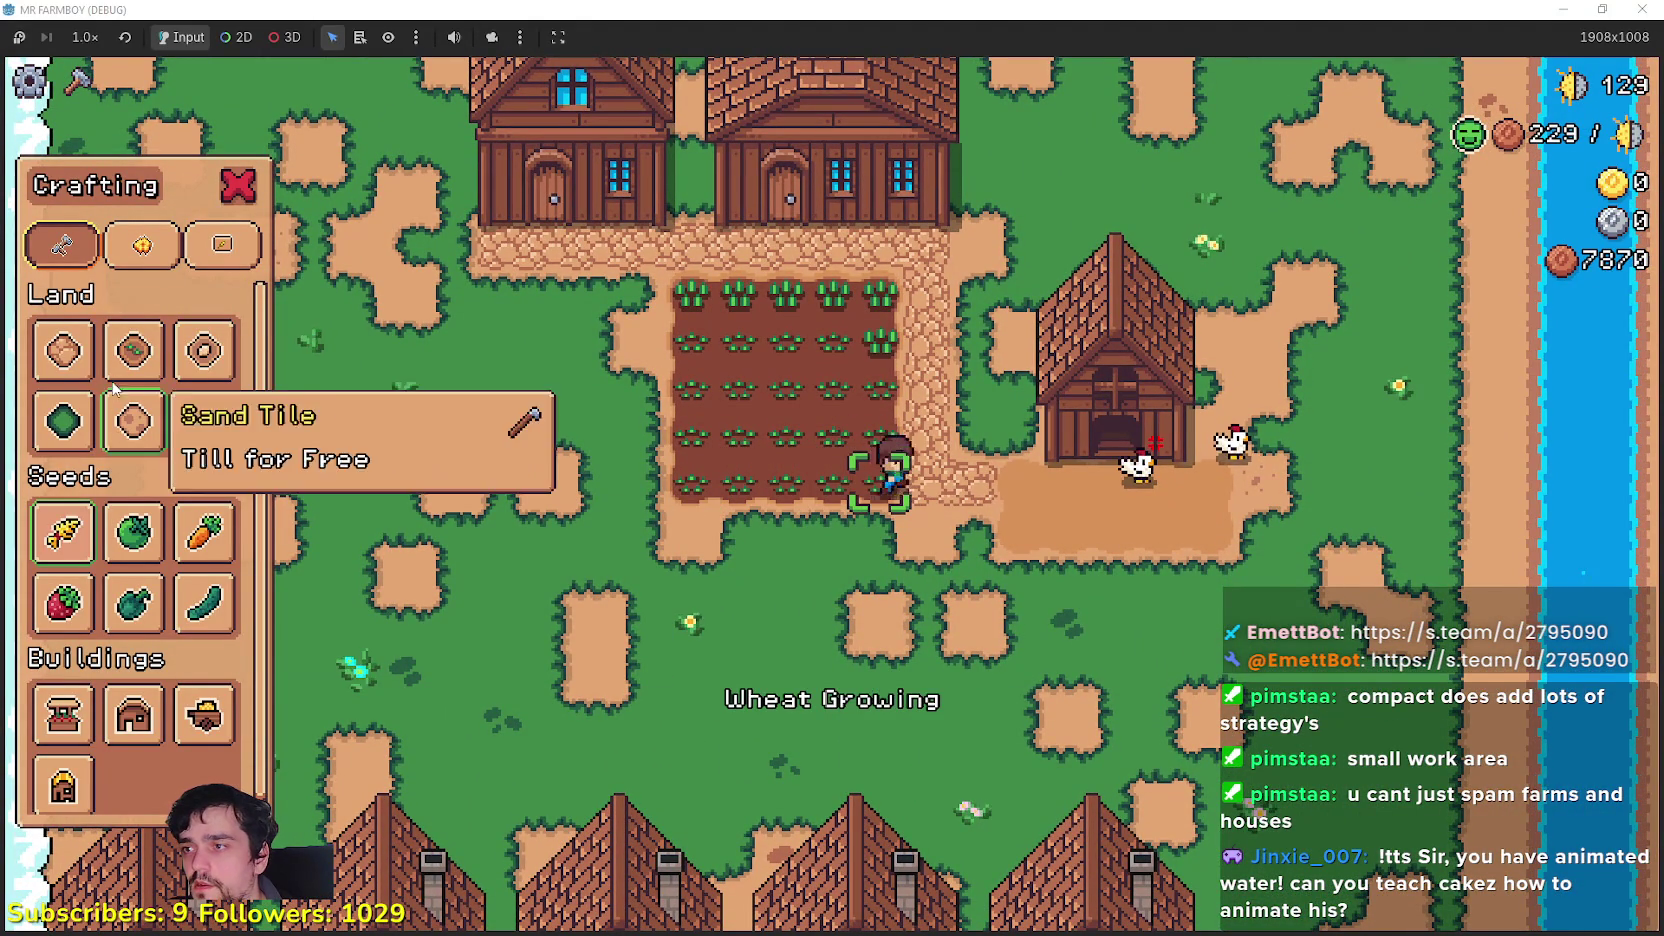
# Step: Walk the farmer down between the houses and close the Crafting panel
pyautogui.press('s')
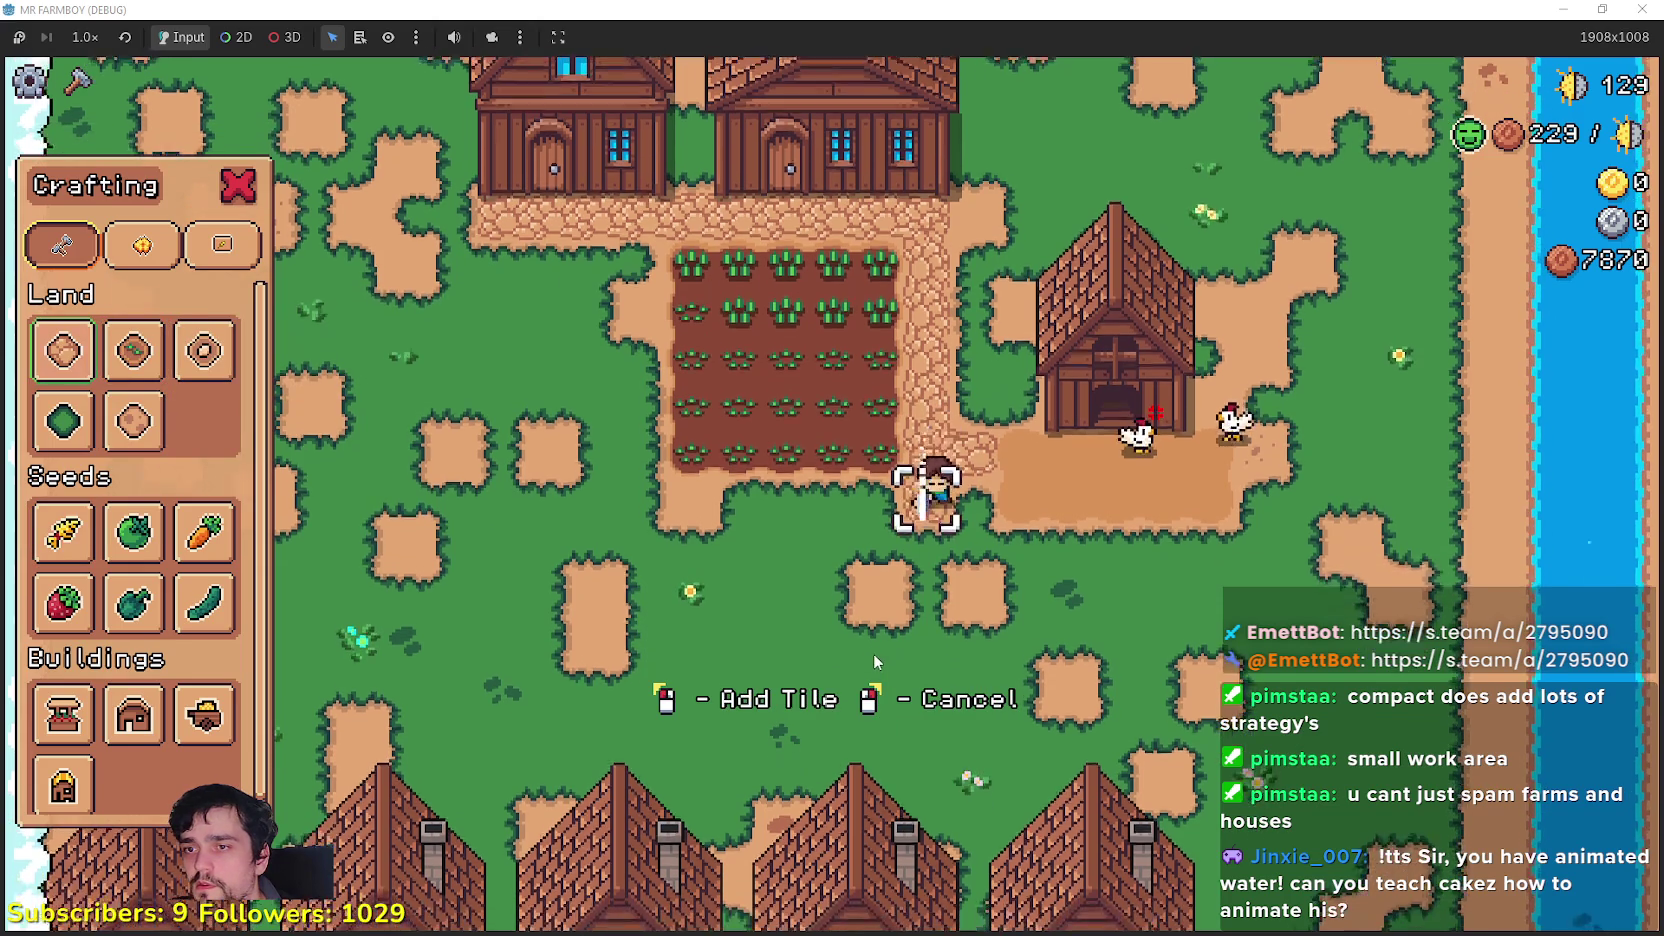
pyautogui.press('s')
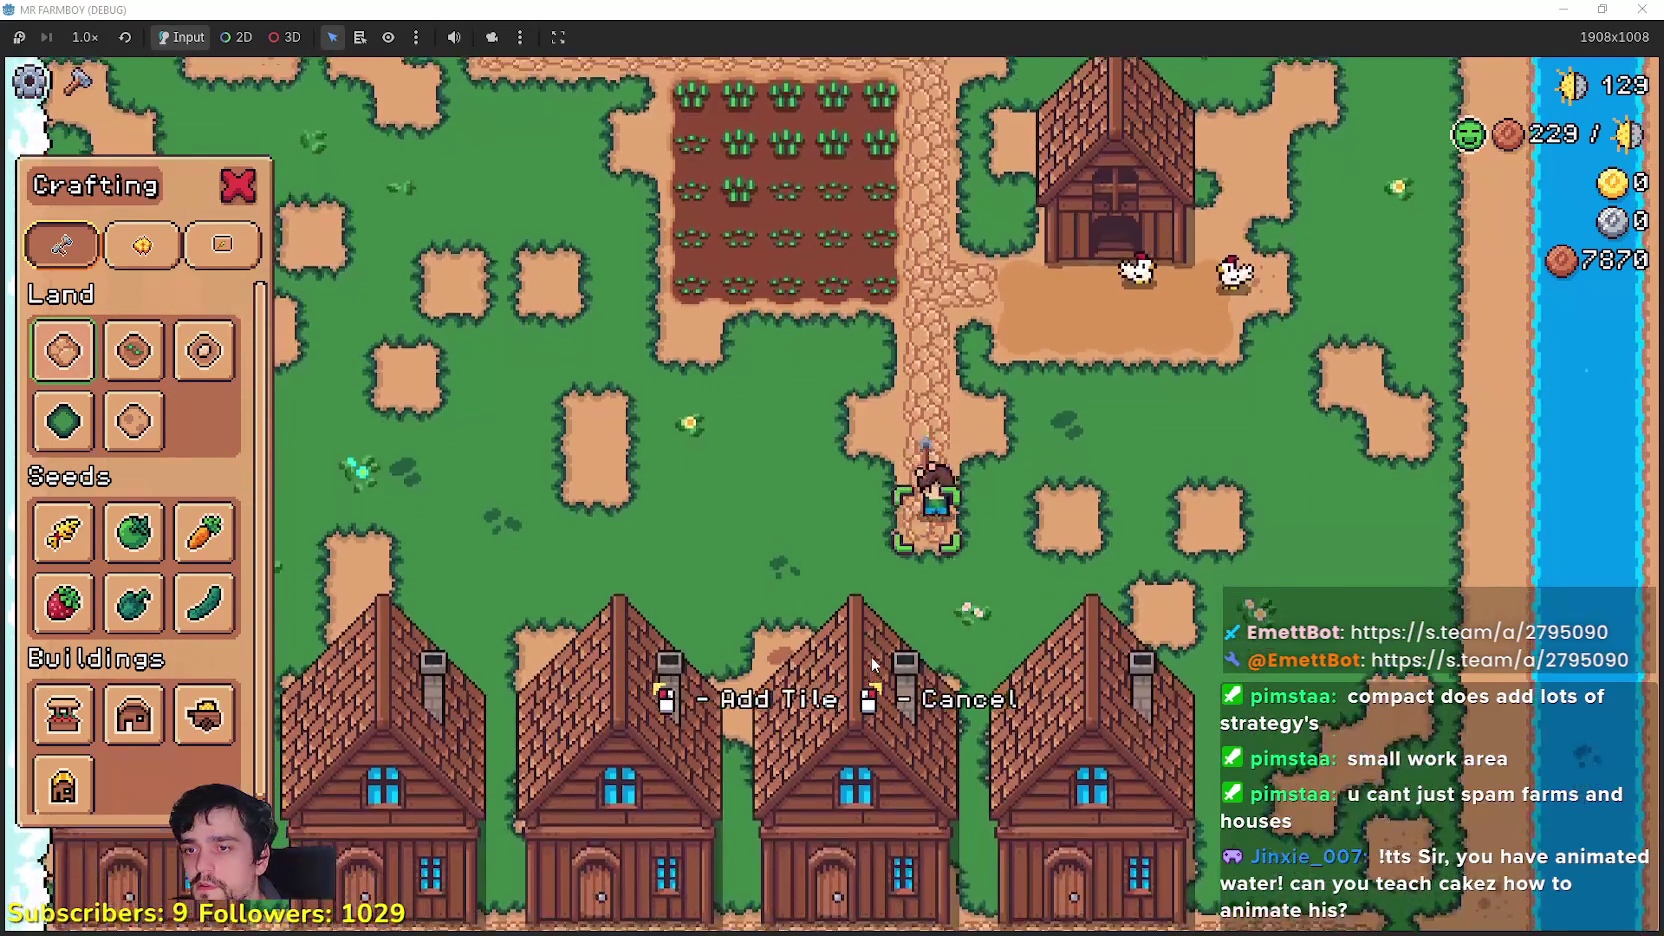
pyautogui.press('d')
pyautogui.press('s')
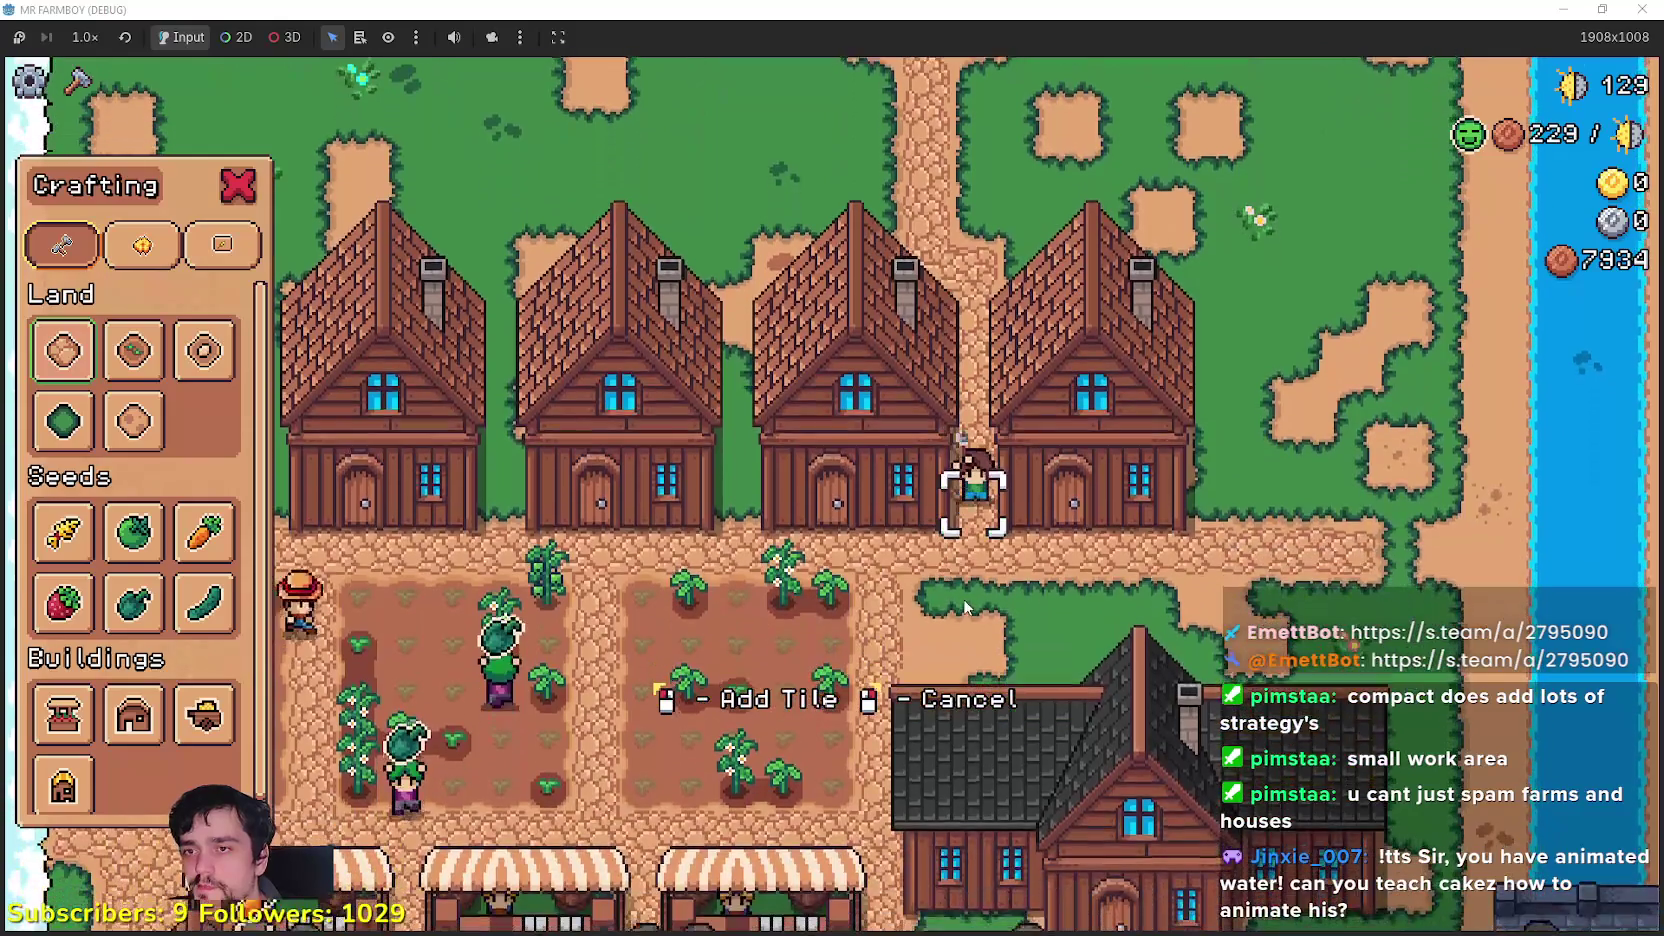
pyautogui.rightClick(978, 577)
# Step: Move fish into the Warehouse stock, then open the neighbouring house's window
pyautogui.press('w')
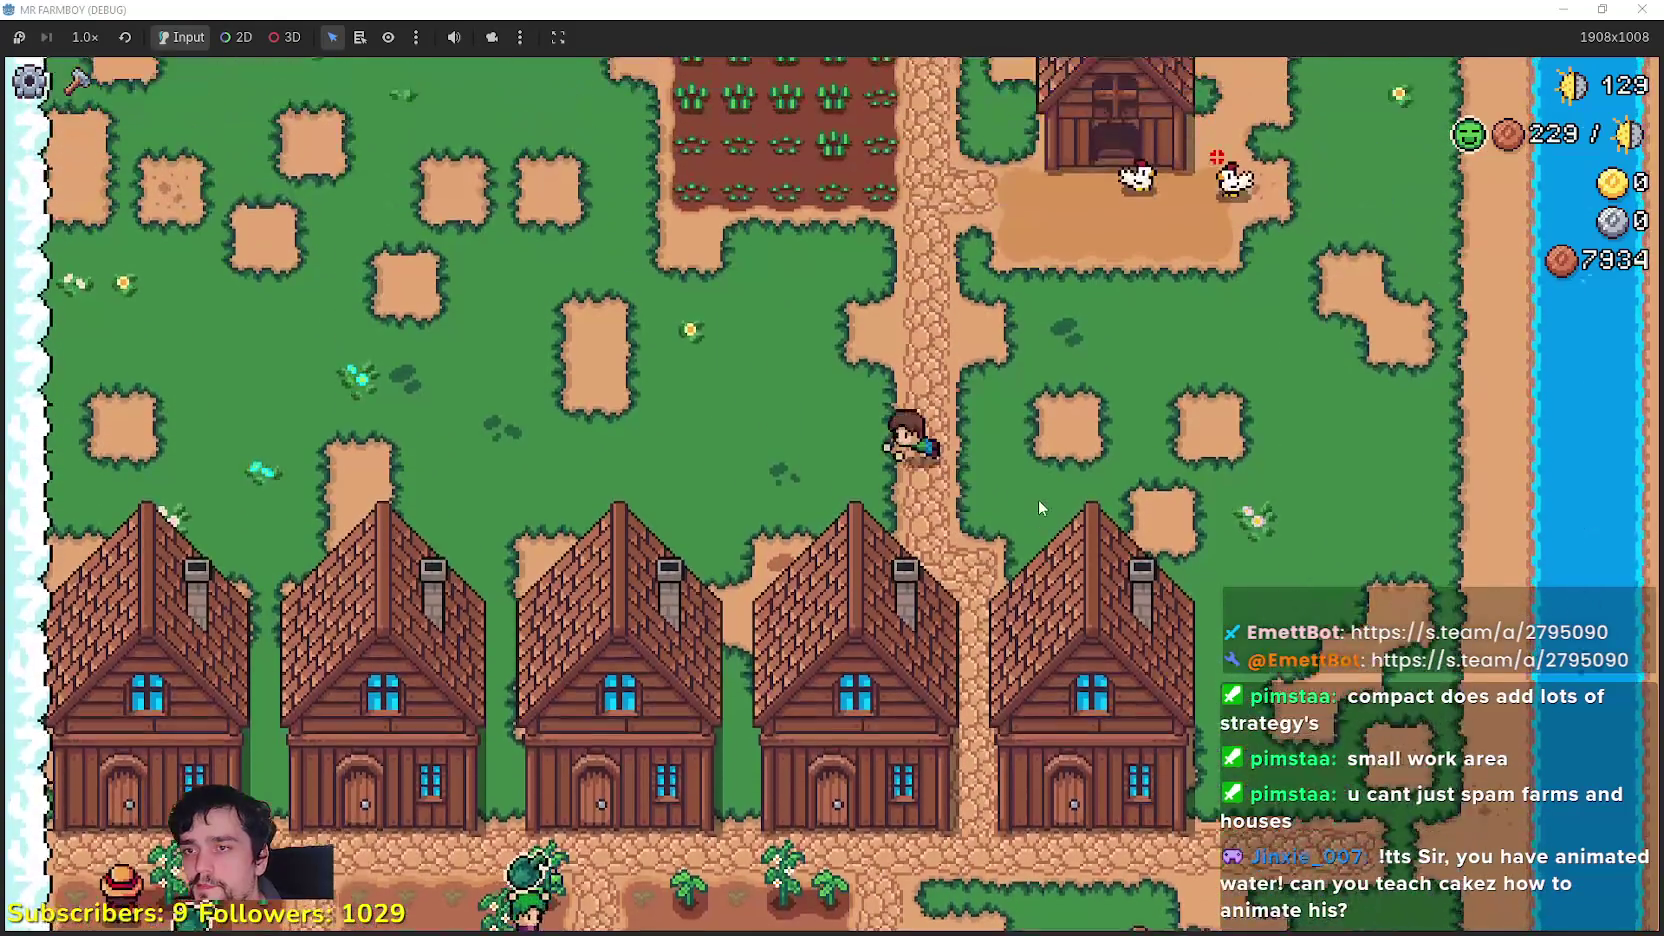
pyautogui.press('a')
pyautogui.press('w')
pyautogui.press('d')
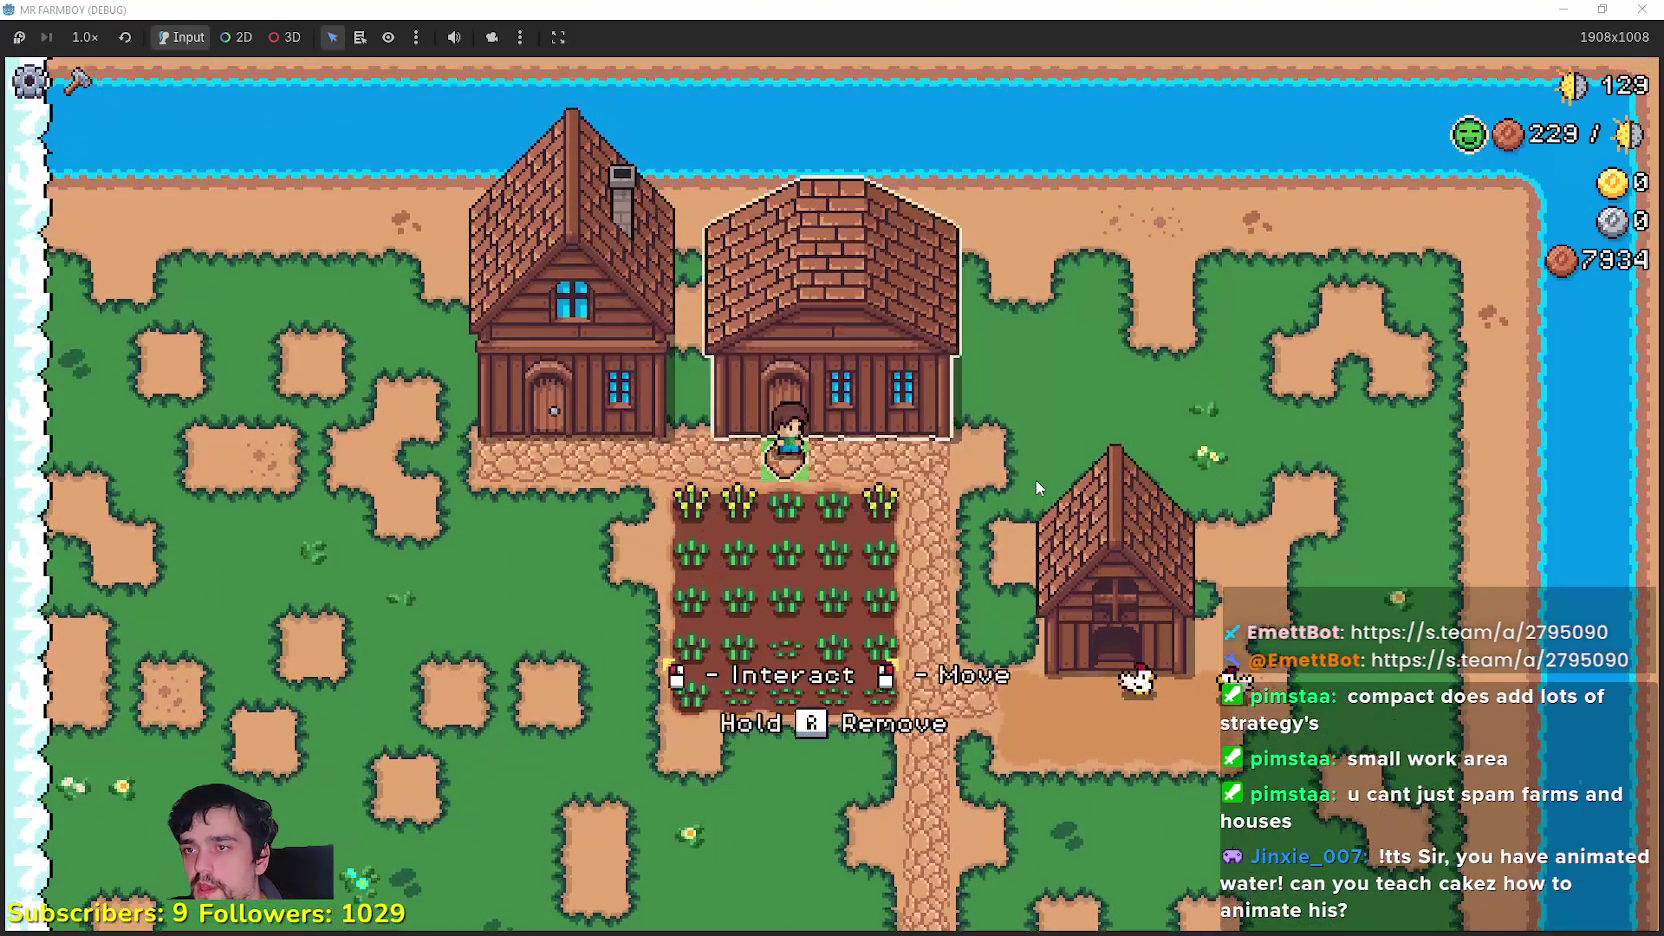
pyautogui.press('e')
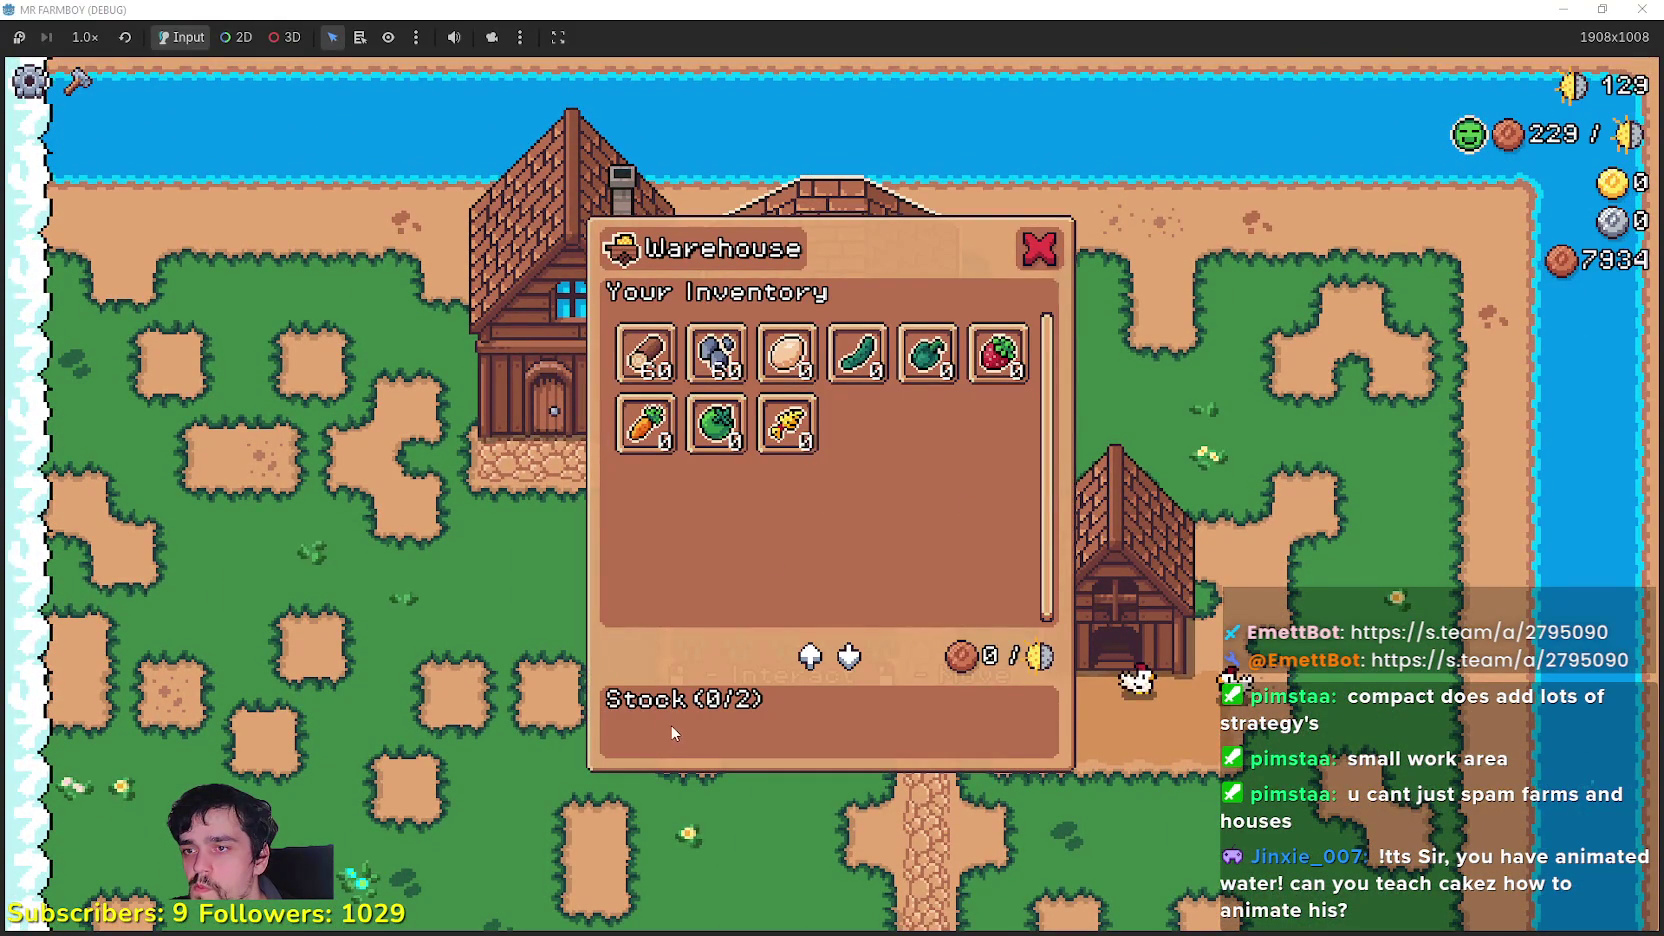
pyautogui.click(787, 424)
pyautogui.press('e')
pyautogui.press('a')
pyautogui.press('e')
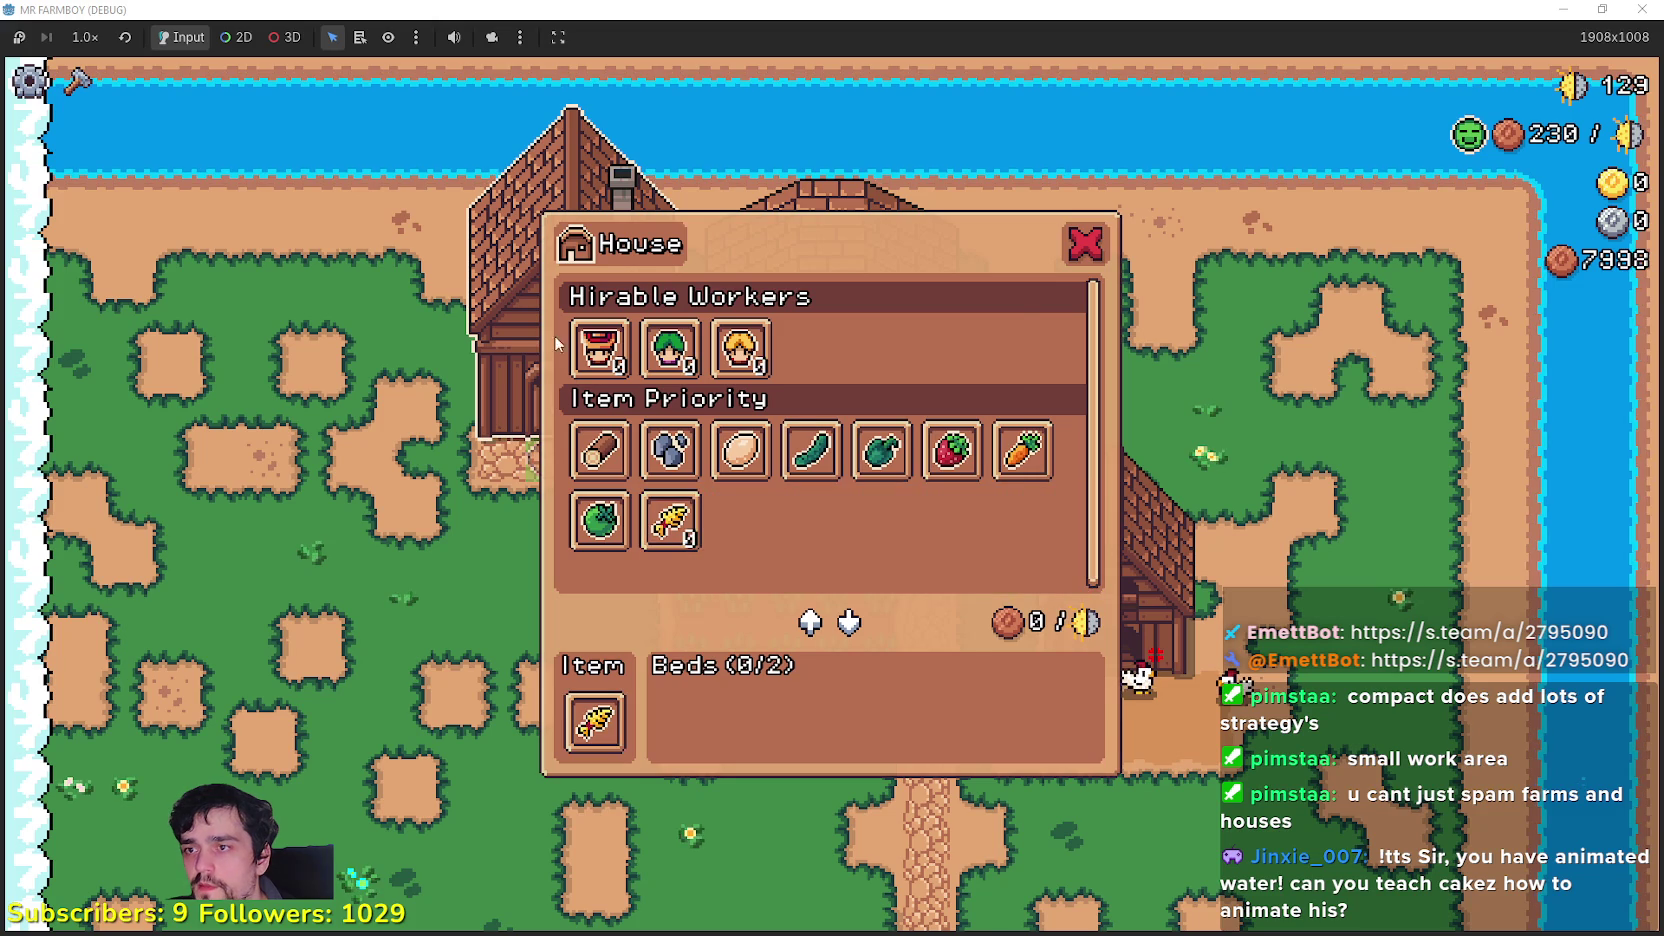
# Step: Hire a Farmer for the house, then walk to the wheat field and harvest its top row
pyautogui.click(595, 350)
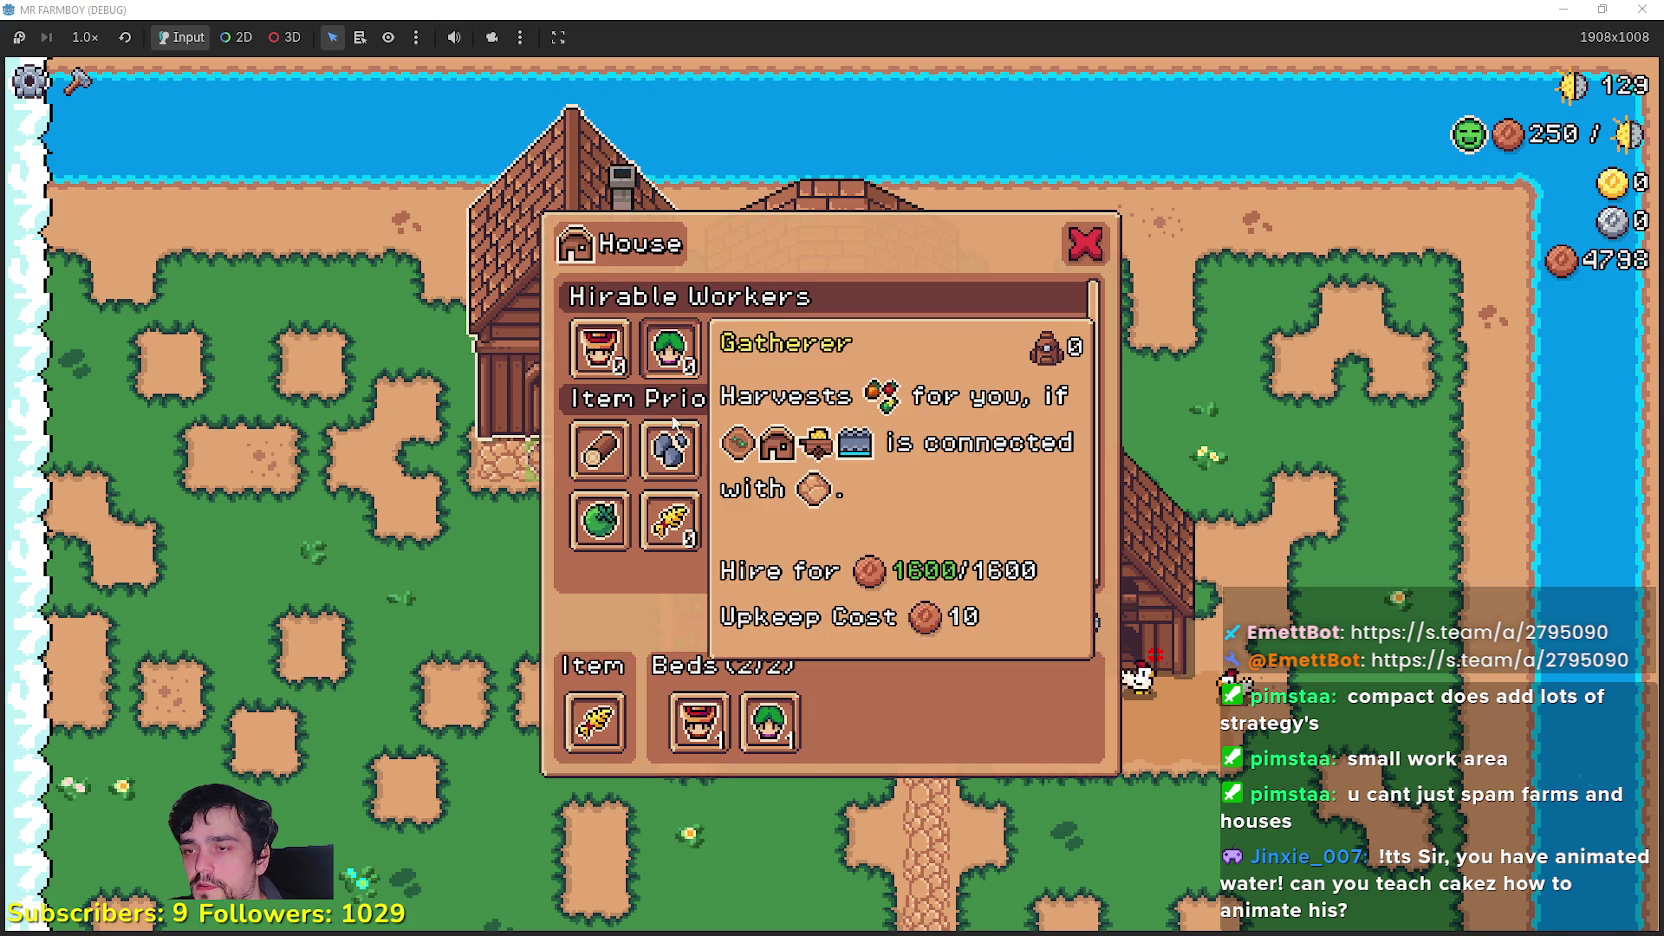
pyautogui.press('Escape')
pyautogui.press('s')
pyautogui.press('d')
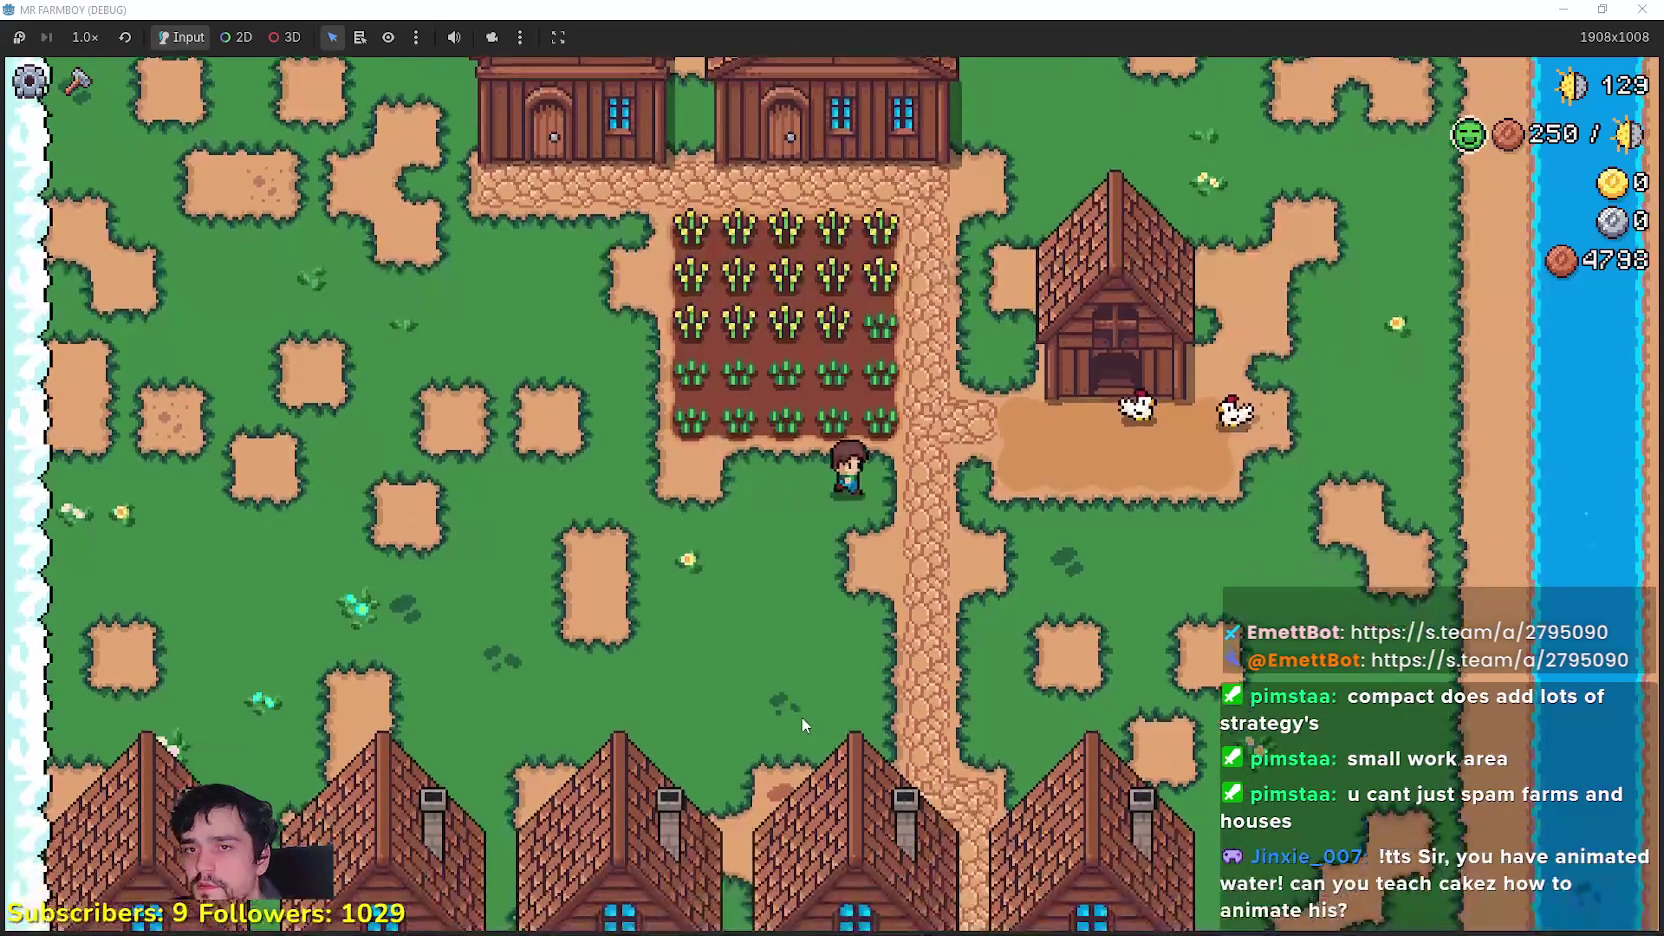
pyautogui.press('w')
pyautogui.scroll(2, 802, 705)
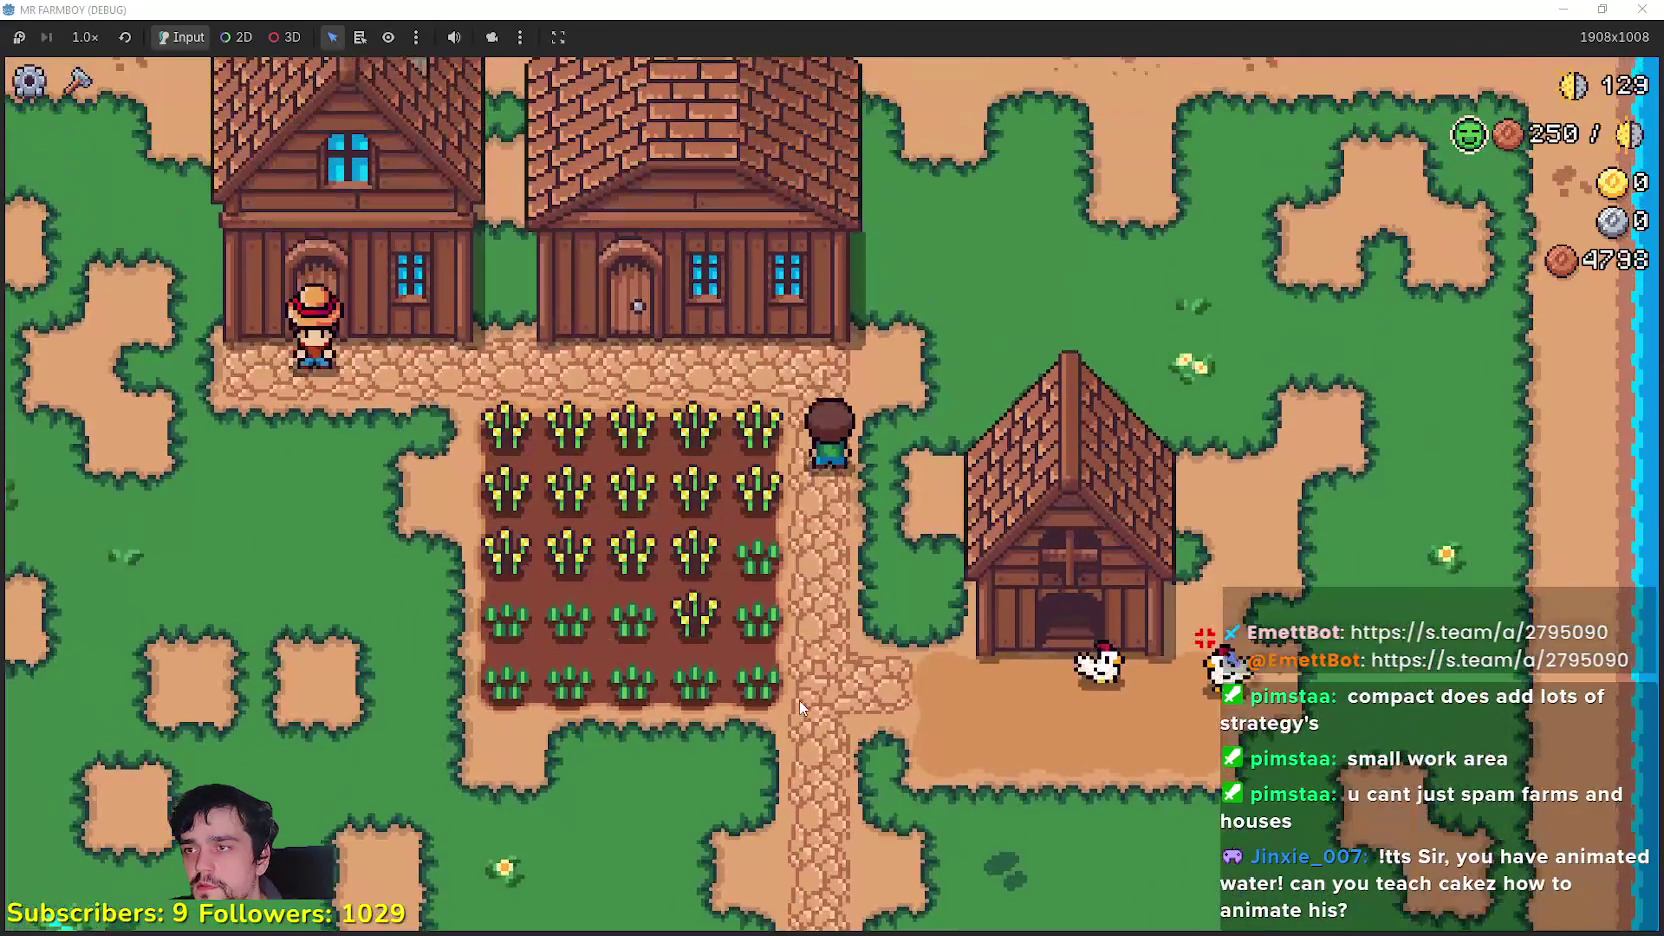
pyautogui.scroll(-2, 800, 699)
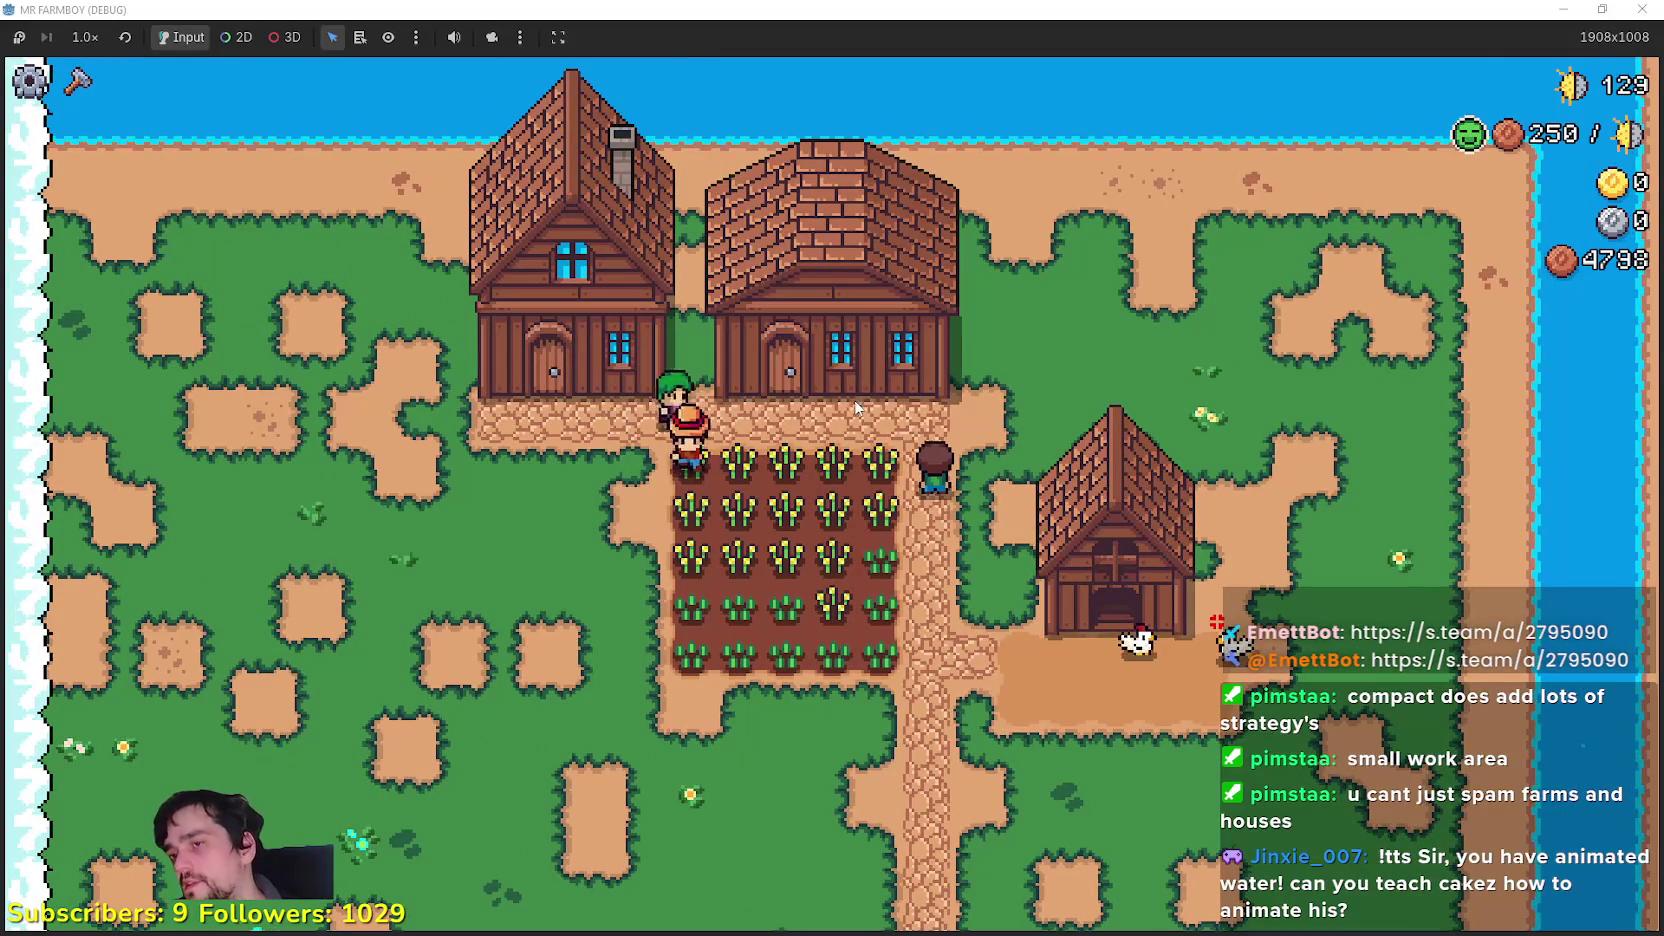
pyautogui.press('w')
pyautogui.press('a')
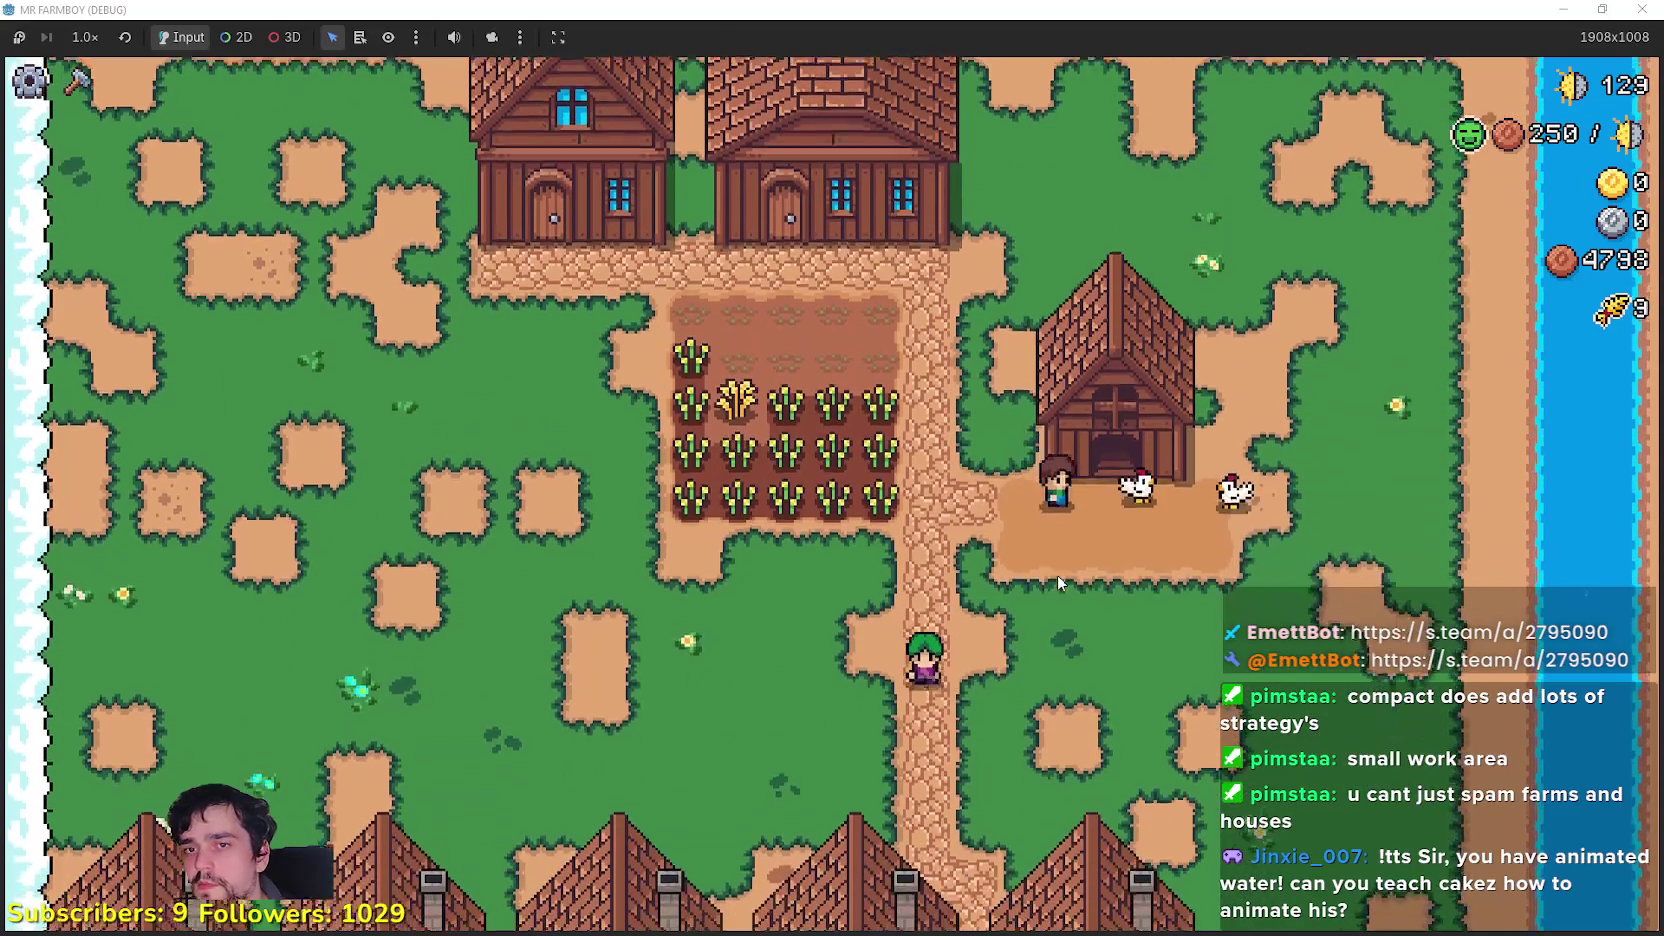
# Step: Select the chicken coop, view its animal menu, then close it
pyautogui.click(1058, 577)
pyautogui.press('e')
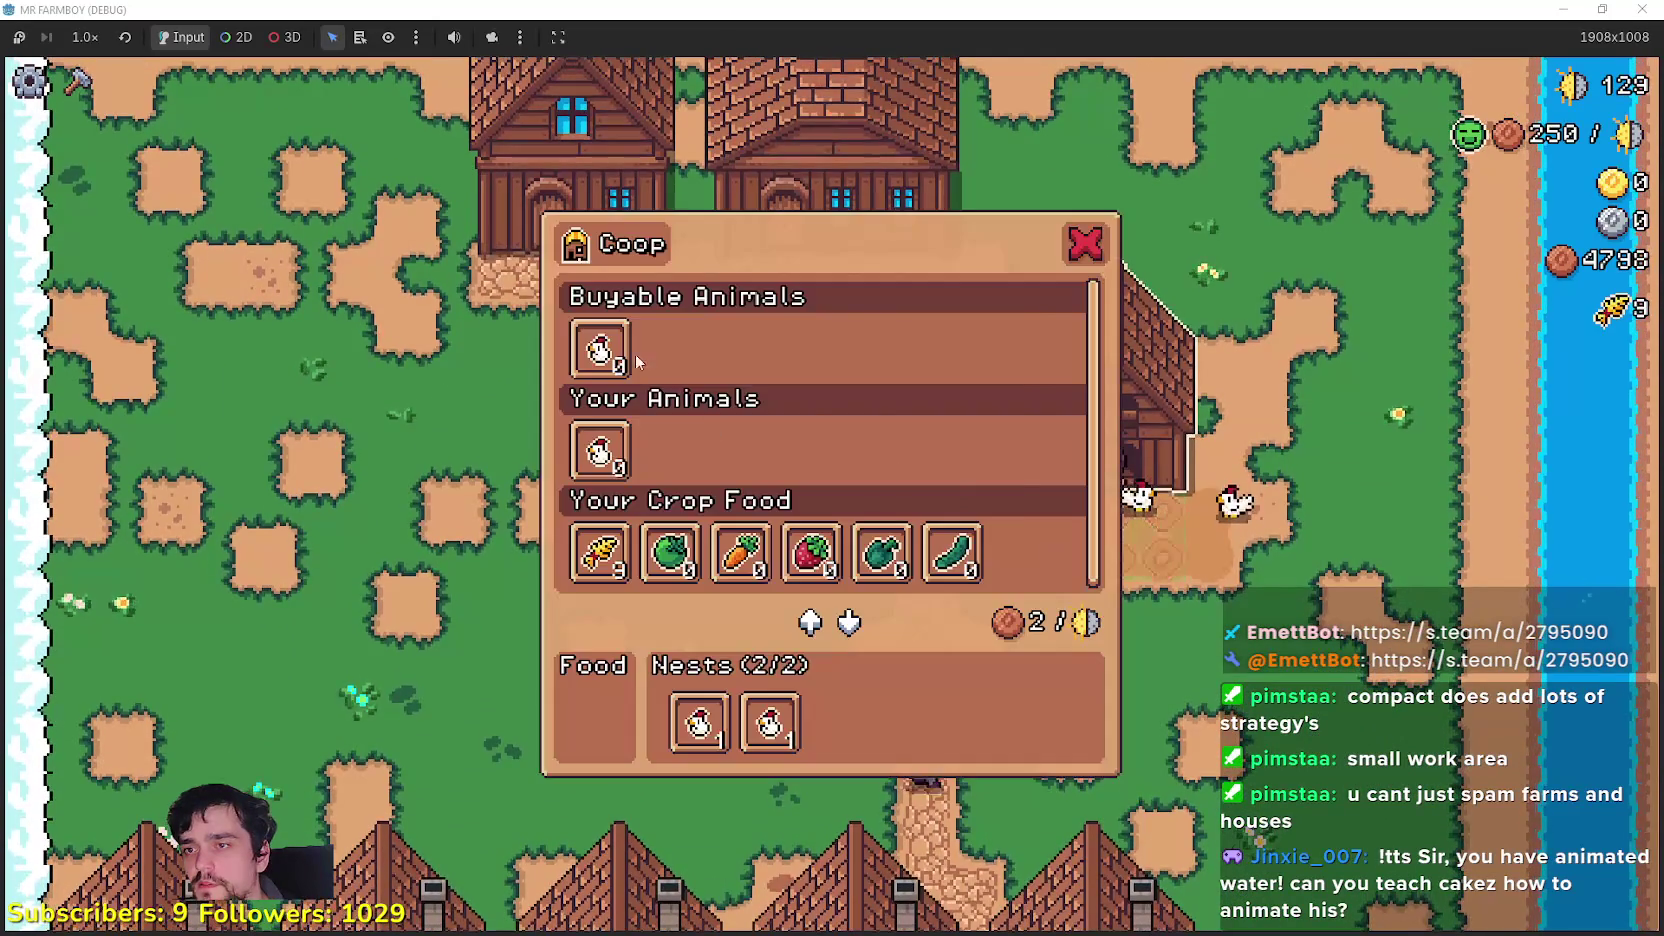
pyautogui.press('Escape')
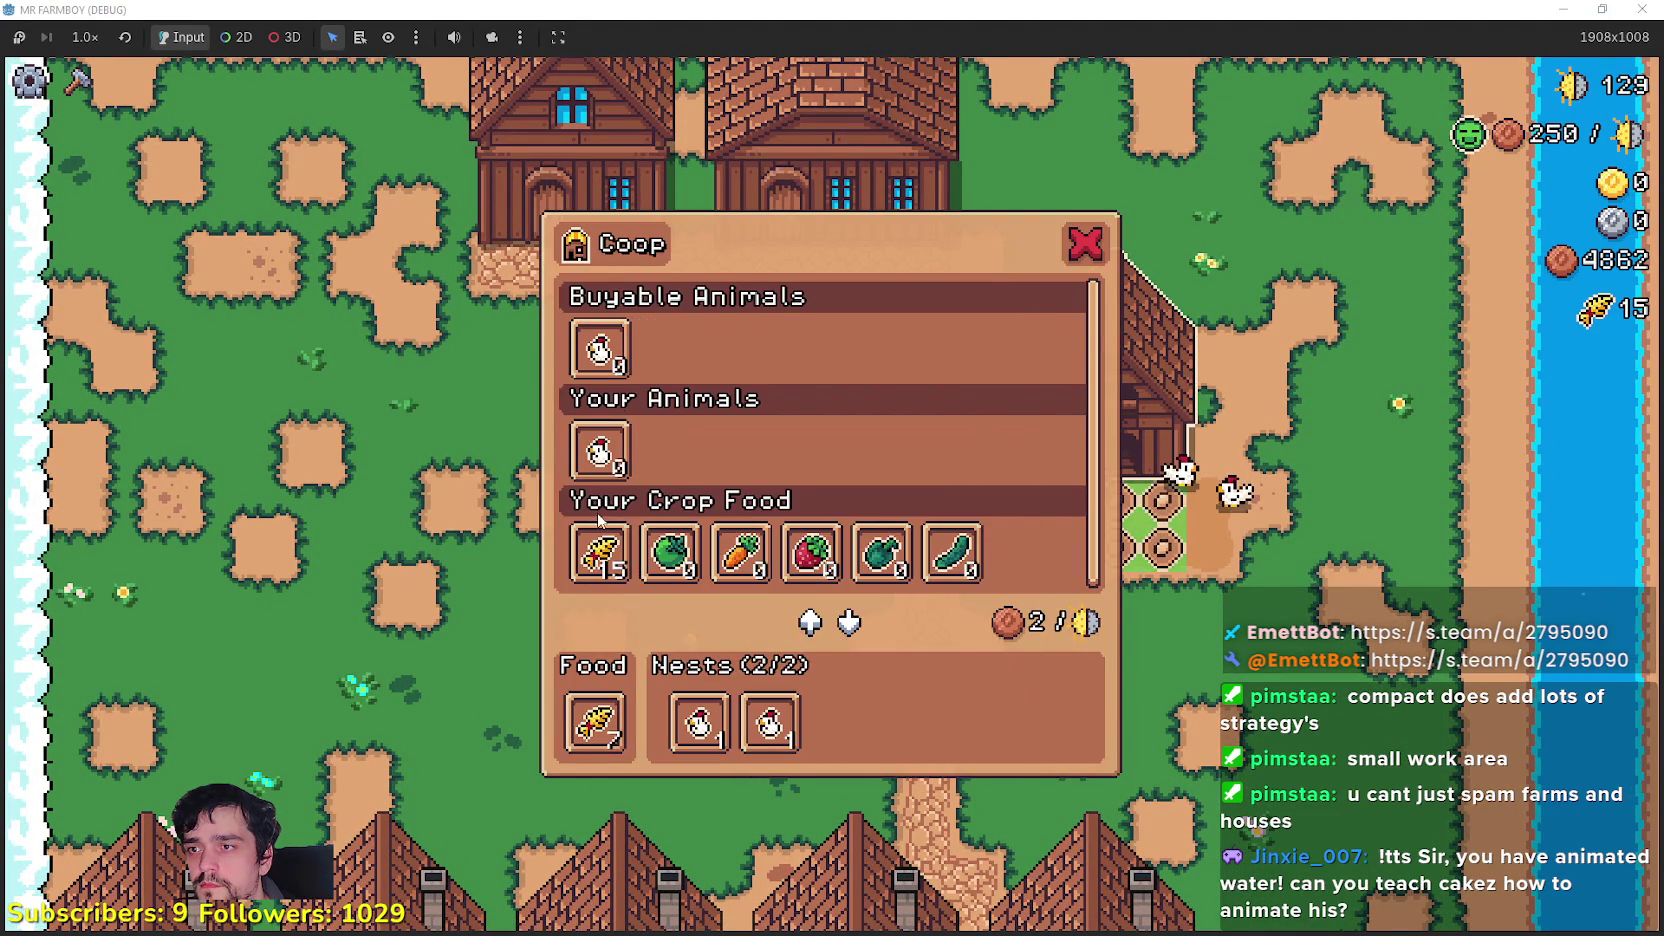
# Step: Open Crafting, pick a road tile, and move to the field's lower-left corner
pyautogui.press('c')
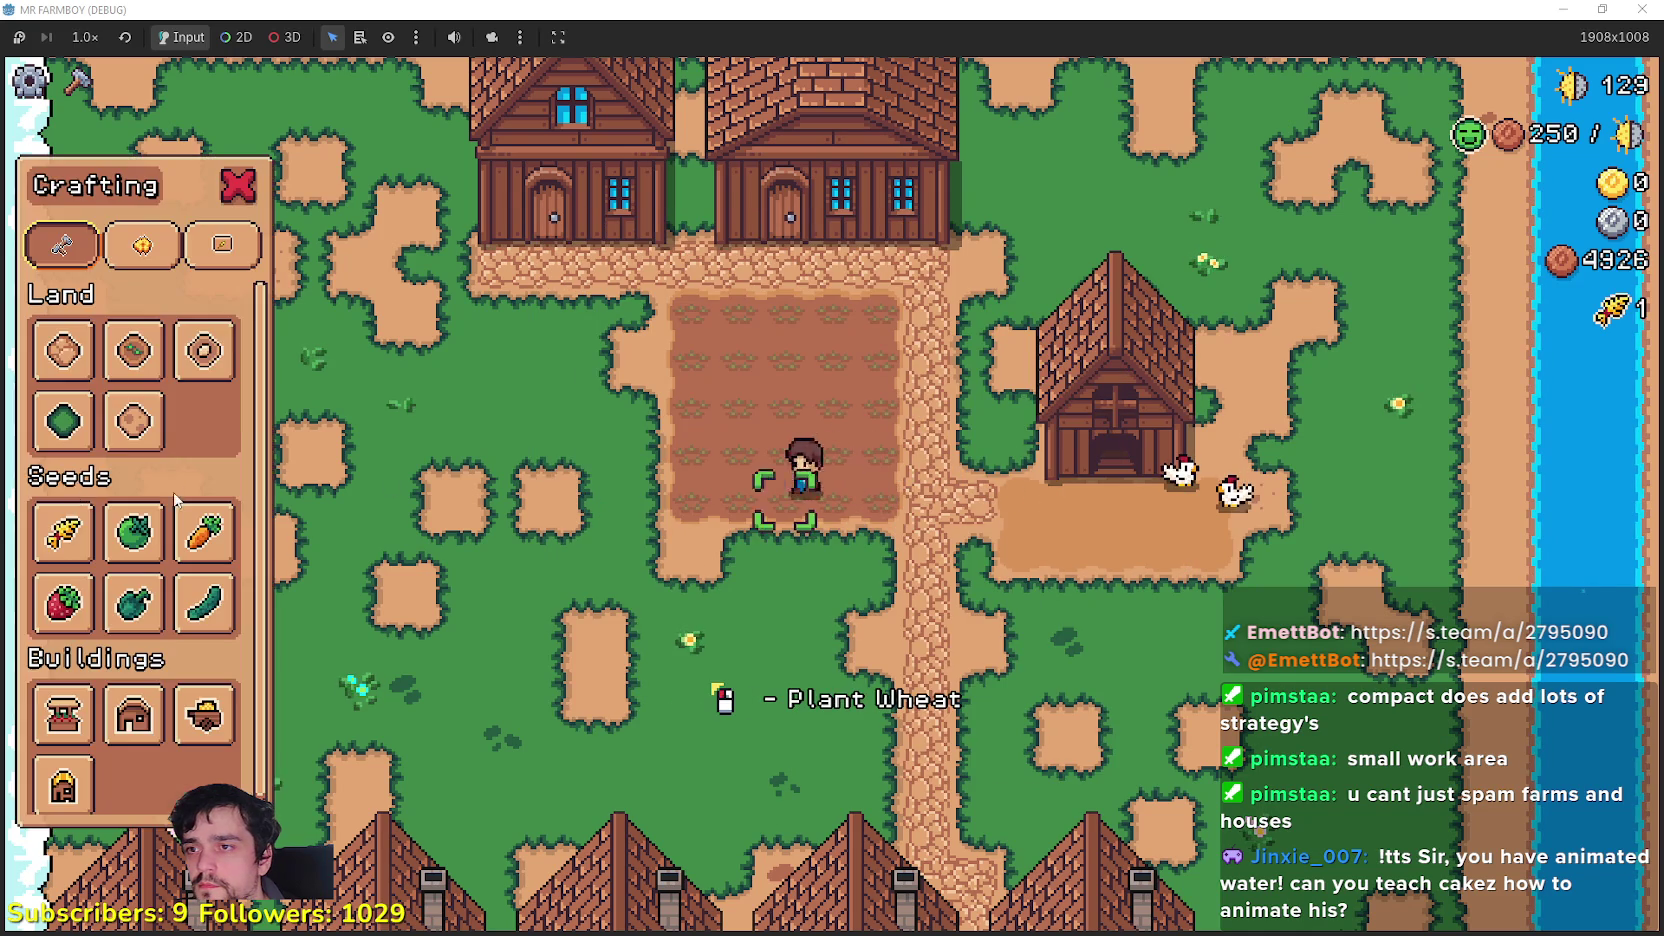
pyautogui.click(63, 350)
pyautogui.press('s')
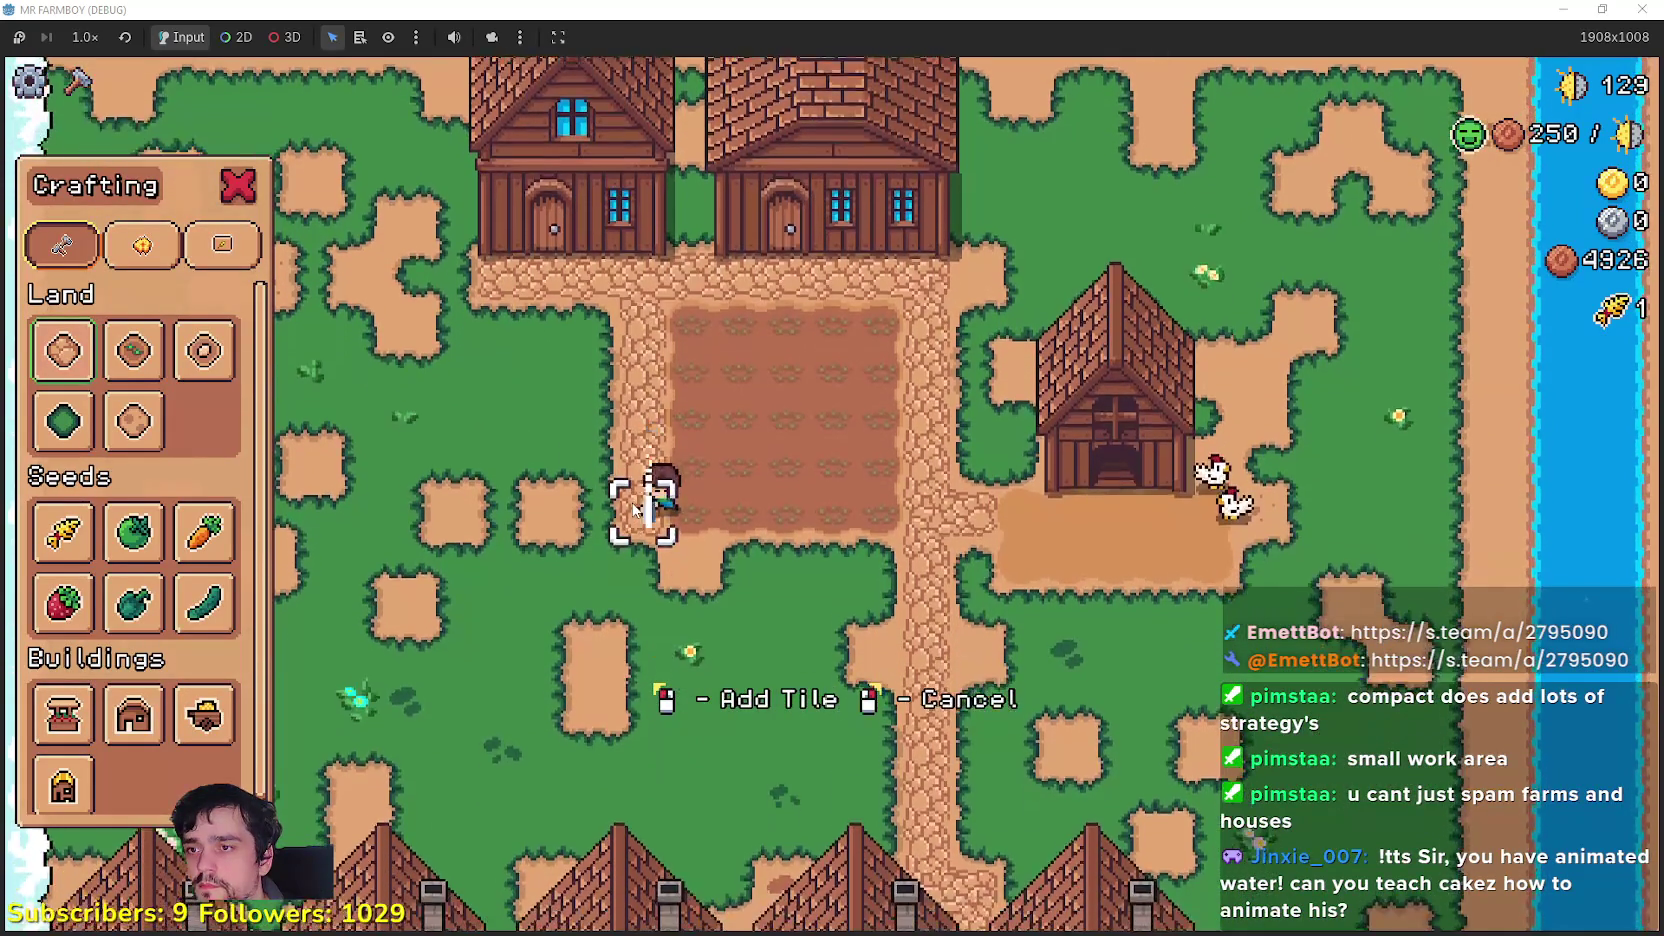
pyautogui.press('d')
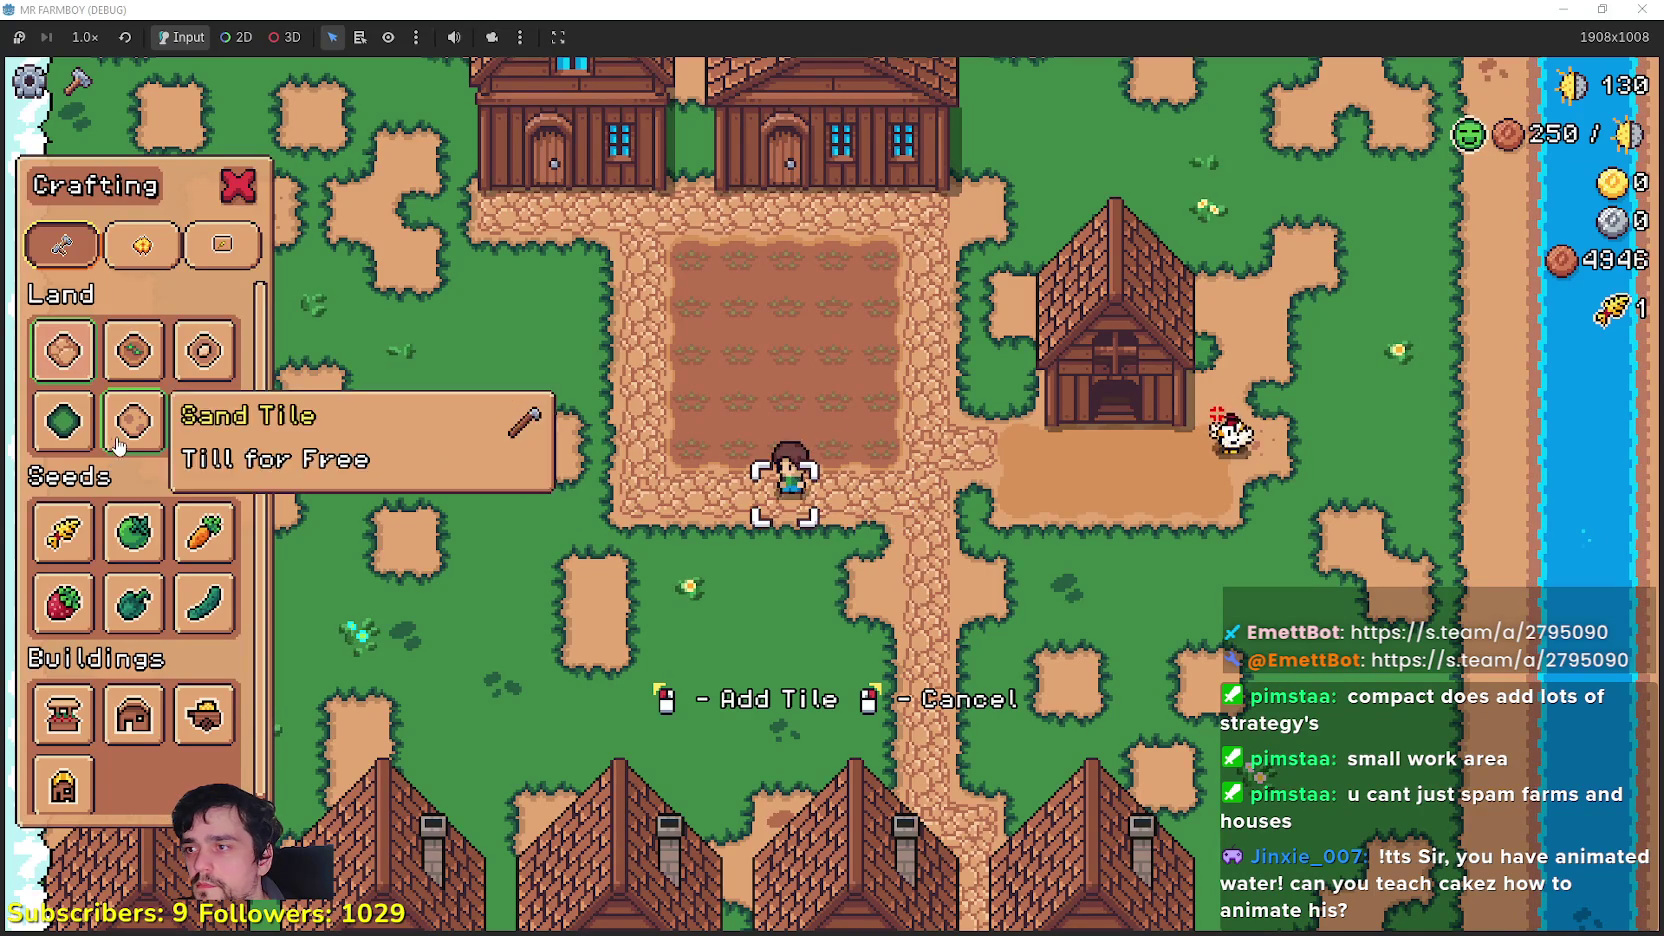
# Step: Switch to Farm Tile and lay the first rows of a new plot below the field
pyautogui.click(133, 350)
pyautogui.press('d')
pyautogui.press('s')
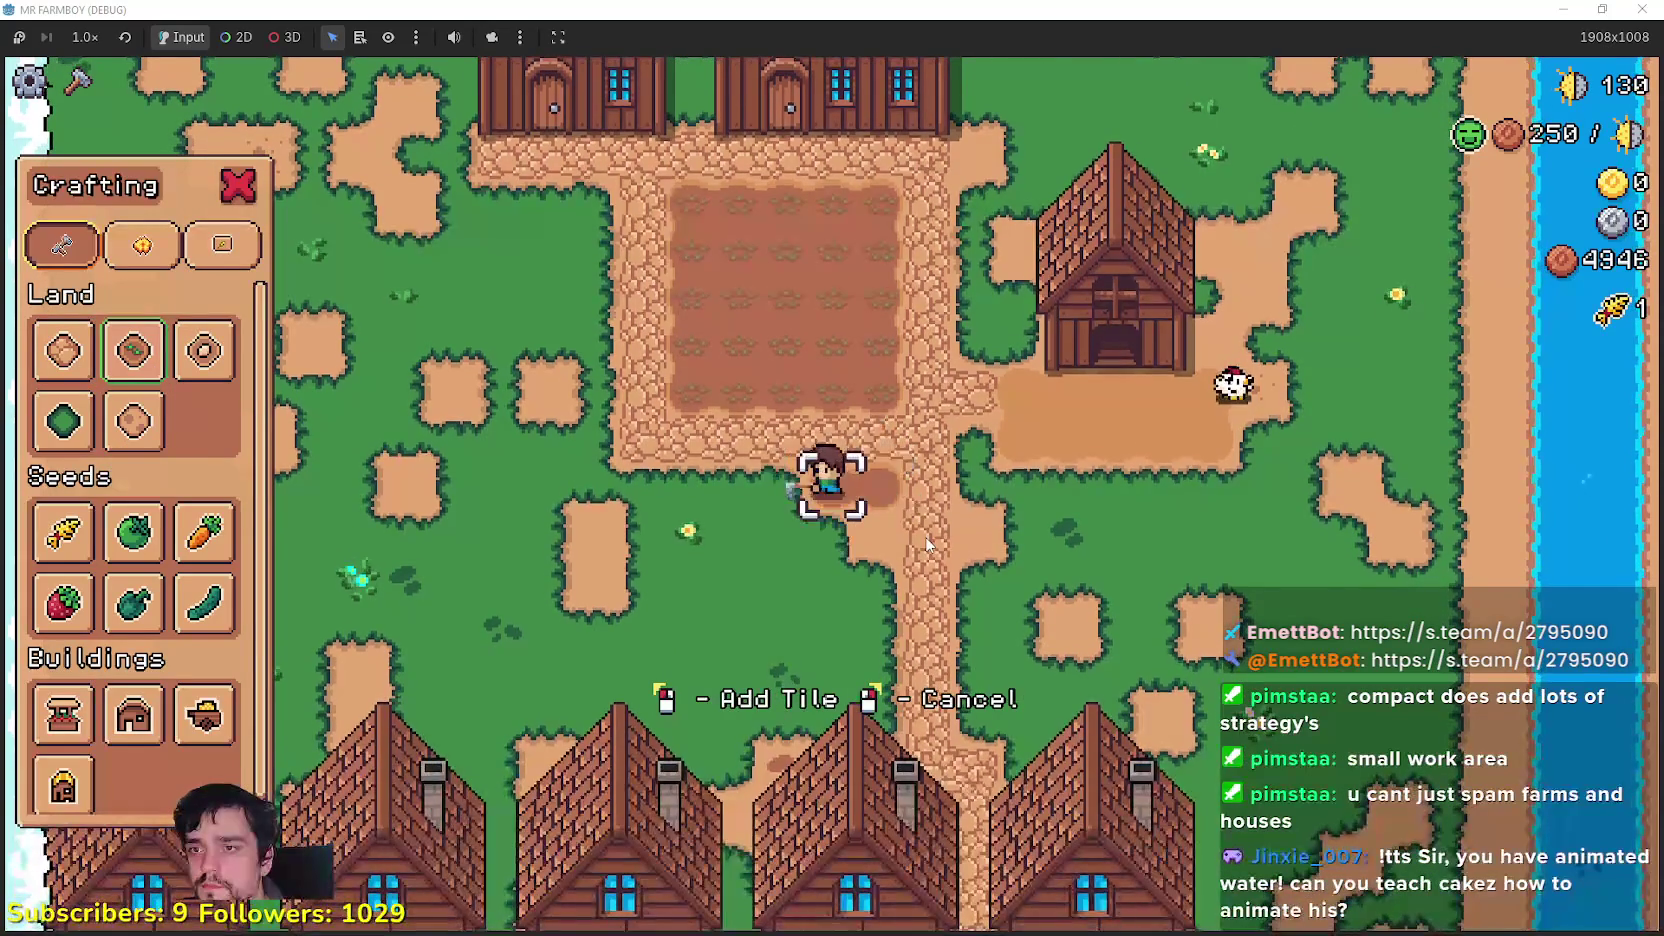
pyautogui.press('s')
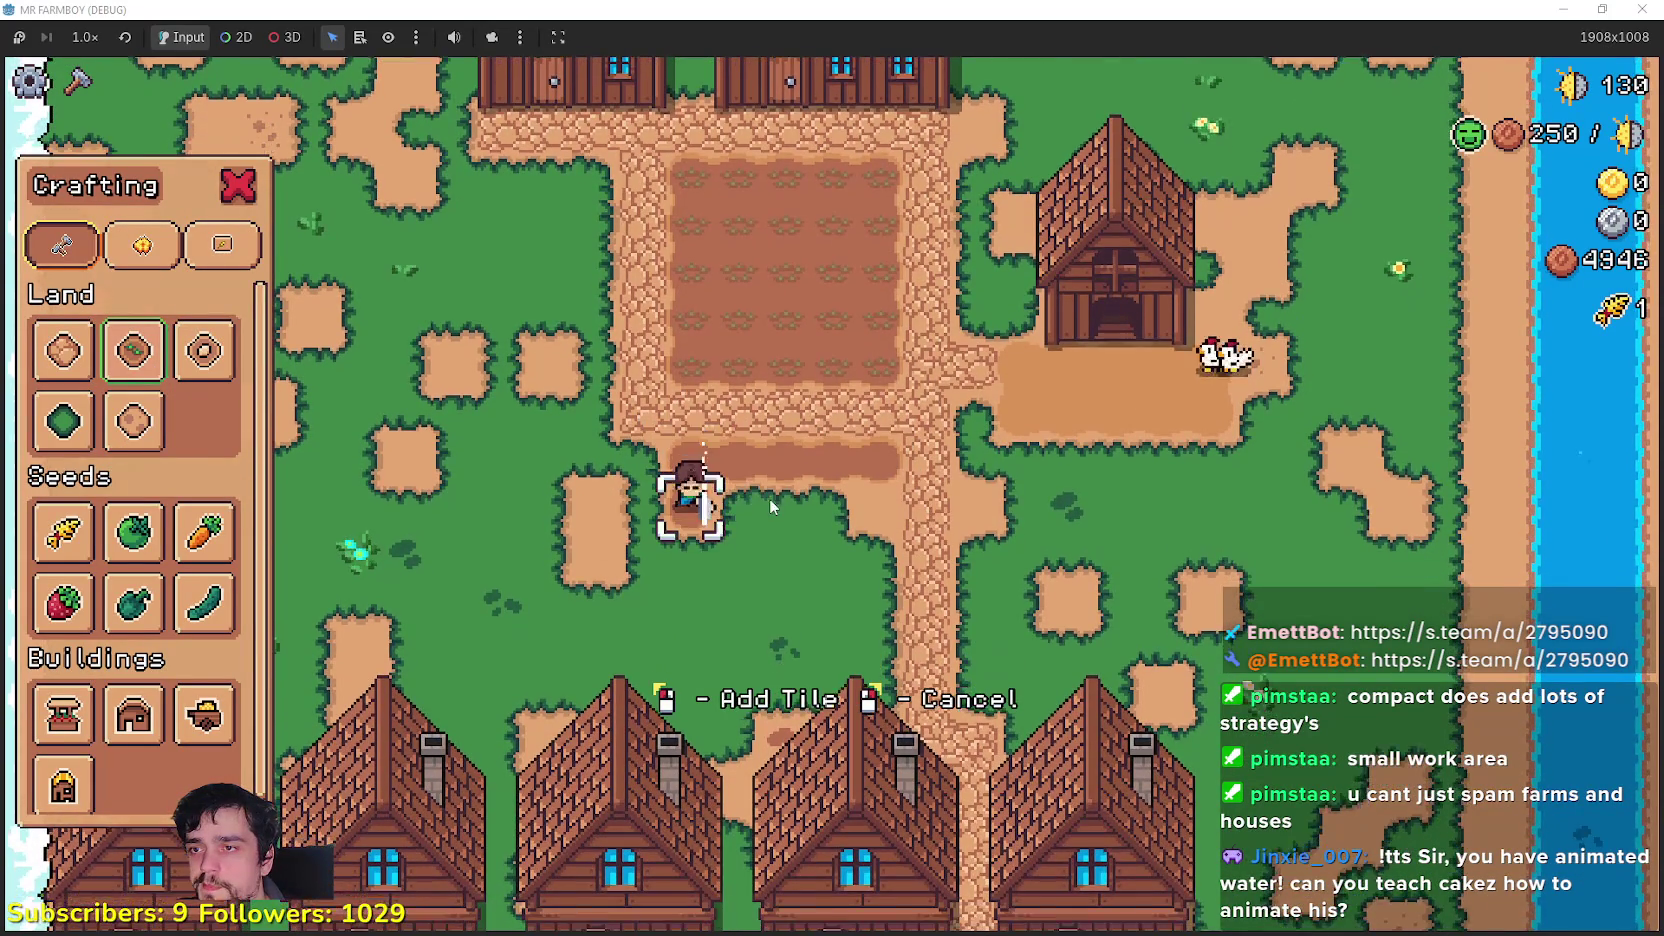
pyautogui.press('d')
pyautogui.press('d')
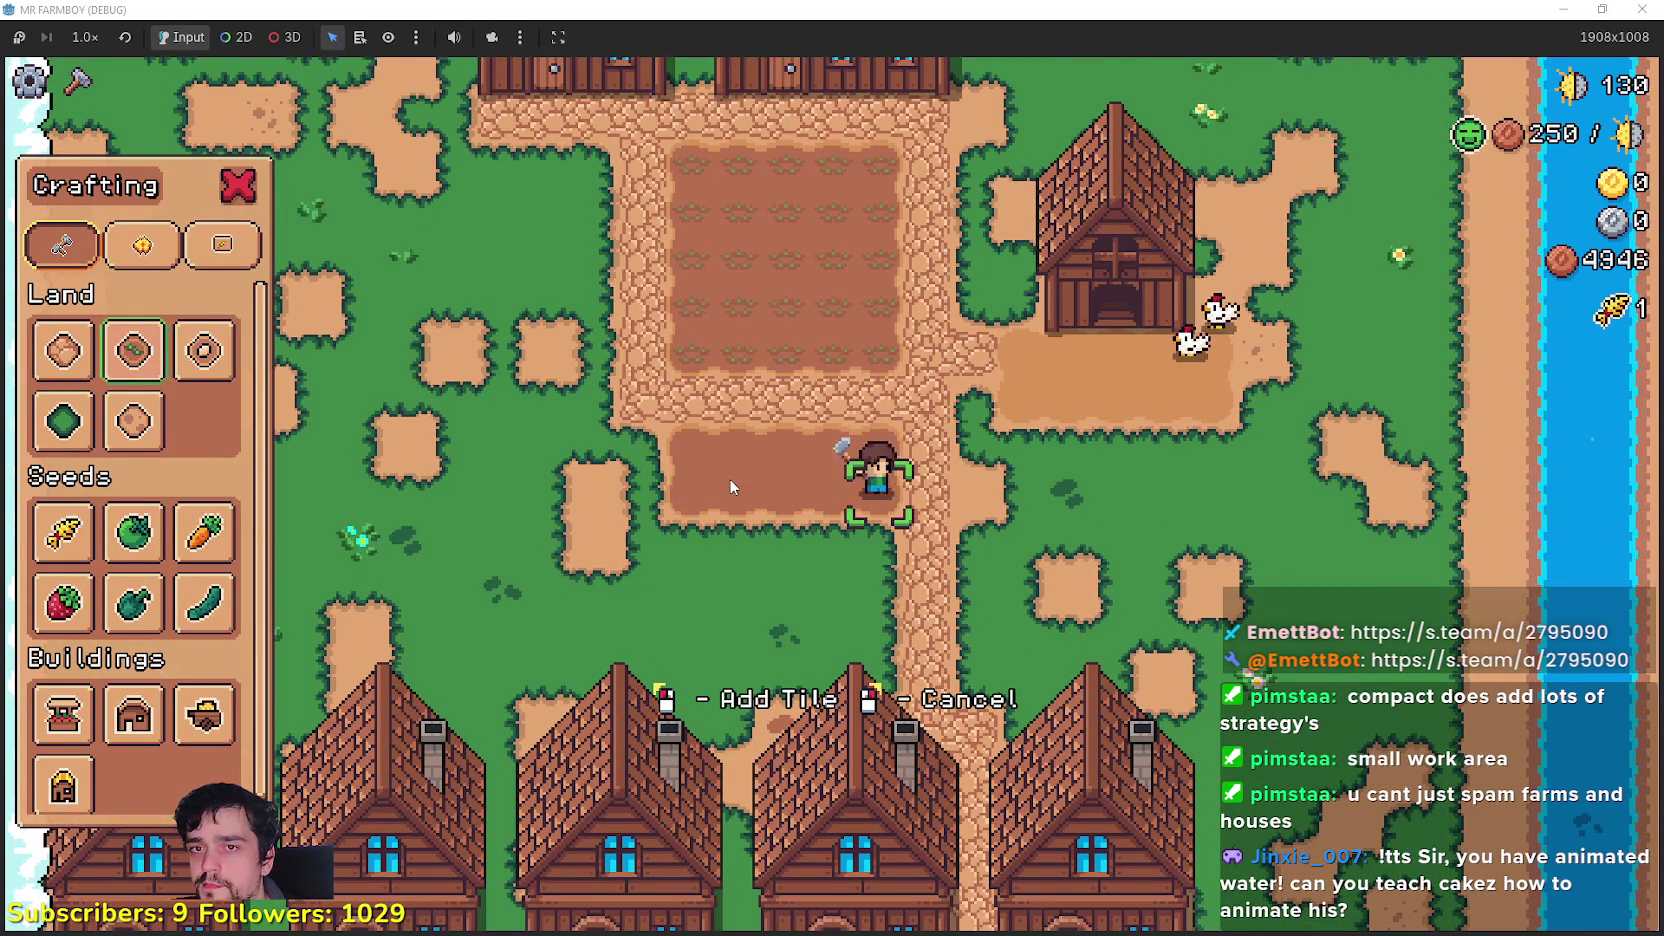
pyautogui.press('s')
pyautogui.press('a')
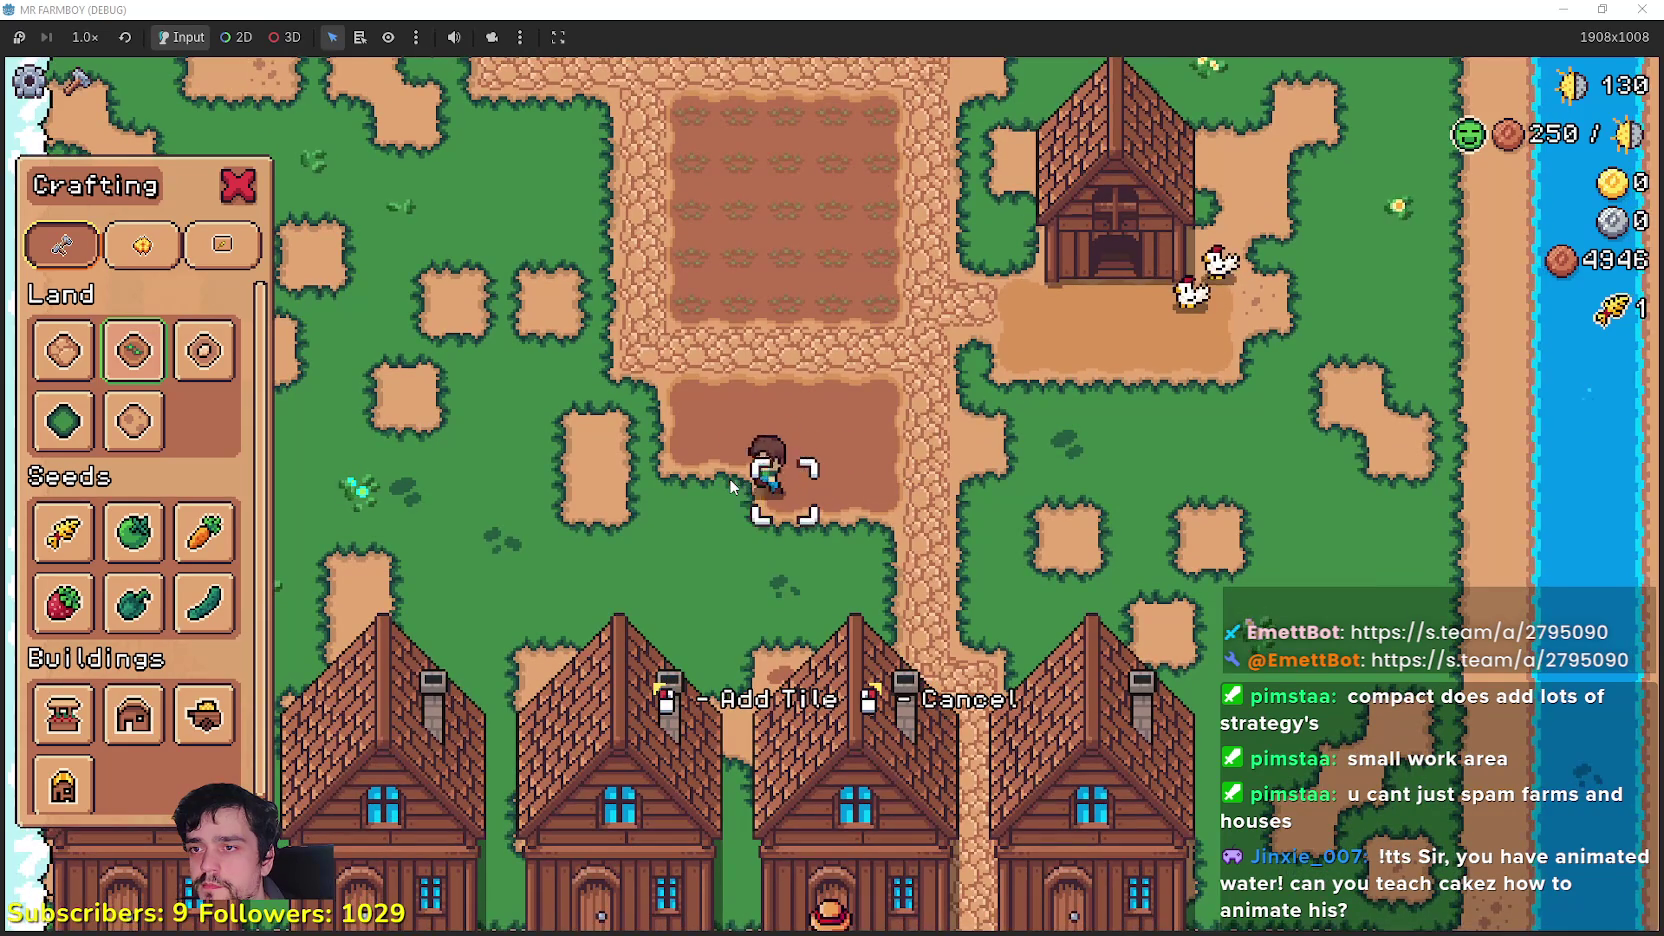
# Step: Widen the new plot with further rows of farm tiles
pyautogui.press('s')
pyautogui.press('d')
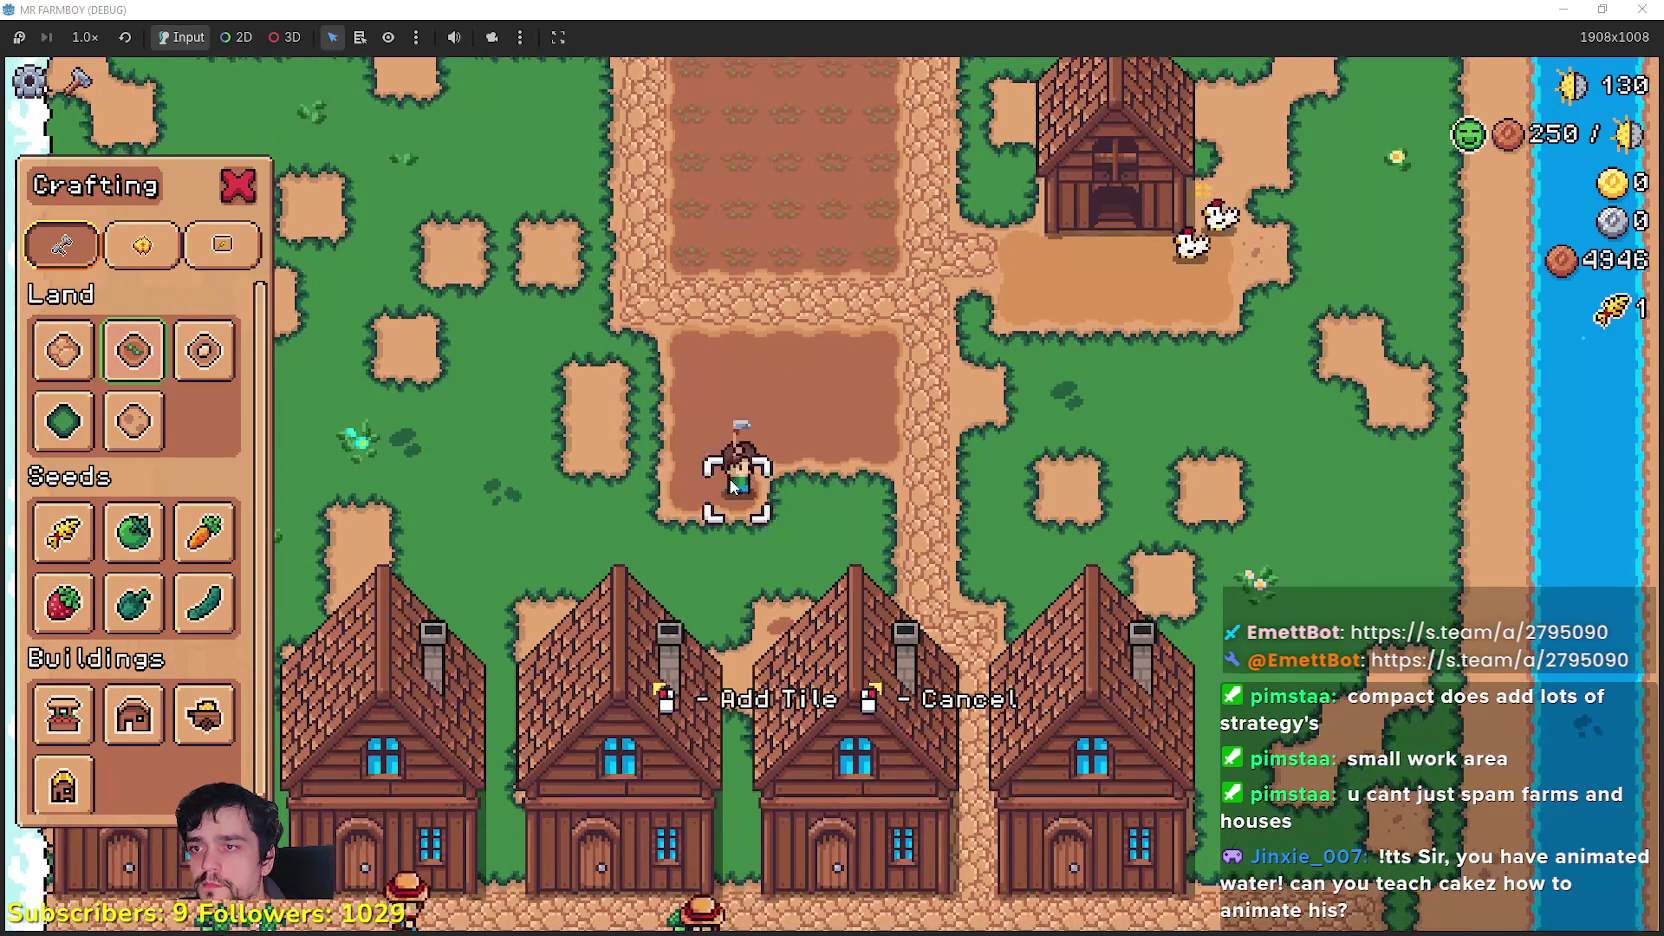
pyautogui.press('s')
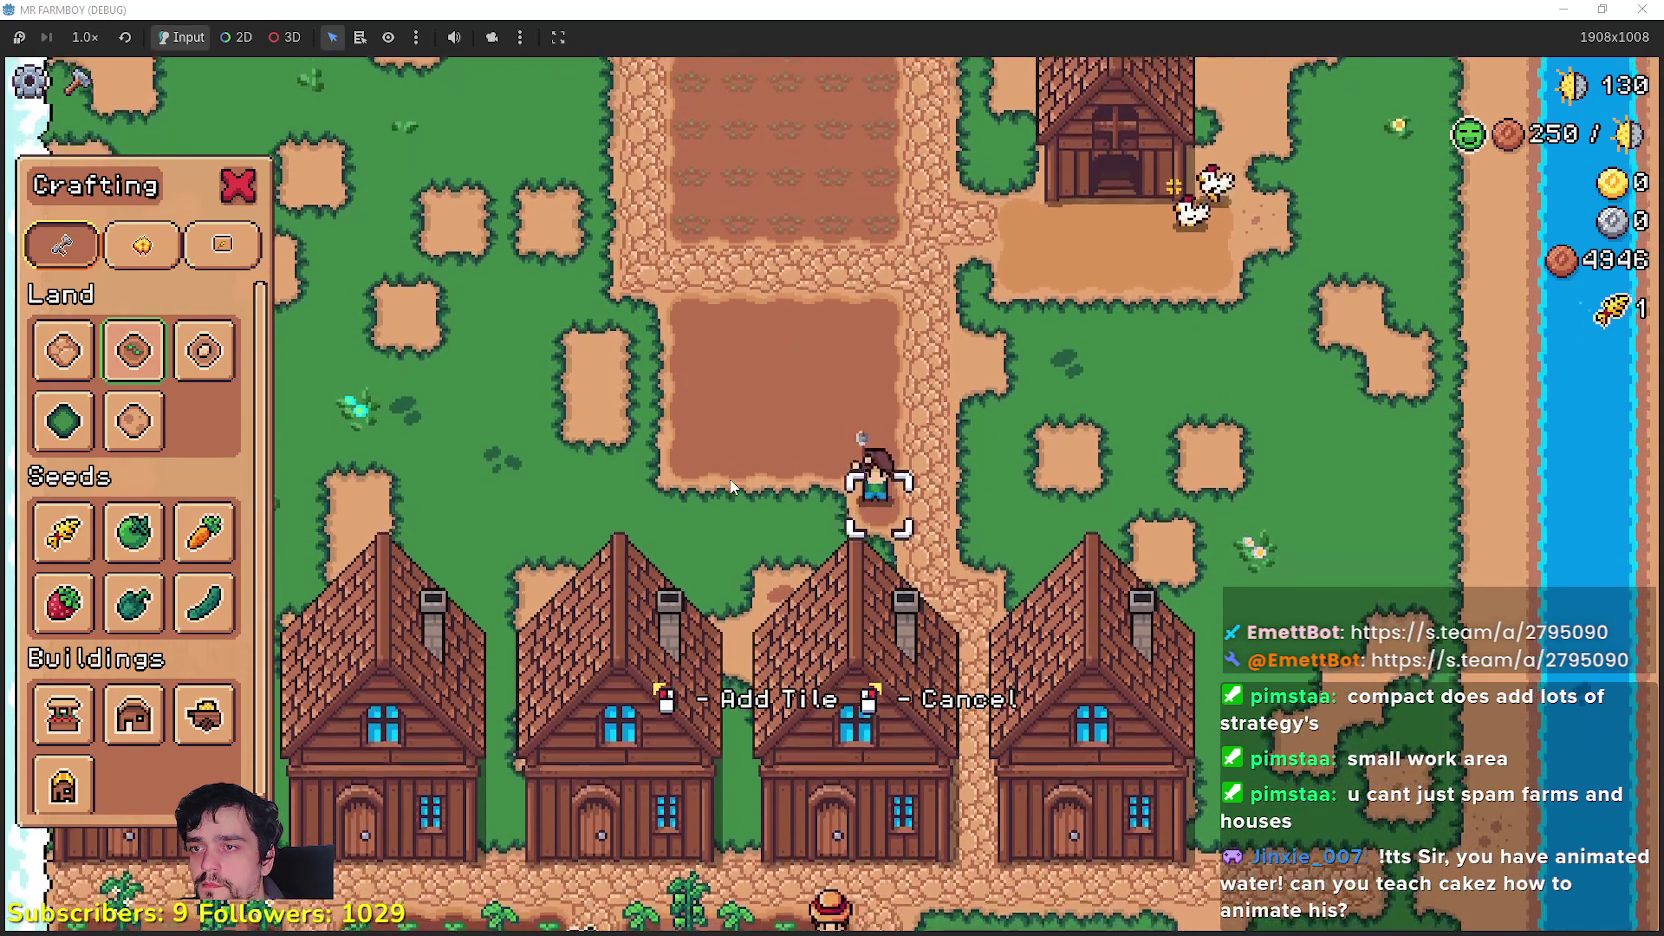
pyautogui.press('a')
pyautogui.press('a')
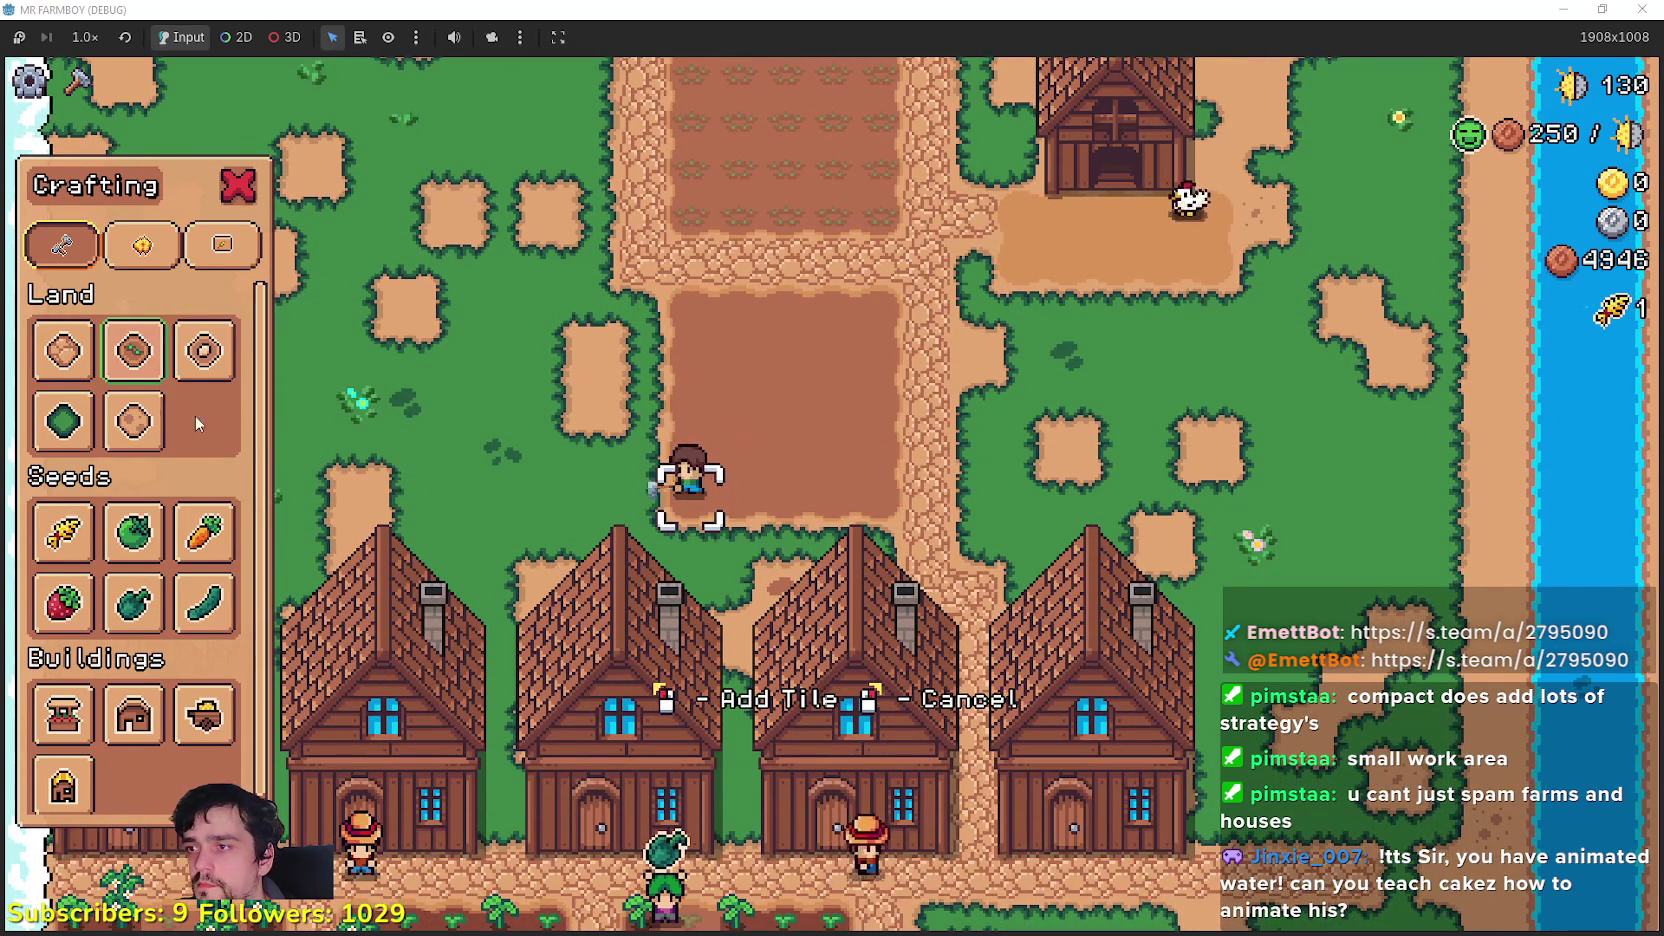
pyautogui.press('a')
pyautogui.press('w')
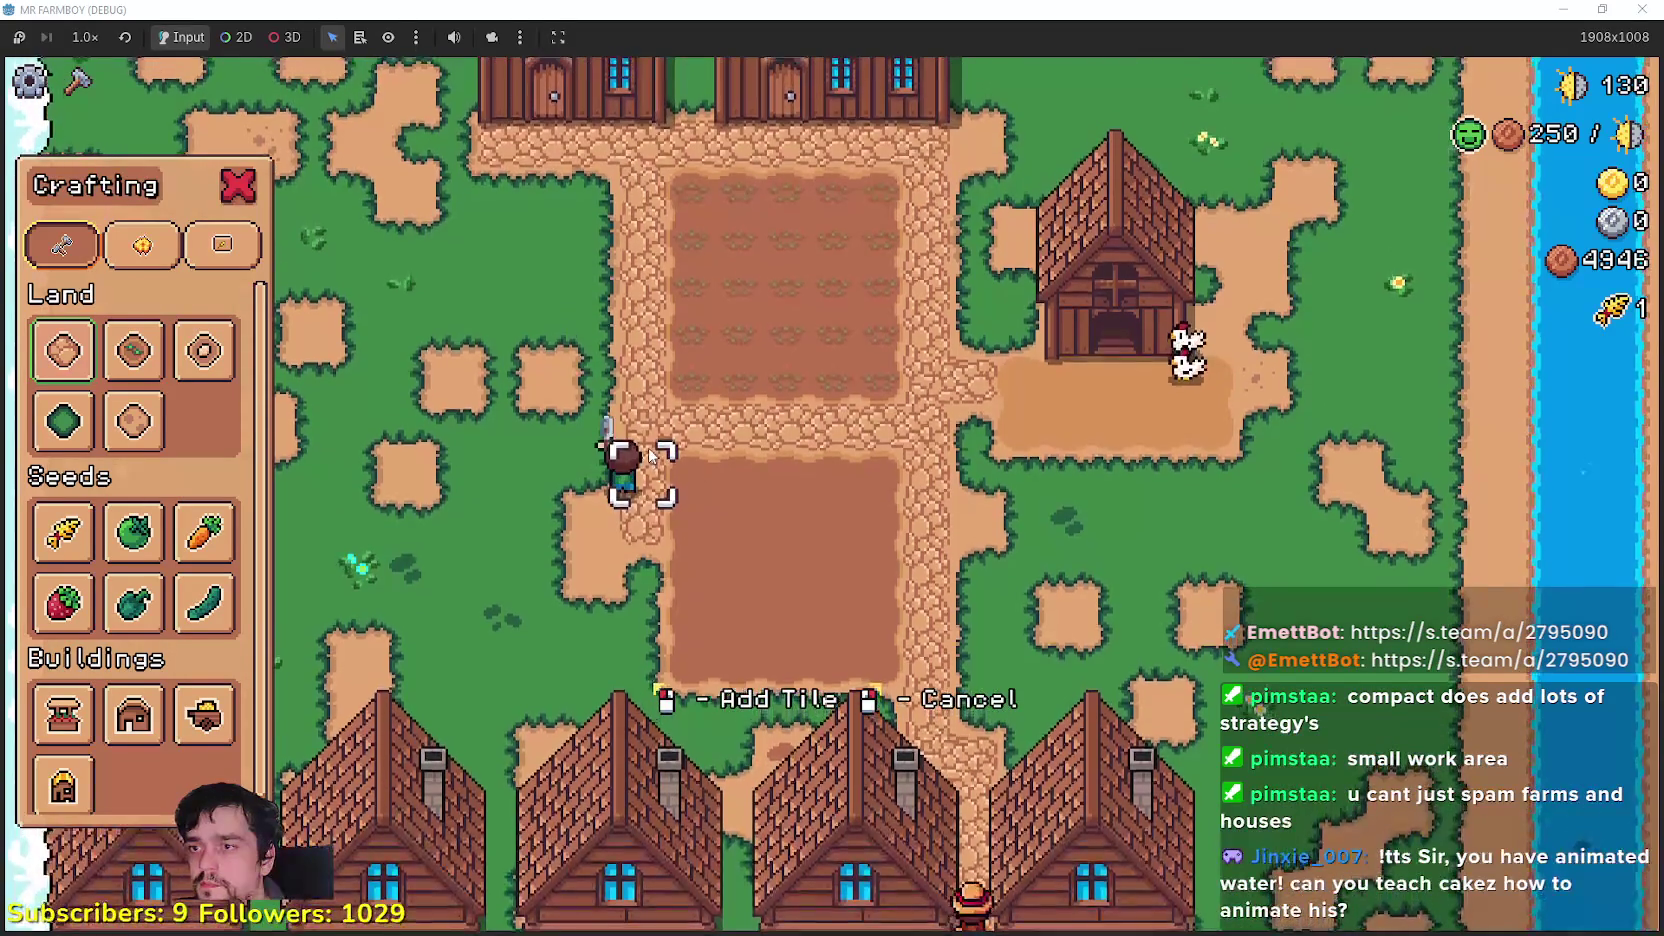
pyautogui.press('s')
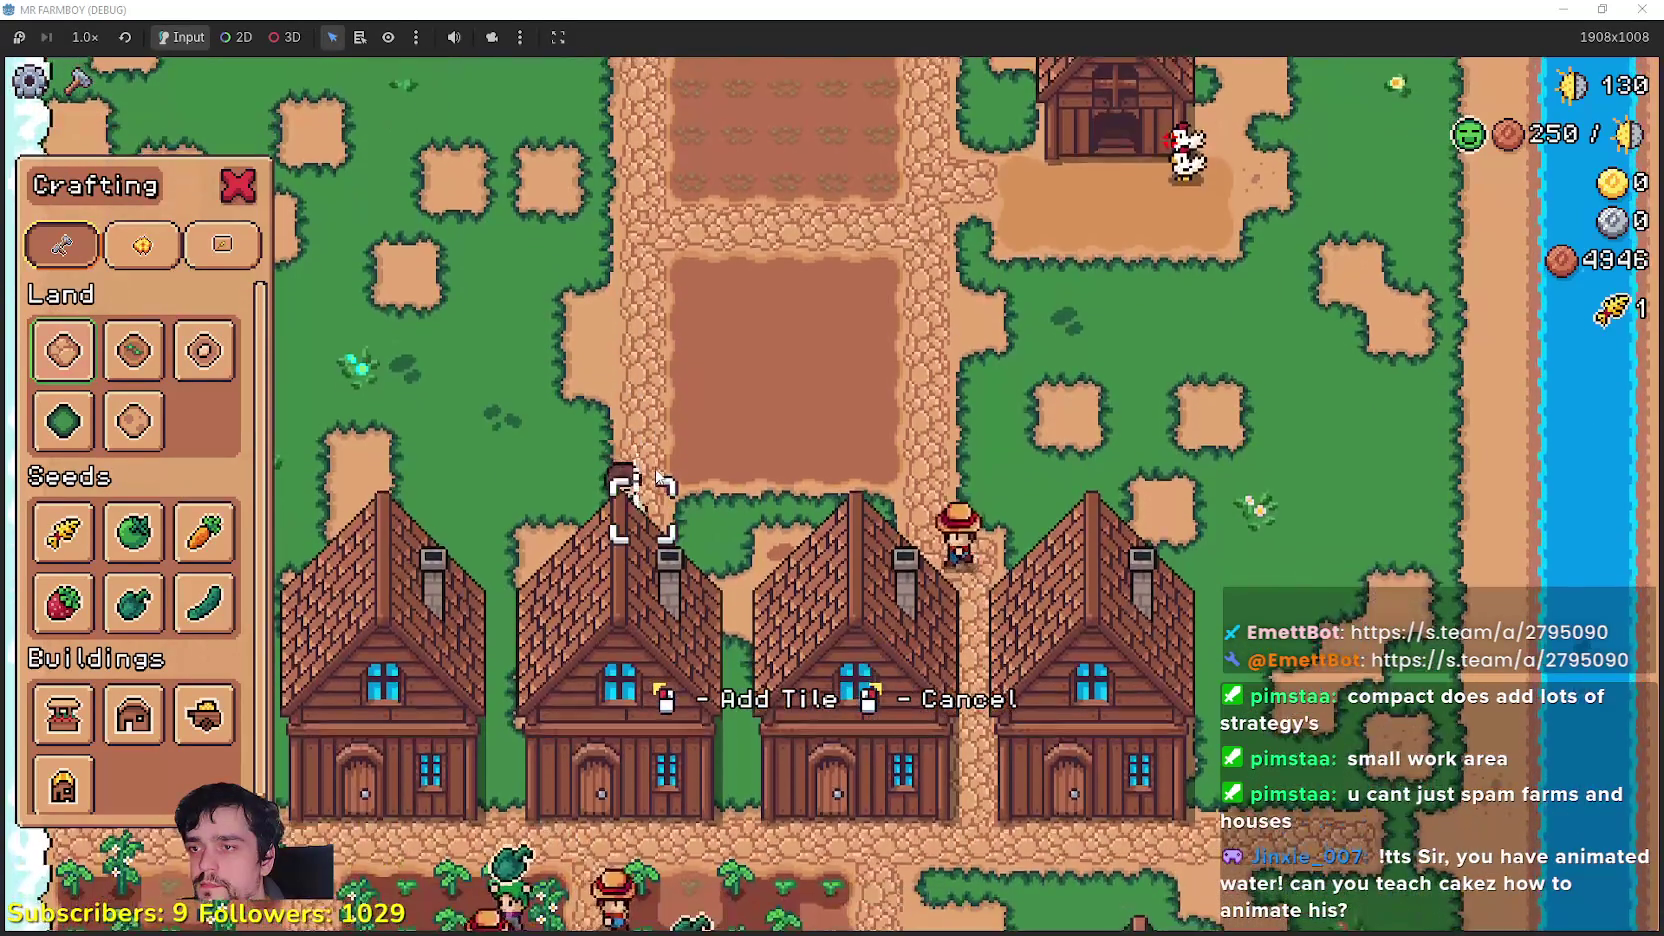
pyautogui.press('d')
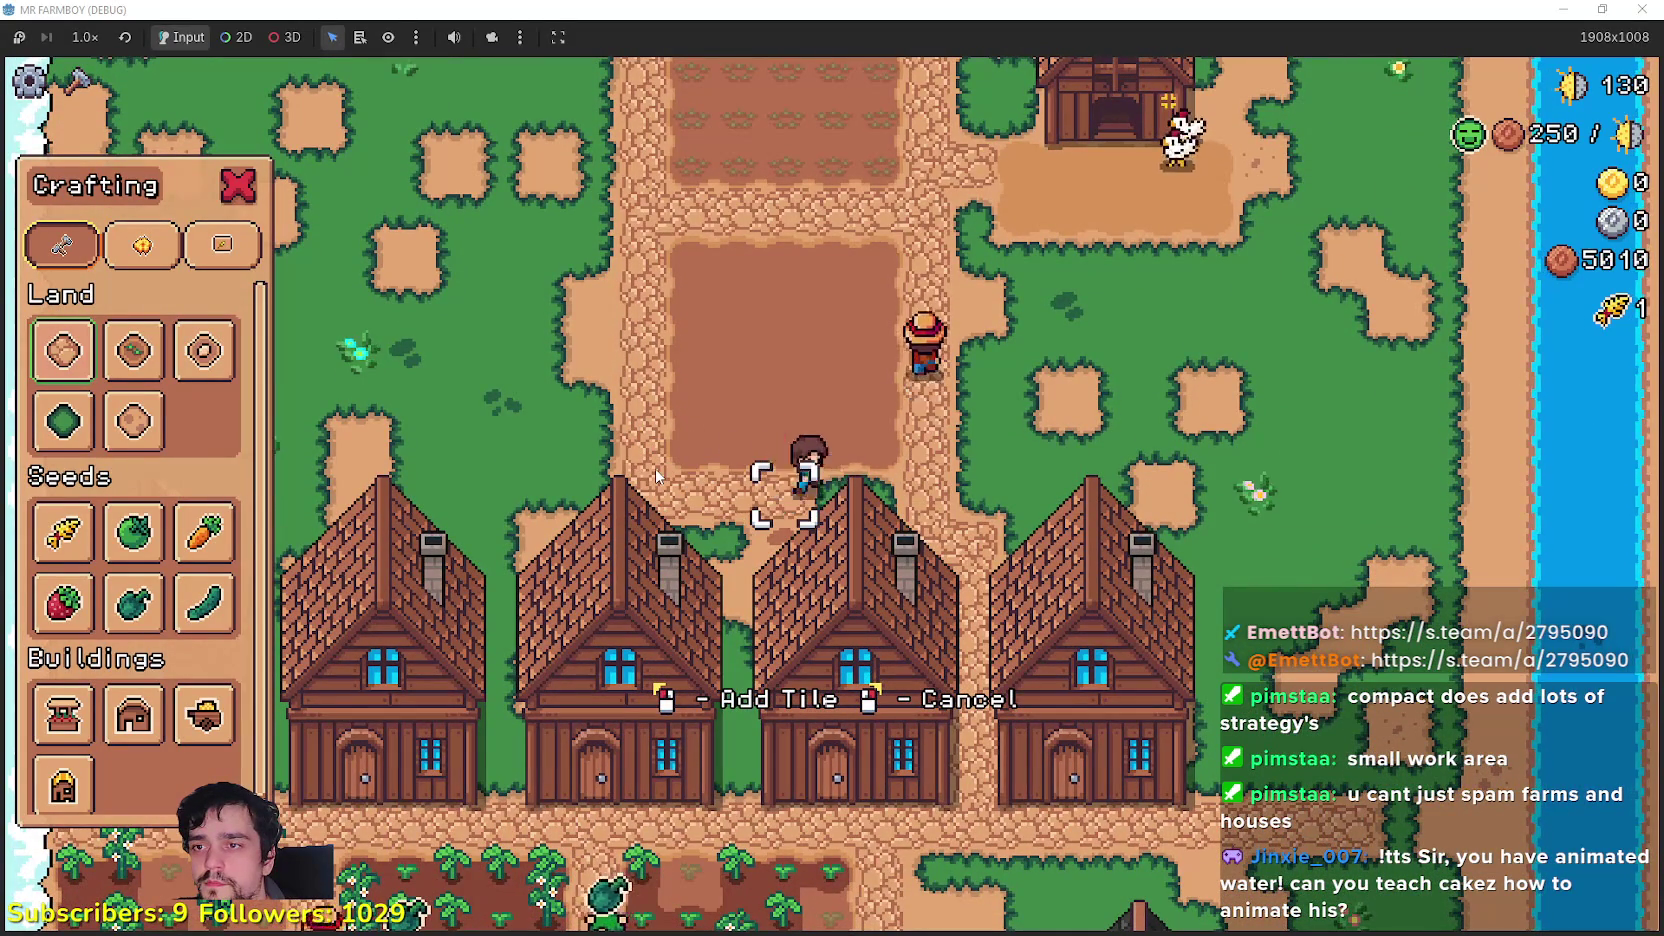
# Step: Select wheat seeds and plant the first tile of the new field
pyautogui.press('w')
pyautogui.click(62, 532)
pyautogui.click(921, 619)
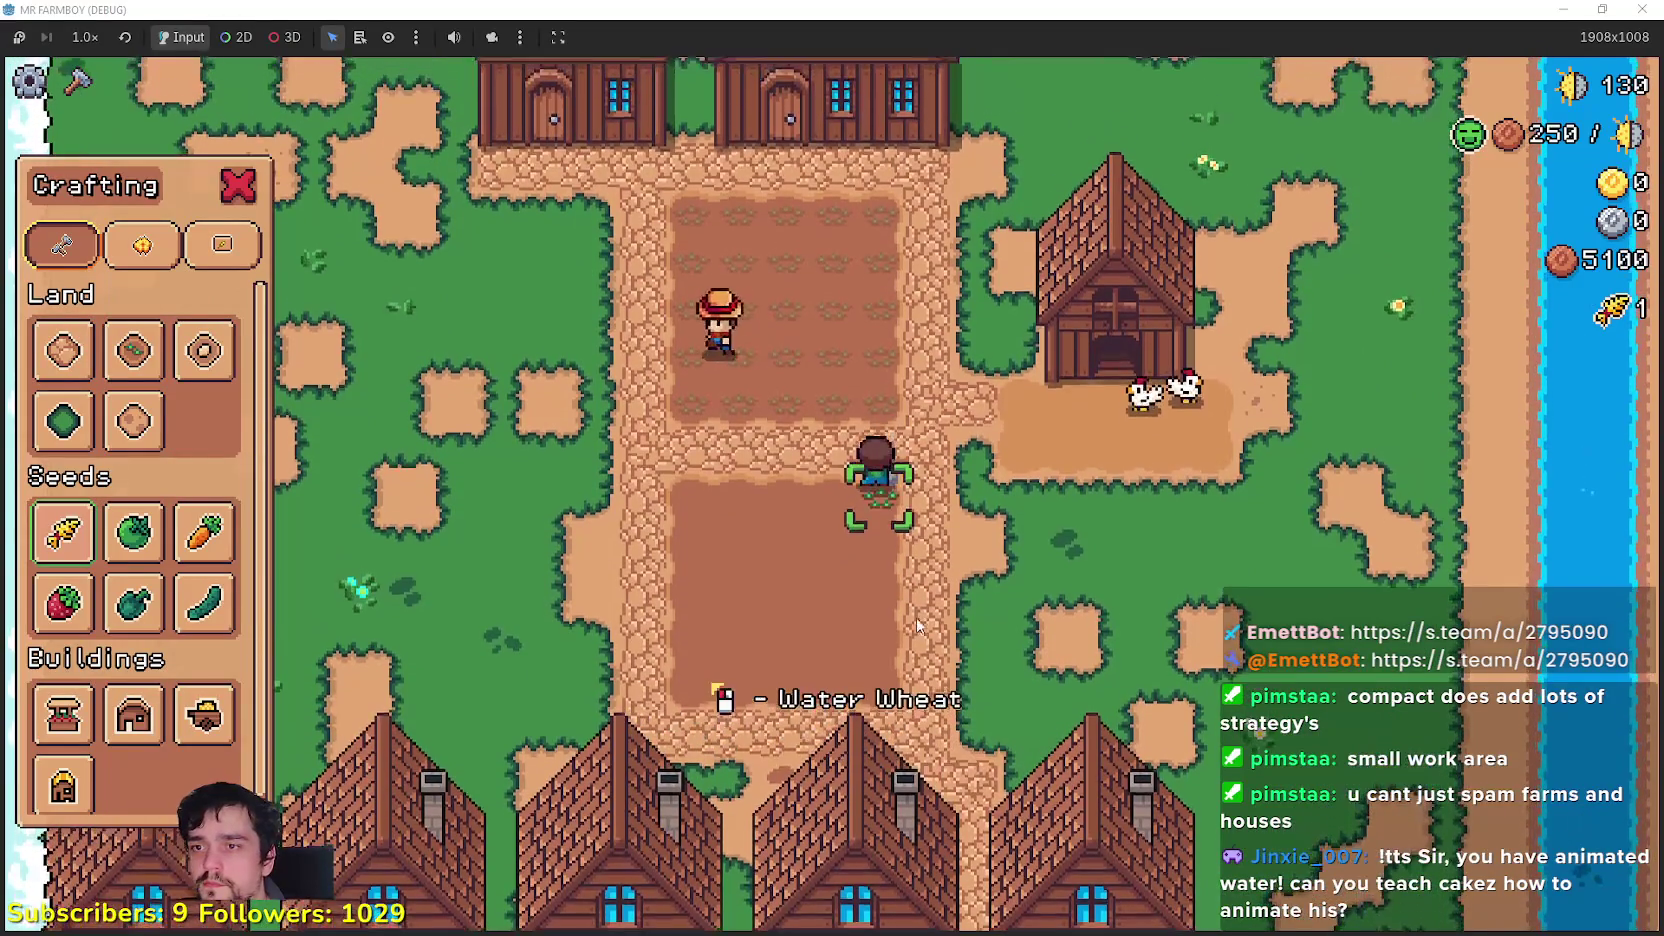
pyautogui.press('w')
pyautogui.press('a')
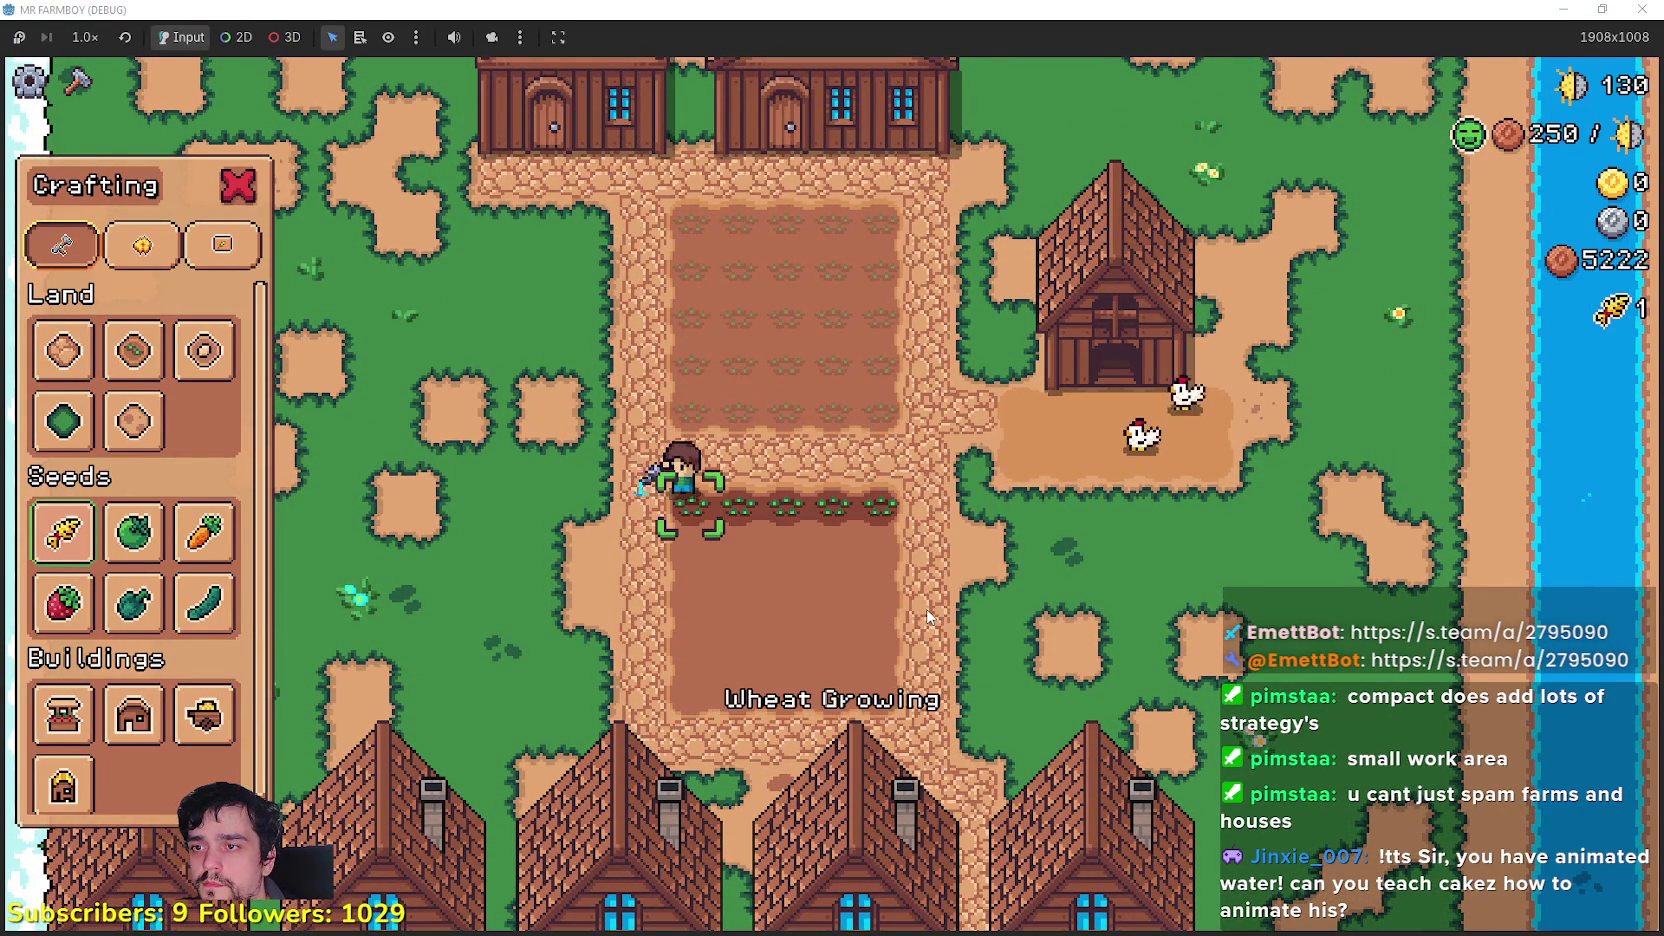
pyautogui.press('s')
pyautogui.press('d')
# Step: Plant wheat along the upper rows and water the fresh sprouts
pyautogui.click(833, 536)
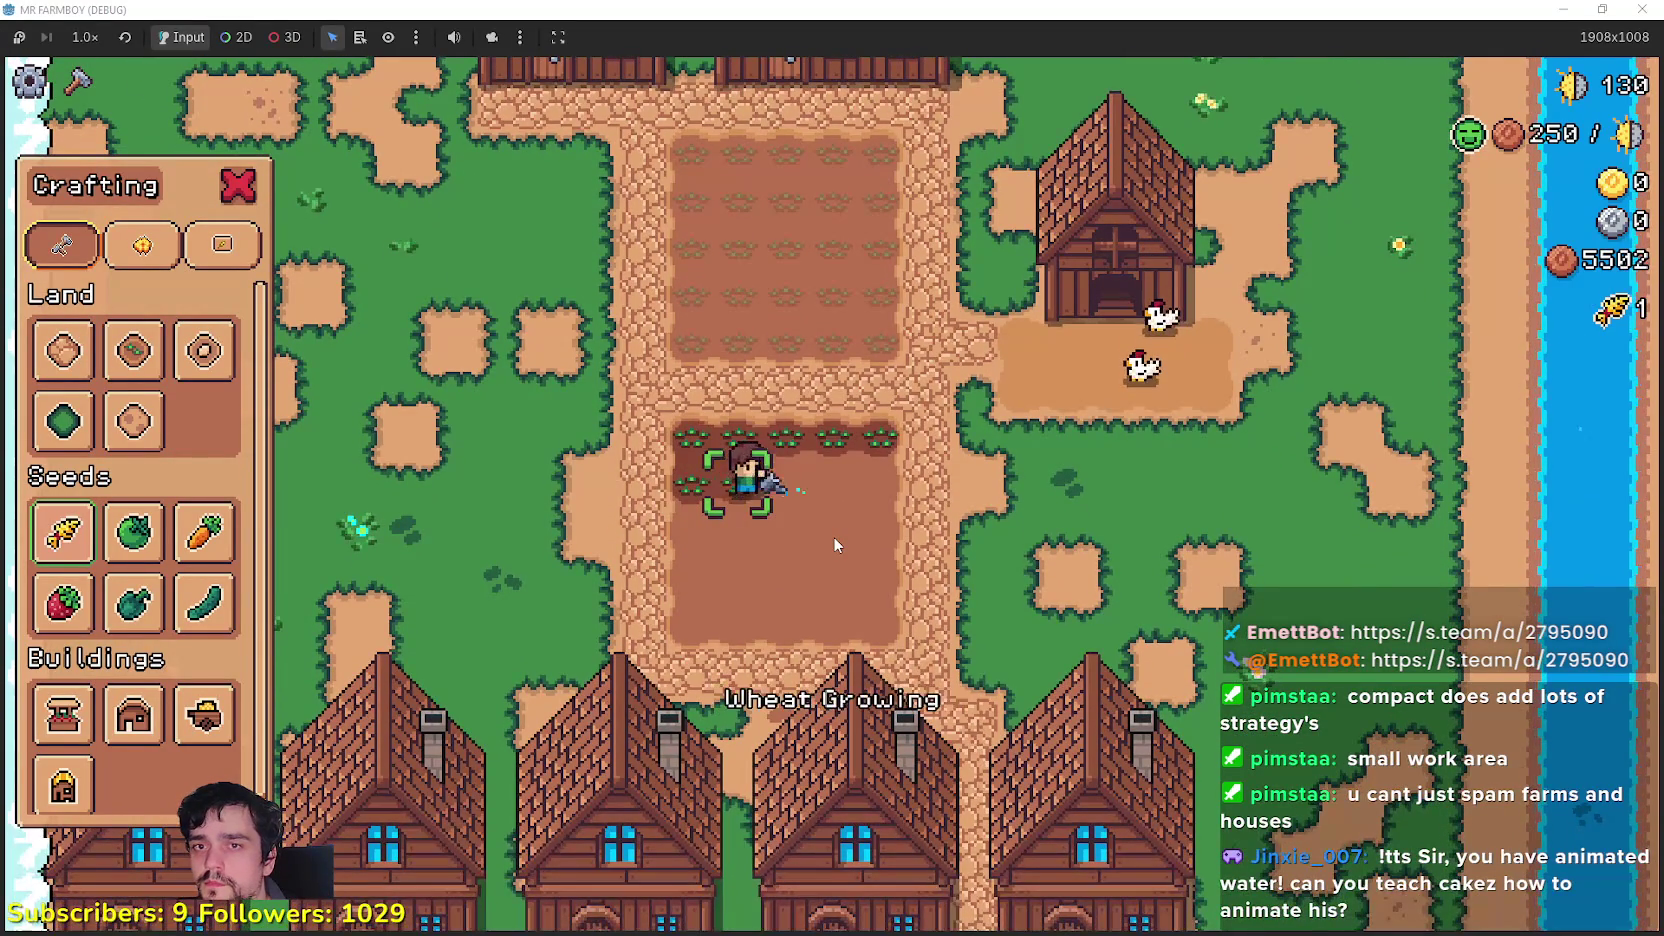
pyautogui.press('d')
pyautogui.click(833, 536)
pyautogui.press('d')
pyautogui.press('d')
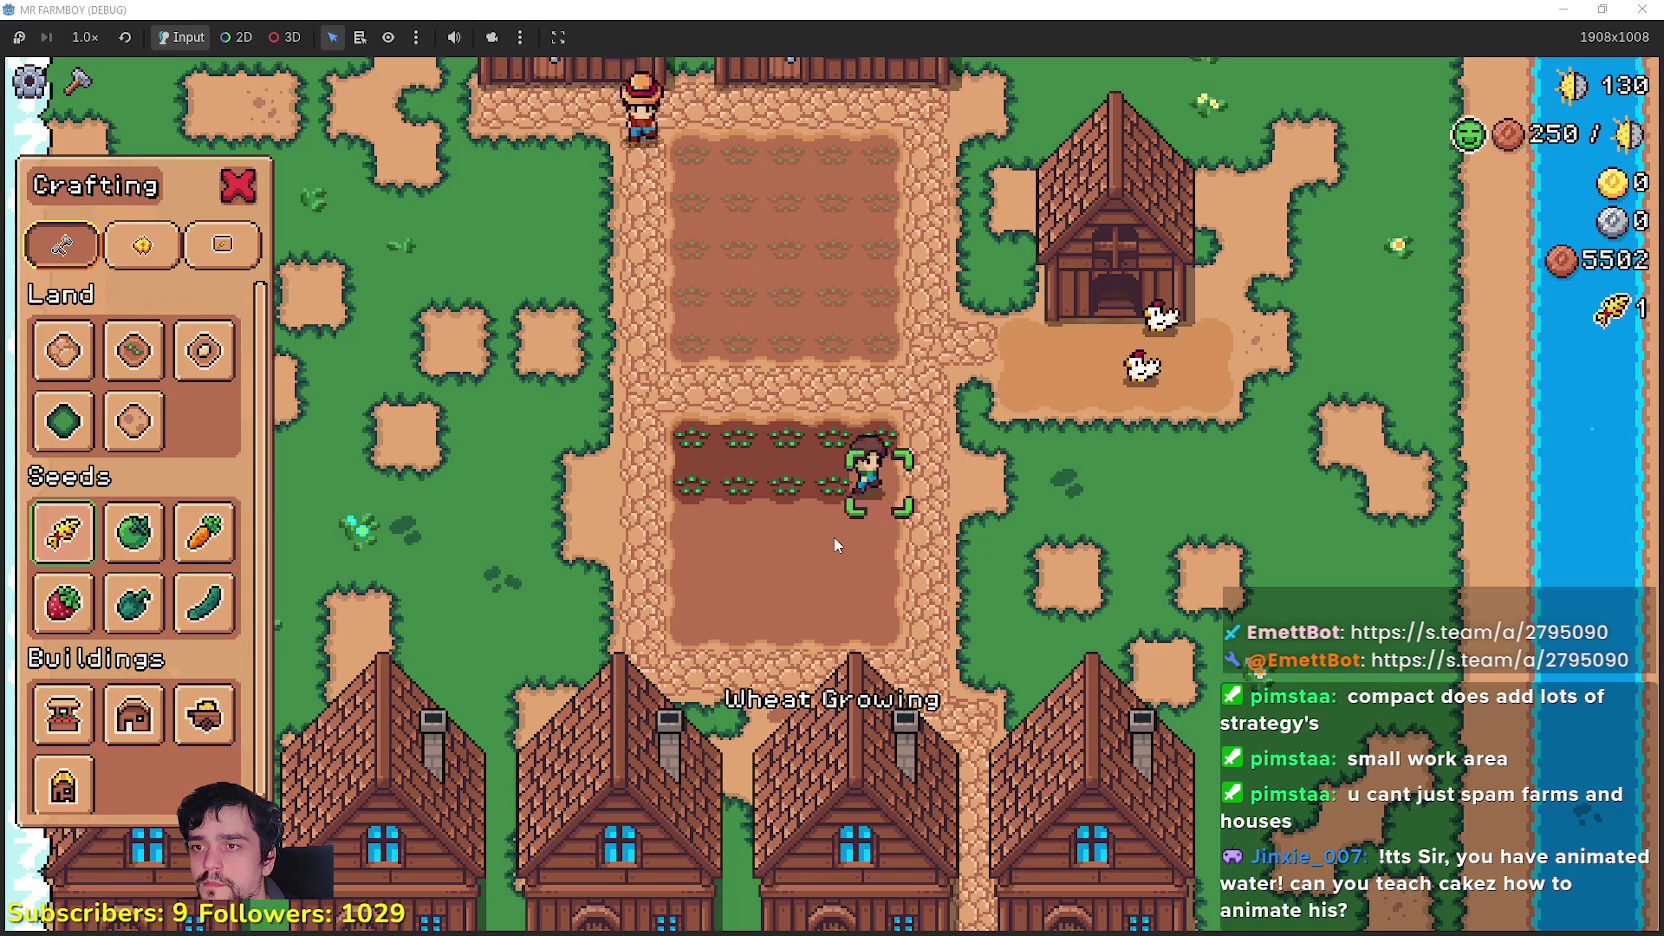
pyautogui.press('s')
pyautogui.click(833, 536)
pyautogui.press('a')
pyautogui.click(833, 536)
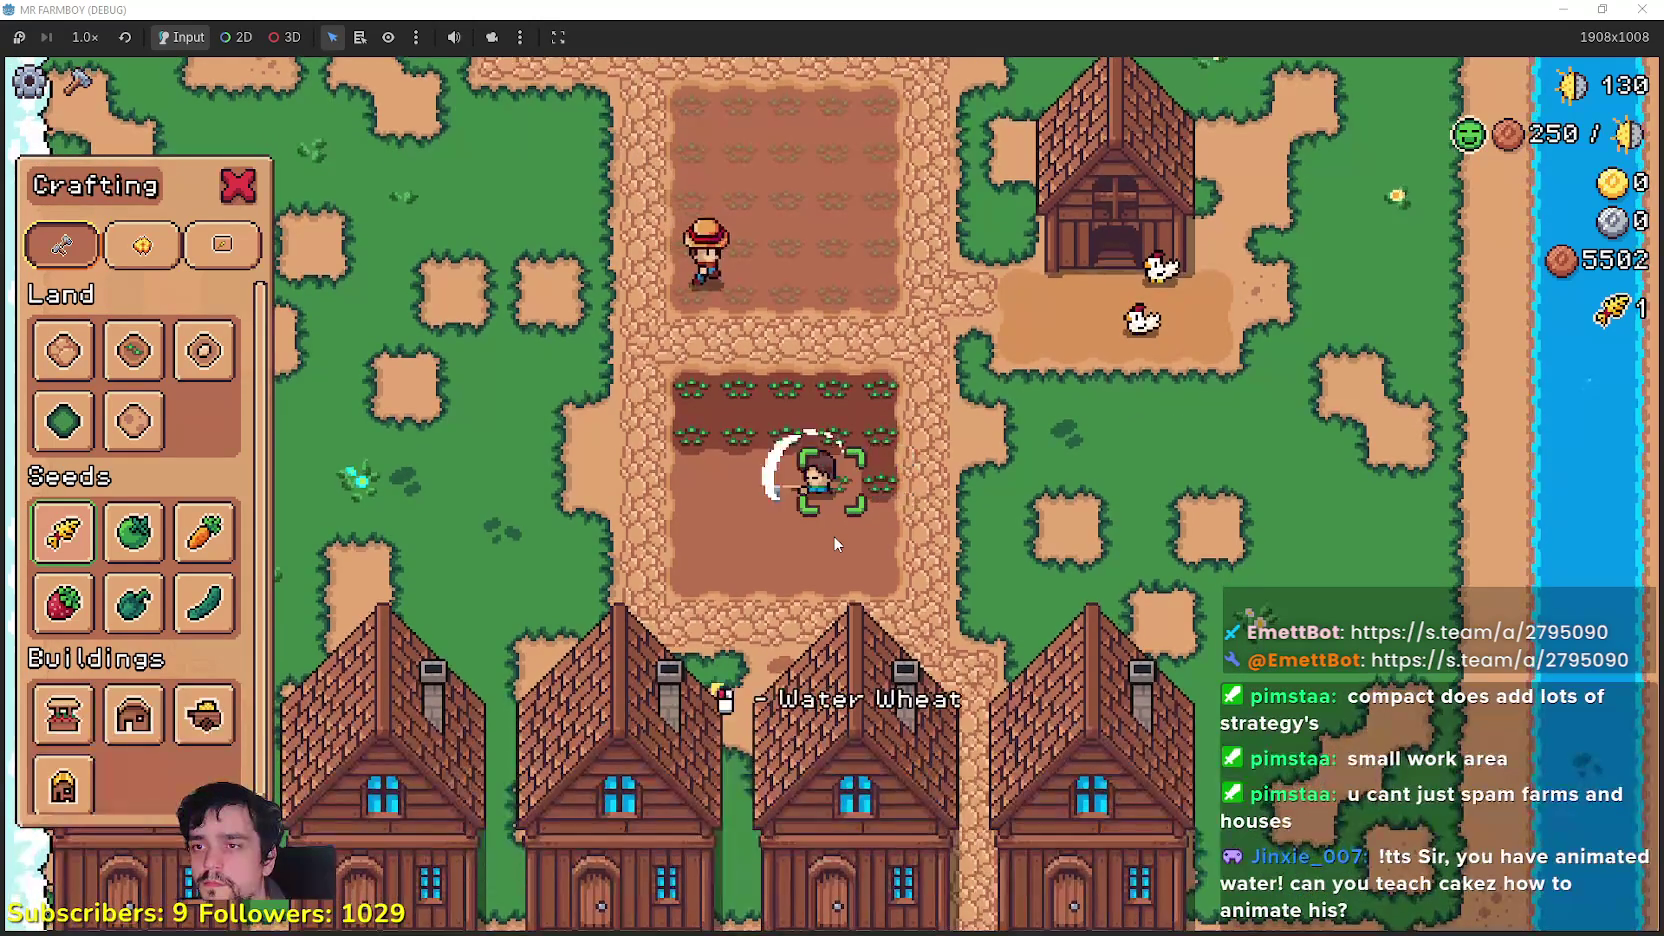
# Step: Plant wheat on the lower row tiles and water them
pyautogui.press('a')
pyautogui.click(833, 536)
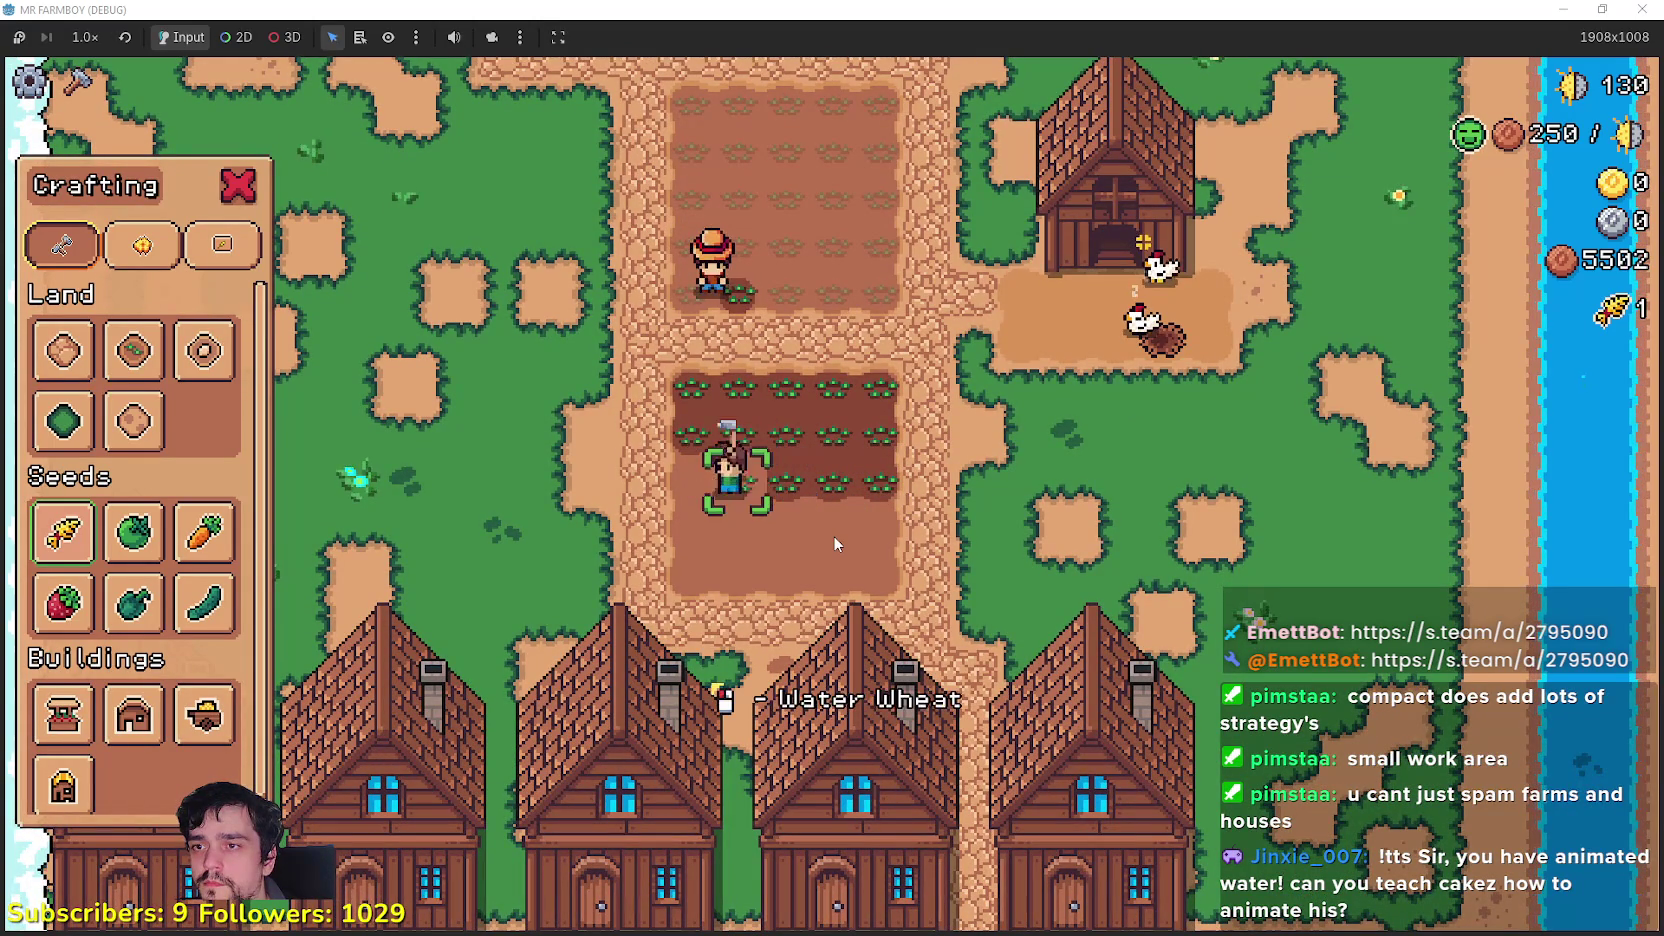
pyautogui.press('s')
pyautogui.click(833, 536)
pyautogui.press('d')
pyautogui.click(833, 536)
# Step: Water wheat along the row and plant the remaining bottom-row tile
pyautogui.press('d')
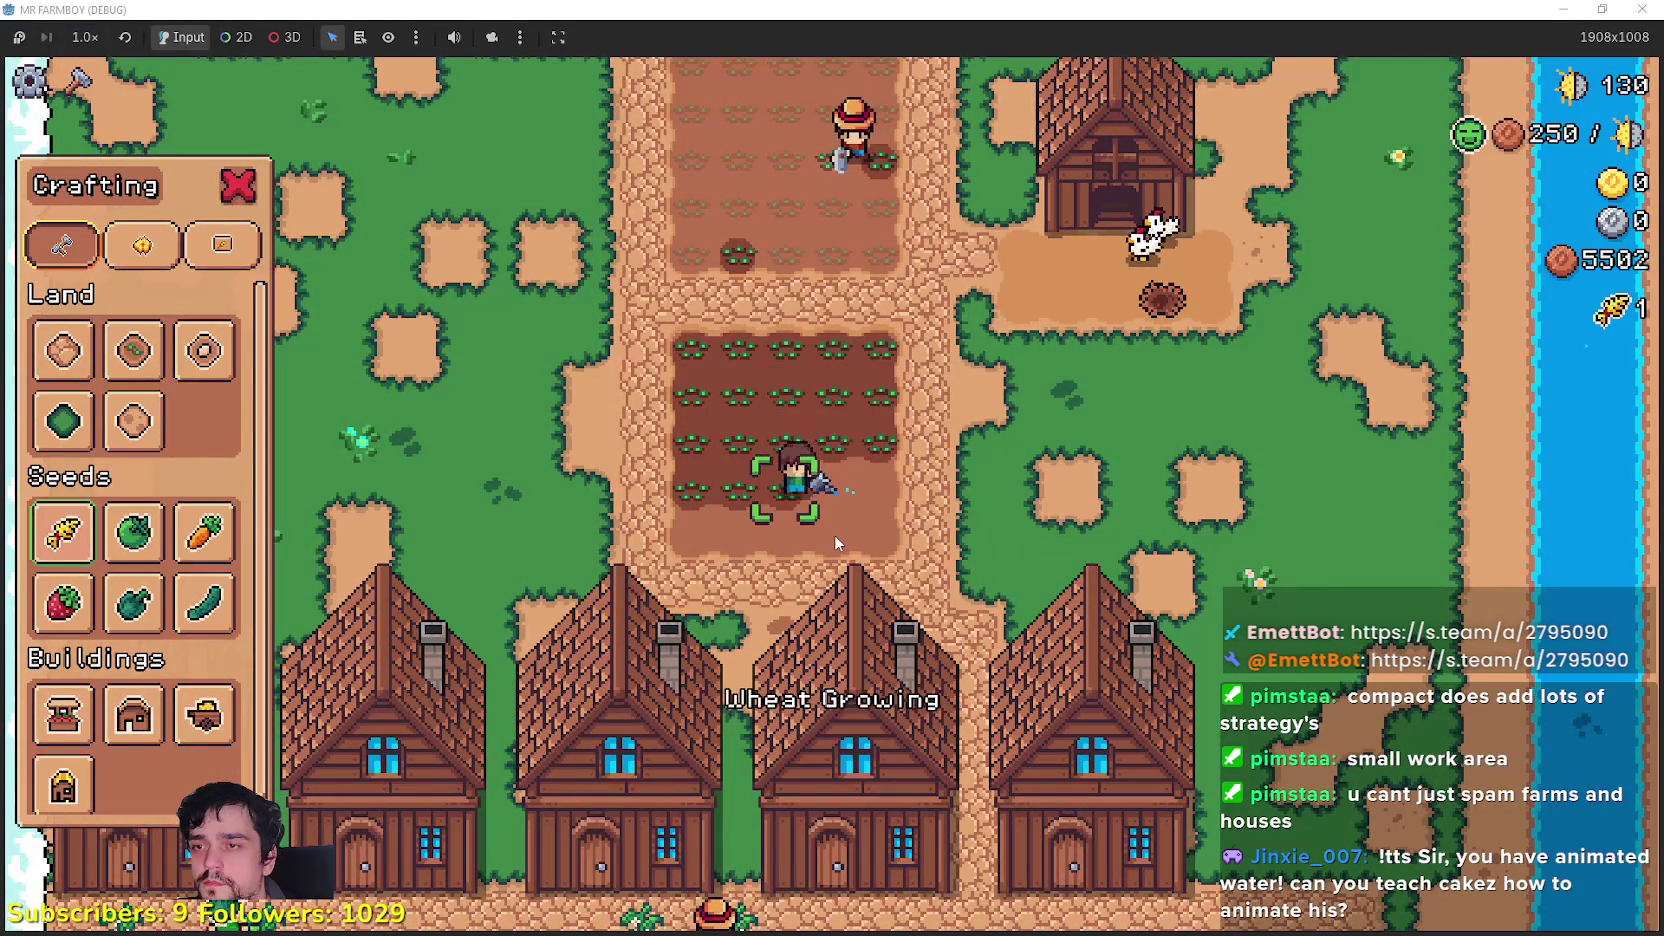
pyautogui.press('d')
pyautogui.click(835, 534)
pyautogui.press('d')
pyautogui.press('s')
pyautogui.click(835, 534)
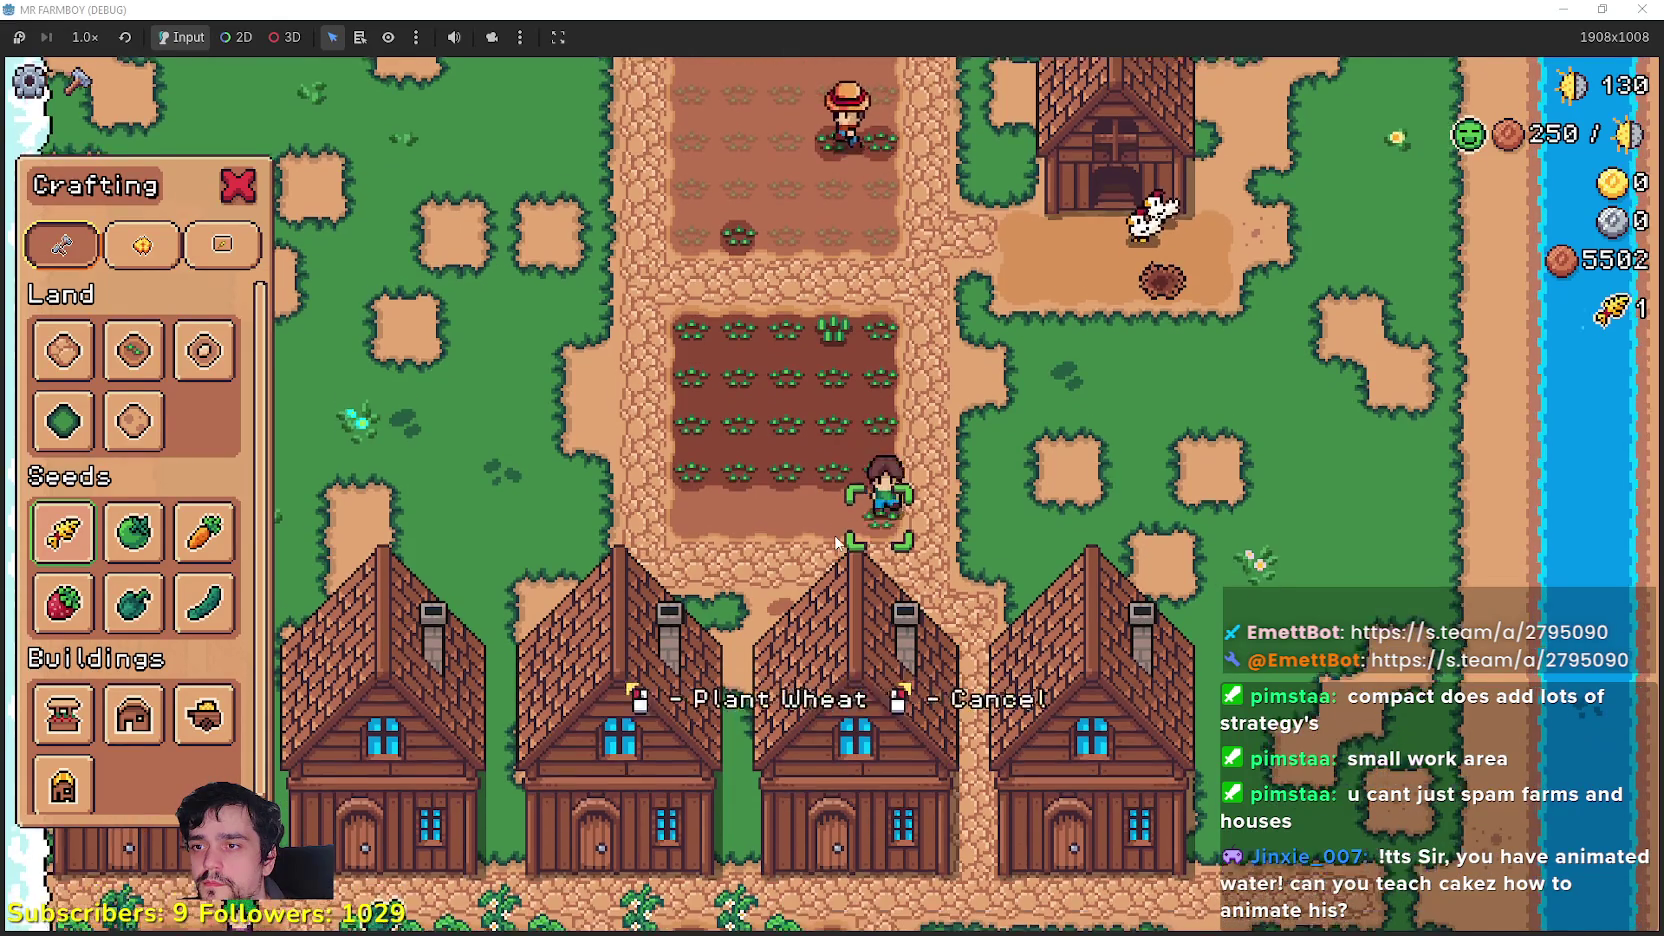
pyautogui.press('a')
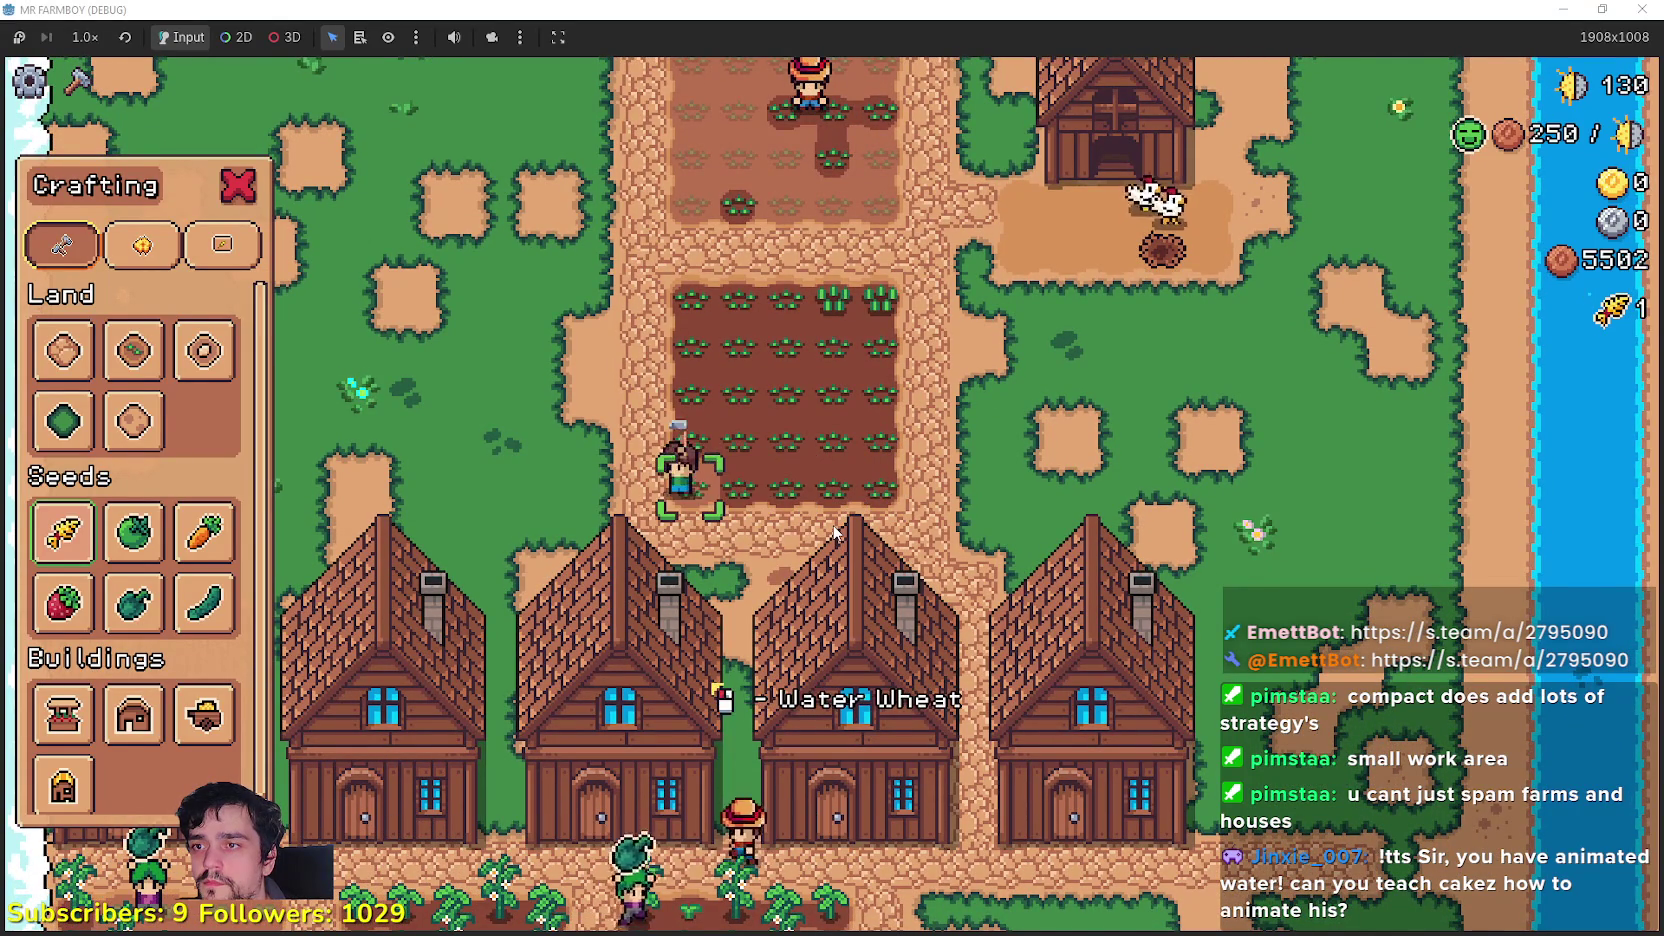
# Step: Close the crafting options and briefly check a house's details
pyautogui.press('w')
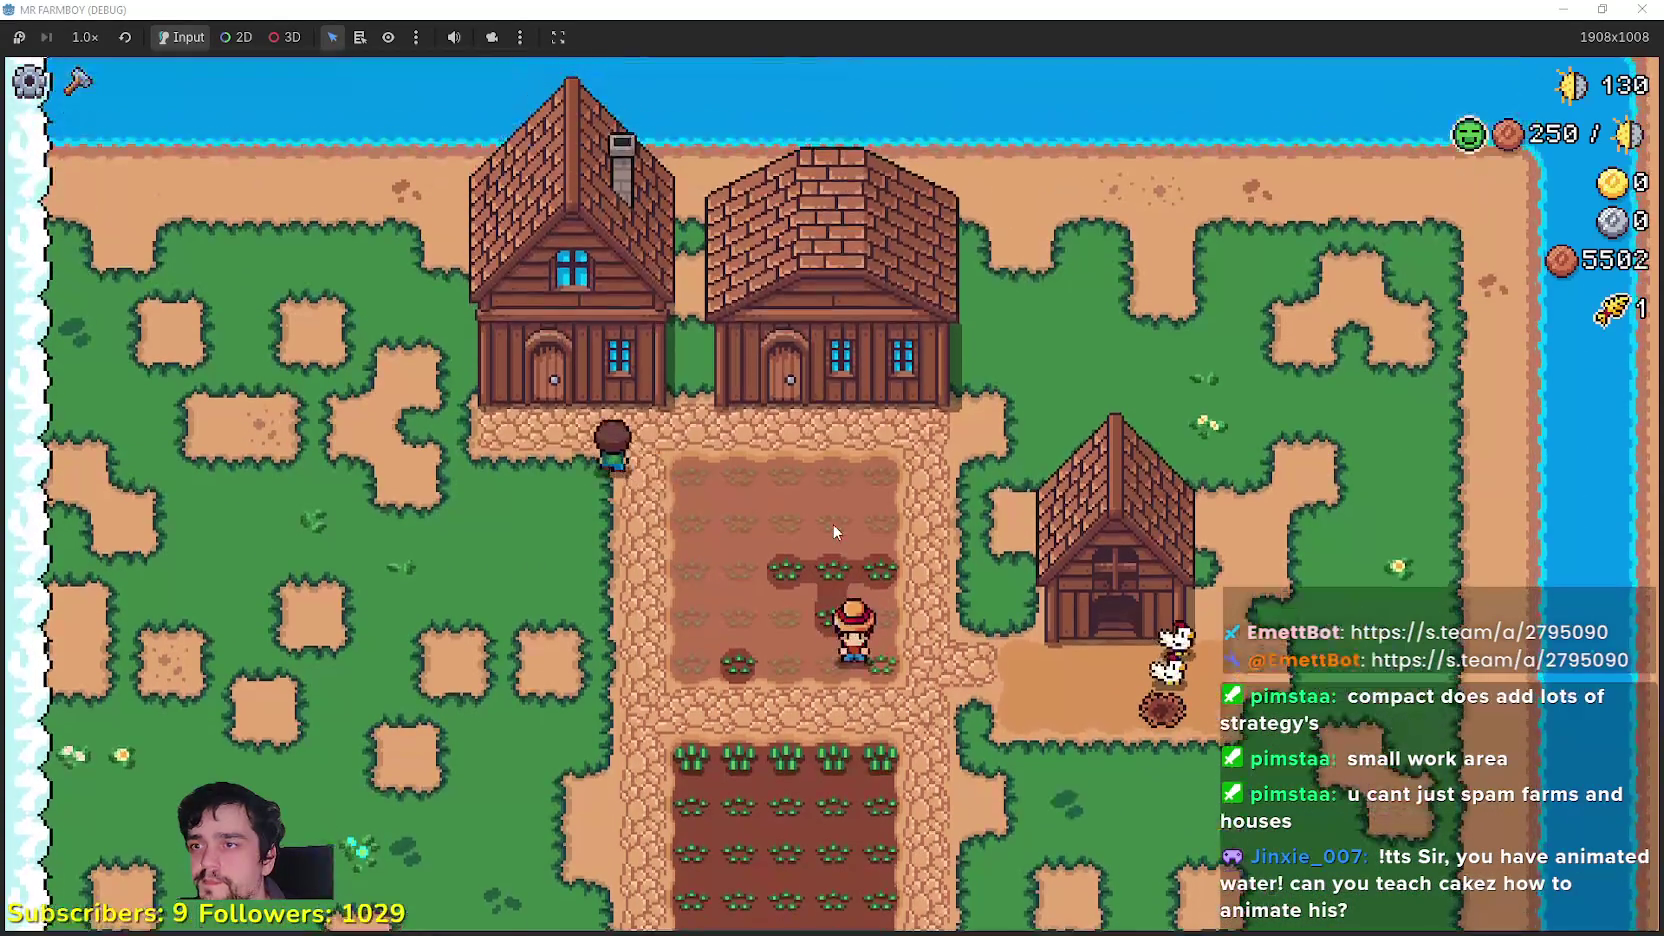
pyautogui.click(832, 523)
pyautogui.press('Escape')
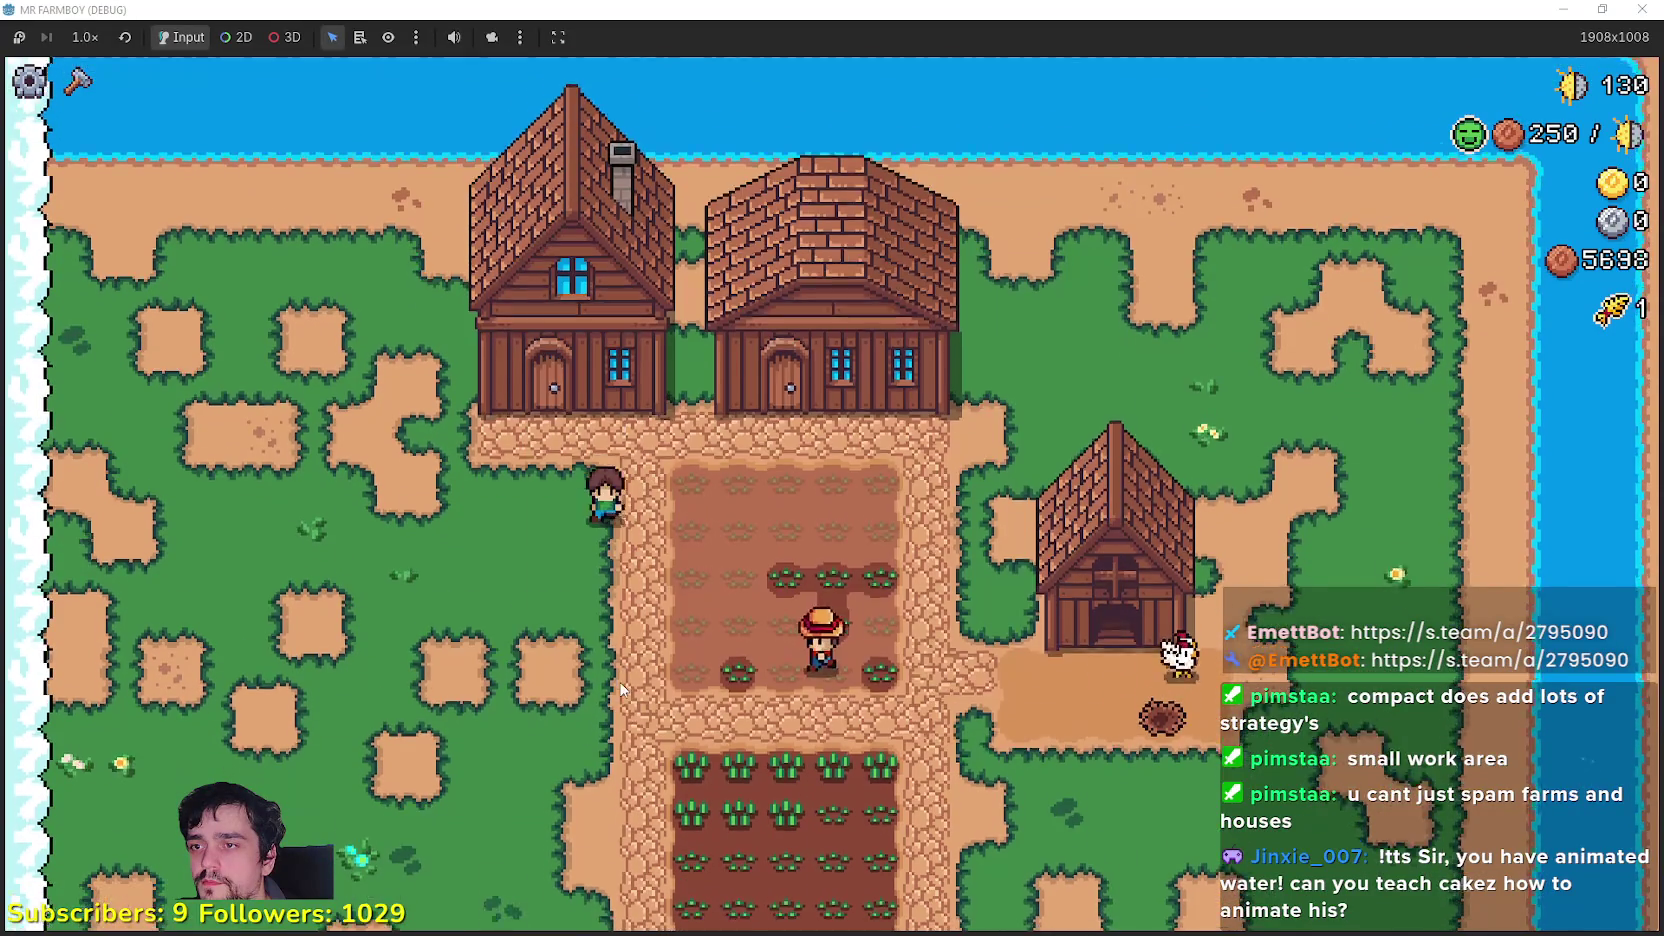
# Step: Pan down over the farms and market stalls, back up, then open the chicken coop panel
pyautogui.press('s')
pyautogui.press('a')
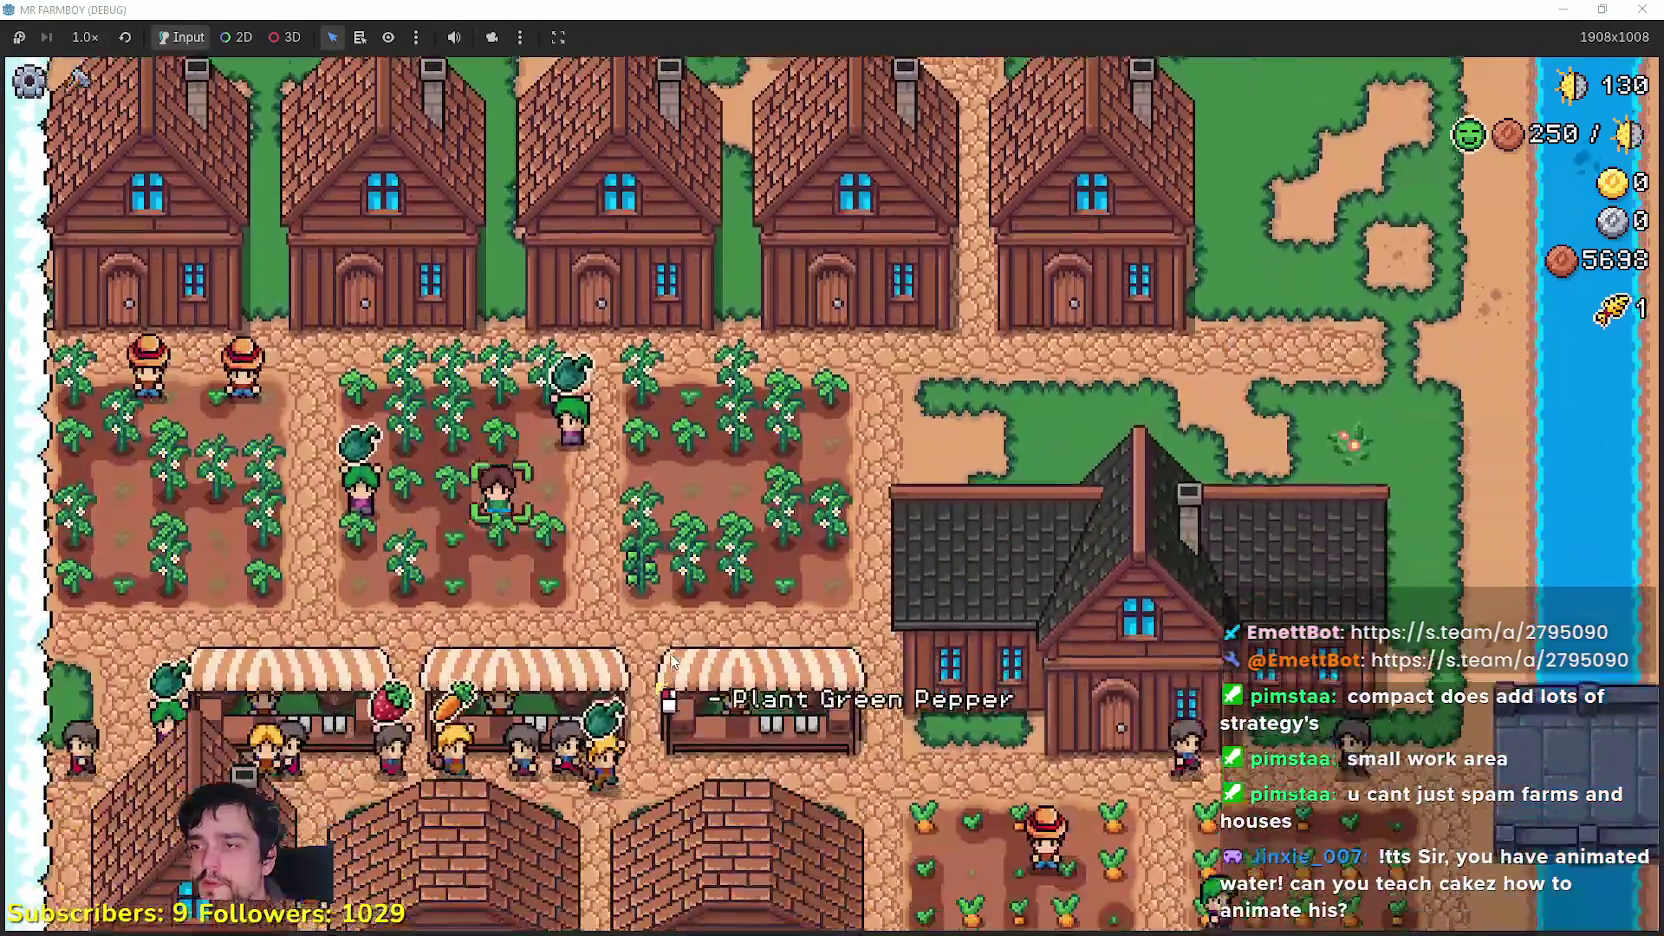
pyautogui.press('s')
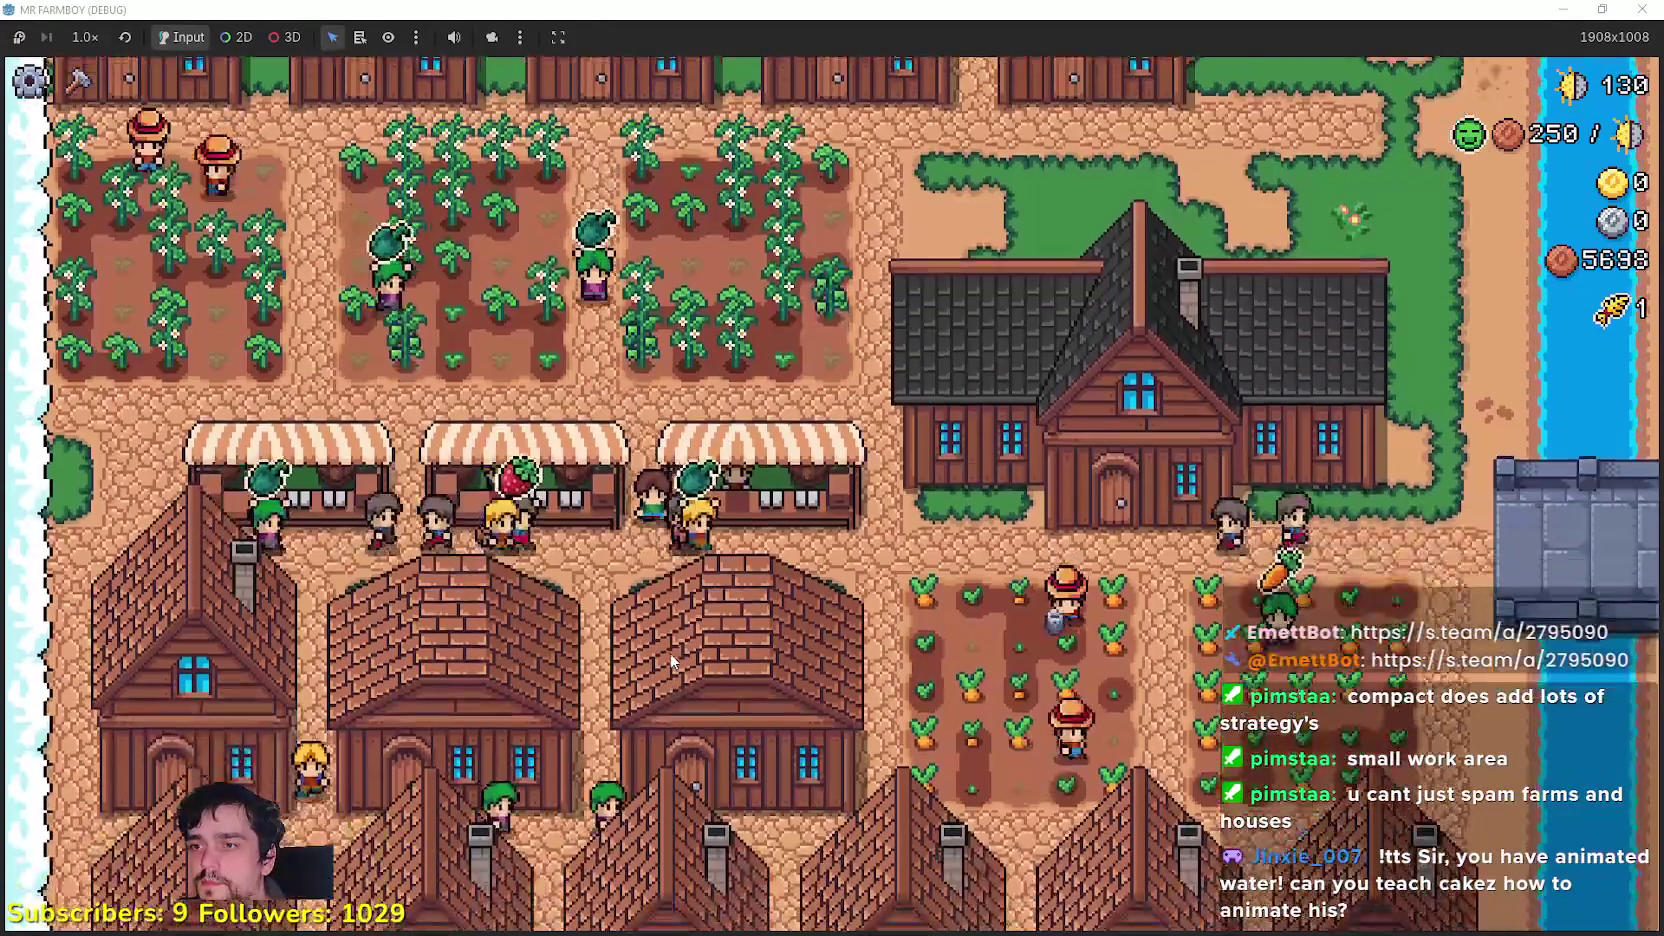
pyautogui.press('w')
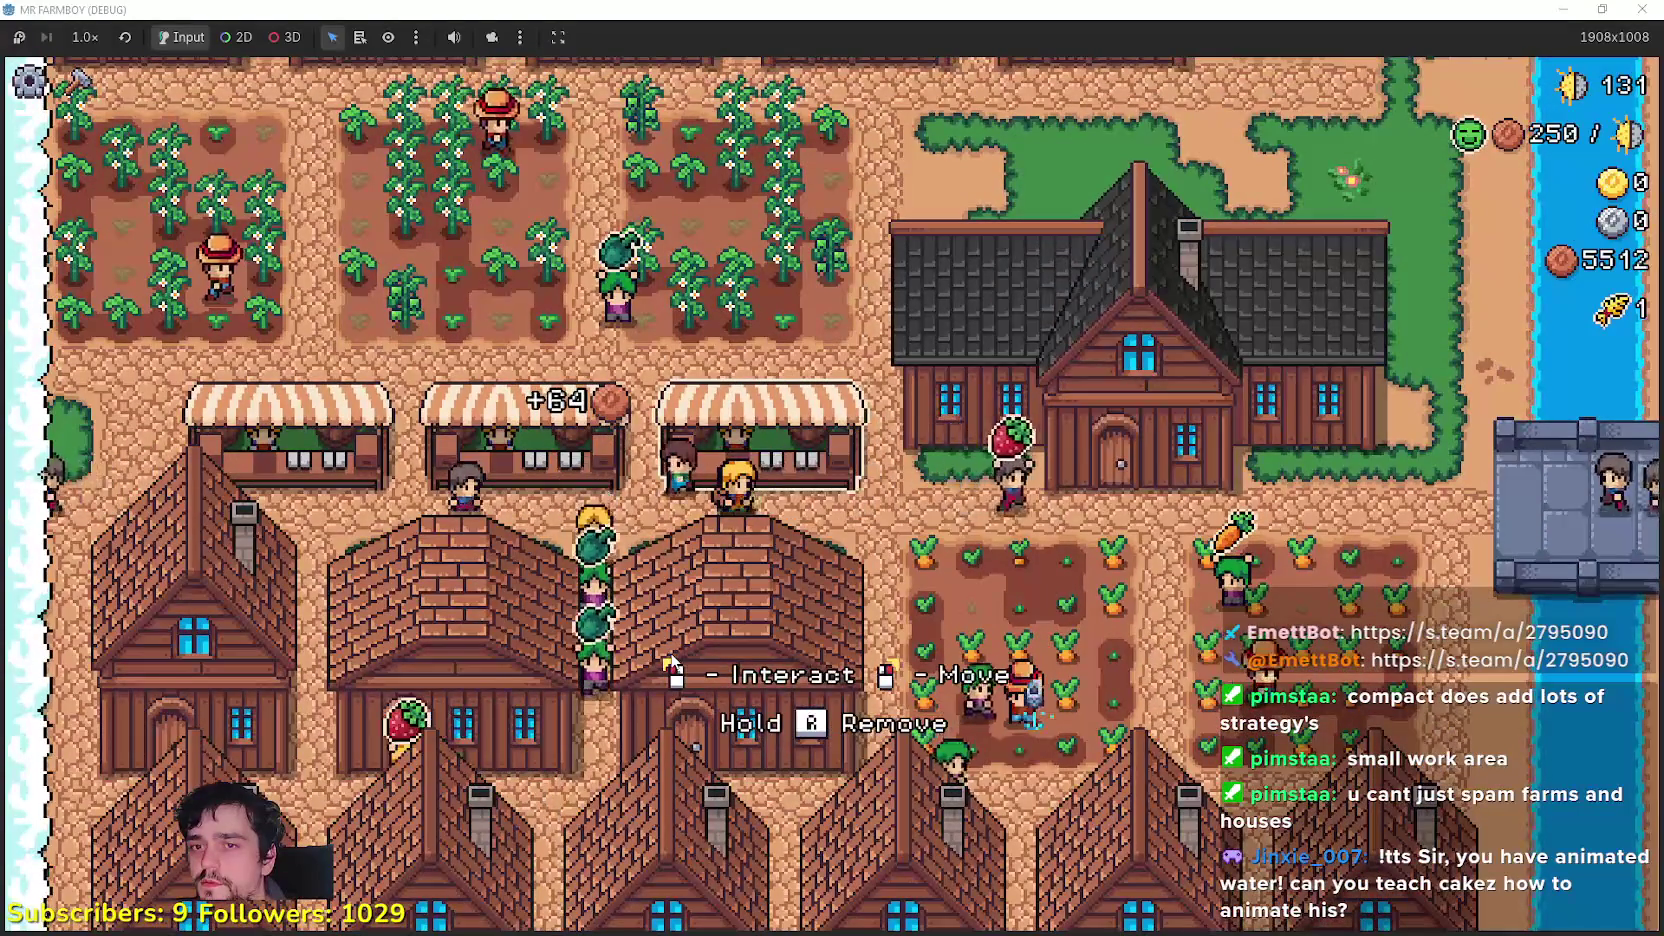
pyautogui.press('w')
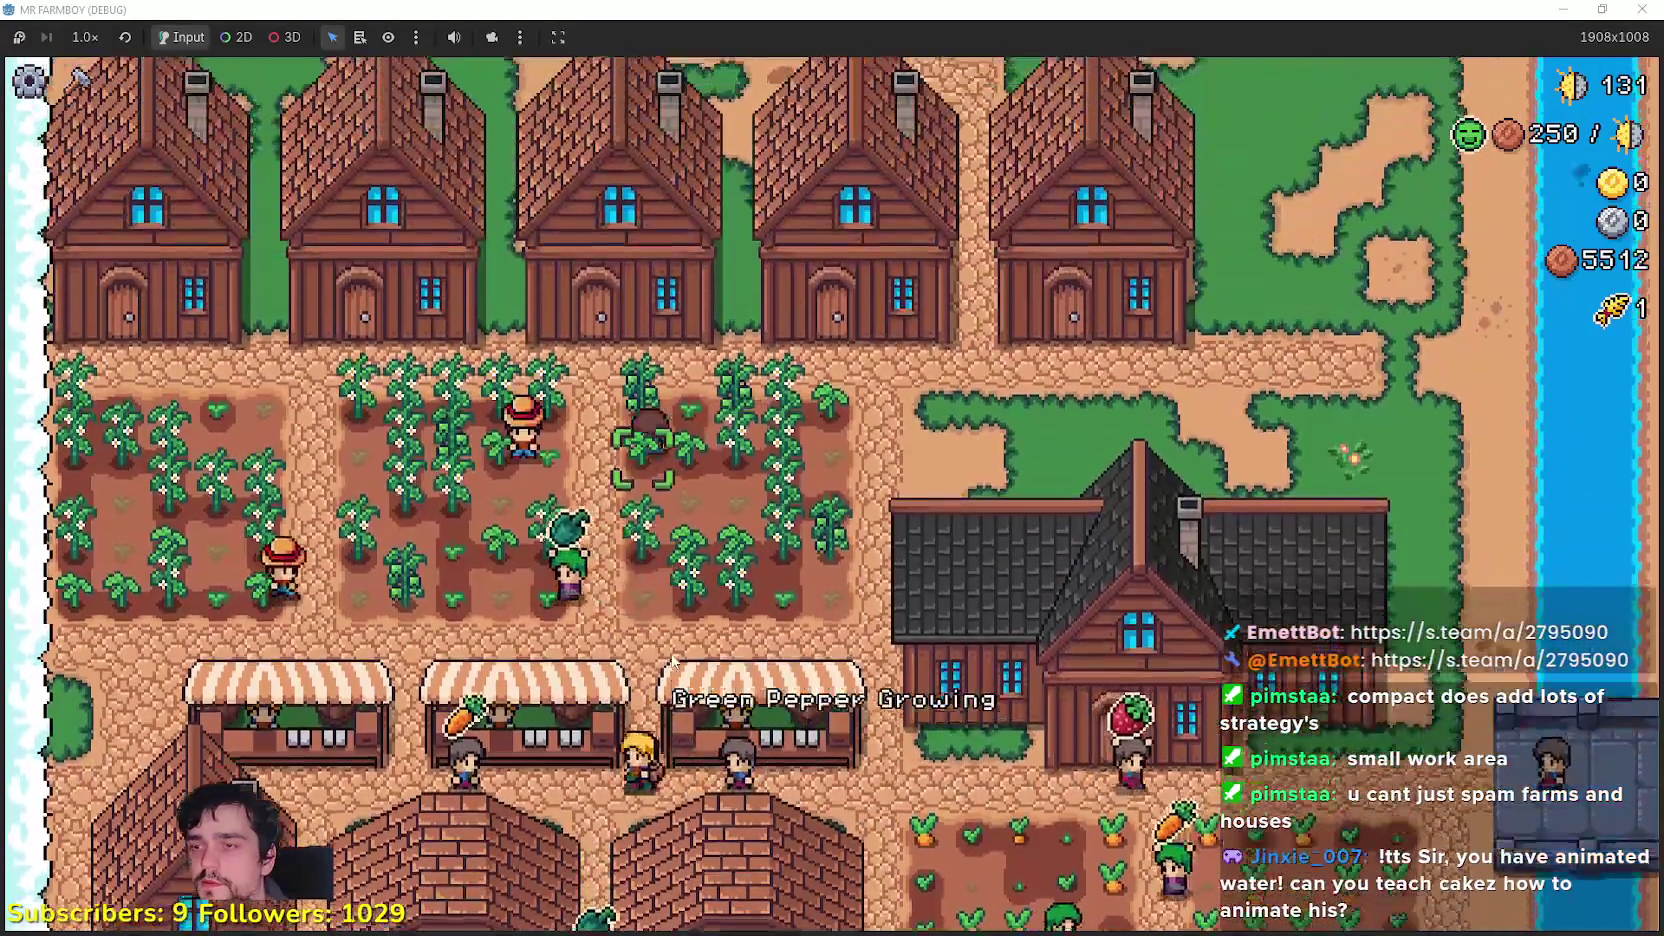
pyautogui.press('w')
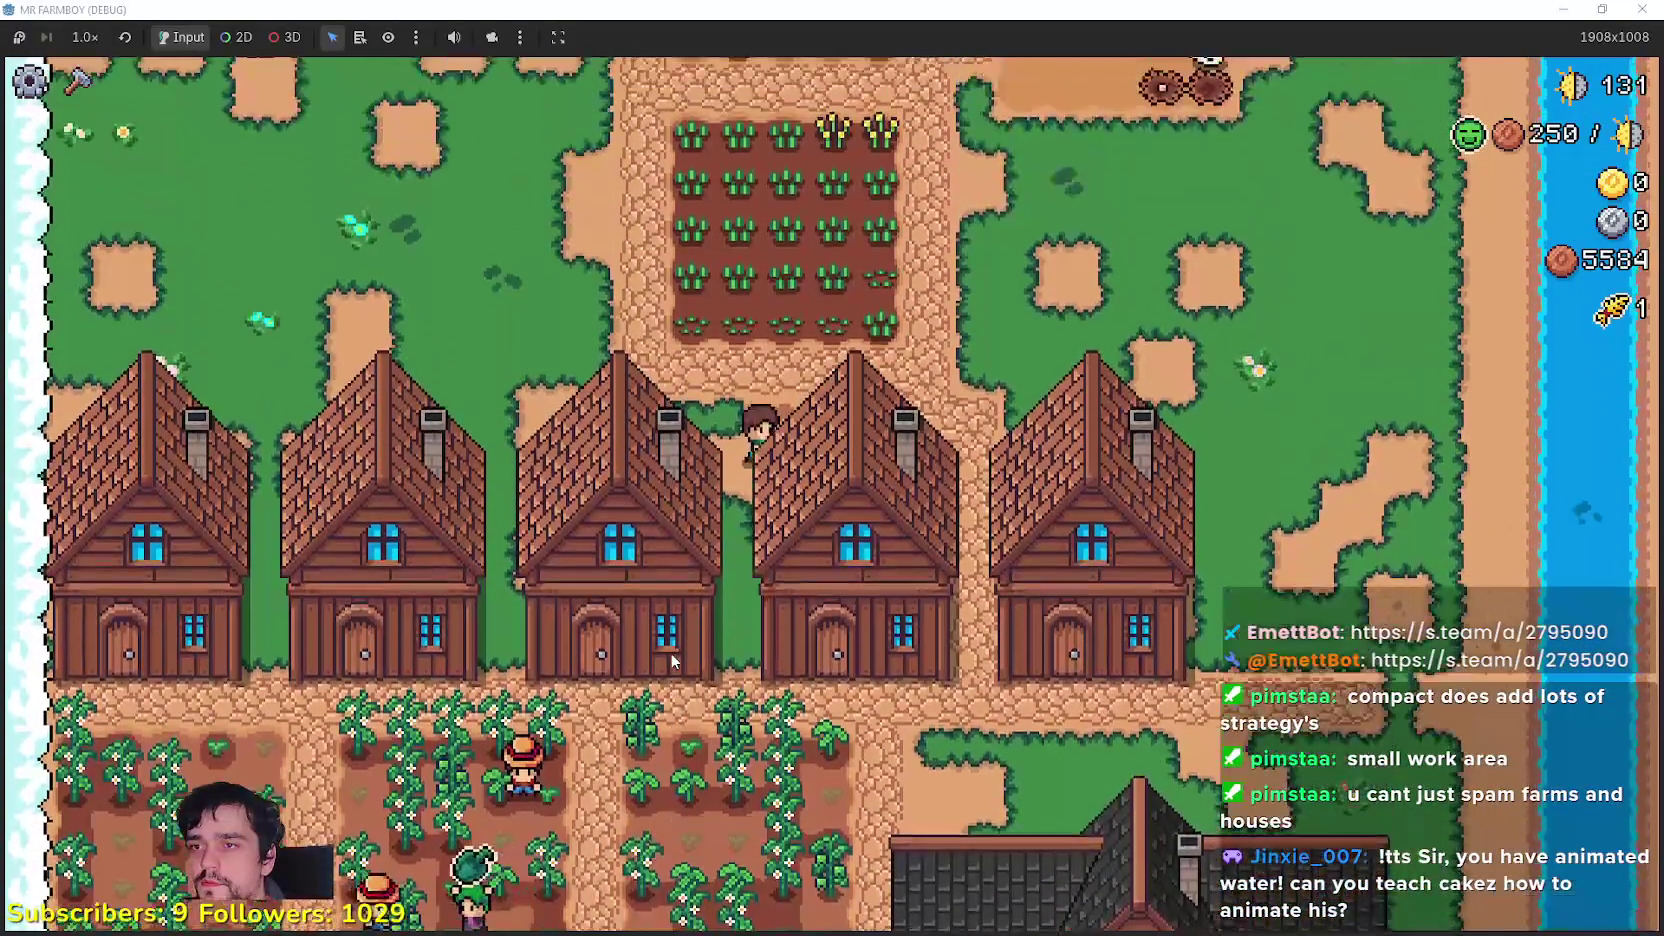
pyautogui.press('w')
pyautogui.press('e')
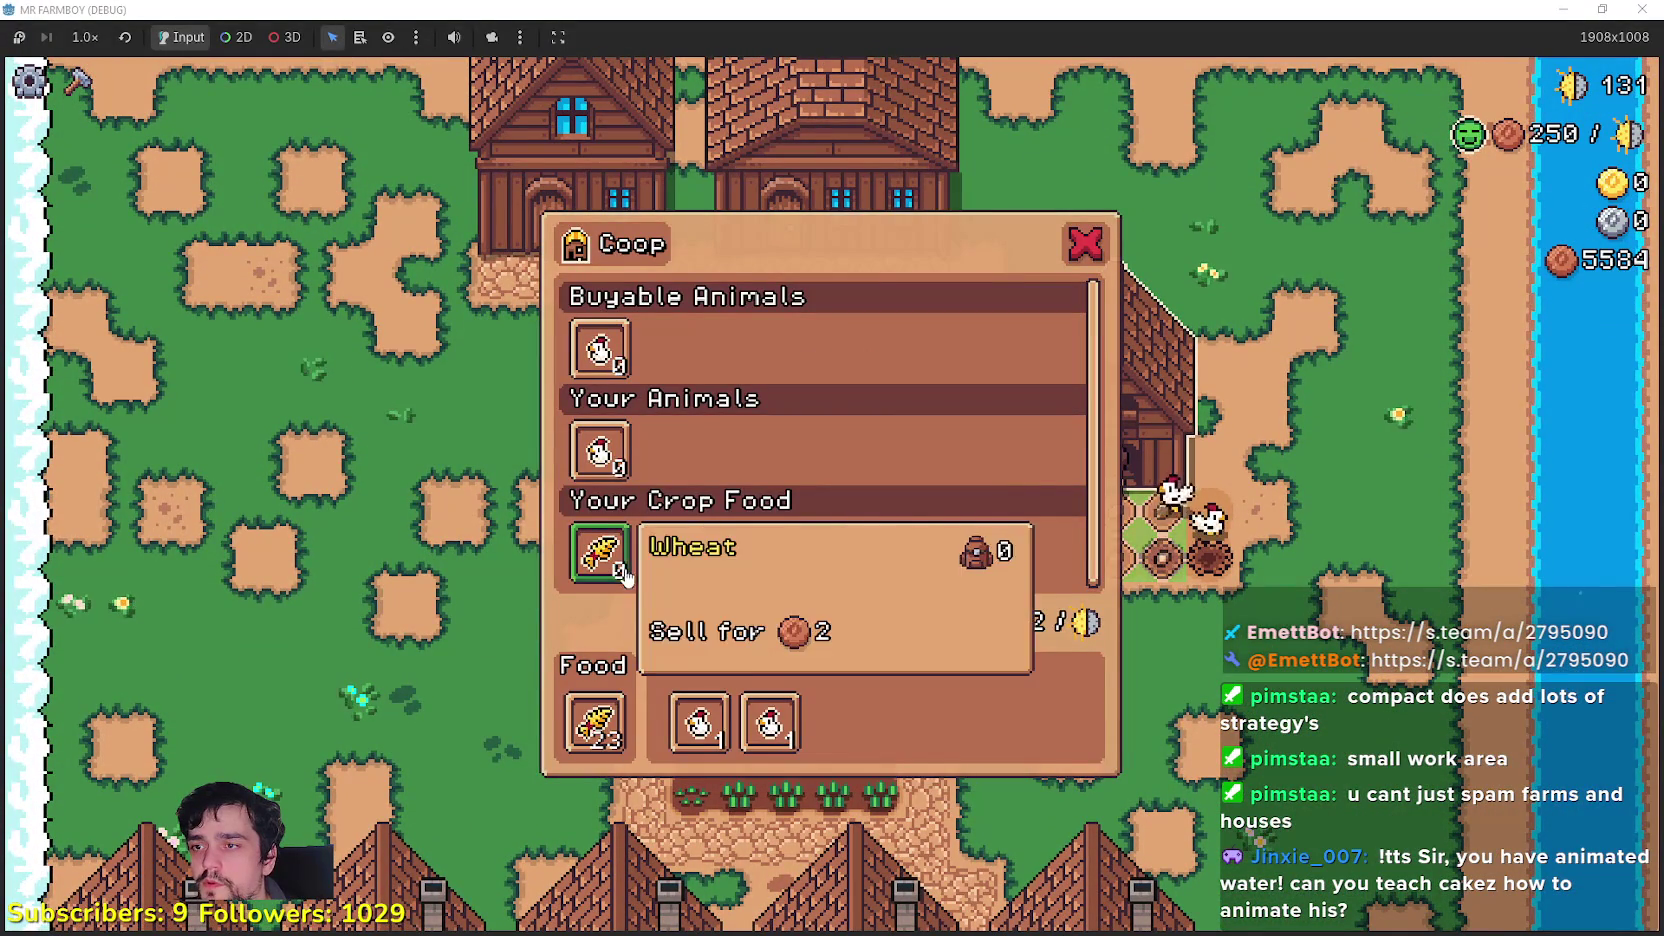
# Step: Close the coop panel, check the warehouse, and deliver the eggs to it
pyautogui.press('e')
pyautogui.press('w')
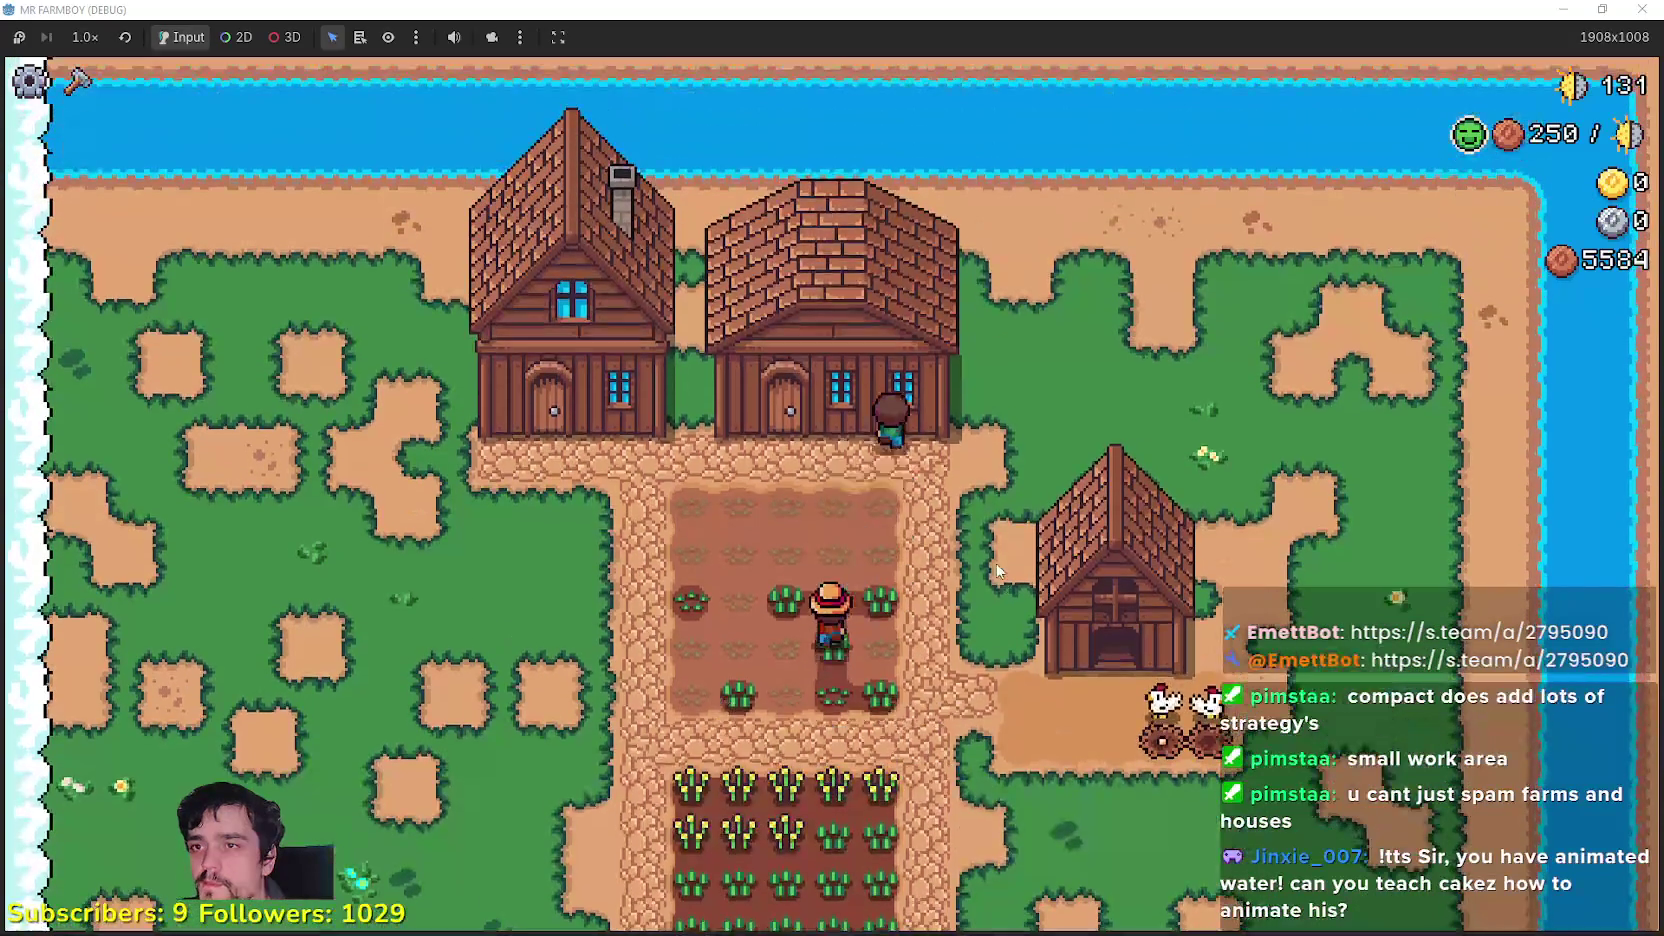
pyautogui.press('e')
pyautogui.moveTo(878, 347)
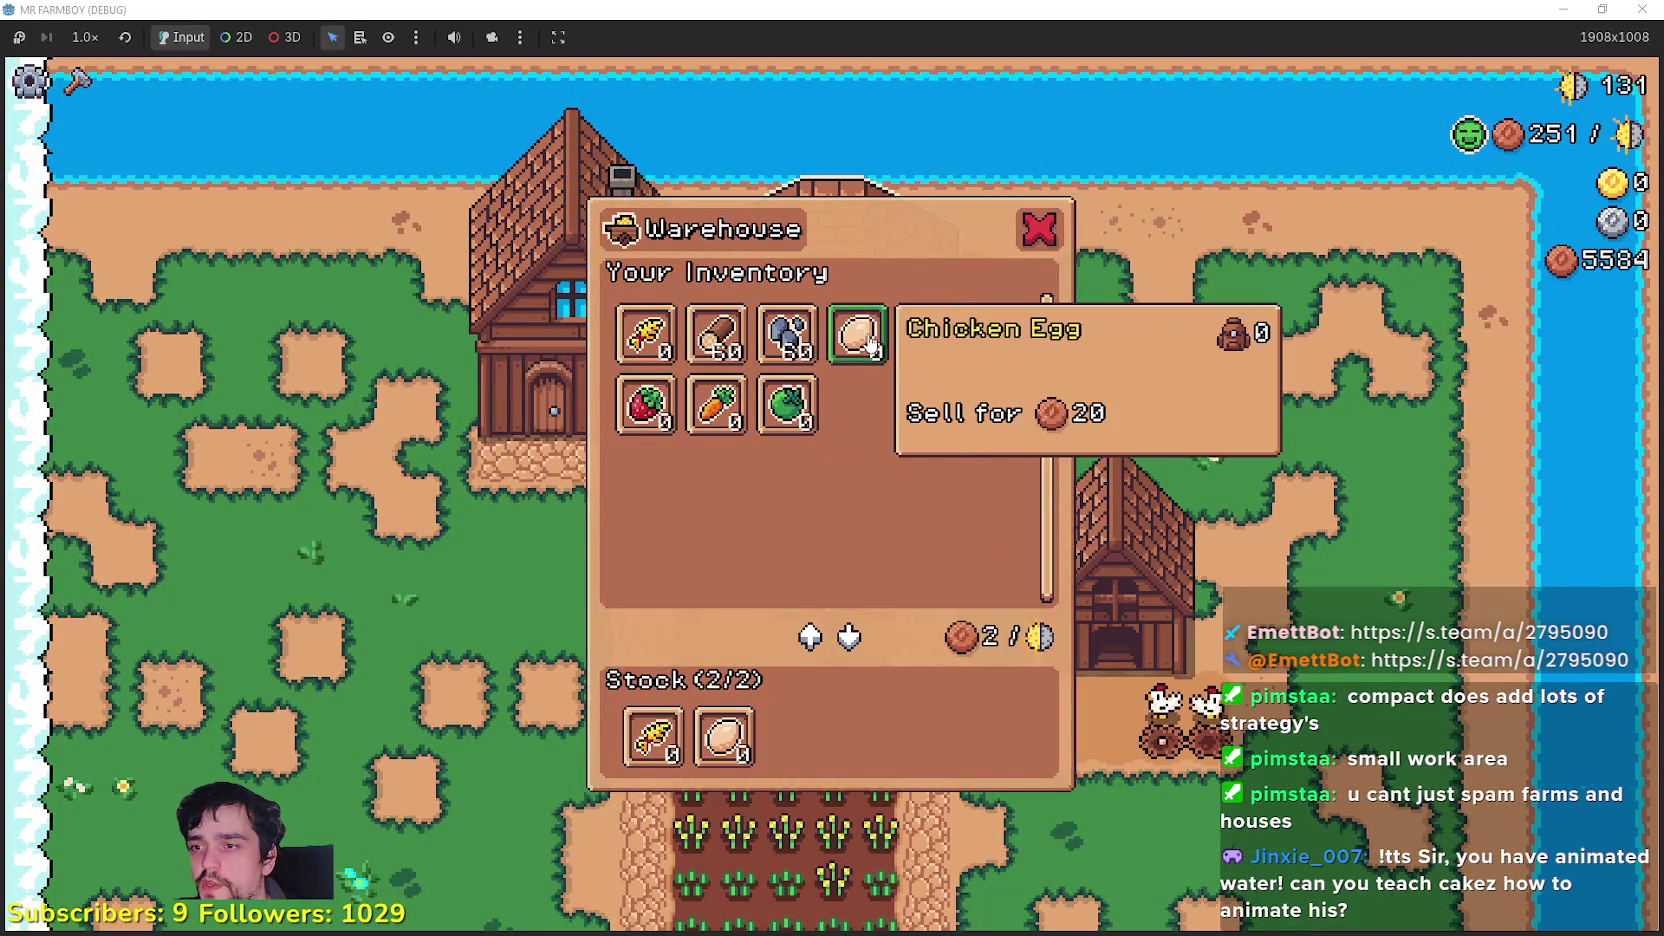
pyautogui.press('e')
pyautogui.press('s')
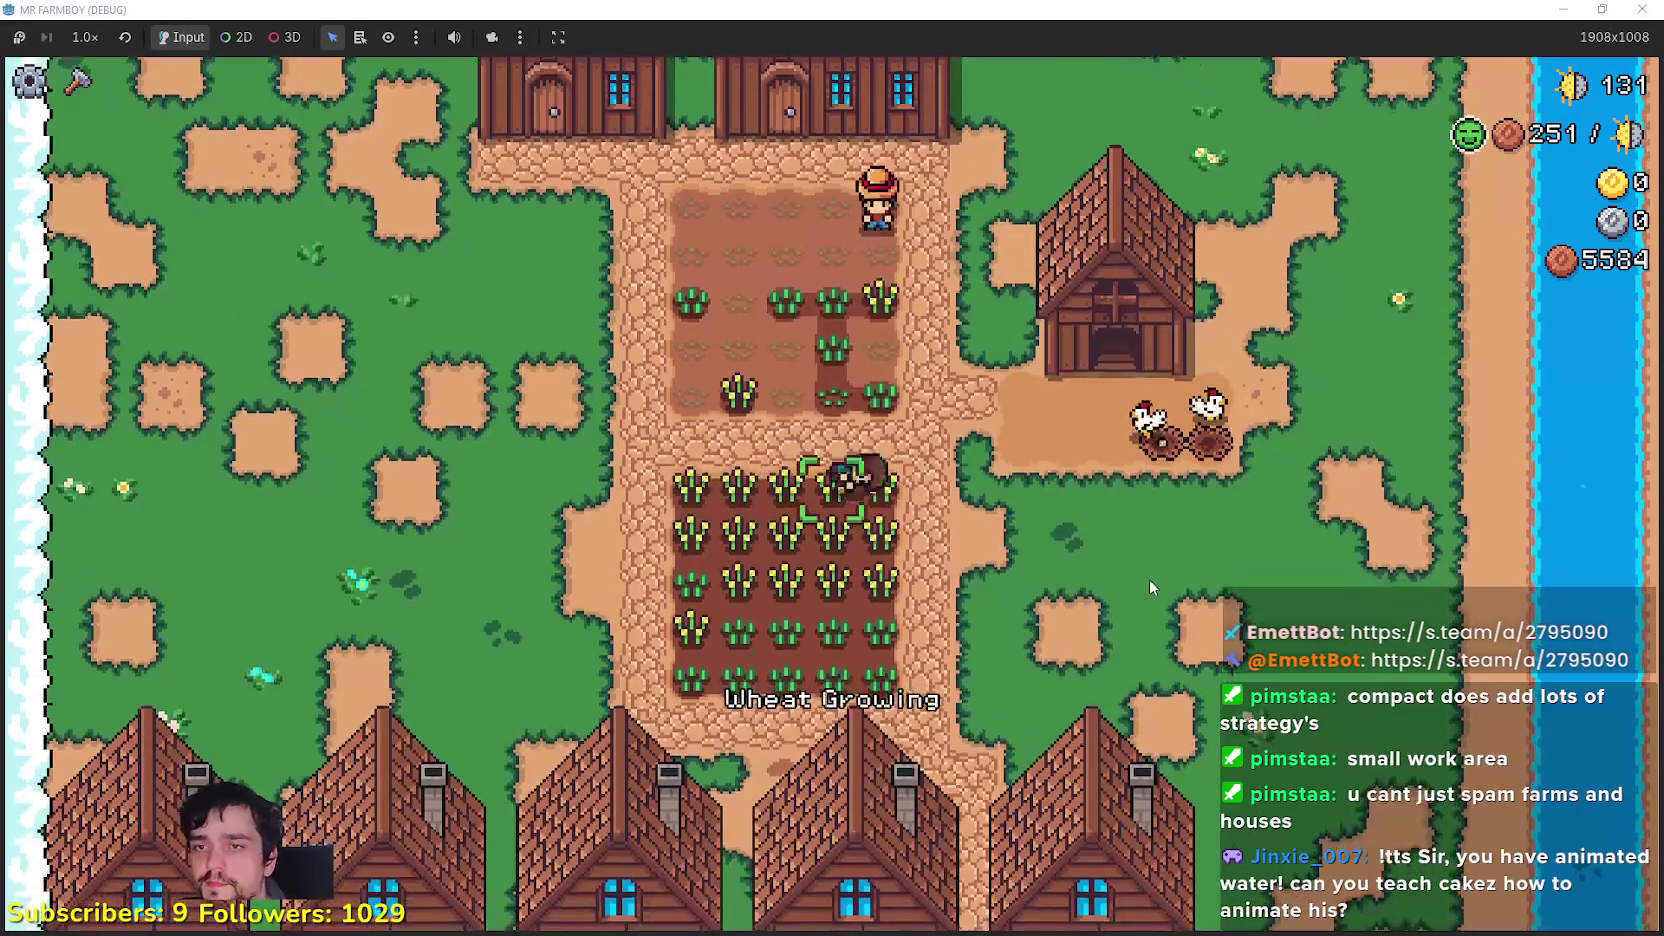
pyautogui.press('w')
pyautogui.press('a')
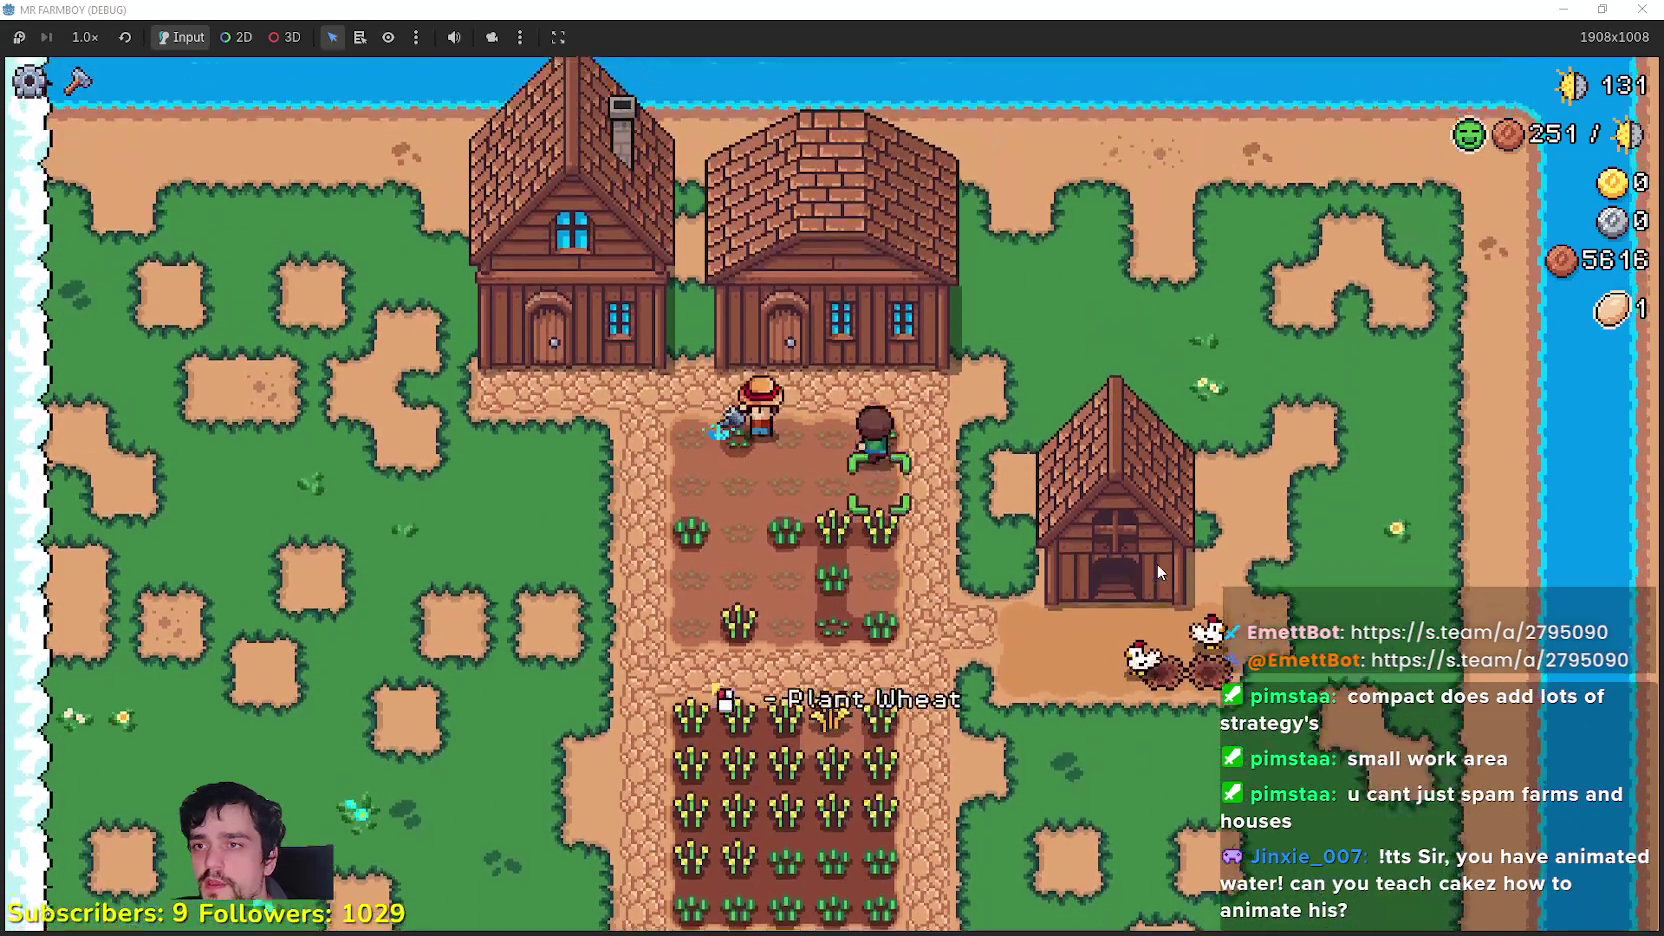
pyautogui.press('e')
pyautogui.press('e')
# Step: Walk down to the lower wheat field and harvest the ripe wheat there
pyautogui.press('s')
pyautogui.press('s')
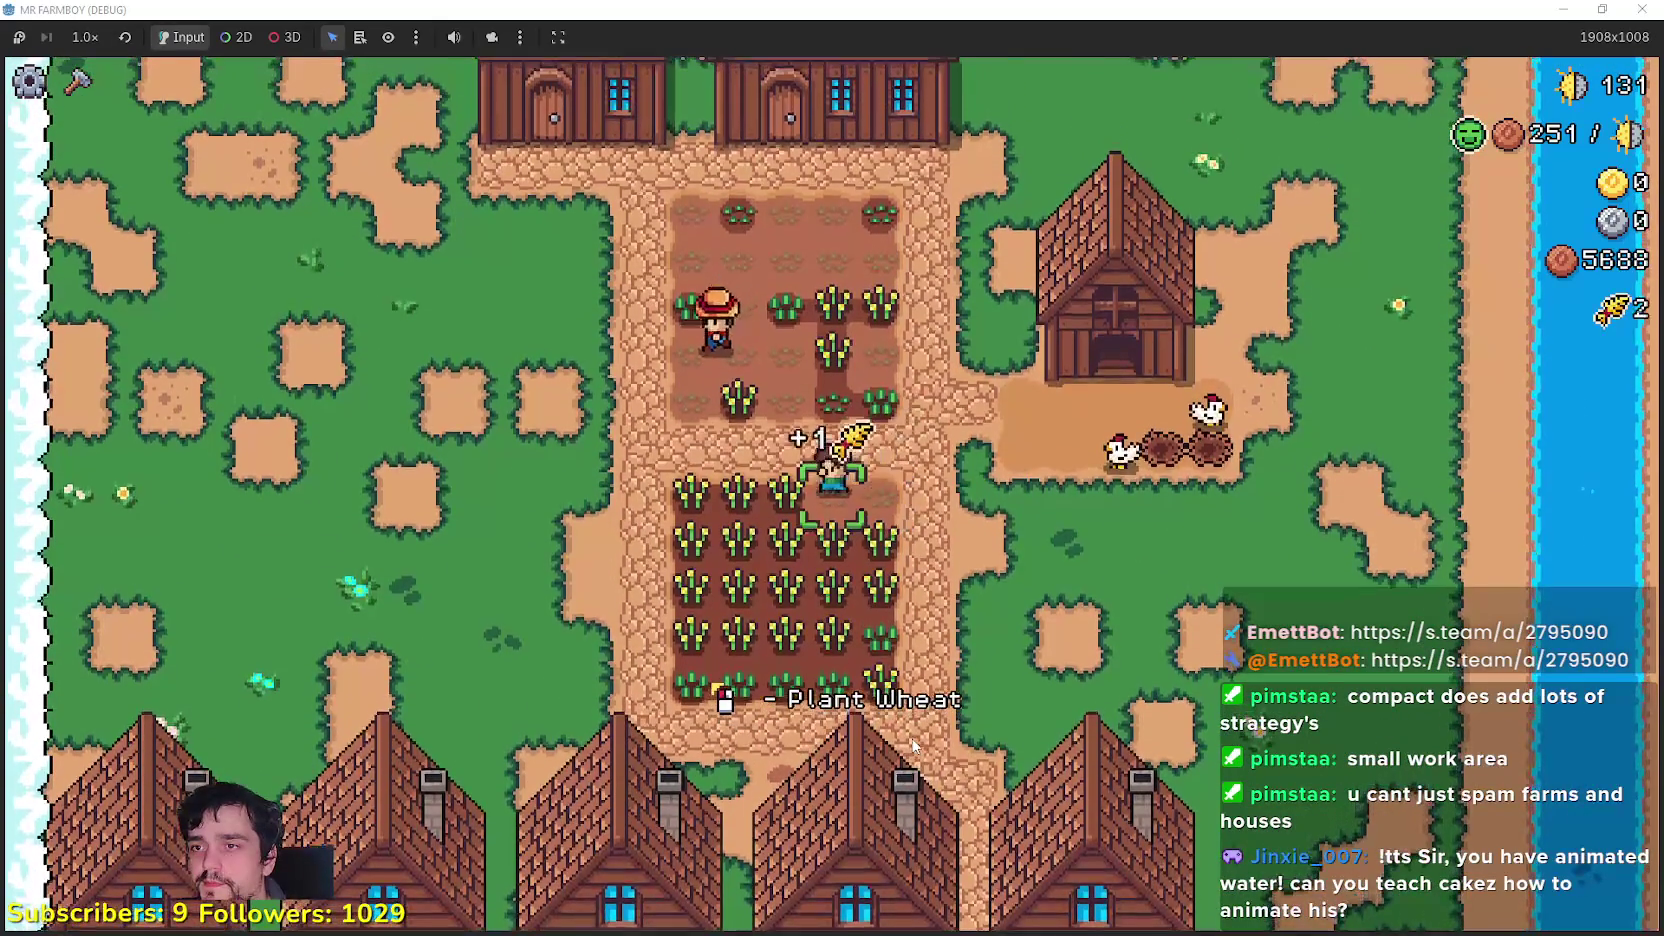
pyautogui.press('a')
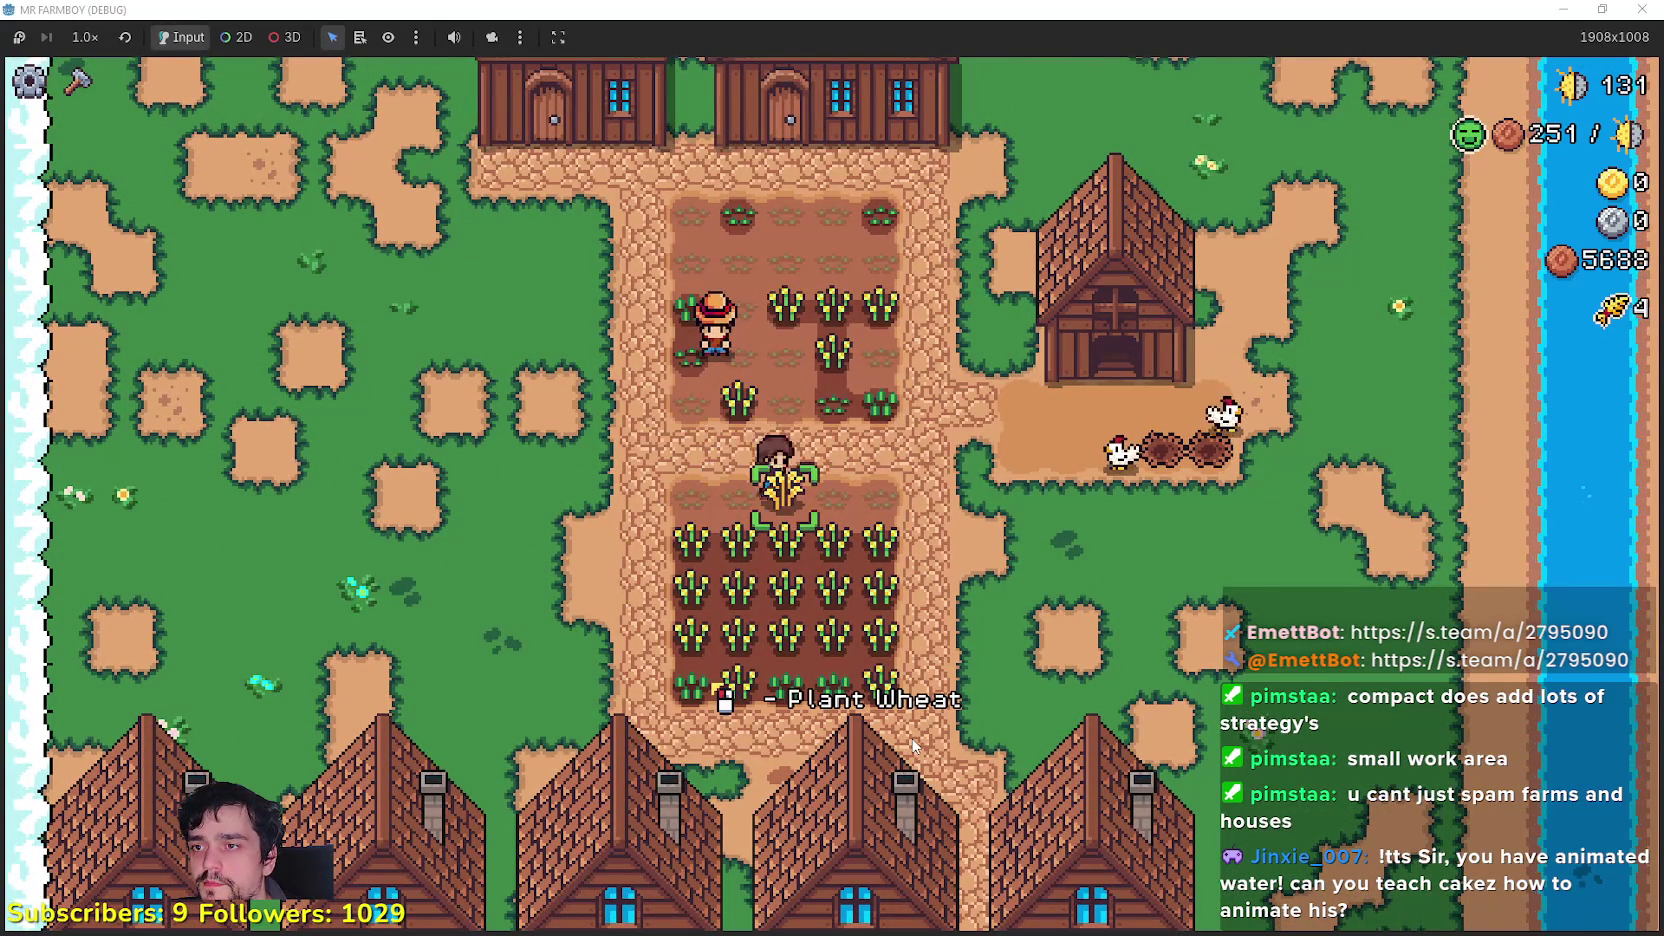
pyautogui.press('a')
pyautogui.press('s')
pyautogui.press('d')
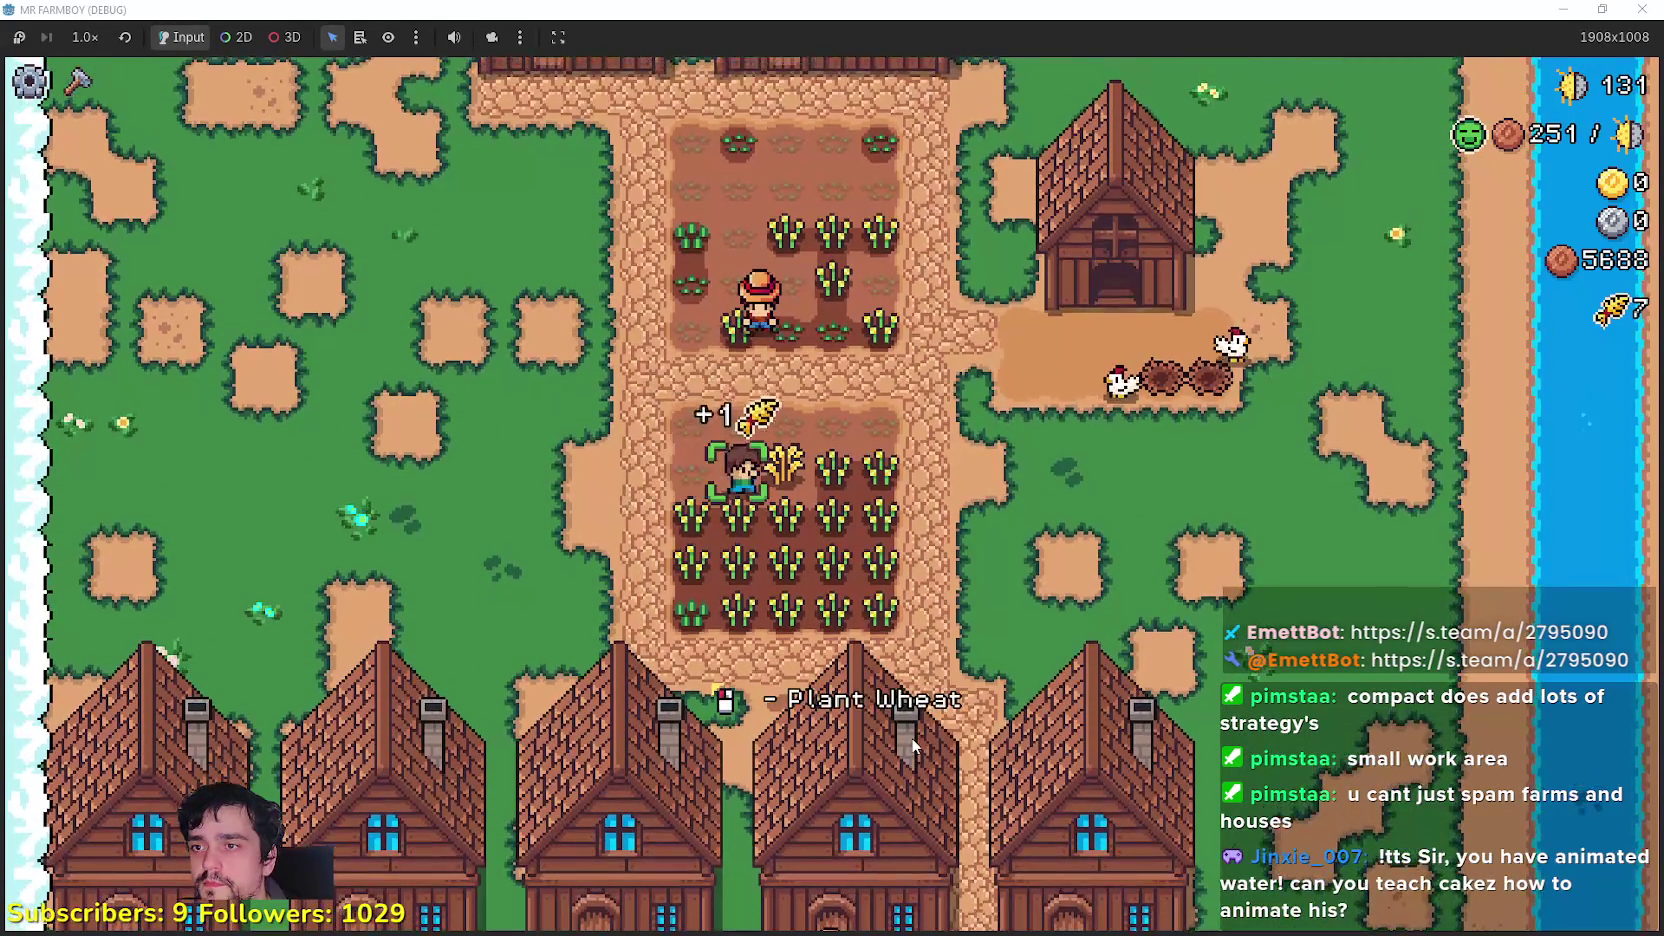
pyautogui.press('a')
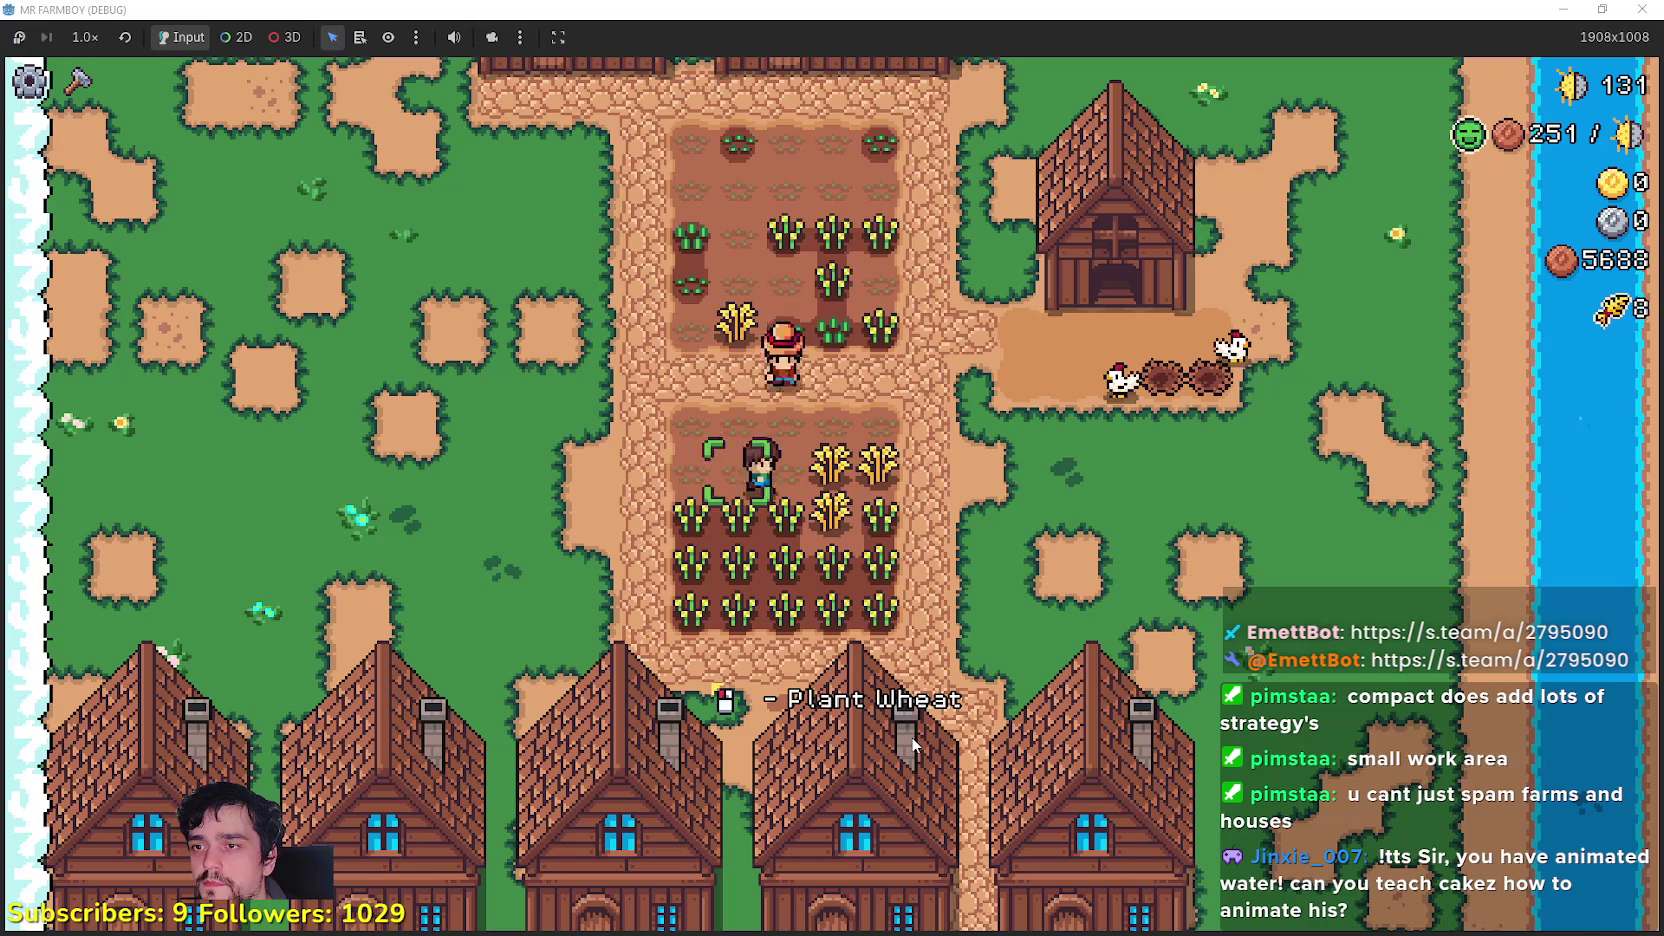
pyautogui.press('s')
pyautogui.press('a')
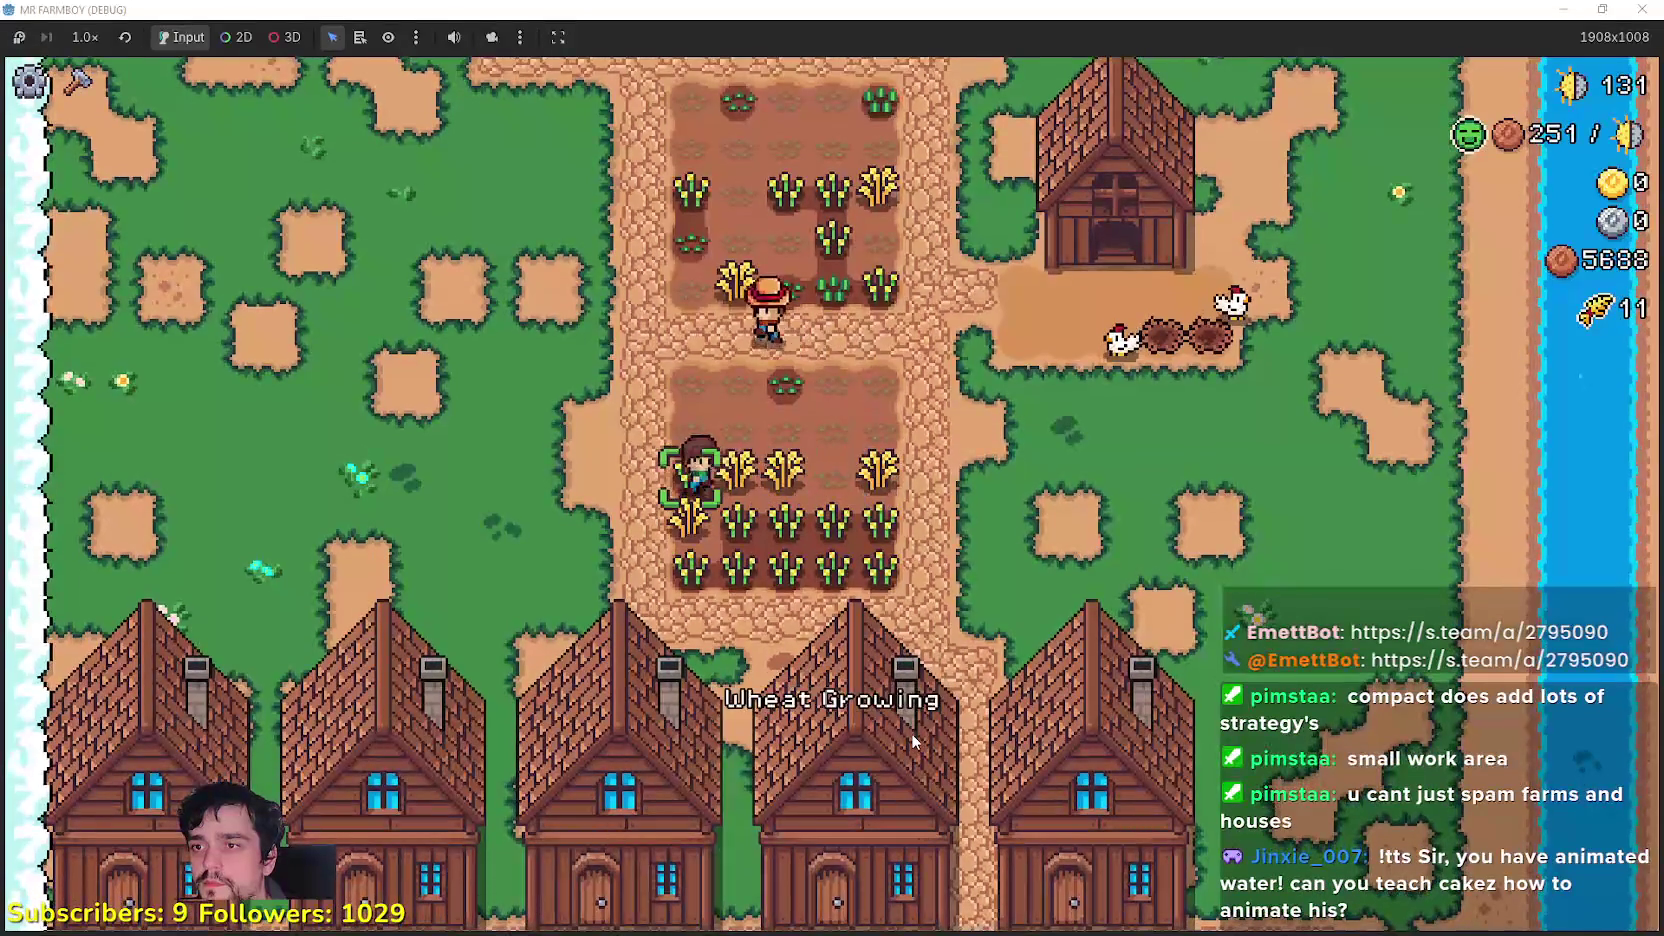
pyautogui.press('d')
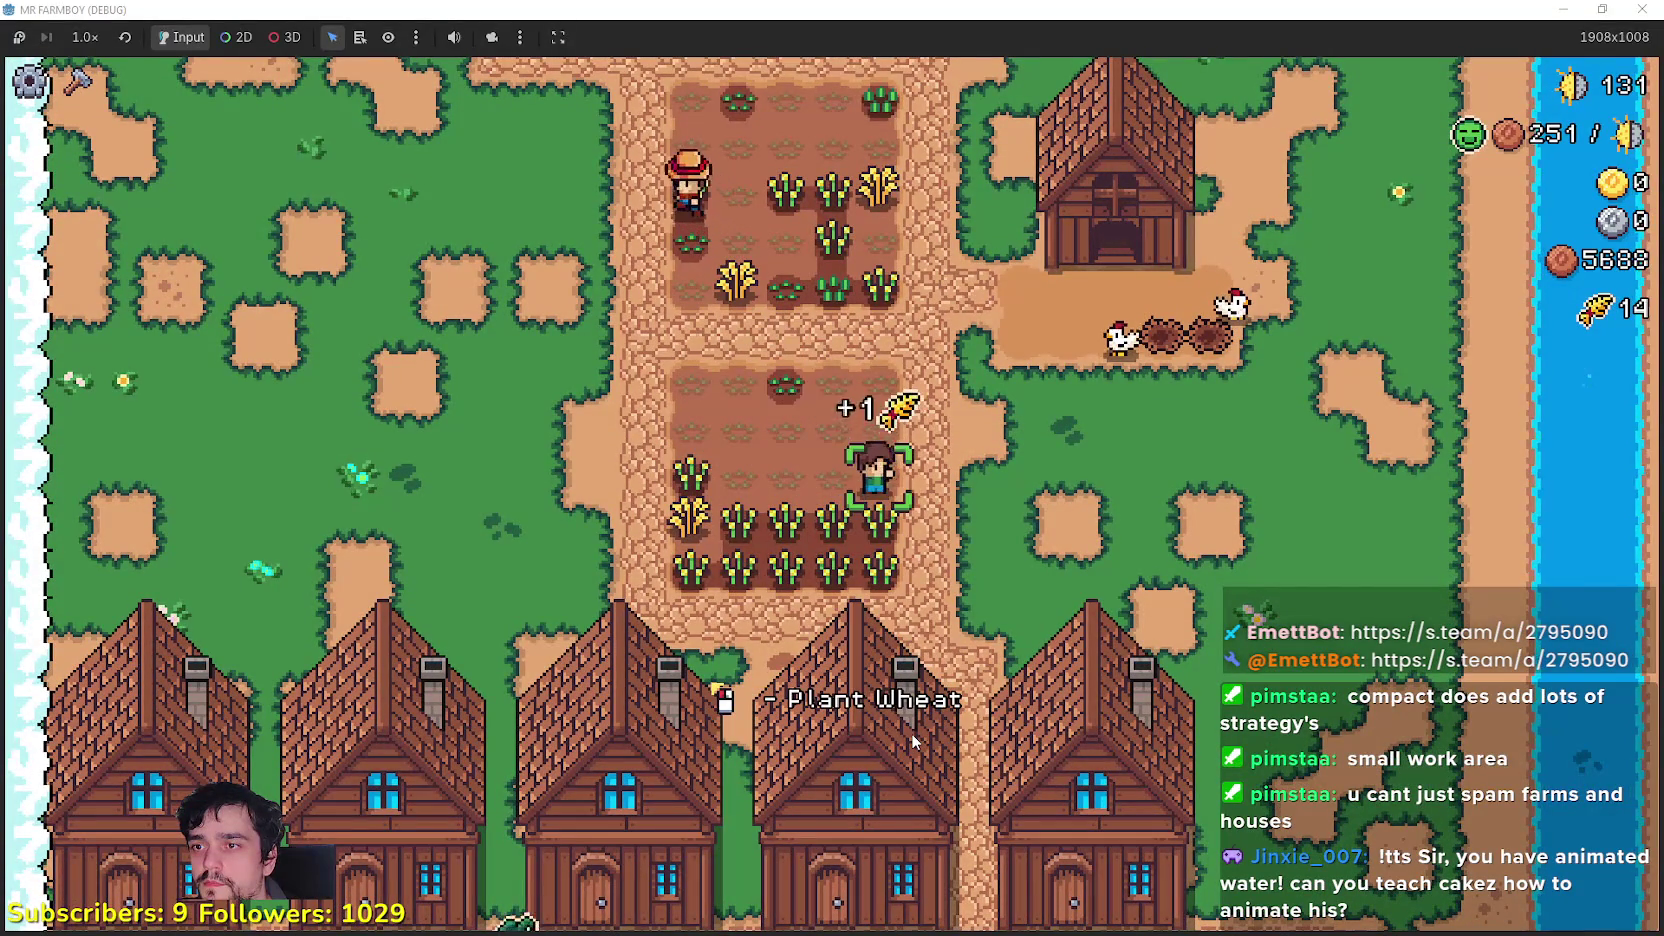
pyautogui.press('a')
pyautogui.scroll(2, 911, 733)
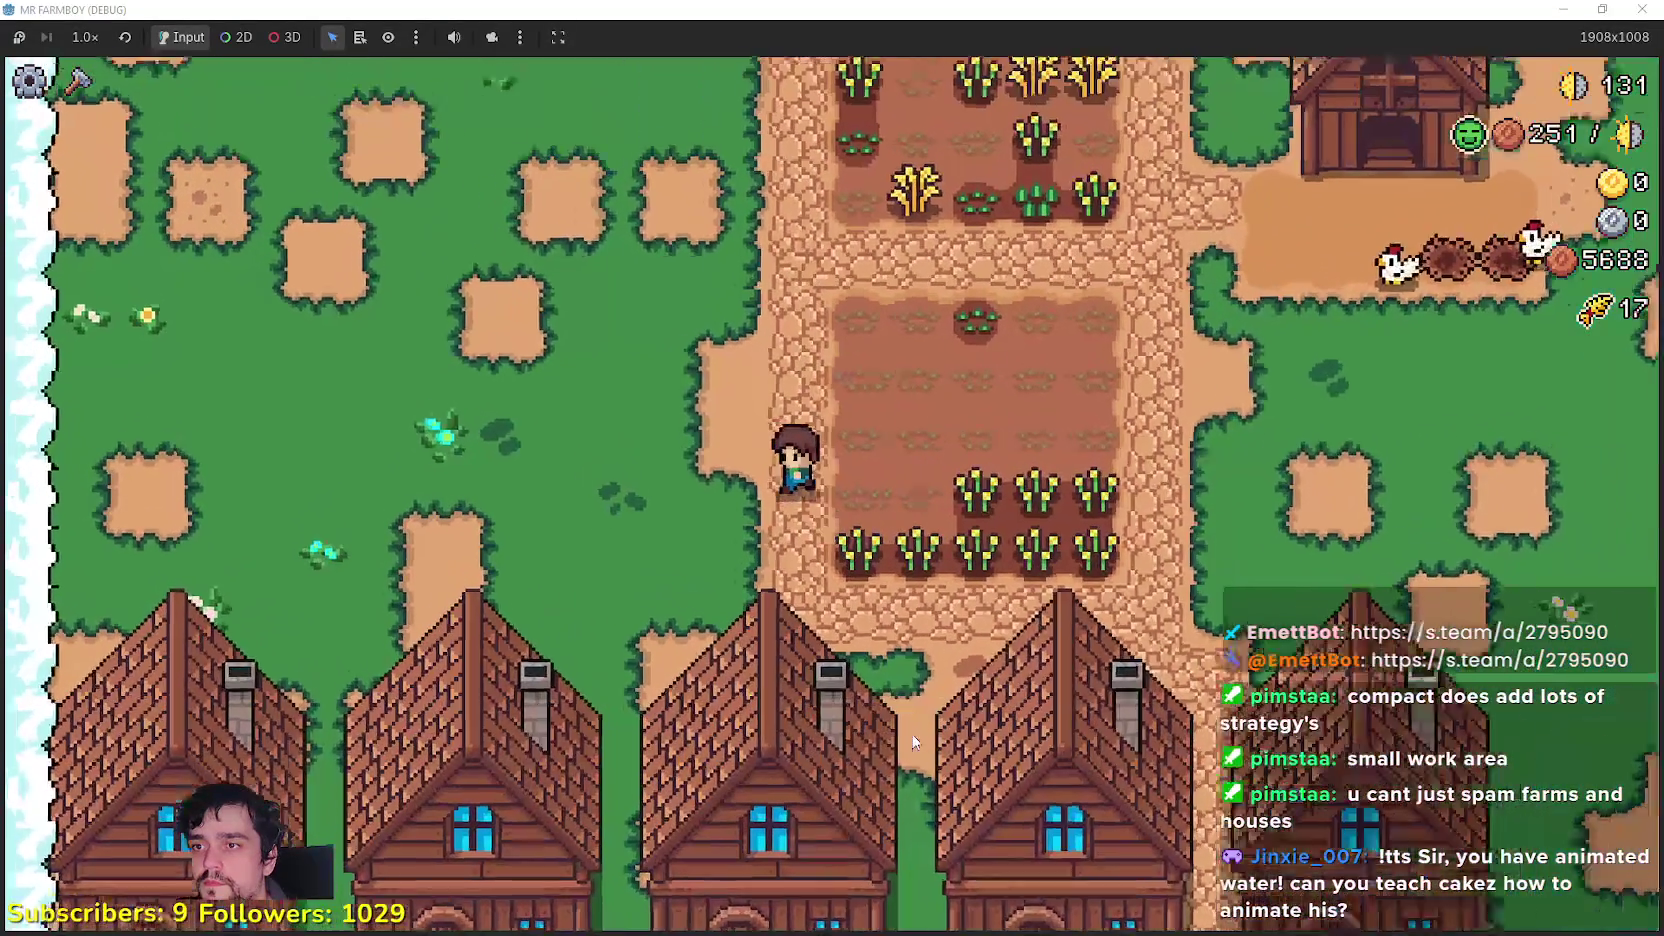
pyautogui.scroll(-2, 913, 742)
# Step: Harvest the remaining ripe wheat across both fields, bringing wheat to 32
pyautogui.press('d')
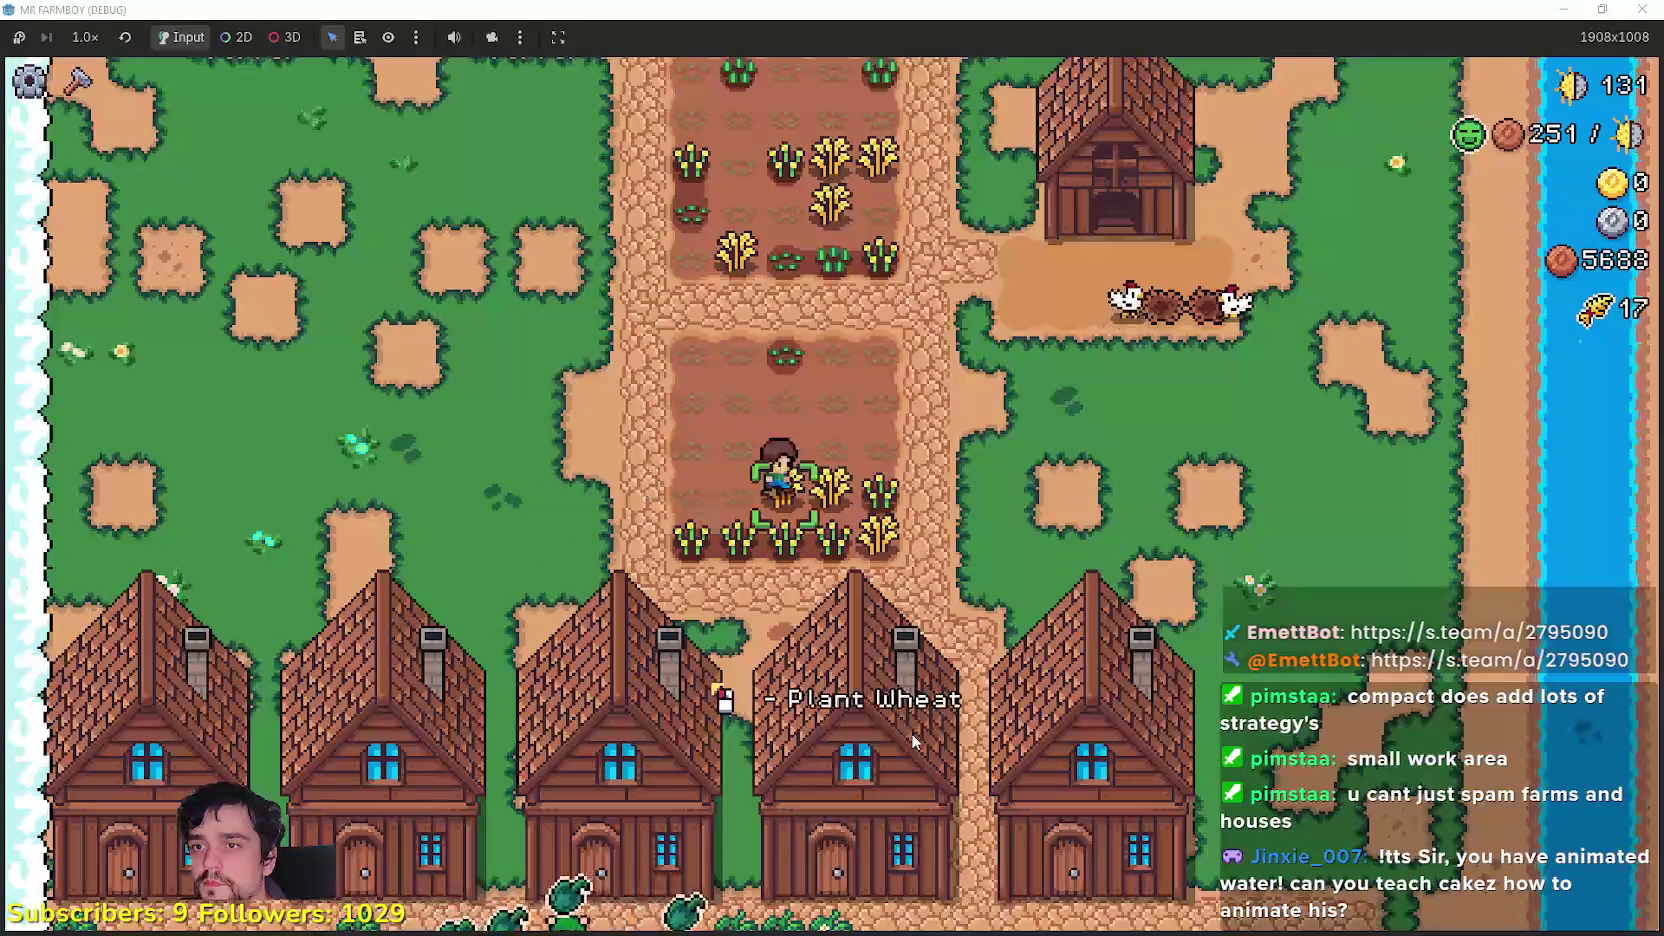
pyautogui.press('d')
pyautogui.press('a')
pyautogui.press('a')
pyautogui.press('d')
pyautogui.scroll(2, 911, 731)
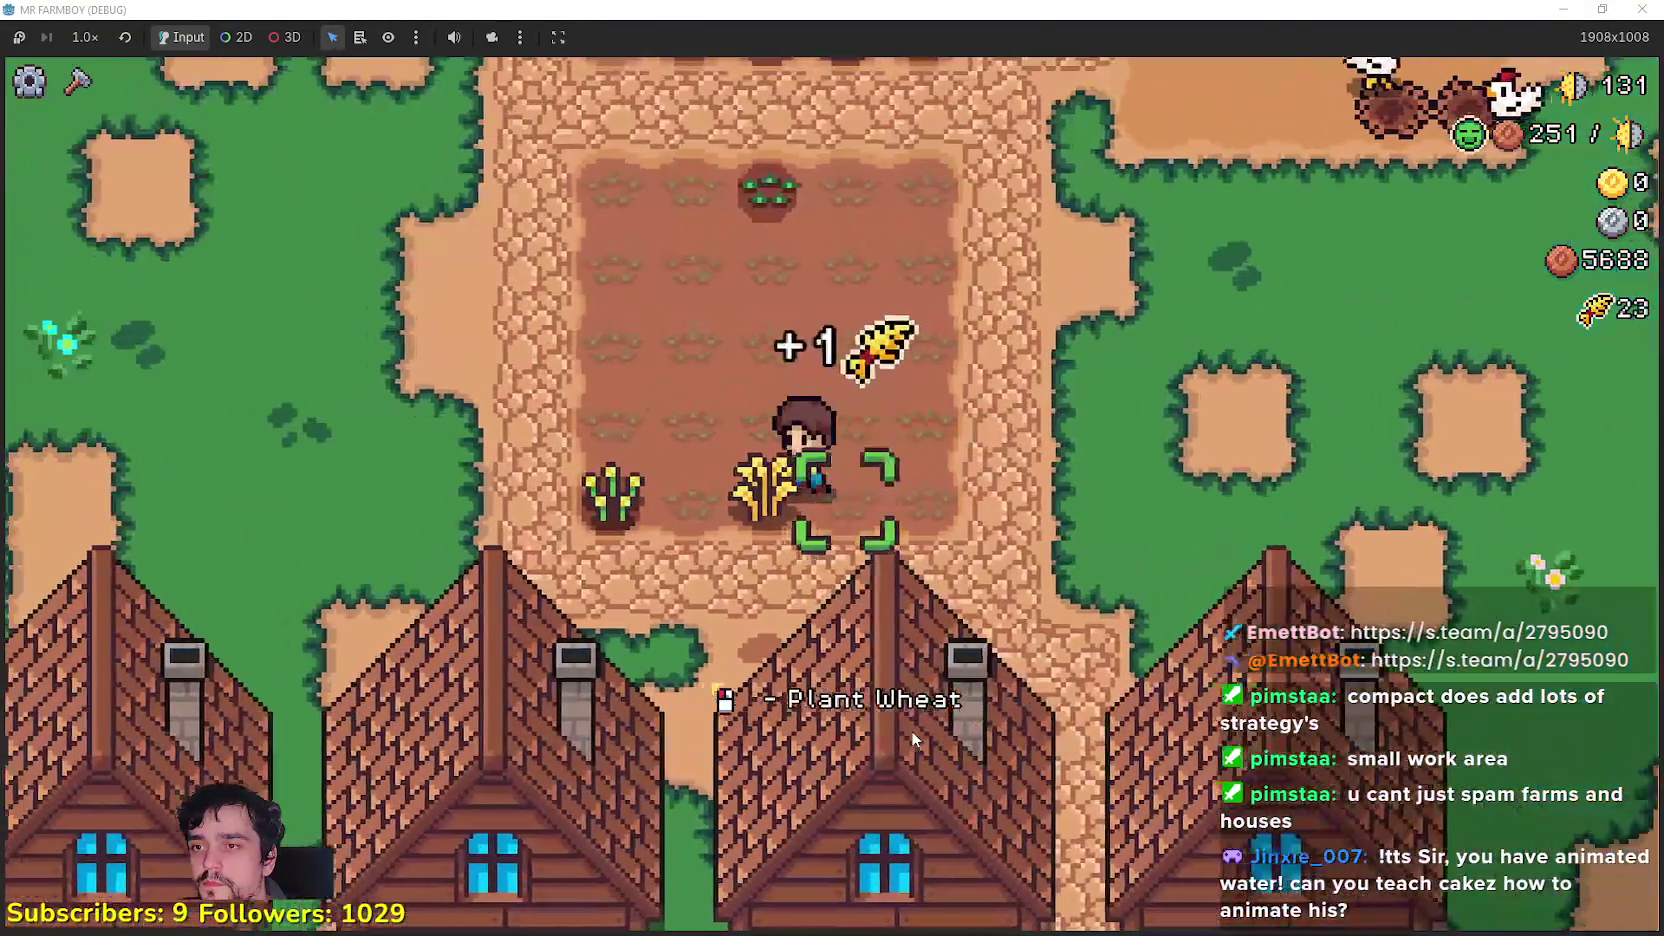
pyautogui.press('a')
pyautogui.scroll(-2, 912, 731)
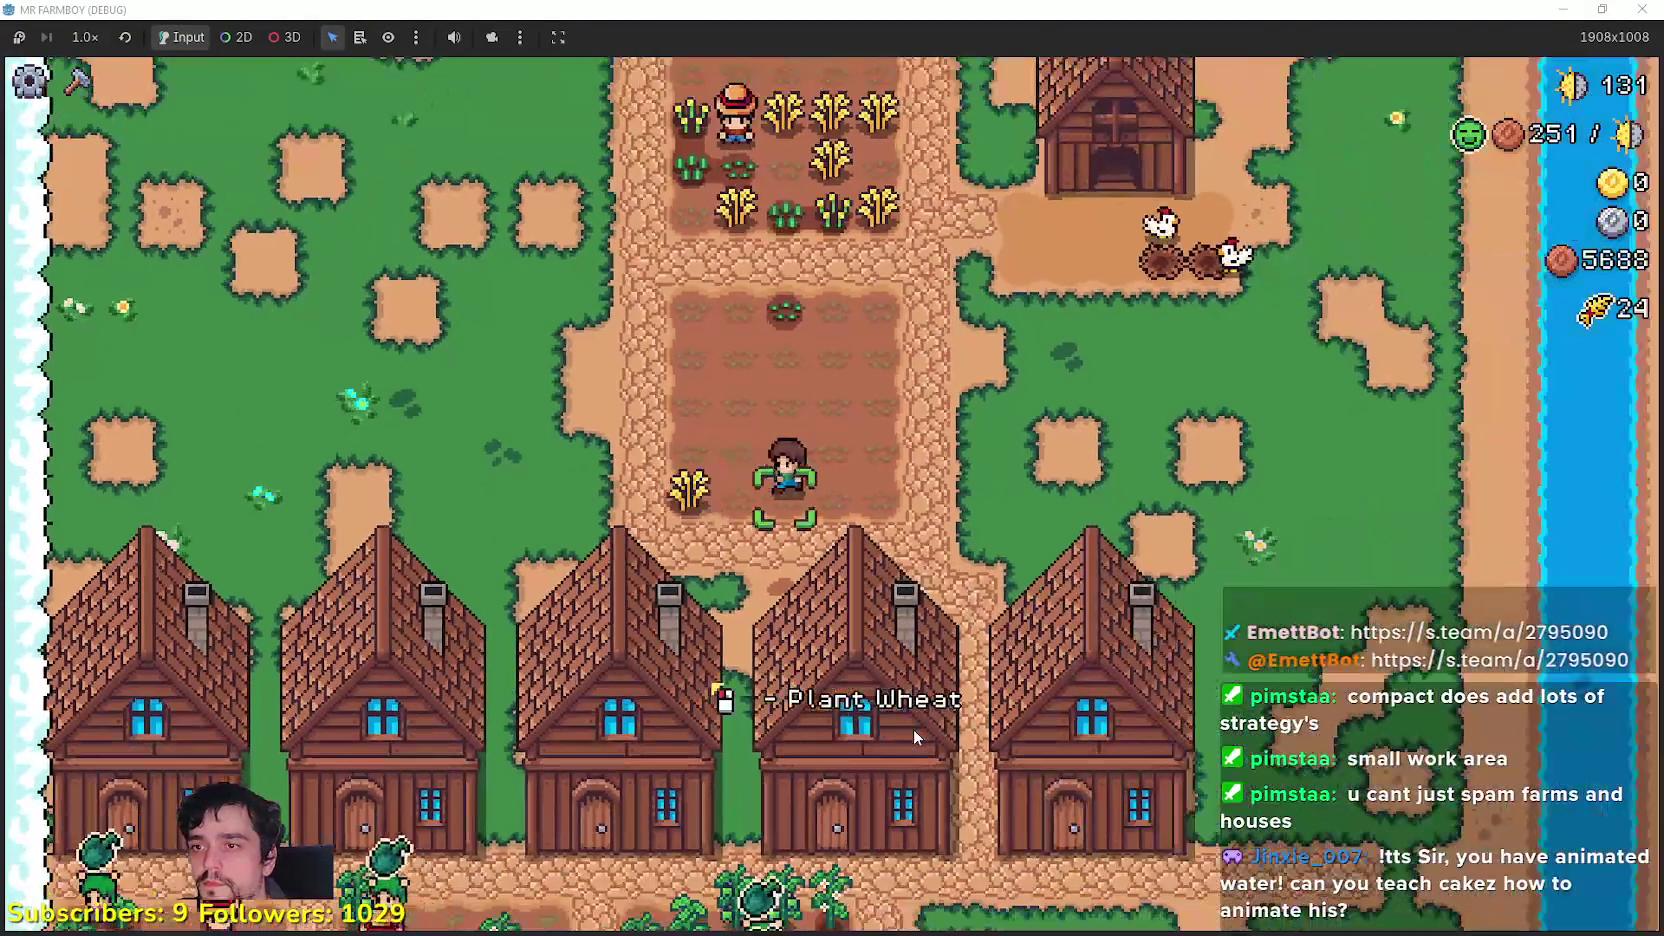
pyautogui.press('a')
pyautogui.press('w')
pyautogui.press('d')
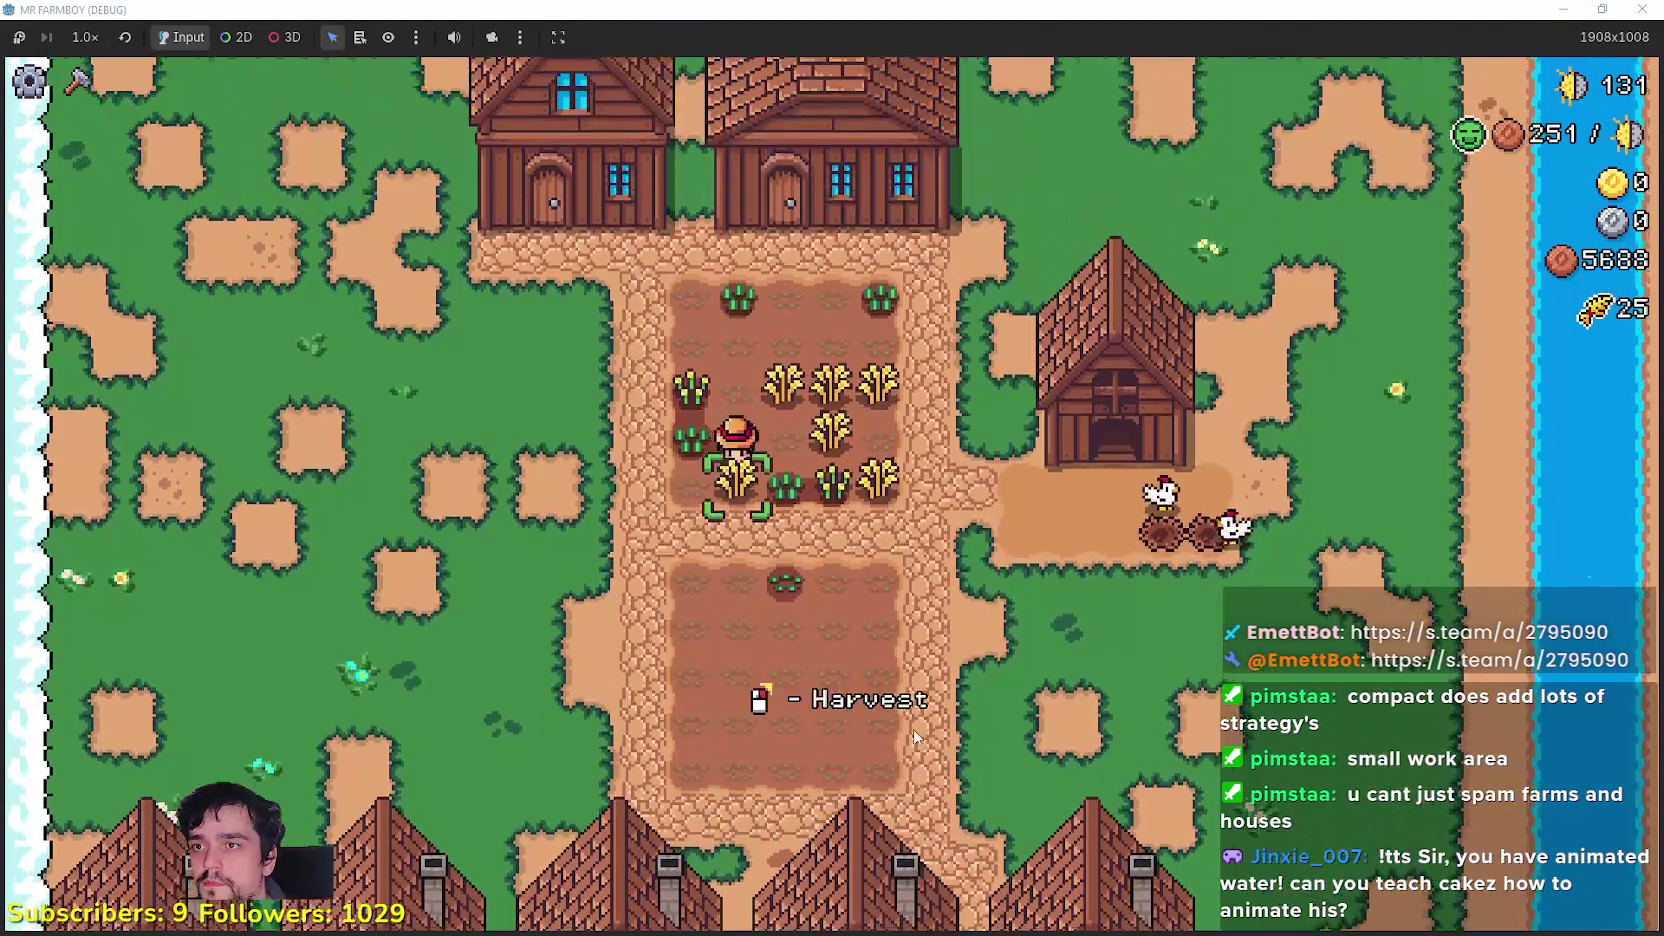
pyautogui.press('s')
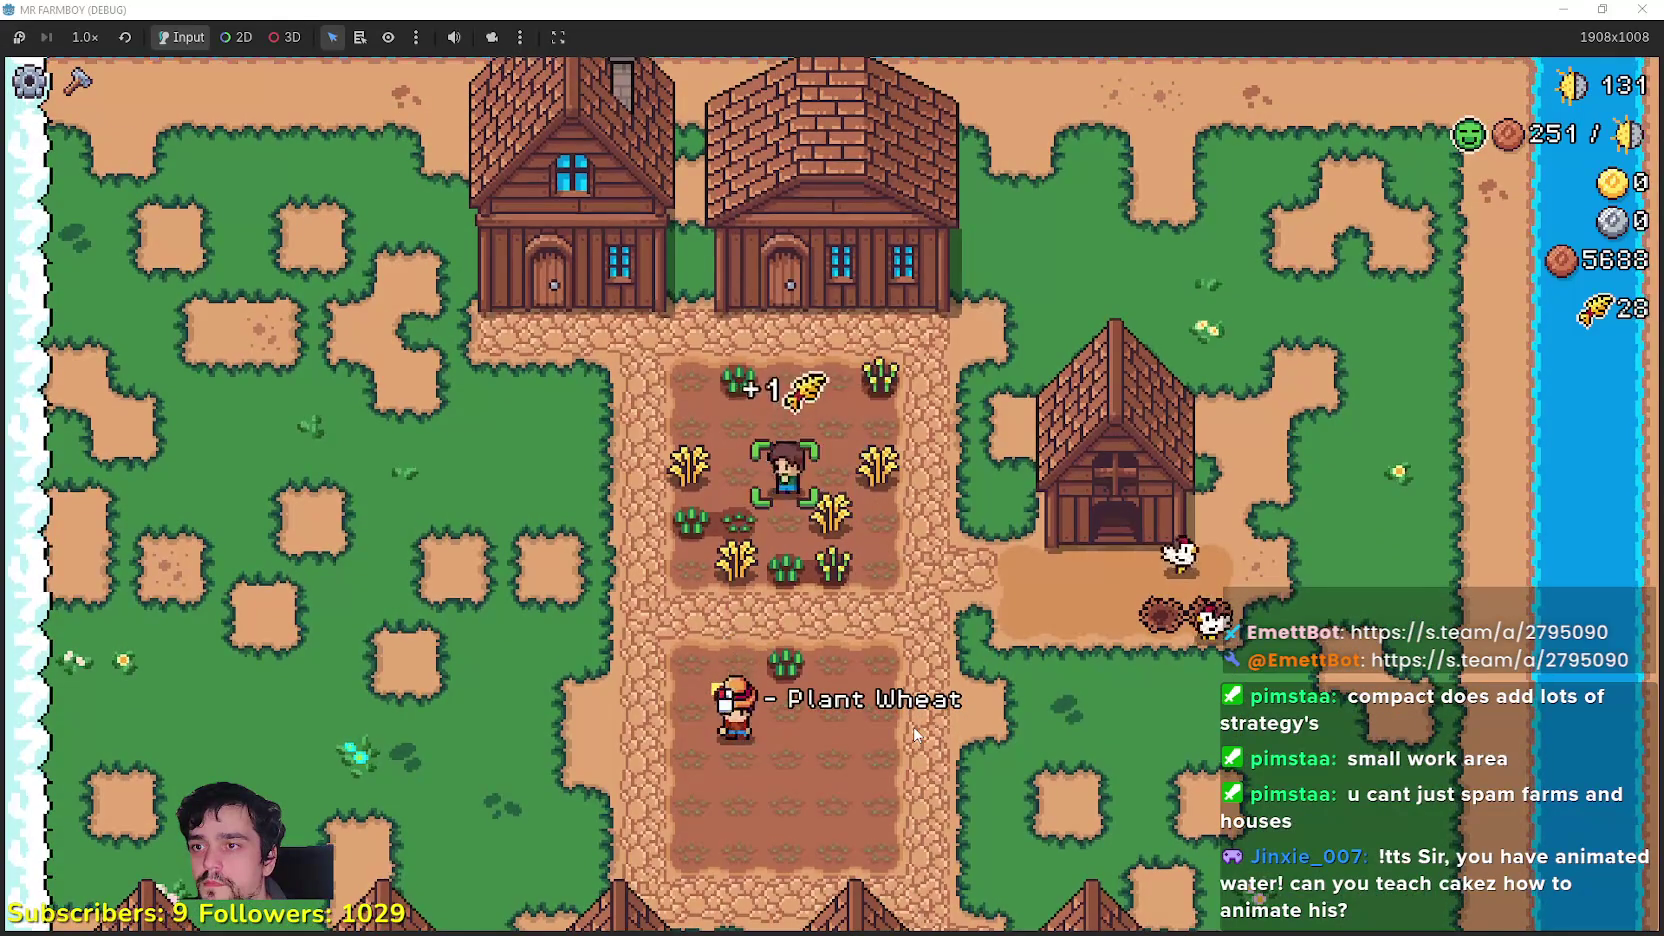
pyautogui.press('s')
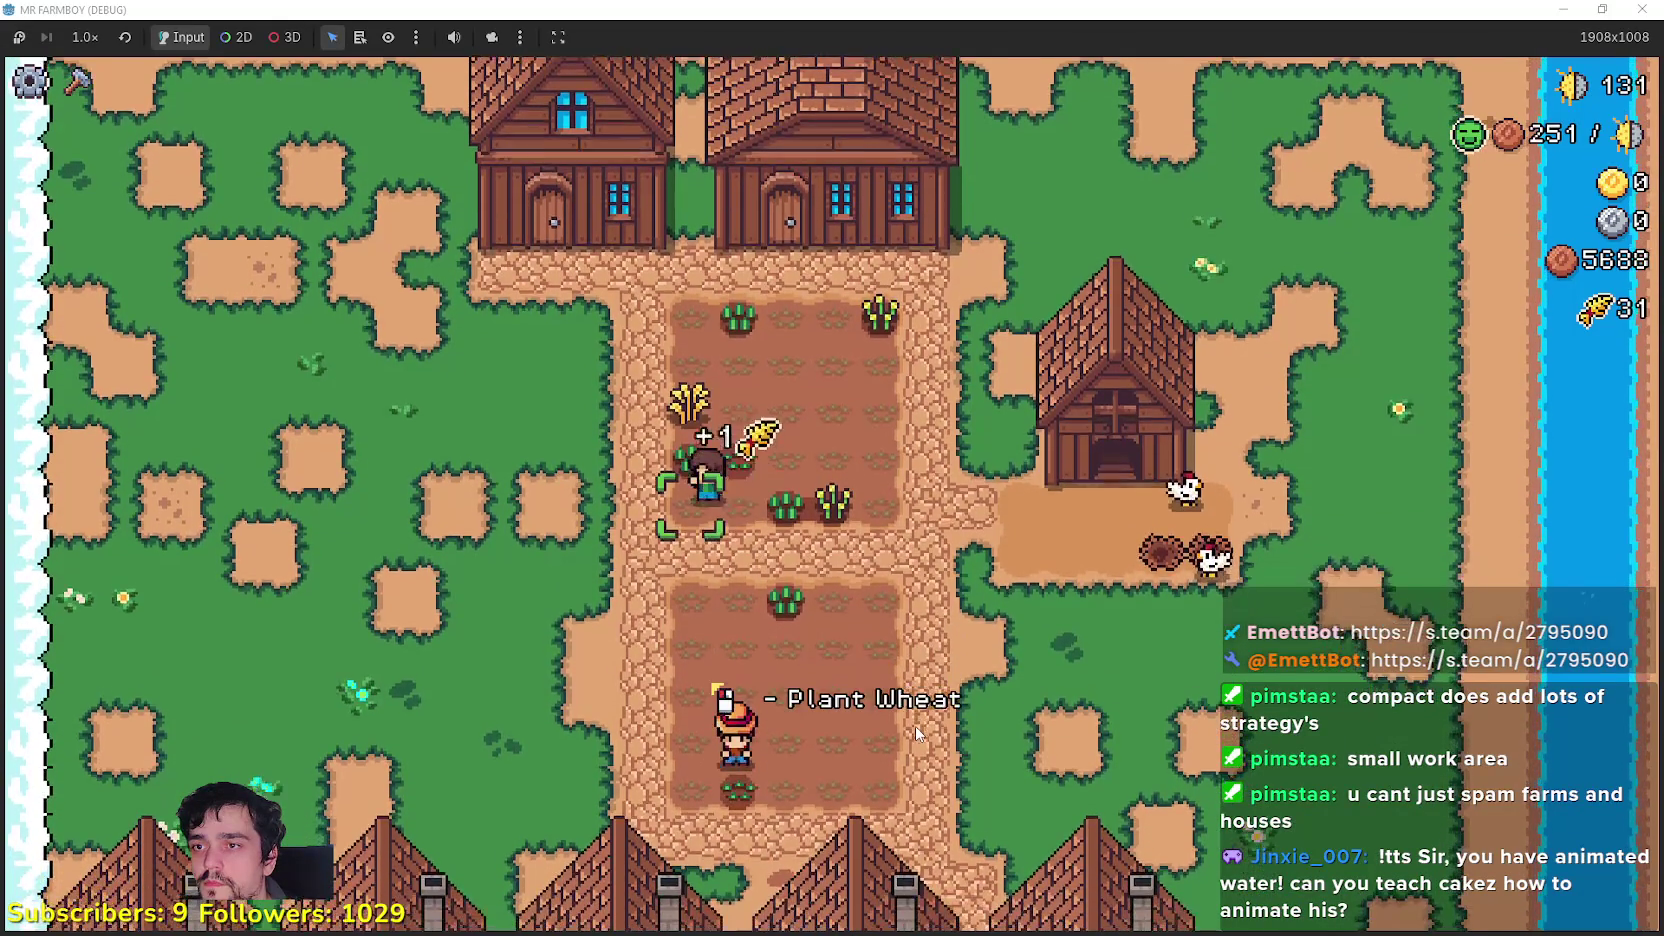
# Step: Walk out of the field, then pan down to the market stalls and back up
pyautogui.press('d')
pyautogui.press('w')
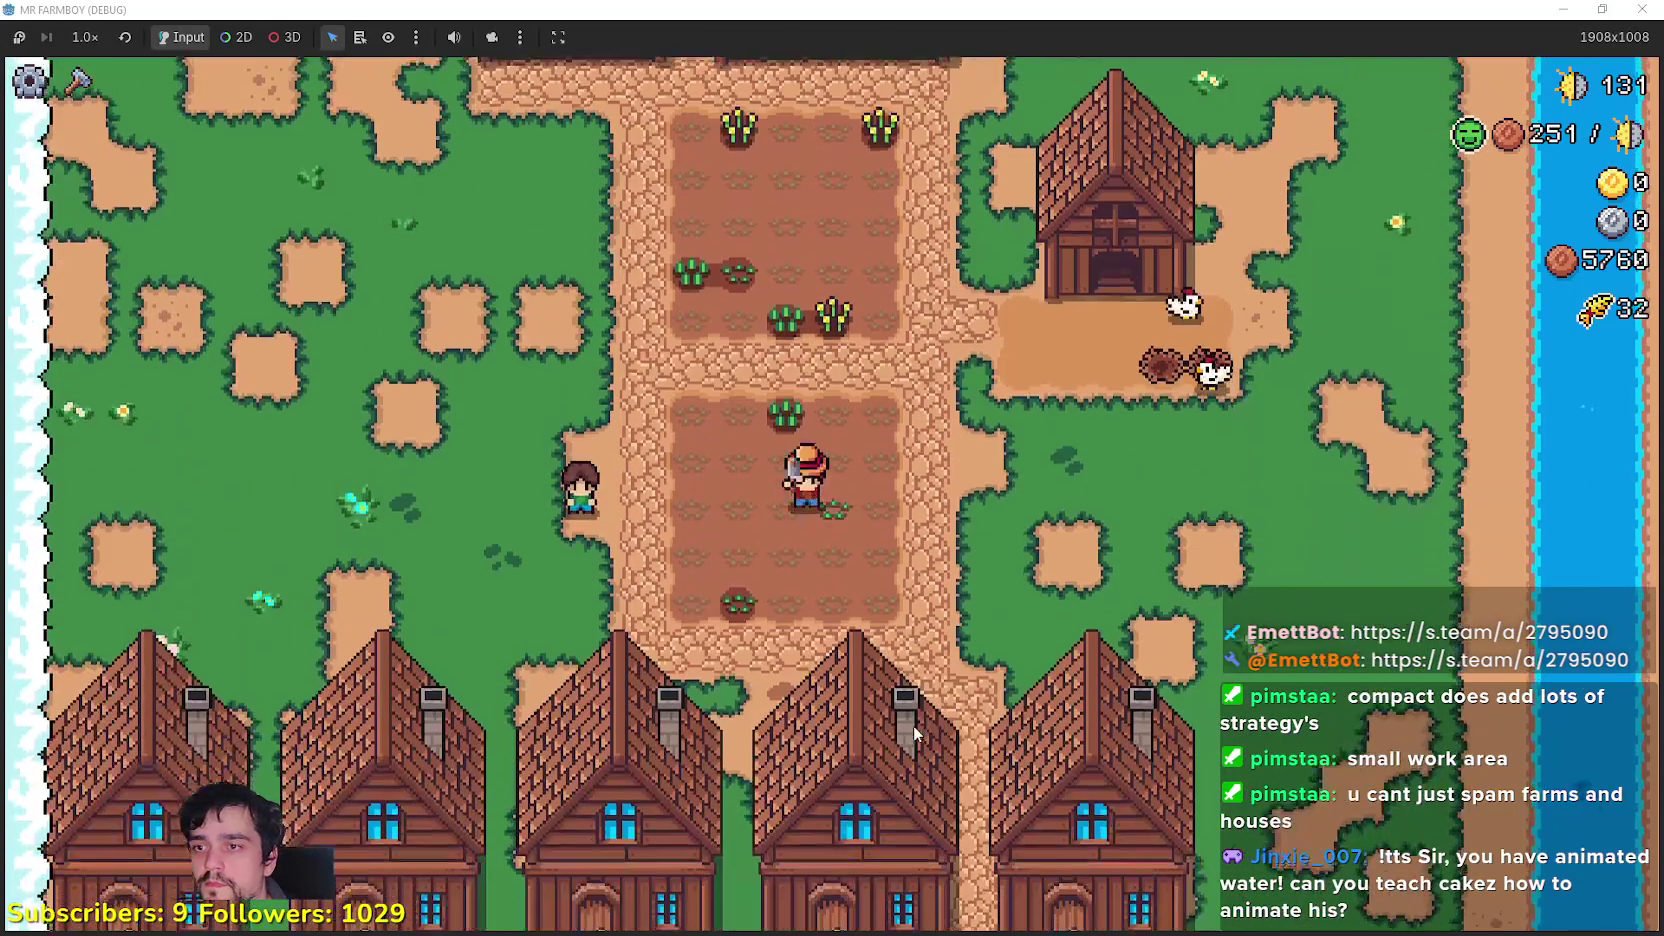
pyautogui.press('s')
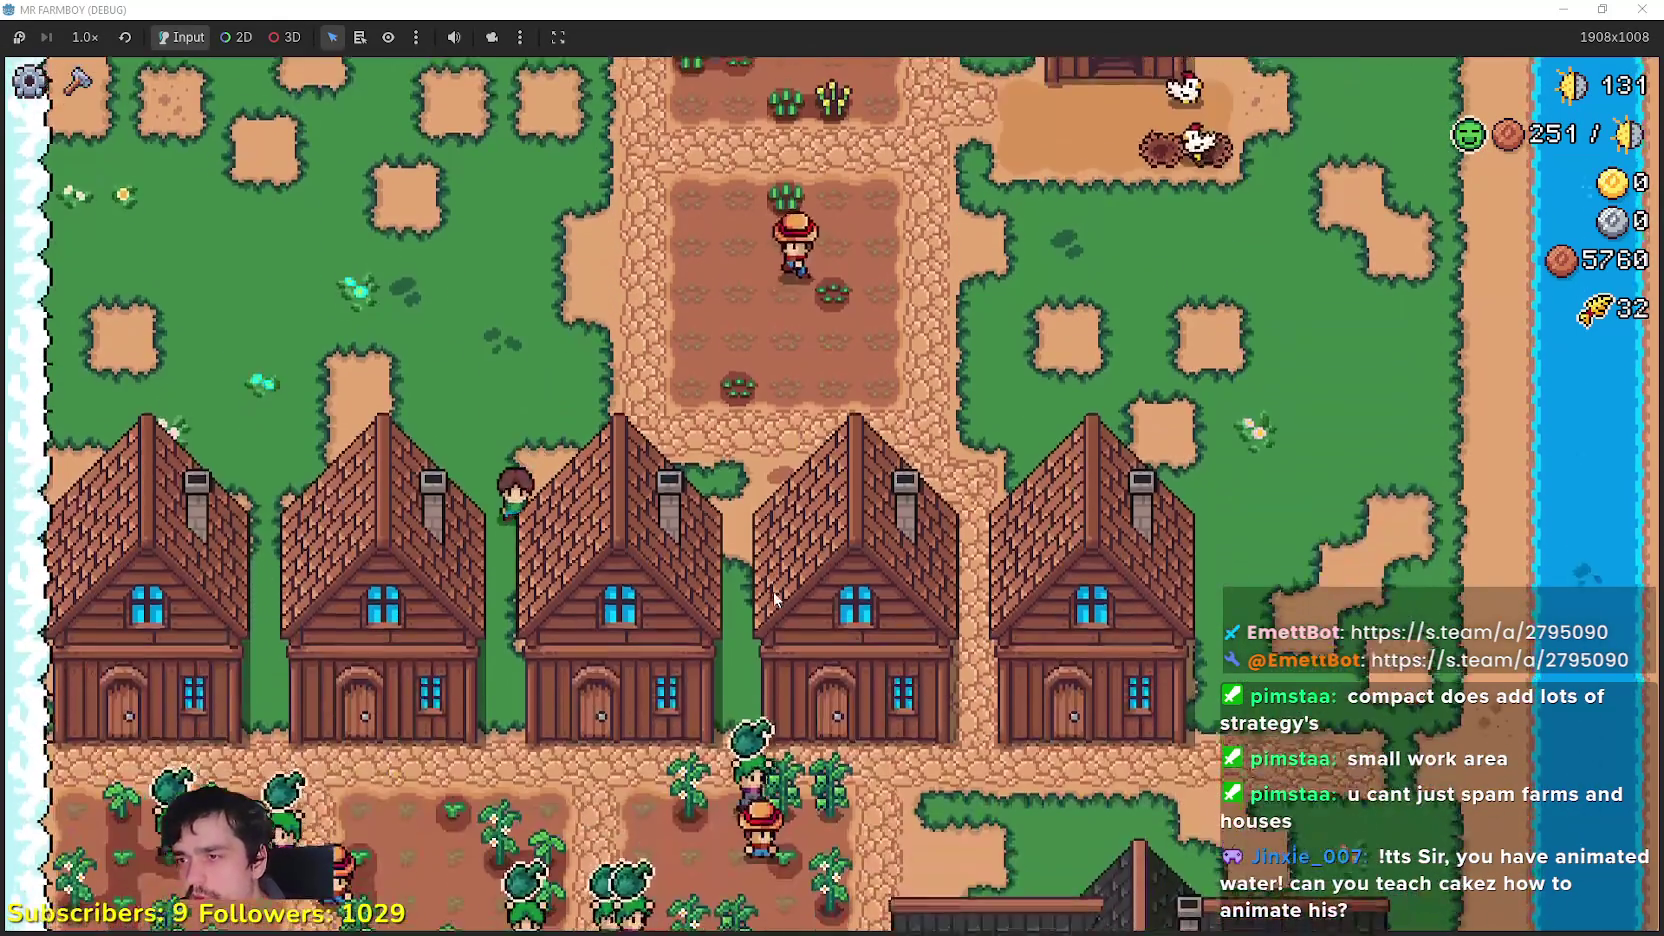
pyautogui.press('s')
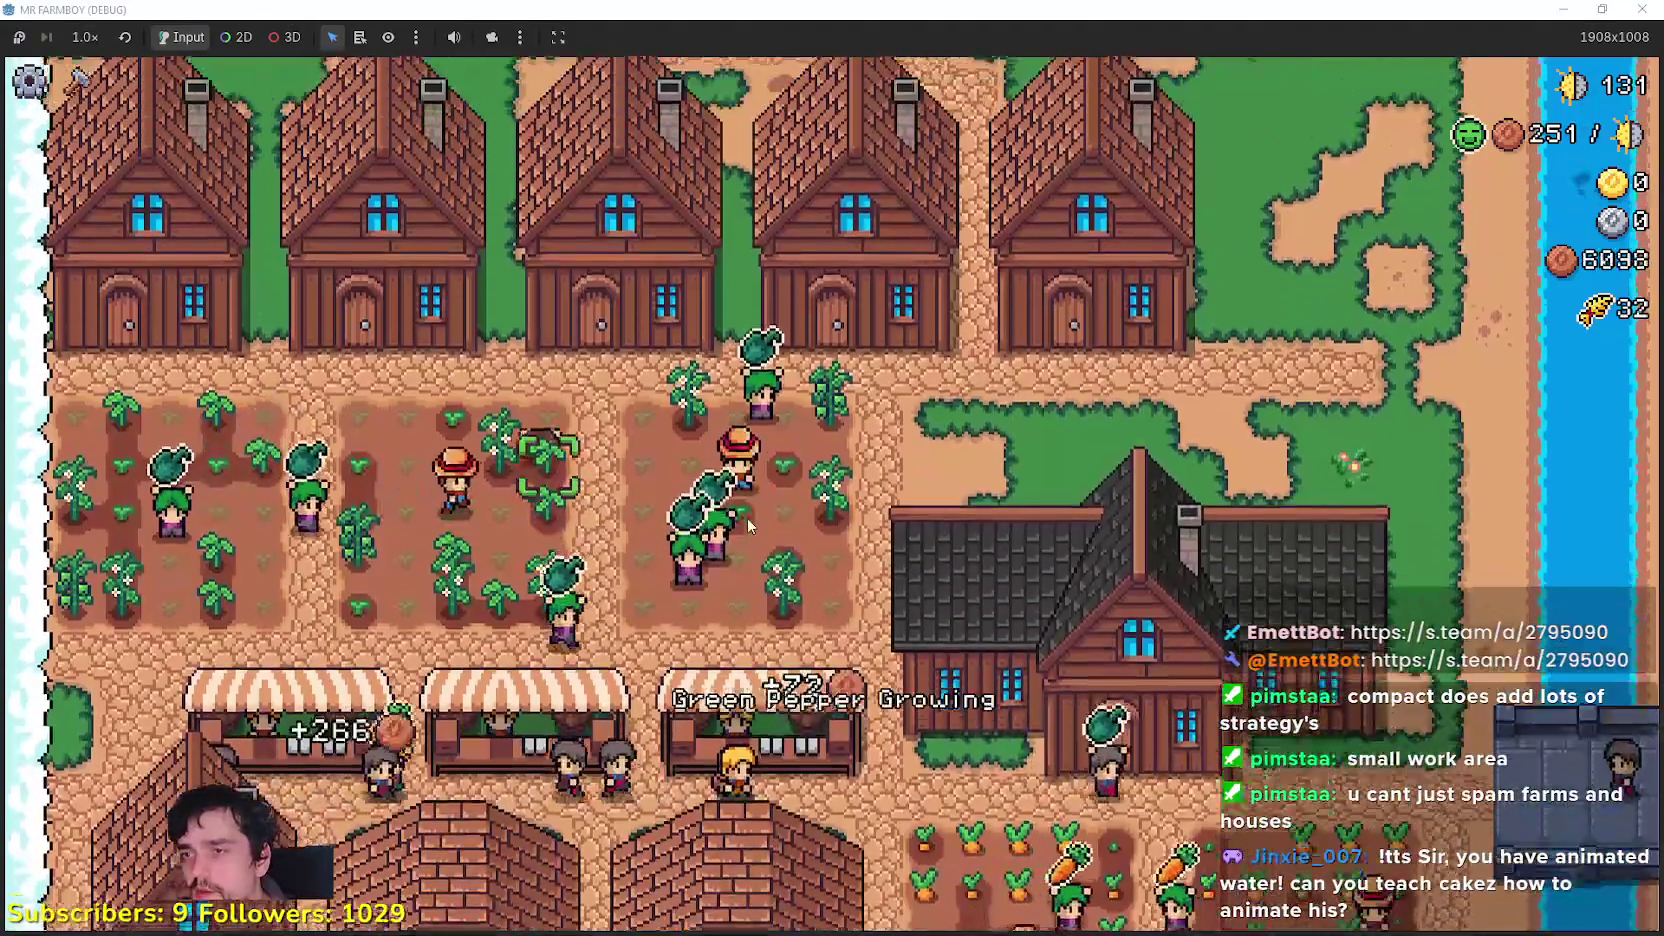
pyautogui.press('w')
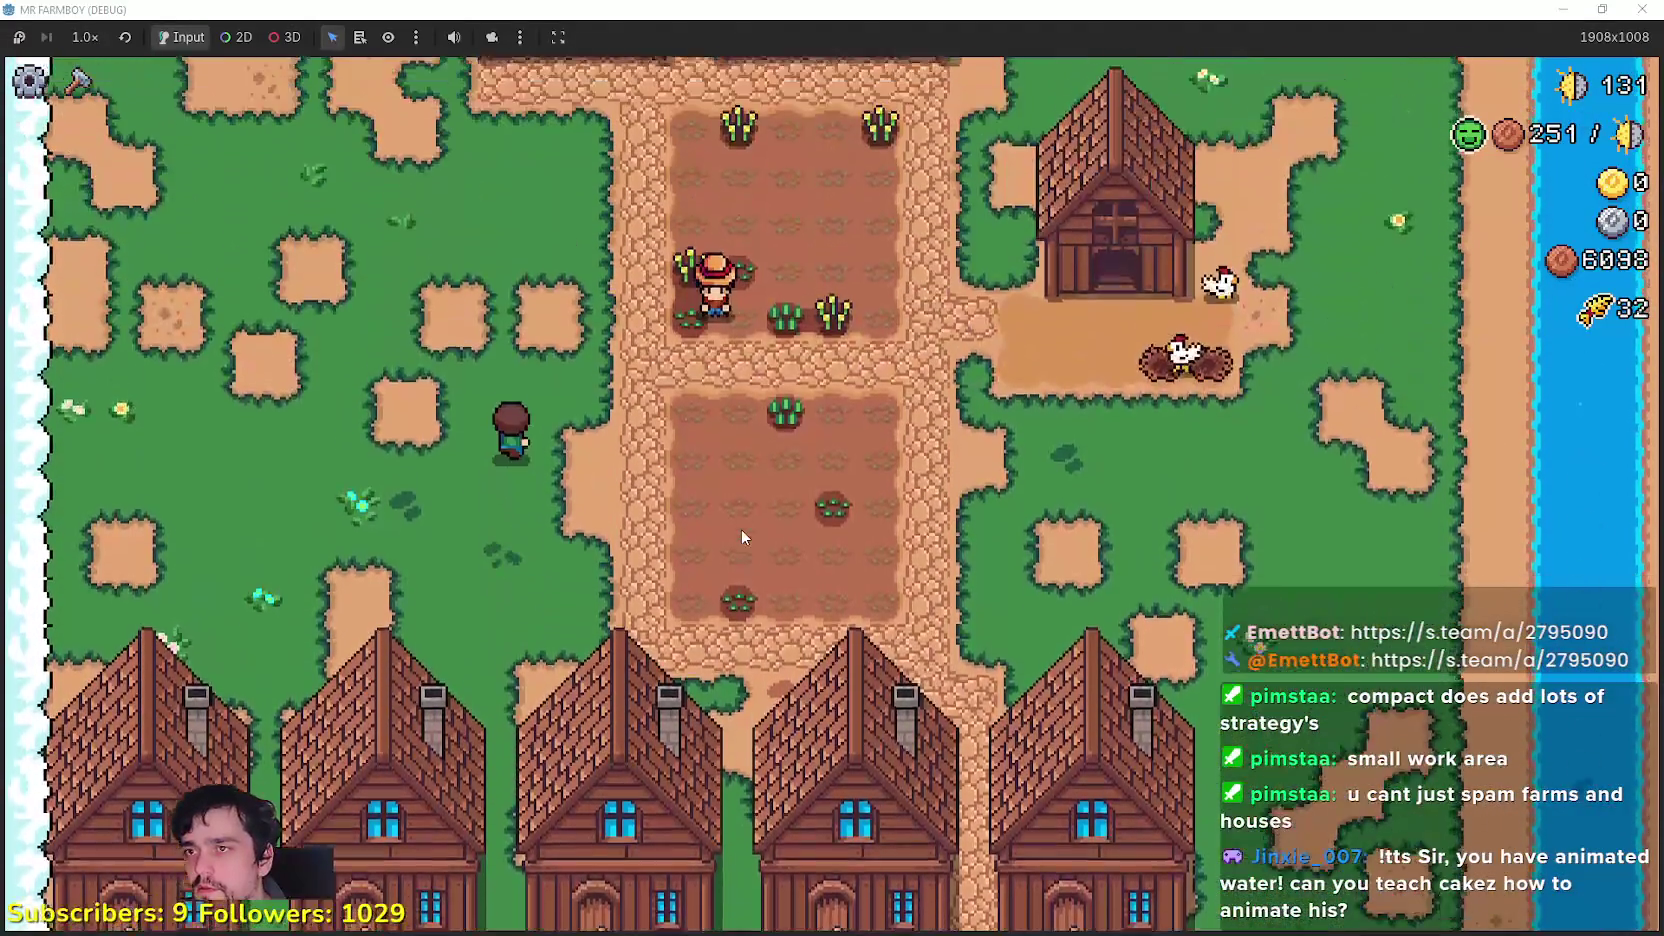
pyautogui.press('w')
# Step: Check a house's workers and beds panel, then pan to the town's southern edge and back to the top
pyautogui.click(739, 530)
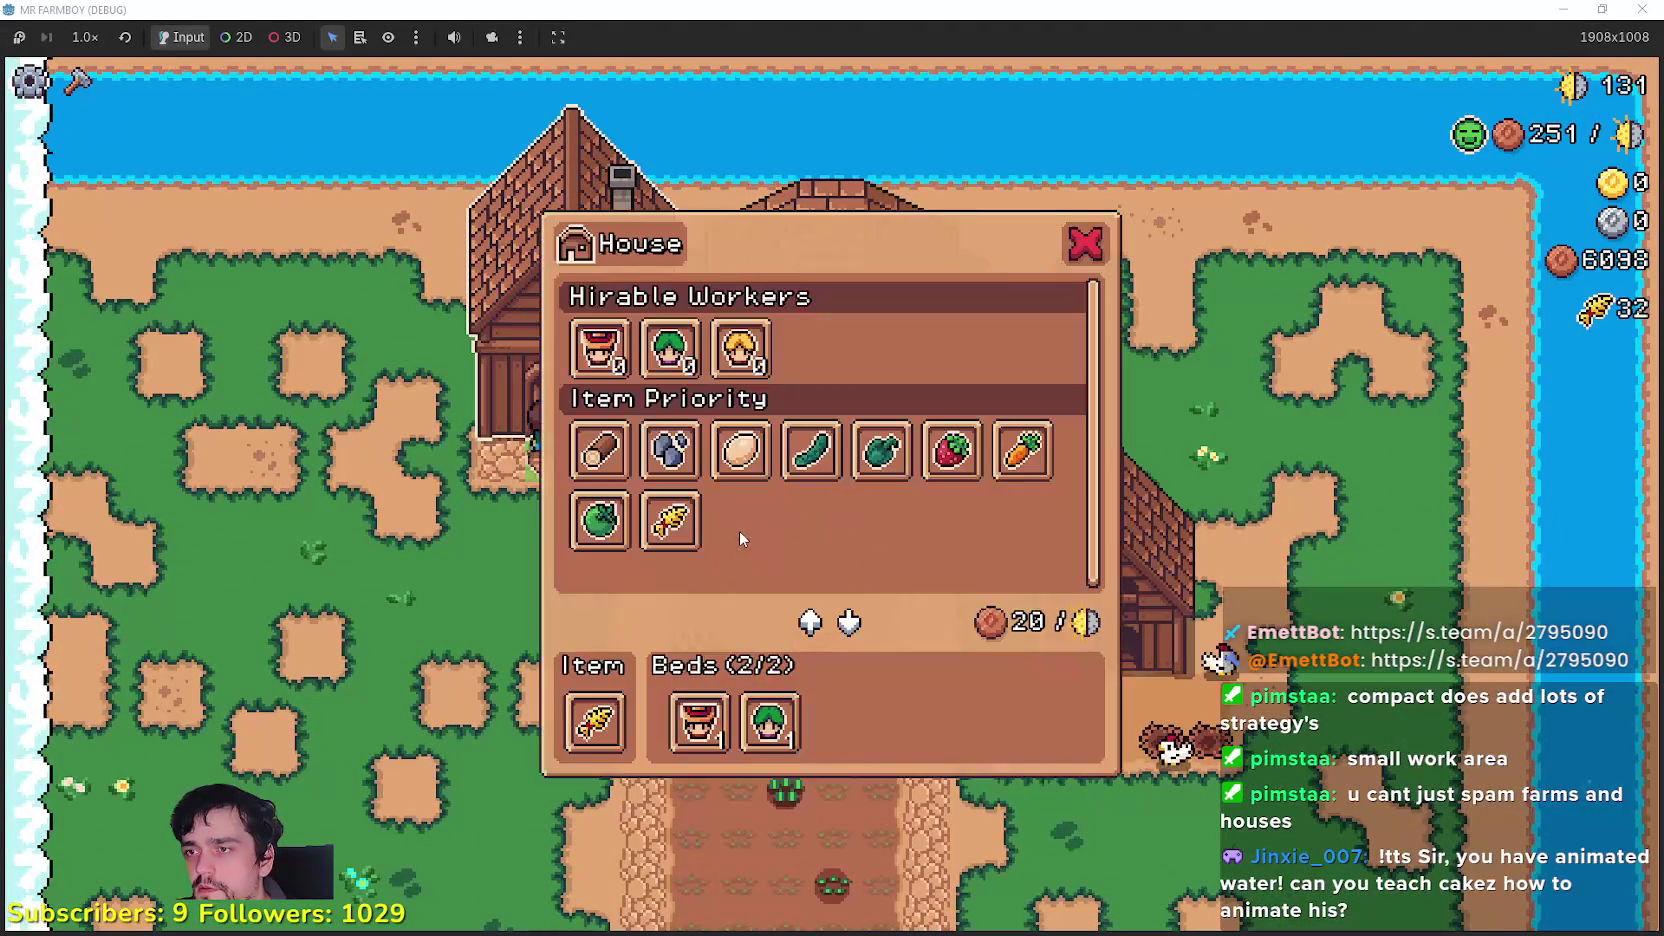
pyautogui.press('s')
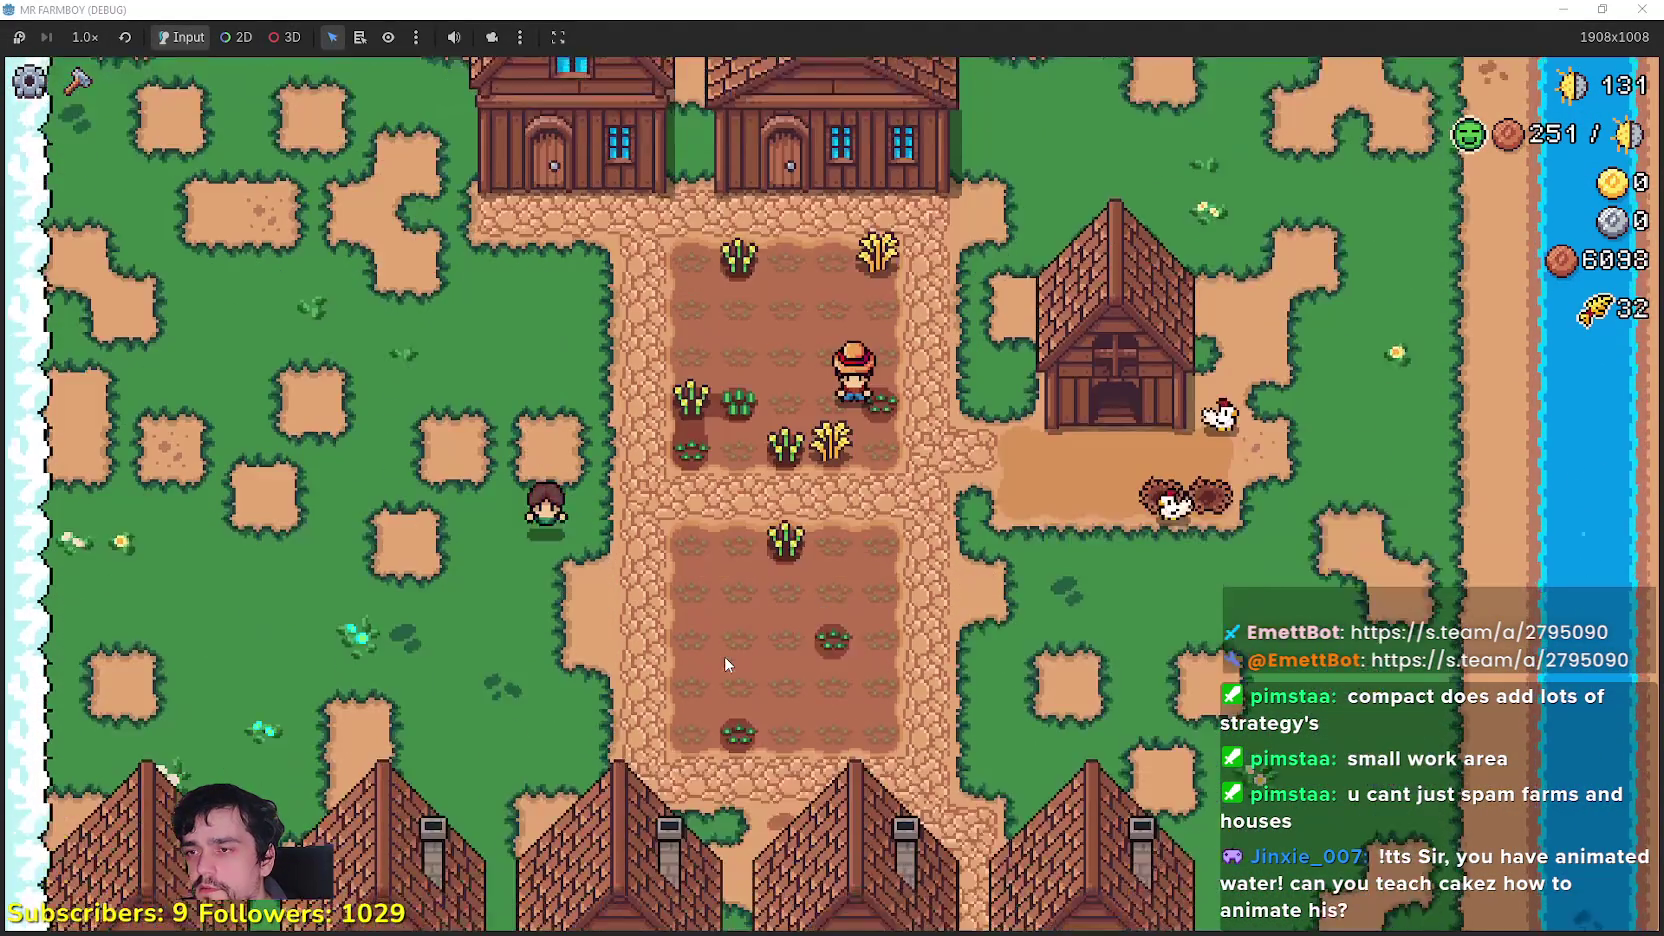
pyautogui.press('s')
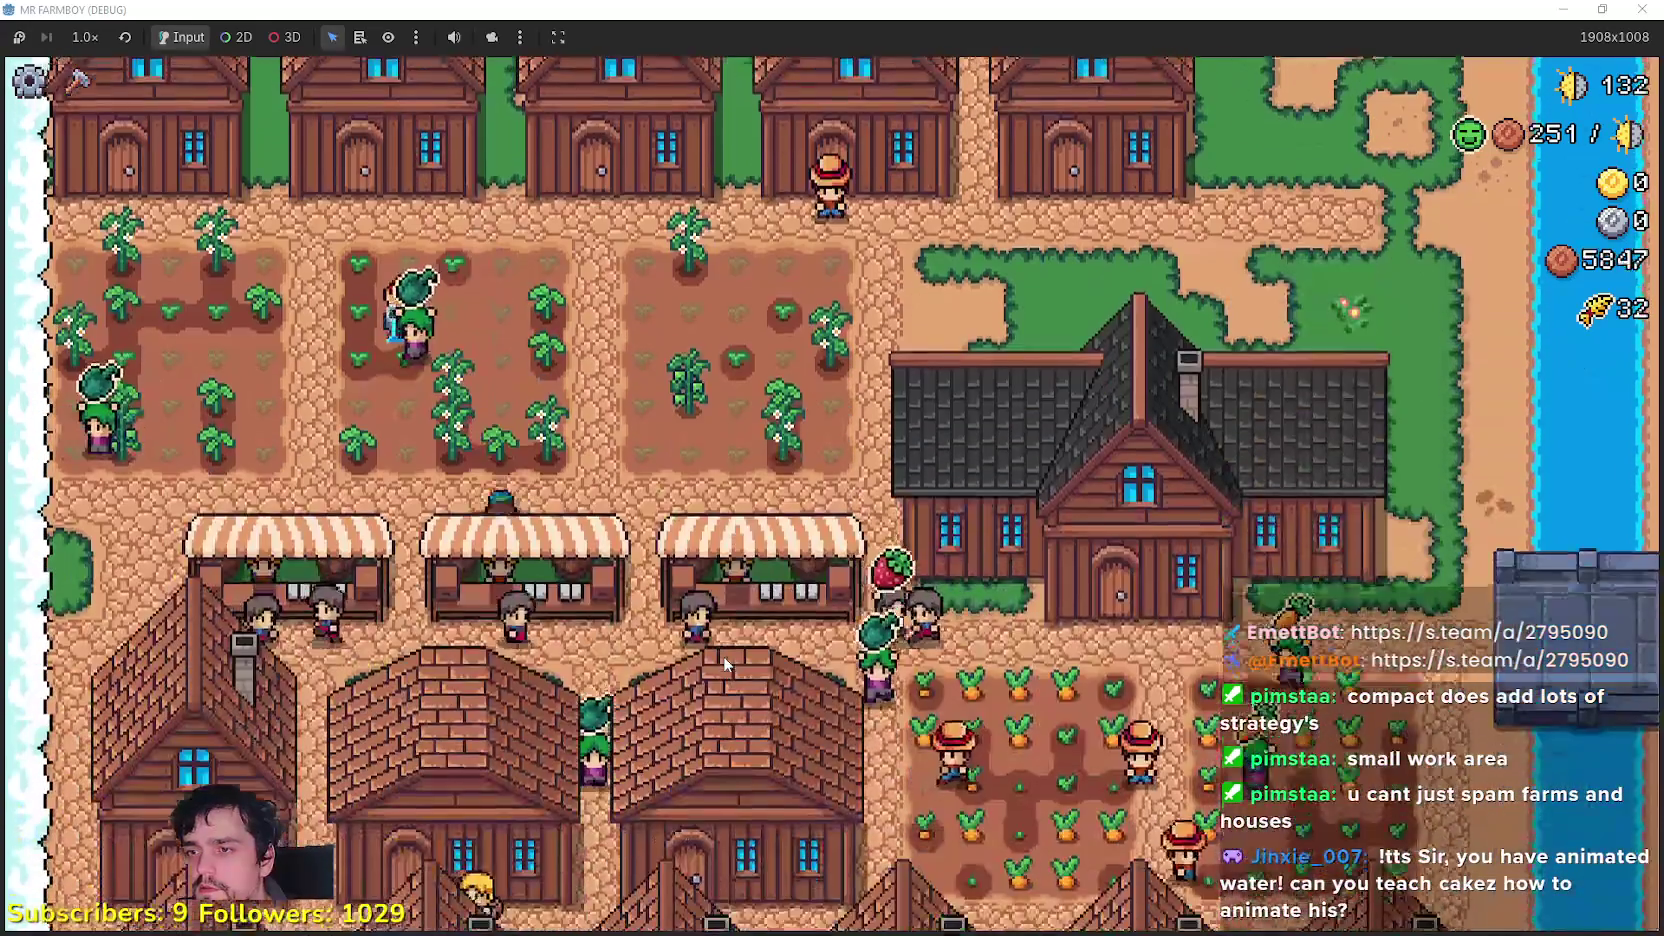
pyautogui.press('s')
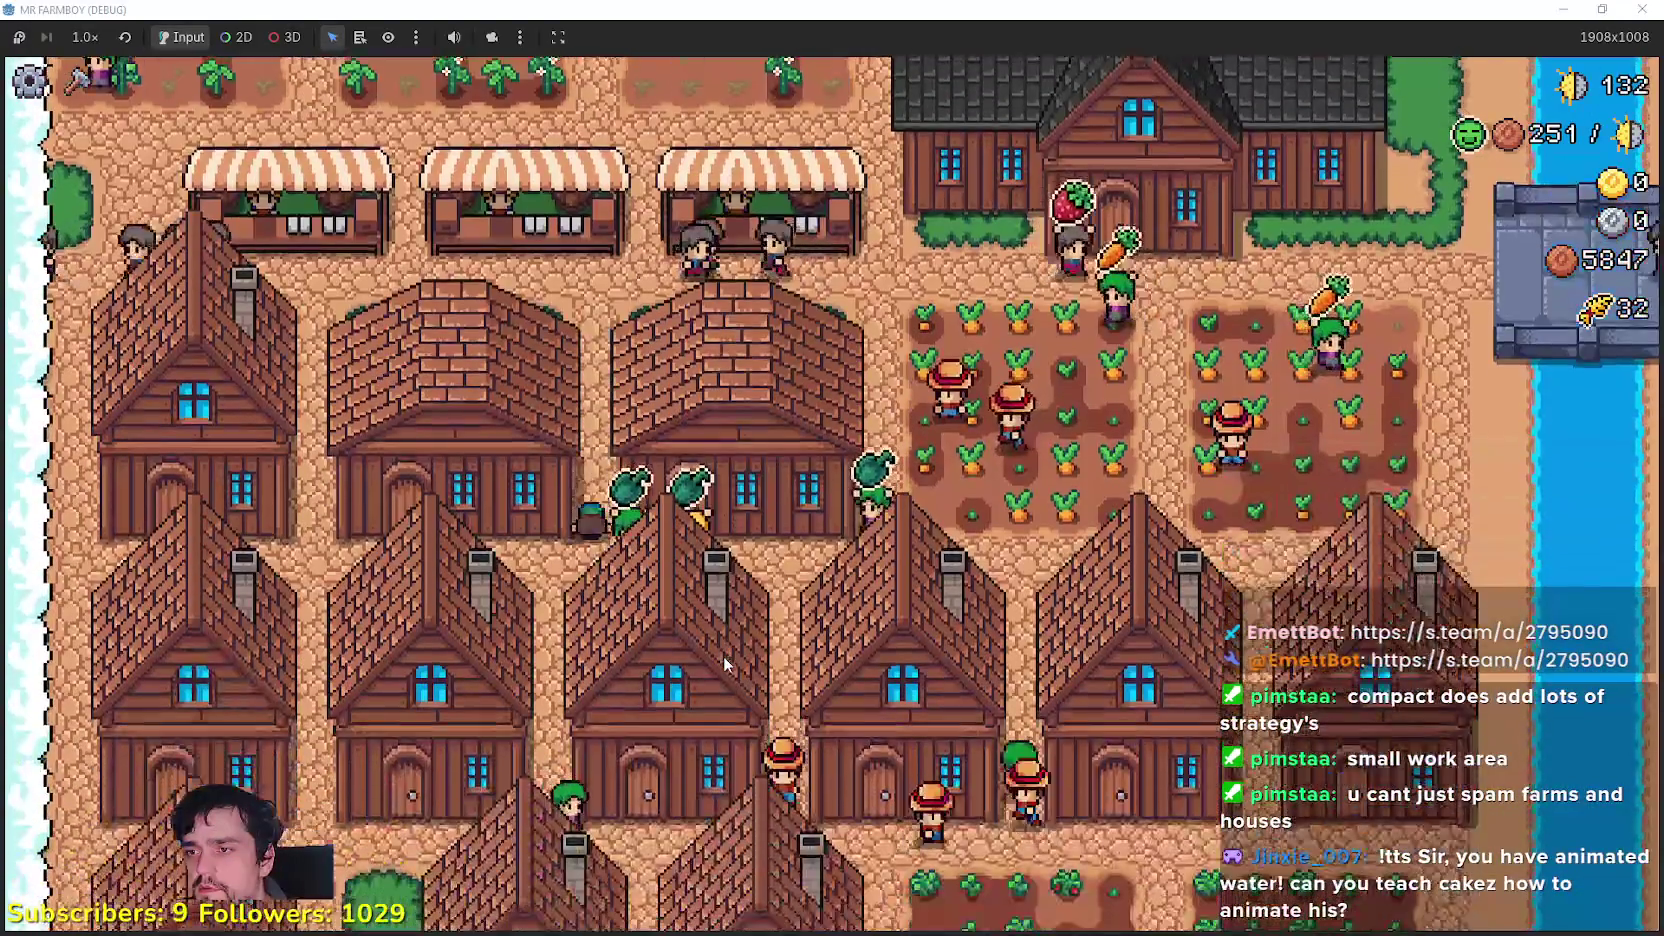
pyautogui.press('s')
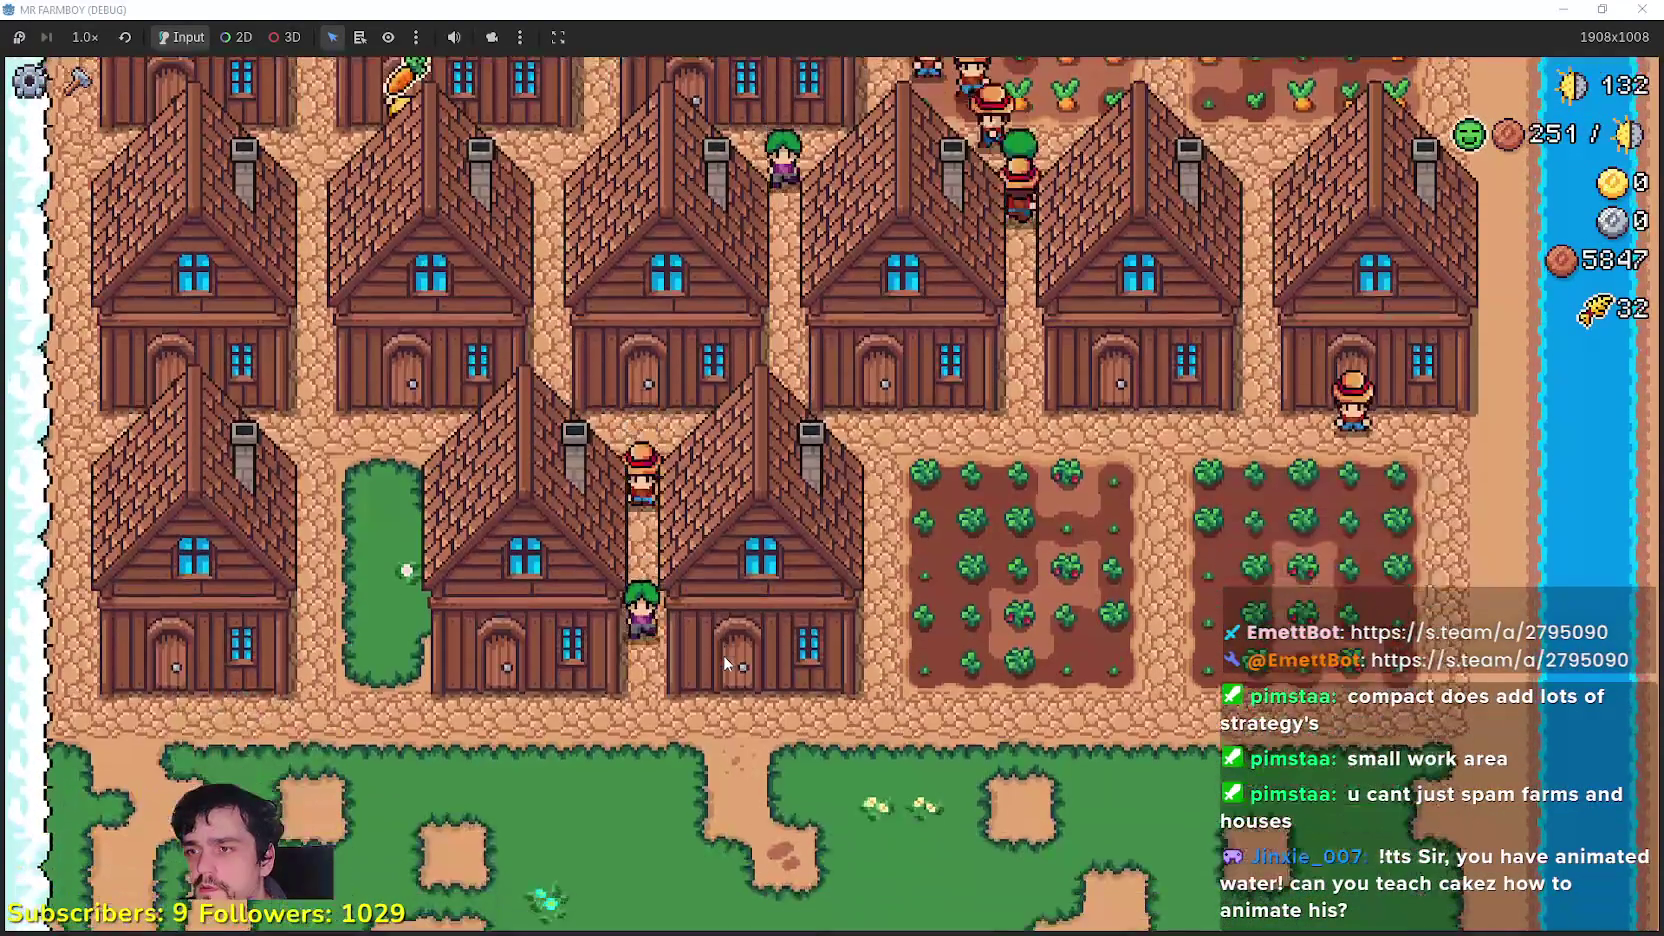
pyautogui.press('s')
pyautogui.press('w')
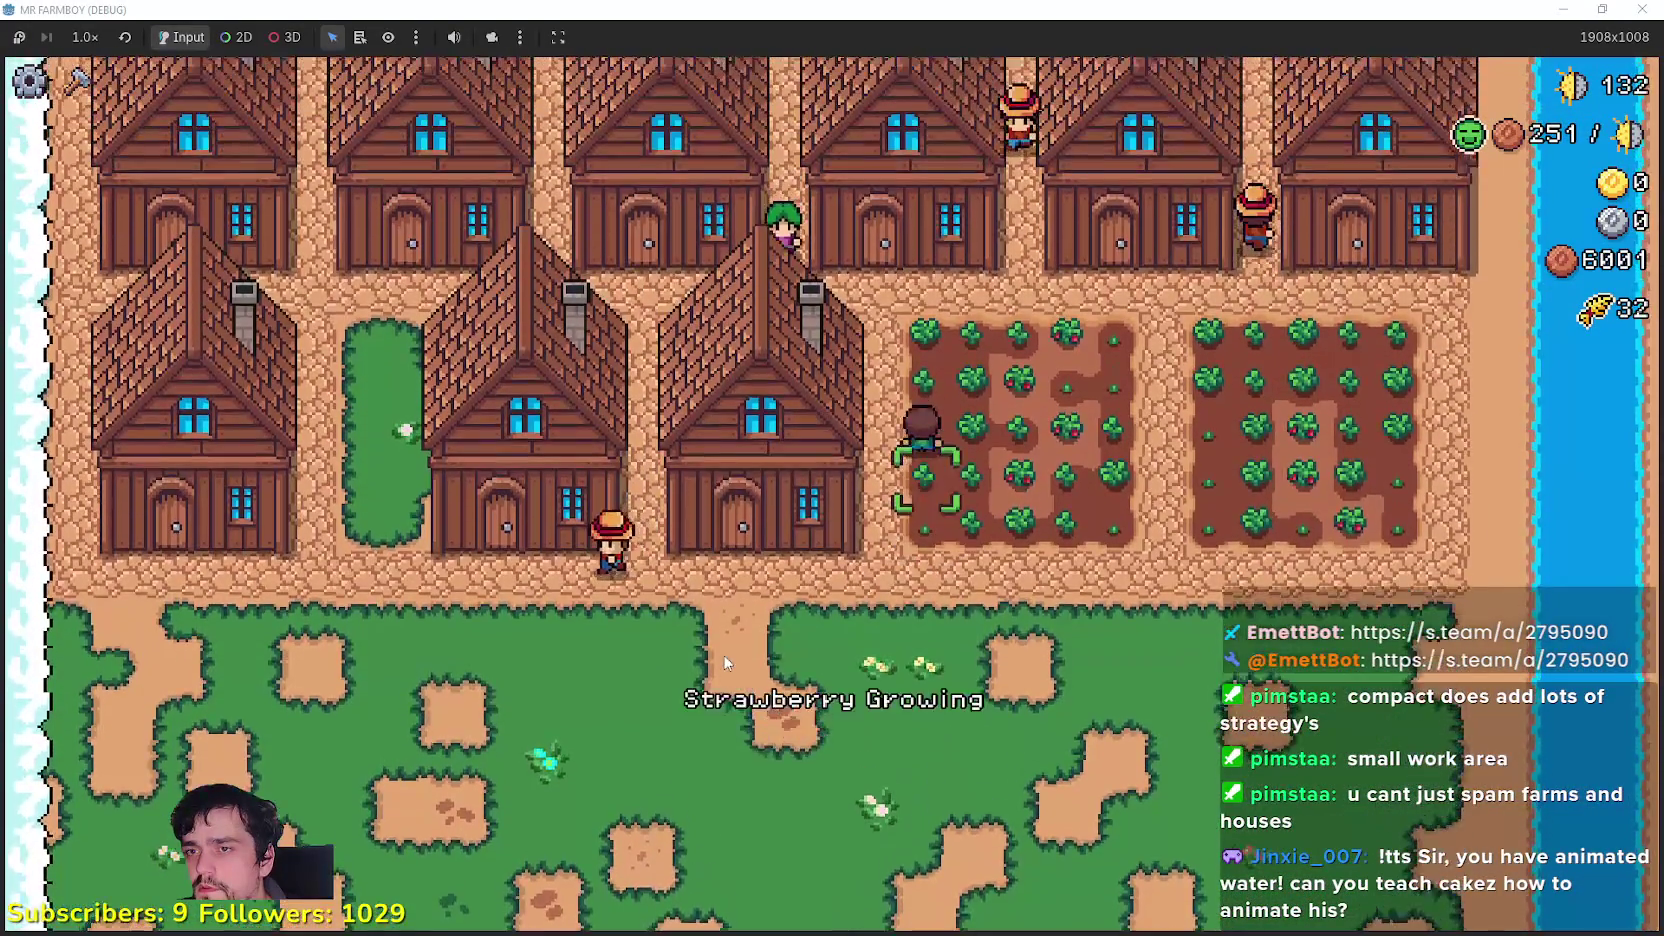
pyautogui.press('w')
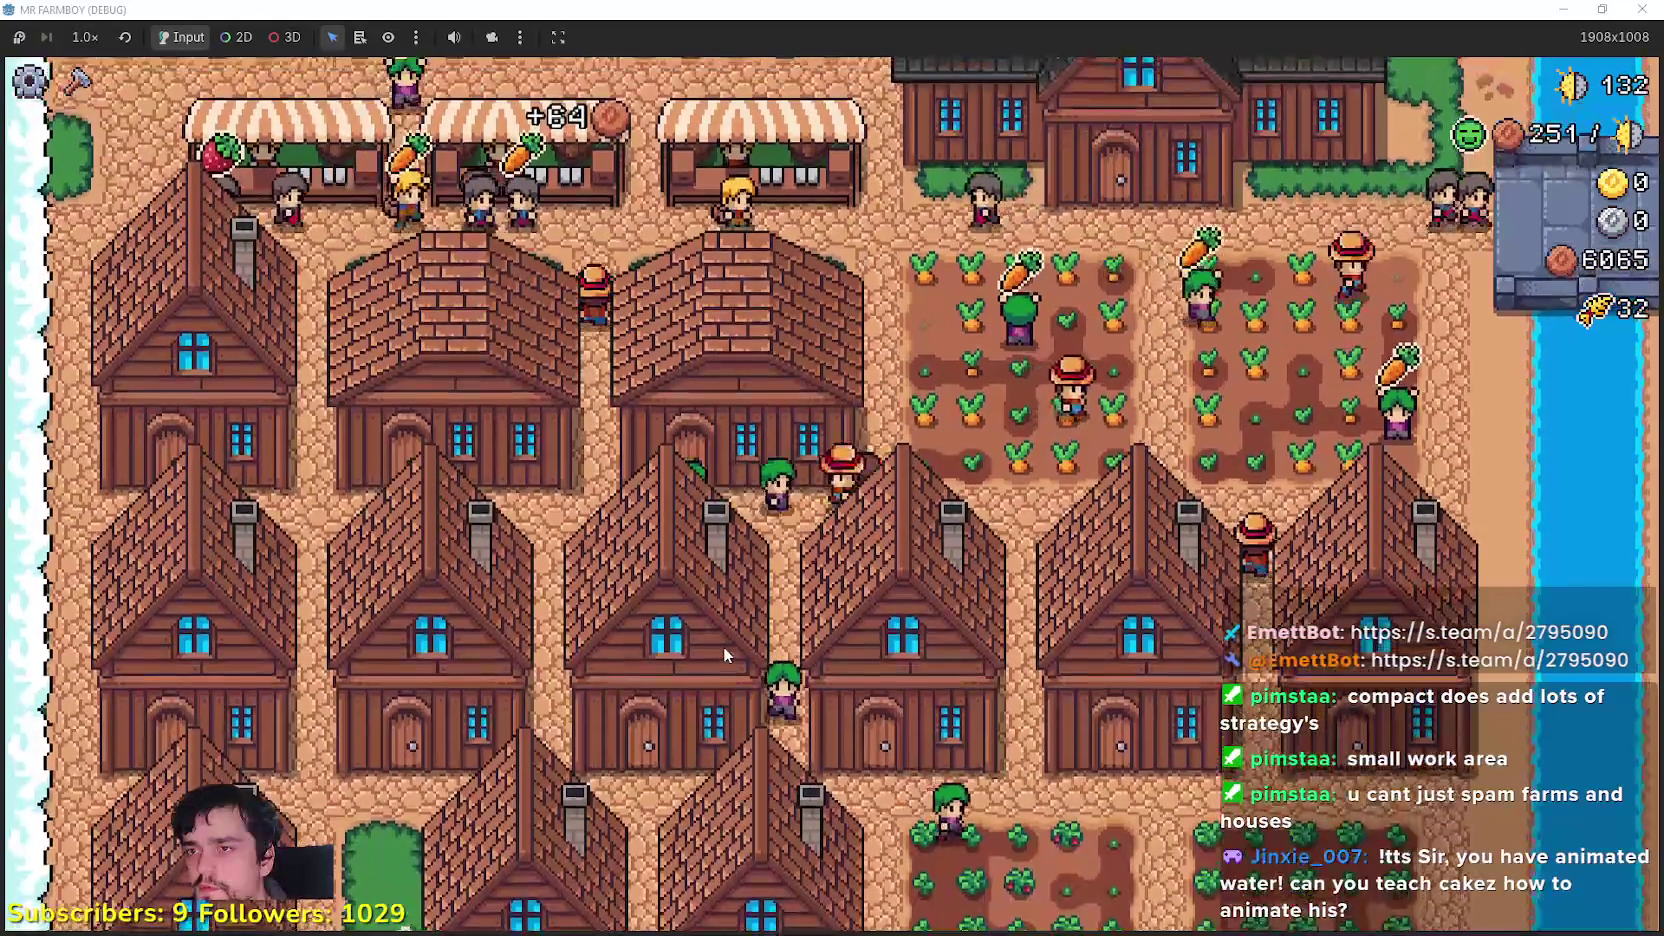
pyautogui.press('w')
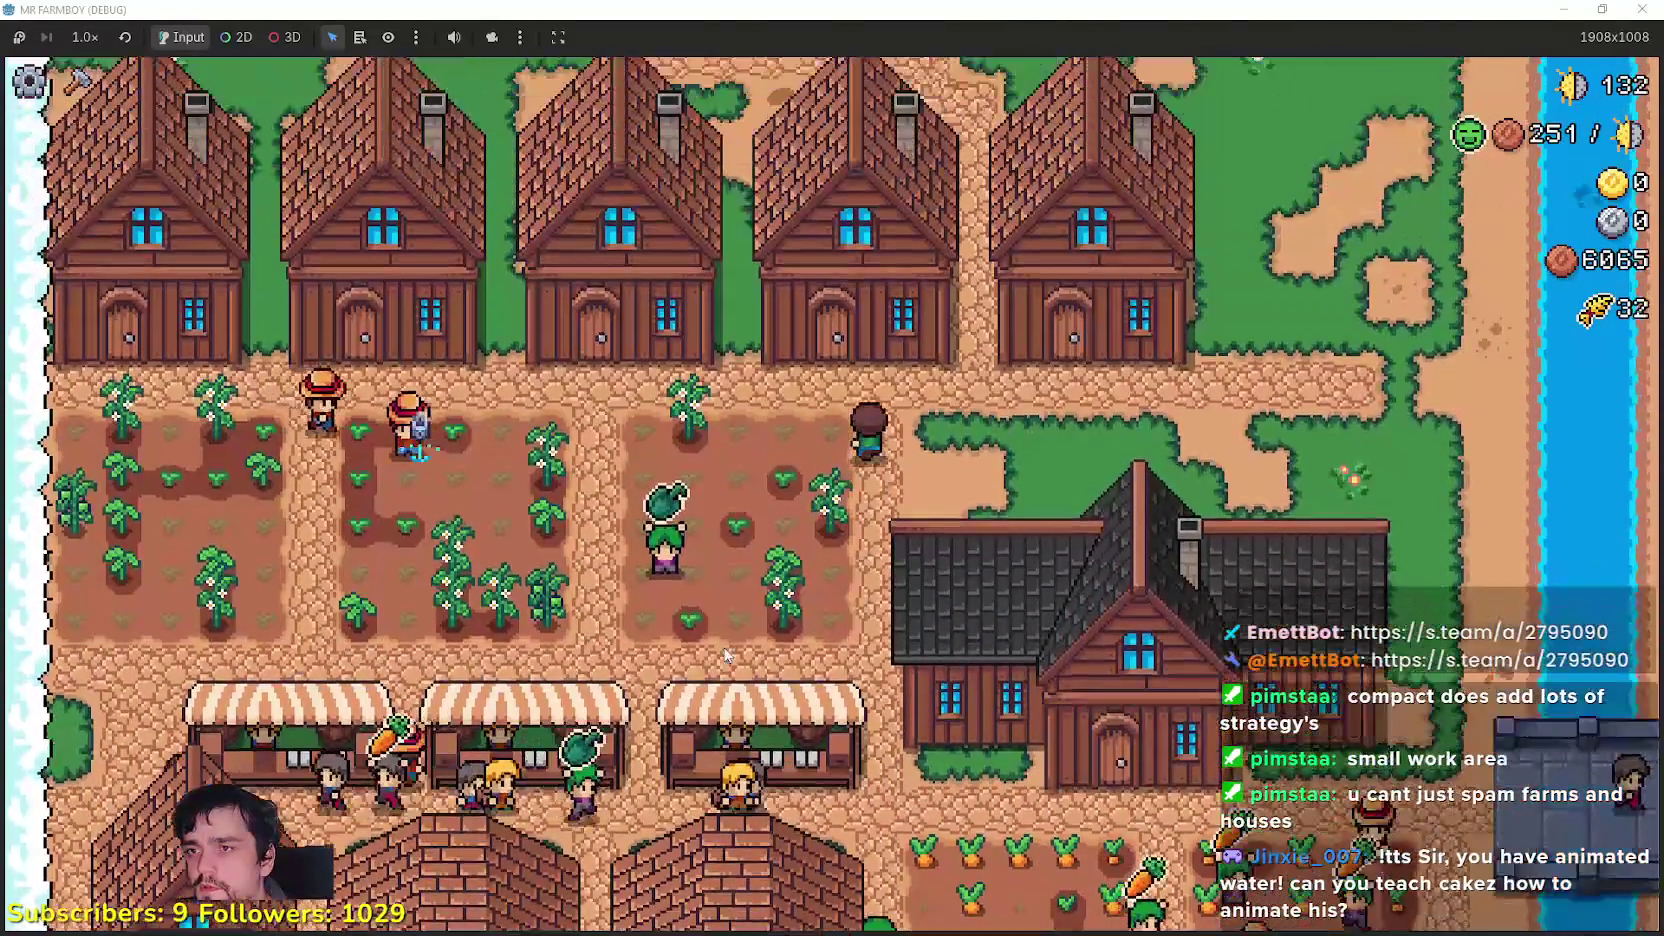
pyautogui.press('w')
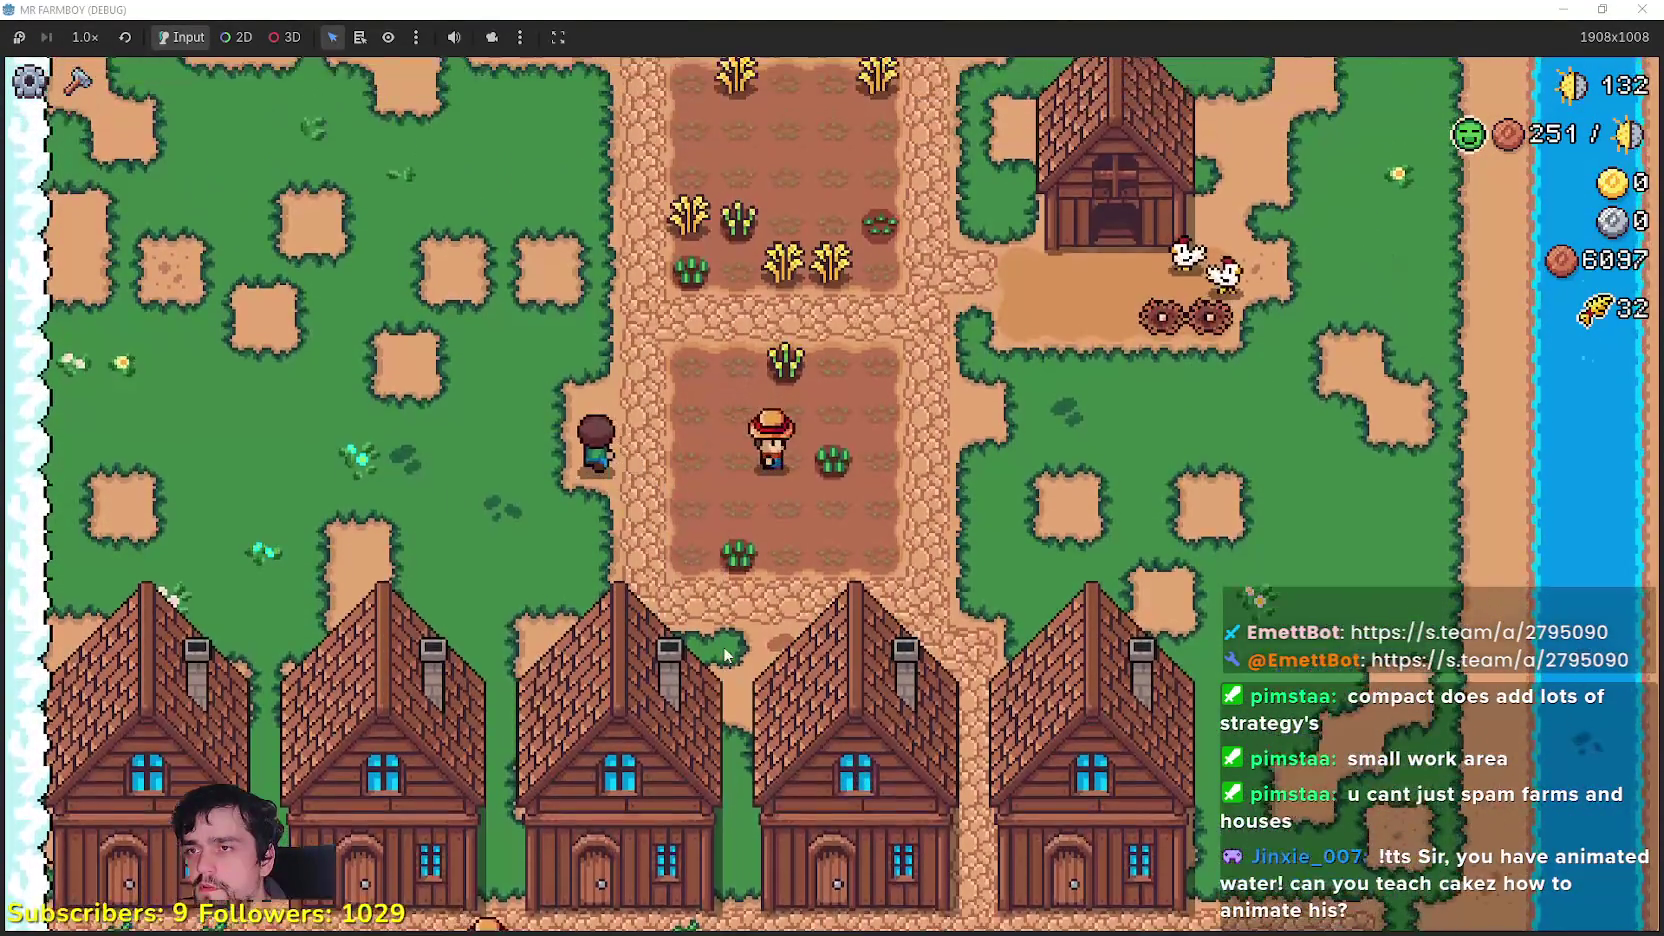
pyautogui.press('w')
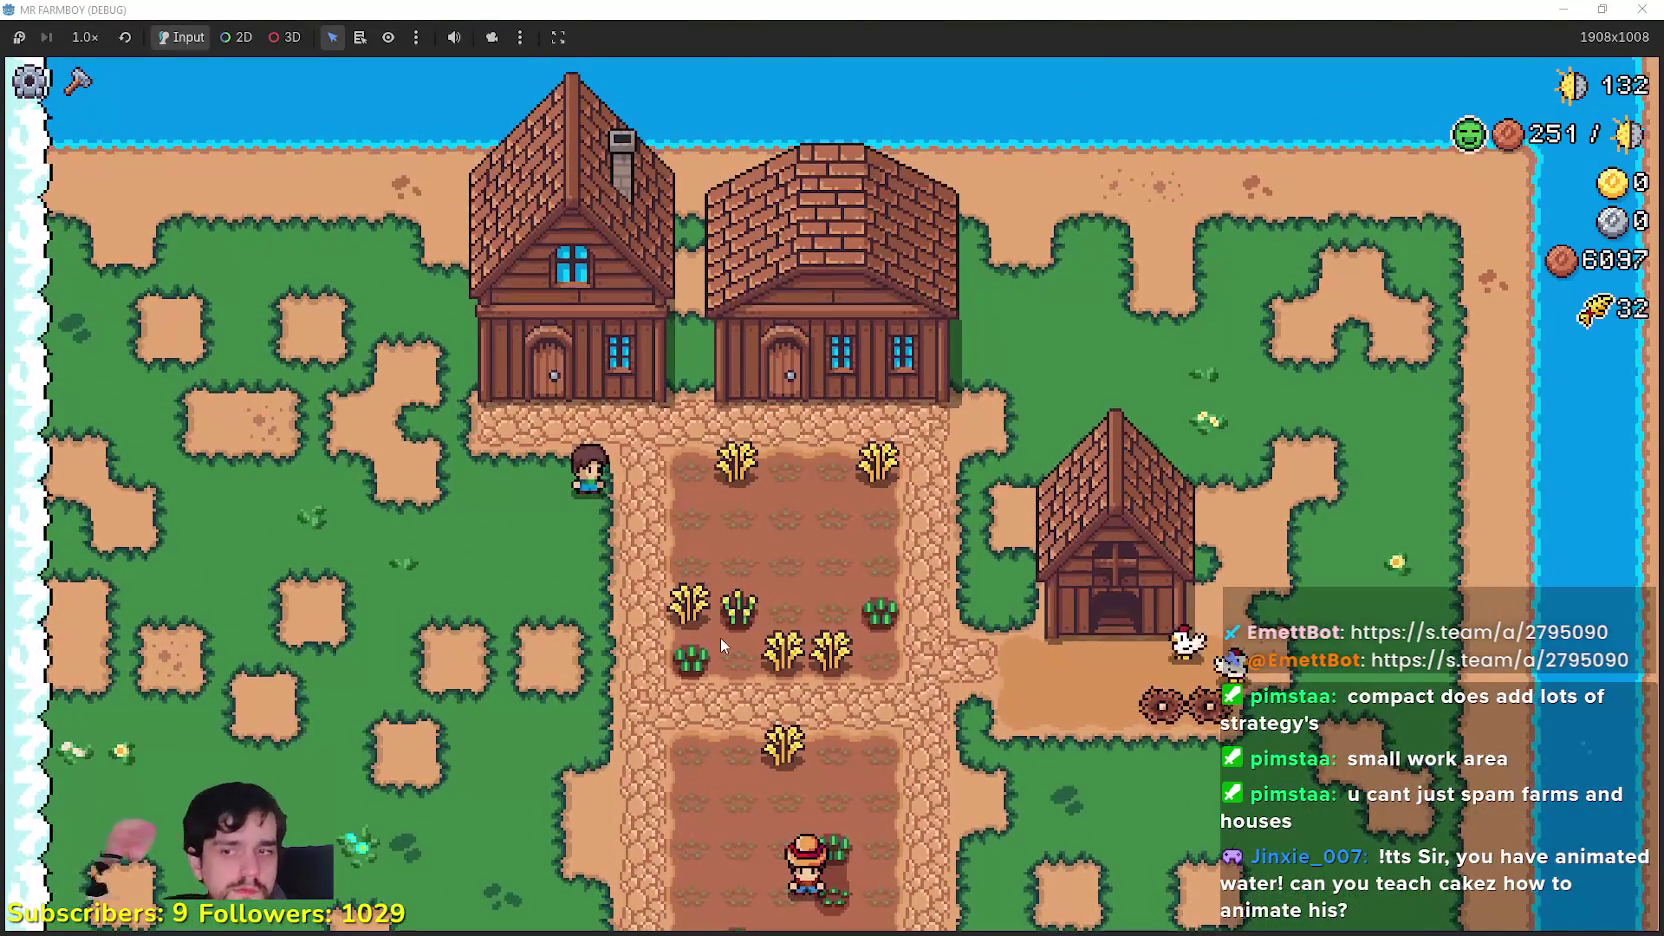
# Step: Collect an egg from the chicken coop, then open the Player House skill tree
pyautogui.press('w')
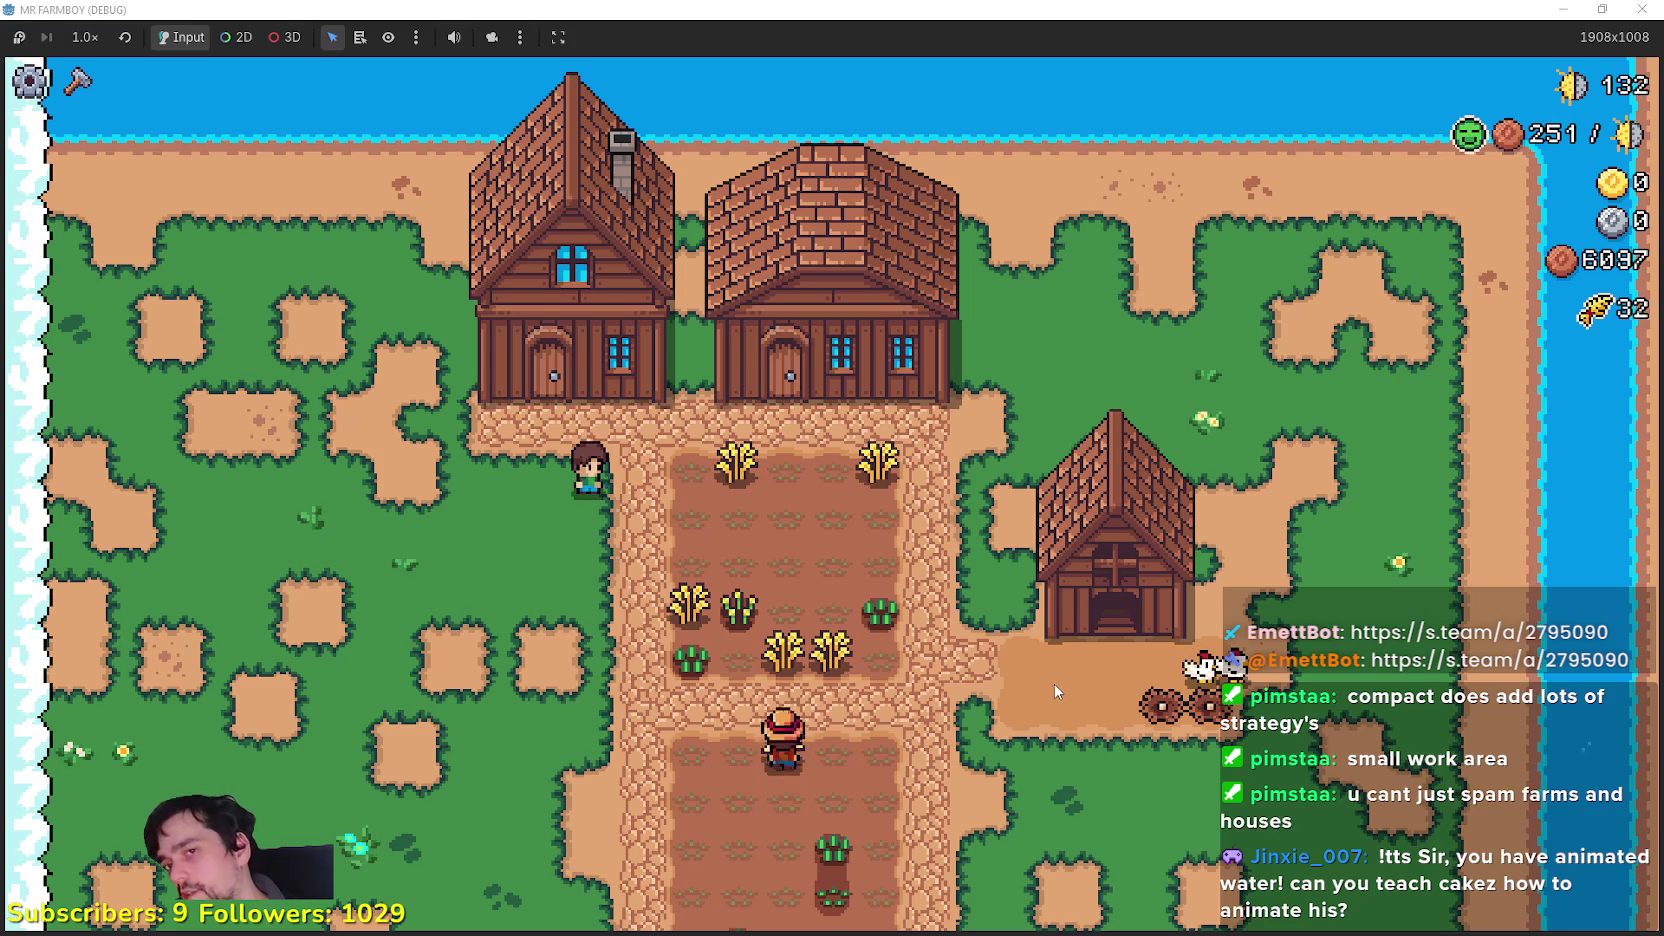
pyautogui.press('d')
pyautogui.press('s')
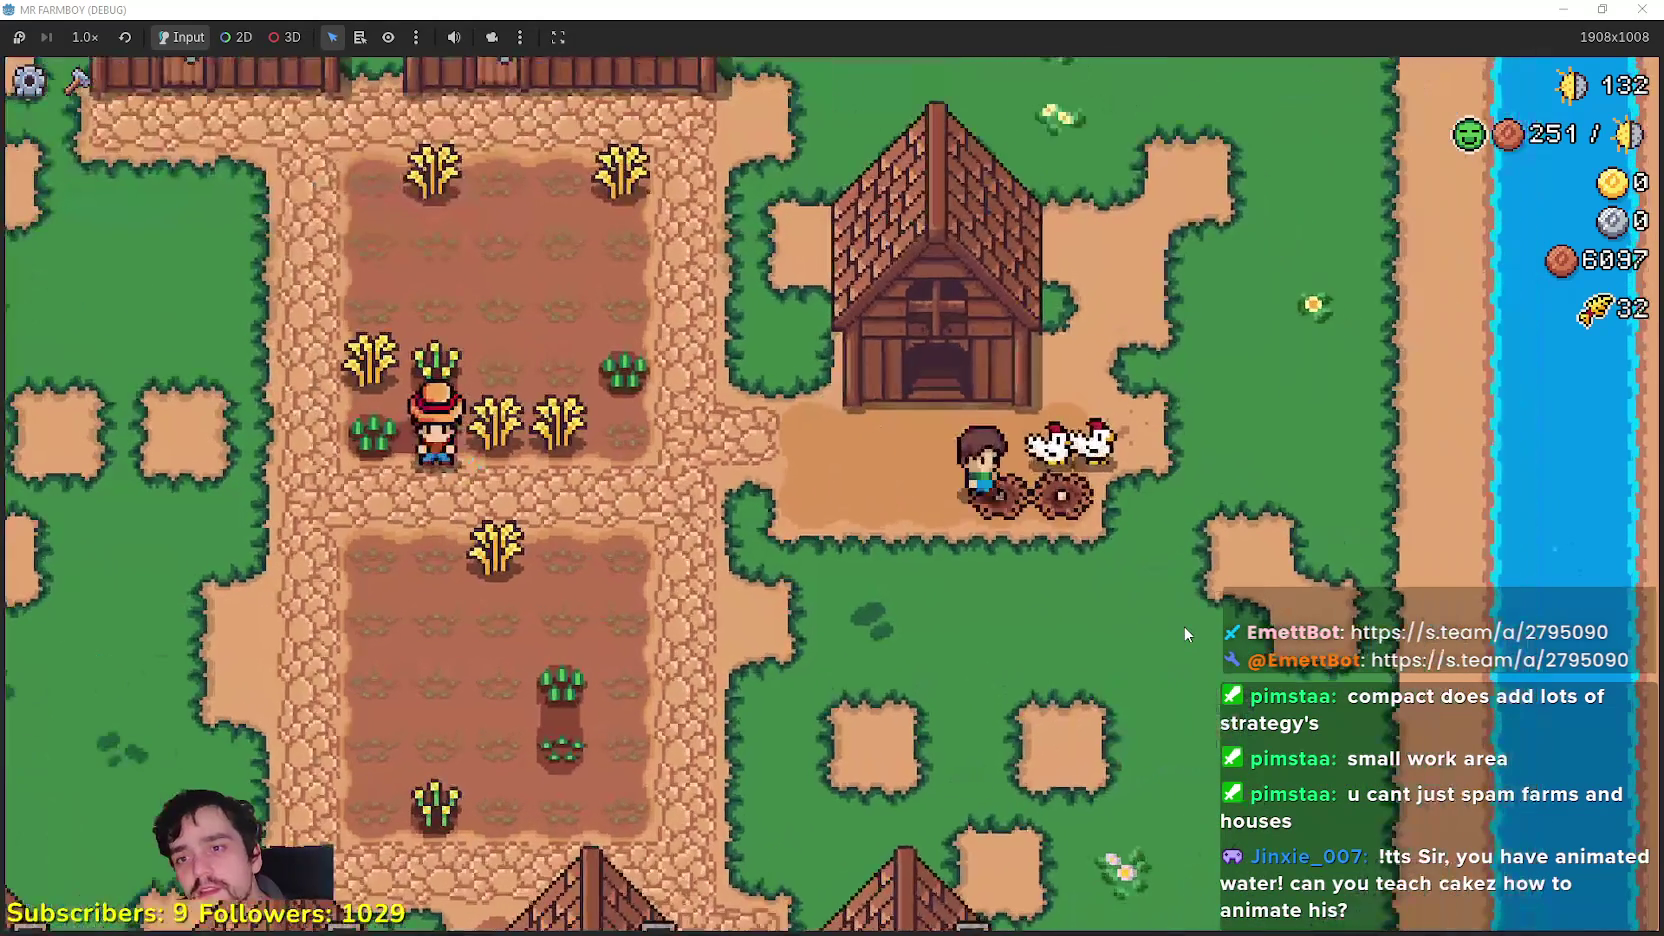
pyautogui.scroll(-2, 835, 383)
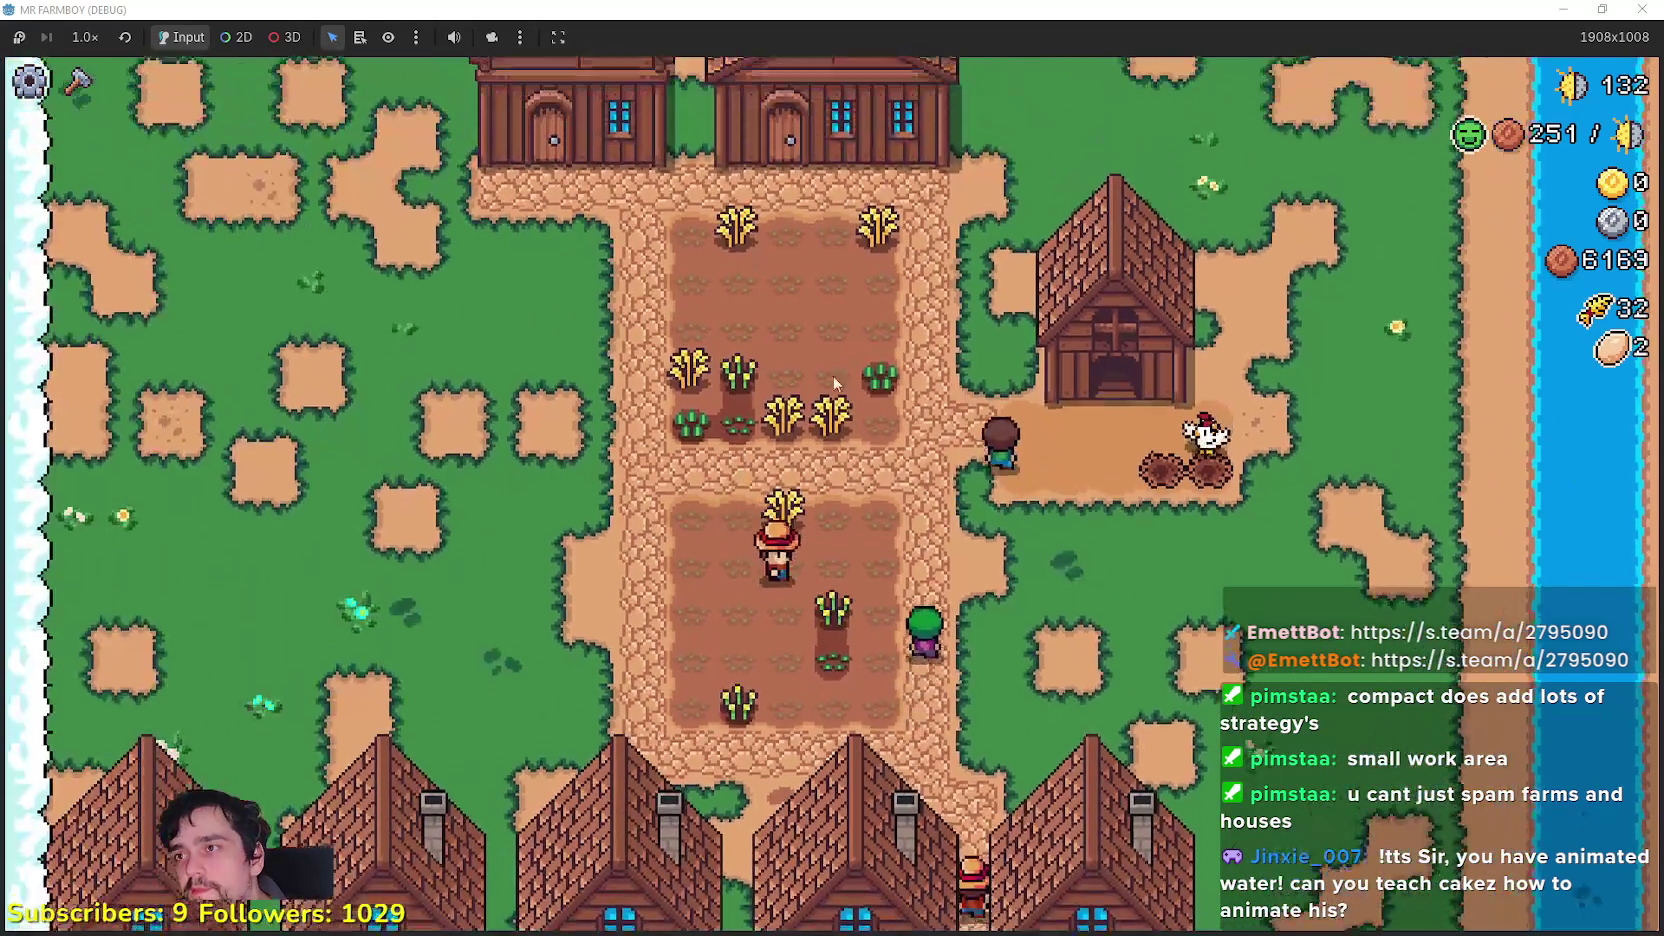
pyautogui.press('s')
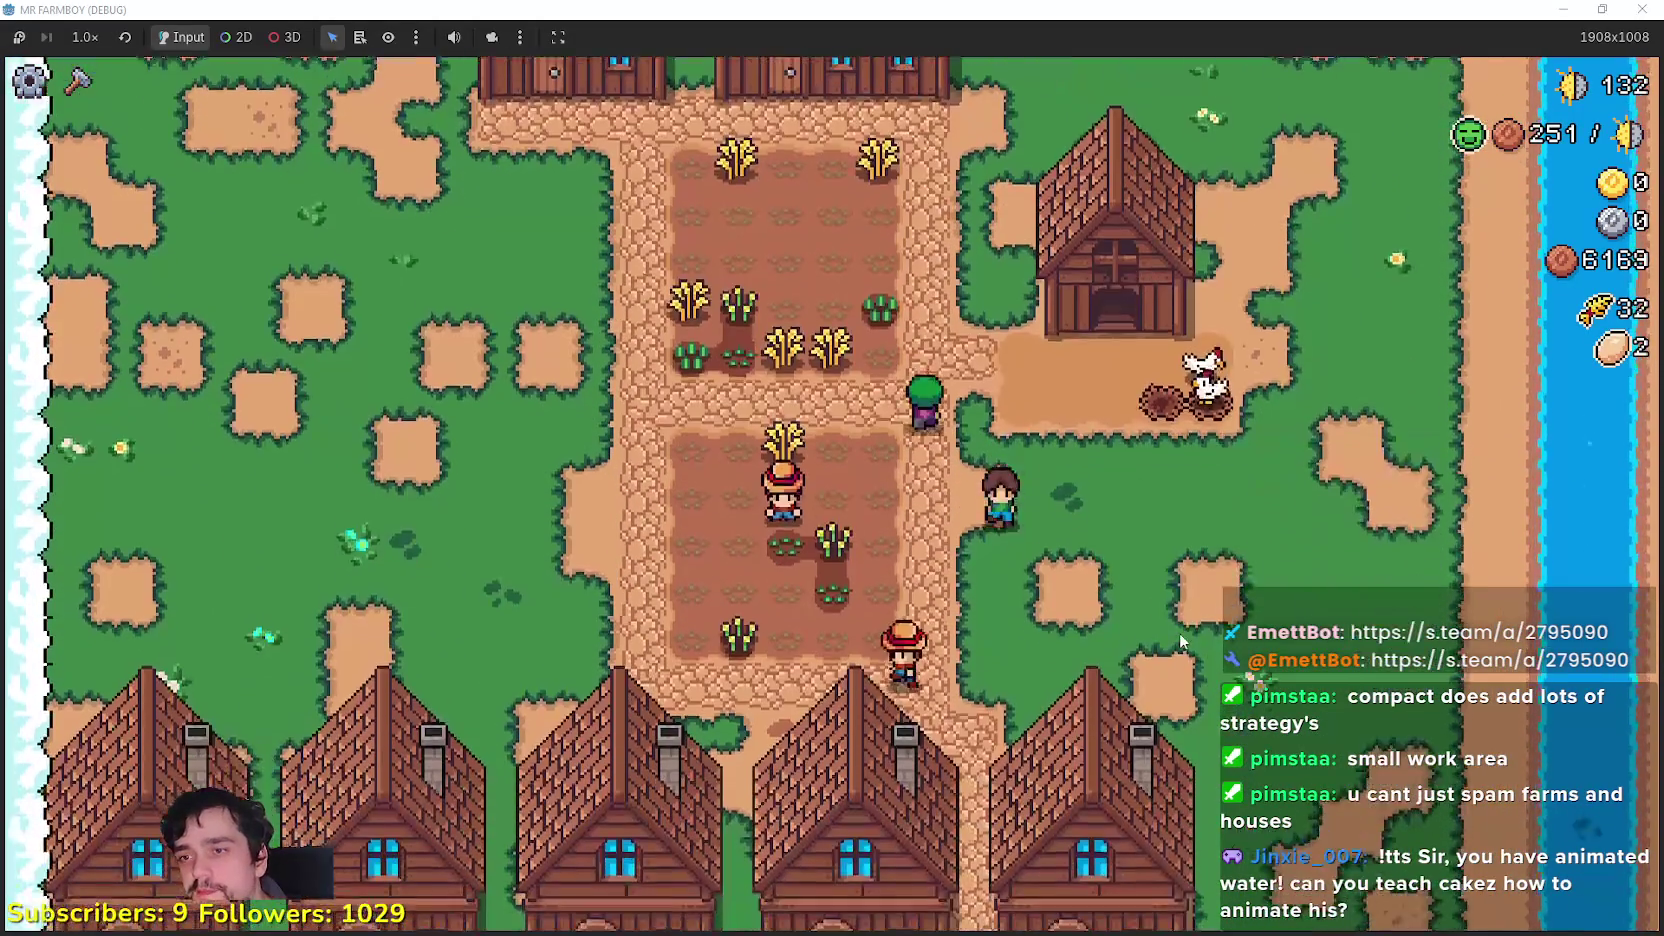
pyautogui.press('s')
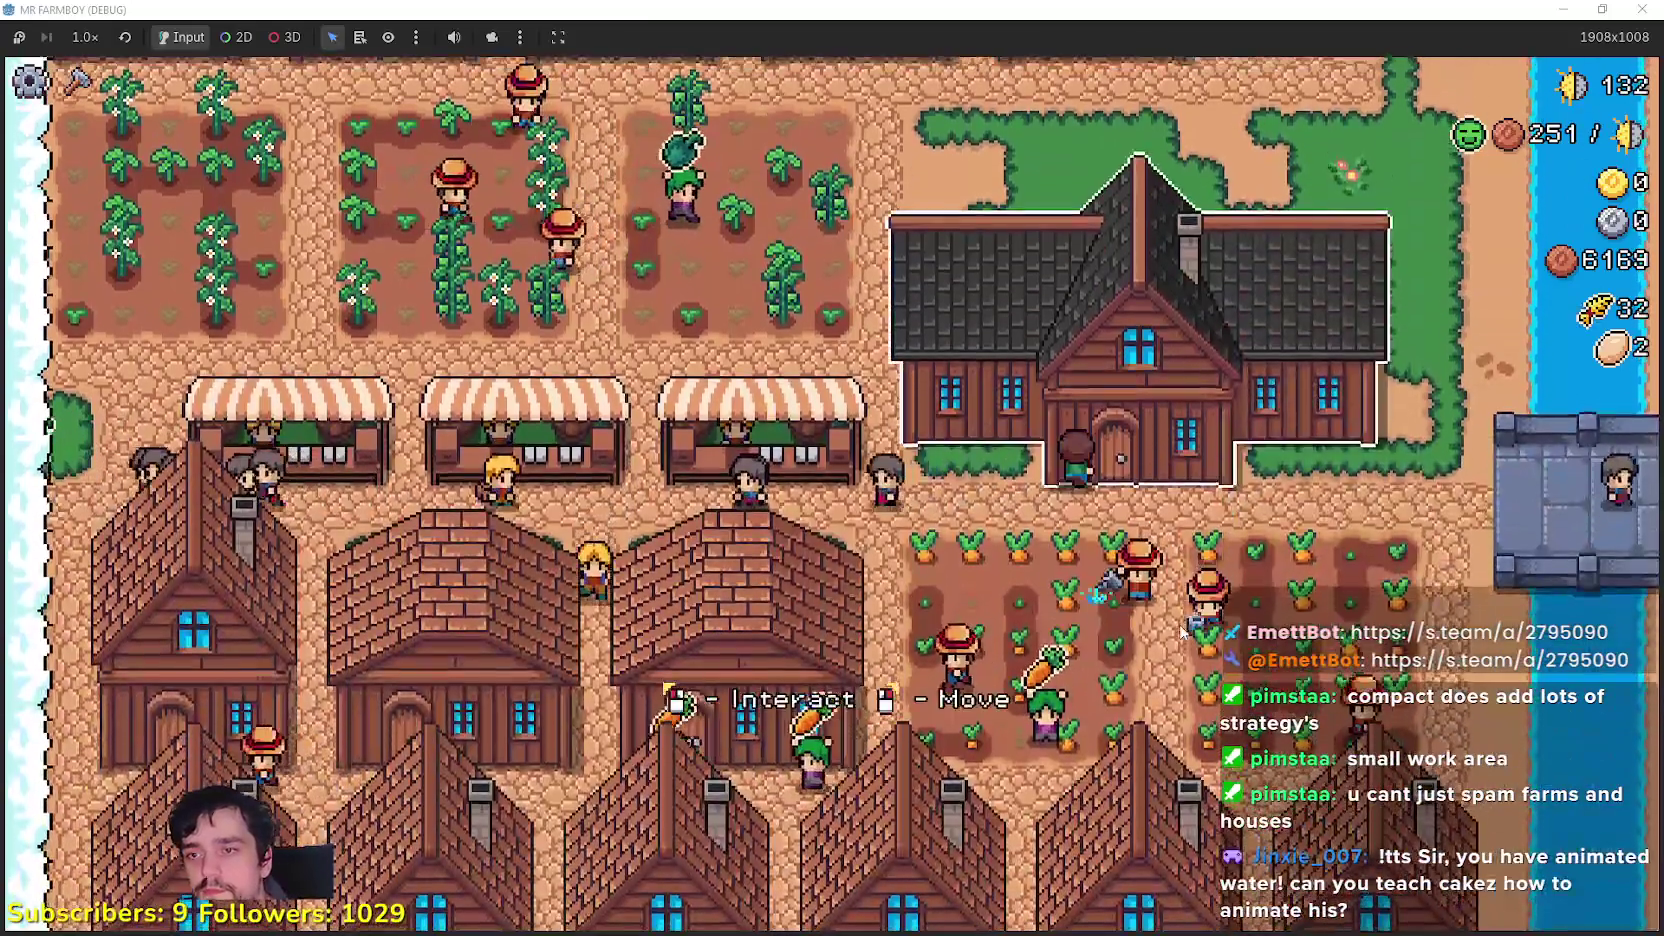
pyautogui.click(705, 698)
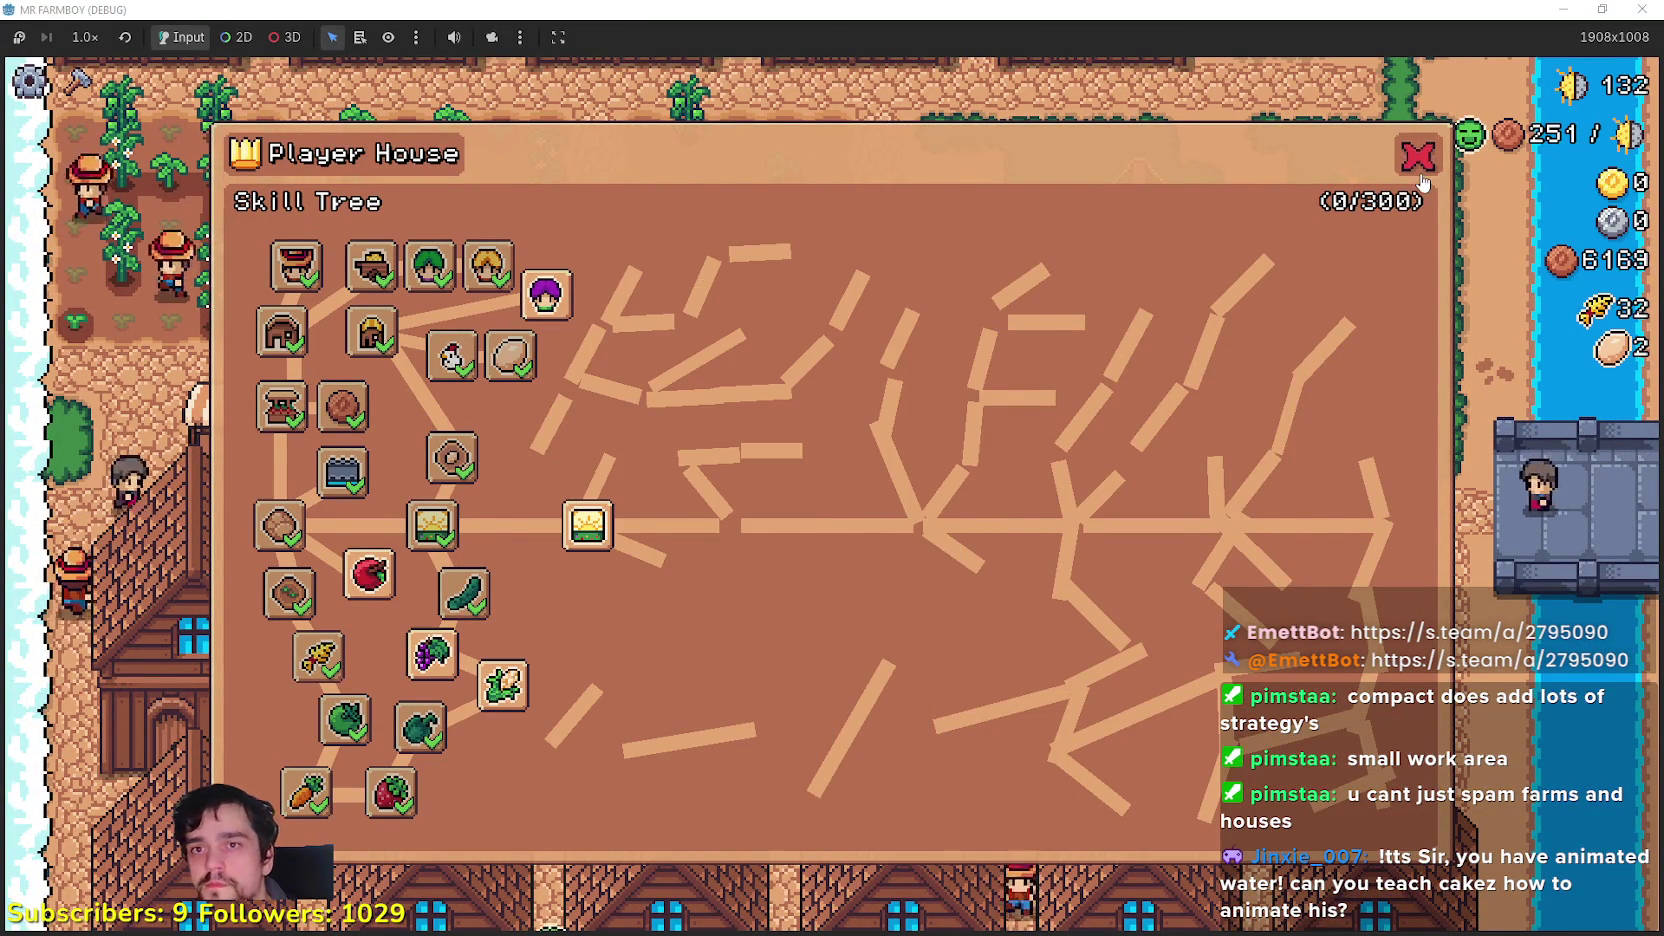
# Step: Close the skill tree, walk to the coop, and put the wheat into its food supply
pyautogui.click(1420, 165)
pyautogui.press('w')
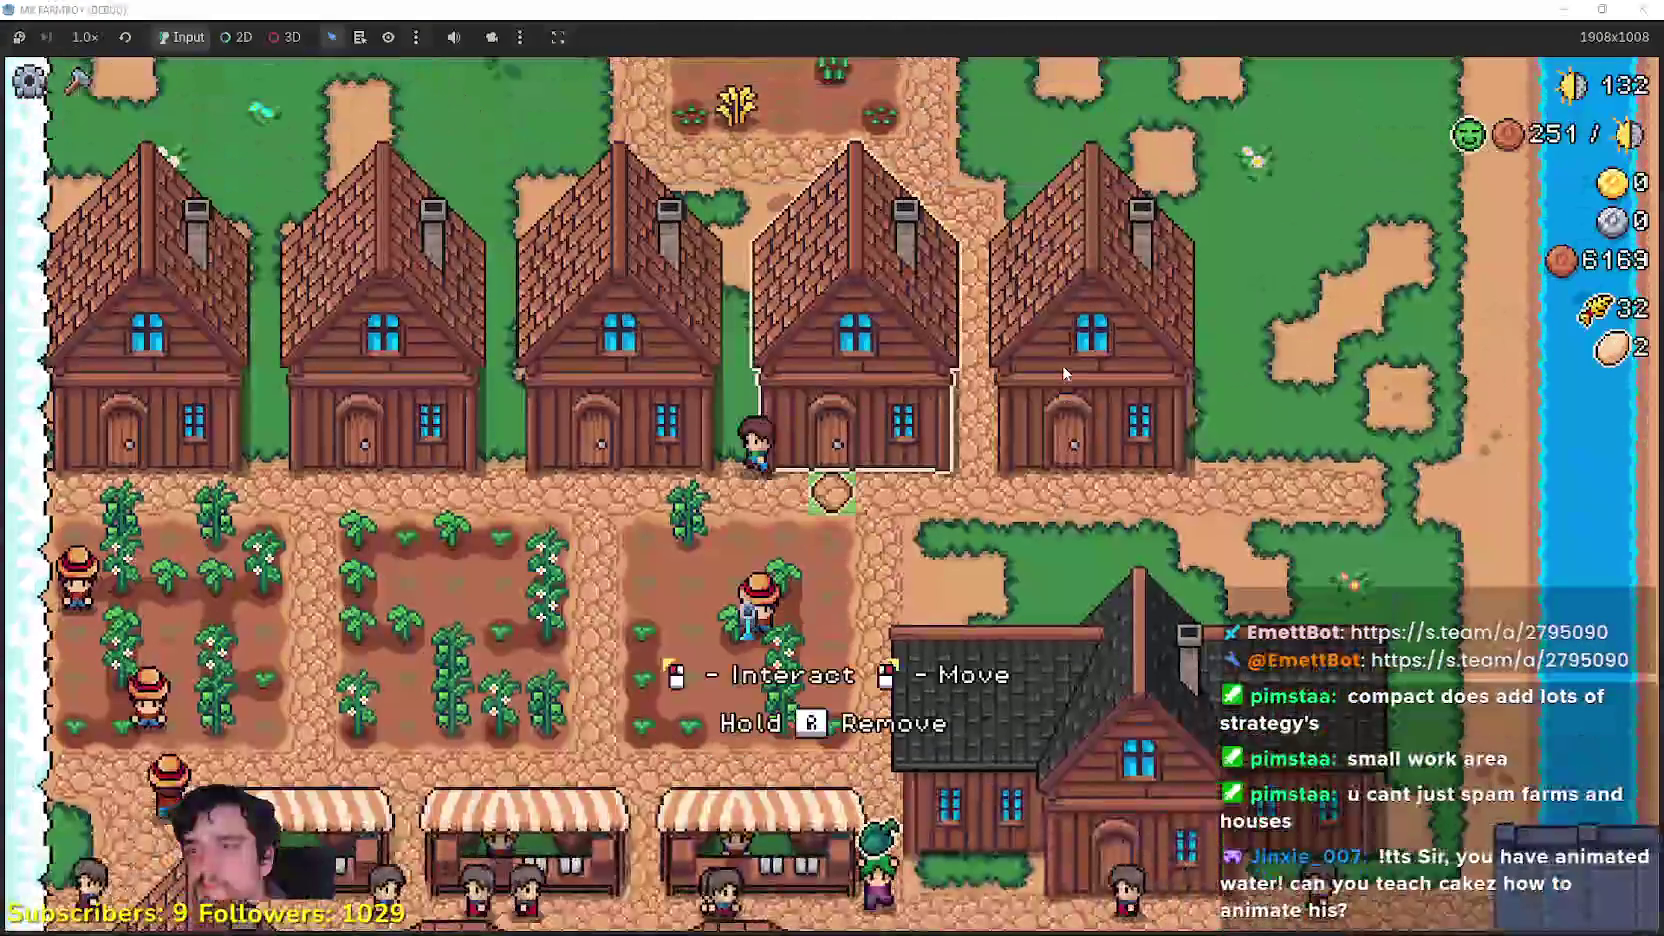
pyautogui.press('d')
pyautogui.press('w')
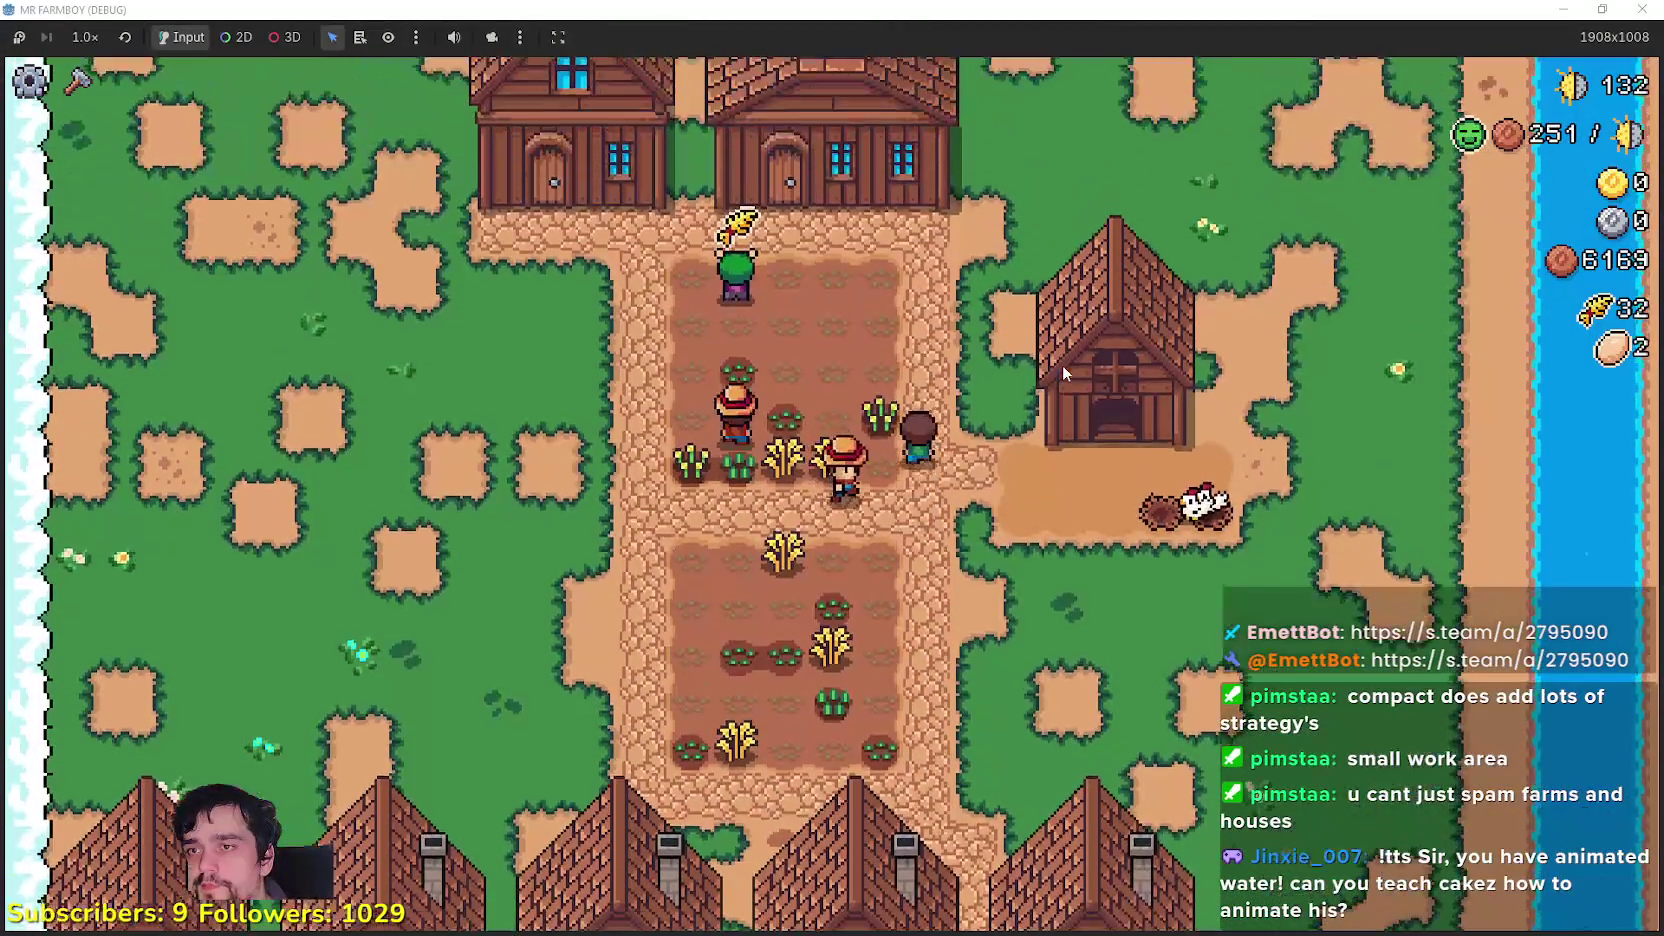
pyautogui.press('w')
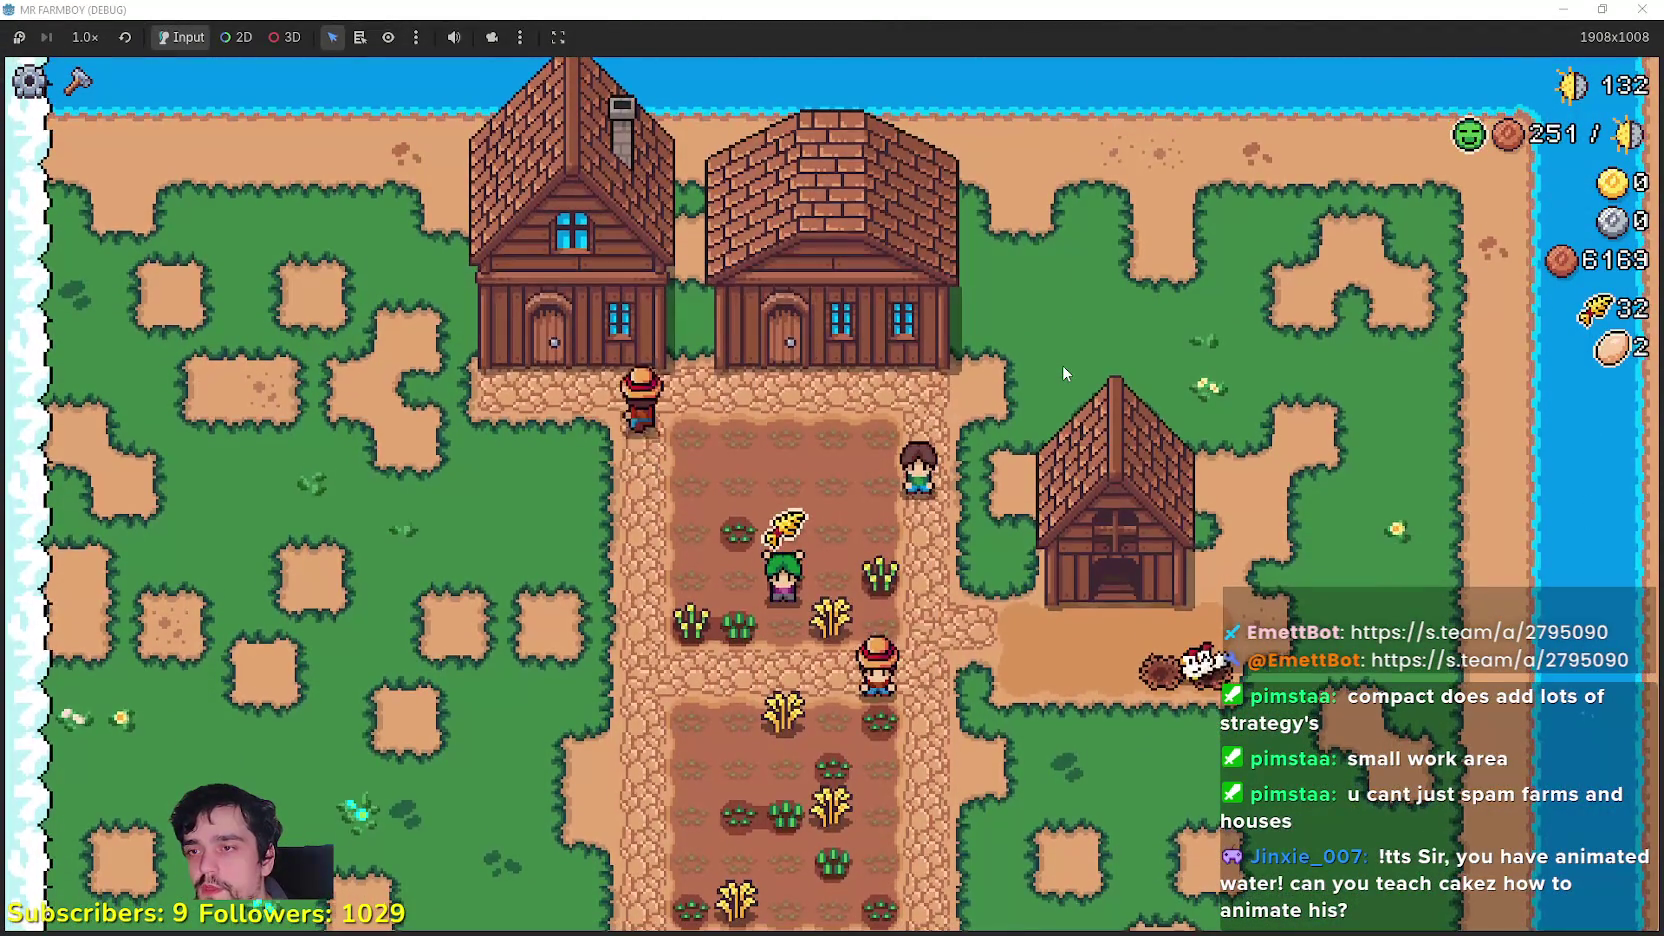
pyautogui.press('w')
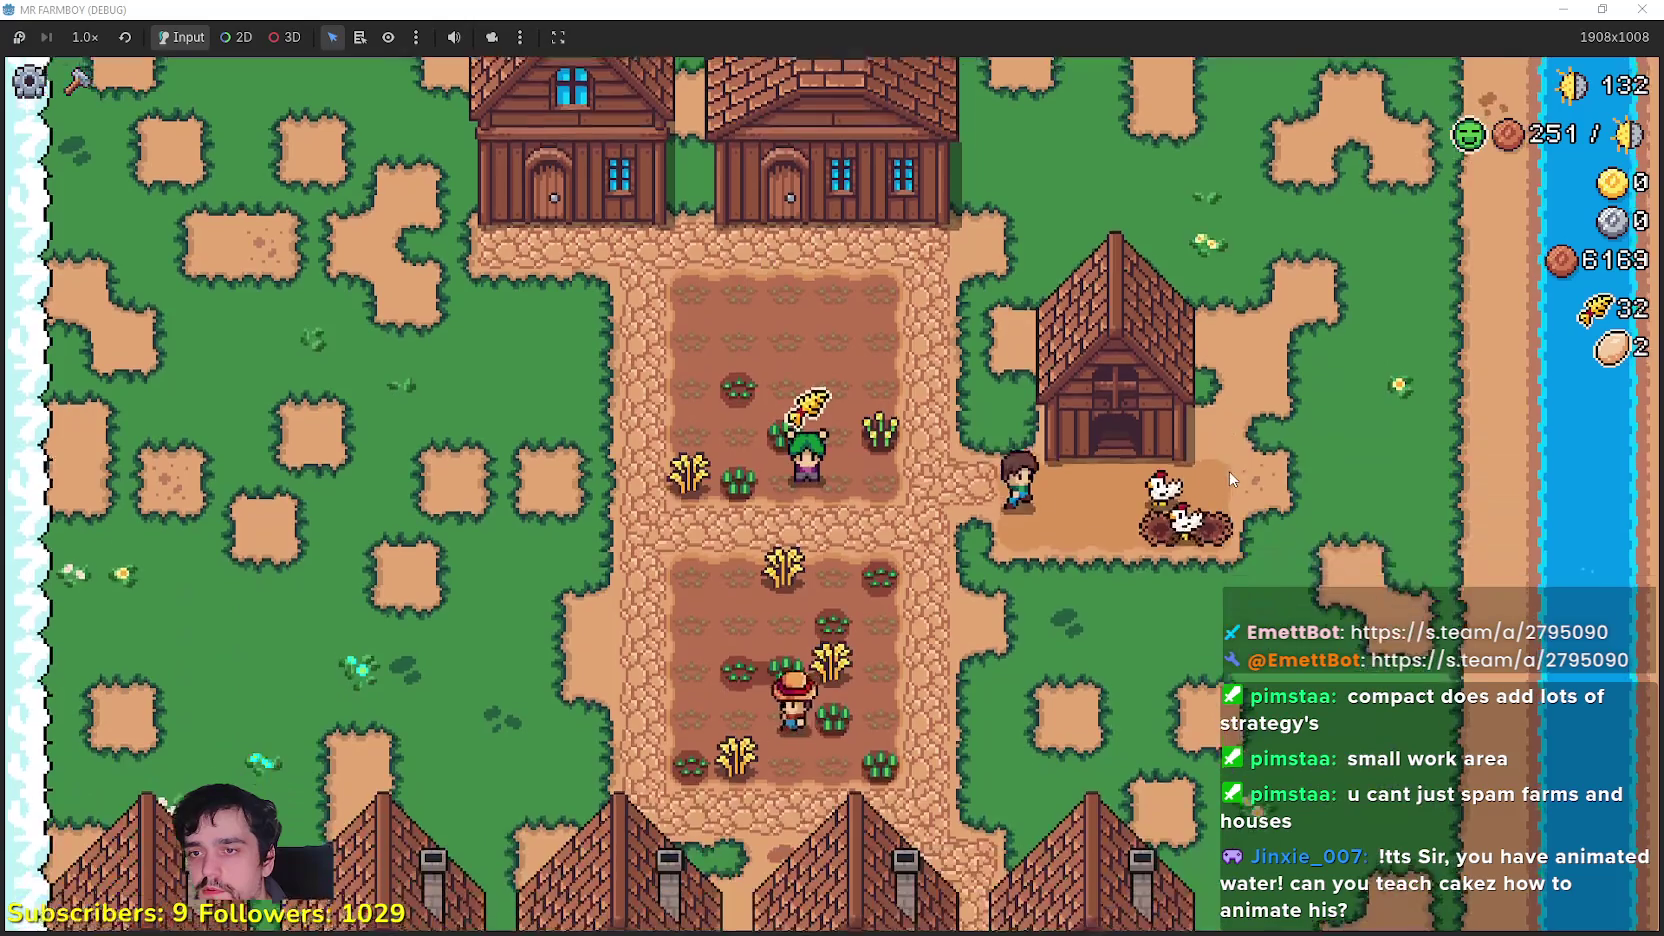
pyautogui.click(1228, 471)
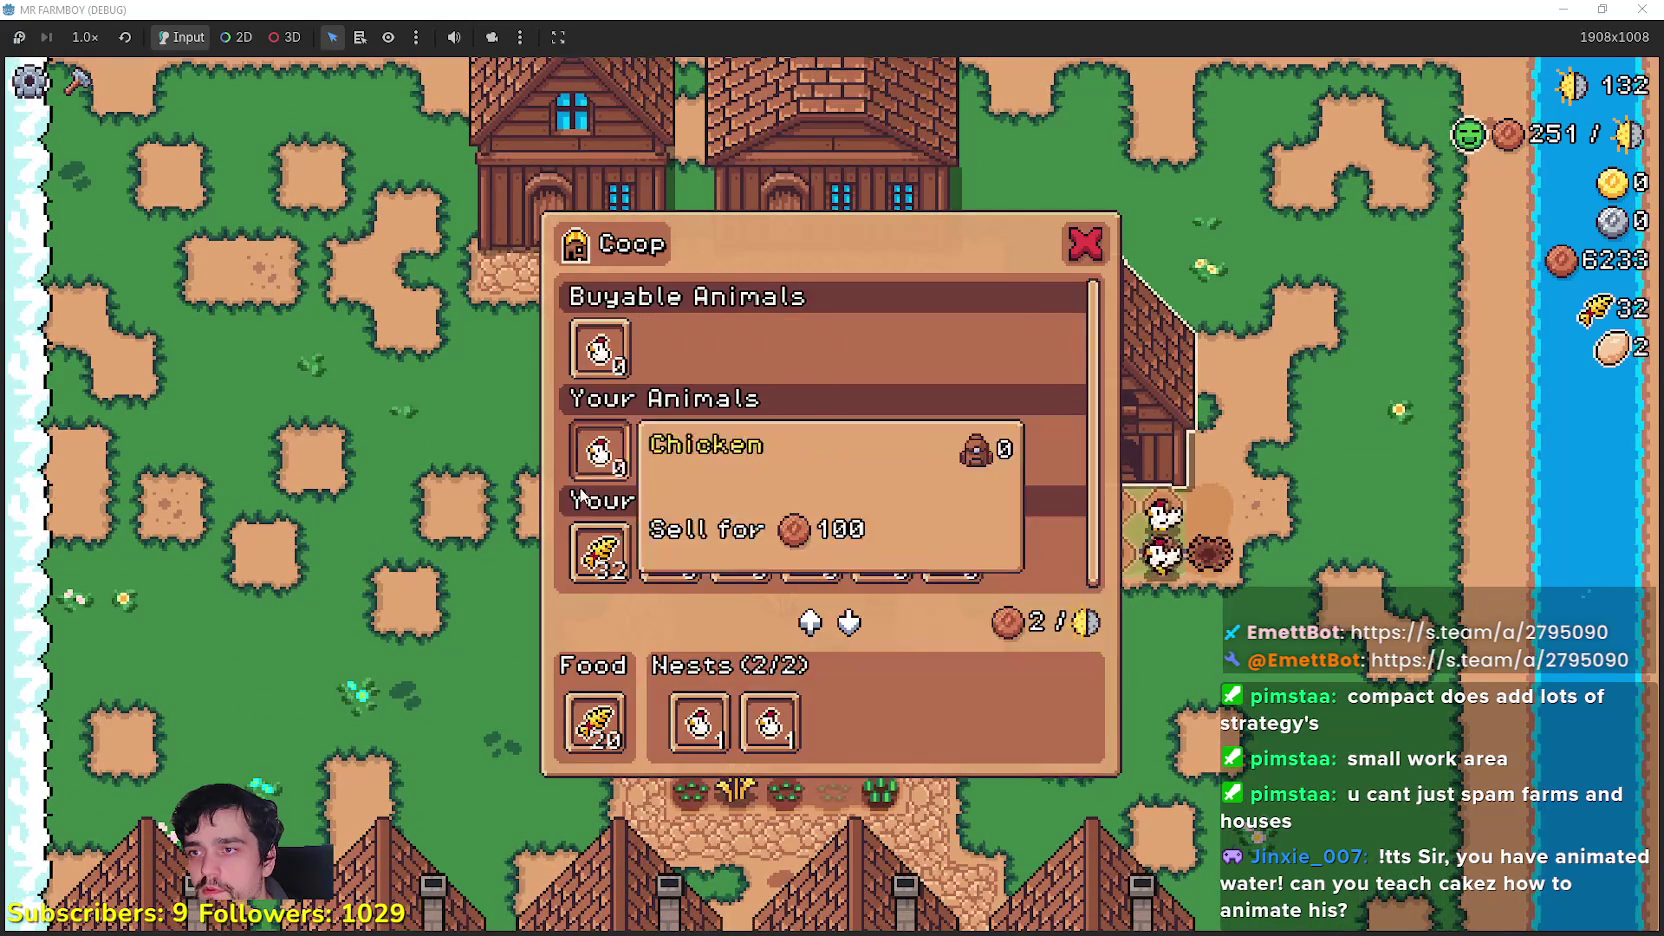
pyautogui.click(600, 550)
pyautogui.press('Escape')
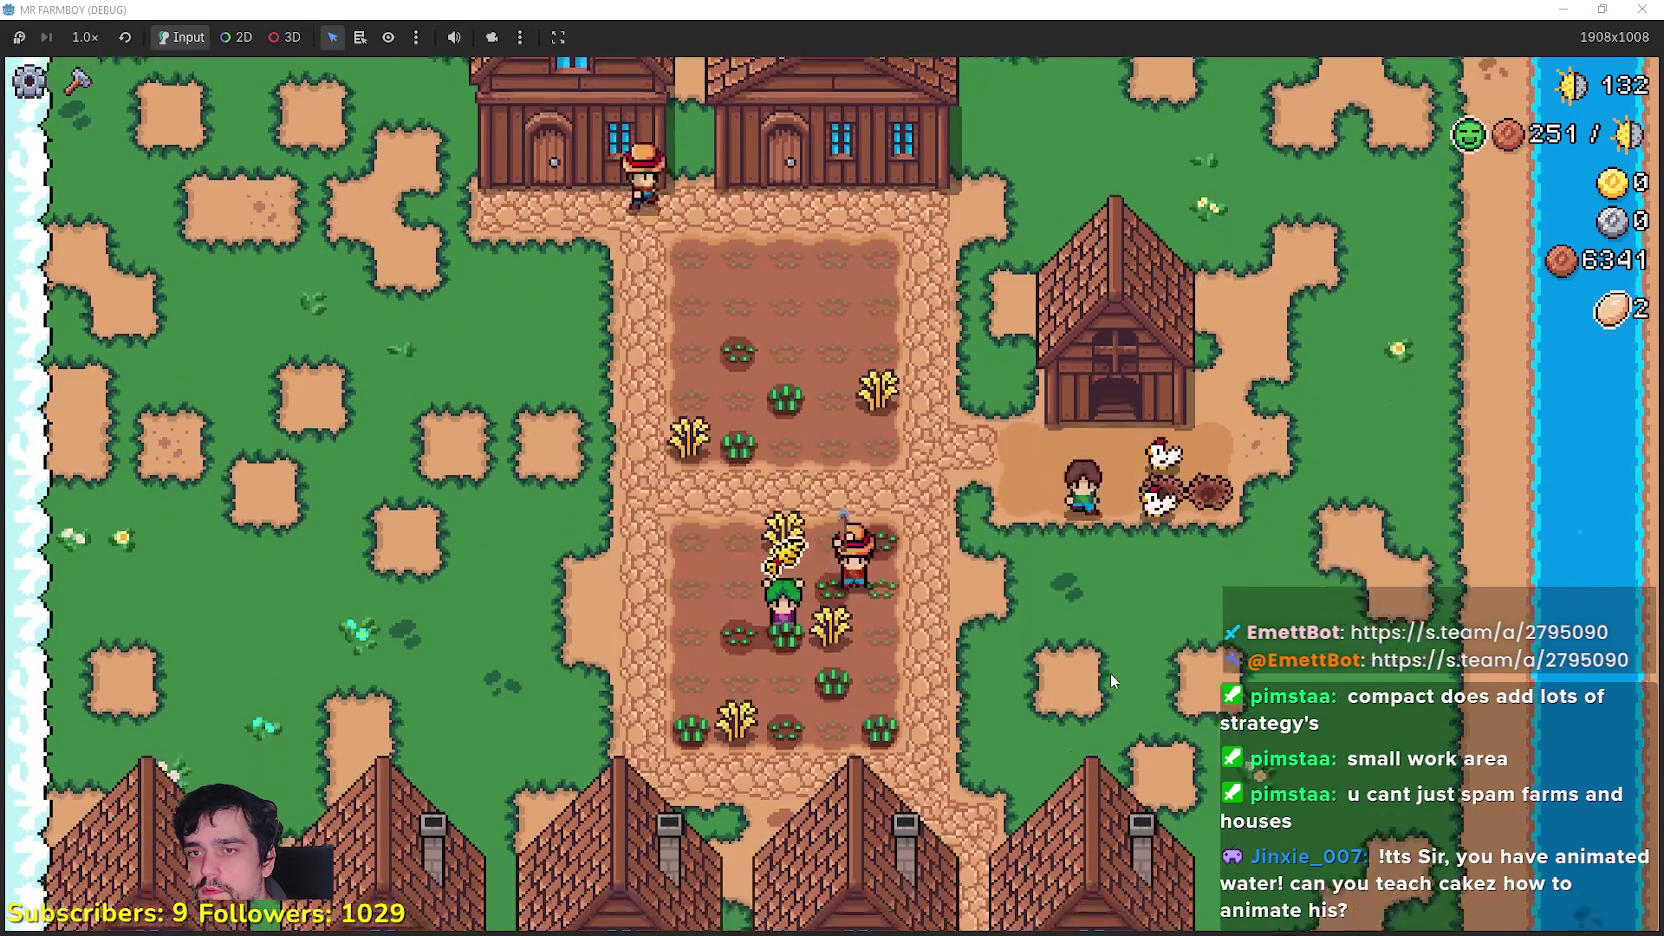
# Step: Open and close the Crafting panel, then switch back to the Godot editor
pyautogui.press('c')
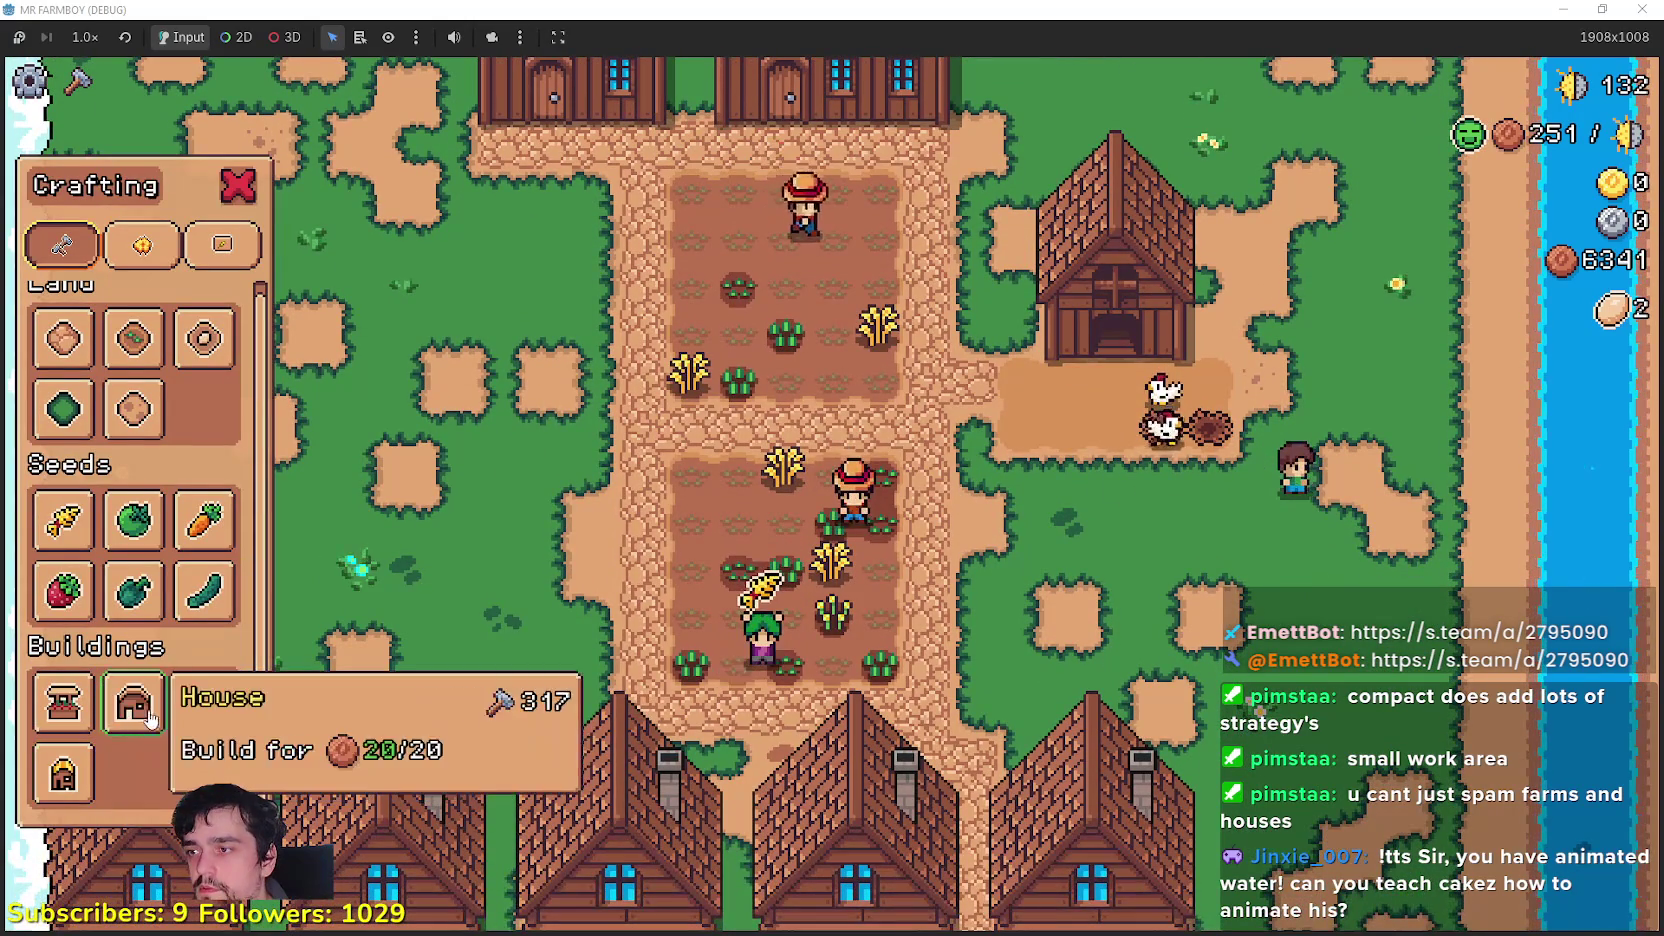
pyautogui.press('c')
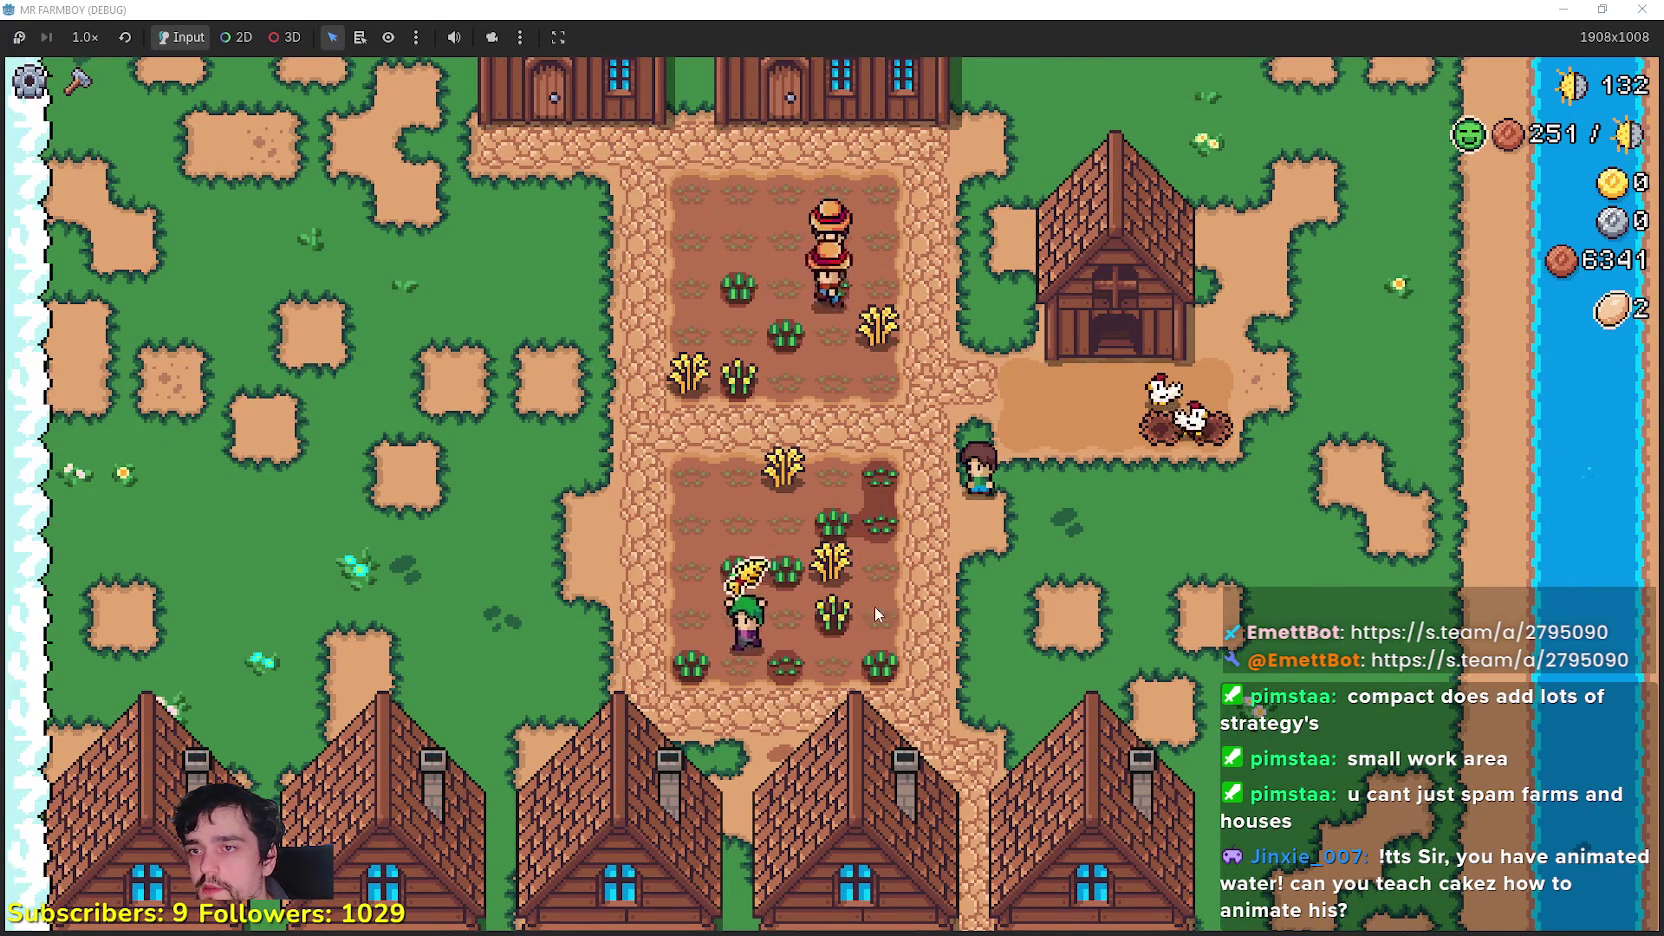
pyautogui.hotkey('alt', 'Tab')
pyautogui.scroll(-2, 990, 432)
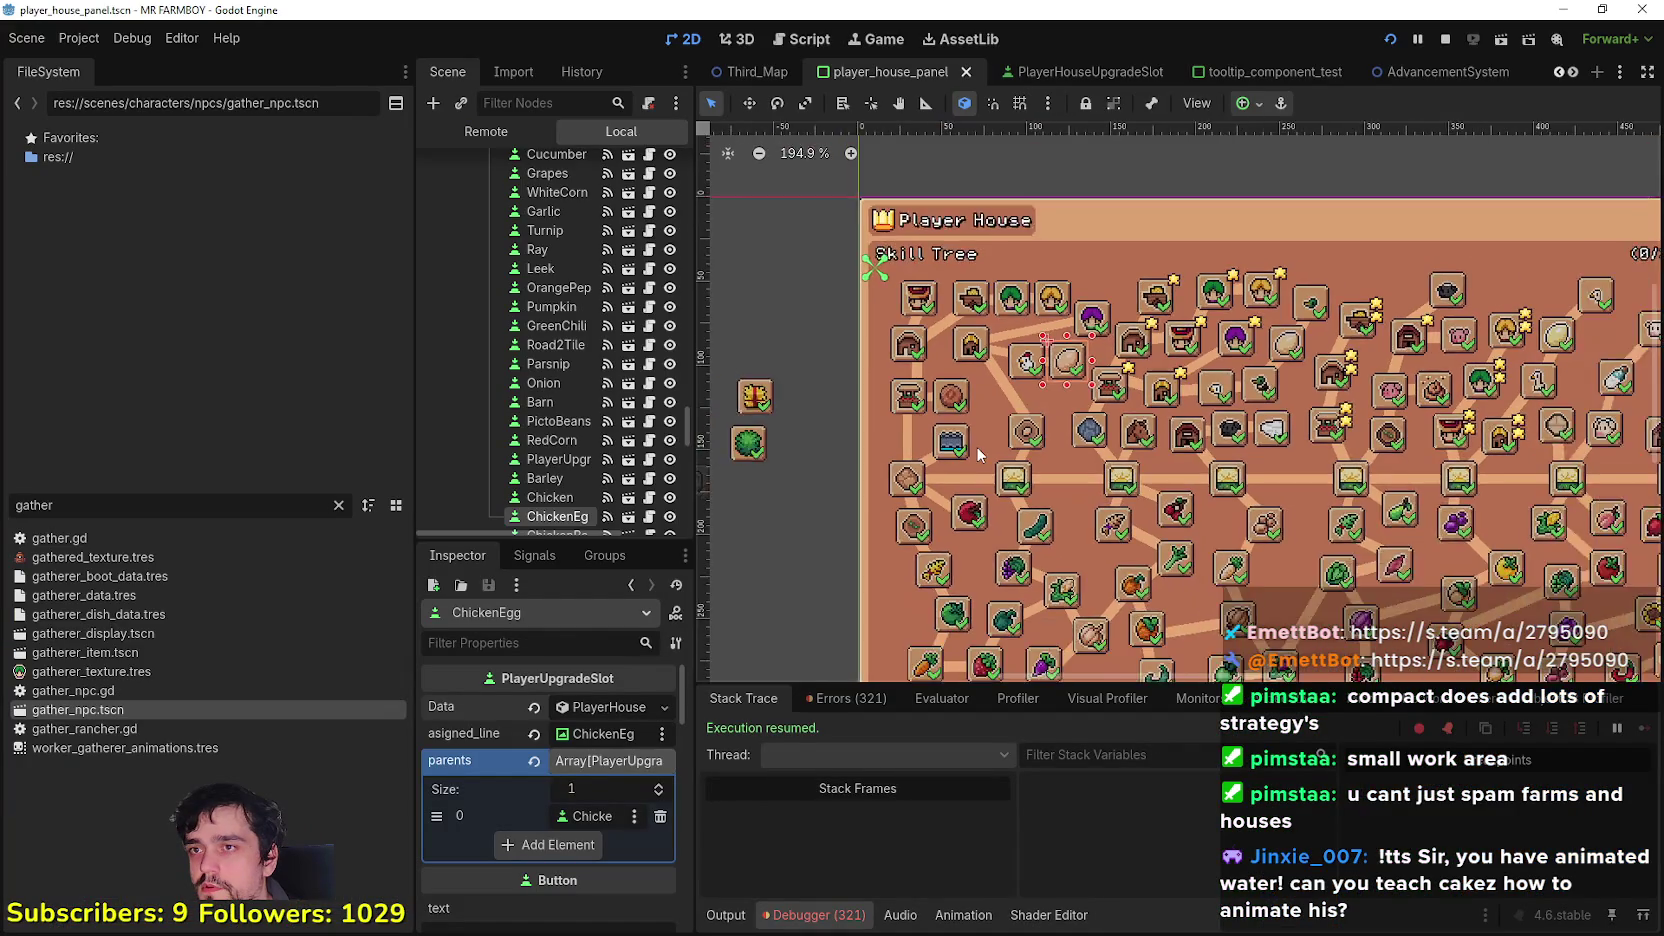
# Step: In the Remote scene tree, expand SceneLoader and inspect the running Camera's settings
pyautogui.click(484, 131)
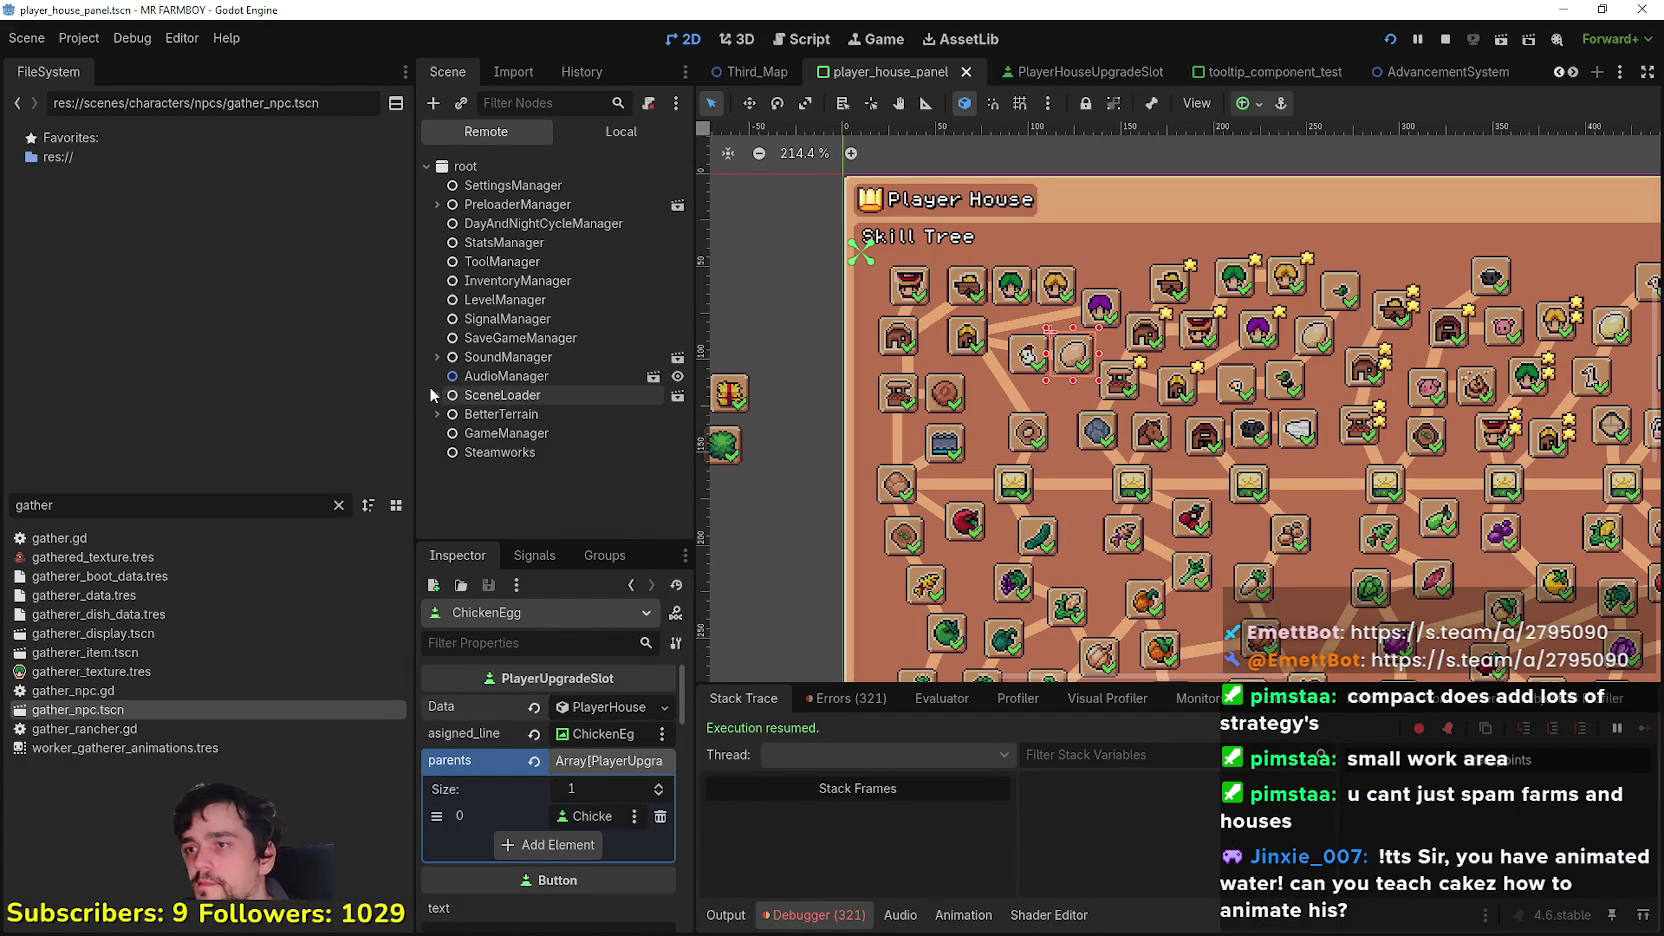
pyautogui.click(440, 357)
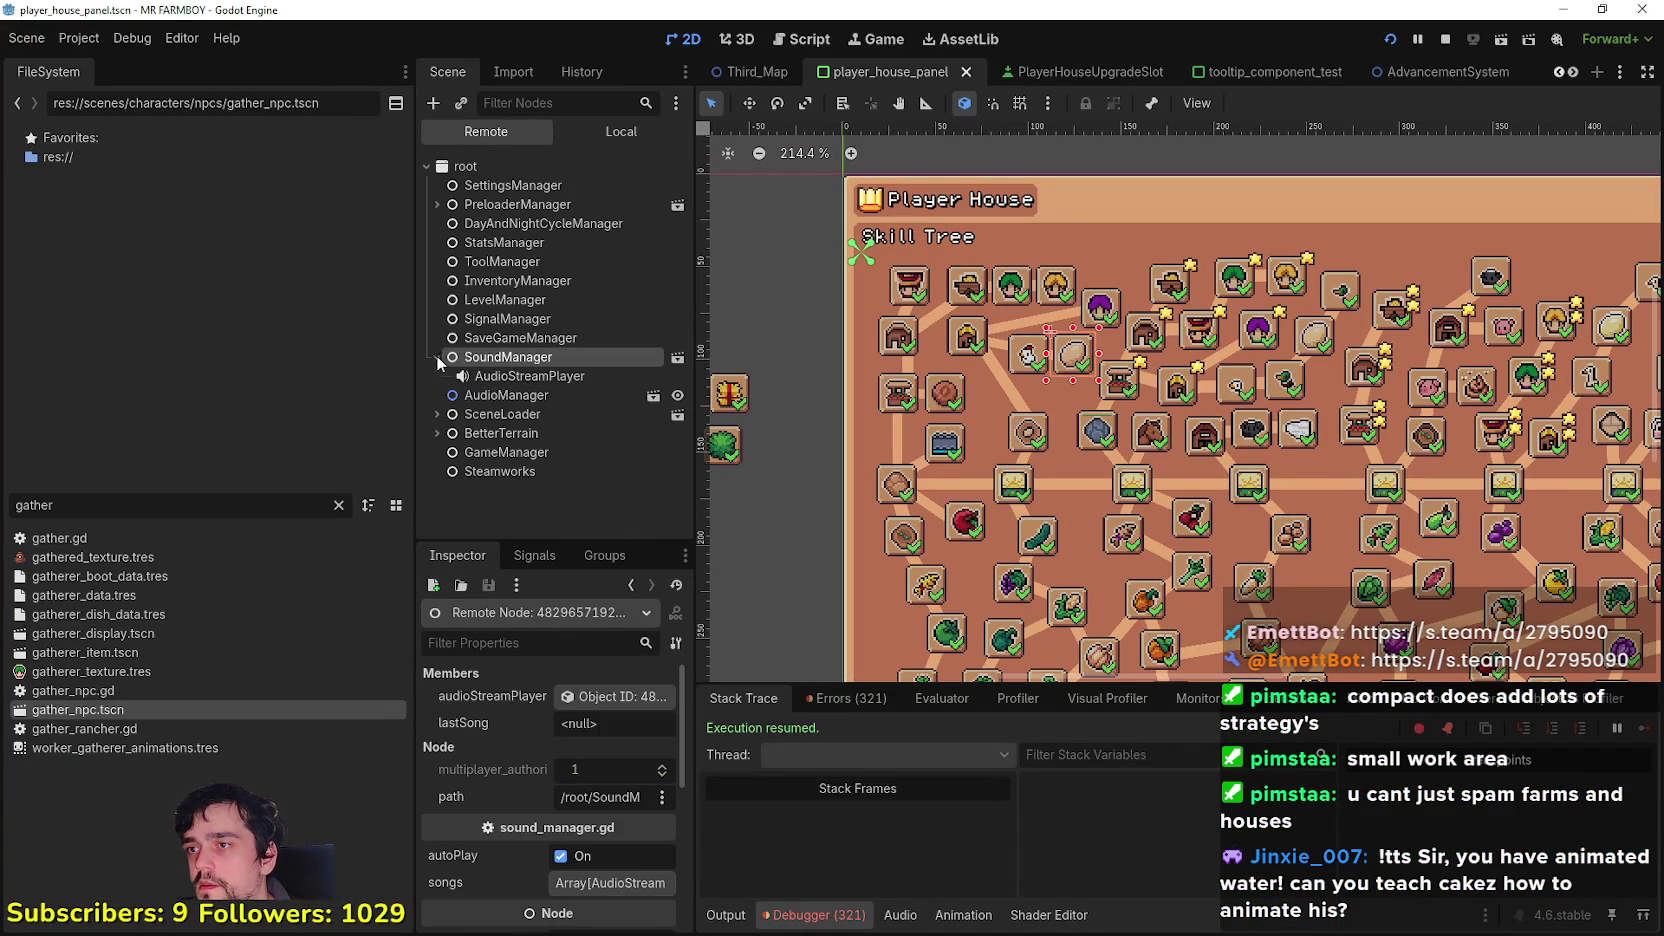
pyautogui.click(437, 414)
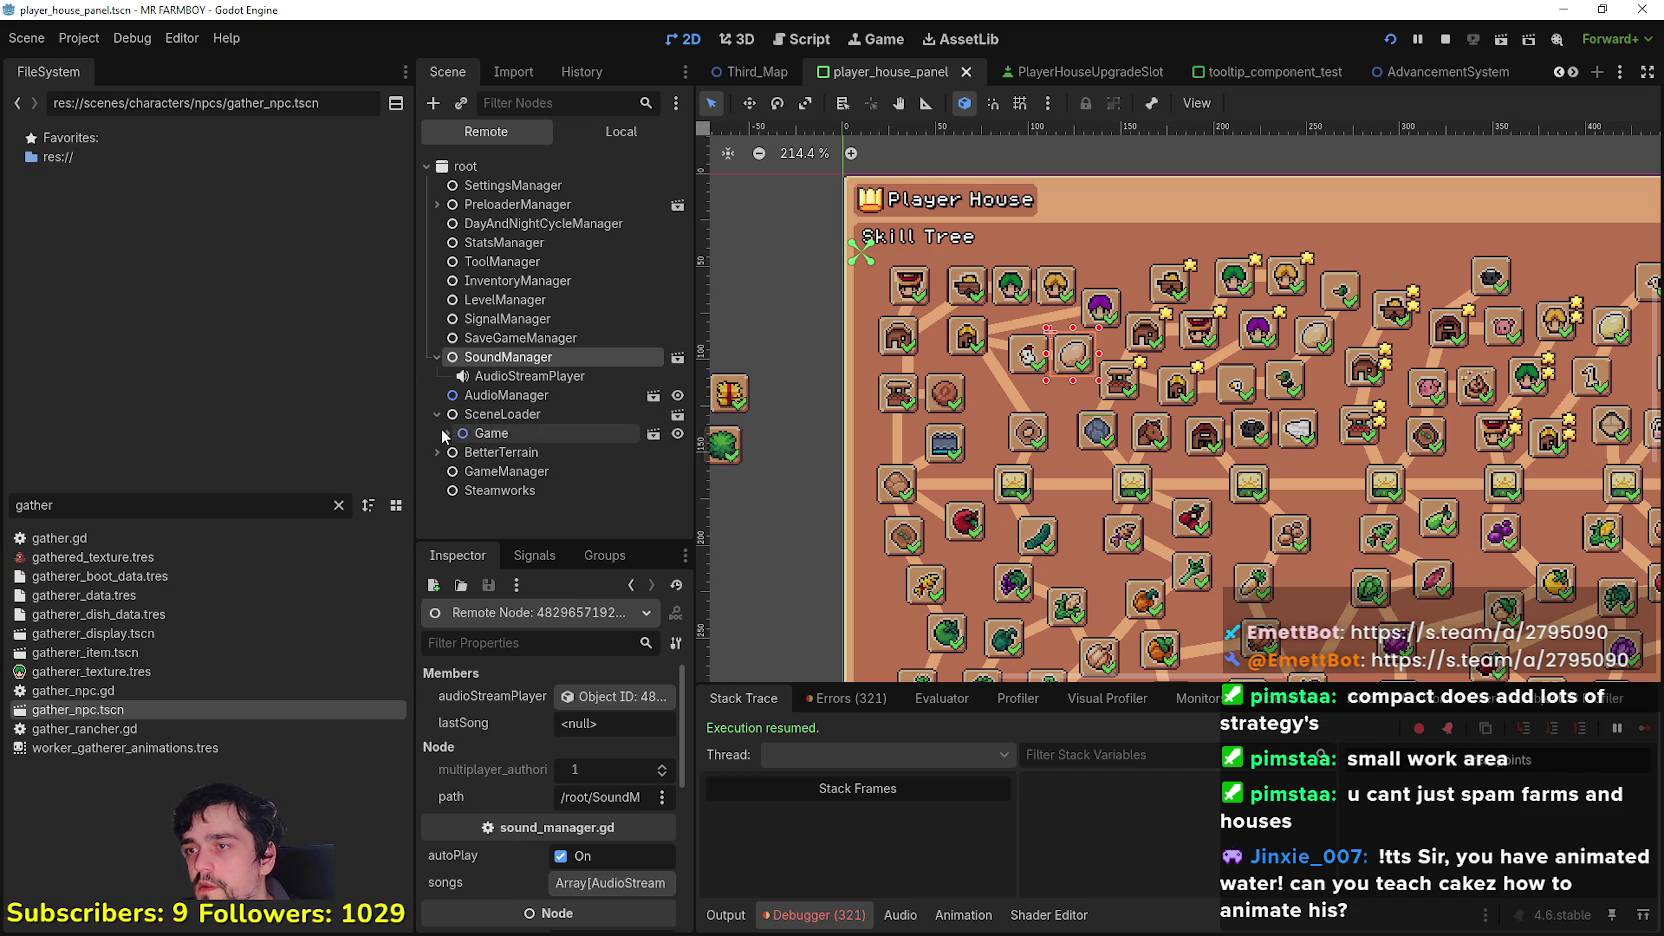
pyautogui.scroll(-5, 452, 454)
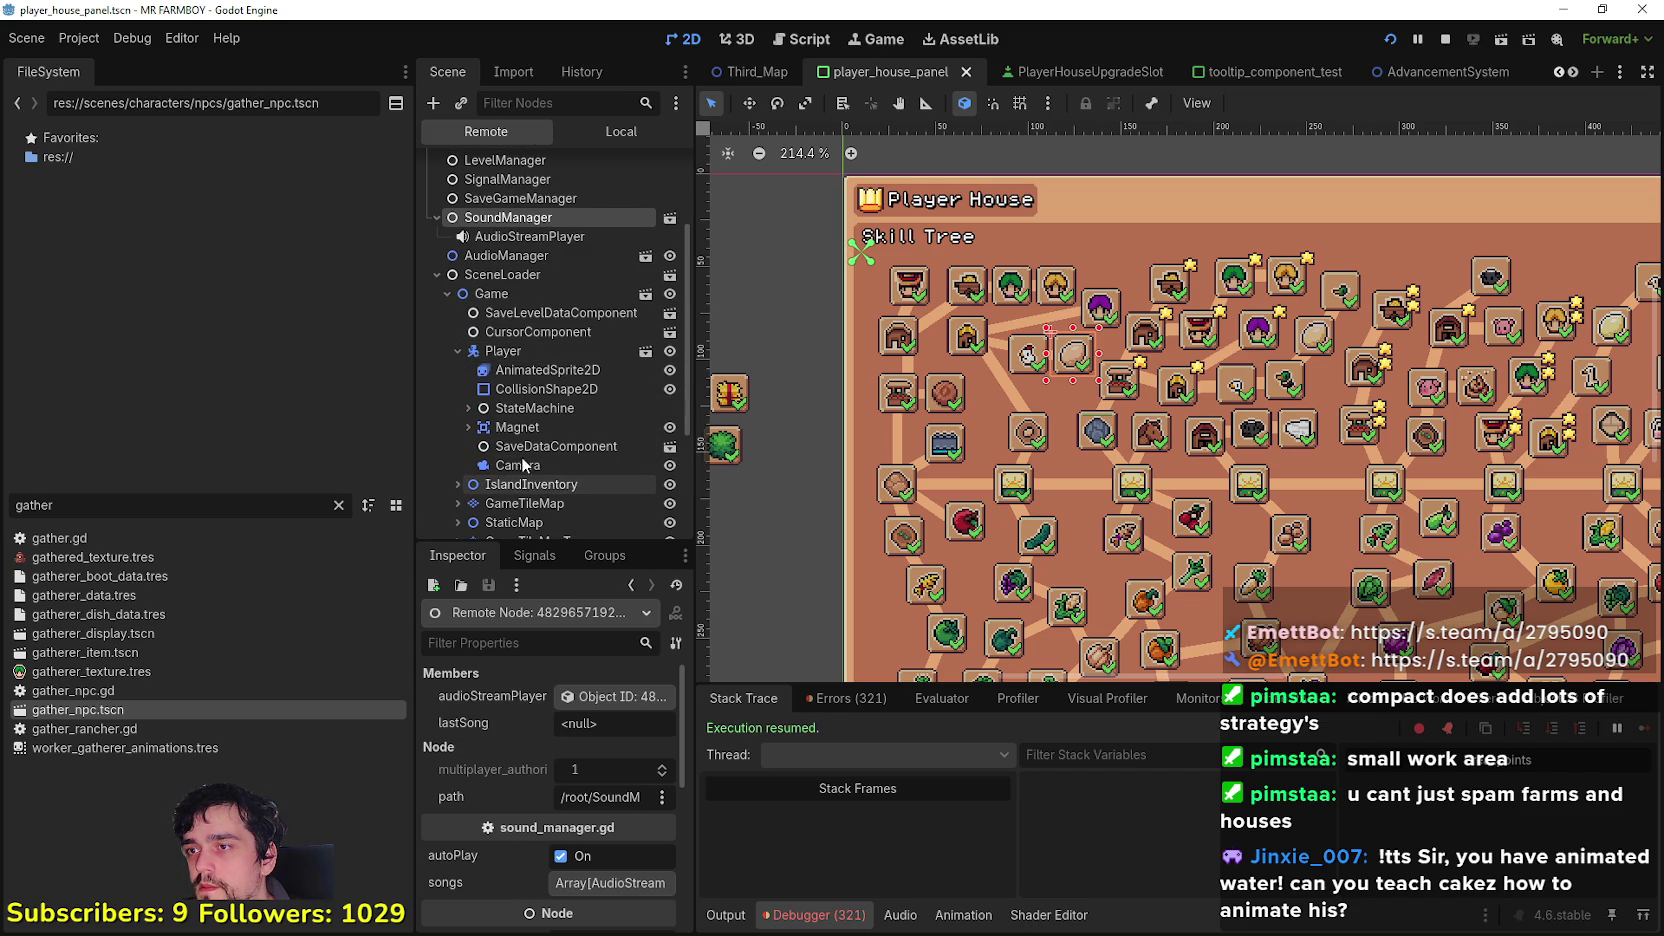
pyautogui.click(521, 465)
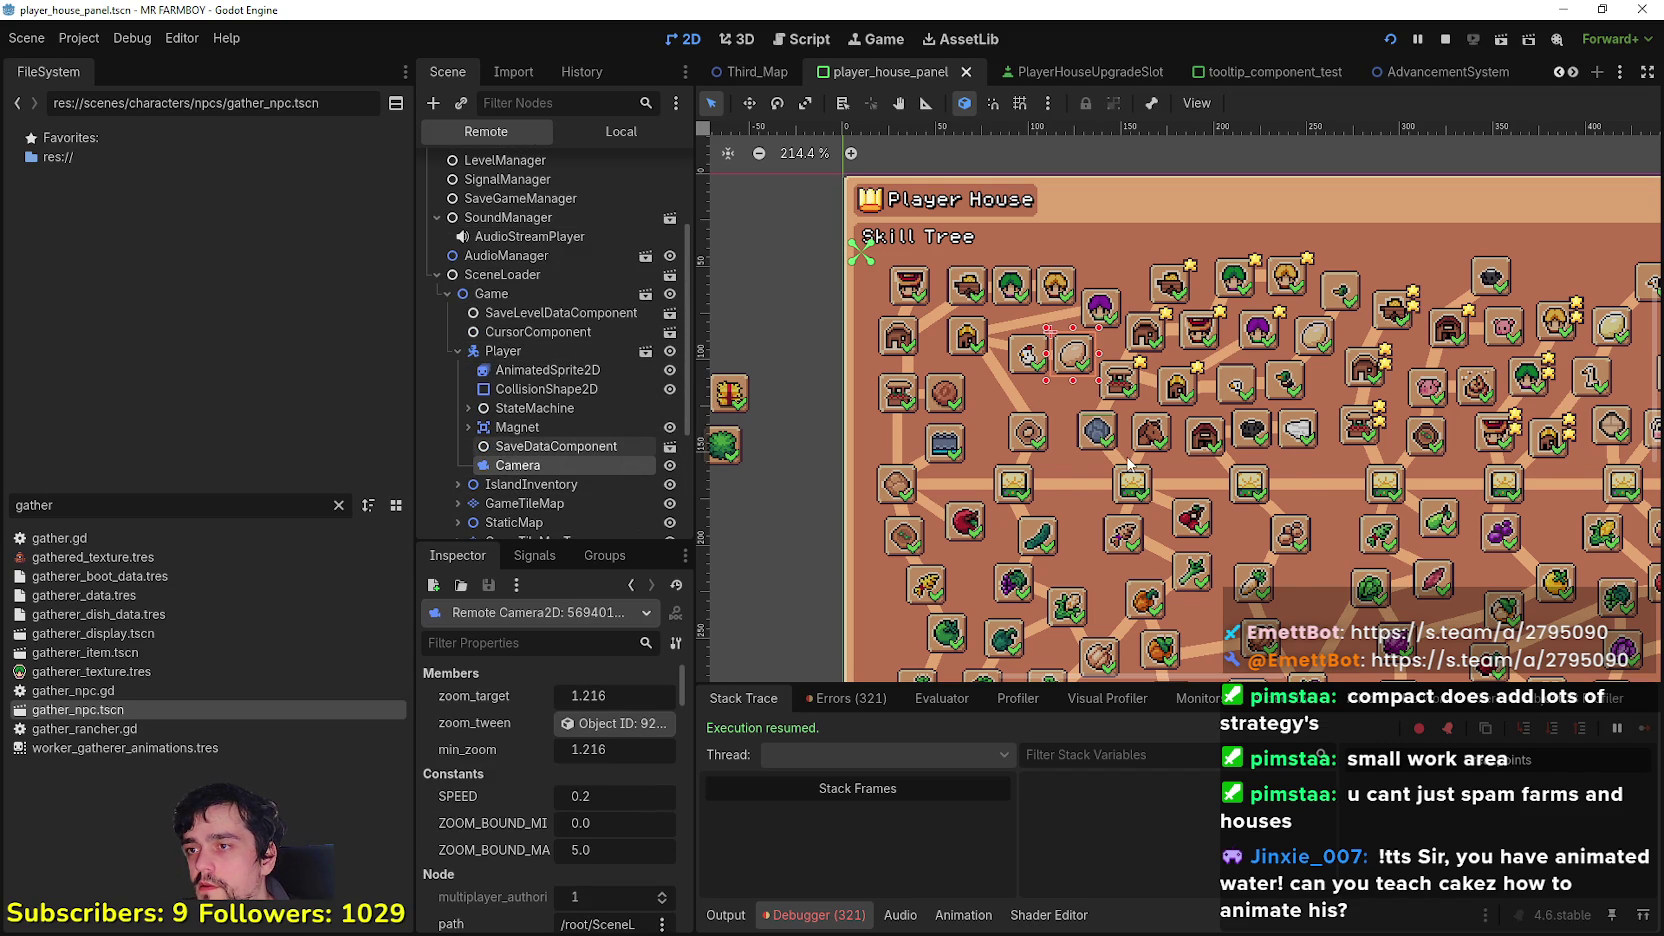
pyautogui.scroll(-2, 1129, 463)
pyautogui.scroll(-1, 965, 563)
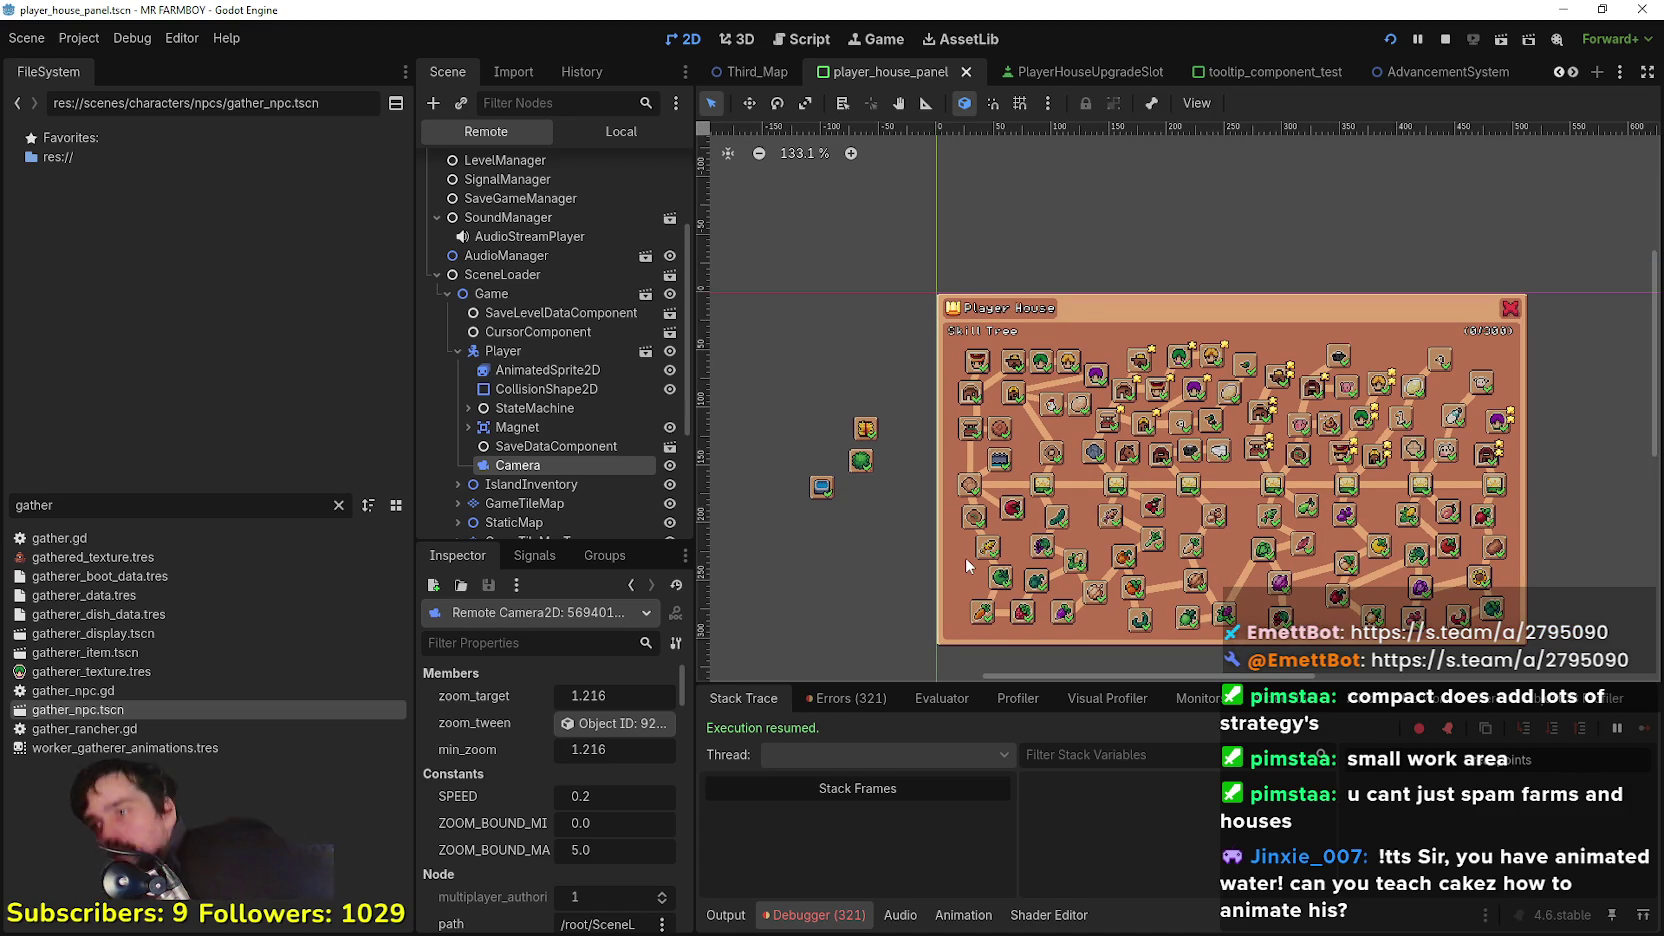
# Step: Return to the Local scene tree and open the Third_Map scene
pyautogui.click(625, 128)
pyautogui.scroll(-5, 585, 300)
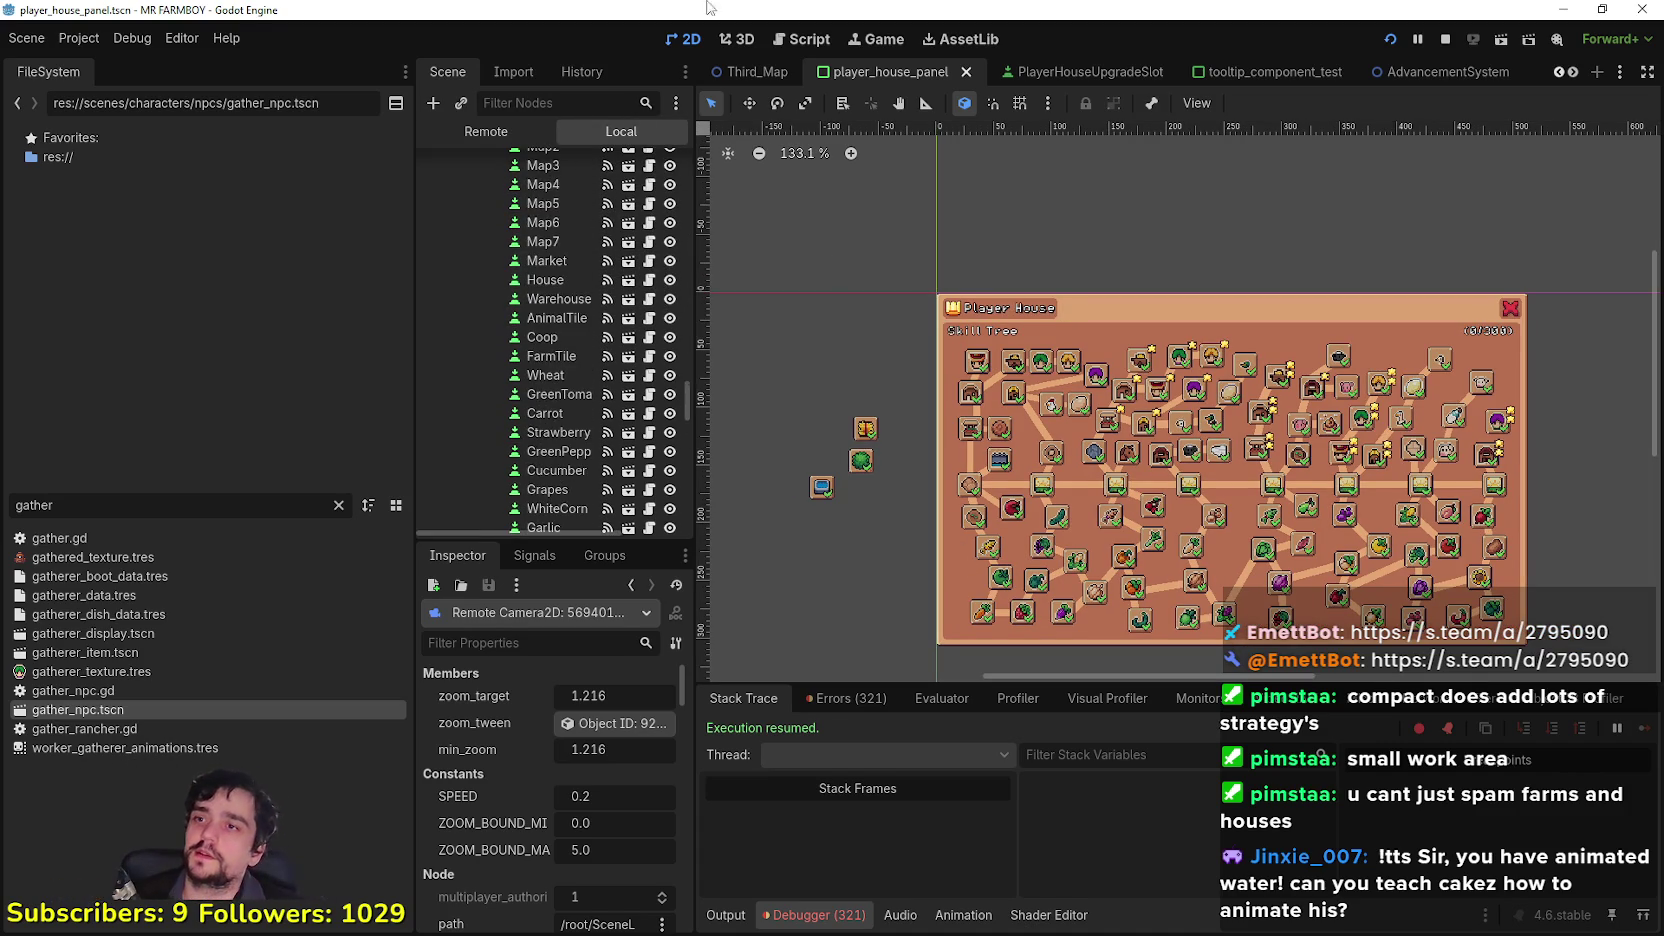
pyautogui.hotkey('ctrl', 'shift', 'Tab')
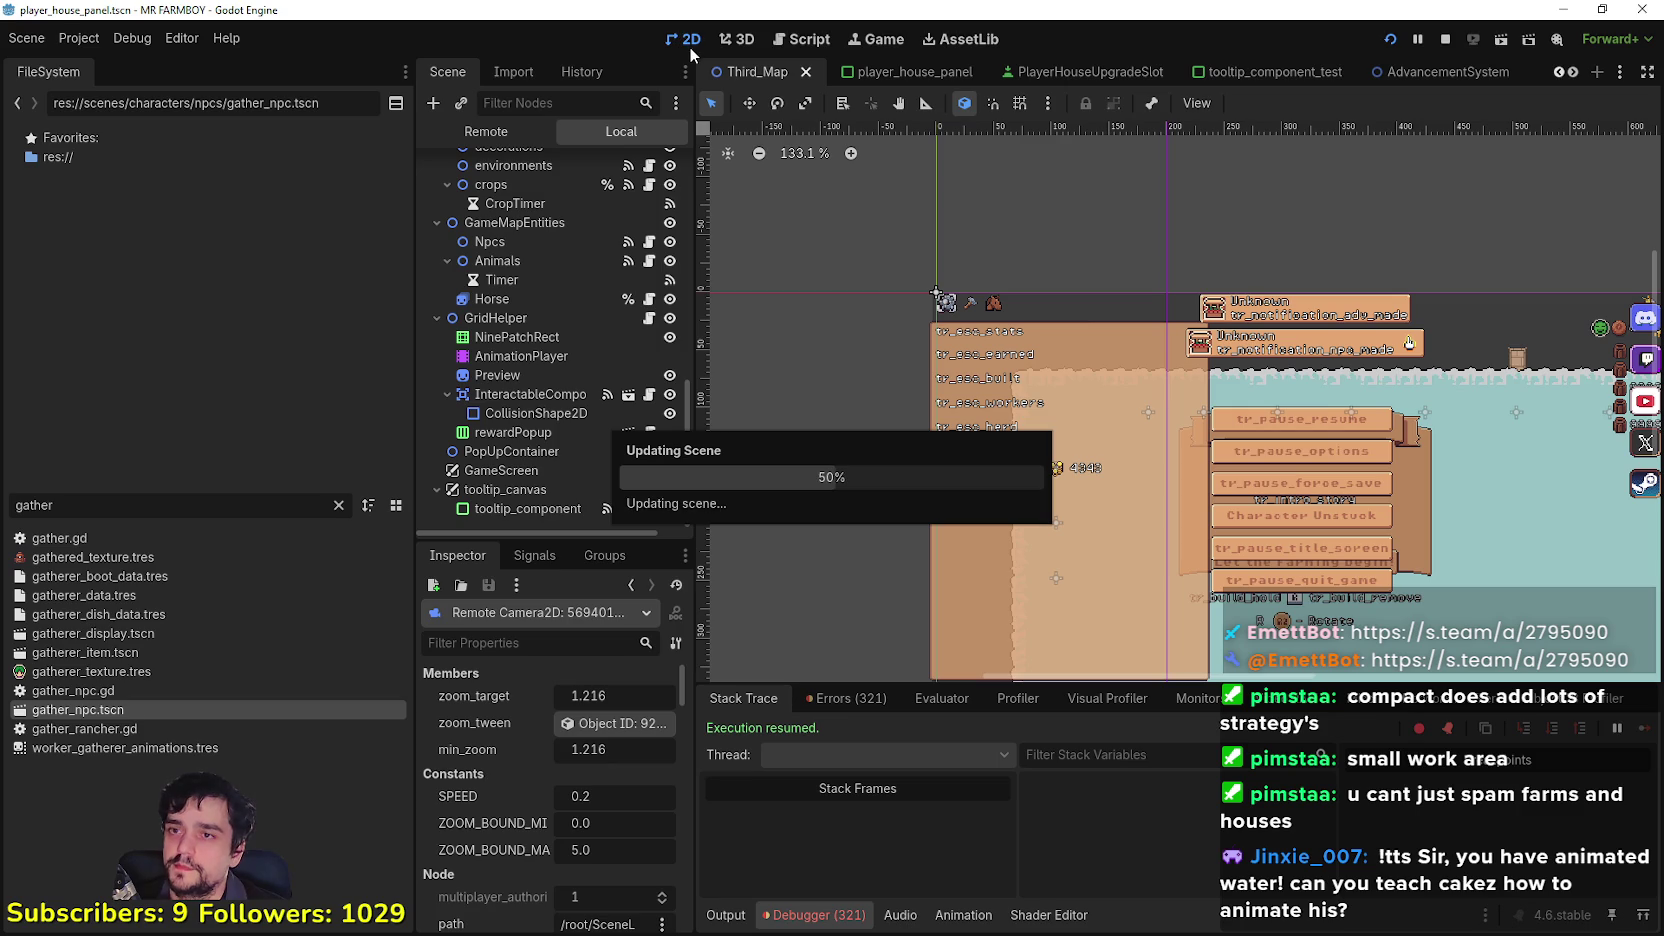
# Step: Select the Clouds tile layer and clear a block of clouds near the map's top edge
pyautogui.scroll(5, 1369, 398)
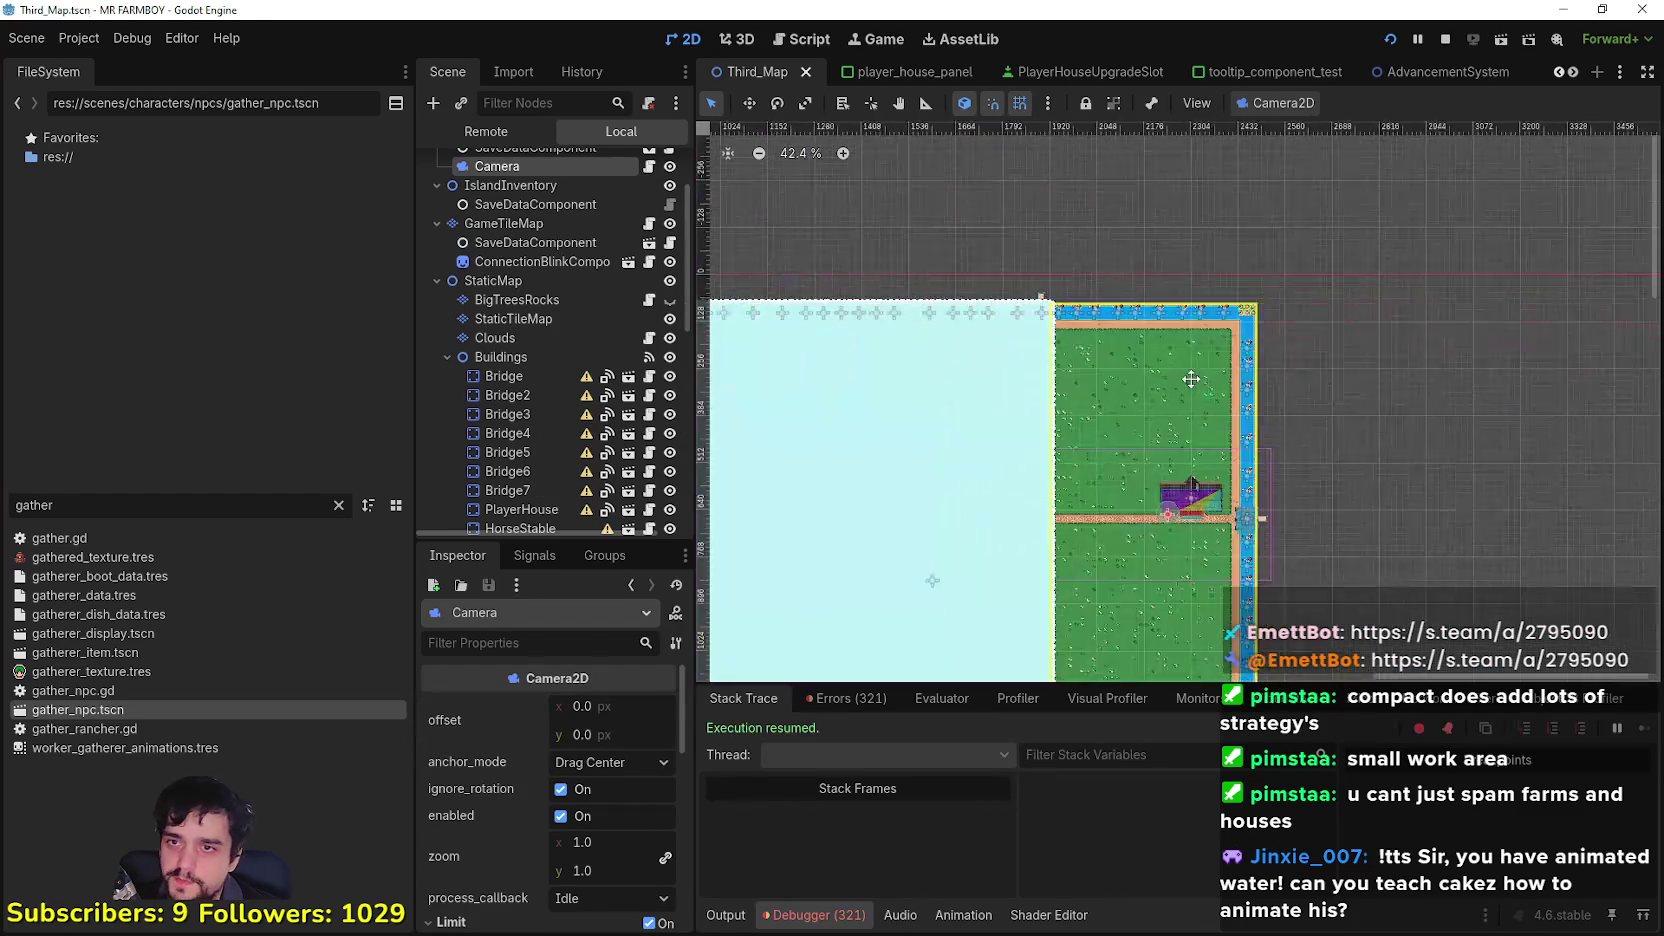
pyautogui.hotkey('alt', 'Tab')
pyautogui.hotkey('alt', 'Tab')
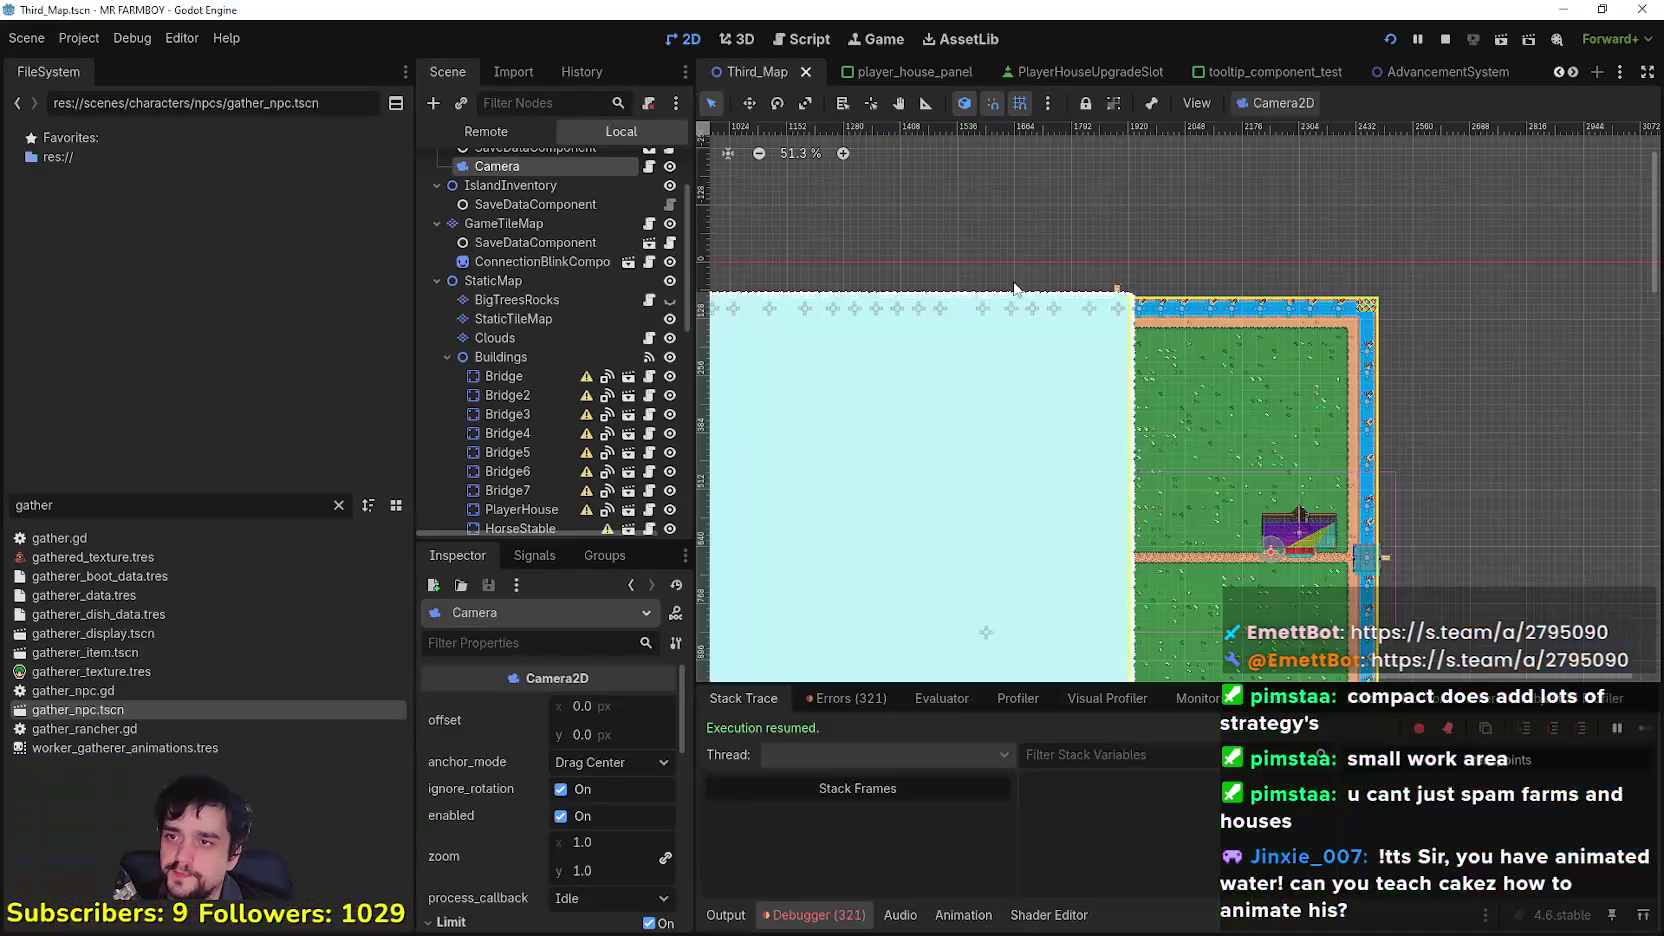
pyautogui.click(528, 340)
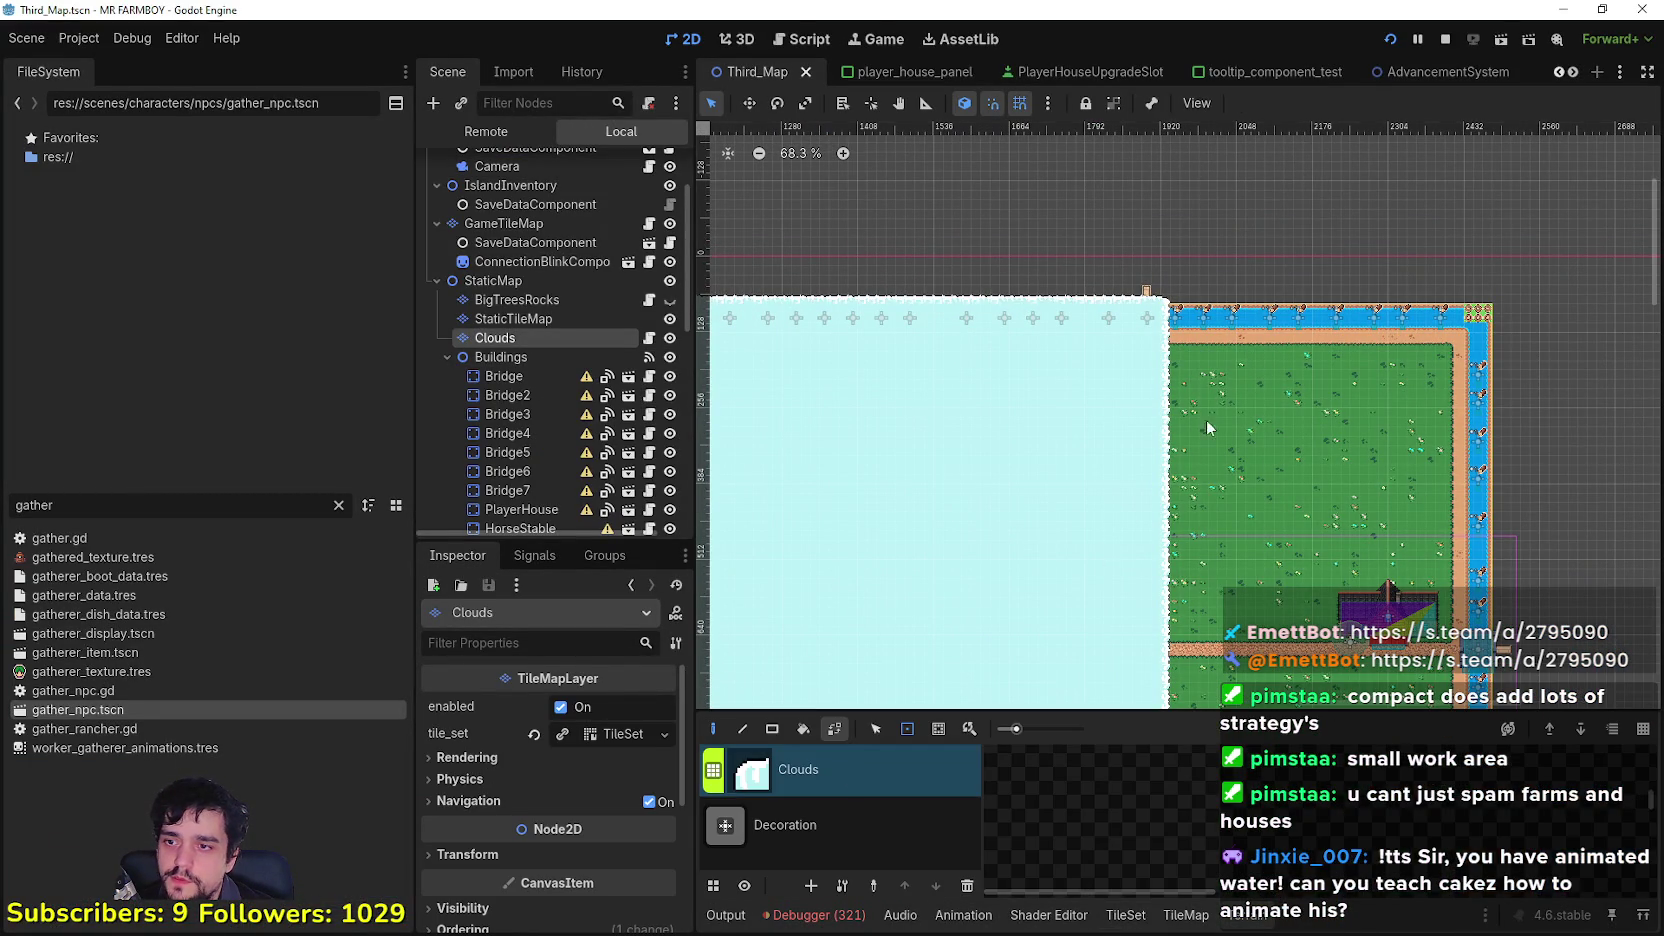
pyautogui.scroll(4, 1162, 290)
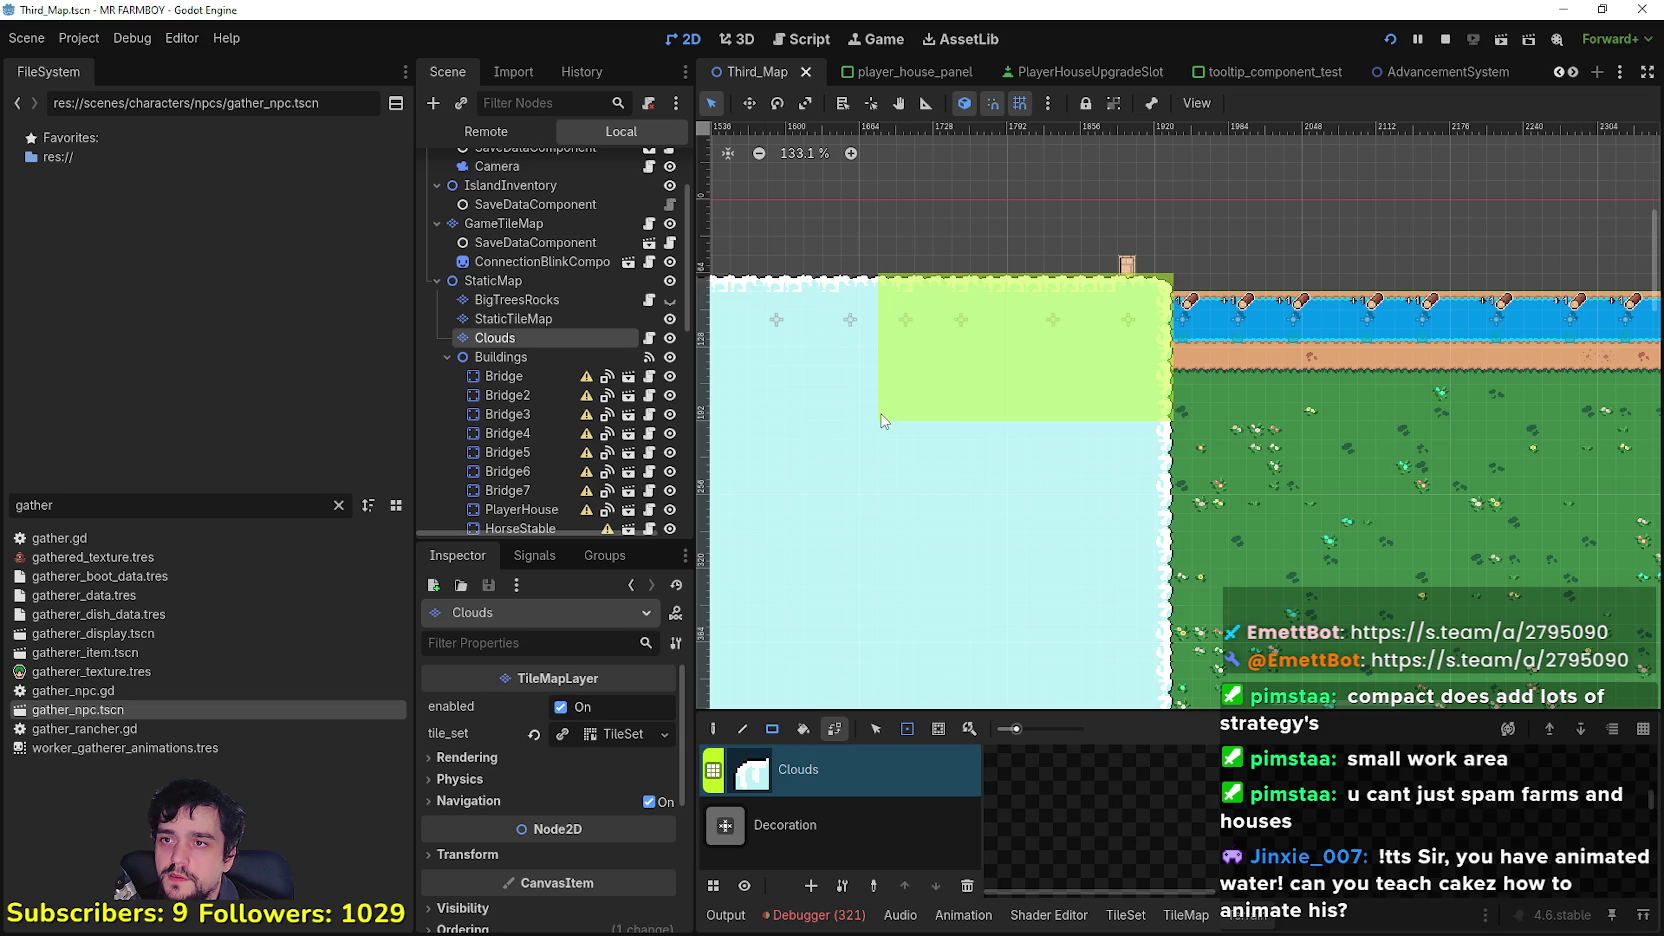
pyautogui.moveTo(895, 490); pyautogui.dragTo(895, 490)
pyautogui.scroll(-5, 1033, 363)
pyautogui.scroll(-3, 1033, 363)
pyautogui.scroll(2, 1033, 363)
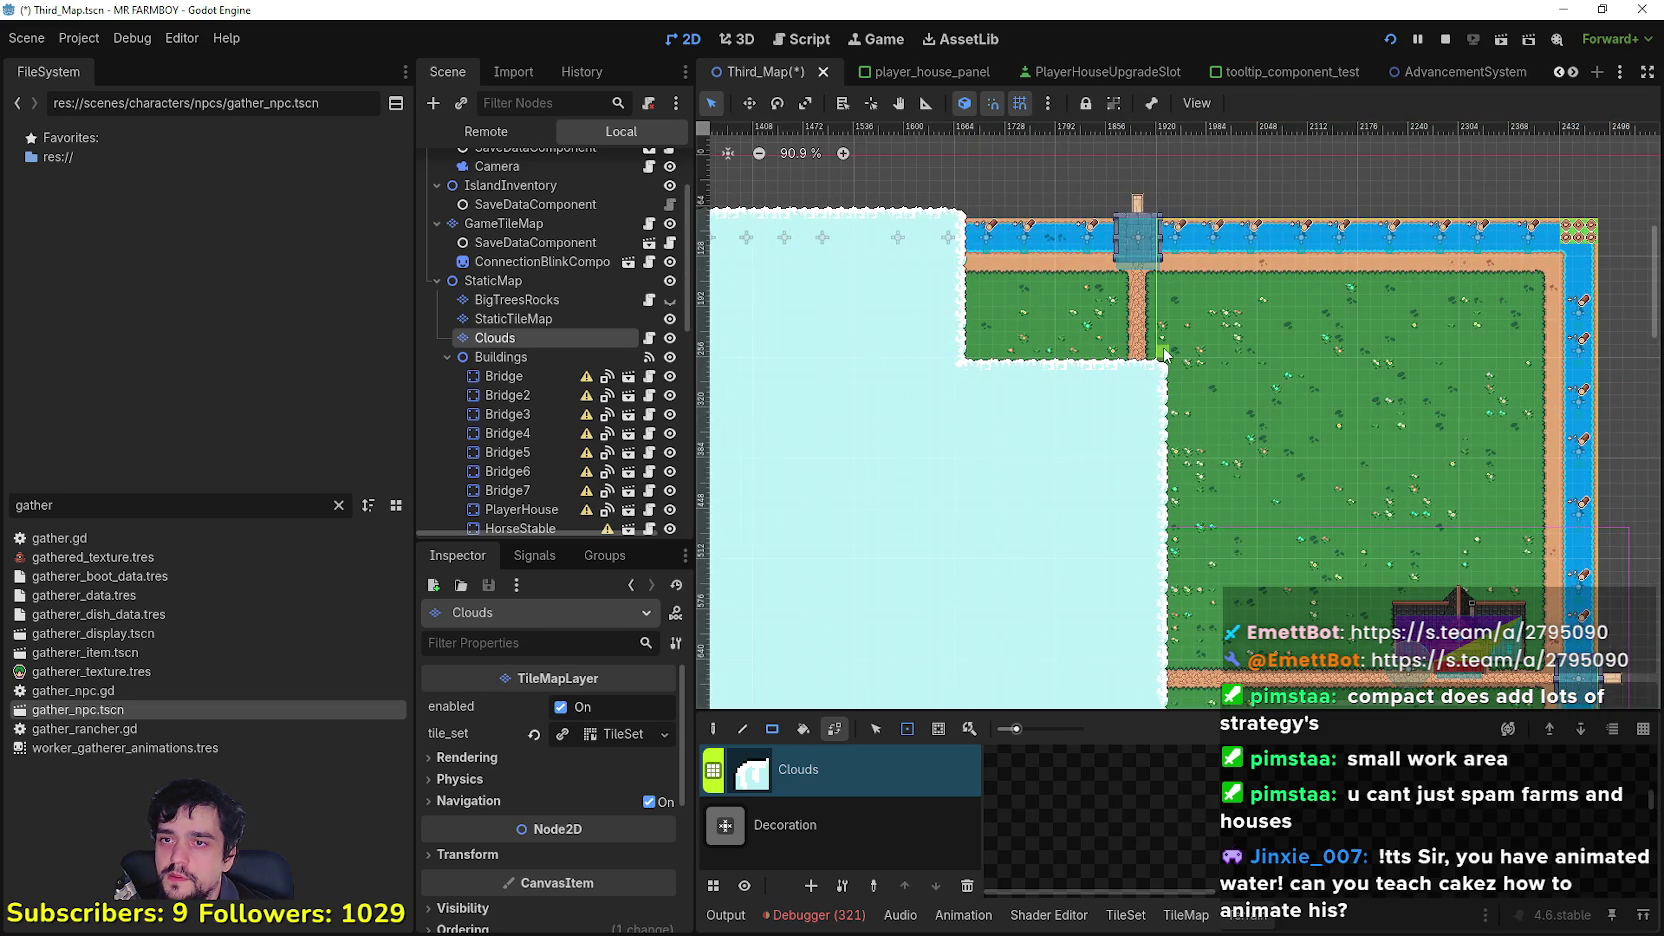
pyautogui.scroll(-1, 1164, 355)
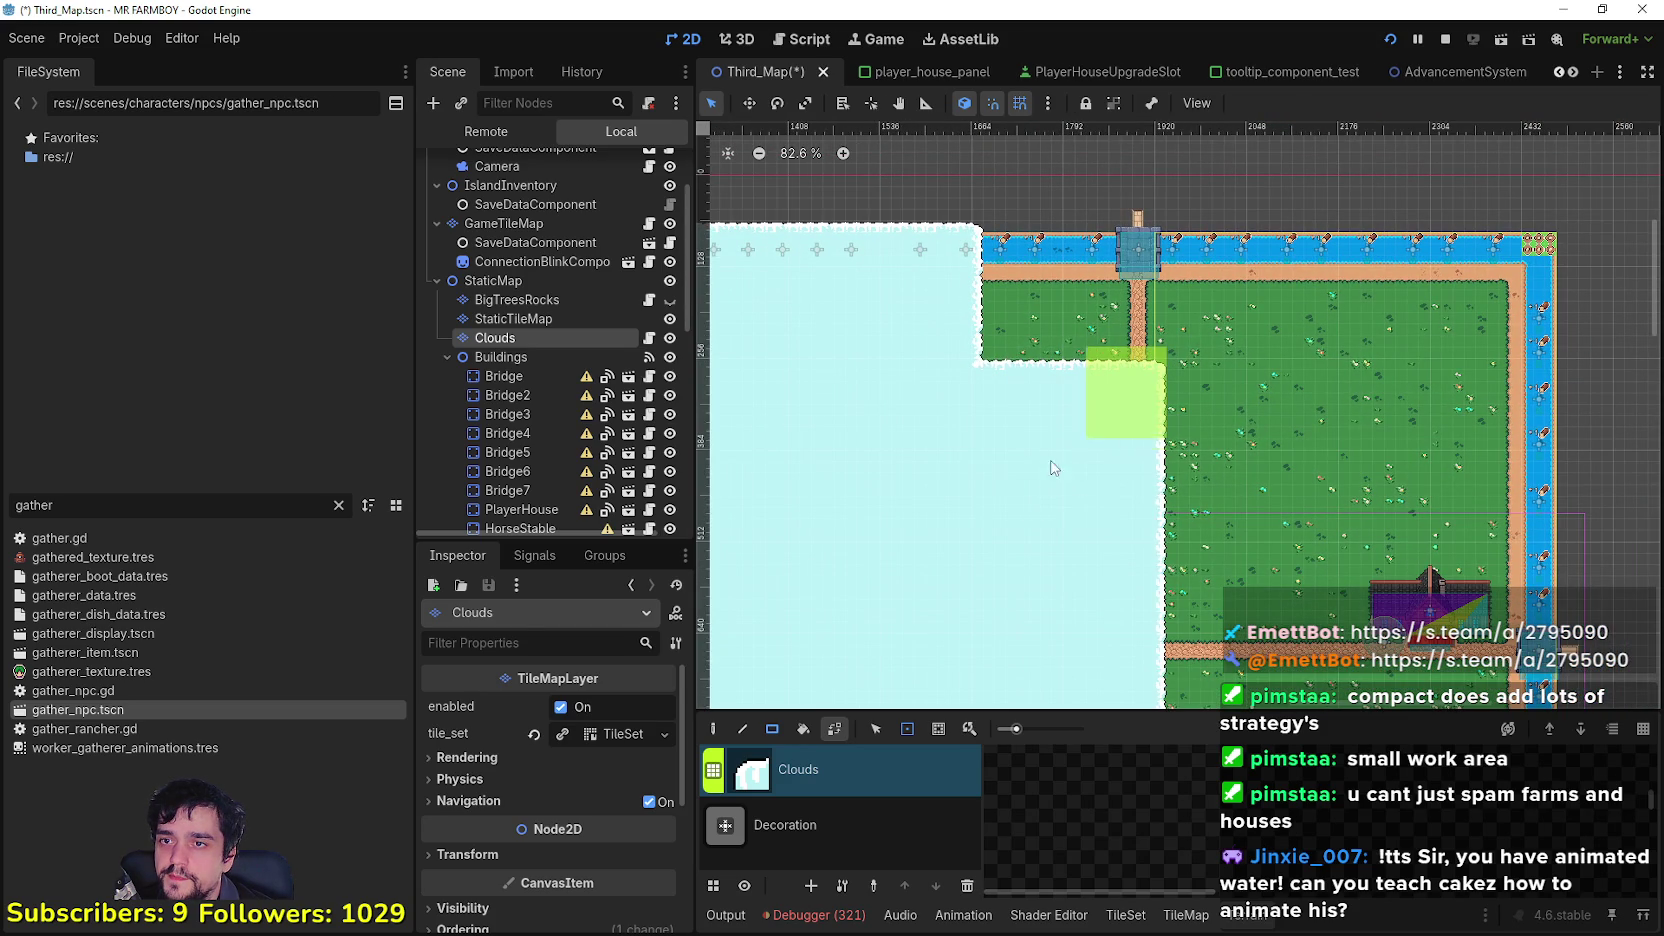
# Step: Clear more cloud patches beside the grass and along the lower area down to the river
pyautogui.moveTo(1008, 551)
pyautogui.mouseDown()
pyautogui.moveTo(986, 549)
pyautogui.moveTo(1051, 544)
pyautogui.mouseUp()
pyautogui.scroll(-5, 1100, 400)
pyautogui.scroll(-5, 1150, 400)
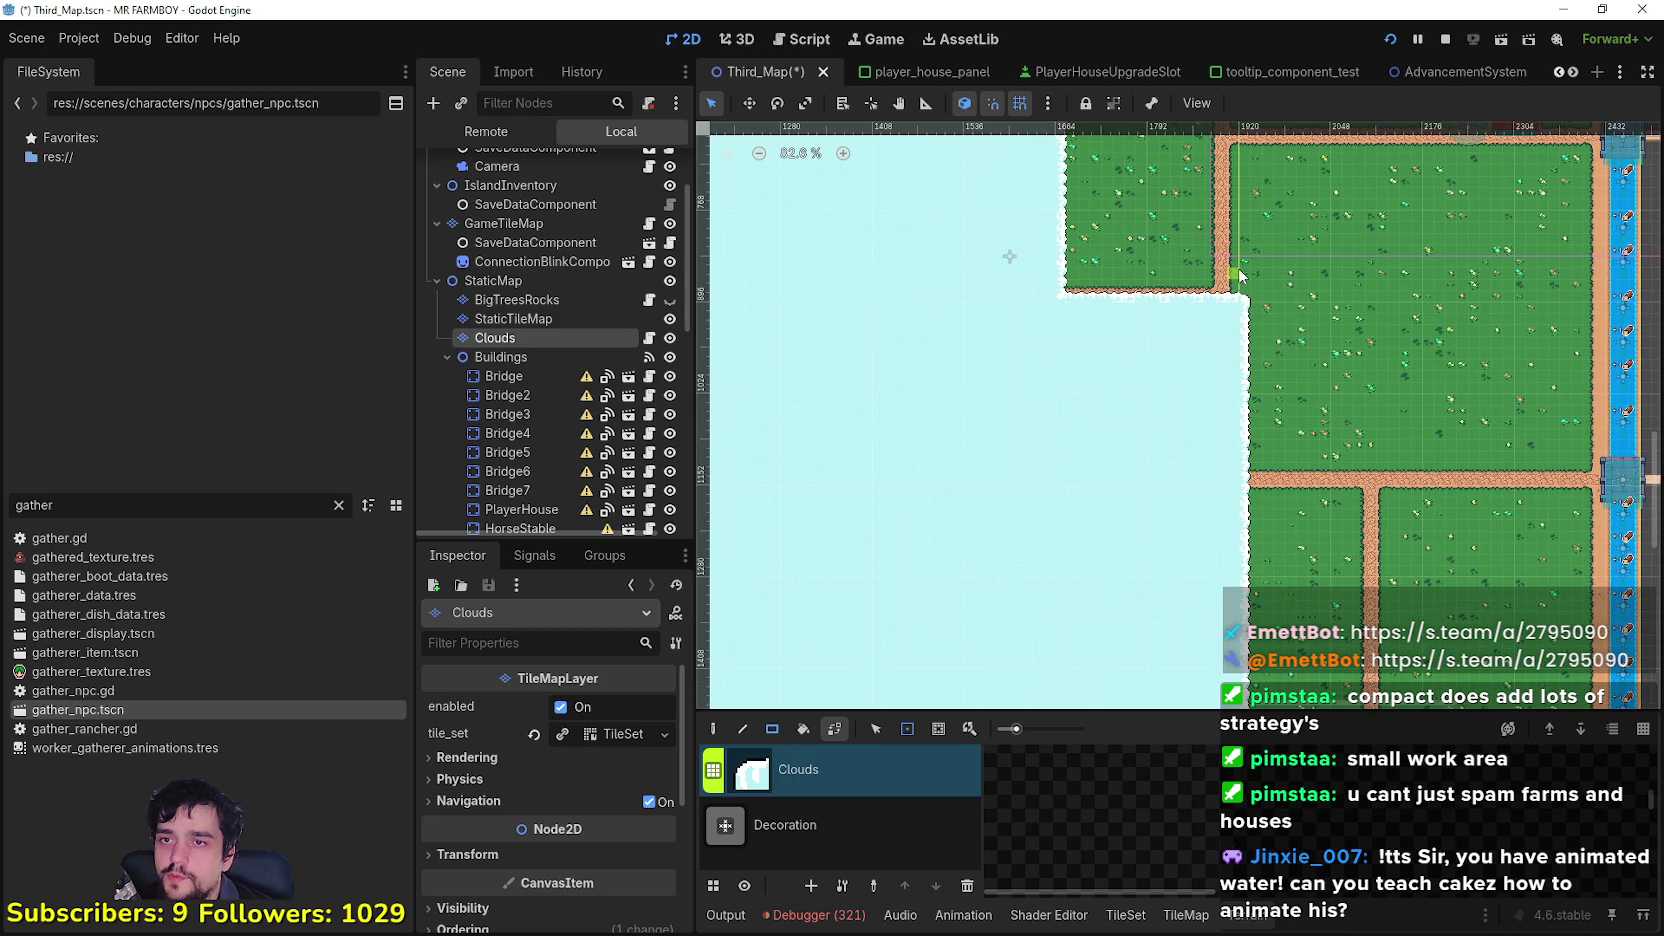
pyautogui.moveTo(1070, 510); pyautogui.dragTo(1070, 510)
pyautogui.scroll(-5, 1177, 300)
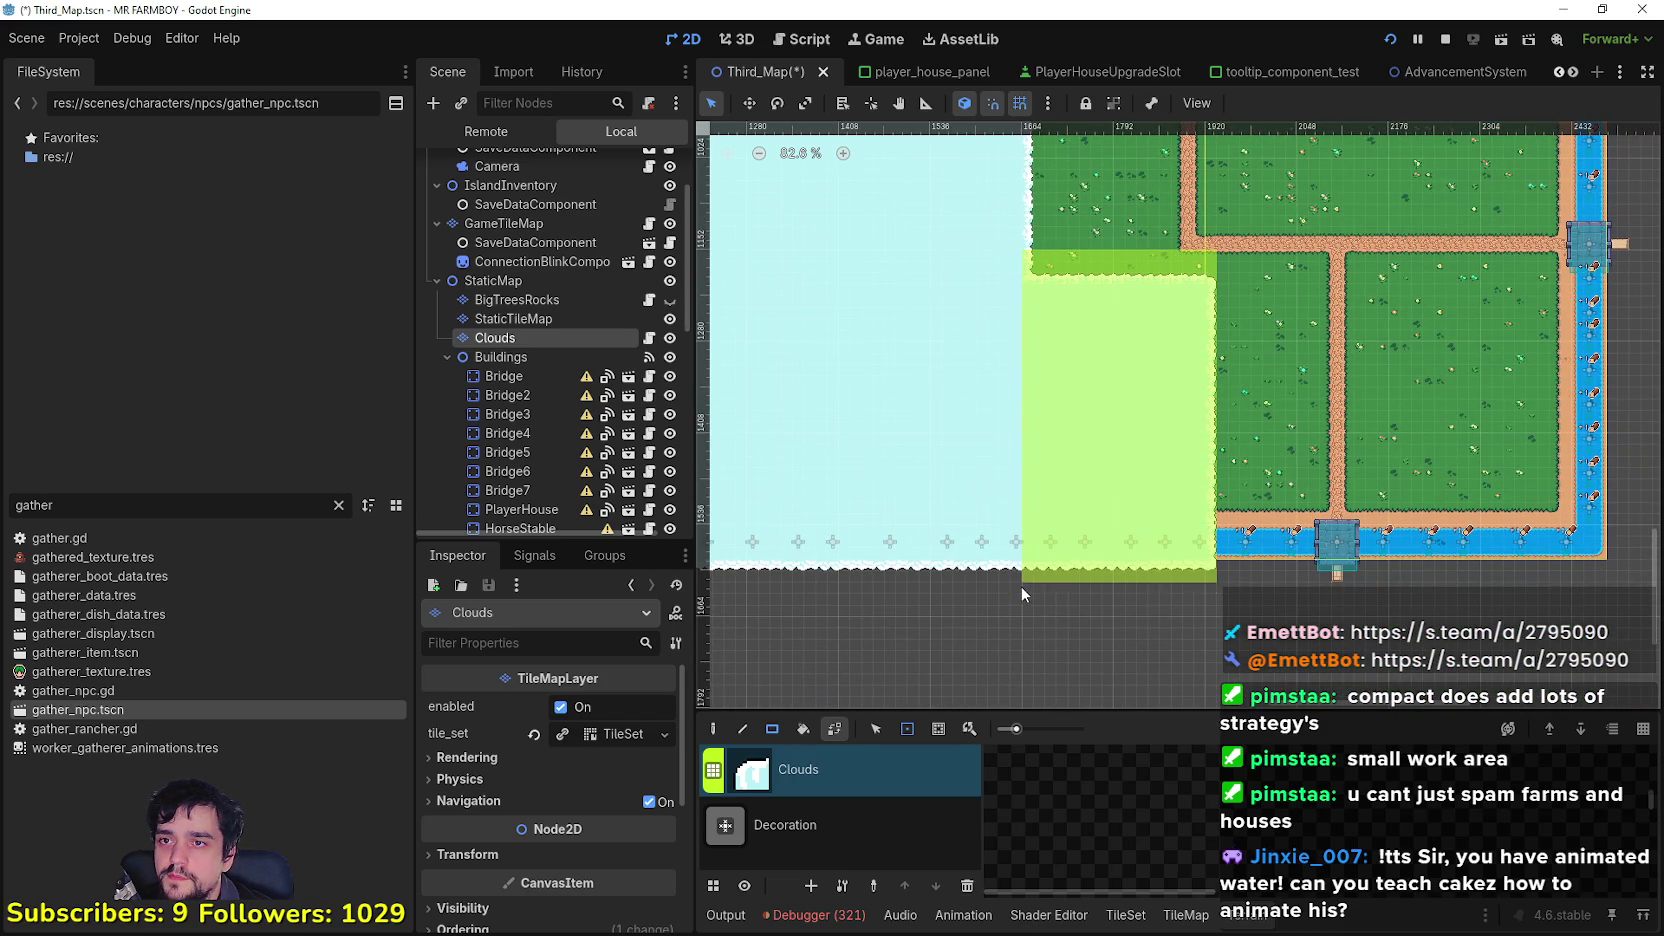
pyautogui.moveTo(1035, 607); pyautogui.dragTo(1040, 604)
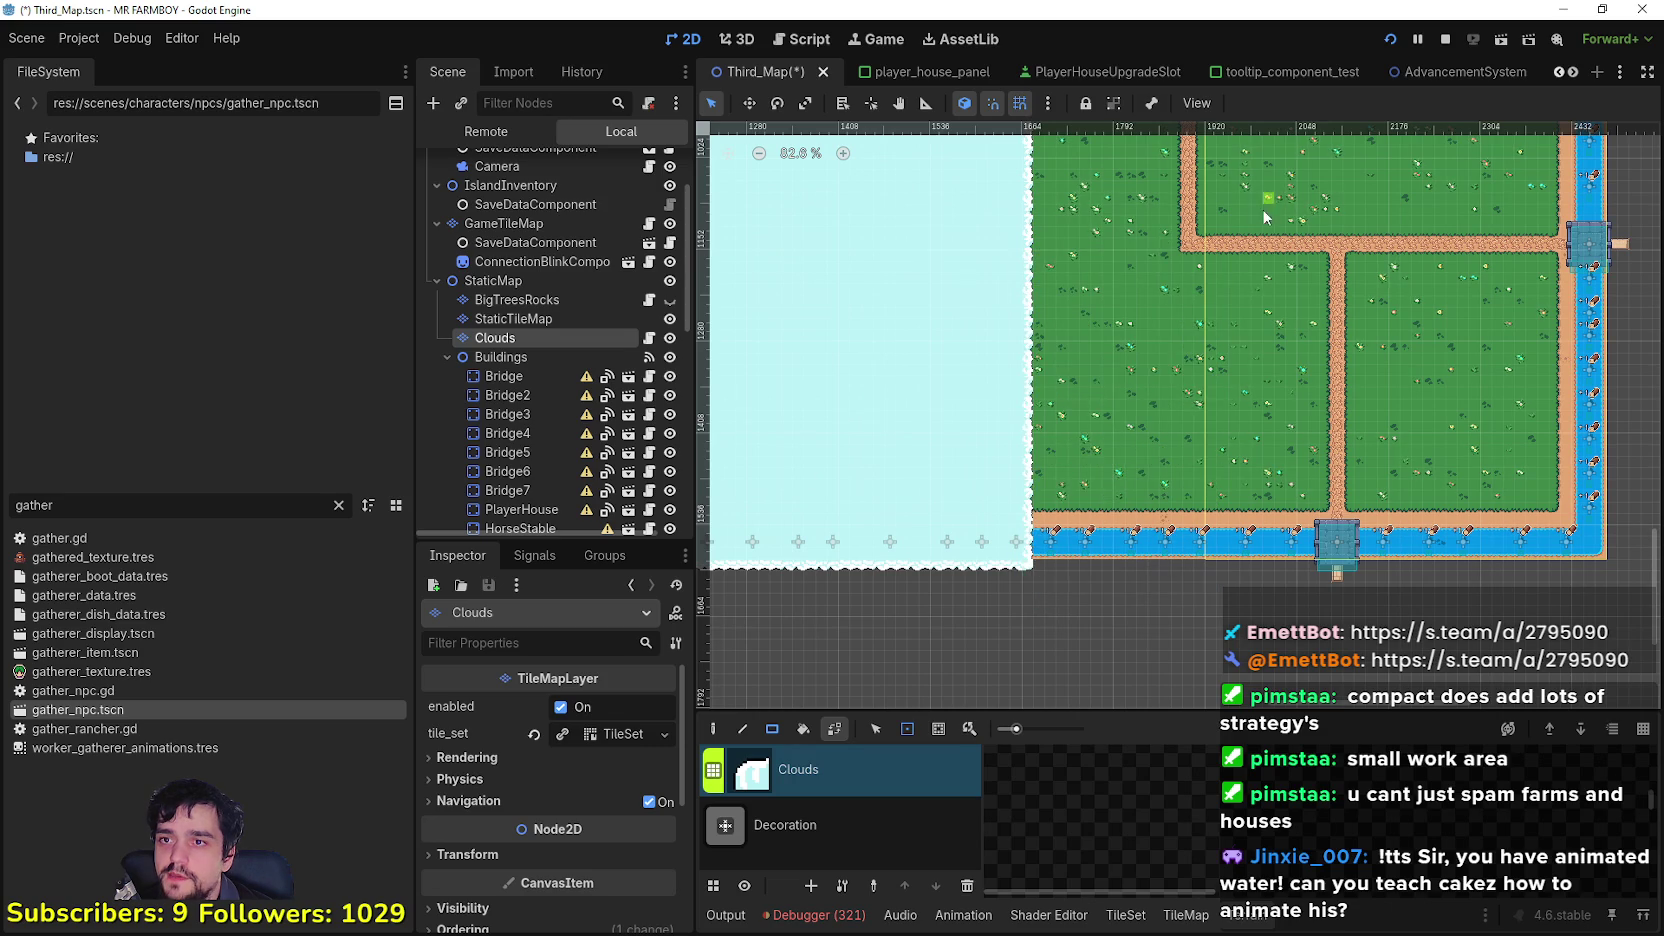
pyautogui.scroll(10, 1200, 260)
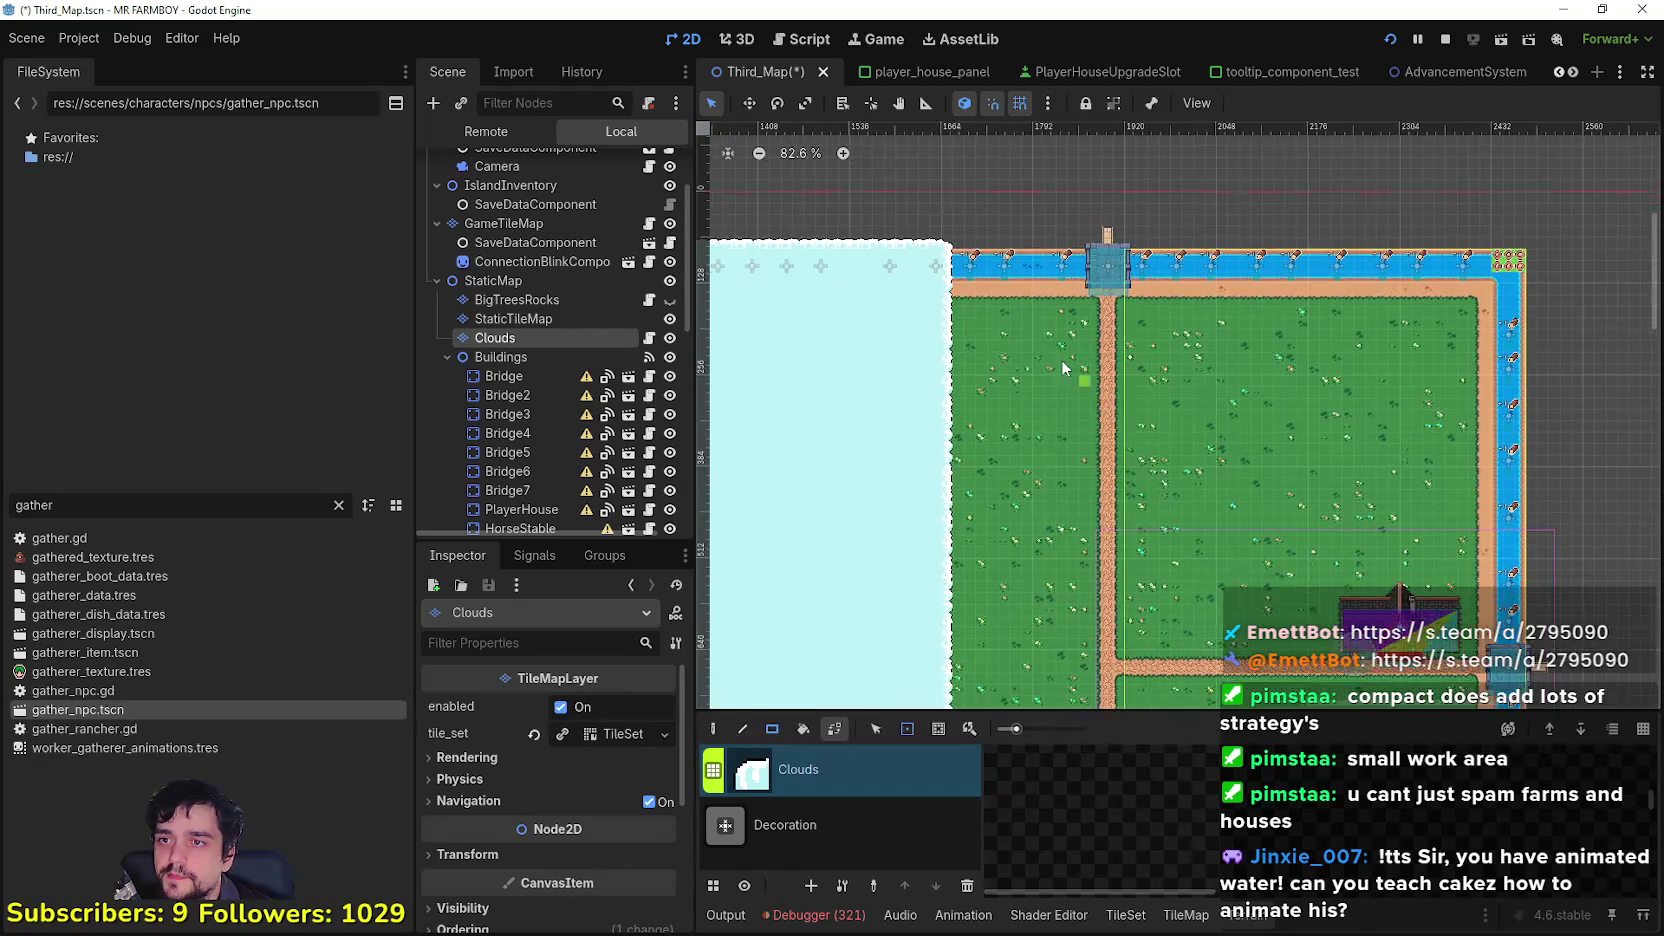
pyautogui.scroll(2, 1068, 375)
pyautogui.hscroll(-4, 1068, 375)
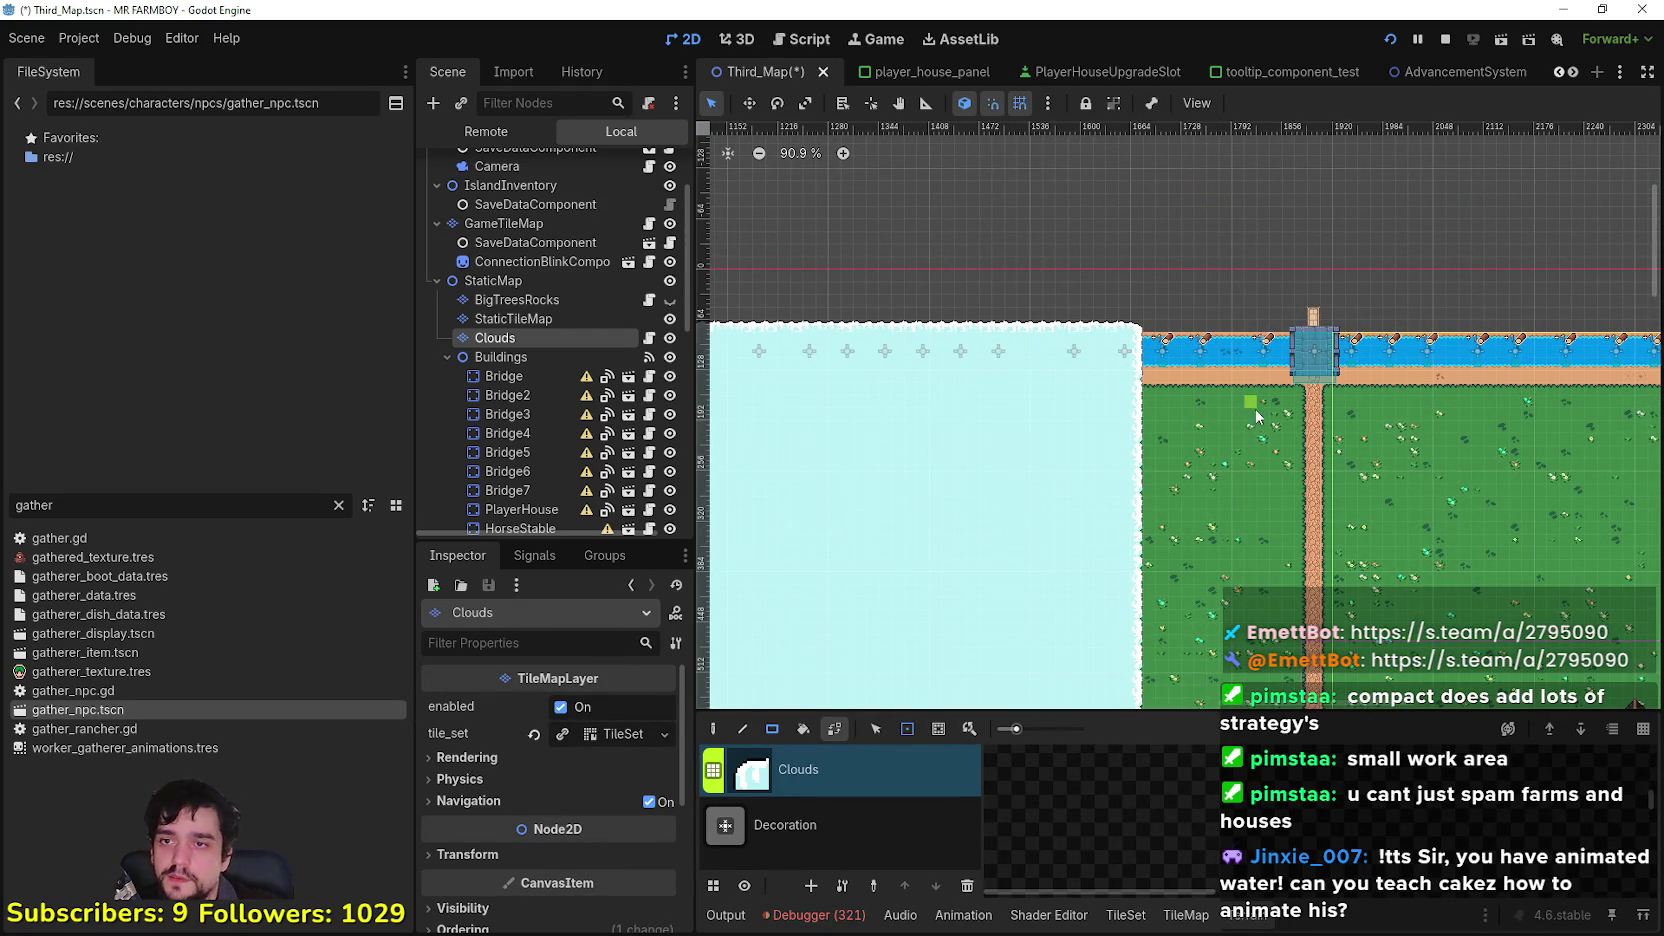
pyautogui.scroll(-2, 1247, 400)
pyautogui.hscroll(2, 1099, 379)
pyautogui.hscroll(1, 1099, 379)
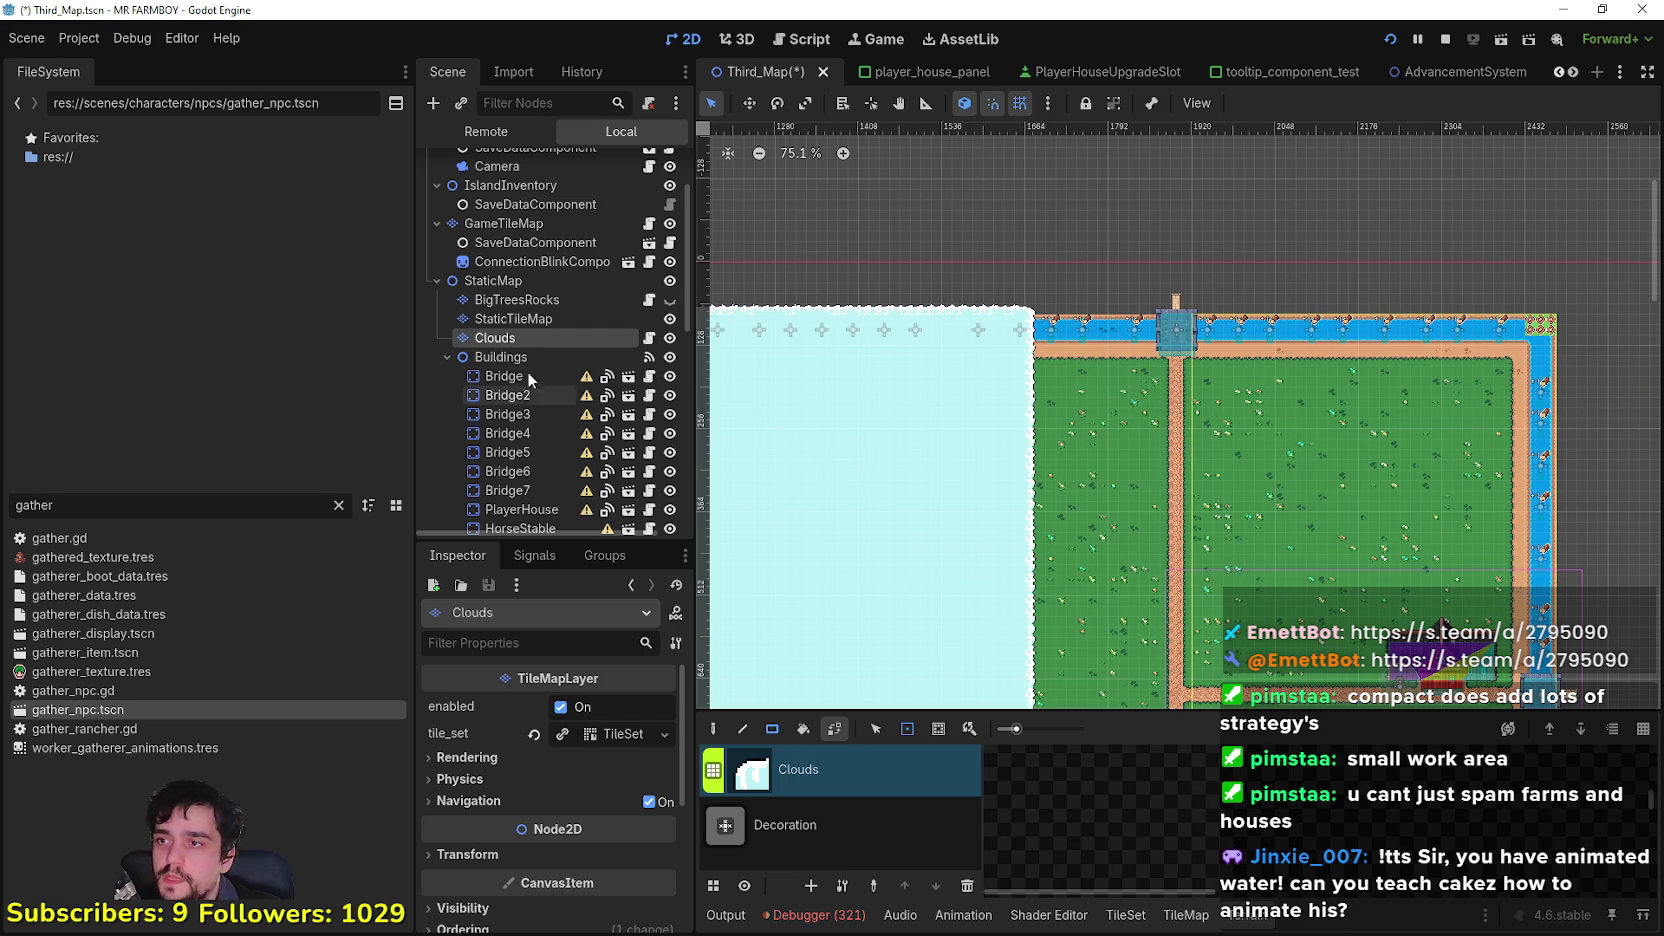
# Step: Set the Camera node's left limit to 1664 px, then resume the running game
pyautogui.click(500, 168)
pyautogui.scroll(-3, 550, 853)
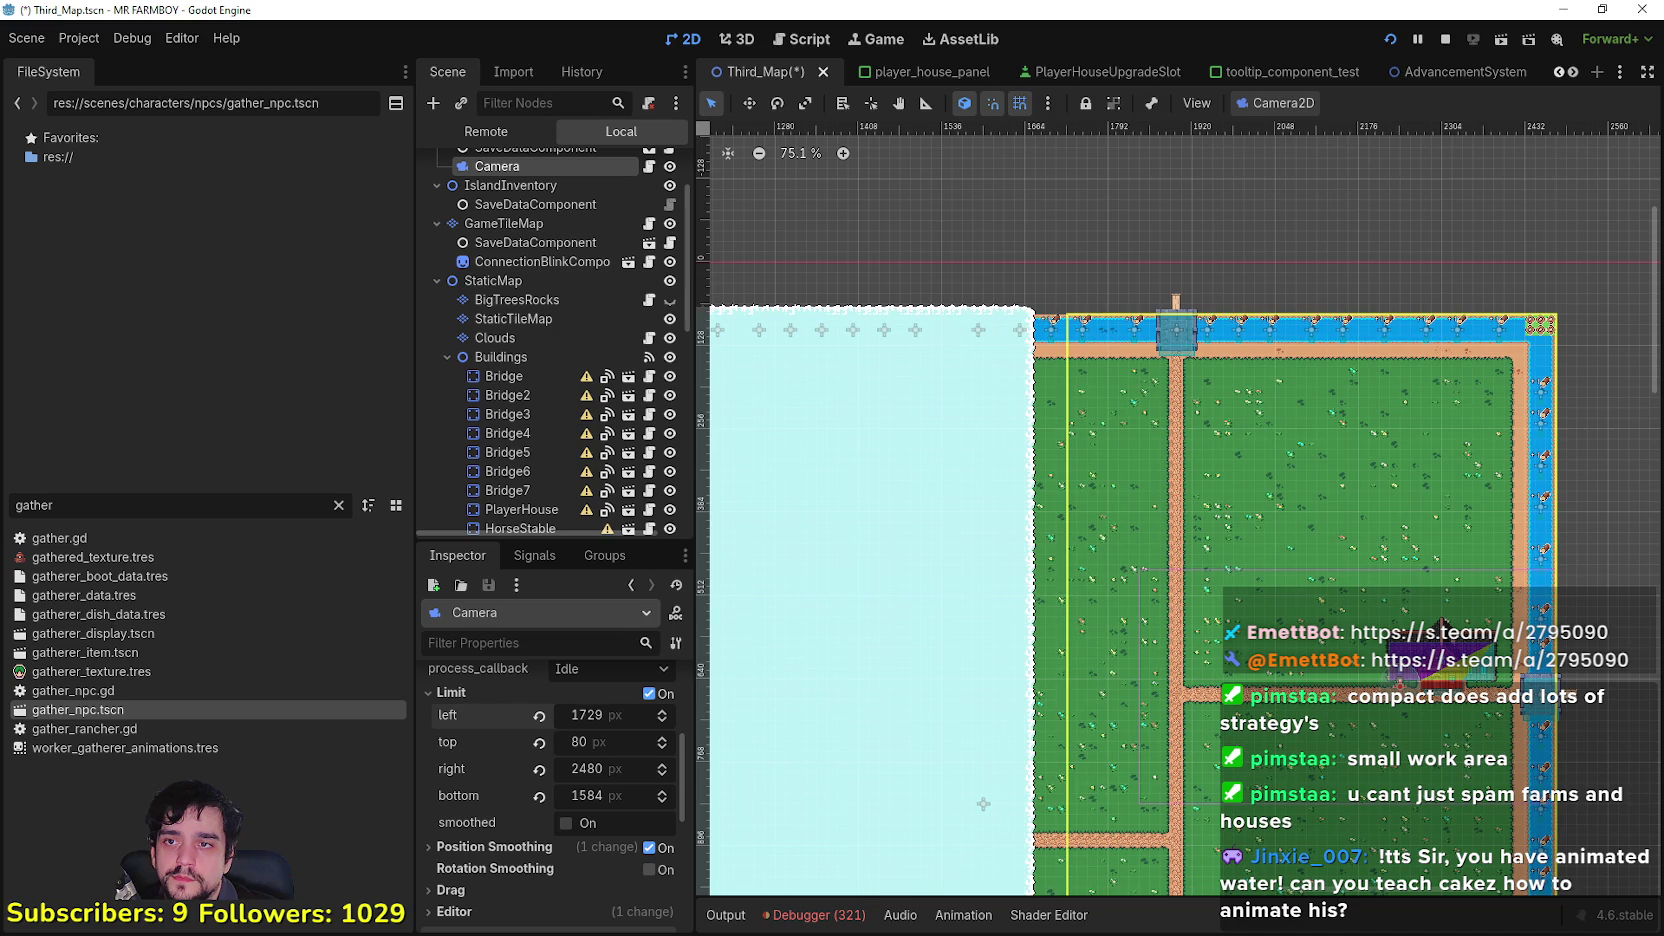
pyautogui.scroll(8, 1043, 261)
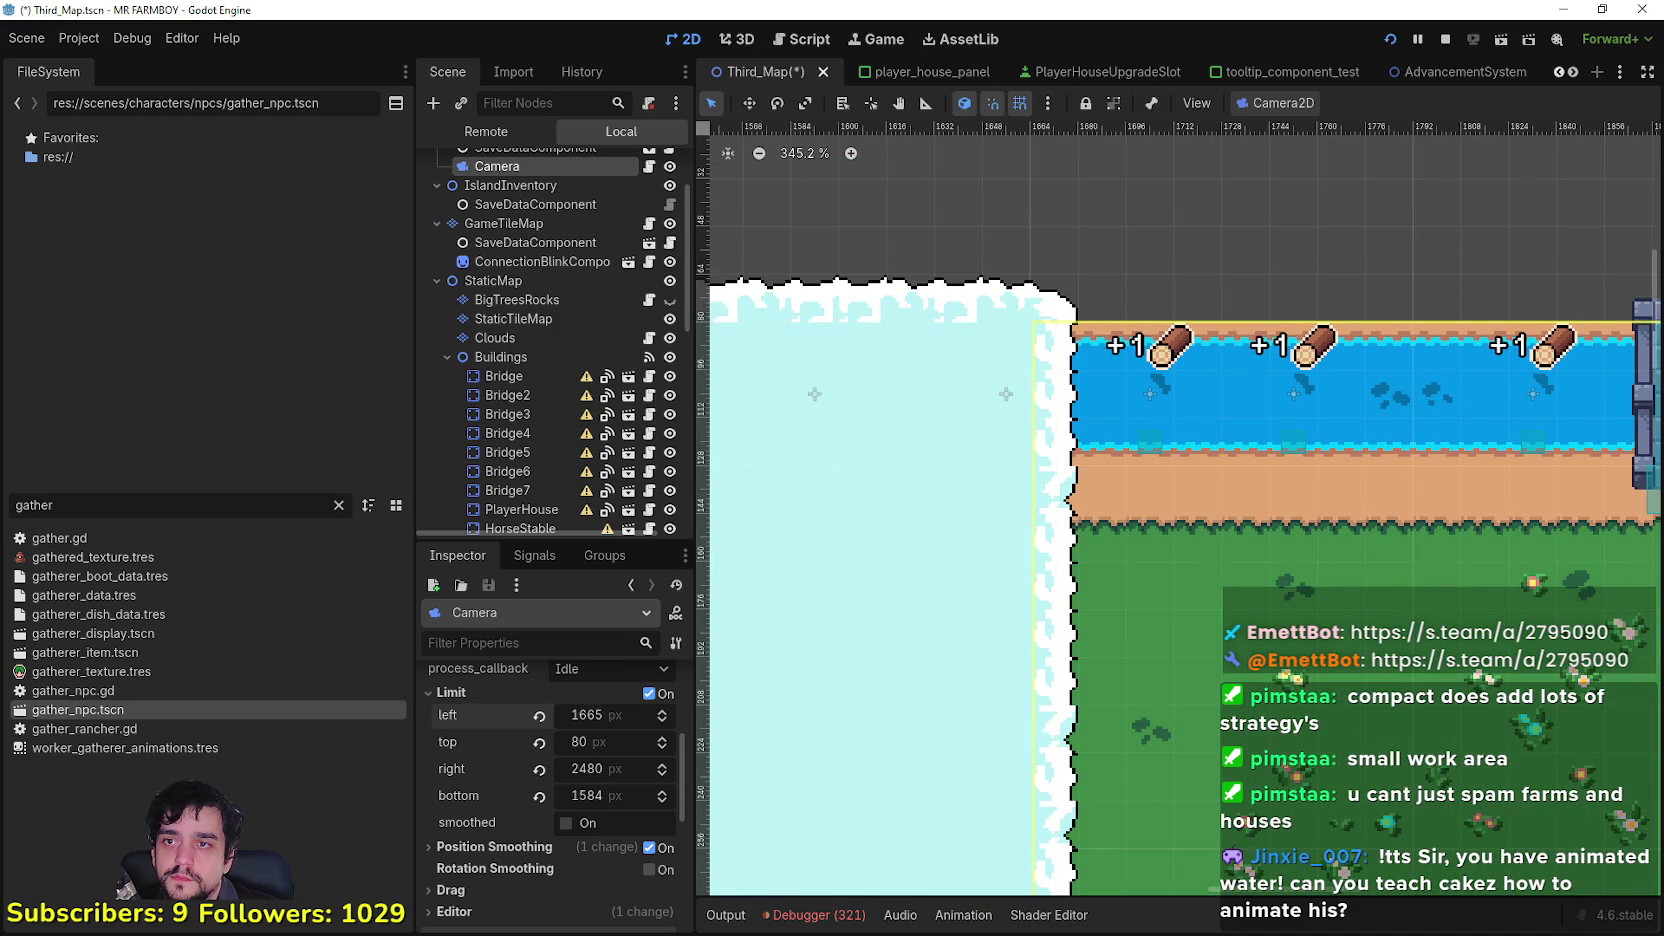
pyautogui.scroll(5, 956, 234)
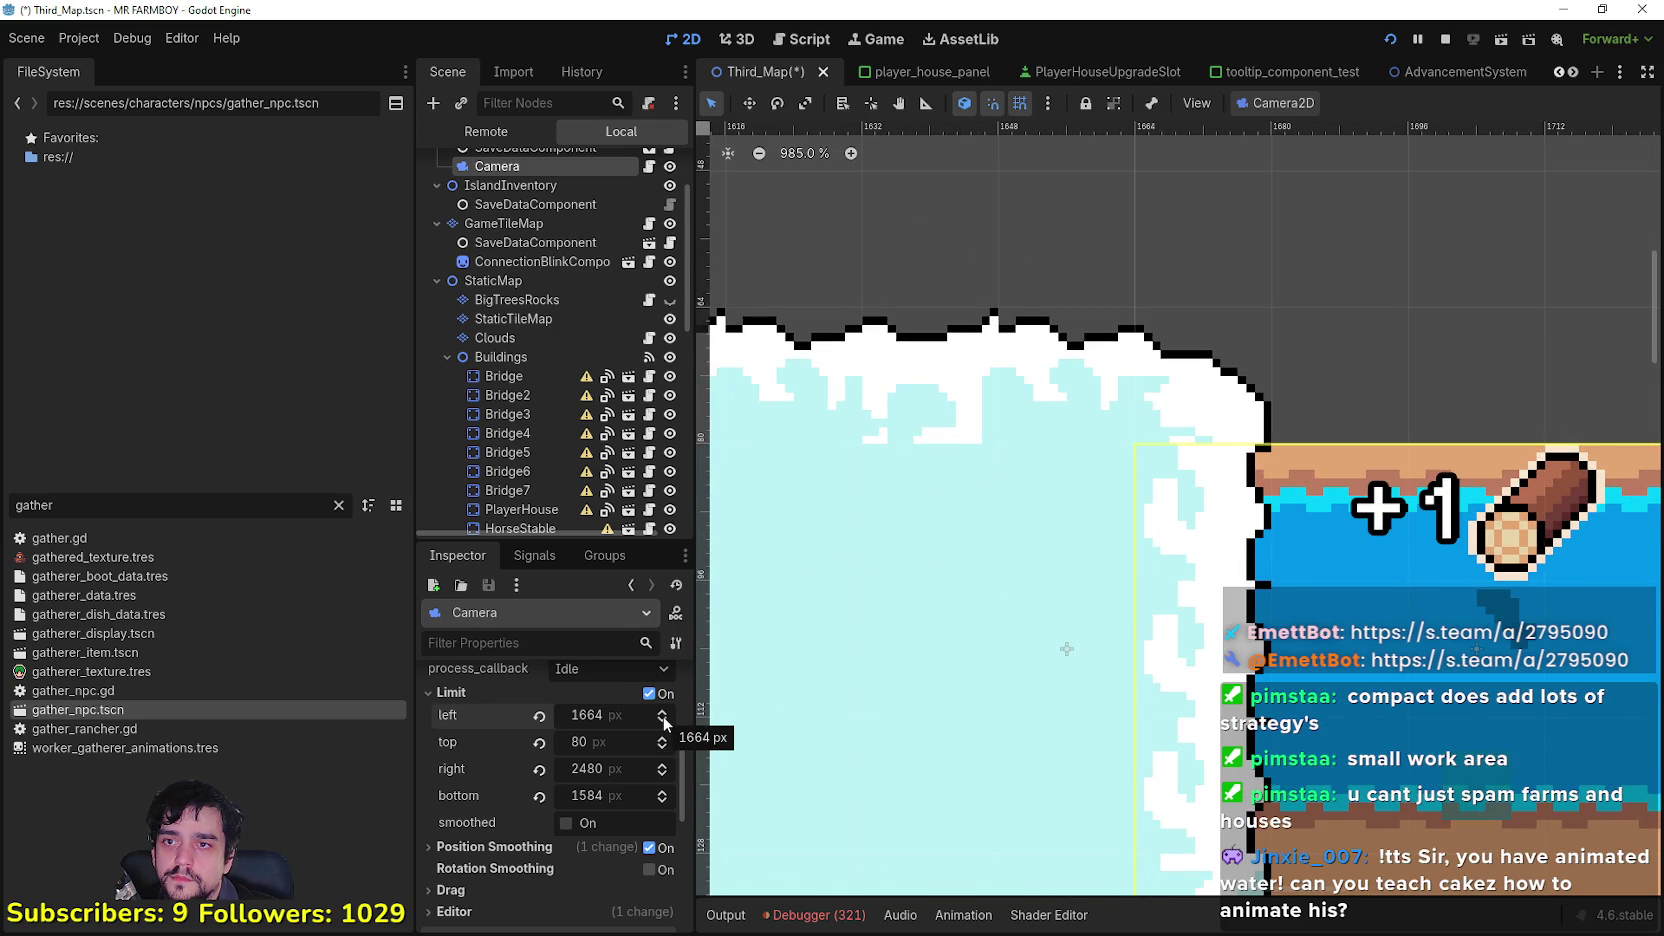
pyautogui.scroll(-10, 1089, 580)
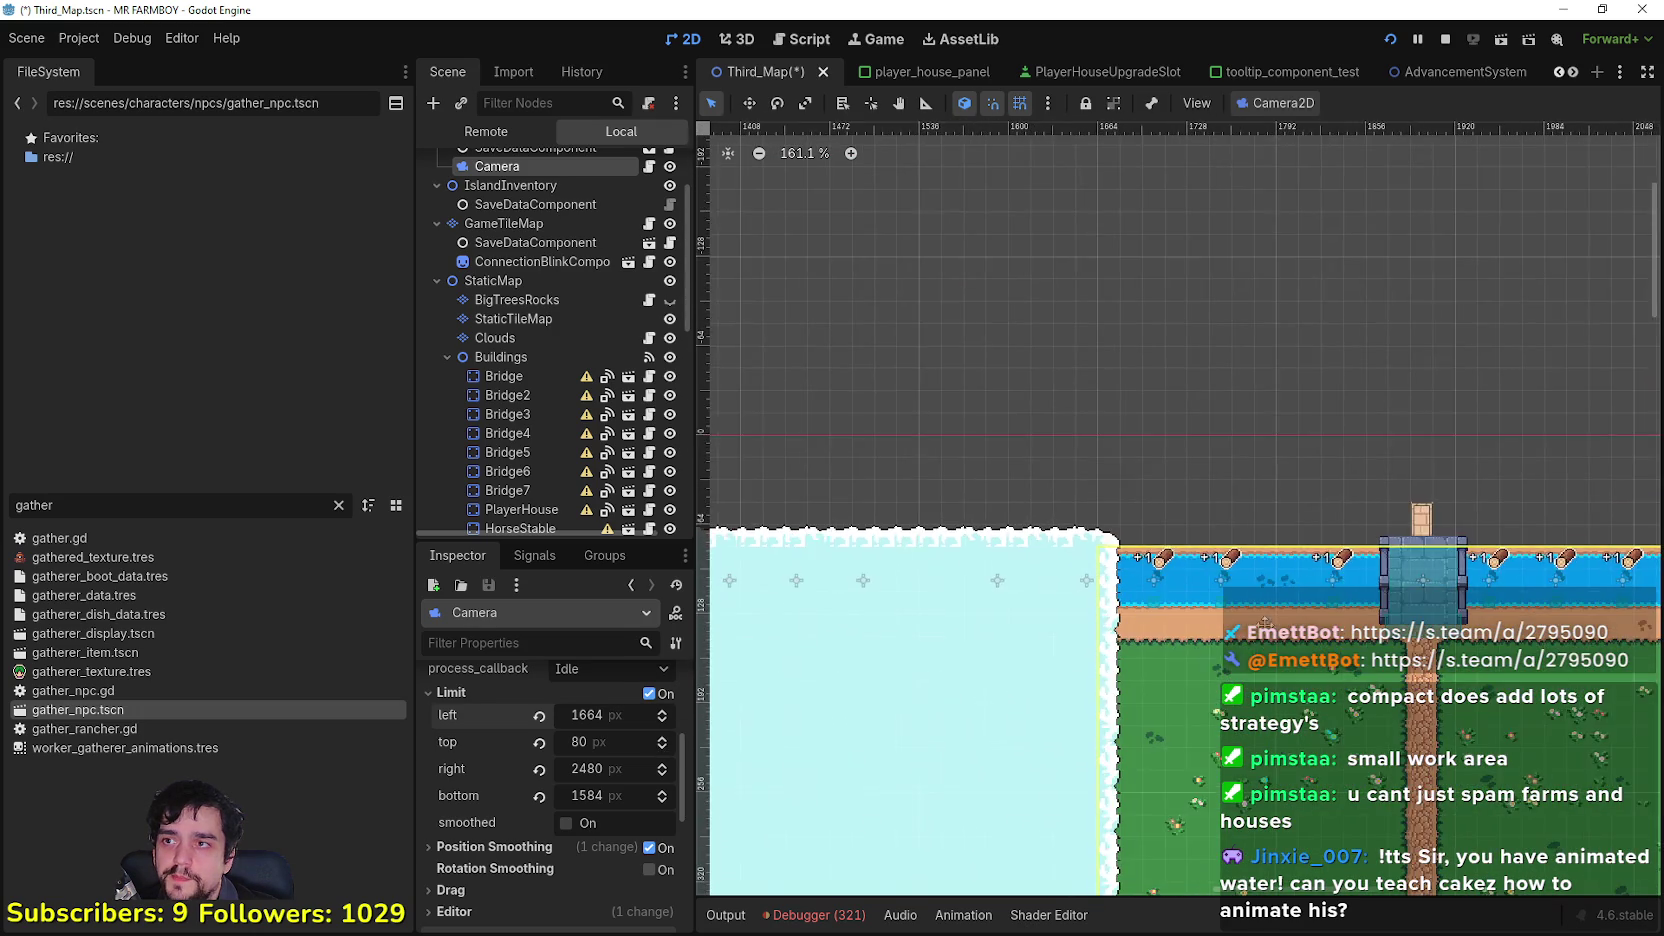
pyautogui.scroll(-5, 1012, 406)
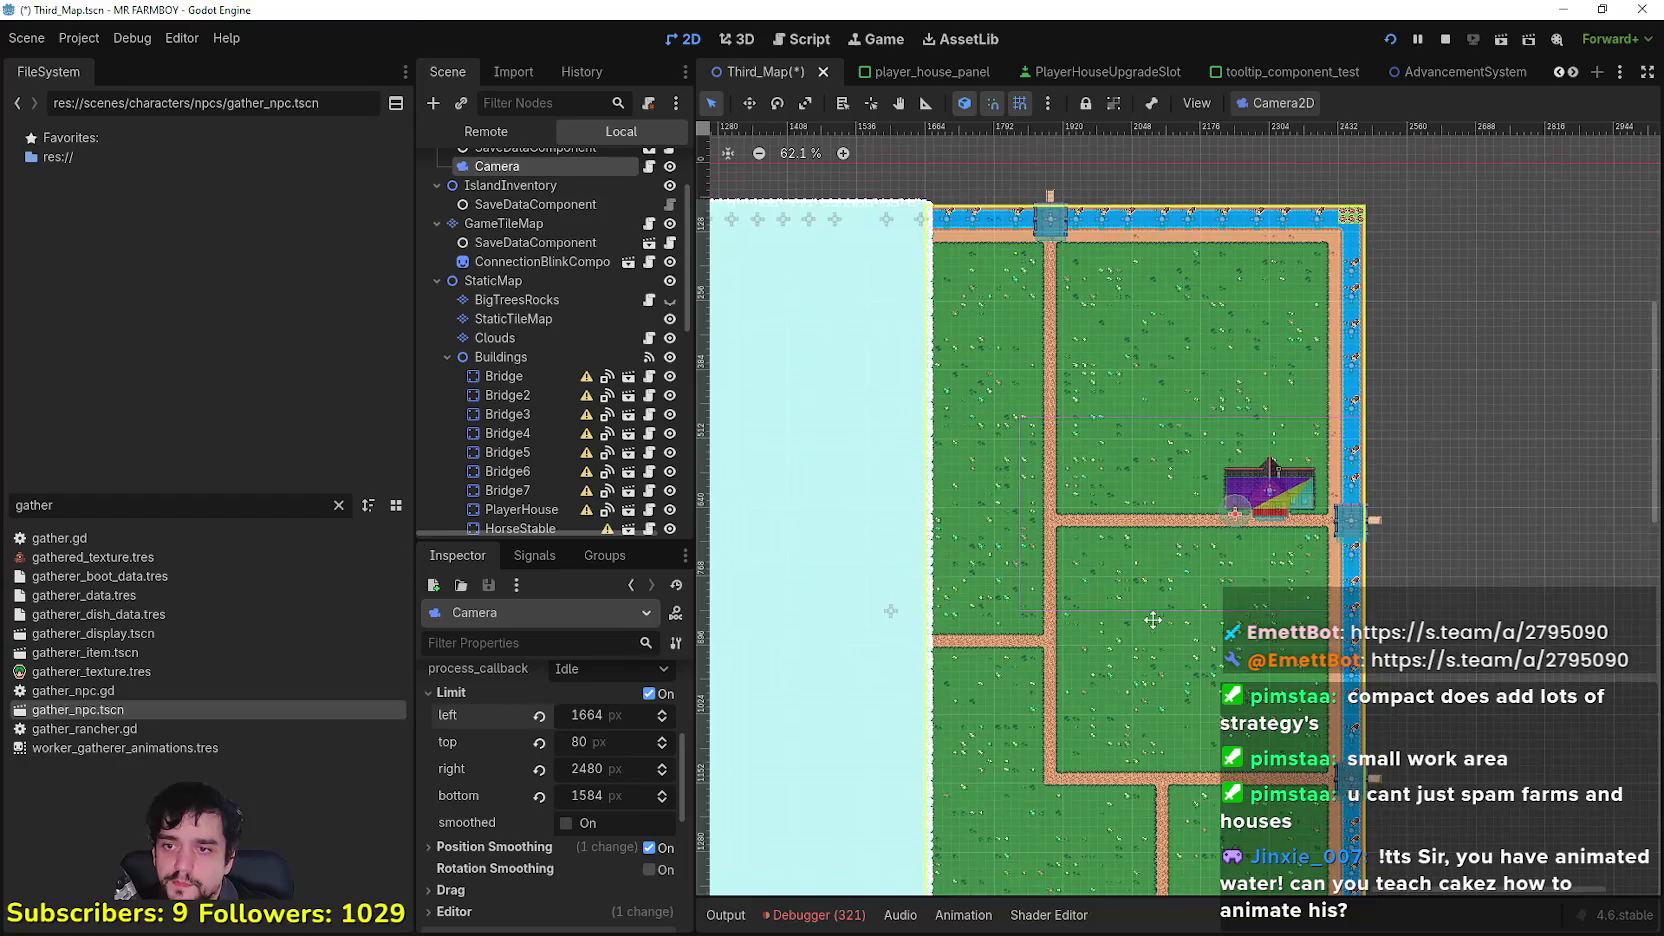
pyautogui.hotkey('alt', 'Tab')
pyautogui.click(869, 305)
# Step: Walk the farmer west and north to the riverbank, then back south
pyautogui.scroll(2, 866, 556)
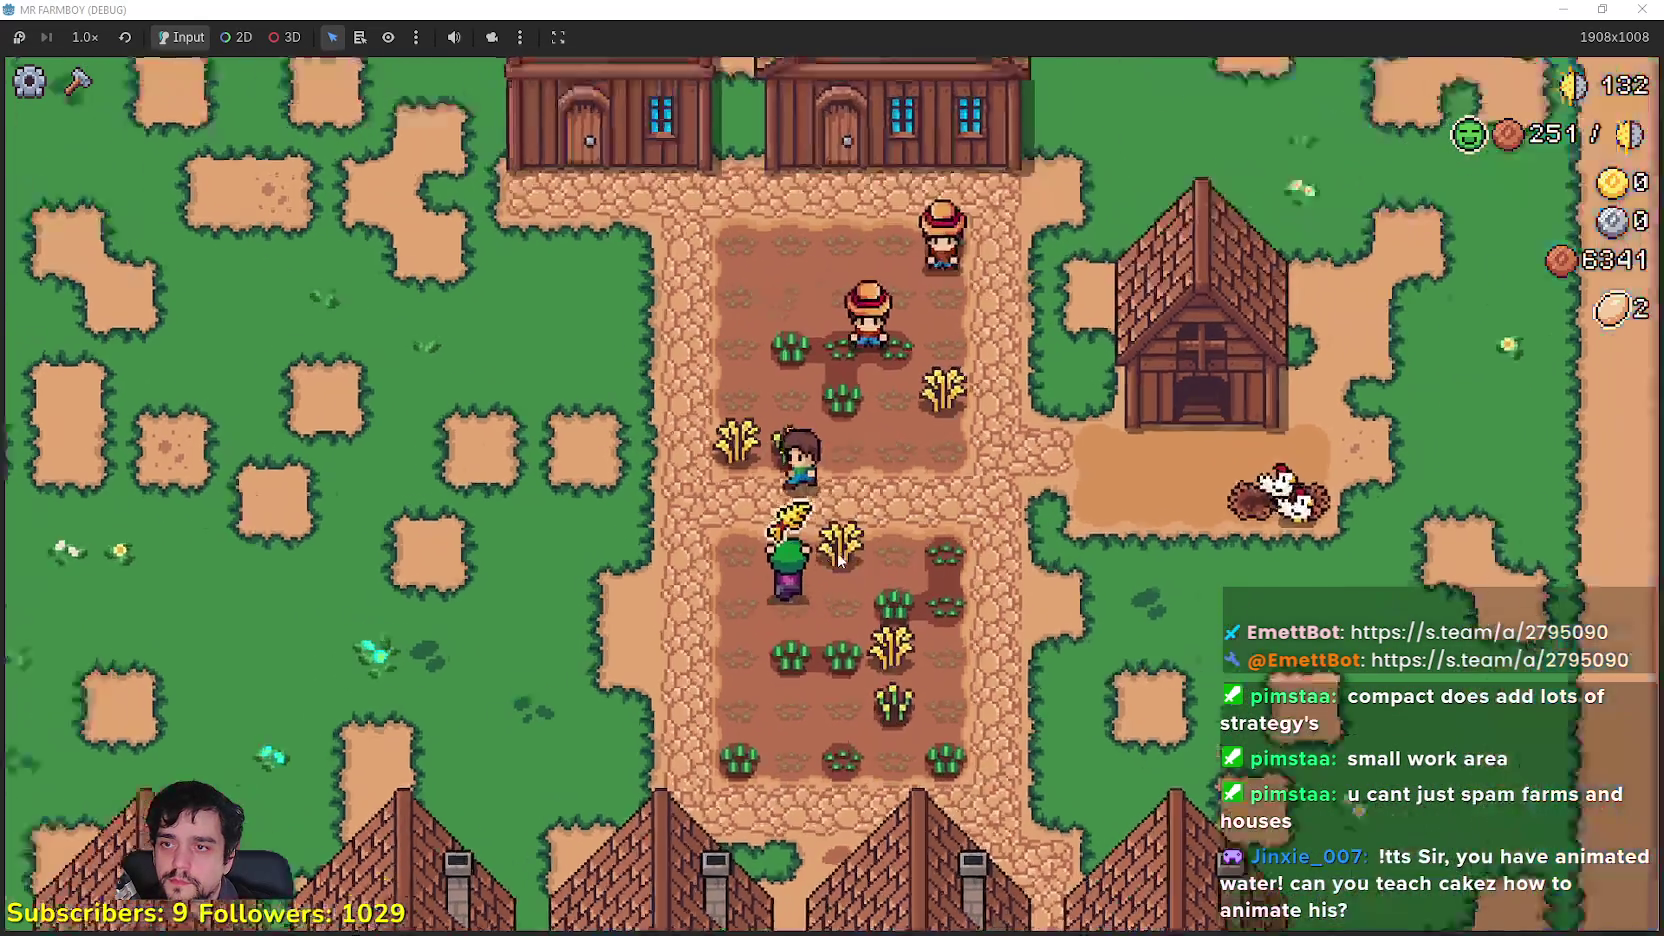
pyautogui.press('a')
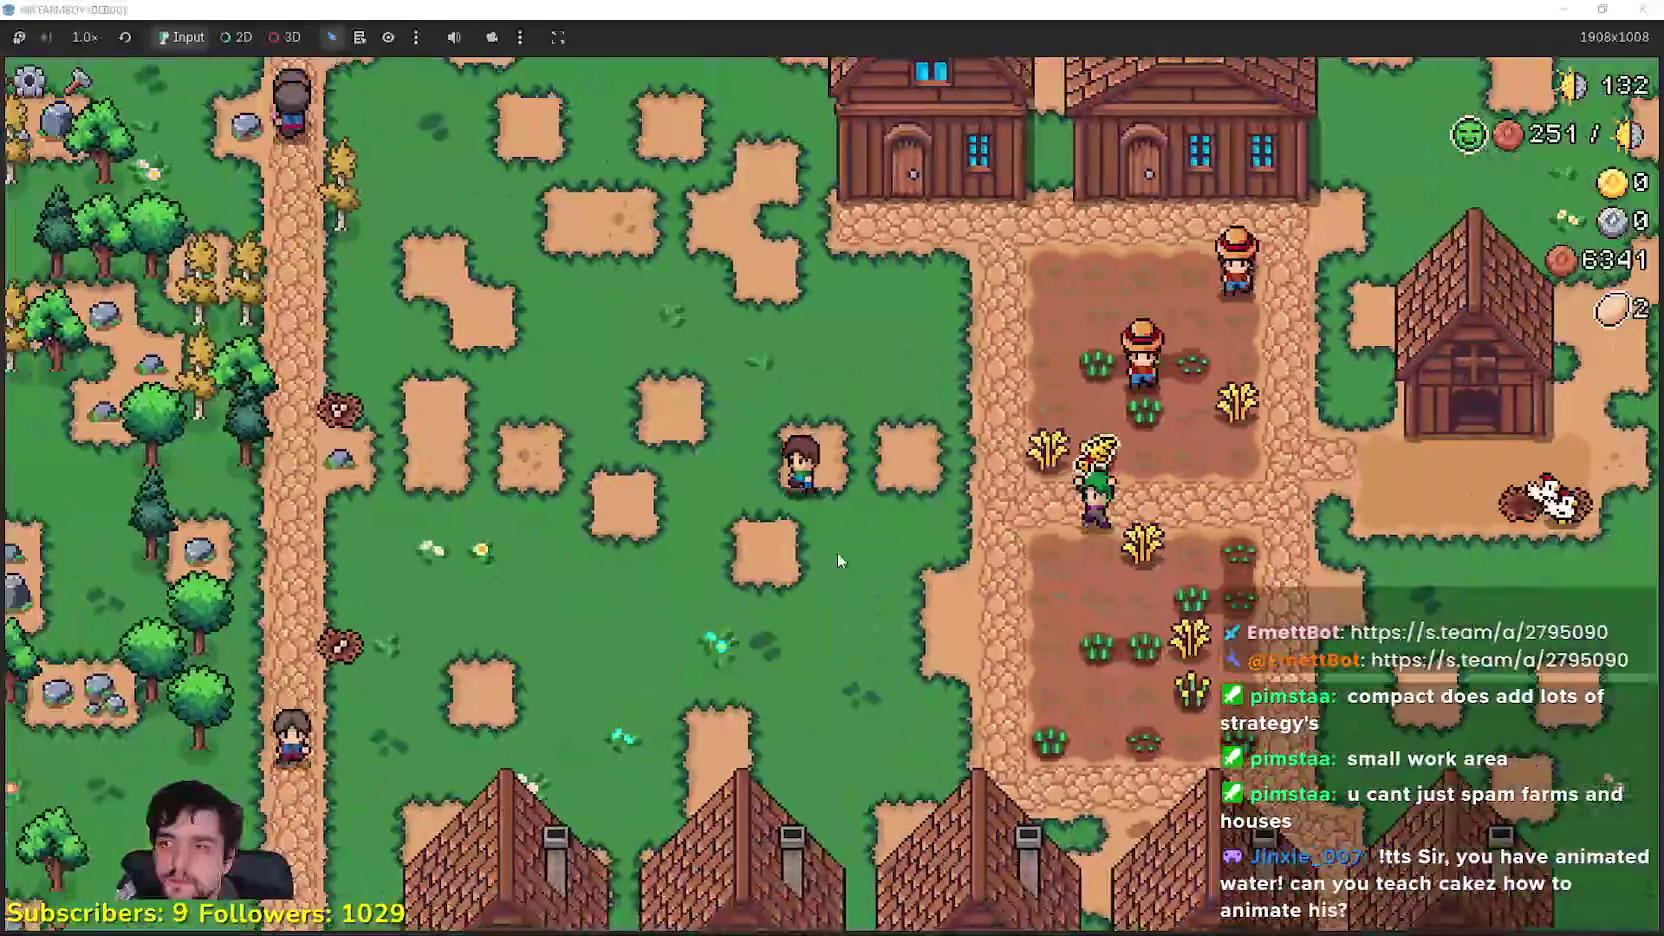
pyautogui.press('w')
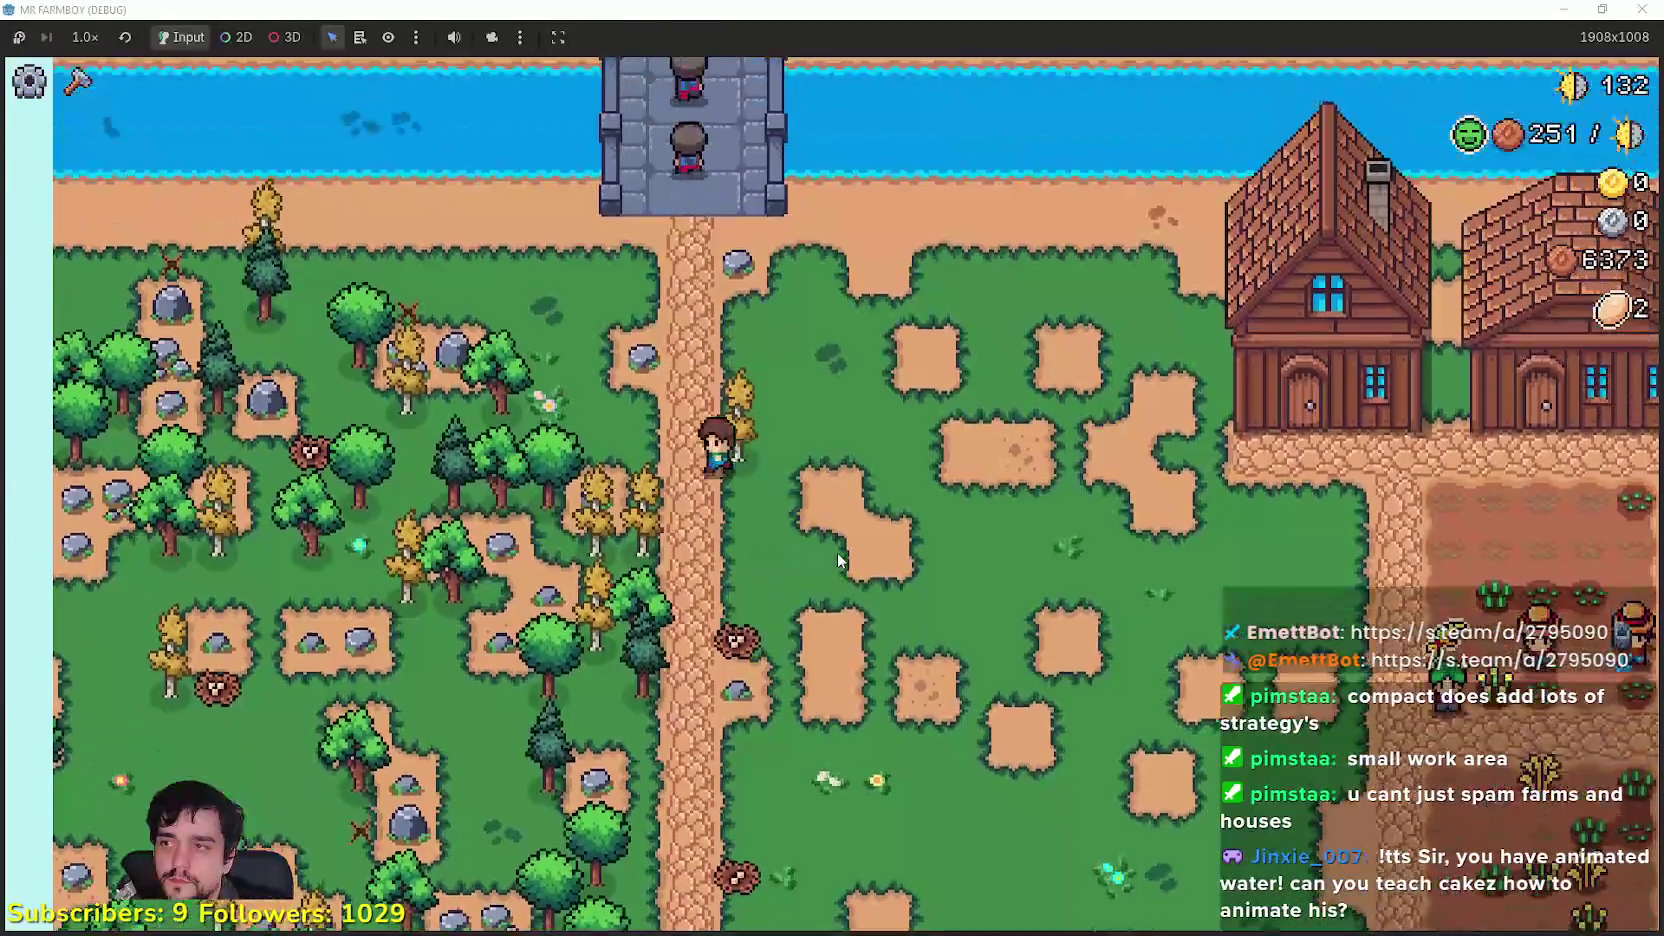
pyautogui.press('a')
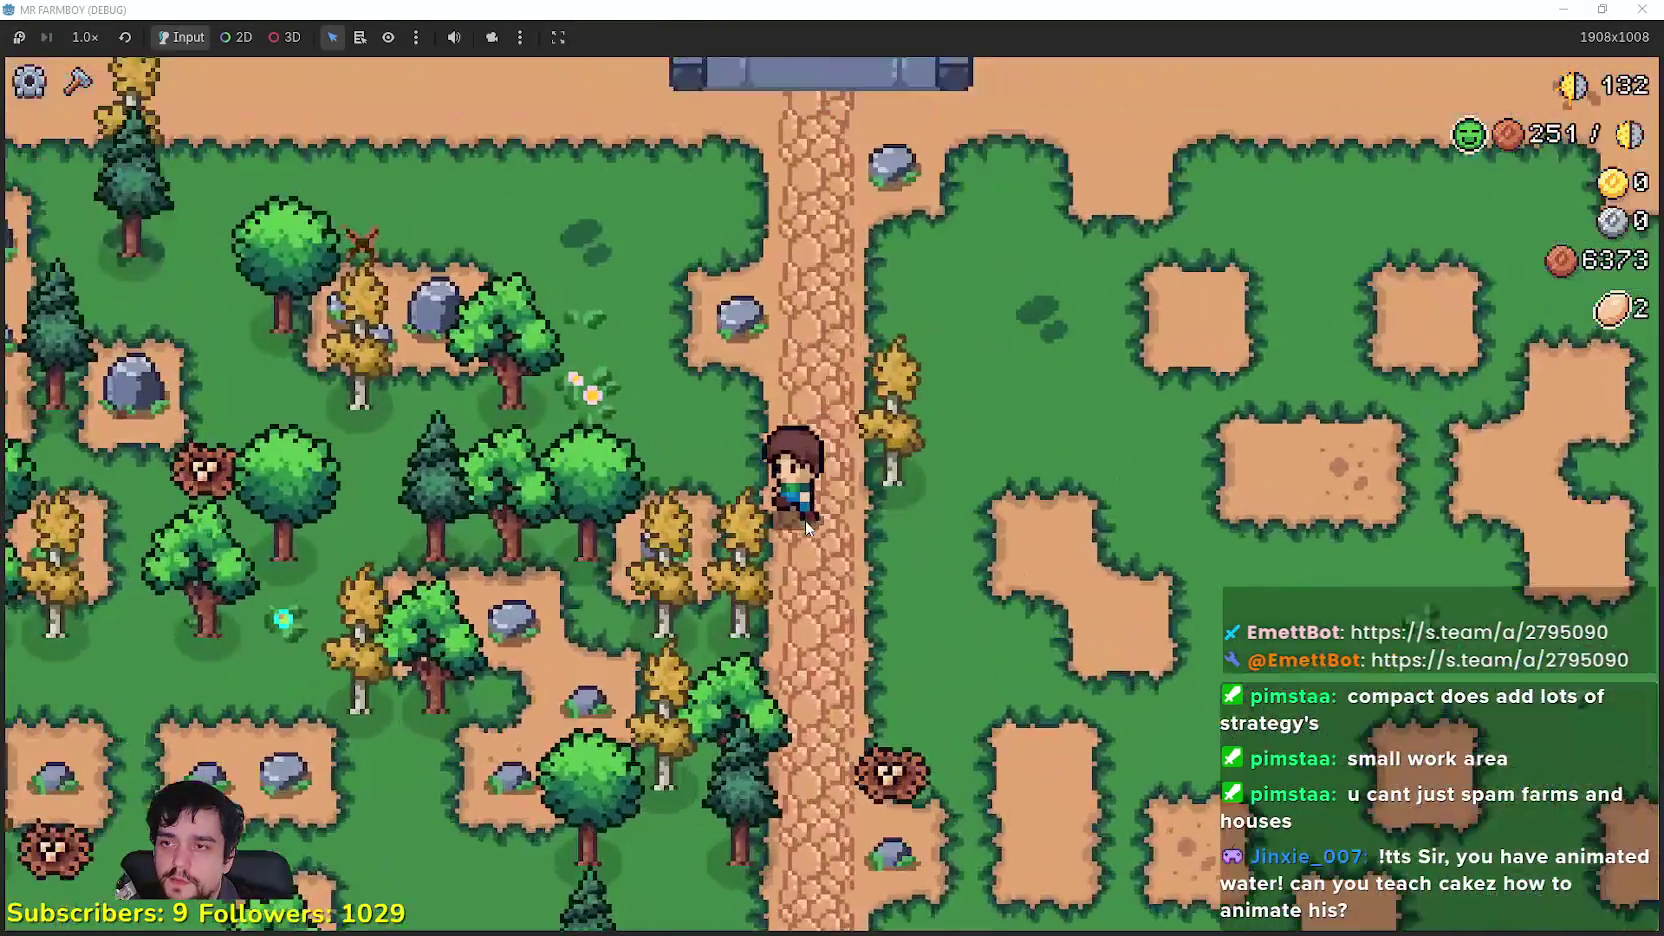
pyautogui.press('w')
pyautogui.press('a')
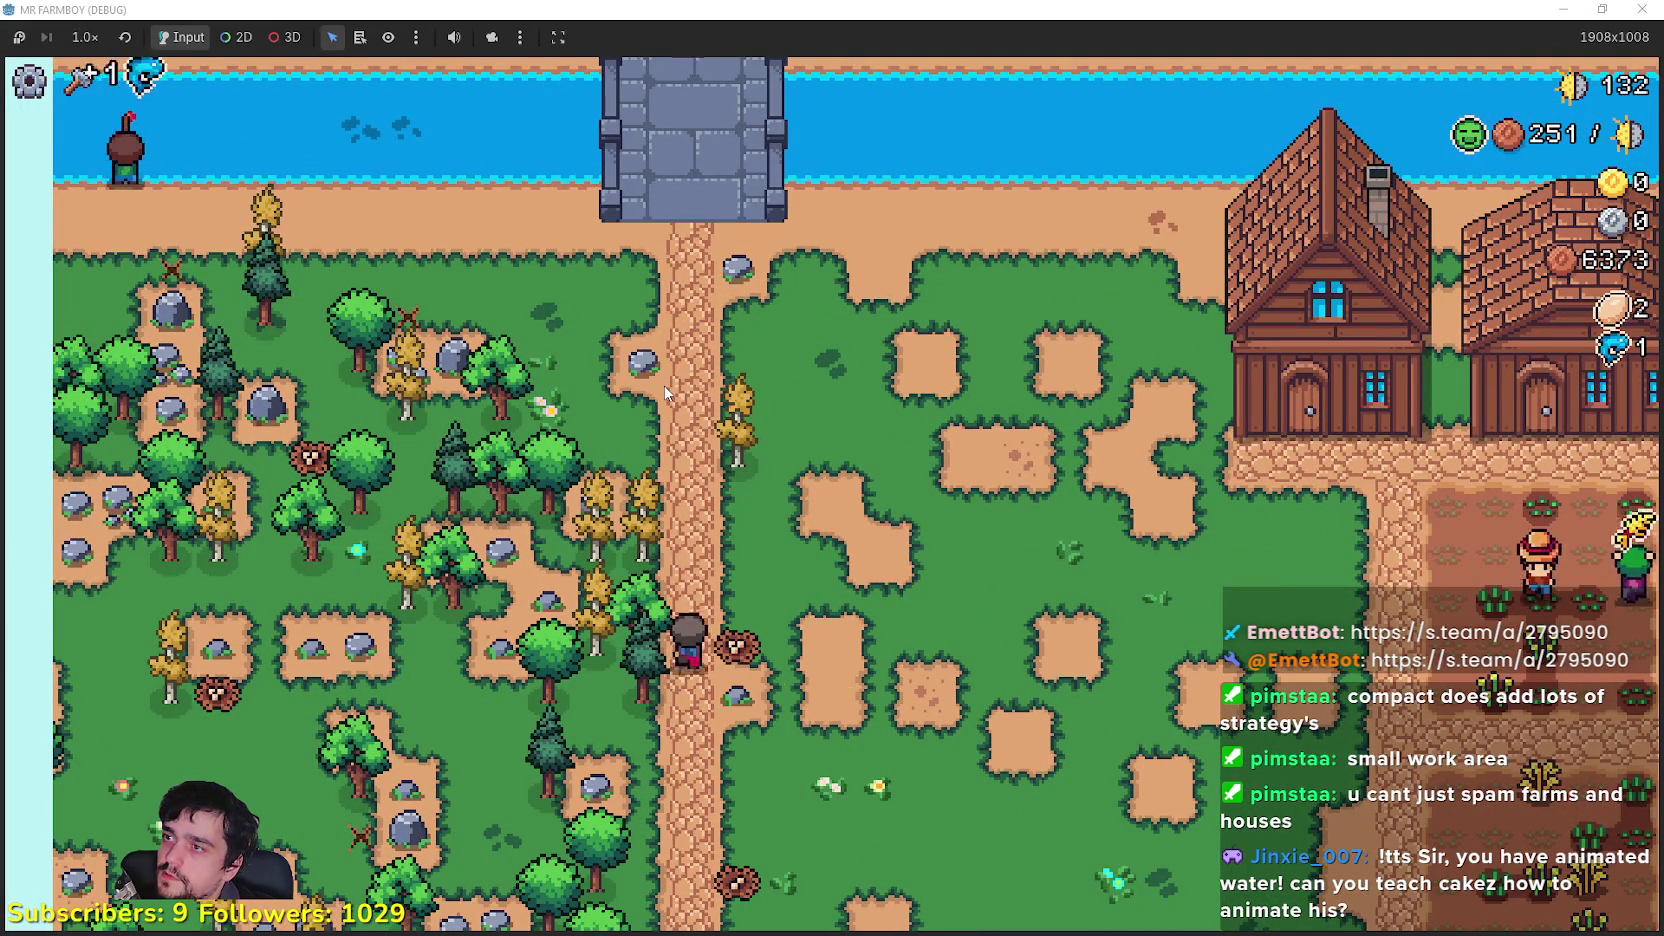
pyautogui.press('s')
pyautogui.press('d')
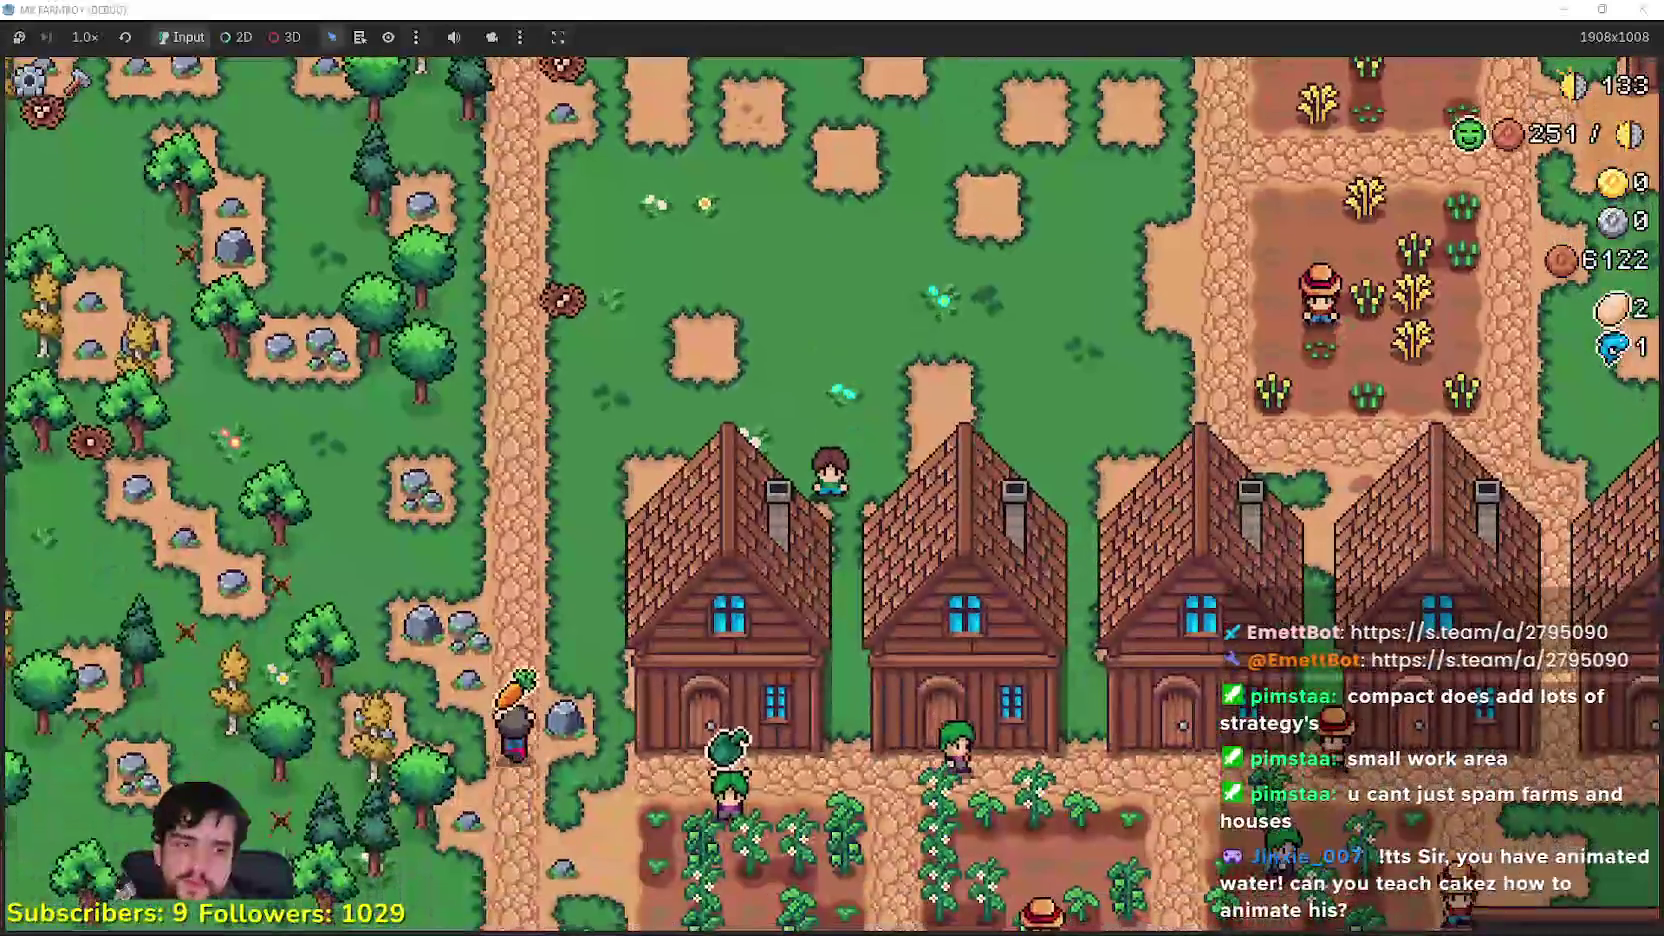
# Step: Dismiss the browser's continue-watching prompt, return to the game, and open the Market panel
pyautogui.hotkey('alt', 'Tab')
pyautogui.click(973, 532)
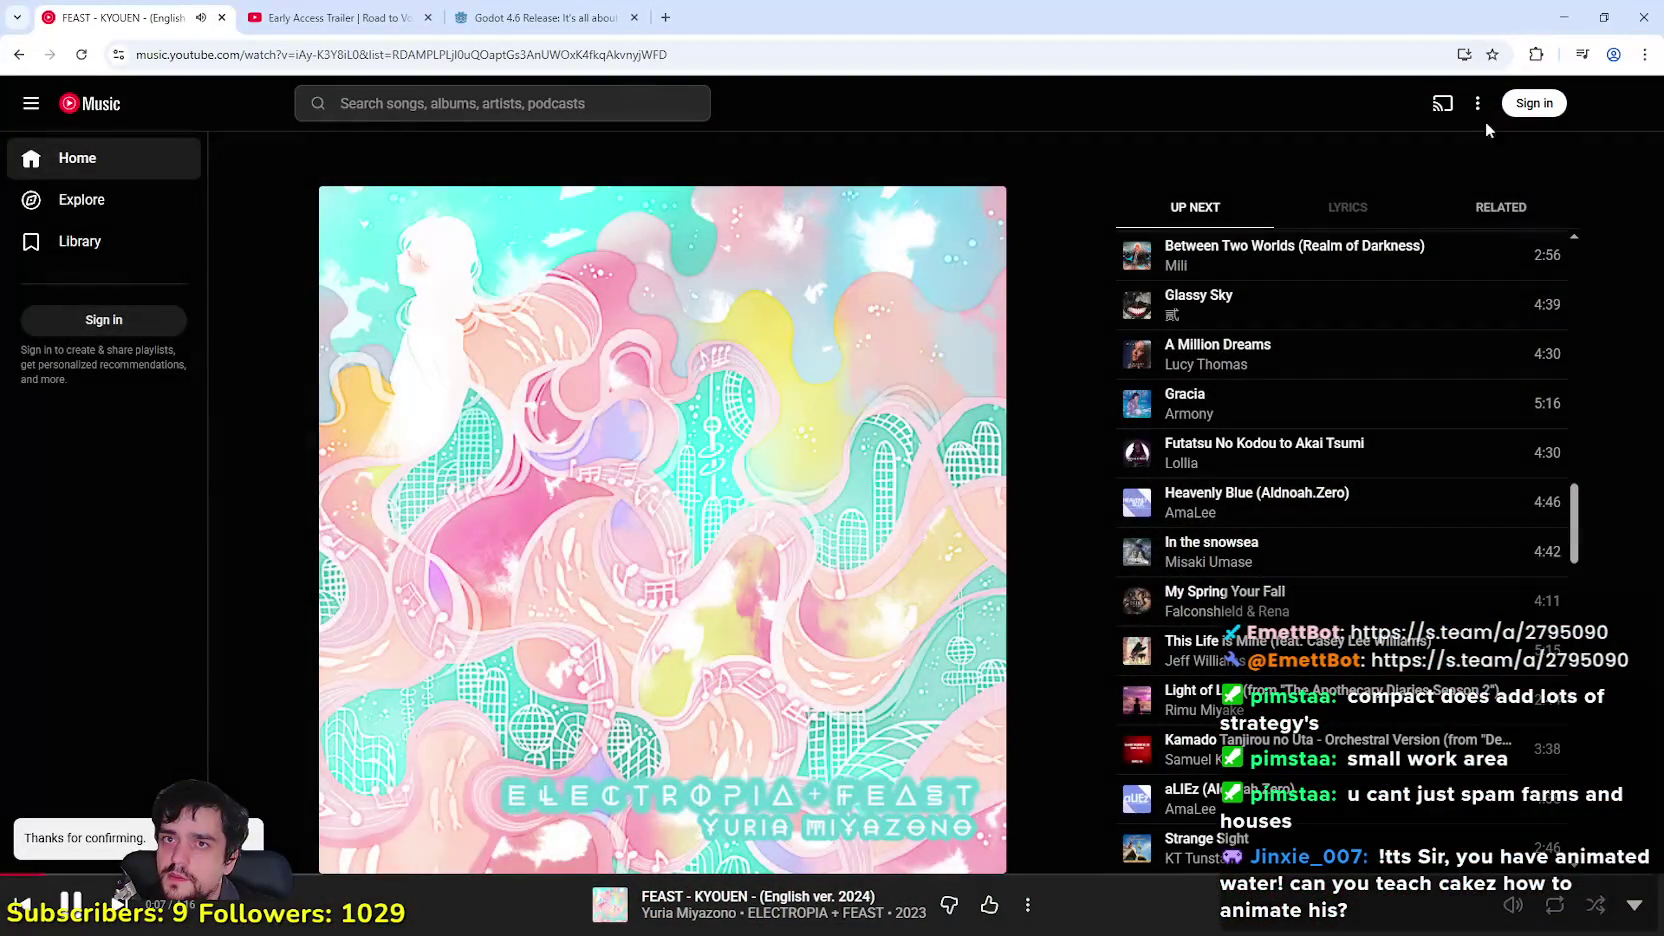
pyautogui.click(1564, 19)
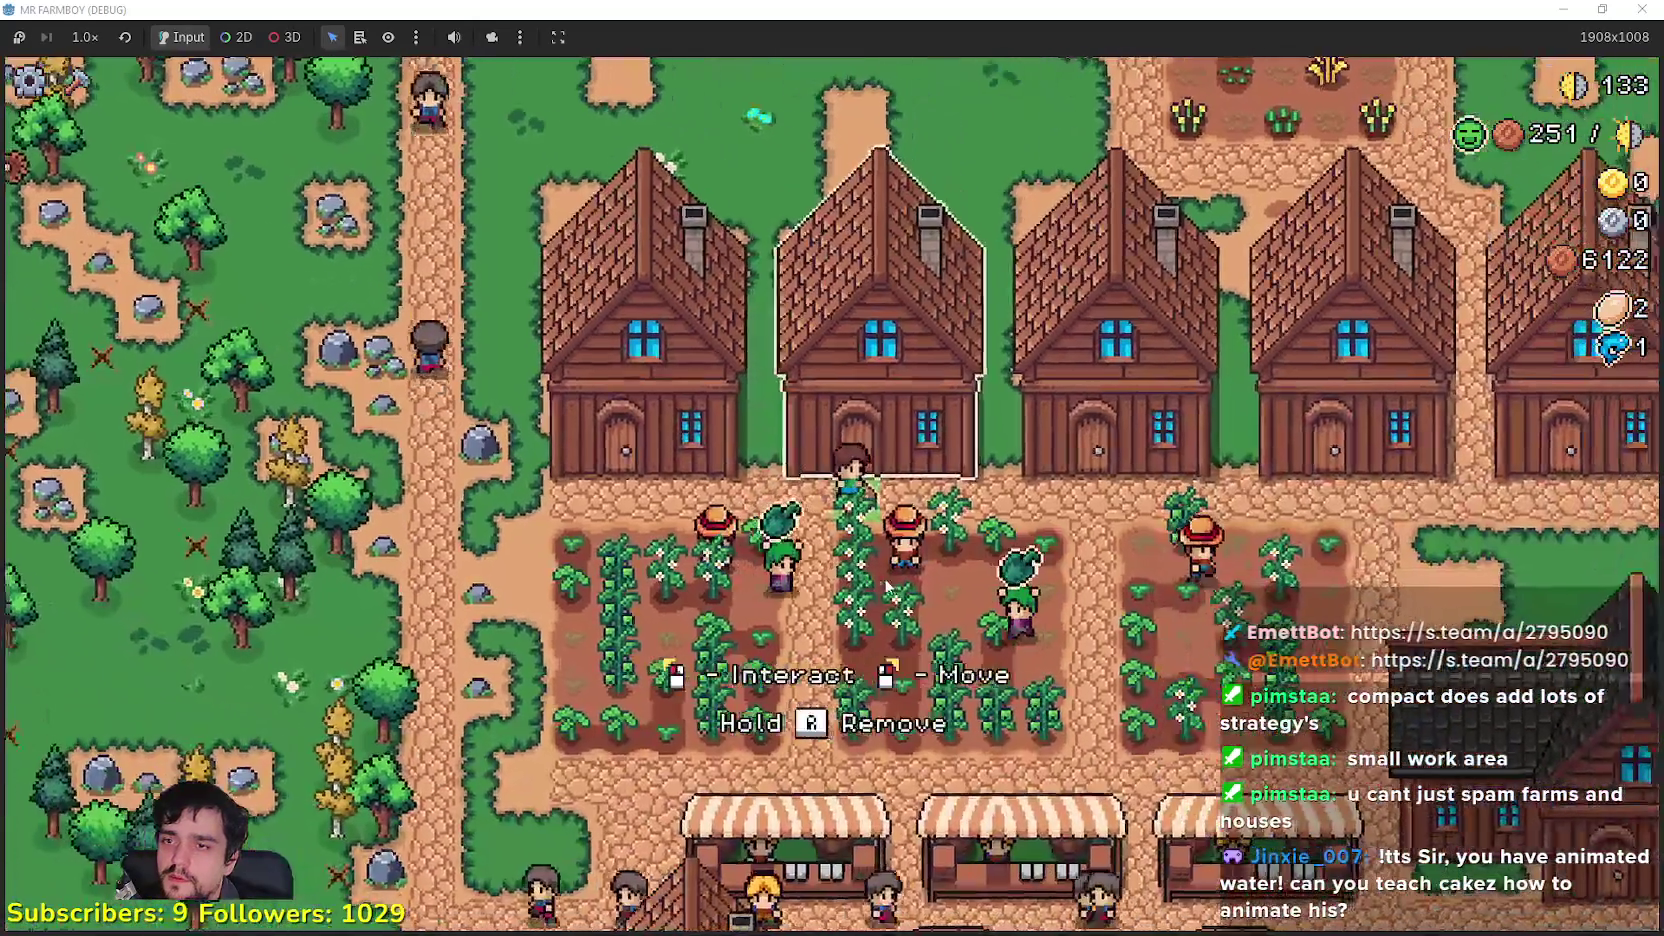
pyautogui.click(861, 589)
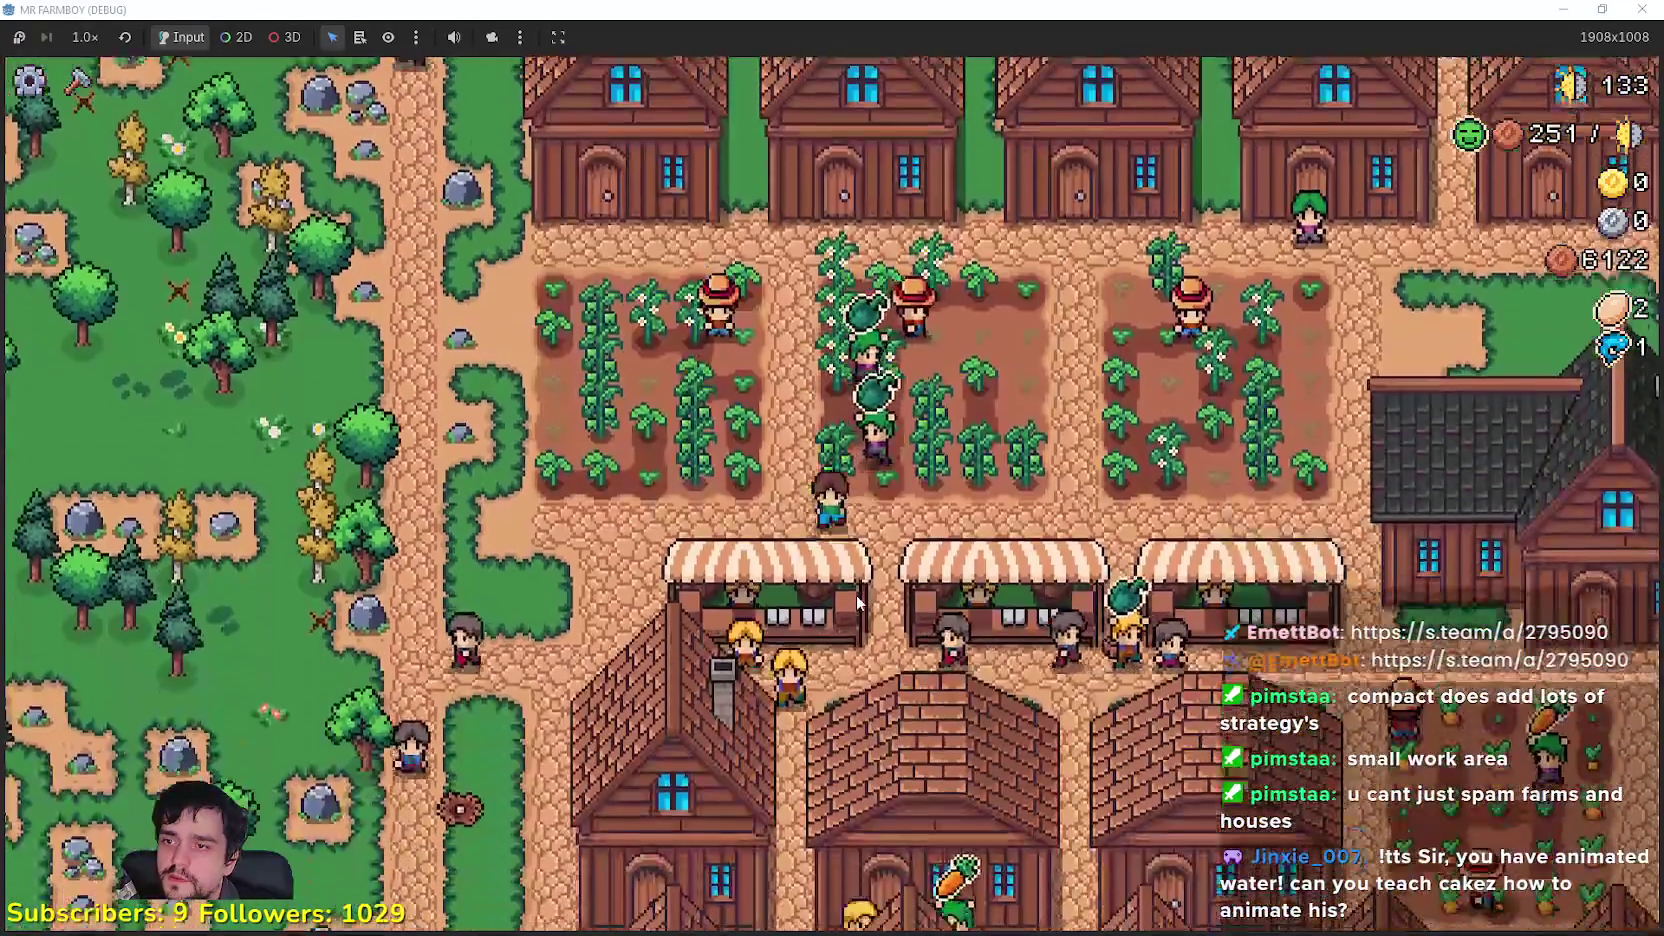
pyautogui.click(857, 600)
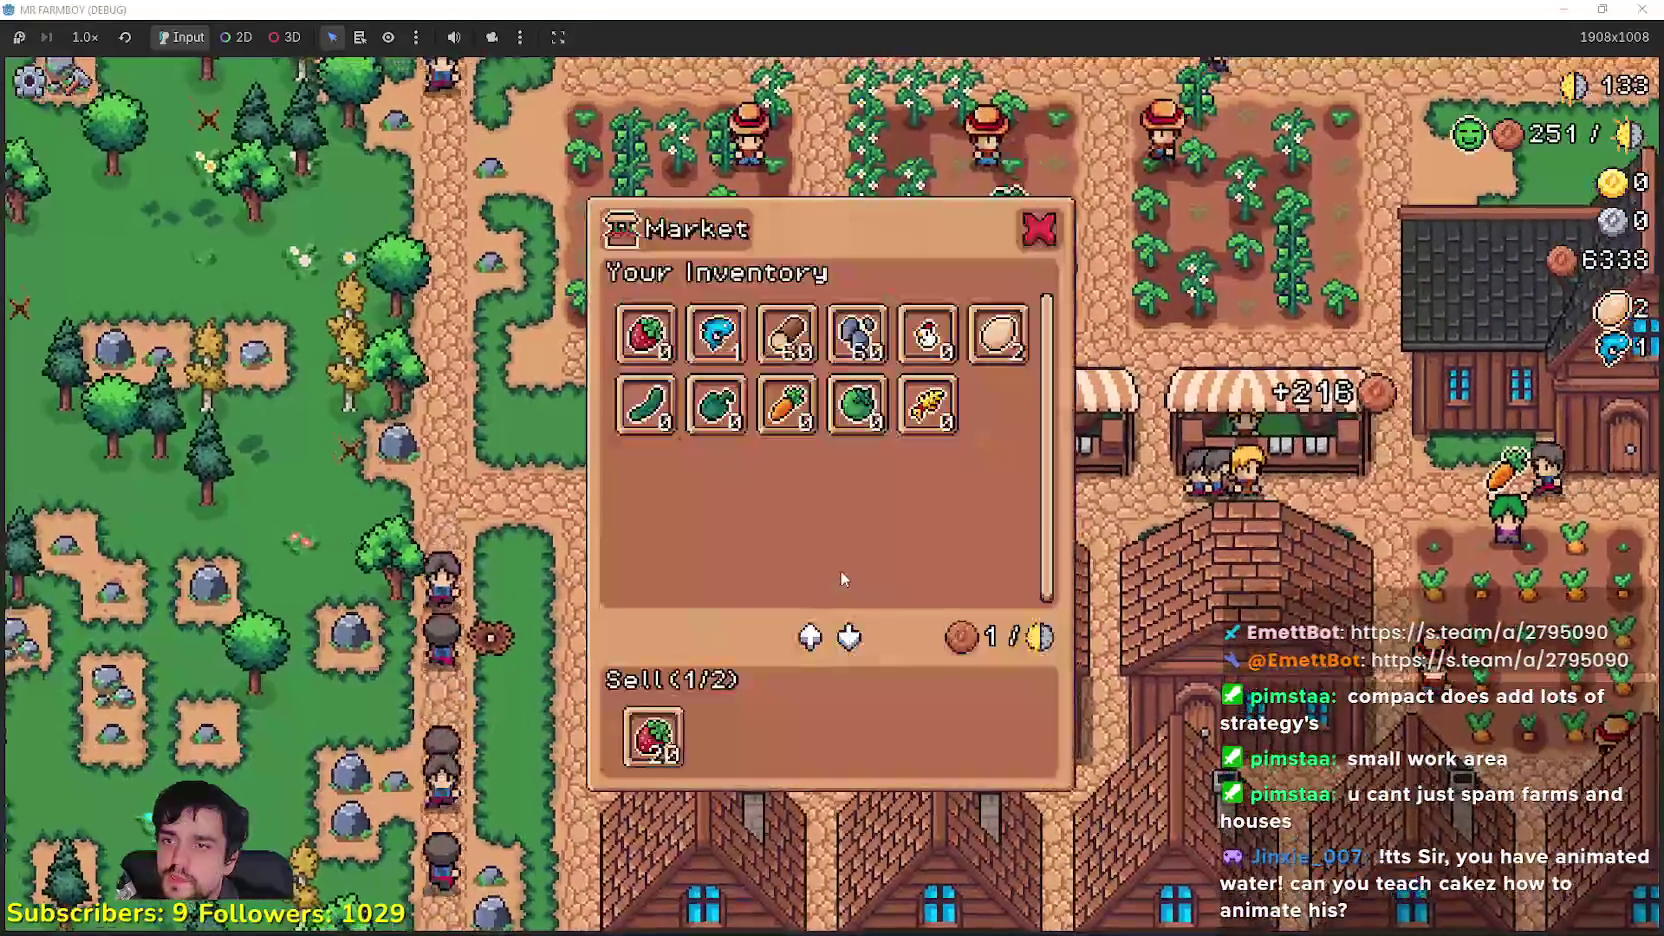
# Step: Open the Market from the market stall's options, then close it
pyautogui.moveTo(740, 343)
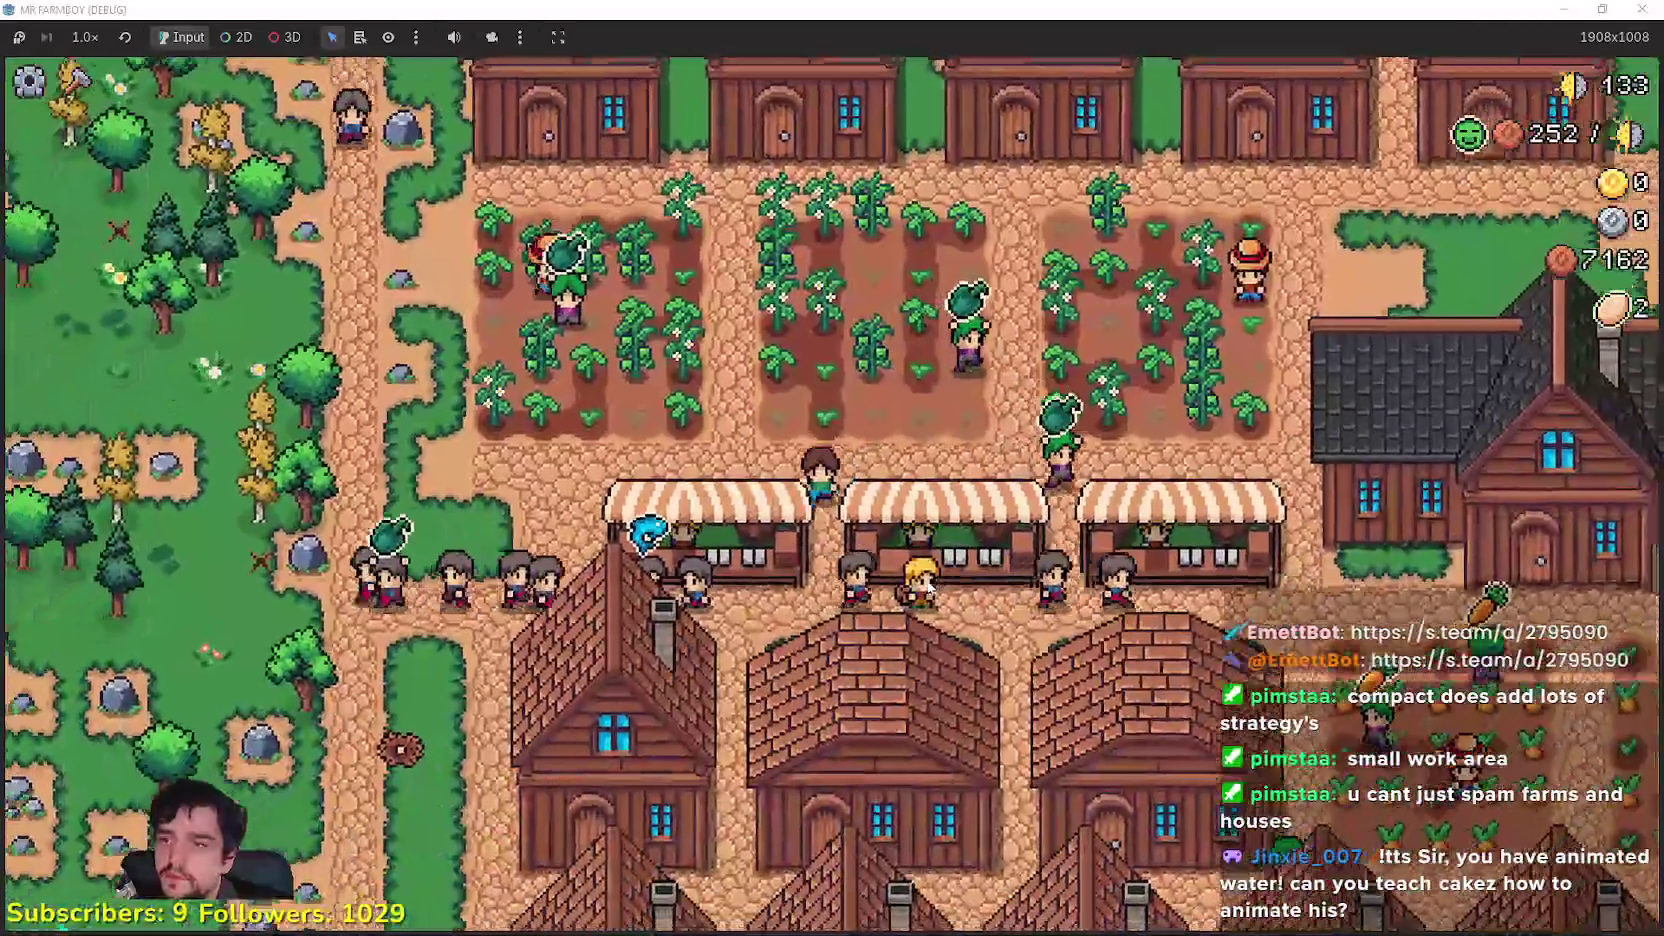
pyautogui.click(835, 692)
pyautogui.click(712, 672)
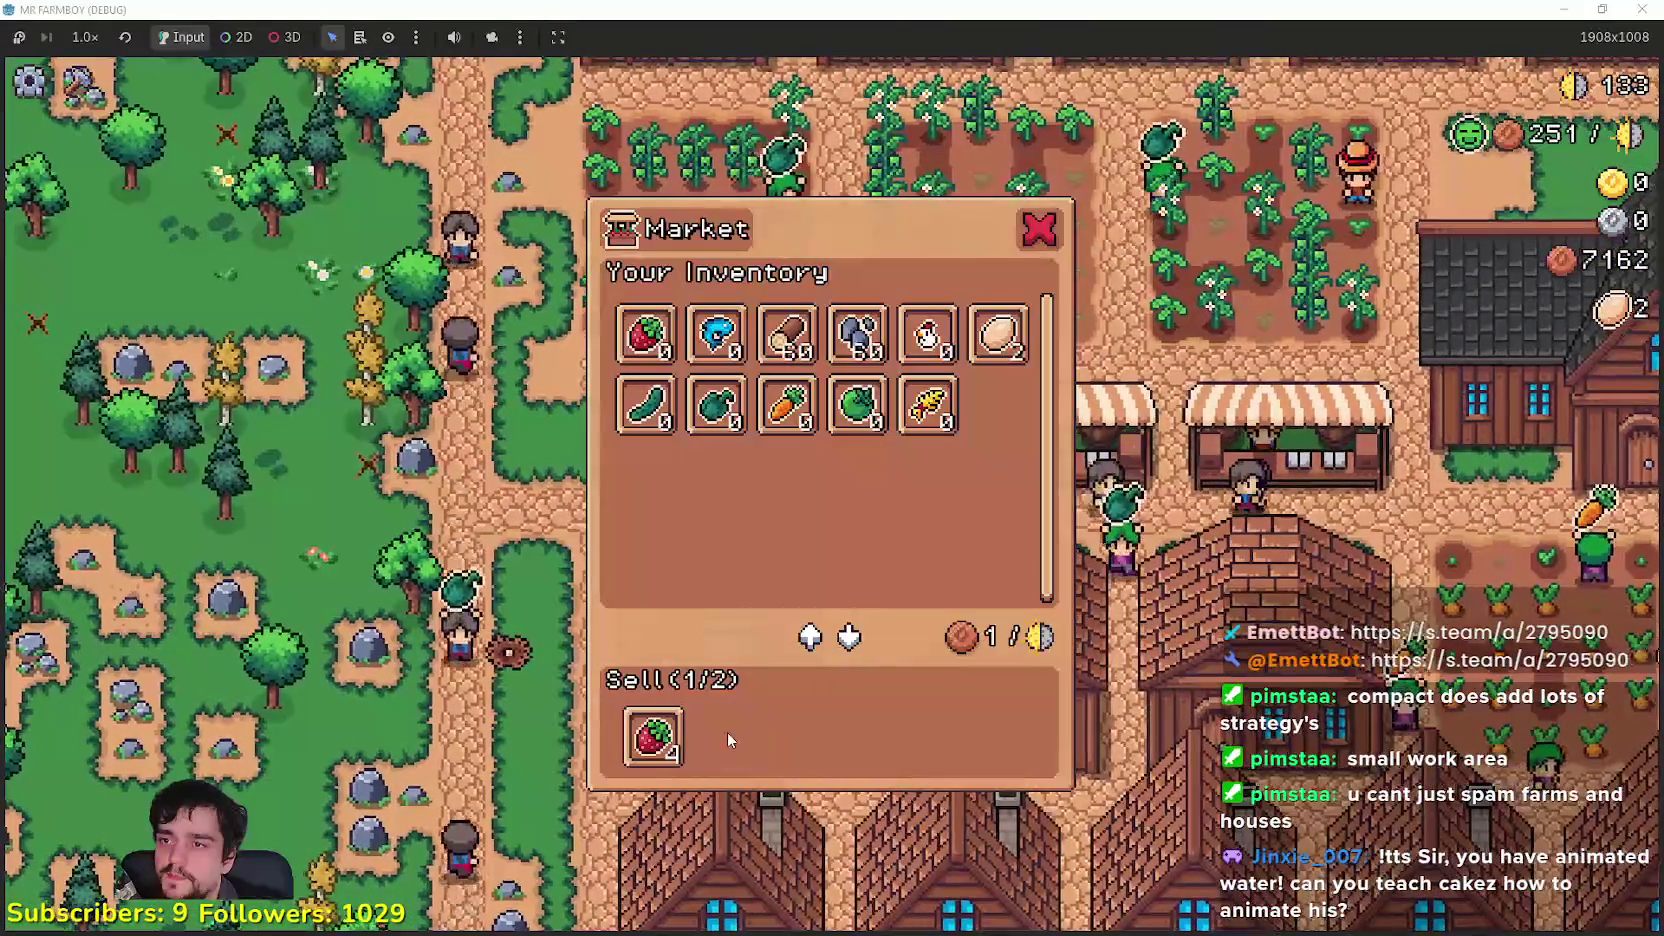
pyautogui.press('Escape')
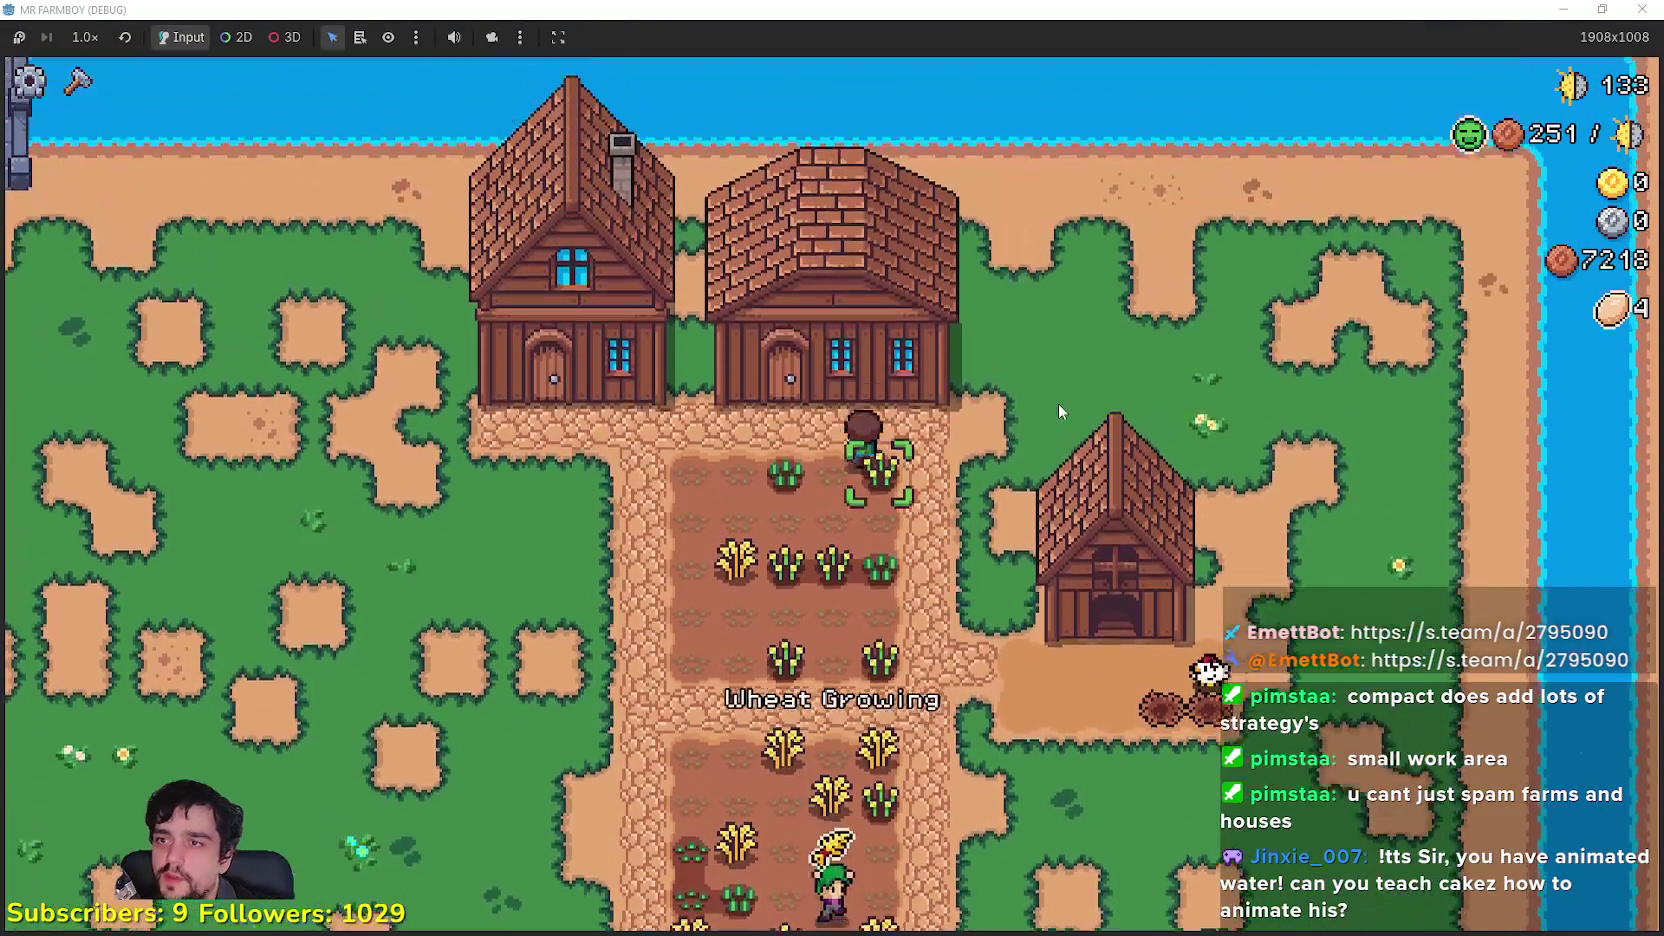
# Step: Check the Warehouse stock and the Coop animals and nests, closing each panel
pyautogui.click(884, 455)
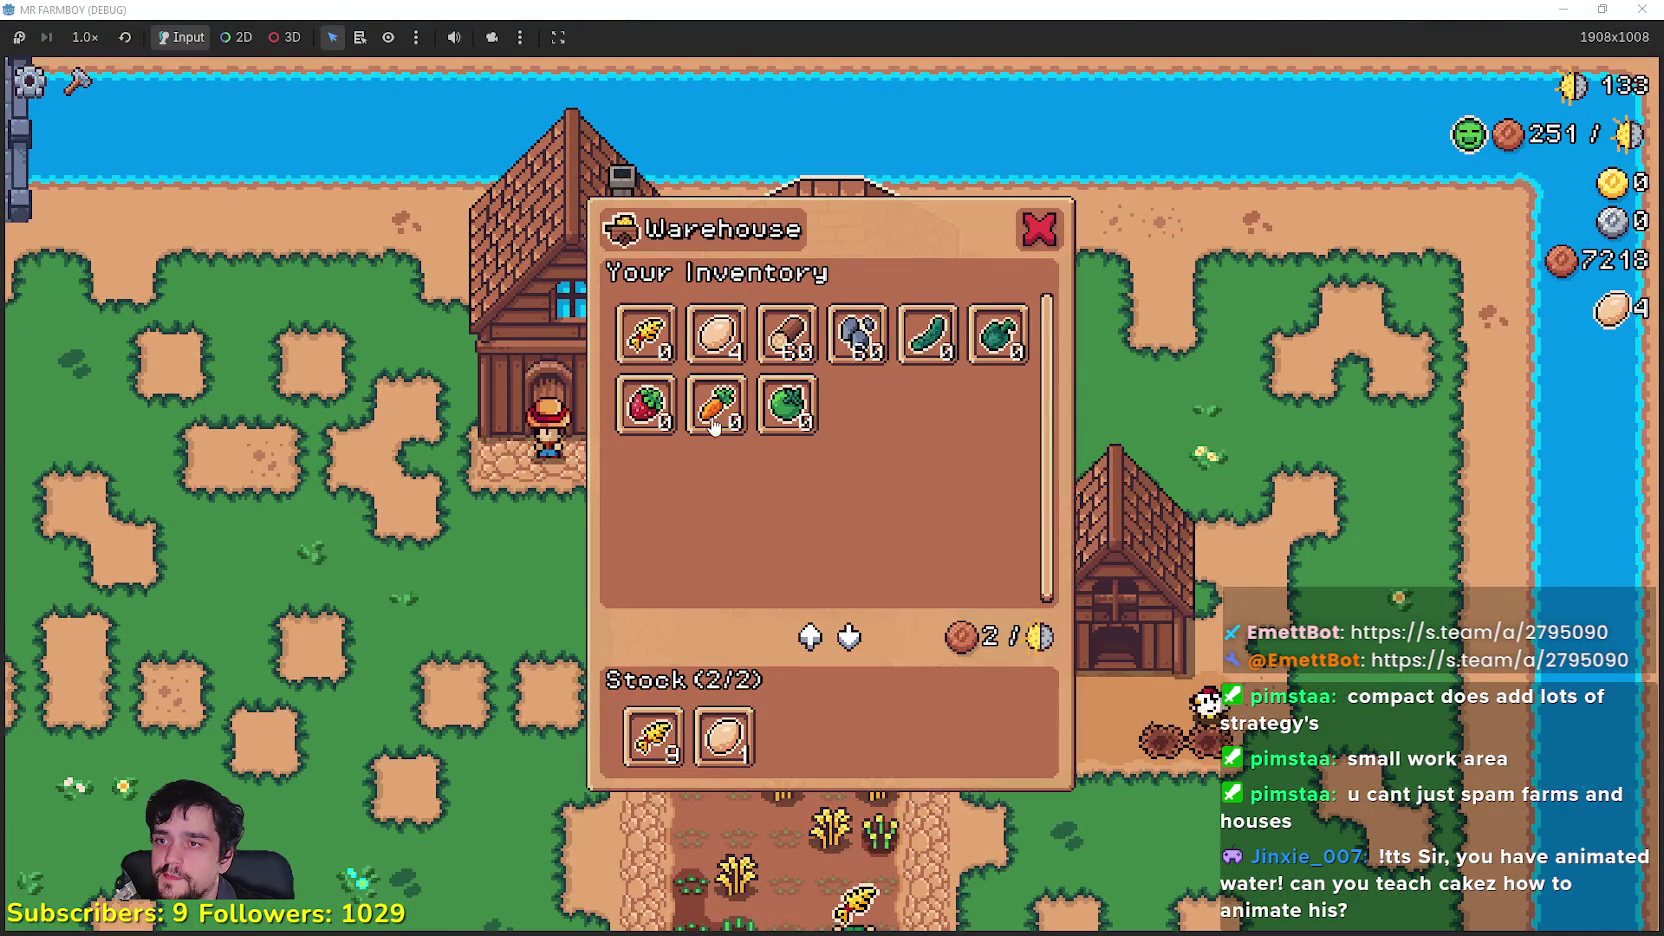
pyautogui.press('Escape')
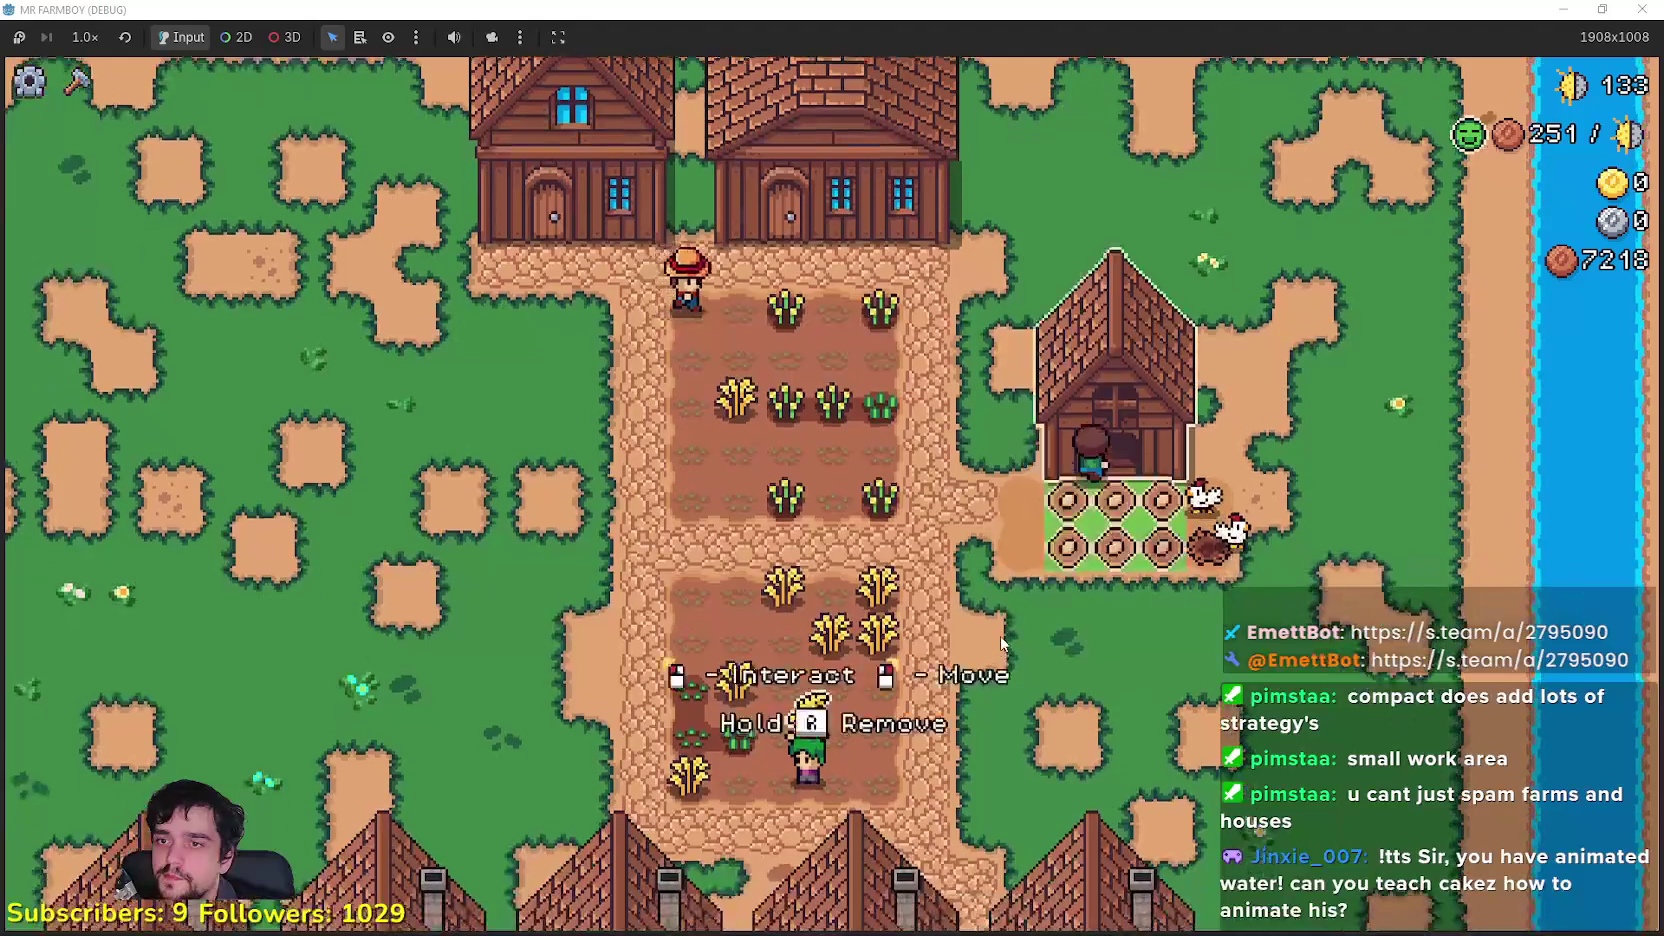
pyautogui.click(884, 731)
pyautogui.press('Escape')
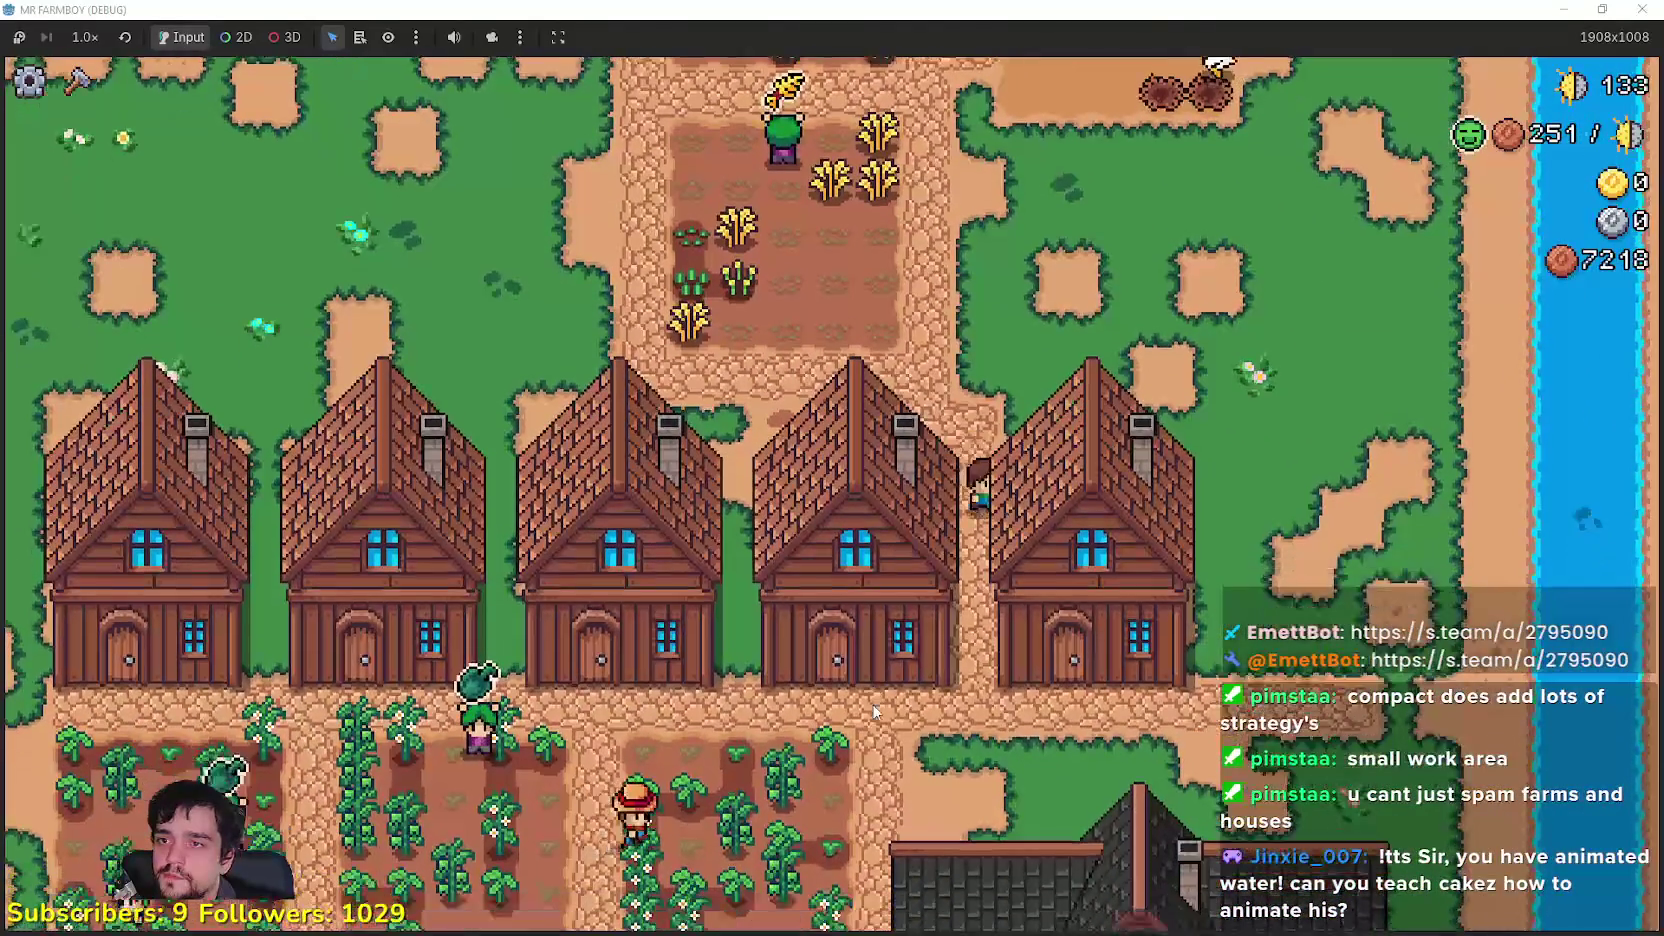
# Step: Pan the view across the farm's houses and crop fields toward the market stalls
pyautogui.press('a')
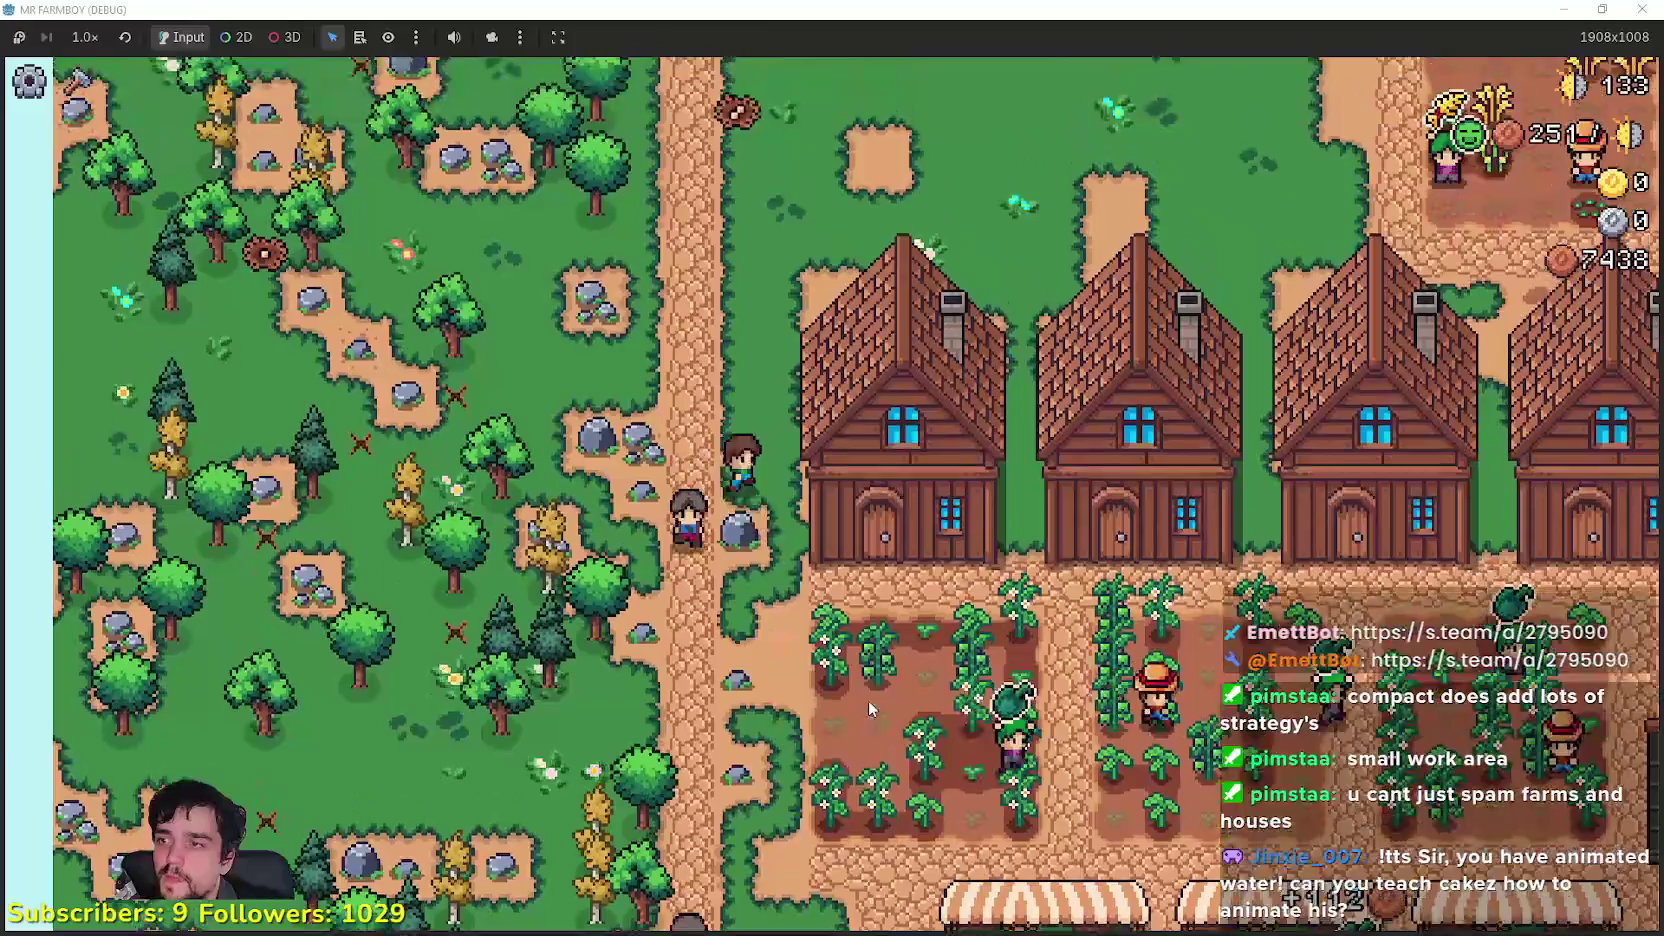
pyautogui.press('s')
pyautogui.press('d')
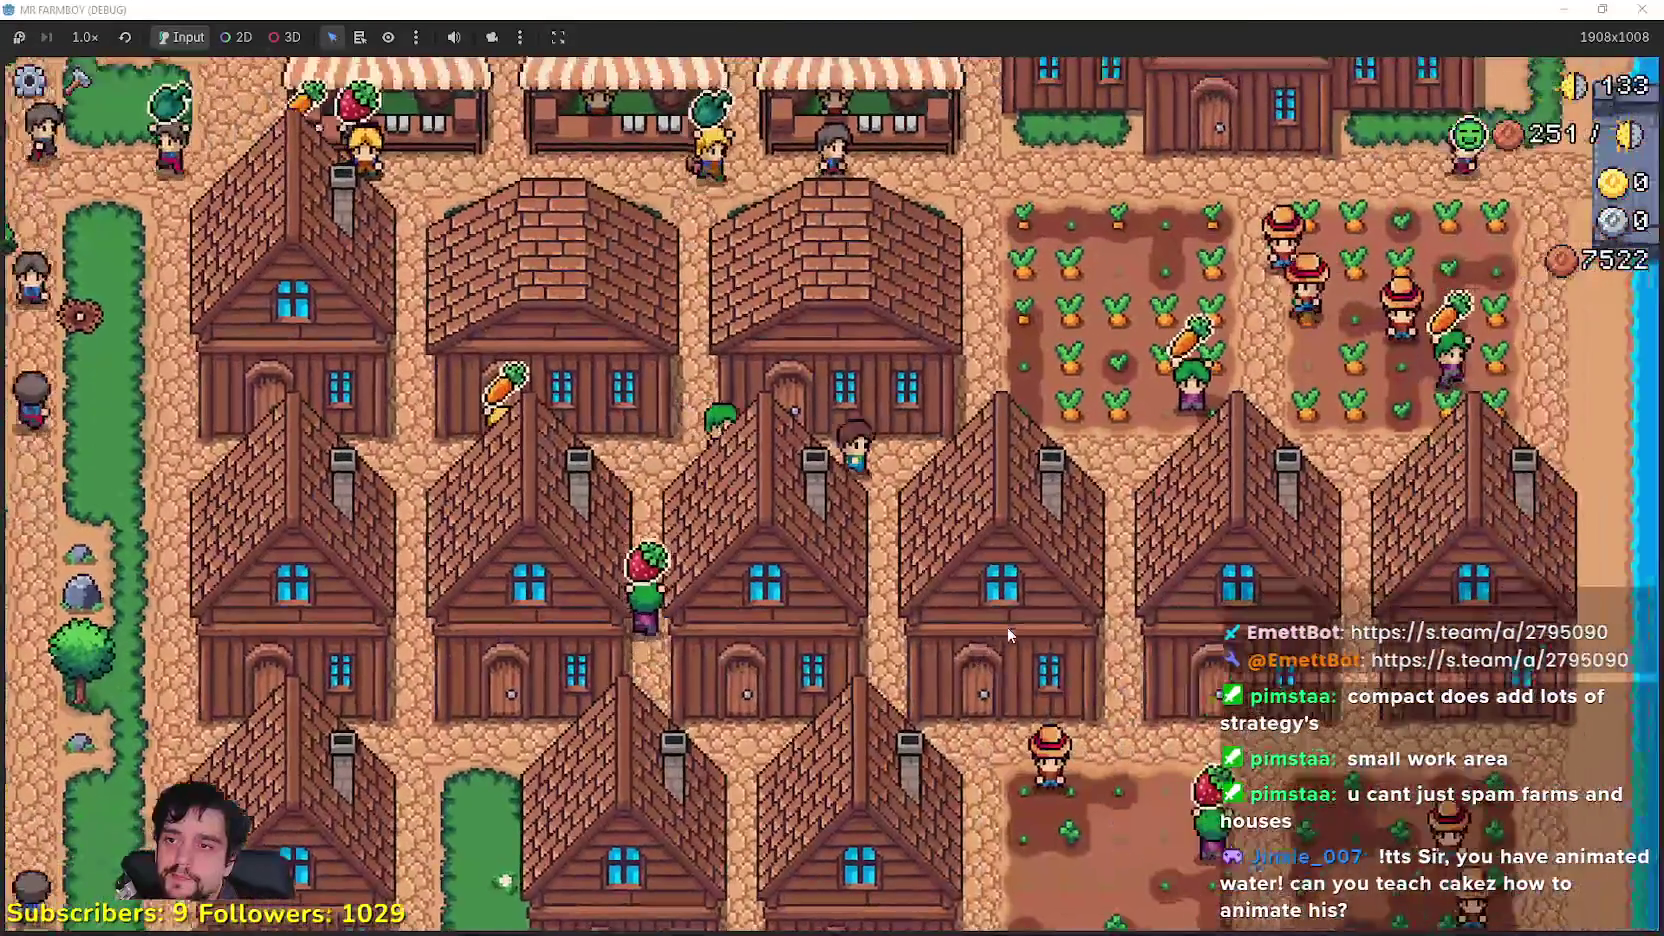
# Step: Open the Player House skill tree and inspect the Ranchers, White Corn and Island Expansion II costs
pyautogui.press('w')
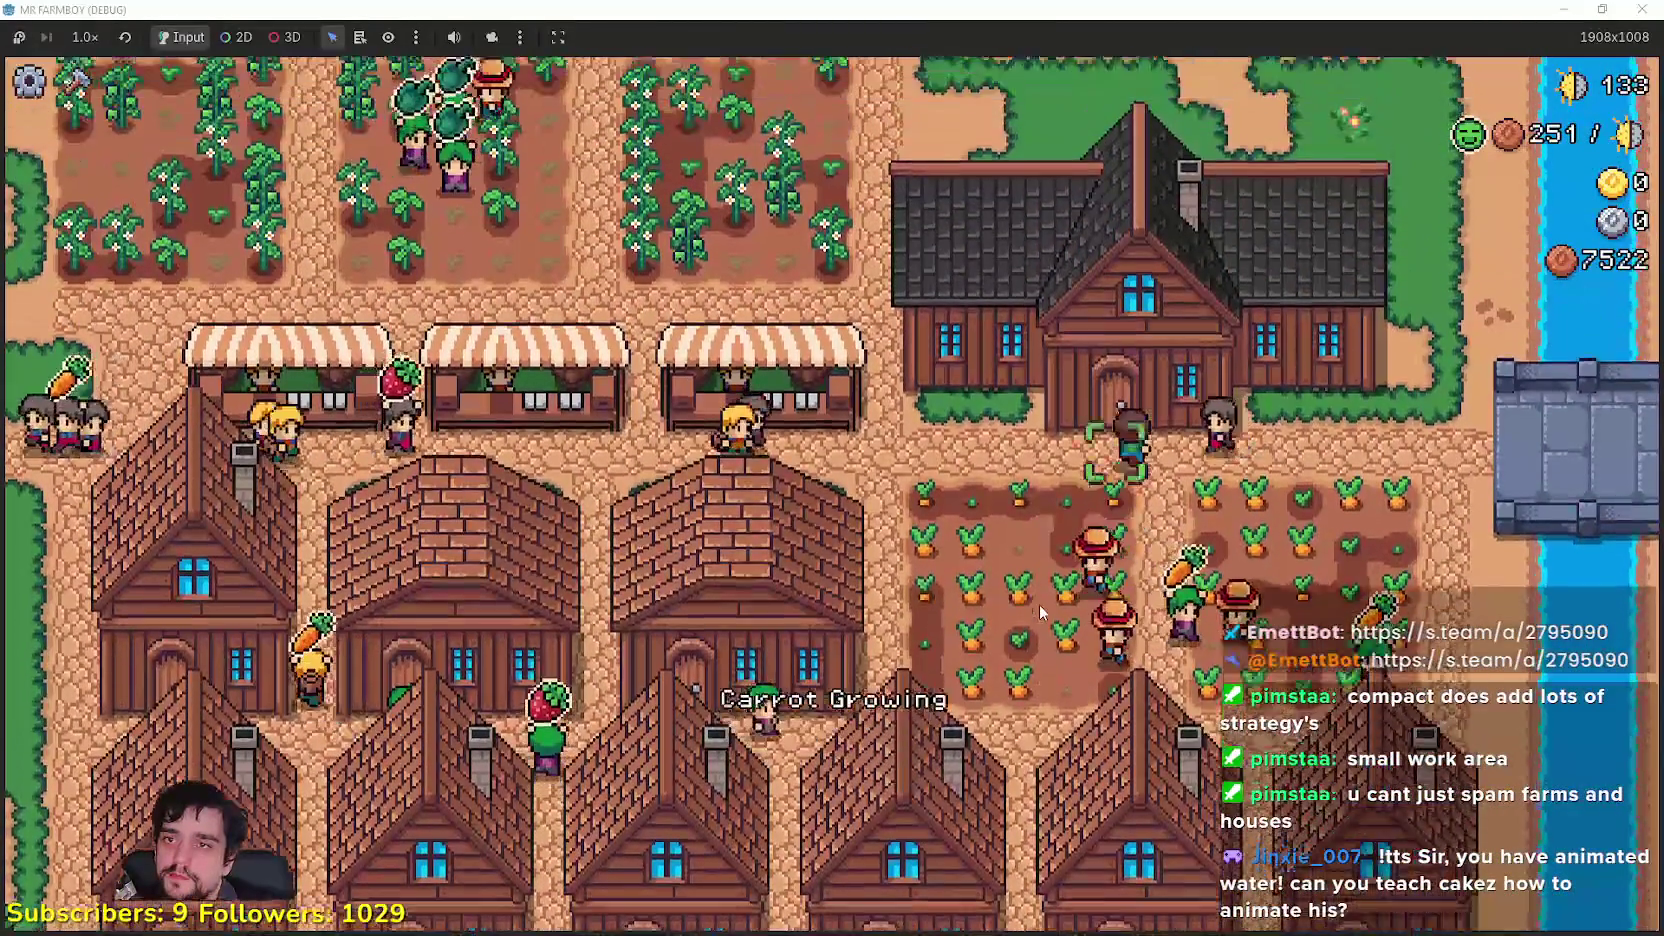
pyautogui.press('h')
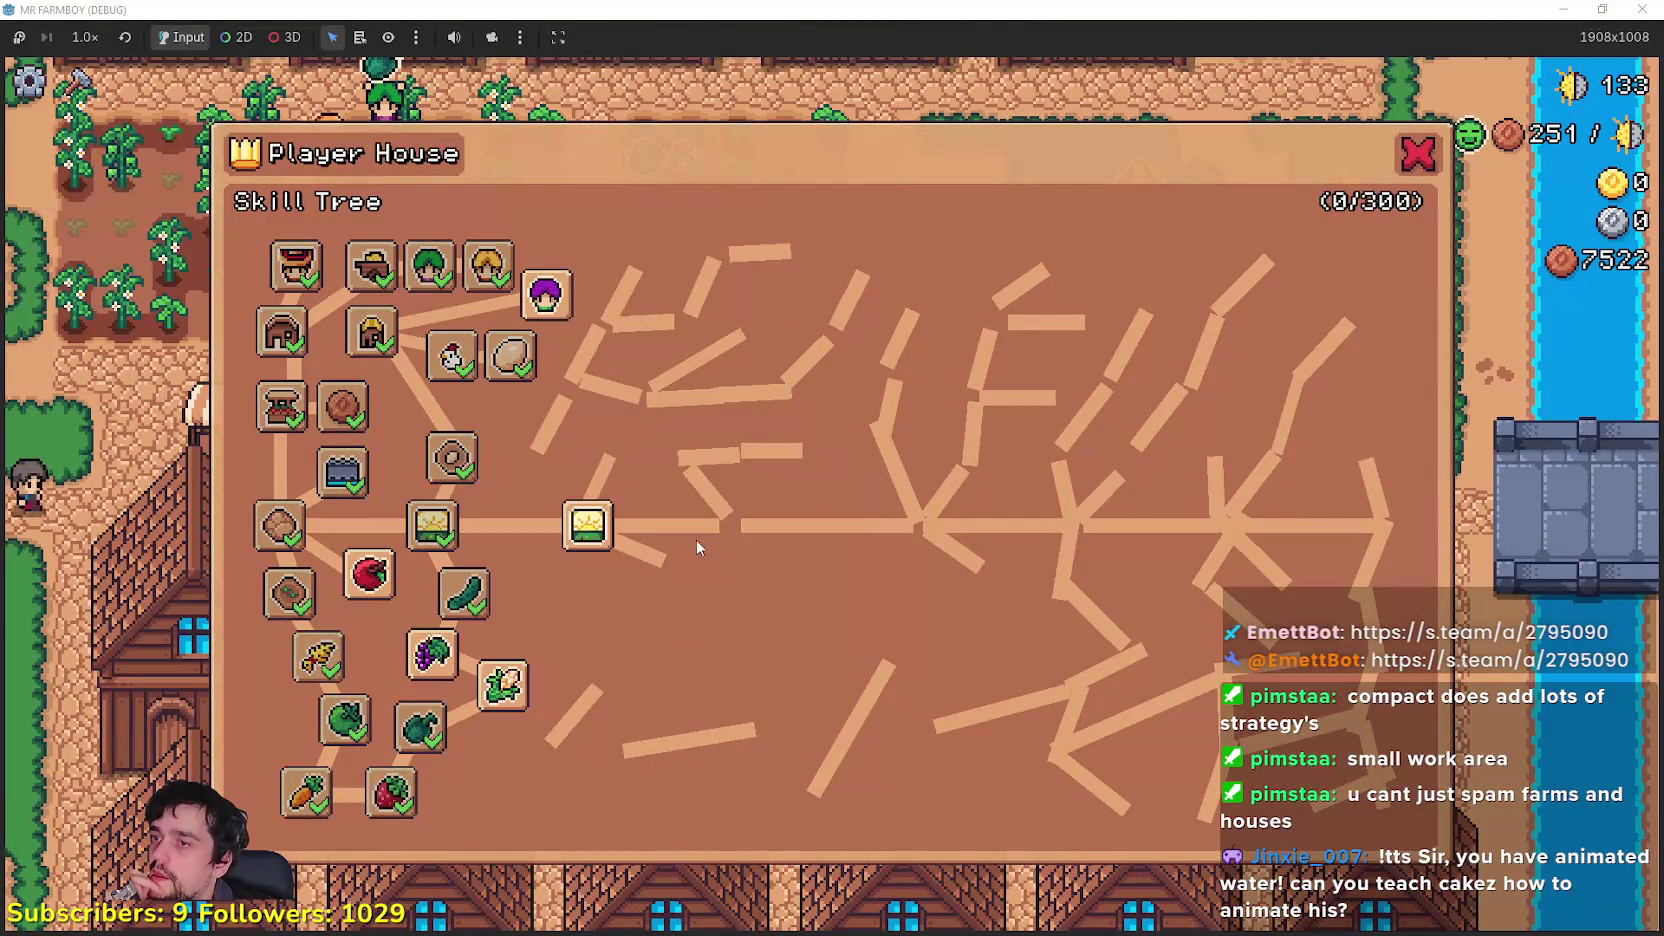
pyautogui.moveTo(575, 535)
pyautogui.moveTo(545, 300)
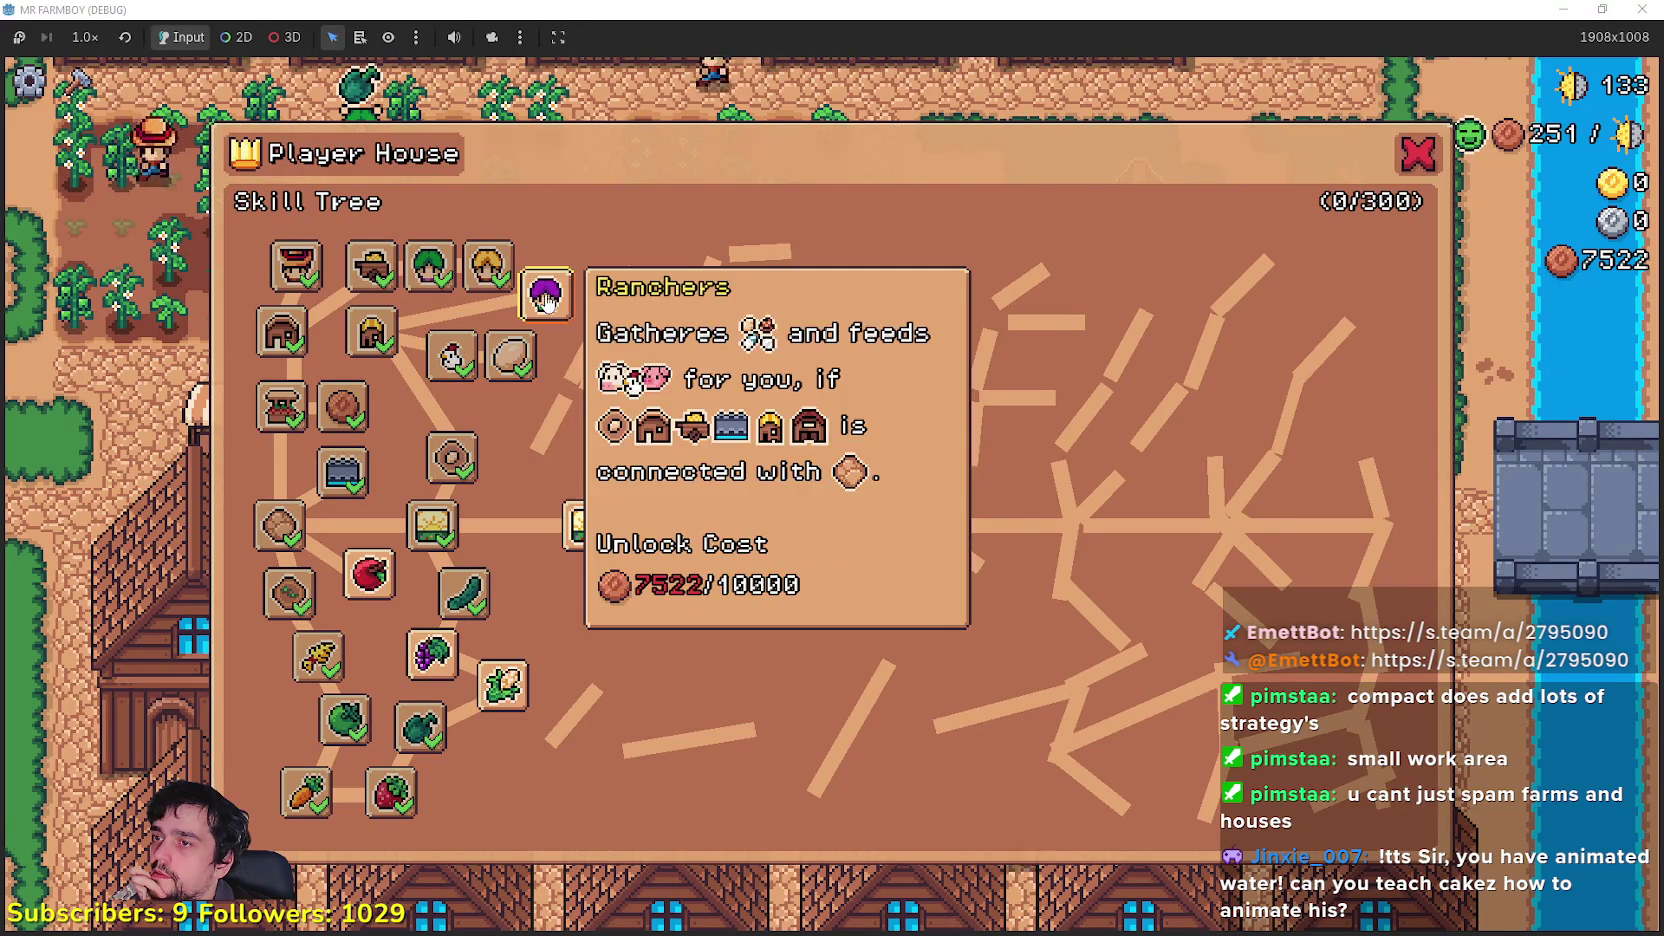
pyautogui.moveTo(478, 410)
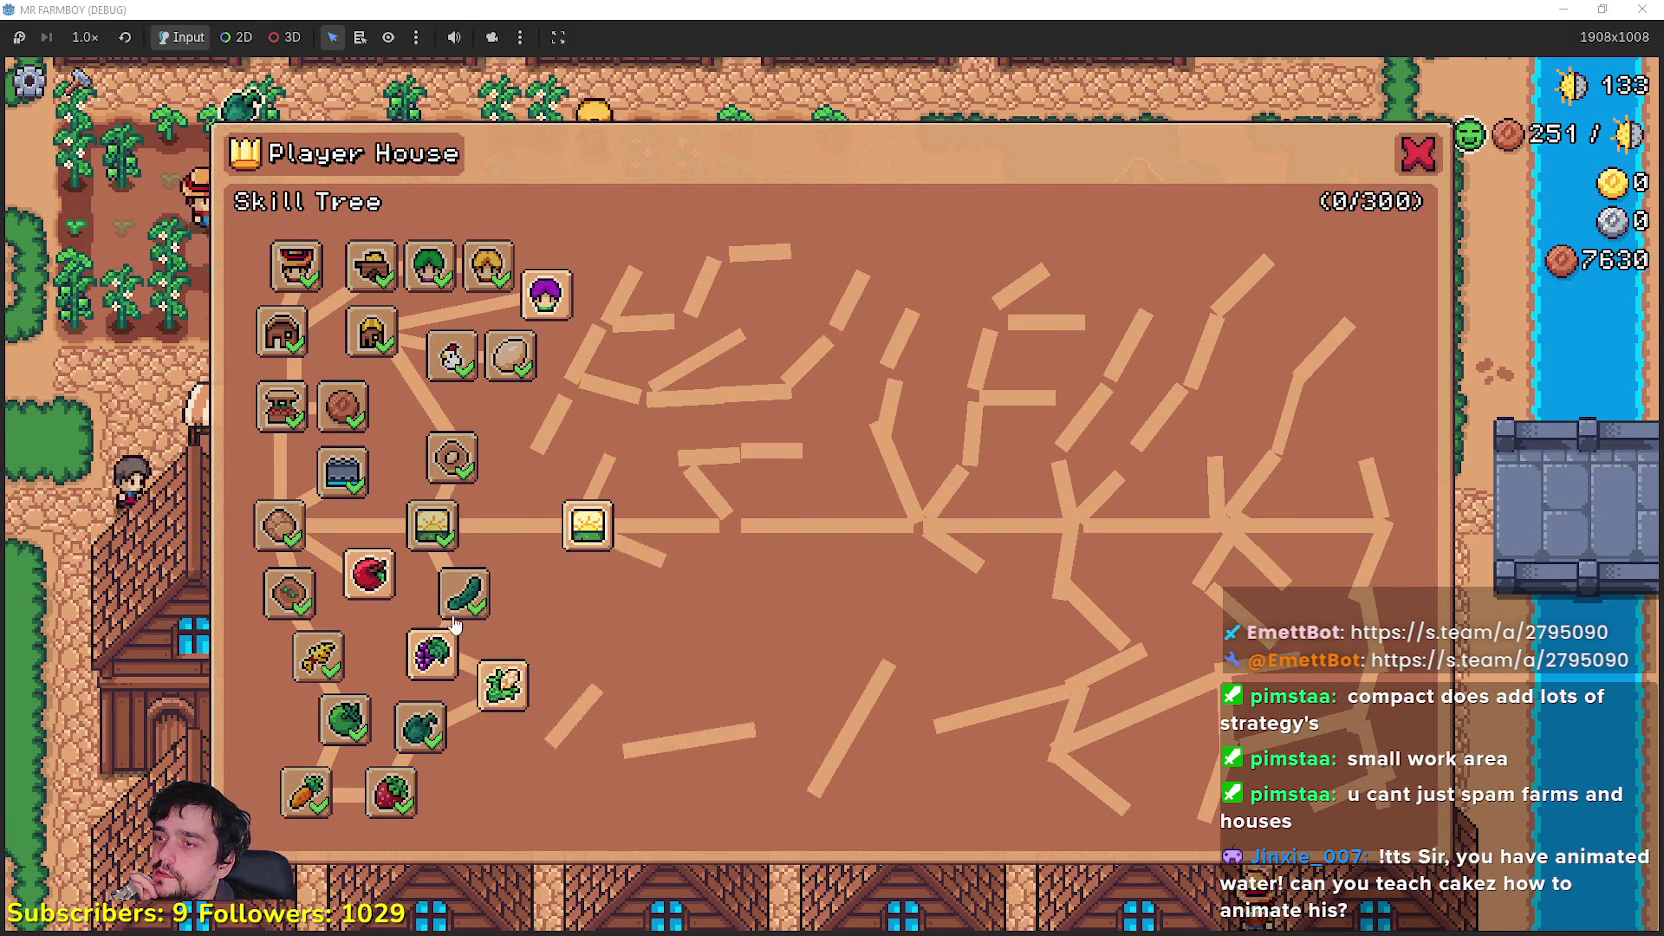
pyautogui.moveTo(456, 600)
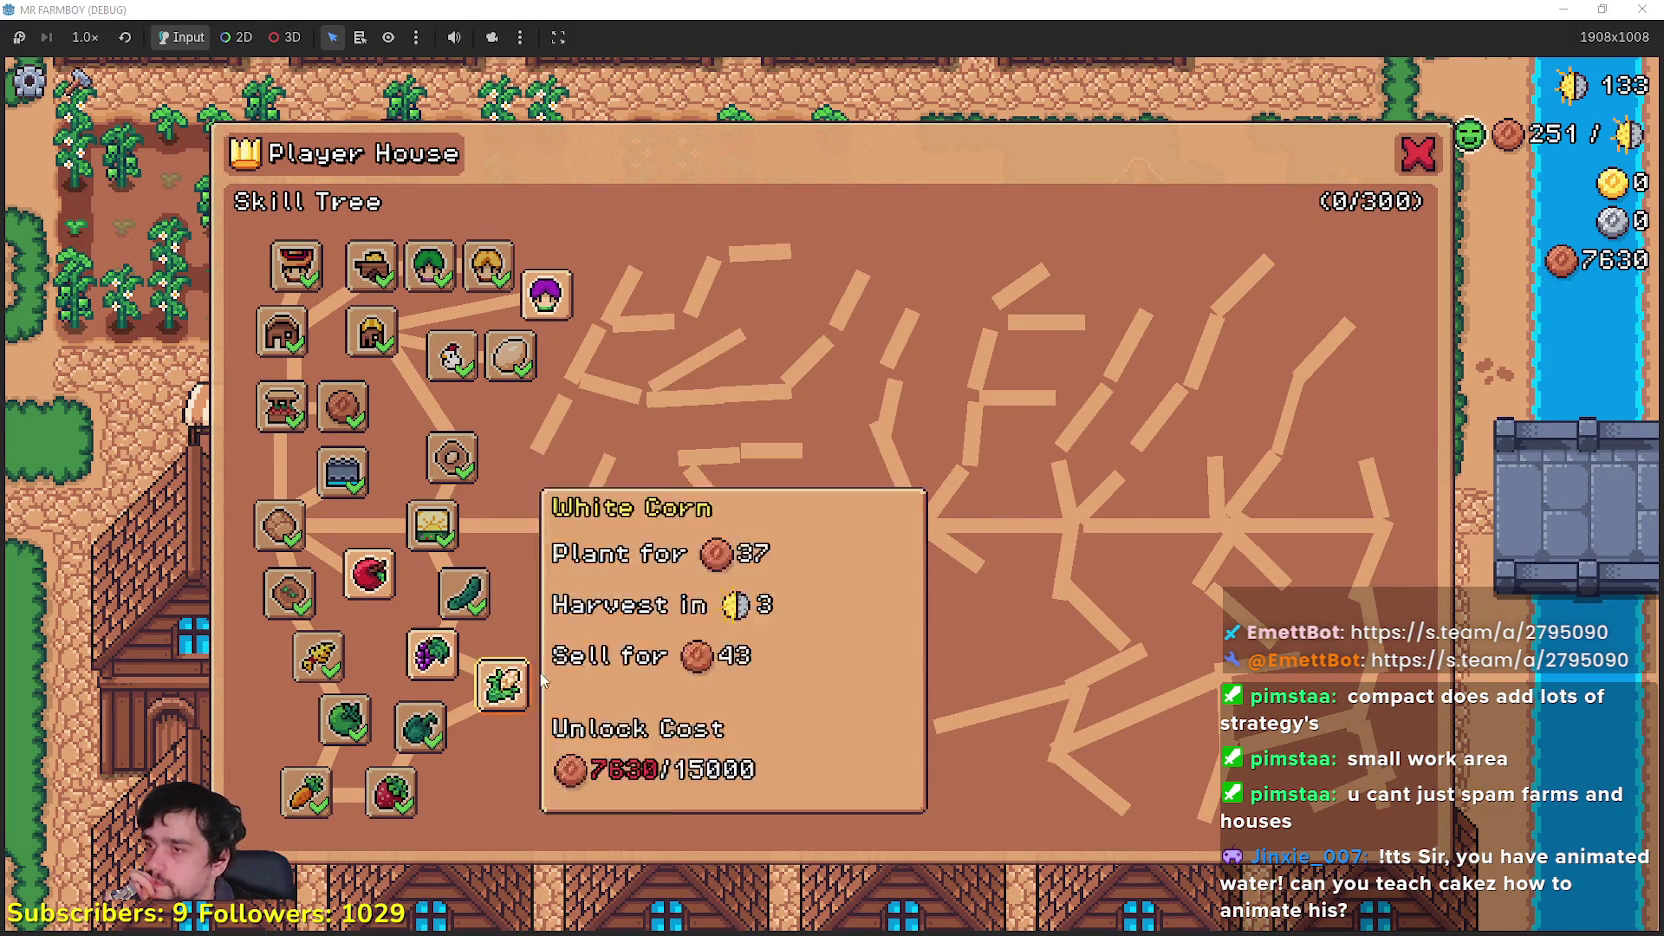